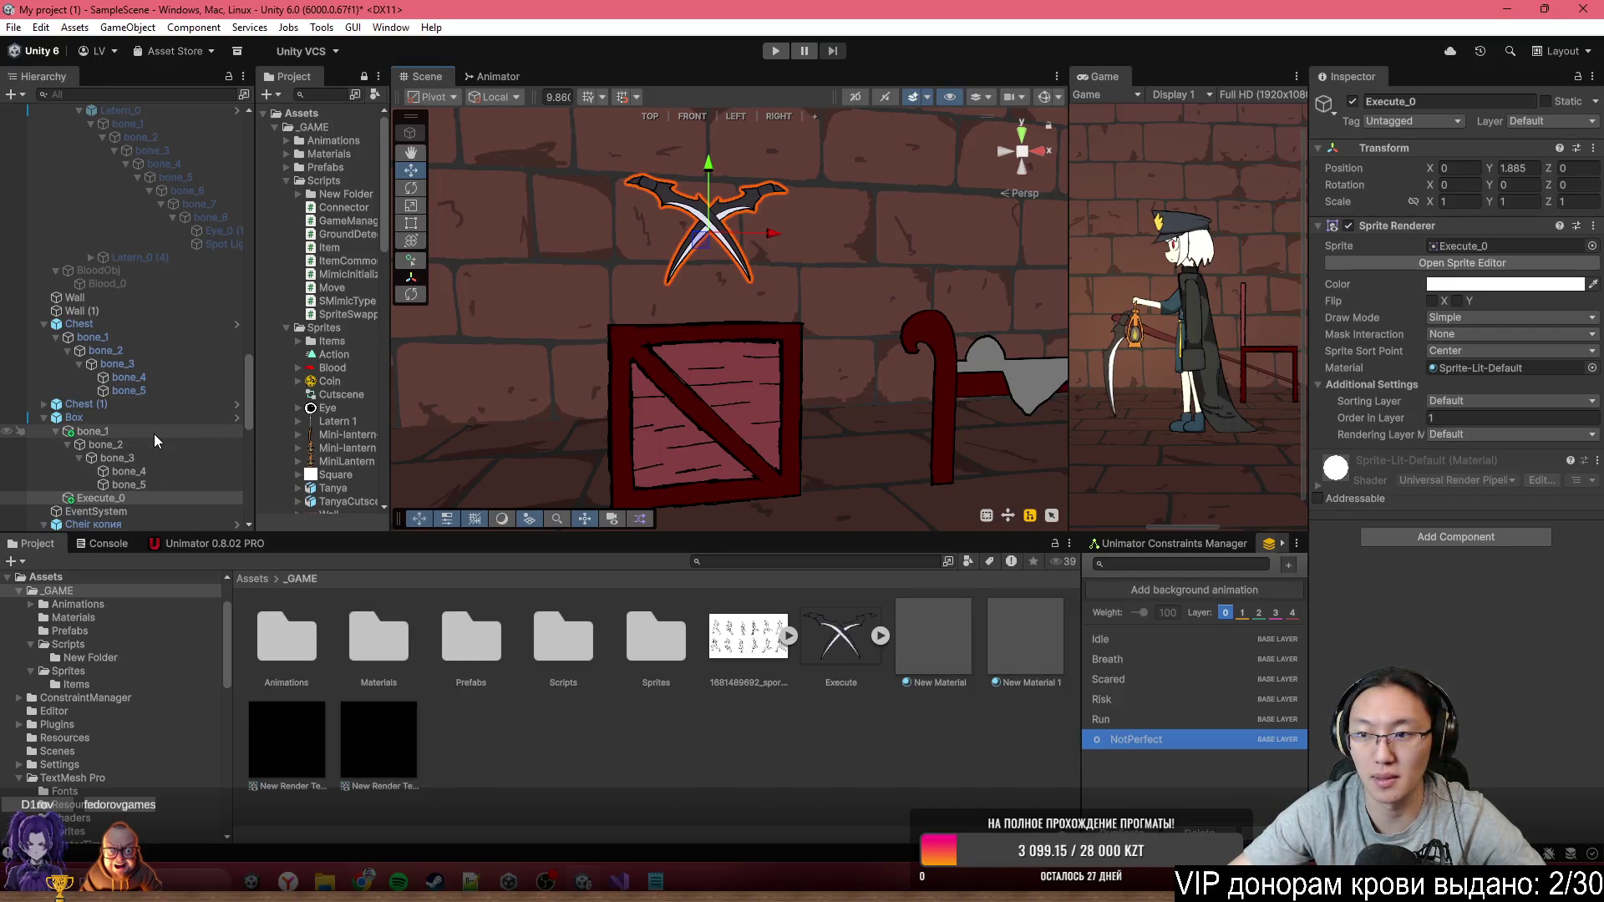
# Fade the Execute_0 sprite's alpha to 0 and back to 255, then bring up Item.cs in Visual Studio
pyautogui.click(1504, 284)
pyautogui.moveTo(1529, 610)
pyautogui.mouseDown()
pyautogui.moveTo(1260, 599)
pyautogui.moveTo(1496, 606)
pyautogui.moveTo(1293, 619)
pyautogui.moveTo(1562, 608)
pyautogui.mouseUp()
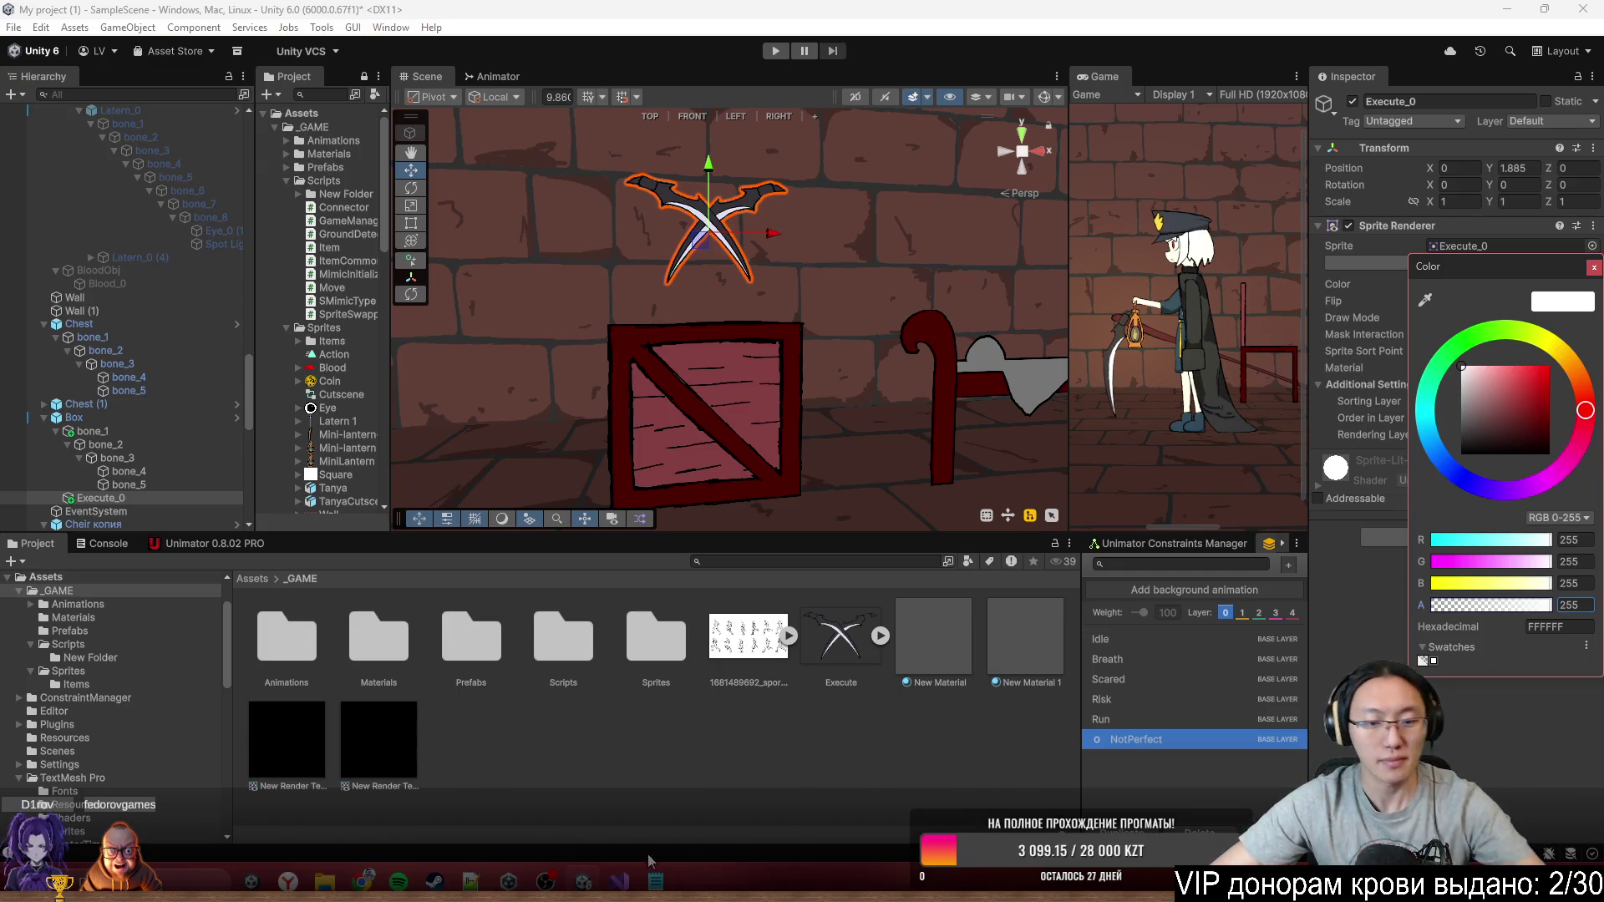
pyautogui.click(611, 839)
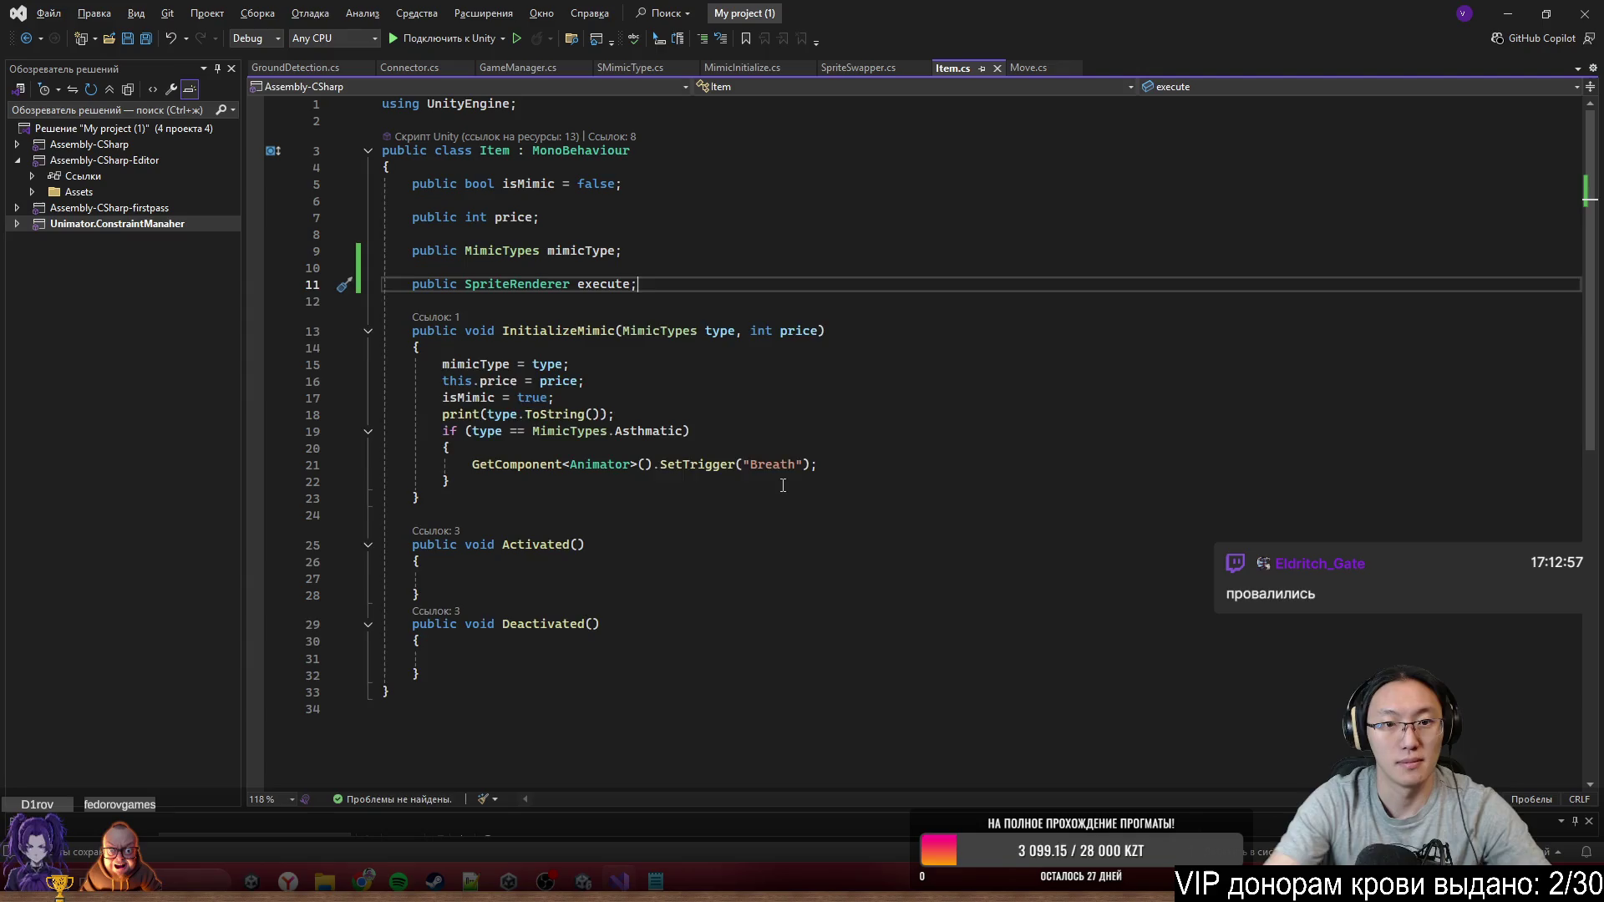
# Add a private Start method to Item.cs that begins assigning execute.color
pyautogui.press('Return')
pyautogui.press('Return')
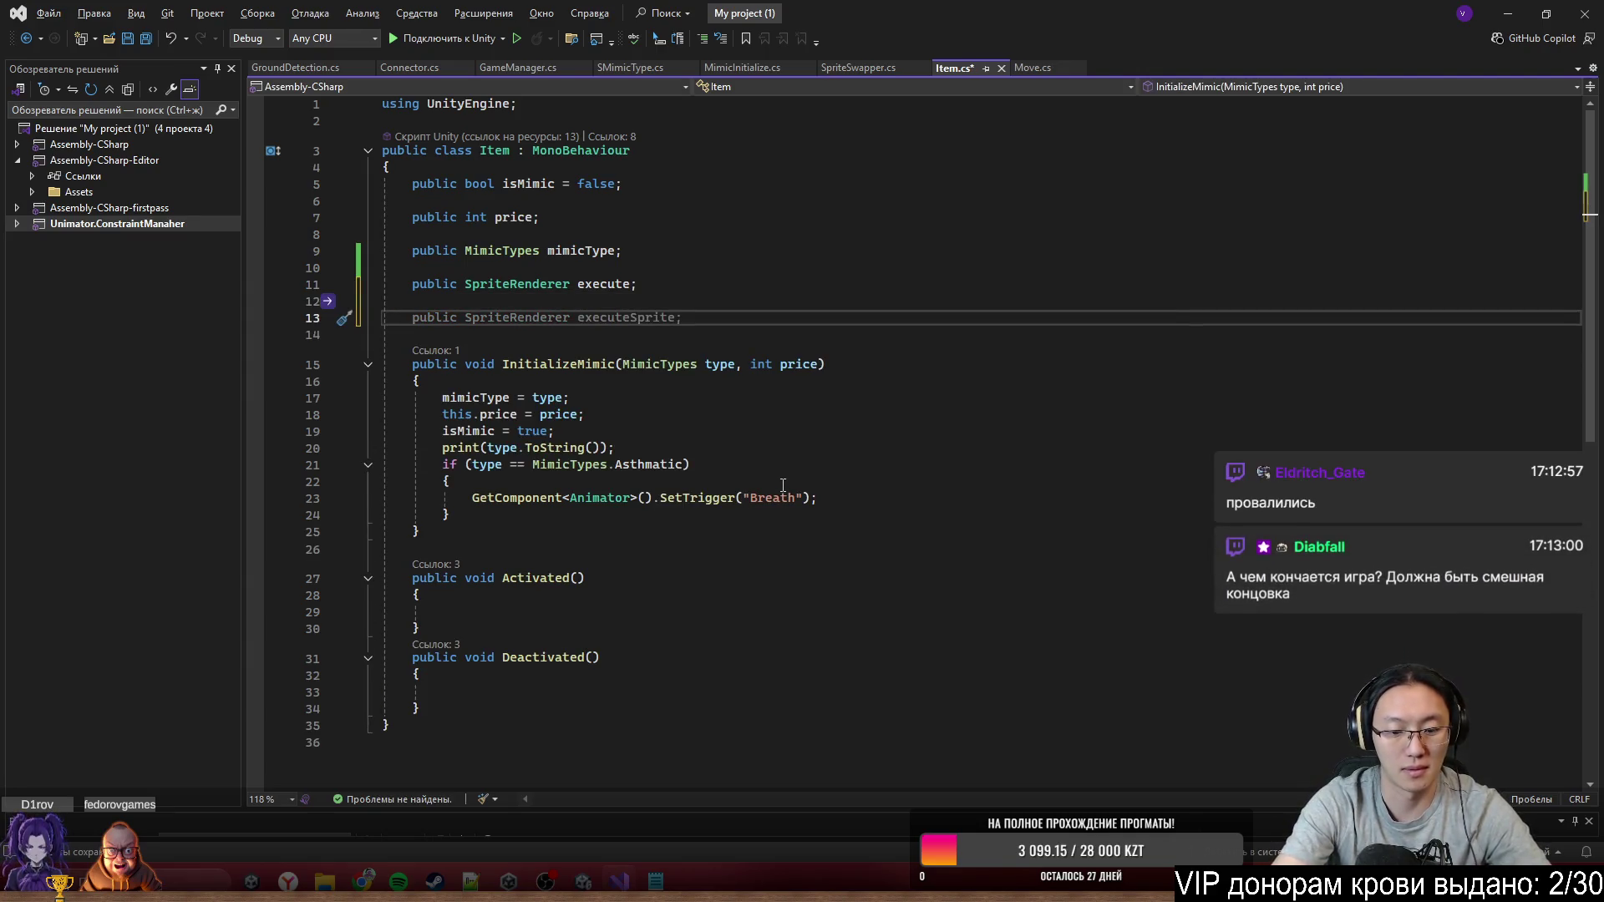
pyautogui.write('S')
pyautogui.press('Tab')
pyautogui.hotkey('ctrl', 'z')
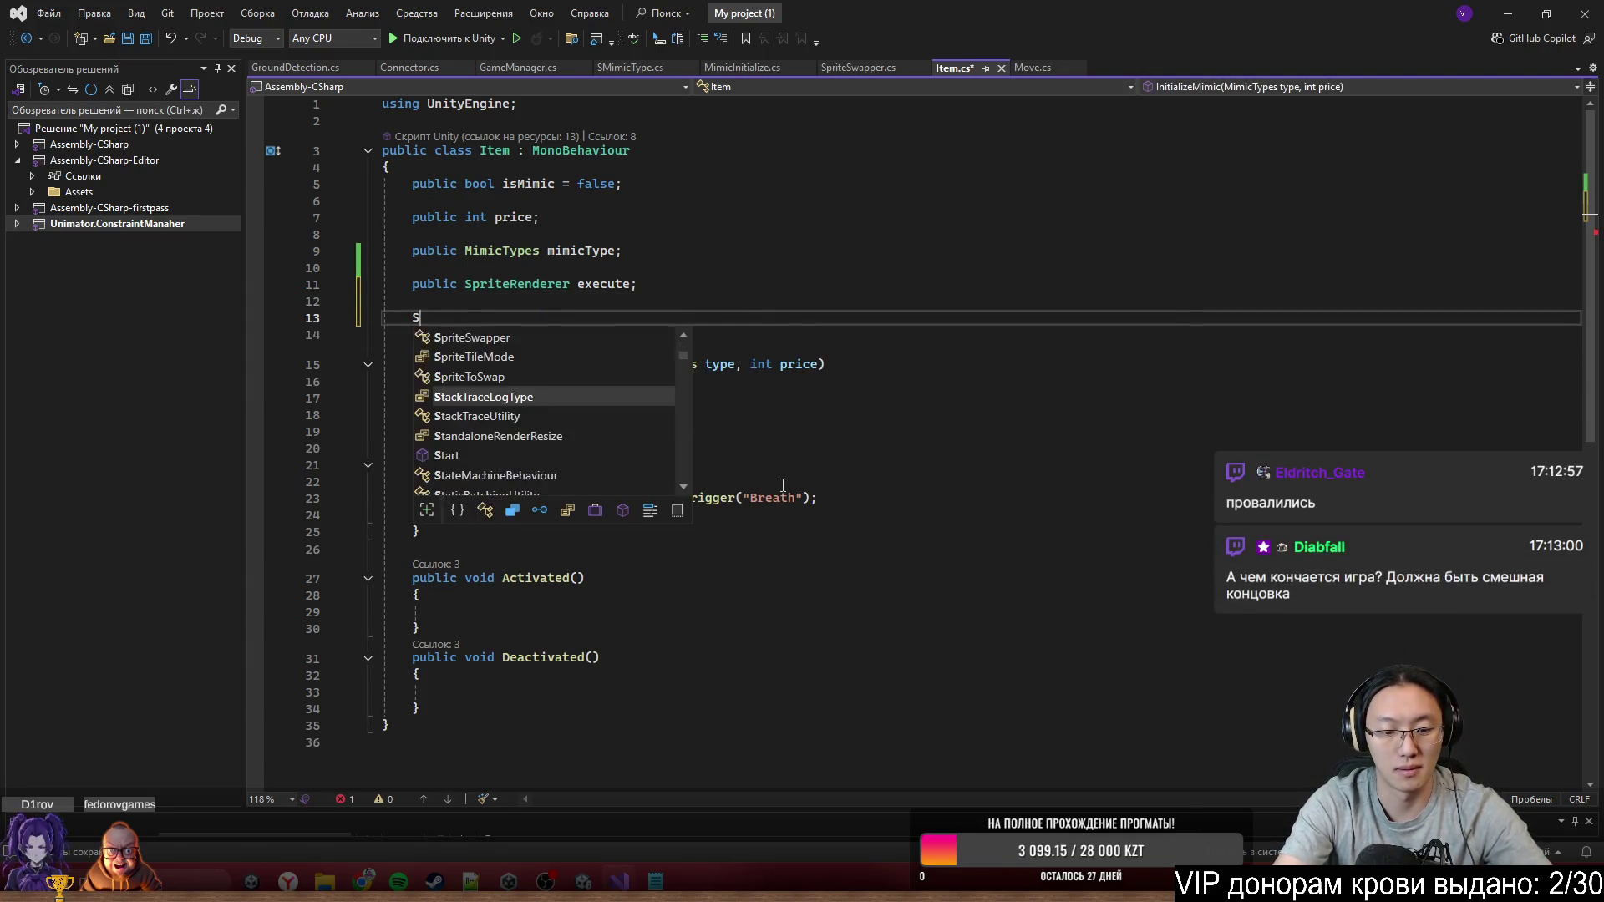
pyautogui.write('tart')
pyautogui.press('Tab')
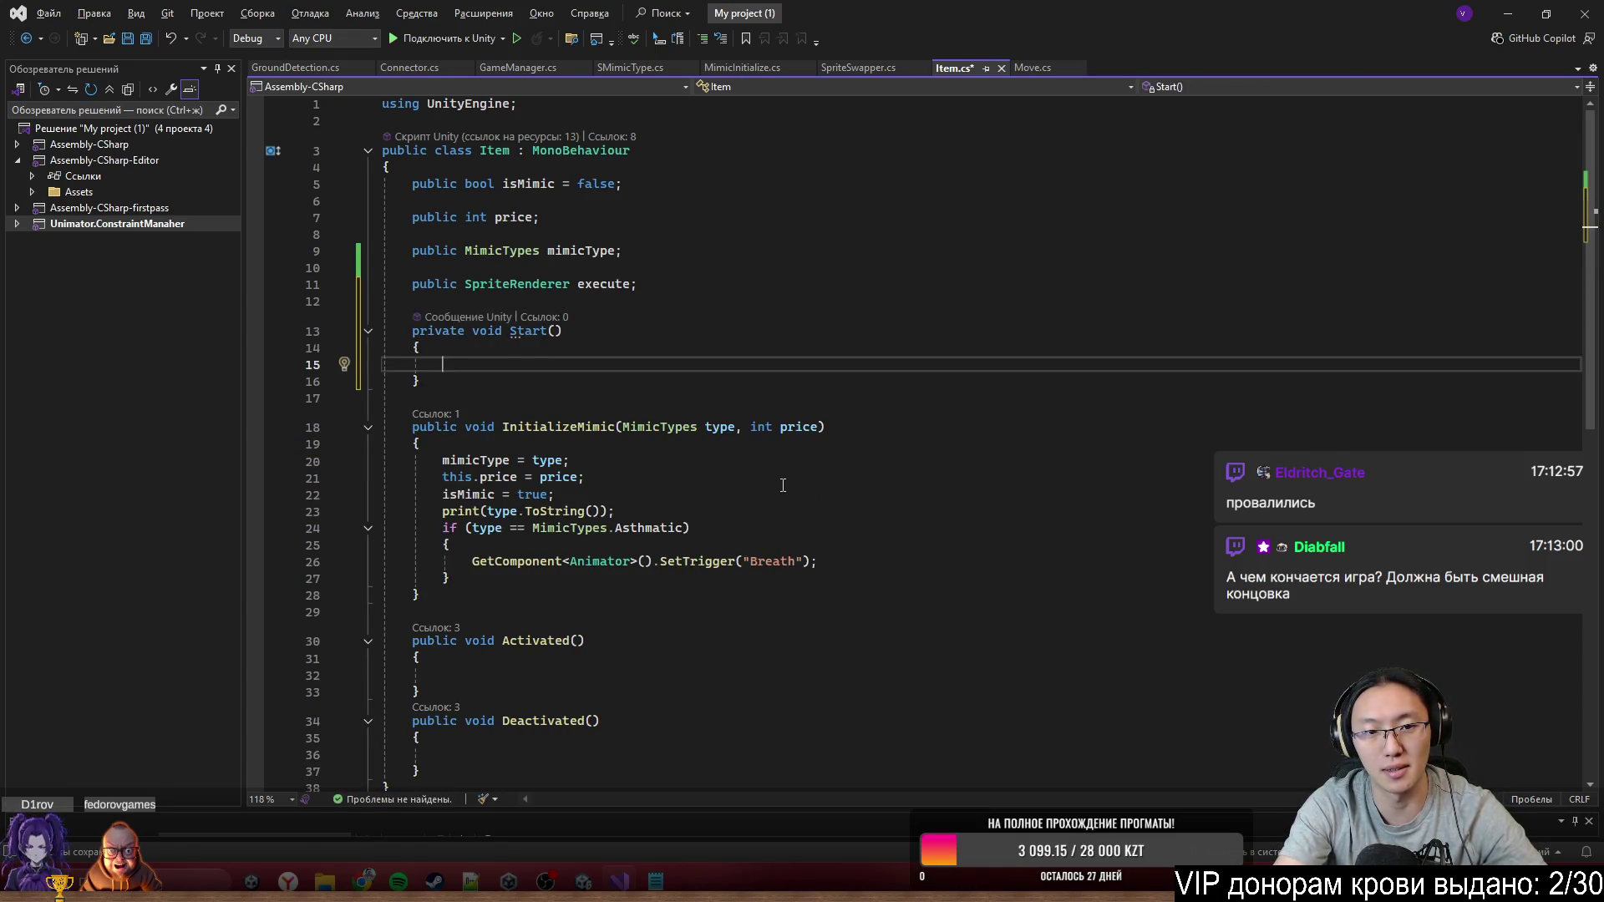
pyautogui.write('ex')
pyautogui.press('Tab')
pyautogui.write('.')
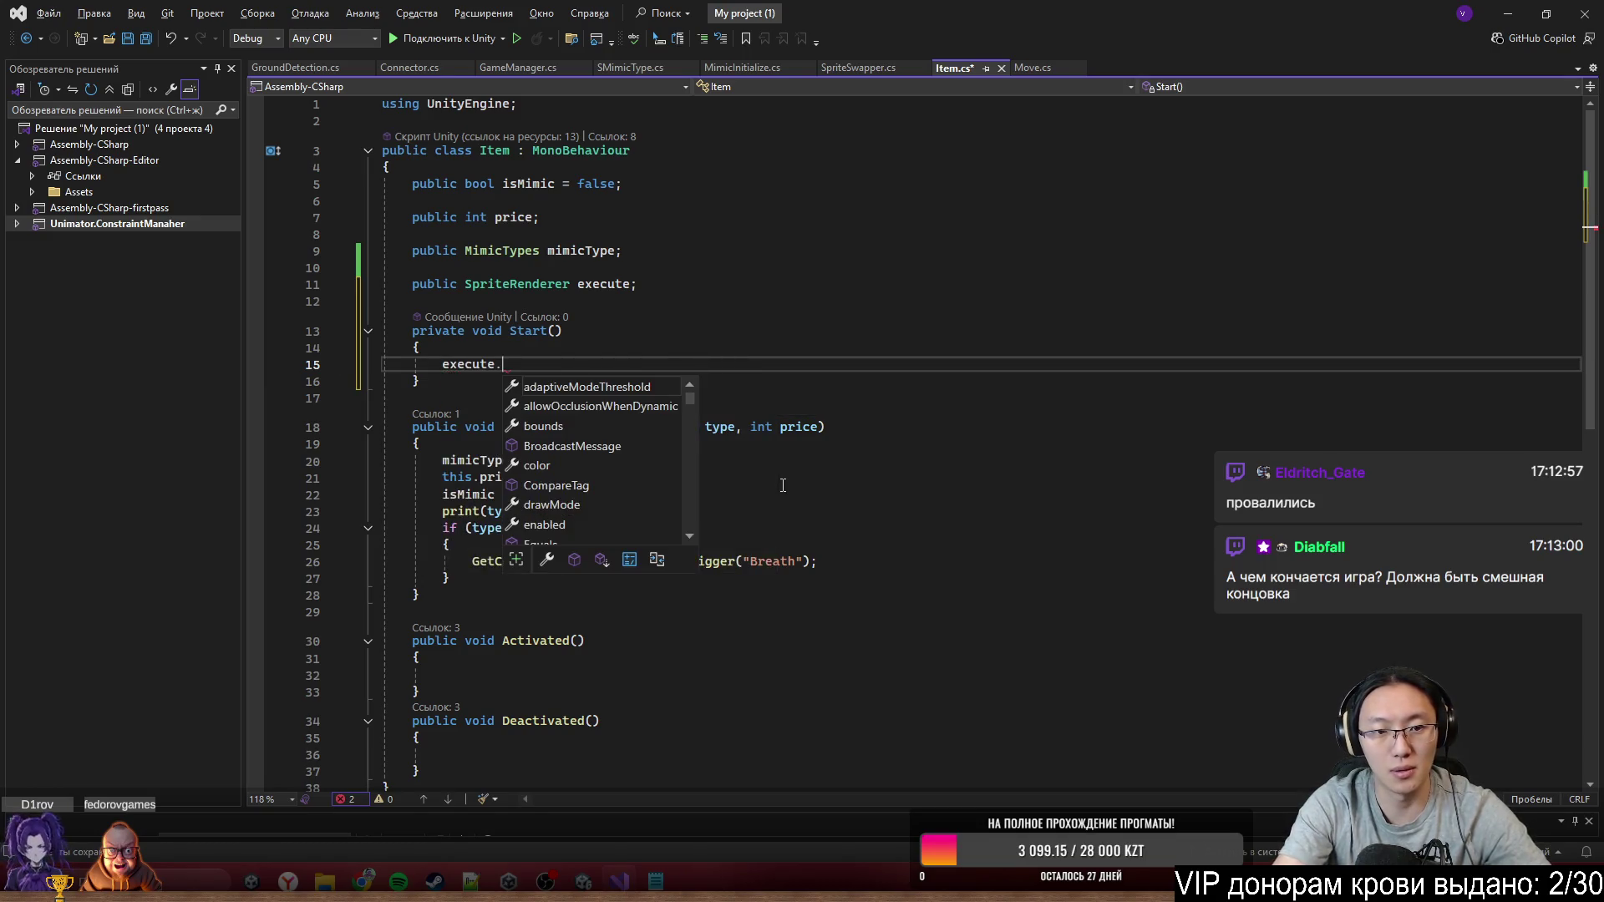
pyautogui.write('co')
pyautogui.press('Tab')
# Complete the assignment as new Color(1, 1, 1, 0), save Item.cs and return to Unity
pyautogui.write('= ')
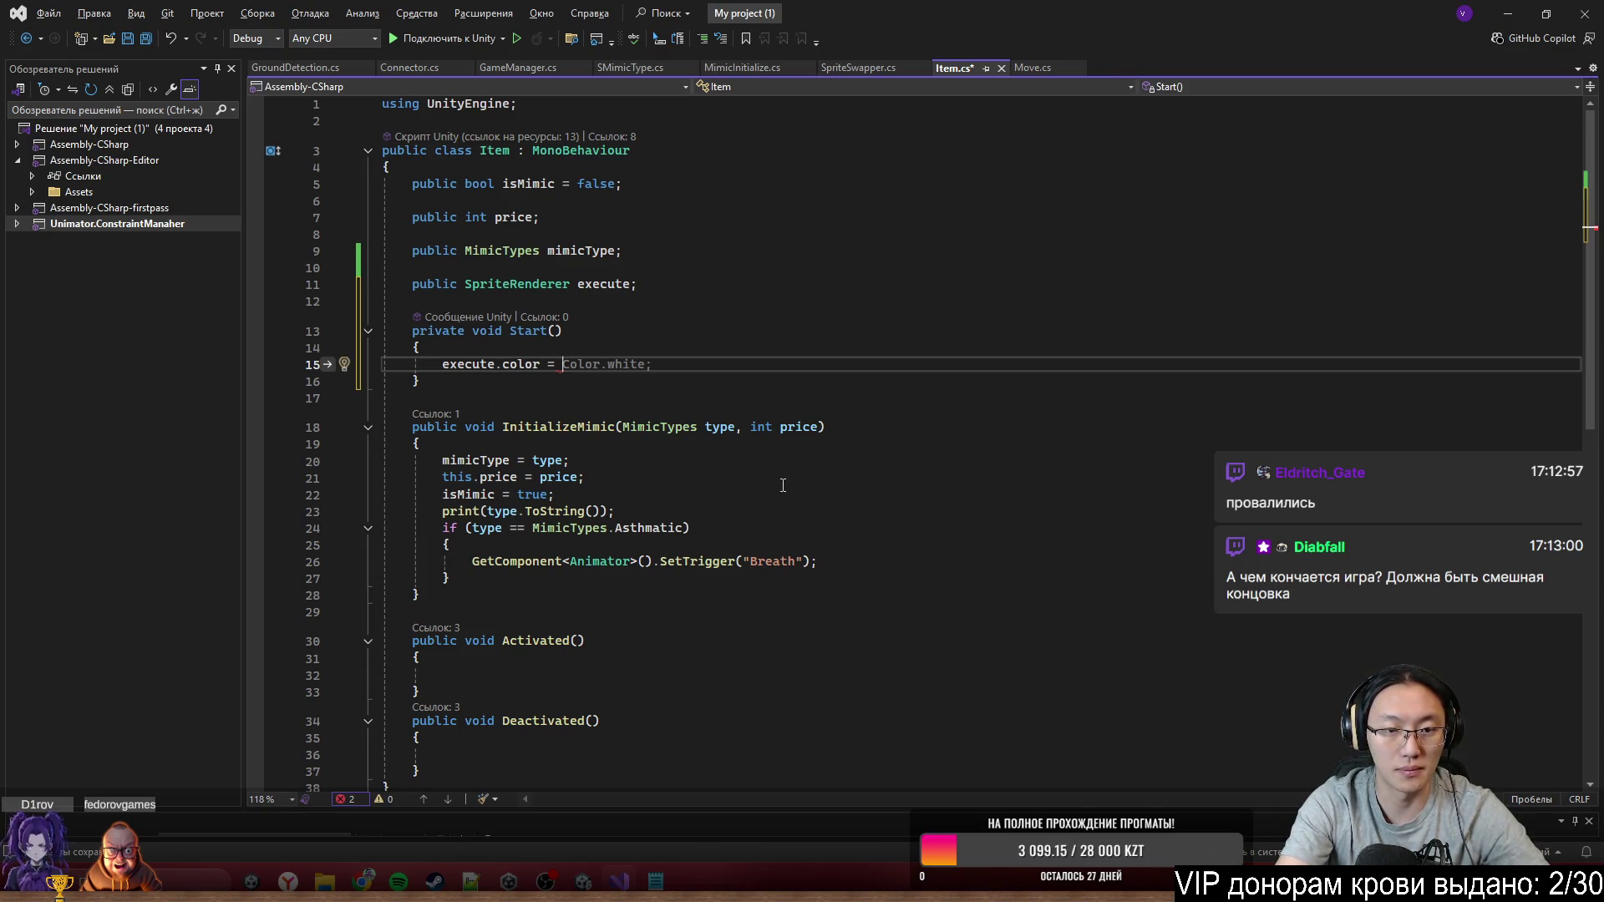
pyautogui.write('new C')
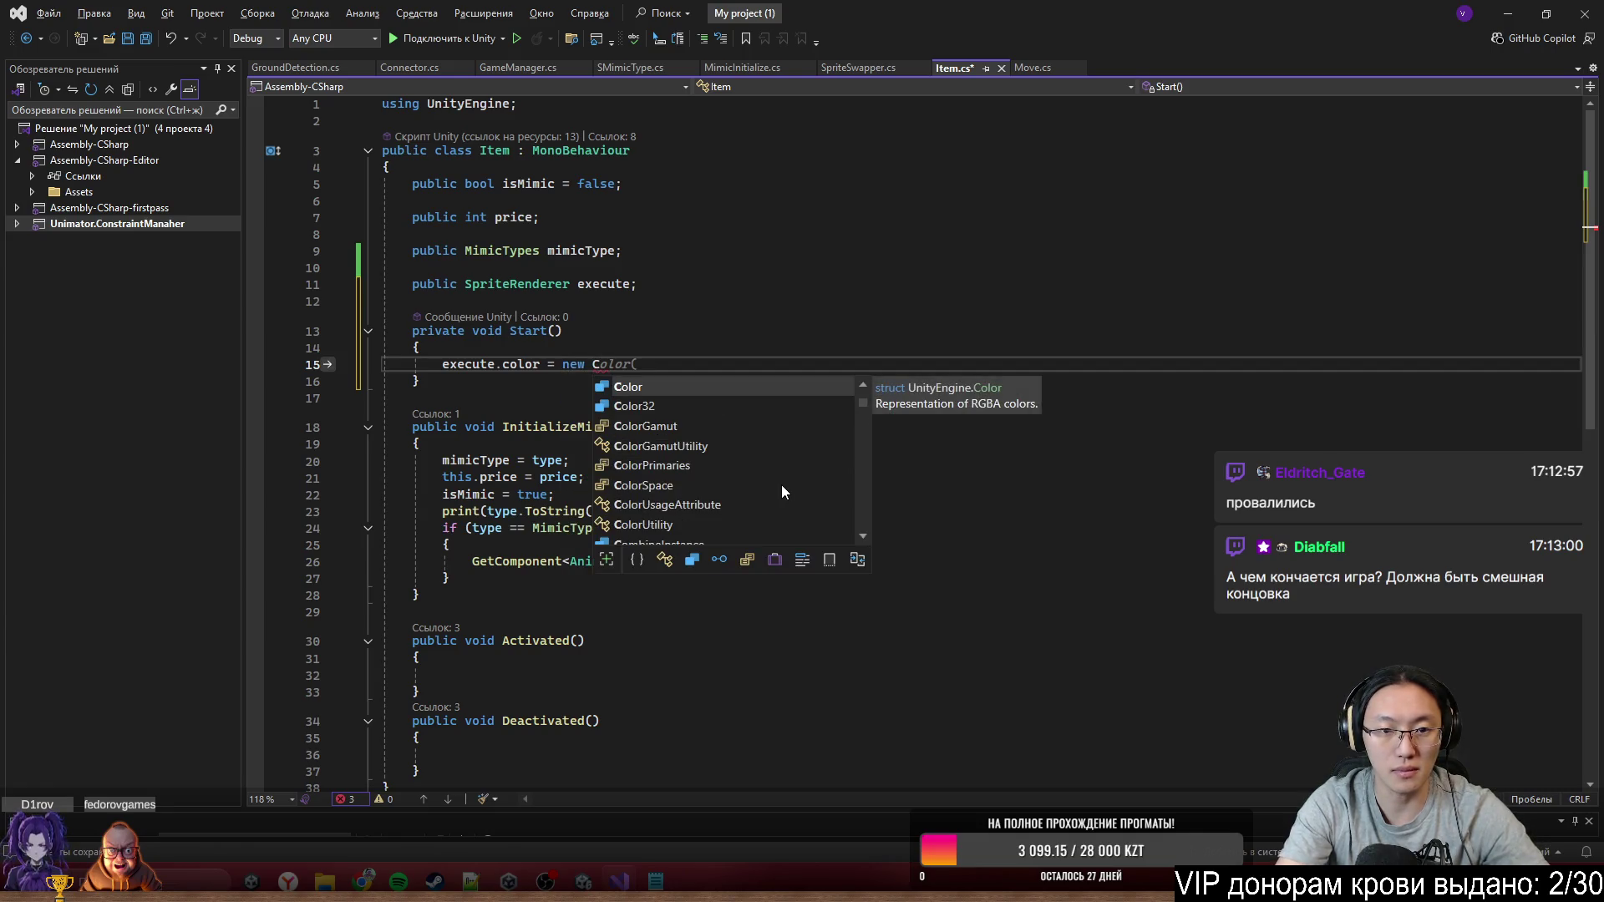
pyautogui.press('Tab')
pyautogui.write('(')
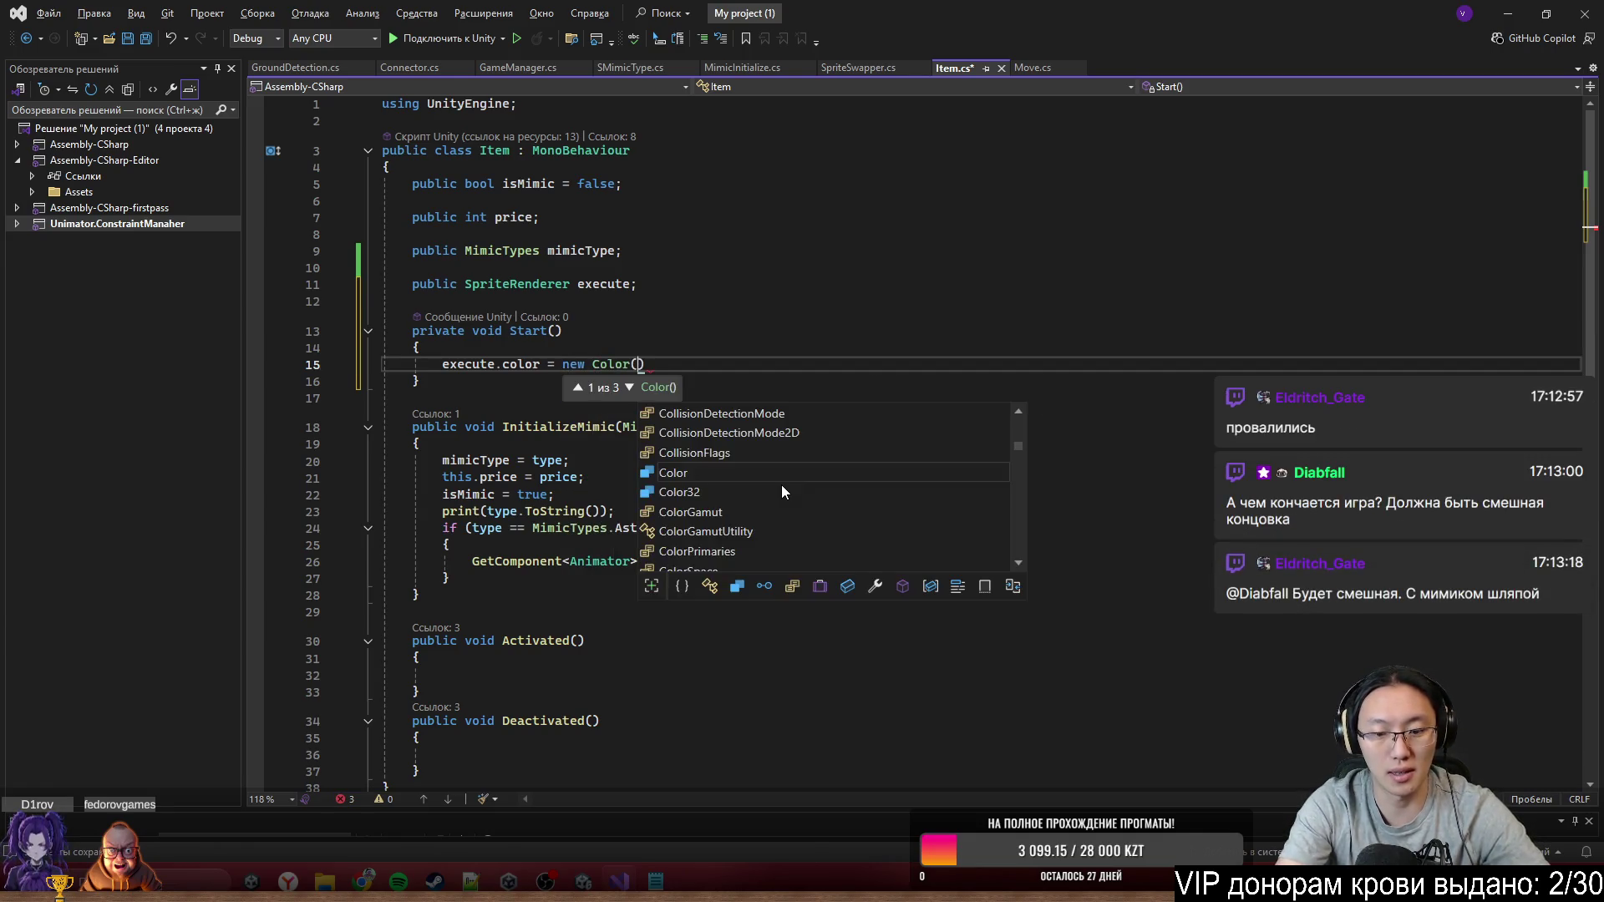
pyautogui.write('0')
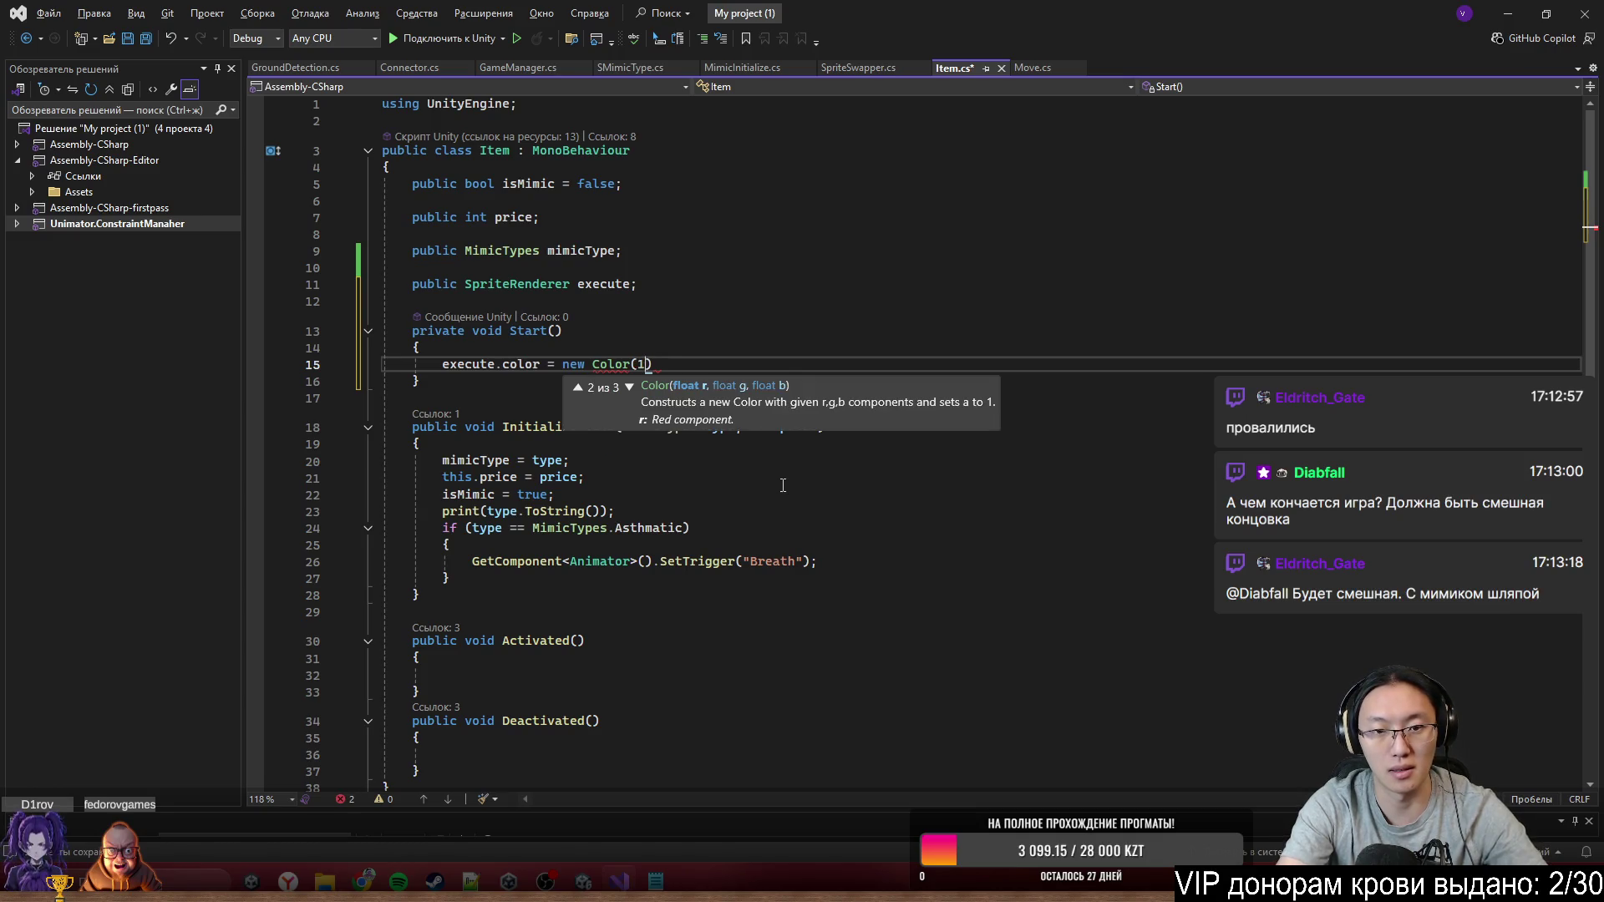
pyautogui.press('BackSpace')
pyautogui.write('1')
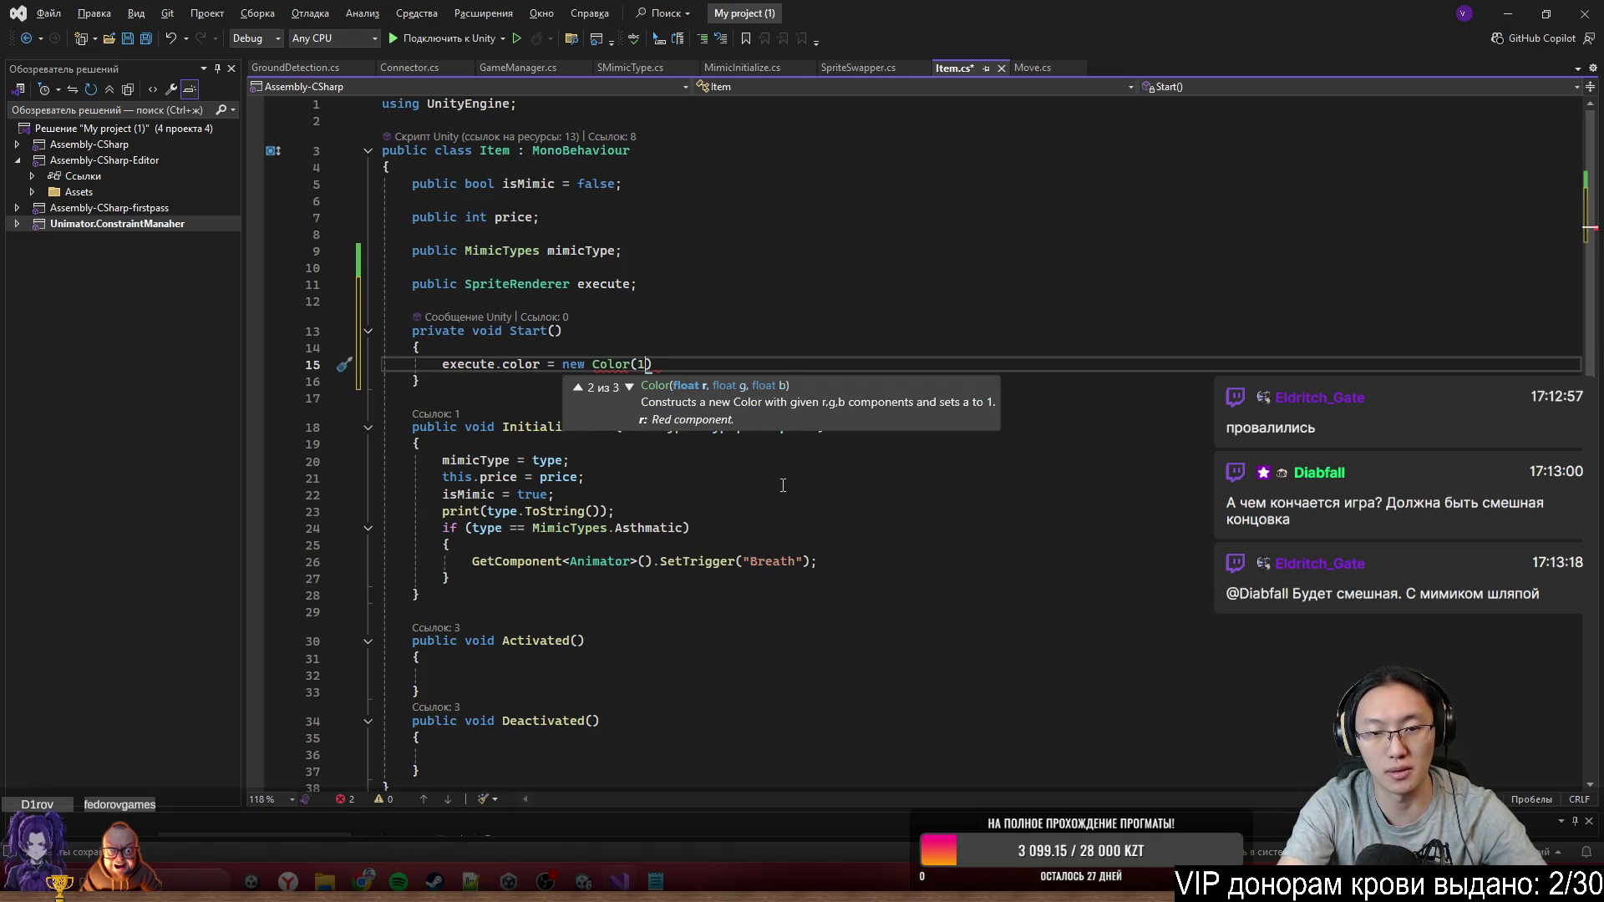
pyautogui.press('BackSpace')
pyautogui.press('BackSpace')
pyautogui.press('BackSpace')
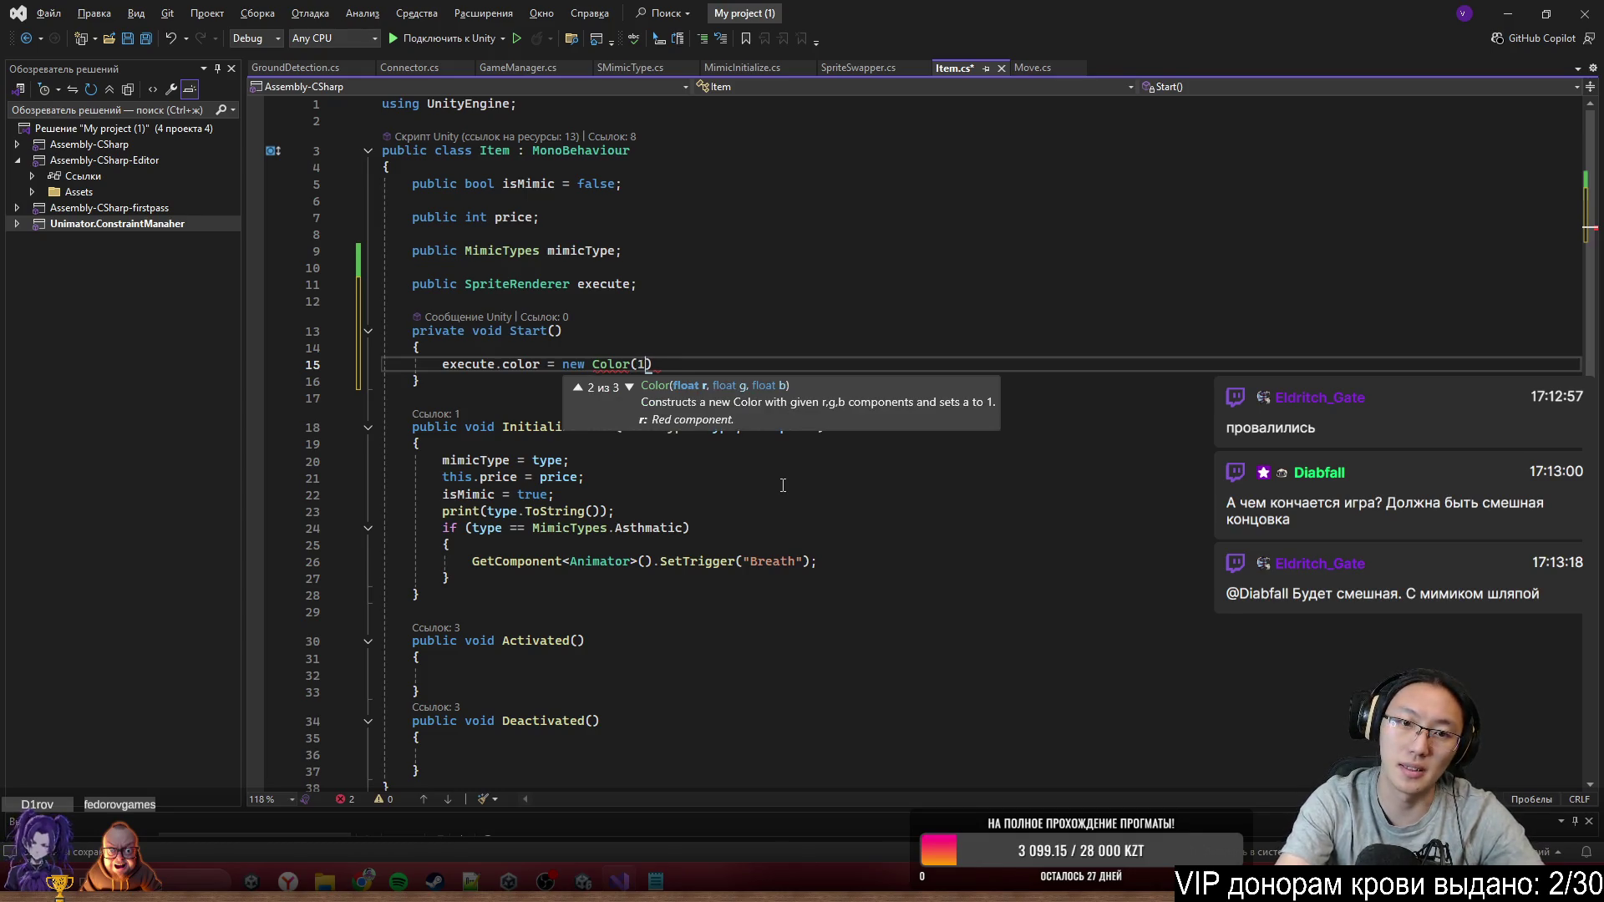
pyautogui.write(', 1, 1, 0)')
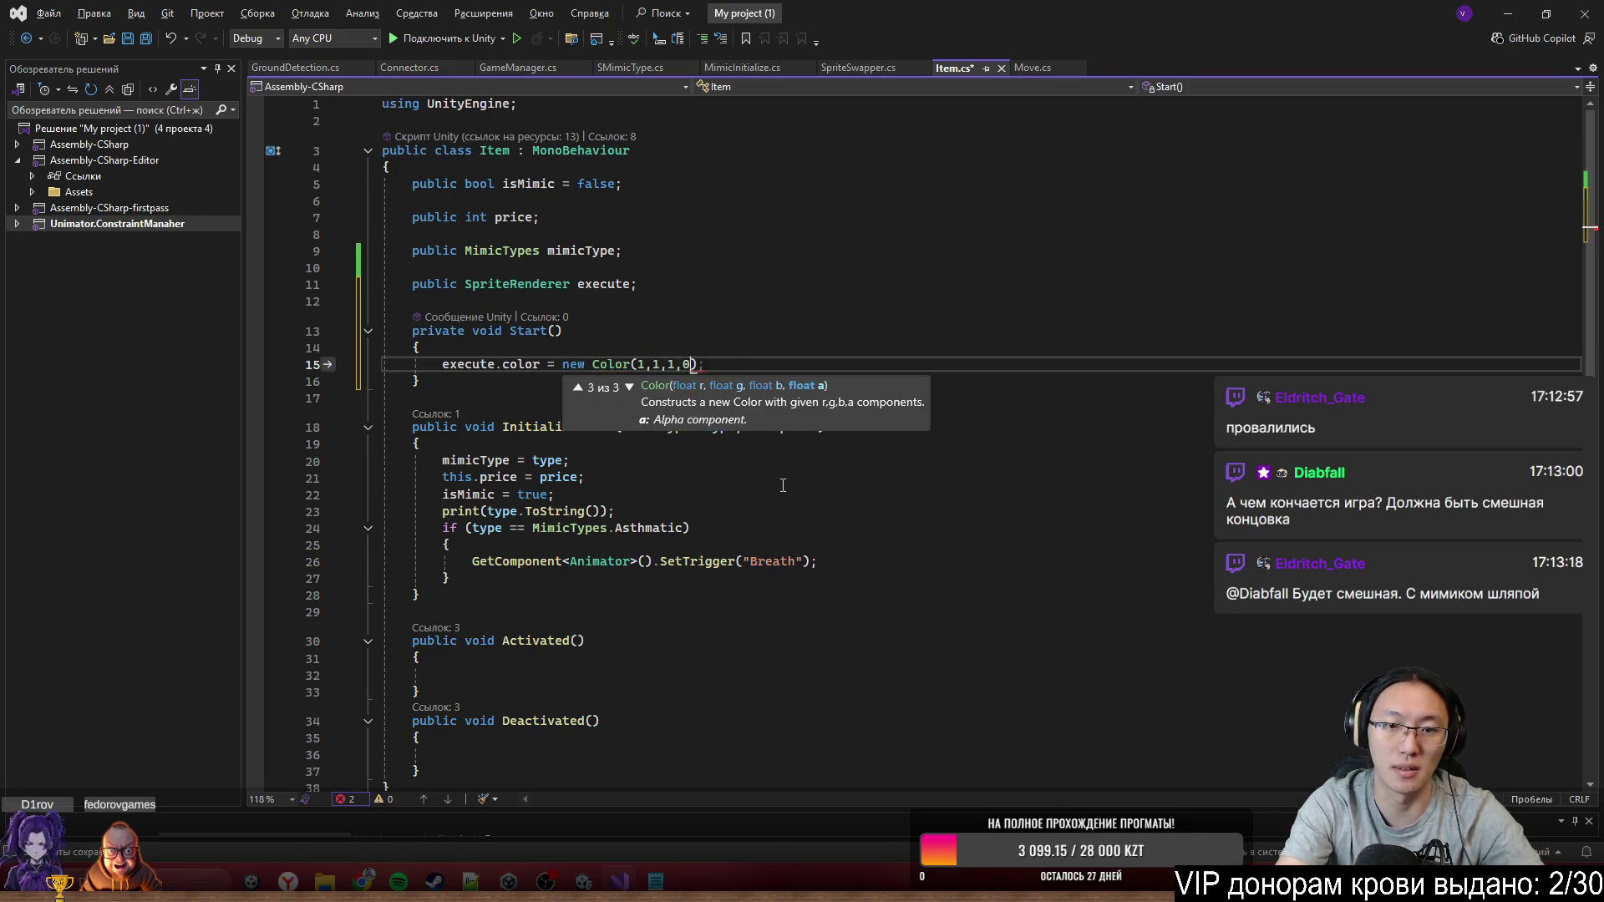
pyautogui.write(';')
pyautogui.press('Down')
pyautogui.hotkey('ctrl', 's')
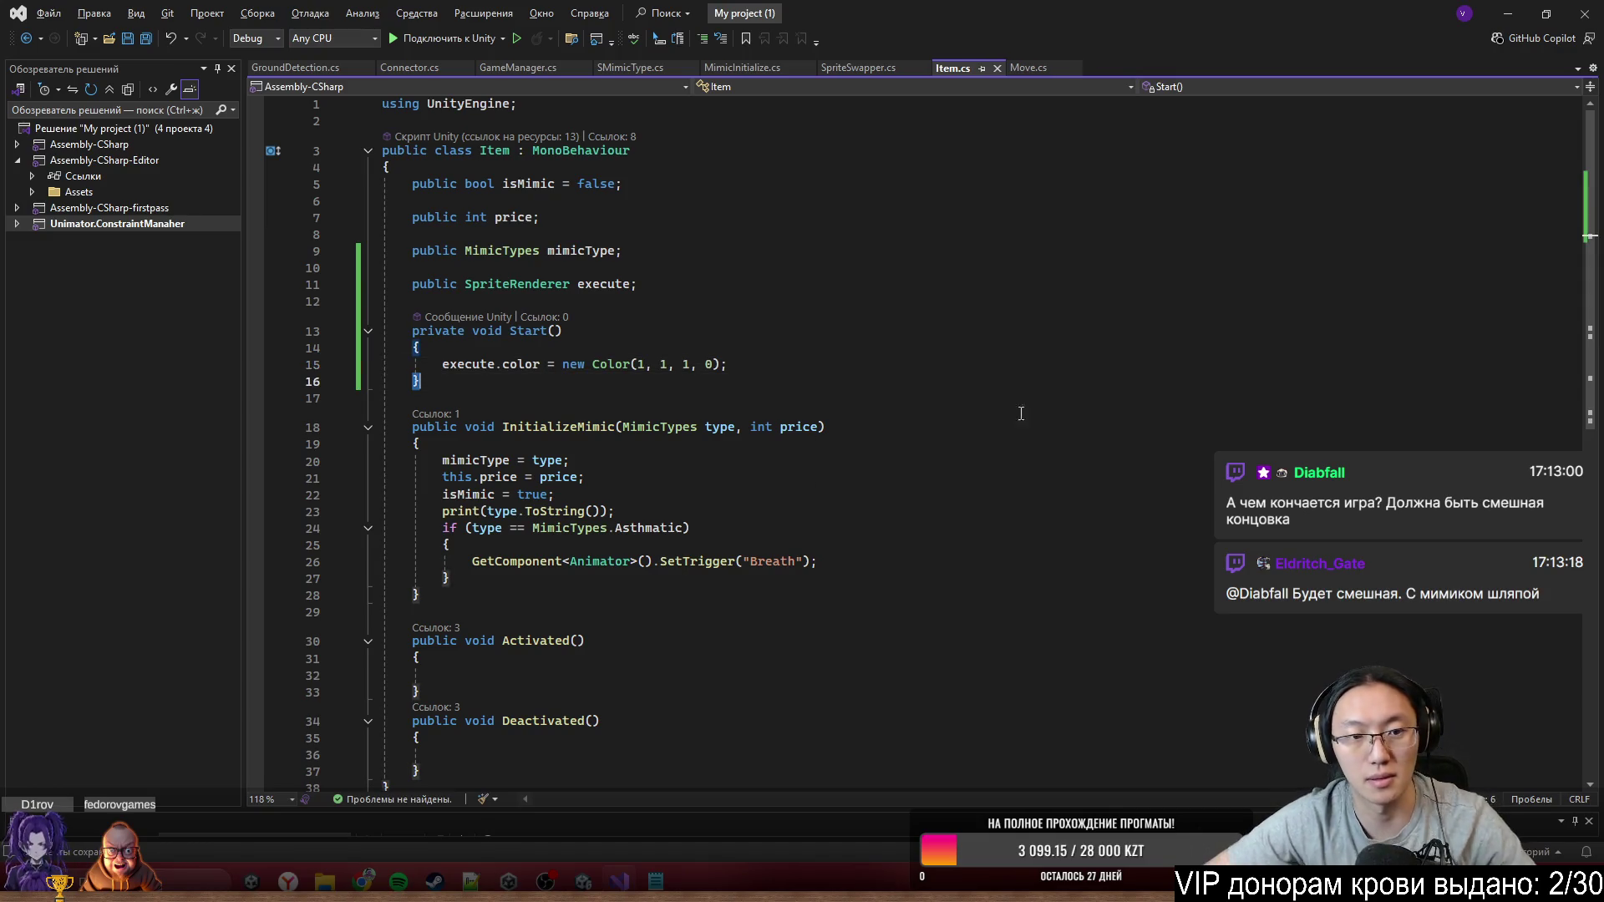
pyautogui.click(1510, 19)
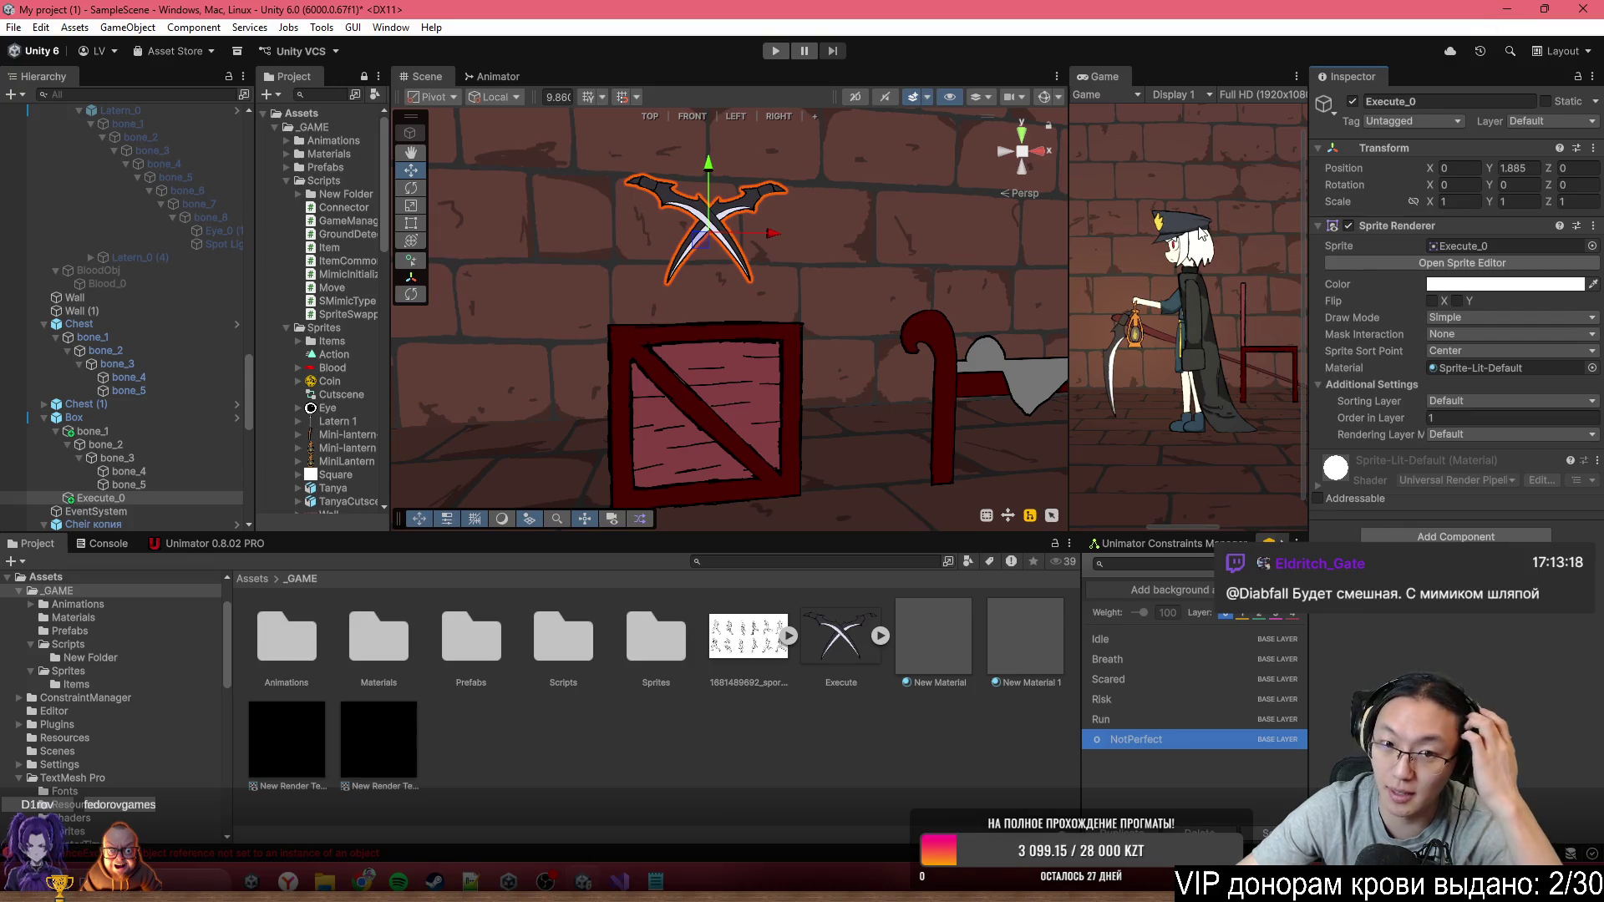
# Pan the Scene view over to the bed and select Bed
pyautogui.moveTo(752, 251); pyautogui.dragTo(419, 398)
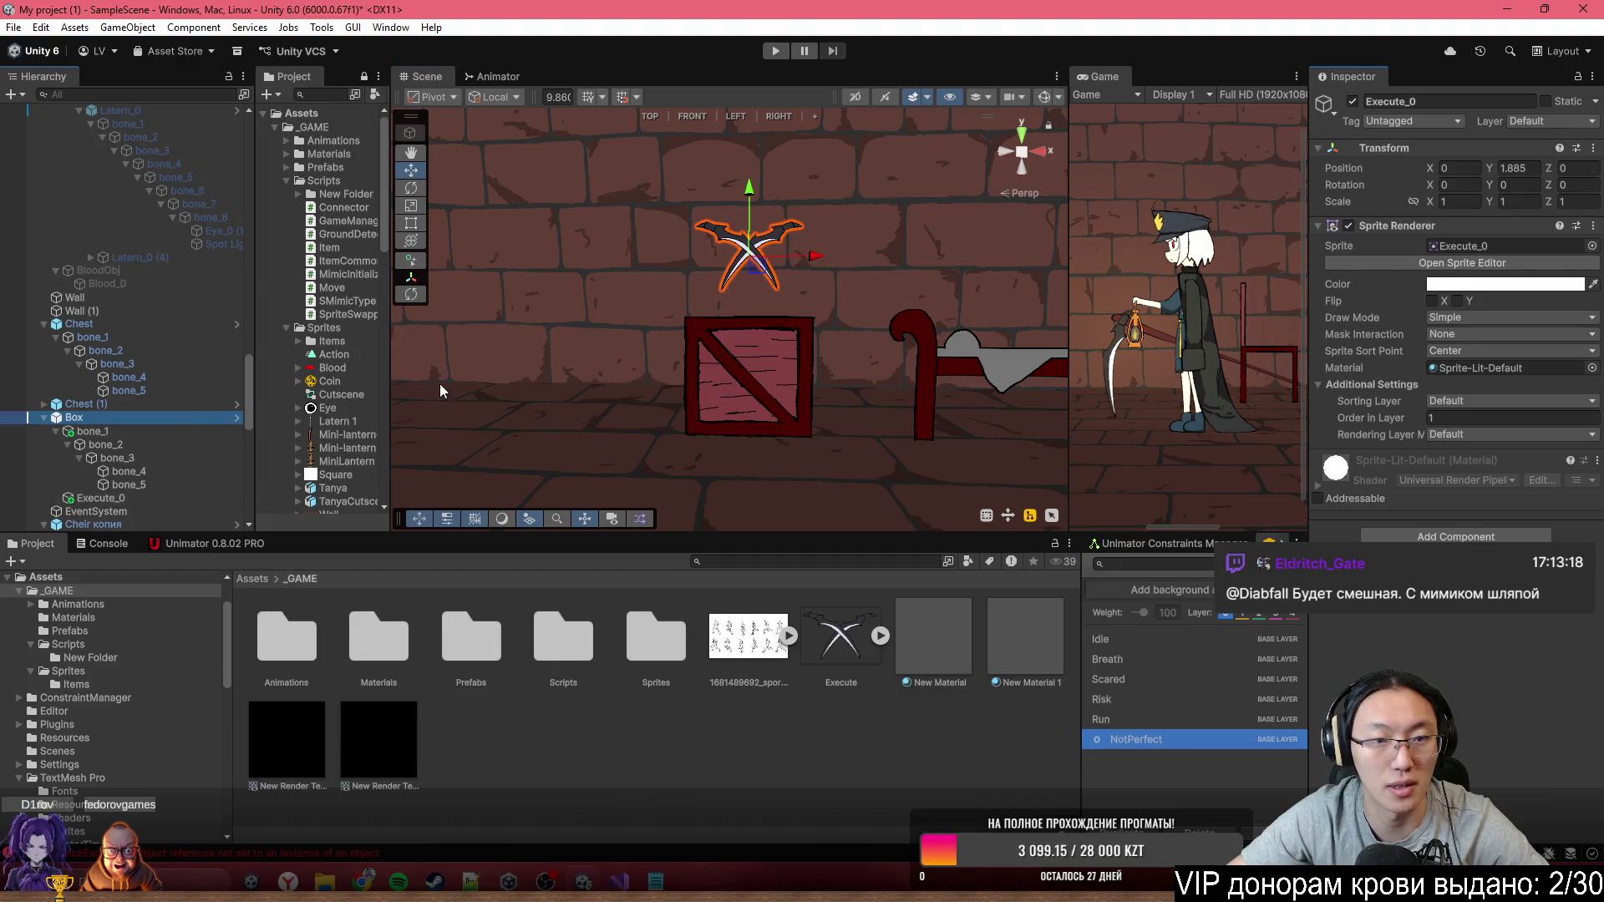
pyautogui.click(1402, 165)
pyautogui.click(1314, 329)
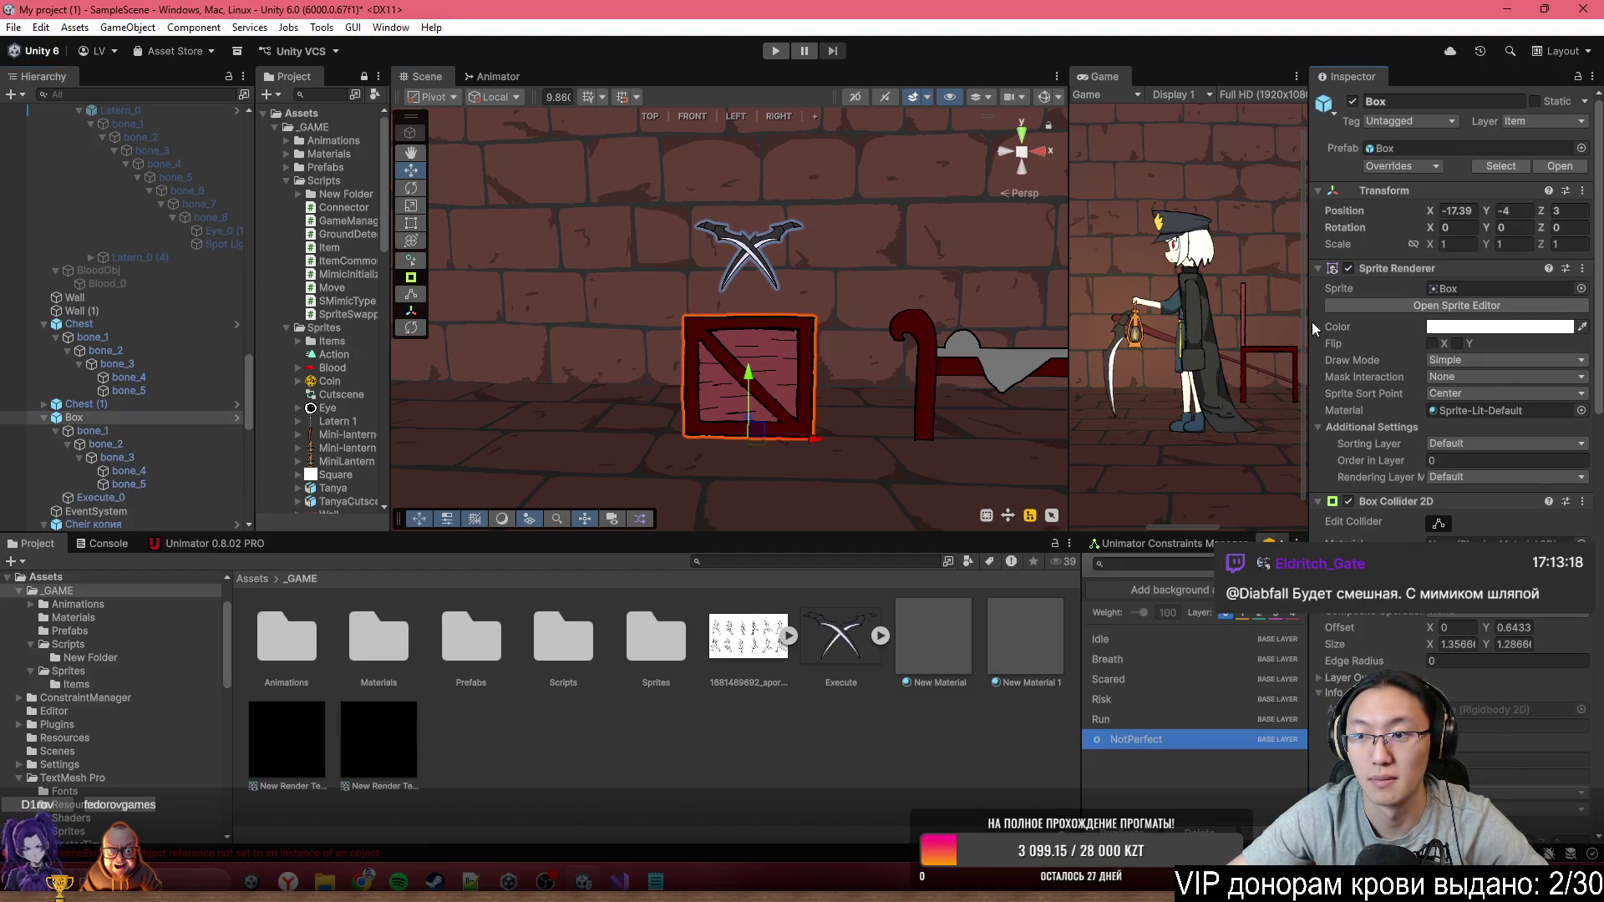
pyautogui.moveTo(960, 376)
pyautogui.mouseDown()
pyautogui.moveTo(693, 351)
pyautogui.moveTo(660, 326)
pyautogui.mouseUp()
pyautogui.click(682, 341)
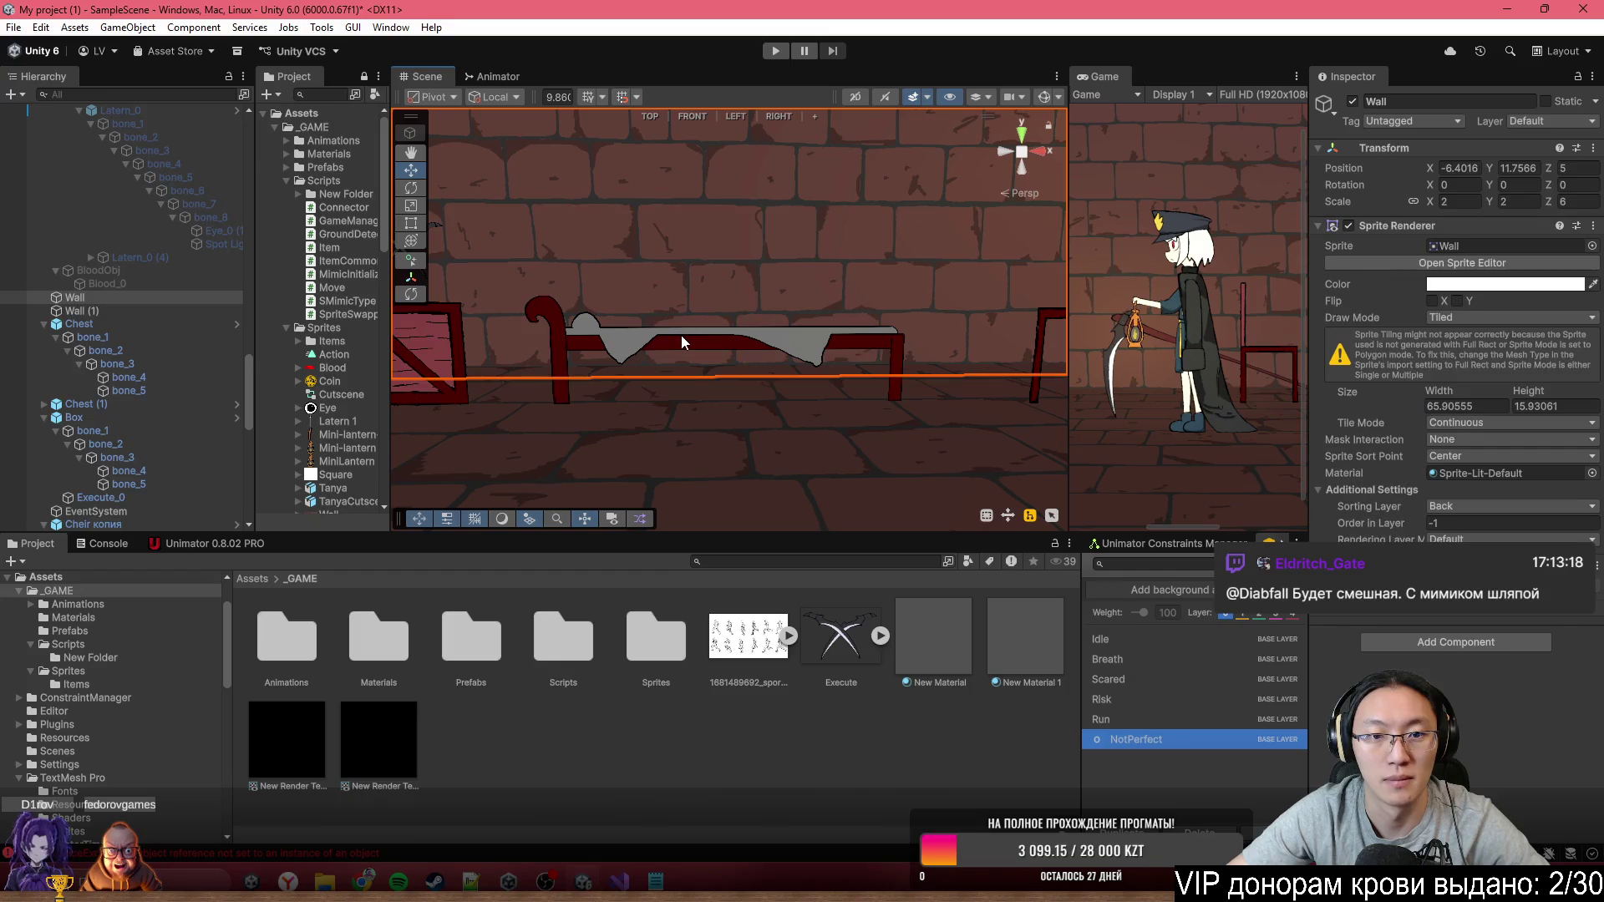
pyautogui.click(682, 341)
# Drag the Execute sprite from the Project panel onto Bed as its child
pyautogui.scroll(-10, 84, 284)
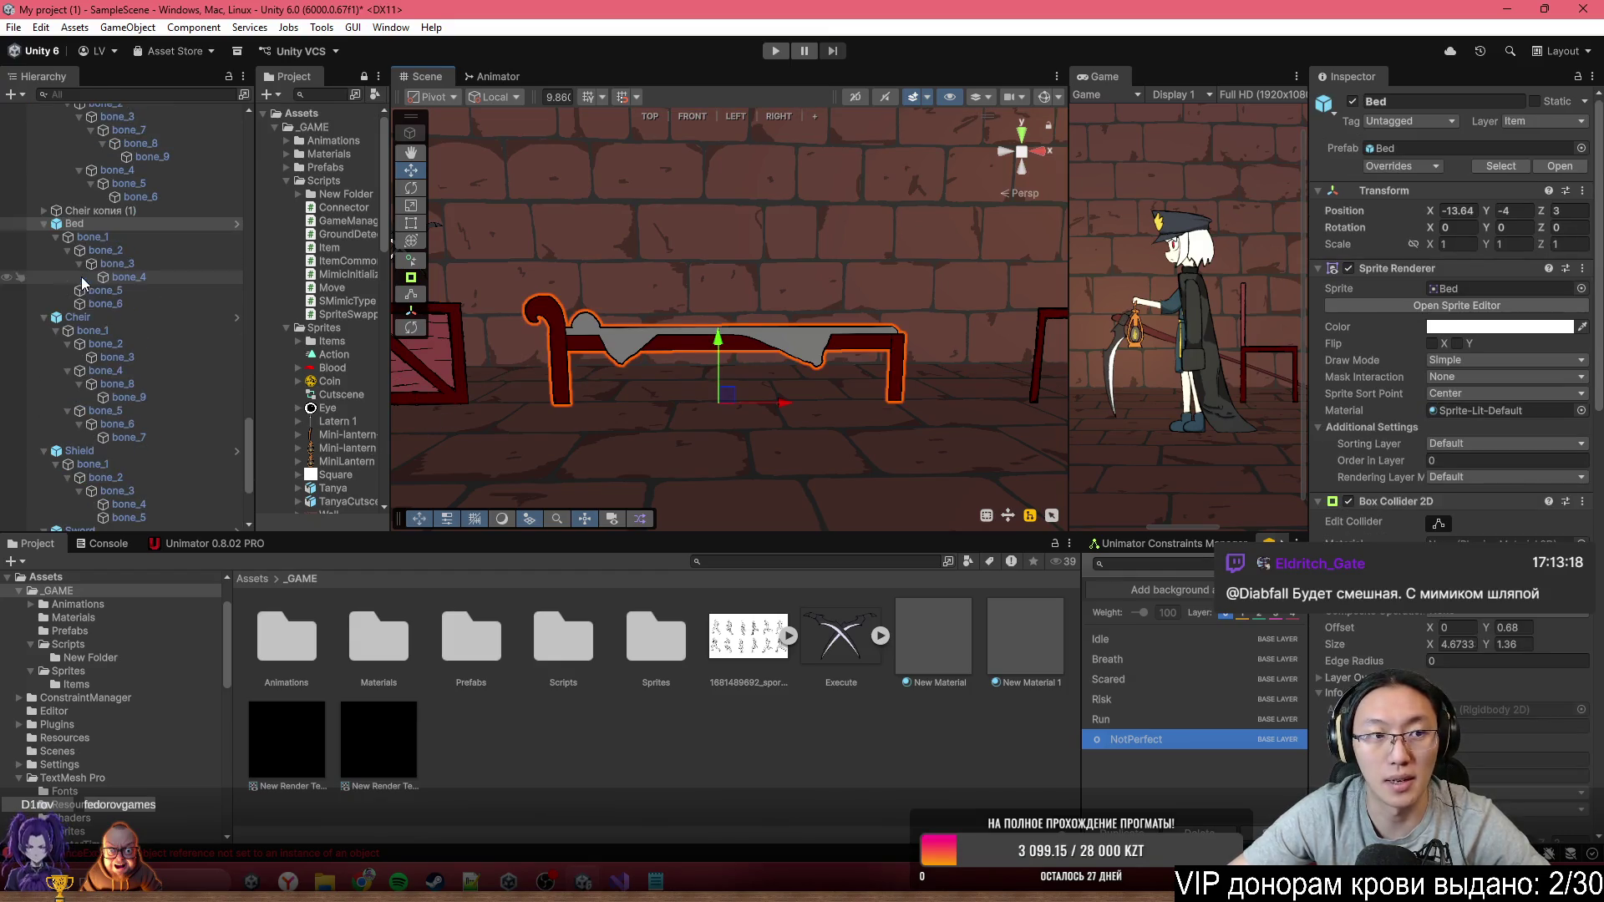
pyautogui.scroll(-10, 1473, 539)
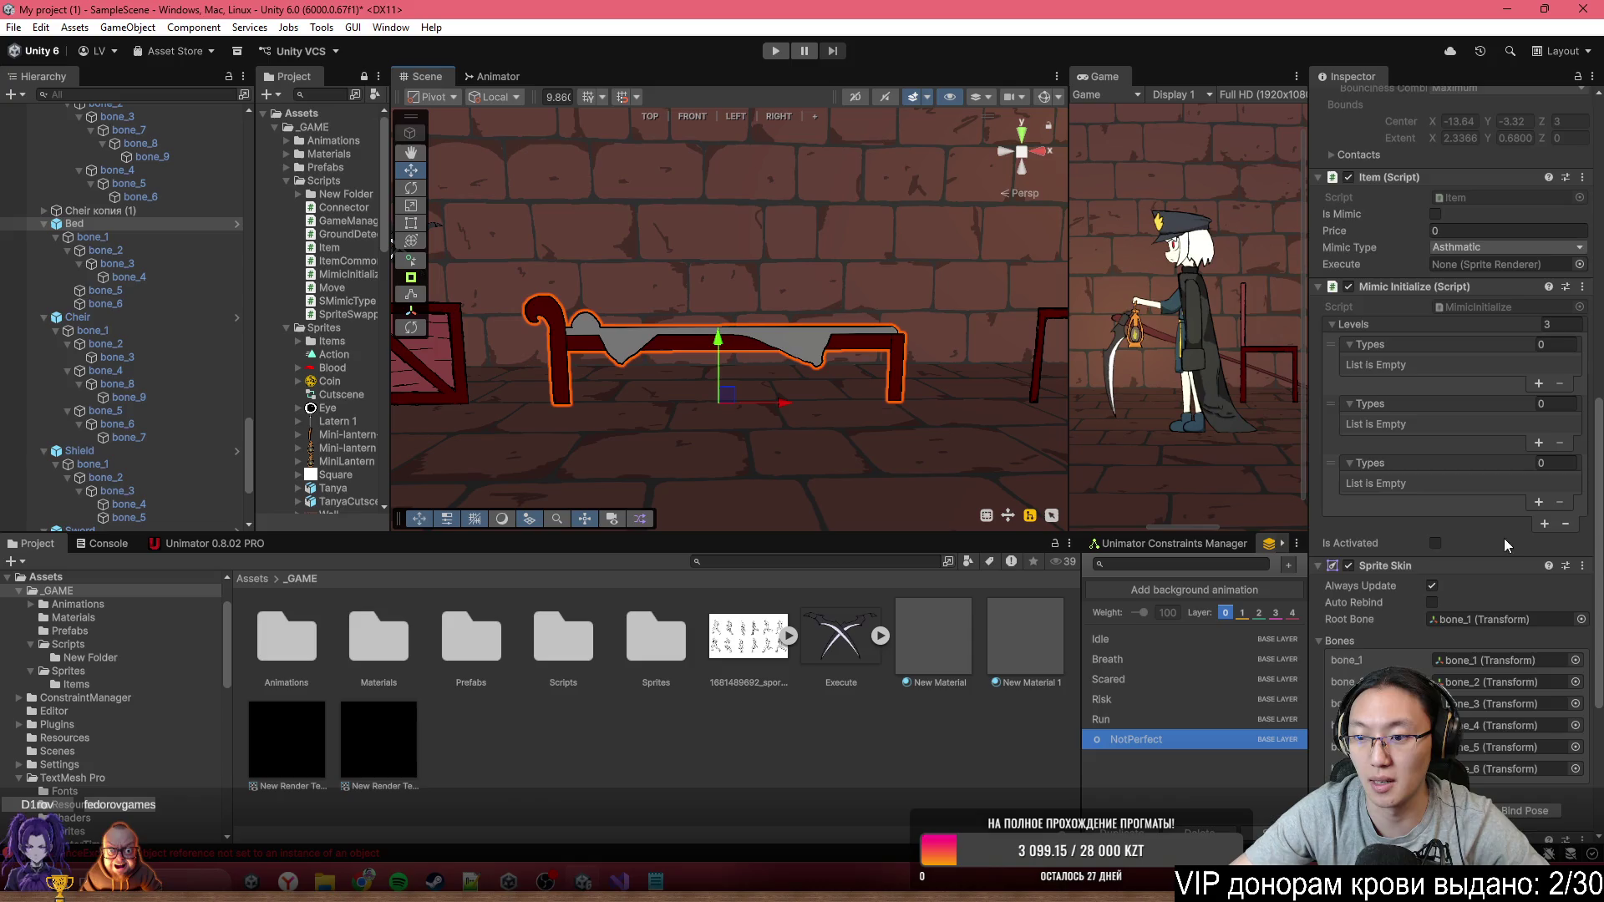
pyautogui.scroll(-8, 1503, 538)
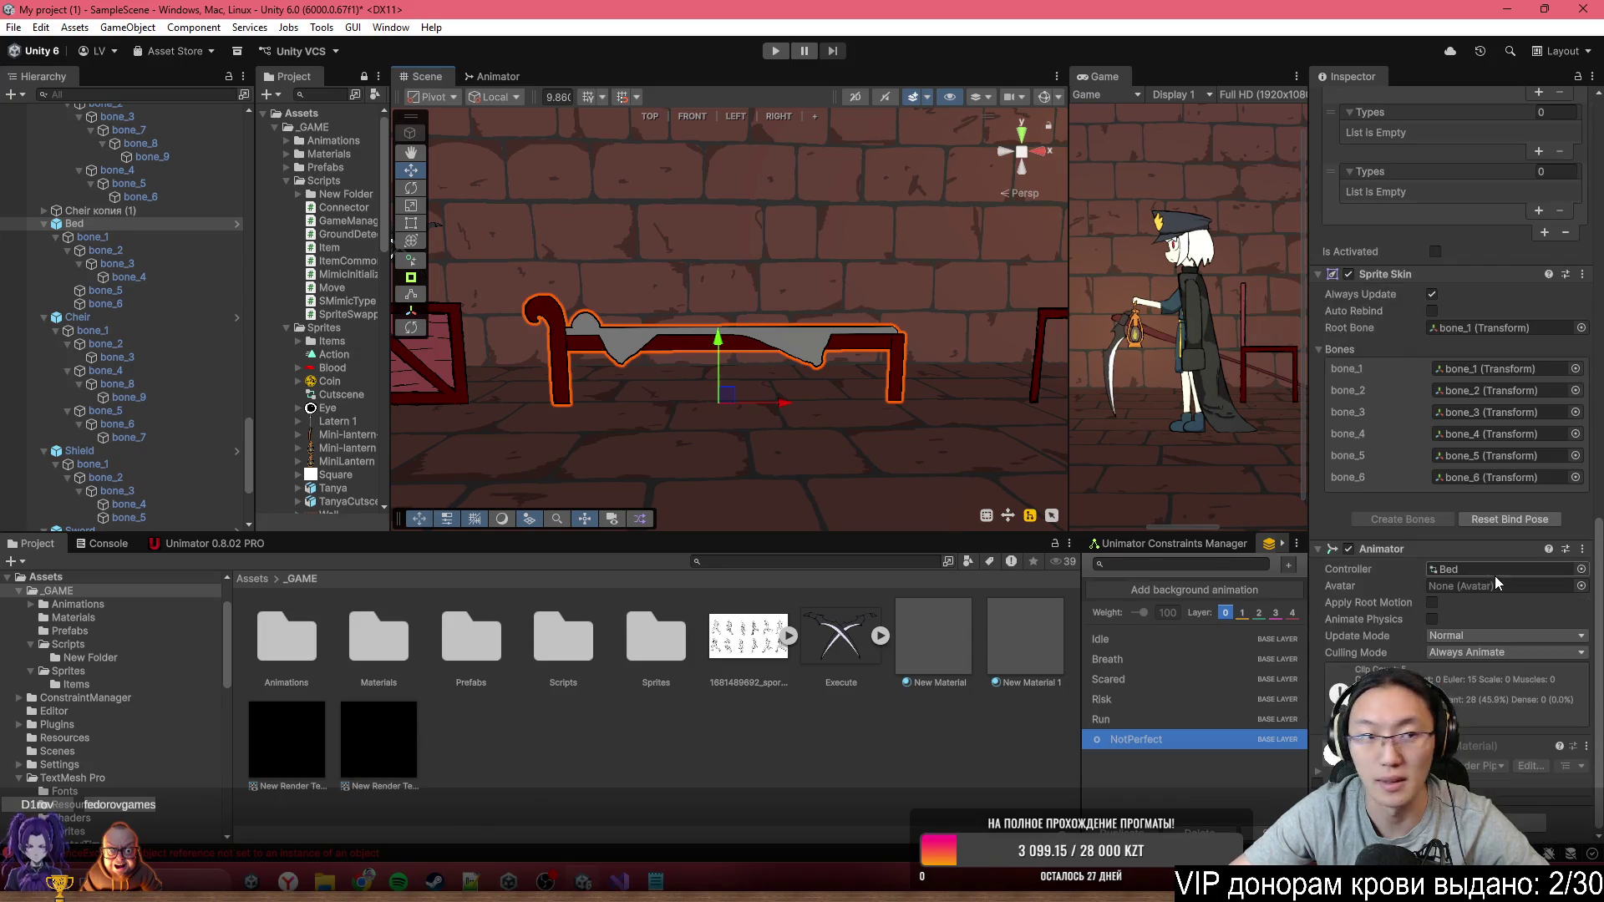
pyautogui.moveTo(1496, 575)
pyautogui.mouseDown()
pyautogui.moveTo(397, 376)
pyautogui.moveTo(100, 254)
pyautogui.moveTo(84, 224)
pyautogui.mouseUp()
# Set Execute_0's Position X to 0 and raise it above the bed to Y 1.6
pyautogui.click(1458, 168)
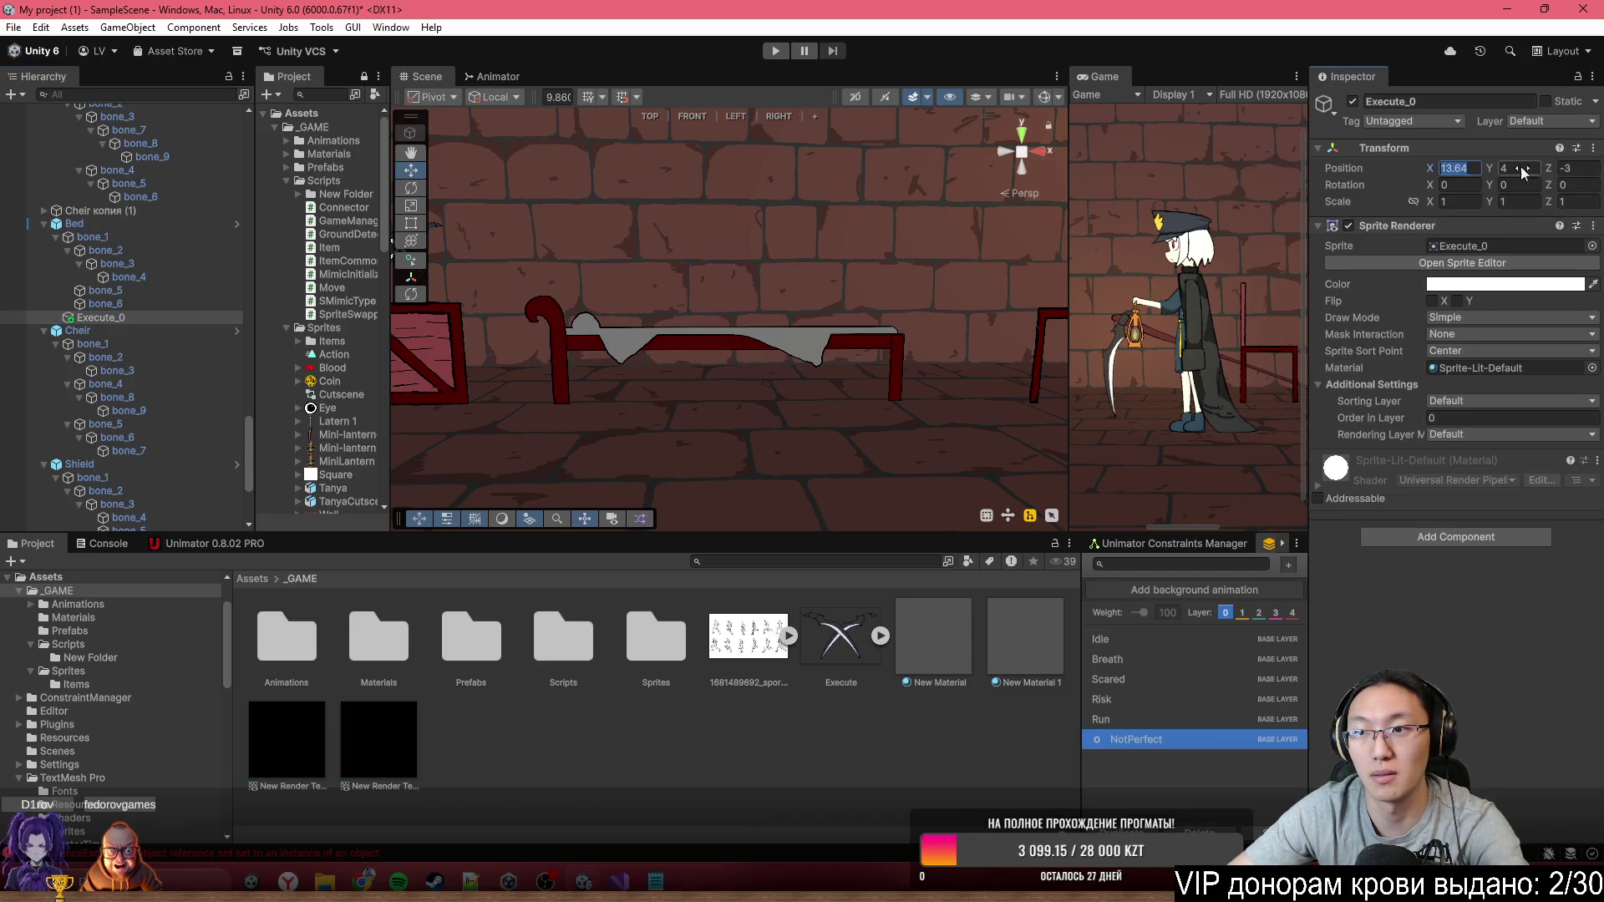
pyautogui.write('0')
pyautogui.click(1588, 181)
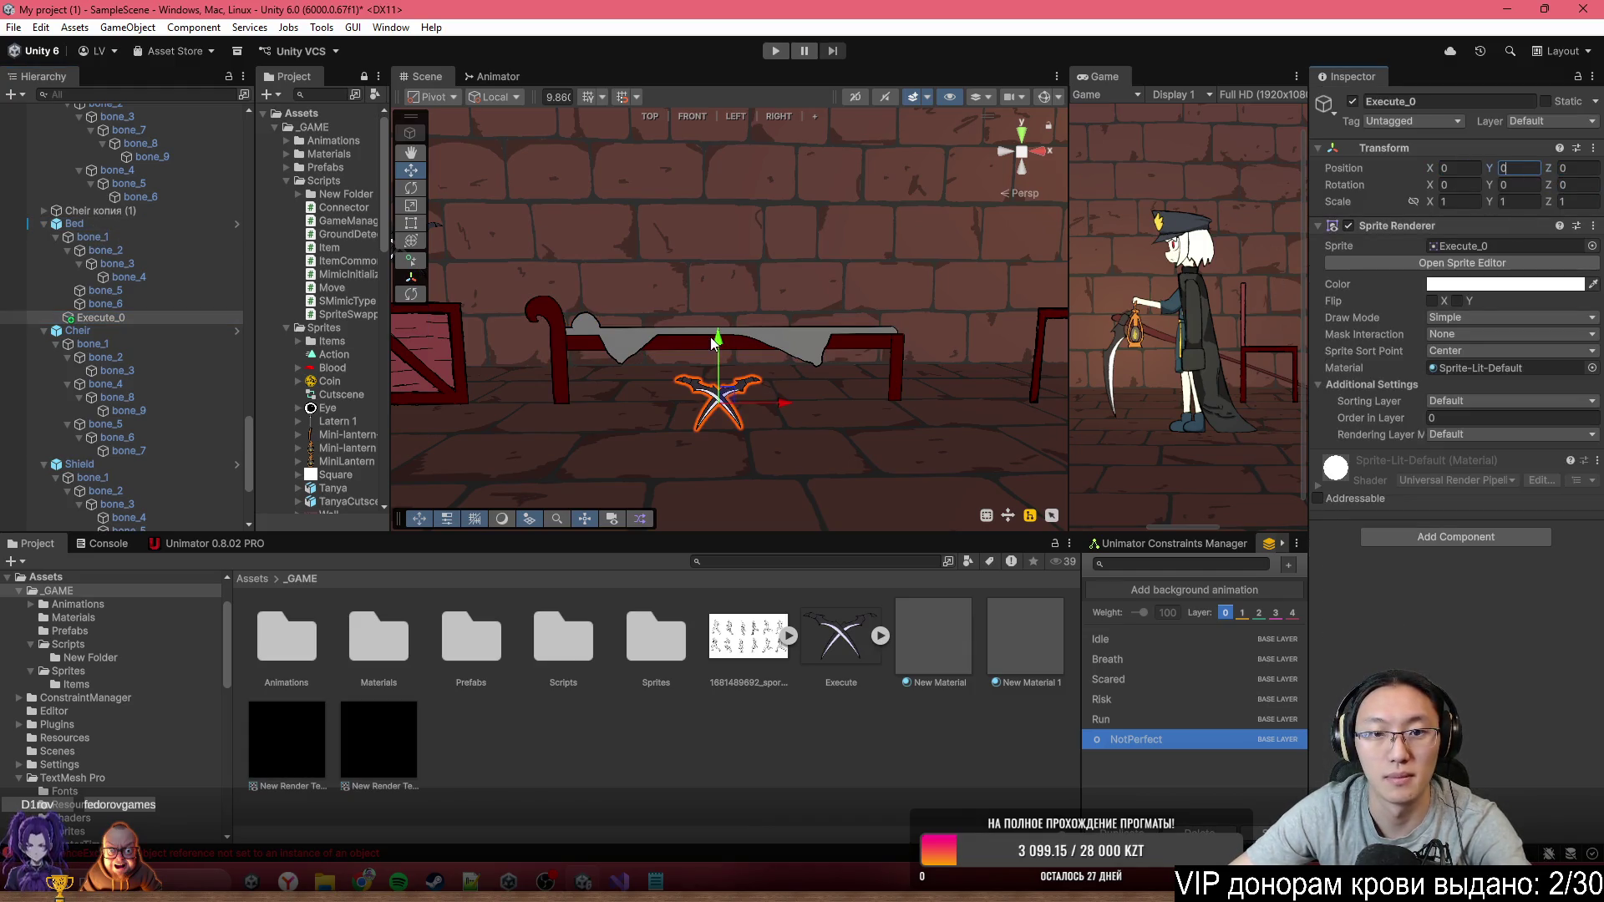
pyautogui.moveTo(717, 359); pyautogui.dragTo(742, 217)
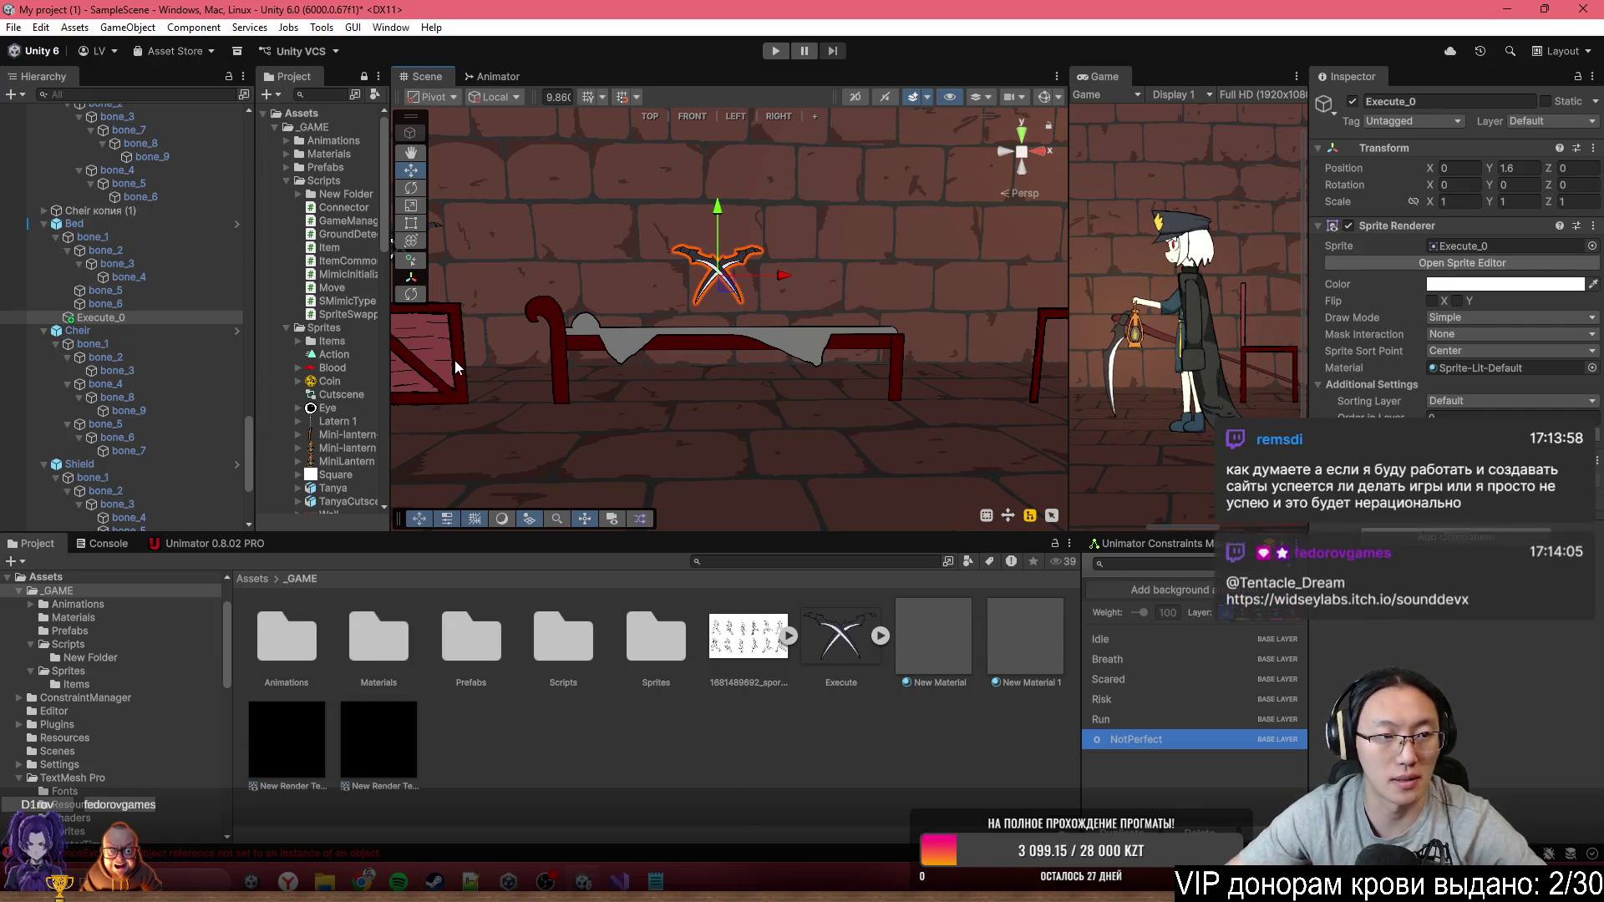
# Select Bed and assign Execute_0 to its Item script's Execute field
pyautogui.click(120, 227)
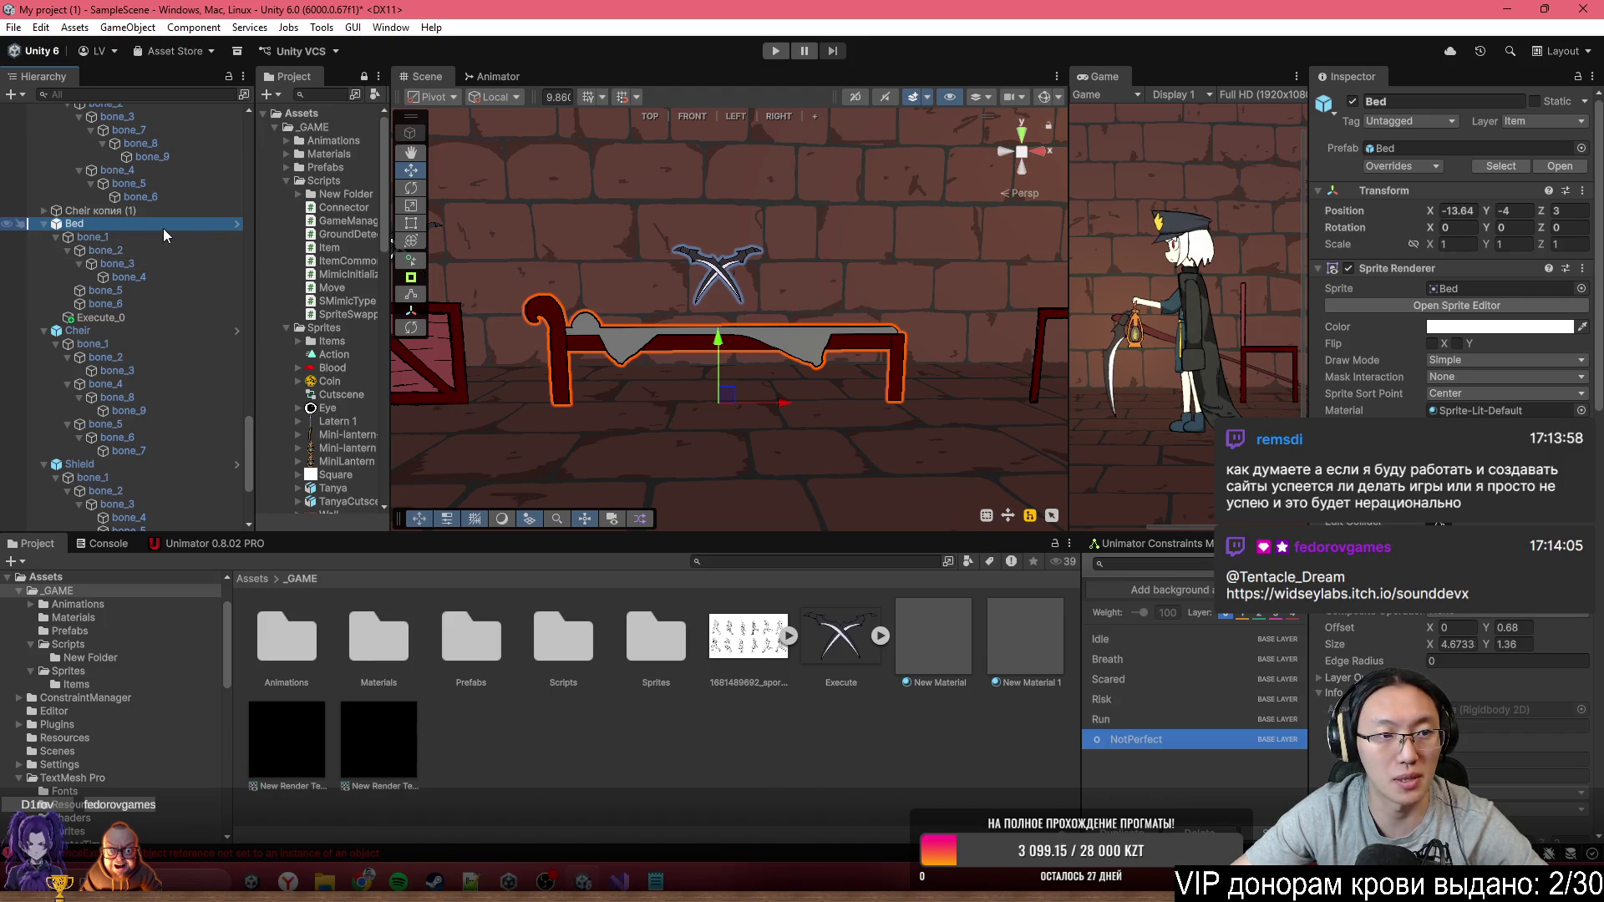
pyautogui.scroll(-10, 1487, 524)
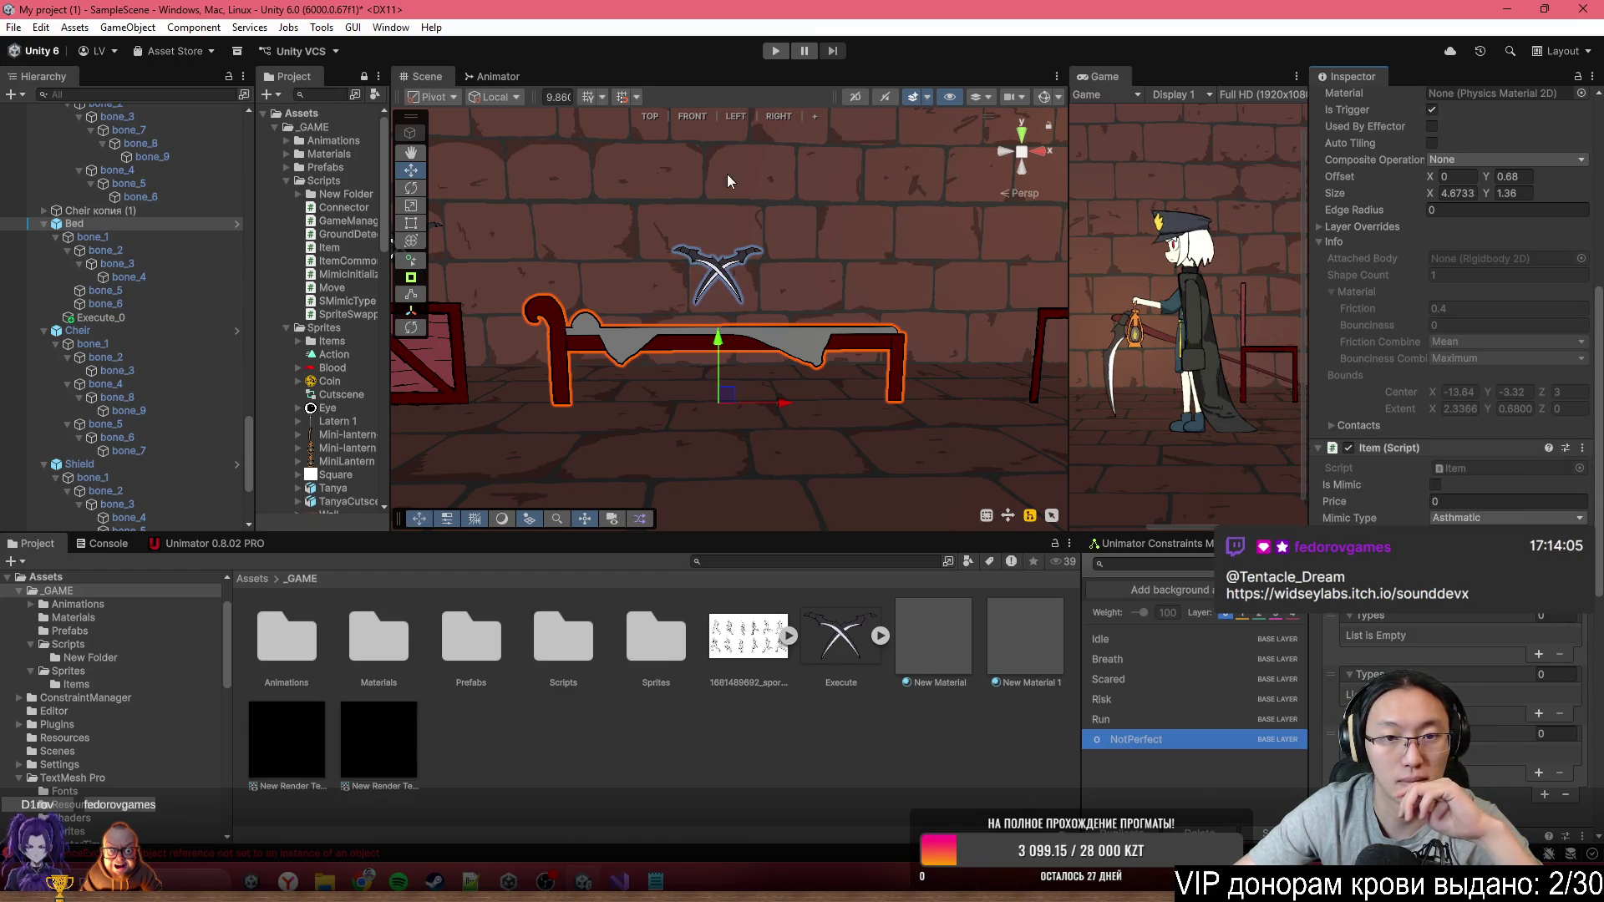
pyautogui.scroll(-4, 1454, 334)
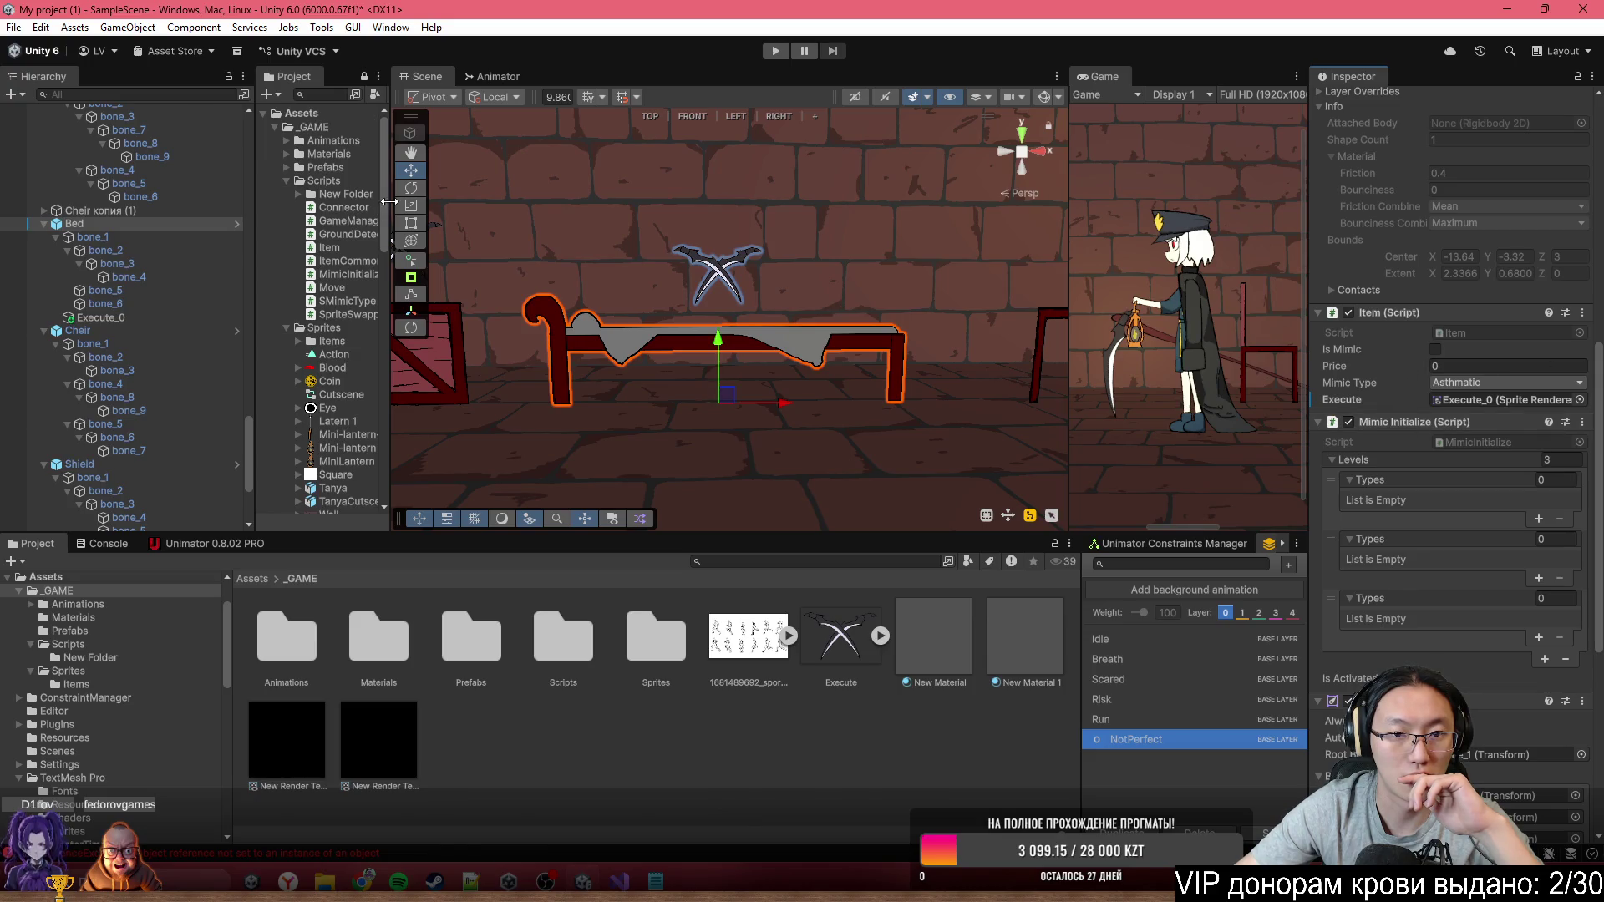
pyautogui.scroll(-5, 894, 326)
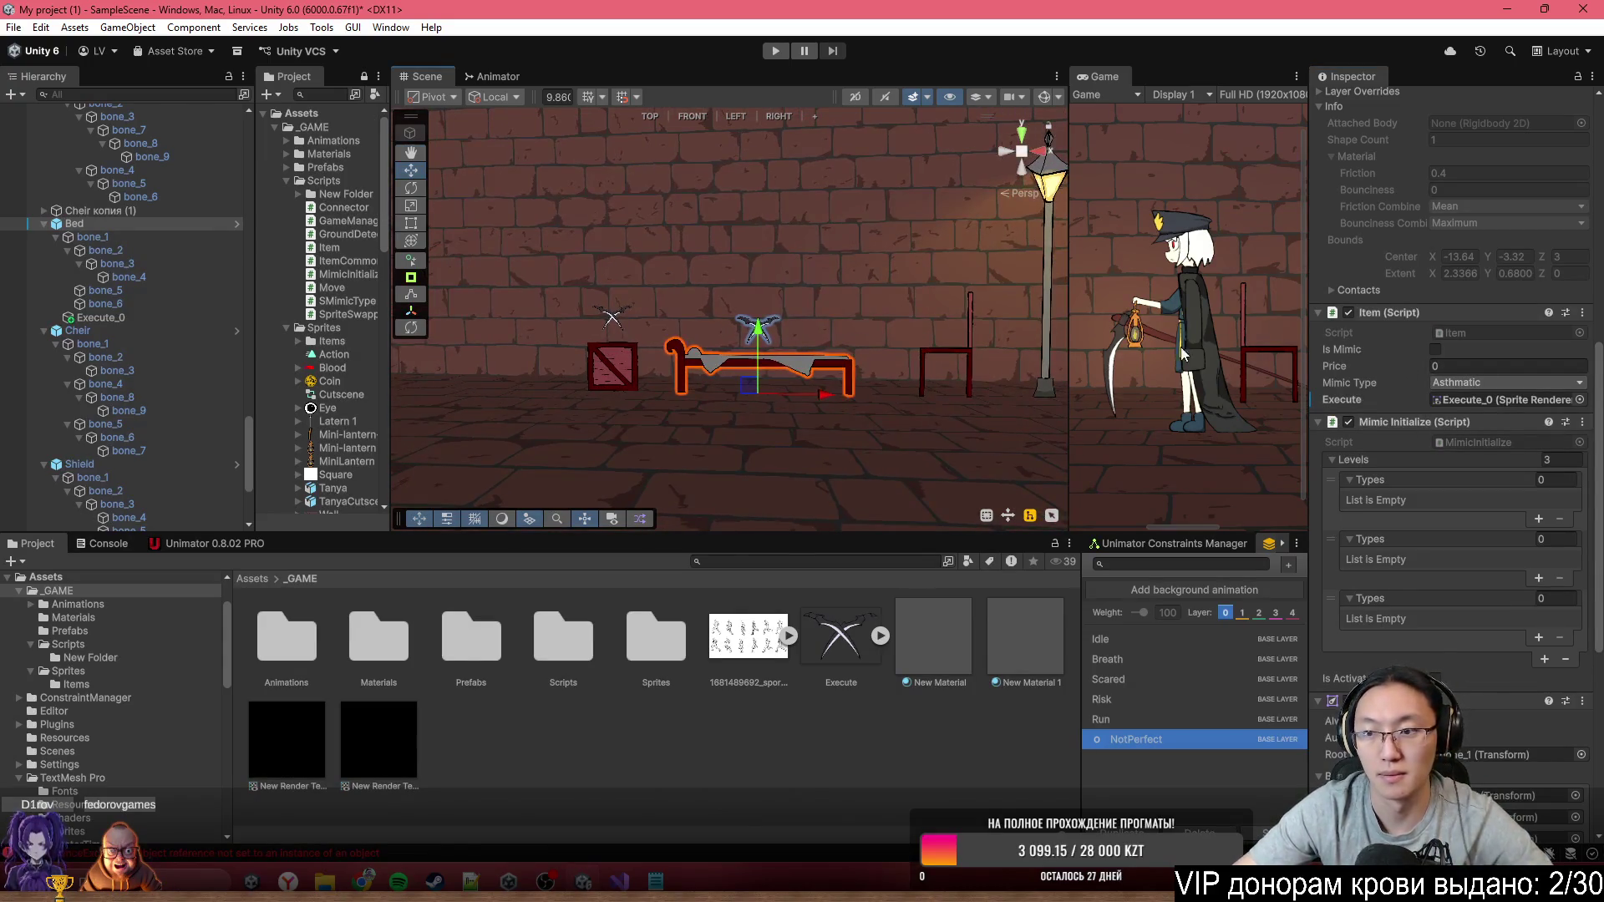
# Check the Box's Execute_0 sprite at Y 1.885, then move over and select the chair Cheir копия
pyautogui.scroll(5, 627, 333)
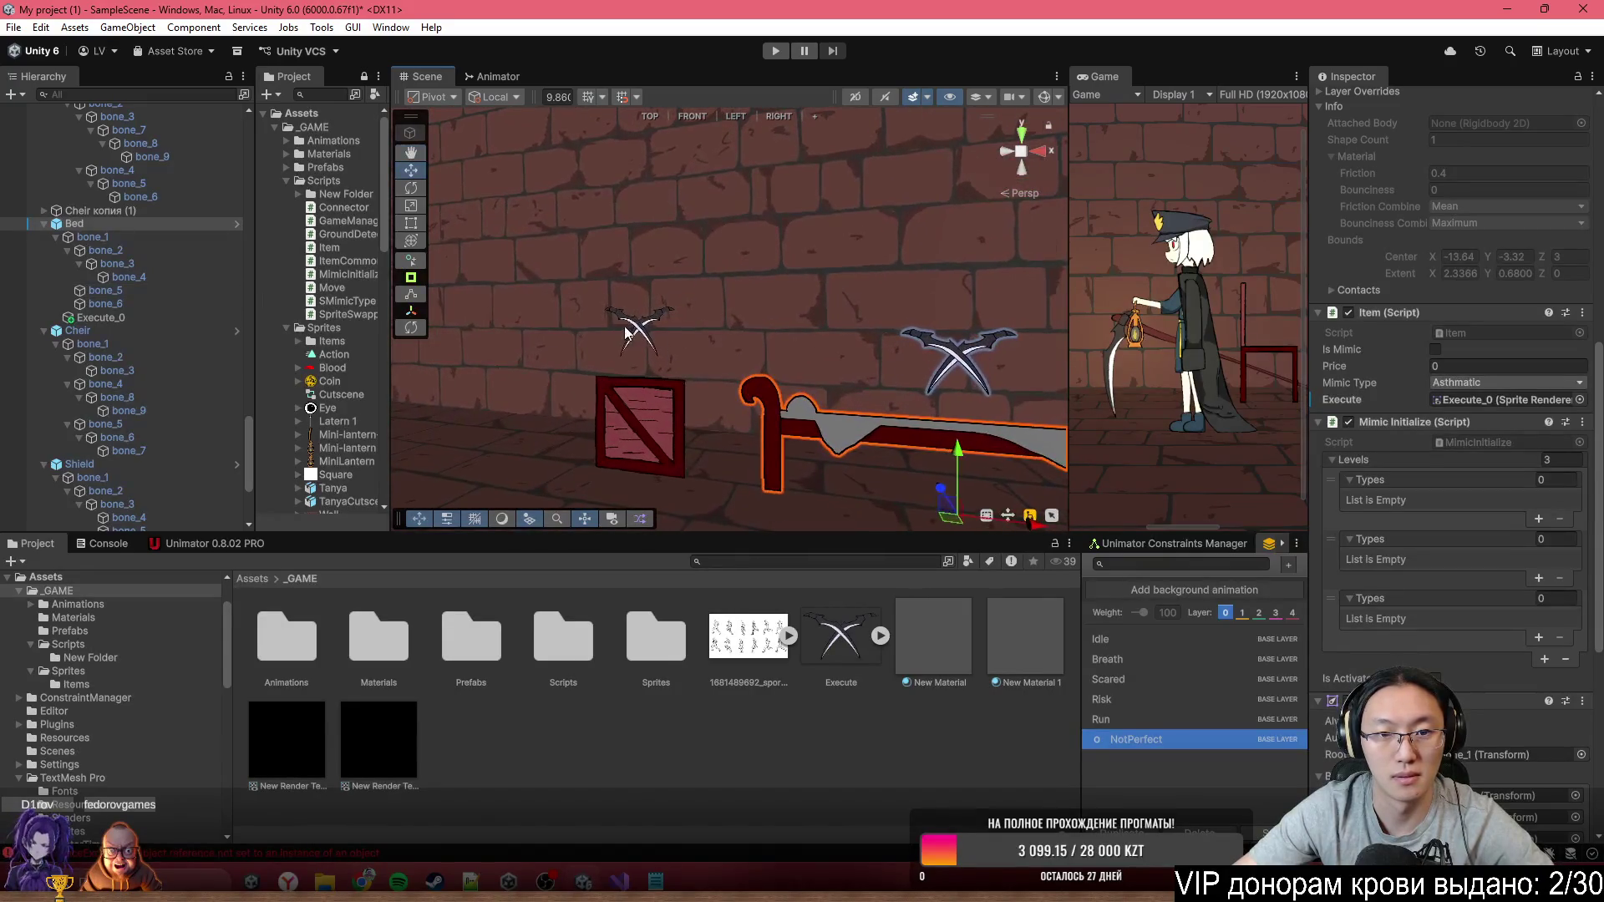
pyautogui.click(644, 325)
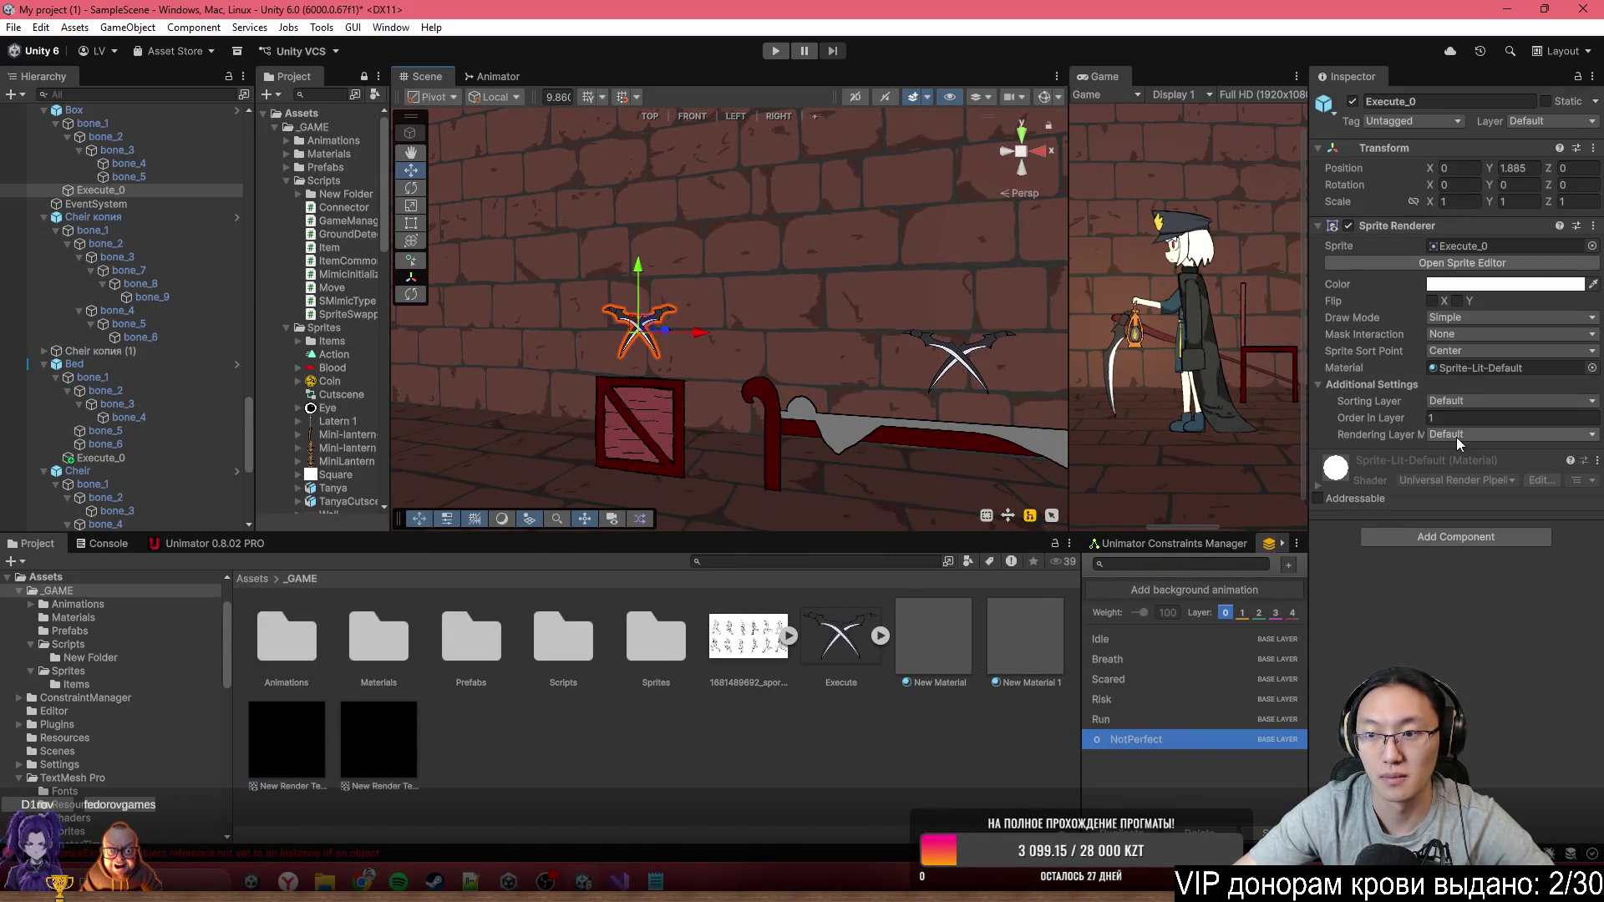
pyautogui.write('0')
pyautogui.click(132, 110)
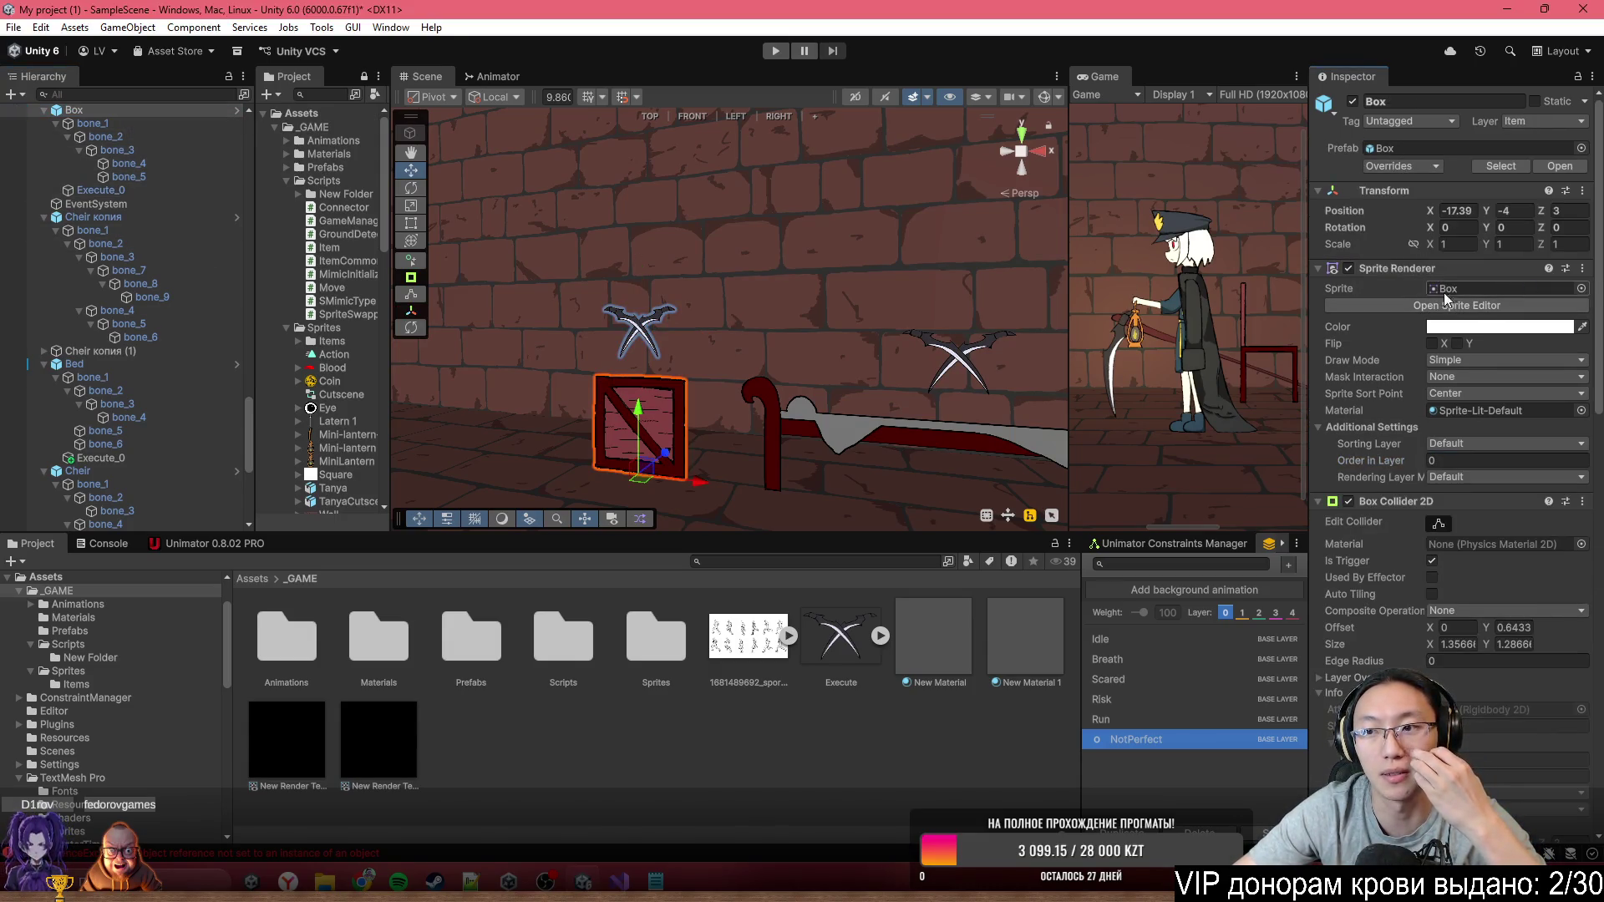
pyautogui.click(842, 332)
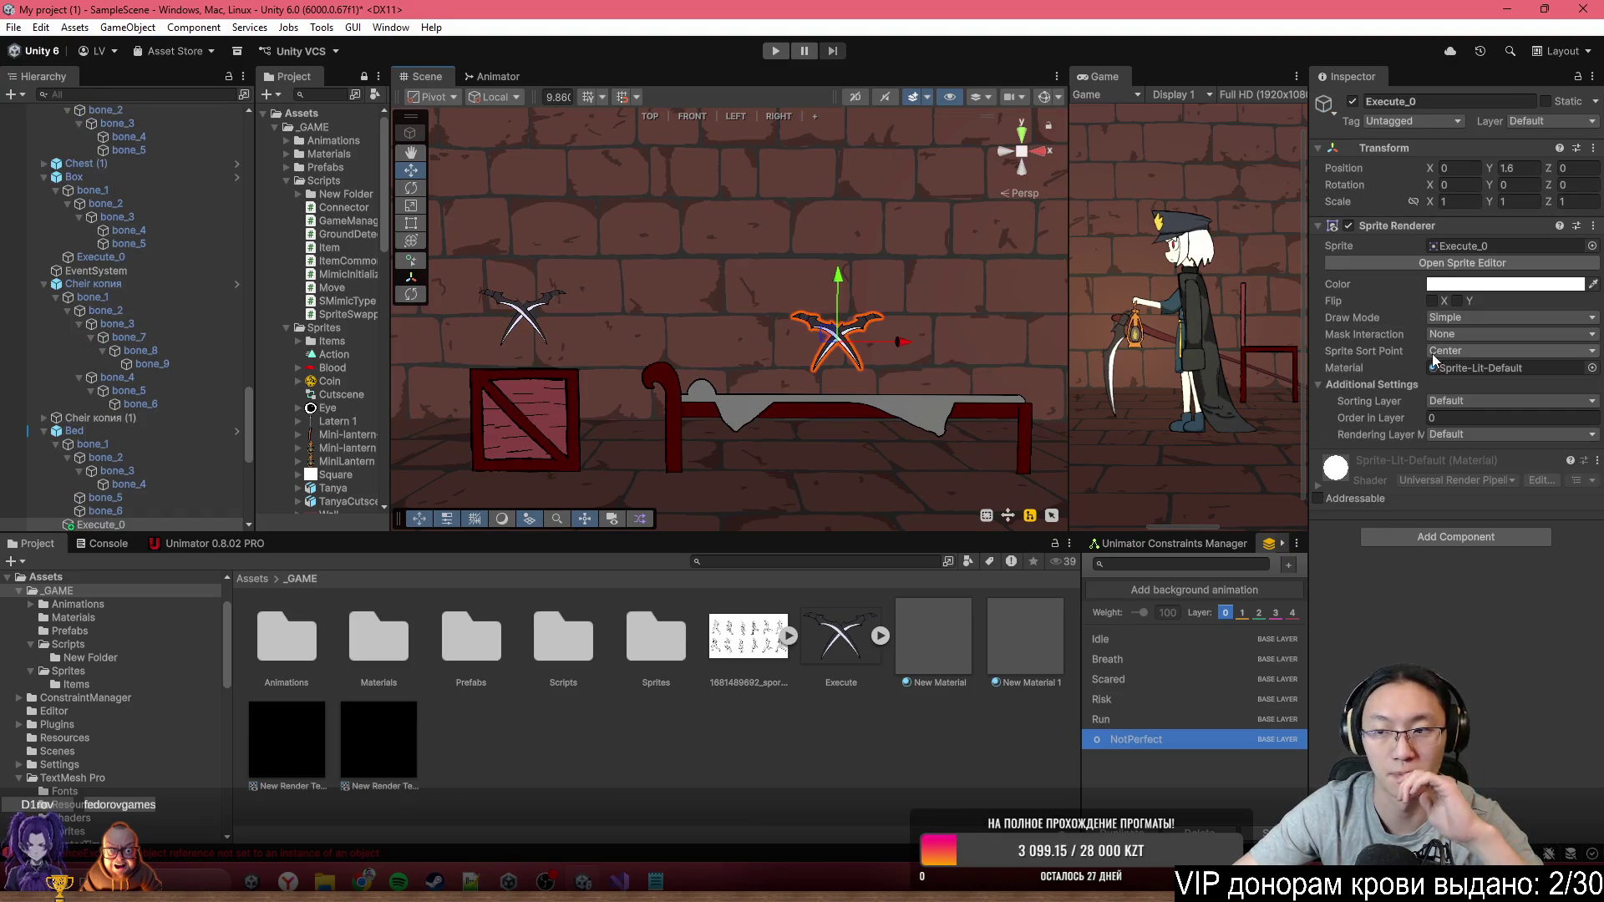
pyautogui.moveTo(1013, 335); pyautogui.dragTo(718, 355)
pyautogui.click(729, 359)
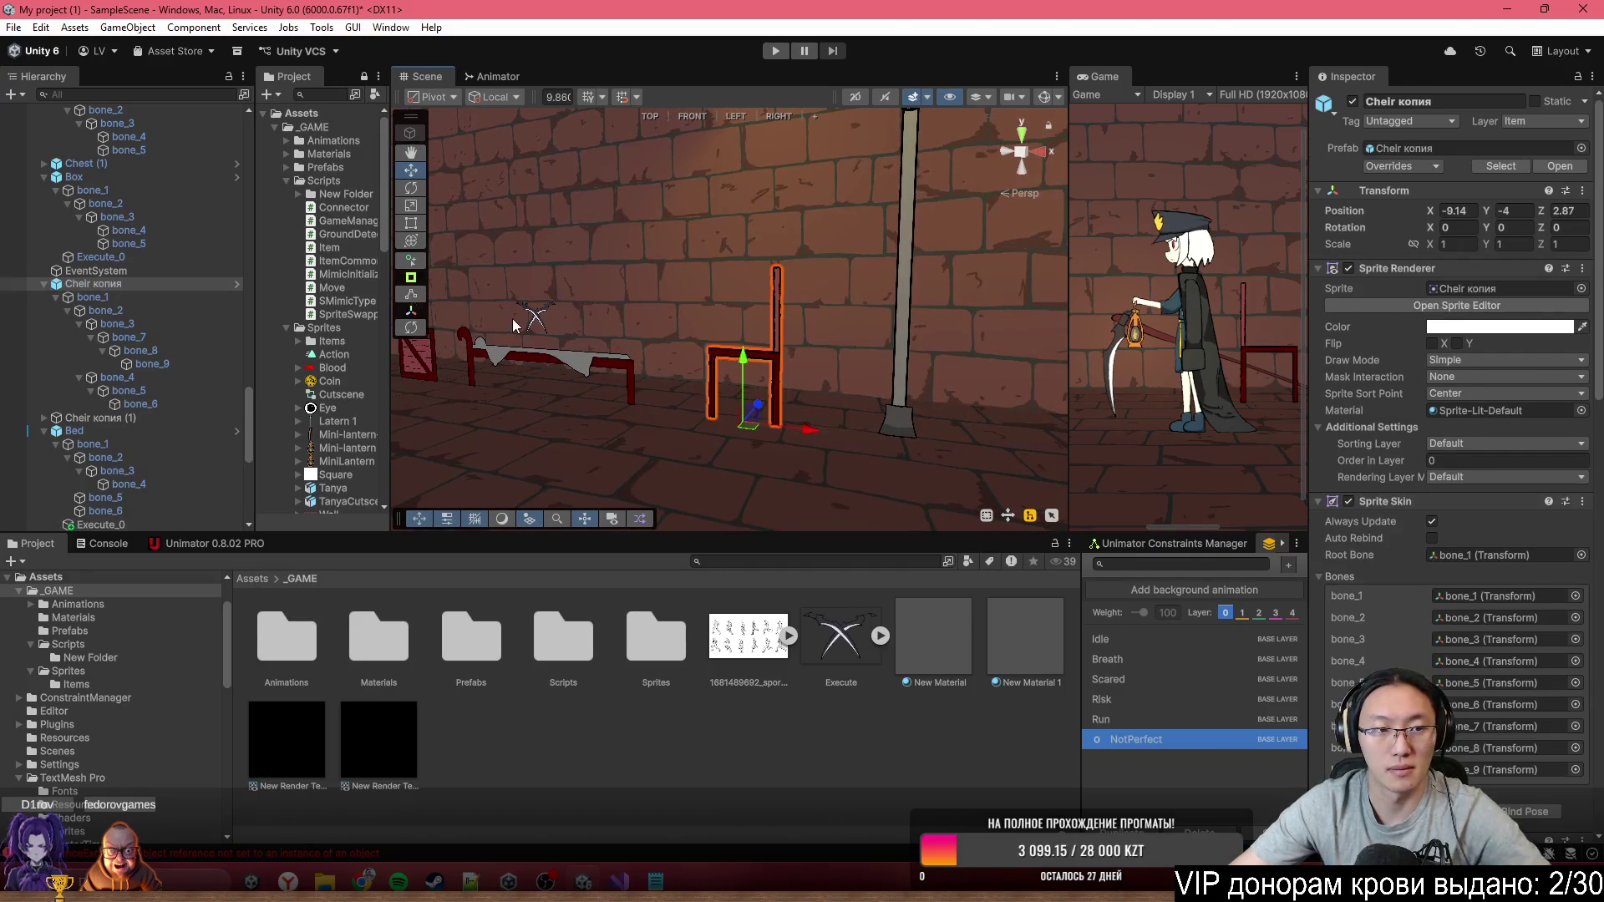
# Add an Execute_0 child under Cheir копия and raise it above the chair seat
pyautogui.press('f')
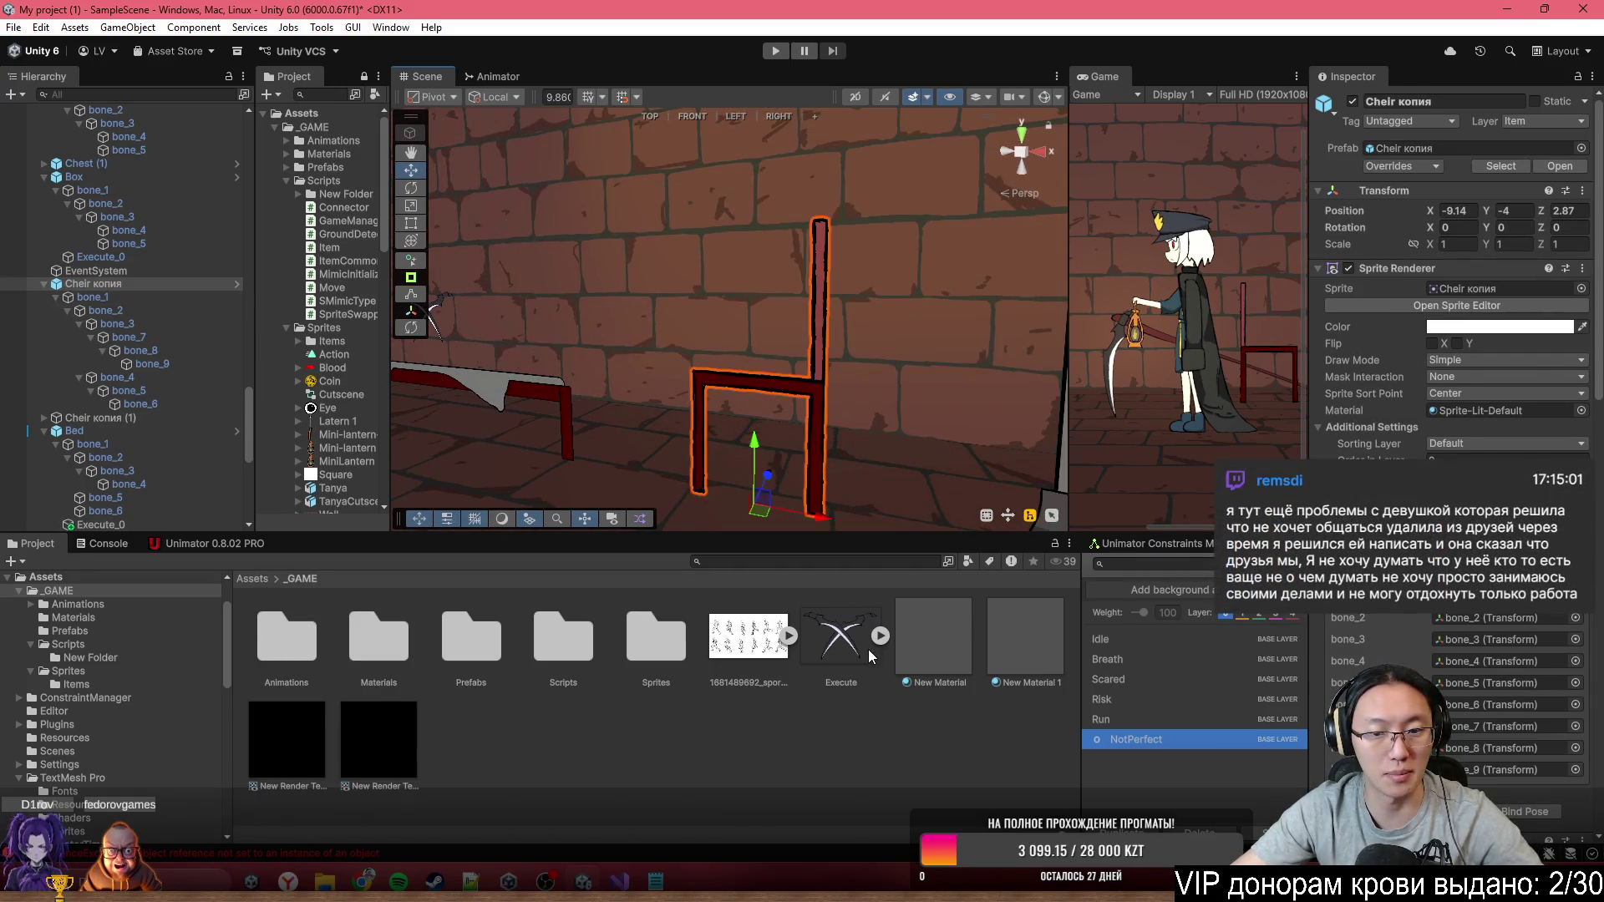
pyautogui.moveTo(93, 284)
pyautogui.mouseDown()
pyautogui.moveTo(138, 354)
pyautogui.moveTo(137, 287)
pyautogui.mouseUp()
pyautogui.click(1454, 168)
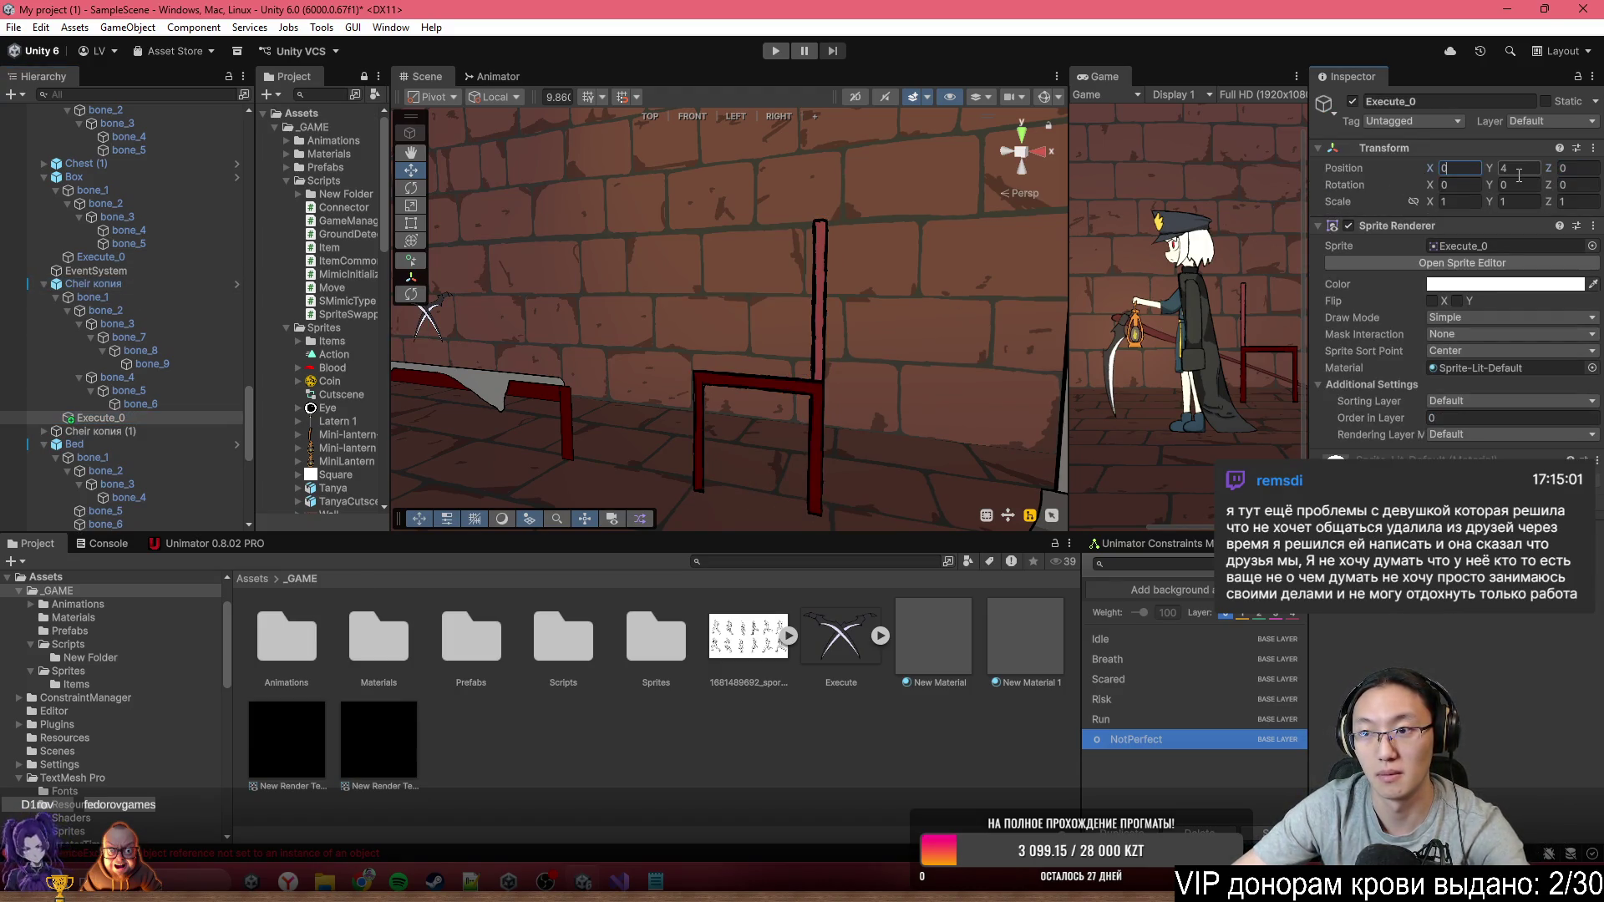
pyautogui.write('0')
pyautogui.moveTo(755, 457)
pyautogui.mouseDown()
pyautogui.moveTo(773, 238)
pyautogui.moveTo(791, 257)
pyautogui.mouseUp()
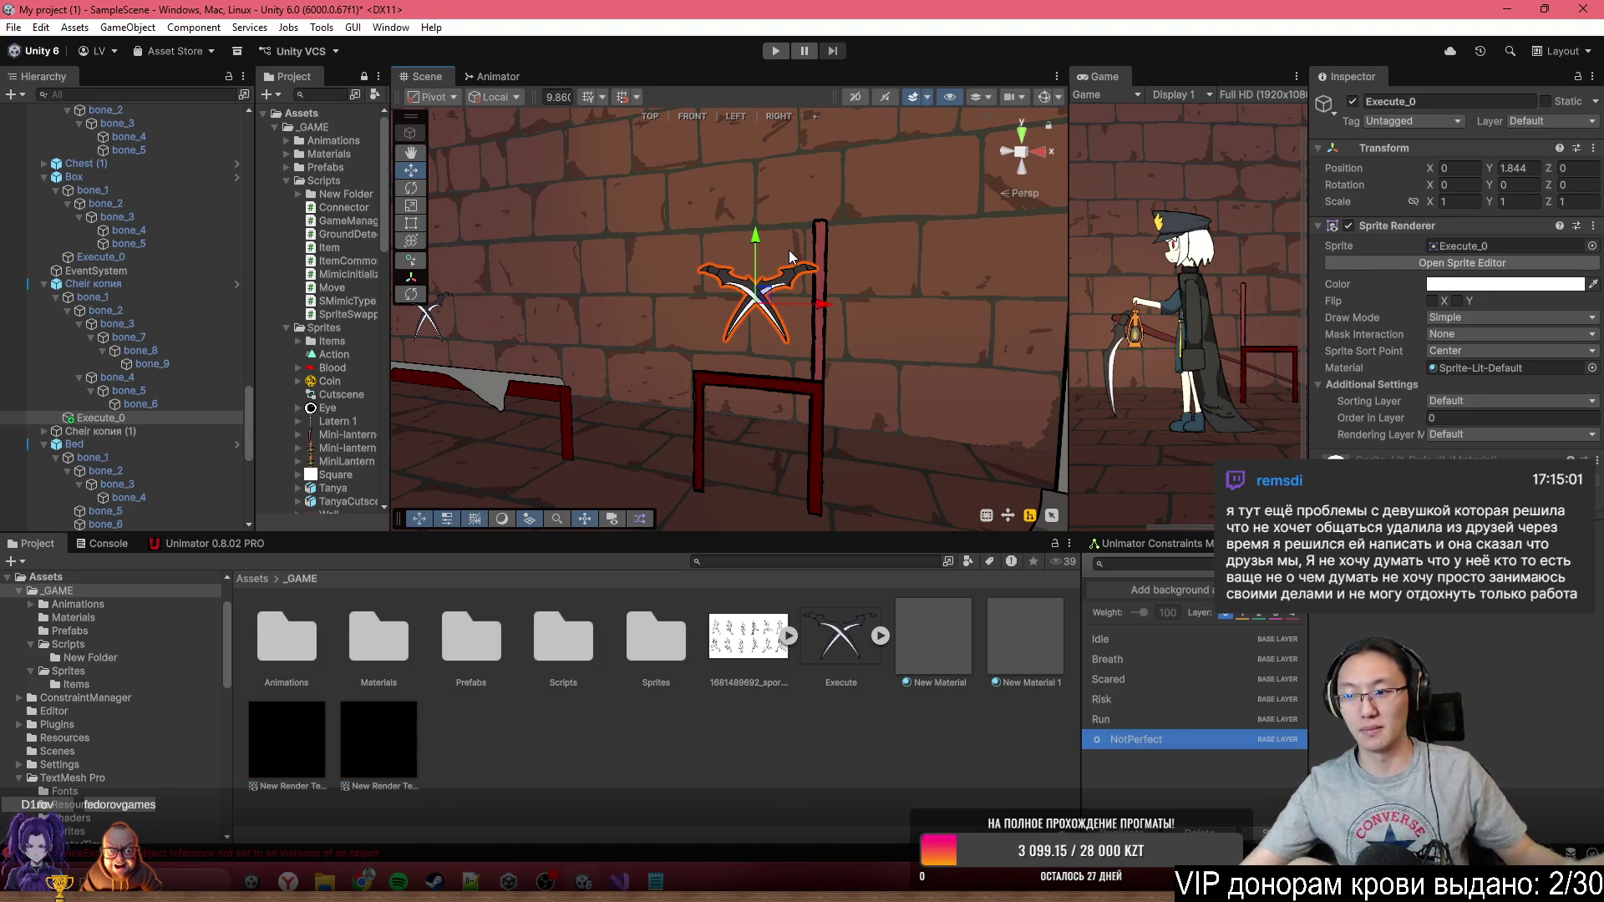
pyautogui.moveTo(869, 101)
pyautogui.mouseDown()
pyautogui.moveTo(714, 240)
pyautogui.moveTo(781, 299)
pyautogui.moveTo(804, 286)
pyautogui.mouseUp()
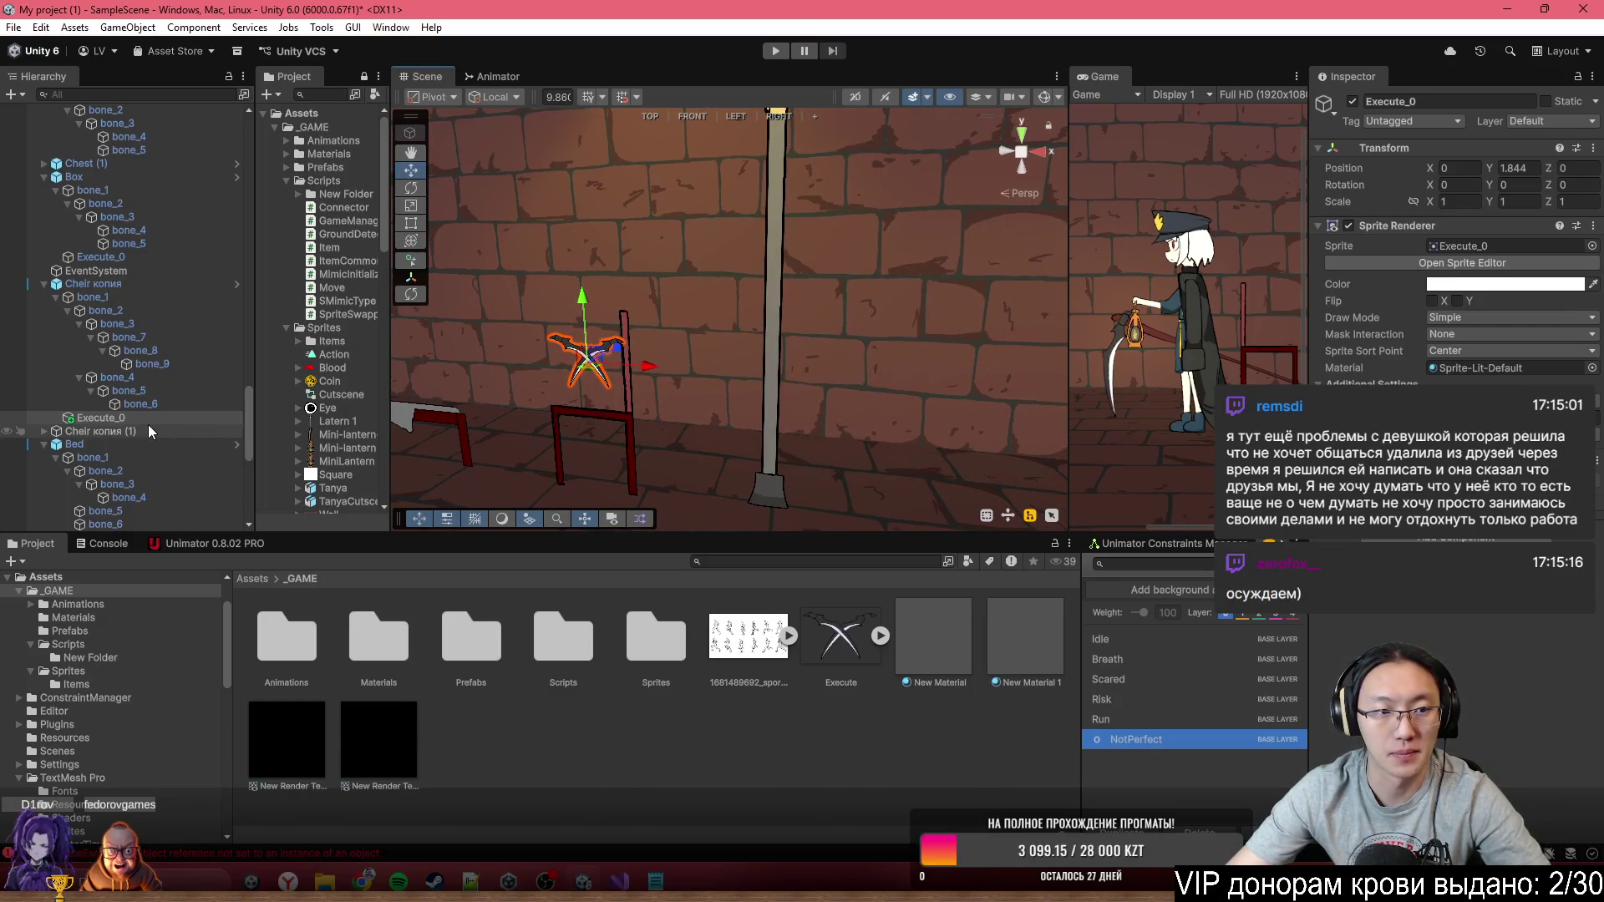
# Apply All prefab overrides on the chair and on the Bed
pyautogui.click(92, 284)
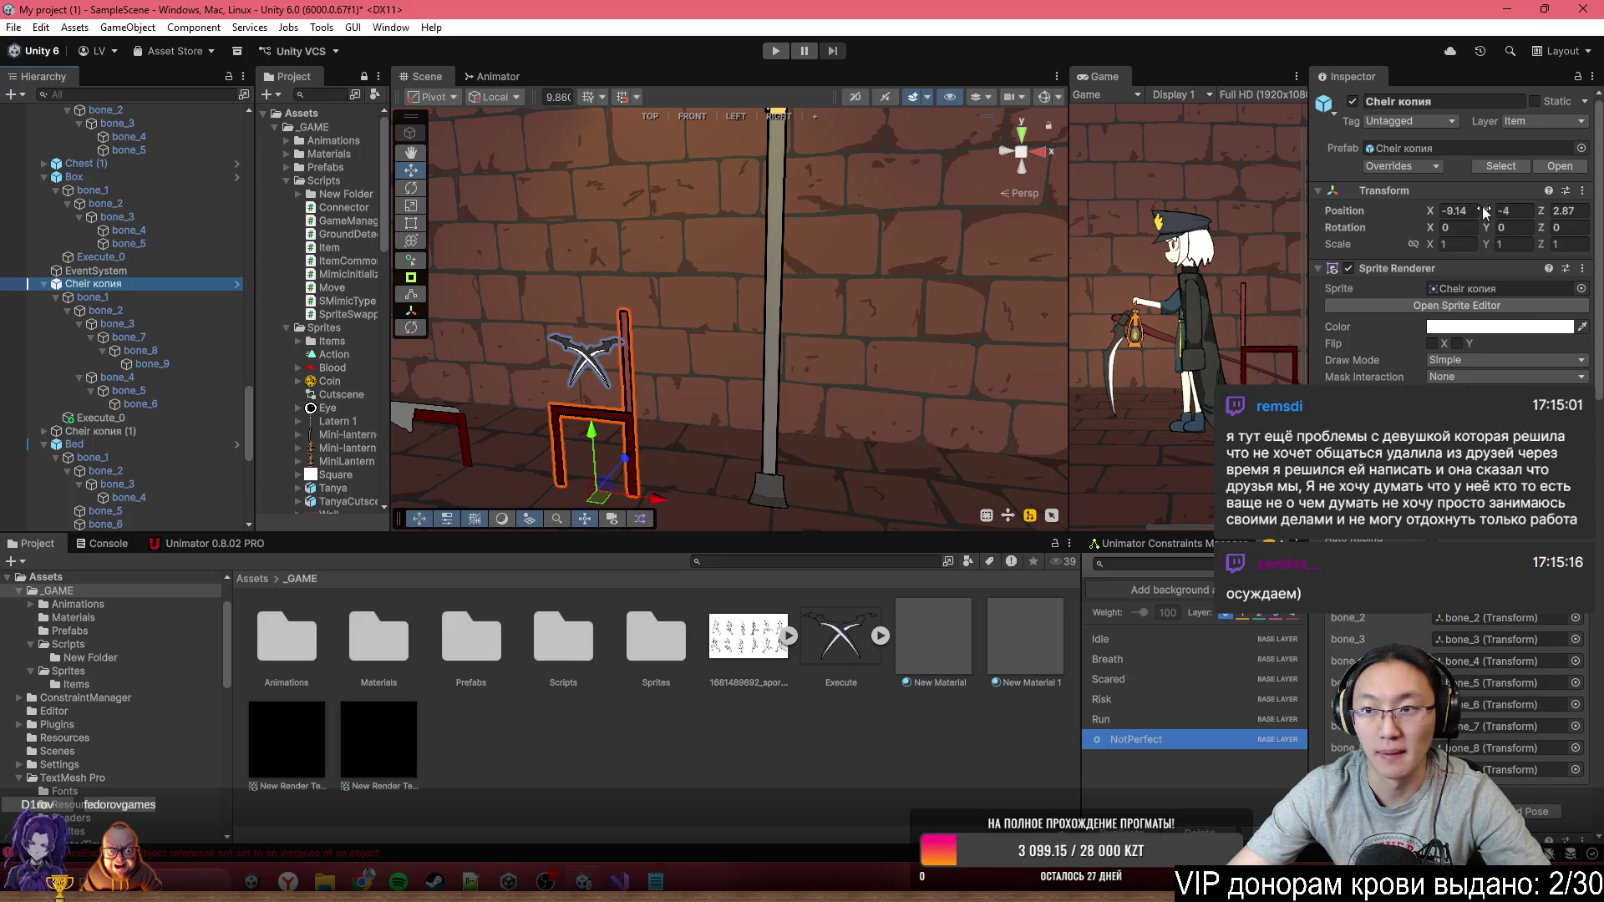
pyautogui.click(1402, 165)
pyautogui.click(1548, 269)
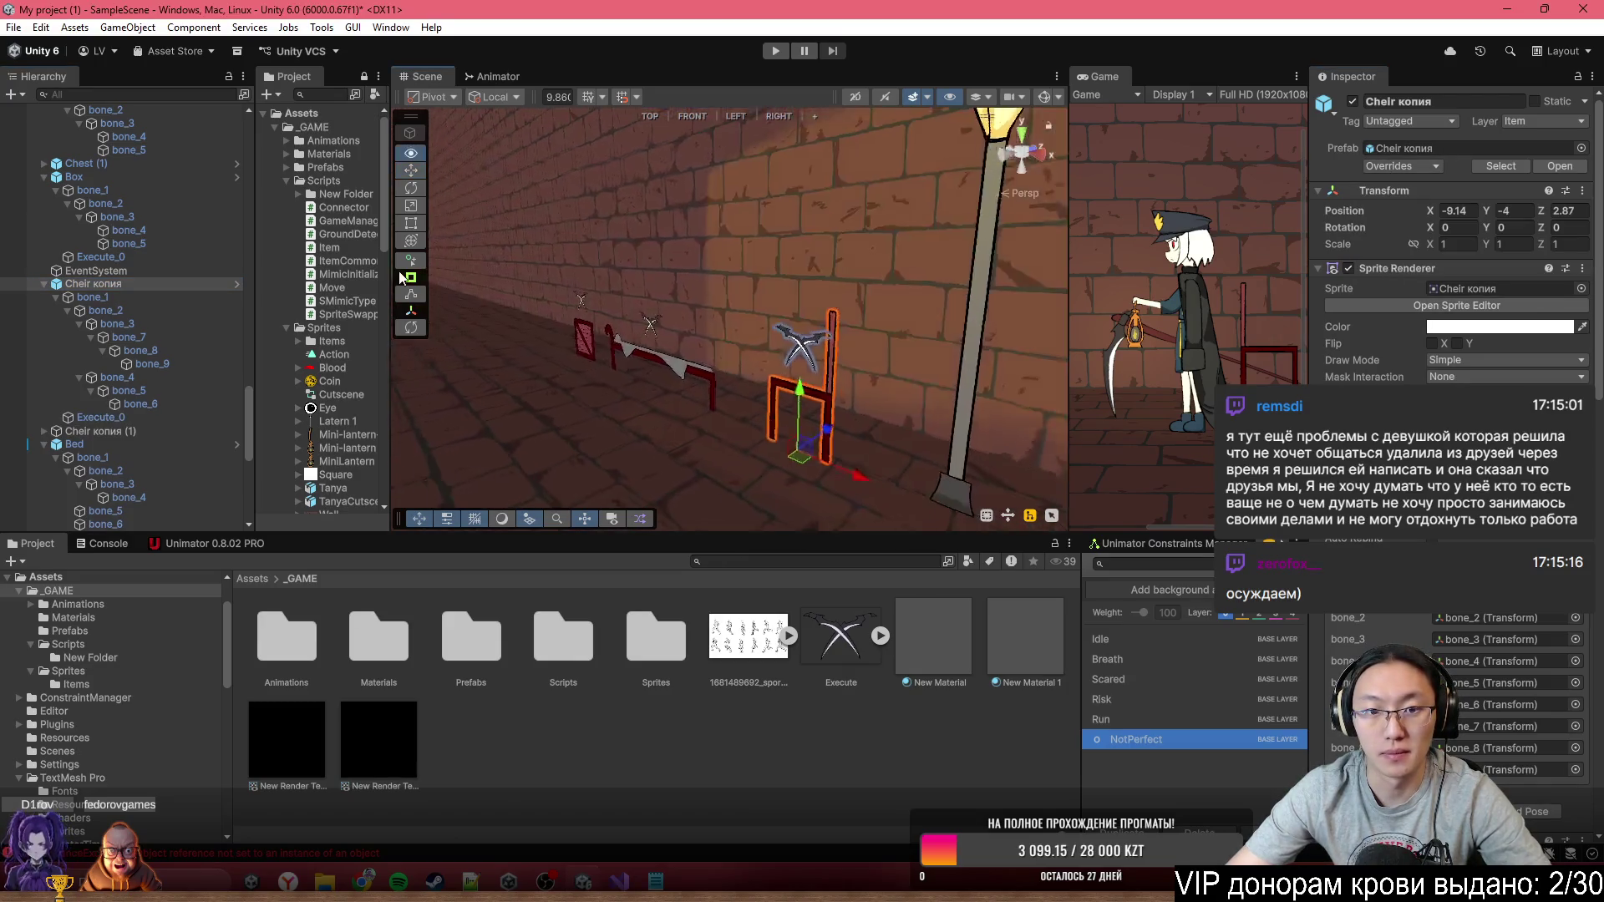
pyautogui.click(662, 346)
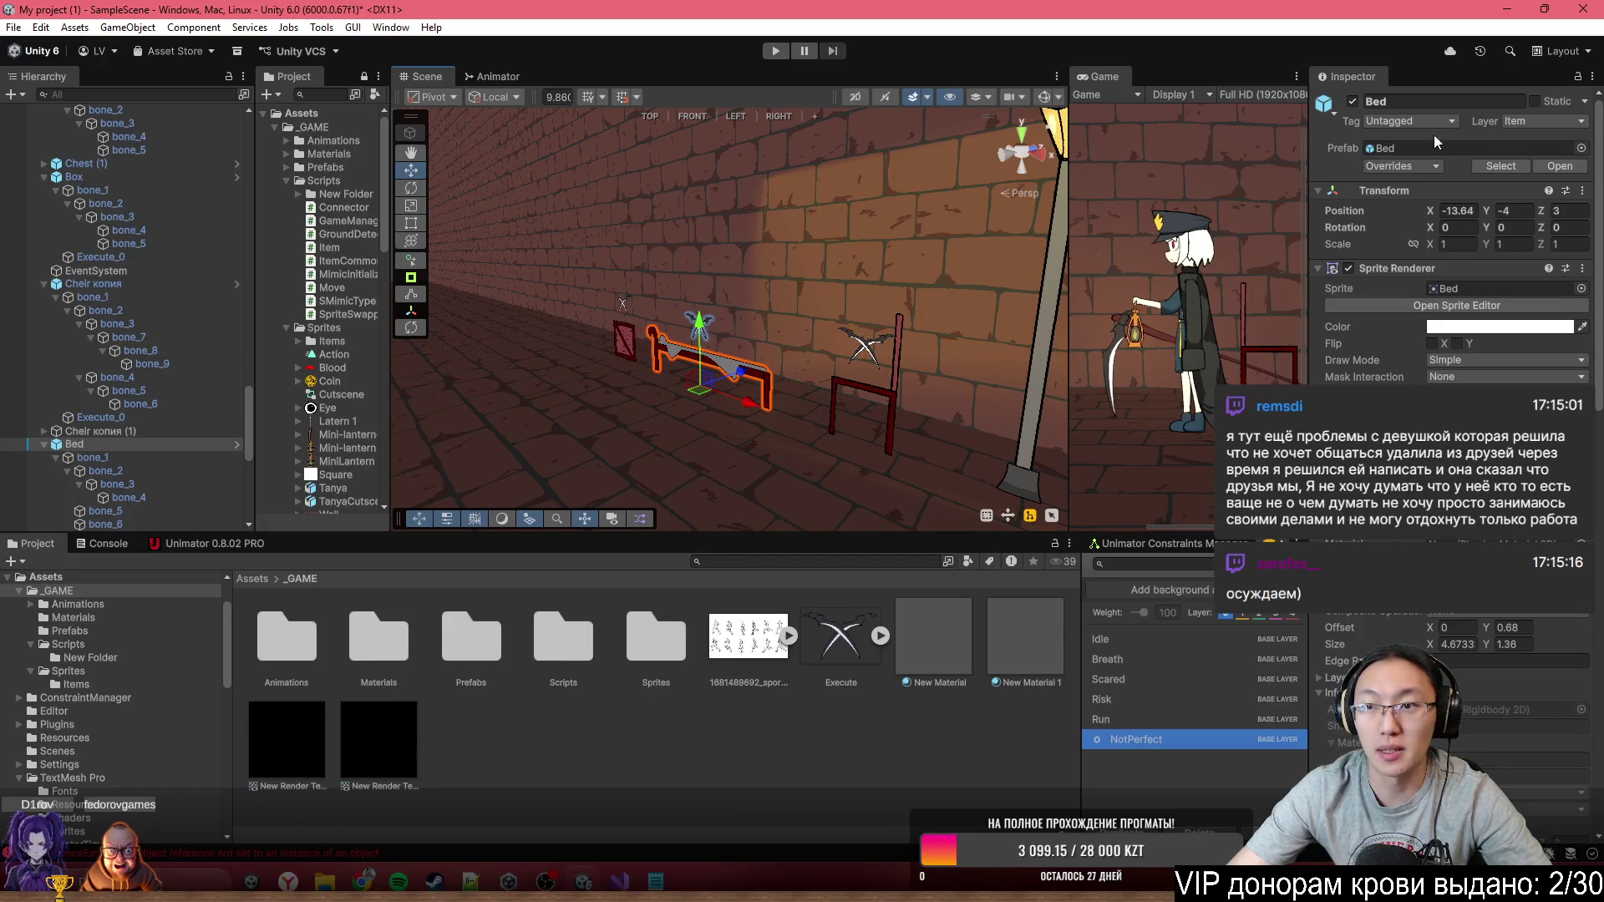
pyautogui.click(1399, 167)
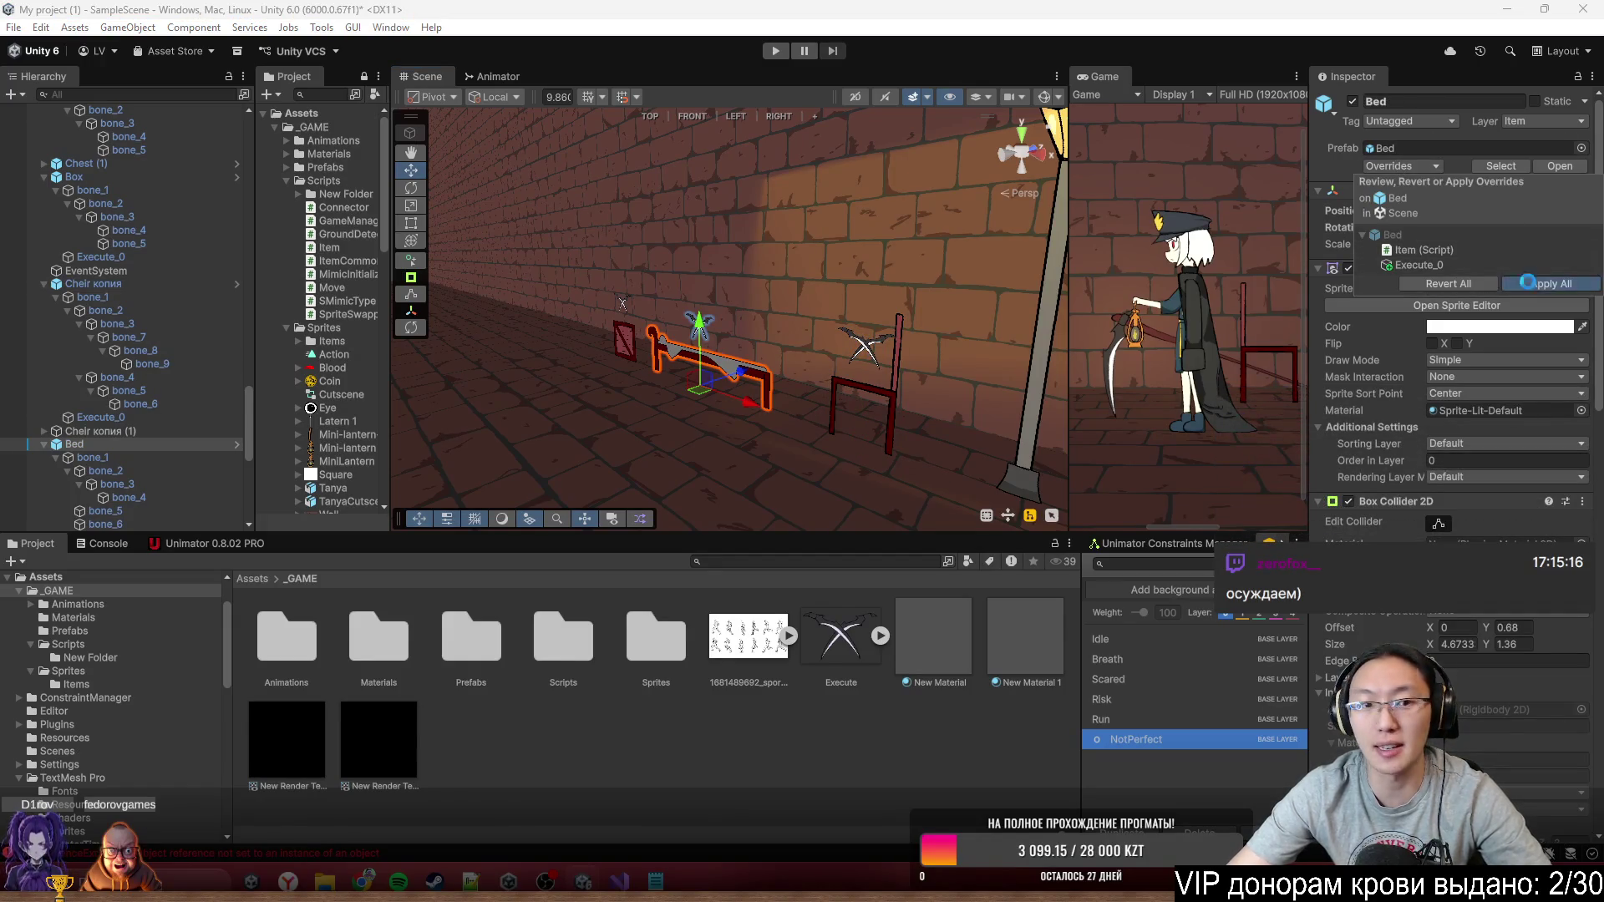
pyautogui.click(1548, 284)
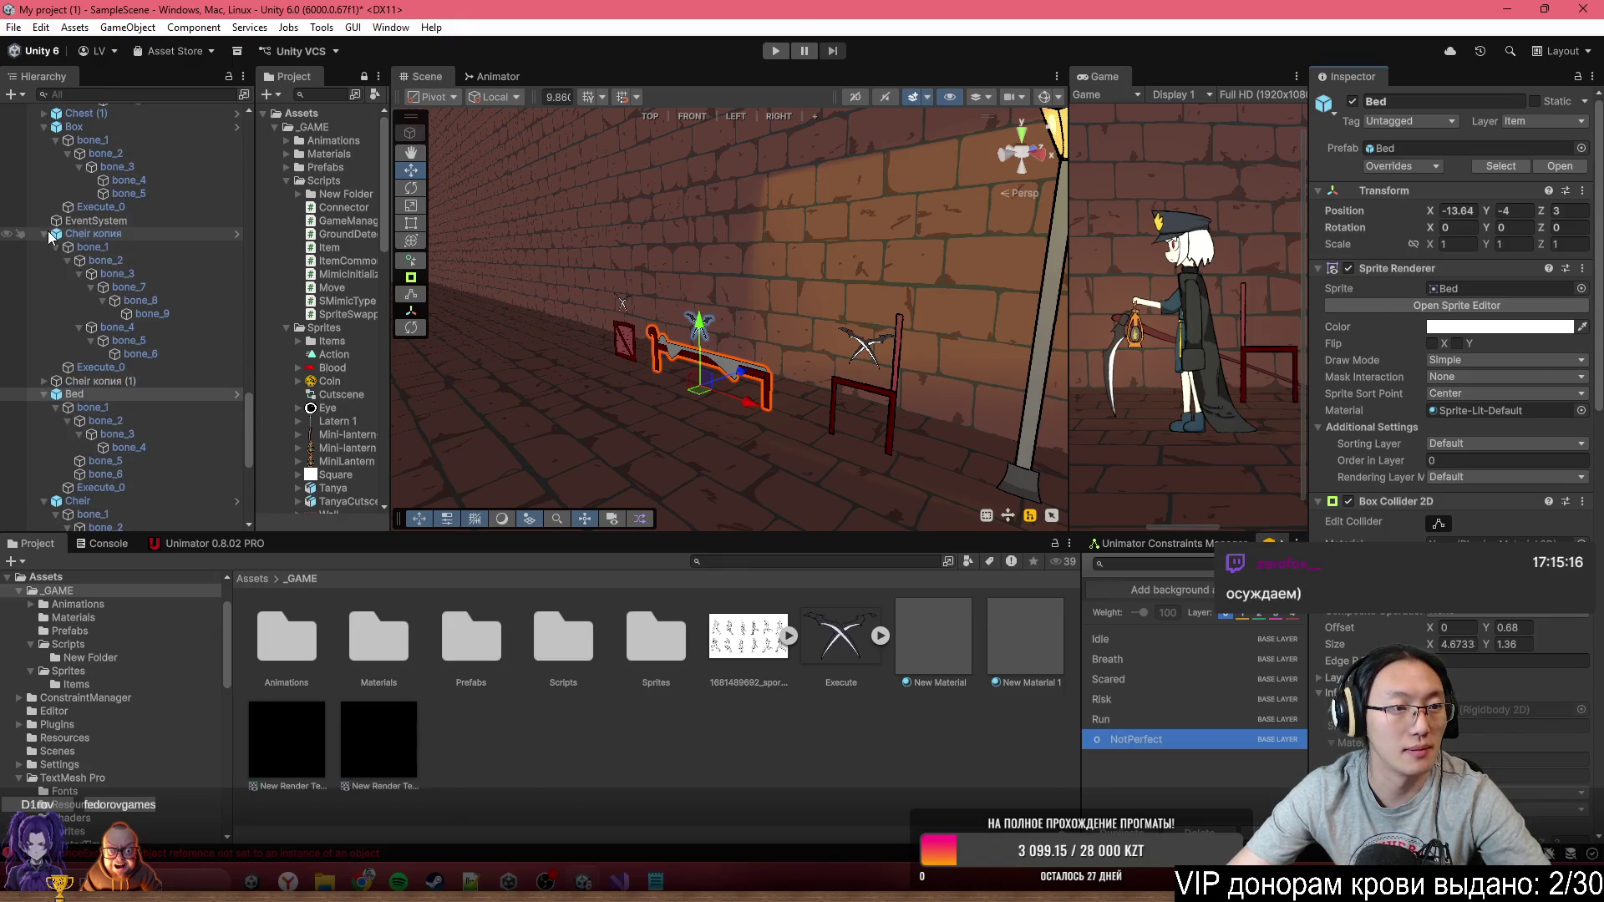
# Delete the duplicate chair Cheir копия (1), then select the lantern post
pyautogui.click(44, 234)
pyautogui.click(64, 248)
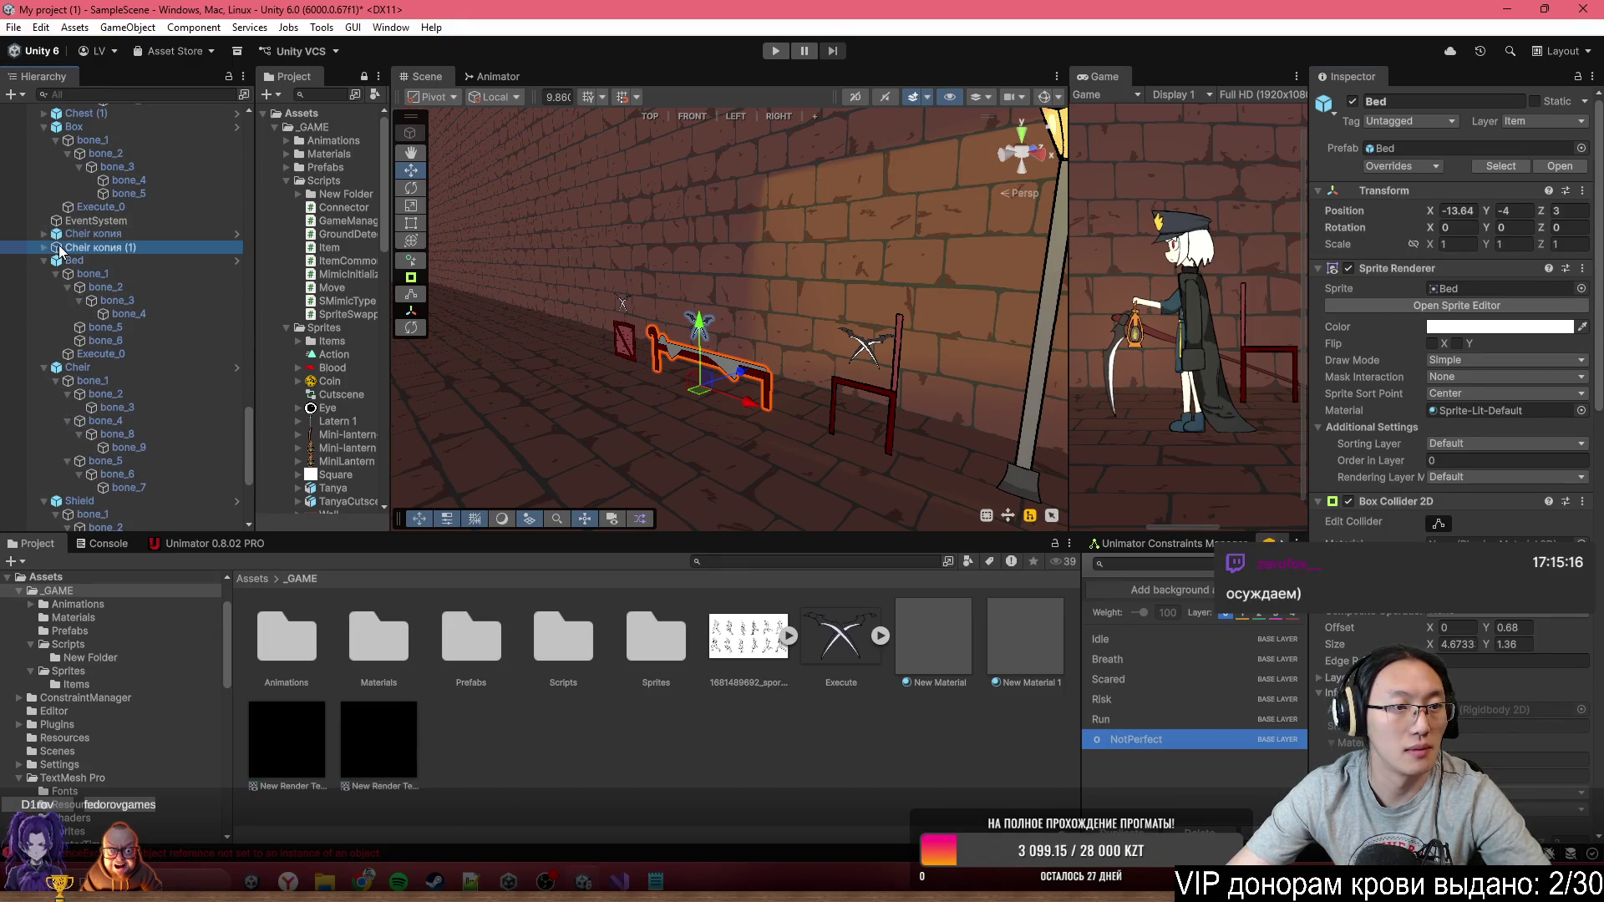
pyautogui.press('Delete')
pyautogui.click(137, 232)
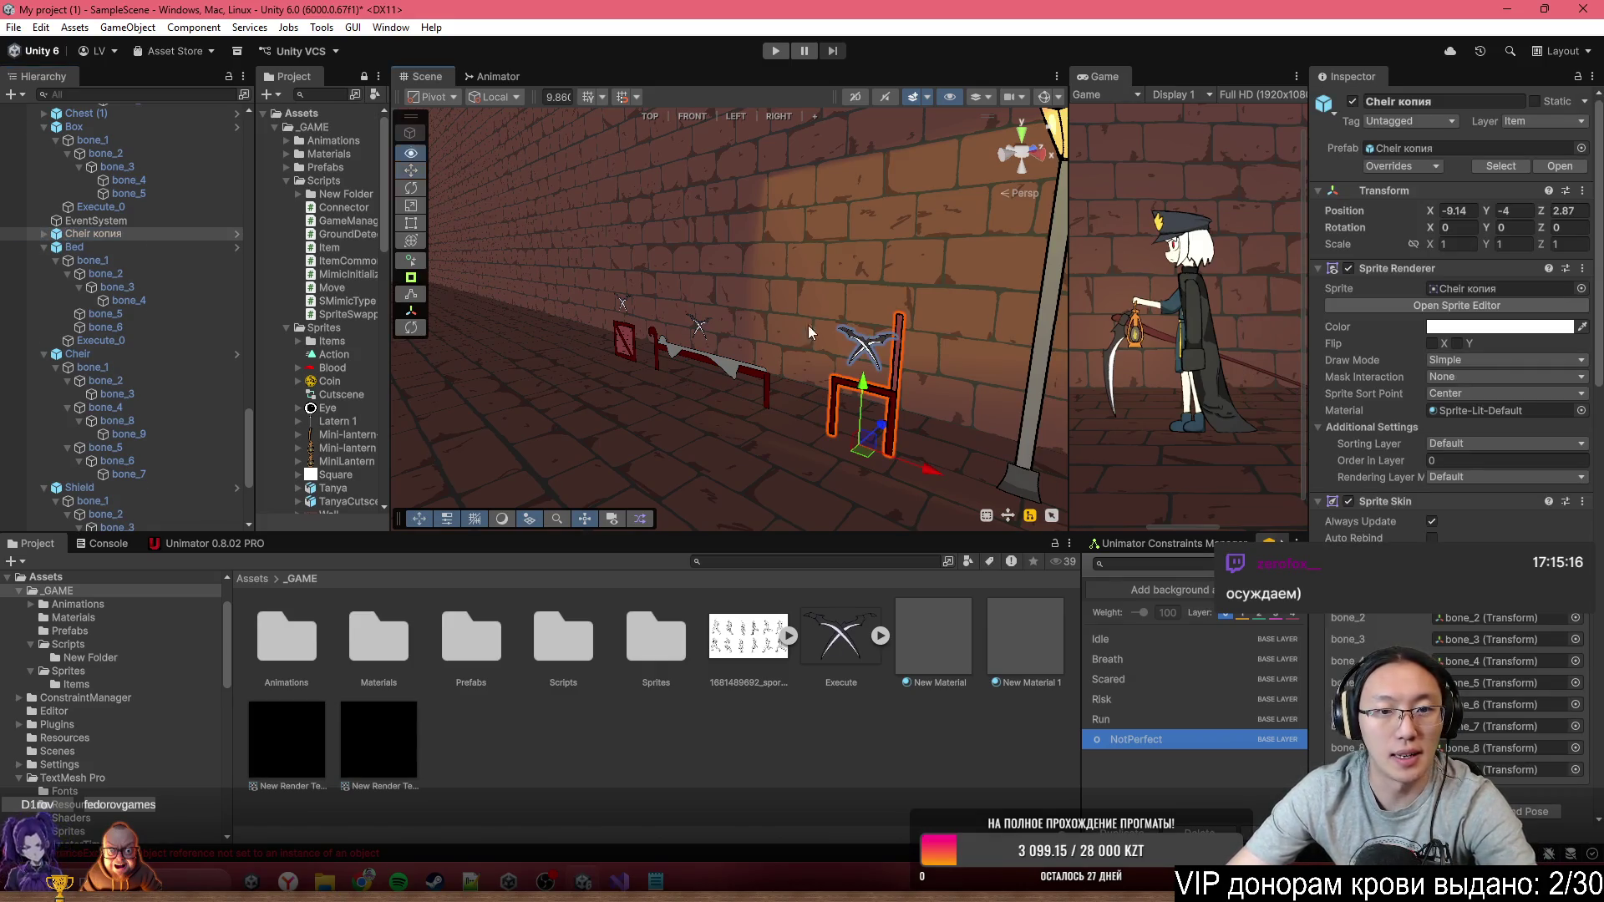
pyautogui.moveTo(960, 318); pyautogui.dragTo(844, 334)
pyautogui.click(832, 335)
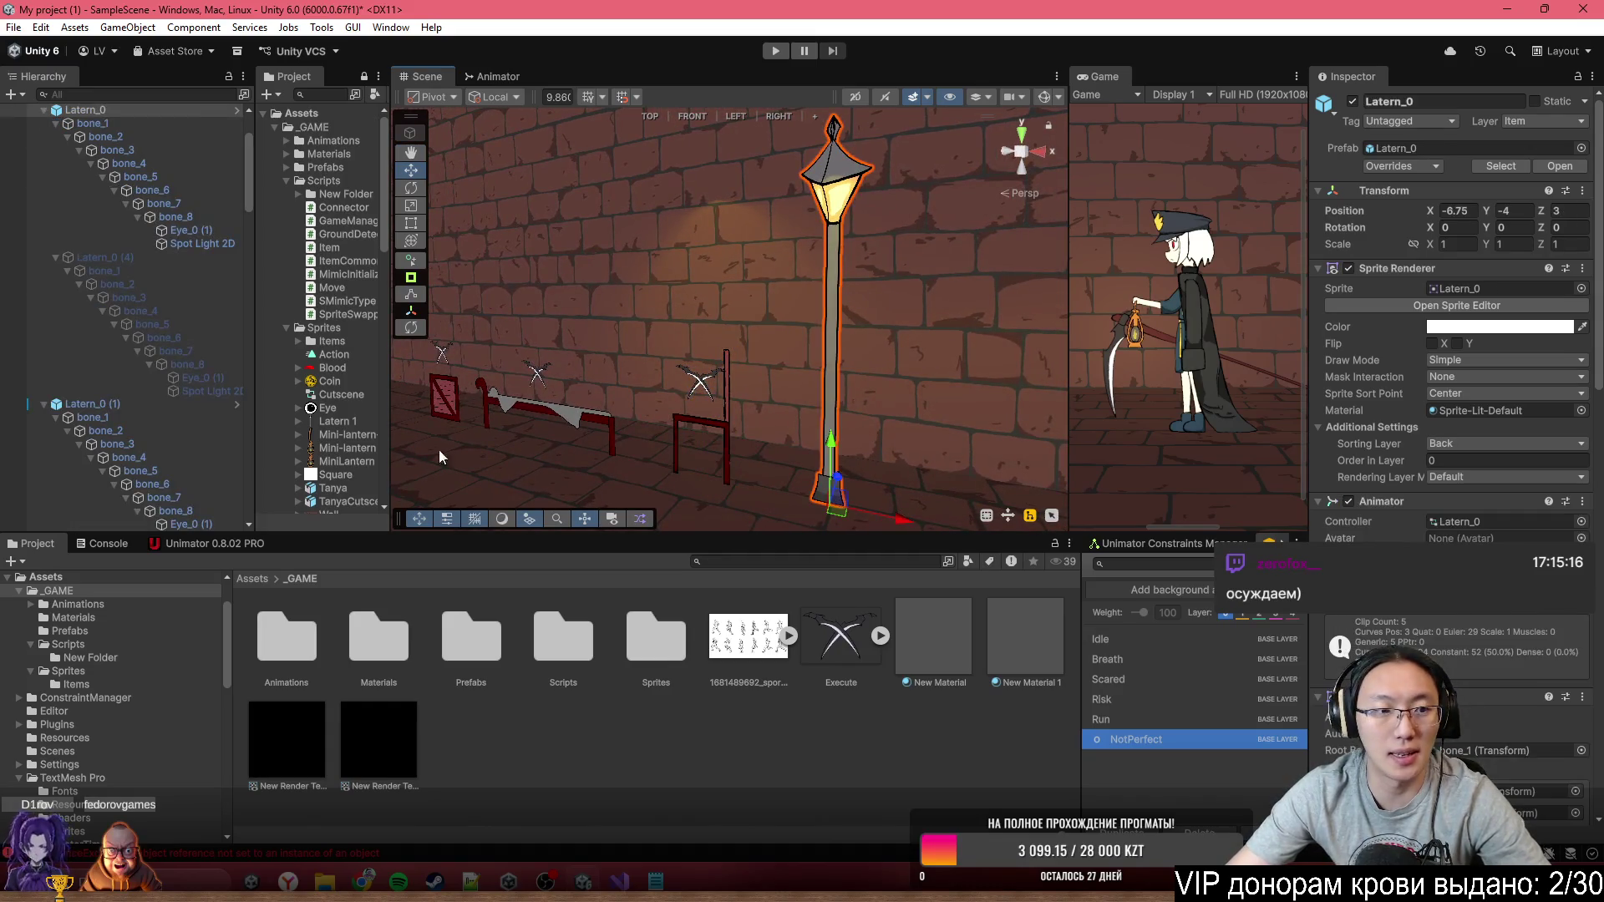
# Collapse Latern_0, check its prefab overrides and paste a copy of Execute_0 under it
pyautogui.scroll(3, 155, 261)
pyautogui.click(38, 217)
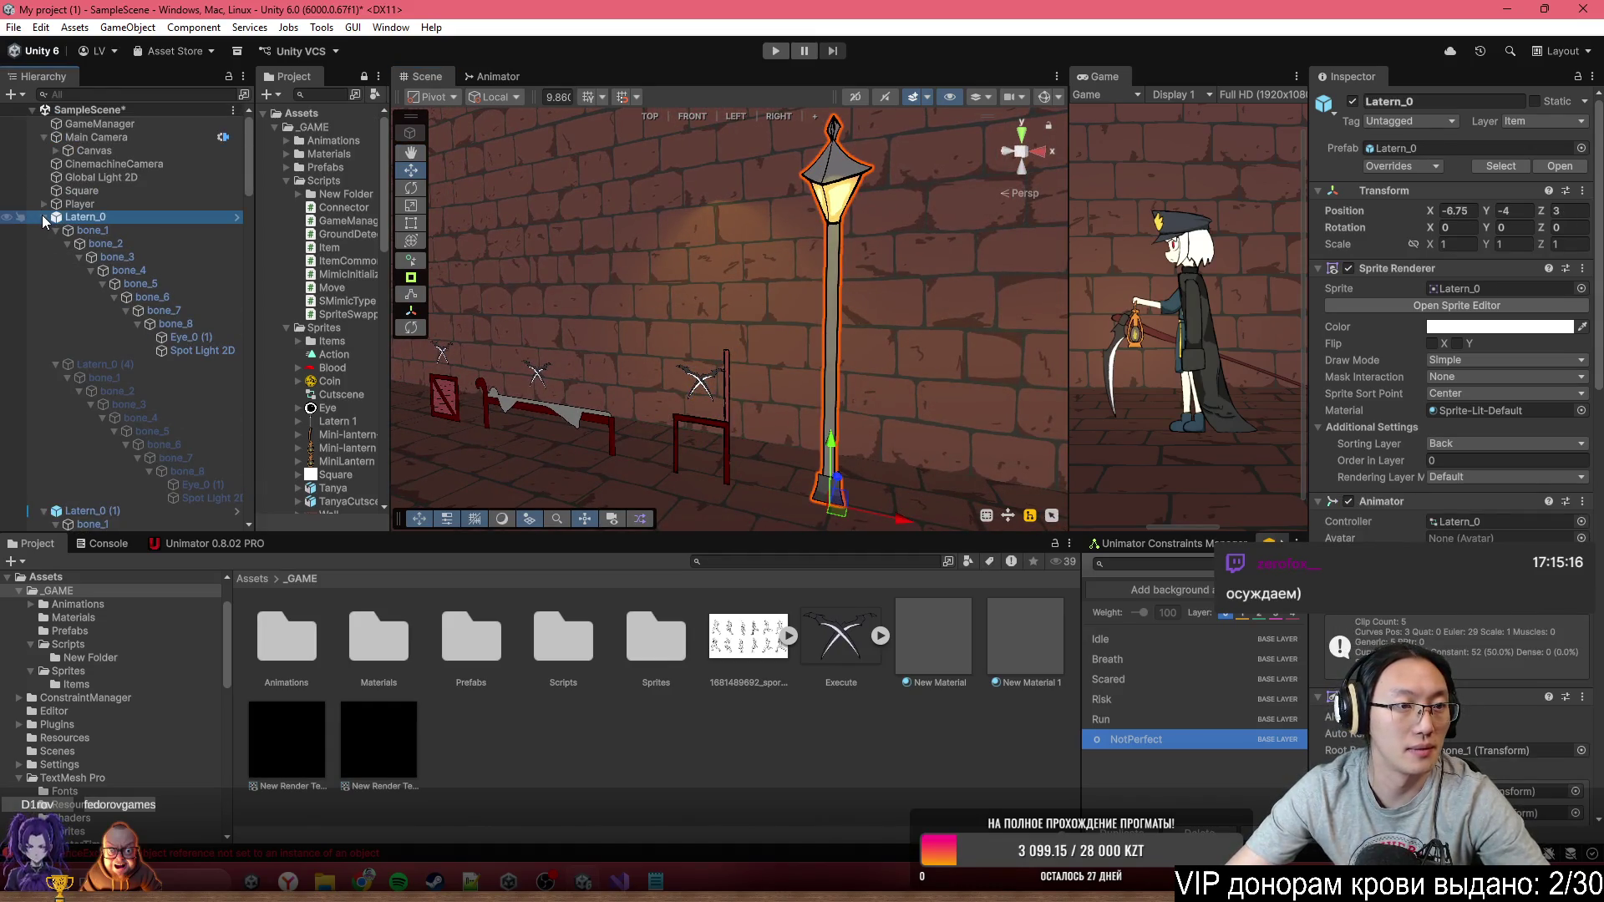
pyautogui.click(43, 217)
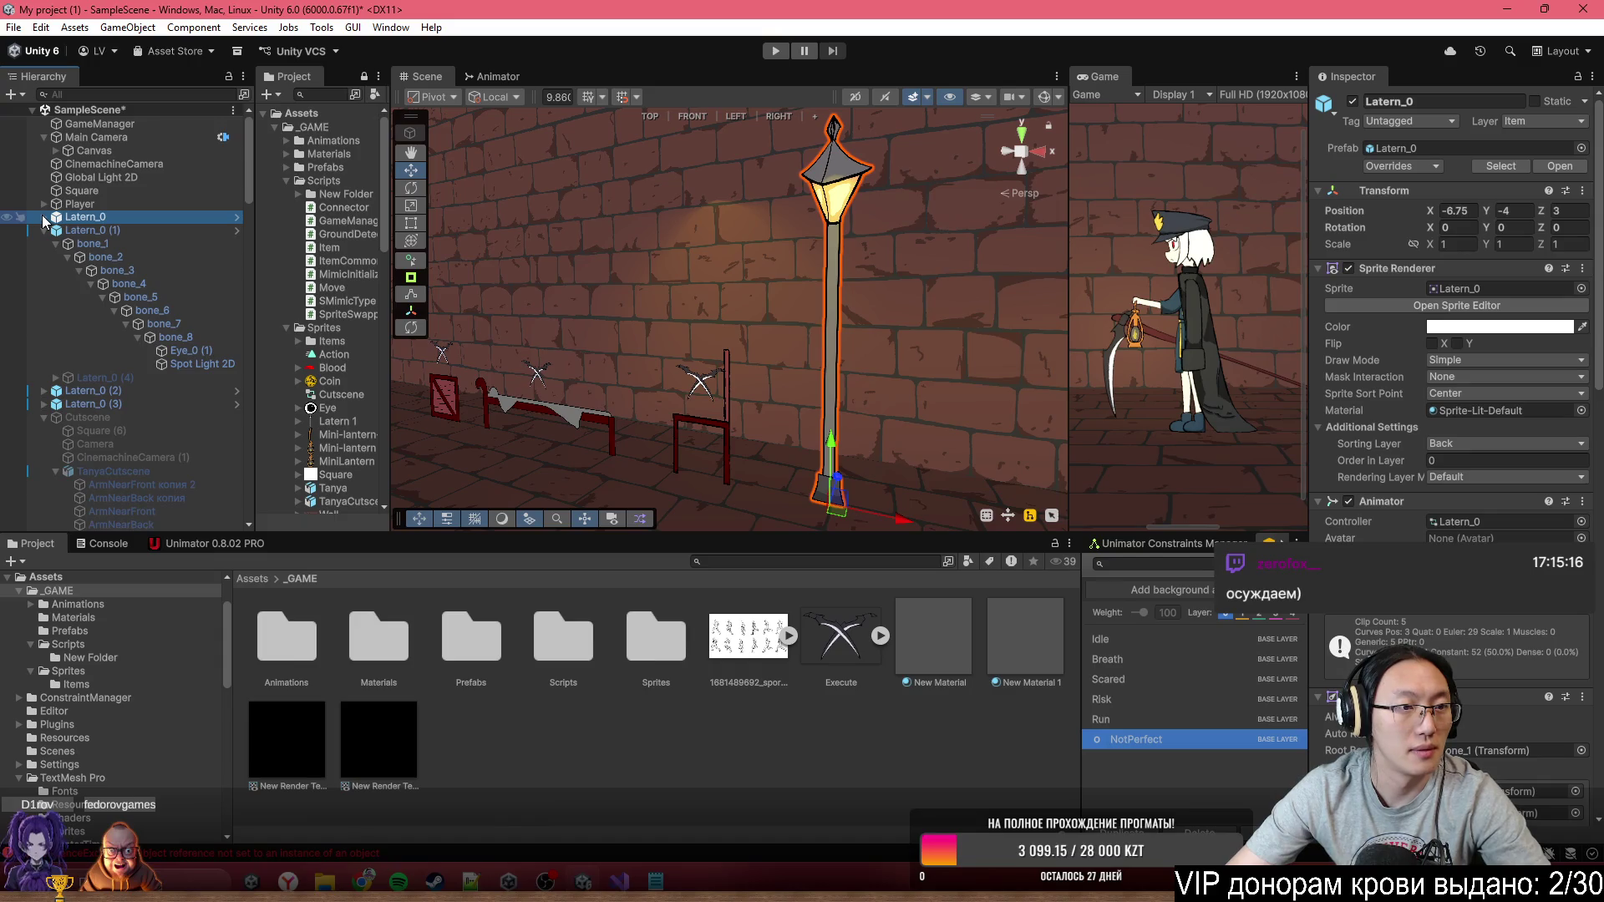
pyautogui.click(1439, 167)
pyautogui.scroll(-5, 1347, 537)
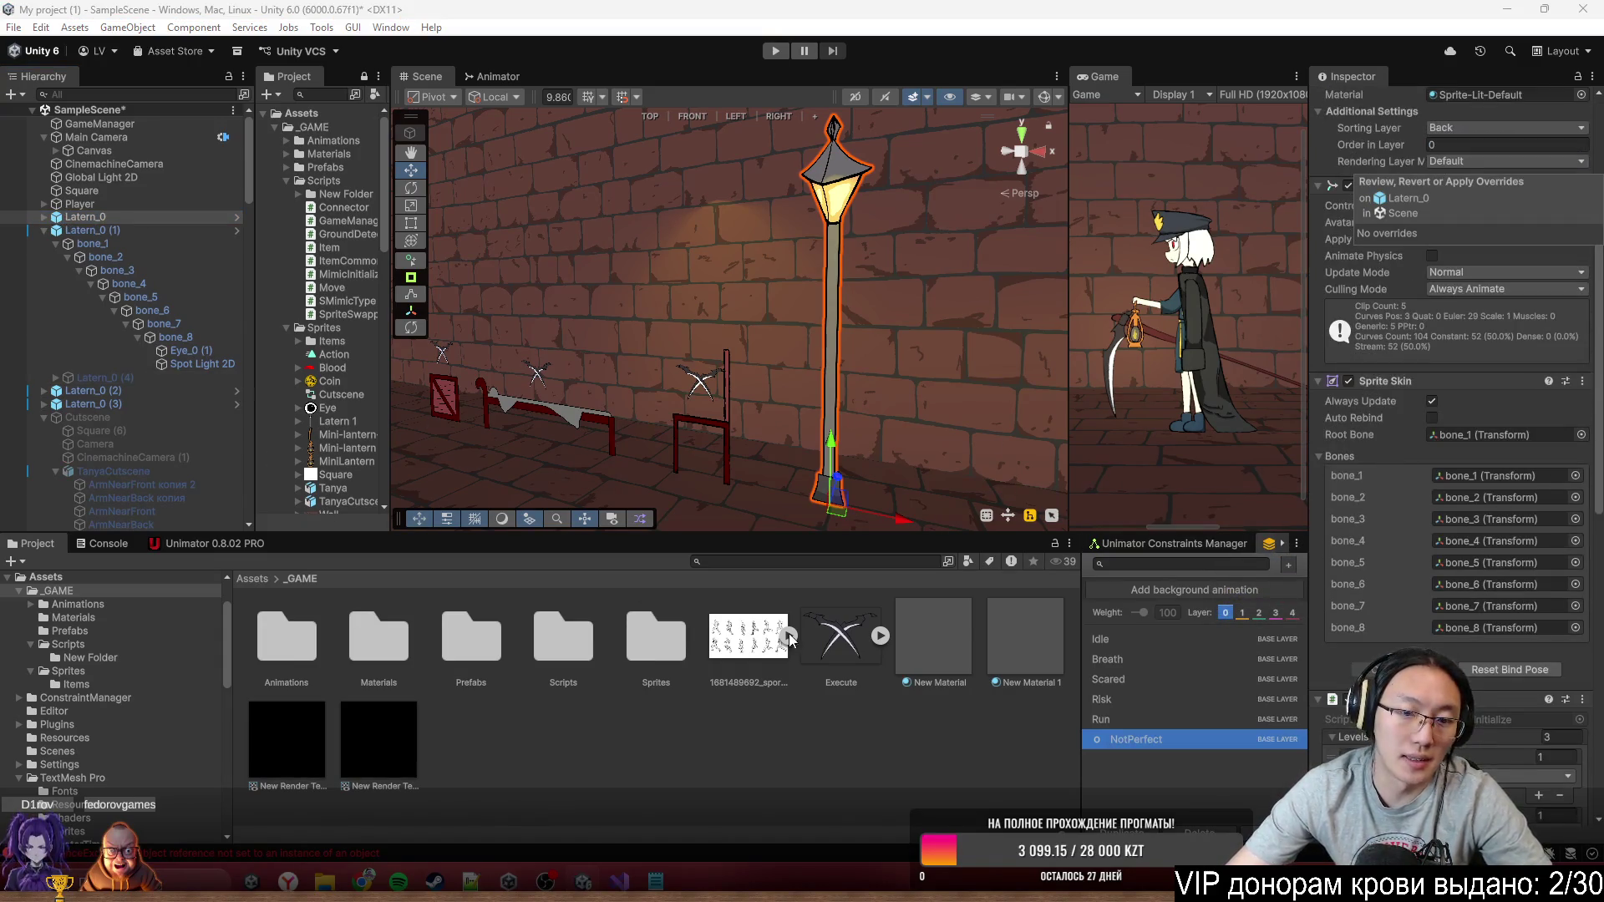
pyautogui.click(74, 218)
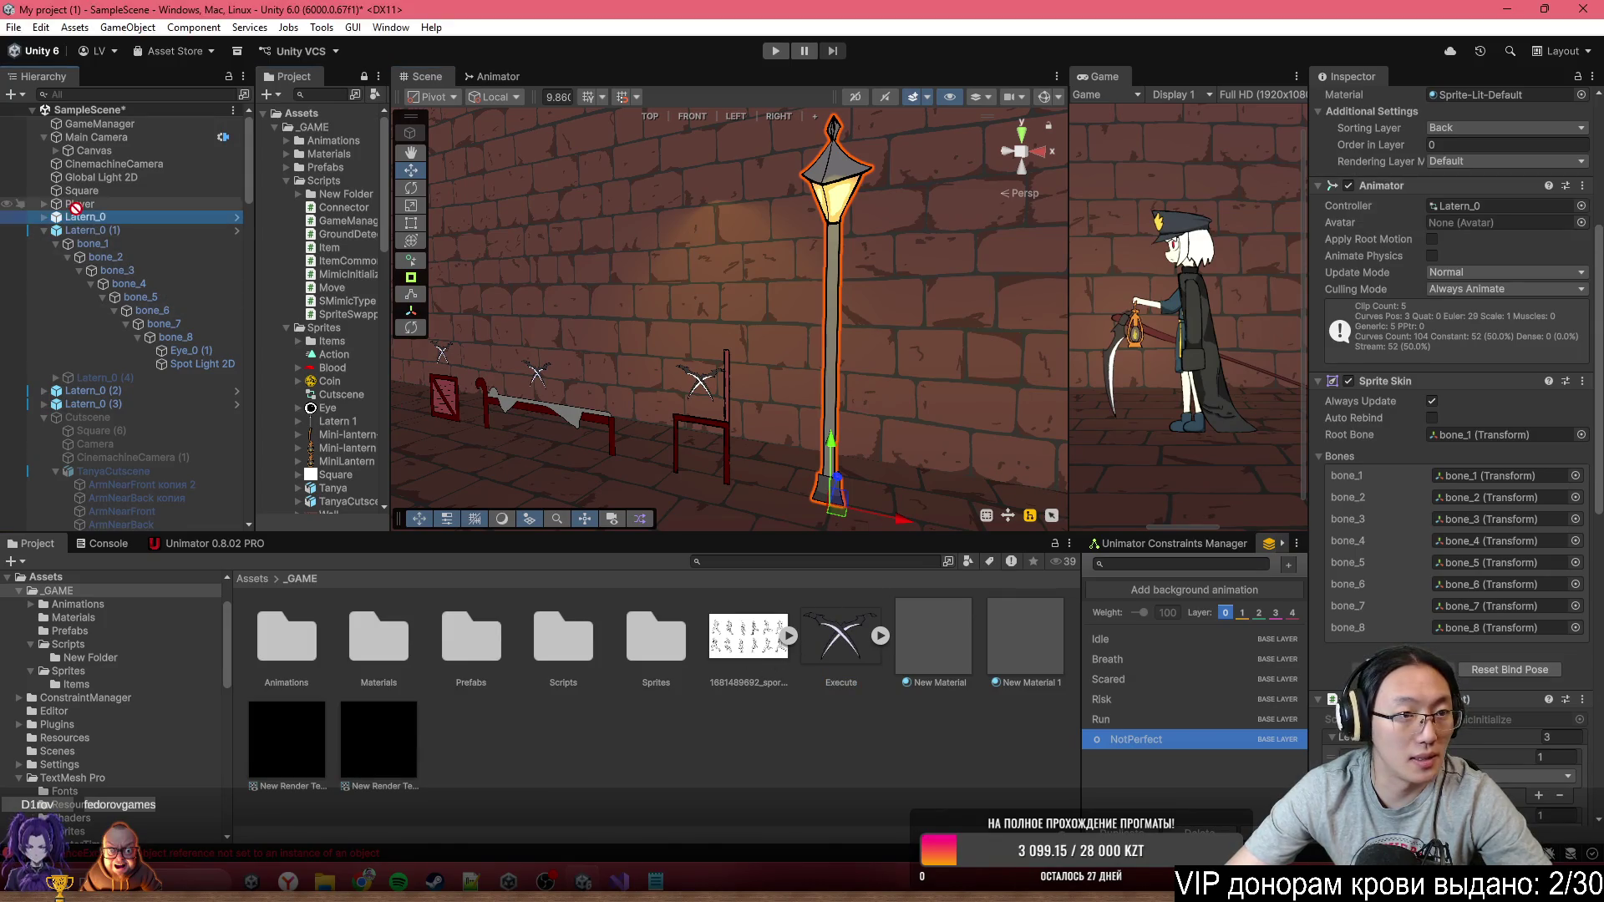
pyautogui.hotkey('ctrl', 'z')
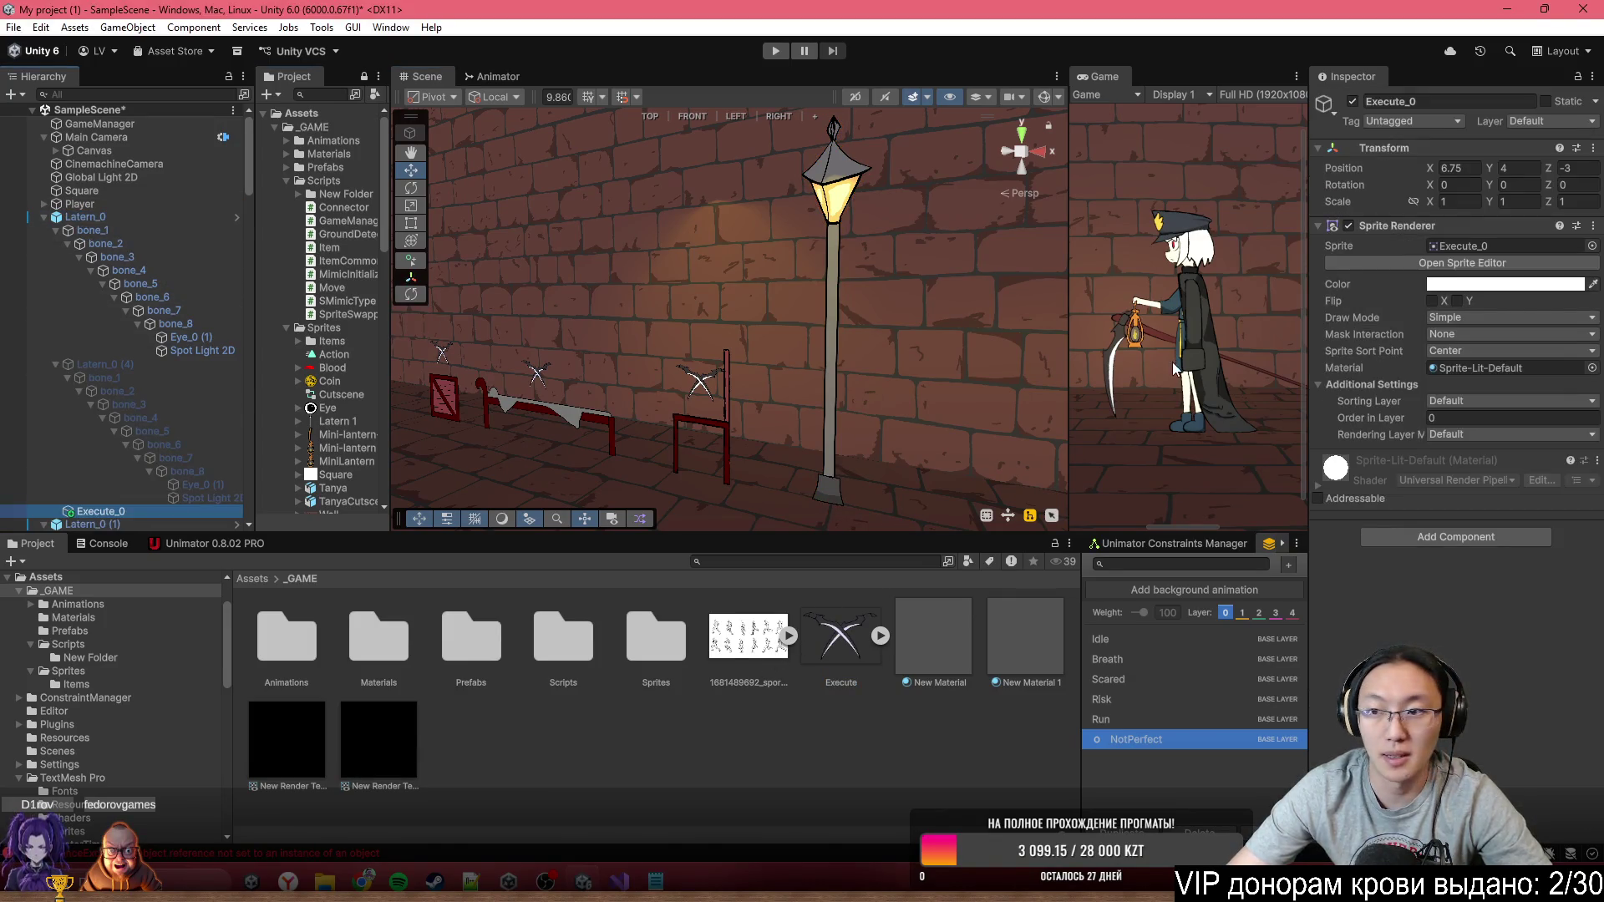
# Zero the lantern Execute_0's Position X/Y/Z, then raise it up the post to Y 3.31
pyautogui.click(1468, 185)
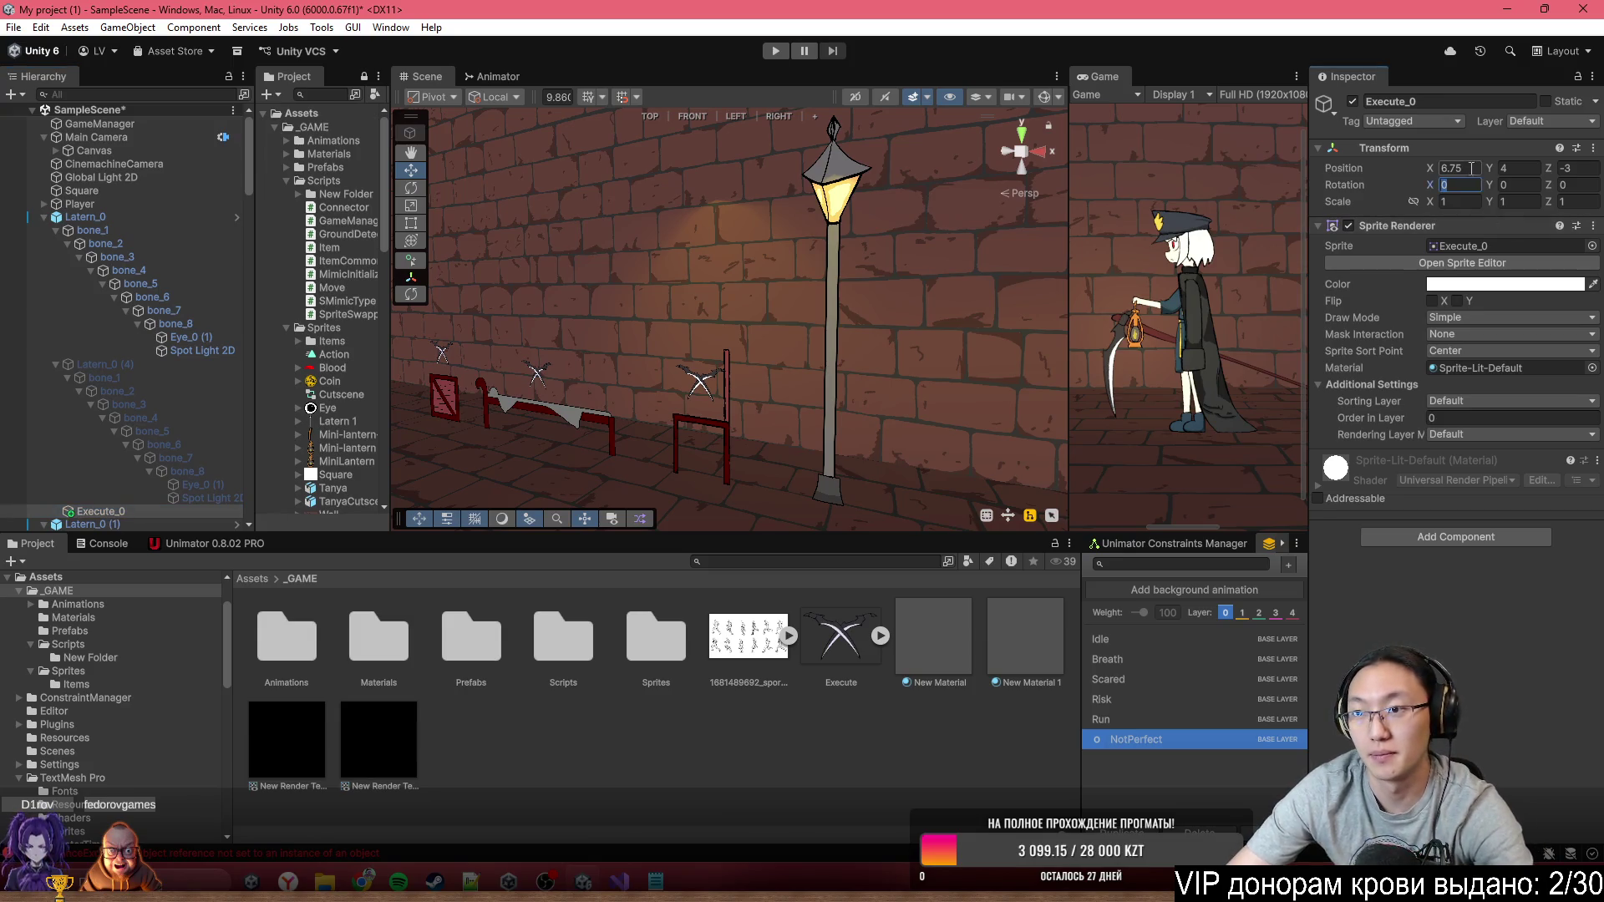
pyautogui.click(1470, 168)
pyautogui.write('0')
pyautogui.press('Tab')
pyautogui.write('0')
pyautogui.press('Tab')
pyautogui.write('0')
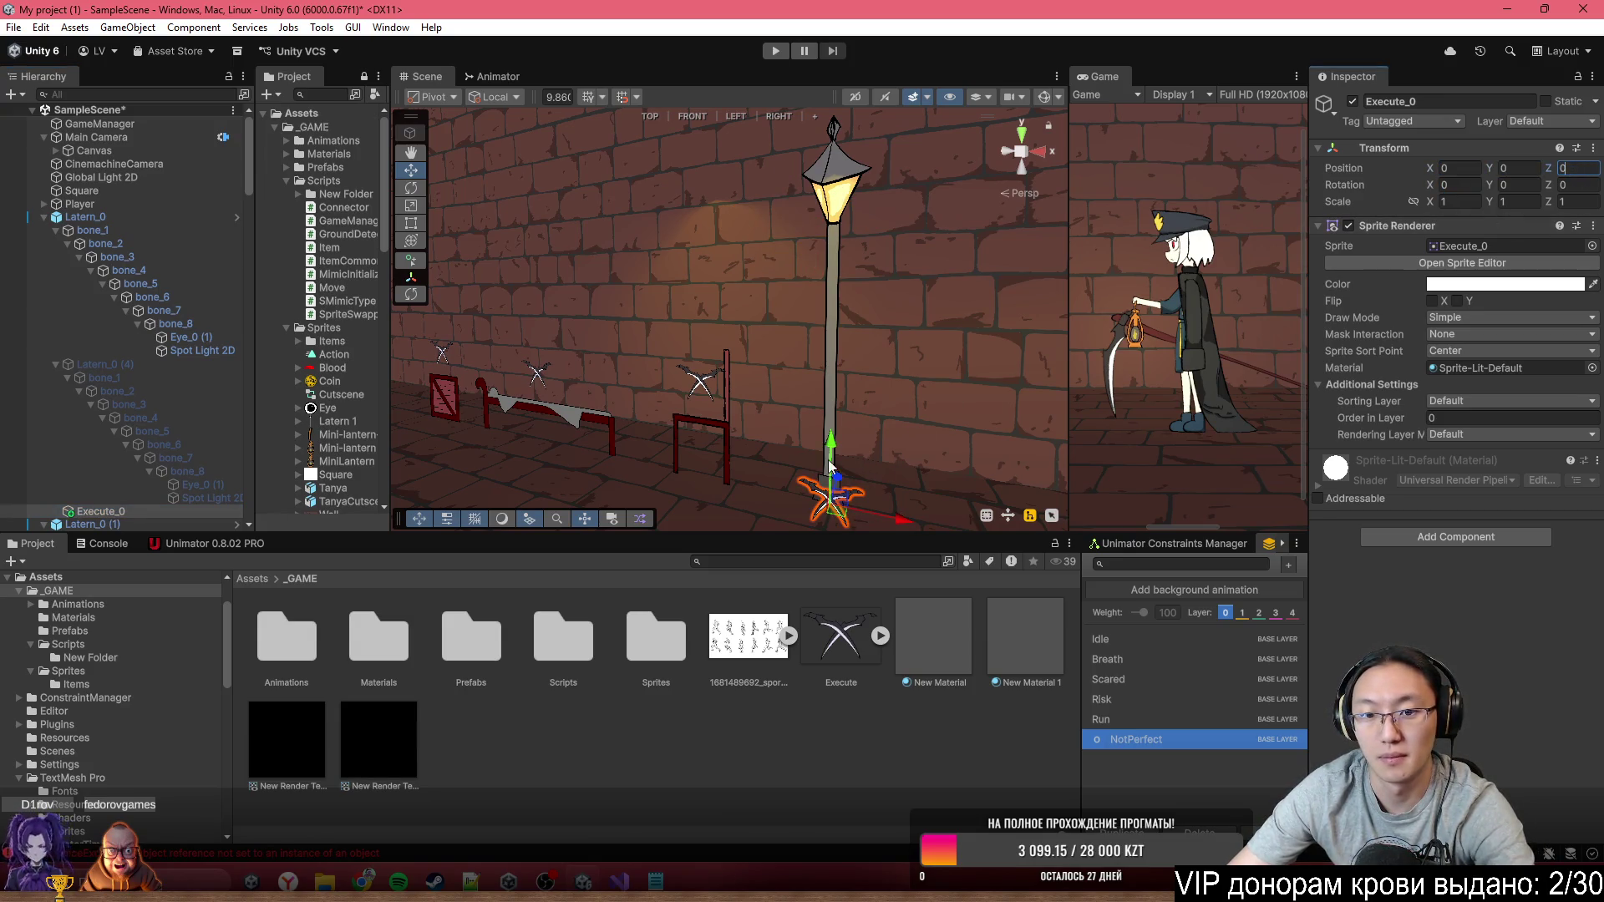
pyautogui.moveTo(831, 454); pyautogui.dragTo(860, 252)
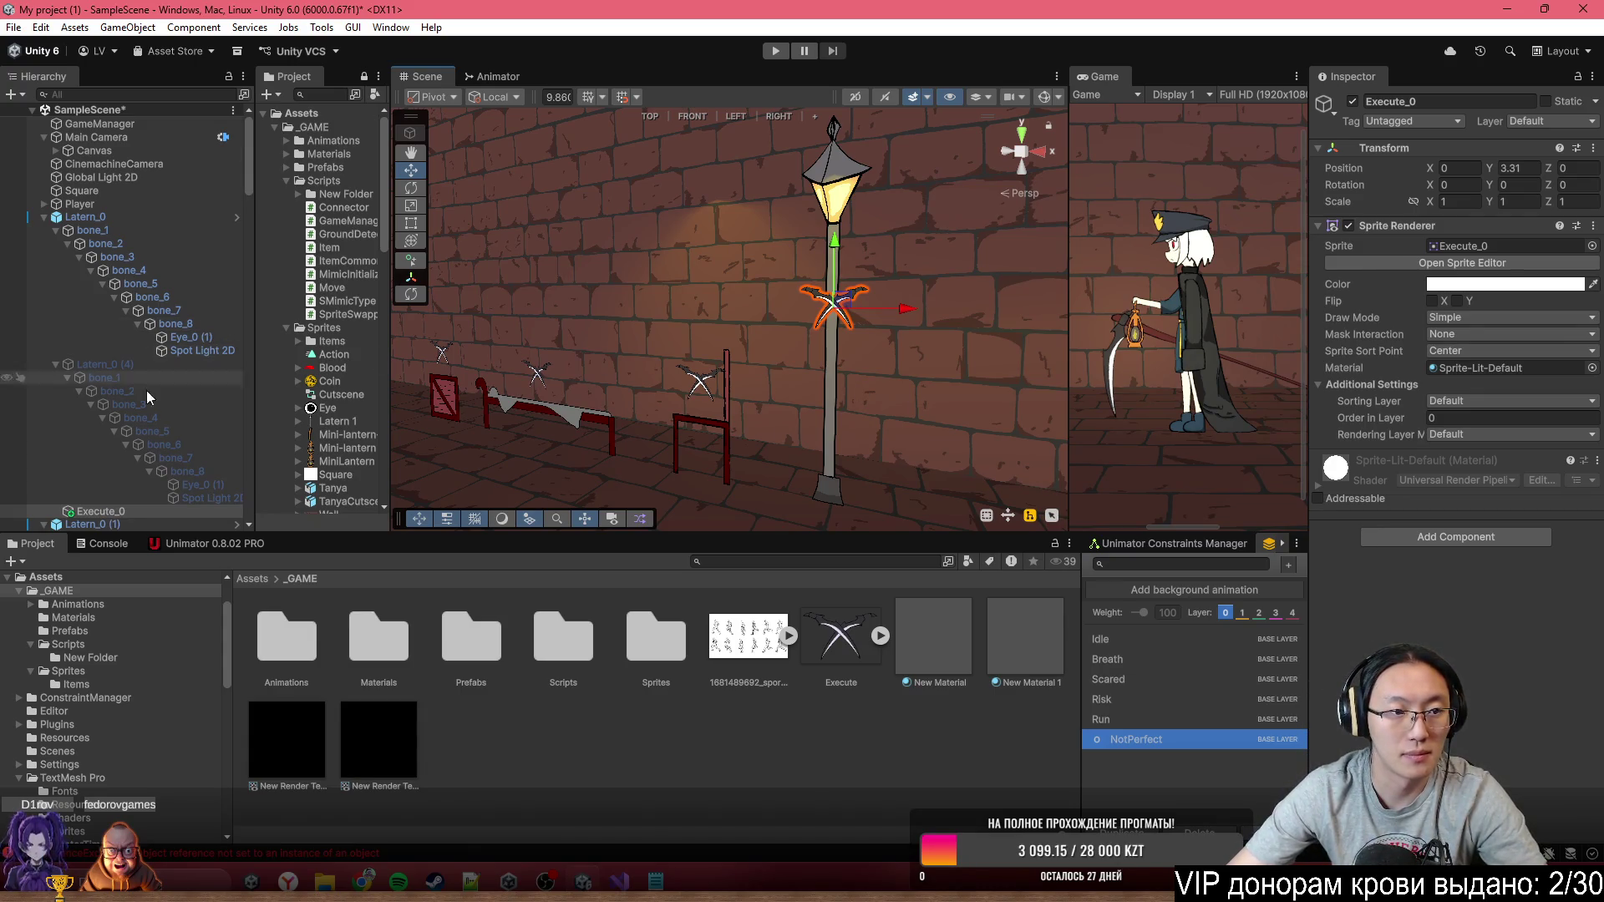
pyautogui.scroll(-10, 1457, 428)
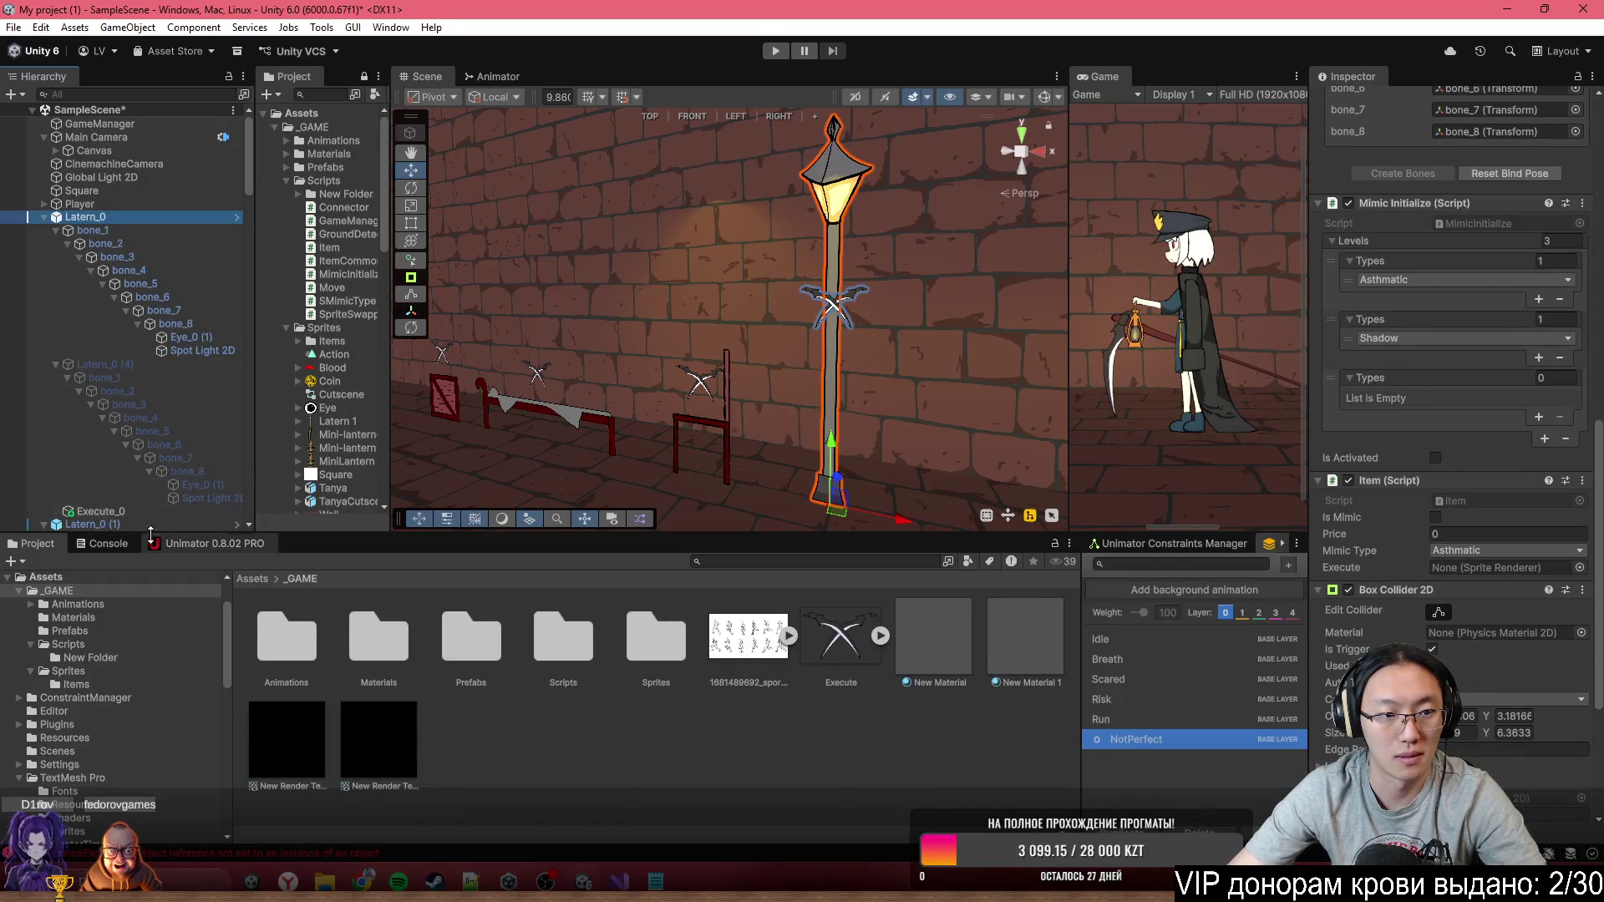
# Assign Execute_0 to the lantern Item script's Execute field
pyautogui.moveTo(90, 511)
pyautogui.mouseDown()
pyautogui.moveTo(1441, 665)
pyautogui.moveTo(1496, 570)
pyautogui.mouseUp()
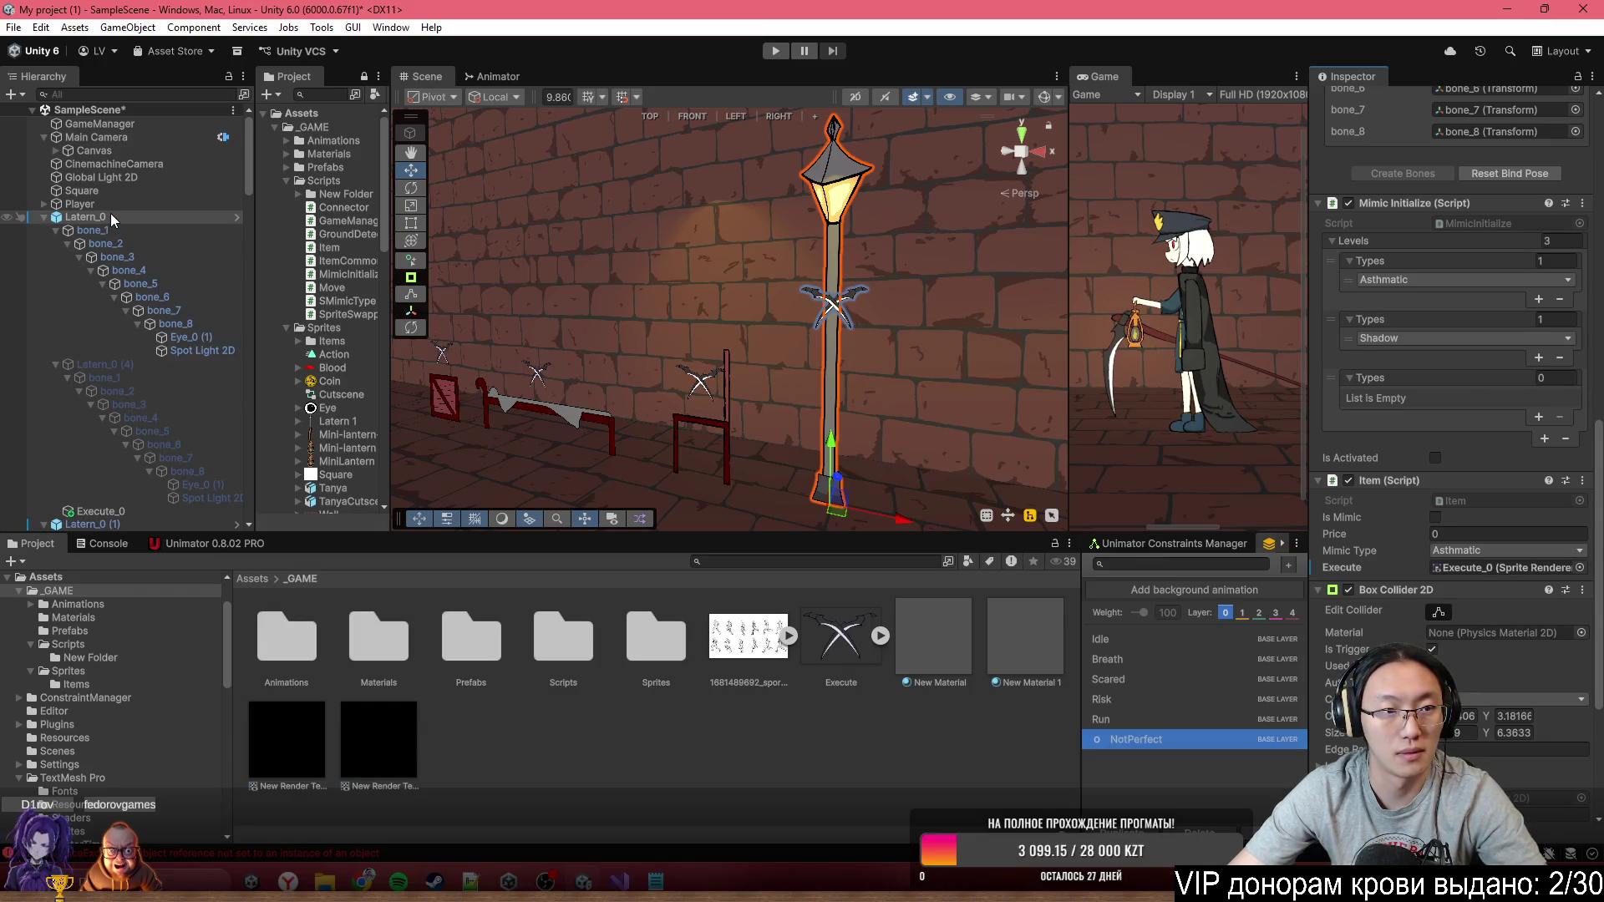
pyautogui.scroll(2, 876, 323)
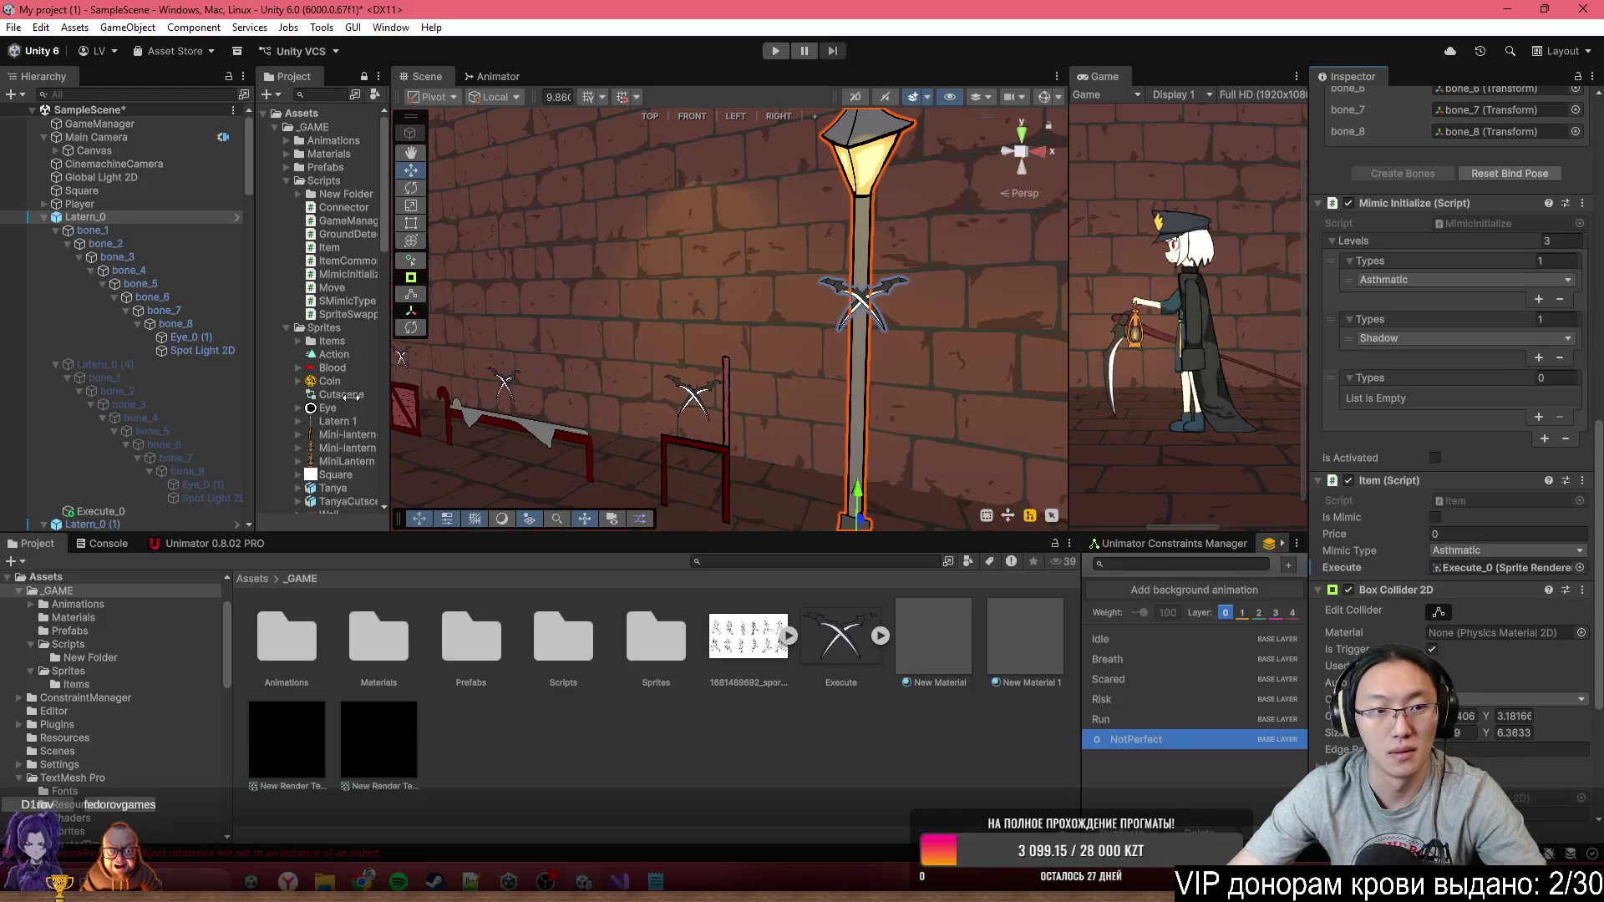
pyautogui.click(138, 514)
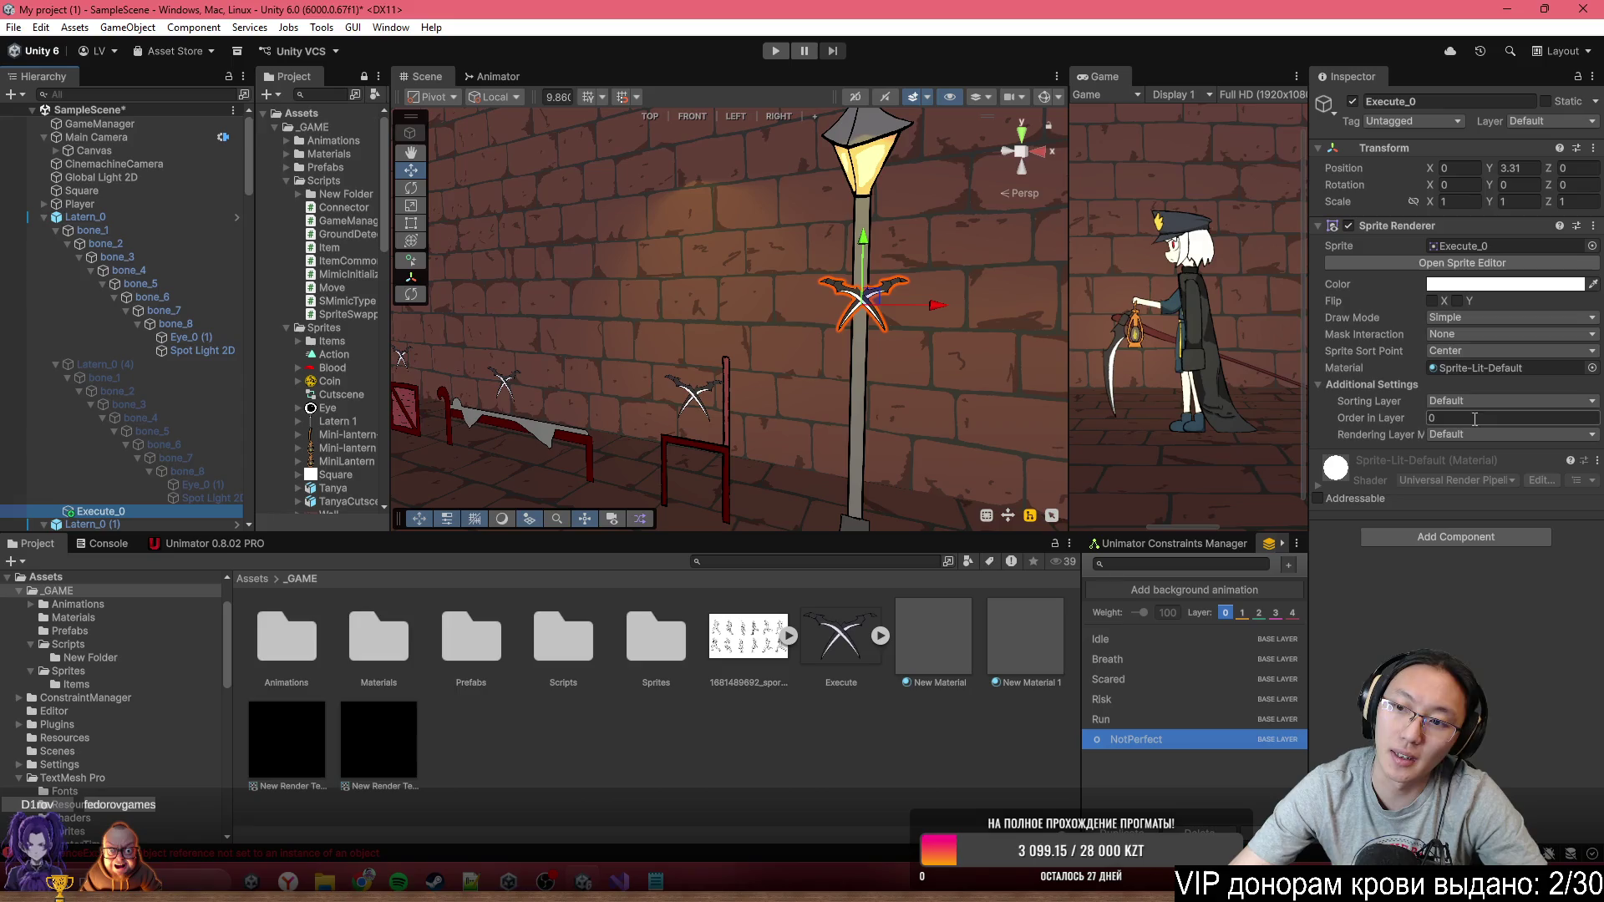
# Multi-select Latern_0 (4) and Latern_0 and set their Order in Layer to -1
pyautogui.click(102, 372)
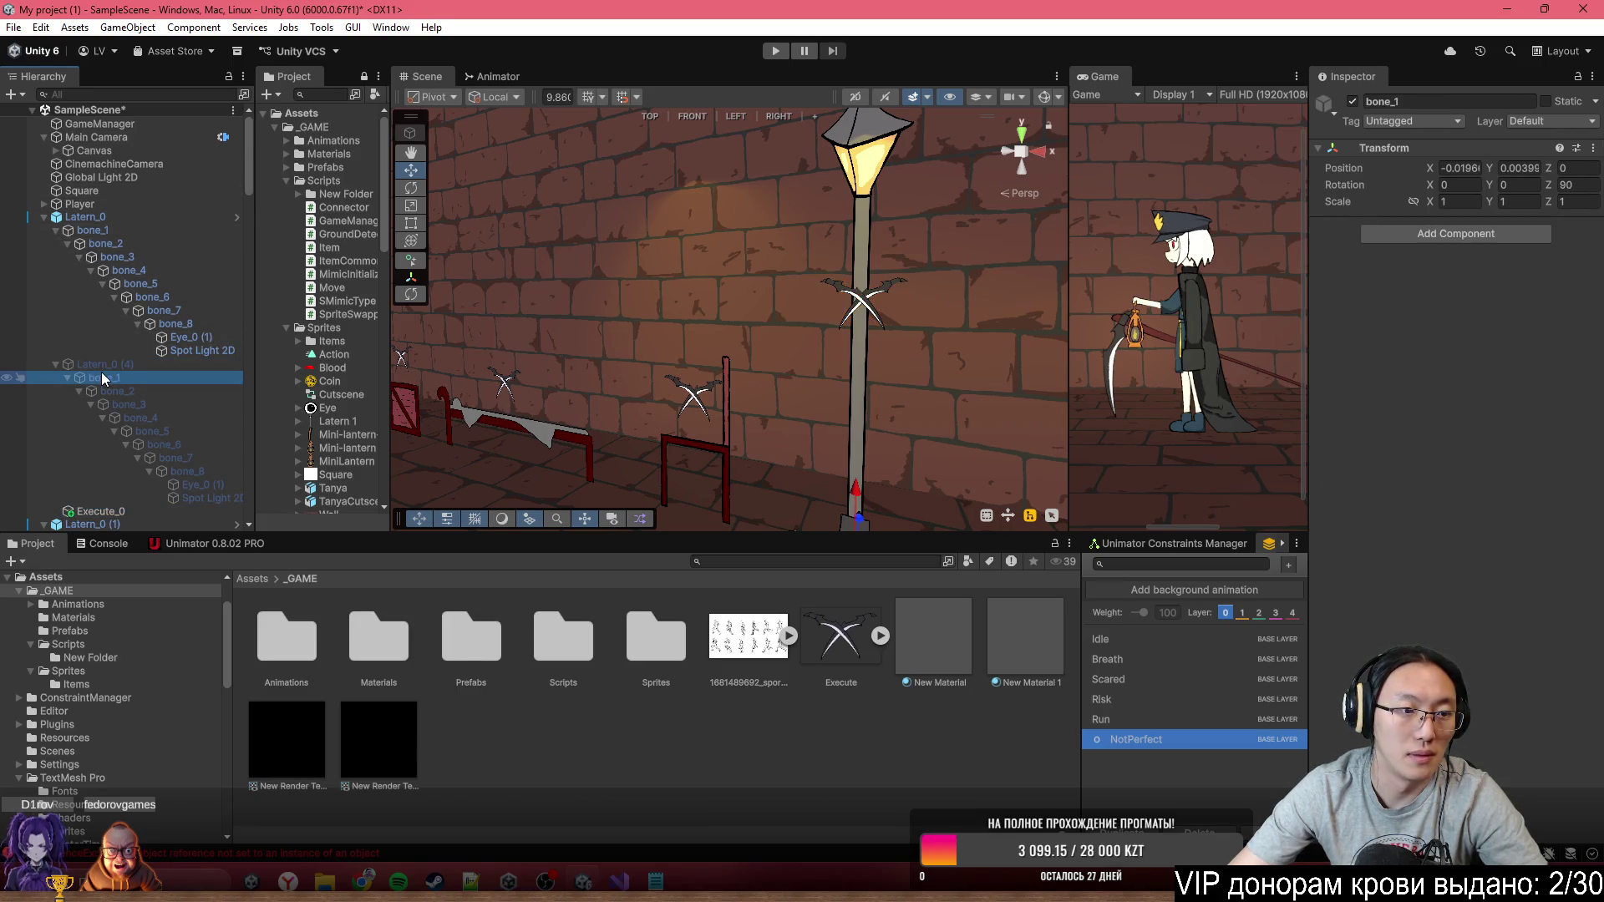
pyautogui.click(109, 366)
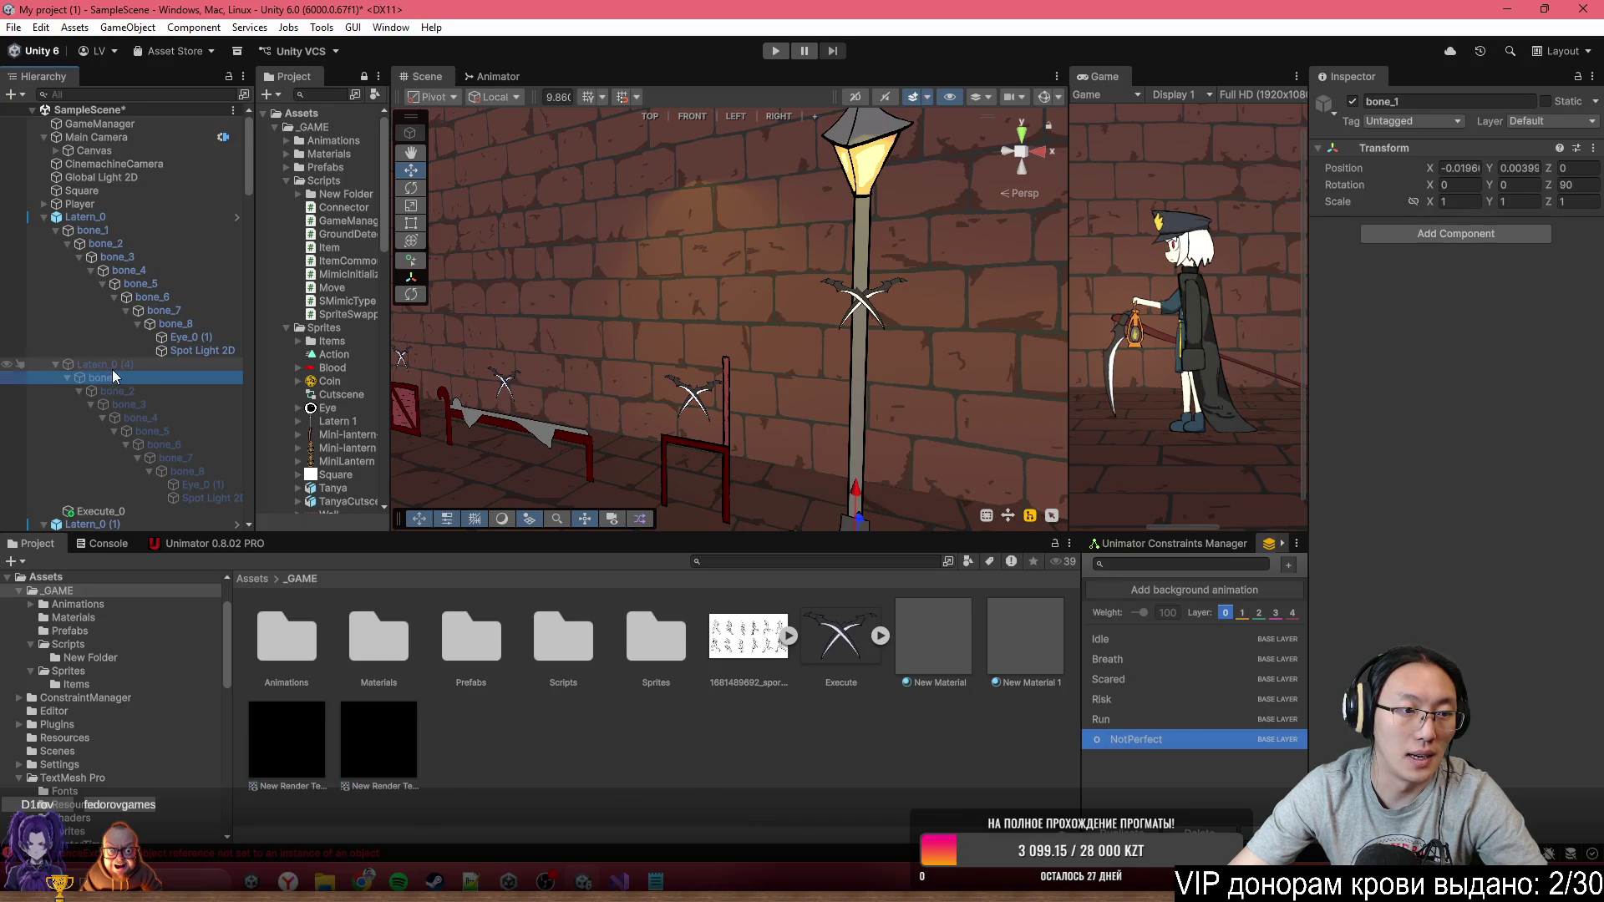
pyautogui.keyDown('ctrl'); pyautogui.click(107, 219); pyautogui.keyUp('ctrl')
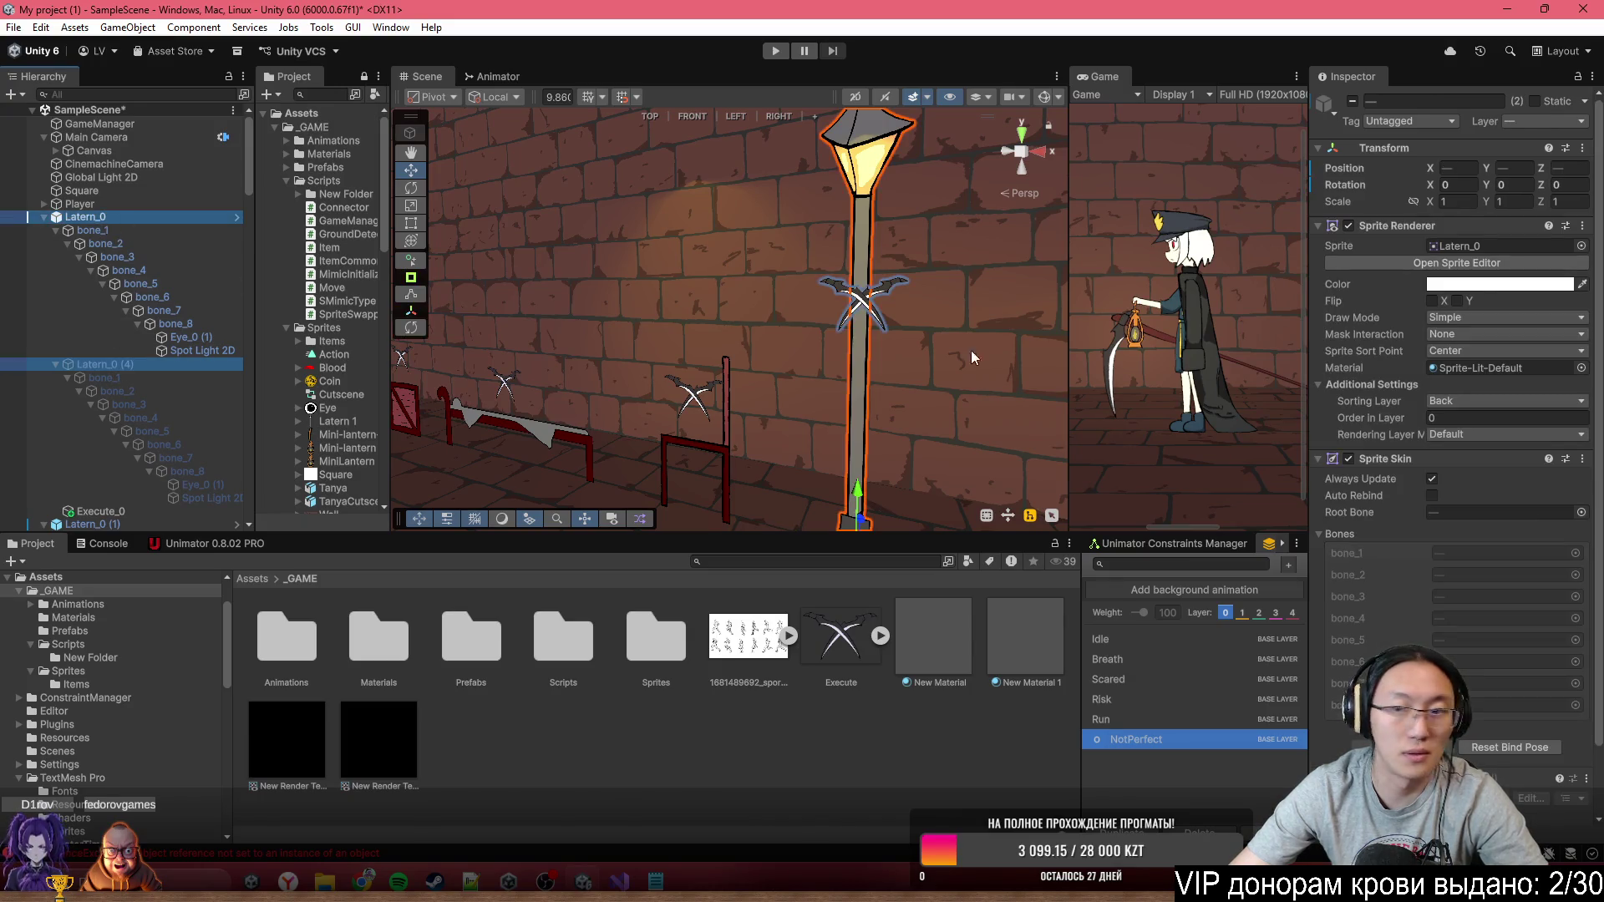
pyautogui.click(1441, 420)
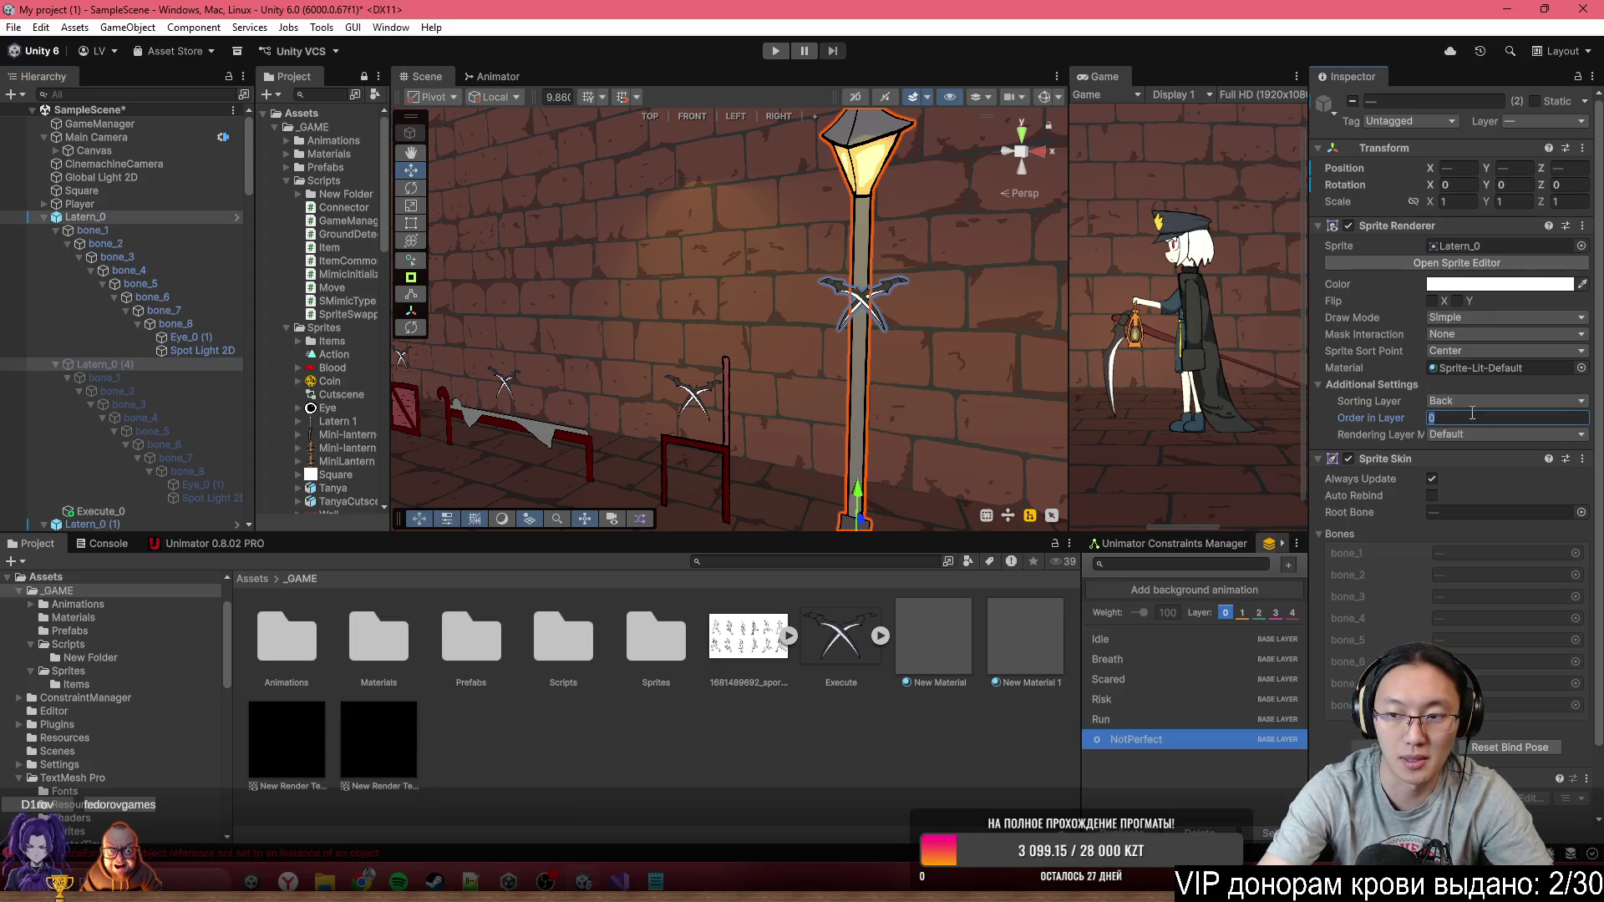
pyautogui.write('-1')
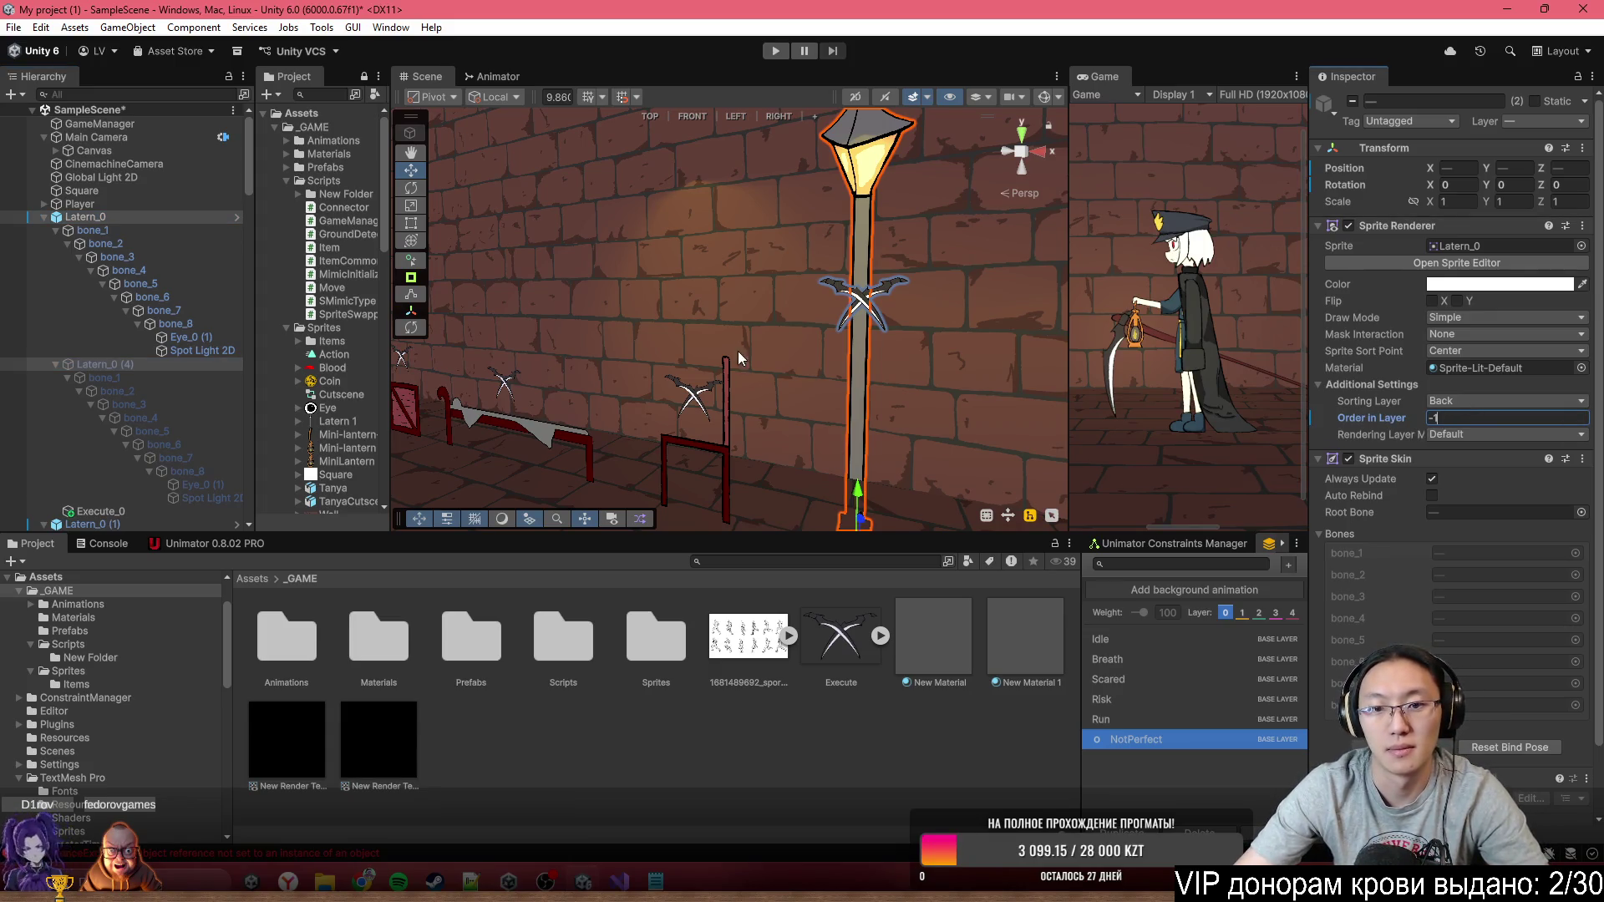
# Set Wall (1)'s Sprite Renderer Order in Layer to -10
pyautogui.click(745, 483)
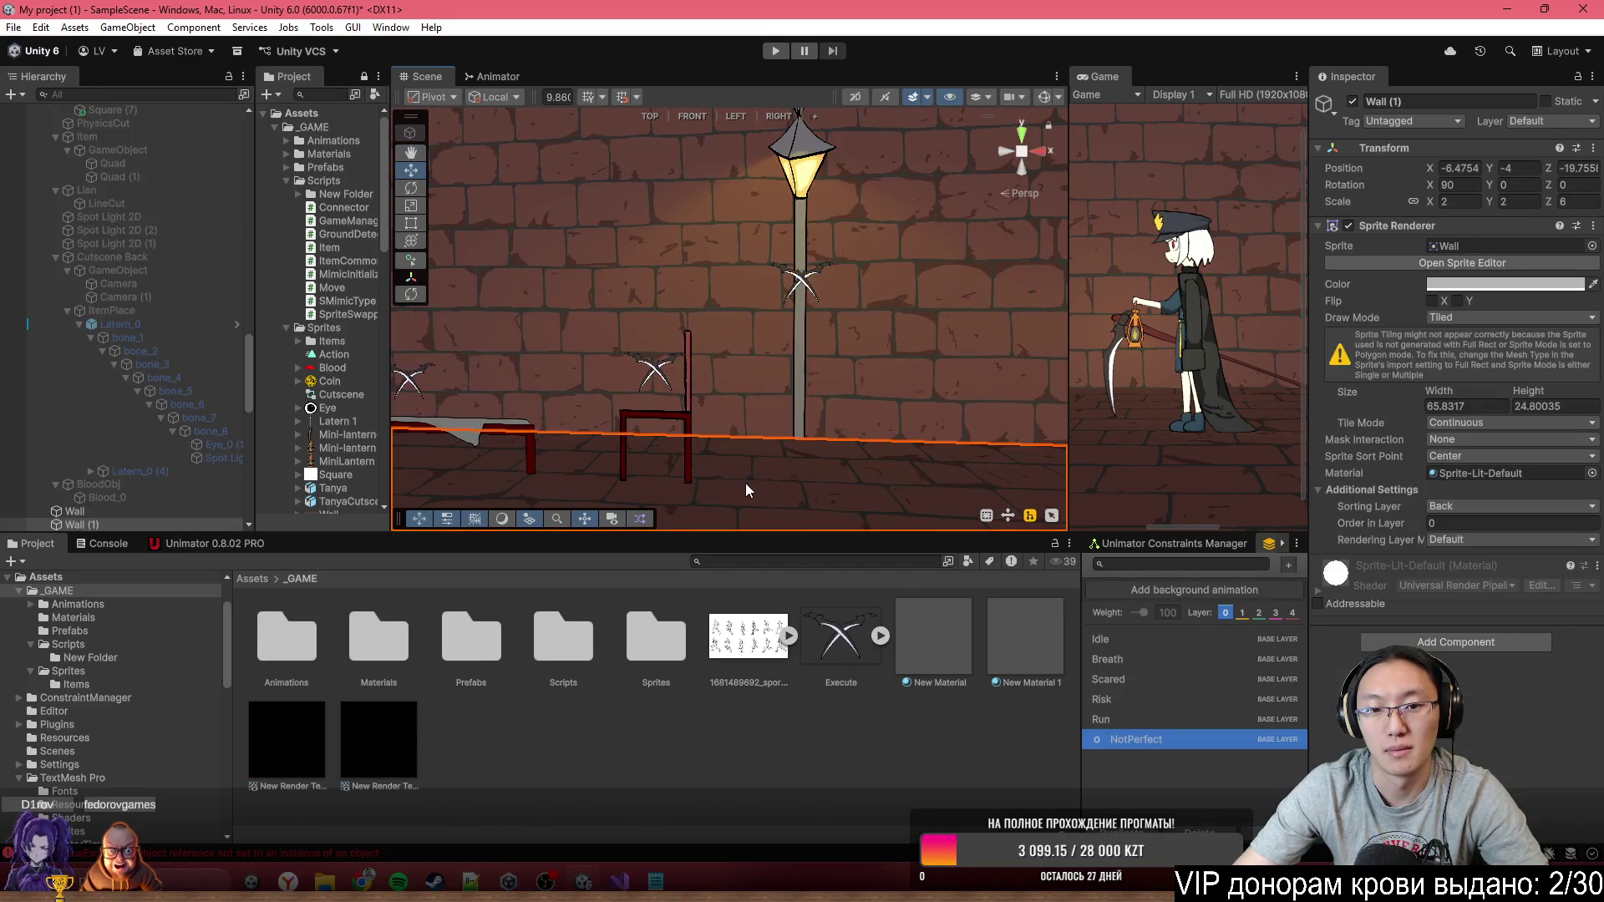
pyautogui.click(1479, 523)
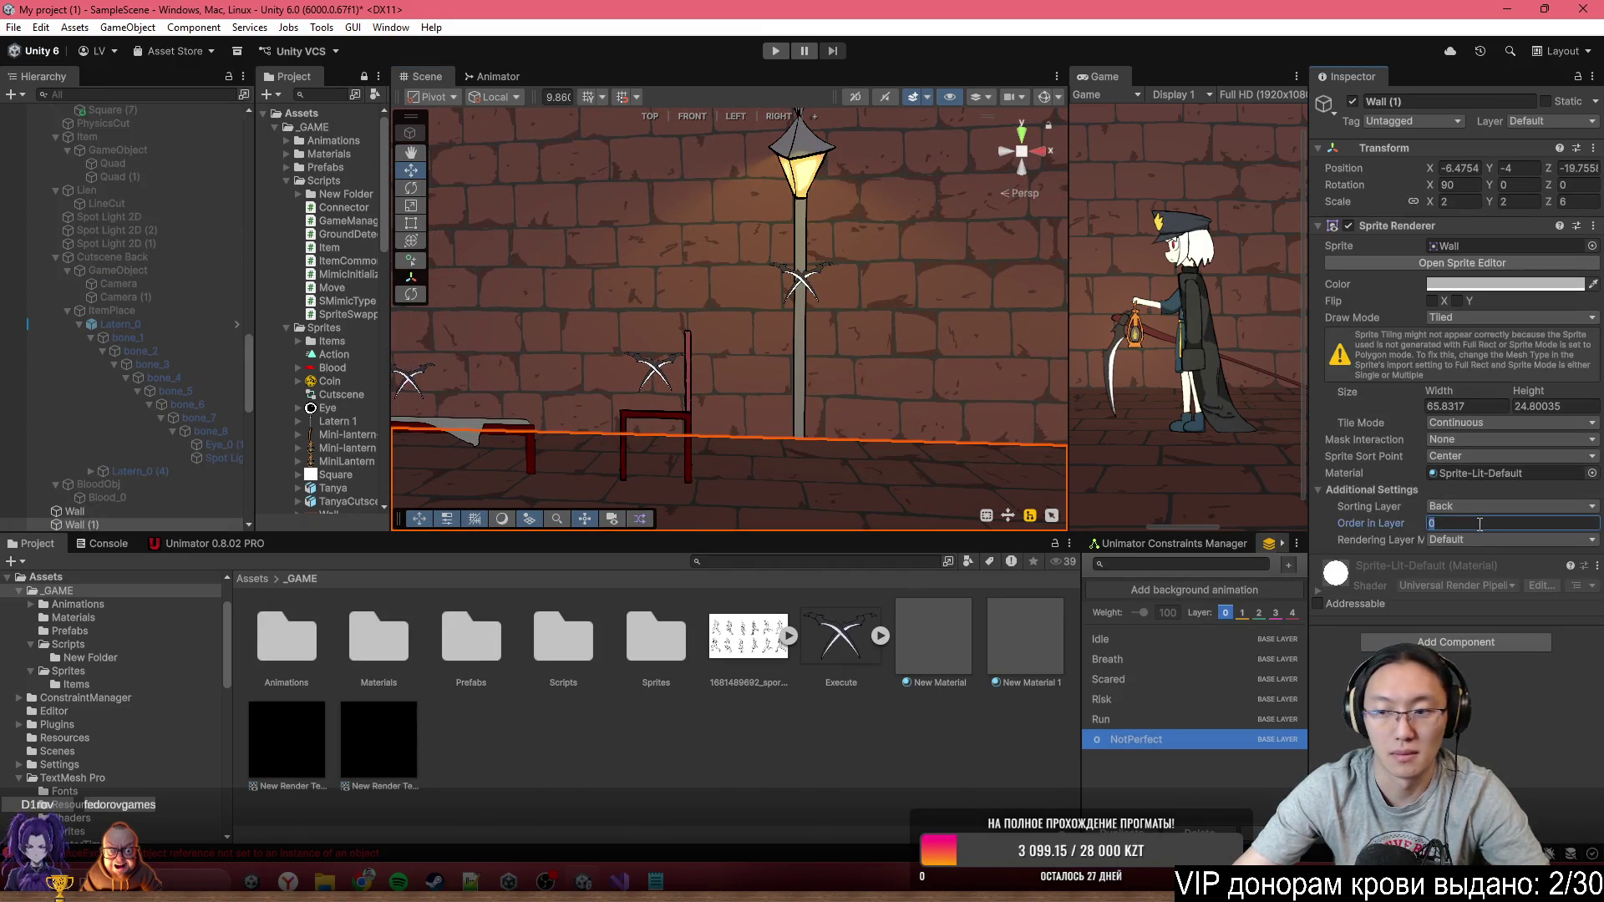
pyautogui.write('-10')
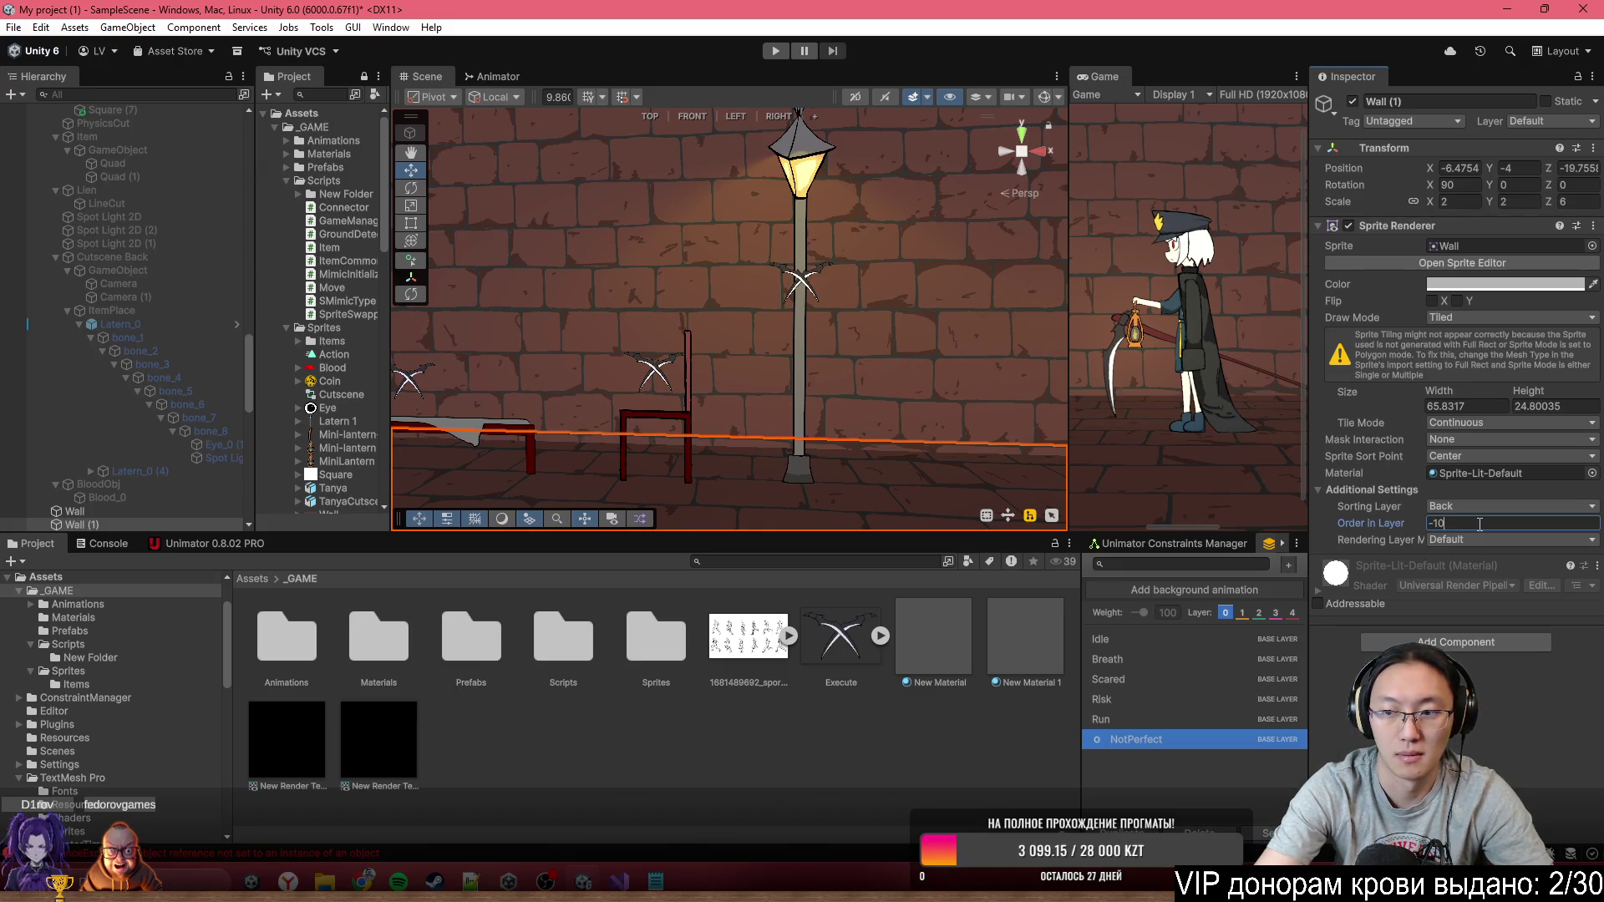
# Check the lamp post and chair in the Scene view, then select the chest
pyautogui.moveTo(815, 330)
pyautogui.mouseDown()
pyautogui.moveTo(743, 339)
pyautogui.moveTo(752, 327)
pyautogui.moveTo(663, 318)
pyautogui.moveTo(916, 307)
pyautogui.moveTo(762, 324)
pyautogui.moveTo(834, 327)
pyautogui.moveTo(897, 379)
pyautogui.moveTo(847, 318)
pyautogui.moveTo(435, 323)
pyautogui.mouseUp()
pyautogui.click(765, 329)
pyautogui.click(848, 318)
pyautogui.click(543, 242)
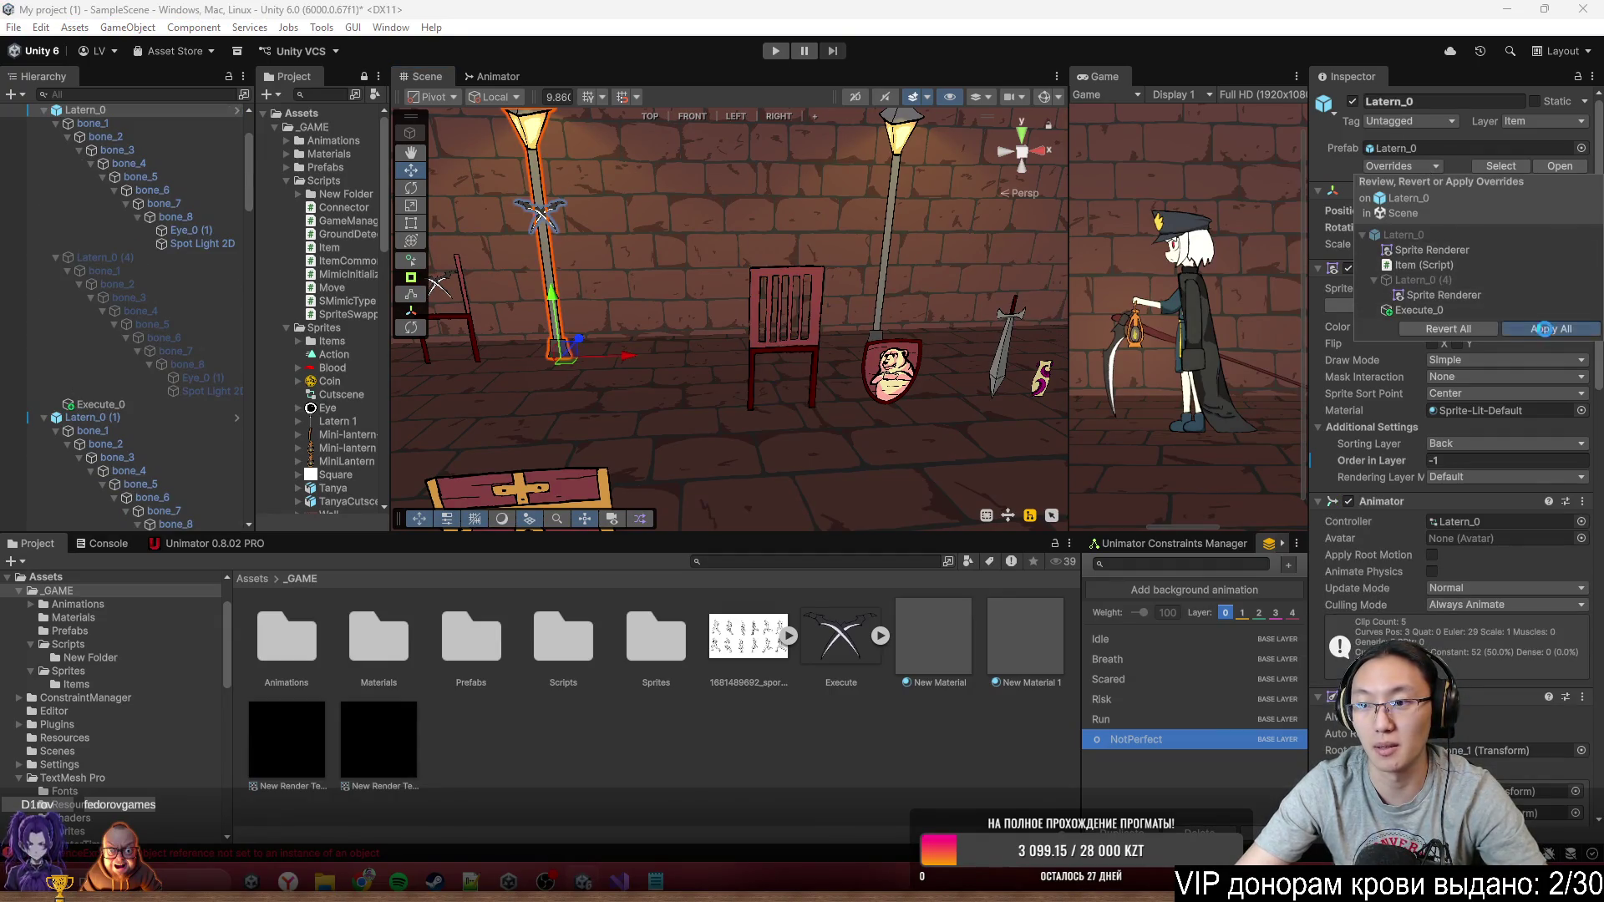
pyautogui.moveTo(709, 292)
pyautogui.mouseDown()
pyautogui.moveTo(864, 236)
pyautogui.moveTo(705, 357)
pyautogui.mouseUp()
pyautogui.click(705, 357)
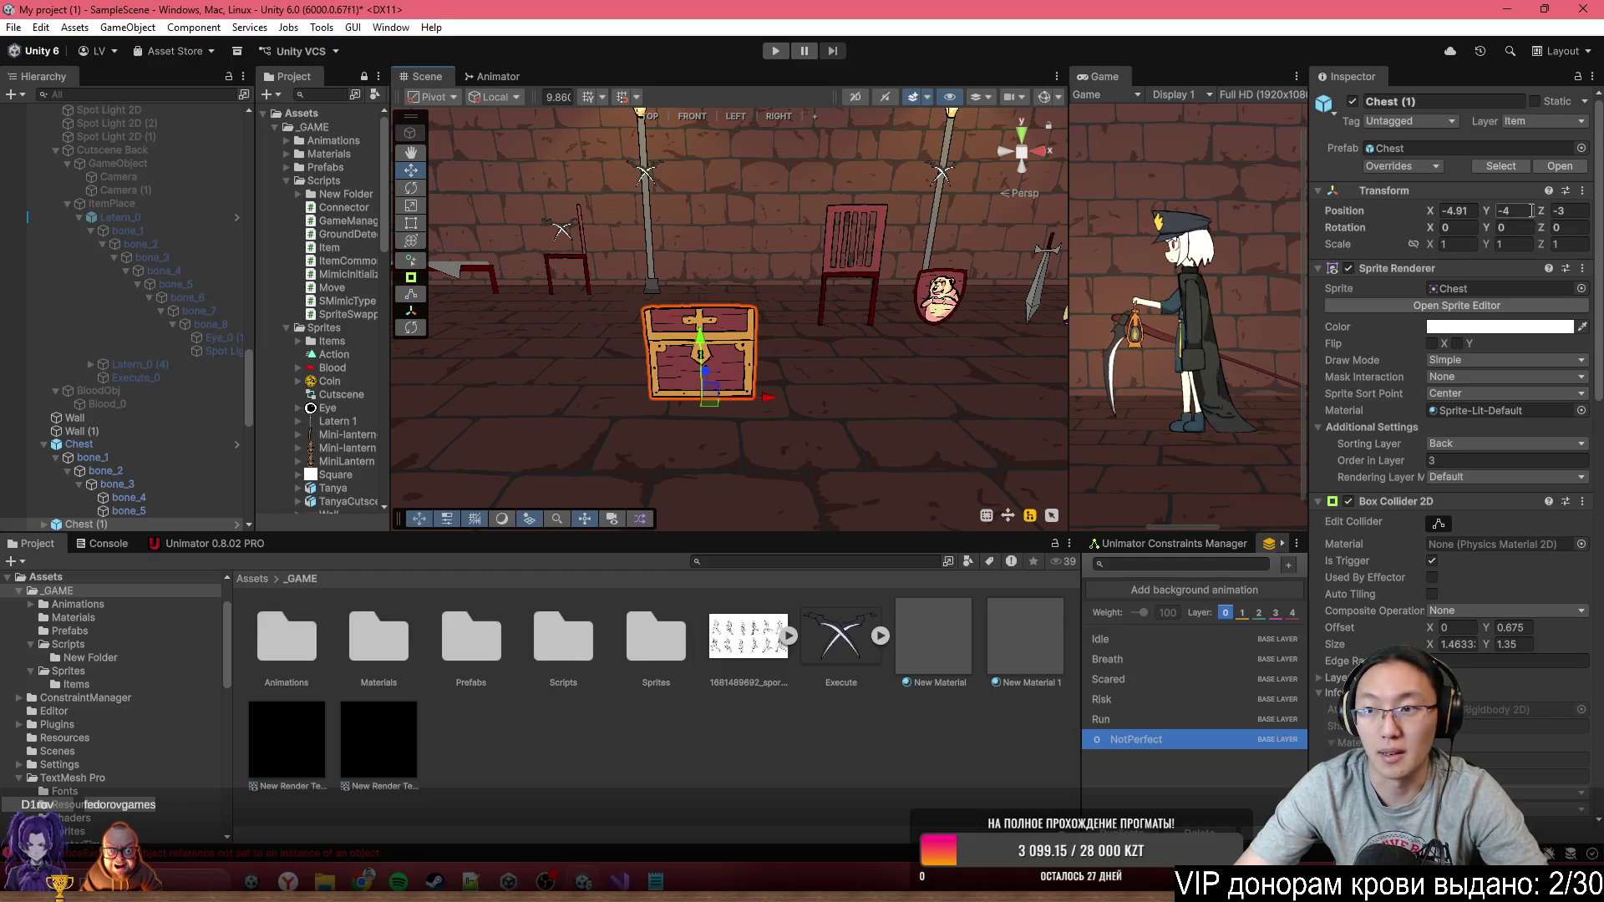
# Set Chest (1)'s Position Z to 3 and frame it in the Scene view
pyautogui.press('Tab')
pyautogui.write('3')
pyautogui.moveTo(802, 275)
pyautogui.mouseDown()
pyautogui.moveTo(748, 249)
pyautogui.moveTo(777, 276)
pyautogui.mouseUp()
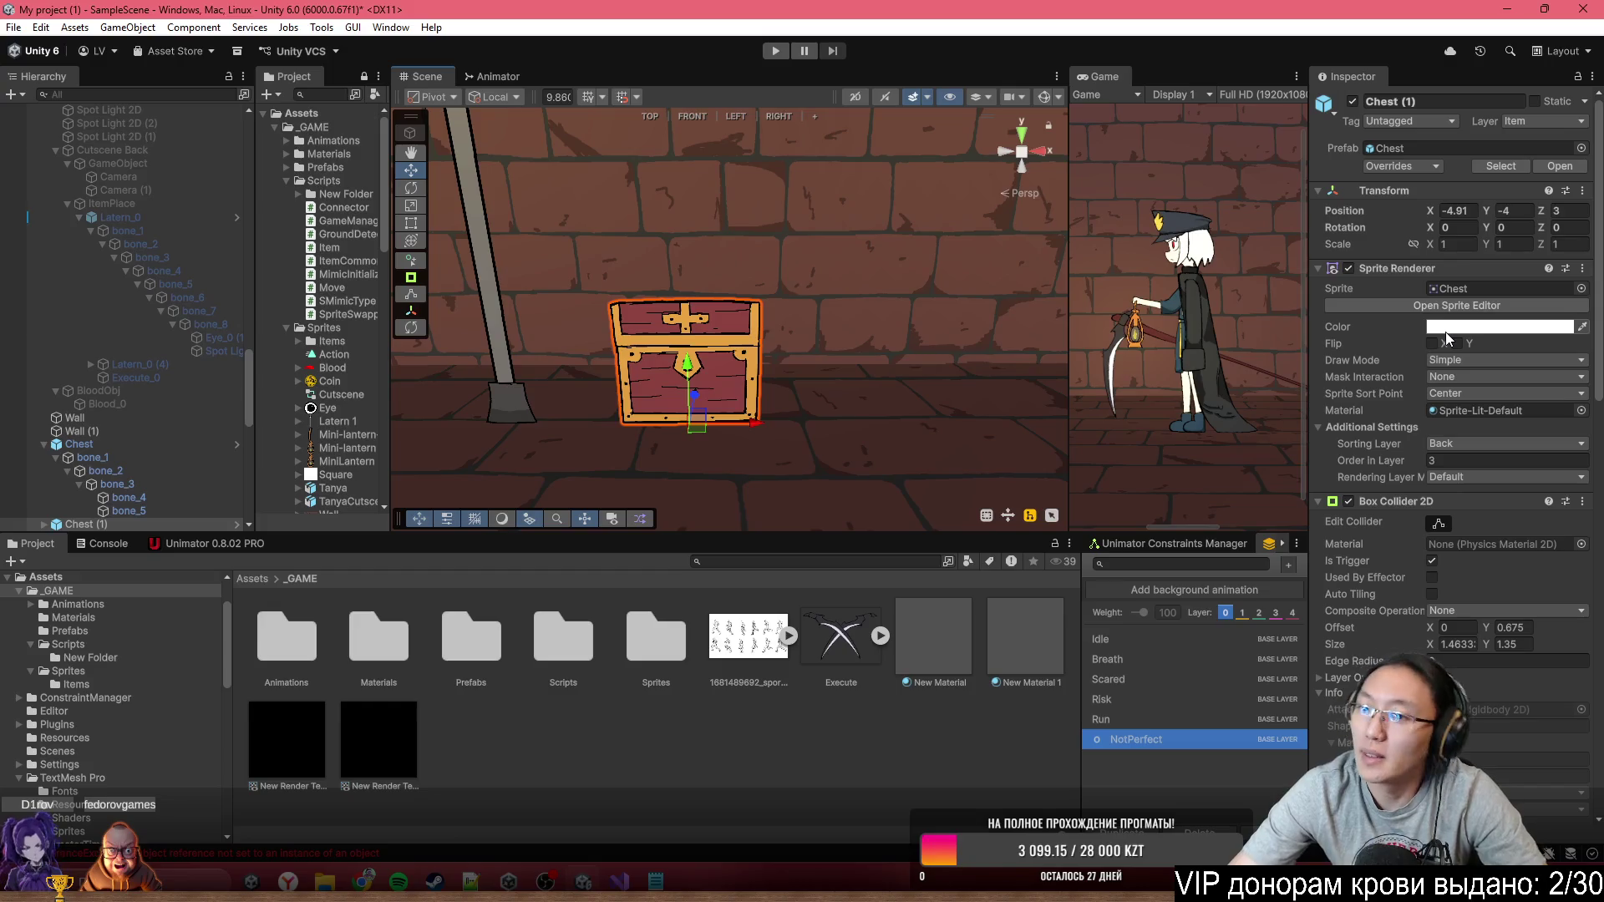
pyautogui.scroll(-10, 1454, 351)
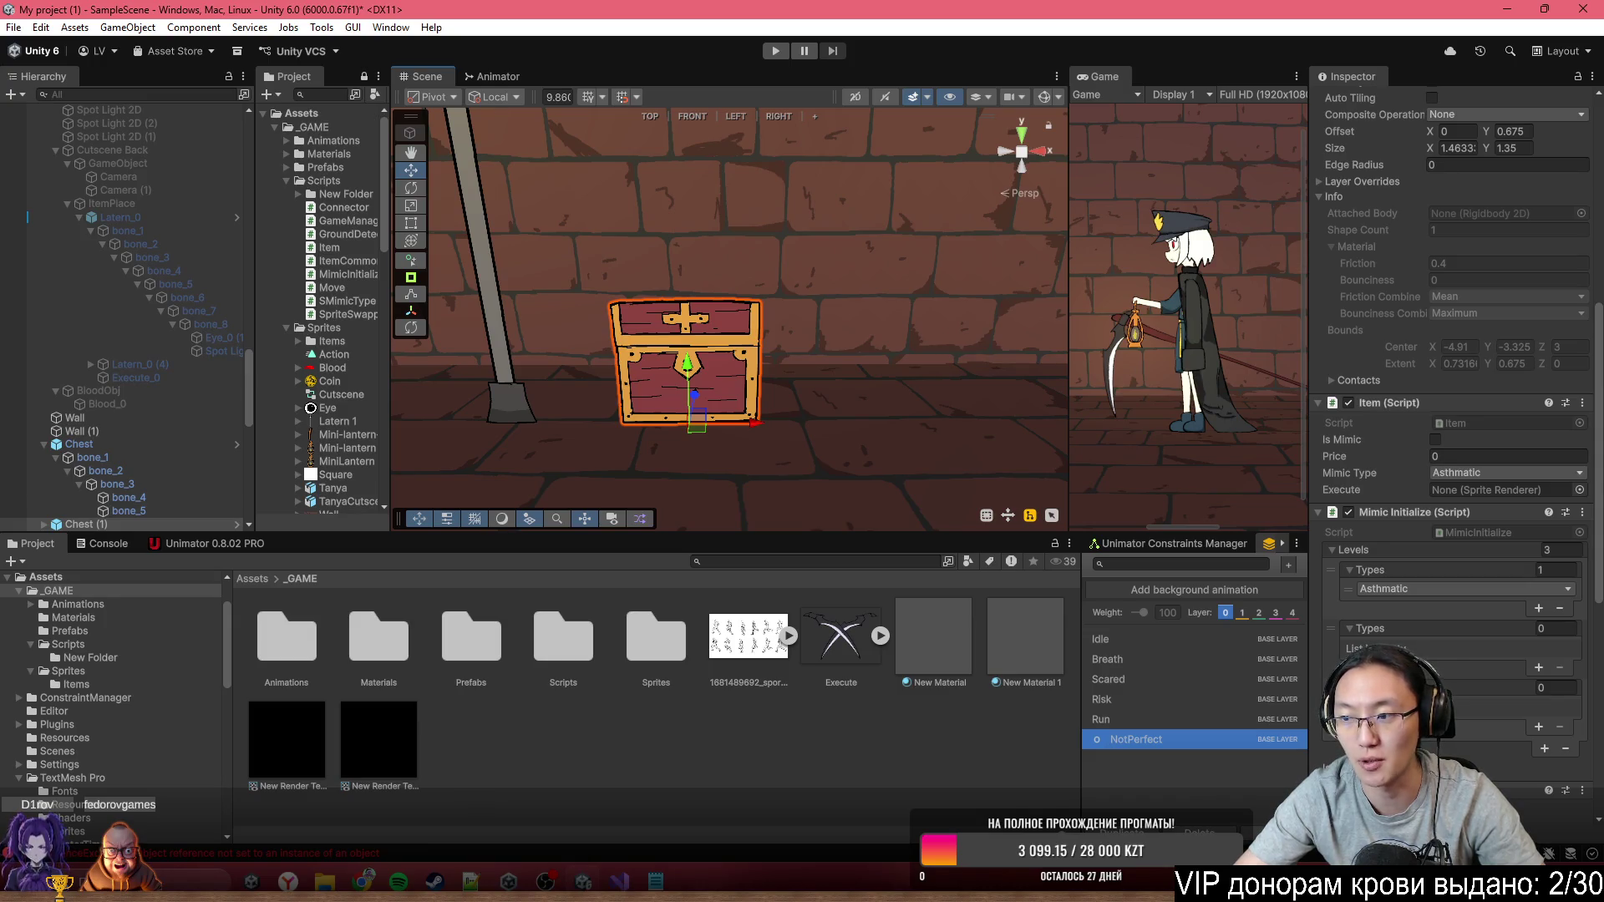
pyautogui.press('f')
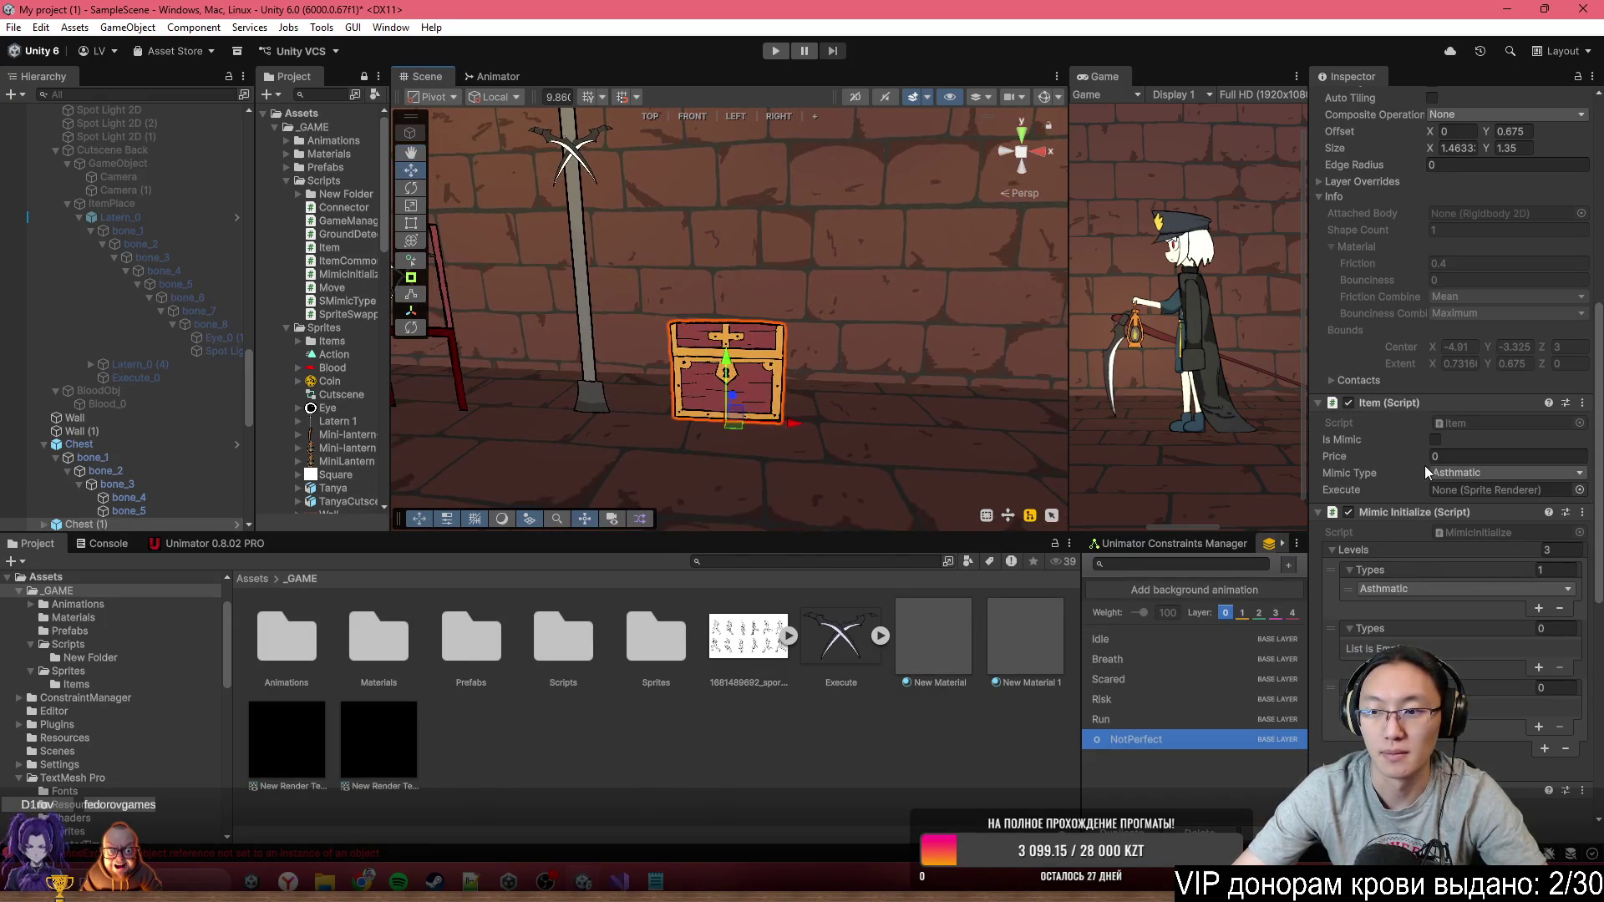
# Drag the Execute sprite from the Project window onto Chest (1) as its child
pyautogui.scroll(5, 1429, 473)
pyautogui.scroll(-5, 1430, 472)
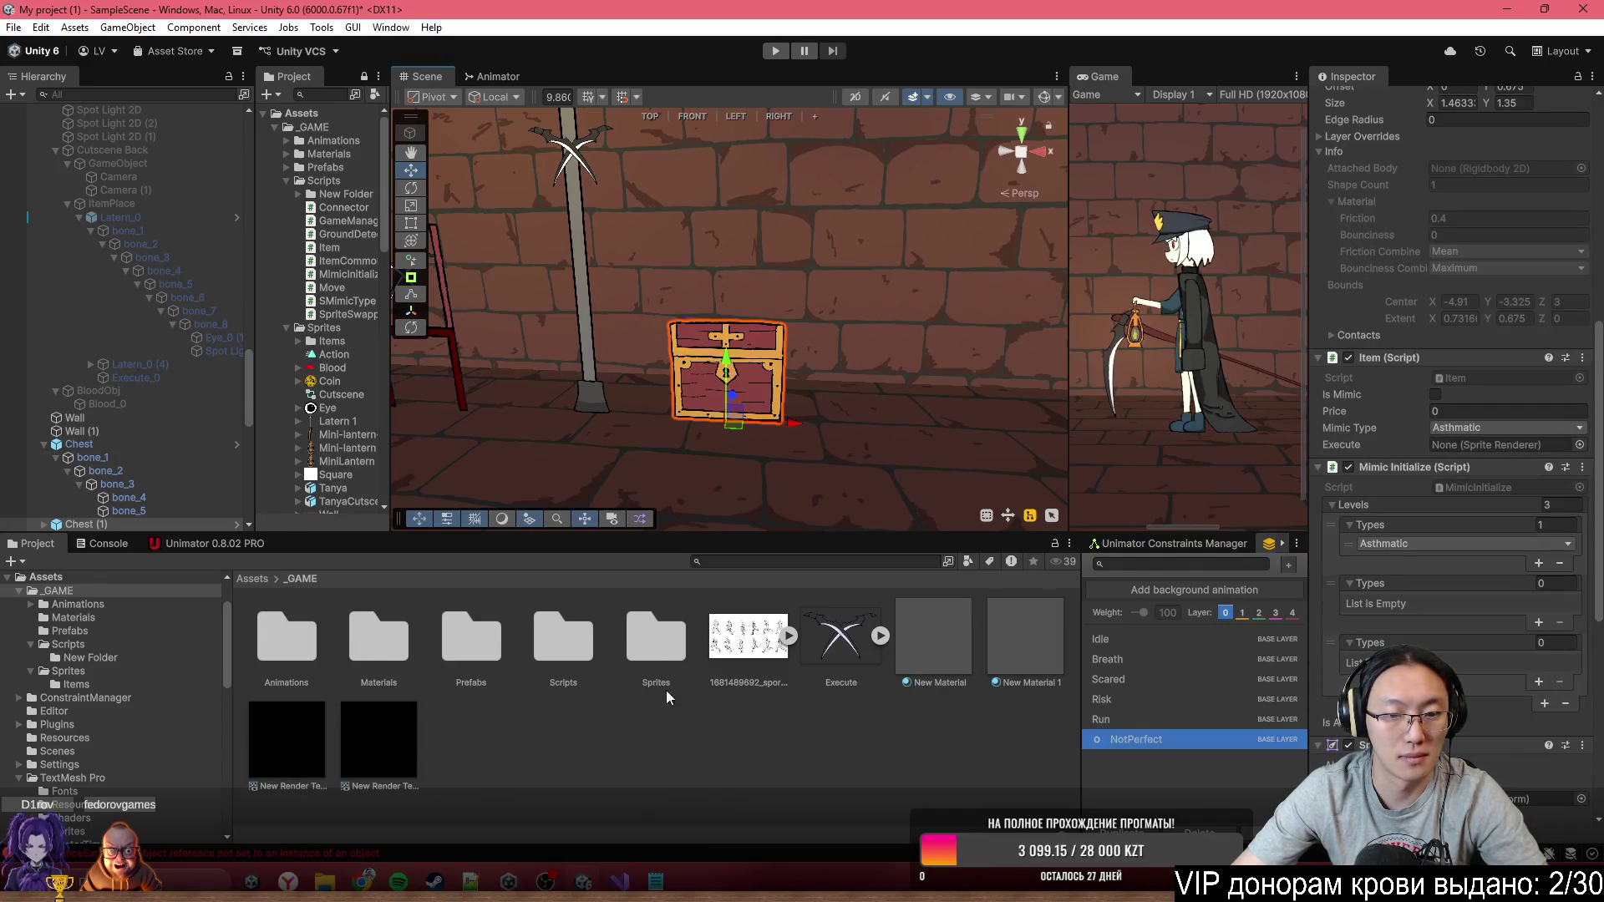
pyautogui.moveTo(834, 648)
pyautogui.mouseDown()
pyautogui.moveTo(101, 531)
pyautogui.moveTo(82, 449)
pyautogui.mouseUp()
pyautogui.scroll(-5, 108, 438)
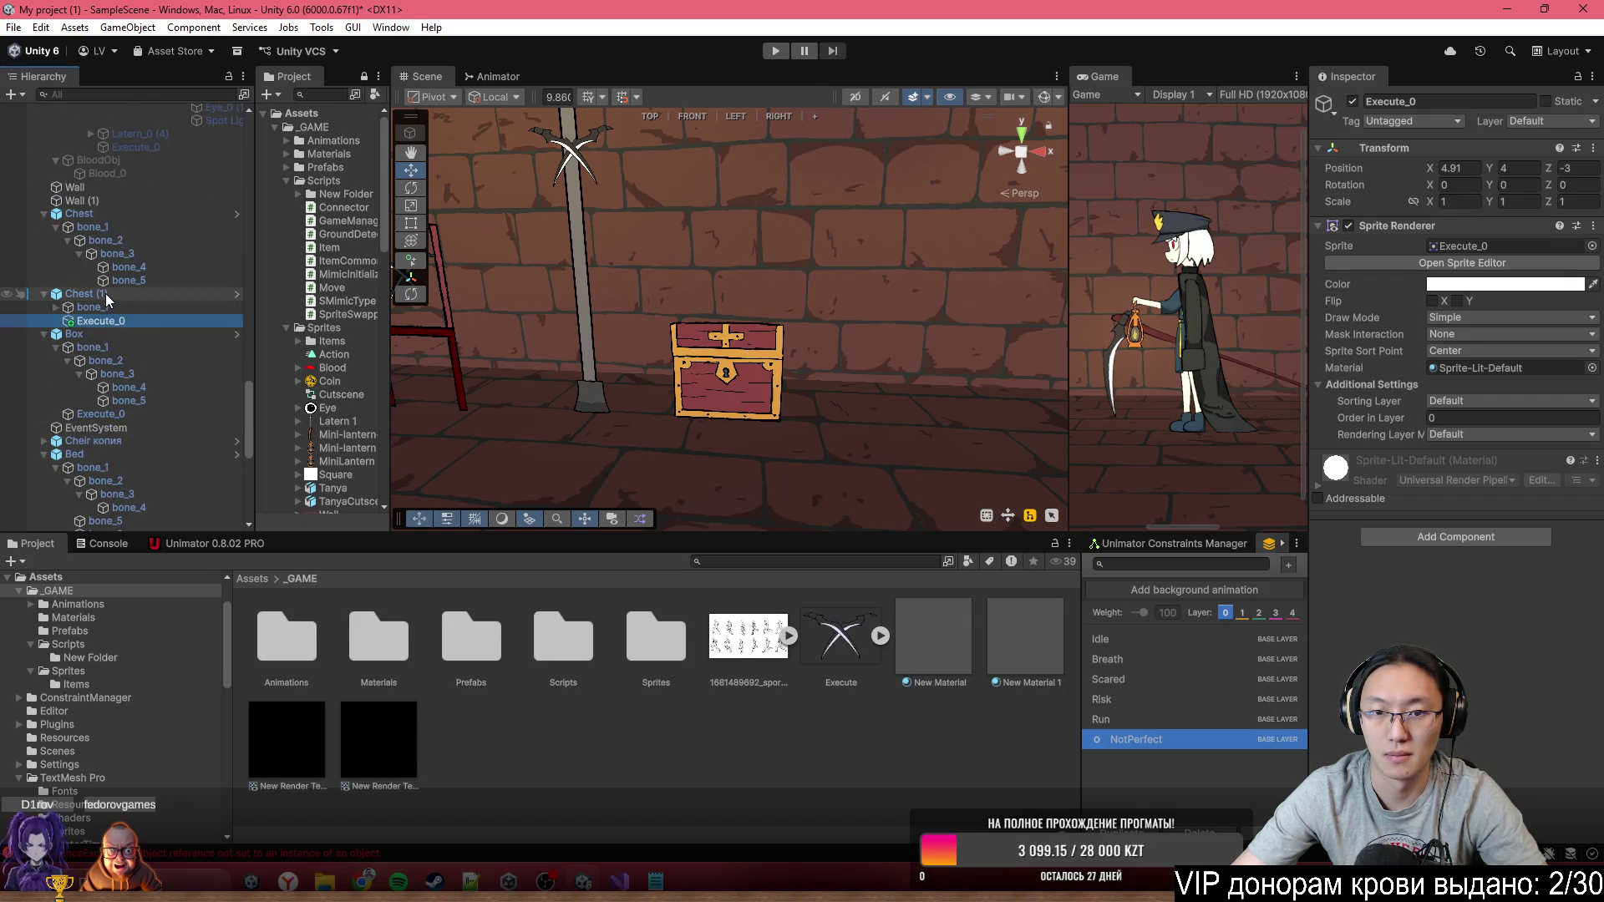
# Zero Execute_0's position, then raise the crossed swords above the chest to 0, 1.91, 0
pyautogui.click(1475, 165)
pyautogui.write('0')
pyautogui.press('Tab')
pyautogui.write('0')
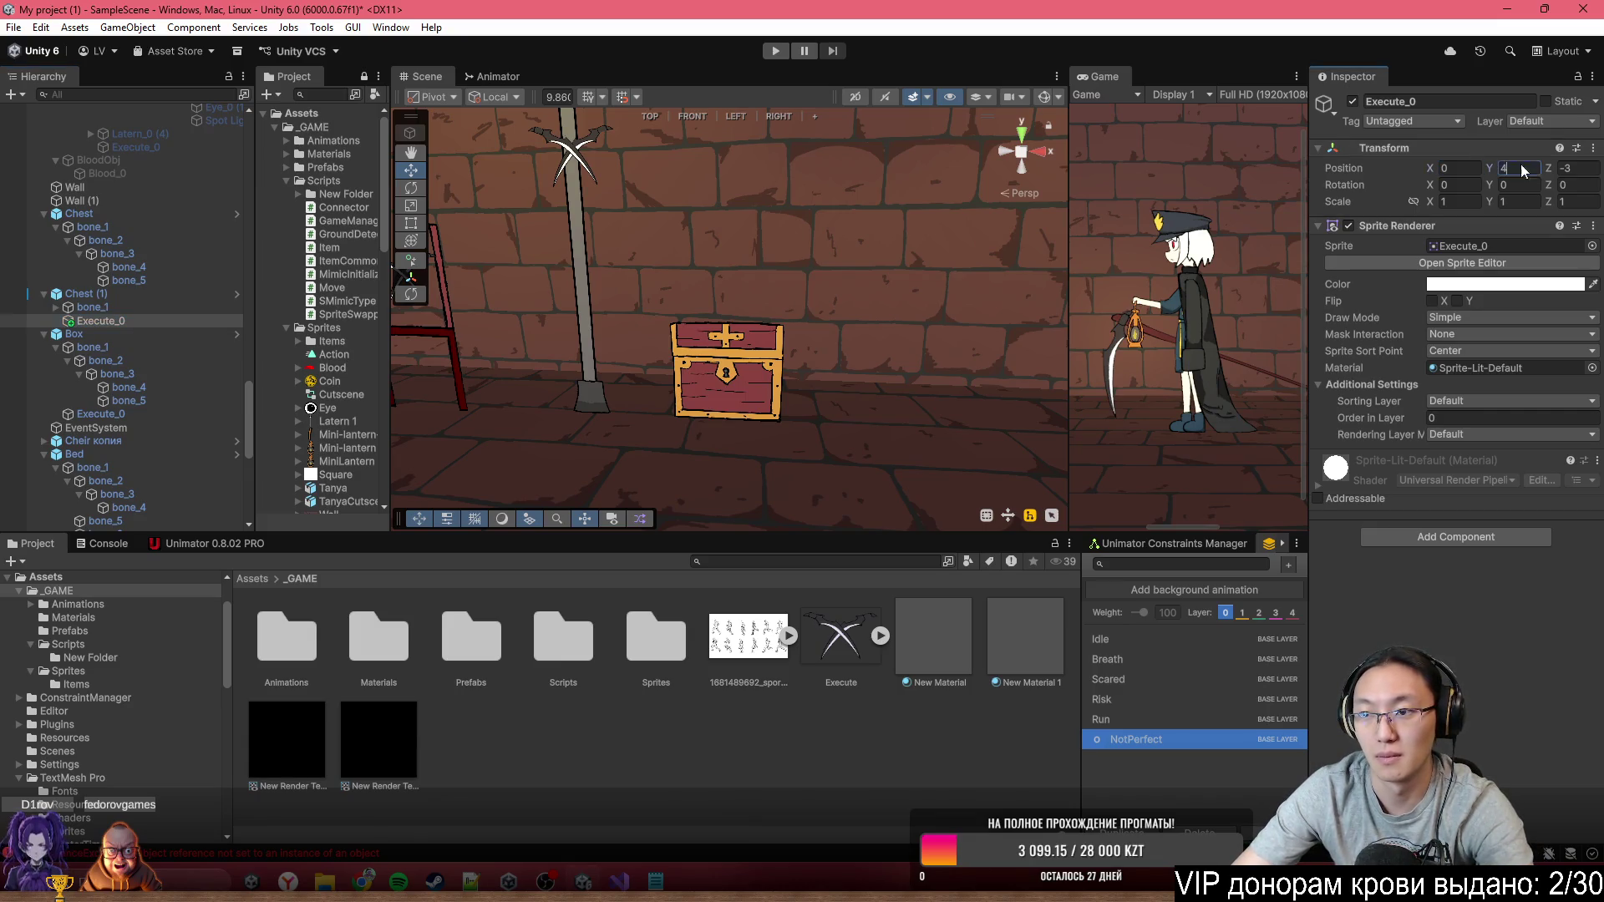
pyautogui.press('Tab')
pyautogui.write('0')
pyautogui.moveTo(723, 359)
pyautogui.mouseDown()
pyautogui.moveTo(748, 232)
pyautogui.moveTo(735, 209)
pyautogui.mouseUp()
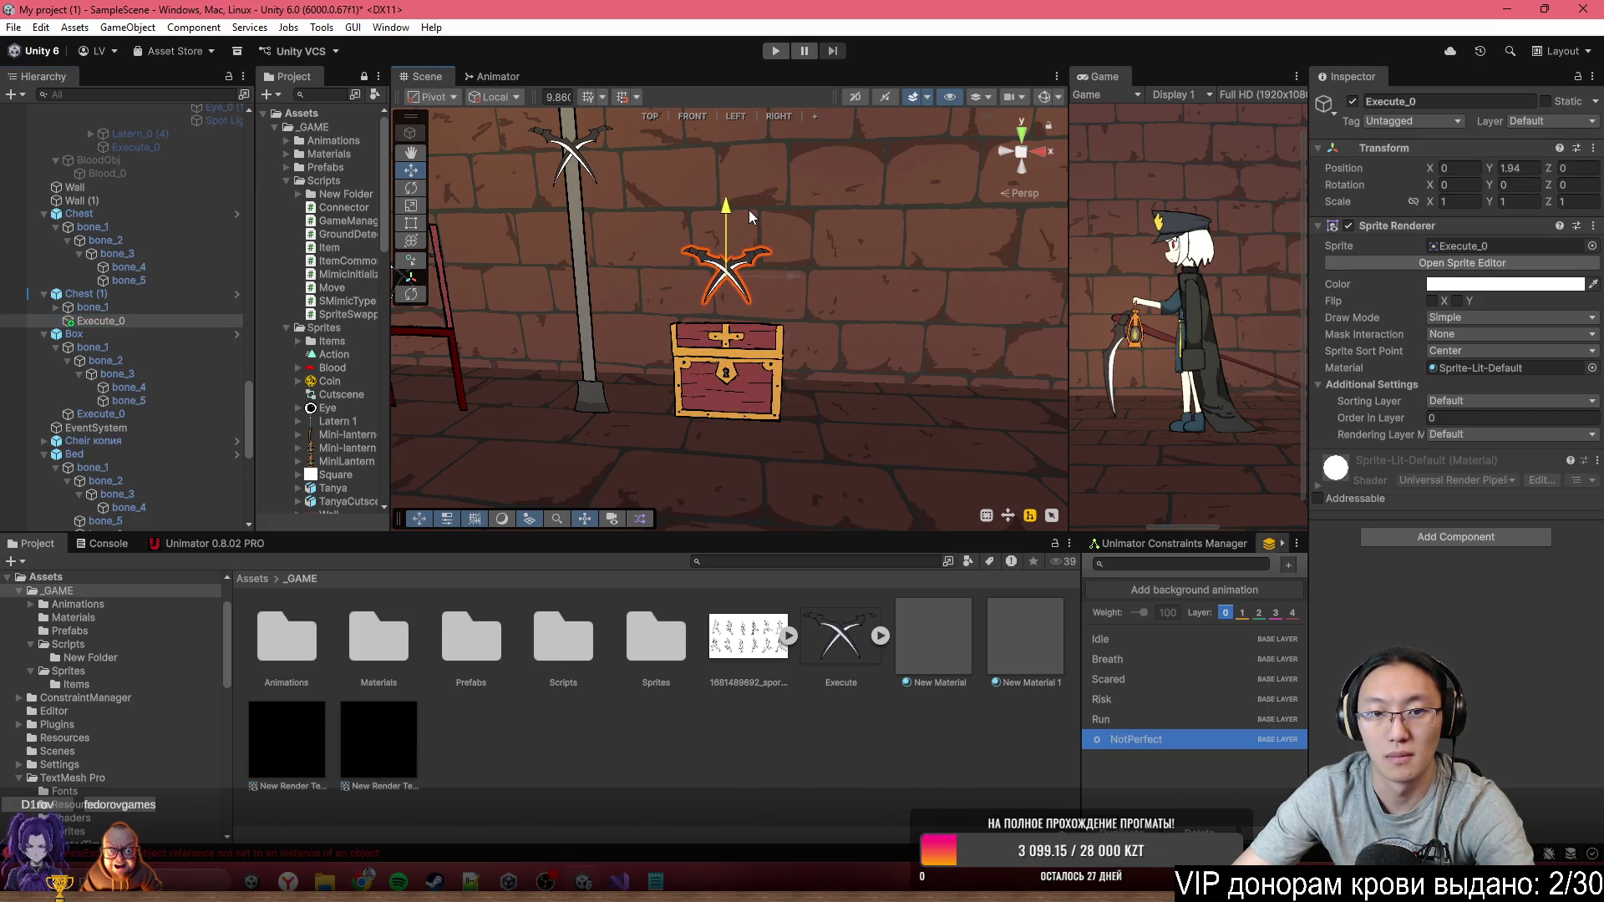
pyautogui.click(102, 294)
pyautogui.scroll(-5, 1428, 483)
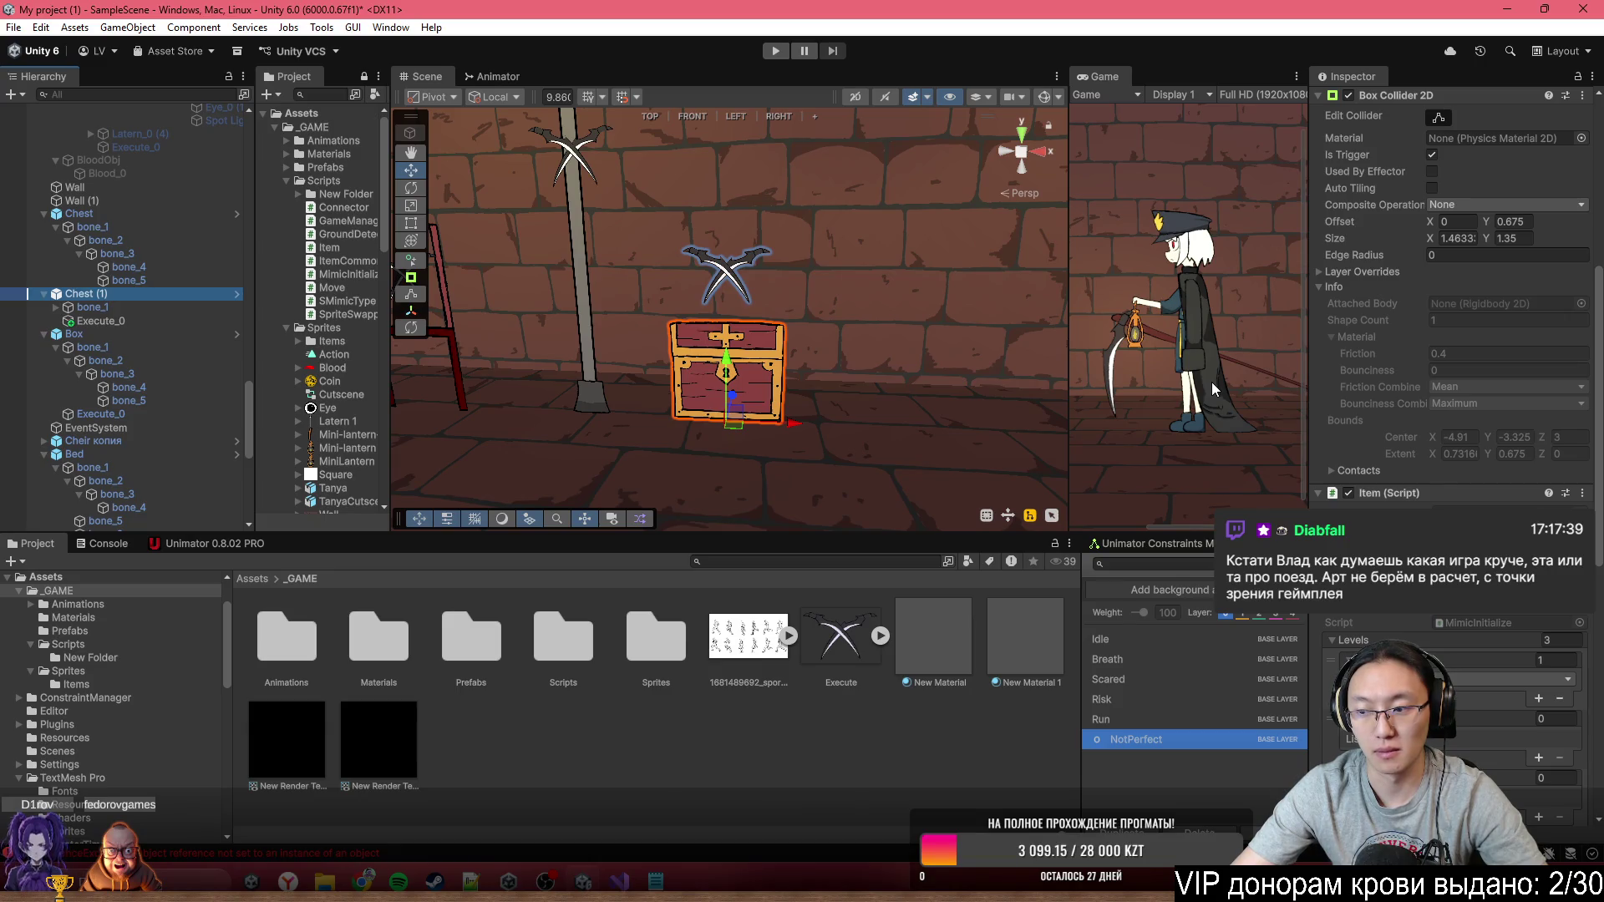
# Drag Execute_0 from the Hierarchy into Chest (1)'s Item script Execute field
pyautogui.moveTo(1044, 368)
pyautogui.mouseDown()
pyautogui.moveTo(810, 293)
pyautogui.moveTo(338, 287)
pyautogui.mouseUp()
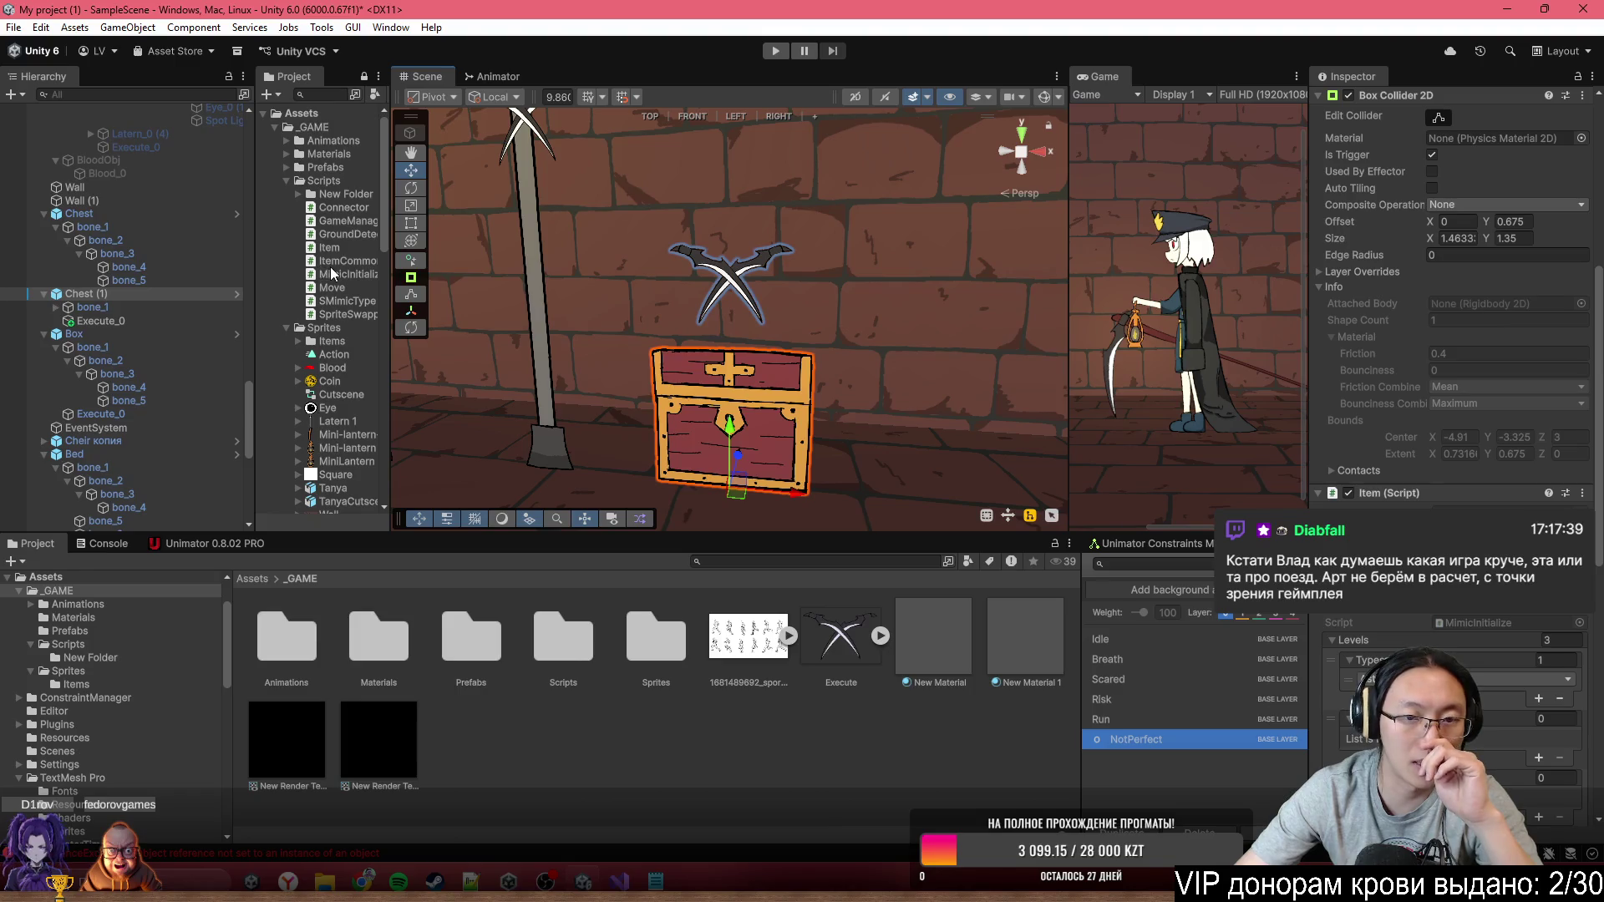
pyautogui.moveTo(829, 319); pyautogui.dragTo(884, 299)
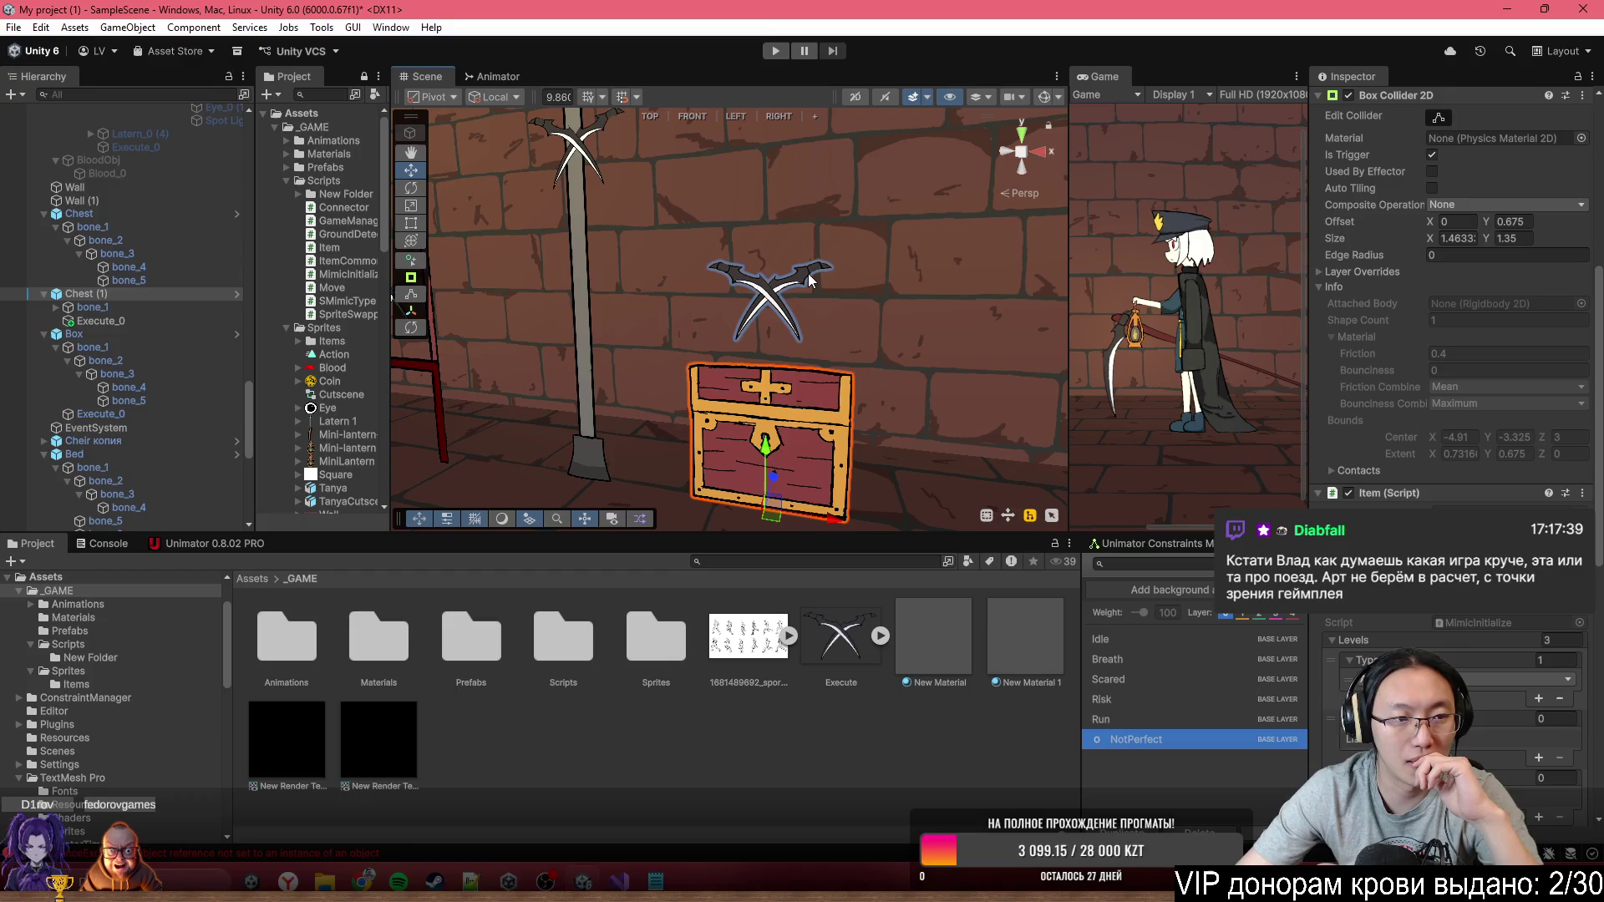
pyautogui.moveTo(857, 280)
pyautogui.mouseDown()
pyautogui.moveTo(1294, 267)
pyautogui.moveTo(935, 280)
pyautogui.moveTo(897, 284)
pyautogui.moveTo(961, 291)
pyautogui.moveTo(902, 302)
pyautogui.mouseUp()
pyautogui.scroll(-3, 1420, 545)
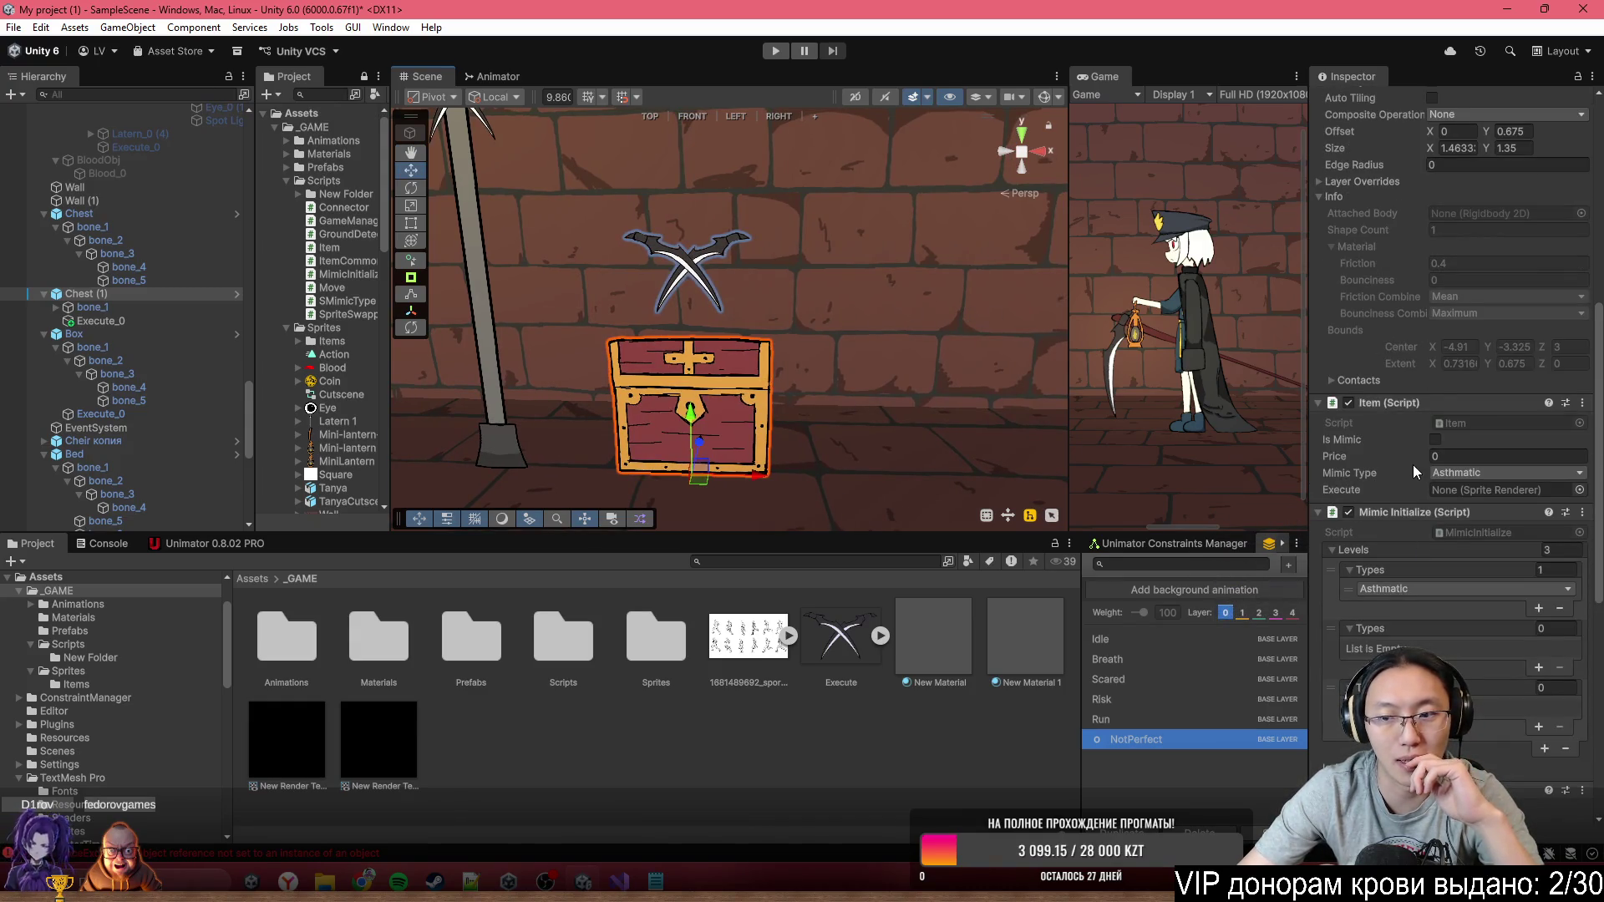
pyautogui.moveTo(172, 324); pyautogui.dragTo(1496, 490)
pyautogui.moveTo(793, 368)
pyautogui.mouseDown()
pyautogui.moveTo(1047, 261)
pyautogui.moveTo(740, 334)
pyautogui.moveTo(752, 356)
pyautogui.mouseUp()
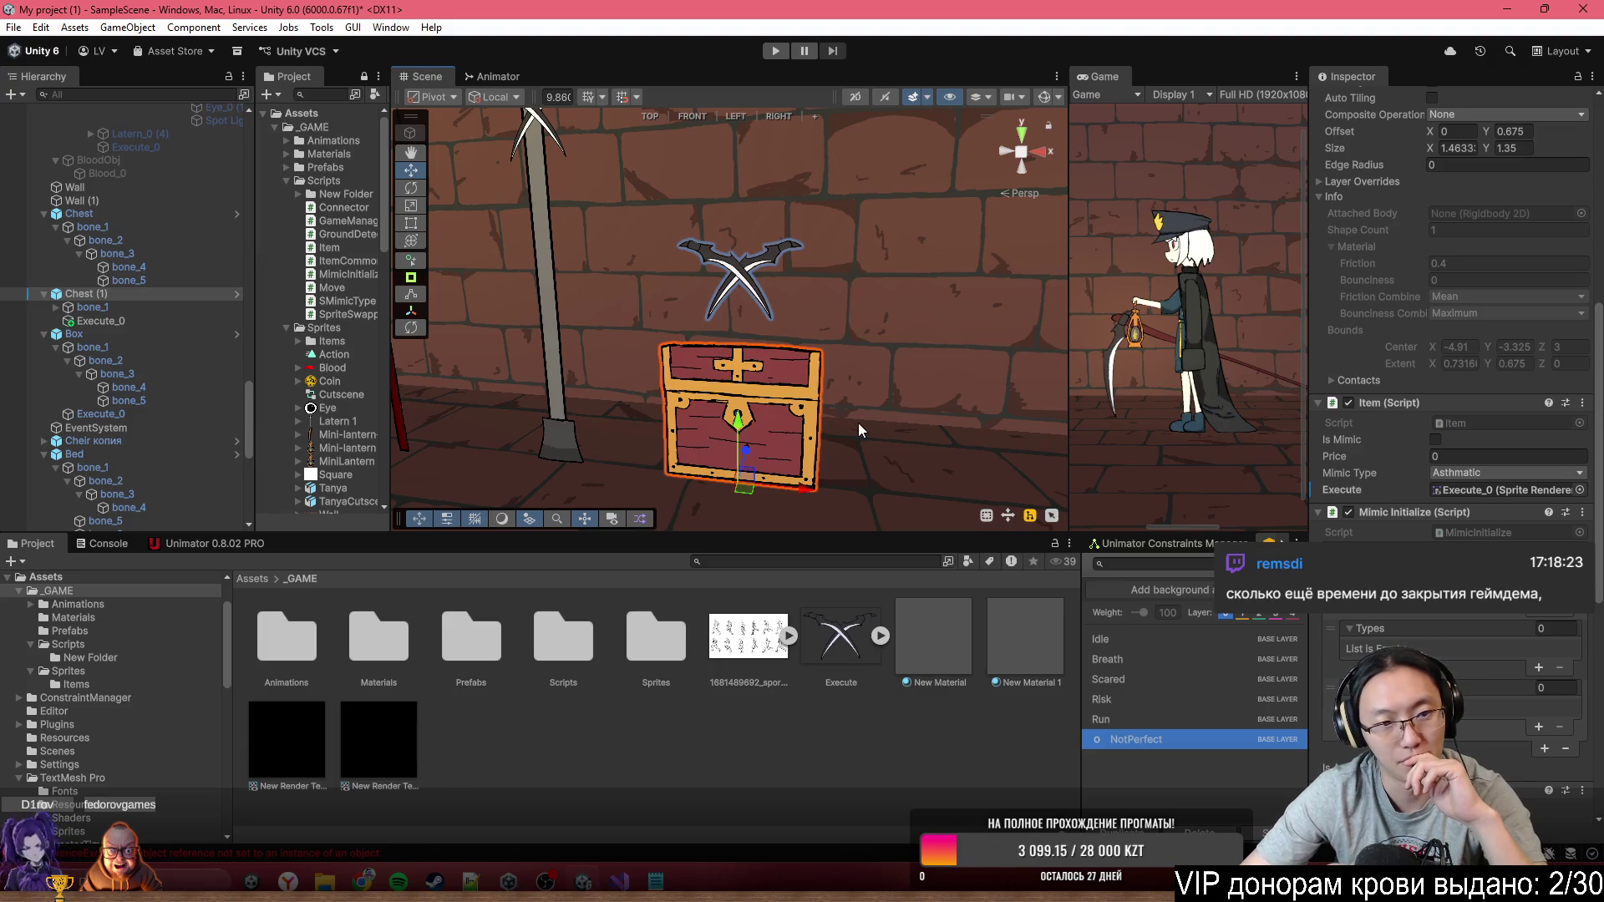
# Set the chair's Position Z to 3
pyautogui.scroll(-8, 1443, 502)
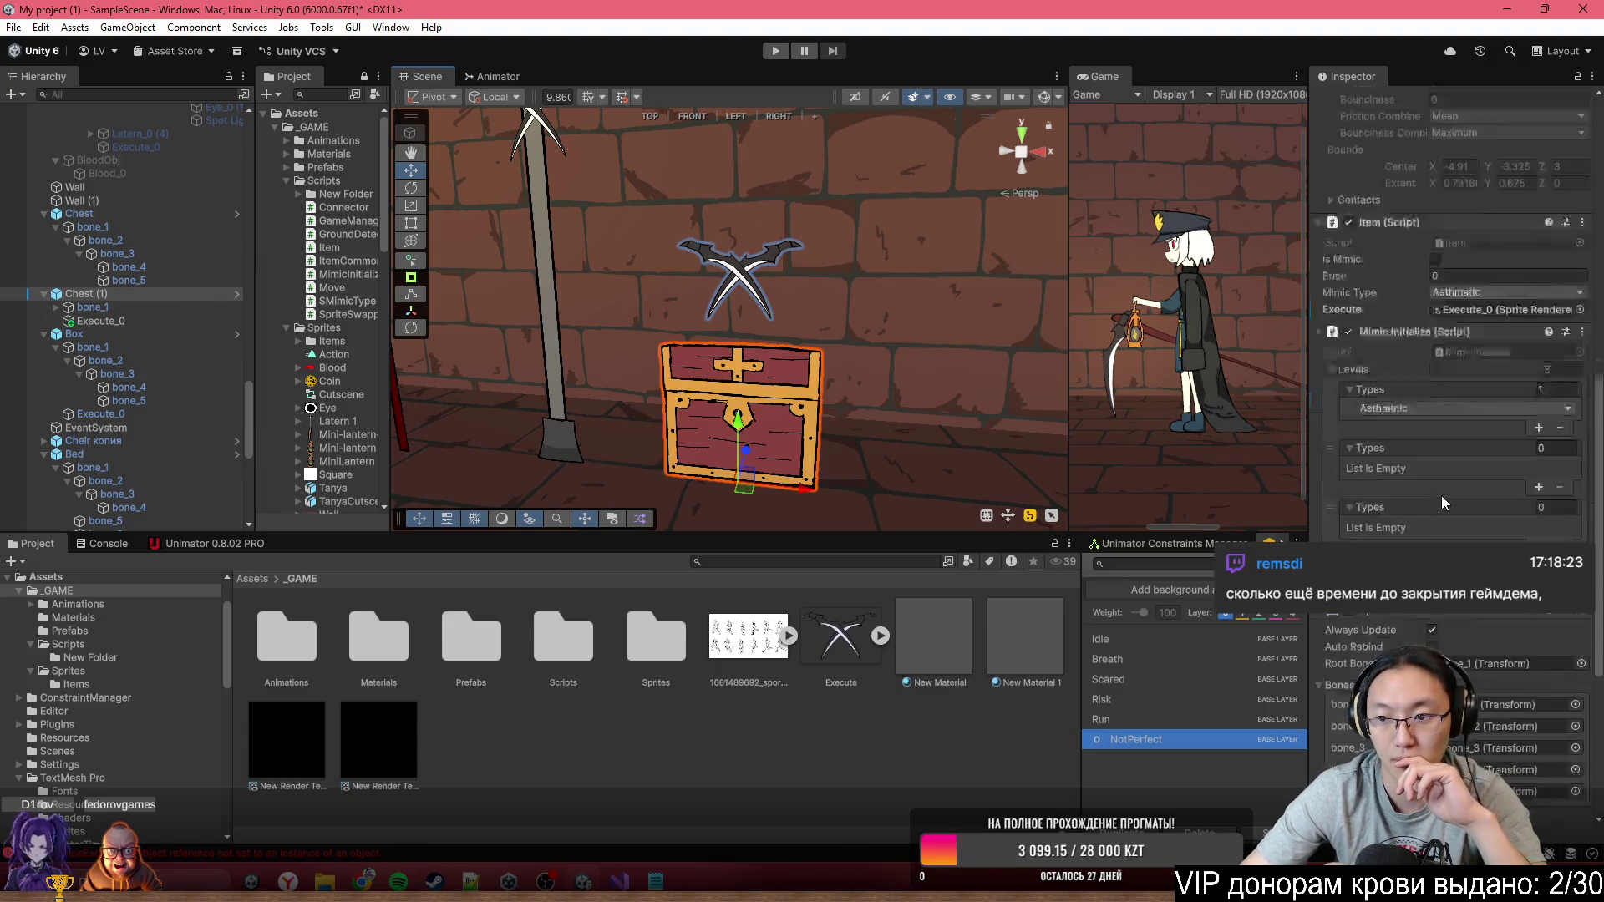
pyautogui.scroll(8, 1453, 418)
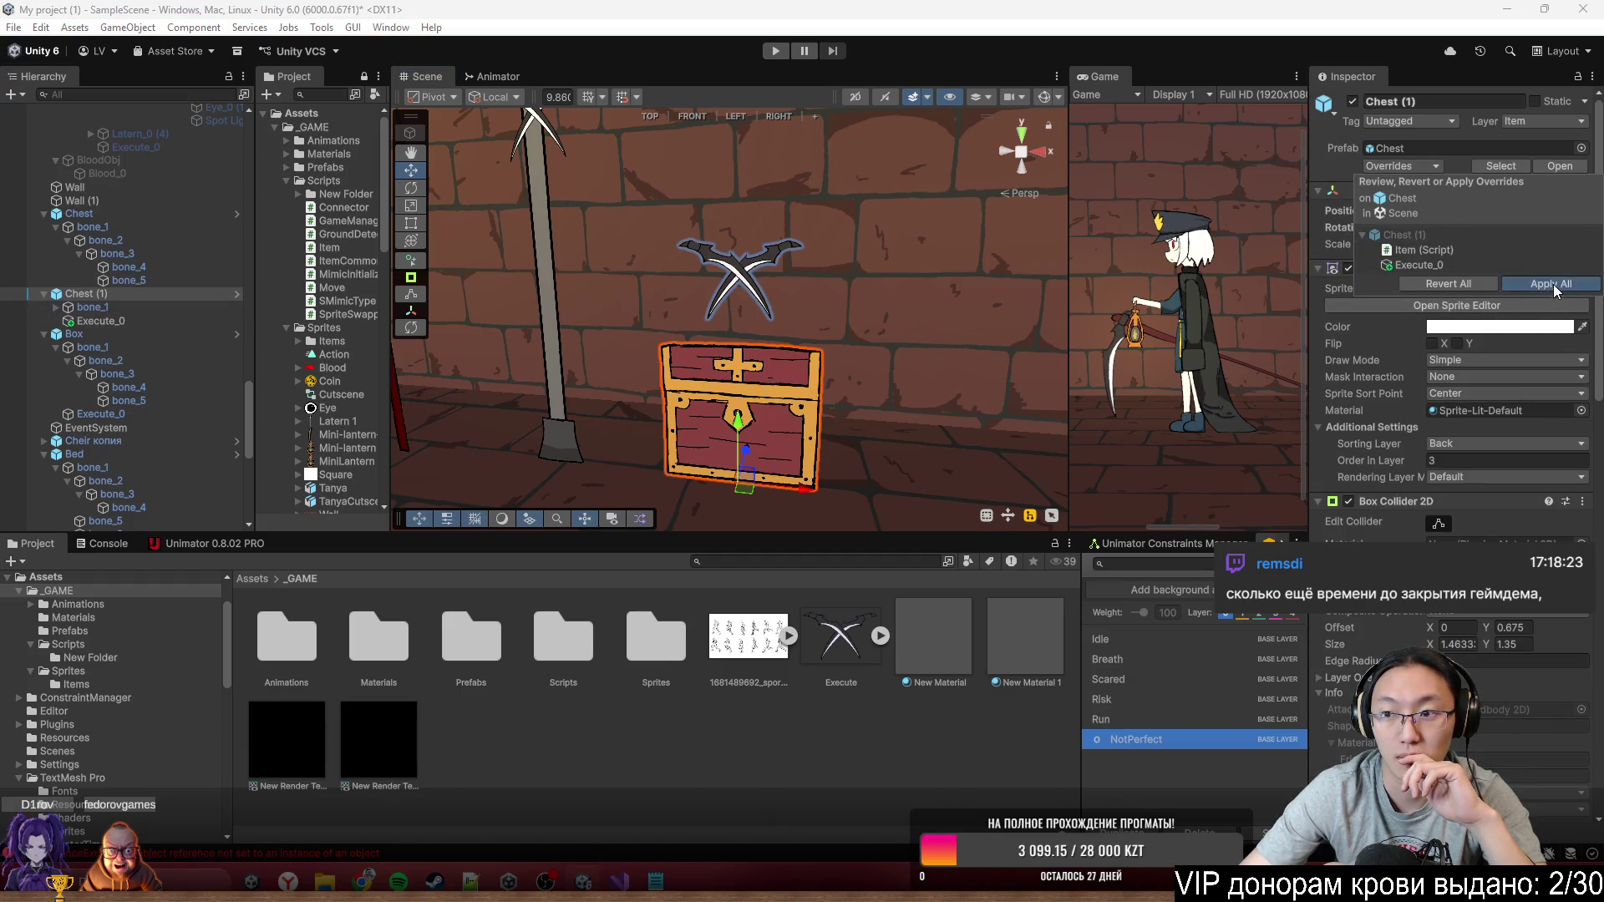
pyautogui.moveTo(640, 309); pyautogui.dragTo(744, 330)
pyautogui.click(764, 338)
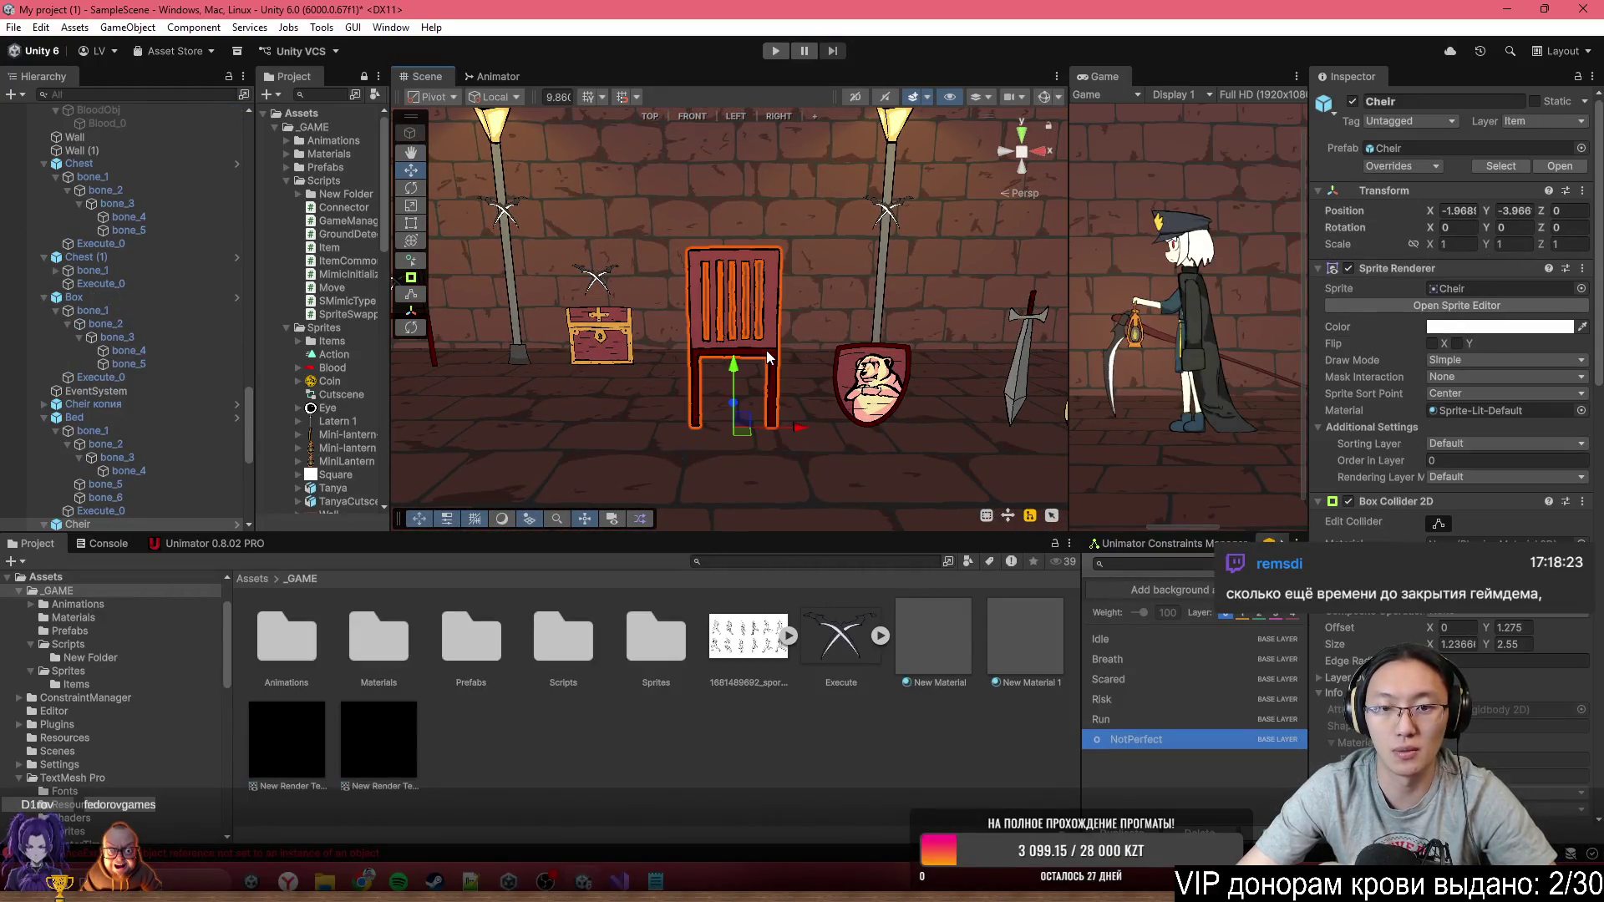
pyautogui.write('3')
pyautogui.press('Return')
pyautogui.press('f')
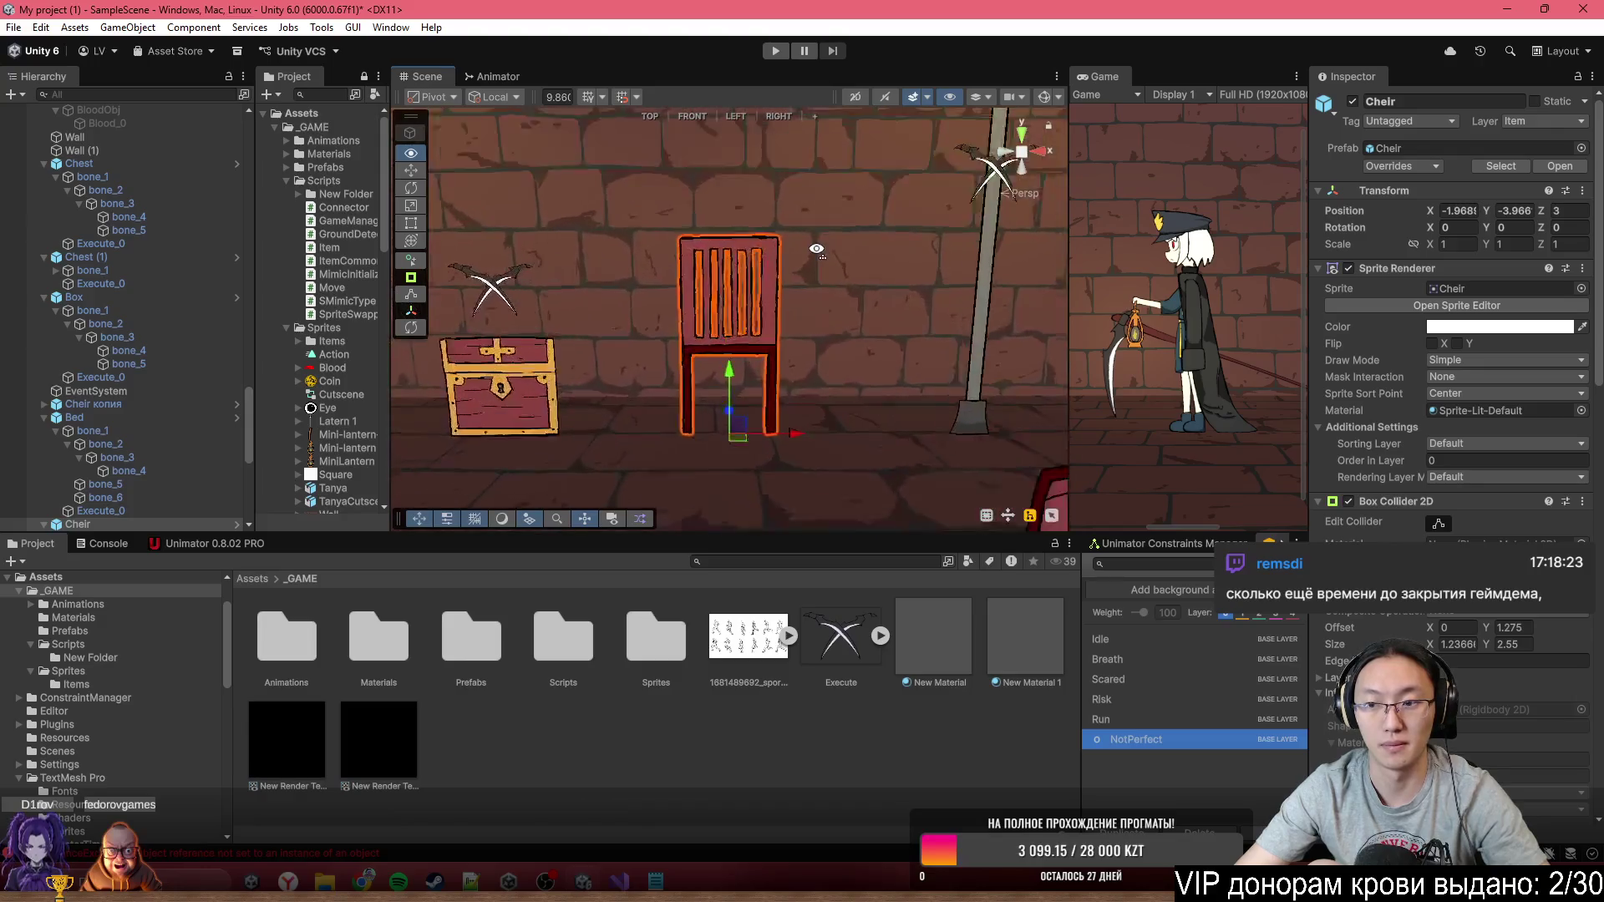
# Select the chest, then the lamp post in the scene
pyautogui.click(78, 523)
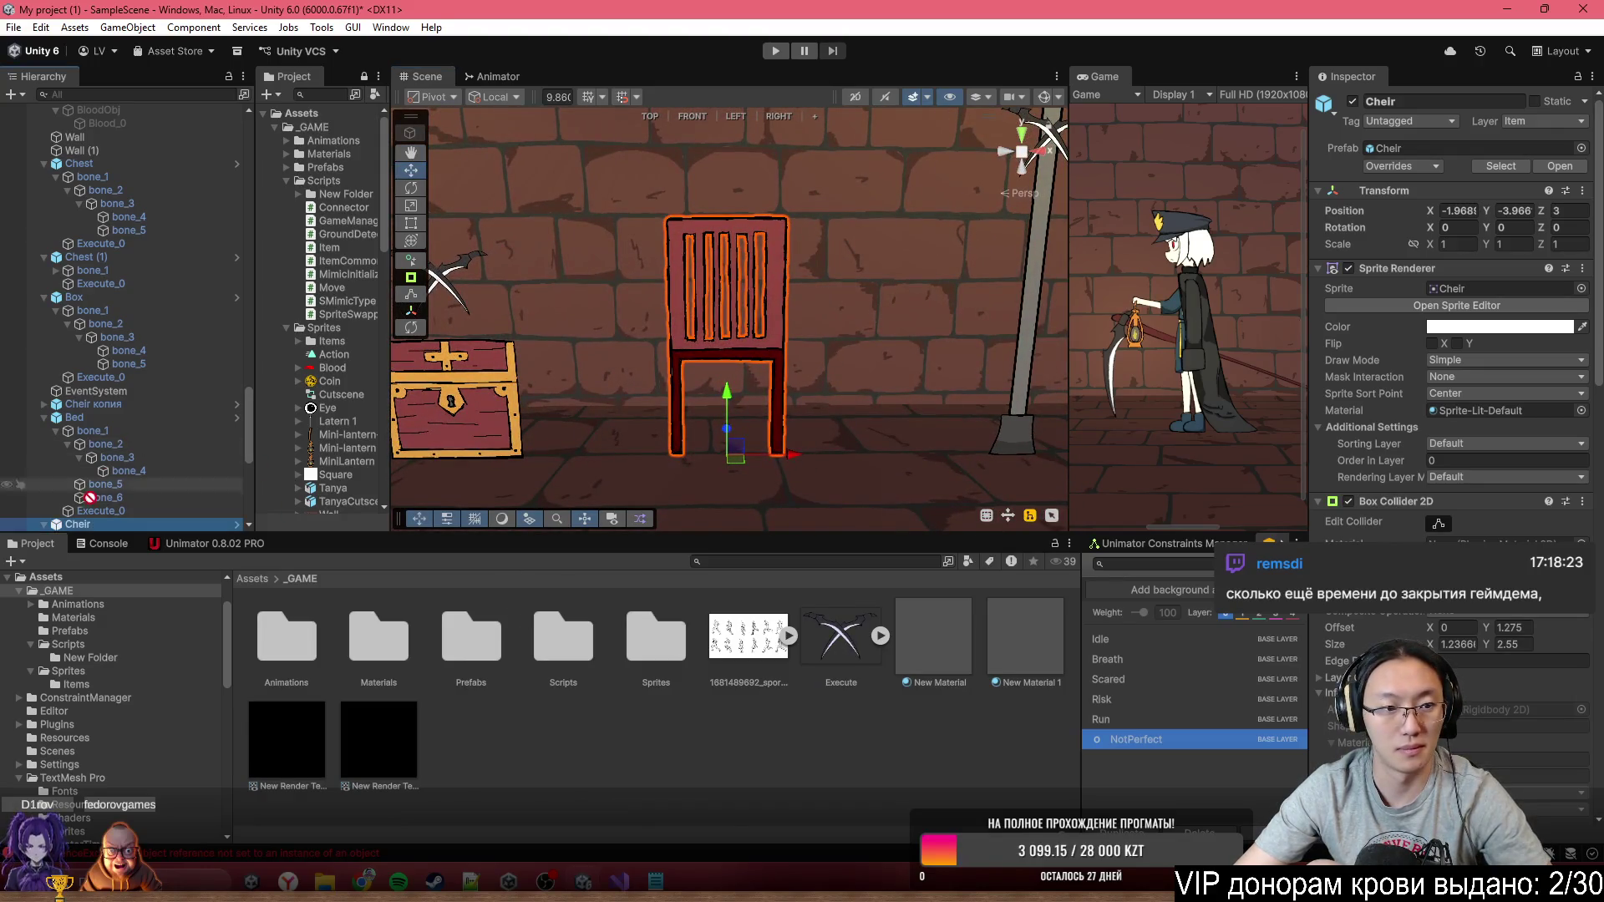
pyautogui.scroll(-3, 79, 528)
pyautogui.click(458, 410)
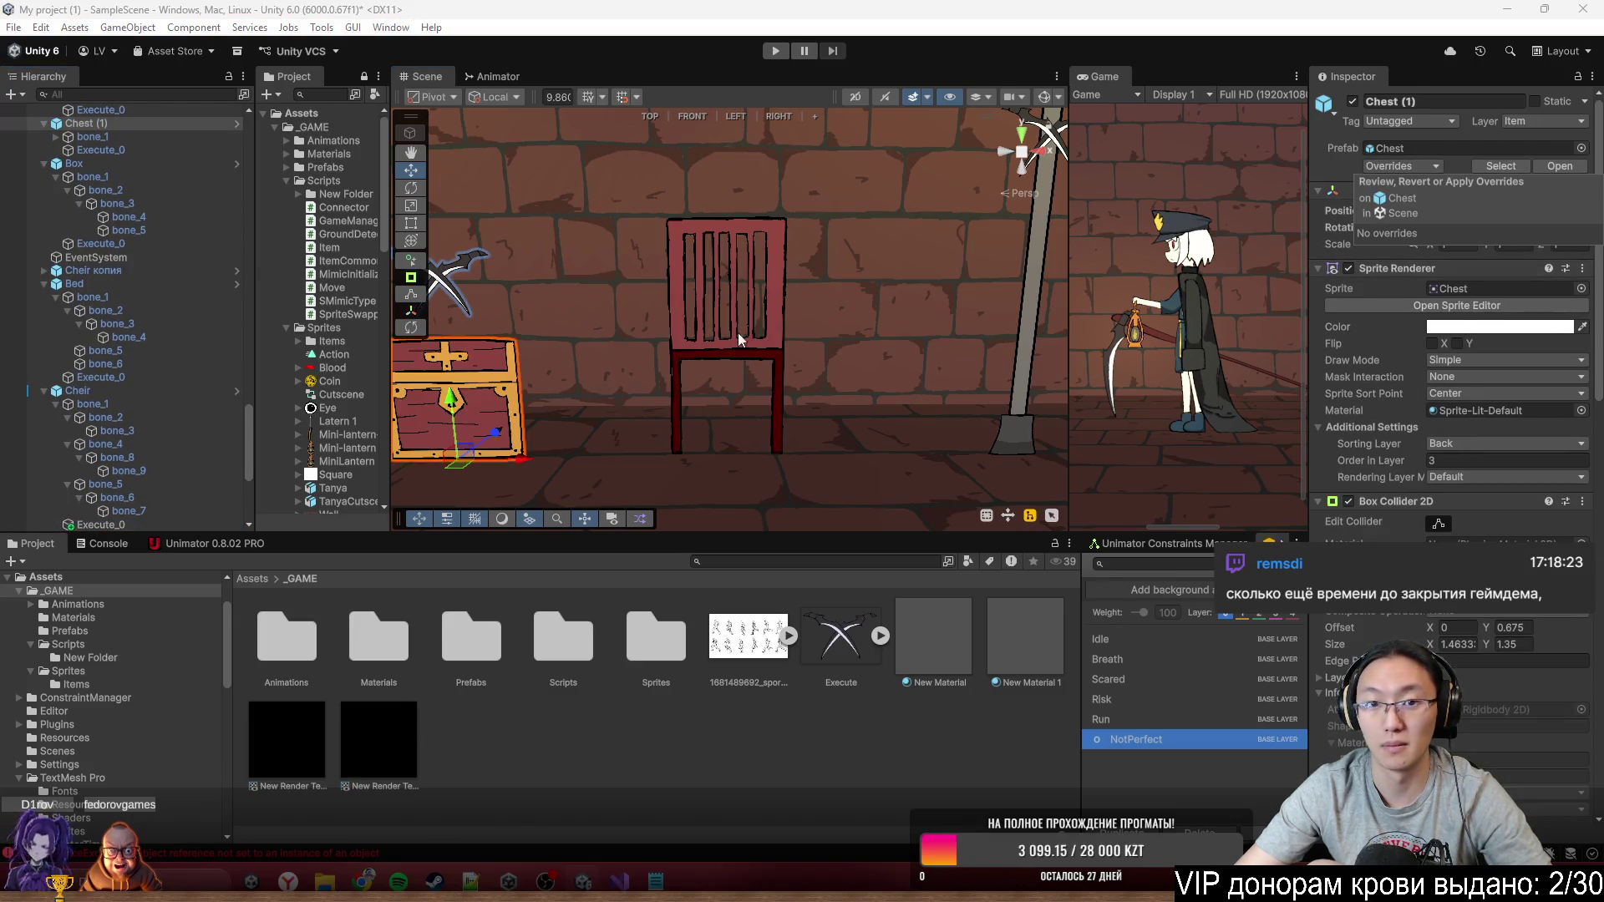
pyautogui.moveTo(739, 332); pyautogui.dragTo(589, 301)
pyautogui.click(685, 284)
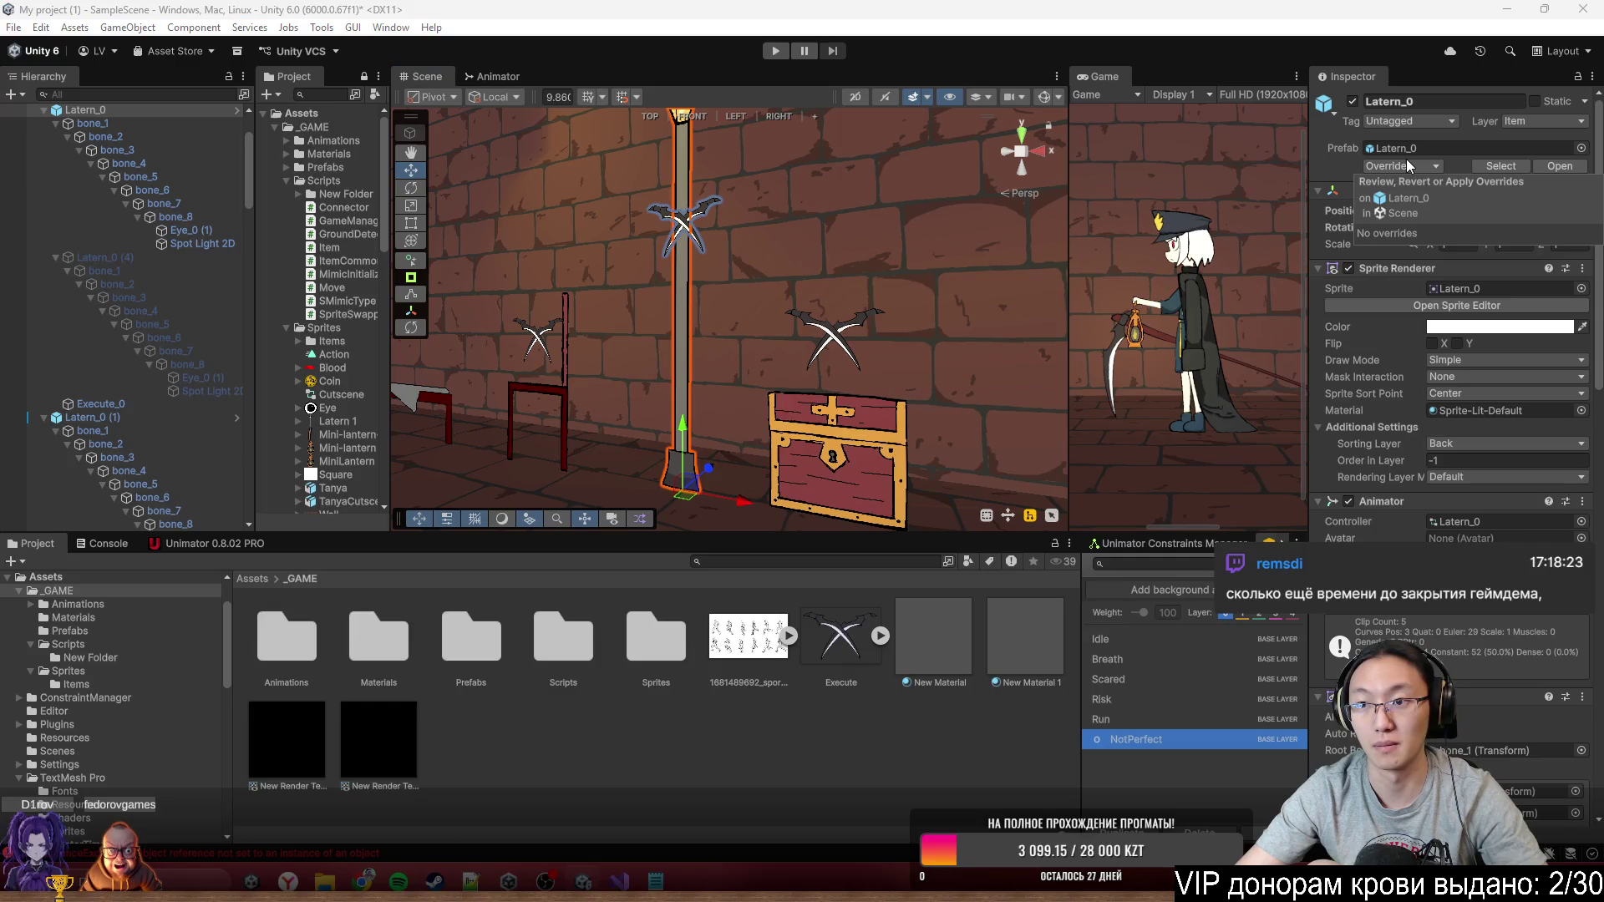
# Select the chair's Execute_0 child in the Hierarchy
pyautogui.press('f')
pyautogui.click(647, 359)
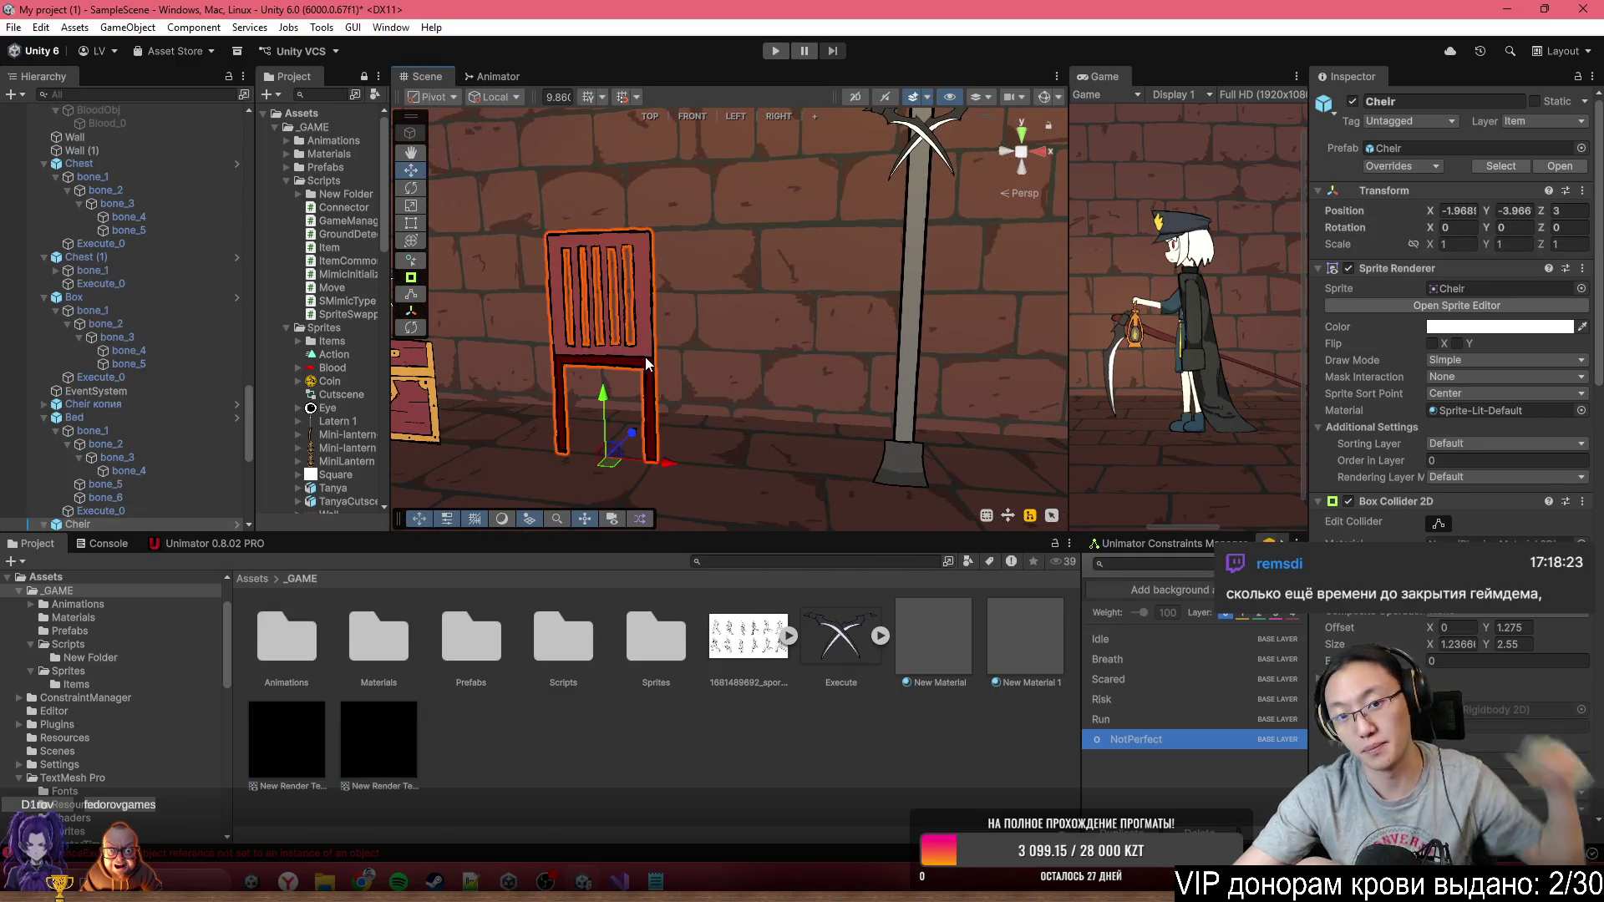
pyautogui.scroll(-5, 1397, 520)
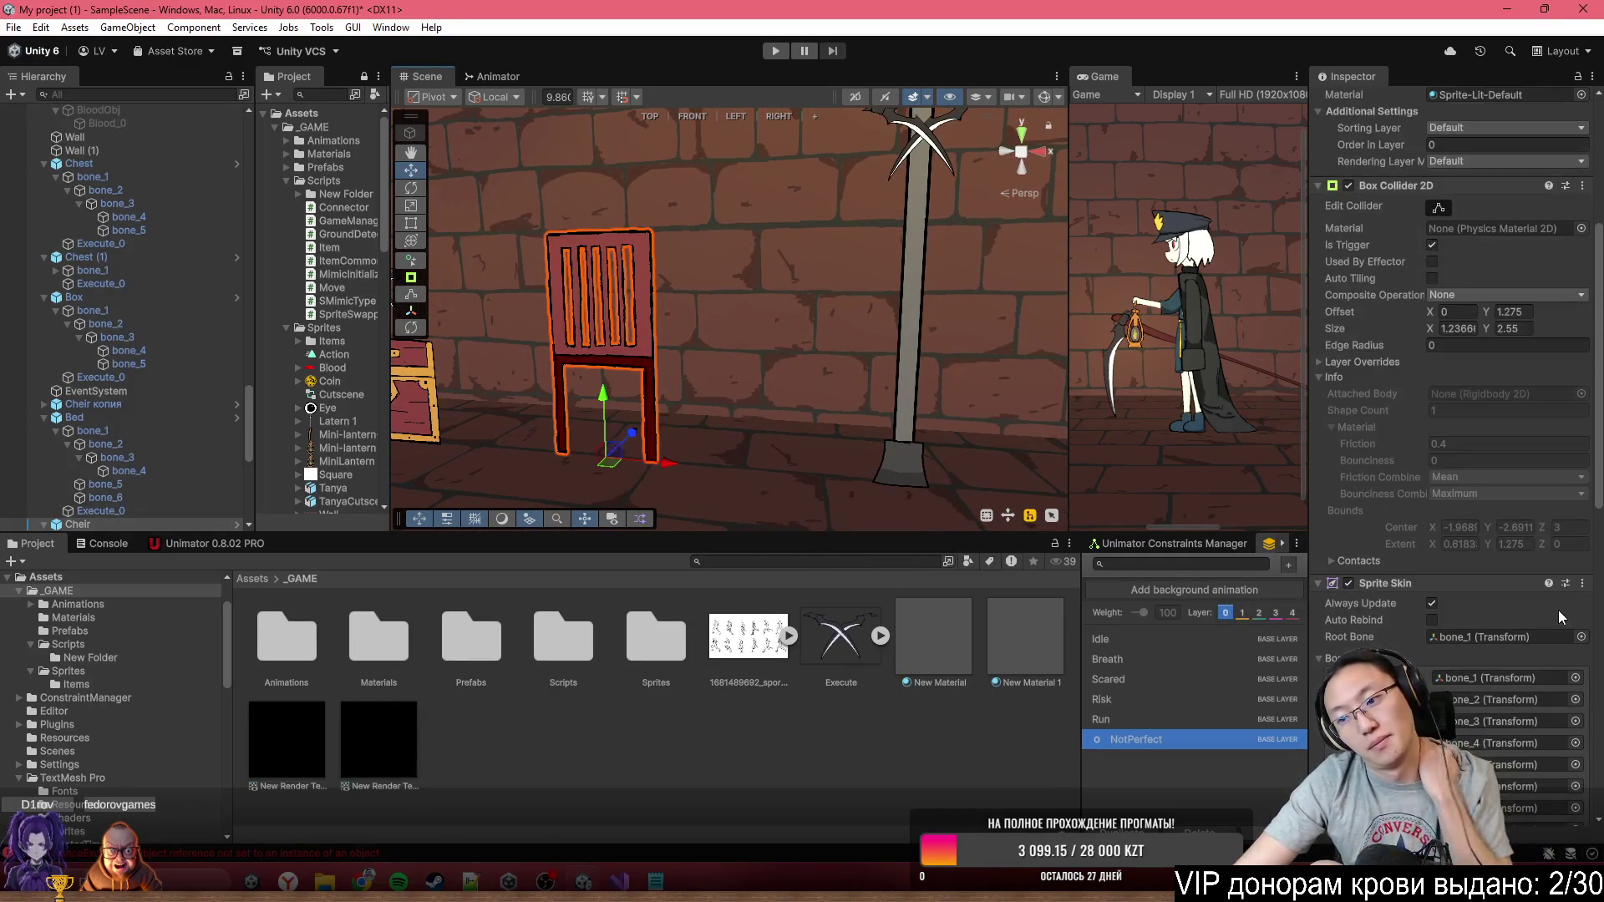
pyautogui.scroll(-3, 142, 512)
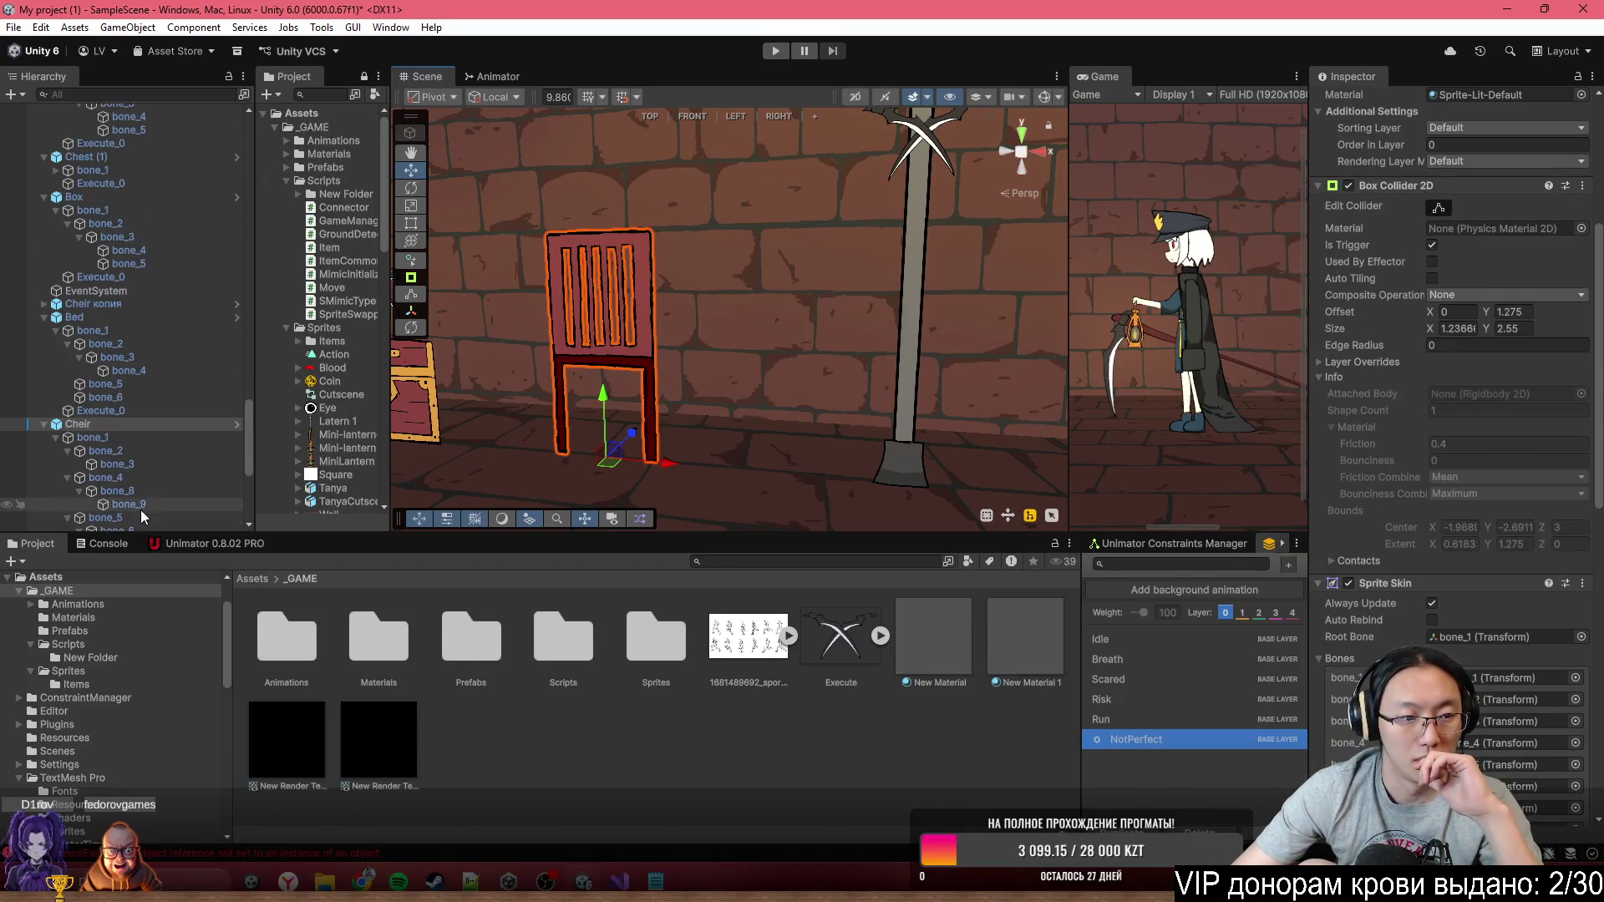
pyautogui.scroll(-5, 97, 454)
pyautogui.click(101, 307)
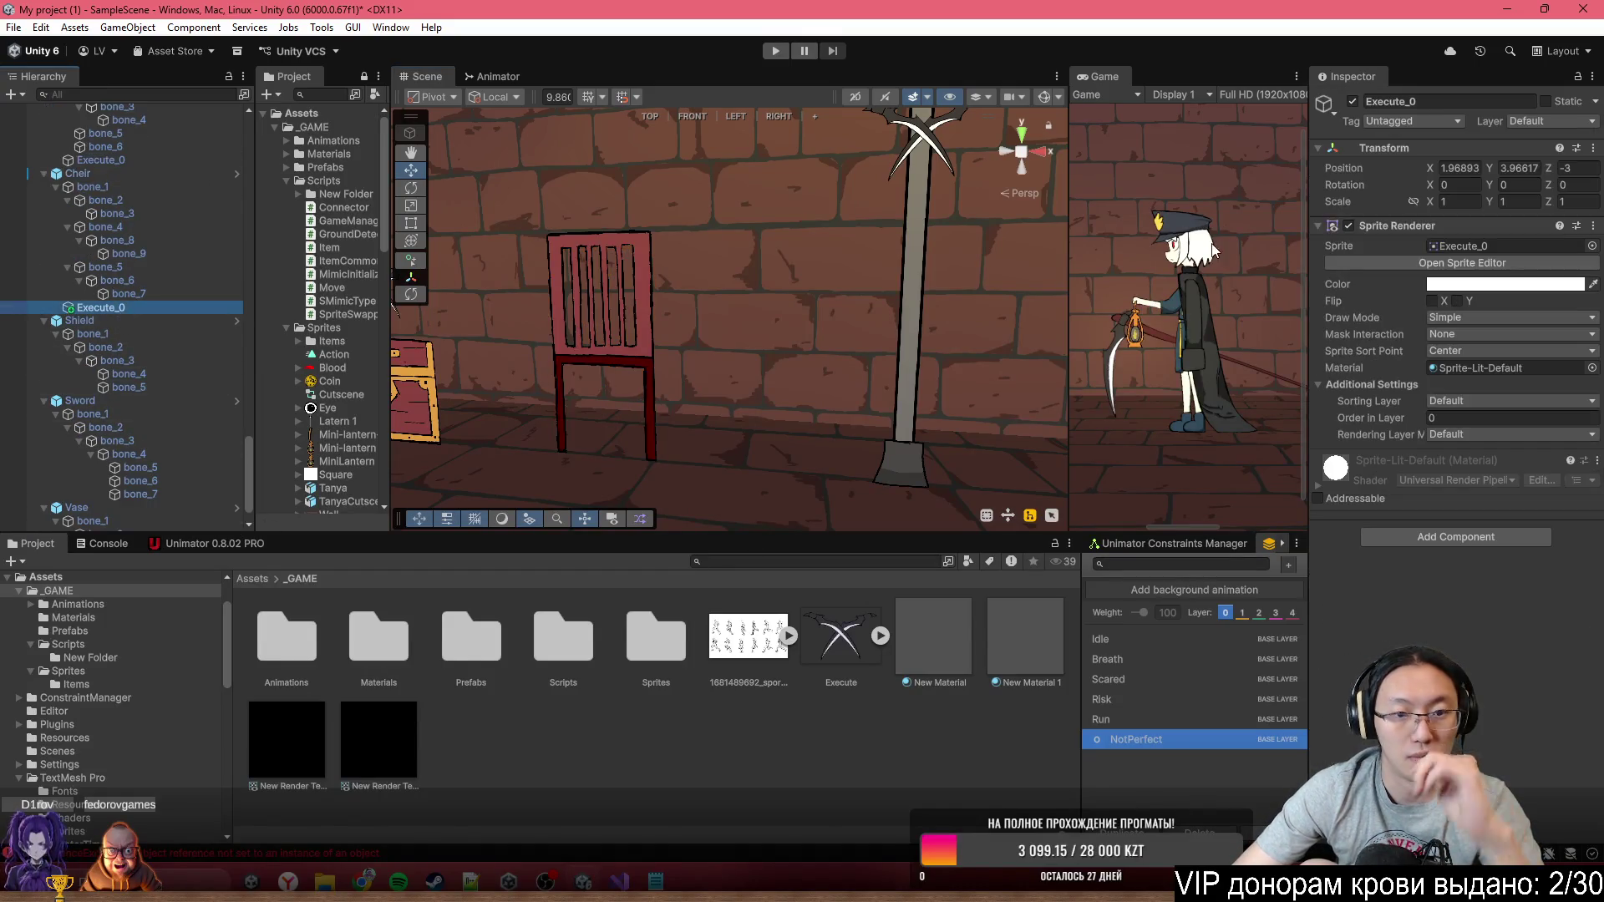
# Zero Execute_0's position to 0, 0, 0 and raise the crossed swords above the chair
pyautogui.click(1455, 167)
pyautogui.write('0')
pyautogui.press('Tab')
pyautogui.write('0')
pyautogui.press('Tab')
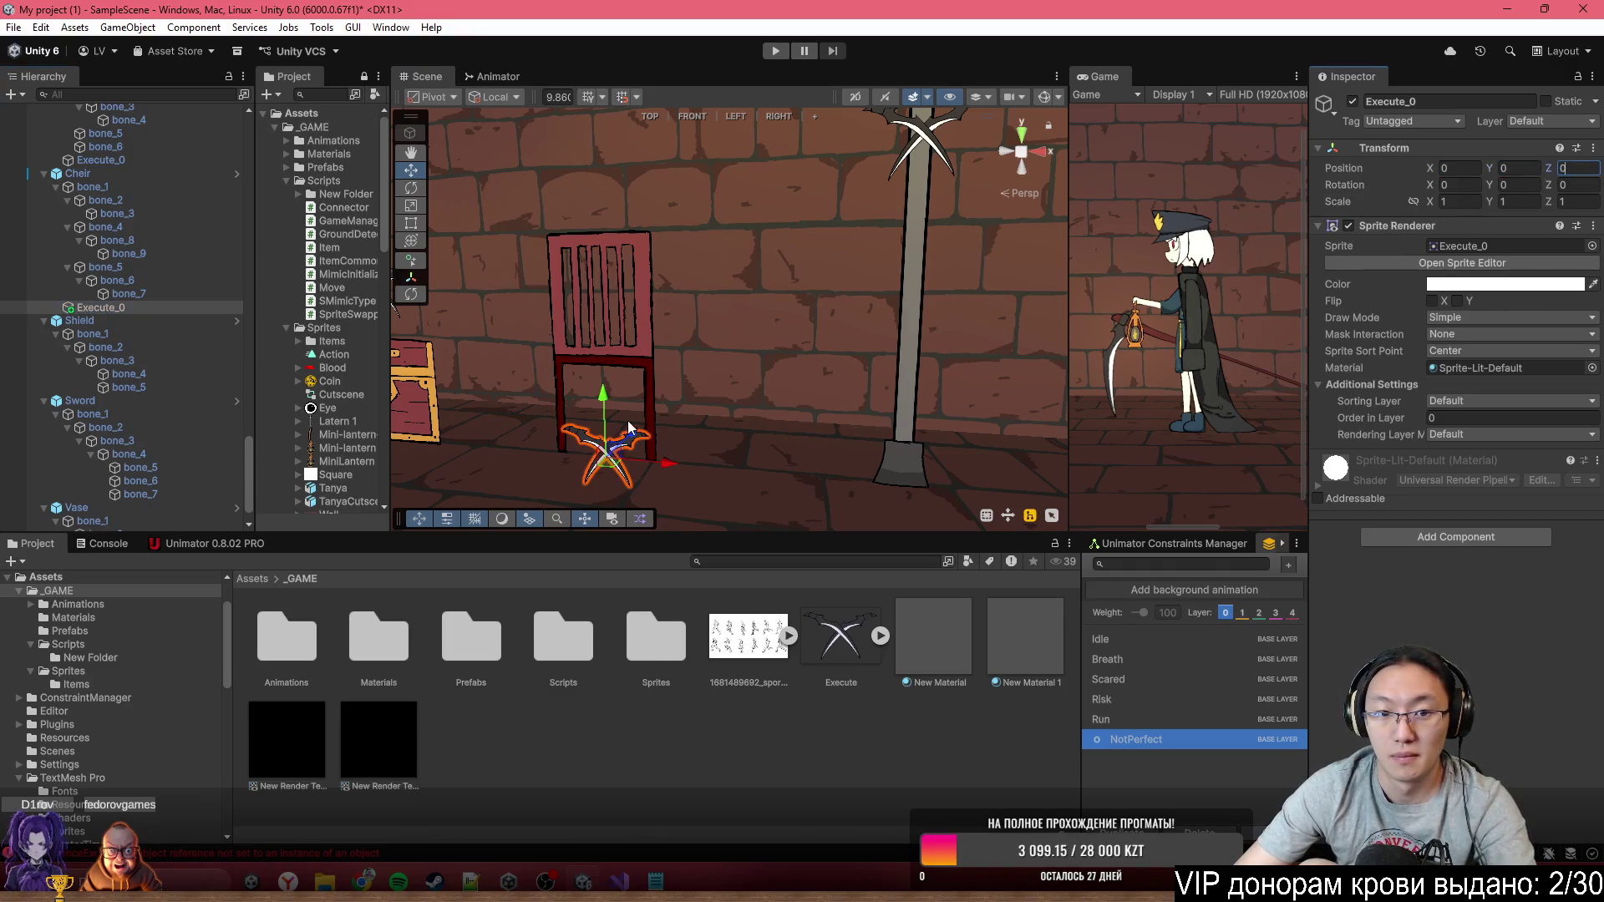
pyautogui.write('0')
pyautogui.press('Return')
pyautogui.moveTo(605, 398); pyautogui.dragTo(604, 118)
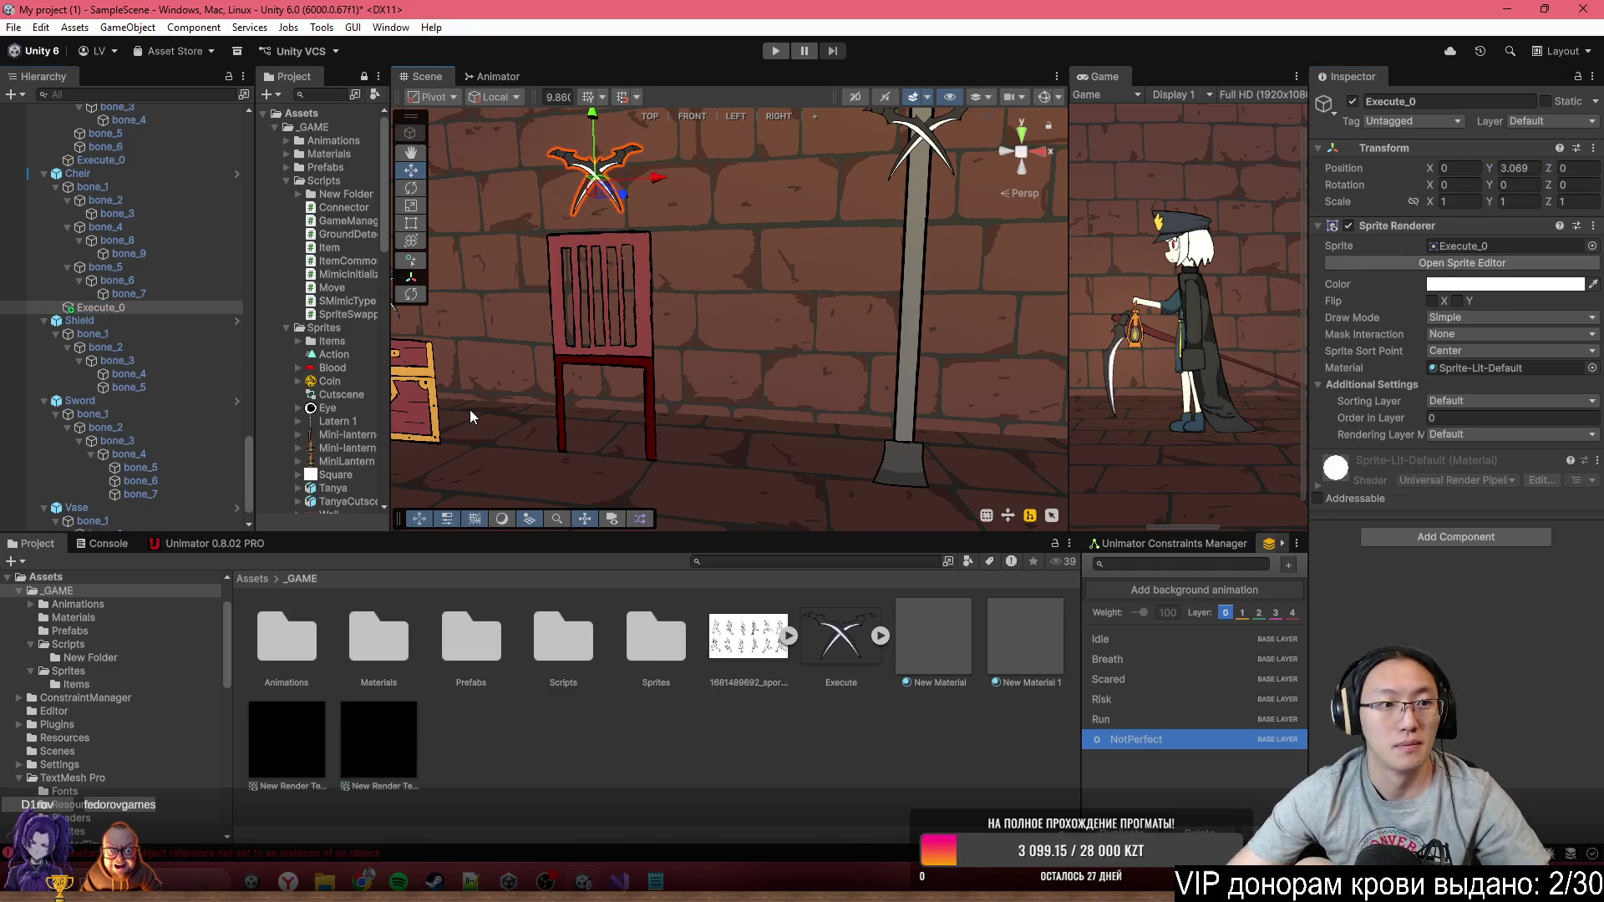
pyautogui.moveTo(771, 399); pyautogui.dragTo(925, 415)
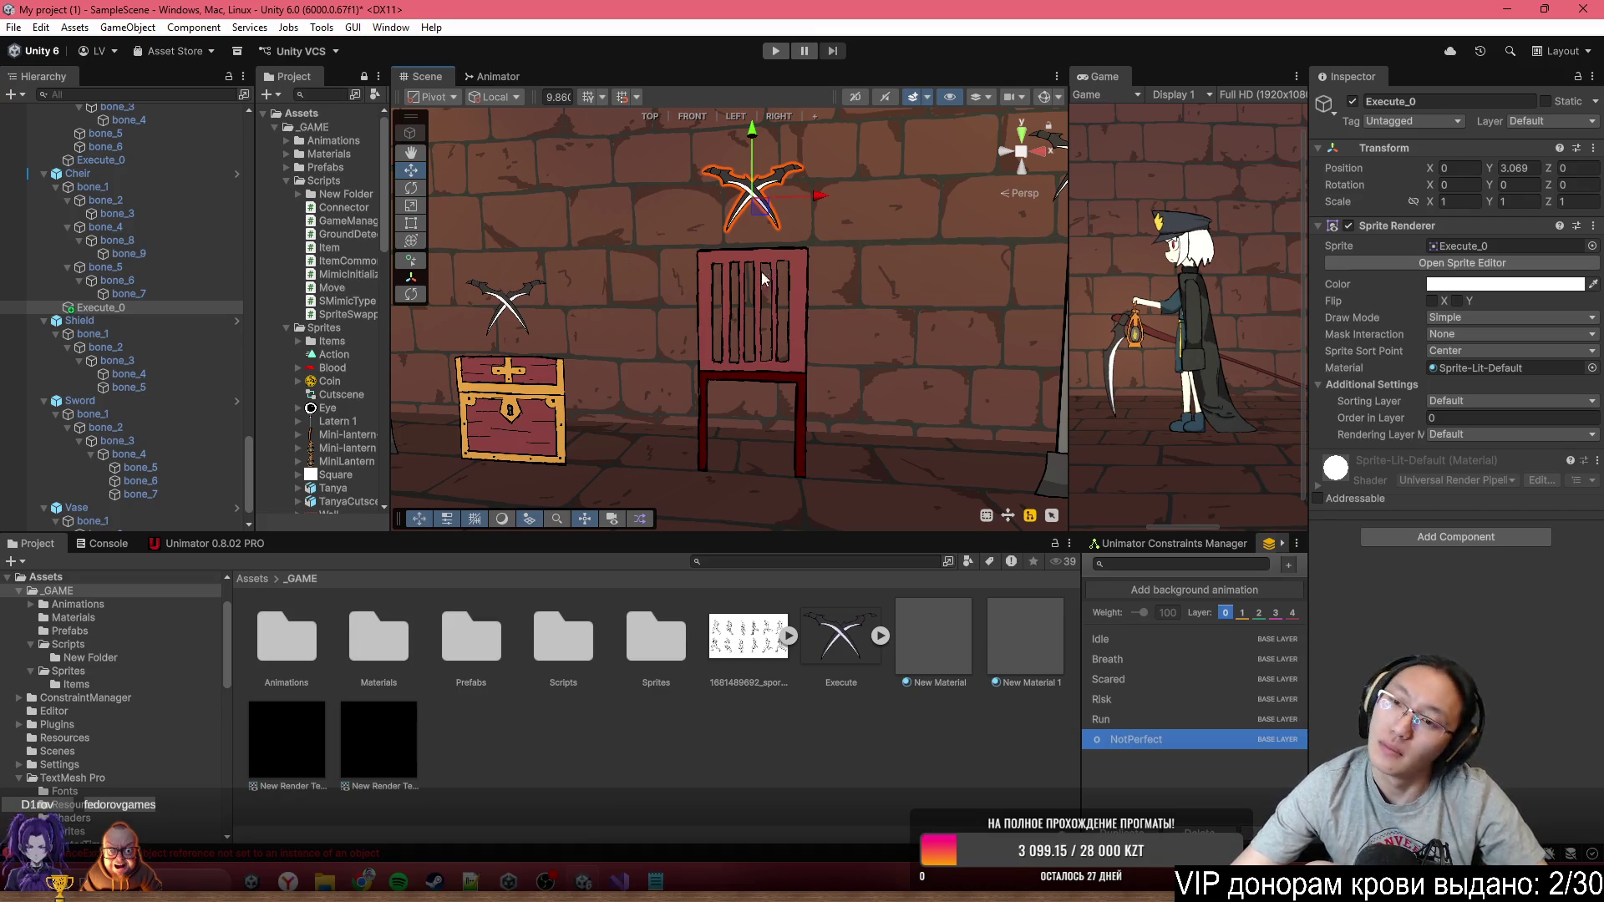
# Apply all of the chair's overrides to the Cheir prefab
pyautogui.click(73, 175)
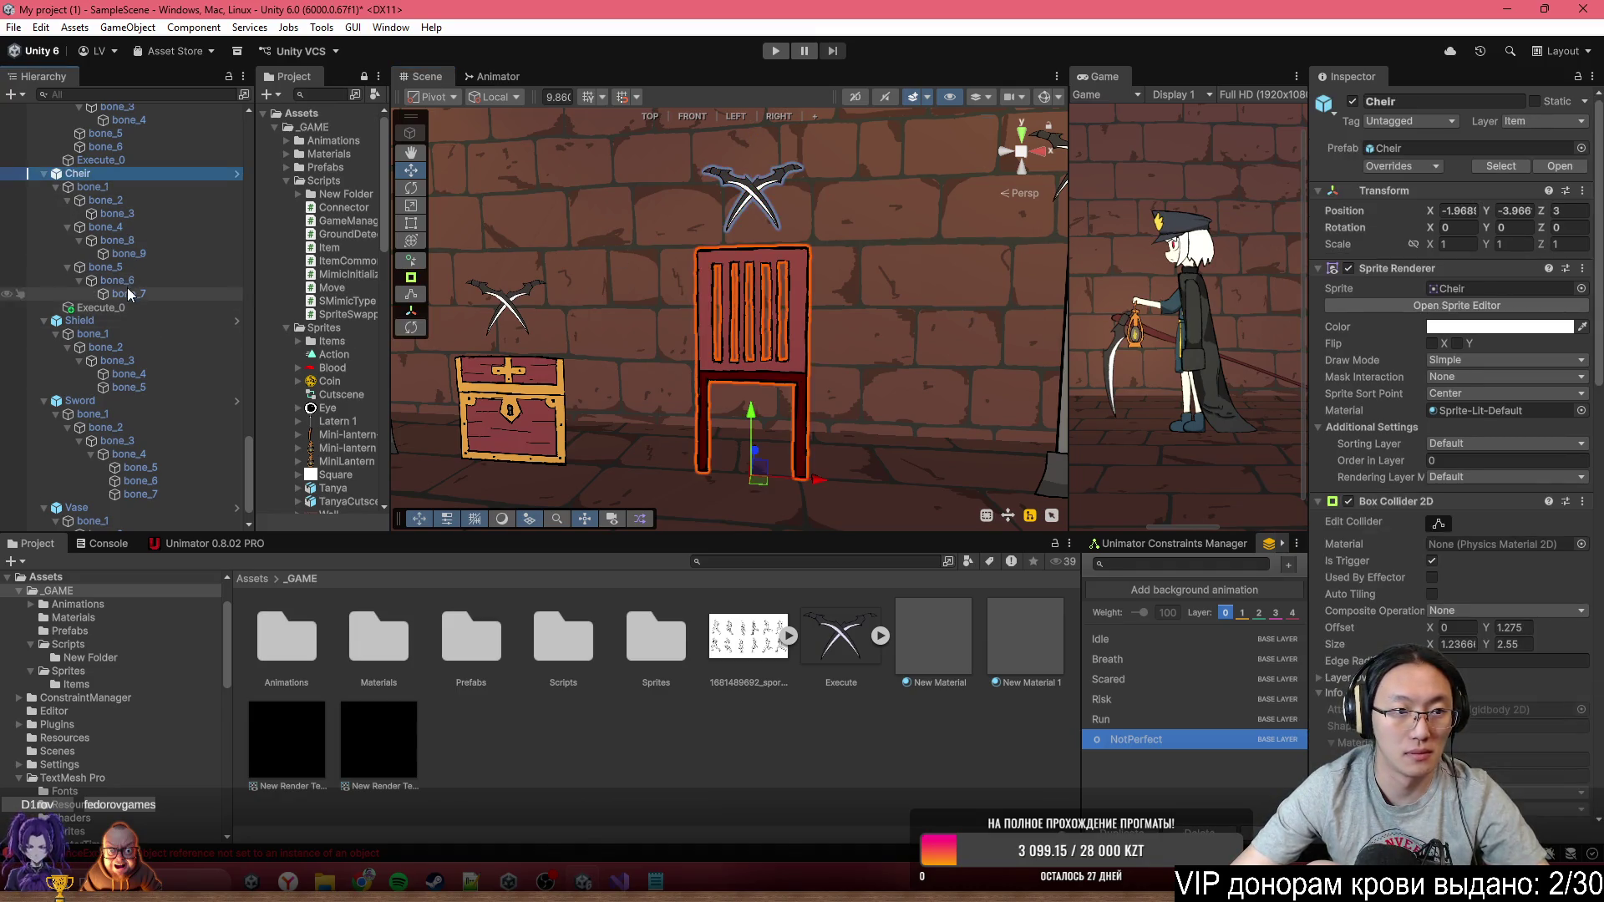
pyautogui.scroll(-10, 1502, 489)
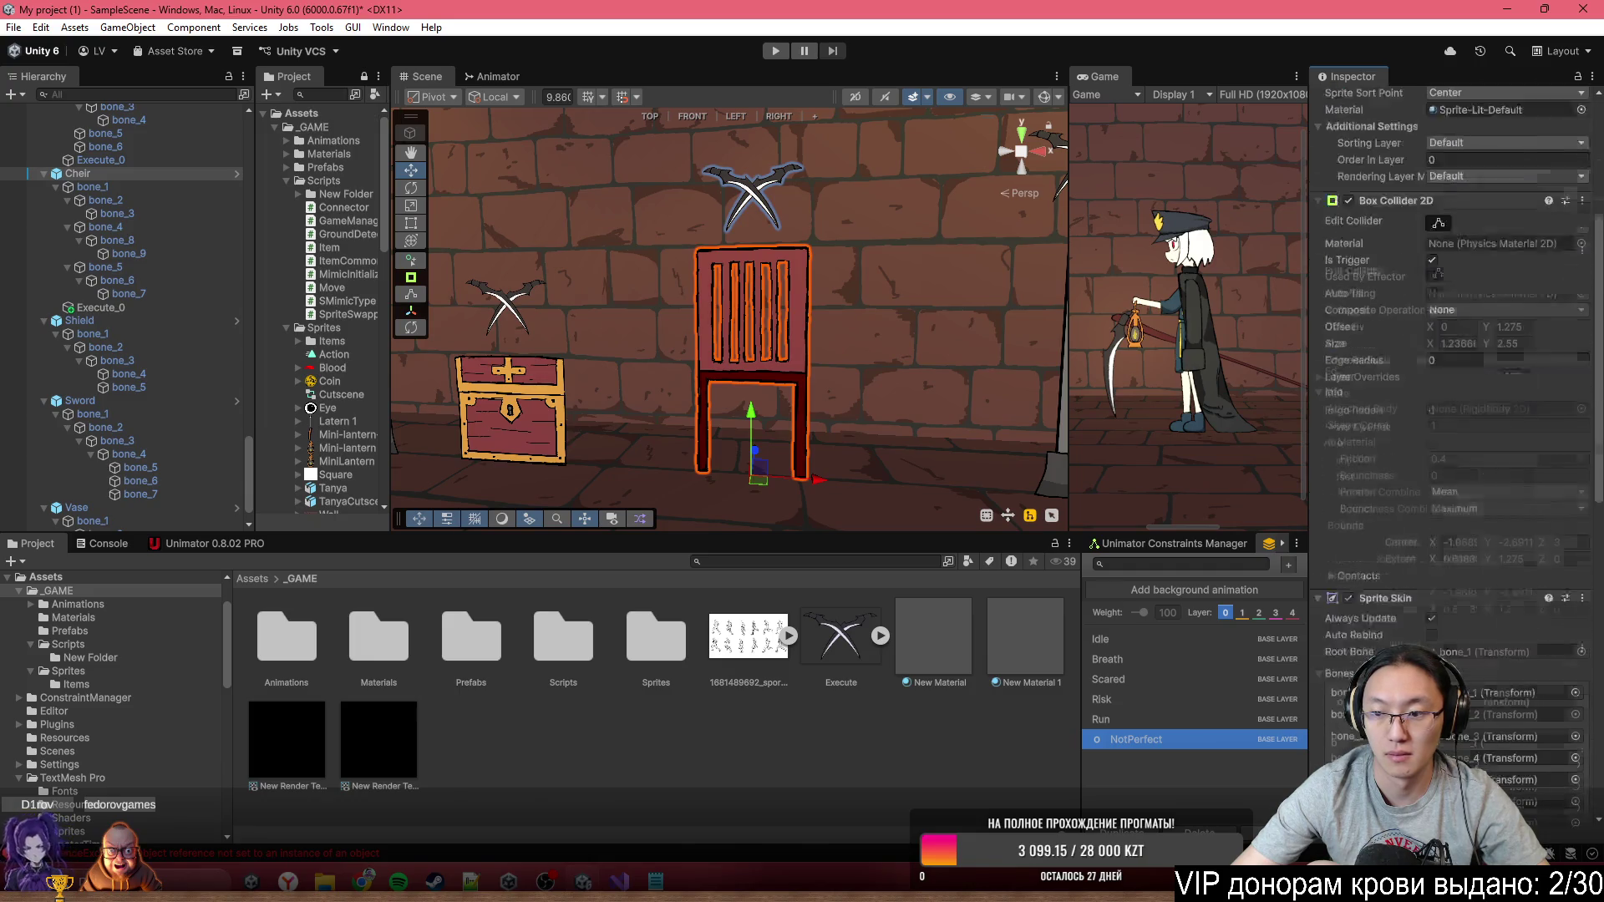
pyautogui.scroll(-2, 1463, 579)
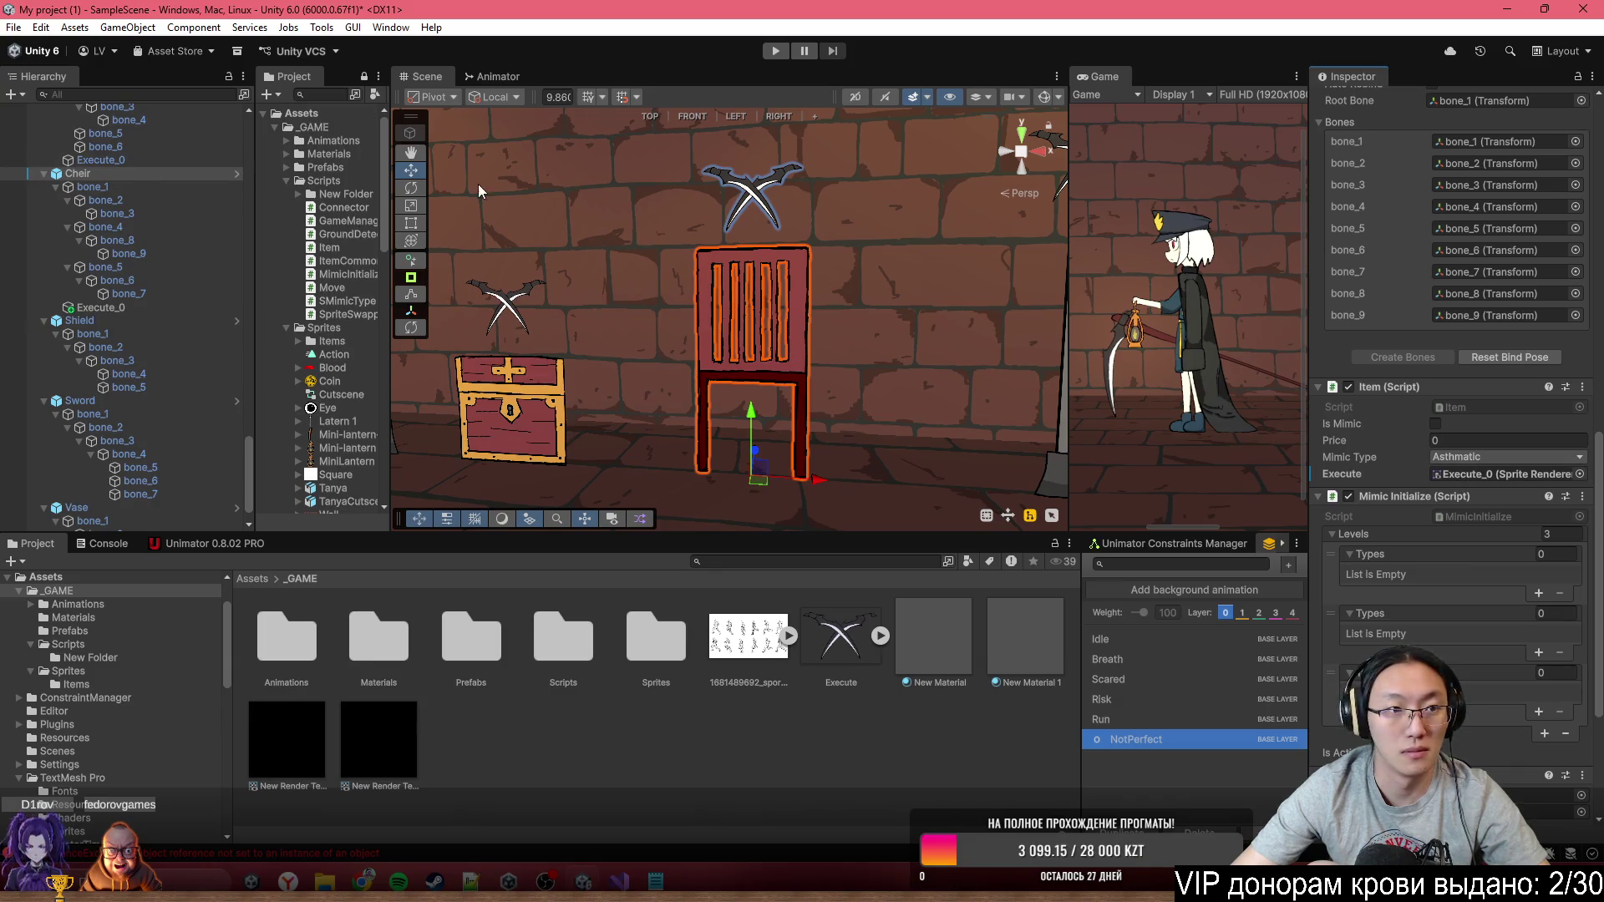
pyautogui.scroll(10, 1404, 261)
pyautogui.scroll(10, 1416, 259)
pyautogui.click(1420, 166)
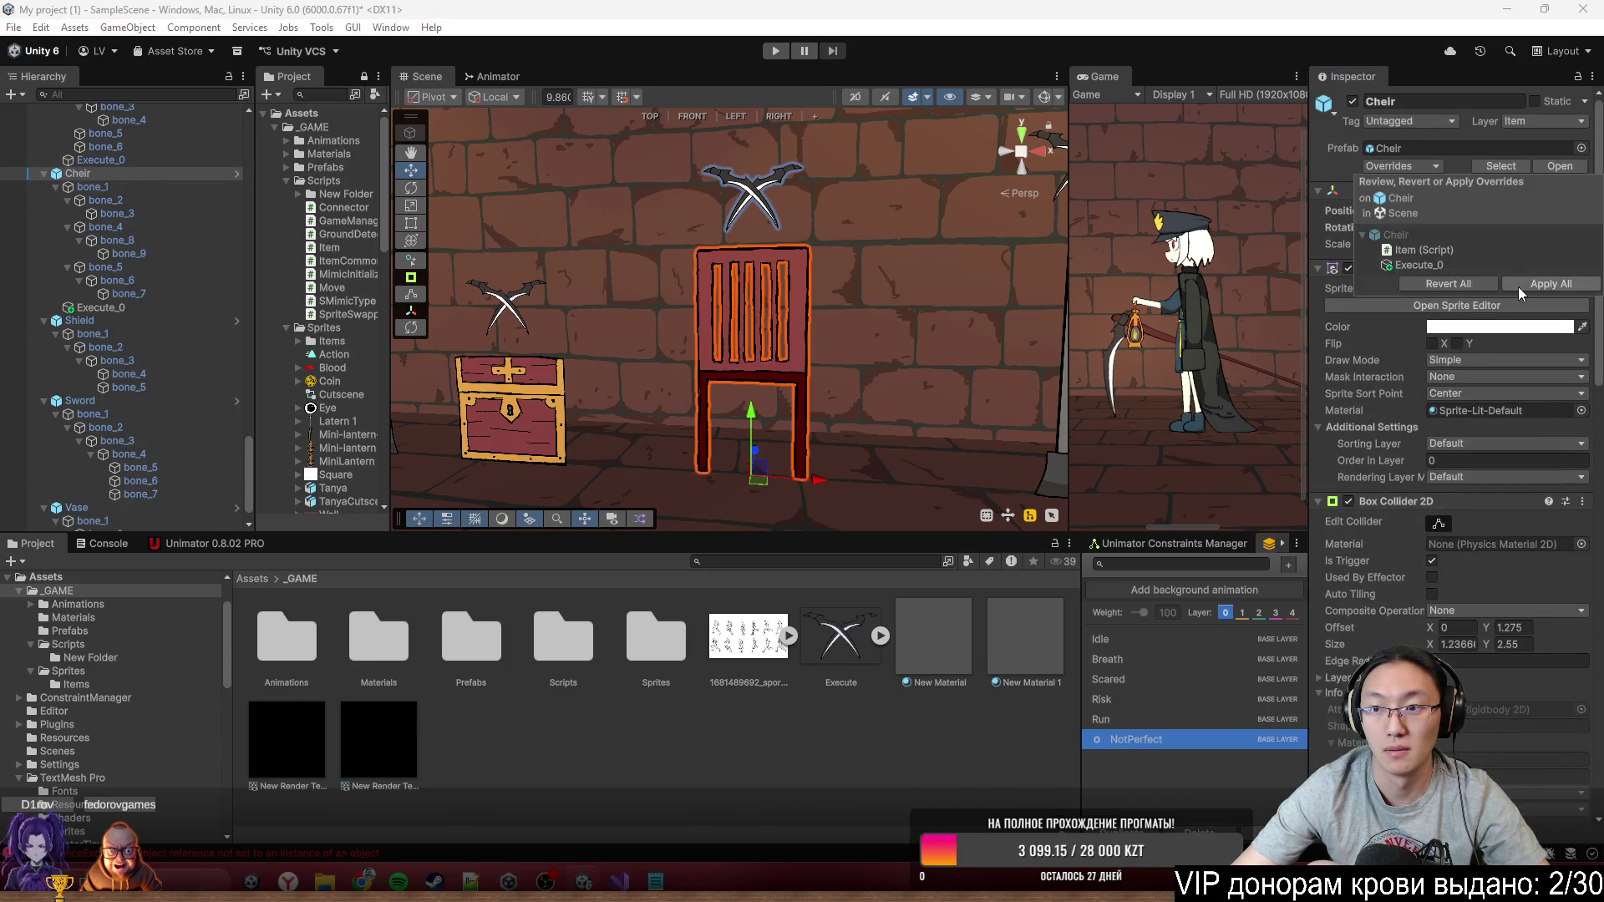
pyautogui.click(1546, 284)
pyautogui.moveTo(746, 304); pyautogui.dragTo(785, 326)
pyautogui.click(769, 317)
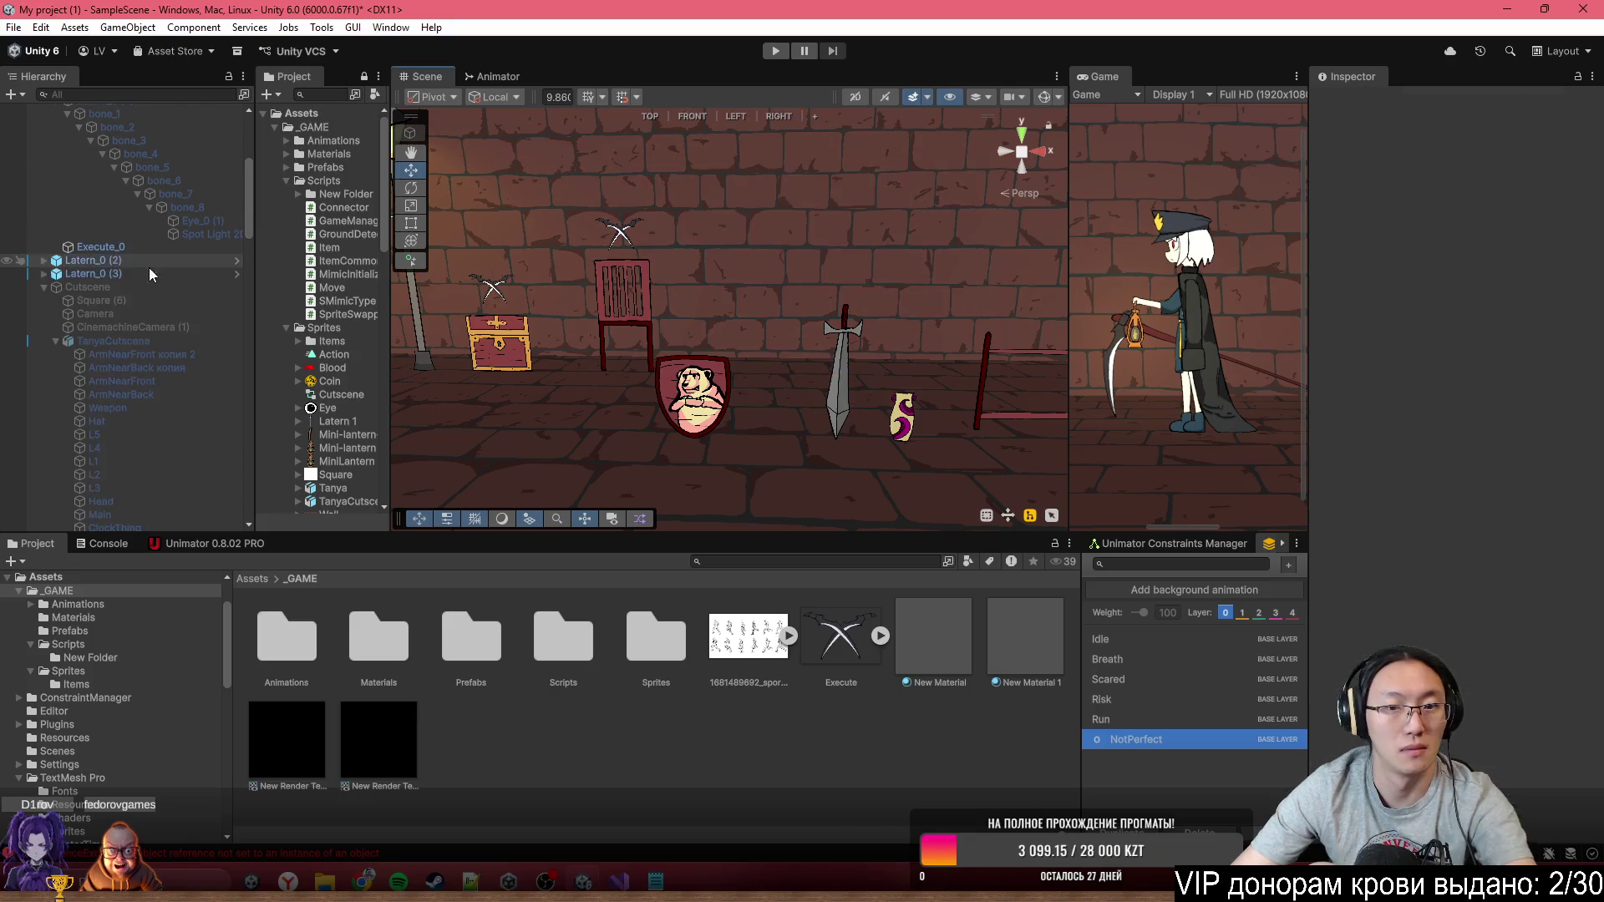
# Set the Shield's Position Z to 3
pyautogui.click(746, 389)
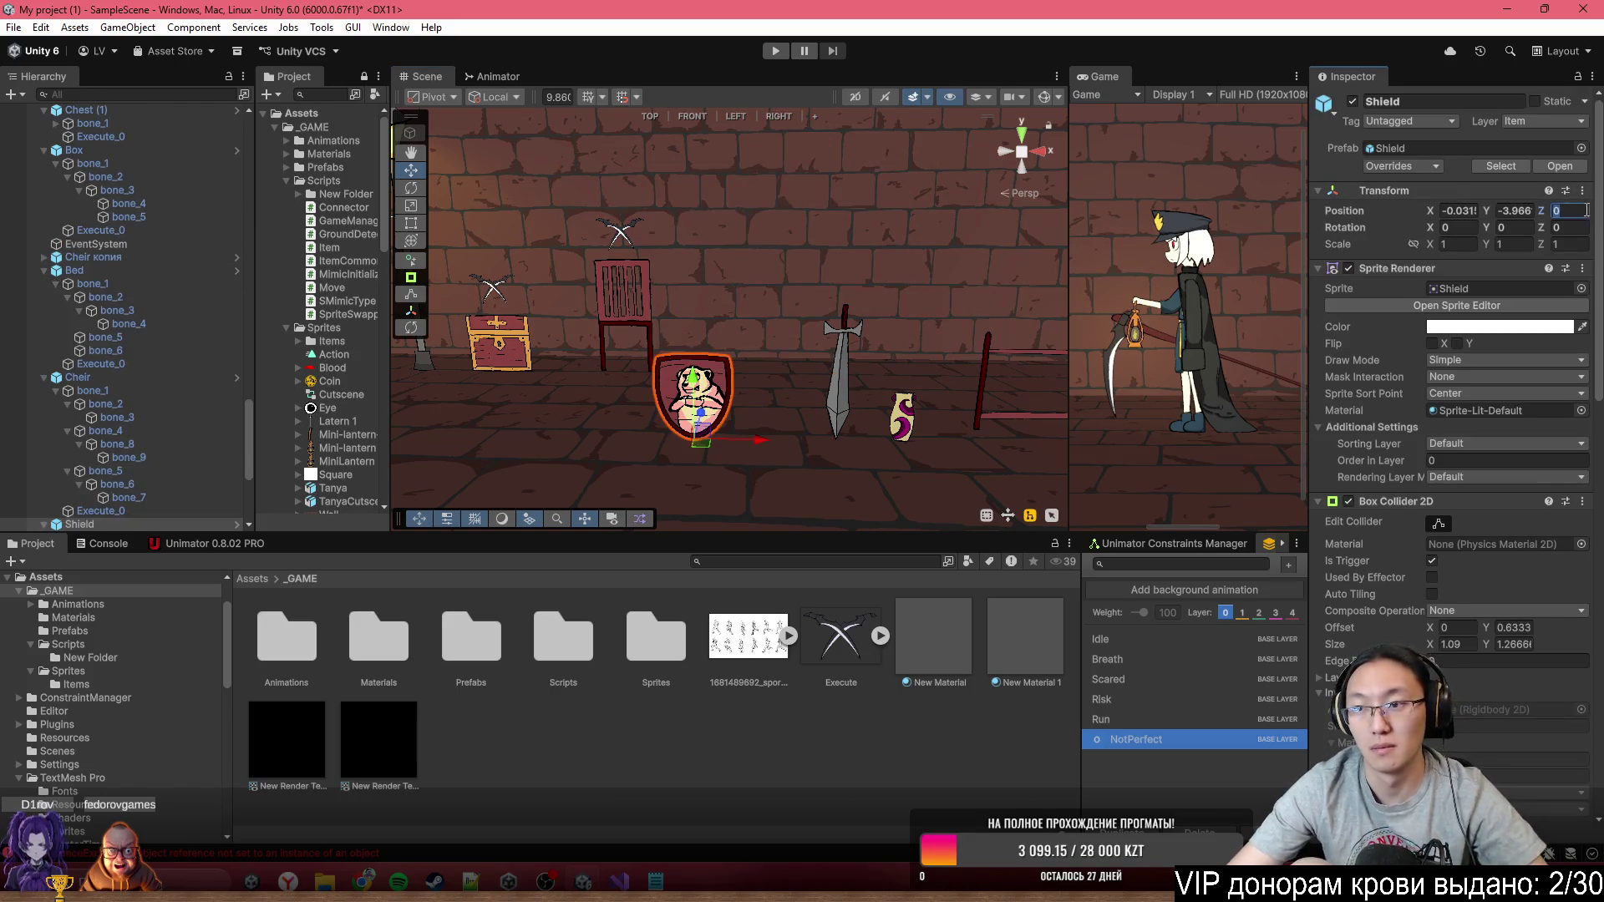
pyautogui.write('3')
pyautogui.moveTo(585, 317); pyautogui.dragTo(579, 316)
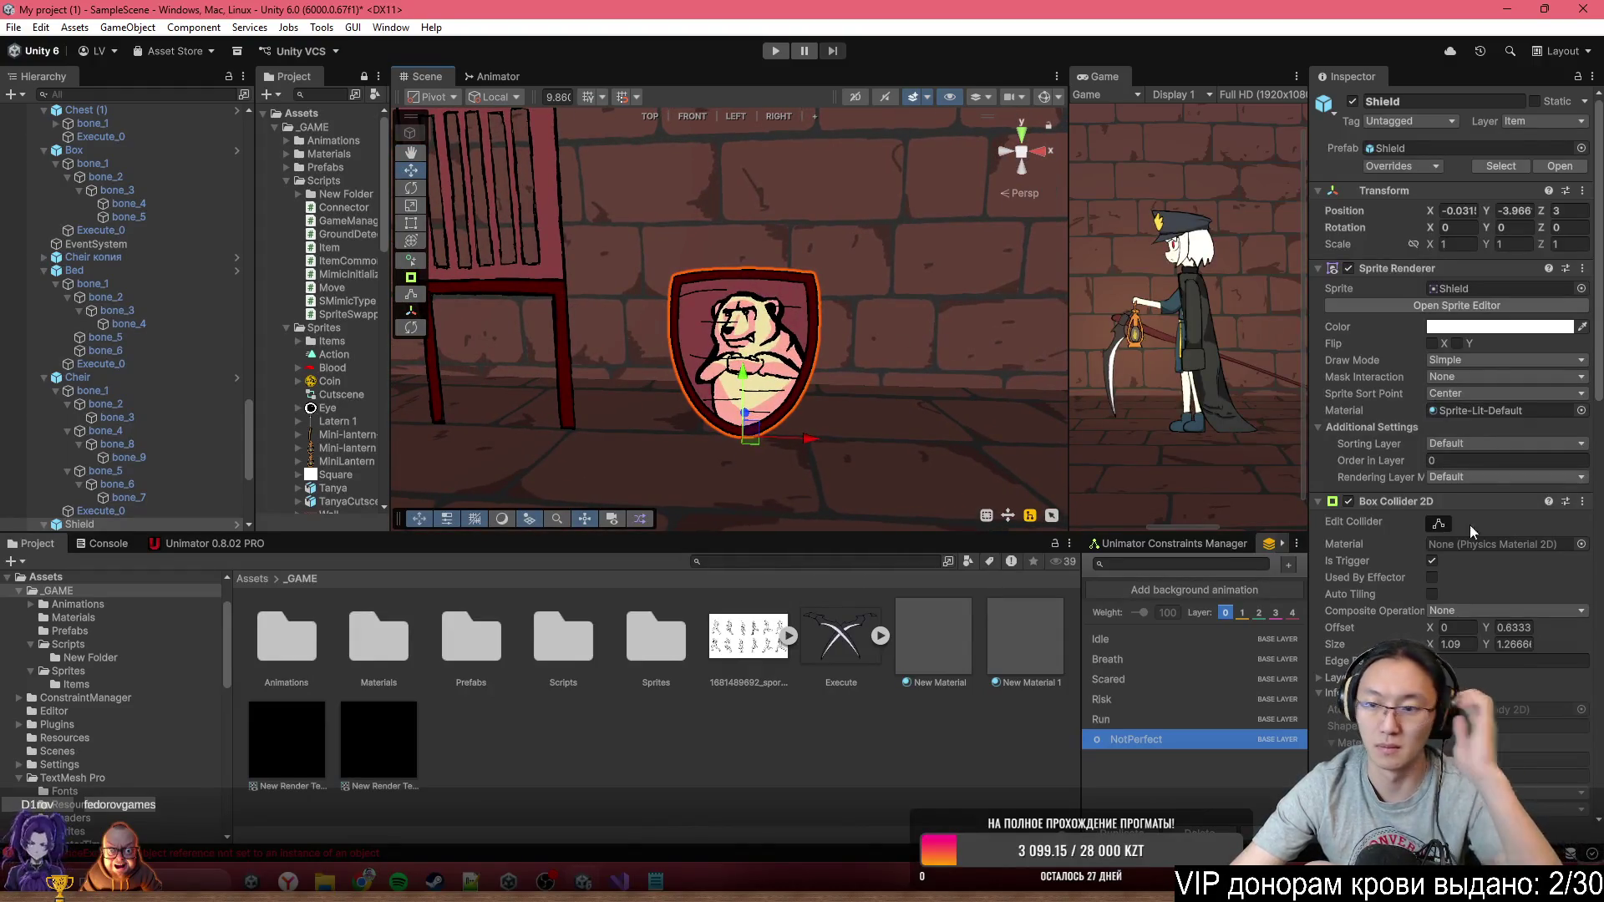
pyautogui.scroll(-3, 1470, 531)
pyautogui.scroll(3, 1471, 531)
pyautogui.scroll(-5, 167, 504)
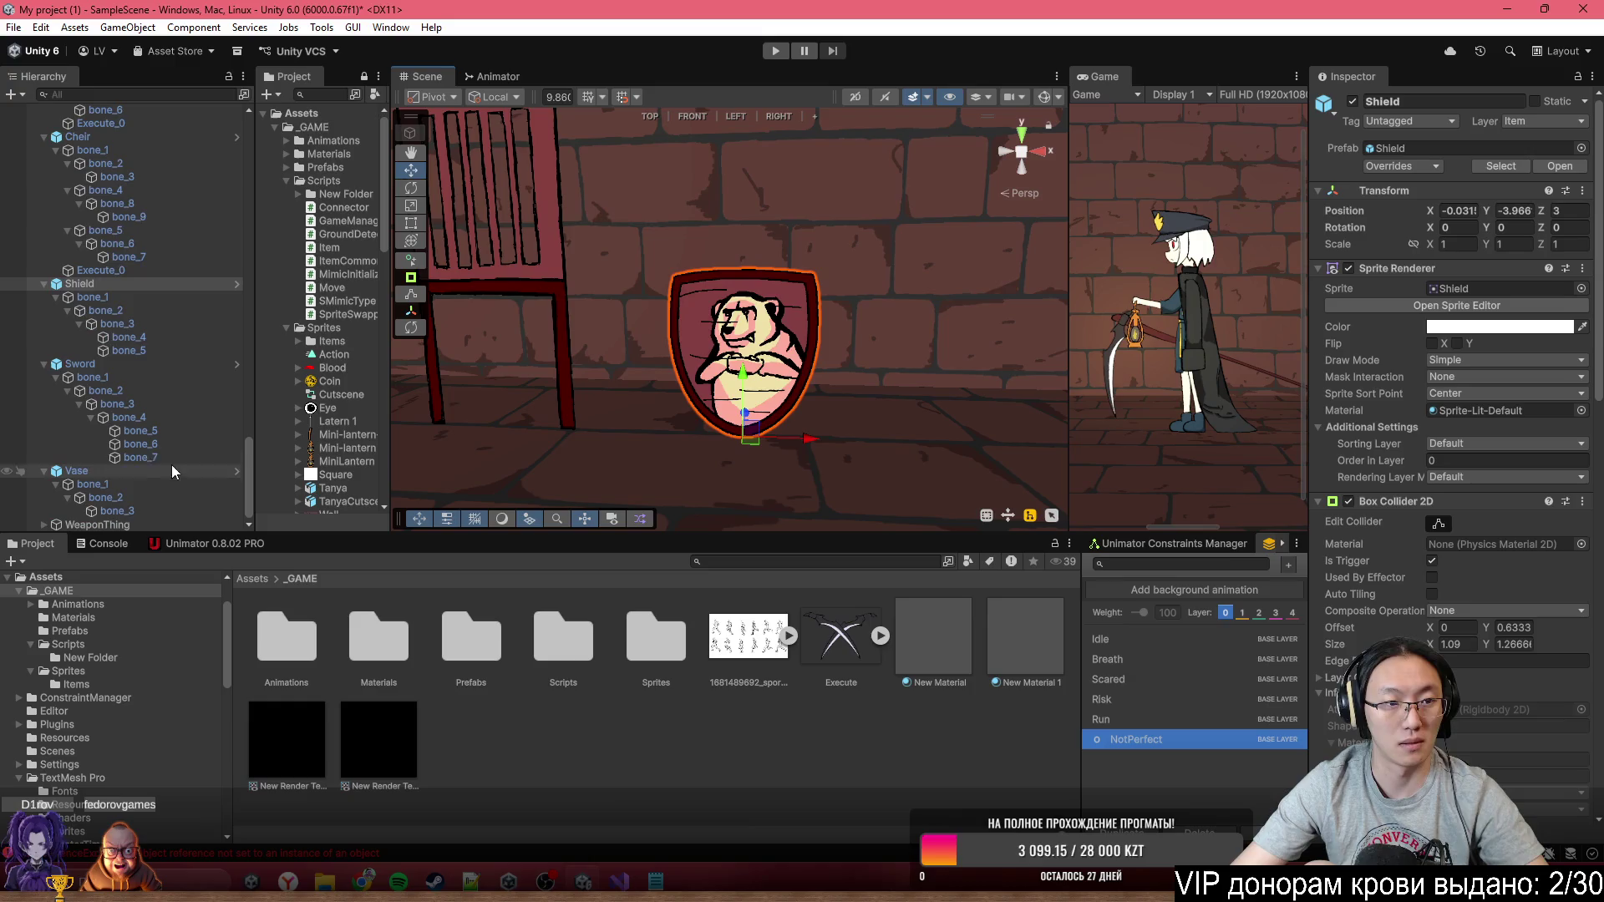
# Place a copy of Execute_0 under the Shield and raise it to 0, 1.705, 0
pyautogui.moveTo(792, 642)
pyautogui.mouseDown()
pyautogui.moveTo(251, 288)
pyautogui.moveTo(168, 284)
pyautogui.mouseUp()
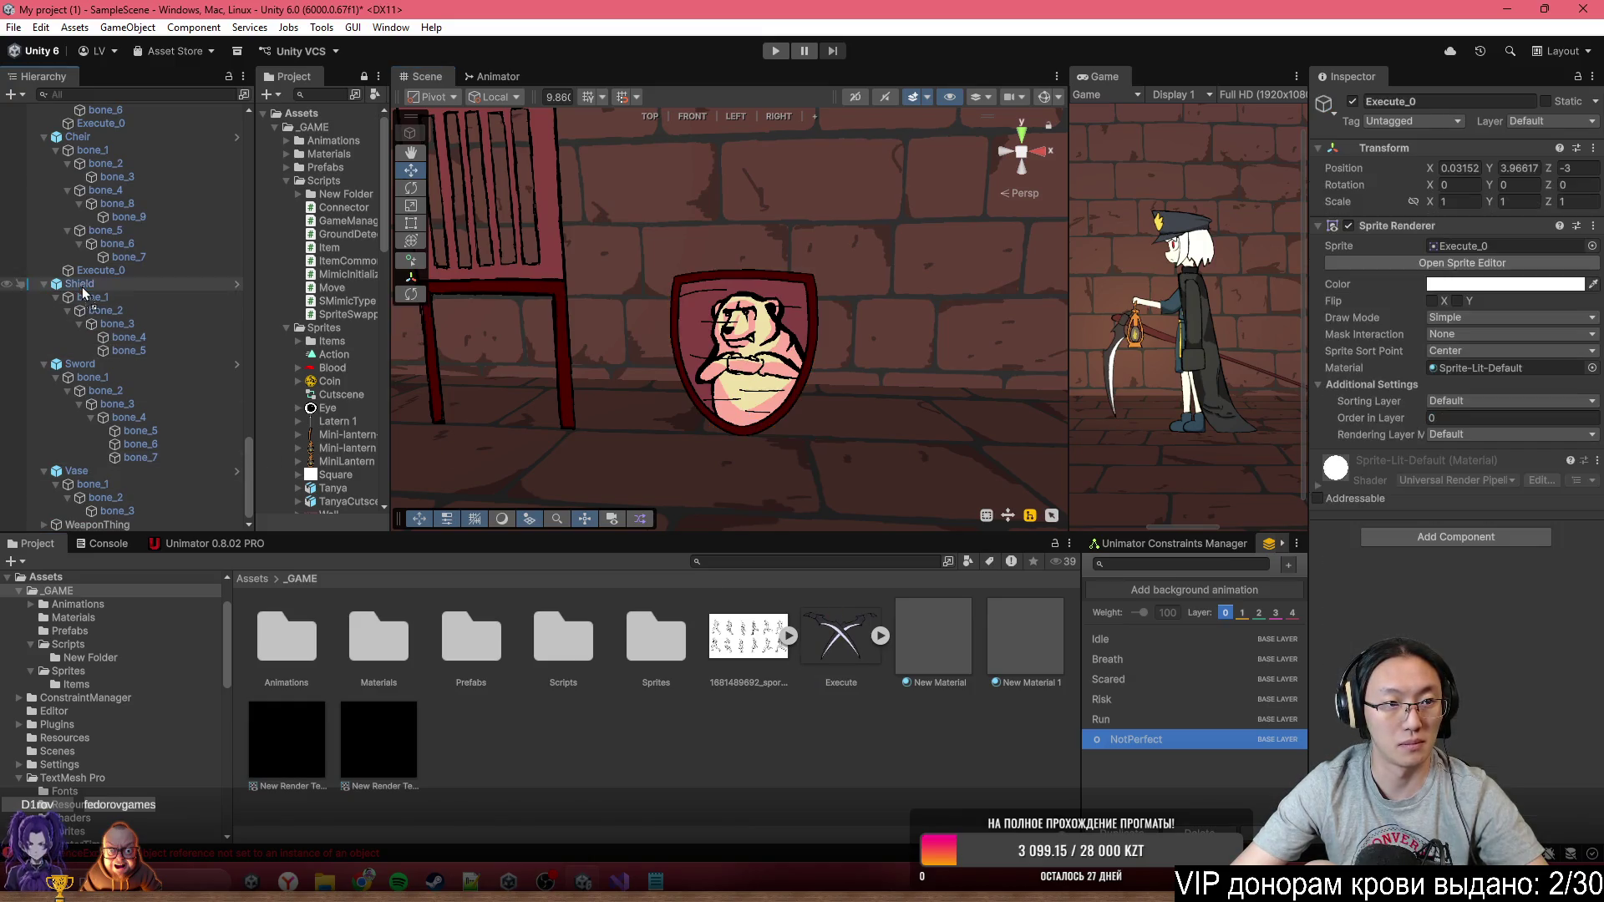
pyautogui.click(1458, 168)
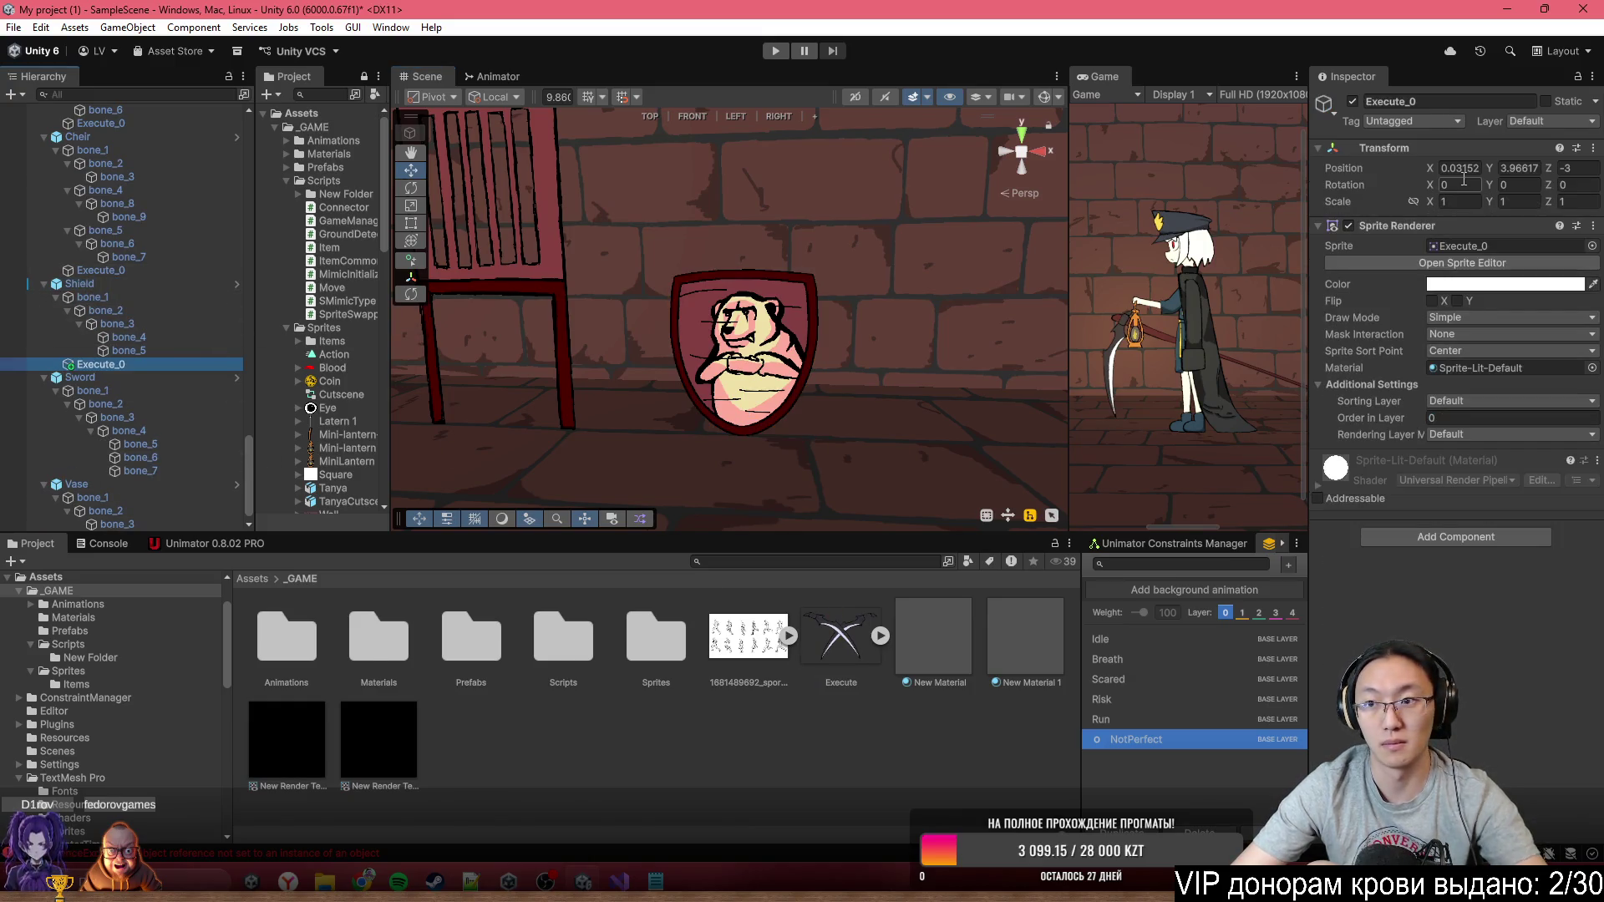
pyautogui.press('Tab')
pyautogui.write('0')
pyautogui.press('Tab')
pyautogui.write('0')
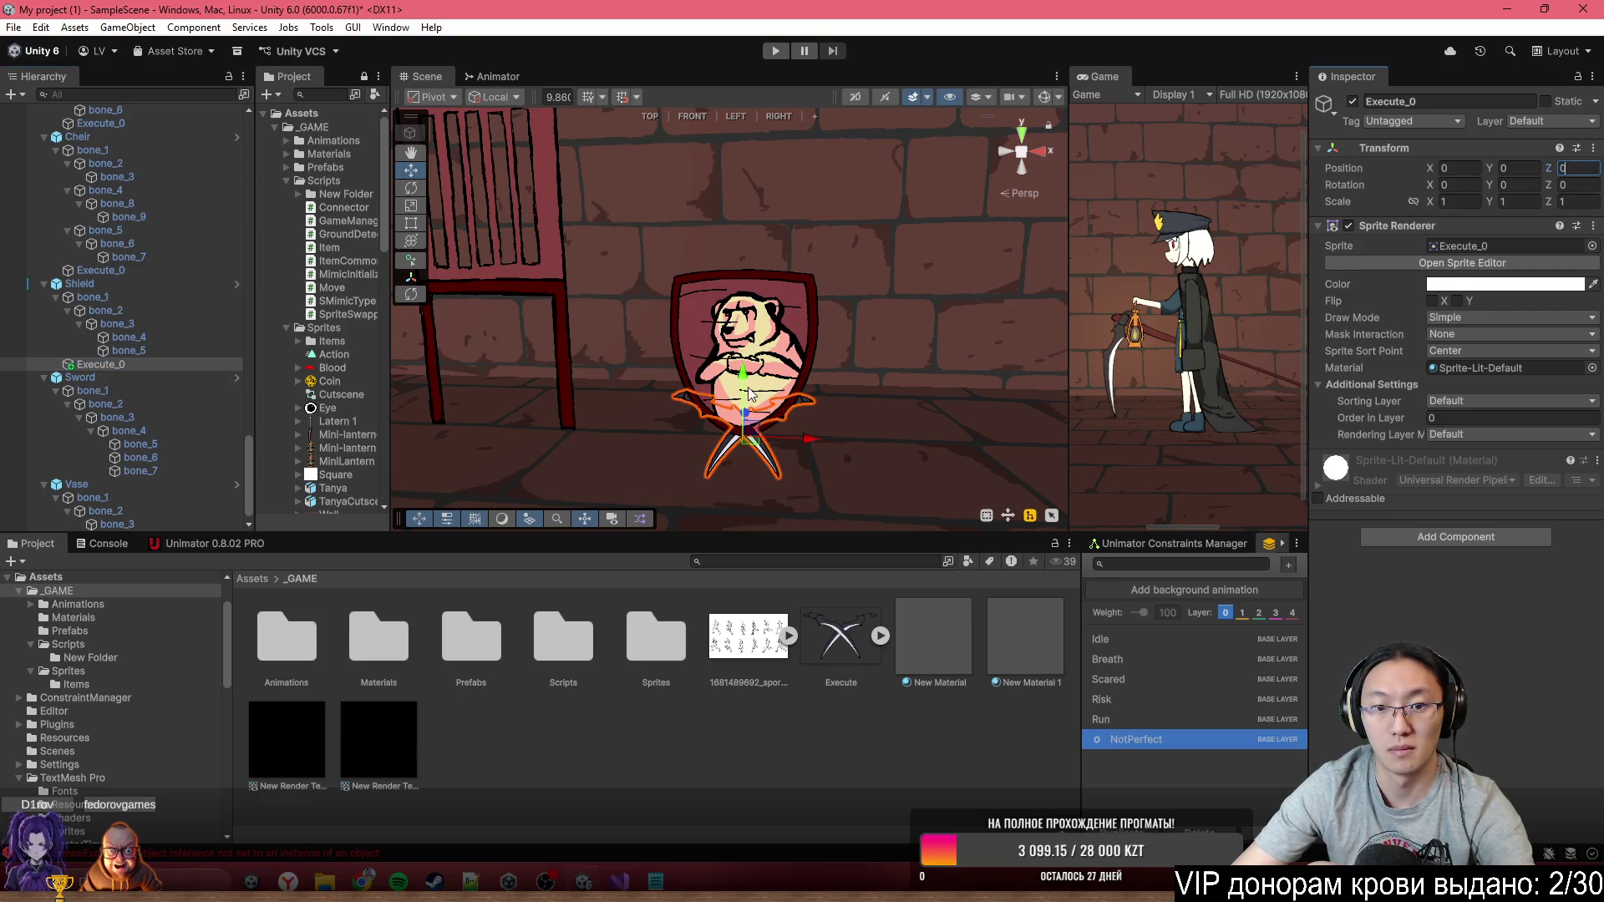
pyautogui.moveTo(742, 383); pyautogui.dragTo(742, 150)
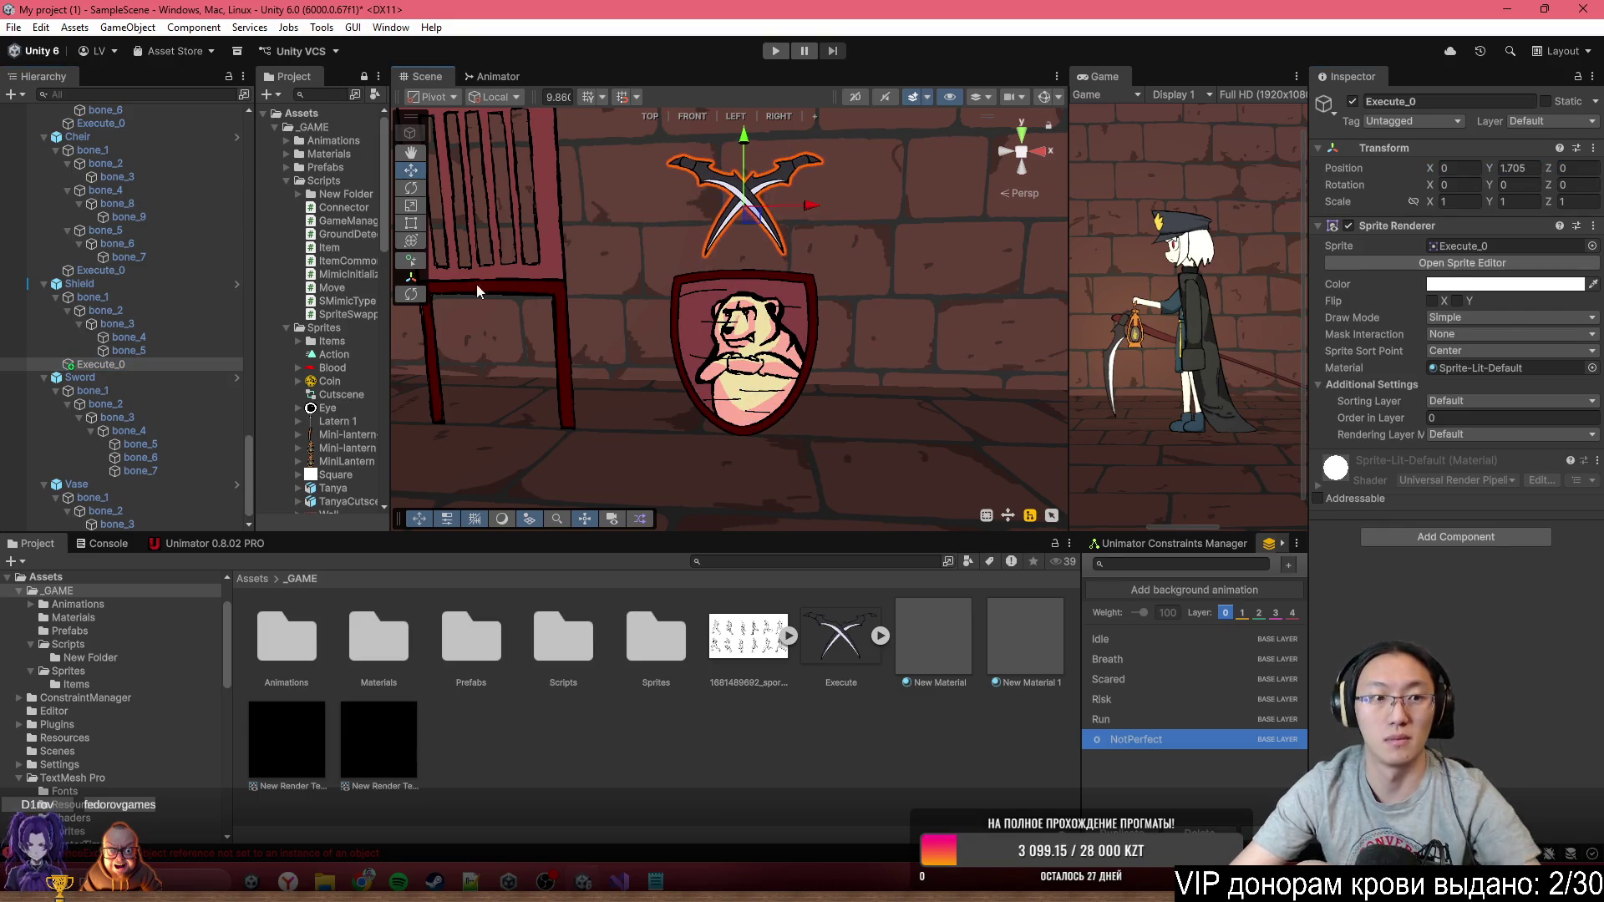
# Link Execute_0 into the Shield's Execute slot and apply all overrides to its prefab
pyautogui.click(80, 284)
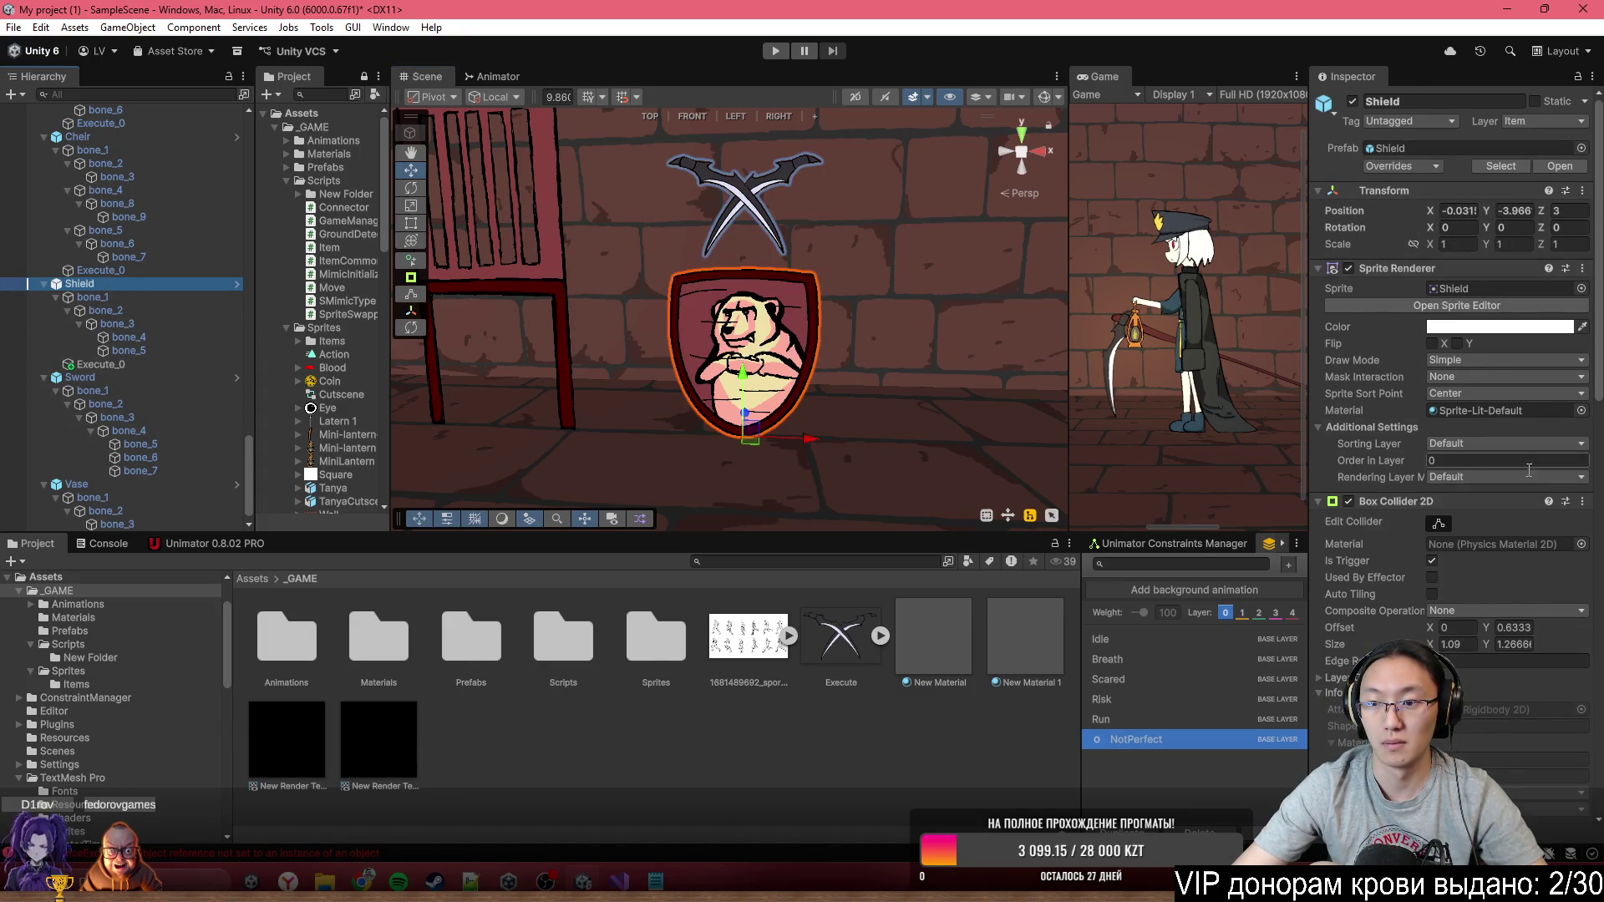
pyautogui.scroll(-10, 1515, 525)
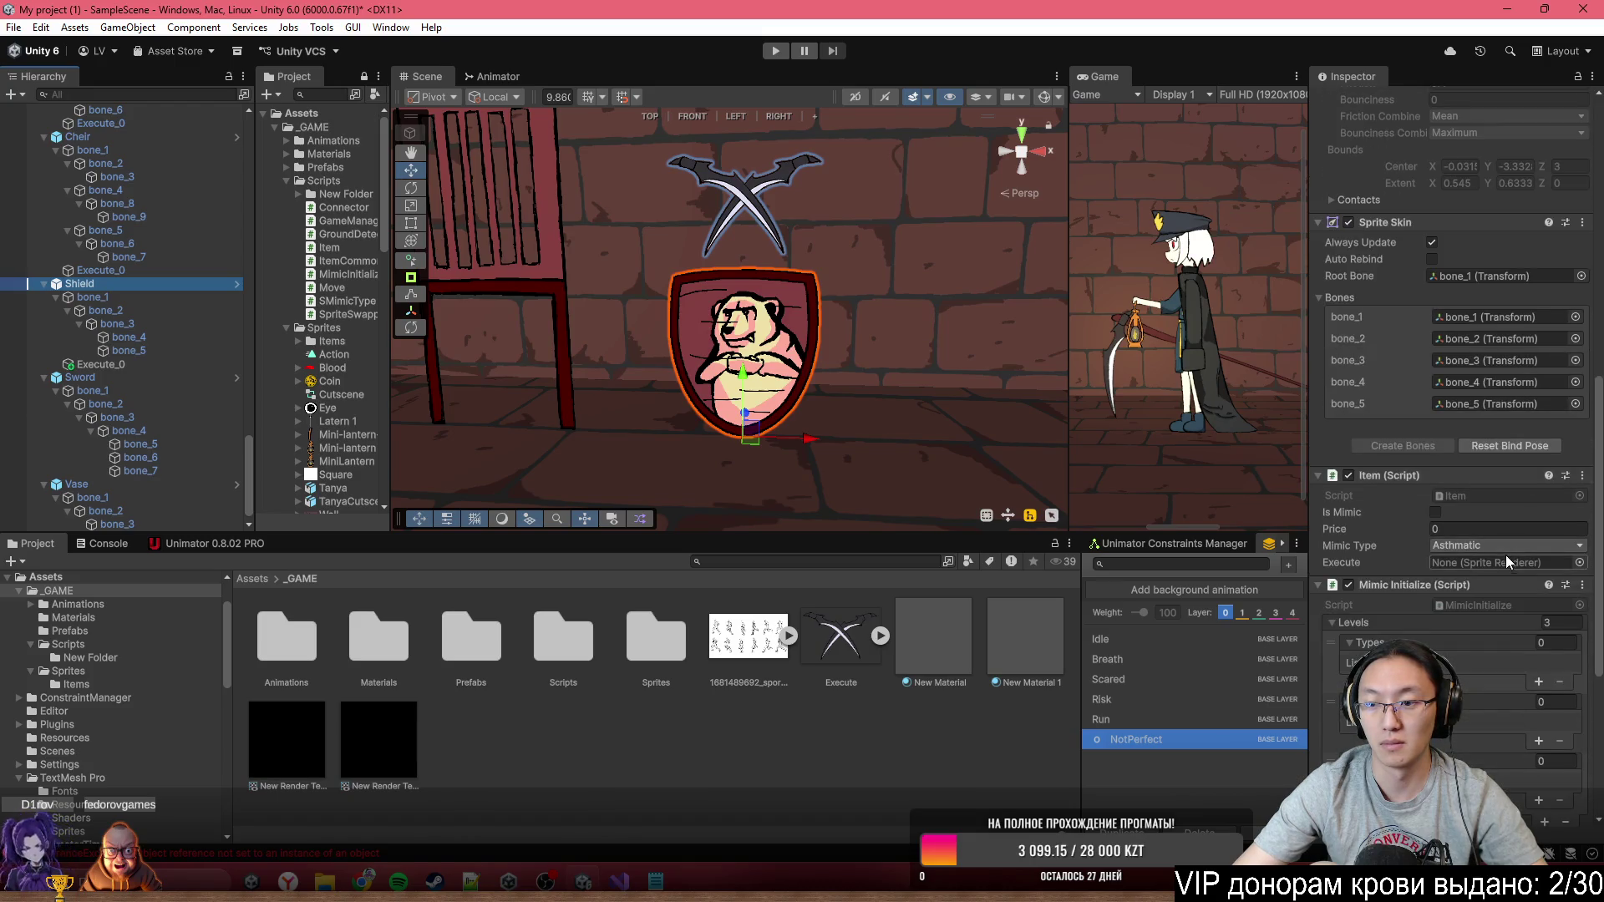
pyautogui.moveTo(94, 364); pyautogui.dragTo(1495, 568)
pyautogui.scroll(10, 1503, 376)
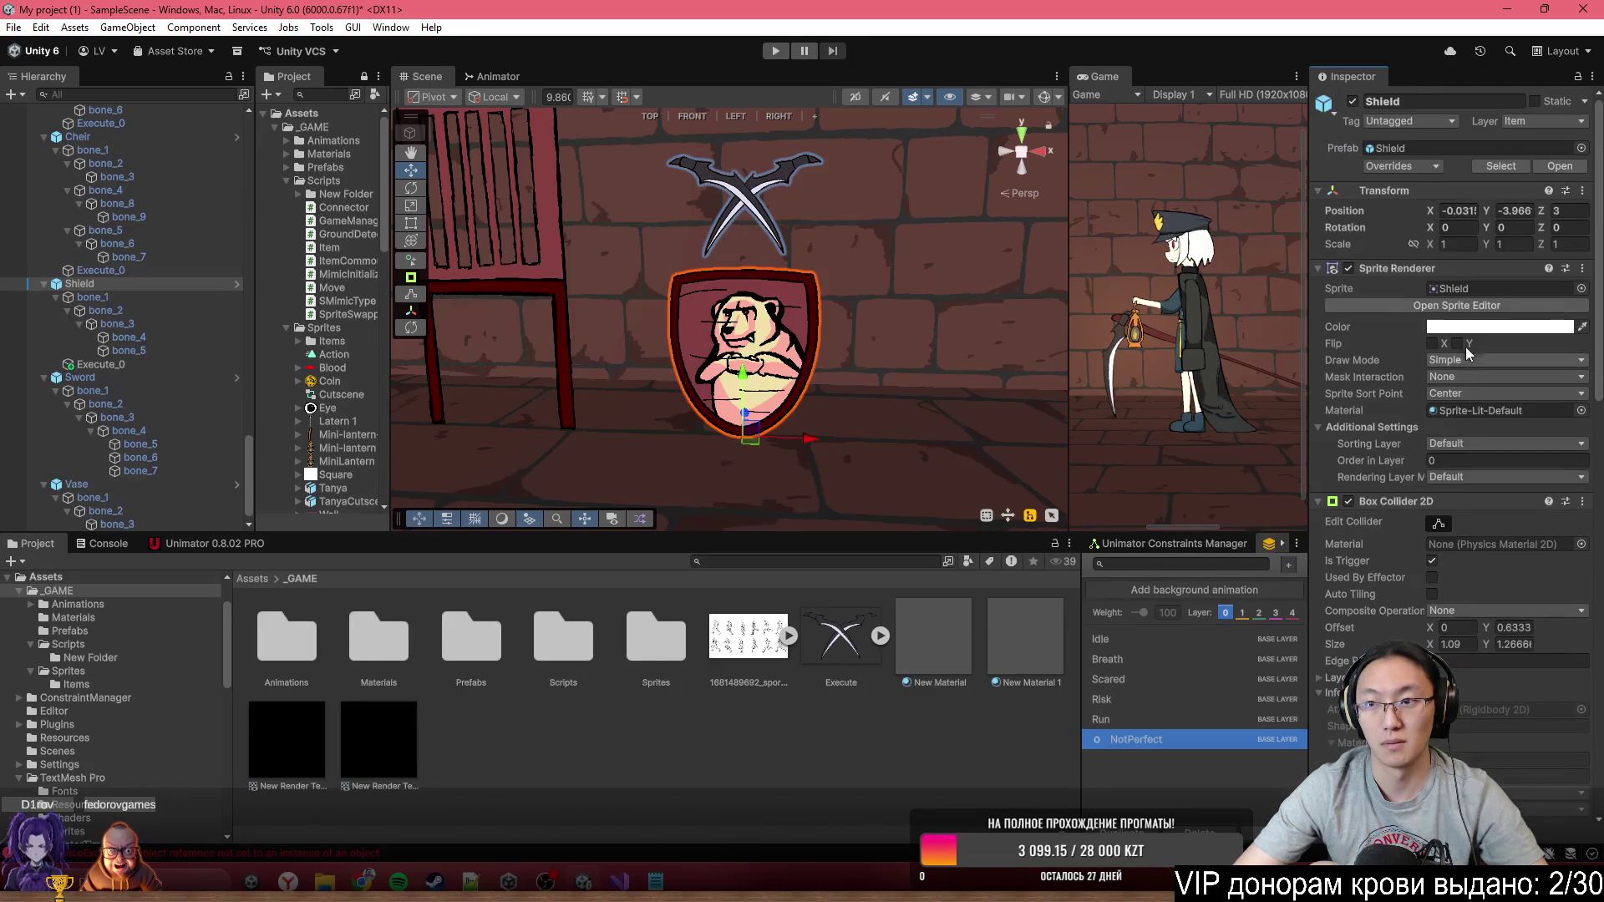
pyautogui.click(1404, 165)
pyautogui.click(1552, 284)
pyautogui.scroll(-5, 705, 255)
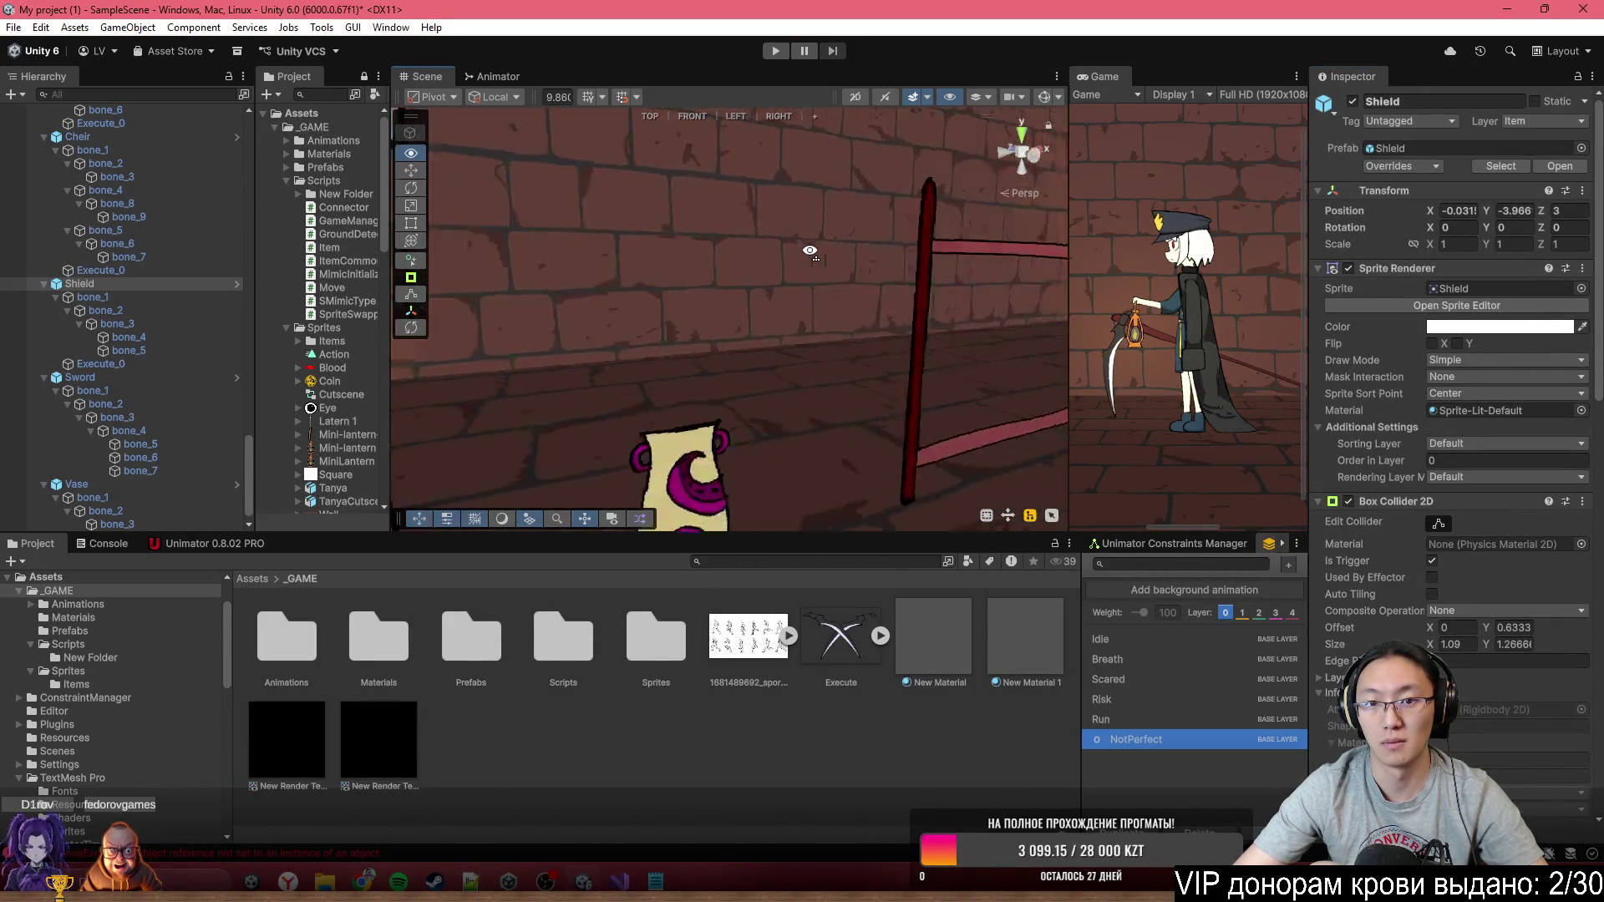
# Paste Execute_0 as a Sword child, zero its Y, and raise it to Y 2.316
pyautogui.moveTo(704, 255); pyautogui.dragTo(777, 259)
pyautogui.click(729, 309)
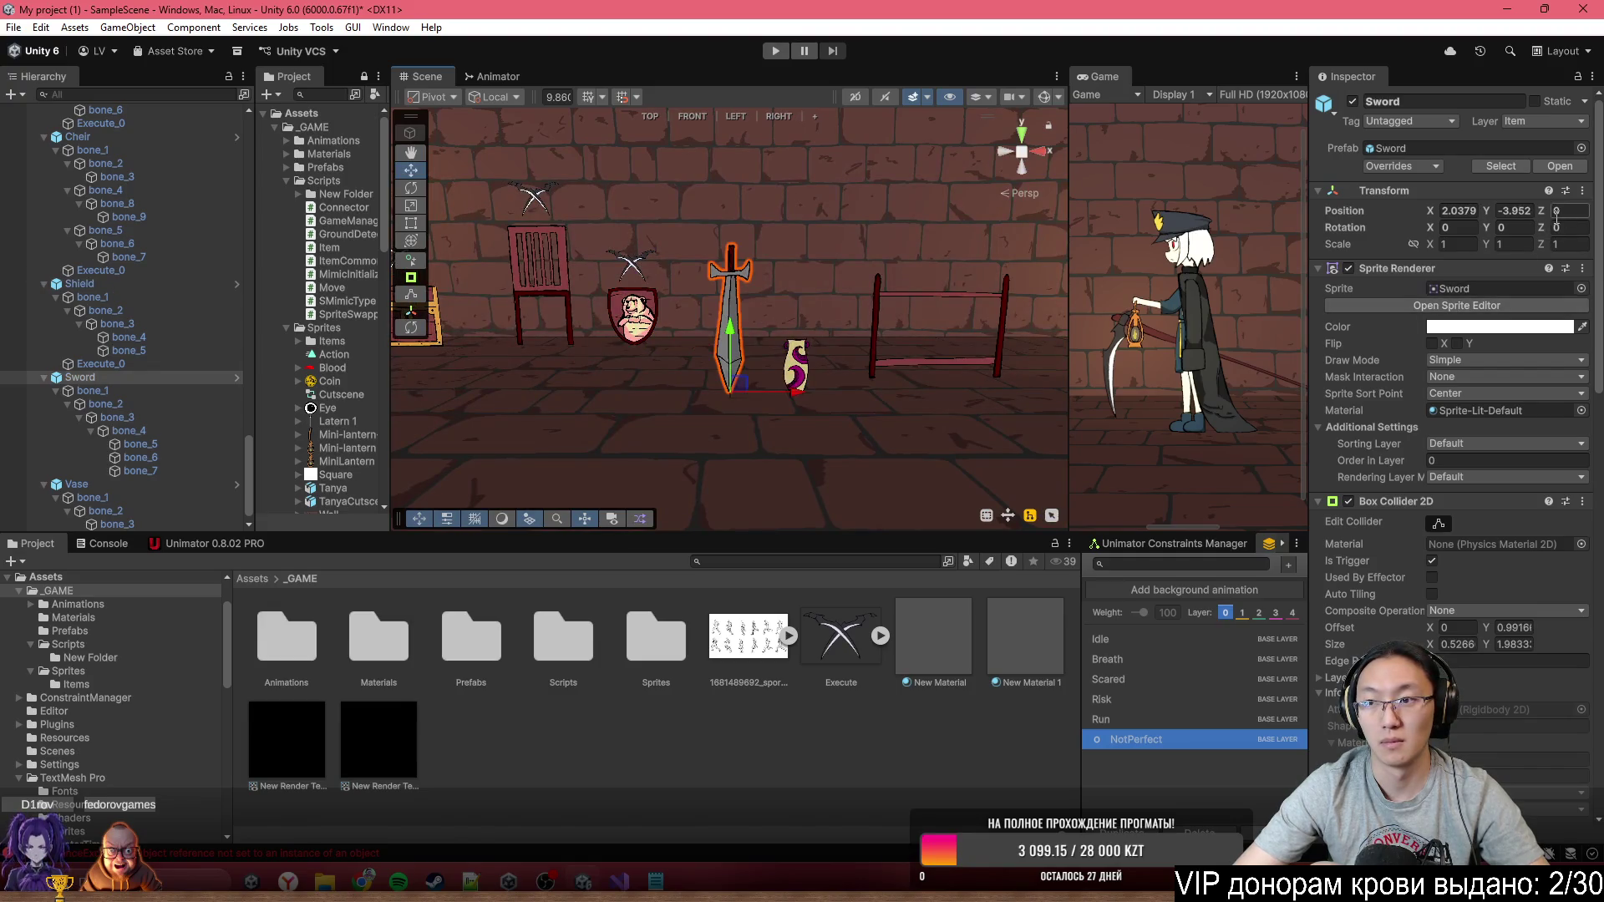
pyautogui.scroll(5, 876, 245)
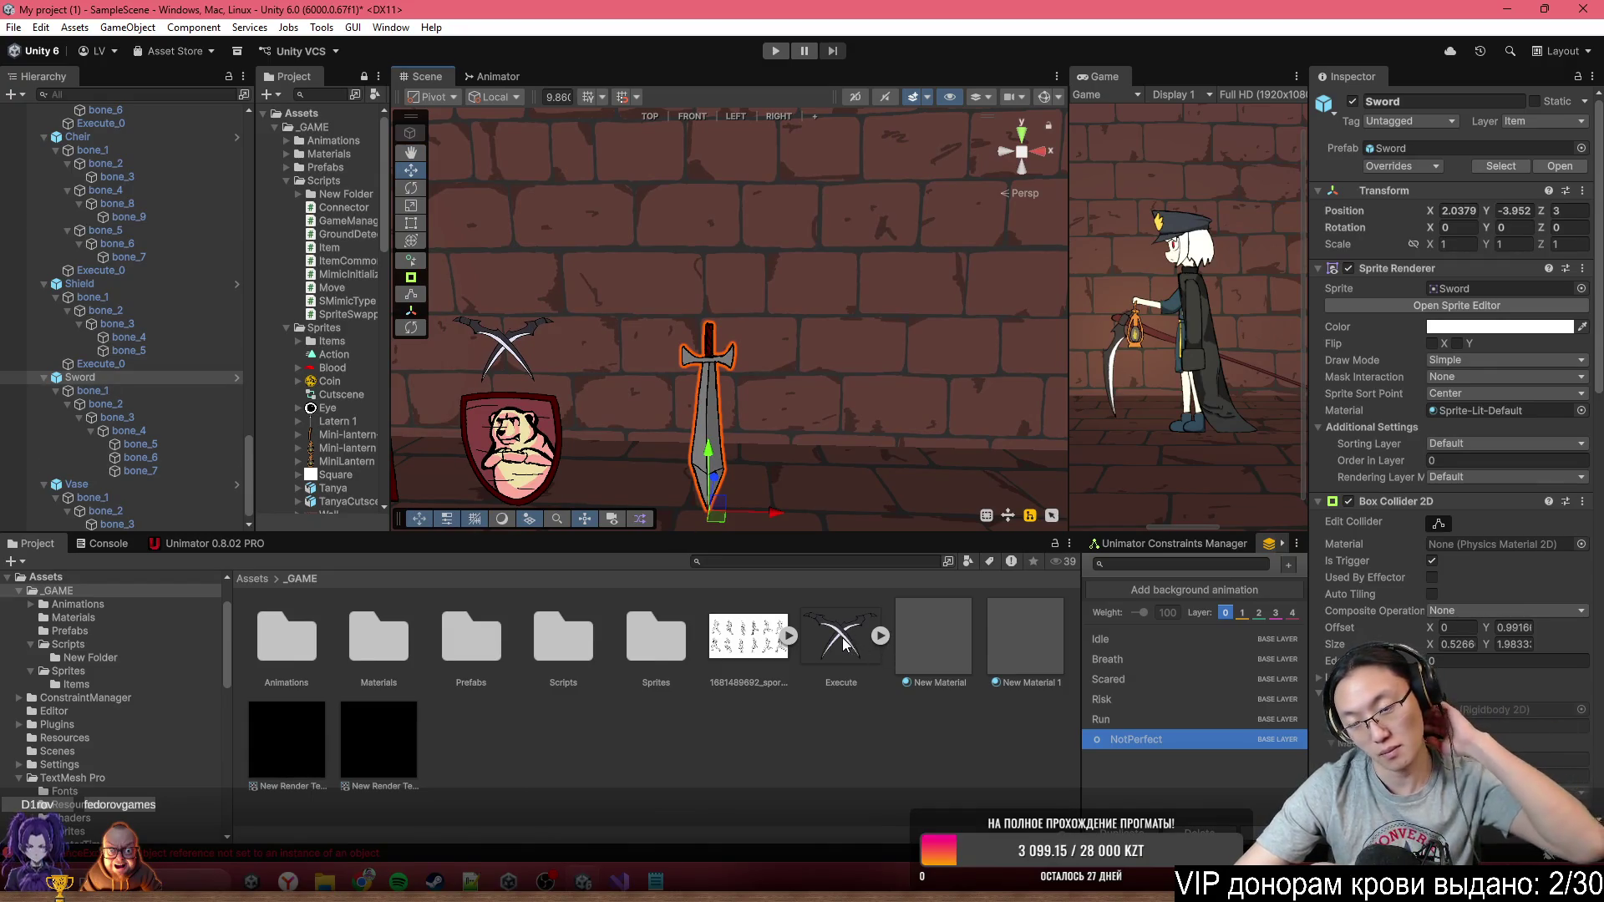
pyautogui.click(88, 380)
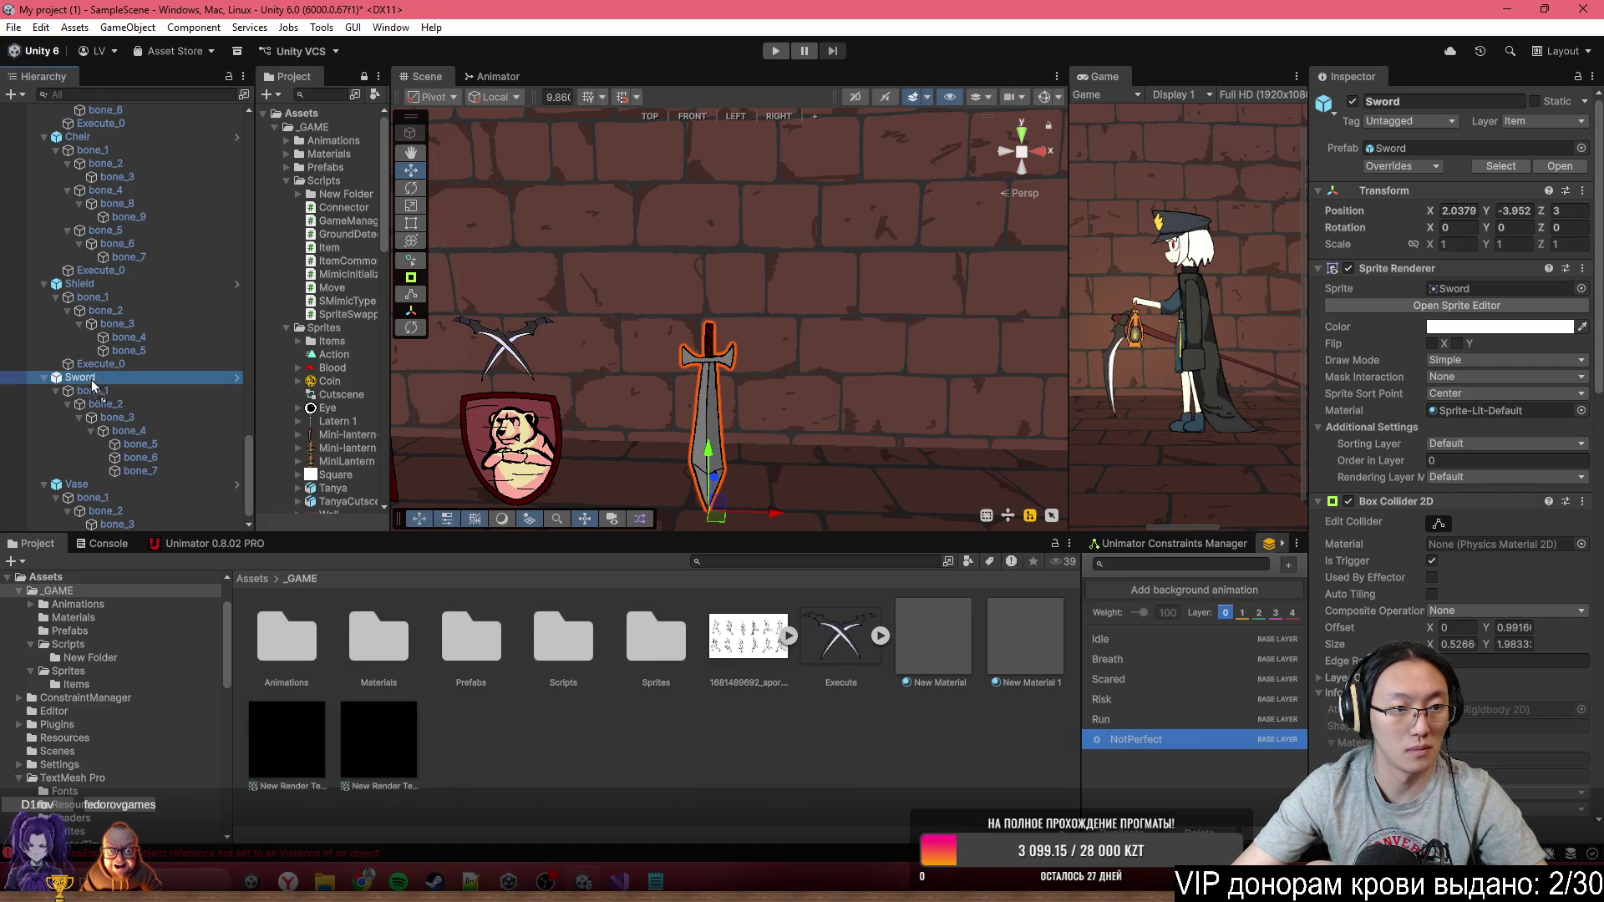
pyautogui.hotkey('ctrl', 'shift', 'v')
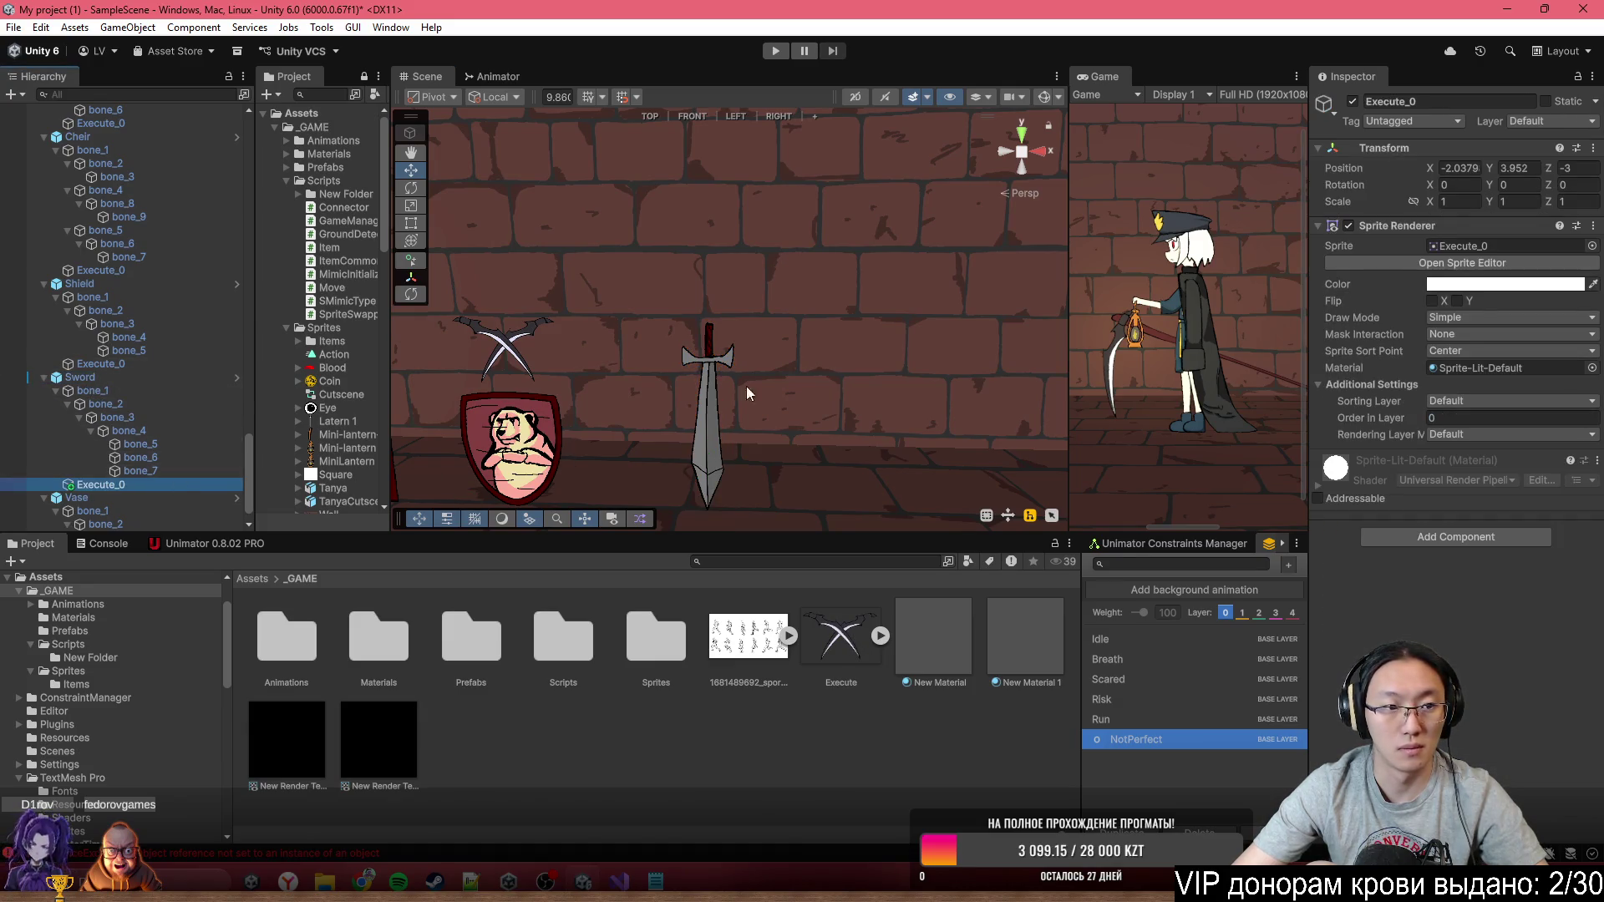
pyautogui.click(1466, 170)
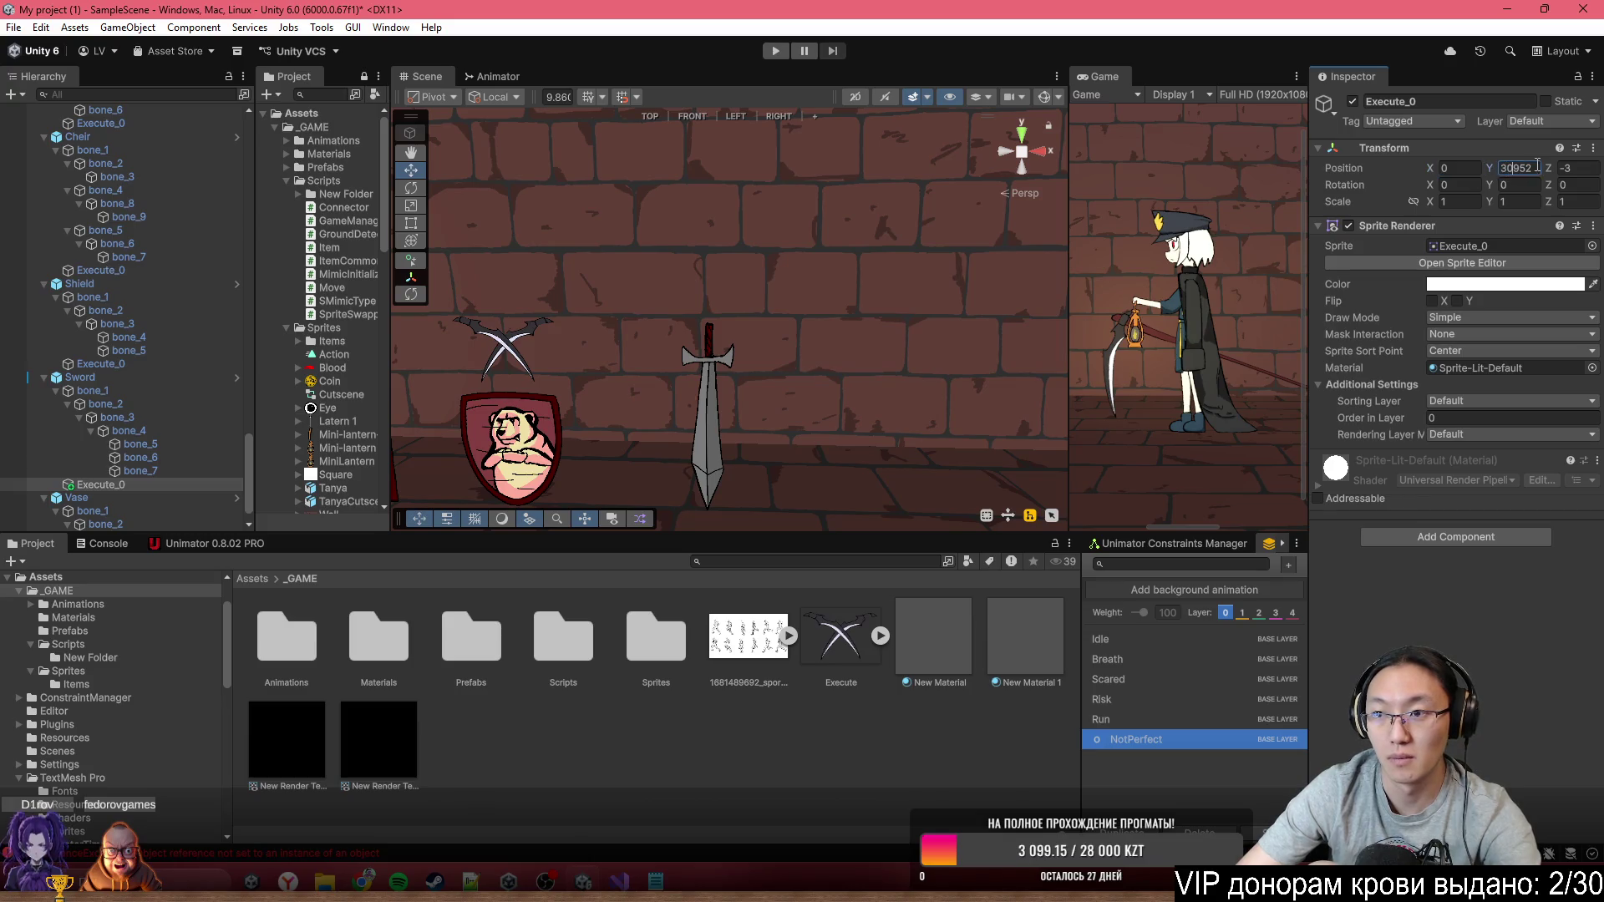
pyautogui.click(1504, 168)
pyautogui.write('0')
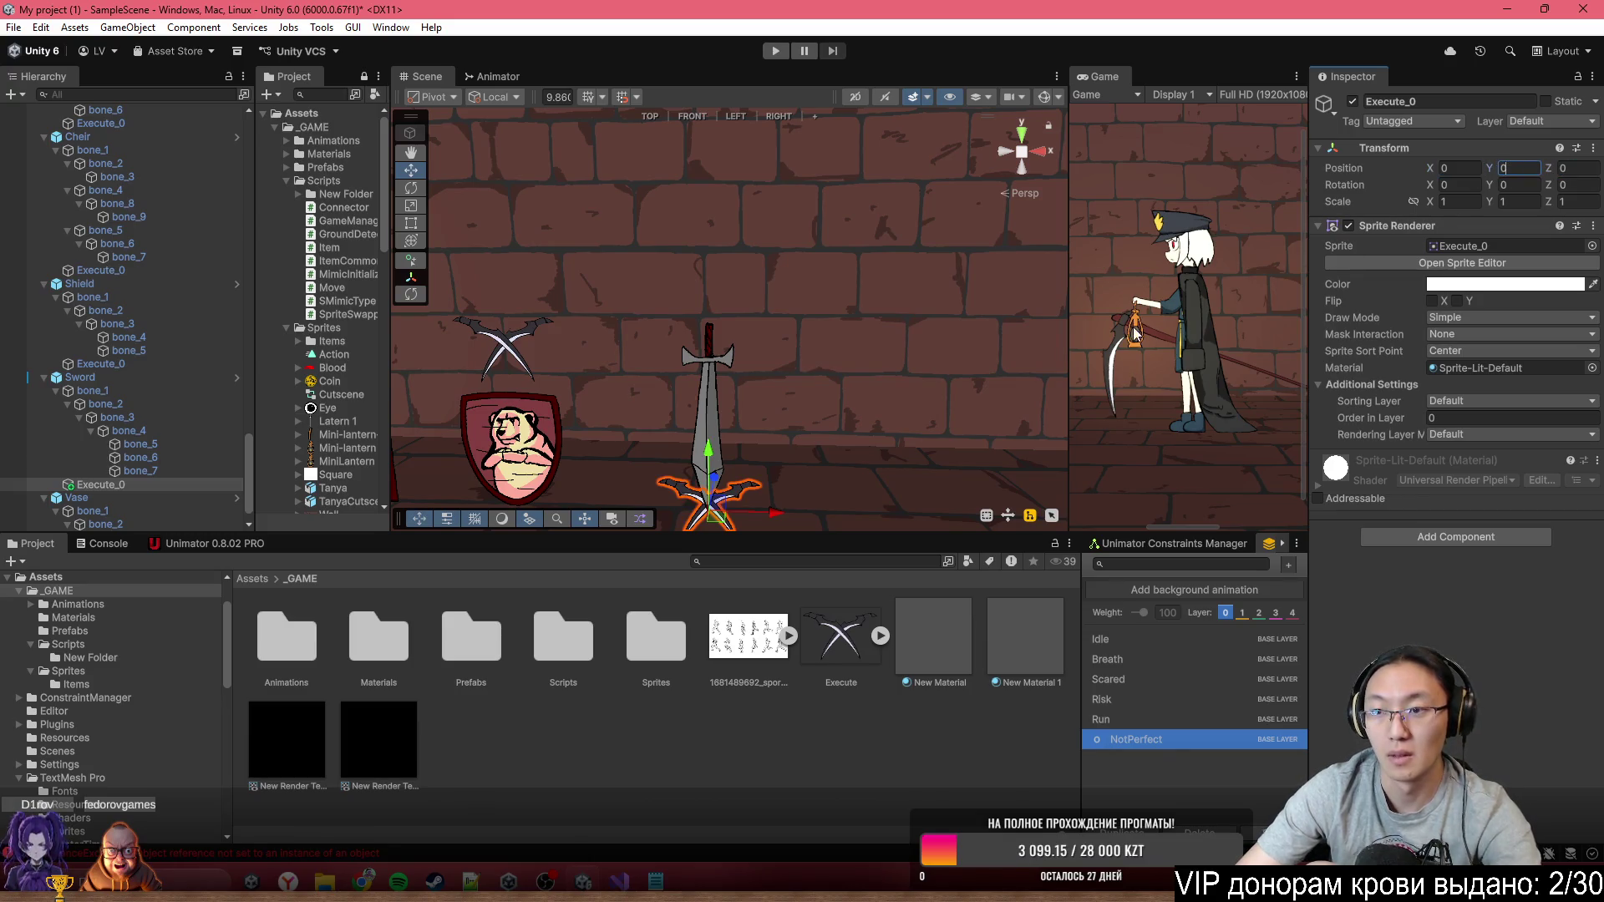
pyautogui.moveTo(706, 464); pyautogui.dragTo(706, 250)
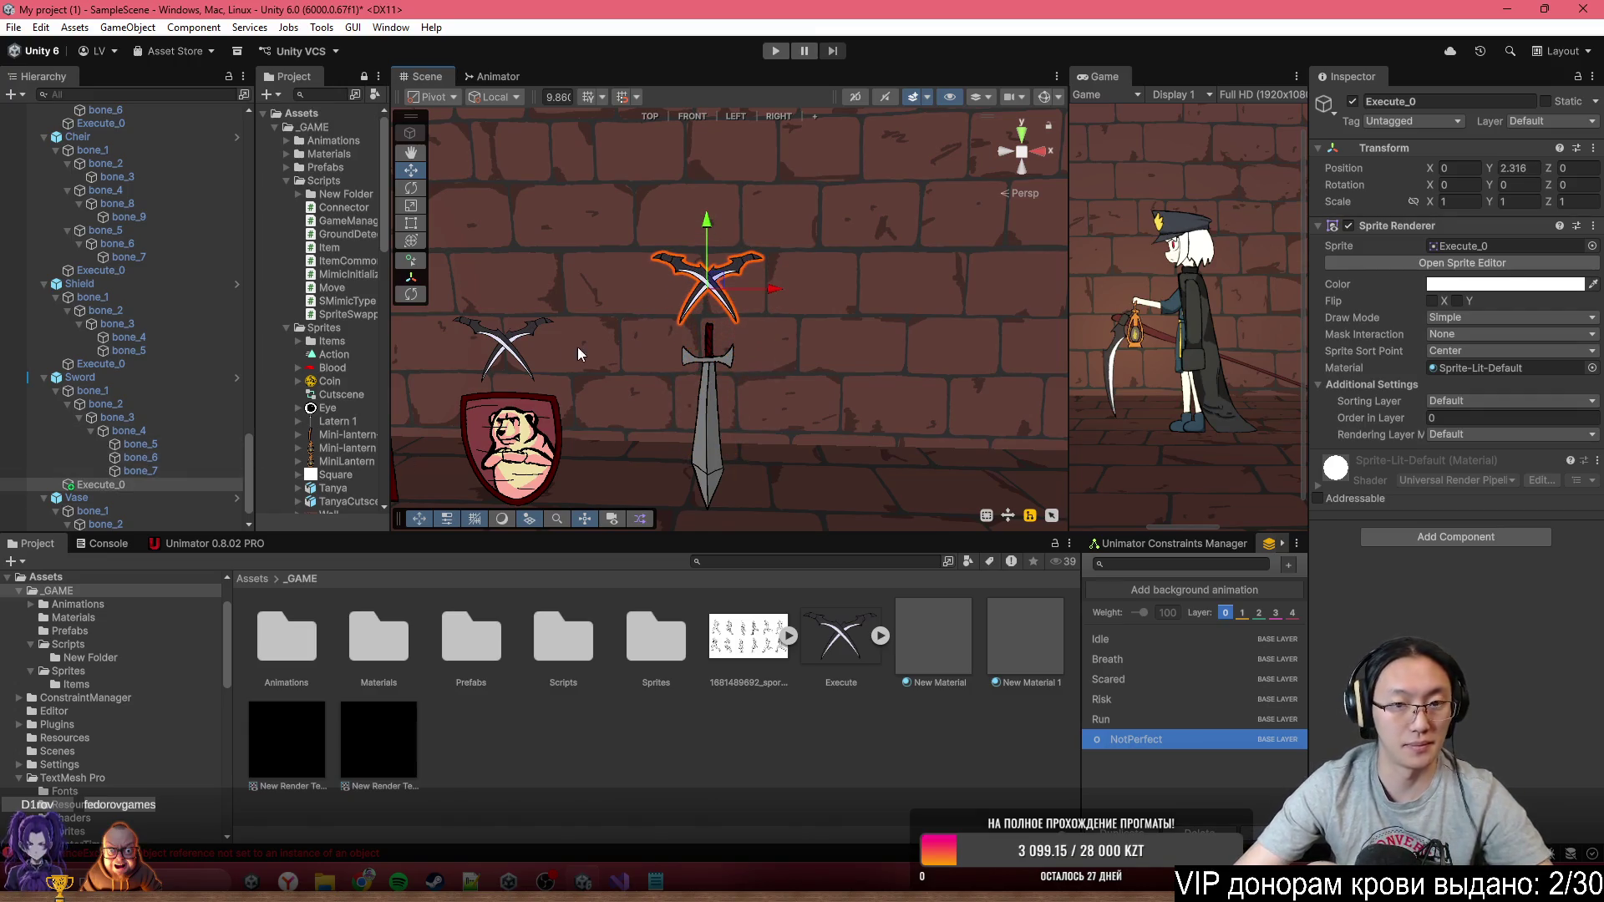
pyautogui.press('f')
# Apply all the Sword's overrides to its prefab, confirming none remain
pyautogui.click(80, 377)
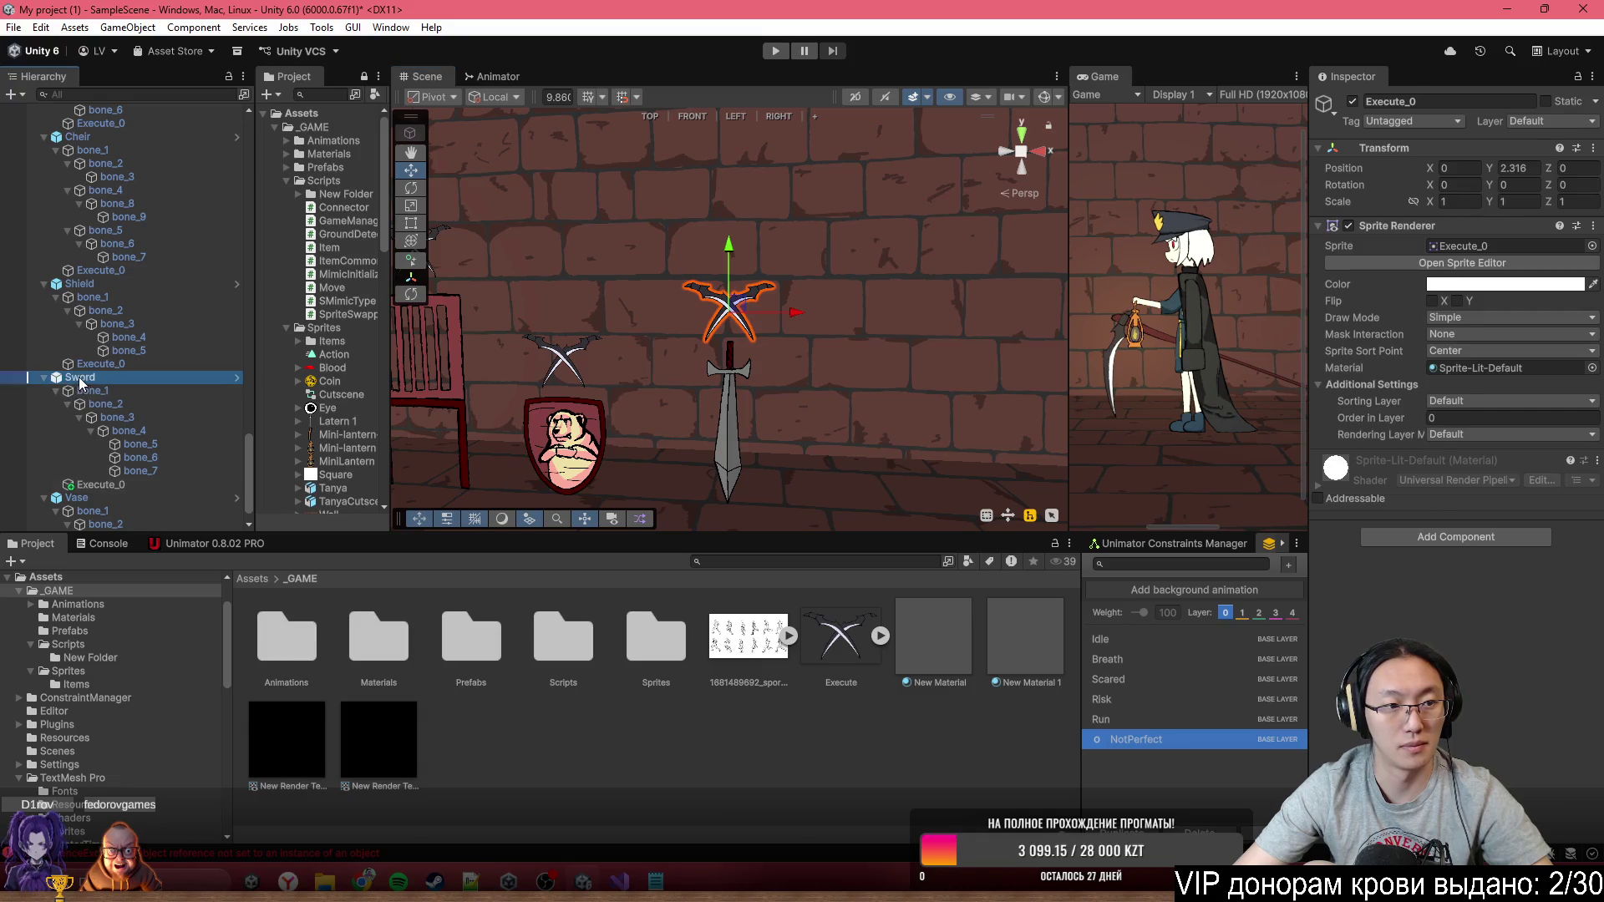
pyautogui.scroll(-10, 1407, 631)
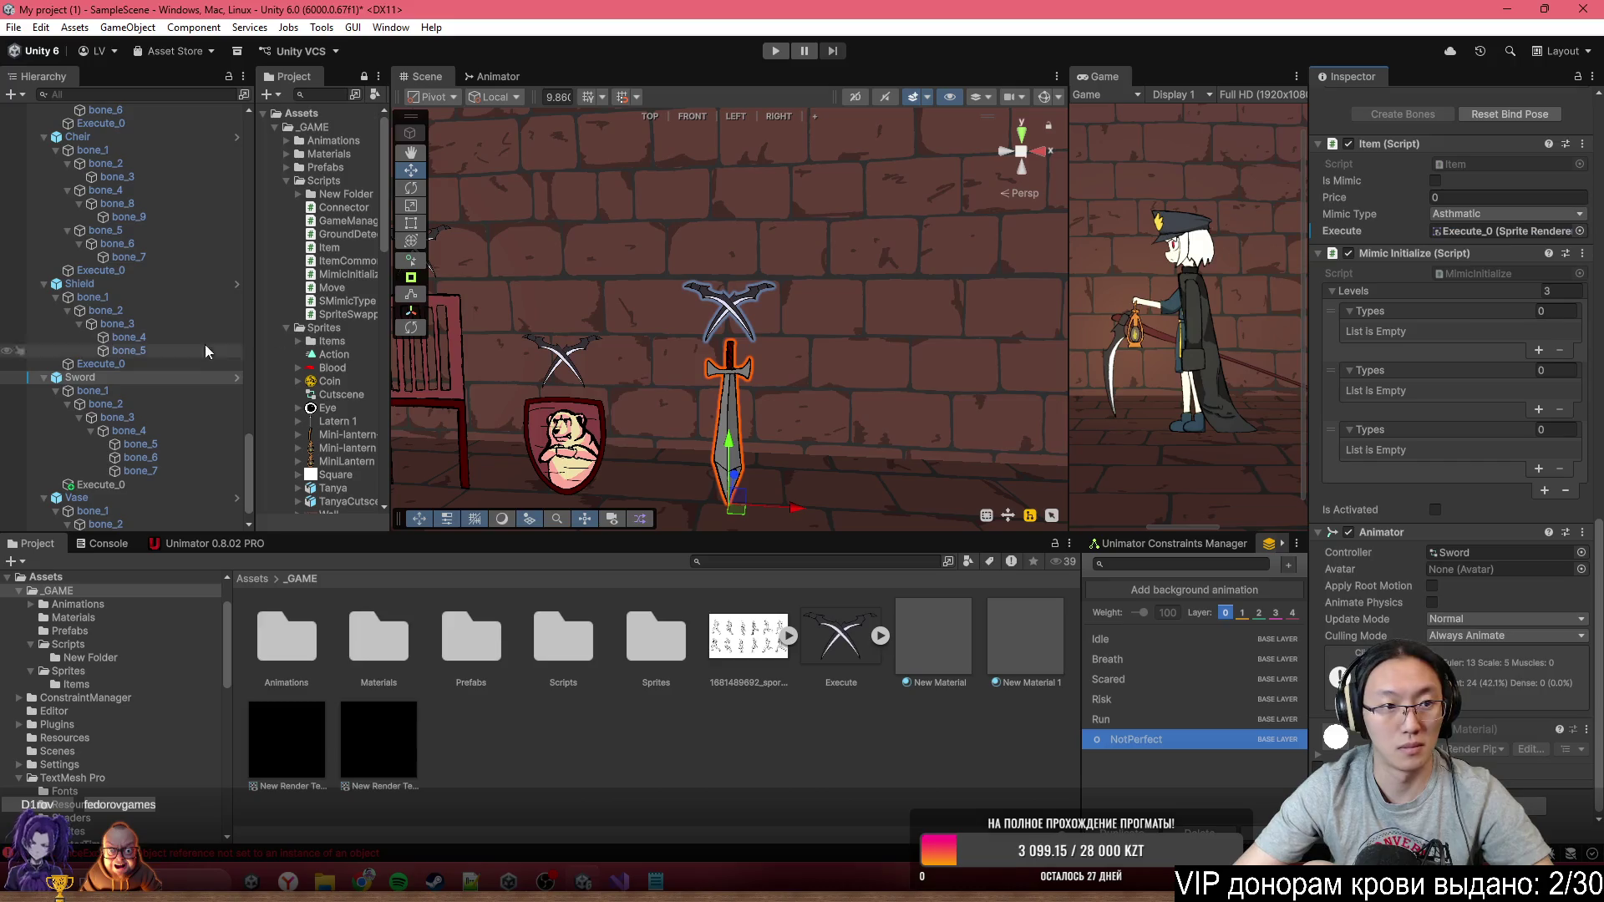
pyautogui.scroll(8, 1390, 168)
pyautogui.scroll(6, 1391, 169)
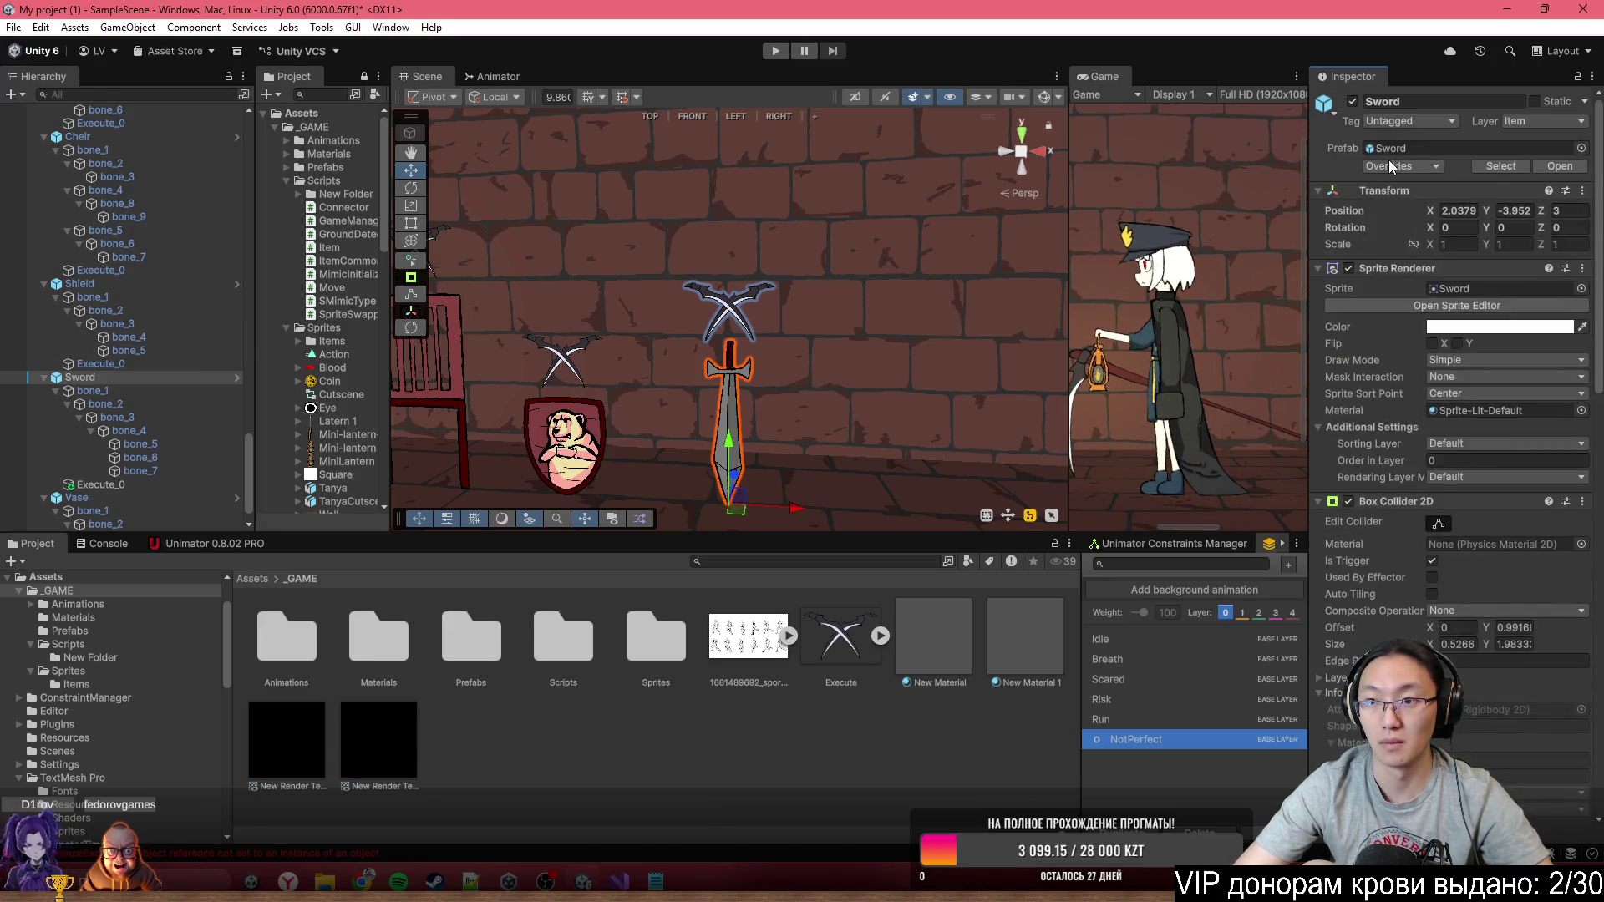
pyautogui.click(1390, 165)
pyautogui.click(1520, 285)
pyautogui.scroll(-3, 829, 323)
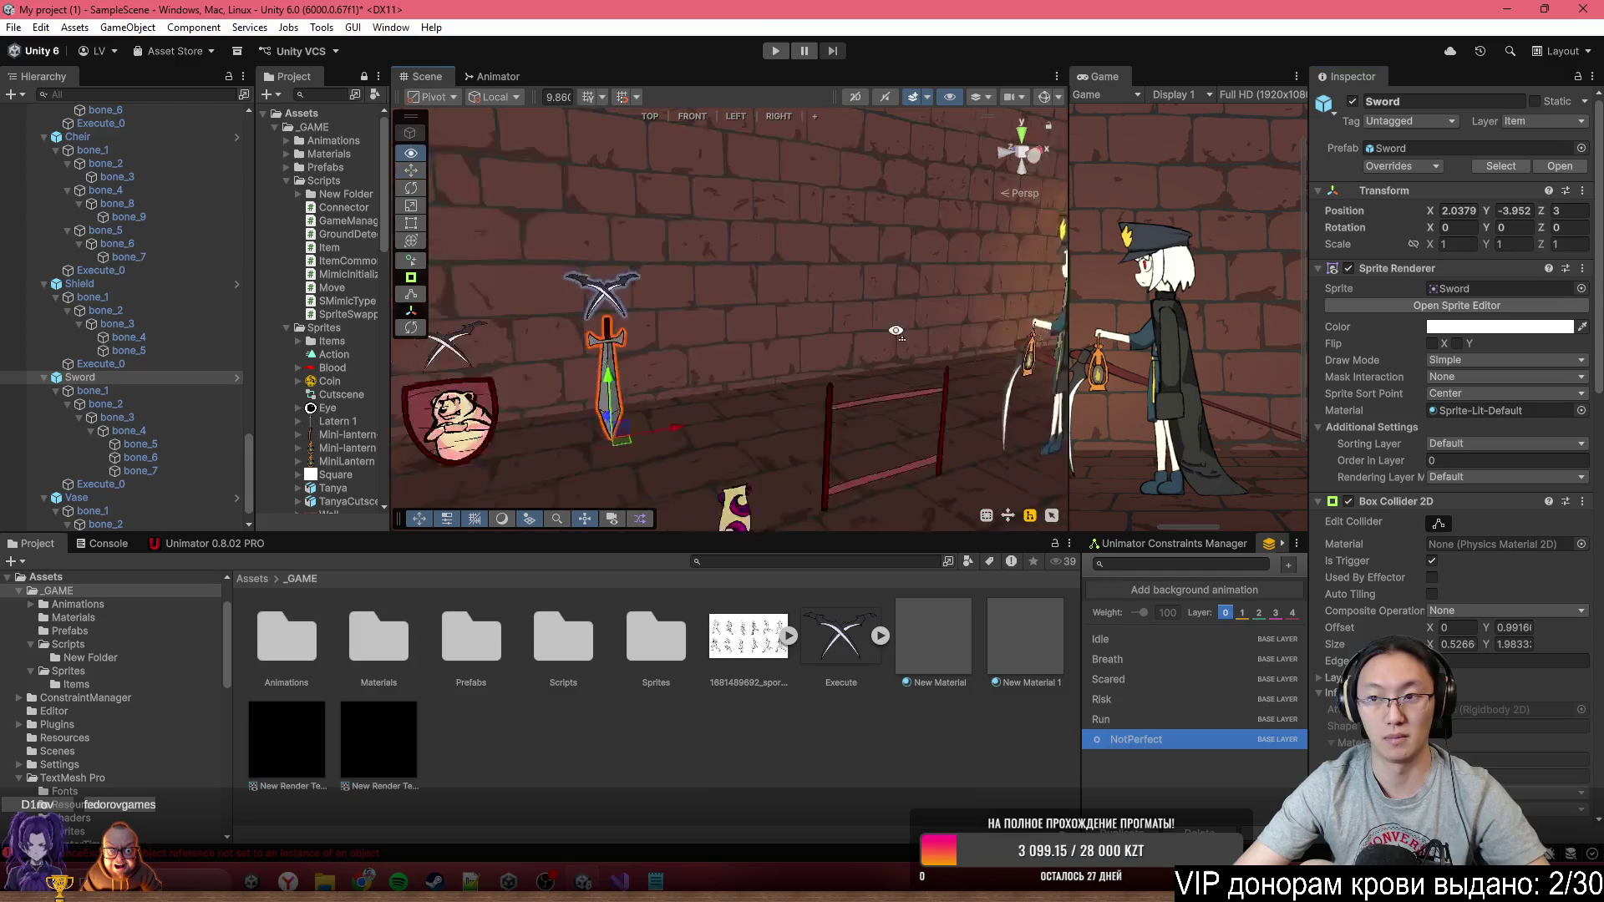
pyautogui.click(1408, 165)
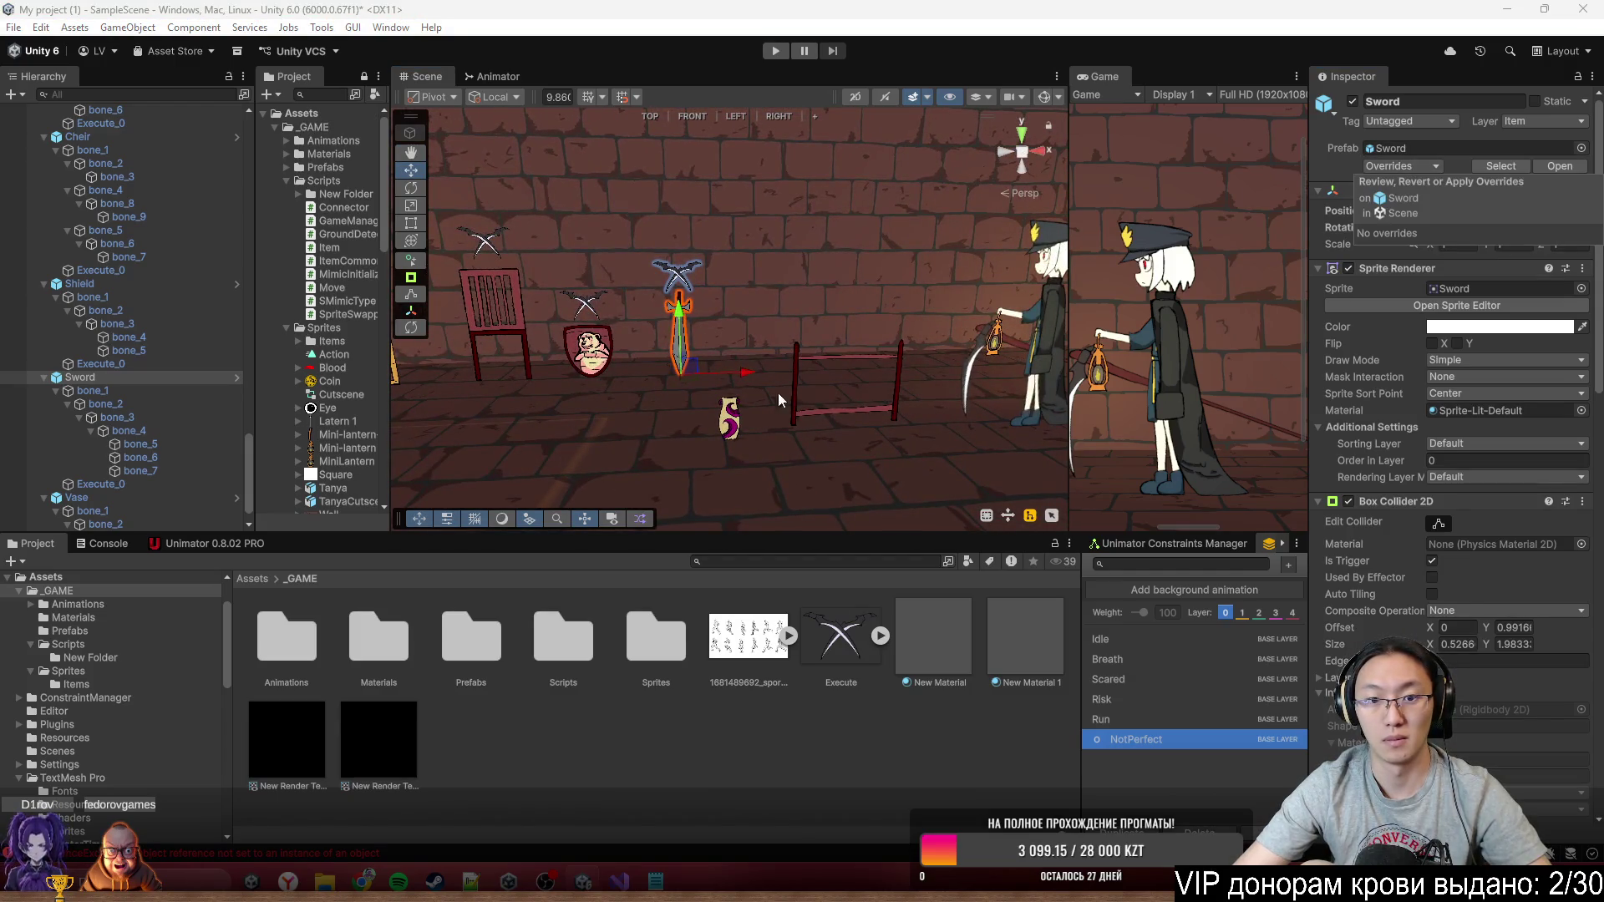
pyautogui.click(737, 418)
pyautogui.click(732, 418)
# Set the vase's Z position to 3 and undo a misplaced Execute_0 paste
pyautogui.click(1562, 210)
pyautogui.write('3')
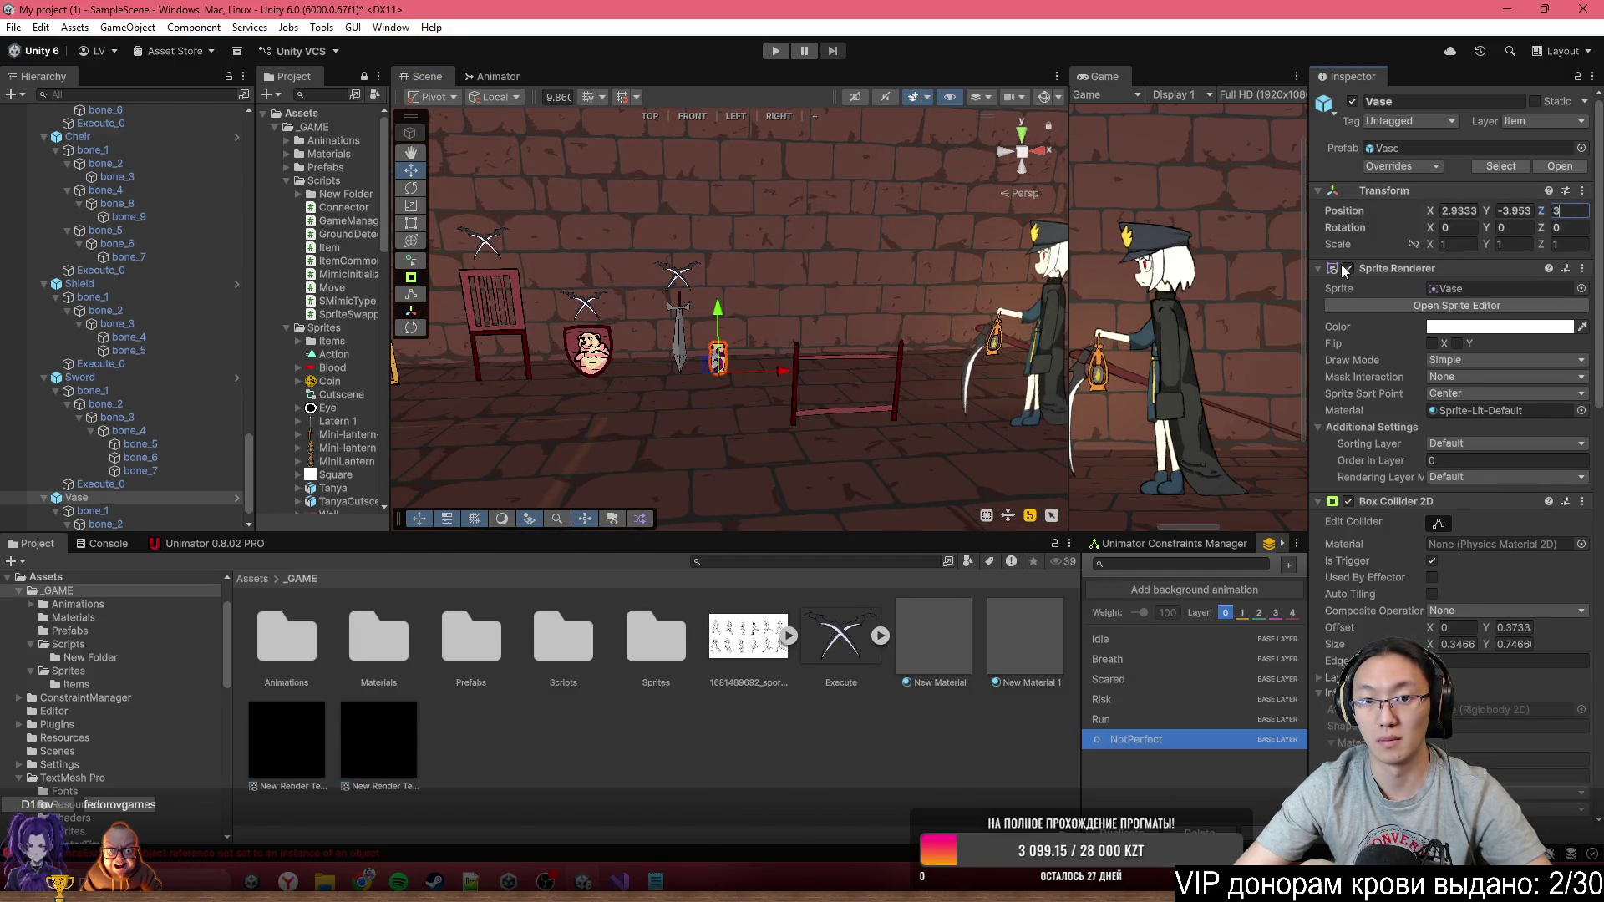
pyautogui.scroll(3, 736, 335)
pyautogui.scroll(-1, 151, 452)
pyautogui.click(100, 471)
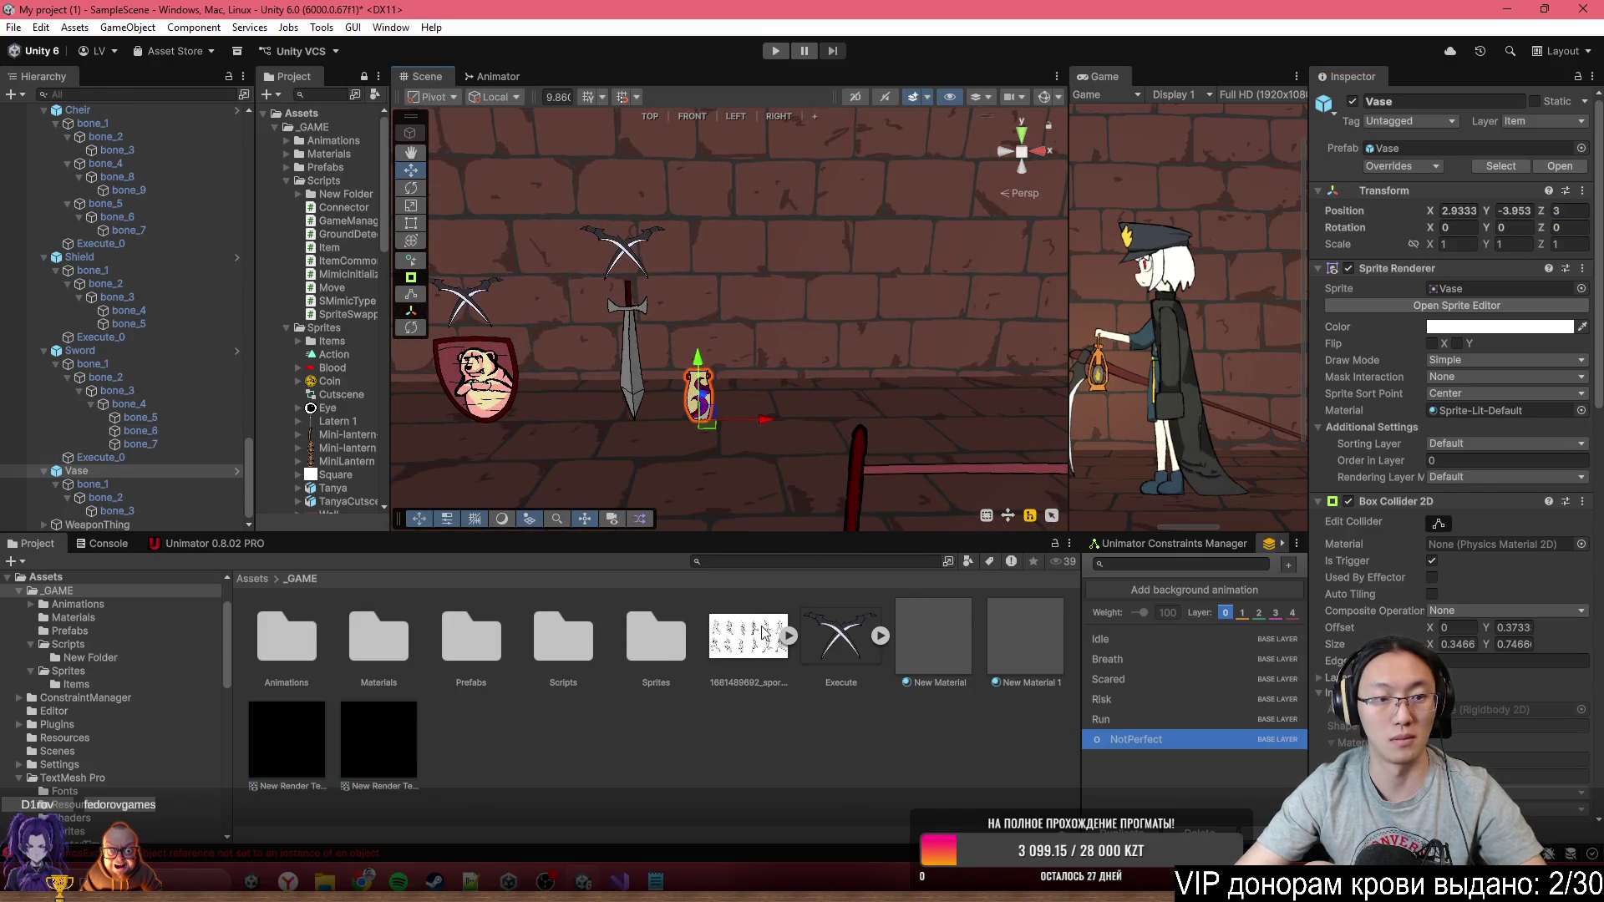
pyautogui.hotkey('ctrl', 'v')
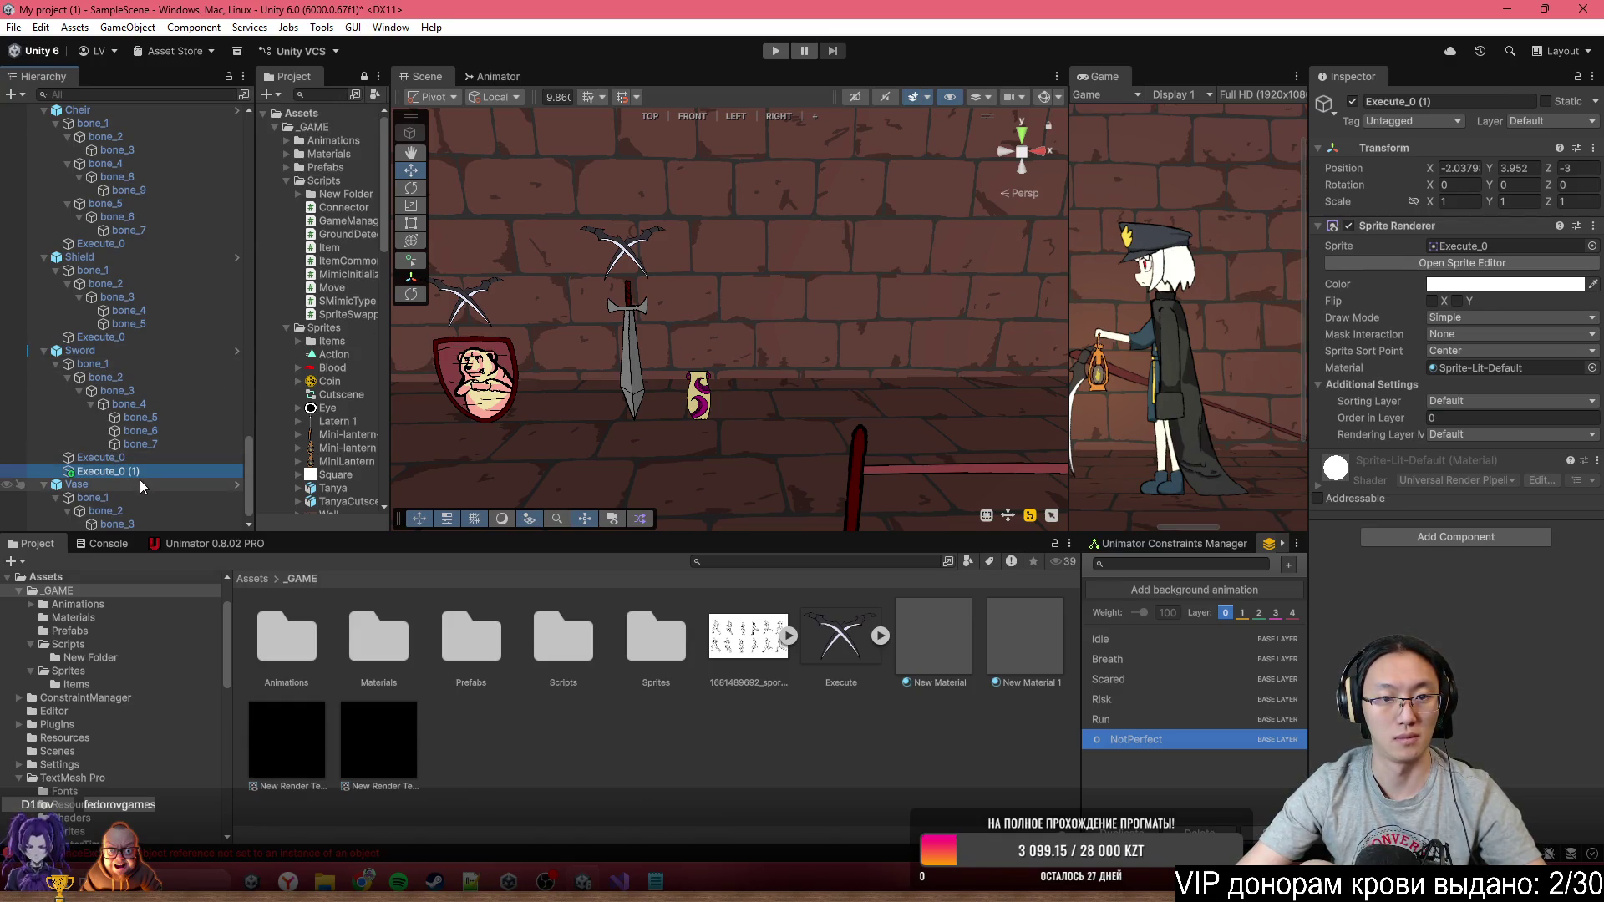
pyautogui.hotkey('ctrl', 'z')
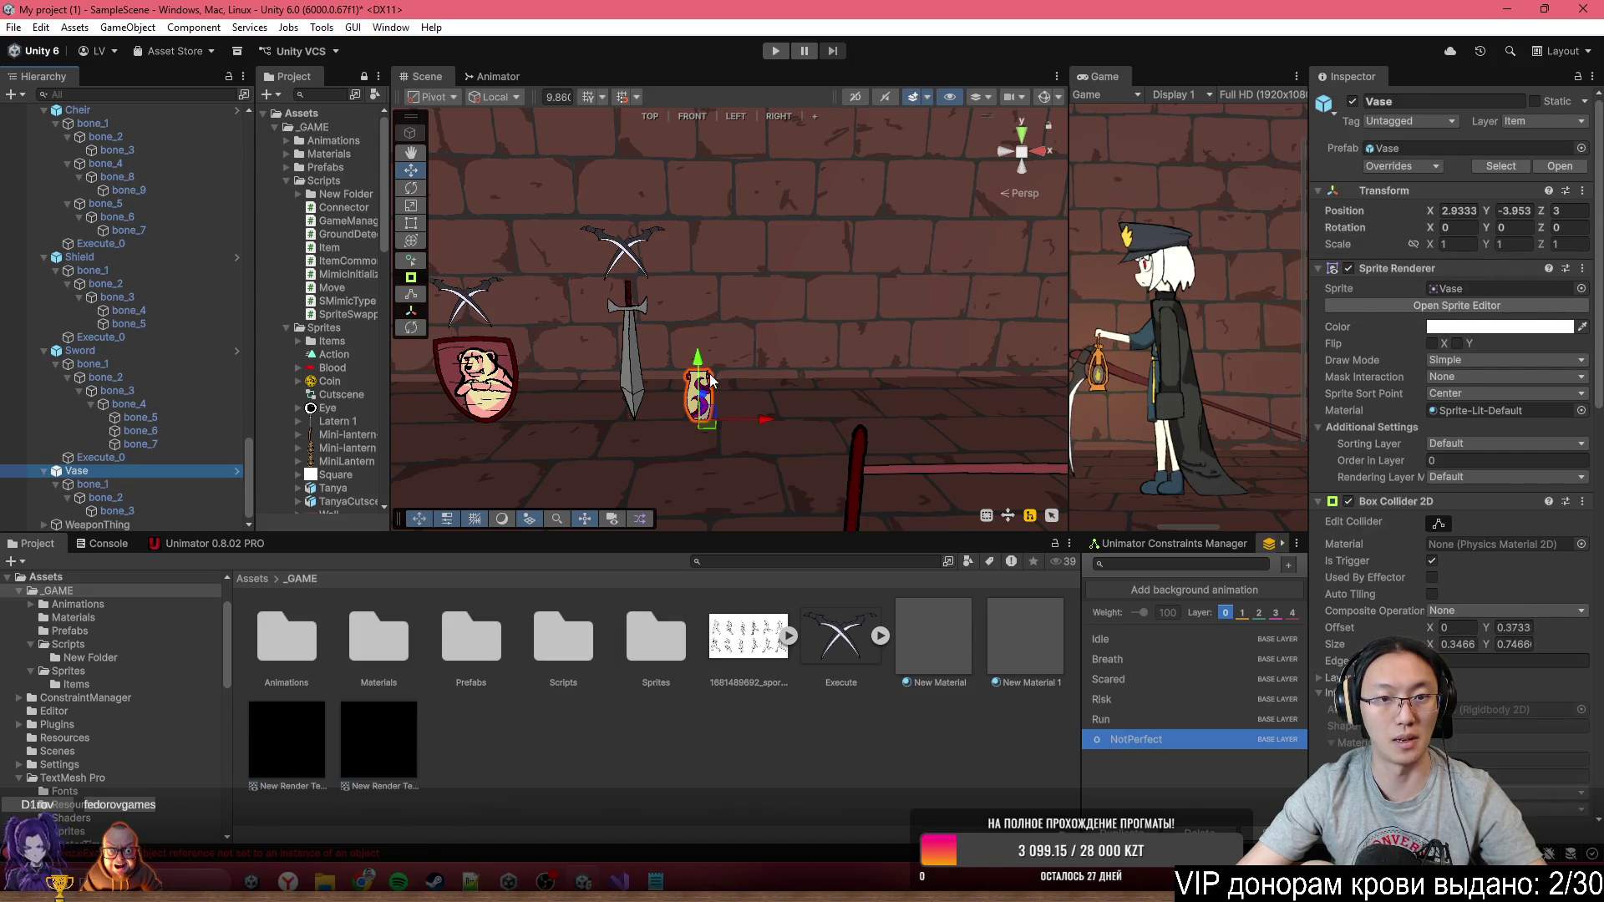
# Select the vase and frame it in the Scene view
pyautogui.moveTo(434, 335)
pyautogui.mouseDown()
pyautogui.moveTo(730, 329)
pyautogui.moveTo(702, 355)
pyautogui.mouseUp()
pyautogui.click(711, 355)
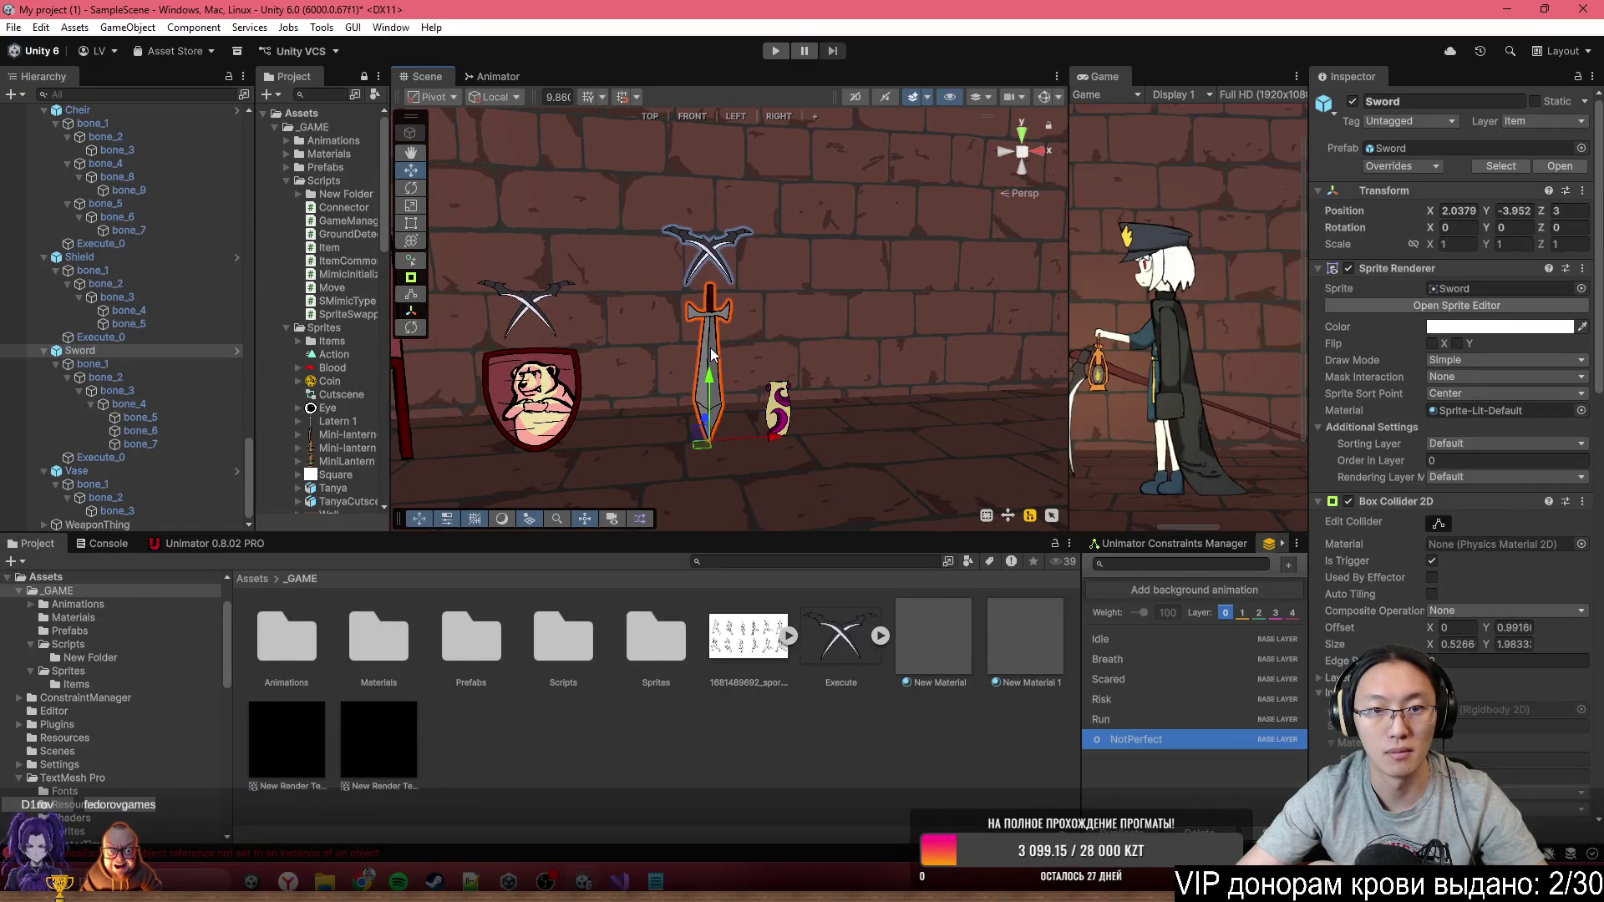
pyautogui.scroll(-10, 1551, 549)
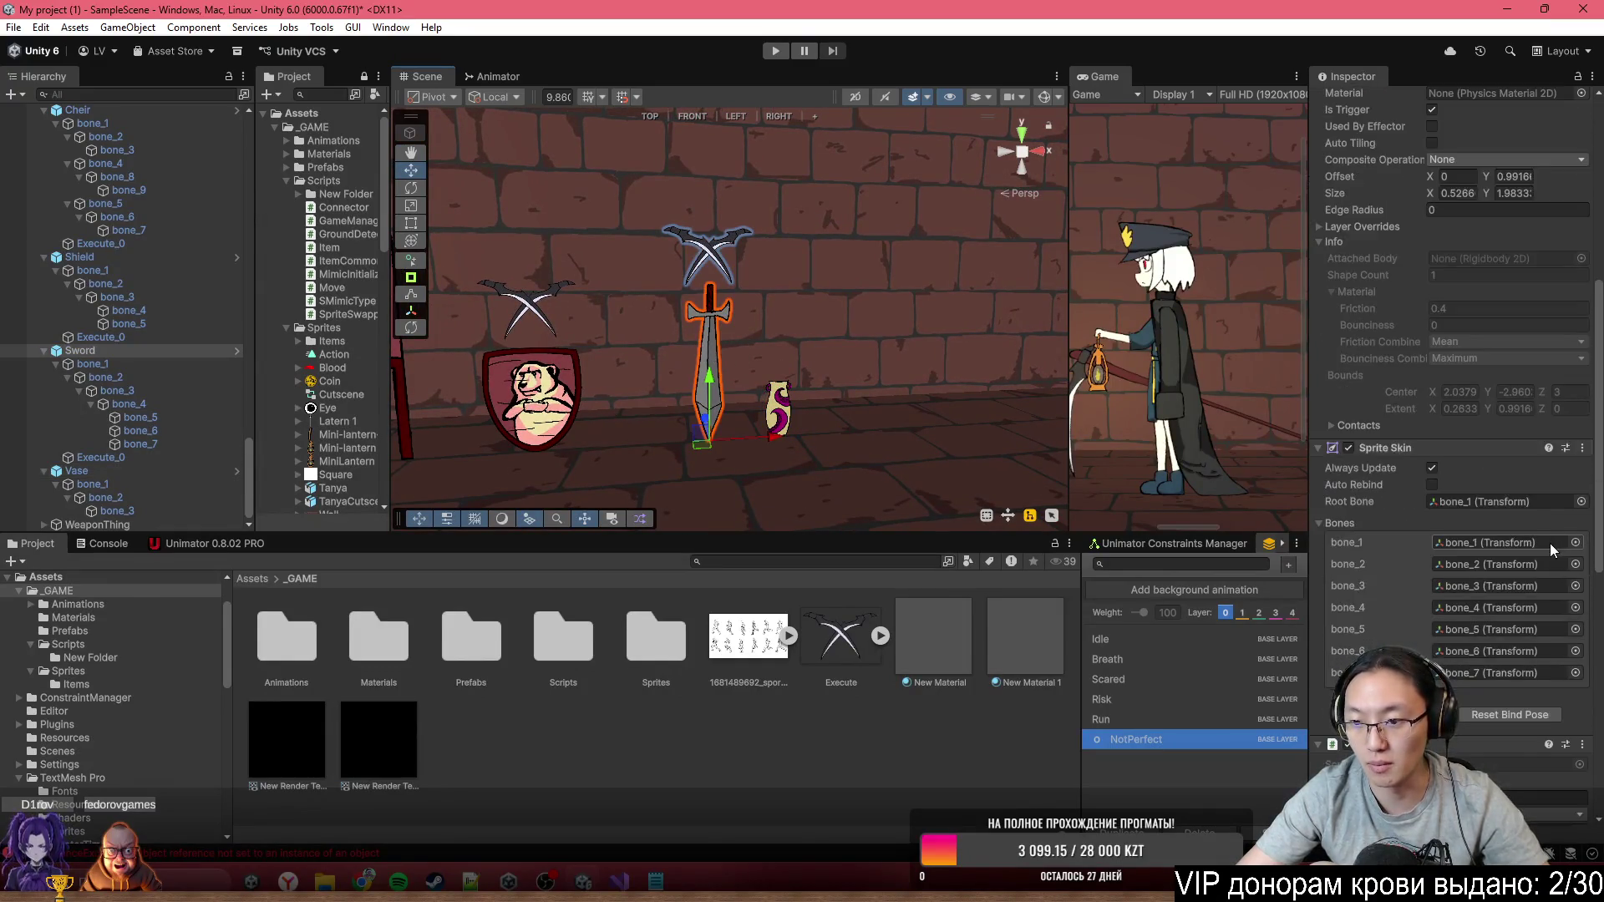
pyautogui.moveTo(656, 399)
pyautogui.mouseDown()
pyautogui.moveTo(660, 368)
pyautogui.moveTo(708, 442)
pyautogui.mouseUp()
pyautogui.click(662, 360)
pyautogui.press('f')
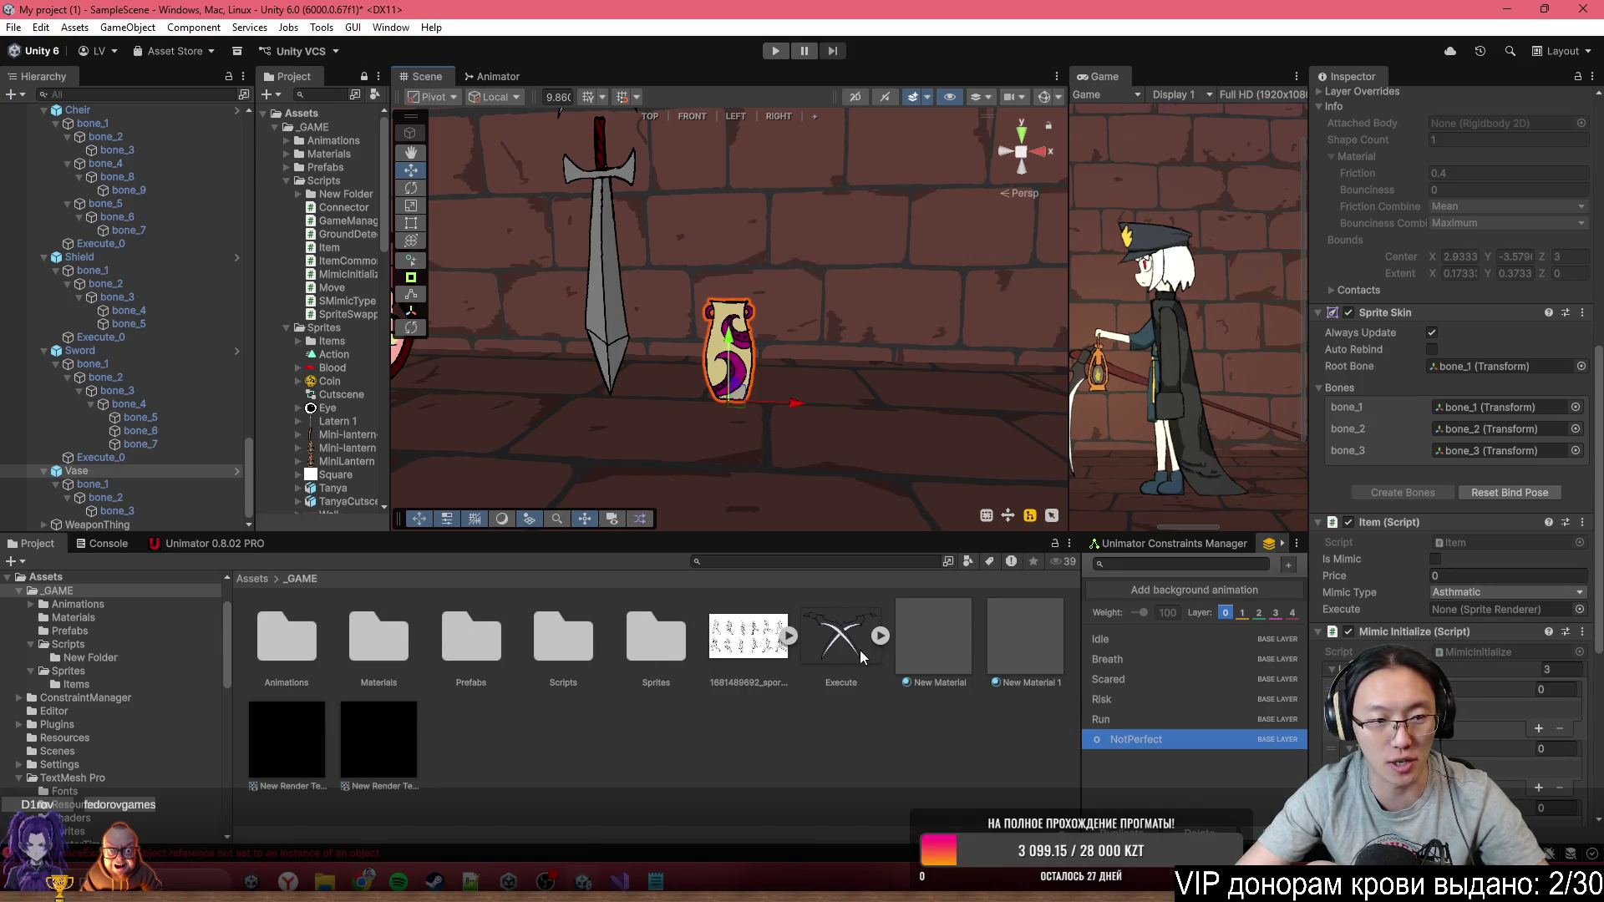
# Parent the Execute sprite to the Vase, zero it, and raise it to 0, 1.193, 0
pyautogui.moveTo(143, 477); pyautogui.dragTo(112, 470)
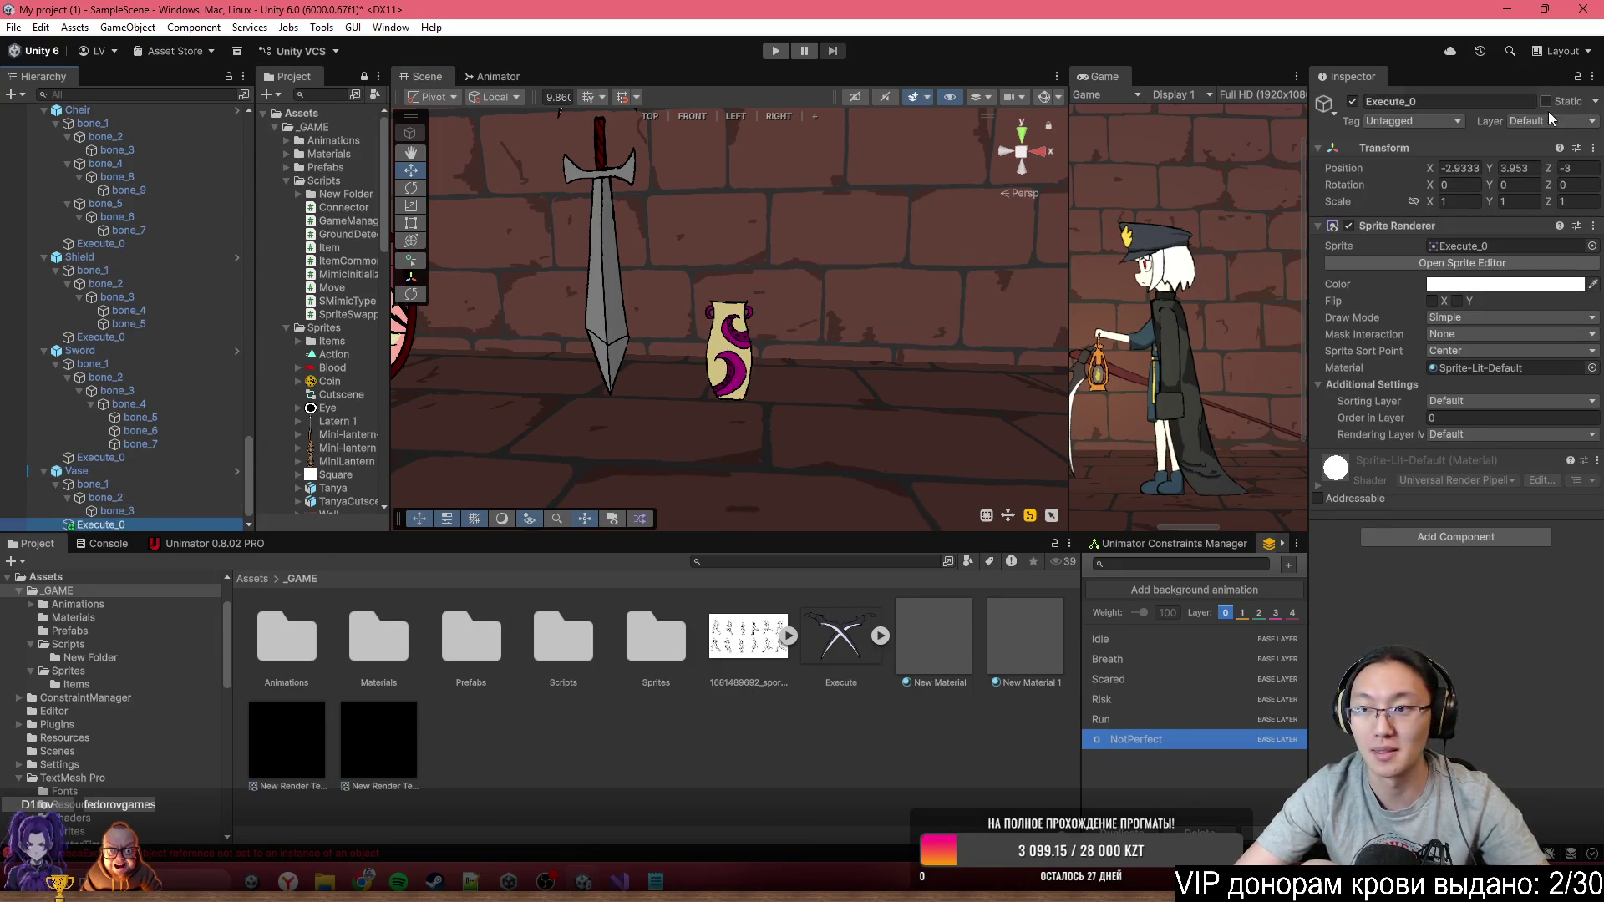
pyautogui.click(1463, 168)
pyautogui.write('0')
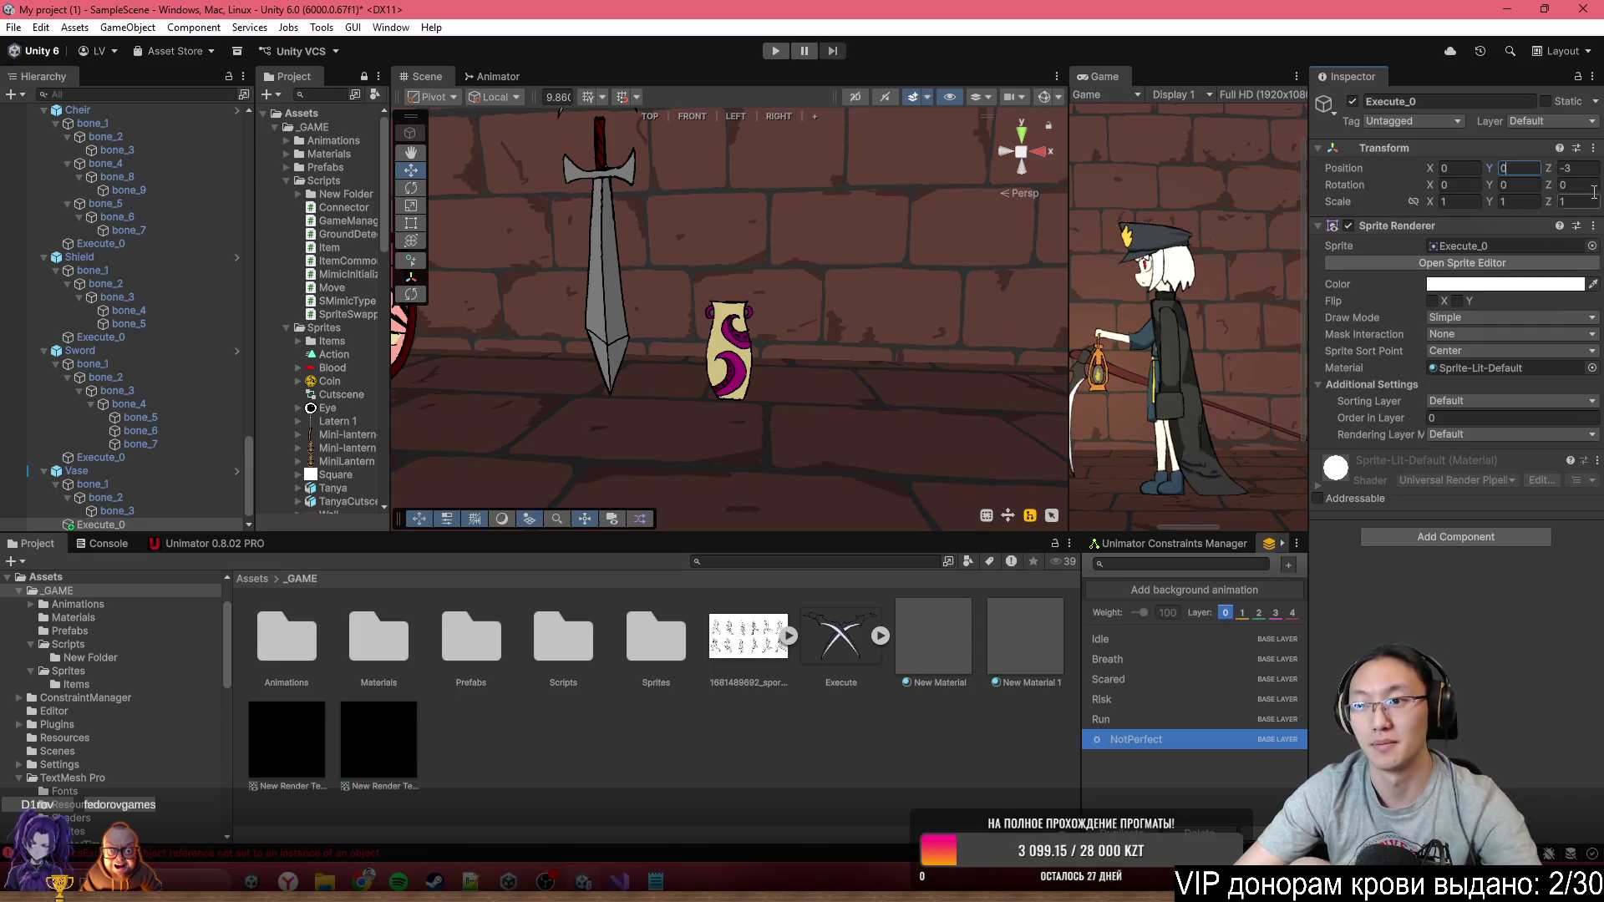
pyautogui.click(1573, 172)
pyautogui.write('0')
pyautogui.moveTo(729, 339); pyautogui.dragTo(728, 174)
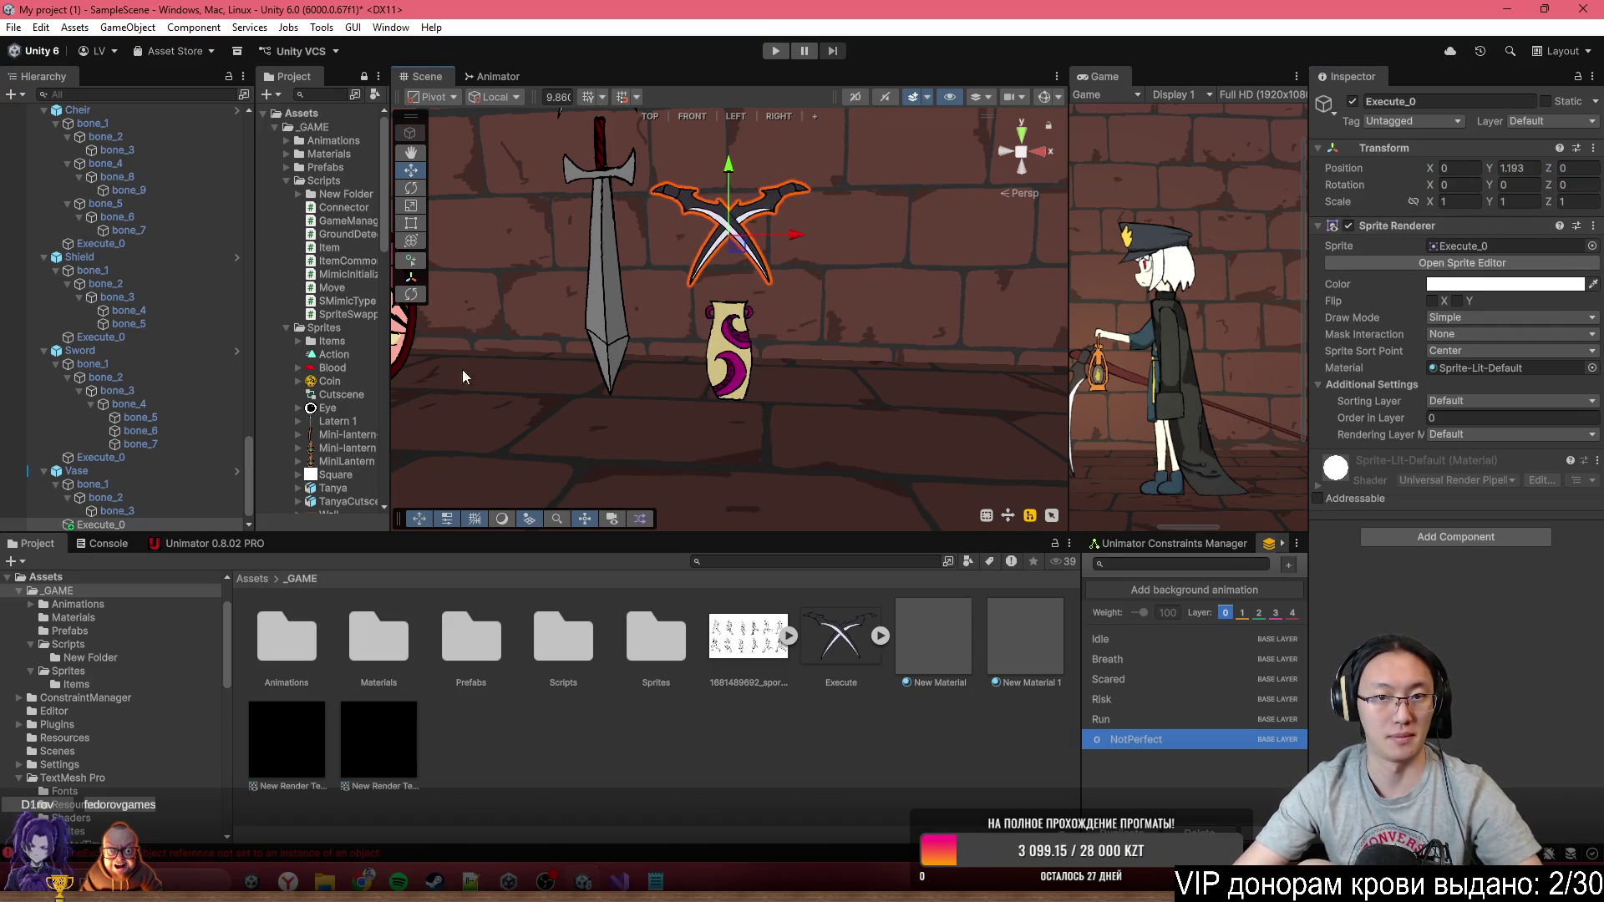
pyautogui.click(87, 473)
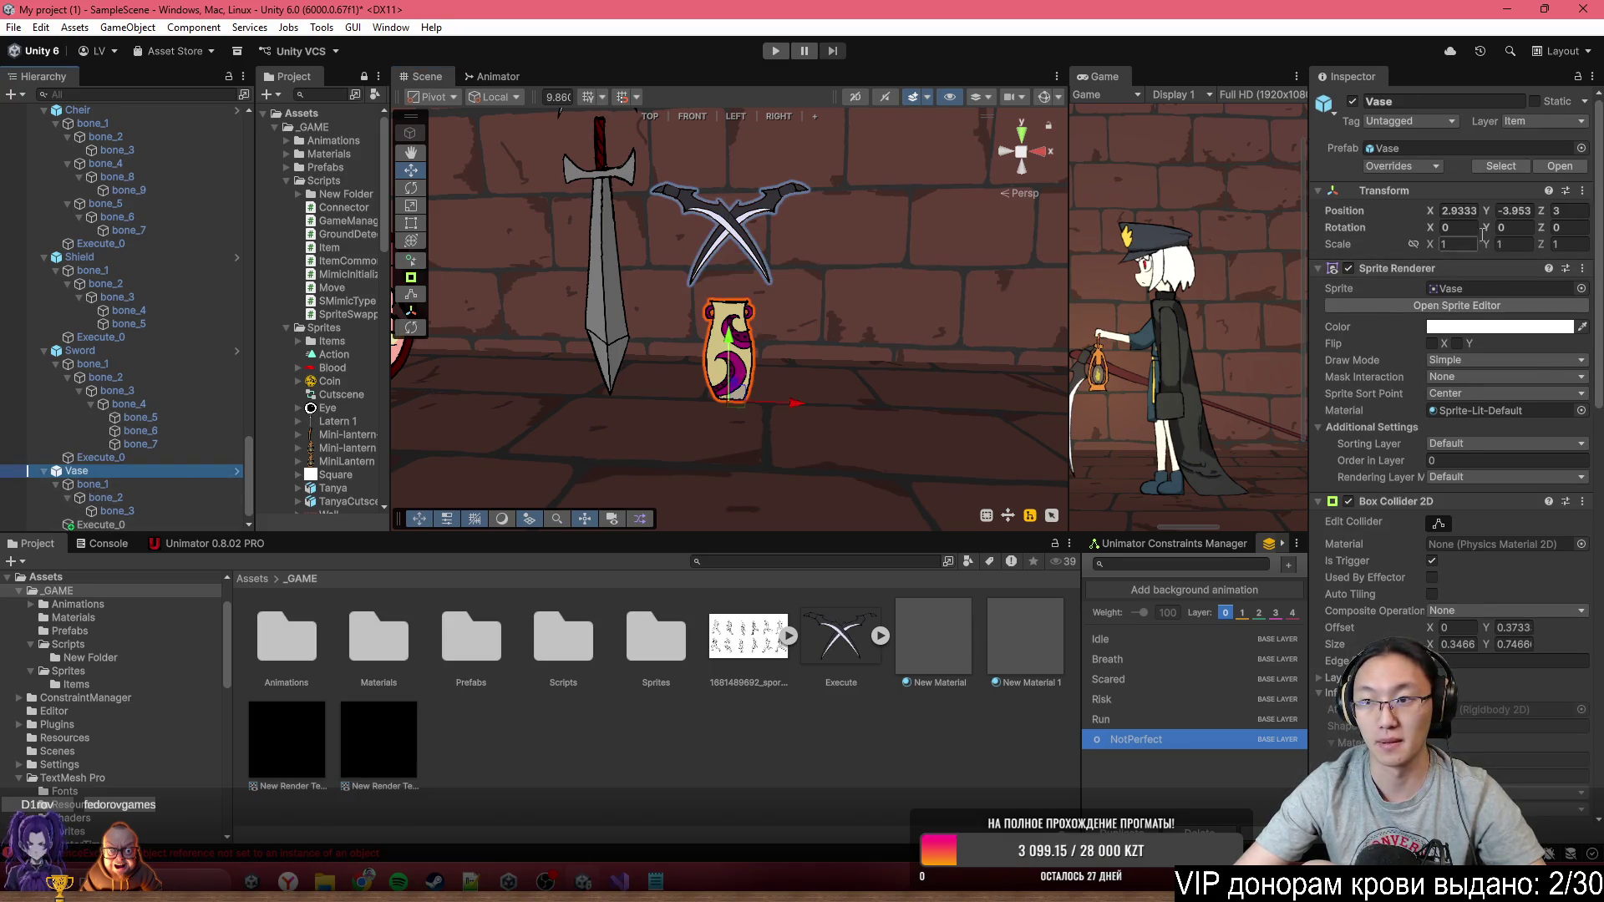
# Drag Execute_0 into the Vase's Item script Execute field
pyautogui.moveTo(552, 276); pyautogui.dragTo(512, 264)
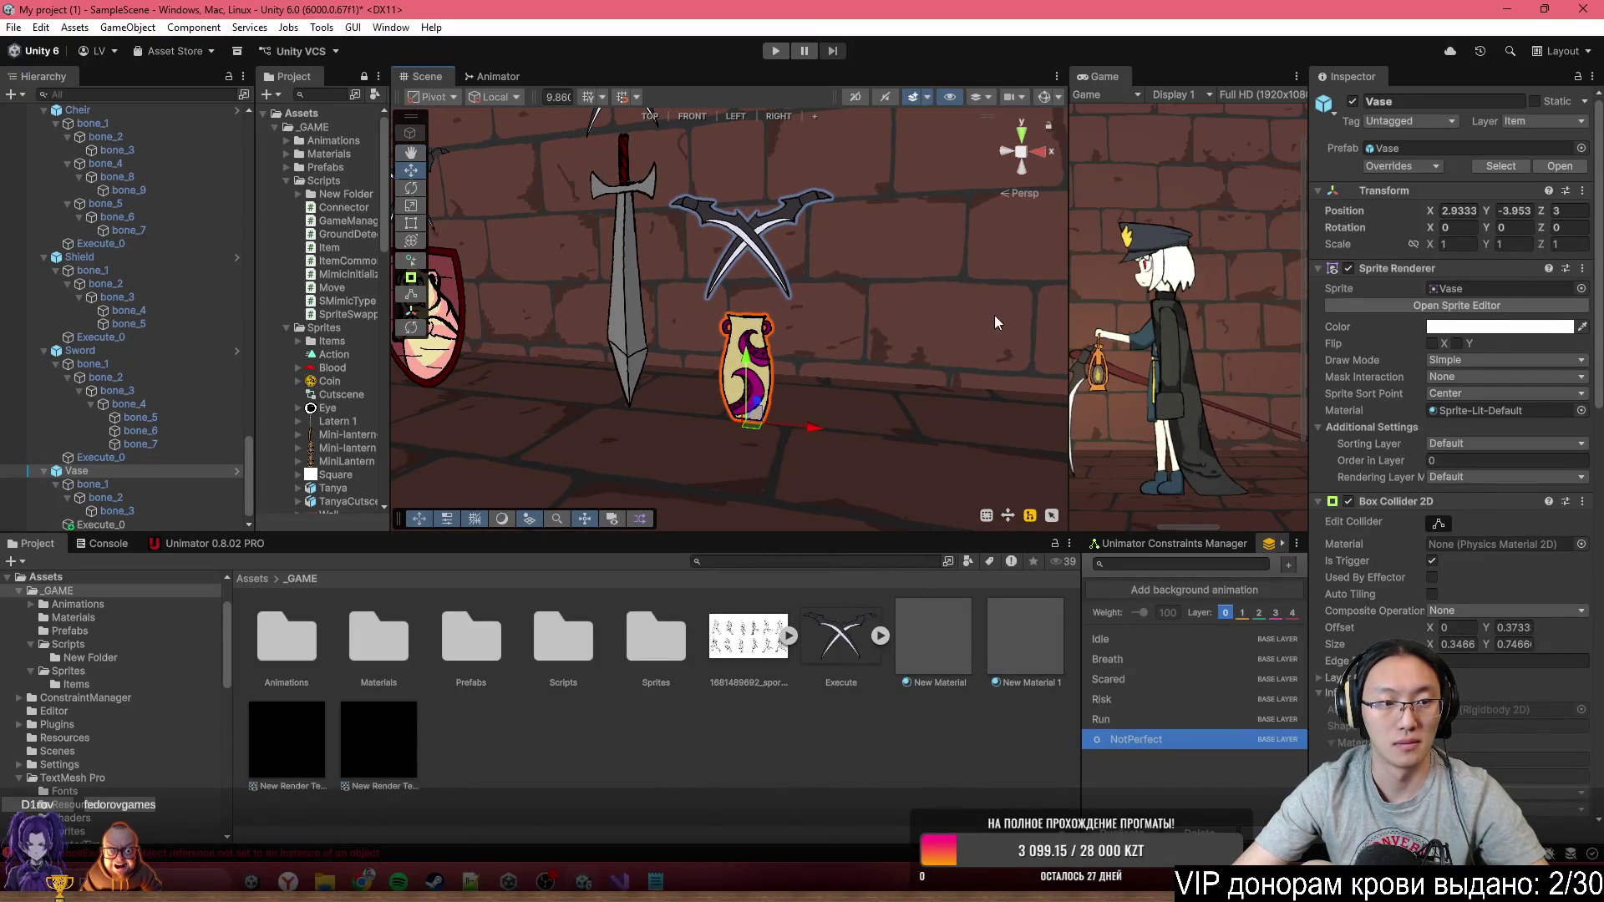
pyautogui.scroll(-10, 1387, 418)
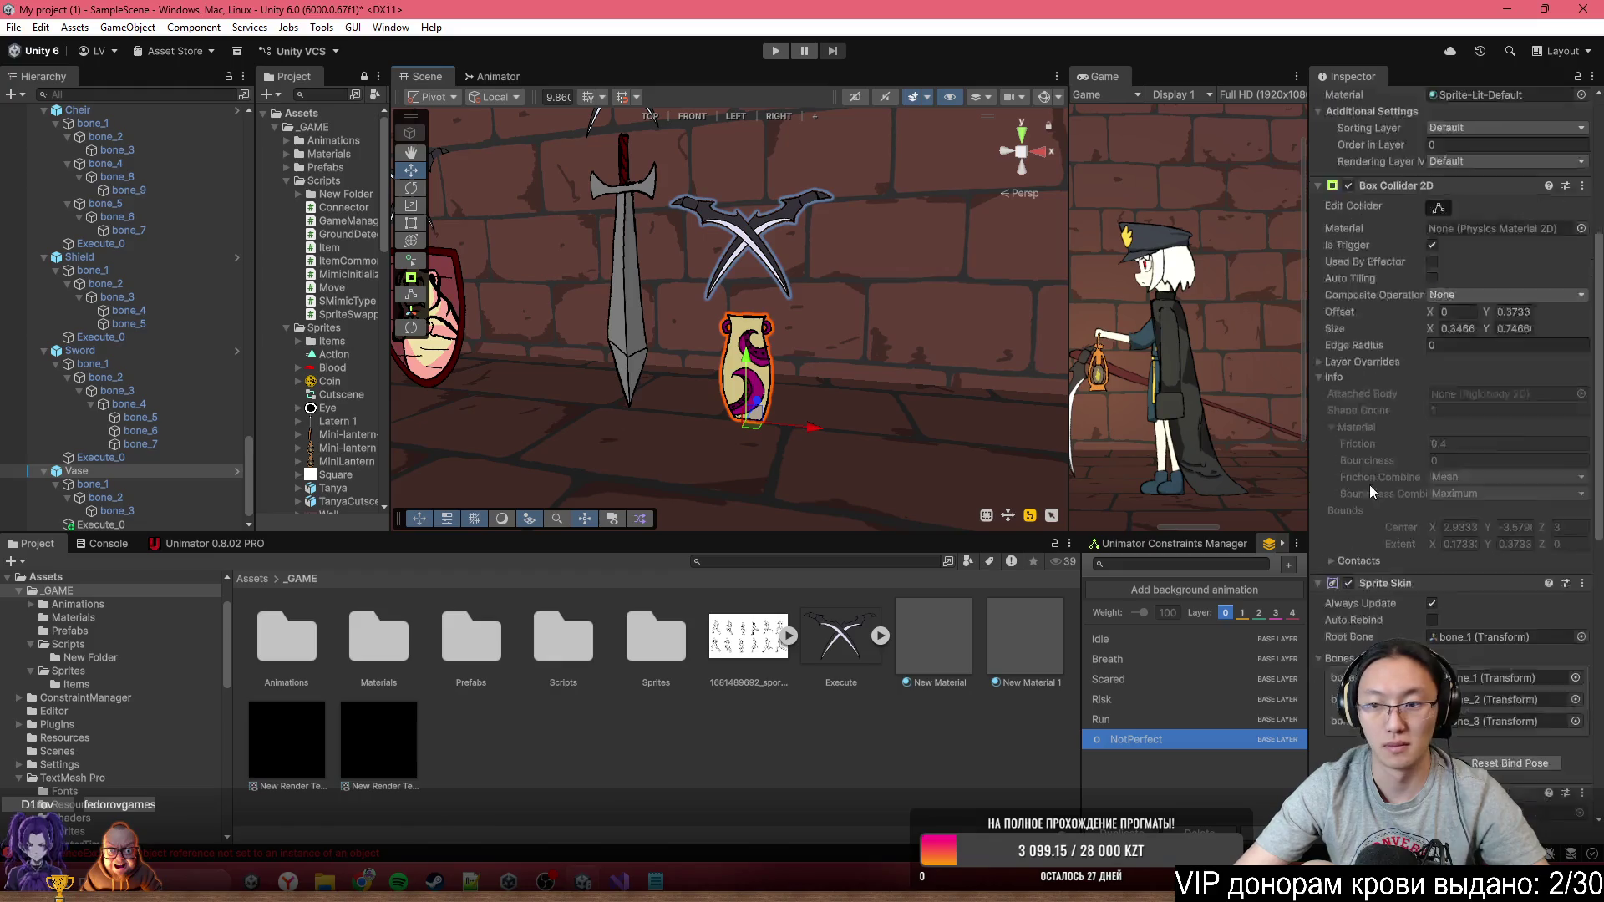
pyautogui.moveTo(91, 525)
pyautogui.mouseDown()
pyautogui.moveTo(1421, 493)
pyautogui.moveTo(1503, 474)
pyautogui.mouseUp()
# Apply all the Vase's overrides to the Vase prefab
pyautogui.scroll(4, 1520, 290)
pyautogui.scroll(12, 1496, 259)
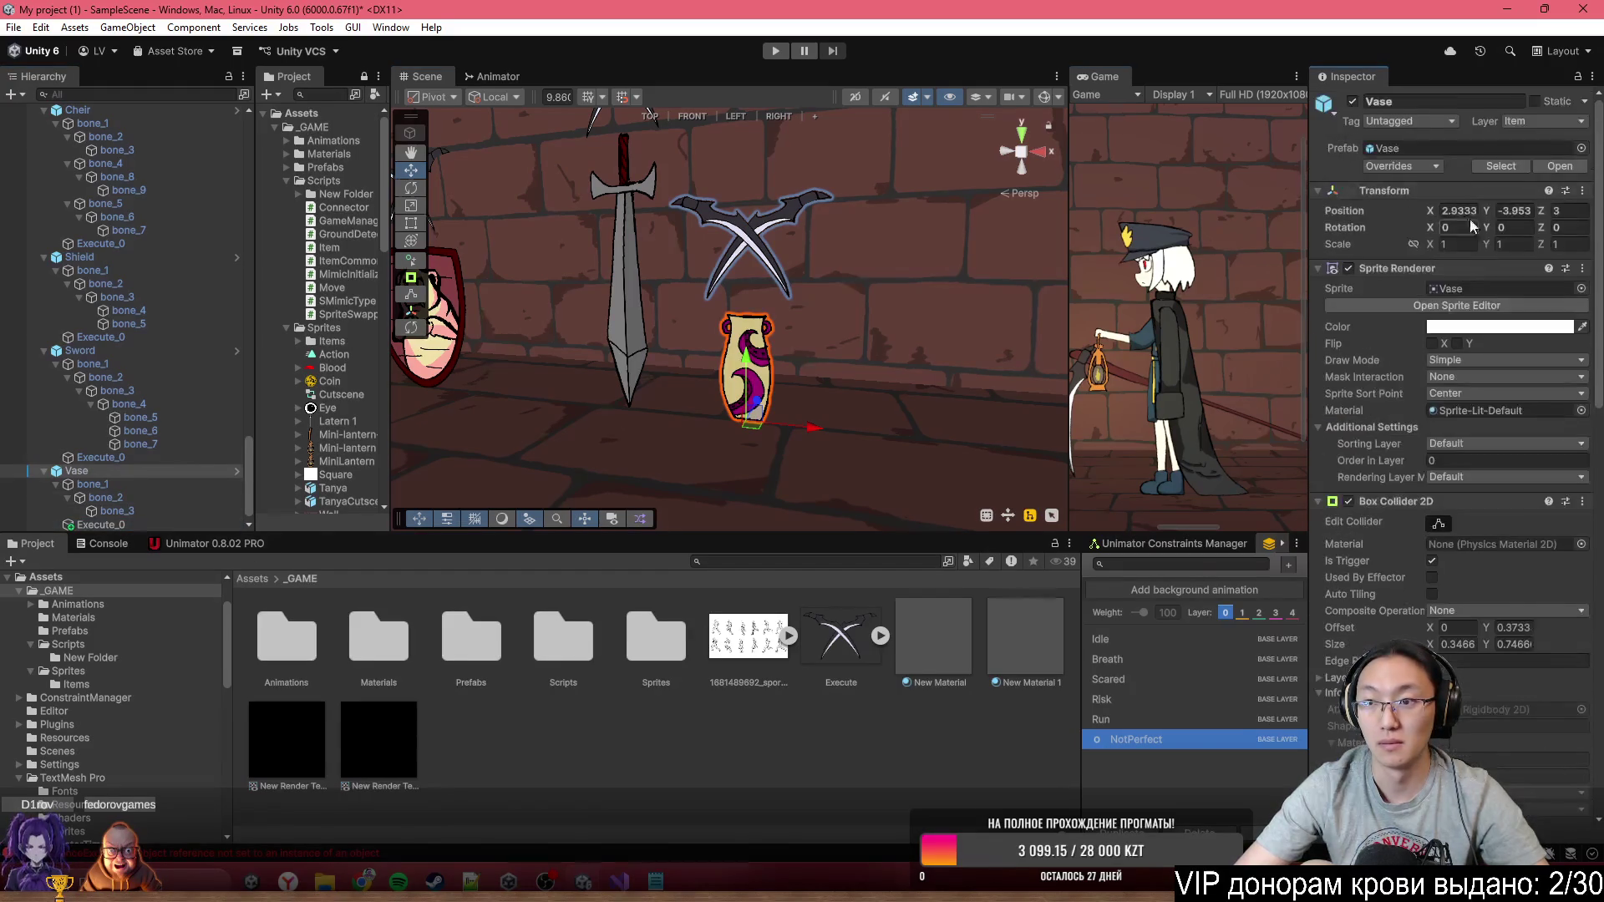
pyautogui.click(1403, 167)
pyautogui.click(1523, 286)
pyautogui.scroll(-5, 635, 326)
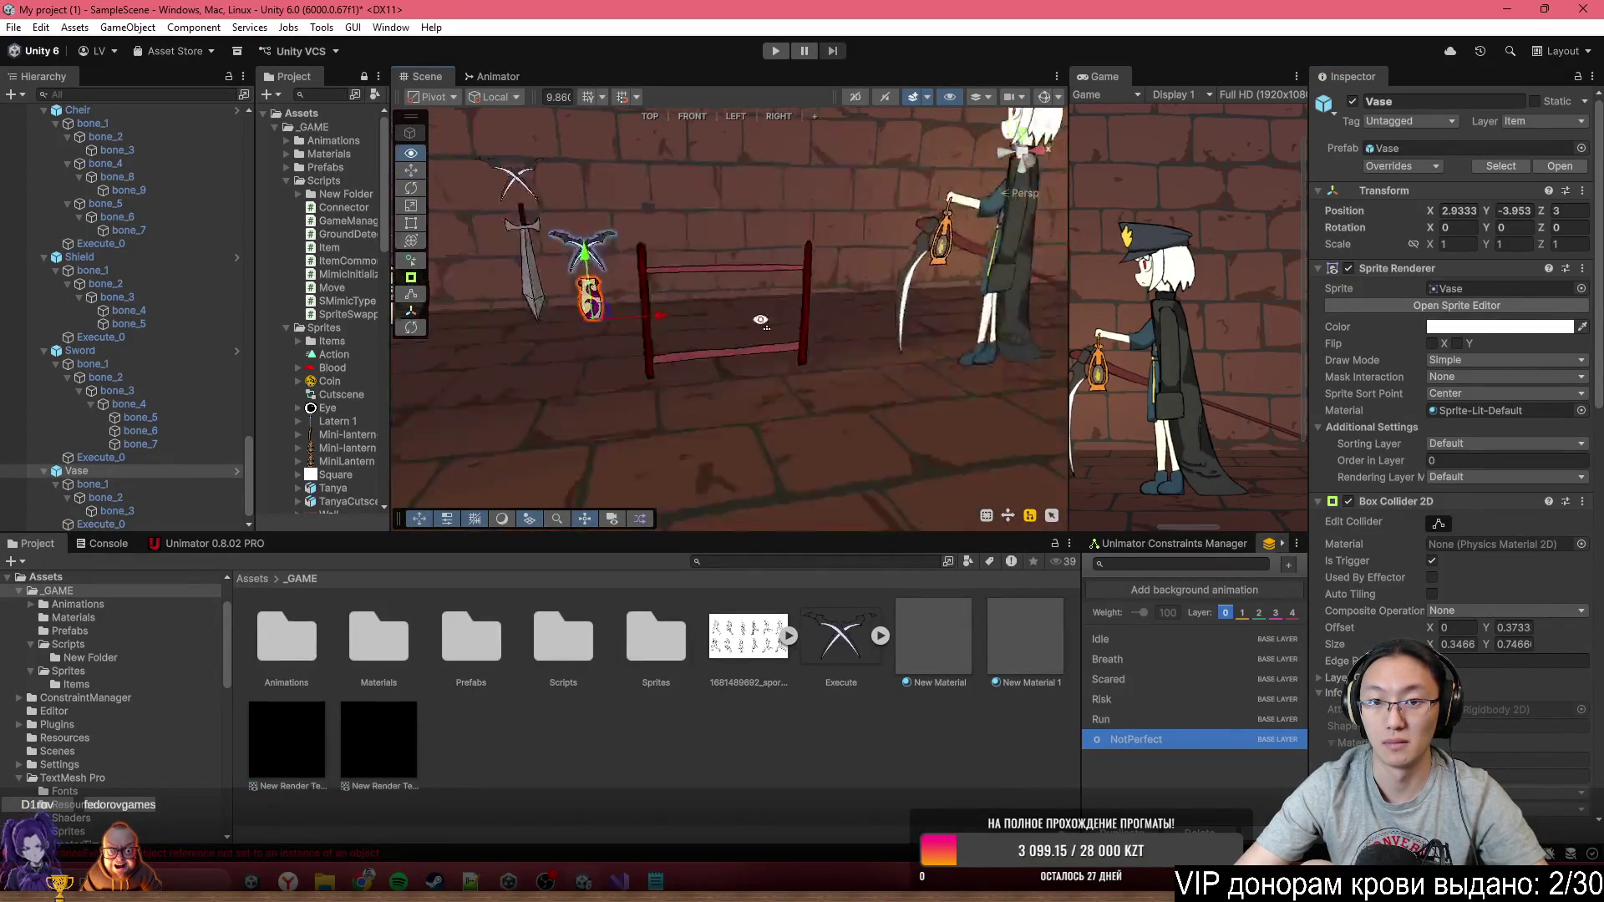
pyautogui.moveTo(635, 326); pyautogui.dragTo(587, 346)
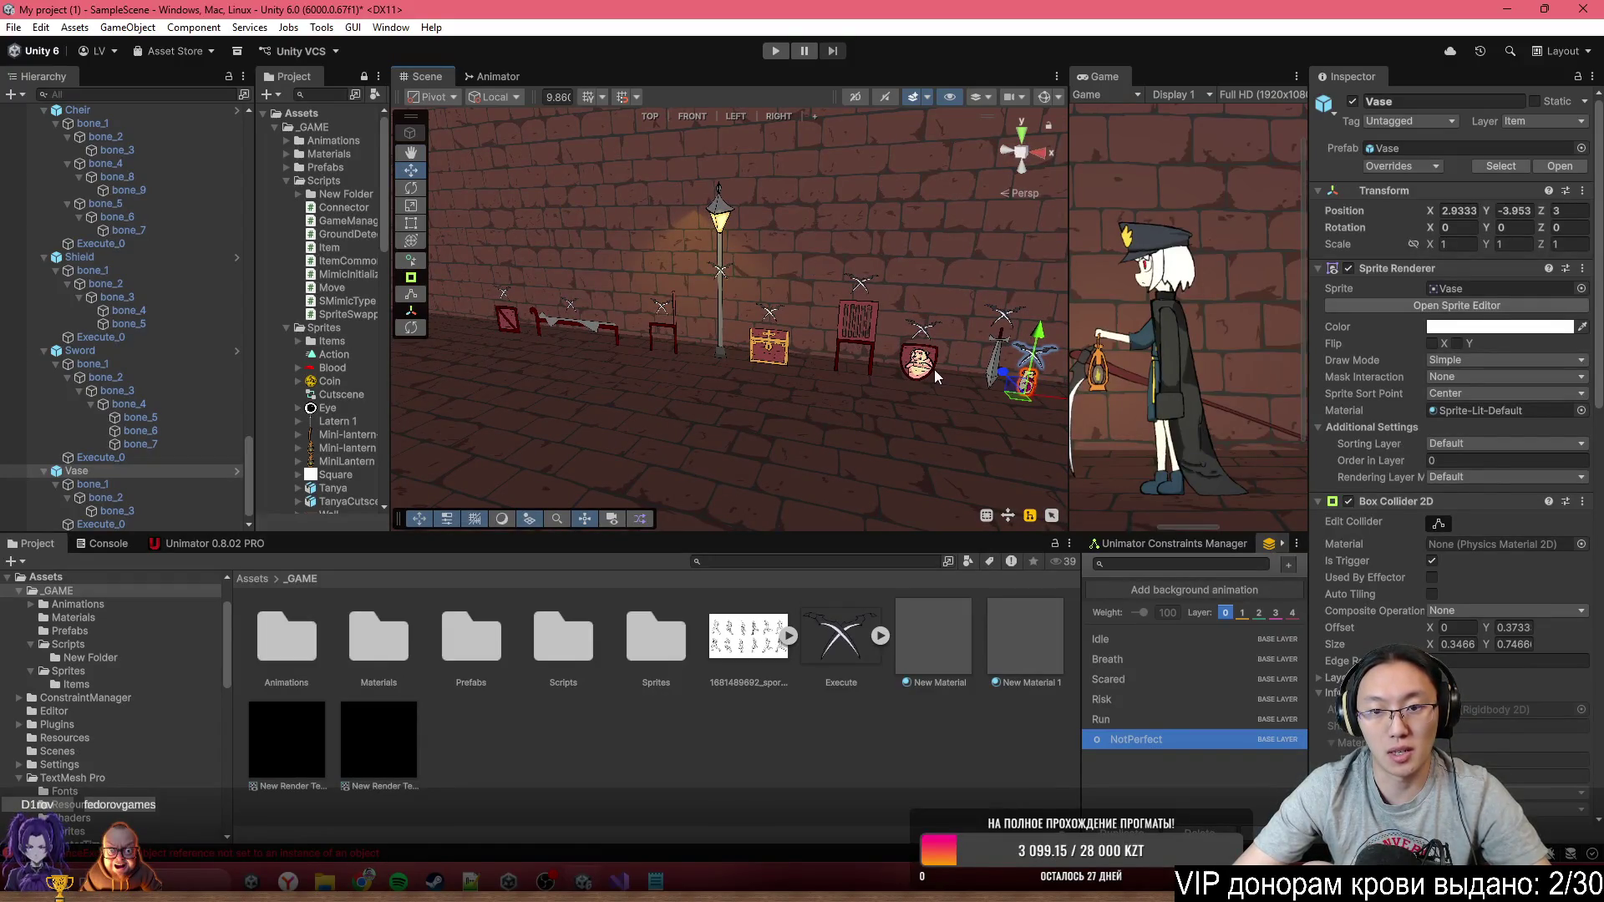
pyautogui.moveTo(735, 366)
pyautogui.mouseDown()
pyautogui.moveTo(809, 372)
pyautogui.moveTo(879, 299)
pyautogui.moveTo(832, 292)
pyautogui.mouseUp()
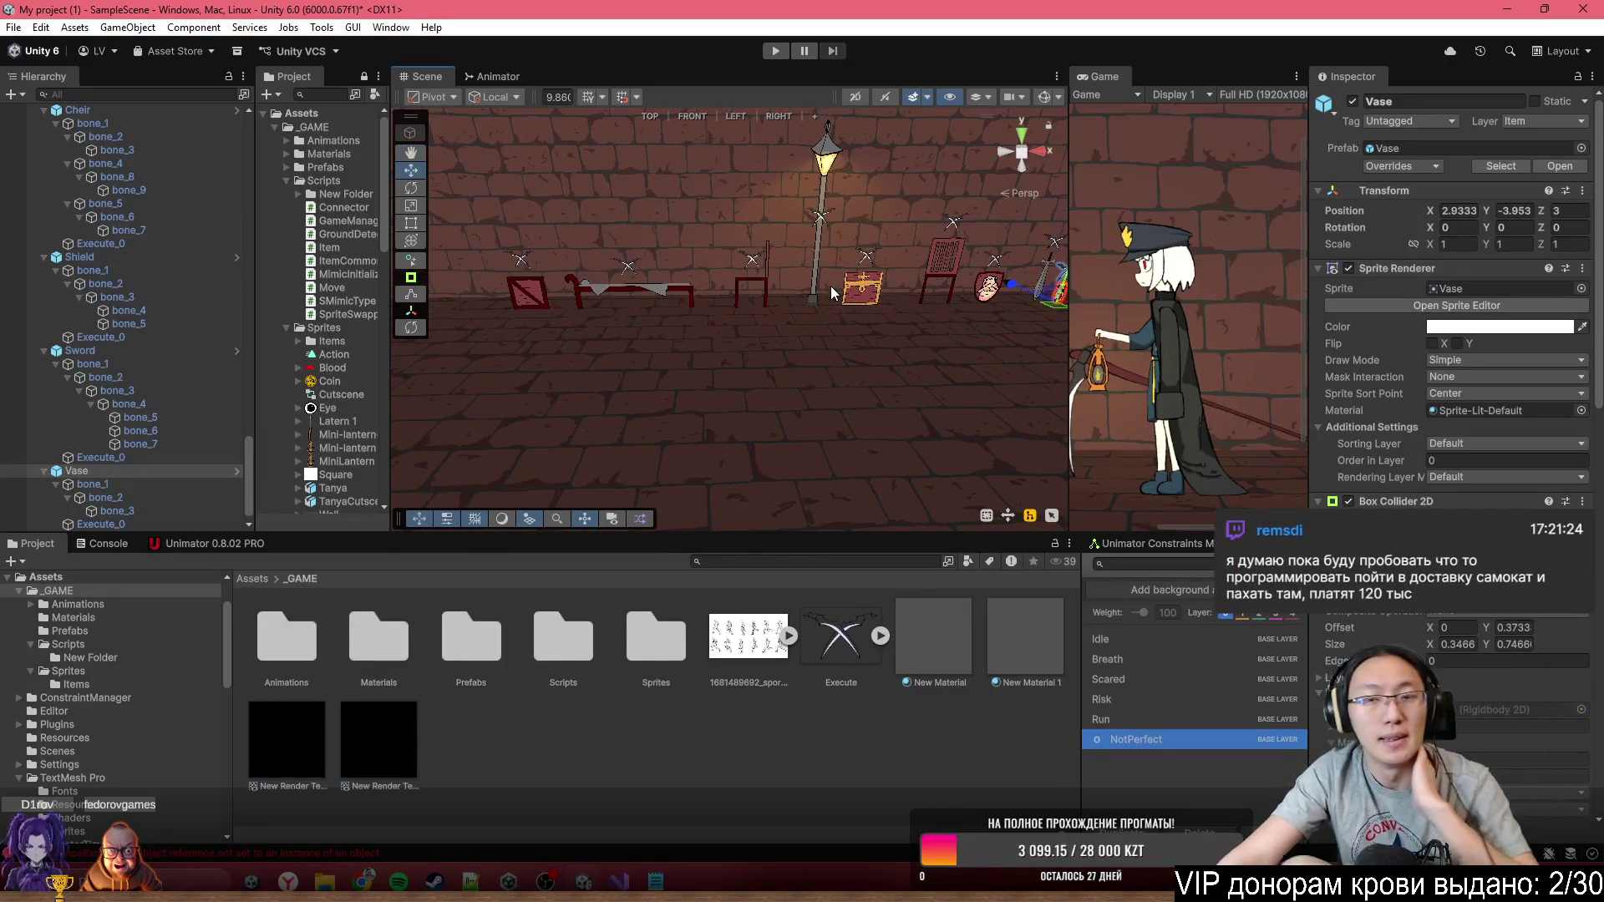
# In Item.cs, add execute.DOFade(1, 0.5f); to the Activated() body
pyautogui.moveTo(796, 232)
pyautogui.mouseDown()
pyautogui.moveTo(836, 212)
pyautogui.moveTo(767, 253)
pyautogui.mouseUp()
pyautogui.hotkey('alt', 'Tab')
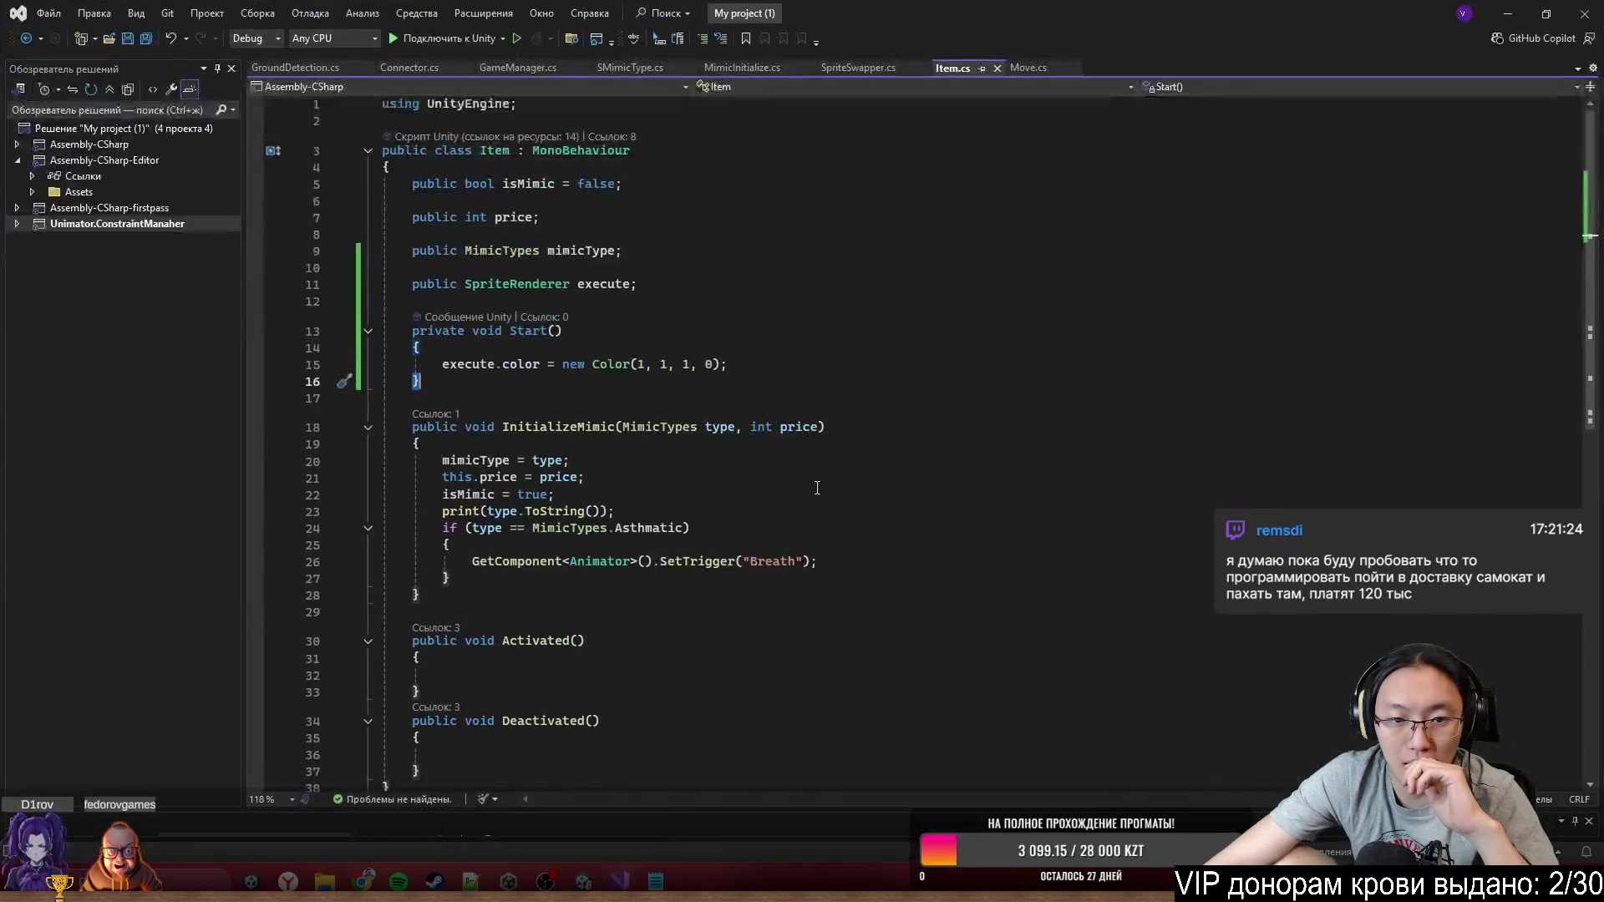
pyautogui.click(521, 425)
pyautogui.scroll(-1, 706, 465)
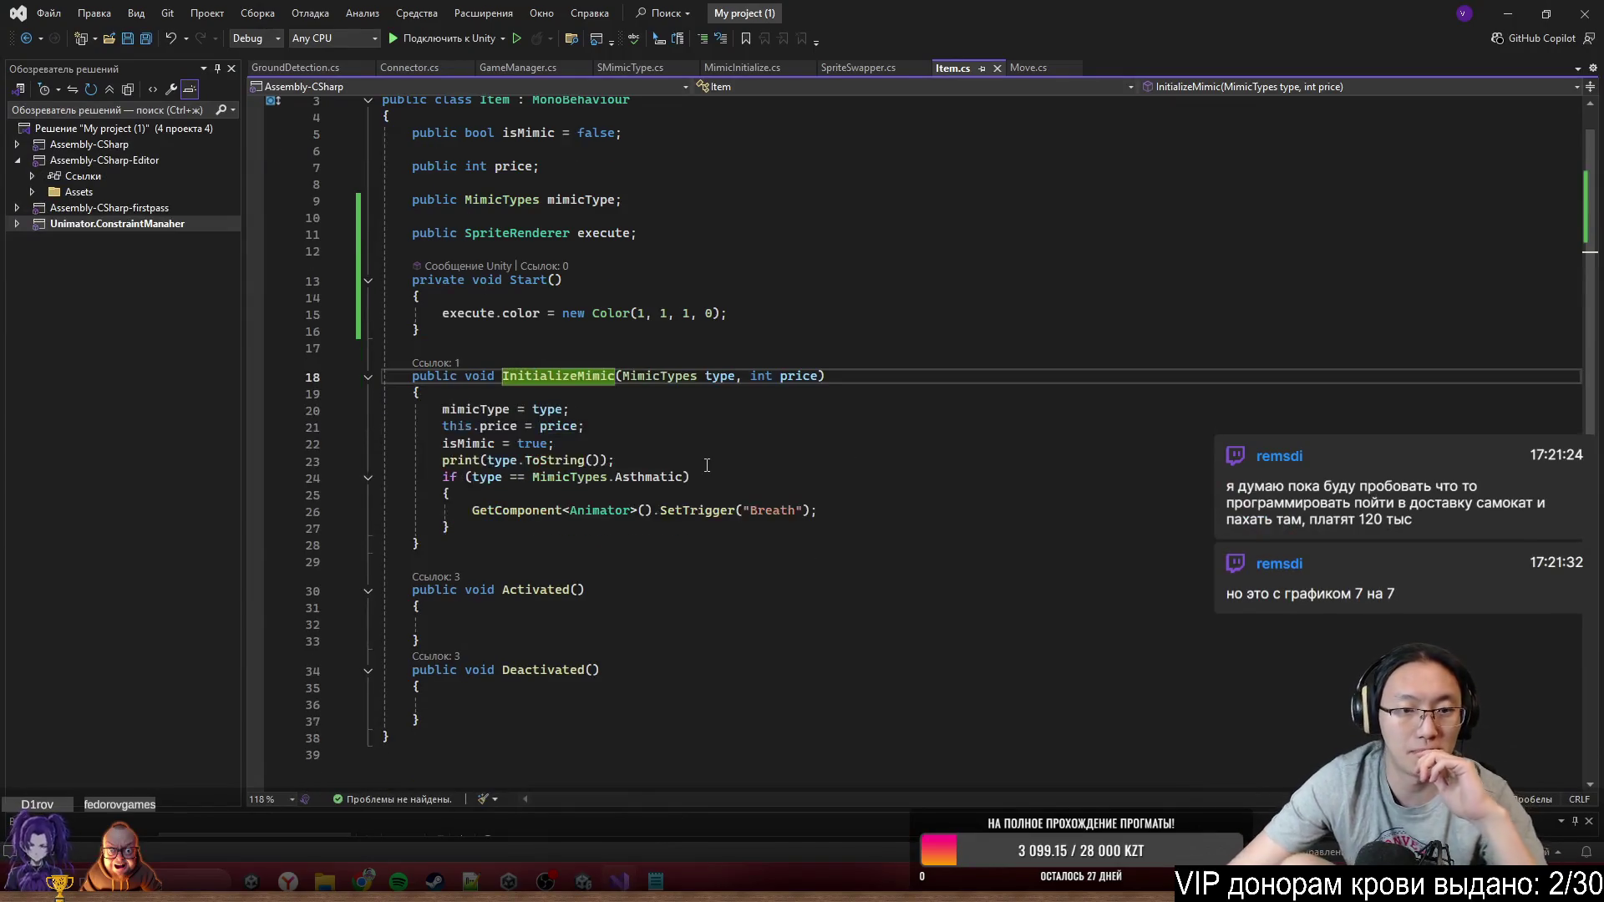
pyautogui.click(468, 624)
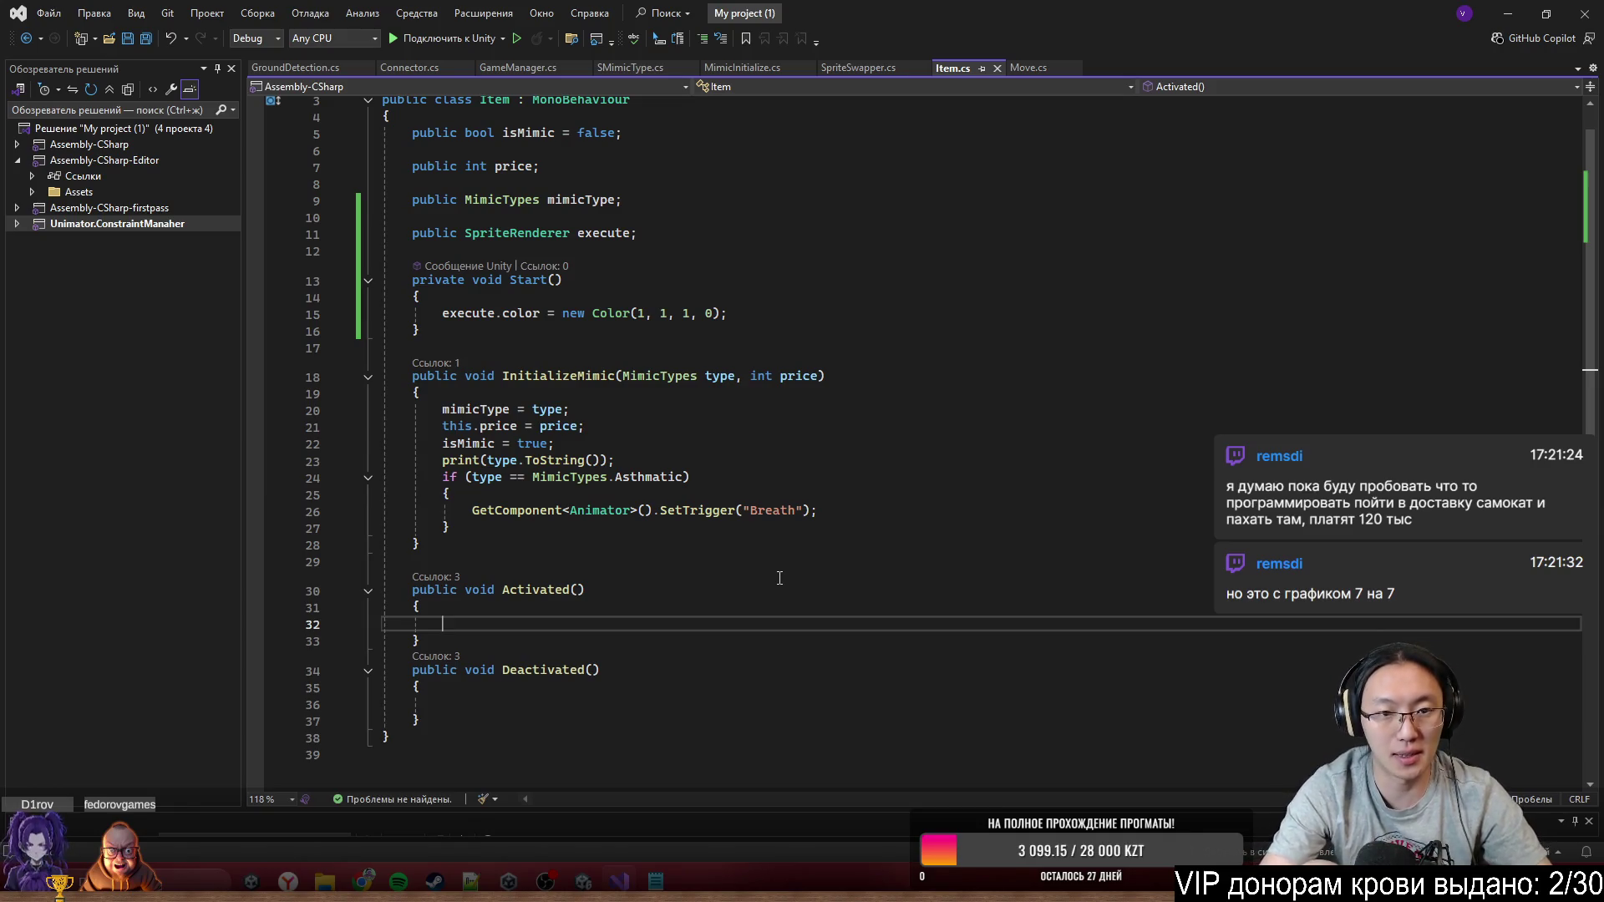
pyautogui.write('execute.')
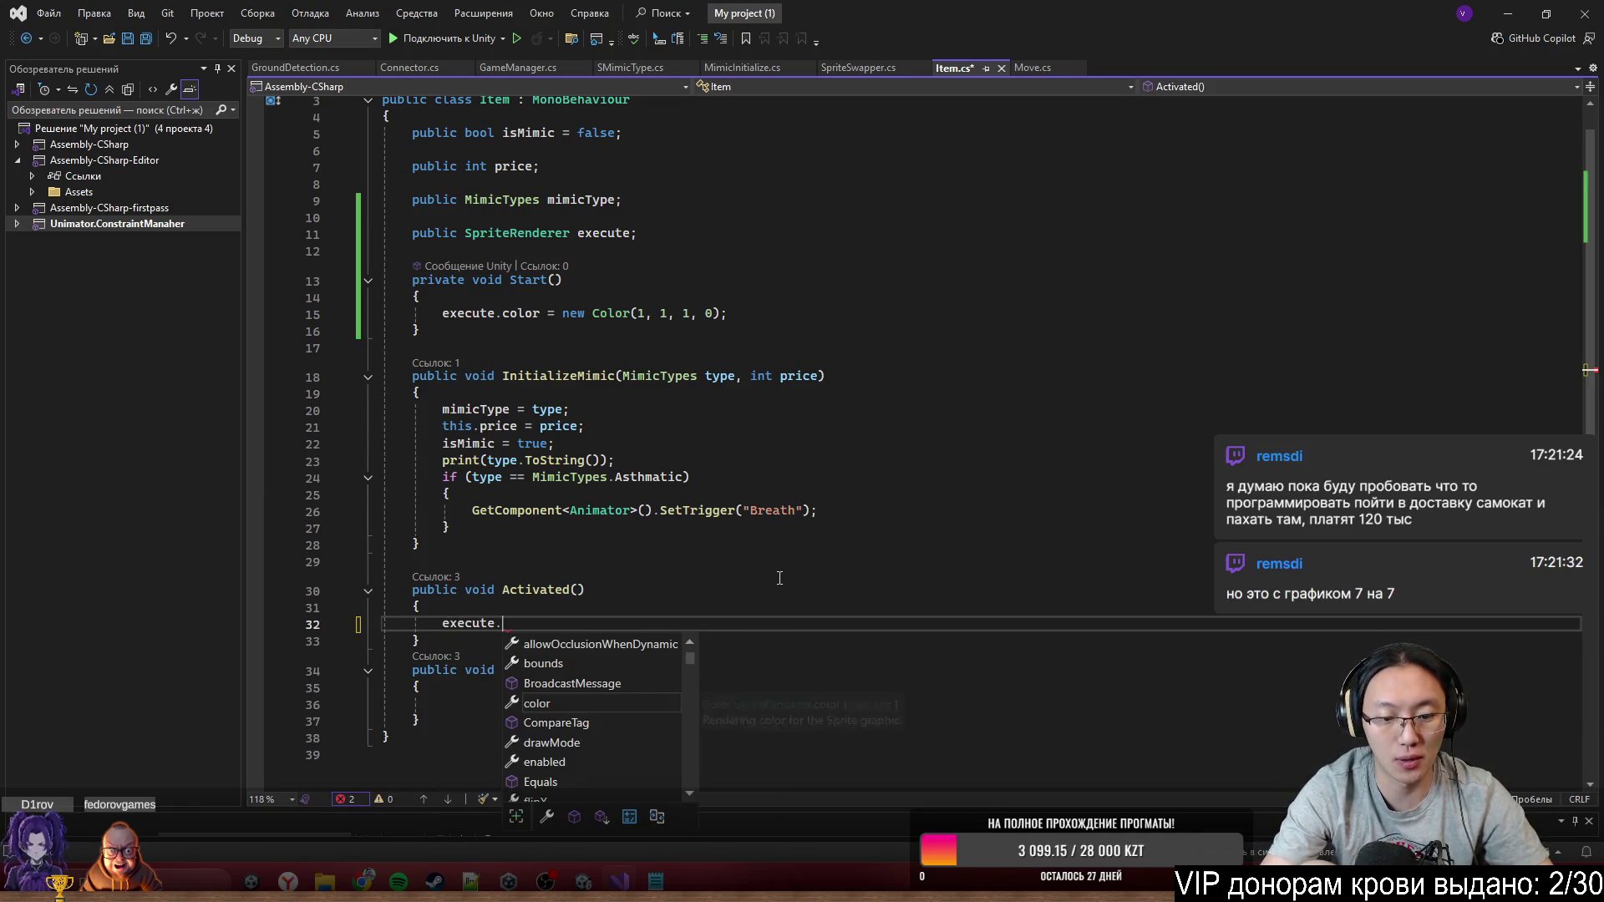
pyautogui.write('Fade')
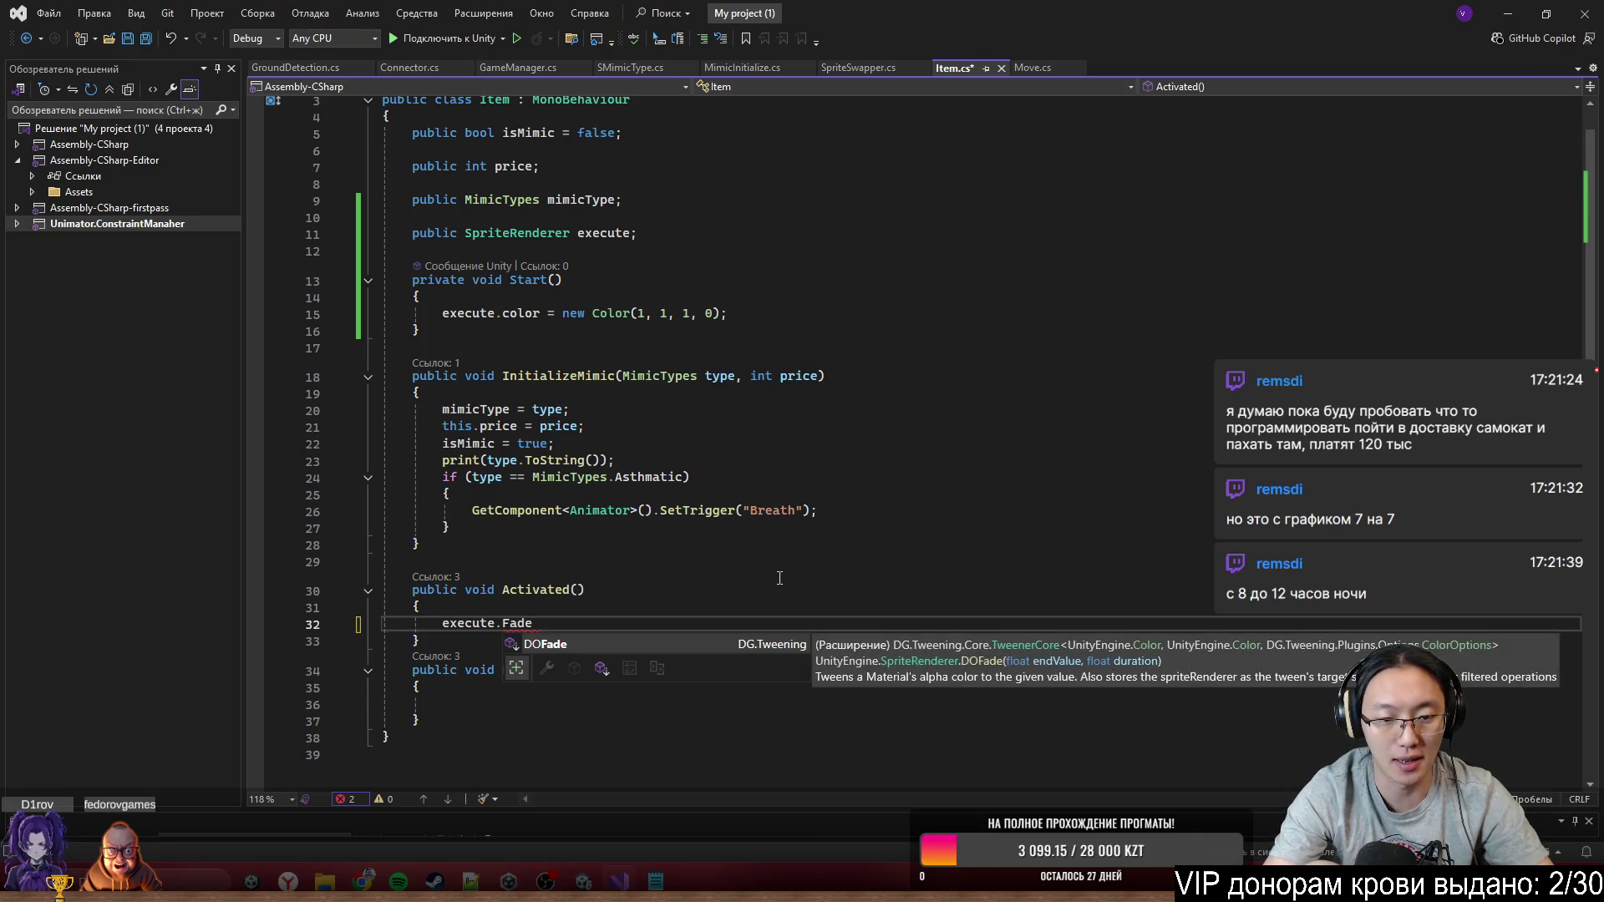
pyautogui.press('BackSpace')
pyautogui.press('BackSpace')
pyautogui.press('BackSpace')
pyautogui.write('DOF')
pyautogui.press('Tab')
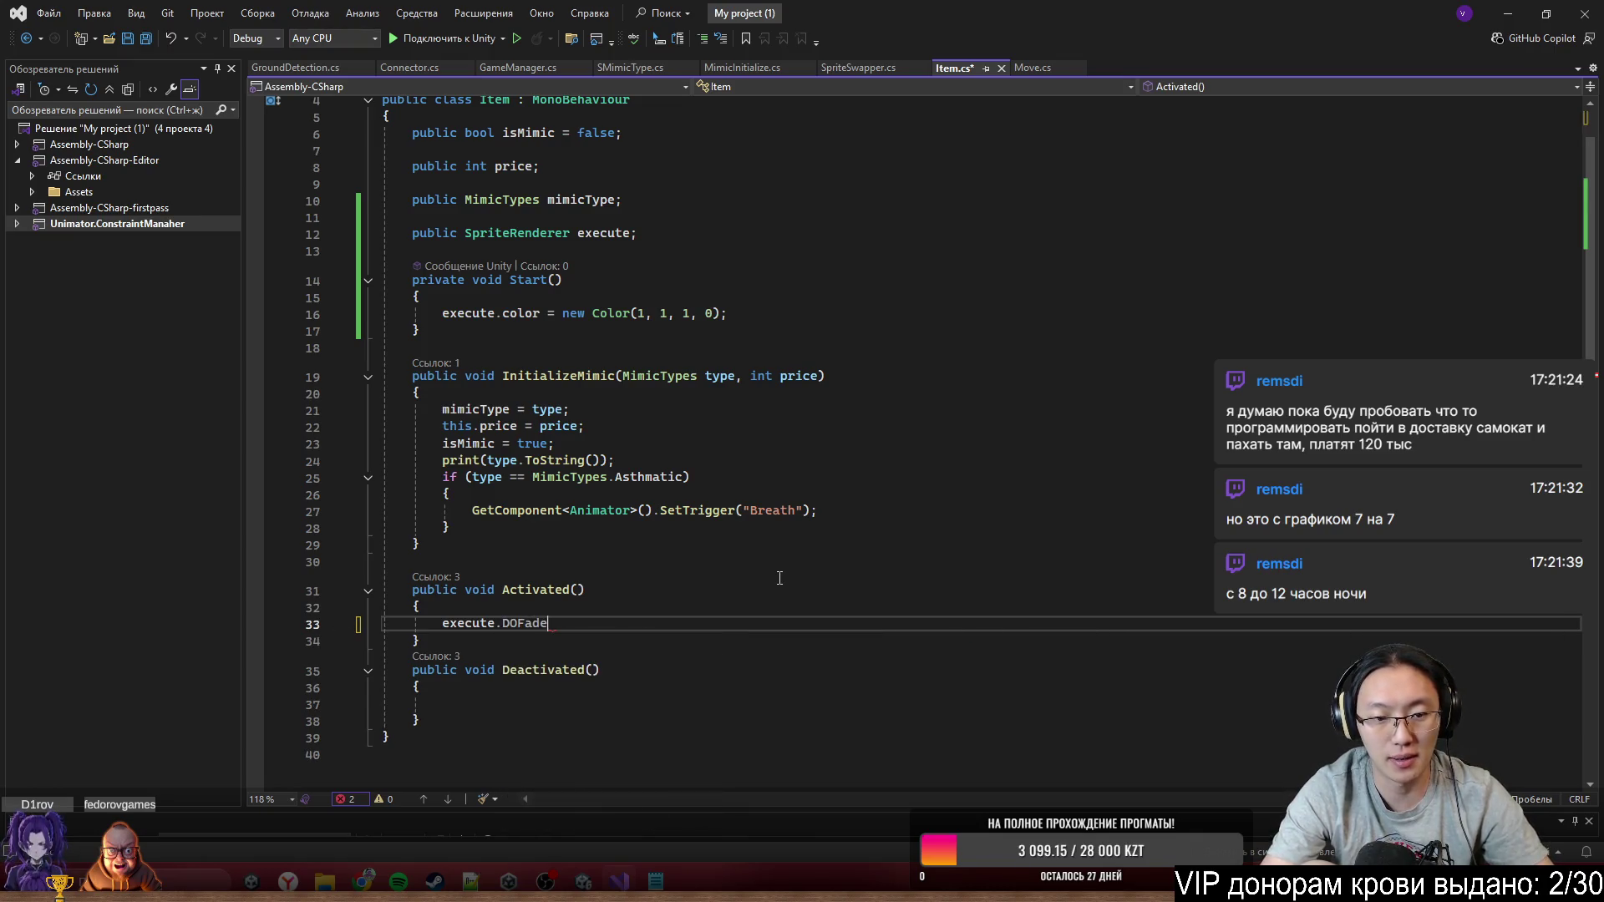
pyautogui.write('(')
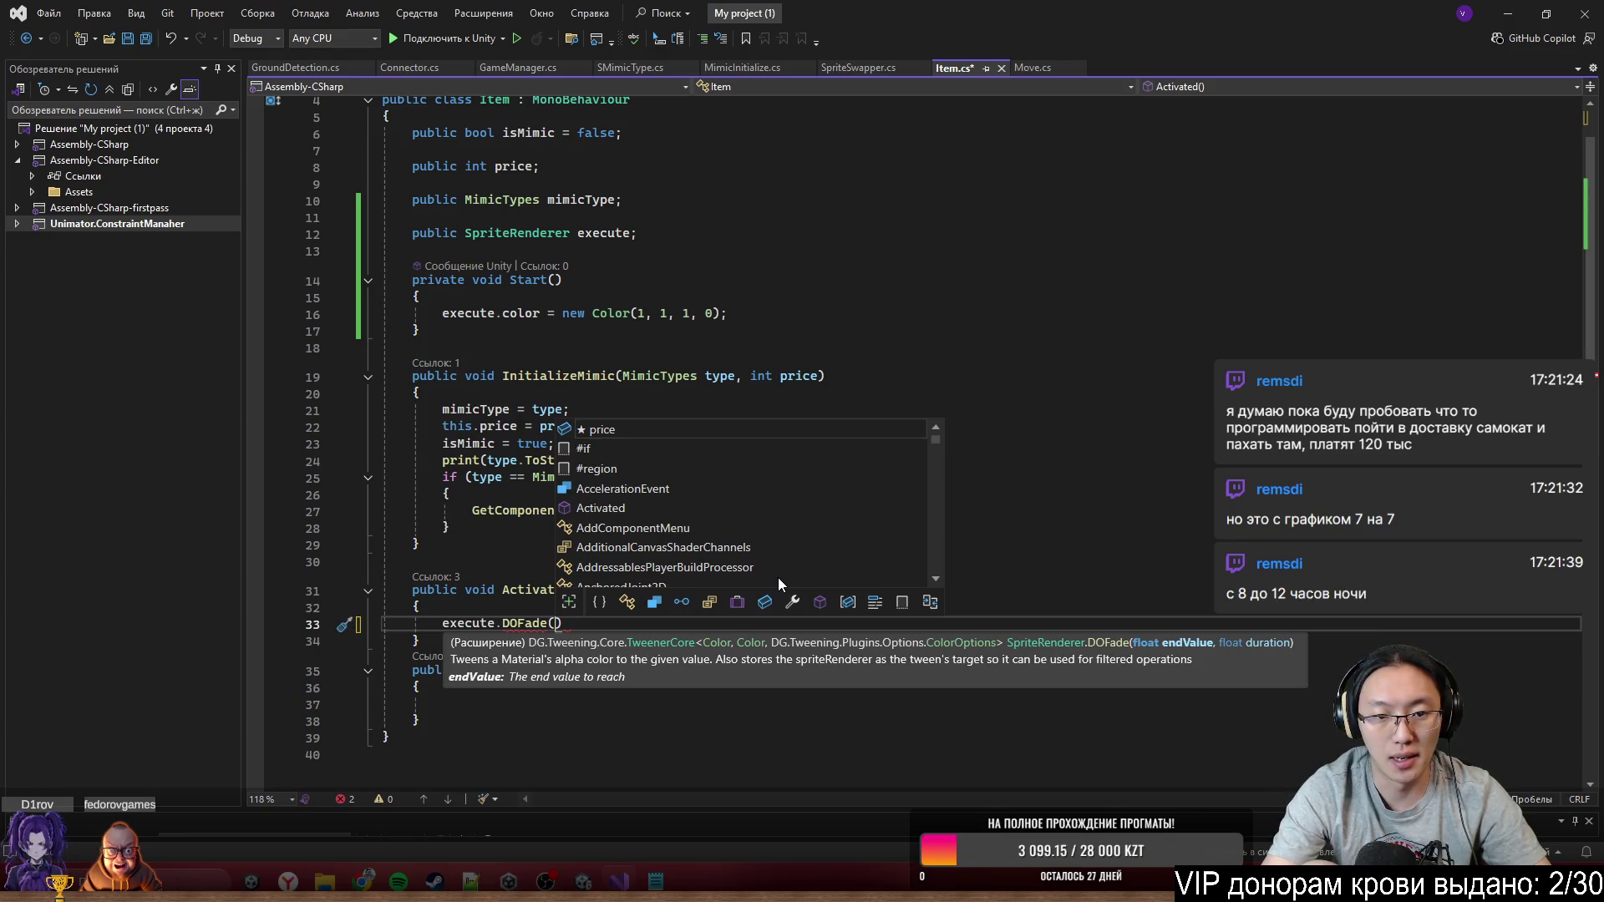
pyautogui.write('1, 0.5f')
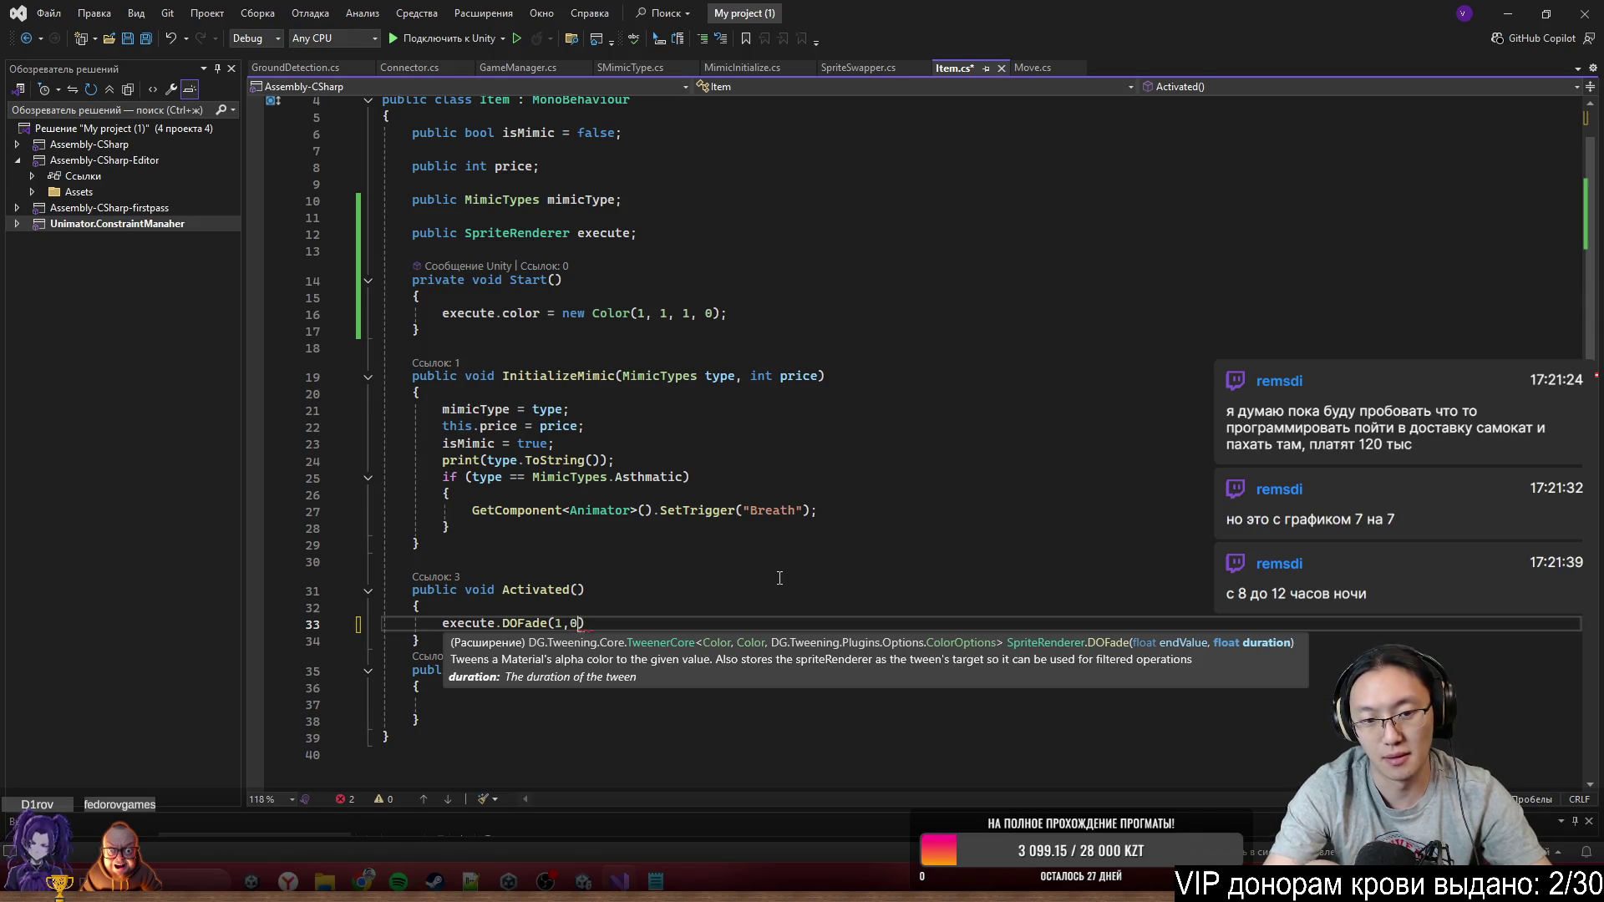
pyautogui.write(');')
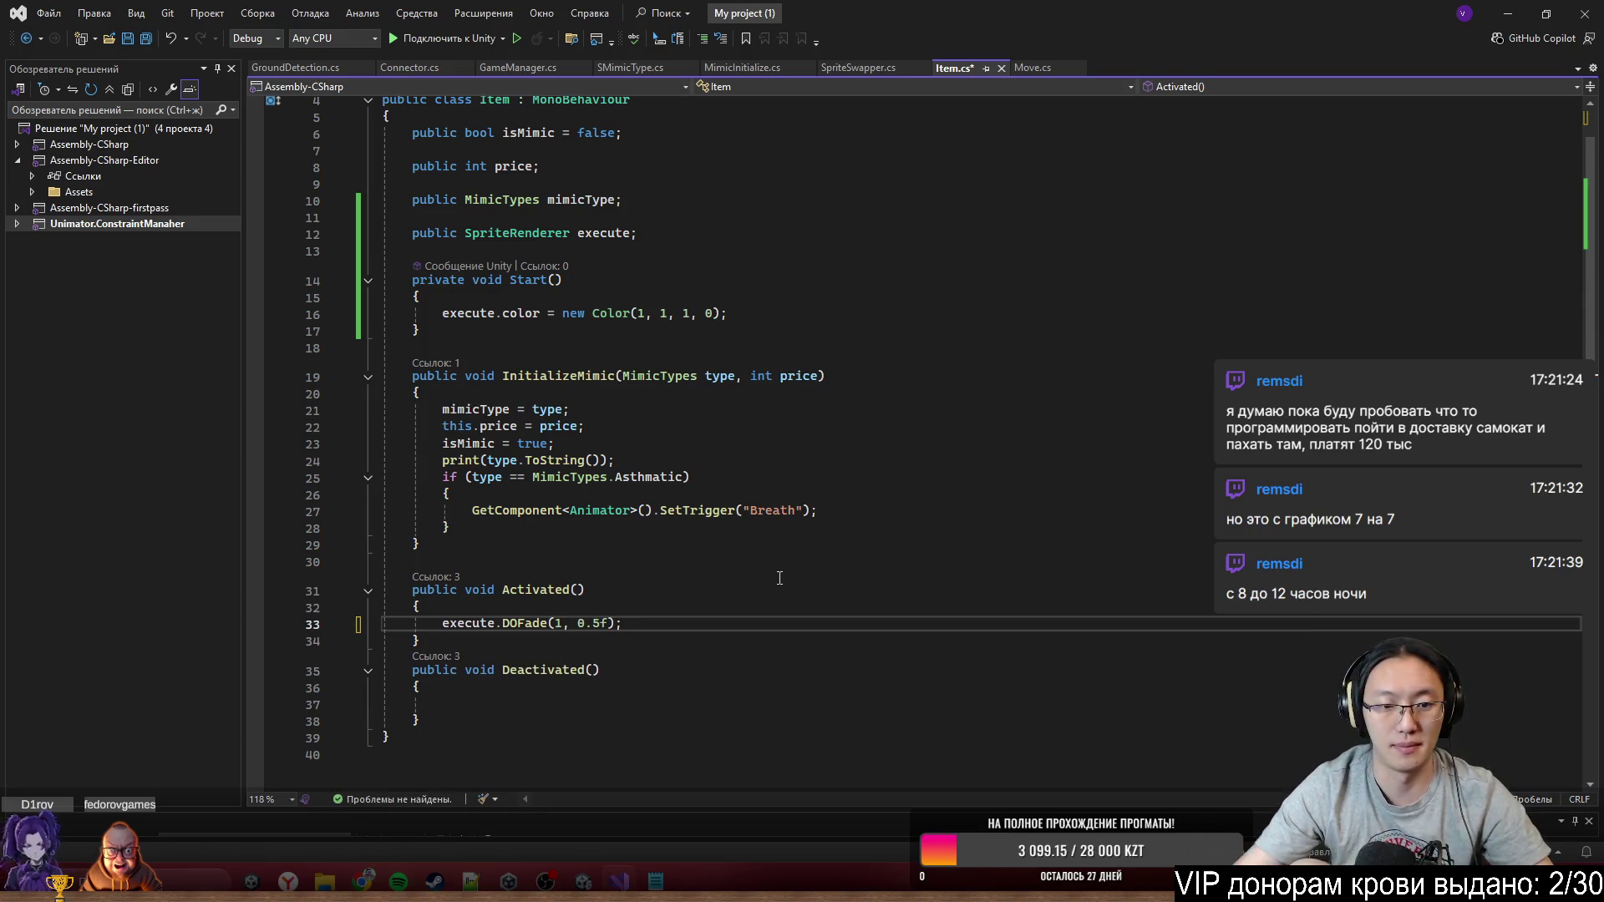
# Copy the DOFade line into Deactivated() with target 0, then save Item.cs
pyautogui.hotkey('shift', 'Home')
pyautogui.hotkey('ctrl', 'c')
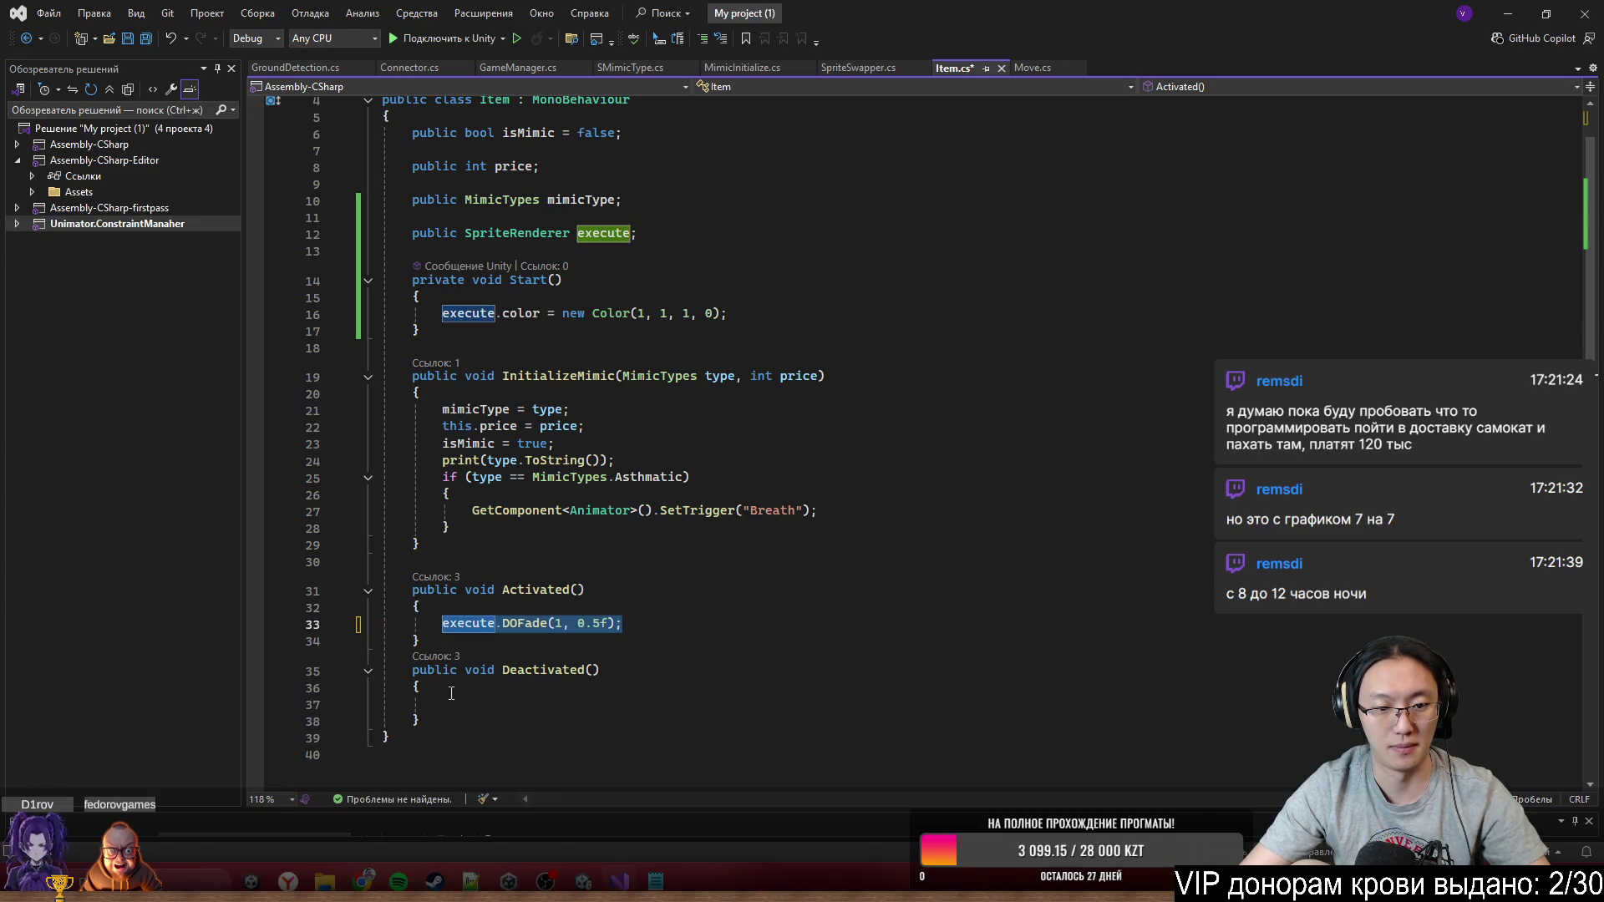
pyautogui.click(467, 706)
pyautogui.hotkey('ctrl', 'v')
pyautogui.doubleClick(557, 704)
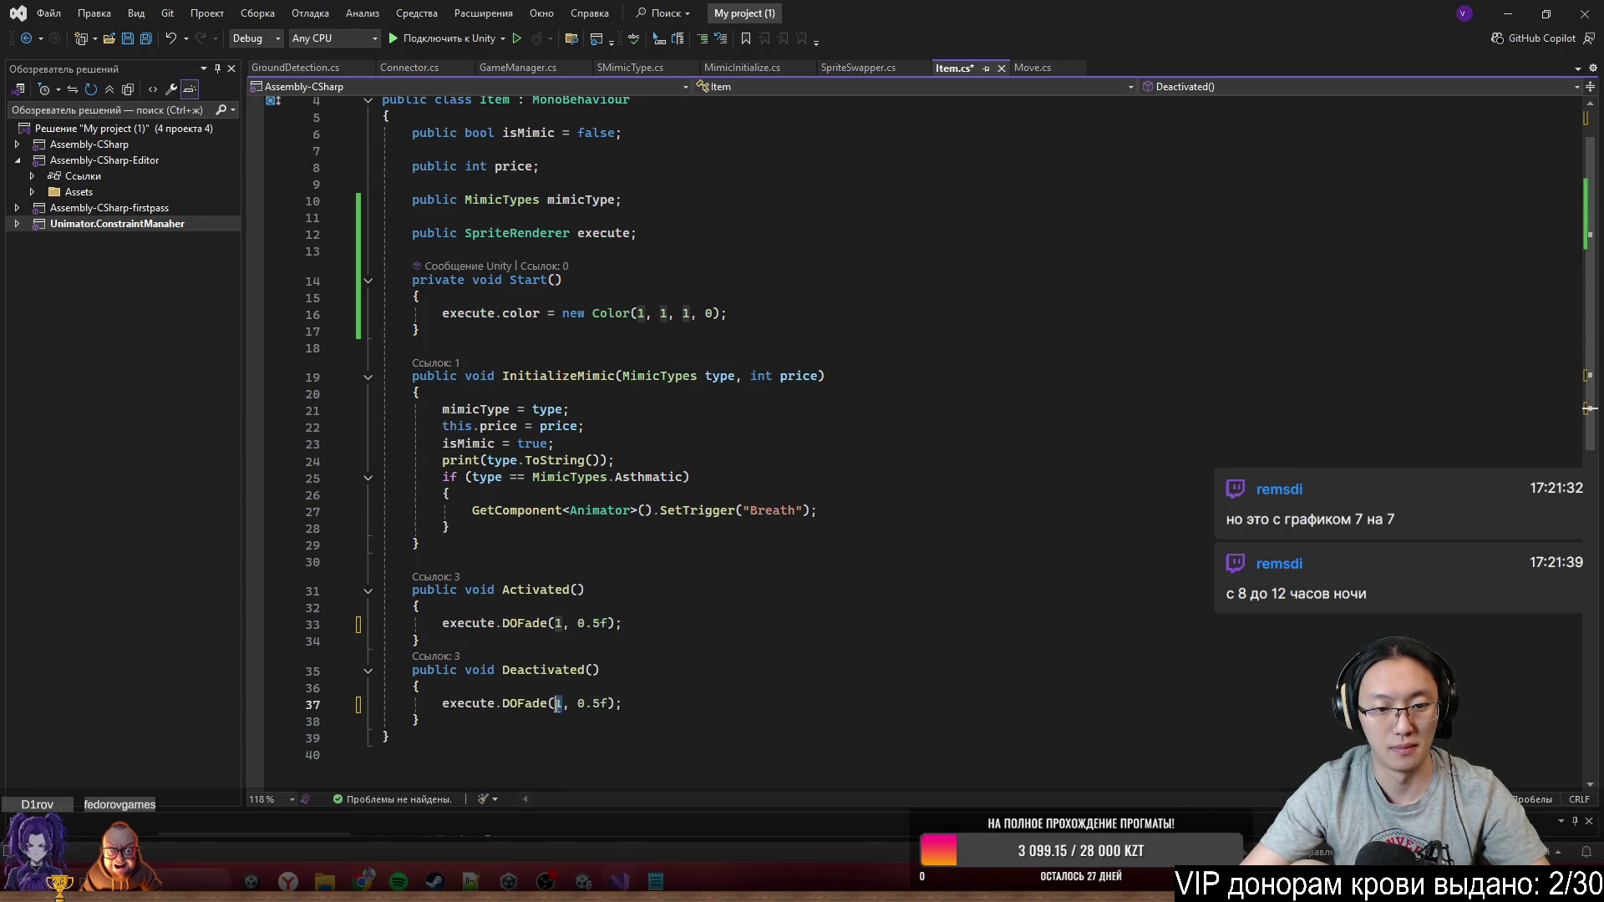
pyautogui.write('0')
pyautogui.hotkey('ctrl', 's')
pyautogui.click(967, 460)
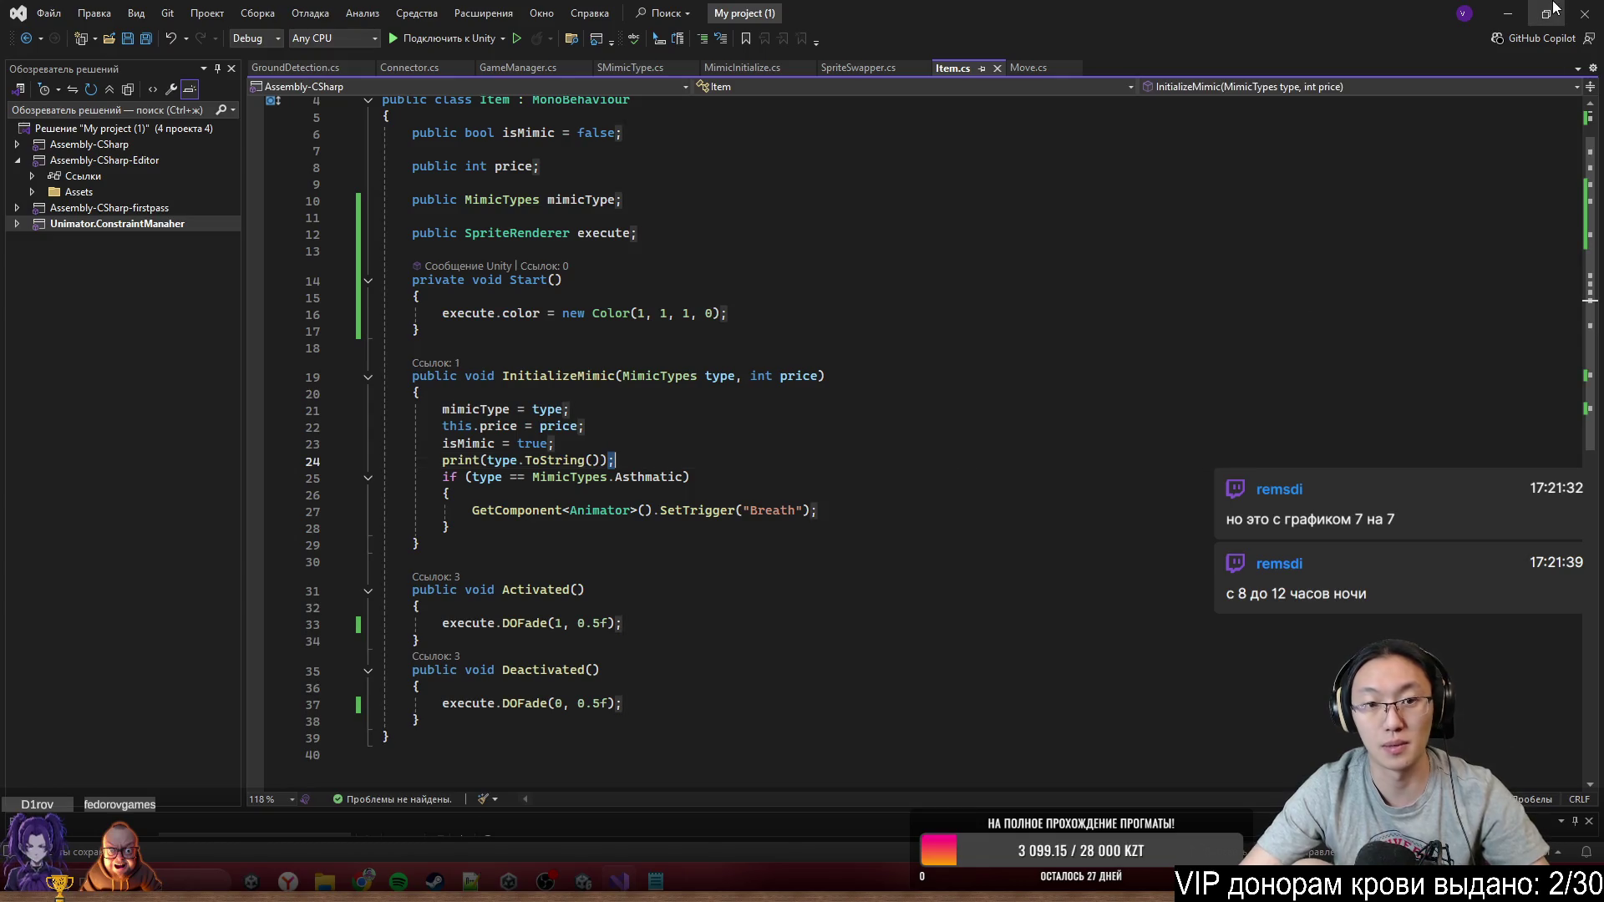
pyautogui.click(1532, 20)
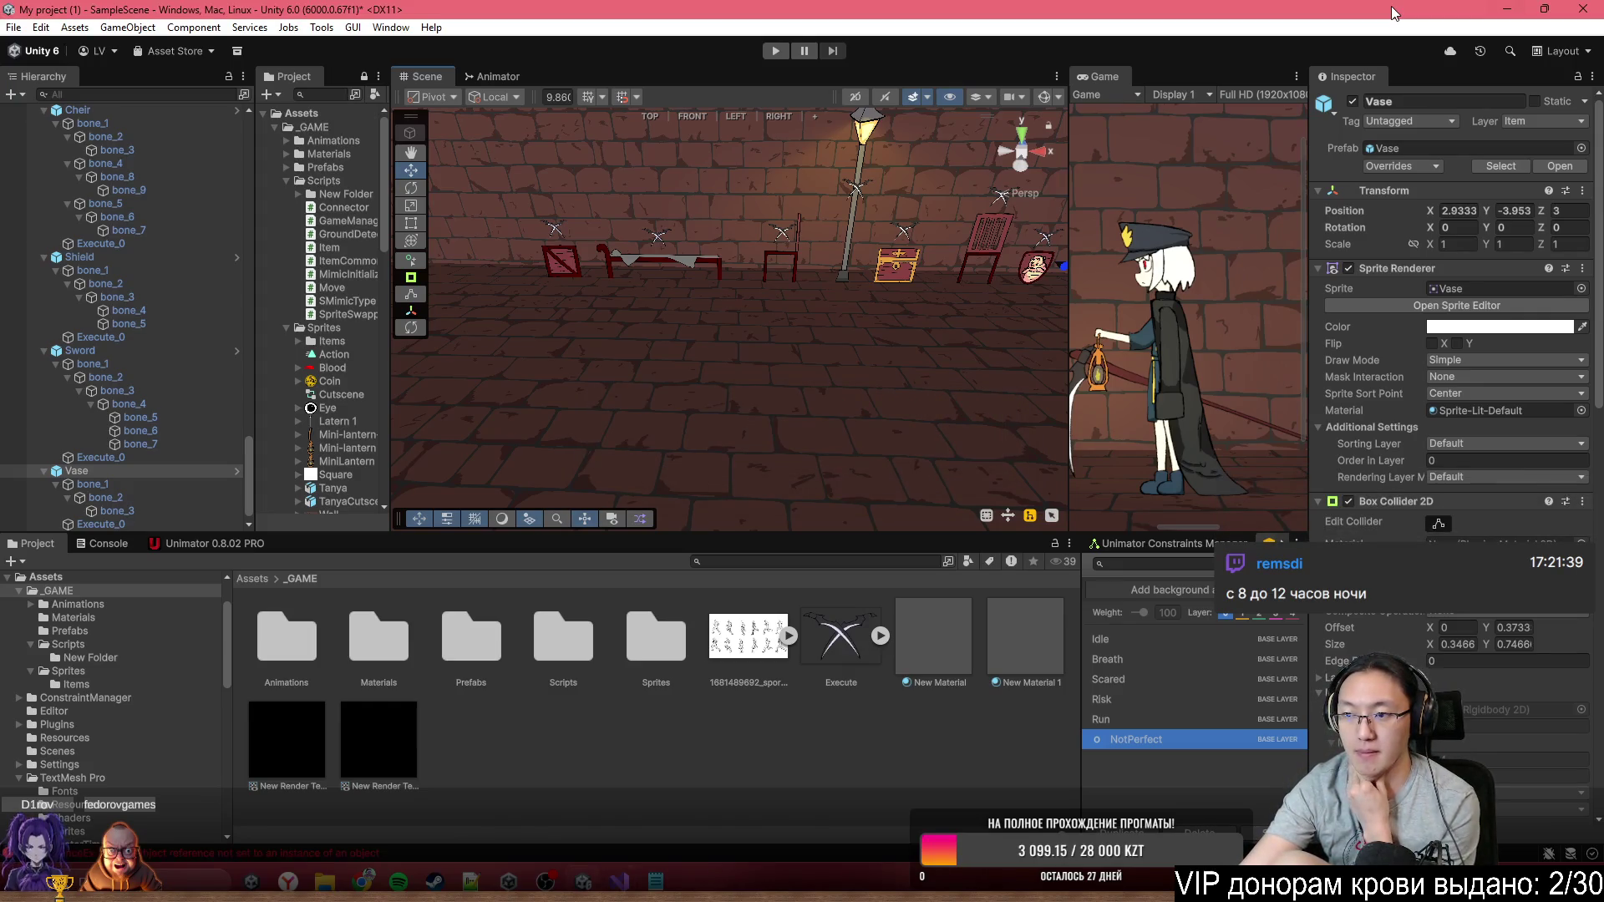
# Maximize the Game view, enter play mode, and run the character left then right
pyautogui.doubleClick(1125, 77)
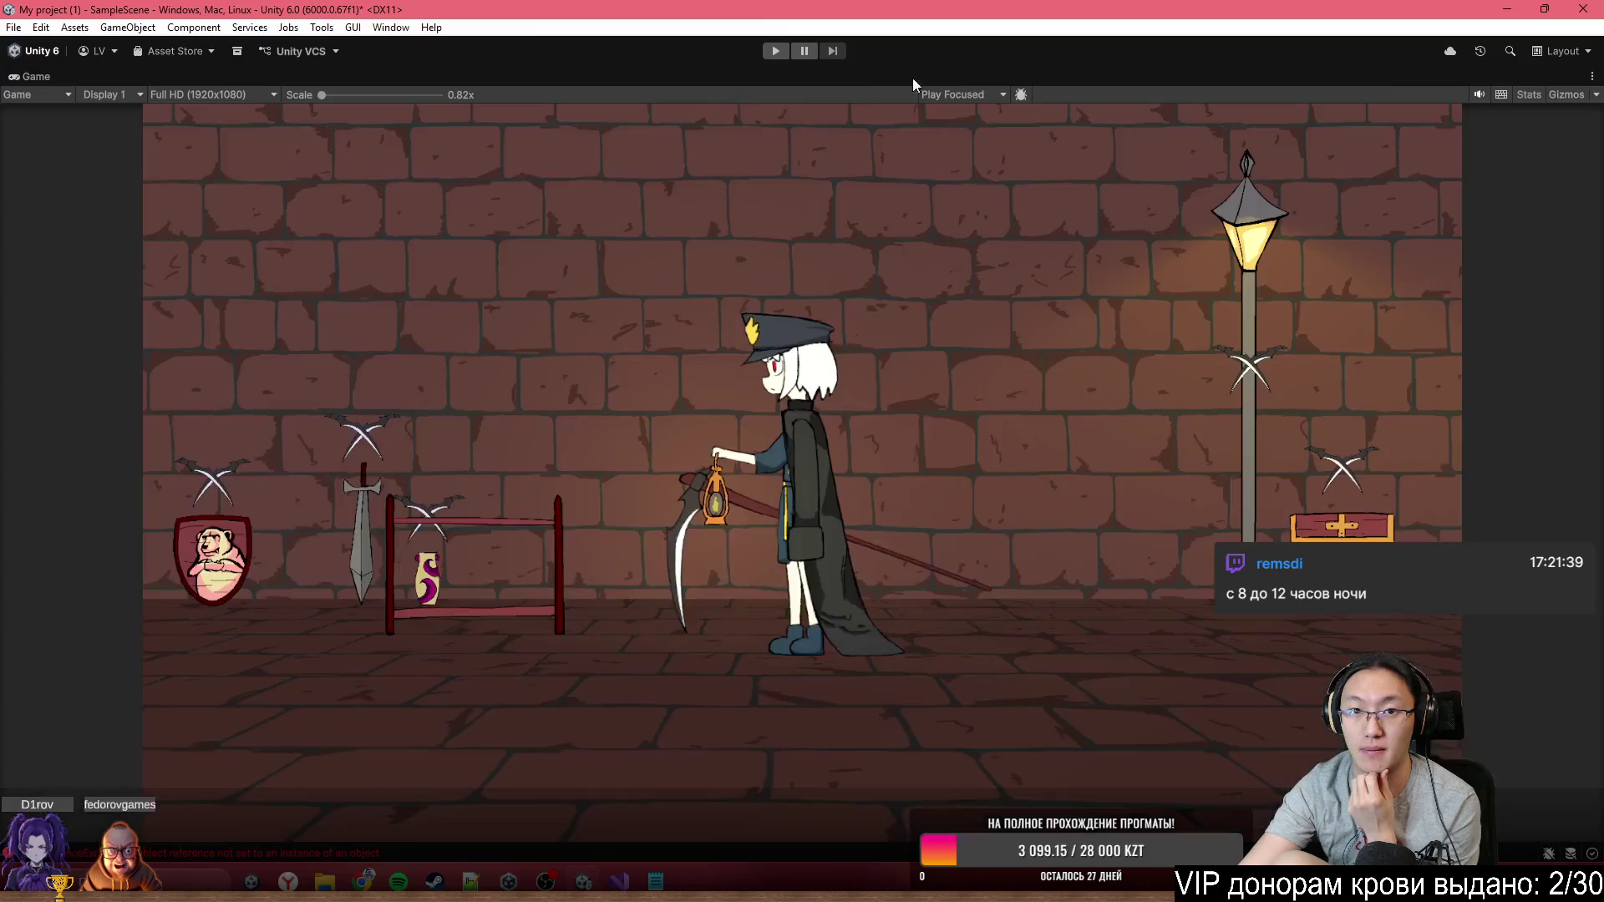
pyautogui.click(777, 52)
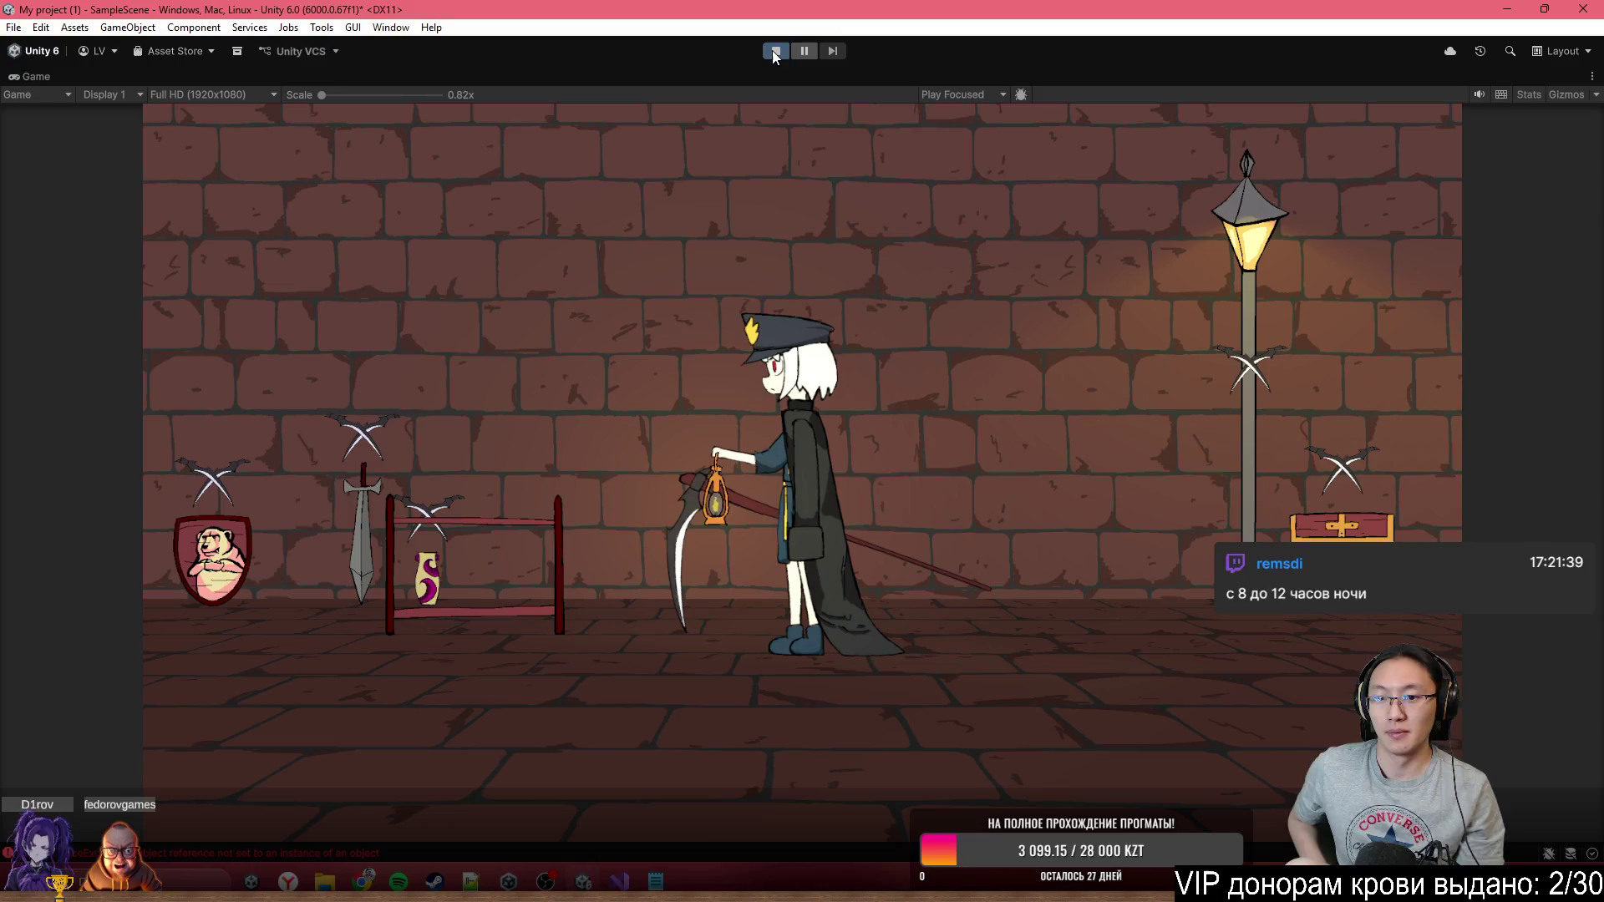
pyautogui.press('a')
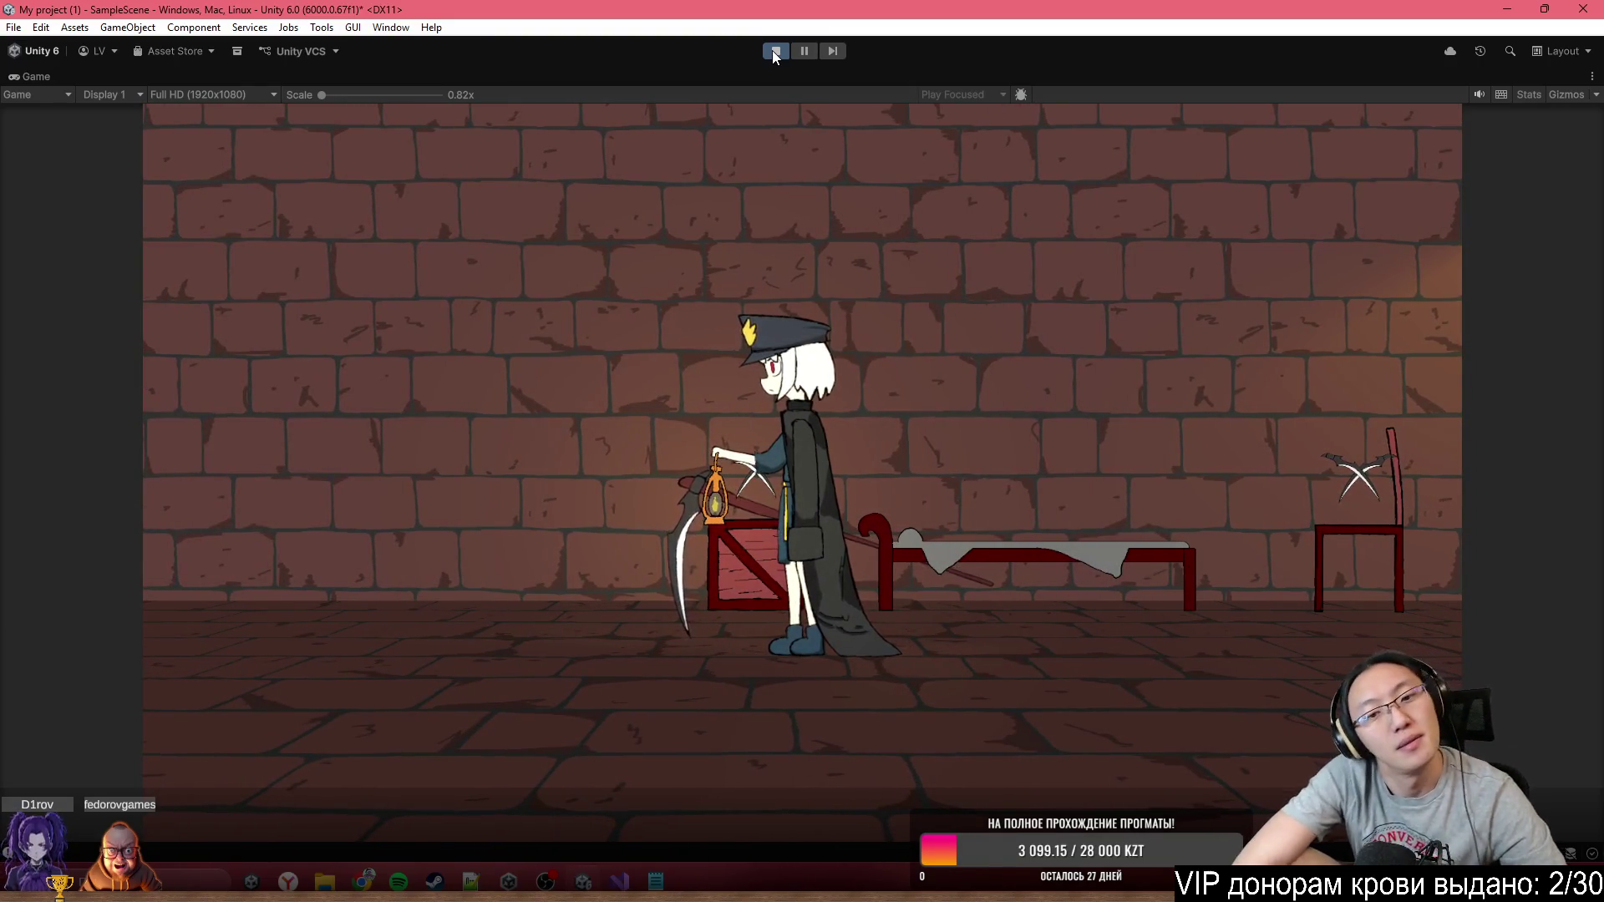
pyautogui.press('d')
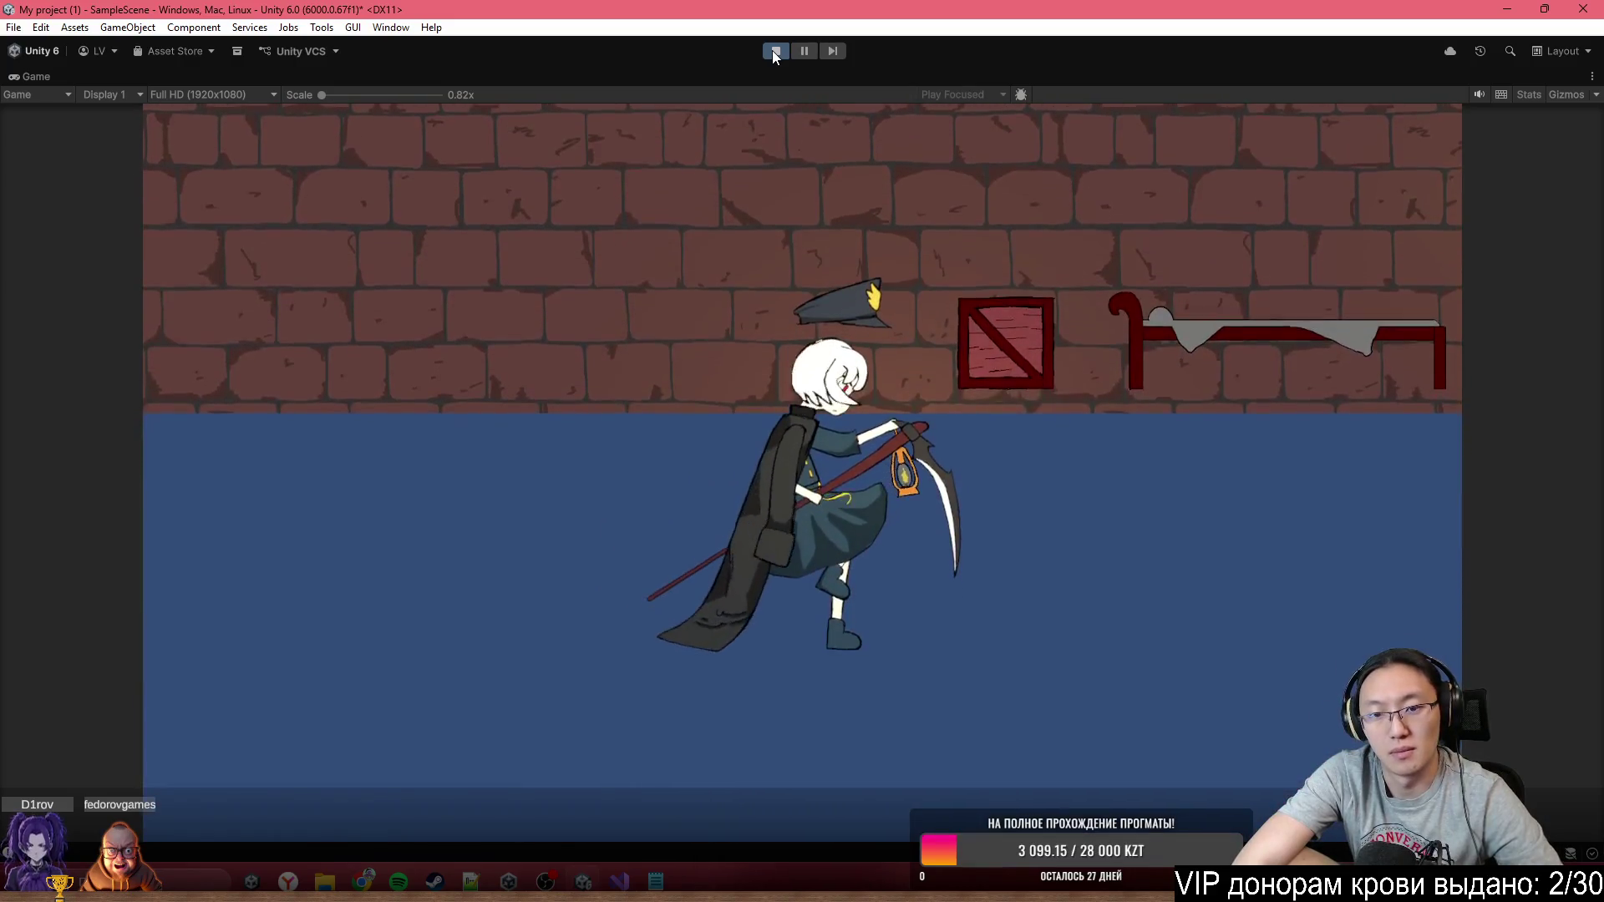
# Stop play mode once the execution close-ups on the props have played
pyautogui.click(770, 50)
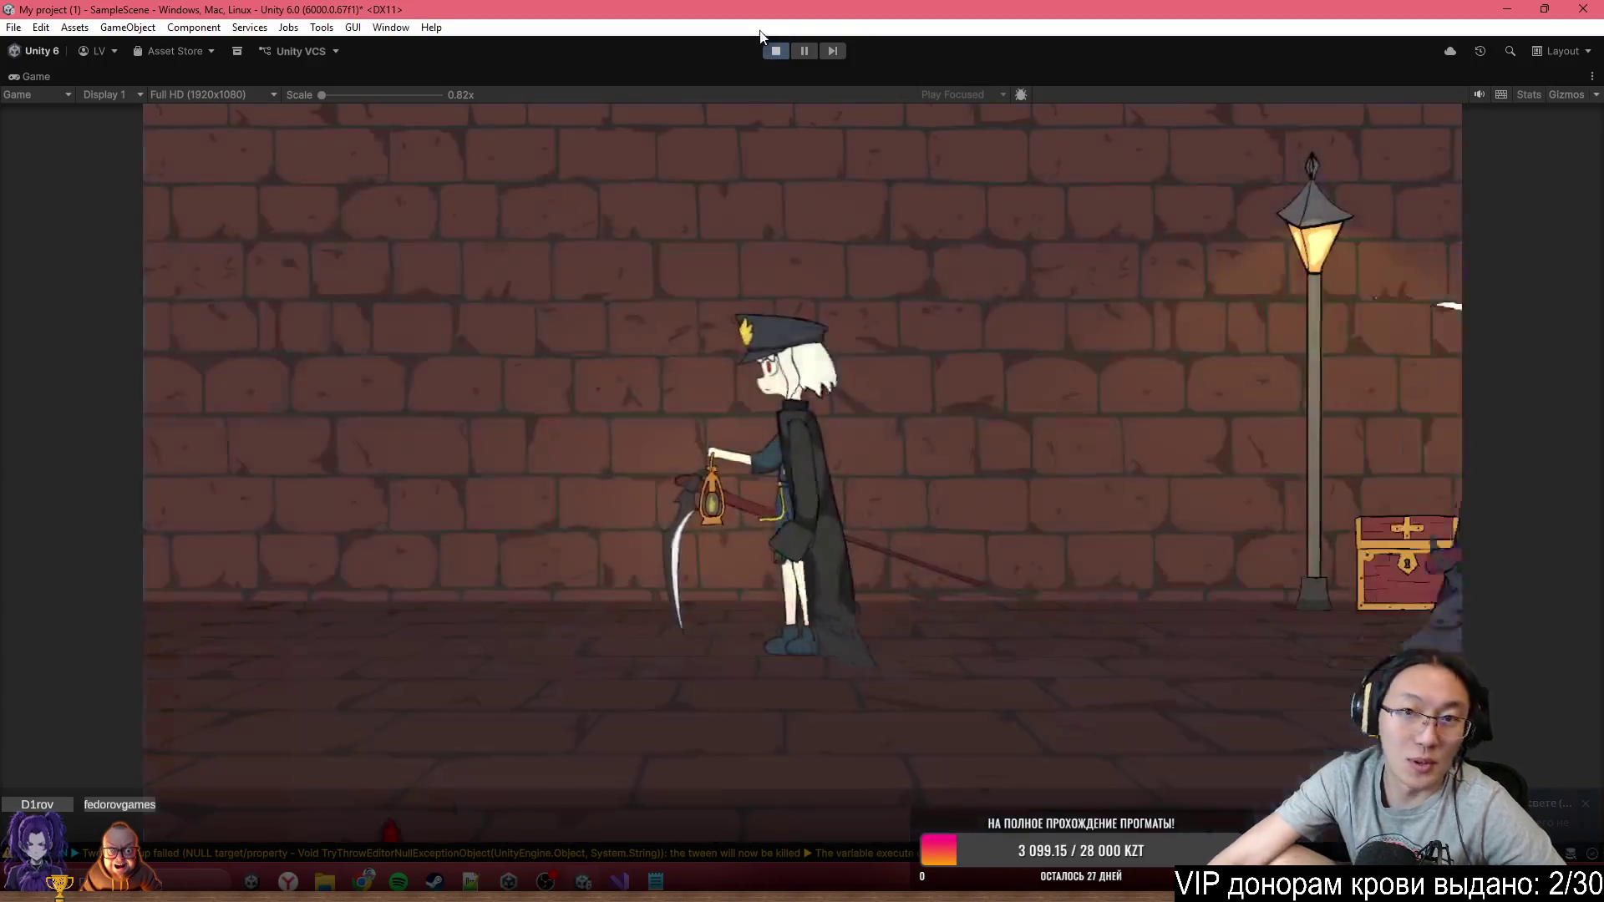
pyautogui.click(775, 51)
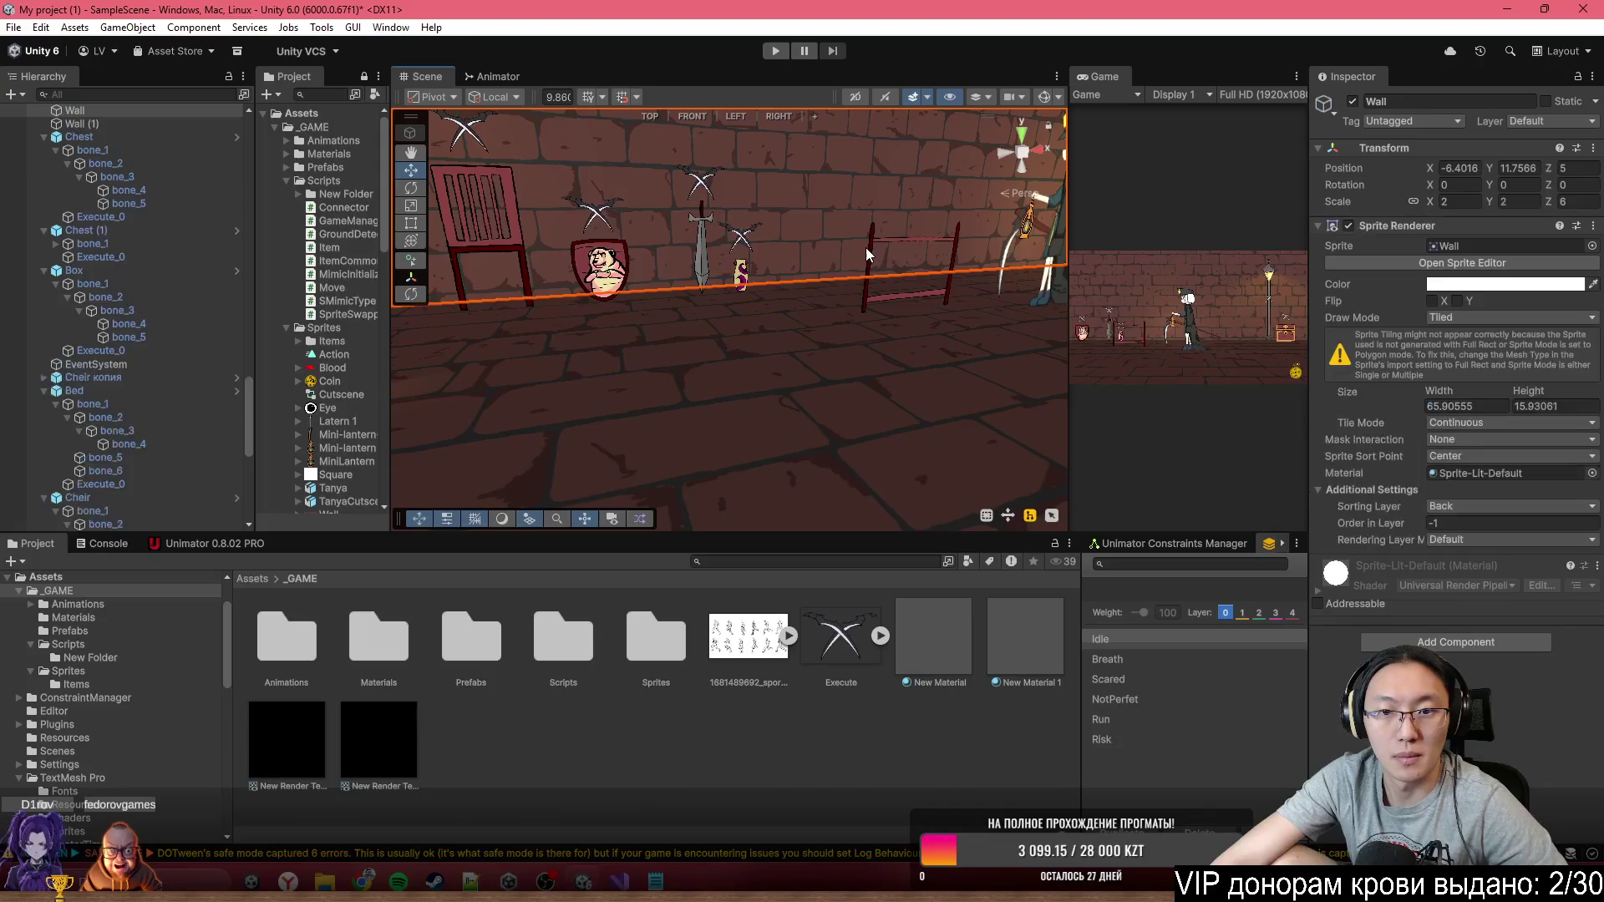
# Move the WeaponThing rack and its children to the Default layer
pyautogui.click(869, 248)
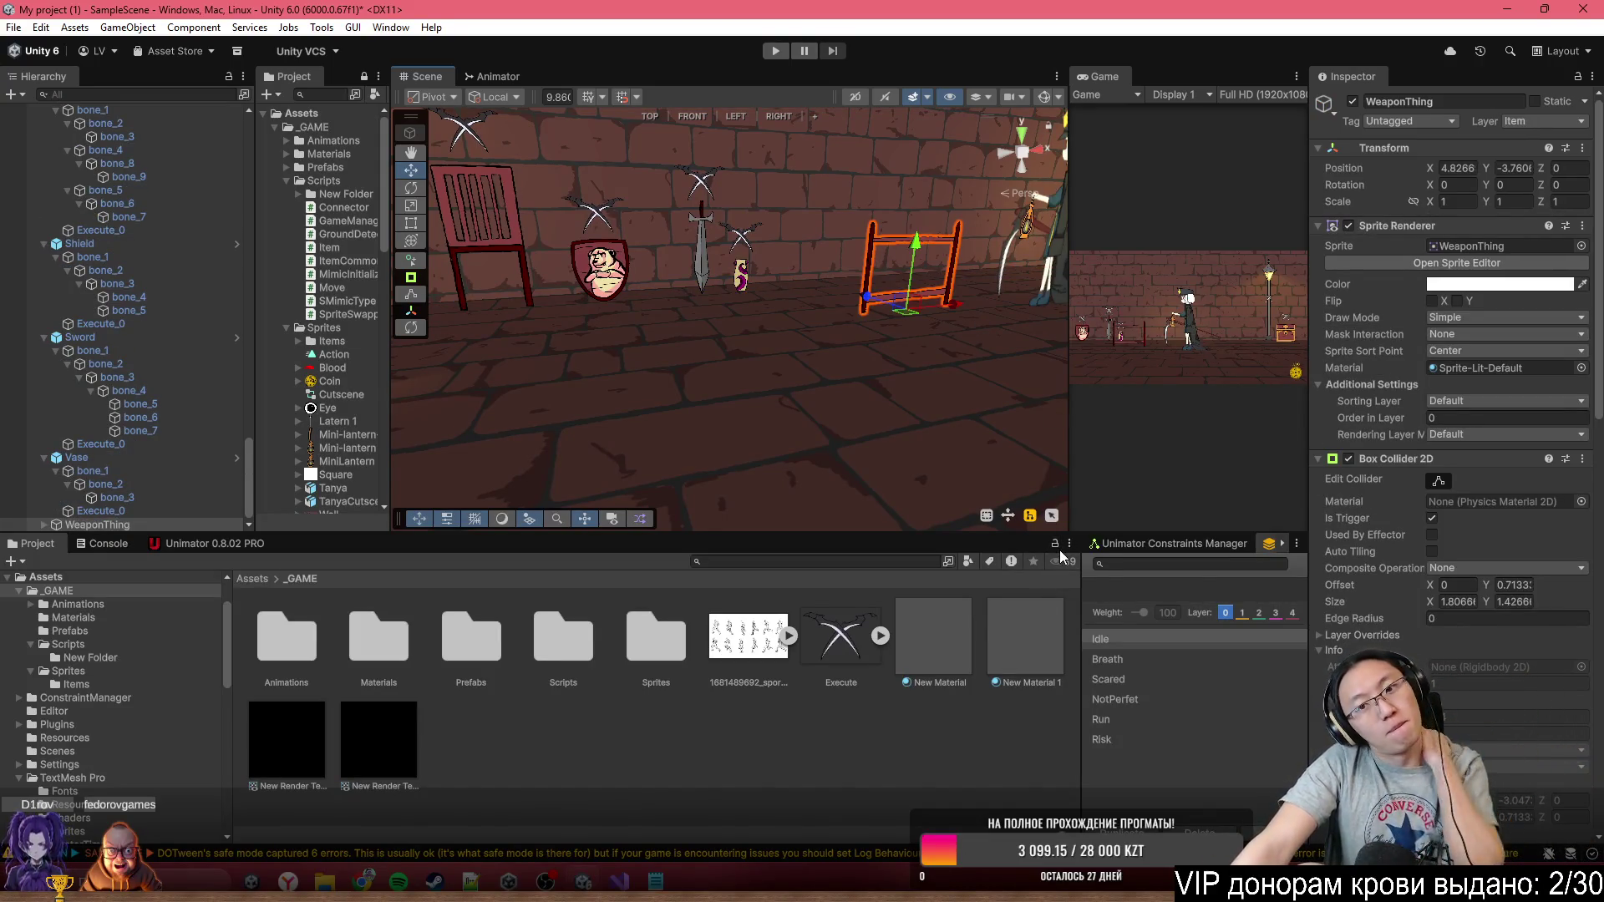
pyautogui.scroll(-15, 1471, 577)
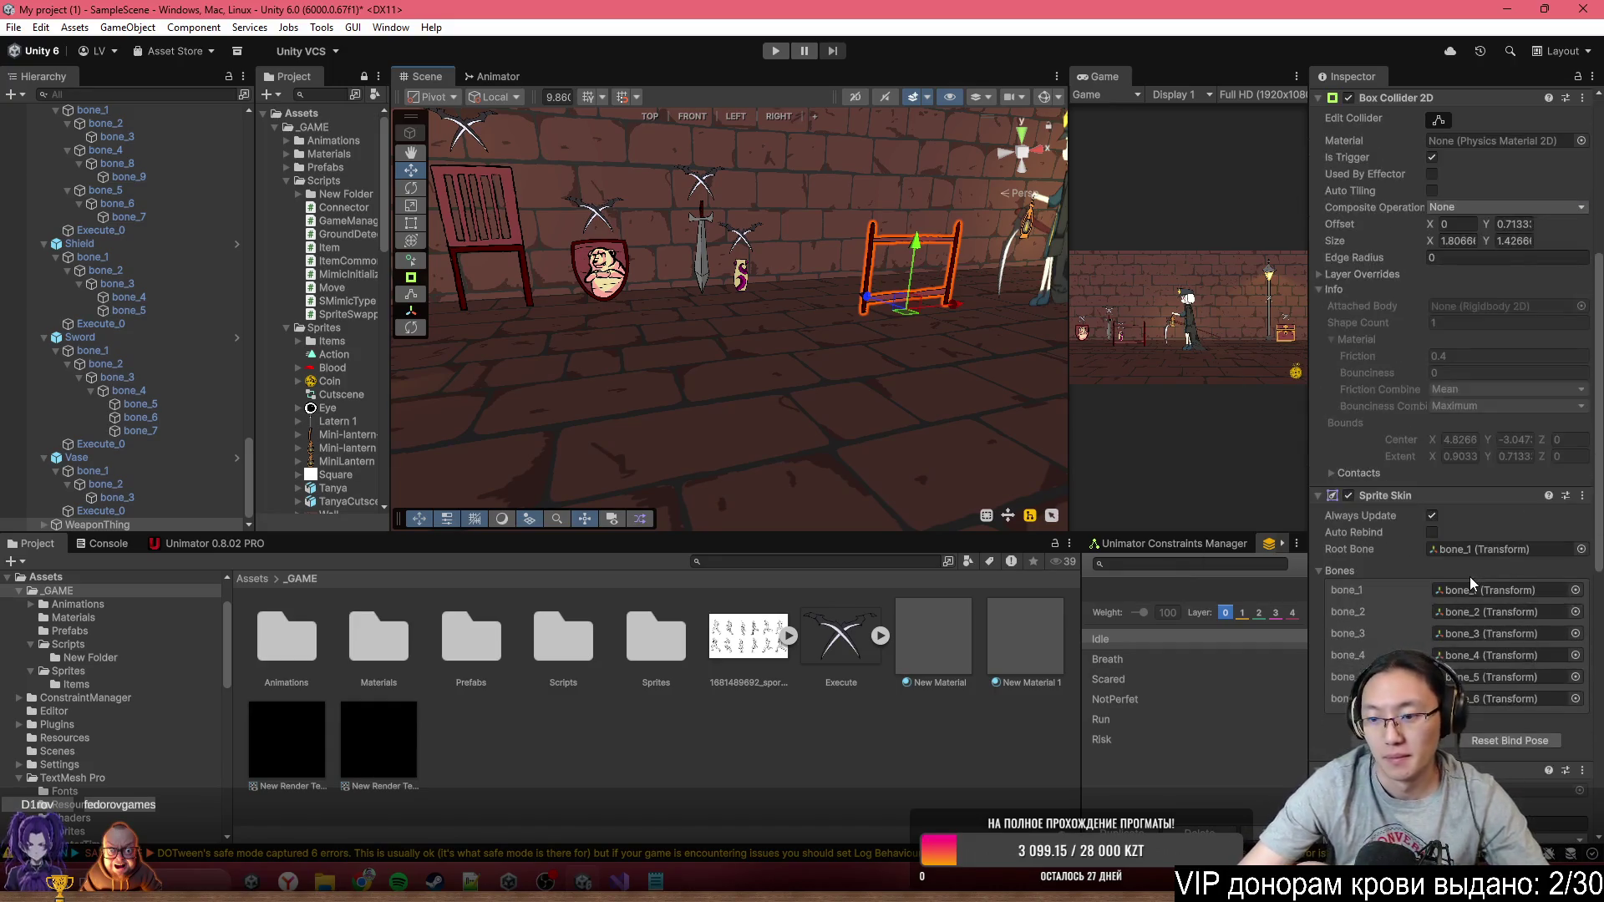
pyautogui.scroll(15, 1486, 566)
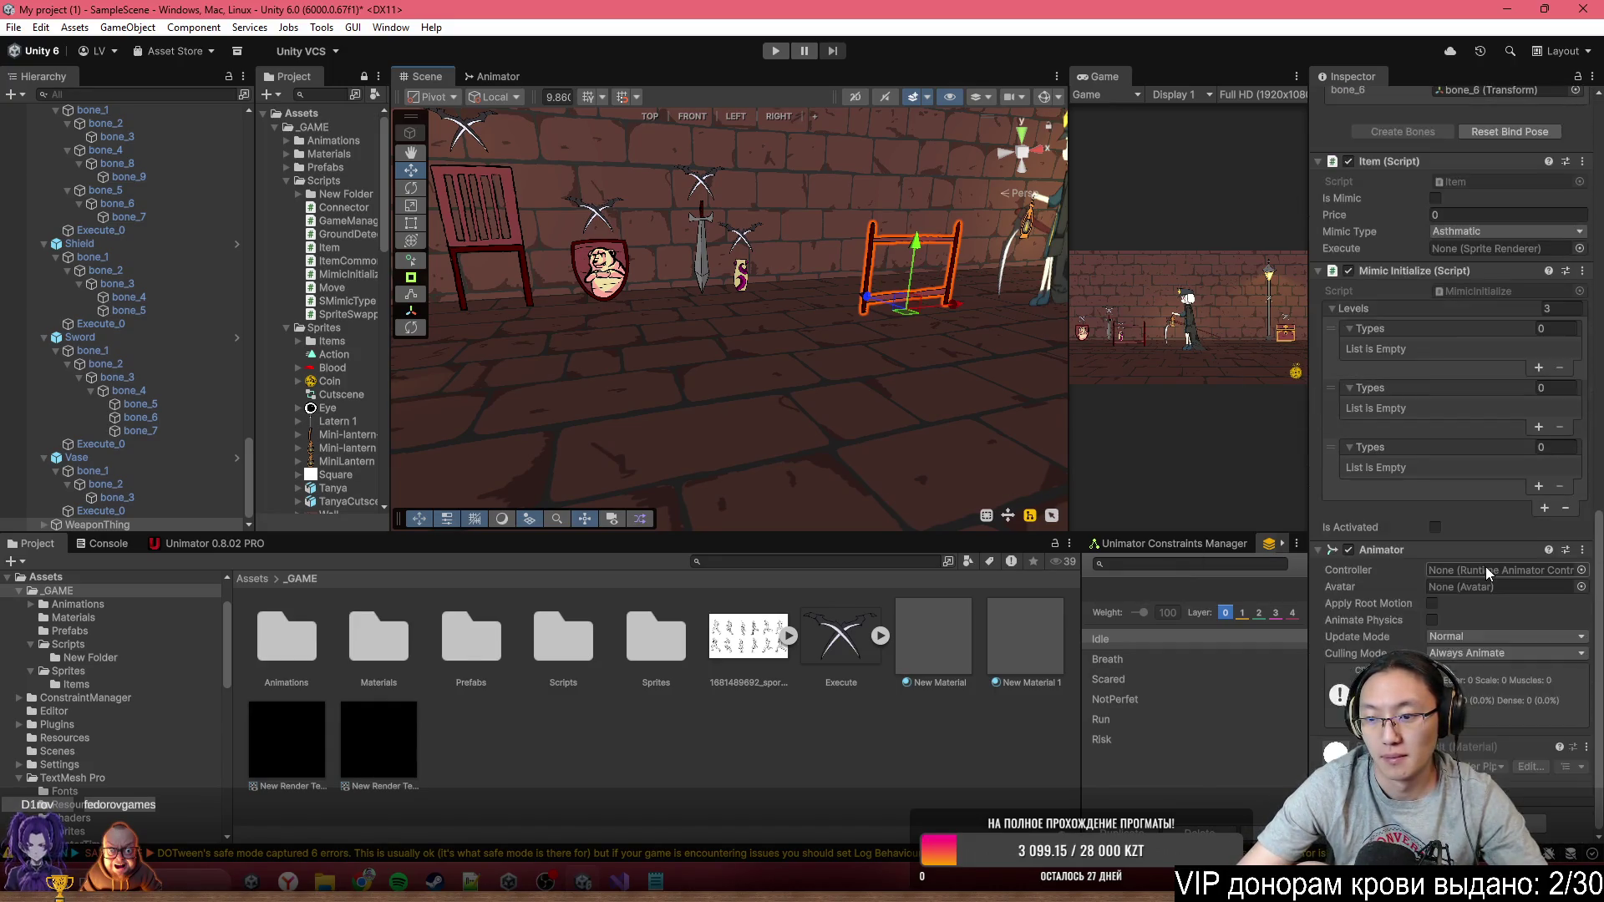
pyautogui.click(1572, 126)
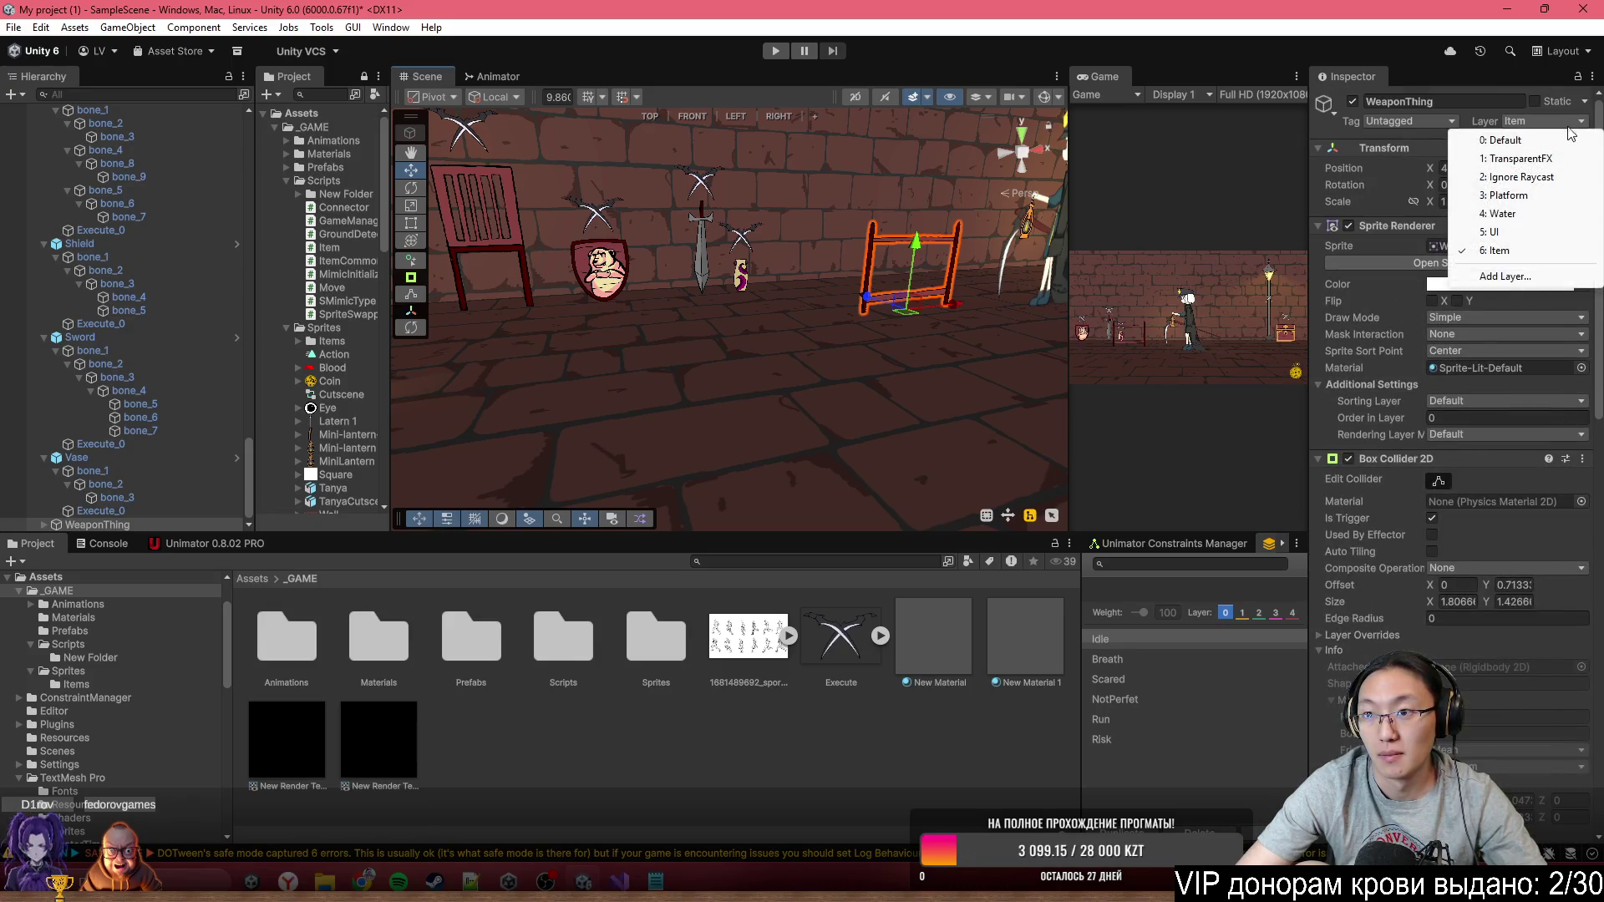
pyautogui.click(1572, 139)
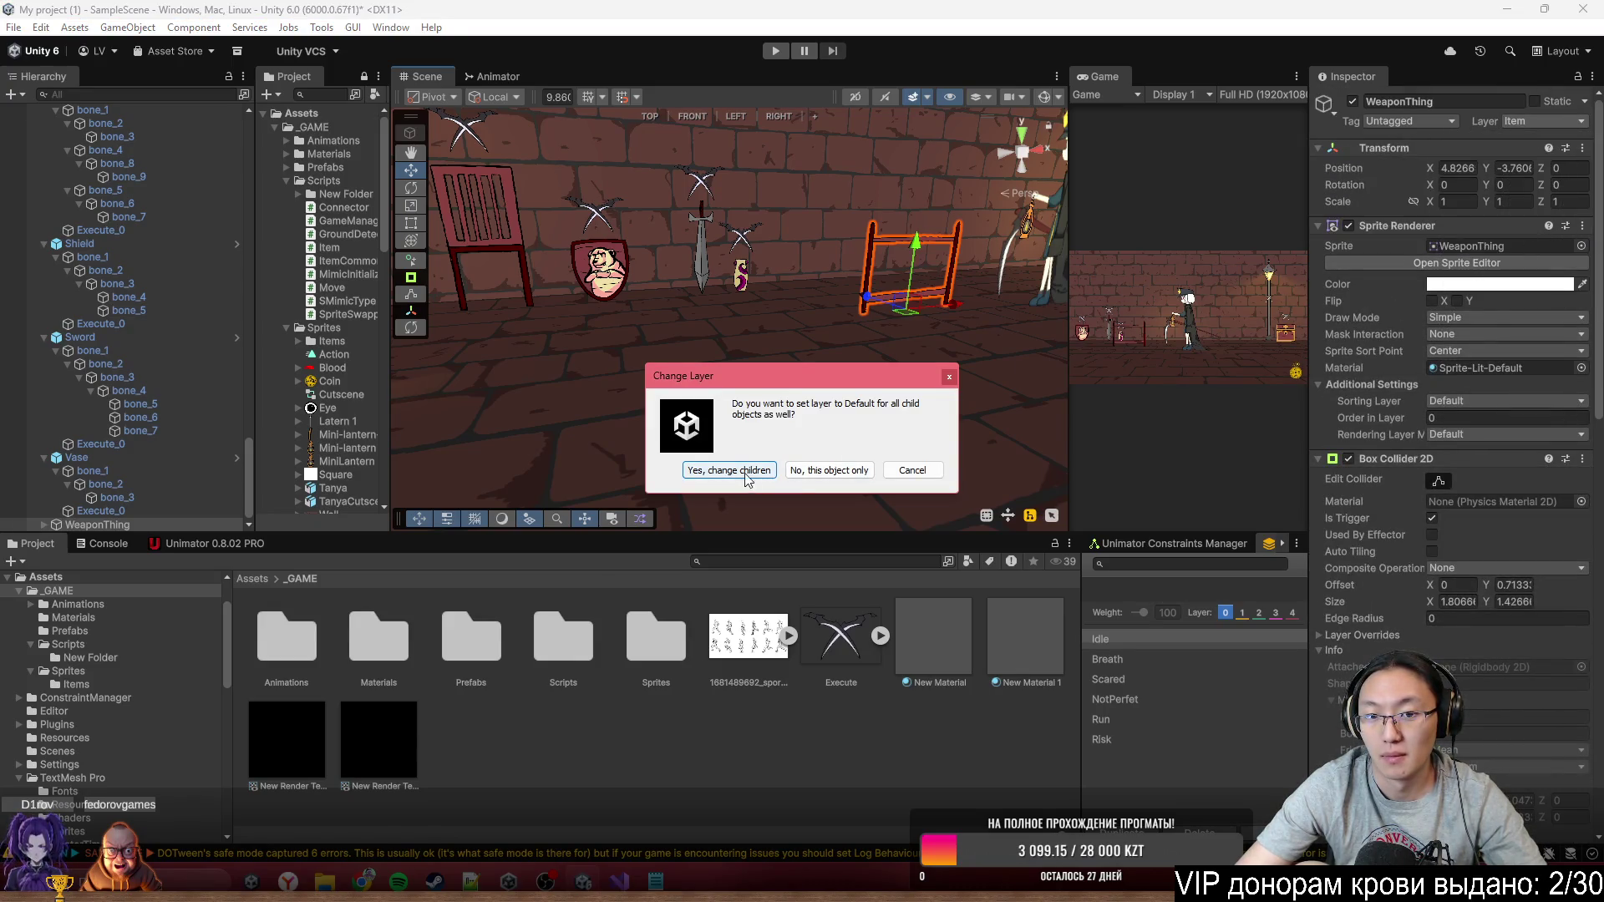
pyautogui.click(829, 470)
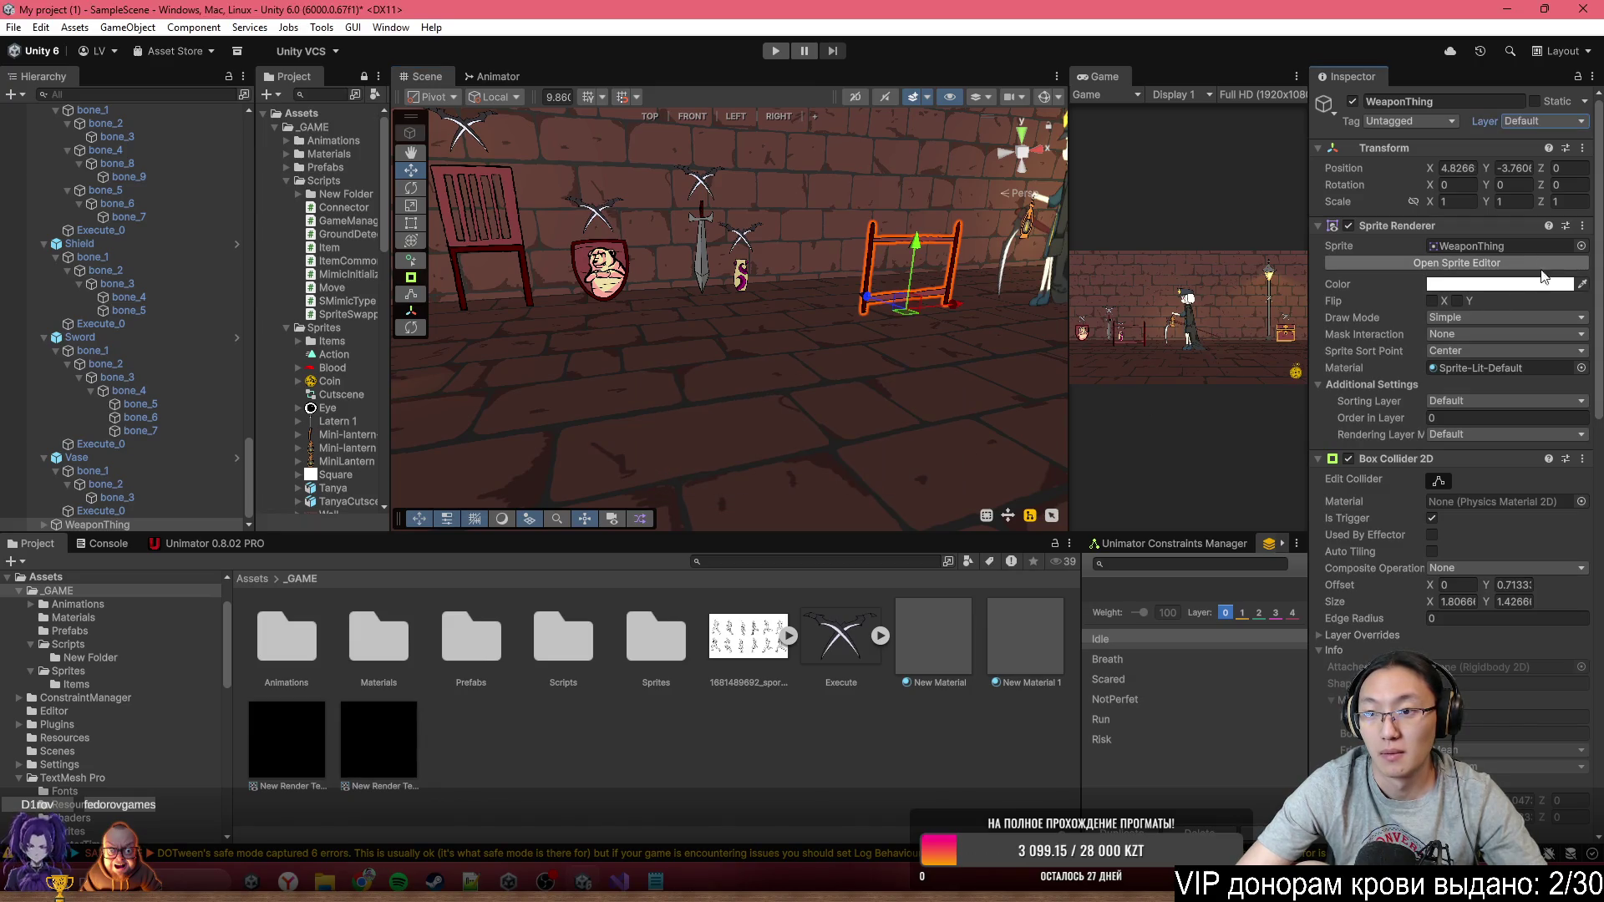
# Remove Box Collider 2D, Sprite Skin, Item, Mimic Initialize and Animator from WeaponThing
pyautogui.click(1583, 462)
pyautogui.click(1528, 539)
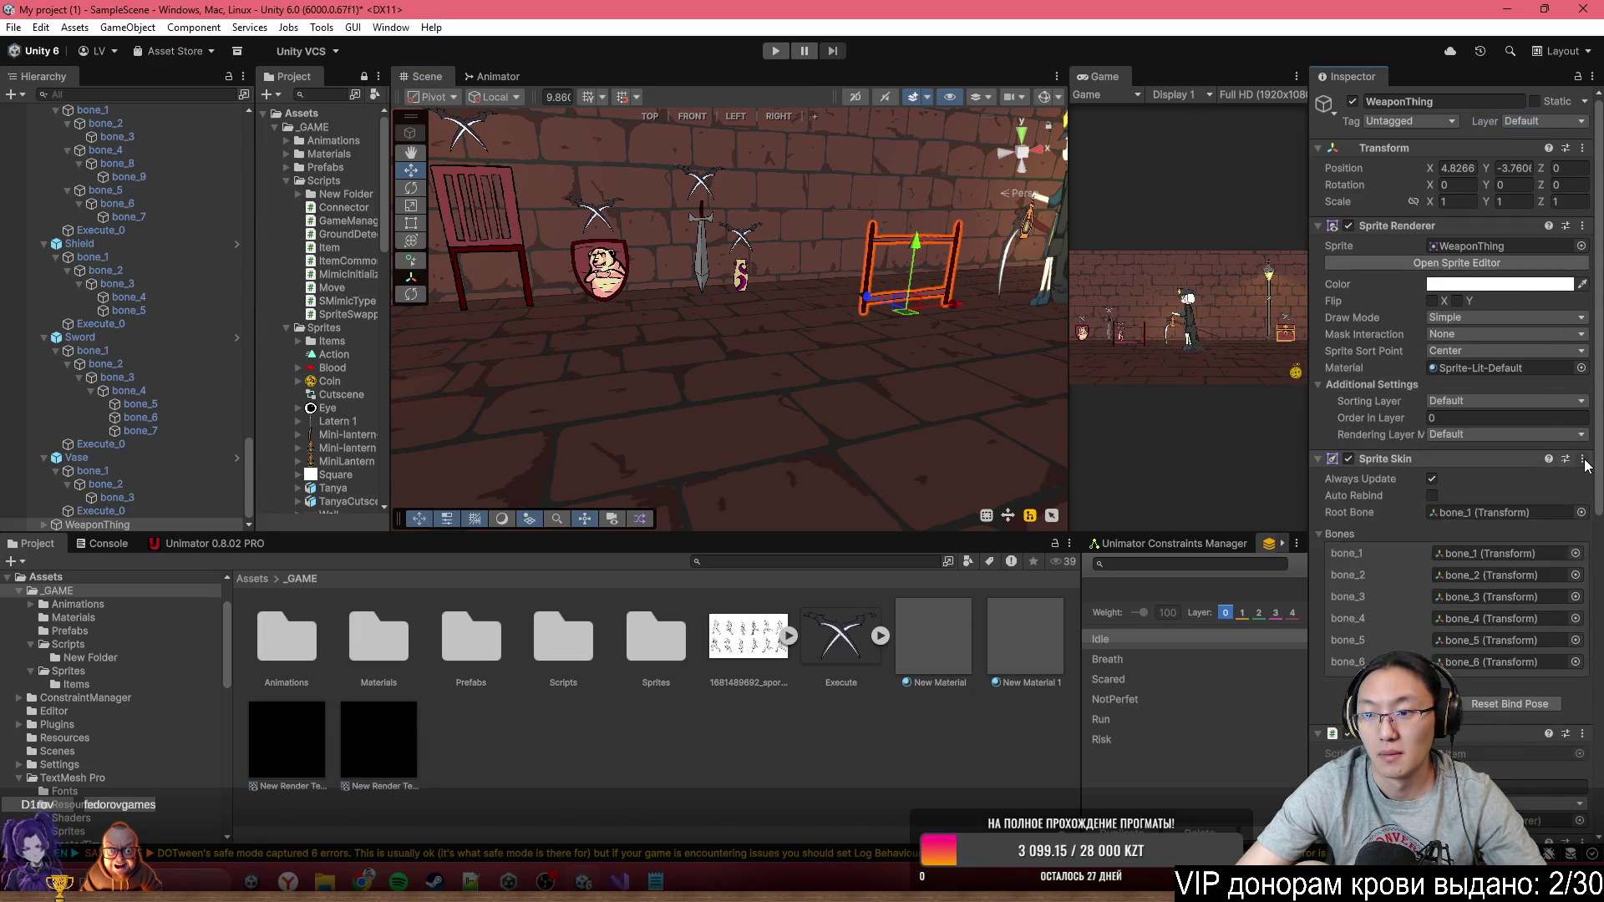
pyautogui.click(1583, 459)
pyautogui.click(1484, 539)
pyautogui.click(1583, 459)
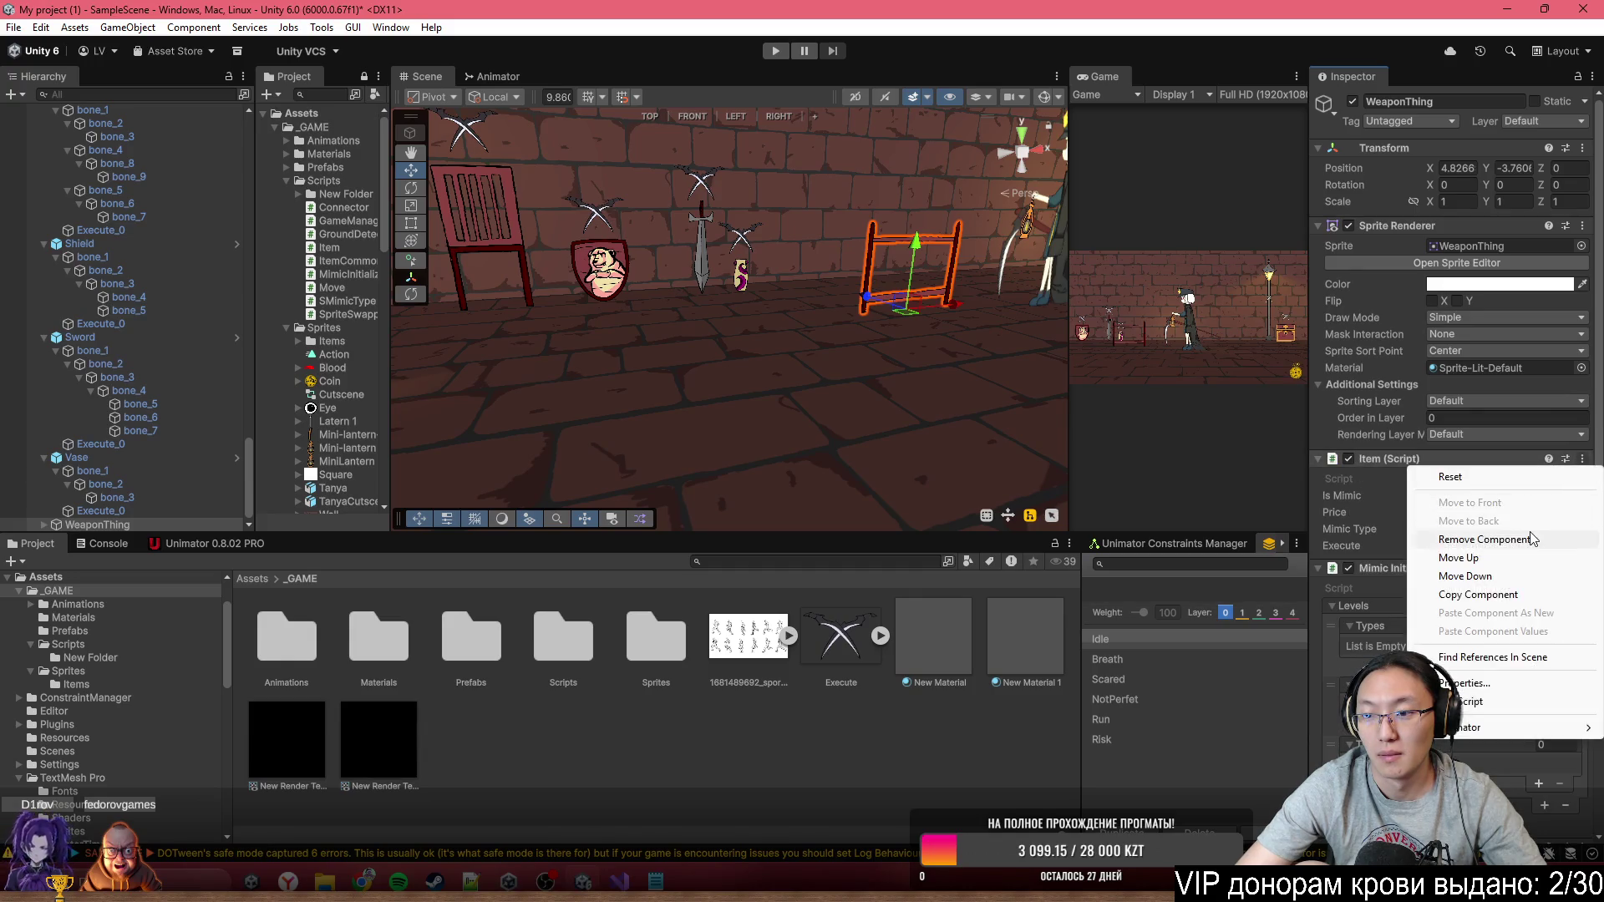
pyautogui.click(1485, 539)
pyautogui.click(1583, 458)
pyautogui.click(1485, 539)
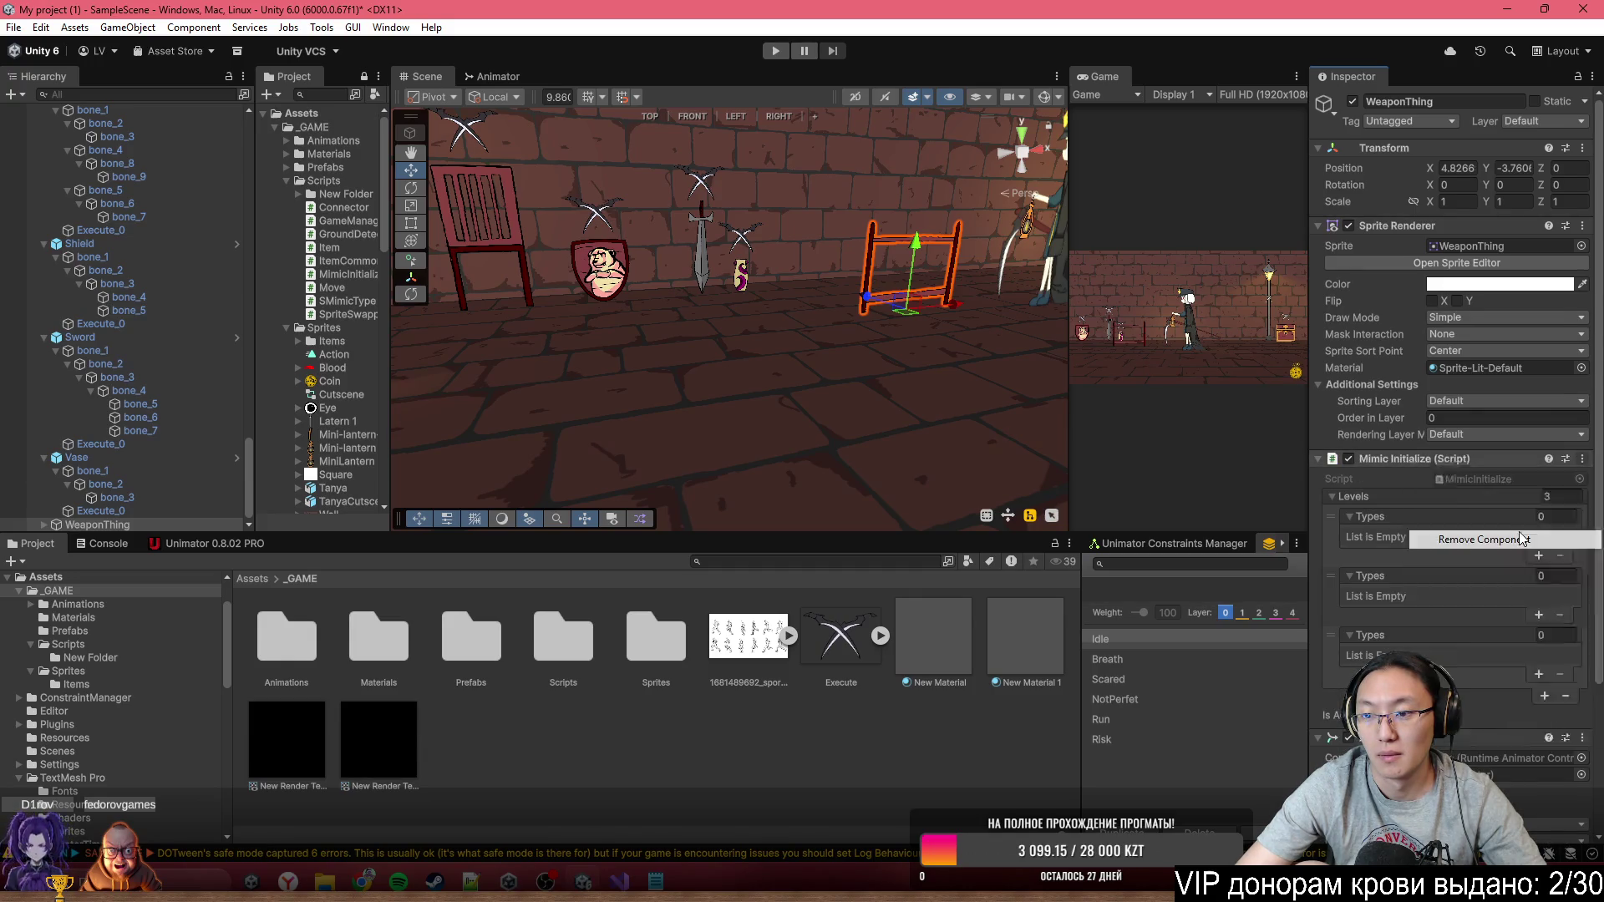
pyautogui.click(1583, 459)
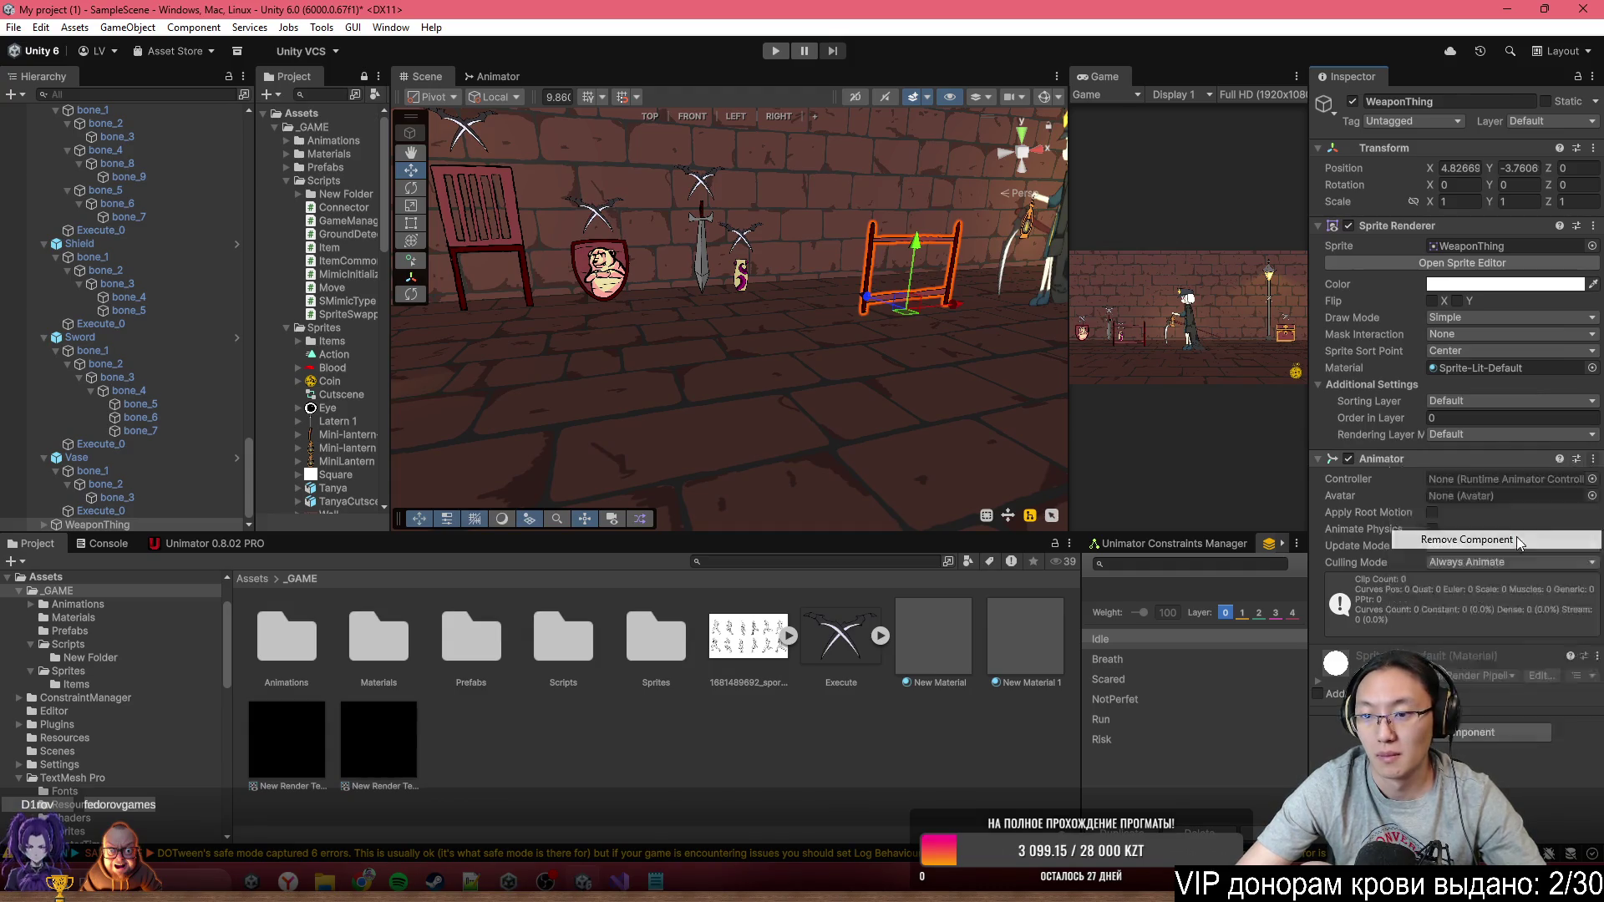
pyautogui.click(1485, 539)
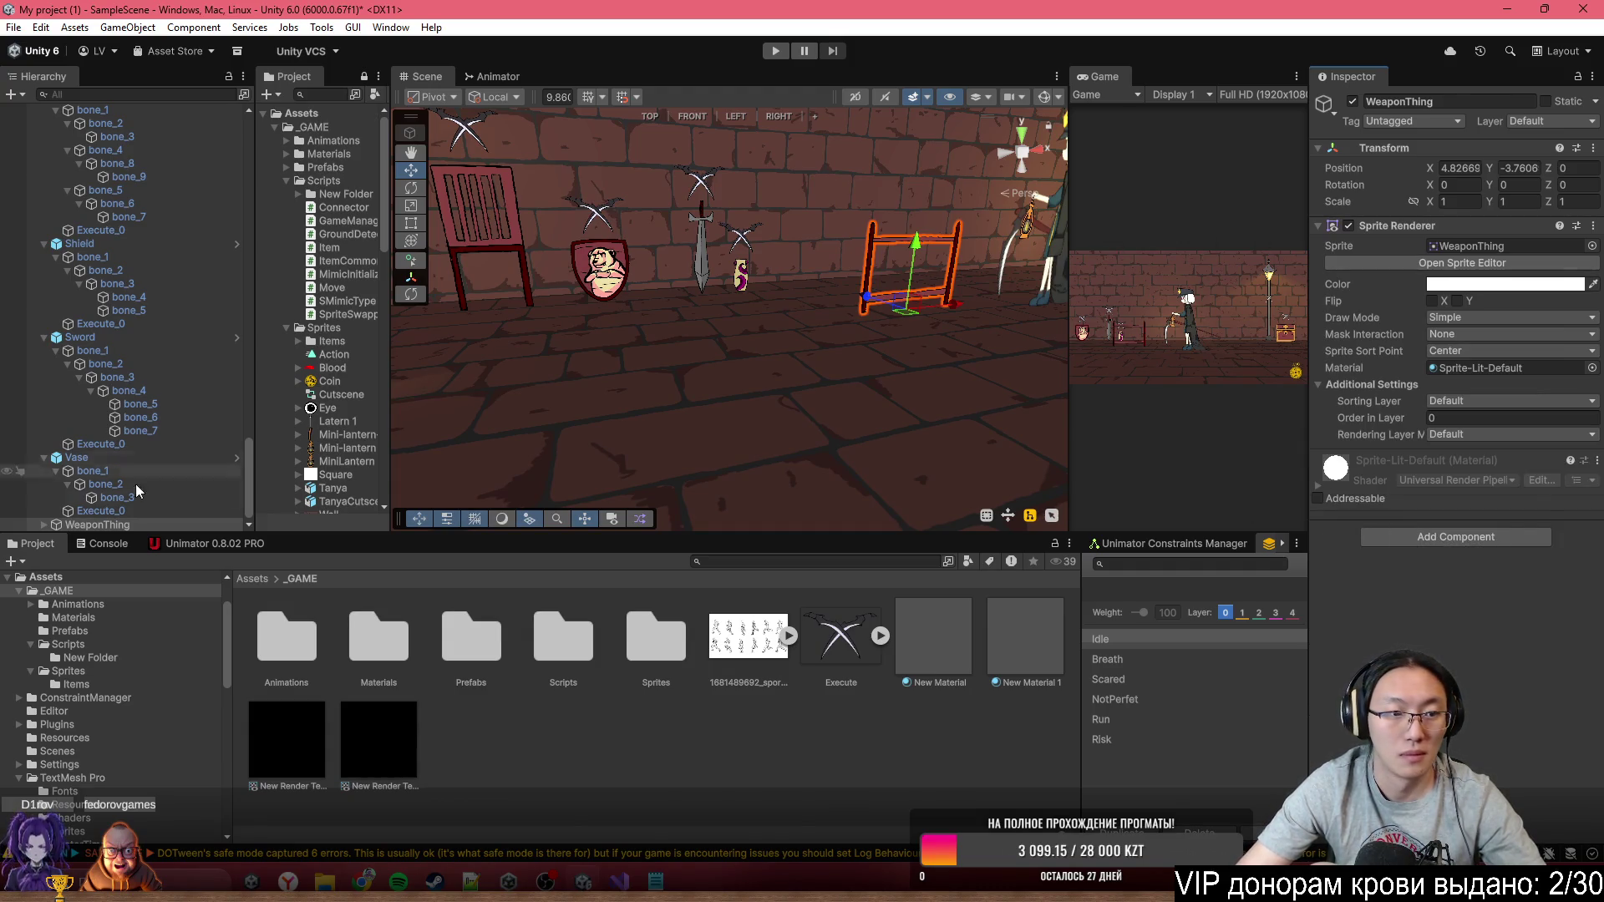
# Pull the Scene view back over the street's row of props and select the Vase
pyautogui.moveTo(854, 335)
pyautogui.mouseDown()
pyautogui.moveTo(779, 266)
pyautogui.moveTo(732, 281)
pyautogui.moveTo(869, 267)
pyautogui.moveTo(770, 268)
pyautogui.mouseUp()
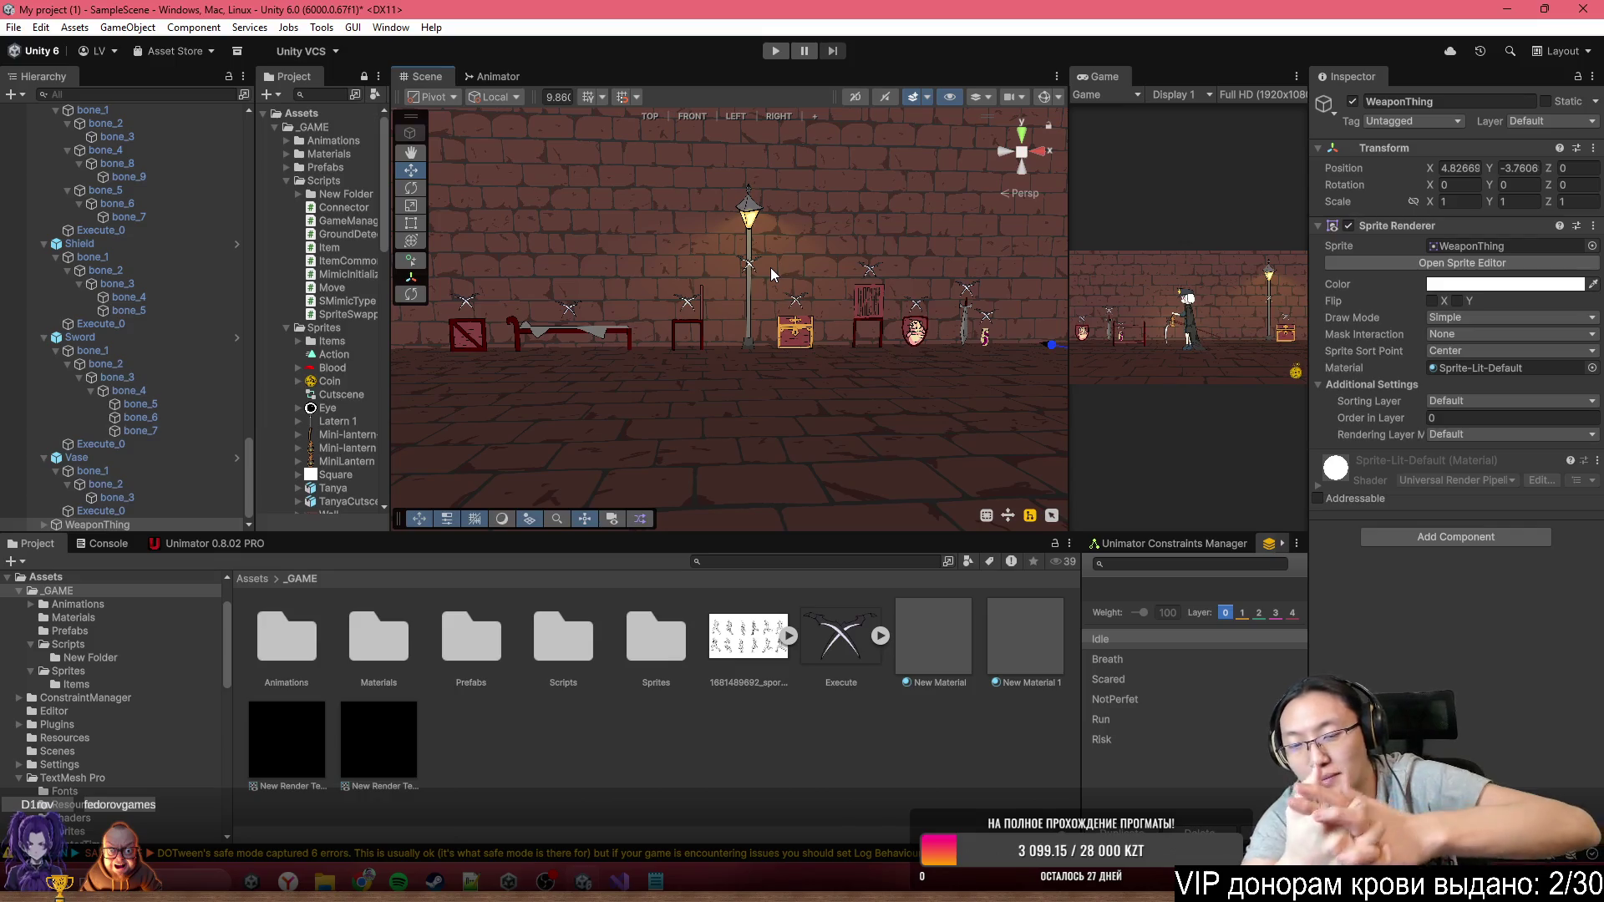
pyautogui.moveTo(770, 267); pyautogui.dragTo(815, 288)
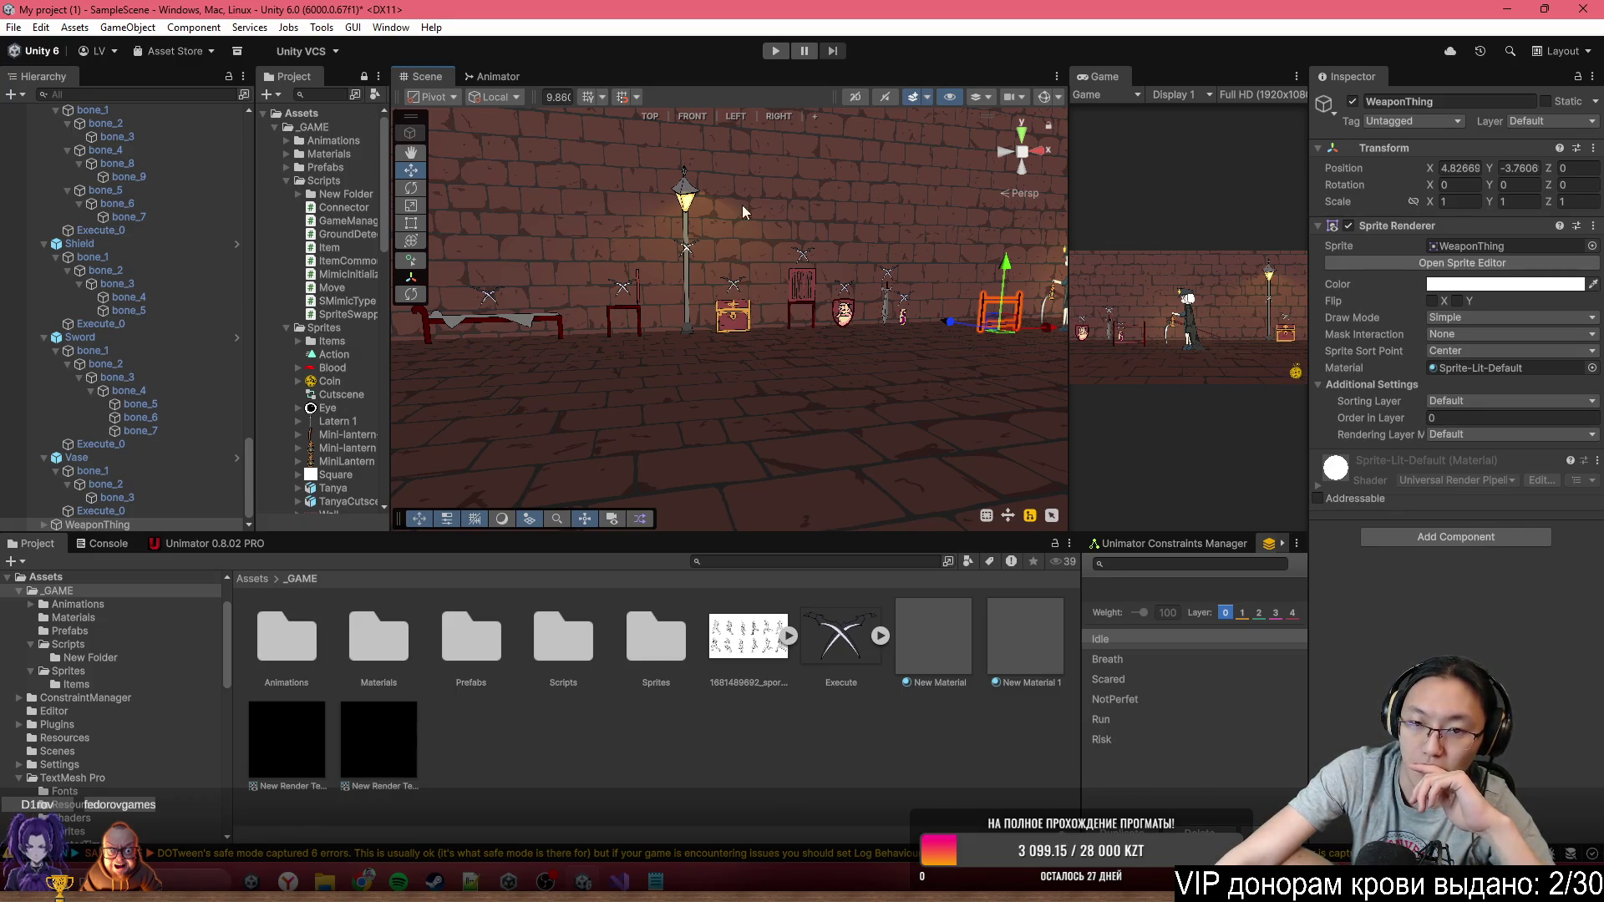
pyautogui.moveTo(842, 399)
pyautogui.mouseDown()
pyautogui.moveTo(663, 203)
pyautogui.moveTo(699, 221)
pyautogui.mouseUp()
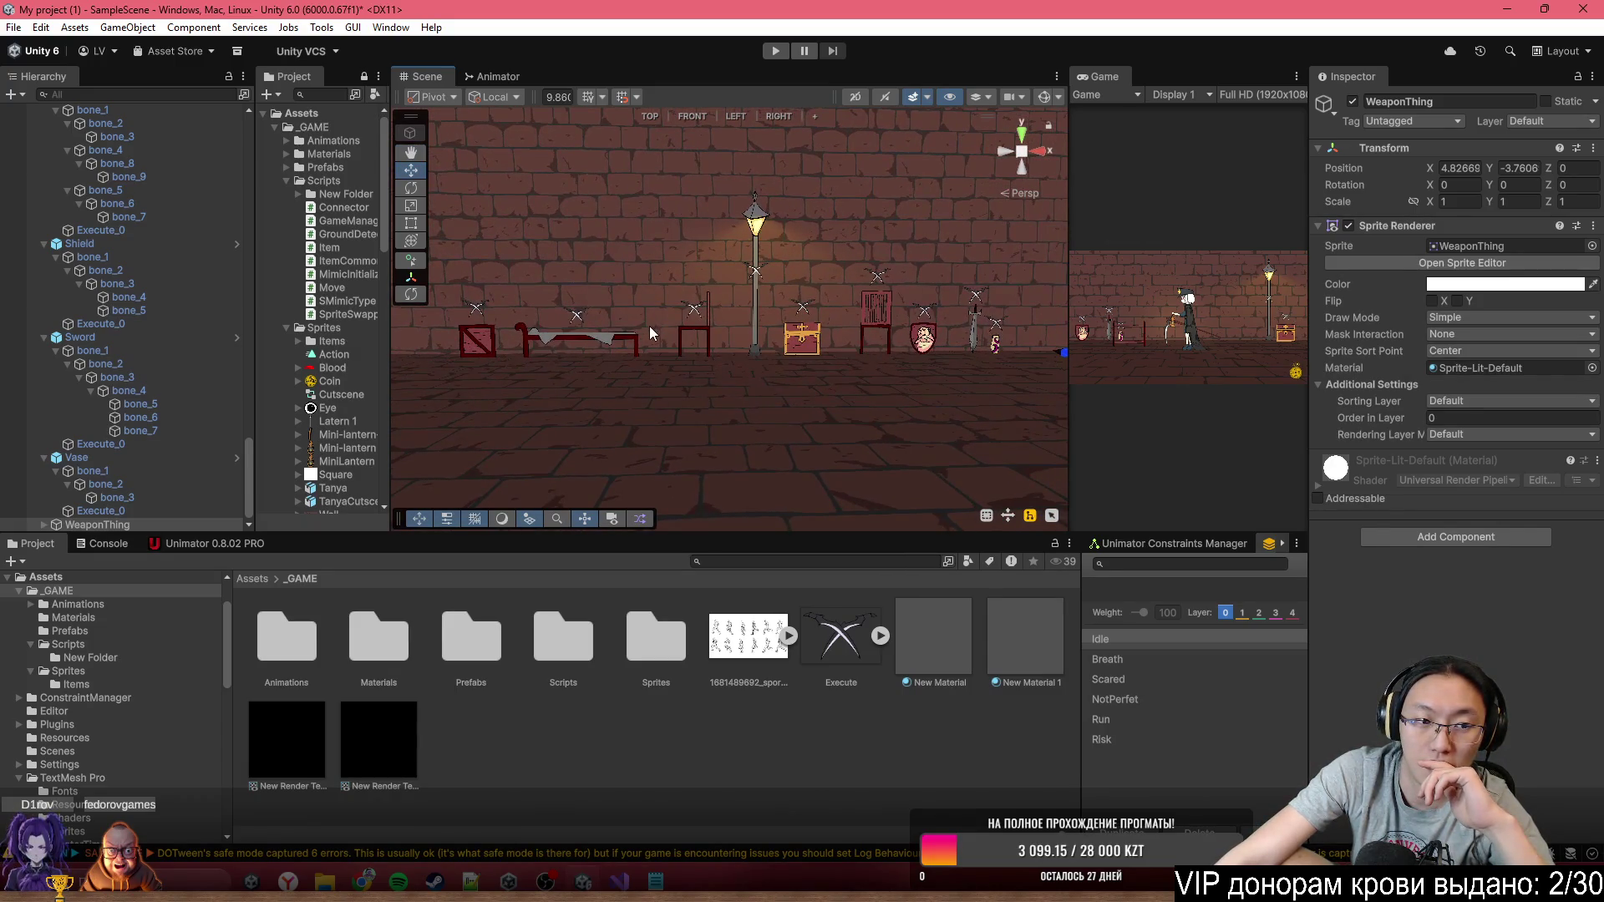
pyautogui.click(127, 458)
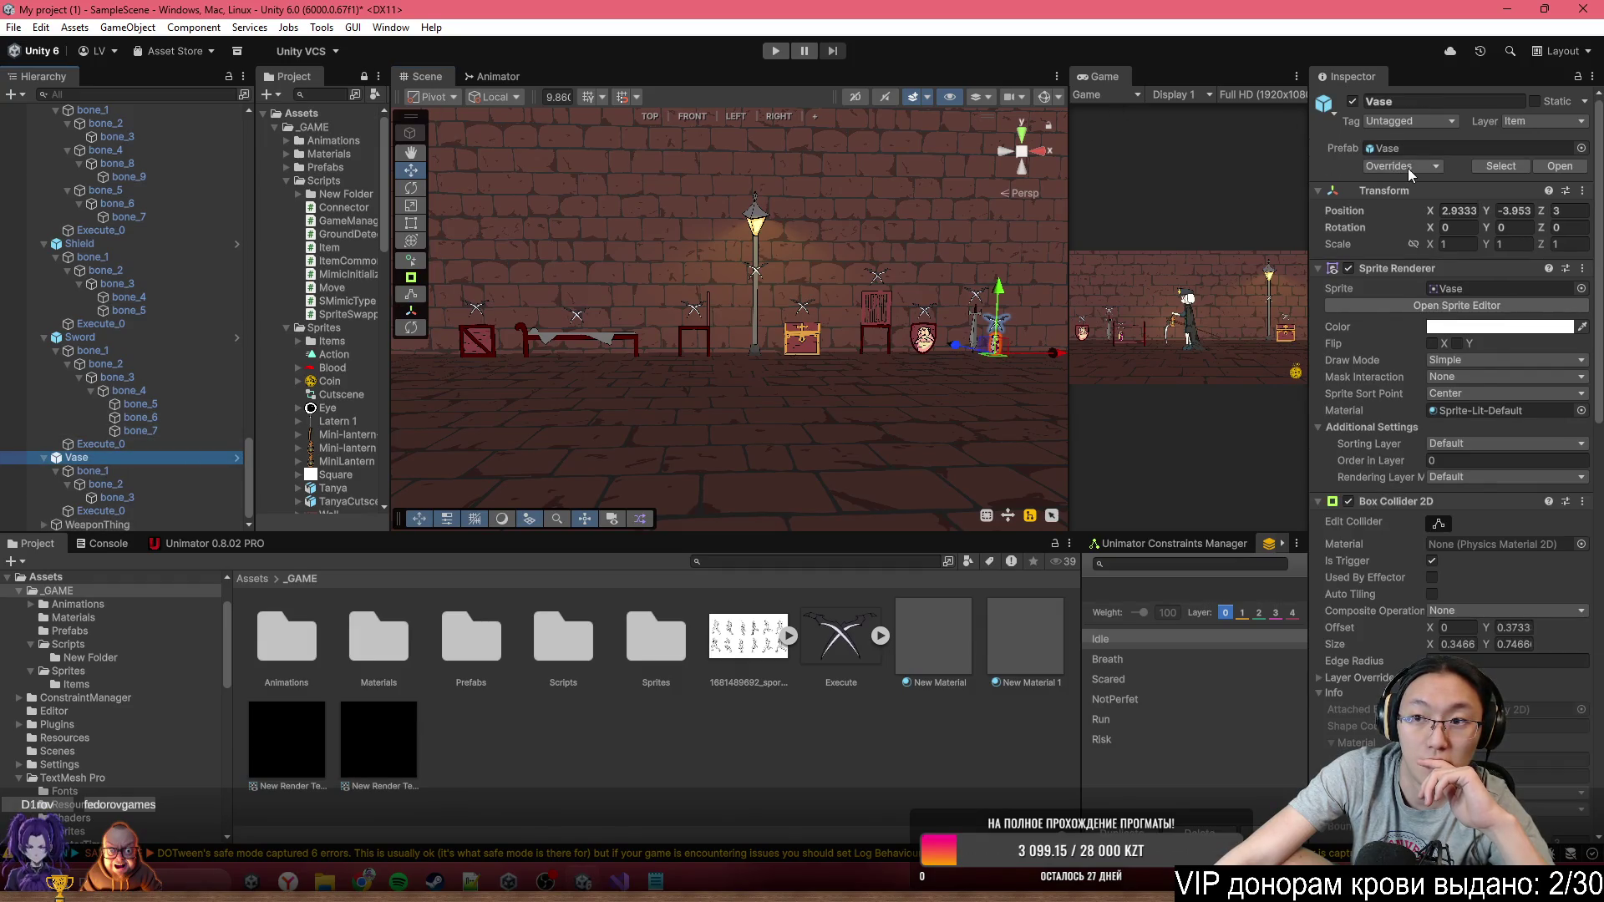
# Confirm the Sword, Shield, Cheir and Bed prefab instances have no overrides
pyautogui.press('Up')
pyautogui.press('Up')
pyautogui.press('Up')
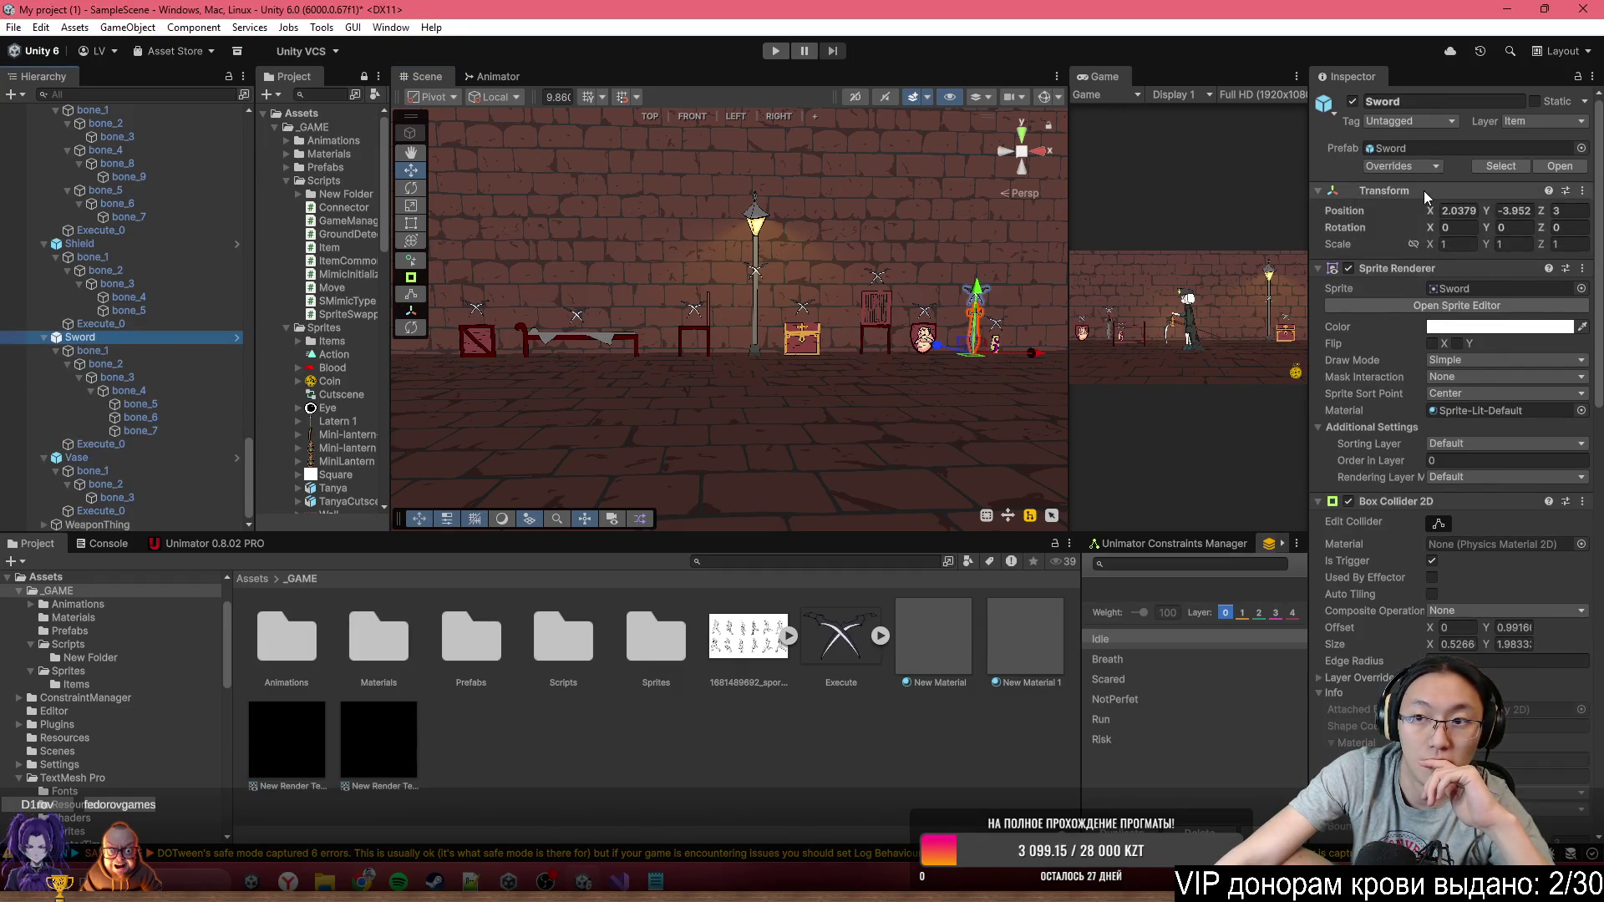
pyautogui.click(1417, 167)
pyautogui.click(181, 247)
pyautogui.click(180, 247)
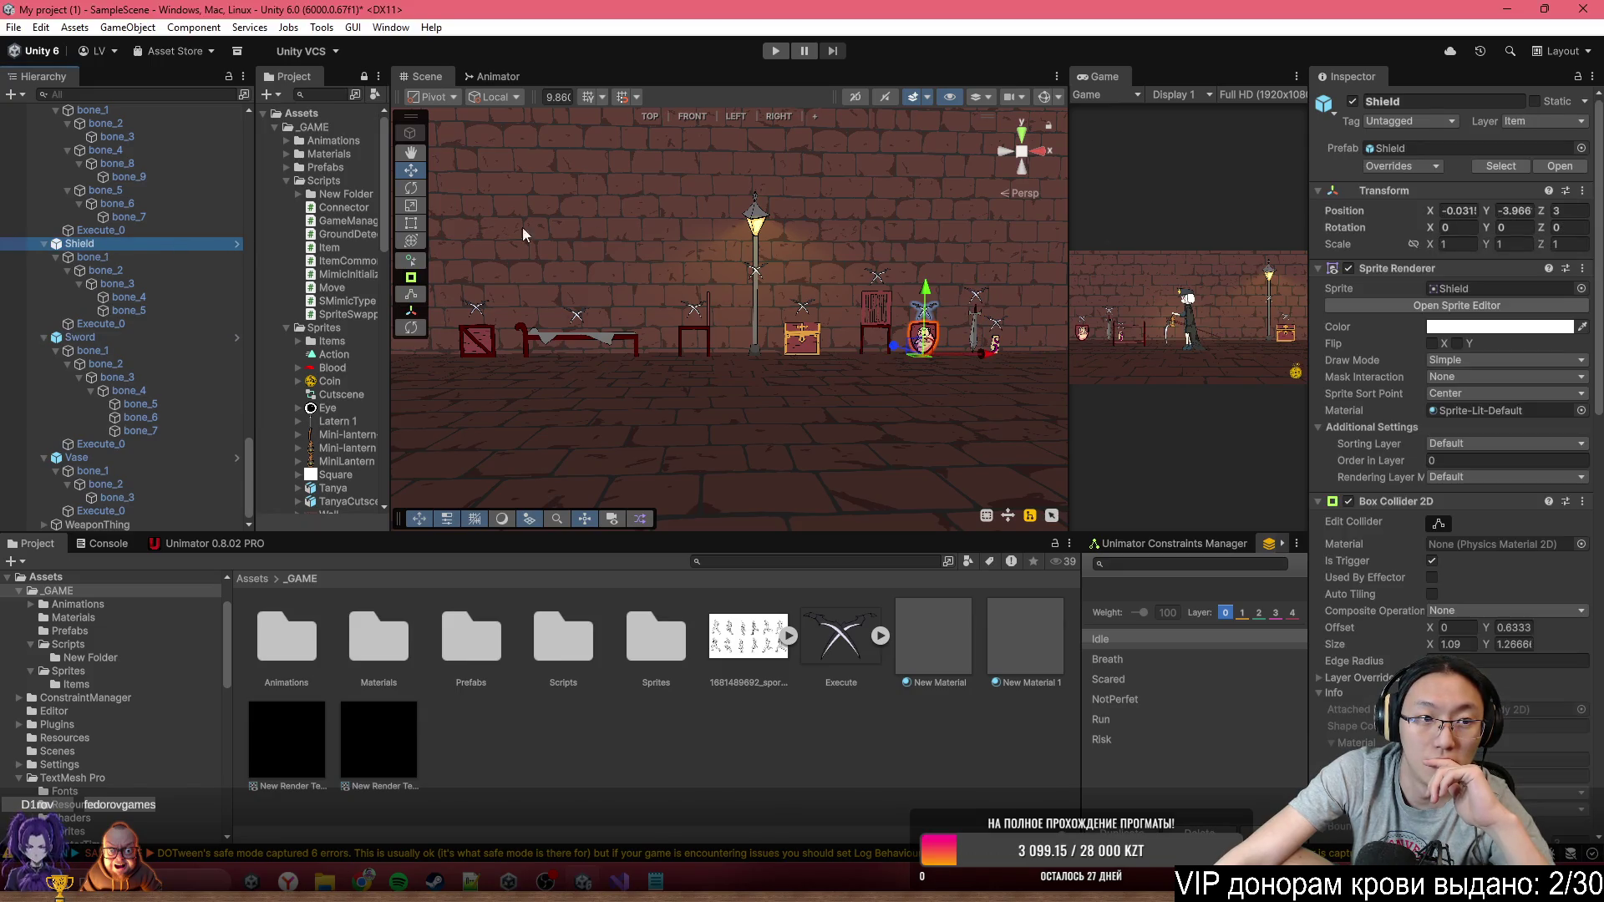
pyautogui.click(1418, 166)
pyautogui.scroll(-5, 244, 373)
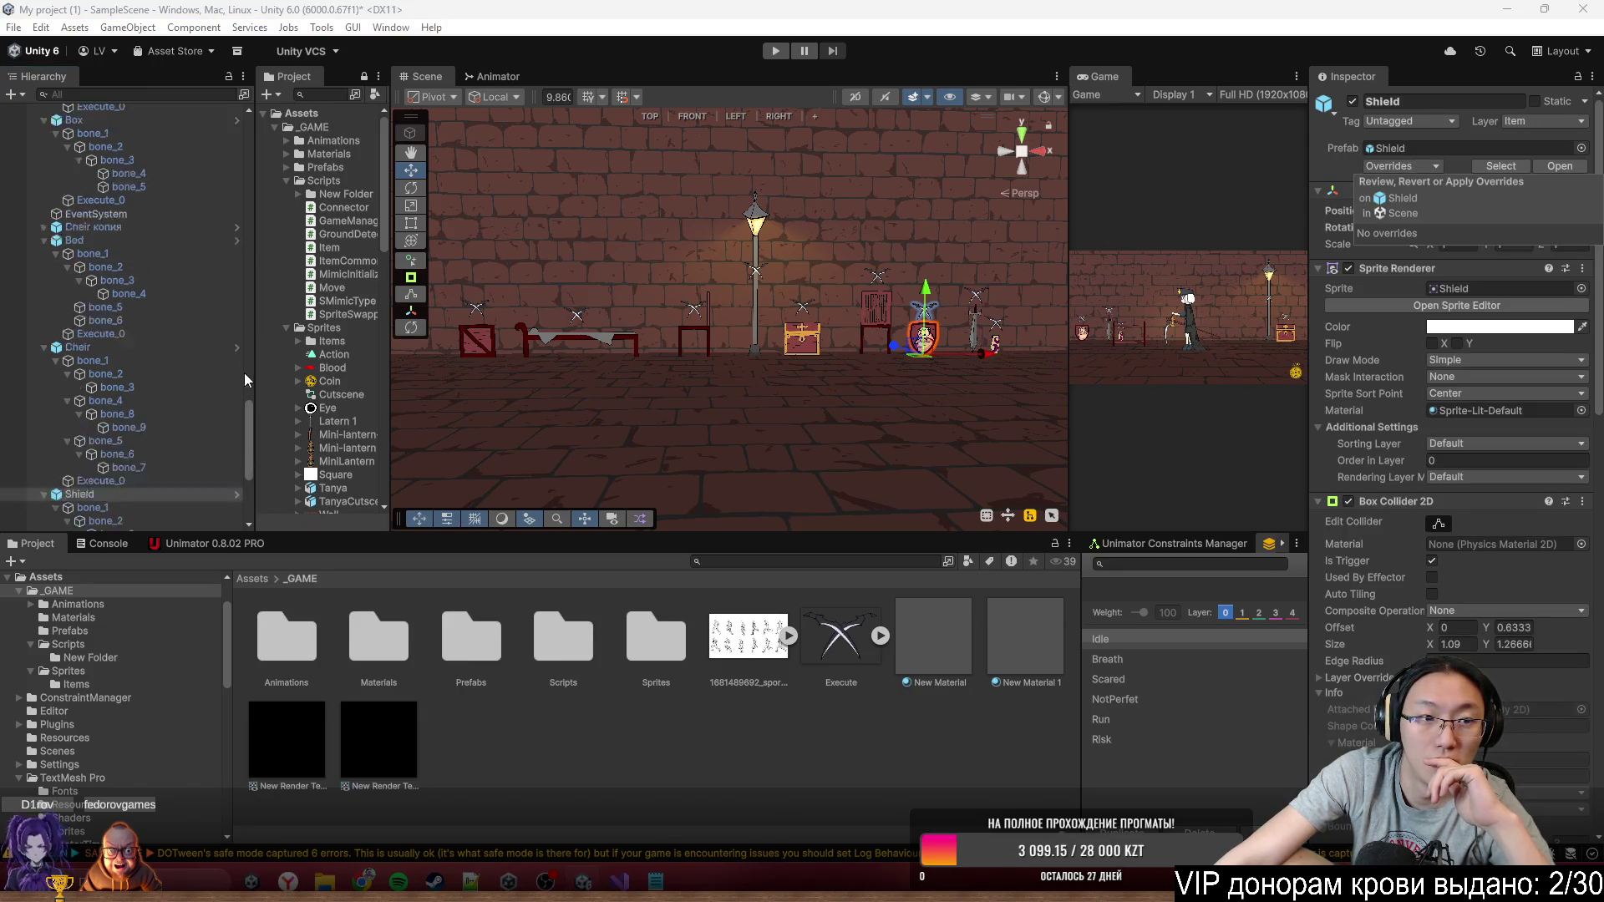
pyautogui.click(132, 250)
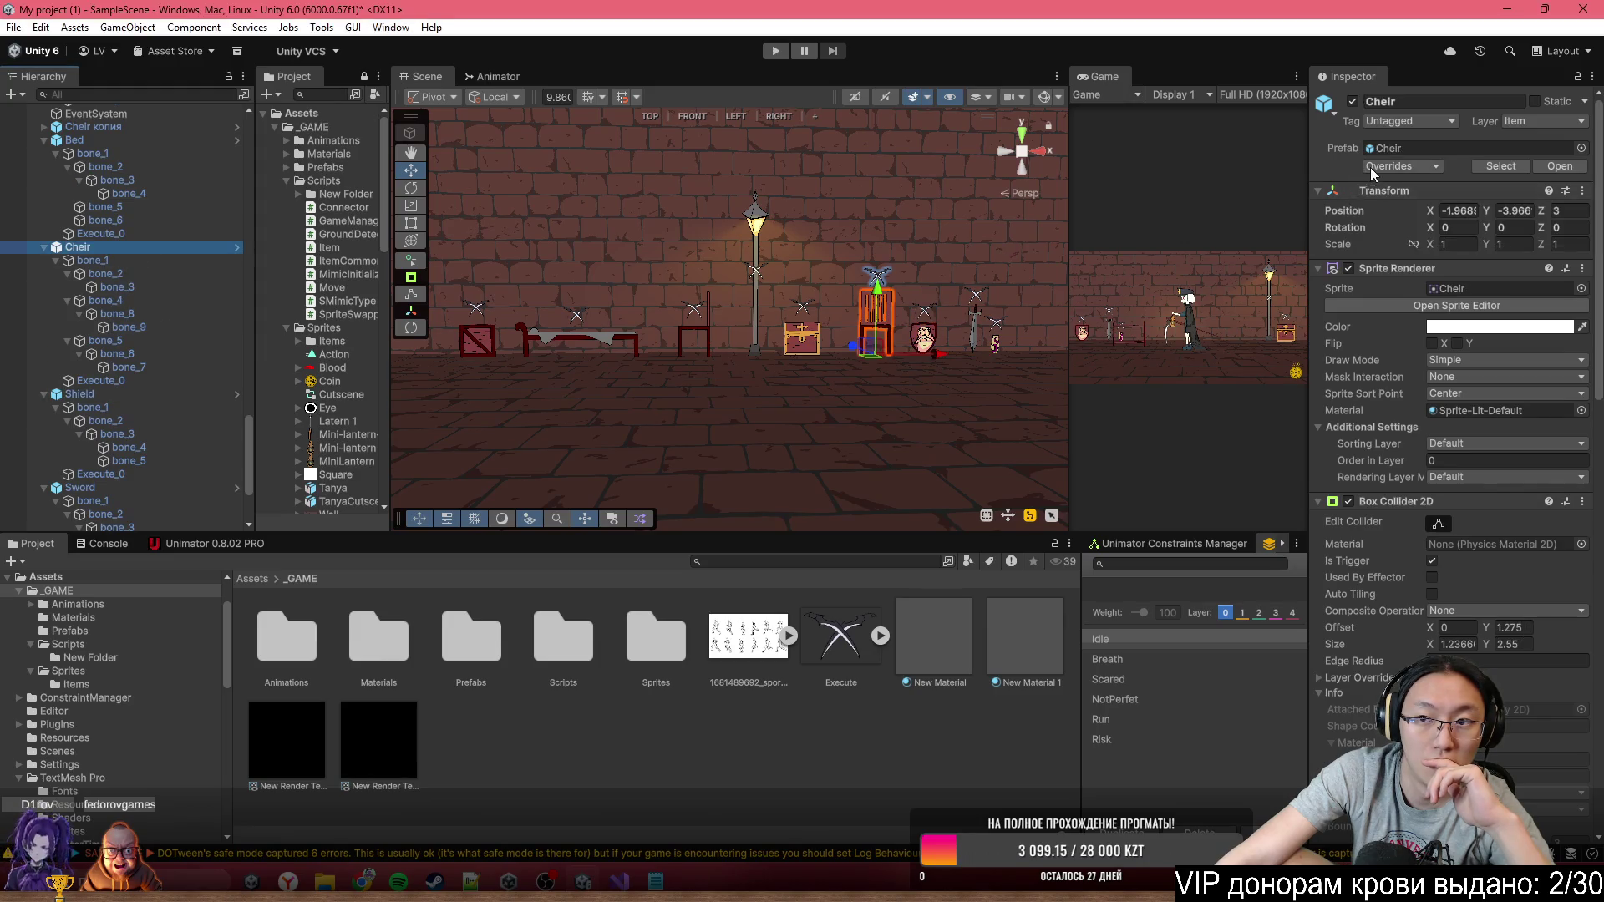
pyautogui.click(1371, 167)
pyautogui.click(74, 140)
pyautogui.click(1444, 167)
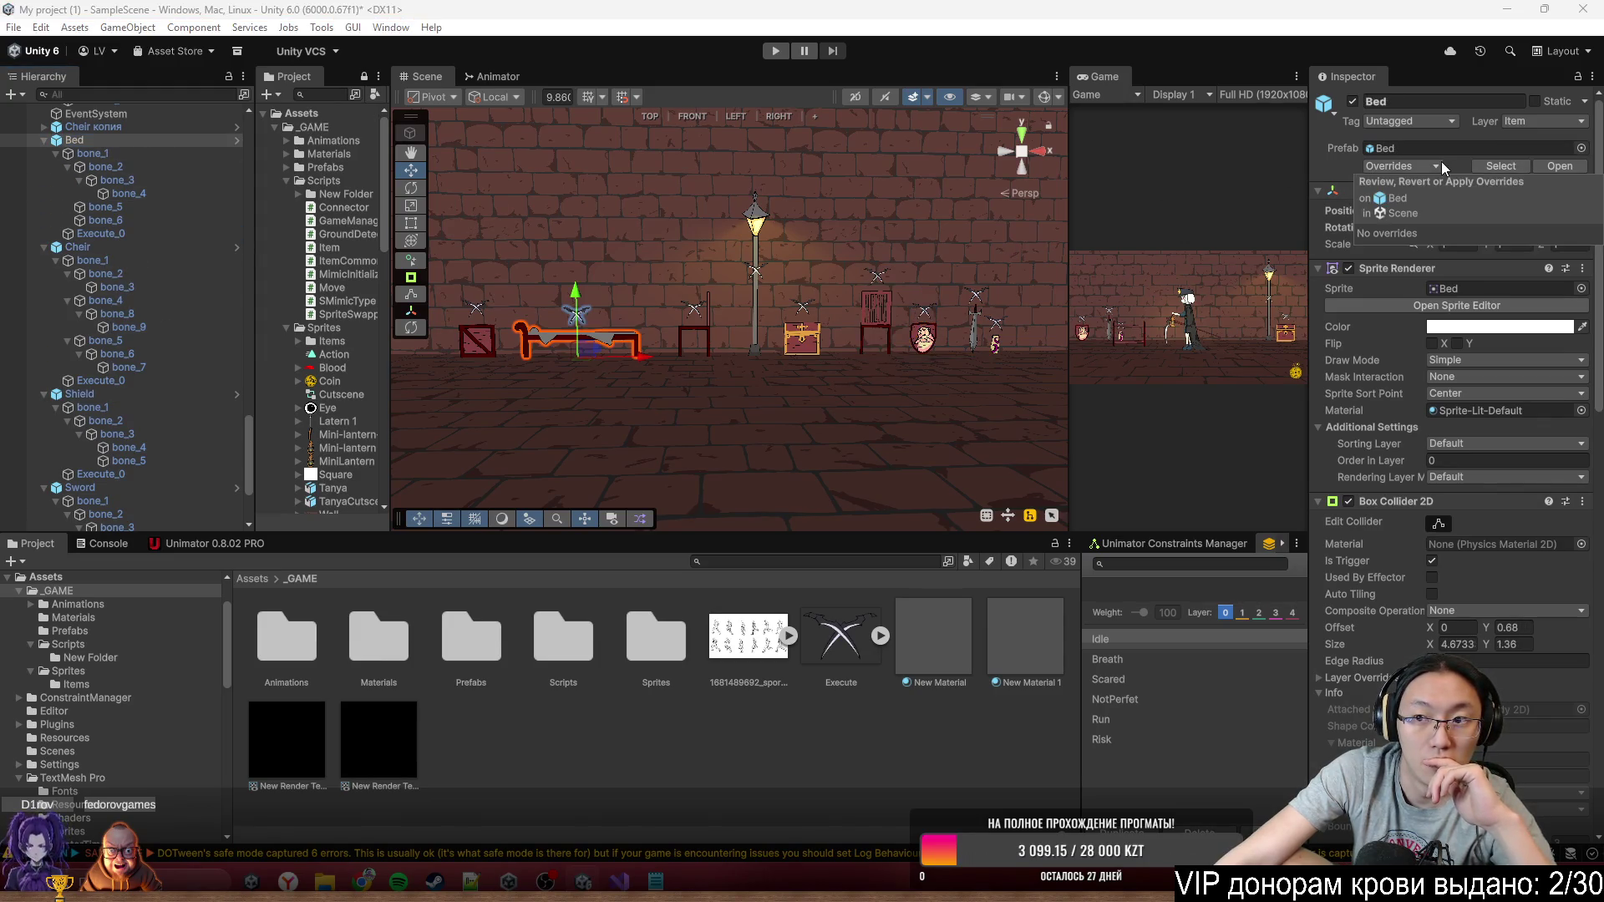
# Confirm Cheir копия, Box and Chest have no prefab overrides, ending on Chest
pyautogui.scroll(3, 183, 235)
pyautogui.click(74, 227)
pyautogui.click(74, 226)
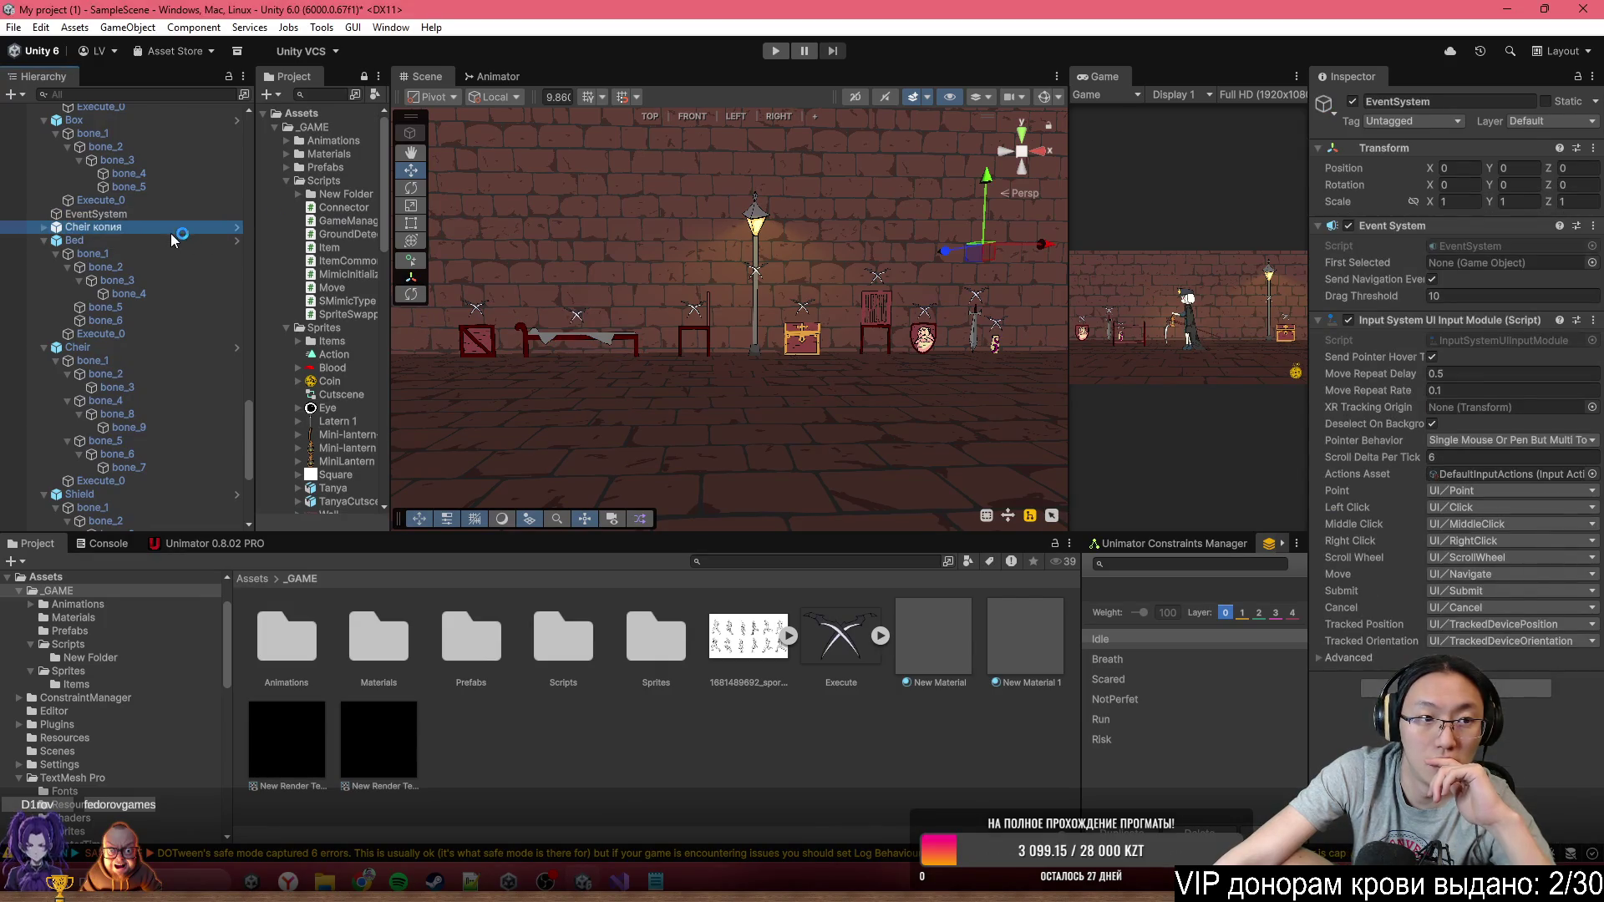
pyautogui.click(1387, 167)
pyautogui.scroll(3, 125, 250)
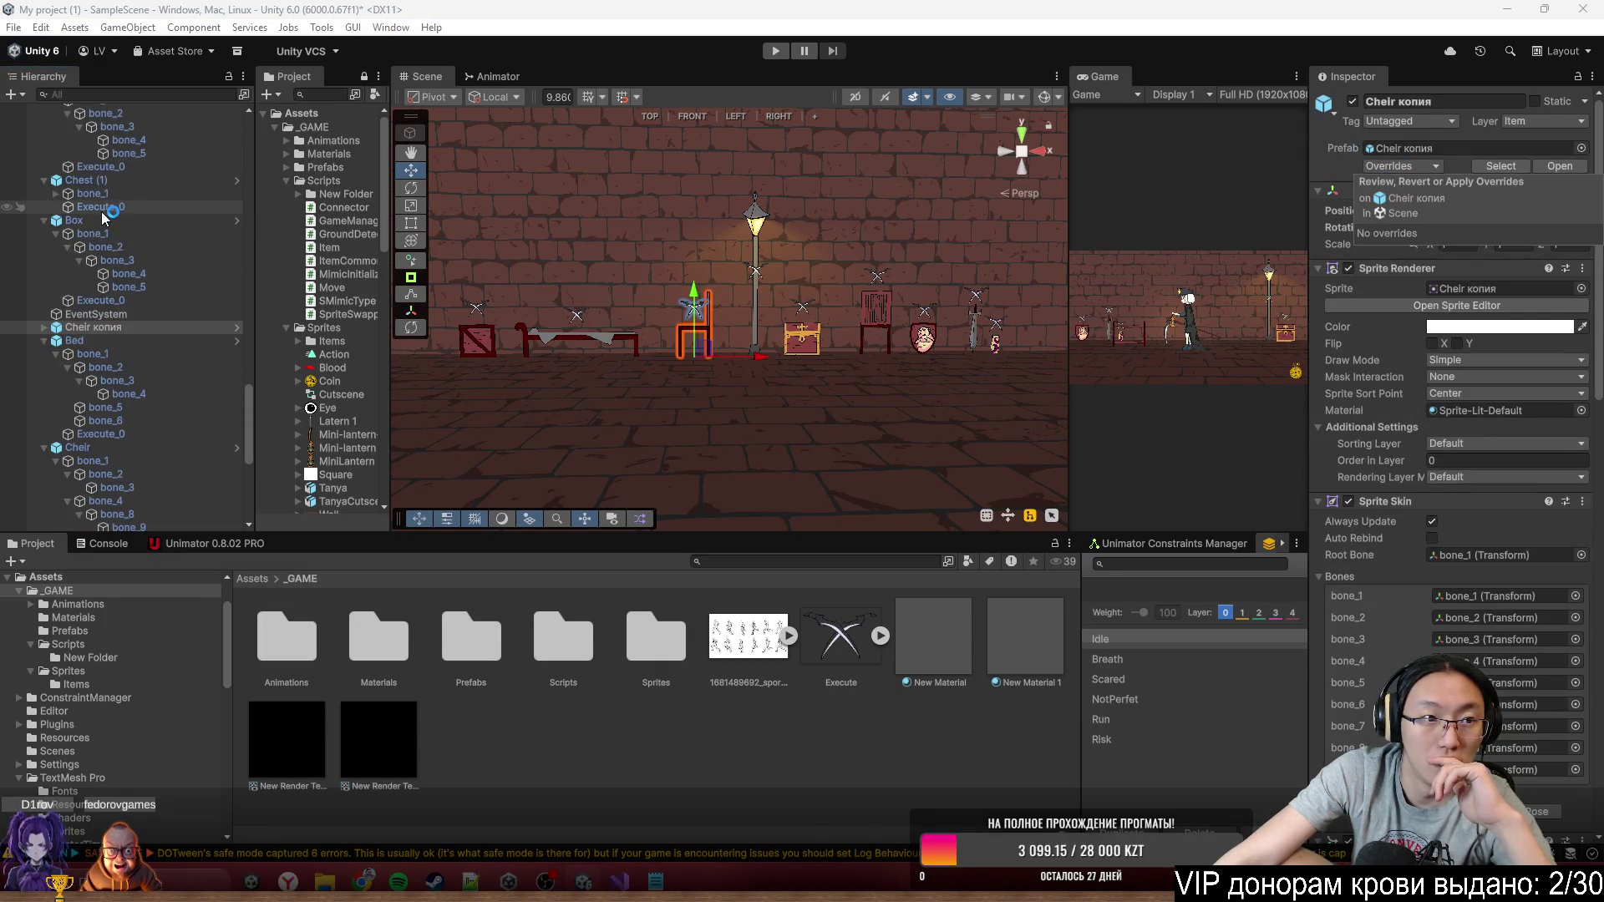
pyautogui.click(74, 220)
pyautogui.click(1418, 171)
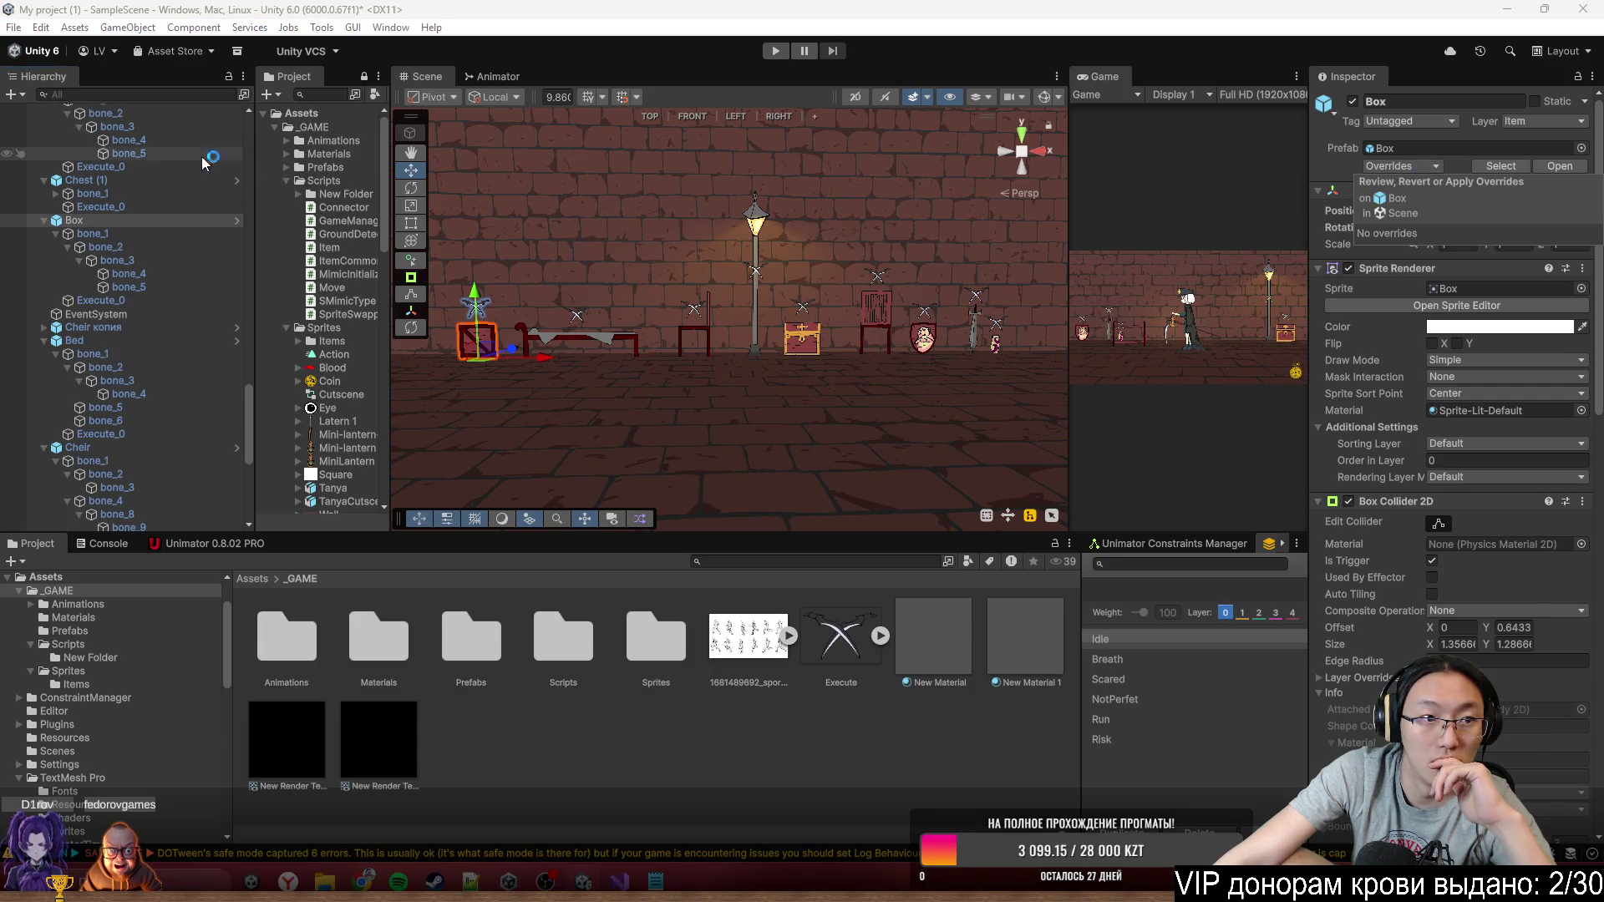
pyautogui.click(79, 179)
pyautogui.scroll(6, 125, 292)
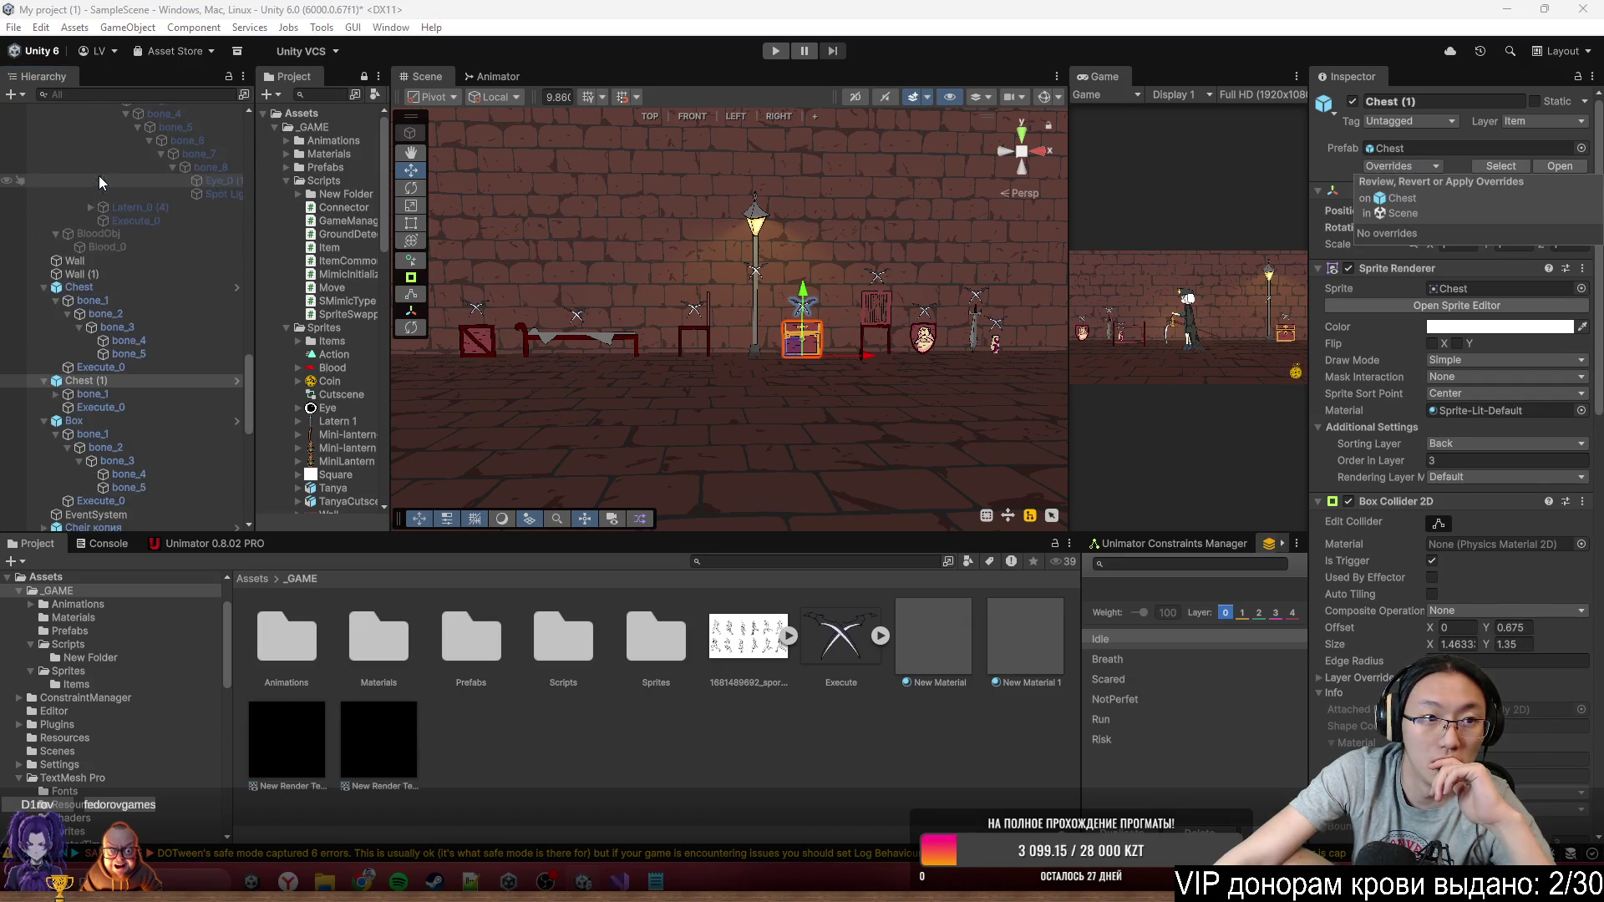
pyautogui.click(109, 287)
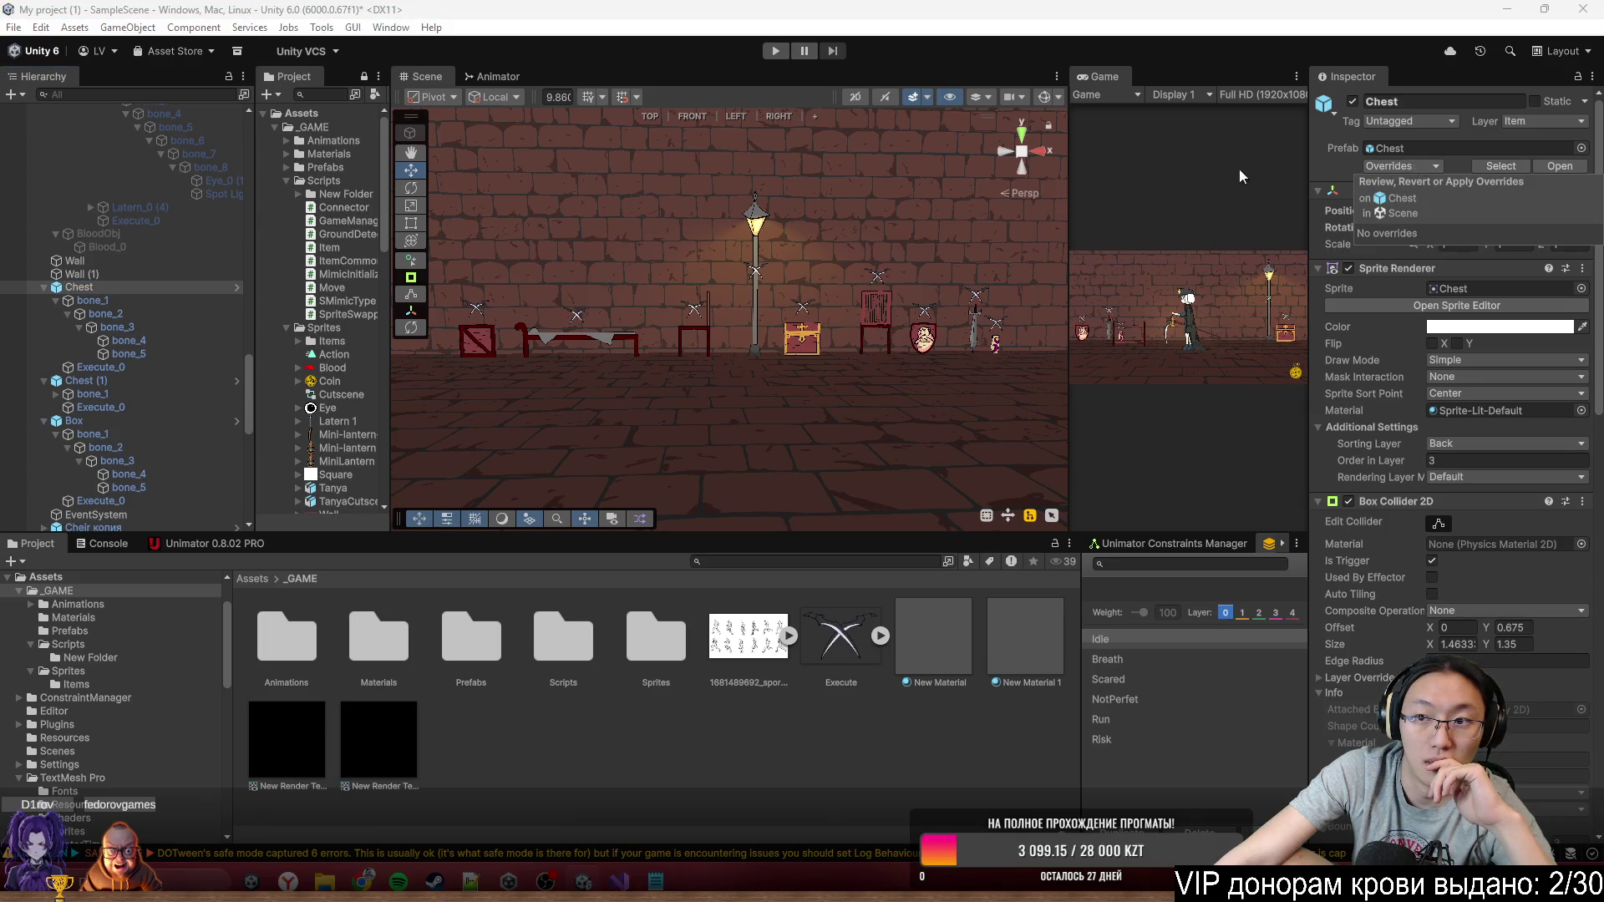
pyautogui.moveTo(735, 251)
pyautogui.mouseDown()
pyautogui.moveTo(1016, 205)
pyautogui.moveTo(757, 204)
pyautogui.moveTo(873, 195)
pyautogui.moveTo(890, 296)
pyautogui.mouseUp()
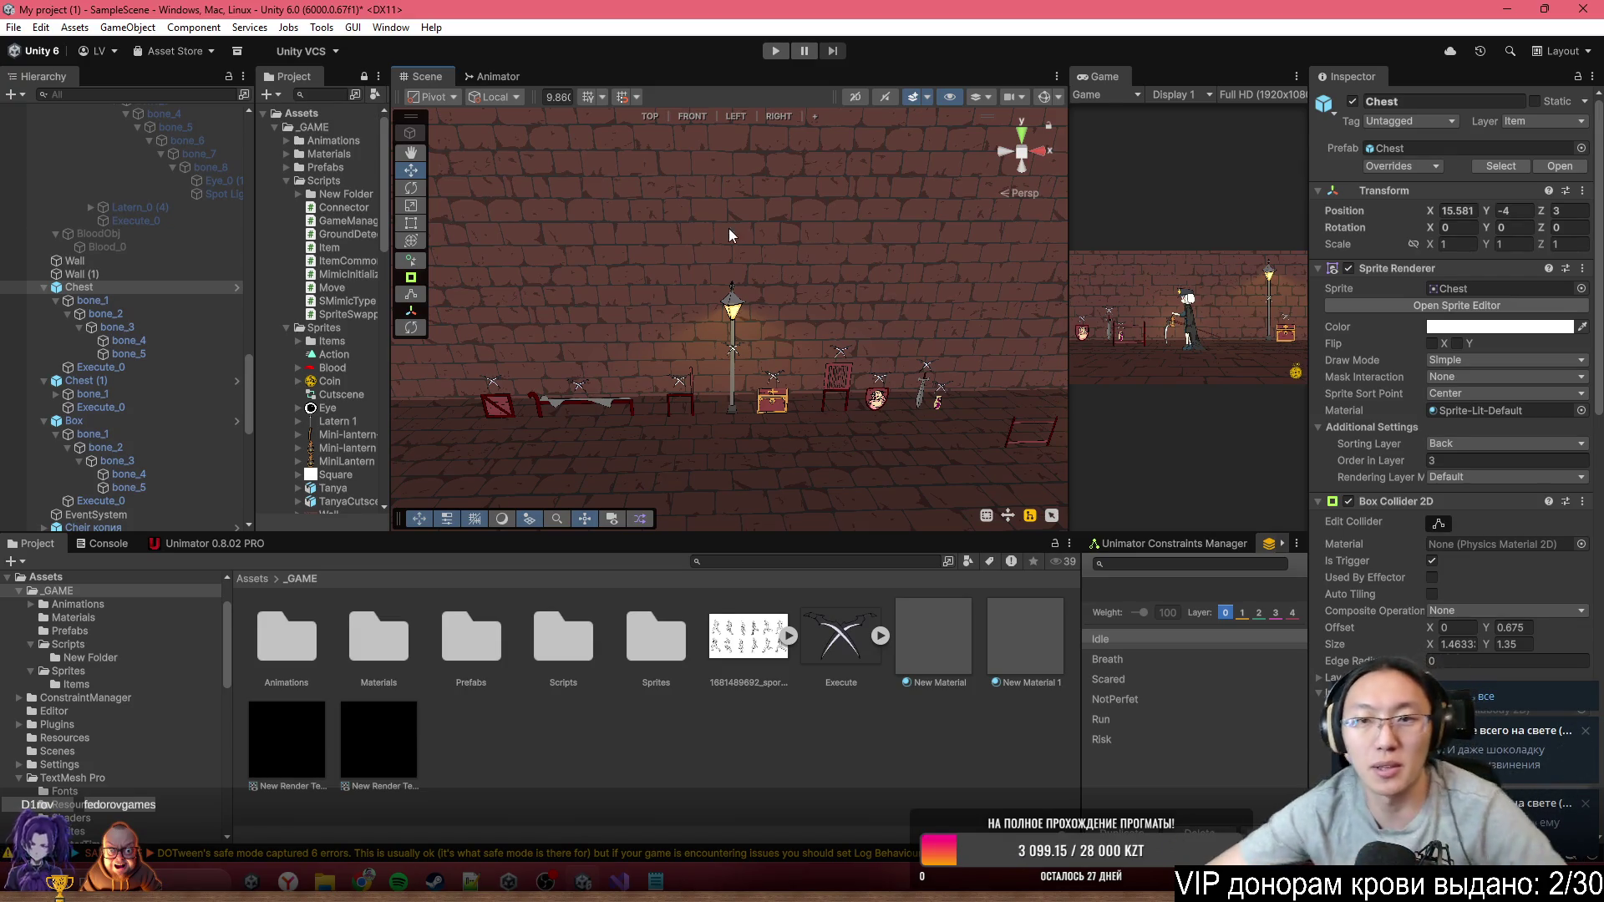
pyautogui.moveTo(729, 236); pyautogui.dragTo(708, 244)
# Select the Box crate with its bones and step through Idle, Breath, Scared, Risk and NotPerfect in Unimator
pyautogui.click(706, 268)
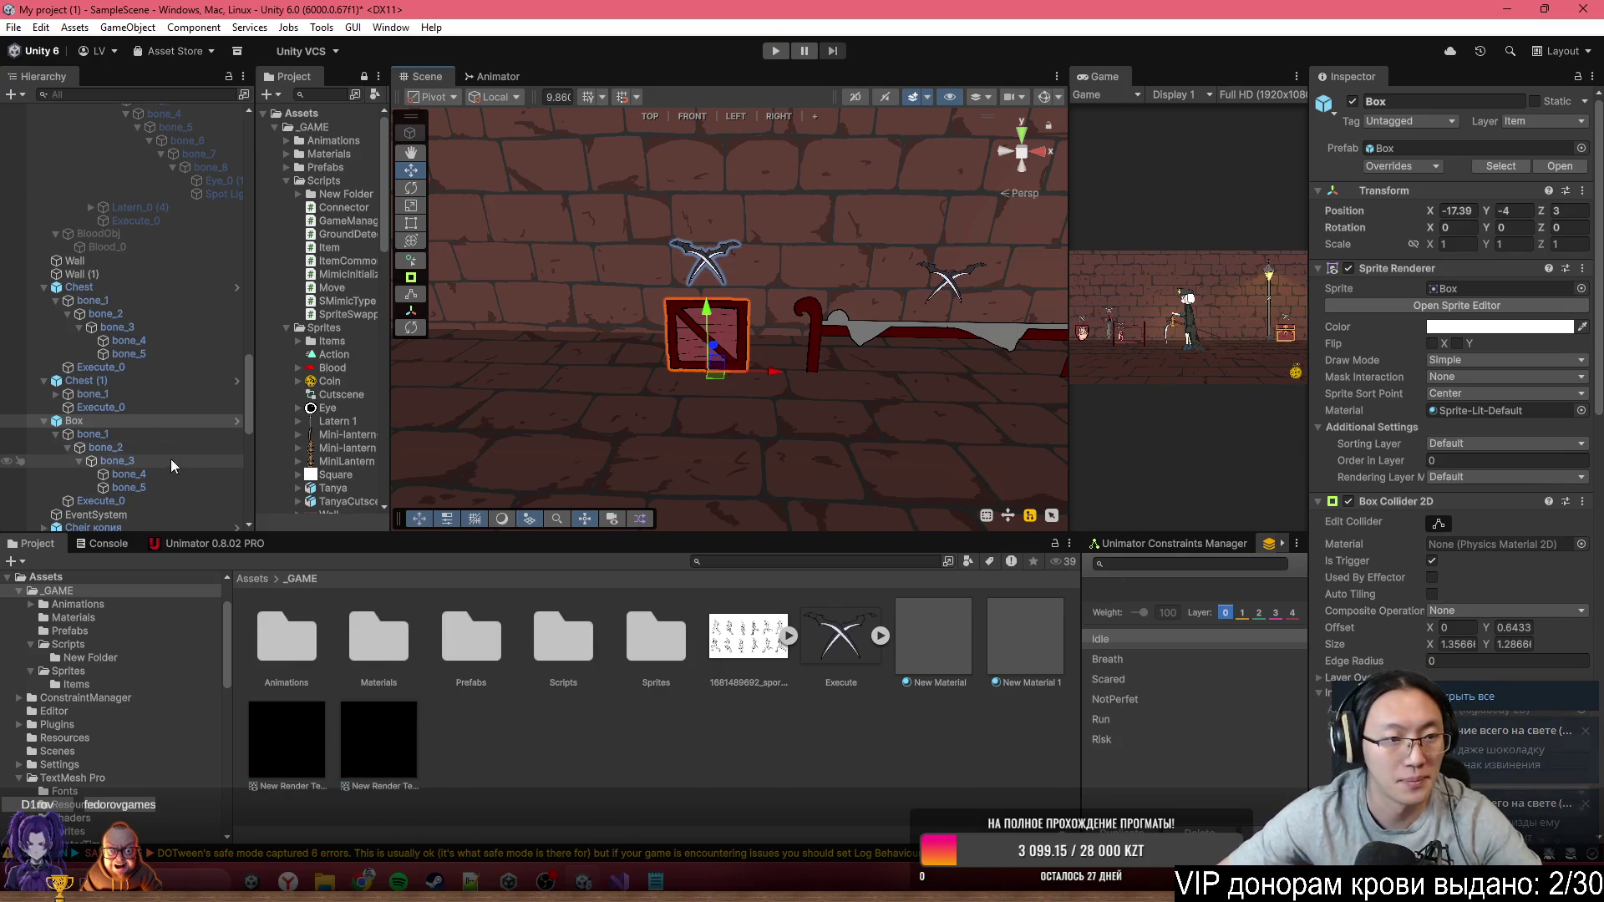
pyautogui.doubleClick(122, 421)
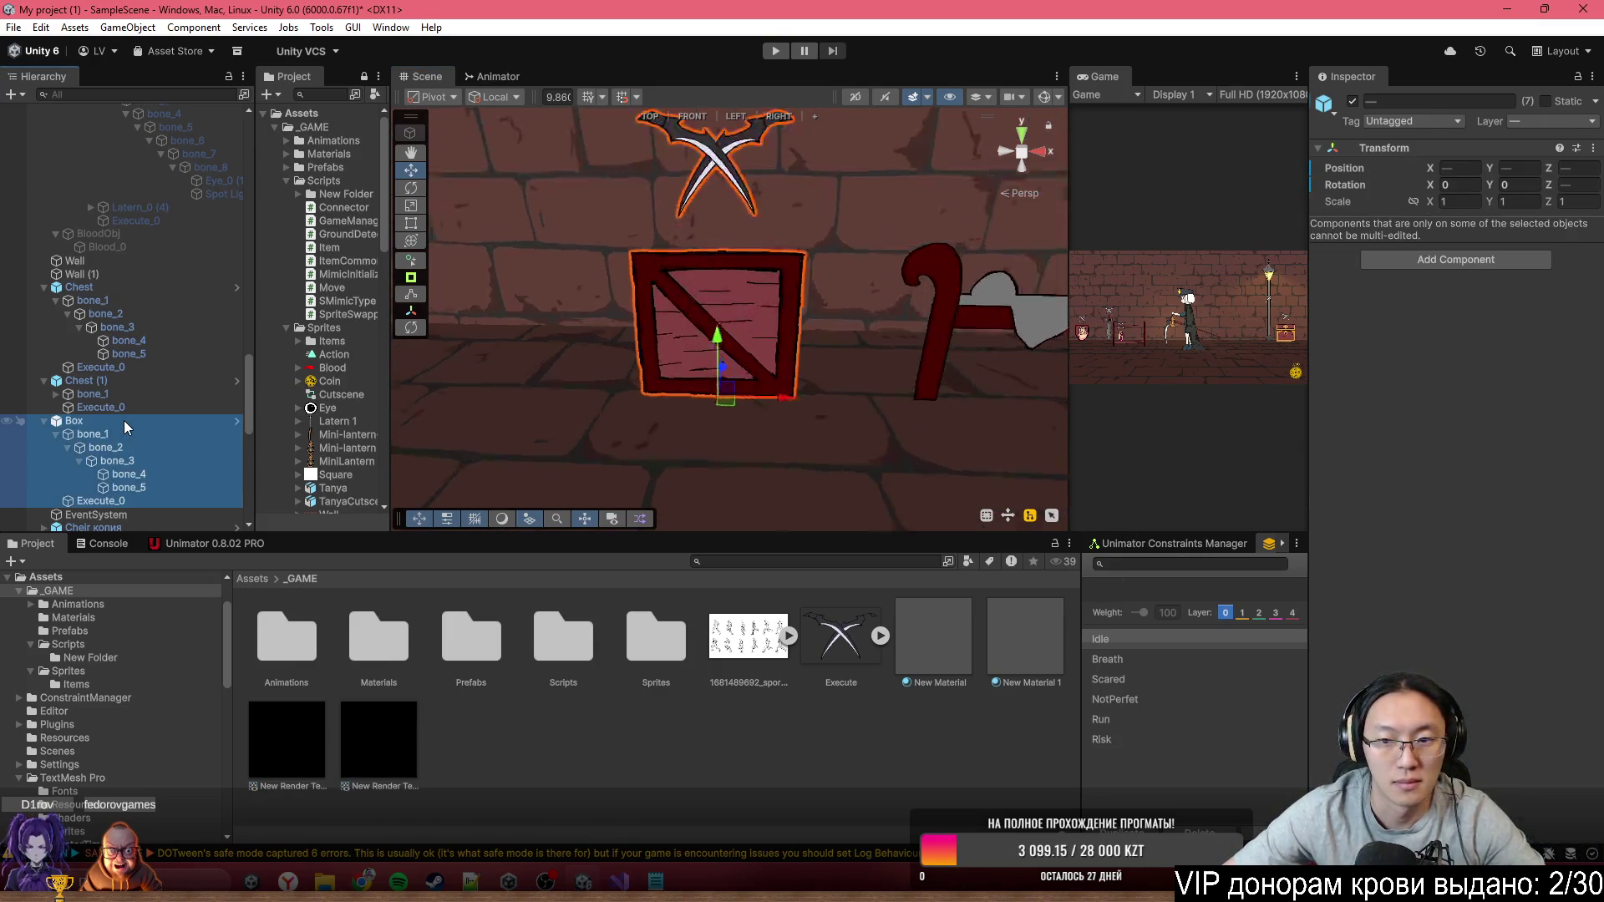
pyautogui.click(193, 544)
pyautogui.scroll(-6, 834, 293)
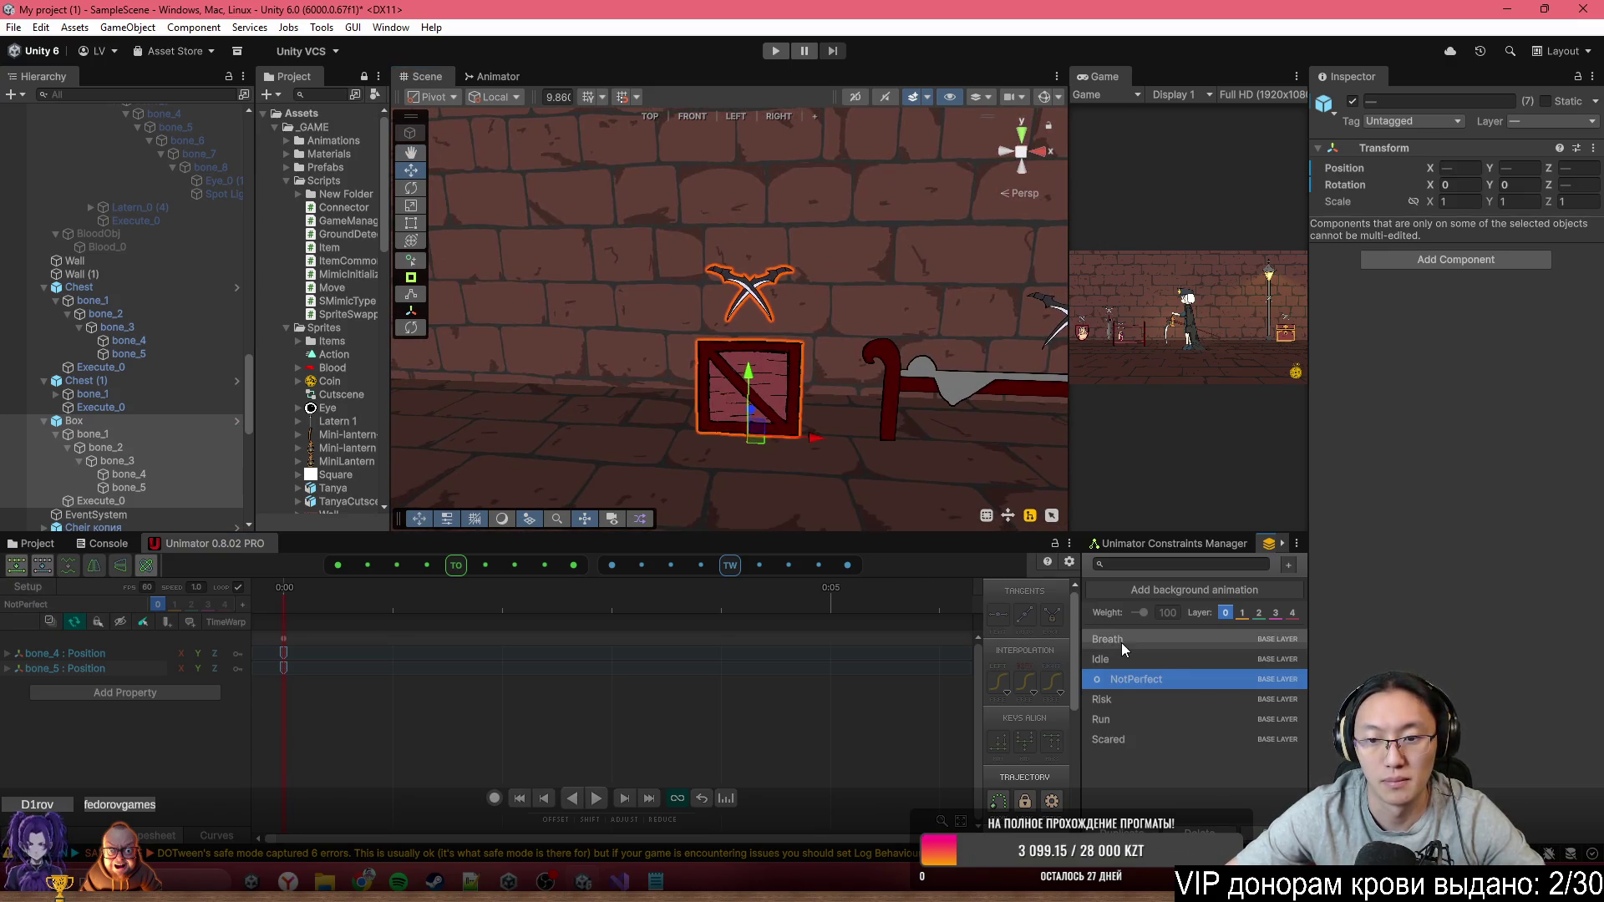
pyautogui.press('space')
pyautogui.click(1152, 660)
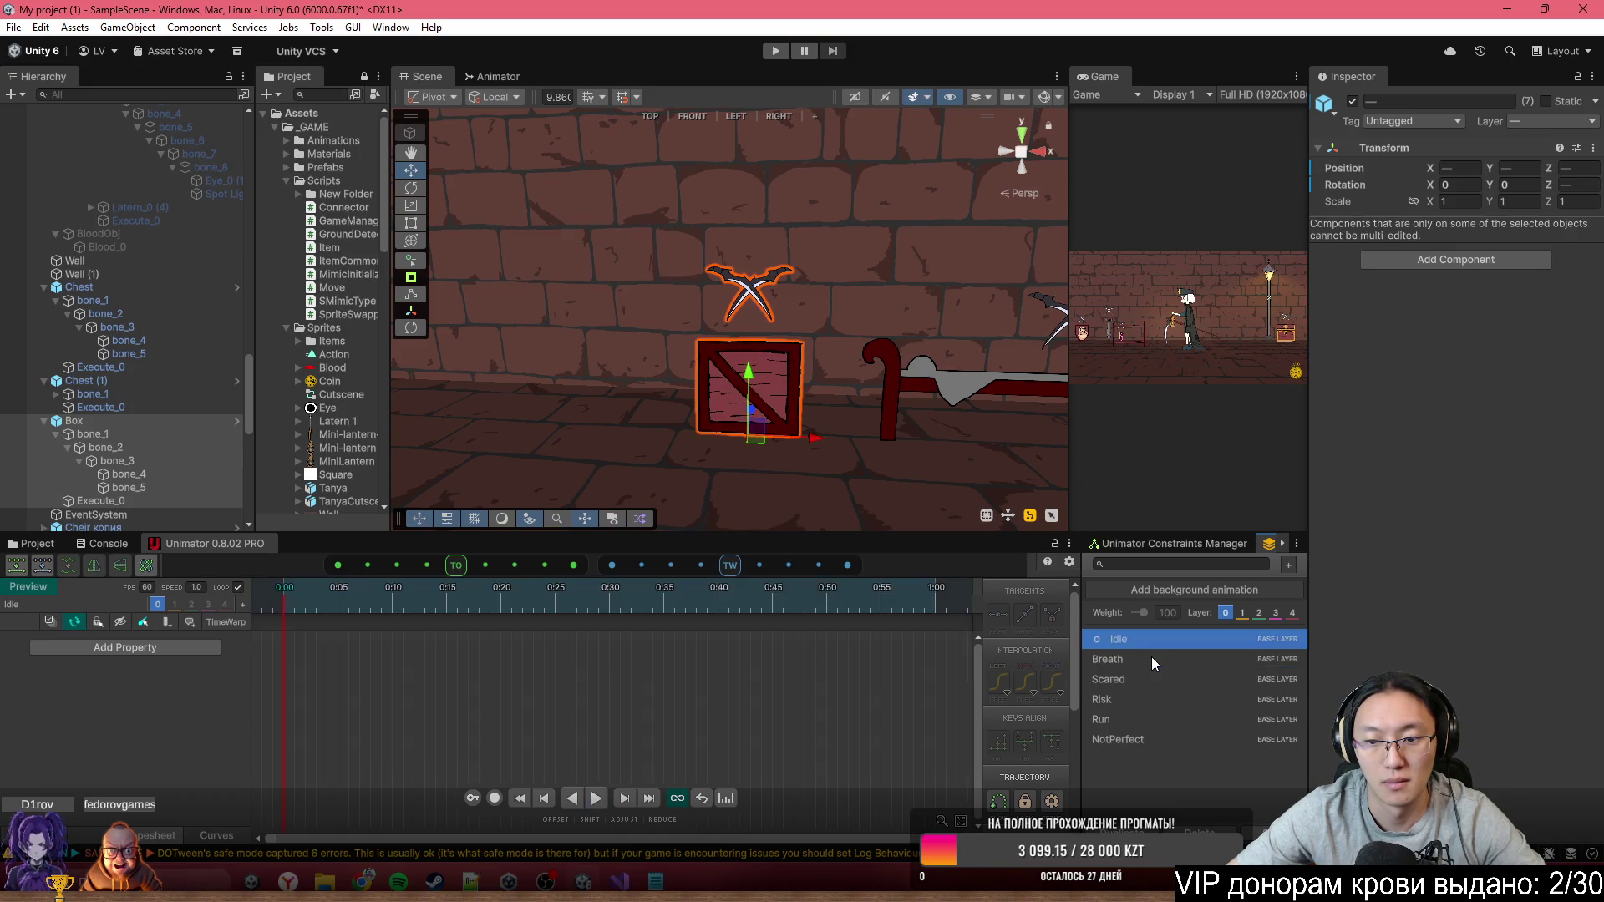
pyautogui.click(1152, 659)
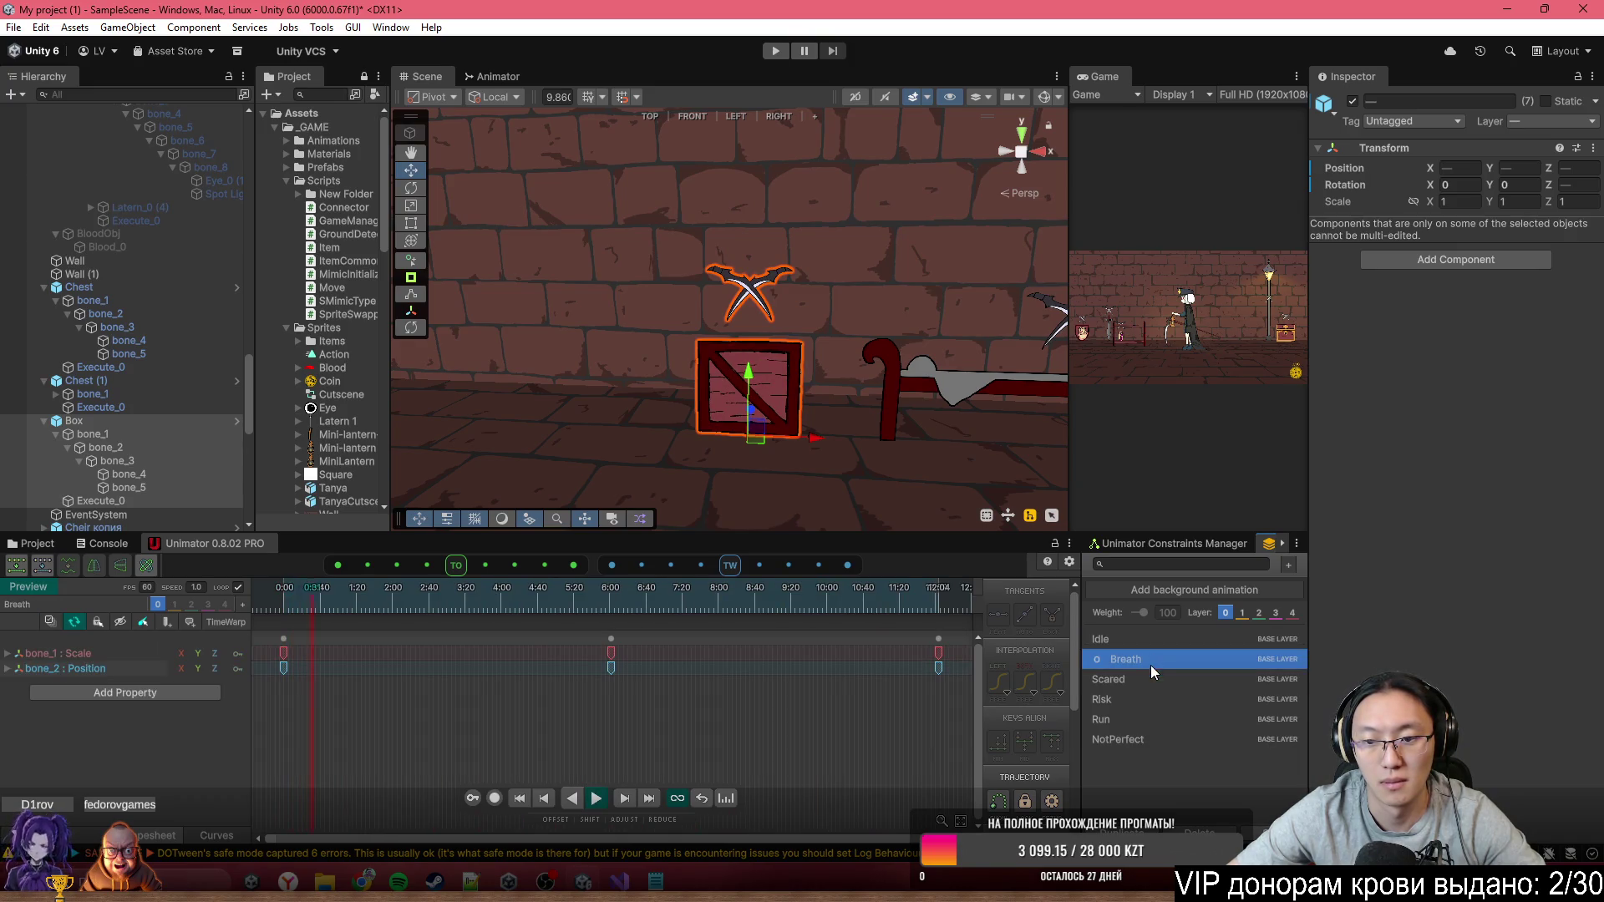
pyautogui.click(1155, 680)
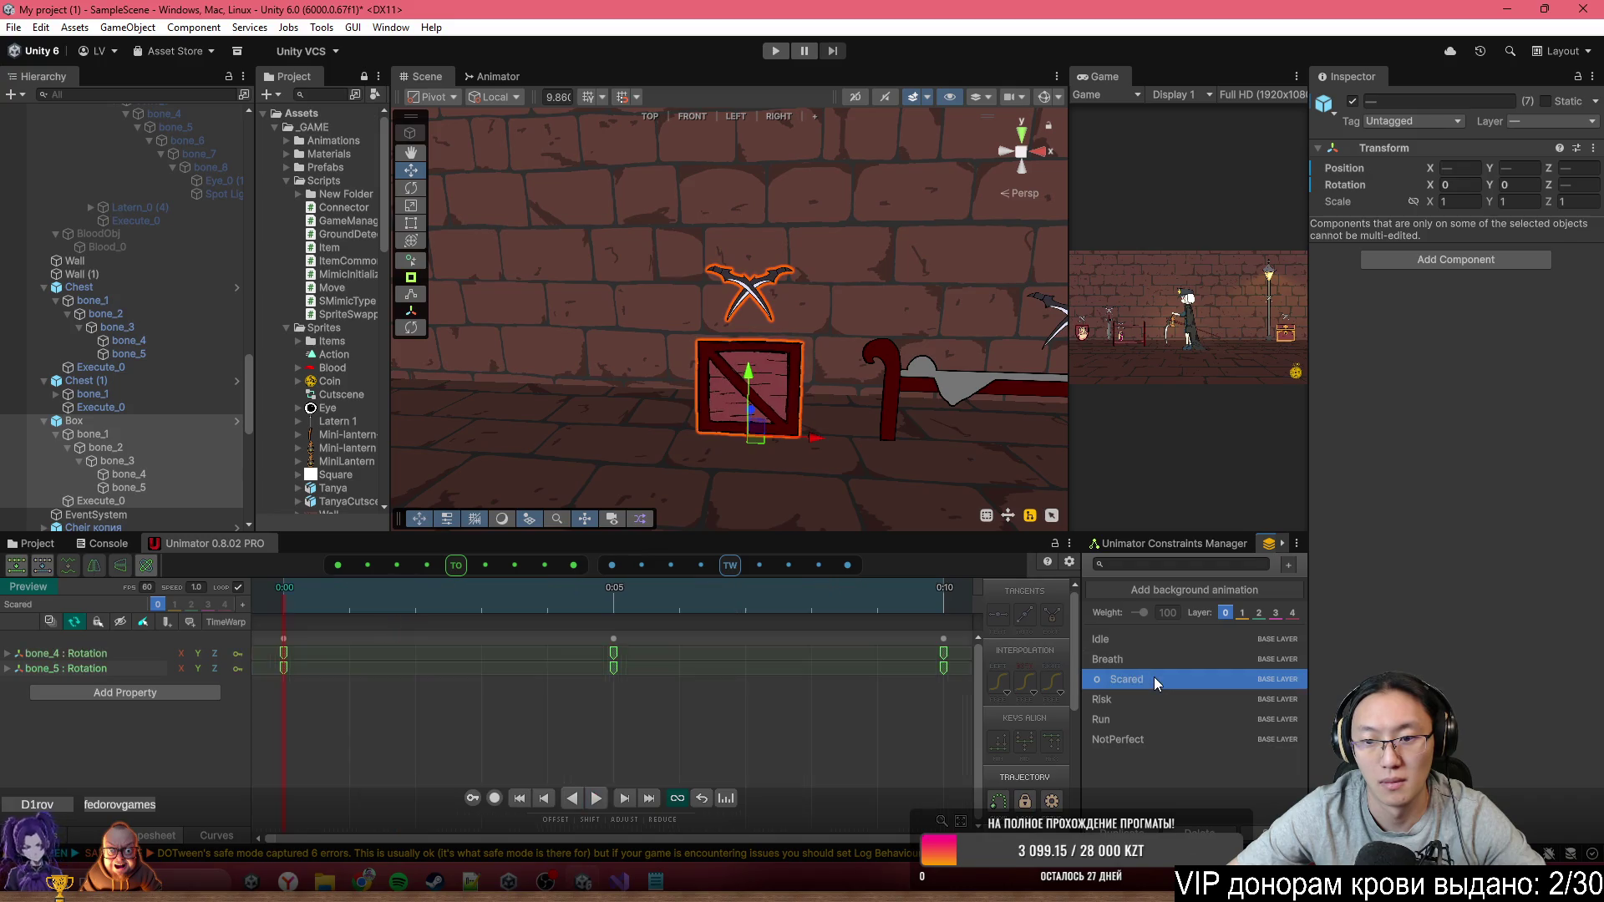
pyautogui.click(1150, 700)
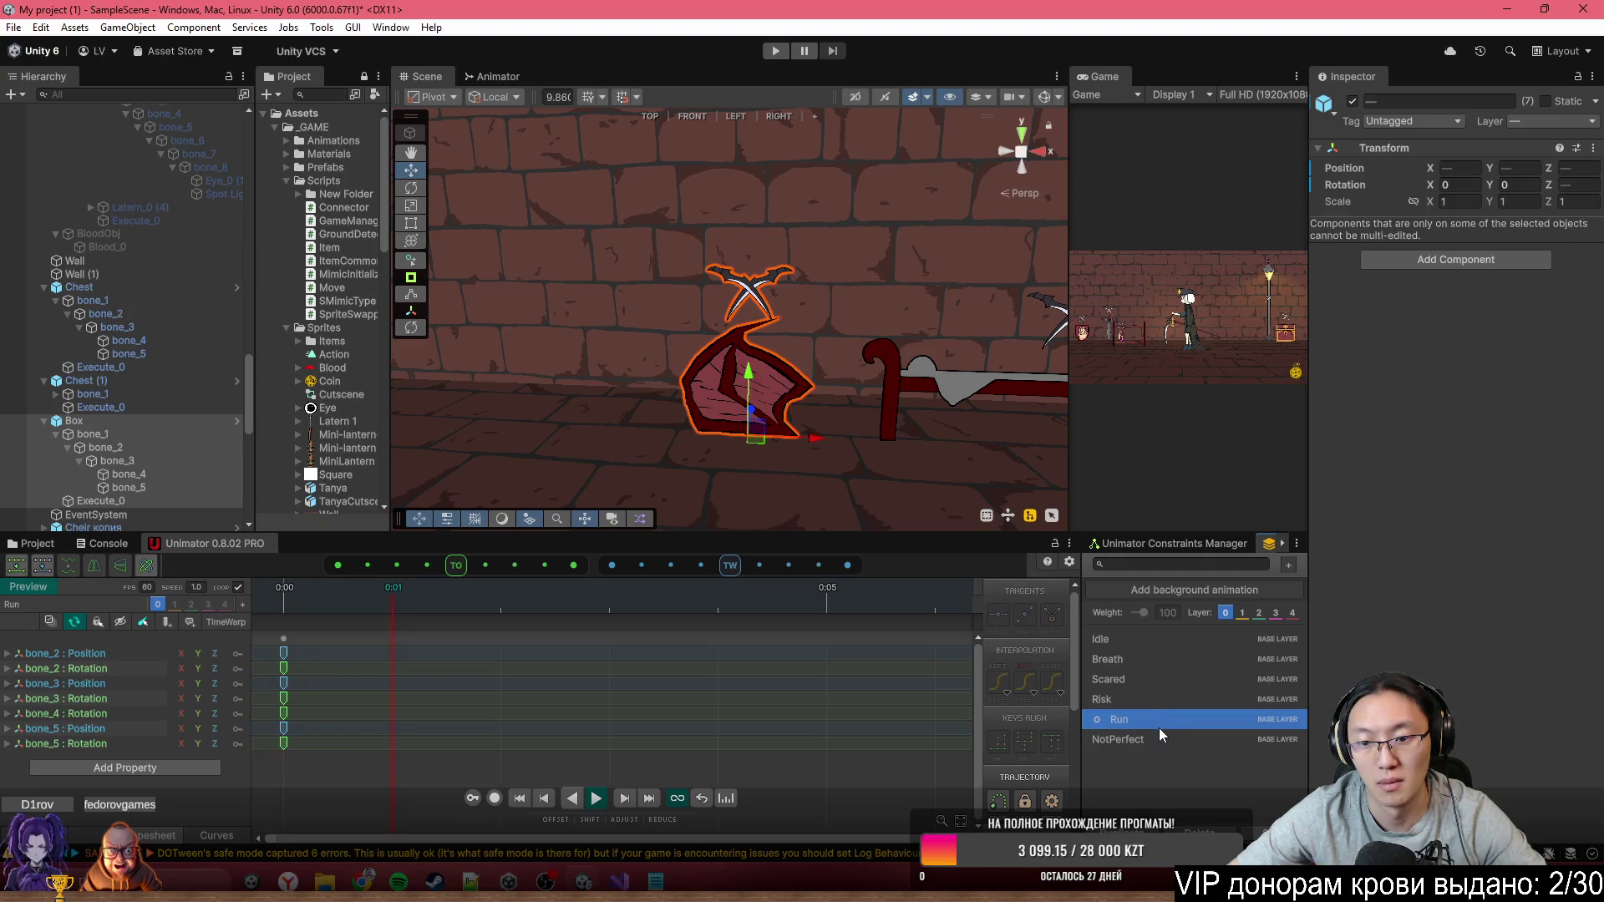
pyautogui.scroll(-10, 723, 719)
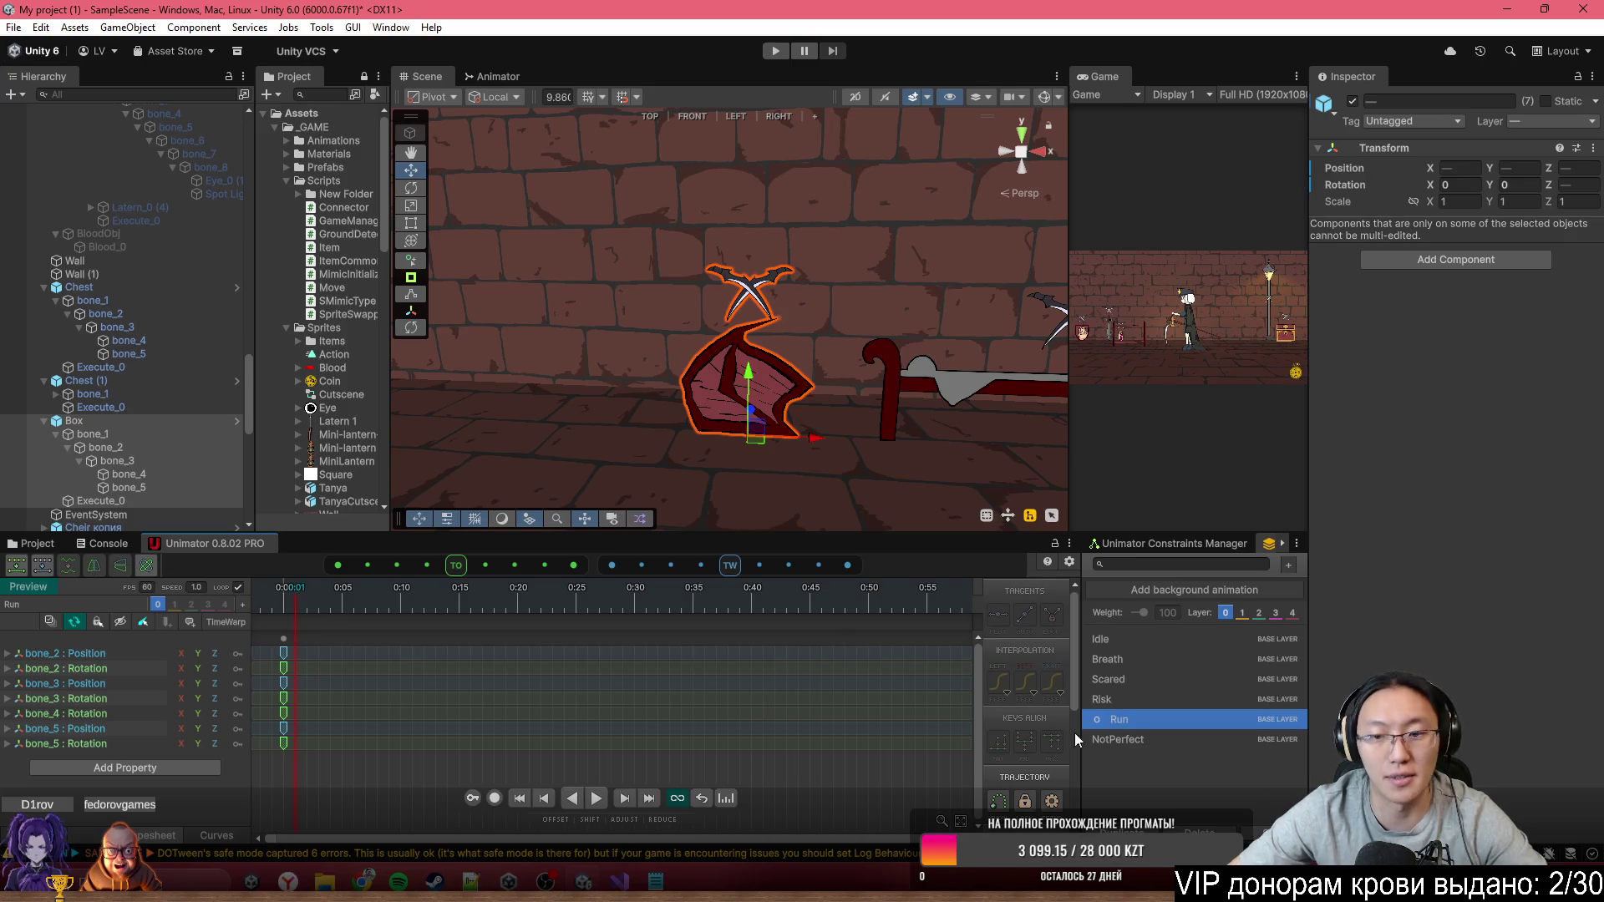
pyautogui.click(1147, 739)
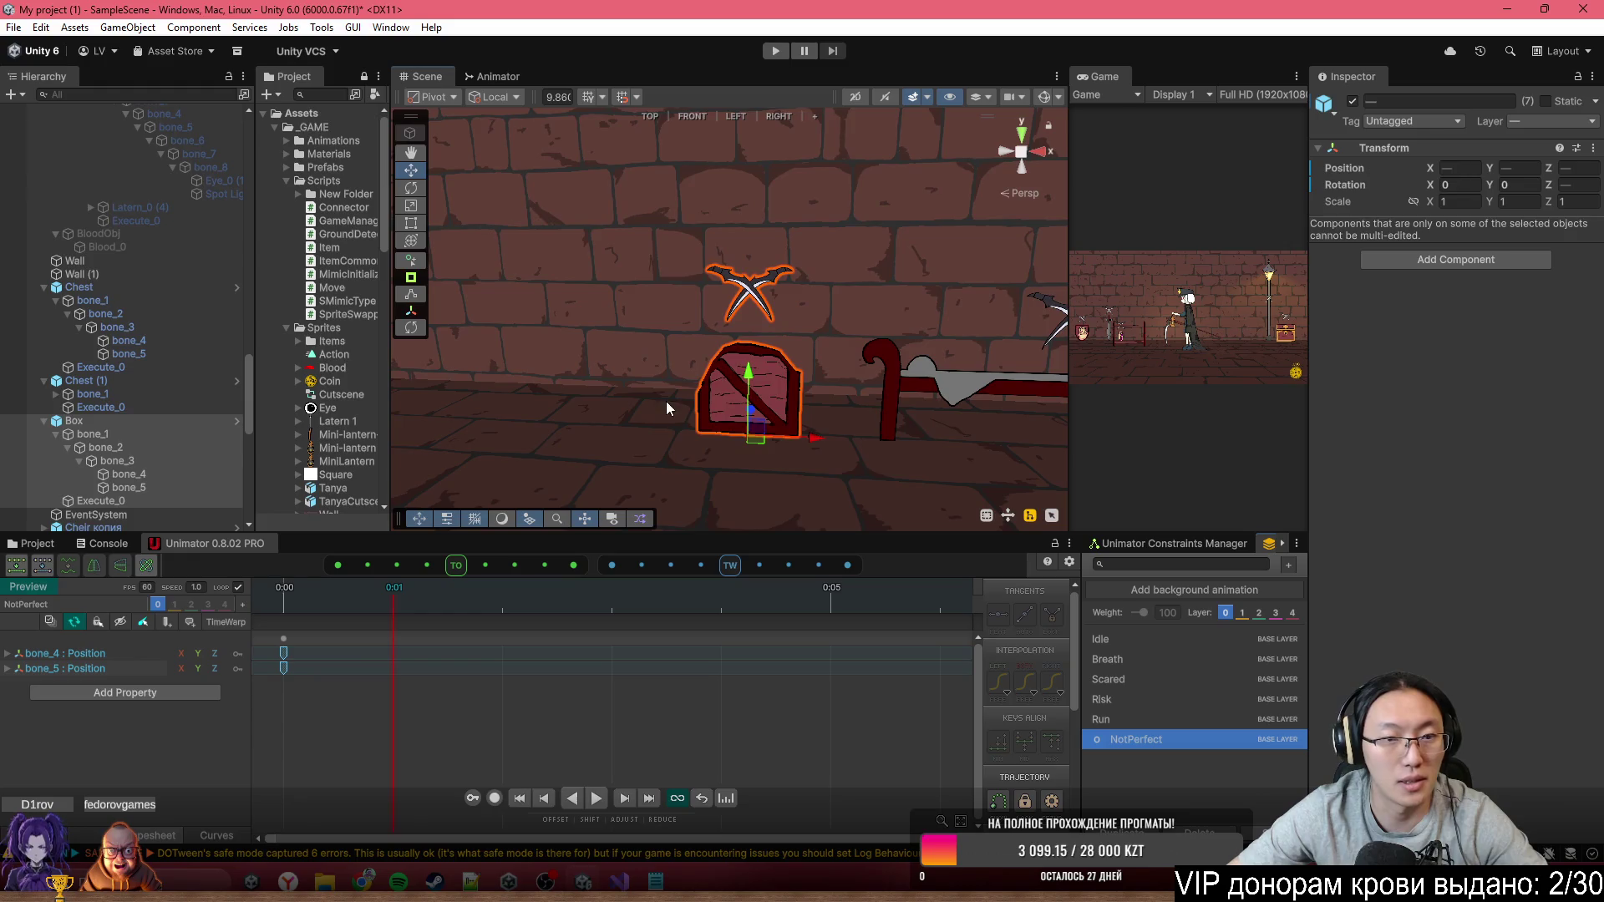
pyautogui.press('Right')
# Select the bed and preview its Breath, Scared and NotPerfect clips
pyautogui.click(670, 374)
pyautogui.press('Left')
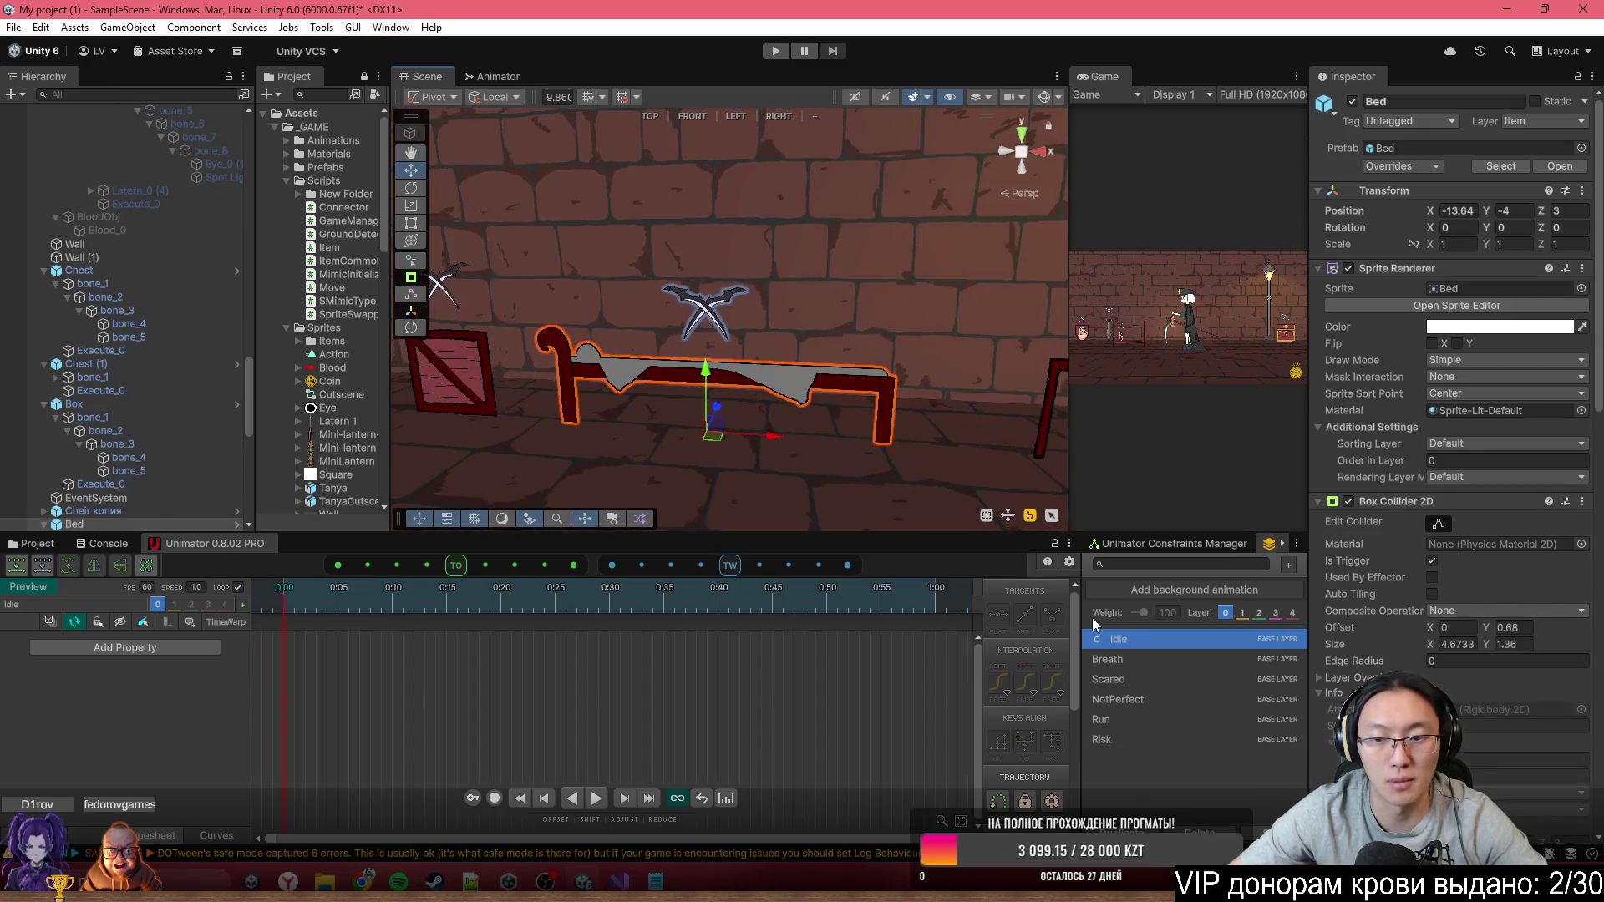
pyautogui.click(1127, 665)
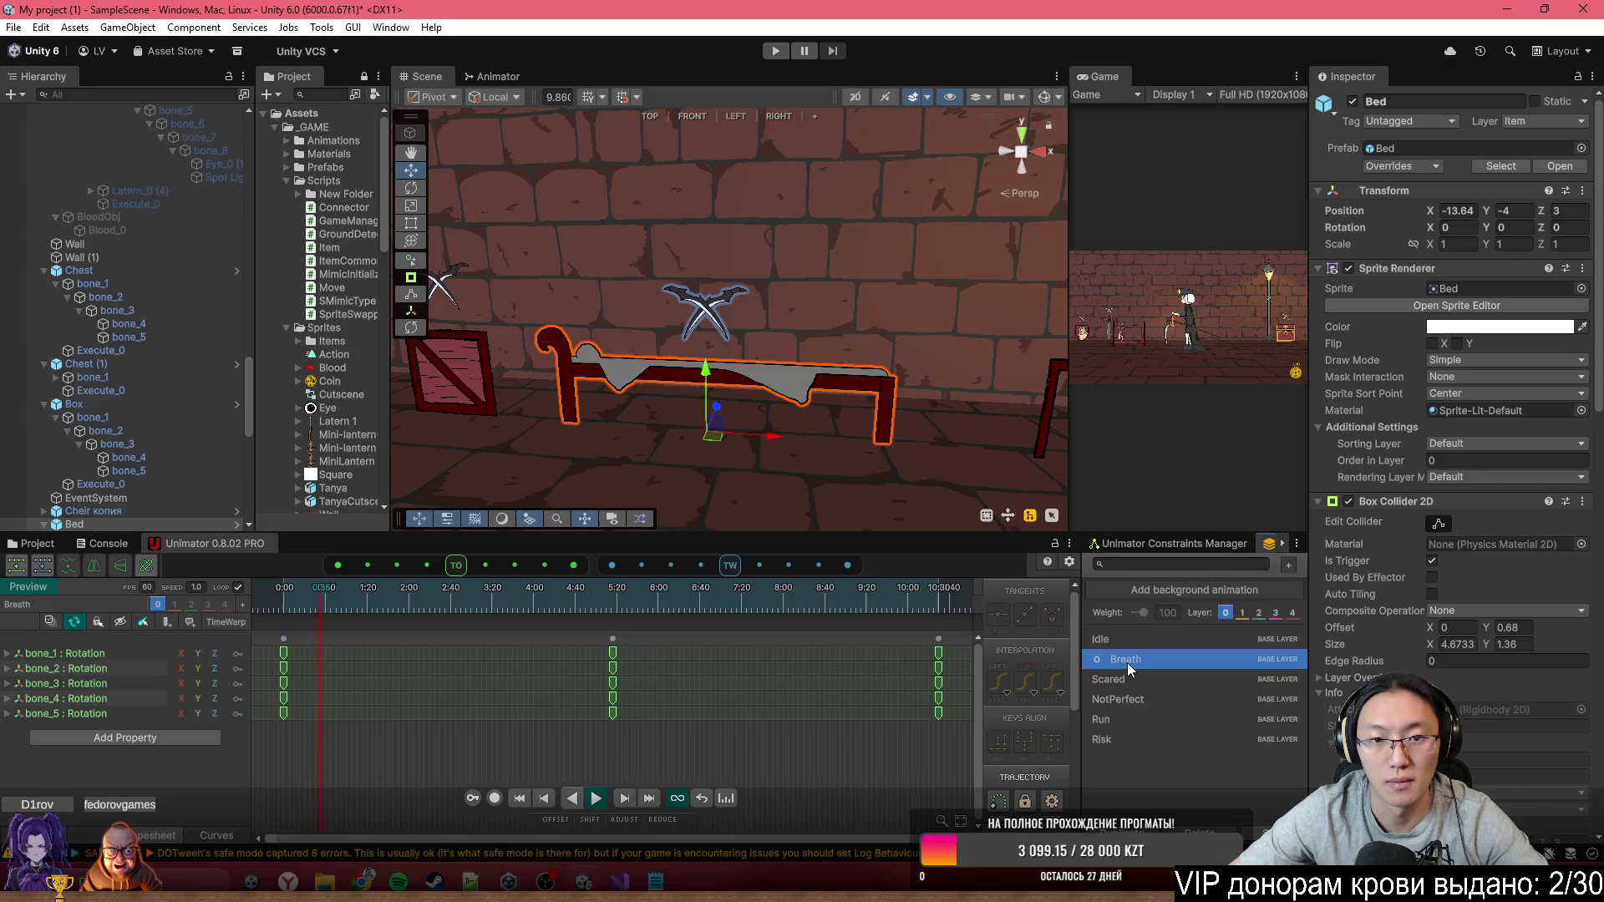
pyautogui.click(1135, 690)
pyautogui.click(1139, 677)
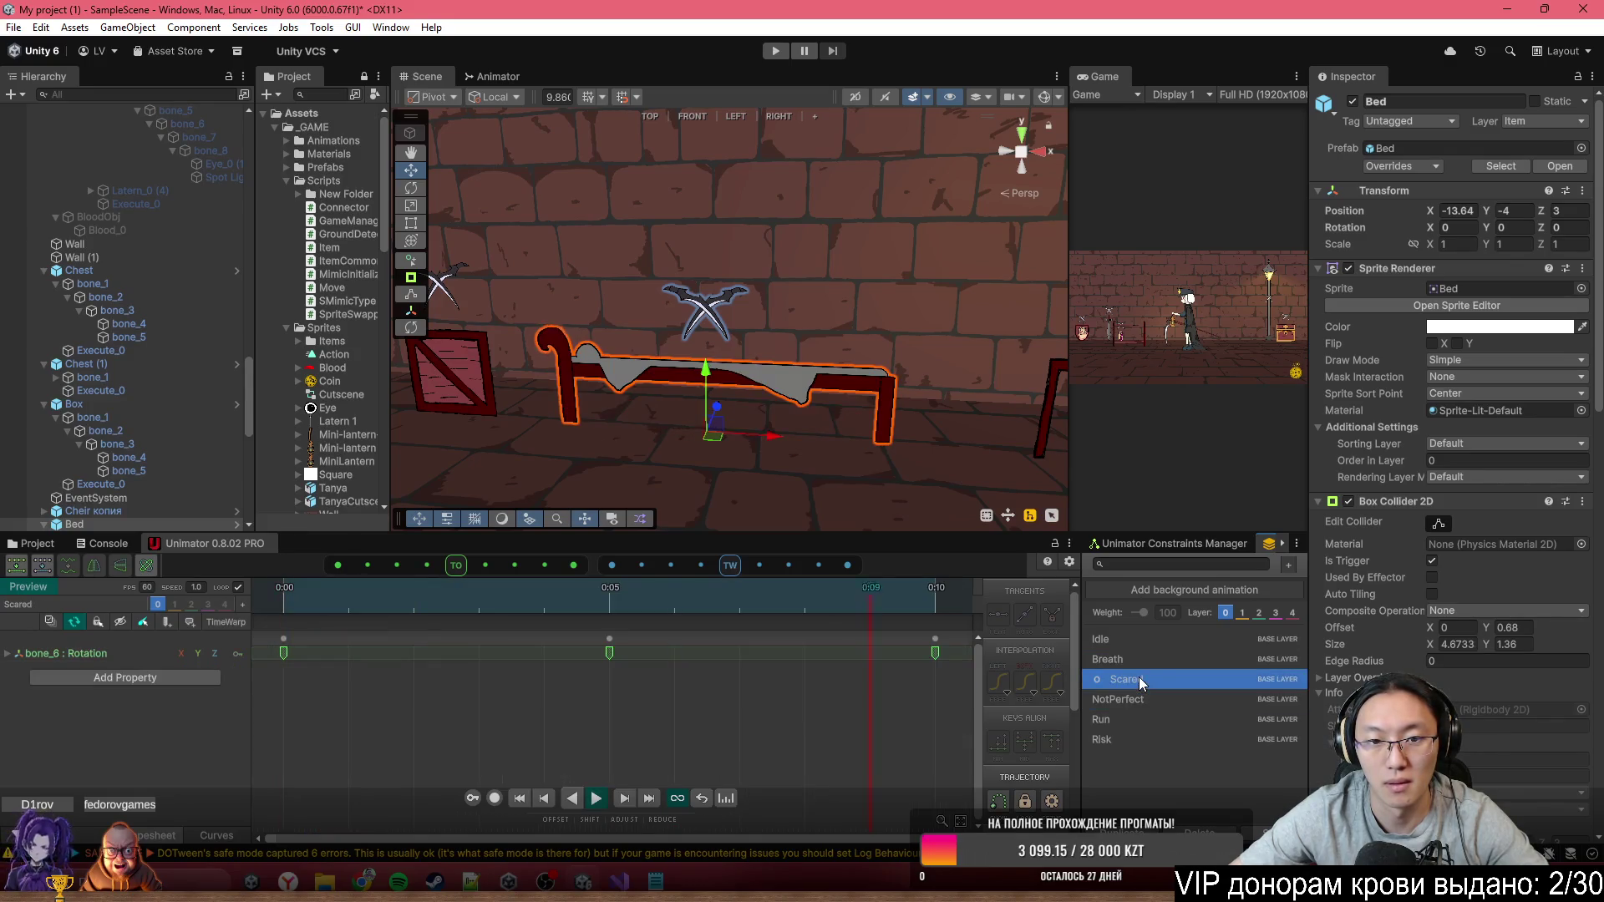
pyautogui.click(1146, 696)
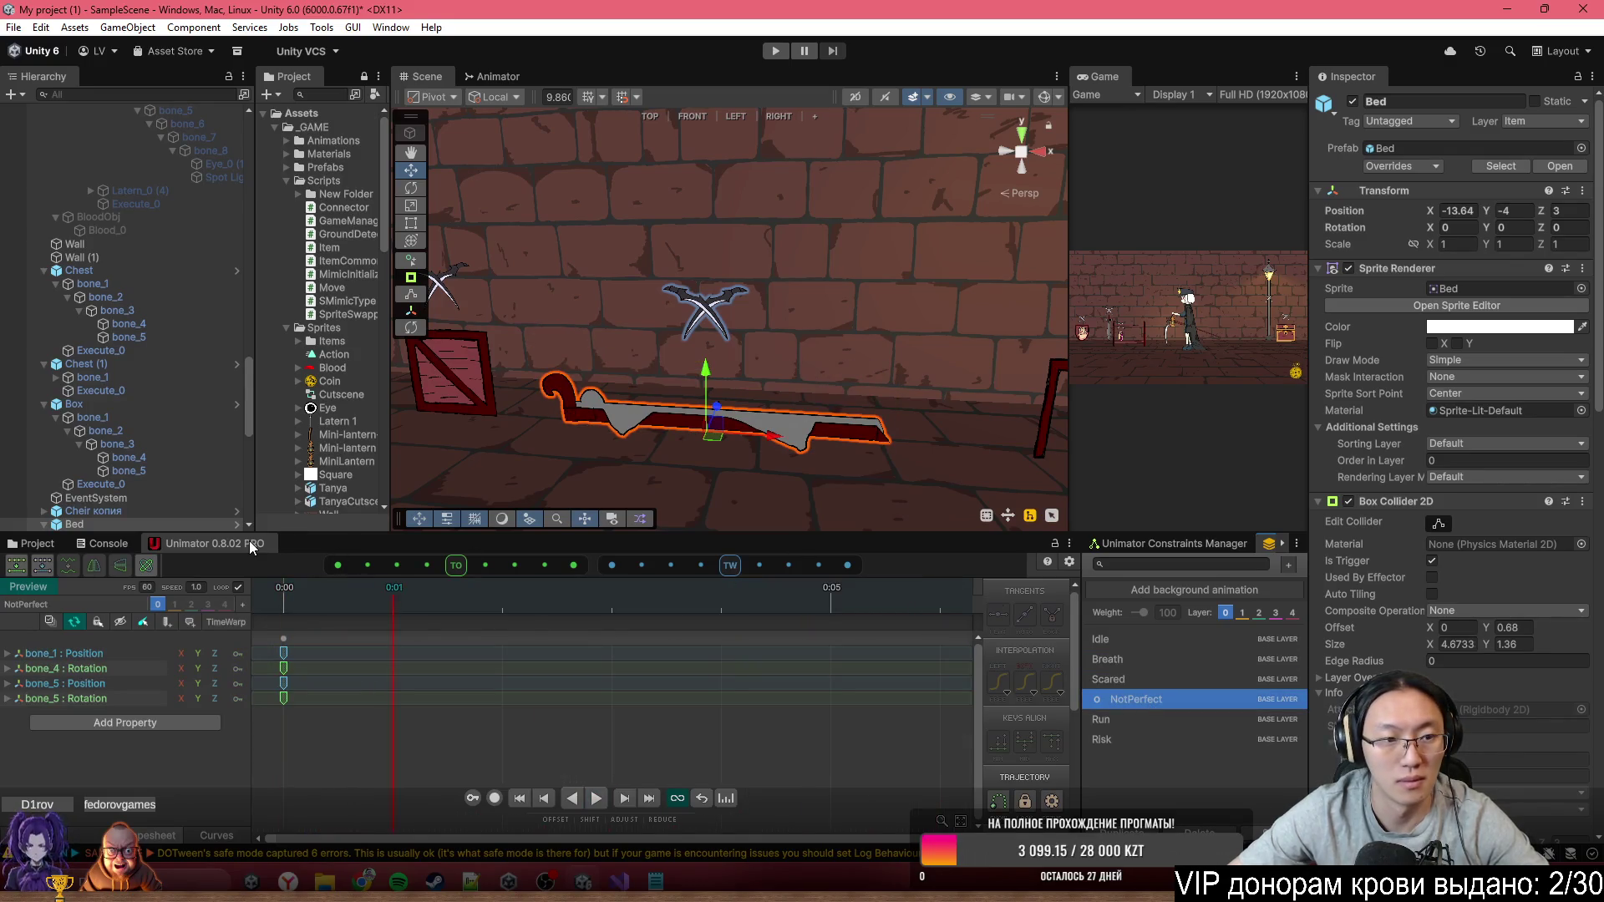
# In NotPerfect, record Execute_0 lowered toward the bed, delete its 0:01 key, and stop recording
pyautogui.click(494, 798)
pyautogui.scroll(-10, 117, 479)
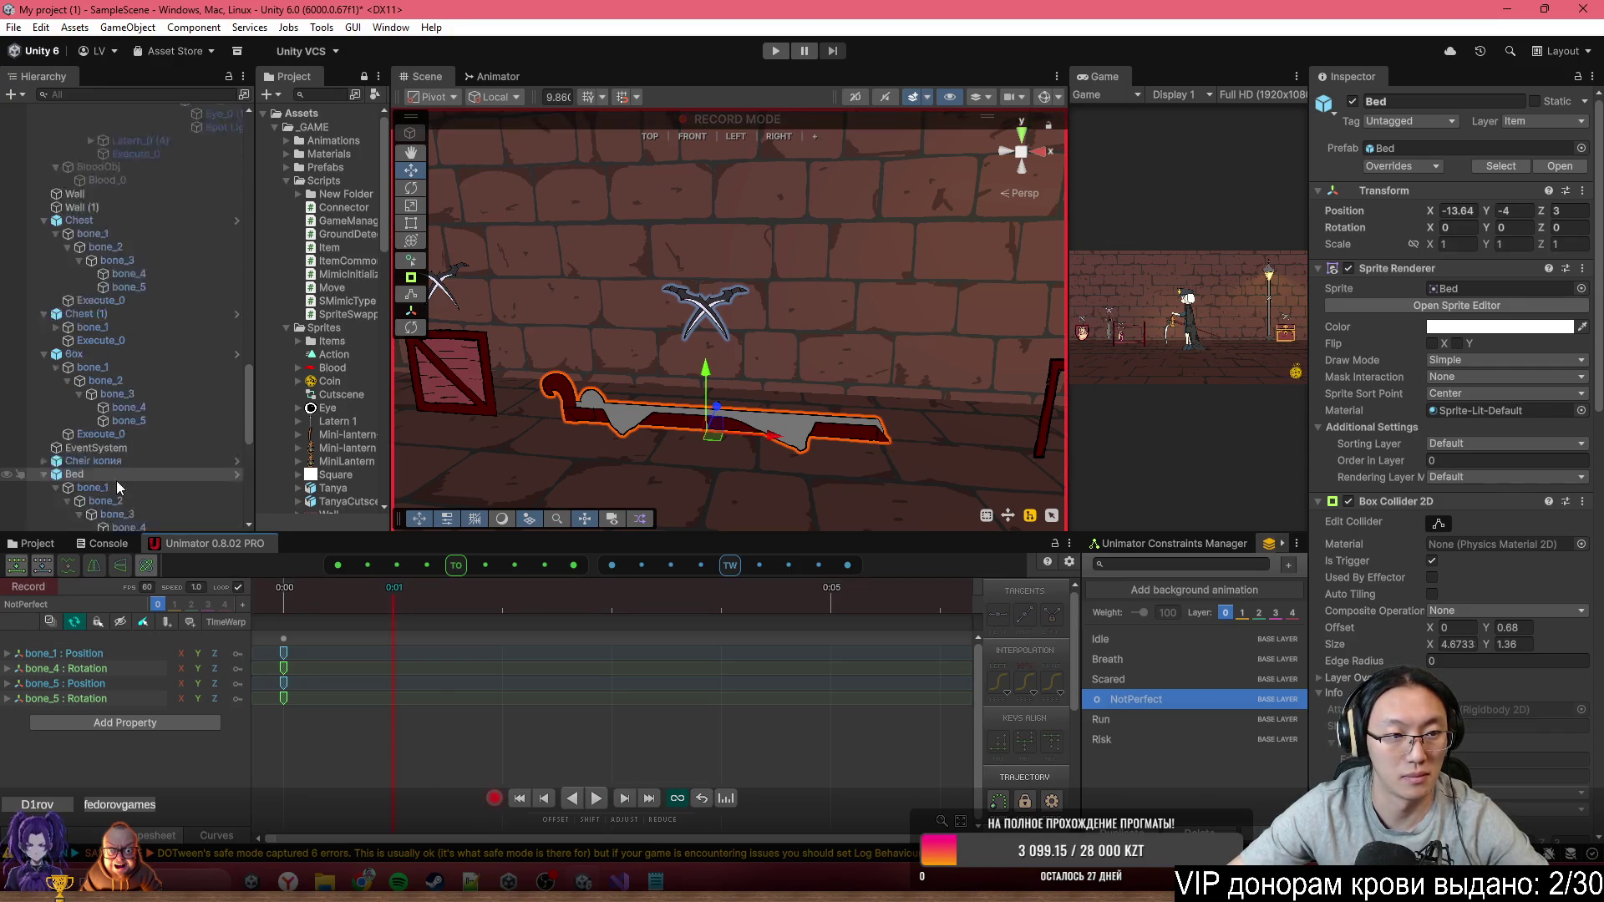
pyautogui.click(100, 265)
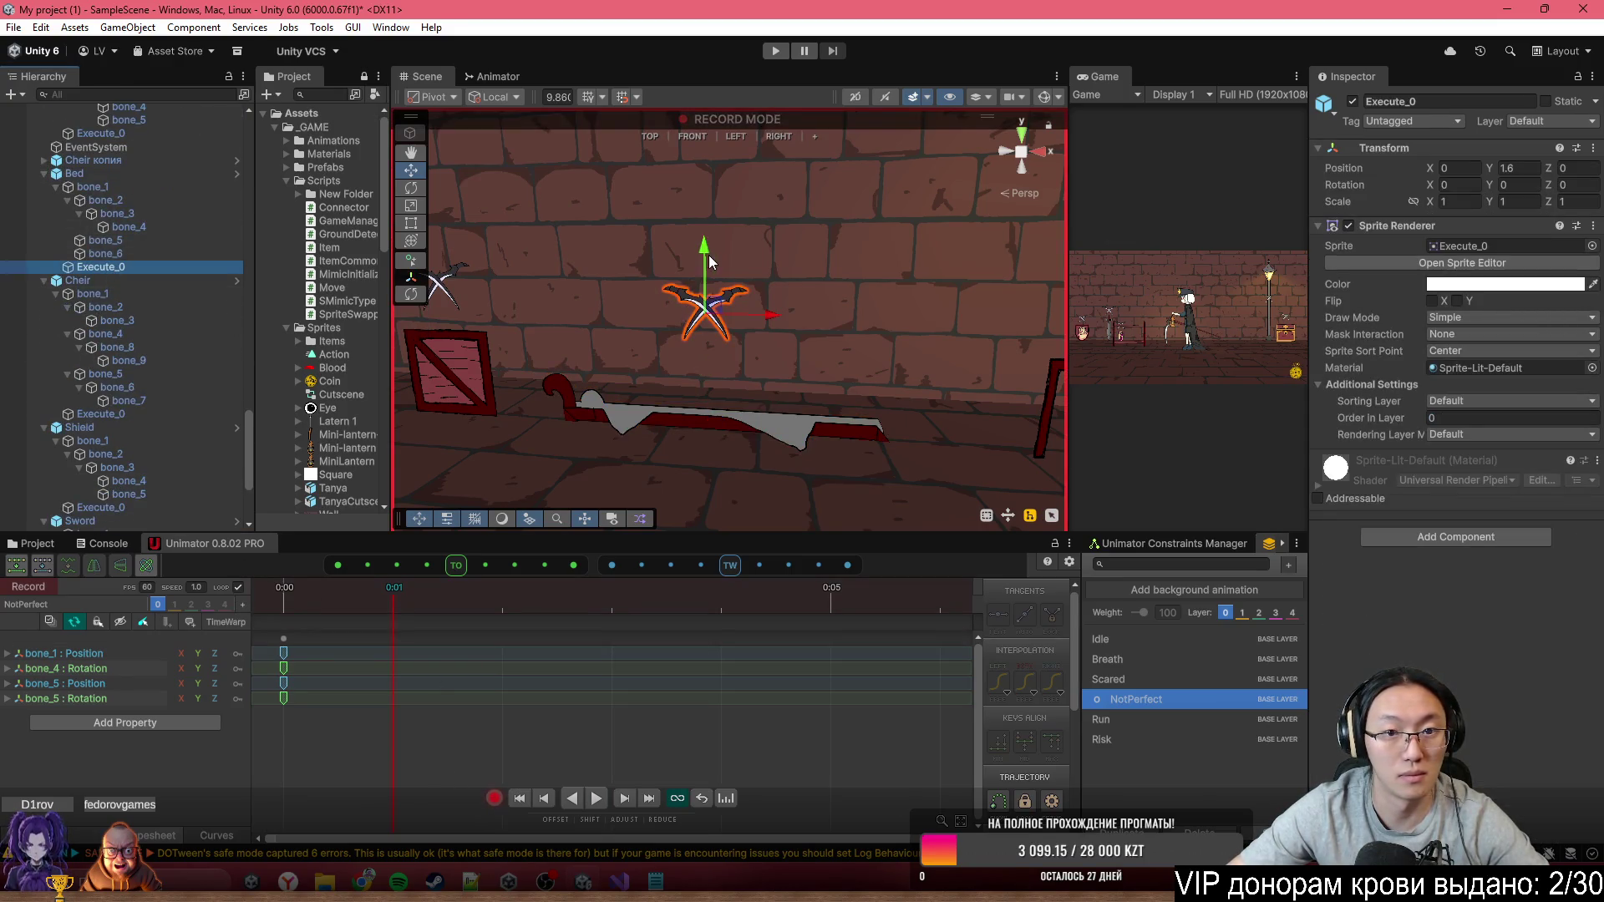
pyautogui.moveTo(709, 262); pyautogui.dragTo(720, 302)
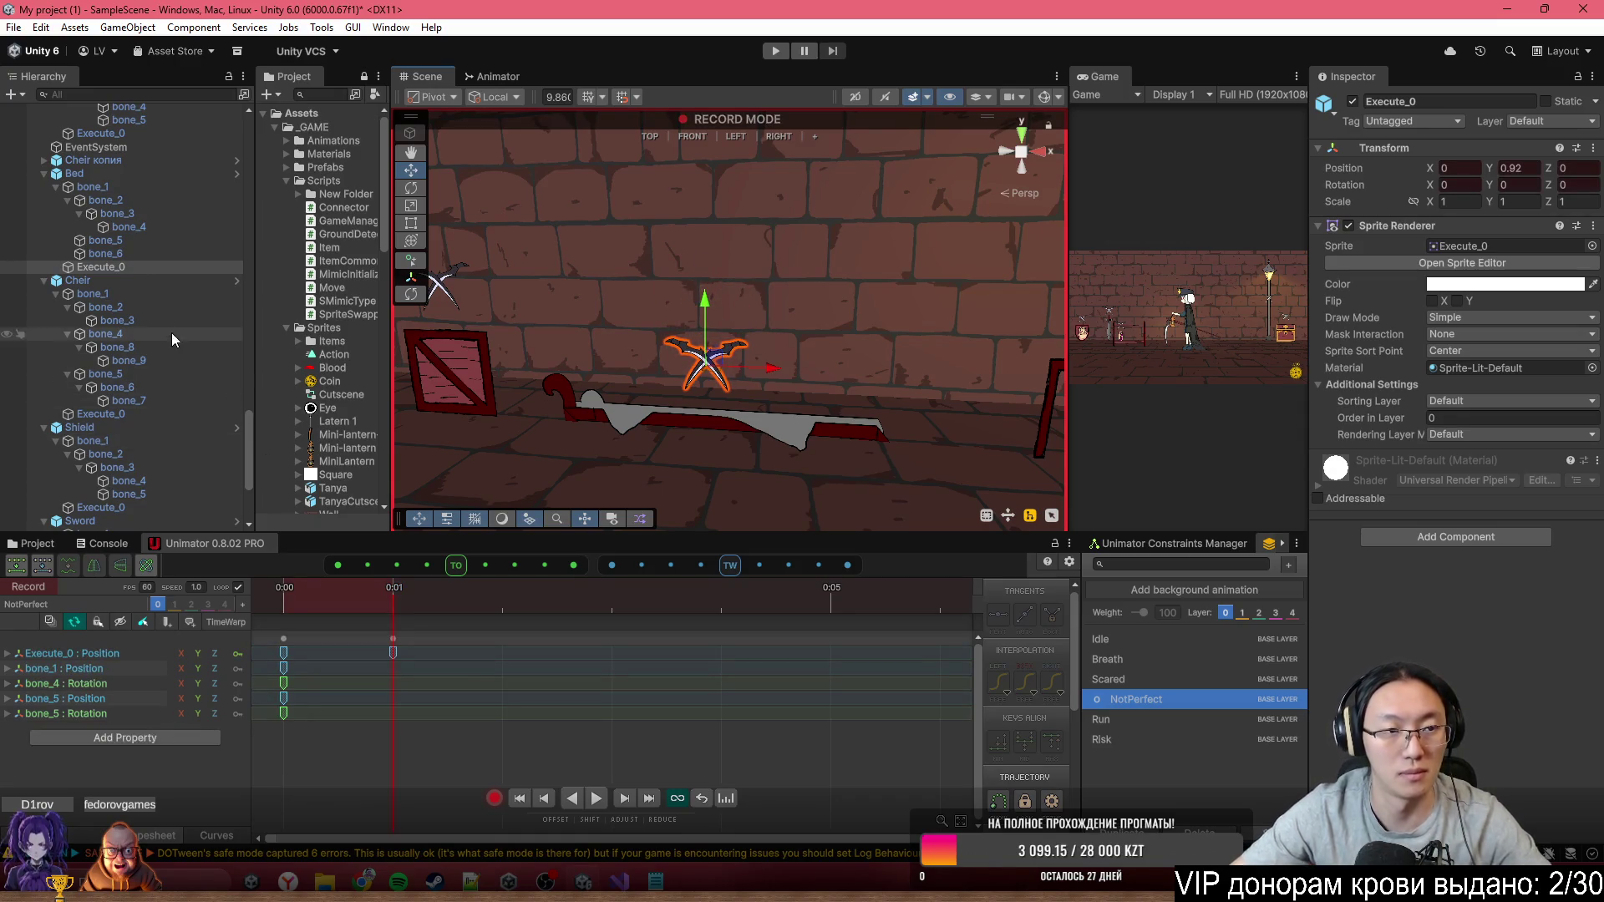
pyautogui.click(392, 640)
pyautogui.press('Delete')
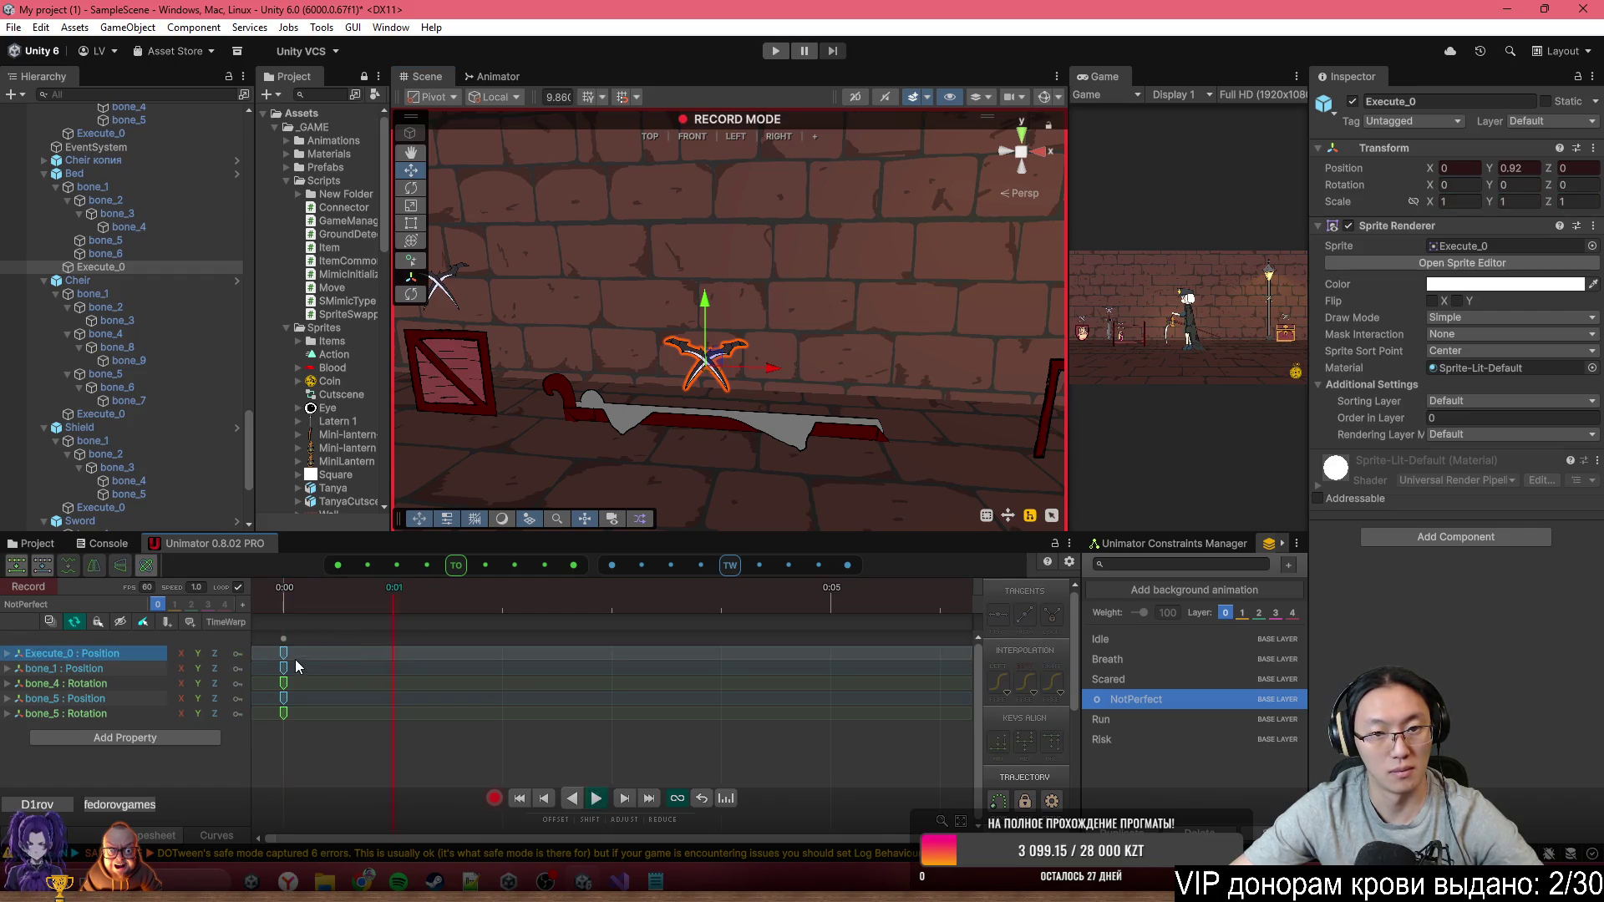
pyautogui.click(493, 800)
# In the Risk clip, key Execute_0 above the bent bed and a 1.83-wide collider, then stop recording
pyautogui.click(1173, 722)
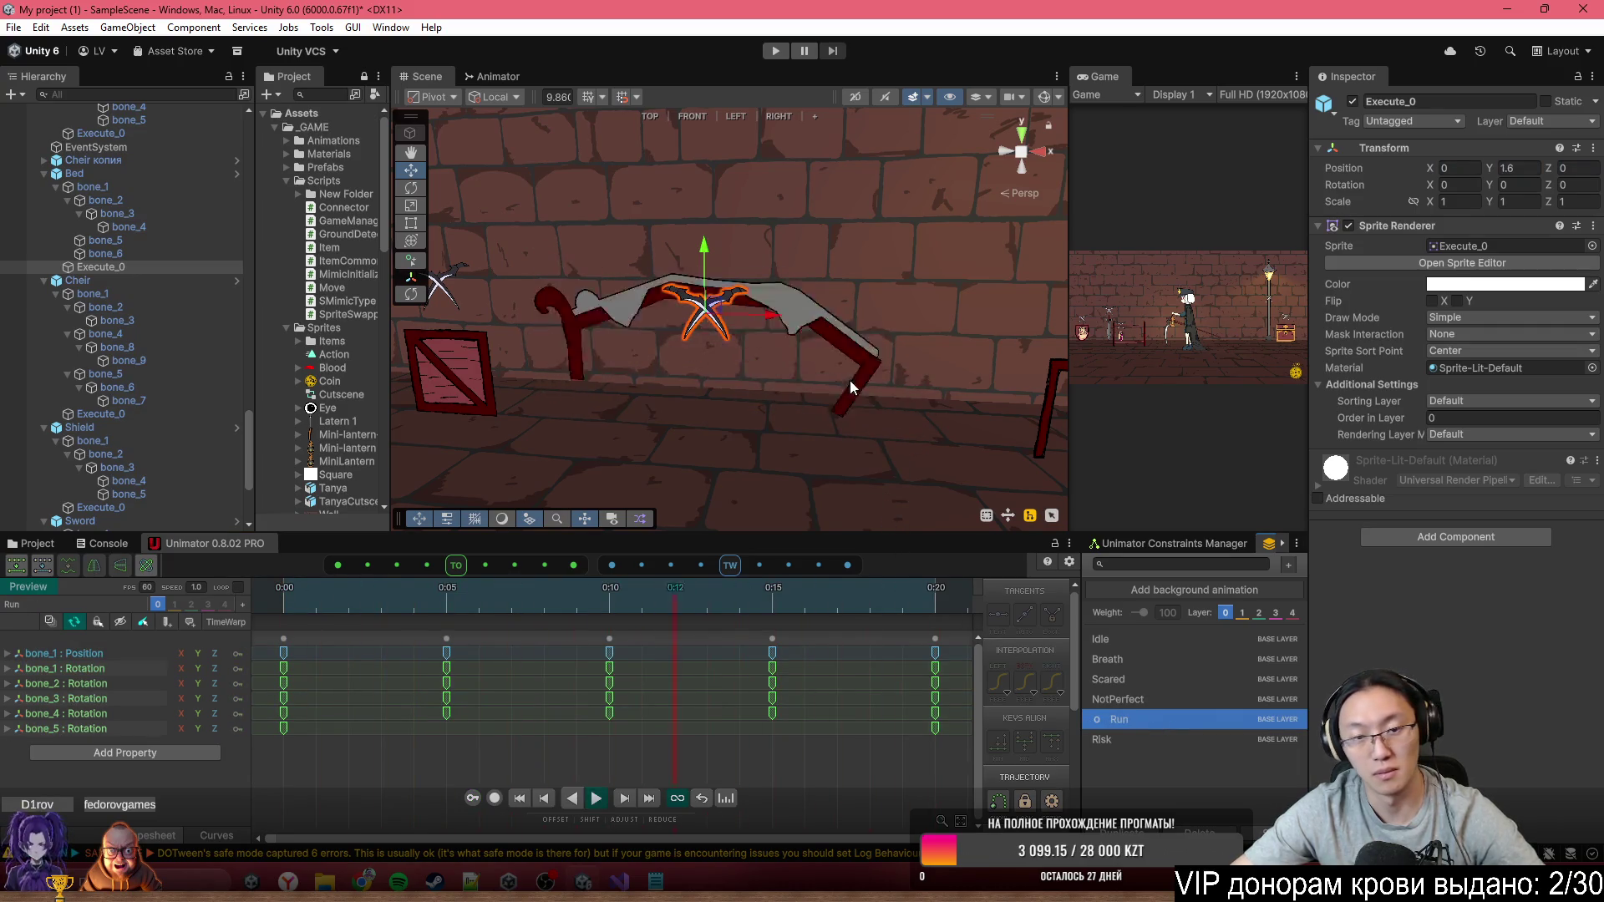
pyautogui.click(1135, 735)
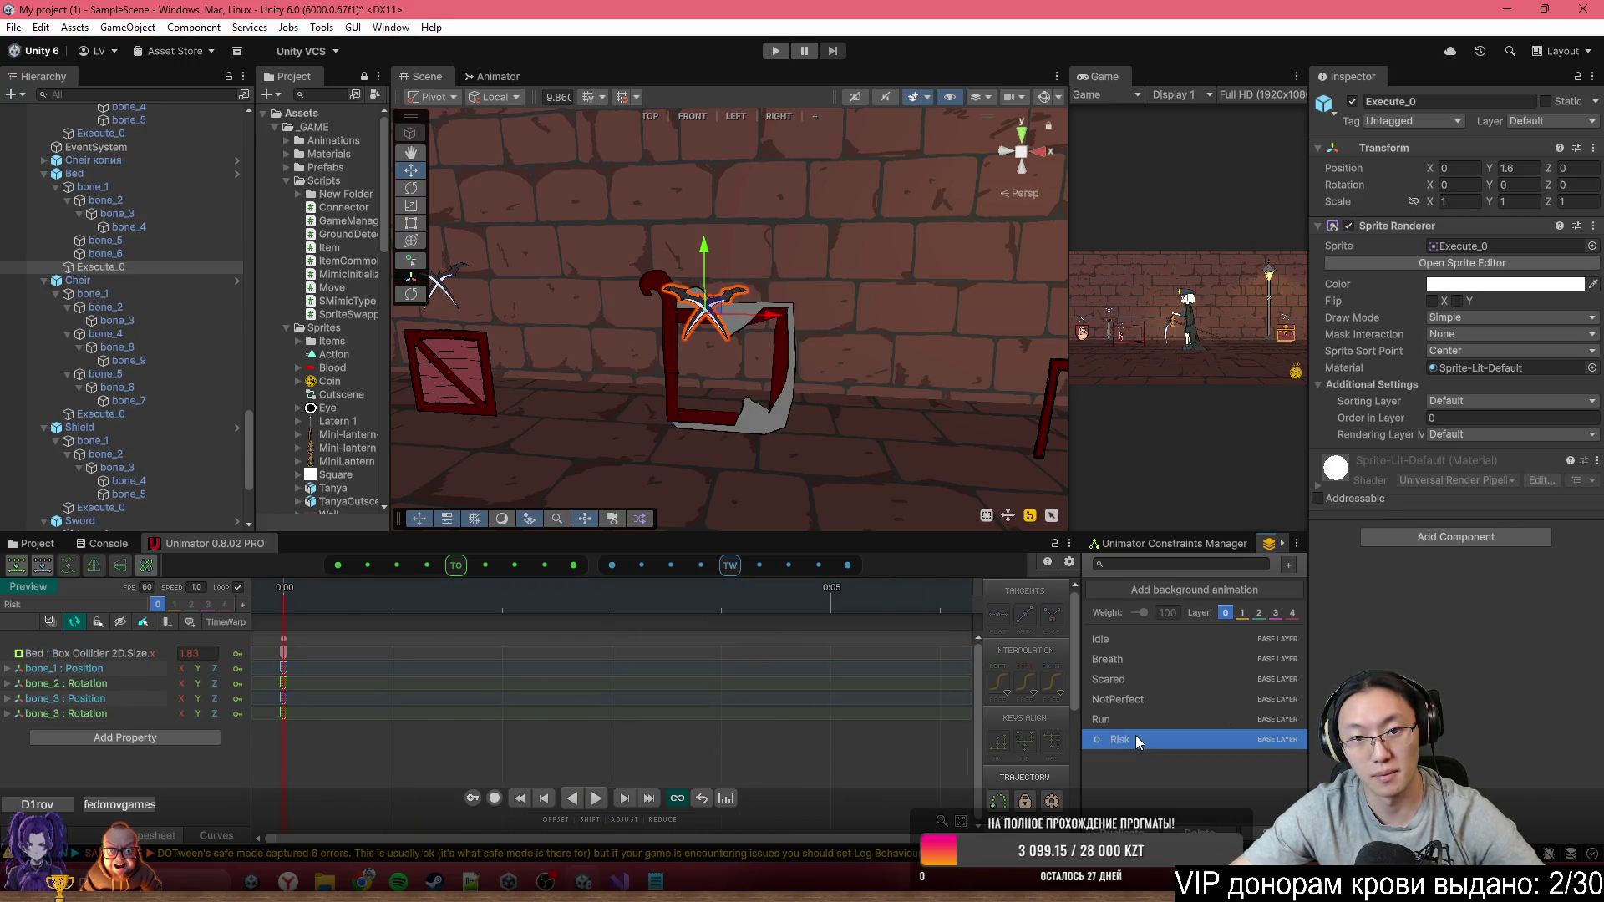
pyautogui.click(495, 800)
pyautogui.moveTo(702, 263)
pyautogui.mouseDown()
pyautogui.moveTo(697, 212)
pyautogui.moveTo(722, 197)
pyautogui.mouseUp()
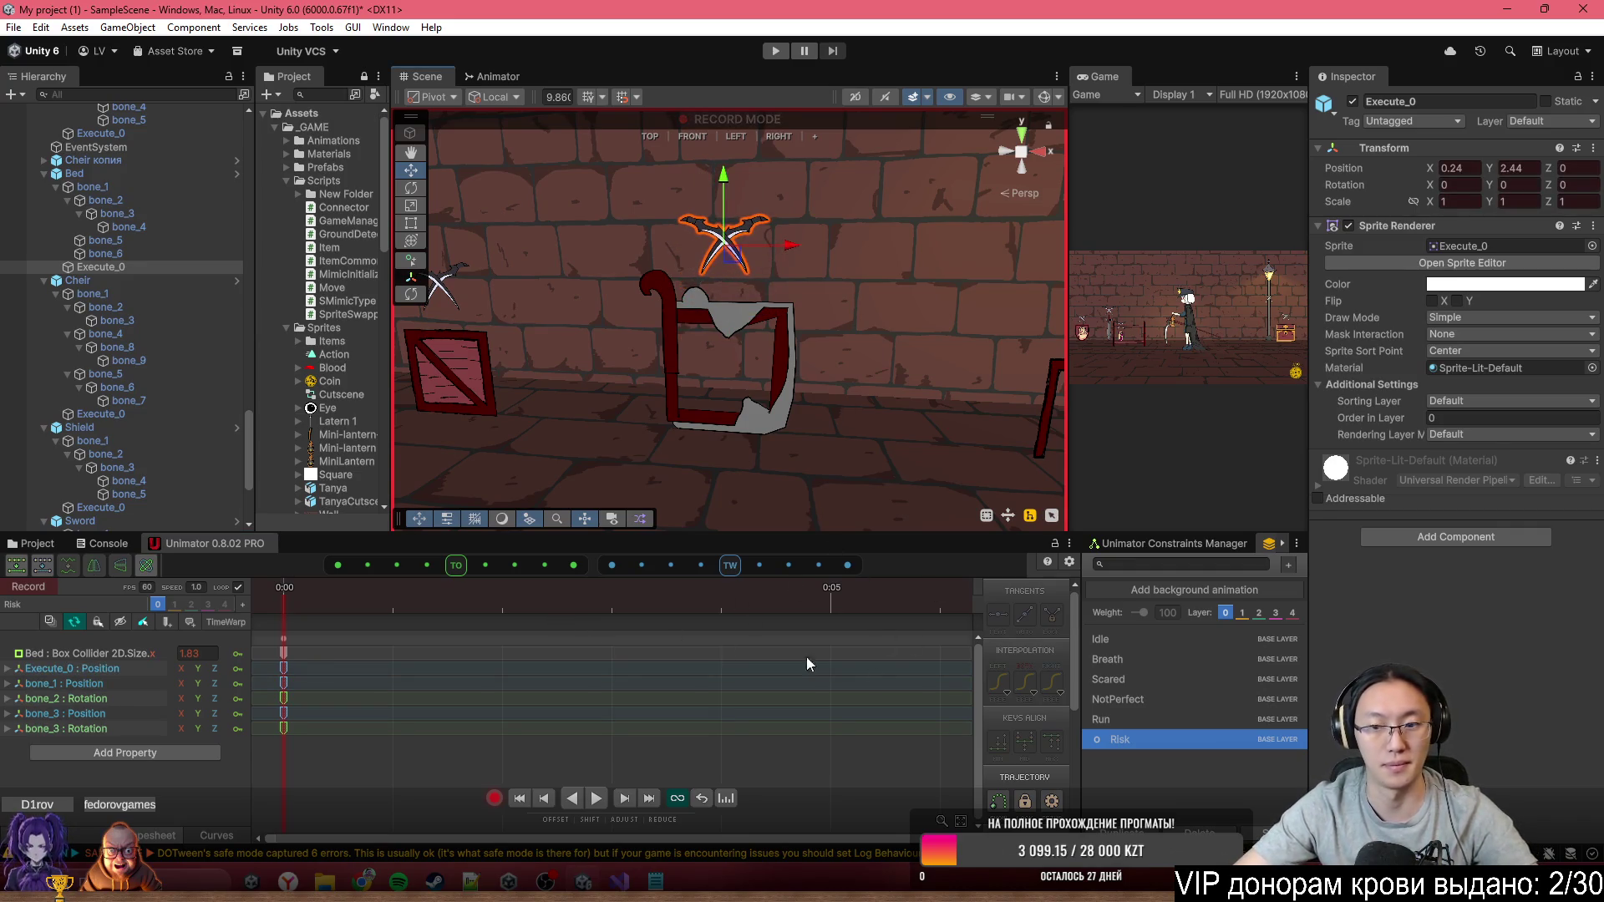
pyautogui.moveTo(802, 309); pyautogui.dragTo(779, 293)
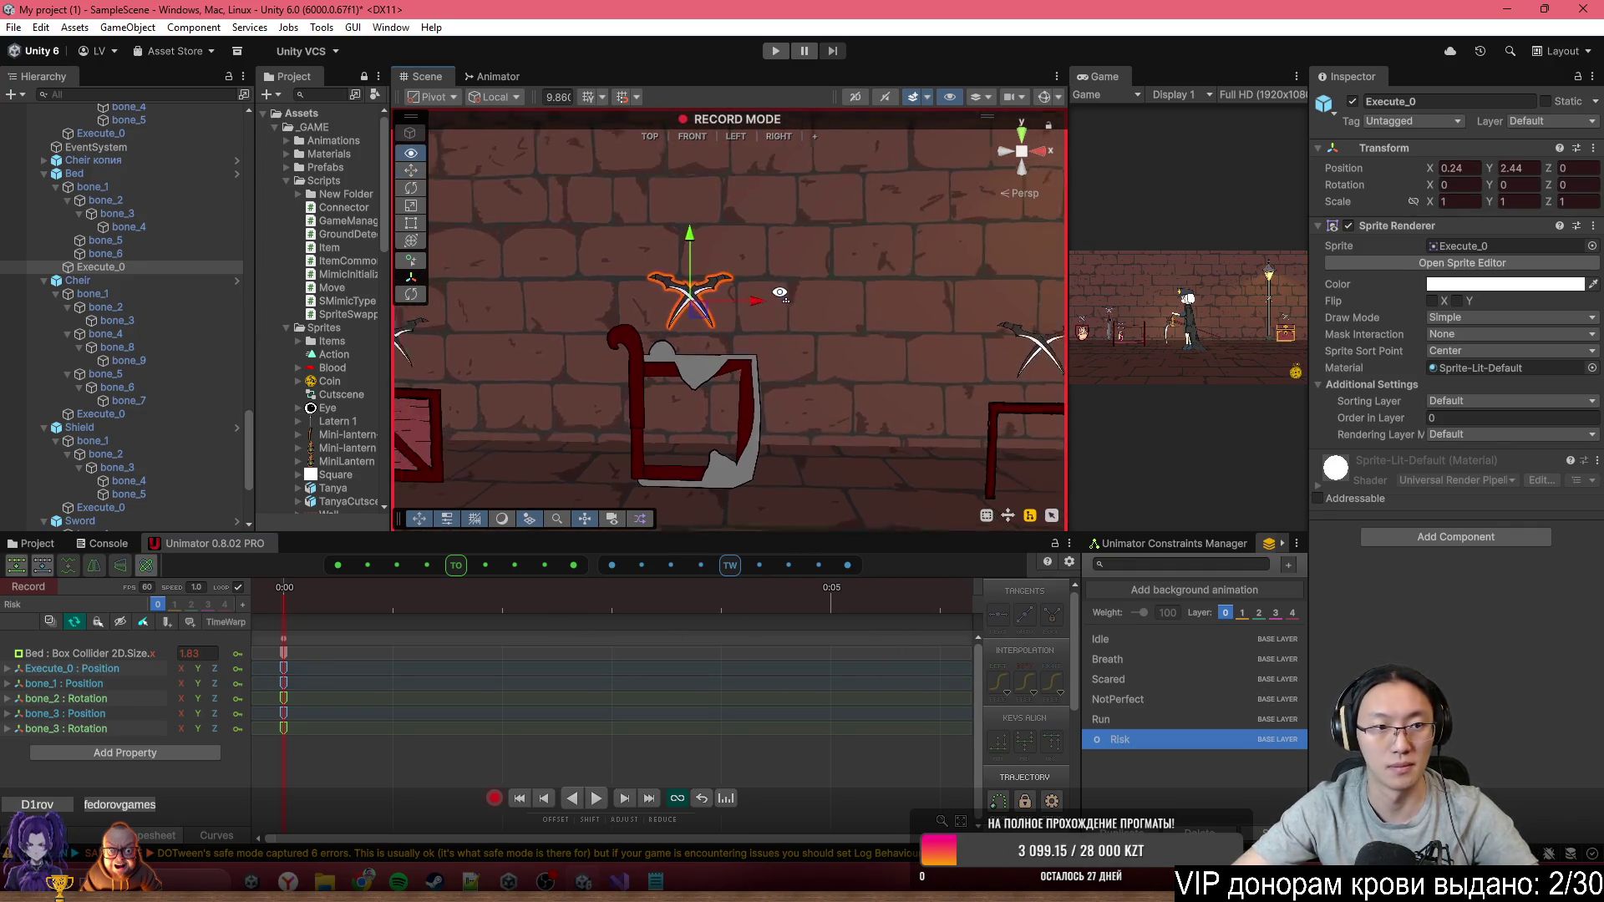
pyautogui.click(77, 174)
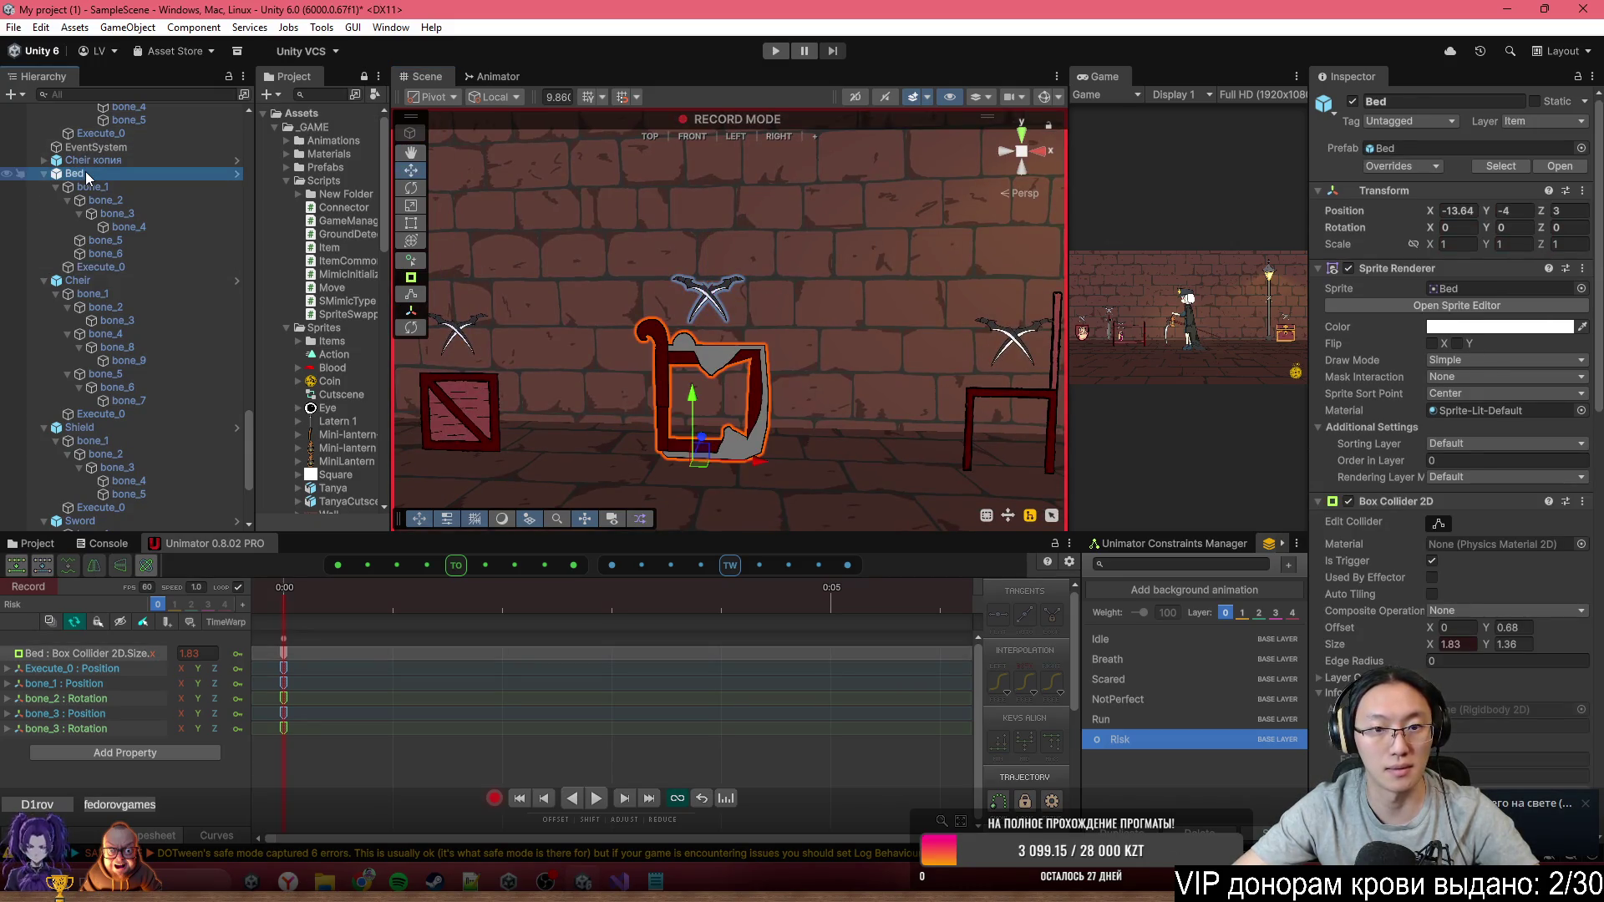
pyautogui.click(855, 97)
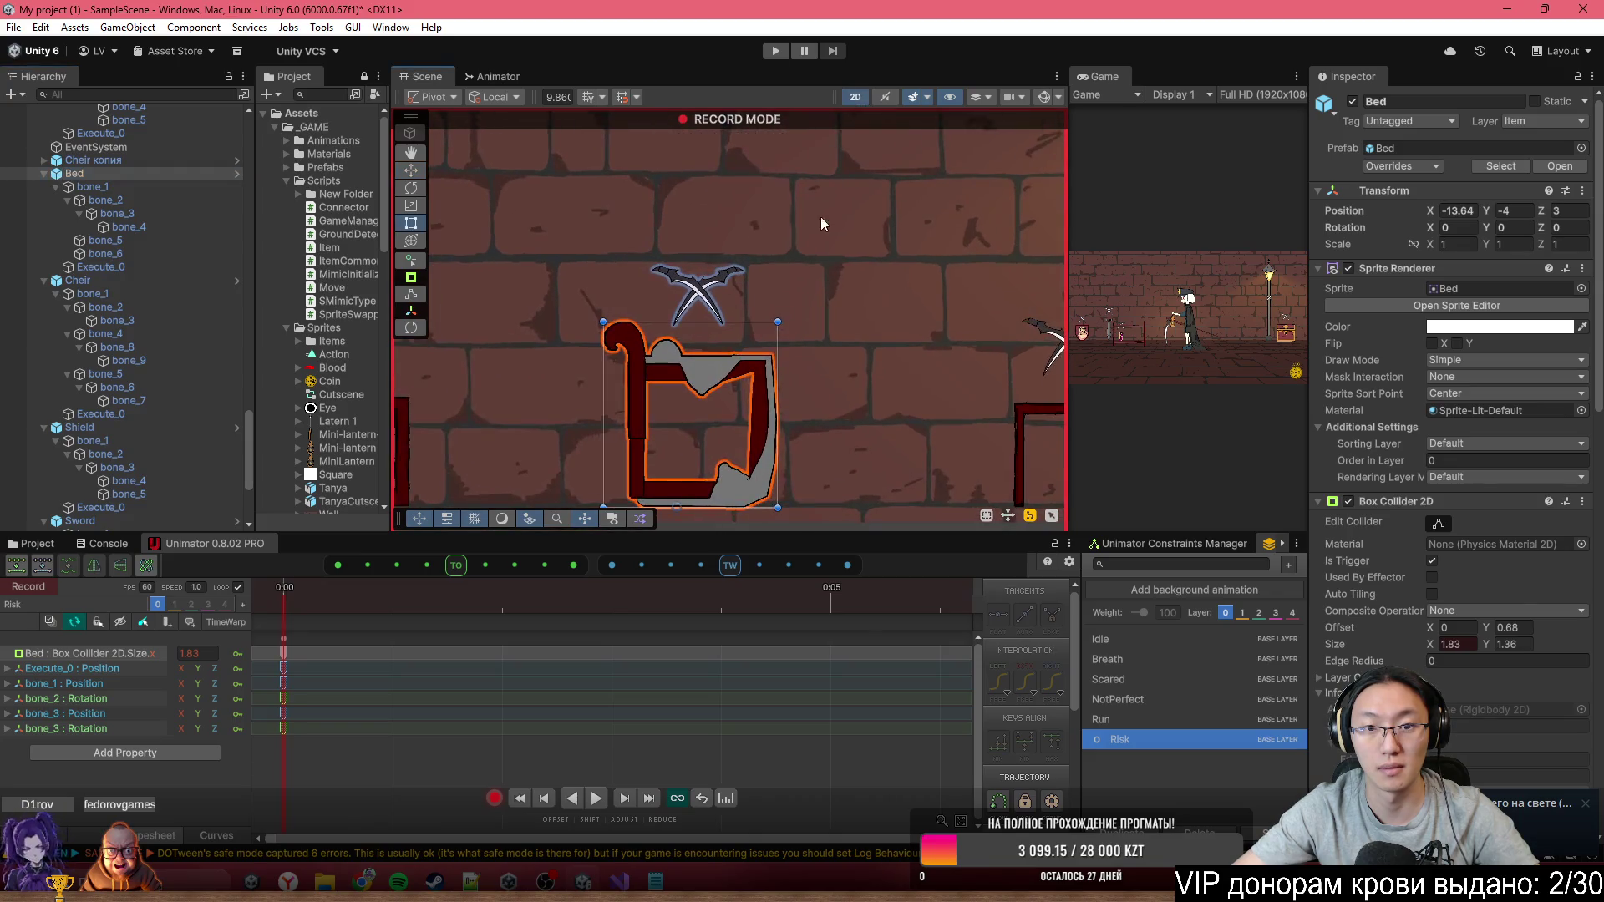
pyautogui.press('t')
pyautogui.scroll(-3, 1426, 482)
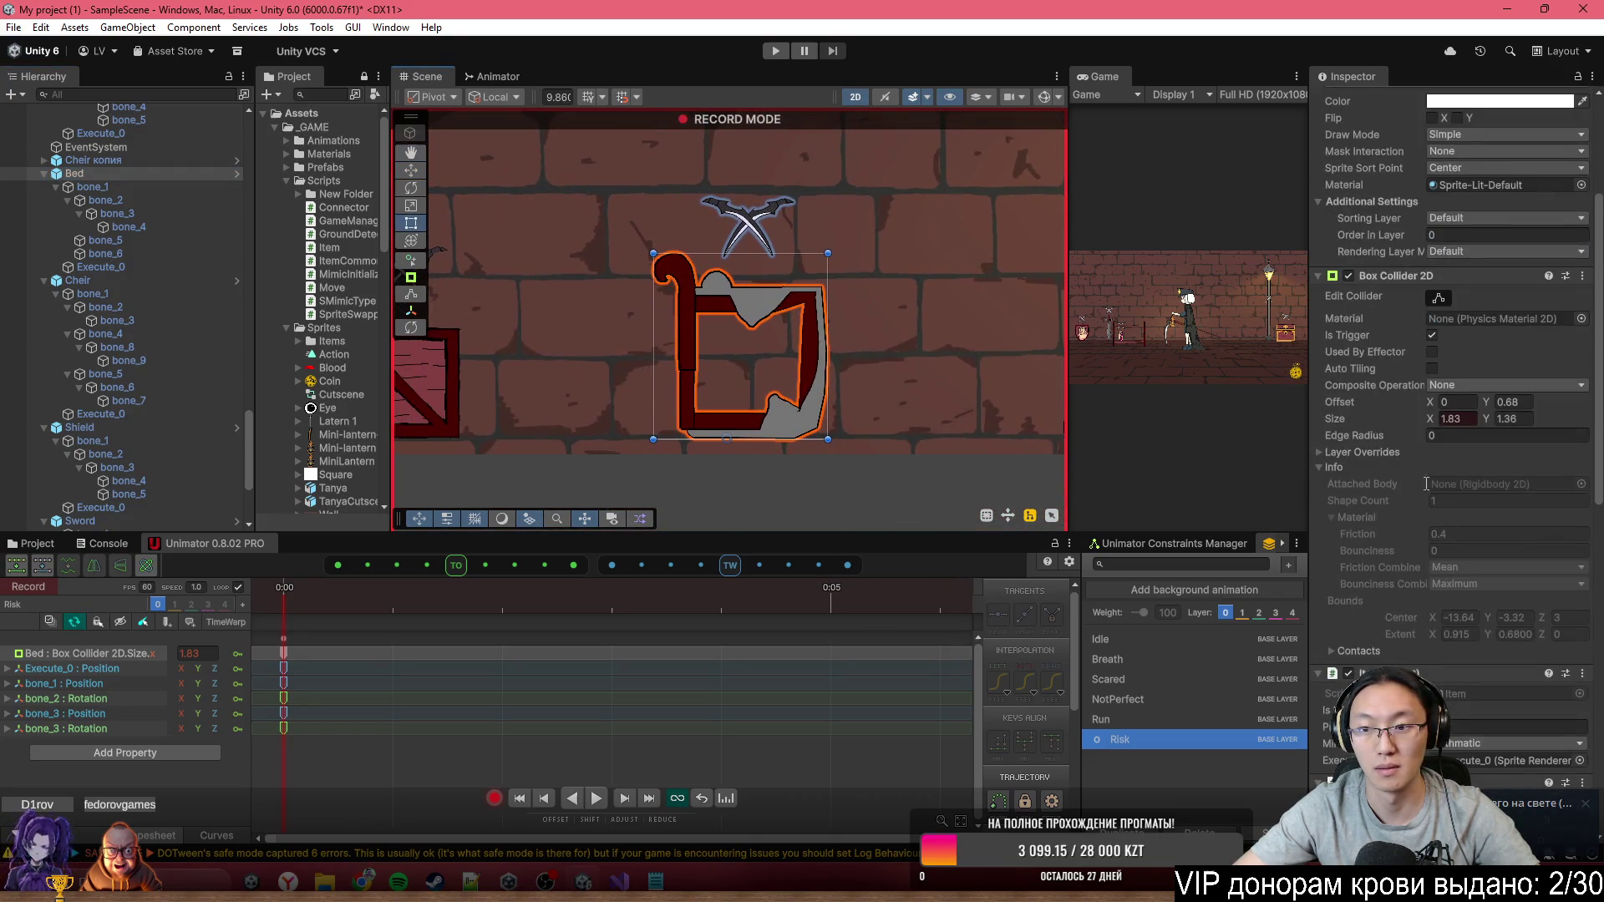
pyautogui.click(1438, 298)
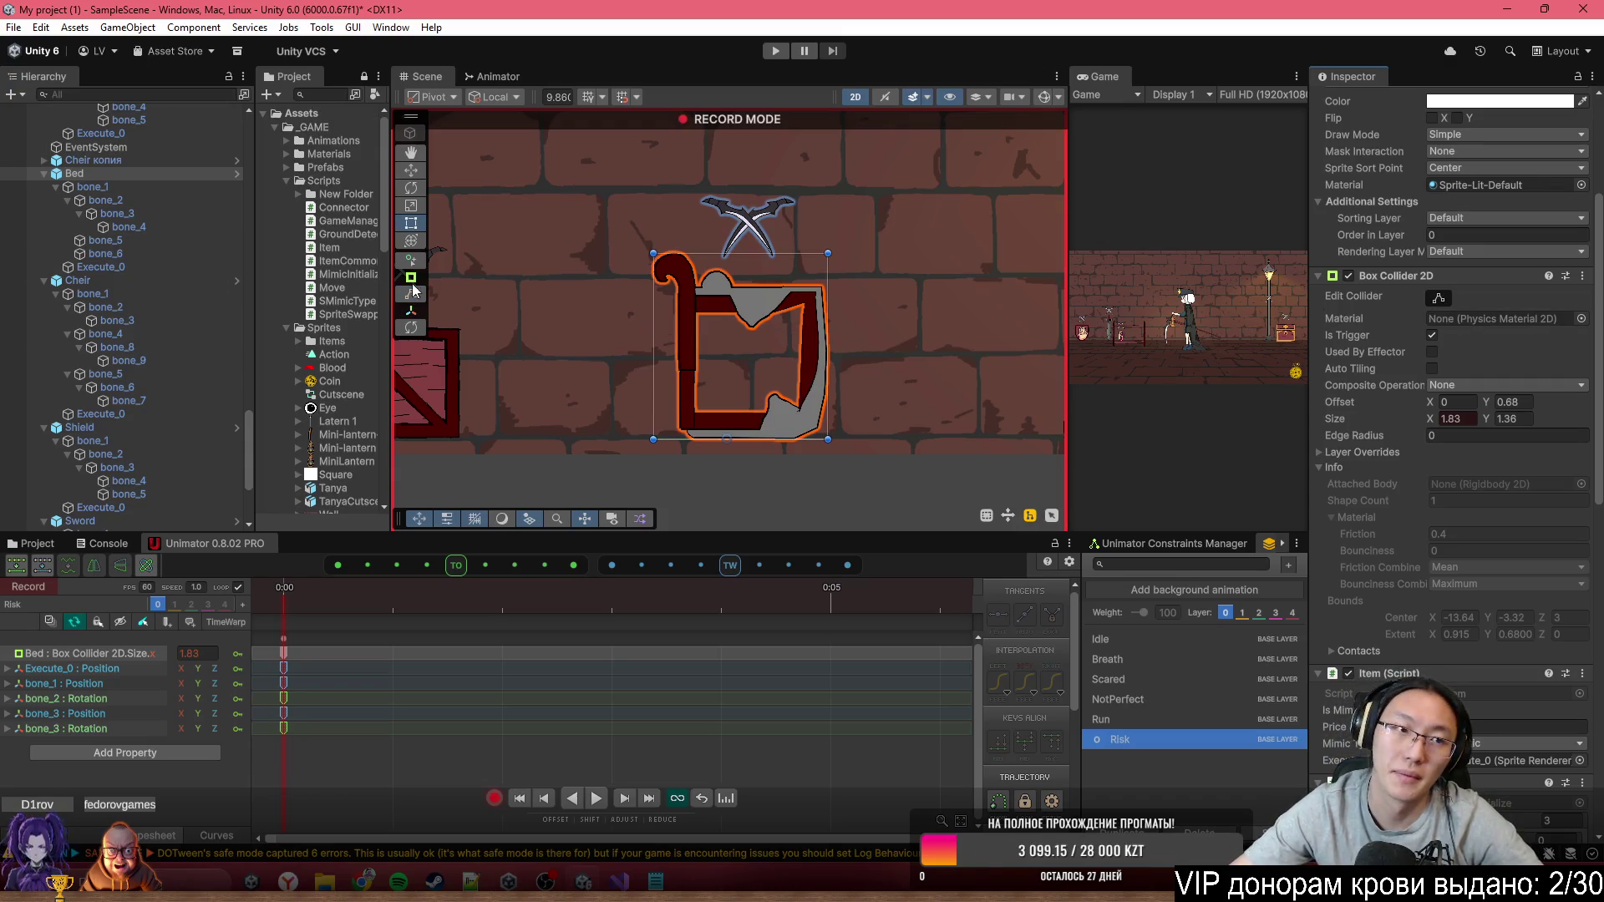
pyautogui.click(494, 797)
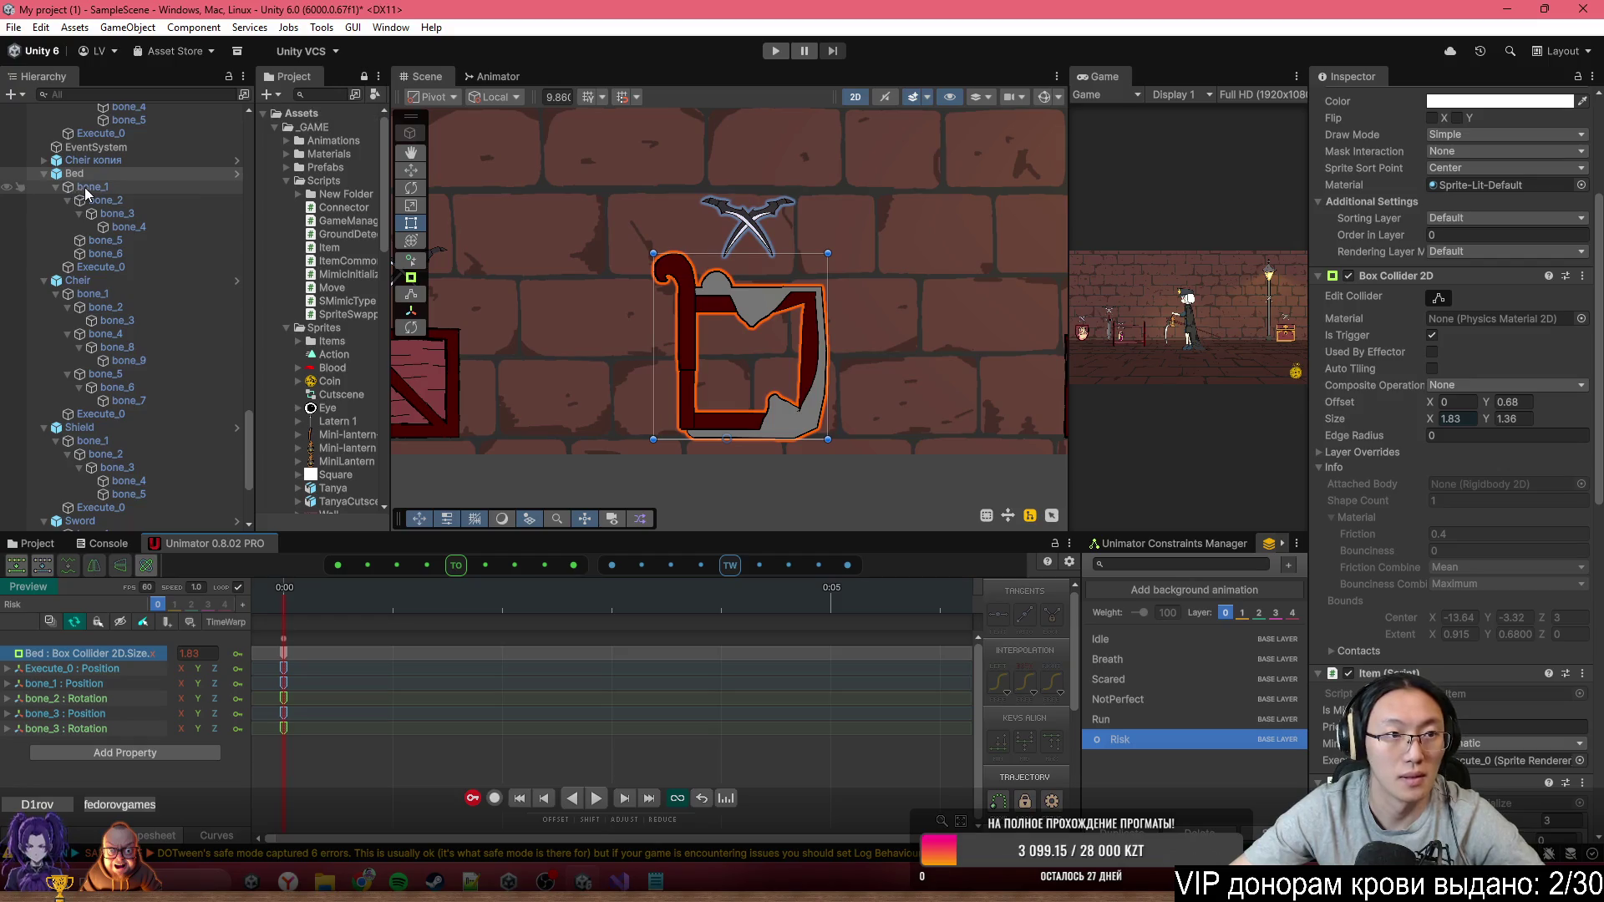
# Bring the chair into view and select Cheir копия rather than the wall
pyautogui.press('Right')
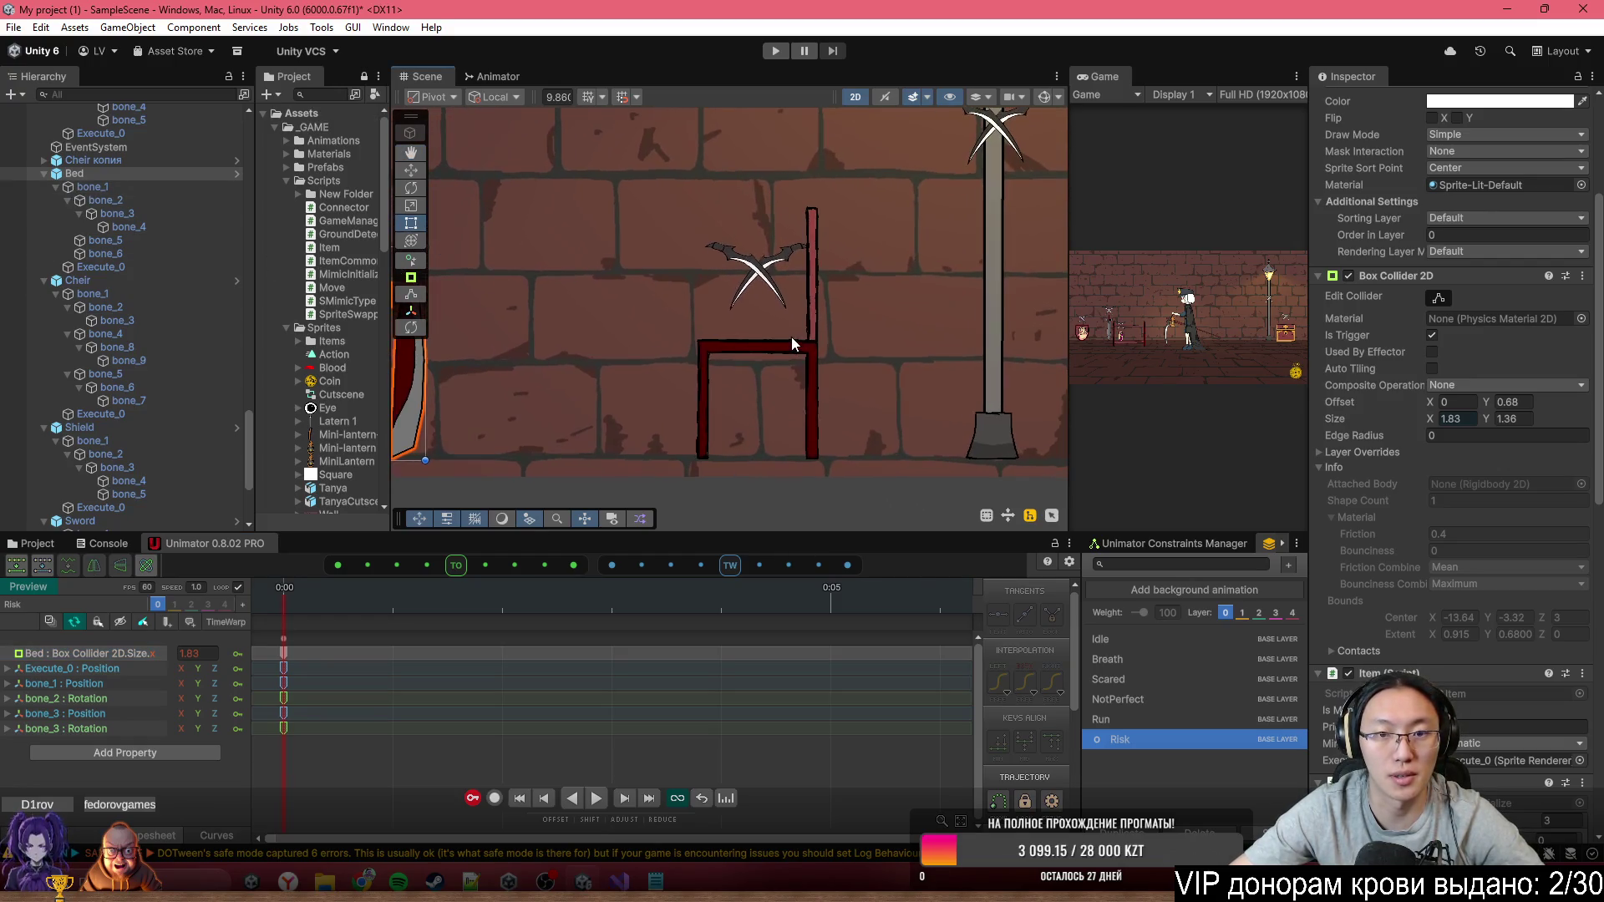
pyautogui.click(786, 343)
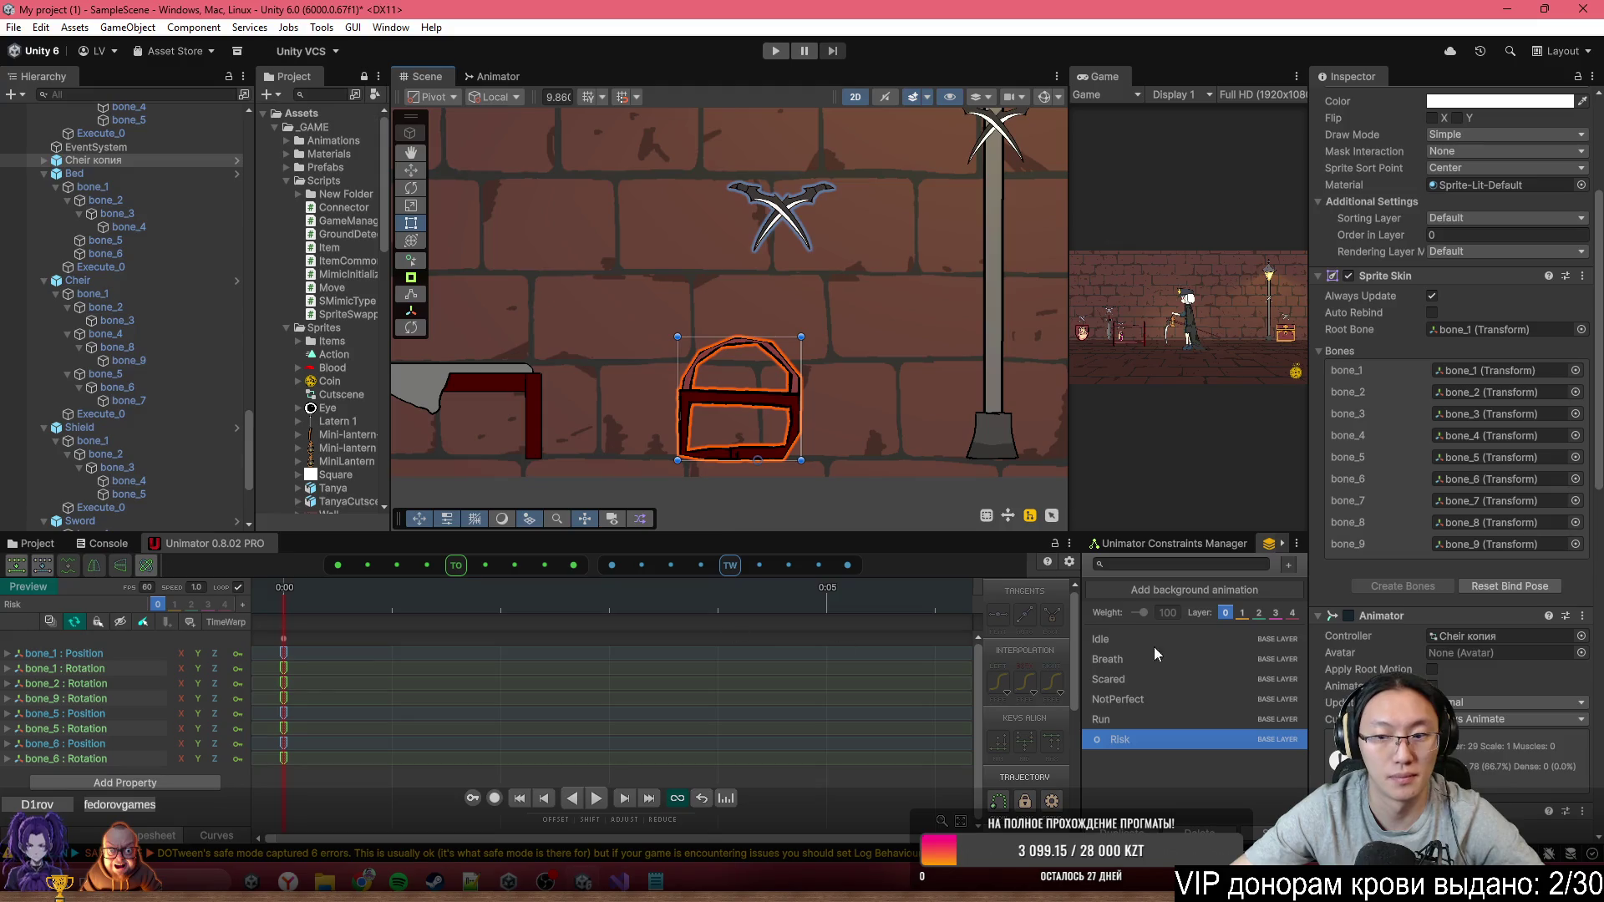
pyautogui.click(1190, 639)
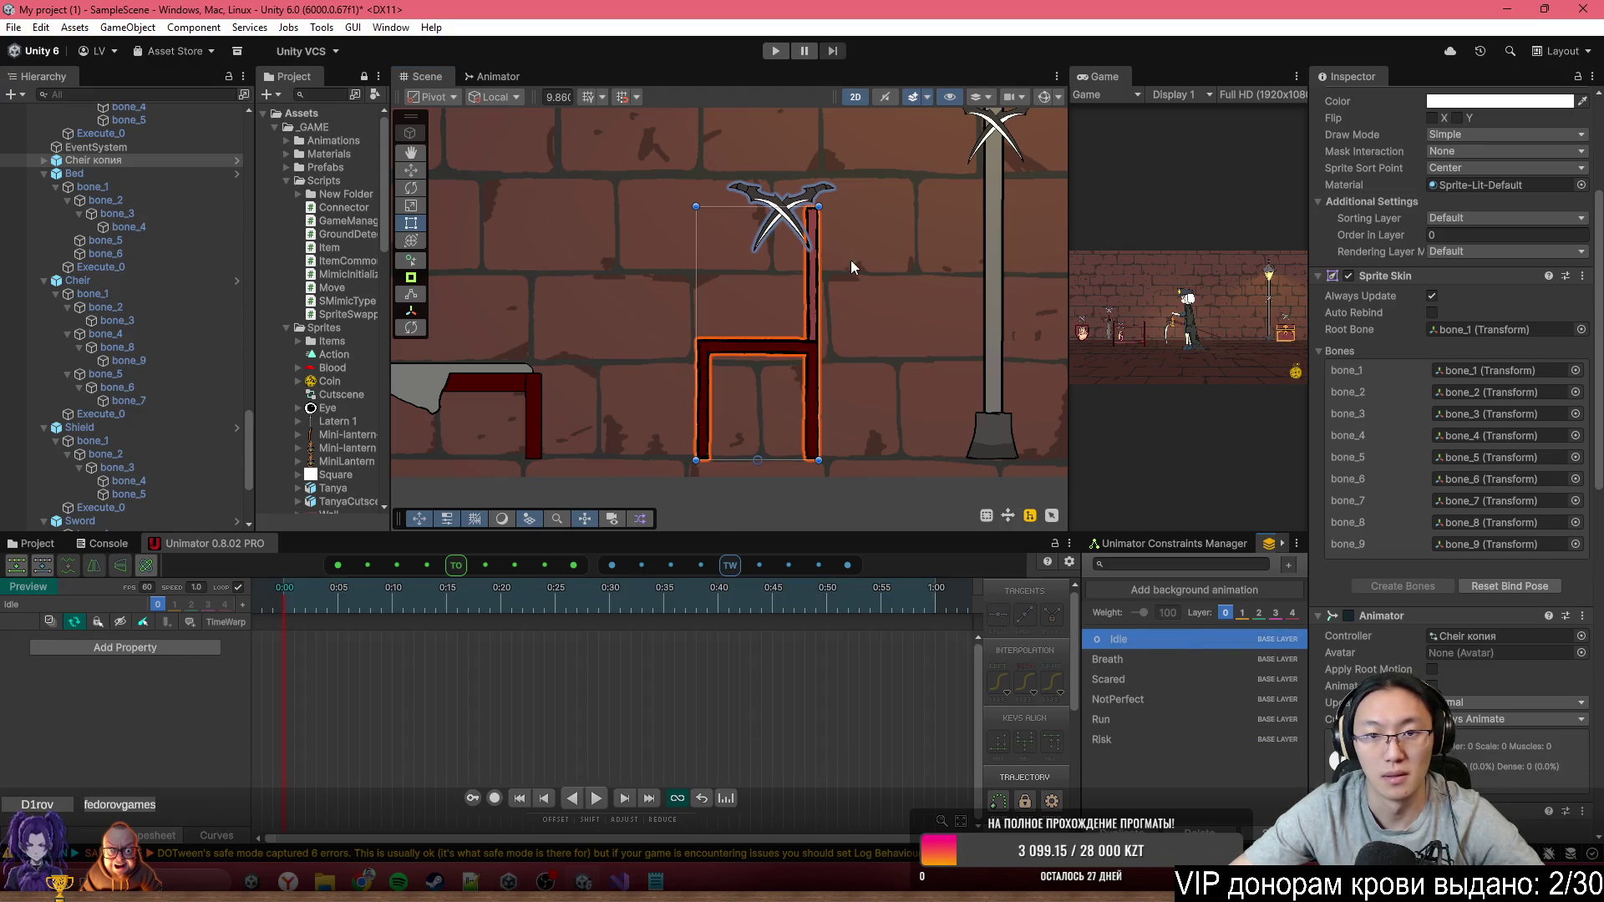
pyautogui.click(771, 198)
pyautogui.click(755, 346)
pyautogui.click(755, 346)
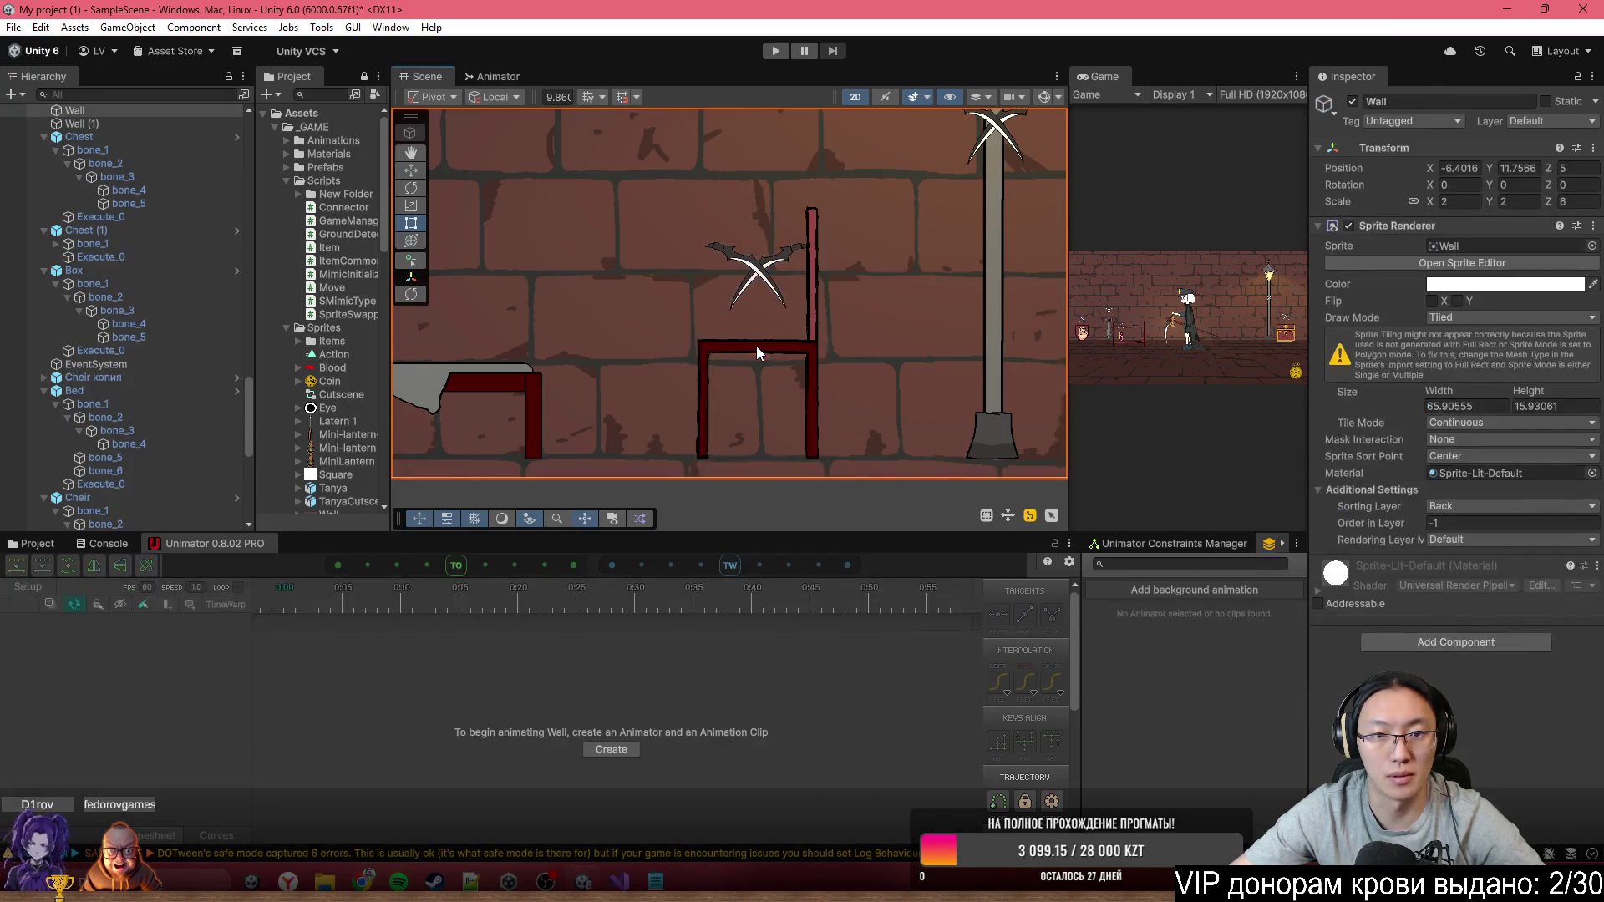
pyautogui.click(755, 346)
pyautogui.click(134, 381)
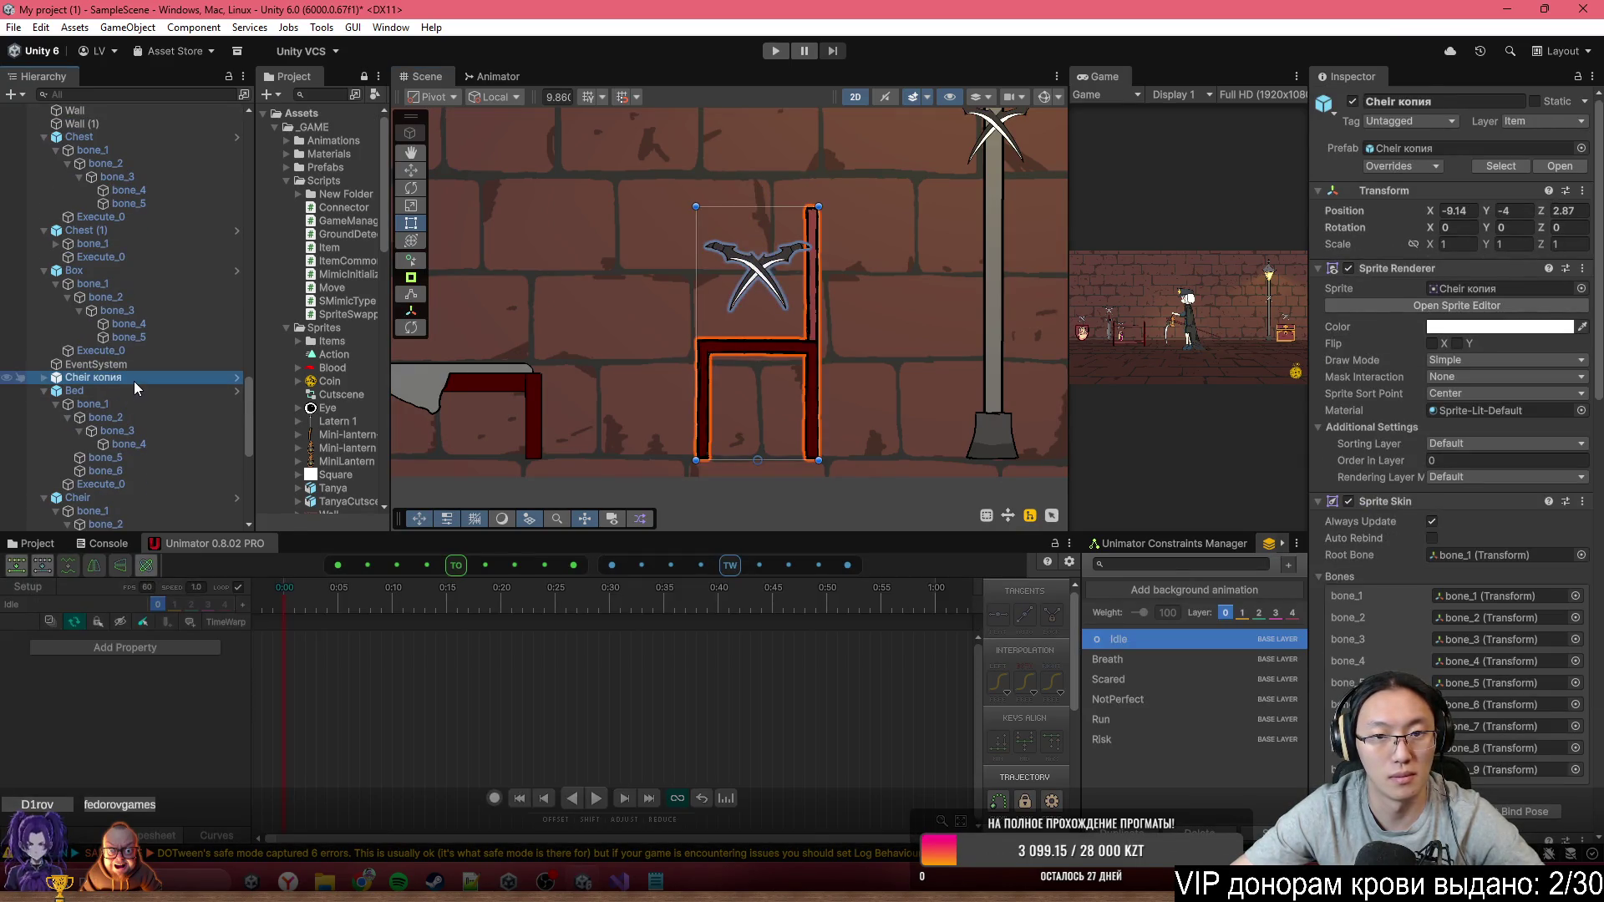
# Preview the chair copy's Idle, Breath and Scared clips, then open NotPerfect
pyautogui.click(1126, 660)
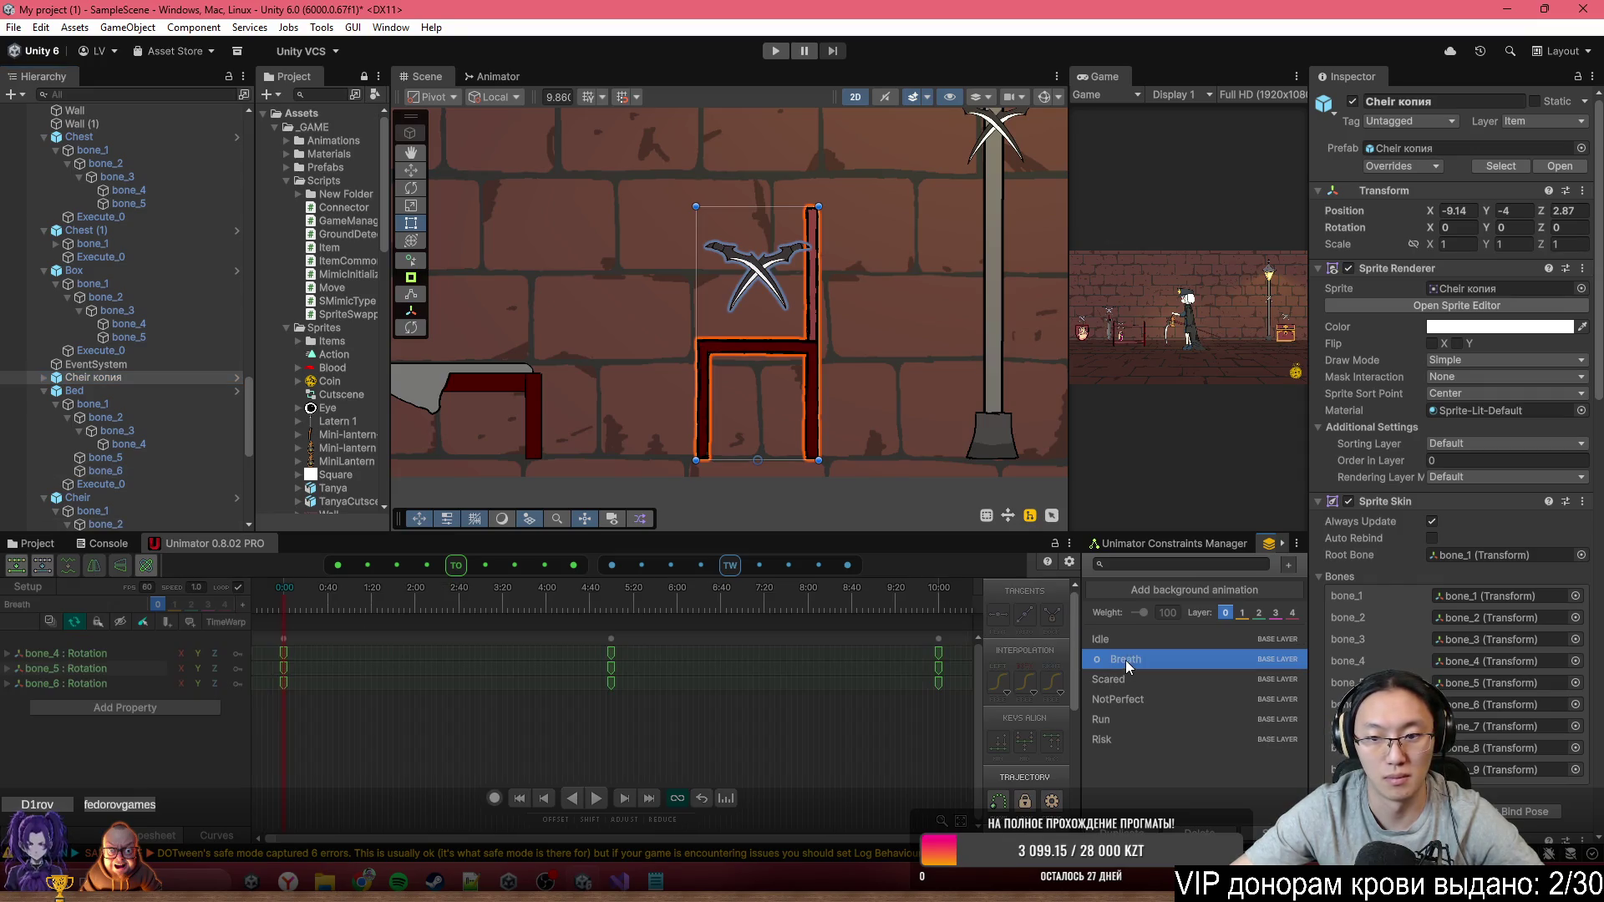
pyautogui.click(1131, 643)
pyautogui.click(1136, 660)
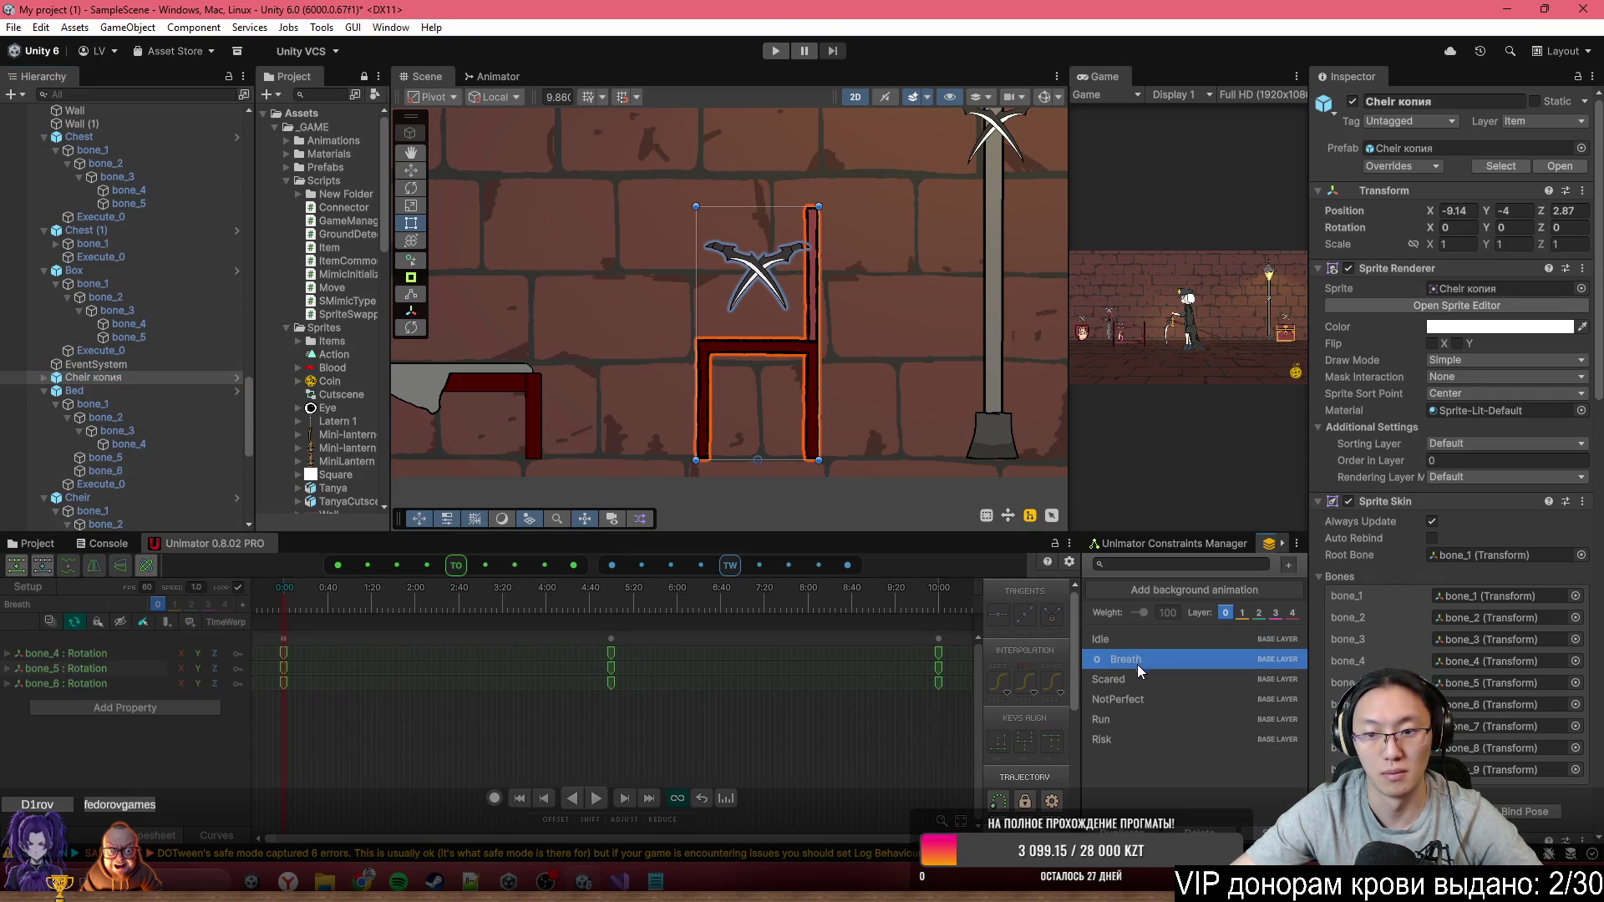
pyautogui.click(1139, 678)
pyautogui.click(1140, 642)
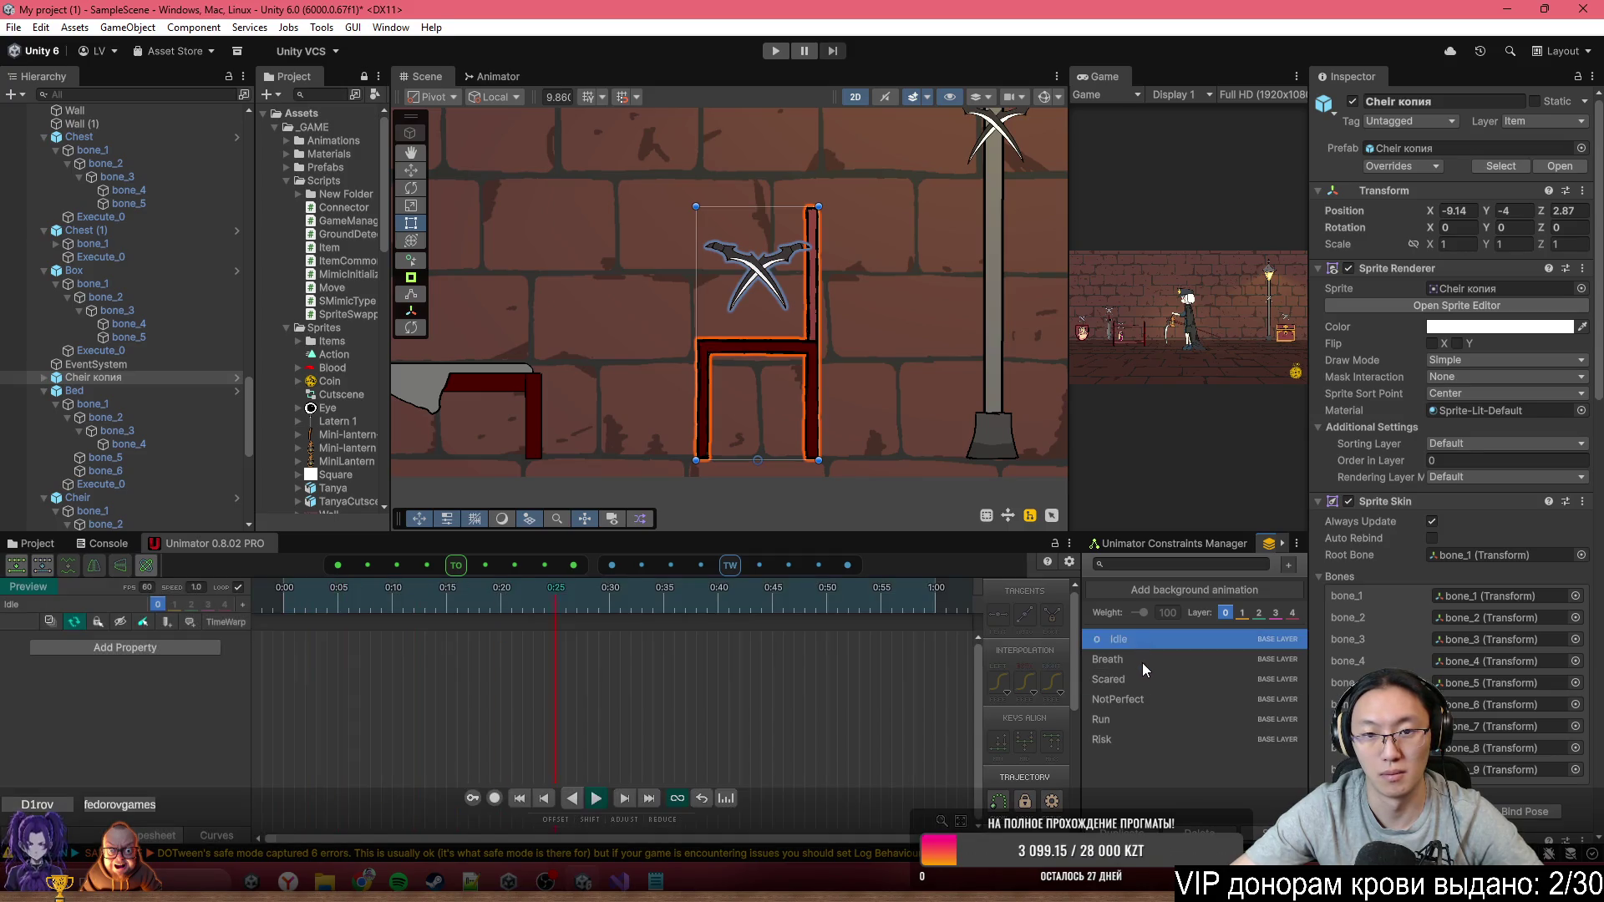
pyautogui.click(1142, 665)
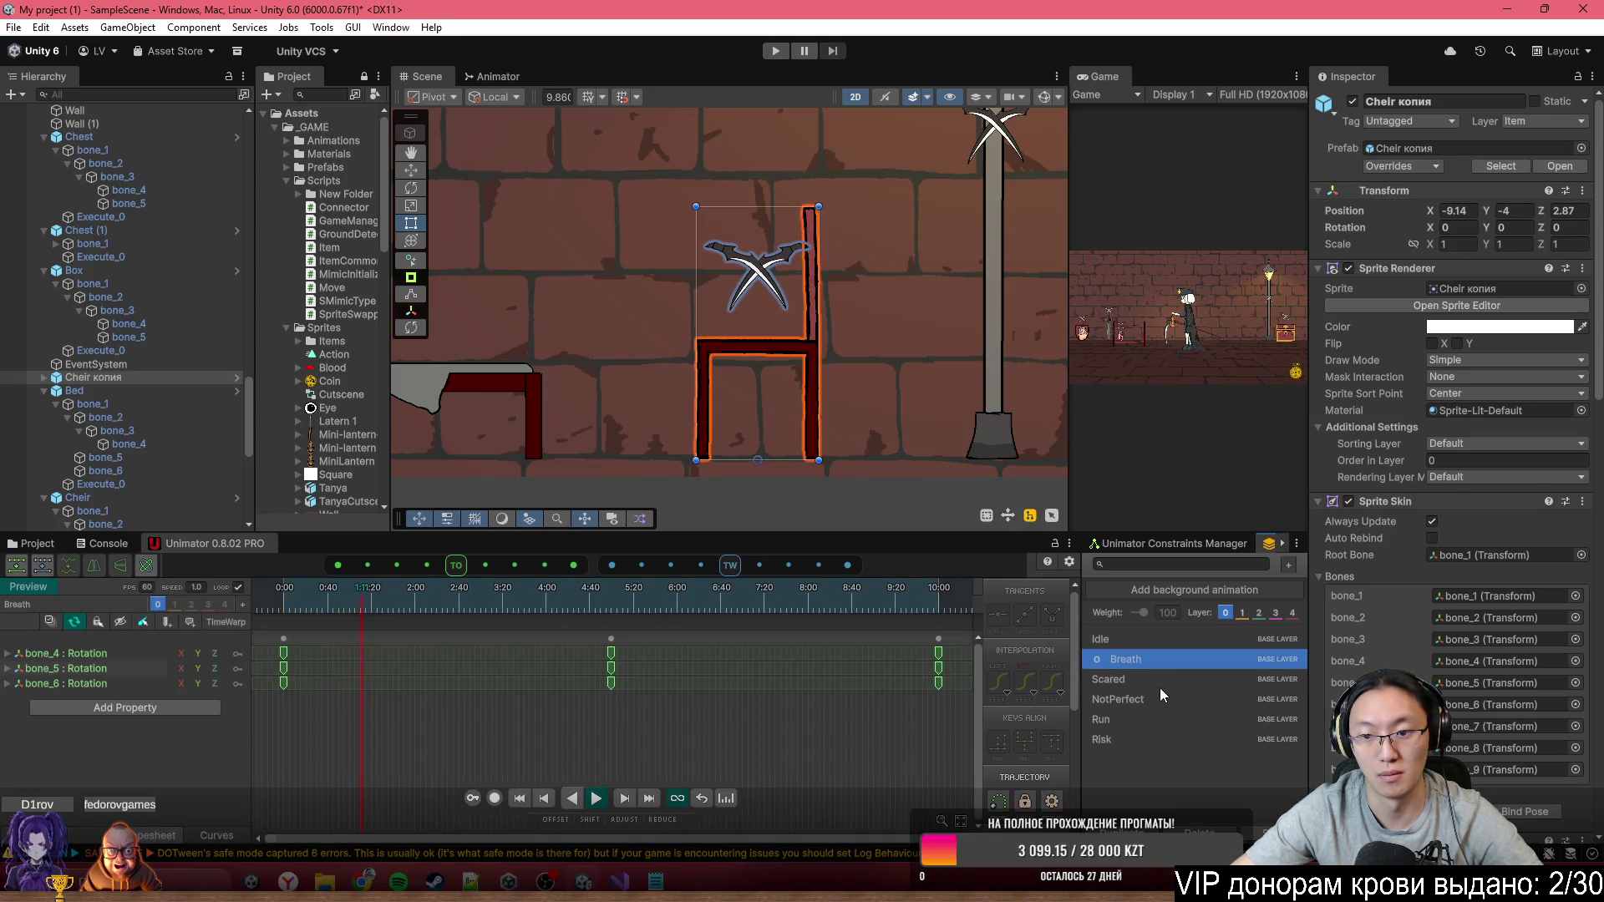
pyautogui.click(1157, 673)
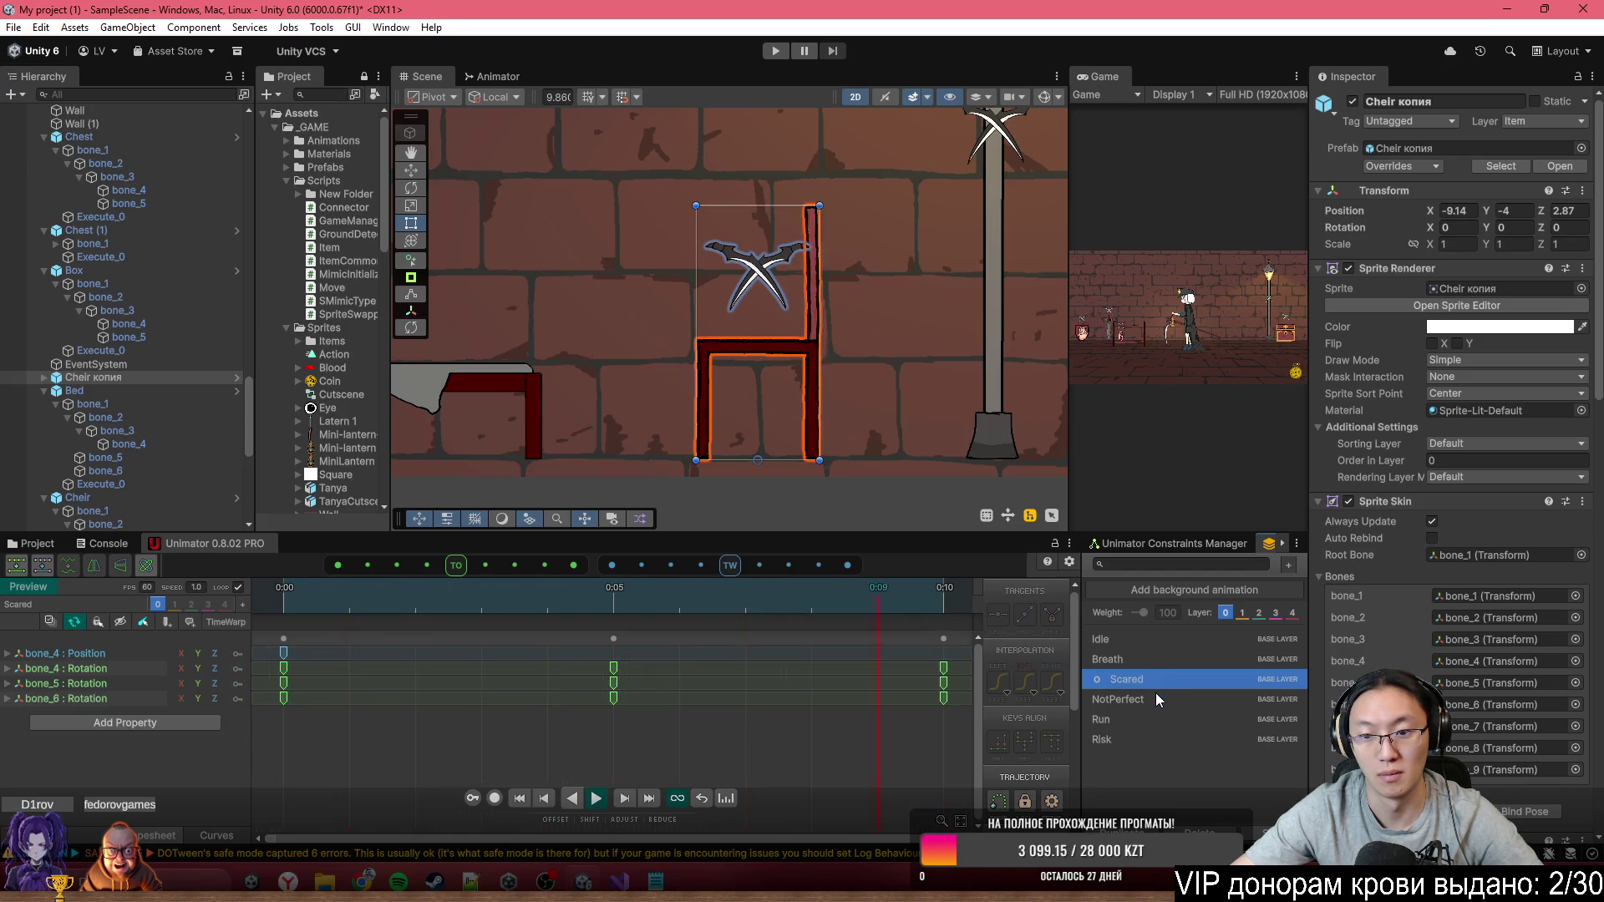
pyautogui.click(1157, 699)
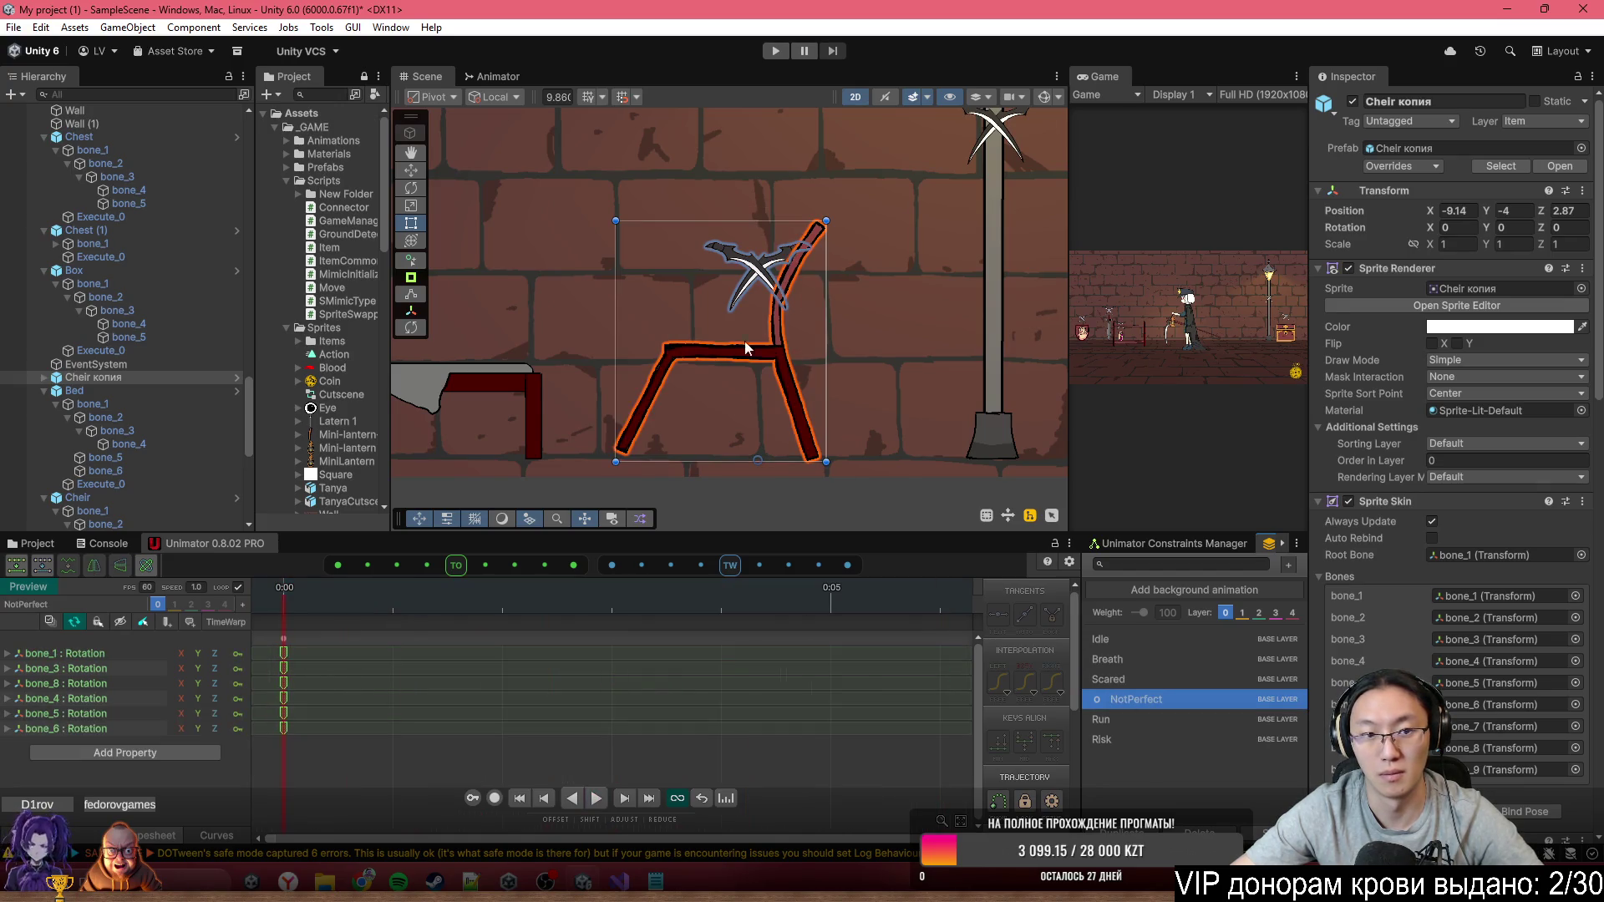
# Start recording, select the chair's Execute_0 and undo the stray sword key at 0:19
pyautogui.click(493, 799)
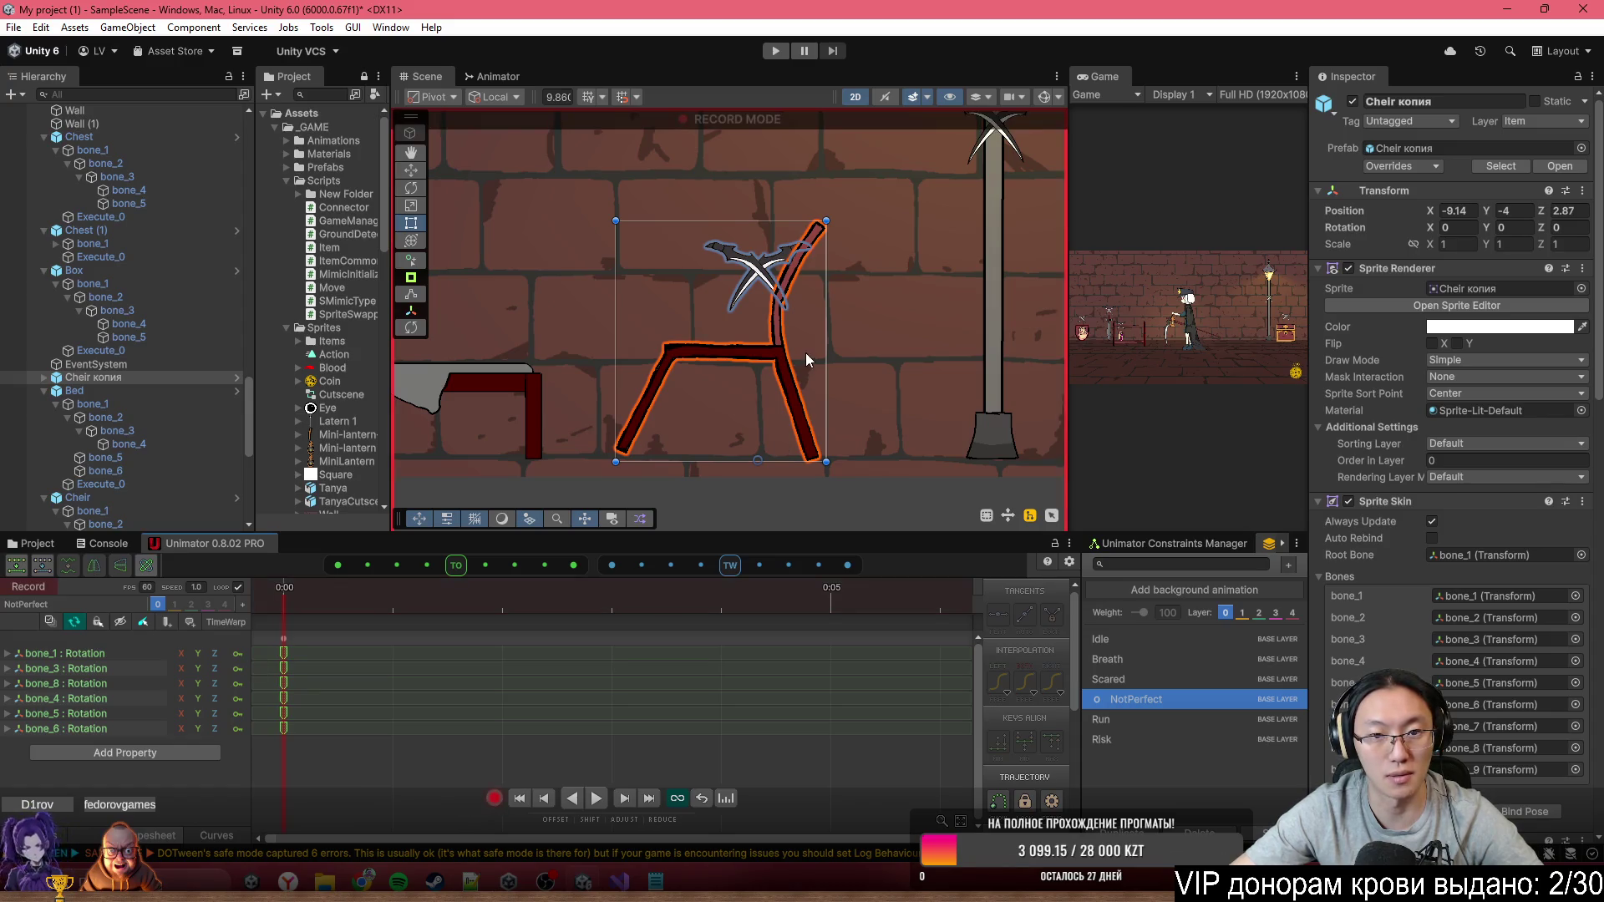
pyautogui.click(44, 378)
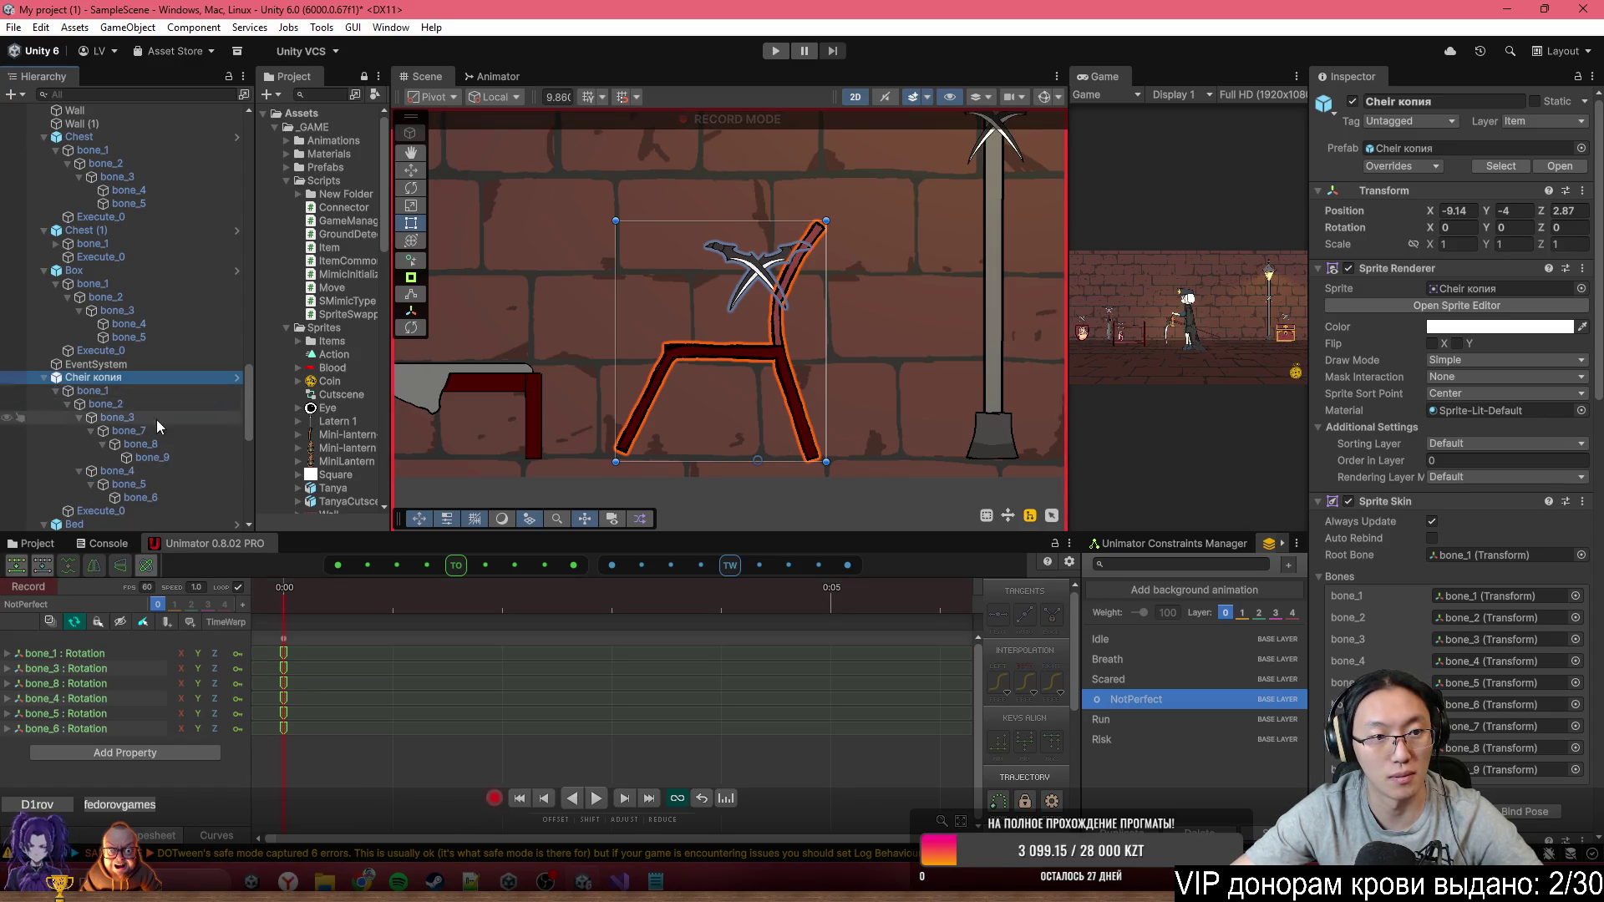
pyautogui.click(141, 511)
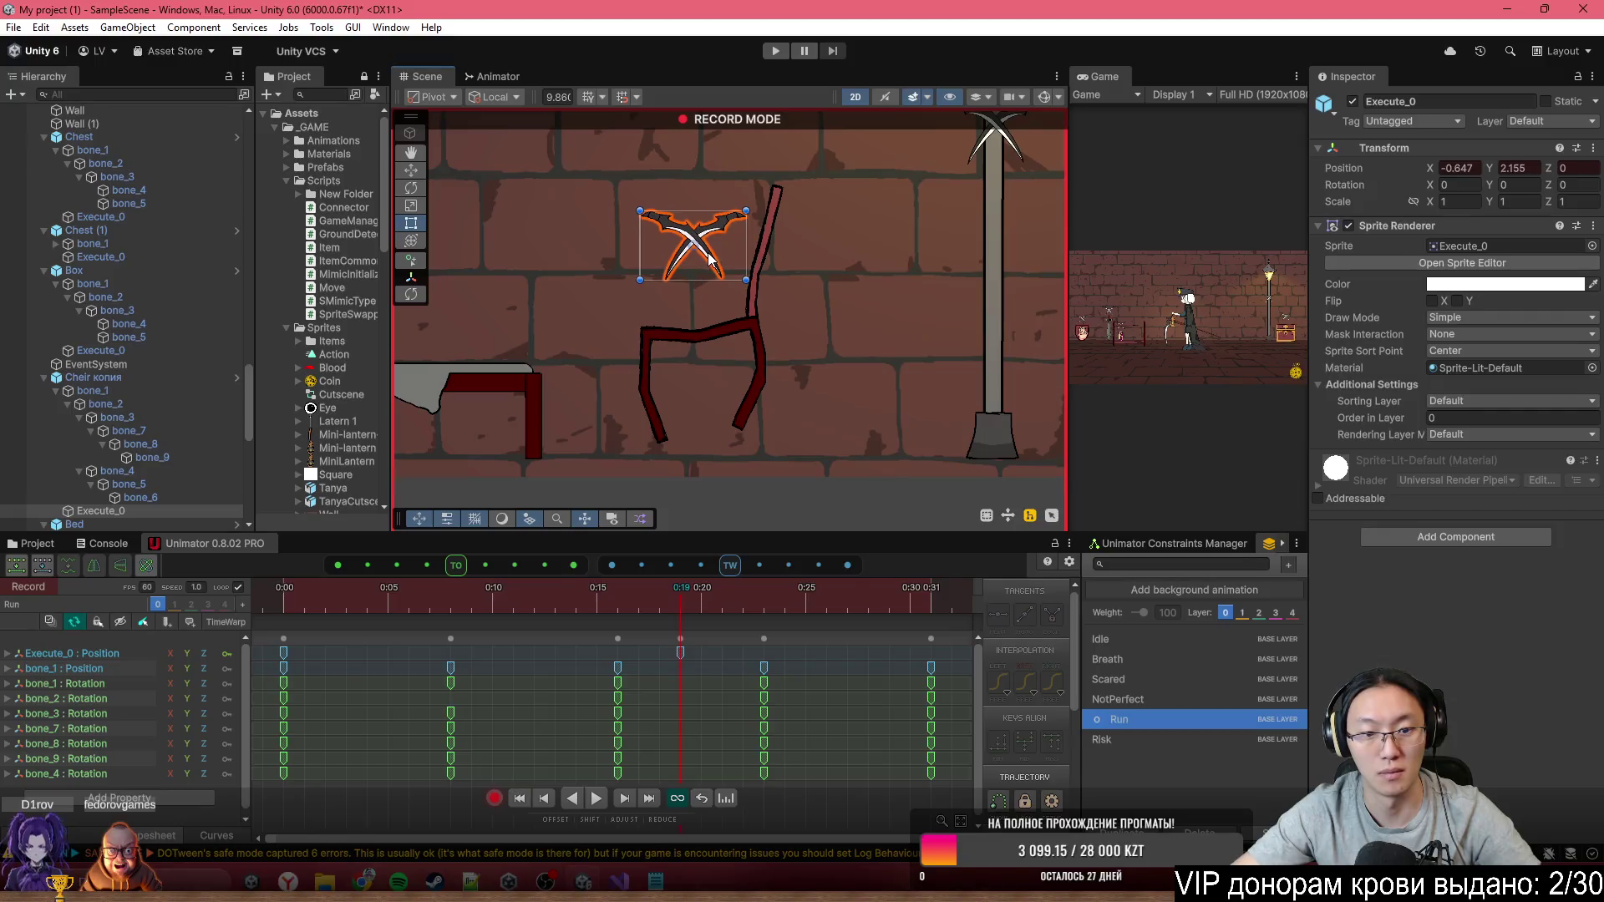
pyautogui.hotkey('ctrl', 'z')
pyautogui.hotkey('ctrl', 'z')
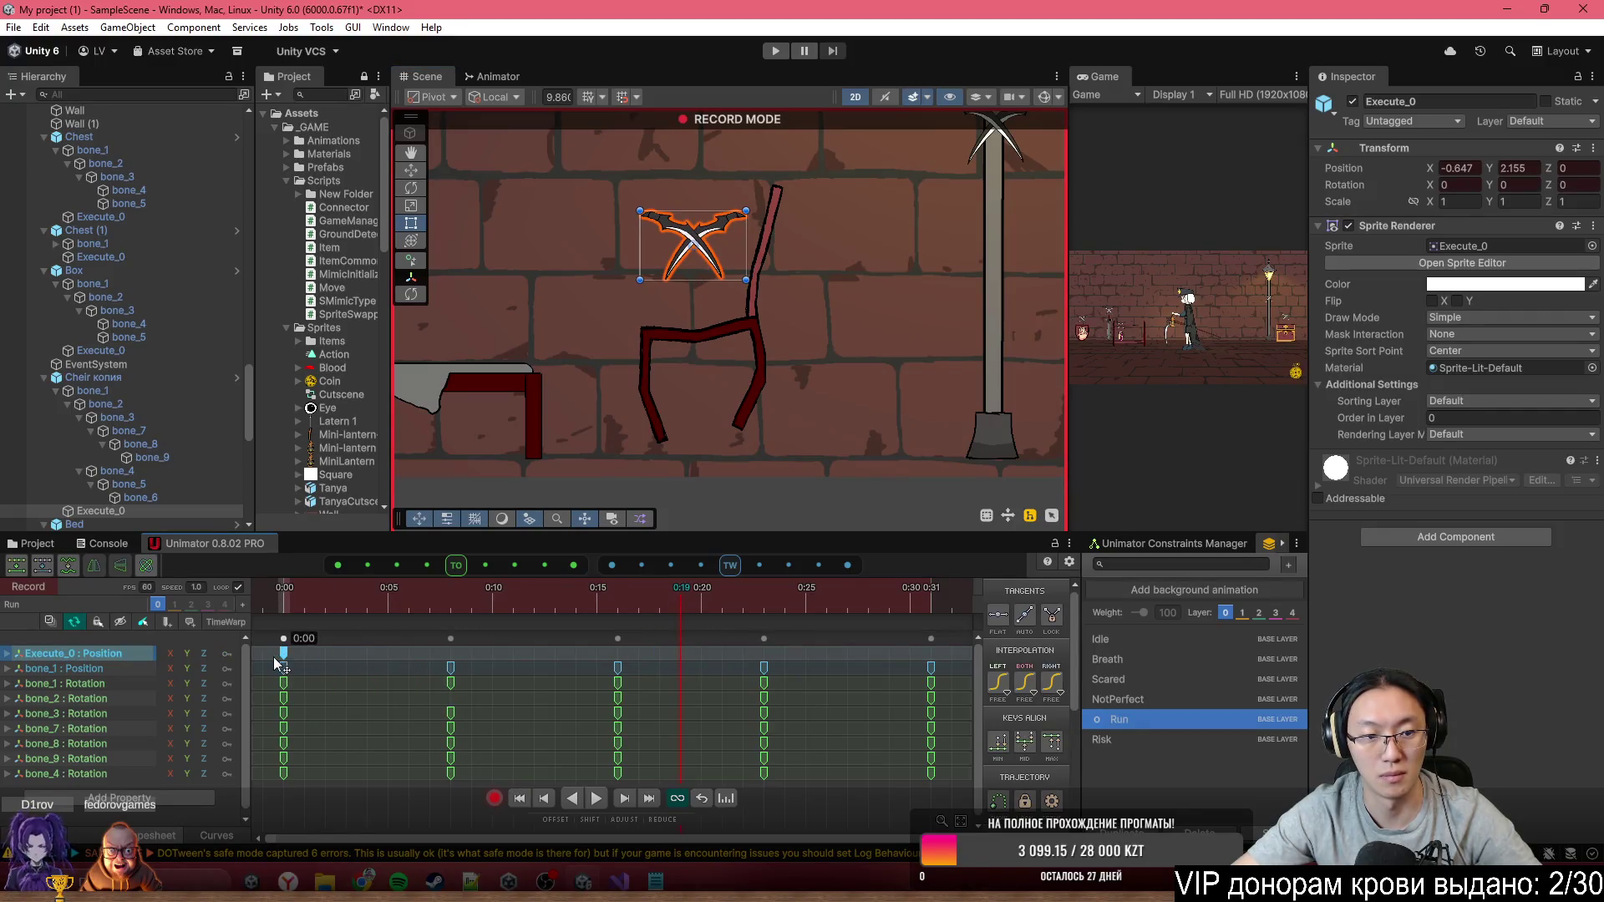
pyautogui.press('space')
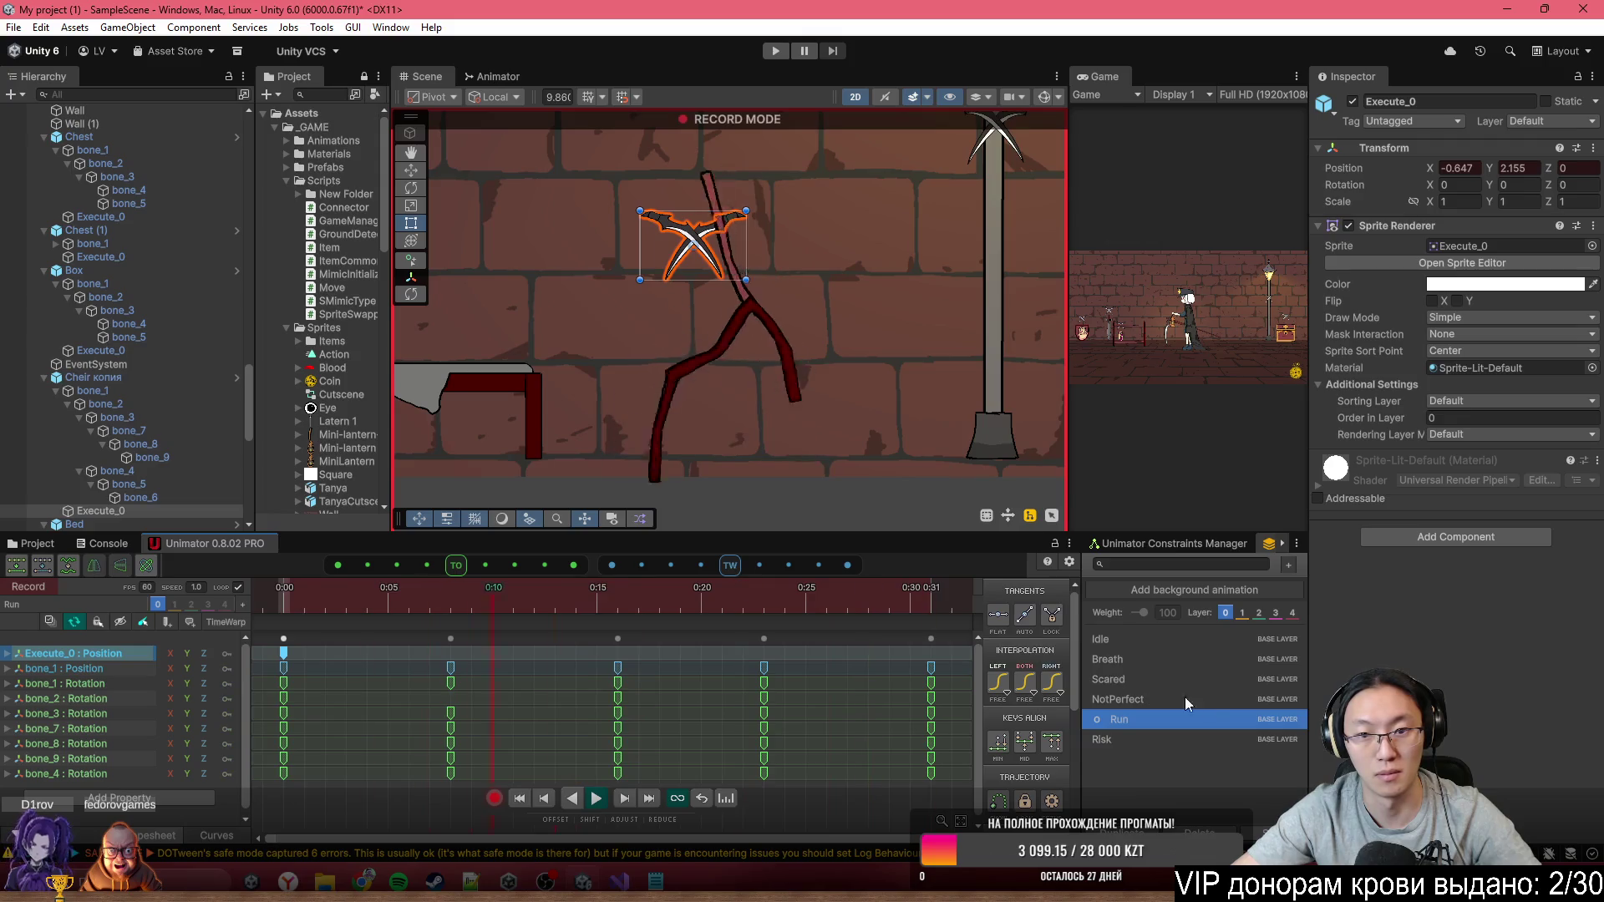
# Key Execute_0's position above the chair in the Risk clip, then stop recording
pyautogui.click(1160, 741)
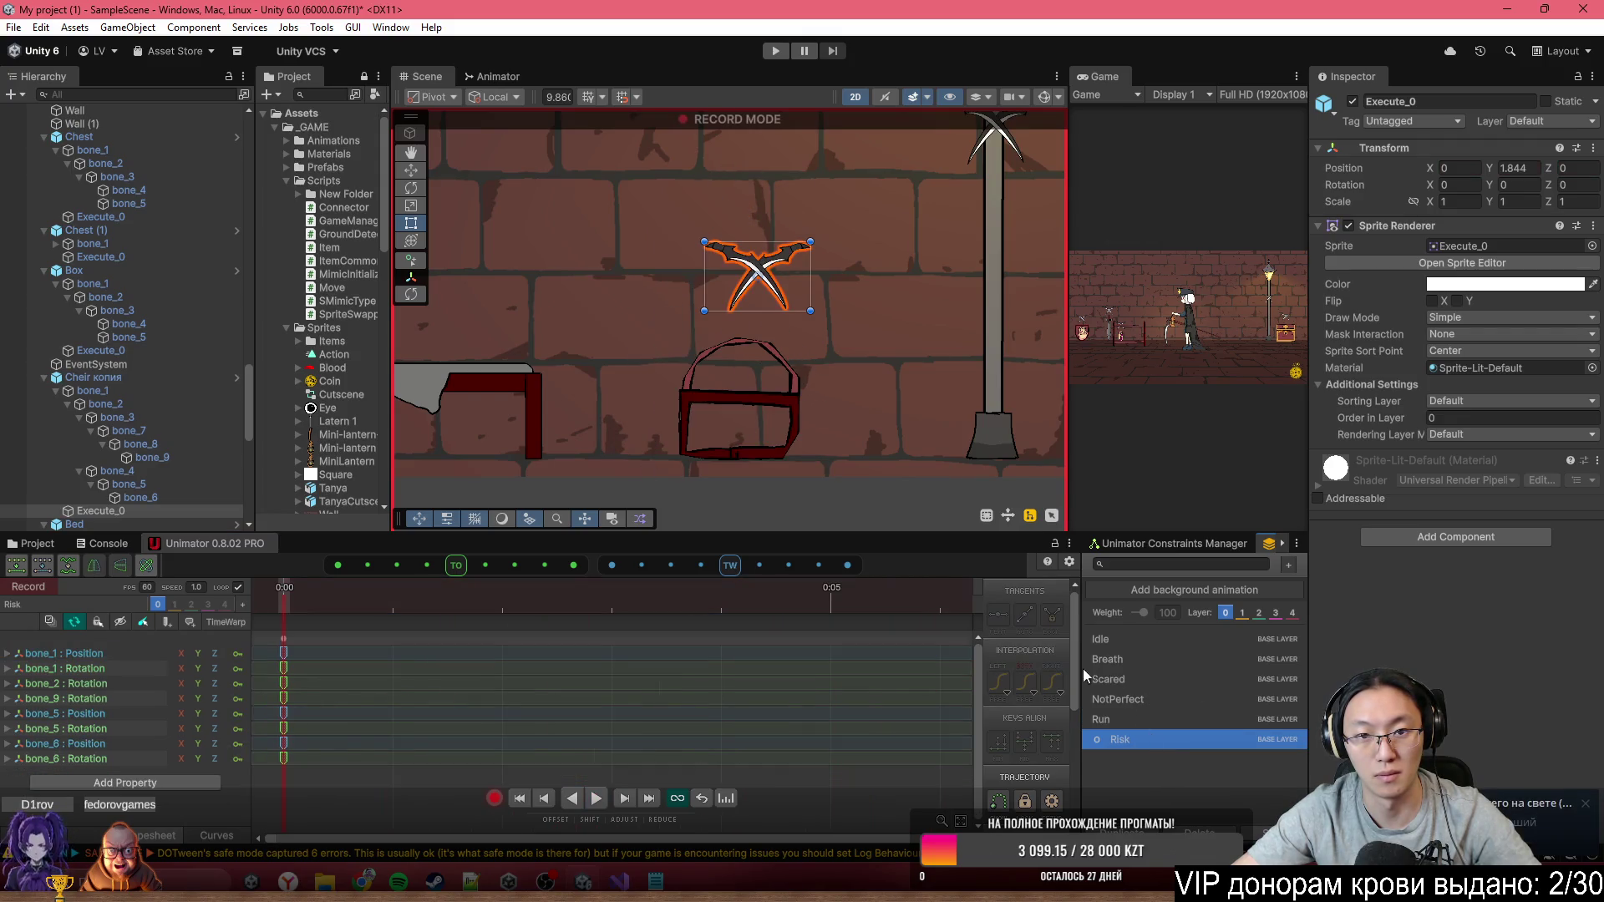
pyautogui.moveTo(773, 278); pyautogui.dragTo(753, 291)
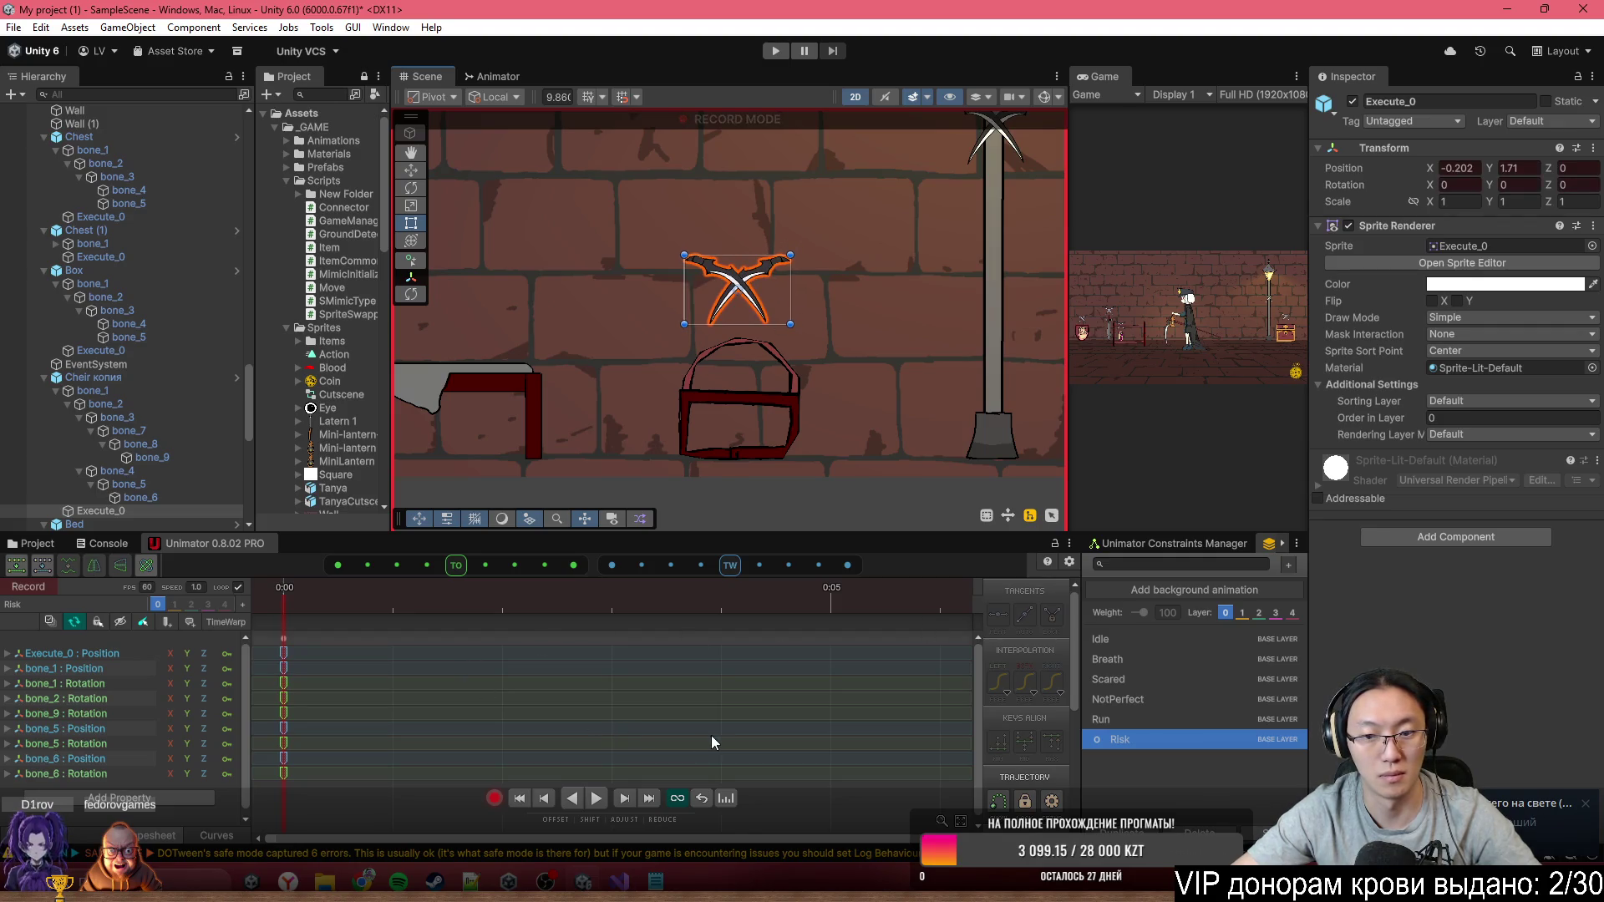
pyautogui.click(1143, 718)
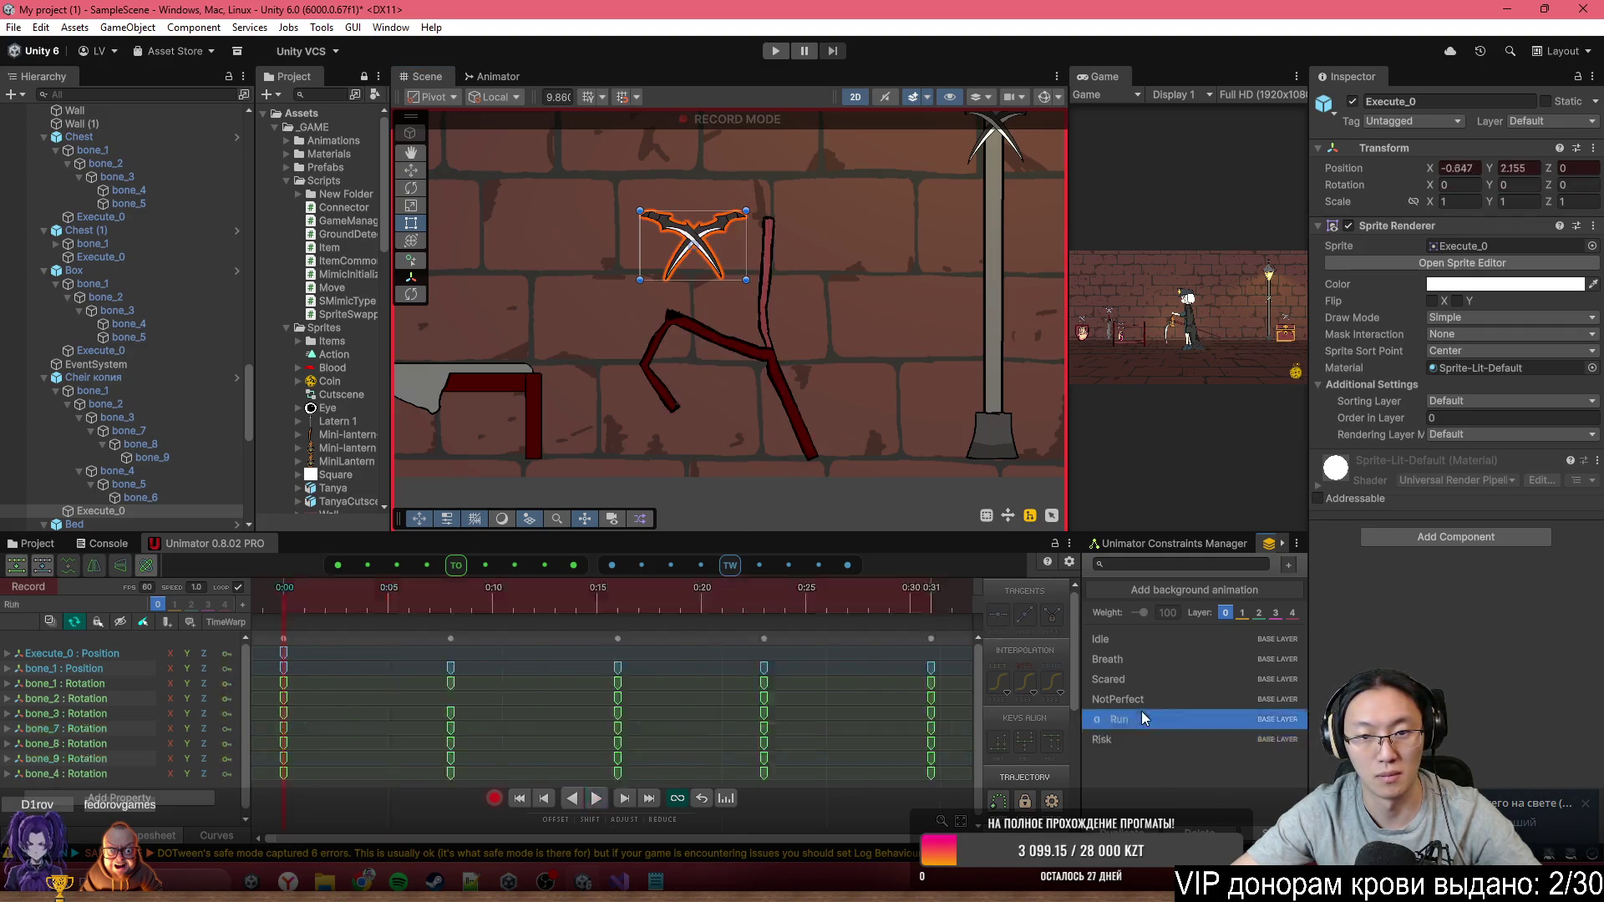
pyautogui.click(1144, 696)
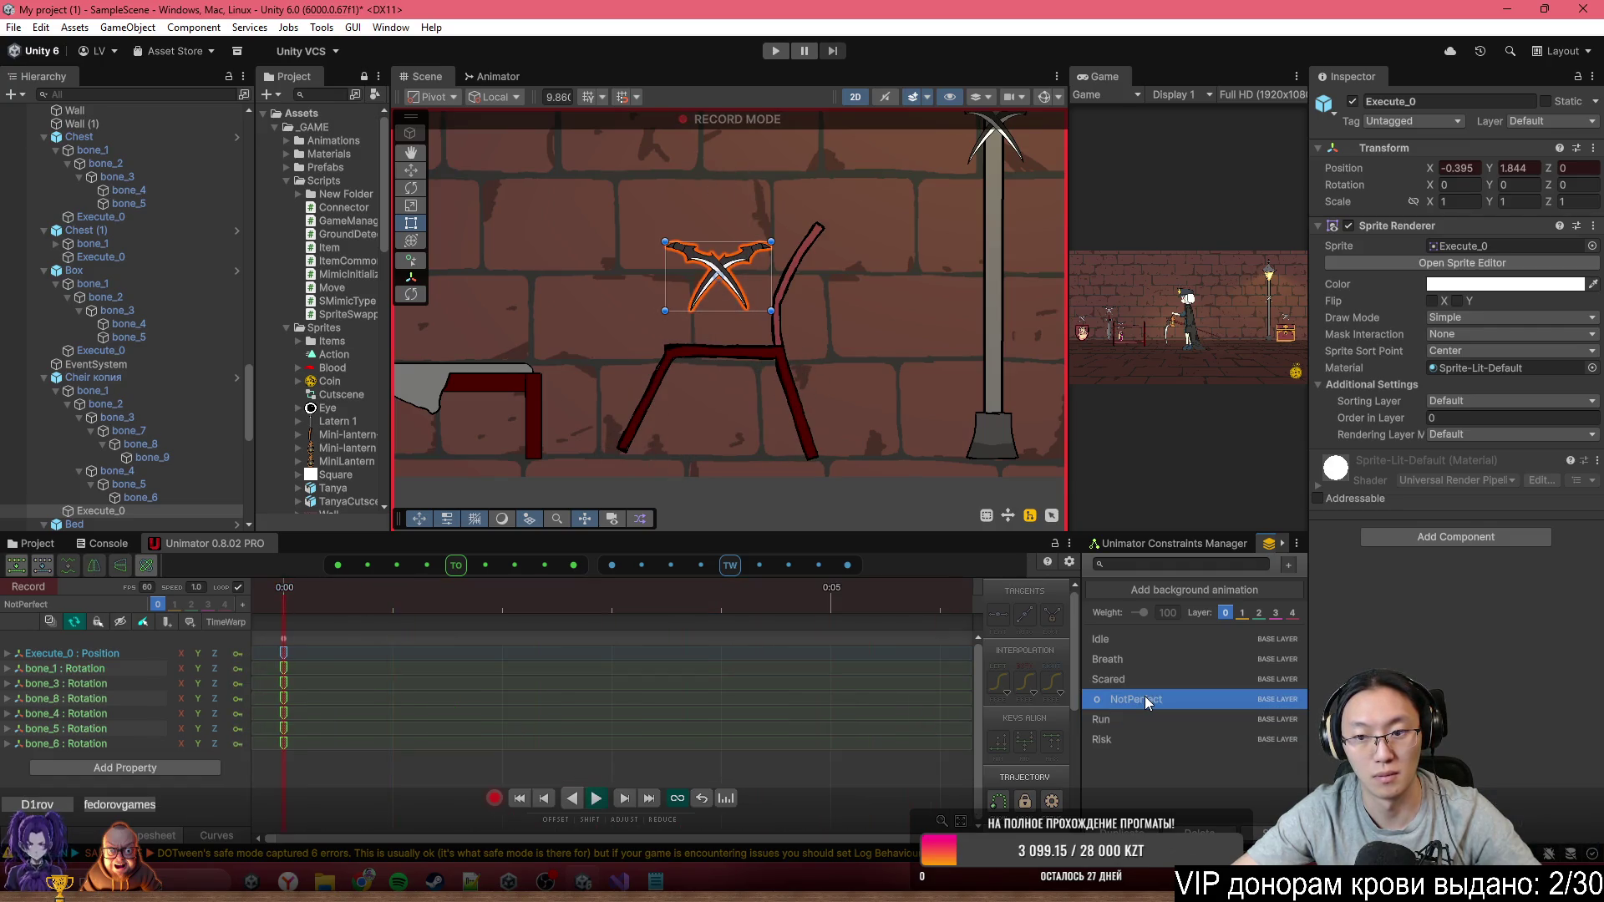
pyautogui.click(516, 800)
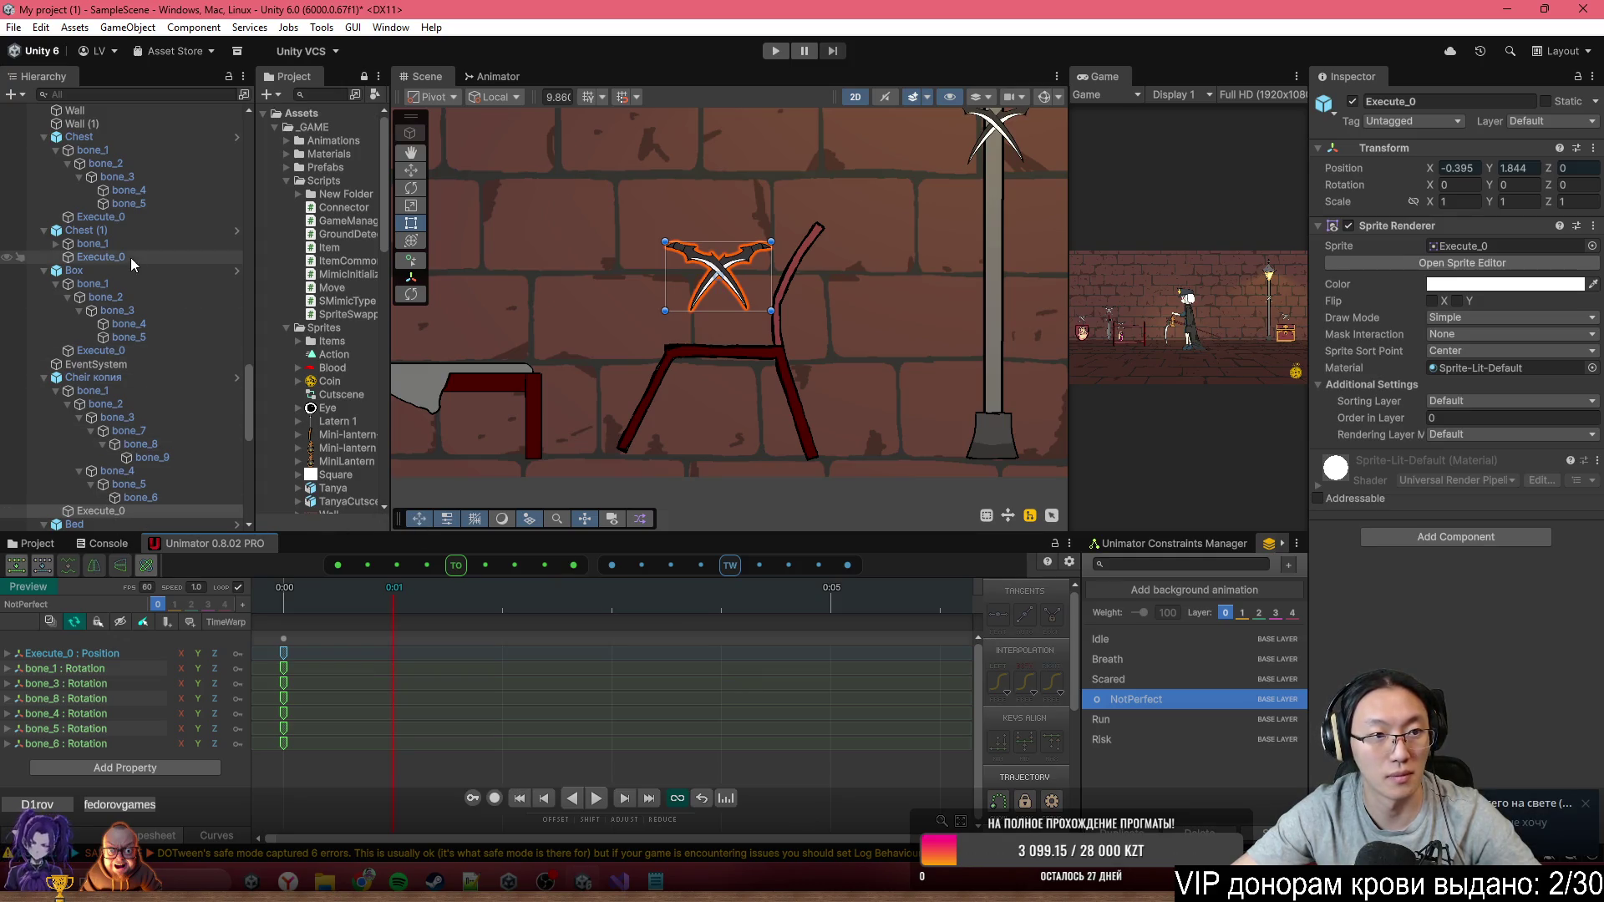
pyautogui.click(134, 375)
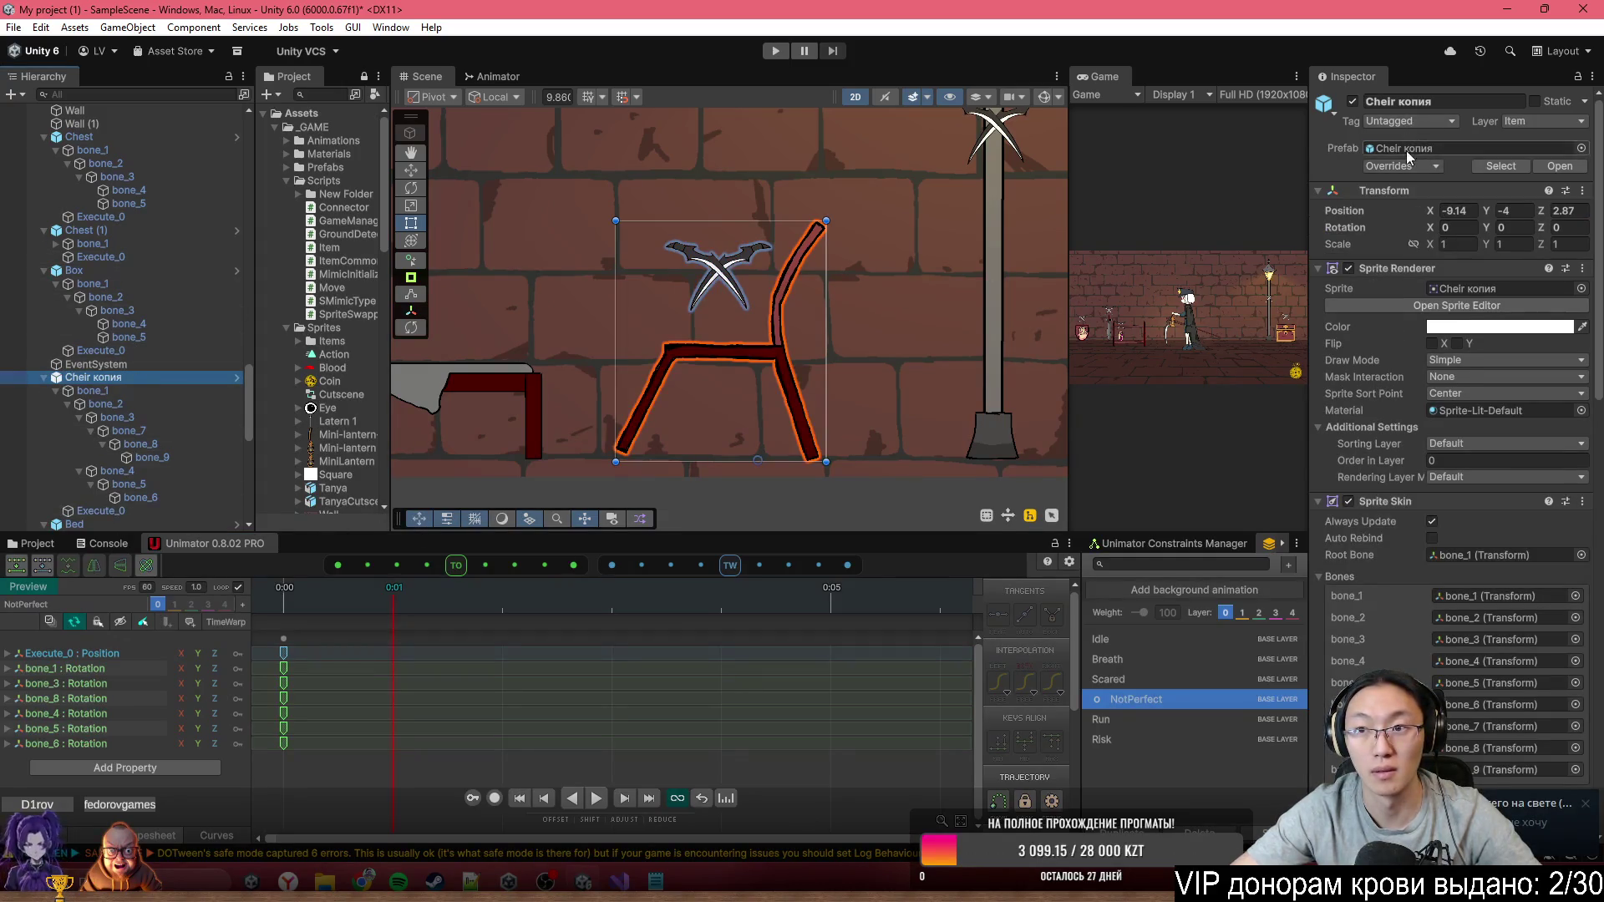
# Check the chair for overrides, then select Latern_0 and view its Idle, Breath and Risk clips
pyautogui.click(1404, 167)
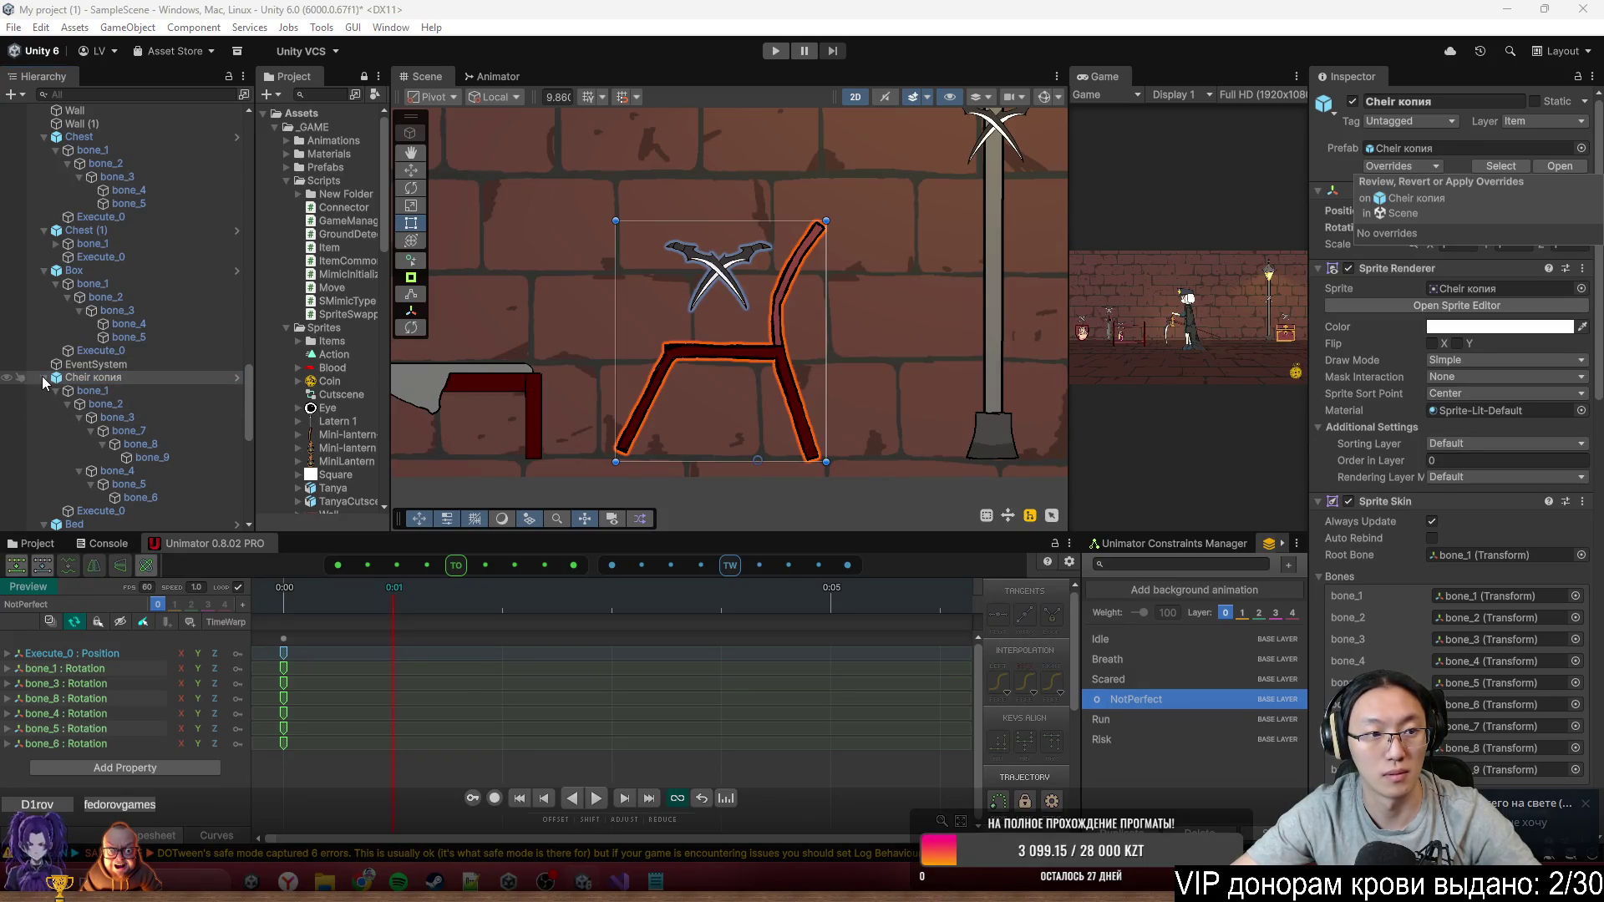
pyautogui.click(690, 303)
pyautogui.scroll(2, 690, 303)
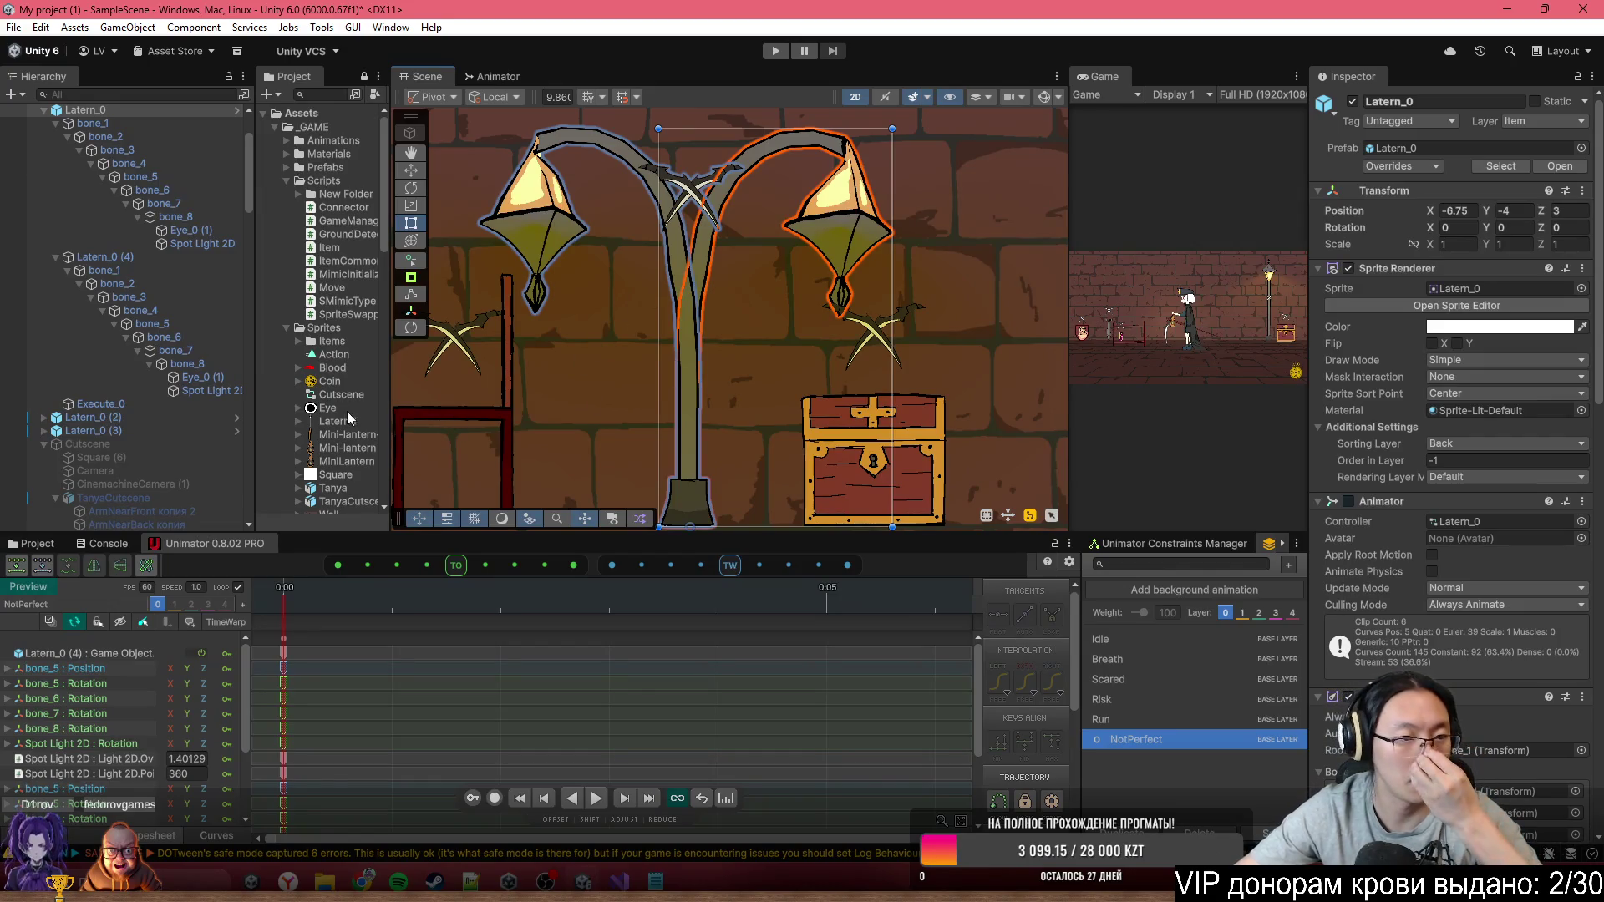
pyautogui.scroll(3, 133, 237)
pyautogui.click(59, 212)
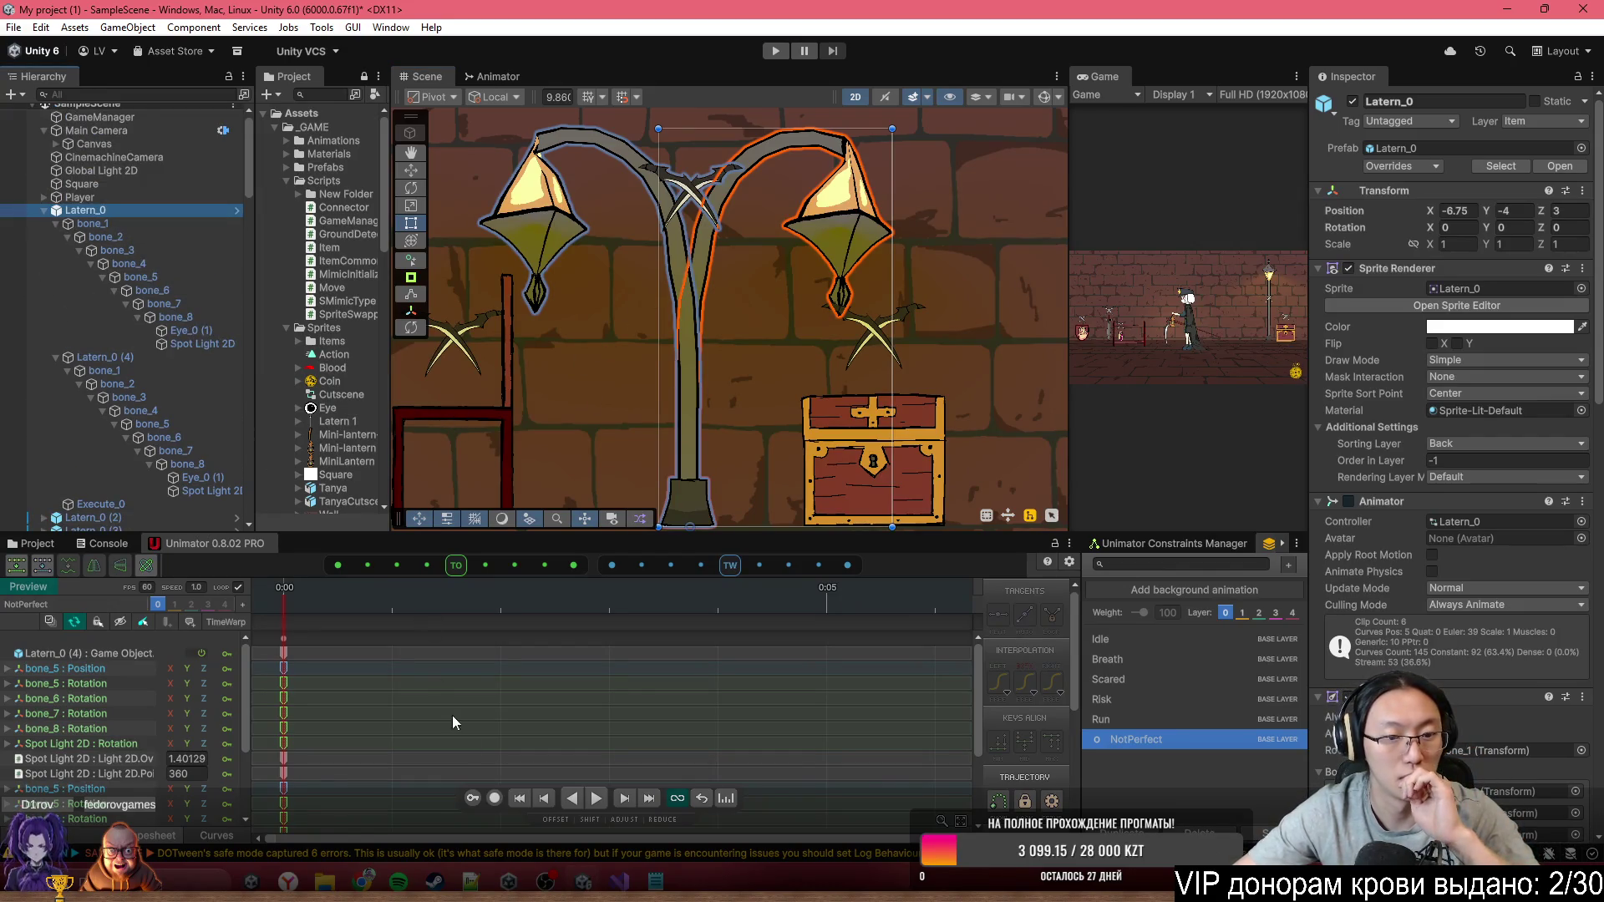
pyautogui.click(1121, 647)
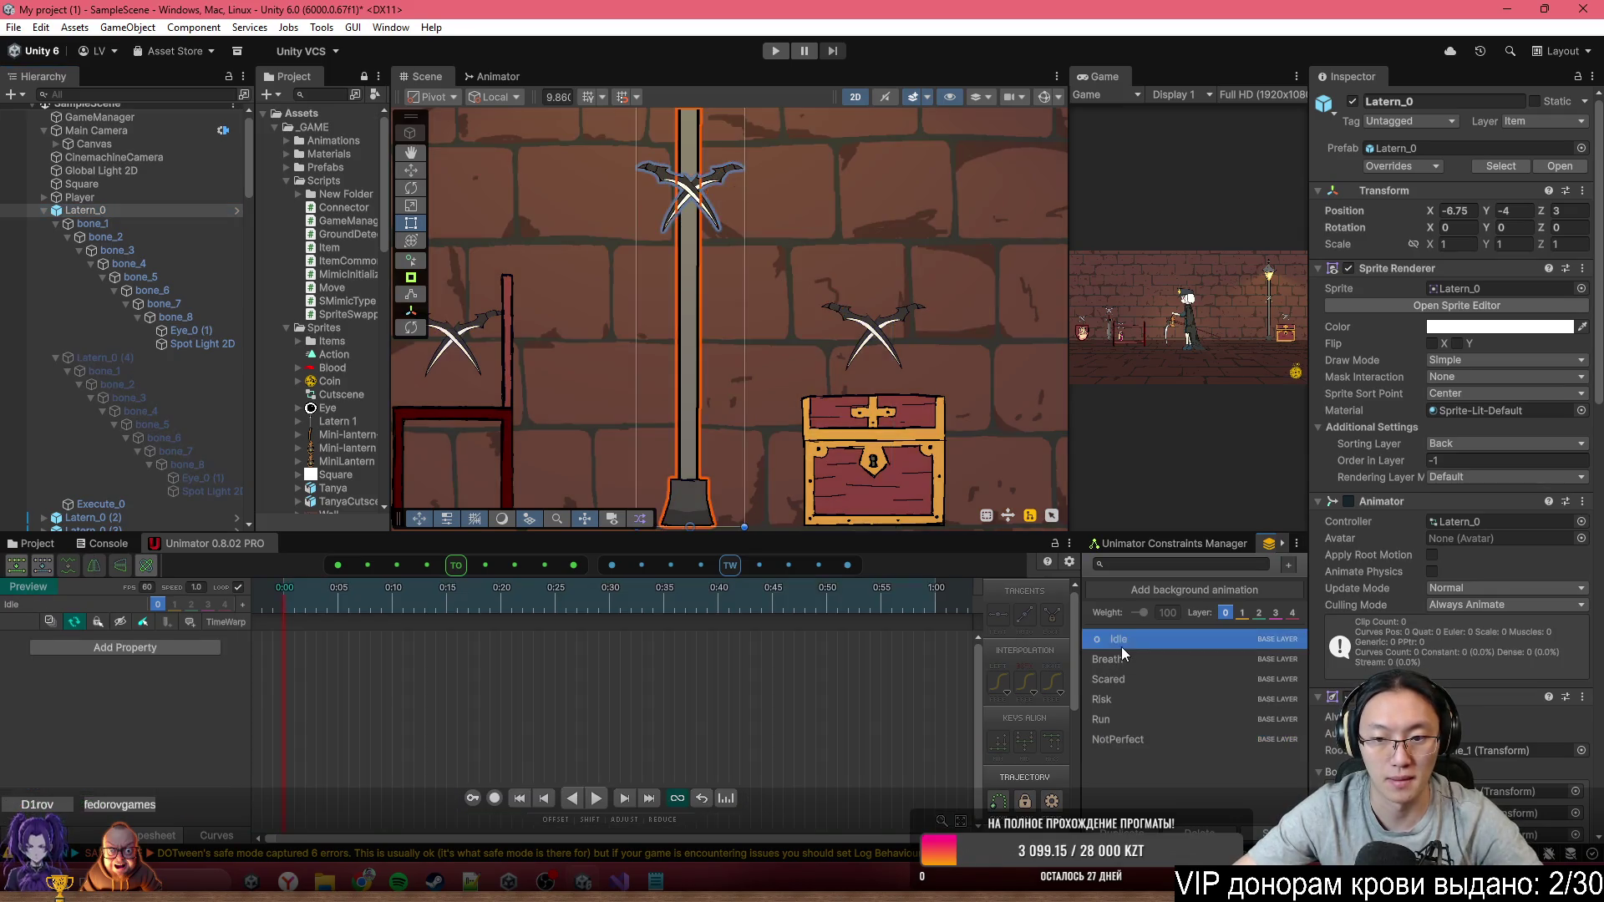
pyautogui.scroll(-1, 648, 500)
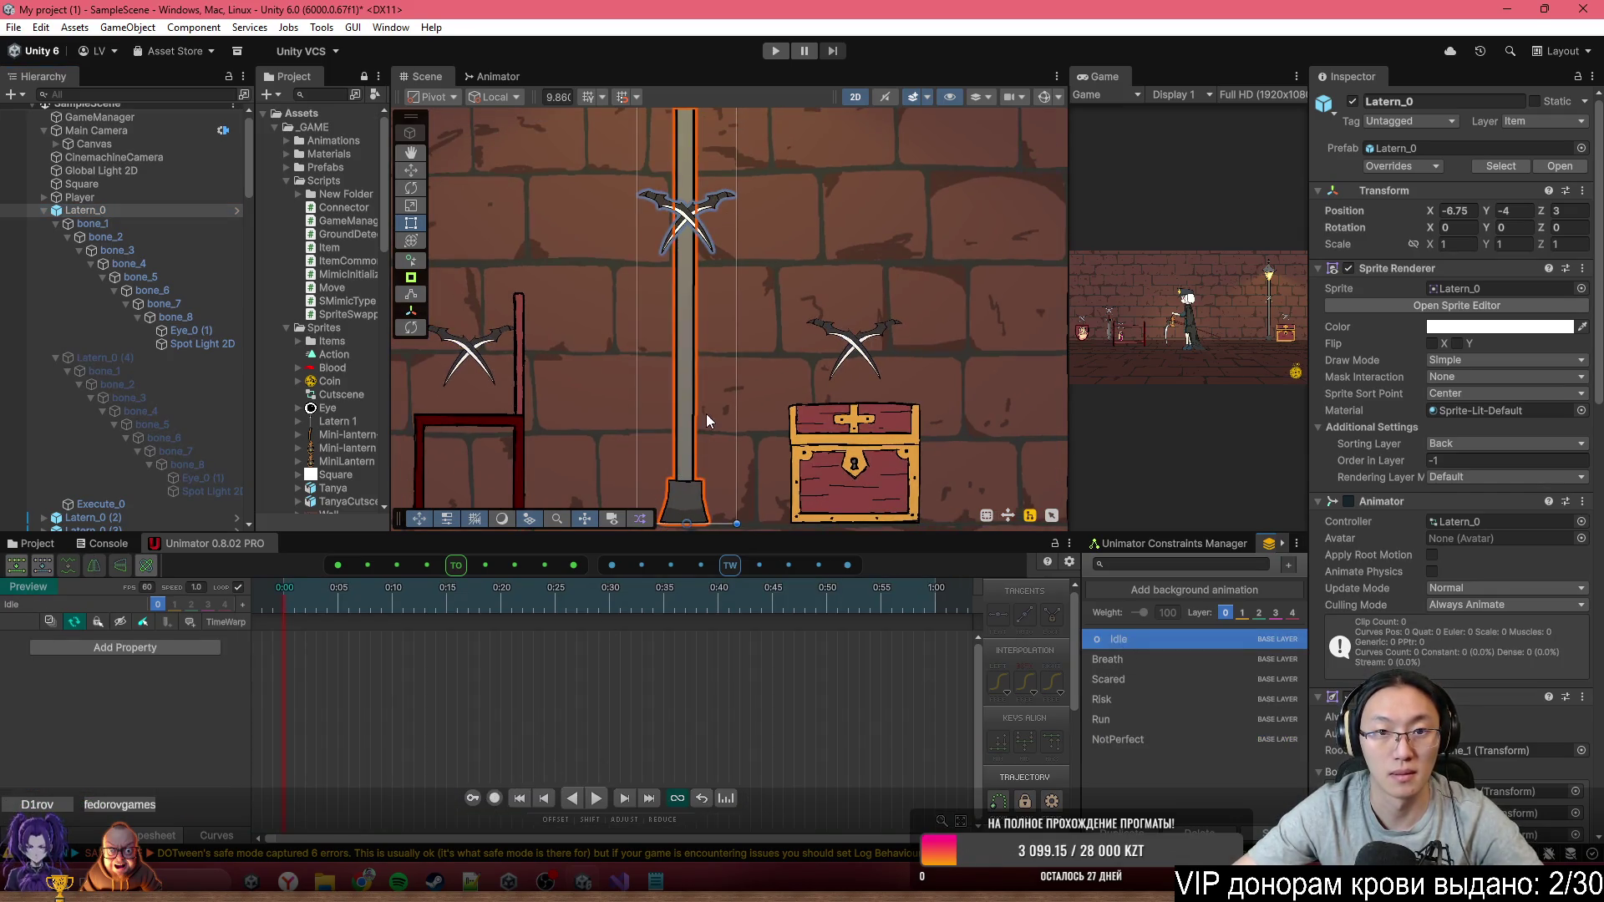
pyautogui.click(1158, 659)
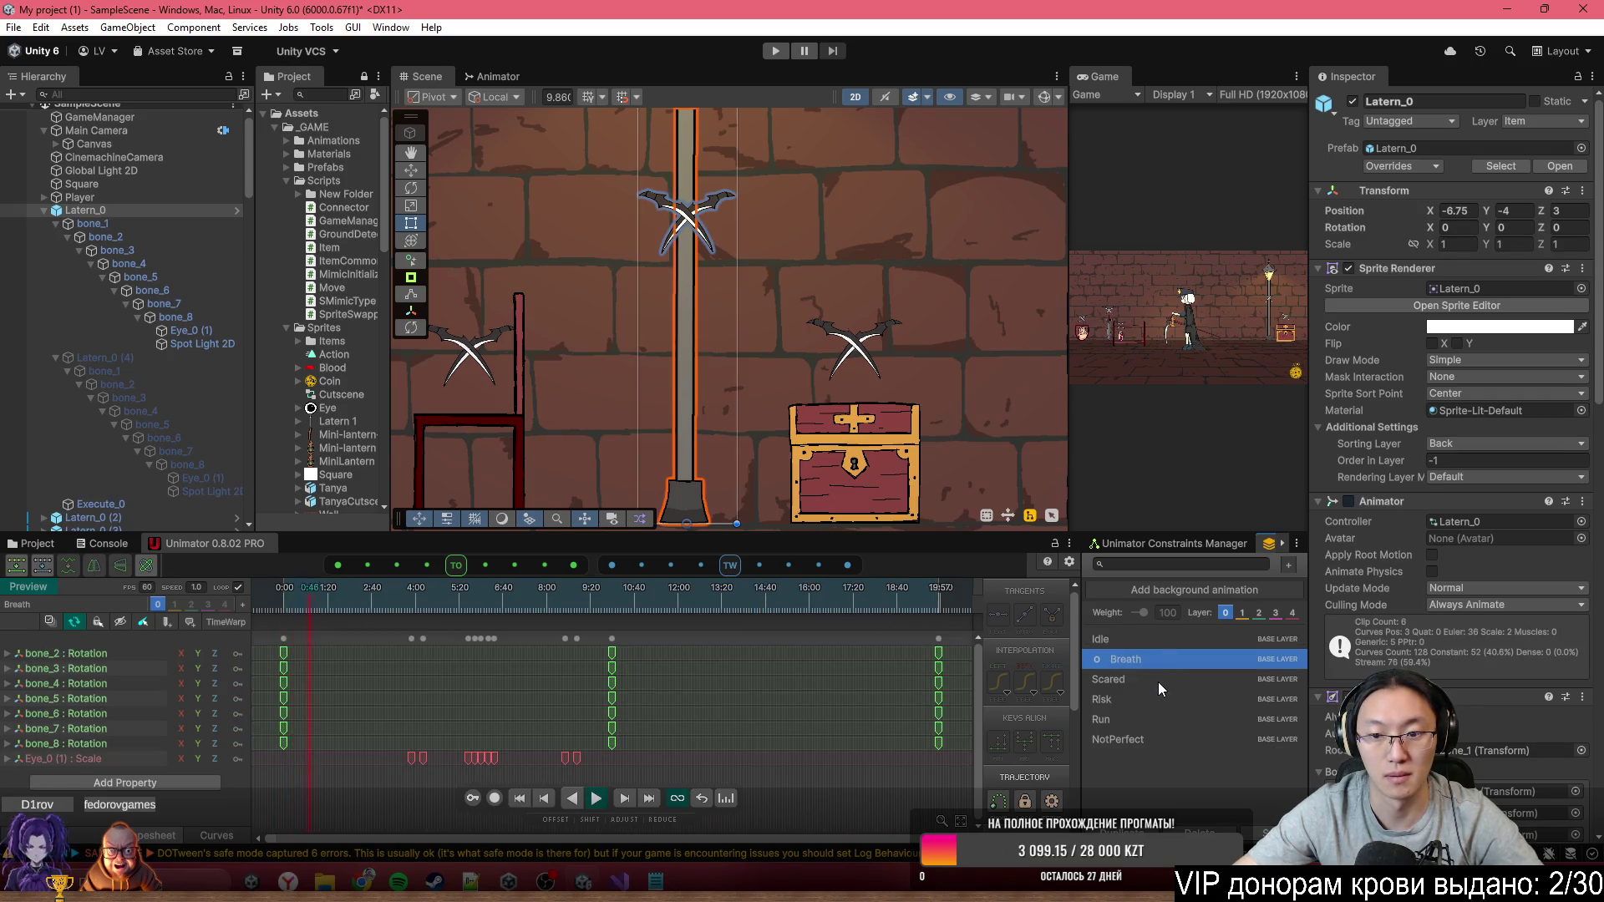
pyautogui.click(1144, 699)
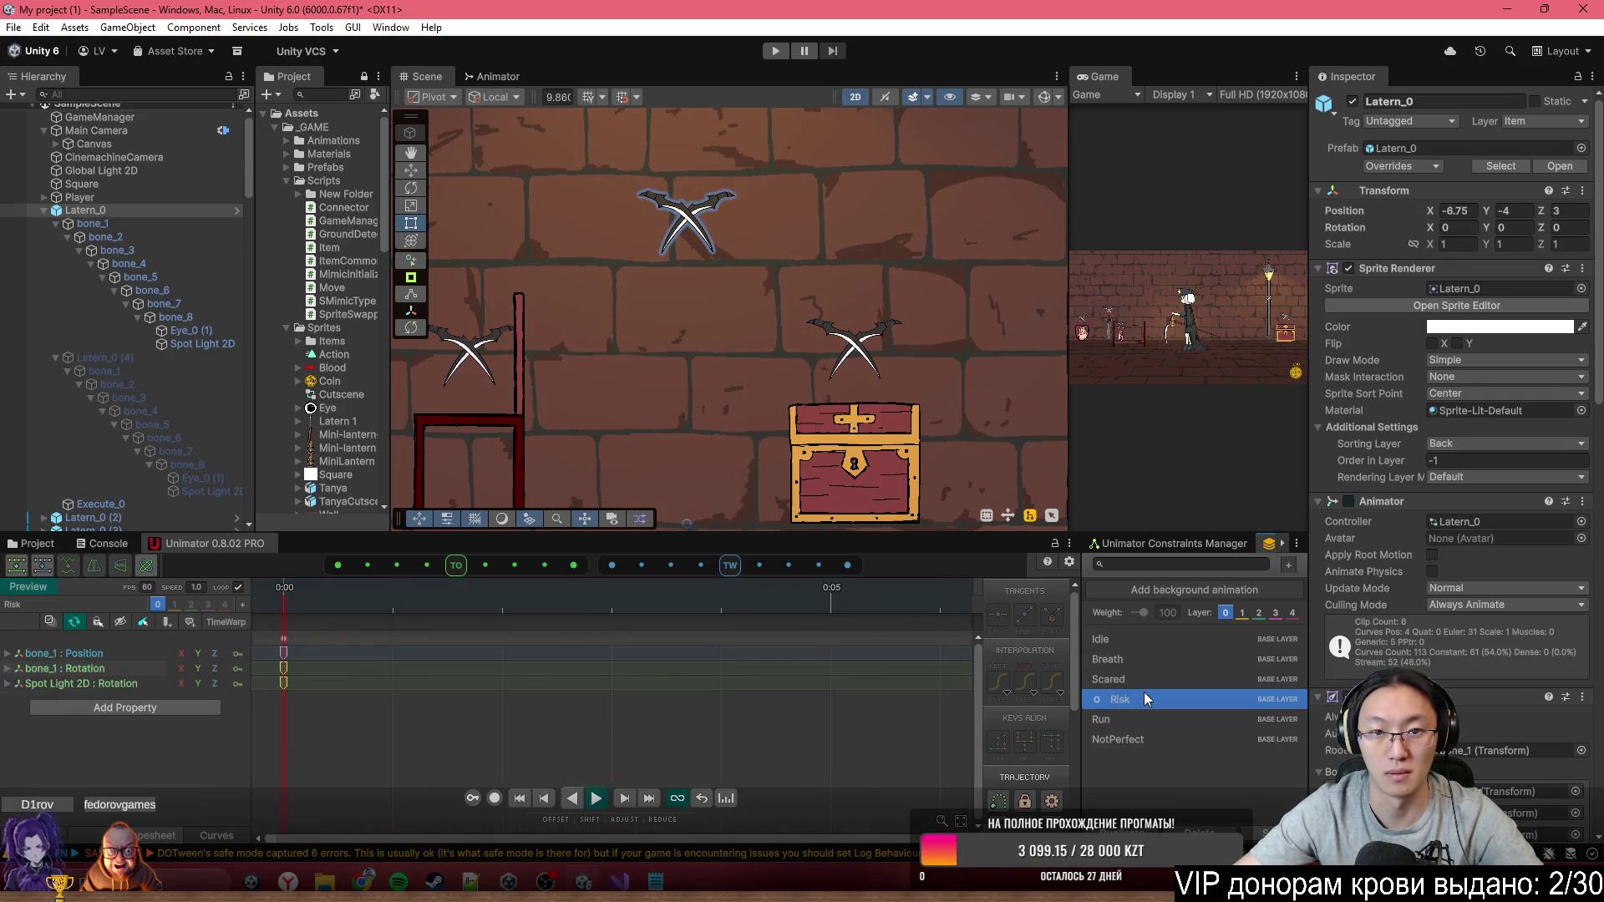
pyautogui.scroll(-3, 725, 398)
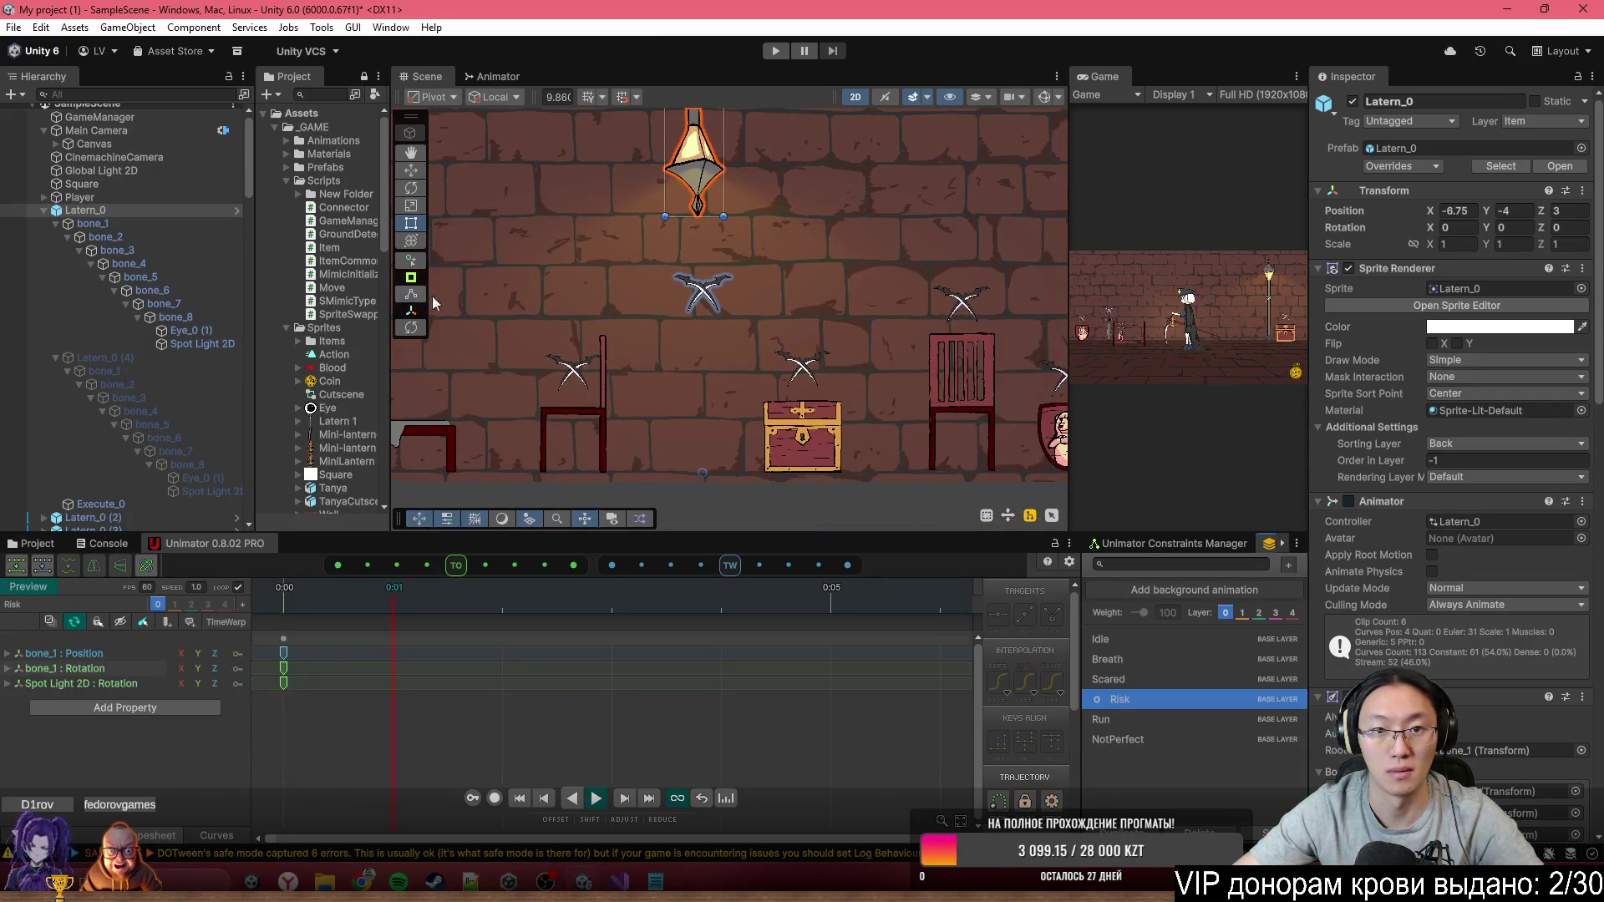
# Record the lantern's Execute_0 position above it in the Risk clip, keyed at 0:00
pyautogui.click(494, 798)
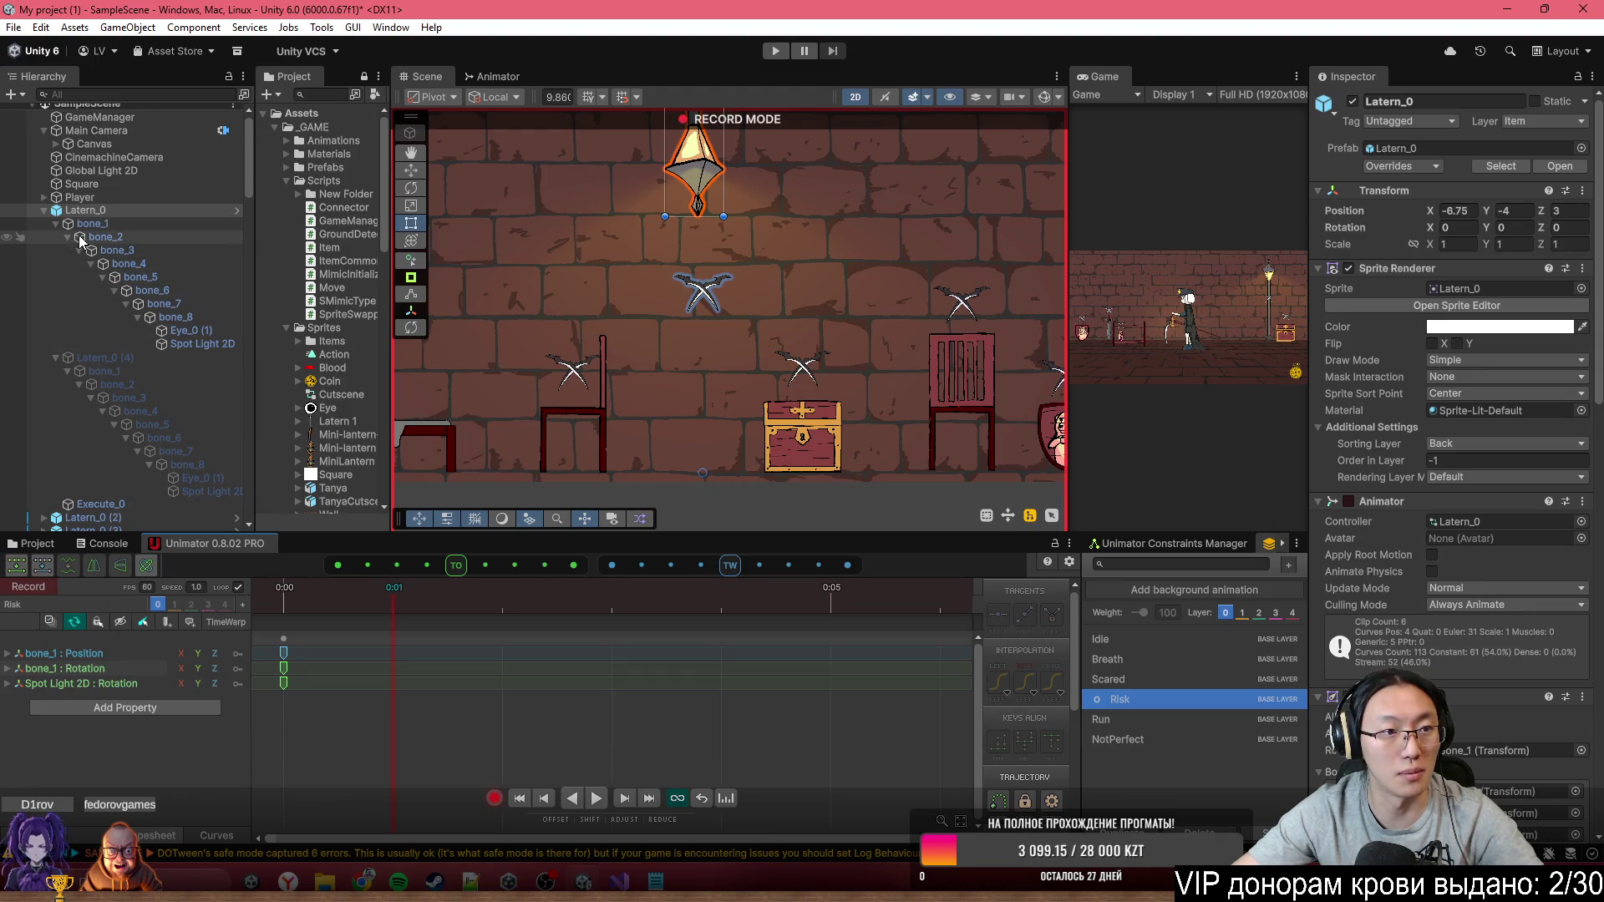
pyautogui.click(99, 503)
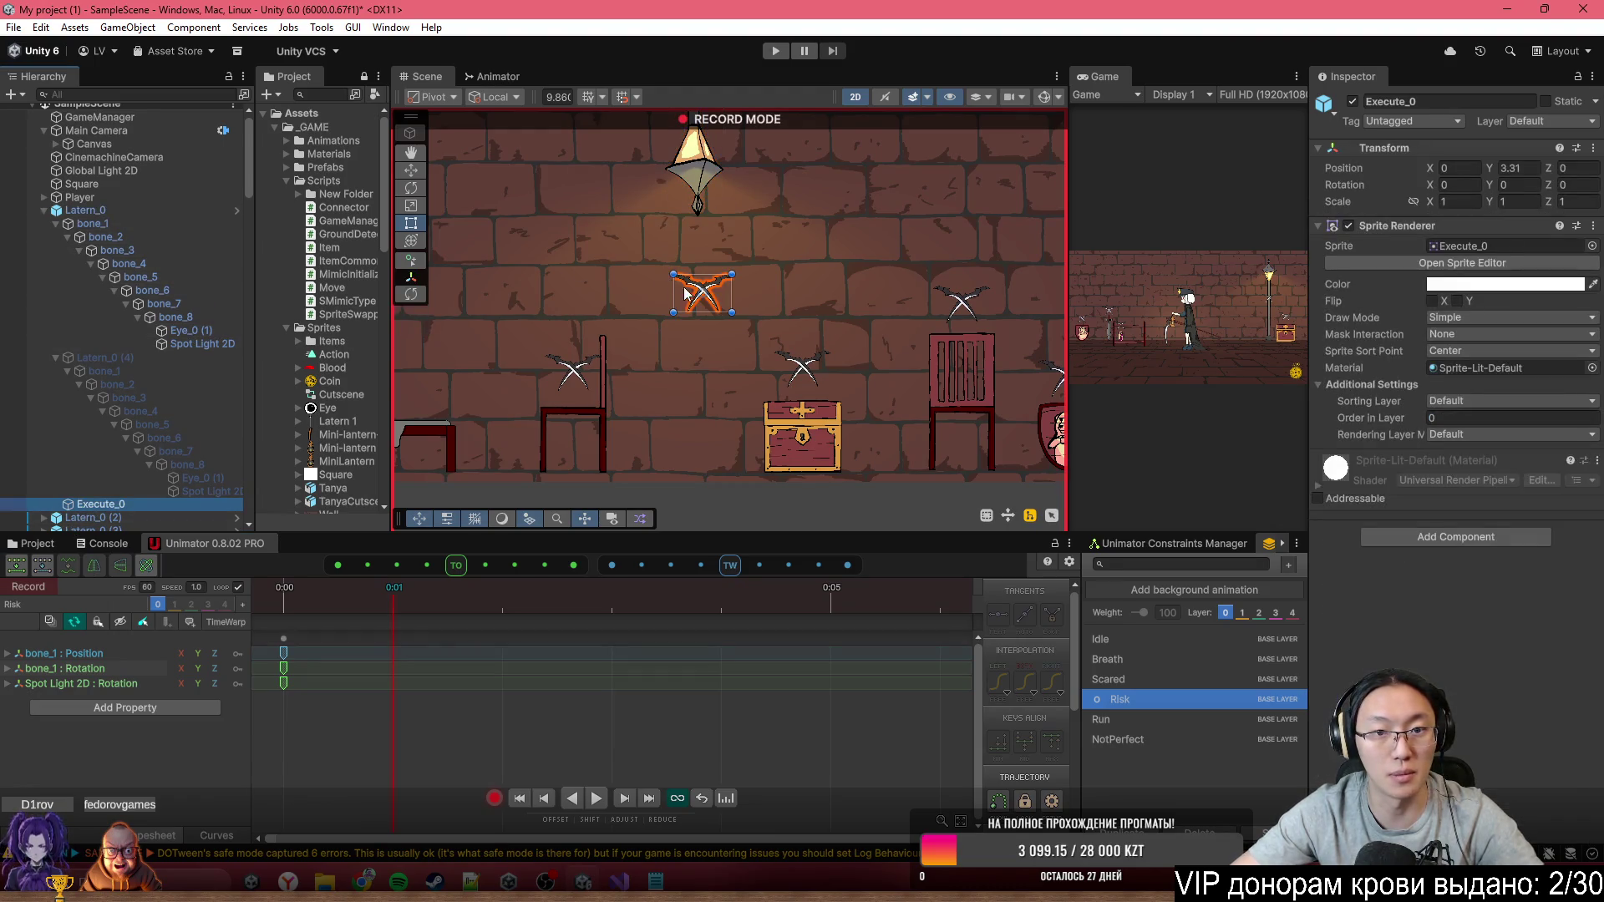
pyautogui.moveTo(698, 294); pyautogui.dragTo(690, 257)
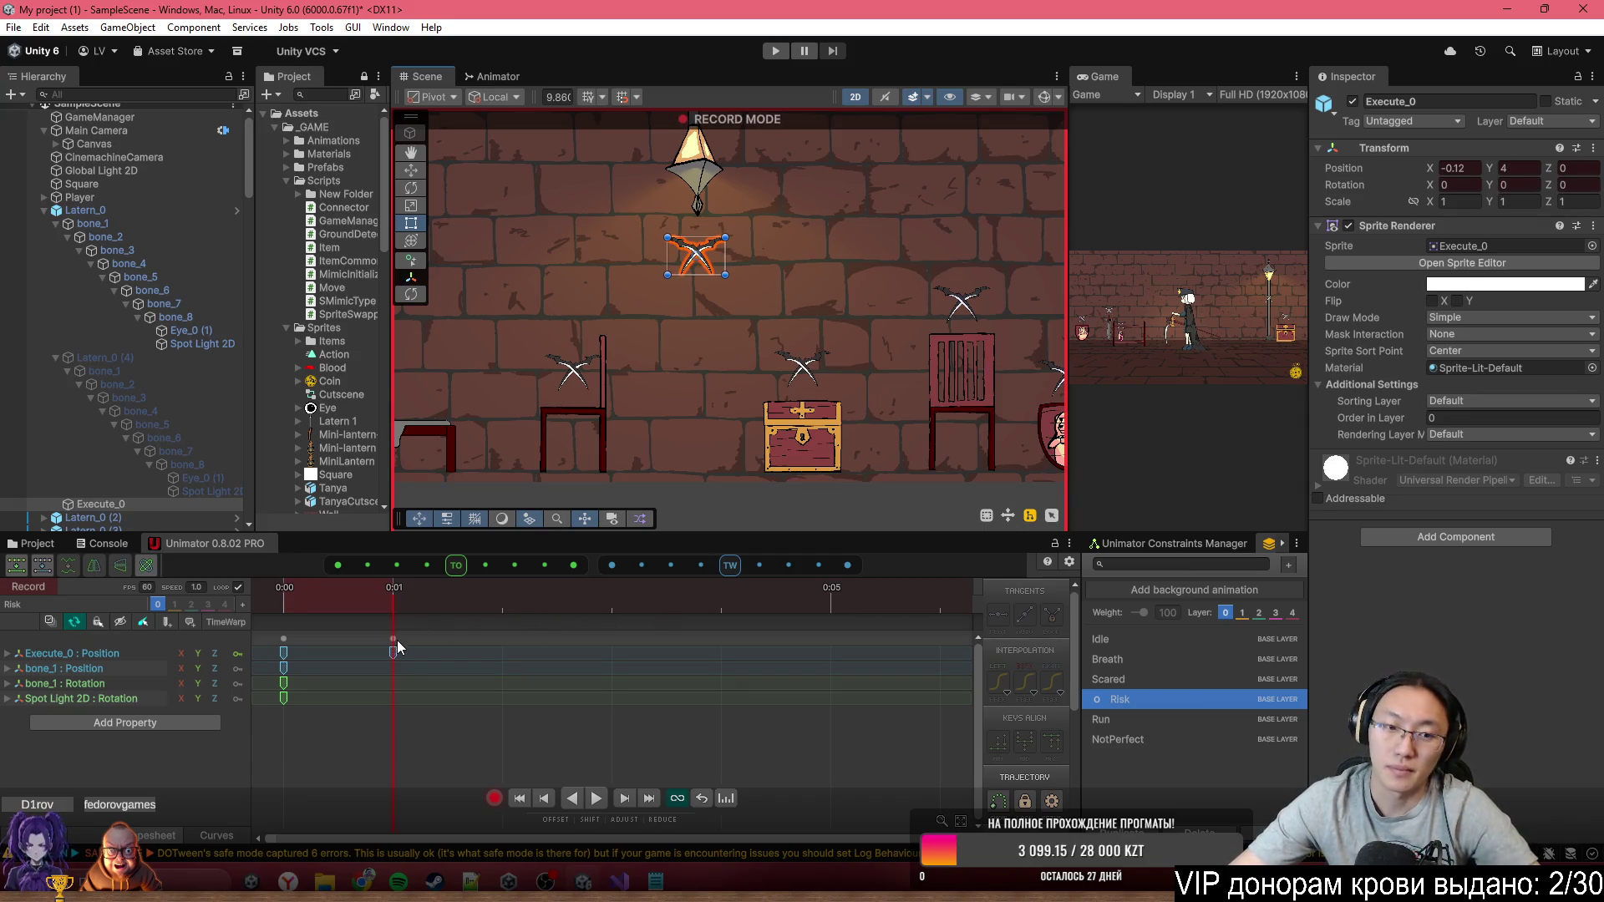
pyautogui.moveTo(398, 641); pyautogui.dragTo(299, 617)
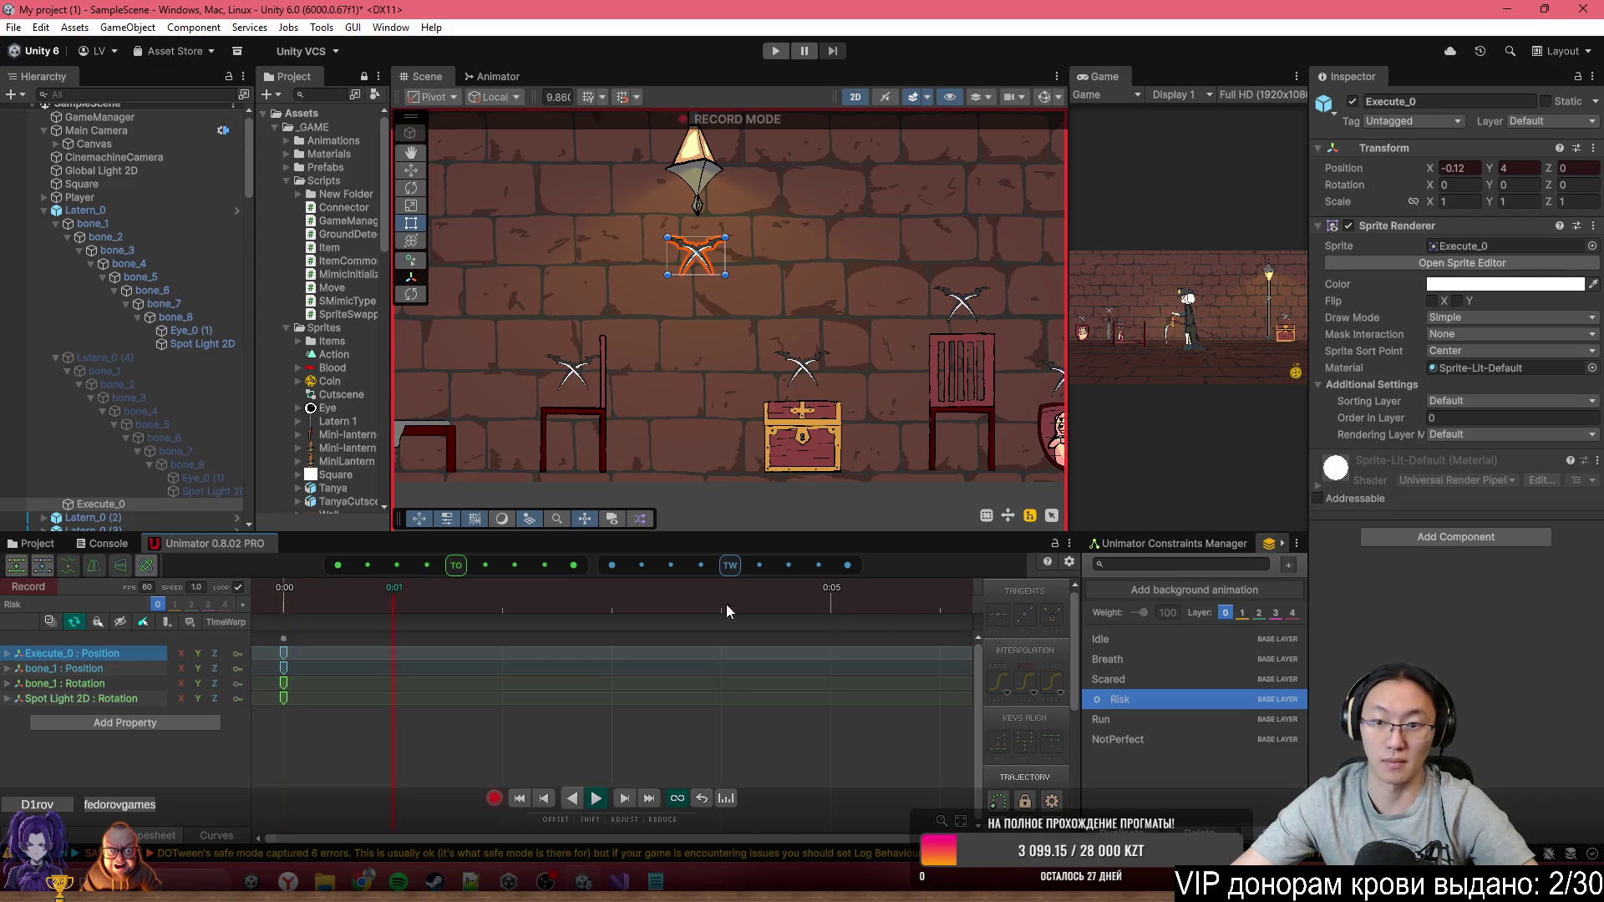
# In the Run clip, key Execute_0 beside the fallen lantern at 0:00
pyautogui.click(1174, 716)
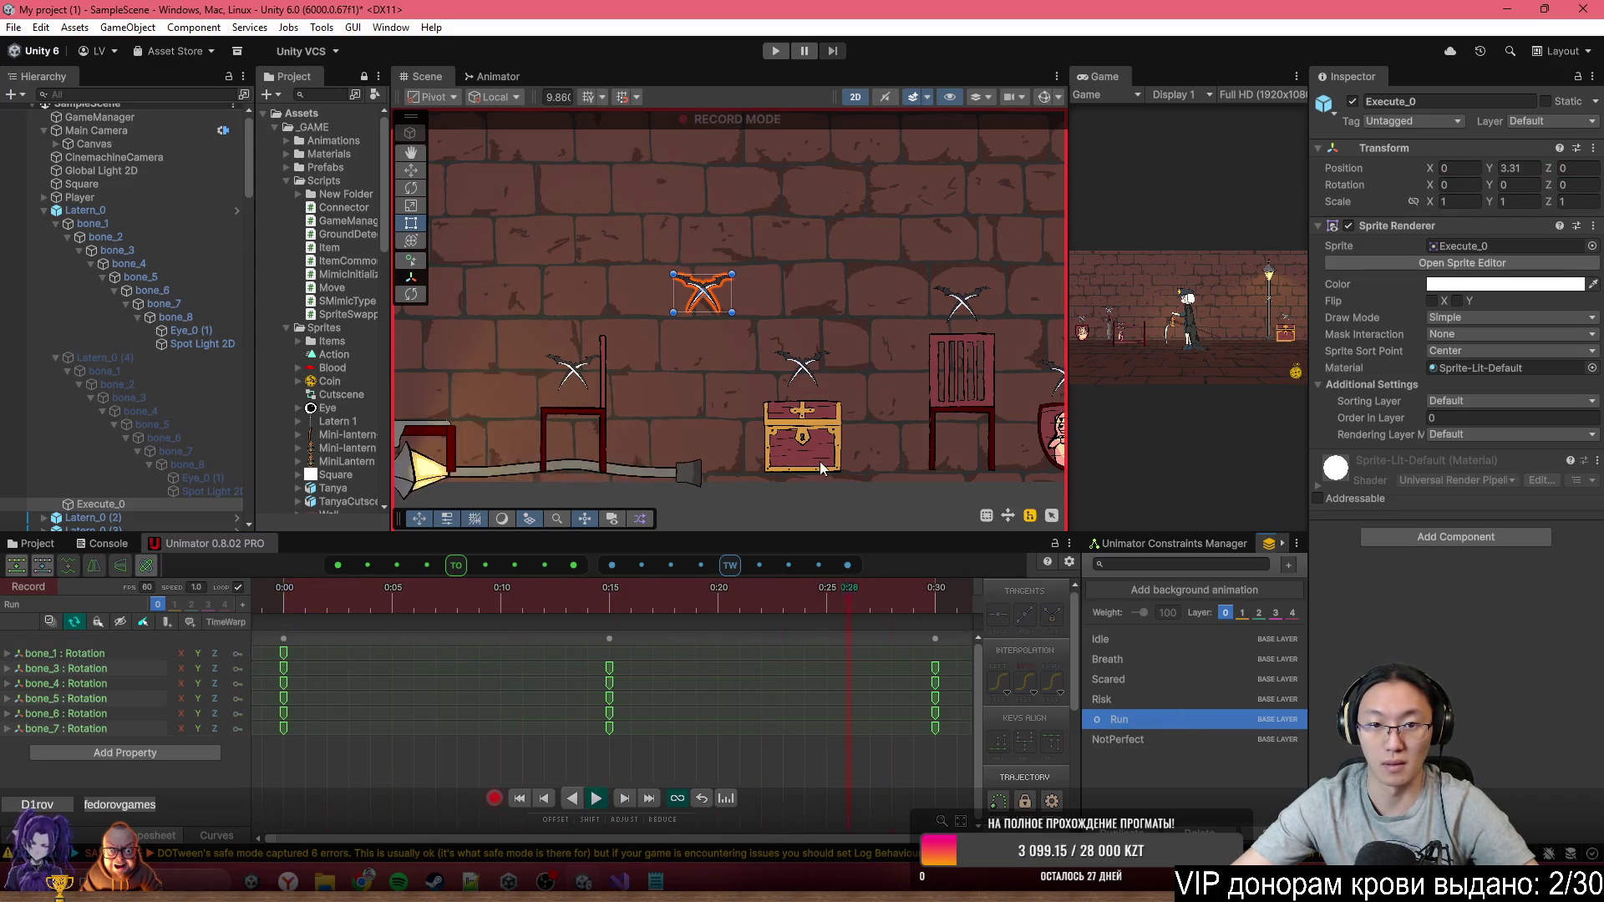
pyautogui.moveTo(725, 314)
pyautogui.mouseDown()
pyautogui.moveTo(595, 391)
pyautogui.moveTo(588, 417)
pyautogui.mouseUp()
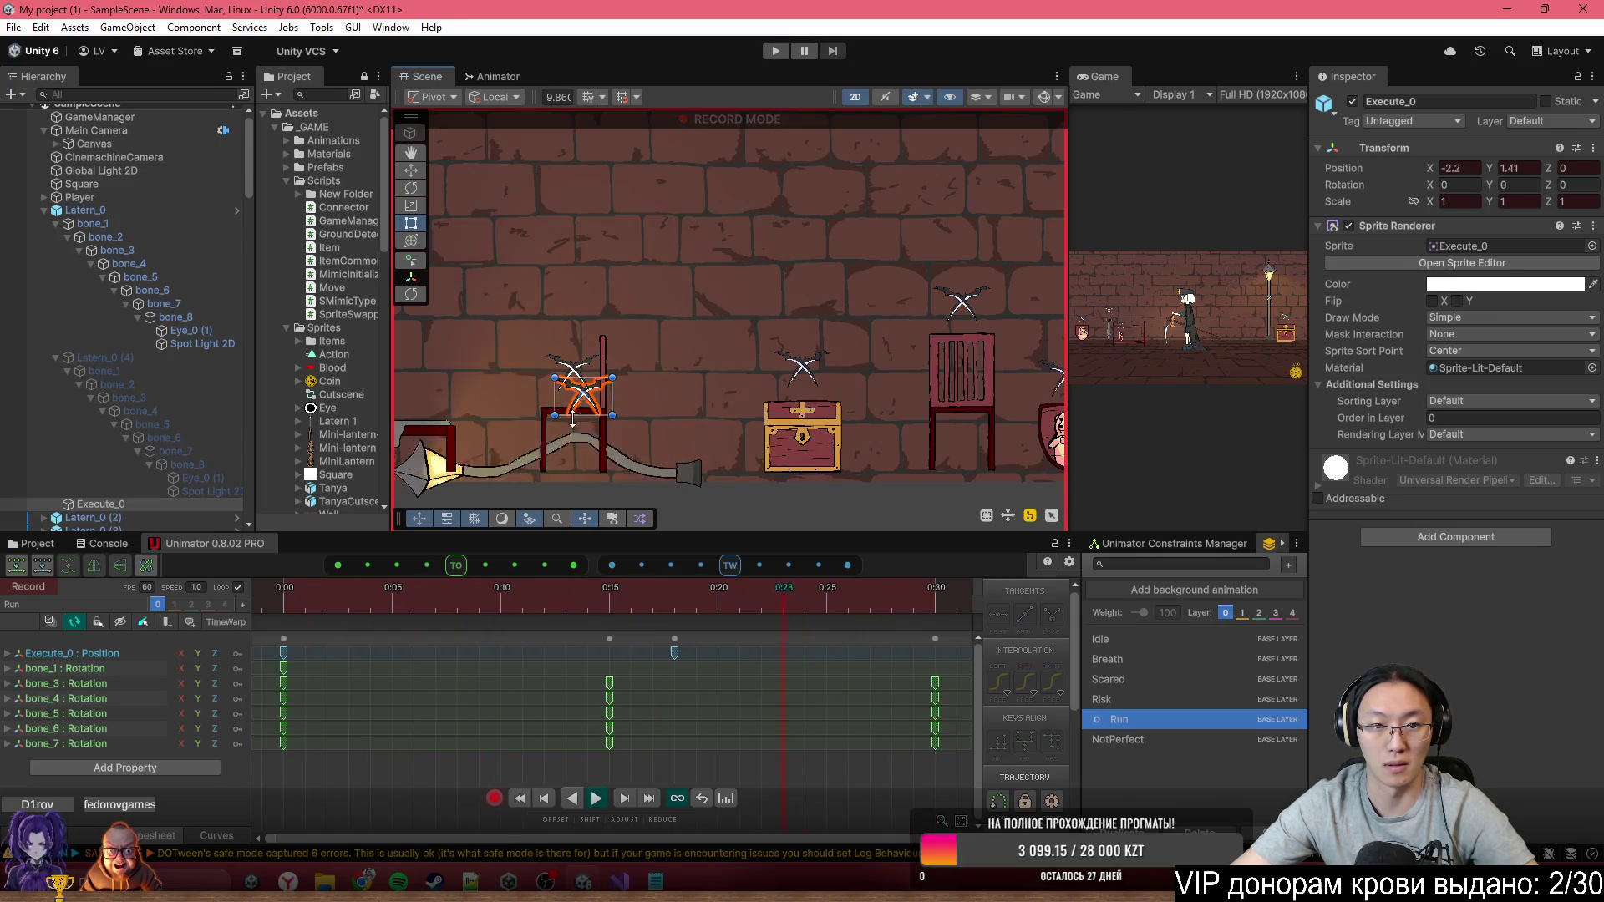
pyautogui.click(545, 595)
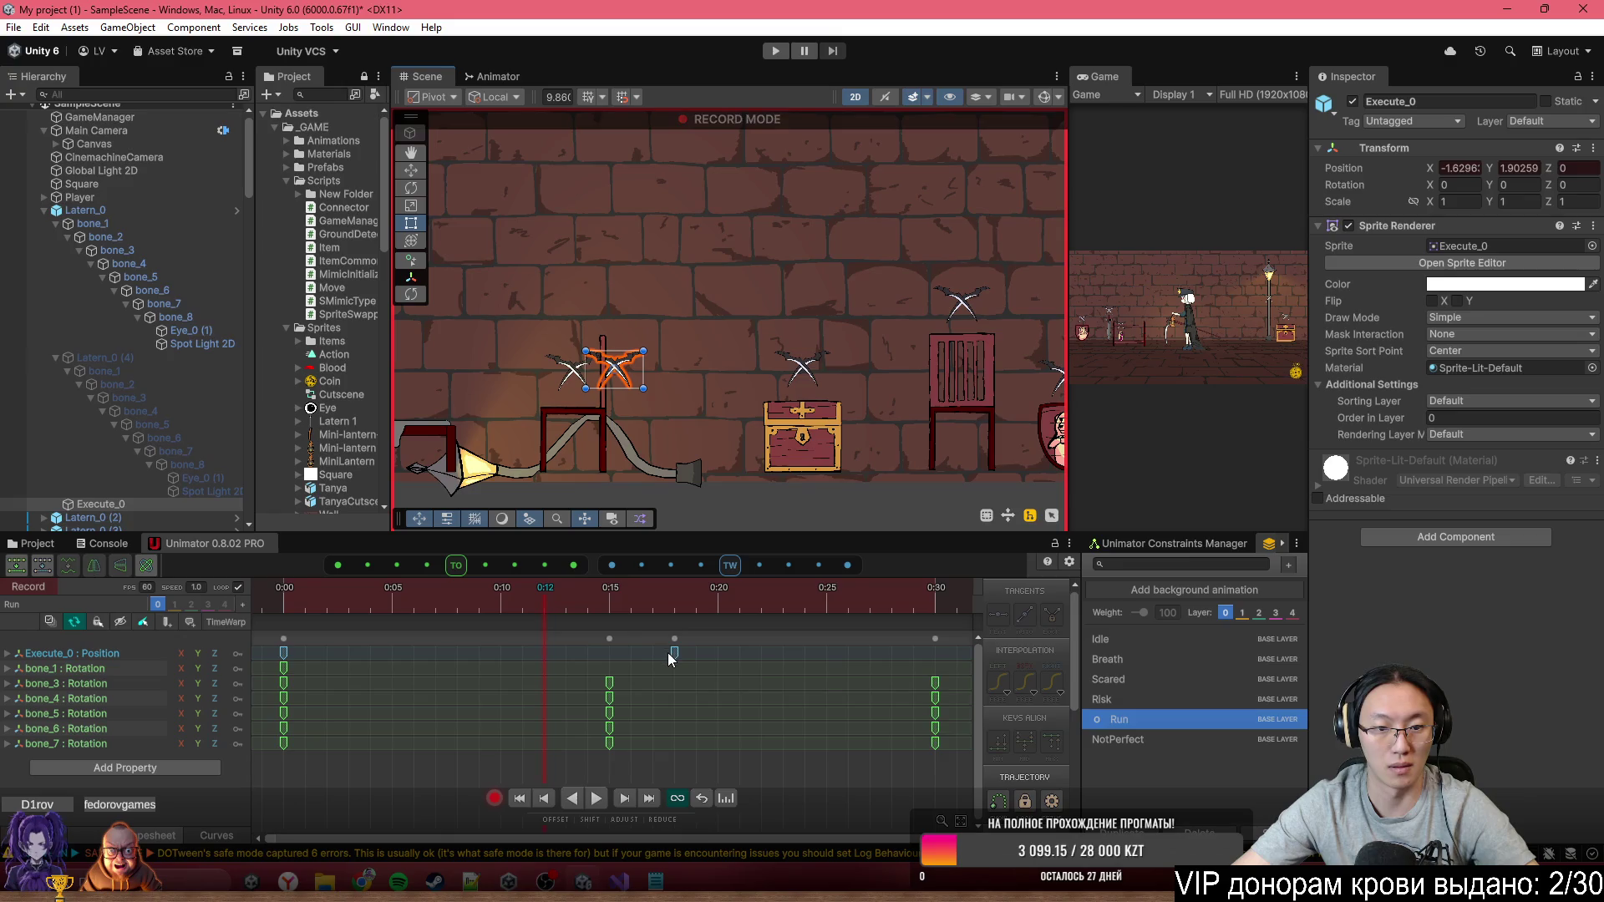
pyautogui.moveTo(675, 653); pyautogui.dragTo(165, 641)
pyautogui.moveTo(458, 602); pyautogui.dragTo(191, 593)
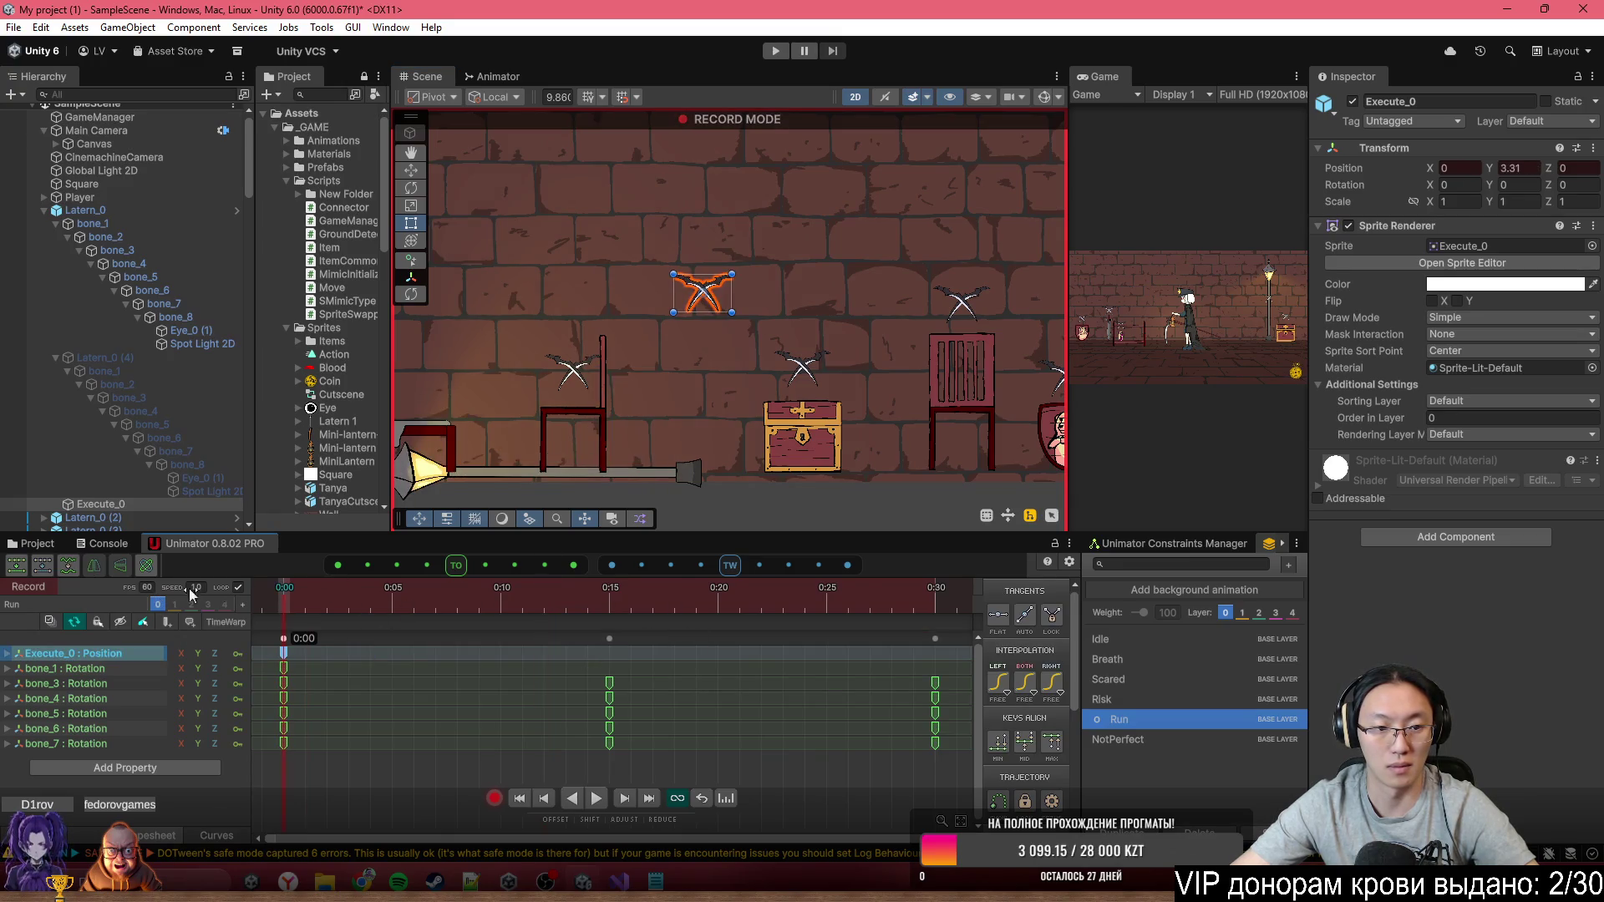
pyautogui.moveTo(711, 314)
pyautogui.mouseDown()
pyautogui.moveTo(603, 373)
pyautogui.moveTo(566, 428)
pyautogui.mouseUp()
# Inspect the Run clip's keys and scrub the timeline to preview the lantern's pose
pyautogui.scroll(-10, 600, 697)
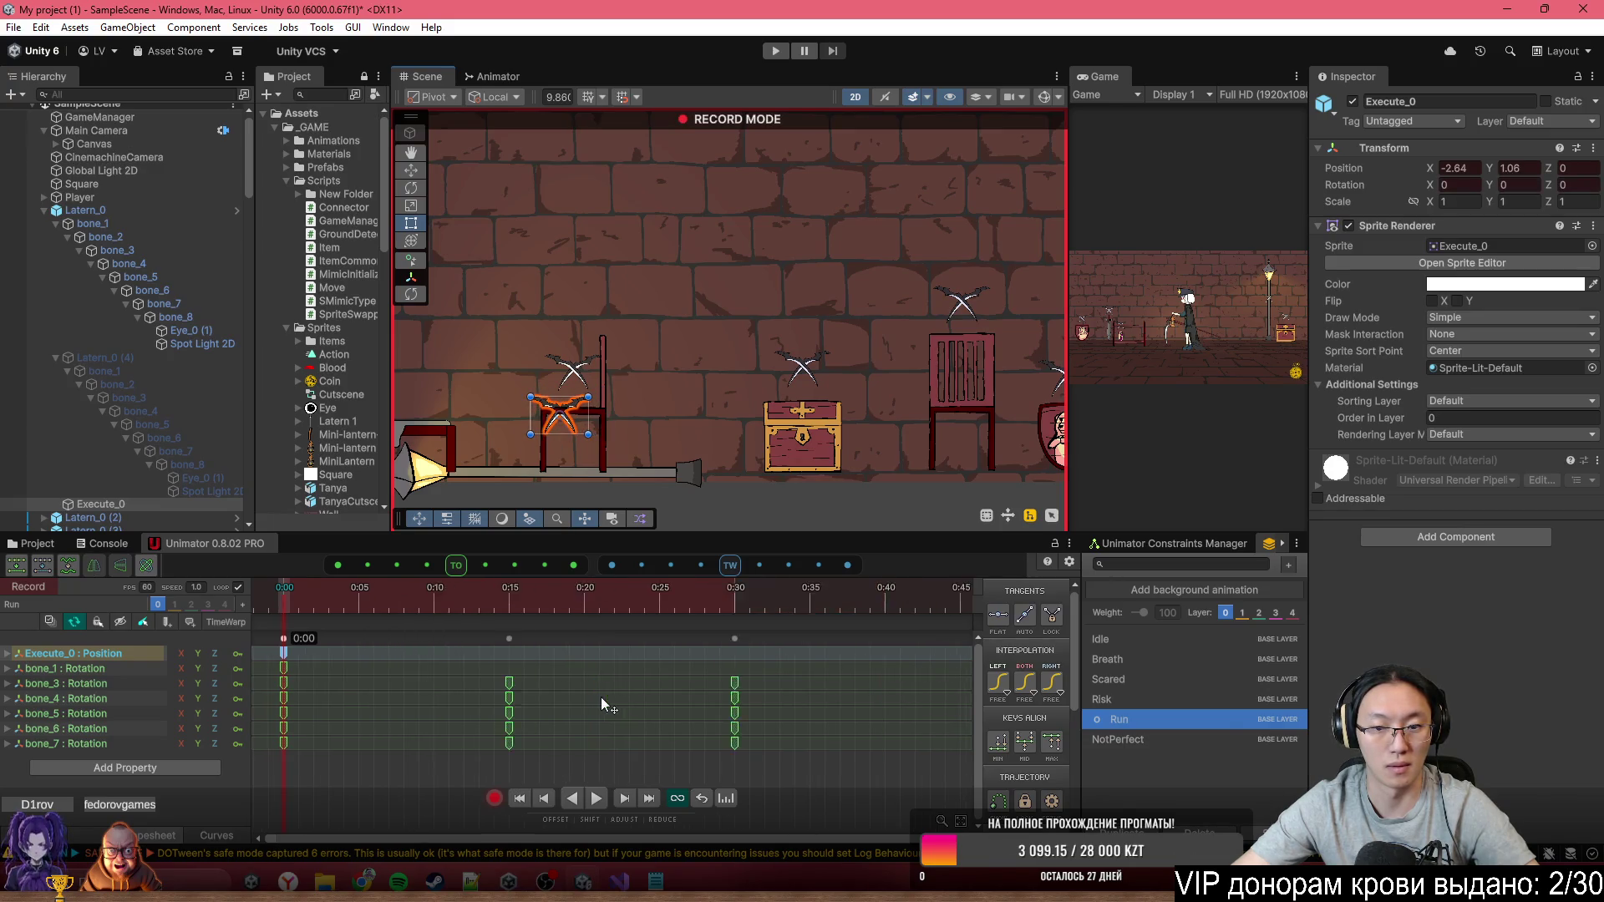
pyautogui.scroll(-3, 597, 719)
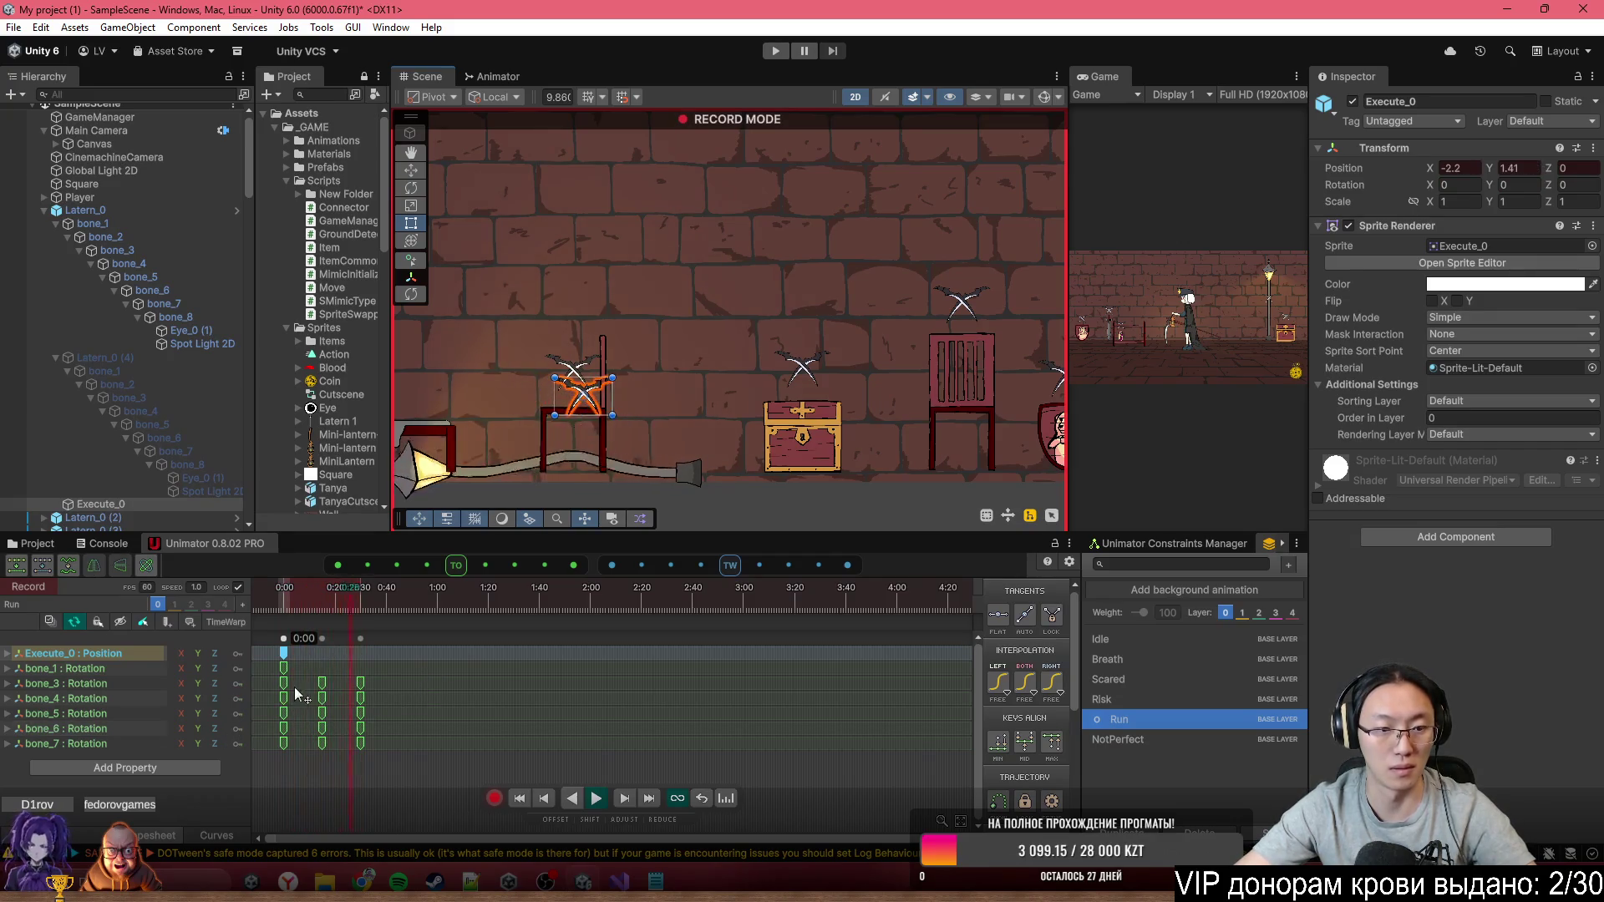
pyautogui.click(315, 672)
pyautogui.click(279, 654)
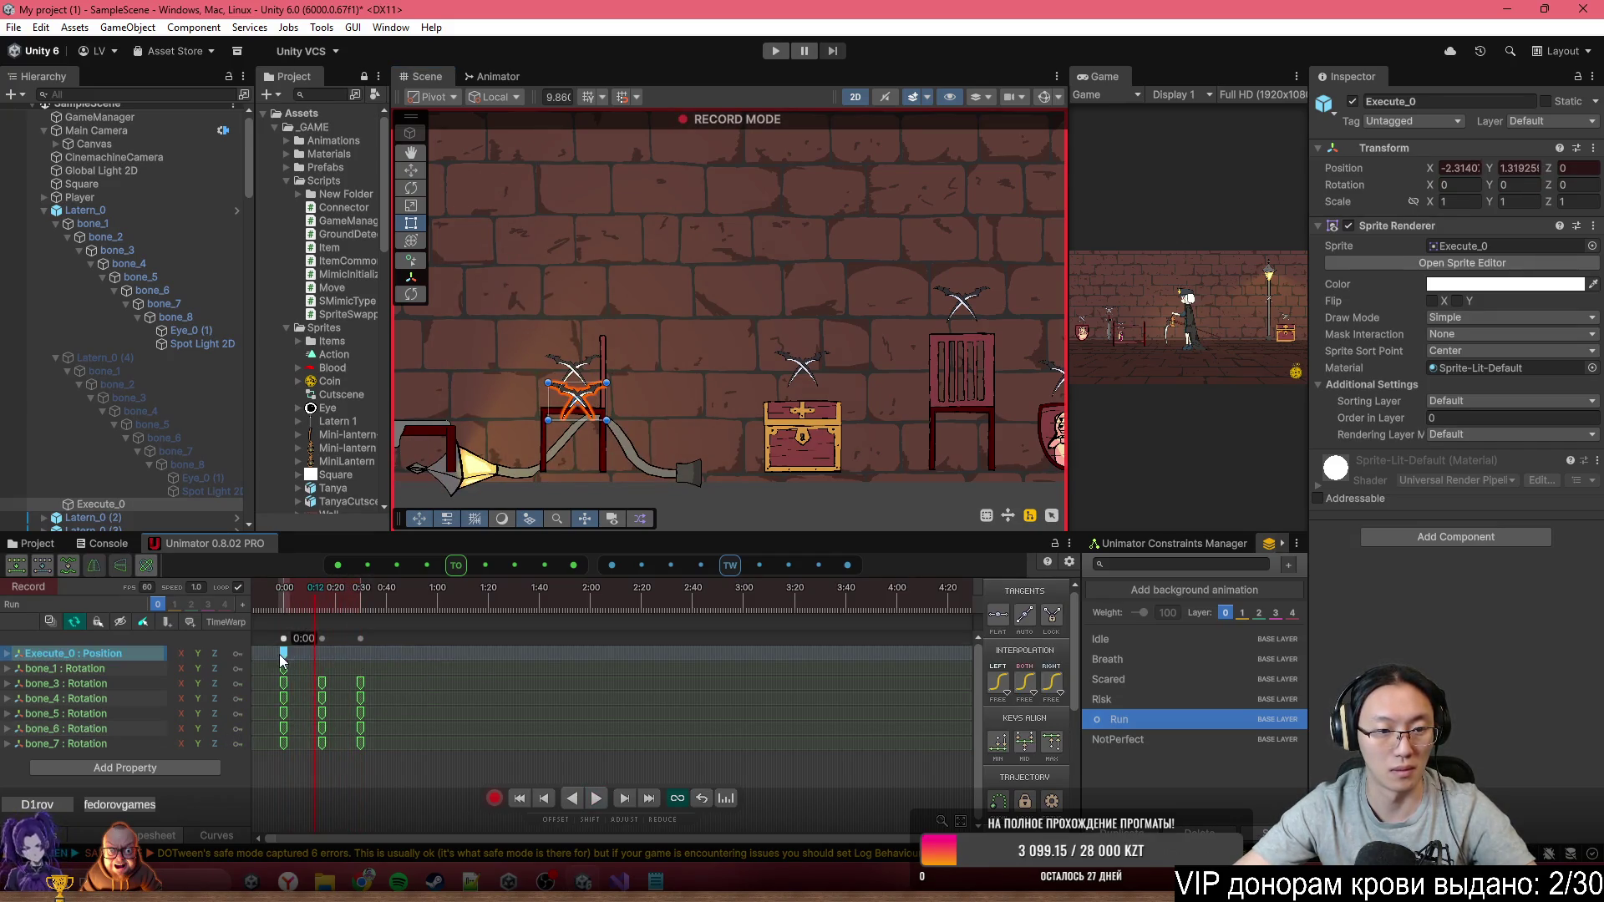
pyautogui.click(360, 638)
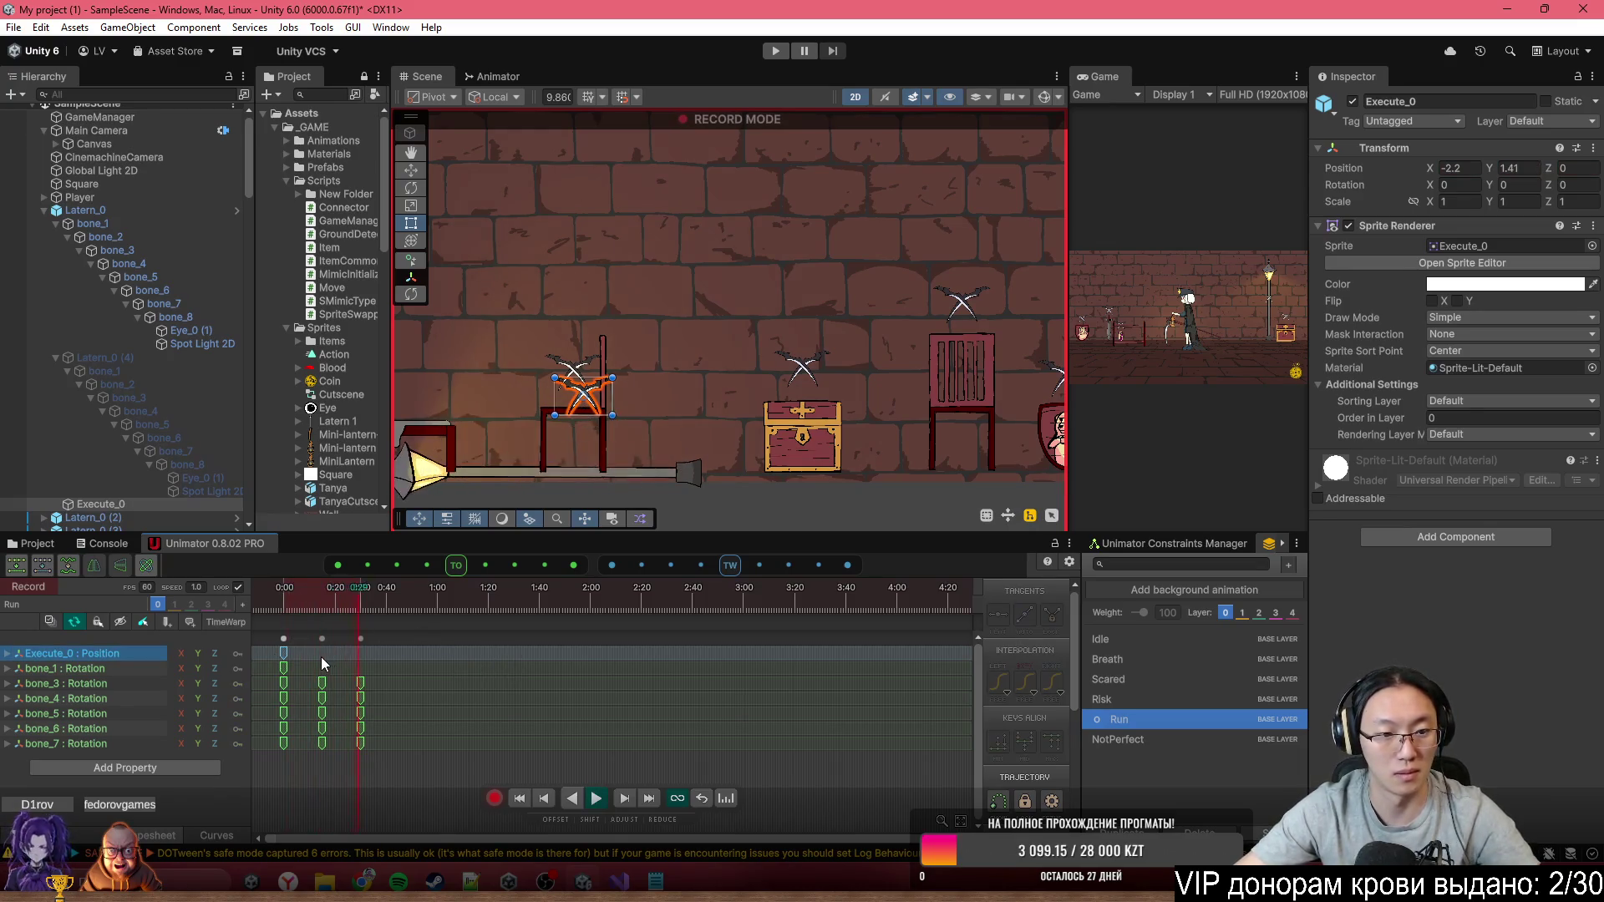
pyautogui.click(281, 653)
pyautogui.moveTo(293, 595); pyautogui.dragTo(333, 705)
pyautogui.scroll(3, 338, 704)
pyautogui.click(409, 656)
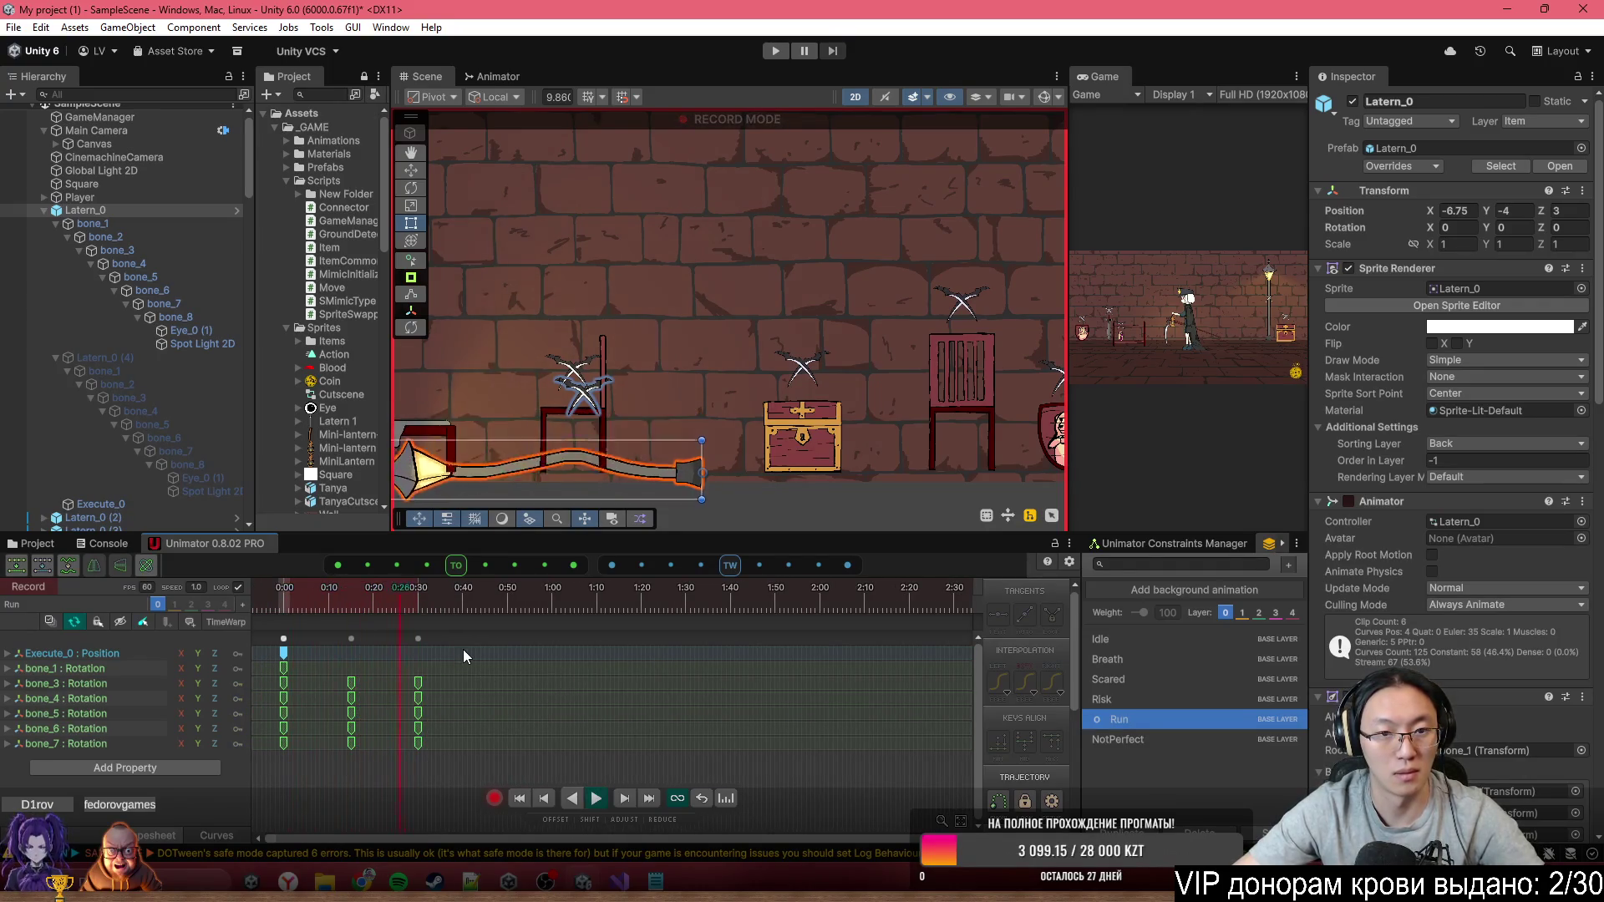
pyautogui.press('space')
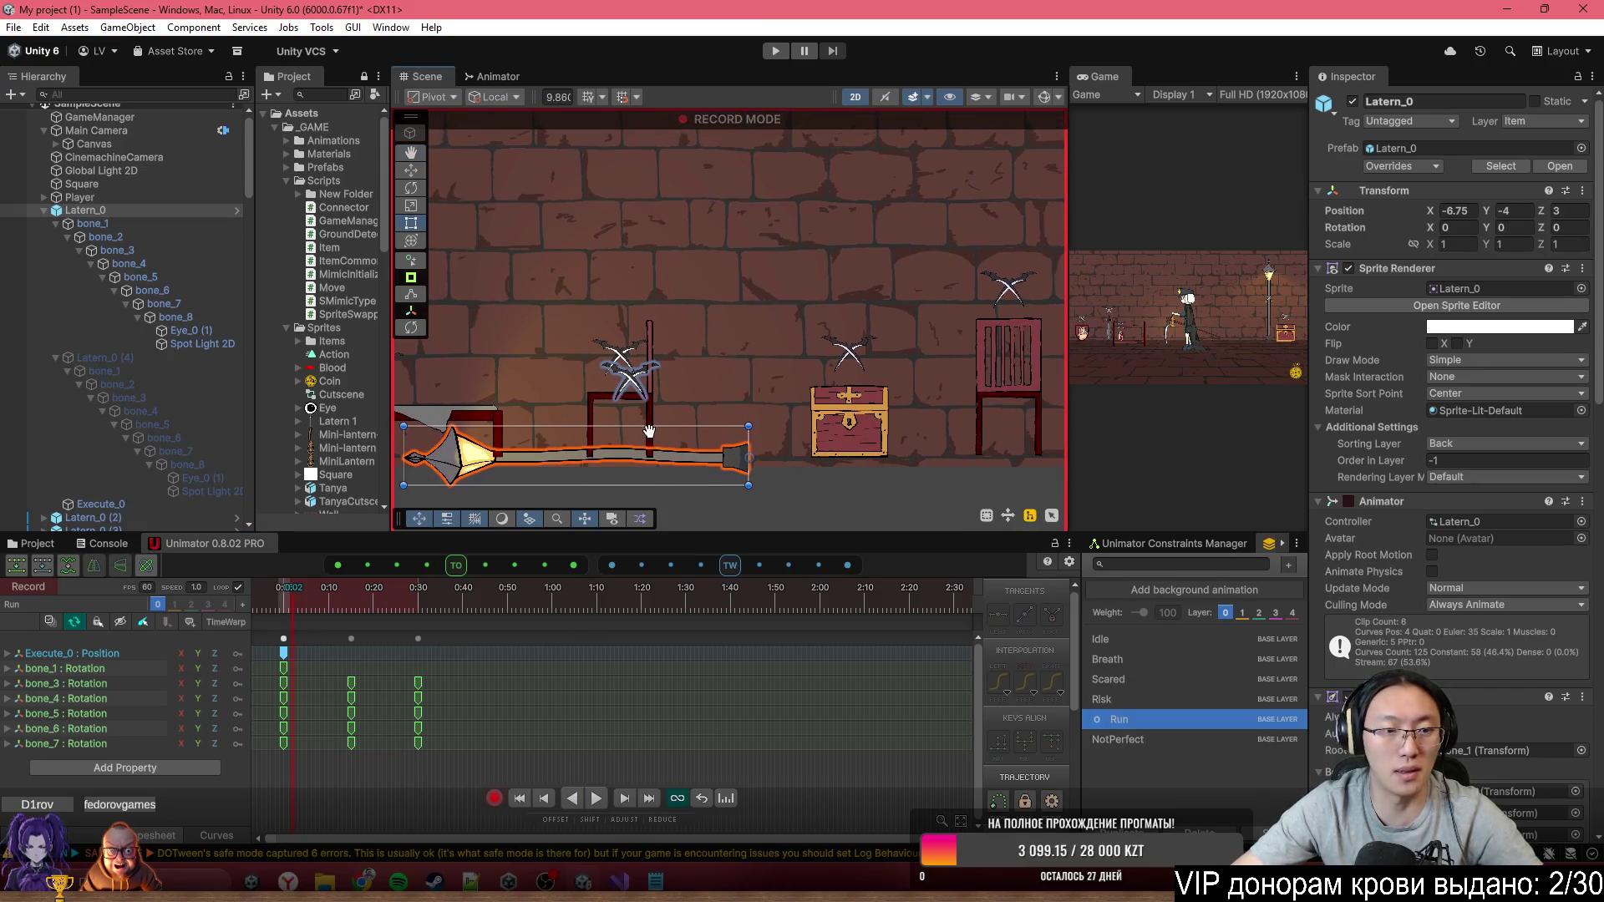
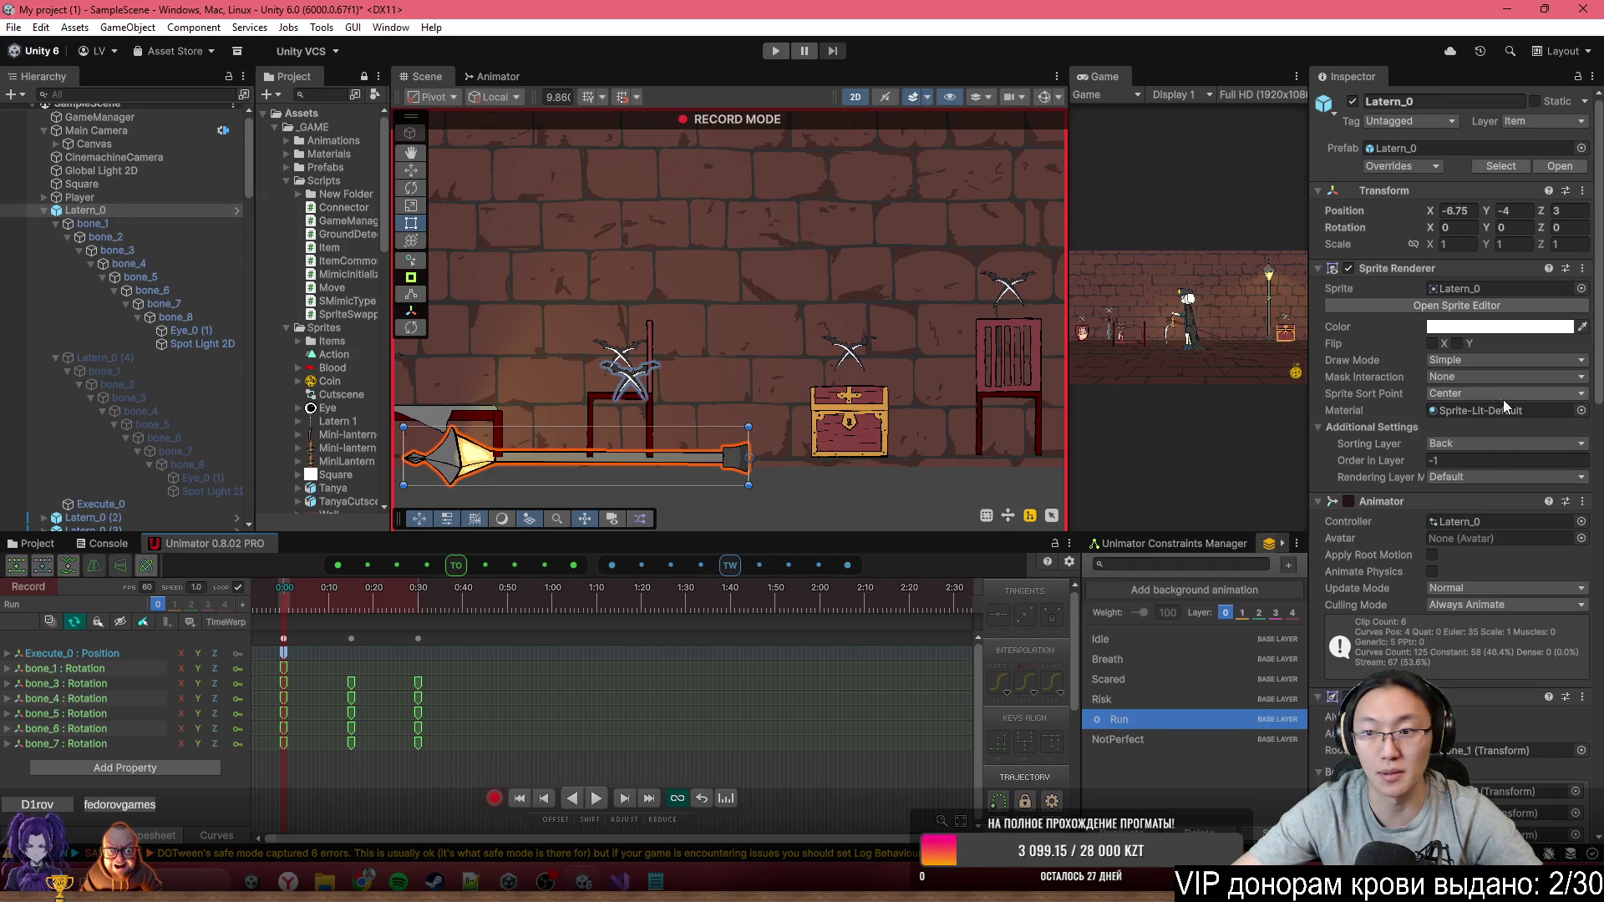
# Reshape the lantern's Box Collider 2D into a wide, low box around its base and stop recording
pyautogui.scroll(-15, 1482, 636)
pyautogui.click(1445, 700)
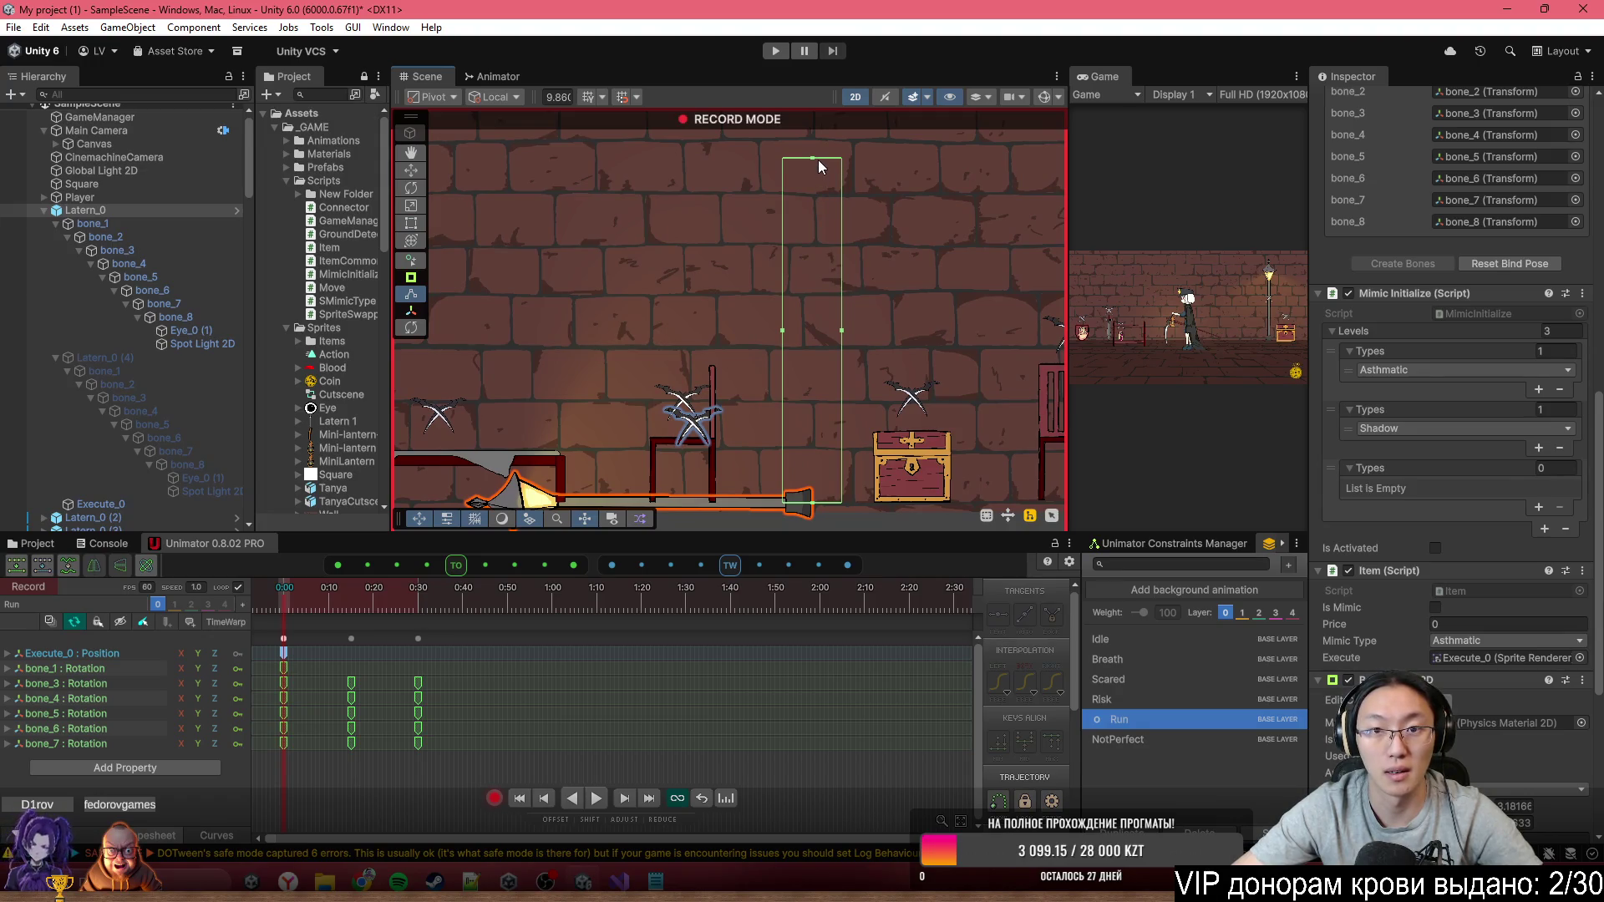
pyautogui.moveTo(812, 158); pyautogui.dragTo(827, 368)
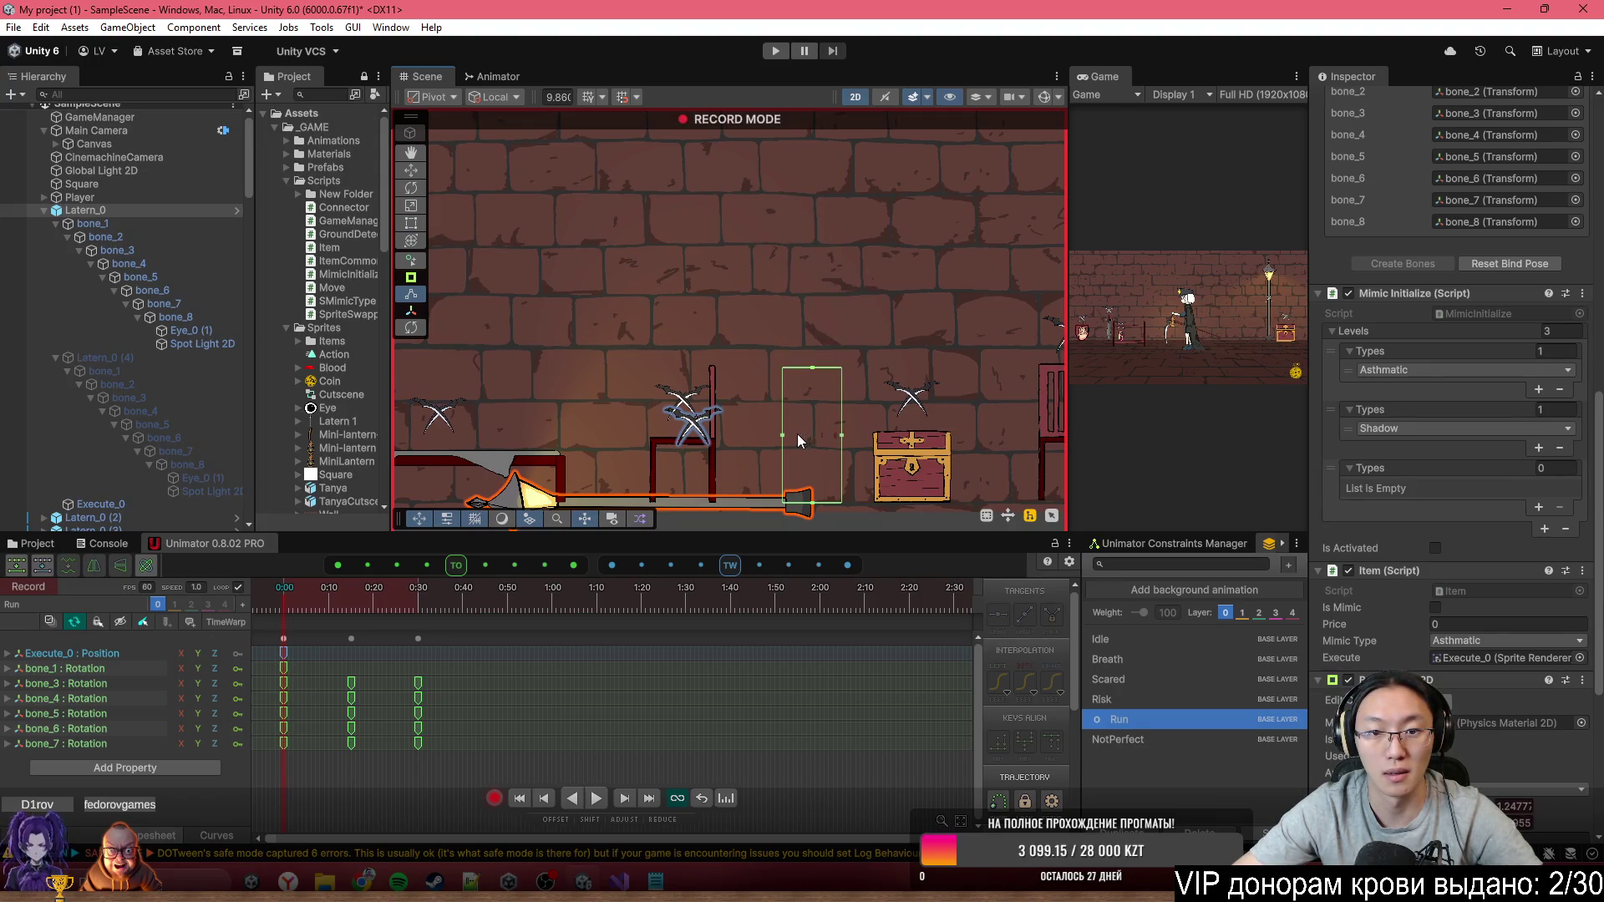
pyautogui.moveTo(781, 435); pyautogui.dragTo(445, 463)
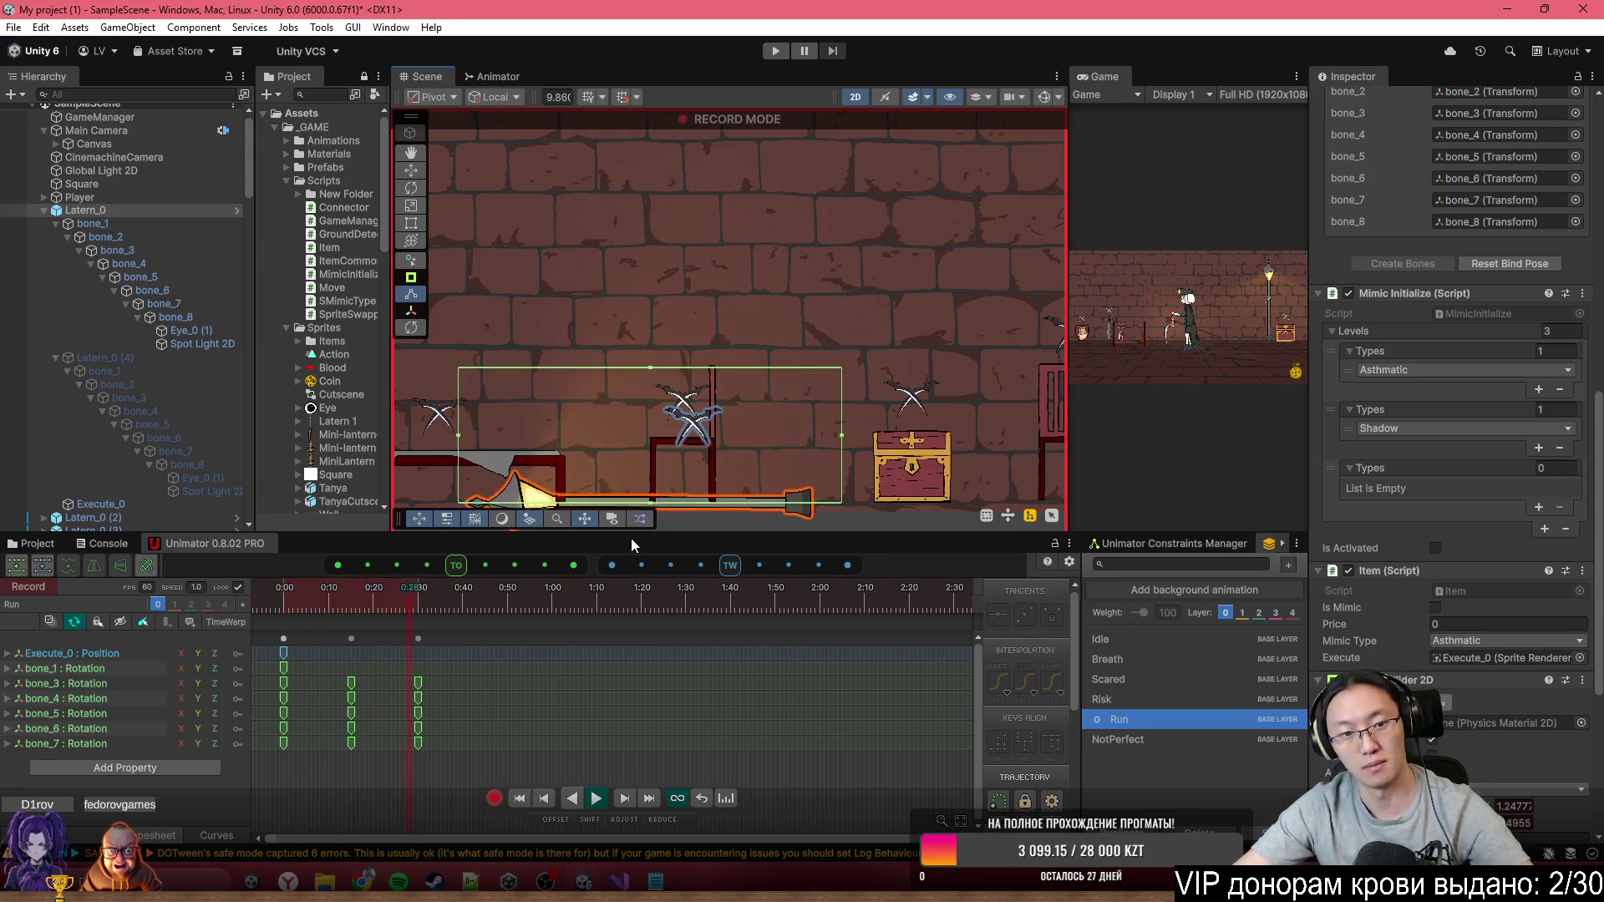
pyautogui.click(495, 798)
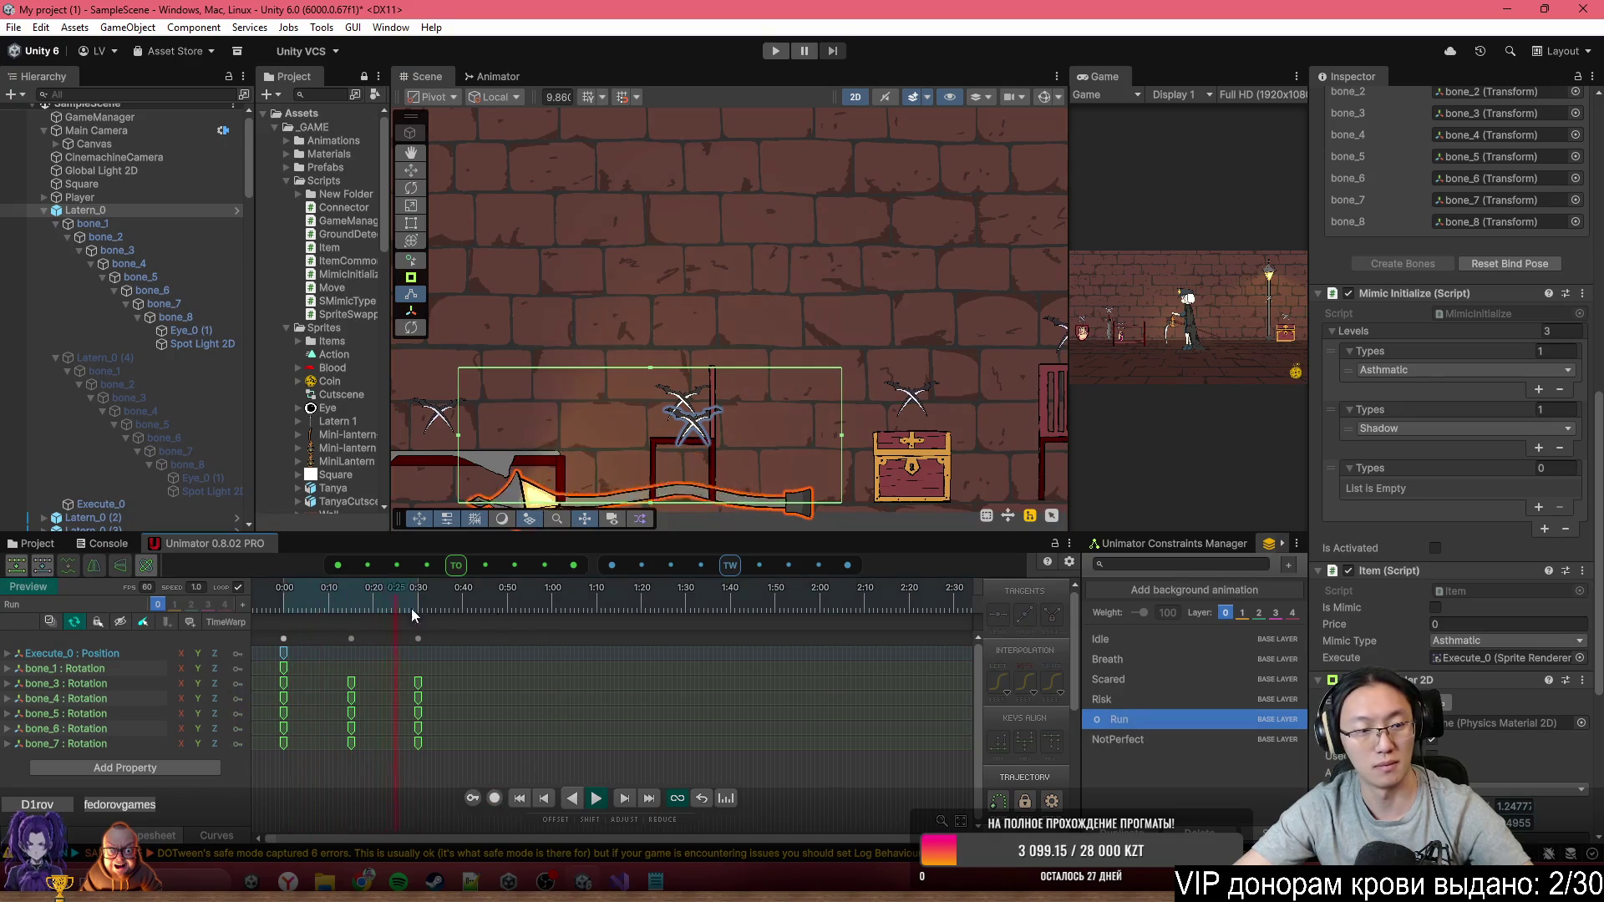
# Select Latern_0, then review and close its prefab overrides list
pyautogui.click(85, 210)
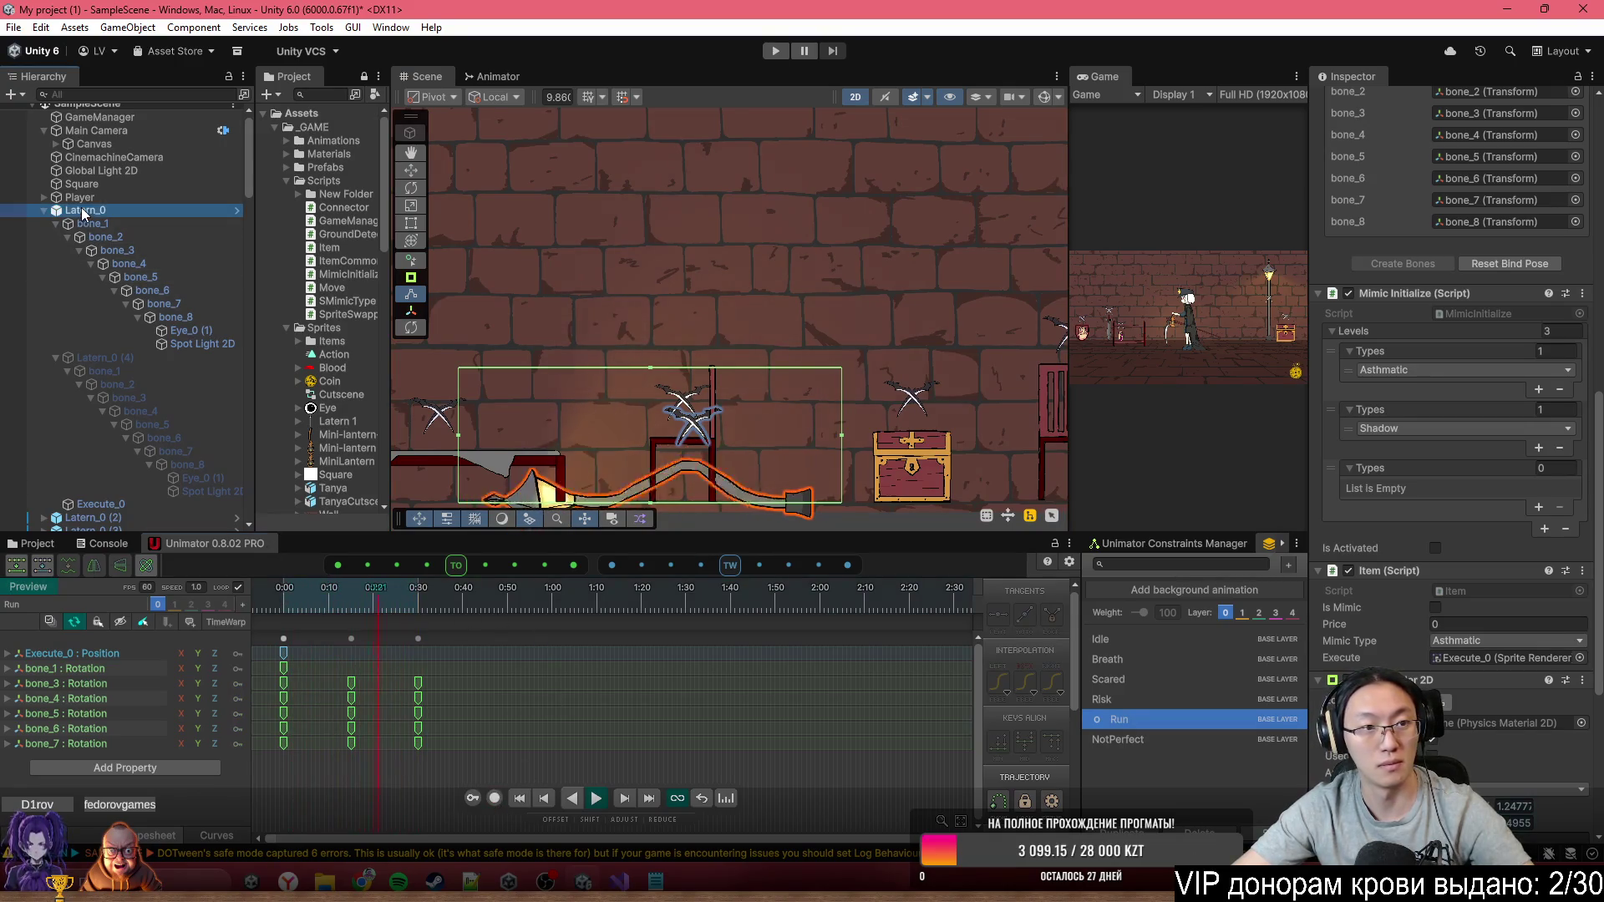
pyautogui.scroll(10, 1421, 301)
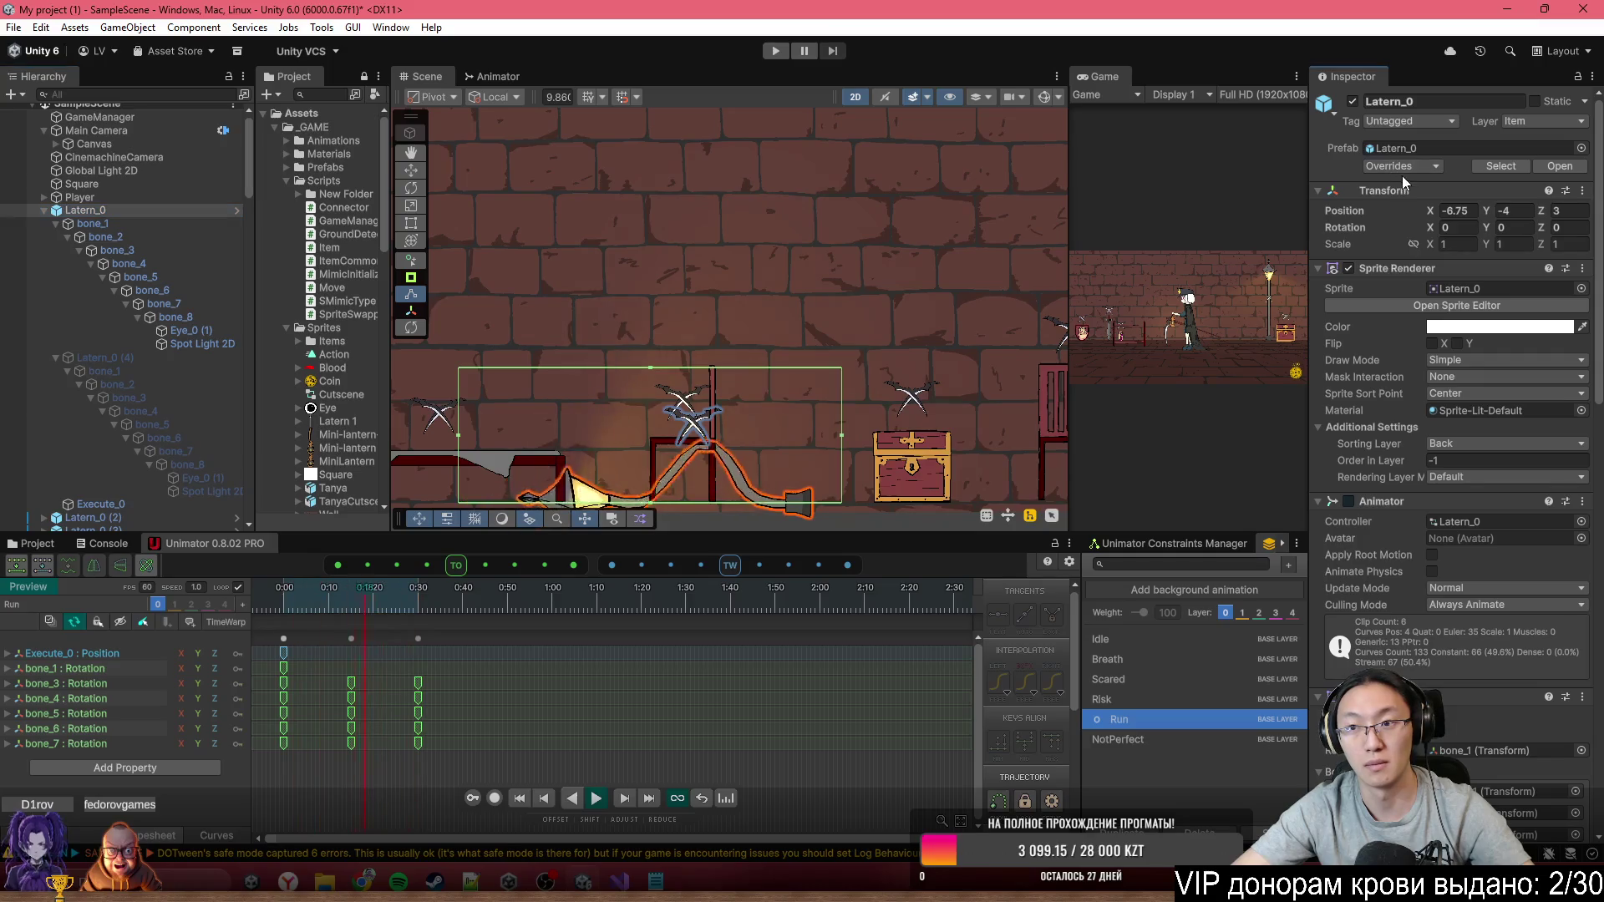
pyautogui.click(1411, 165)
pyautogui.click(127, 209)
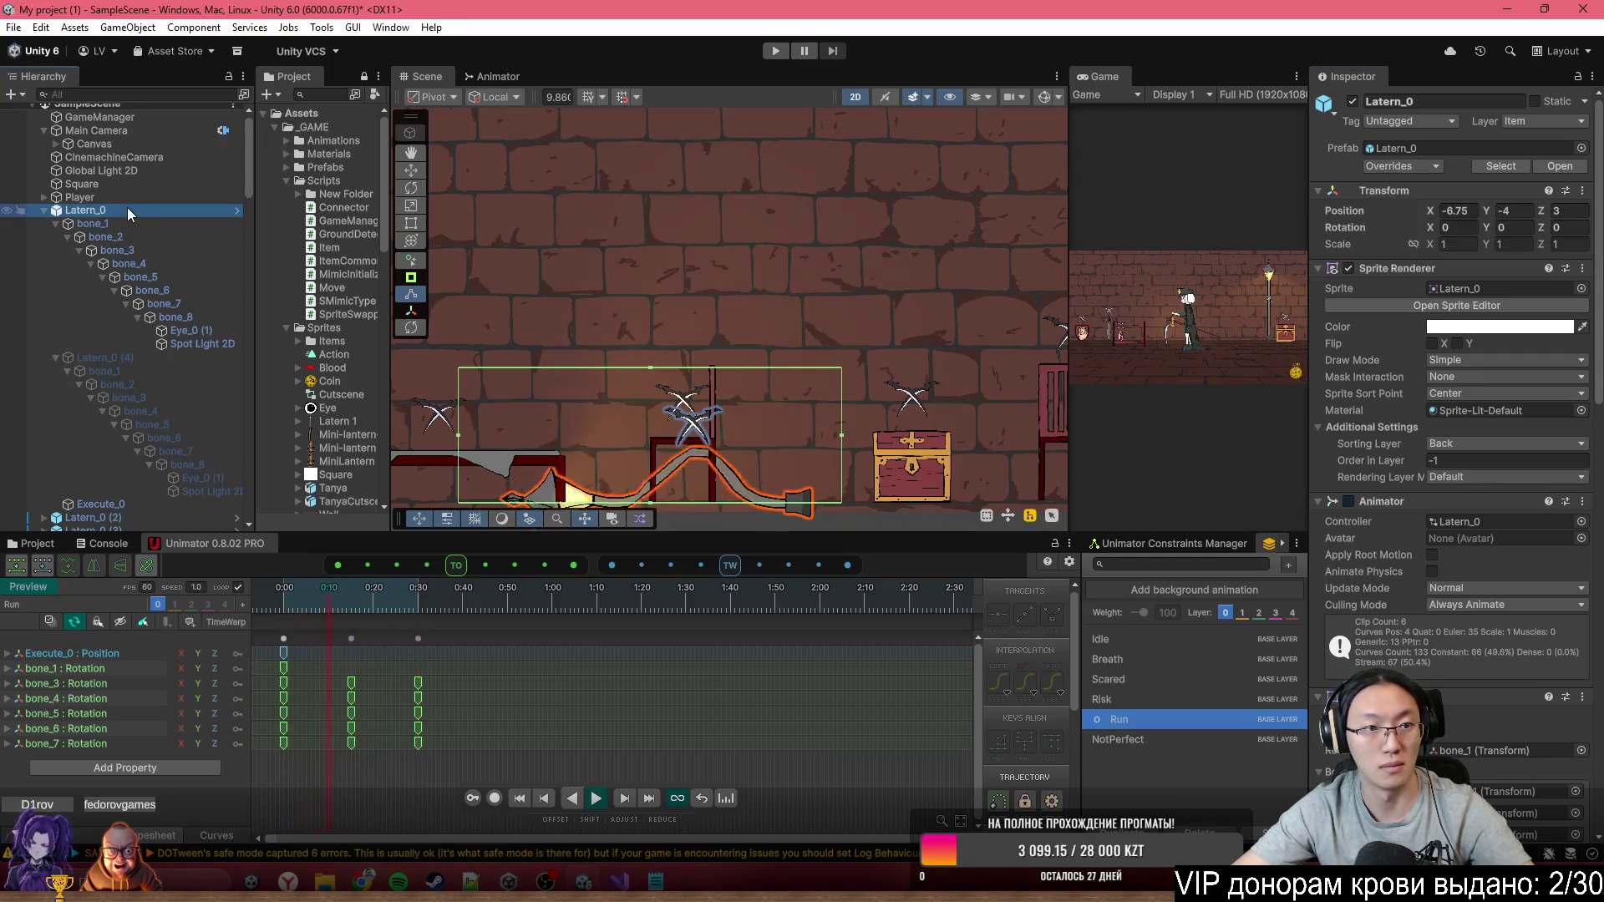
# Preview the lantern's NotPerfect clip and move its Execute_0 X mark over the lamp
pyautogui.click(1145, 740)
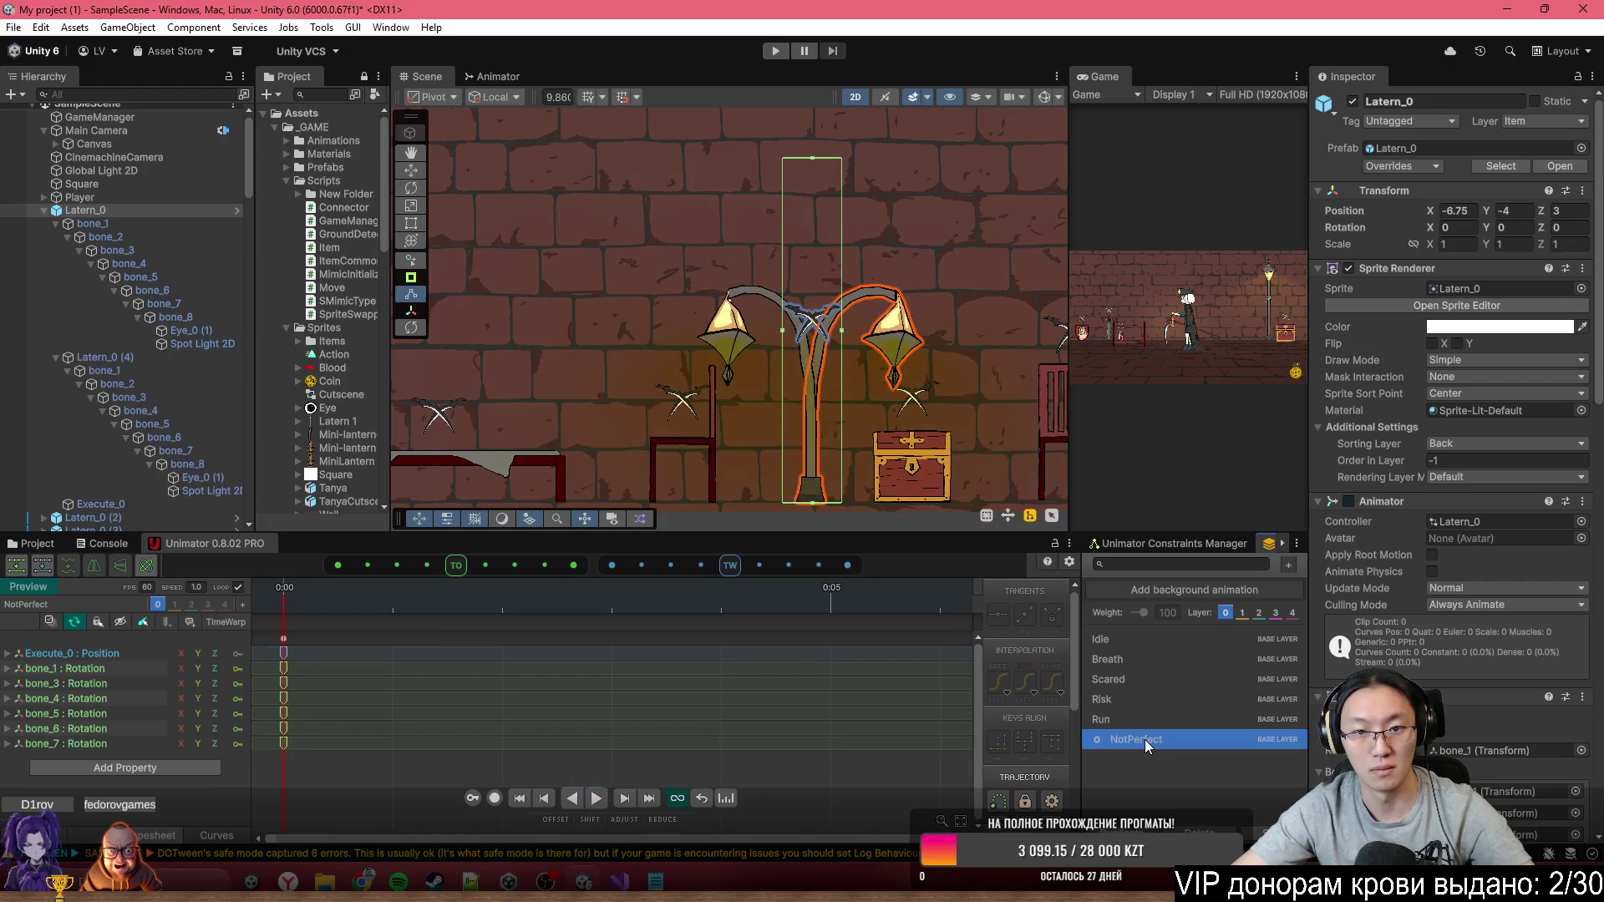
pyautogui.scroll(3, 865, 354)
pyautogui.scroll(-5, 228, 431)
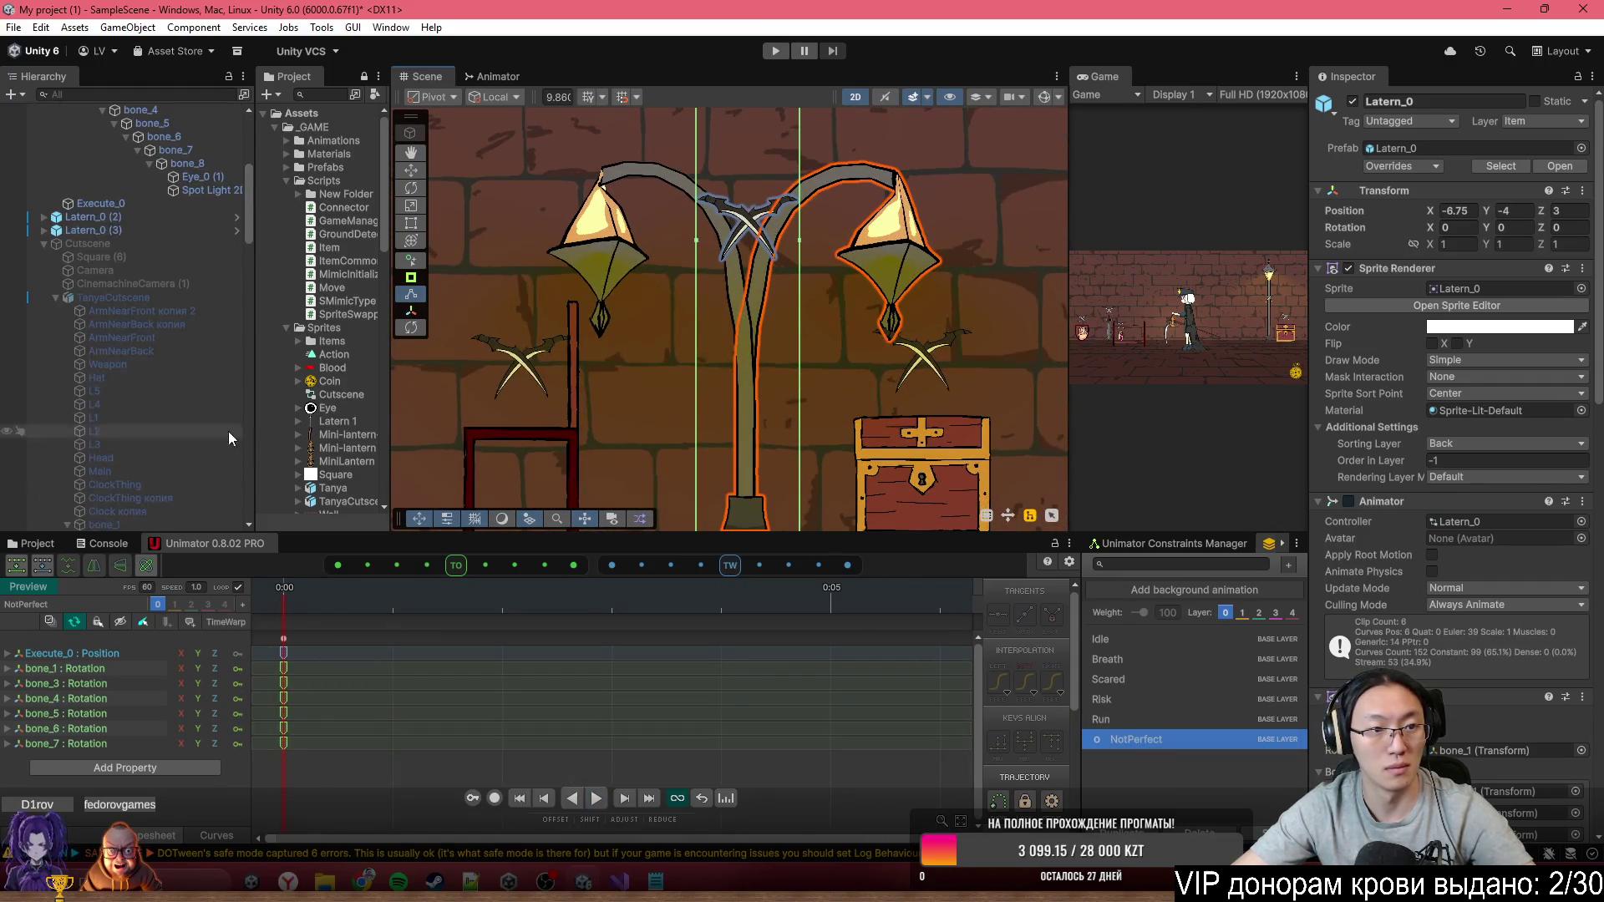
pyautogui.scroll(-6, 174, 464)
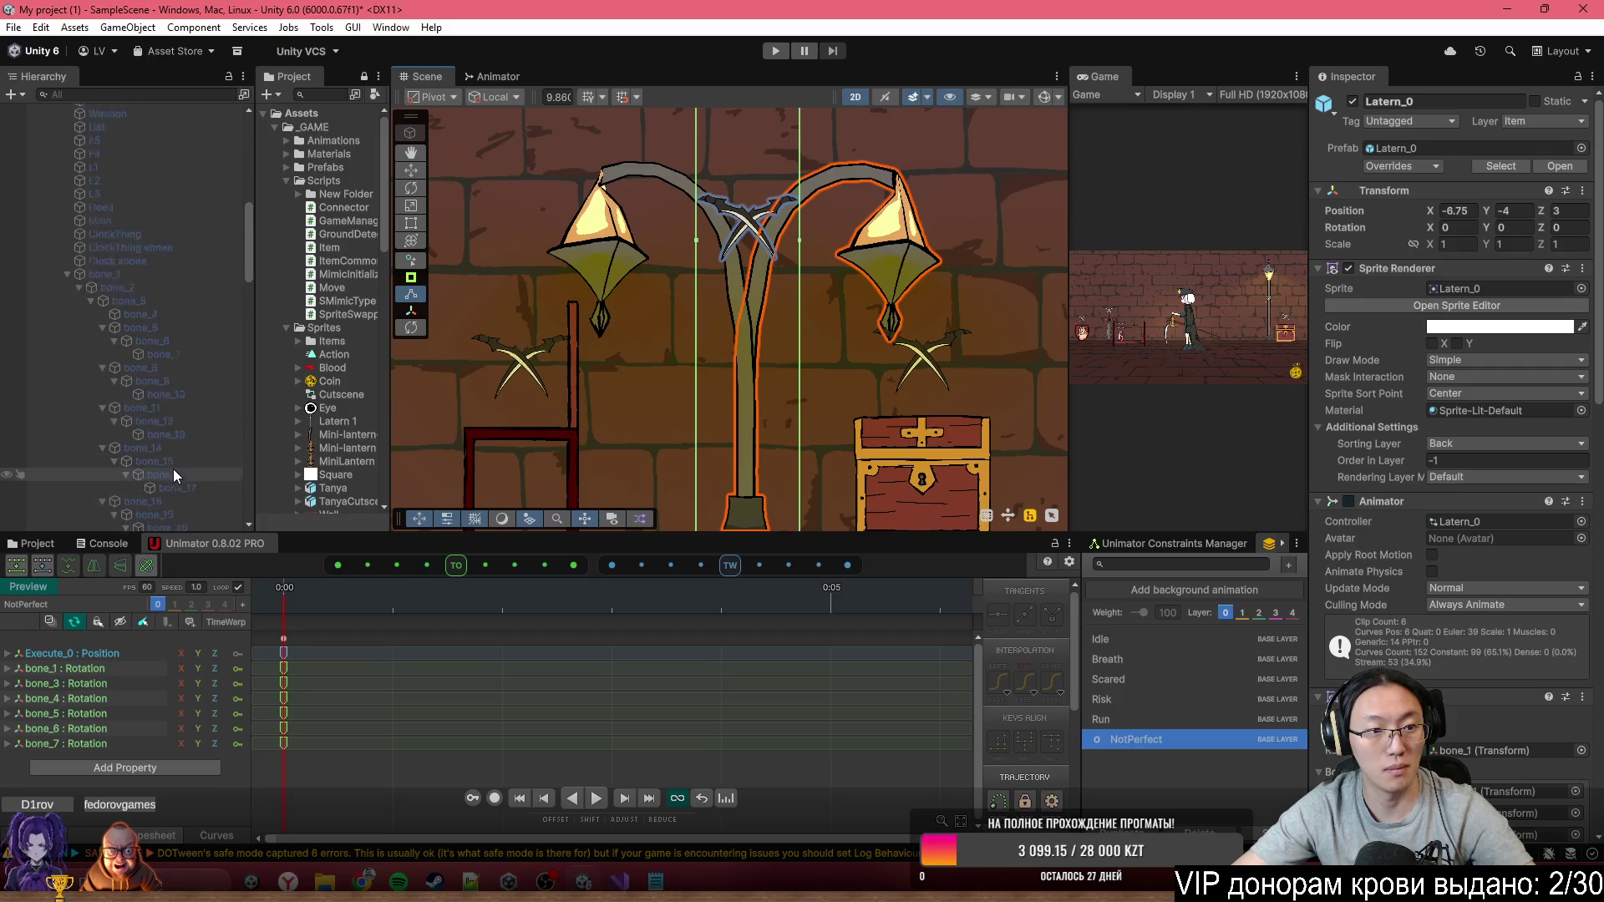
pyautogui.scroll(10, 173, 456)
pyautogui.click(130, 404)
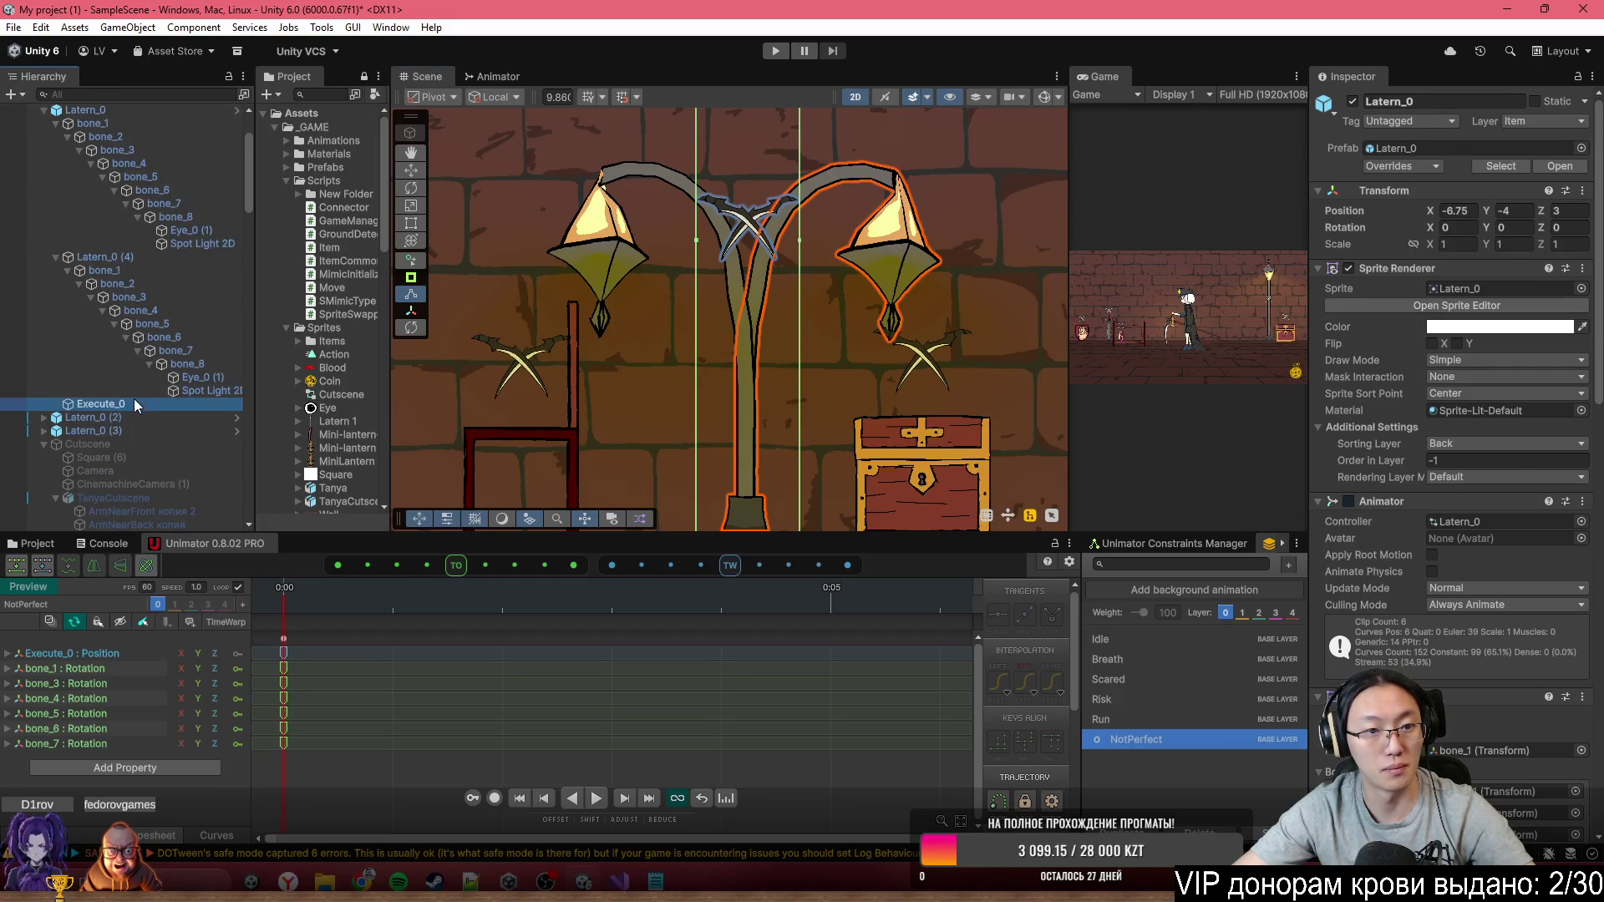
pyautogui.moveTo(790, 209); pyautogui.dragTo(754, 376)
# Record a NotPerfect key raising the Execute_0 mark above the lamp to Y 3.988
pyautogui.click(500, 801)
pyautogui.moveTo(763, 355); pyautogui.dragTo(763, 159)
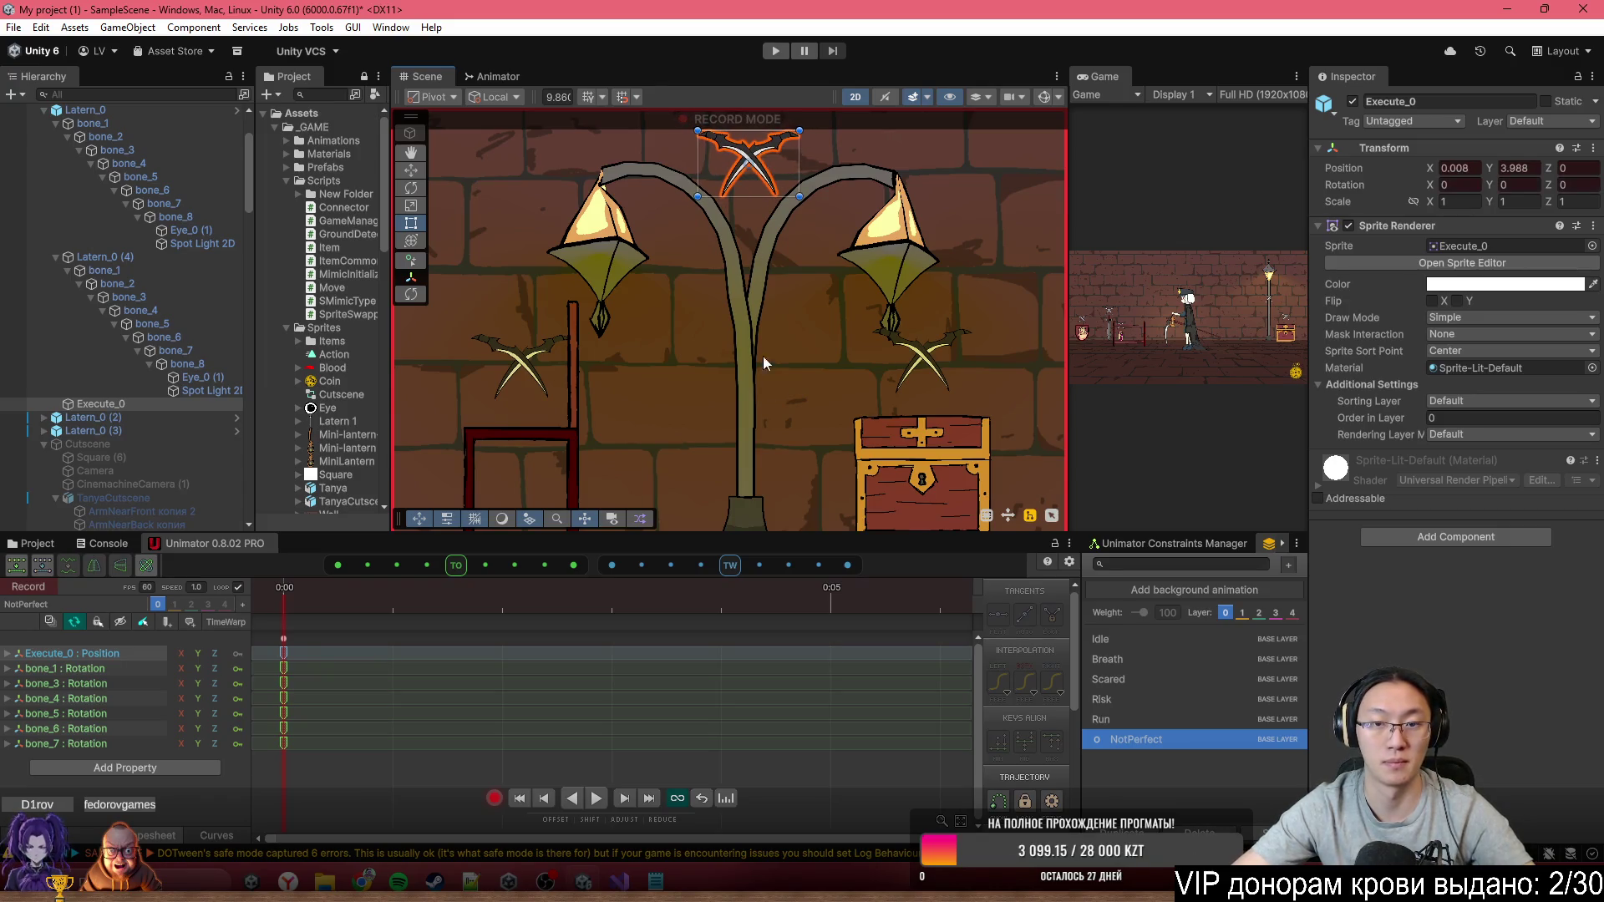
pyautogui.scroll(-4, 784, 411)
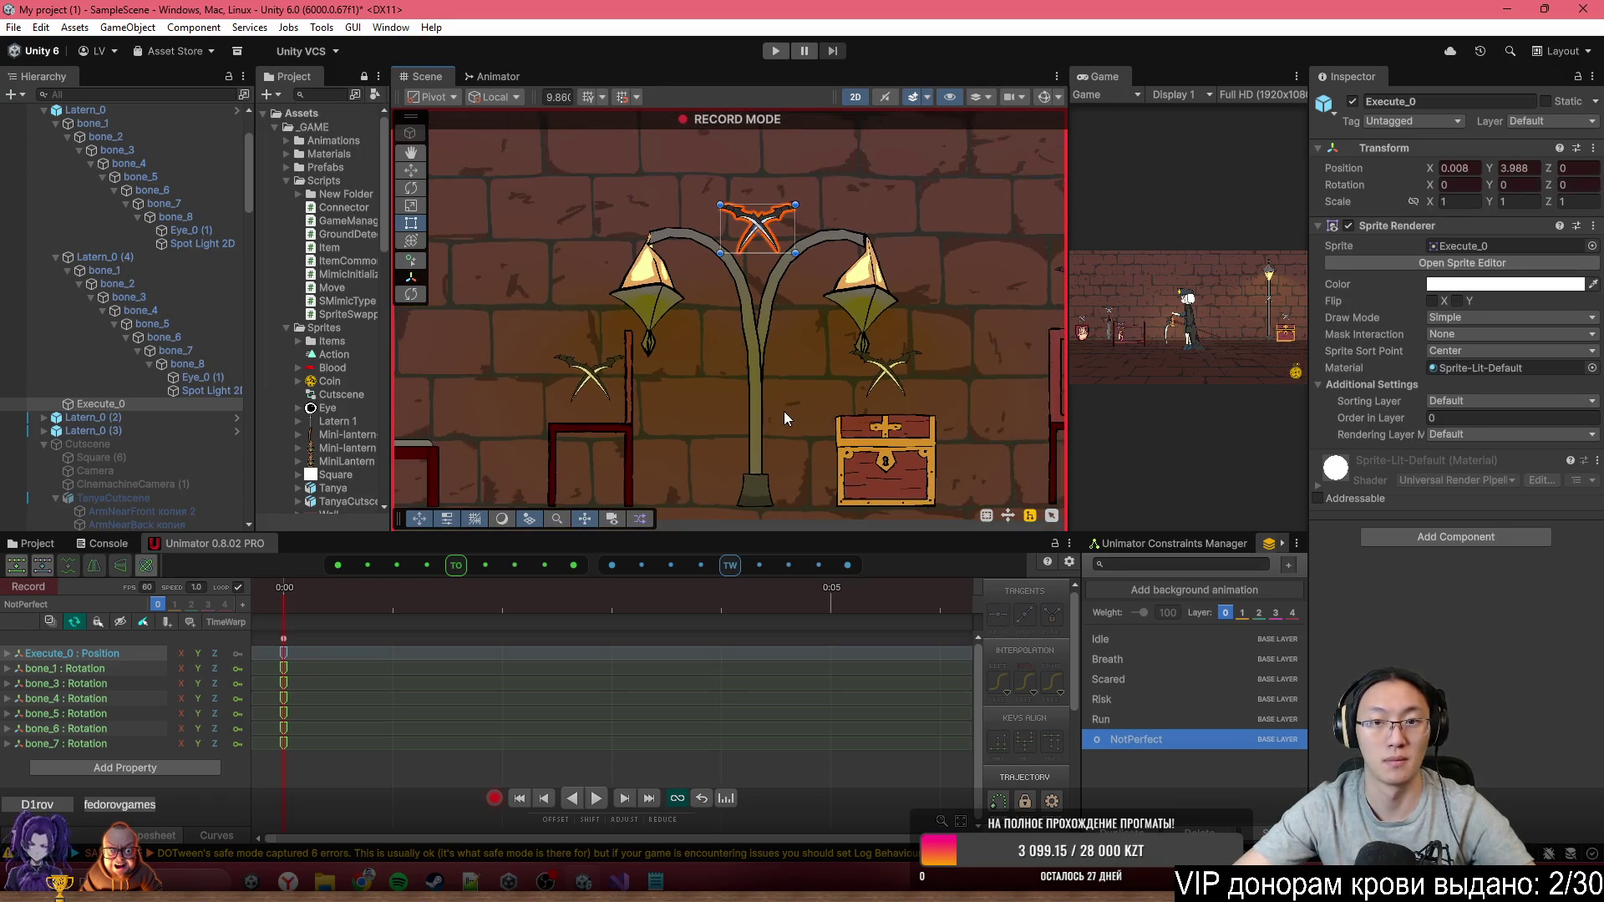
pyautogui.click(493, 799)
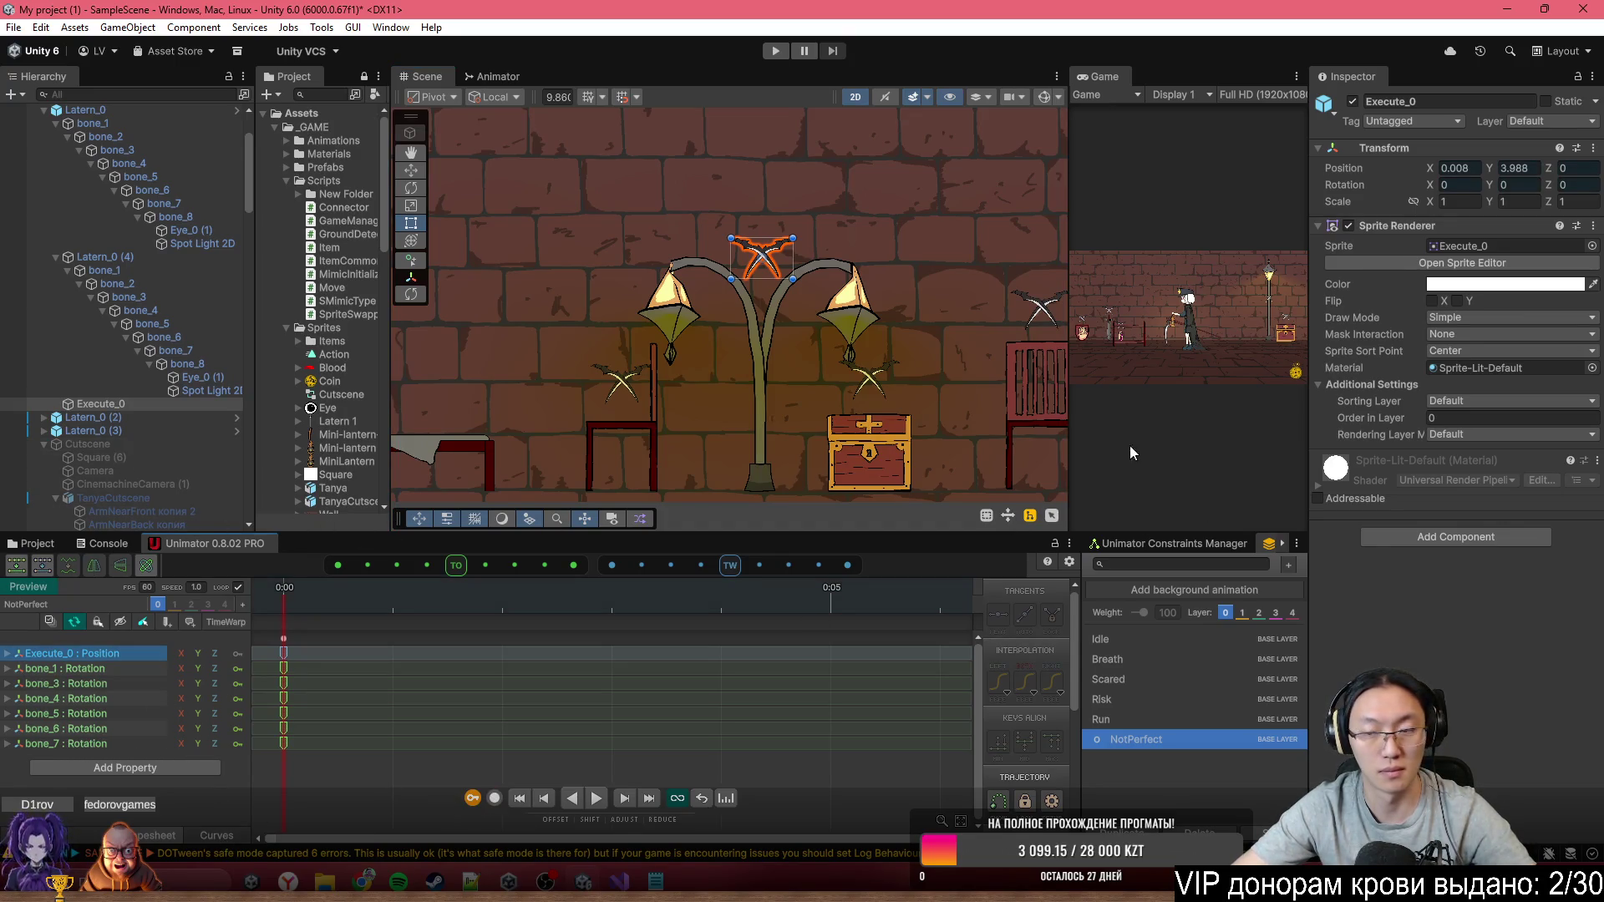
pyautogui.moveTo(960, 485)
pyautogui.mouseDown()
pyautogui.moveTo(824, 403)
pyautogui.moveTo(590, 360)
pyautogui.moveTo(723, 377)
pyautogui.mouseUp()
# Select Chest (1) and preview its Breath, Scared, Run and Risk clips
pyautogui.scroll(2, 614, 356)
pyautogui.click(639, 351)
pyautogui.click(720, 396)
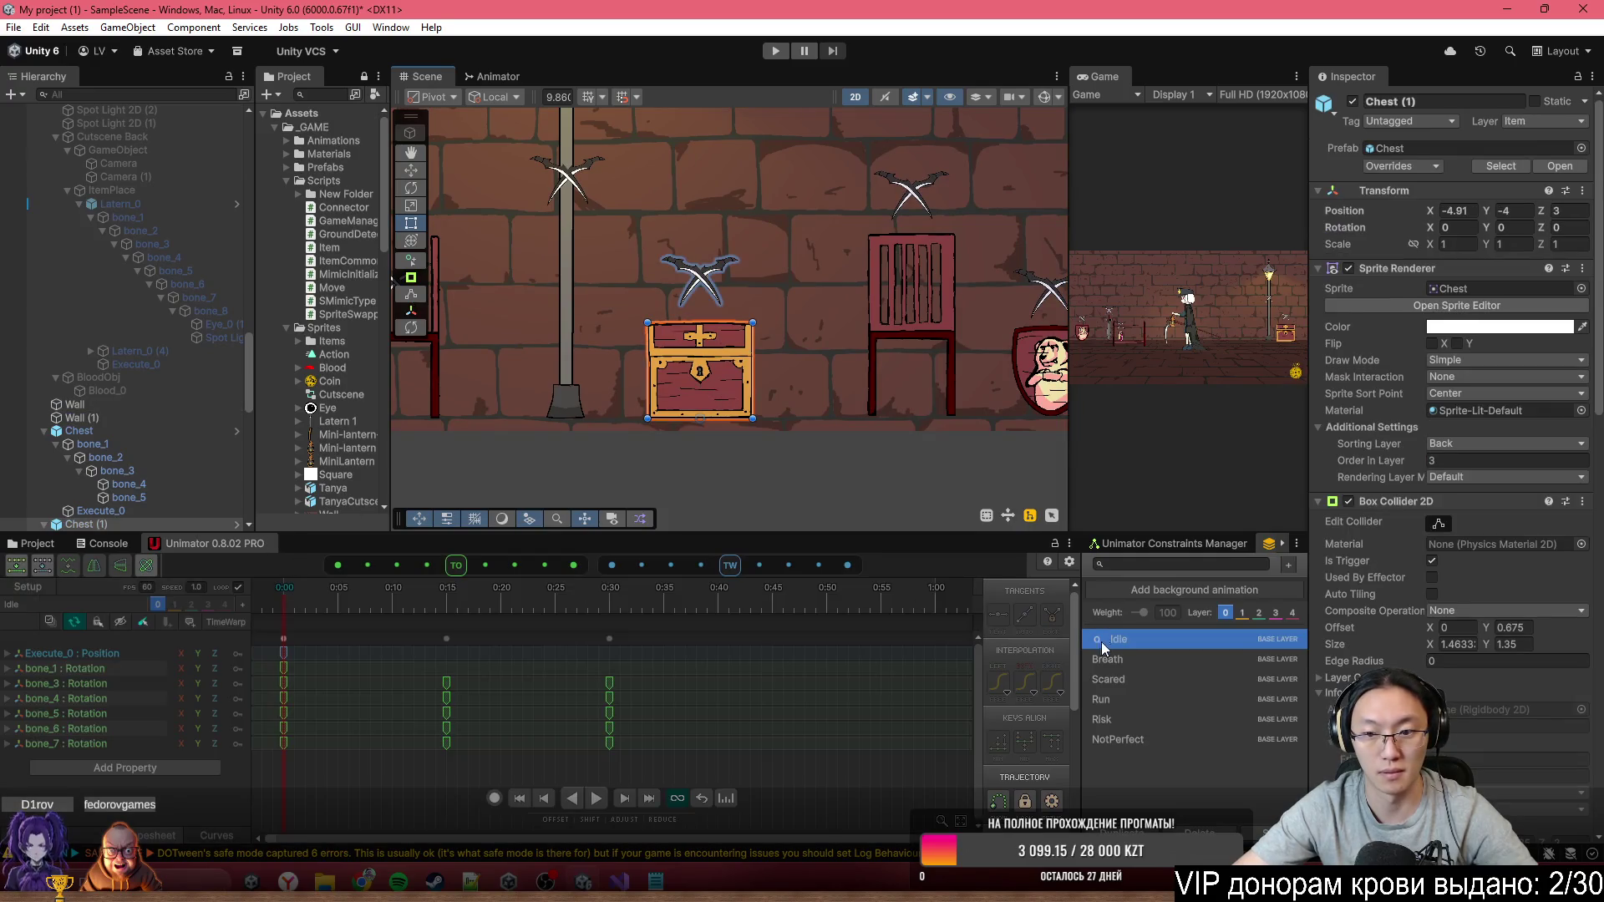
pyautogui.click(1130, 660)
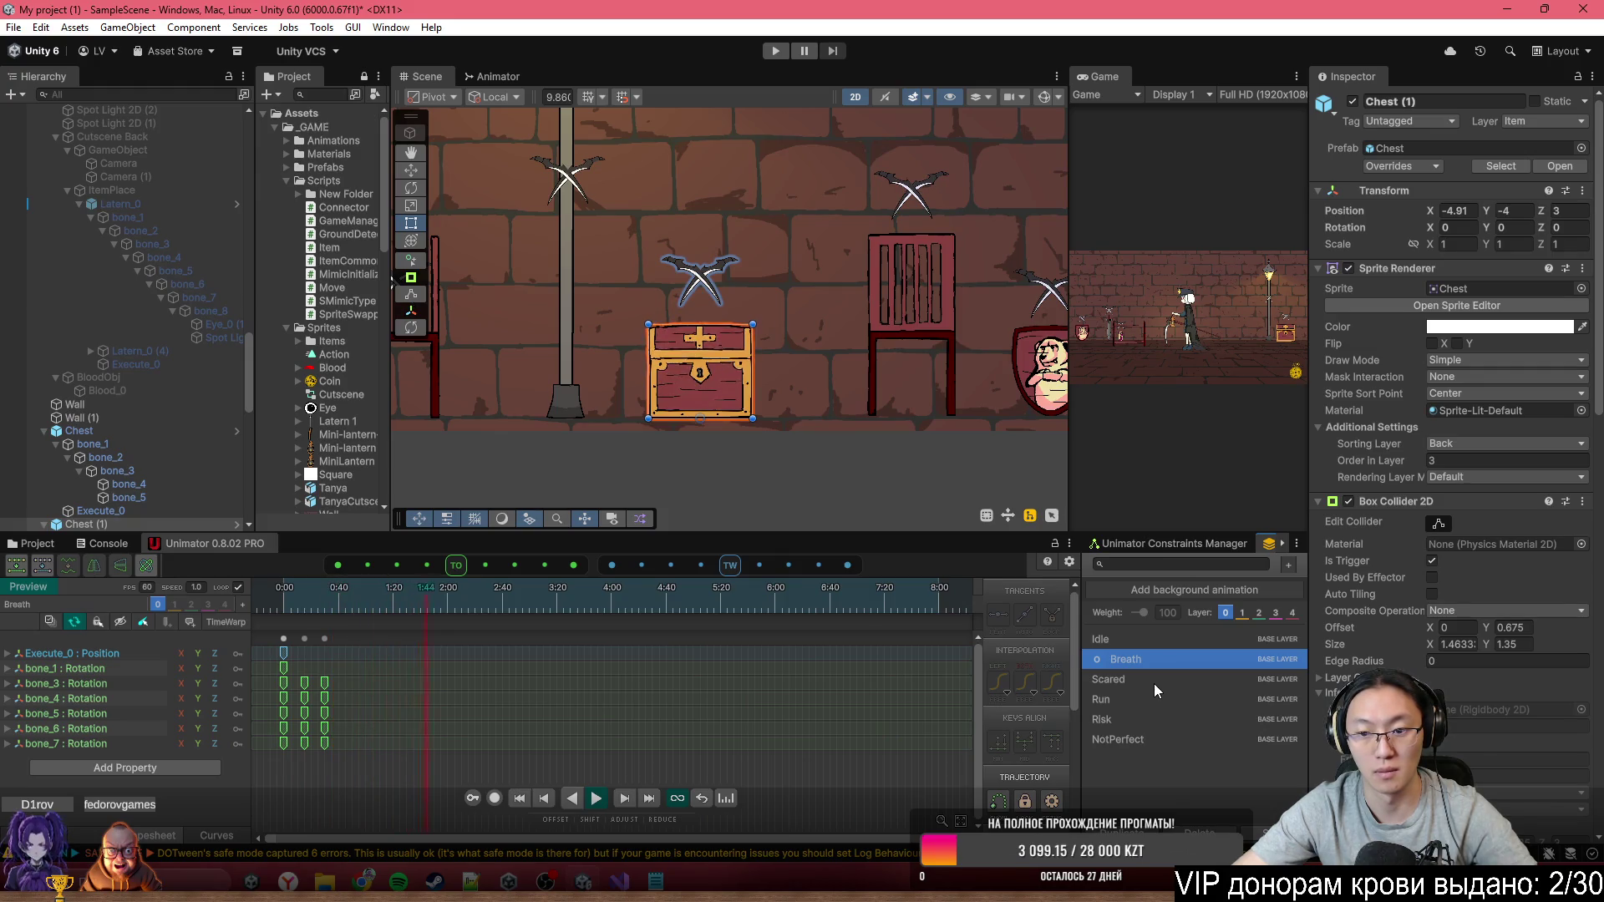
pyautogui.click(1155, 683)
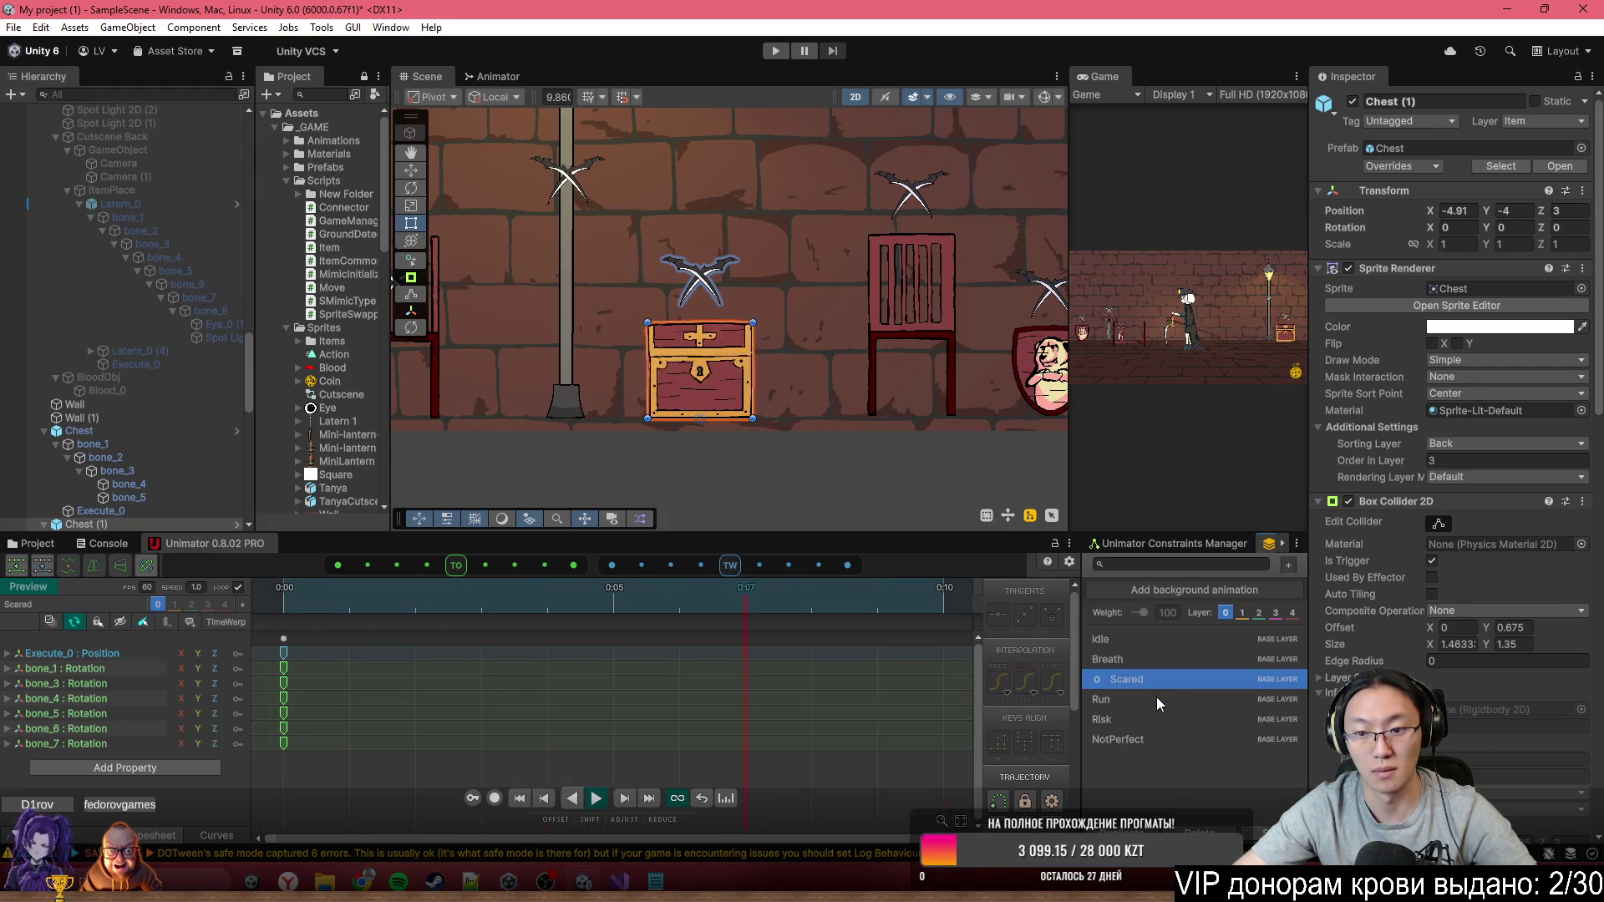
pyautogui.click(1157, 697)
pyautogui.click(1157, 719)
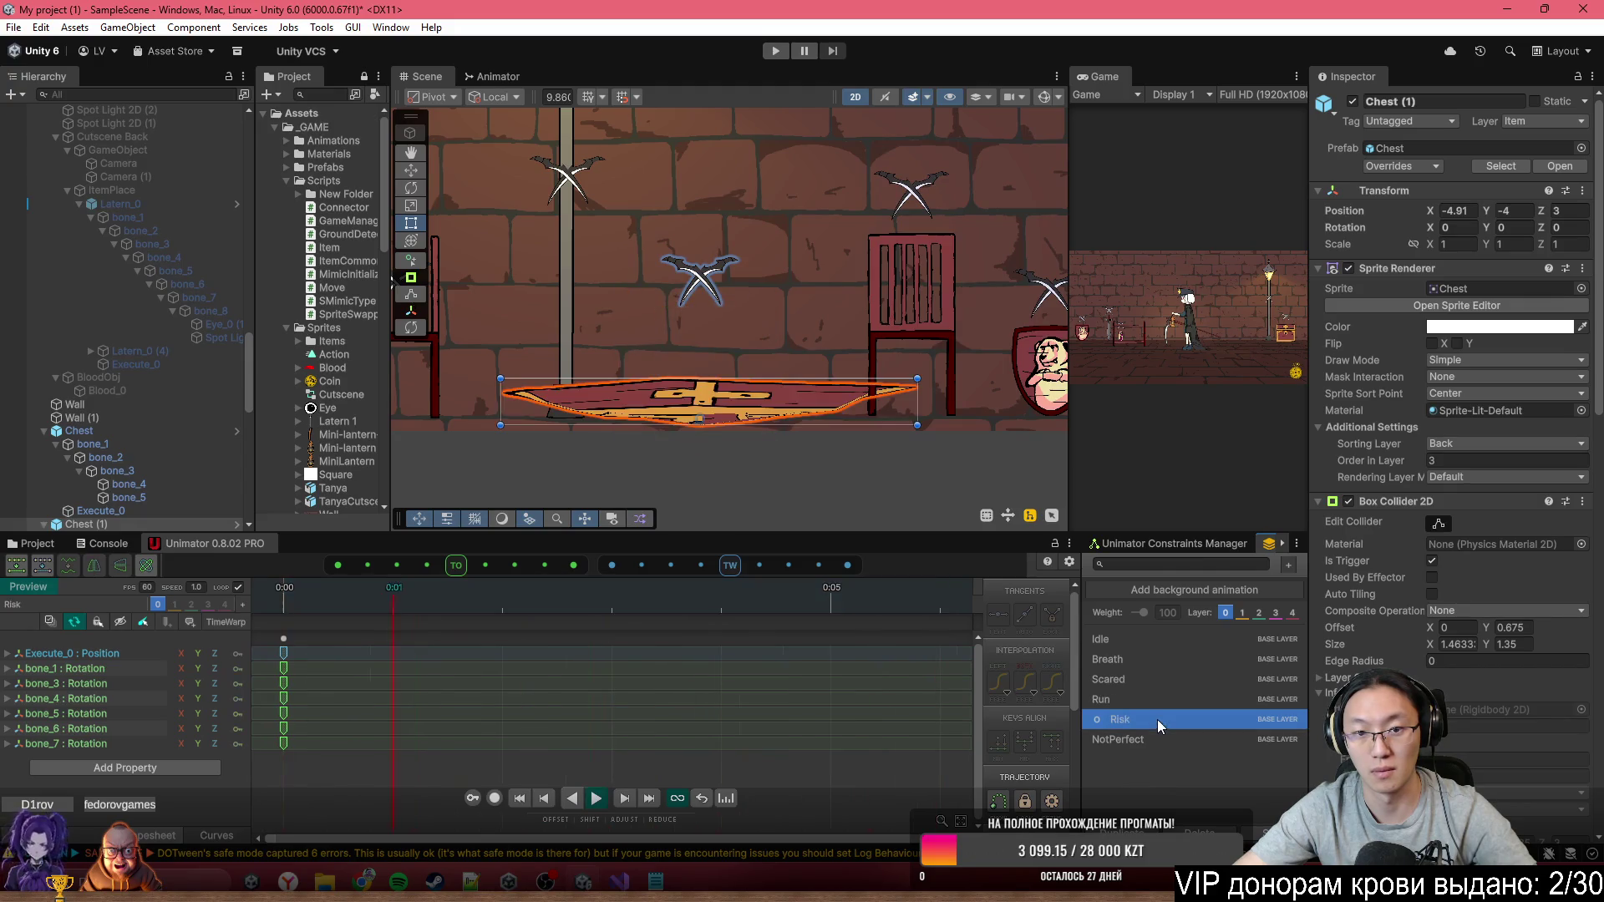
# Record a Risk key lowering the chest's Execute_0 X mark to Y 1.139
pyautogui.scroll(2, 733, 334)
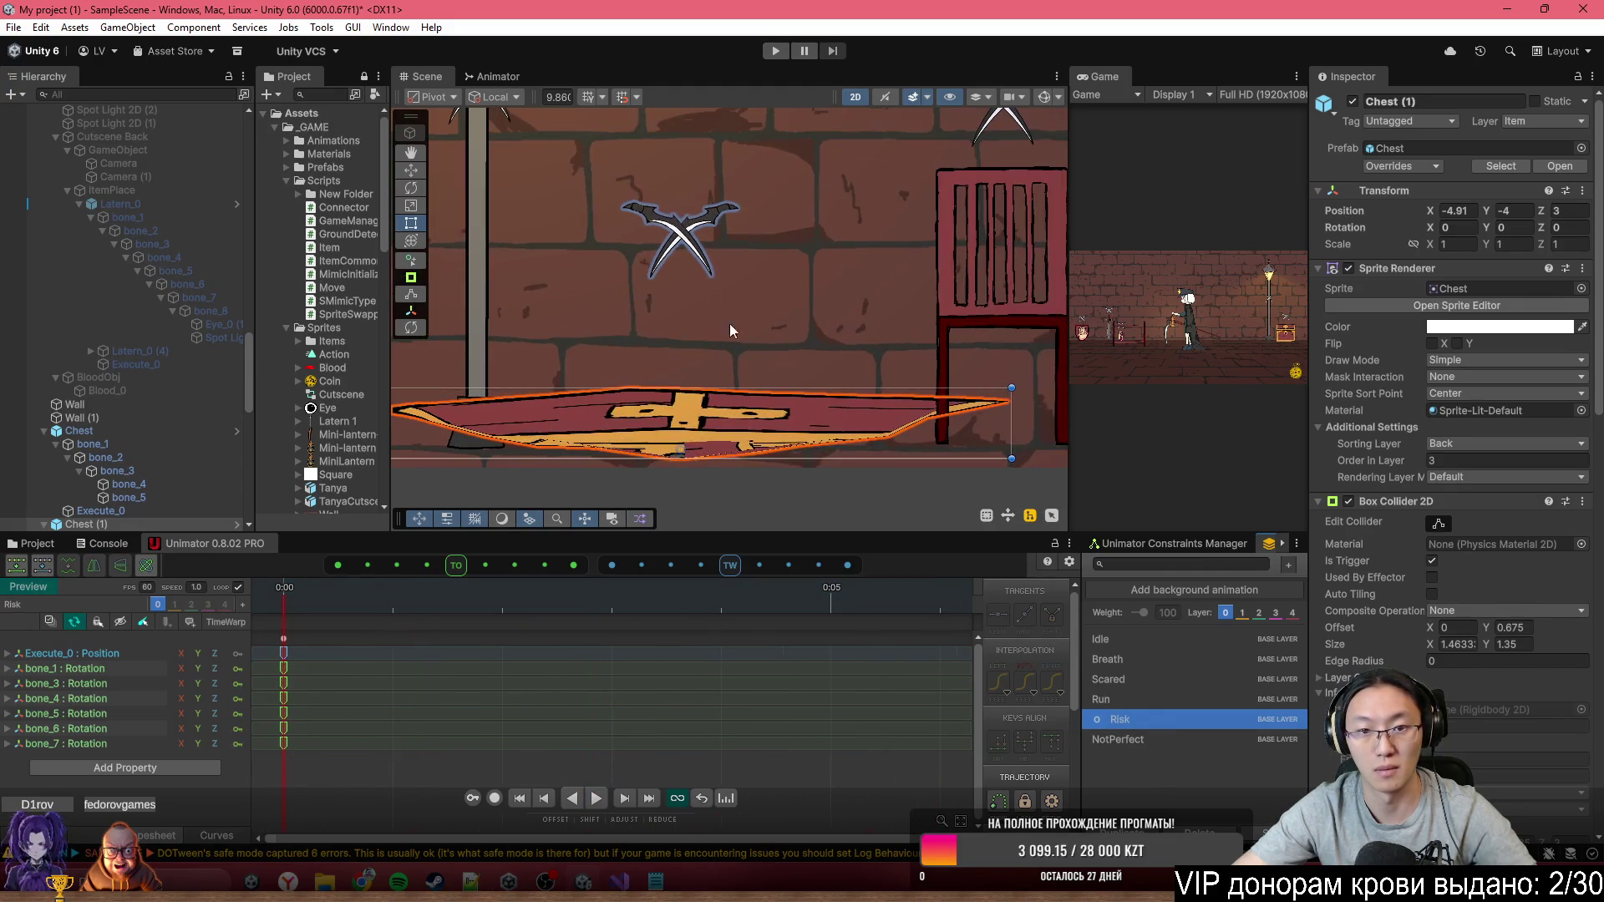
pyautogui.scroll(-5, 167, 417)
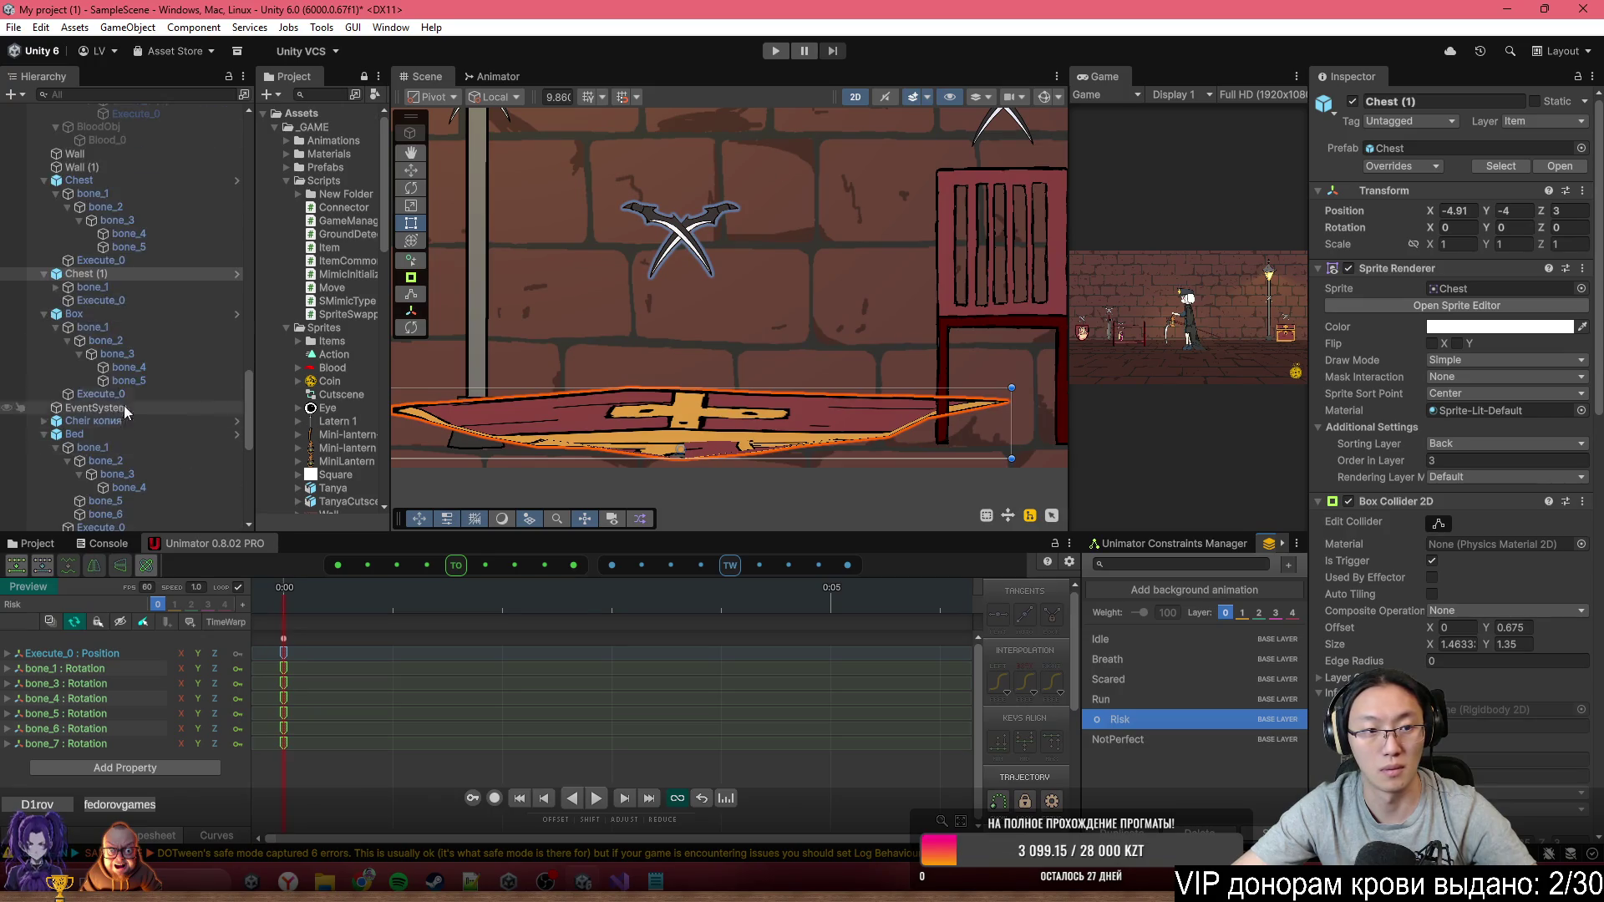
pyautogui.click(99, 301)
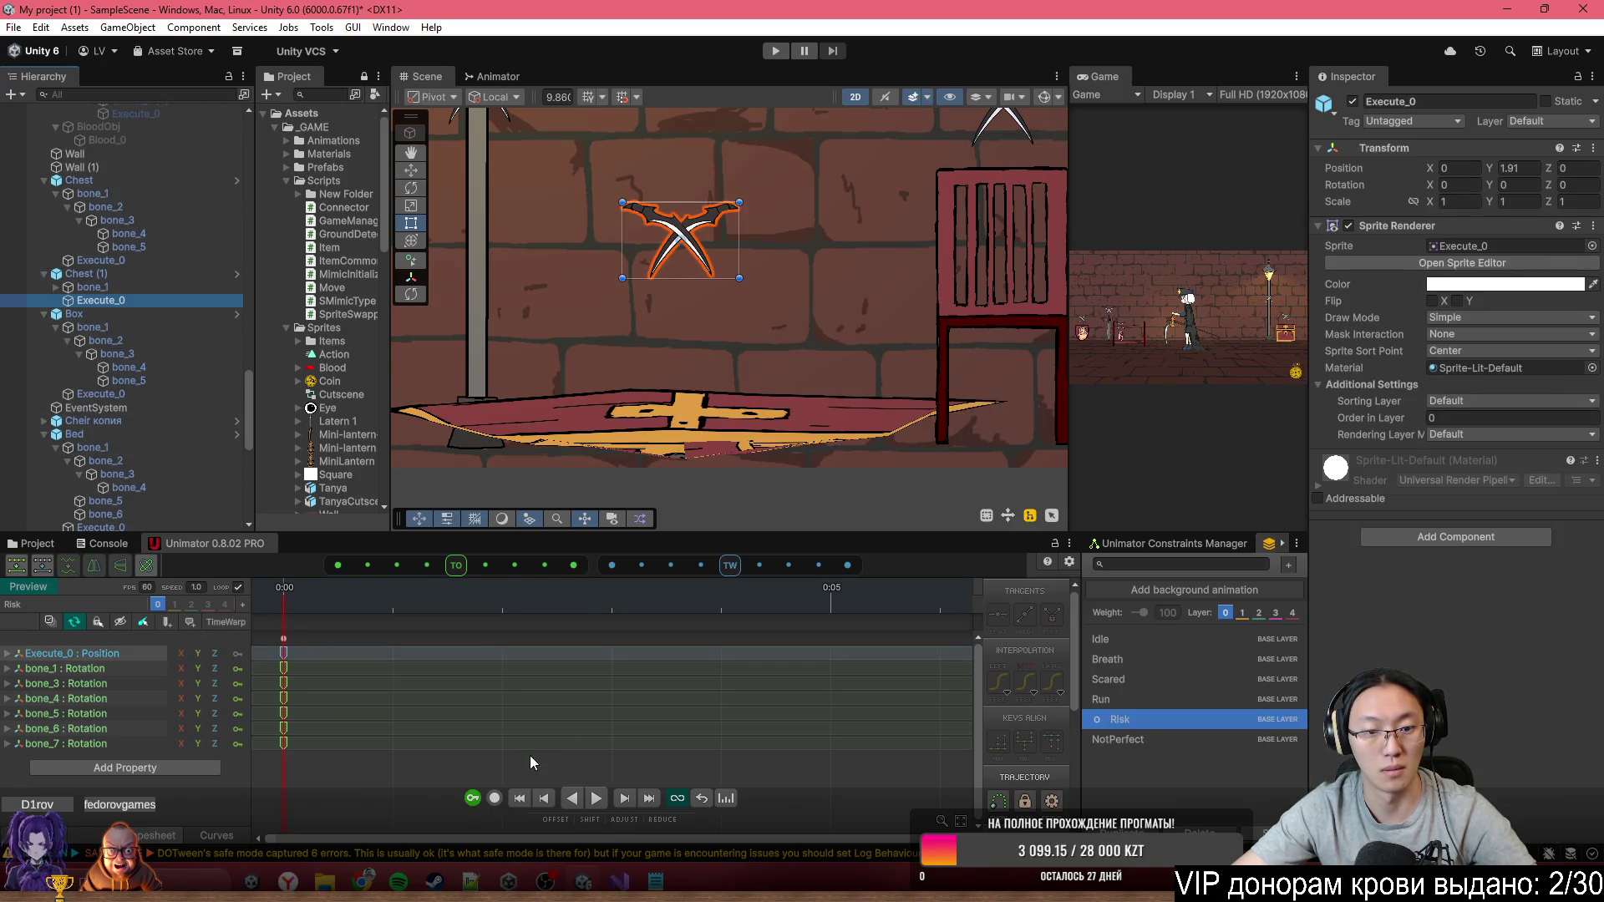
pyautogui.click(495, 798)
pyautogui.moveTo(669, 250); pyautogui.dragTo(673, 335)
pyautogui.click(495, 798)
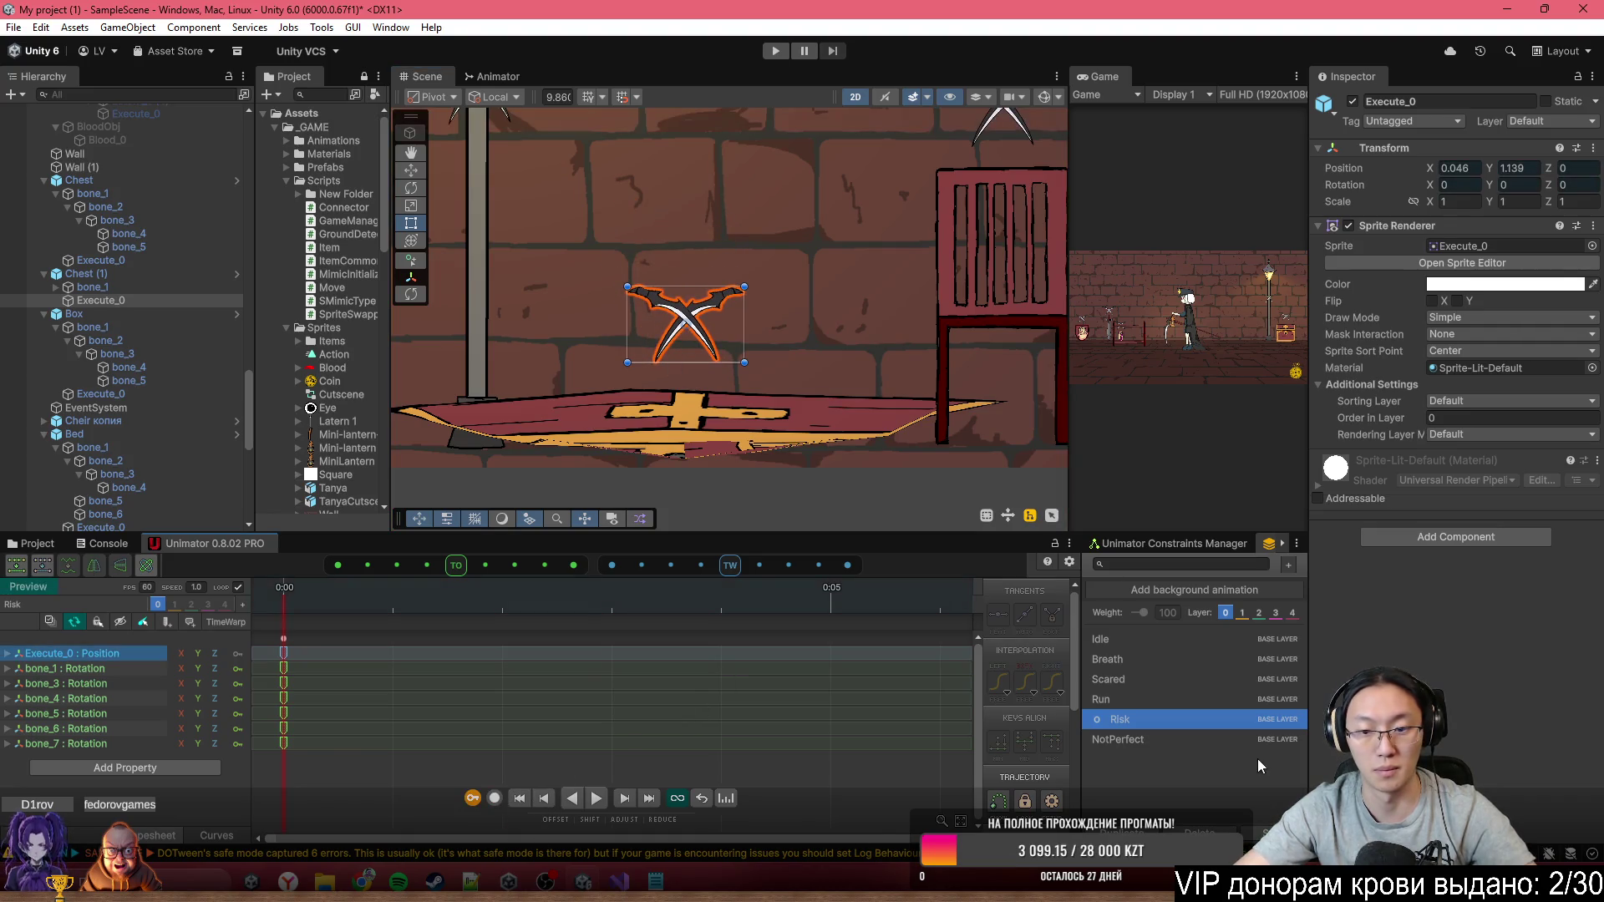
# Play the chest's NotPerfect animation preview, then select the Wall object
pyautogui.click(1149, 742)
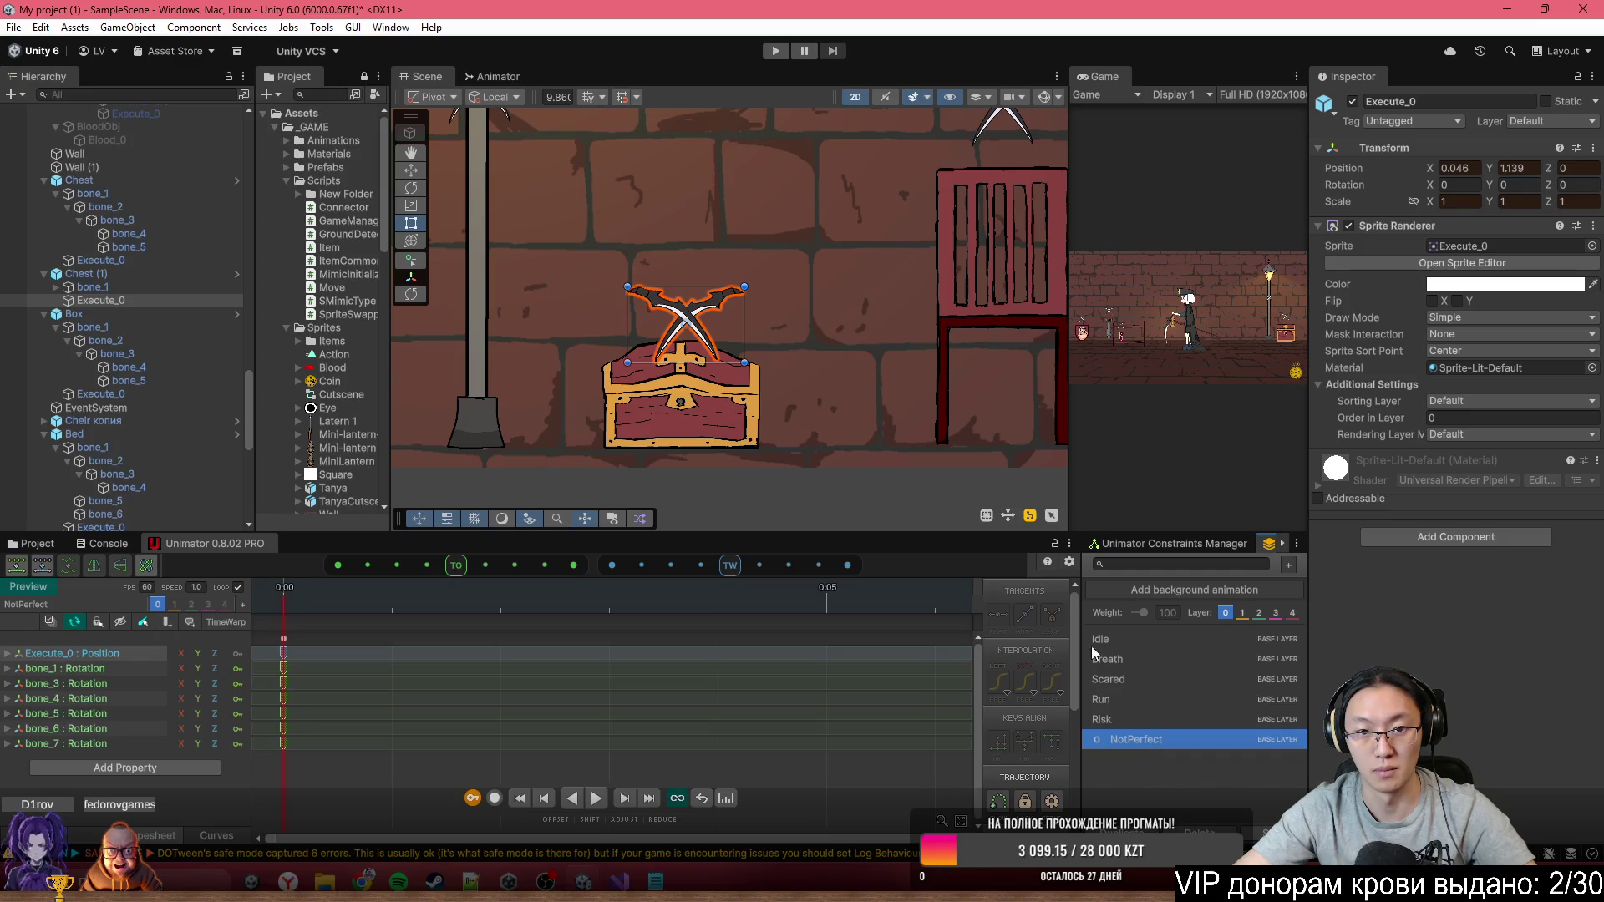
pyautogui.press('space')
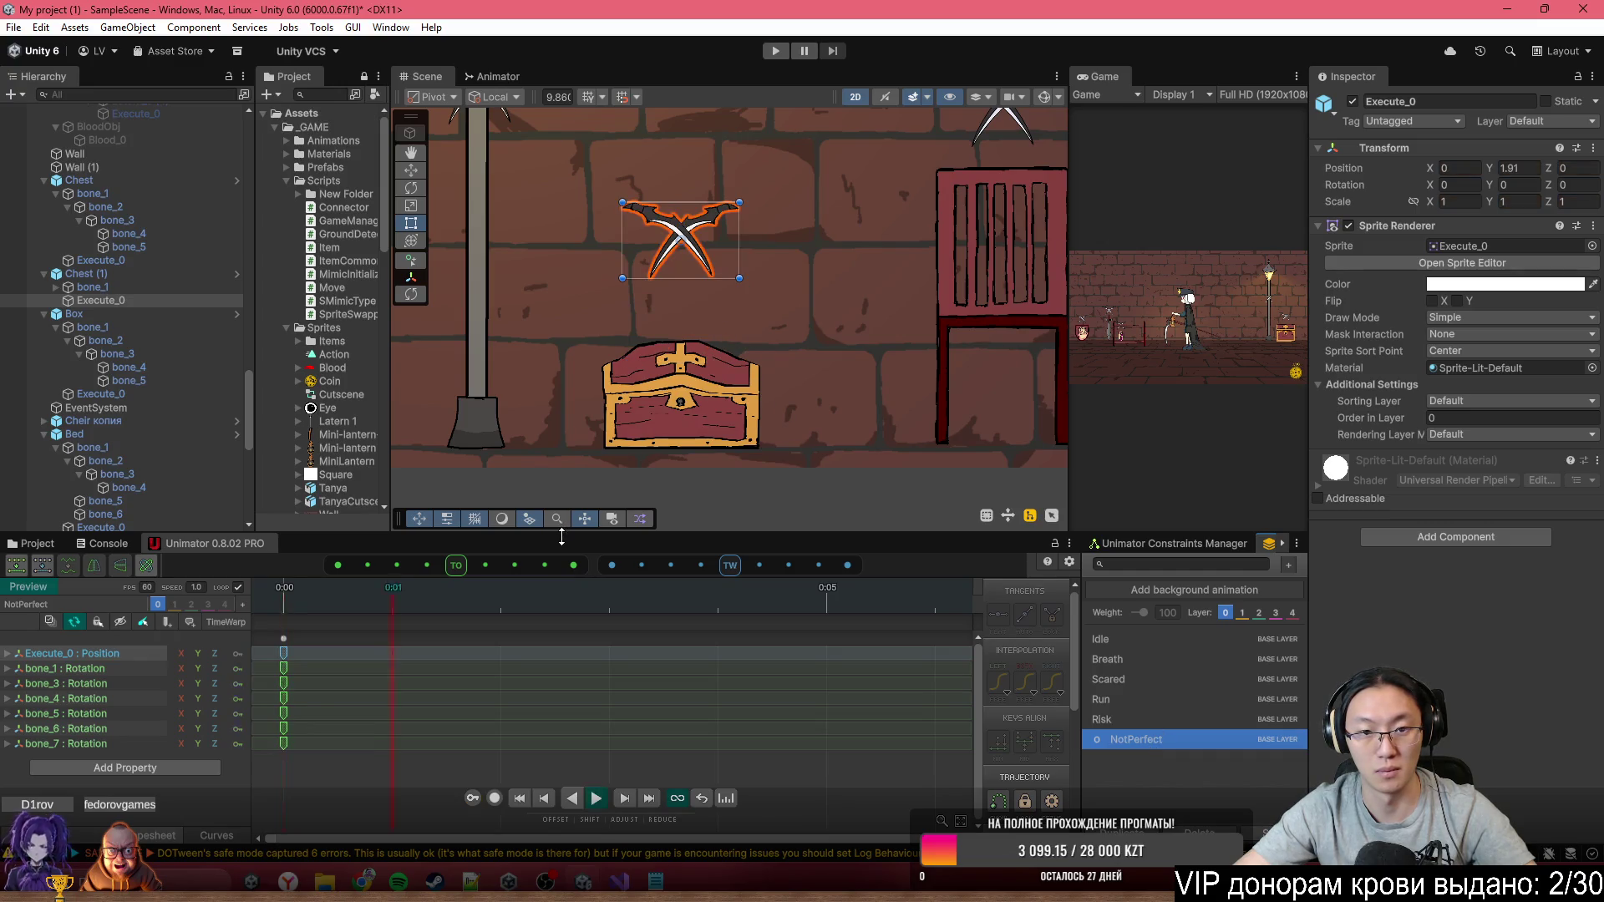
pyautogui.scroll(-5, 785, 363)
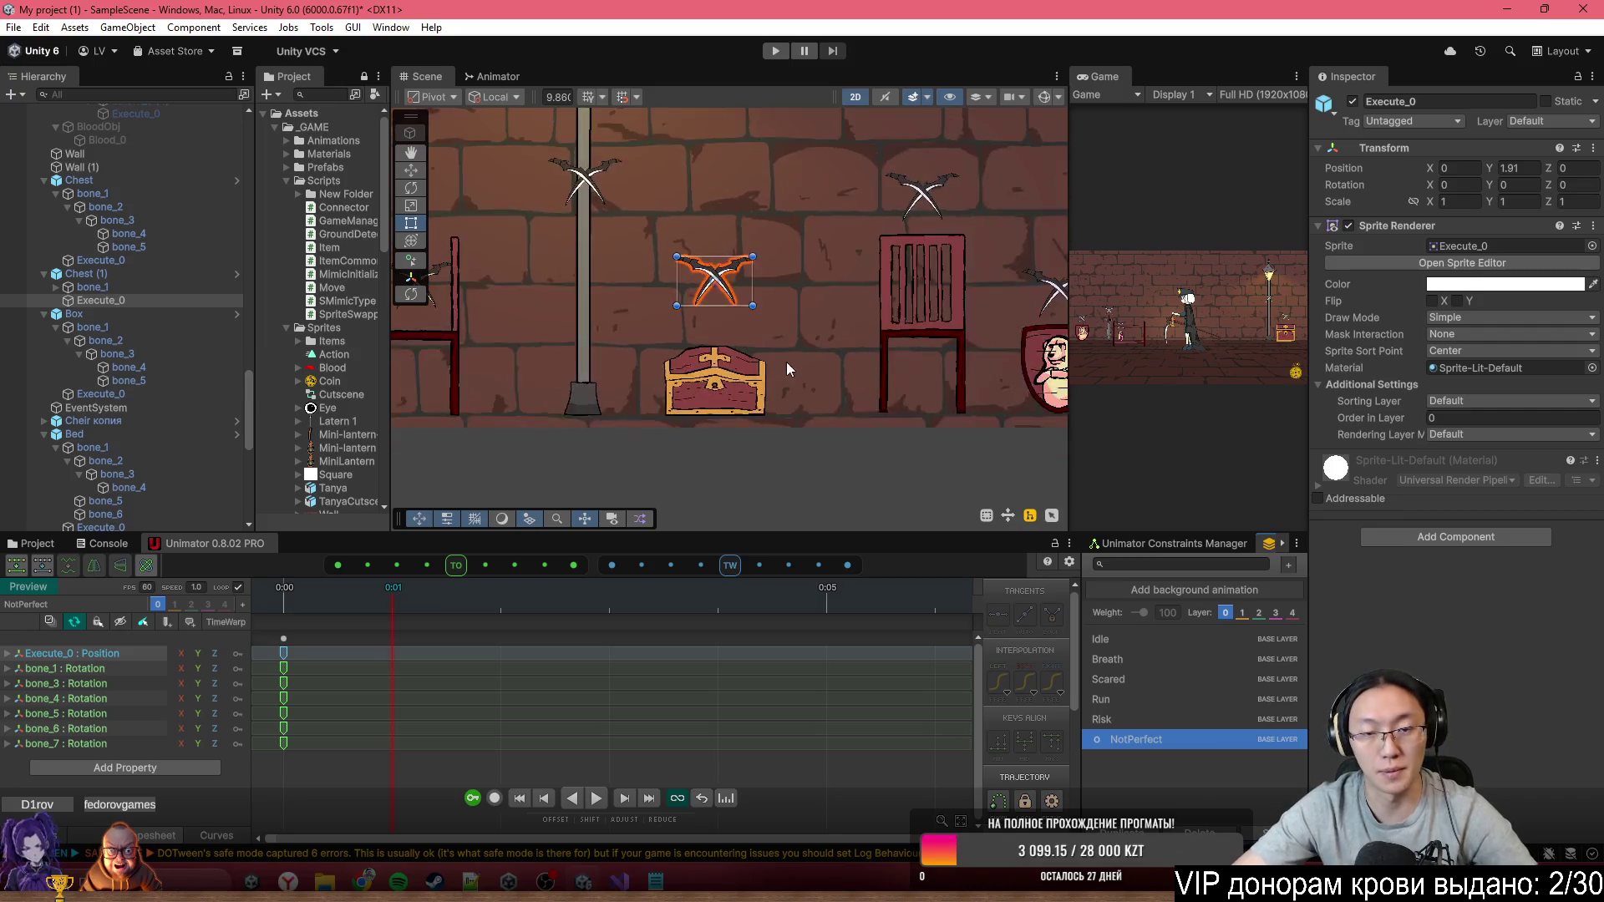
pyautogui.scroll(5, 754, 407)
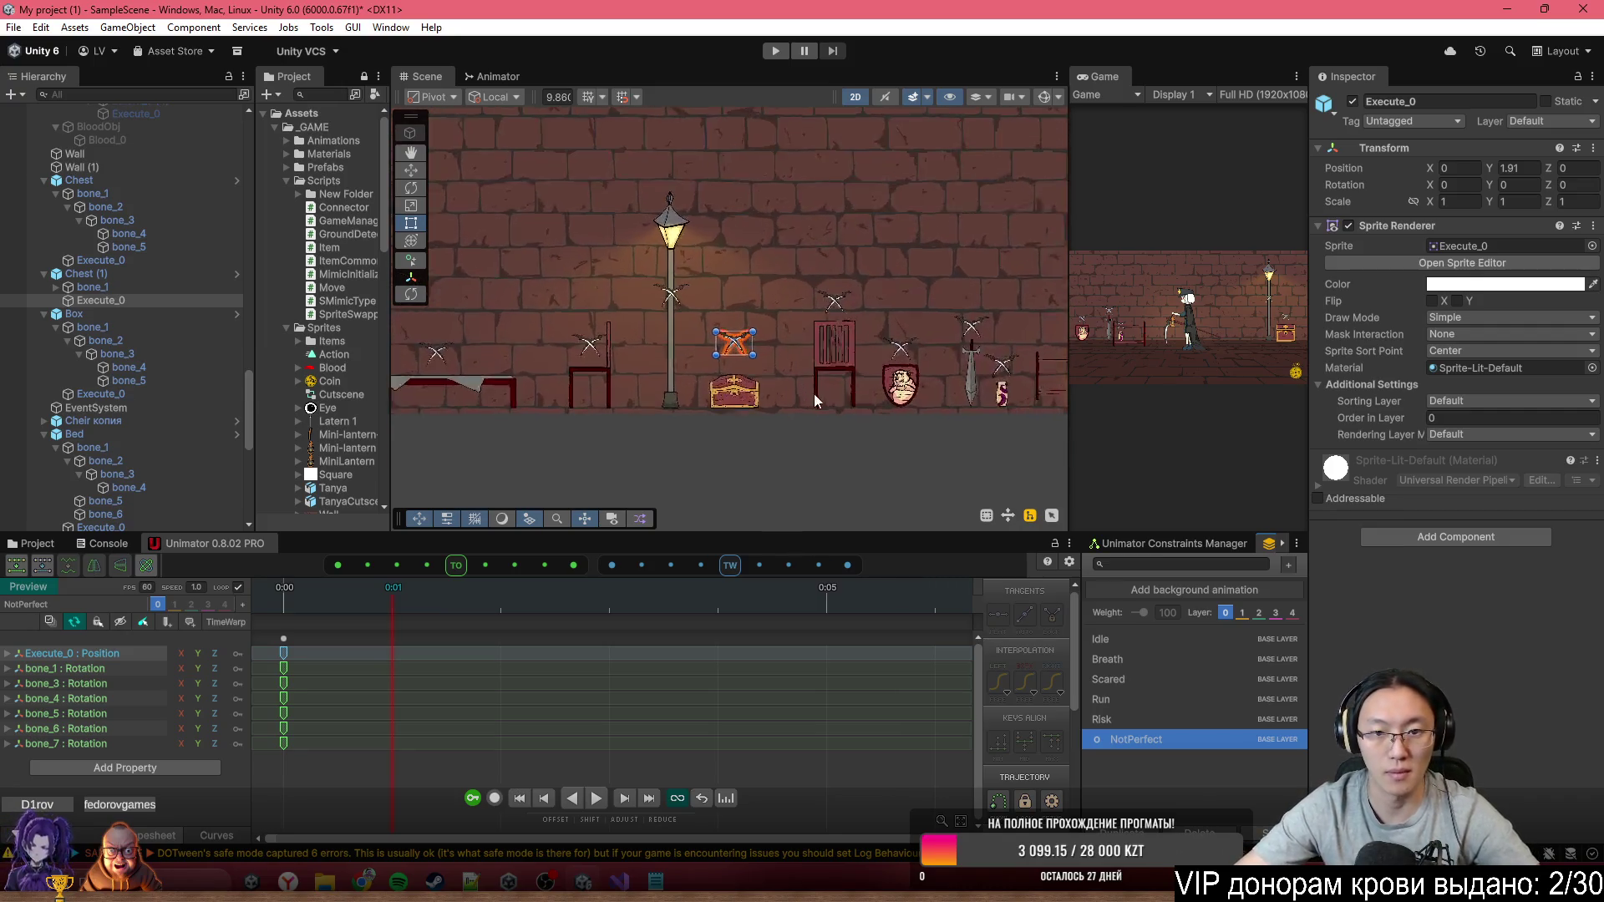
pyautogui.click(839, 351)
# Frame the Cheir chair and preview its Idle, Breath, NotPerfect, Run and Risk clips
pyautogui.click(839, 346)
pyautogui.press('f')
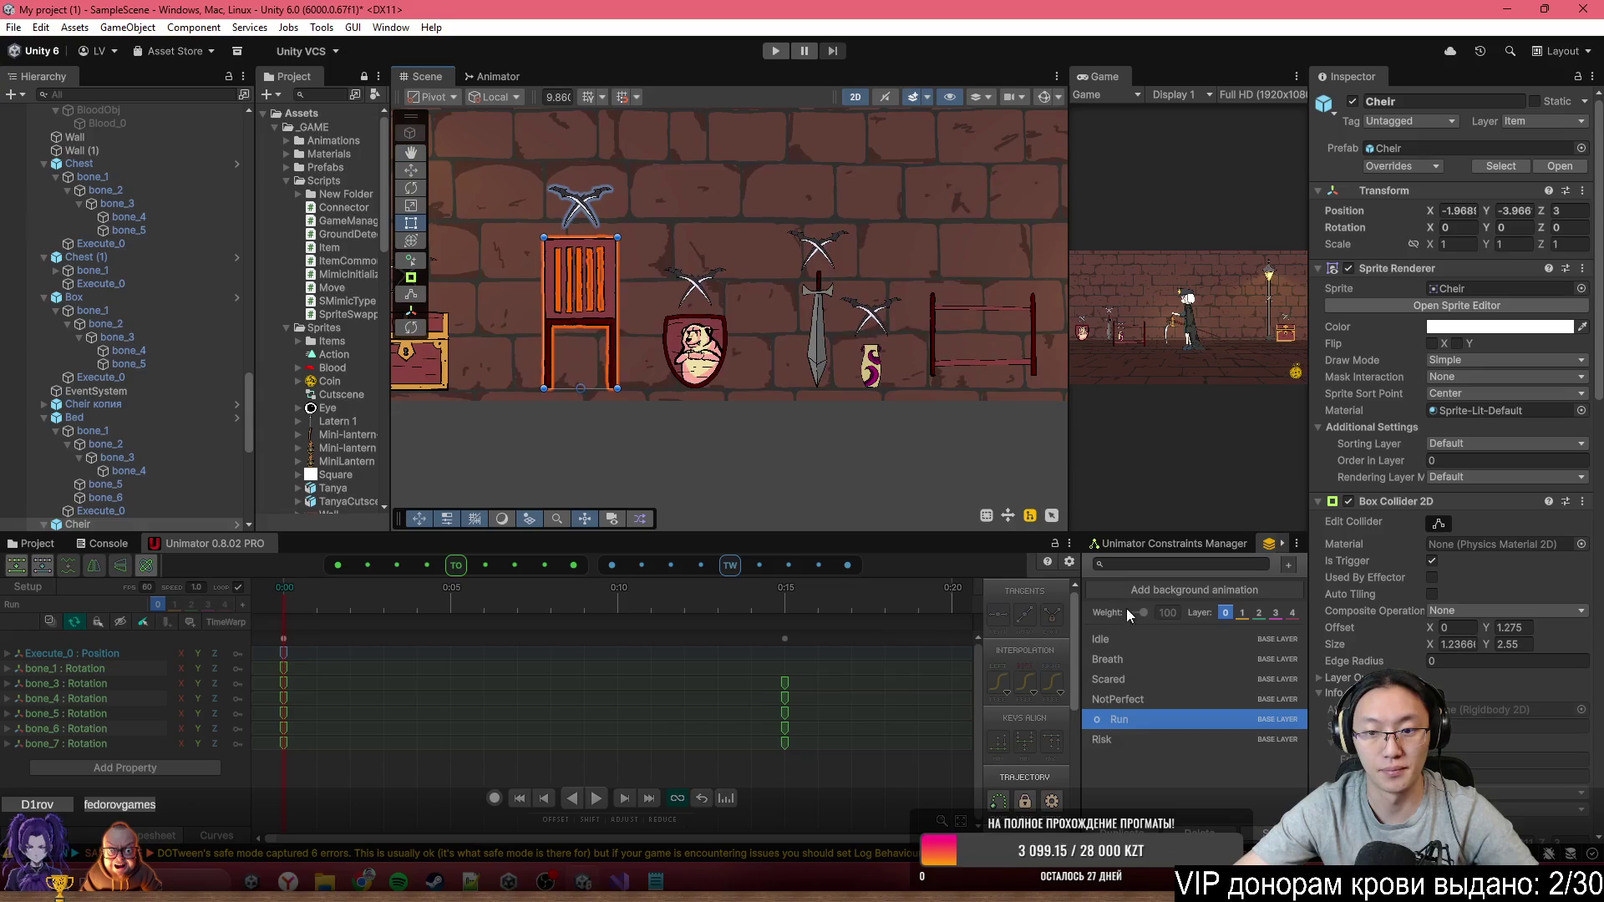
pyautogui.click(1153, 640)
pyautogui.press('f')
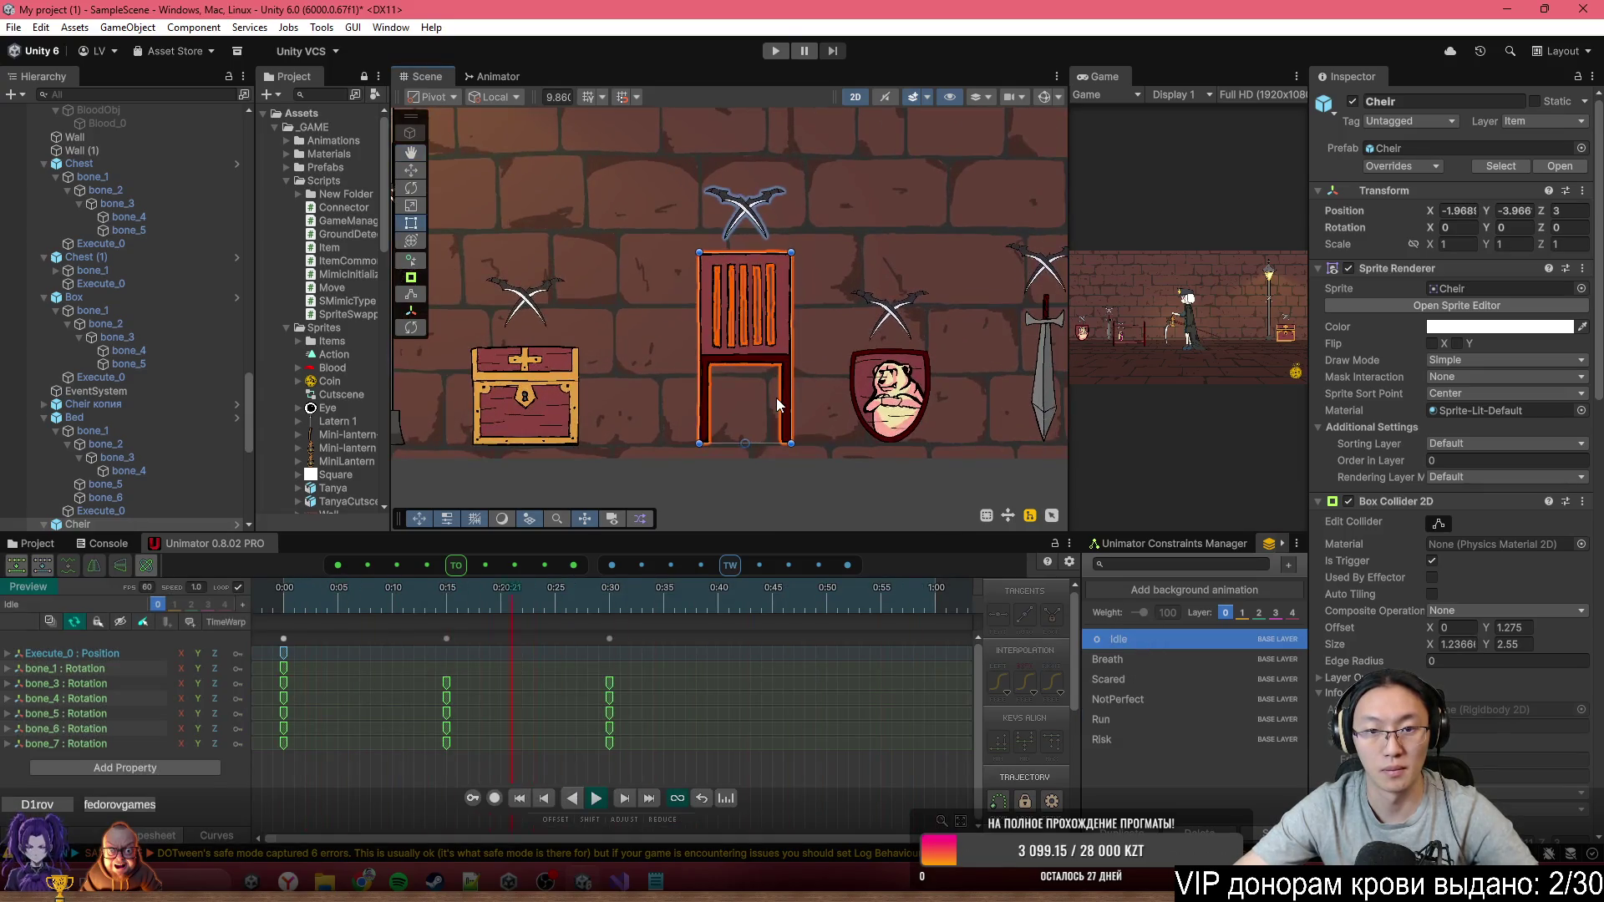
pyautogui.click(1113, 661)
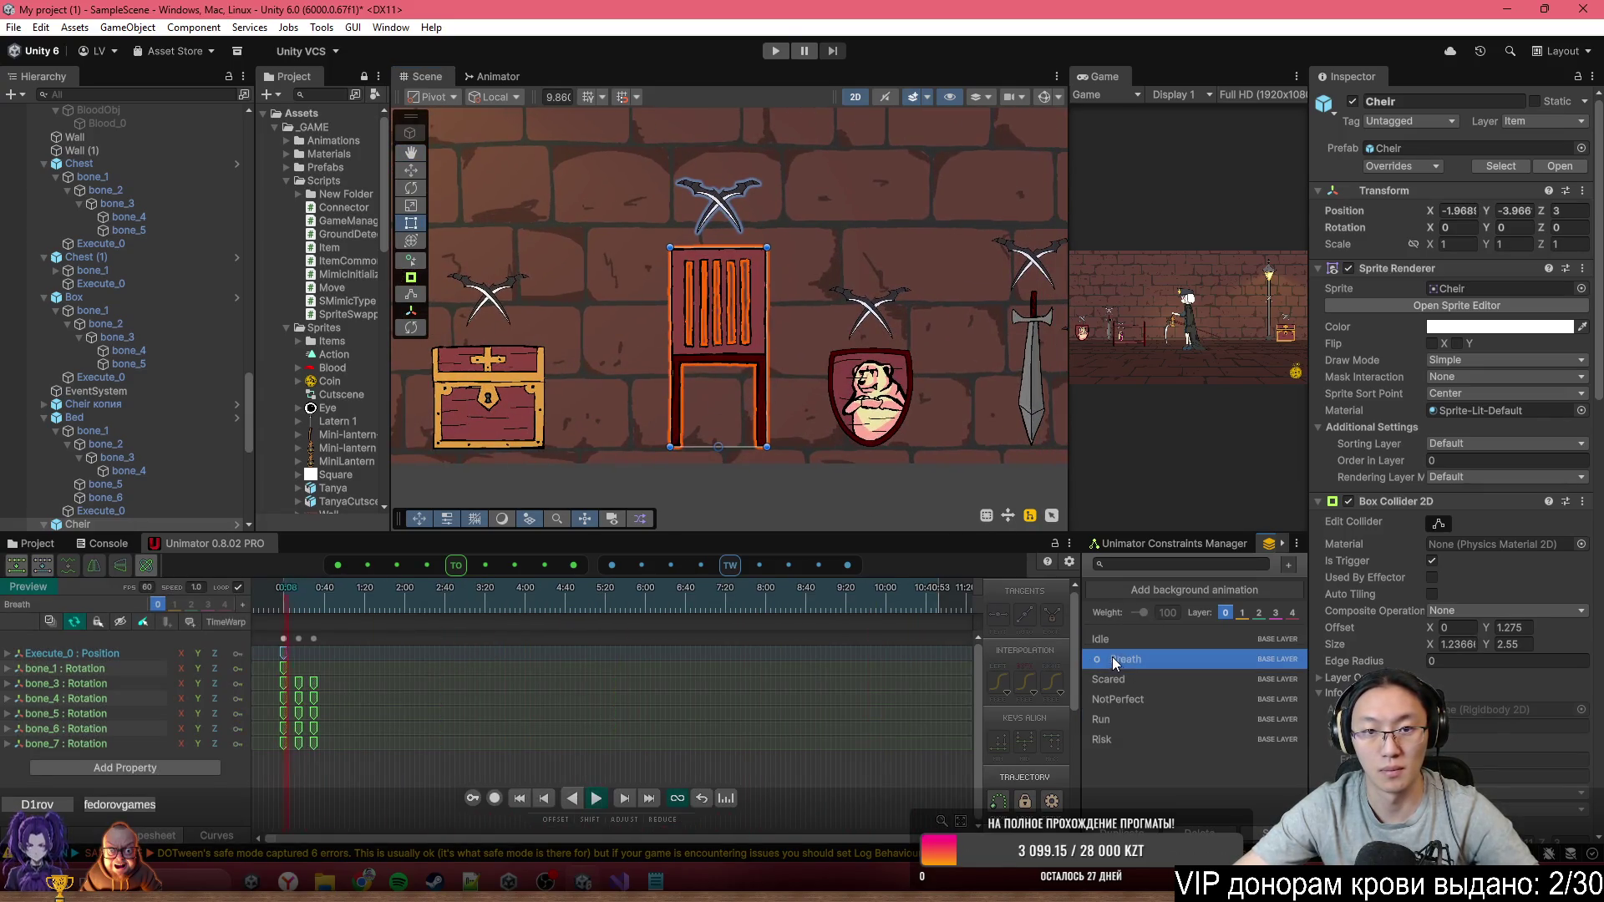
pyautogui.click(1161, 695)
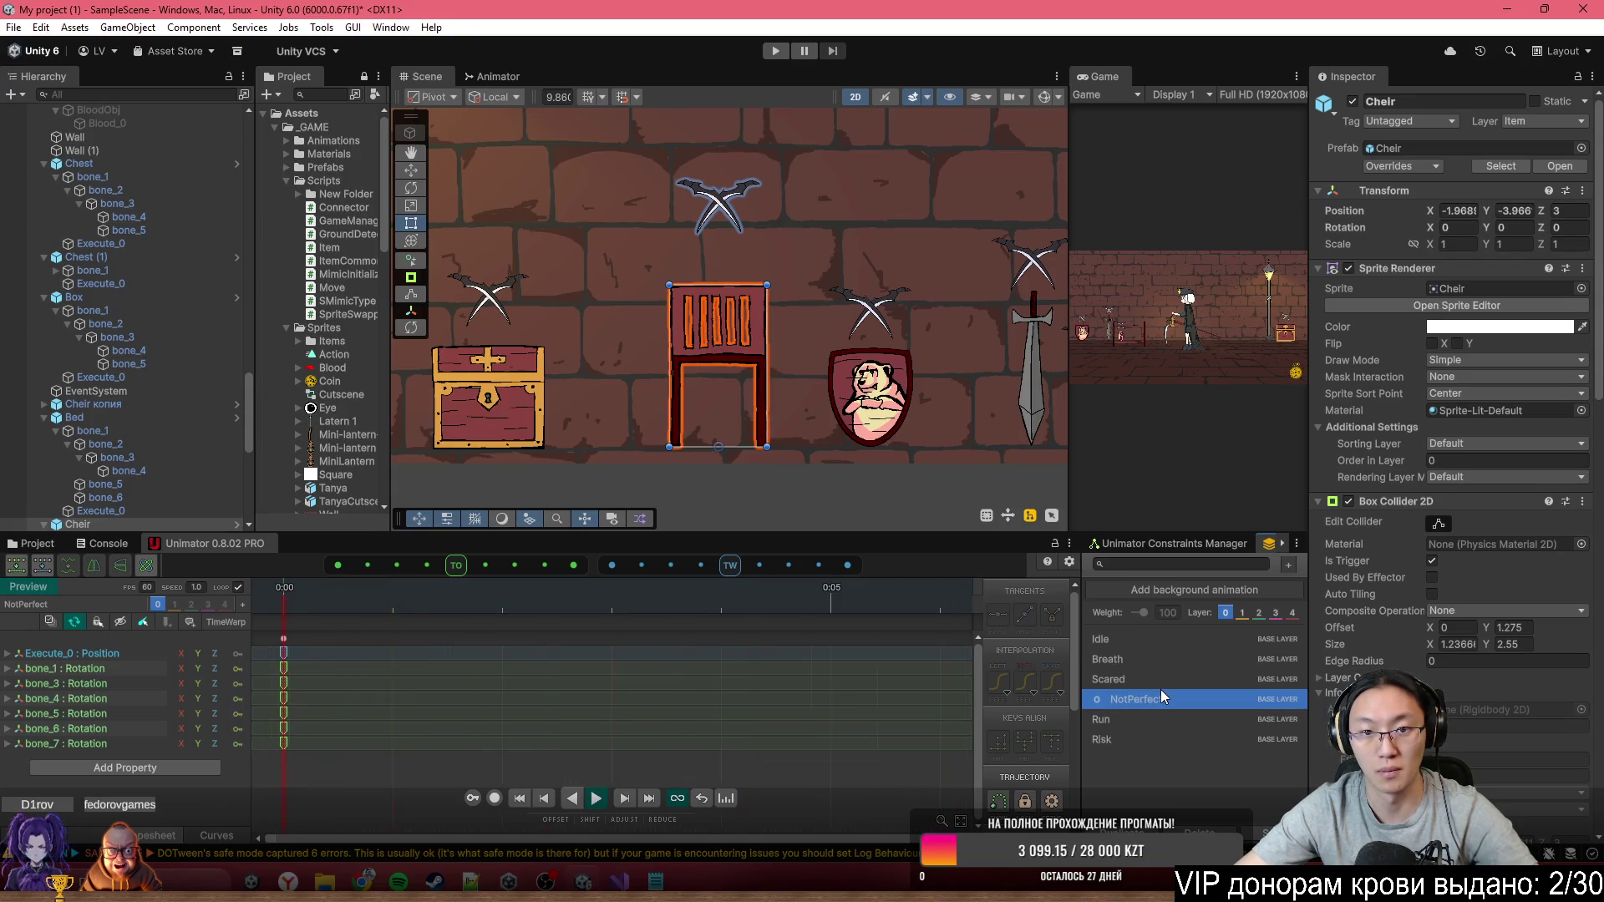
pyautogui.click(1146, 715)
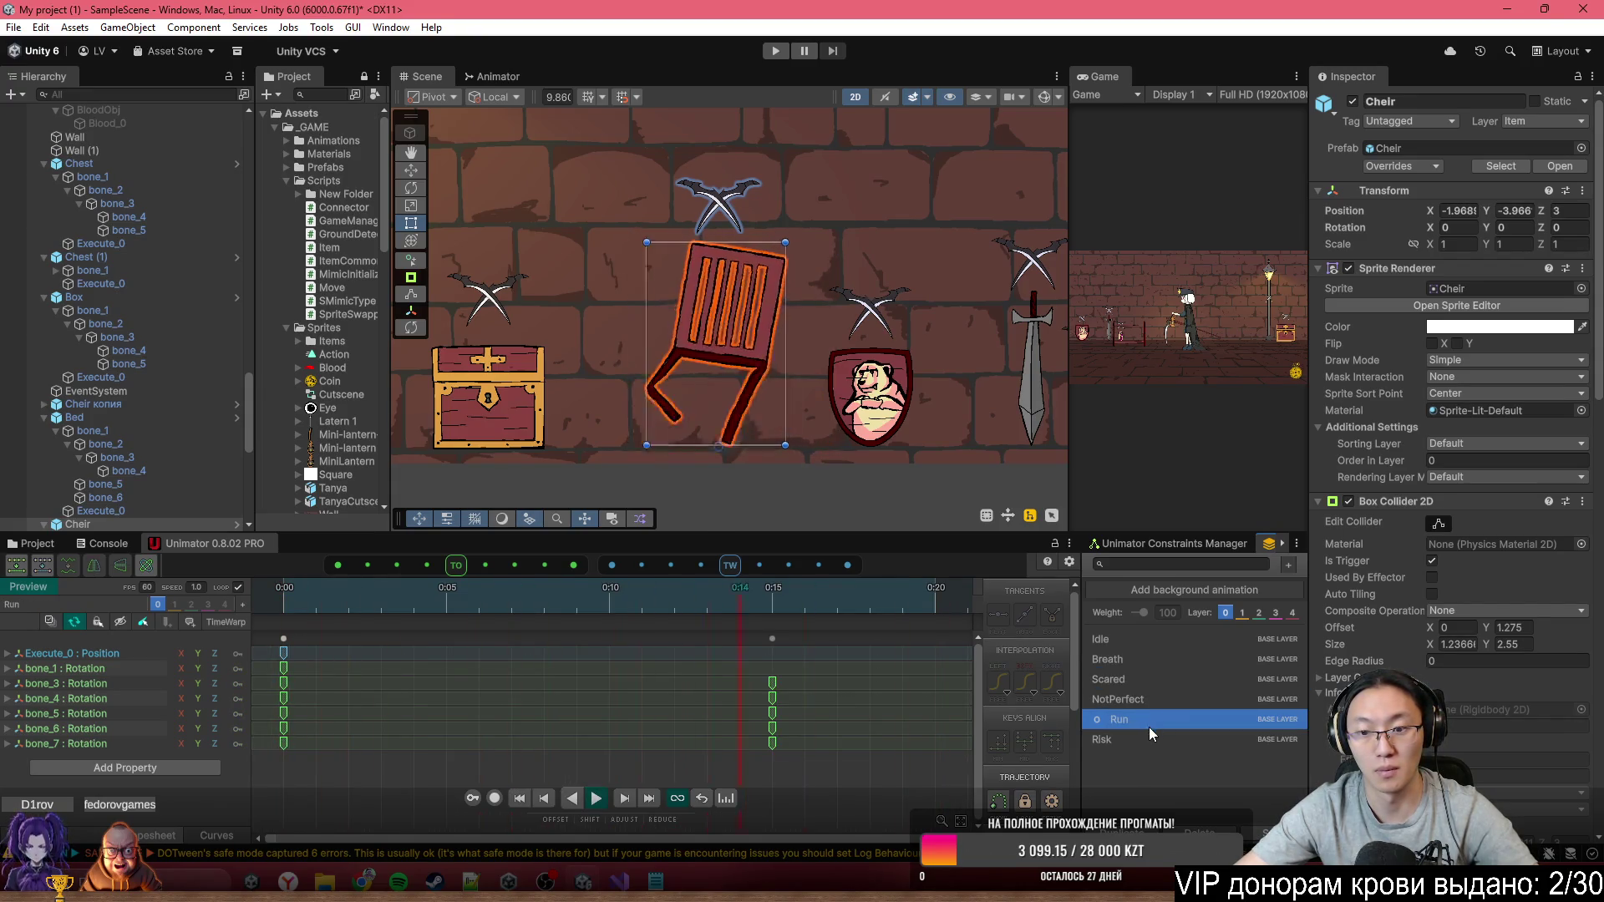
pyautogui.click(1150, 739)
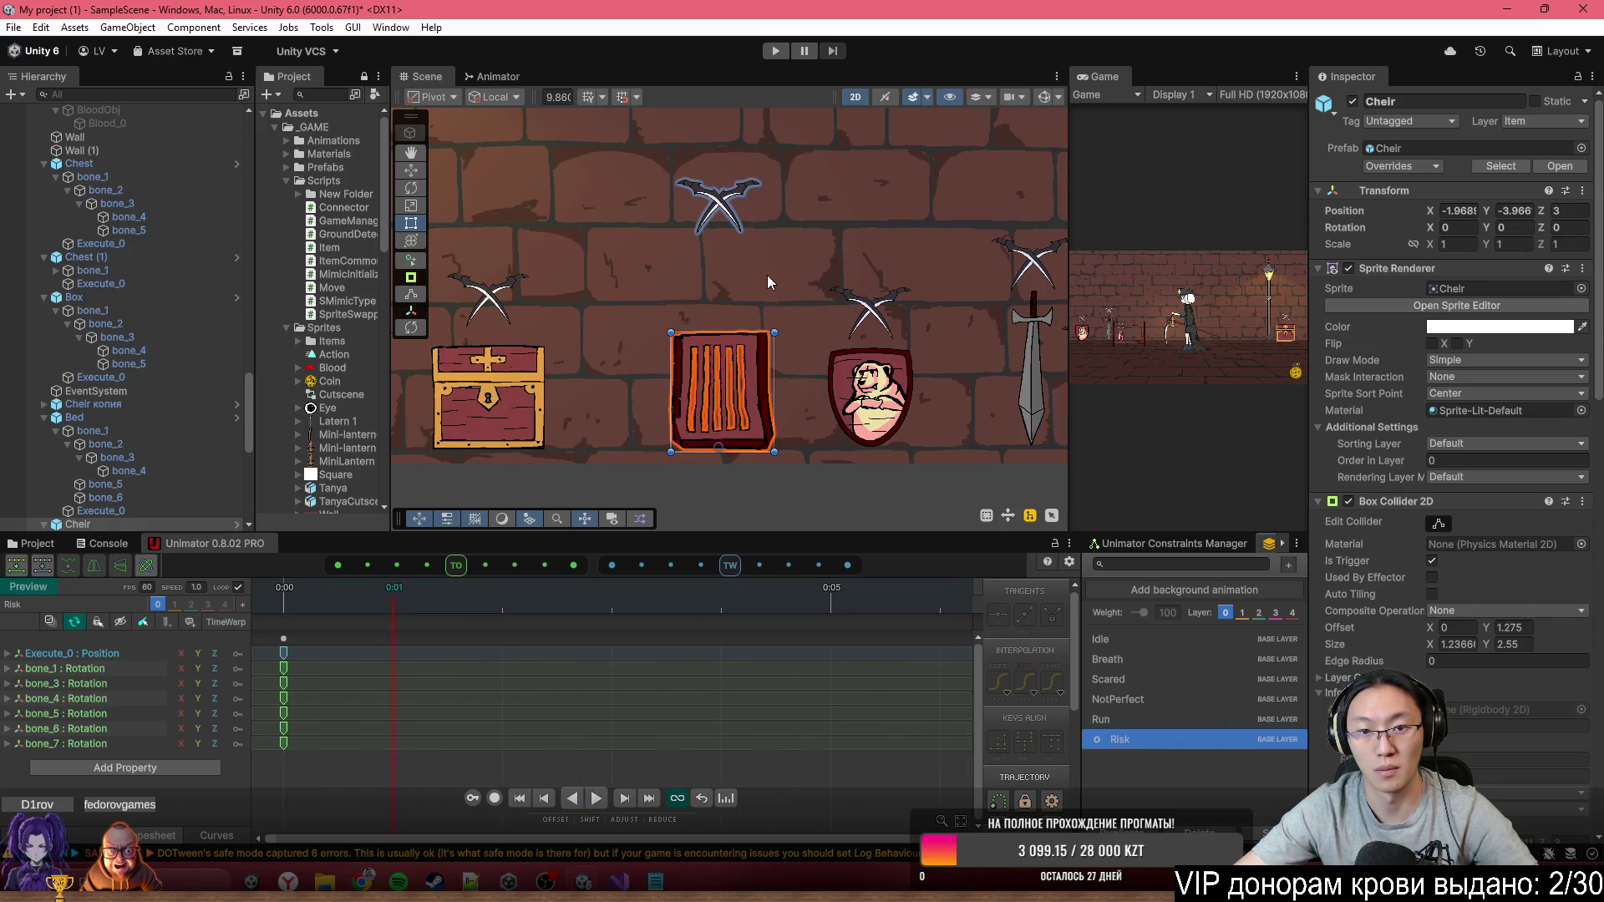
# Record the chair's crossed-blades marker sliding down onto the chair between 0:00 and 0:01
pyautogui.scroll(2, 767, 274)
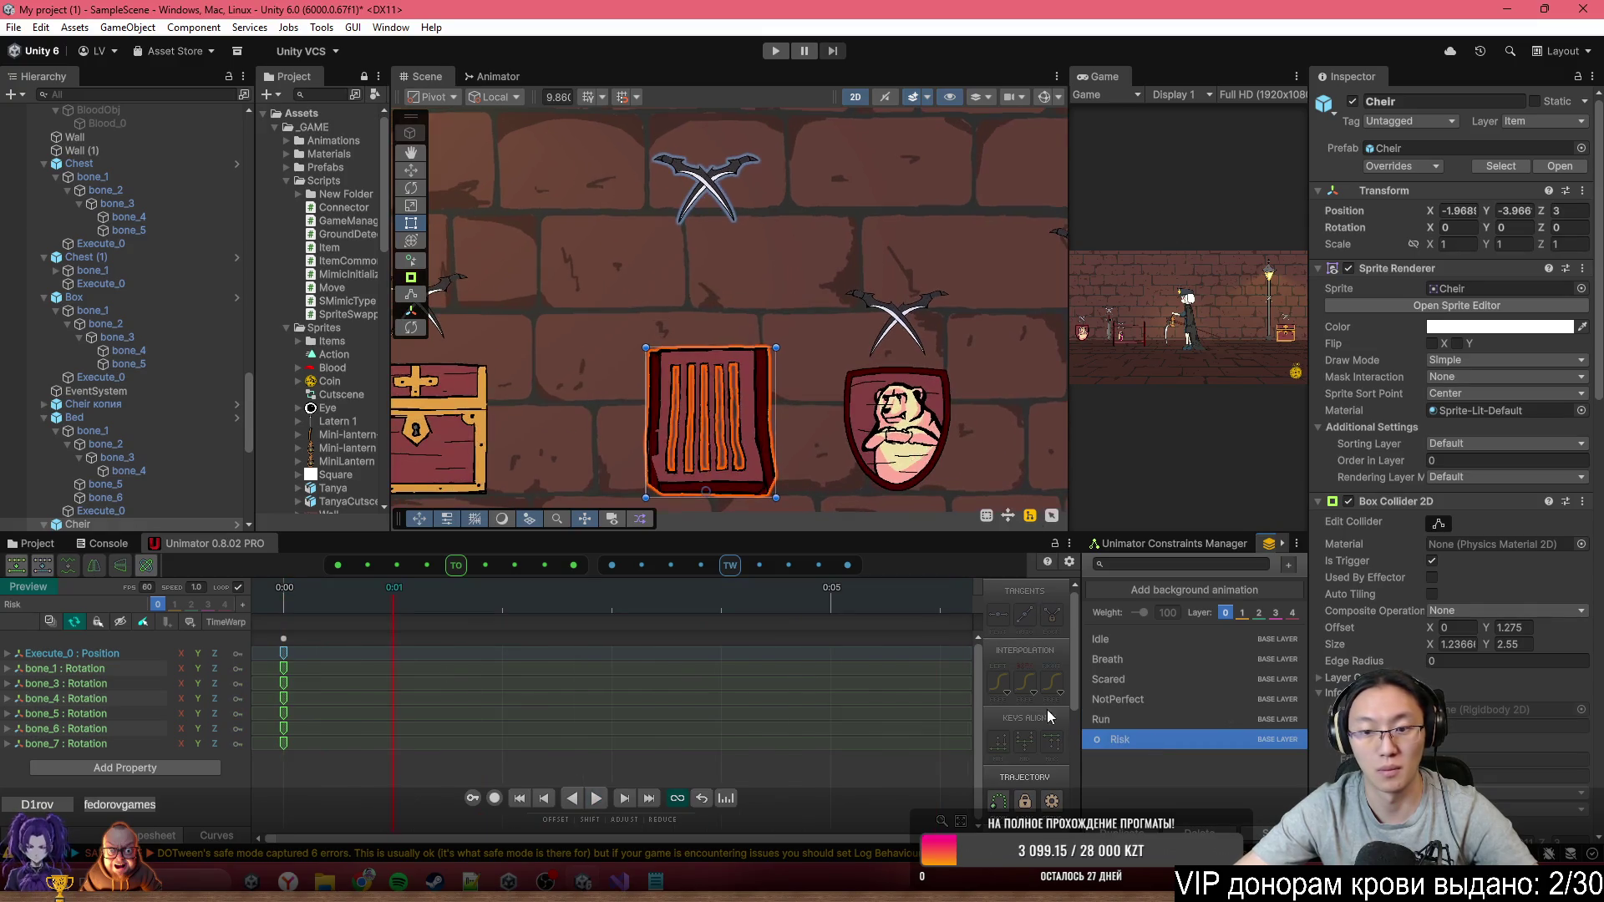
pyautogui.click(495, 798)
pyautogui.scroll(-5, 125, 452)
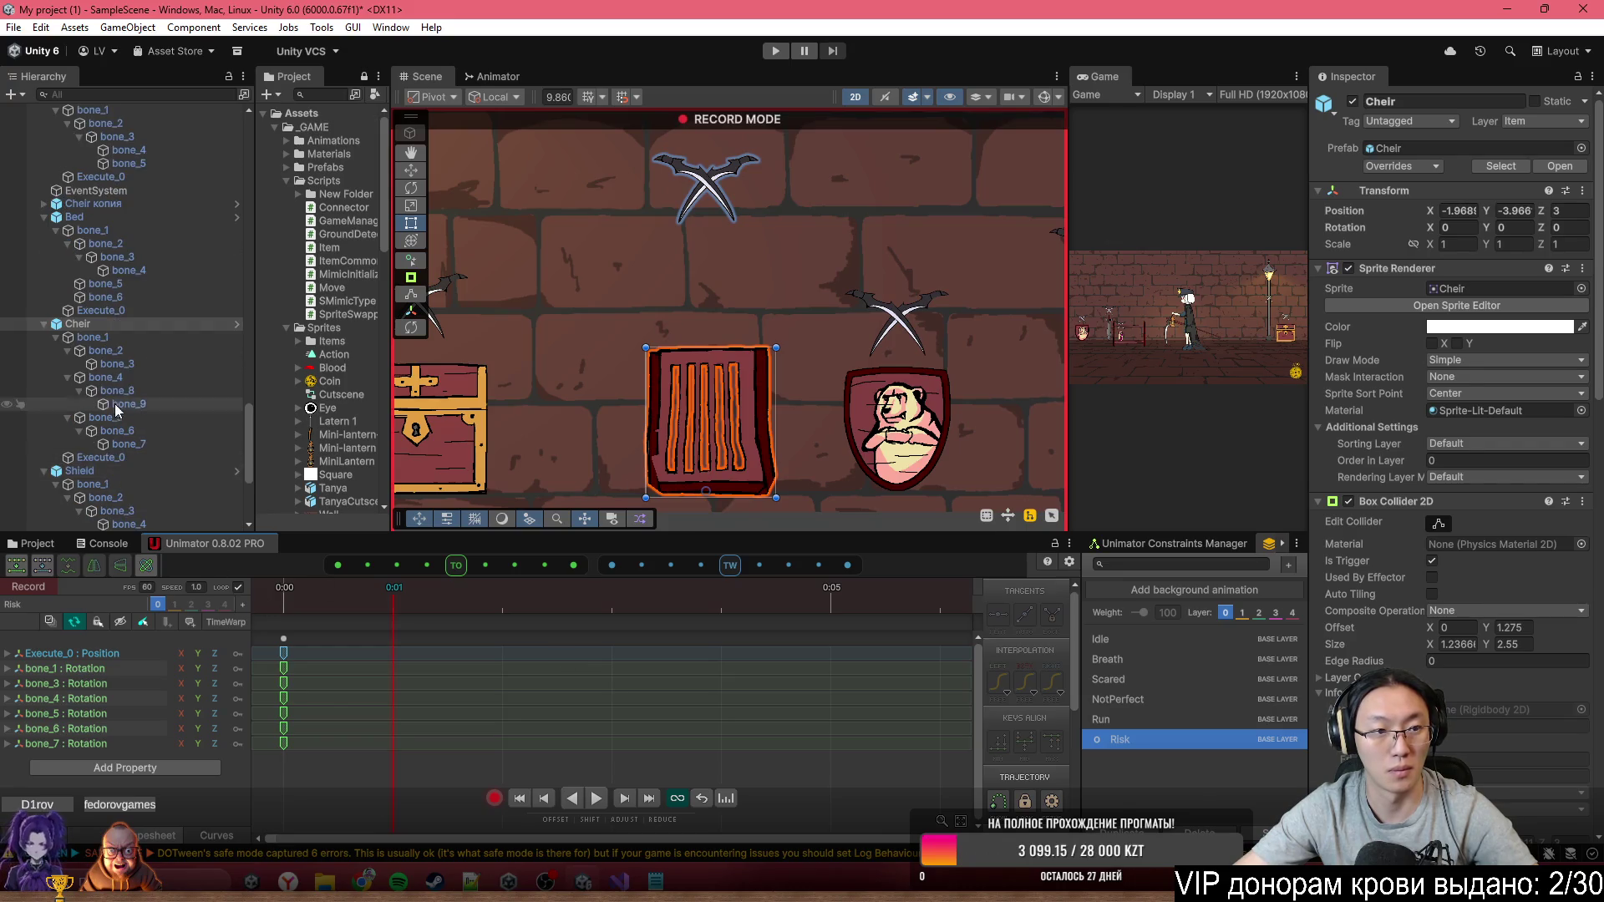
pyautogui.click(125, 457)
pyautogui.moveTo(704, 207); pyautogui.dragTo(703, 305)
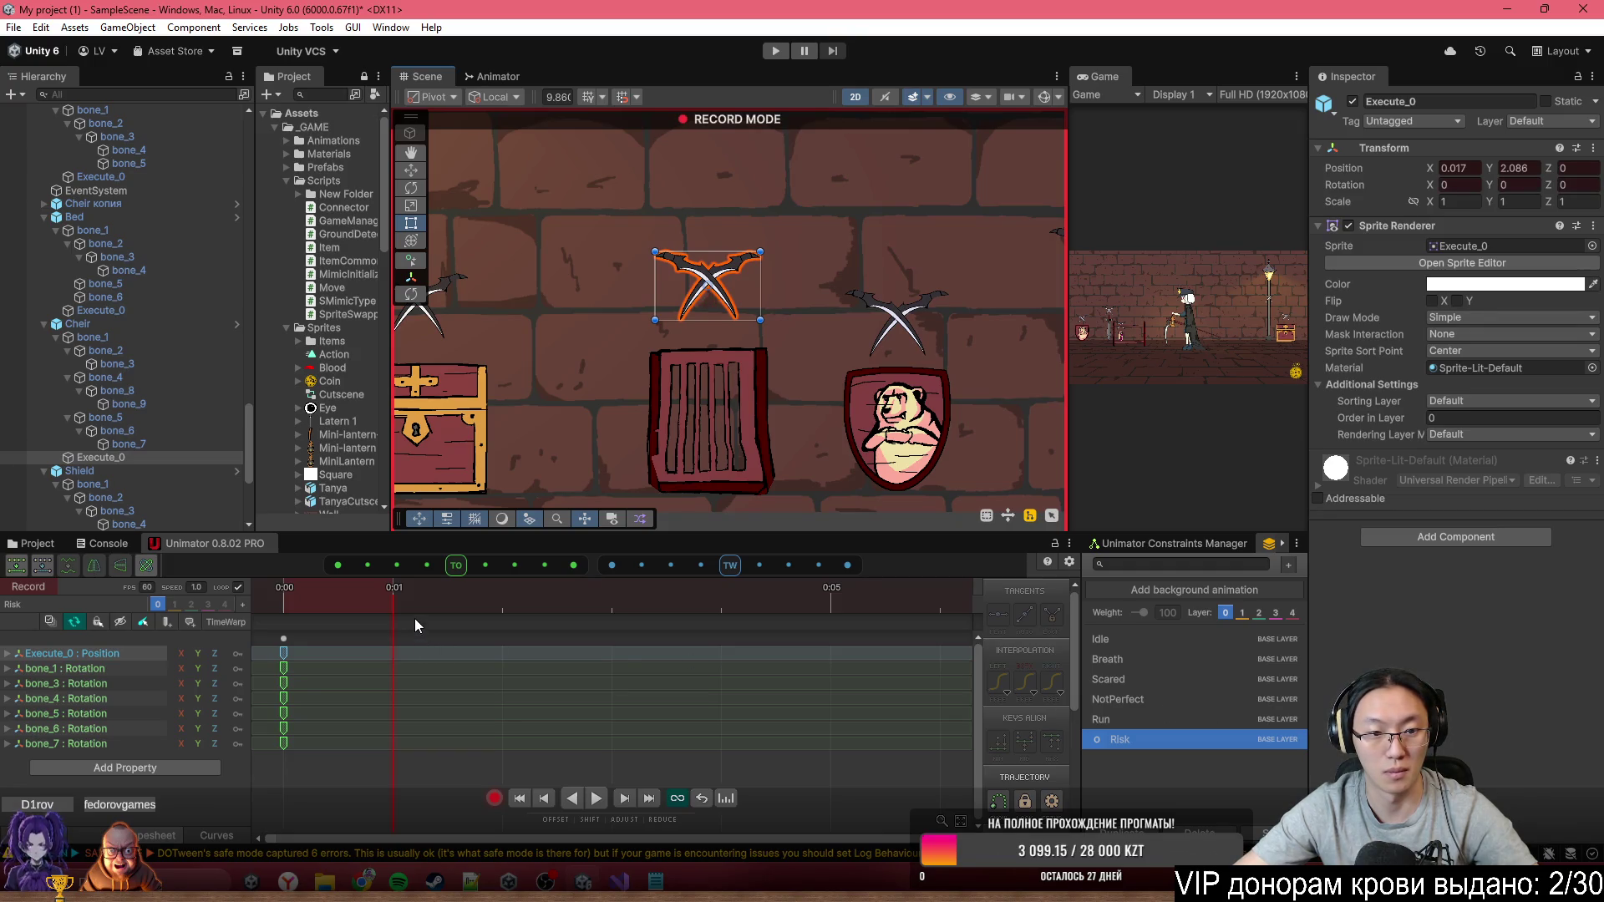
pyautogui.click(337, 589)
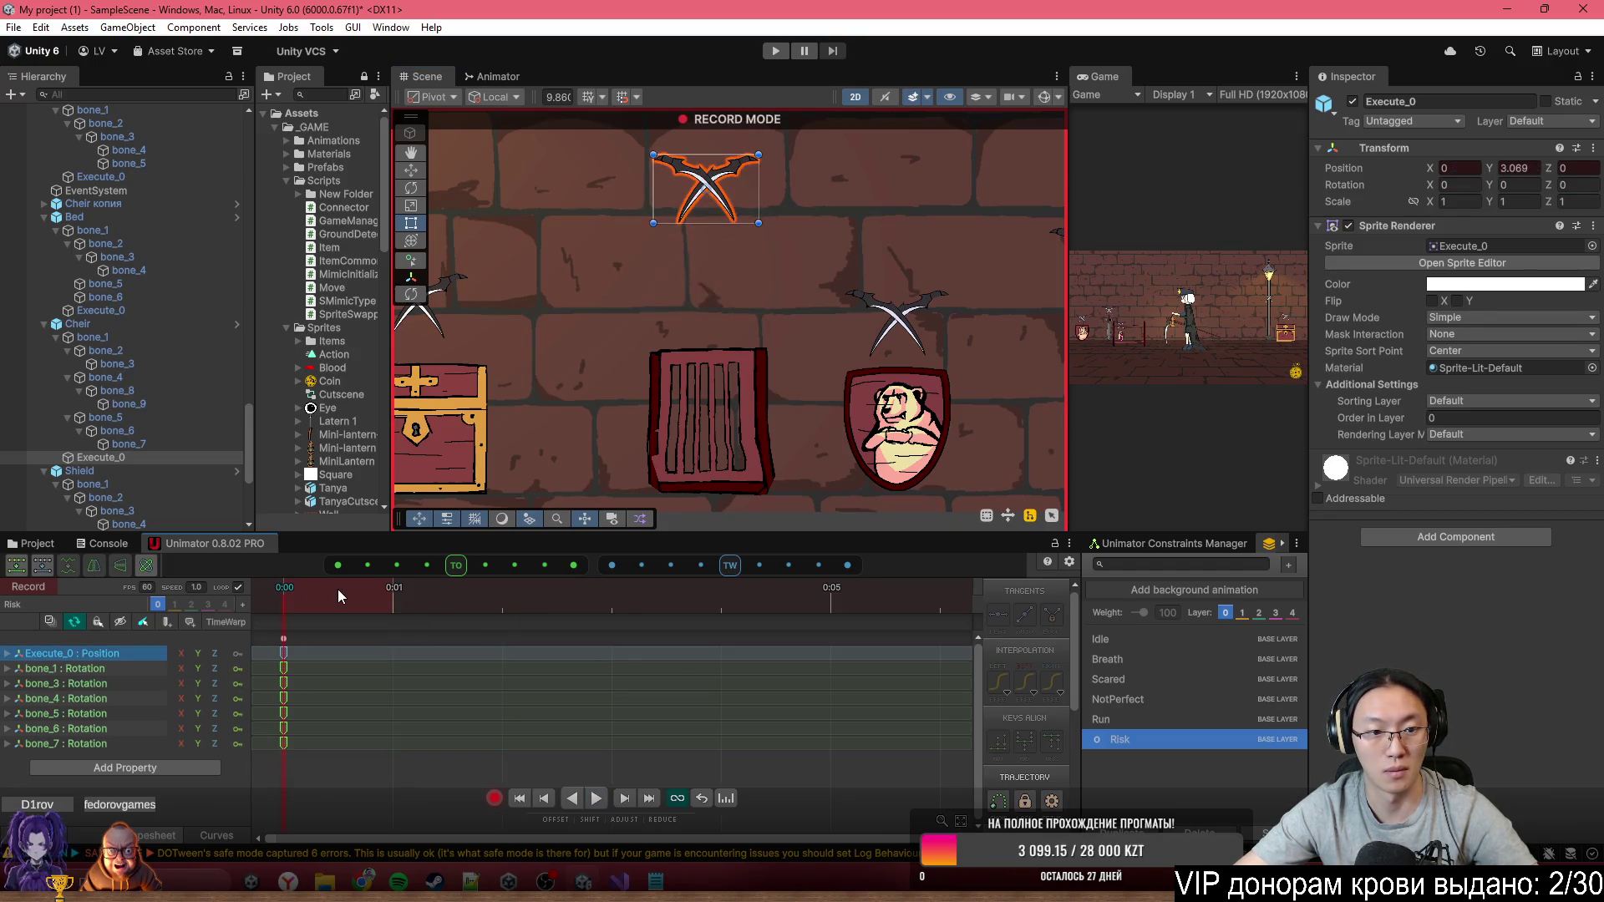
pyautogui.click(393, 588)
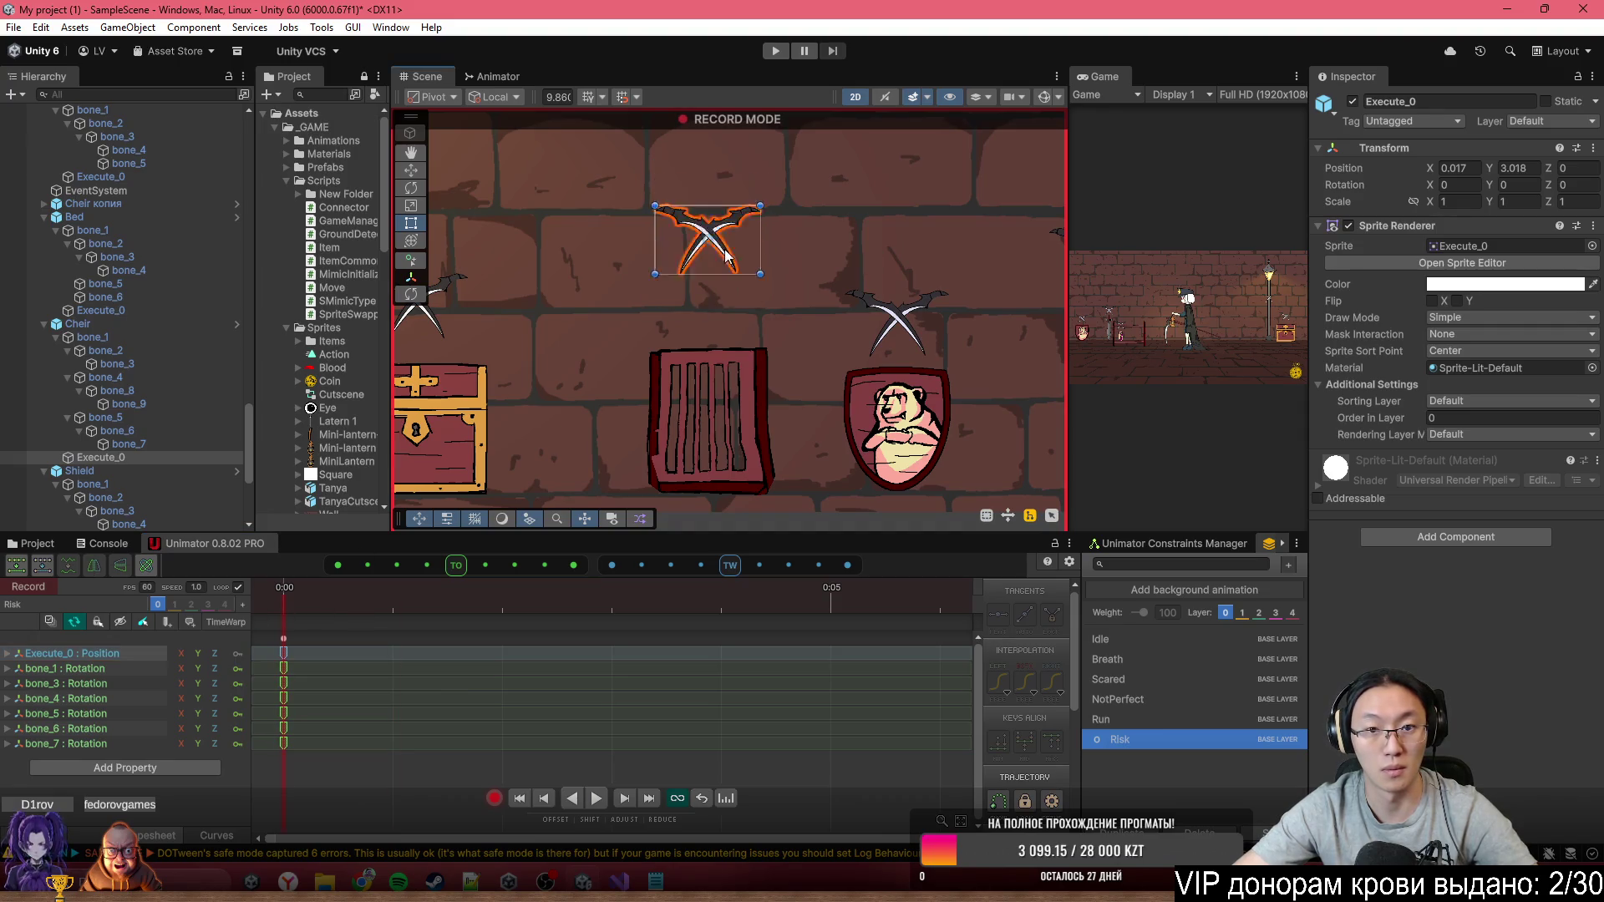
pyautogui.click(313, 618)
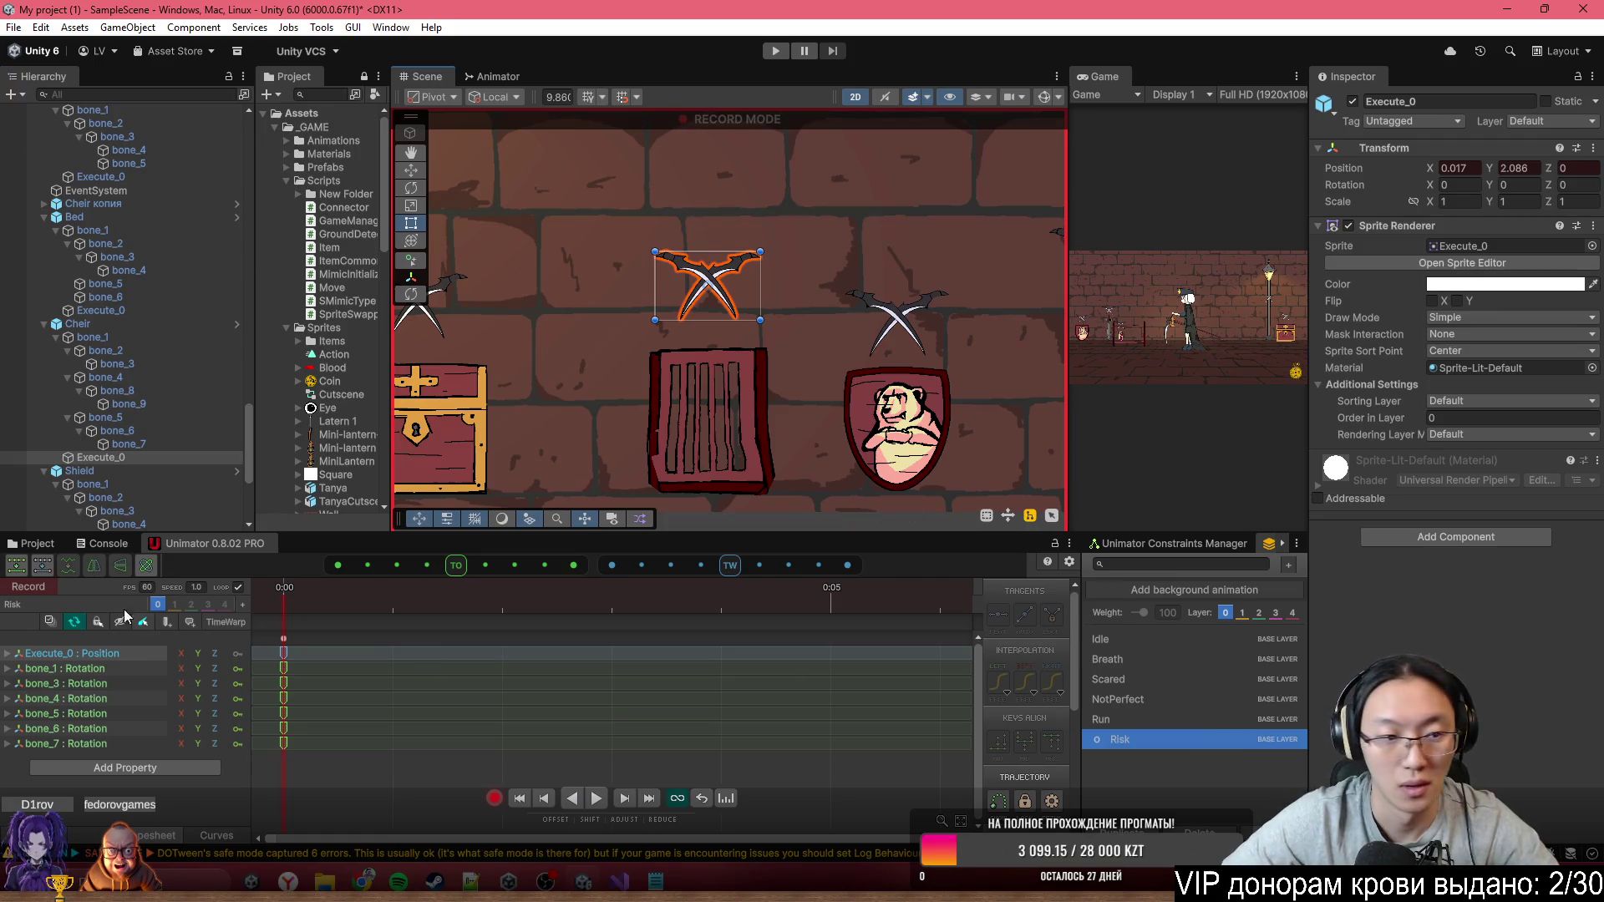
# Pan over to the Shield and select it with the rect transform tool
pyautogui.moveTo(650, 447); pyautogui.dragTo(492, 443)
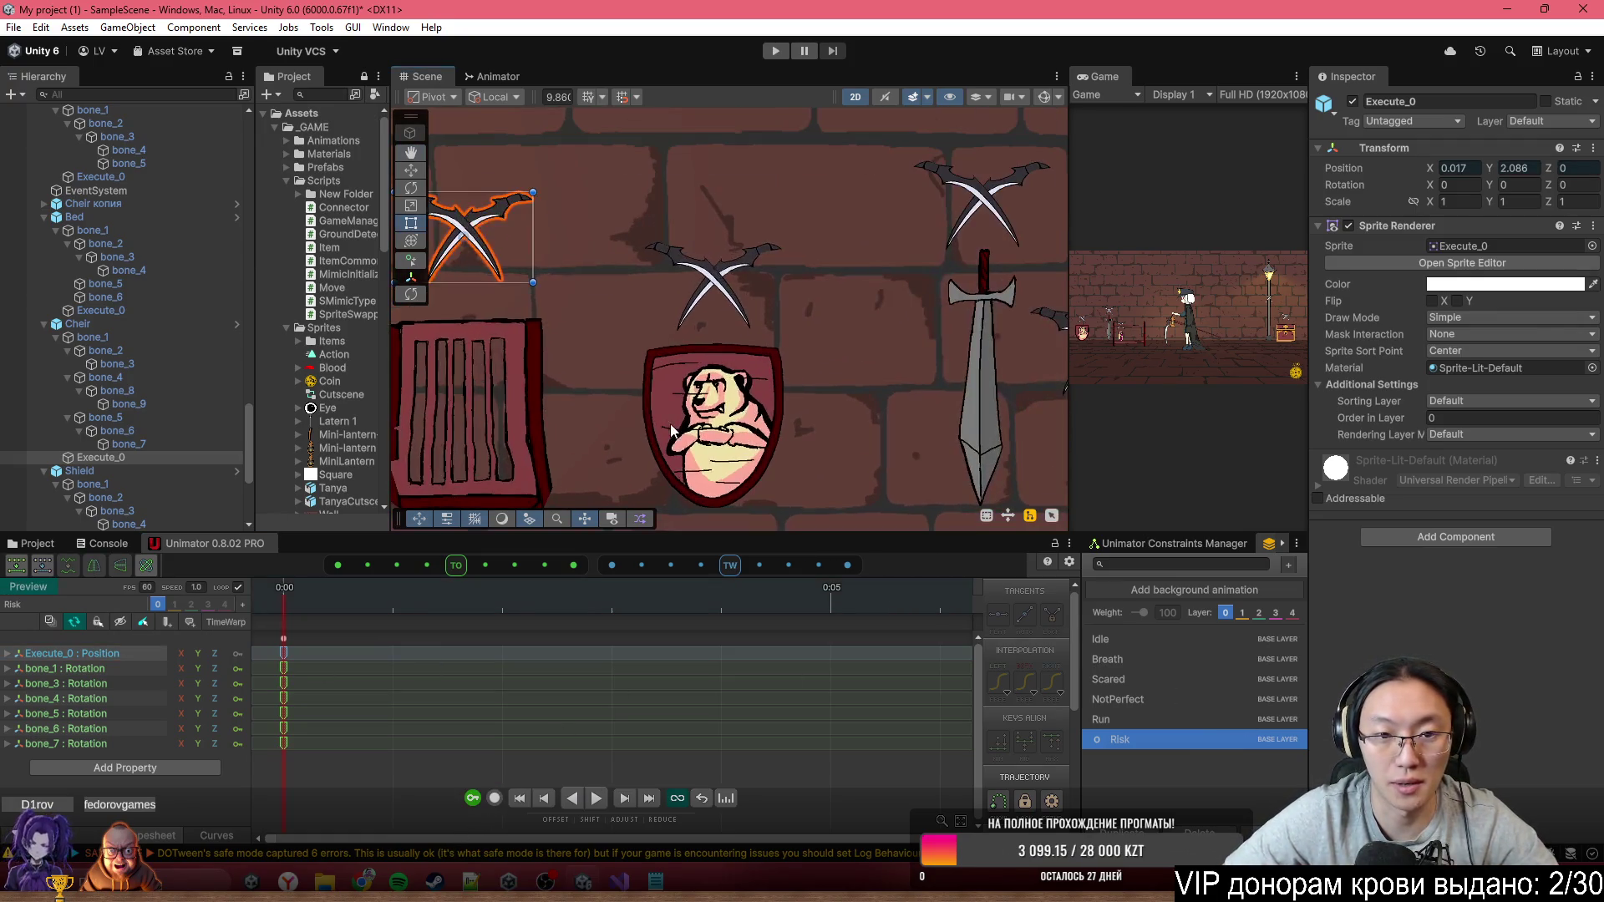
pyautogui.press('t')
pyautogui.click(670, 424)
pyautogui.click(1170, 639)
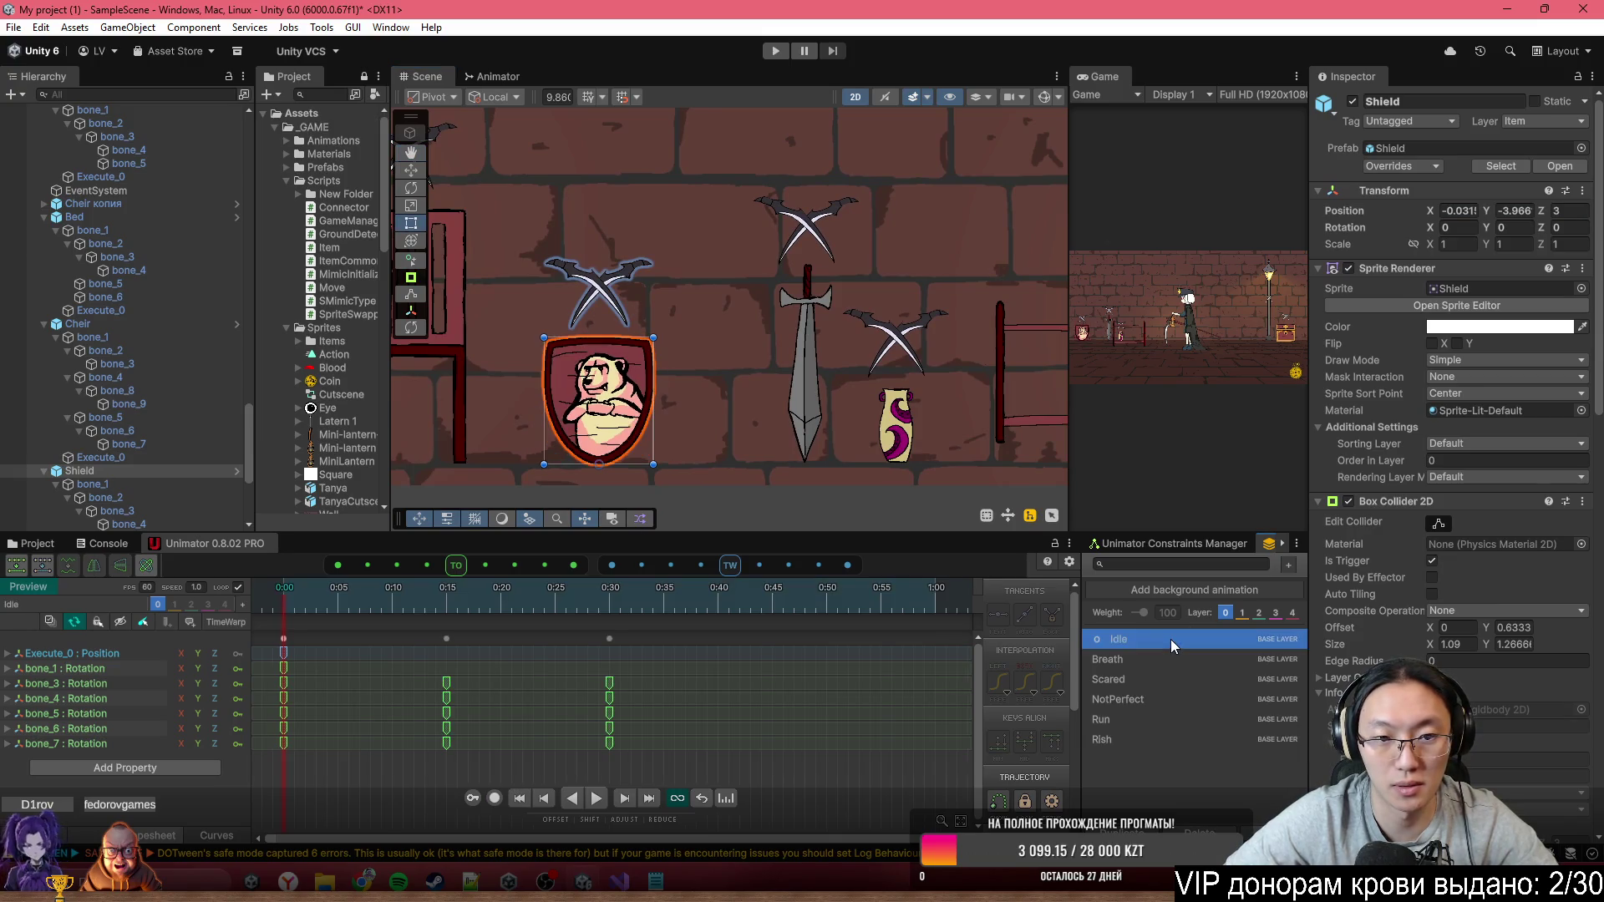
pyautogui.click(1171, 659)
pyautogui.click(1170, 676)
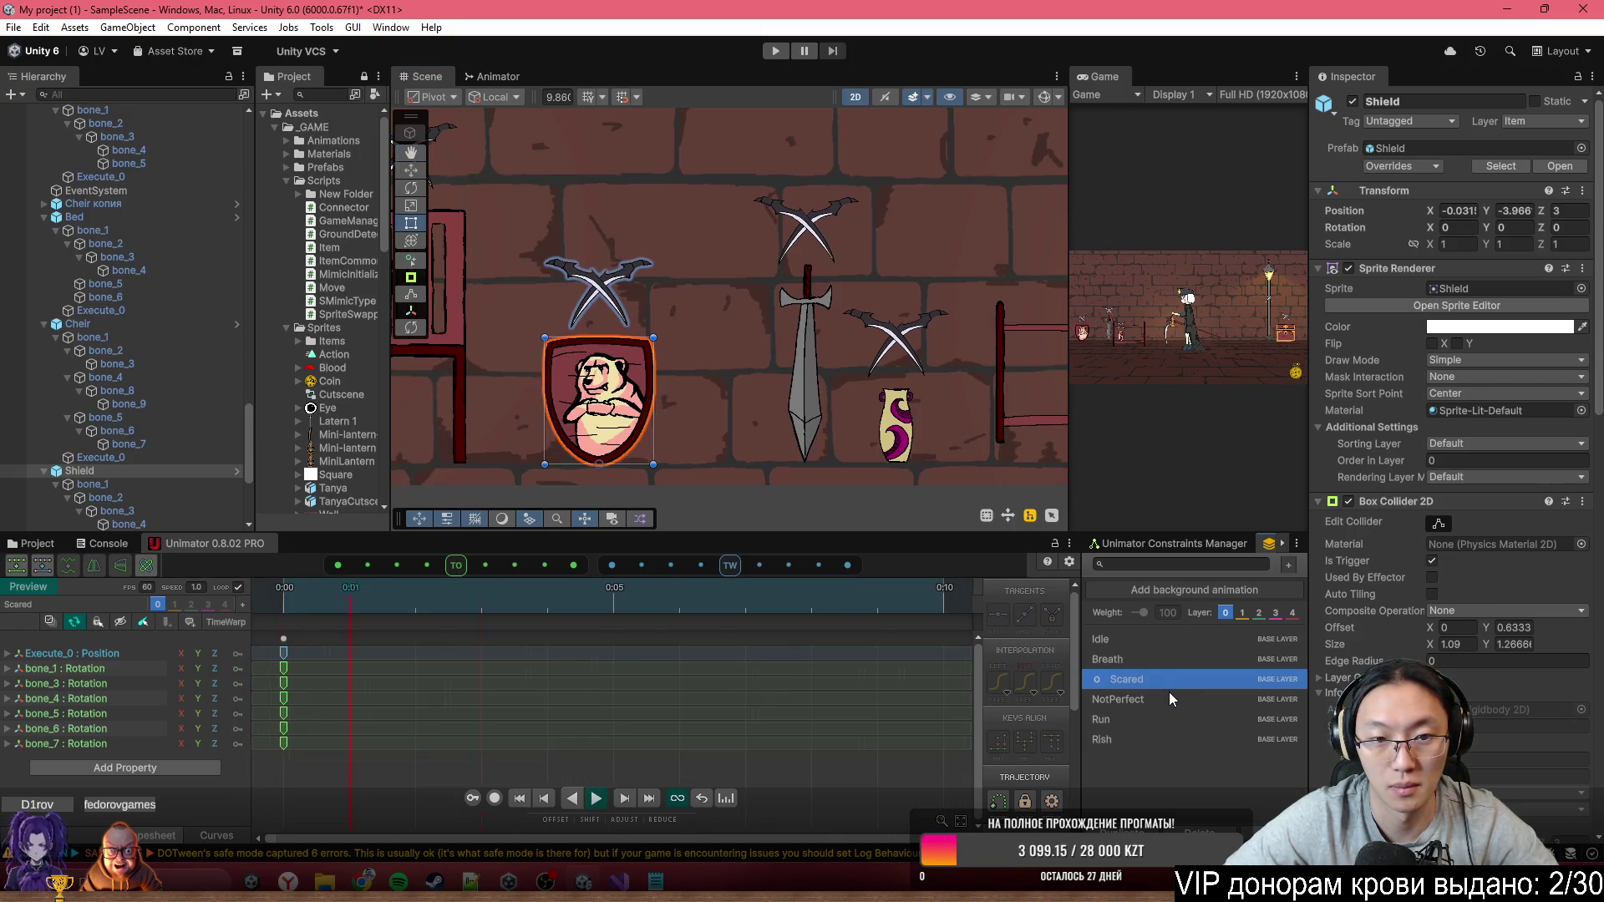
pyautogui.click(1170, 700)
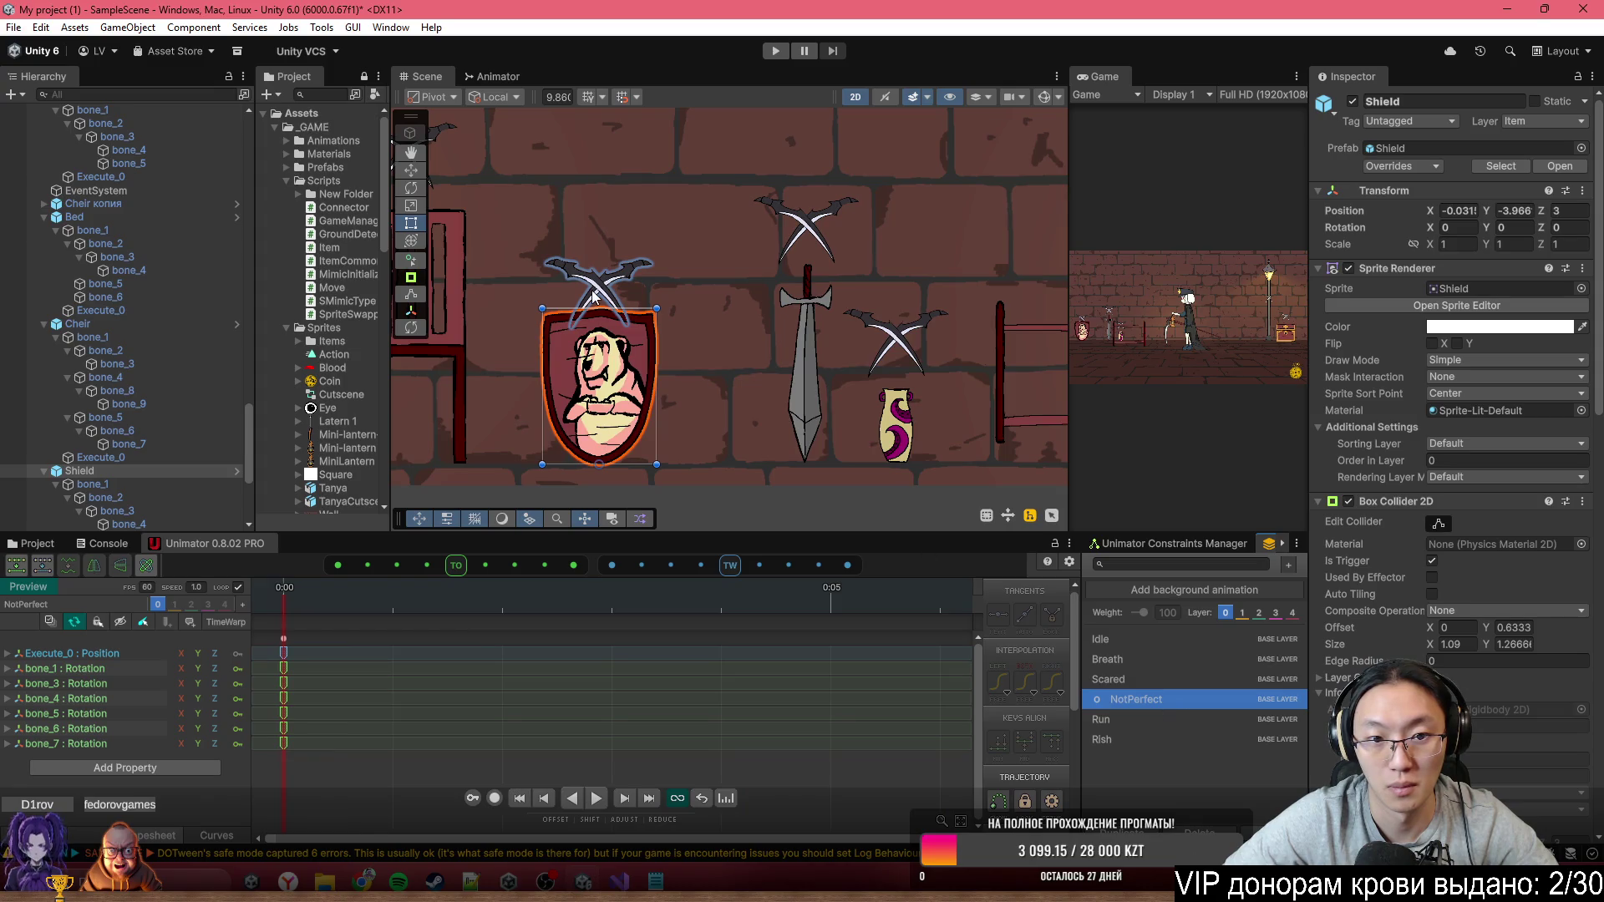
pyautogui.scroll(5, 591, 289)
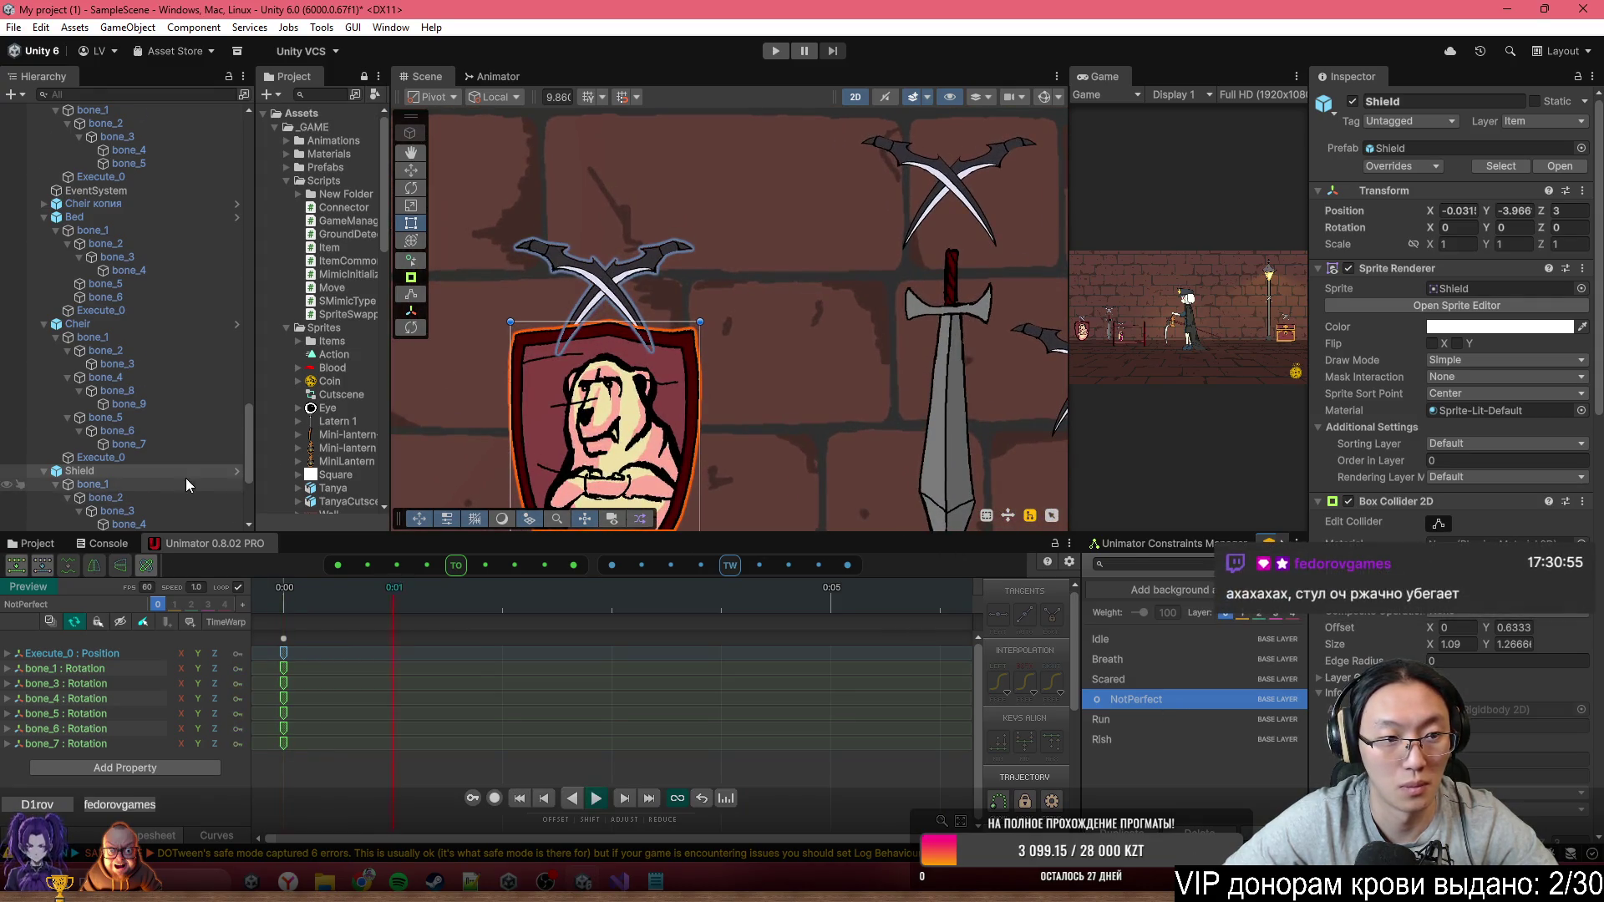
pyautogui.scroll(-5, 167, 451)
pyautogui.click(124, 445)
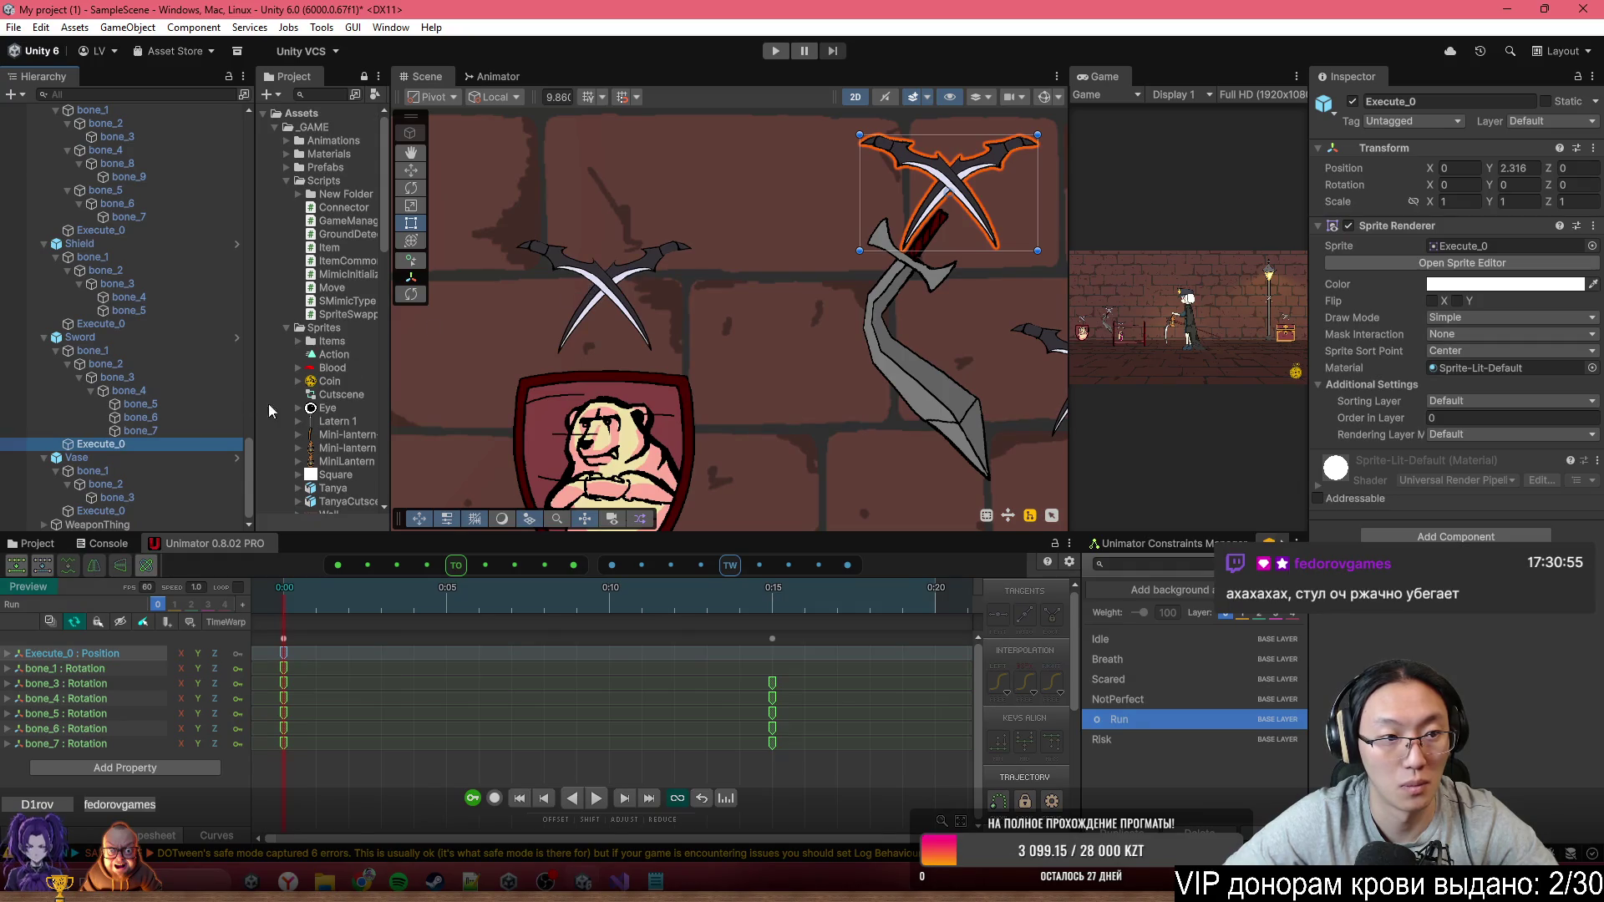
pyautogui.click(95, 337)
pyautogui.click(113, 244)
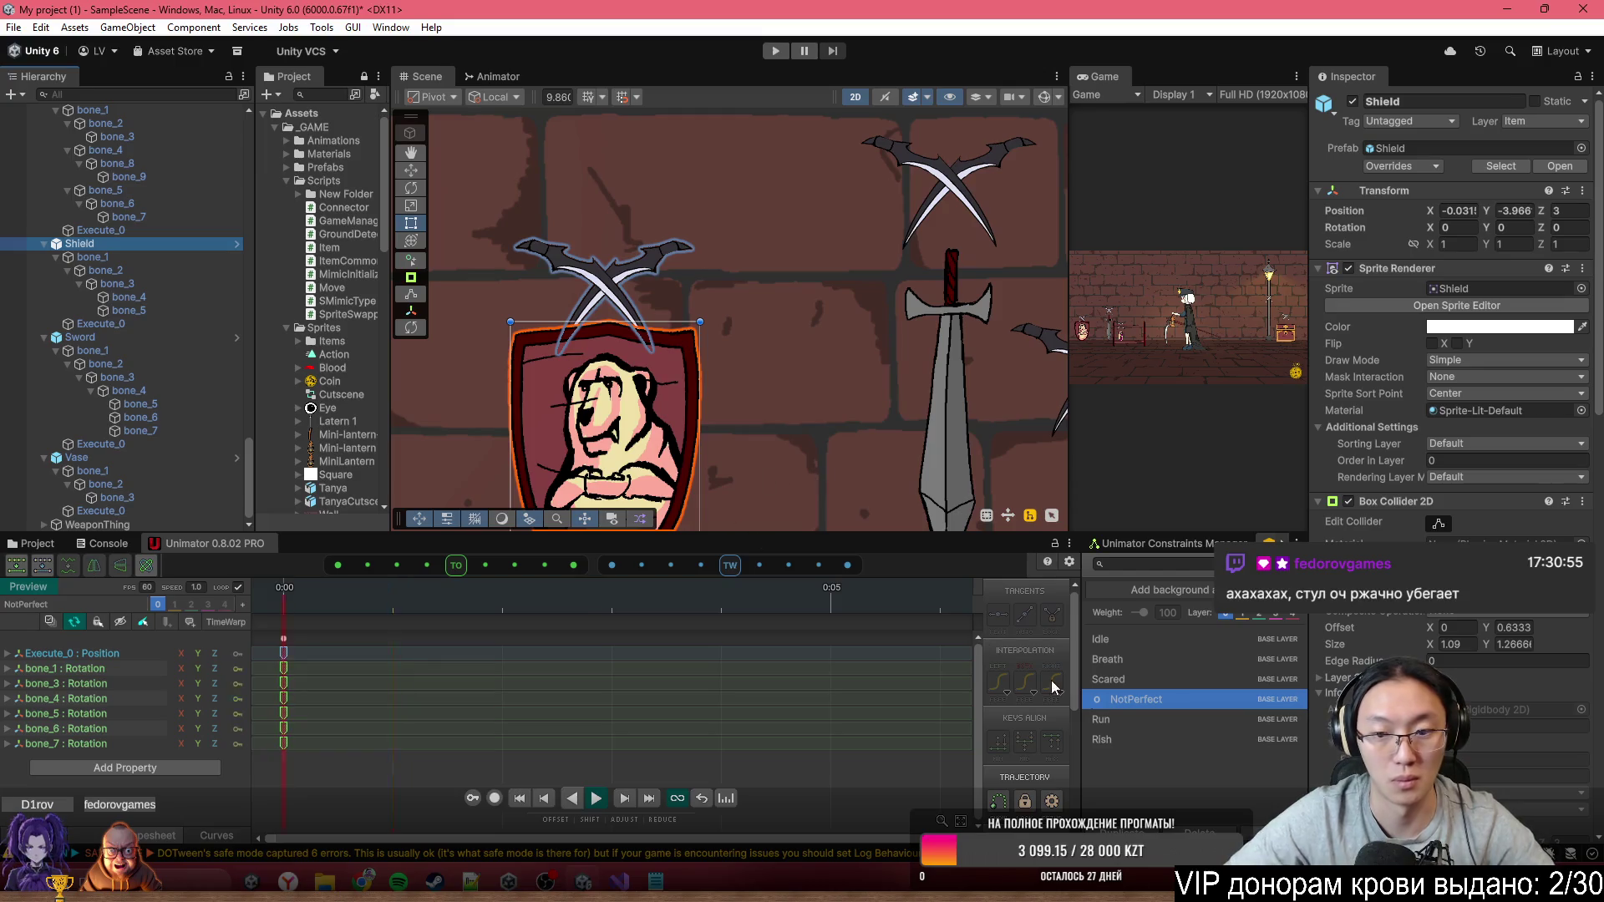
pyautogui.click(1140, 698)
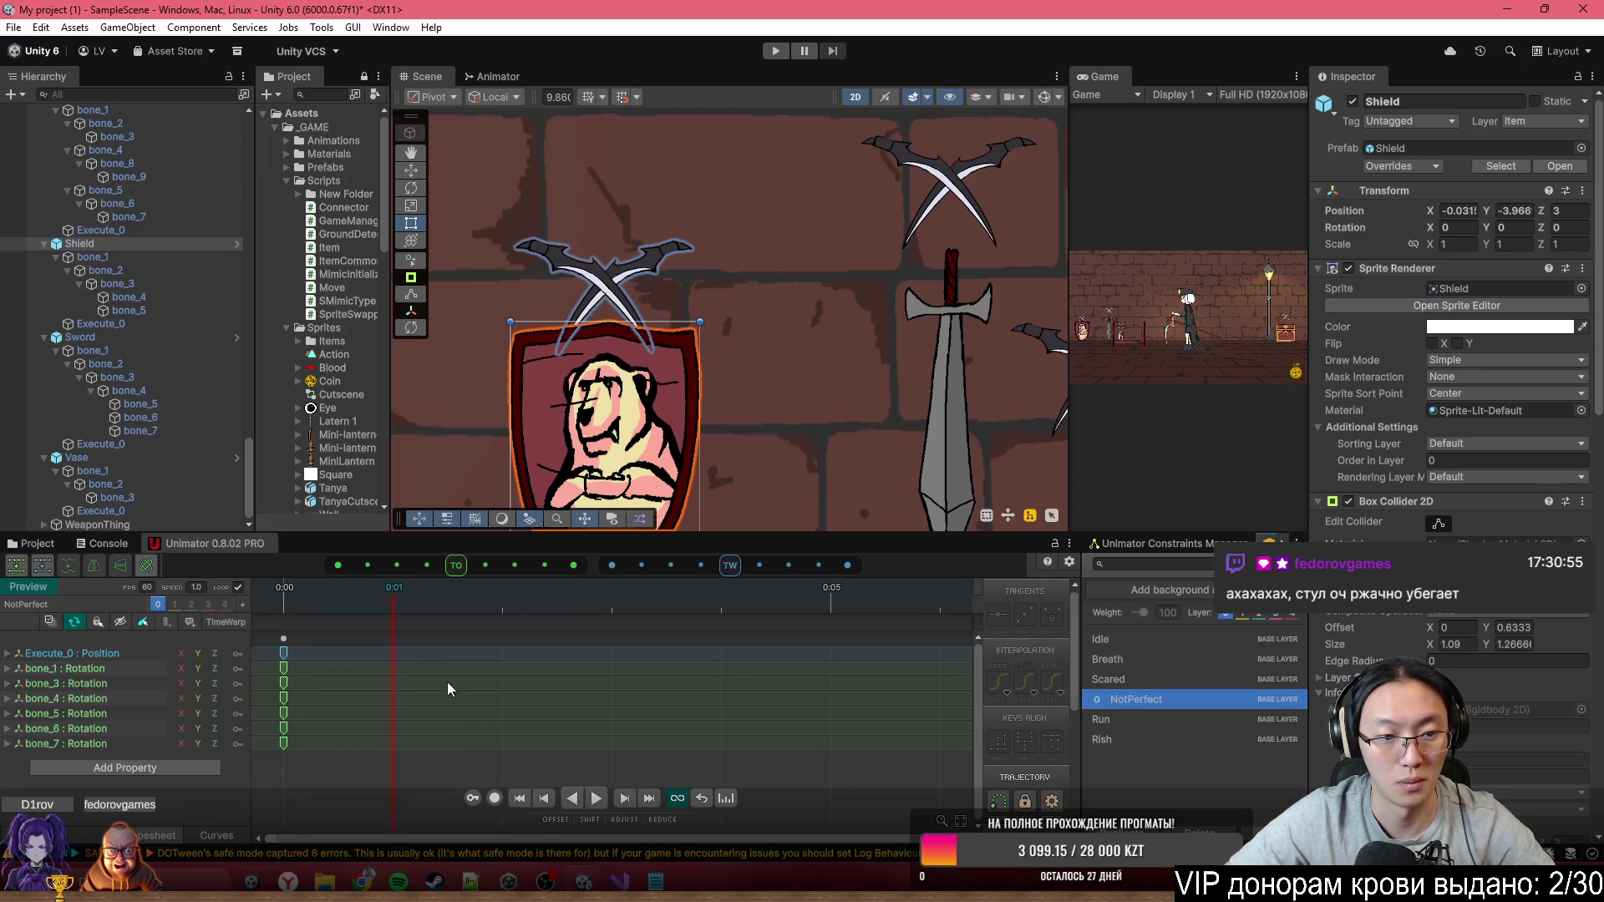
# Record the Shield's crossed-blades marker at Y 2.021, check Run and Risk, then stop recording
pyautogui.click(494, 798)
pyautogui.click(105, 323)
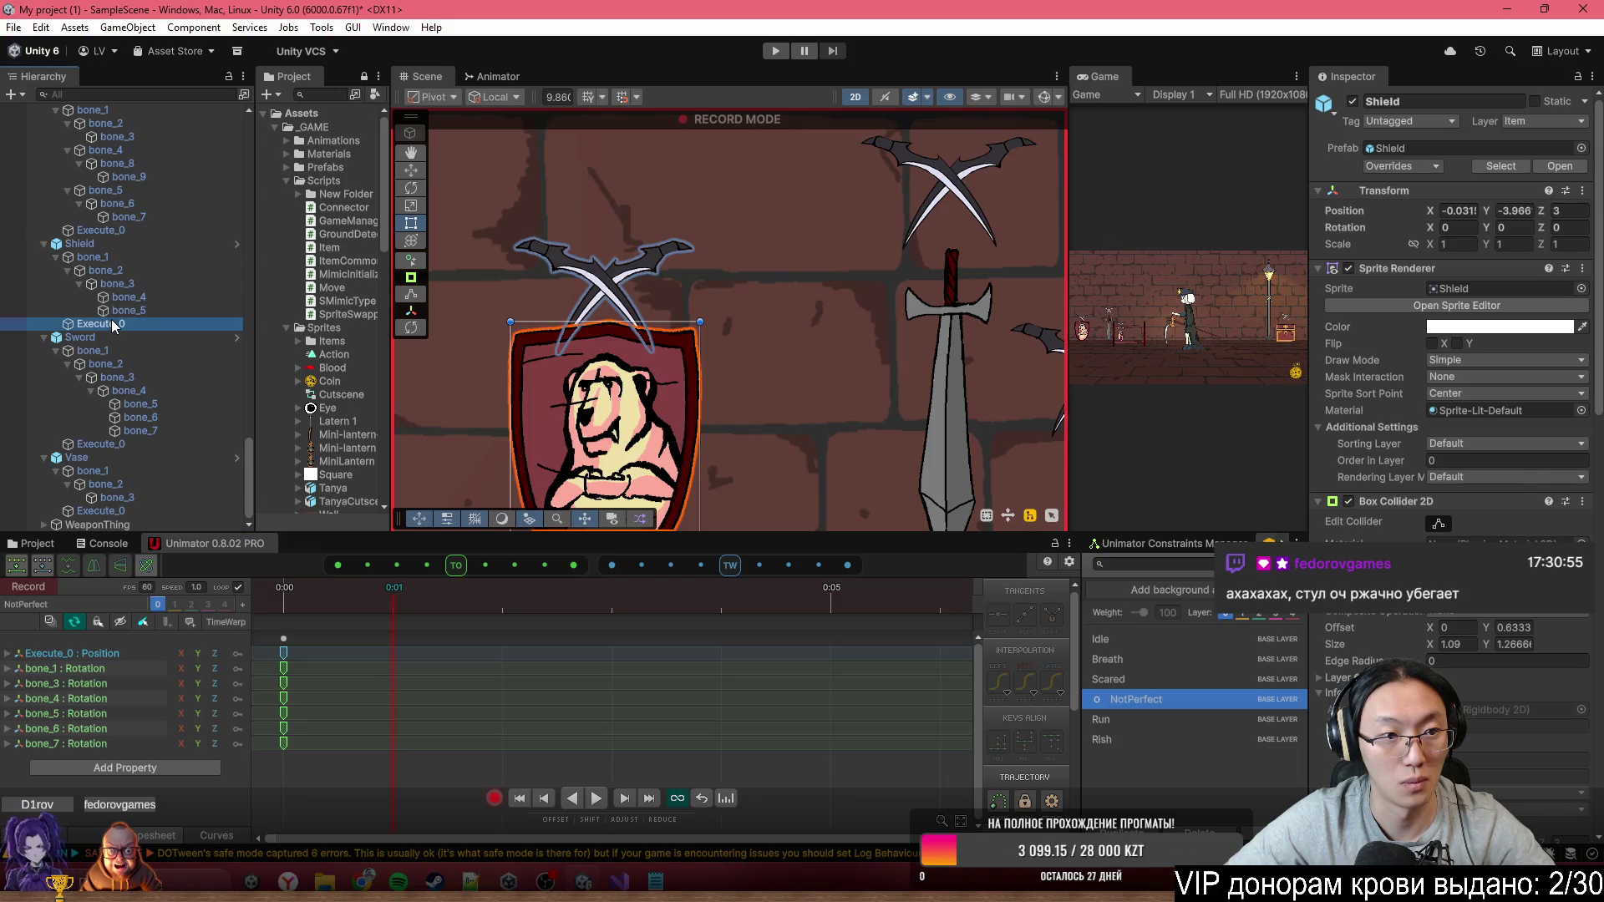
pyautogui.moveTo(374, 581); pyautogui.dragTo(284, 586)
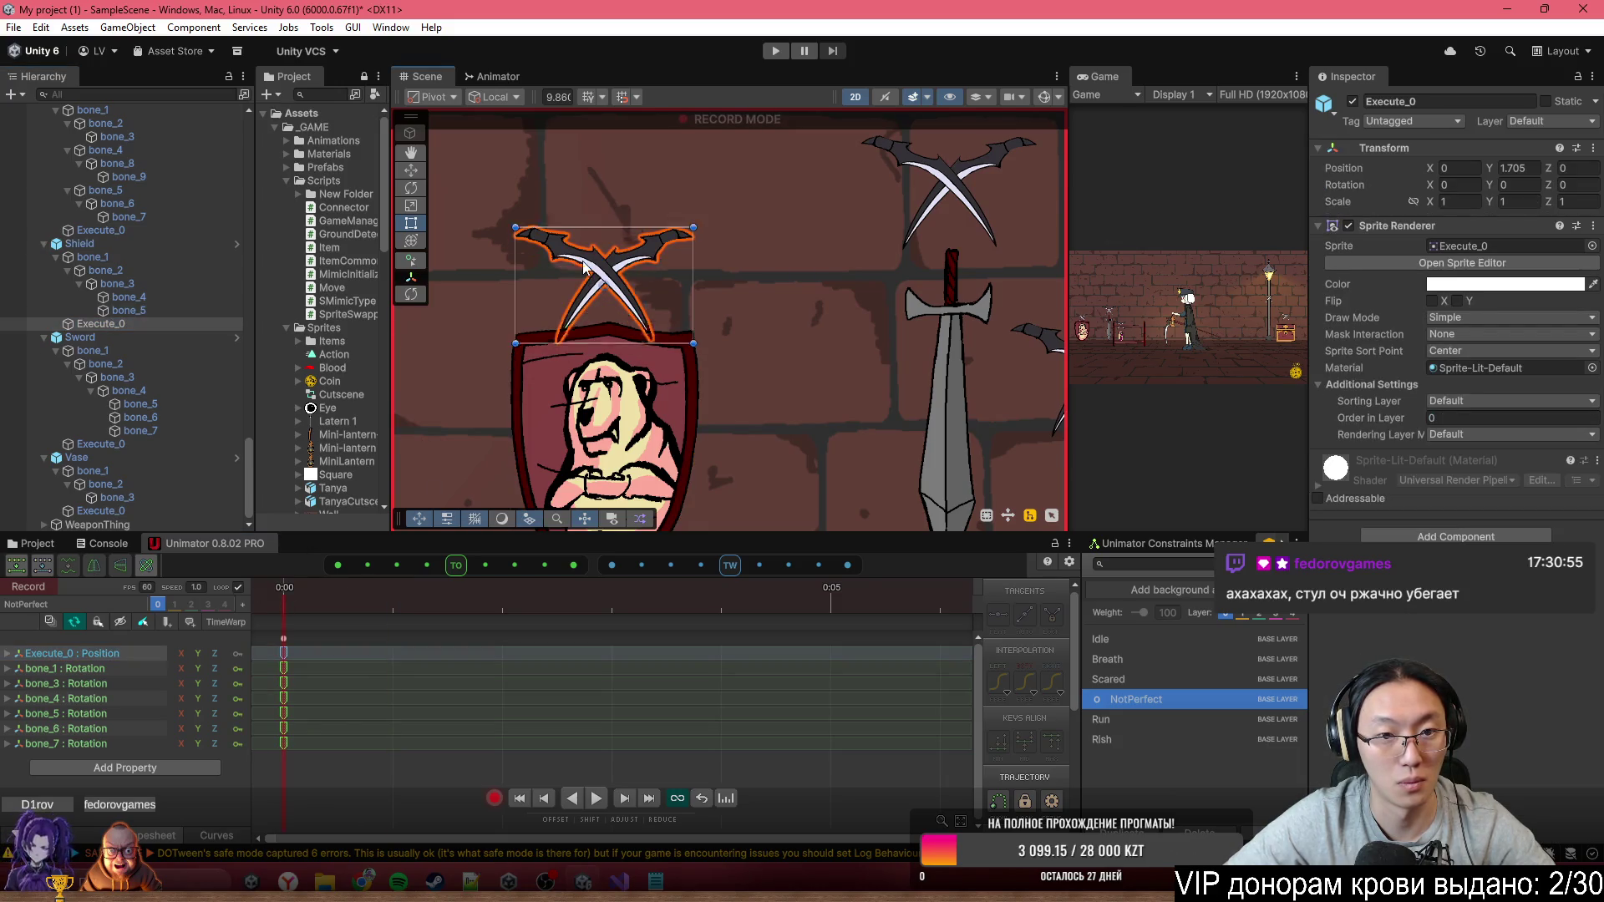
pyautogui.click(1167, 719)
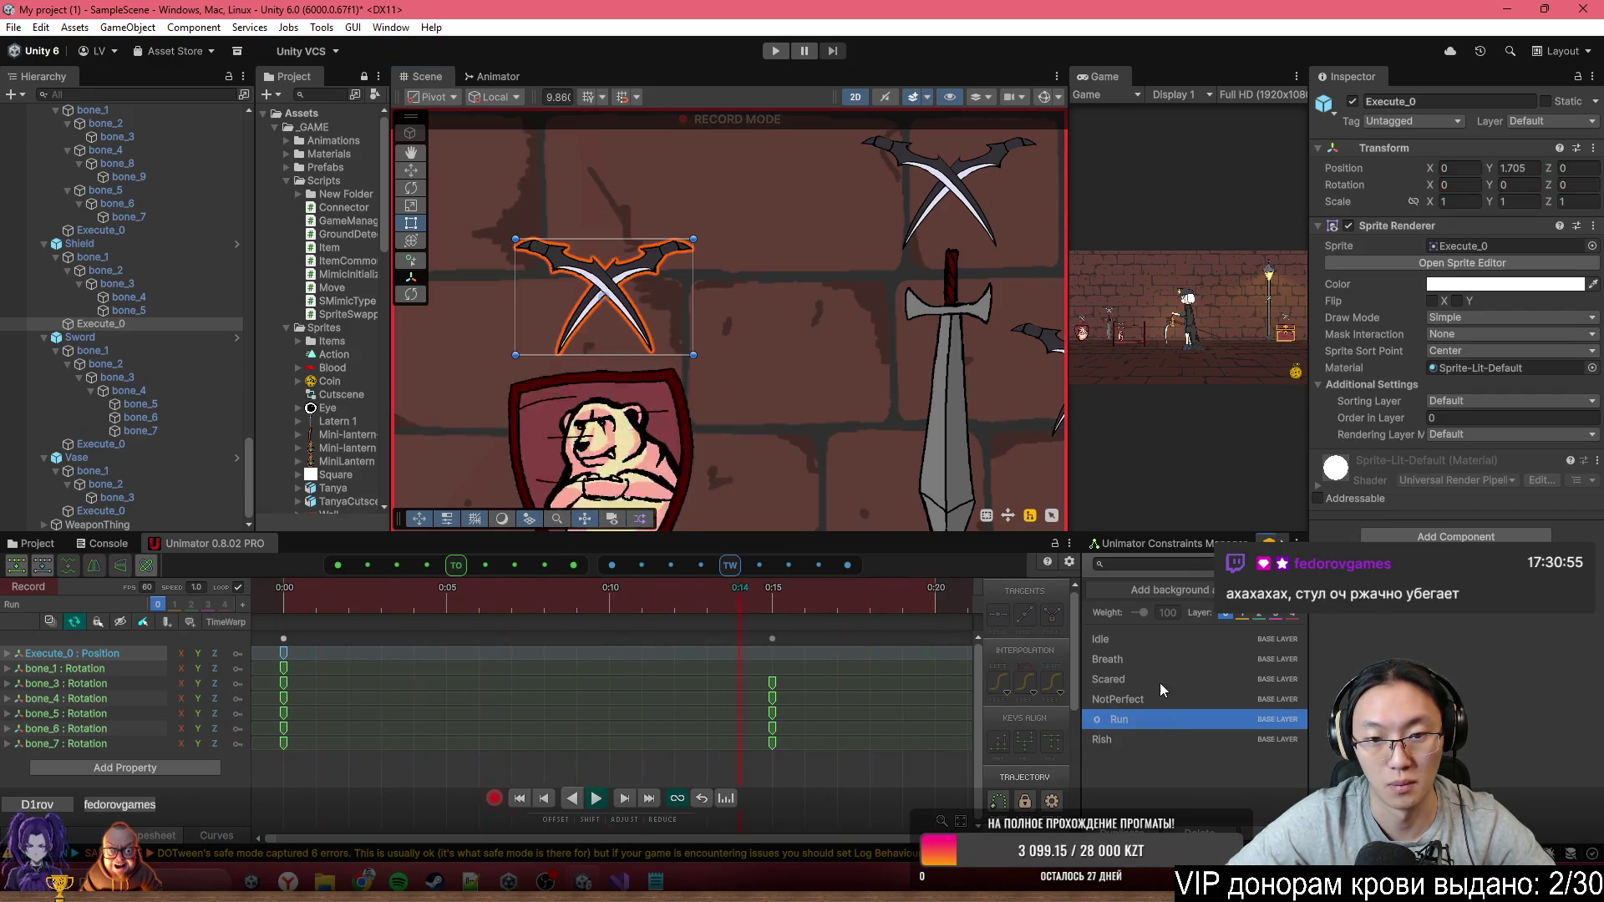
pyautogui.click(1136, 737)
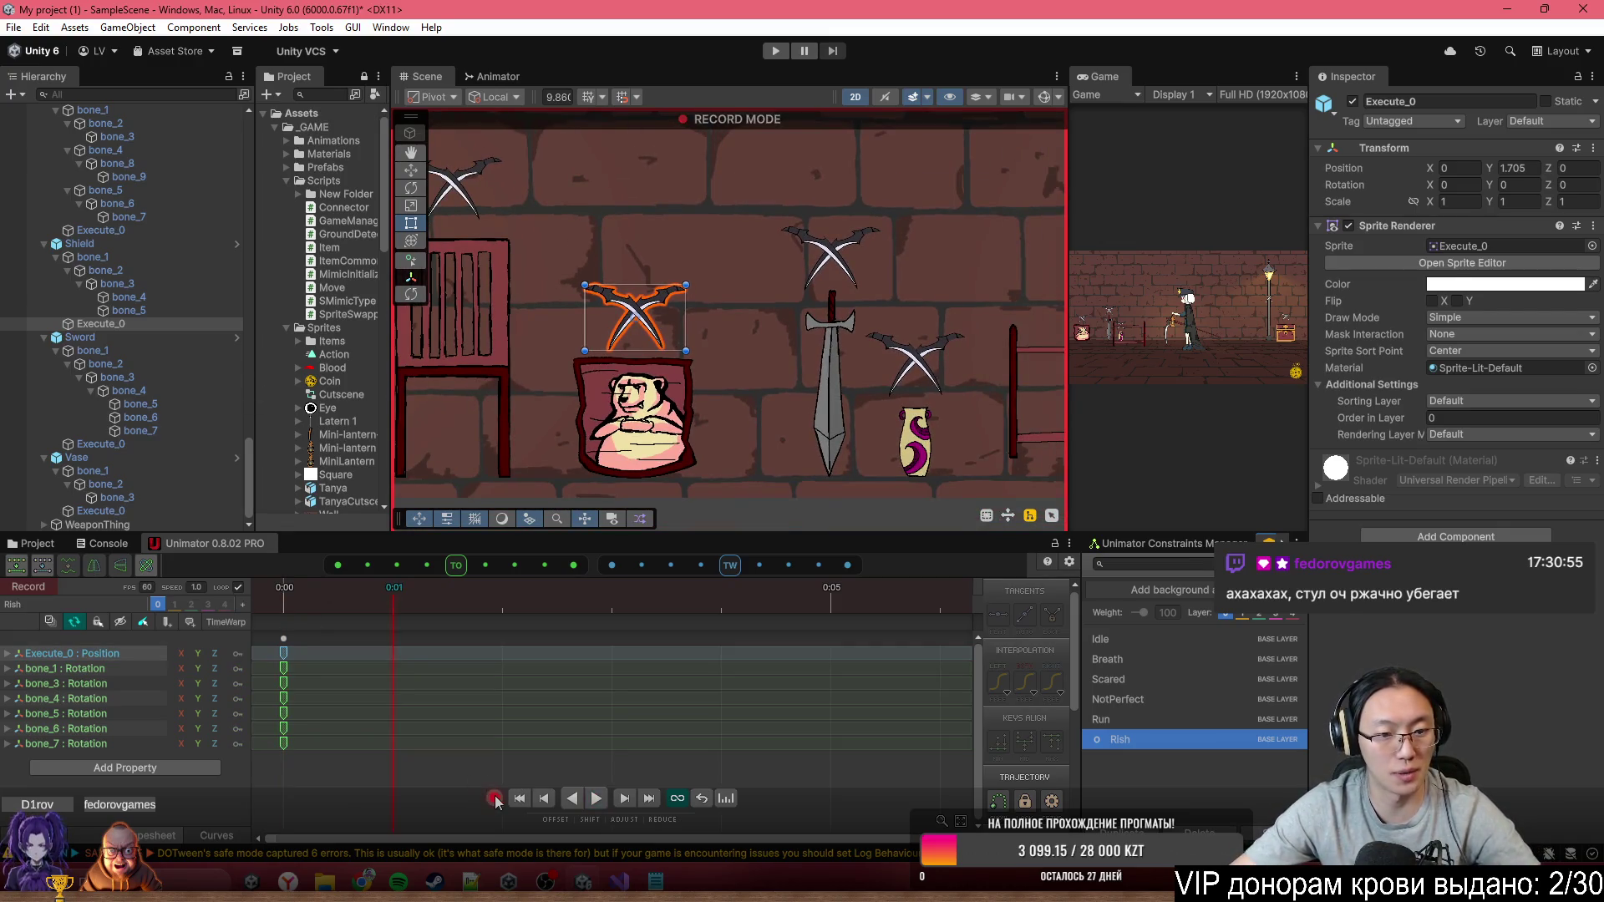
pyautogui.click(496, 801)
pyautogui.click(627, 401)
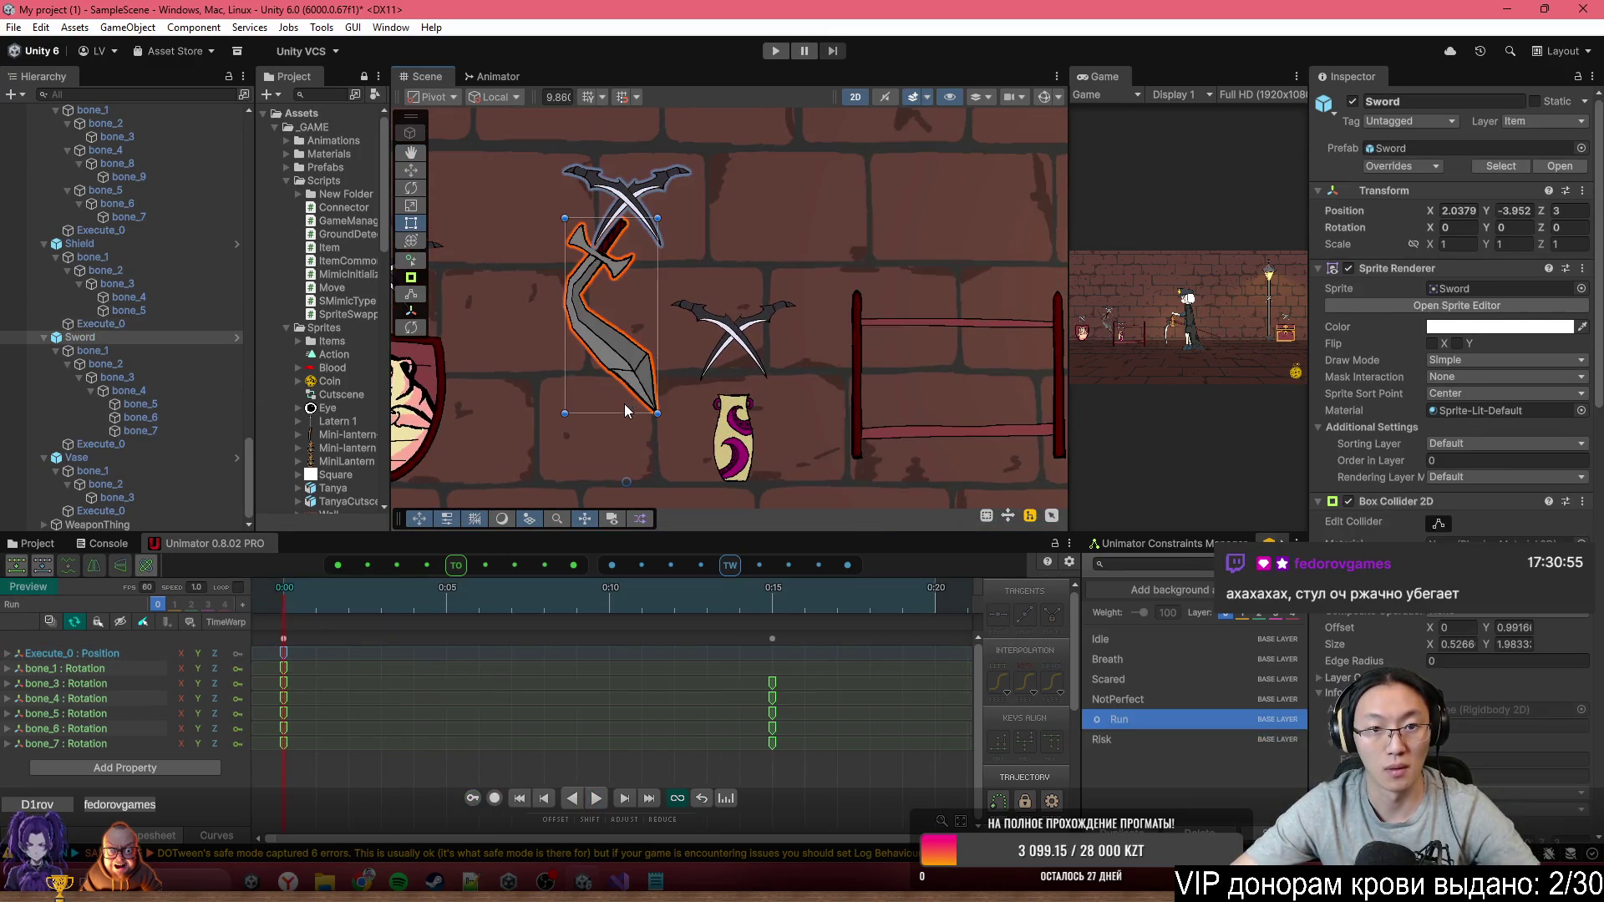
pyautogui.press('space')
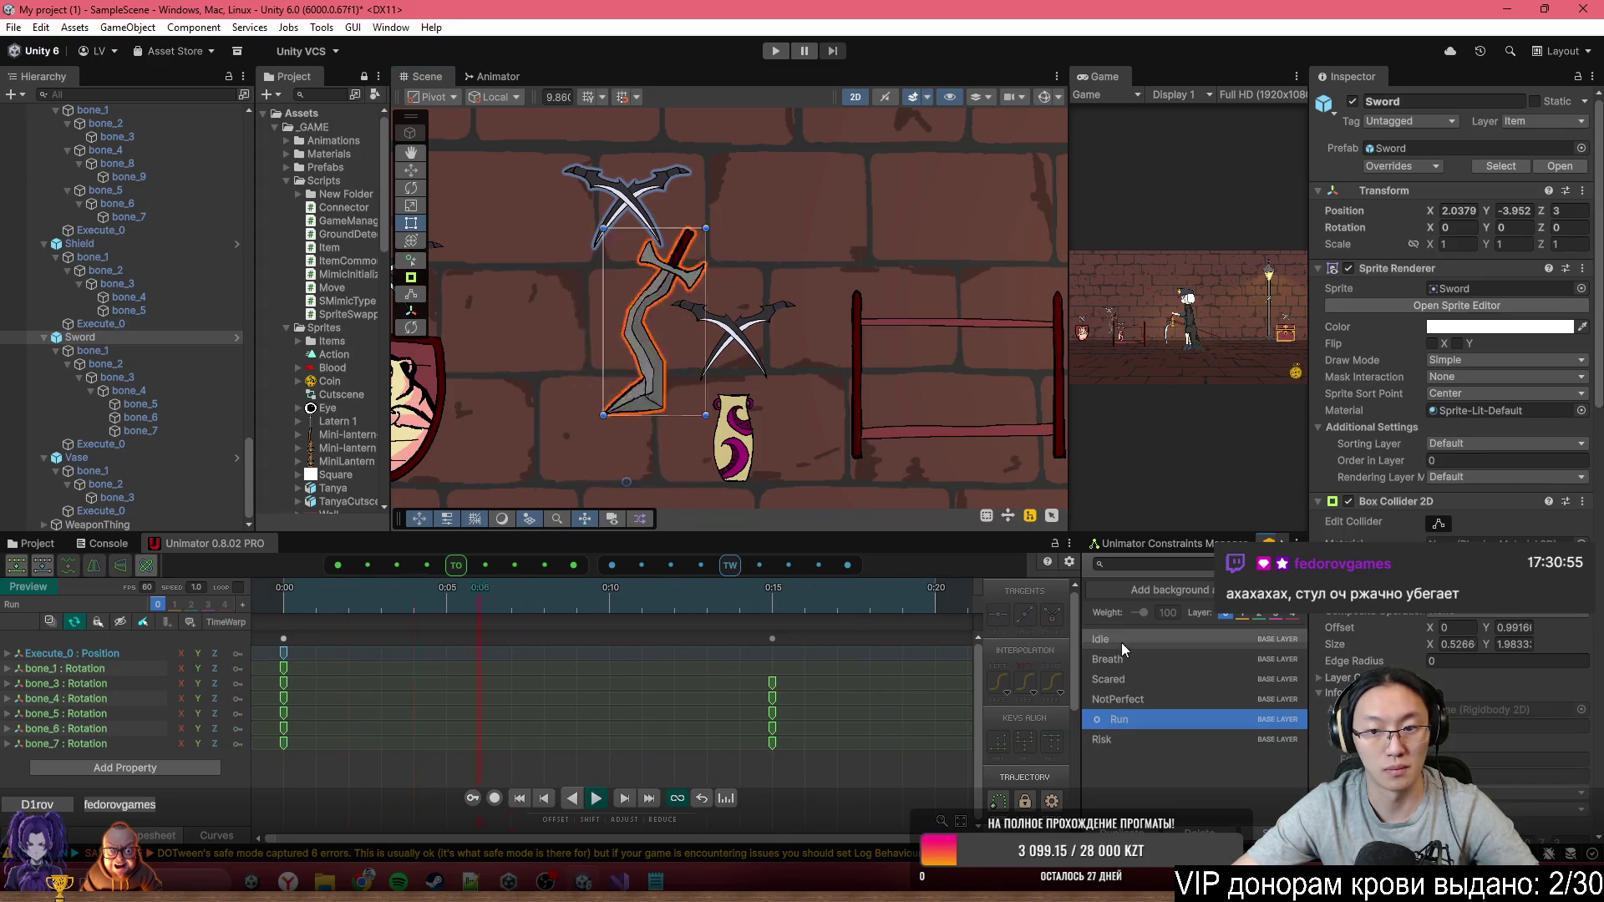
pyautogui.click(1136, 659)
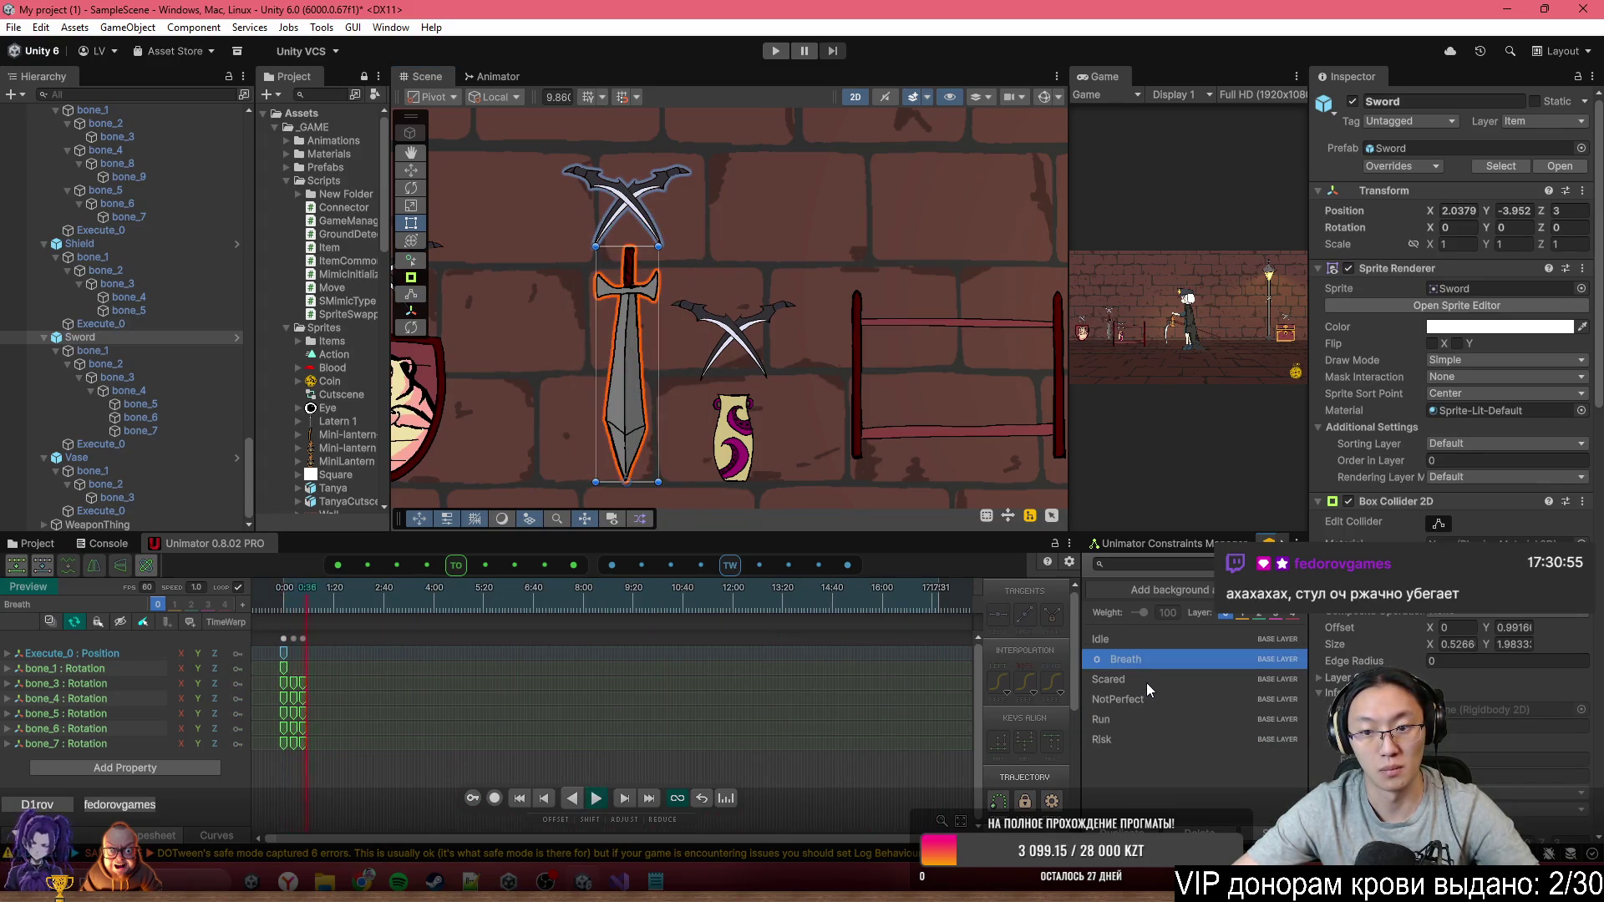
pyautogui.click(1146, 680)
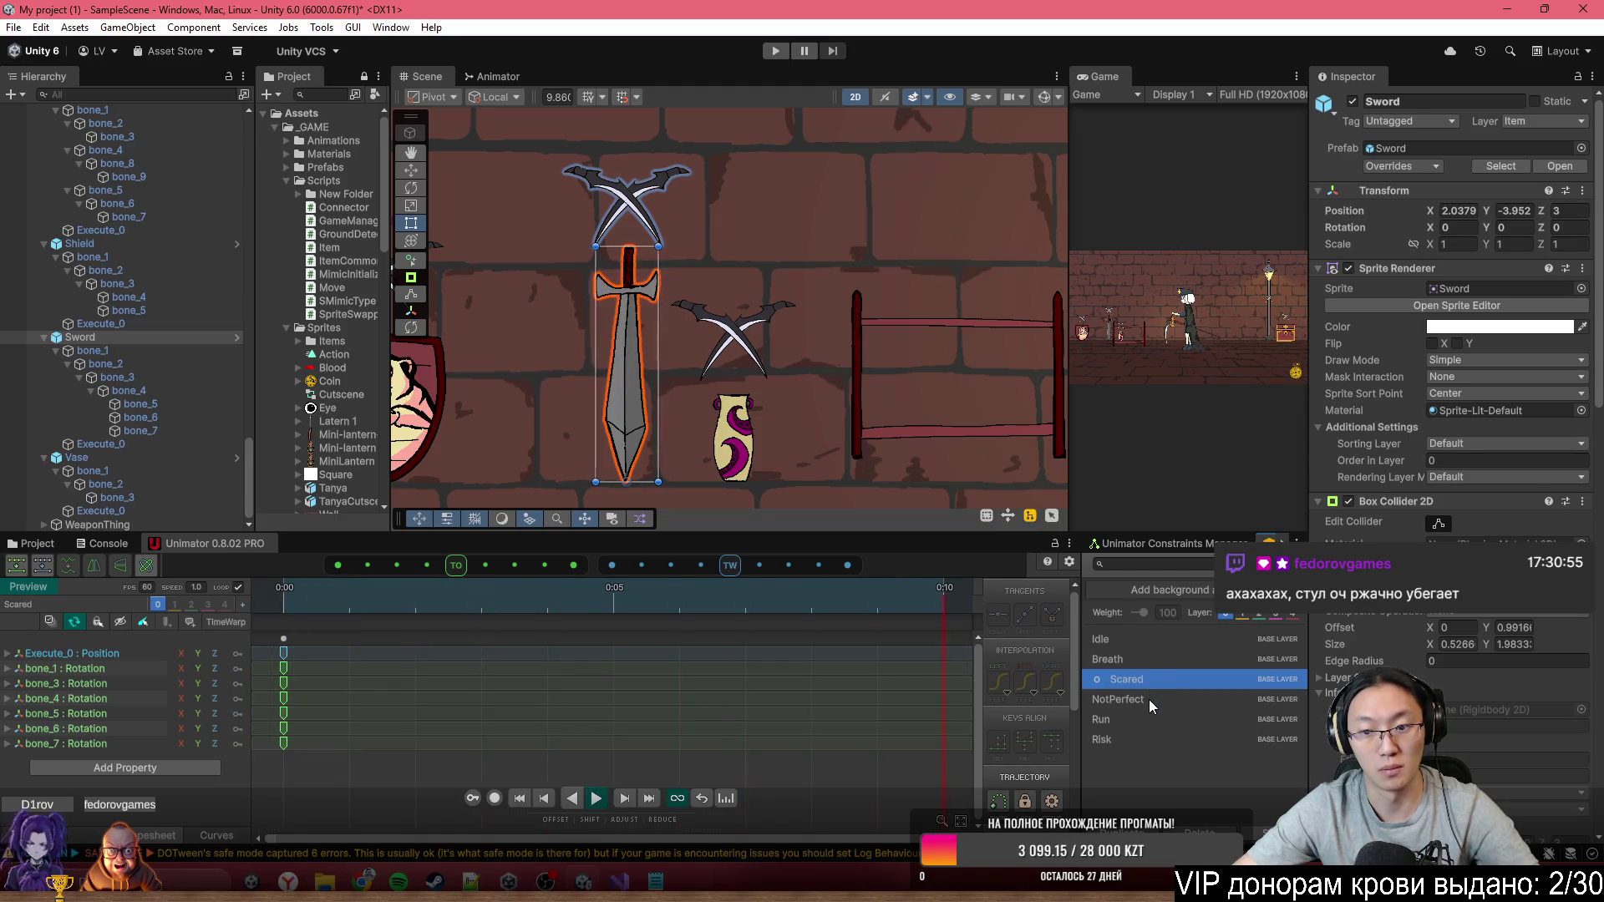
pyautogui.click(1149, 702)
pyautogui.click(1150, 719)
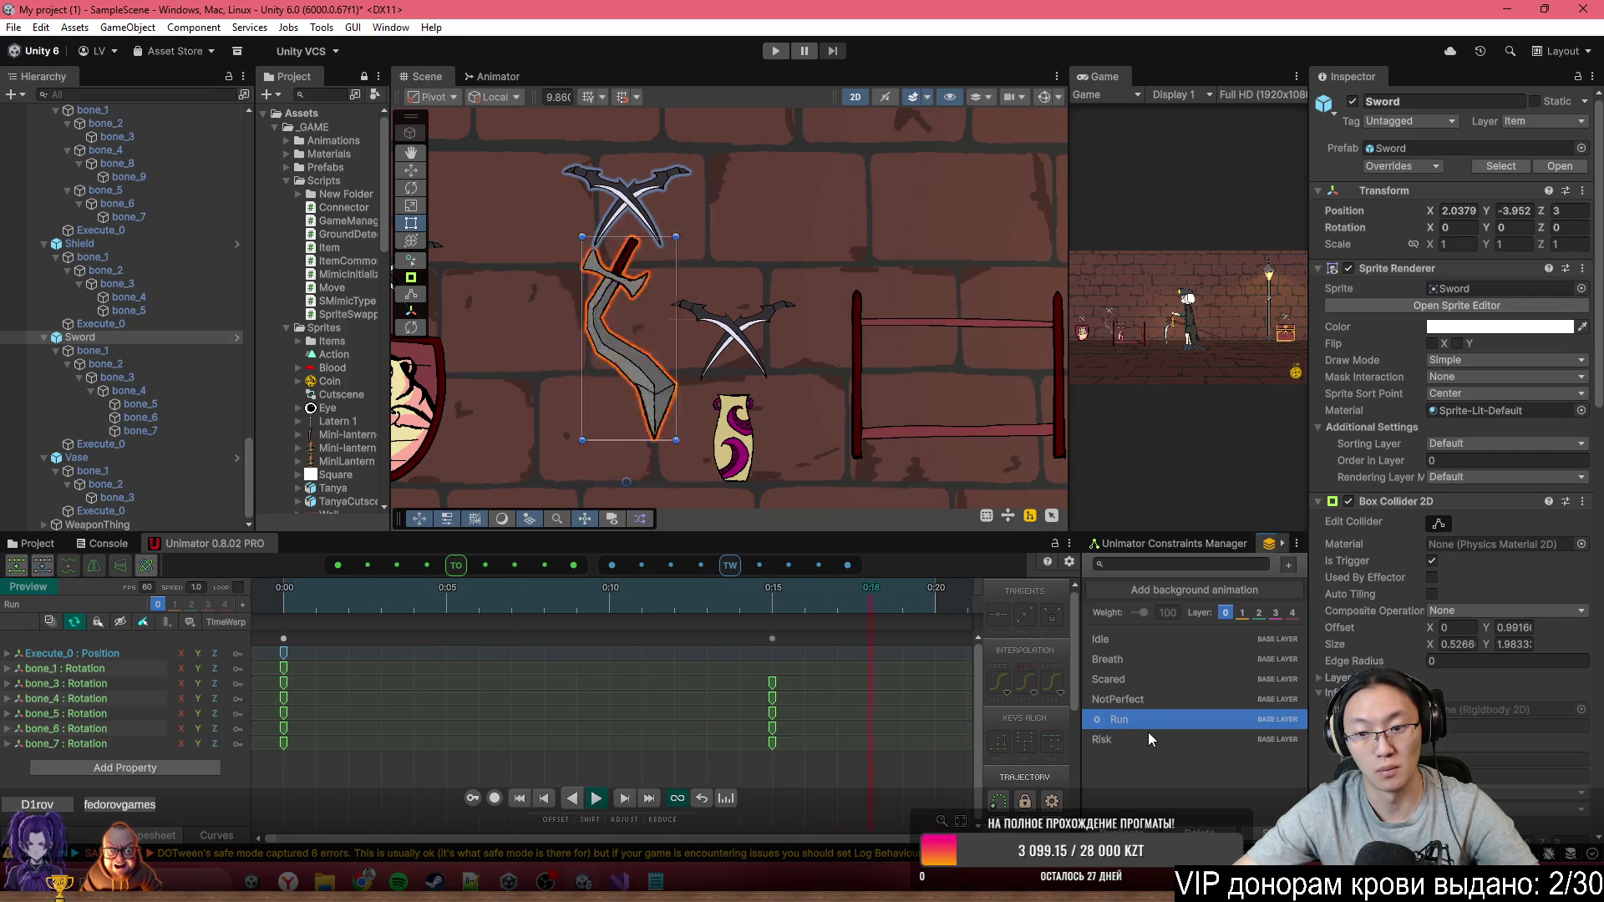
pyautogui.click(1148, 735)
pyautogui.scroll(2, 698, 262)
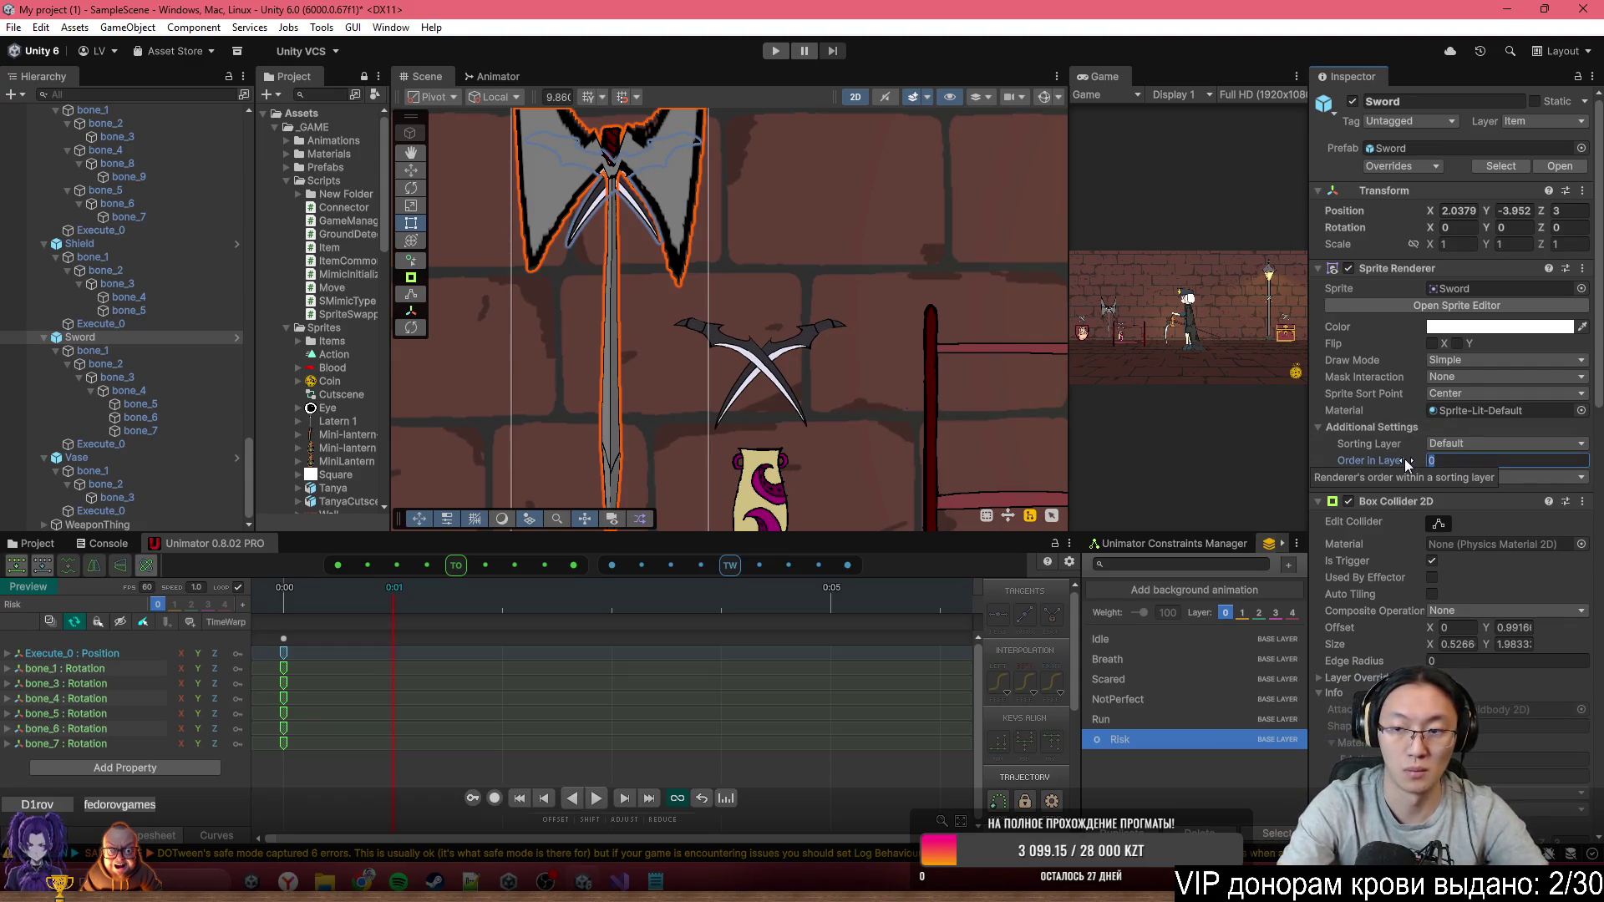
# Set the Sword's Order in Layer to -1 and move its Execute_0 mark up to Y 2.371
pyautogui.write('-1')
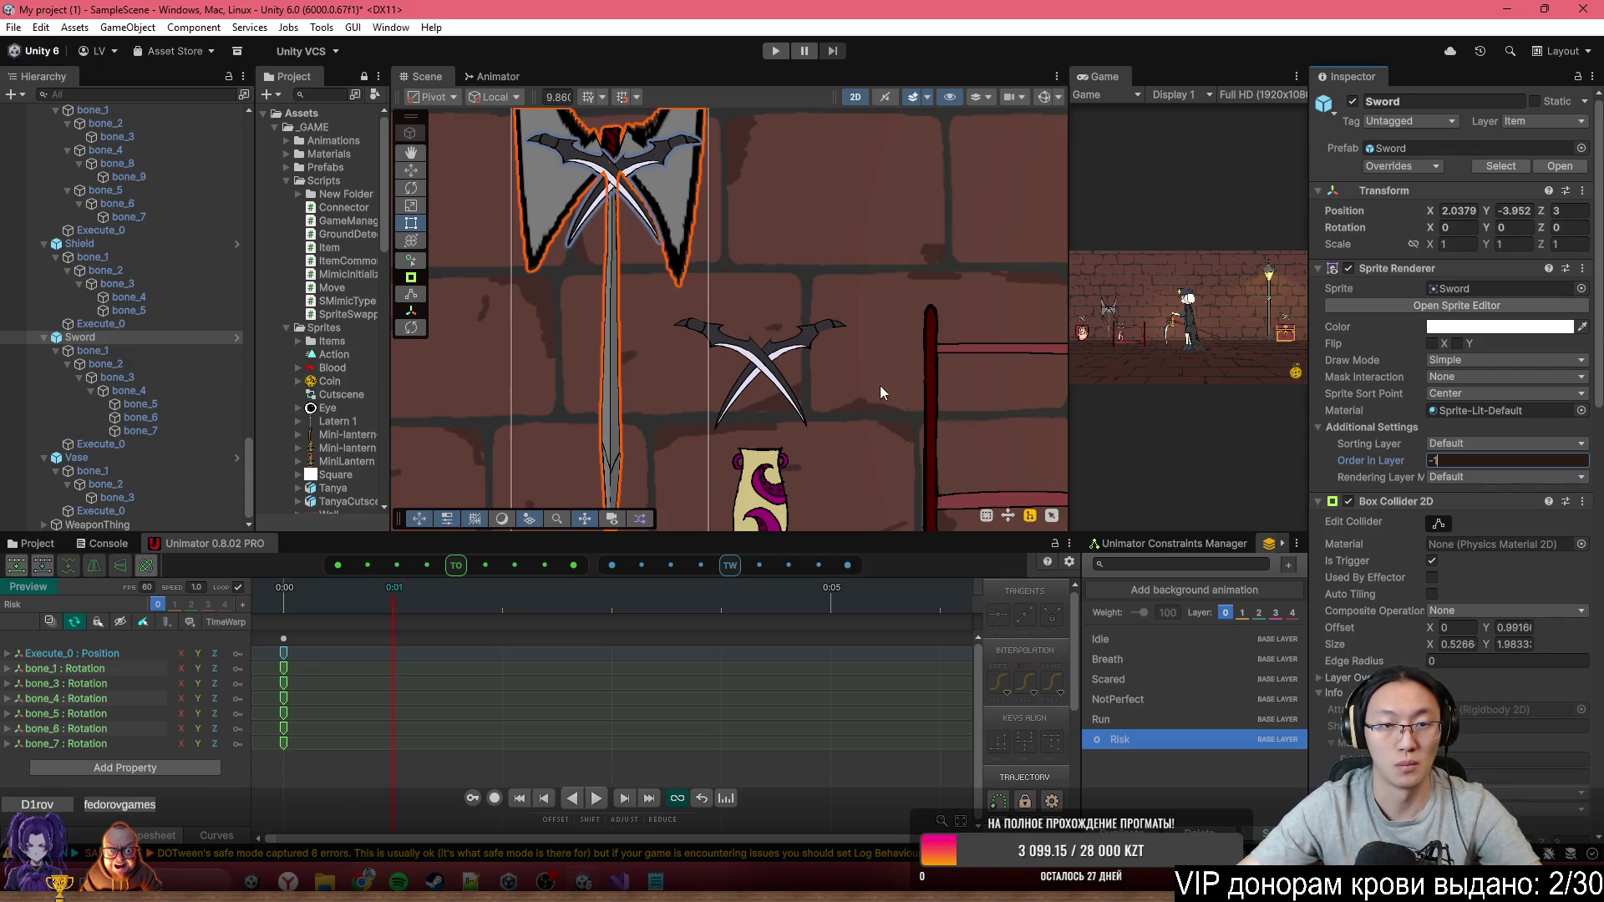
pyautogui.write('f')
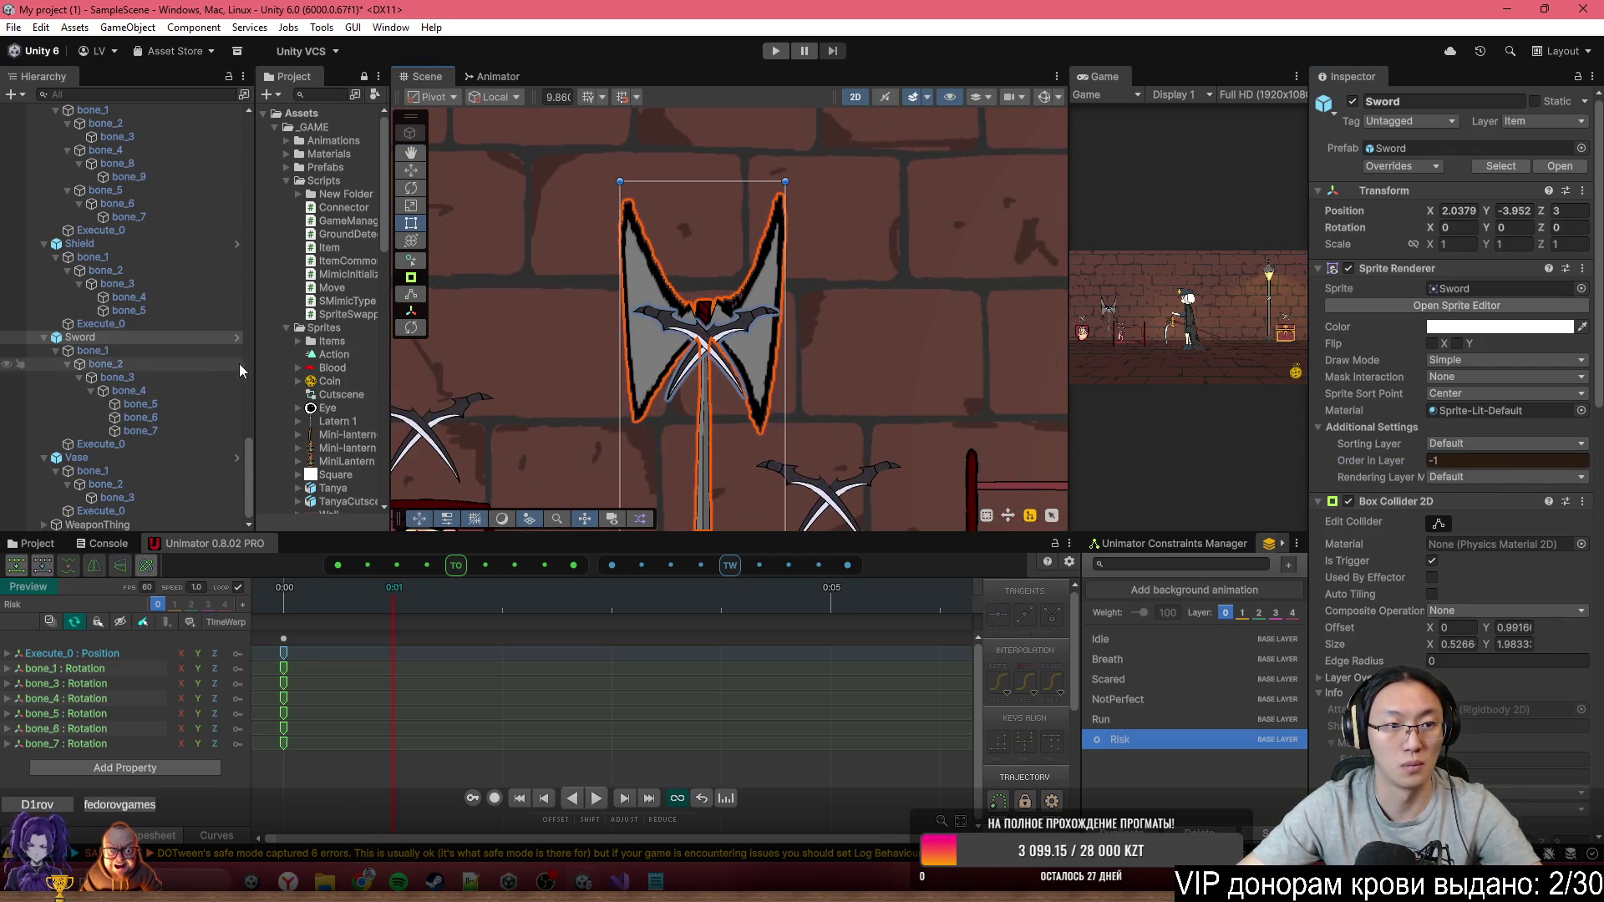
pyautogui.moveTo(167, 443); pyautogui.dragTo(159, 432)
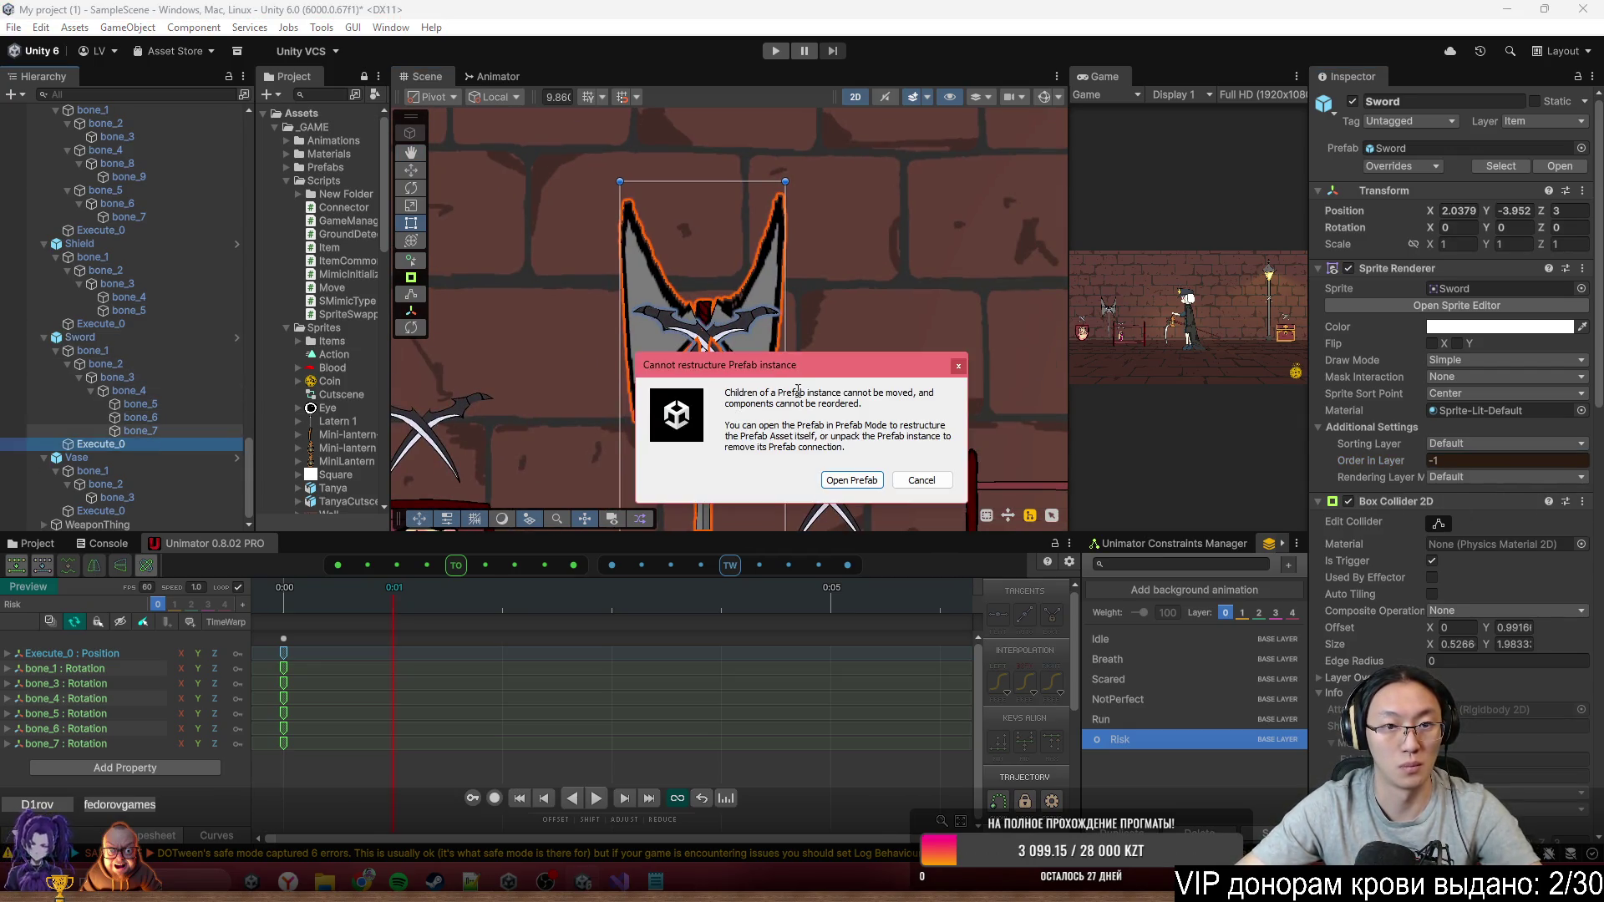
pyautogui.click(921, 480)
pyautogui.moveTo(727, 326); pyautogui.dragTo(715, 213)
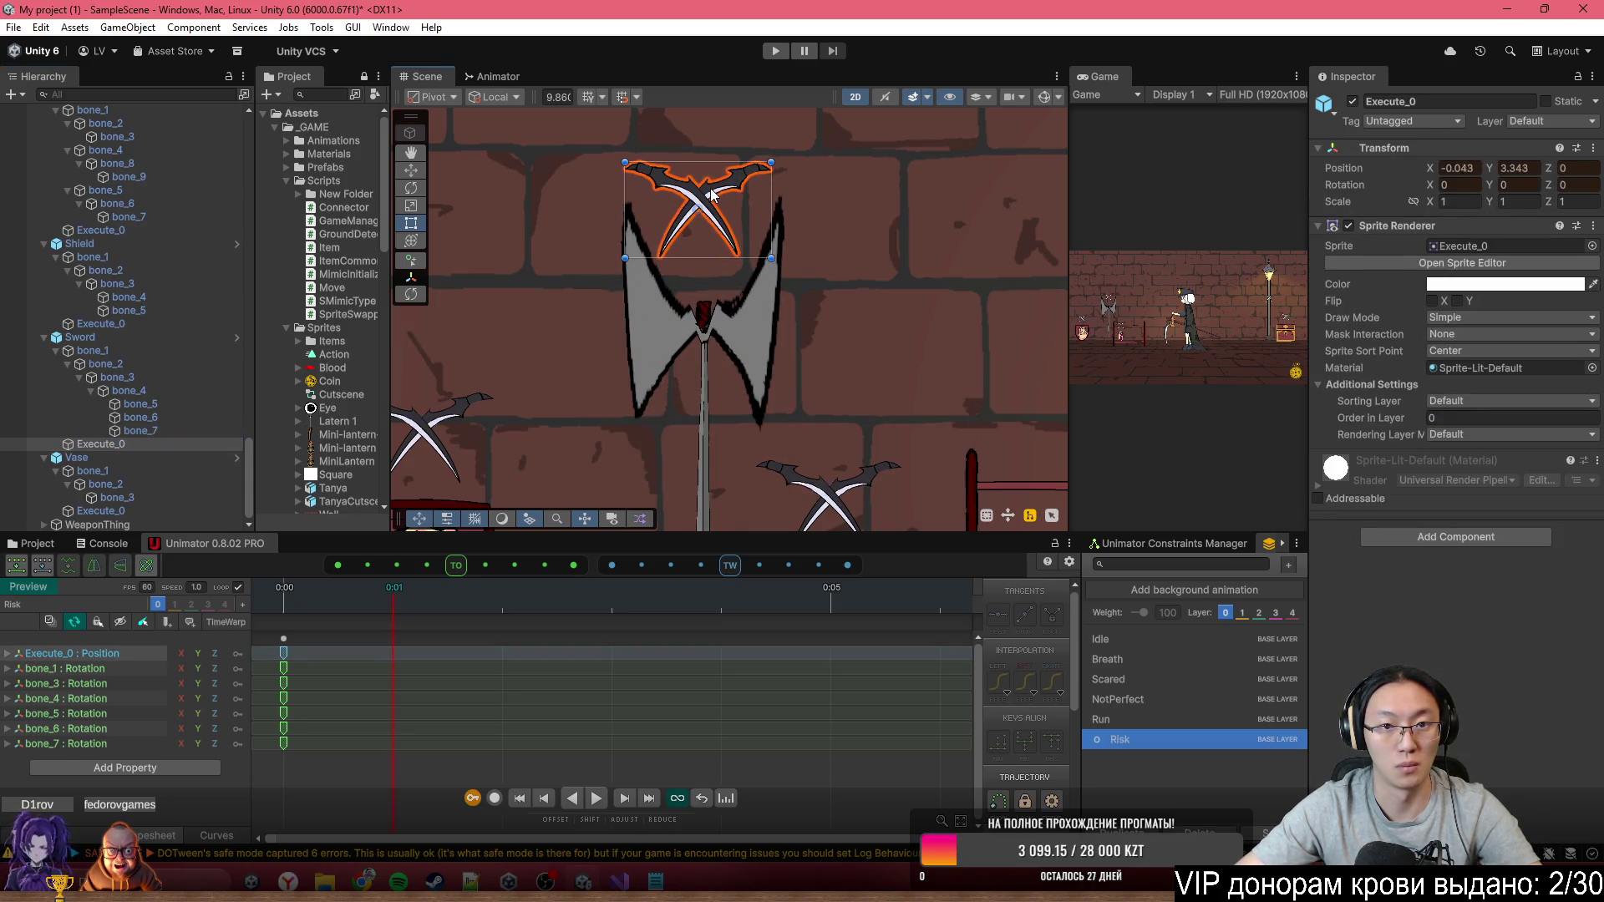
# Record a Risk key raising the Sword's crossed-blades marker above the axe head to Y 3.379
pyautogui.click(494, 799)
pyautogui.moveTo(705, 360); pyautogui.dragTo(721, 226)
pyautogui.scroll(-5, 634, 306)
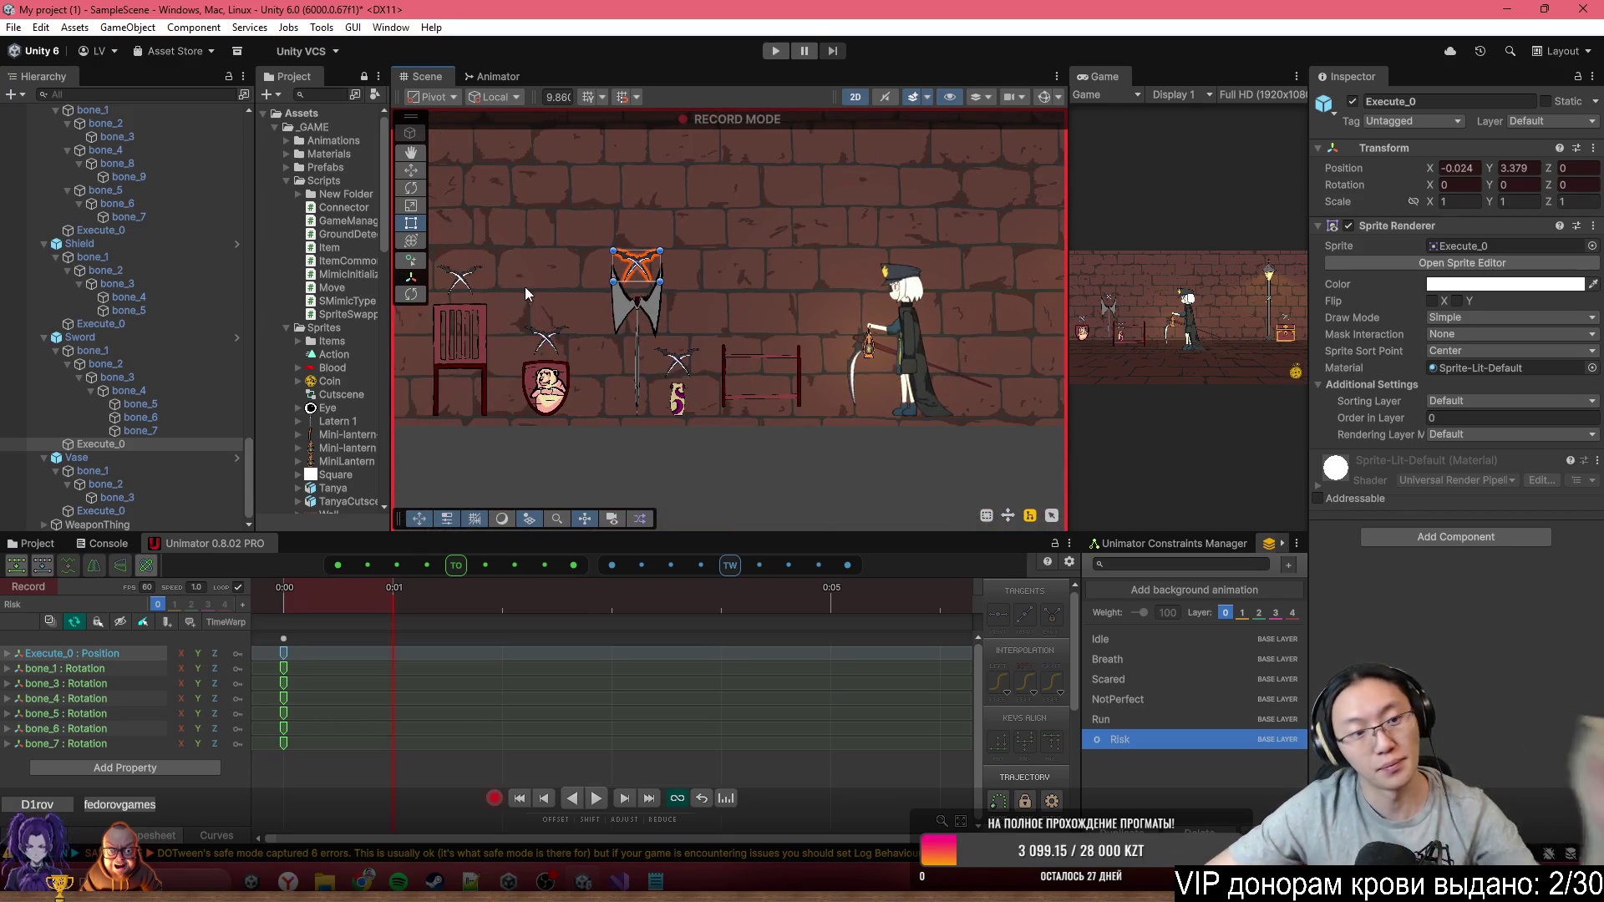
pyautogui.click(494, 798)
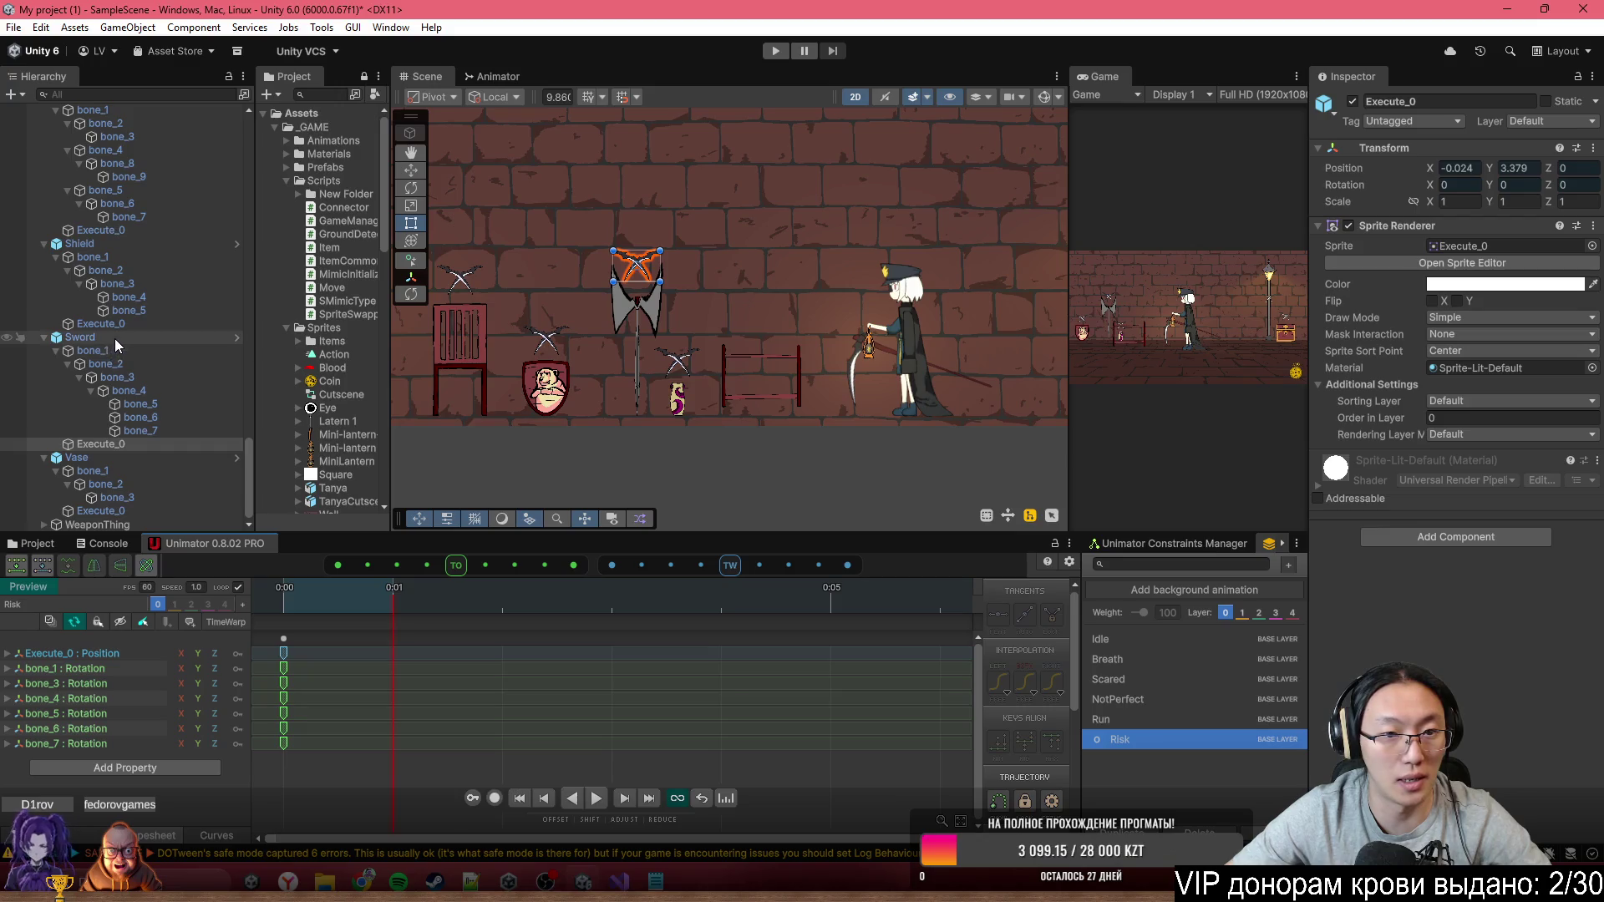
# Load the Sword's Run clip into the animation timeline
pyautogui.scroll(2, 588, 401)
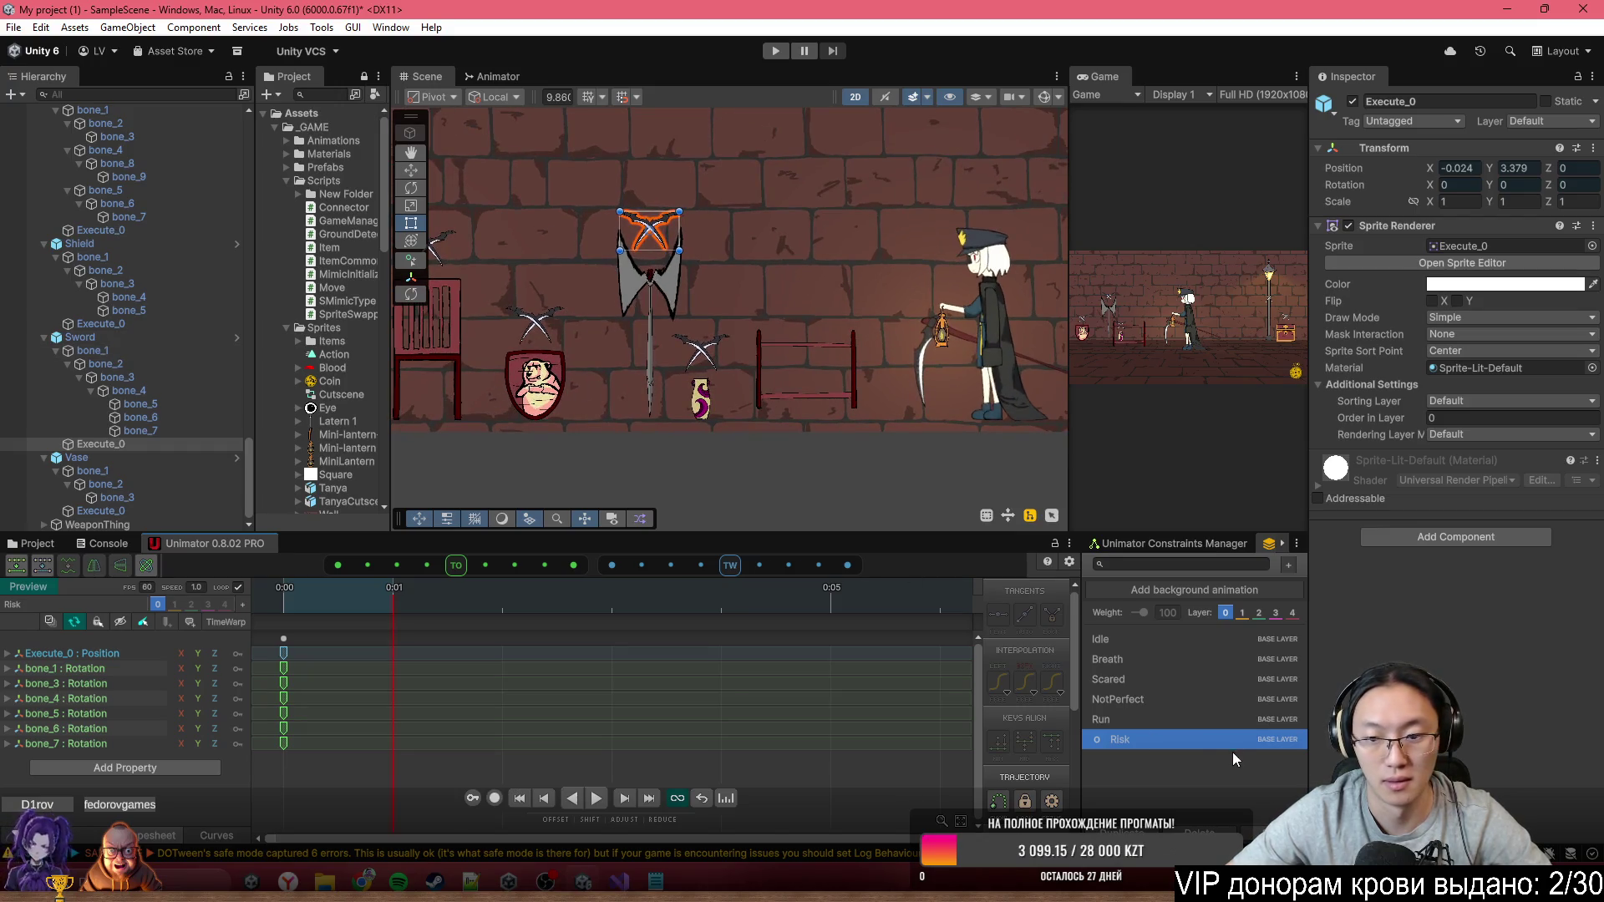
pyautogui.click(1217, 716)
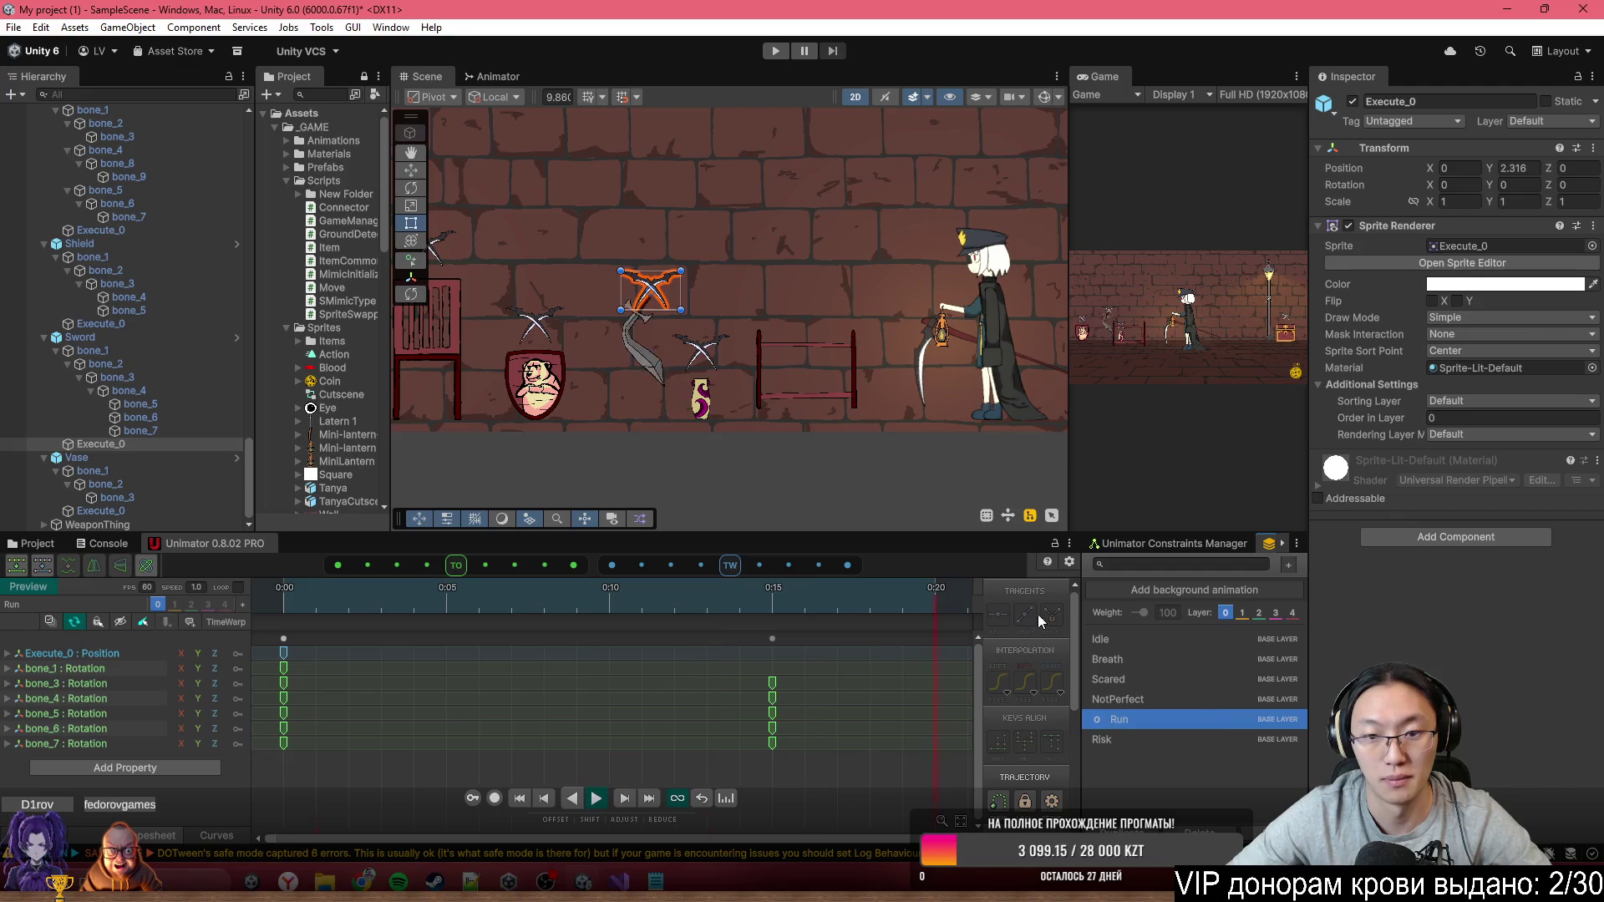
pyautogui.scroll(5, 730, 359)
# Frame the Vase and preview its Breath, Scared, NotPerfet, Run and Risk clips in turn
pyautogui.moveTo(497, 393); pyautogui.dragTo(664, 404)
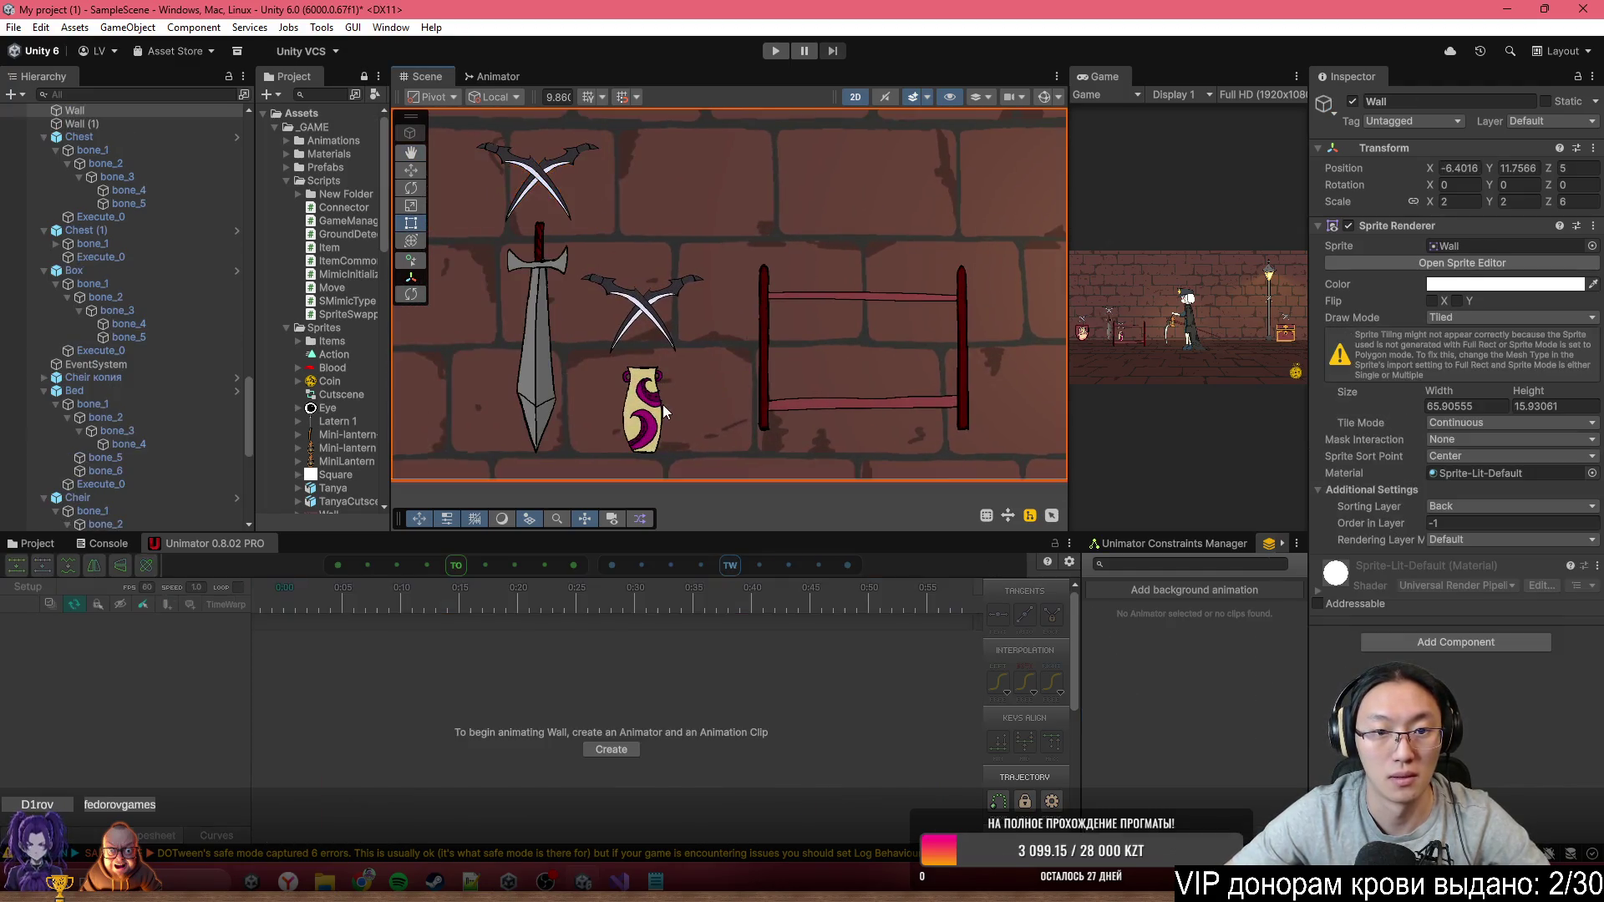
pyautogui.click(635, 409)
pyautogui.press('f')
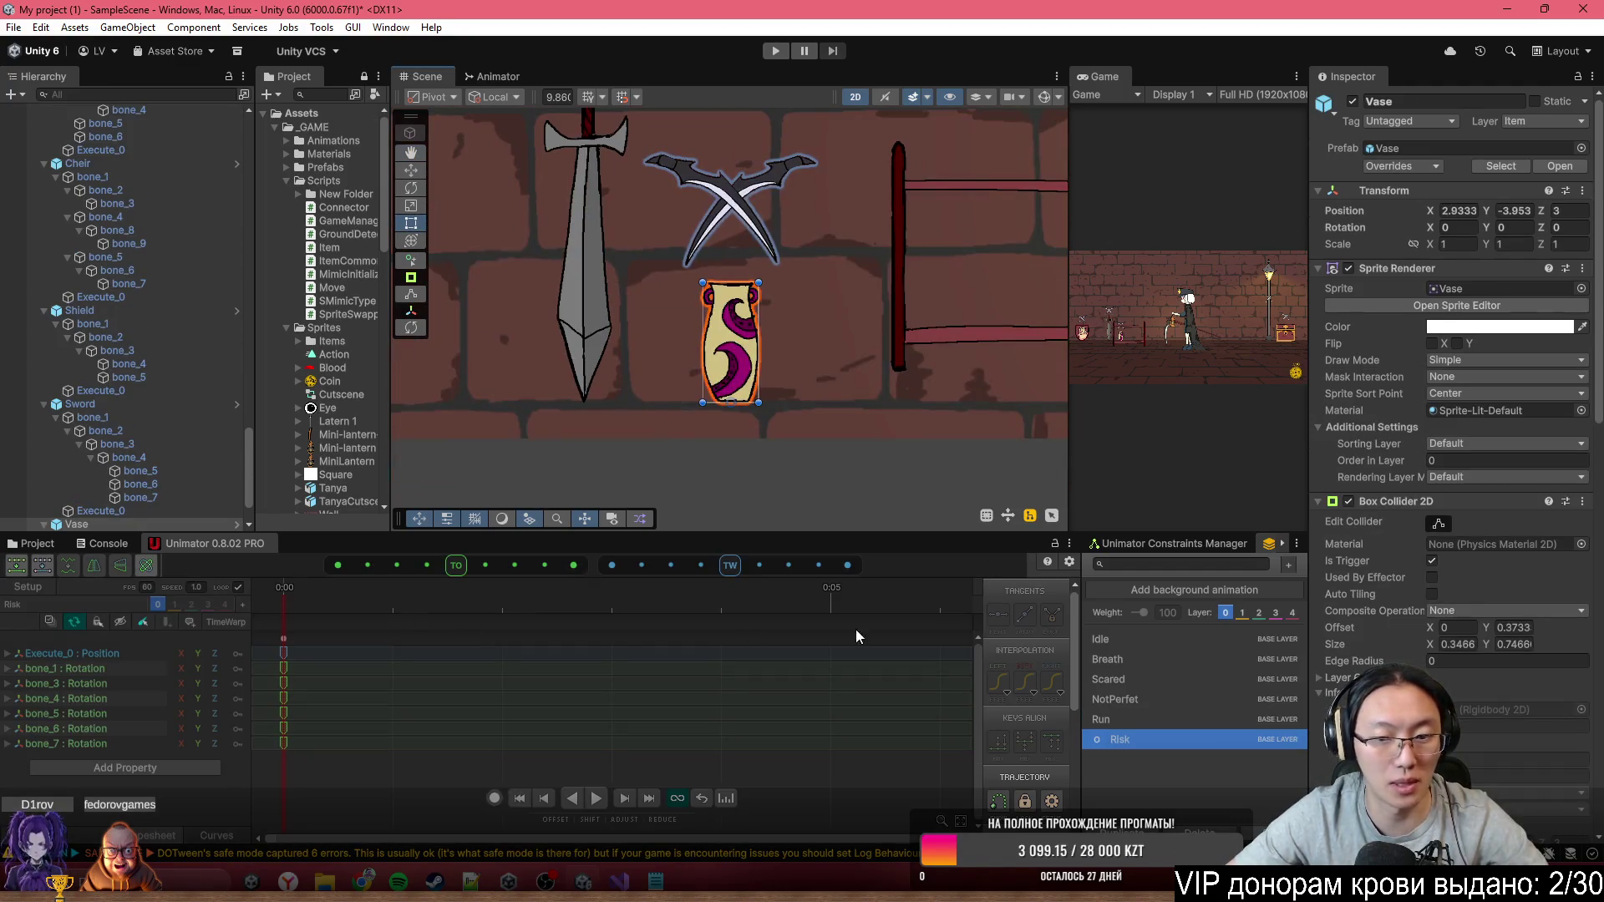
pyautogui.click(1143, 658)
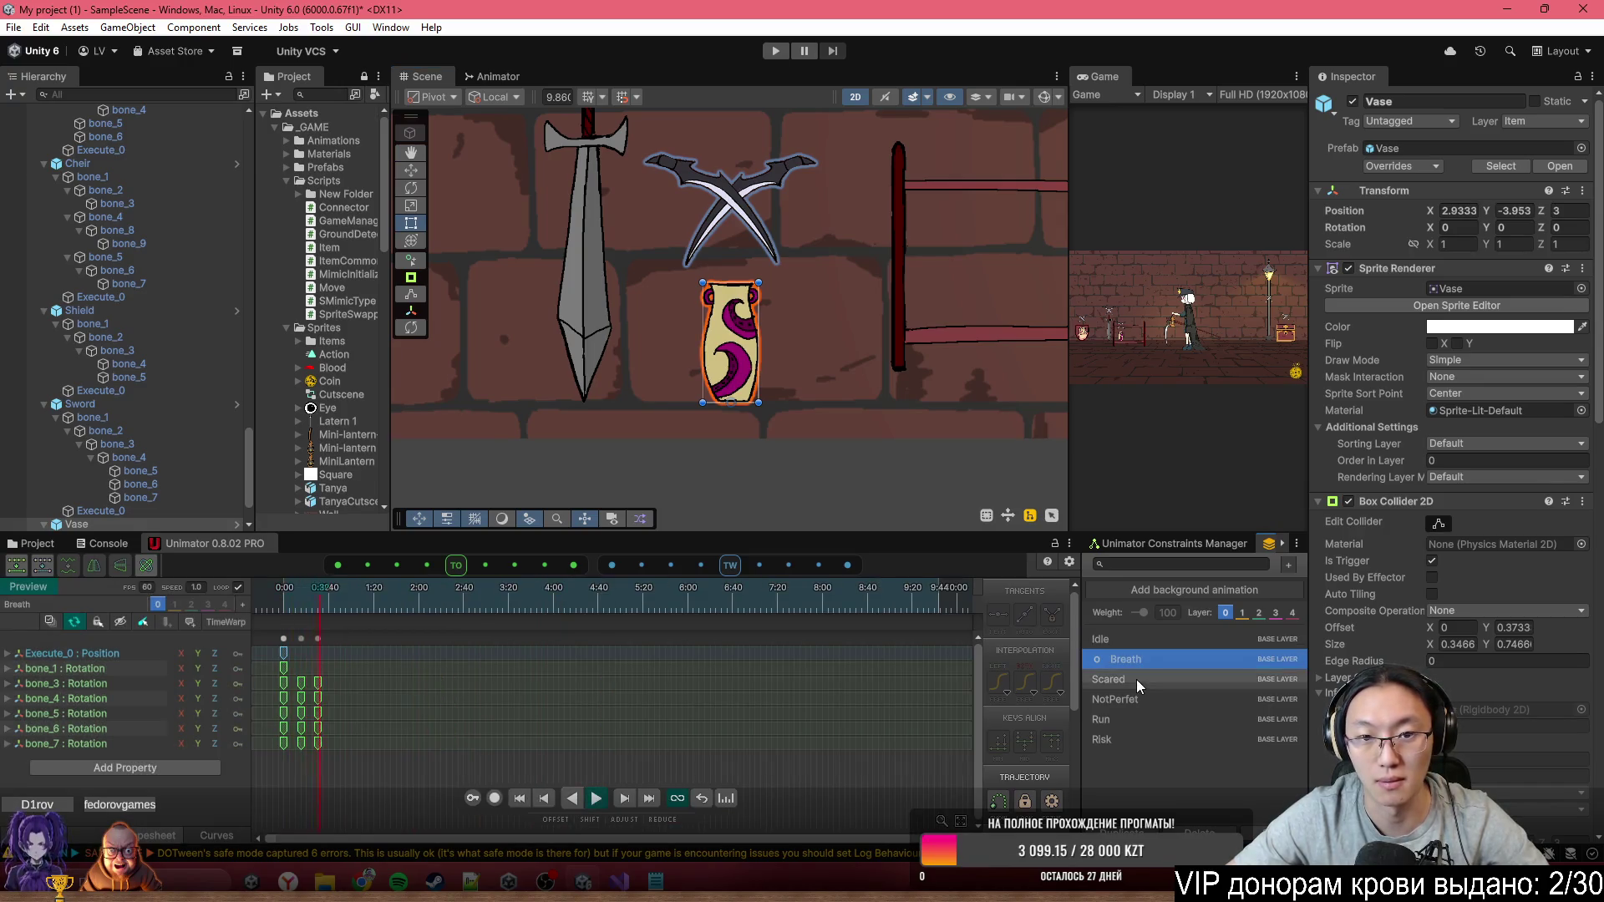
pyautogui.click(1136, 679)
pyautogui.click(1142, 698)
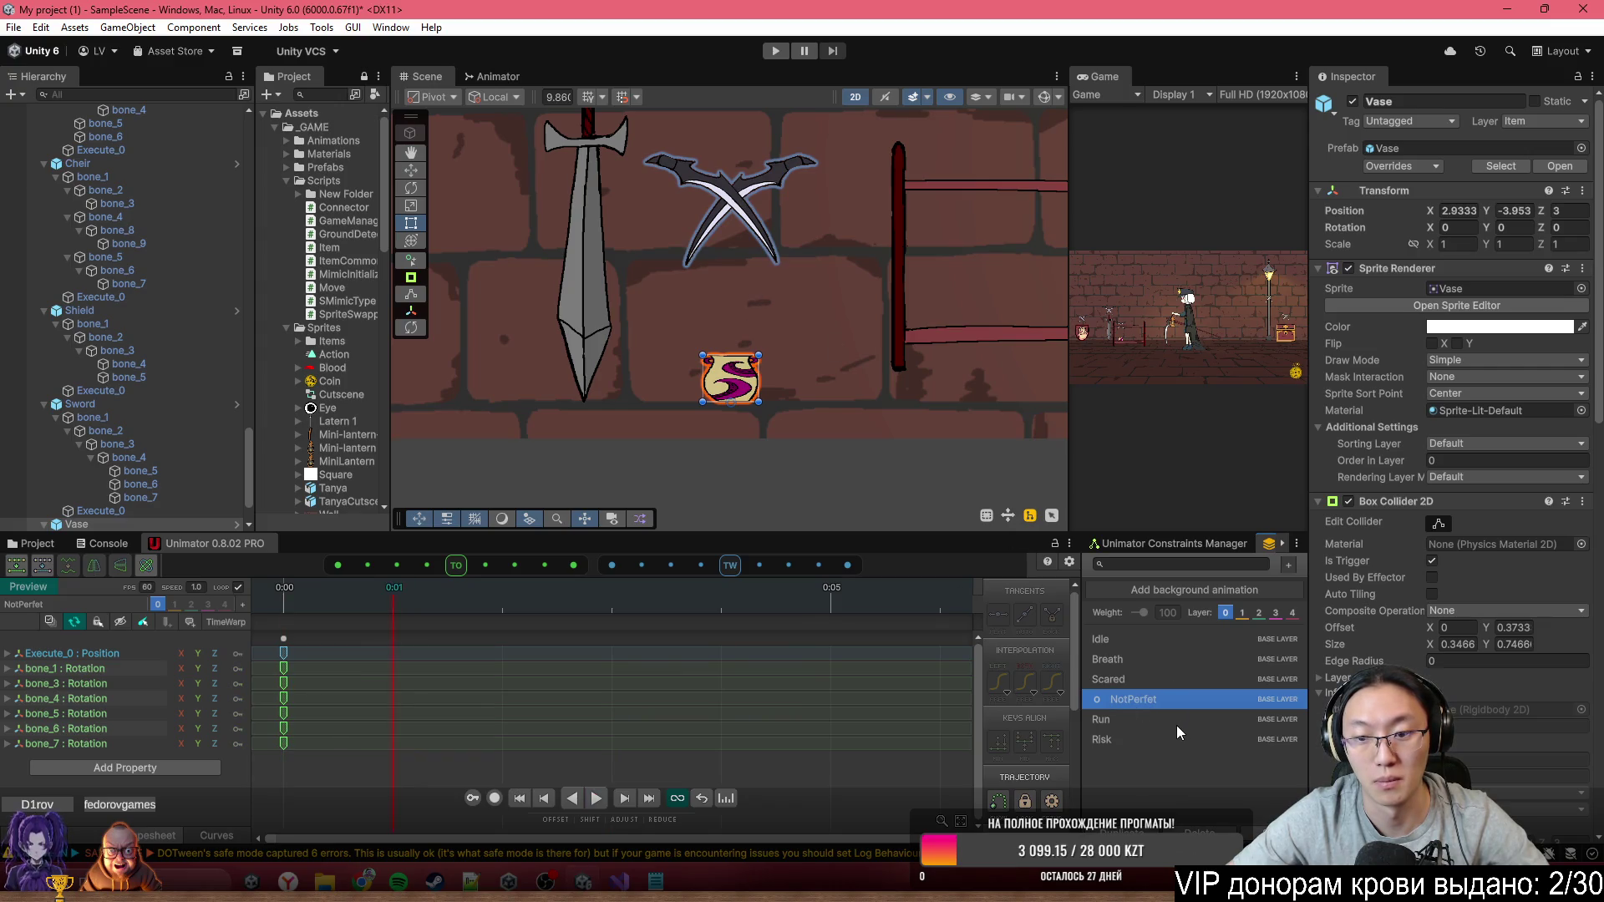
pyautogui.click(1161, 722)
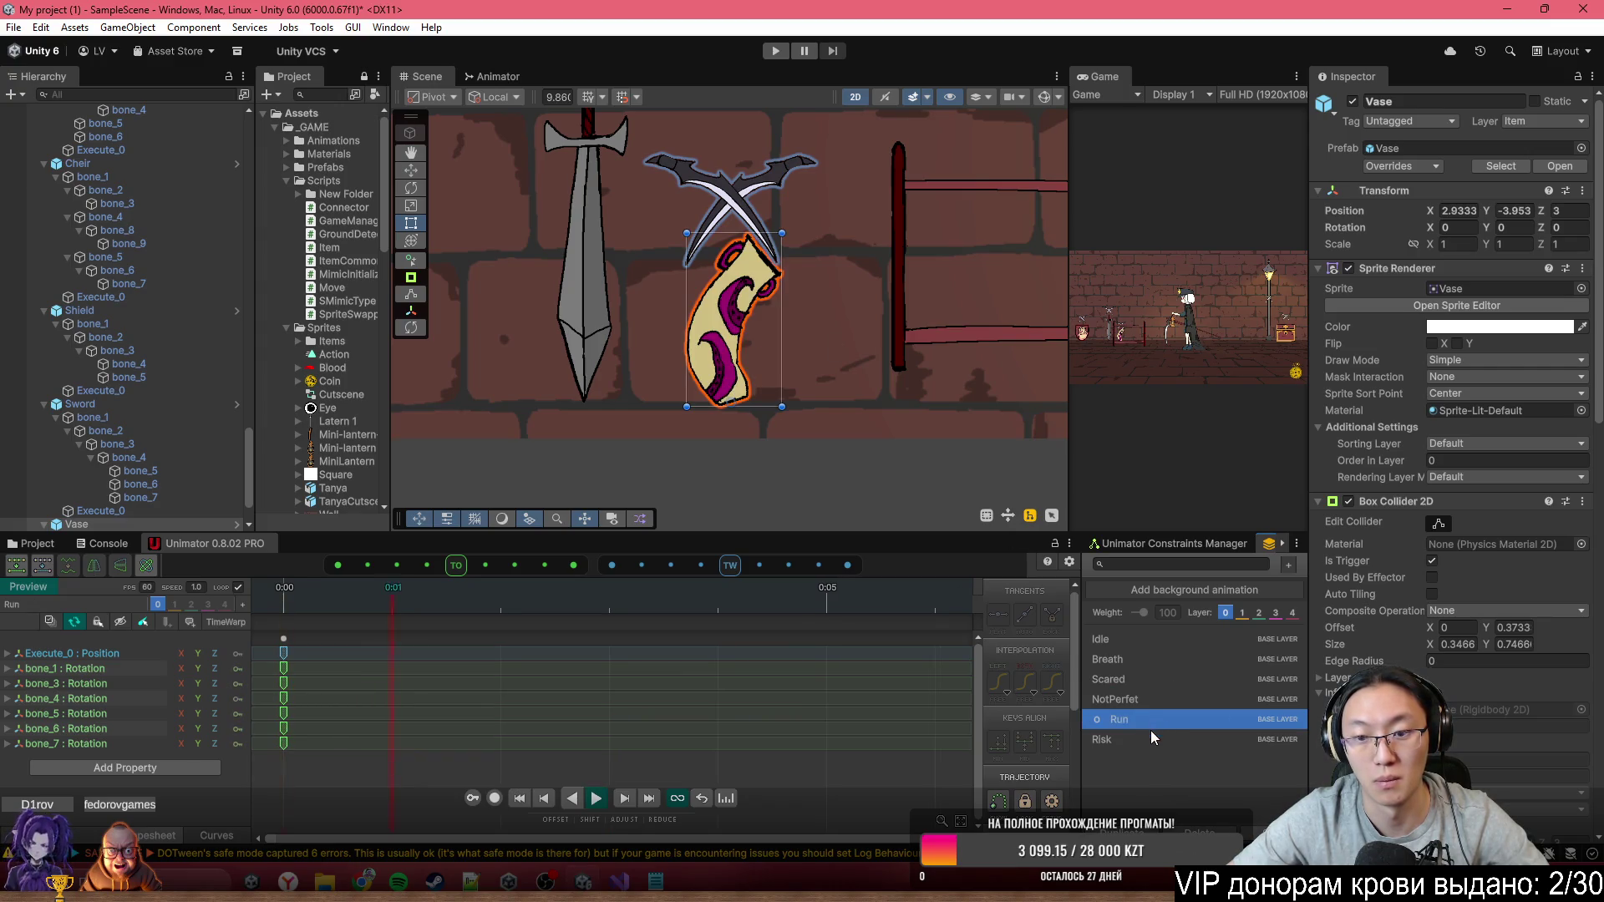
pyautogui.click(1149, 742)
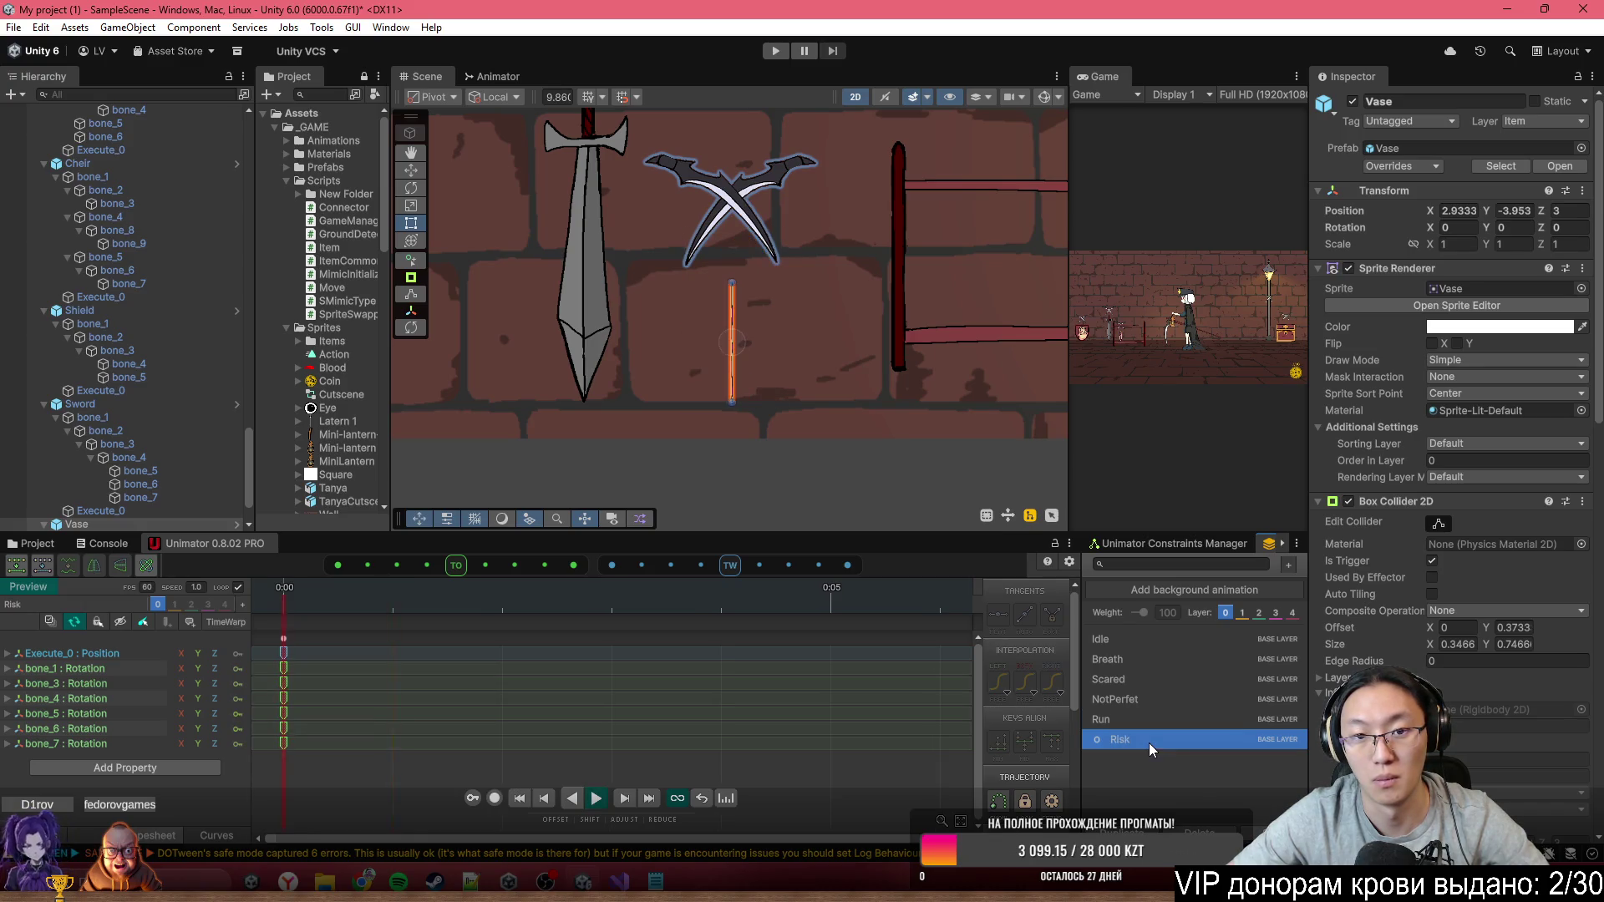
pyautogui.moveTo(796, 390)
pyautogui.mouseDown()
pyautogui.moveTo(679, 390)
pyautogui.moveTo(790, 445)
pyautogui.mouseUp()
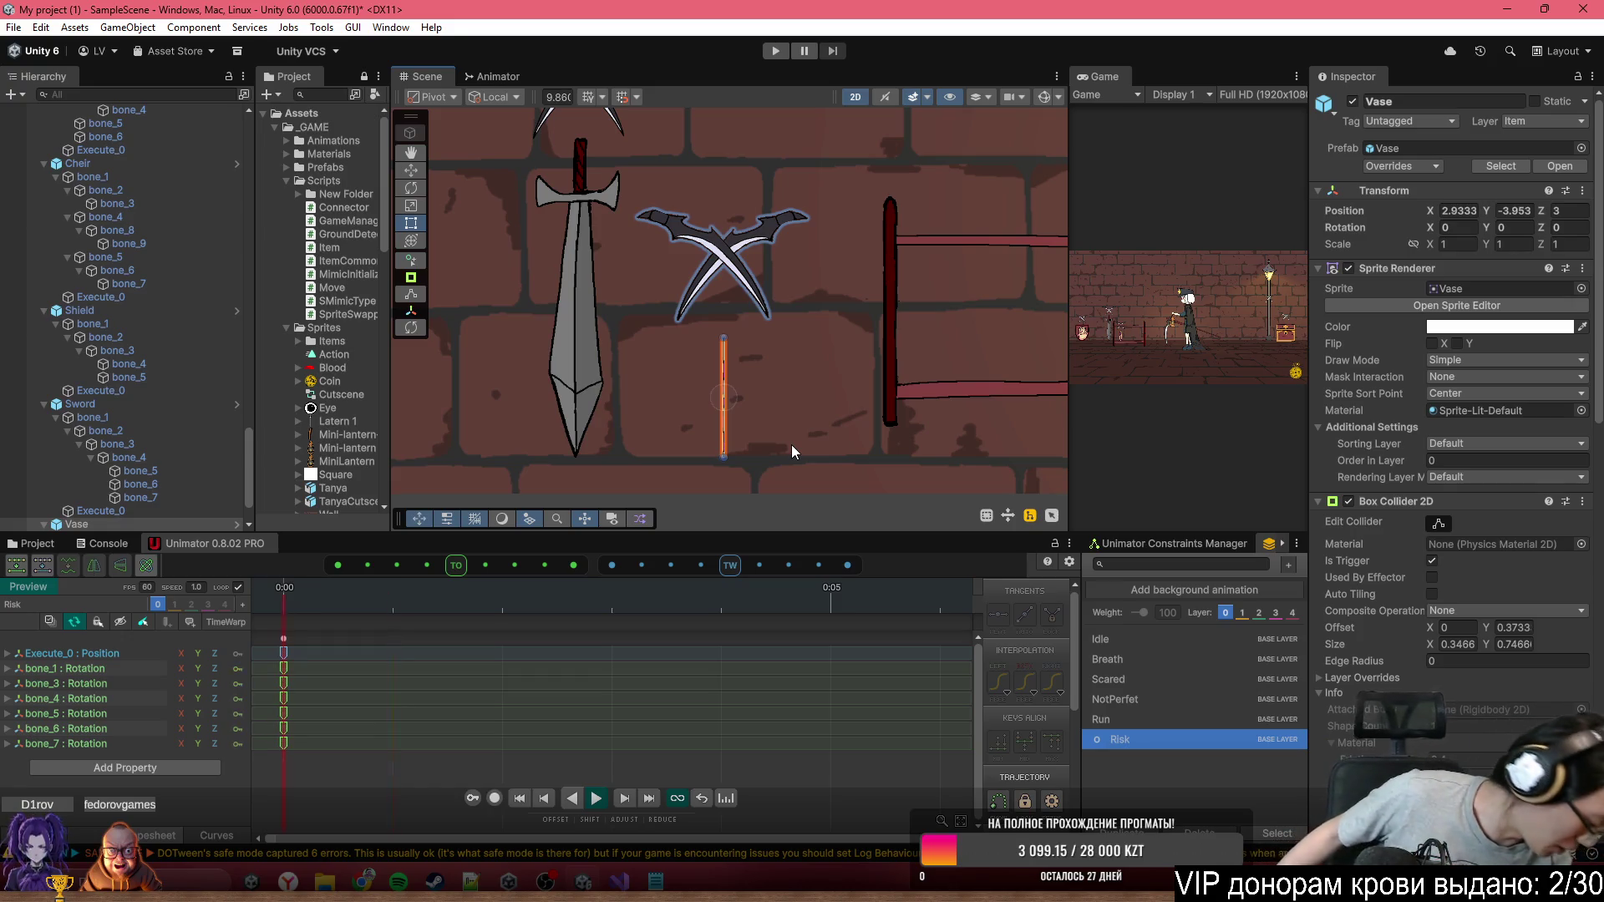
pyautogui.press('.')
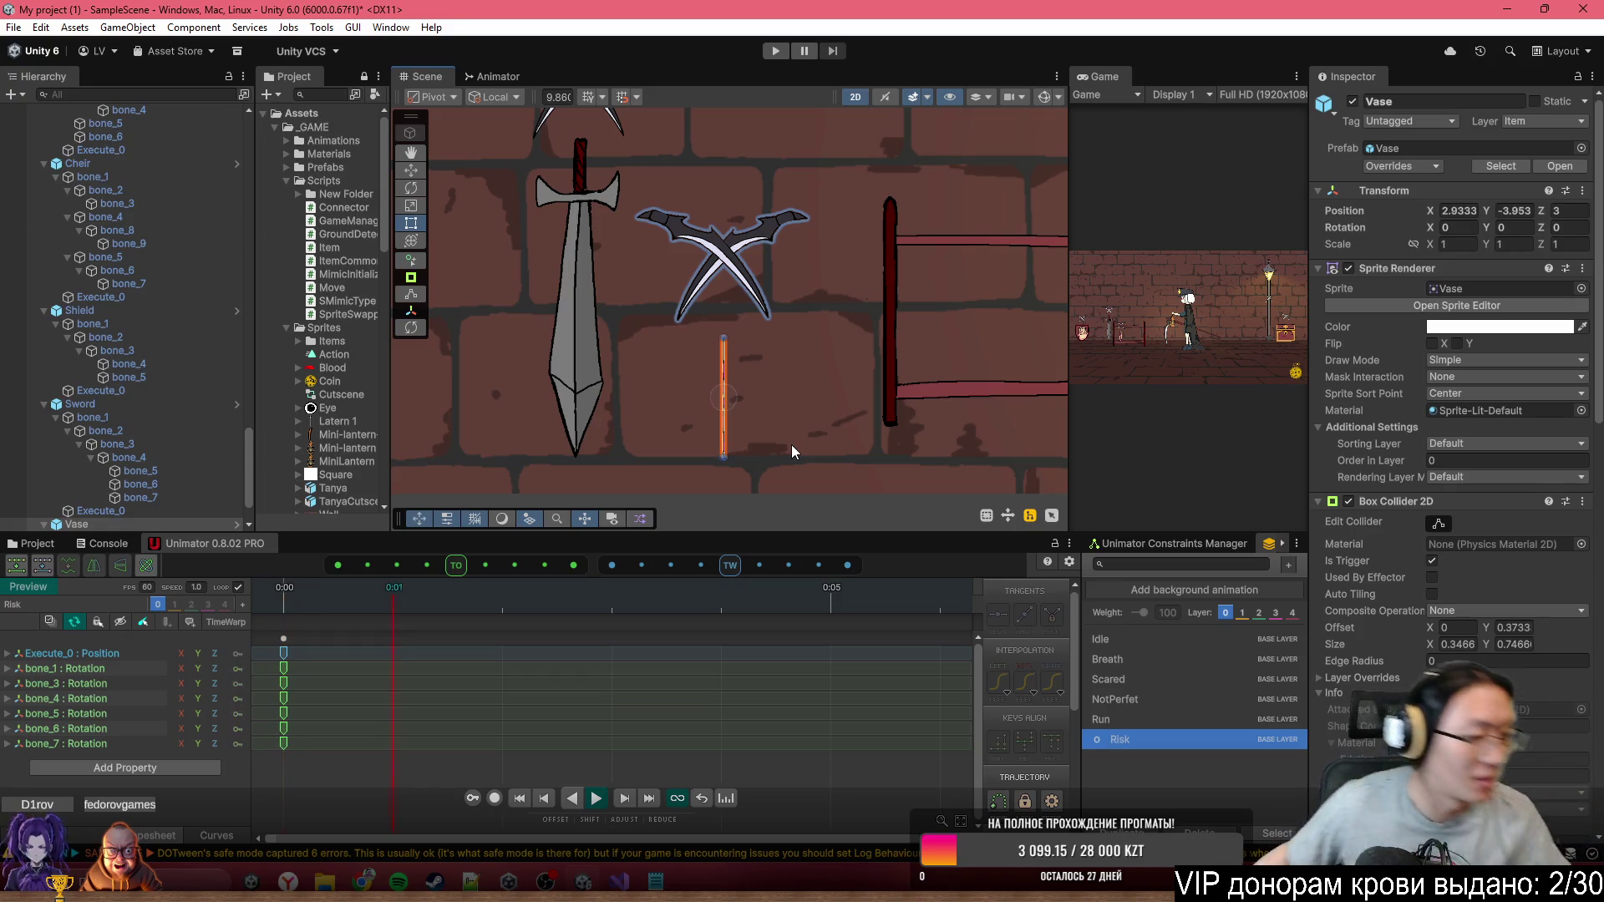
pyautogui.press(',')
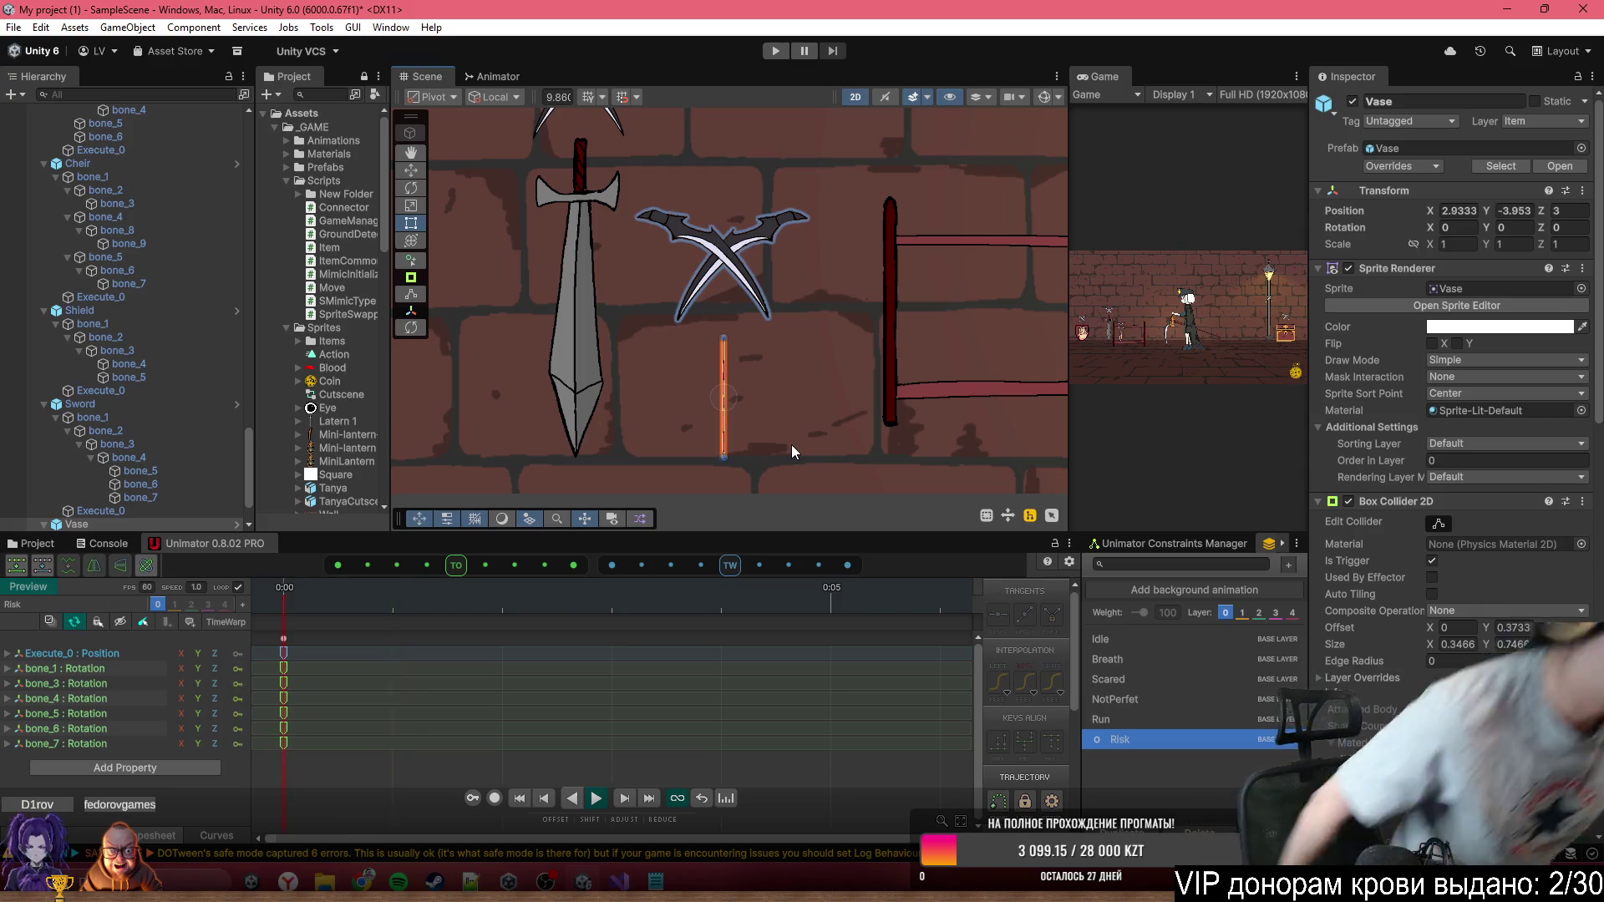
pyautogui.press('.')
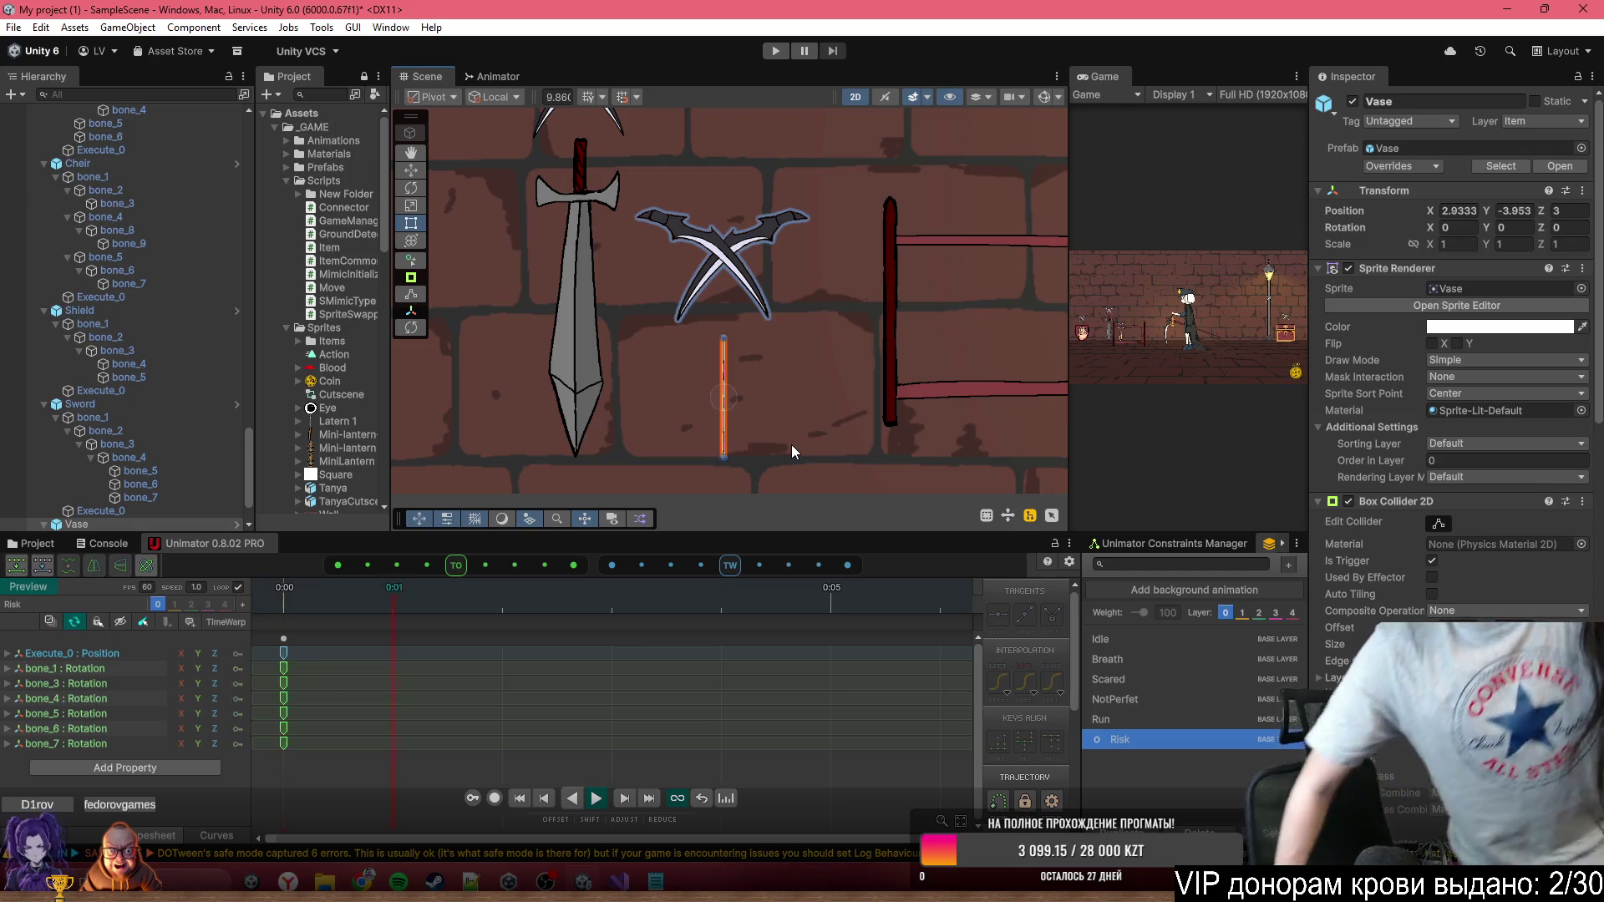
pyautogui.press(',')
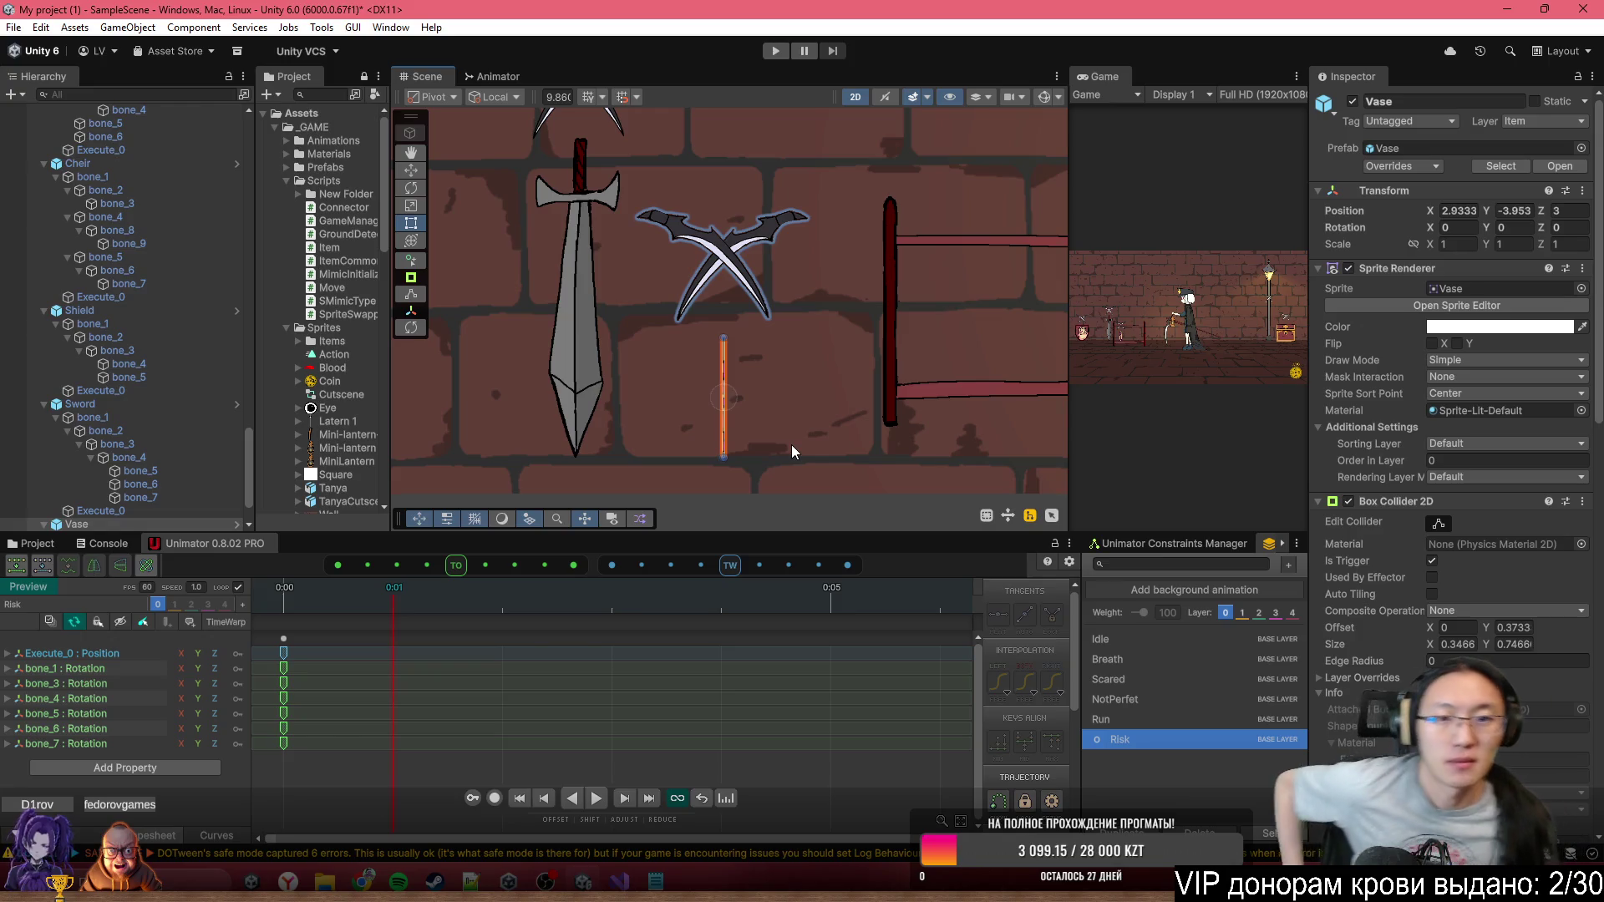
# Set the Vase's Box Collider 2D Size X to 1.14
pyautogui.scroll(-10, 775, 398)
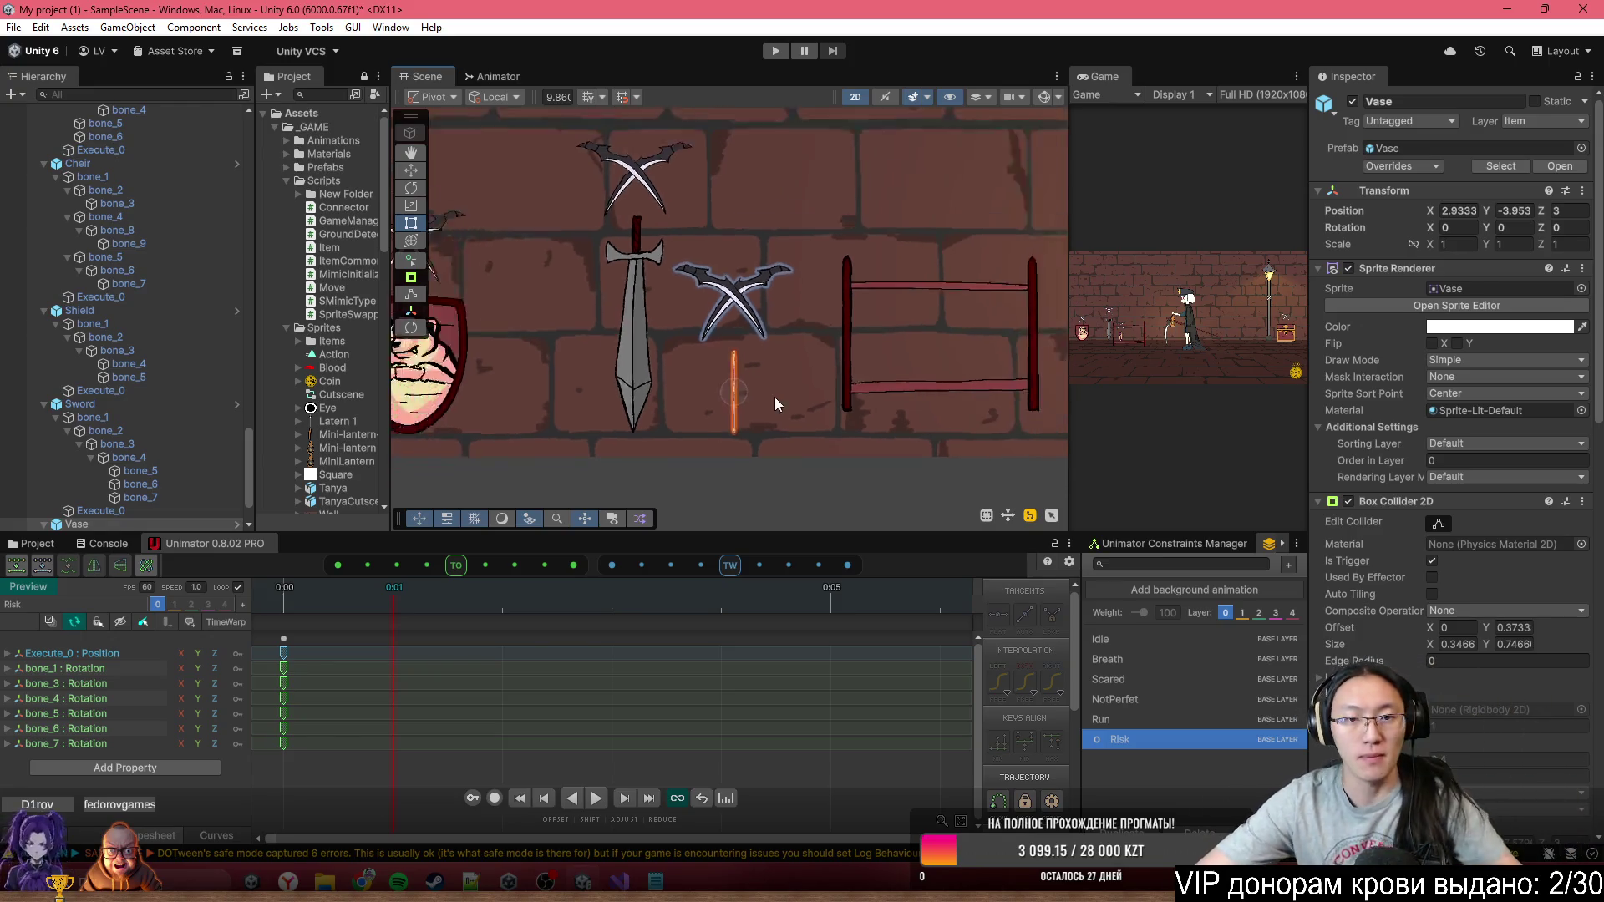
pyautogui.scroll(4, 770, 382)
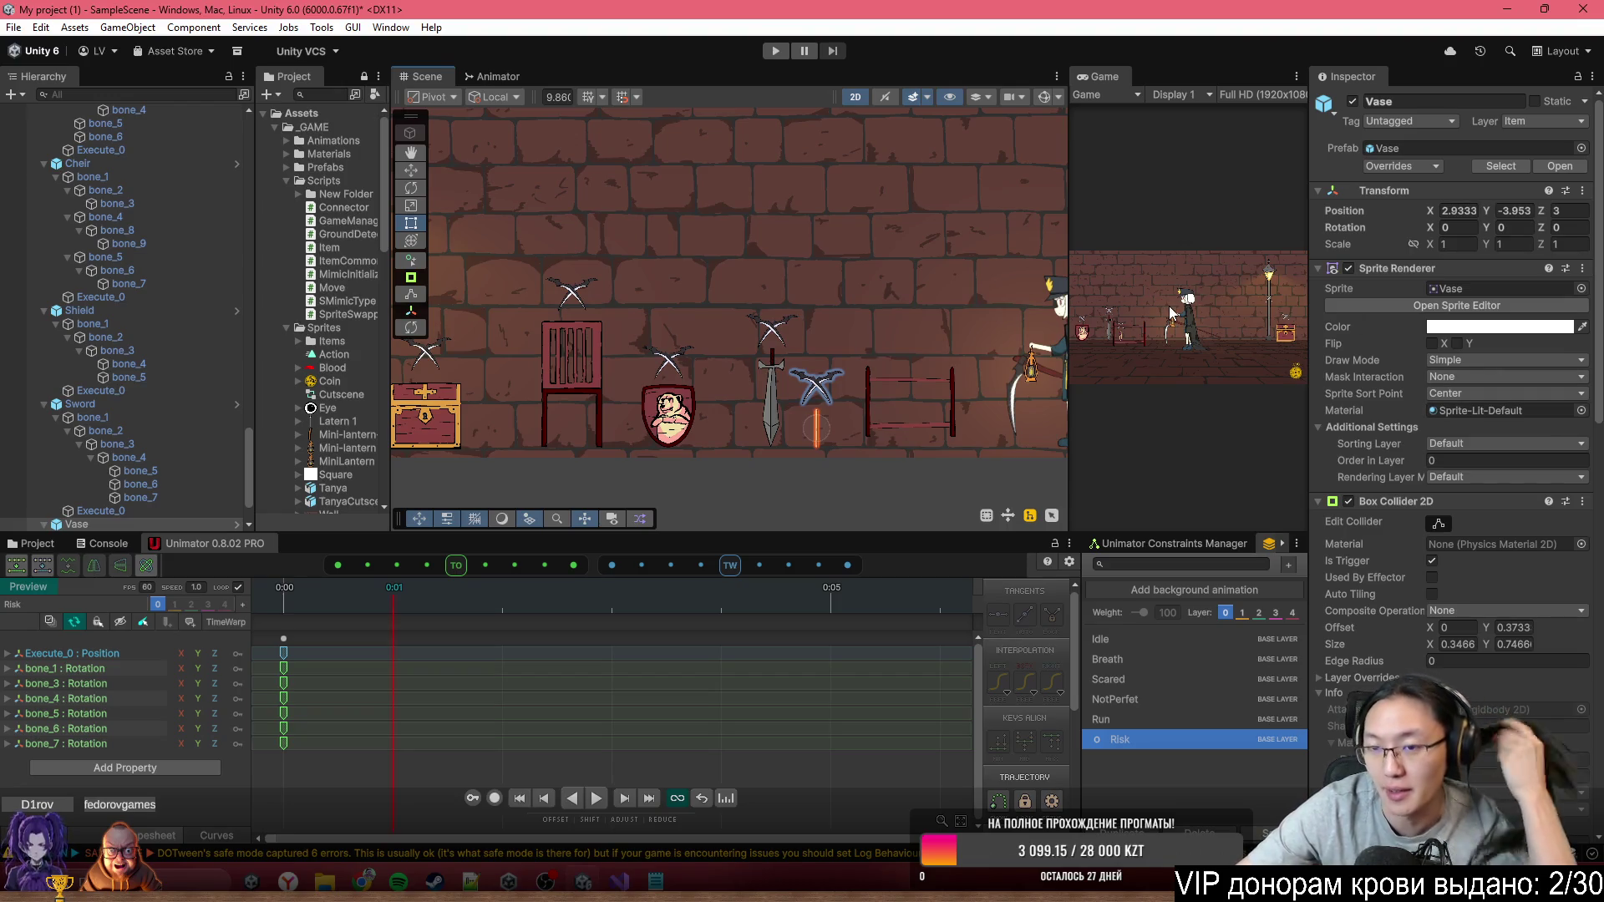
pyautogui.scroll(-2, 685, 361)
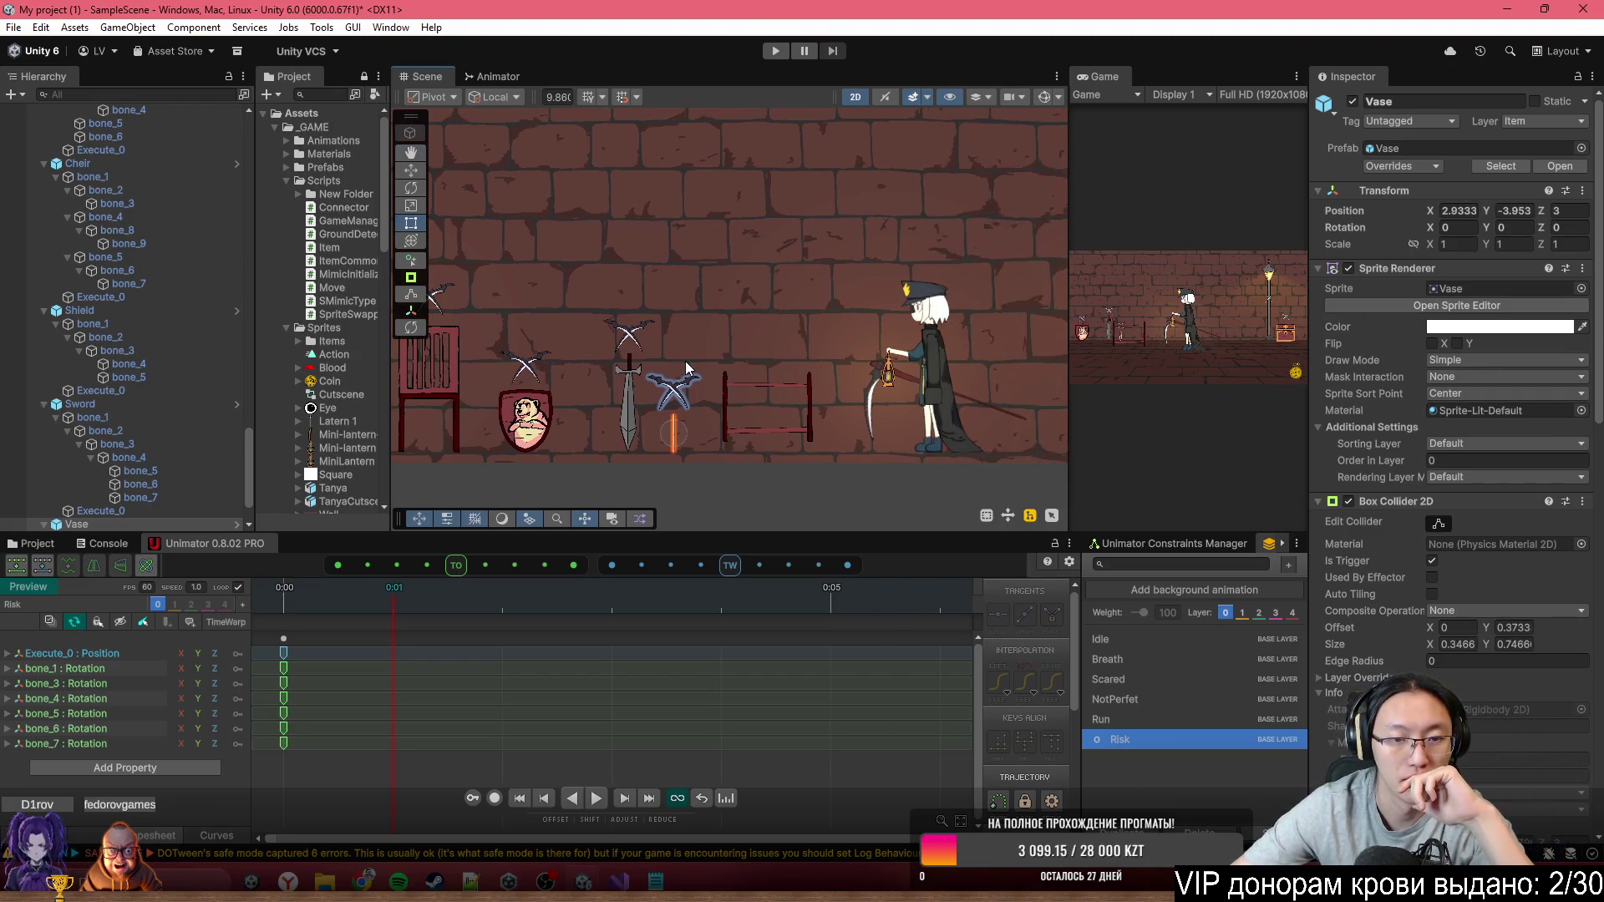
pyautogui.scroll(2, 687, 363)
pyautogui.scroll(-2, 694, 376)
pyautogui.scroll(2, 725, 396)
pyautogui.scroll(3, 640, 439)
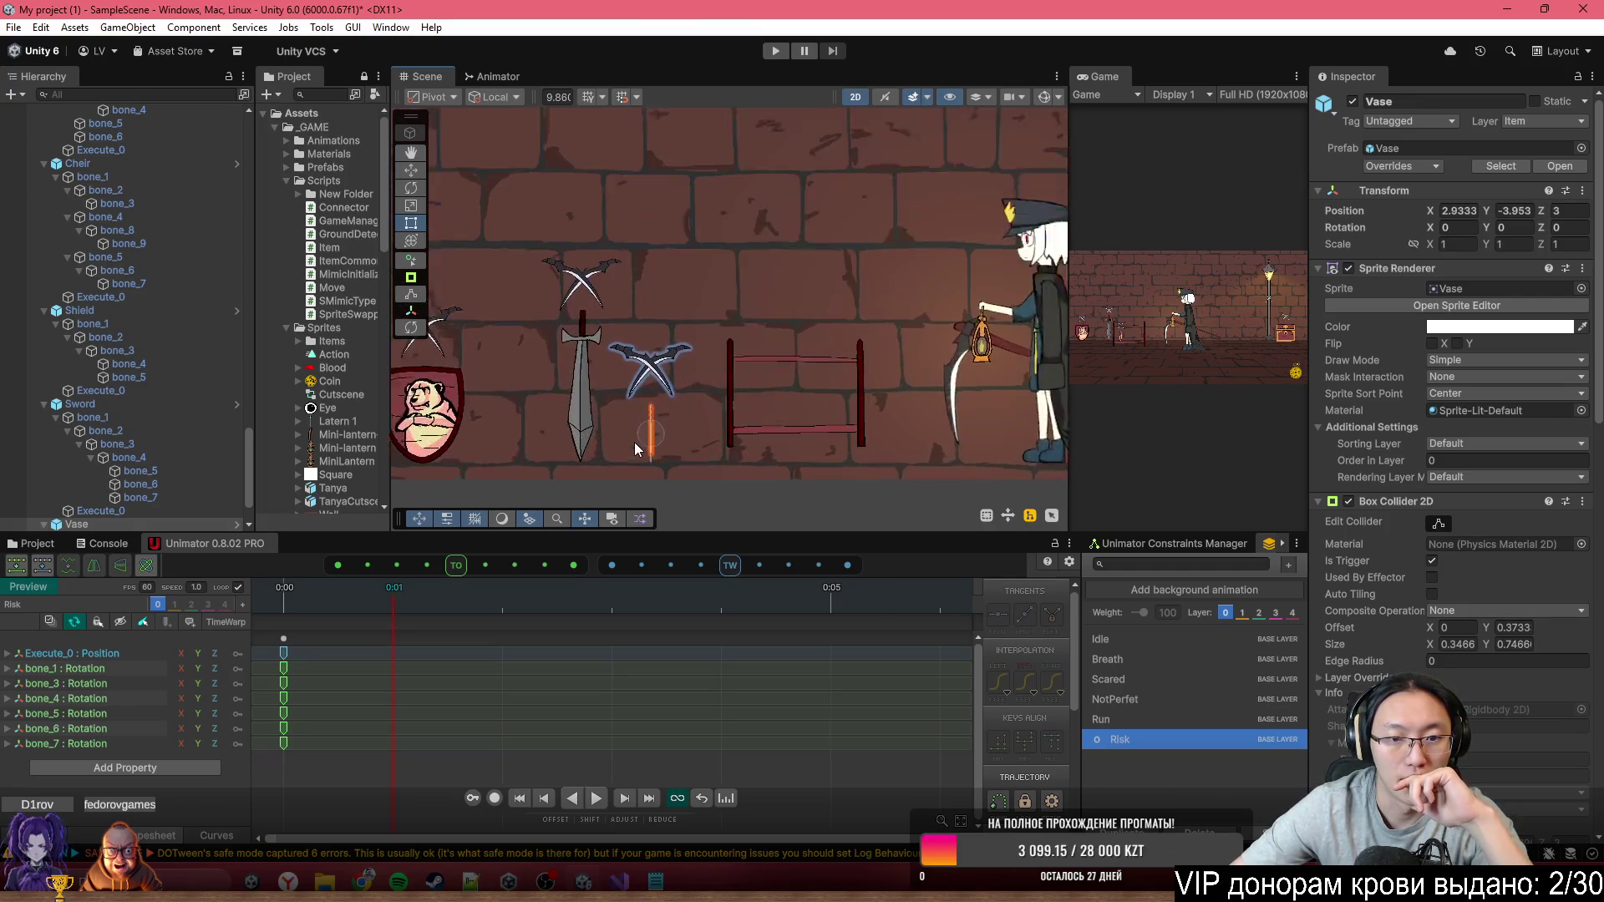
pyautogui.click(1439, 523)
pyautogui.scroll(2, 739, 358)
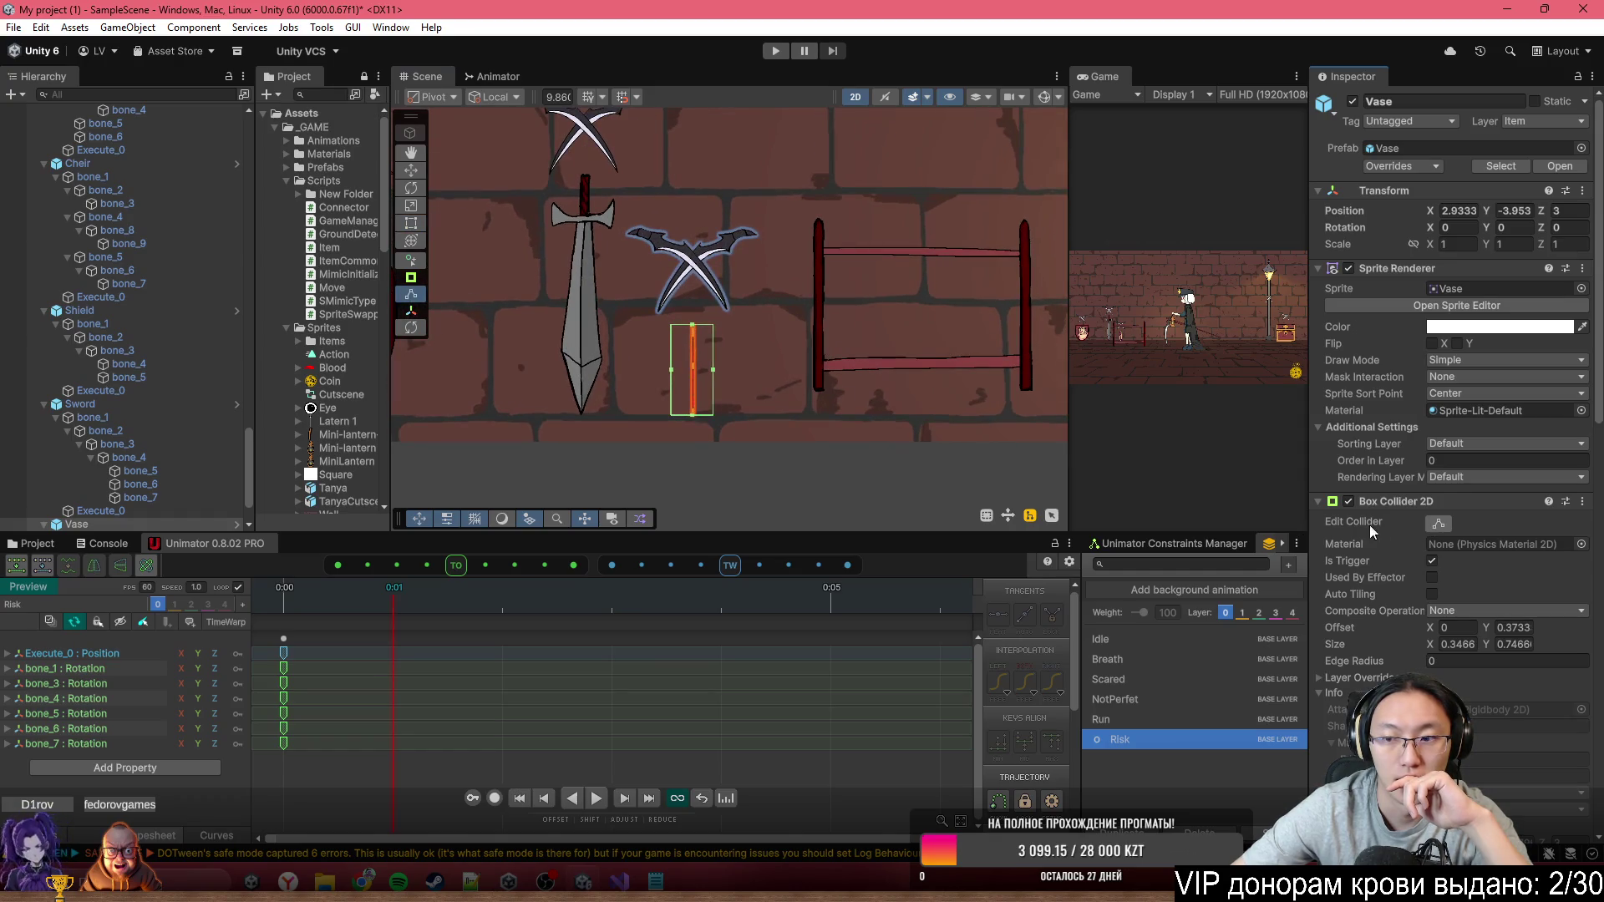
pyautogui.scroll(-2, 792, 311)
pyautogui.doubleClick(1443, 645)
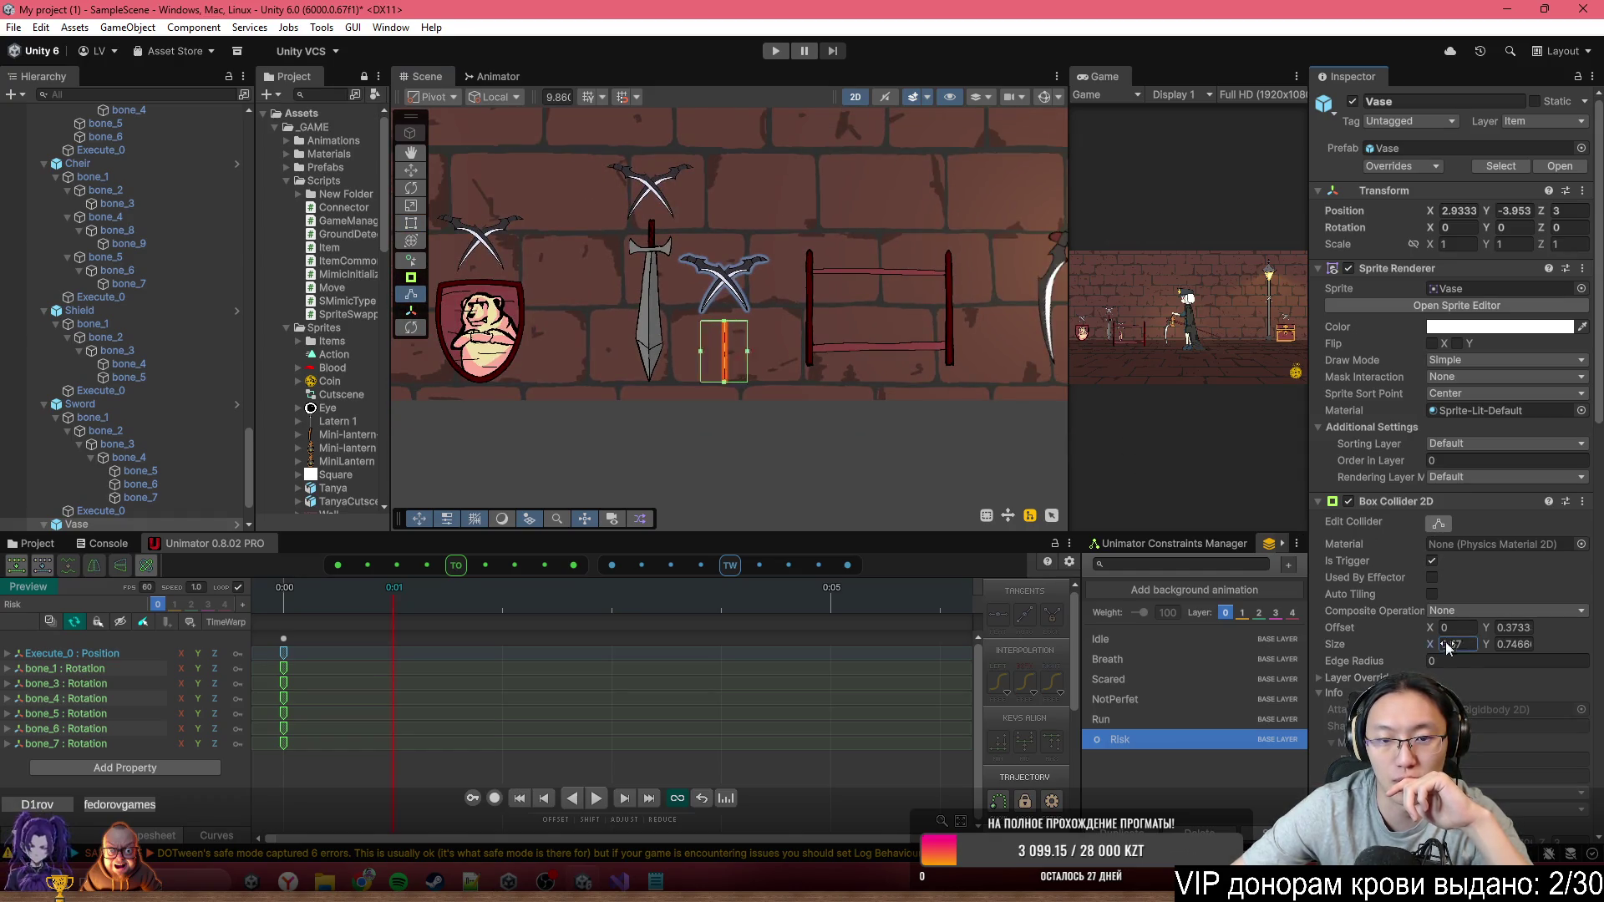
pyautogui.write('1.14')
# Select the Sword and scrub its Box Collider 2D Size X to about 1.28
pyautogui.click(666, 333)
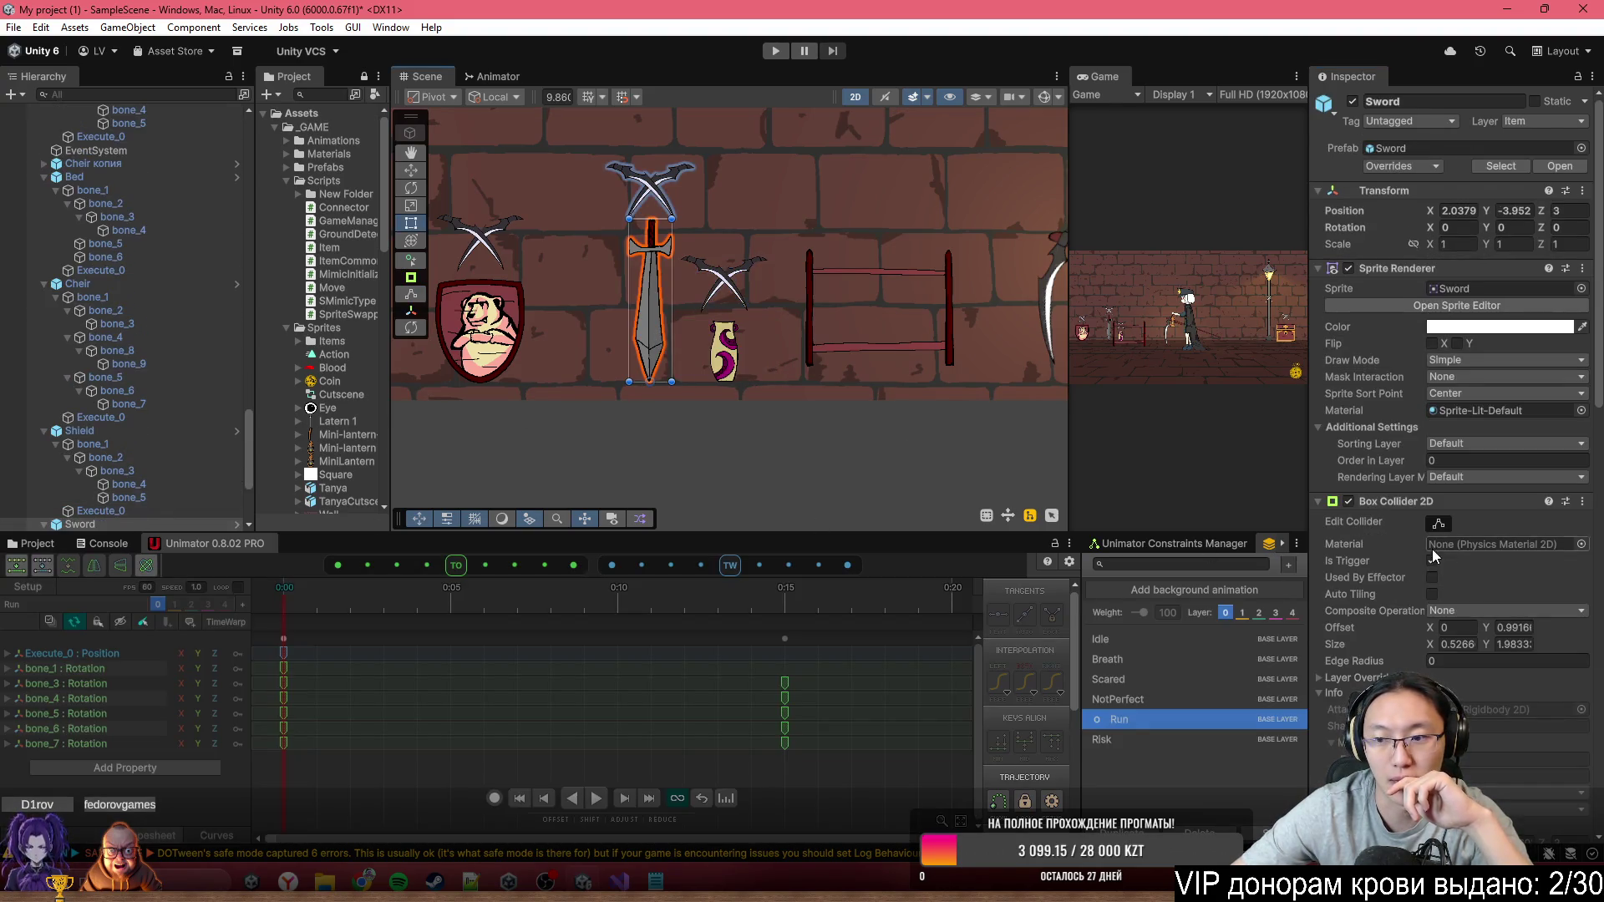
pyautogui.click(1437, 524)
pyautogui.click(1435, 529)
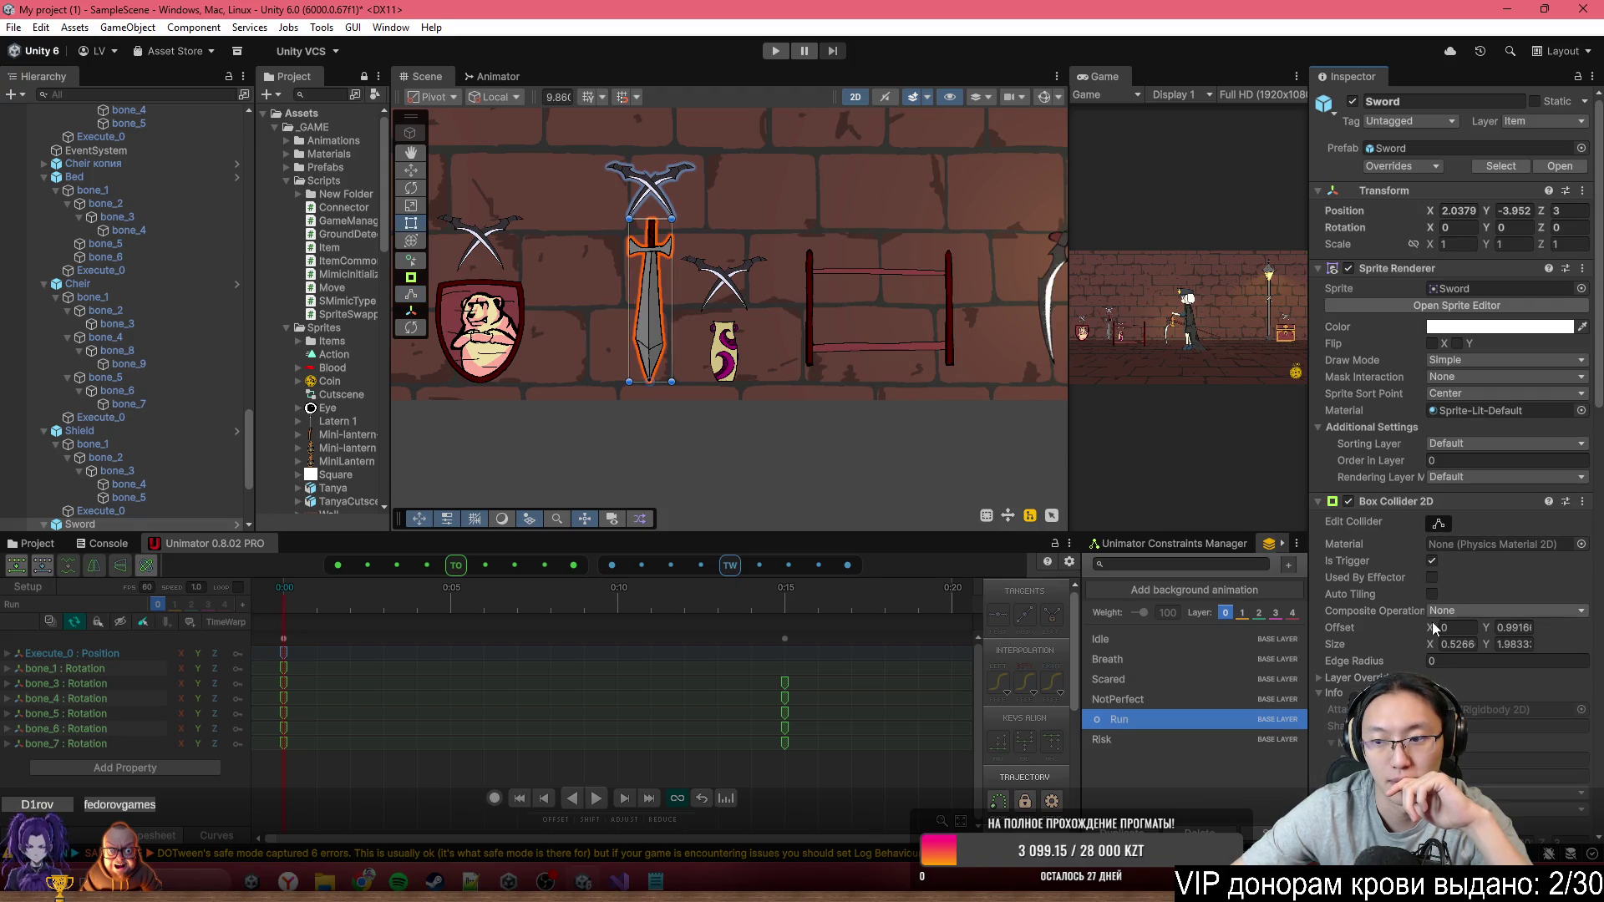
pyautogui.doubleClick(1430, 638)
pyautogui.write('1.49')
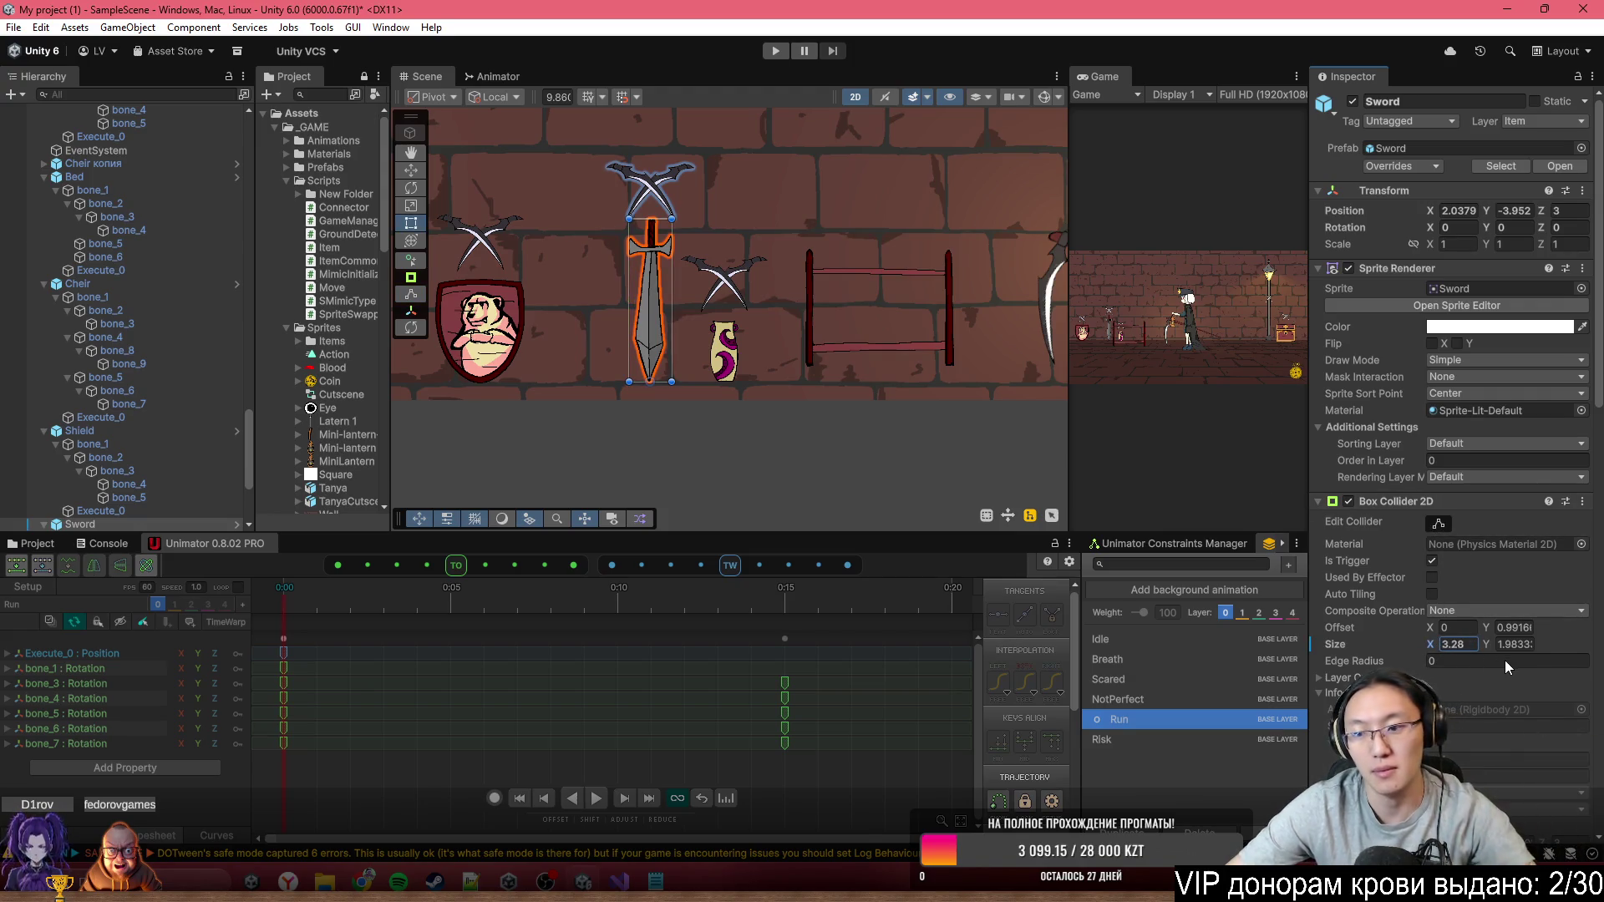
pyautogui.press('BackSpace')
pyautogui.press('BackSpace')
pyautogui.press('BackSpace')
pyautogui.write('5.88')
pyautogui.click(1440, 521)
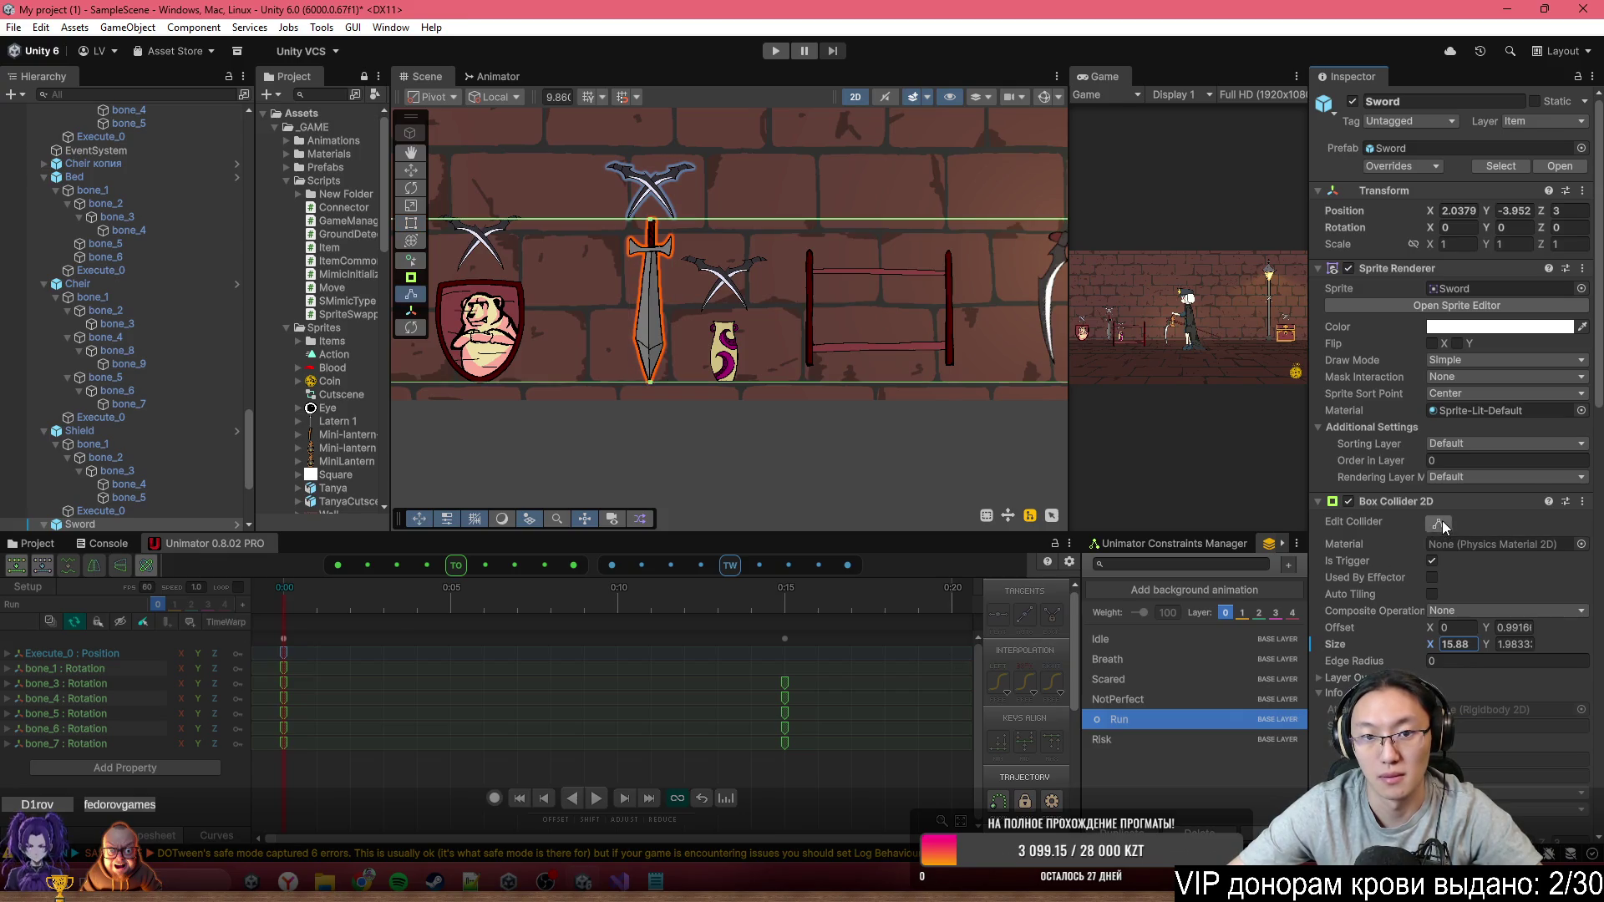
pyautogui.click(1445, 628)
pyautogui.moveTo(1437, 654)
pyautogui.mouseDown()
pyautogui.moveTo(1363, 640)
pyautogui.moveTo(1030, 654)
pyautogui.mouseUp()
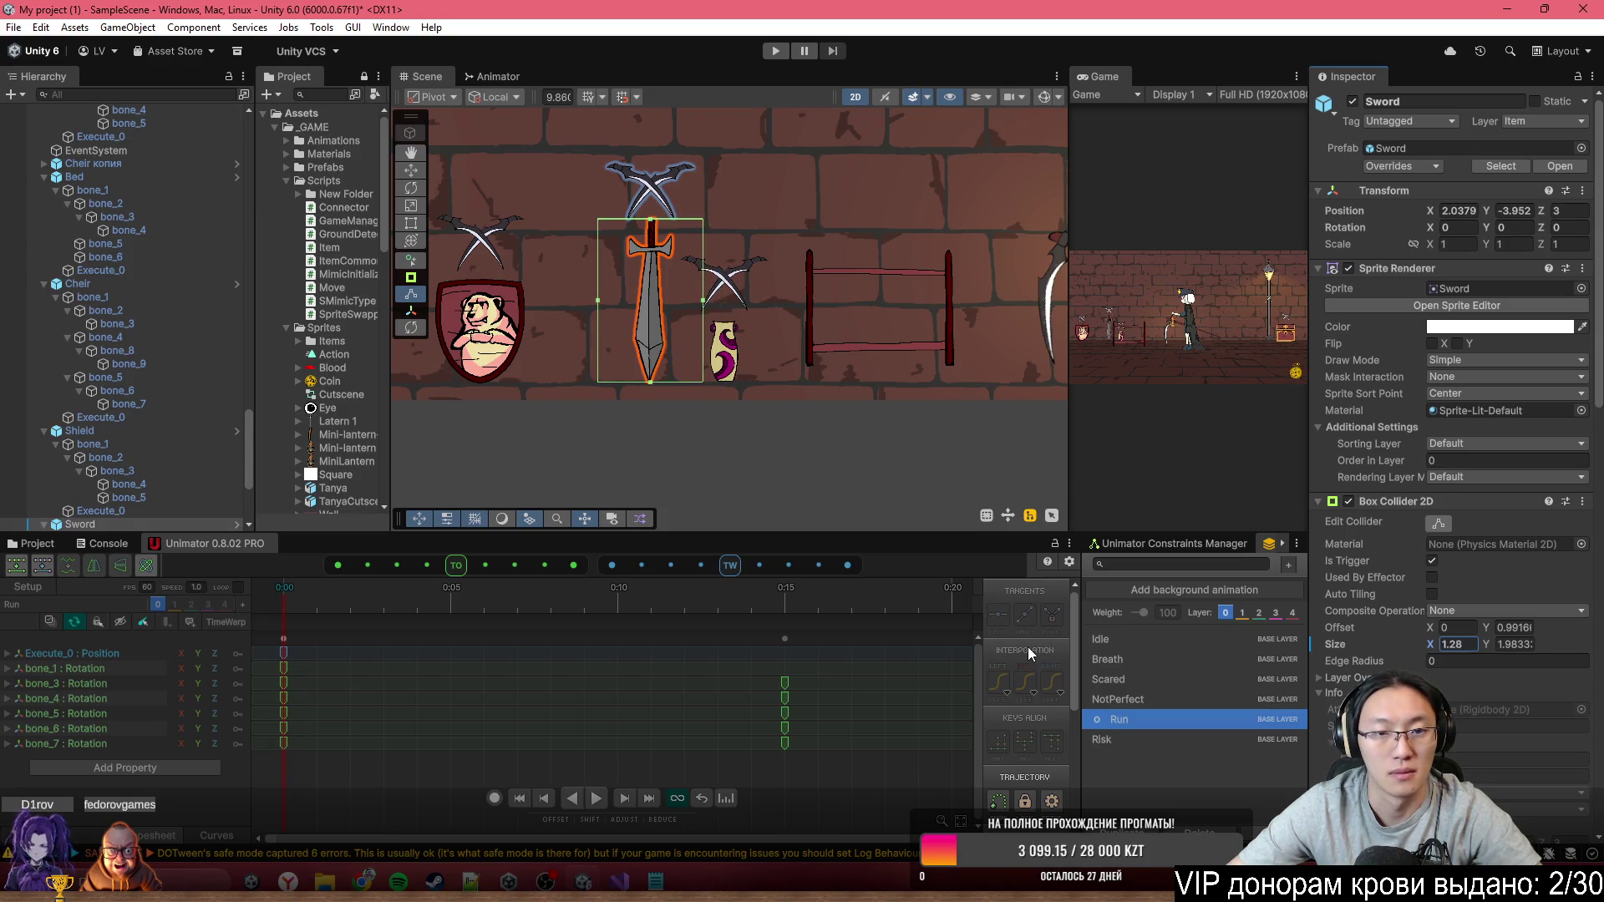
pyautogui.moveTo(570, 337); pyautogui.dragTo(730, 359)
pyautogui.click(685, 339)
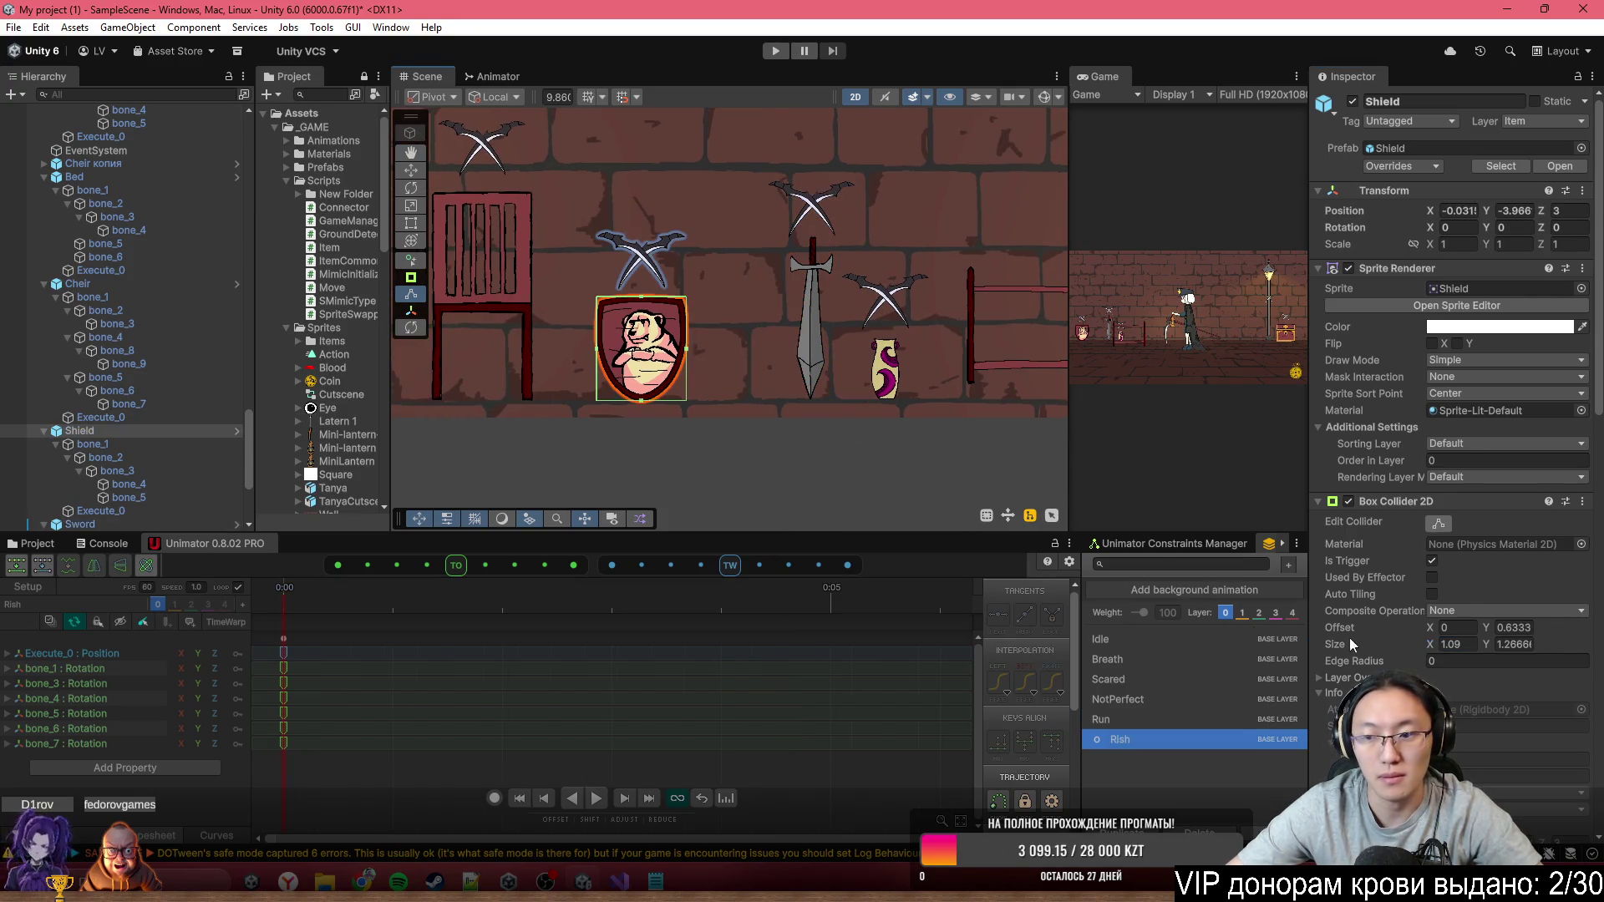
# Edit the Shield's Box Collider 2D width, entering 2.2
pyautogui.scroll(-4, 1446, 585)
pyautogui.scroll(-4, 1445, 585)
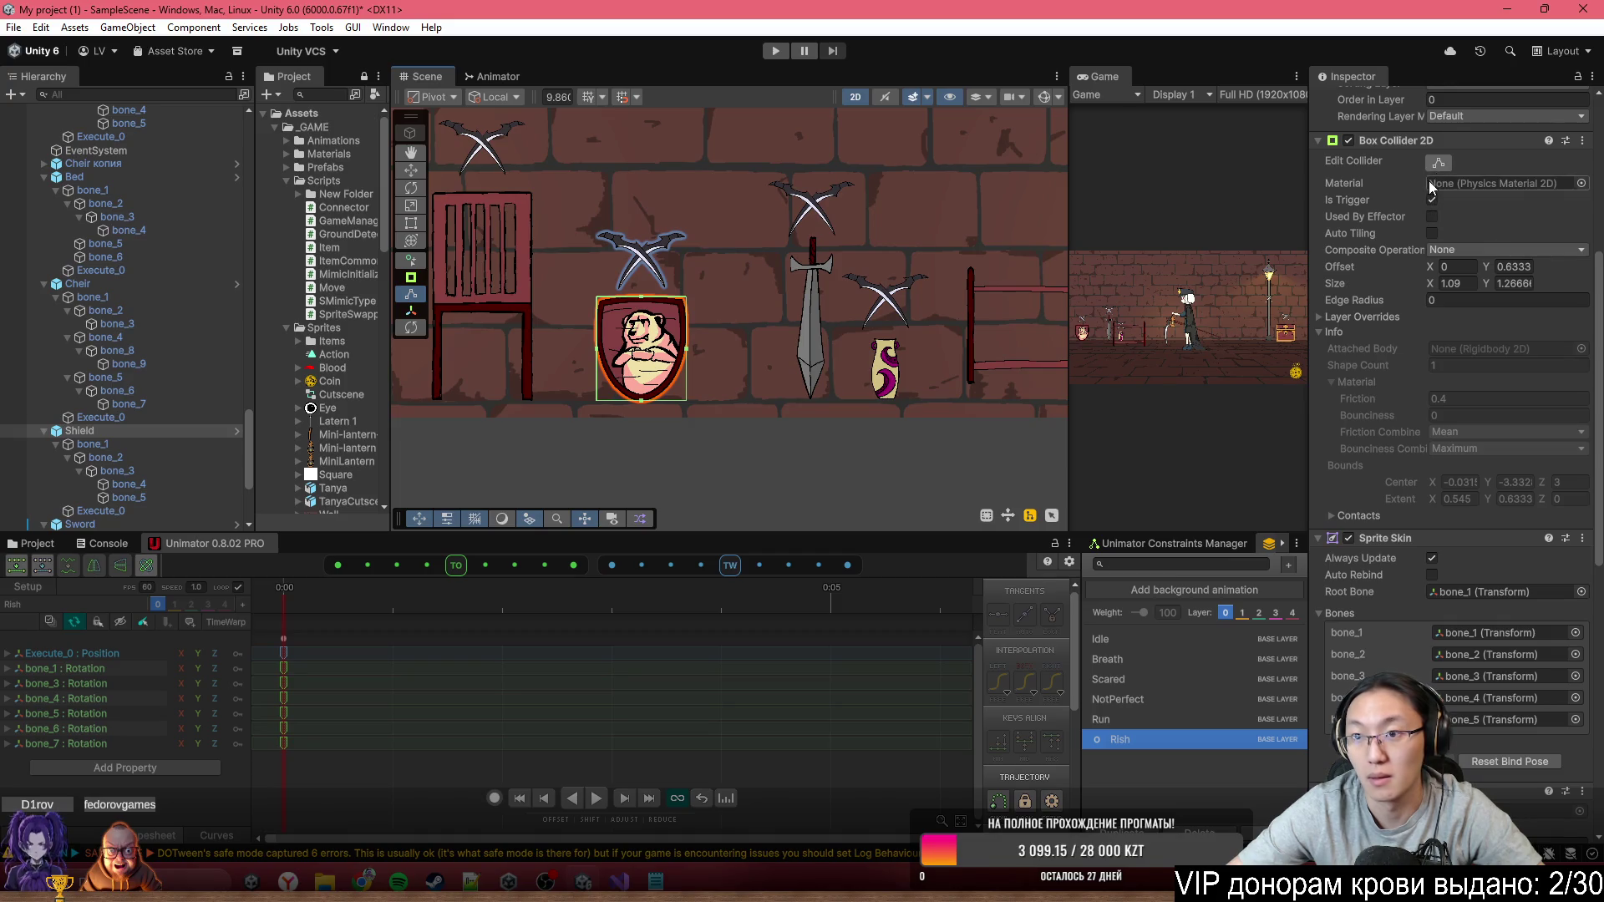
pyautogui.click(1445, 283)
pyautogui.write('1.5')
pyautogui.press('BackSpace')
pyautogui.press('BackSpace')
pyautogui.press('BackSpace')
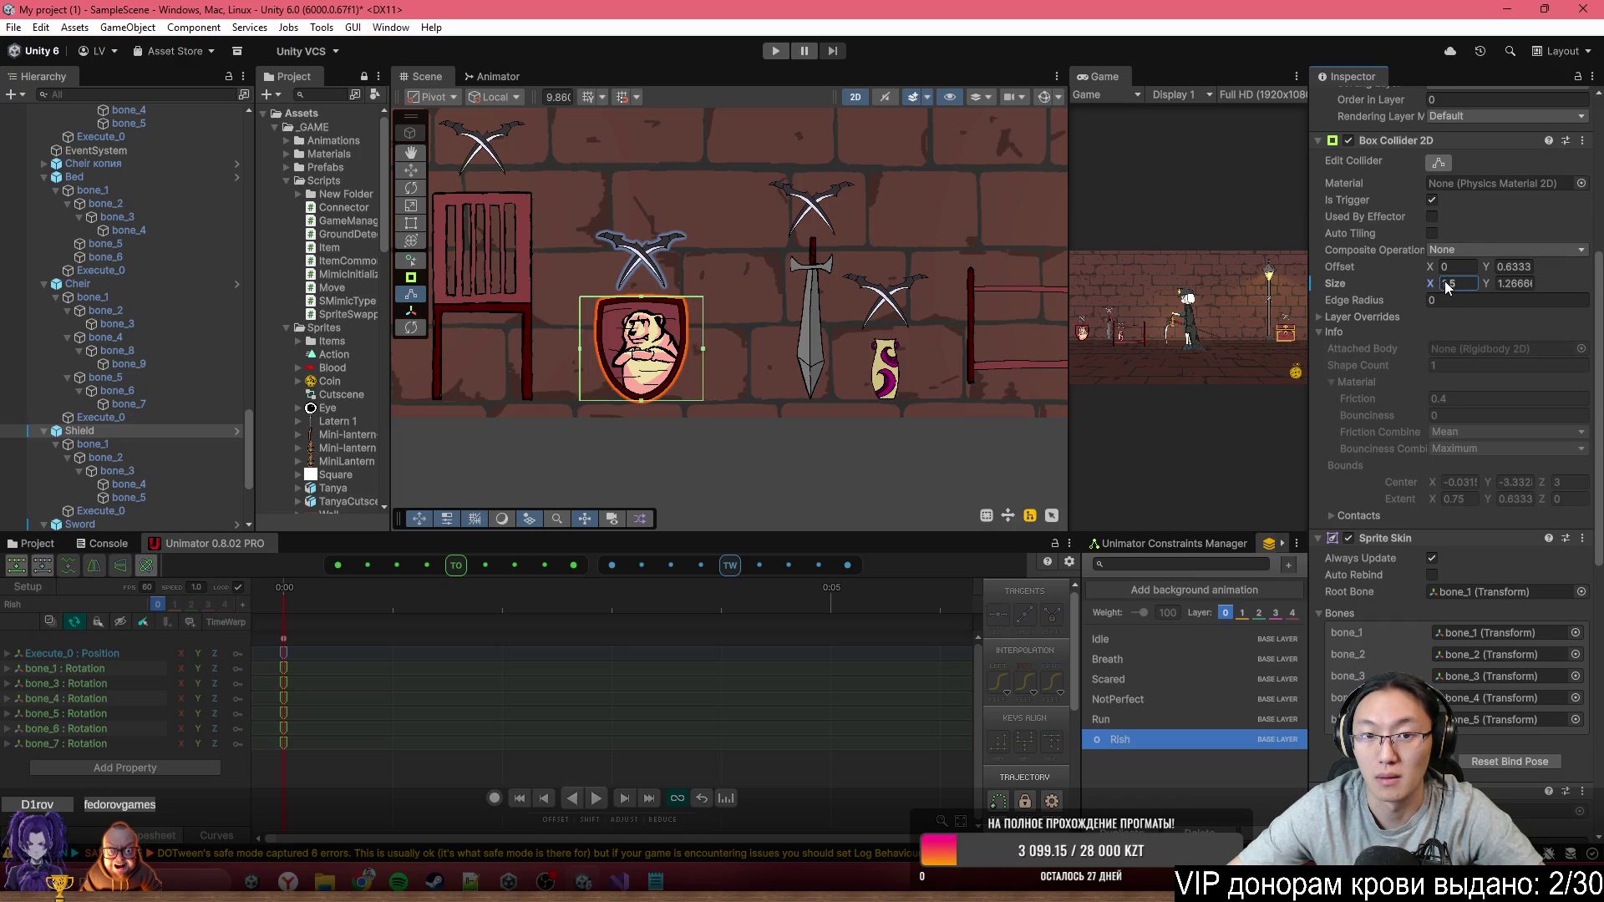
pyautogui.write('2.2')
# Select the chair and widen its collider to 2.27
pyautogui.moveTo(724, 330); pyautogui.dragTo(996, 401)
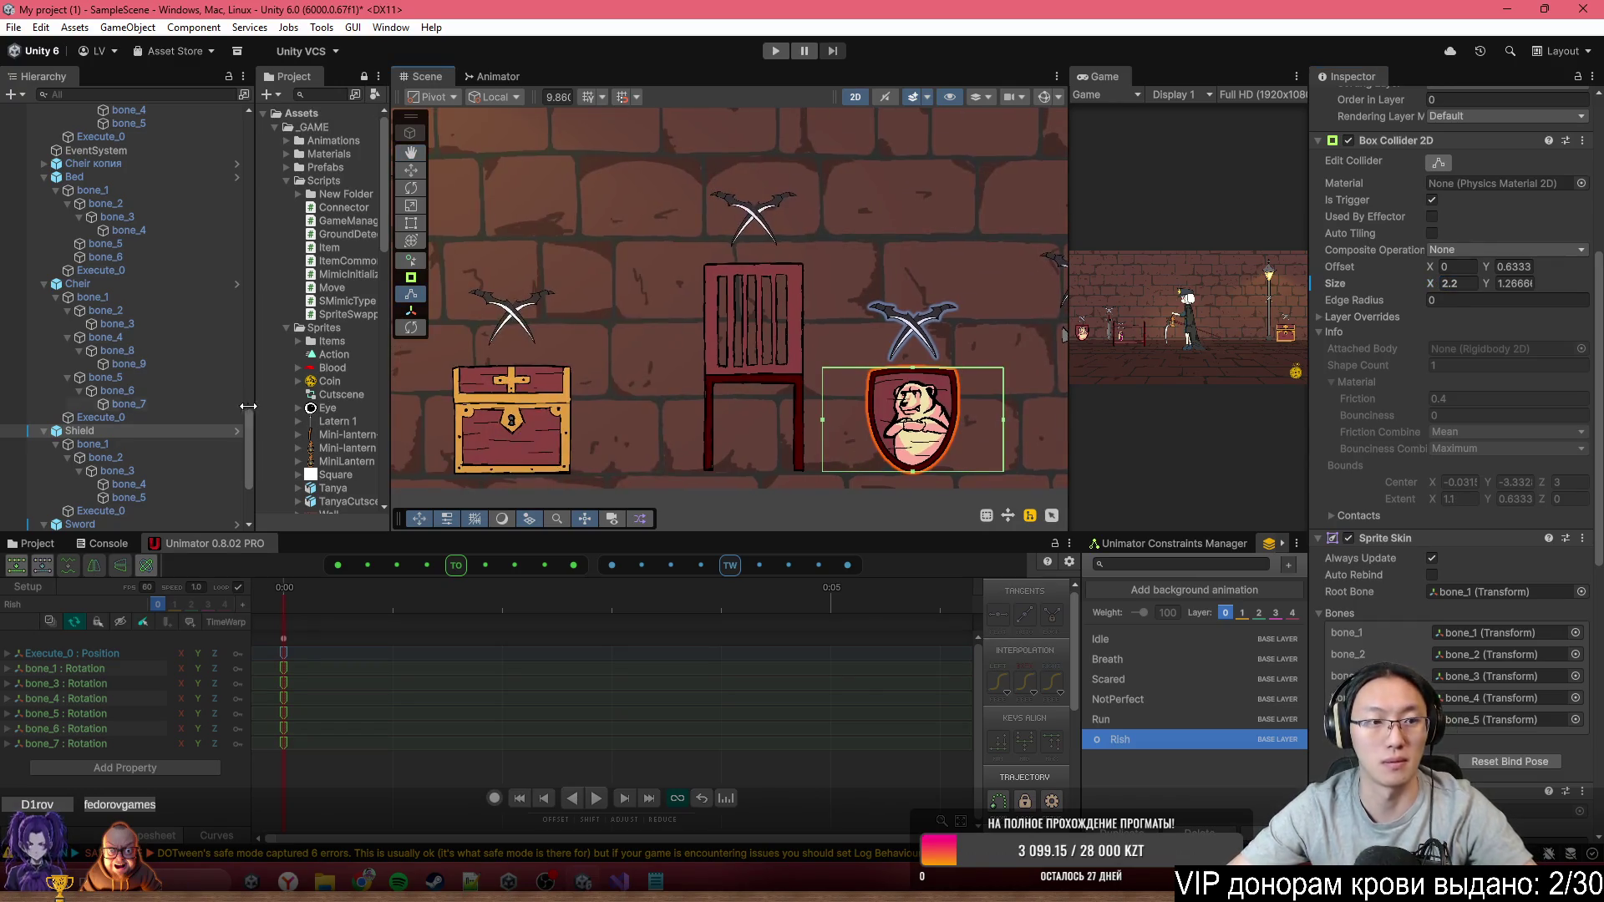
pyautogui.click(112, 288)
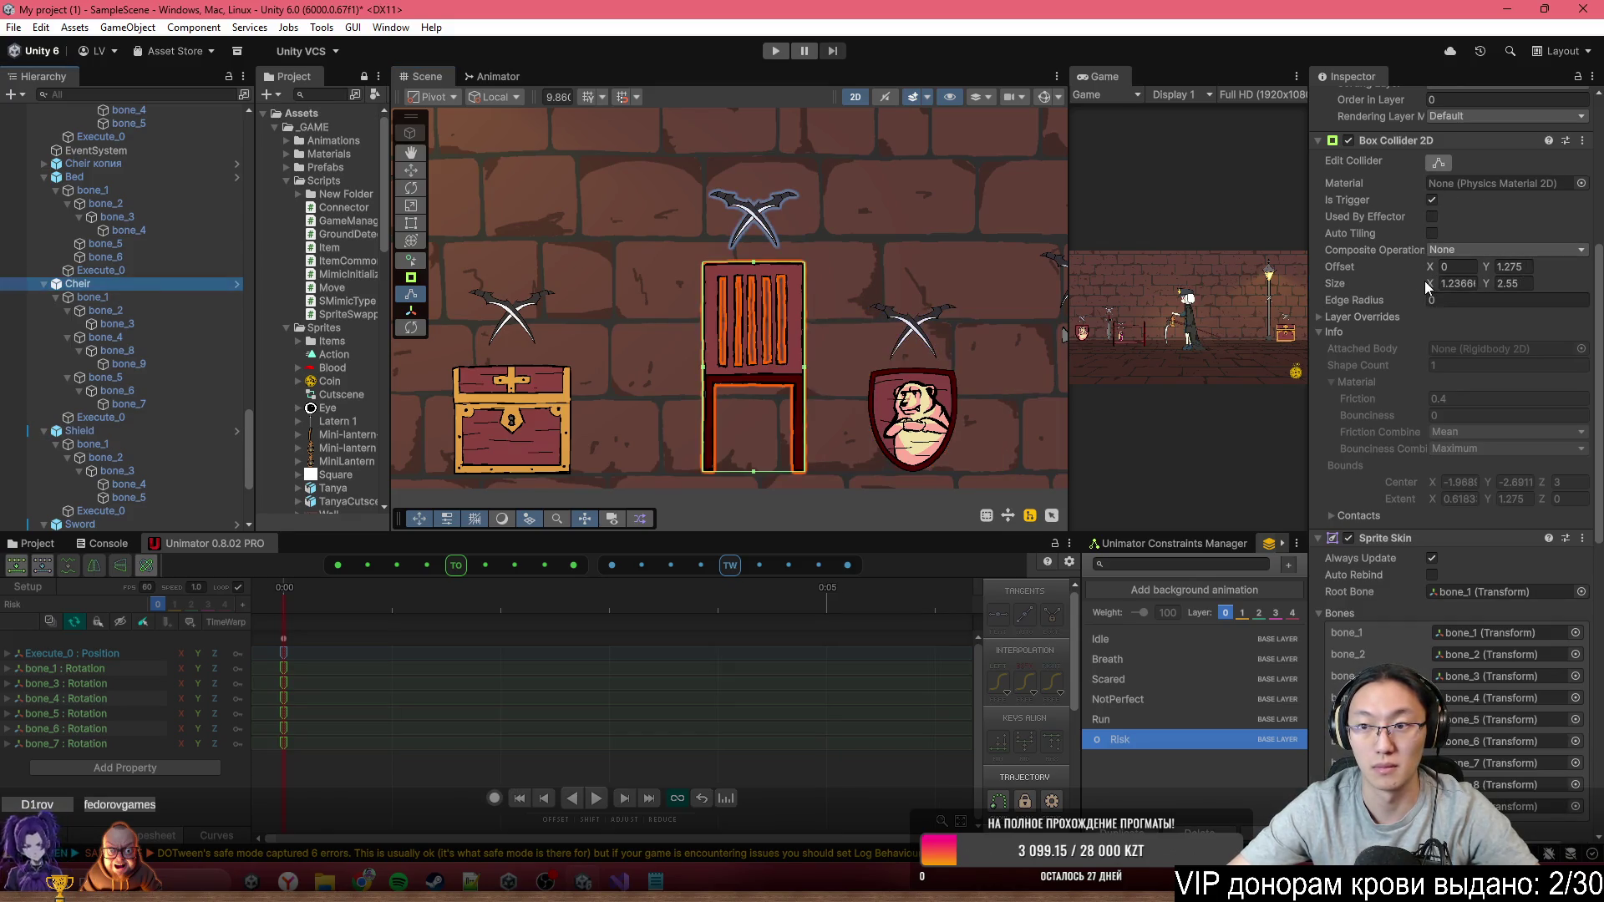
pyautogui.moveTo(1426, 287); pyautogui.dragTo(1464, 298)
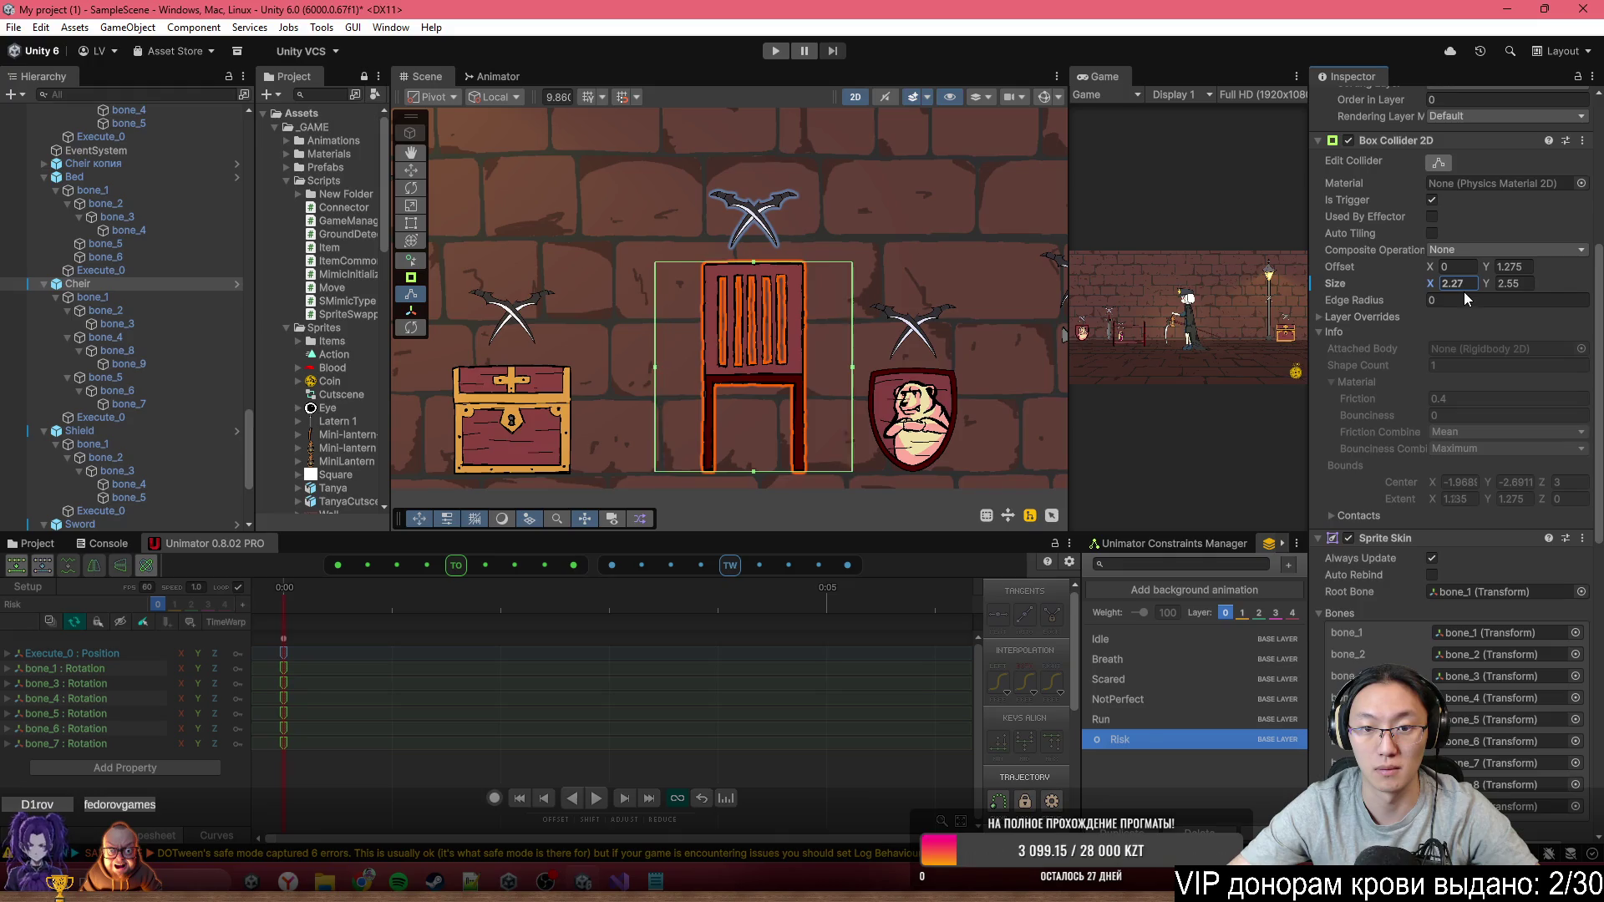
# Select the bed prop and frame it in the scene view
pyautogui.moveTo(585, 335); pyautogui.dragTo(822, 284)
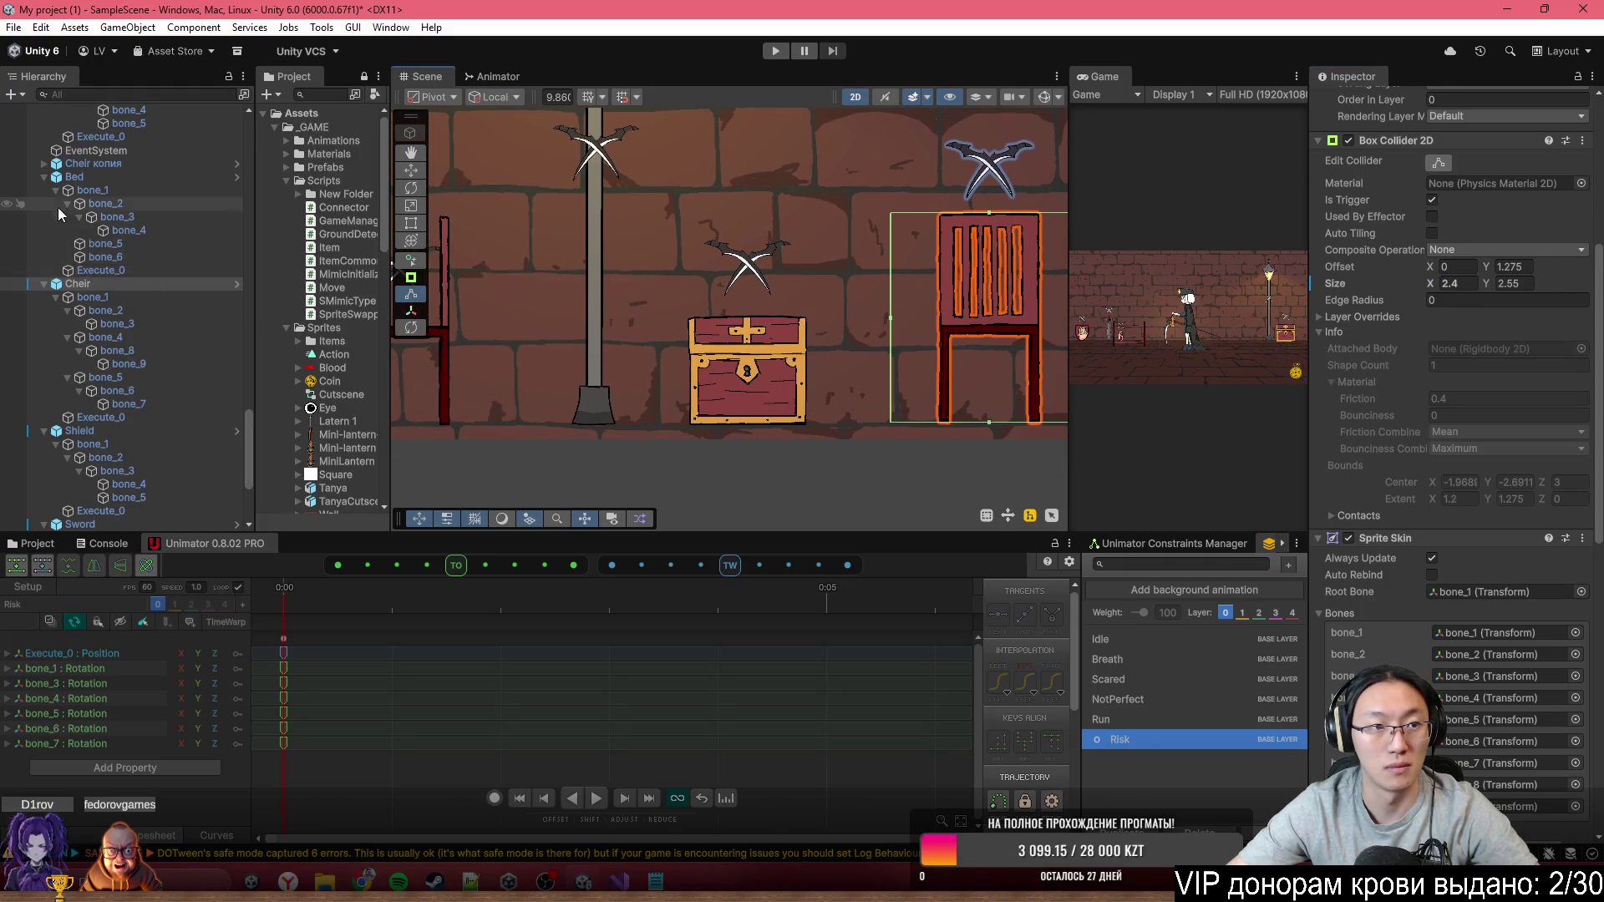
pyautogui.click(69, 180)
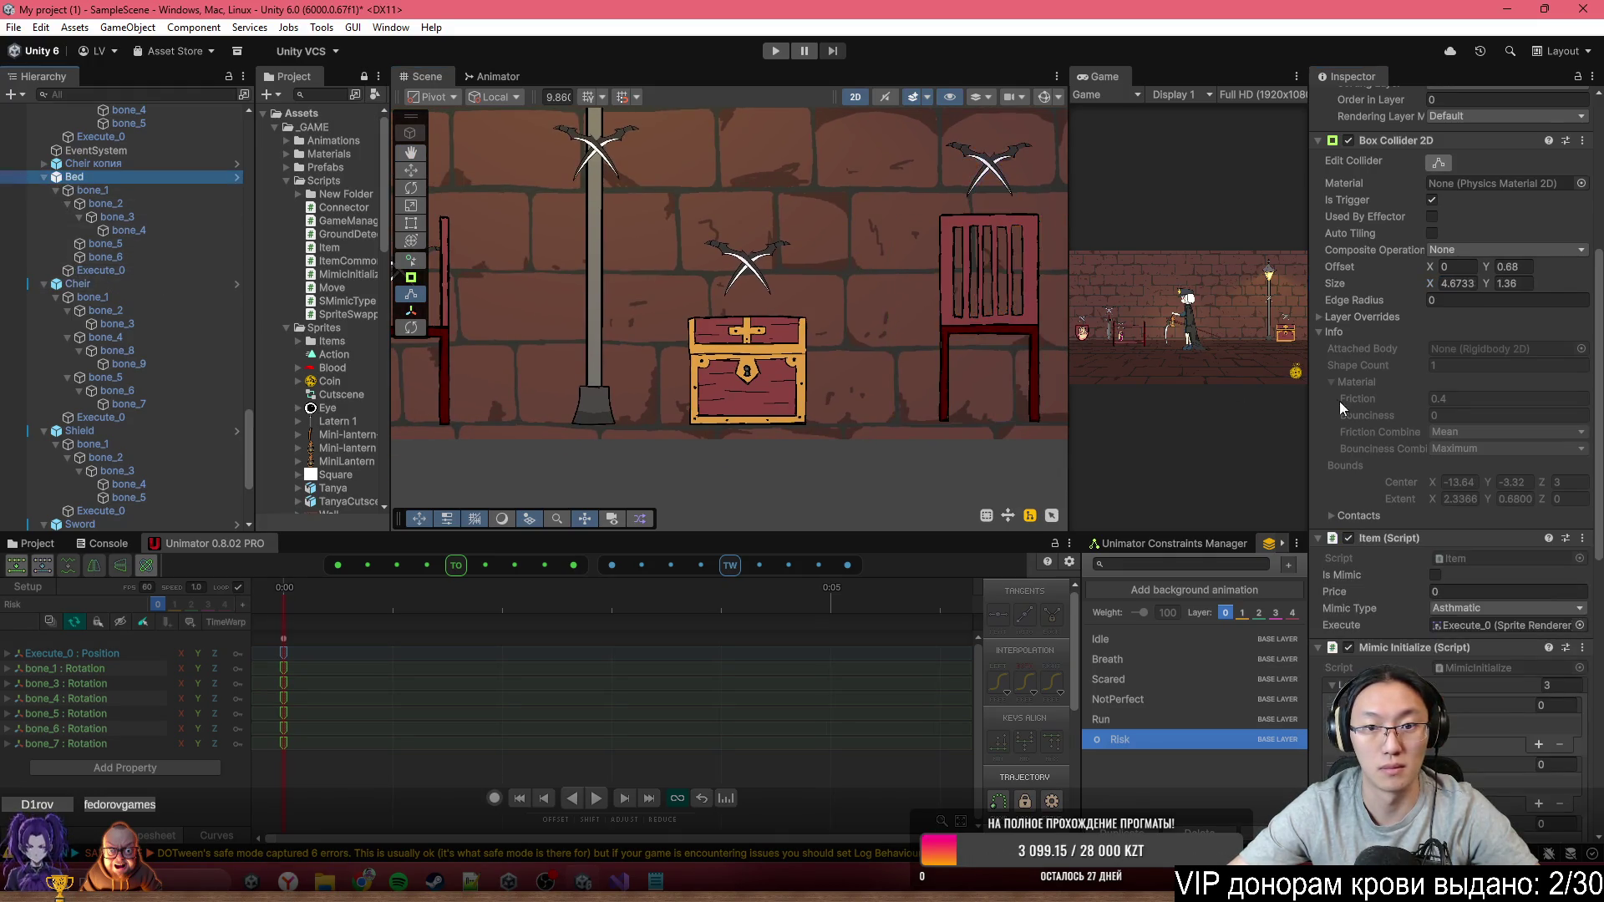
pyautogui.scroll(-3, 605, 333)
pyautogui.moveTo(605, 333); pyautogui.dragTo(878, 396)
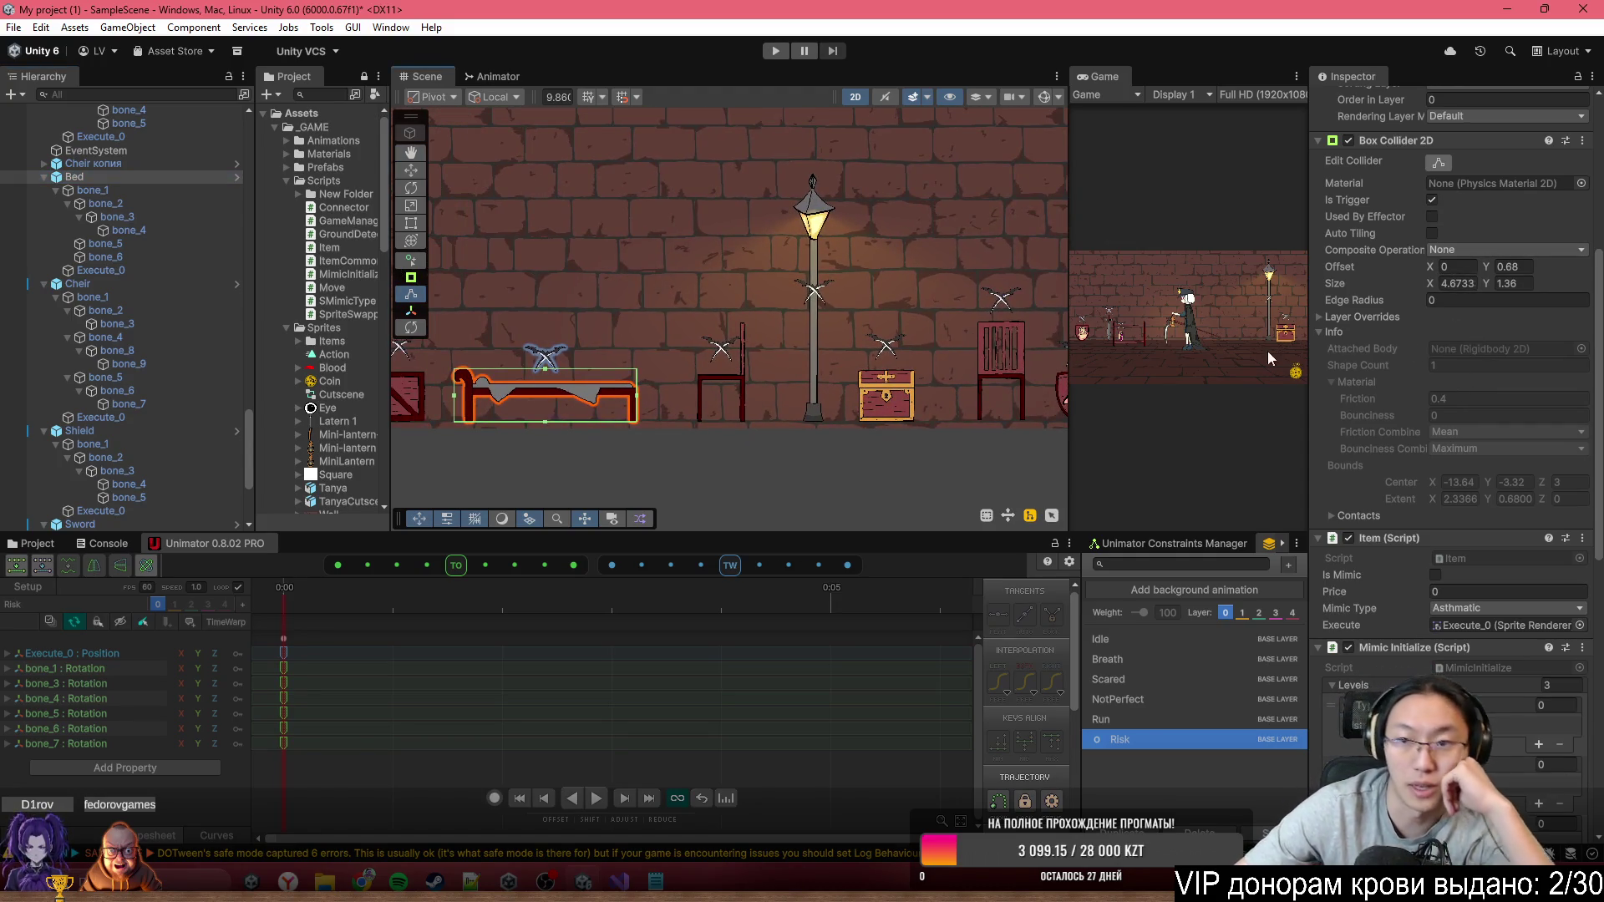
# Widen the Cheir копия chair copy's Box Collider 2D Size X to 2.38
pyautogui.click(96, 164)
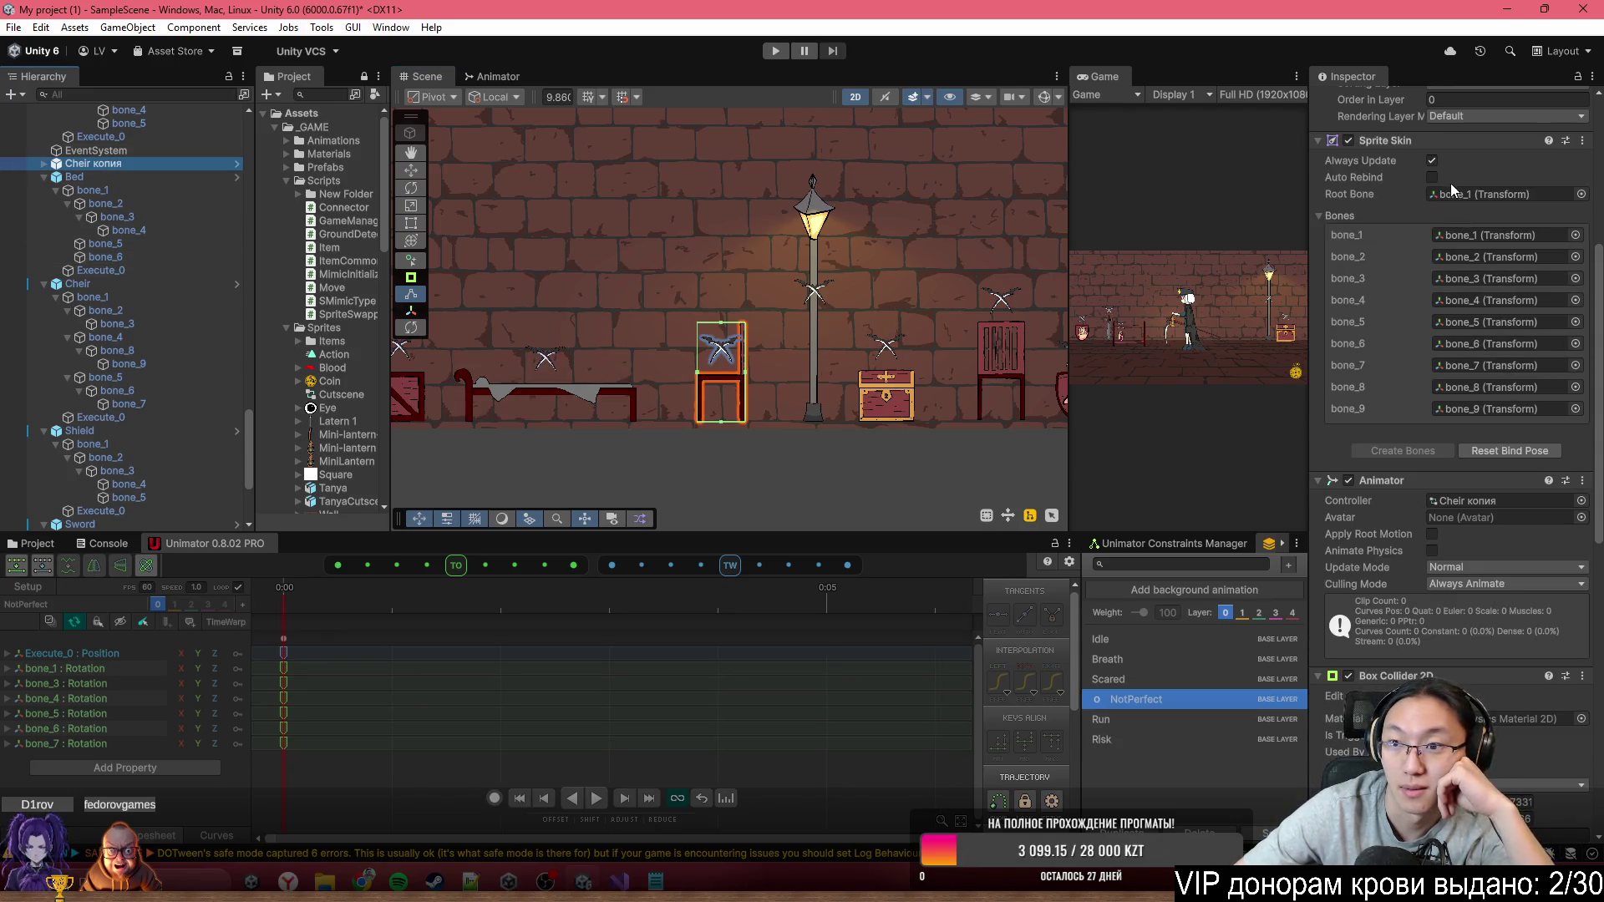
pyautogui.scroll(5, 1463, 234)
pyautogui.scroll(-10, 1476, 293)
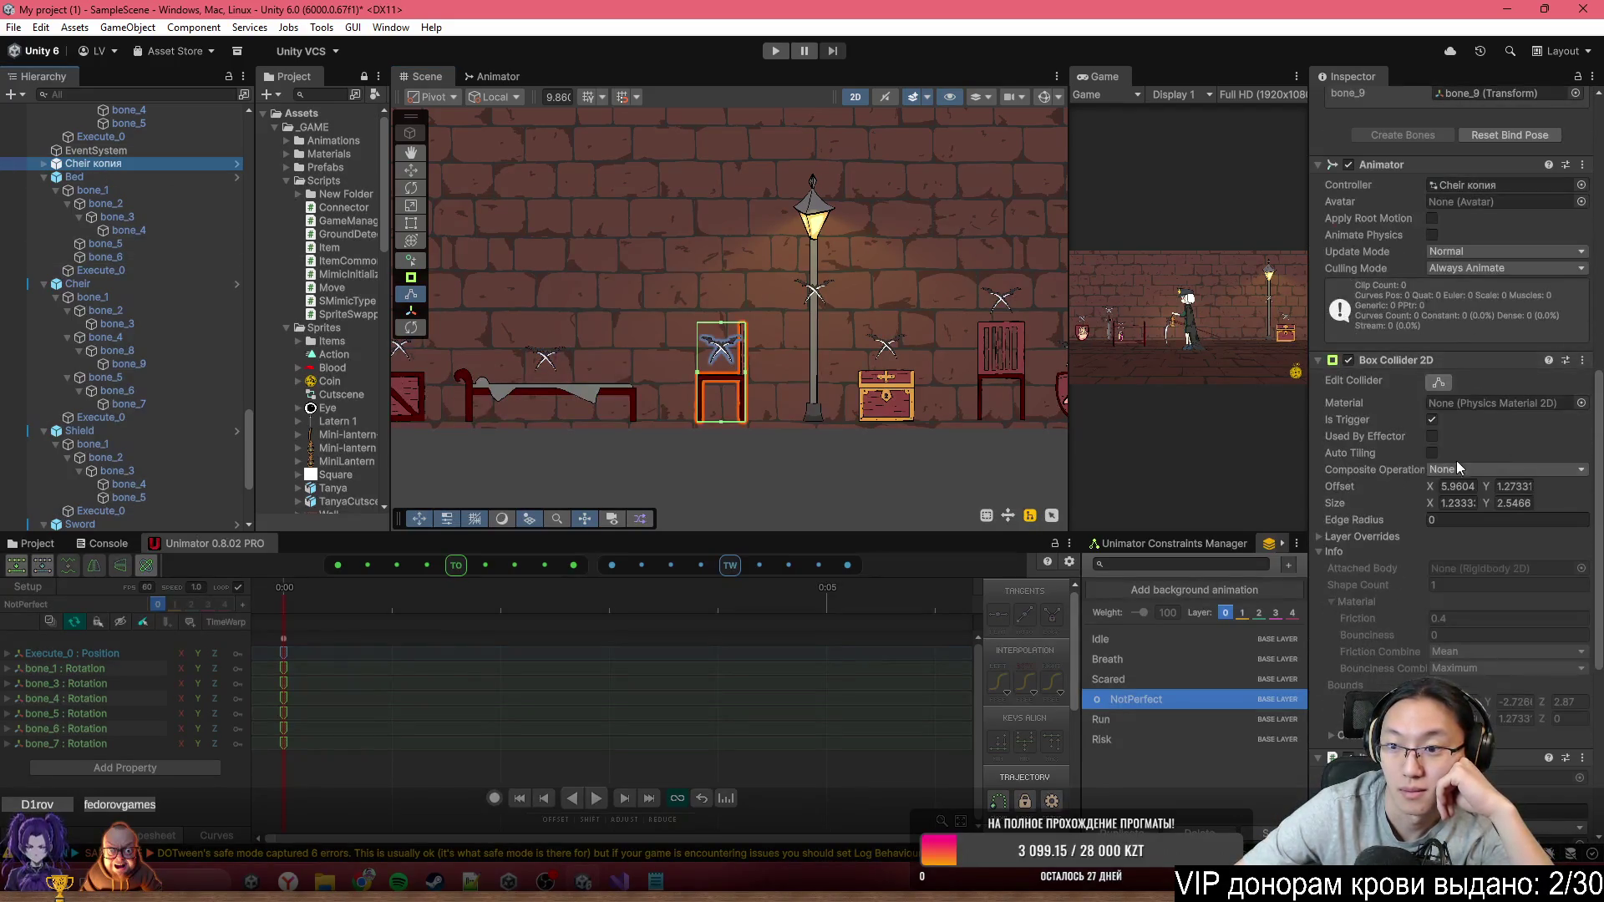
pyautogui.moveTo(1439, 509); pyautogui.dragTo(1462, 506)
pyautogui.scroll(7, 87, 252)
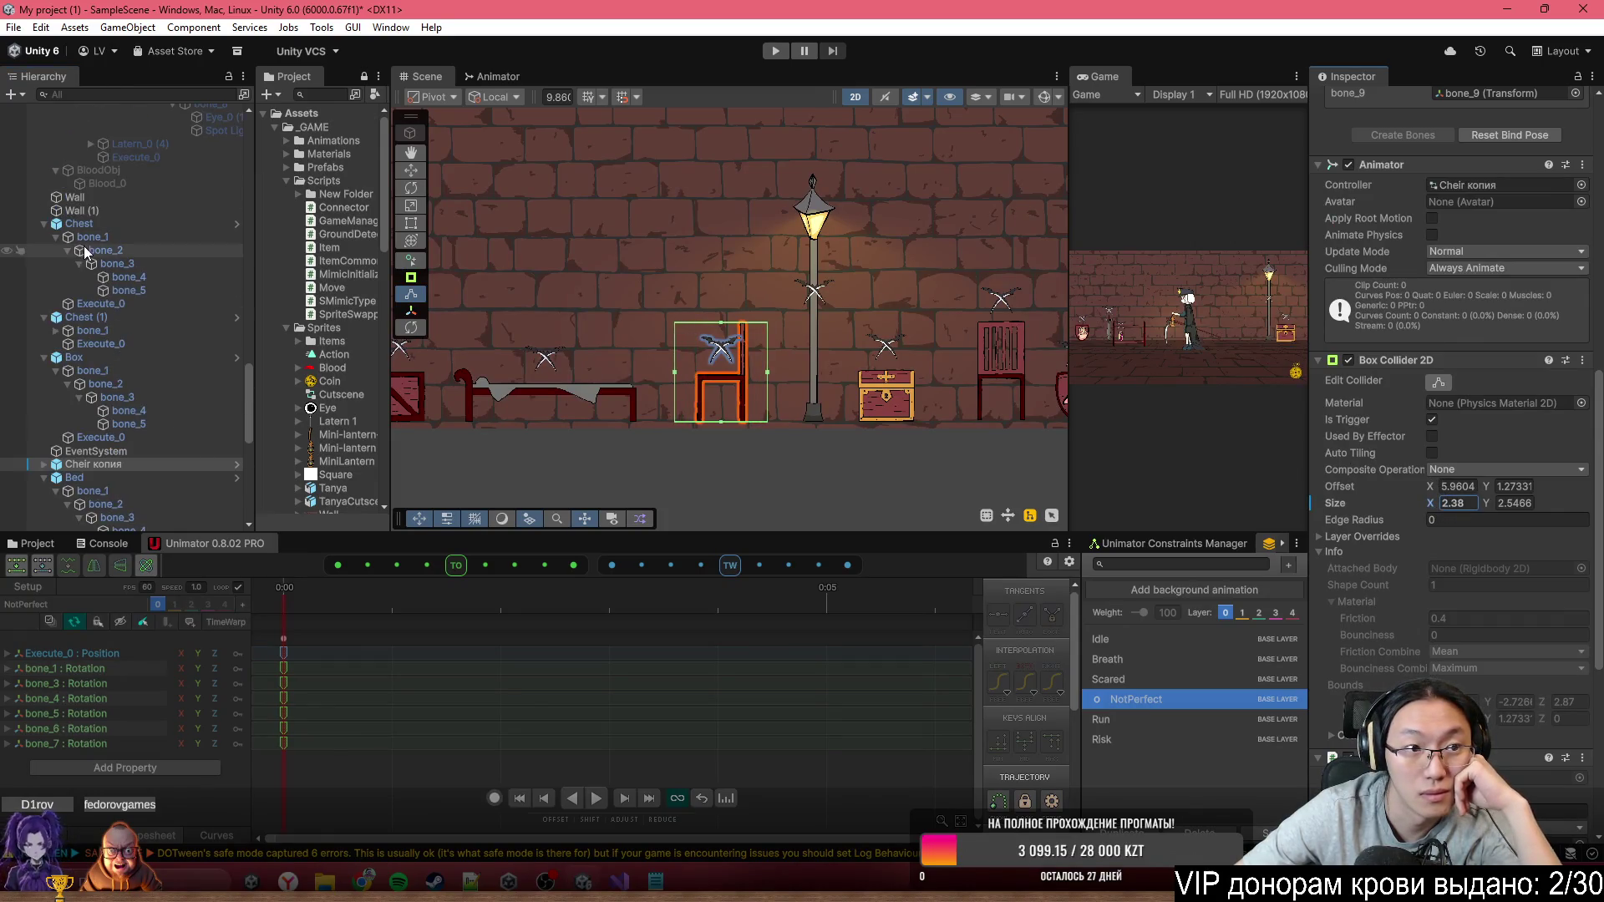
pyautogui.click(97, 354)
pyautogui.moveTo(481, 314); pyautogui.dragTo(647, 321)
pyautogui.scroll(6, 1445, 444)
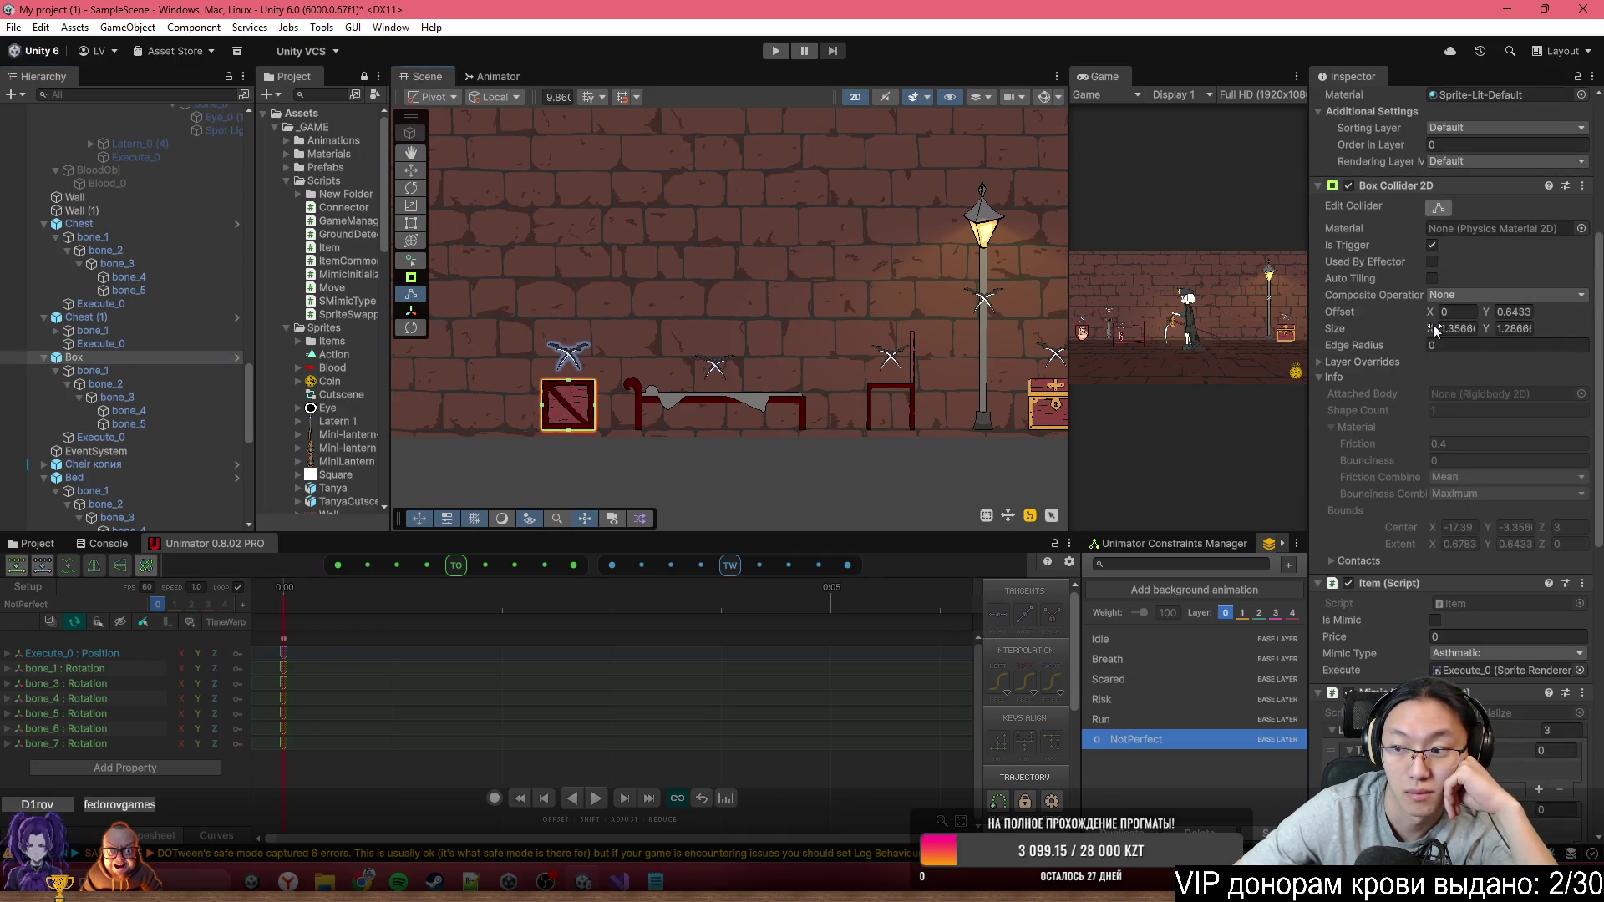
# Widen the Box's Box Collider 2D to Size X 2.49 and apply the change to its prefab
pyautogui.moveTo(1434, 331); pyautogui.dragTo(1477, 331)
pyautogui.scroll(-3, 722, 351)
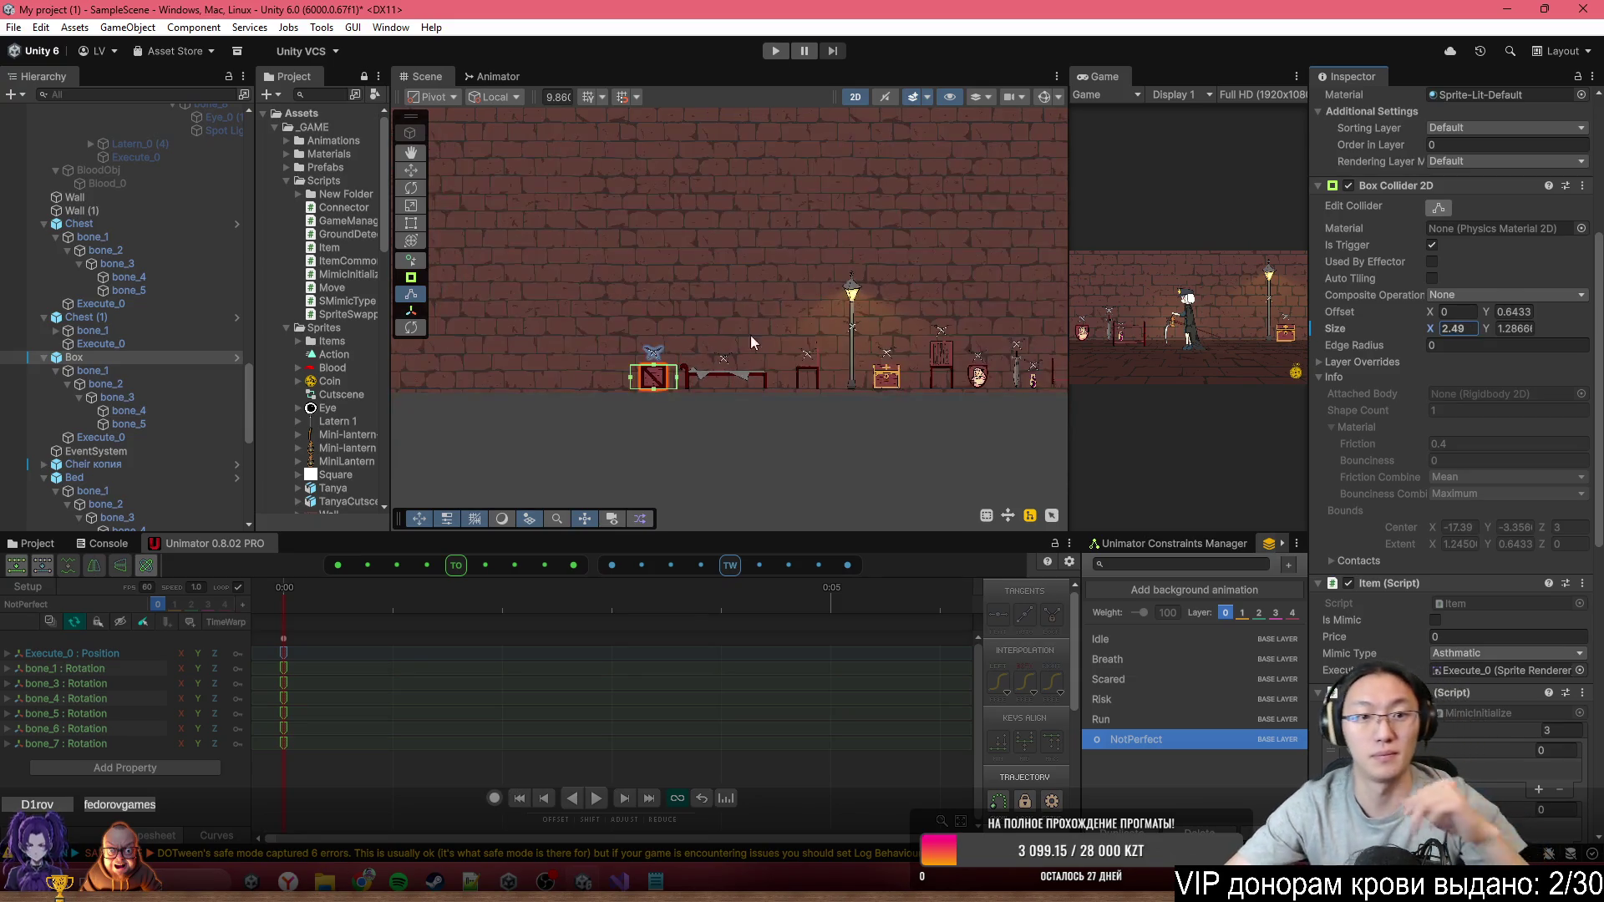
pyautogui.scroll(5, 1437, 269)
pyautogui.click(1426, 167)
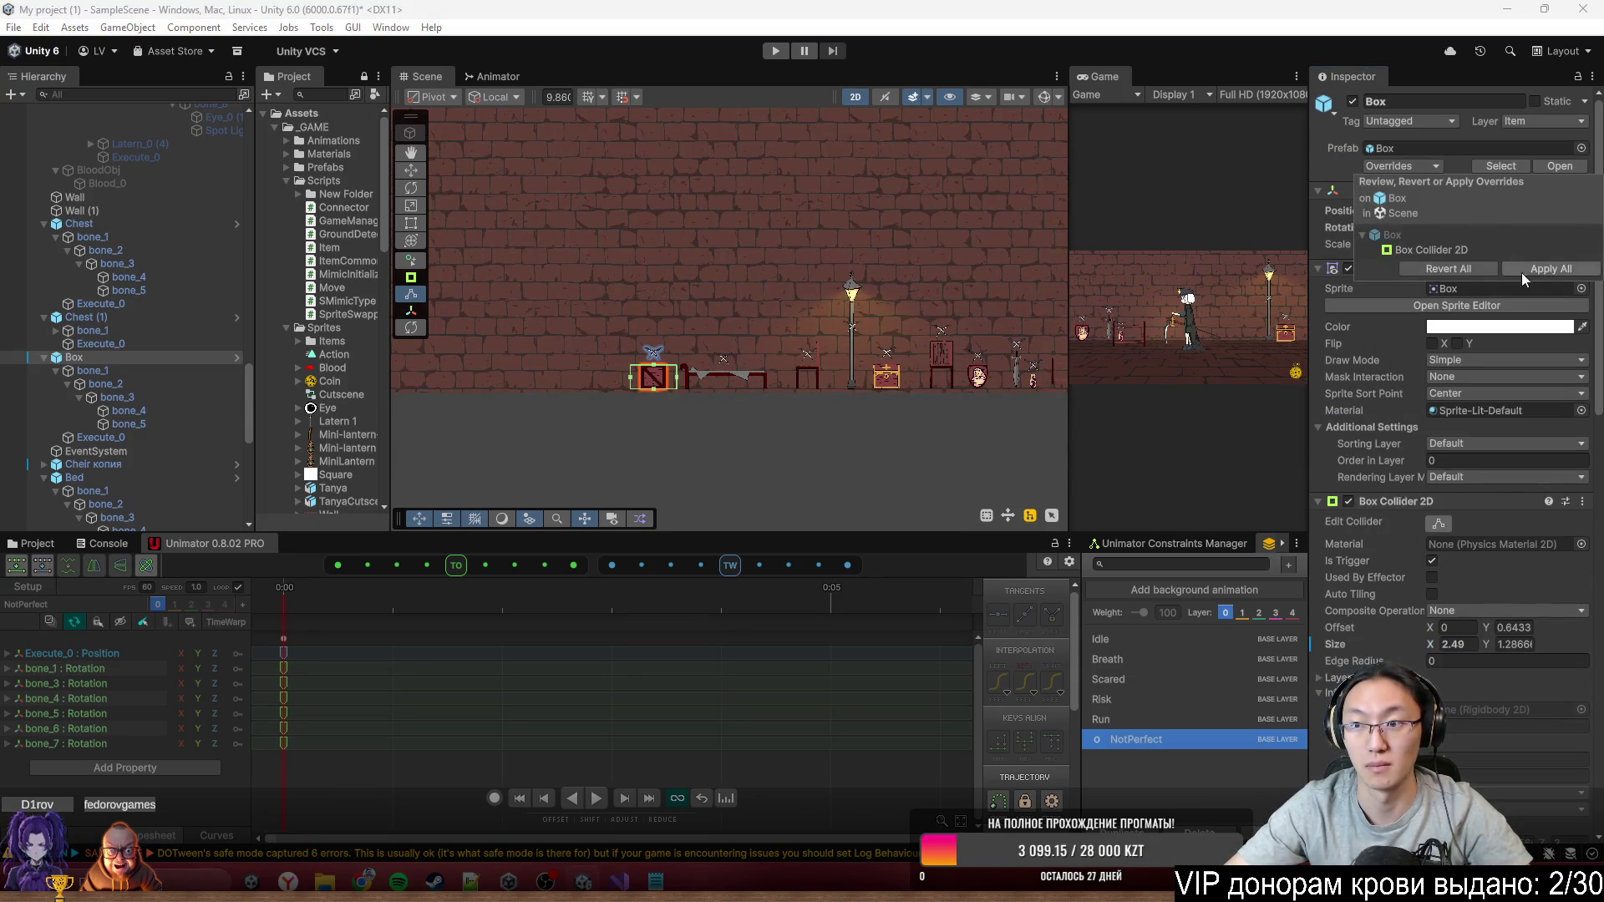
pyautogui.click(1546, 268)
# Check the bed for pending overrides and apply the Cheir копия collider change to its prefab
pyautogui.moveTo(670, 387); pyautogui.dragTo(555, 325)
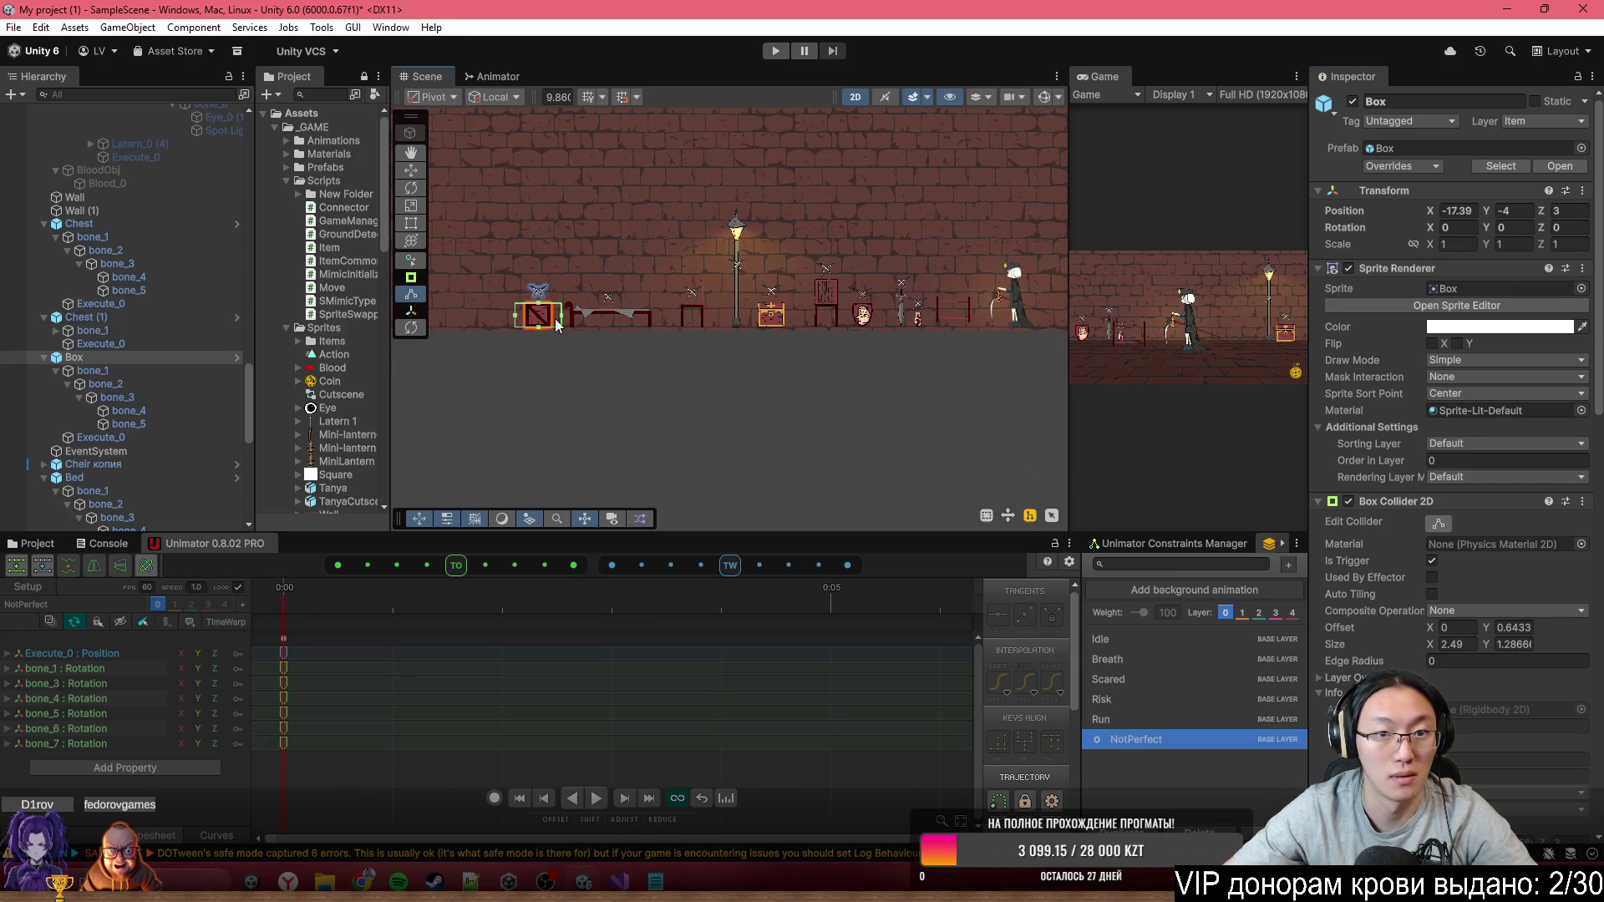
pyautogui.click(590, 310)
pyautogui.scroll(5, 778, 314)
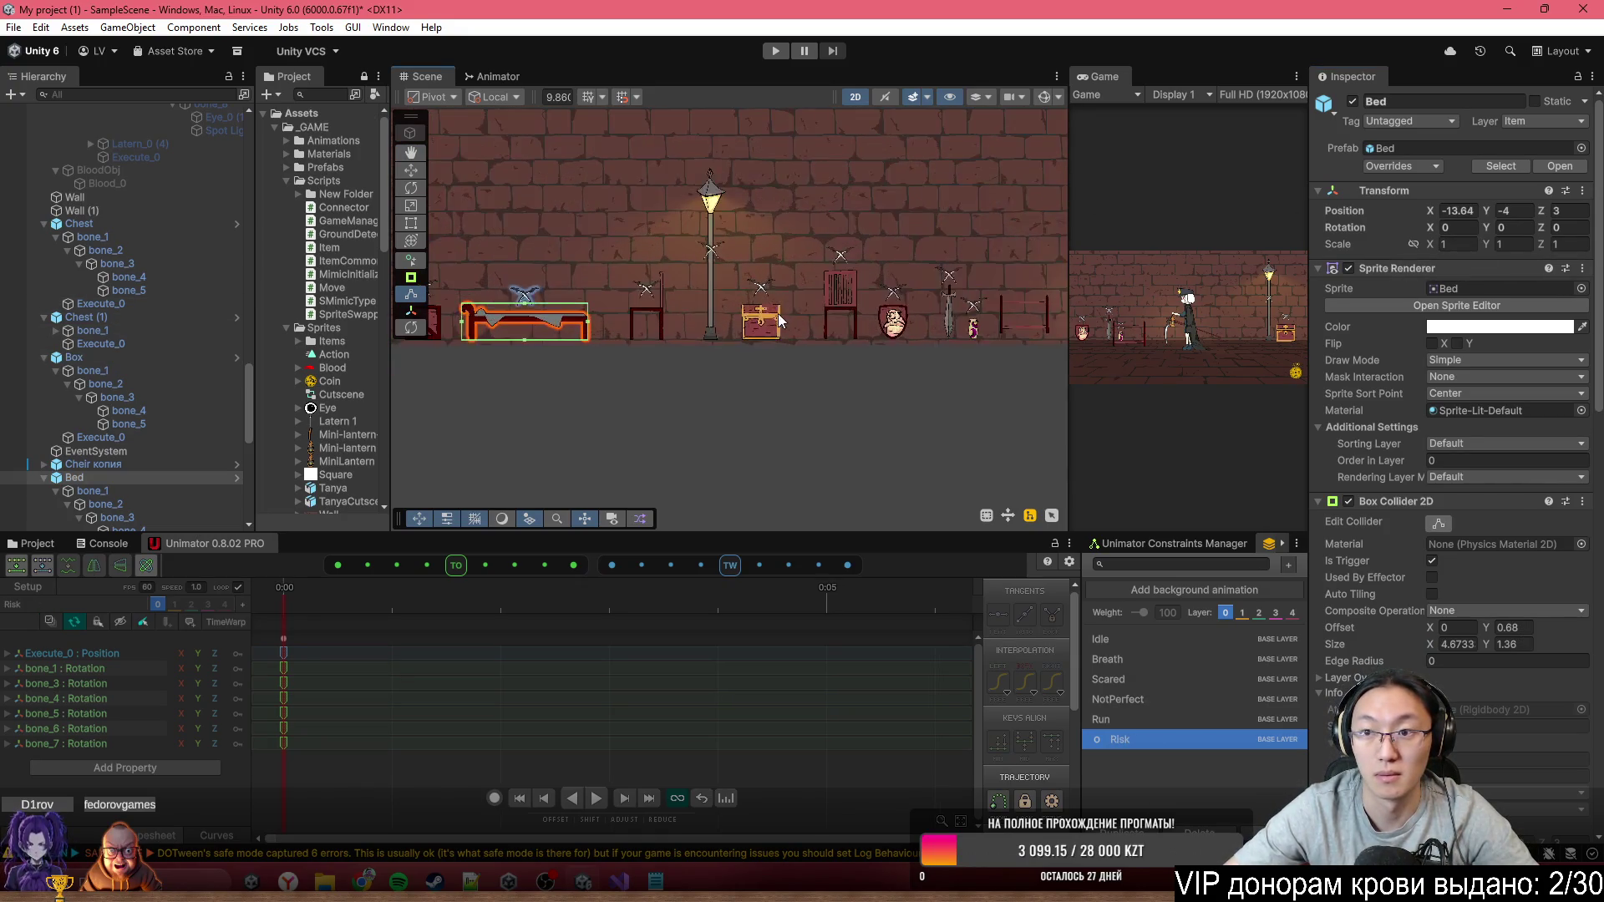
pyautogui.click(1438, 168)
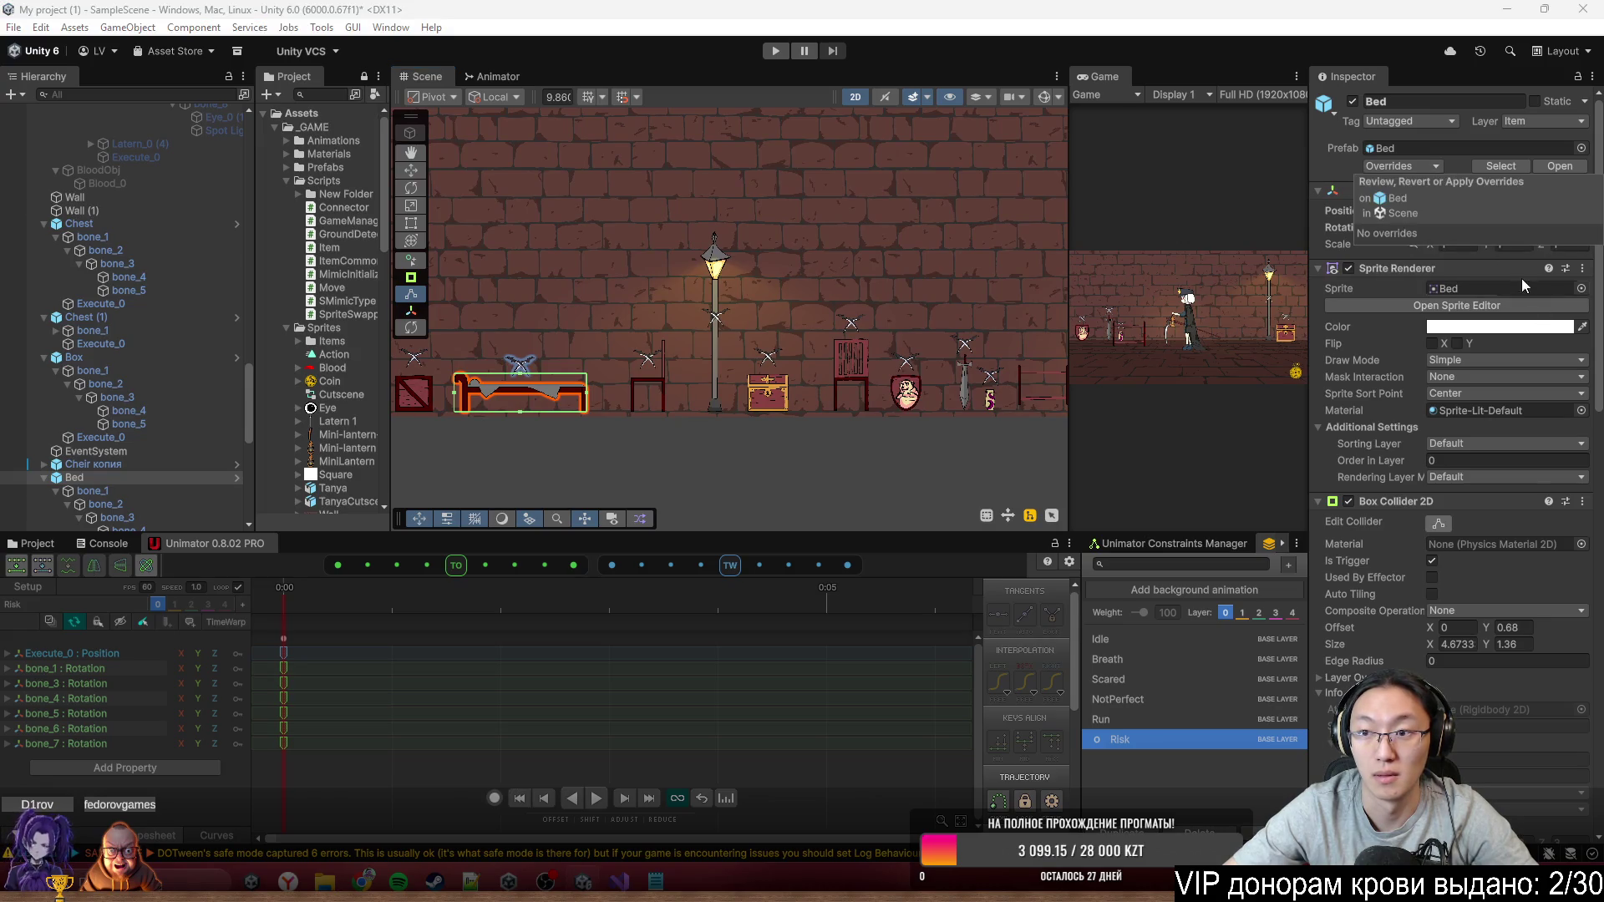
pyautogui.scroll(2, 596, 398)
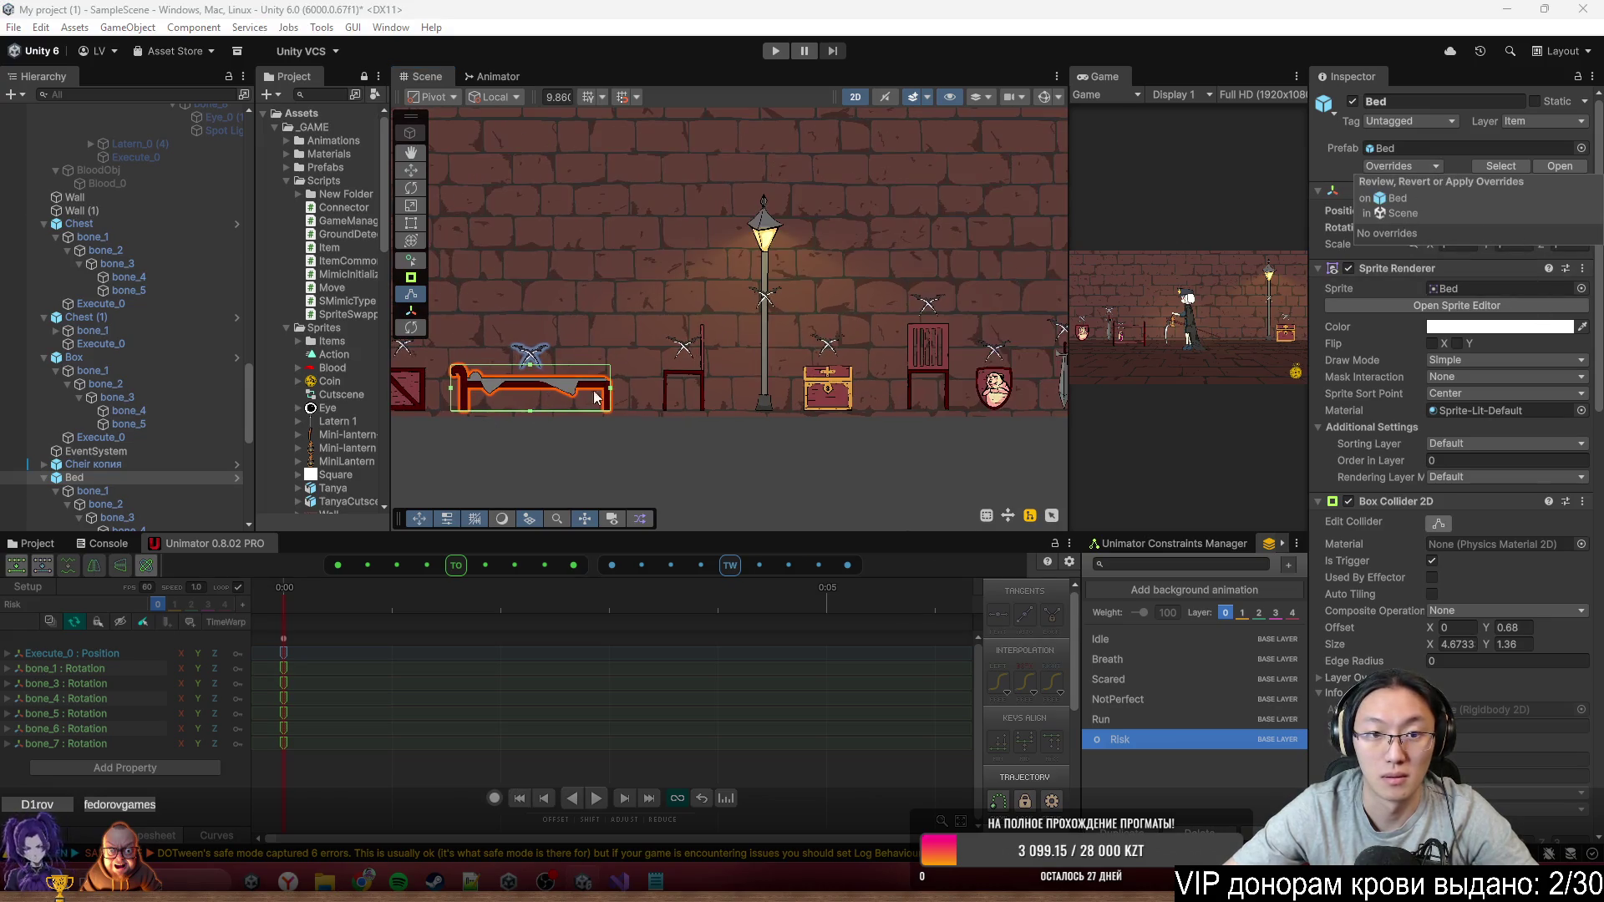
pyautogui.click(690, 366)
pyautogui.moveTo(760, 384); pyautogui.dragTo(596, 334)
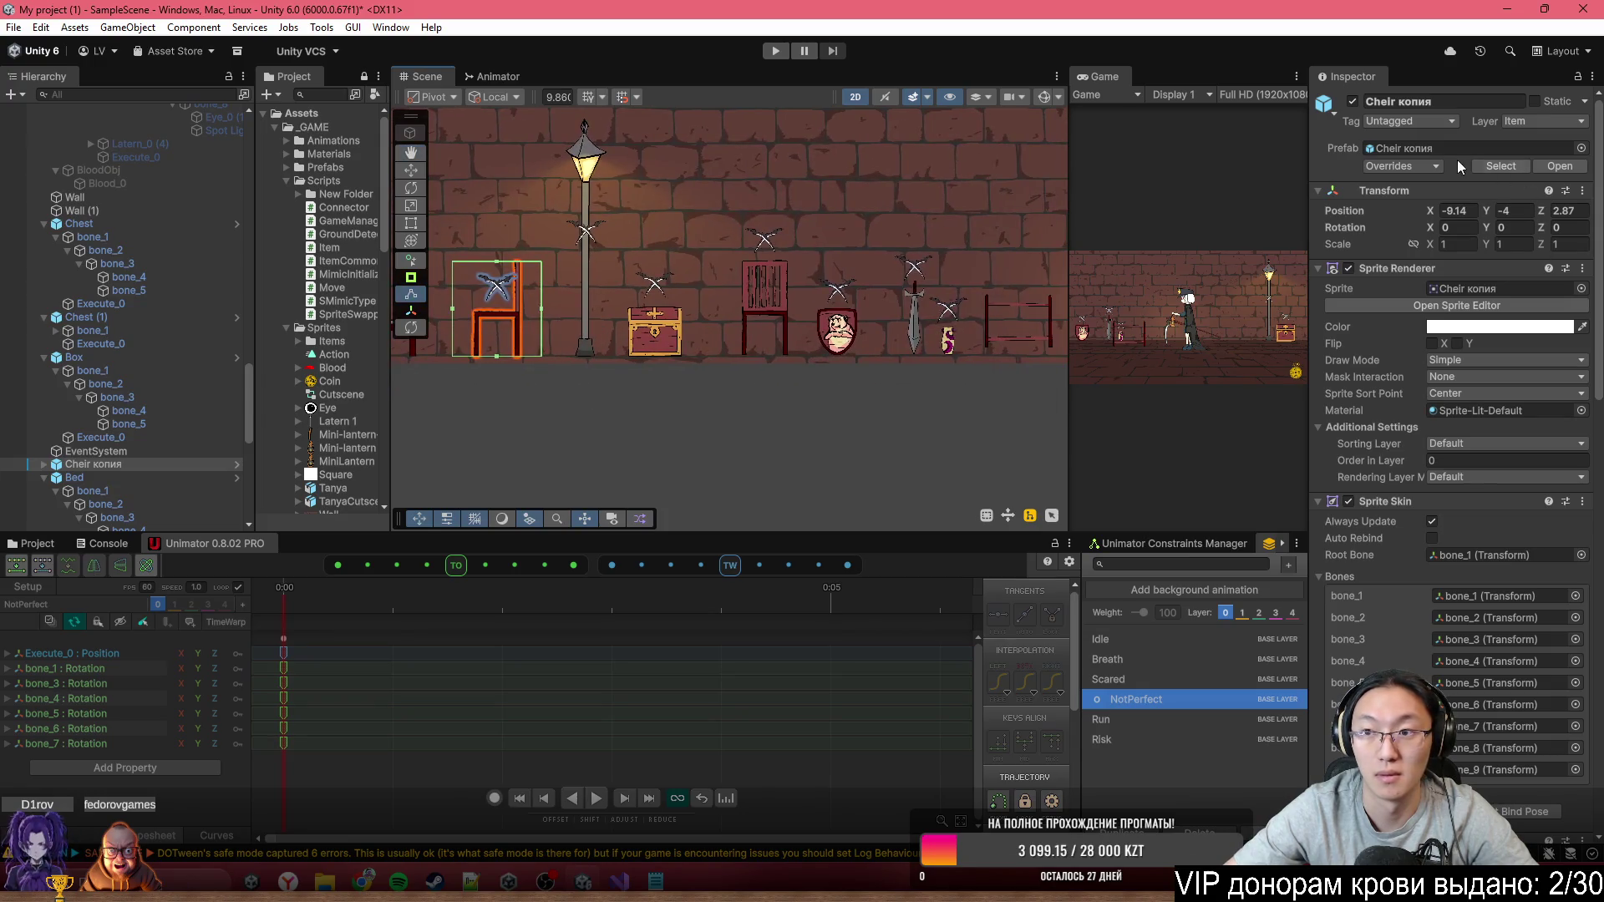
pyautogui.click(1410, 164)
pyautogui.click(1544, 268)
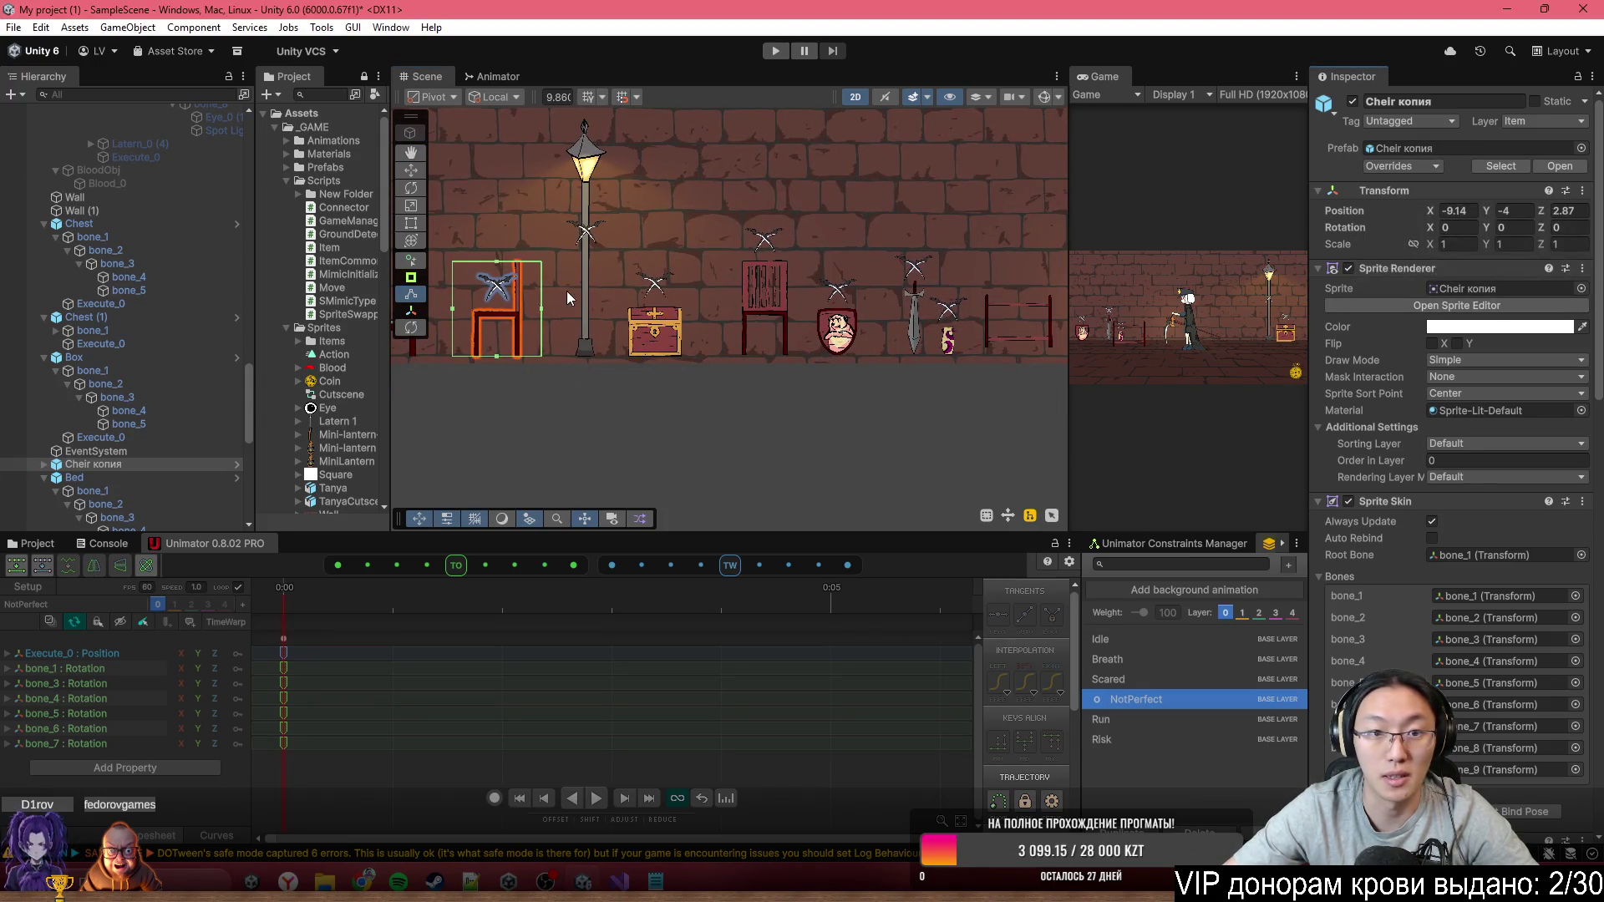
pyautogui.scroll(2, 598, 326)
pyautogui.click(580, 326)
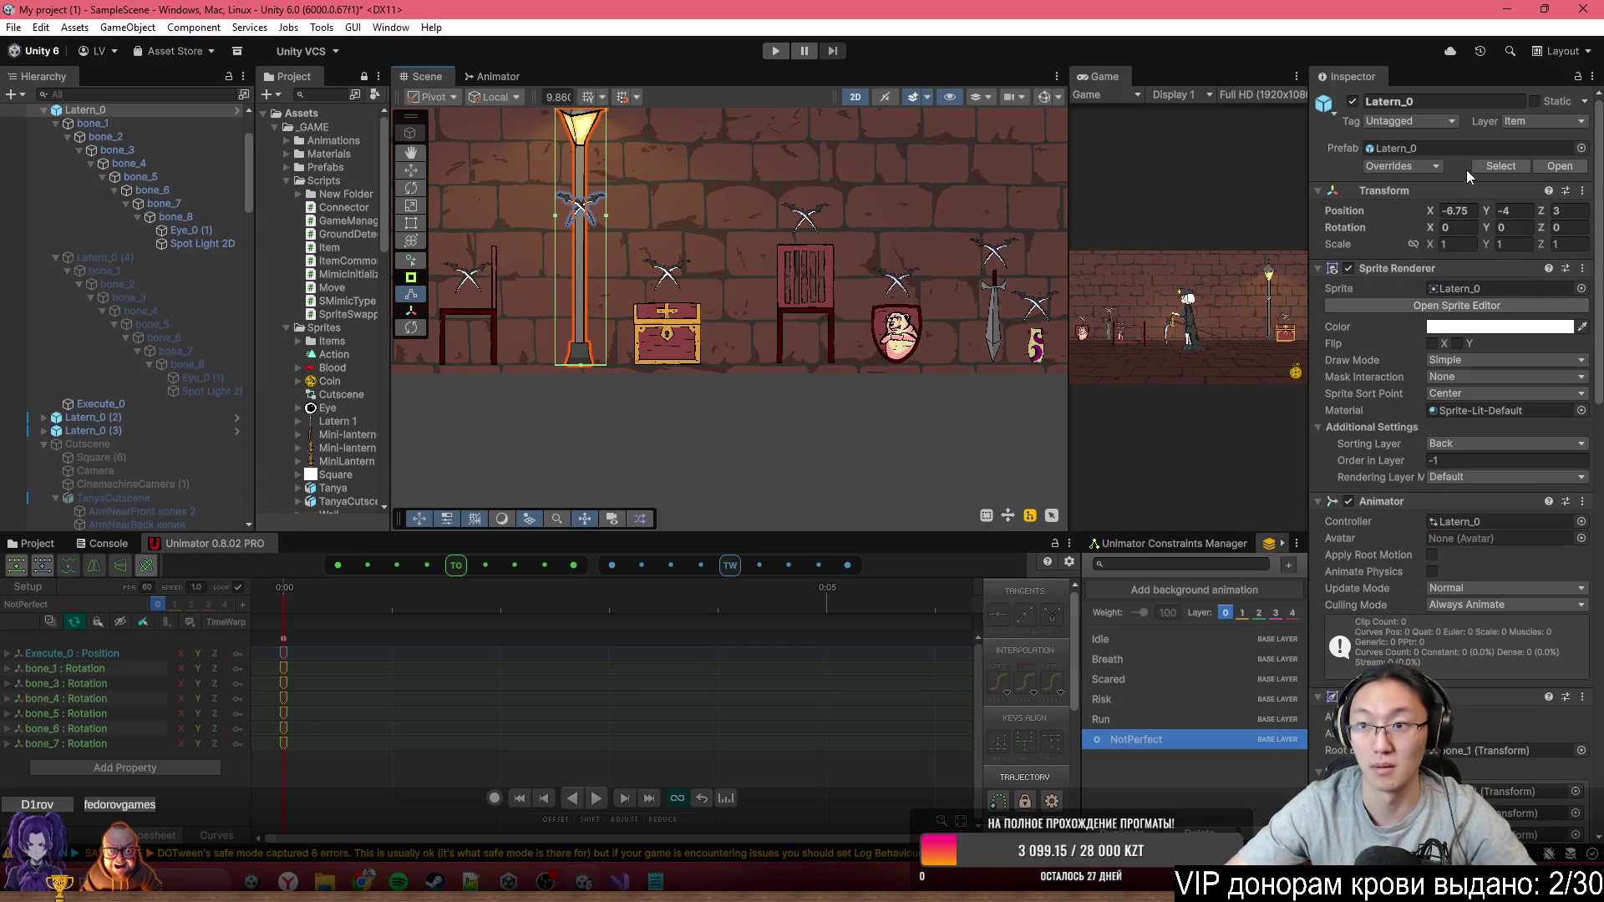
# Set Latern_0's Box Collider 2D Offset X to 0.17 and widen it to Size X 2.57
pyautogui.click(1406, 166)
pyautogui.moveTo(571, 230); pyautogui.dragTo(633, 278)
pyautogui.scroll(-5, 1421, 467)
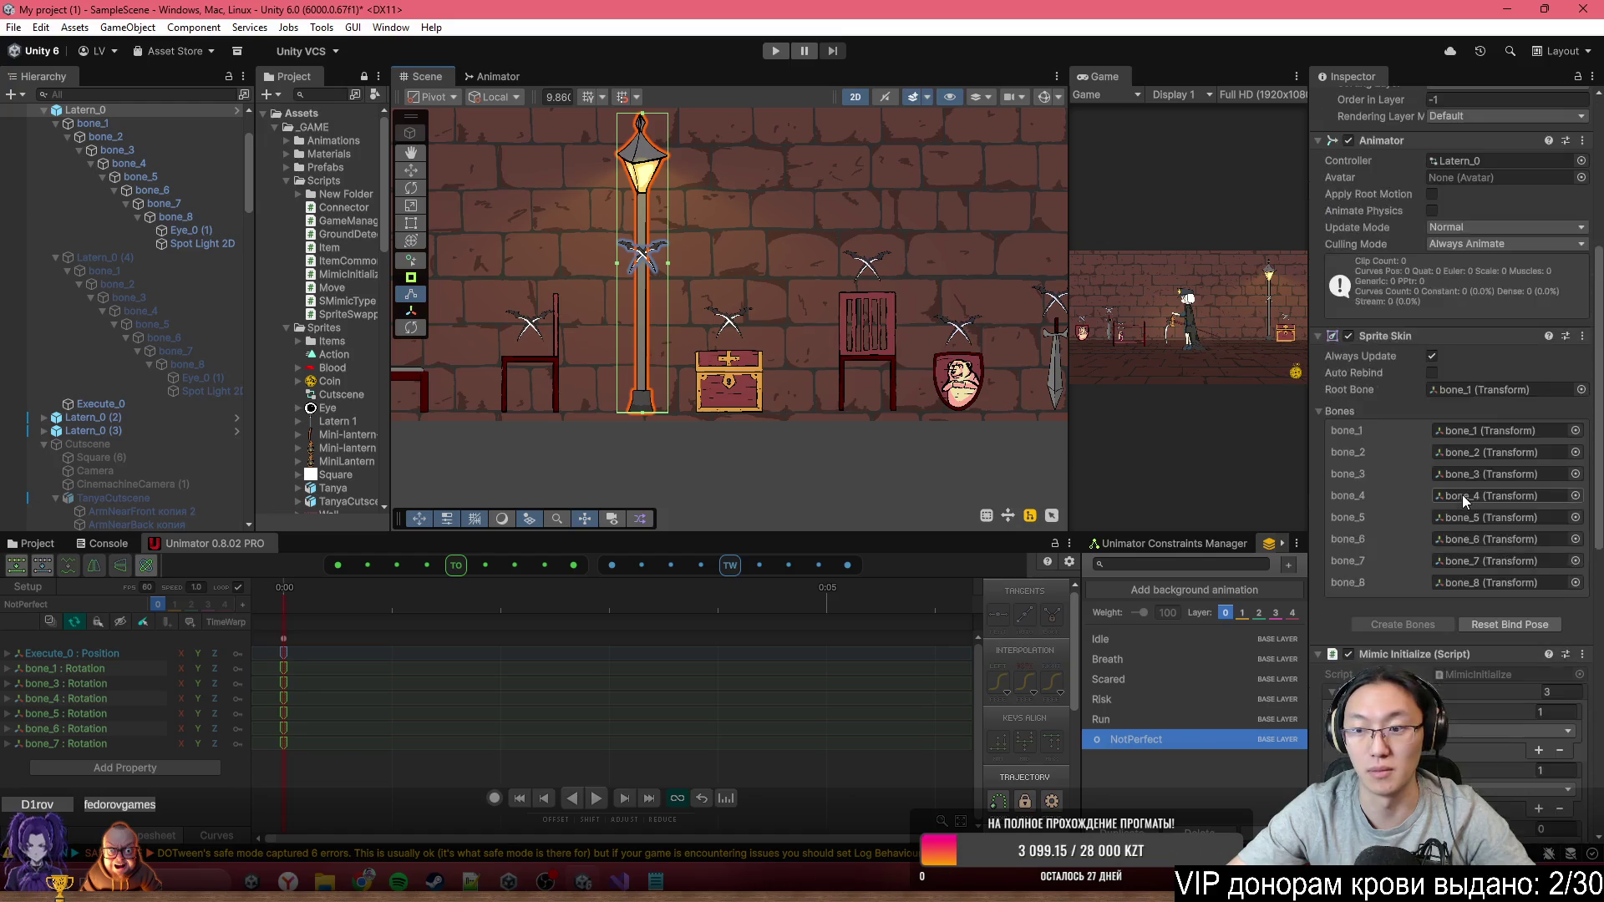
pyautogui.scroll(-5, 1395, 537)
pyautogui.scroll(-3, 1437, 558)
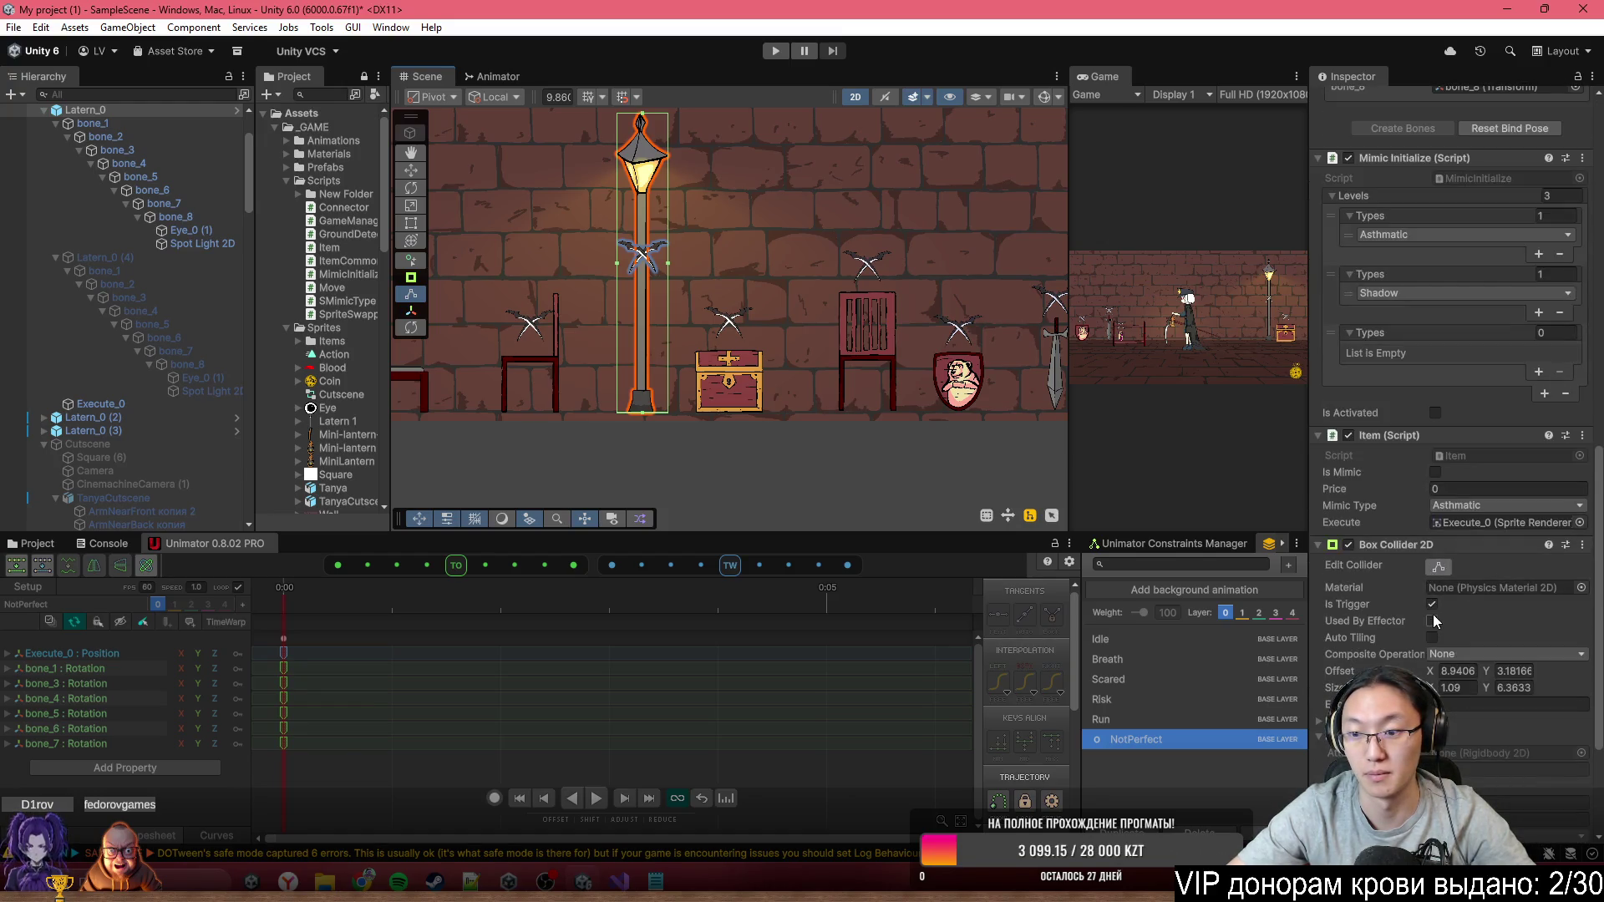
pyautogui.scroll(-3, 1436, 513)
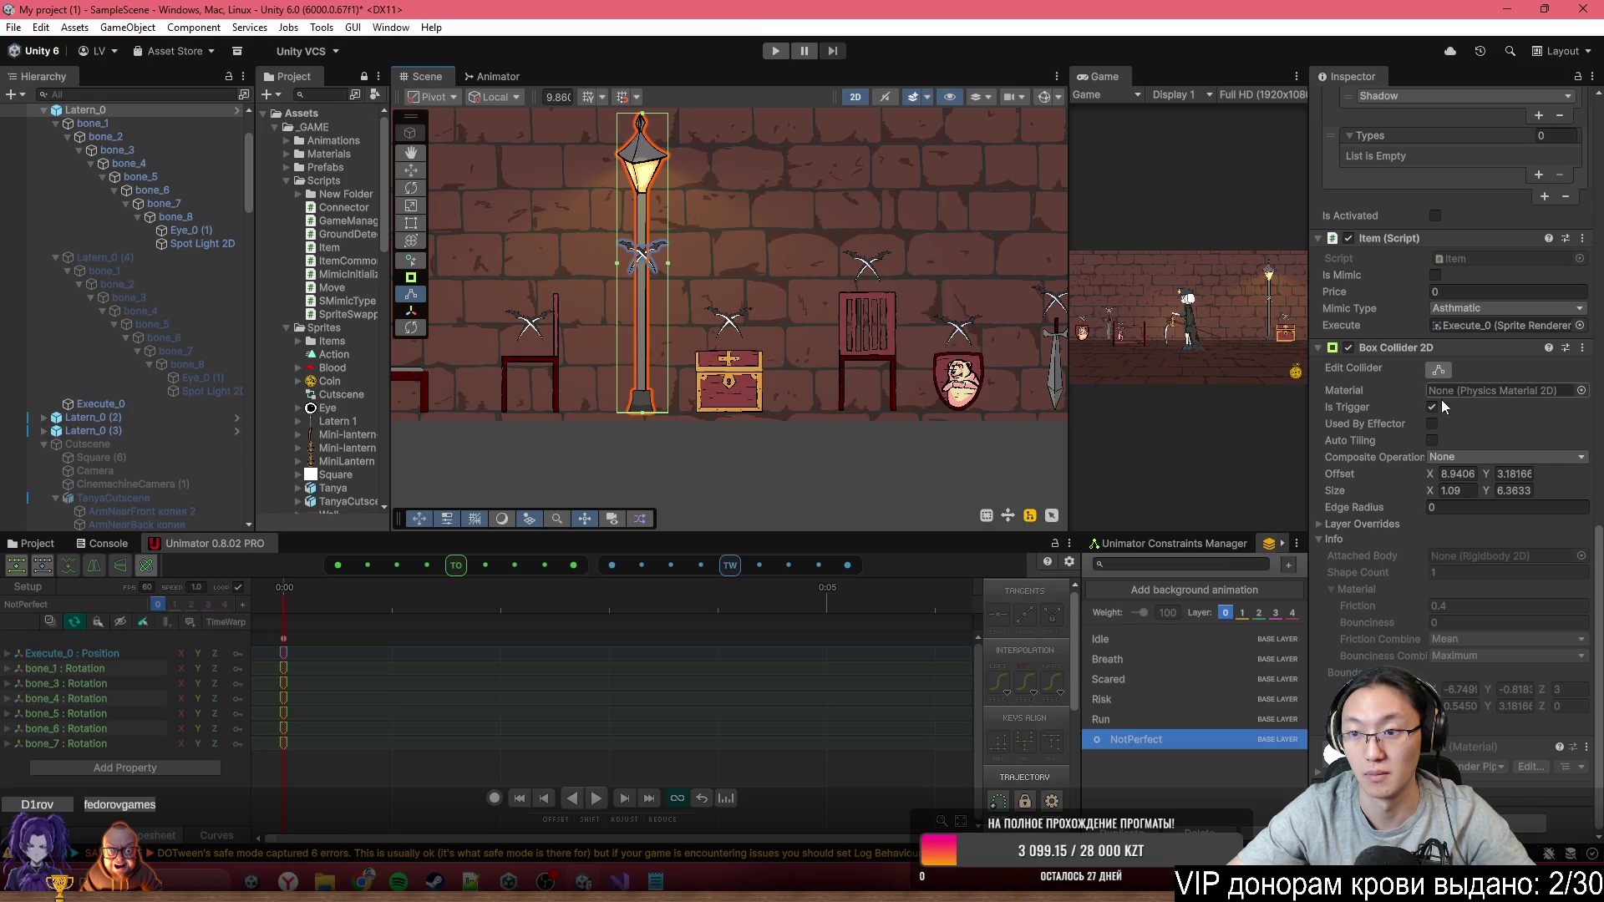
pyautogui.doubleClick(1445, 474)
pyautogui.write('0.17')
pyautogui.moveTo(1432, 491); pyautogui.dragTo(1475, 499)
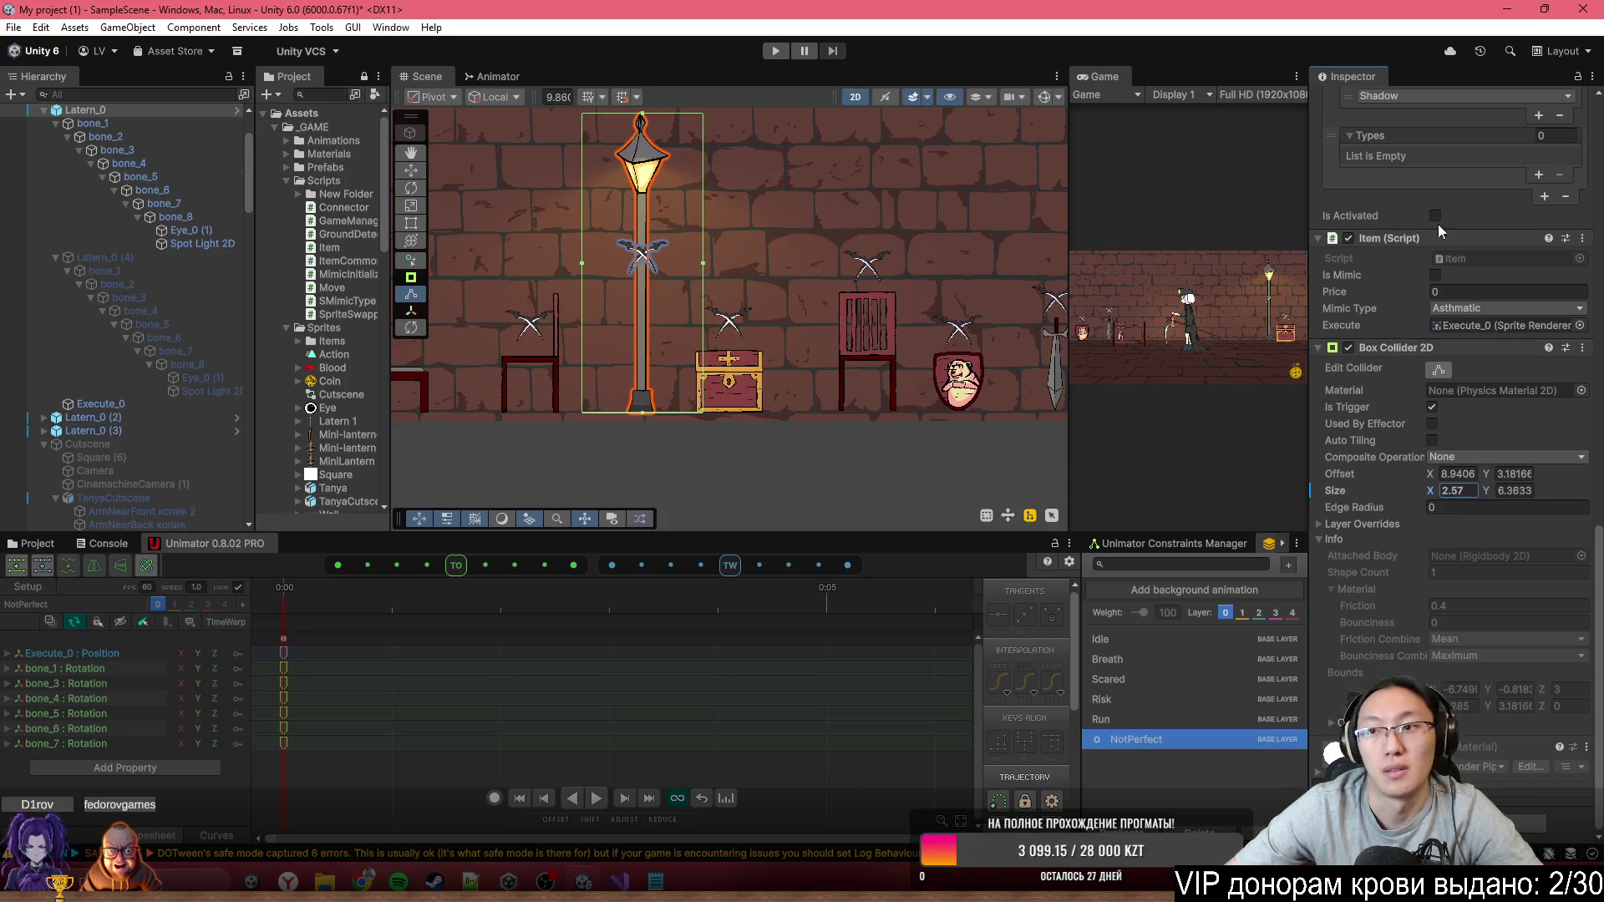
pyautogui.scroll(10, 1454, 234)
pyautogui.scroll(7, 1469, 242)
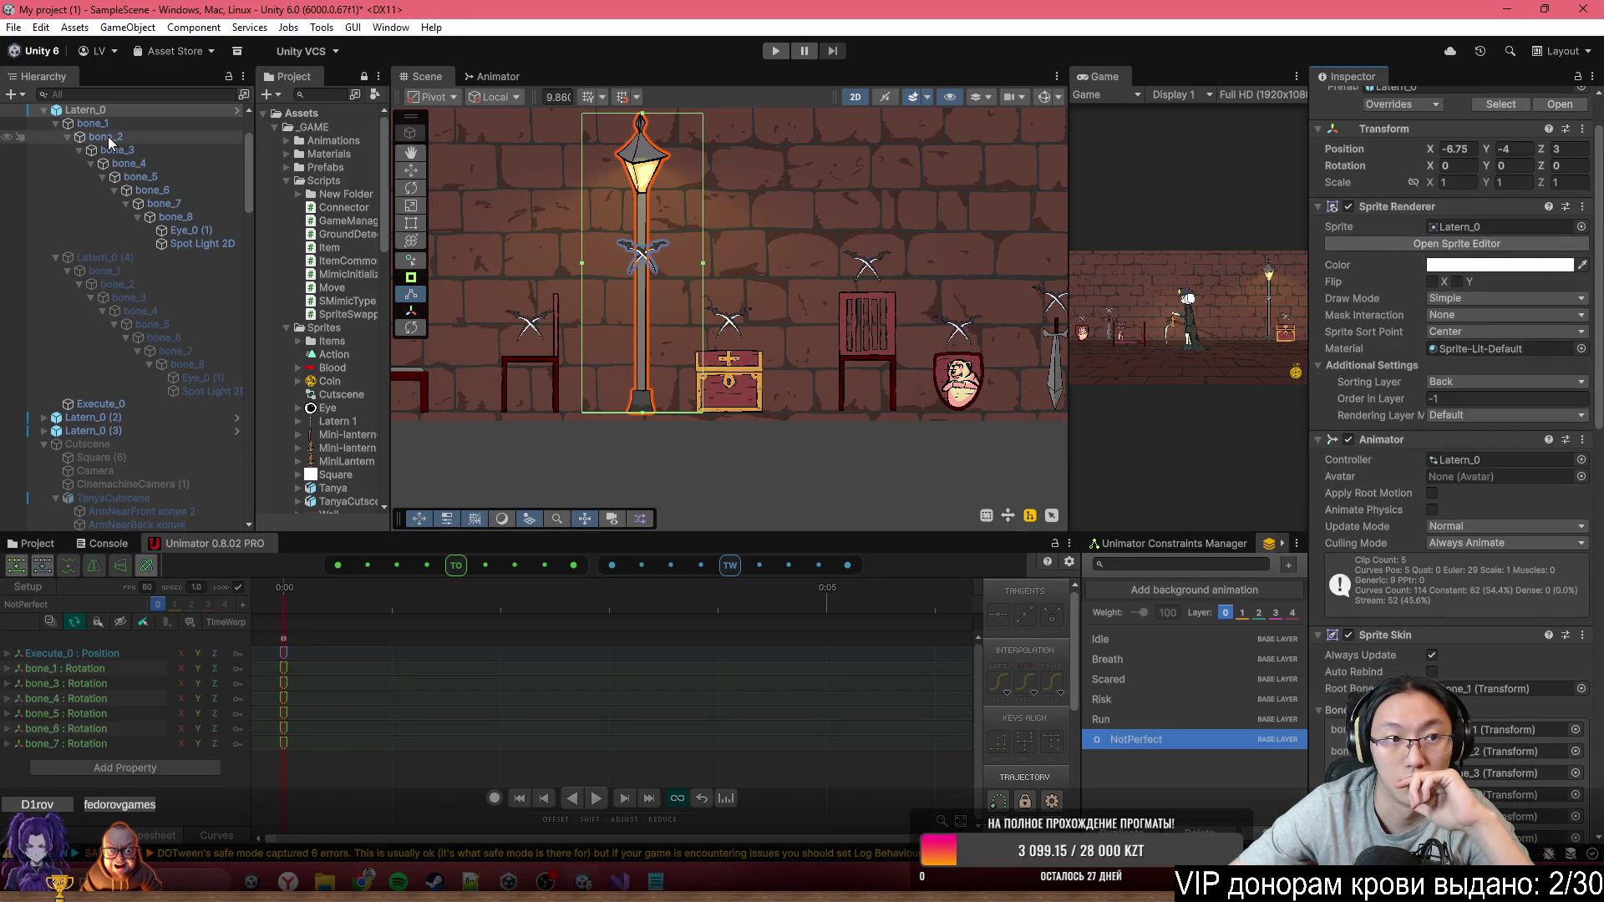
# Select Chest (1) and review its prefab overrides
pyautogui.scroll(-12, 1422, 523)
pyautogui.scroll(-4, 1427, 523)
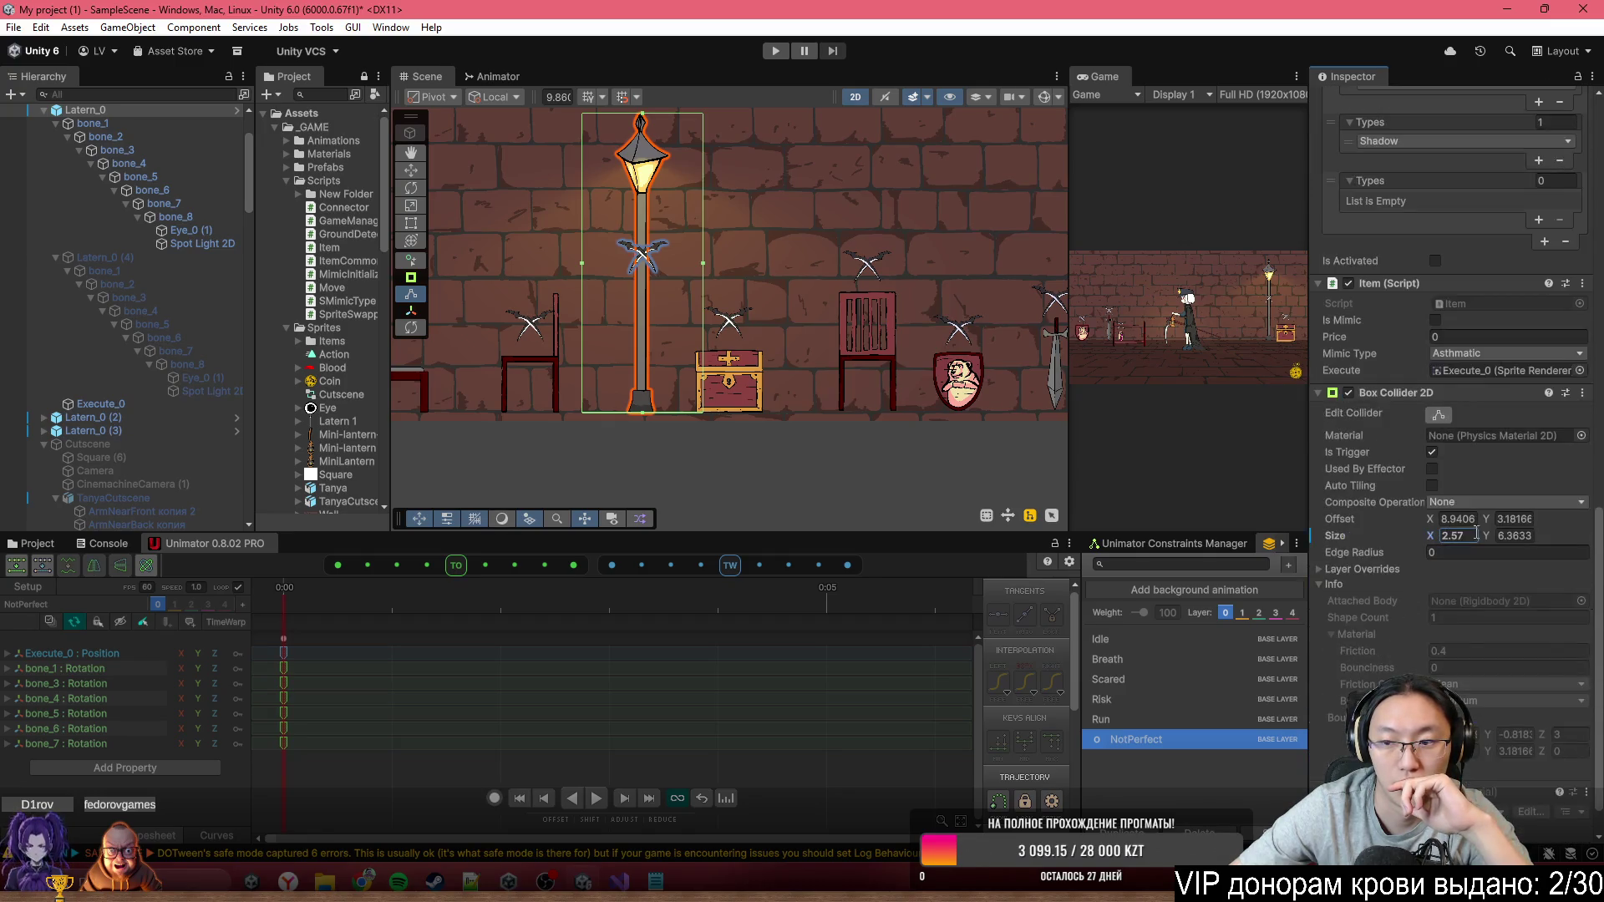
pyautogui.scroll(16, 1385, 416)
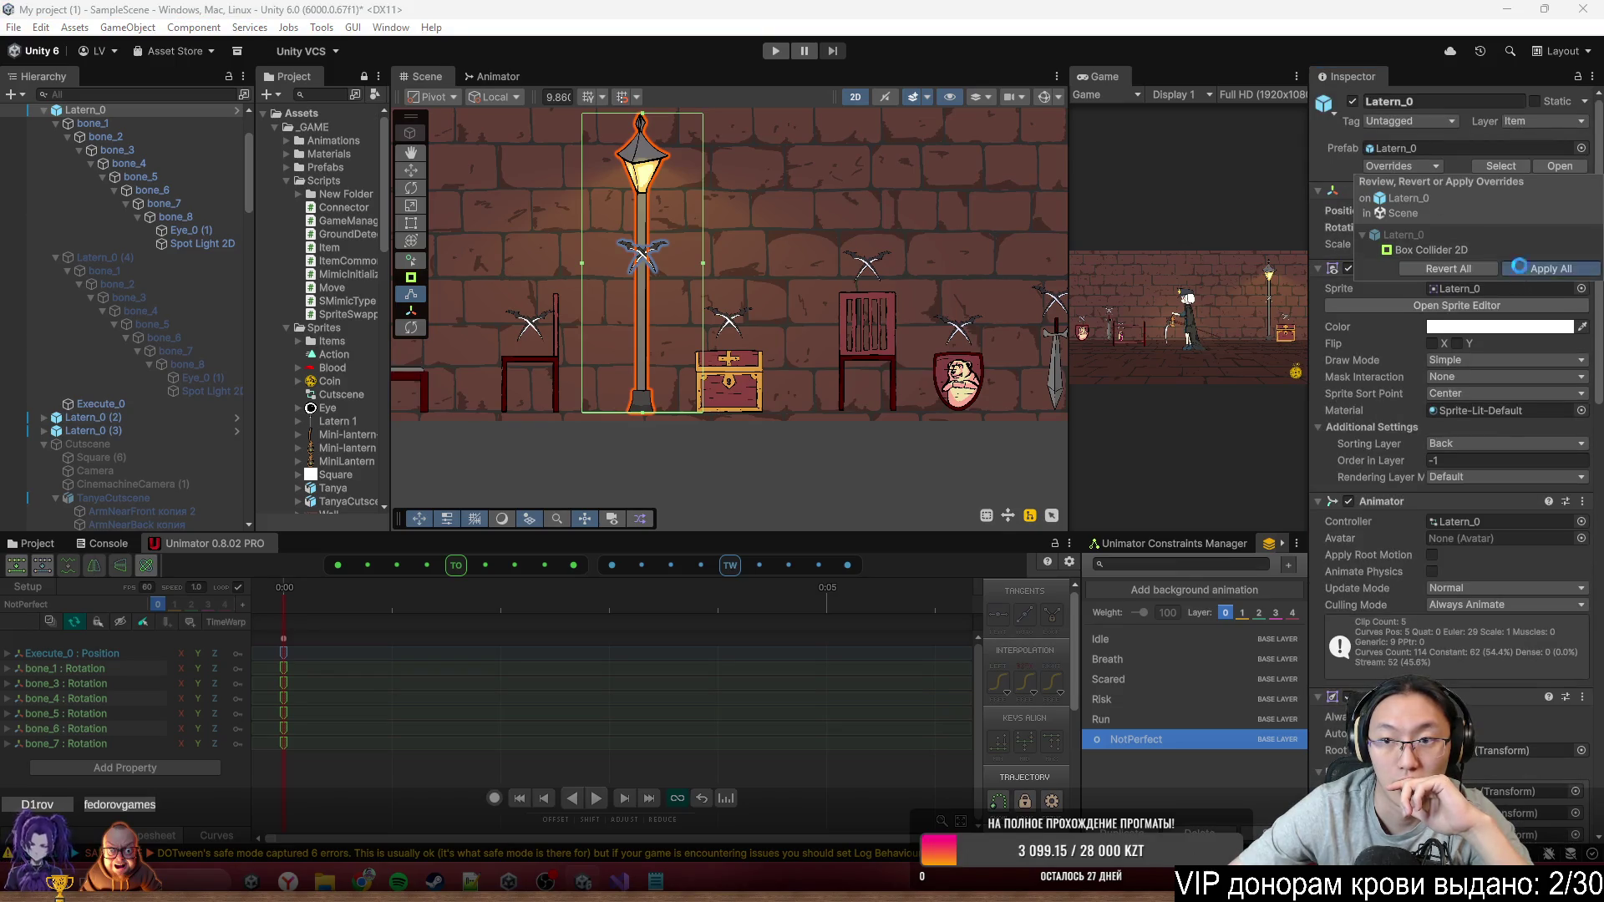
pyautogui.click(750, 387)
pyautogui.click(1389, 167)
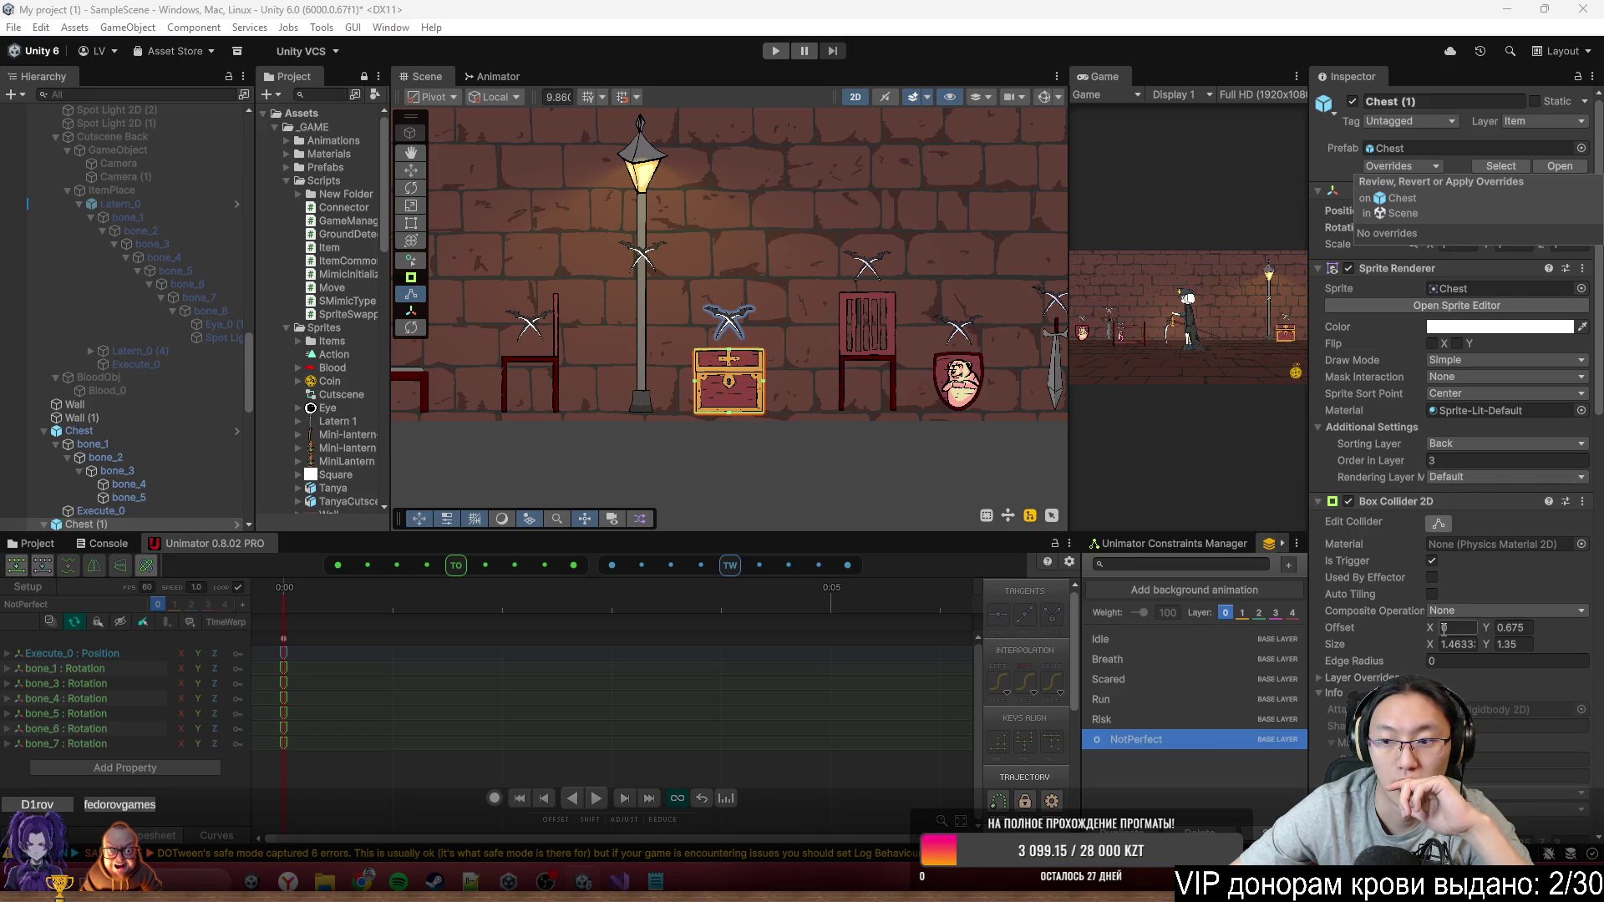
# Widen Chest (1)'s collider to Size X 2.63 and apply the chest and chair collider changes to their prefabs
pyautogui.moveTo(1435, 643); pyautogui.dragTo(1456, 643)
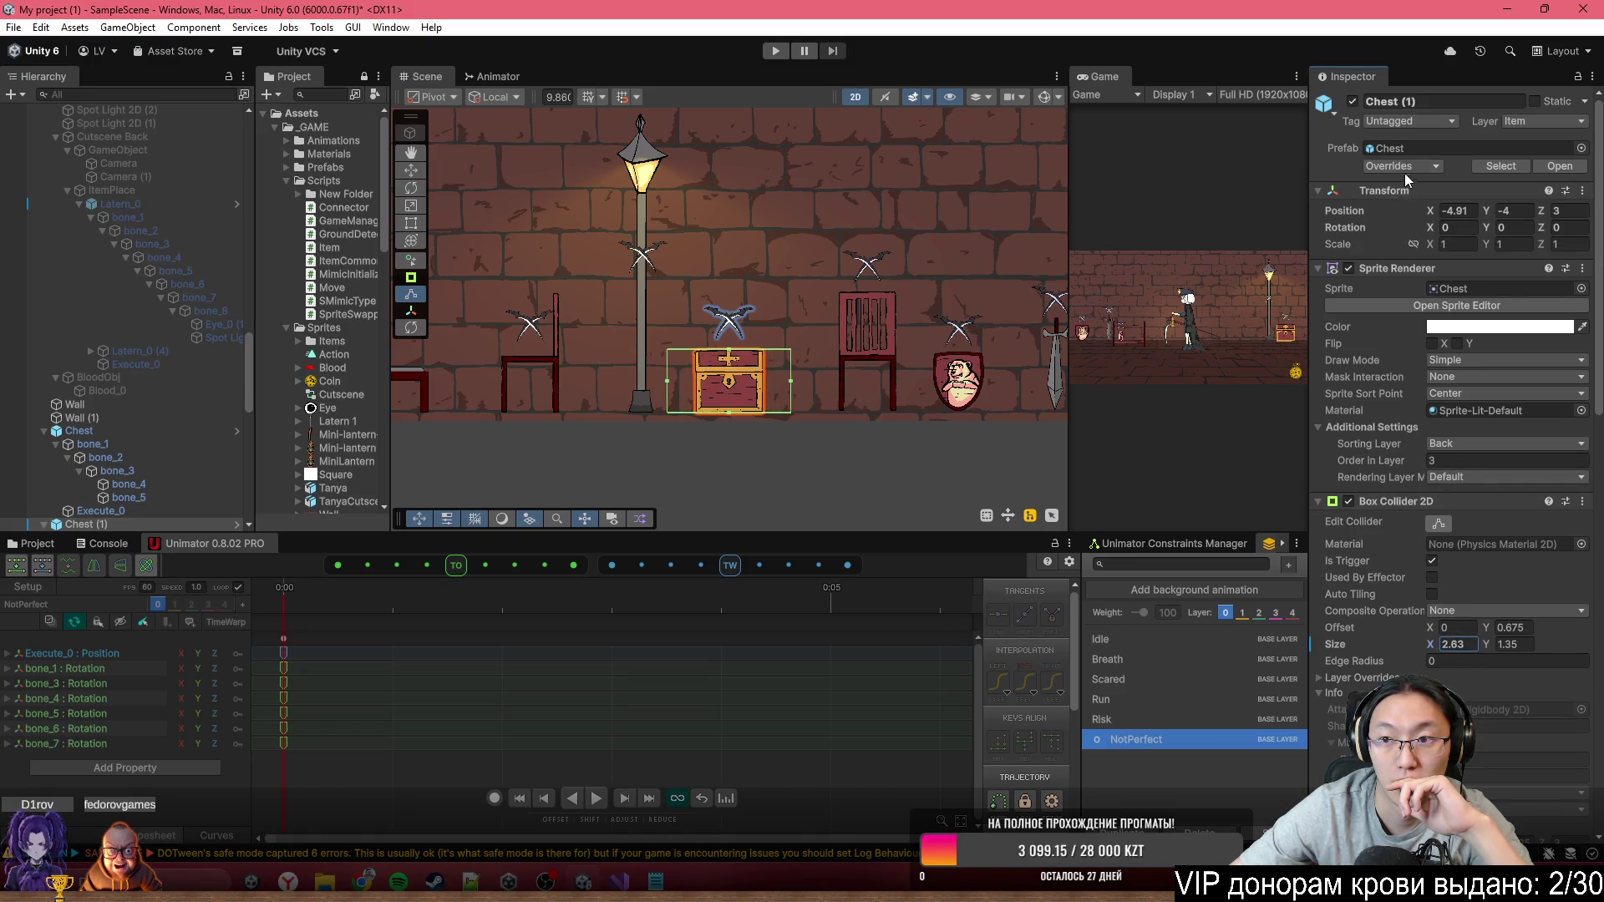
pyautogui.click(1532, 267)
pyautogui.moveTo(810, 296); pyautogui.dragTo(483, 287)
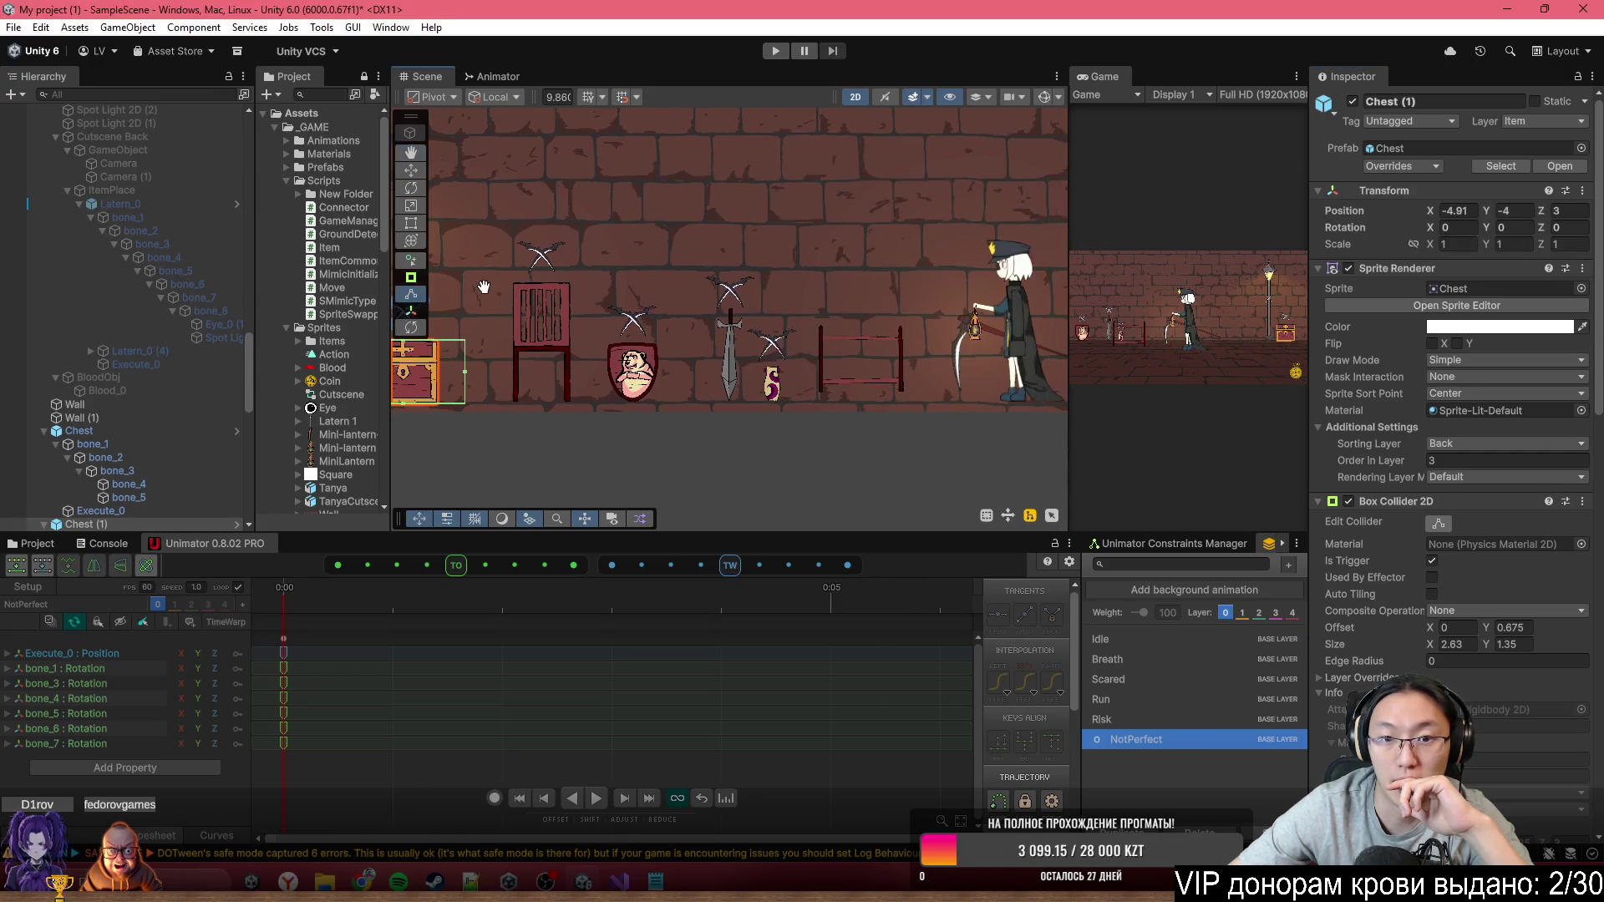
pyautogui.click(540, 357)
pyautogui.click(1397, 165)
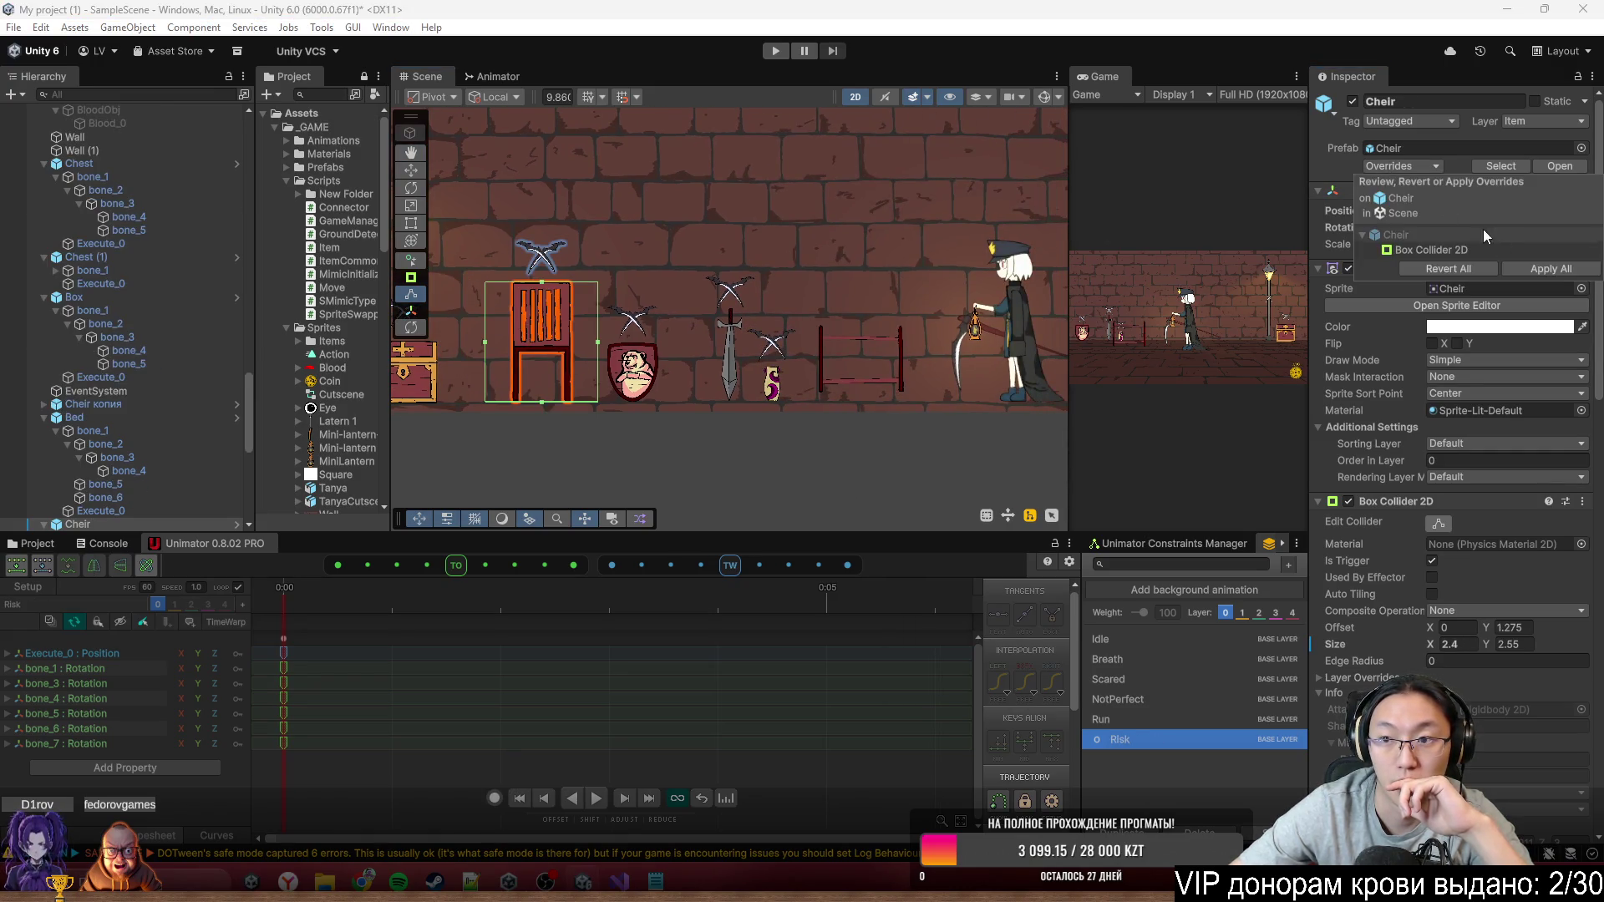
pyautogui.click(1531, 268)
# Apply the shield's and sword's overrides to their prefabs
pyautogui.click(659, 376)
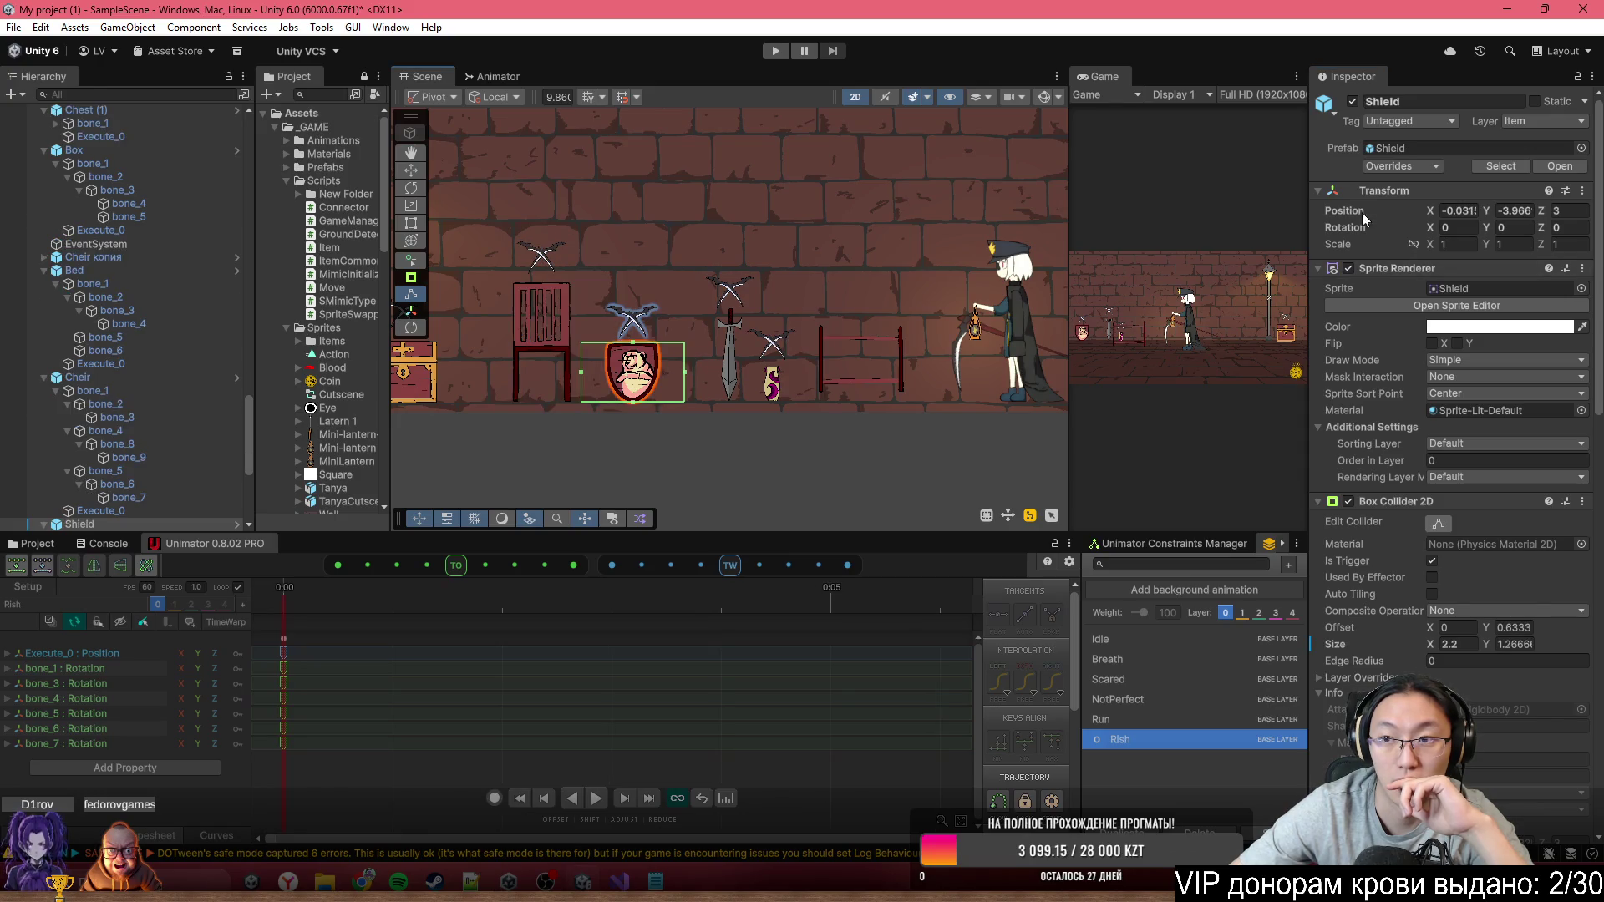
pyautogui.click(1397, 166)
pyautogui.click(1542, 269)
pyautogui.click(733, 386)
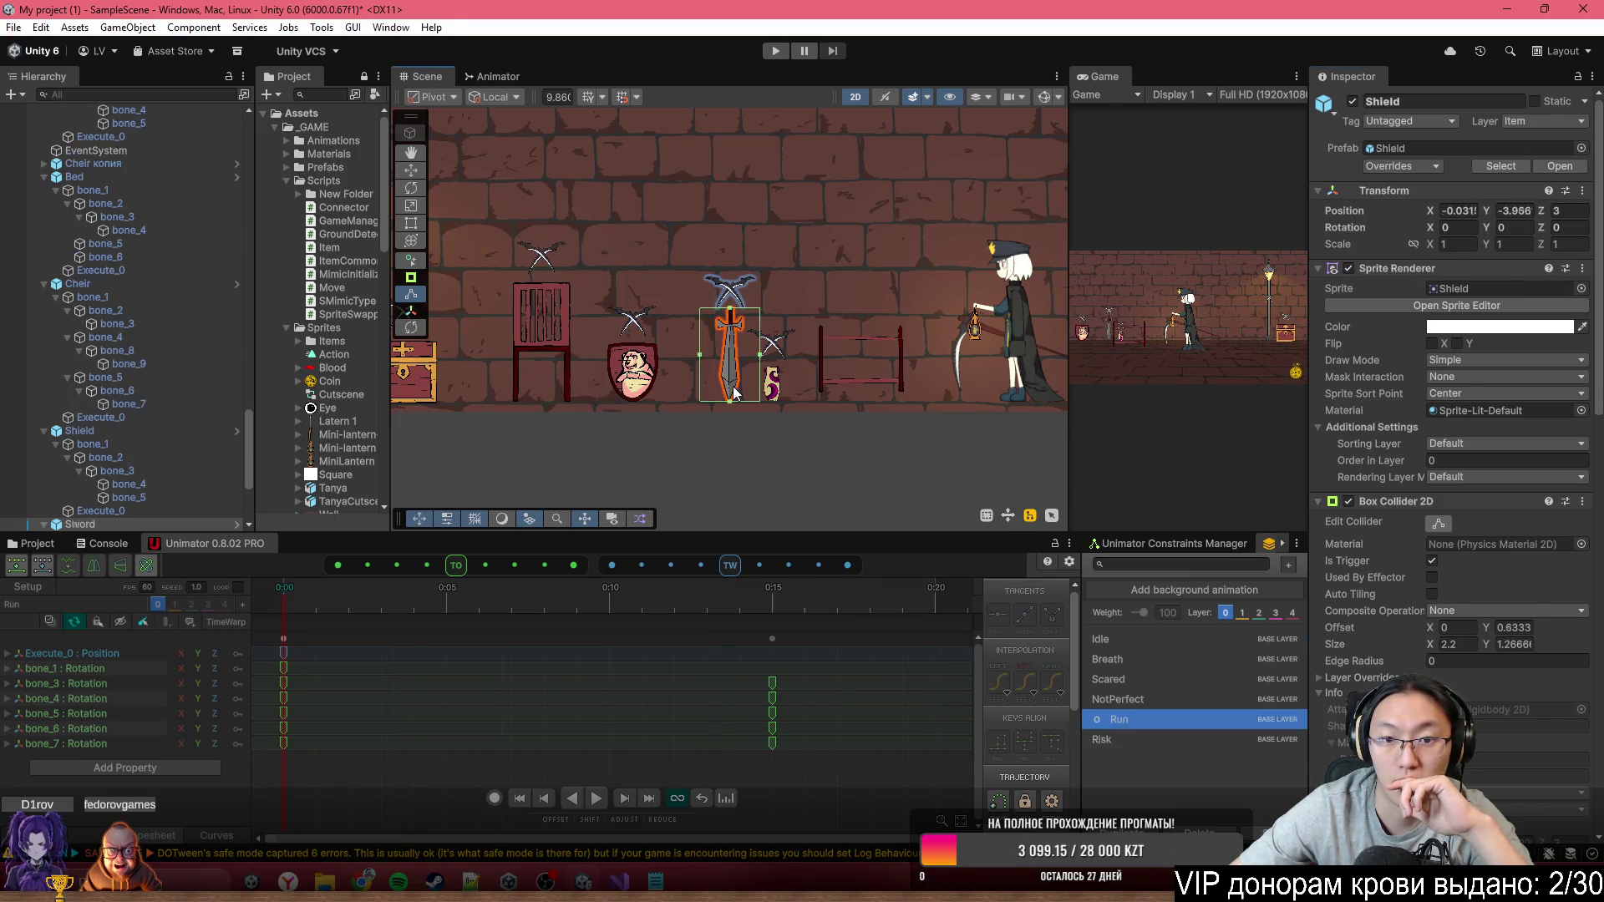
pyautogui.click(1426, 167)
pyautogui.click(1526, 268)
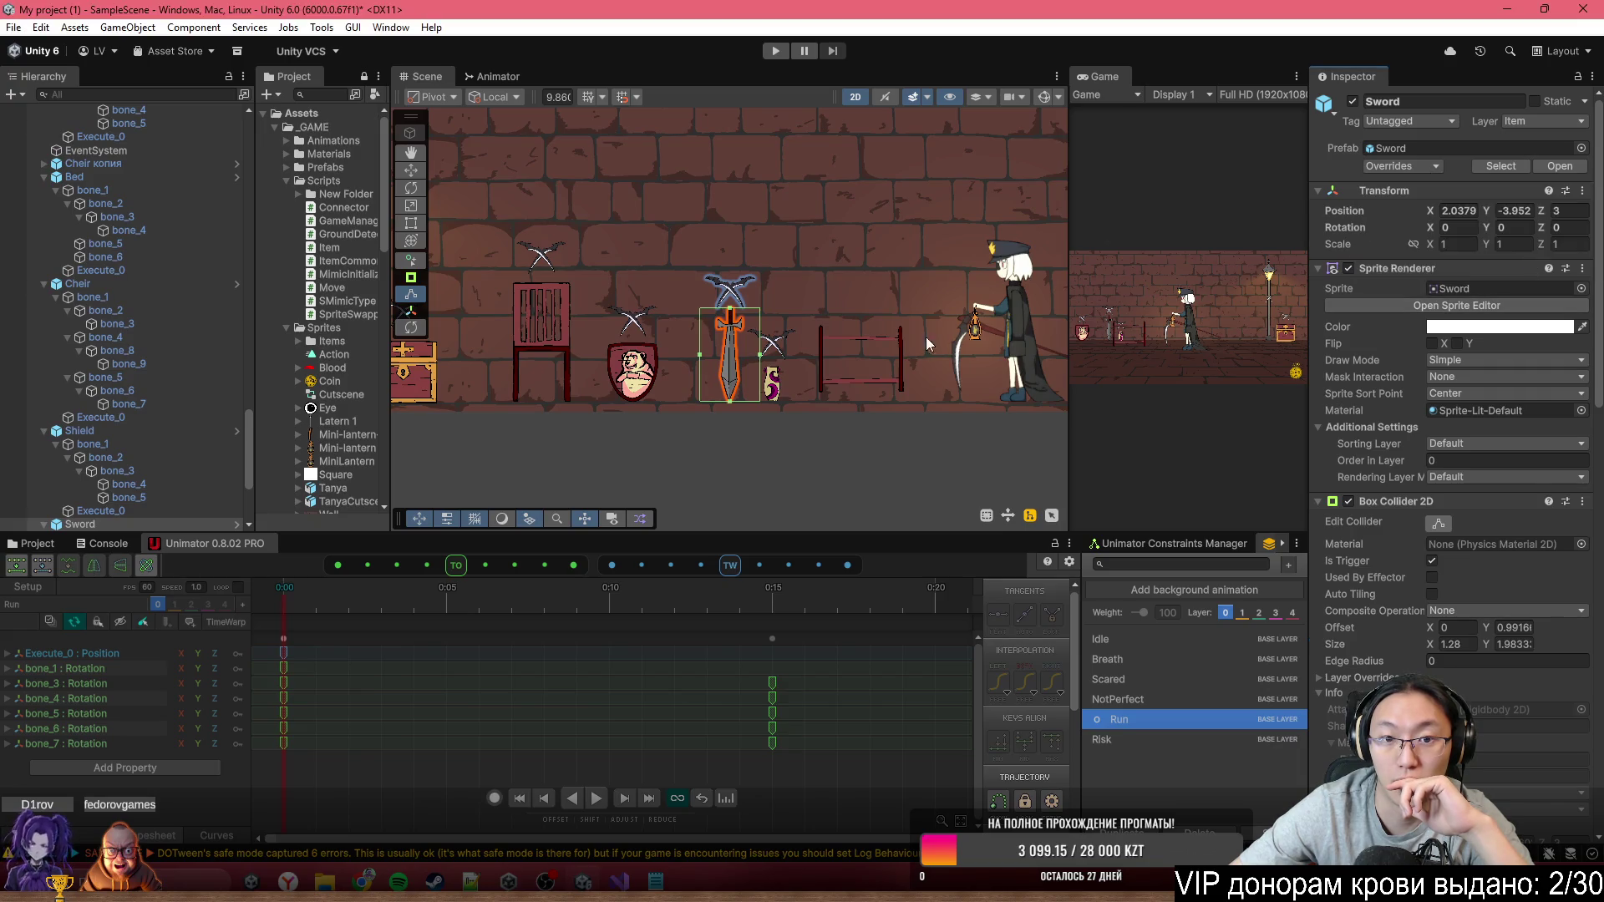
# Edit the Vase's Box Collider 2D and set its Size X to 1.35
pyautogui.click(772, 387)
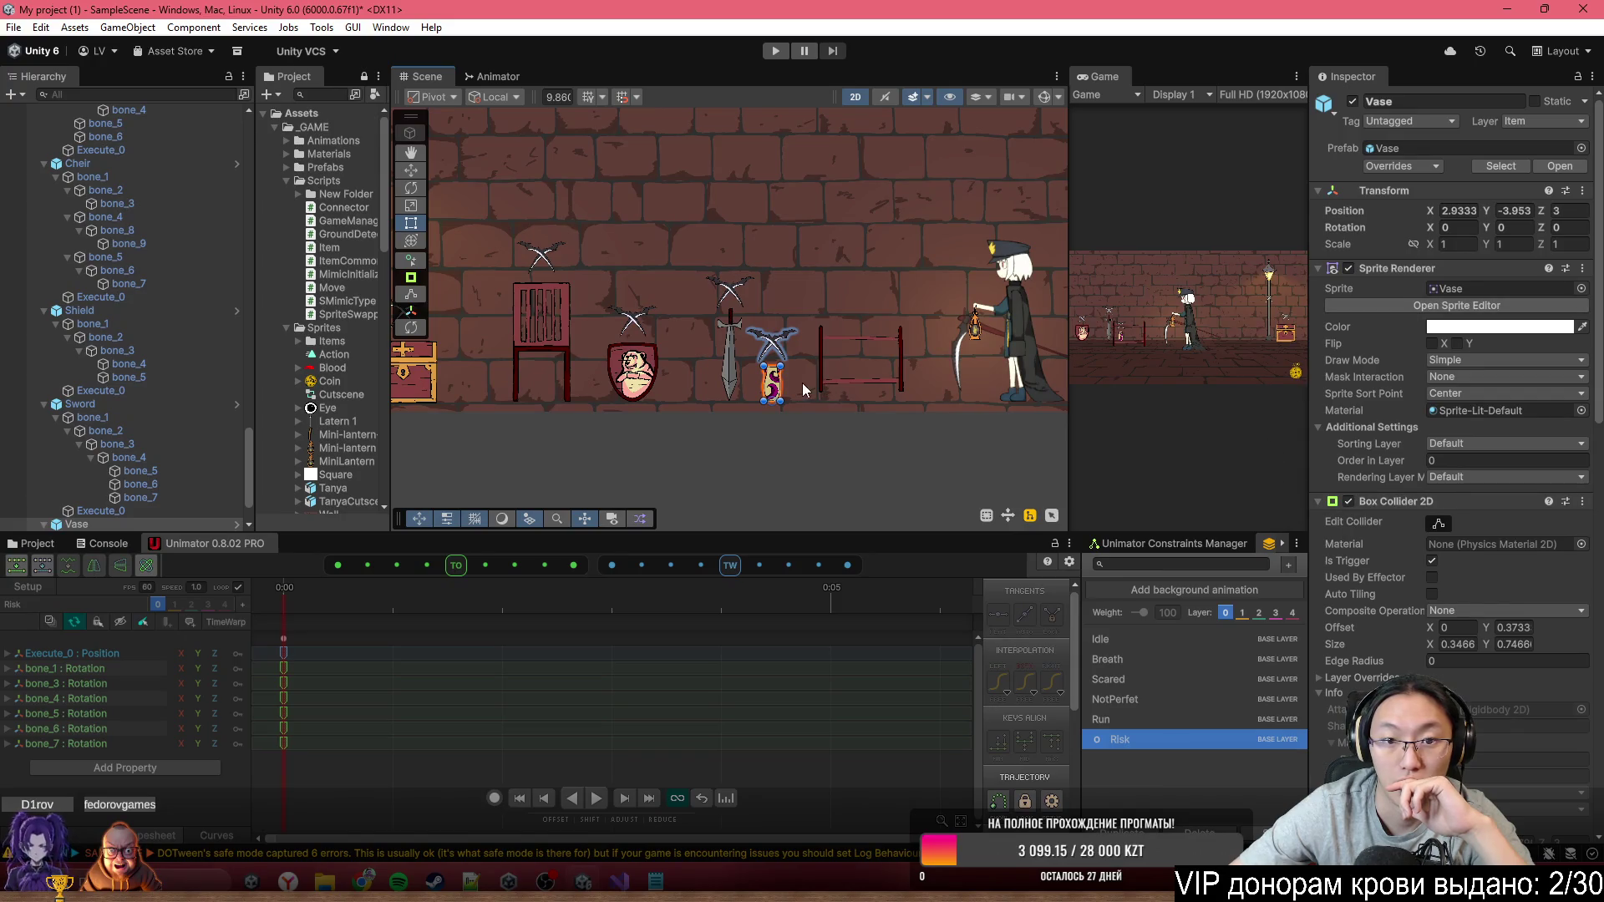
pyautogui.scroll(-2, 1434, 502)
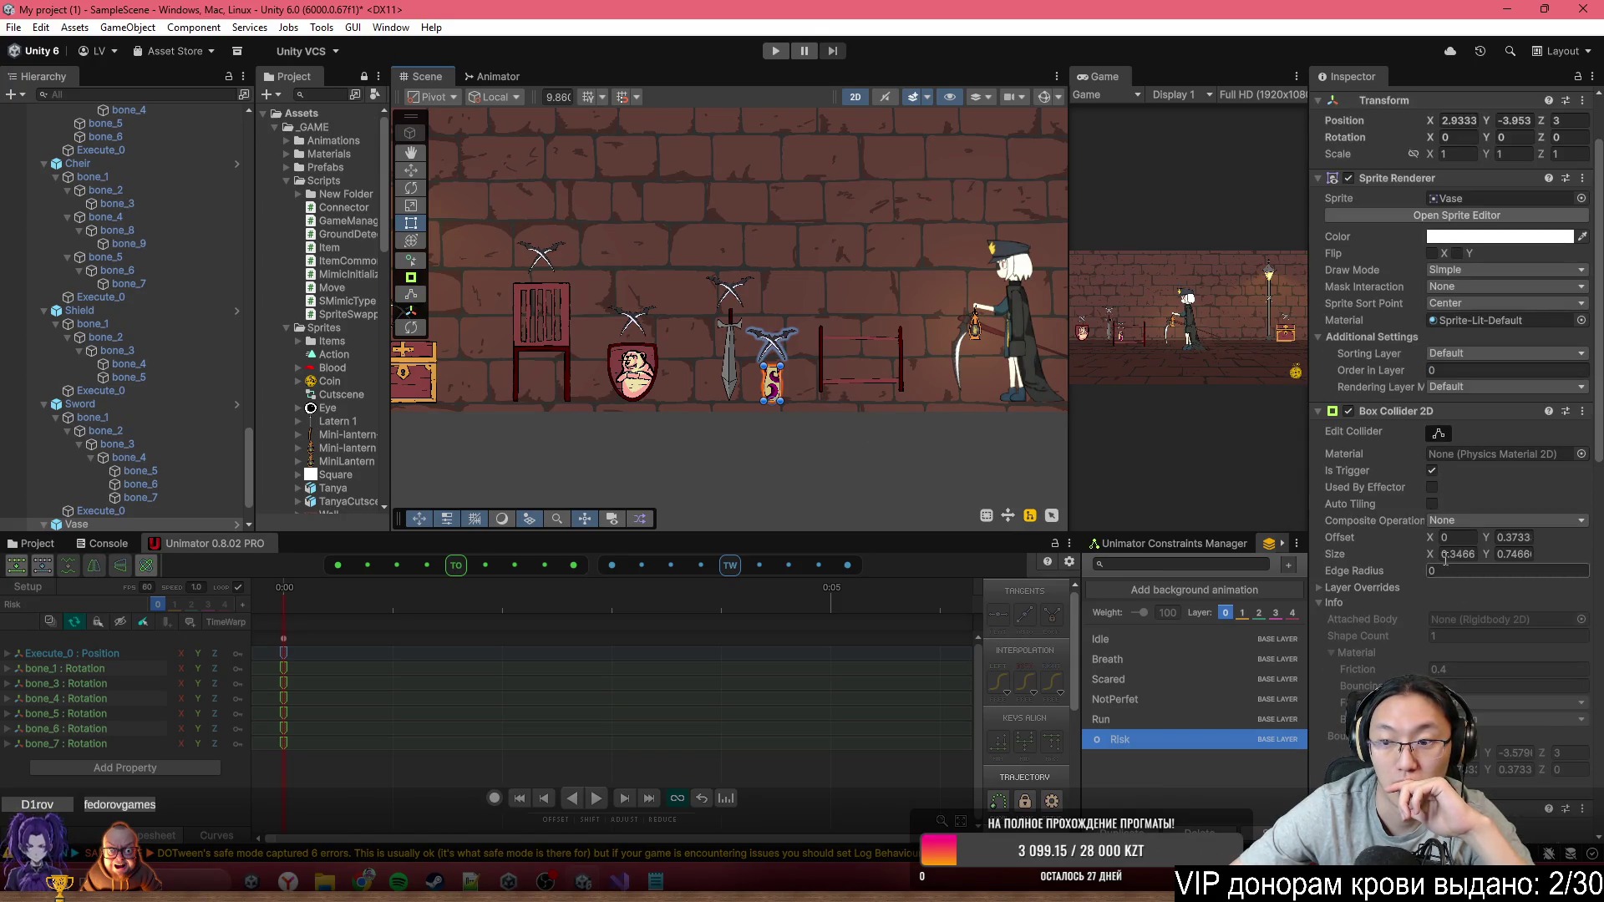
pyautogui.click(1440, 434)
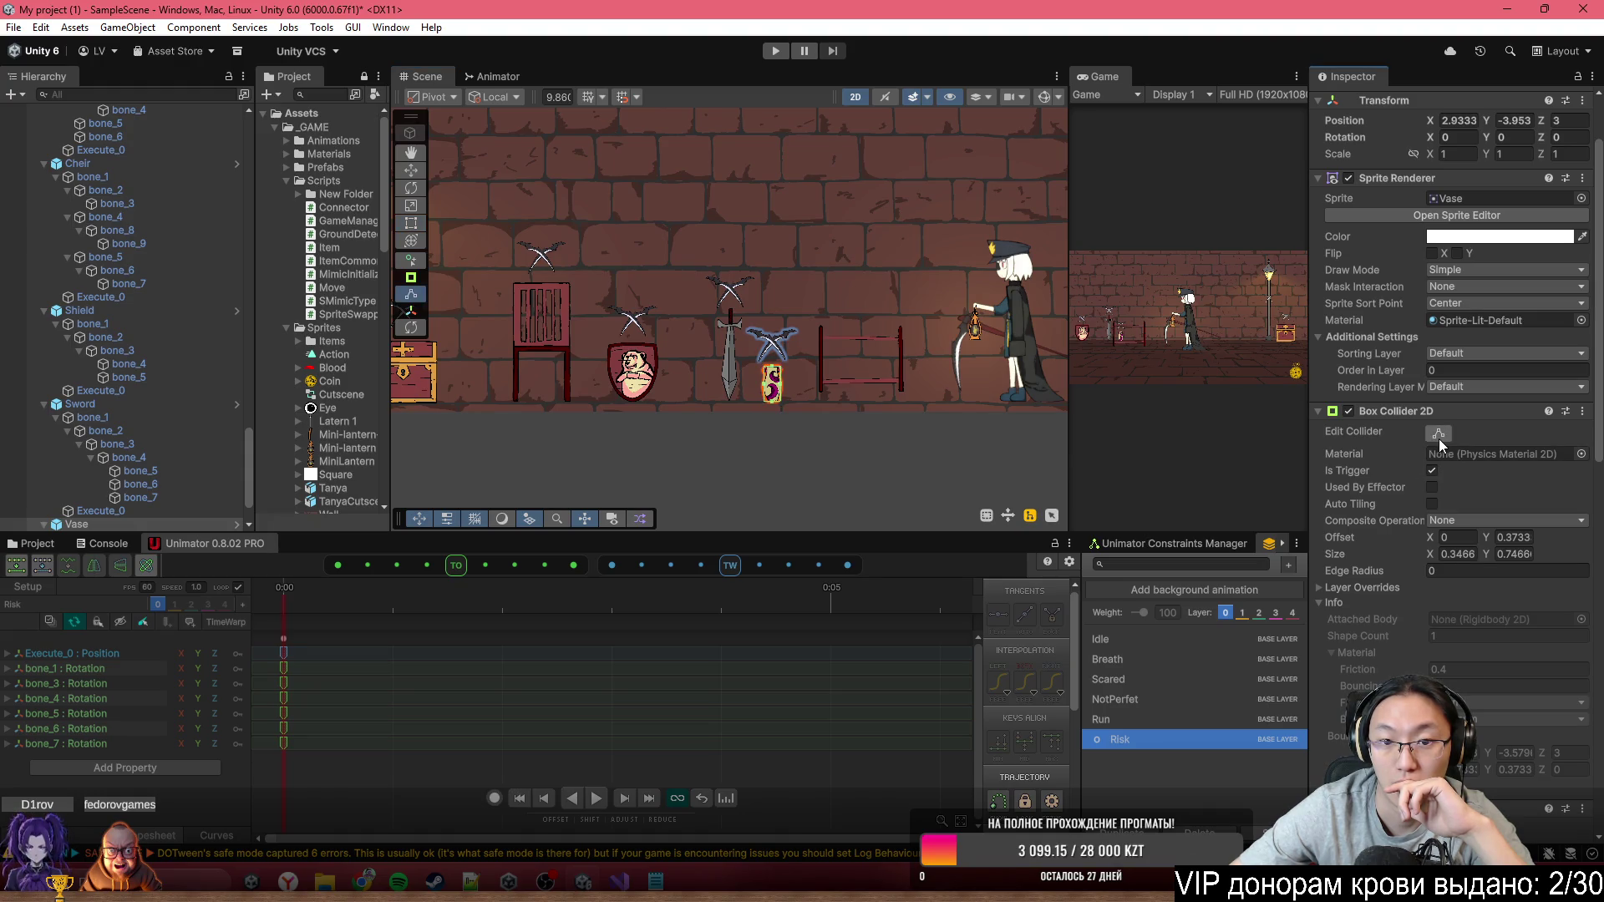
pyautogui.click(1439, 433)
pyautogui.click(1447, 553)
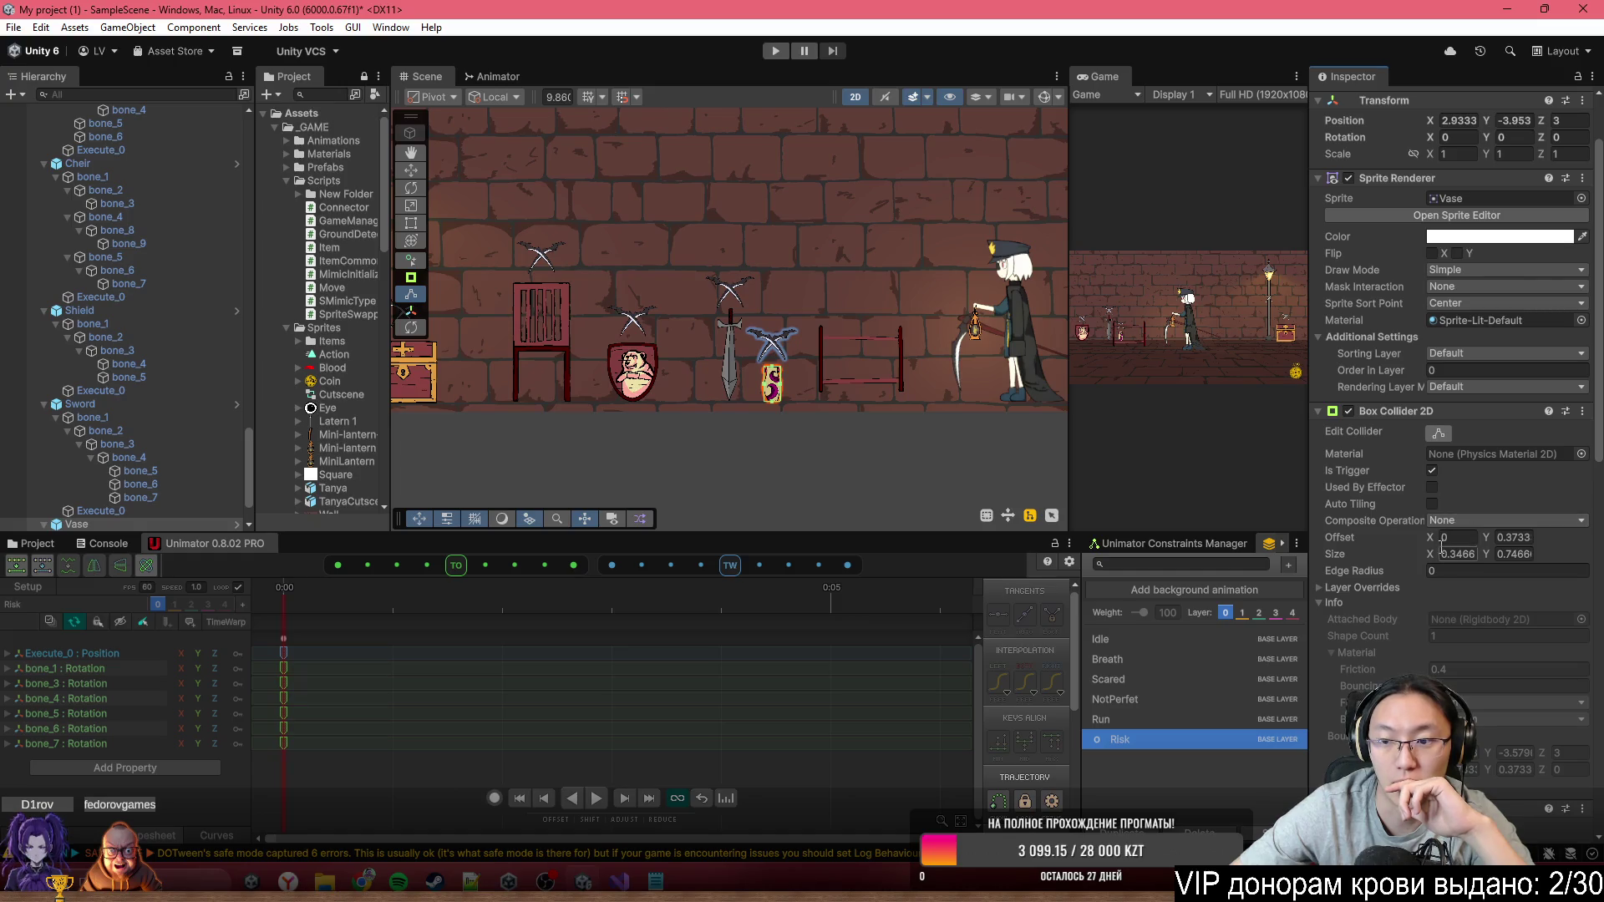
pyautogui.write('1.35')
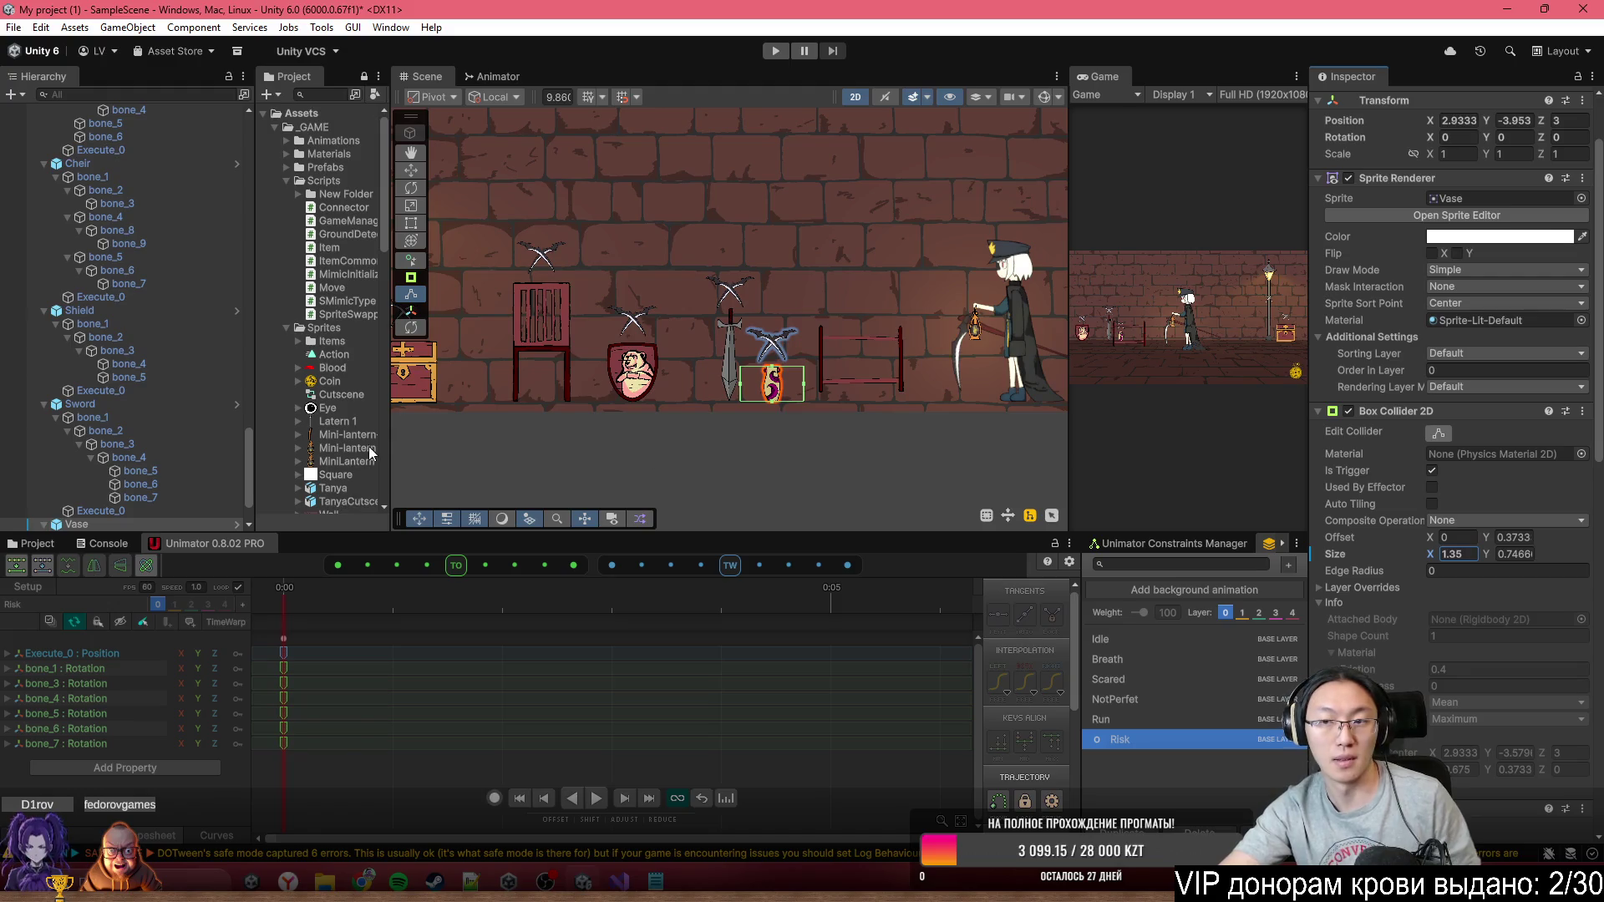
pyautogui.scroll(-2, 149, 479)
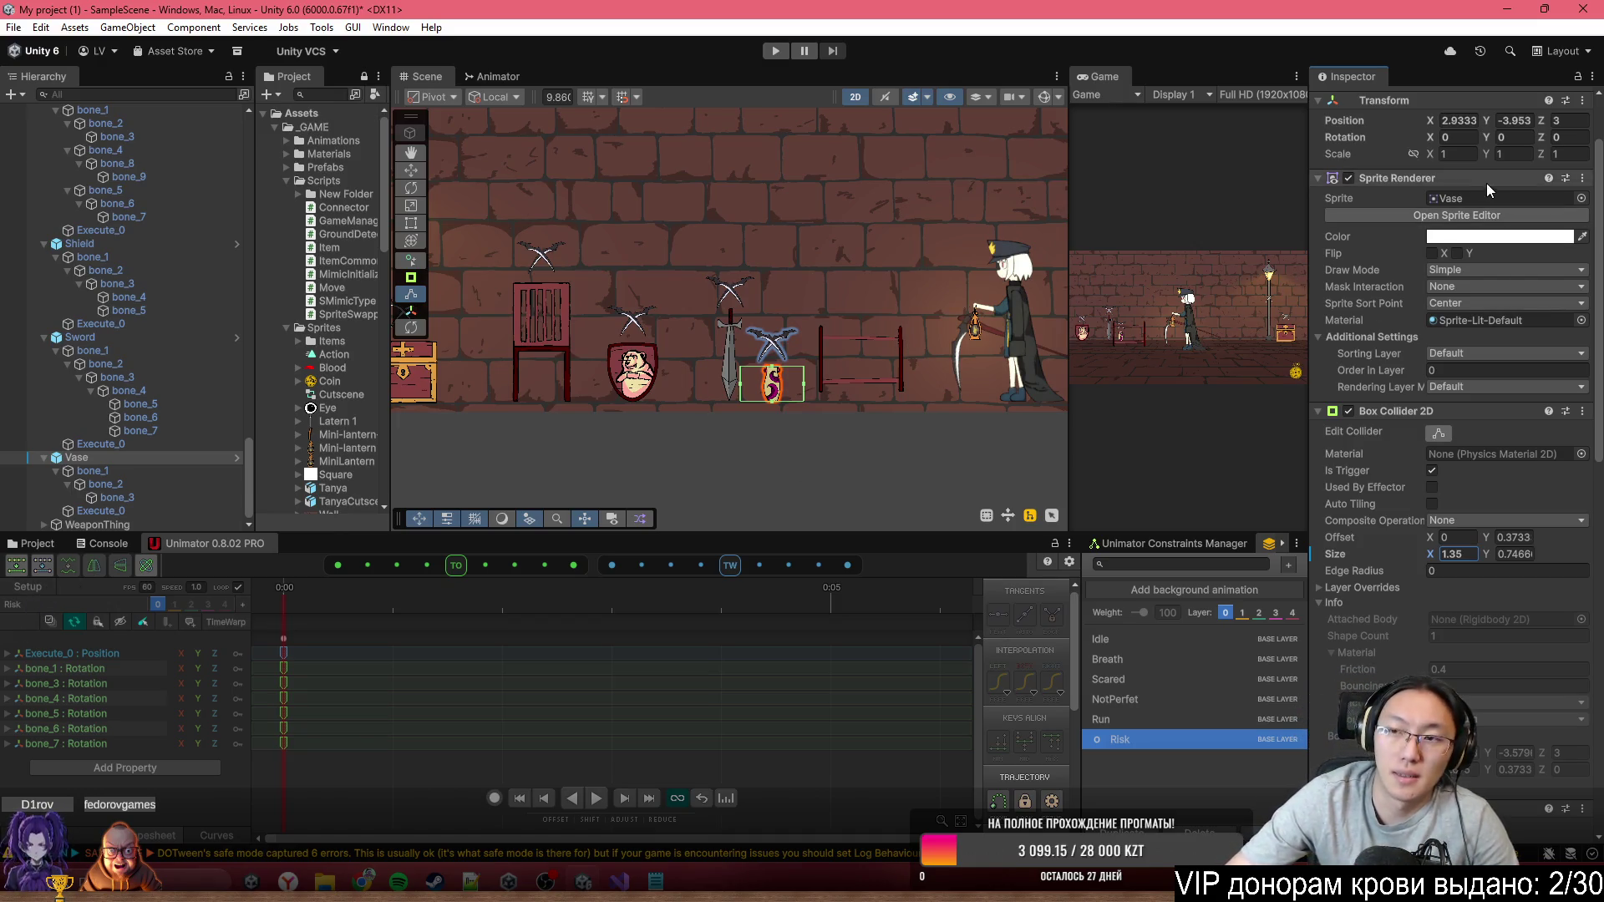
# Lock bone_1's scale proportions, scale it uniformly to 1.36, then reselect the Vase
pyautogui.click(134, 472)
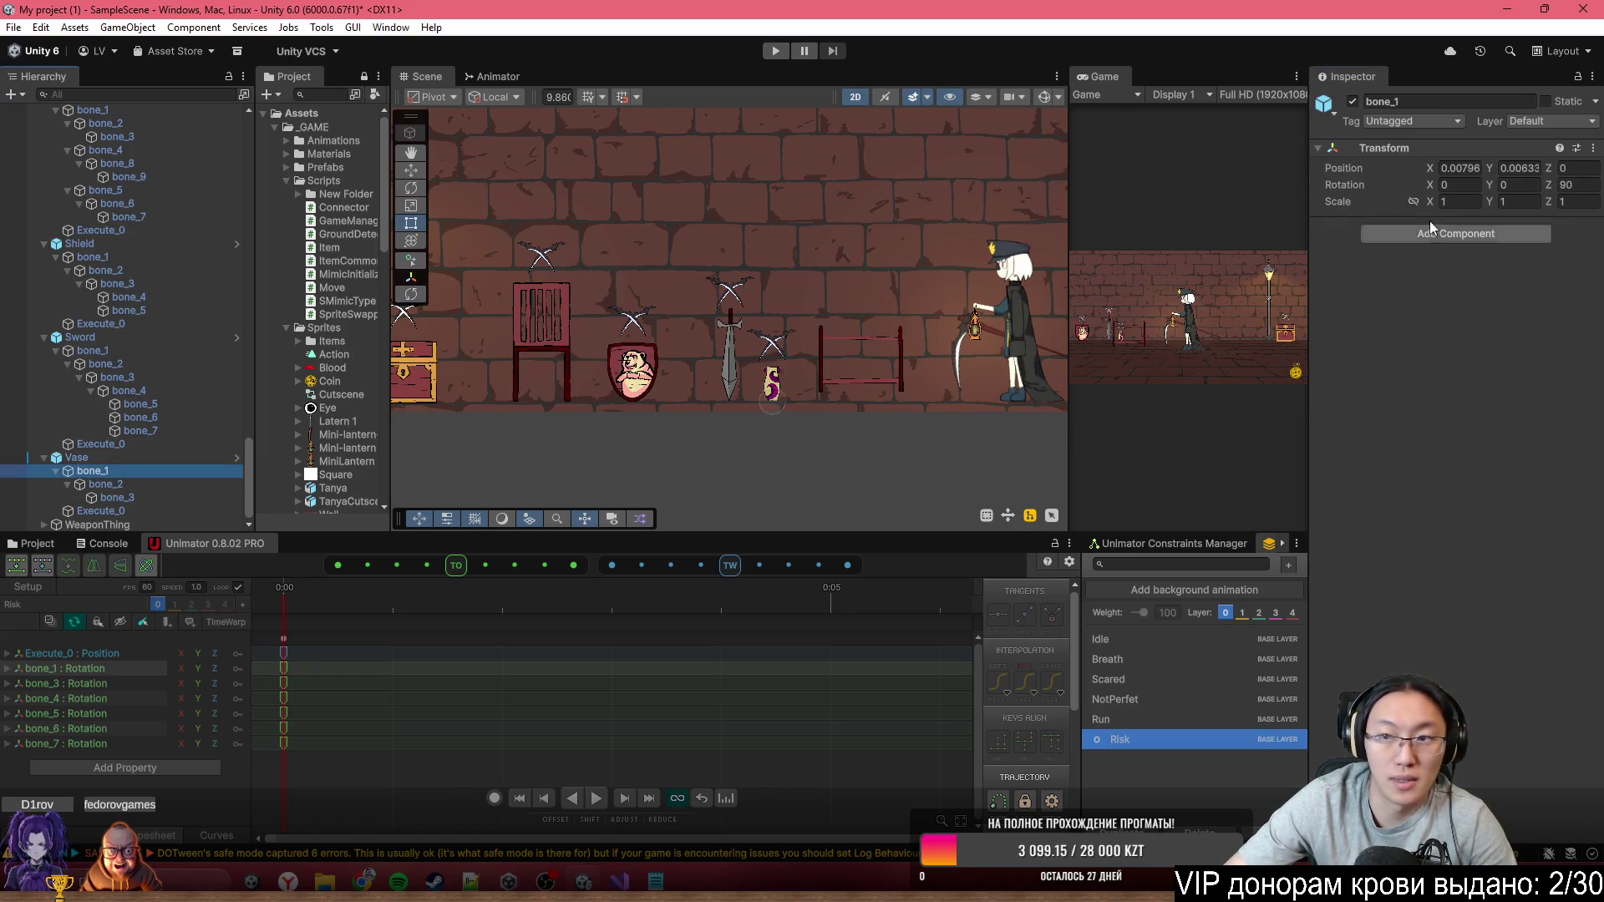
pyautogui.click(1413, 202)
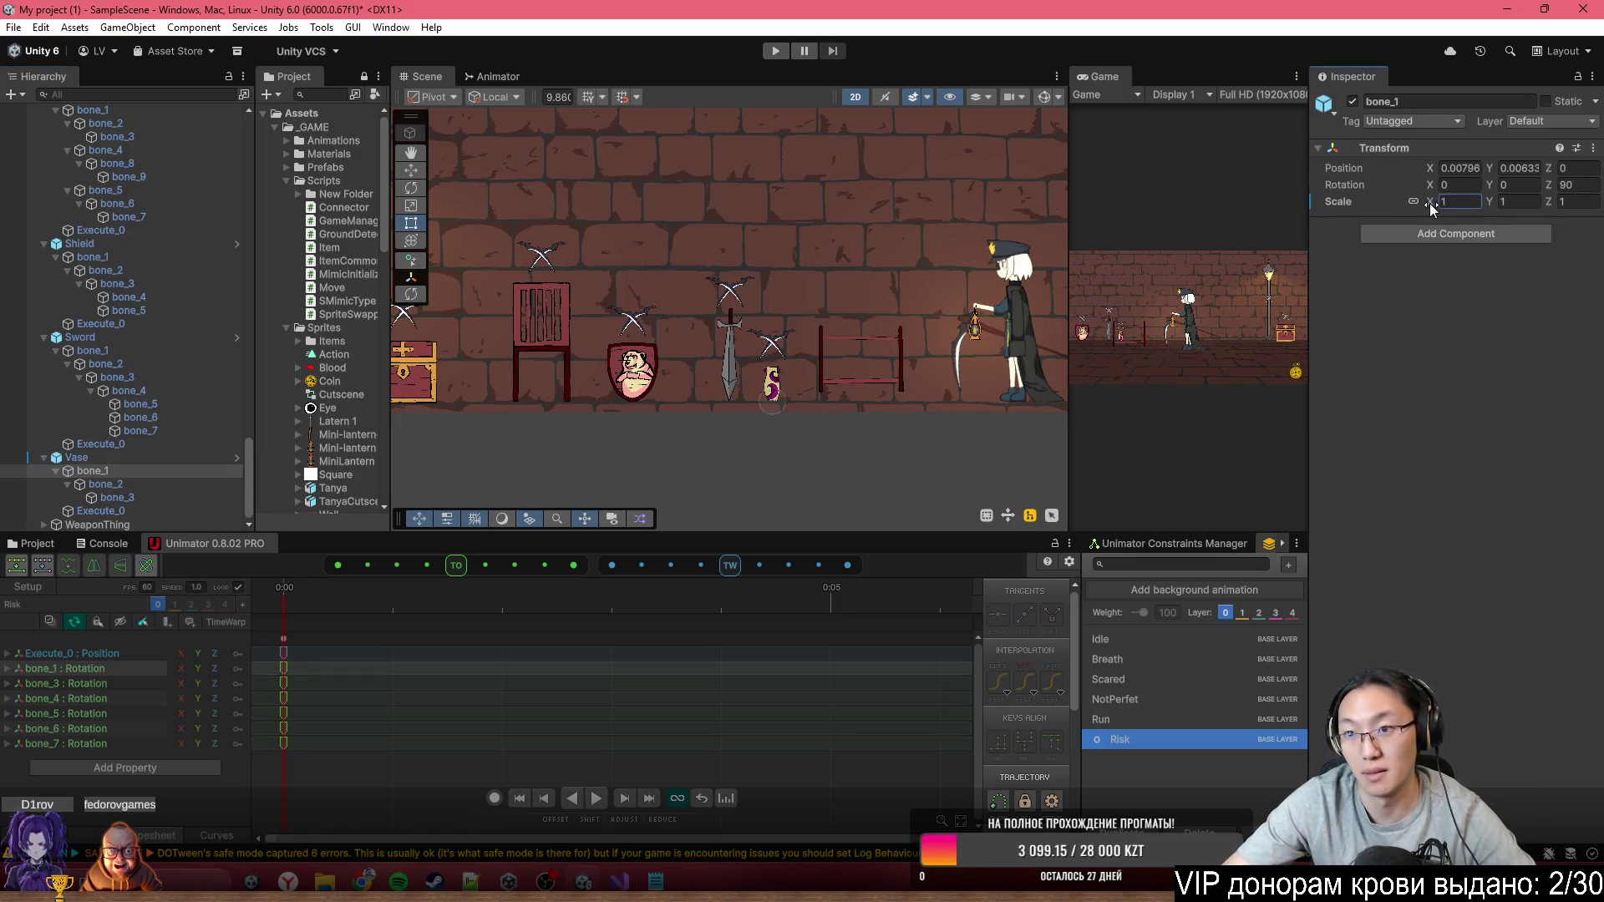
pyautogui.moveTo(1431, 203); pyautogui.dragTo(1442, 205)
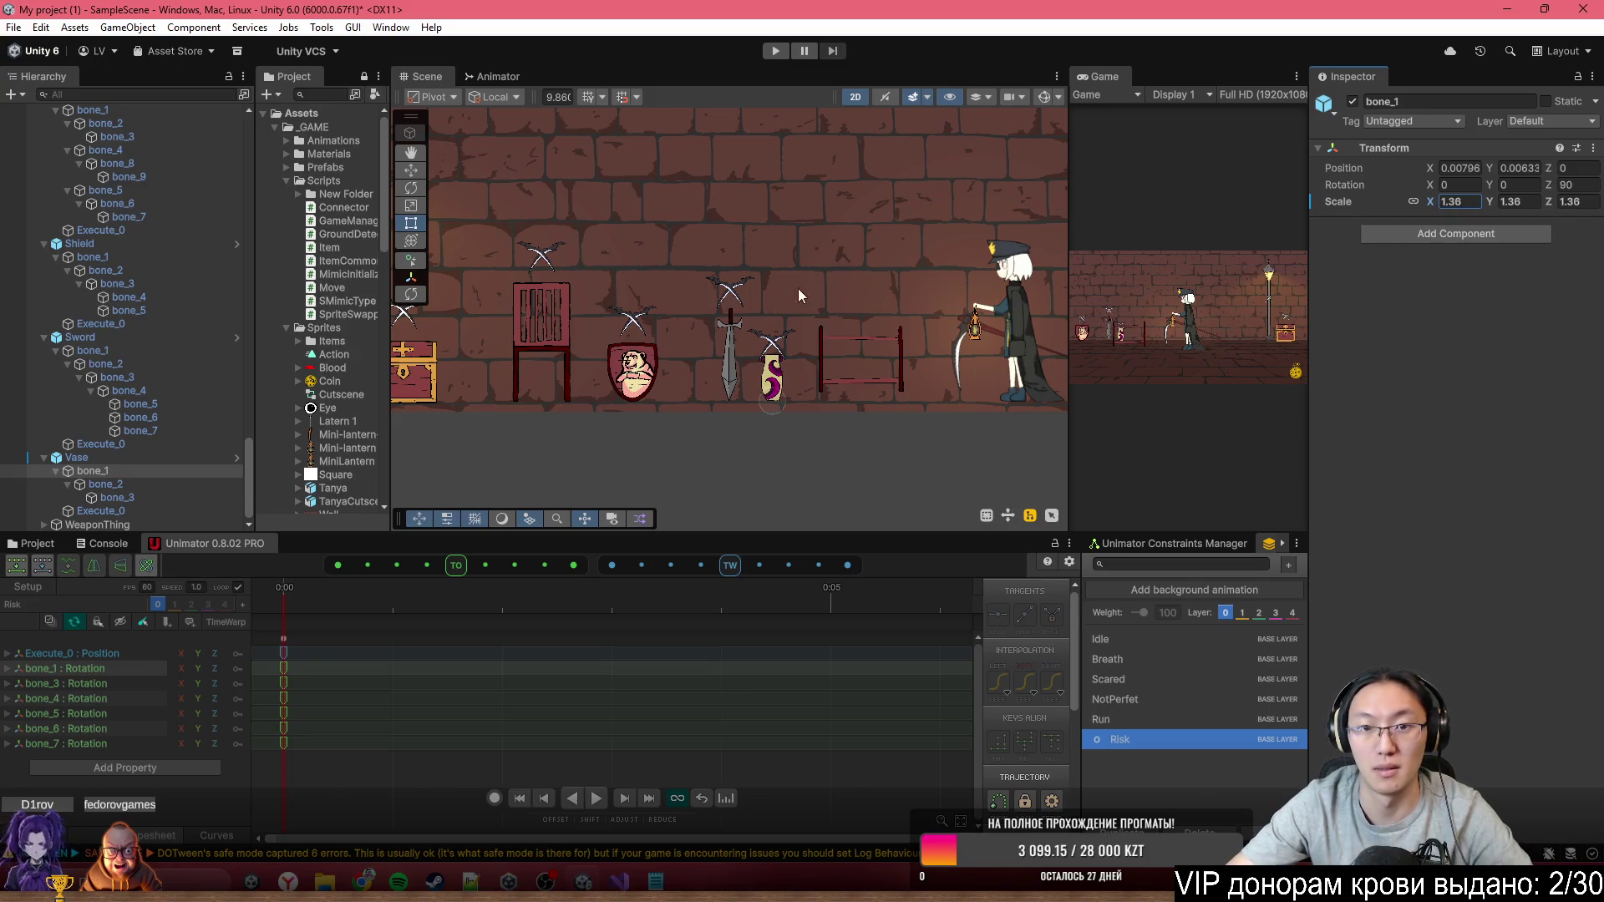
pyautogui.scroll(3, 707, 375)
pyautogui.click(735, 338)
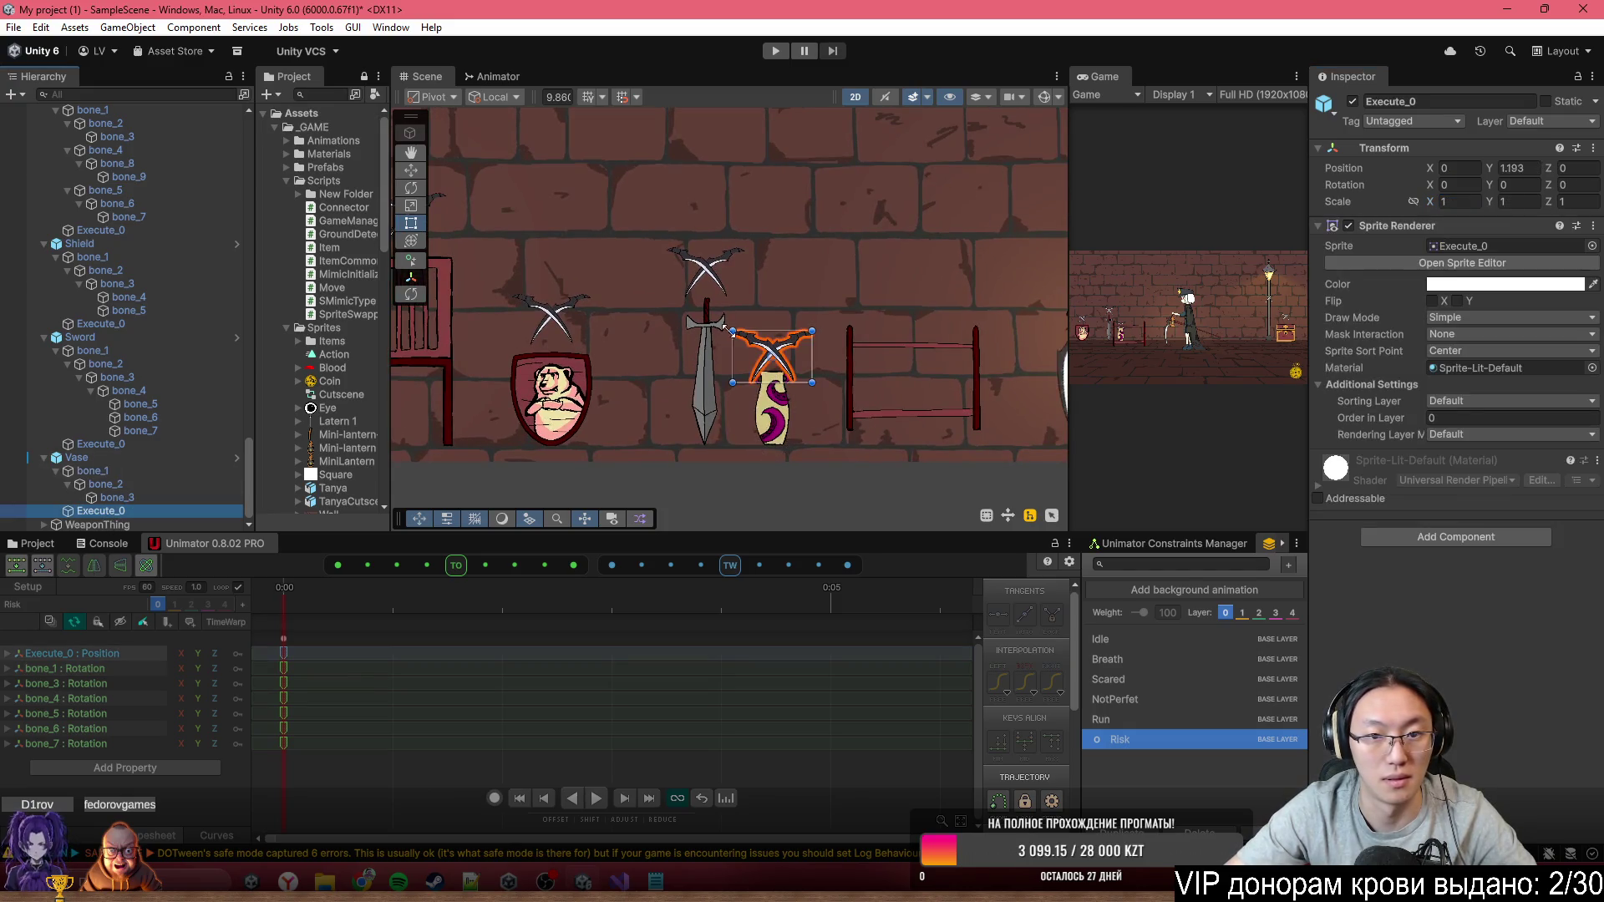
pyautogui.click(197, 461)
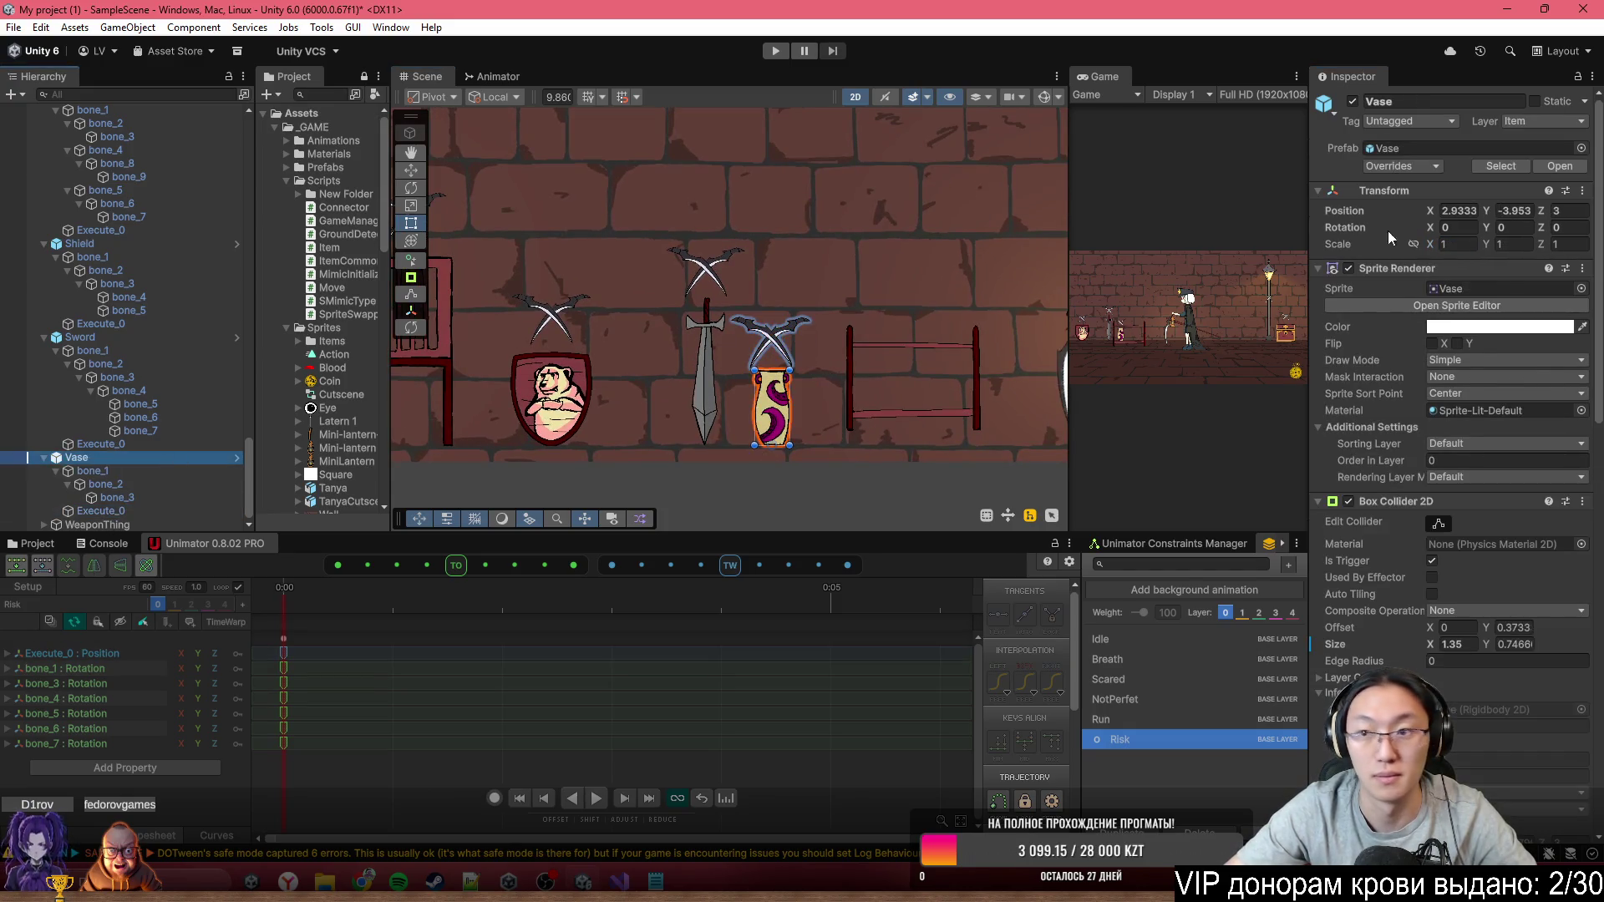
pyautogui.scroll(-10, 1547, 328)
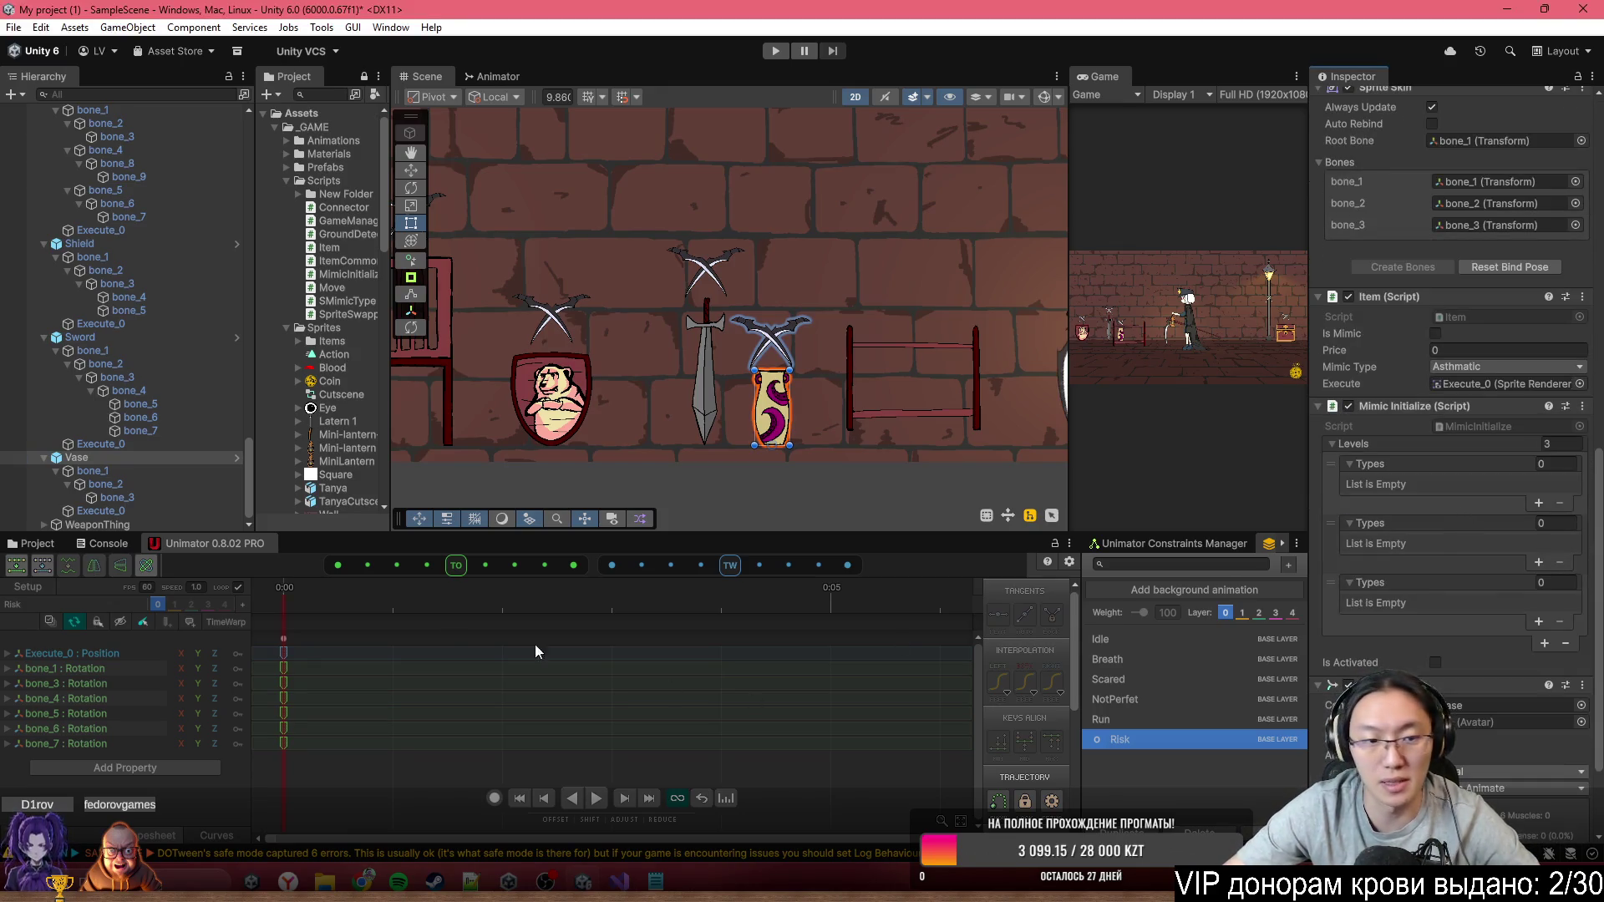
# Sort the Vase's clips, preview Scared, NotPerfet, Run, Breath, then Idle, and clear the selection
pyautogui.click(139, 460)
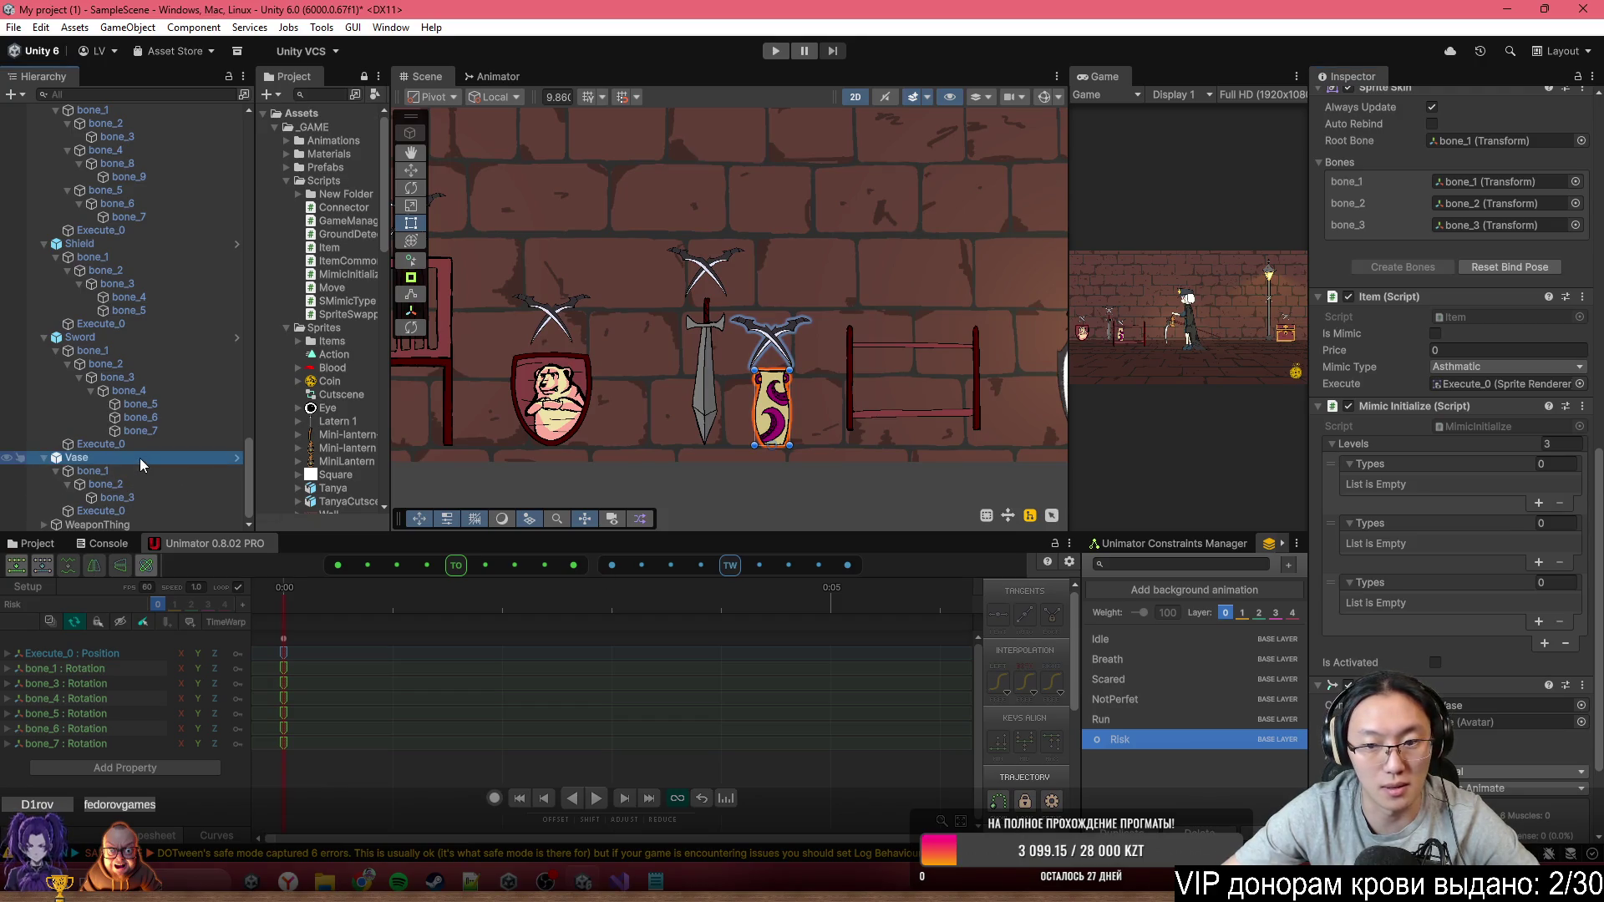
pyautogui.click(52, 608)
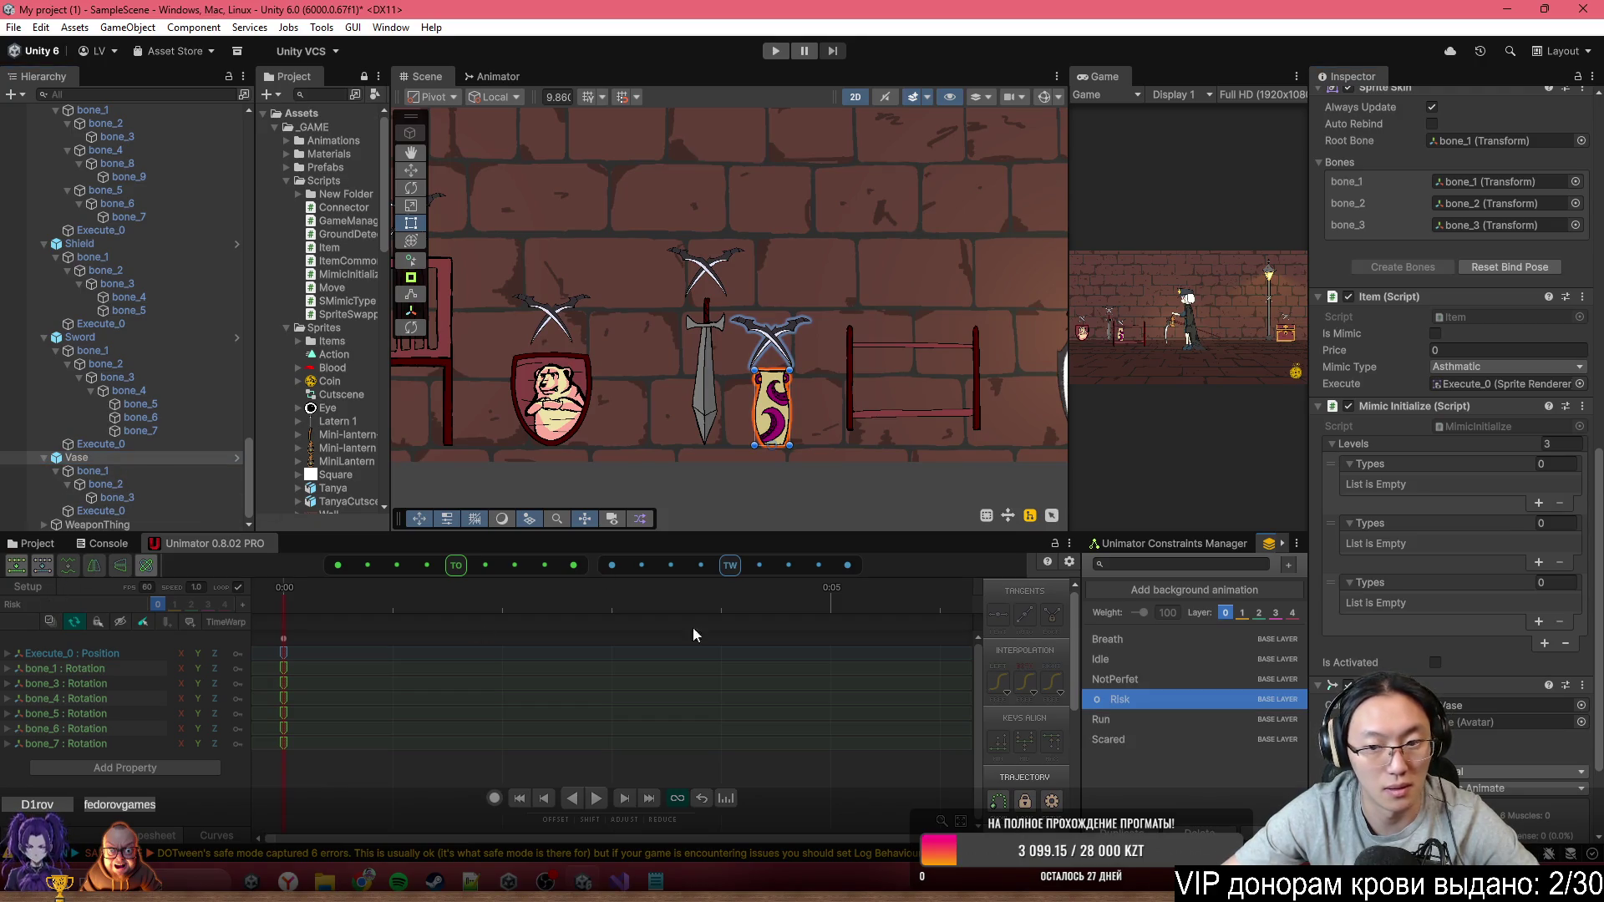
pyautogui.click(1150, 638)
pyautogui.click(1146, 676)
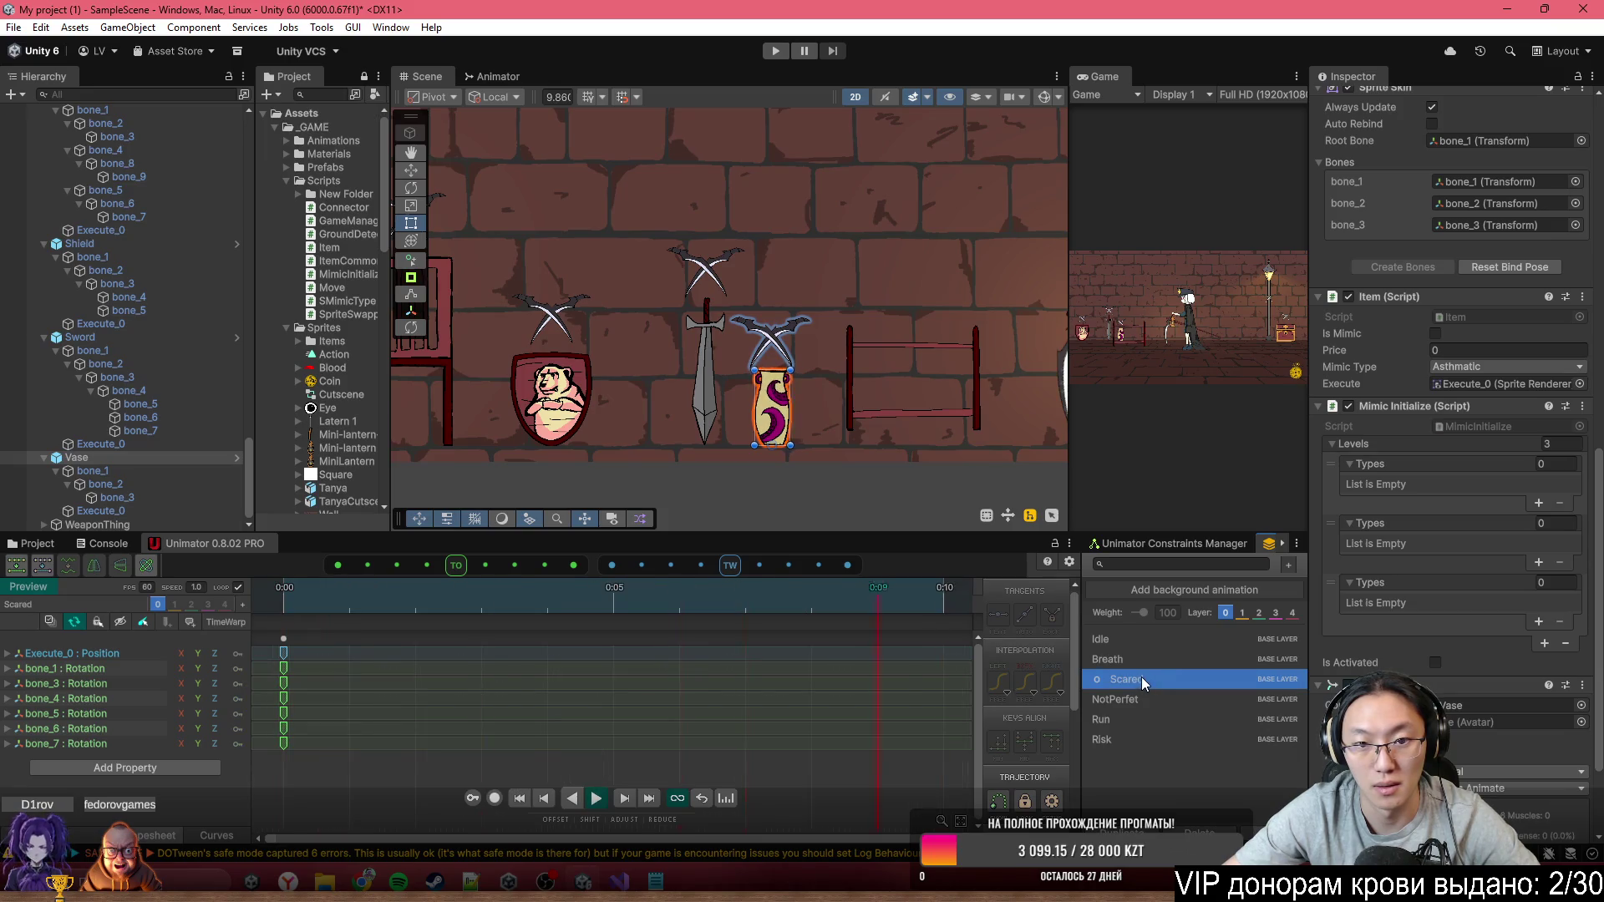
pyautogui.click(1140, 700)
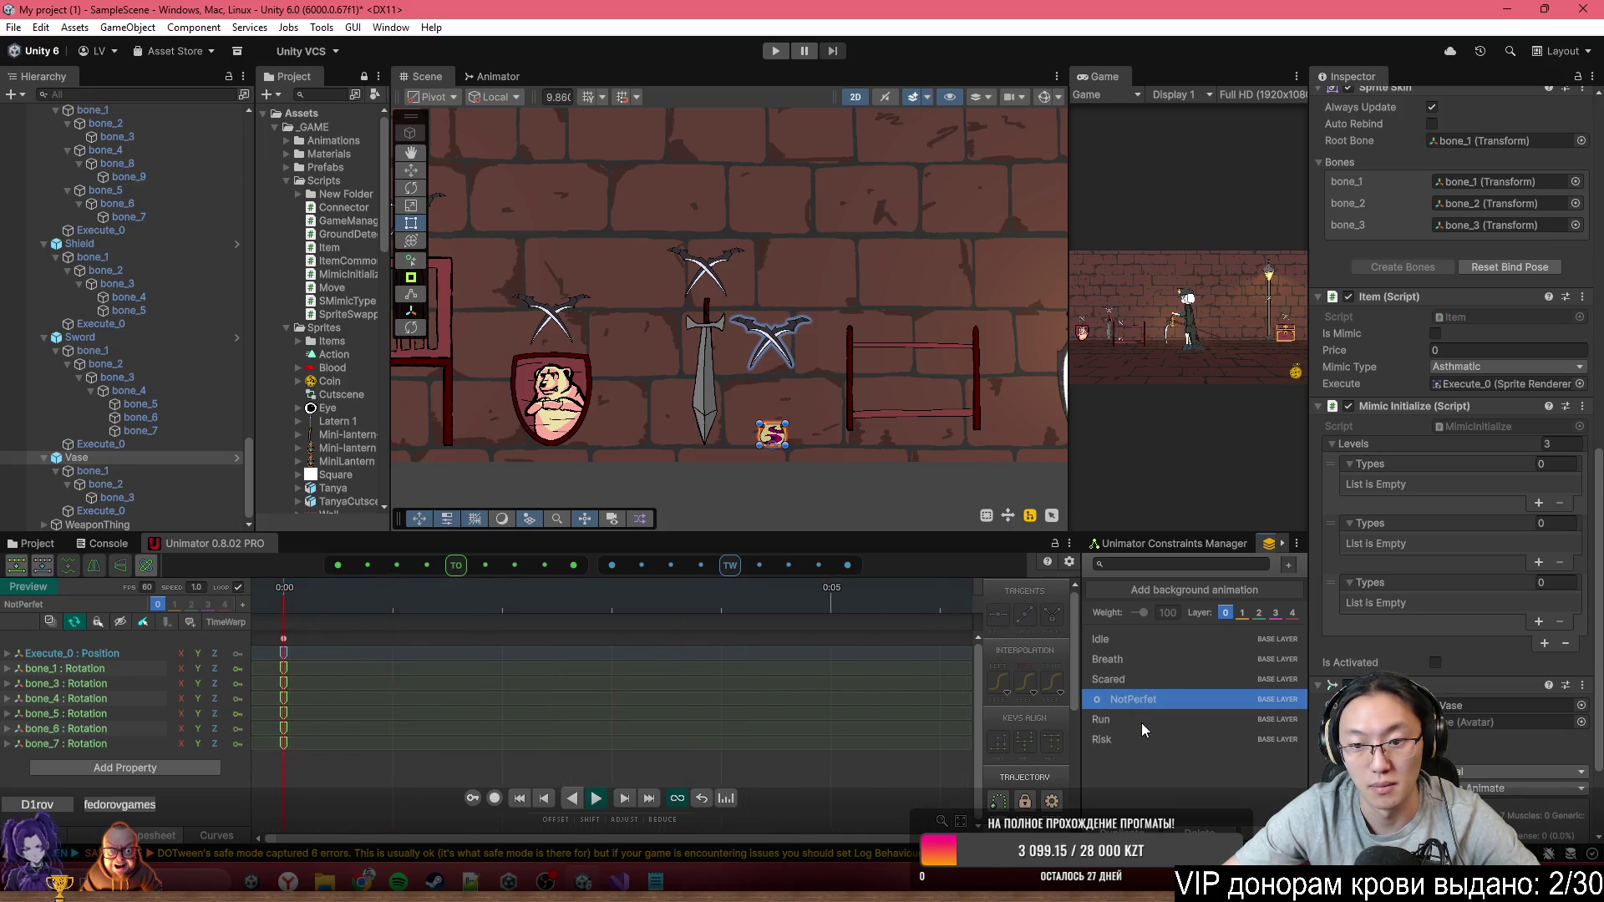
pyautogui.click(1142, 720)
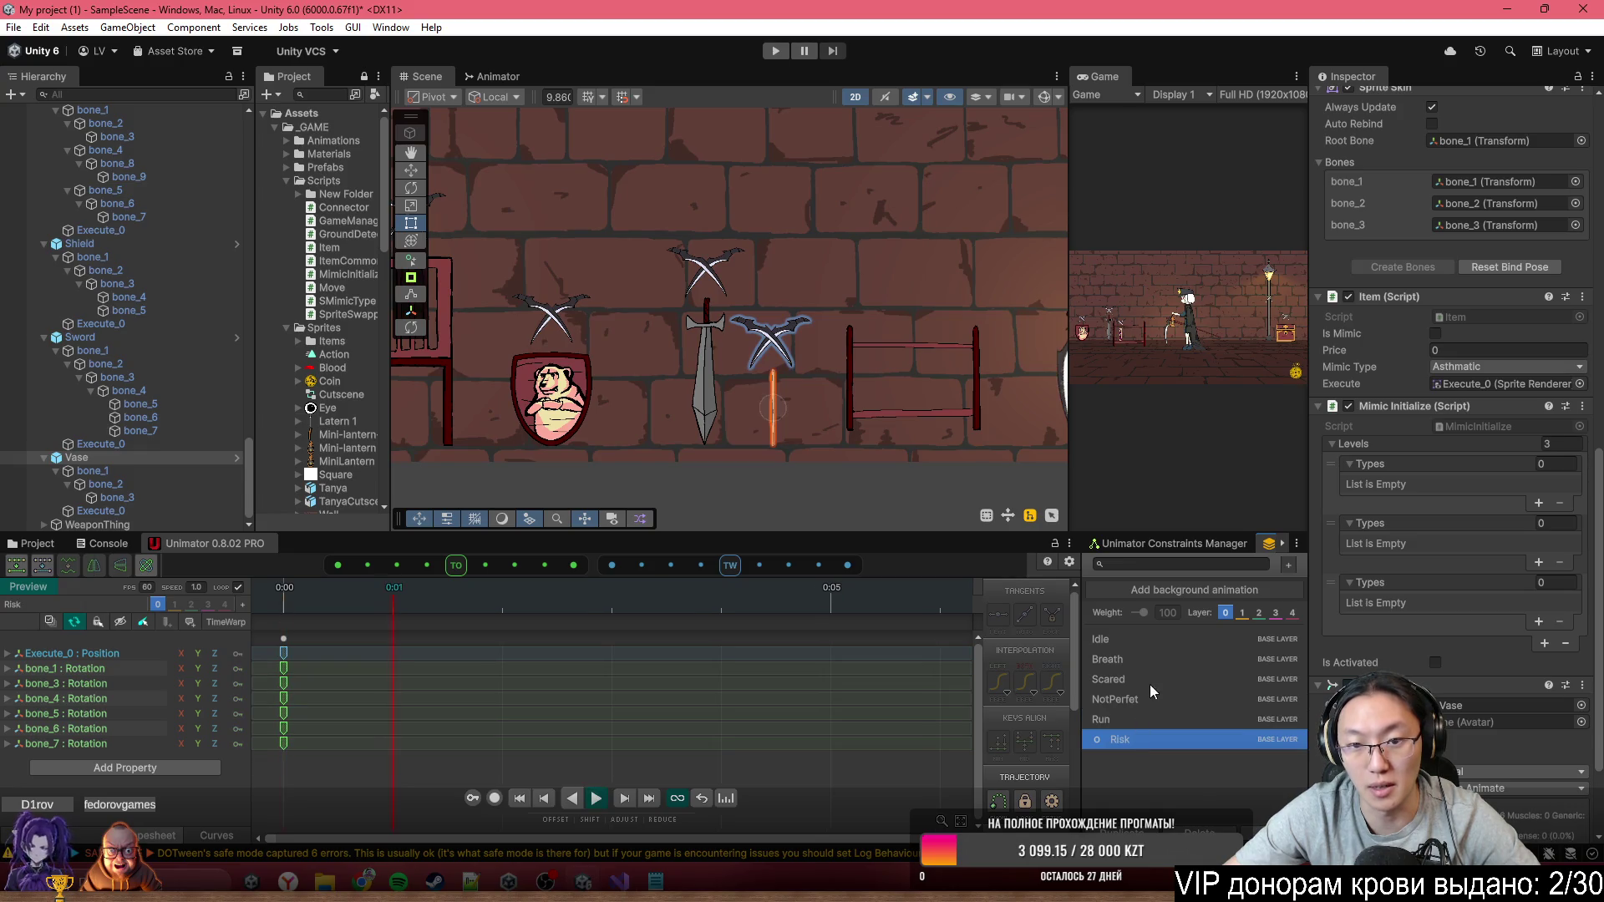
pyautogui.click(1158, 651)
pyautogui.click(1161, 639)
pyautogui.scroll(-5, 711, 368)
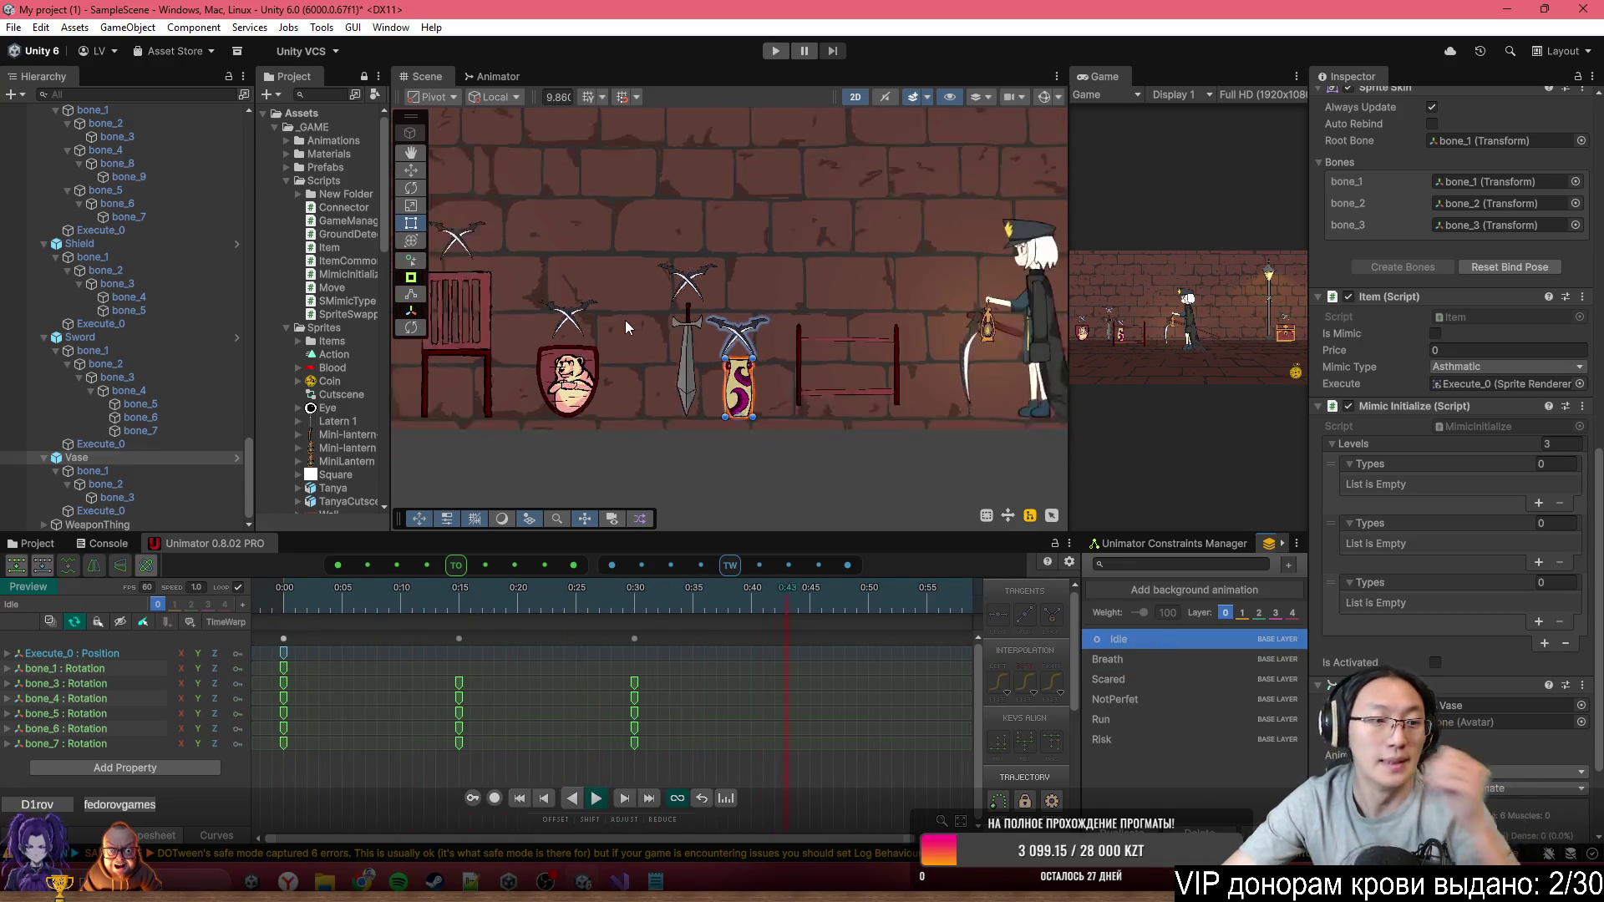
pyautogui.moveTo(711, 368); pyautogui.dragTo(790, 378)
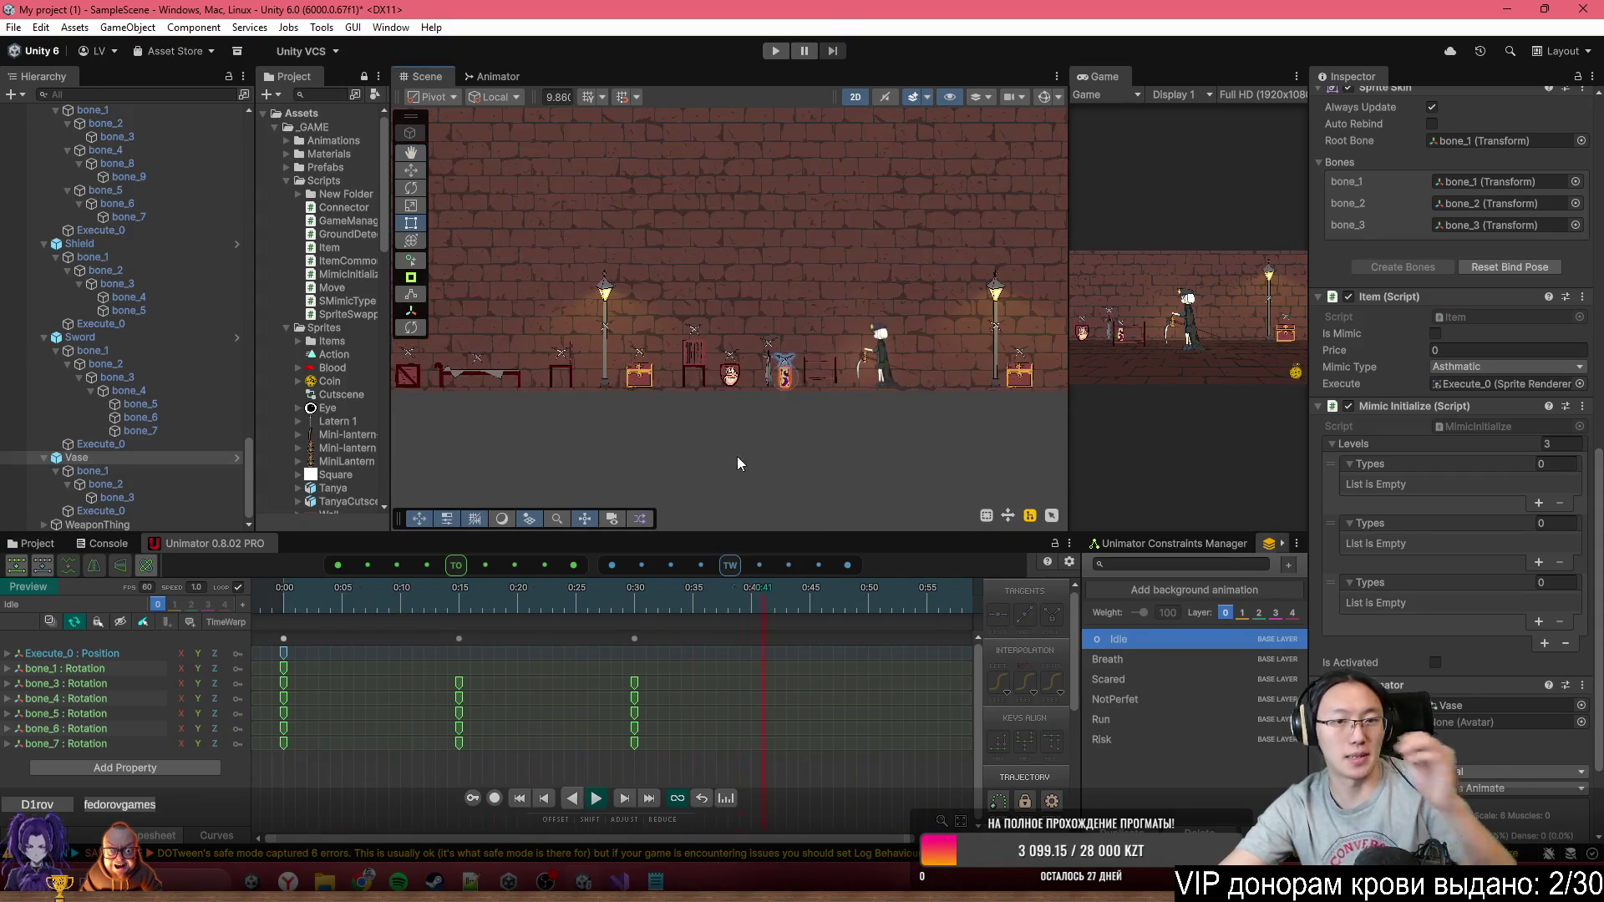
pyautogui.scroll(4, 785, 385)
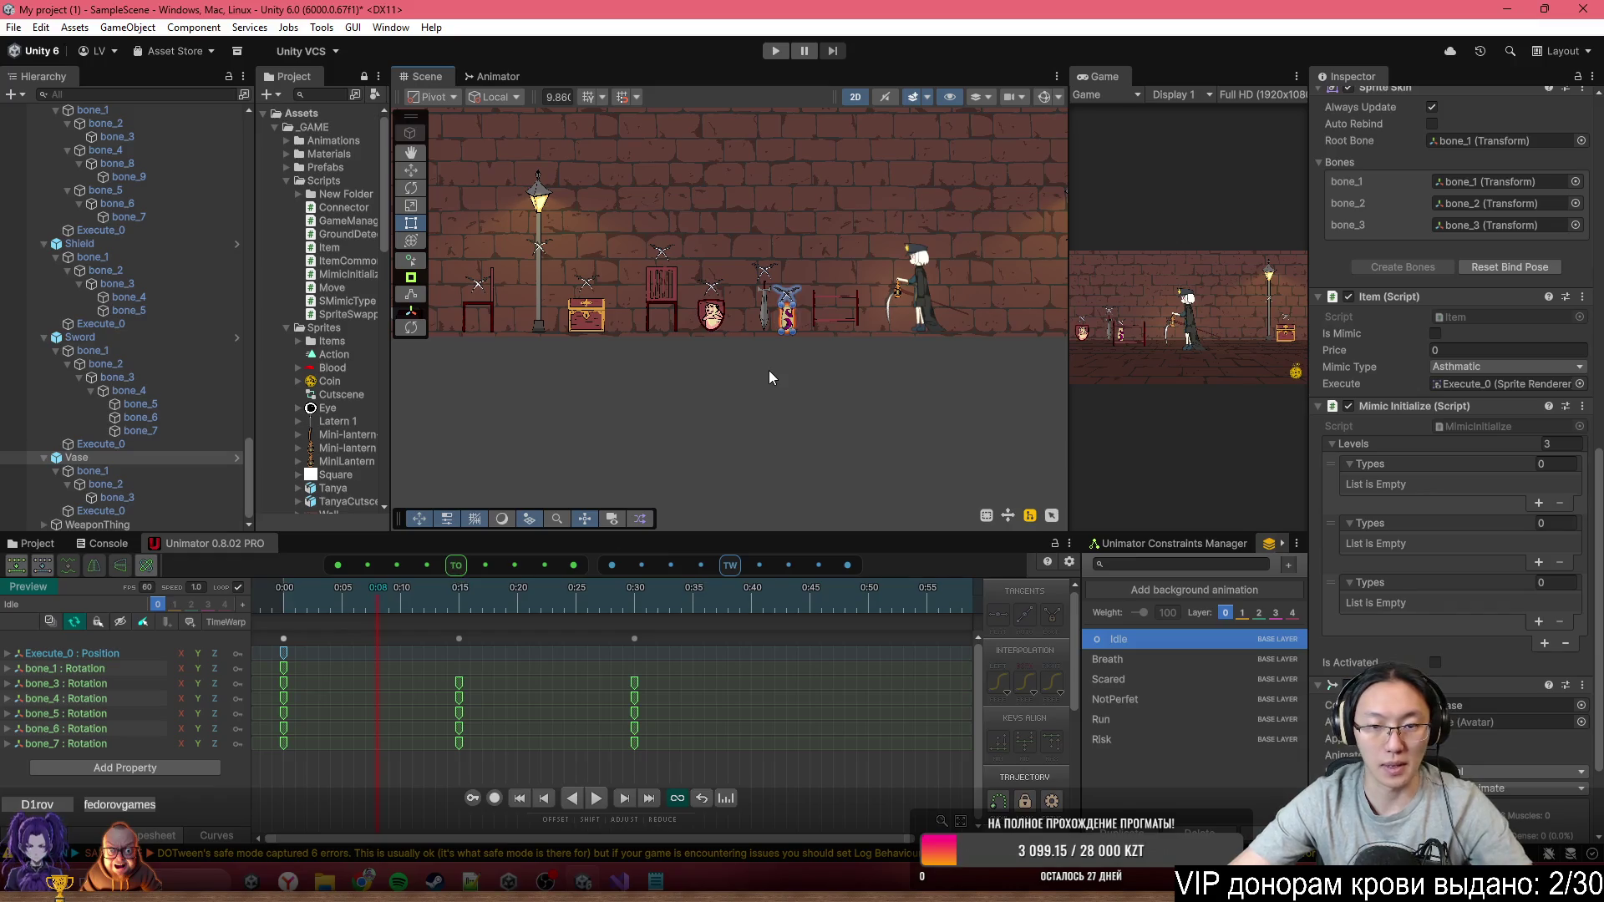
pyautogui.scroll(3, 859, 481)
pyautogui.click(859, 481)
# Walk the character left through the level, swinging the scythe at the props
pyautogui.scroll(-4, 861, 479)
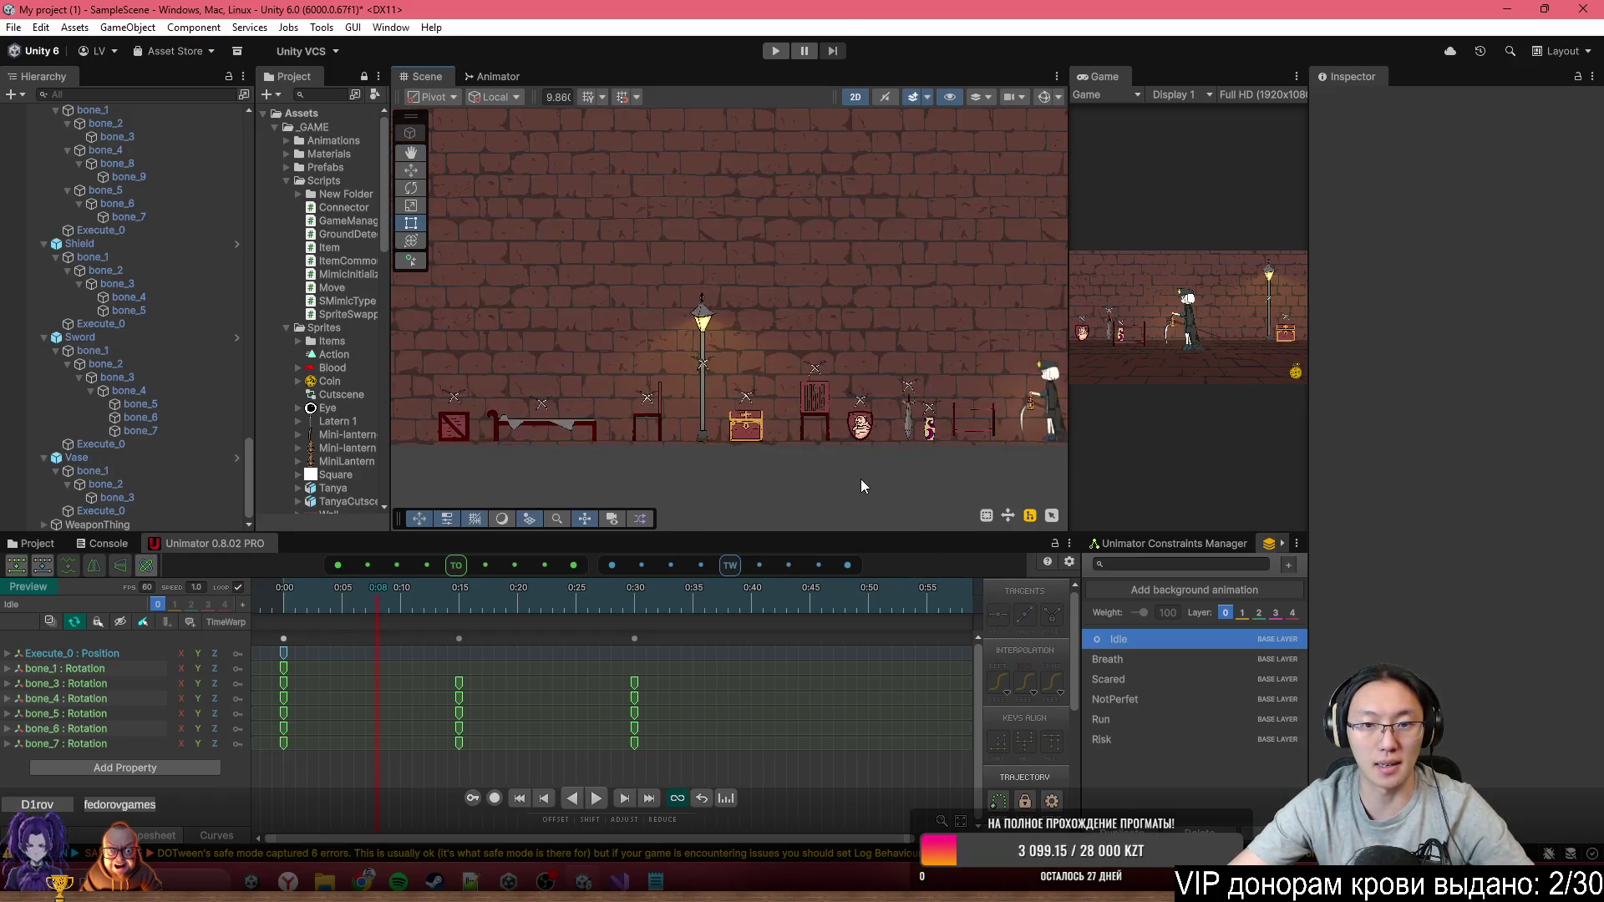
pyautogui.scroll(2, 860, 479)
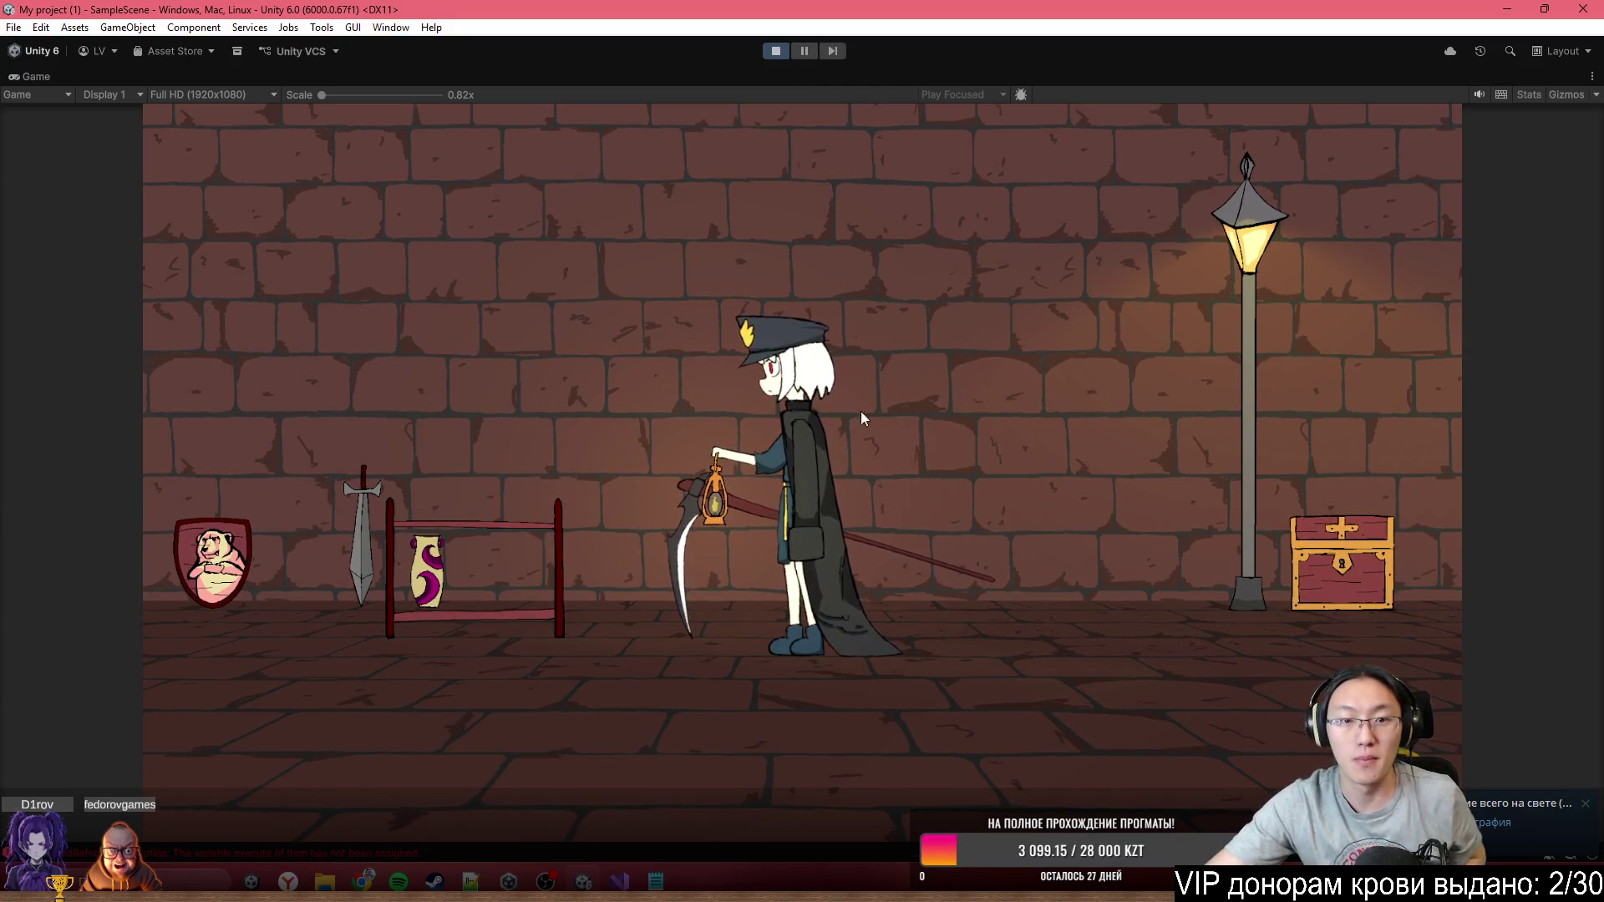
pyautogui.press('a')
pyautogui.press('a')
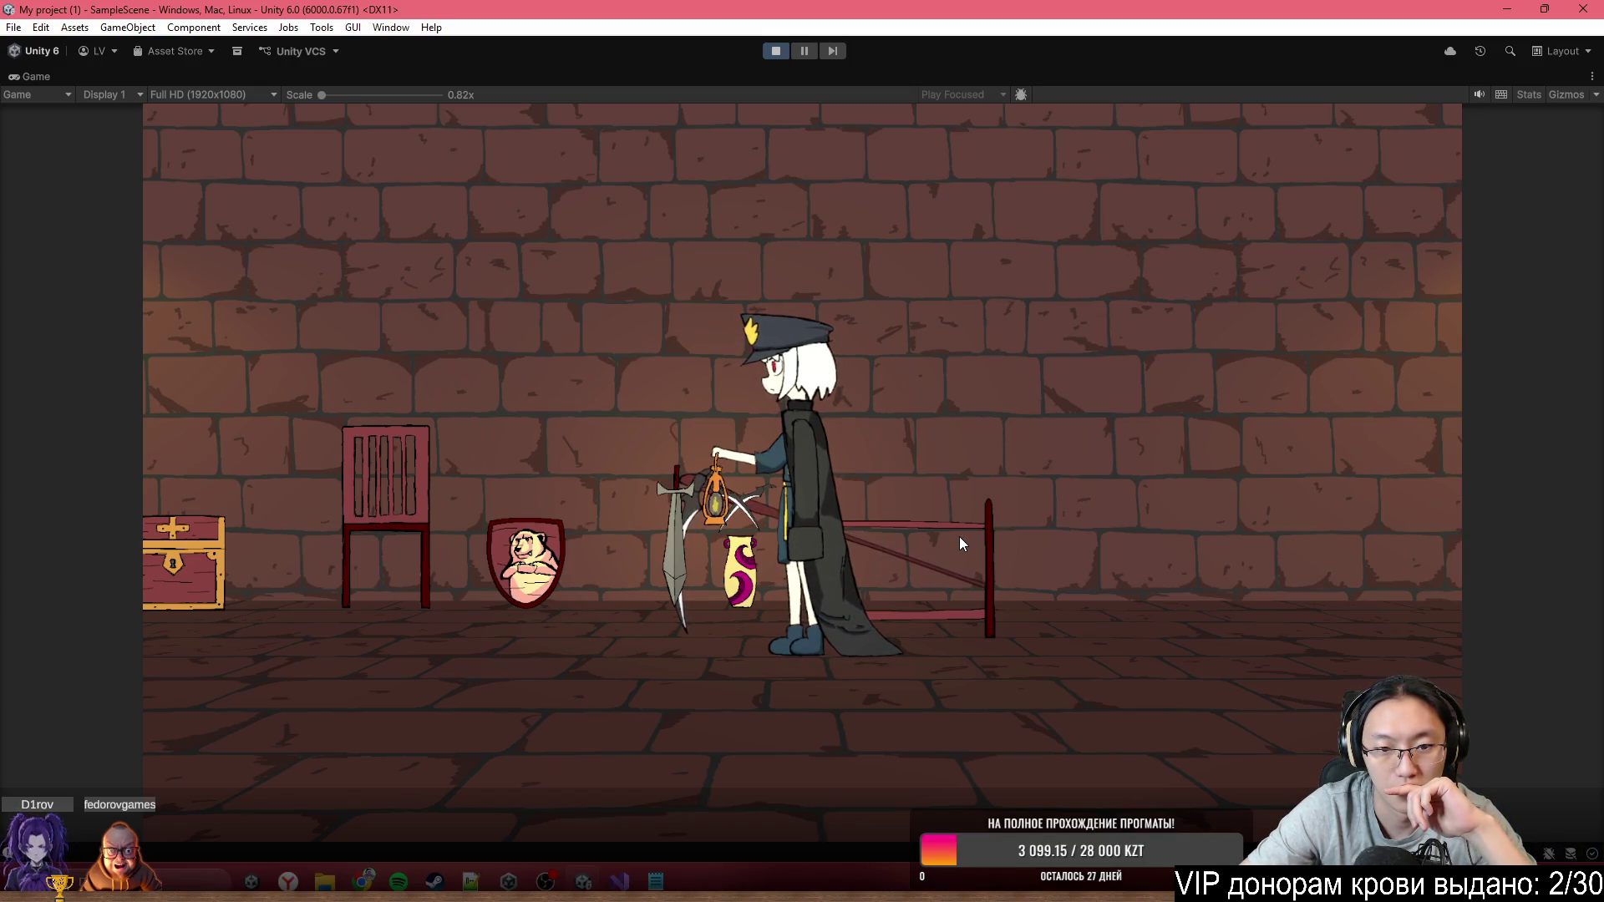
pyautogui.press('a')
pyautogui.click(959, 537)
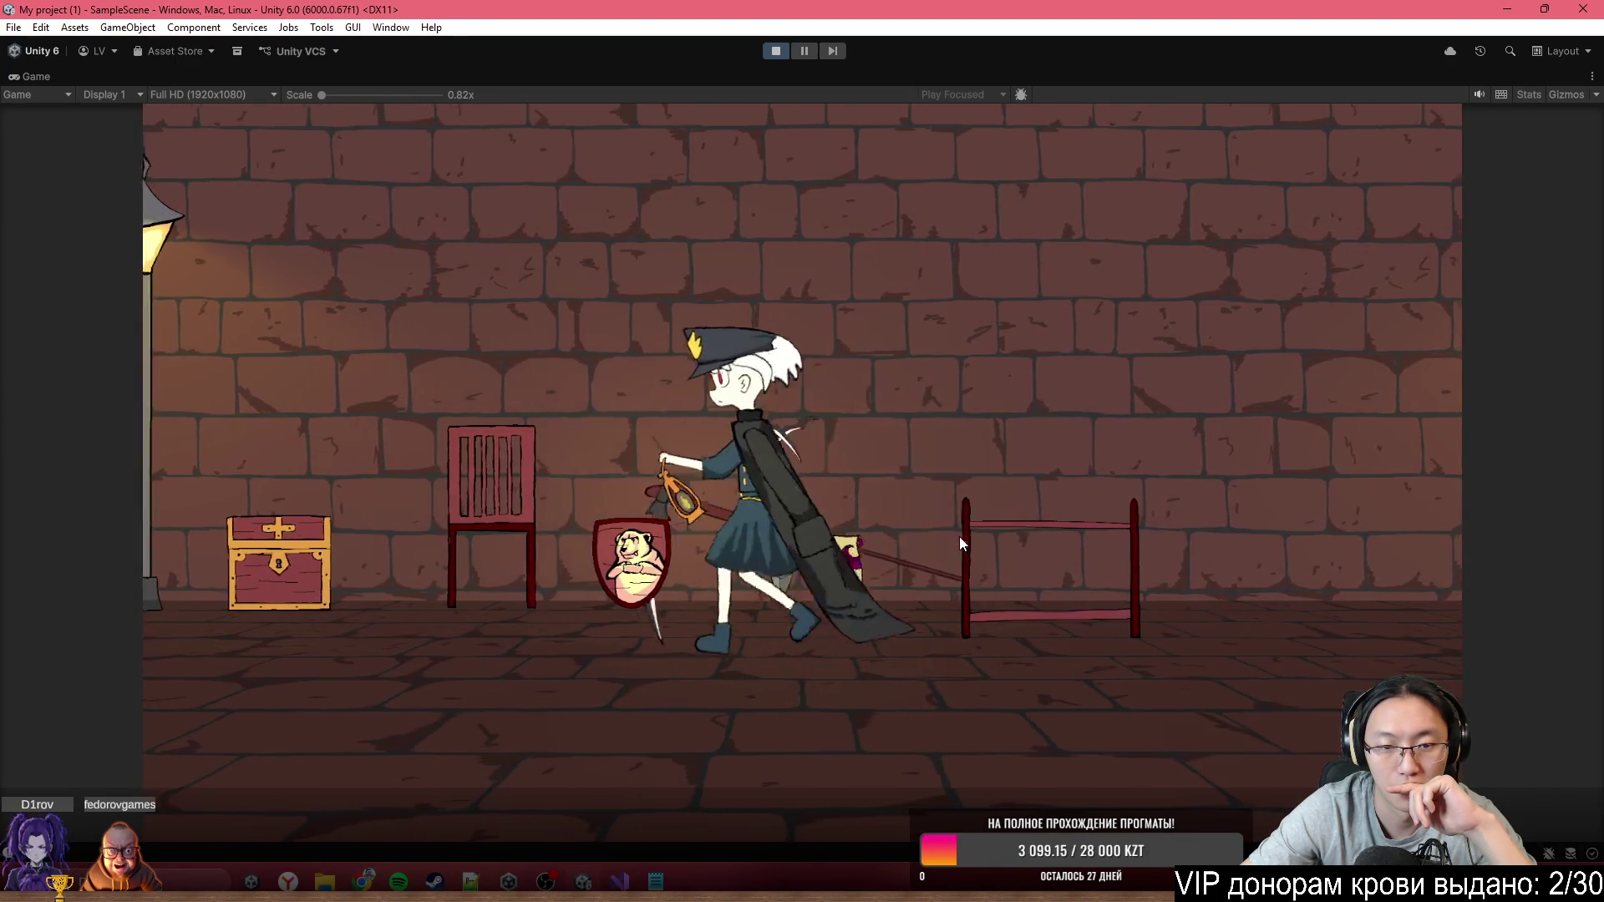
pyautogui.press('a')
pyautogui.click(959, 536)
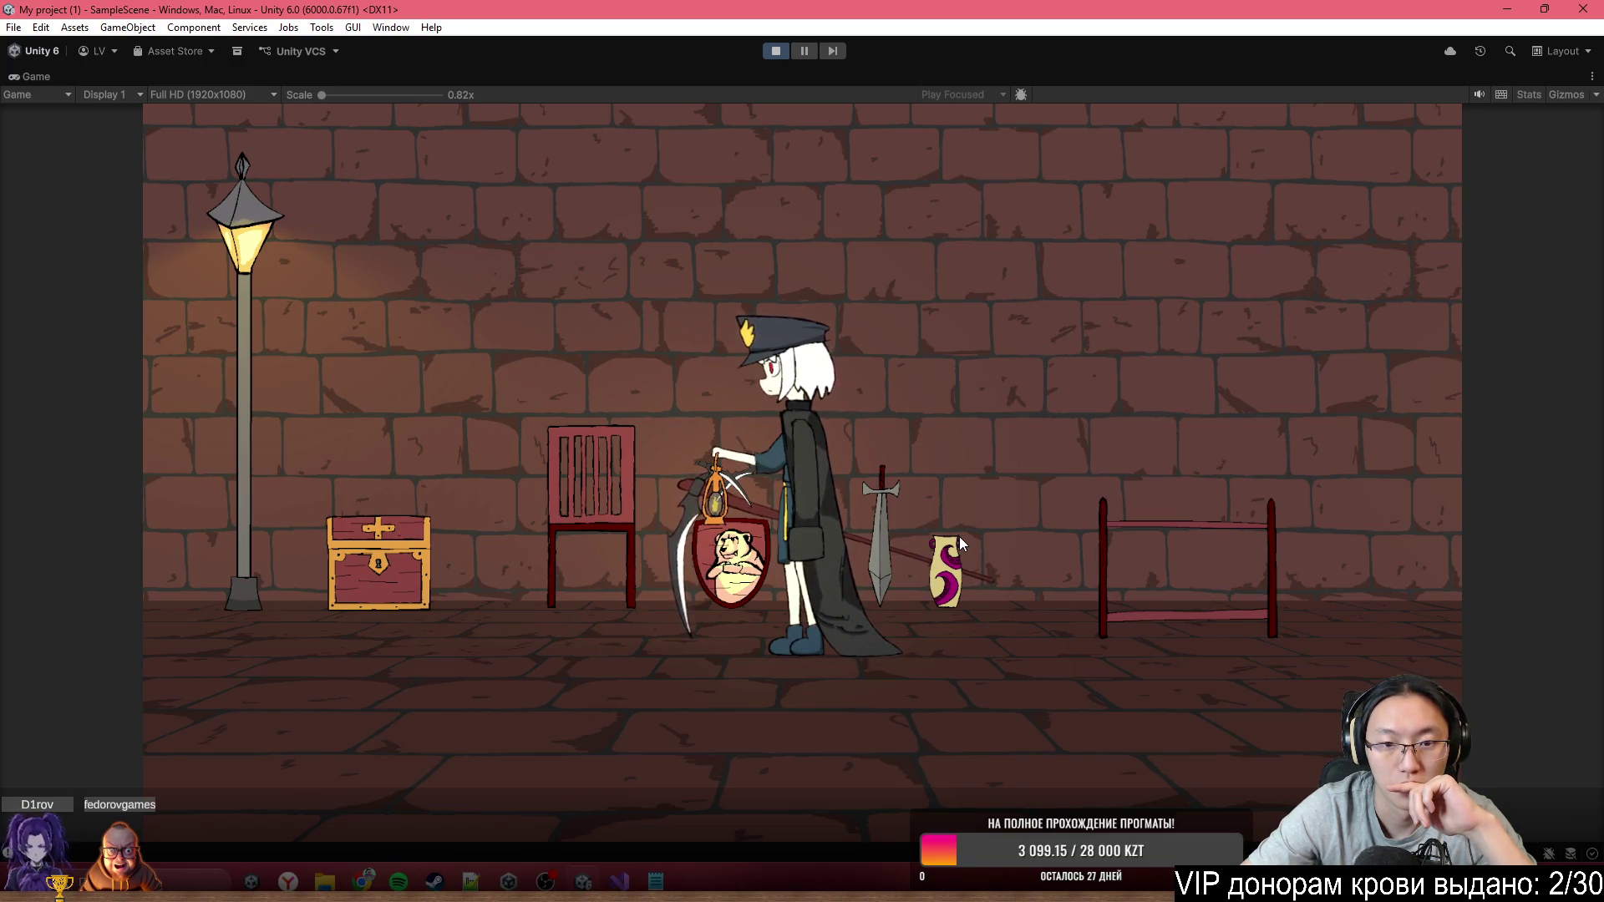
# Walk left past the lamp toward the bed, turn back right, then stop the play test
pyautogui.press('a')
pyautogui.press('a')
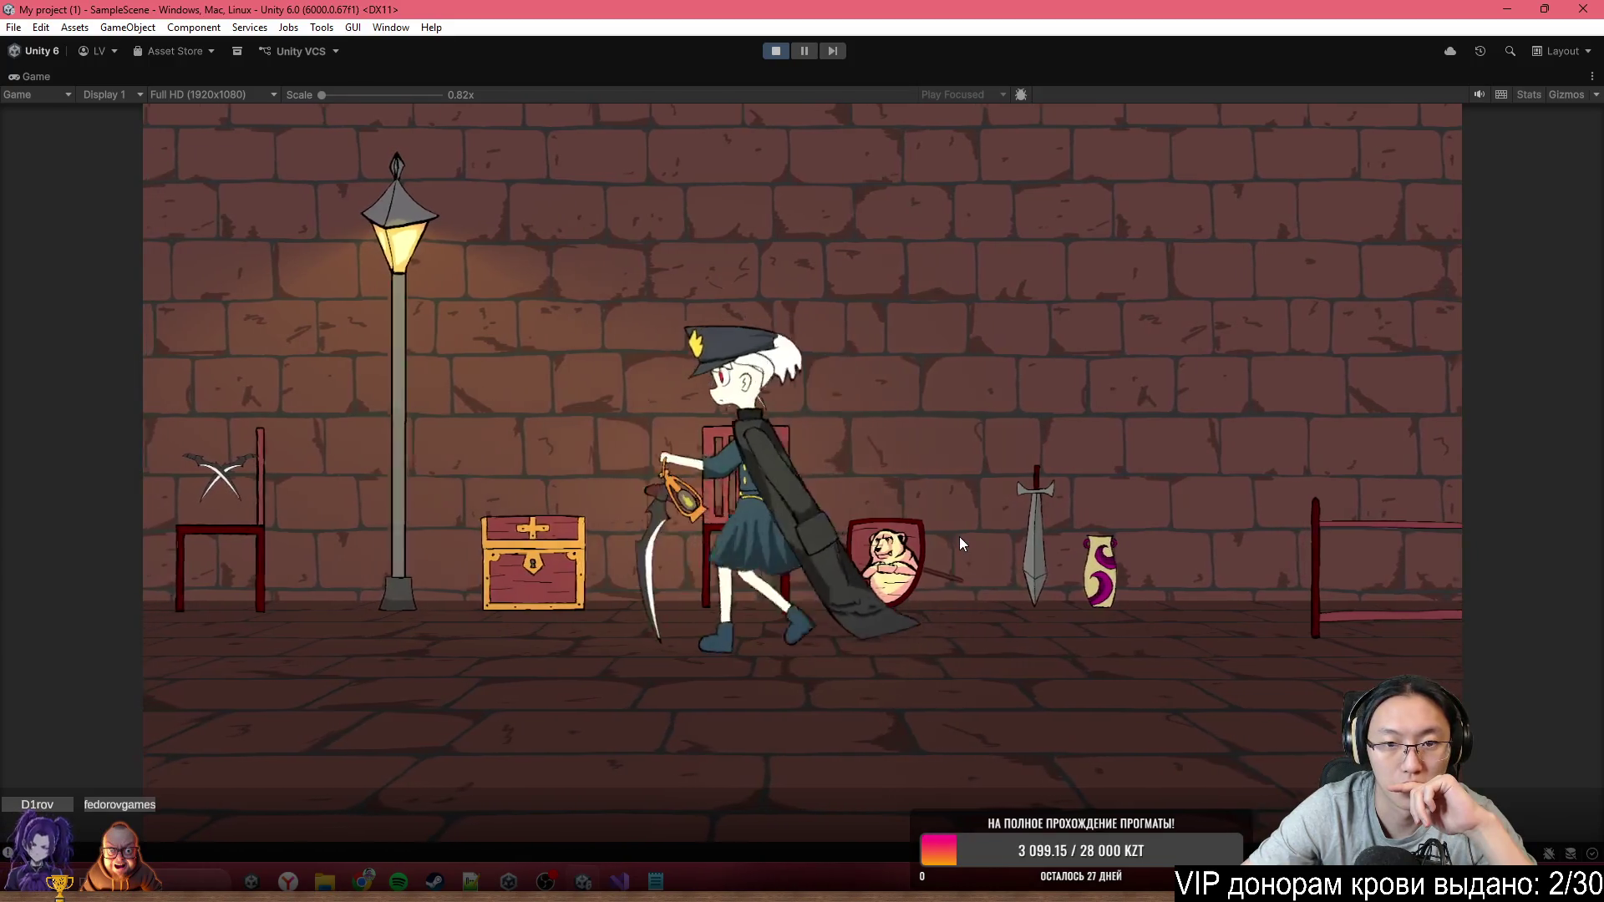
pyautogui.press('a')
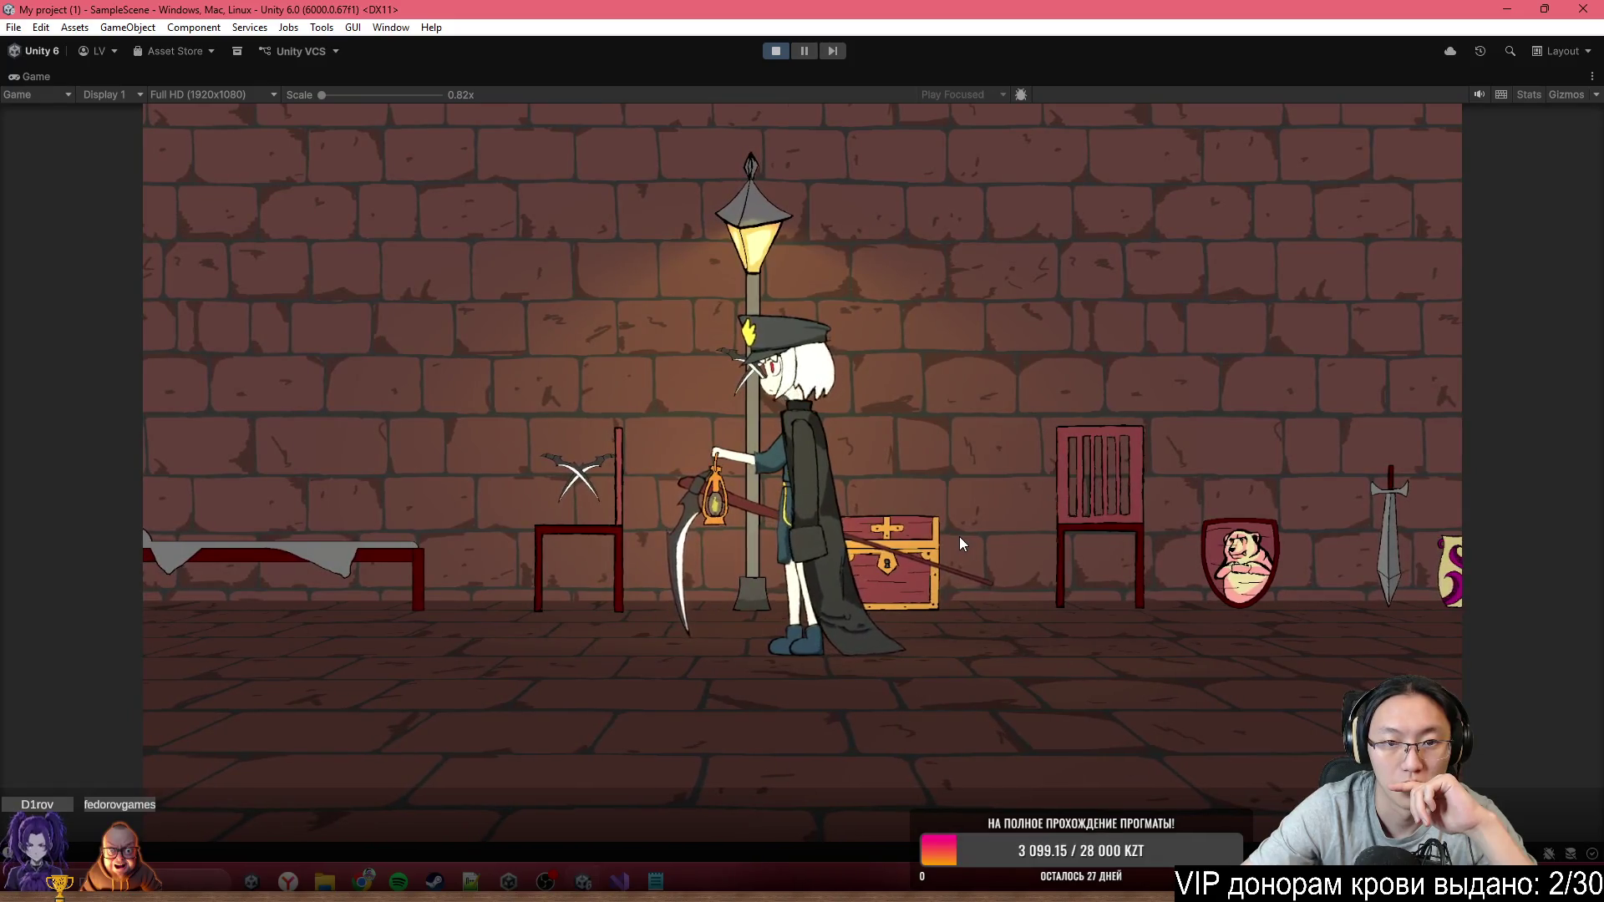
pyautogui.press('a')
pyautogui.press('a')
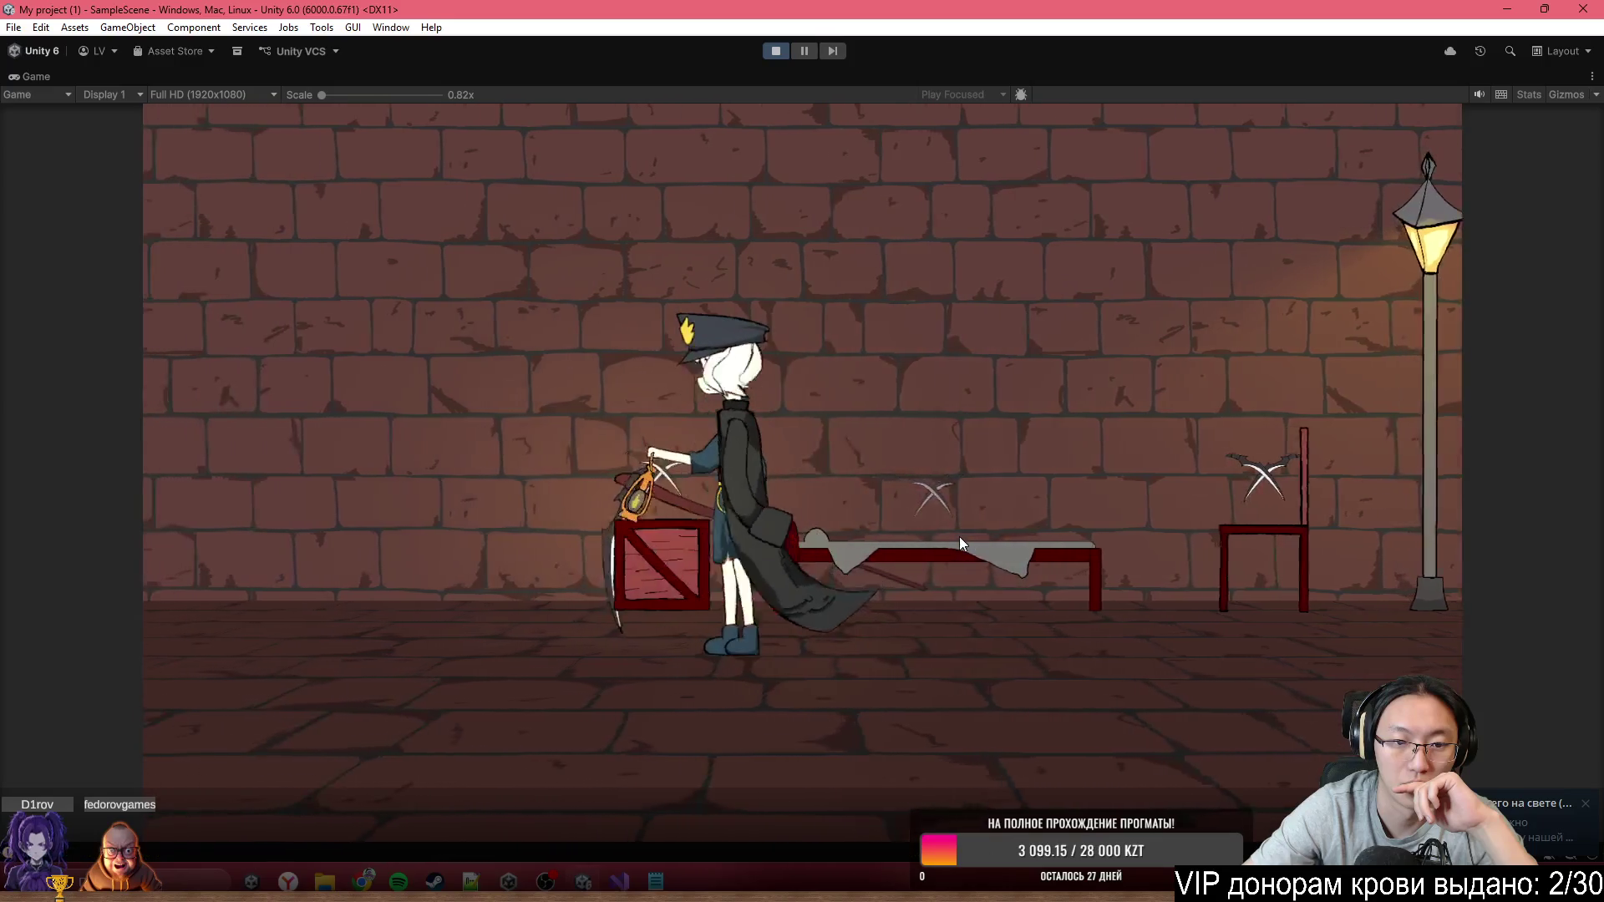
pyautogui.press('d')
pyautogui.press('d')
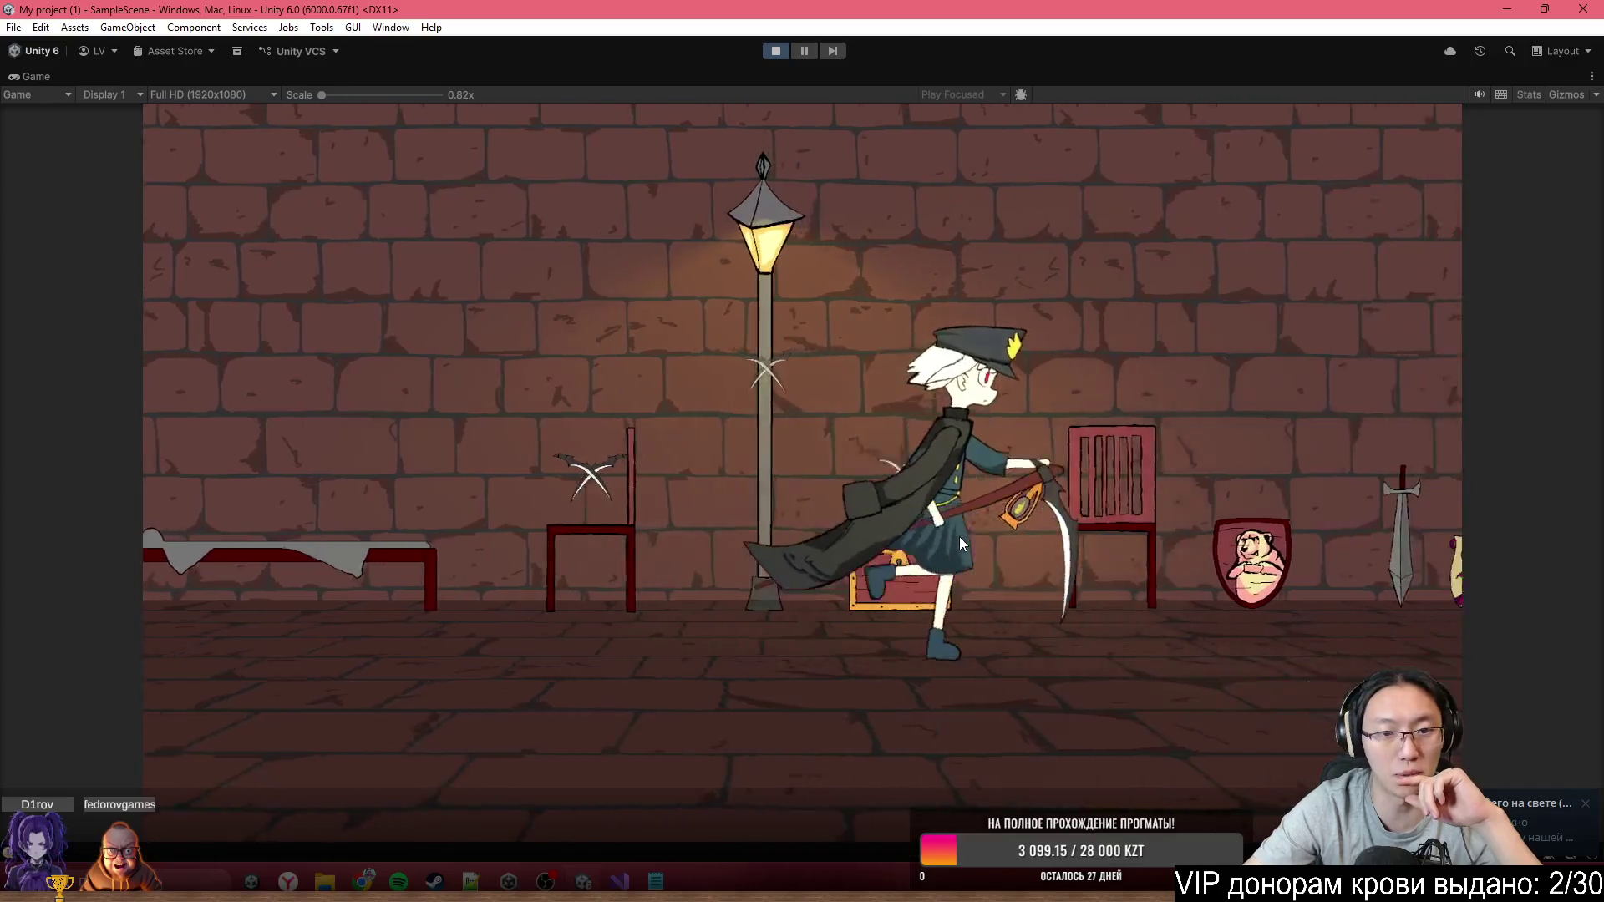
pyautogui.press('a')
pyautogui.press('a')
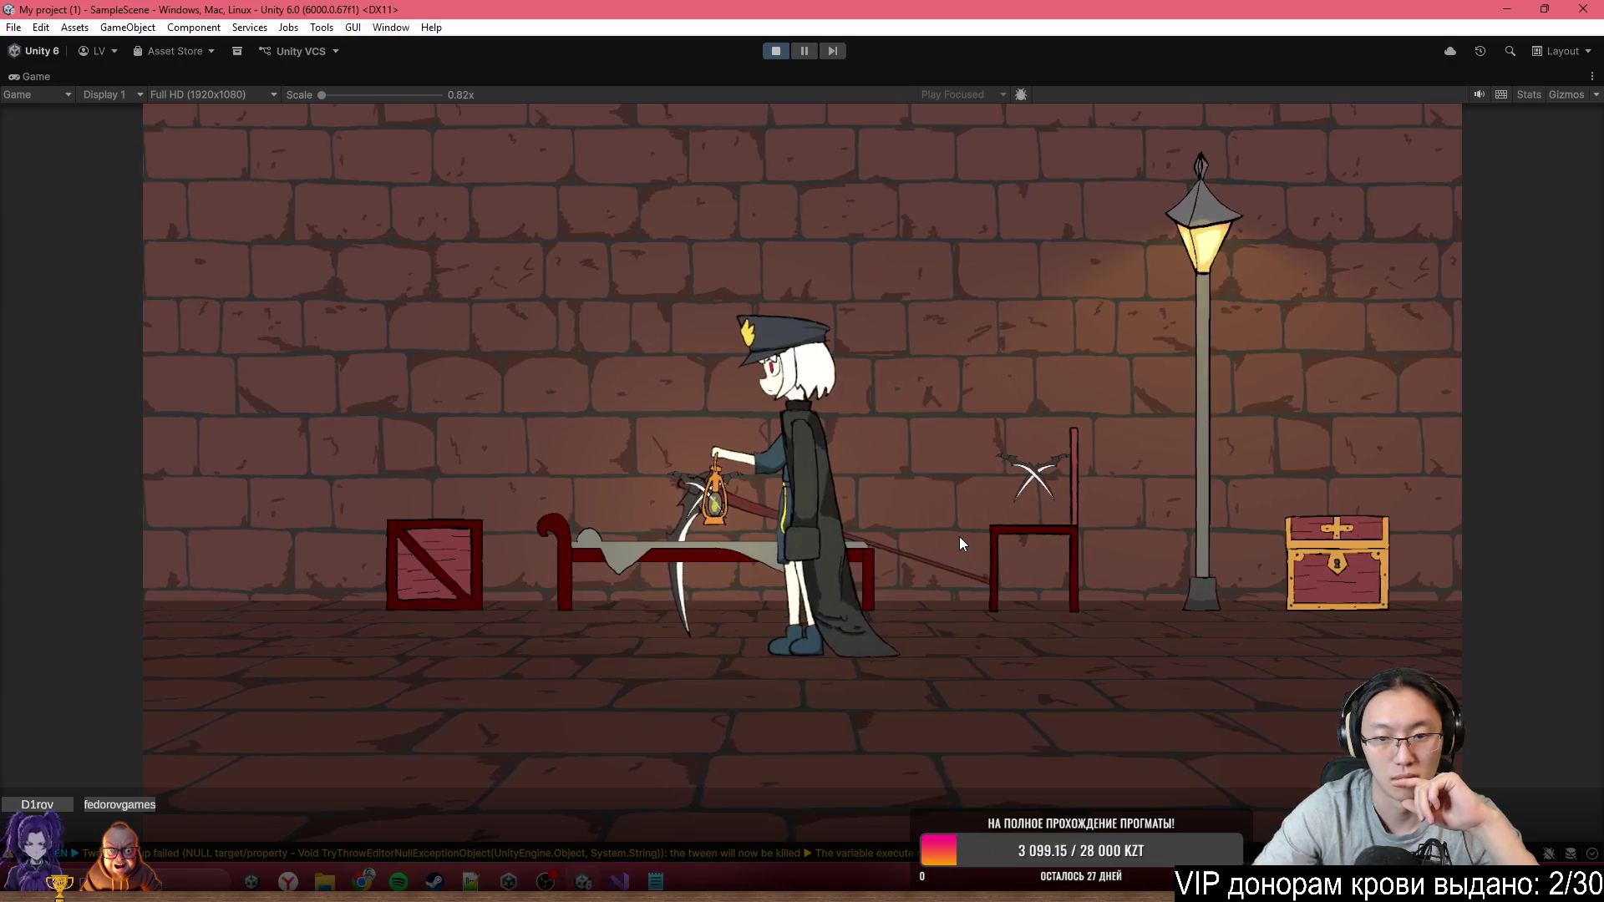
pyautogui.click(776, 52)
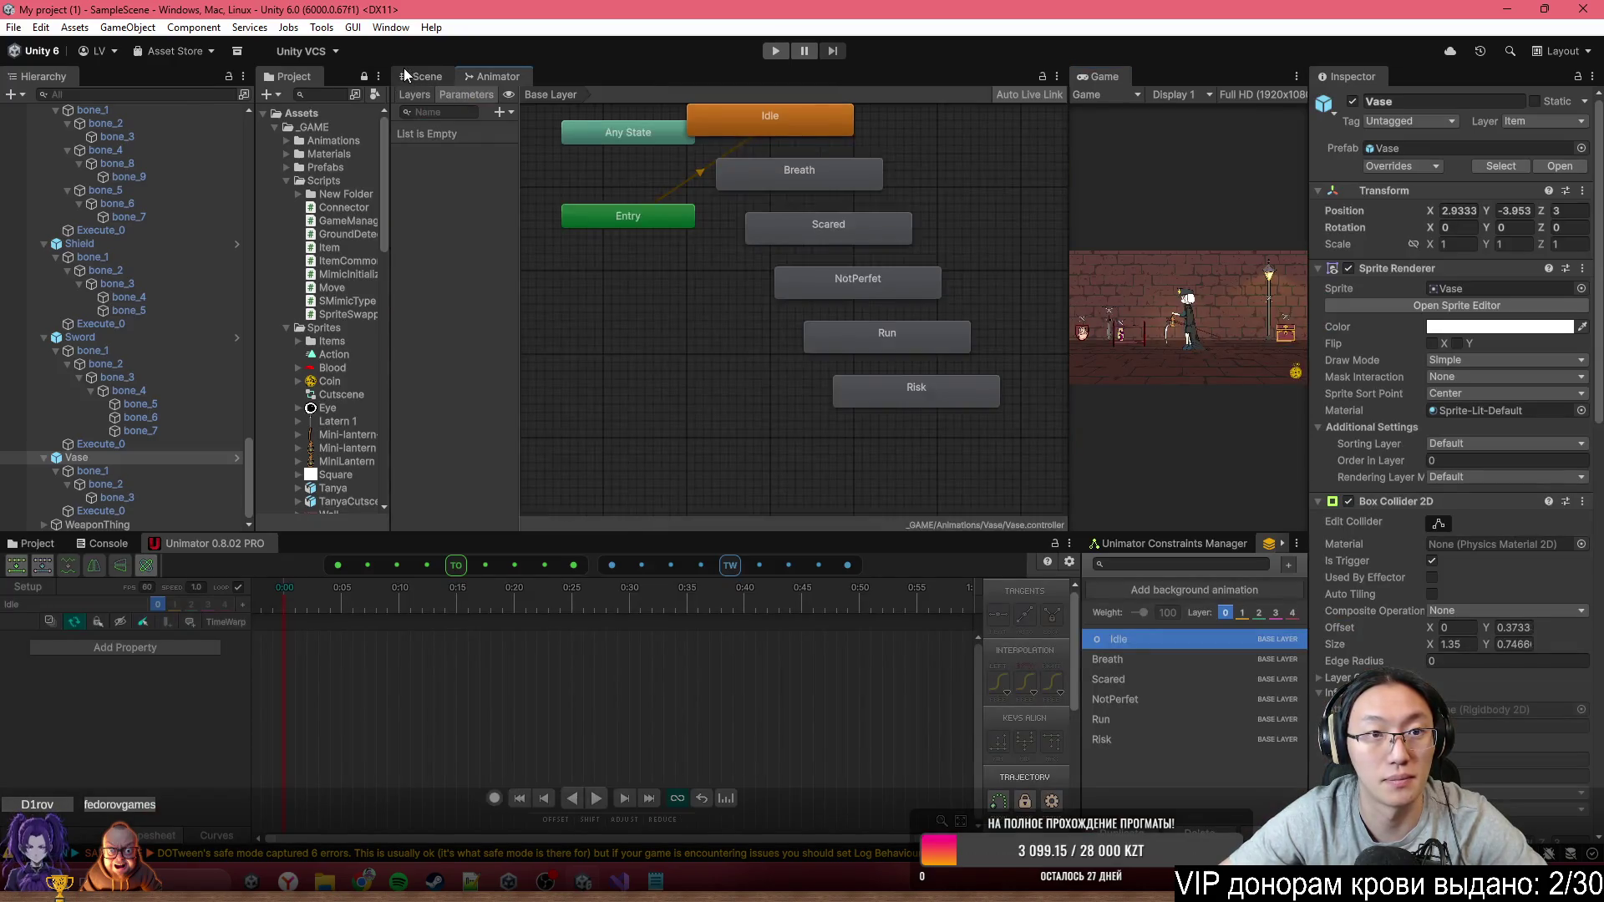
# Back in the Scene view, select the Cheir копия chair and expand it to show its children
pyautogui.click(406, 76)
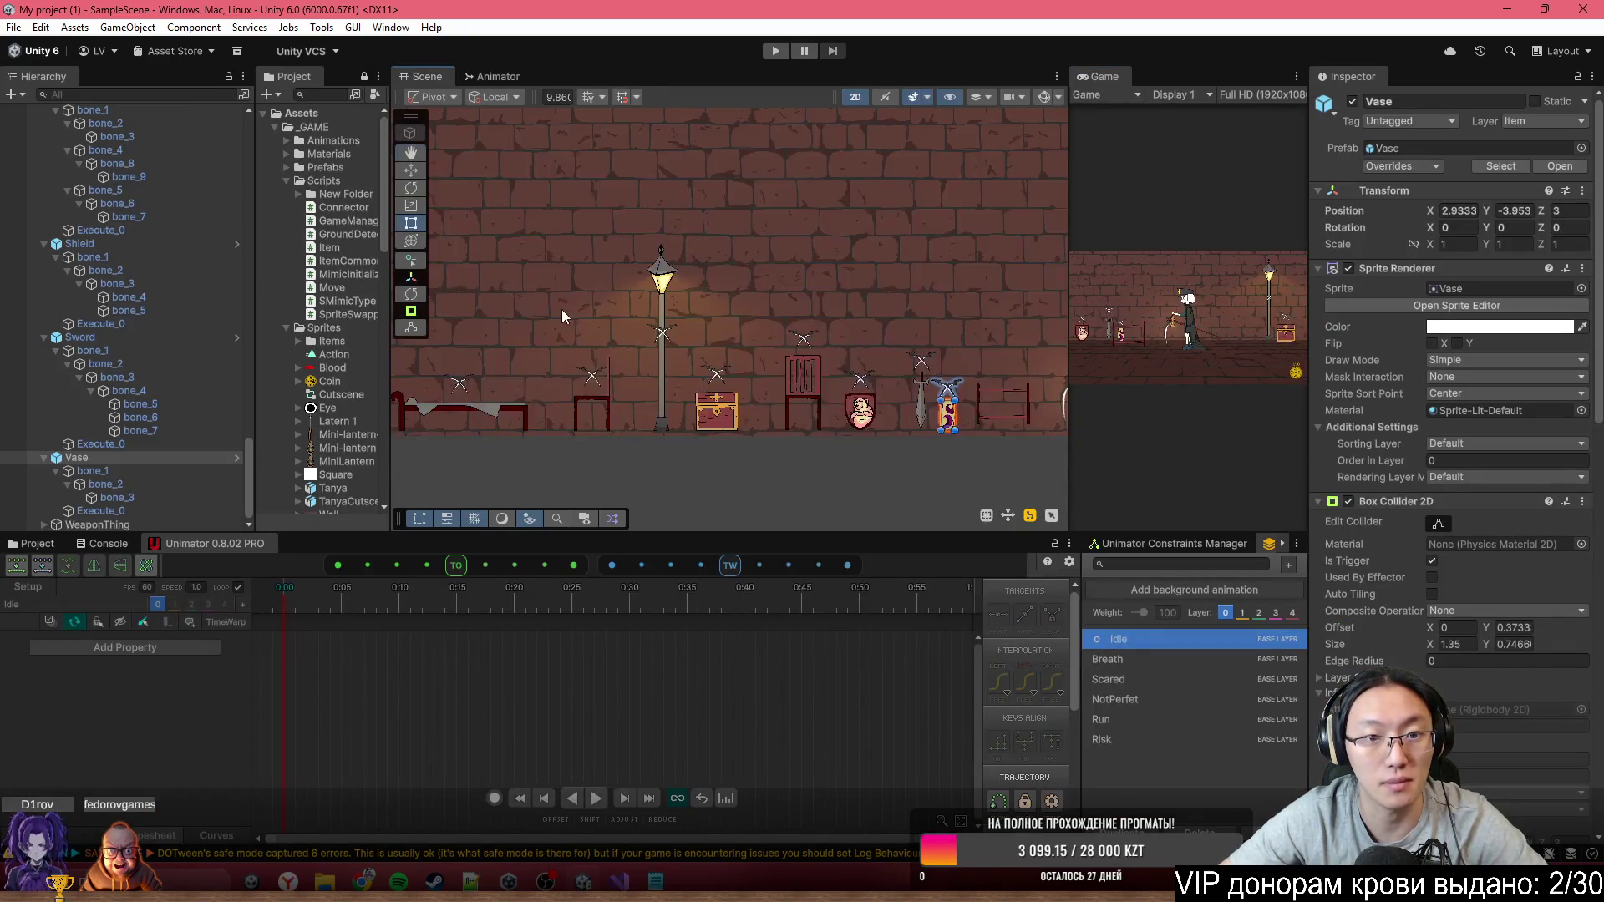
pyautogui.scroll(5, 561, 309)
pyautogui.click(873, 361)
pyautogui.click(872, 355)
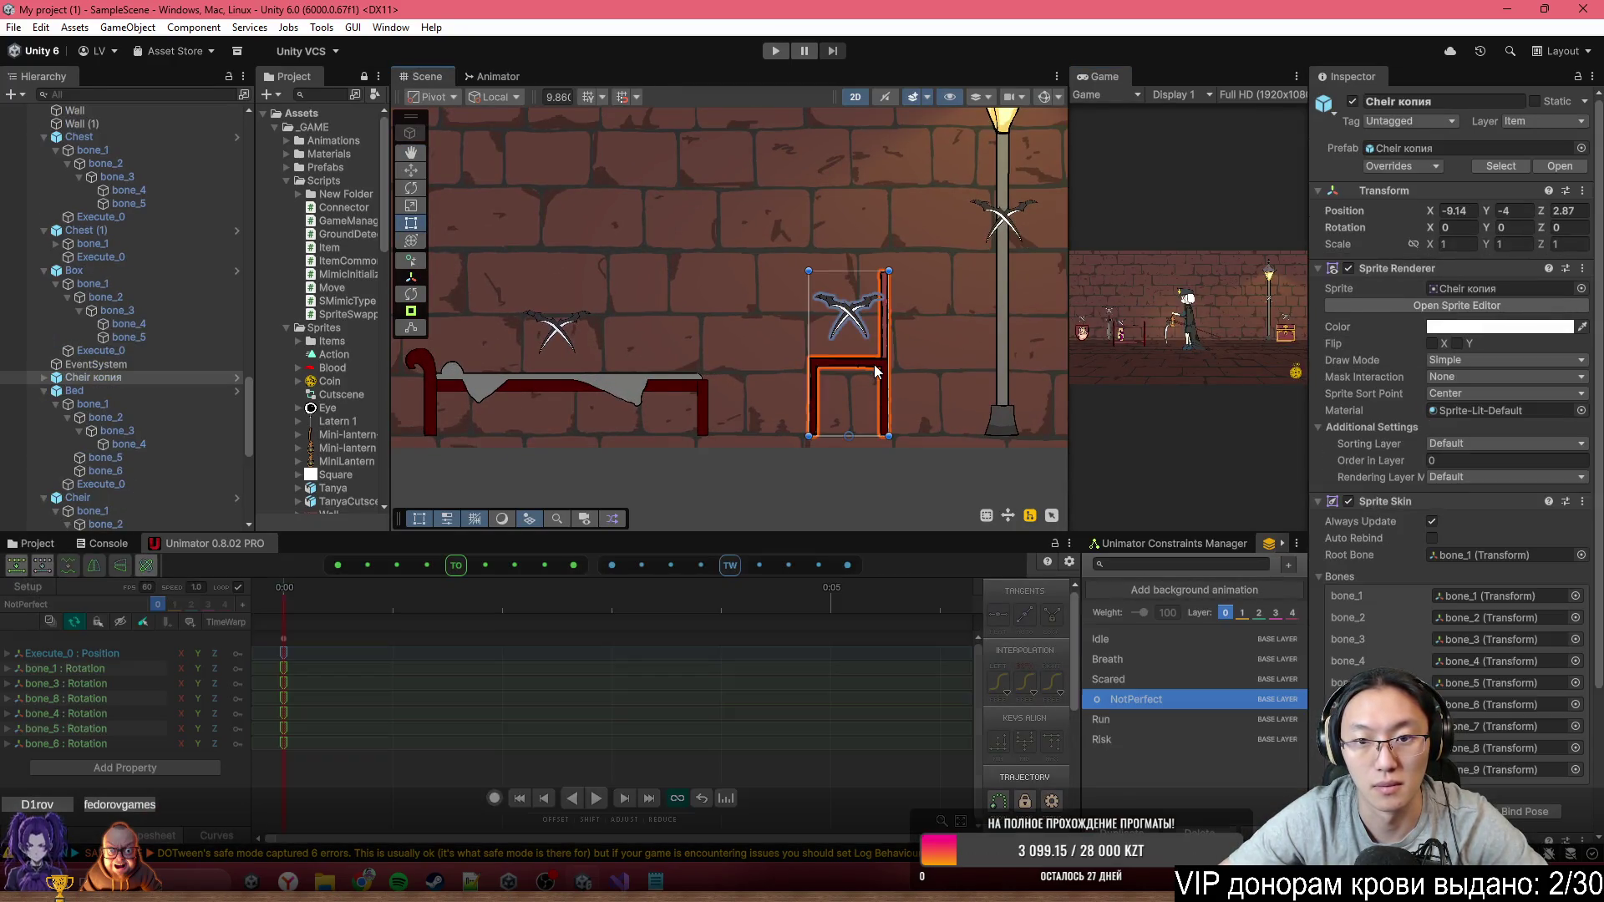
pyautogui.scroll(-5, 1471, 488)
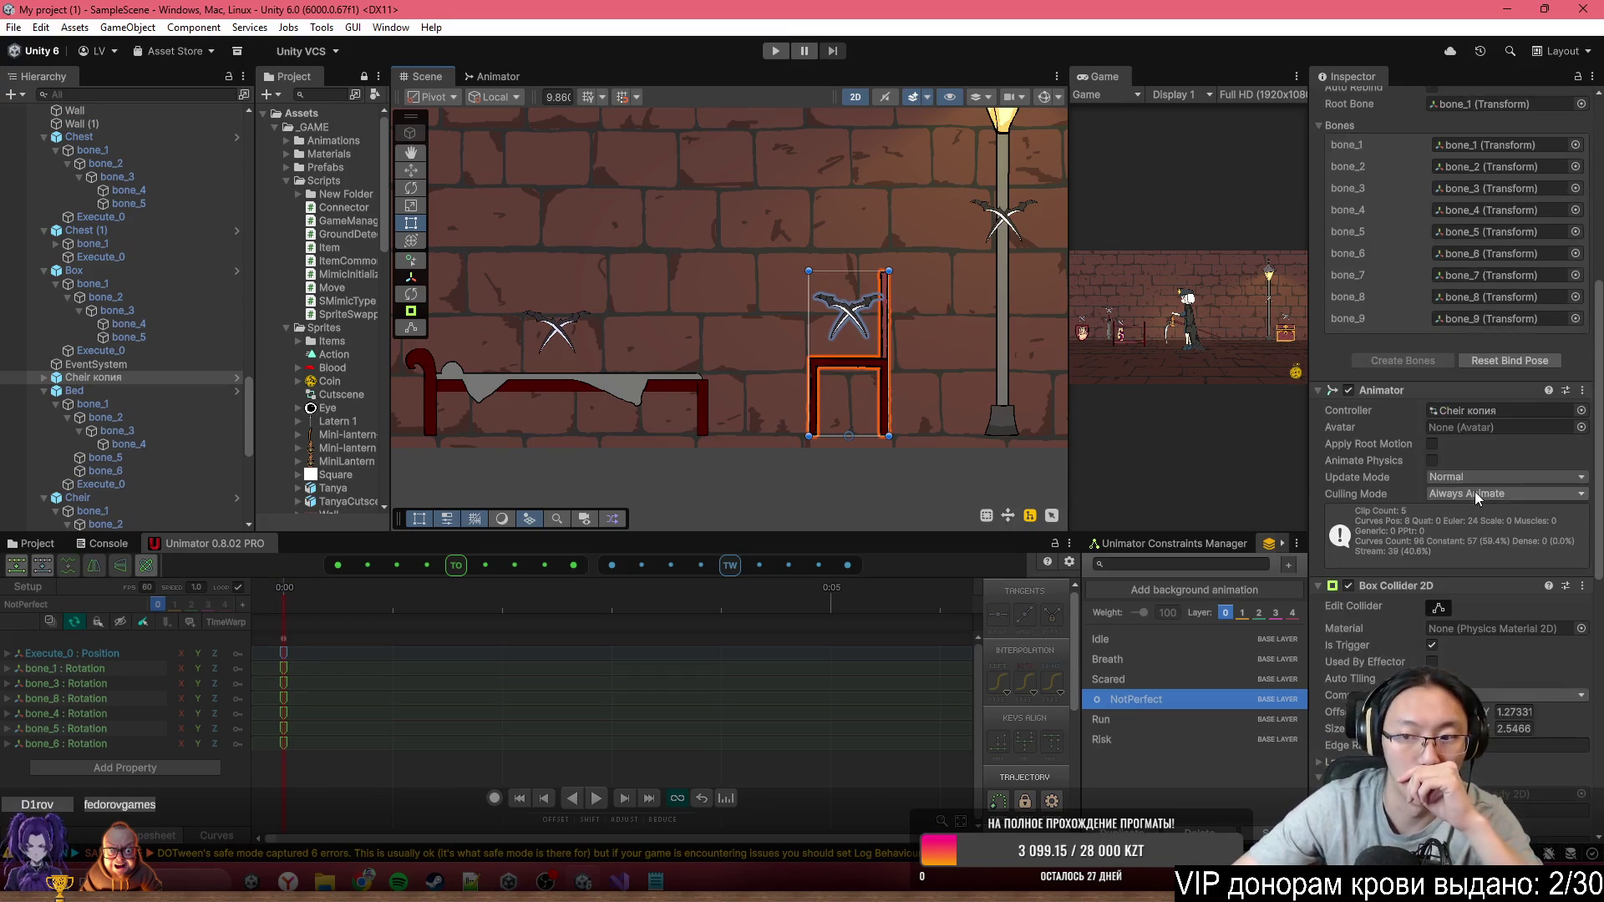
pyautogui.scroll(-4, 1475, 491)
pyautogui.scroll(-3, 1477, 496)
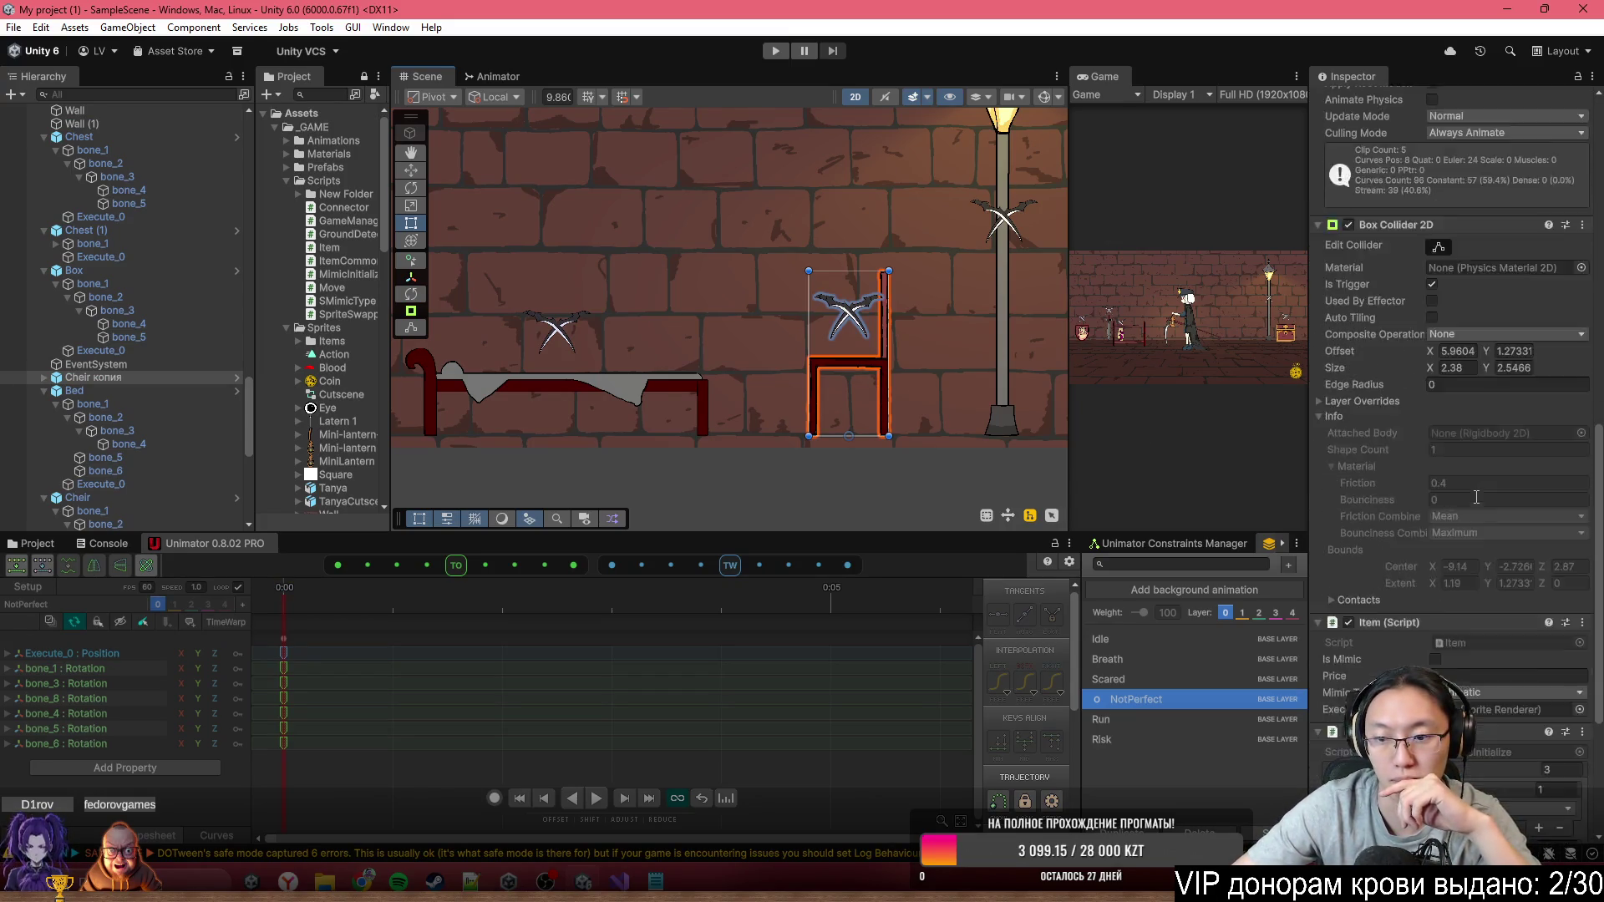
pyautogui.click(44, 378)
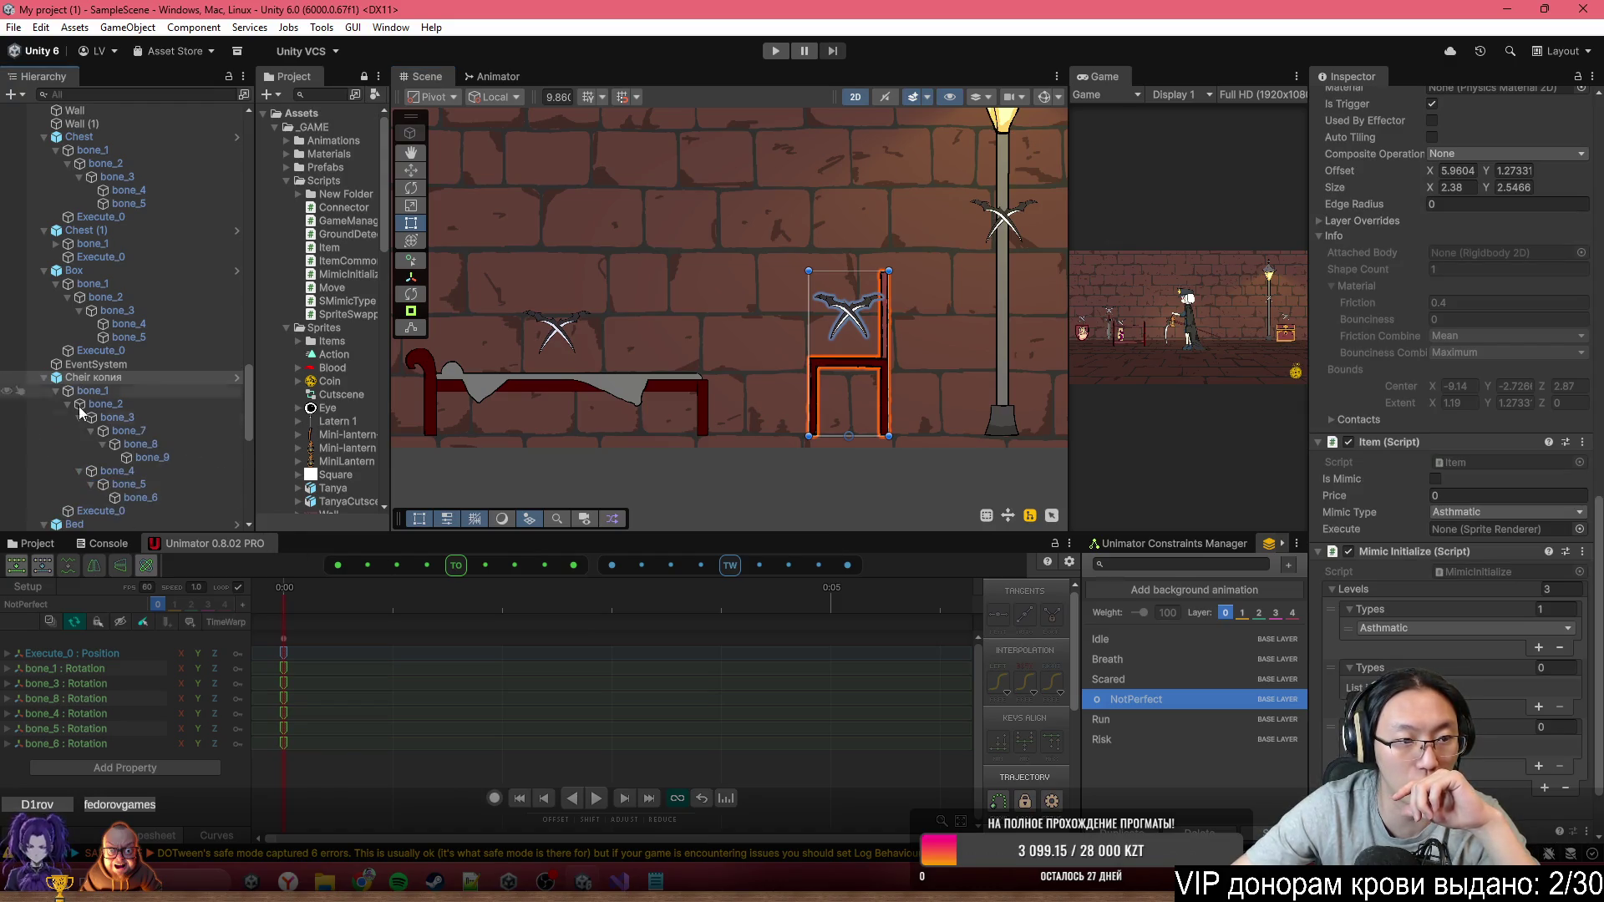
pyautogui.scroll(-1, 334, 376)
# Assign Execute_0 to the Item script's Execute field and apply all overrides to the Cheir копия prefab
pyautogui.moveTo(1593, 588); pyautogui.dragTo(1529, 531)
pyautogui.scroll(10, 1412, 141)
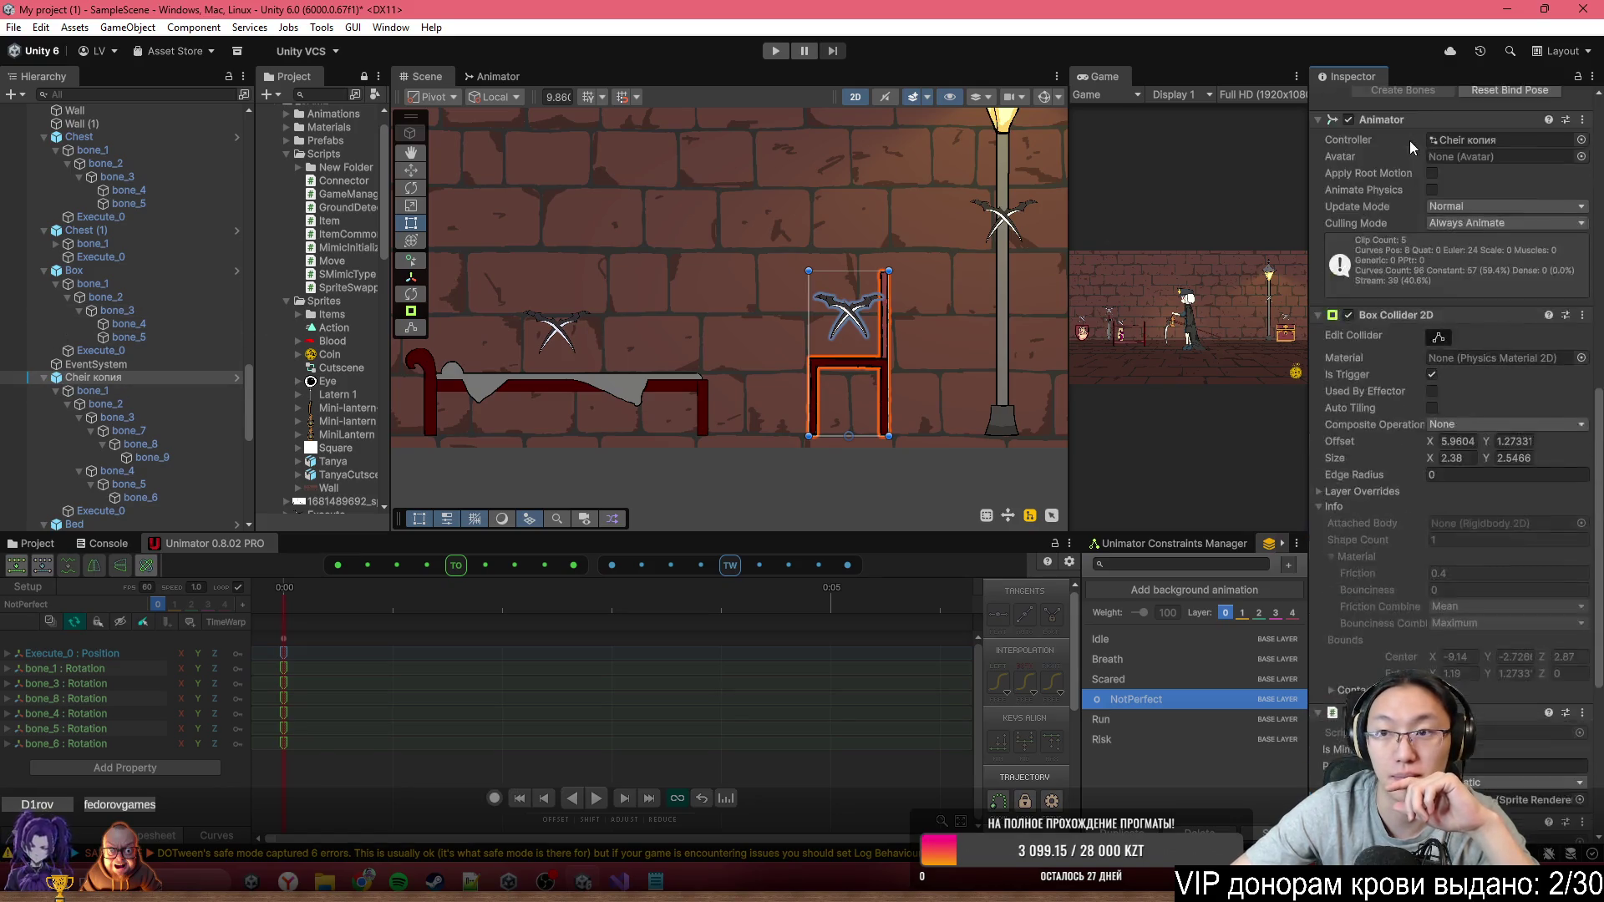
pyautogui.click(1412, 166)
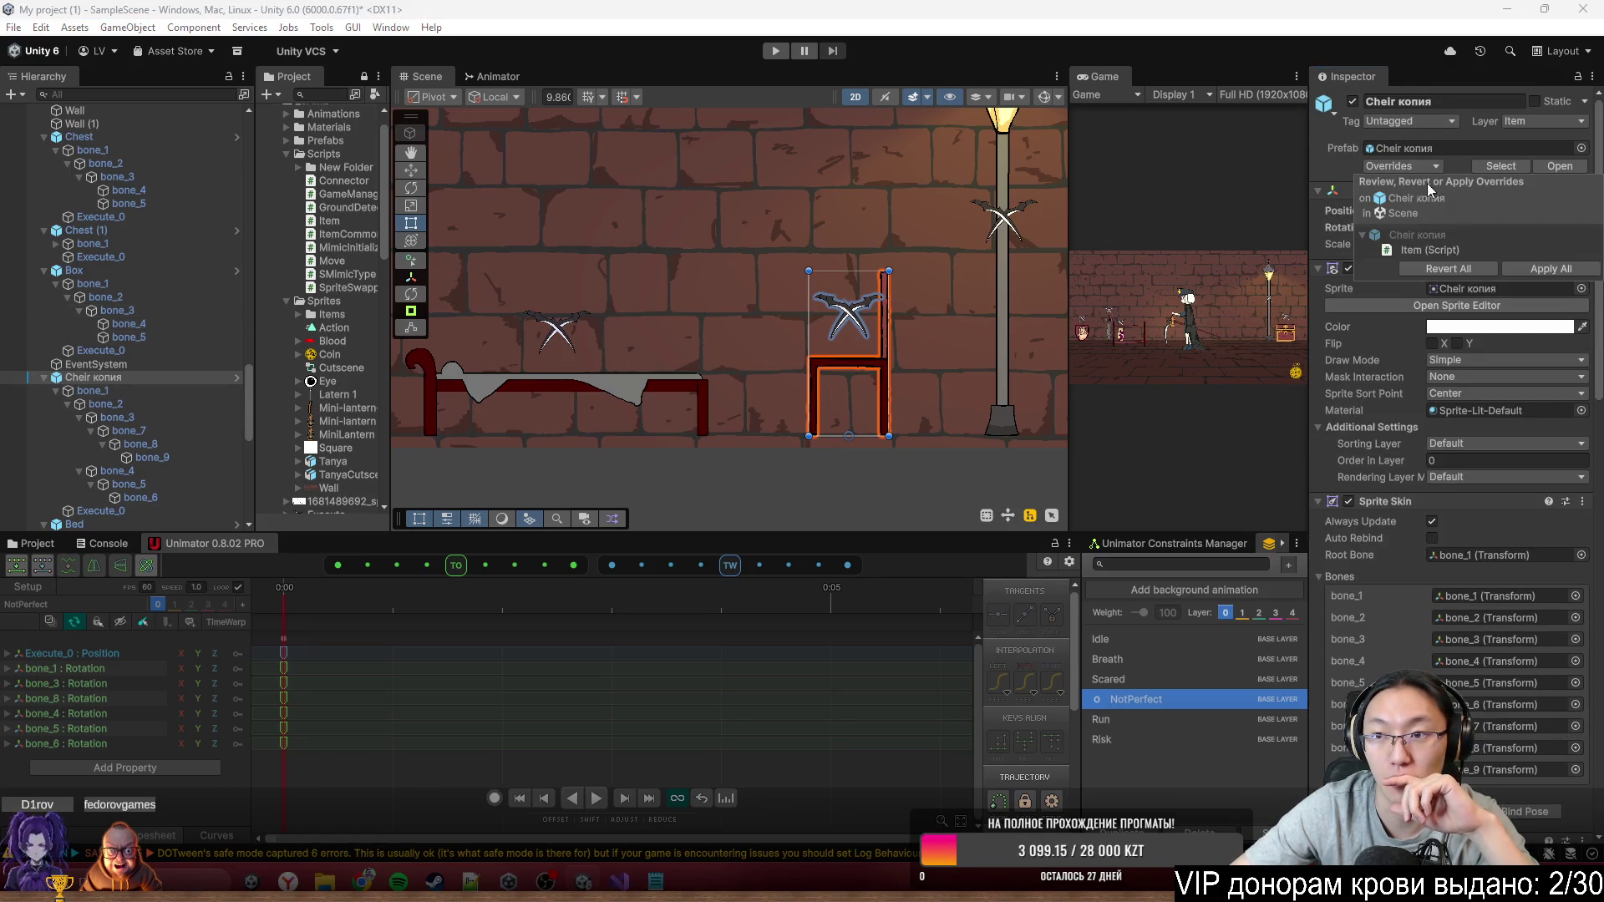
pyautogui.click(1545, 269)
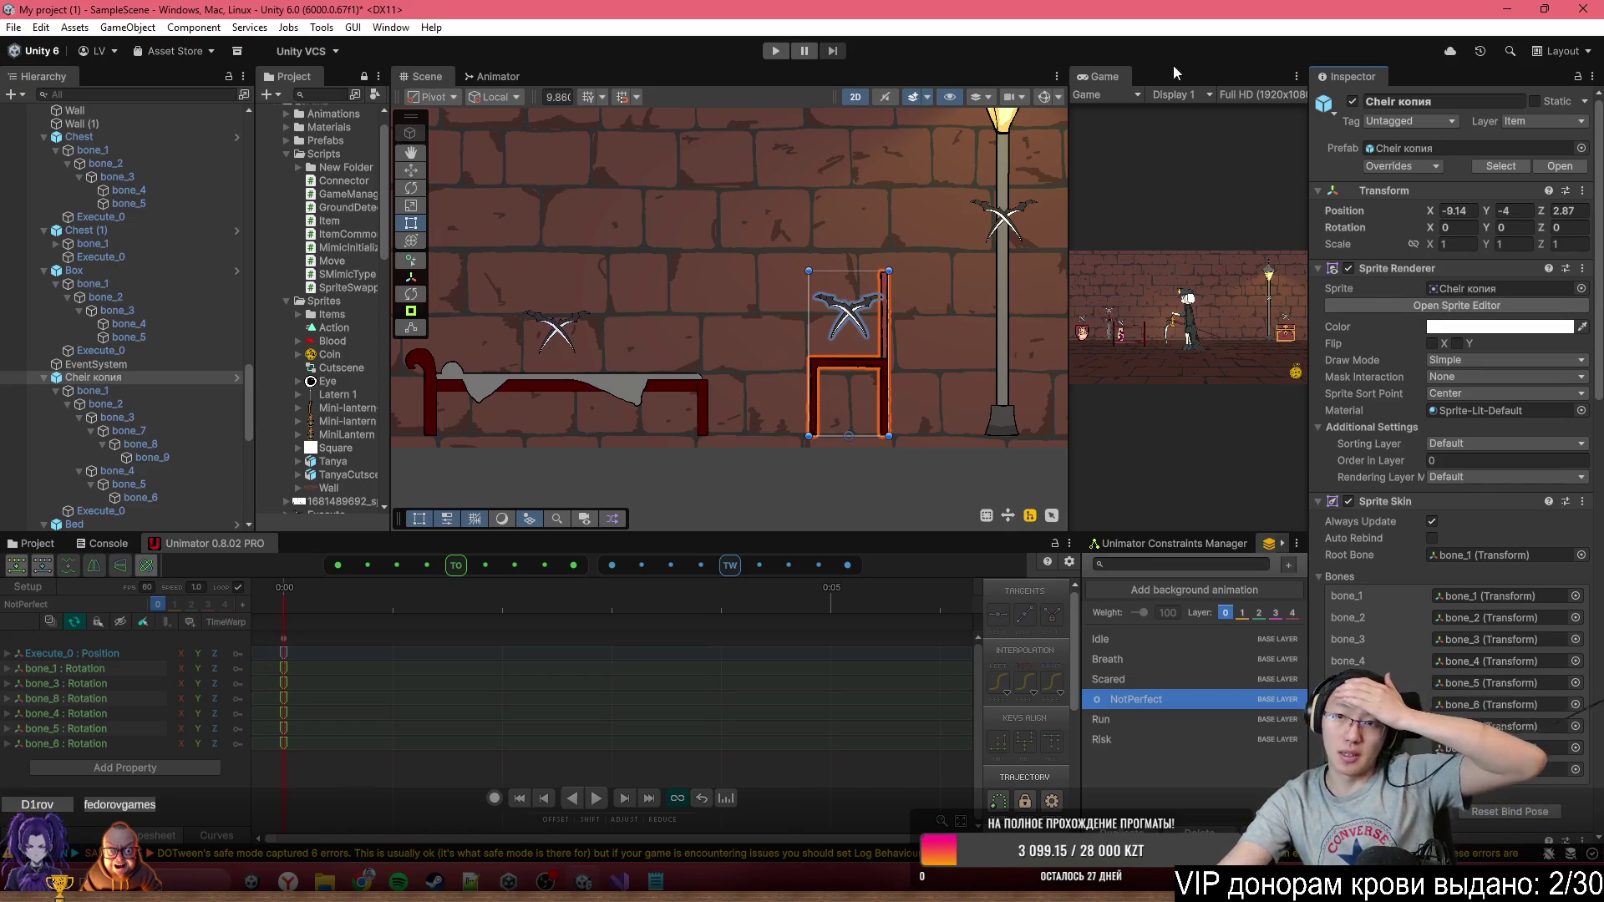
pyautogui.moveTo(980, 351); pyautogui.dragTo(774, 317)
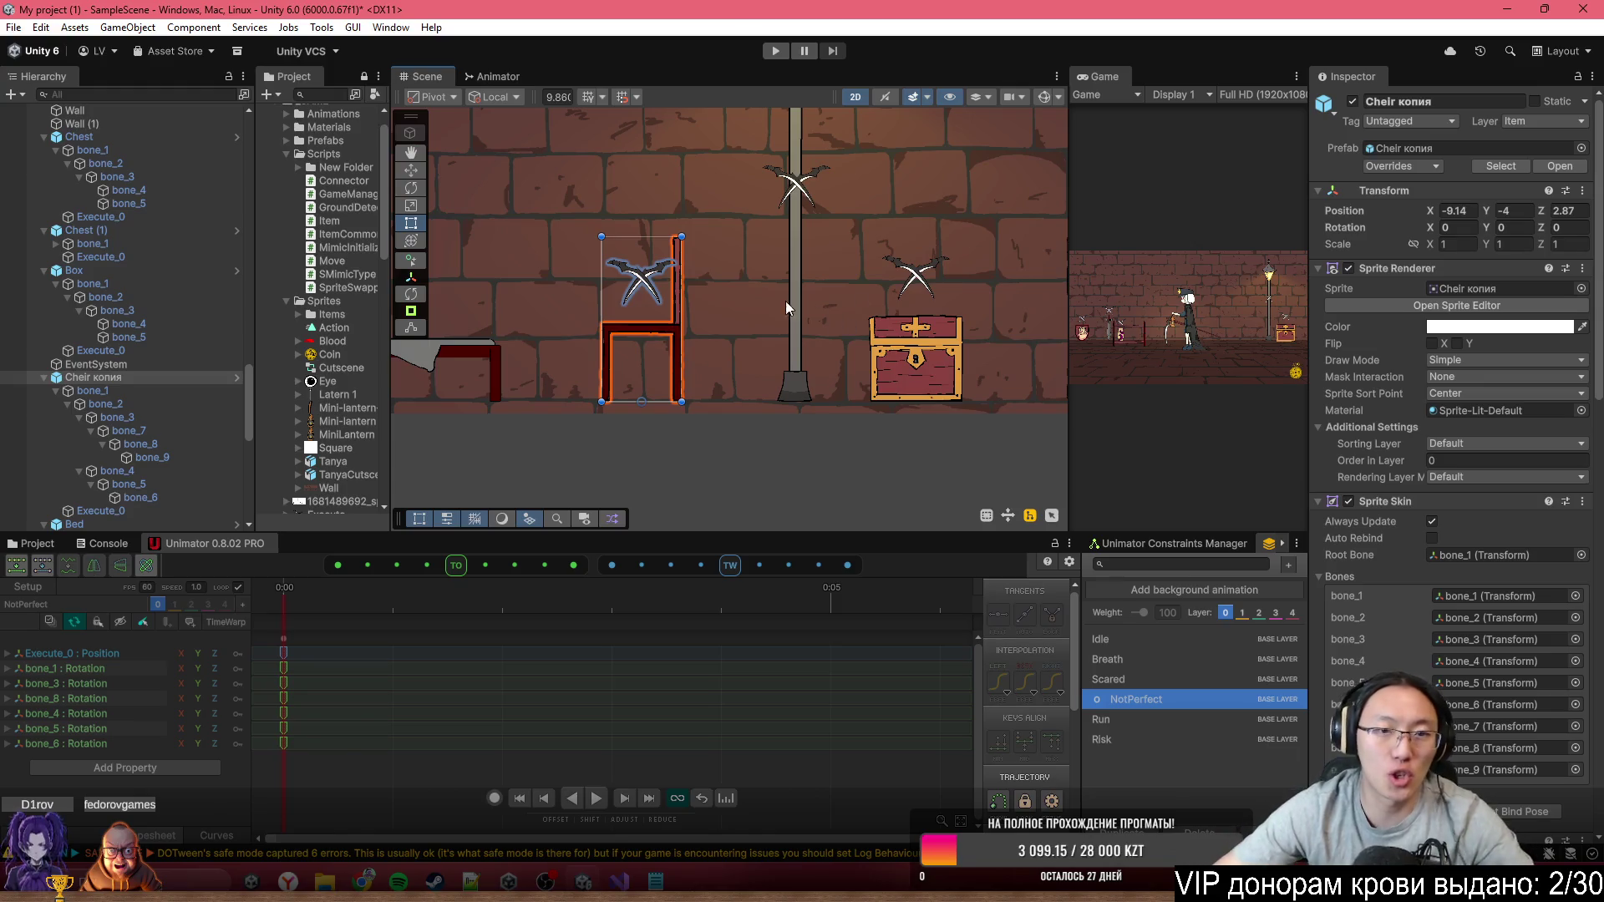
pyautogui.scroll(-3, 1036, 331)
pyautogui.scroll(3, 681, 371)
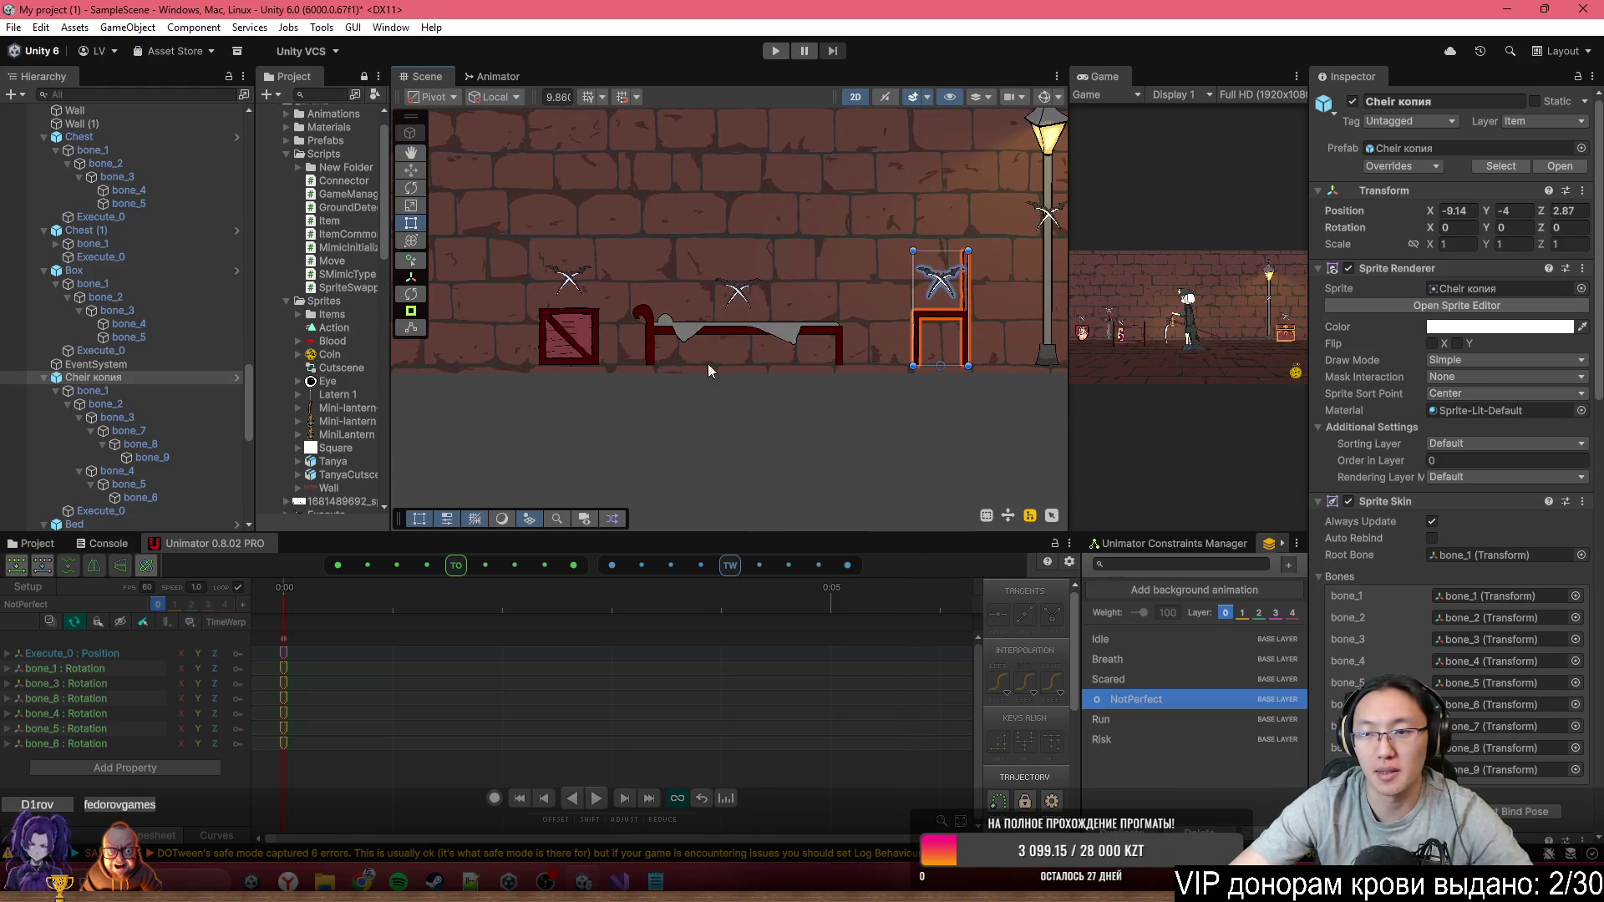
pyautogui.scroll(-3, 708, 370)
pyautogui.scroll(3, 629, 353)
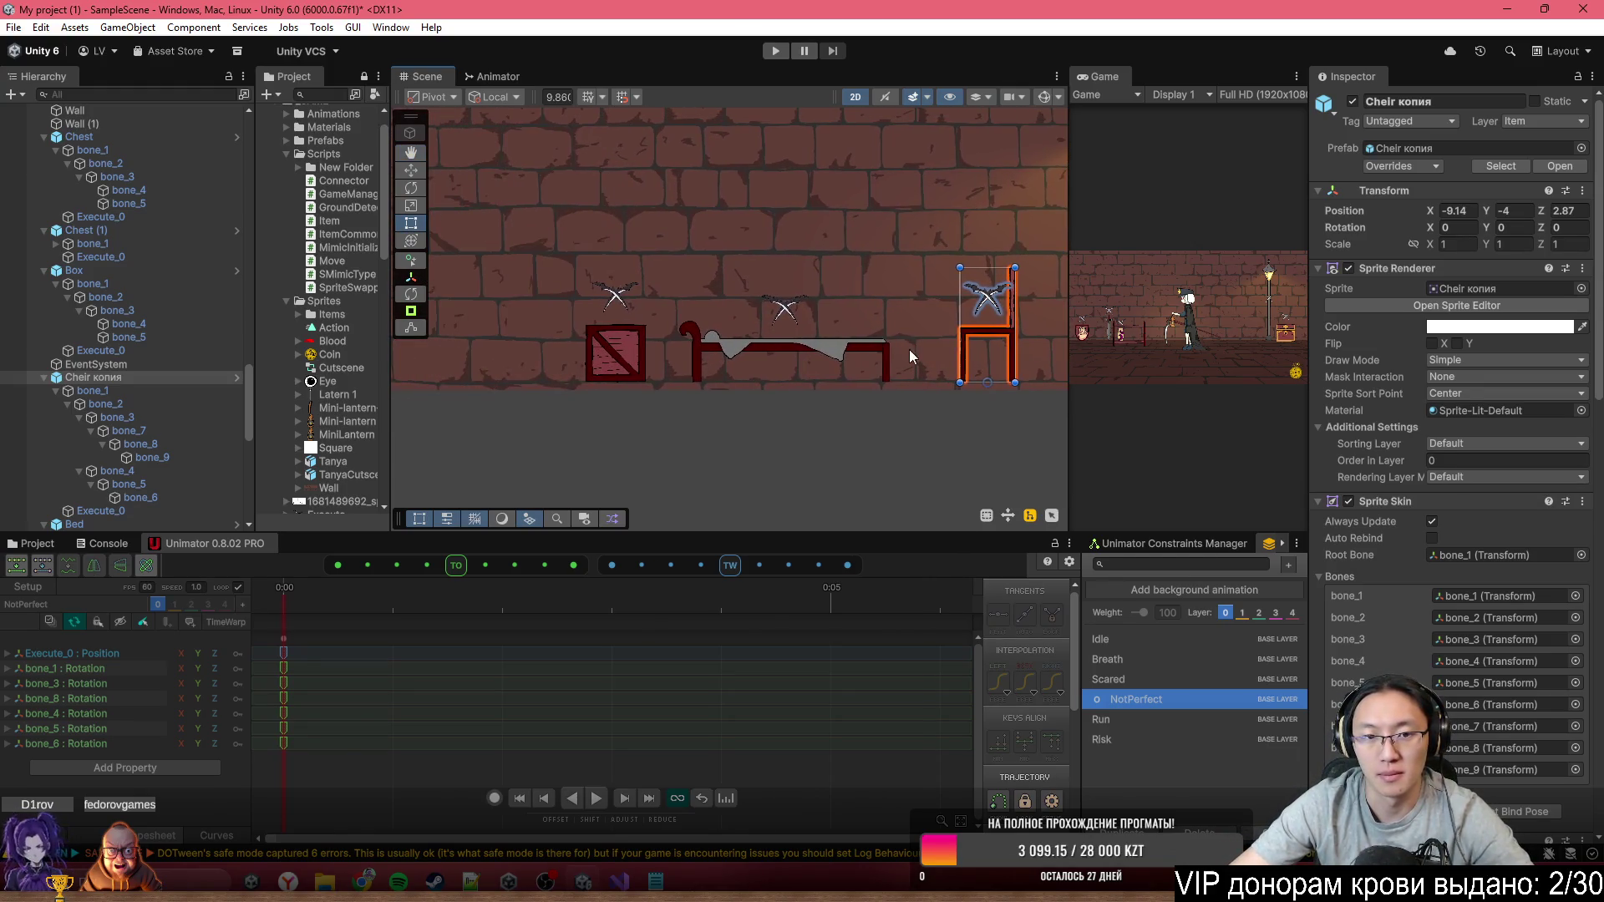
pyautogui.click(628, 353)
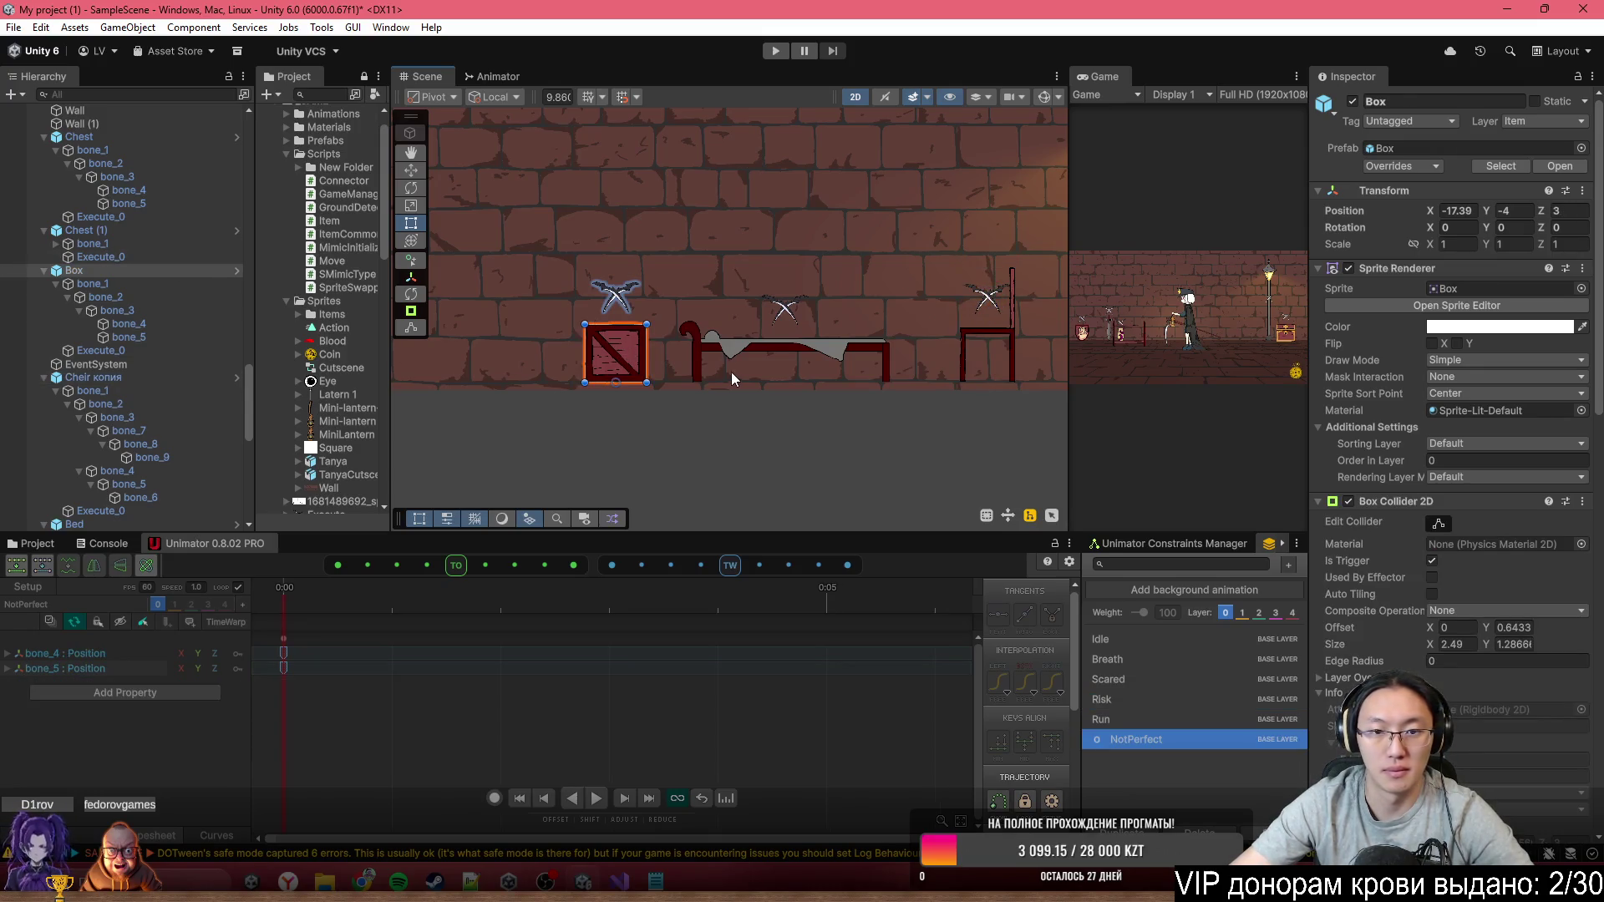
pyautogui.scroll(-3, 622, 334)
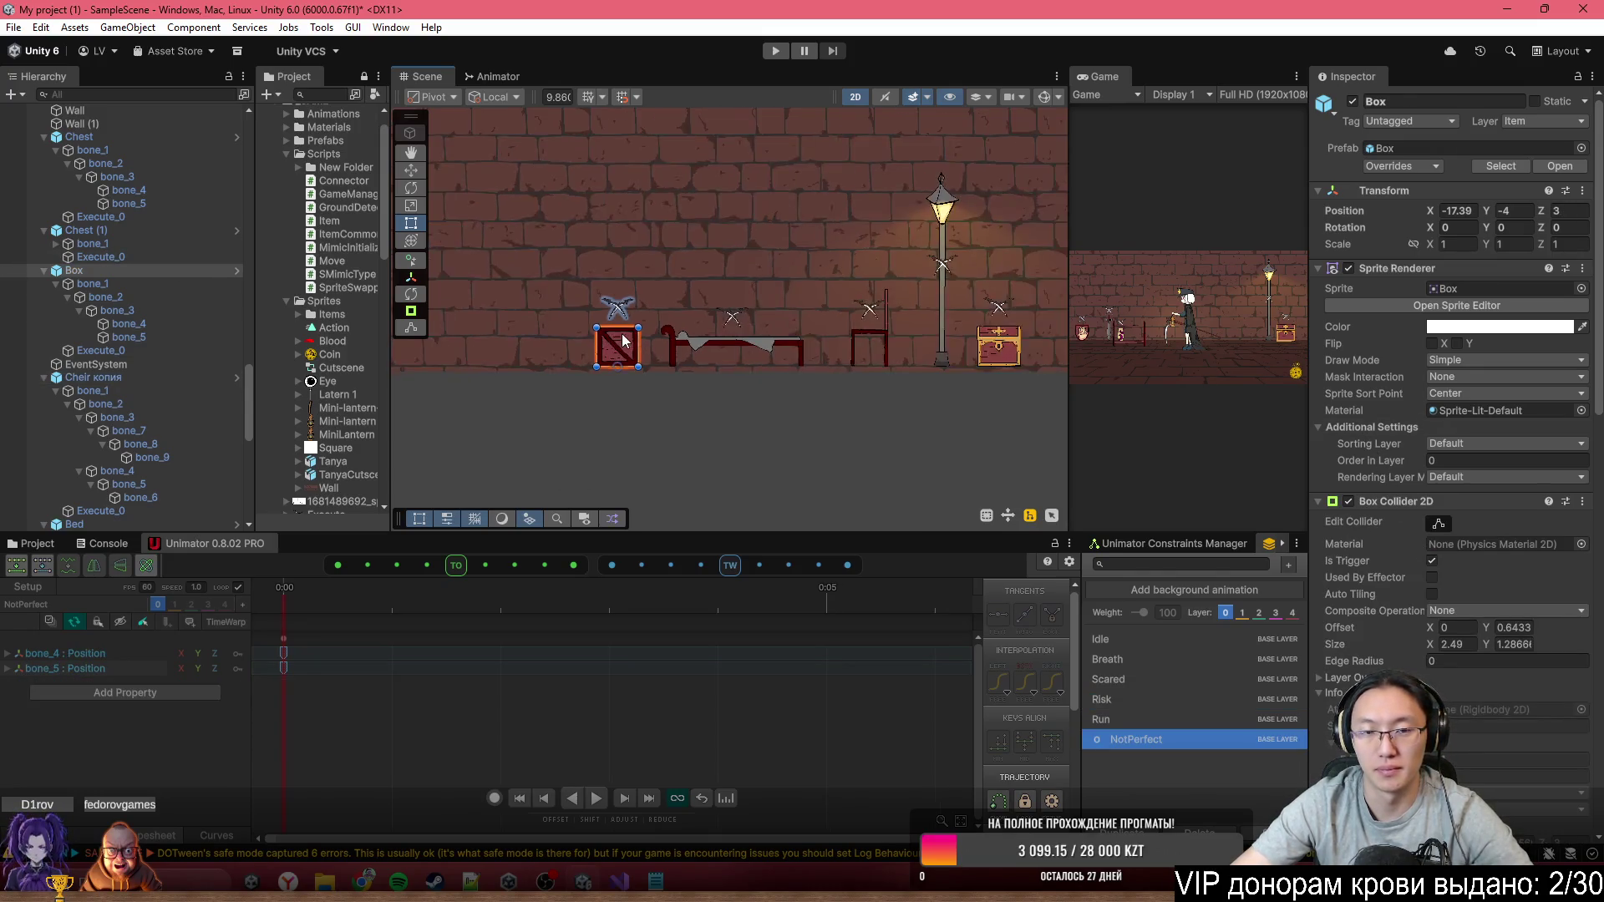
pyautogui.scroll(-3, 797, 343)
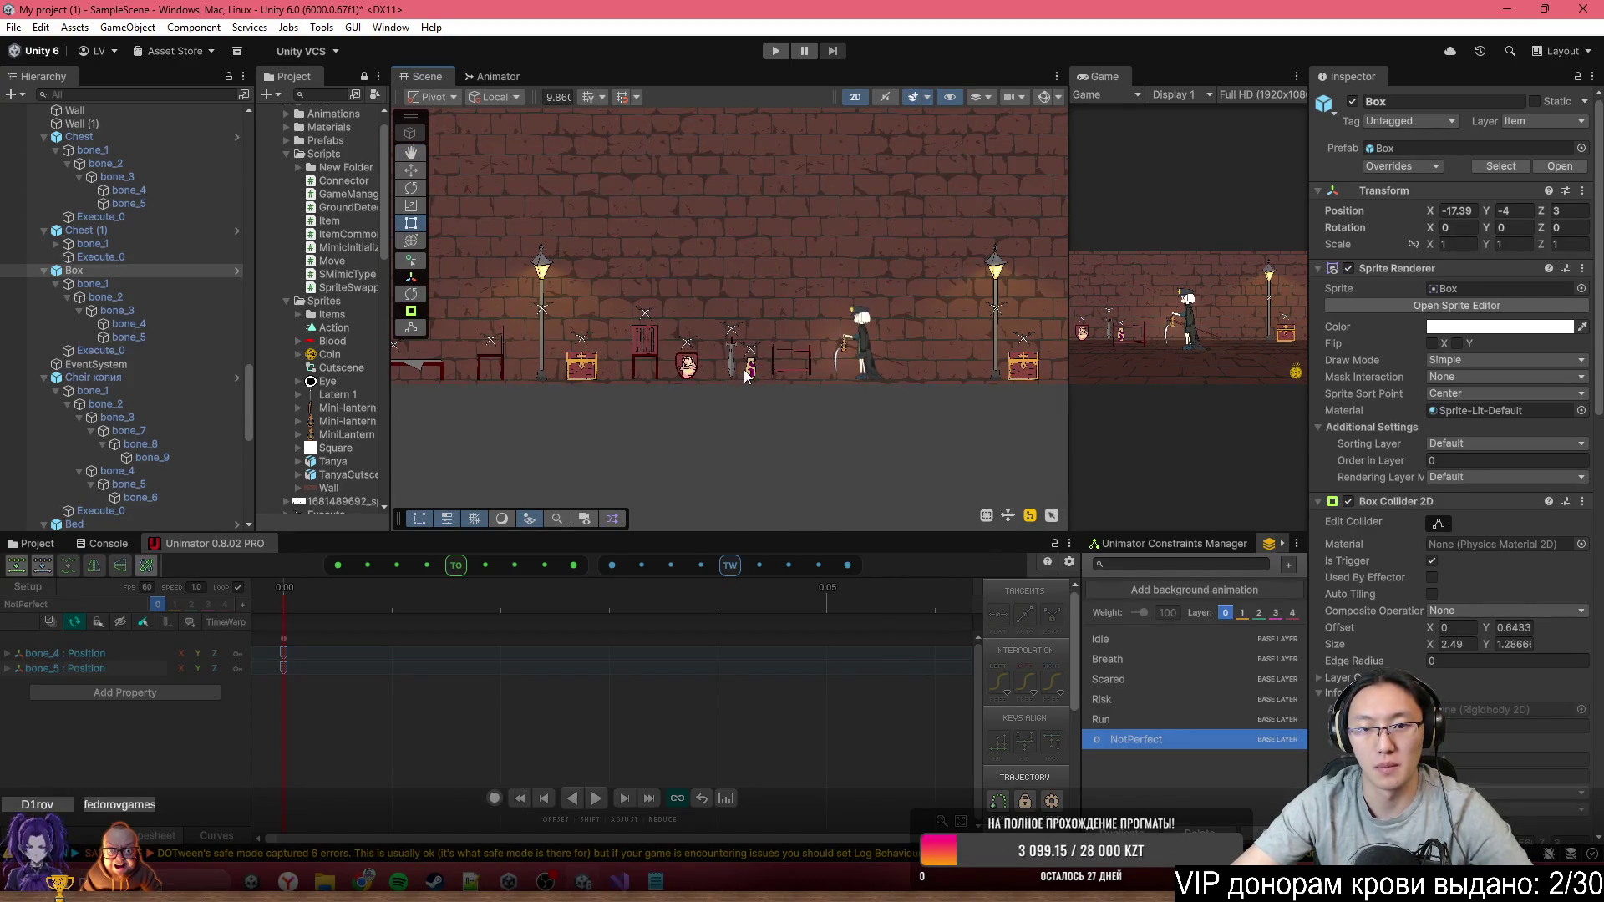
pyautogui.scroll(3, 752, 368)
pyautogui.click(755, 370)
pyautogui.scroll(1, 761, 370)
pyautogui.scroll(2, 760, 370)
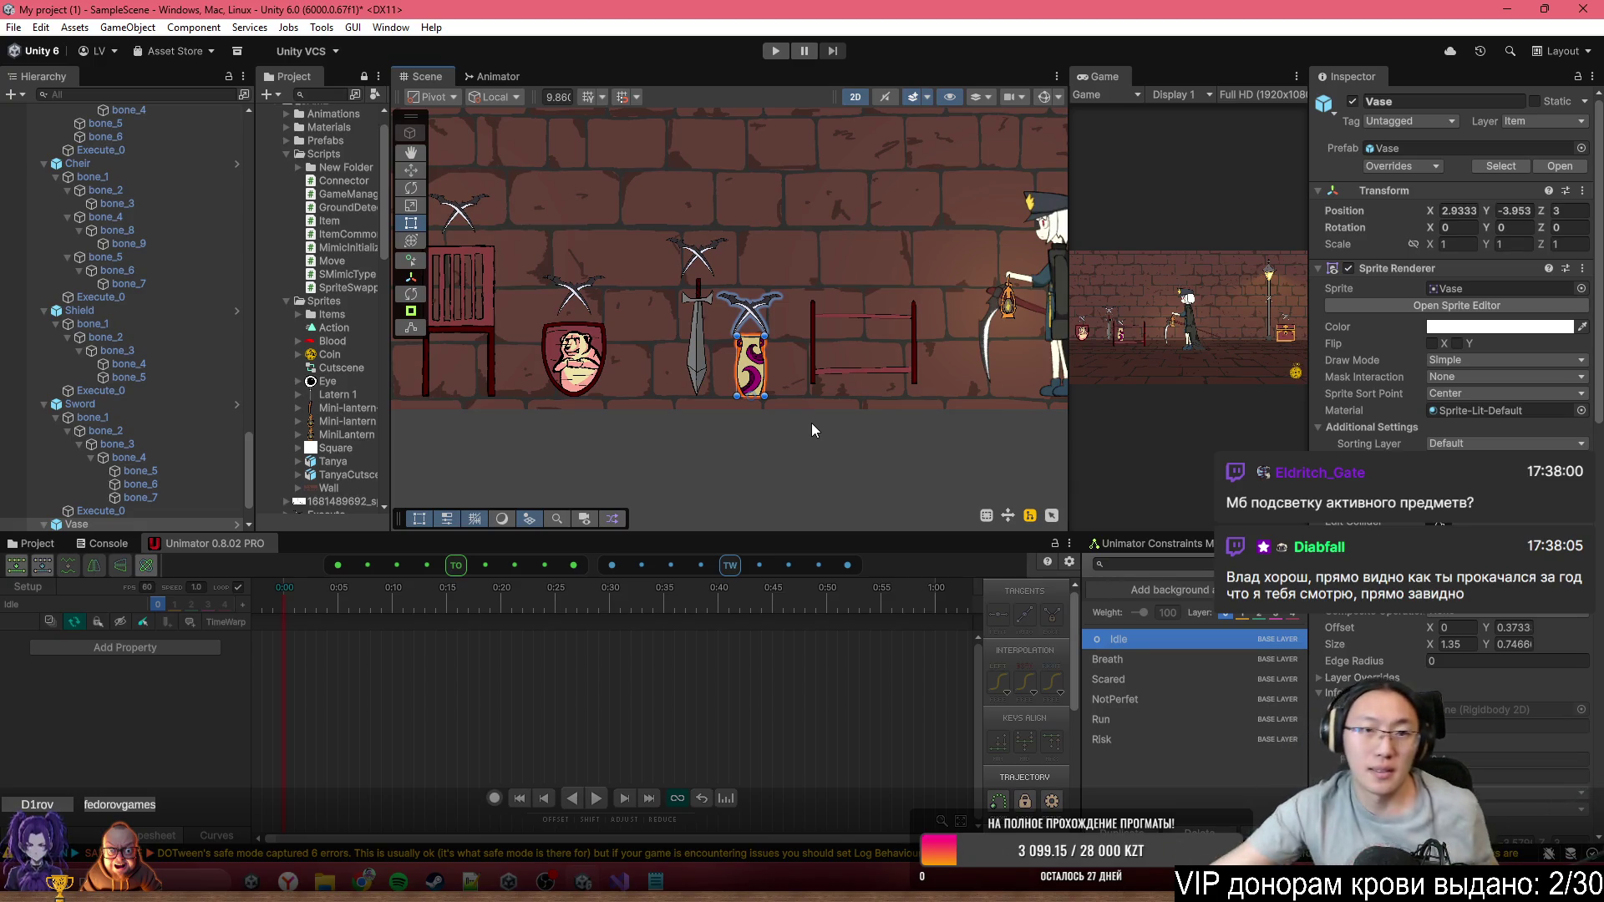
pyautogui.scroll(10, 188, 284)
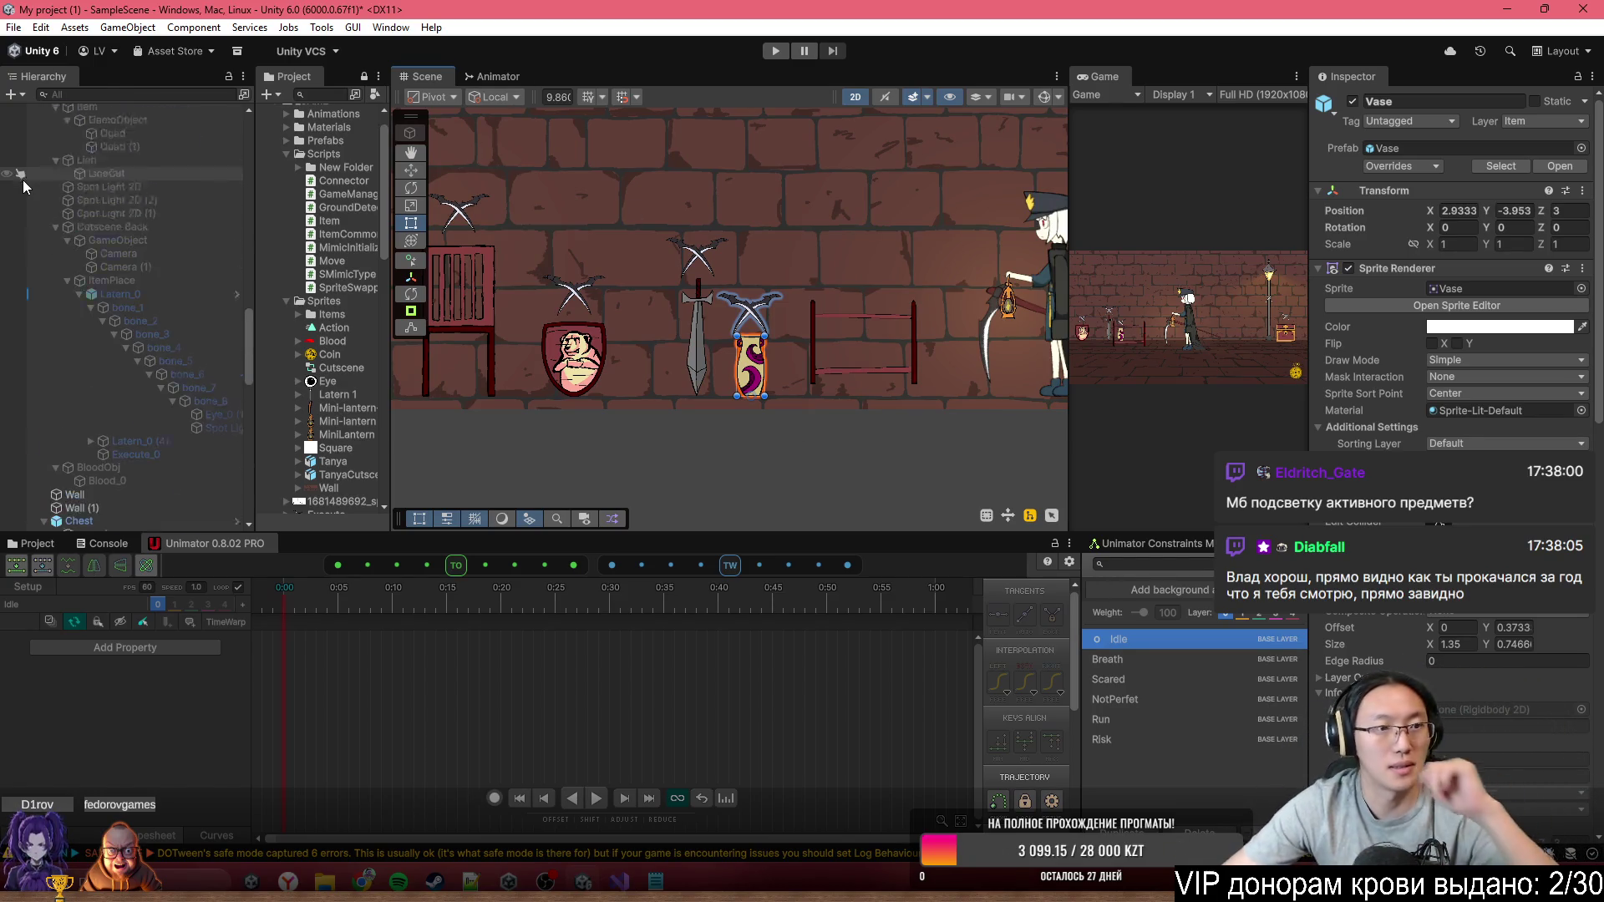
# Frame Main Camera and Player in the Scene view, expand Player to reveal Tanya, and reselect Player
pyautogui.scroll(15, 188, 284)
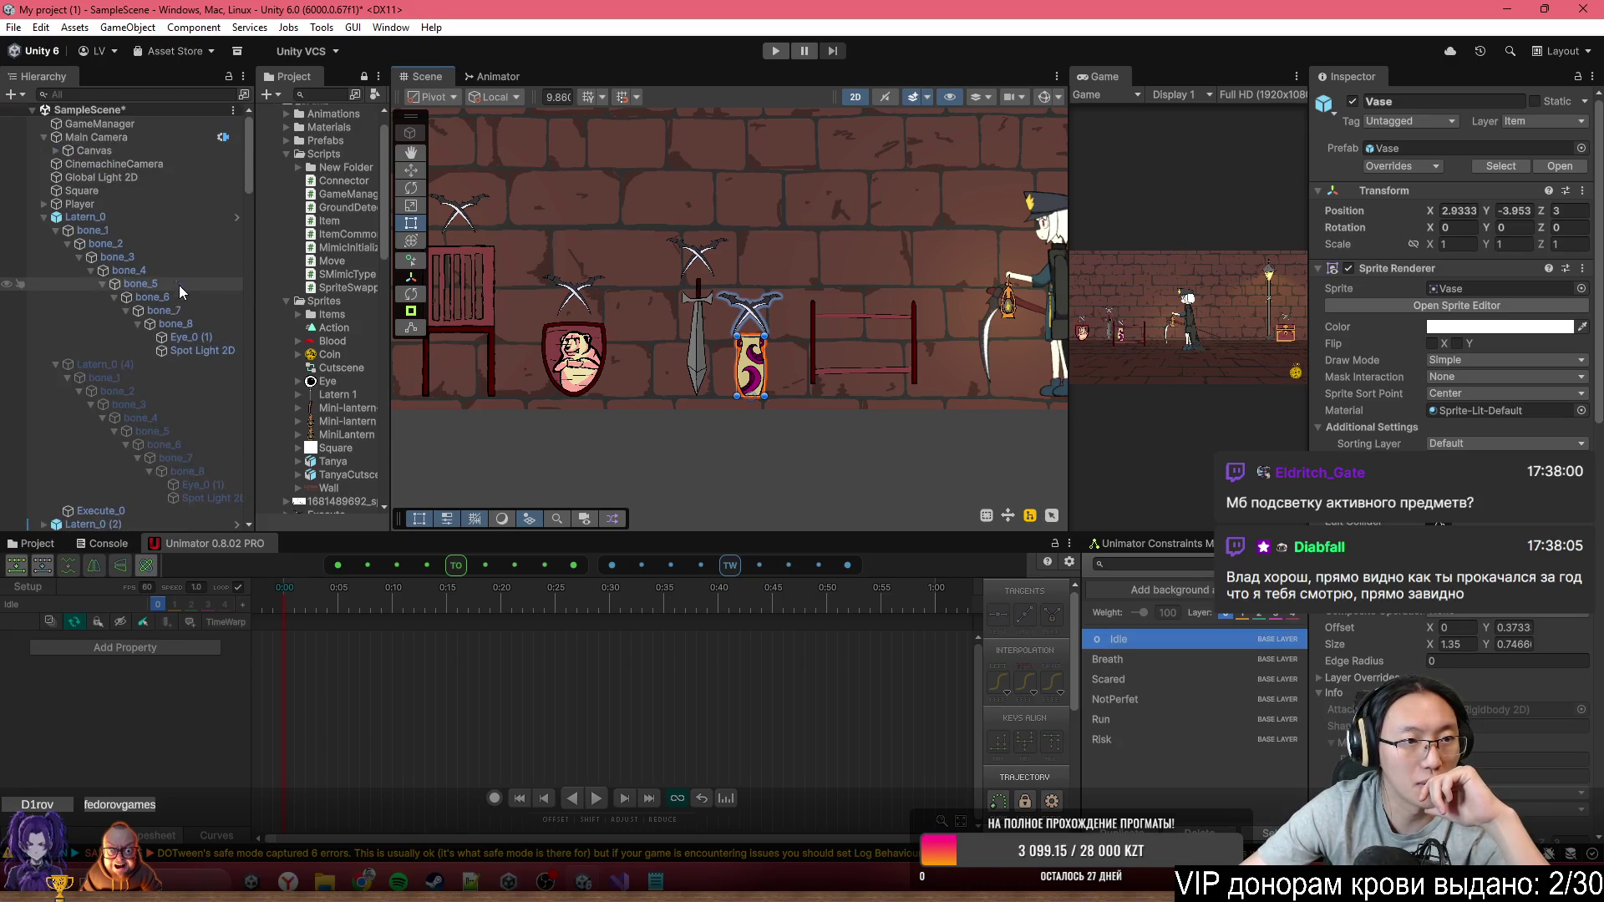
pyautogui.click(155, 138)
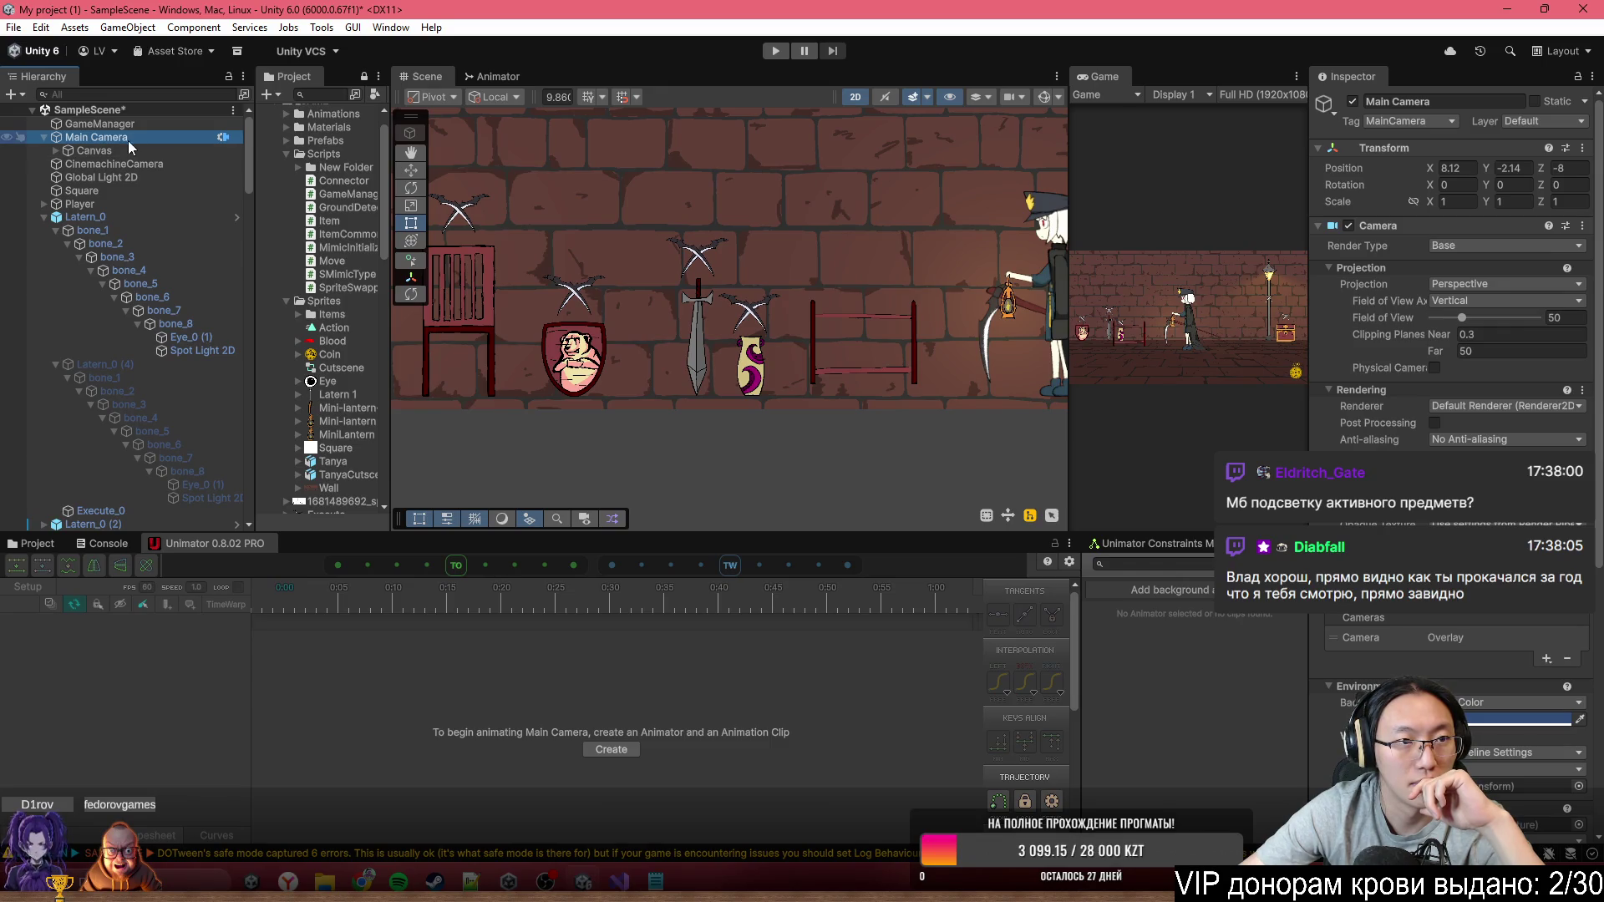
pyautogui.doubleClick(104, 138)
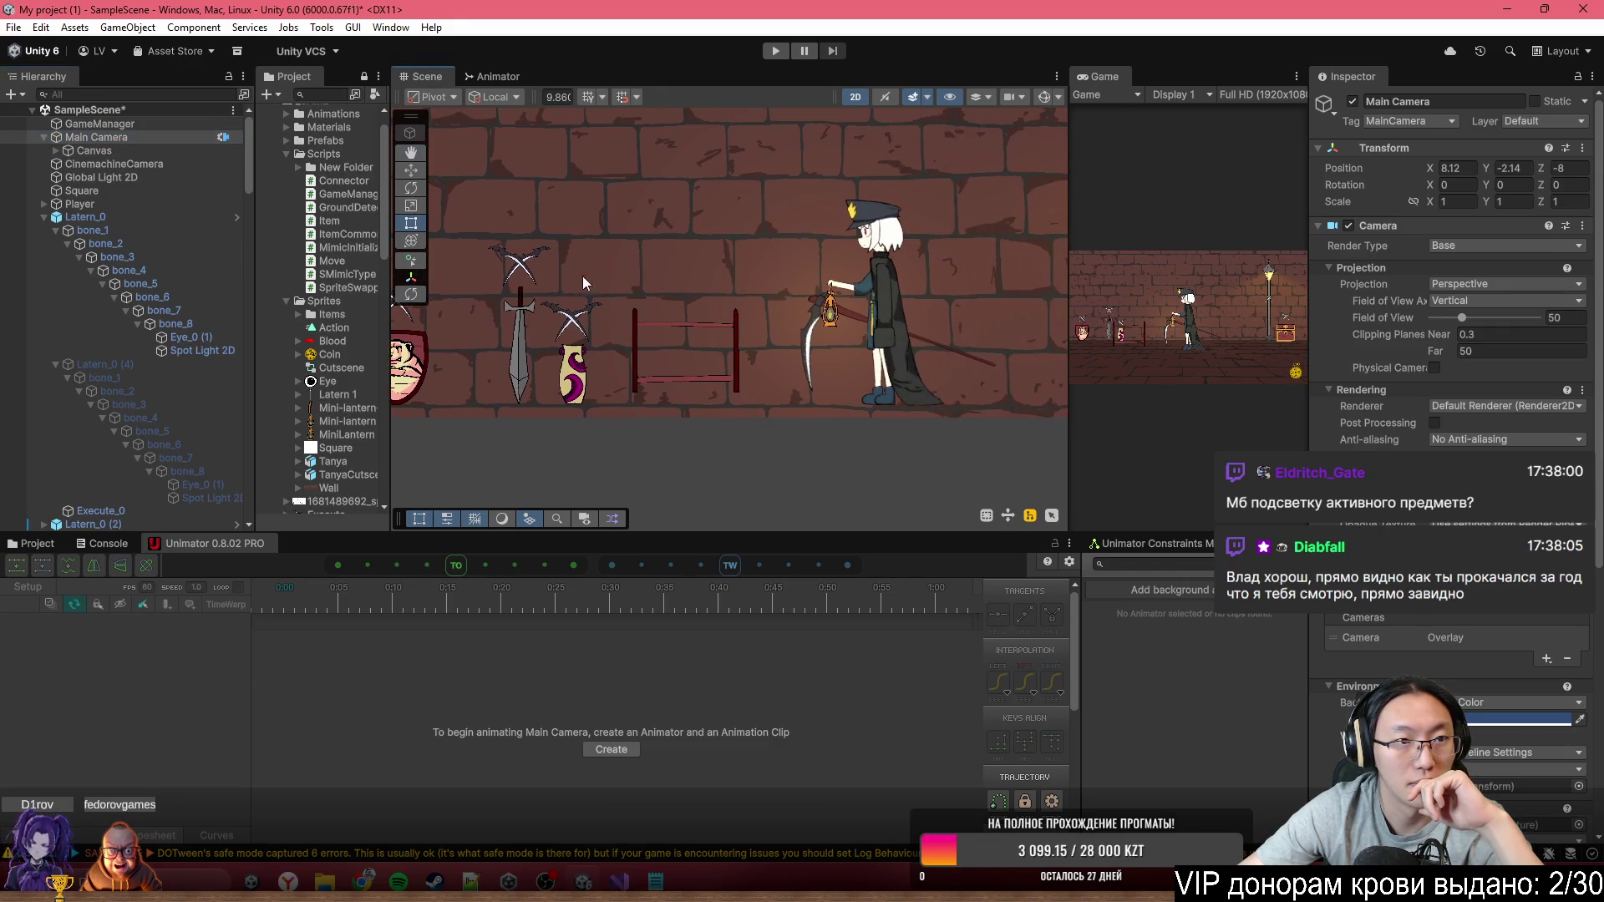
pyautogui.doubleClick(117, 205)
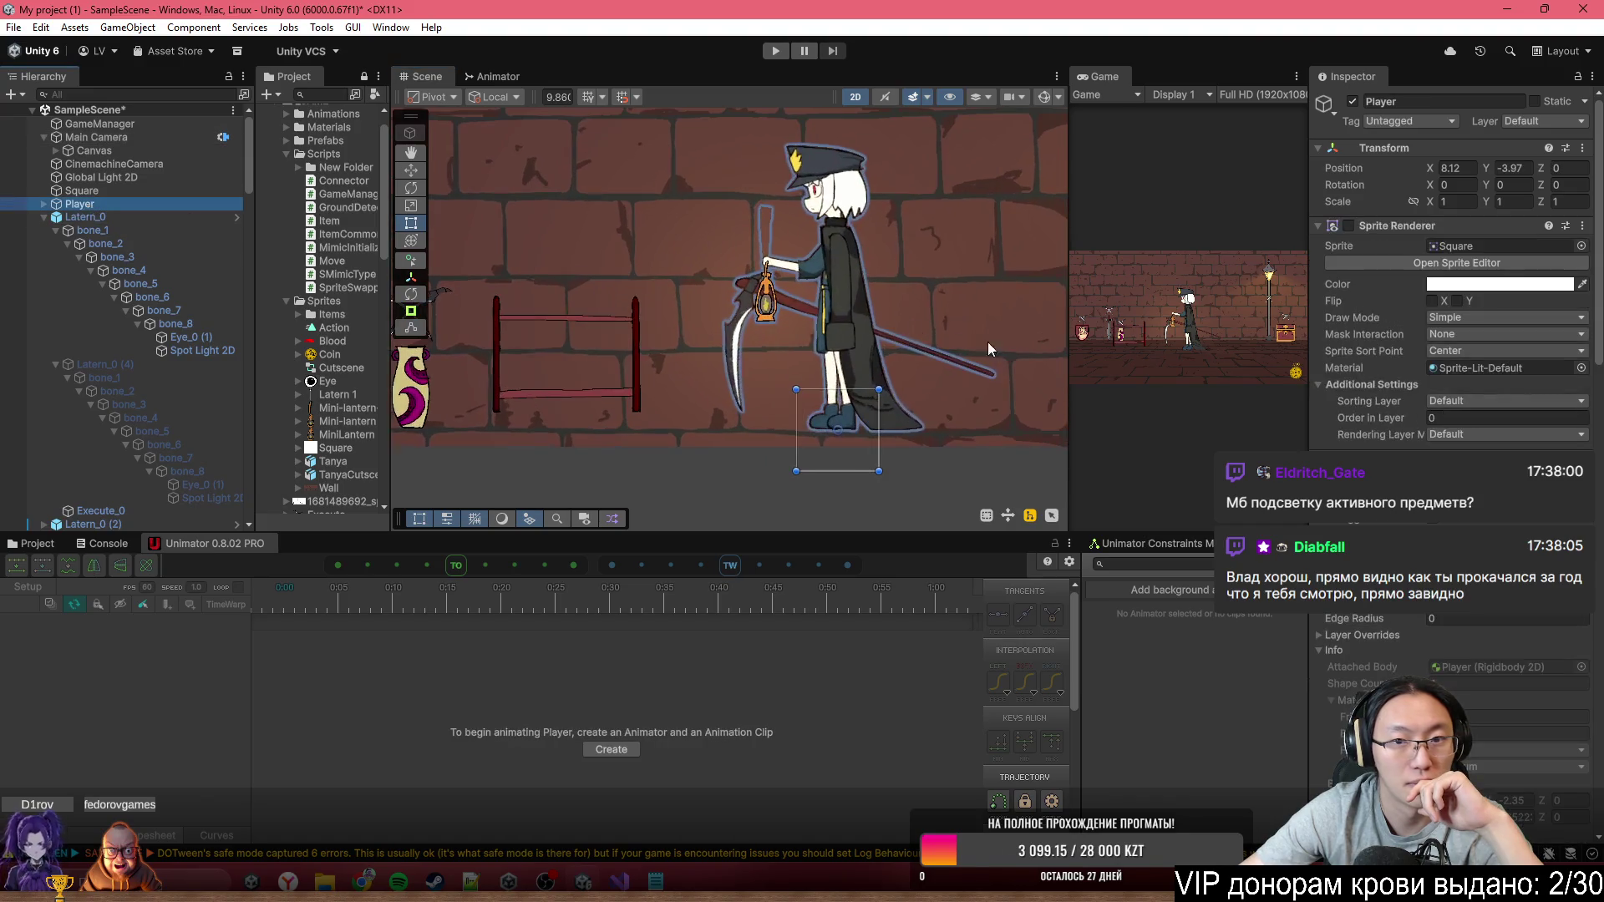
pyautogui.click(44, 205)
pyautogui.click(88, 218)
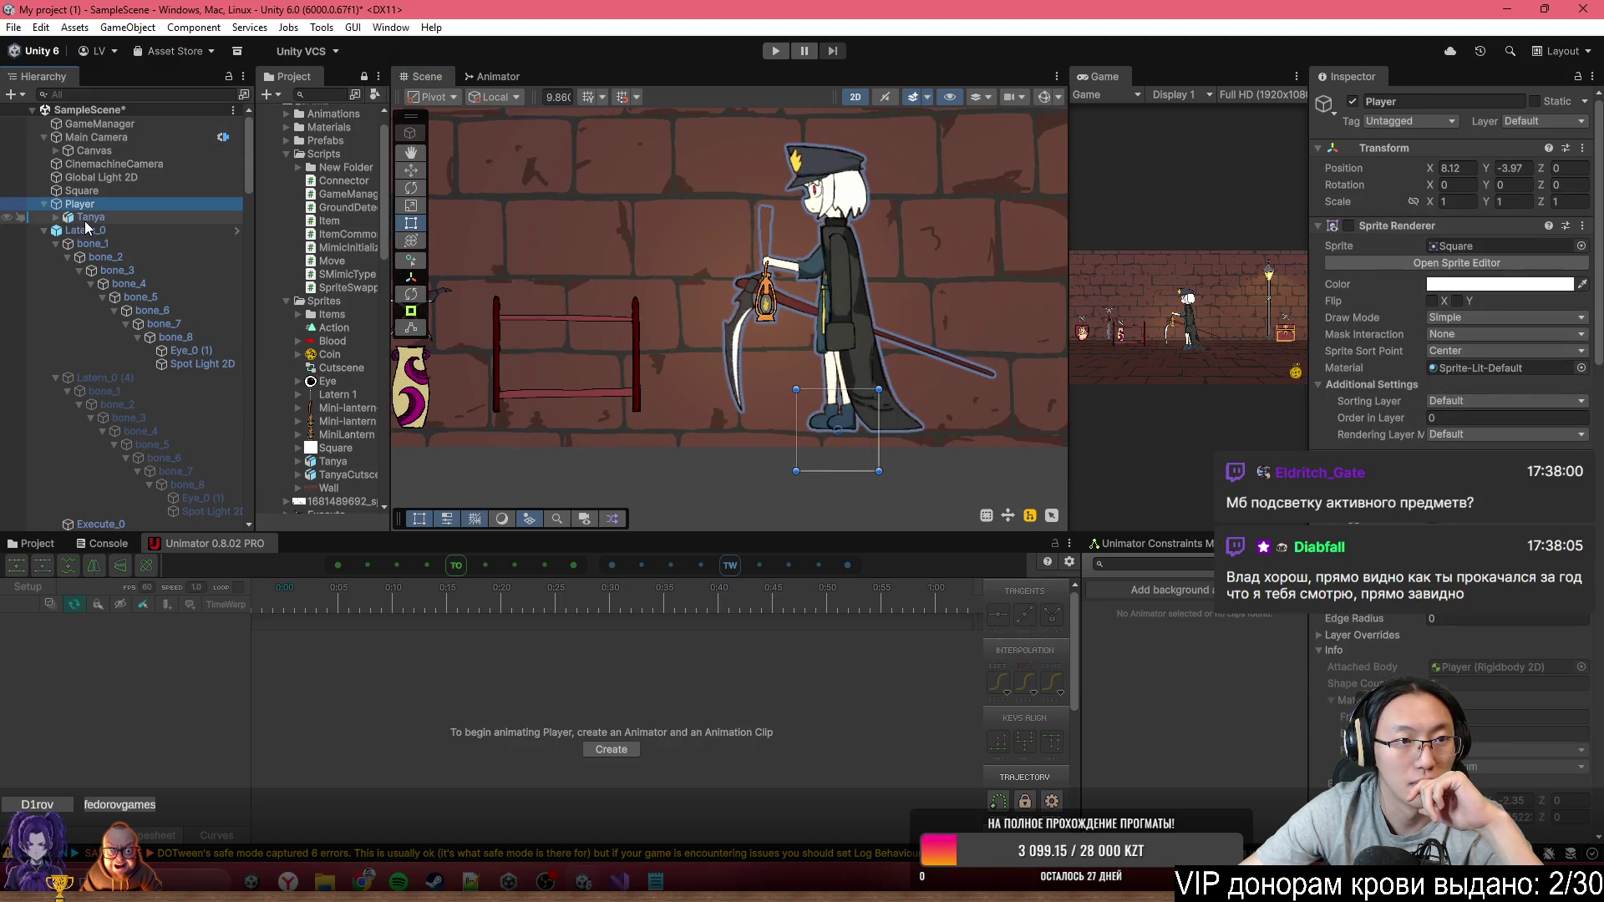
pyautogui.click(125, 204)
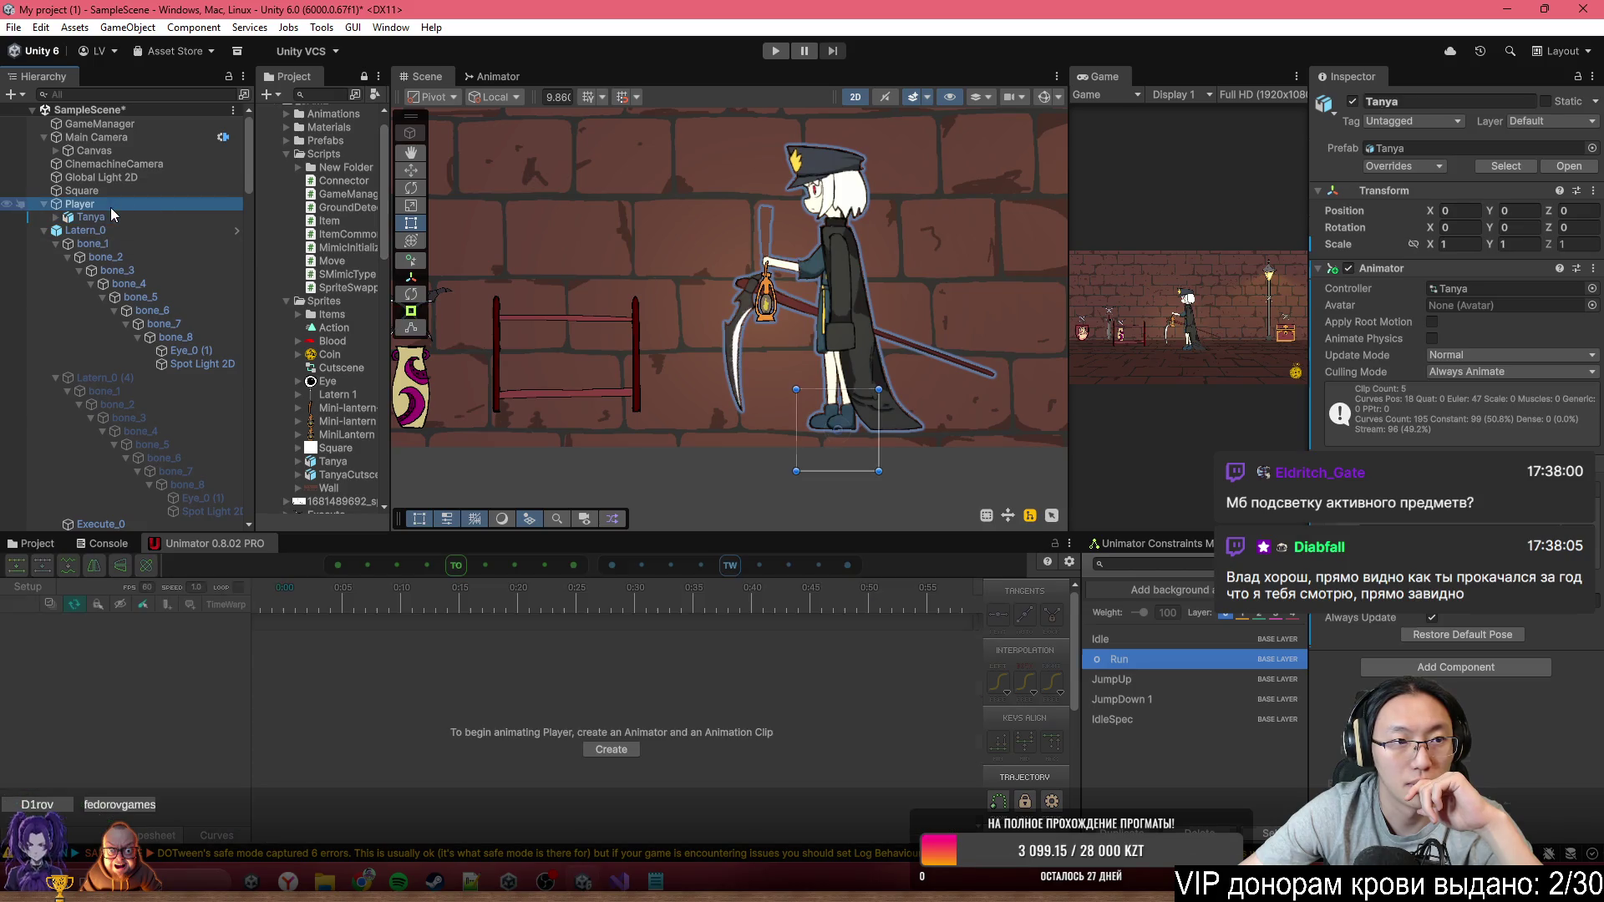
# Create an empty GameObject under Player and move it up to the lantern hand
pyautogui.rightClick(167, 205)
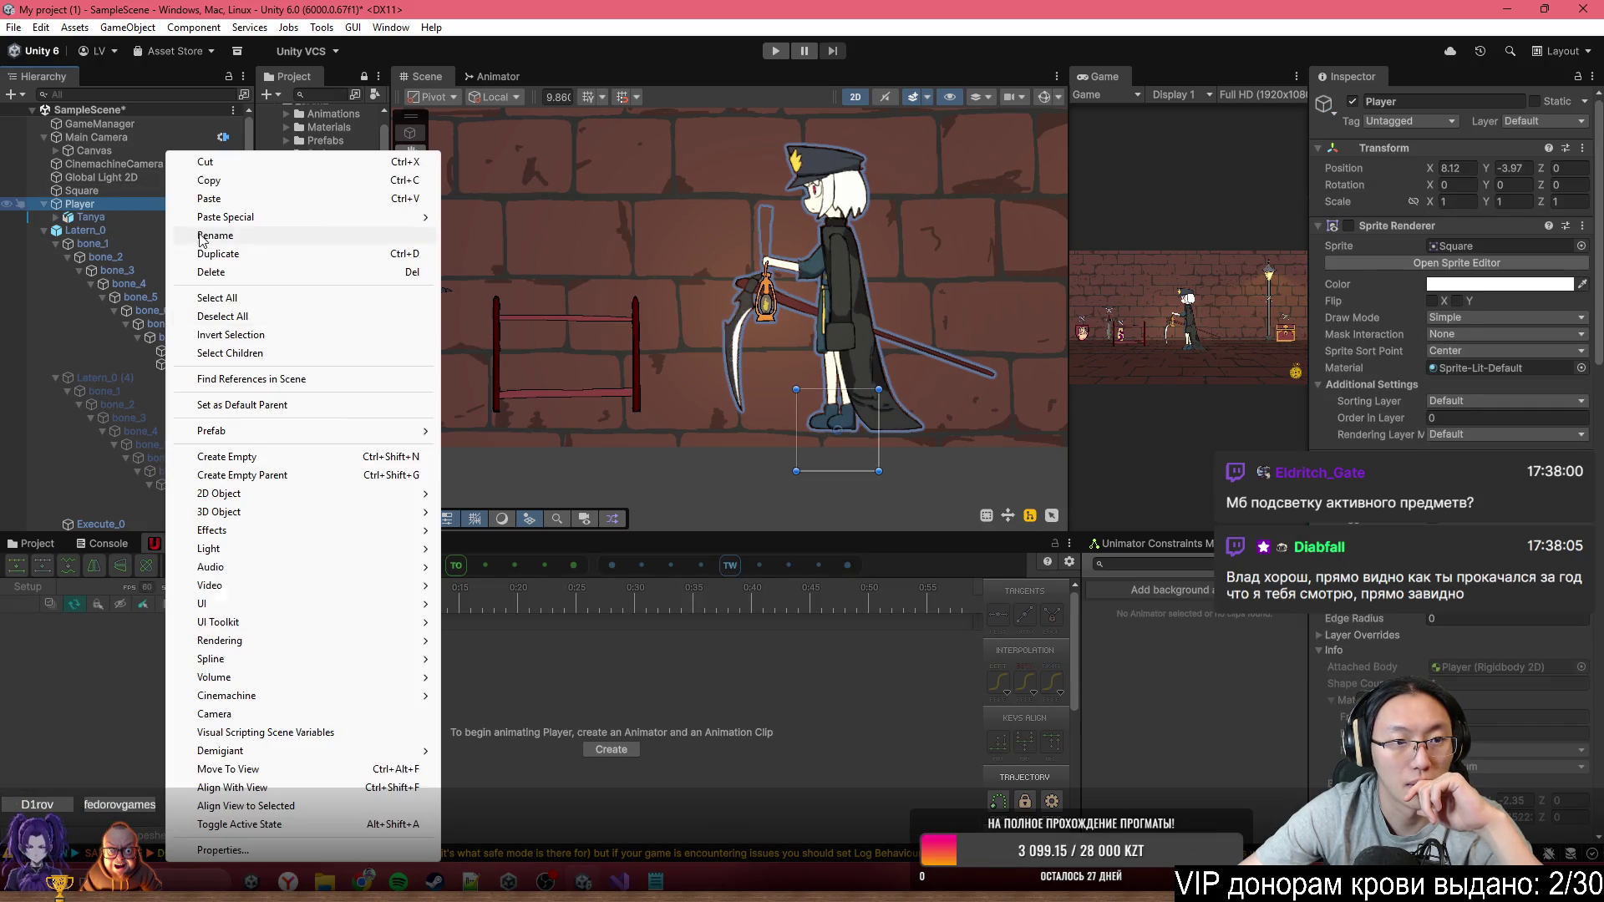
pyautogui.click(284, 458)
pyautogui.press('Return')
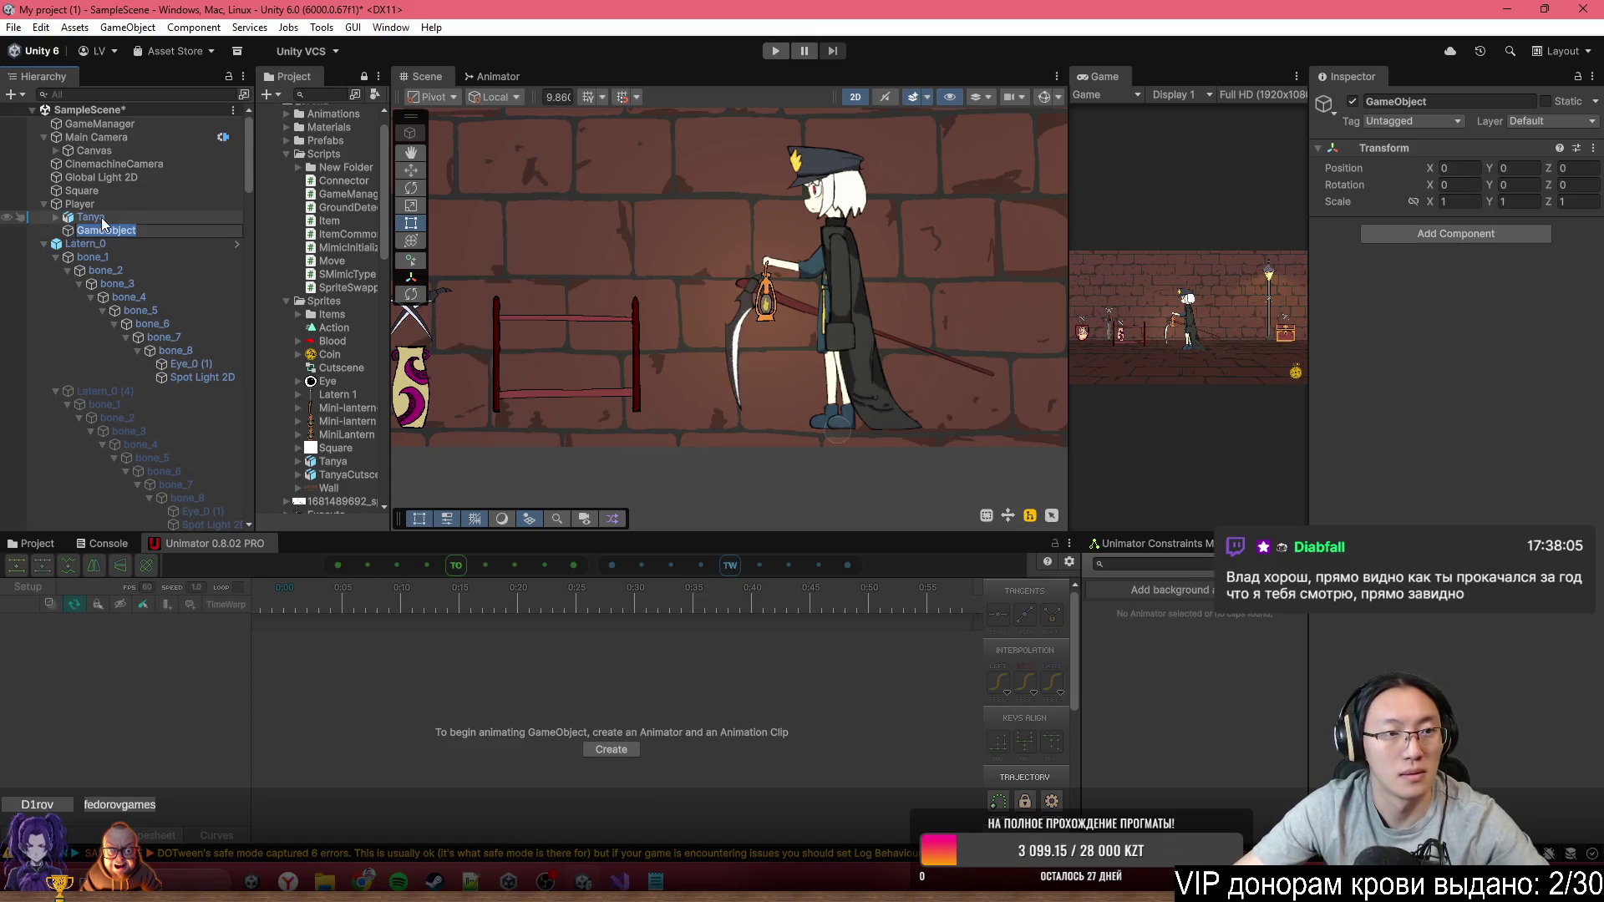
pyautogui.press('Up')
pyautogui.press('Down')
pyautogui.click(411, 169)
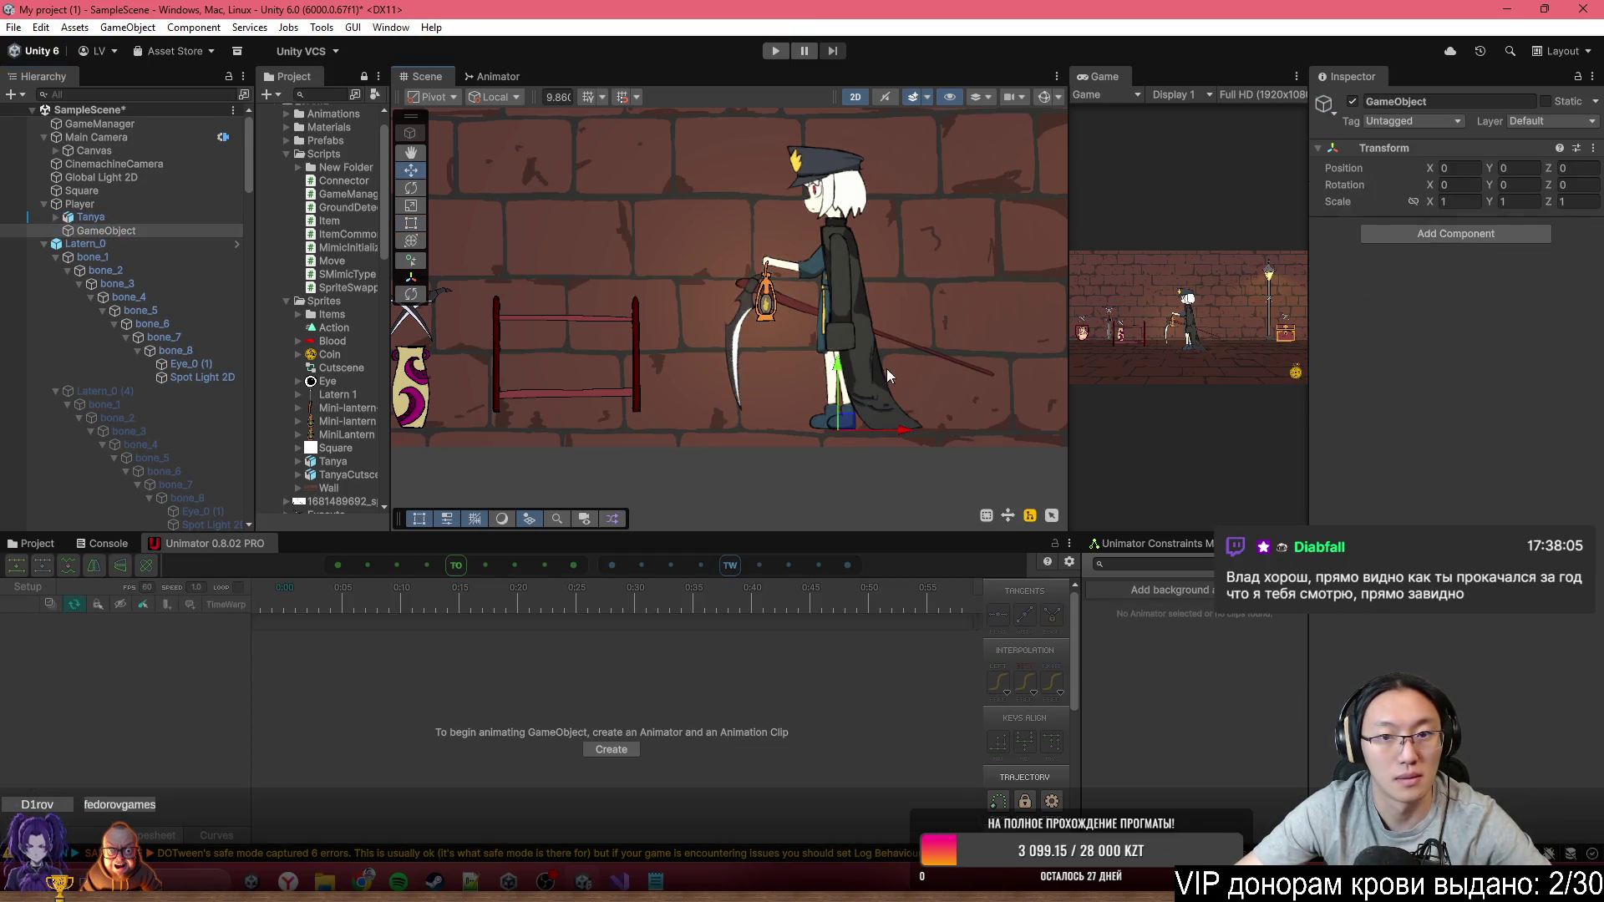
pyautogui.moveTo(835, 430)
pyautogui.mouseDown()
pyautogui.moveTo(781, 360)
pyautogui.moveTo(766, 257)
pyautogui.moveTo(749, 257)
pyautogui.mouseUp()
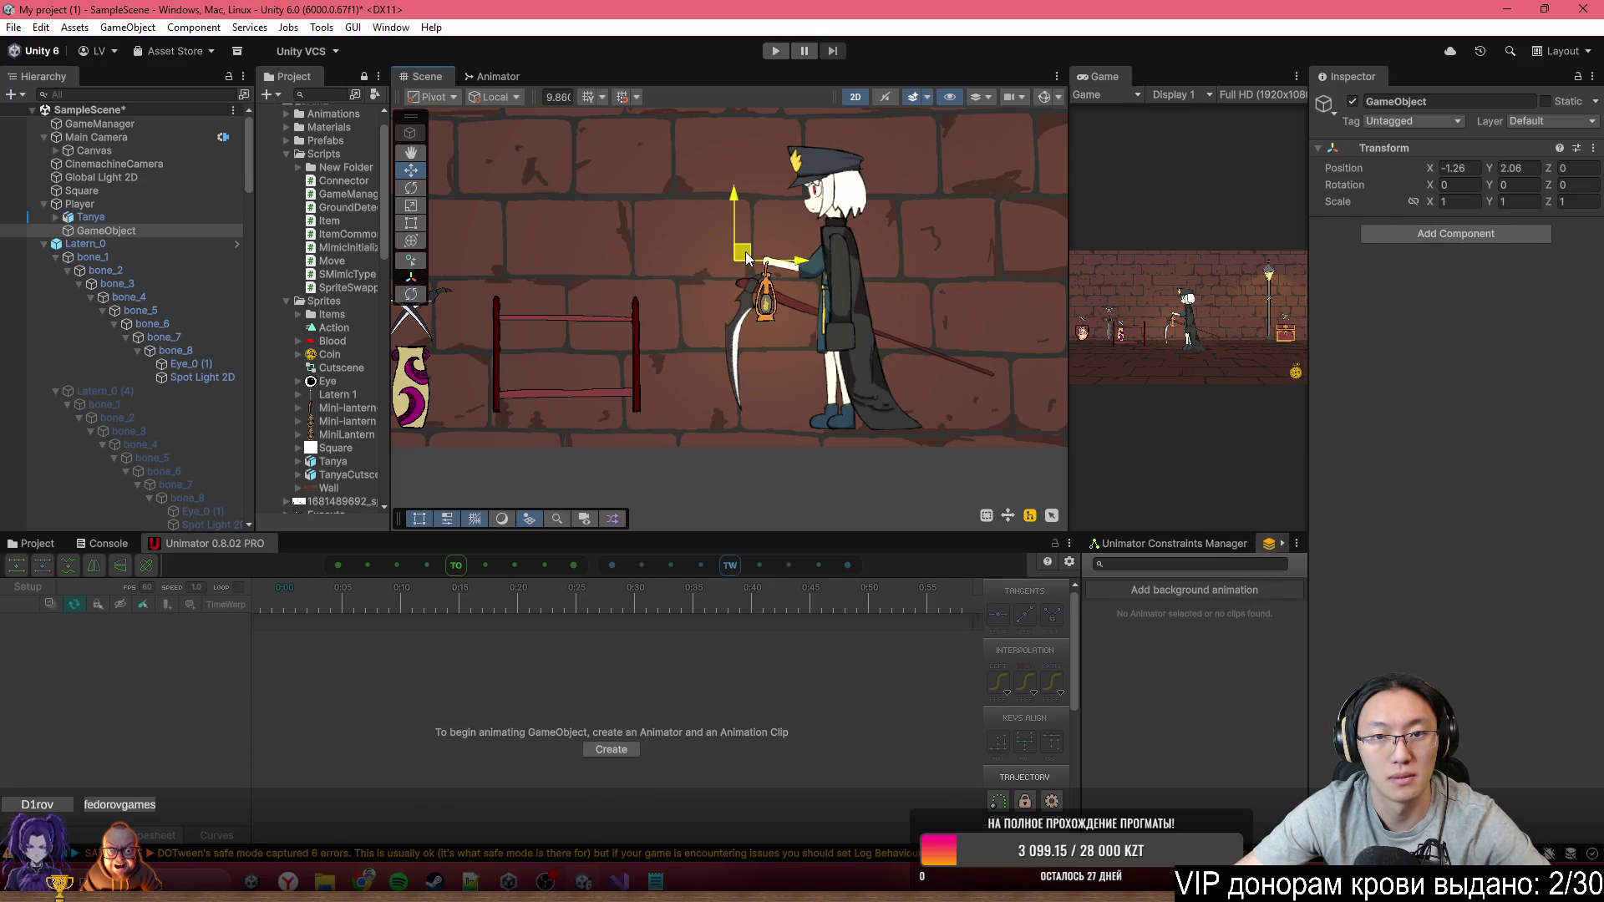
pyautogui.hscroll(-2, 543, 276)
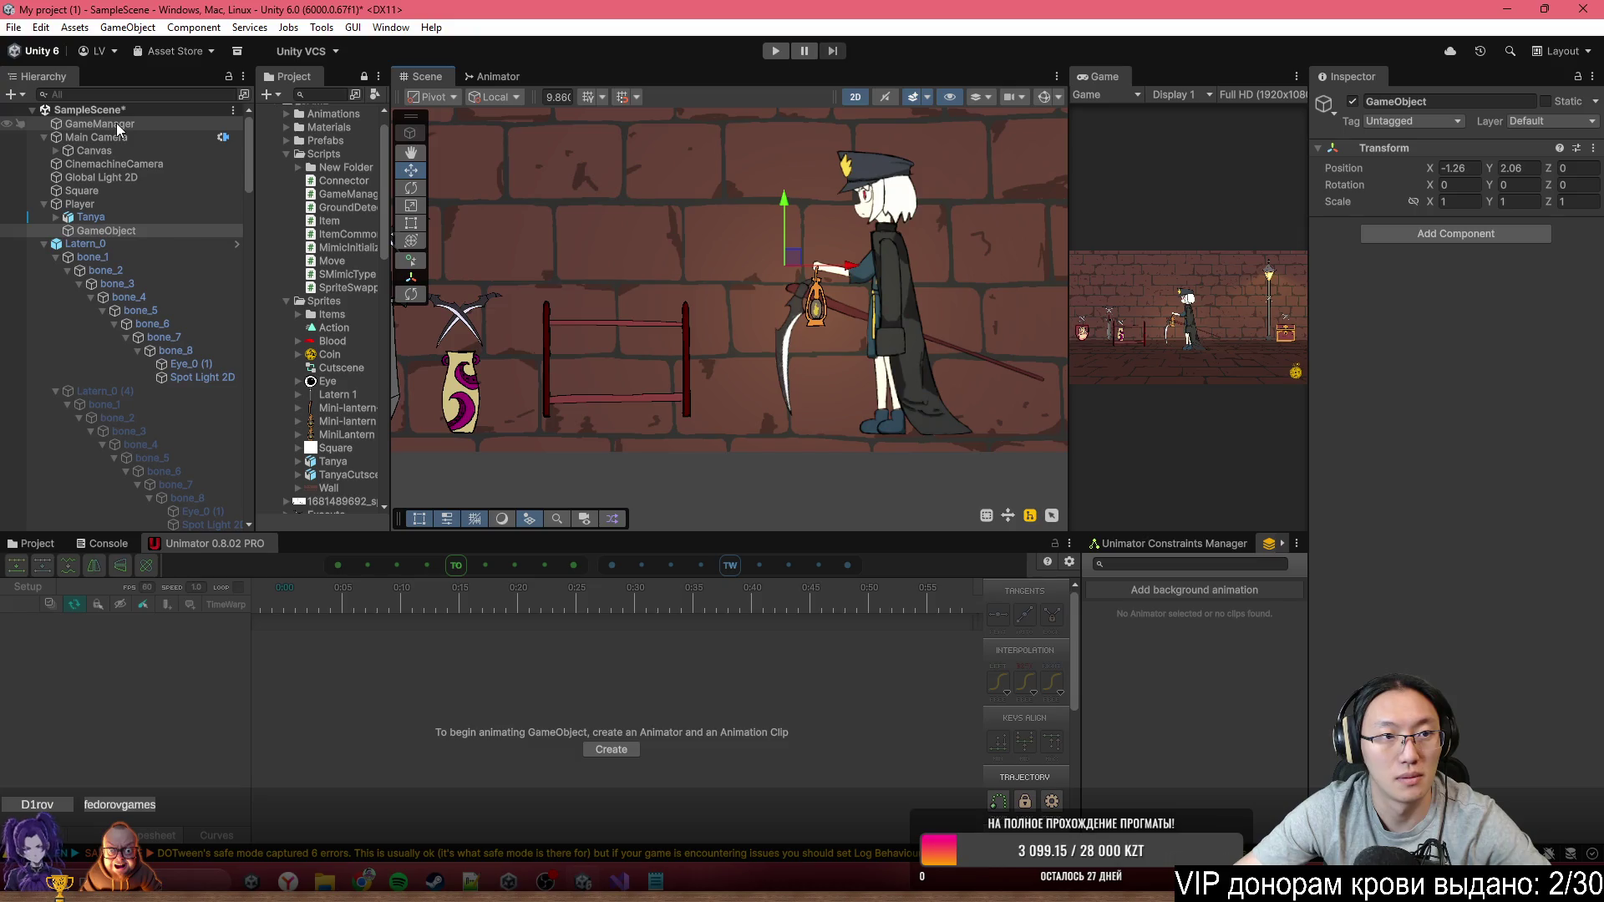
# Set the new GameObject as CinemachineCamera's Tracking Target and nudge it to (-1.5, 1.24)
pyautogui.click(114, 164)
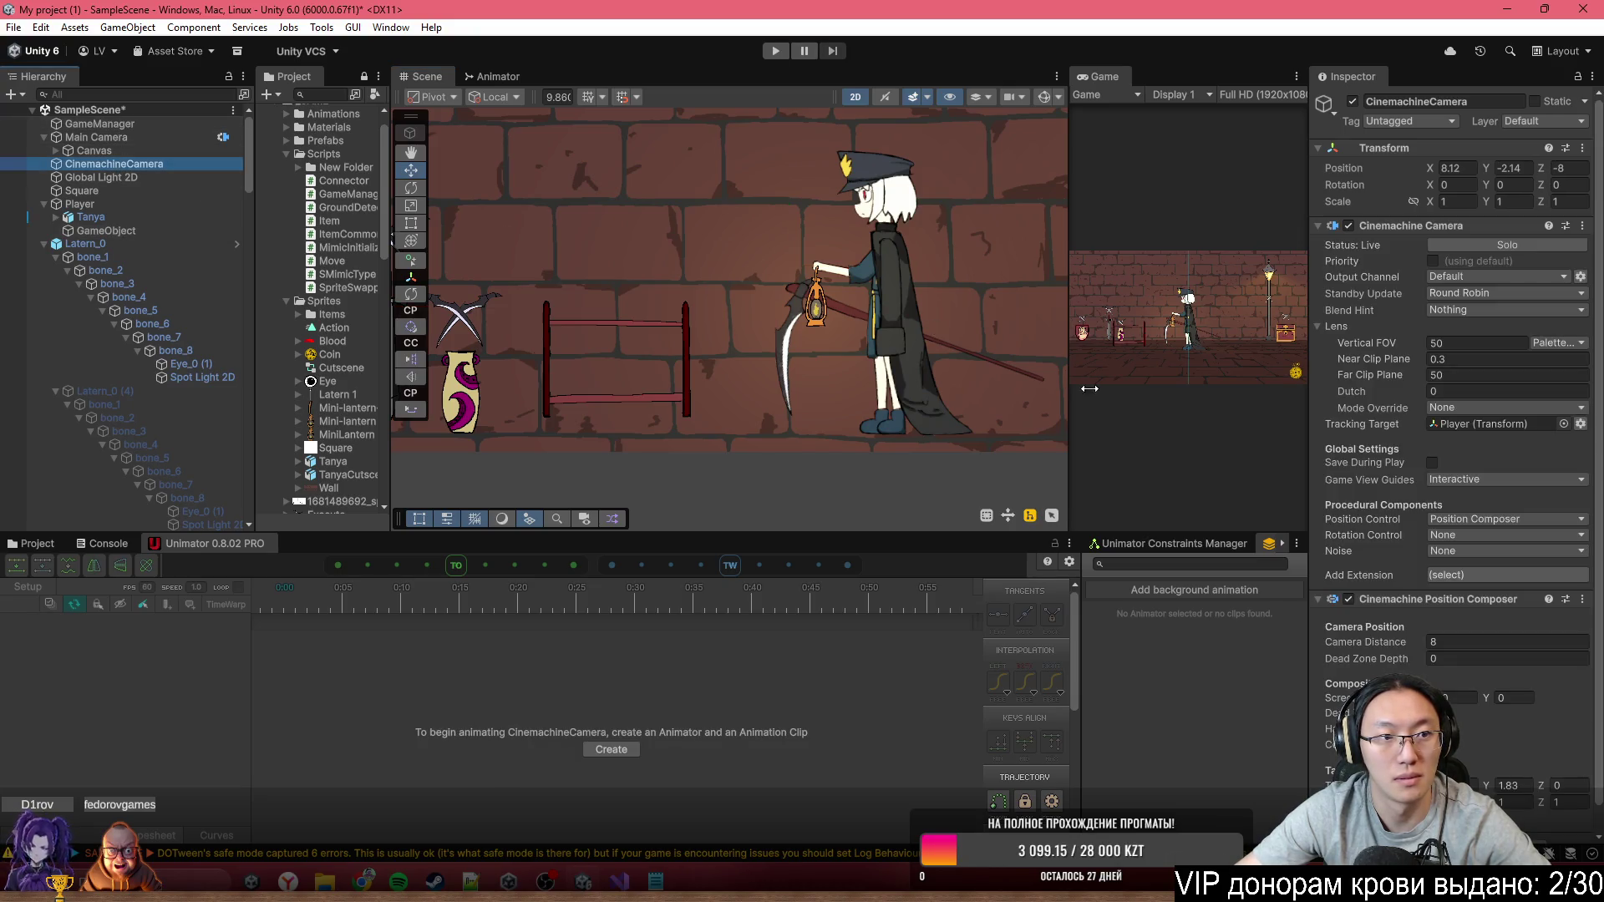
pyautogui.scroll(-1, 1558, 574)
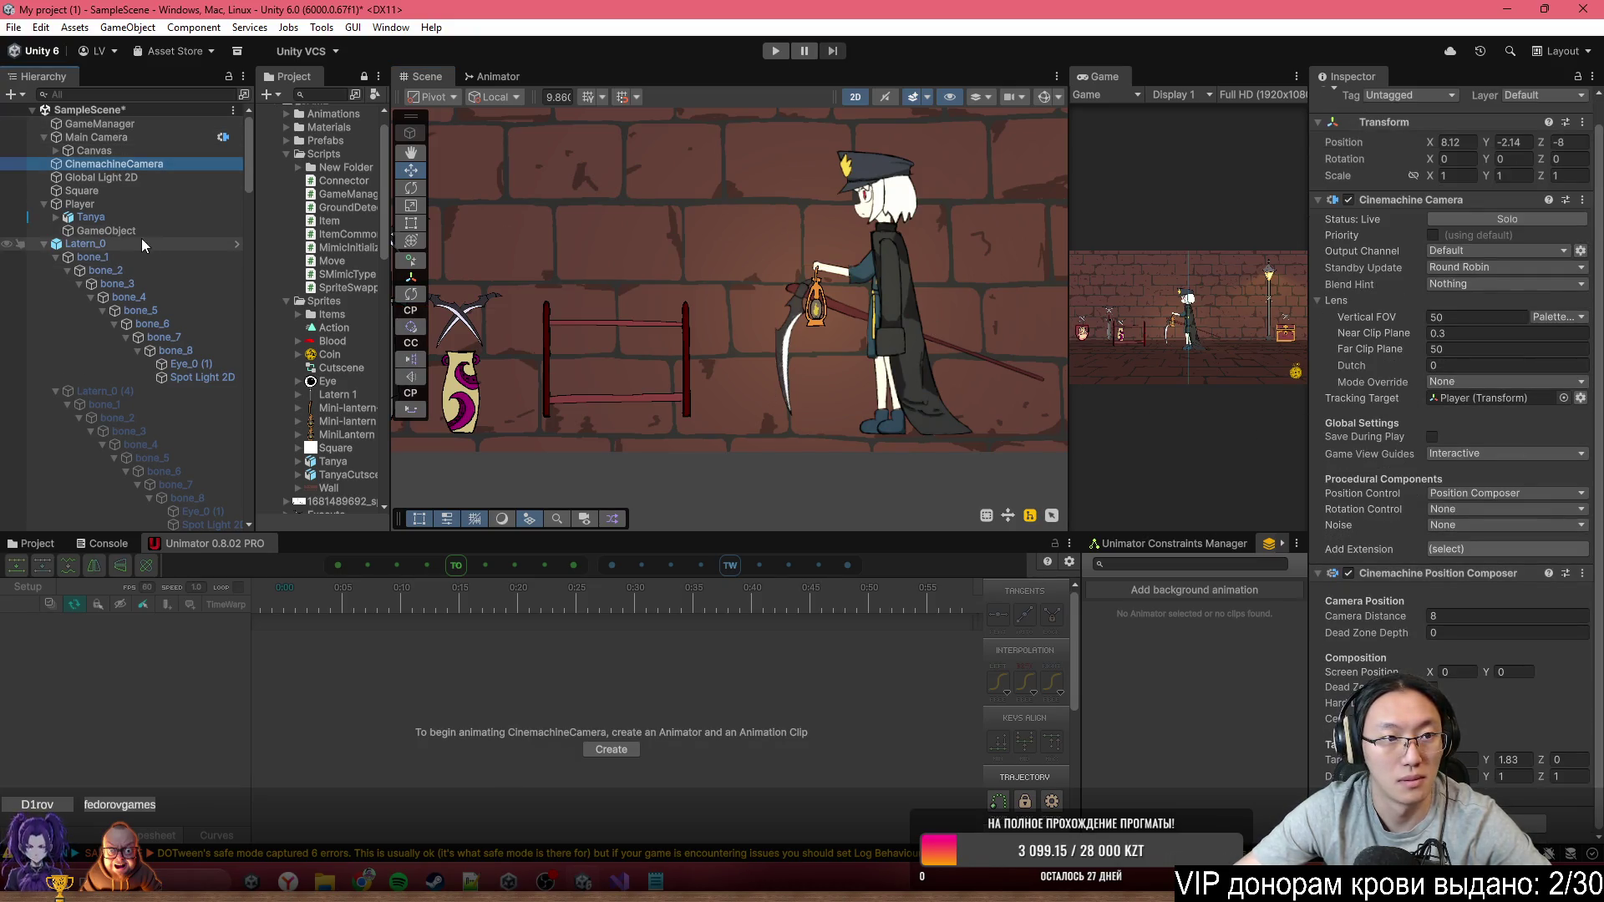
pyautogui.moveTo(126, 232); pyautogui.dragTo(1498, 400)
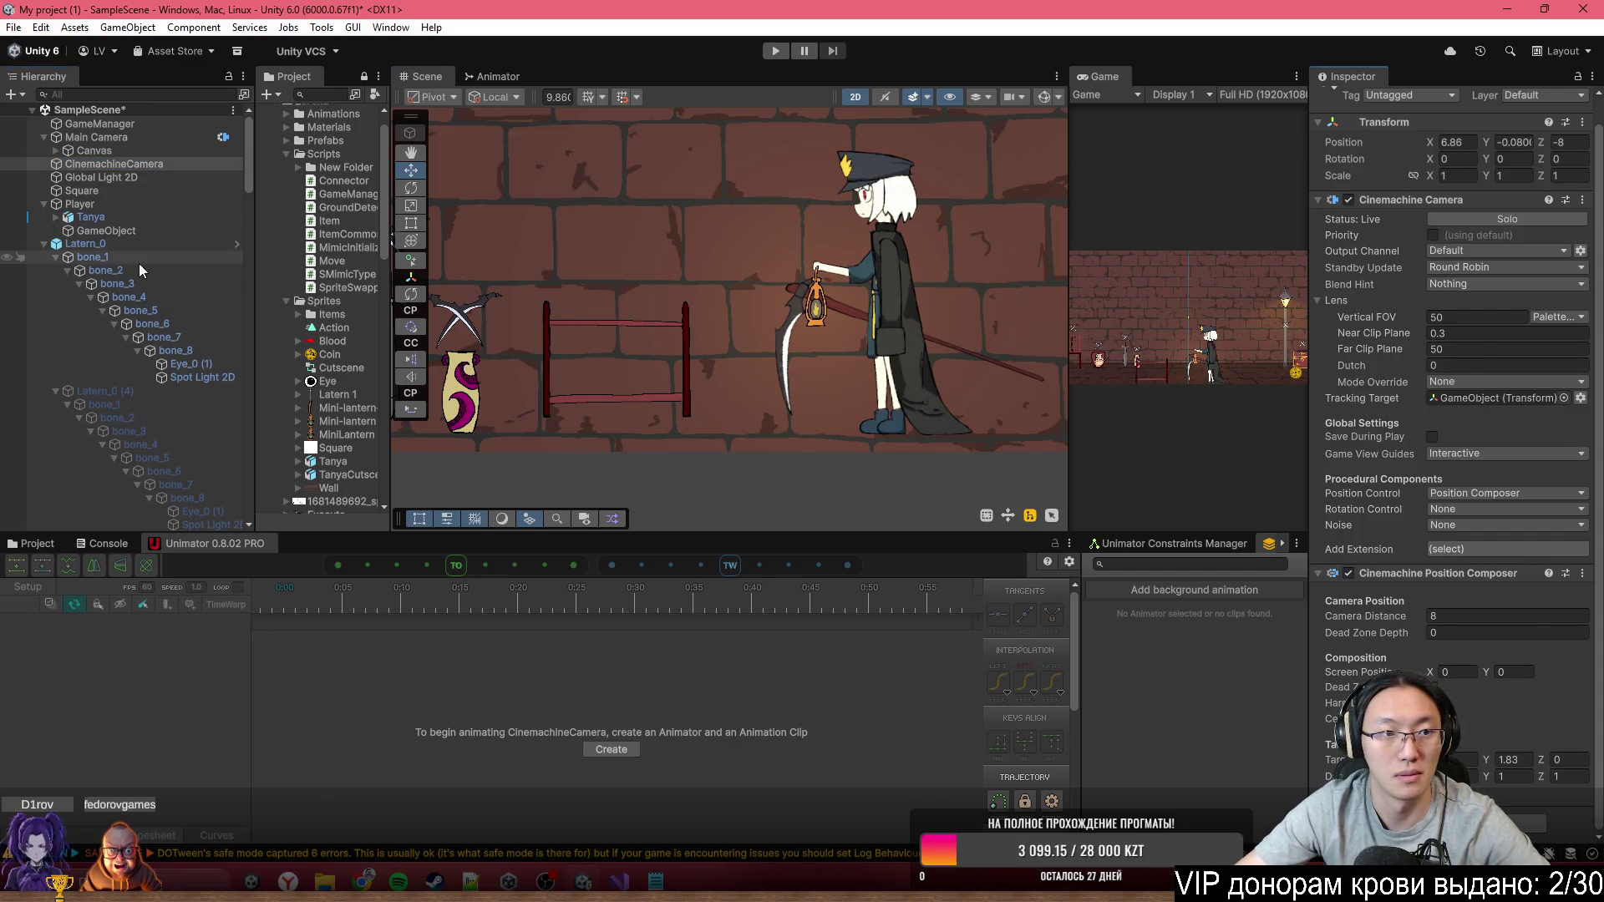
pyautogui.click(117, 231)
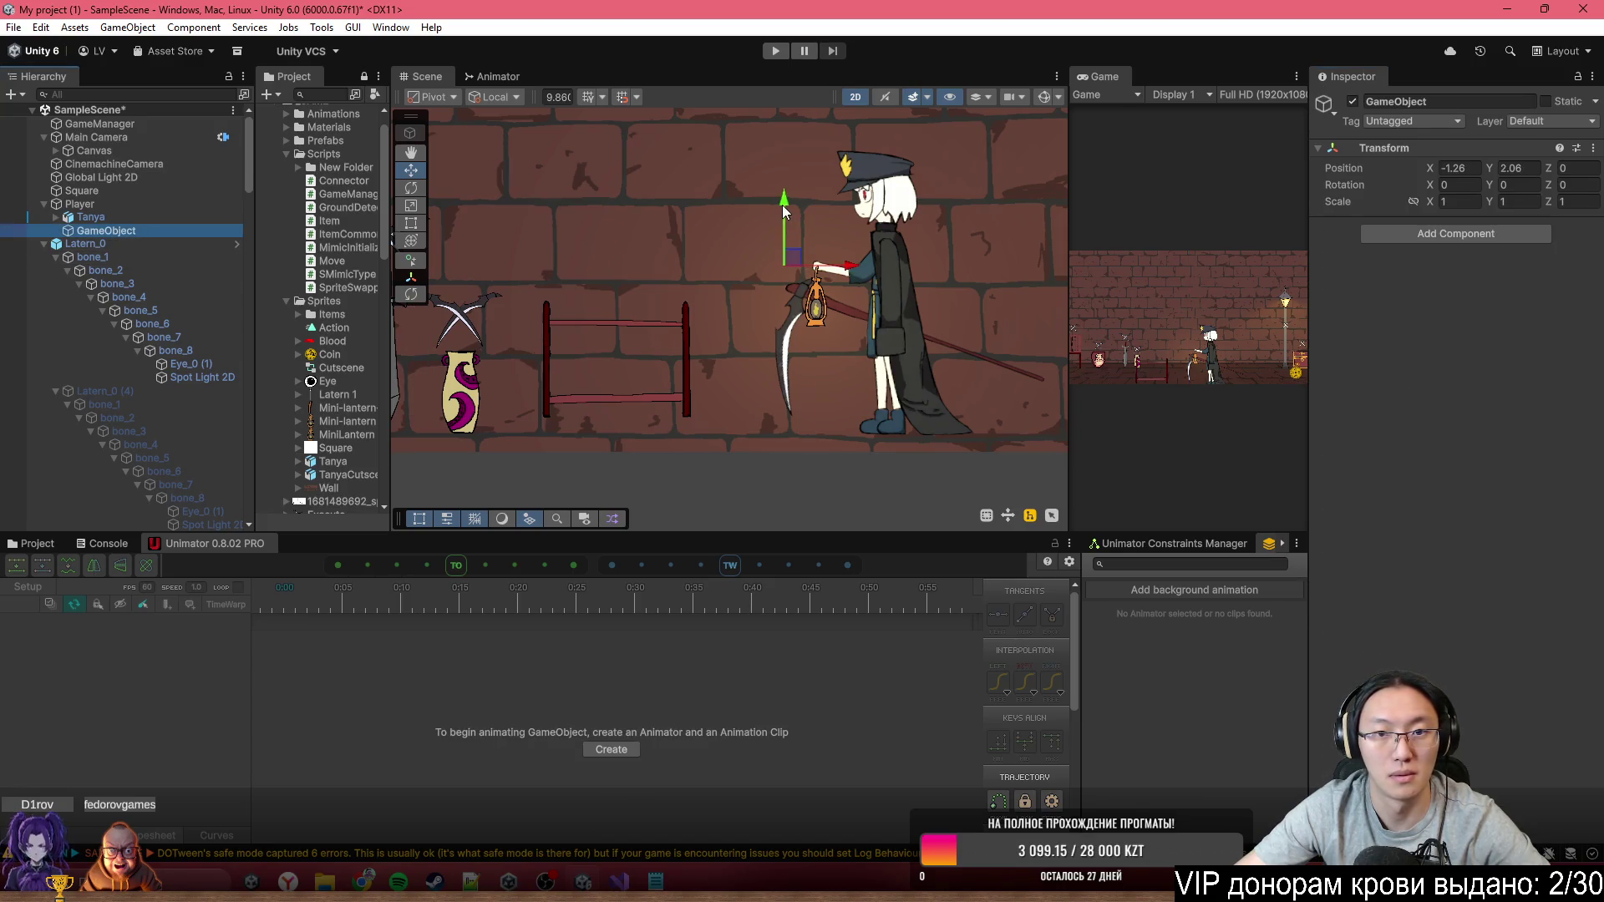
pyautogui.moveTo(784, 211); pyautogui.dragTo(789, 275)
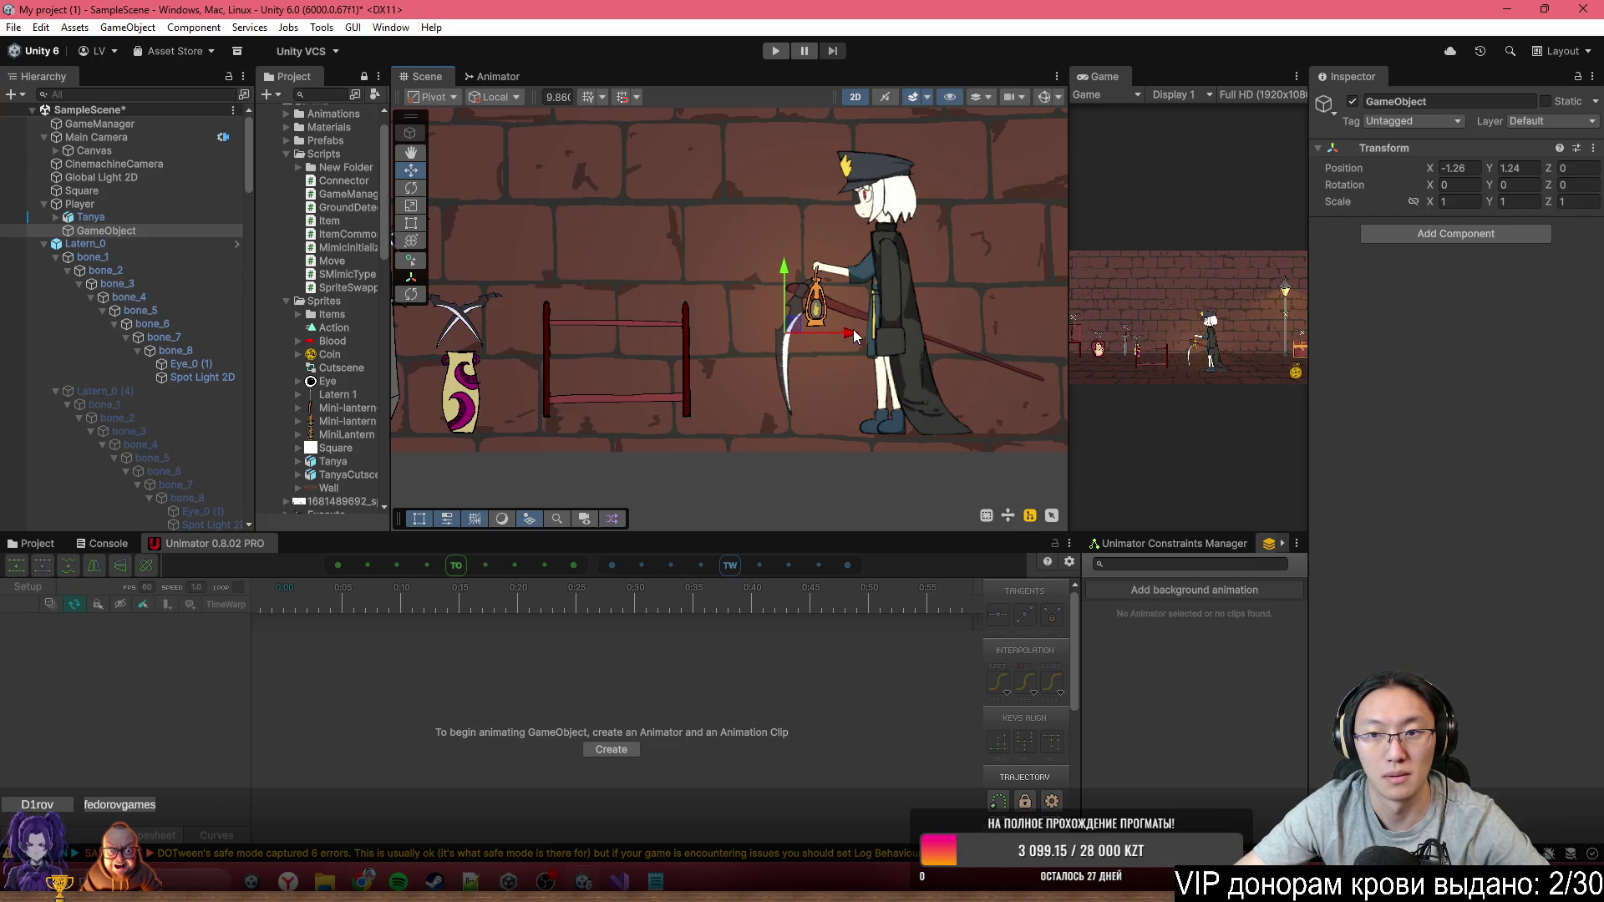
pyautogui.moveTo(854, 329); pyautogui.dragTo(830, 330)
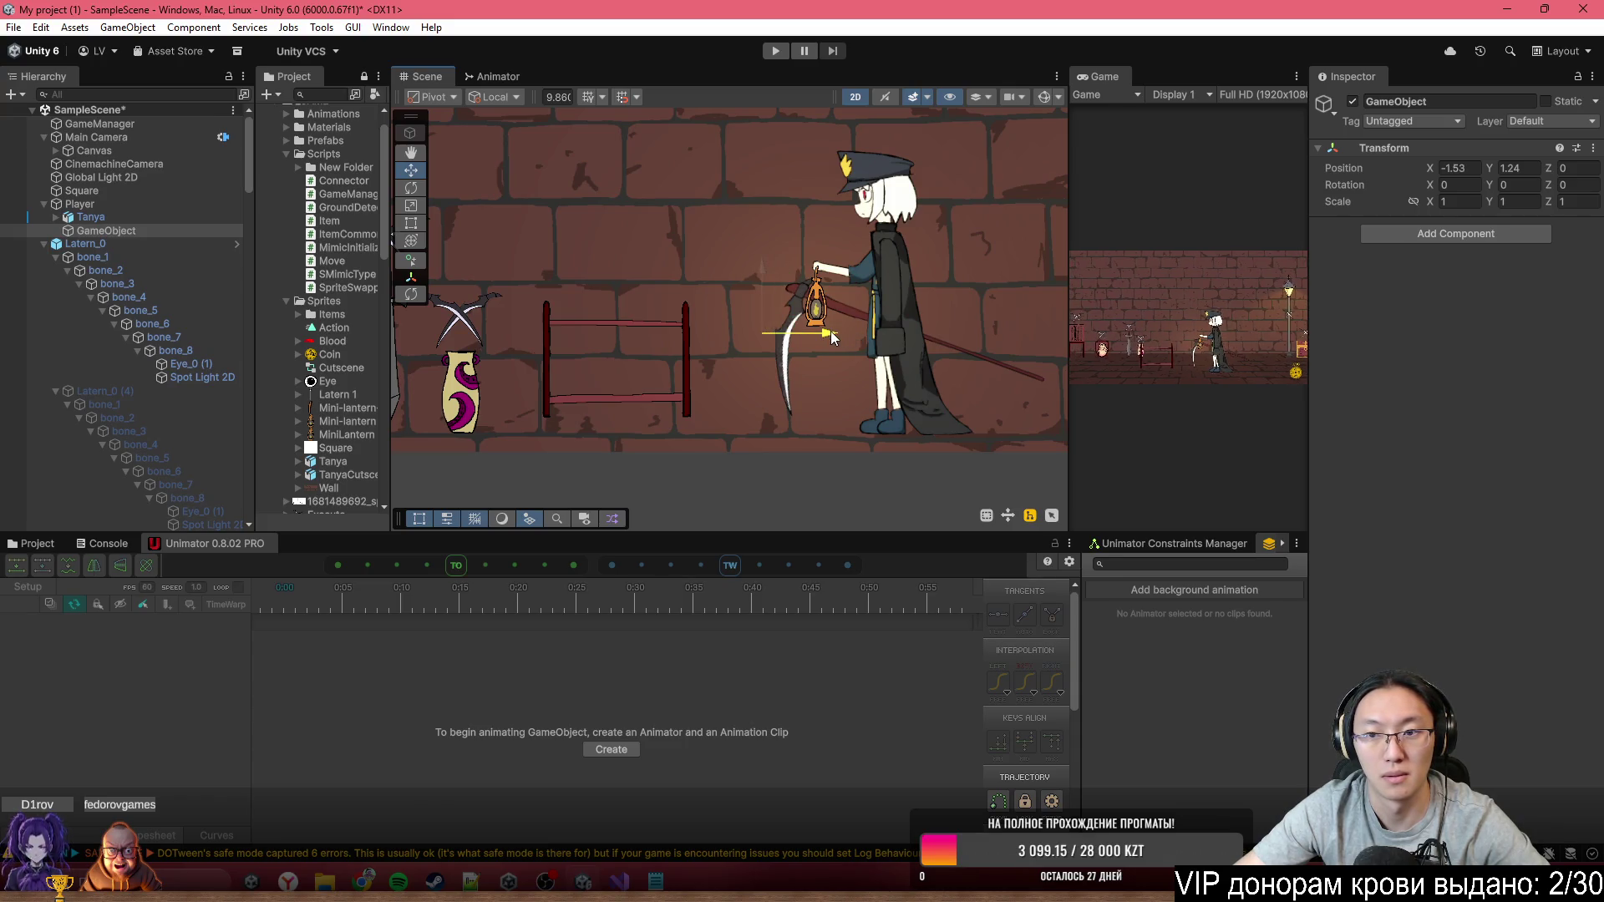
pyautogui.doubleClick(1099, 75)
# Start Play mode and walk the character back and forth toward the lamp post
pyautogui.click(777, 51)
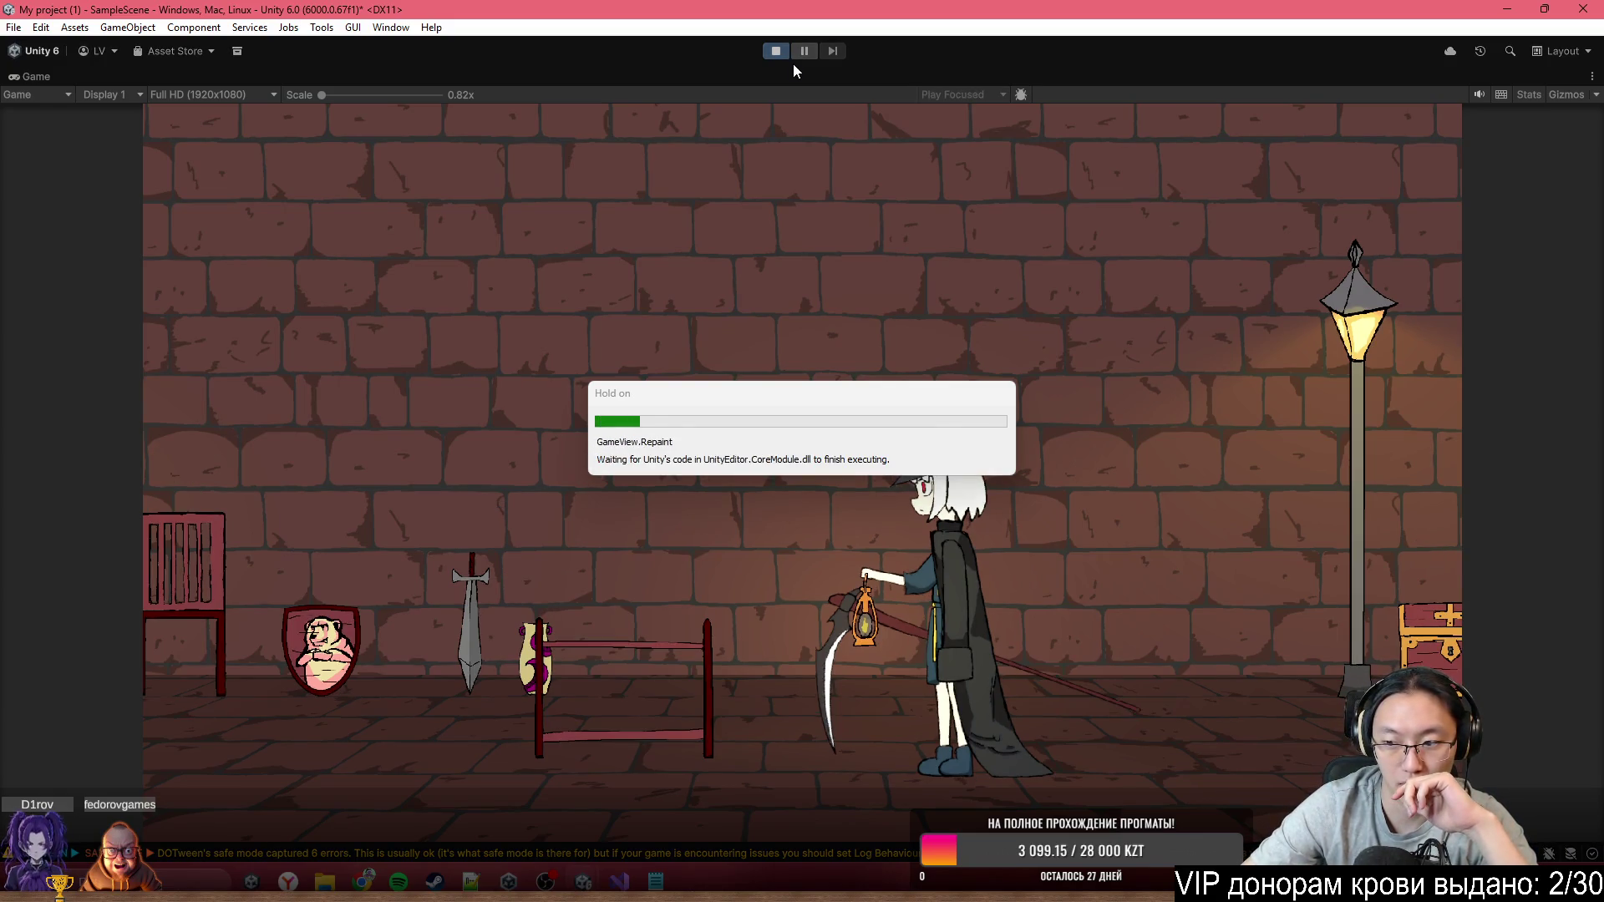
pyautogui.press('d')
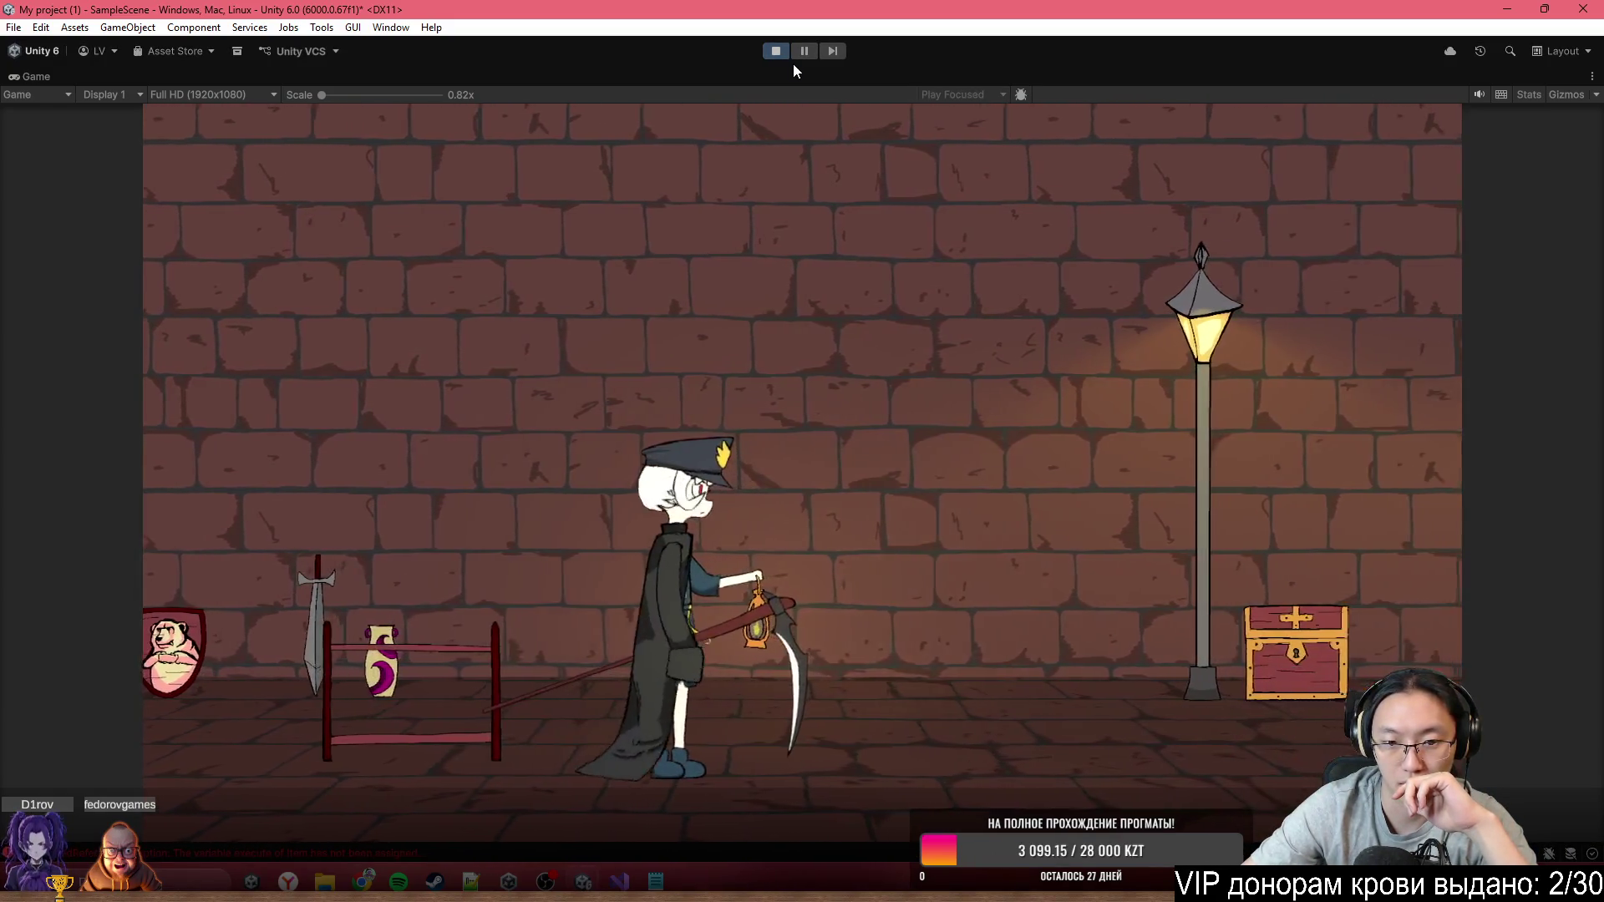
pyautogui.press('a')
pyautogui.press('d')
pyautogui.press('a')
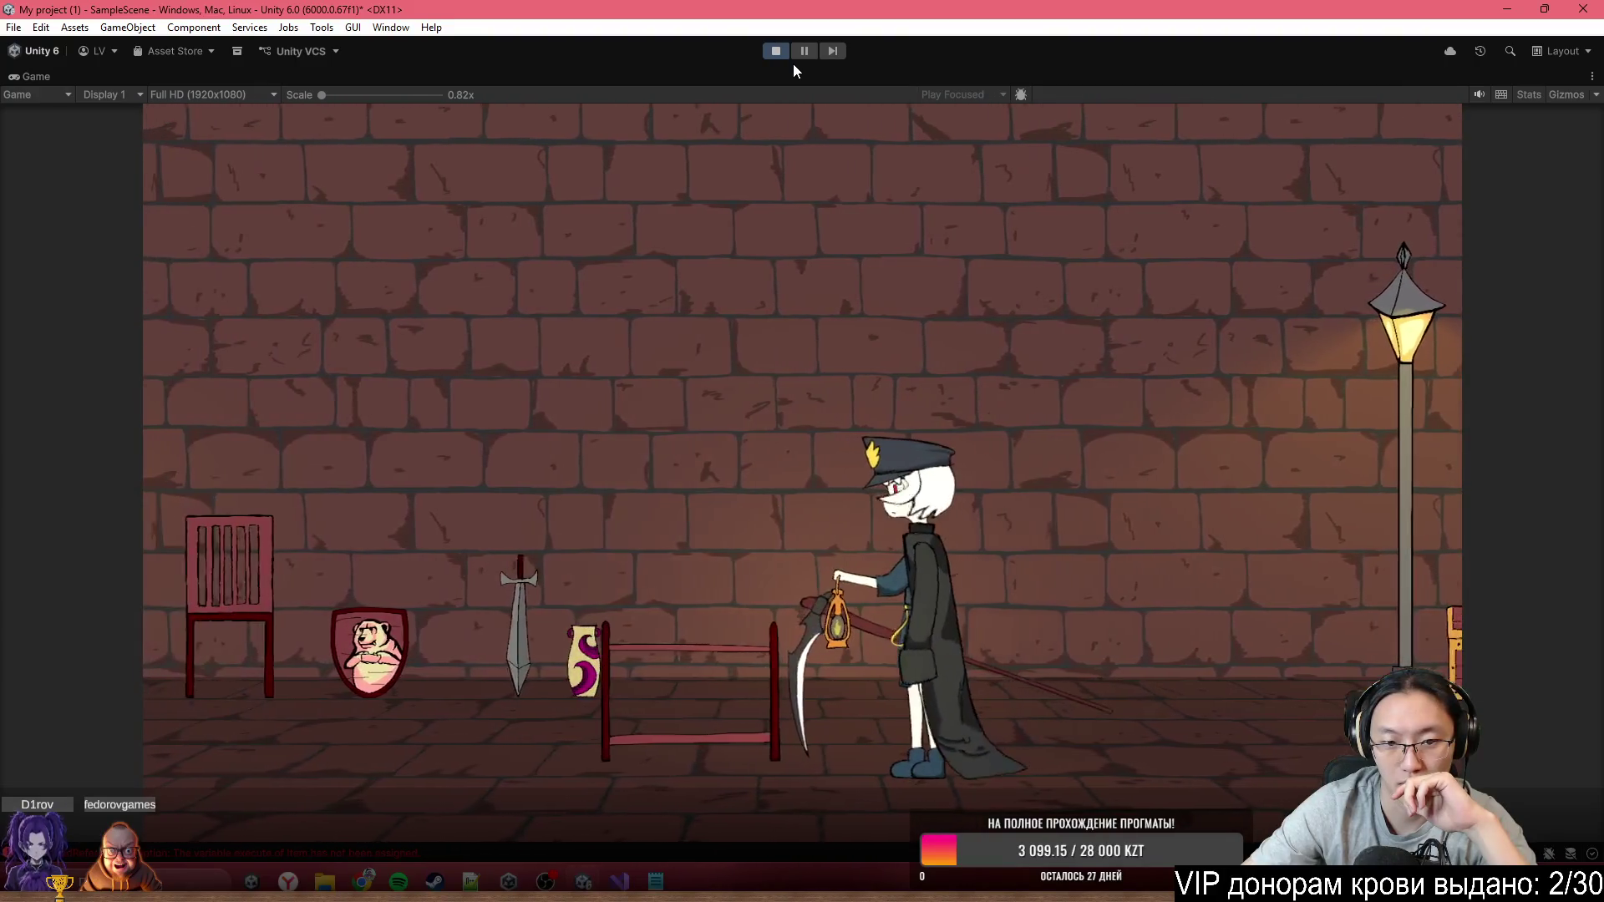
pyautogui.press('a')
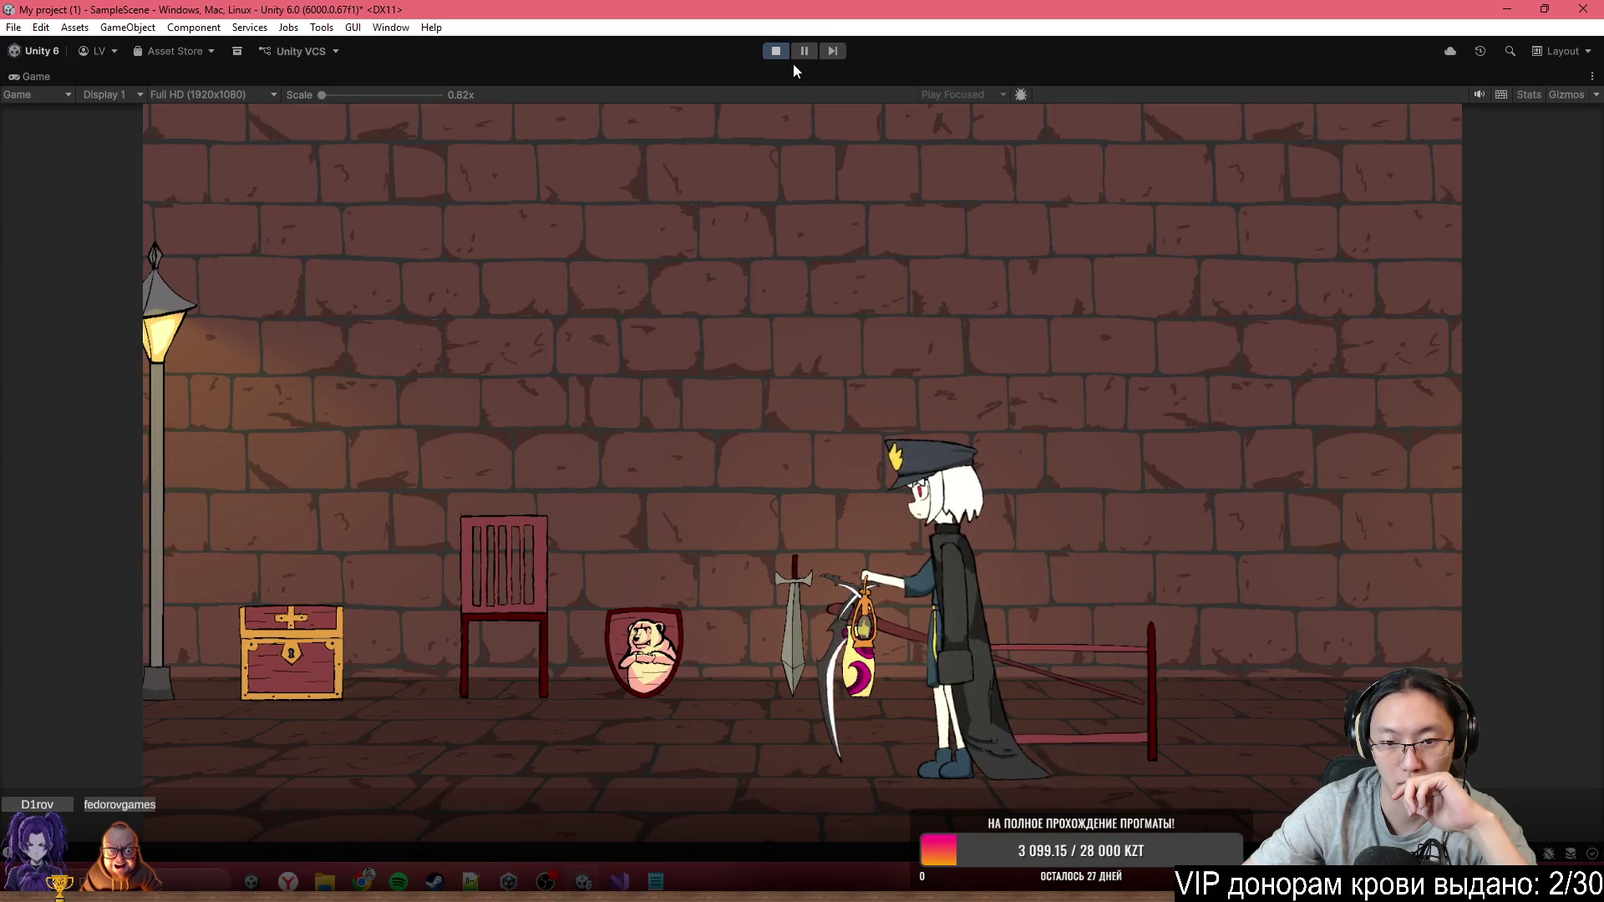
pyautogui.press('a')
pyautogui.press('d')
pyautogui.press('a')
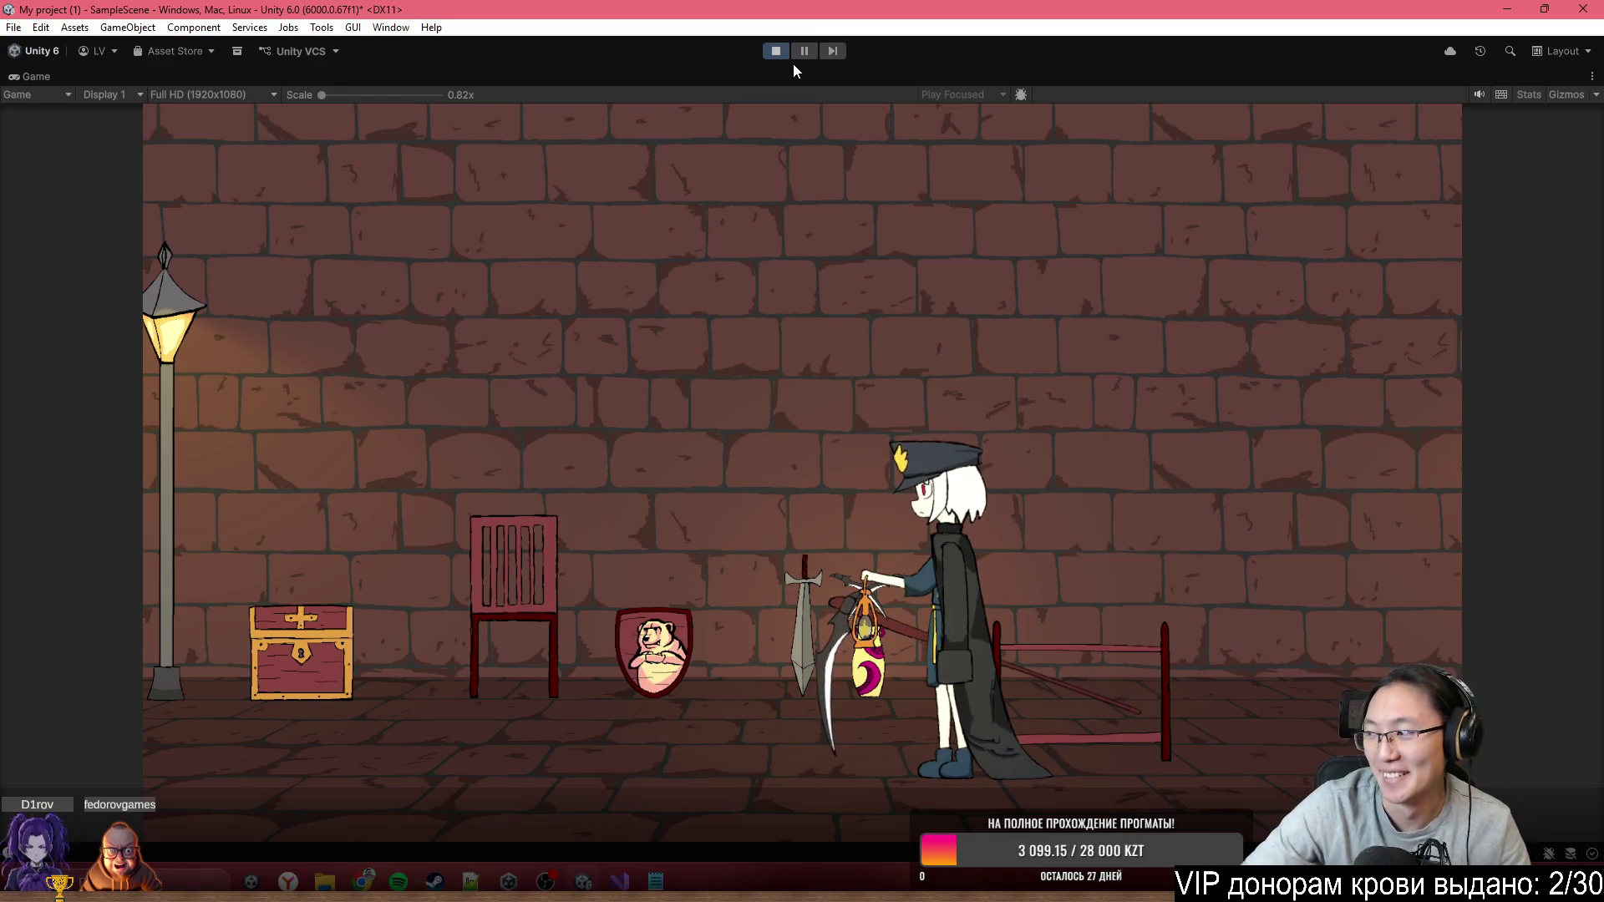
# Walk the character far left, then back right to the chest and trigger its cutscene with E
pyautogui.press('a')
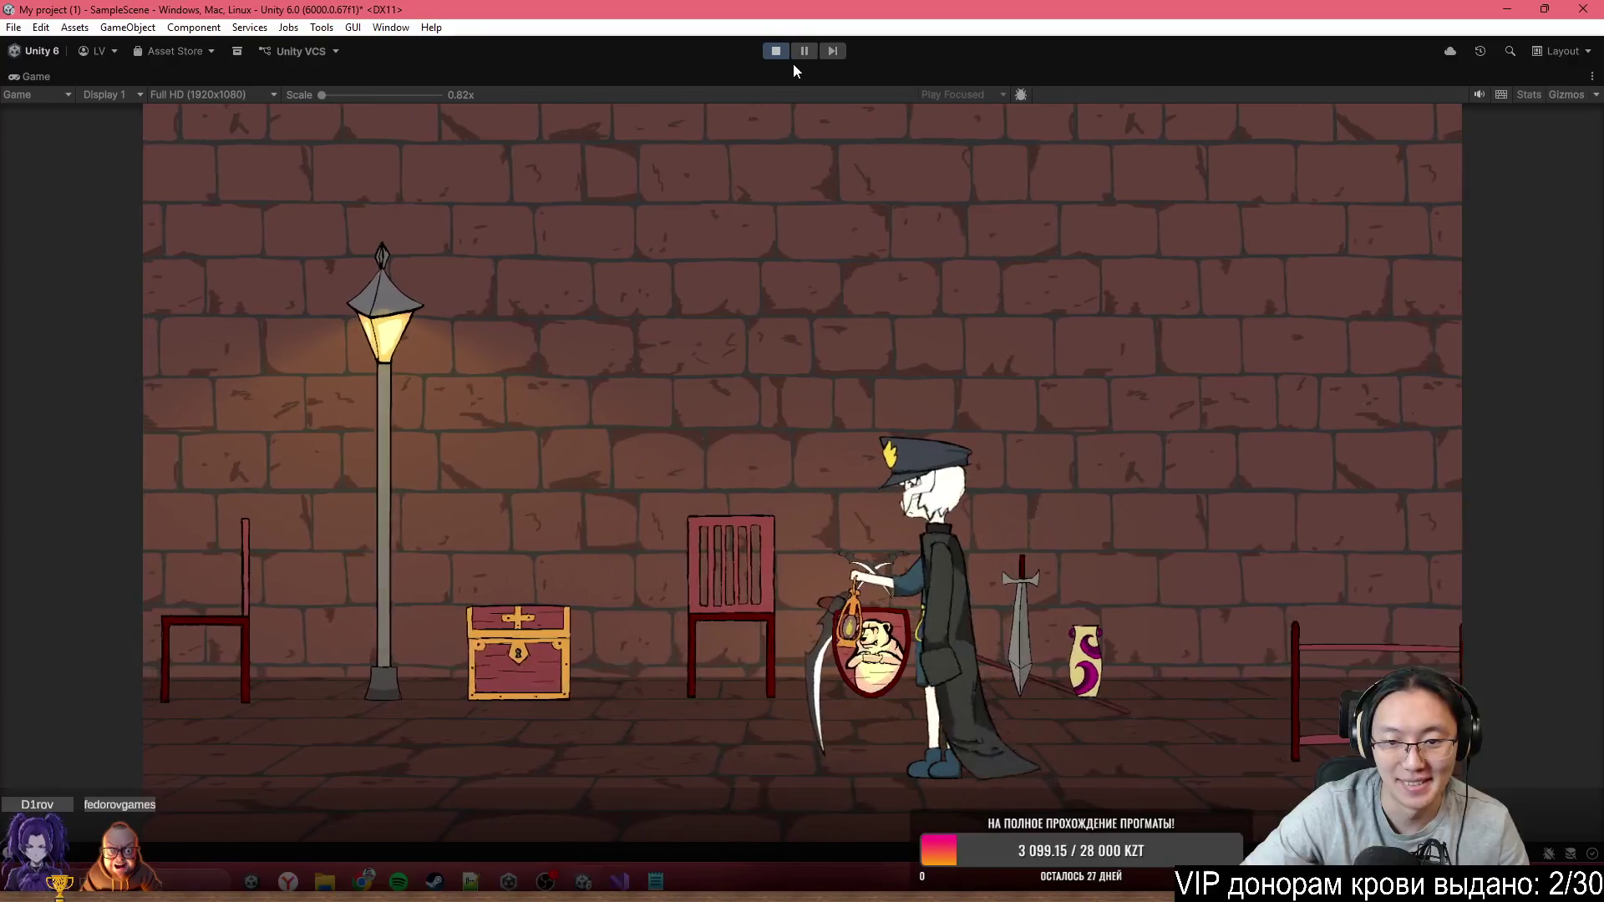
pyautogui.press('a')
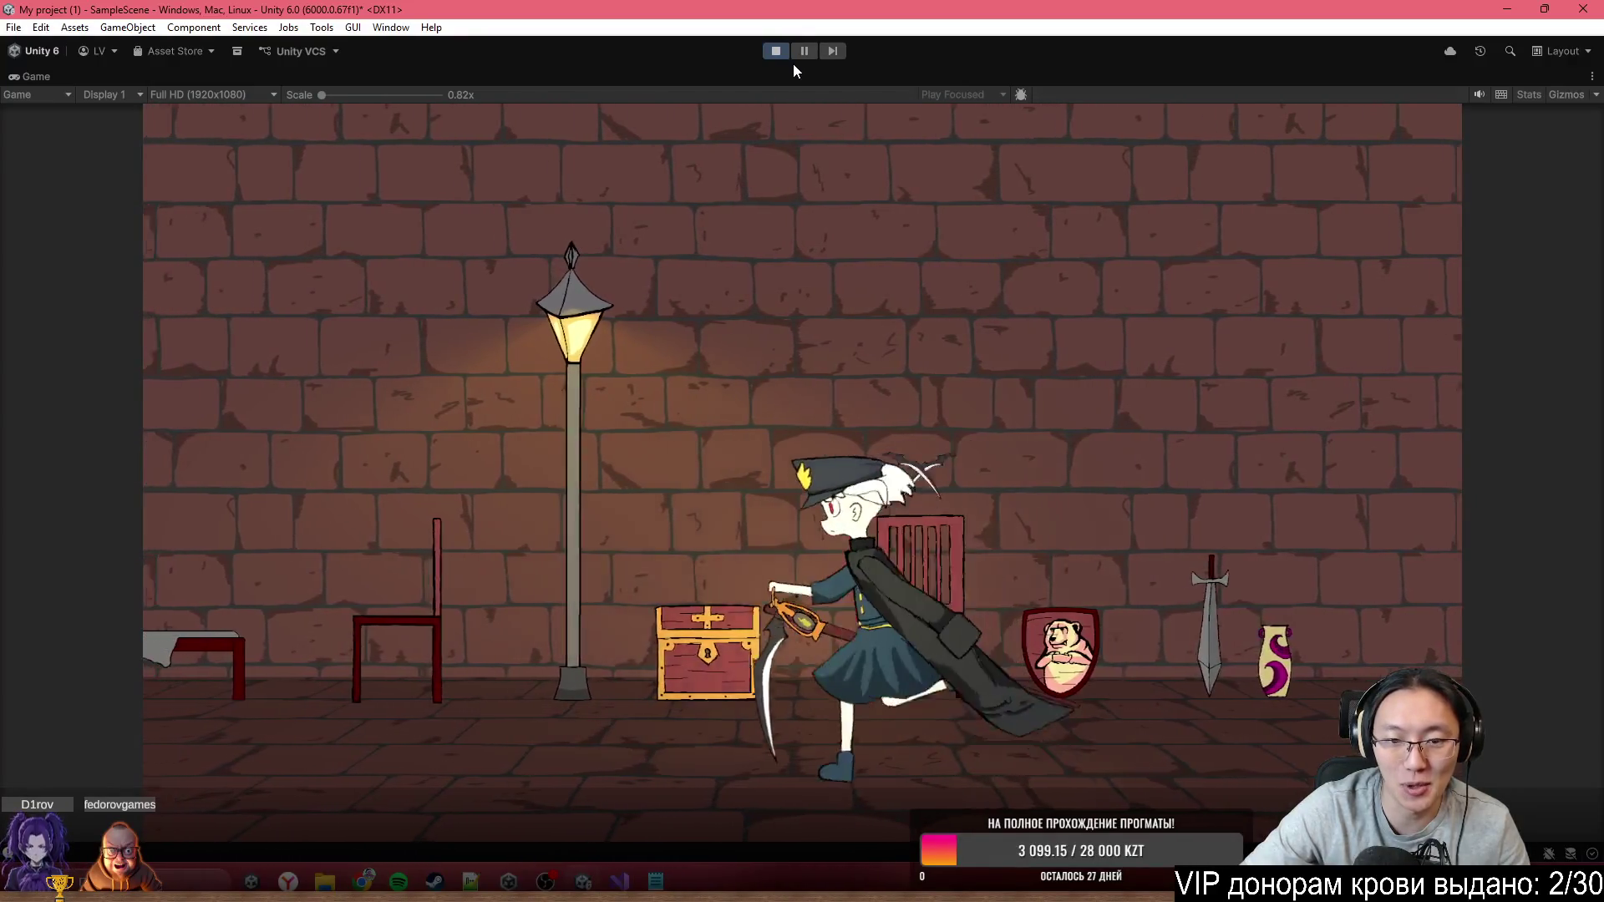
pyautogui.press('a')
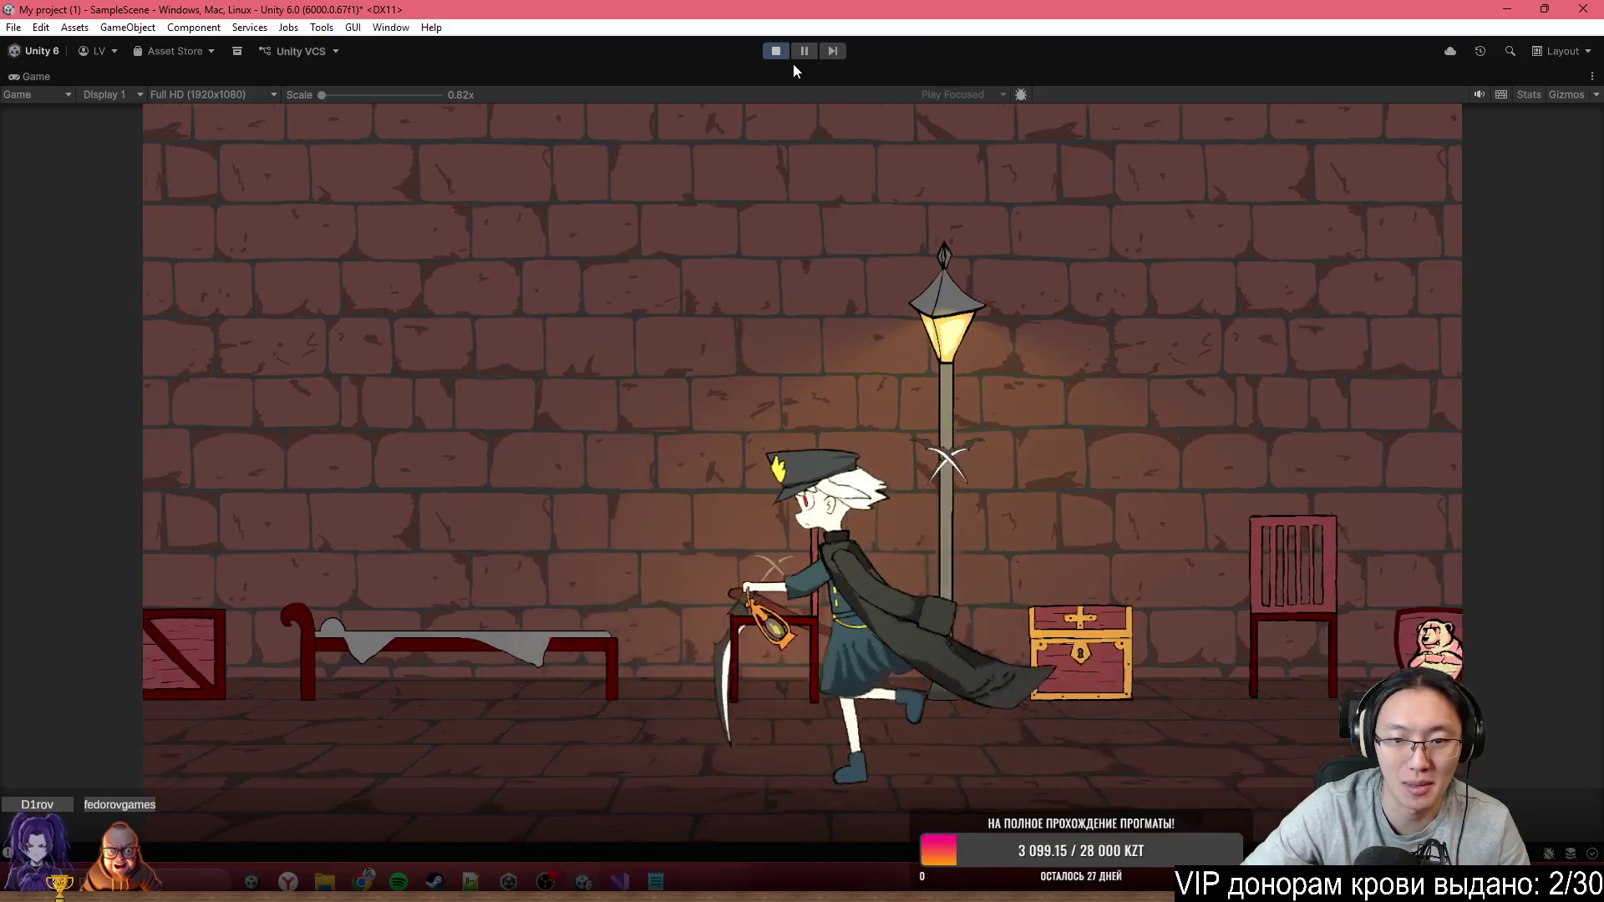
pyautogui.press('a')
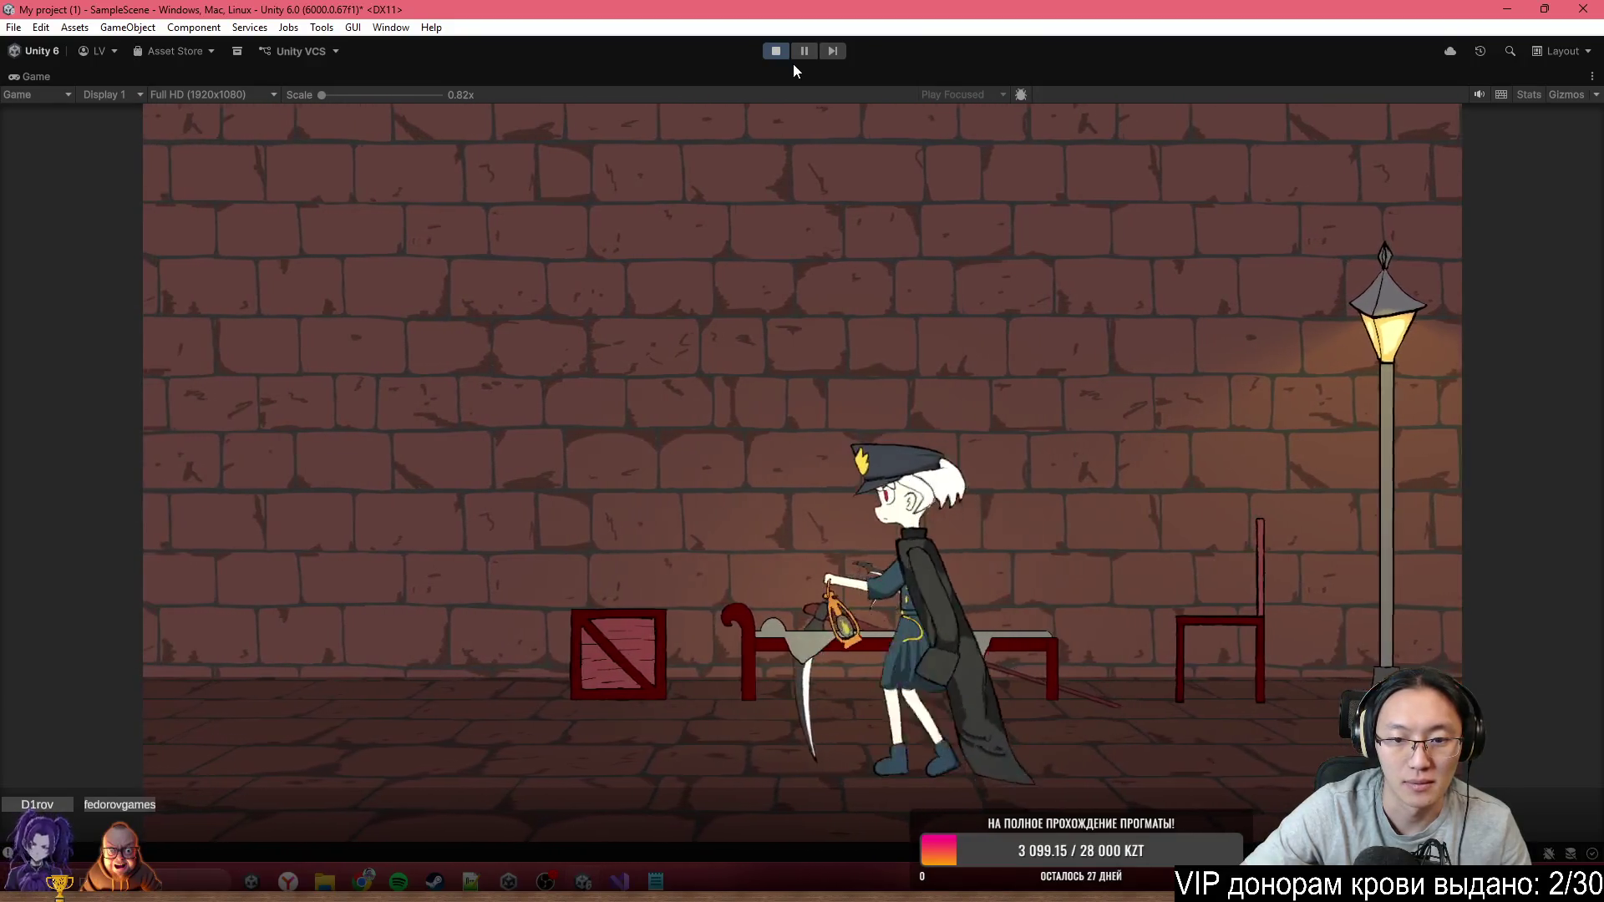
pyautogui.press('d')
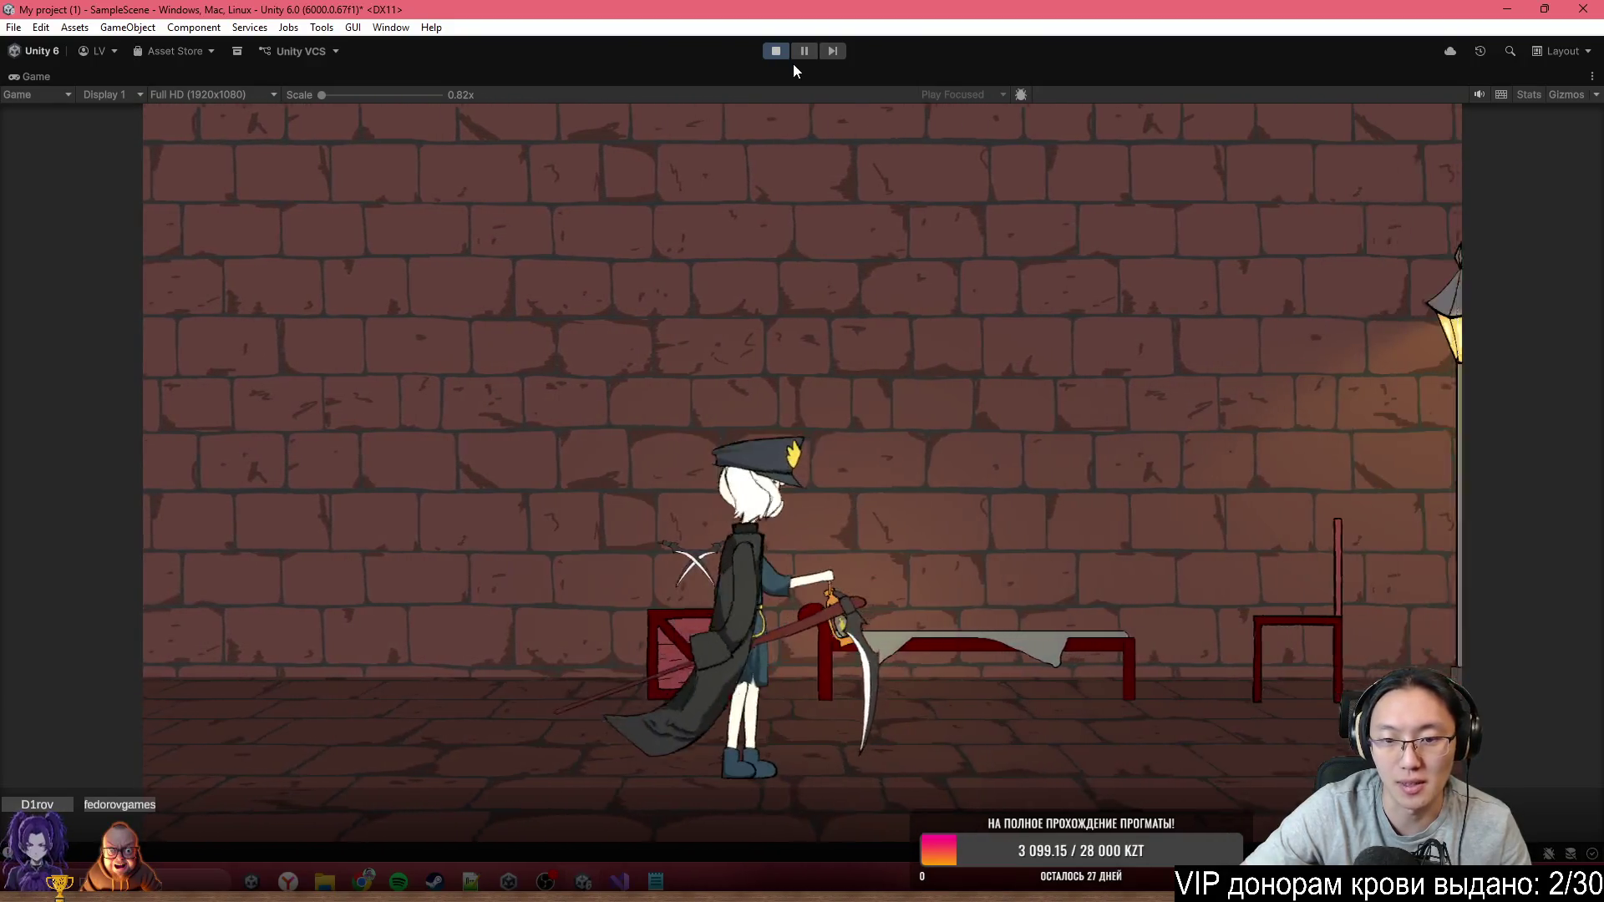
pyautogui.press('d')
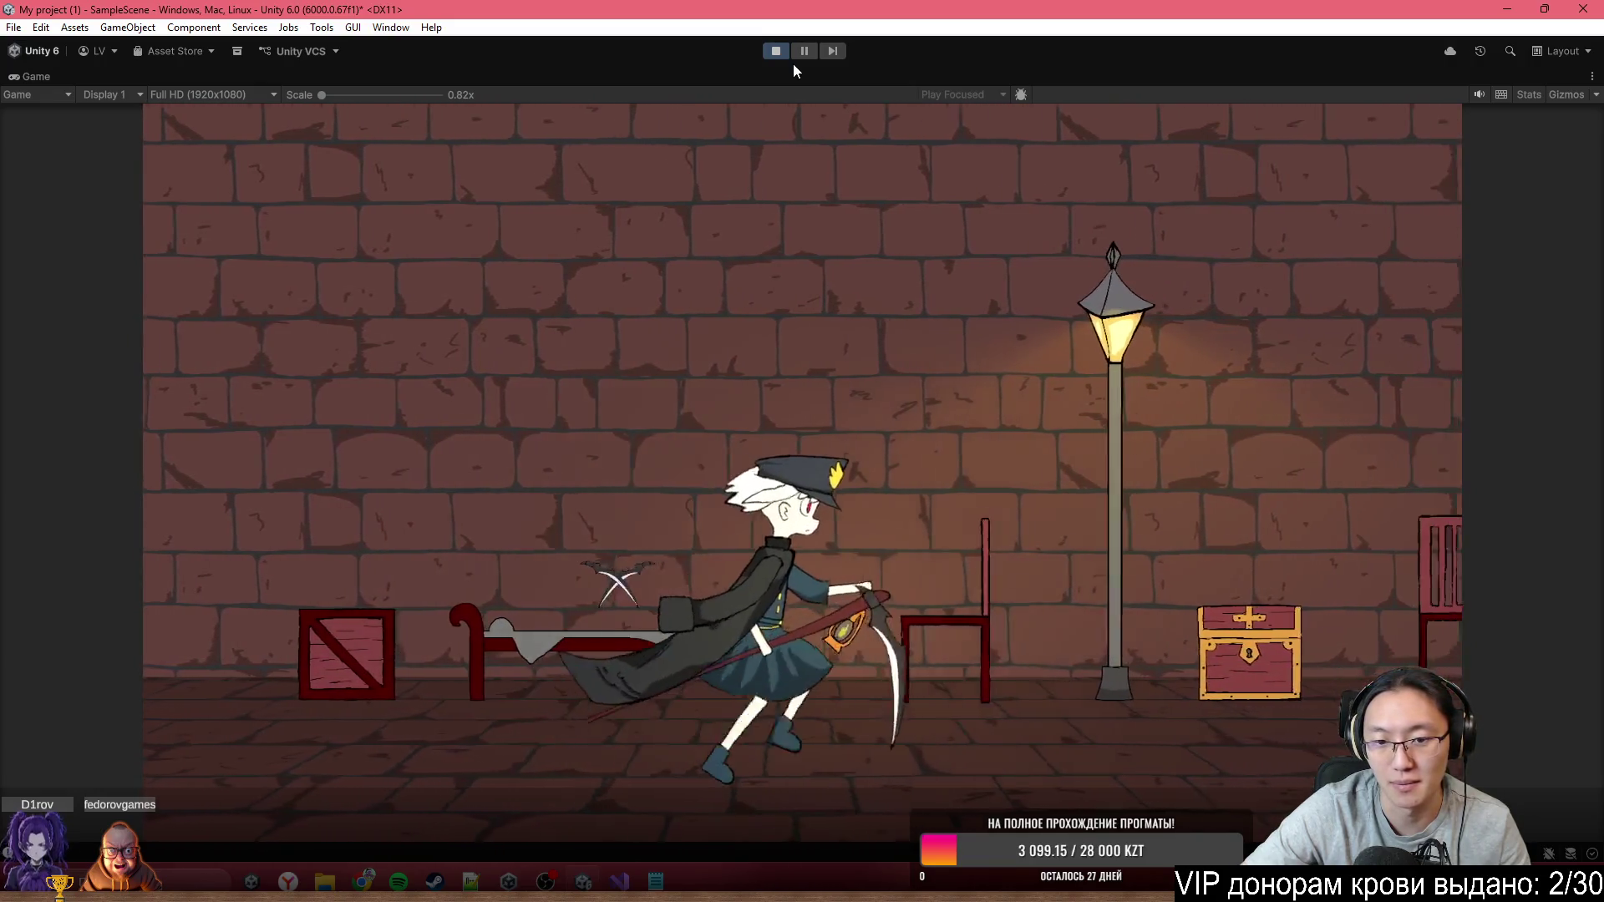
pyautogui.press('d')
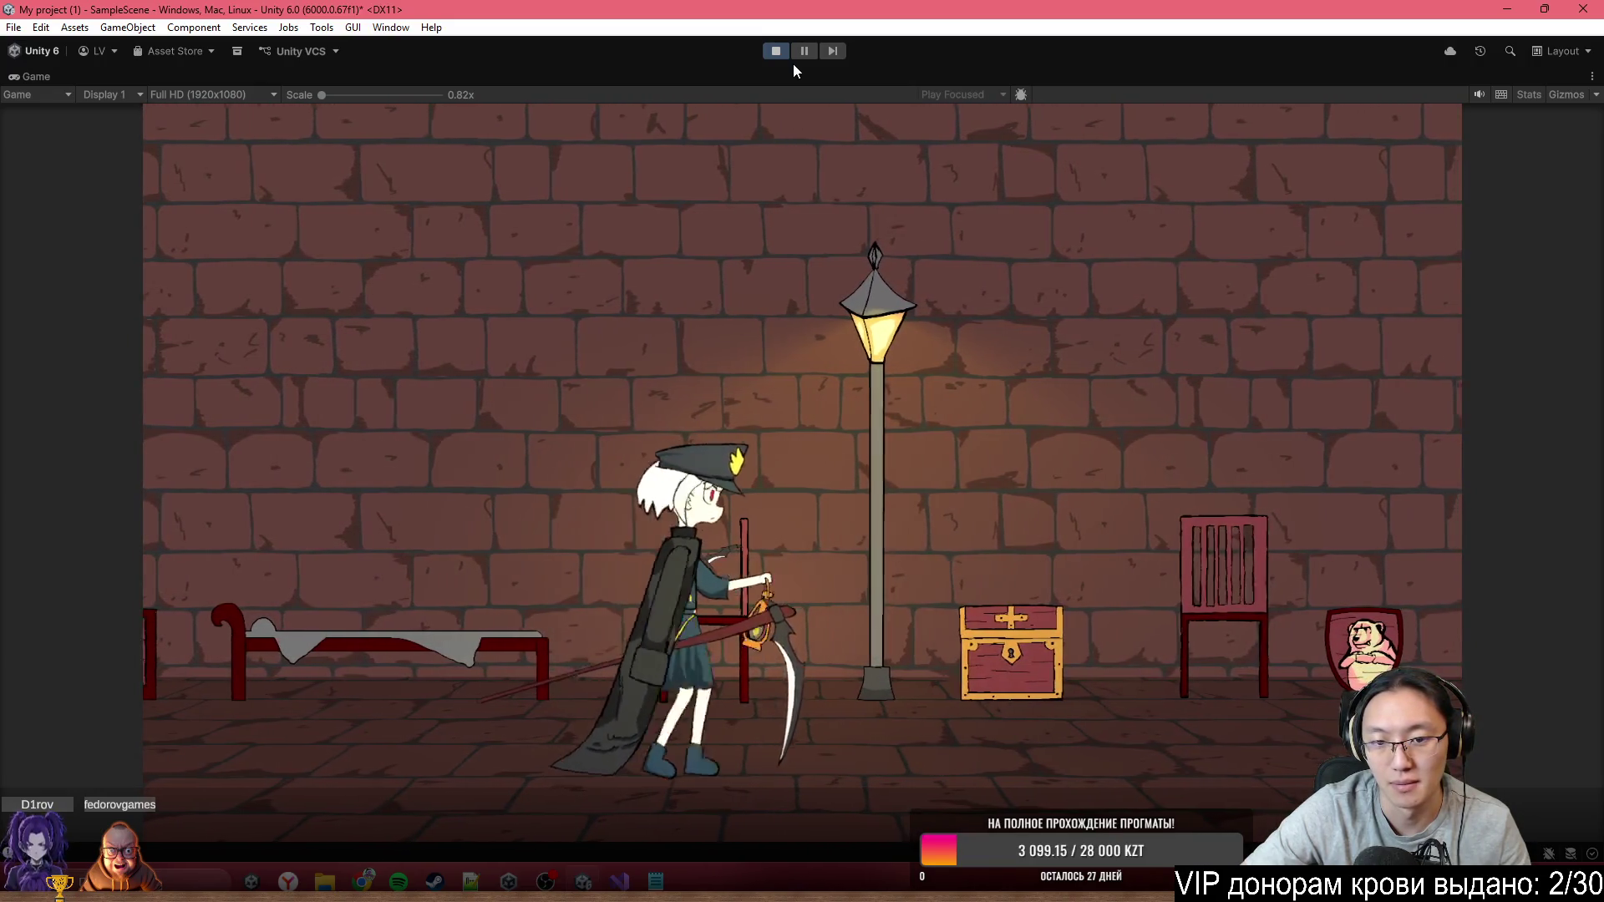
pyautogui.press('a')
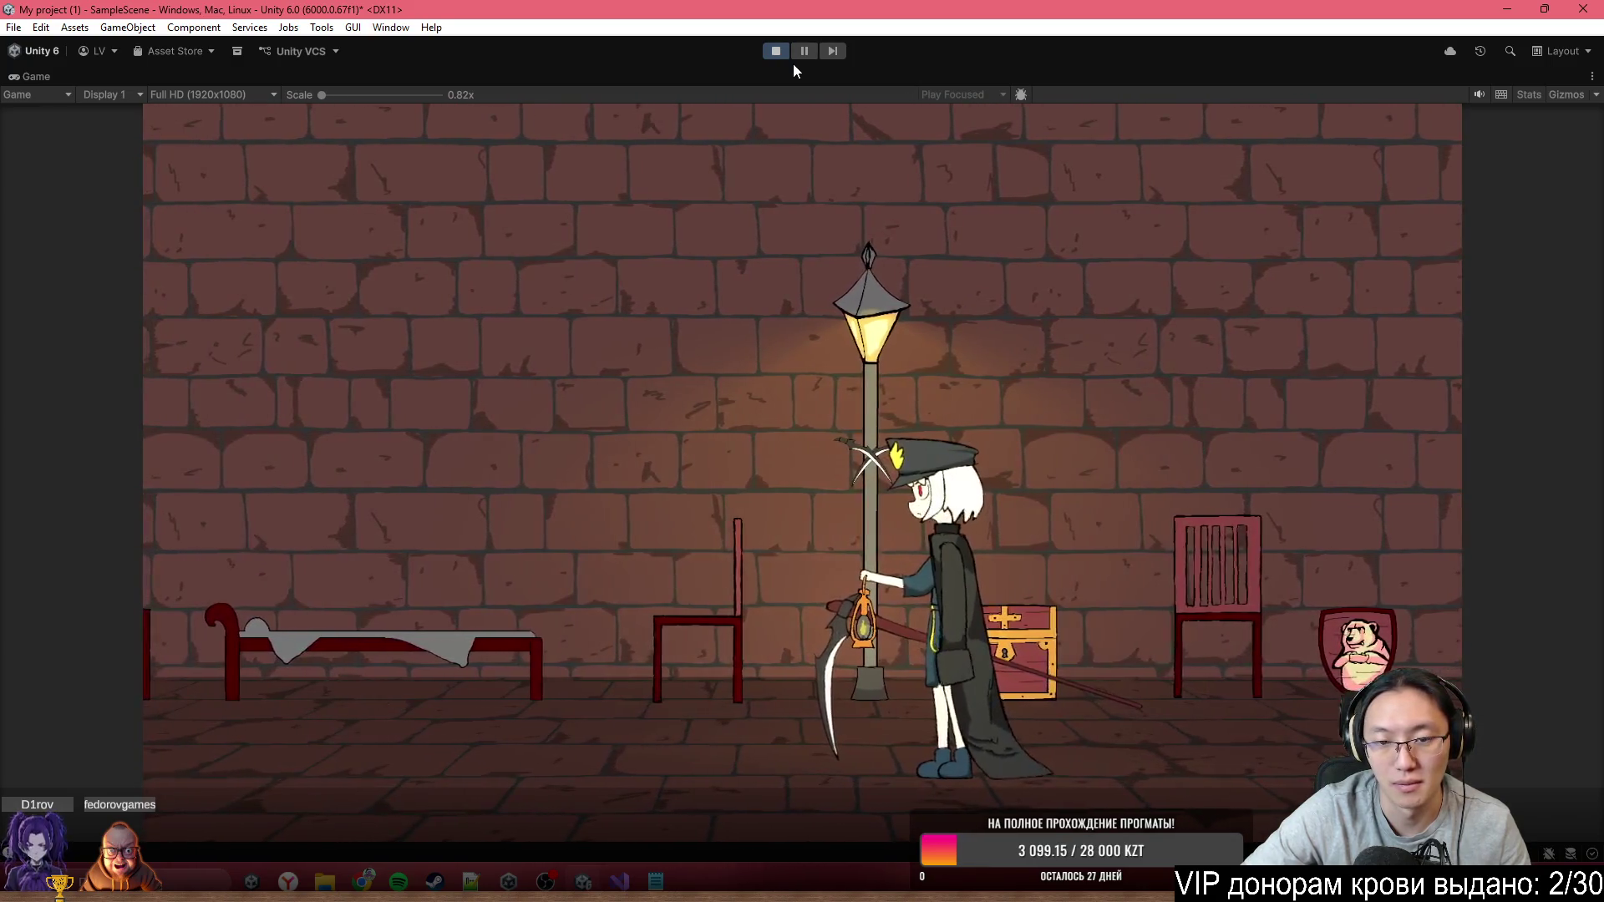
pyautogui.press('d')
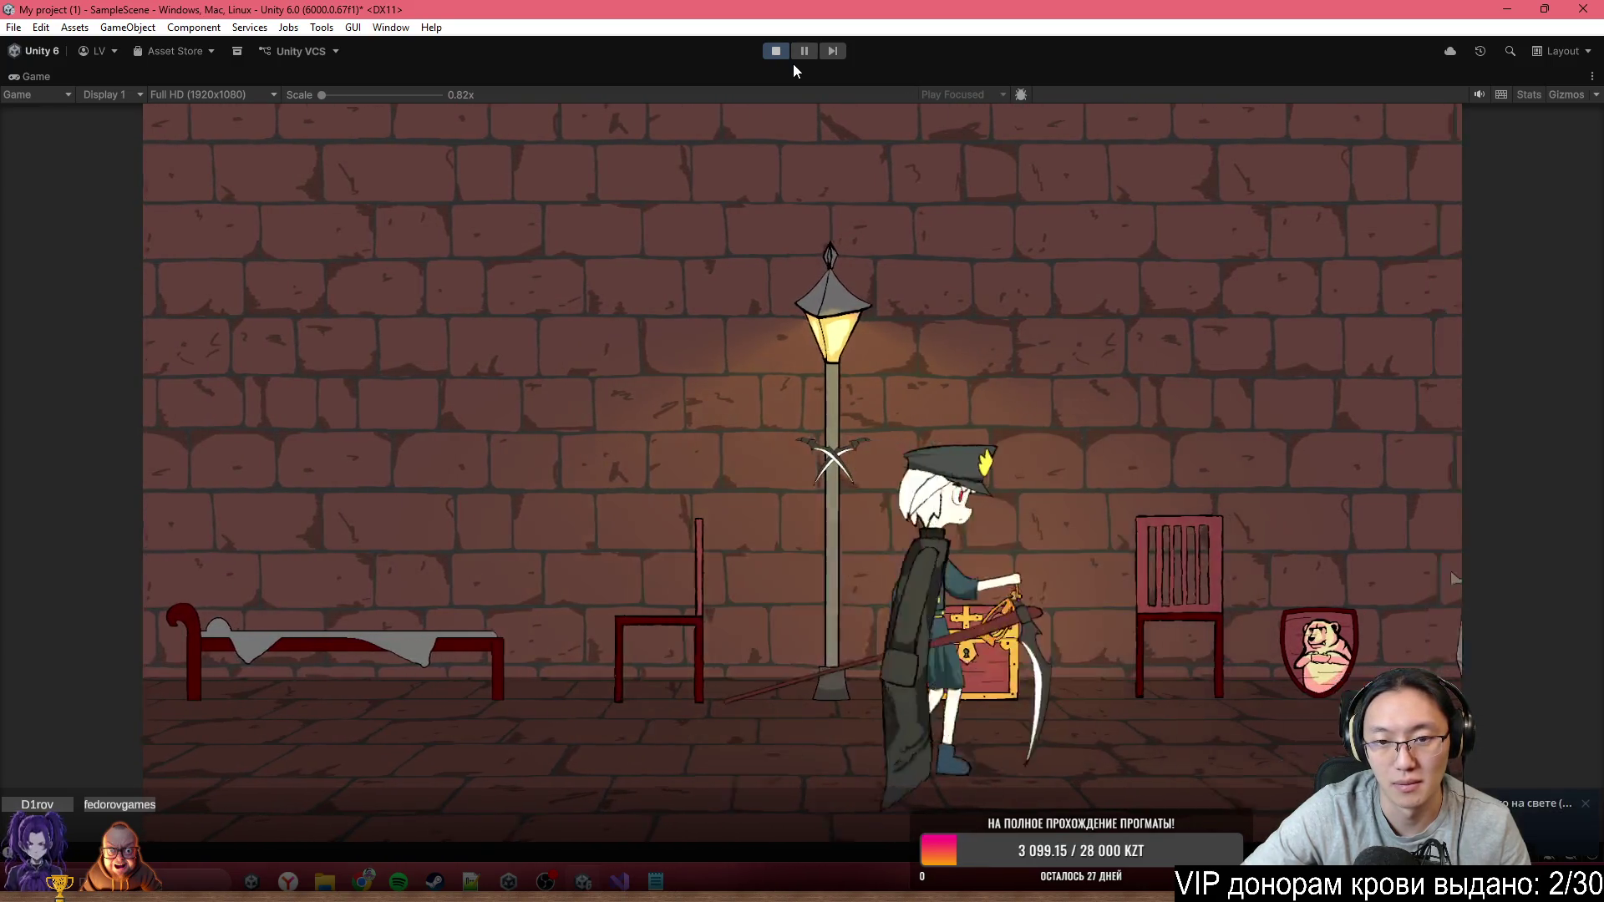
pyautogui.press('d')
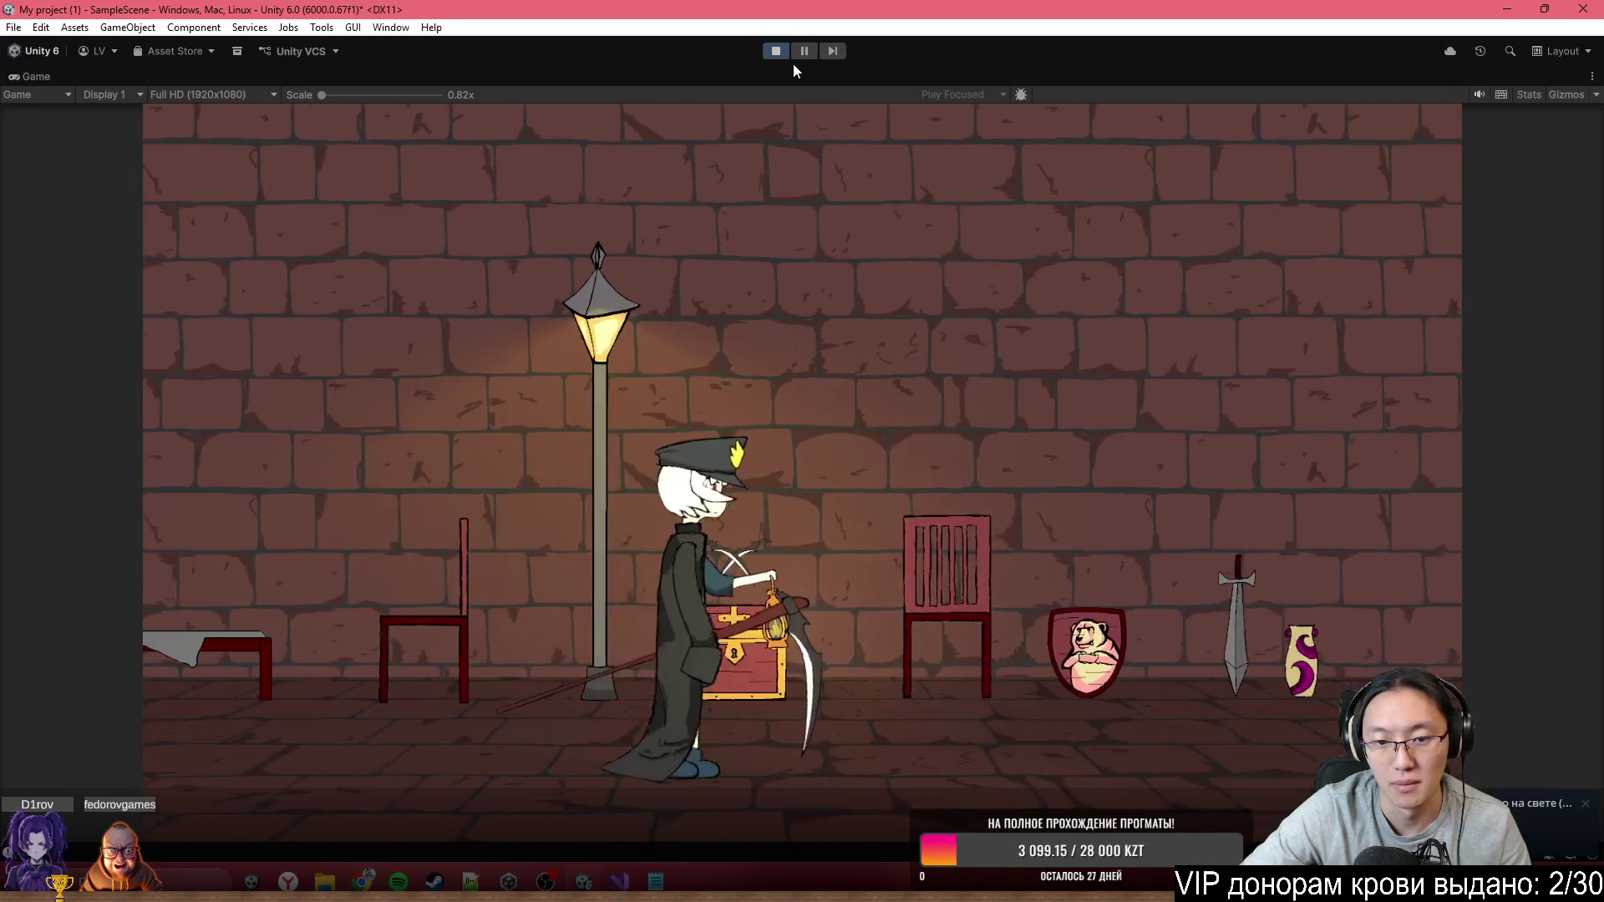
pyautogui.press('e')
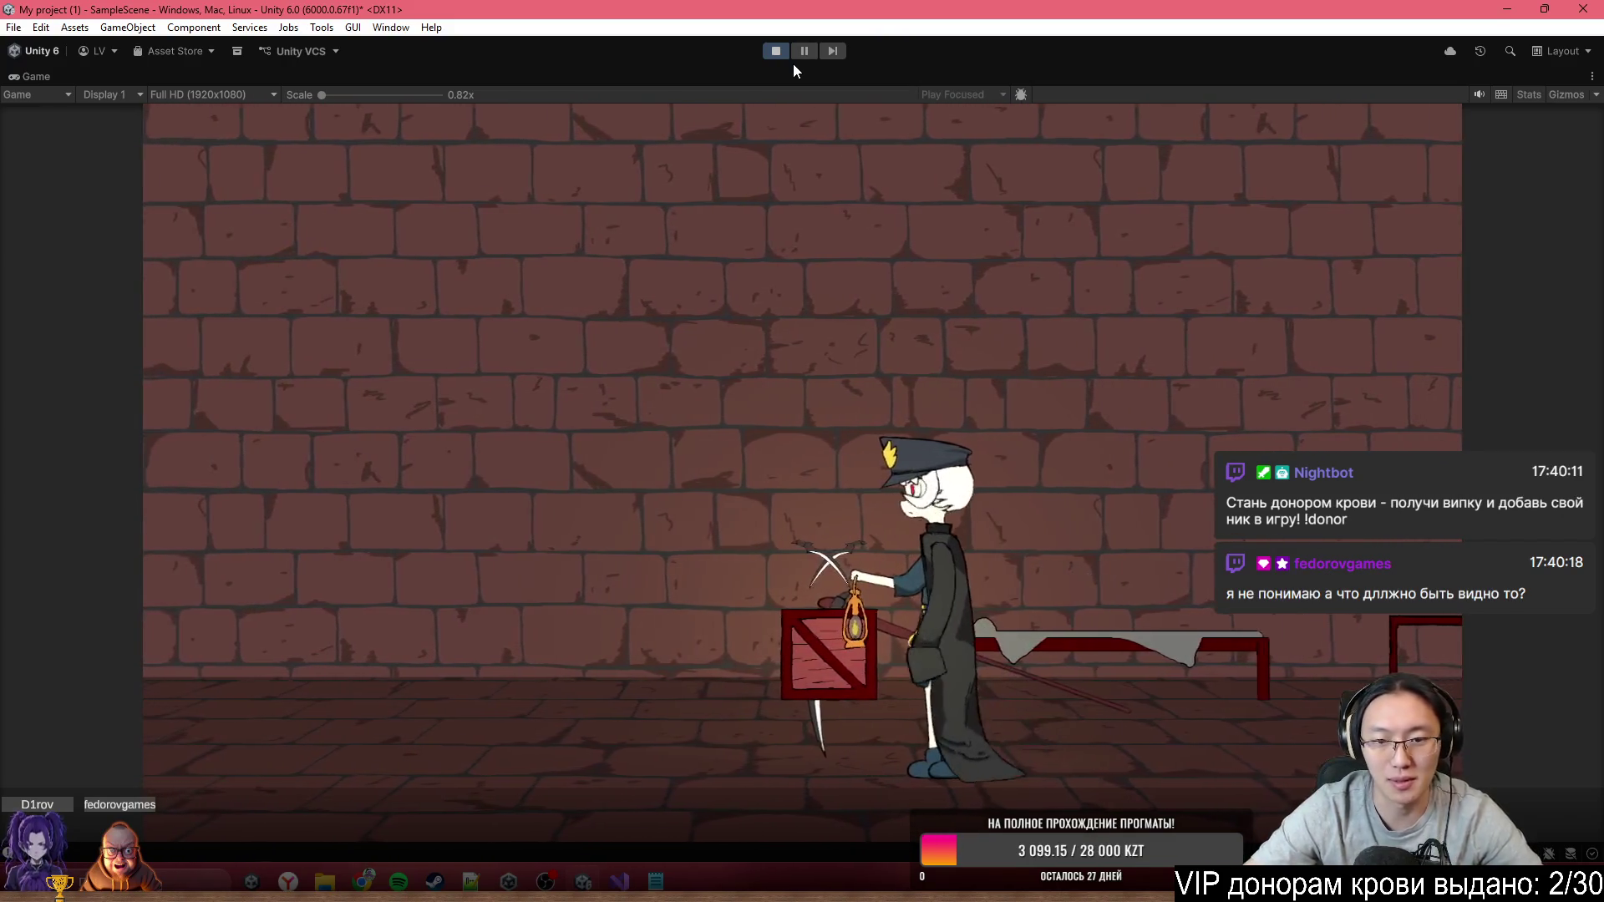
# After the cutscene, run and dash left past the crate, then right to the bed frame
pyautogui.press('d')
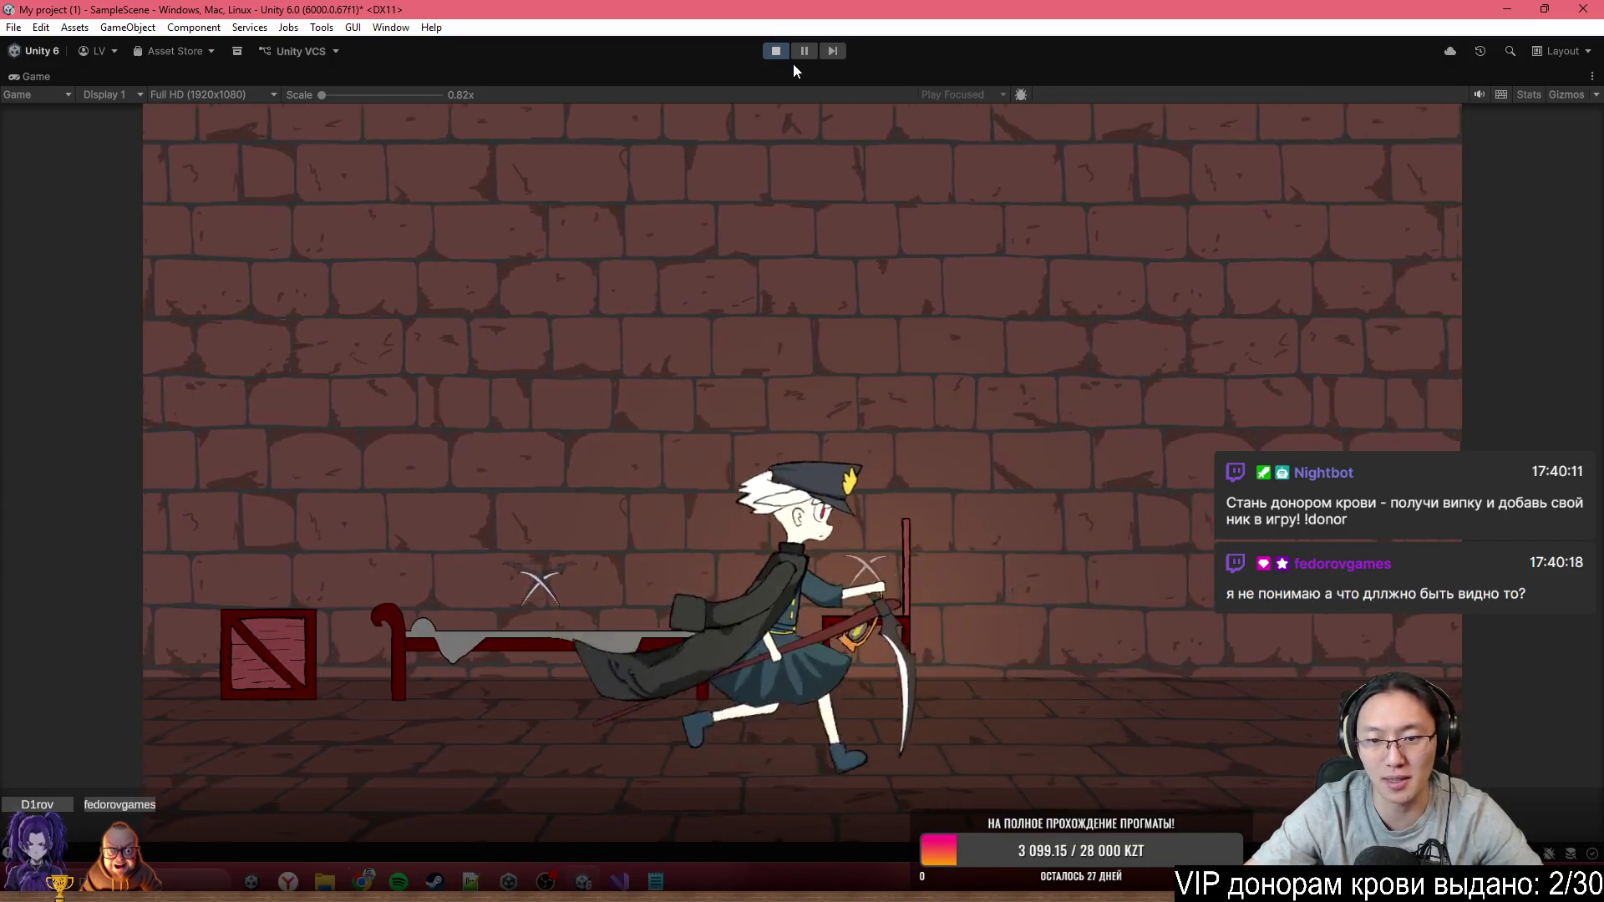
pyautogui.press('a')
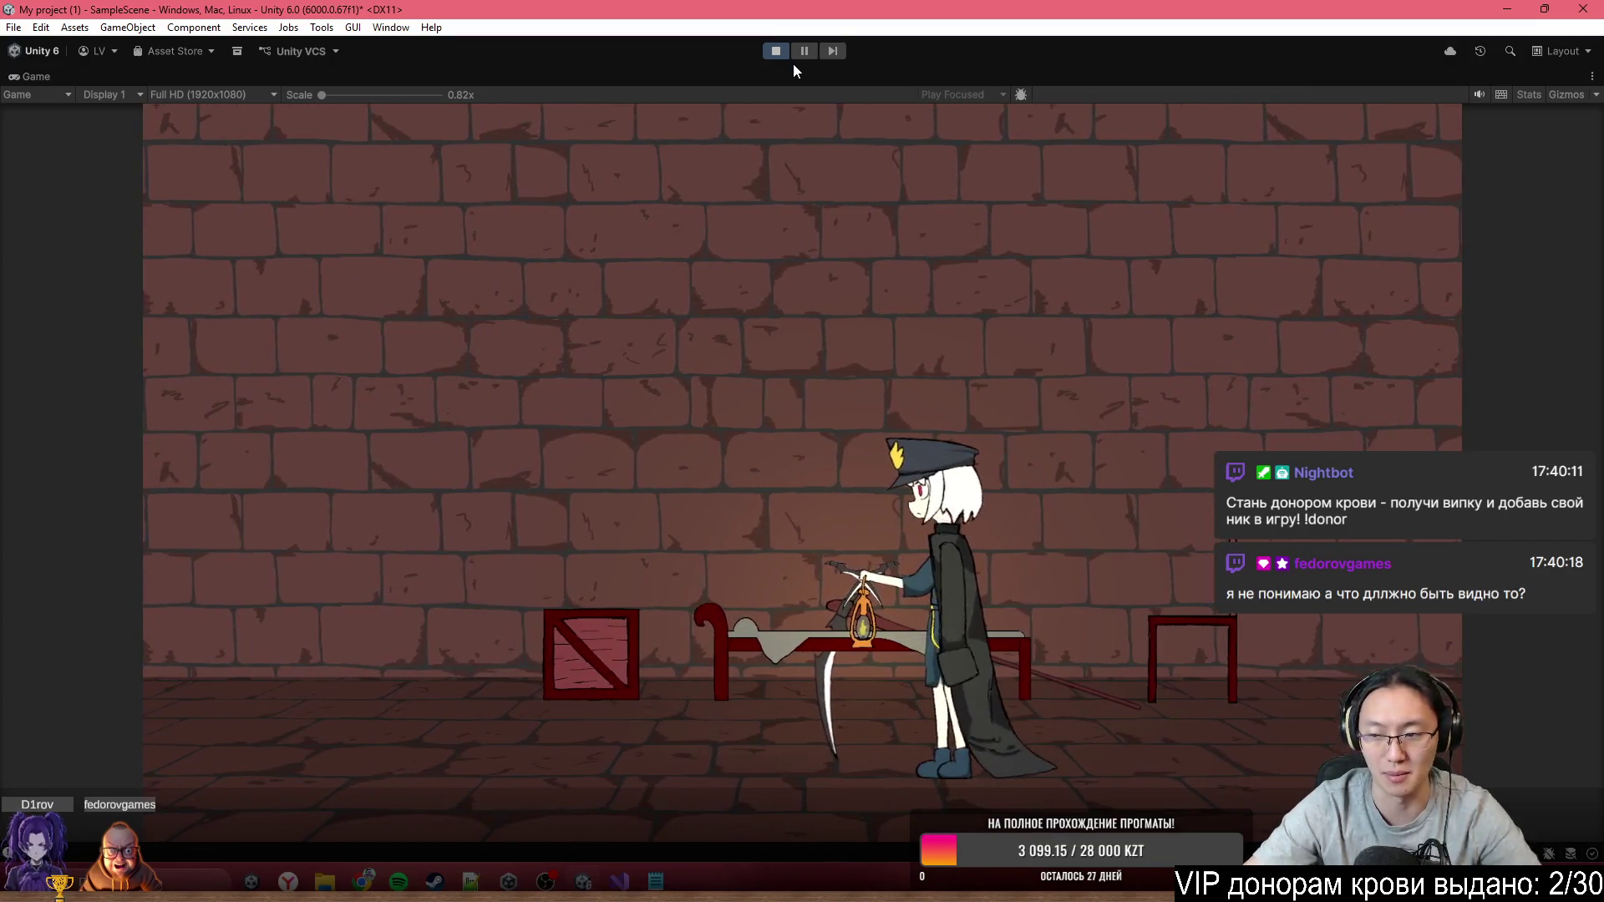
pyautogui.press('d')
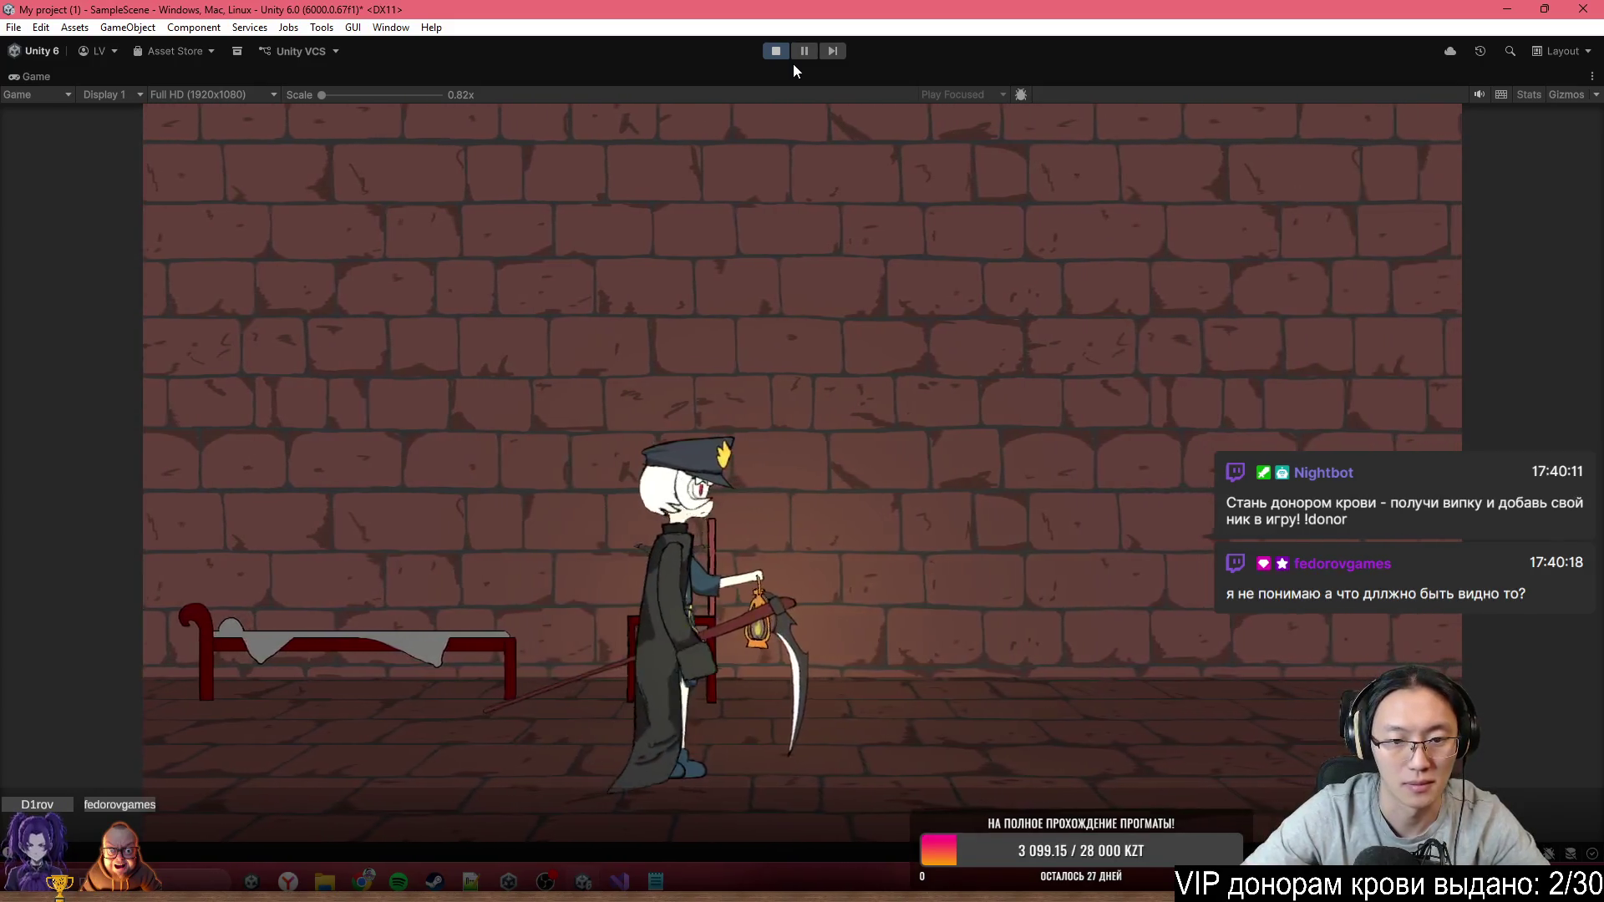
pyautogui.press('a')
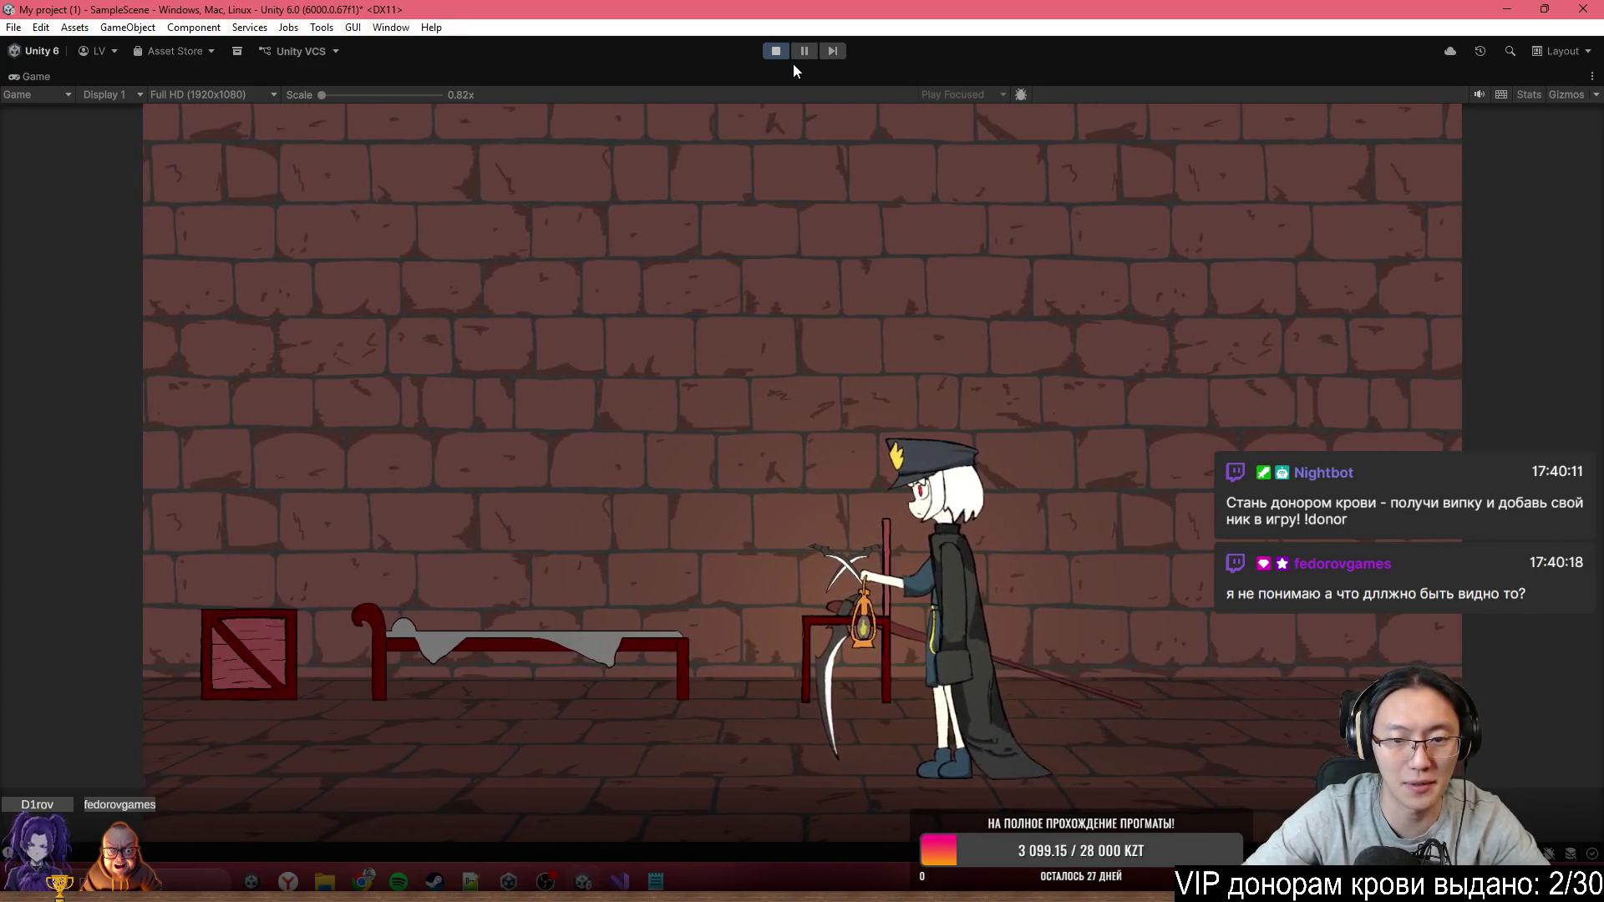
pyautogui.press('shift')
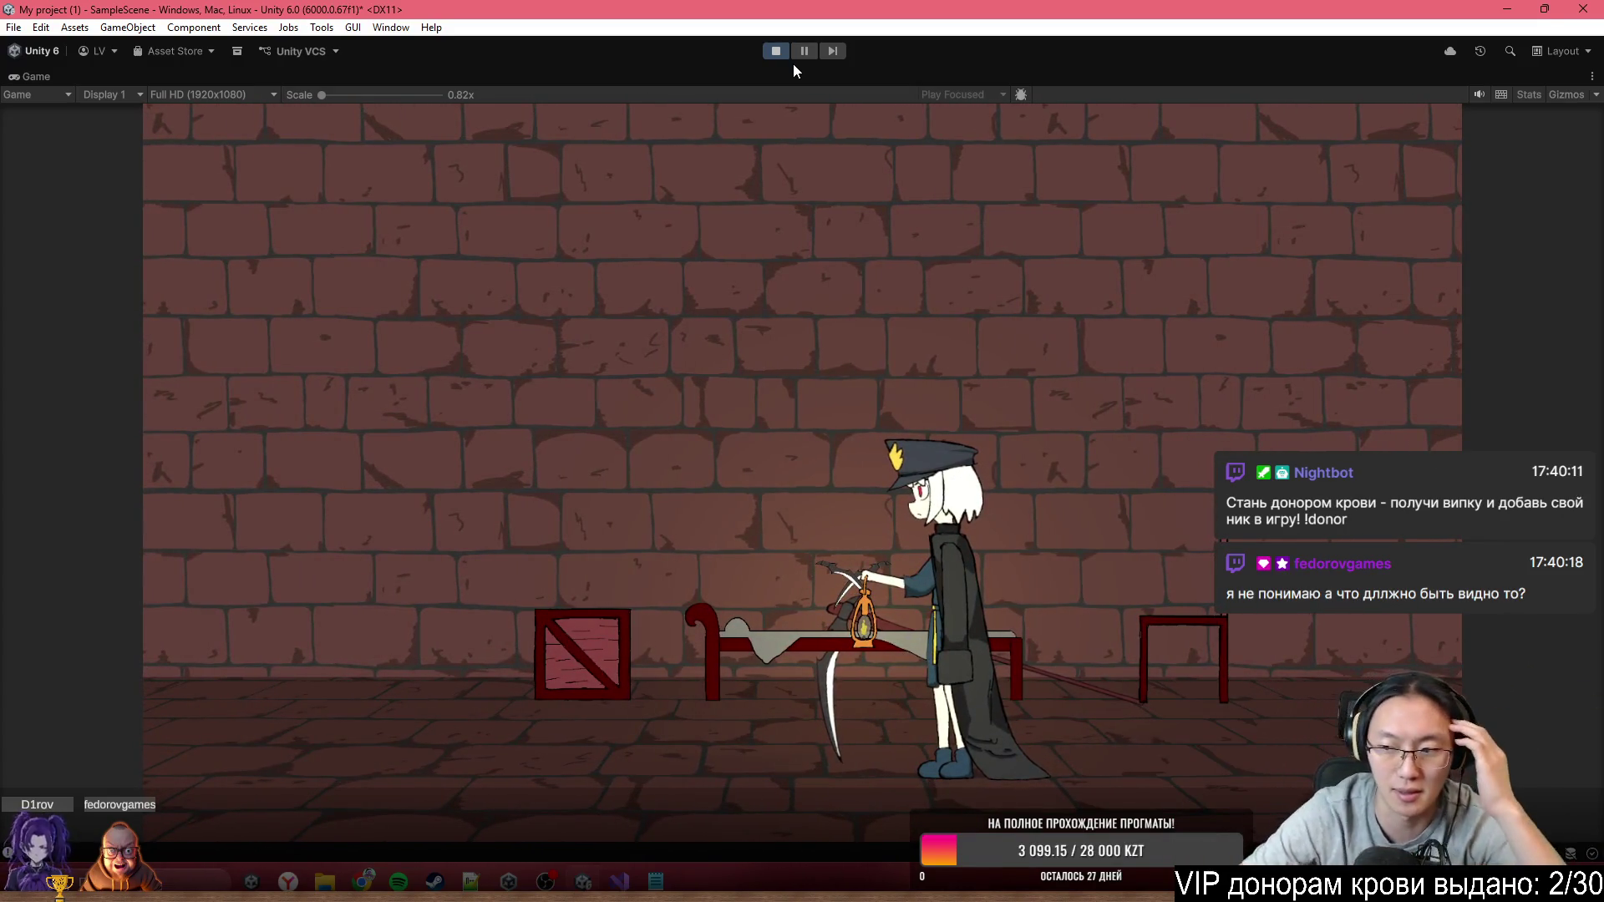
pyautogui.press('a')
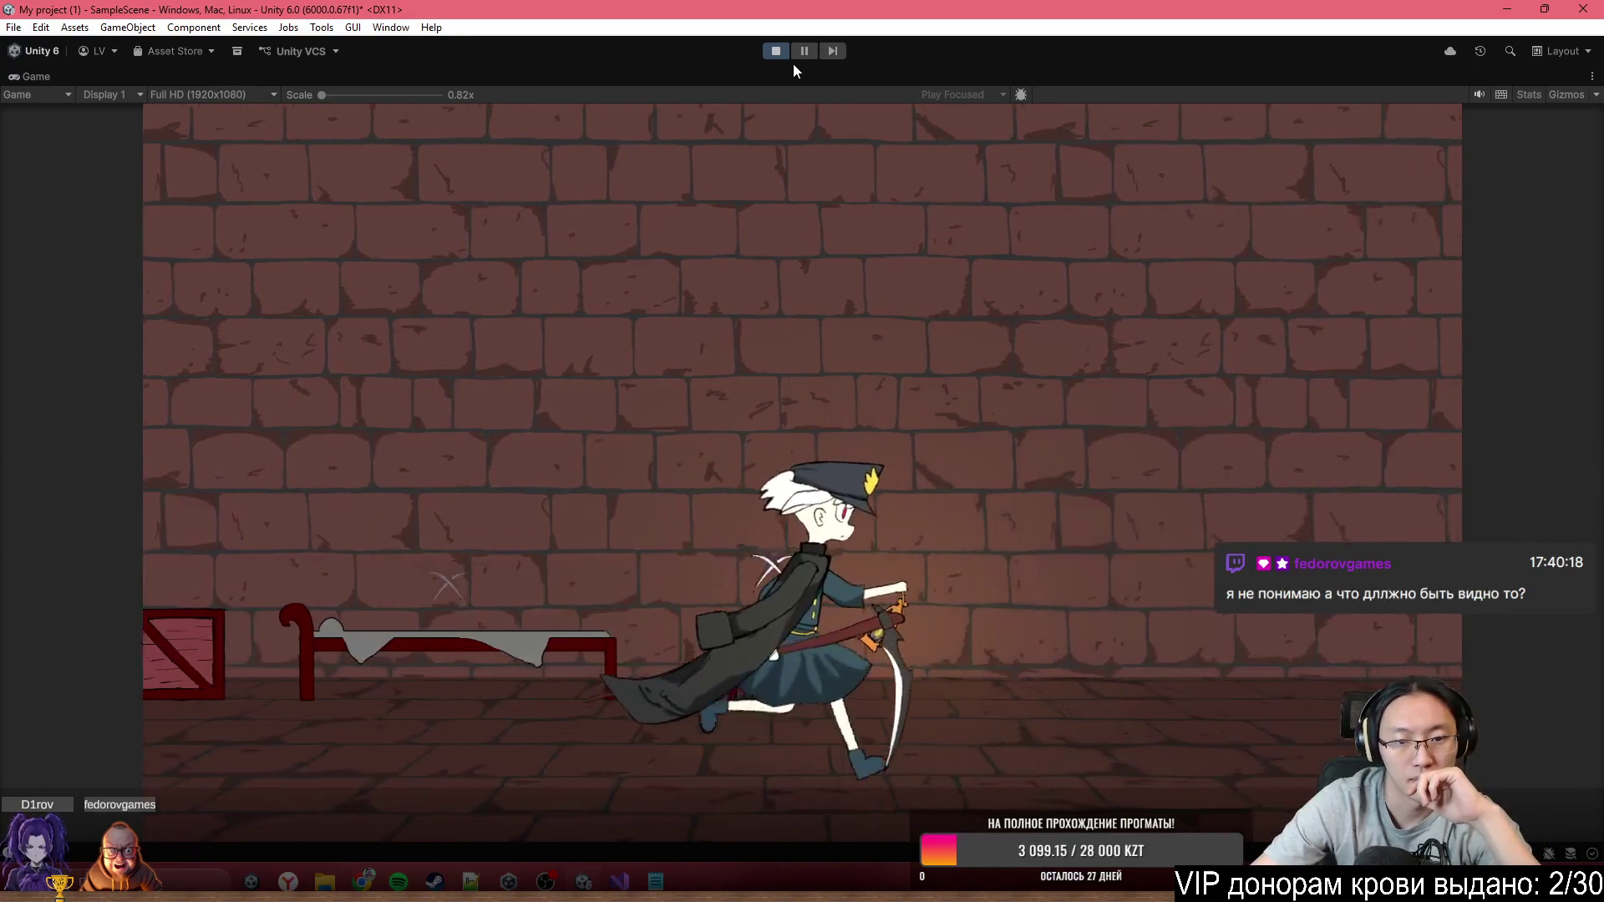
pyautogui.press('d')
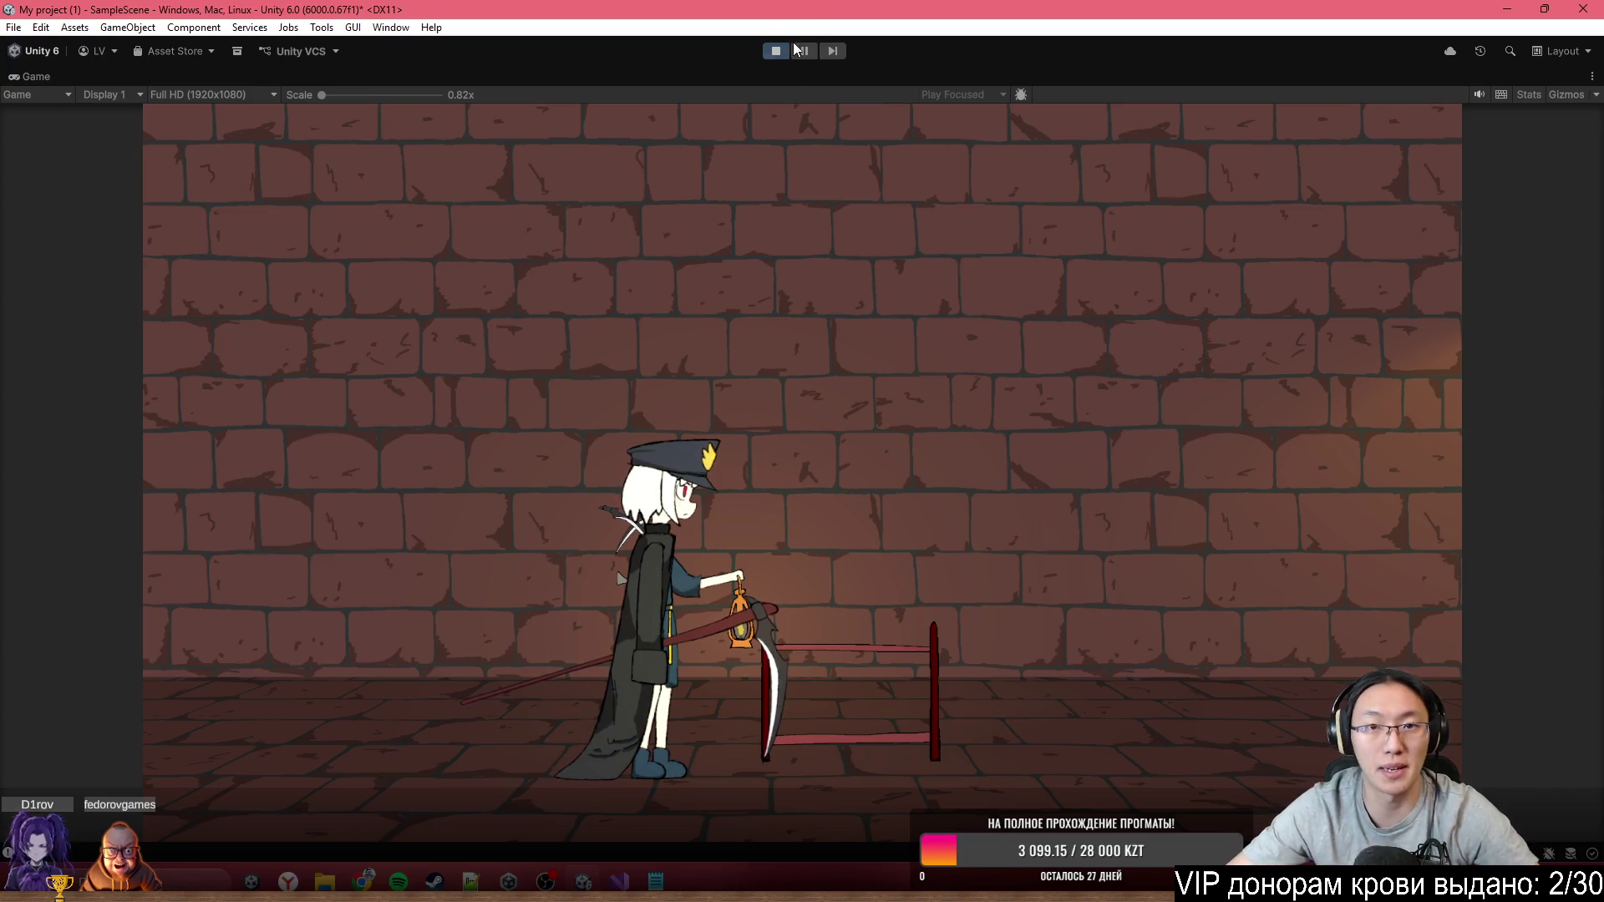
# Stop the play-test, load sibgamejam.com maximised, open the jam platform page and close the old tab
pyautogui.click(777, 51)
pyautogui.write('d')
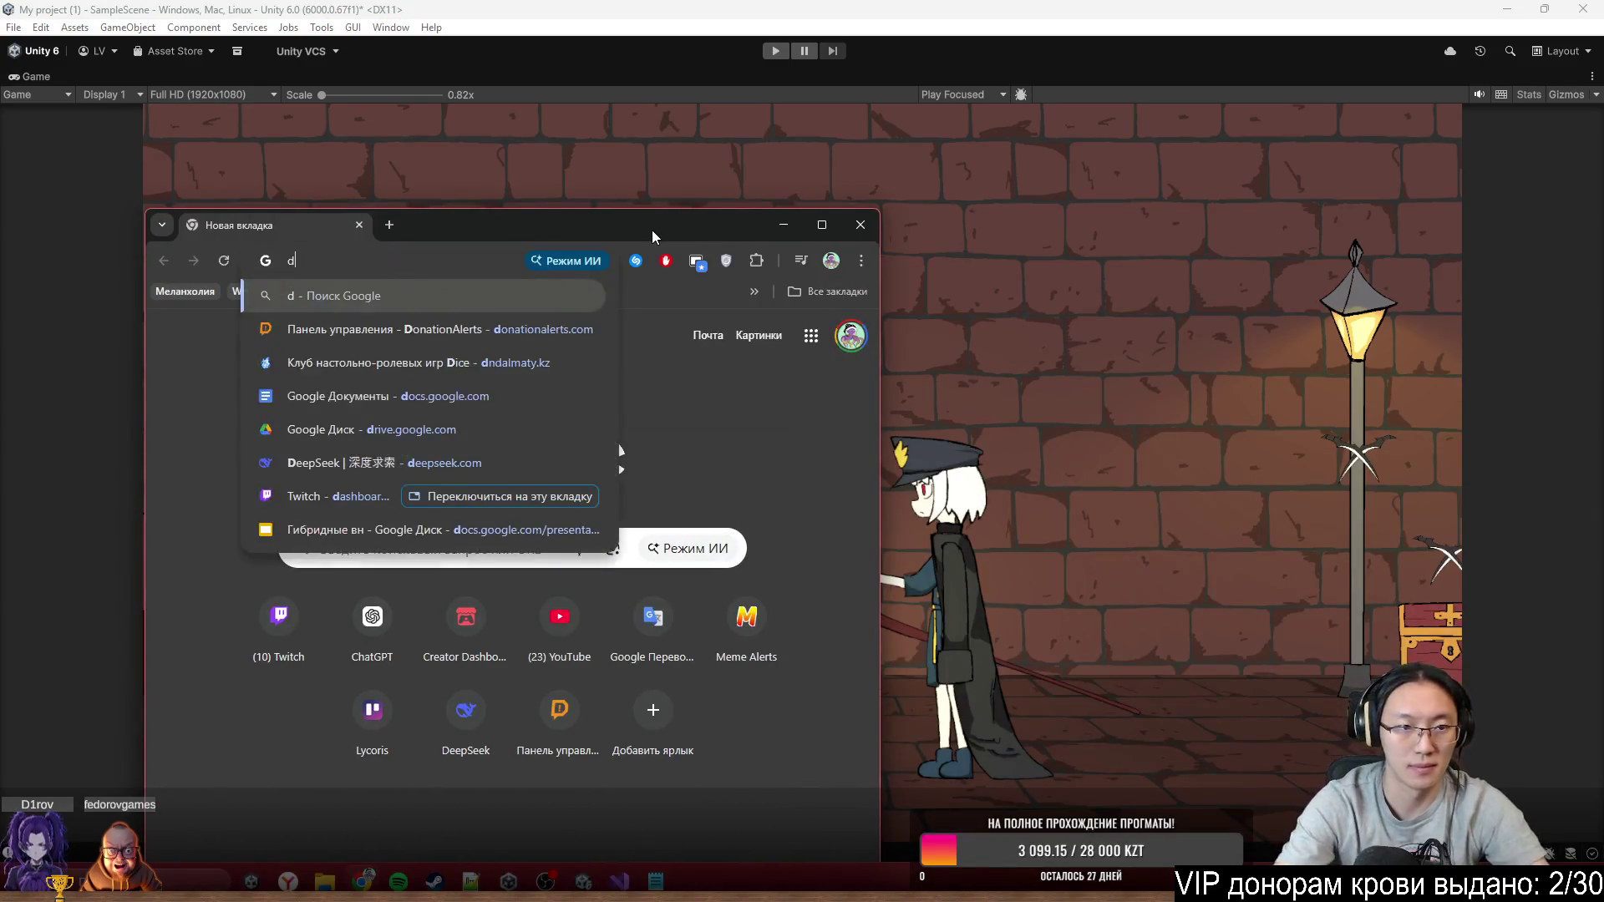
pyautogui.write('si')
pyautogui.press('Return')
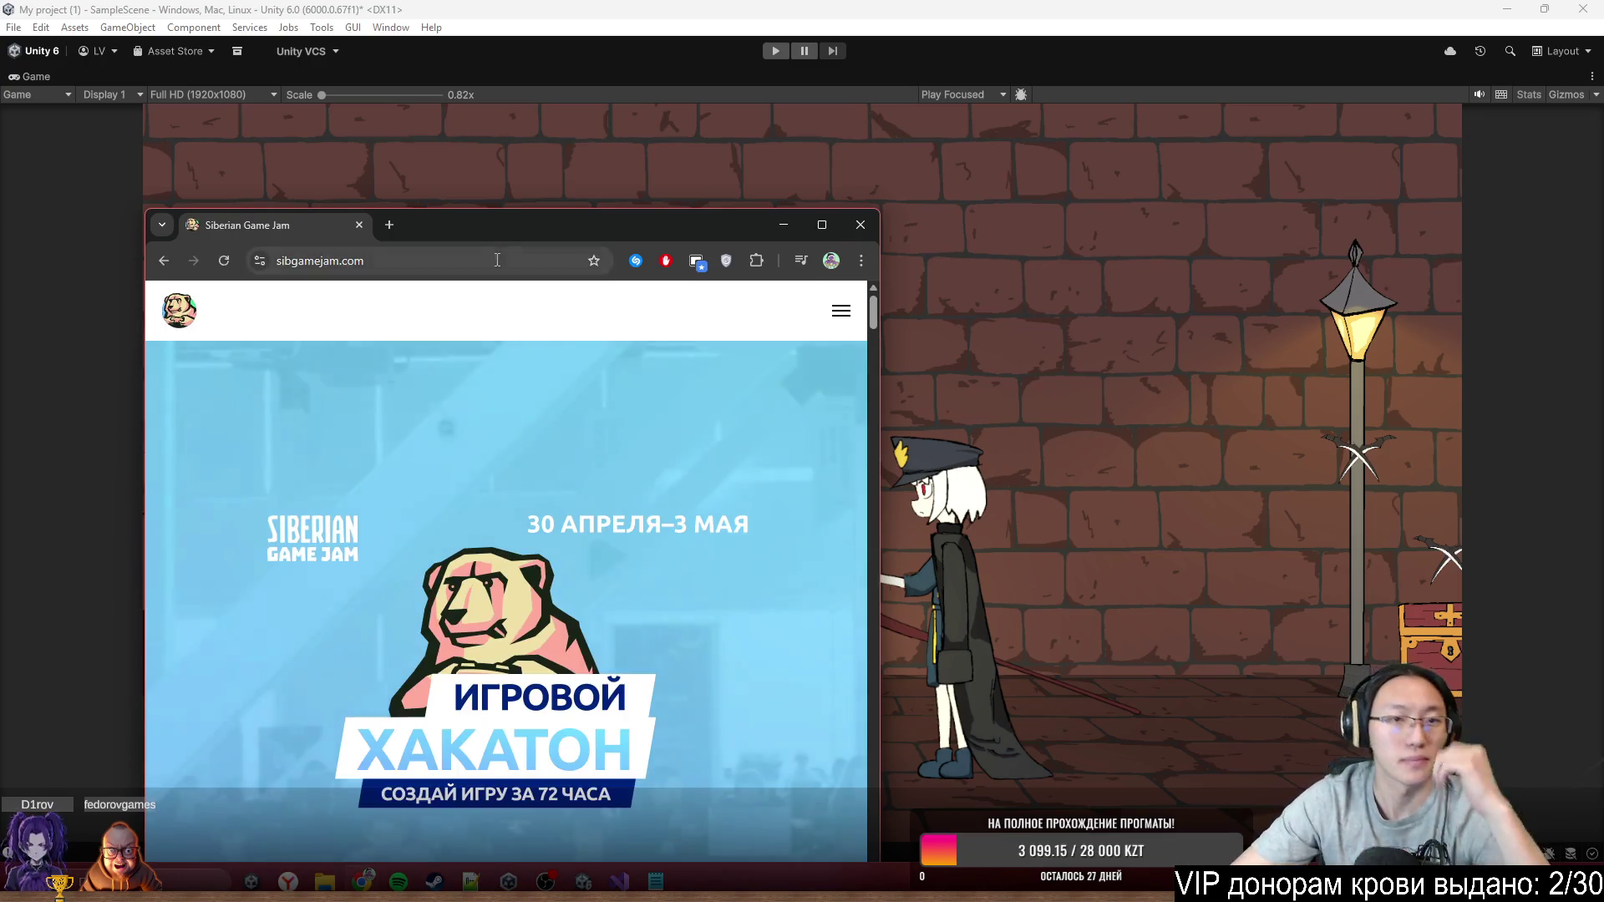
pyautogui.moveTo(651, 229); pyautogui.dragTo(413, 7)
pyautogui.click(1470, 95)
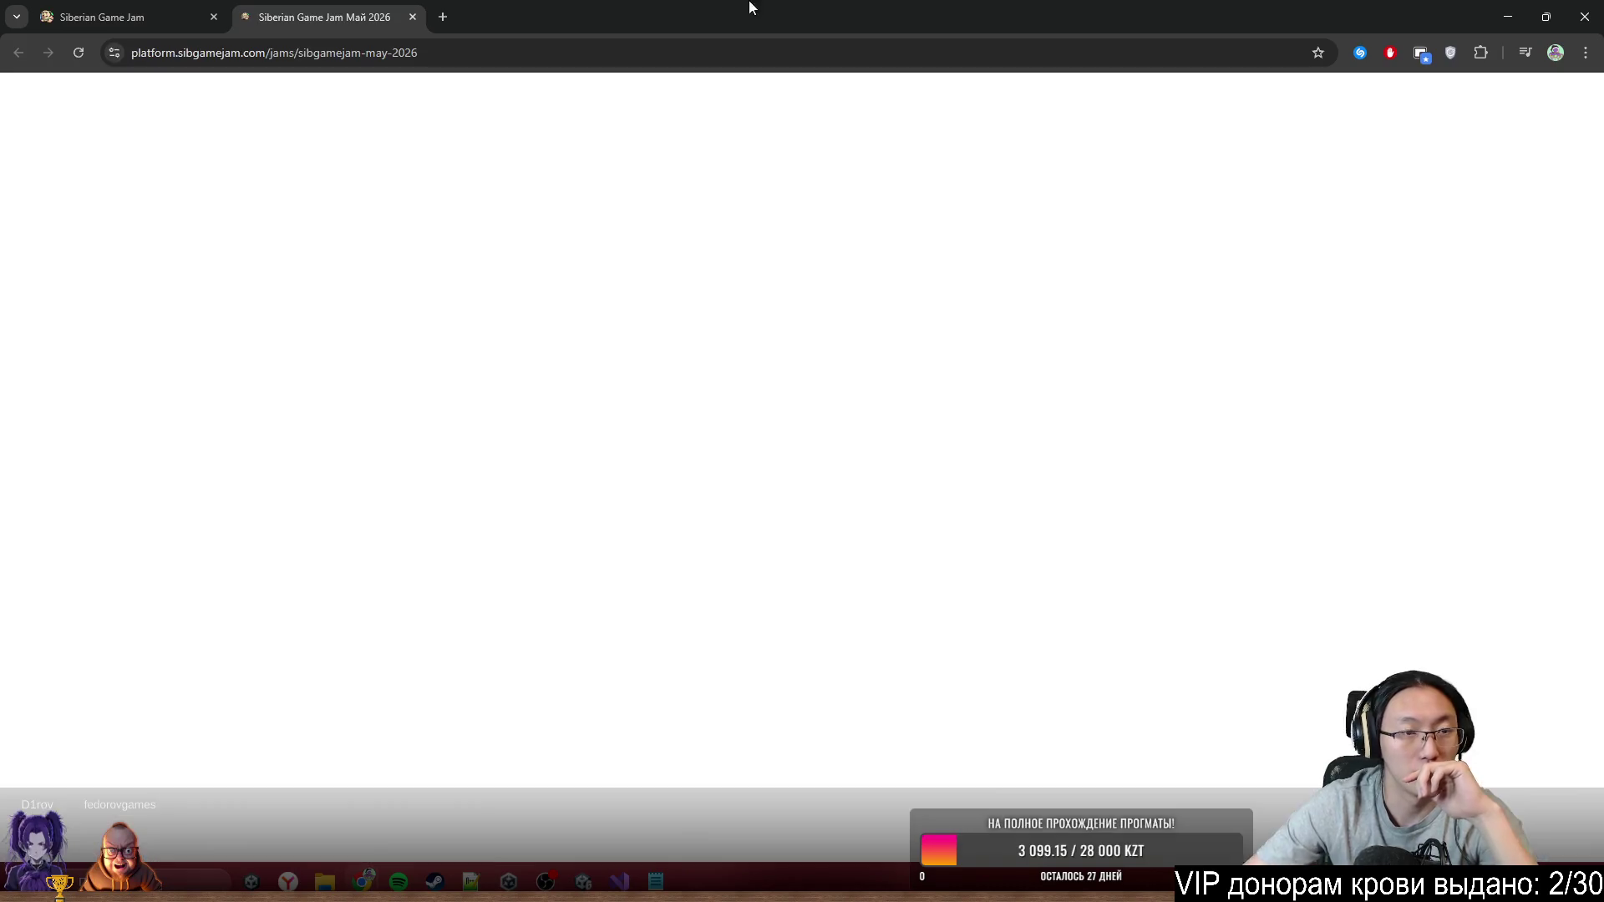
pyautogui.click(214, 17)
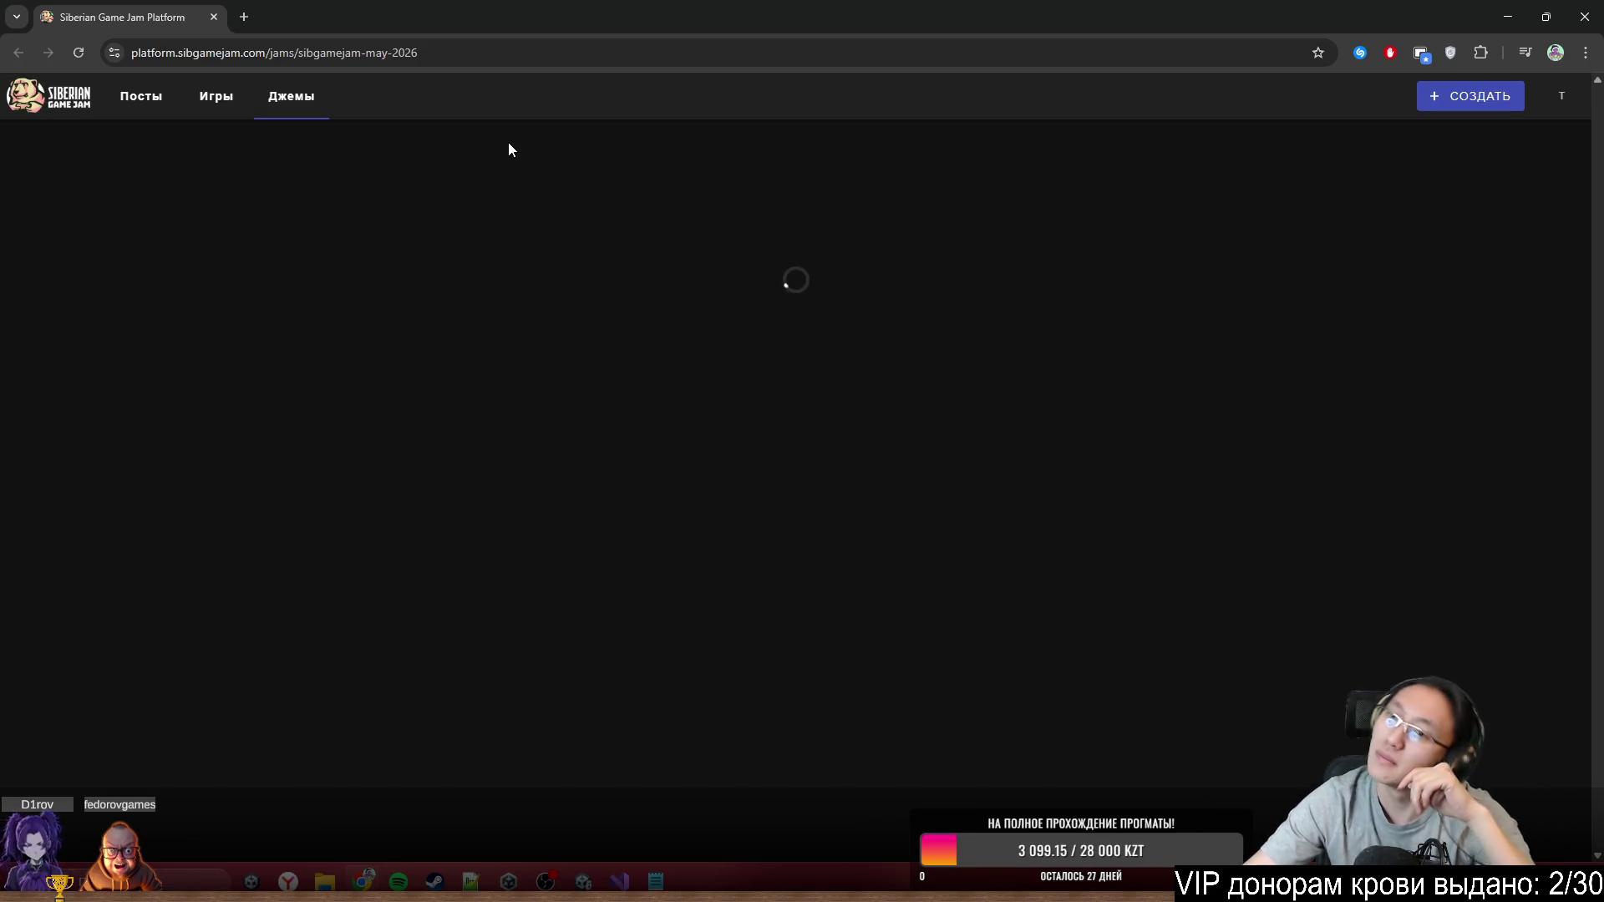
# Scroll down the jam page and back to the top, then restore and close Chrome
pyautogui.scroll(-6, 485, 468)
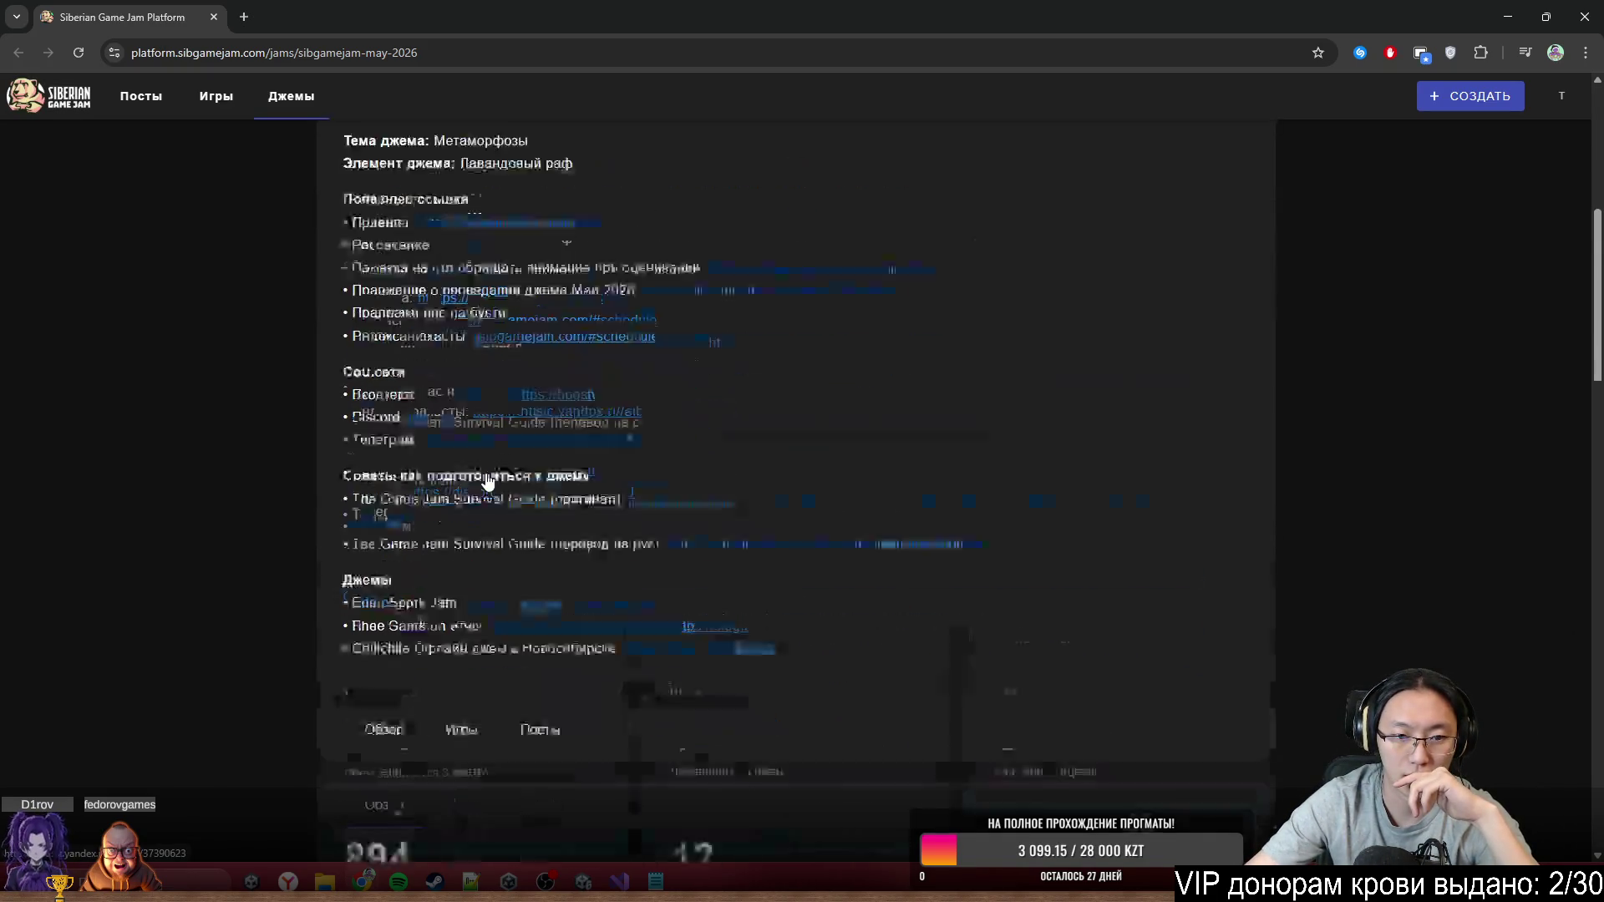
pyautogui.scroll(-5, 487, 482)
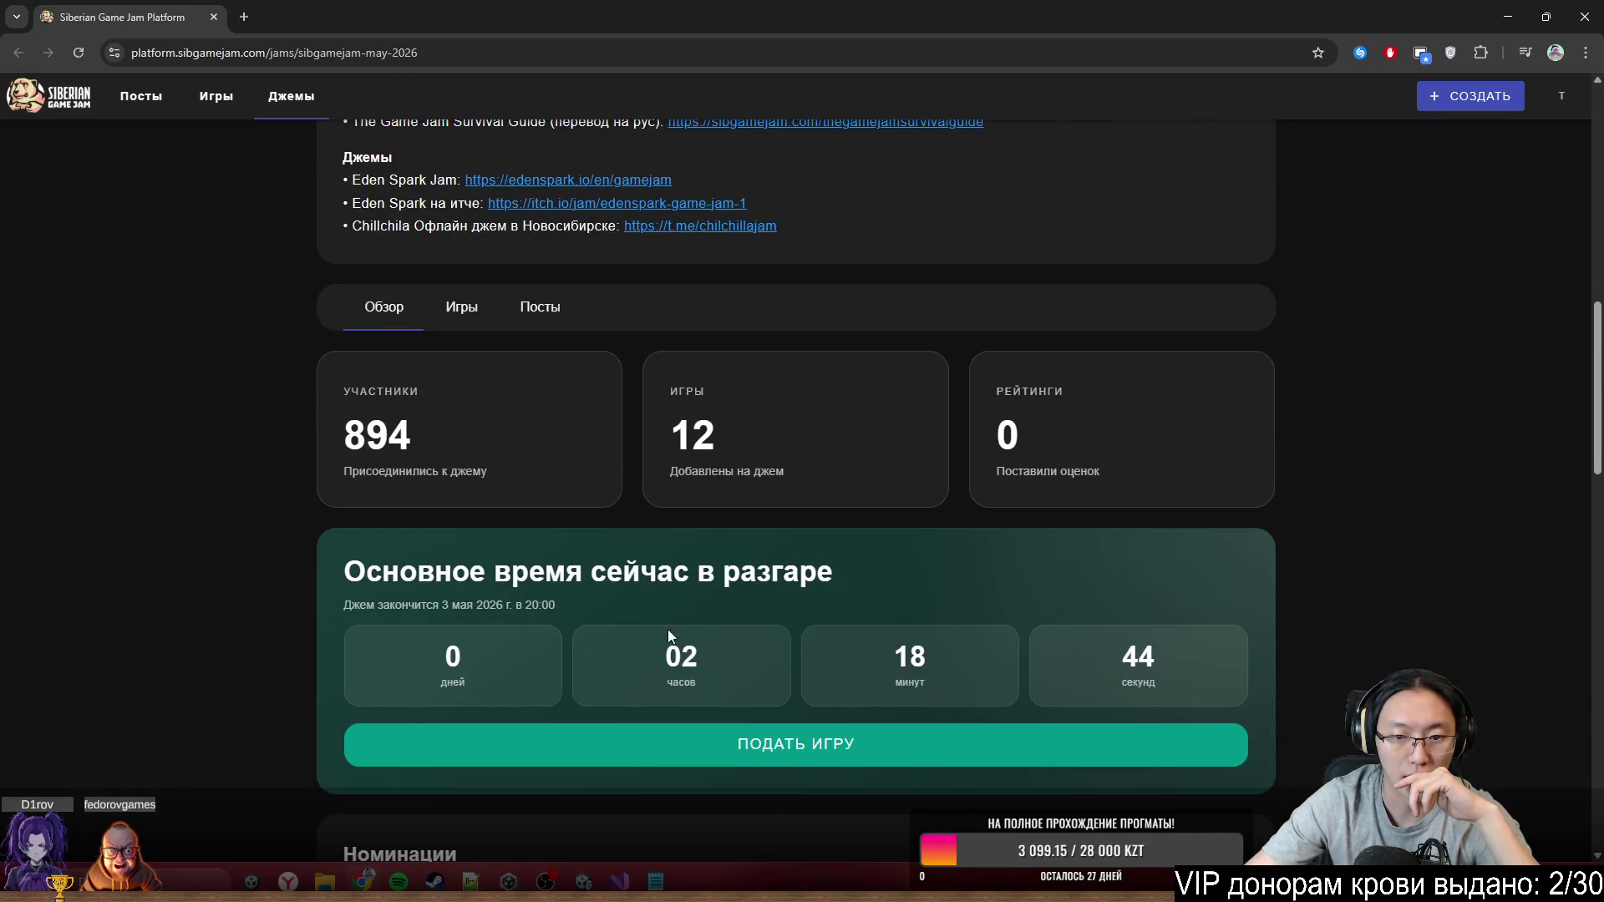
pyautogui.scroll(-13, 552, 710)
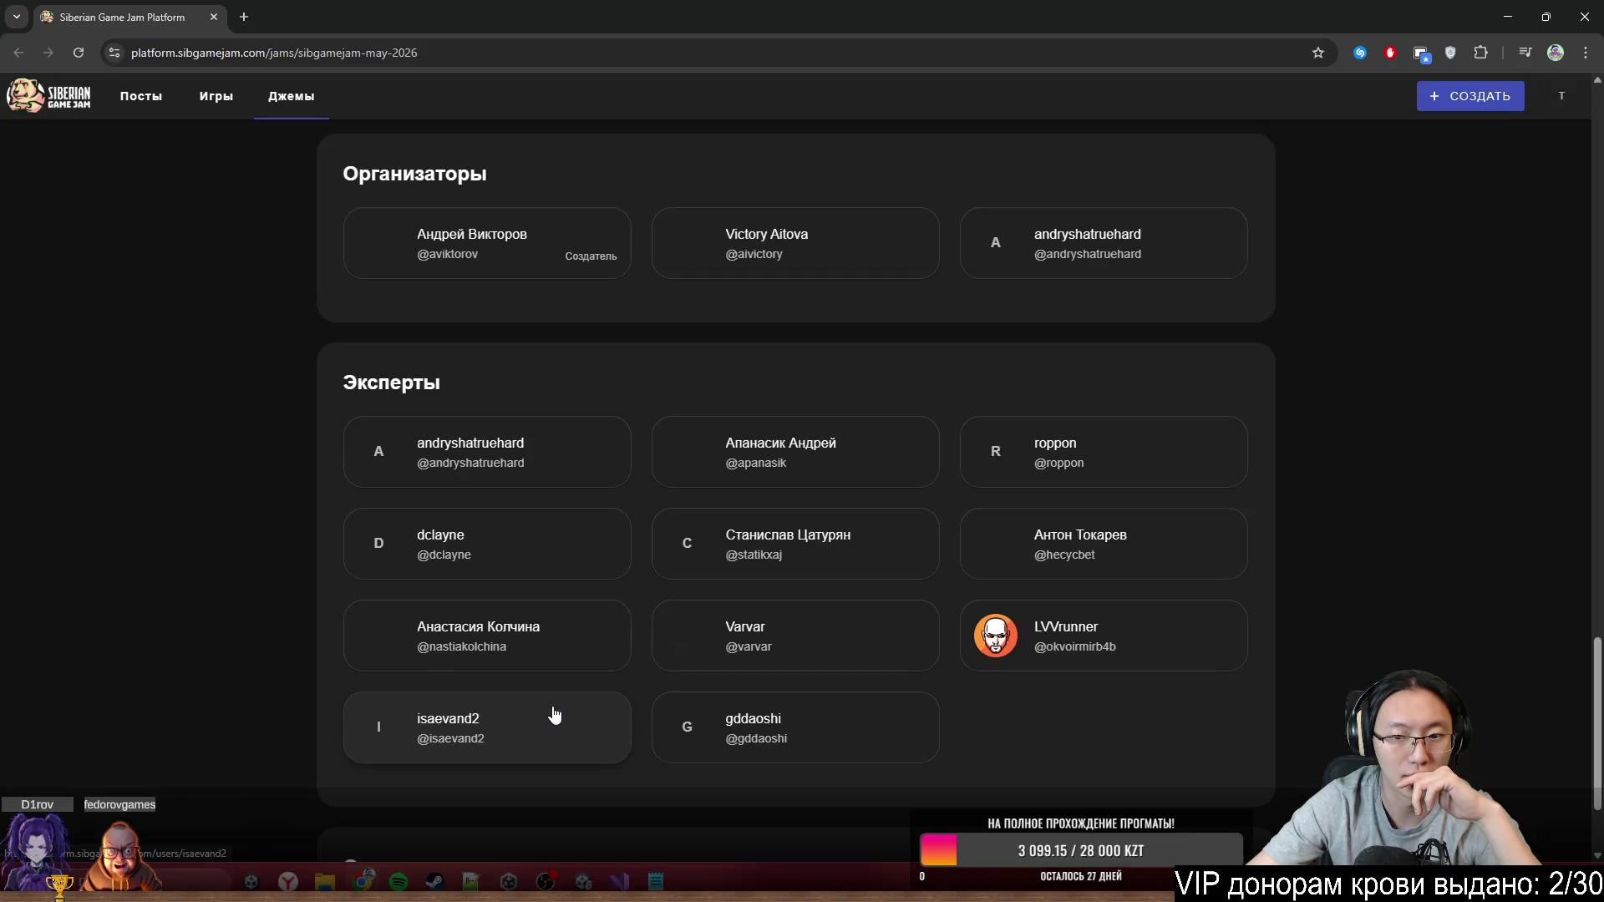
pyautogui.scroll(14, 553, 704)
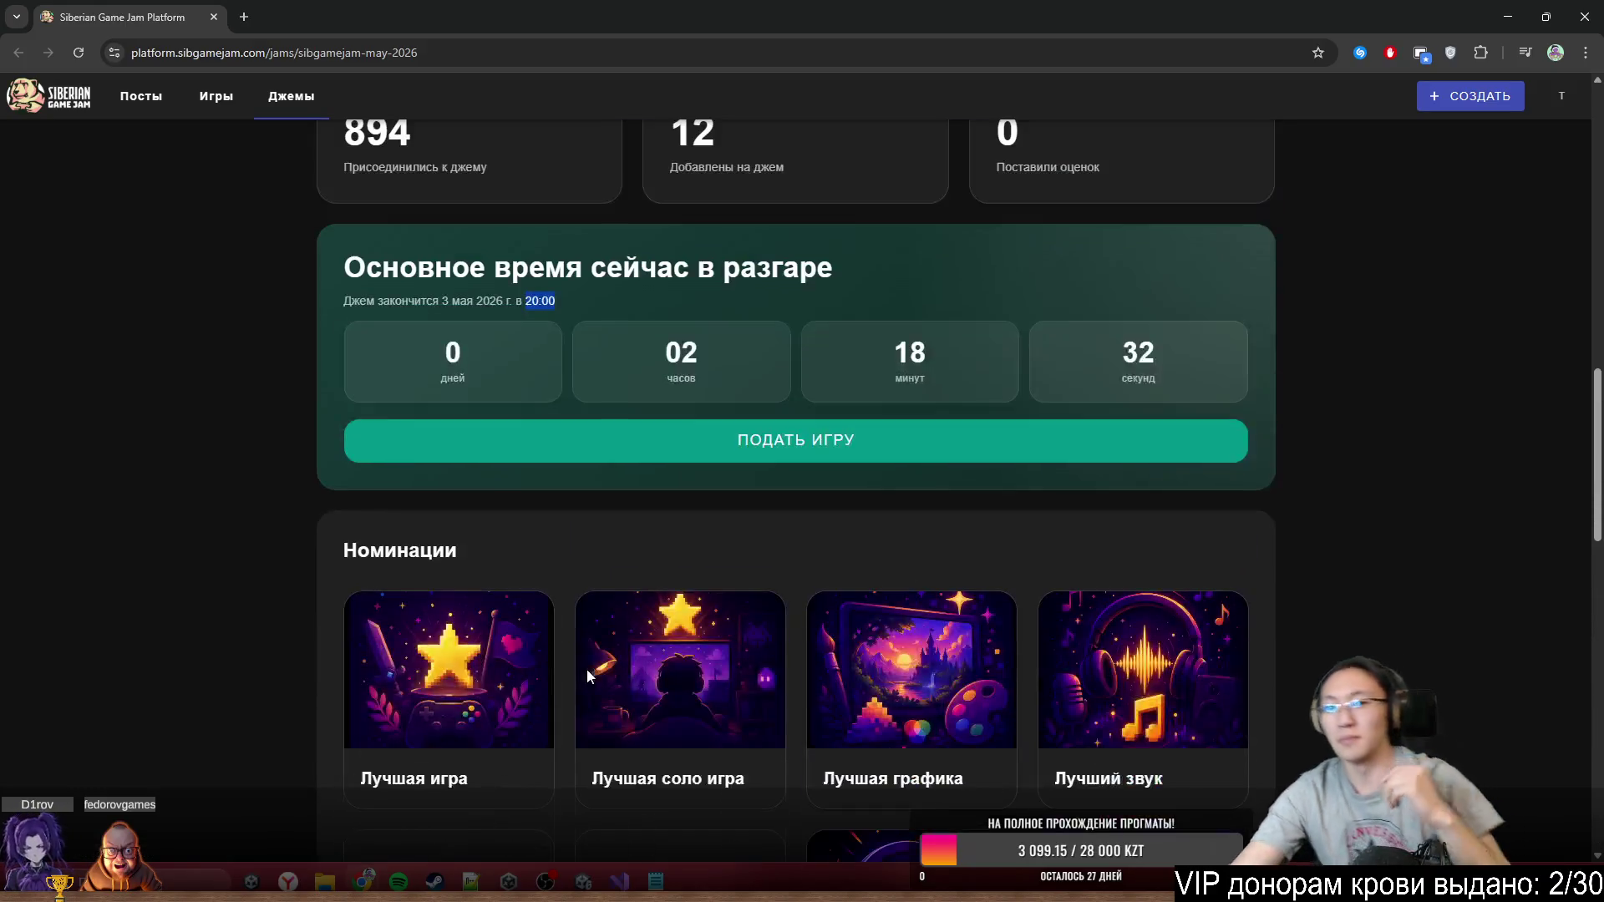
pyautogui.scroll(7, 587, 669)
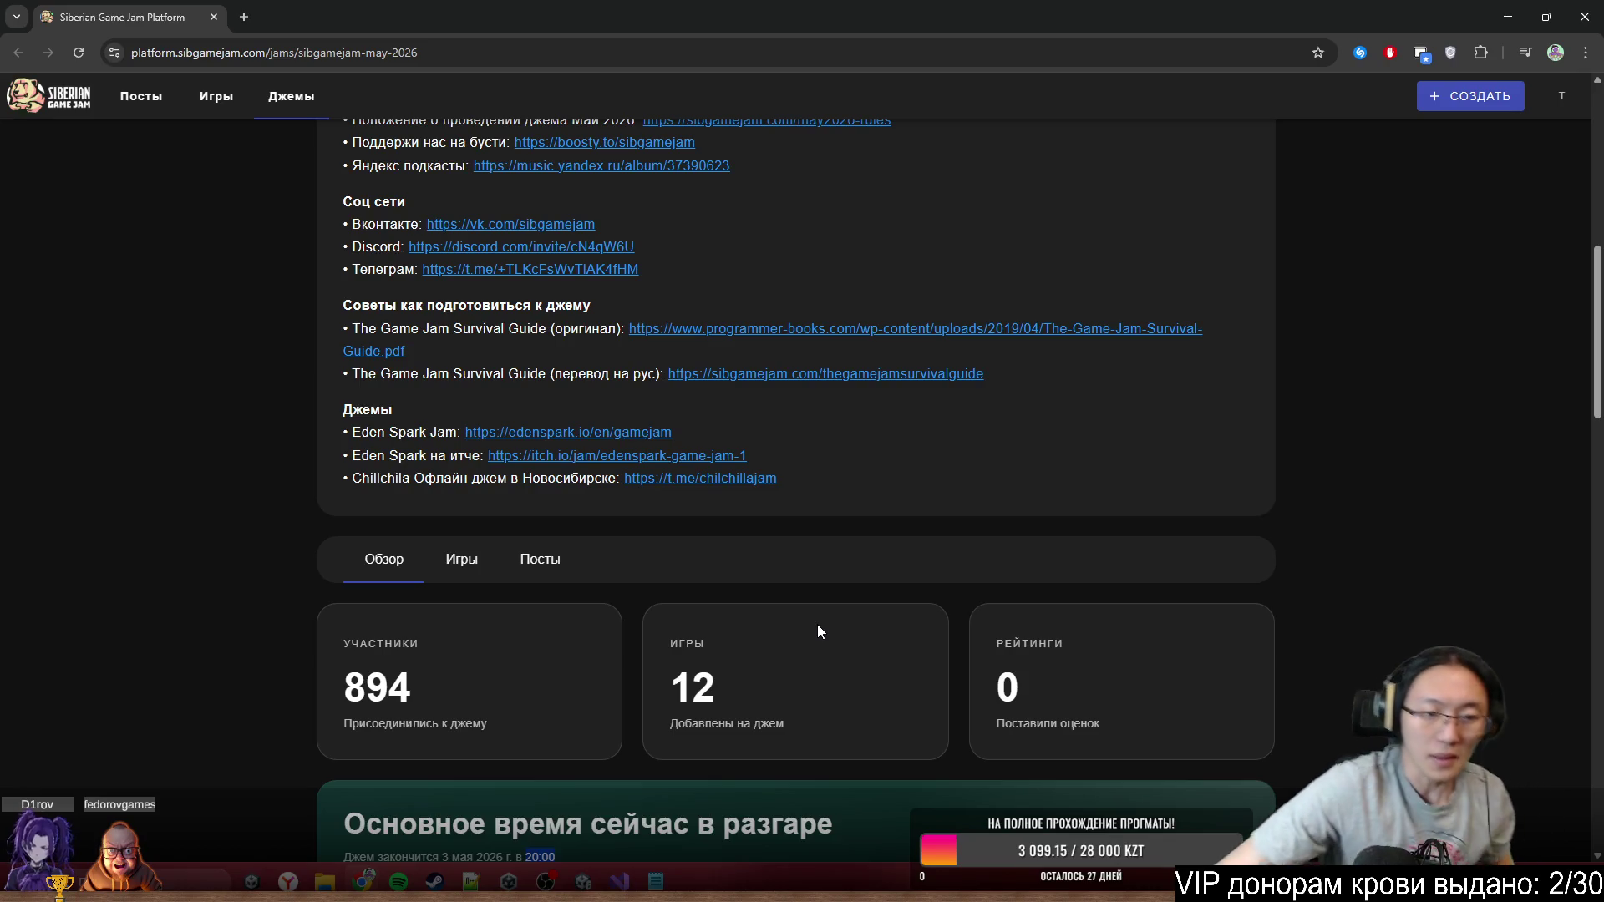
pyautogui.scroll(7, 560, 591)
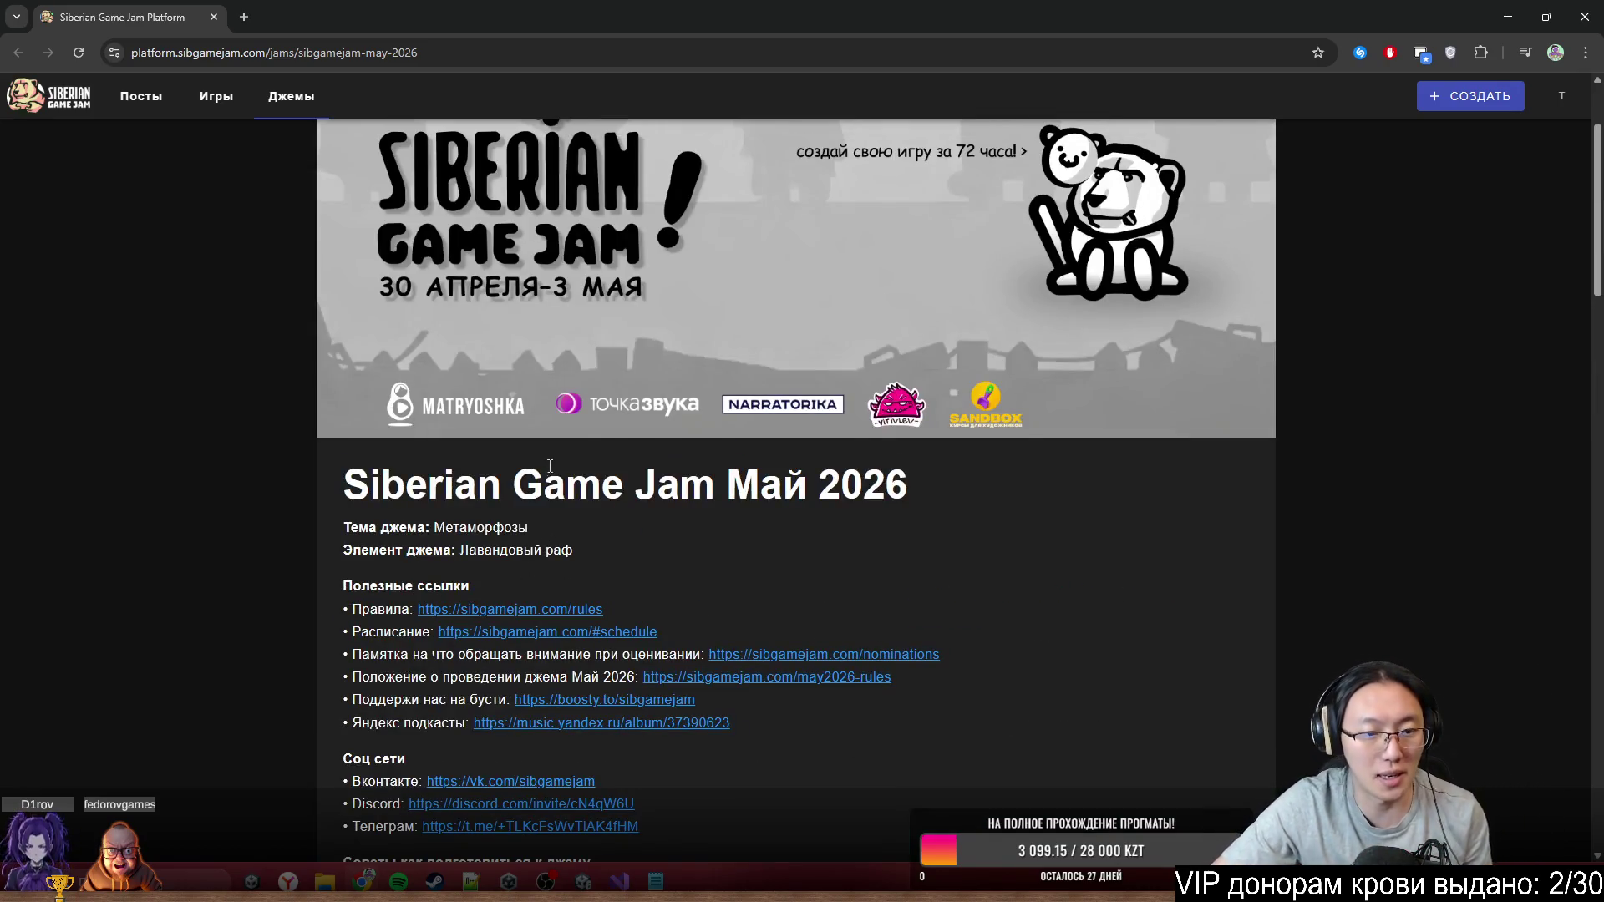
pyautogui.moveTo(910, 7); pyautogui.dragTo(817, 164)
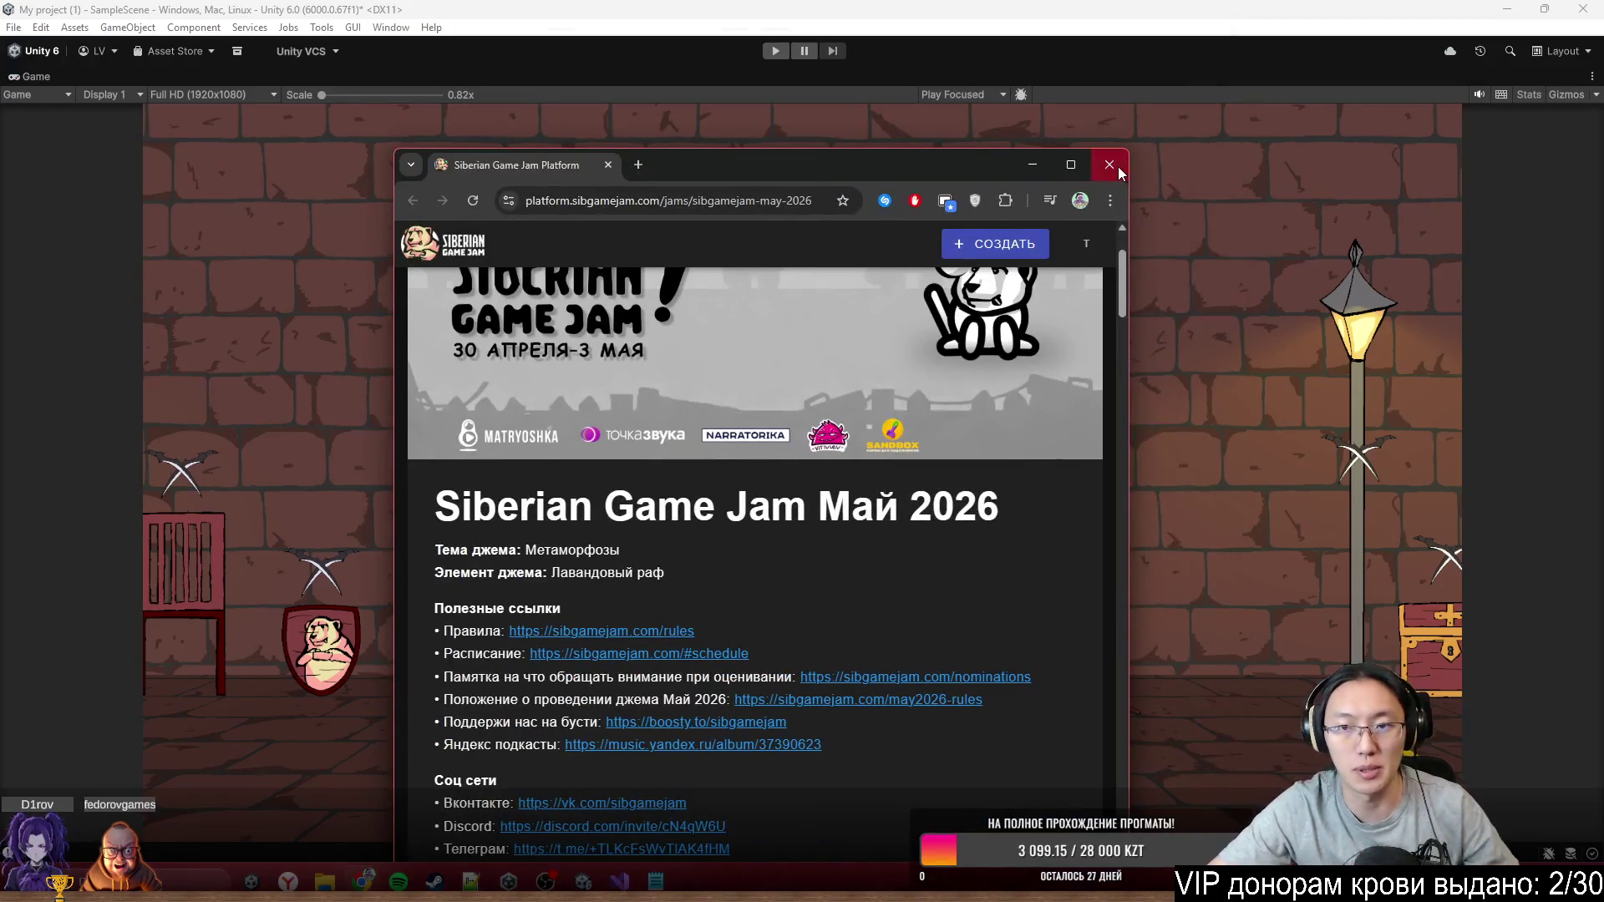
pyautogui.click(1120, 171)
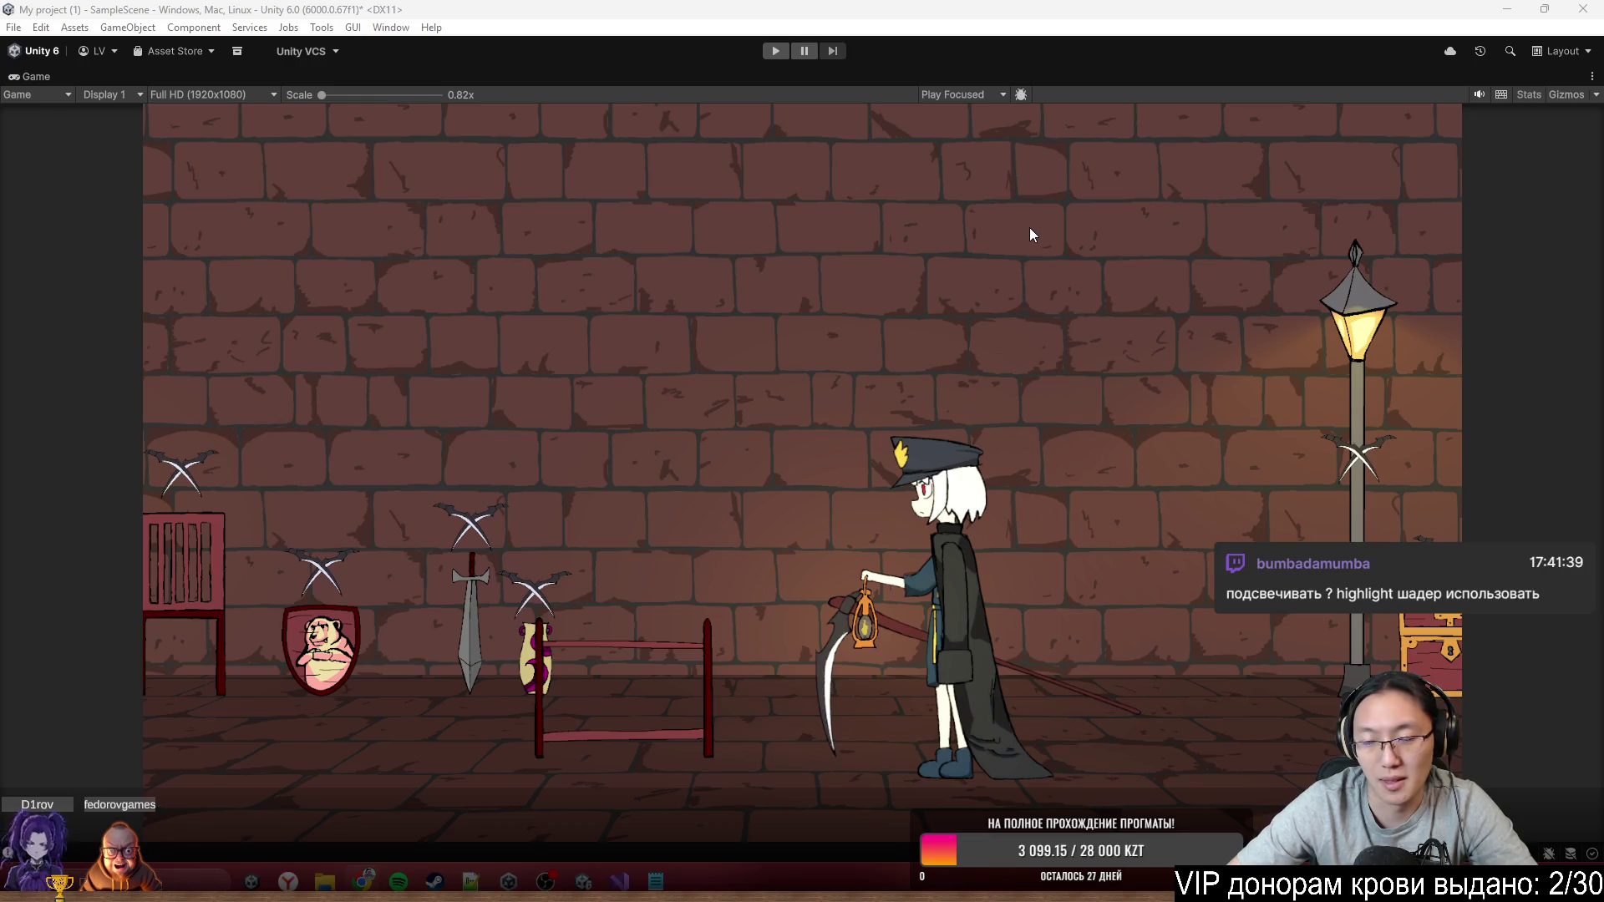
# Focus the Unity editor window showing the running game
pyautogui.click(890, 426)
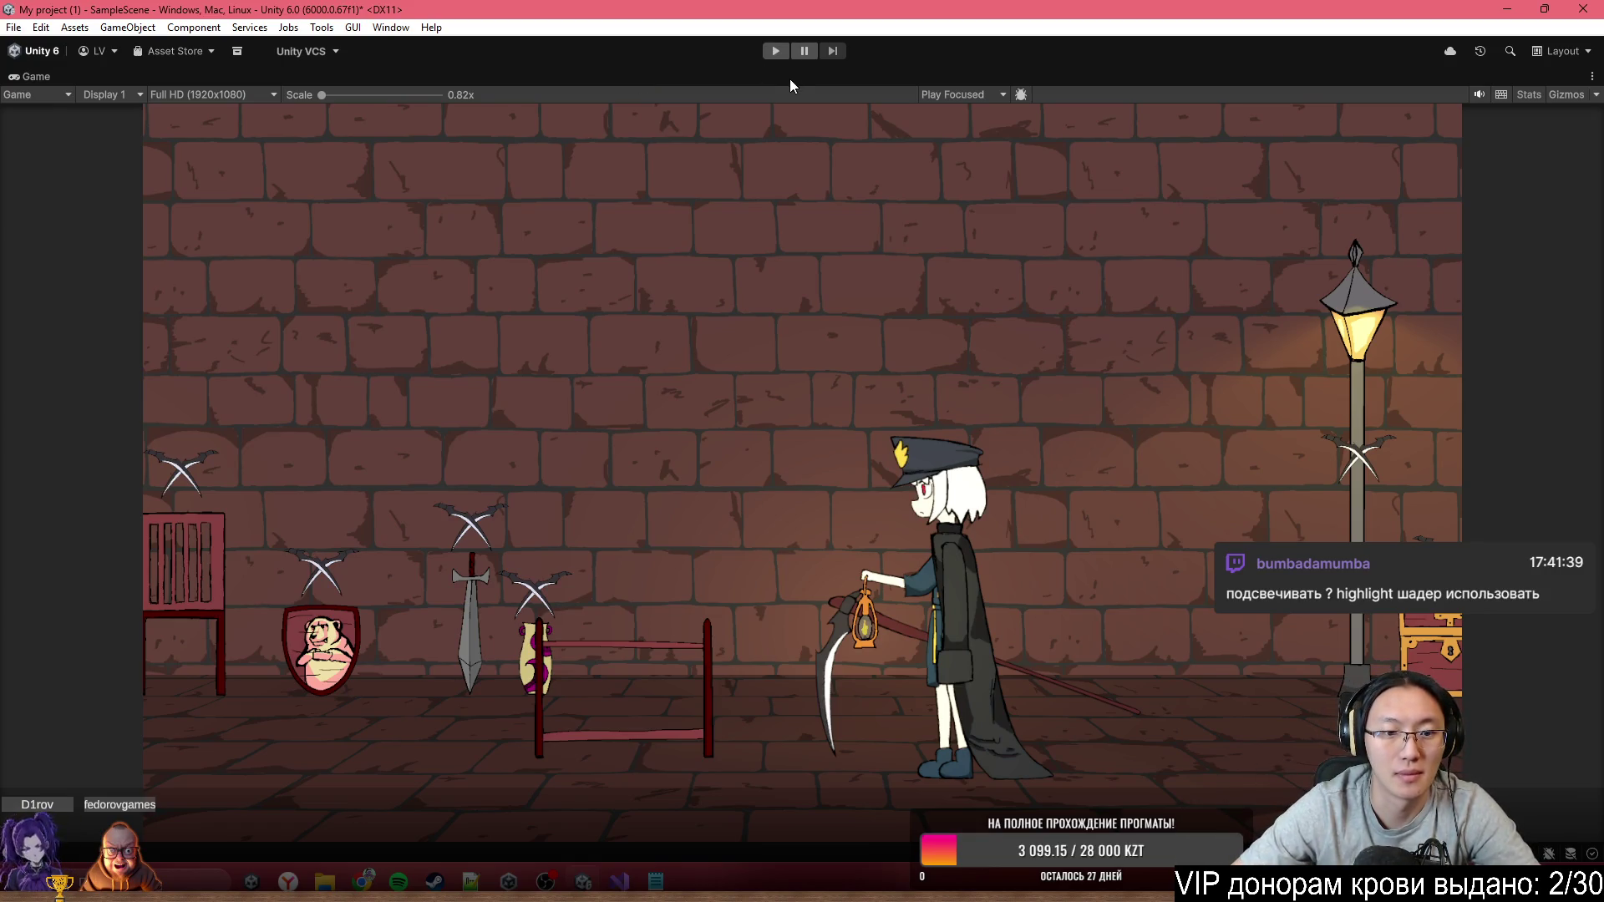
# Restore the full layout, set Global Light 2D intensity to 0, and start Play mode
pyautogui.hotkey('shift', 'space')
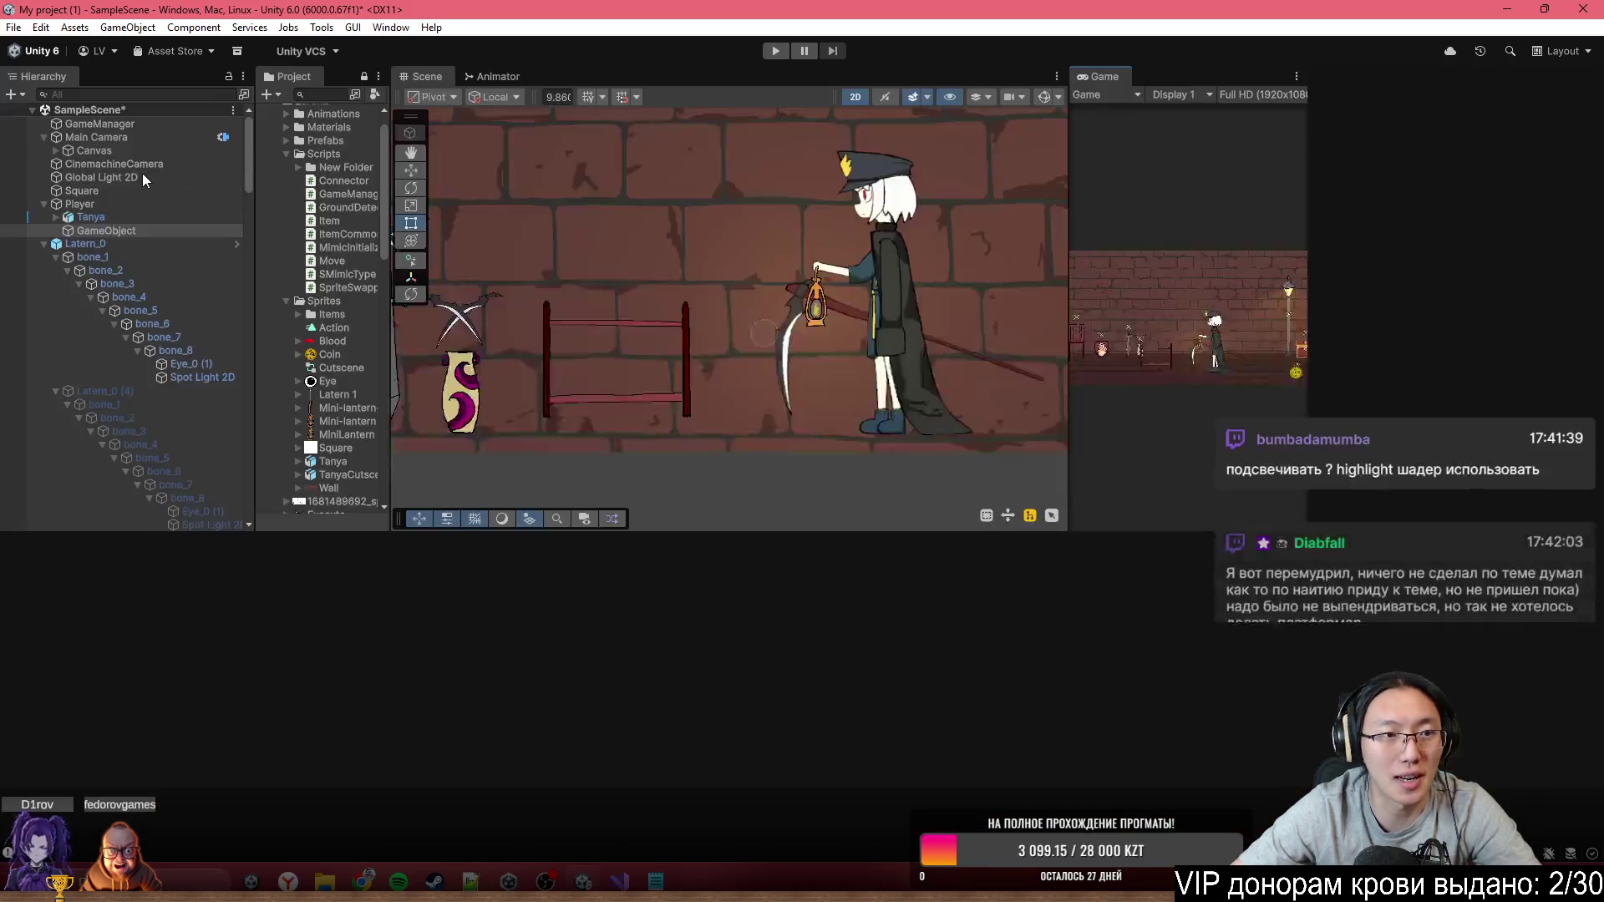
pyautogui.click(159, 177)
pyautogui.click(1504, 279)
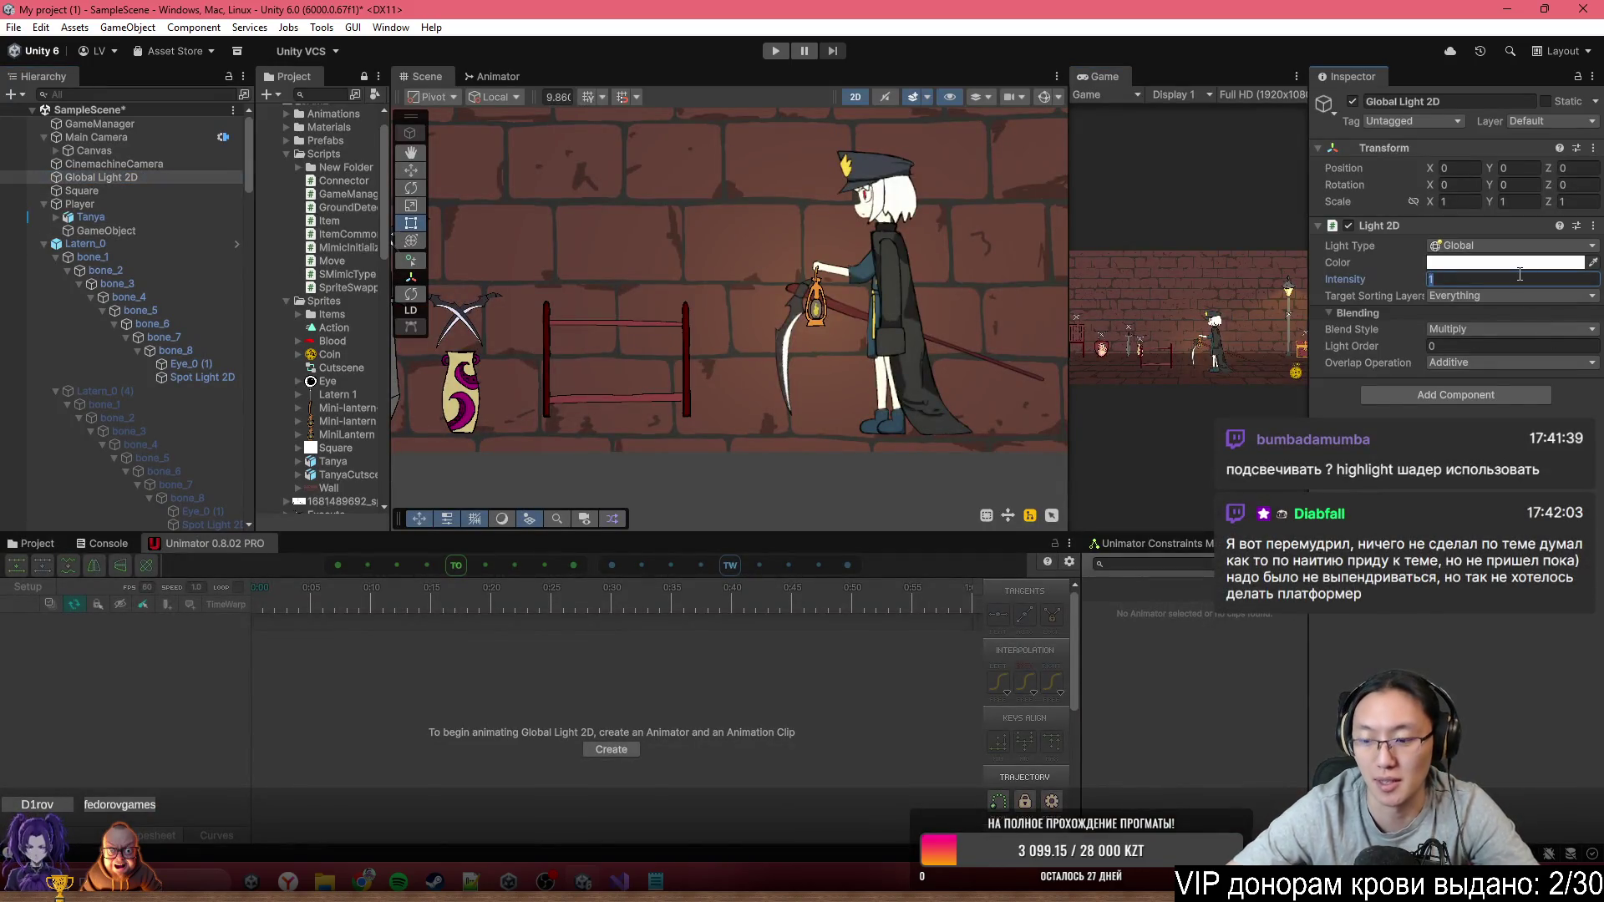
pyautogui.write('0')
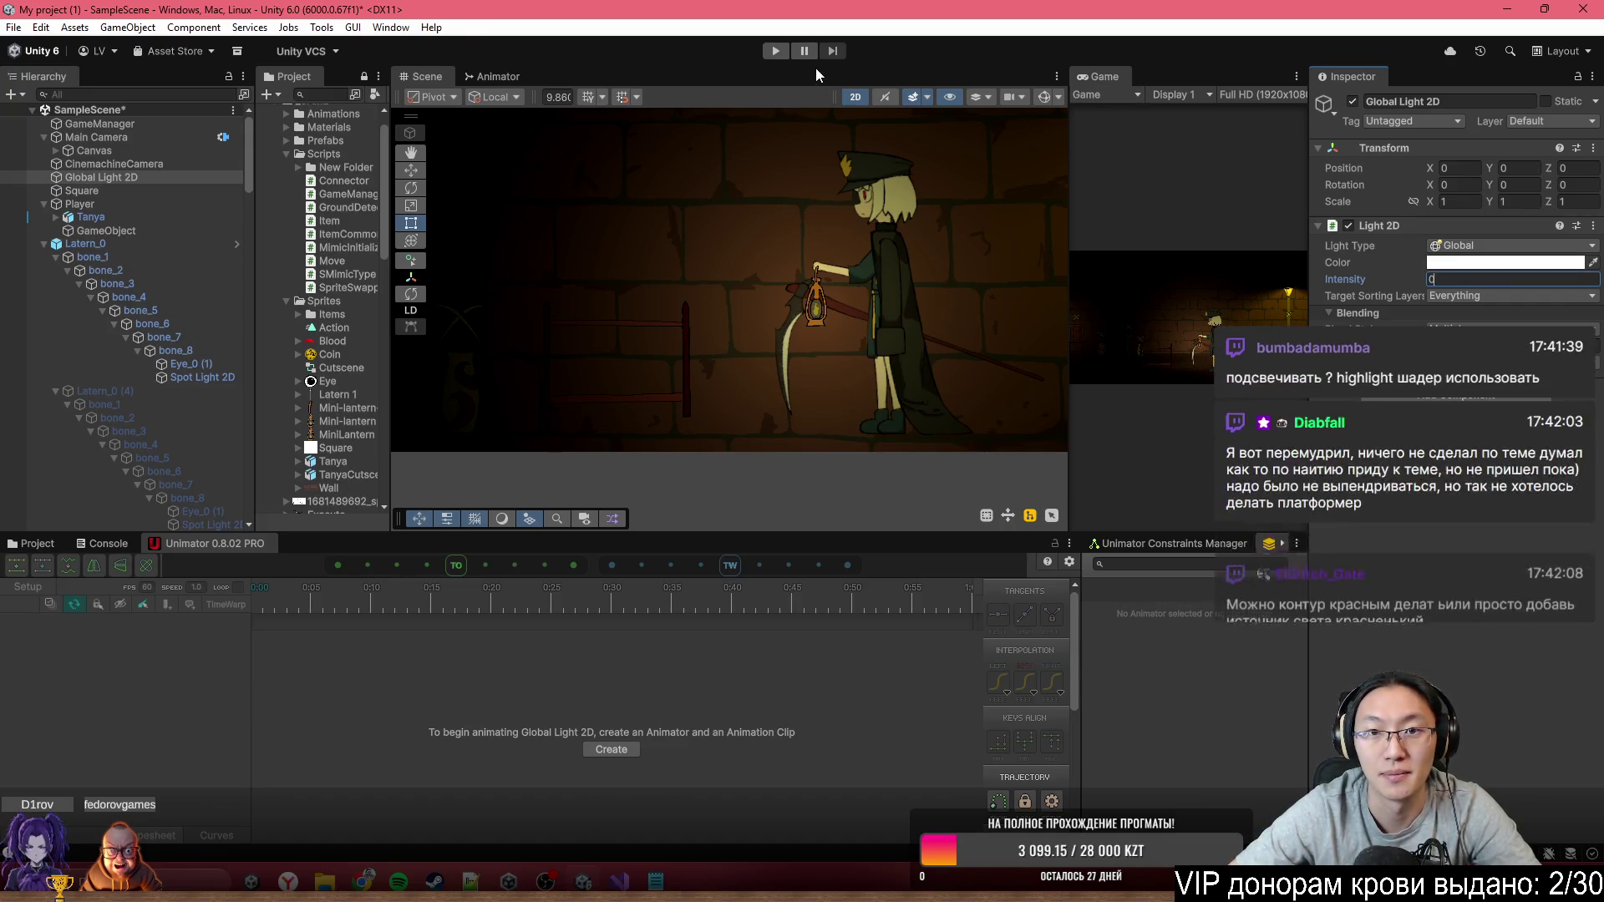
pyautogui.click(777, 49)
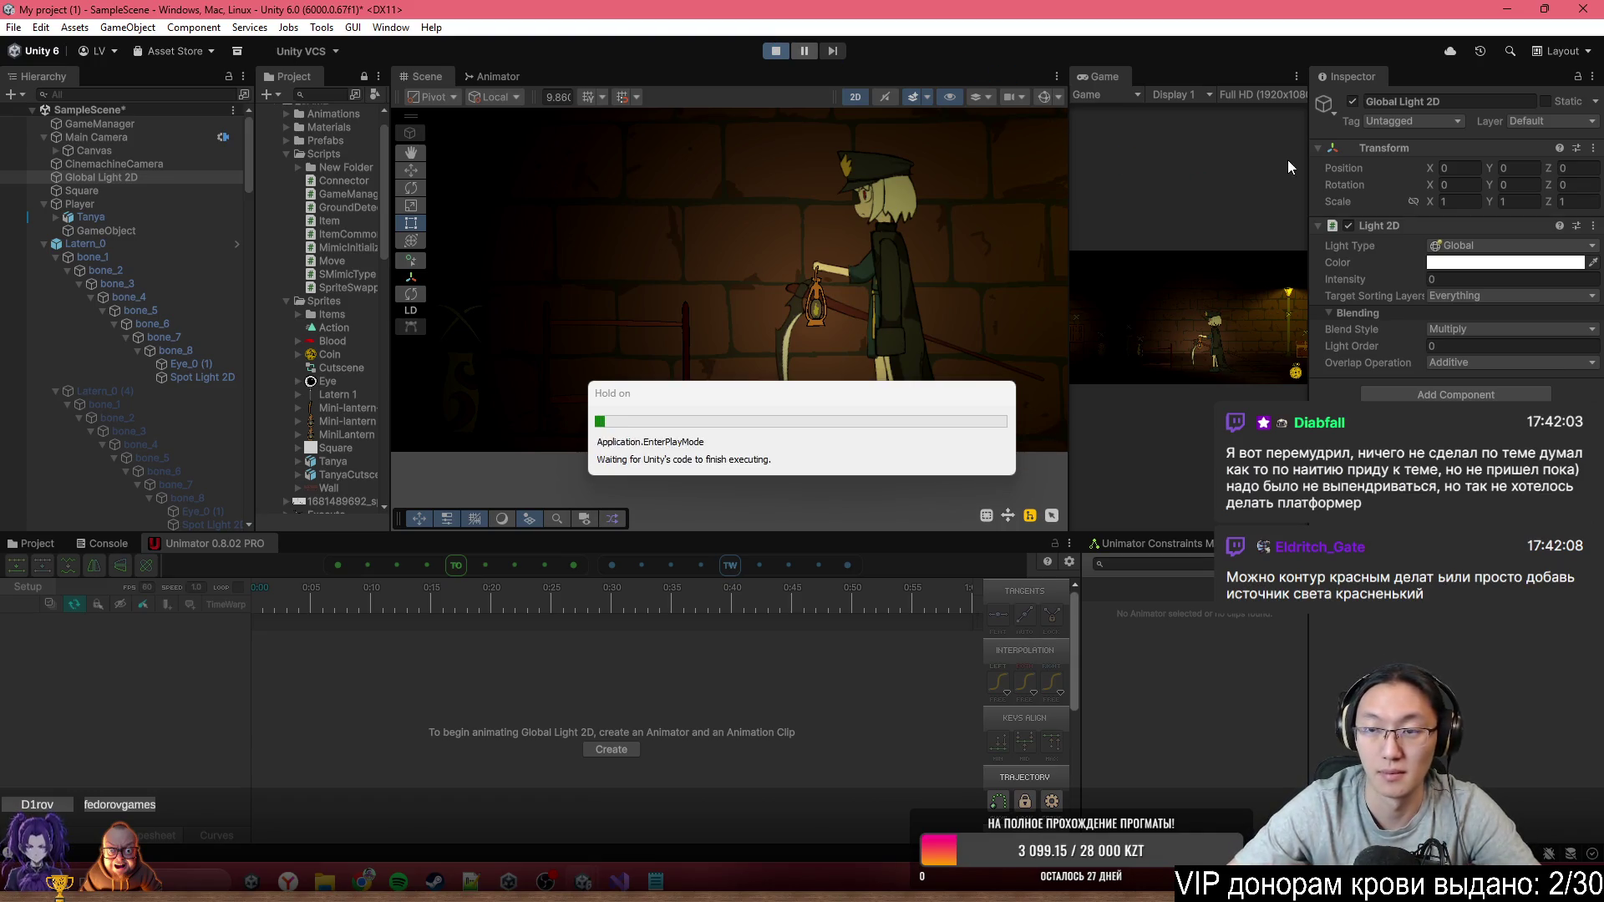
# In a maximised Game view, walk and dash through the dark level, then open the chest with E
pyautogui.doubleClick(1111, 77)
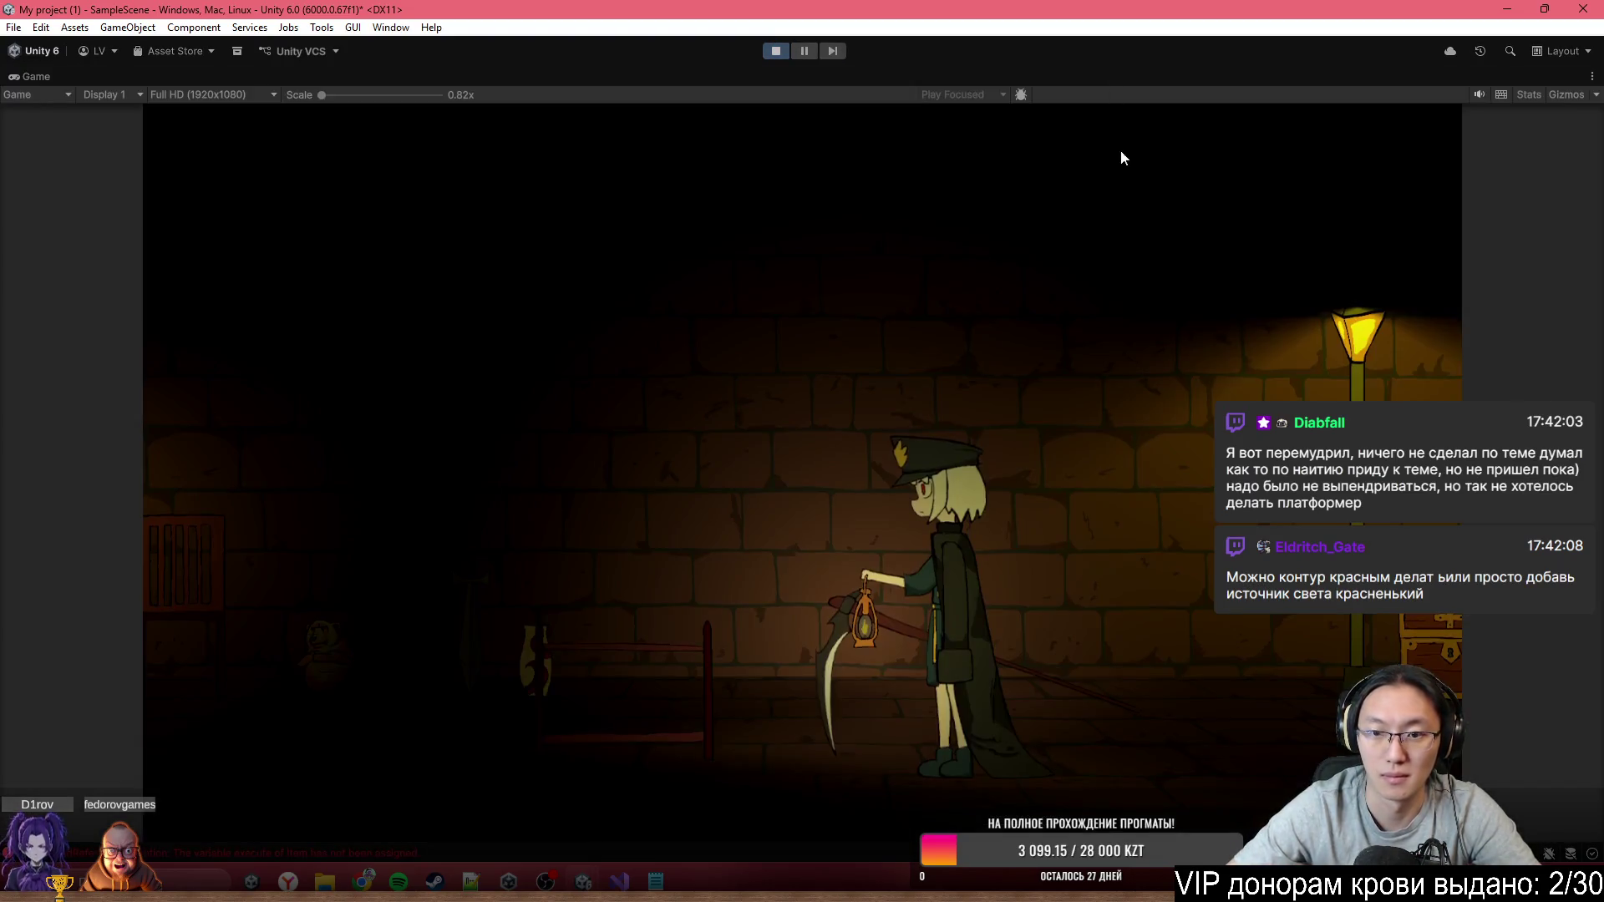
pyautogui.press('a')
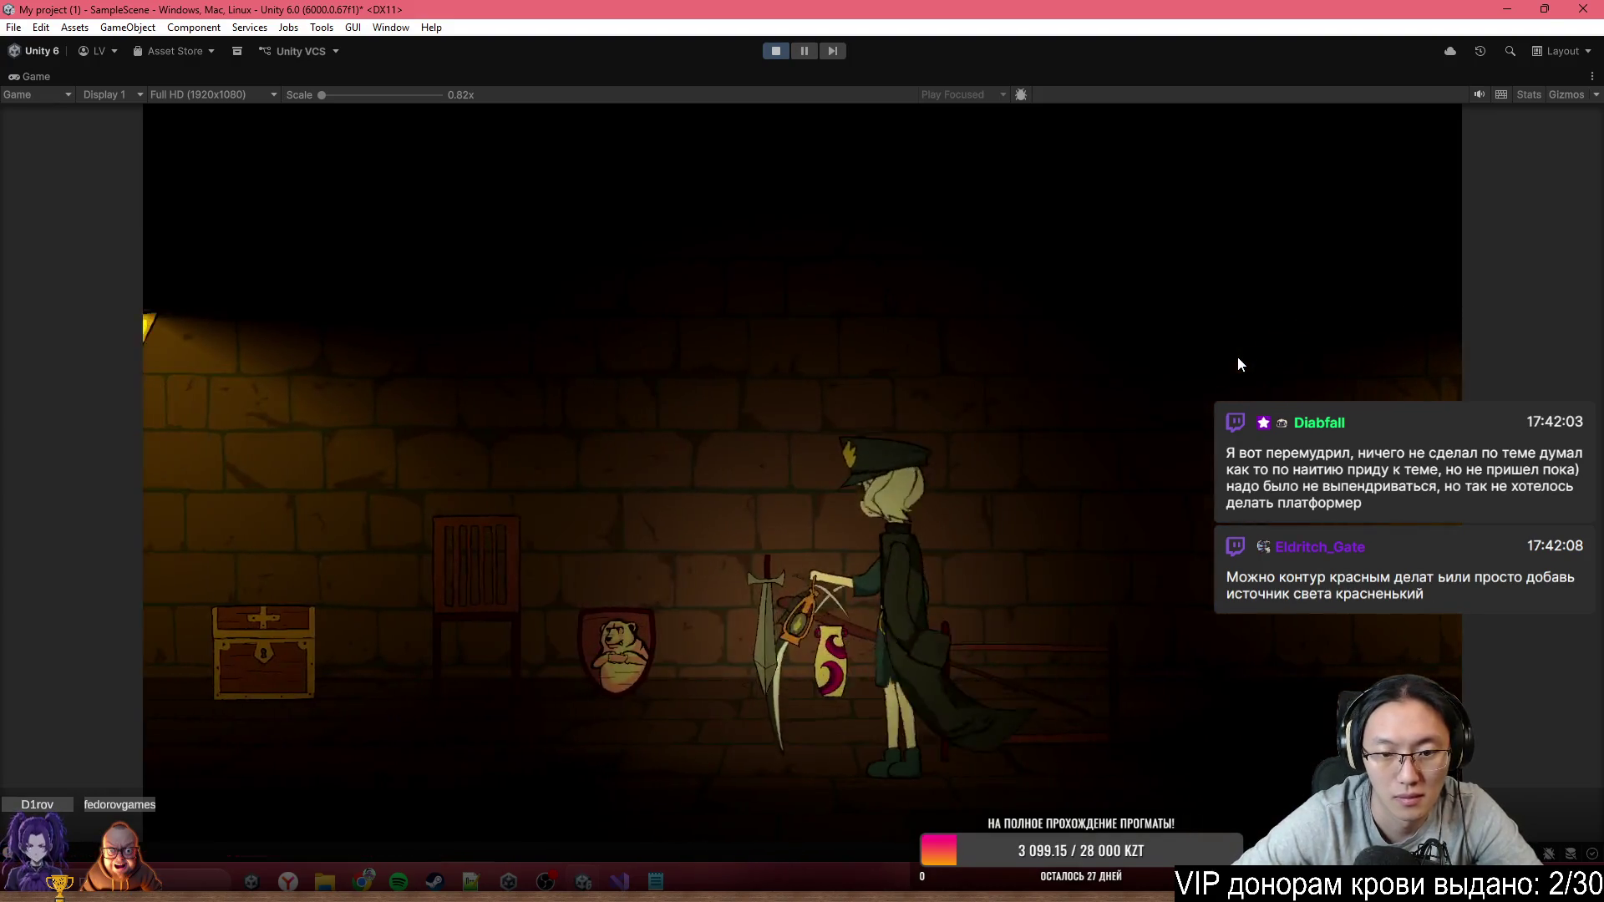
pyautogui.press('a')
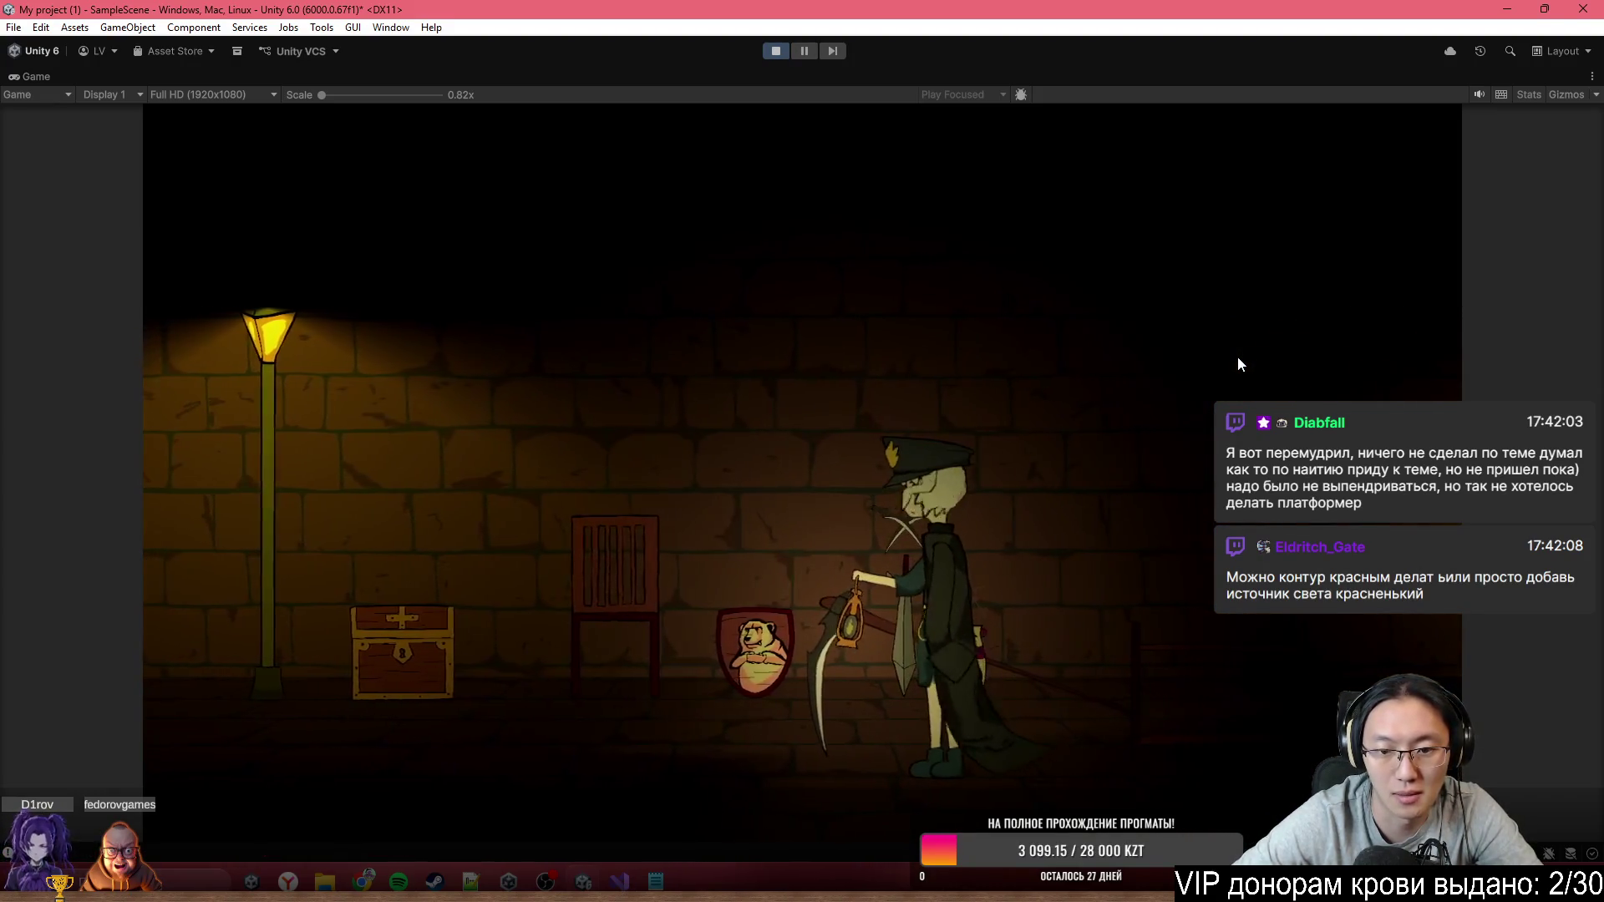
pyautogui.press('d')
pyautogui.press('a')
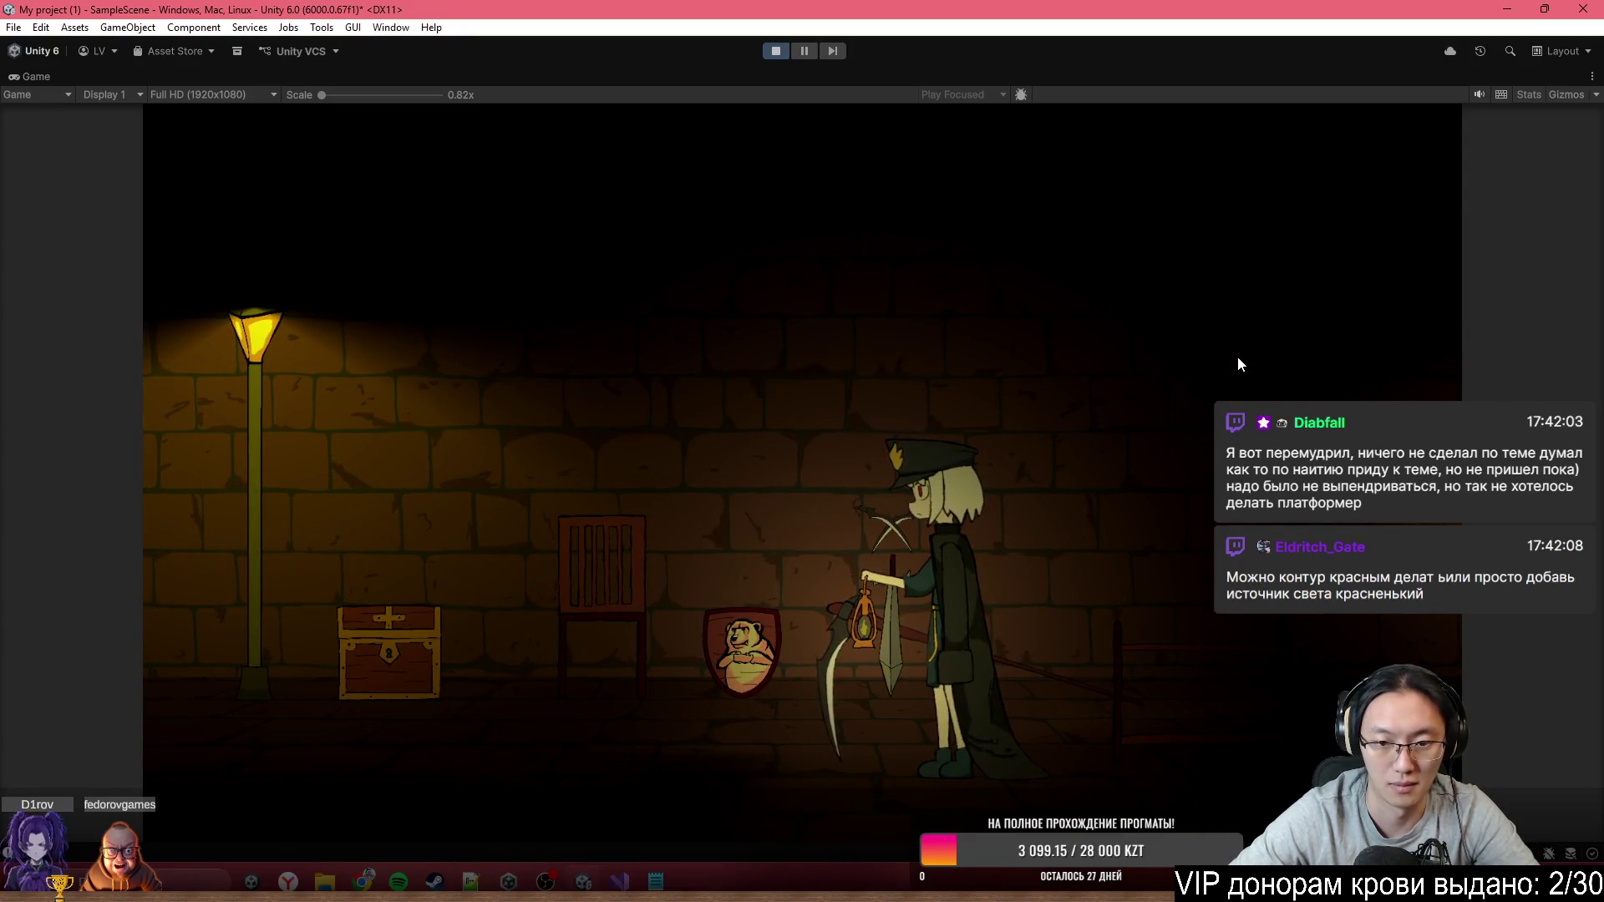
pyautogui.press('a')
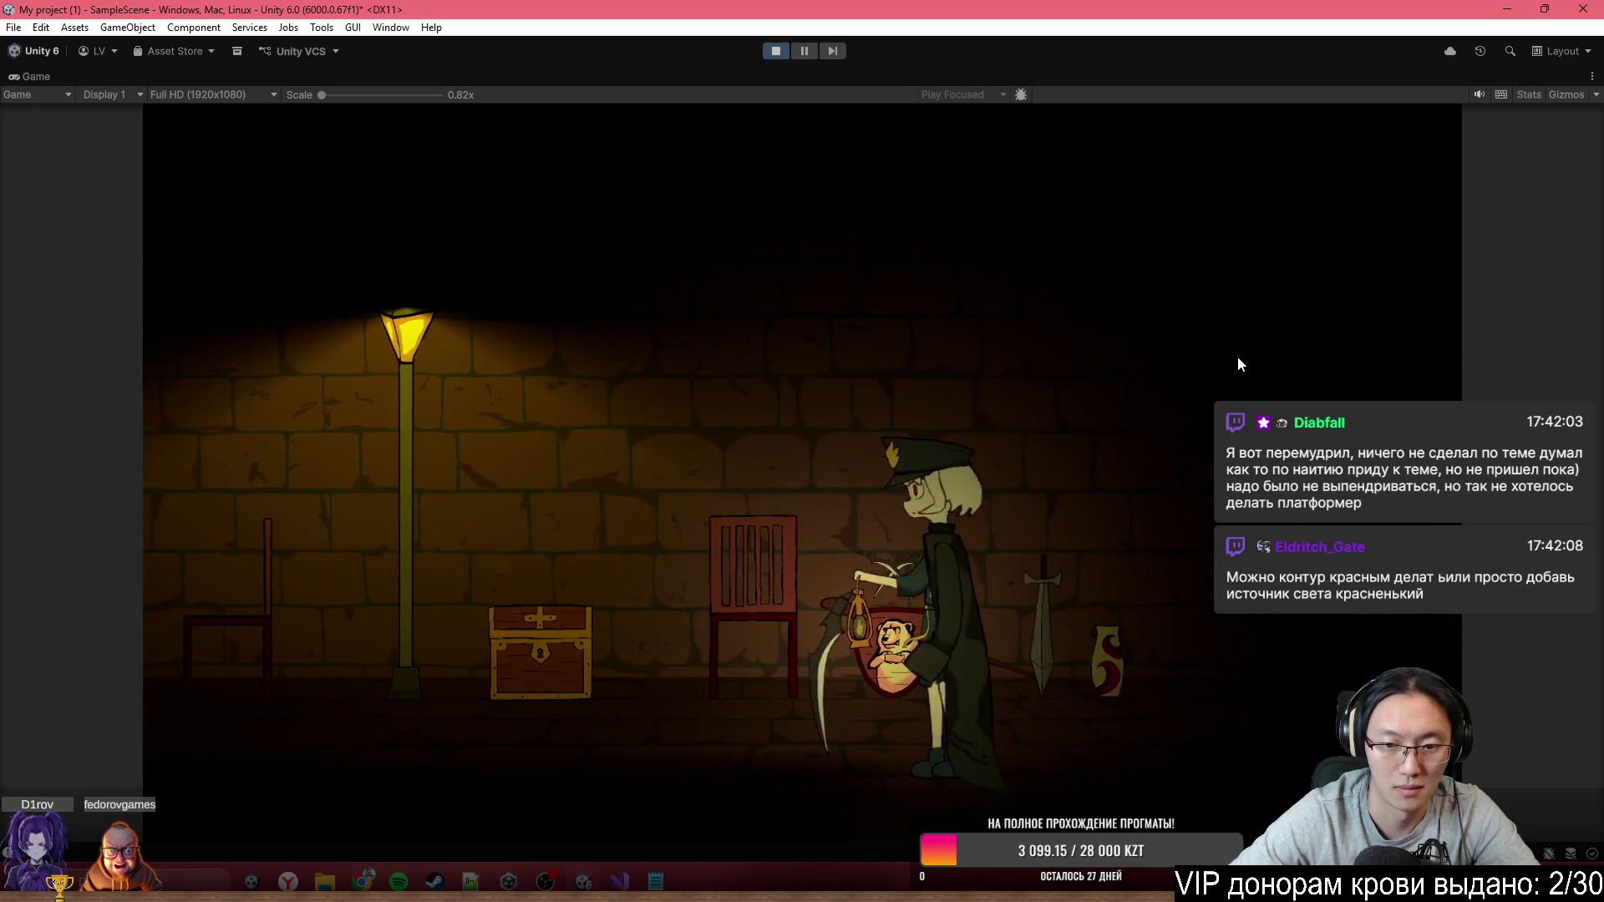
pyautogui.press('shift')
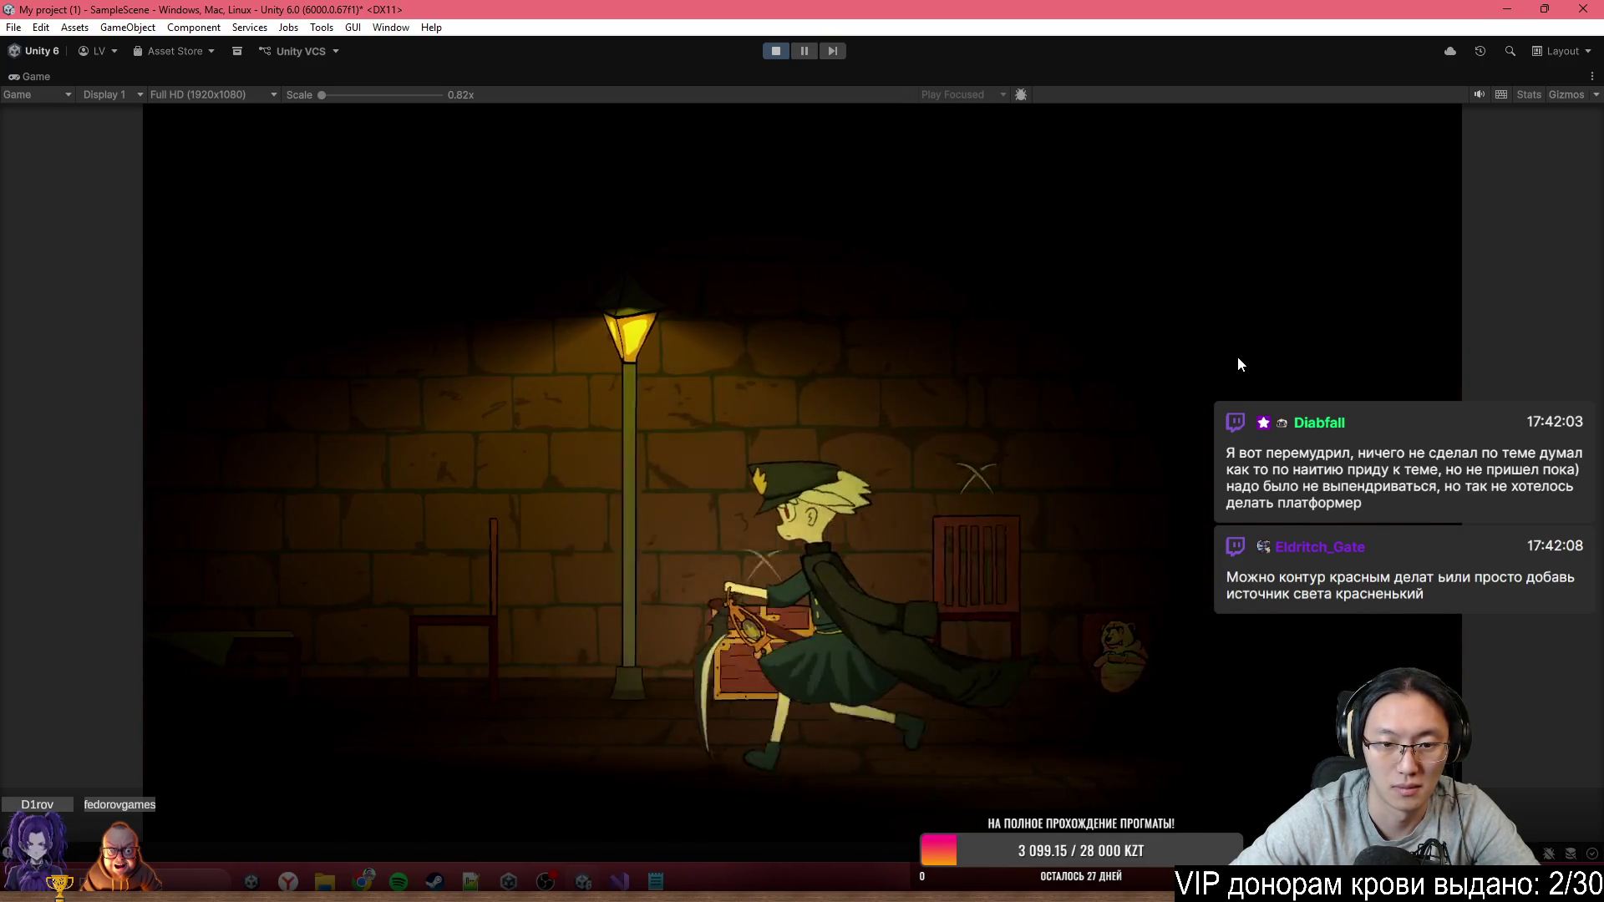
pyautogui.press('a')
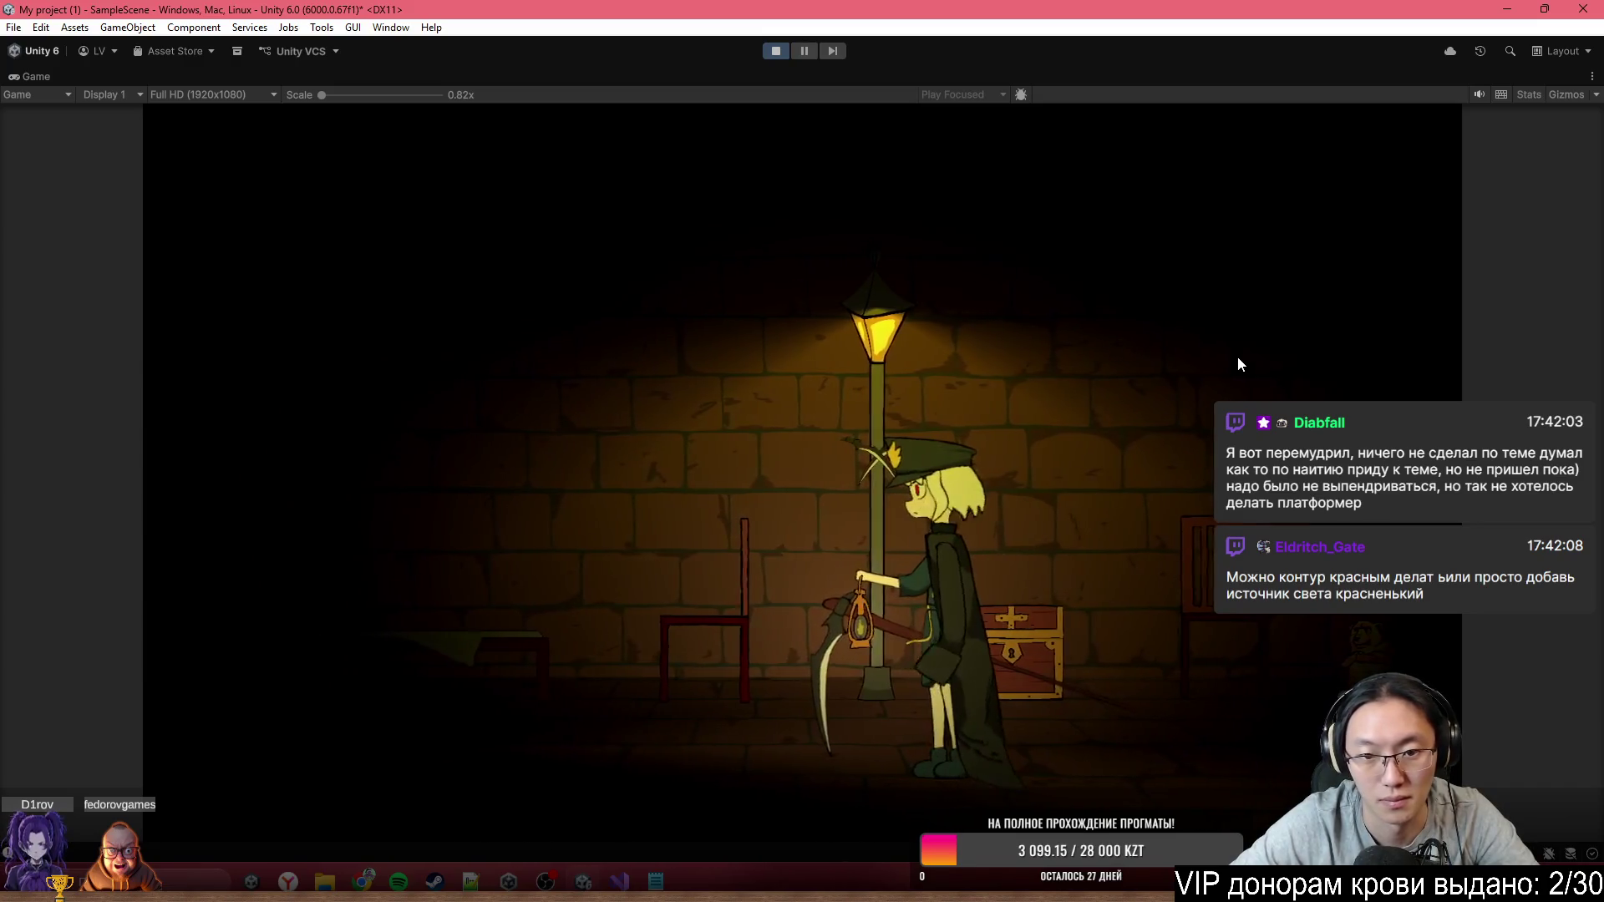
pyautogui.press('a')
pyautogui.press('shift')
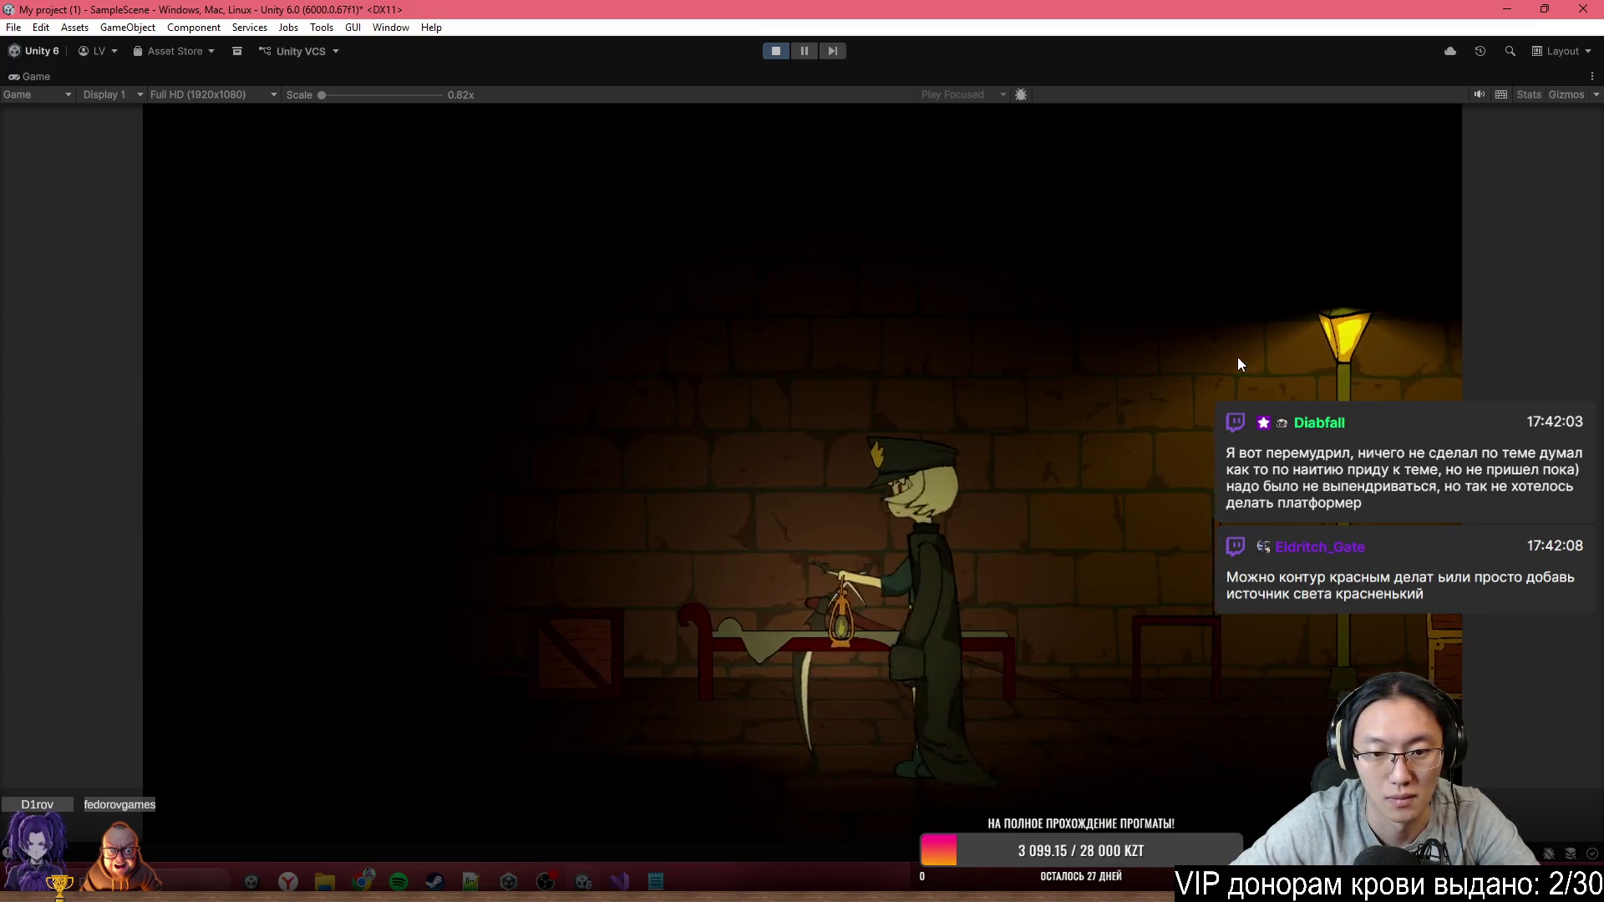
pyautogui.press('d')
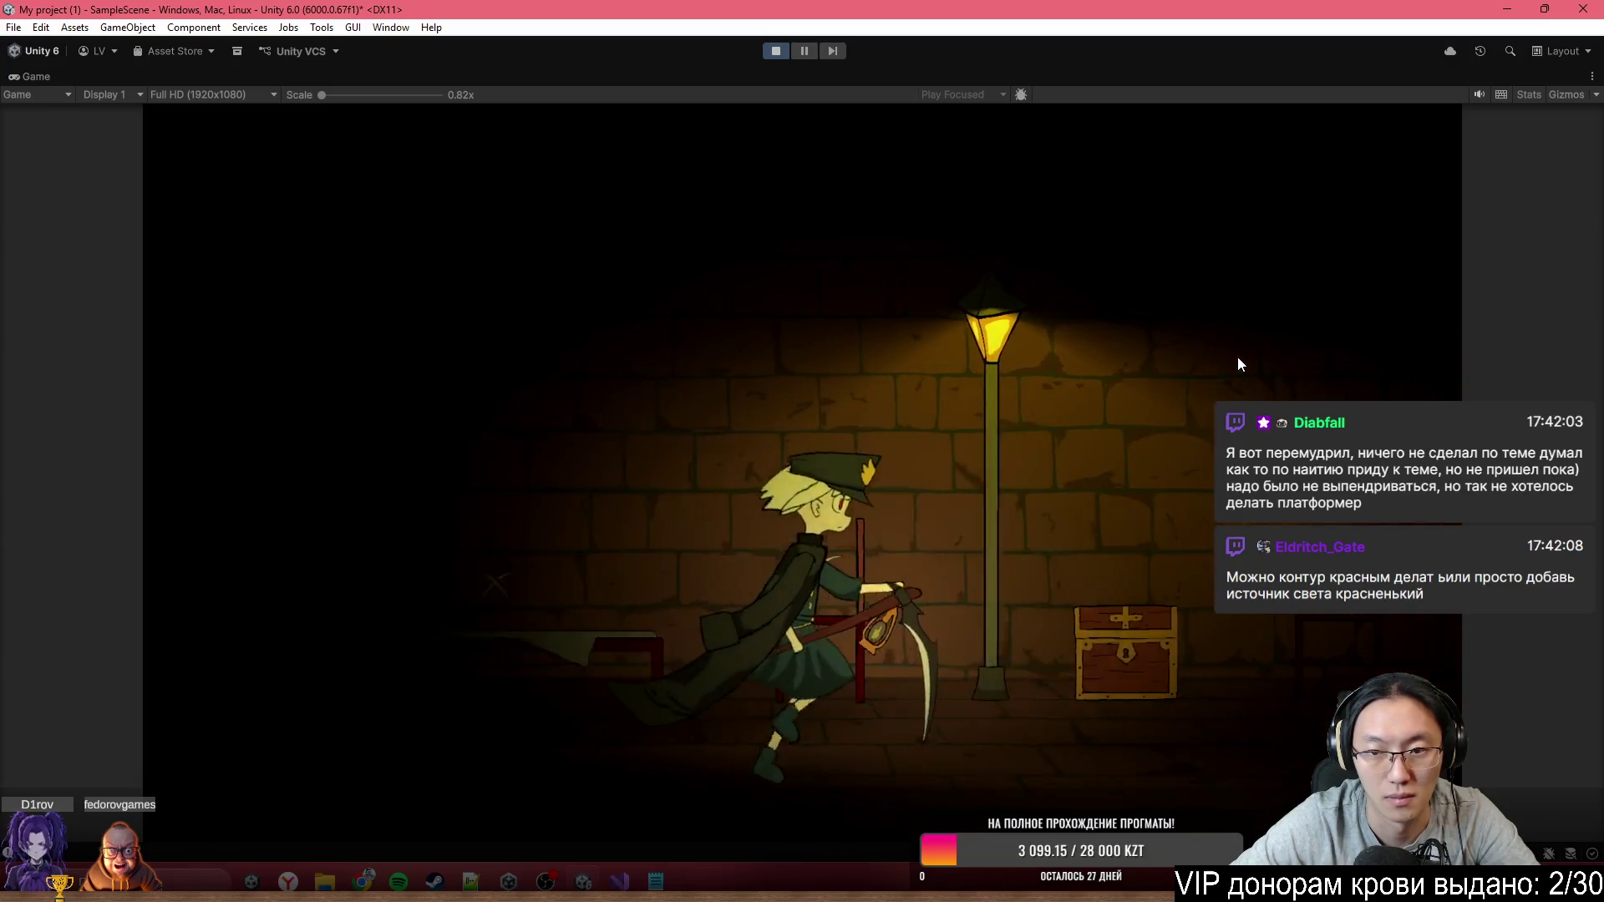
pyautogui.press('e')
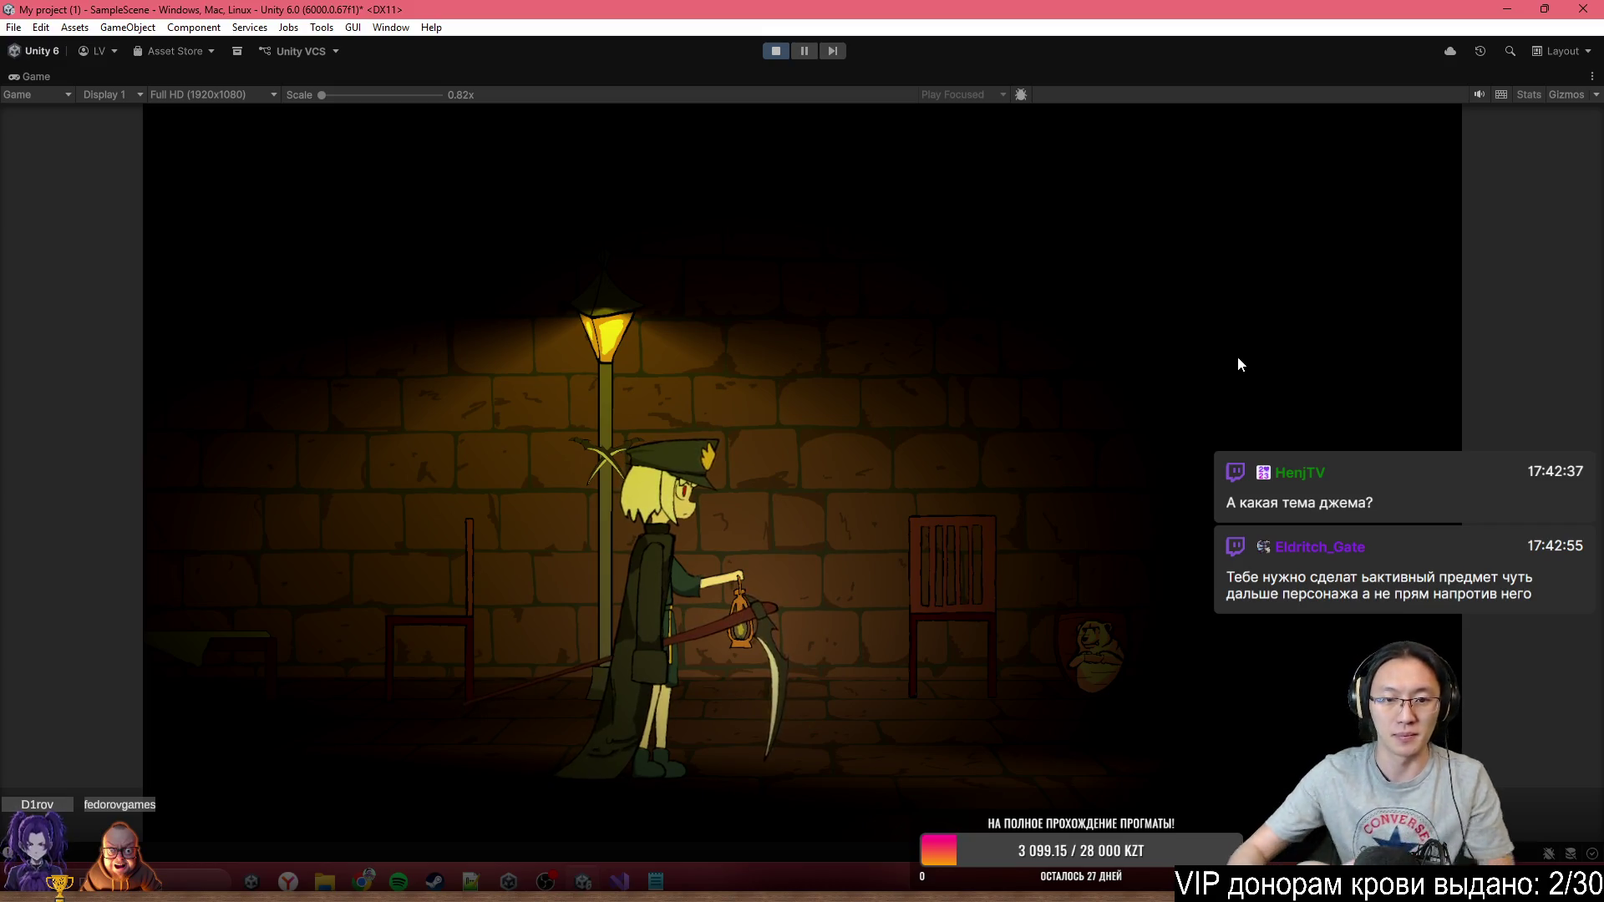
# Walk right after the cutscene, stop Play mode and switch to Item.cs in Visual Studio
pyautogui.press('d')
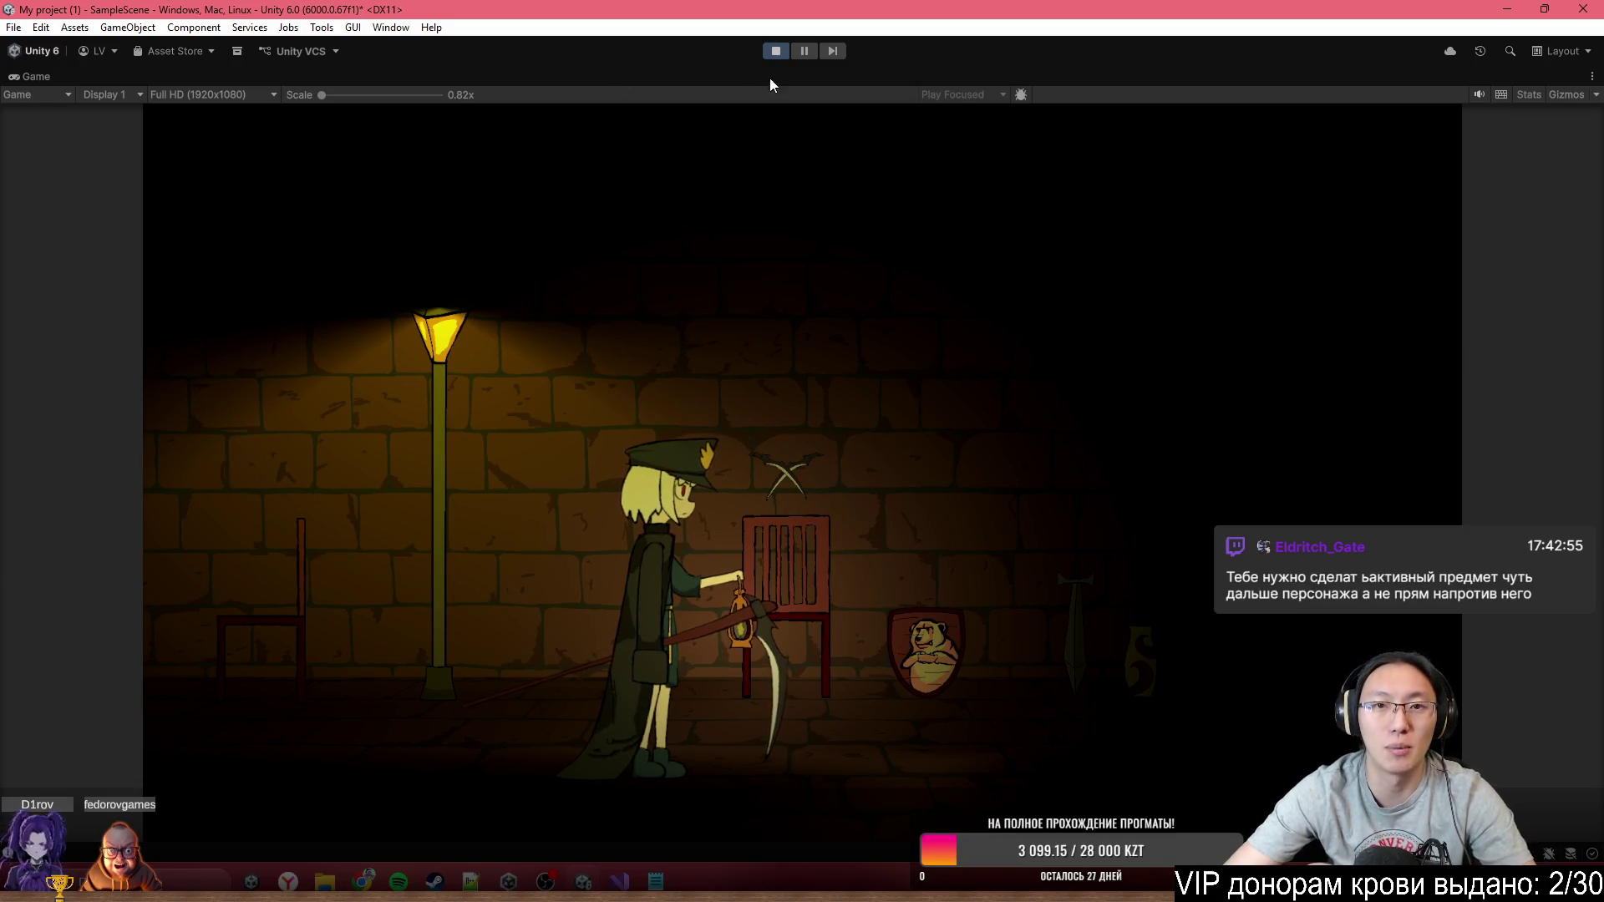
pyautogui.click(775, 51)
pyautogui.hotkey('alt', 'Tab')
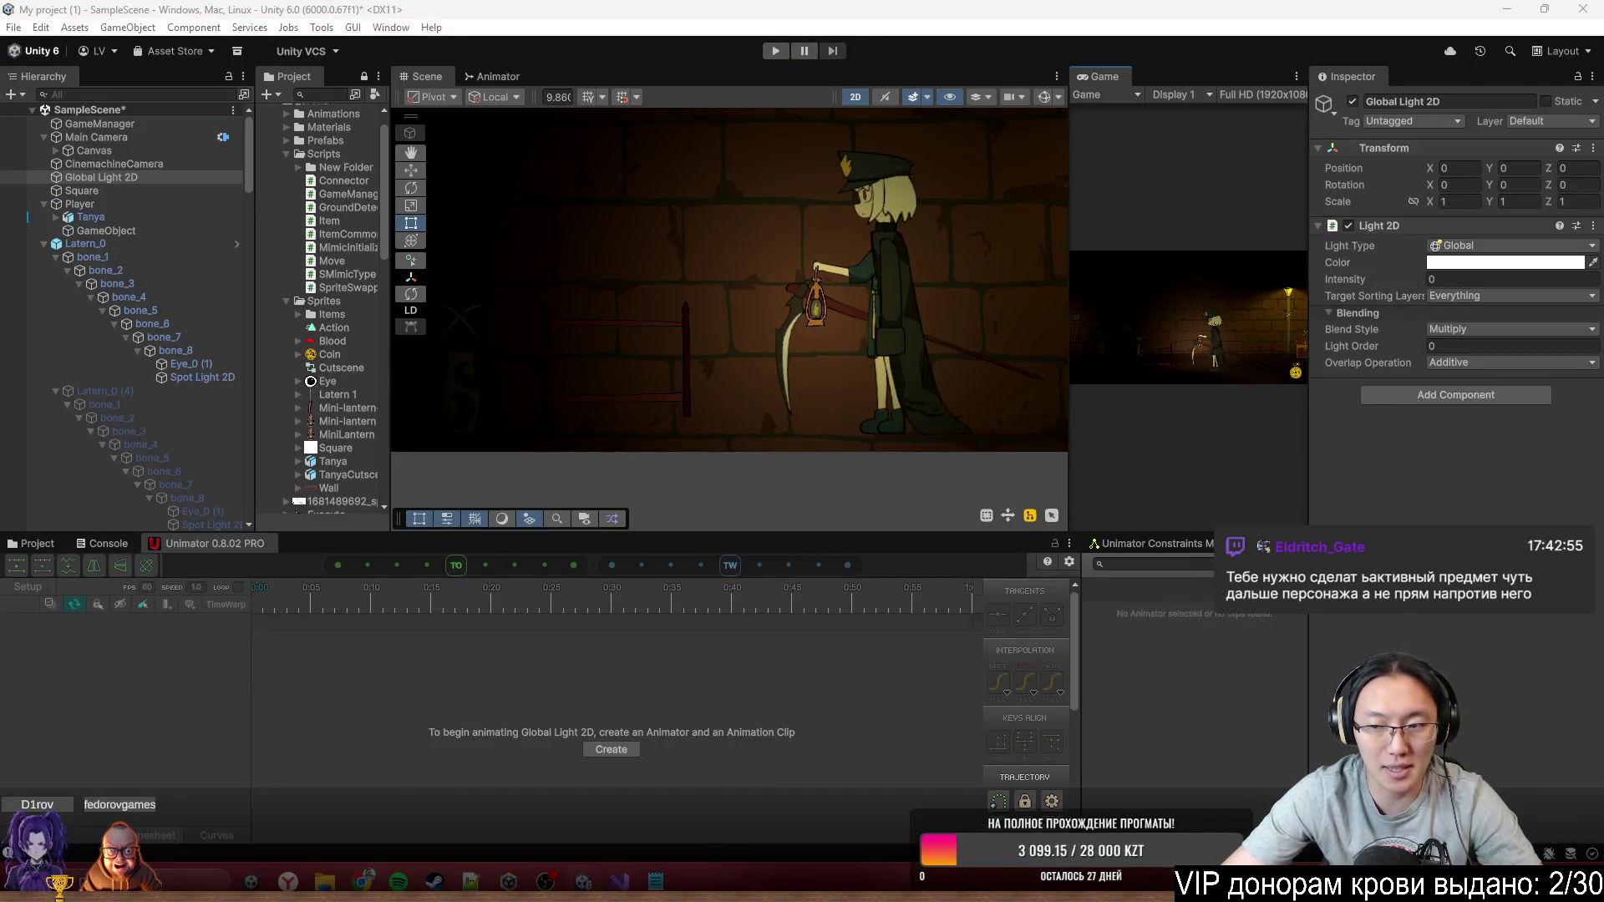
pyautogui.scroll(1, 663, 589)
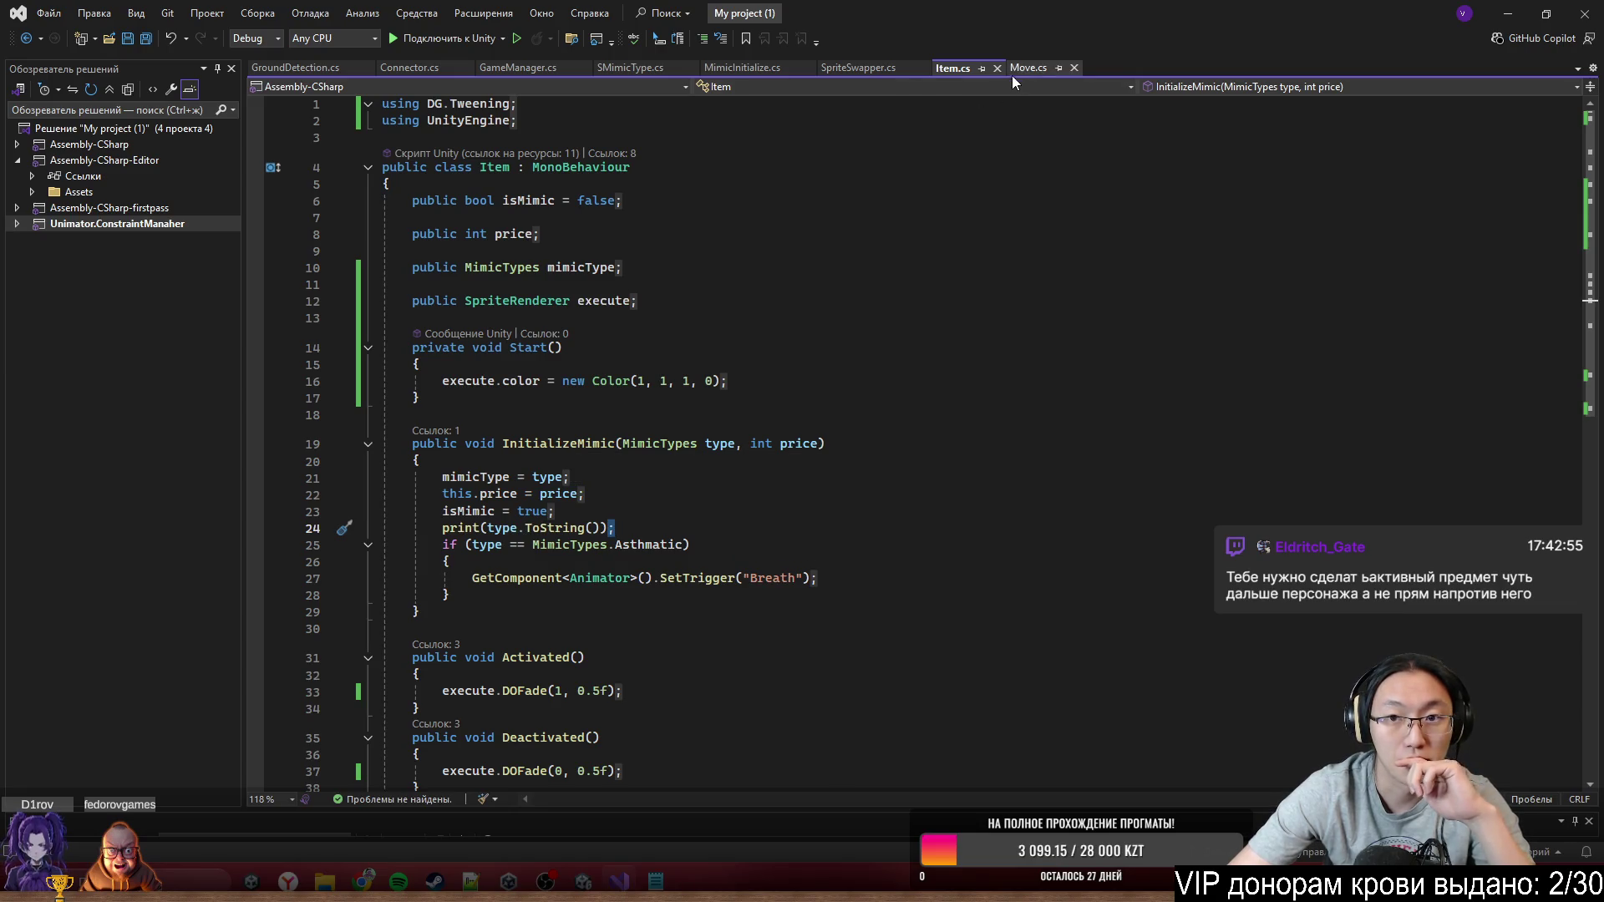
# In MimicInitialize.cs, uncomment the GetComponent<SpriteRenderer>() line with Ctrl+K, U
pyautogui.click(757, 70)
pyautogui.hotkey('ctrl', 'k')
pyautogui.hotkey('ctrl', 'u')
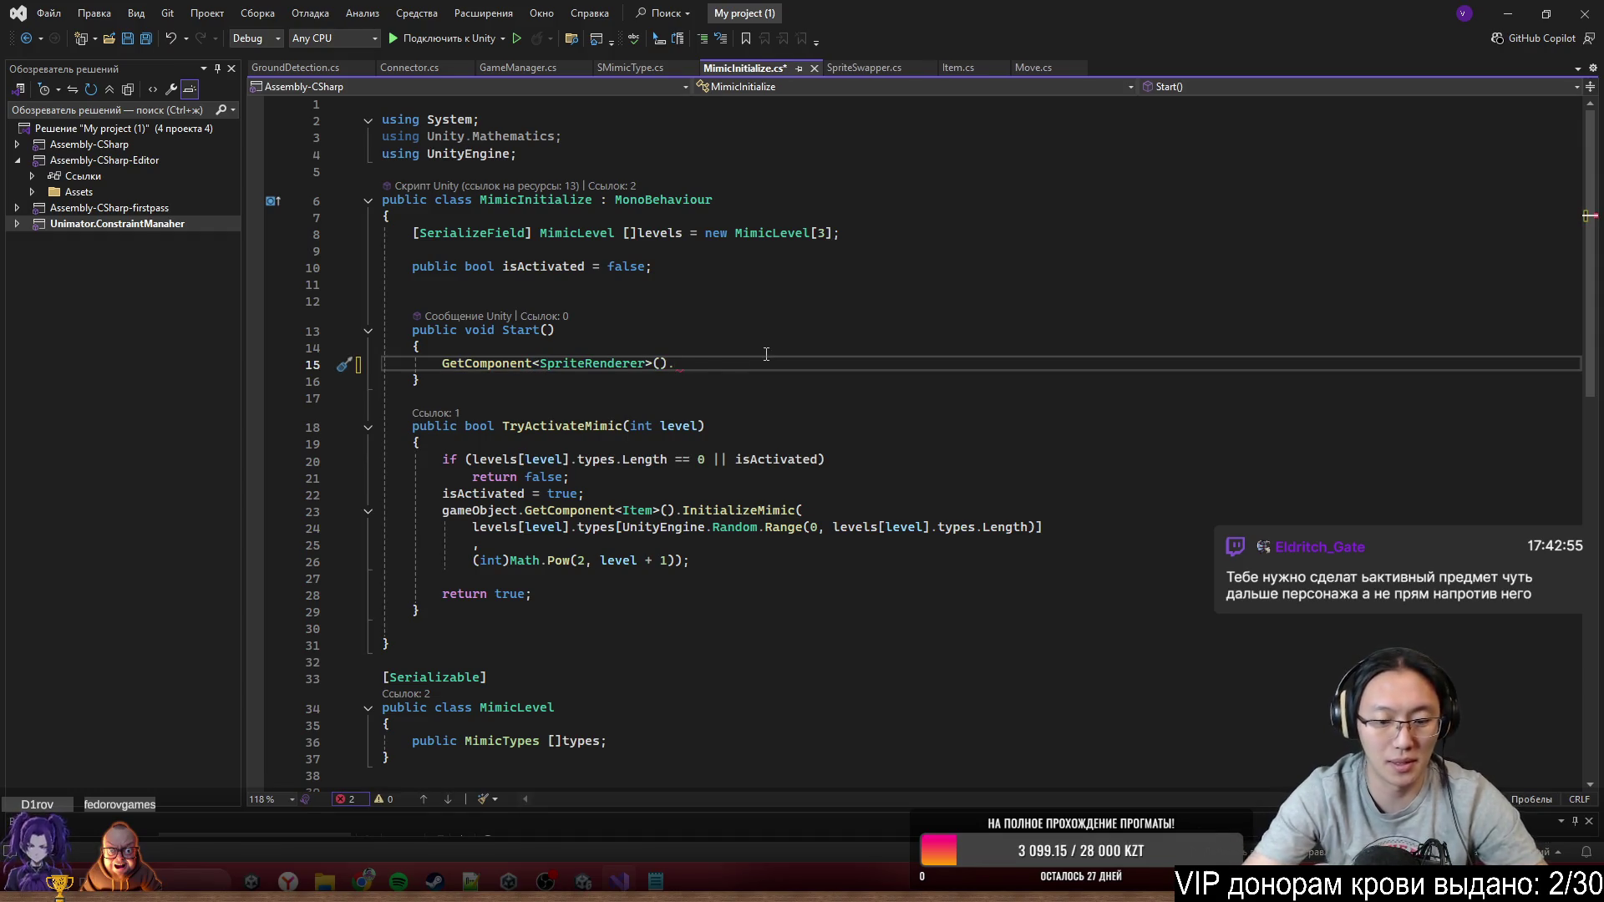
# Start typing a SpriteRenderer property, left unfinished at 'gro', then minimise Visual Studio and select ClockThing
pyautogui.write('SpriteRe')
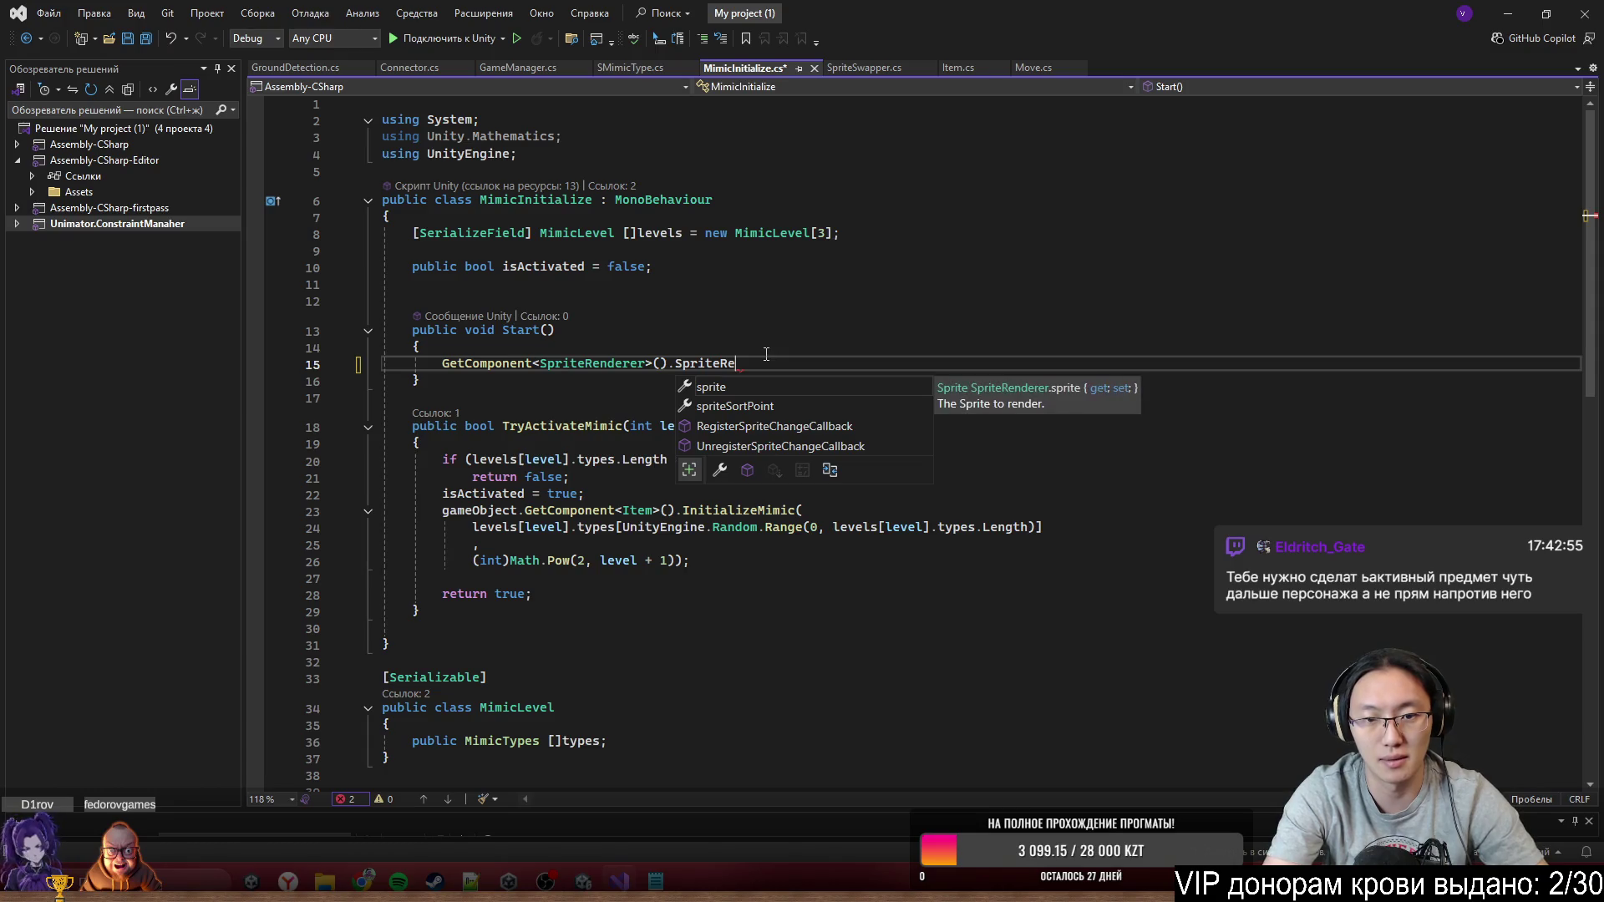
pyautogui.press('BackSpace')
pyautogui.press('BackSpace')
pyautogui.press('BackSpace')
pyautogui.write('s')
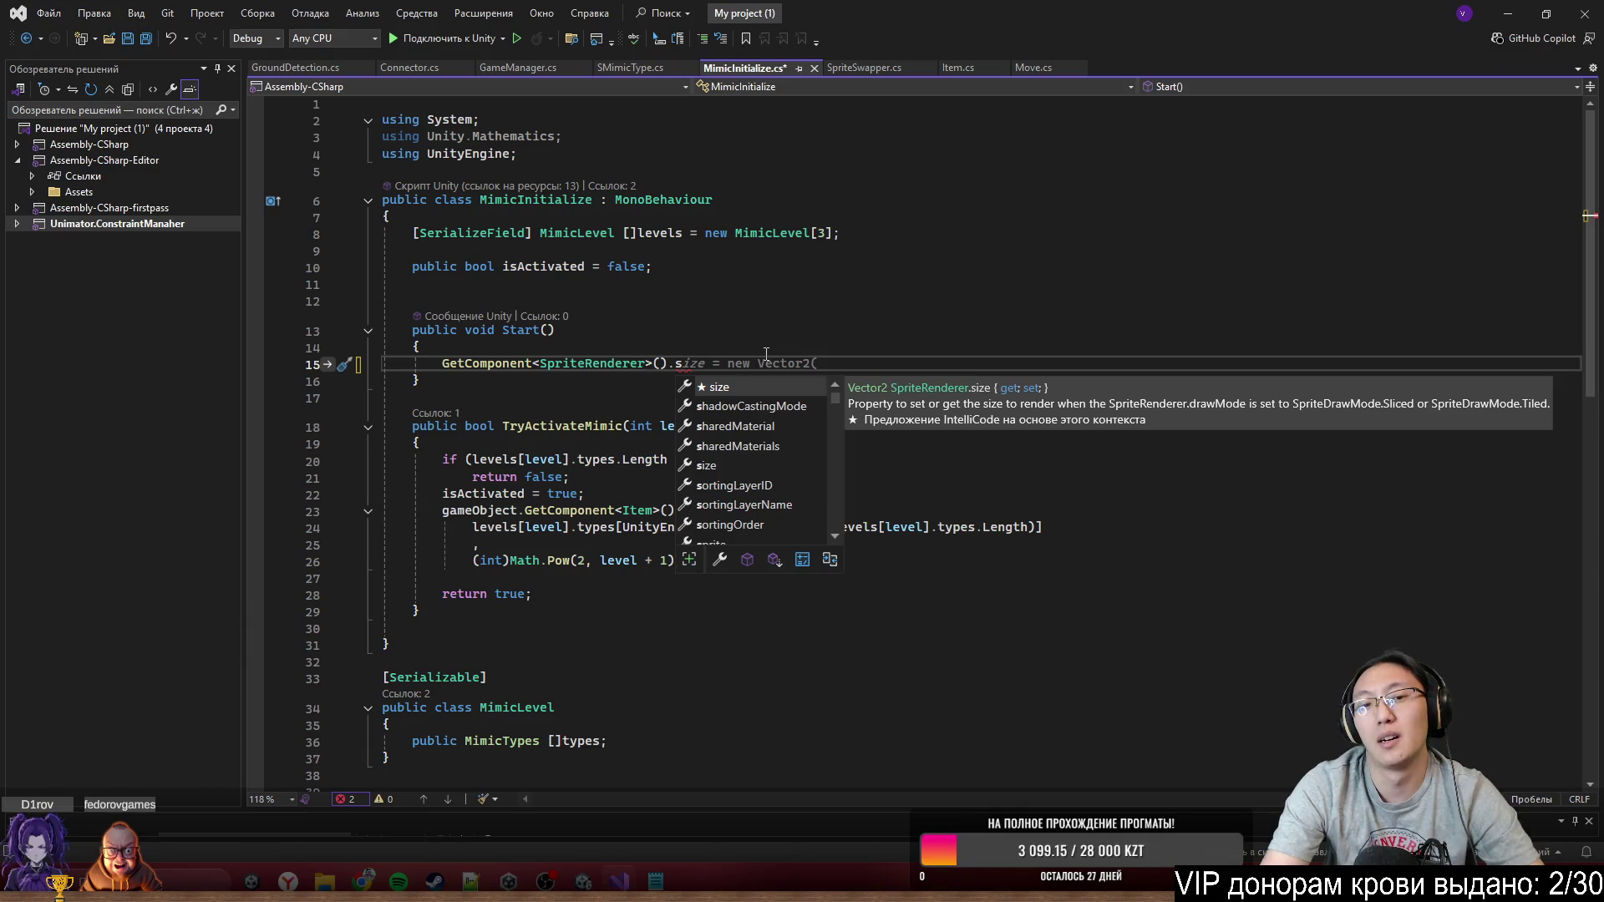
pyautogui.write('pri')
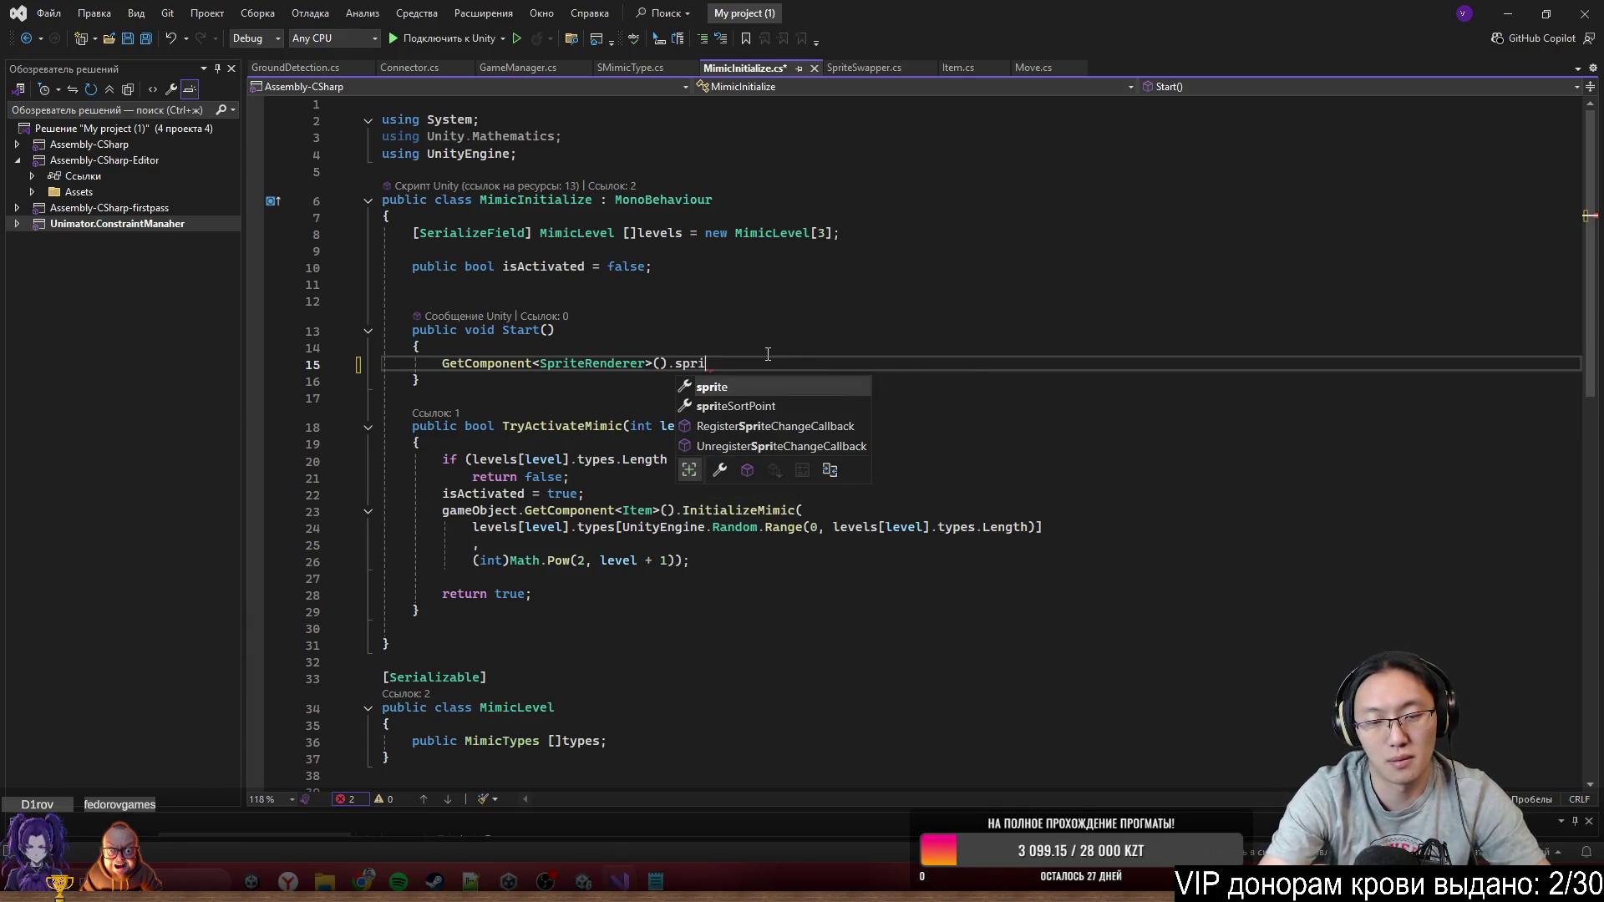
pyautogui.write('t')
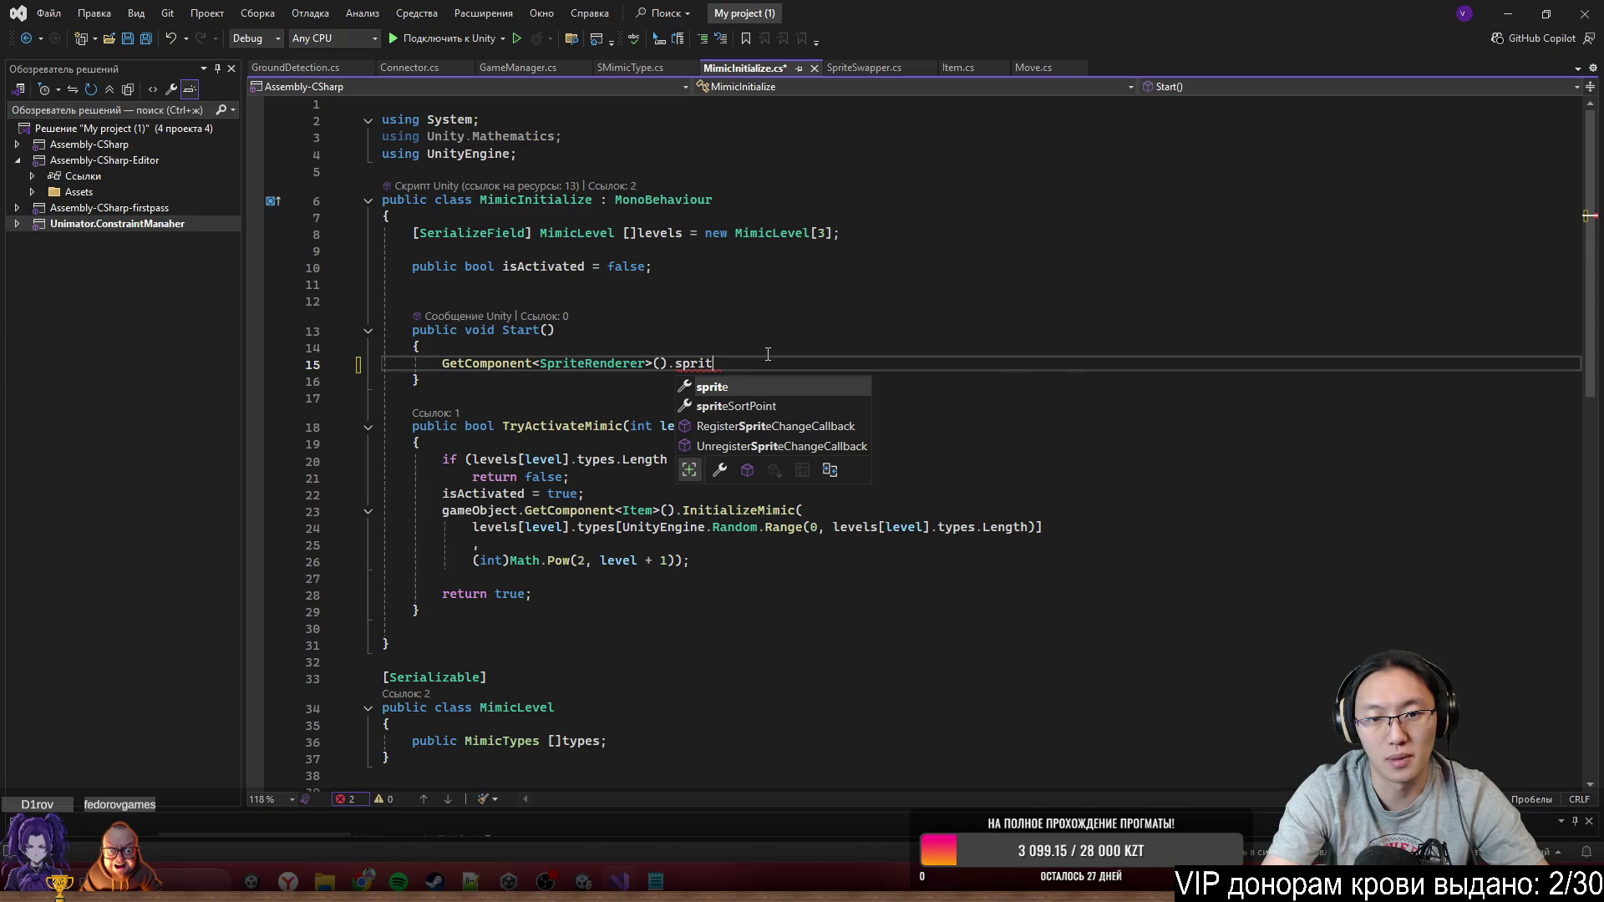
pyautogui.press('BackSpace')
pyautogui.press('BackSpace')
pyautogui.press('BackSpace')
pyautogui.press('BackSpace')
pyautogui.press('BackSpace')
pyautogui.write('gro')
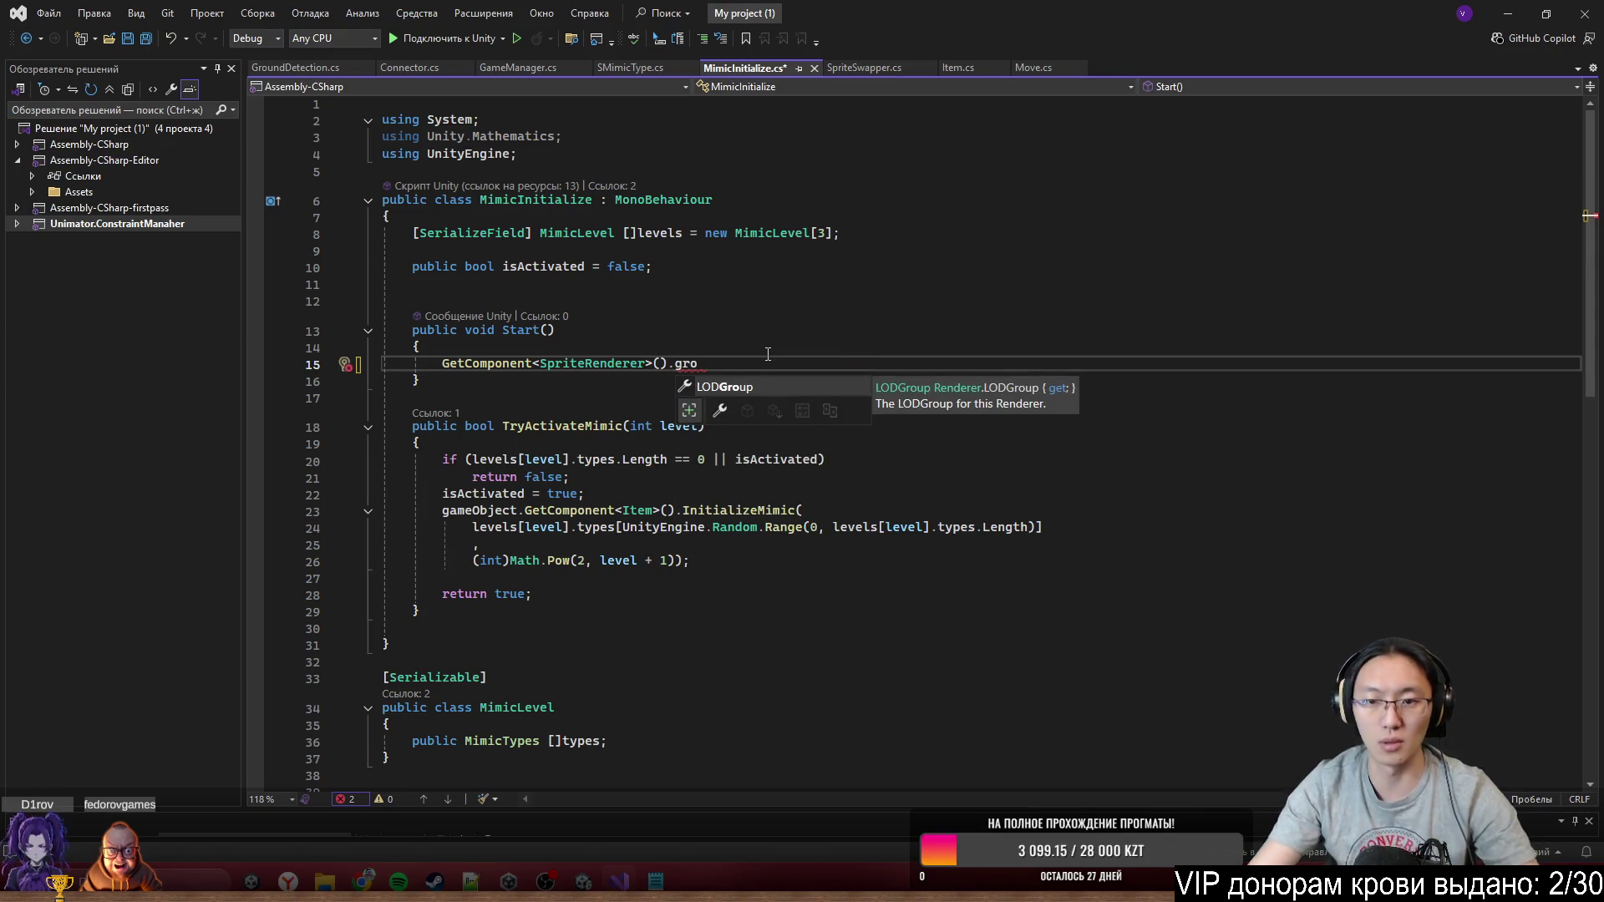
pyautogui.click(1506, 10)
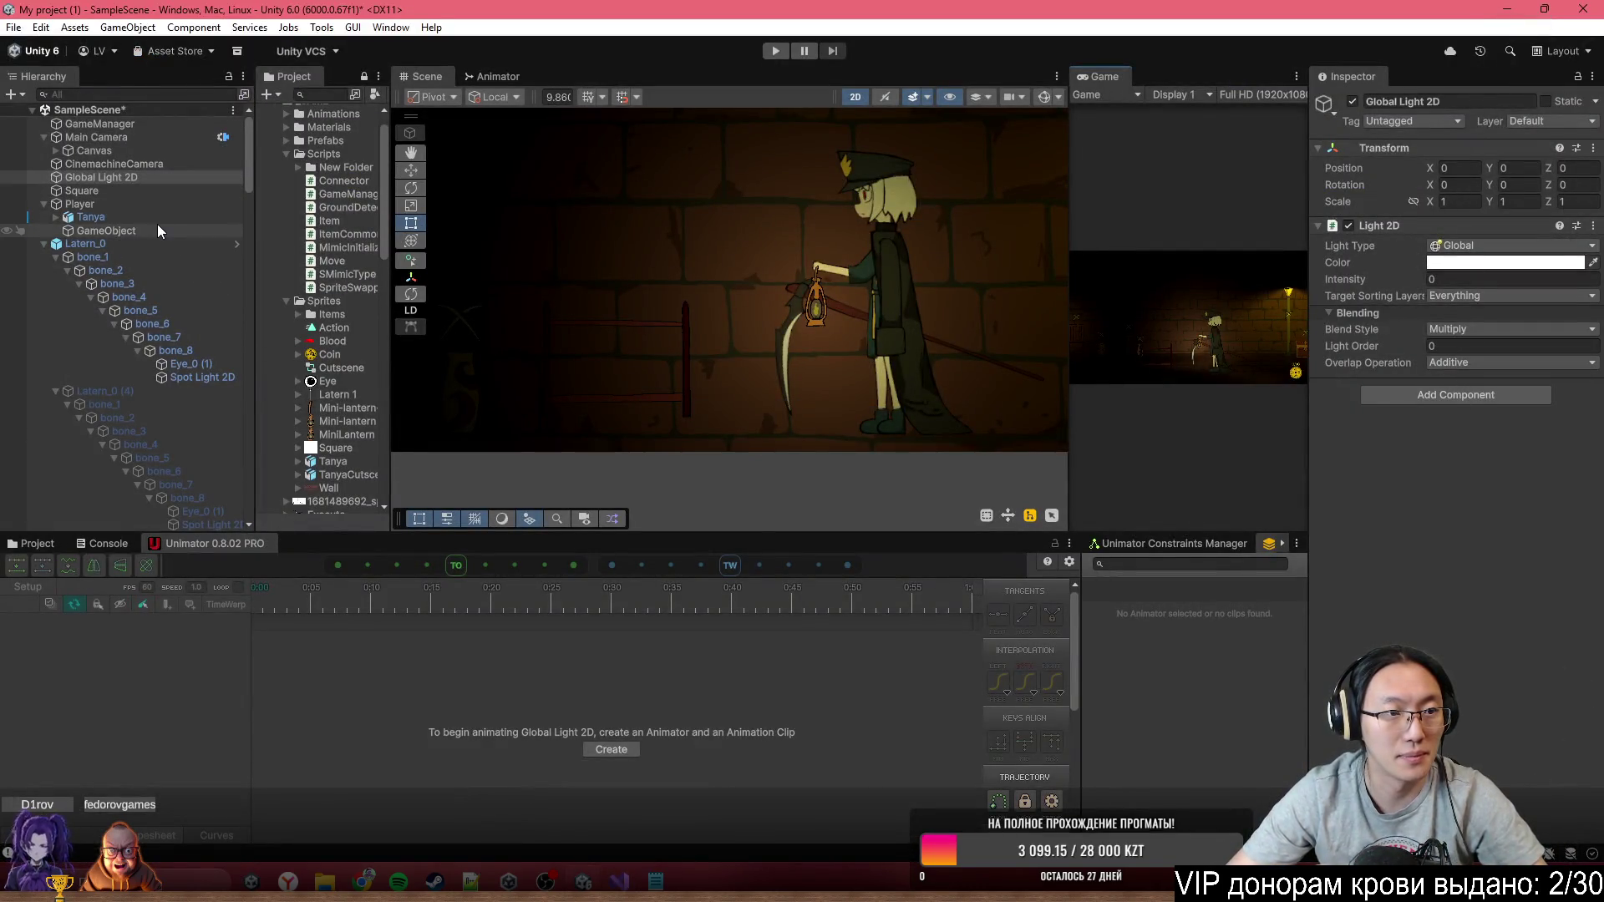
pyautogui.click(887, 297)
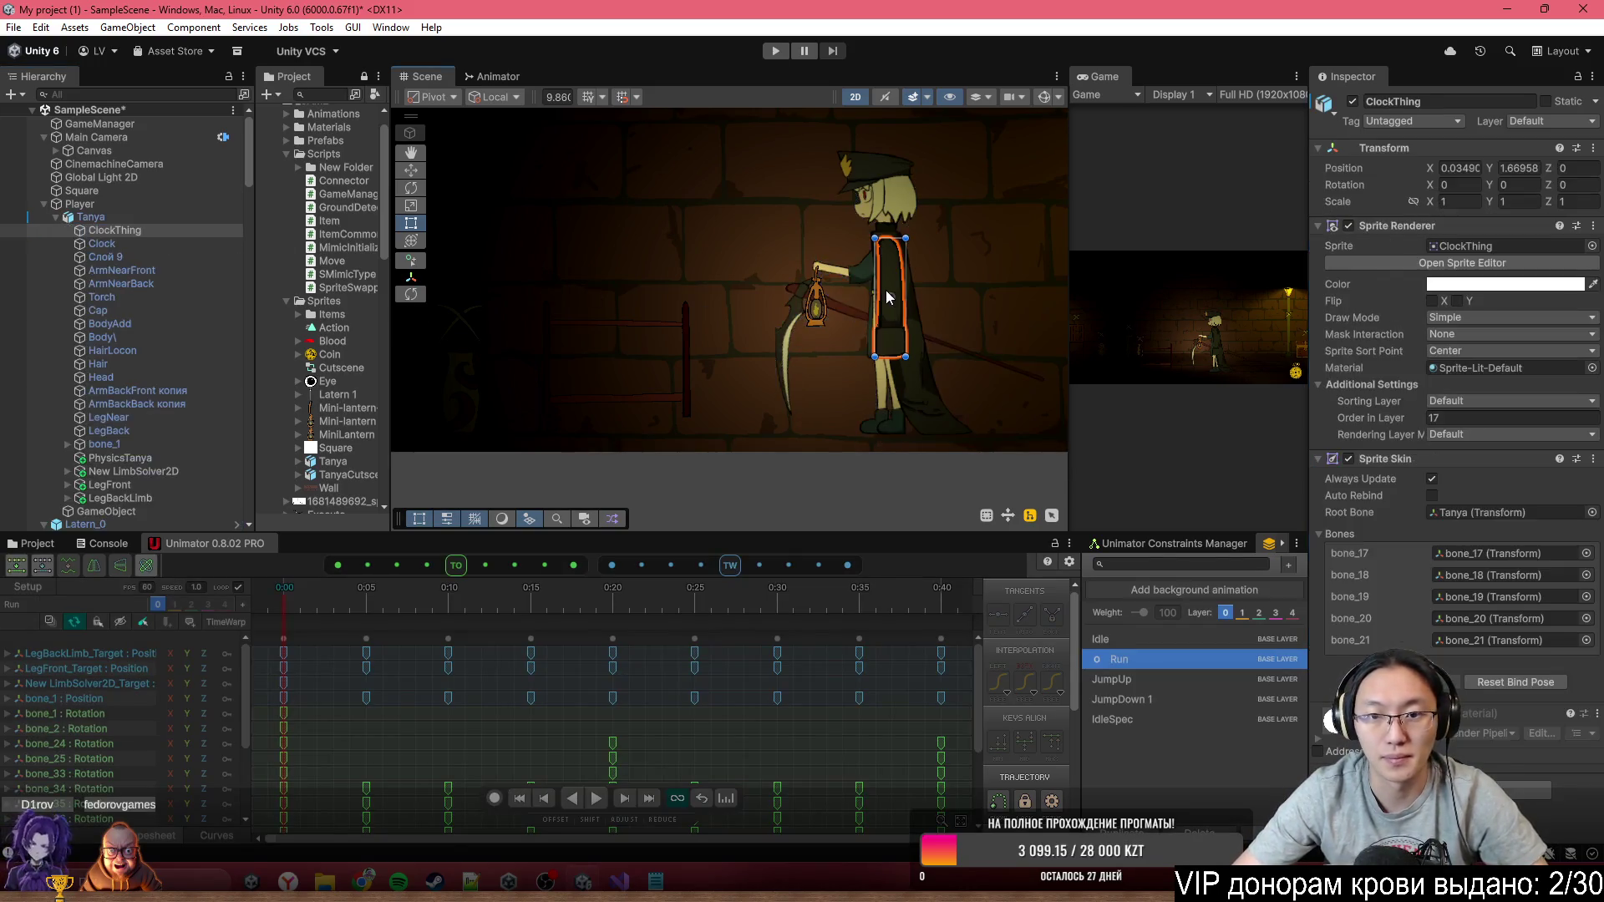
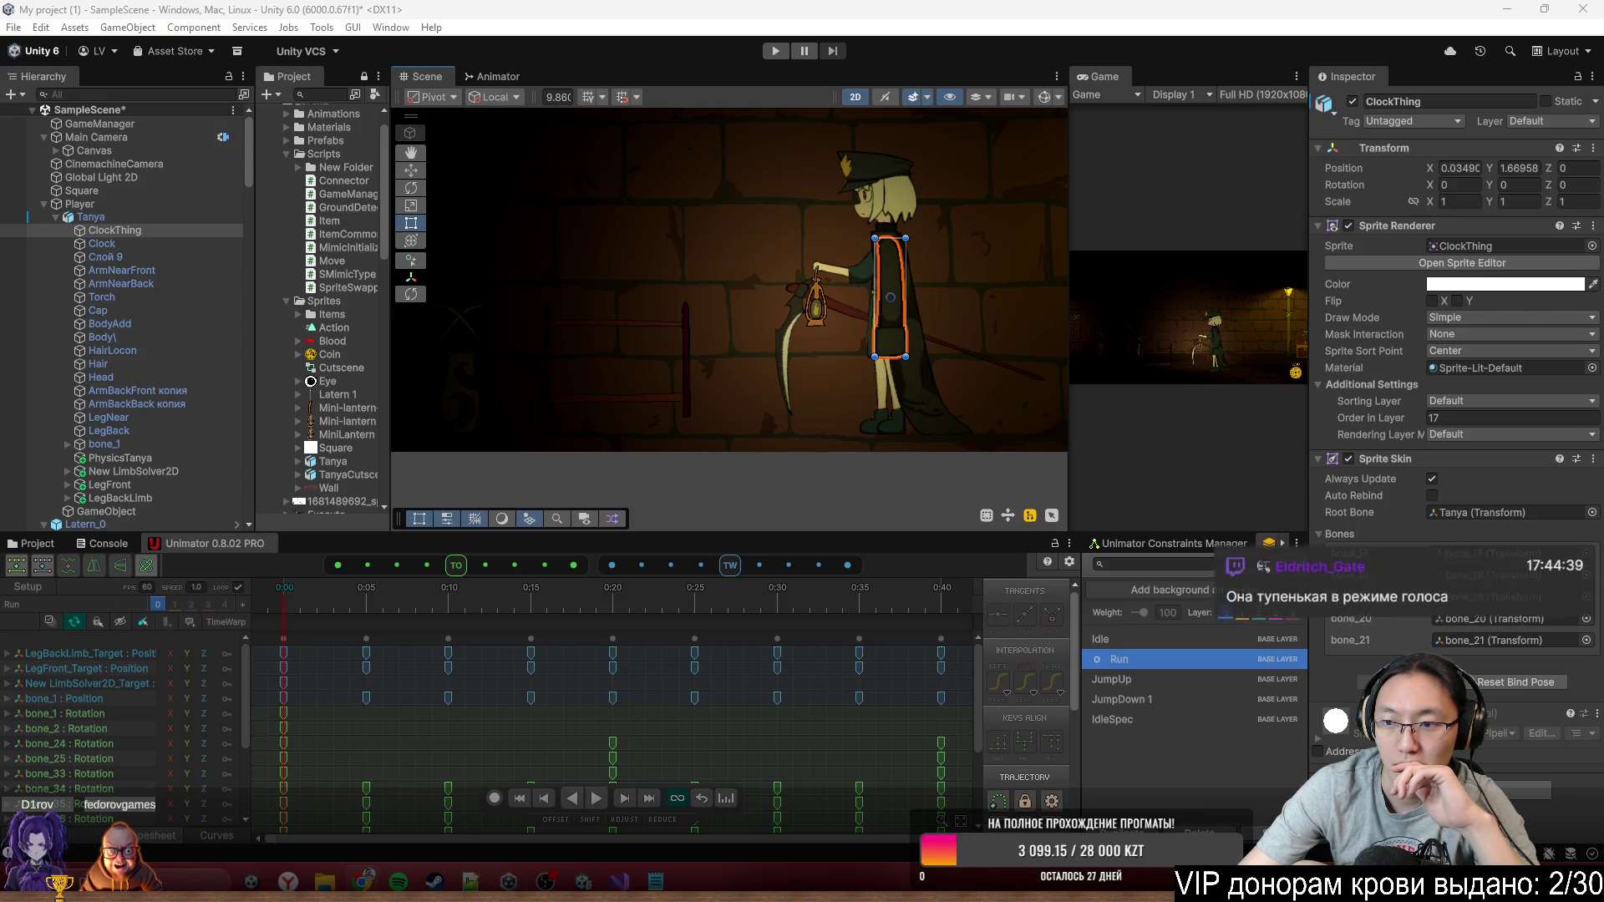
# Open Tags & Layers from ClockThing's Sorting Layer list, showing Back, Default and Front, then pan the scene
pyautogui.click(1483, 402)
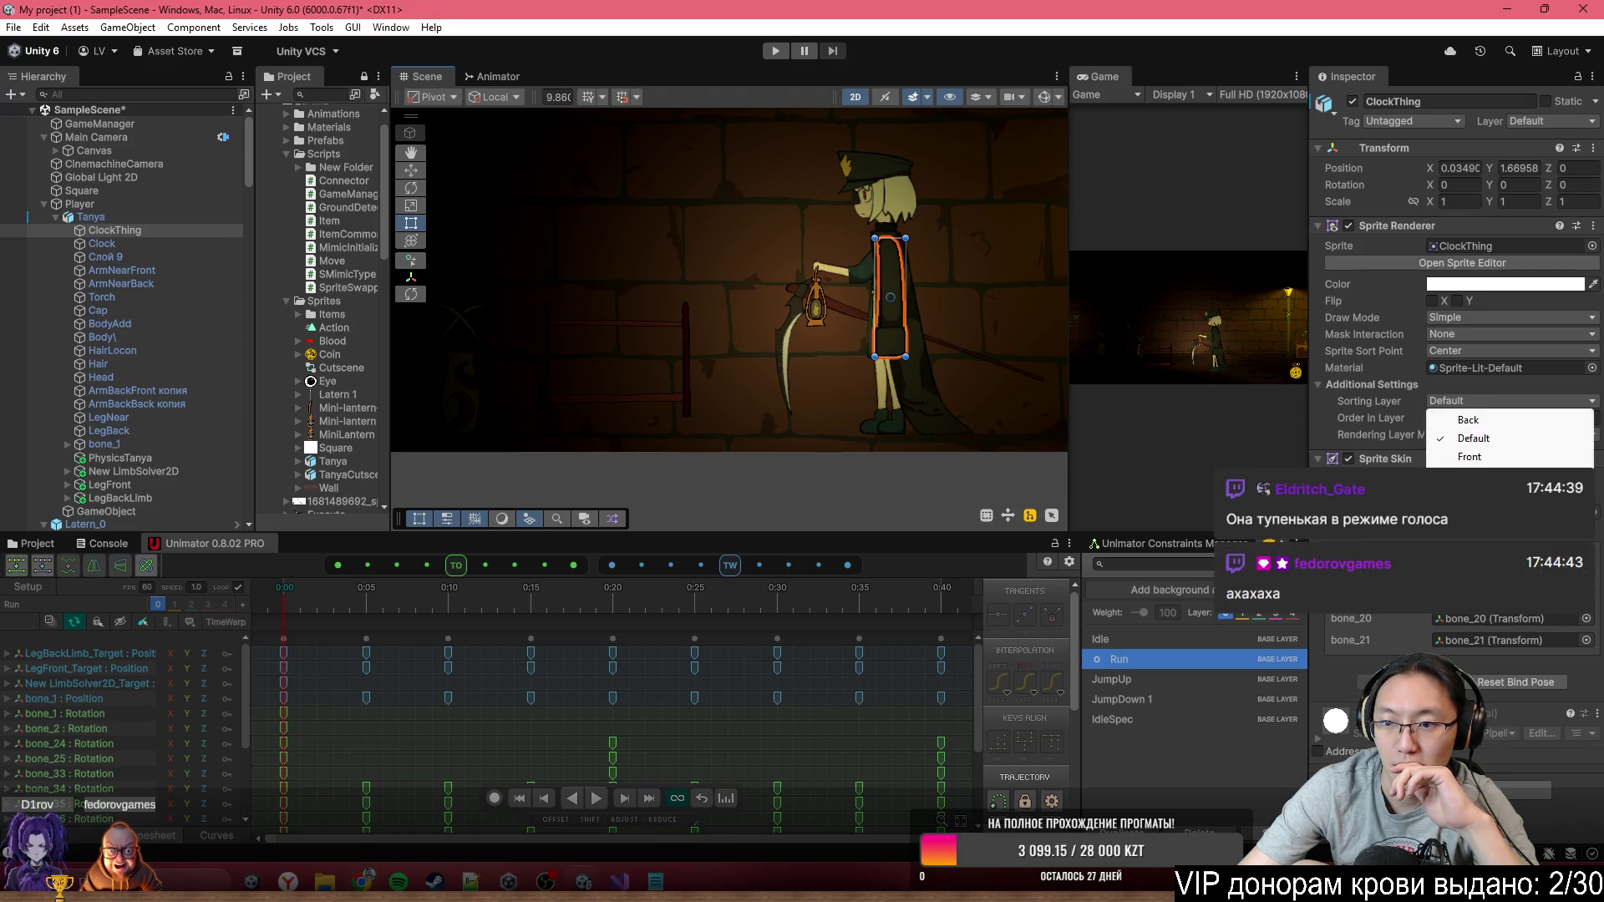
pyautogui.click(1474, 479)
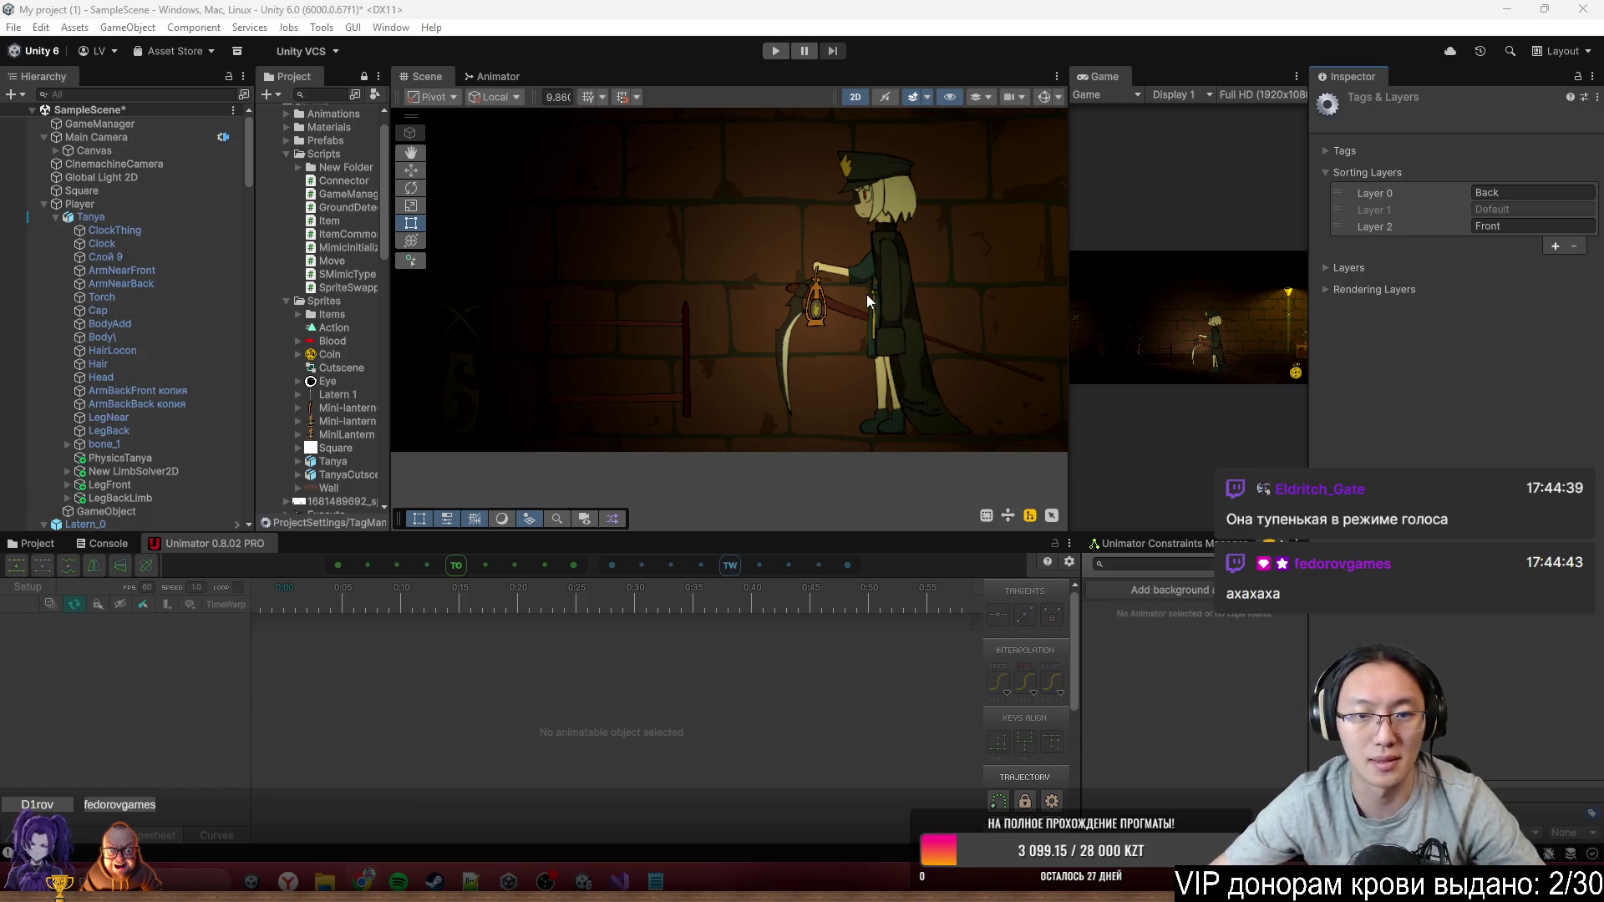
pyautogui.click(933, 350)
pyautogui.moveTo(933, 349); pyautogui.dragTo(748, 341)
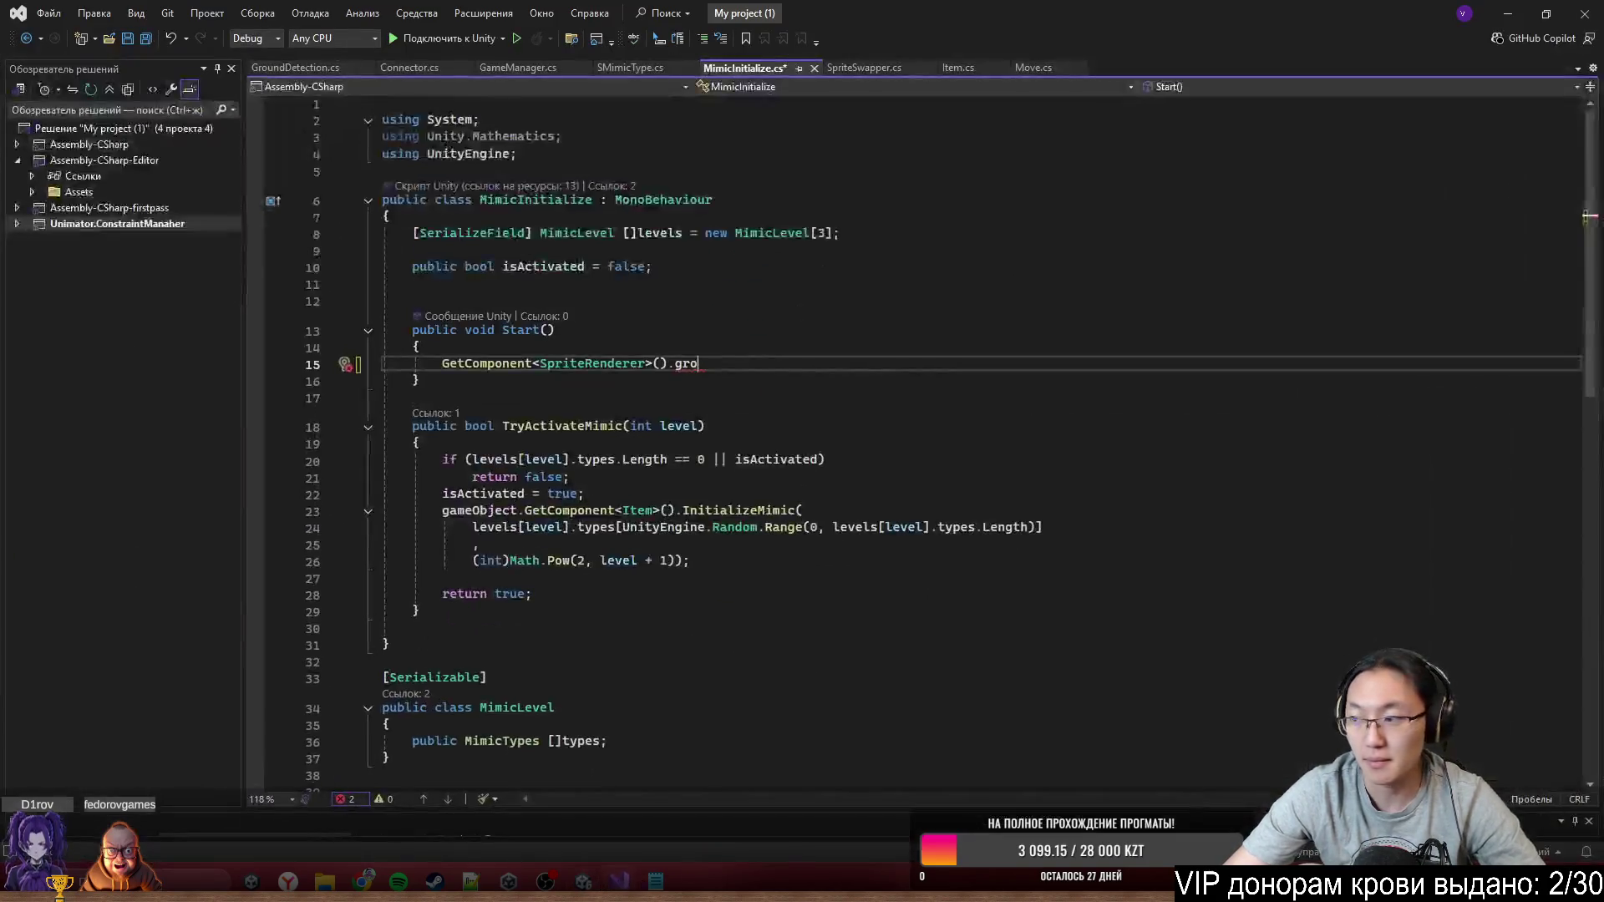
# On line 15, write GetComponent<SpriteRenderer>().sortingLayerID = transform.position.z>0? in MimicInitialize.cs
pyautogui.hotkey('alt', 'Tab')
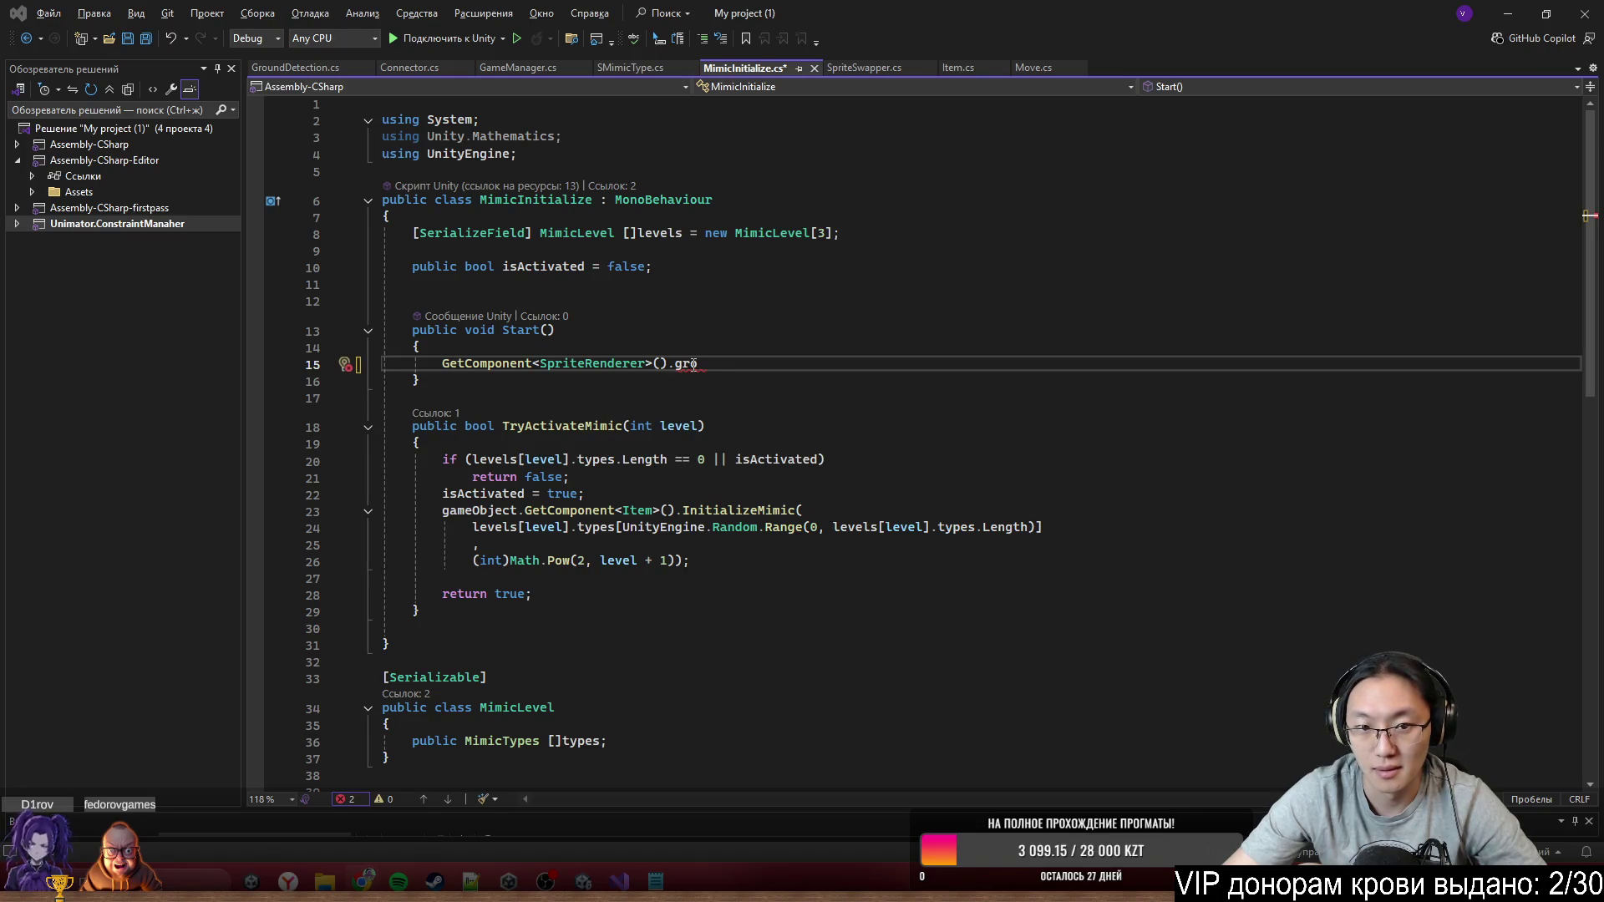
pyautogui.press('BackSpace')
pyautogui.press('BackSpace')
pyautogui.write('so')
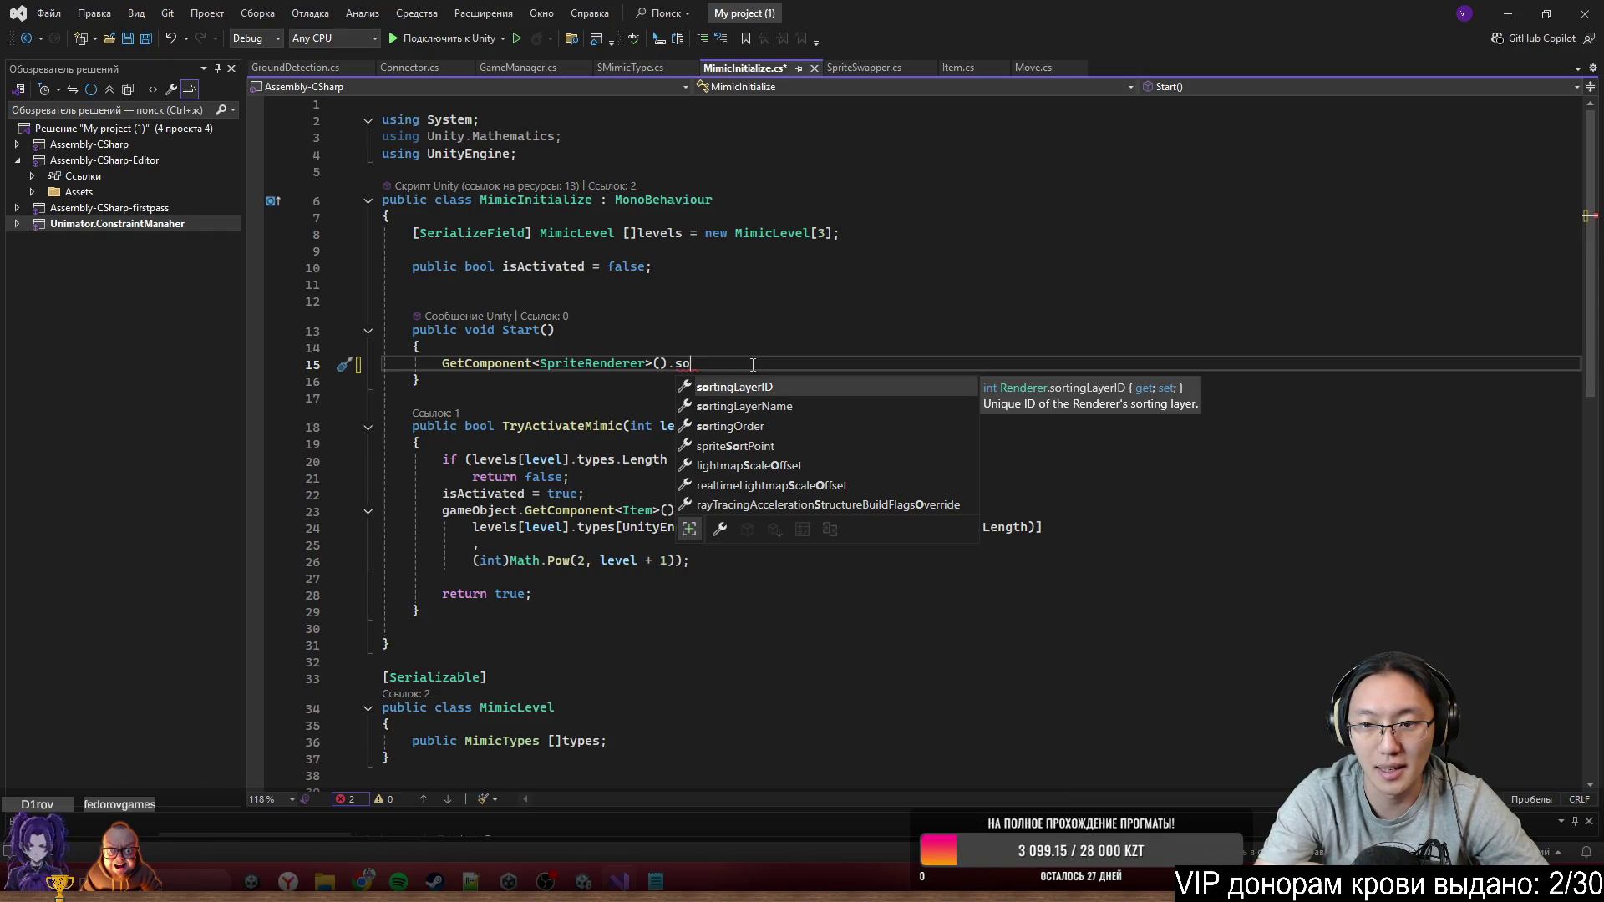
pyautogui.press('Tab')
pyautogui.write('=')
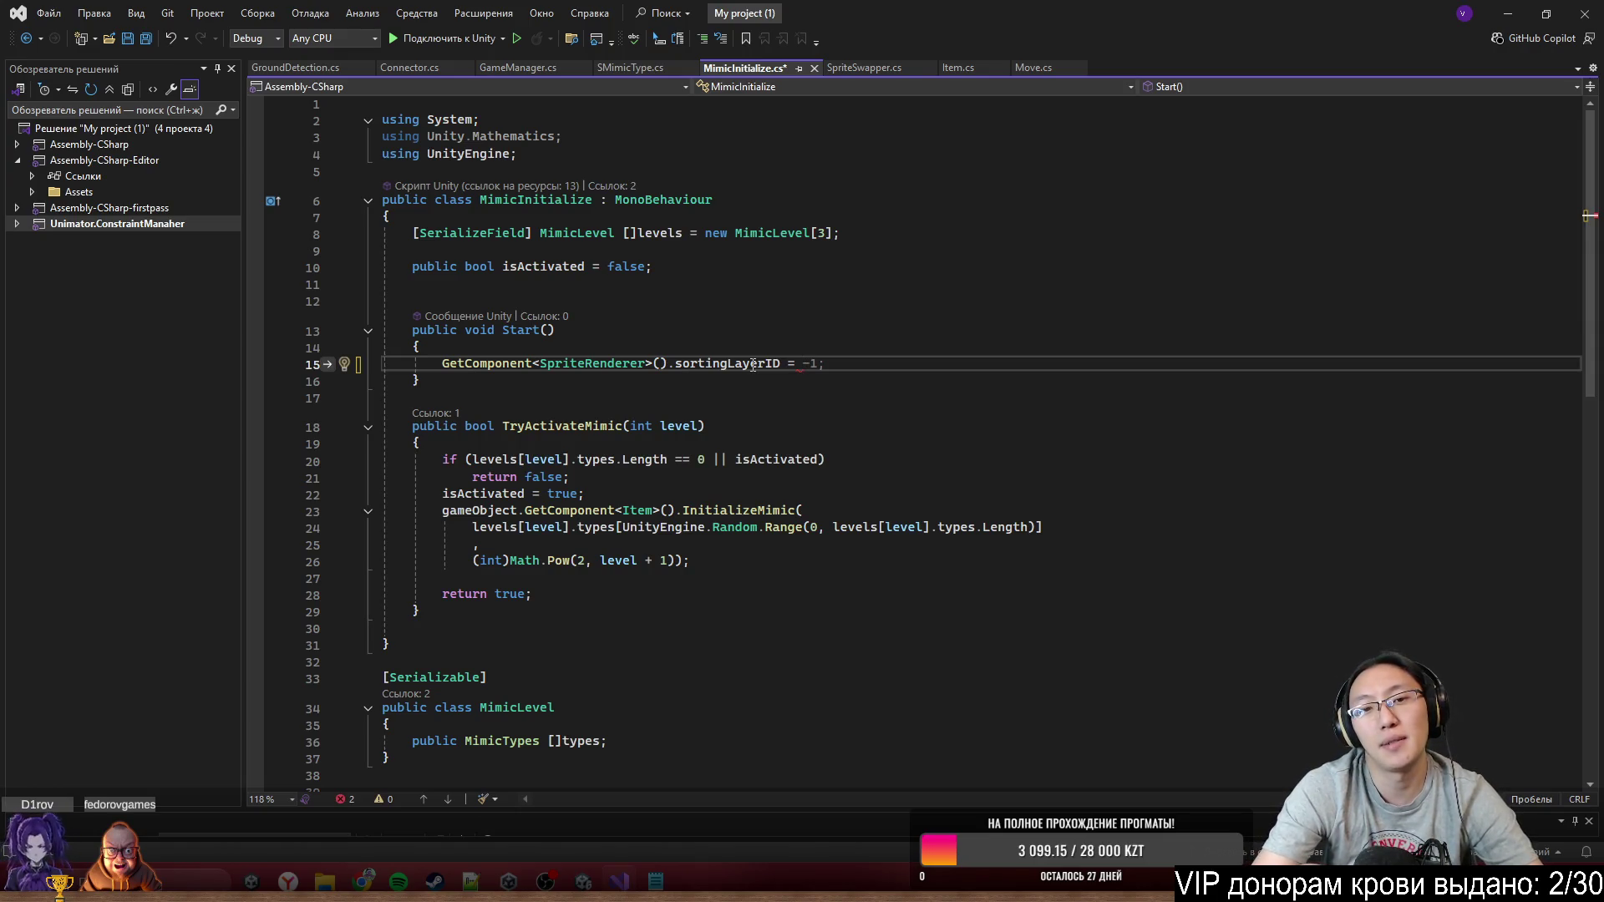
pyautogui.write('transform.po')
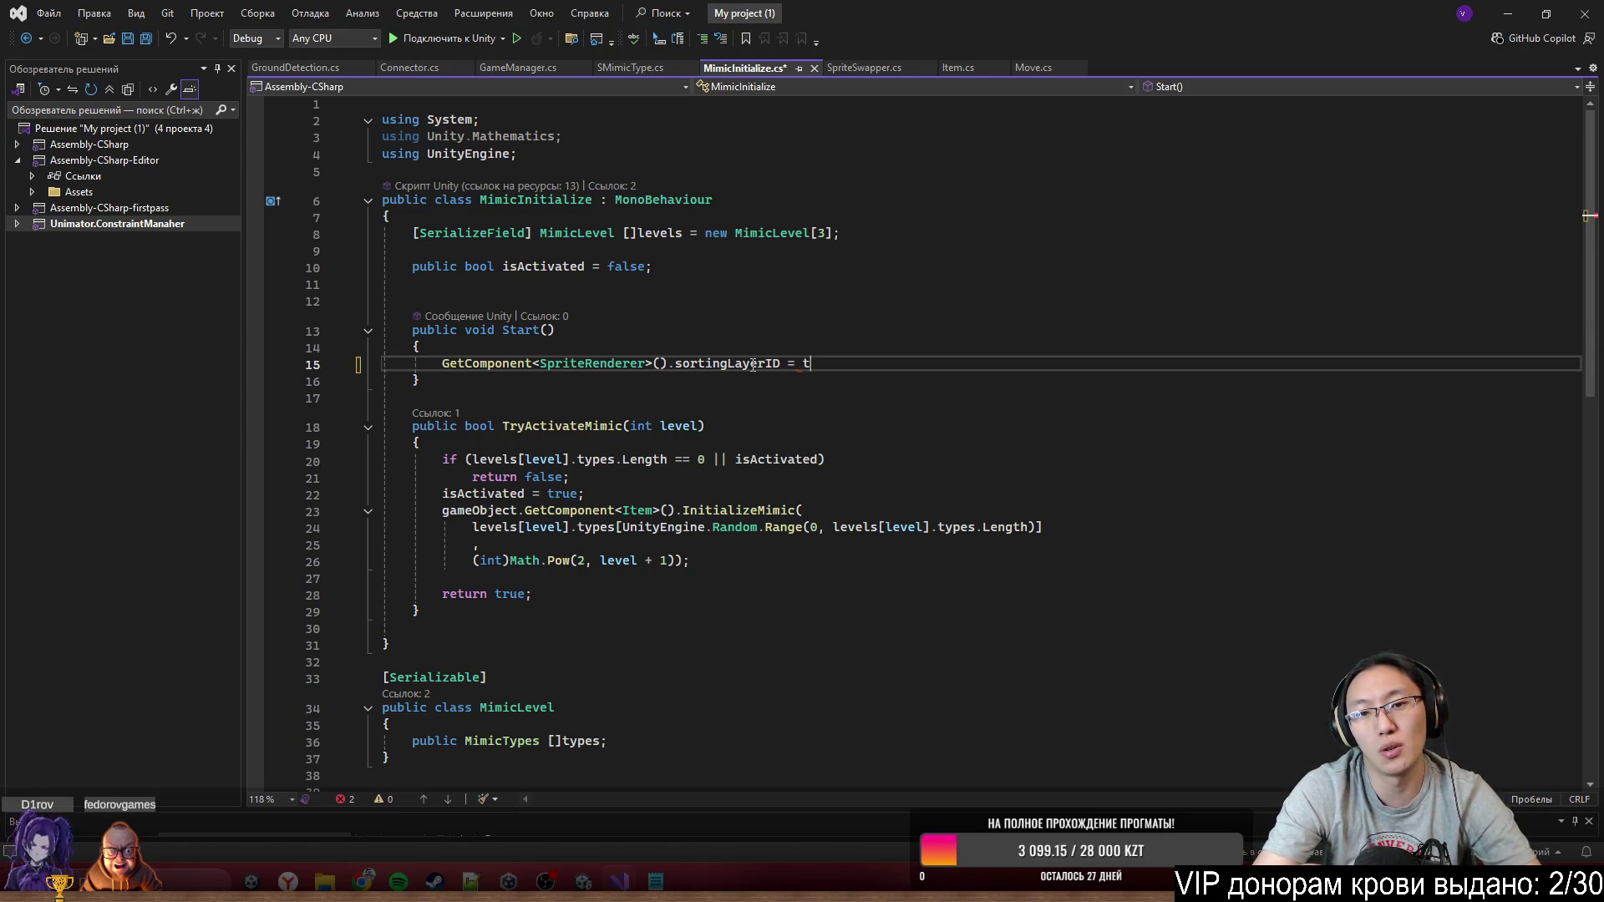
pyautogui.press('Tab')
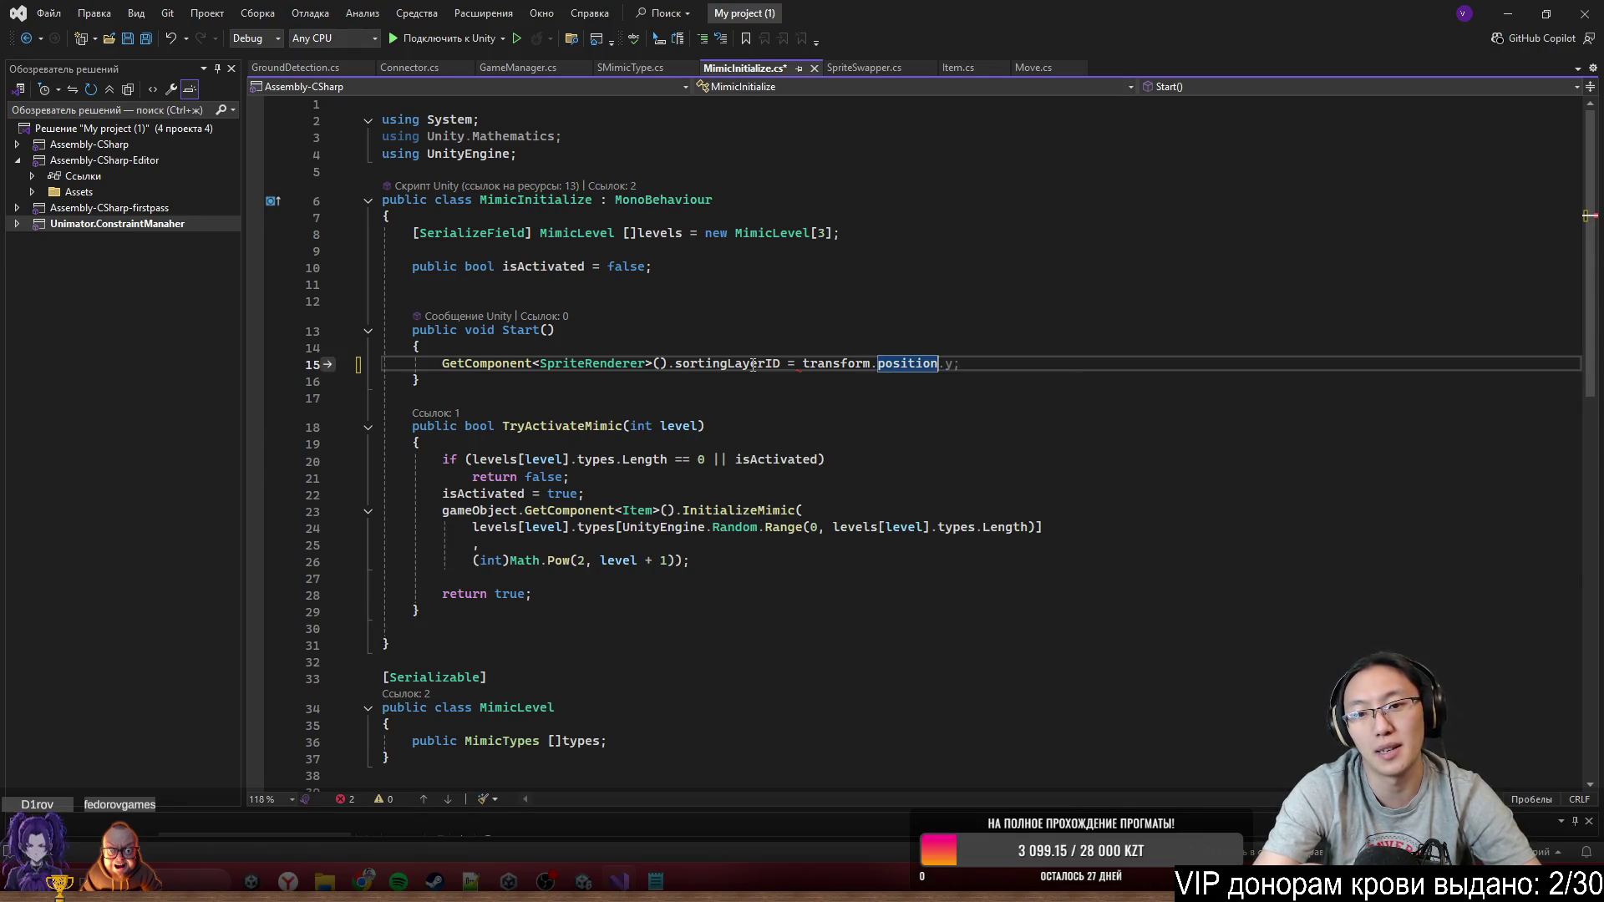
pyautogui.write('.z')
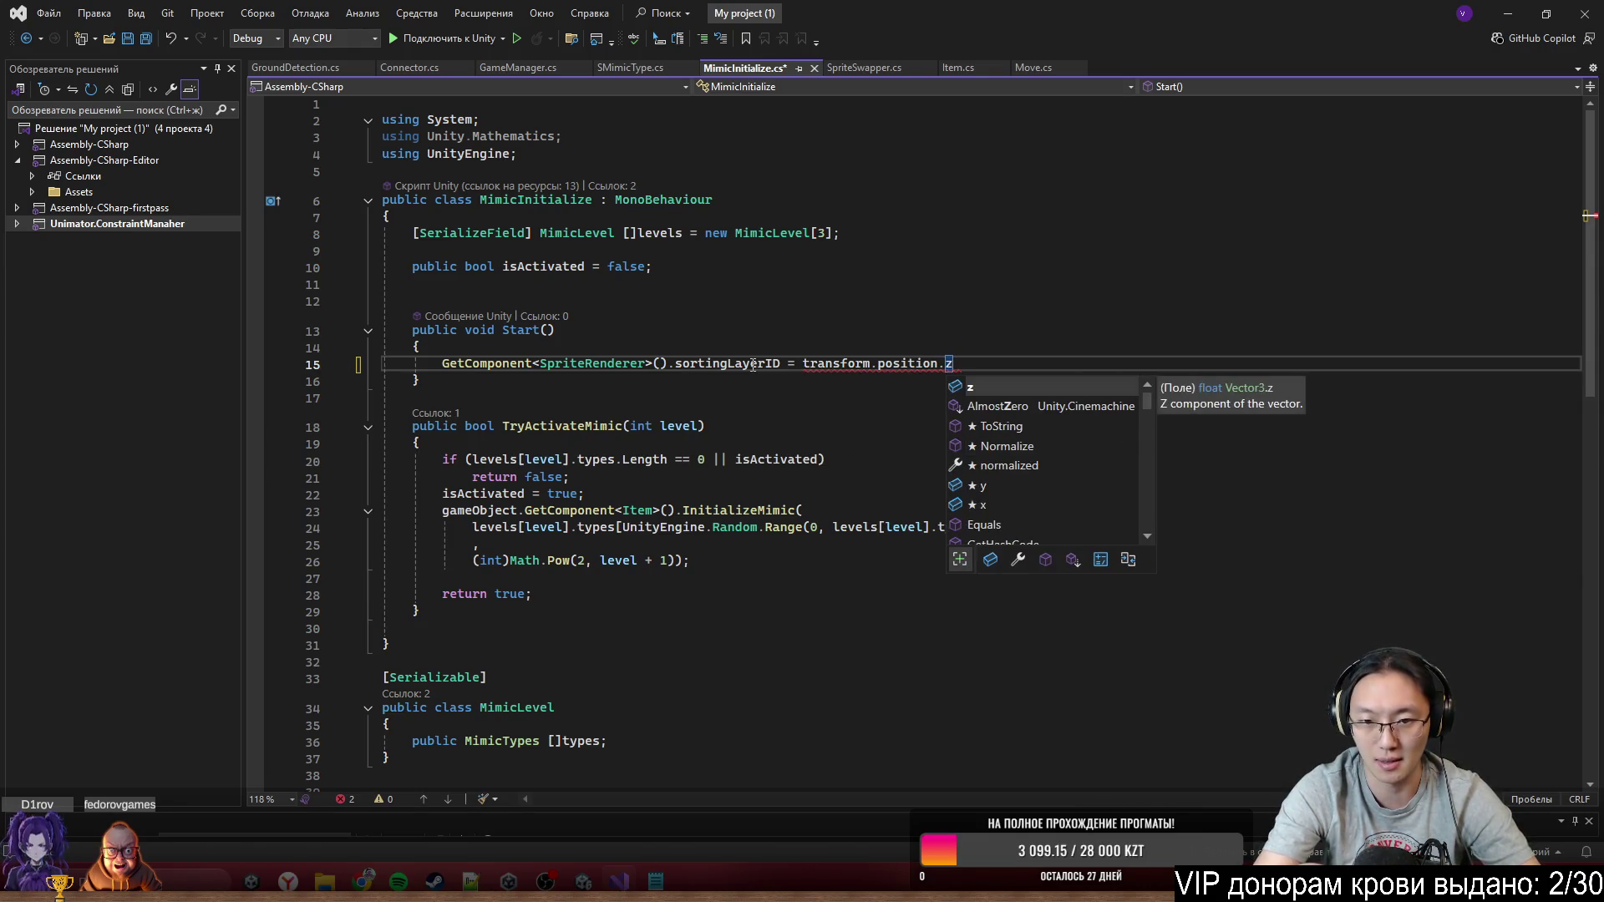
pyautogui.write('>0')
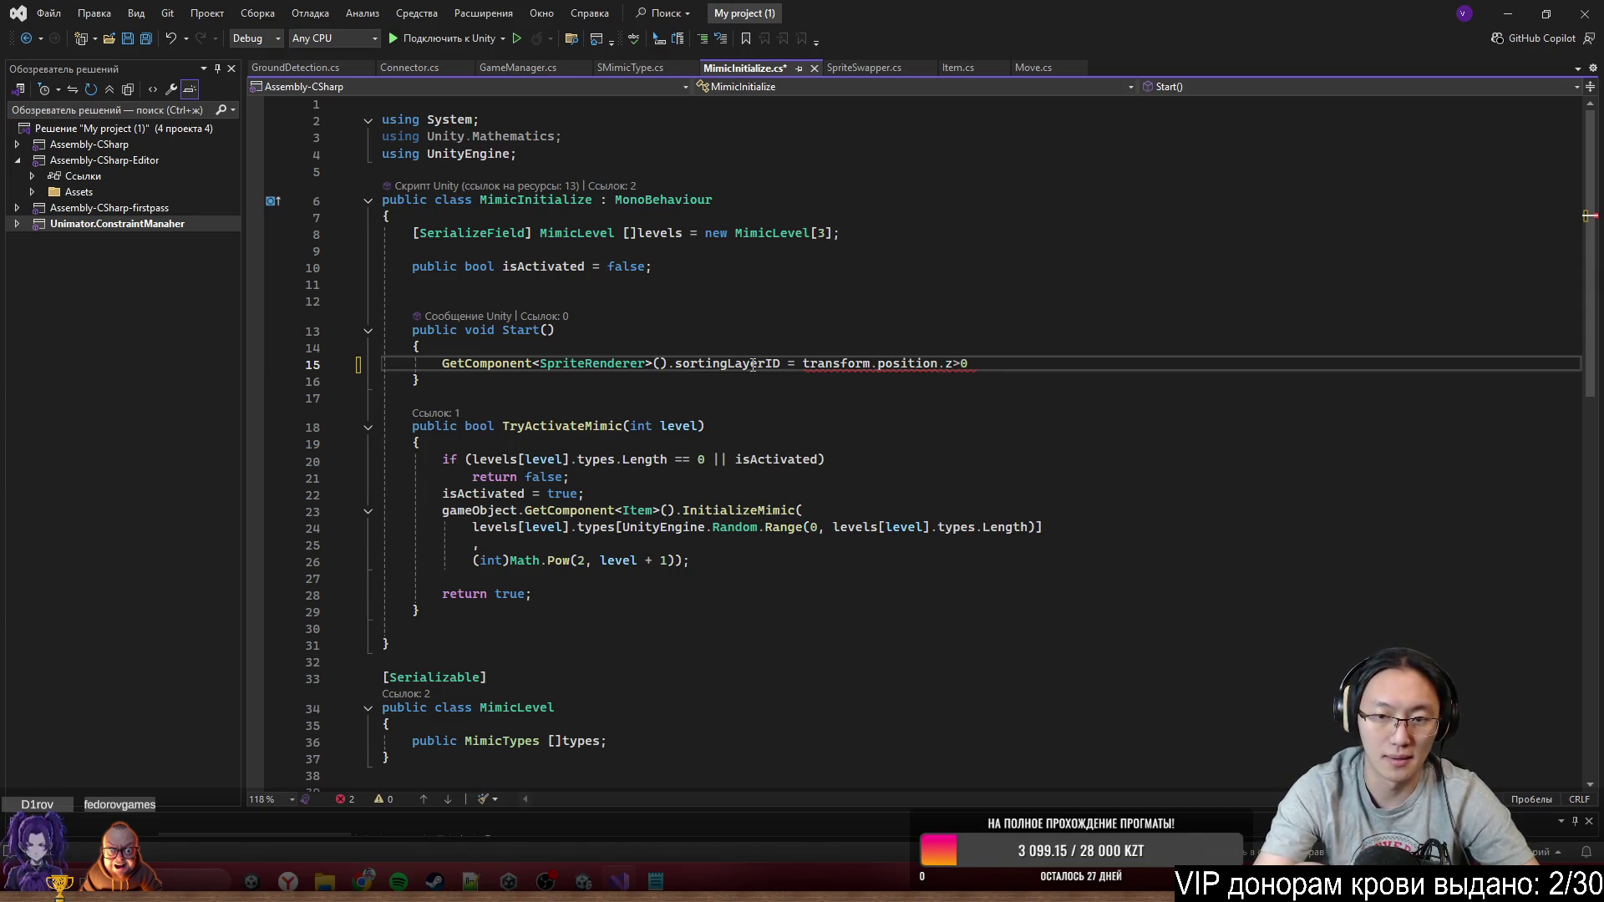
pyautogui.write('?:')
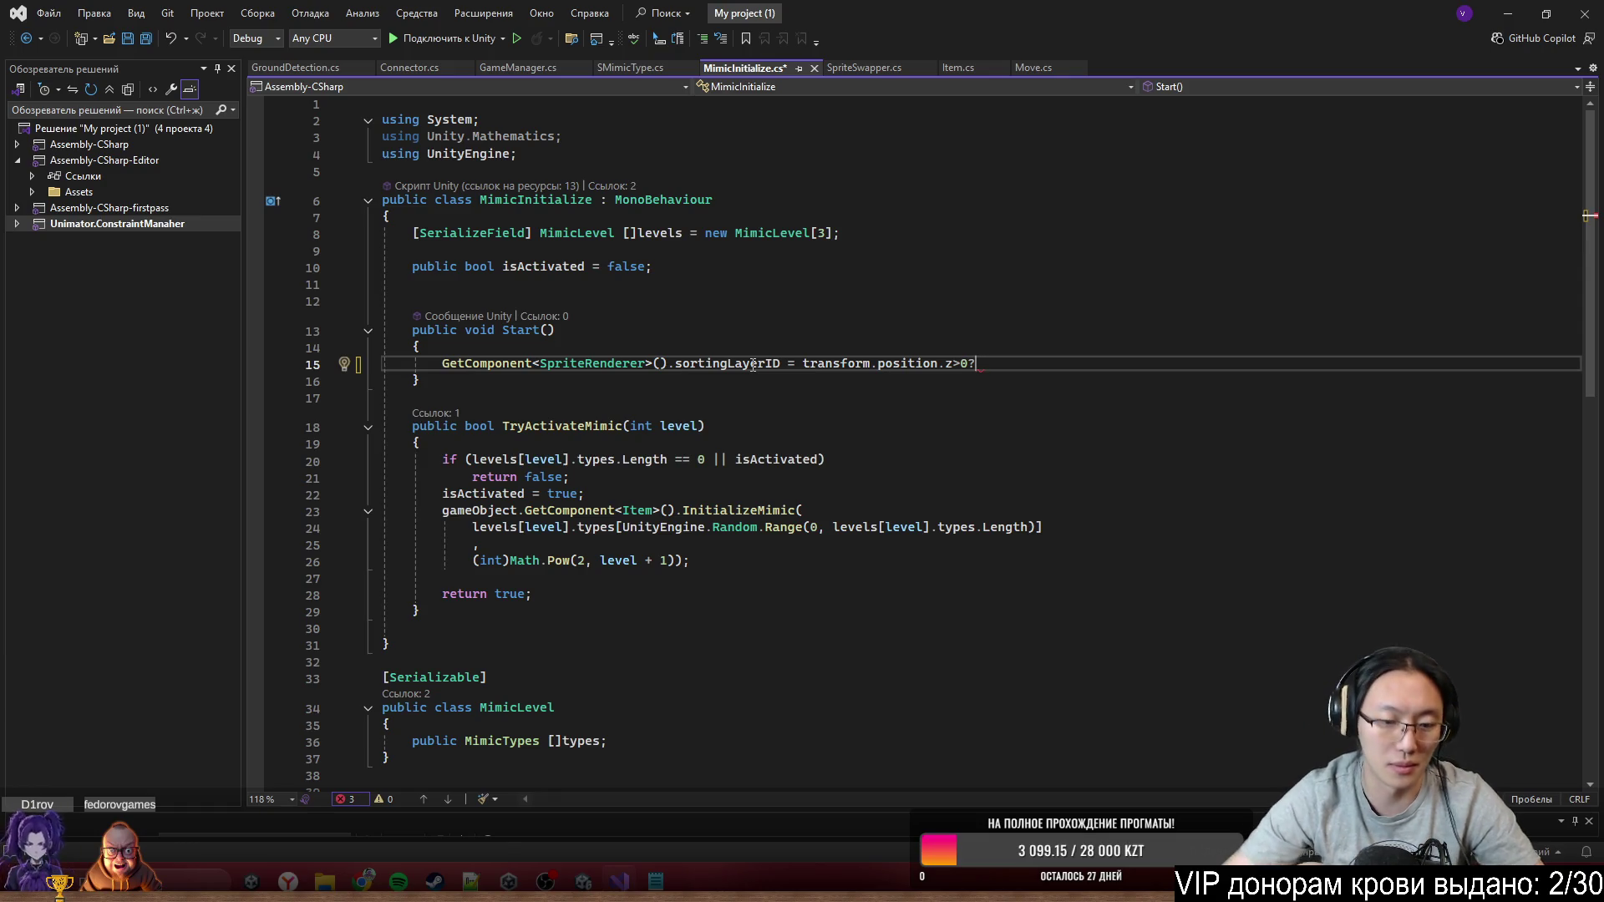
pyautogui.click(583, 882)
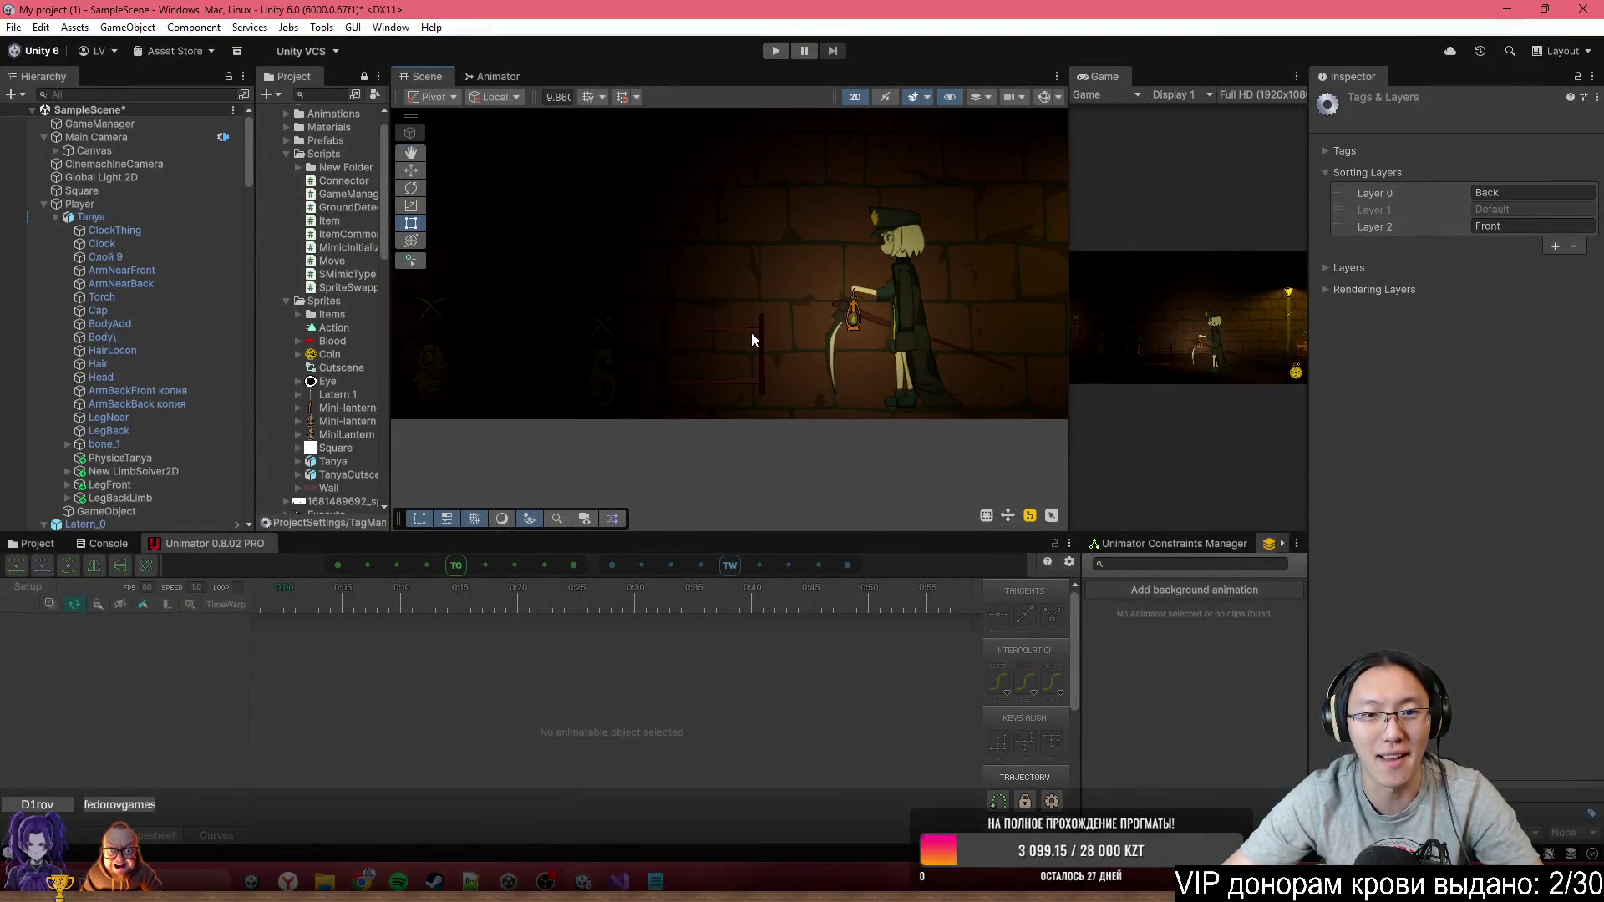
# Set Global Light 2D's Intensity to 1 and select the Vase in the scene
pyautogui.click(757, 335)
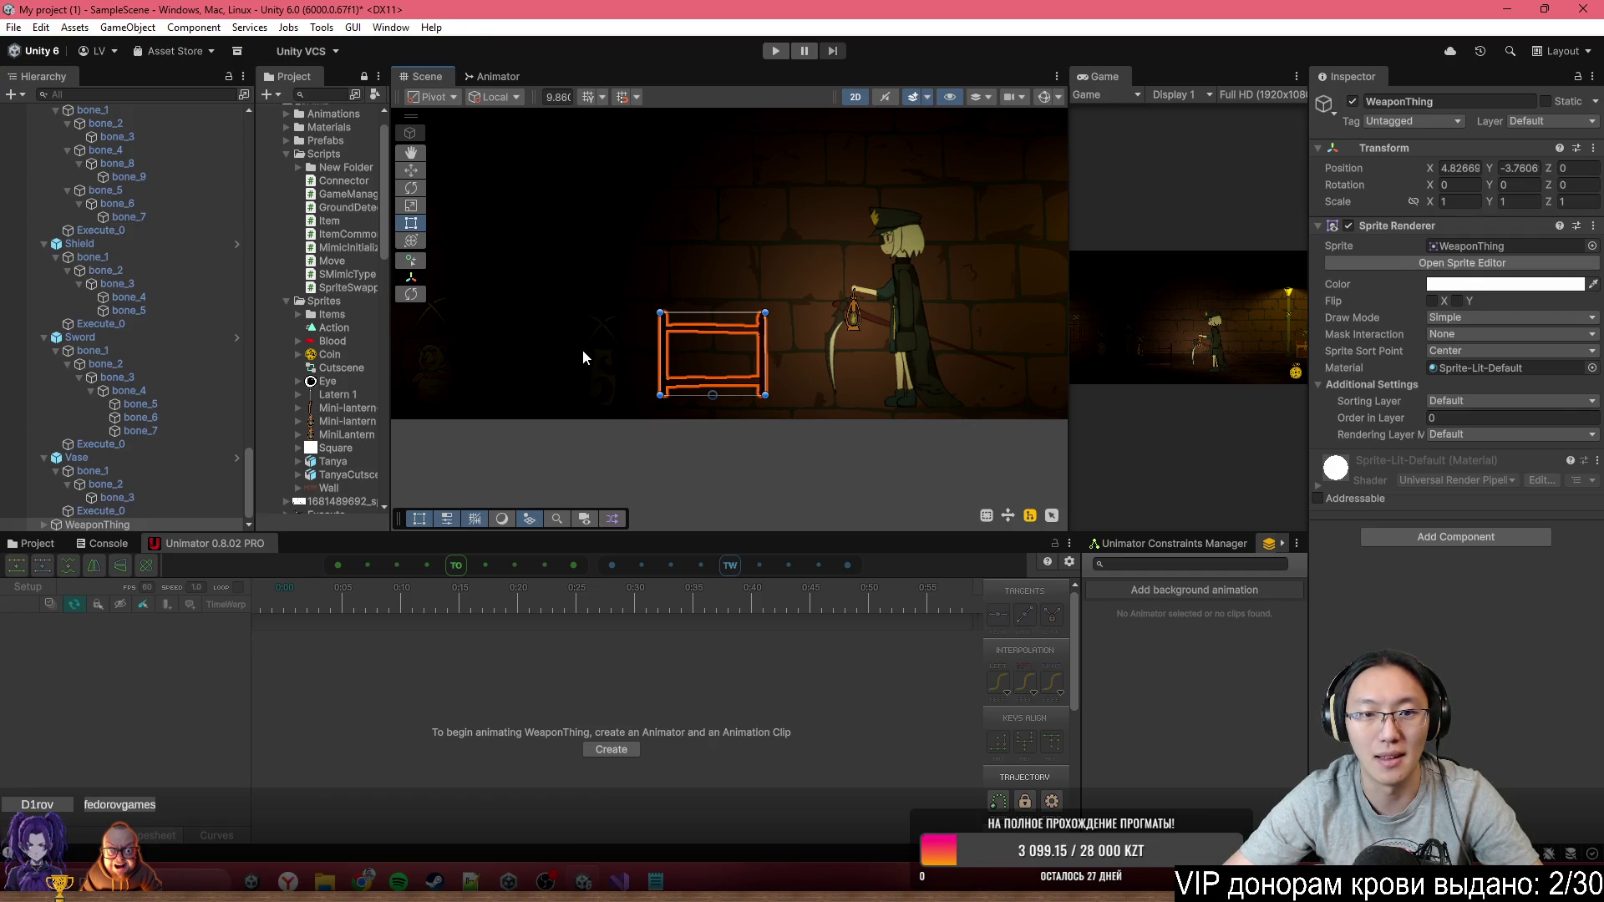
pyautogui.scroll(15, 88, 127)
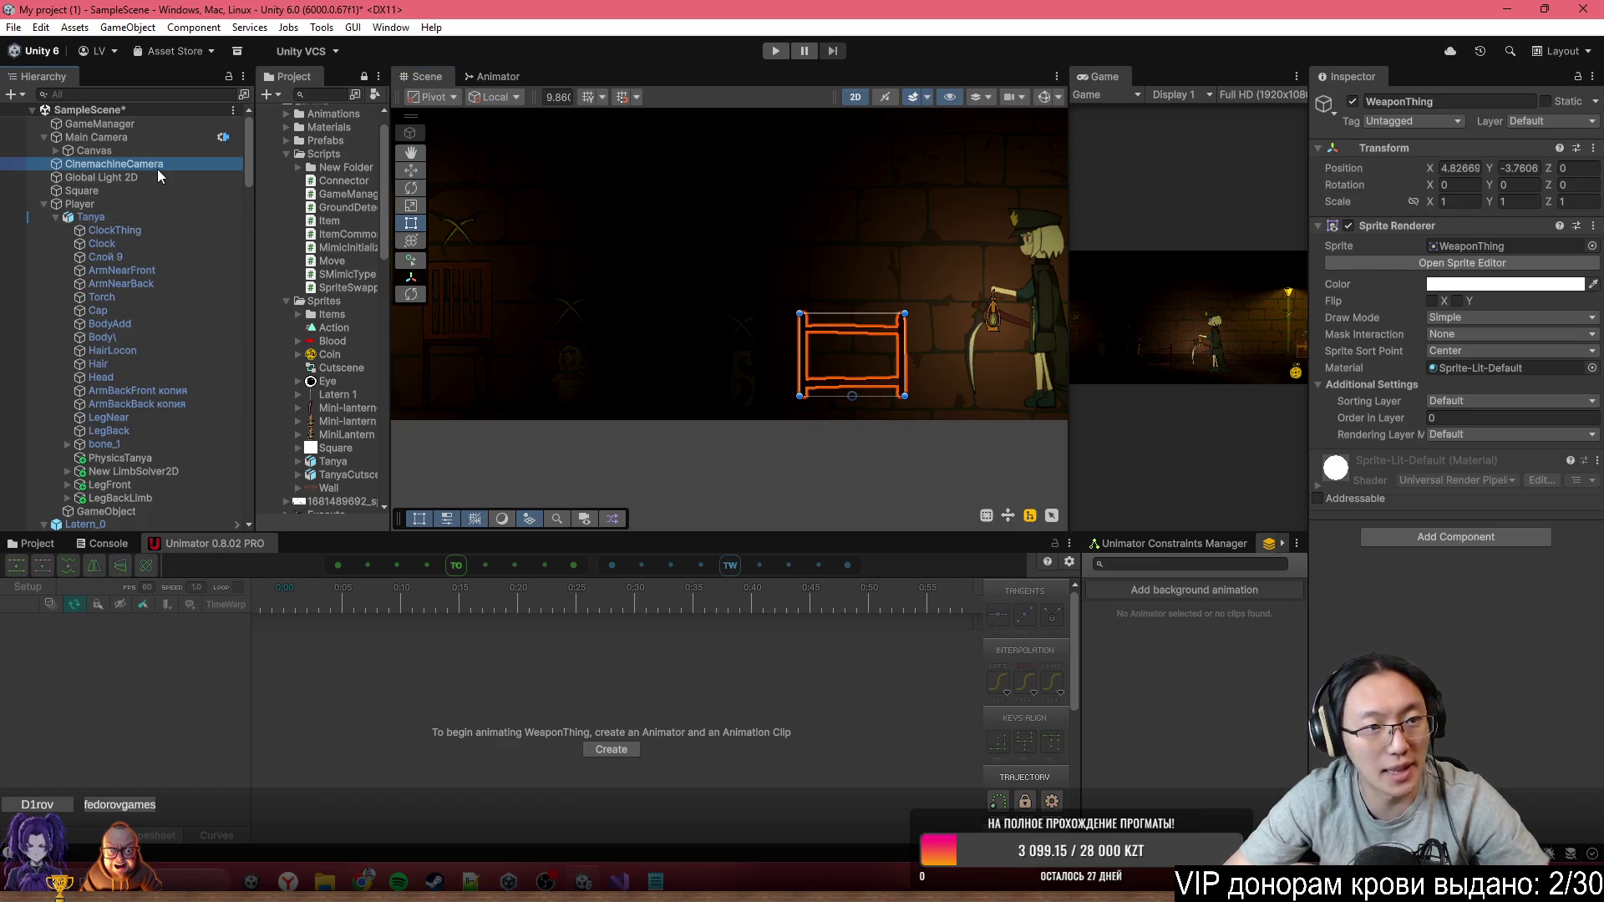
pyautogui.click(193, 164)
pyautogui.click(206, 179)
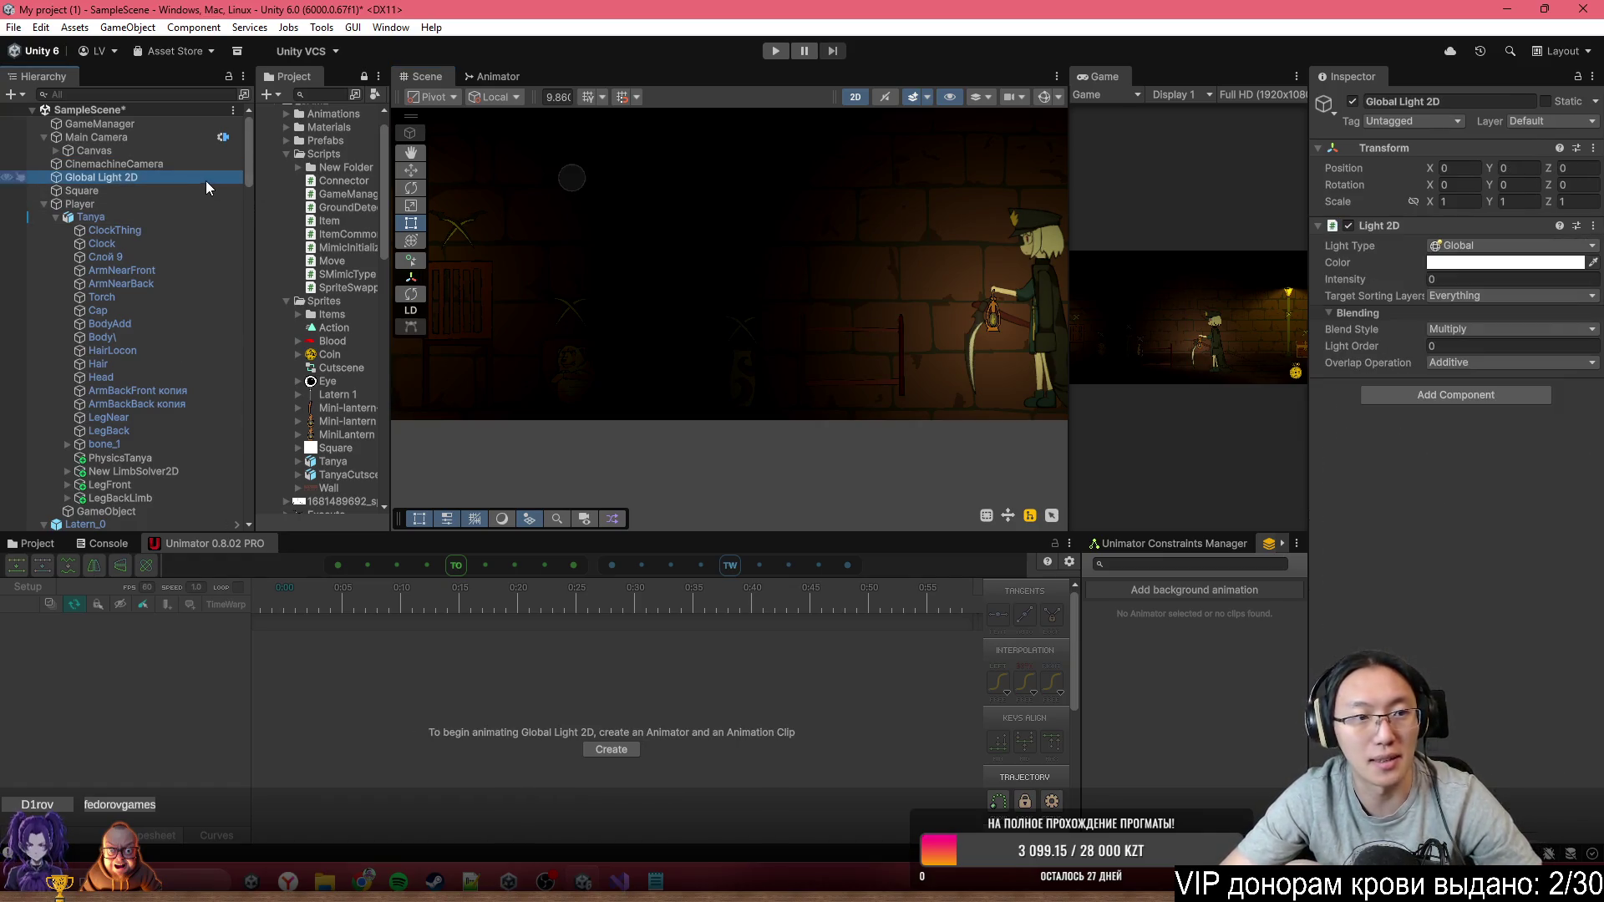
pyautogui.click(1470, 346)
pyautogui.write('1')
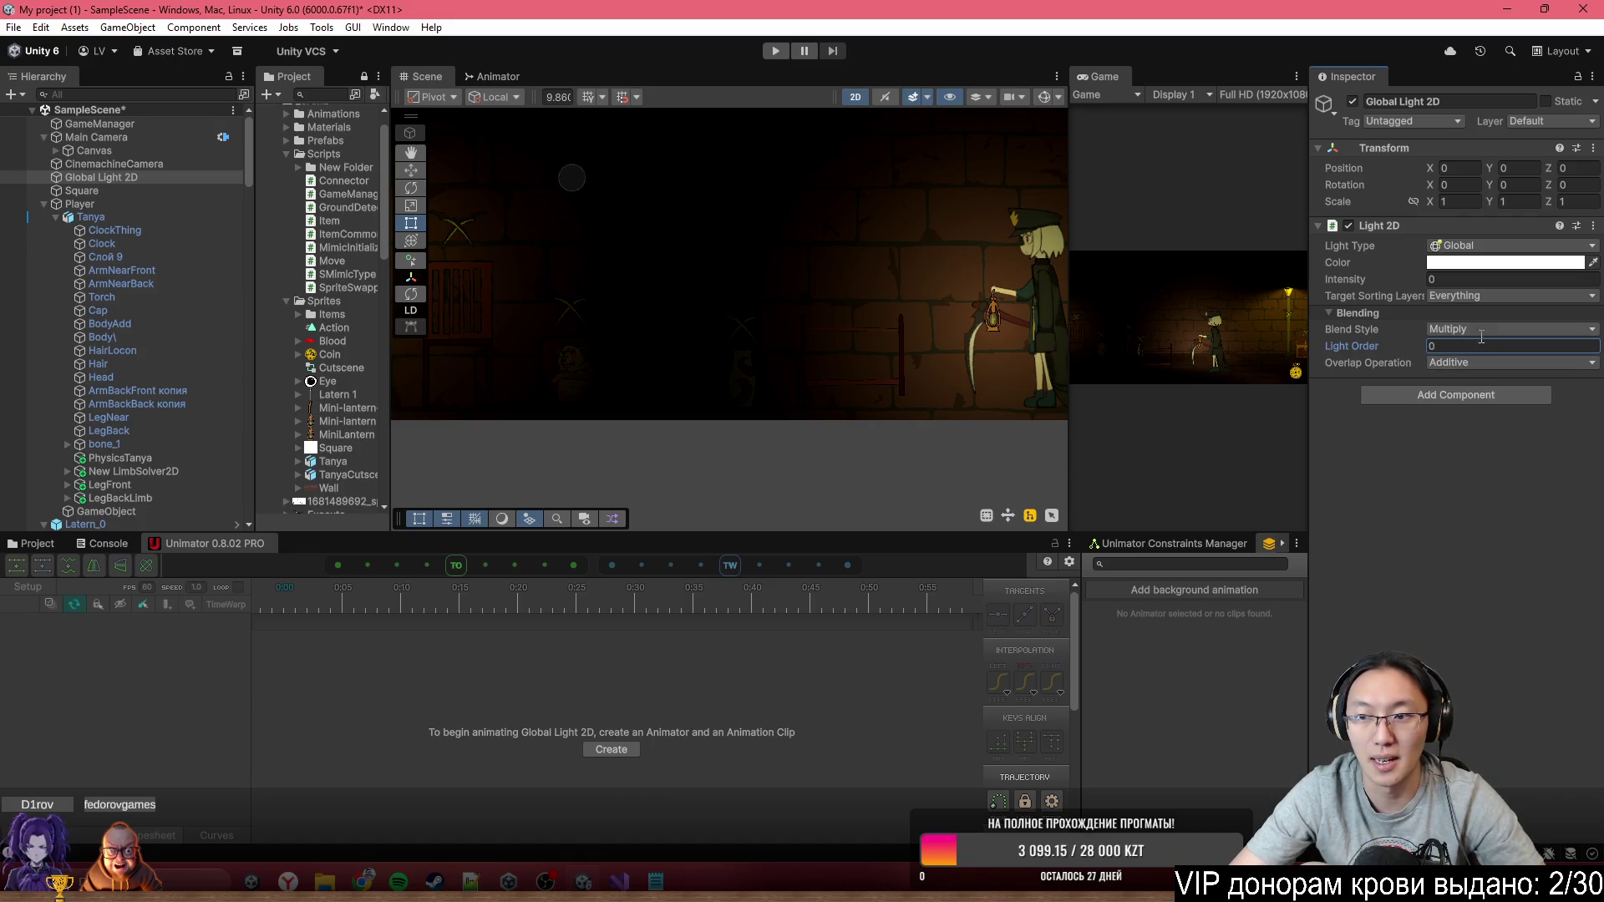
pyautogui.click(1504, 279)
pyautogui.write('1')
pyautogui.scroll(1, 742, 376)
pyautogui.click(741, 376)
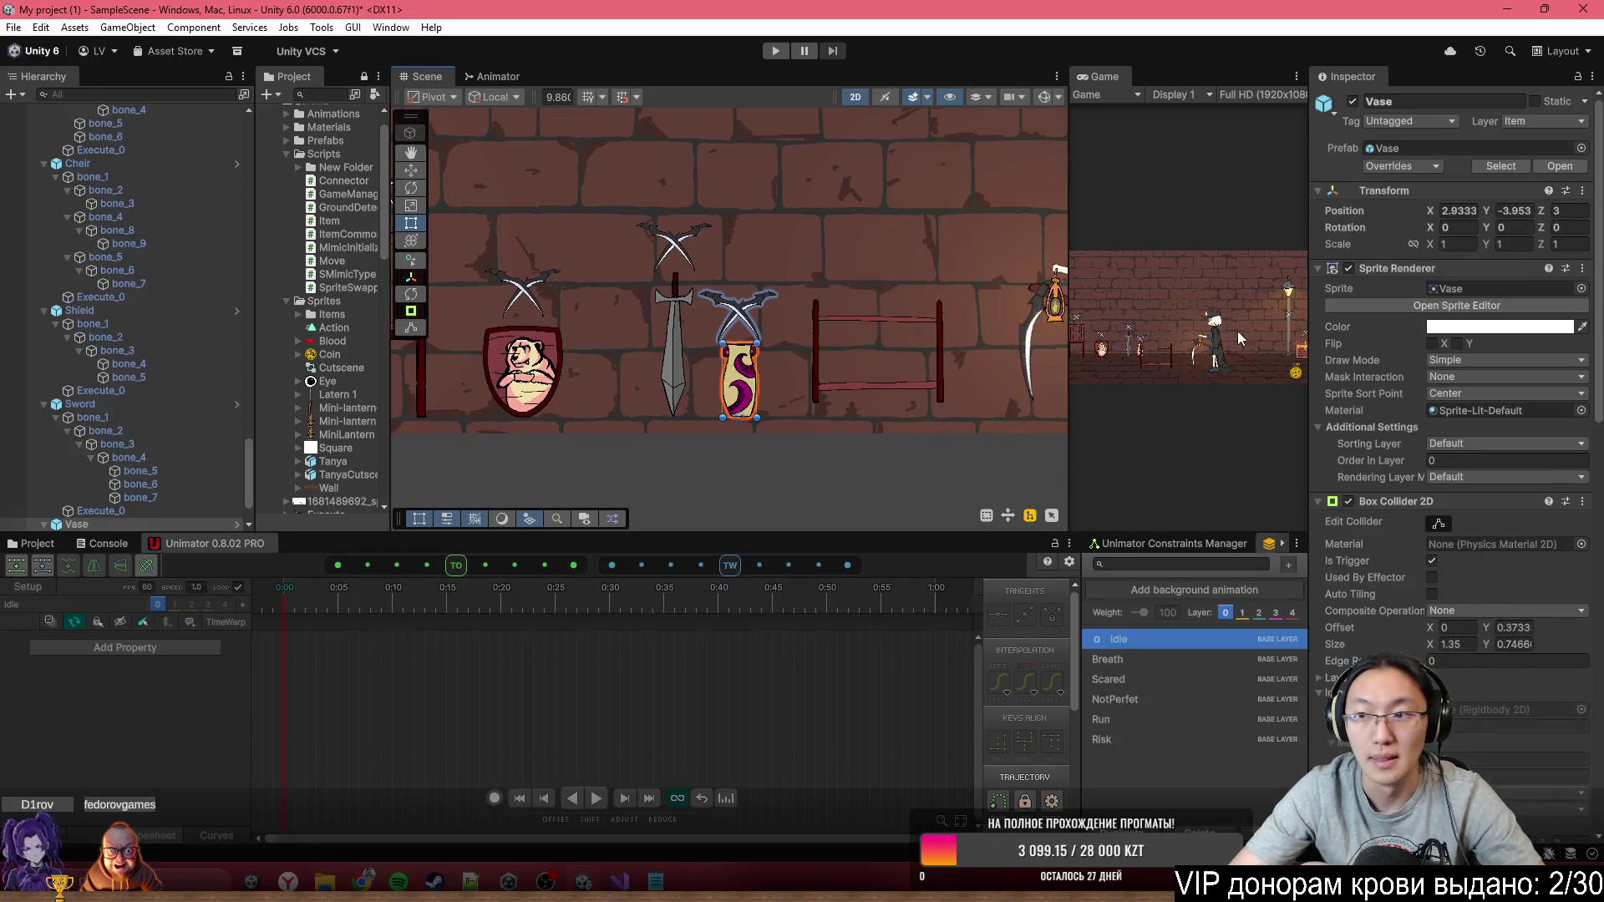
pyautogui.click(619, 881)
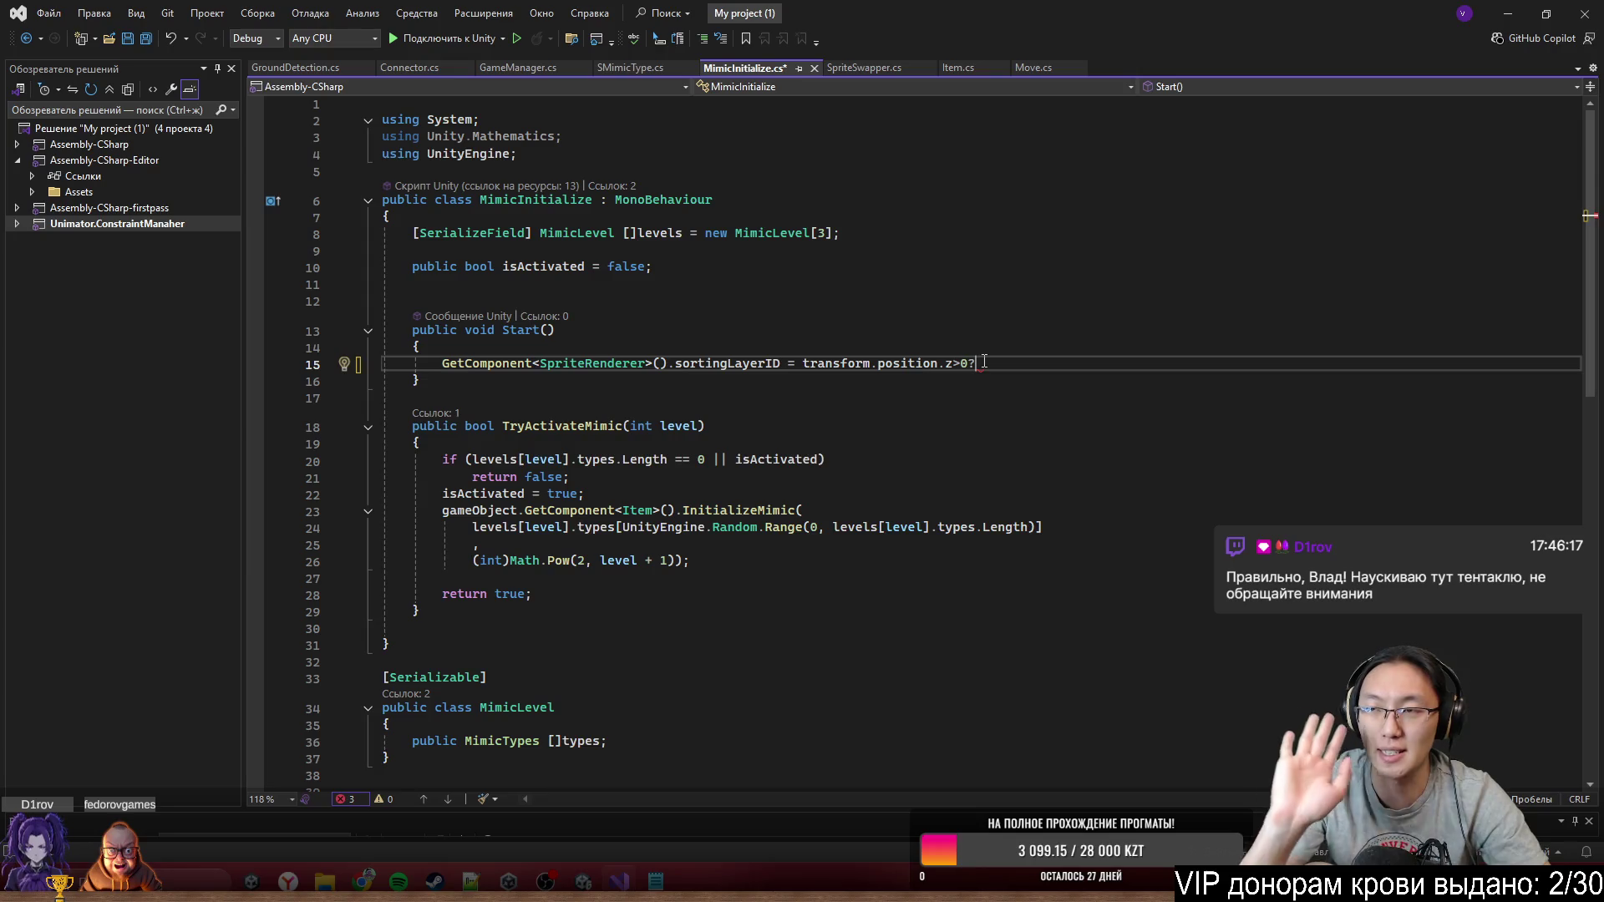
# Finish line 15's ternary with 0 : 2, save MimicInitialize.cs, and let Unity recompile
pyautogui.write('0:2')
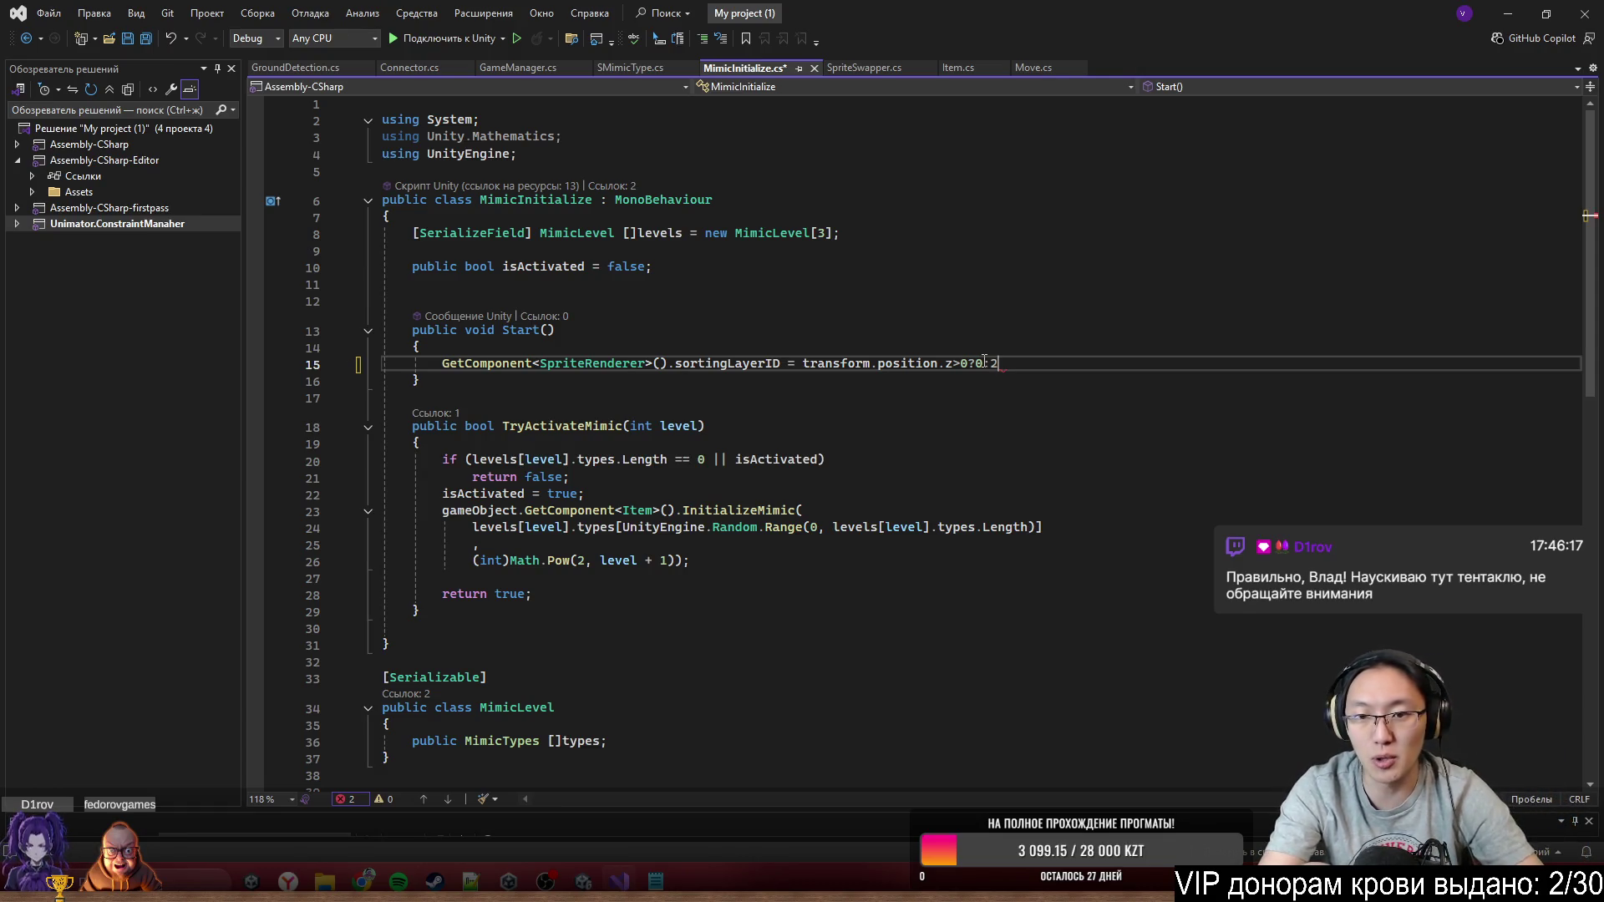
pyautogui.write(' 2;')
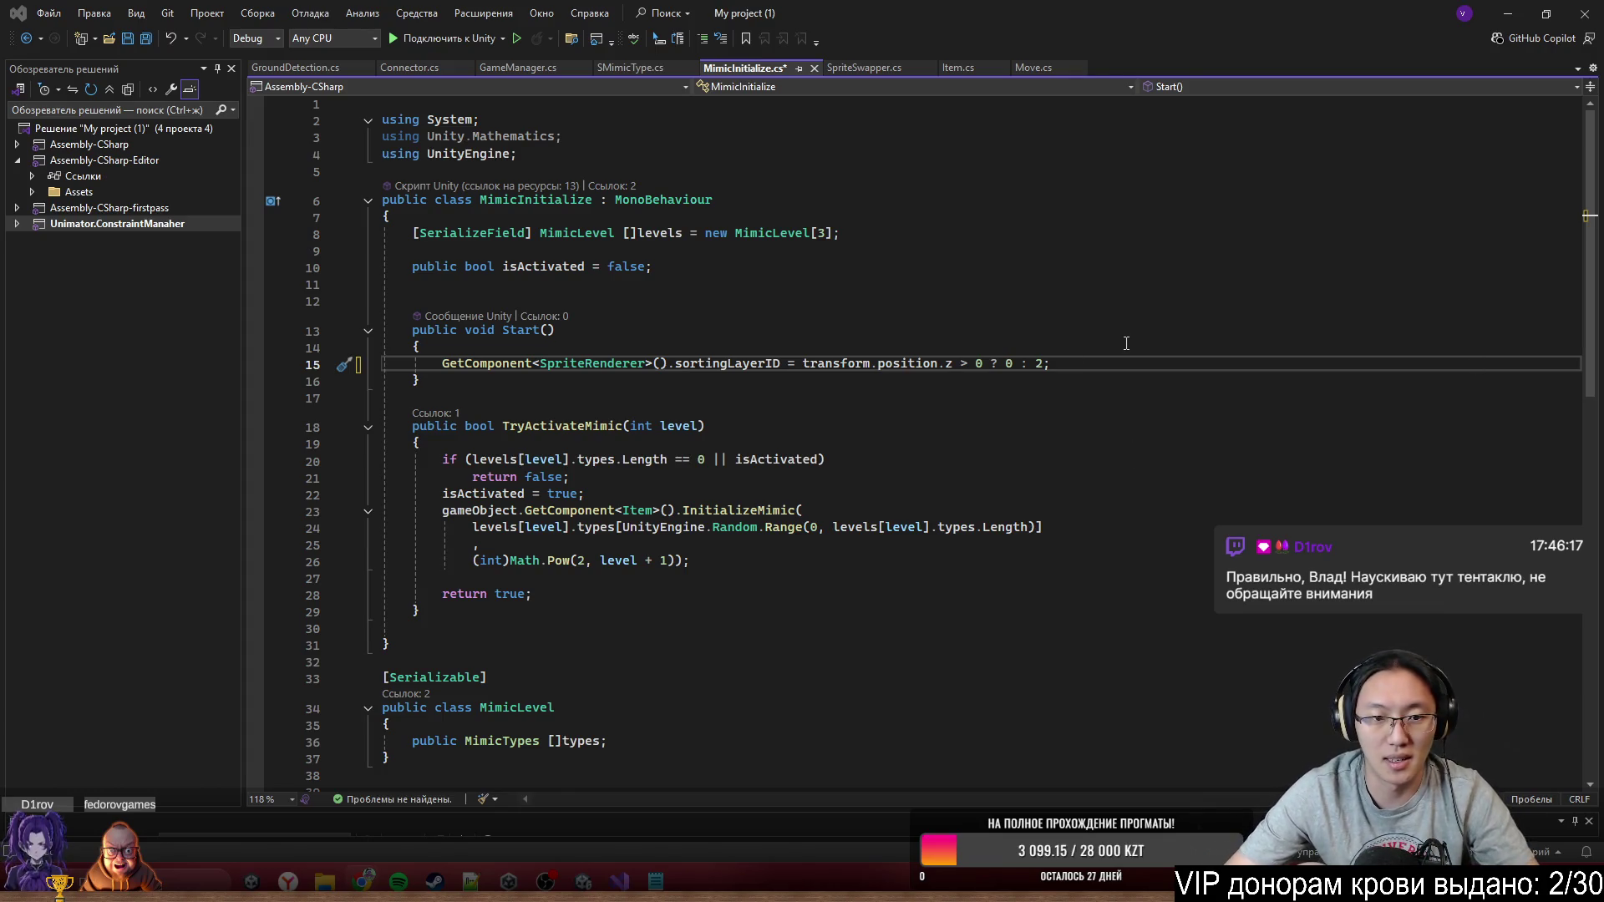
pyautogui.click(1109, 380)
pyautogui.hotkey('ctrl', 's')
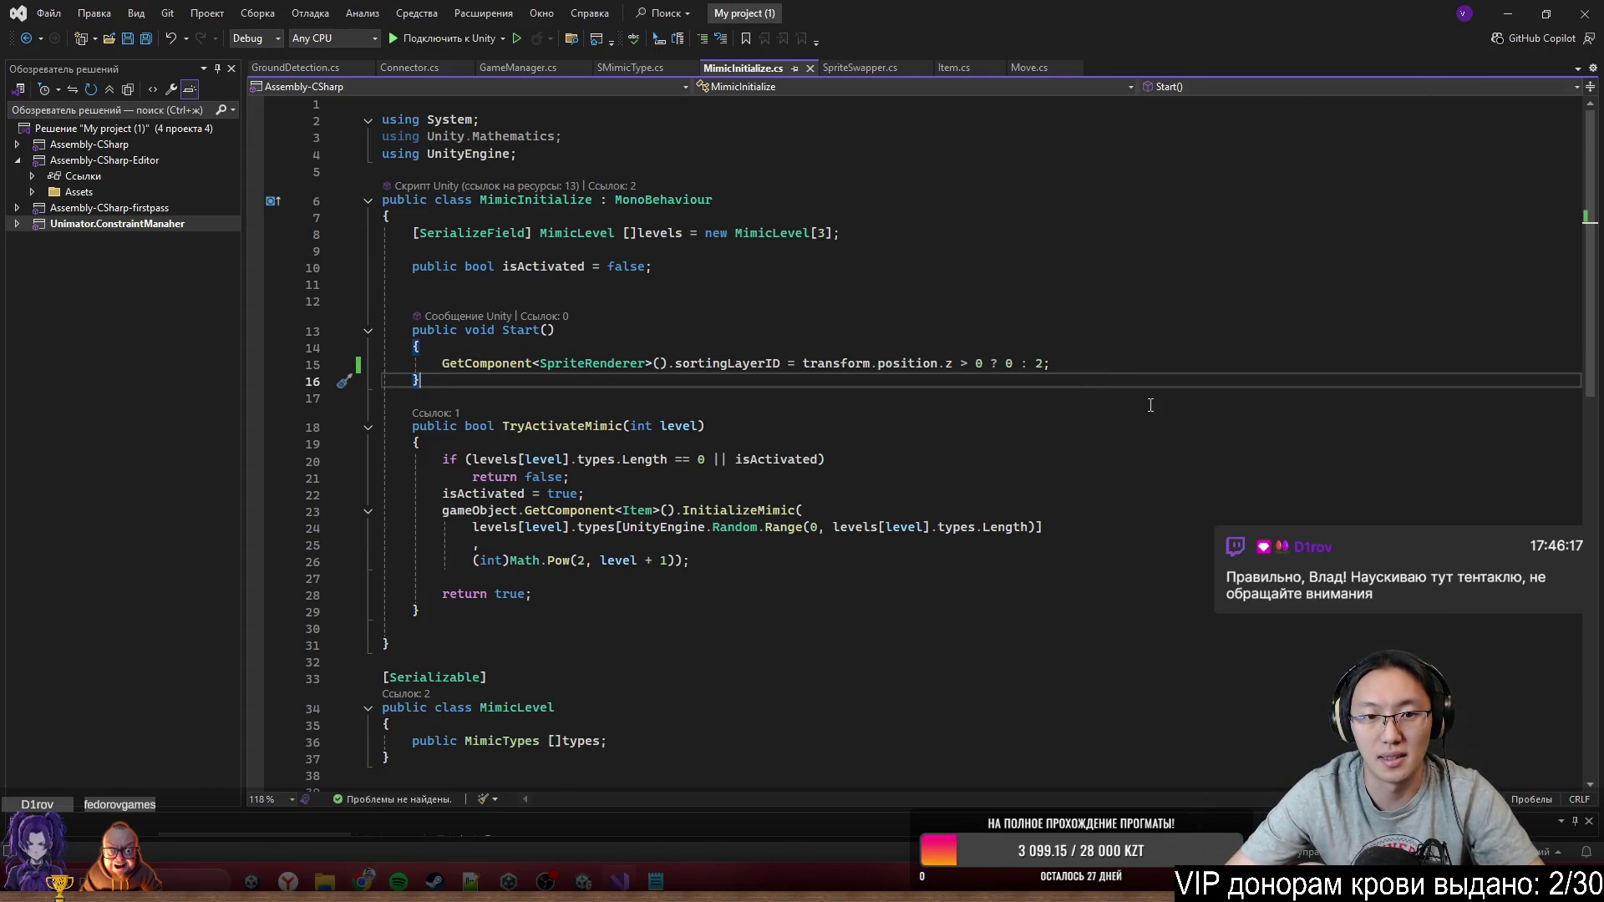
pyautogui.click(1509, 18)
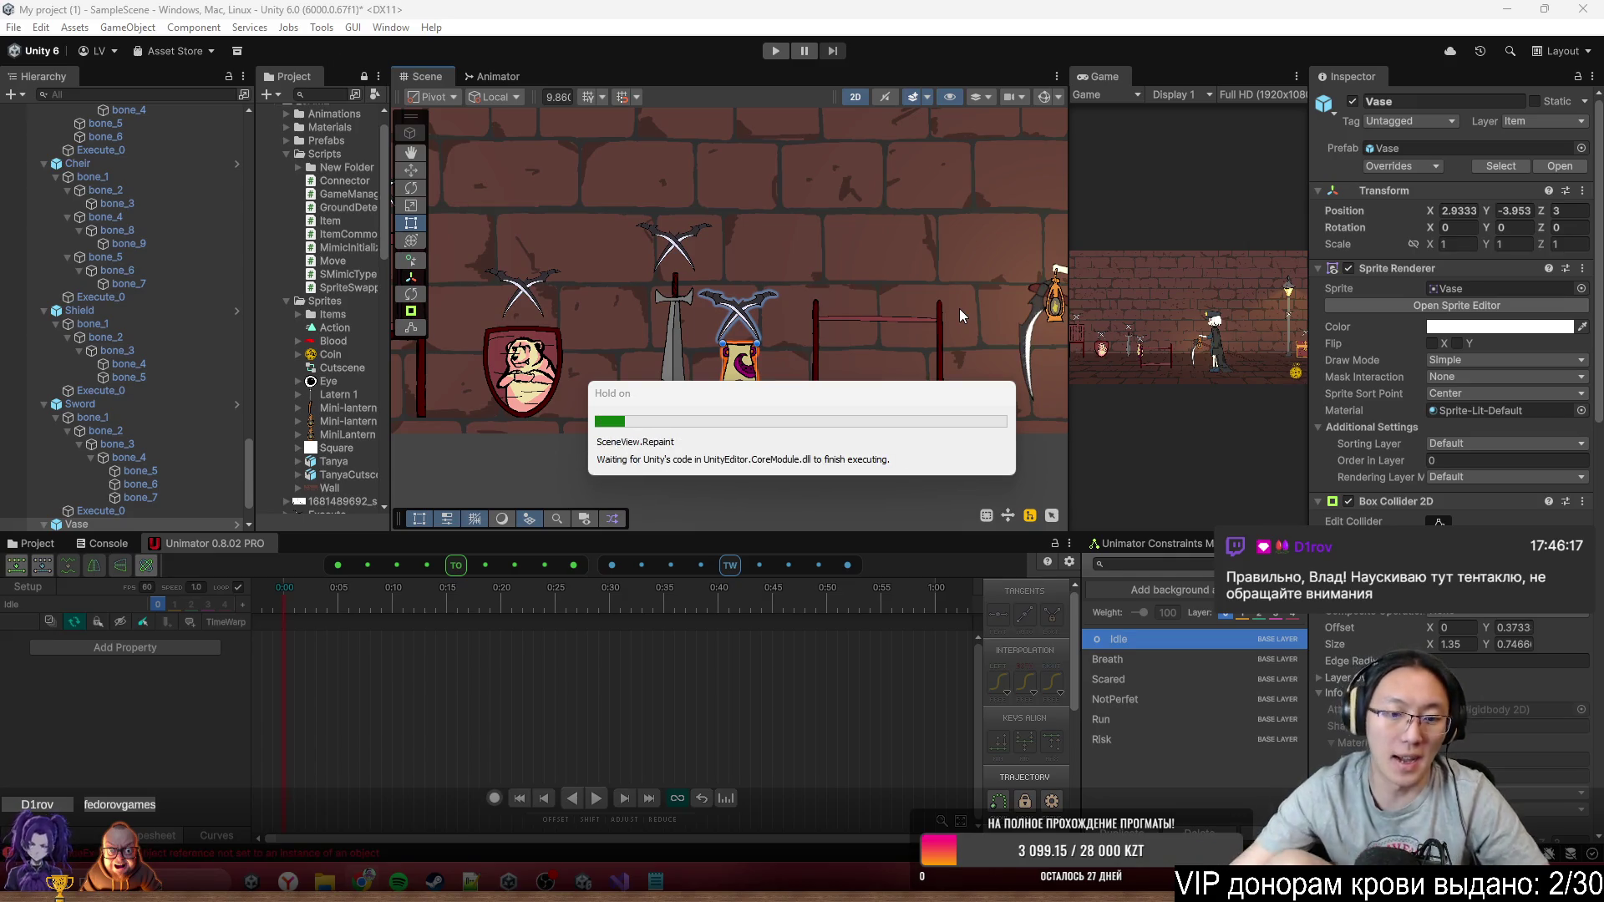
pyautogui.hotkey('alt', 'Tab')
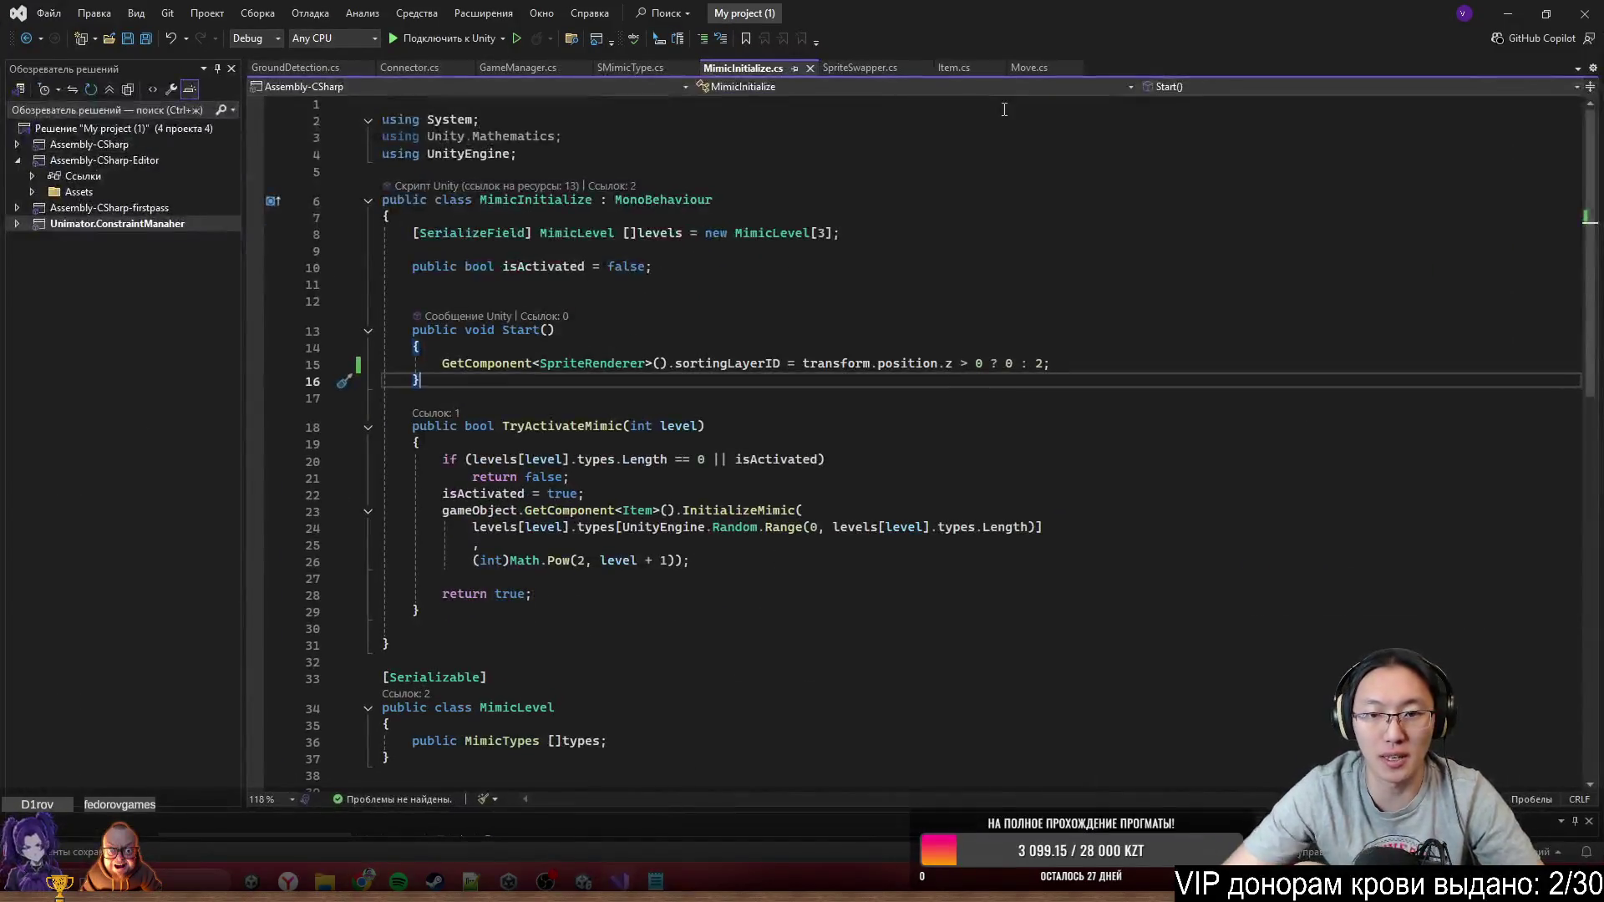
pyautogui.click(1088, 368)
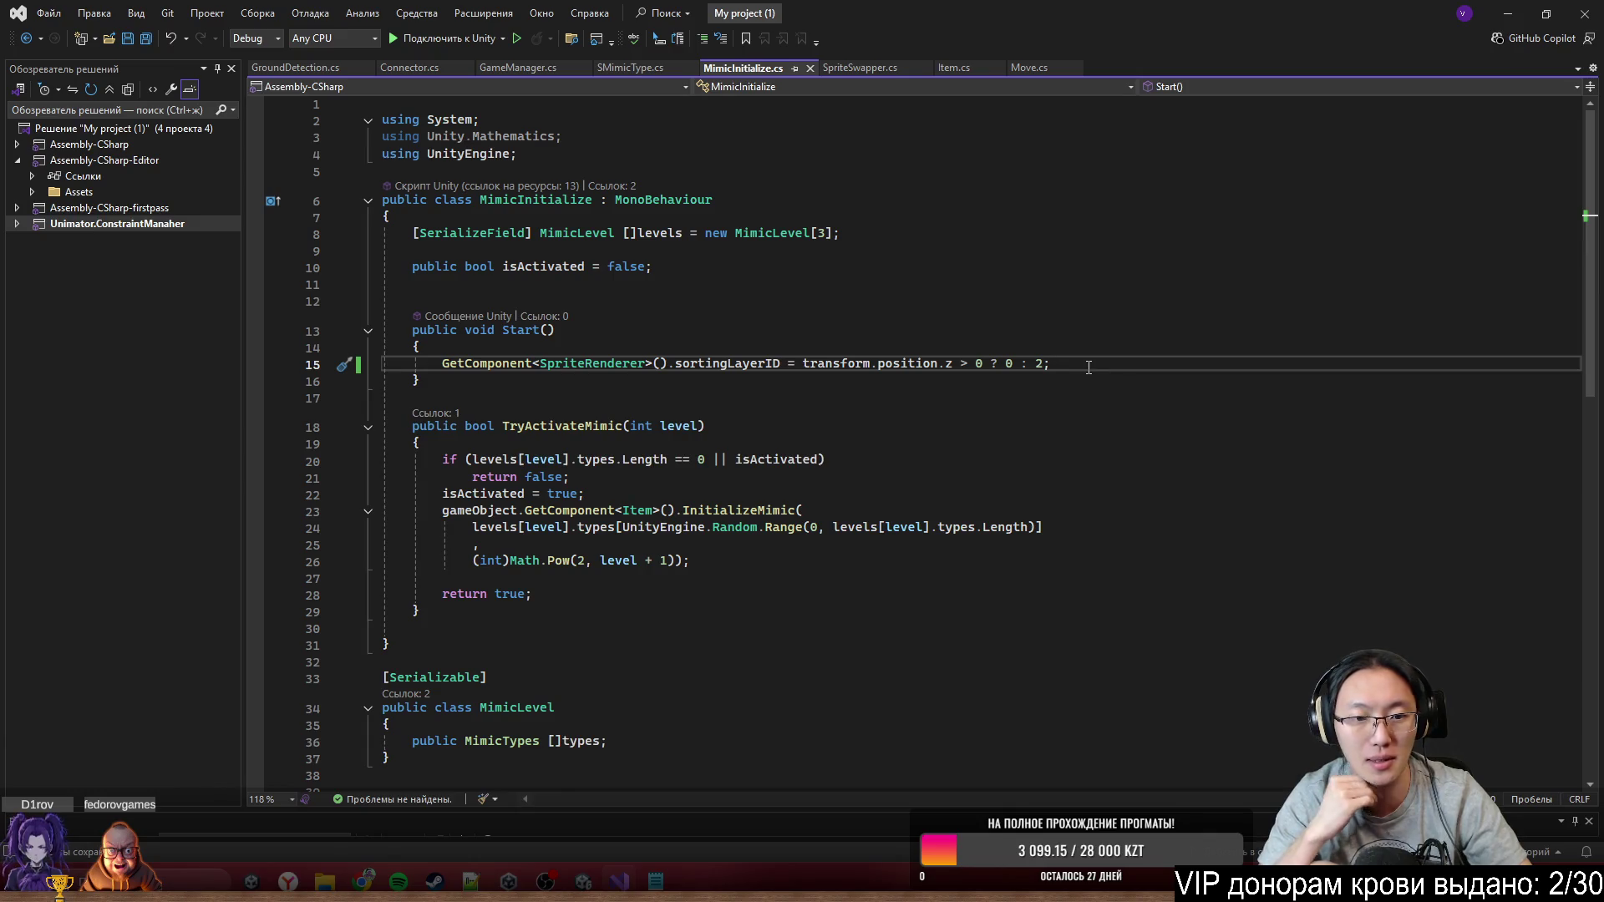
# Add line 16 assigning GetComponent<Item>().execute.sortingLayerID
pyautogui.press('Return')
pyautogui.write('Get')
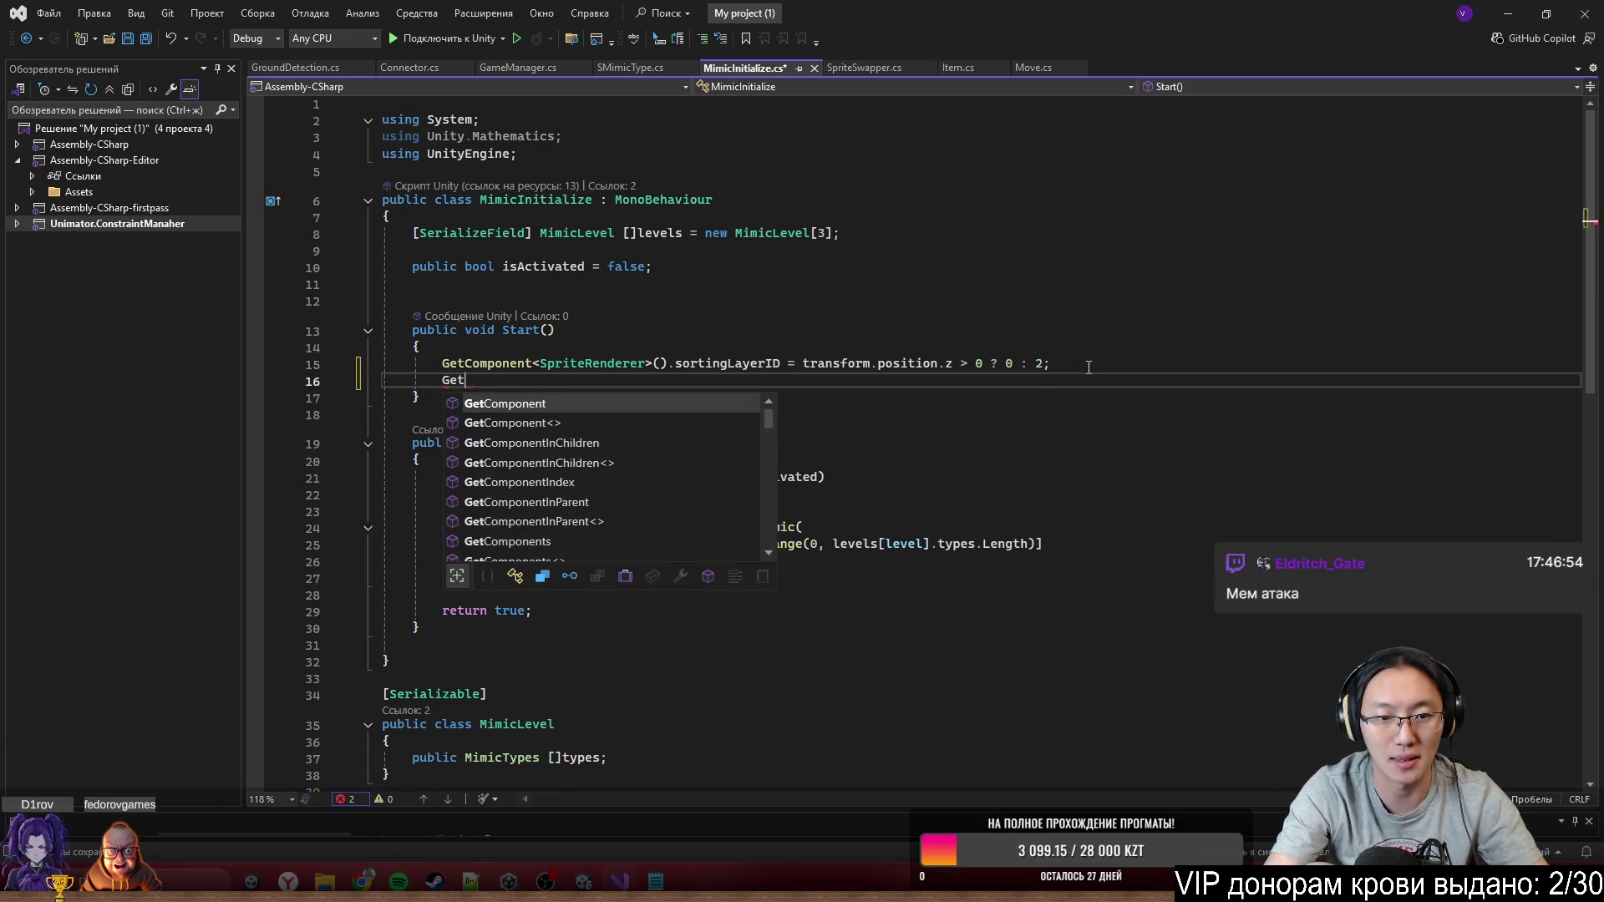
pyautogui.press('Down')
pyautogui.press('Tab')
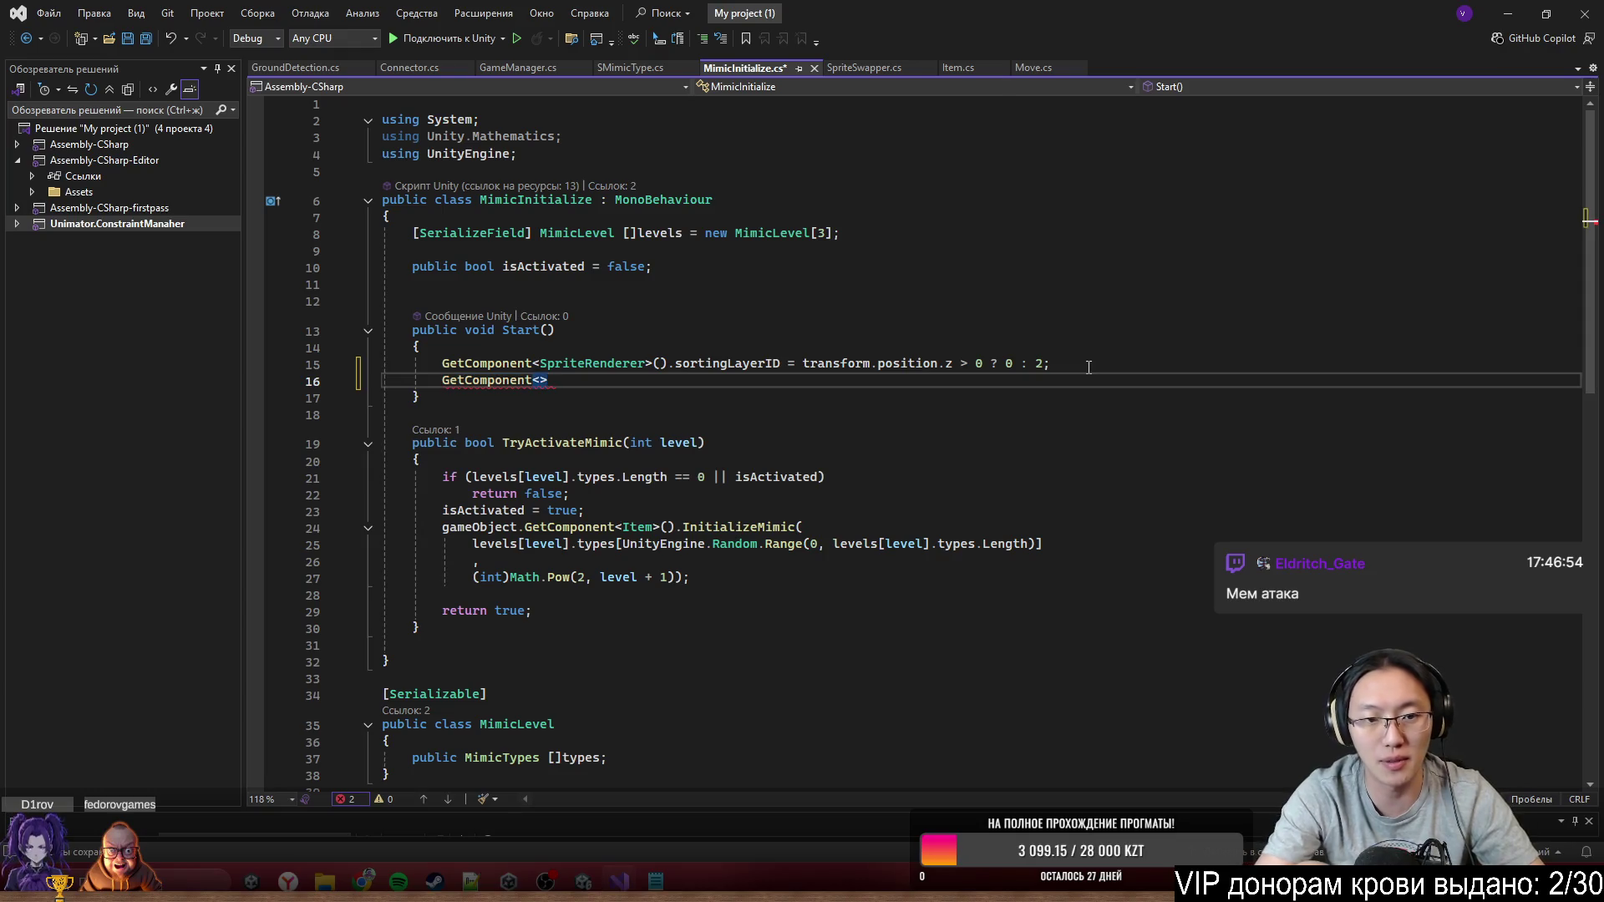
pyautogui.write('Item')
pyautogui.press('Tab')
pyautogui.write('>().')
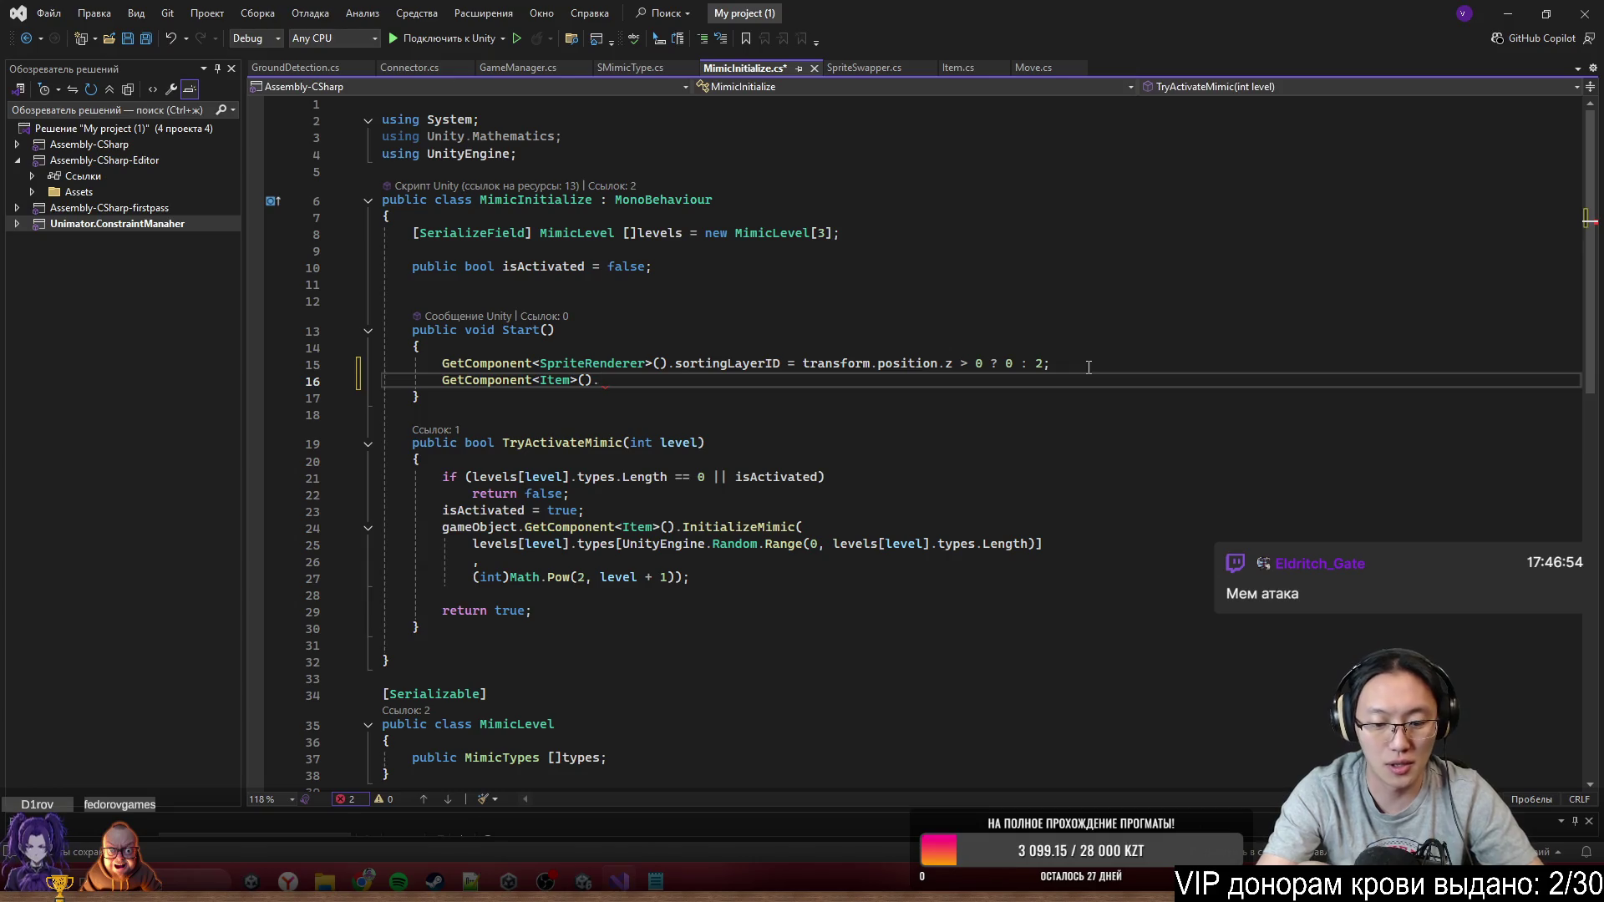
pyautogui.write('ex')
pyautogui.press('Tab')
pyautogui.write('.')
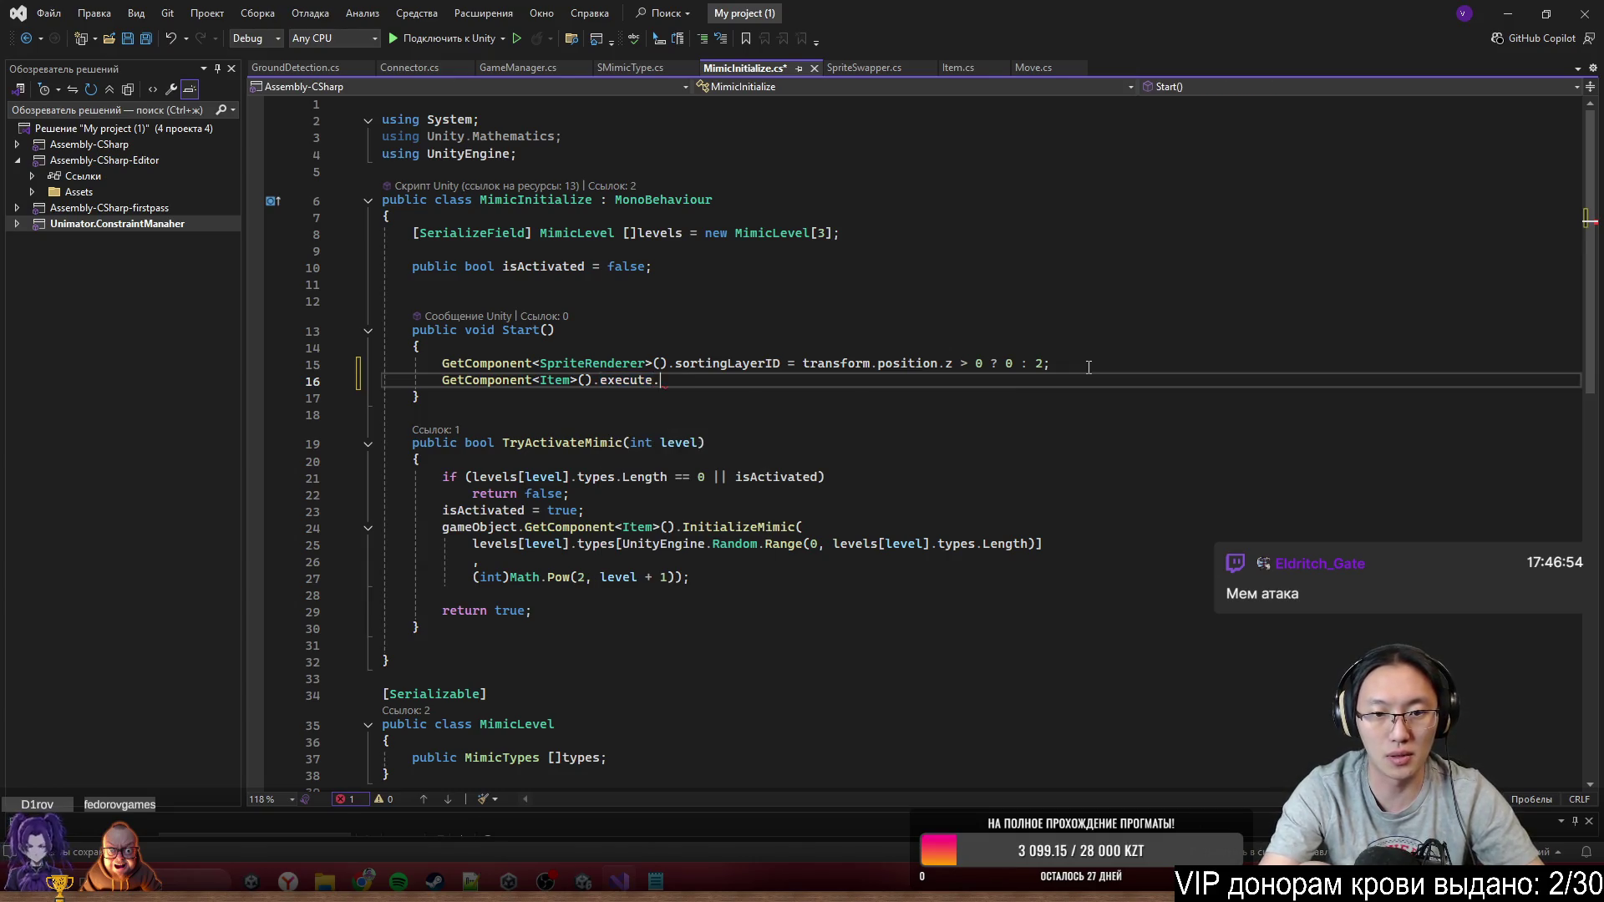
pyautogui.write('sor')
pyautogui.press('Tab')
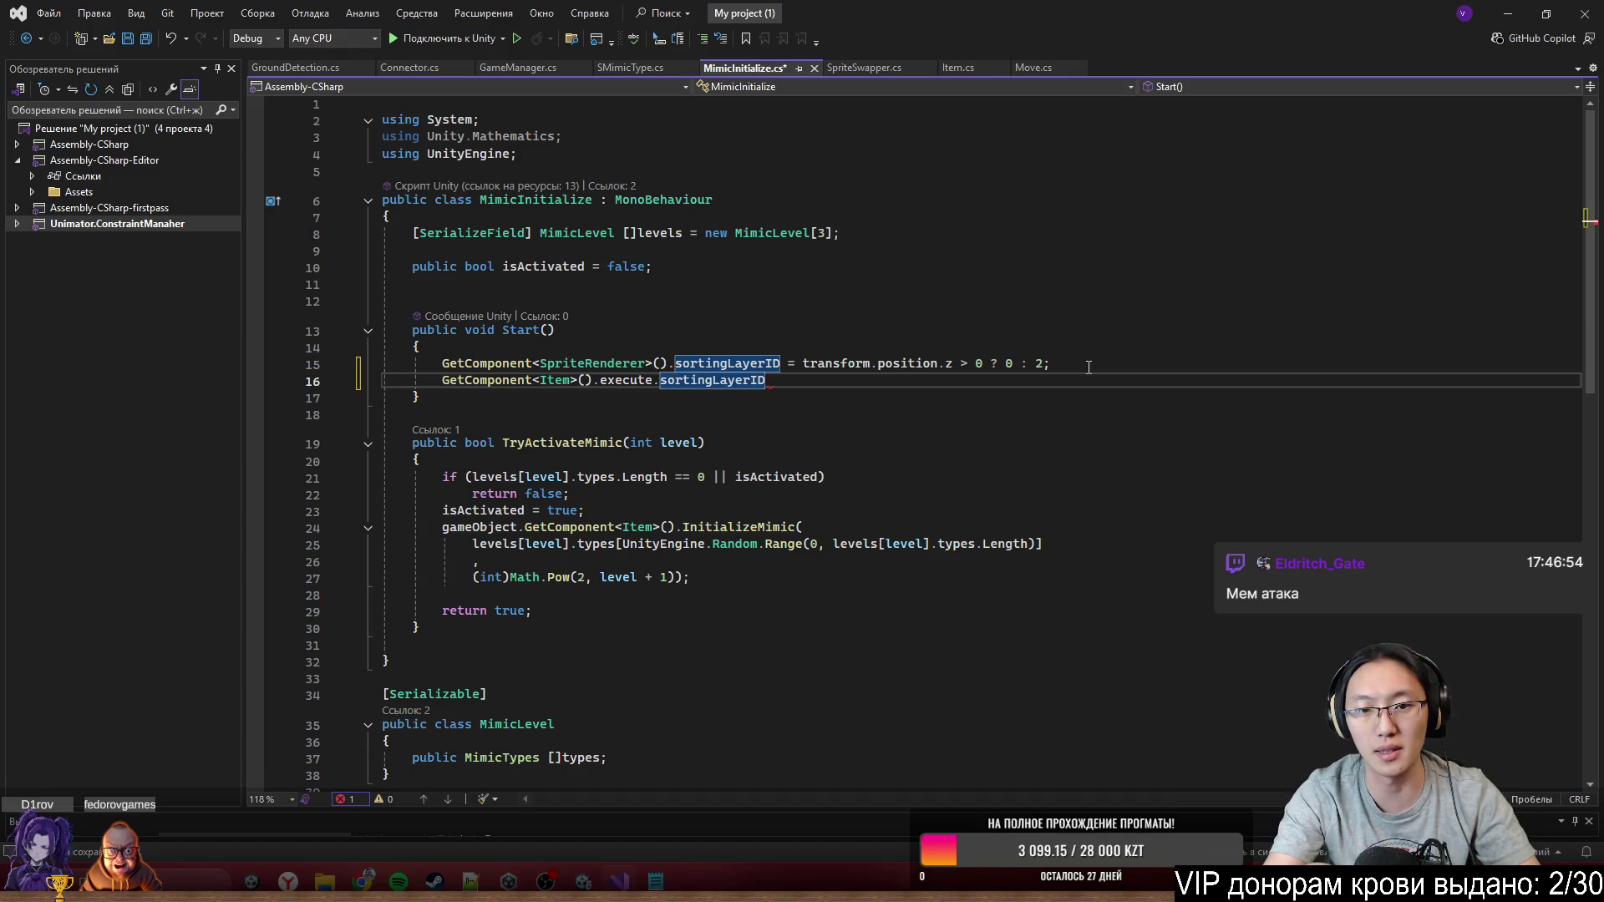
pyautogui.write('=')
# Move the z-based ternary into a new variable: int layer = transform.position.z > 0 ? 0 : 2
pyautogui.click(1064, 368)
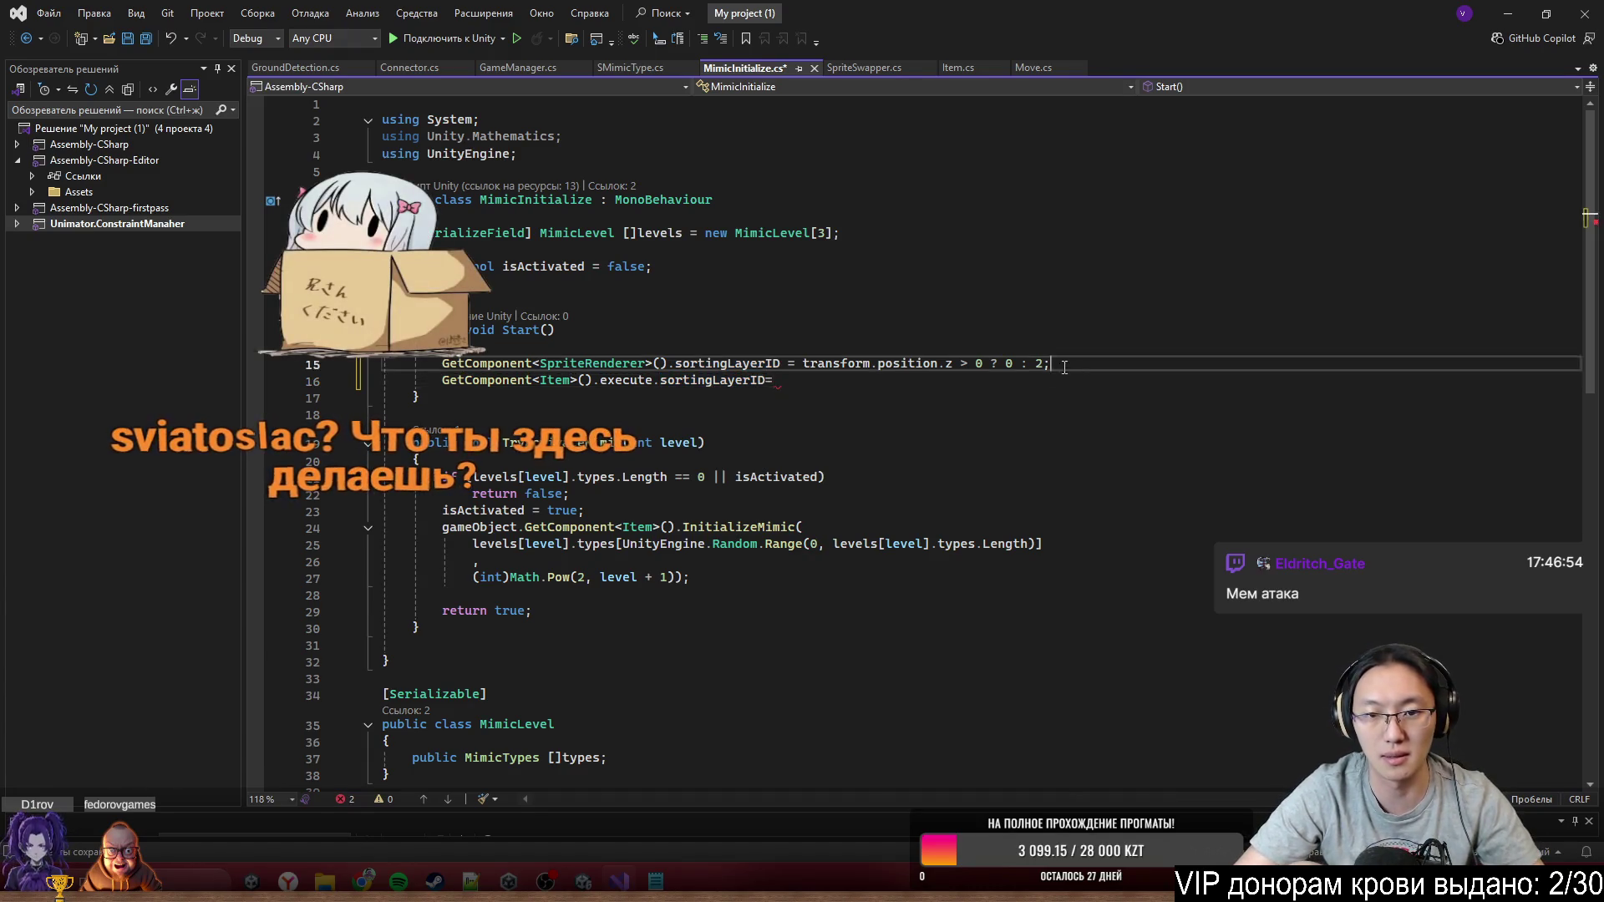
pyautogui.moveTo(1064, 367); pyautogui.dragTo(802, 365)
pyautogui.press('BackSpace')
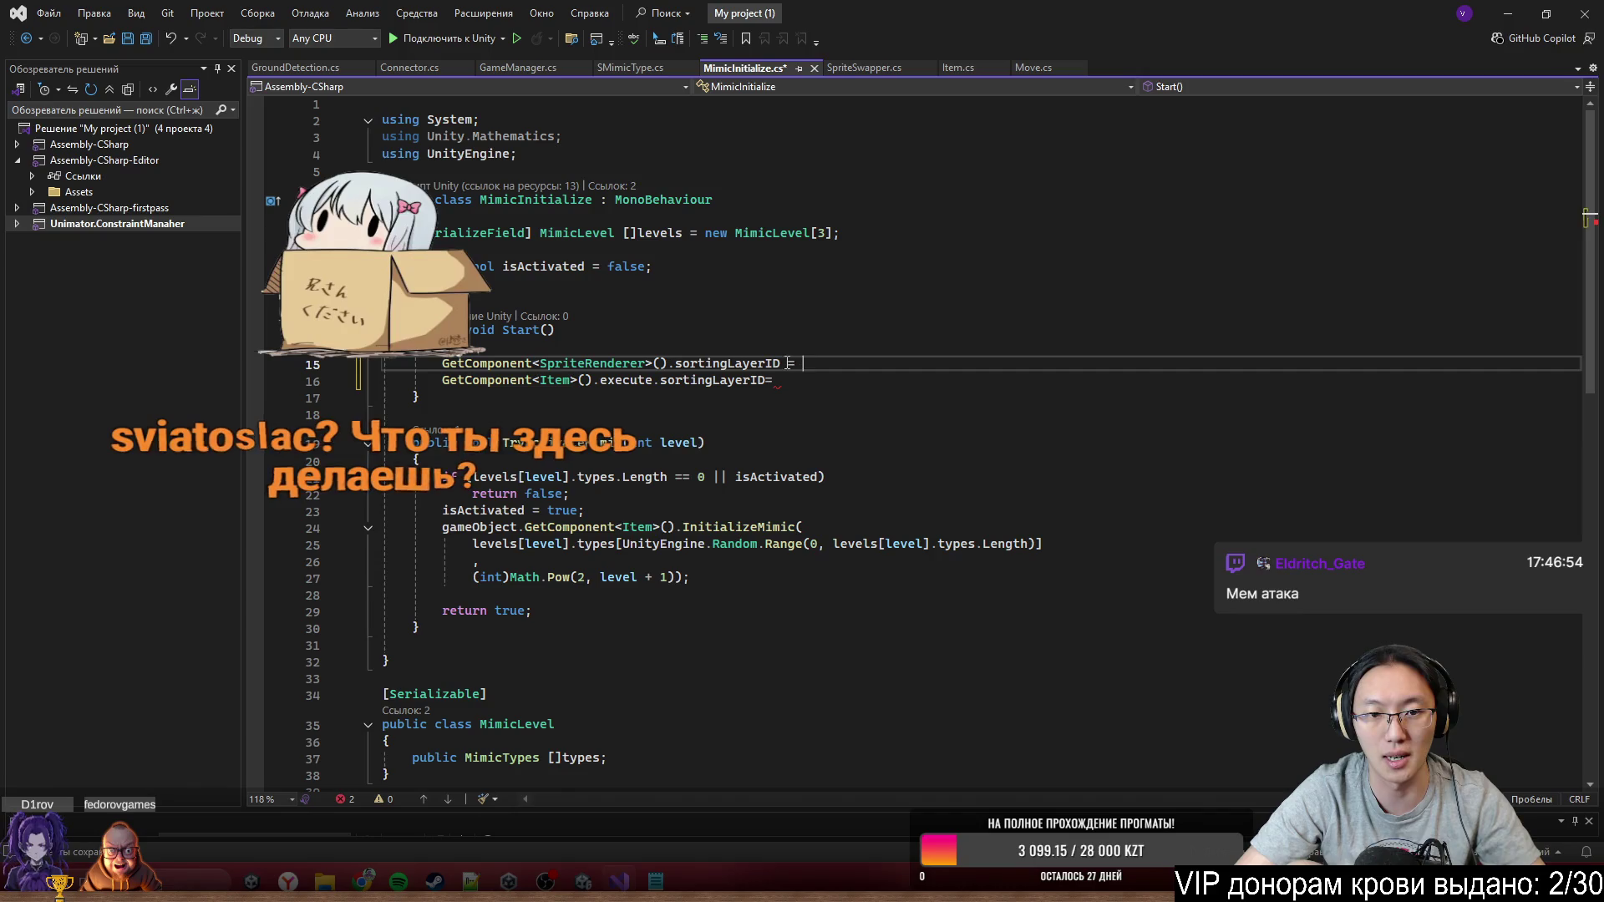
pyautogui.click(815, 346)
pyautogui.press('Return')
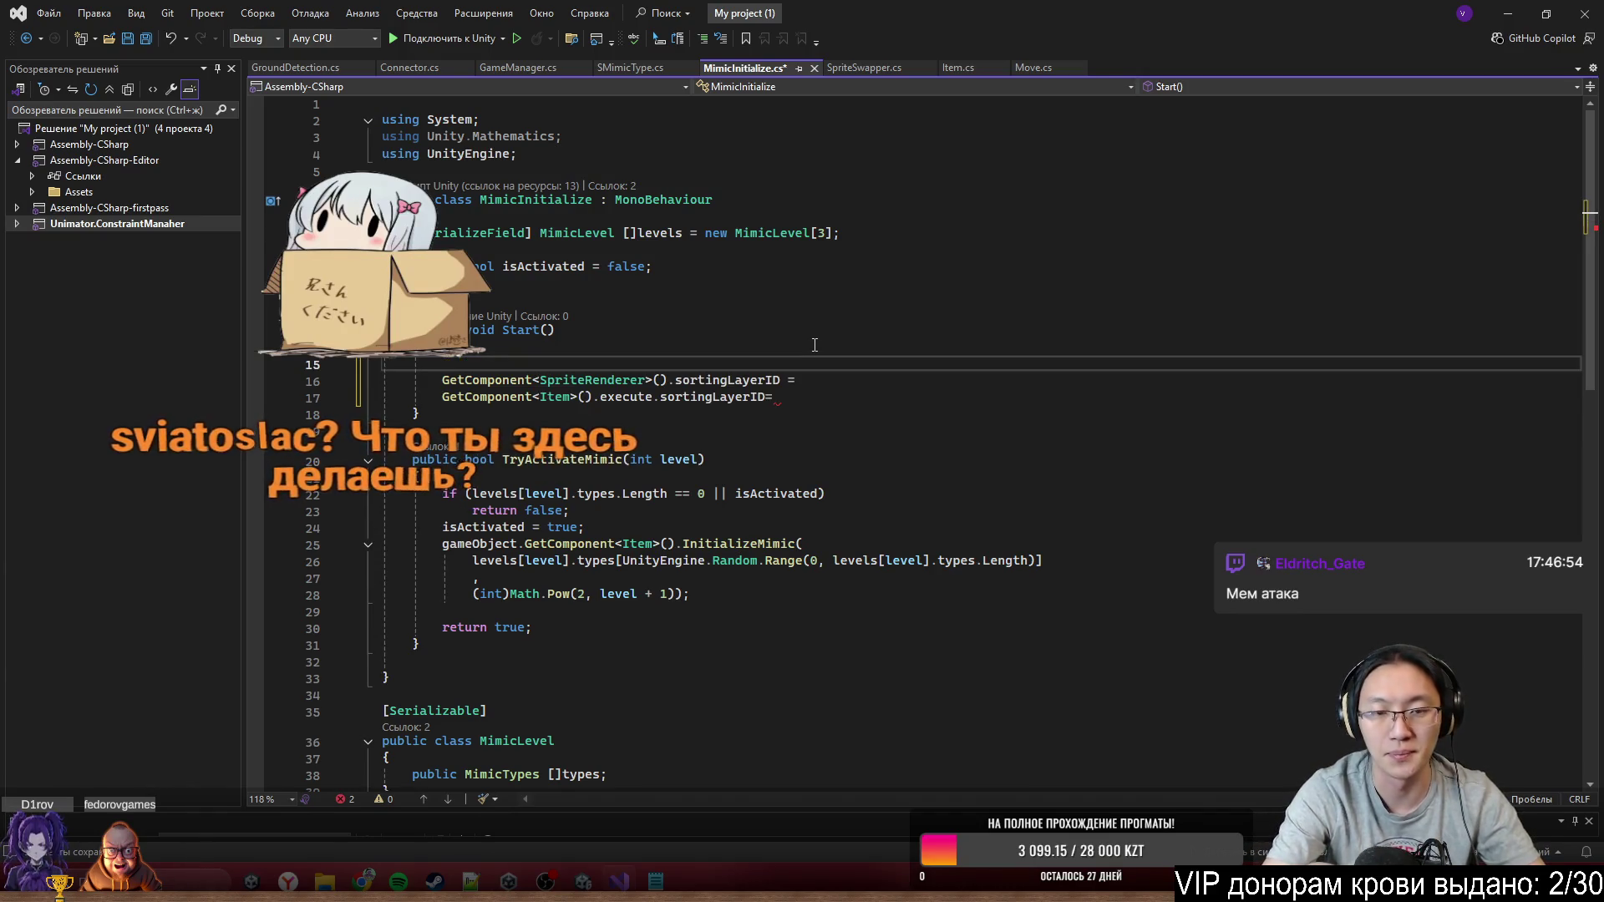
pyautogui.write('int la')
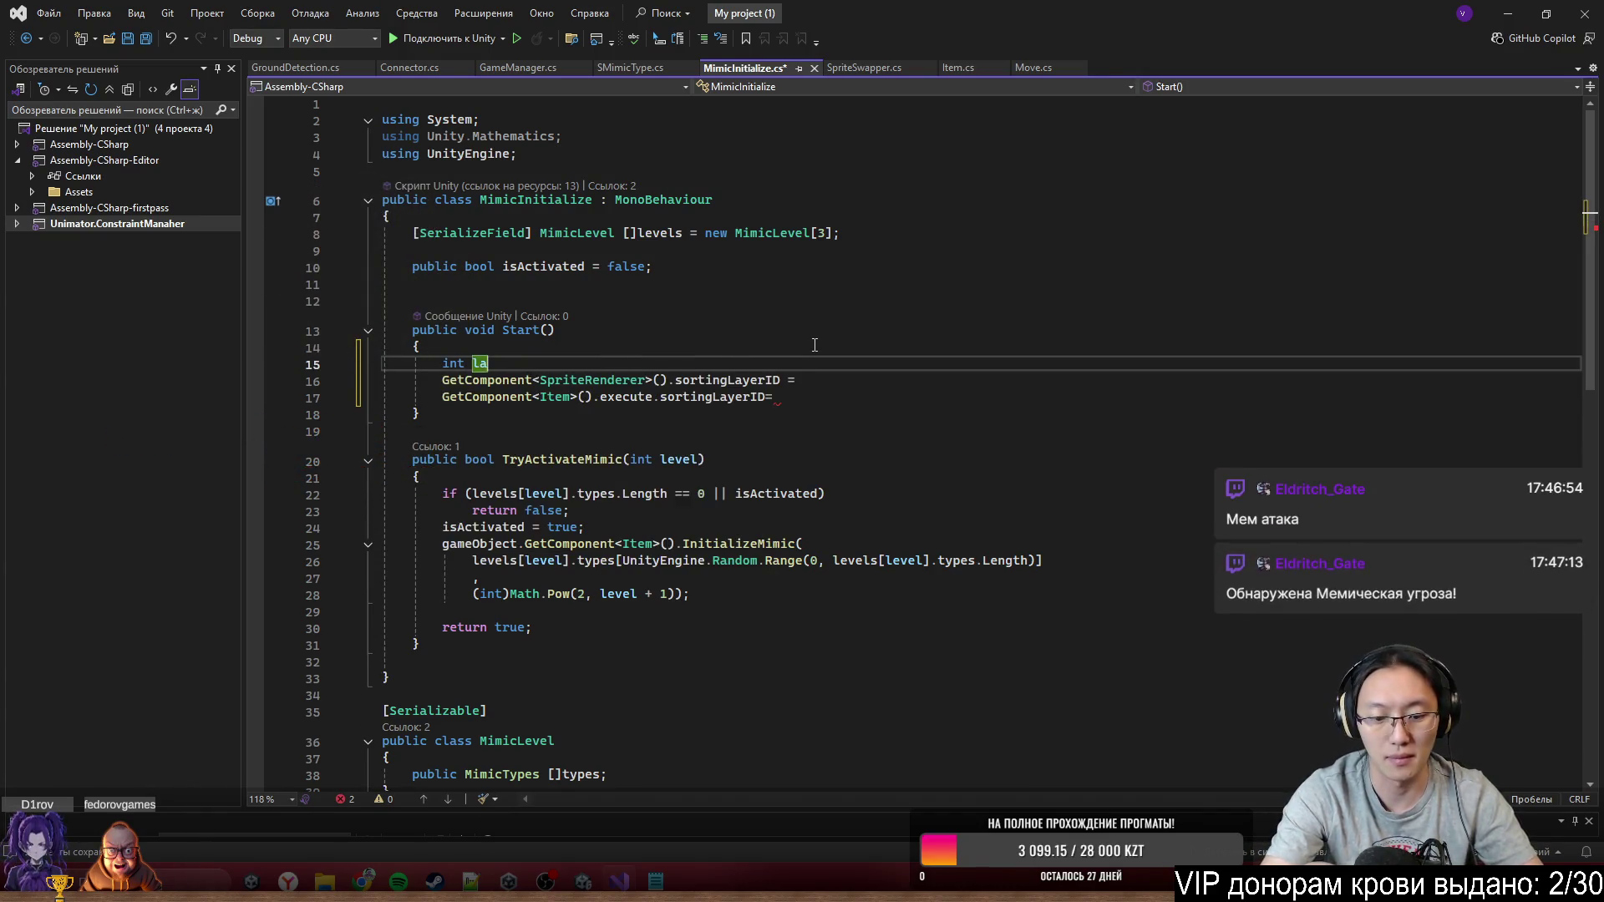
pyautogui.write('yer =')
pyautogui.press('Tab')
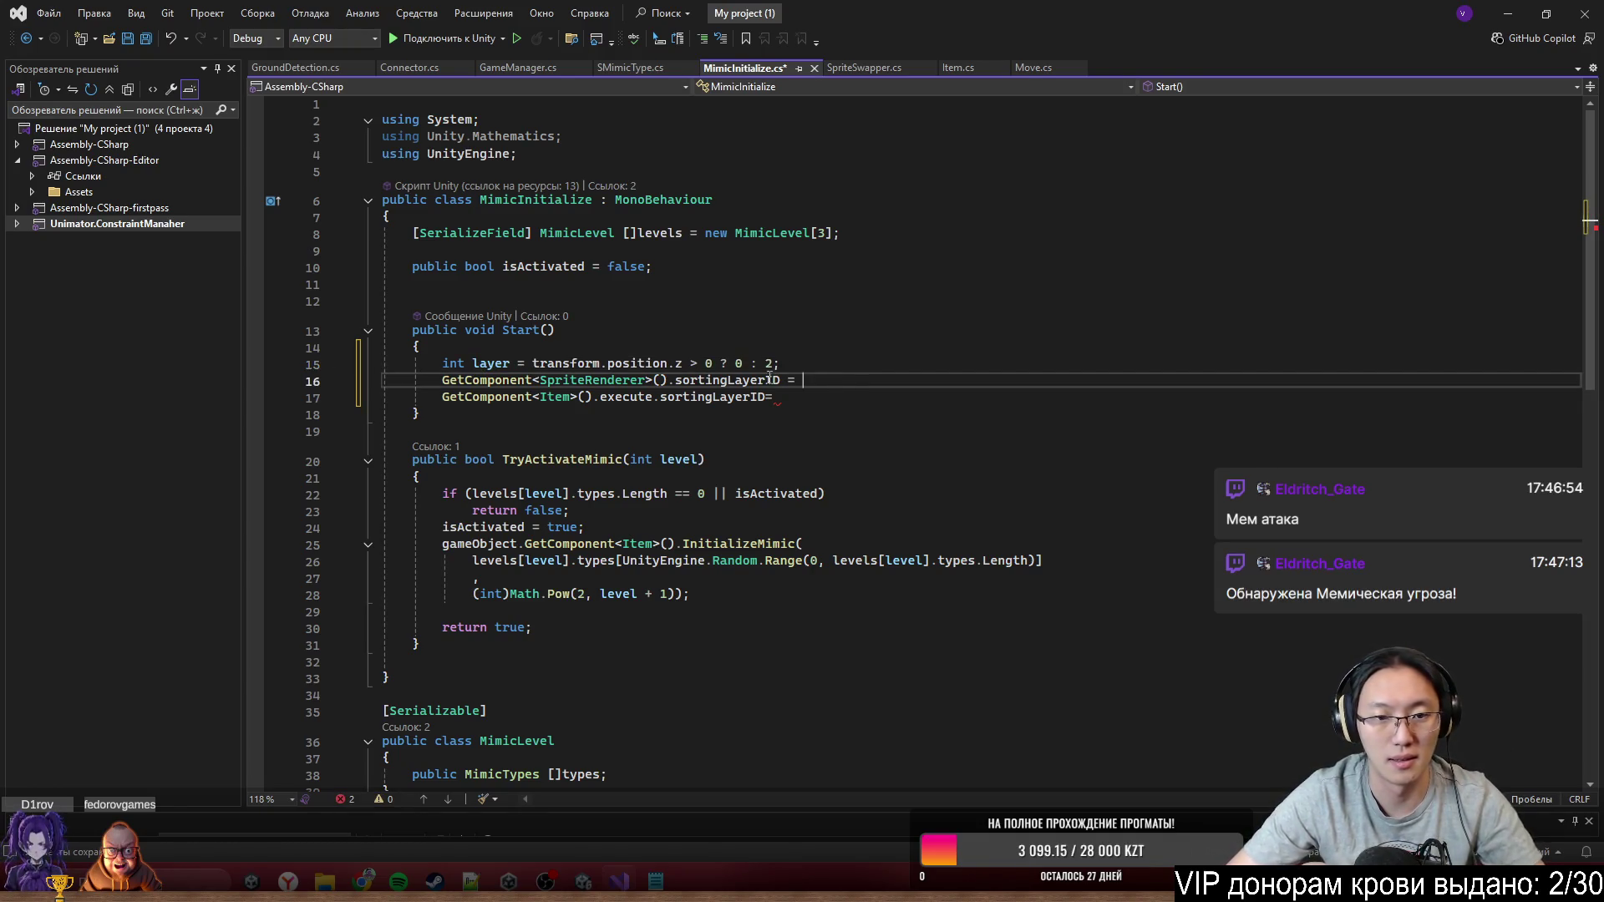
# Assign layer to both sortingLayerID lines and save the script
pyautogui.click(859, 379)
pyautogui.write('layer')
pyautogui.press('Down')
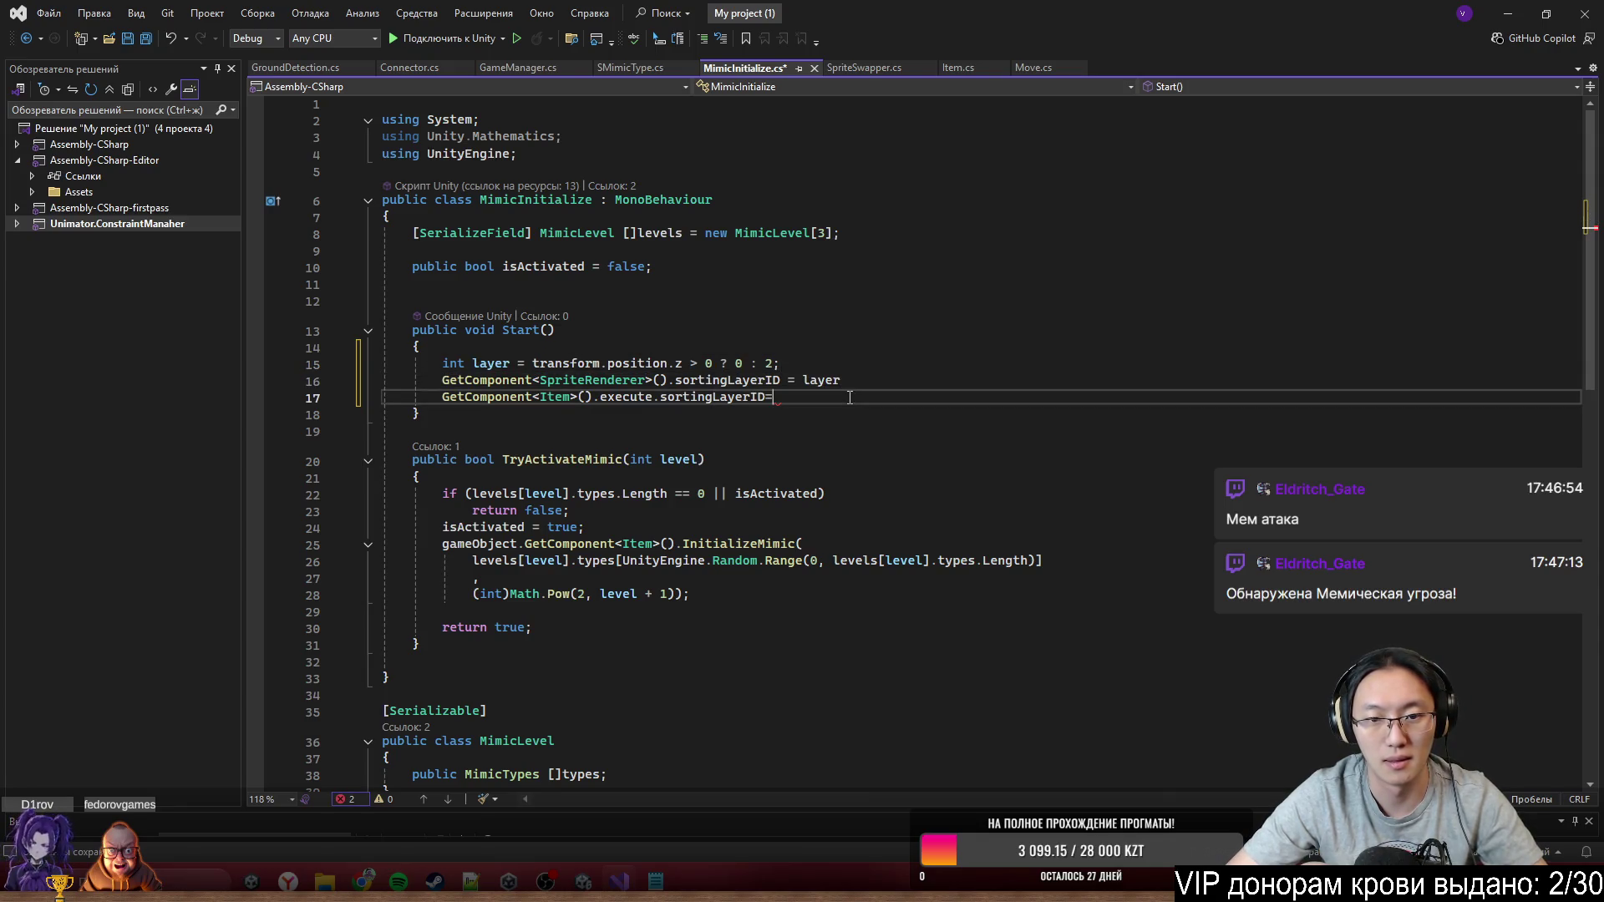
pyautogui.write('layer')
pyautogui.click(860, 380)
pyautogui.write(';')
pyautogui.press('Down')
pyautogui.write(';')
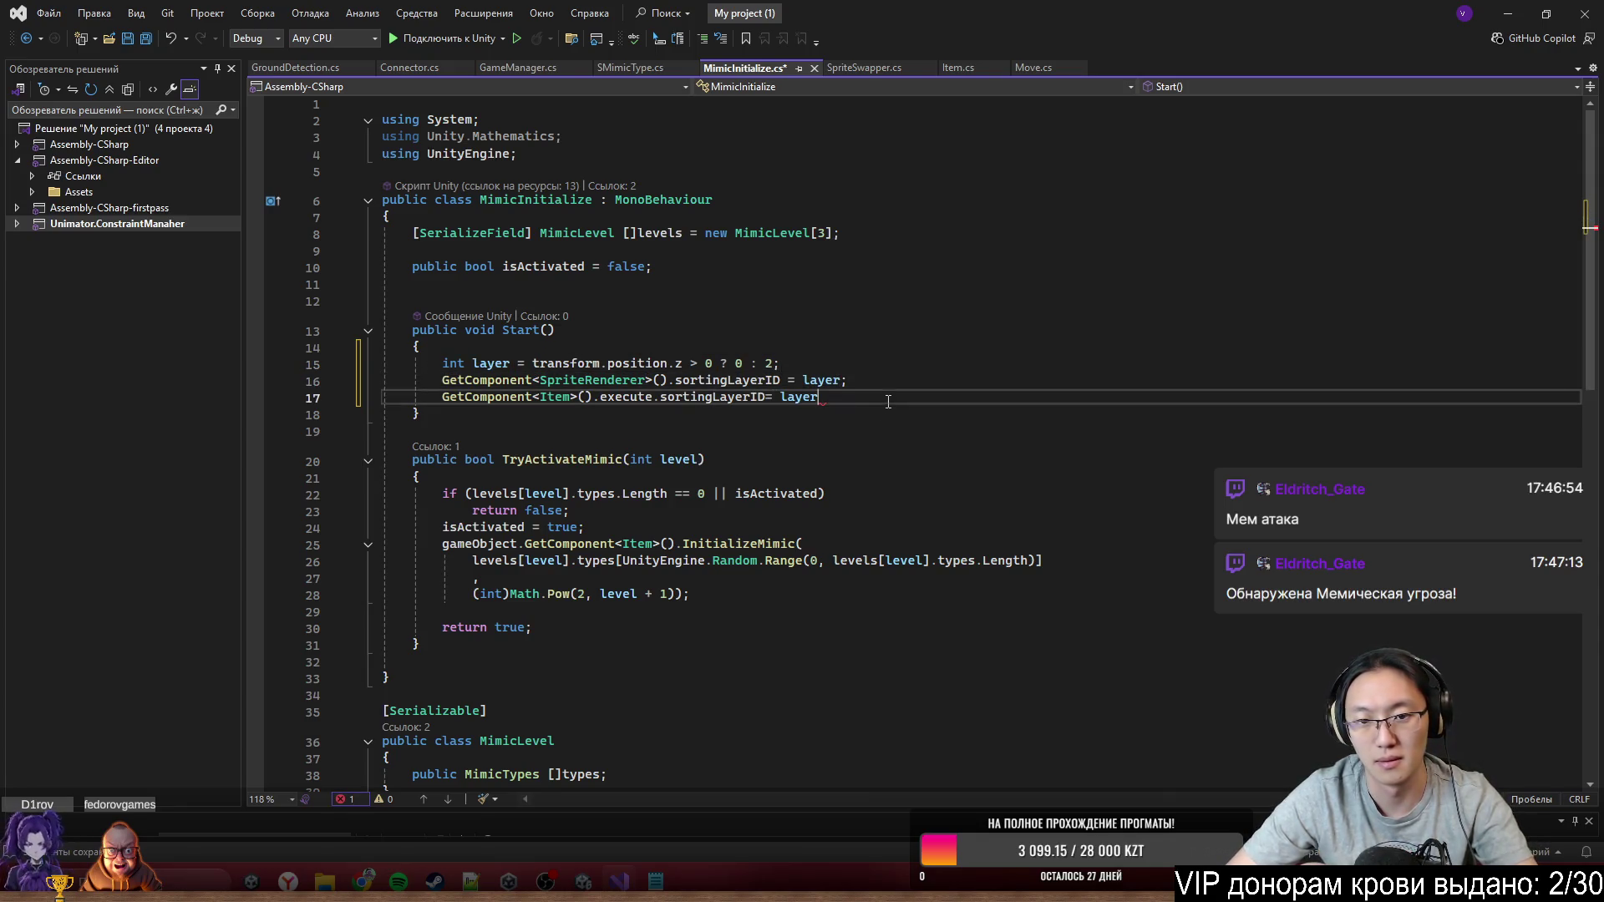
pyautogui.click(895, 471)
pyautogui.hotkey('ctrl', 's')
pyautogui.click(1203, 578)
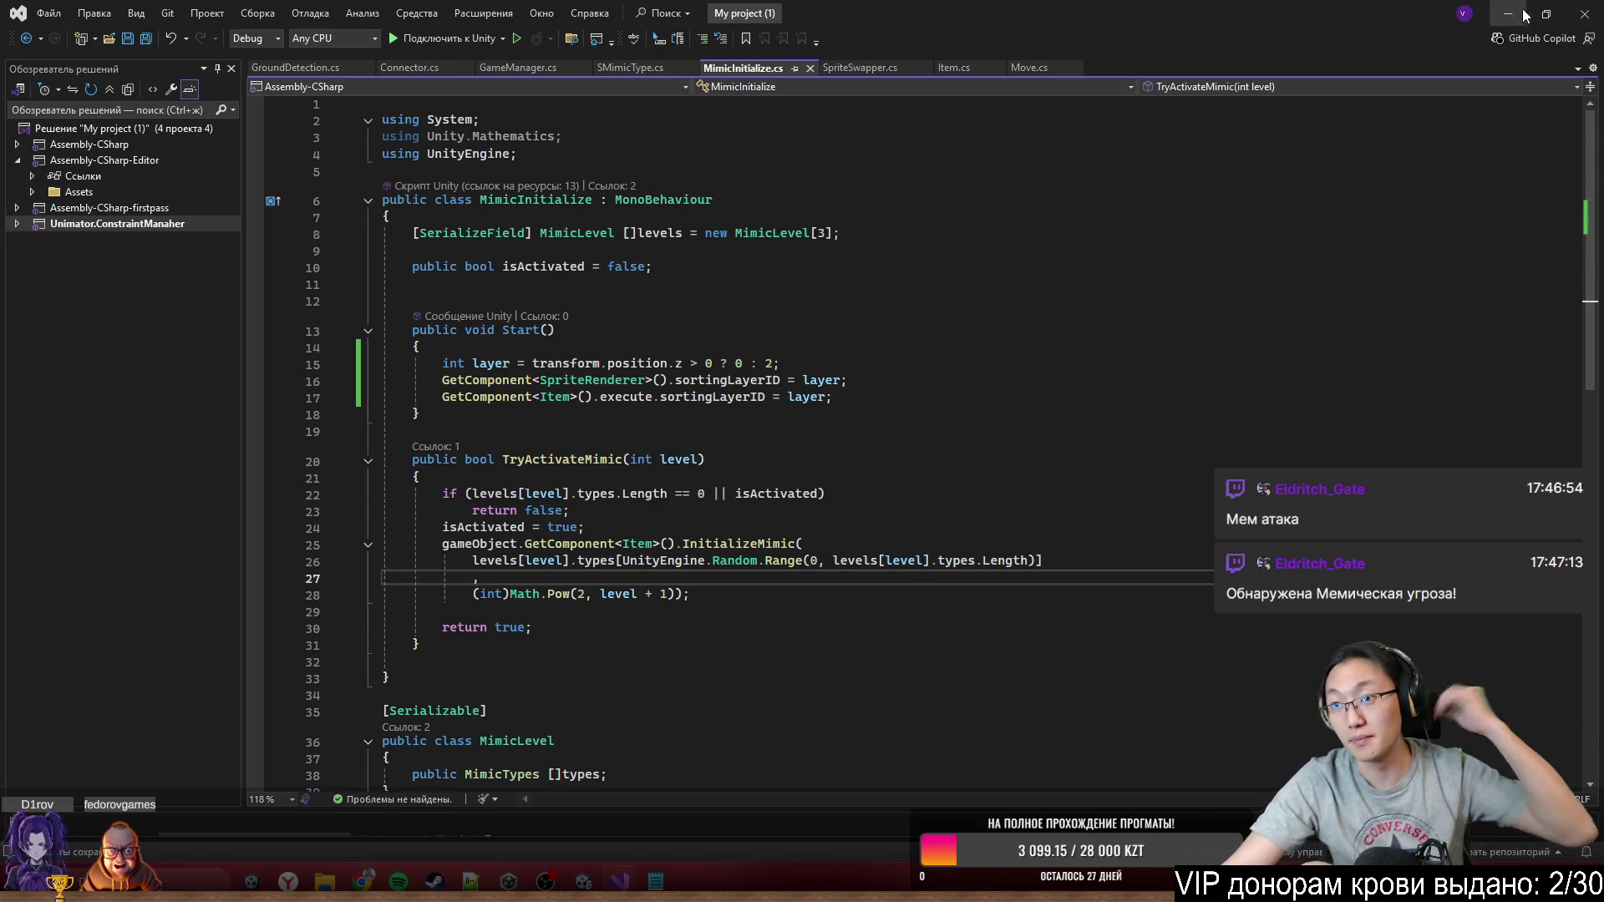
pyautogui.click(1504, 11)
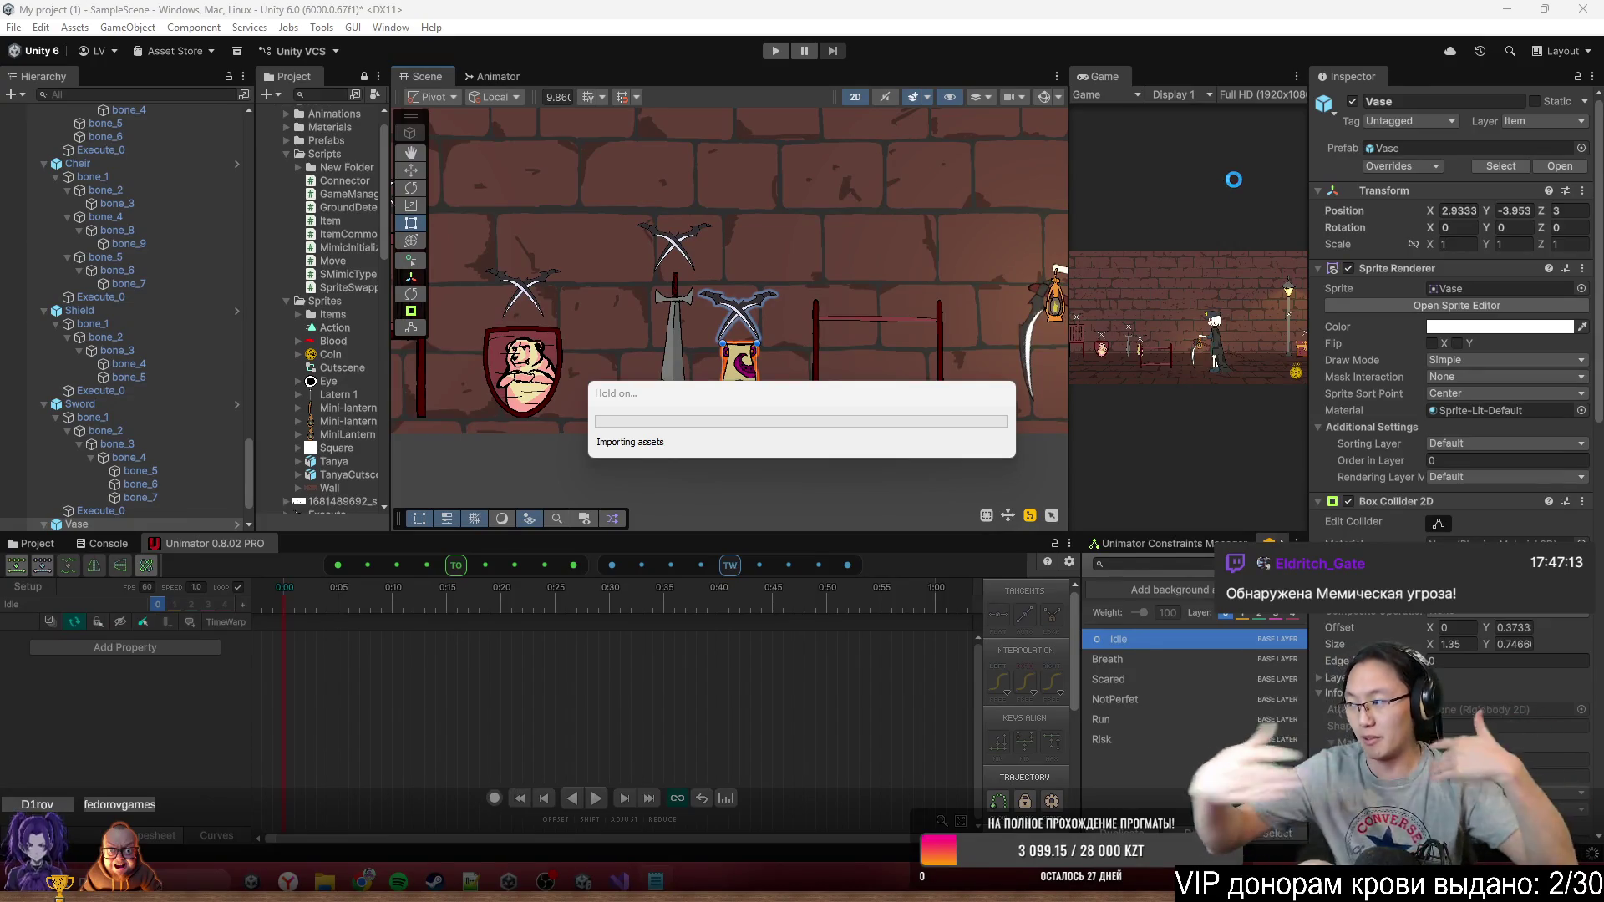
# Switch the Scene view to 3D and set the Vase's Position Z to -1
pyautogui.doubleClick(1118, 77)
pyautogui.doubleClick(620, 72)
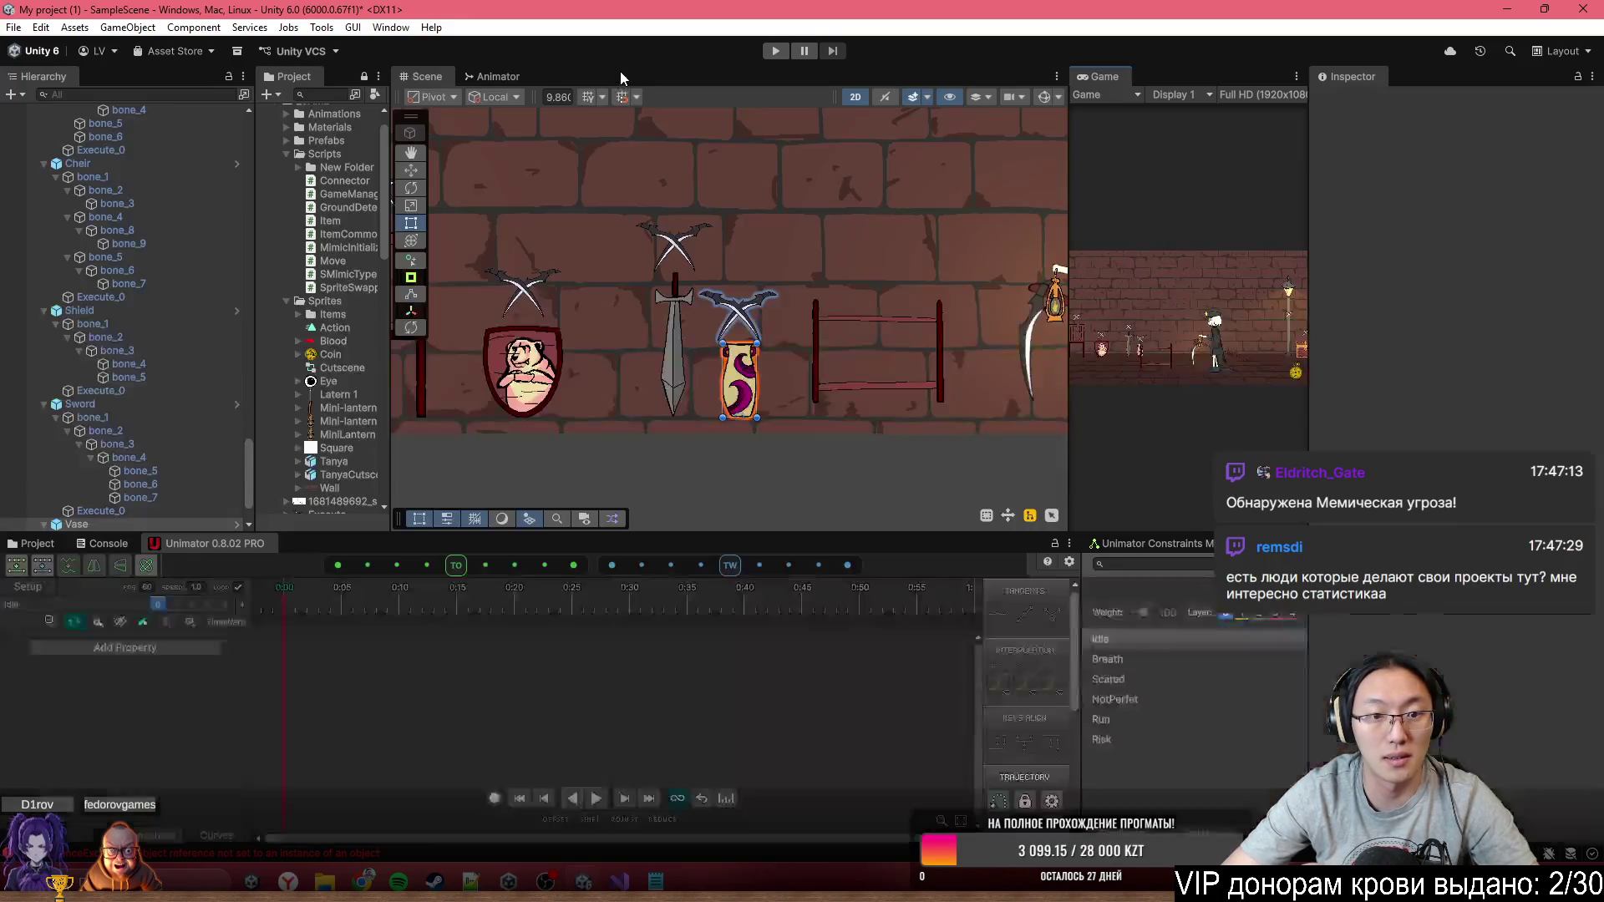
pyautogui.click(861, 102)
pyautogui.press('f')
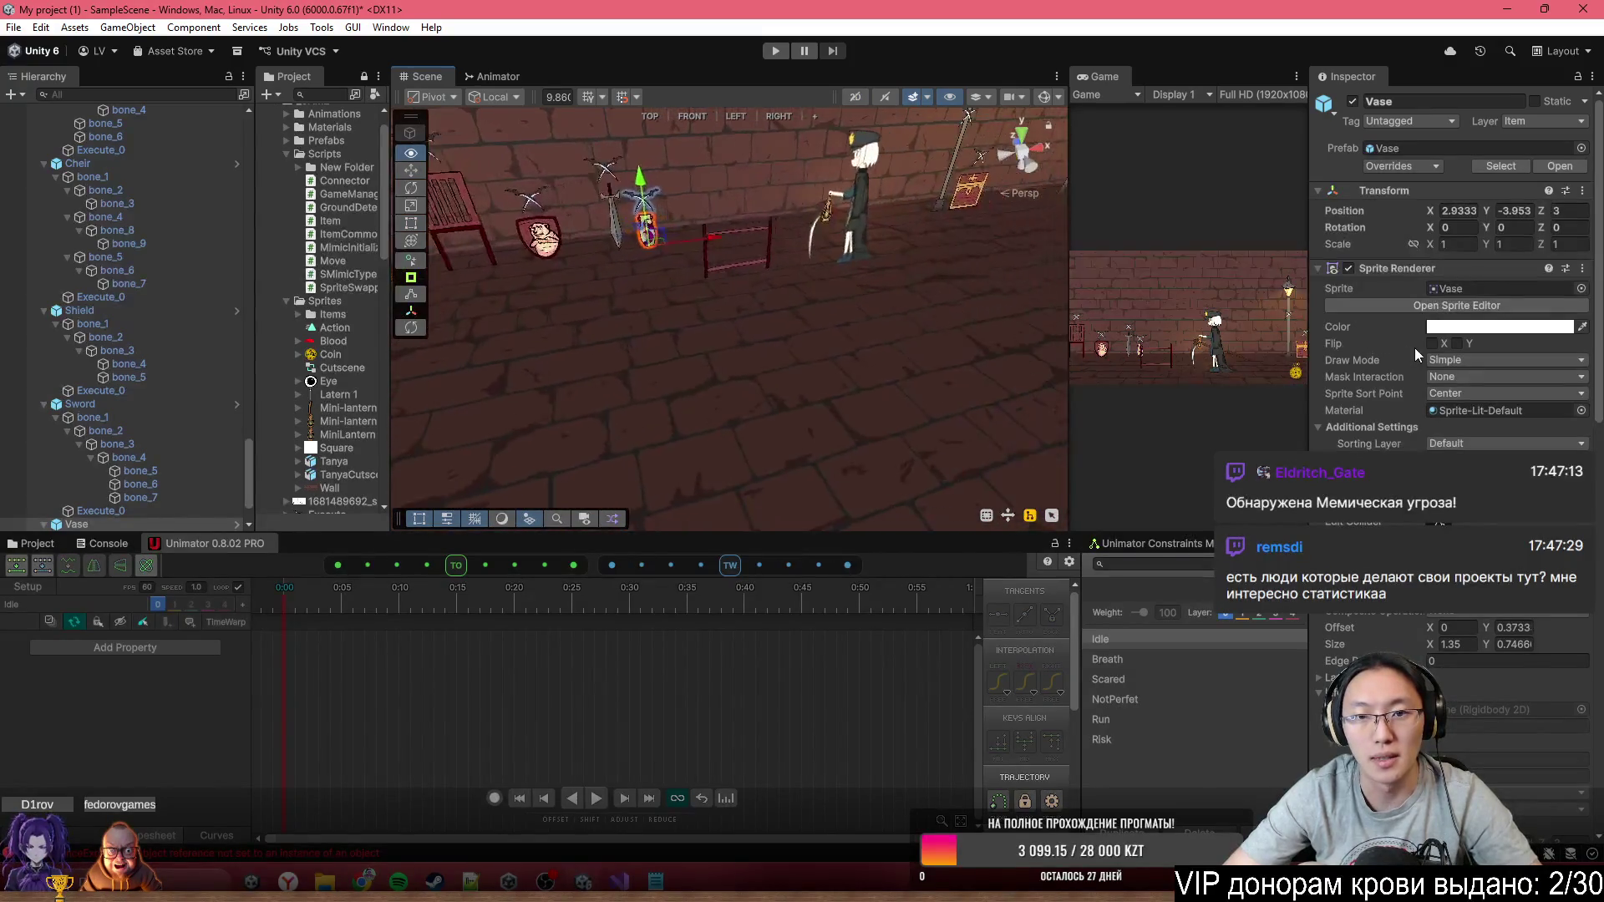
pyautogui.click(747, 243)
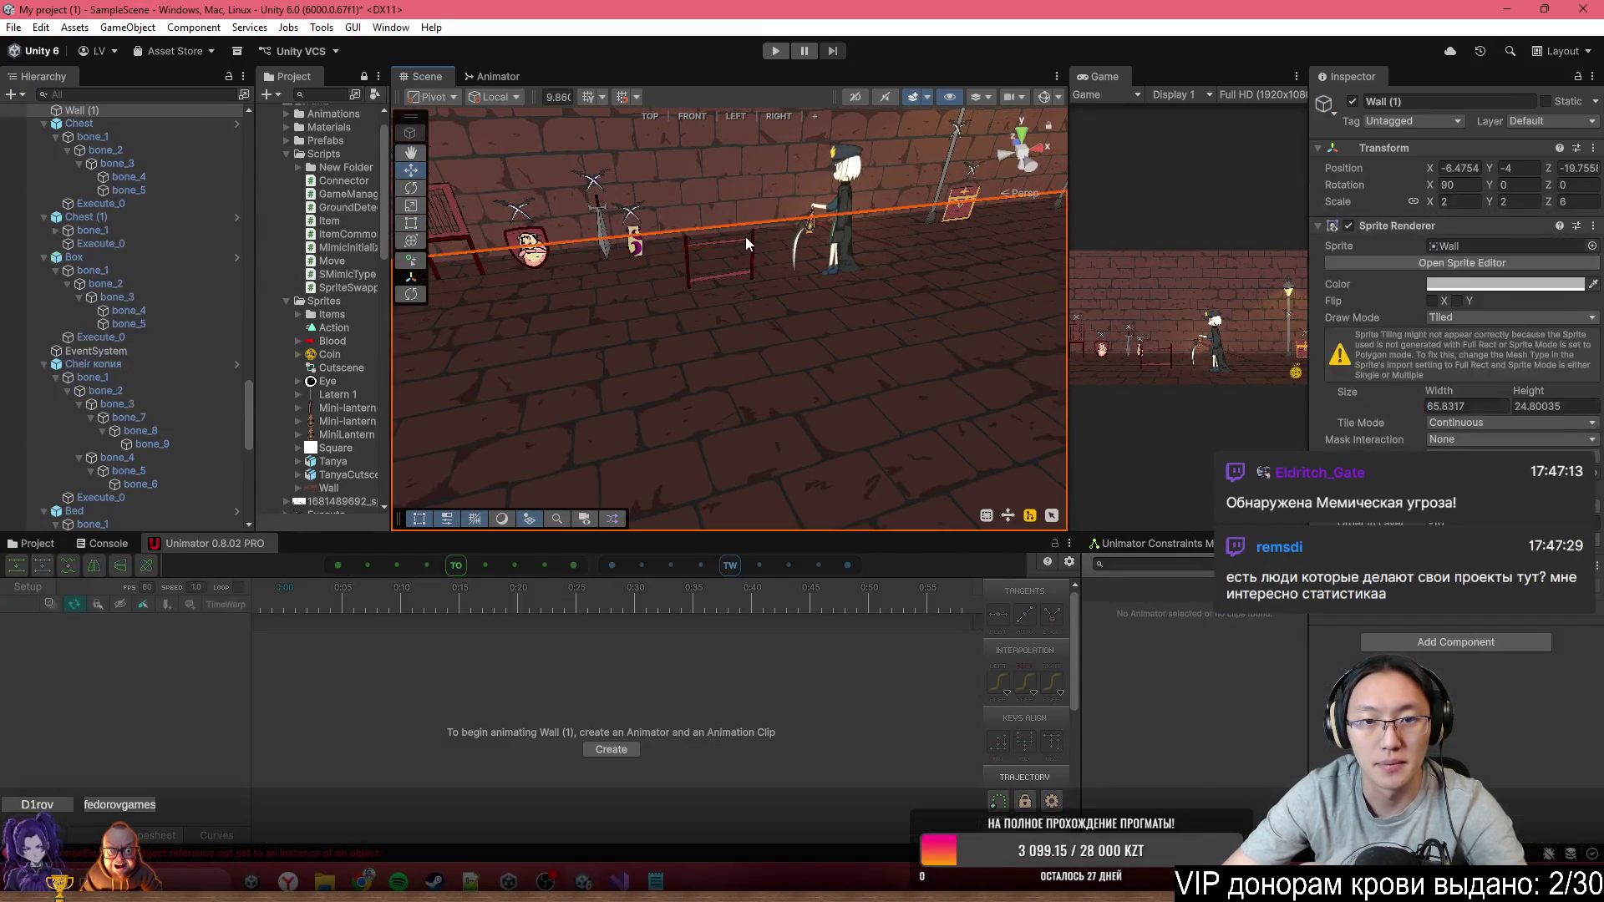
pyautogui.click(646, 266)
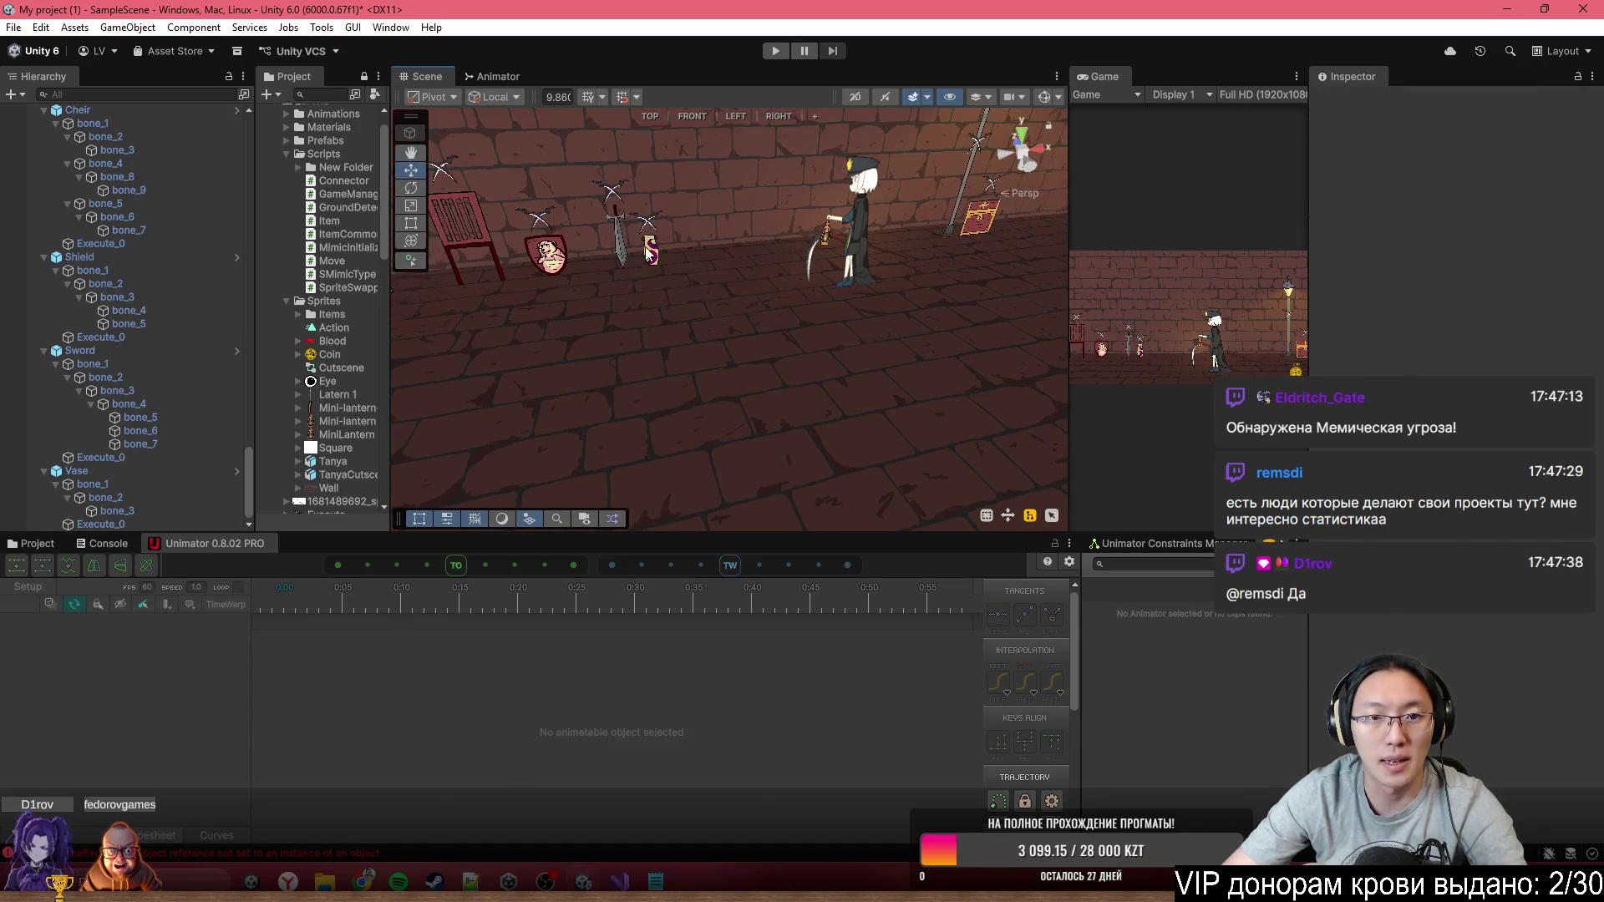
pyautogui.write('-2')
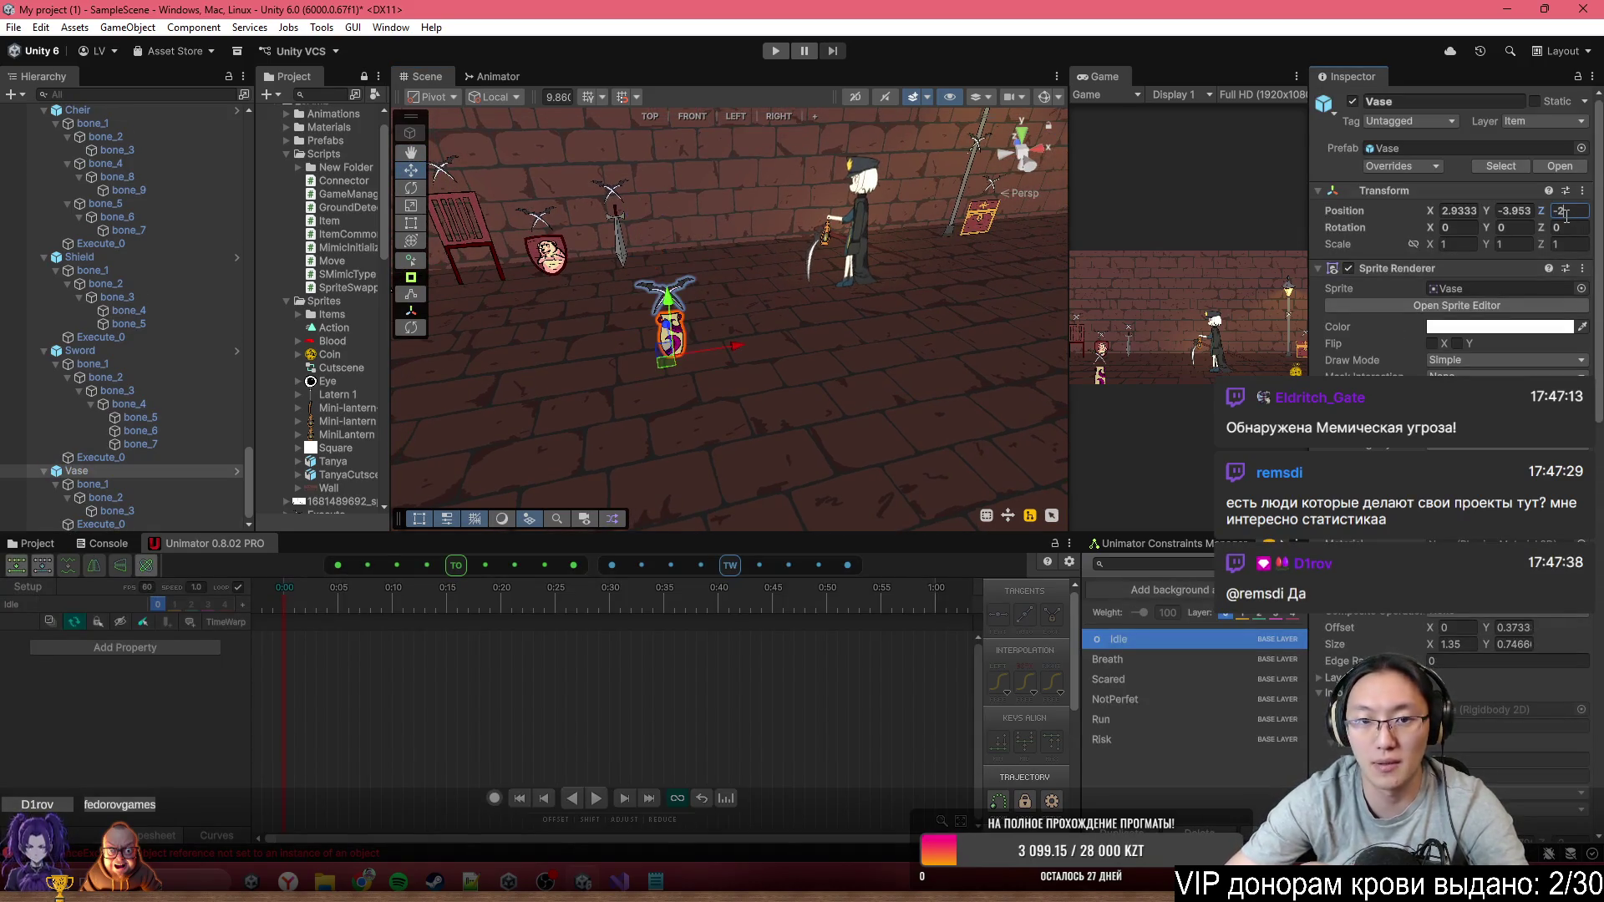
pyautogui.press('Return')
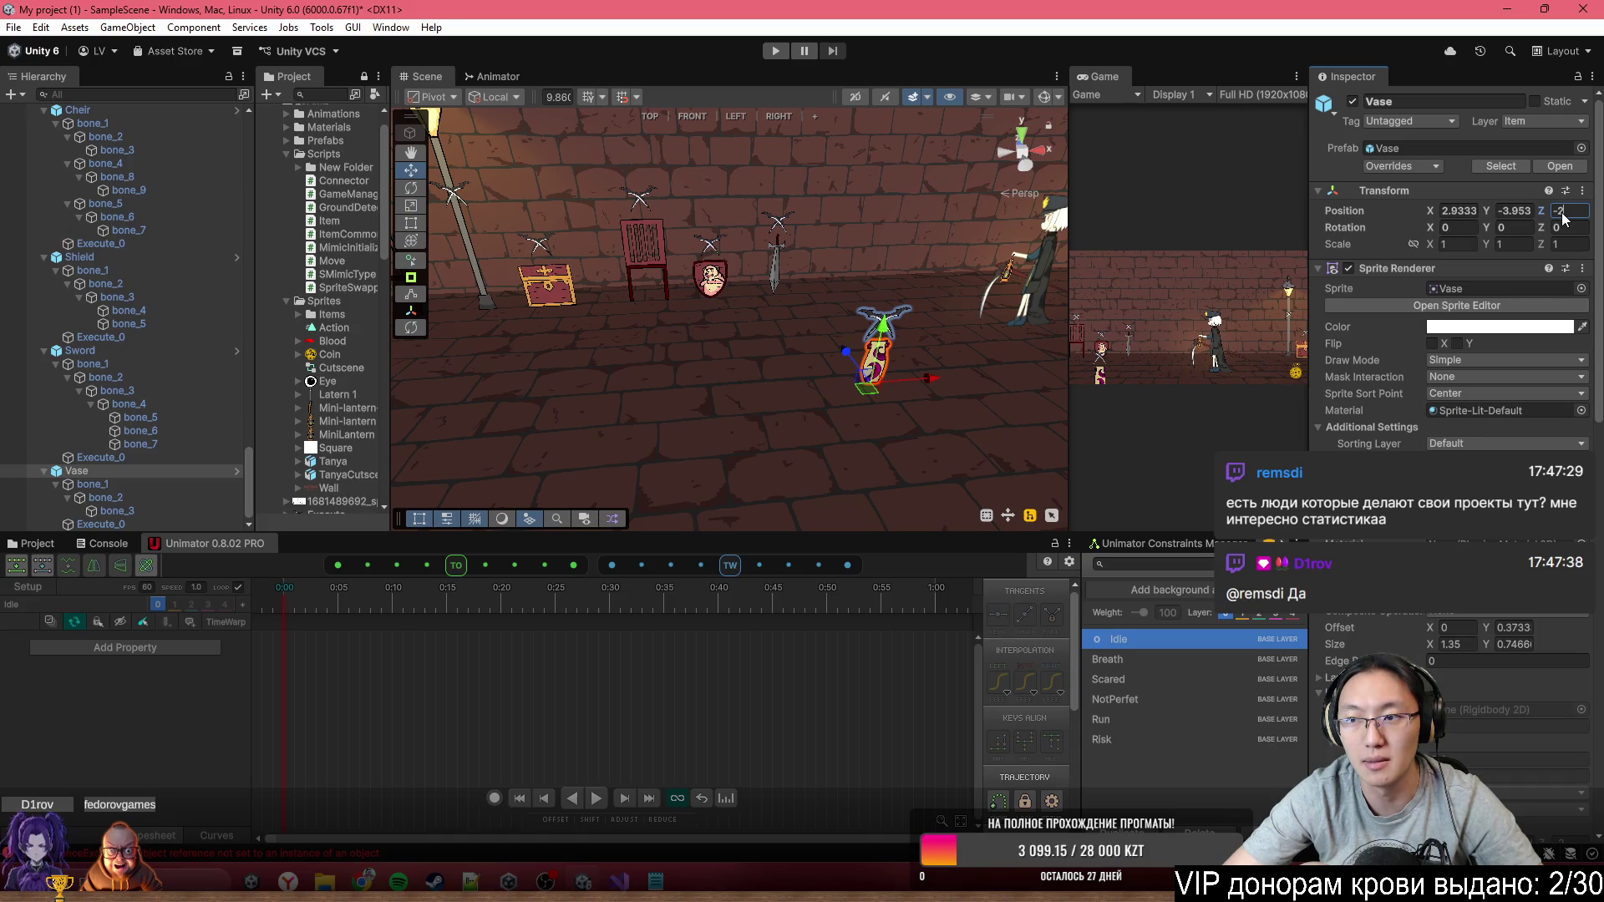
pyautogui.write('-1')
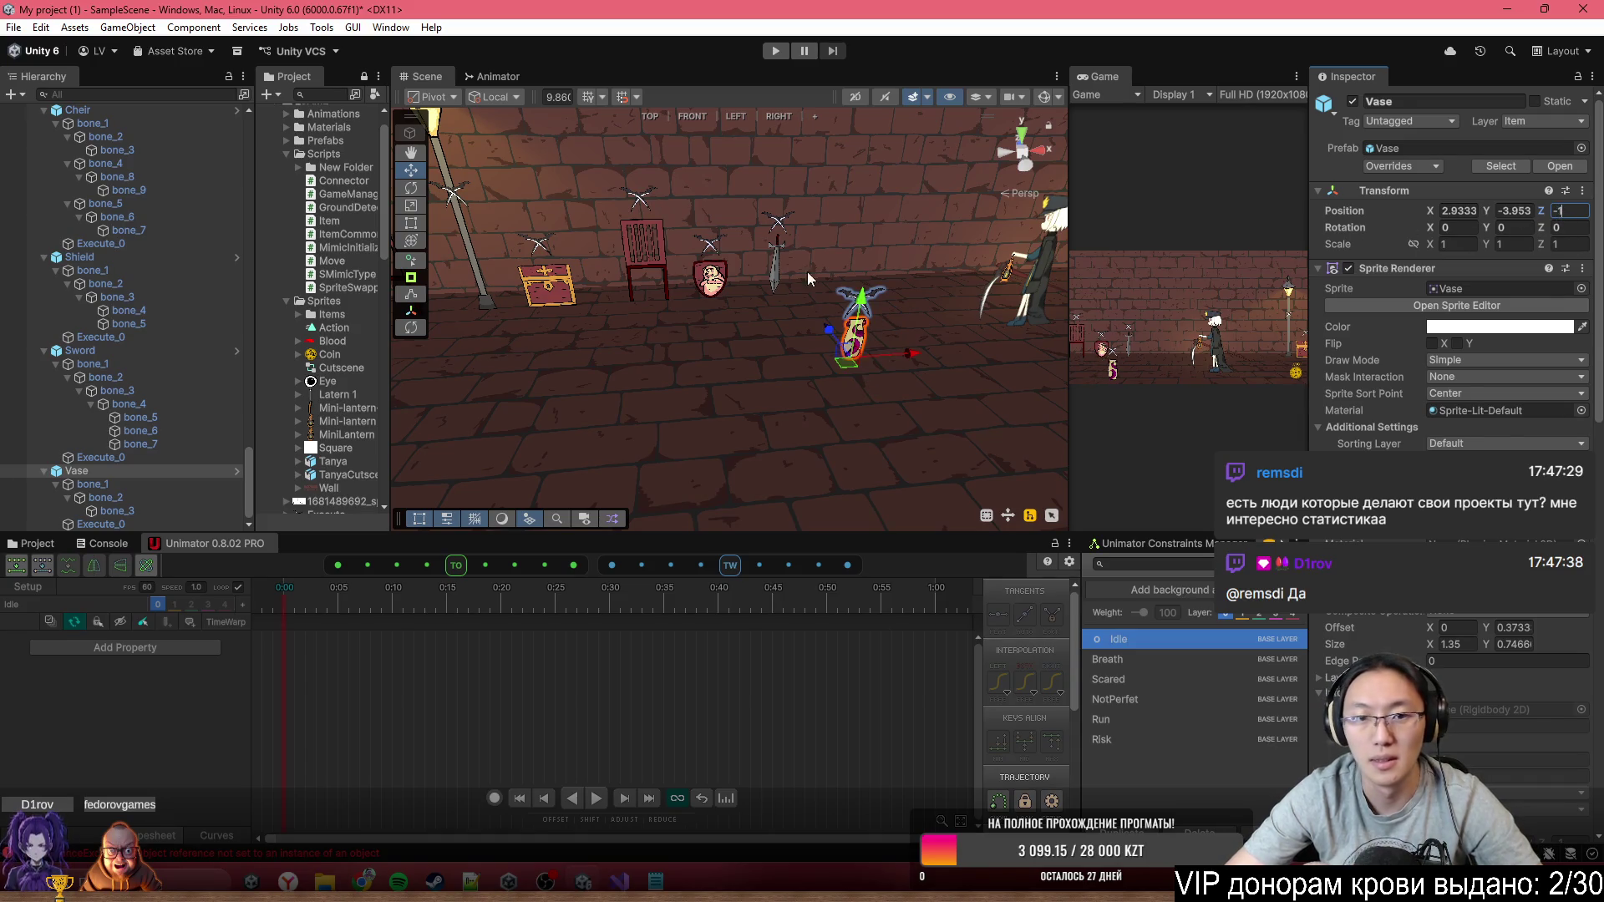
# Set Position Z to -1 for the Shield, Chest (1) and Bed
pyautogui.click(711, 278)
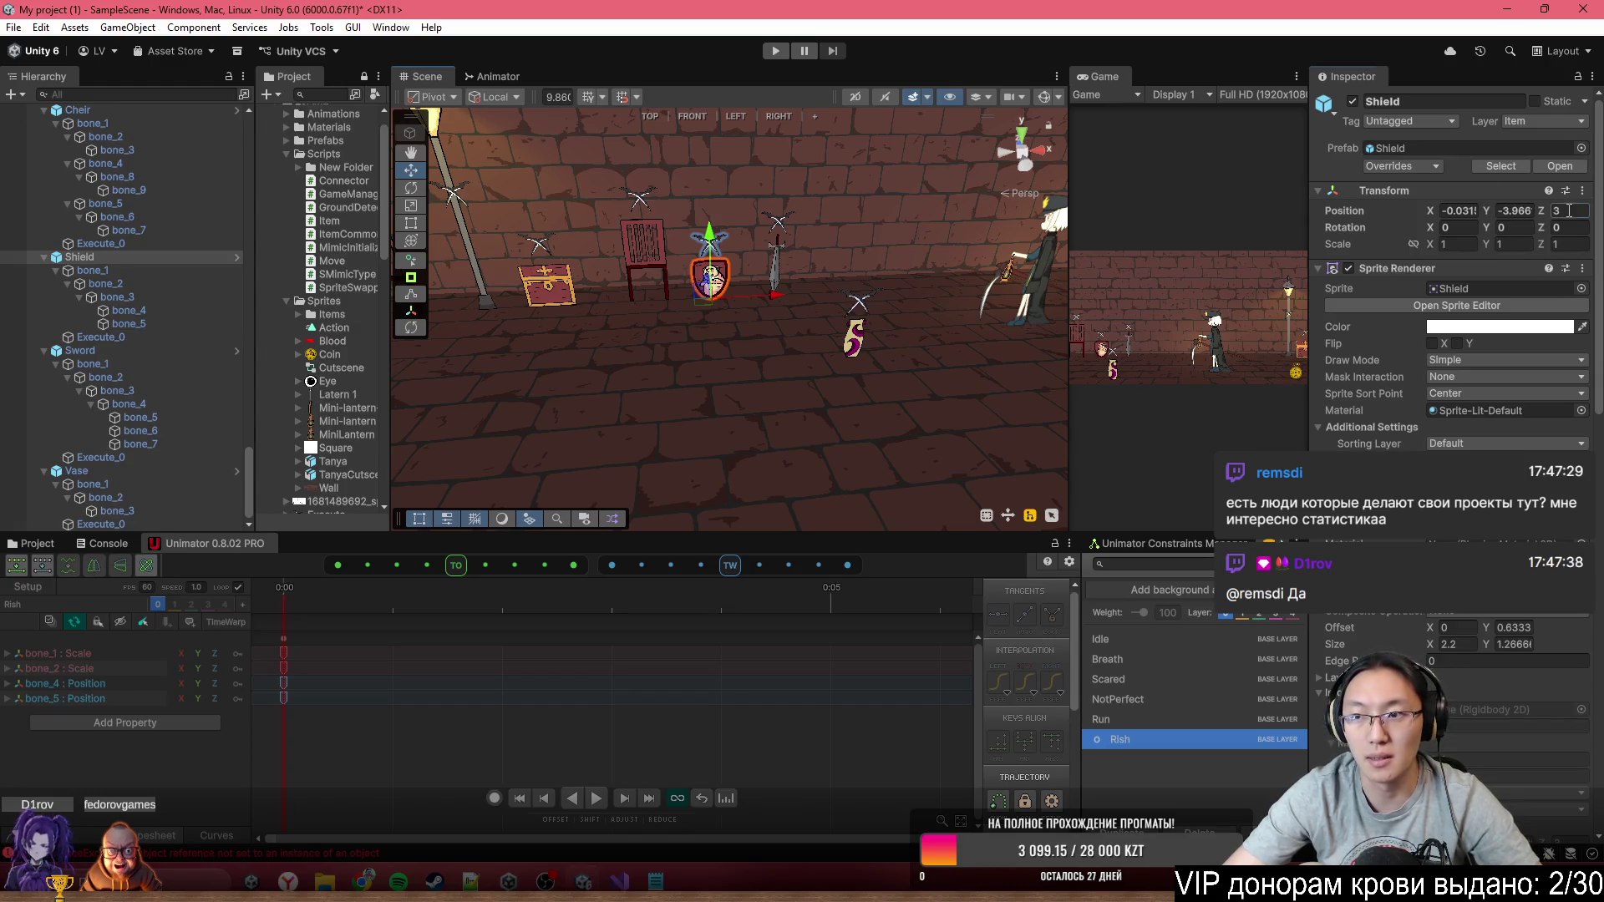
pyautogui.write('-1')
pyautogui.press('Return')
pyautogui.moveTo(668, 326); pyautogui.dragTo(873, 328)
pyautogui.click(742, 286)
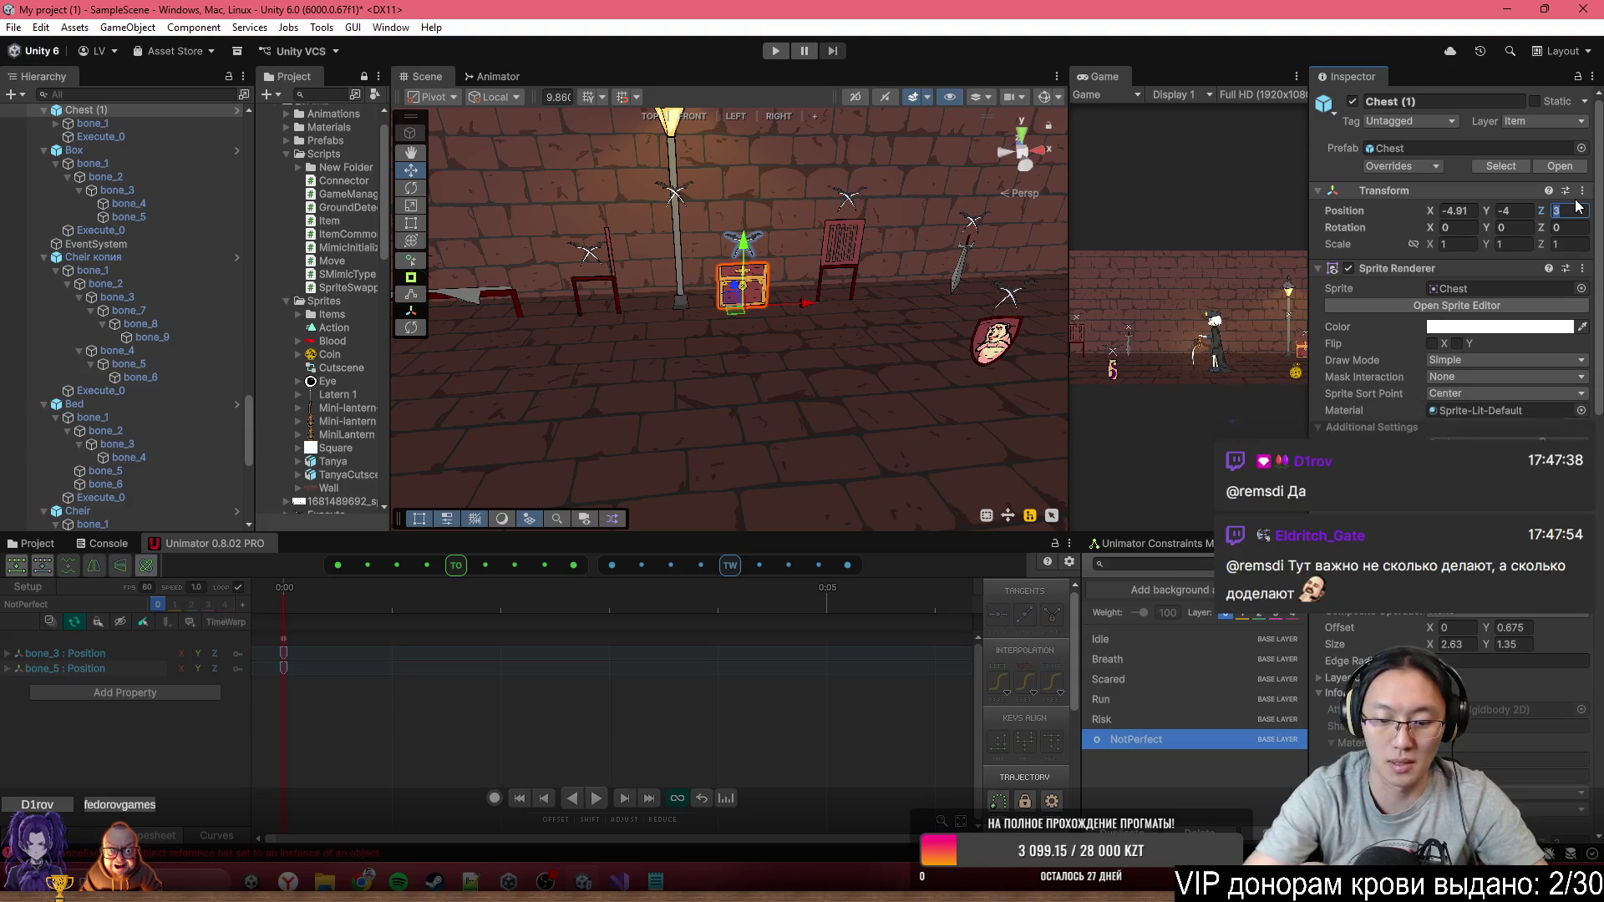
pyautogui.write('-1')
pyautogui.press('Return')
pyautogui.moveTo(1005, 301)
pyautogui.mouseDown()
pyautogui.moveTo(769, 271)
pyautogui.moveTo(656, 292)
pyautogui.mouseUp()
pyautogui.click(664, 284)
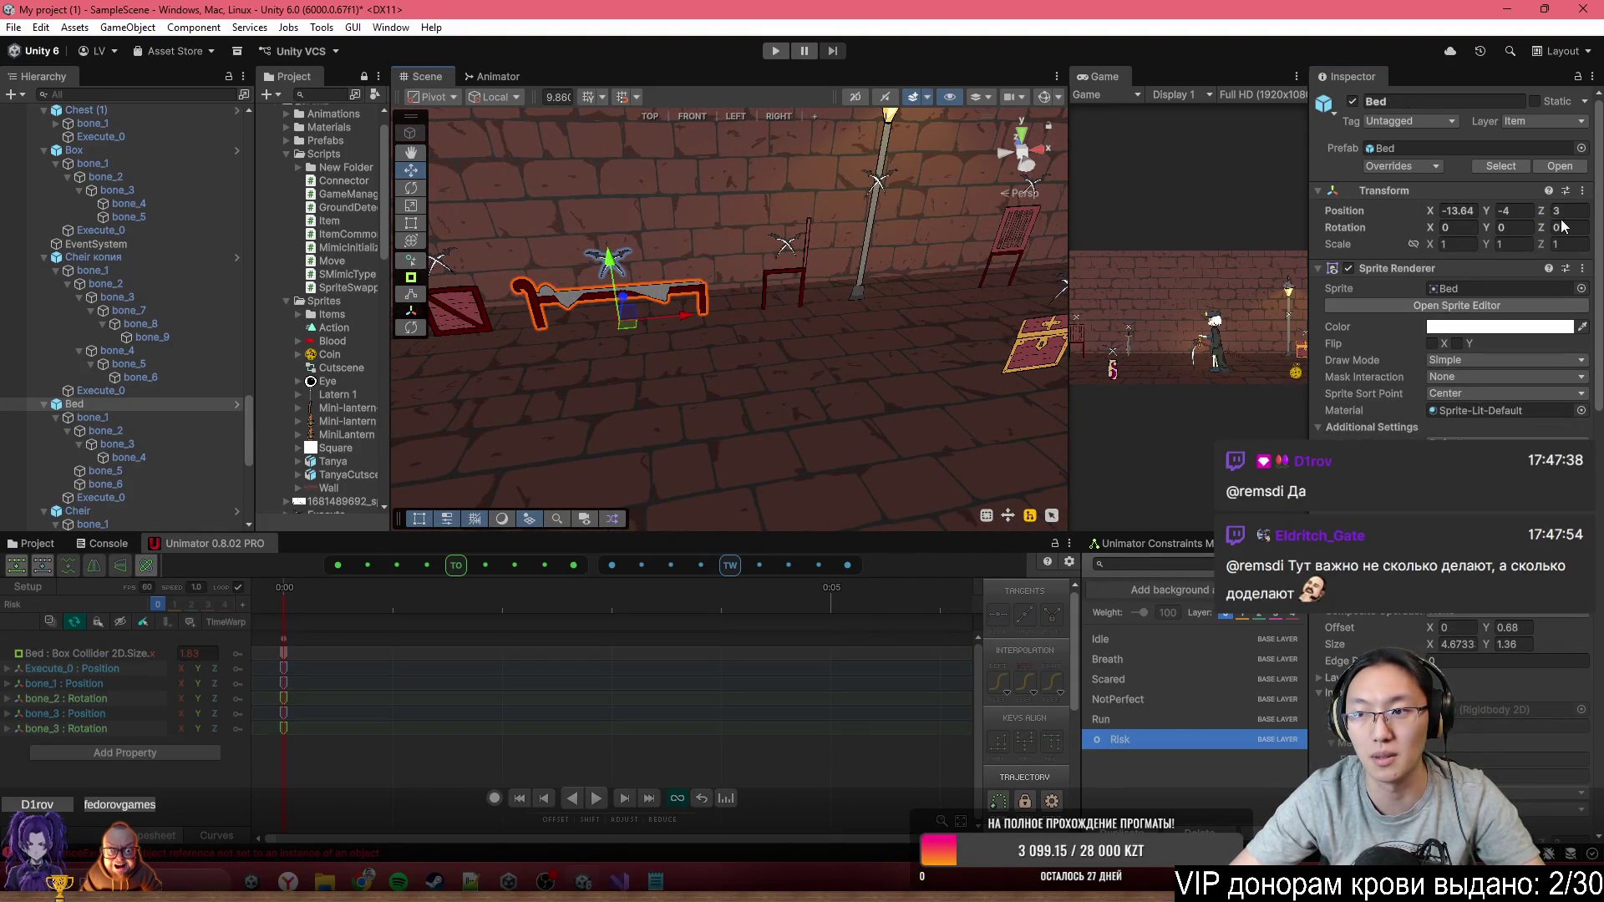
pyautogui.write('-1')
pyautogui.press('Return')
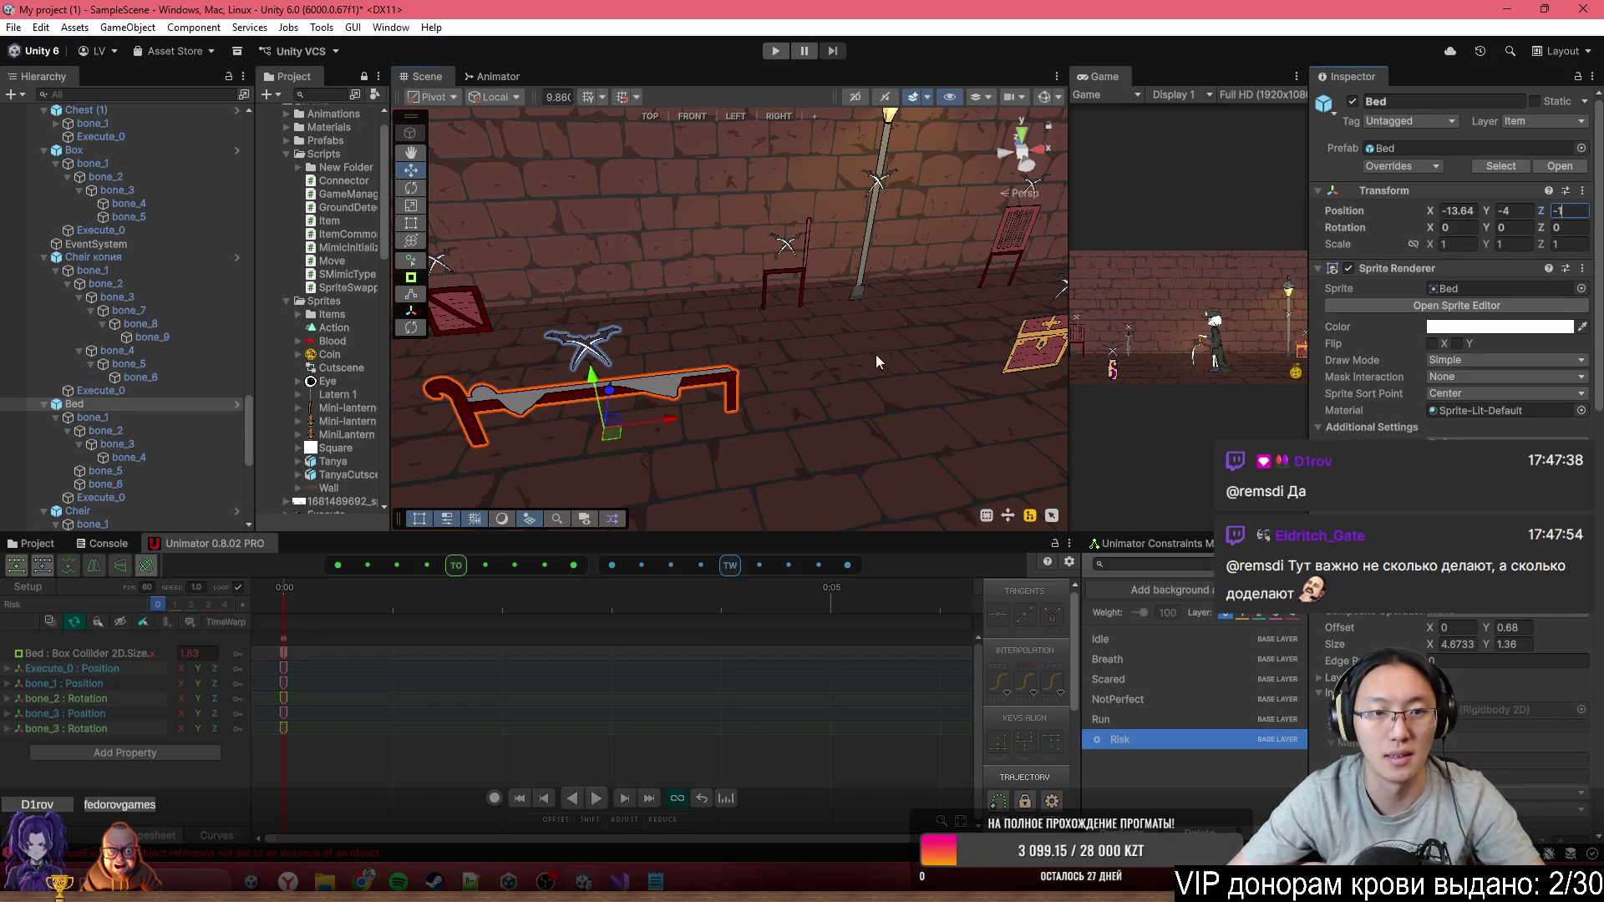
pyautogui.moveTo(961, 343); pyautogui.dragTo(894, 347)
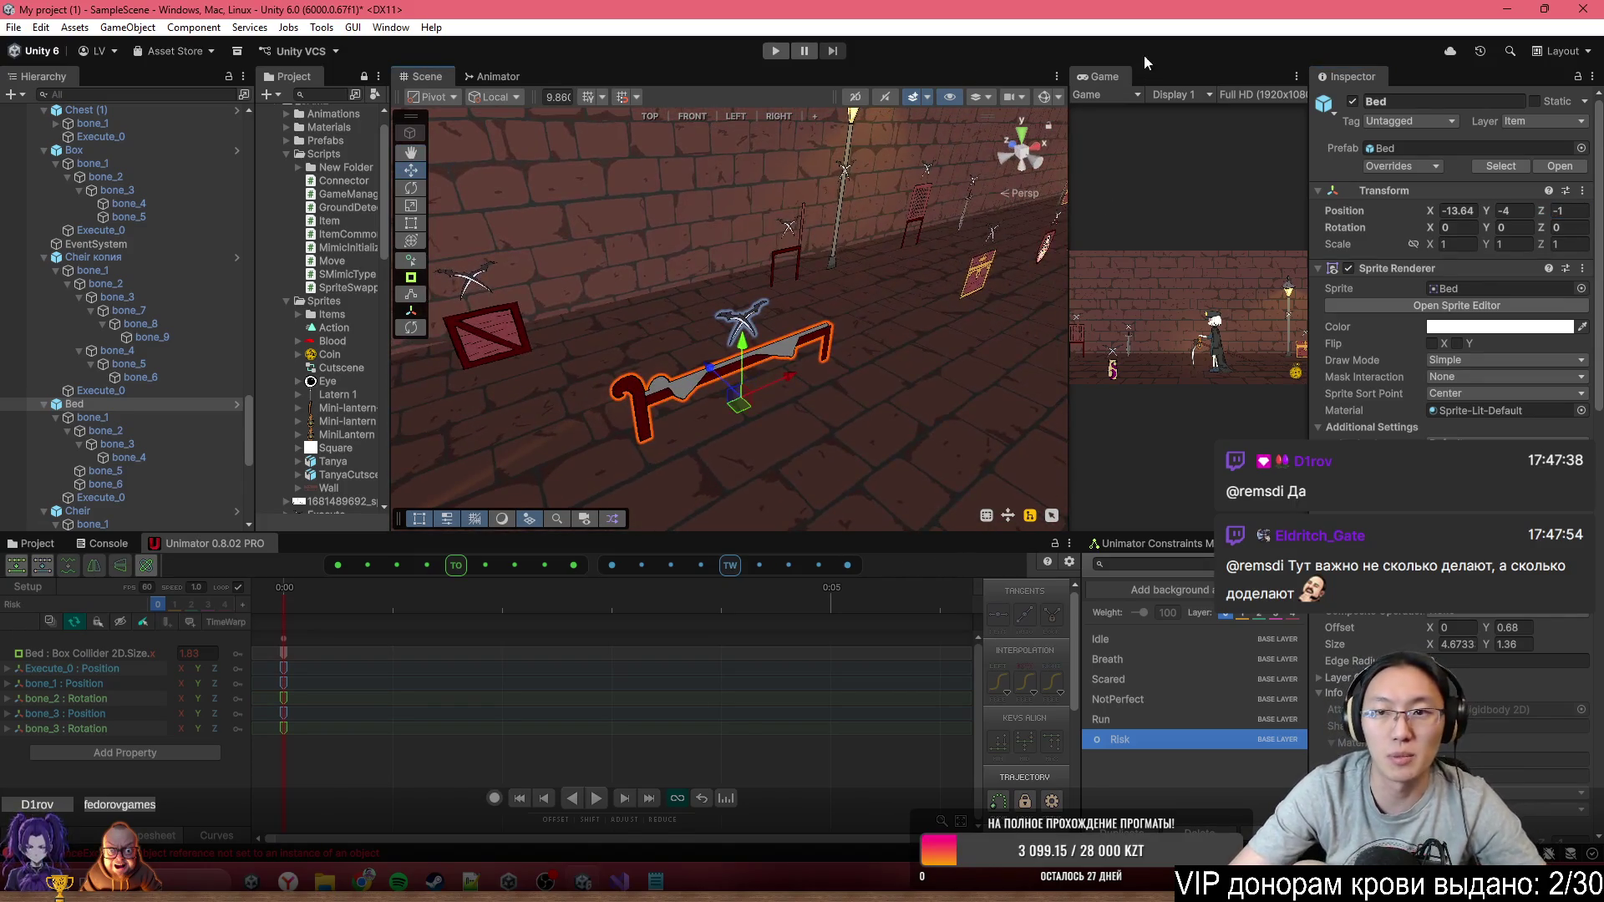
pyautogui.doubleClick(1103, 79)
# Play the game and walk the character left past the shield and chest, then back right
pyautogui.click(777, 50)
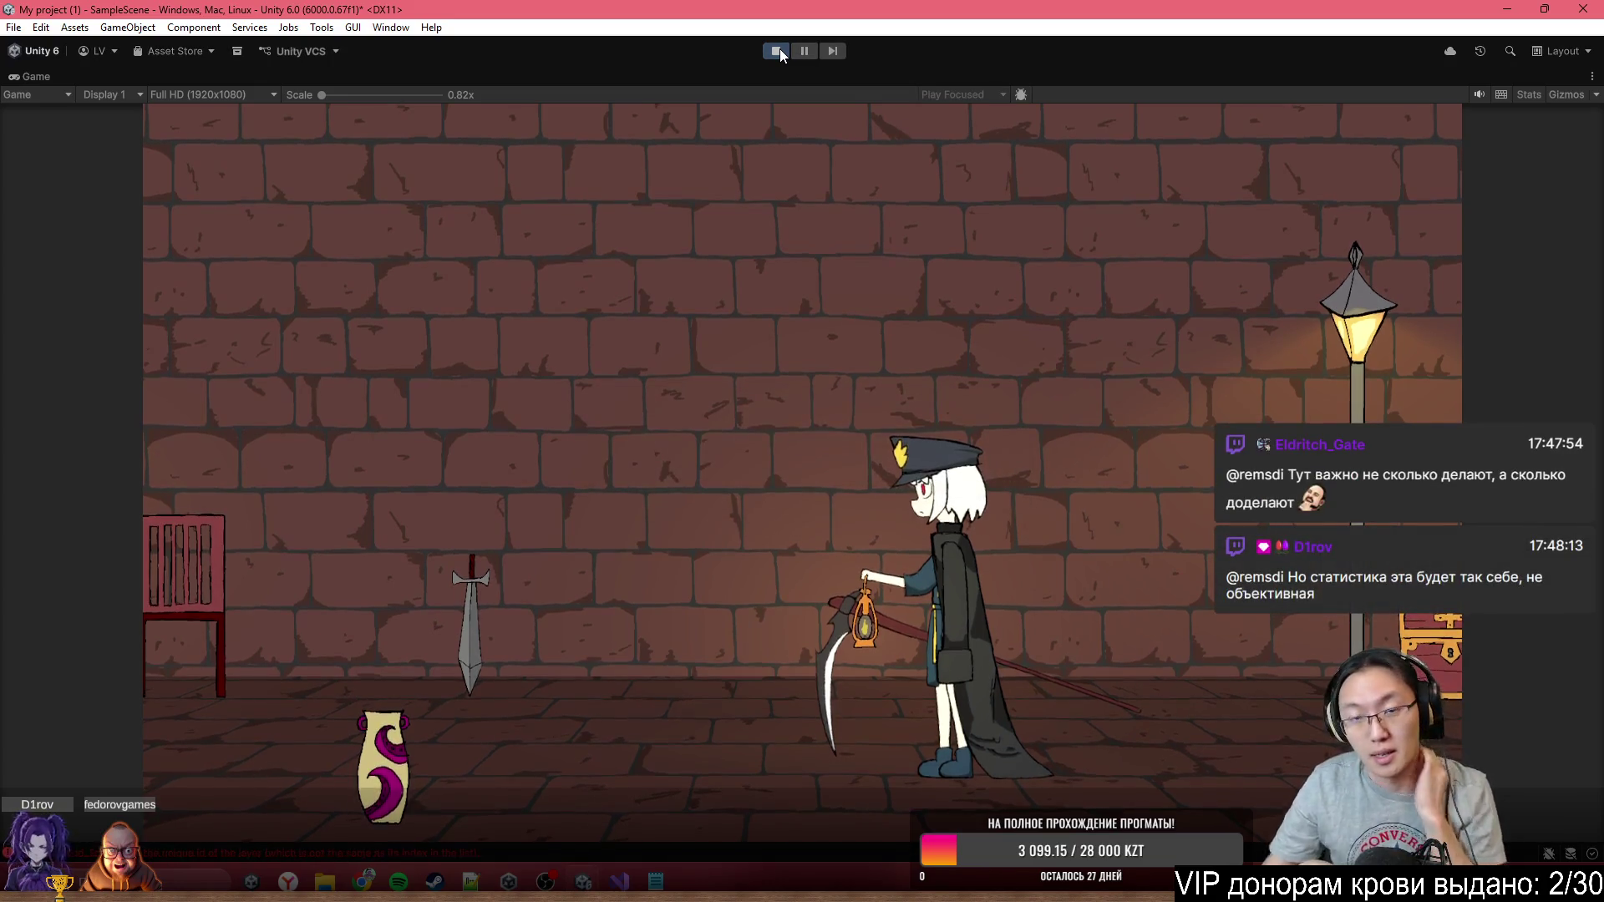
pyautogui.press('a')
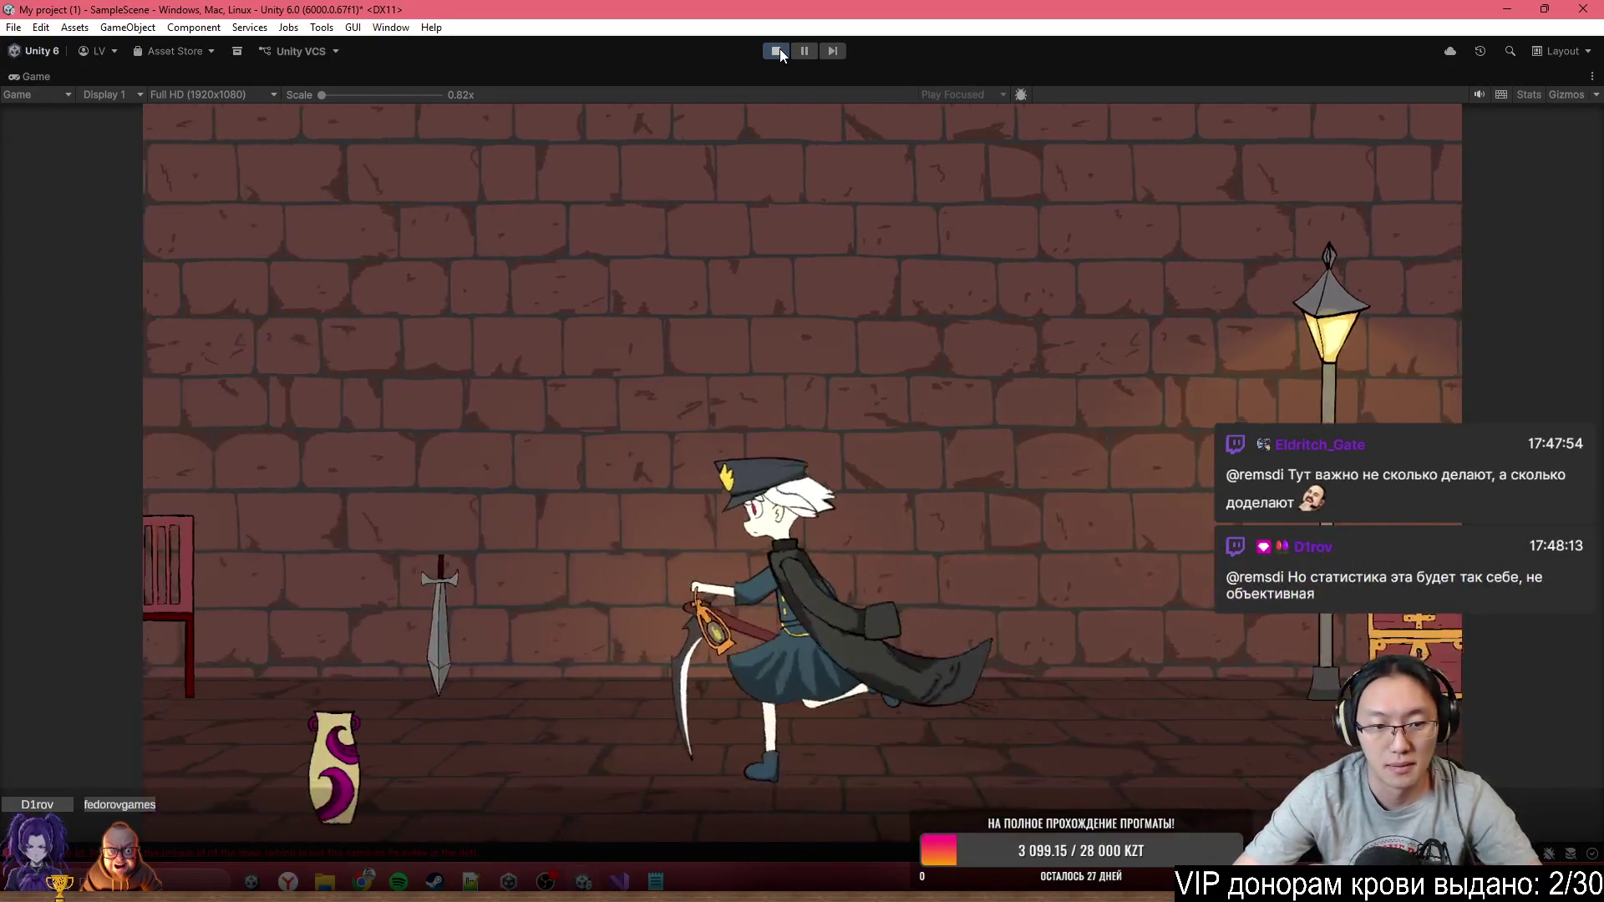
pyautogui.press('a')
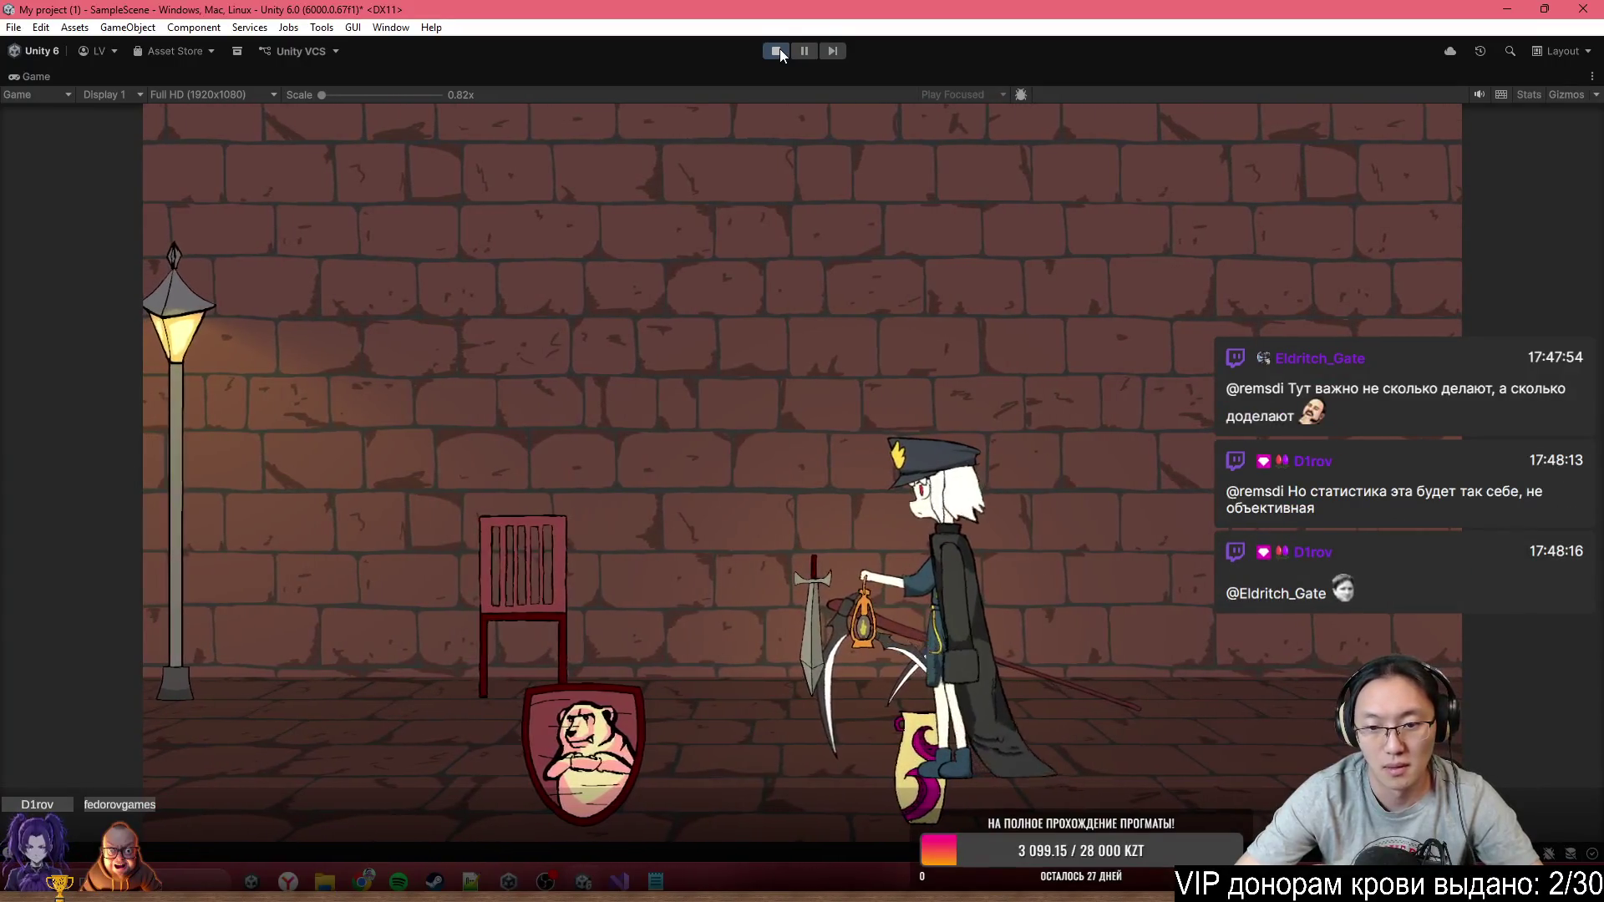
pyautogui.press('a')
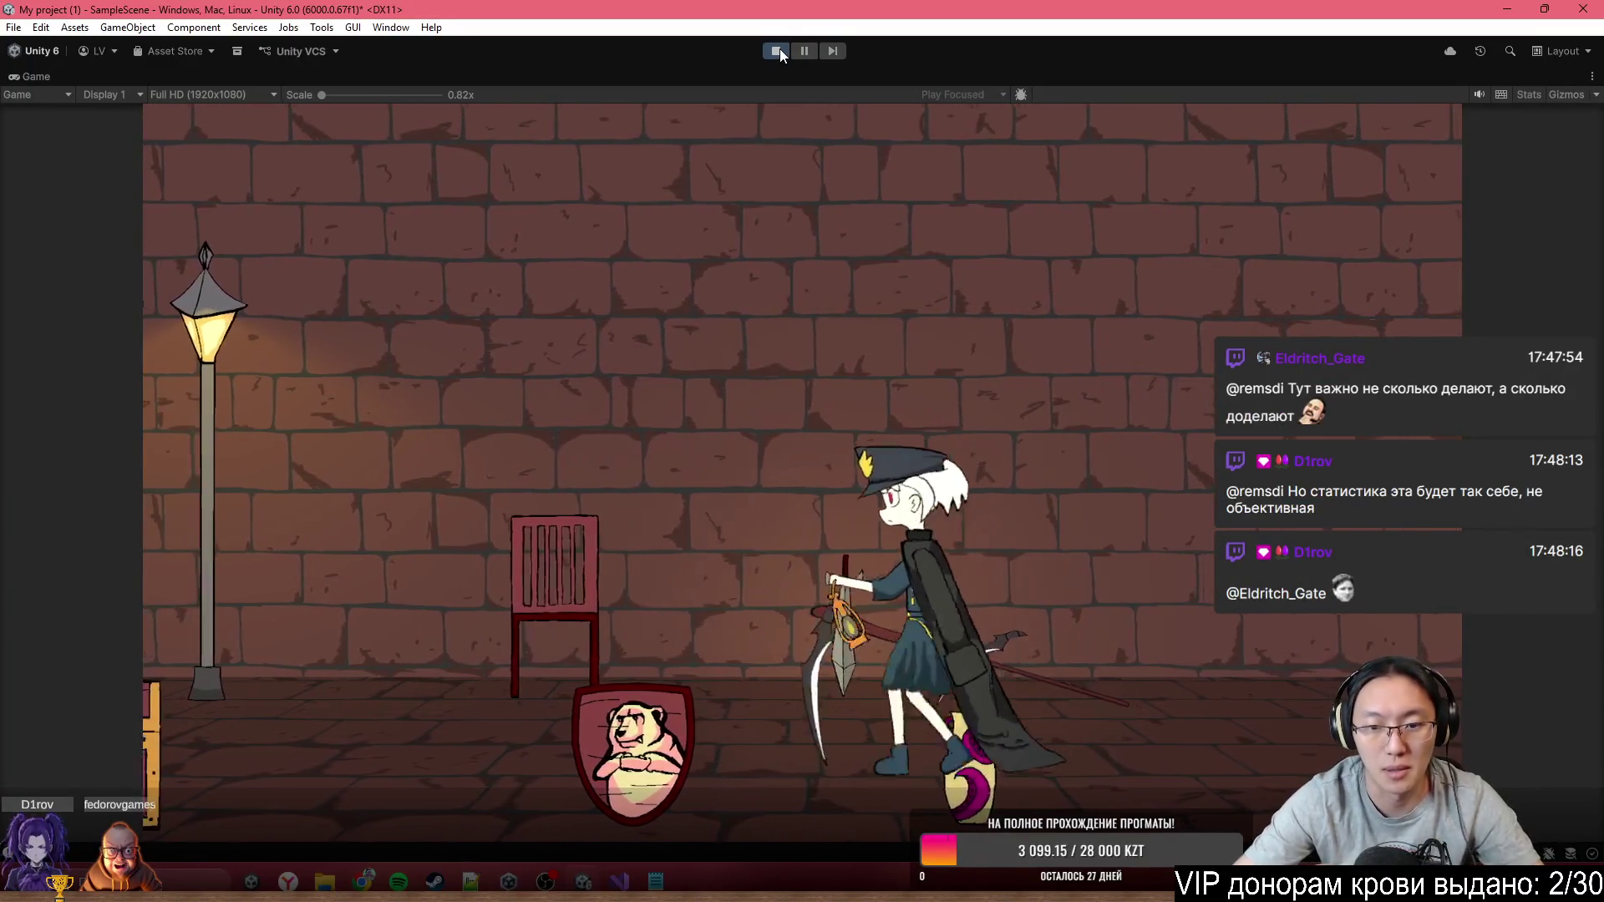
pyautogui.press('a')
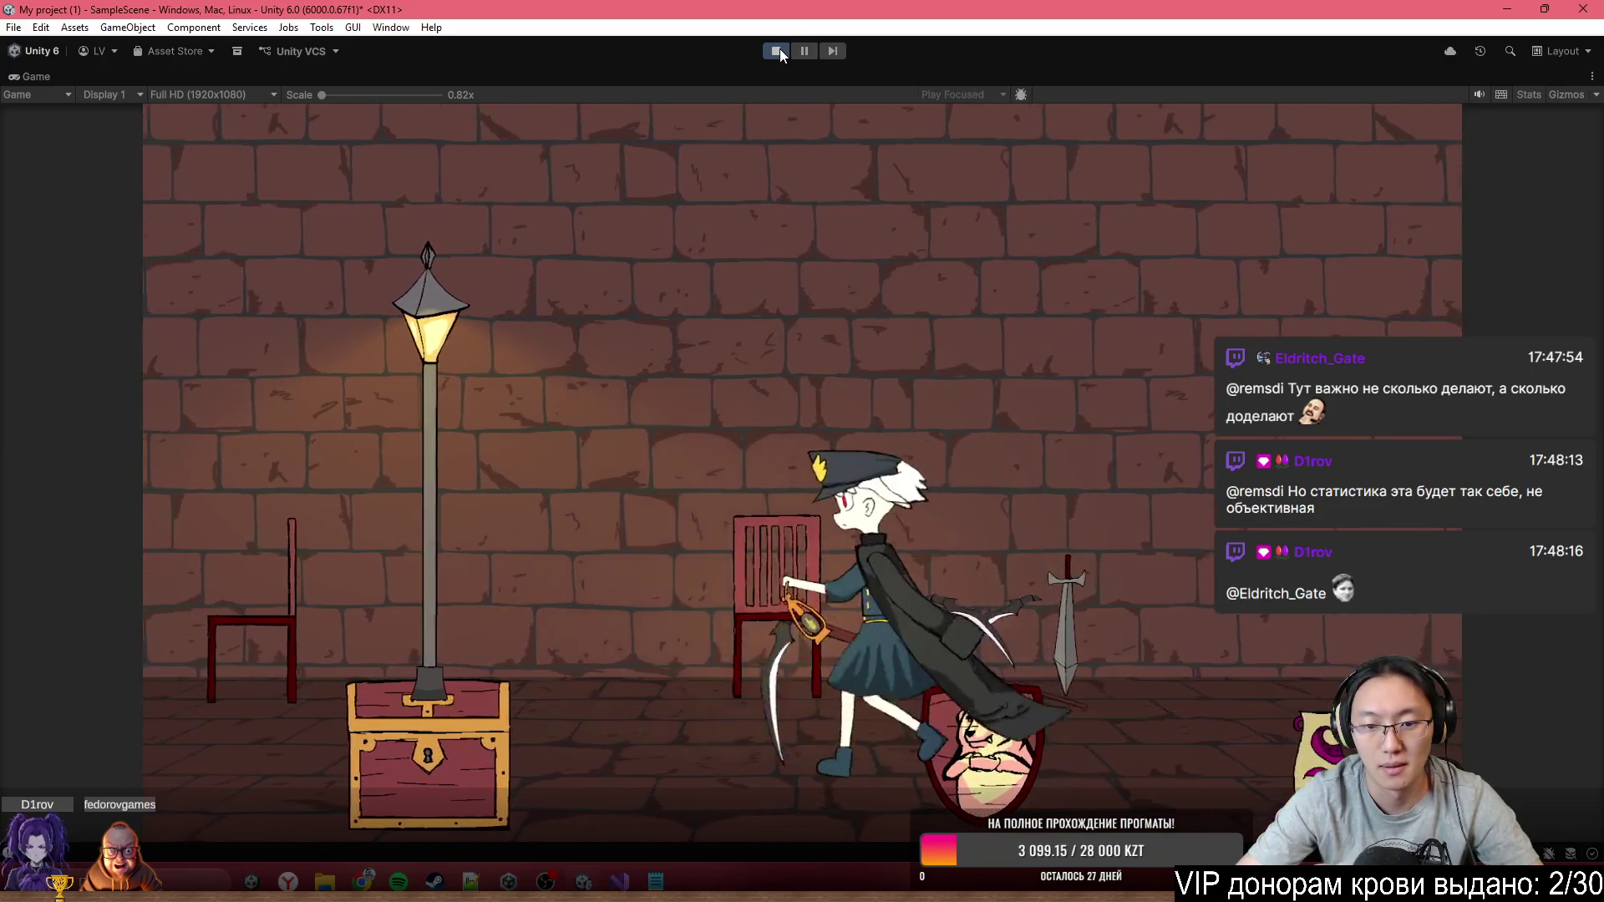
pyautogui.press('a')
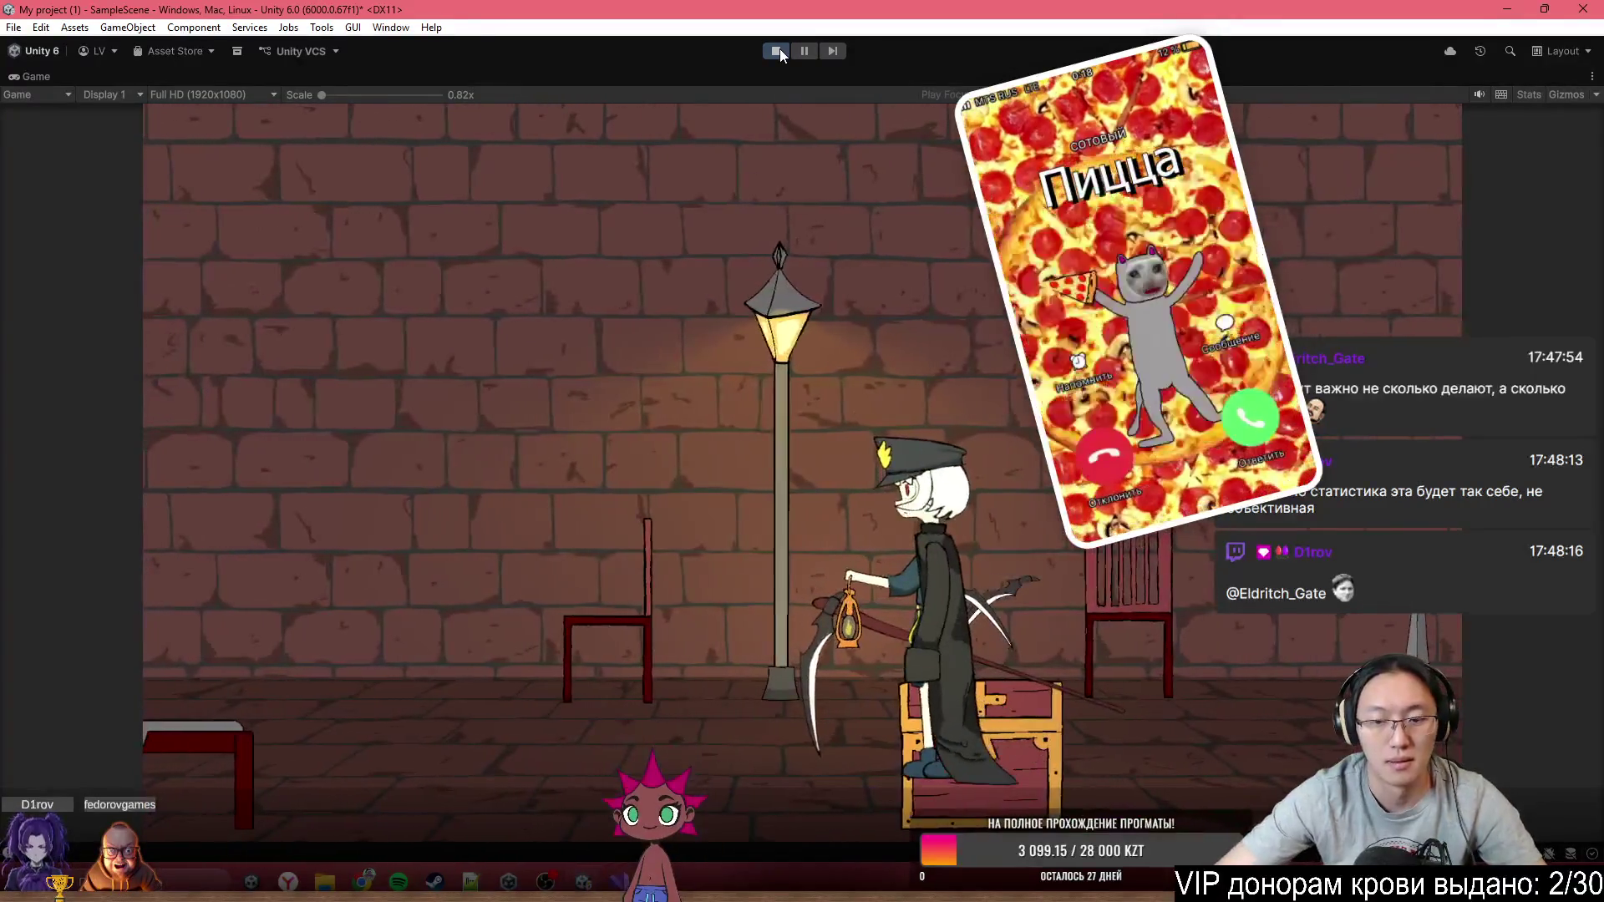
pyautogui.press('a')
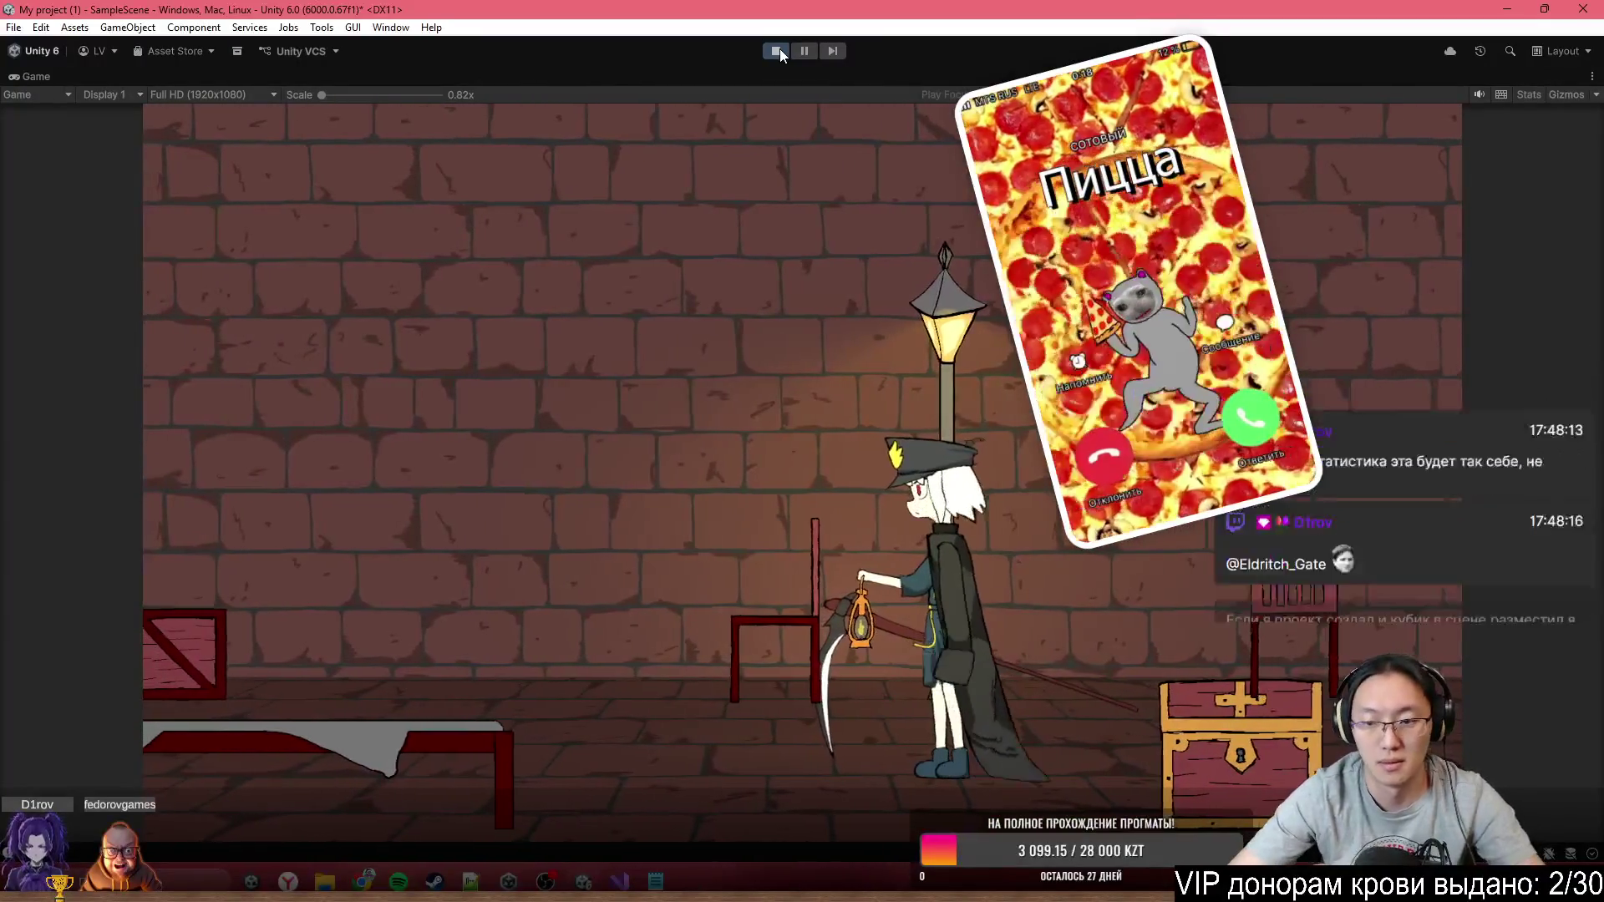
pyautogui.press('d')
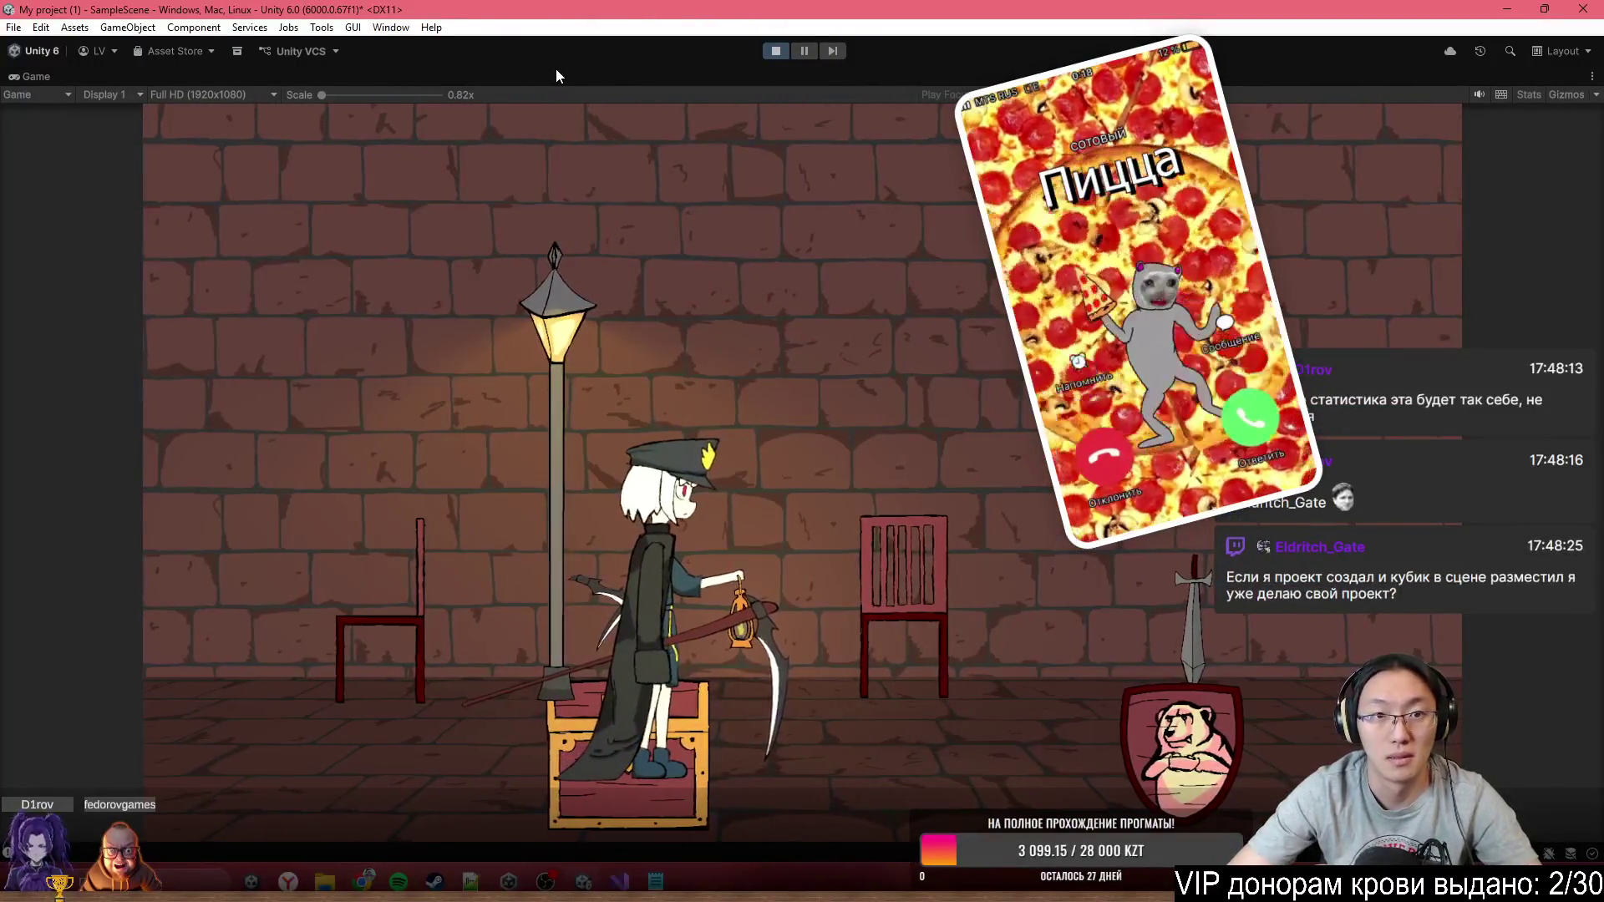
# Restore the editor layout and select Chest (1) in the scene
pyautogui.doubleClick(555, 71)
pyautogui.moveTo(786, 369)
pyautogui.mouseDown()
pyautogui.moveTo(766, 281)
pyautogui.moveTo(831, 359)
pyautogui.mouseUp()
pyautogui.click(831, 361)
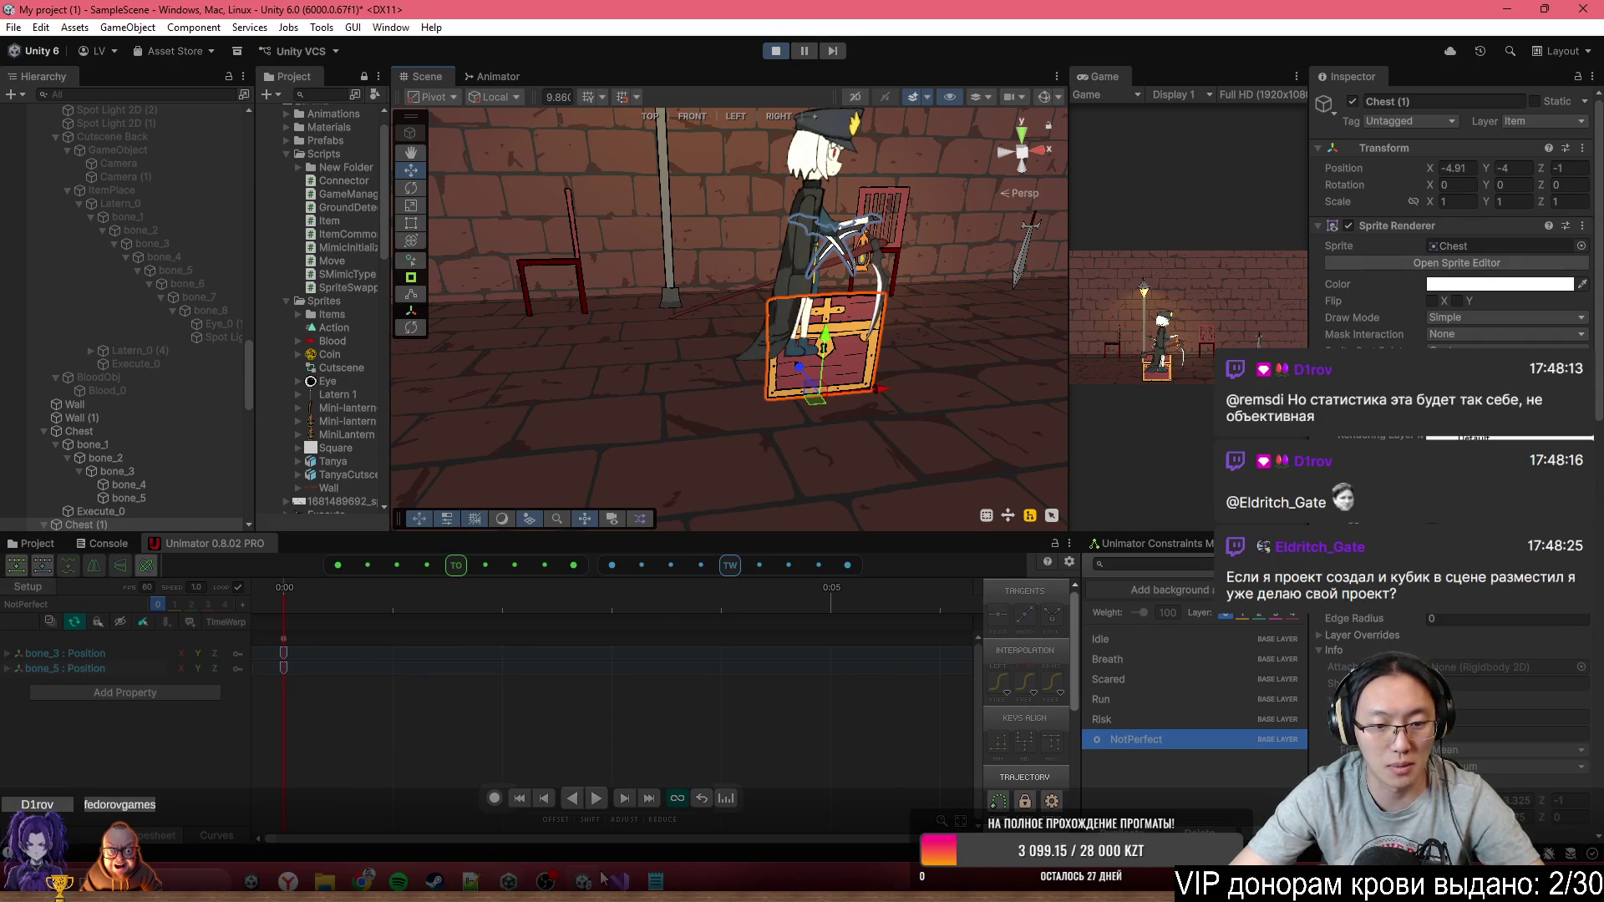
pyautogui.click(619, 881)
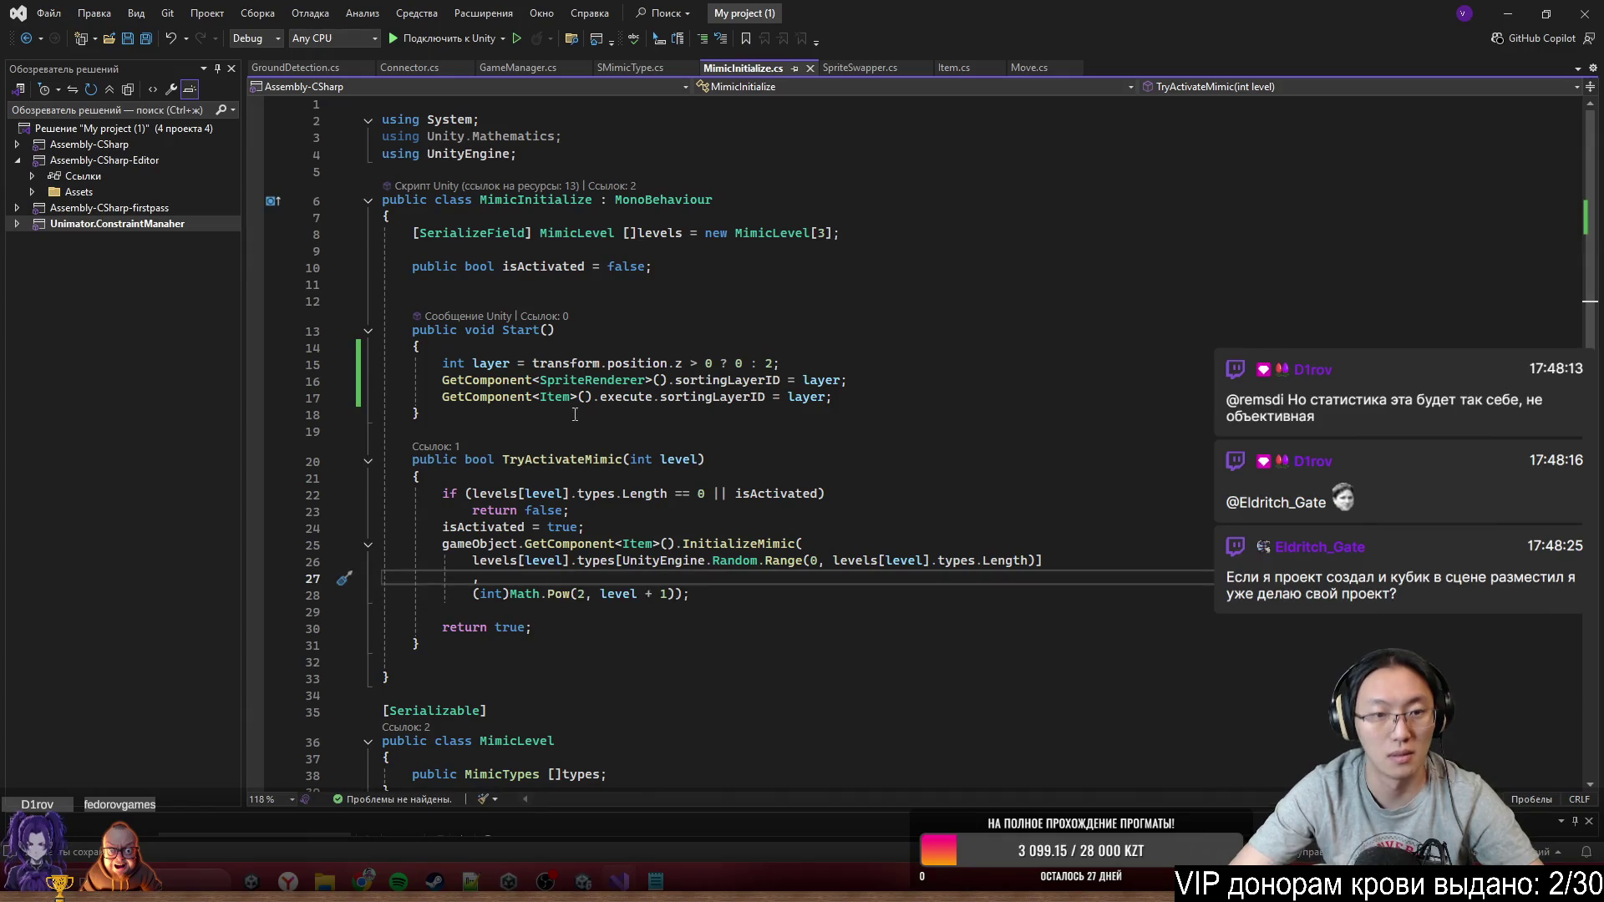
# Review Start() in MimicInitialize.cs and check Chest (1)'s sorting layer options in Unity
pyautogui.click(660, 347)
pyautogui.click(660, 381)
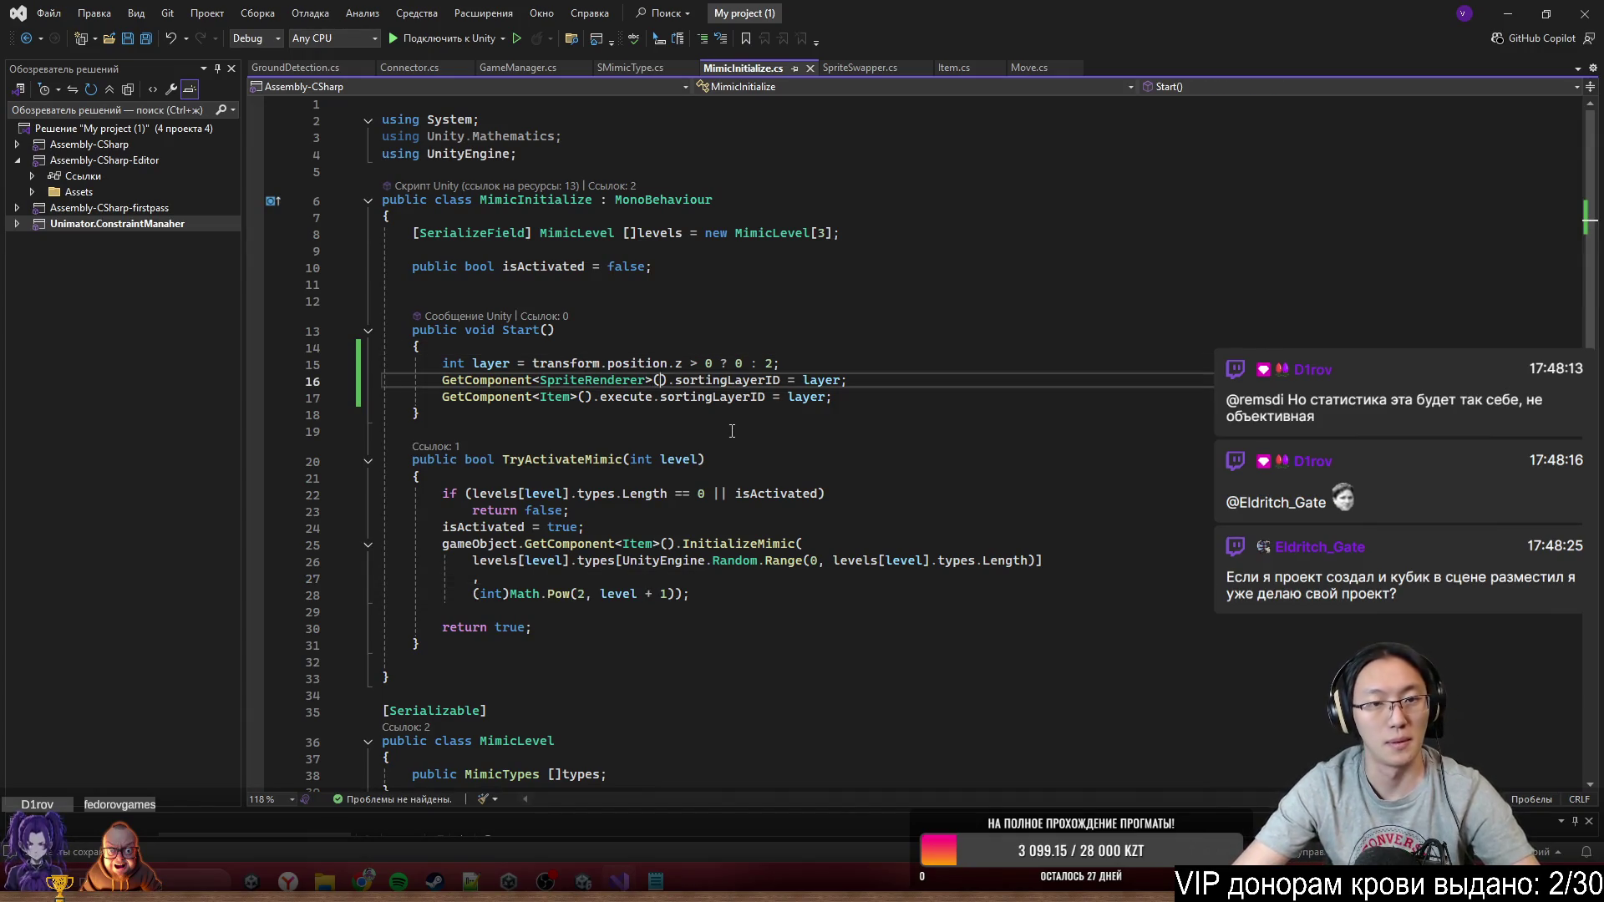
pyautogui.click(656, 335)
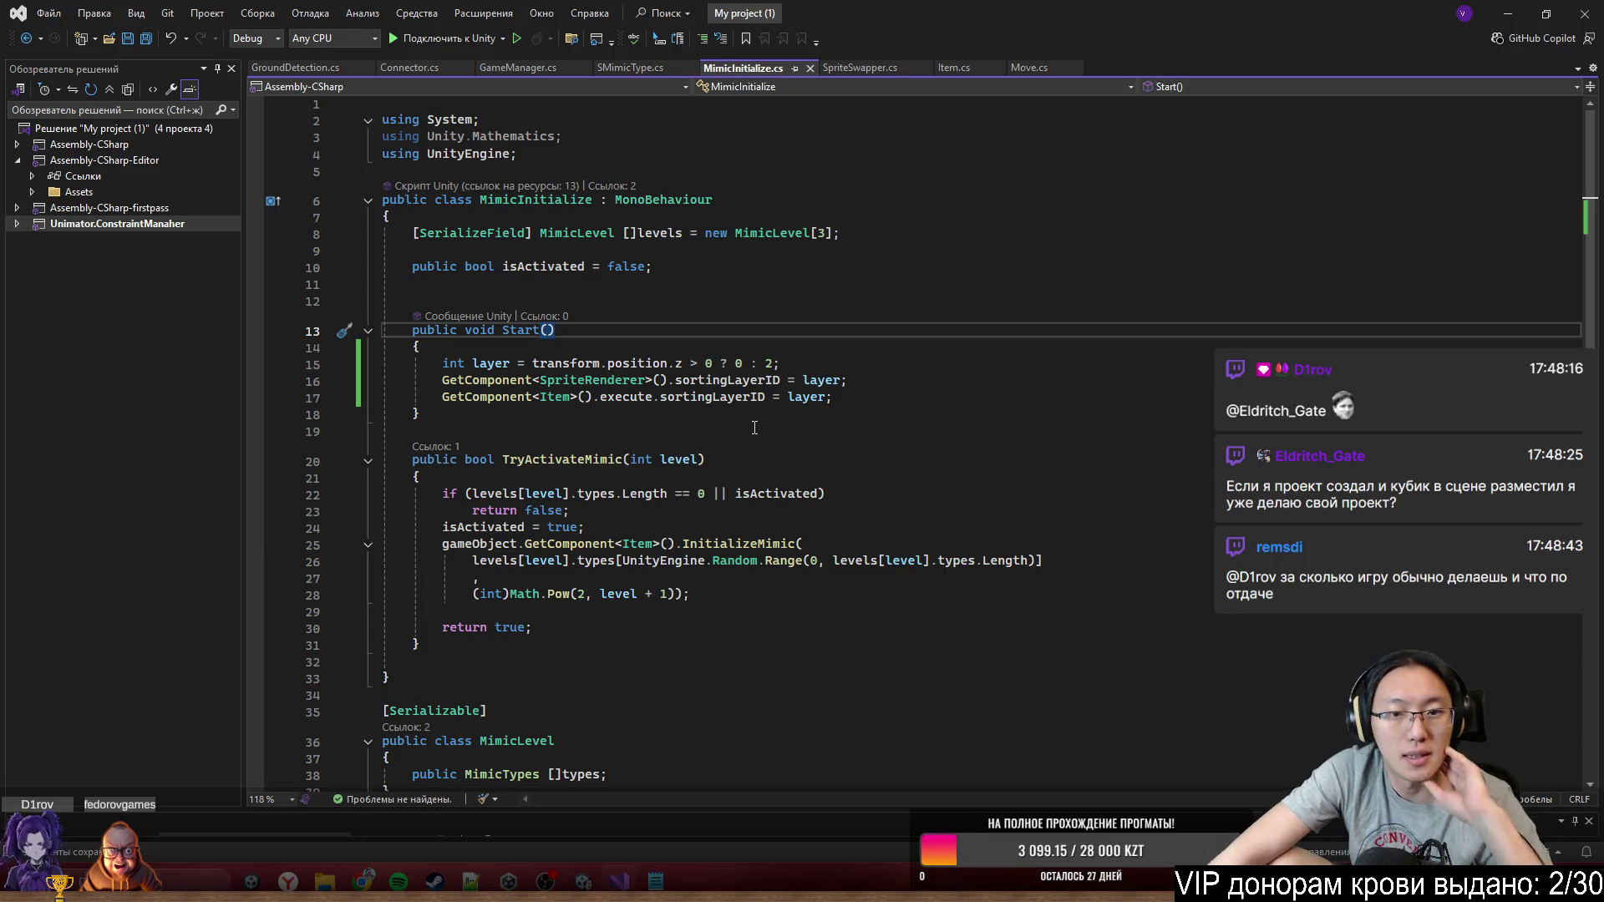
pyautogui.click(1492, 18)
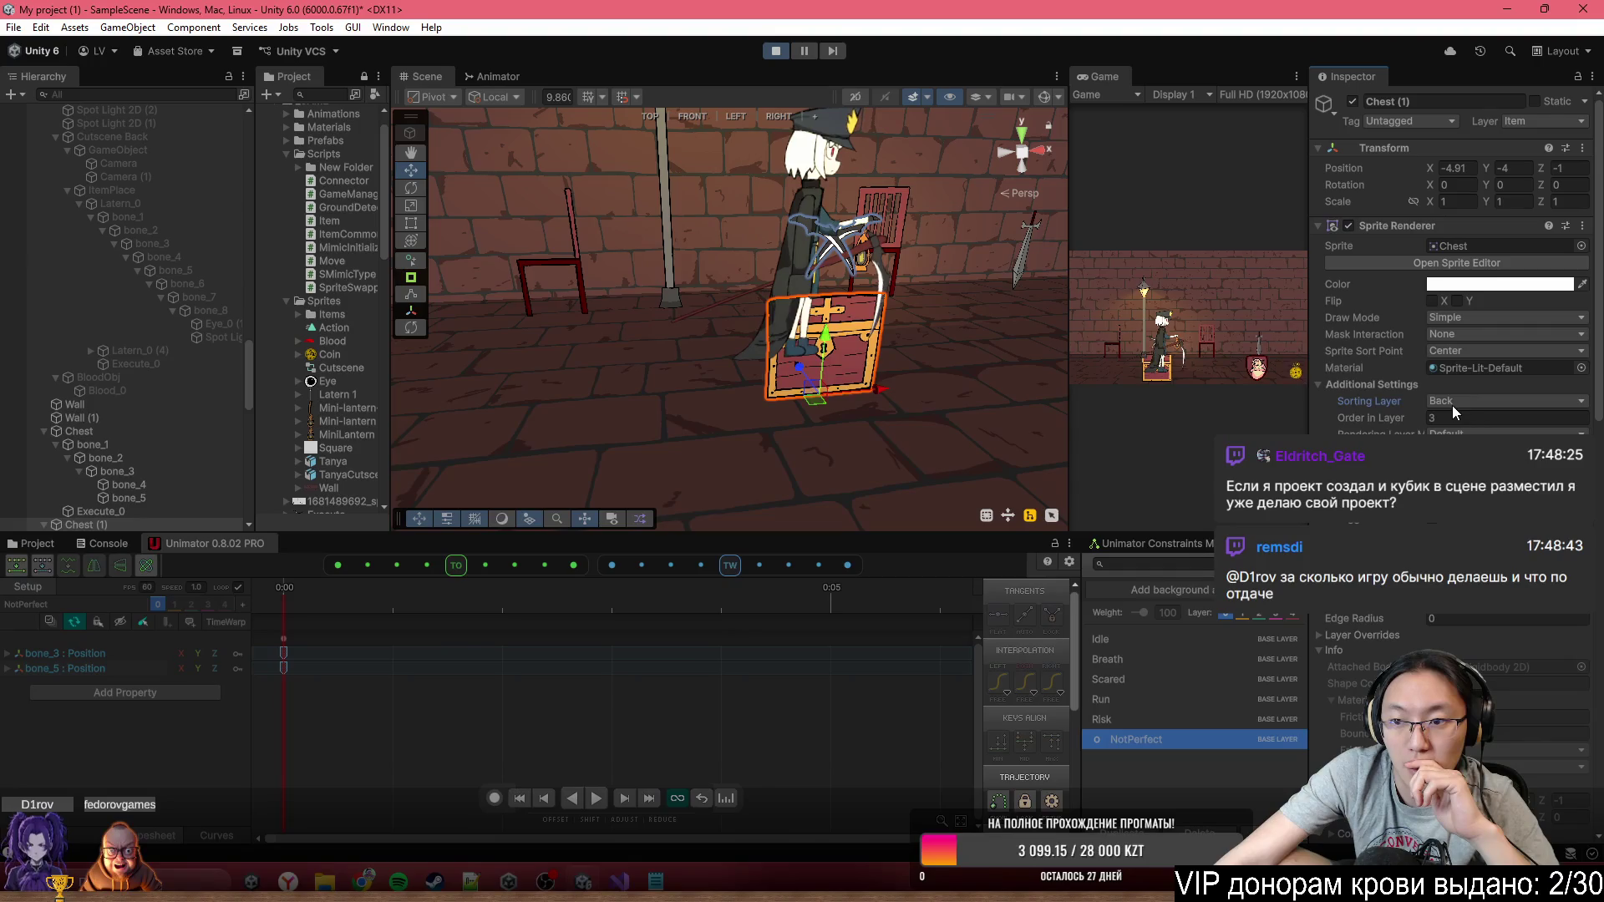
pyautogui.click(1463, 401)
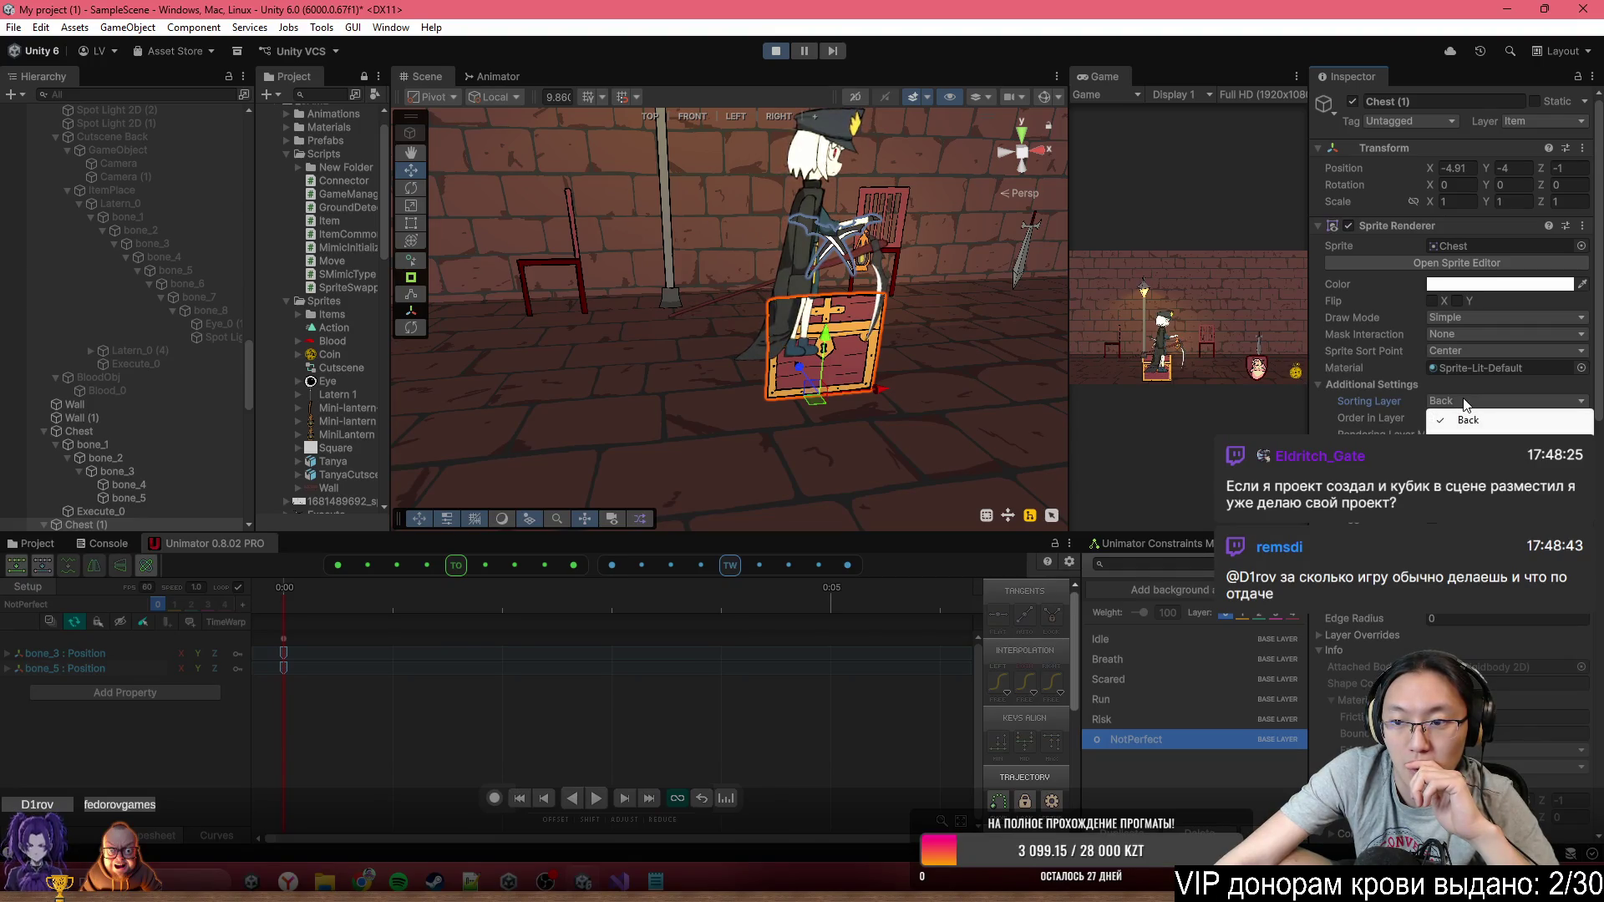
pyautogui.click(632, 877)
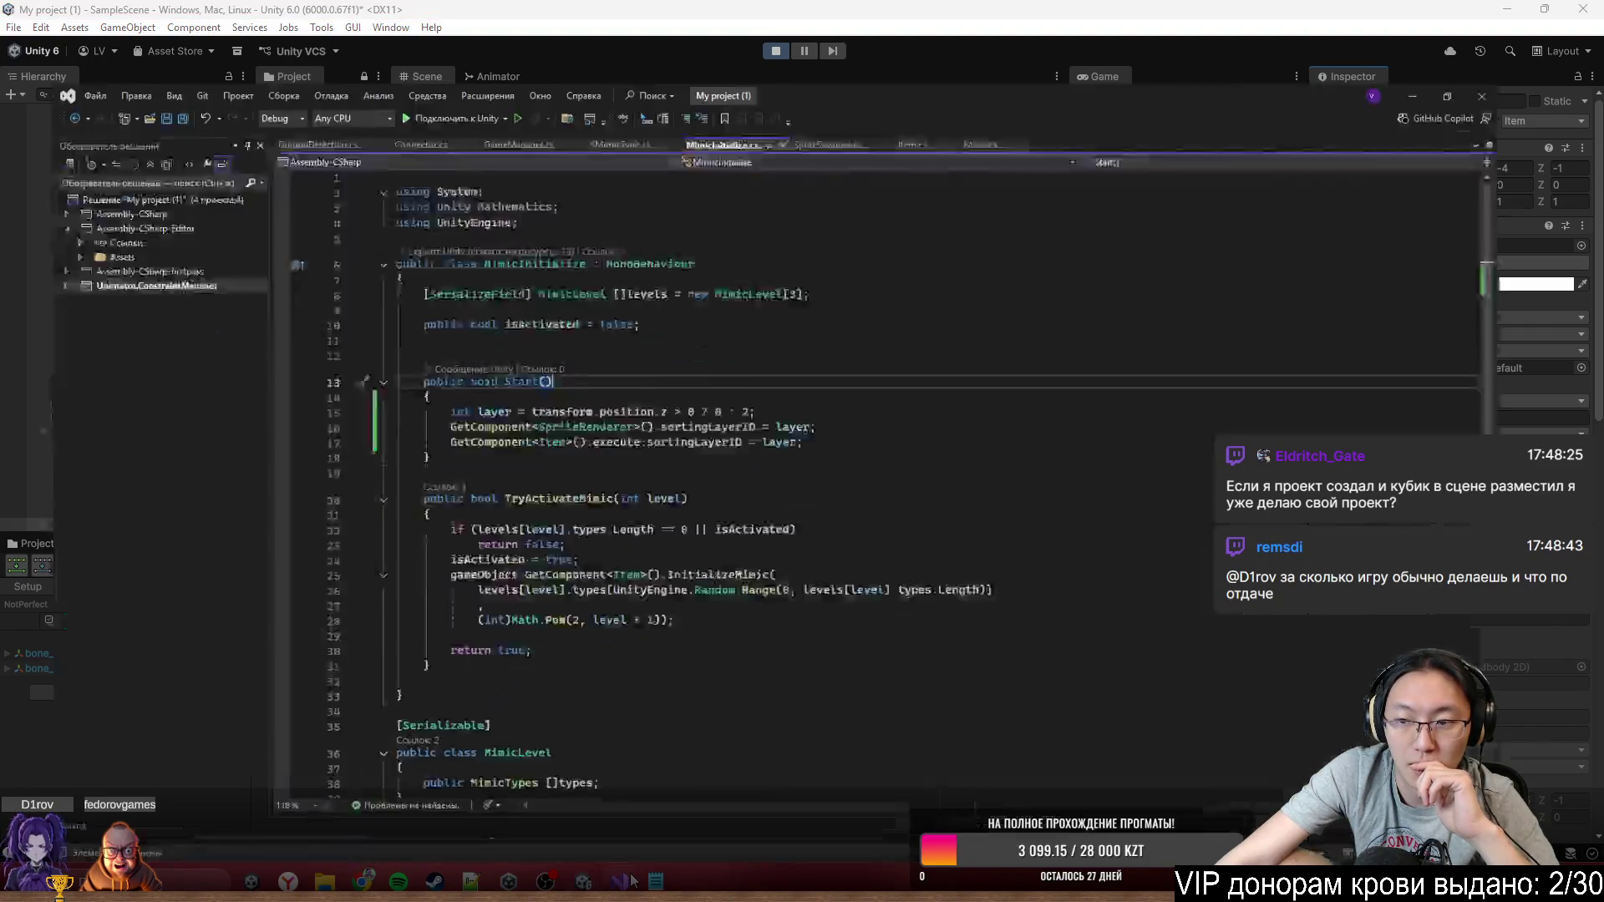
# Make layer a string choosing "Back" or "Front" from the z position
pyautogui.click(487, 363)
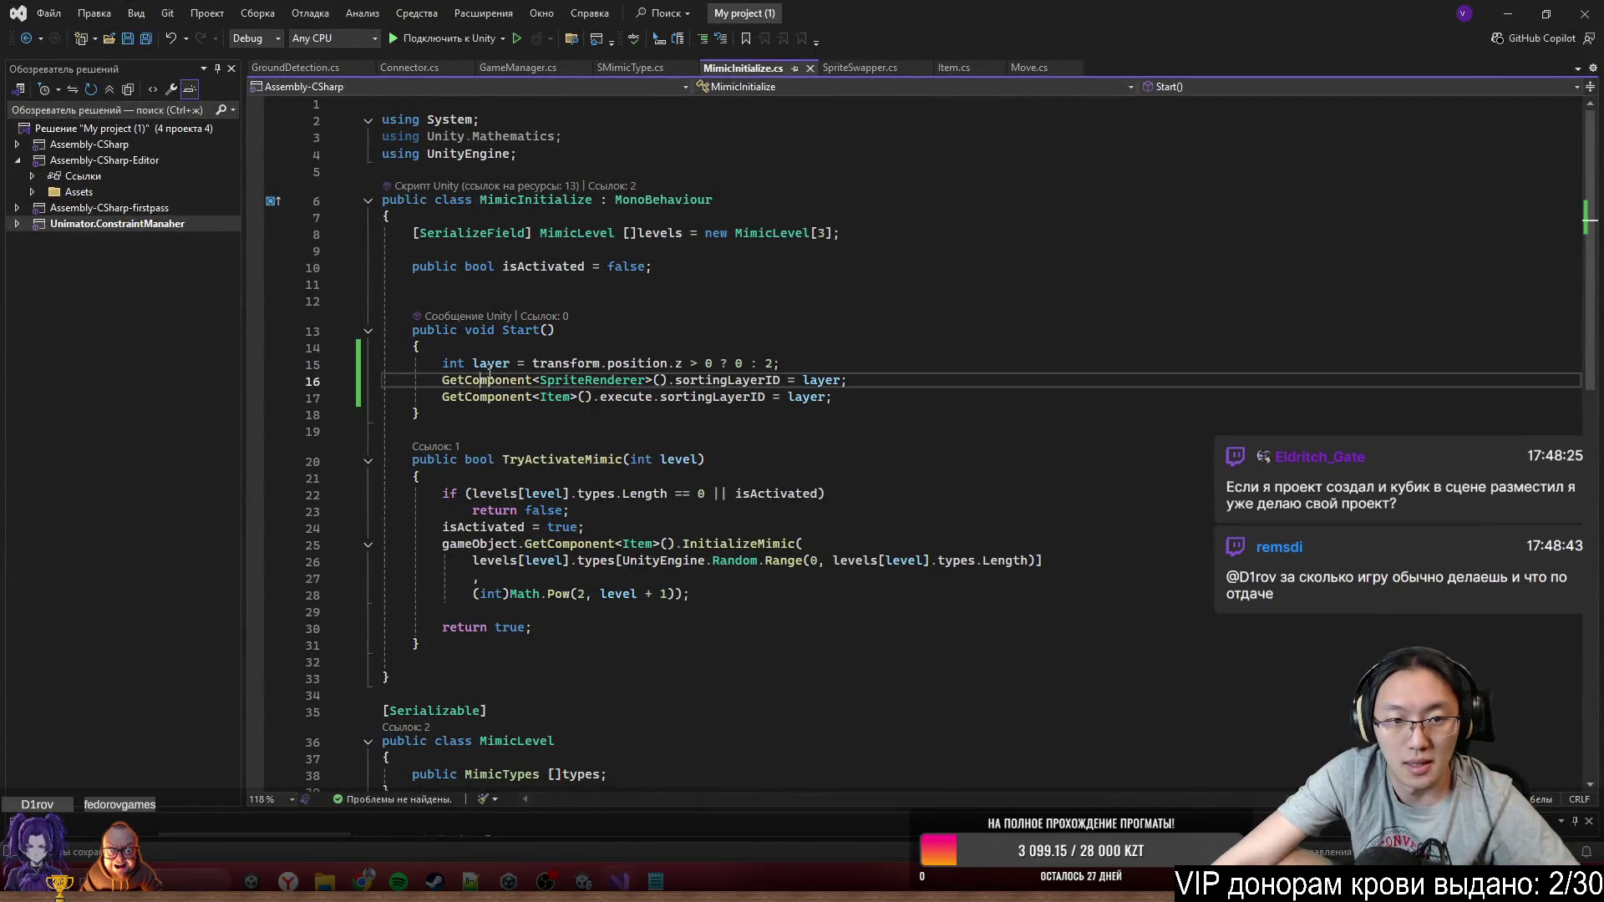
pyautogui.doubleClick(451, 365)
pyautogui.write('string')
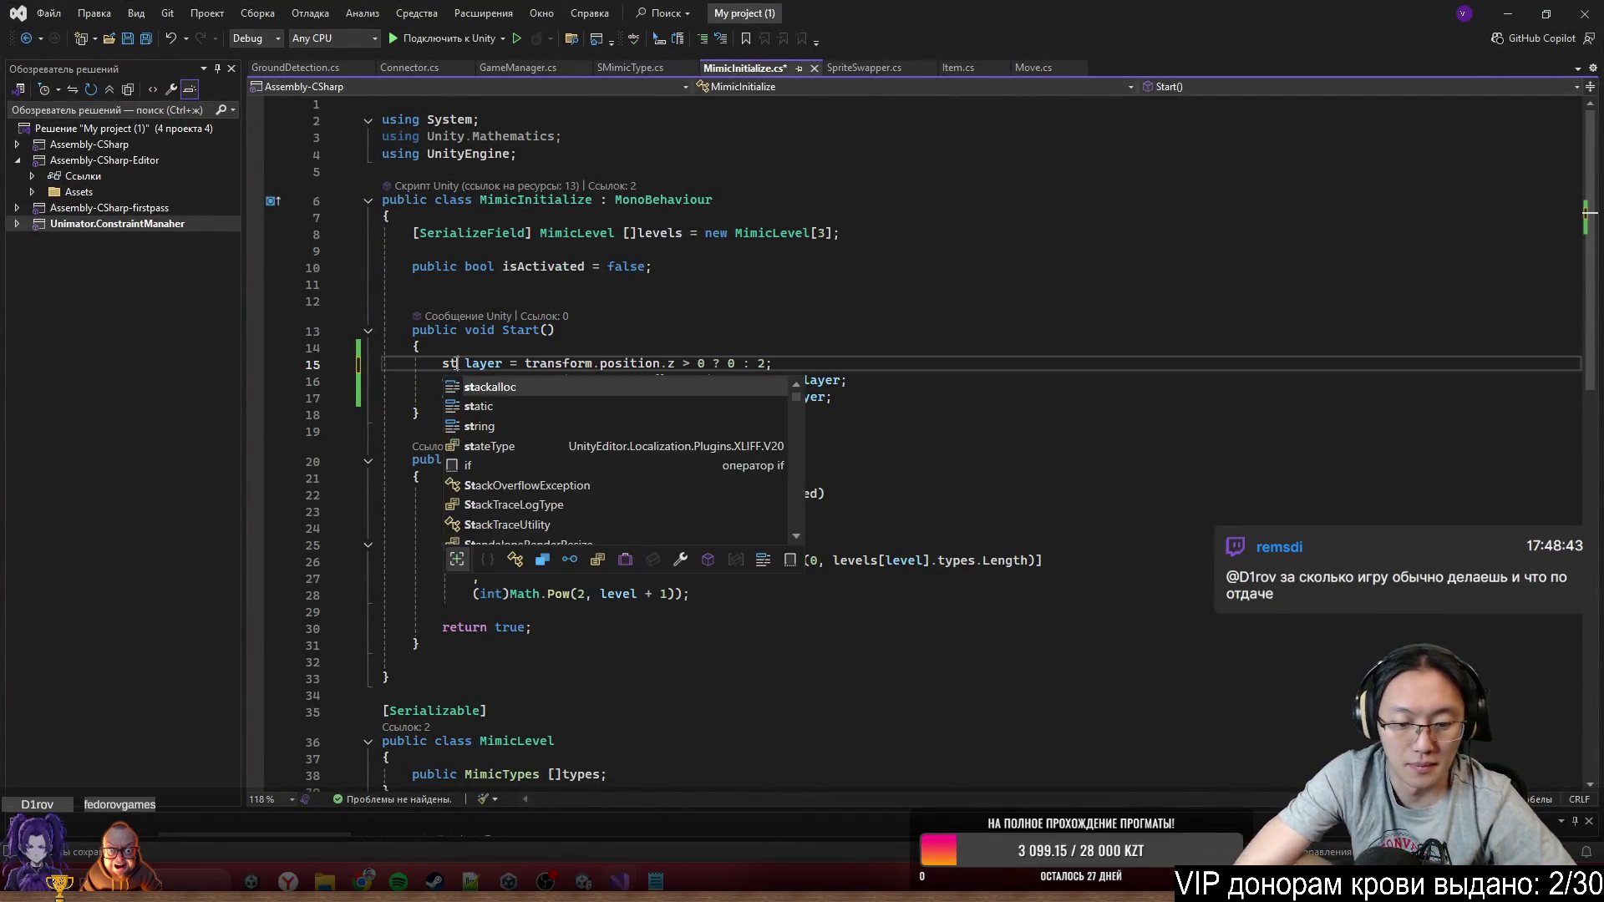
pyautogui.click(743, 363)
pyautogui.write('"Back"')
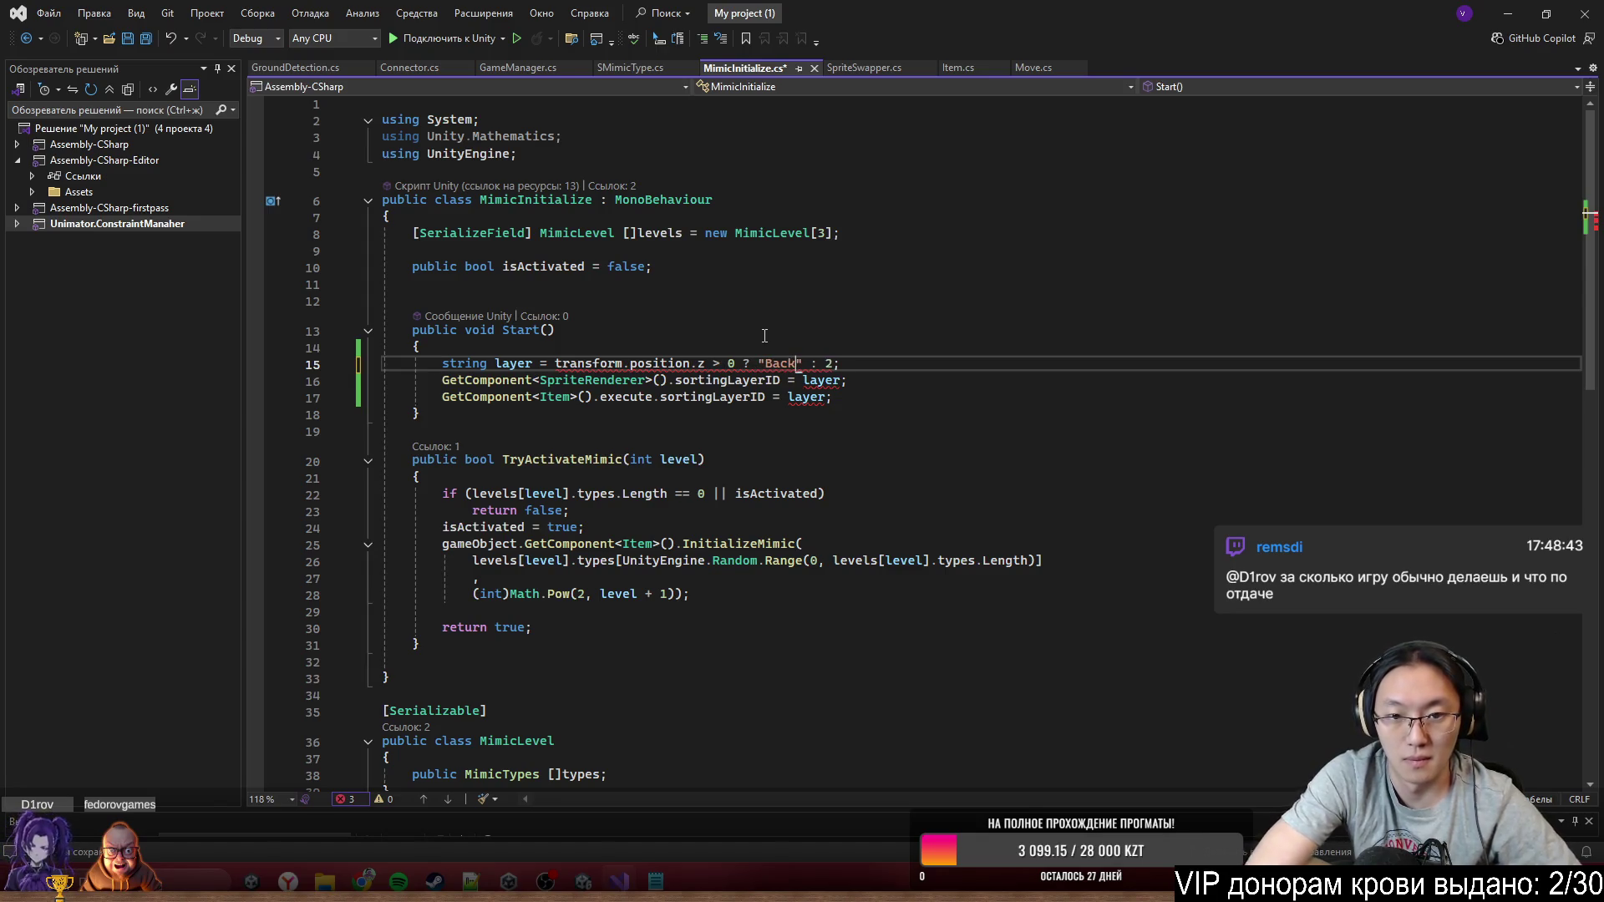
pyautogui.click(584, 881)
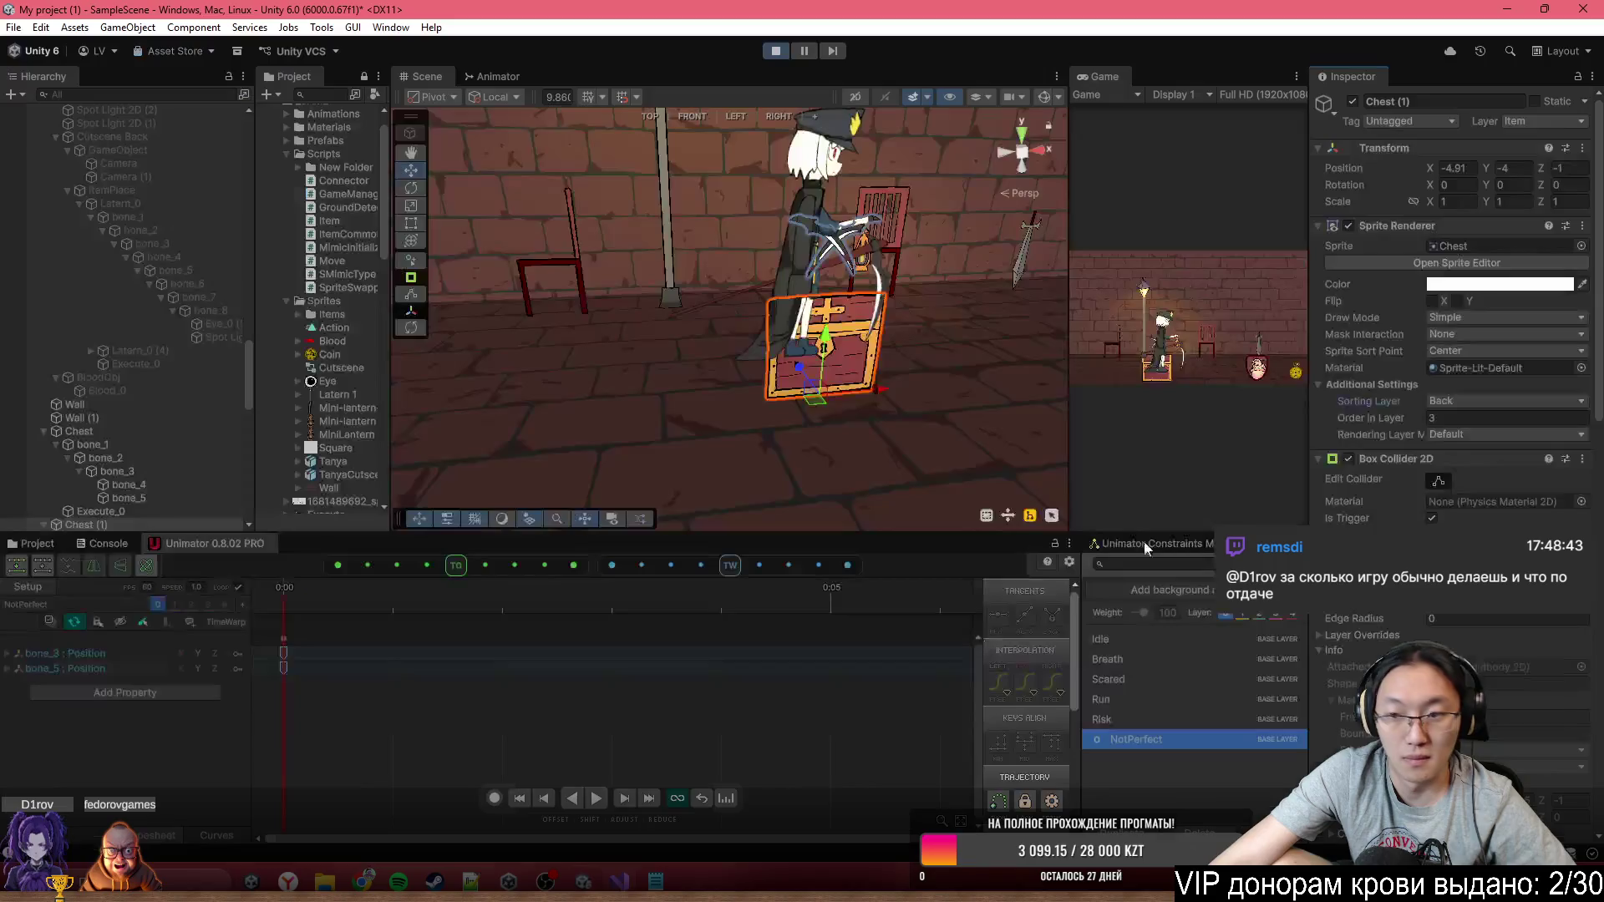
pyautogui.click(1479, 400)
pyautogui.hotkey('alt', 'Tab')
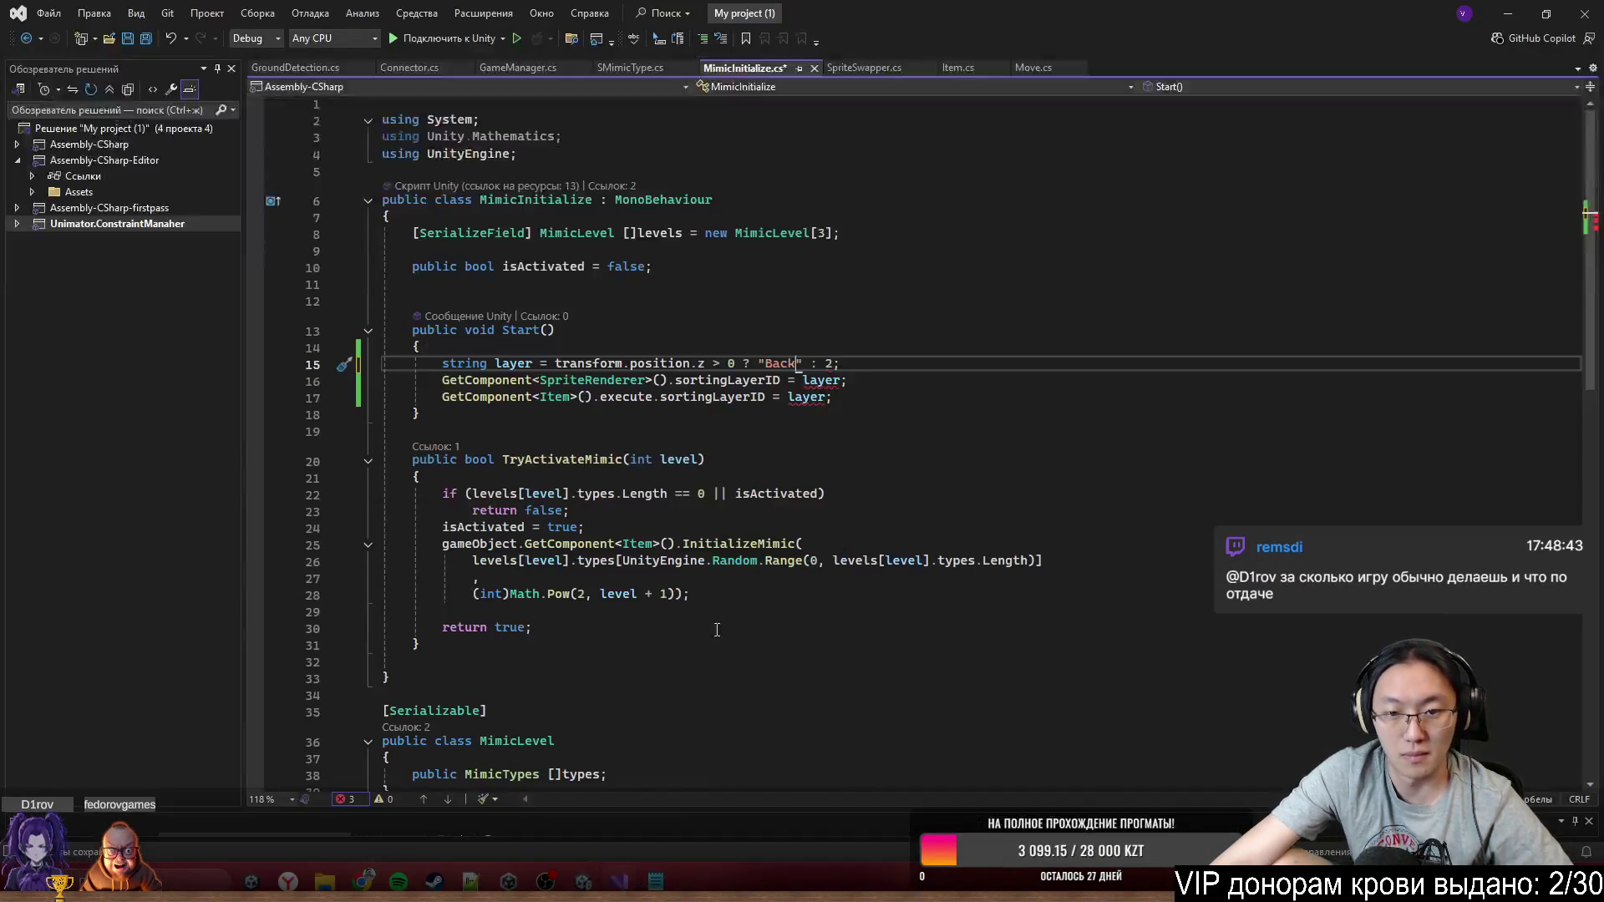
pyautogui.click(832, 365)
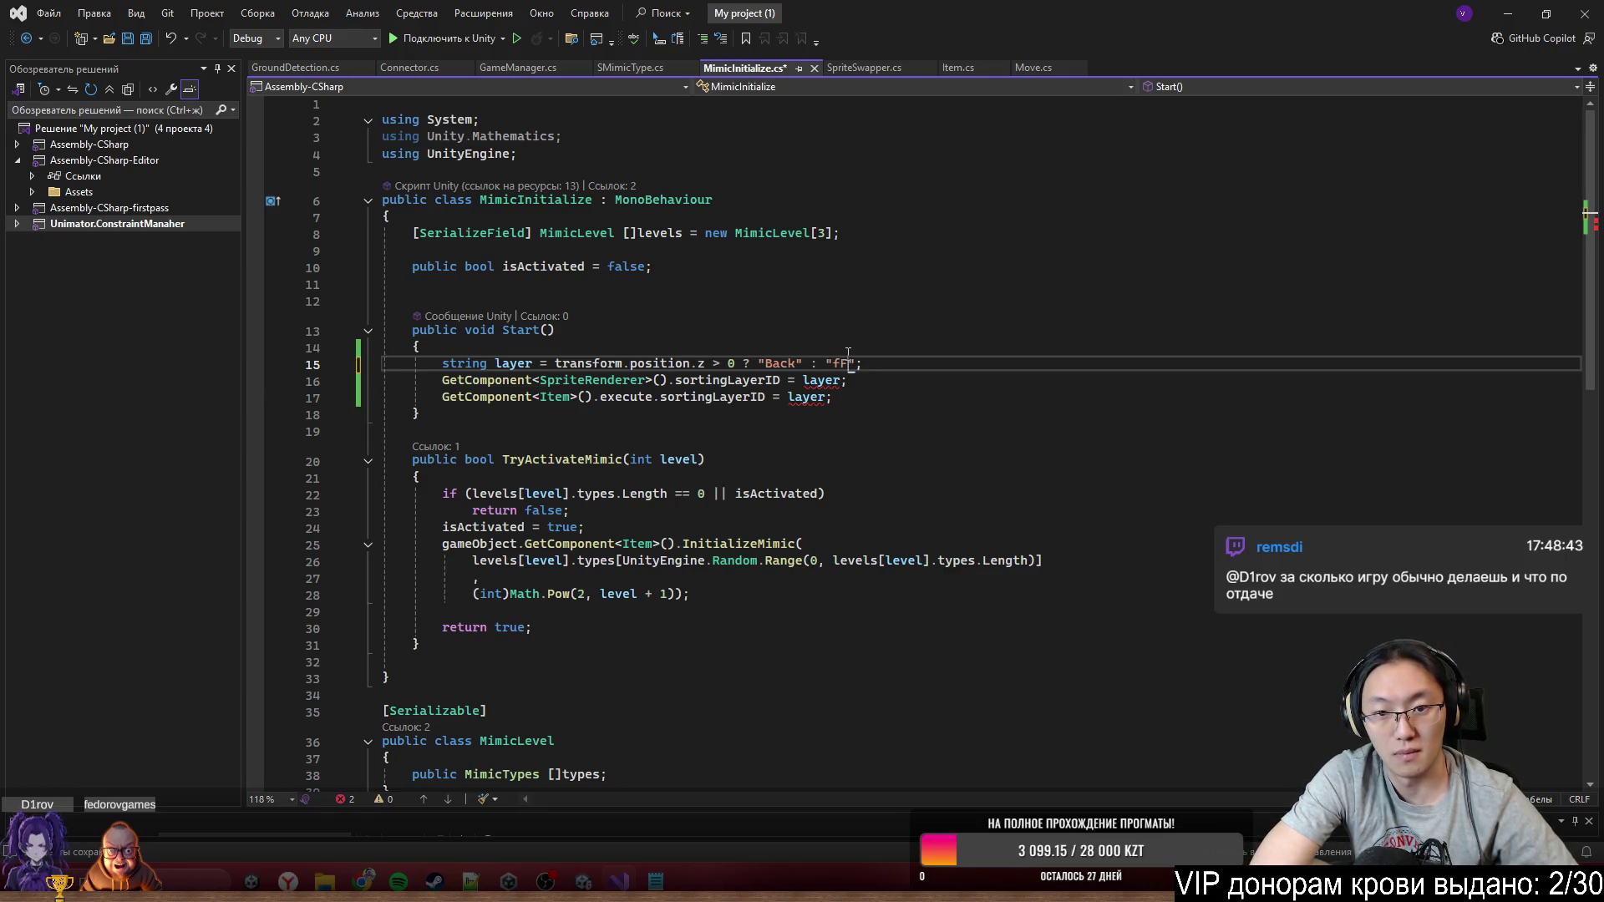
pyautogui.press('Up')
pyautogui.press('Up')
pyautogui.press('Up')
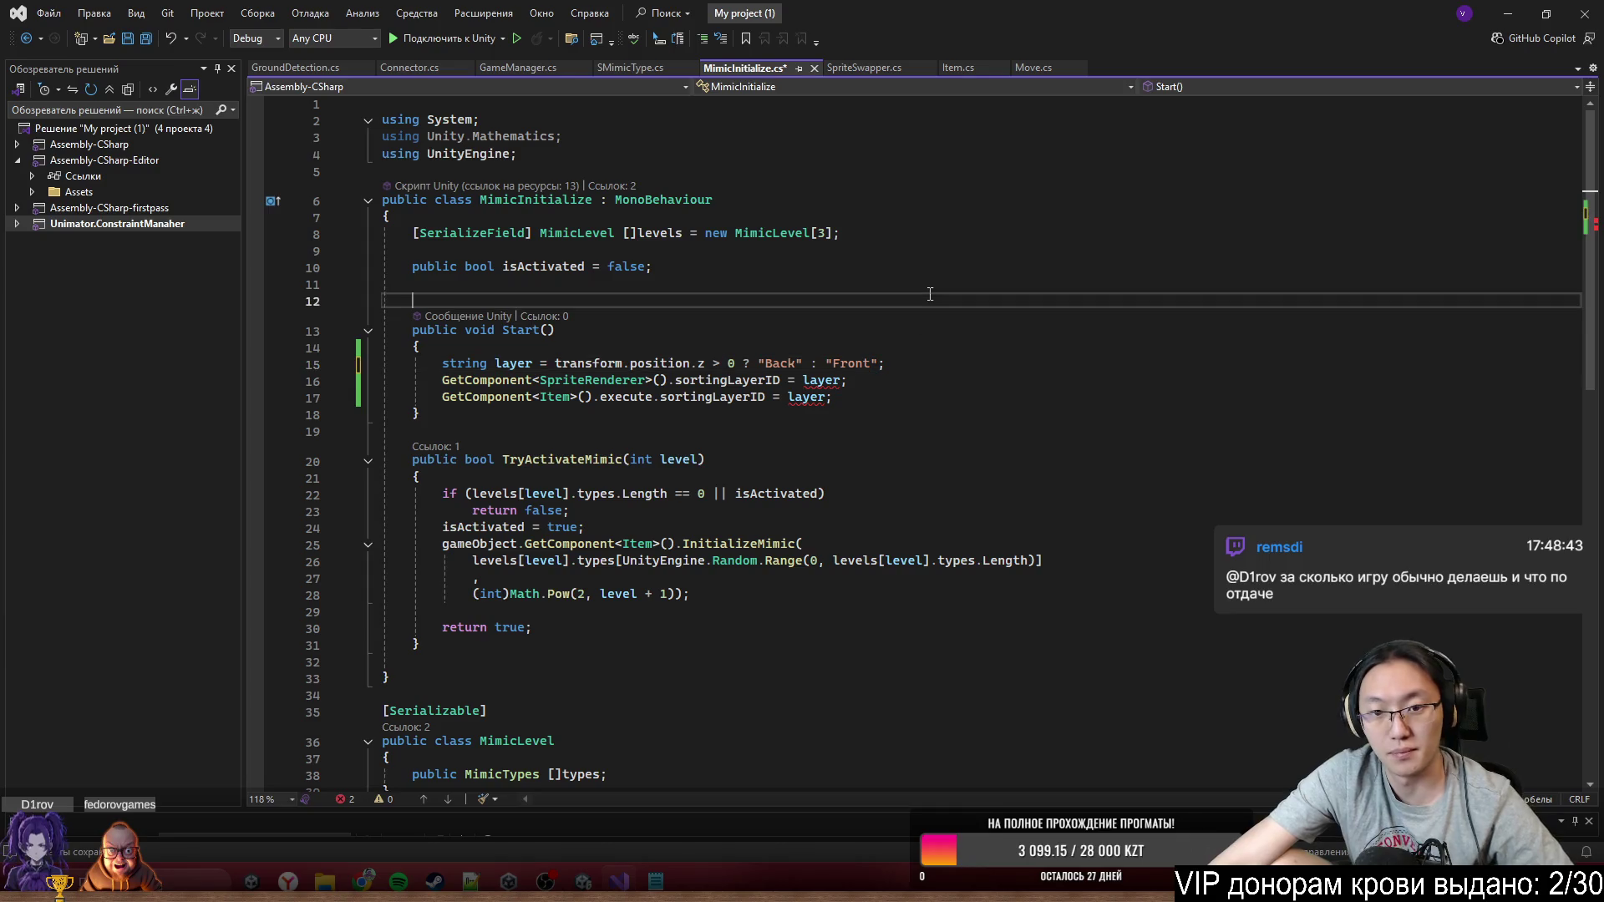
# Replace sortingLayerID with sortingLayerName on lines 16 and 17
pyautogui.doubleClick(727, 380)
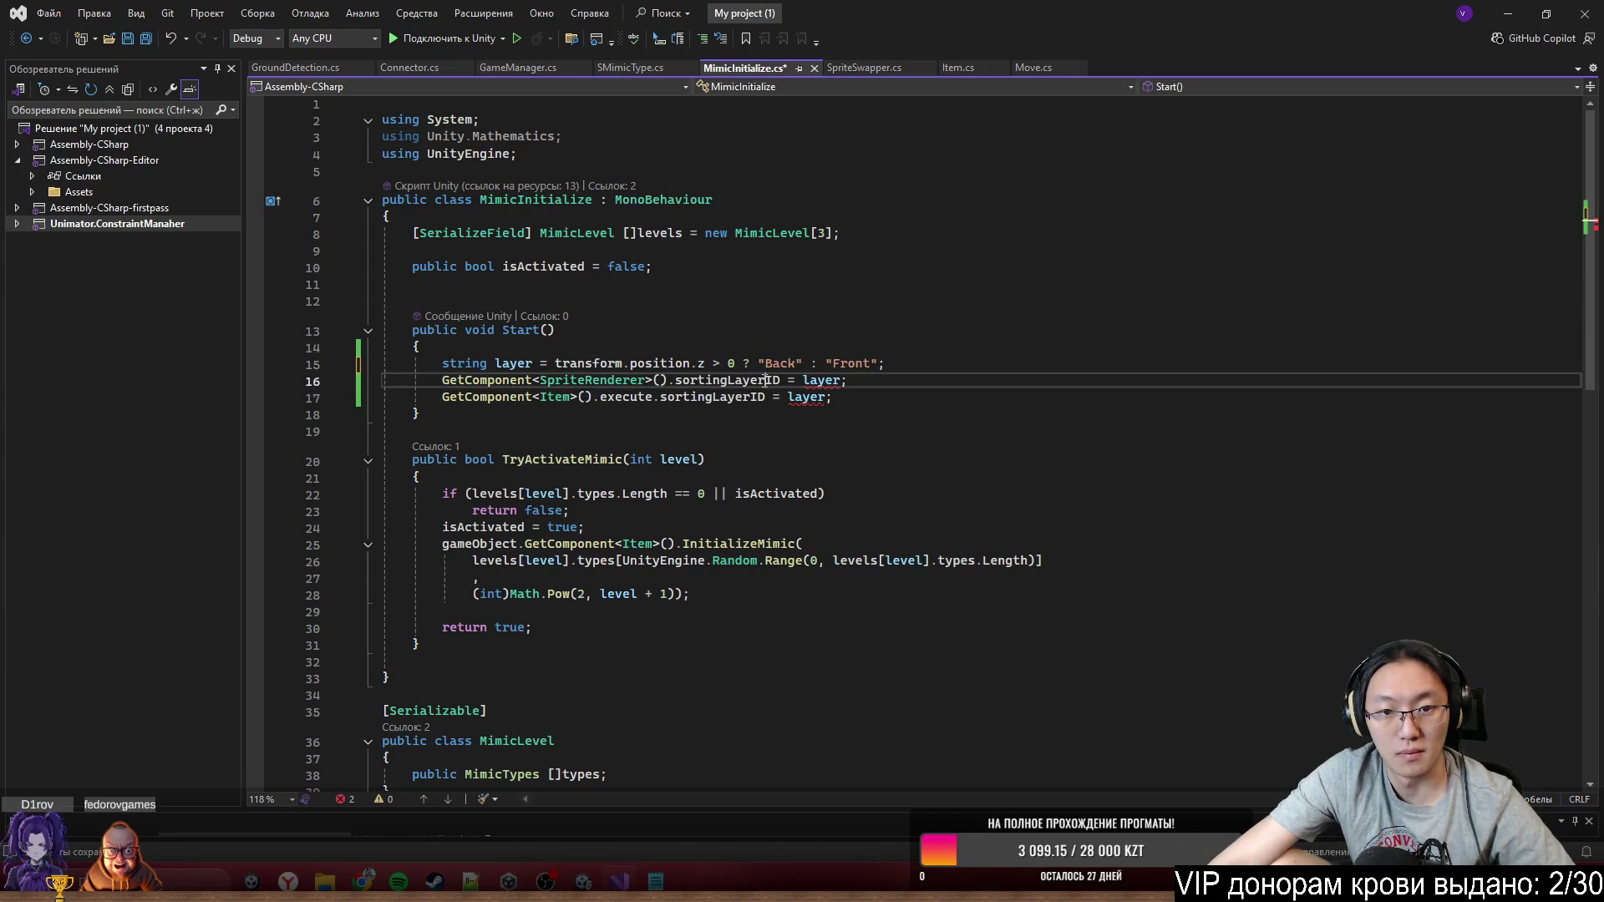
pyautogui.write('sor')
pyautogui.press('Down')
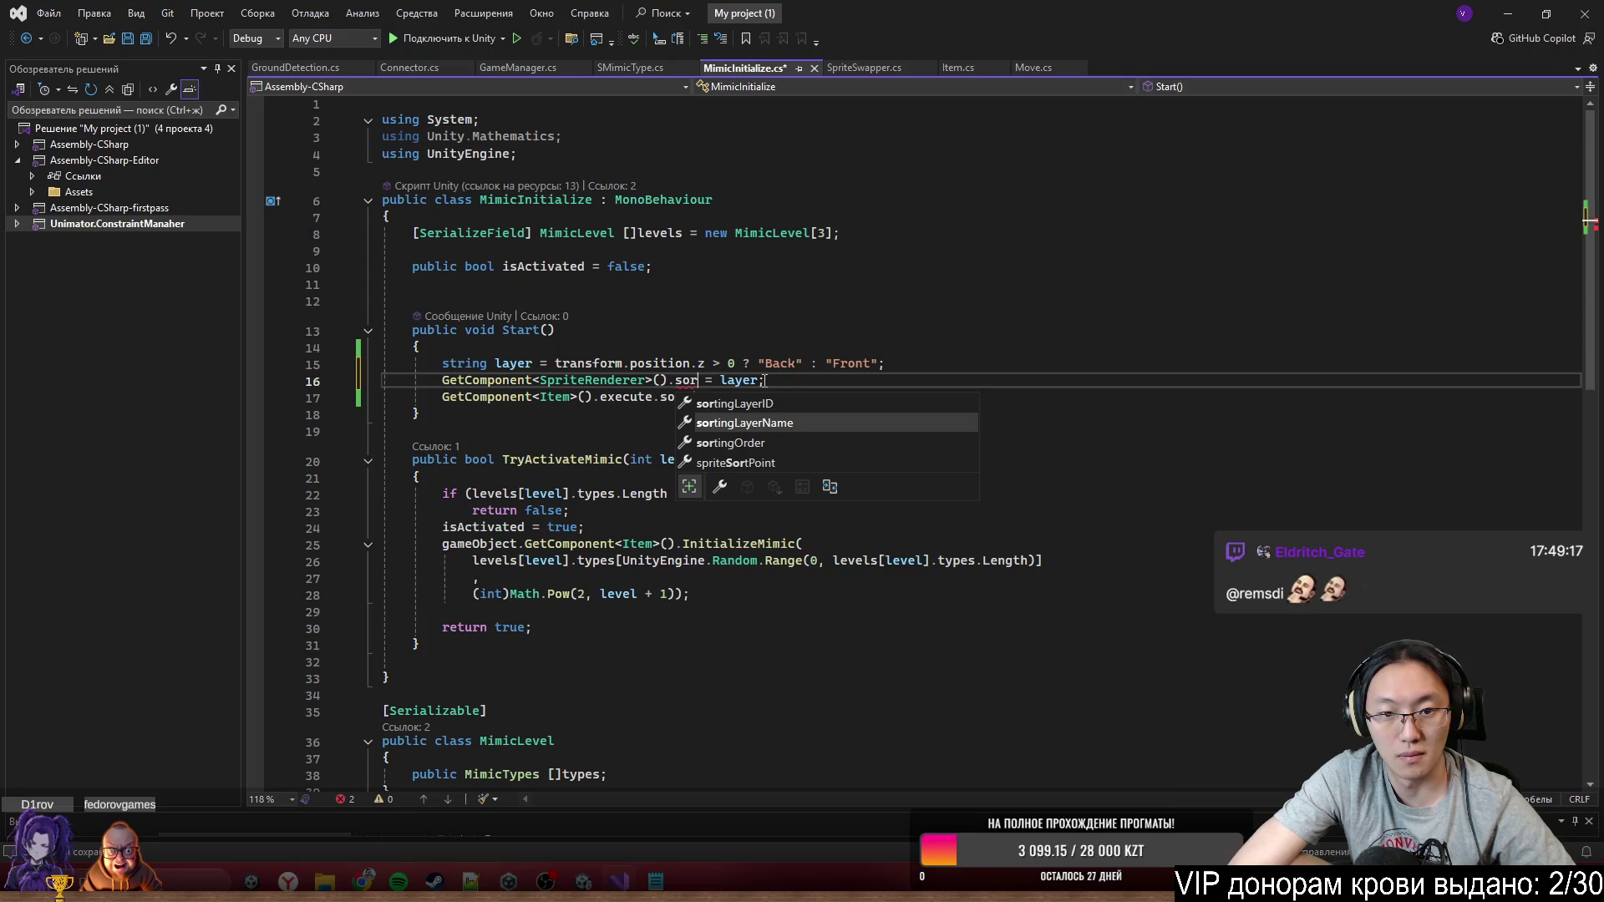
pyautogui.press('Tab')
pyautogui.doubleClick(766, 380)
pyautogui.hotkey('ctrl', 'c')
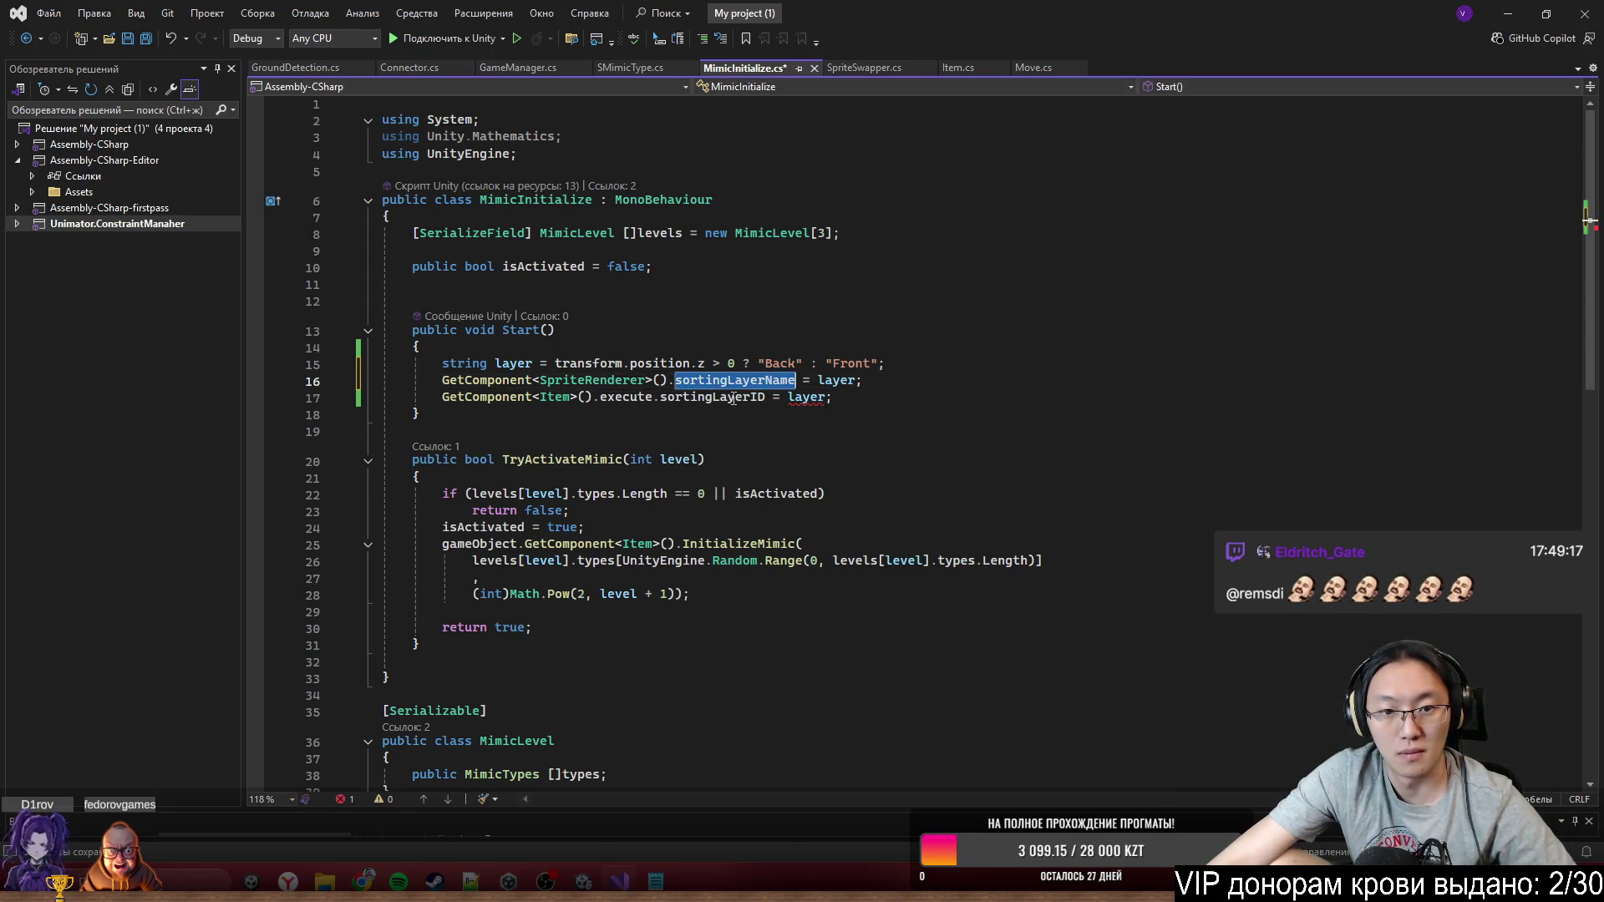
pyautogui.doubleClick(711, 397)
pyautogui.hotkey('ctrl', 'v')
pyautogui.click(1088, 431)
pyautogui.click(1509, 13)
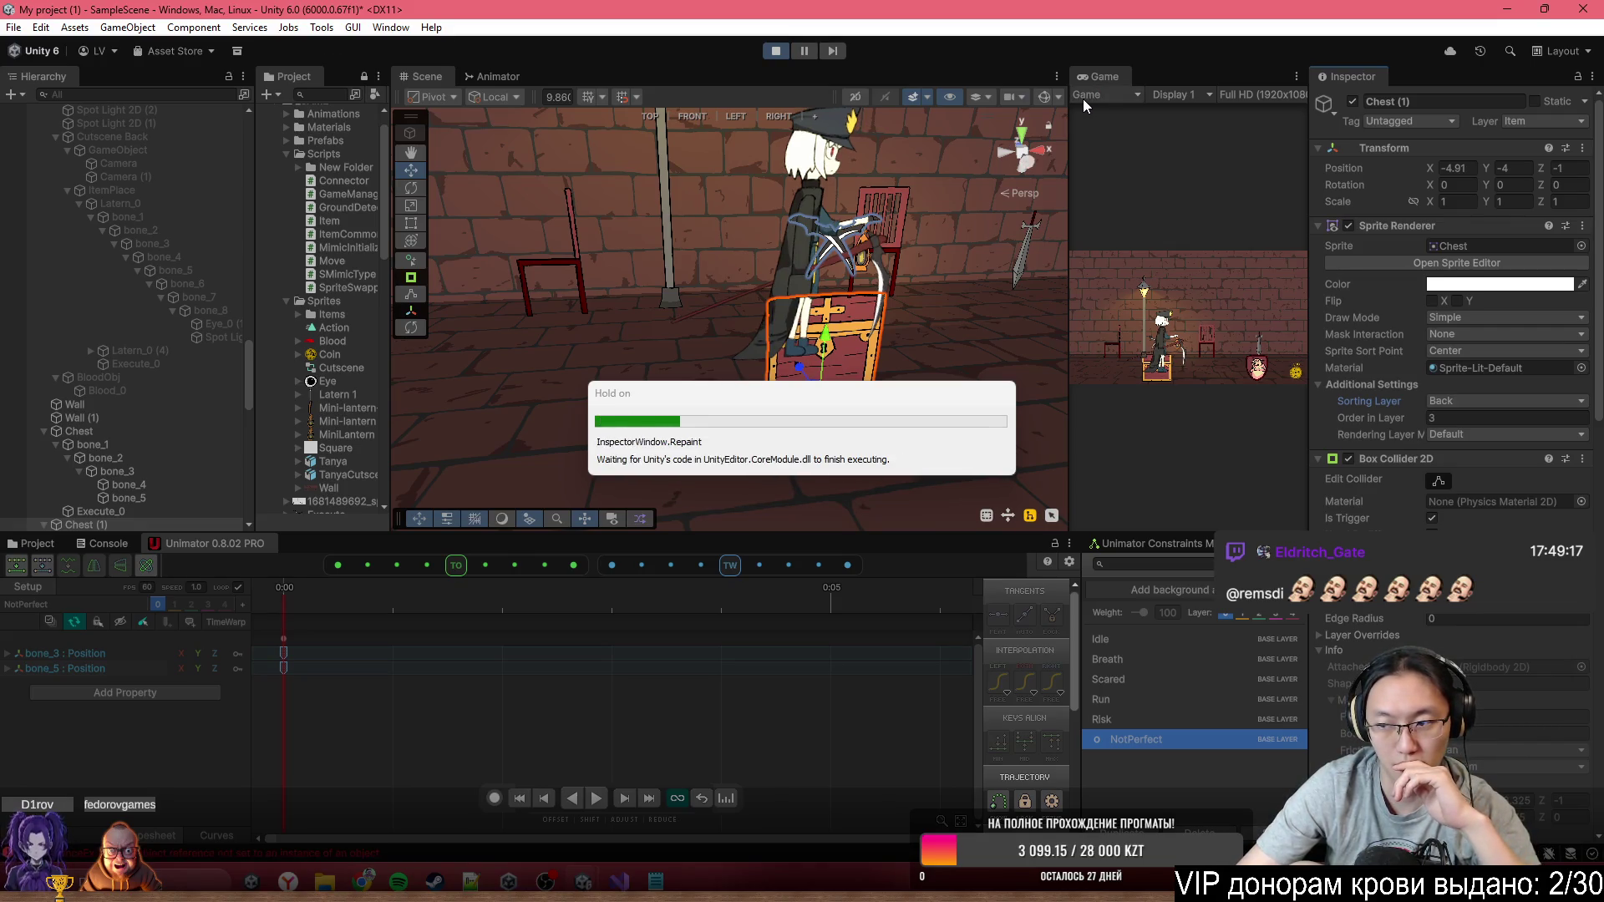
# Play in the maximized Game view, walk the character left past the chest, and stop
pyautogui.doubleClick(1111, 74)
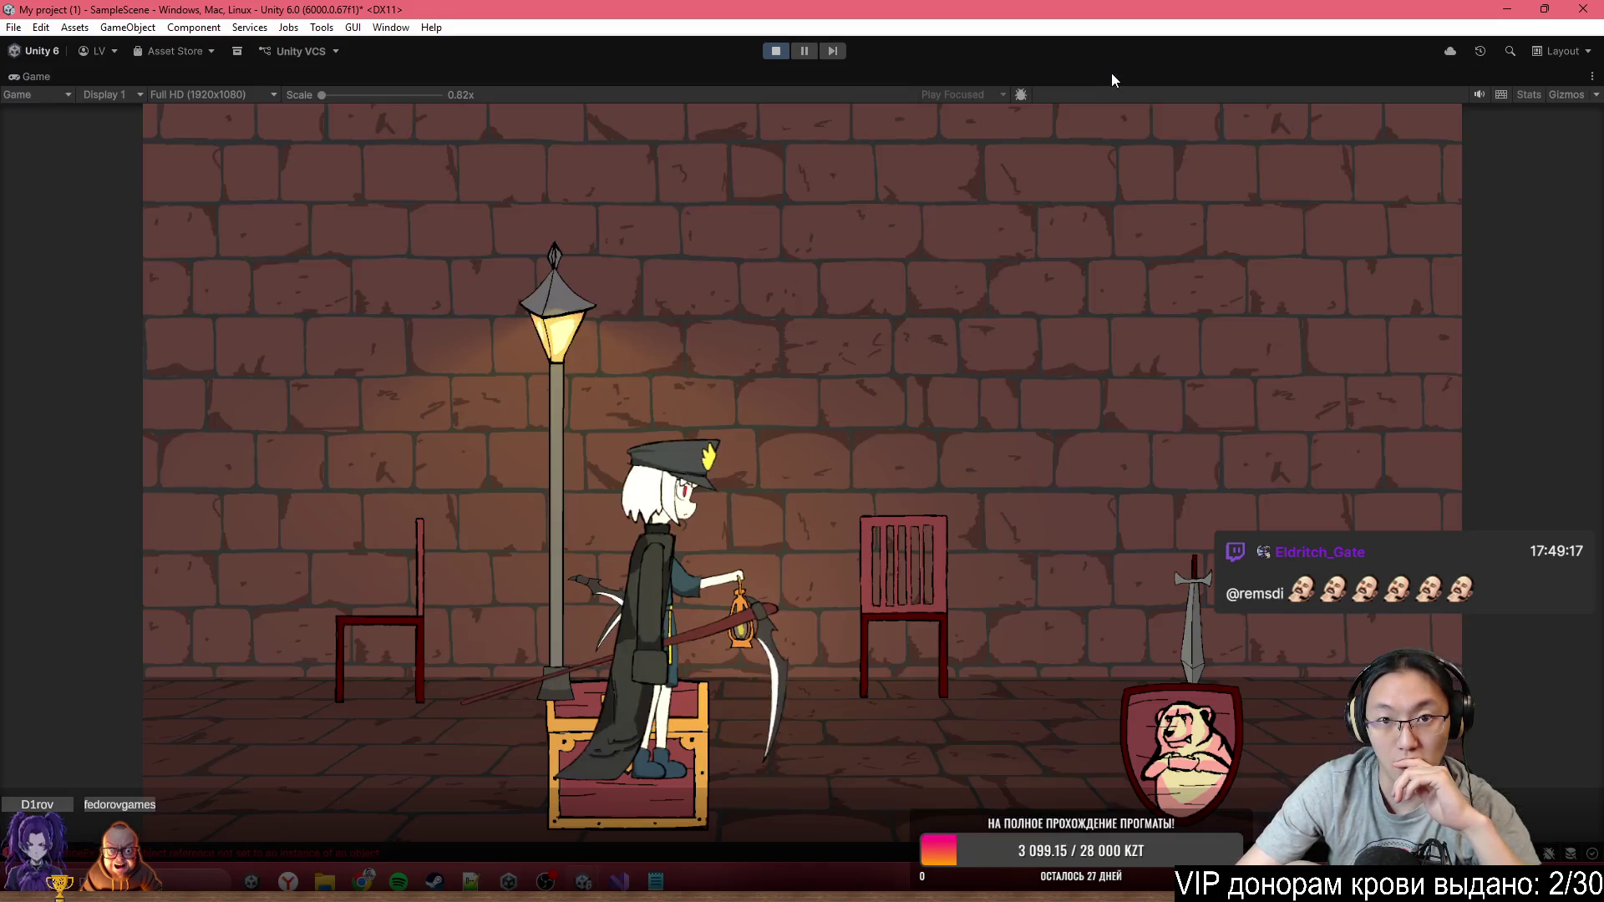
pyautogui.click(774, 50)
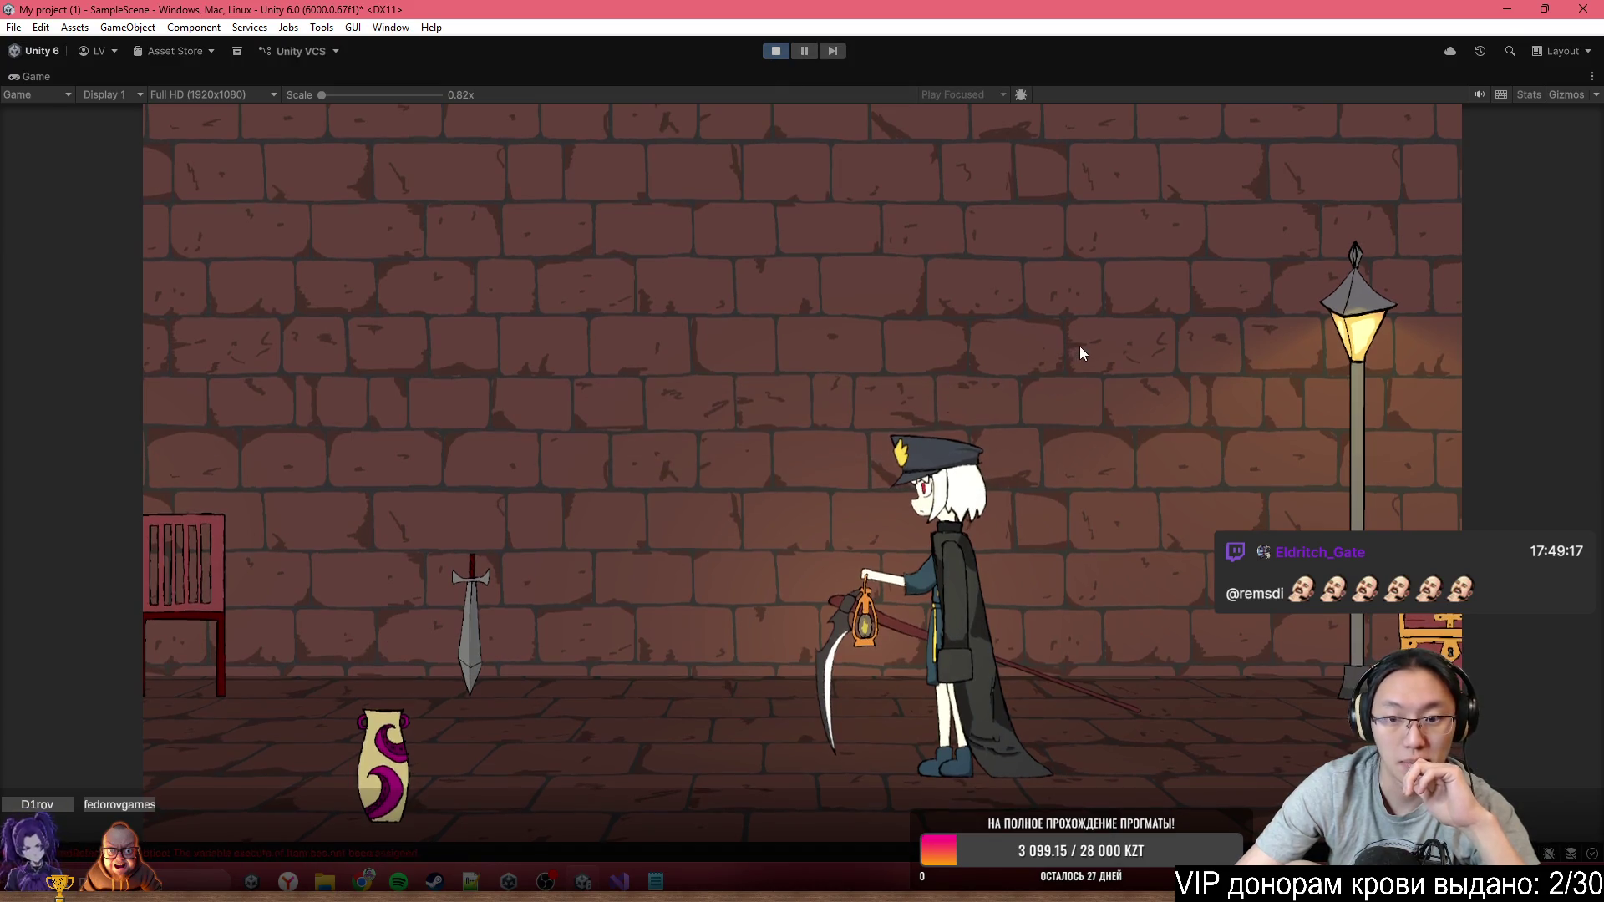
pyautogui.press('a')
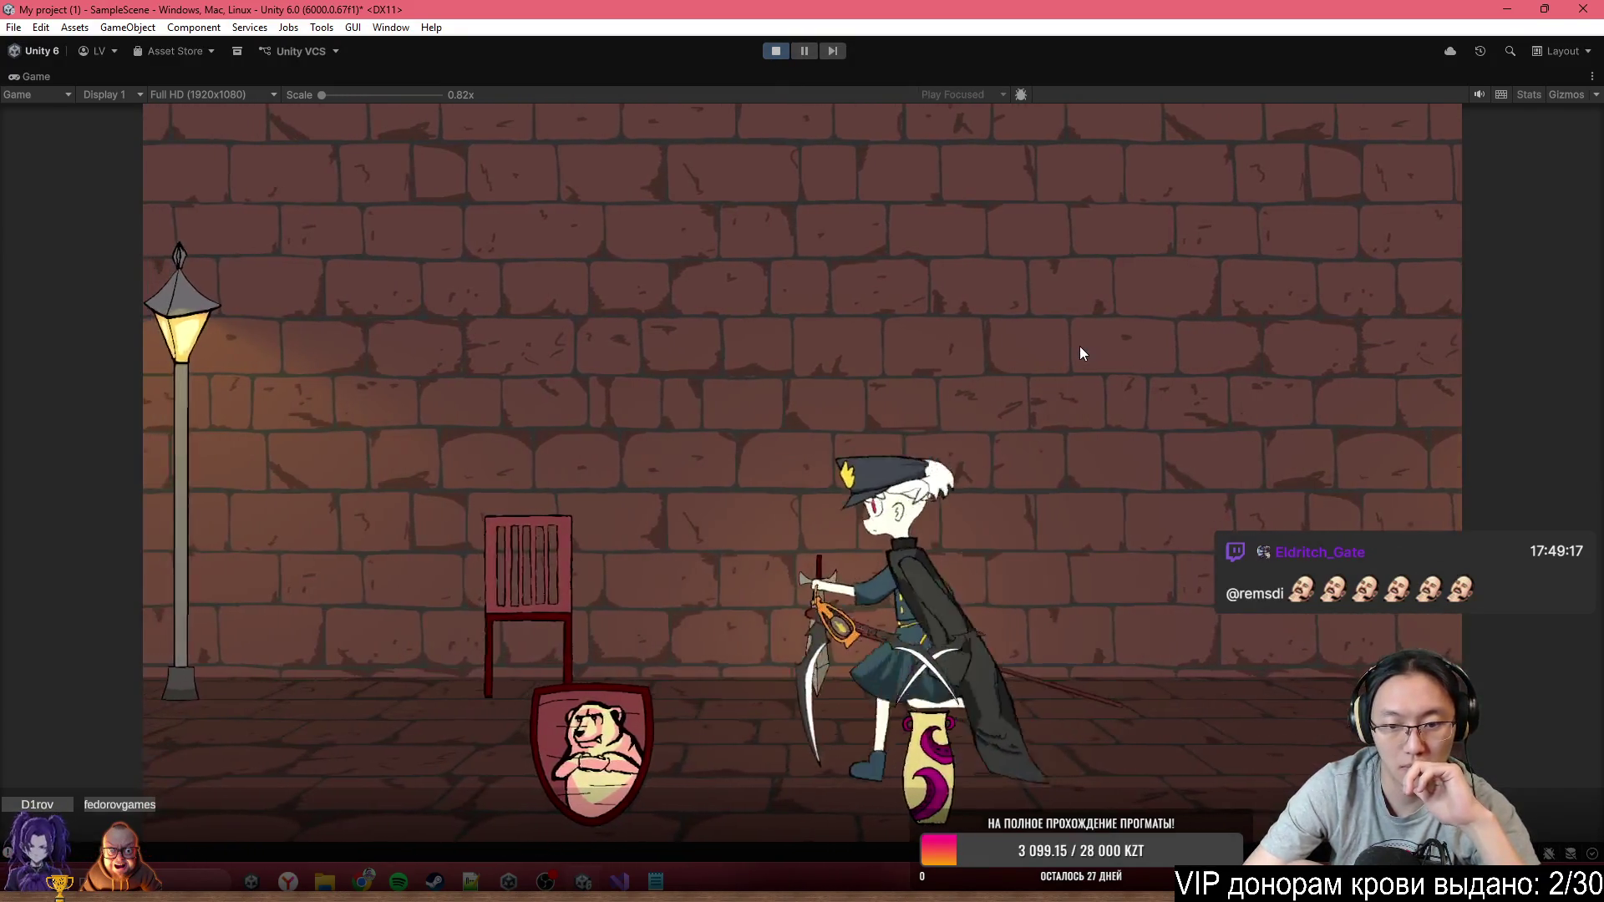
pyautogui.press('a')
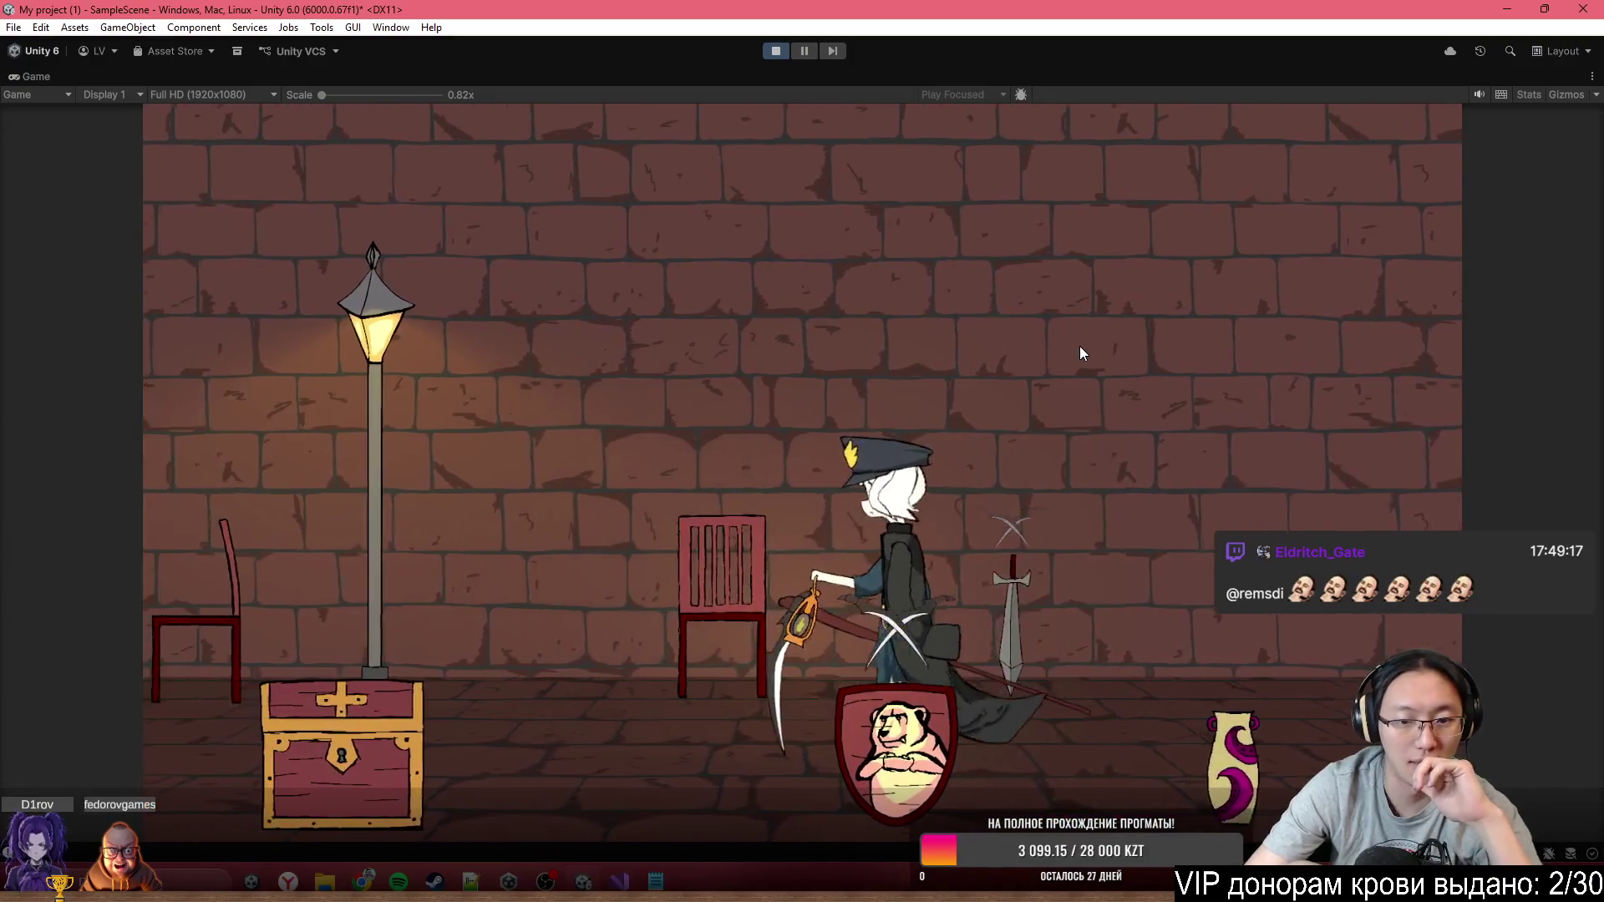
pyautogui.press('a')
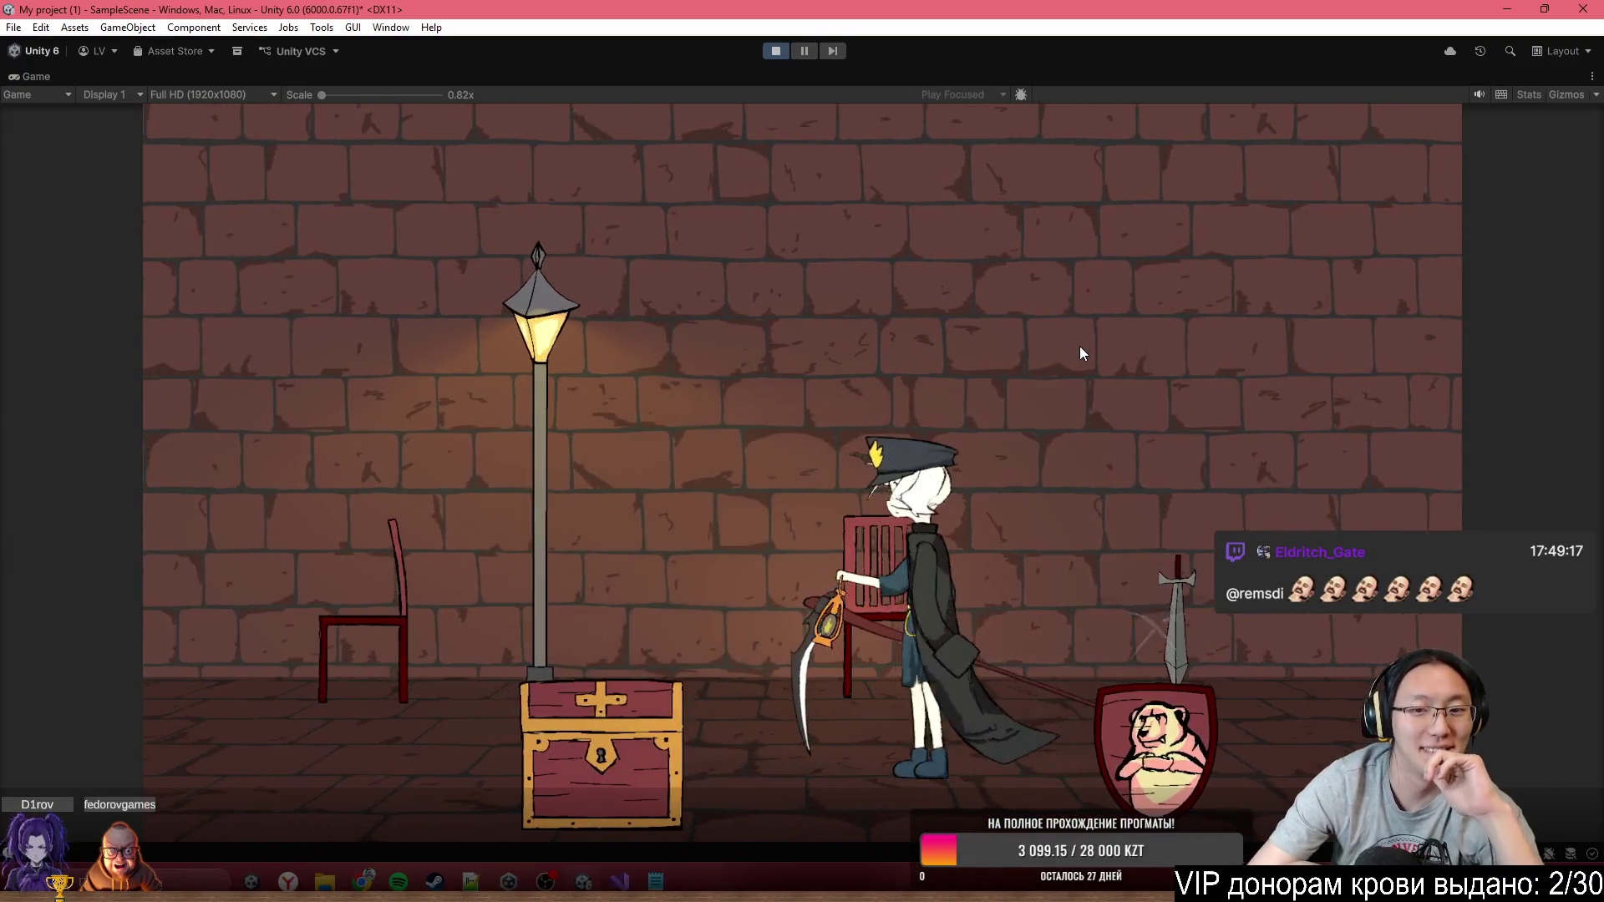
pyautogui.press('a')
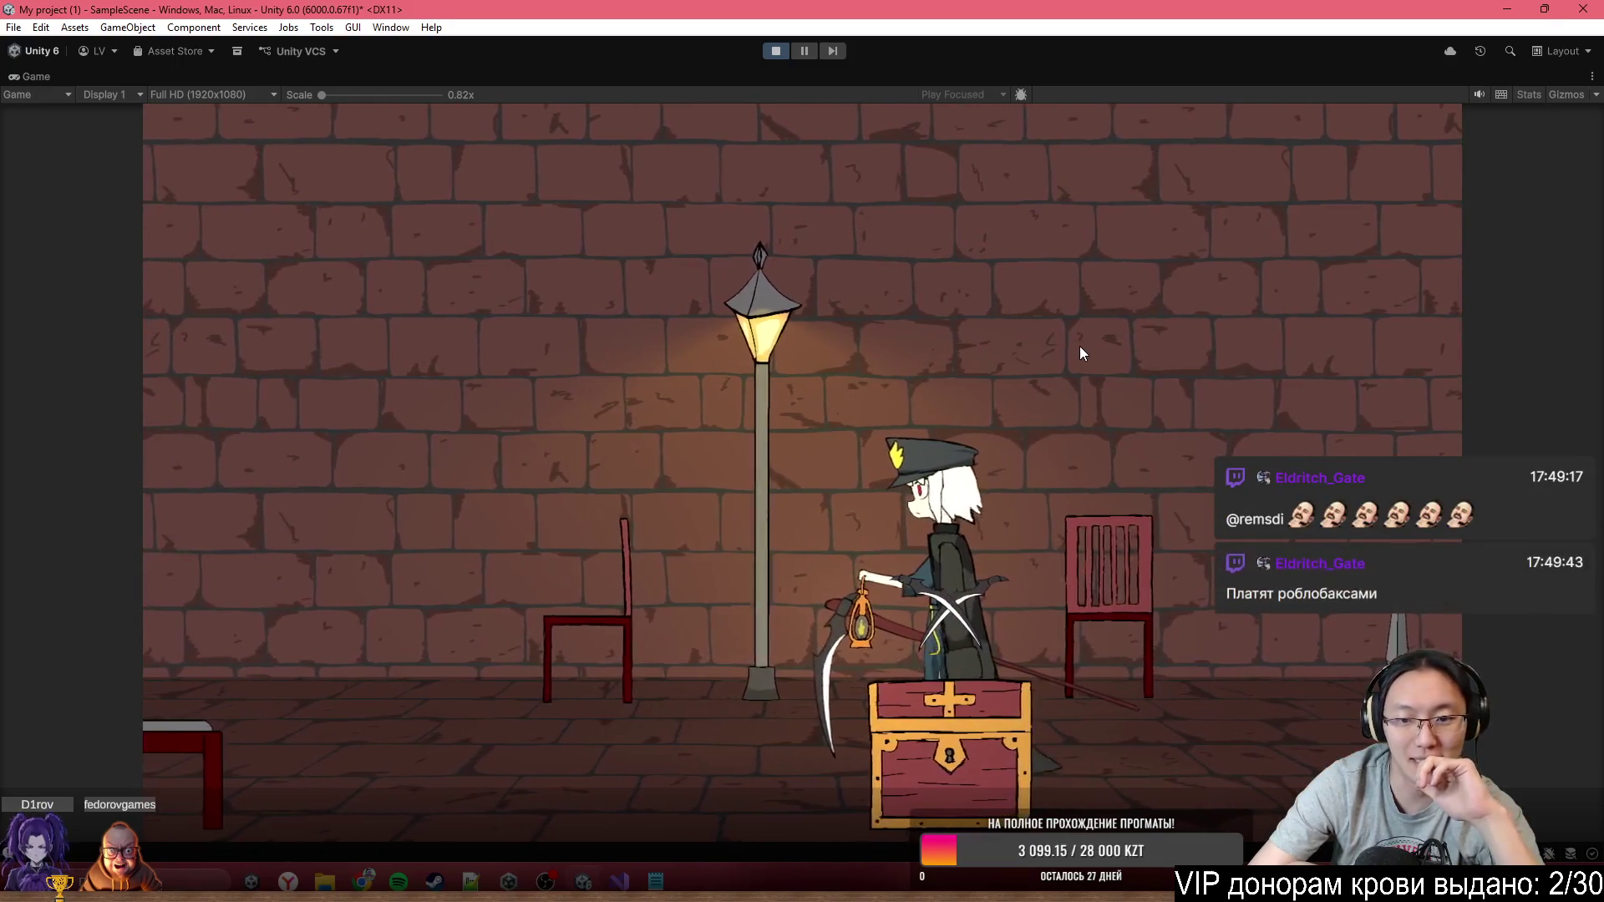
pyautogui.press('a')
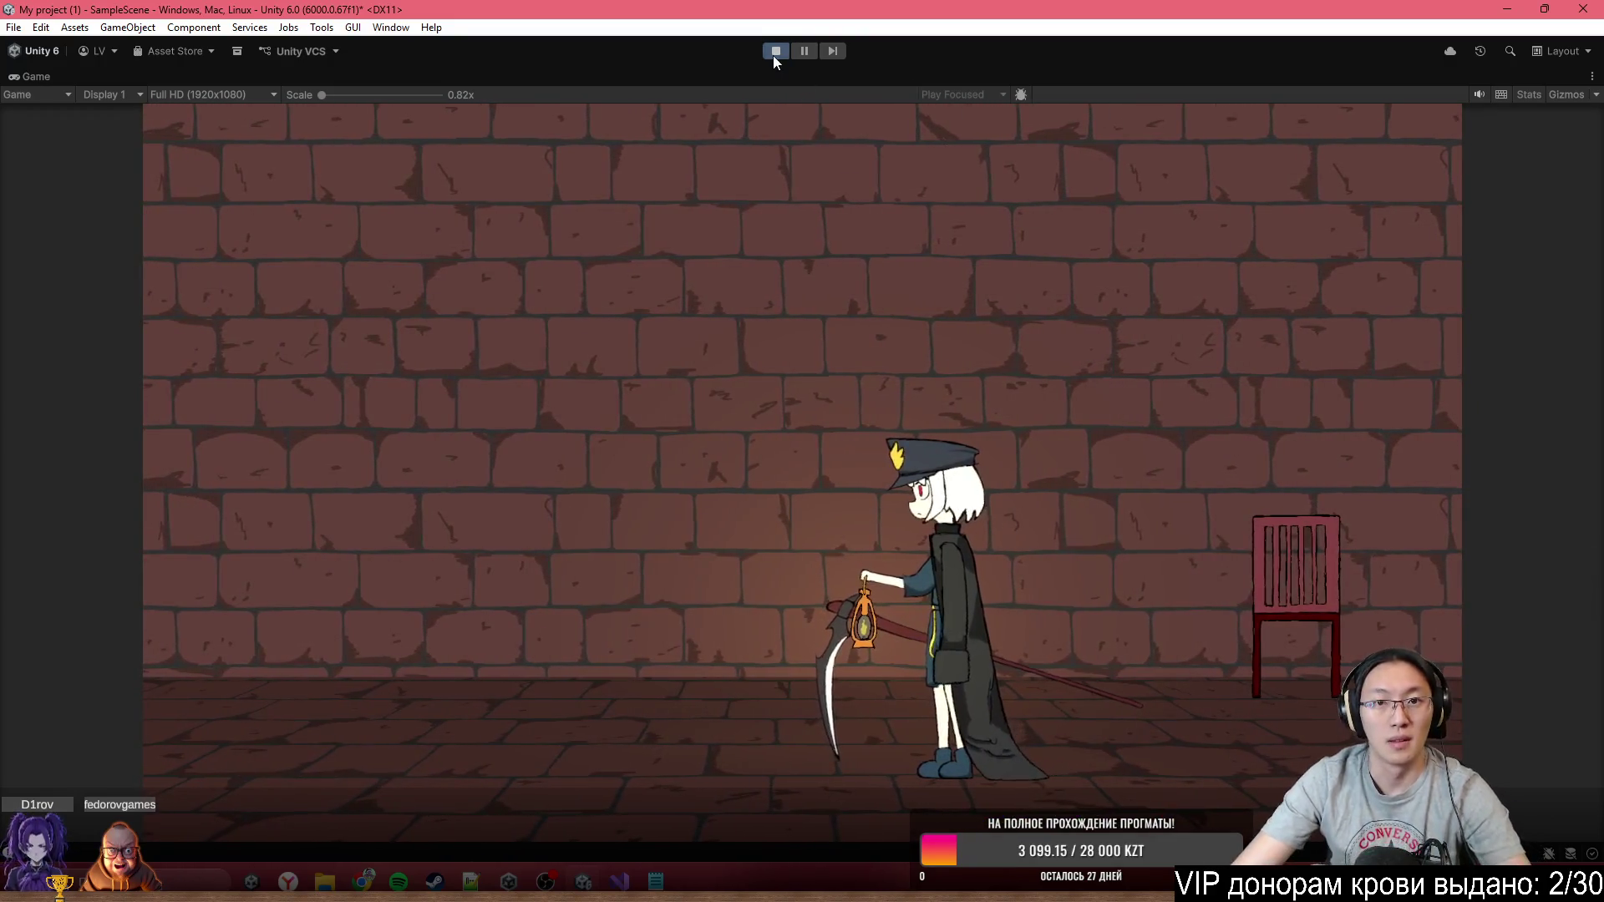
pyautogui.click(774, 54)
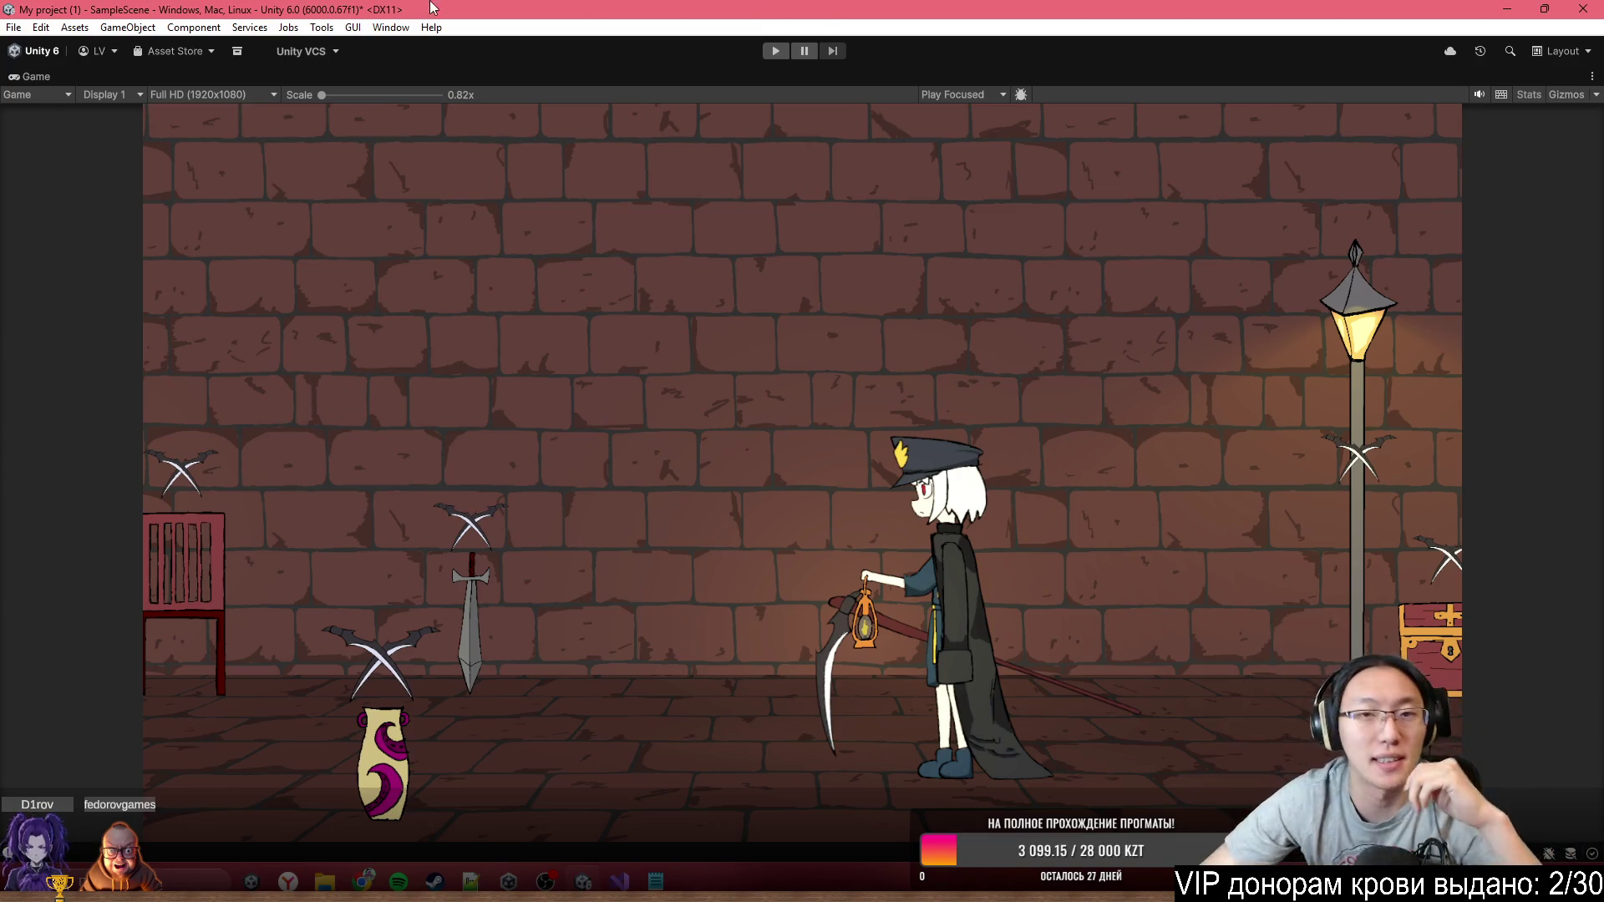
pyautogui.click(784, 53)
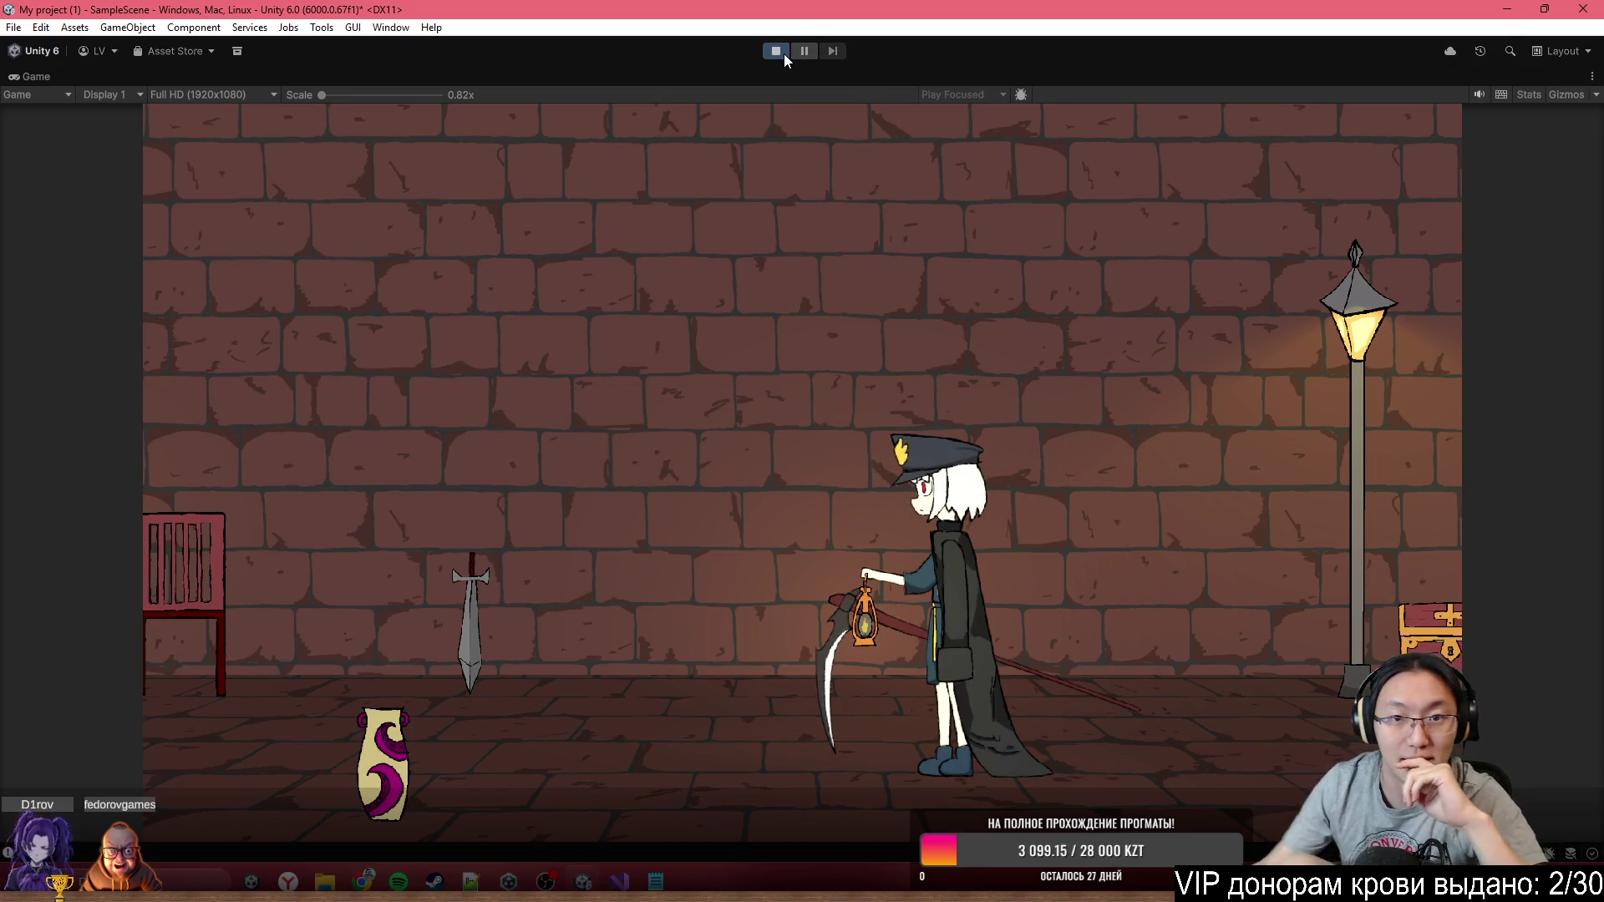
pyautogui.click(779, 50)
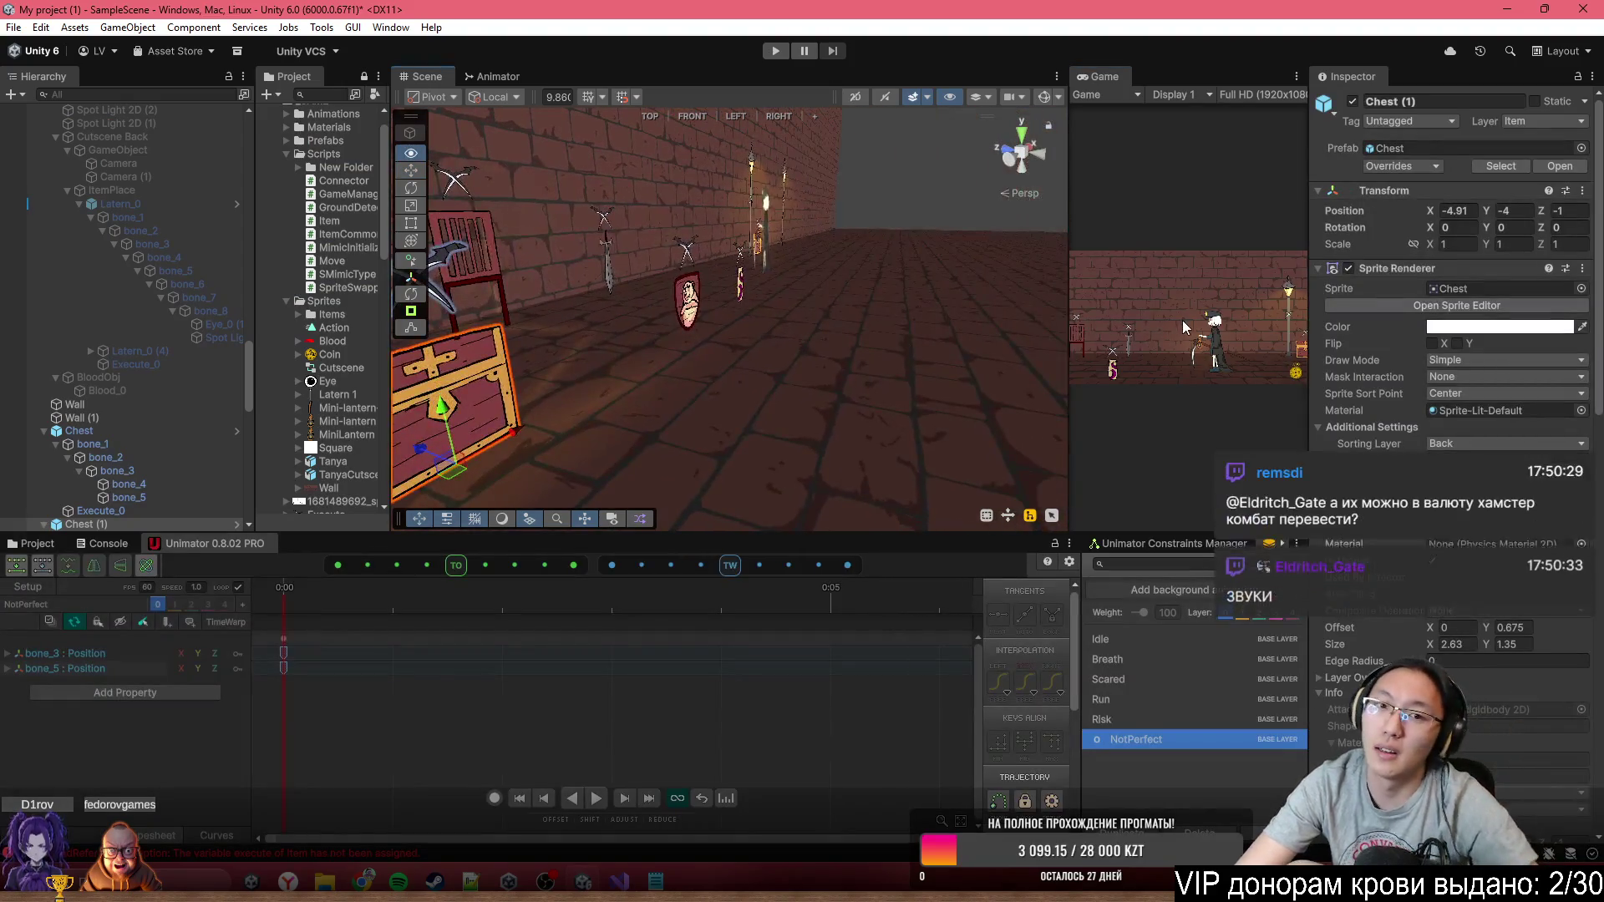
# Select the Chest object and switch the Scene view to a flat 2D view
pyautogui.moveTo(802, 208); pyautogui.dragTo(846, 304)
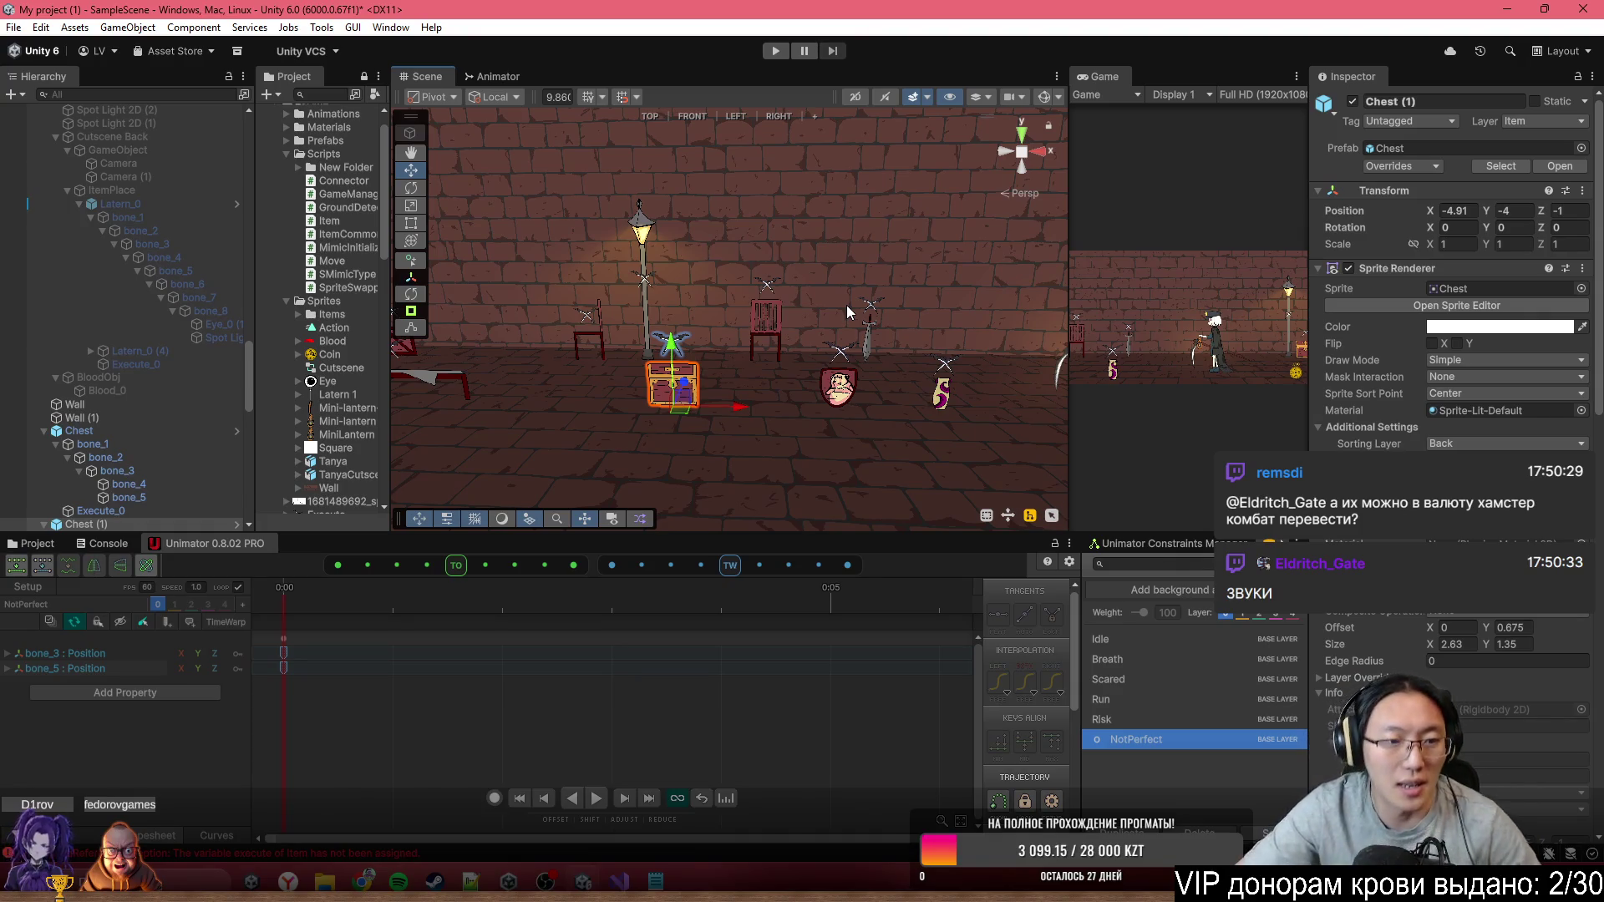
pyautogui.scroll(-8, 162, 357)
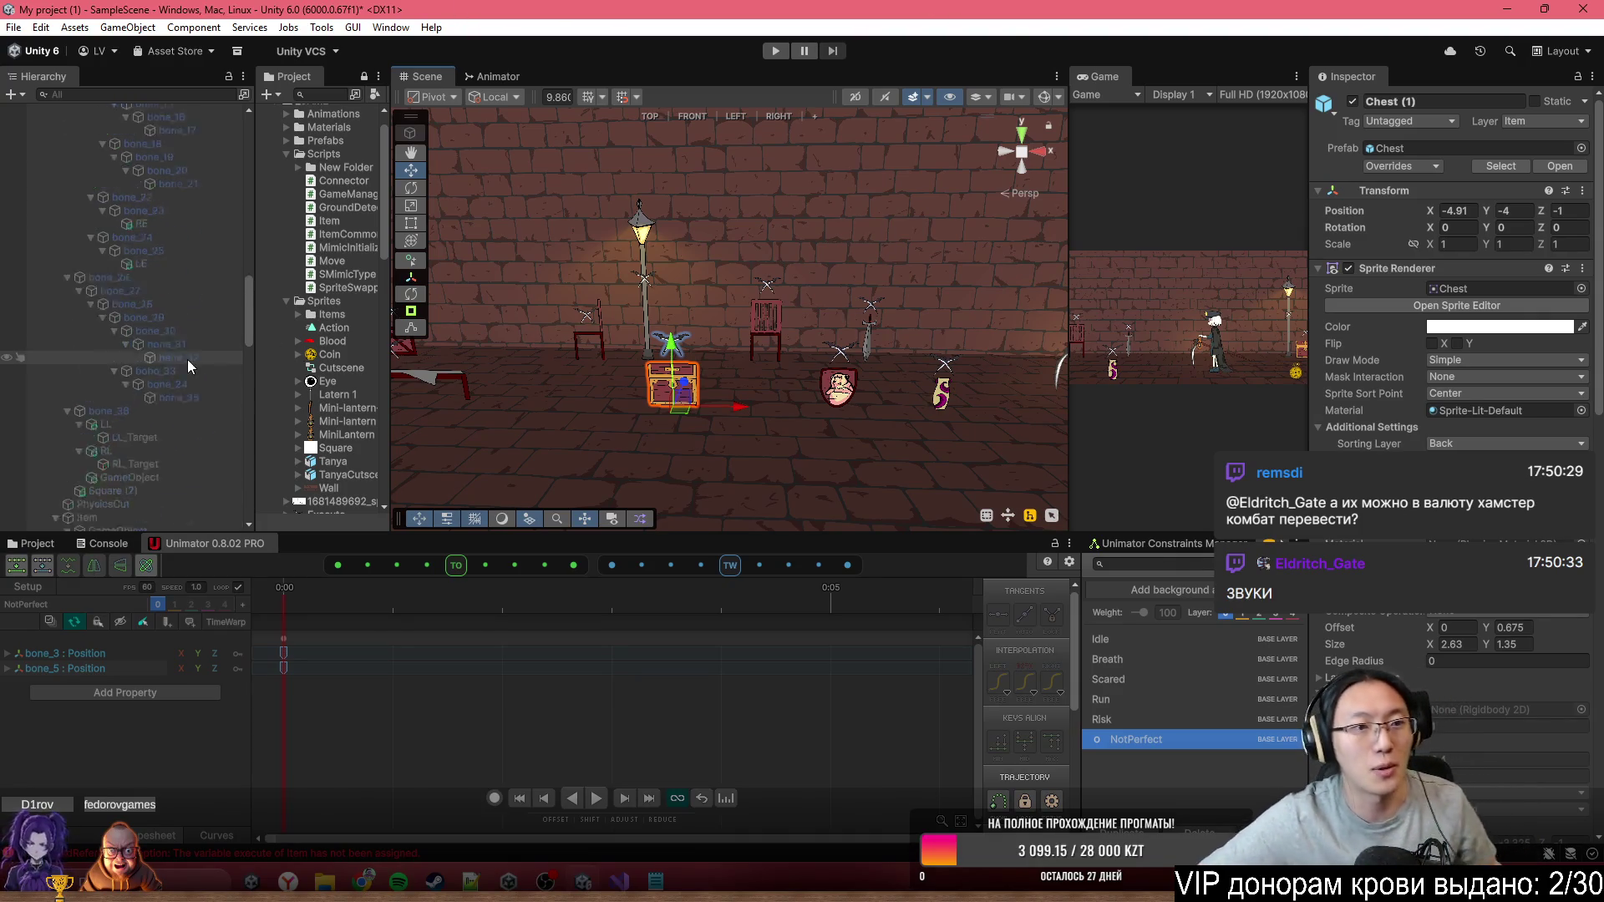
pyautogui.scroll(6, 133, 293)
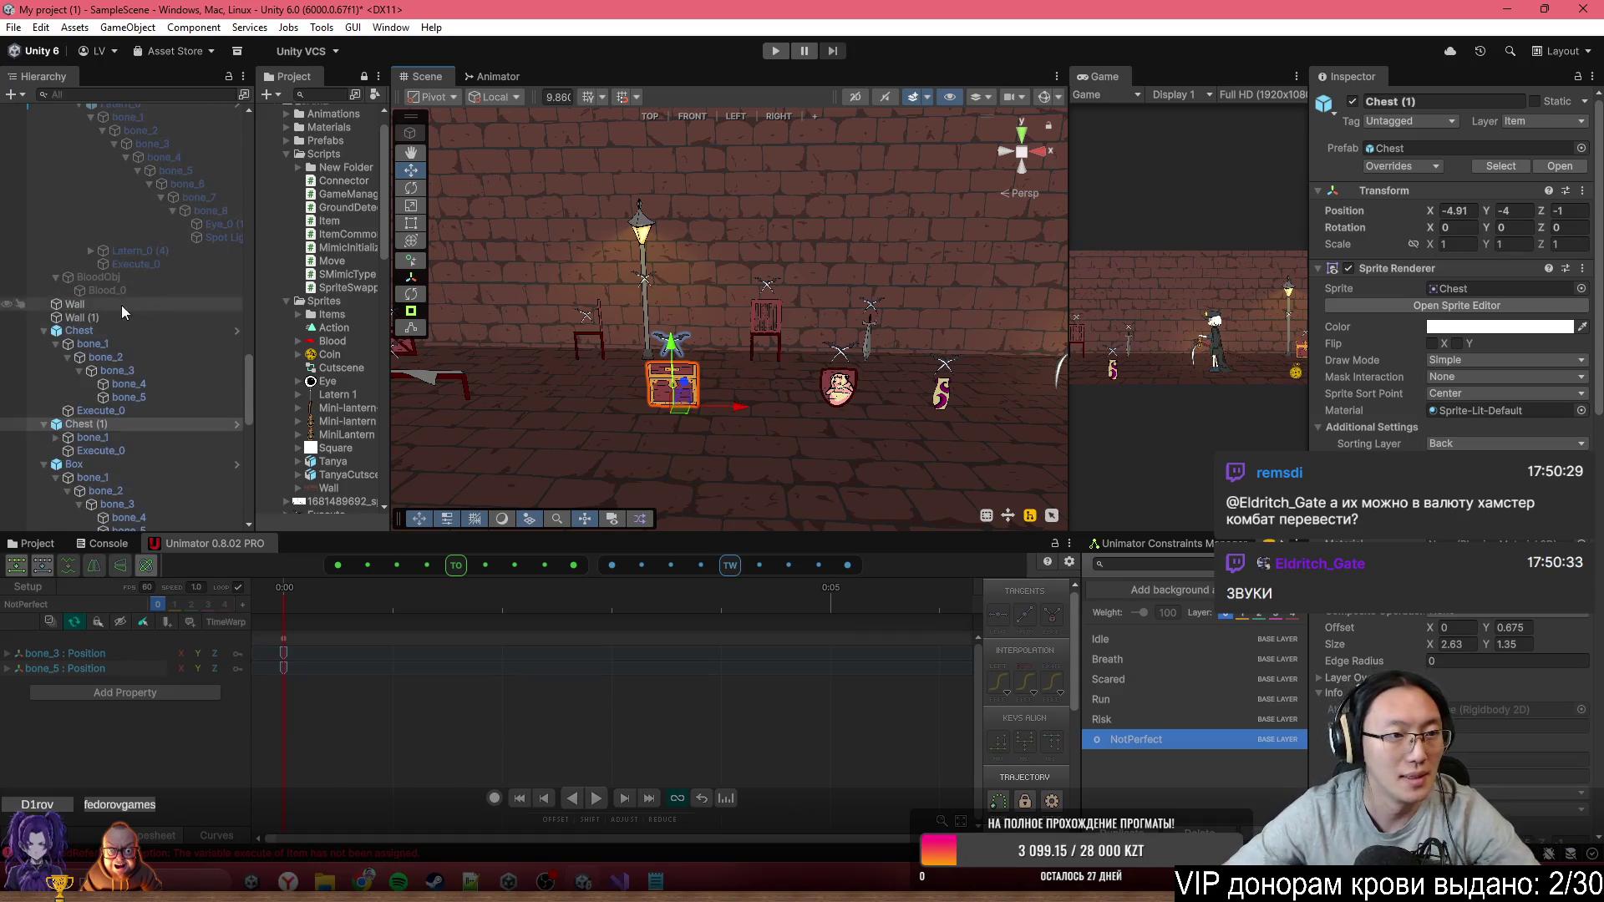
pyautogui.click(118, 329)
pyautogui.scroll(3, 119, 342)
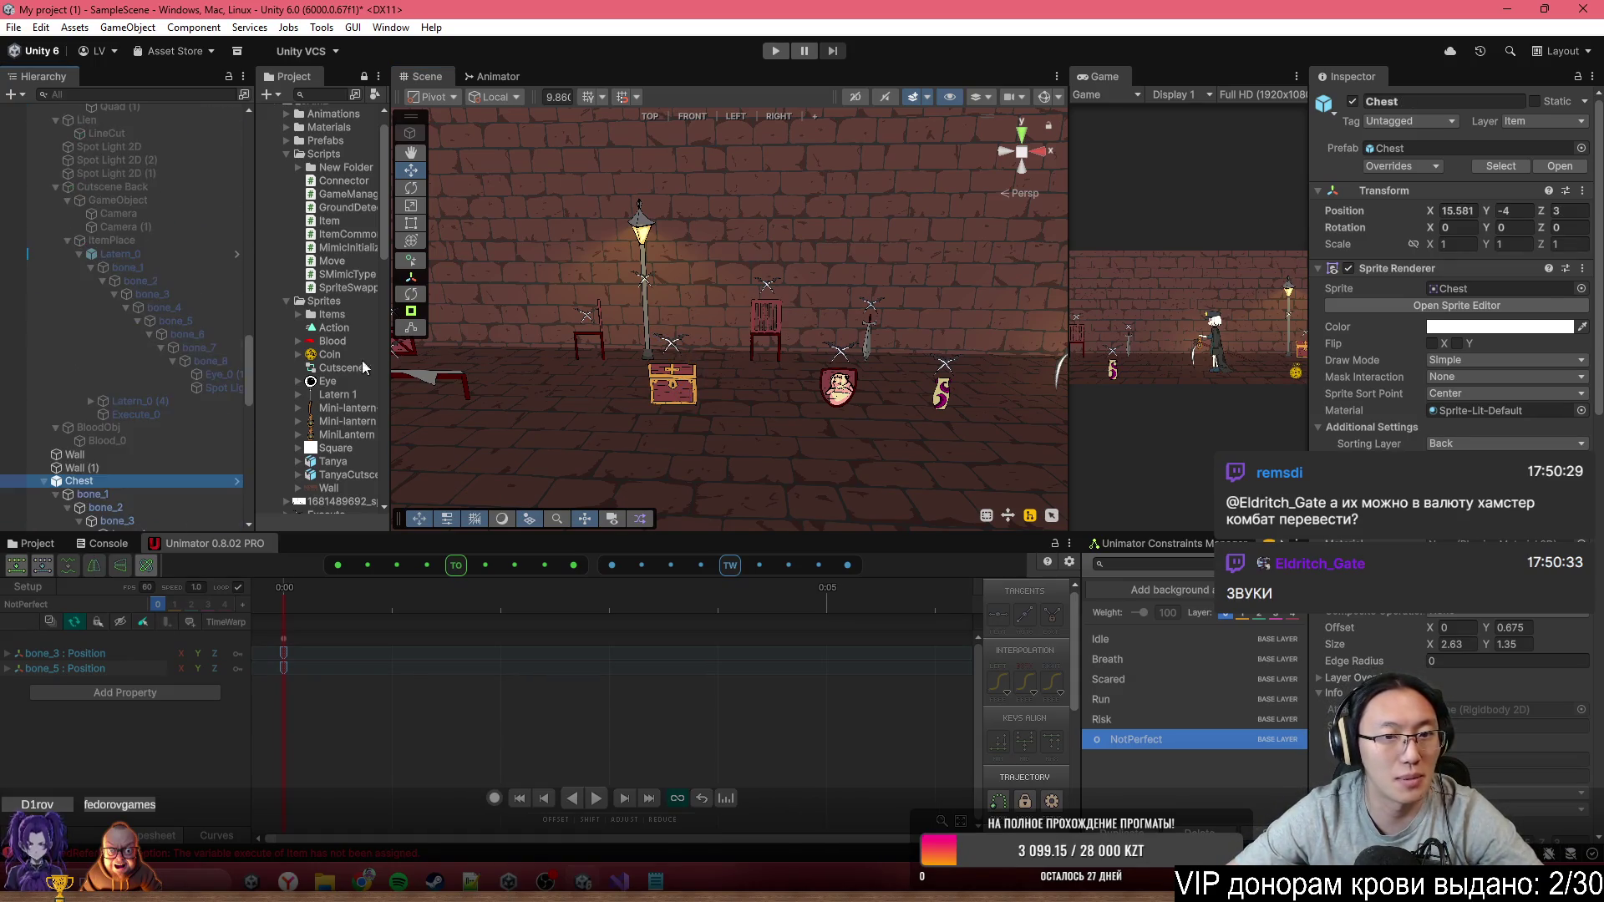
pyautogui.moveTo(718, 393); pyautogui.dragTo(836, 376)
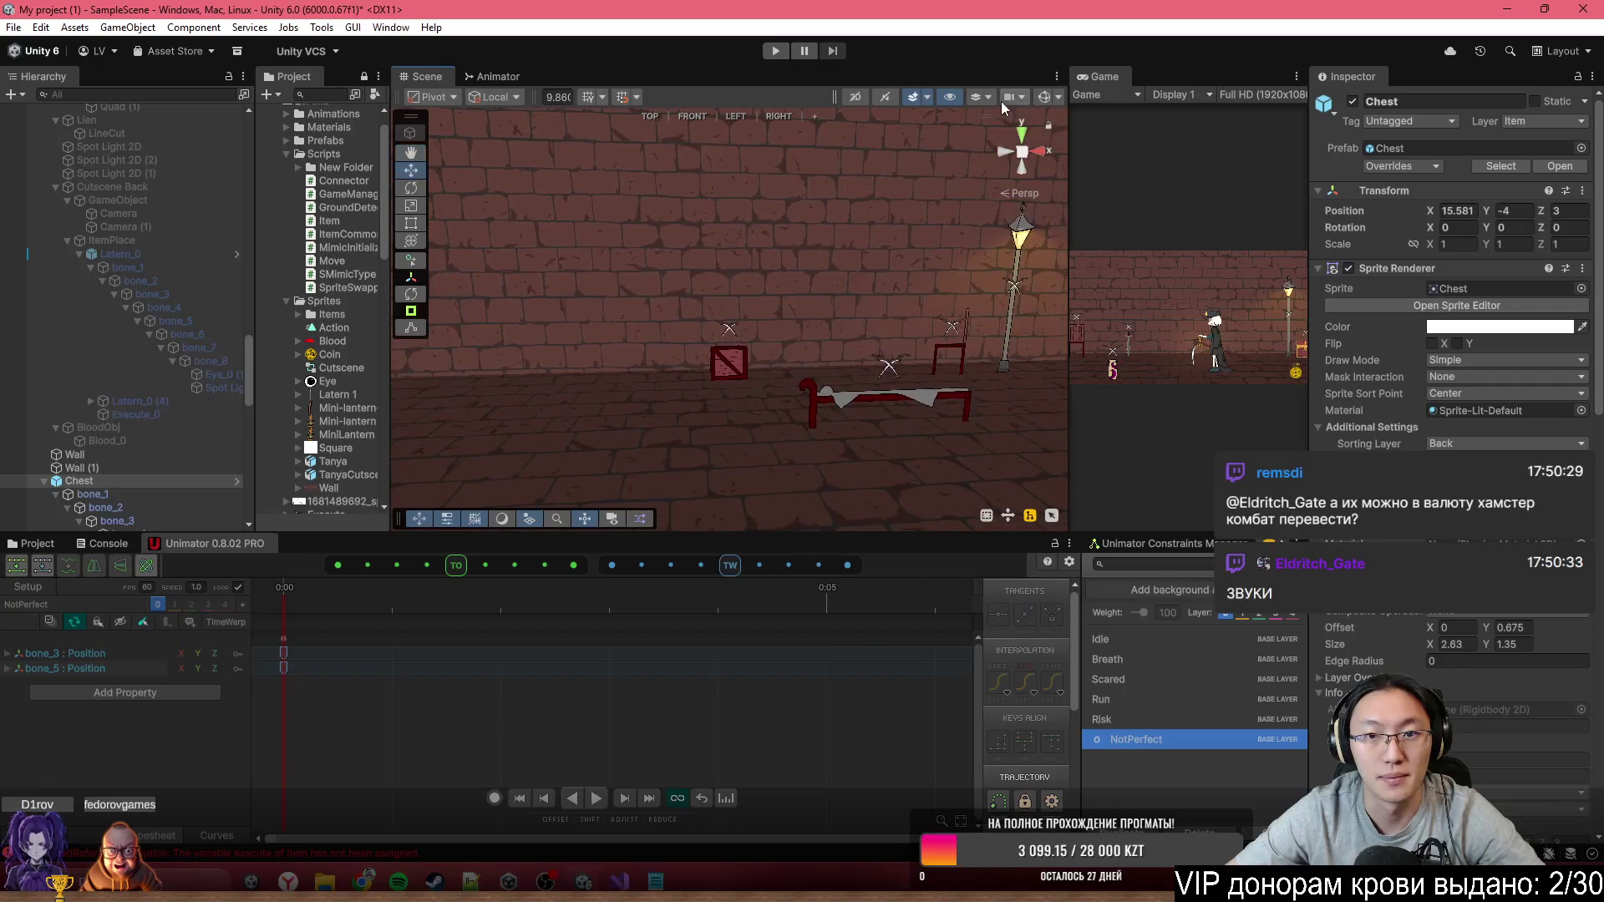
pyautogui.click(856, 97)
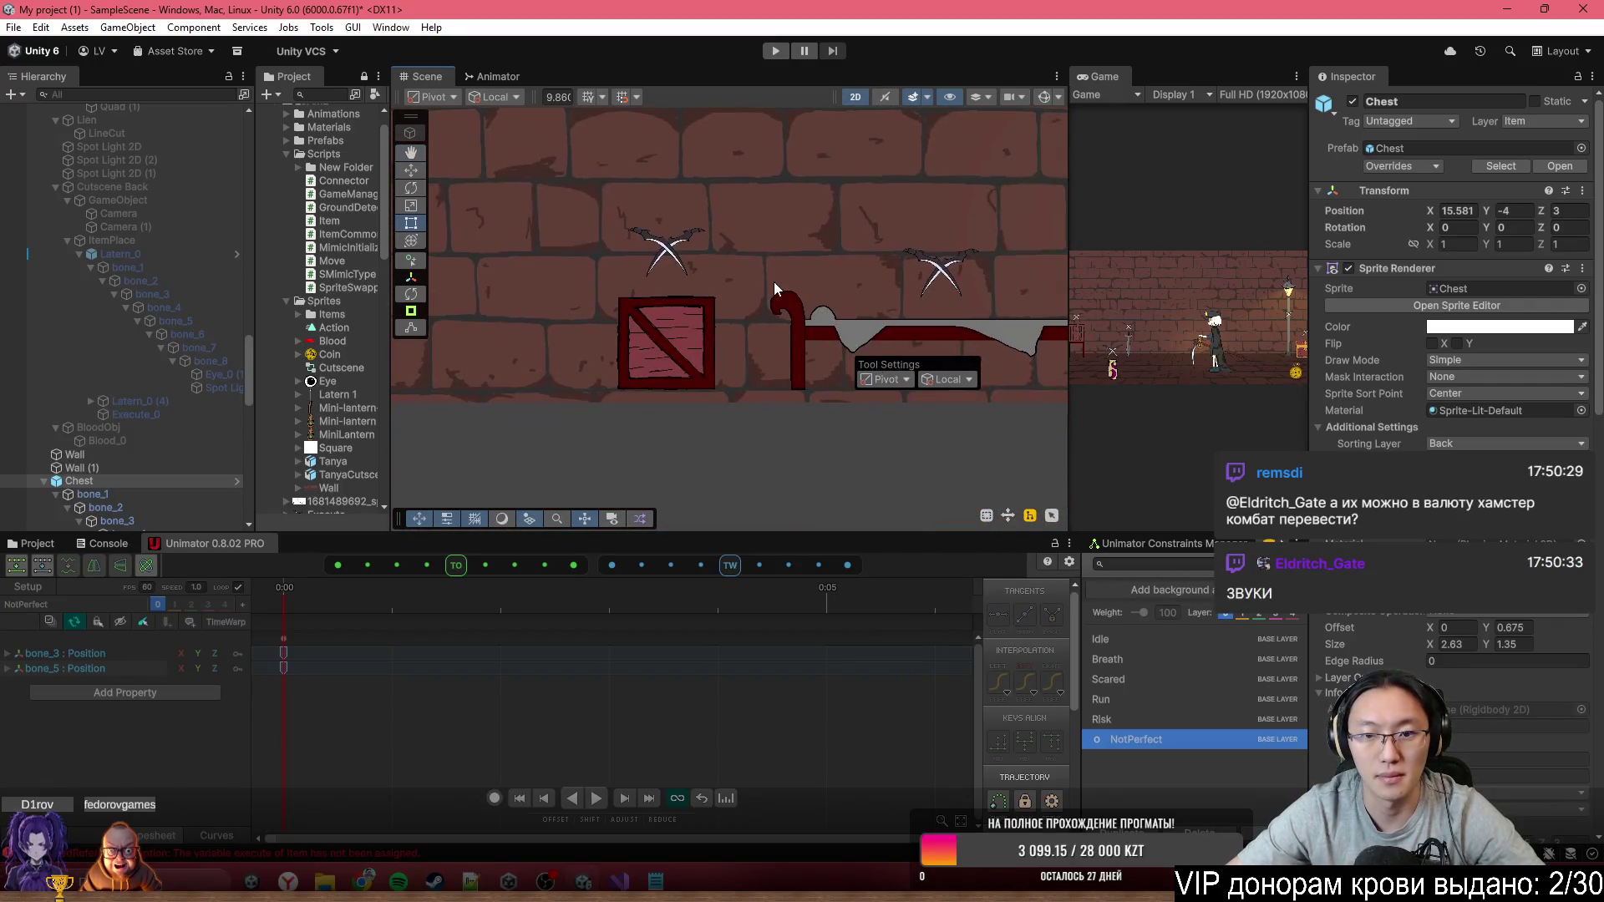
# Select the Box crate in the scene and show its Animator state graph
pyautogui.scroll(2, 773, 283)
pyautogui.click(633, 407)
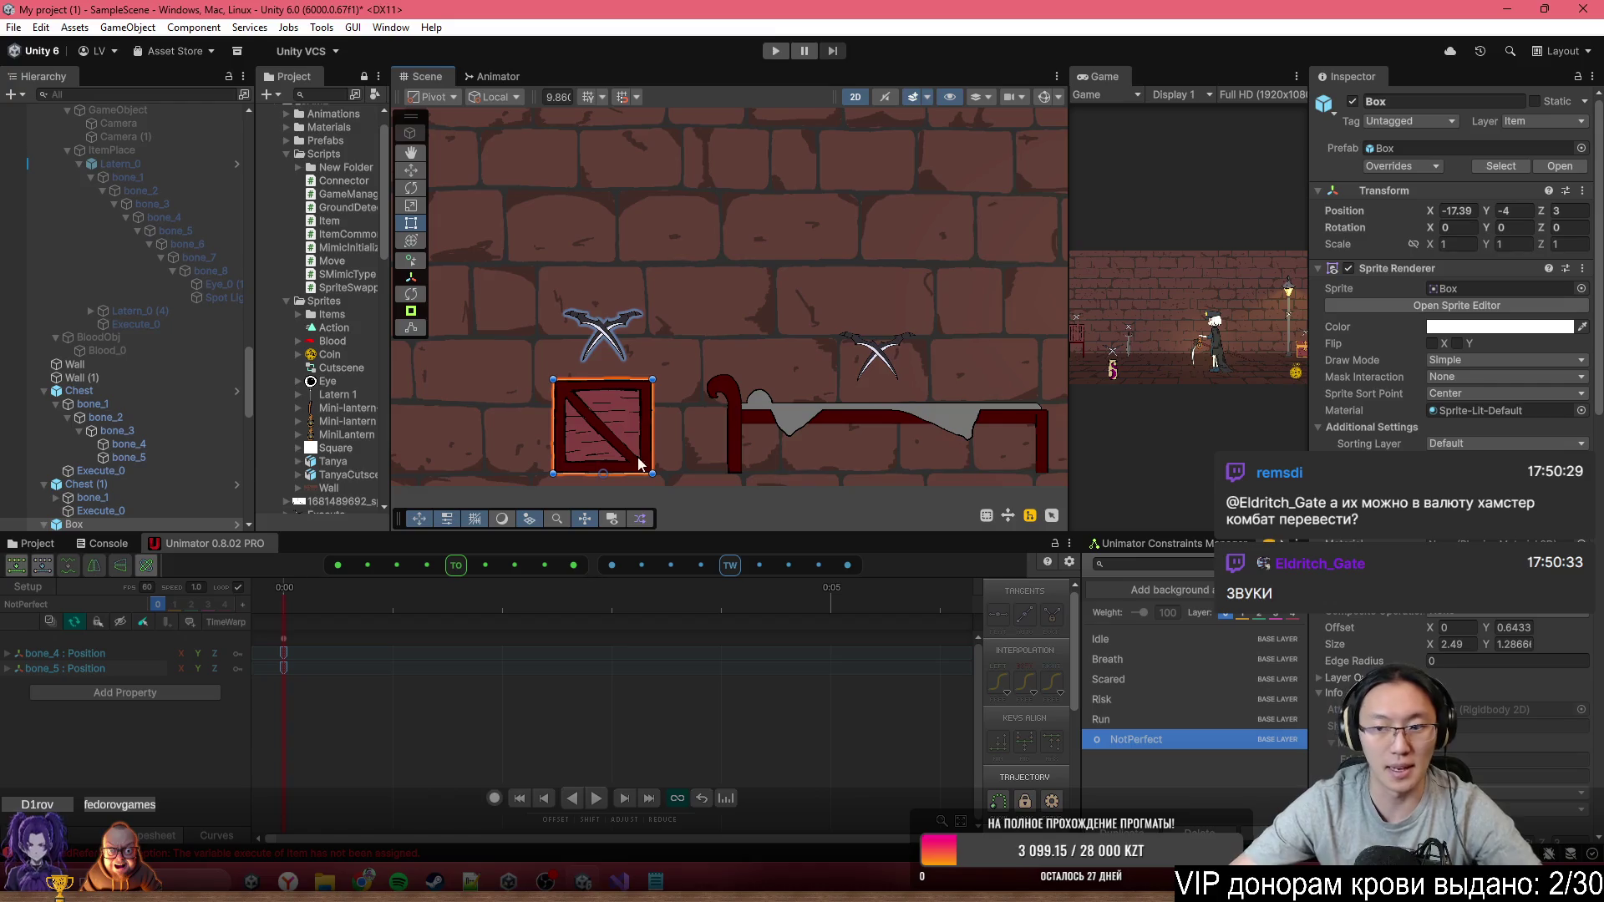
pyautogui.click(500, 77)
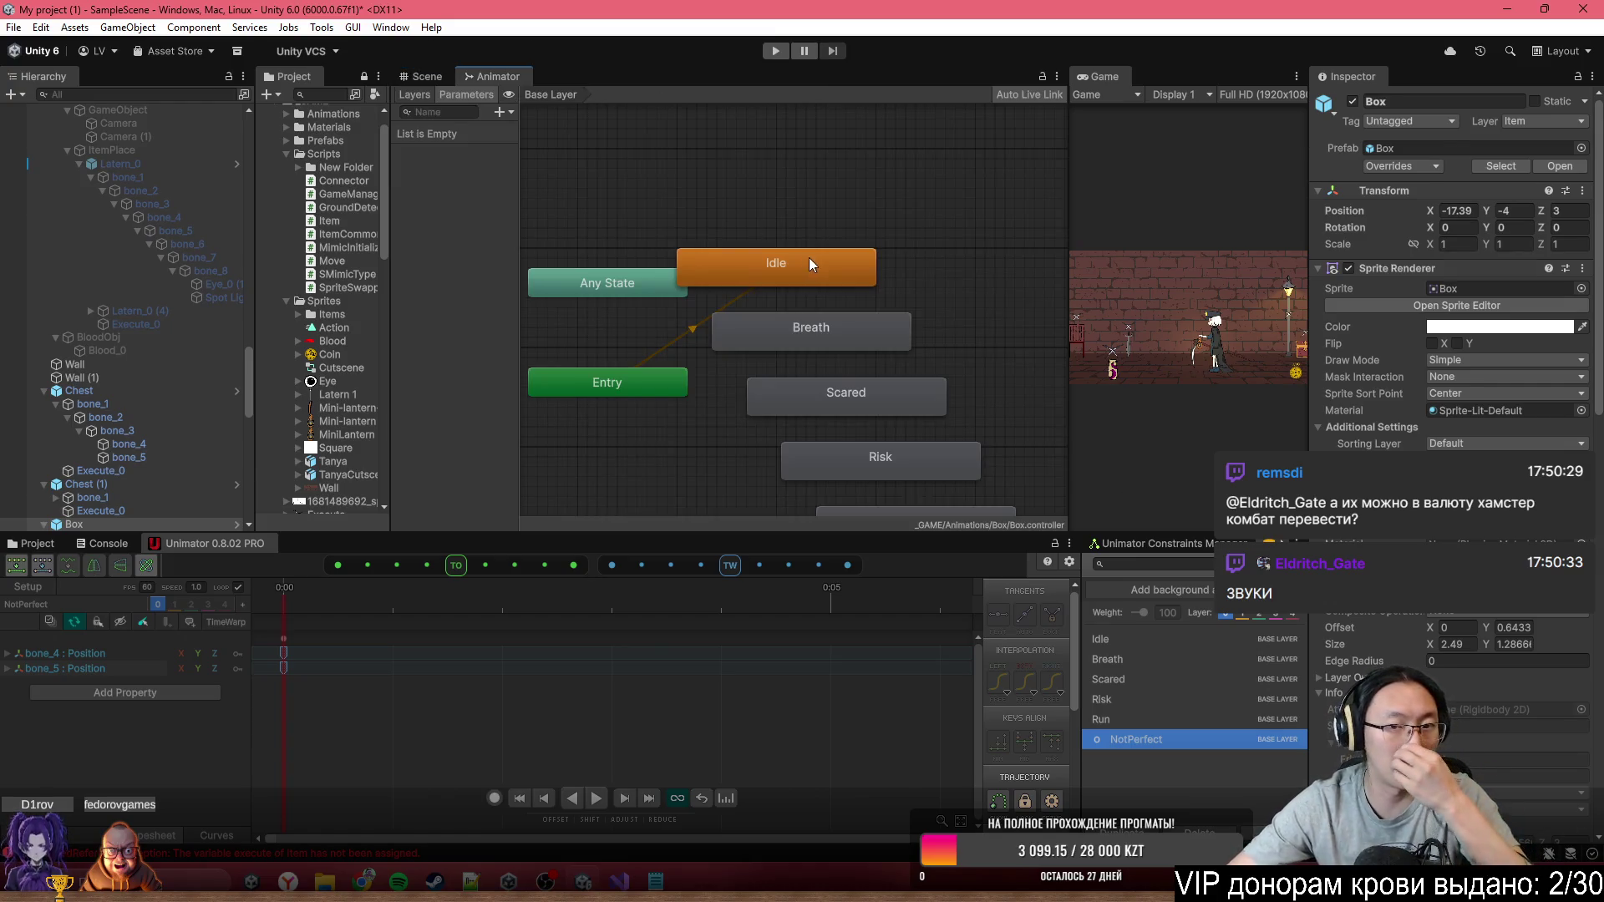
# Rearrange the Box graph so Entry and Any State sit at the upper left
pyautogui.rightClick(860, 188)
pyautogui.click(949, 329)
pyautogui.scroll(-5, 939, 336)
pyautogui.scroll(2, 939, 336)
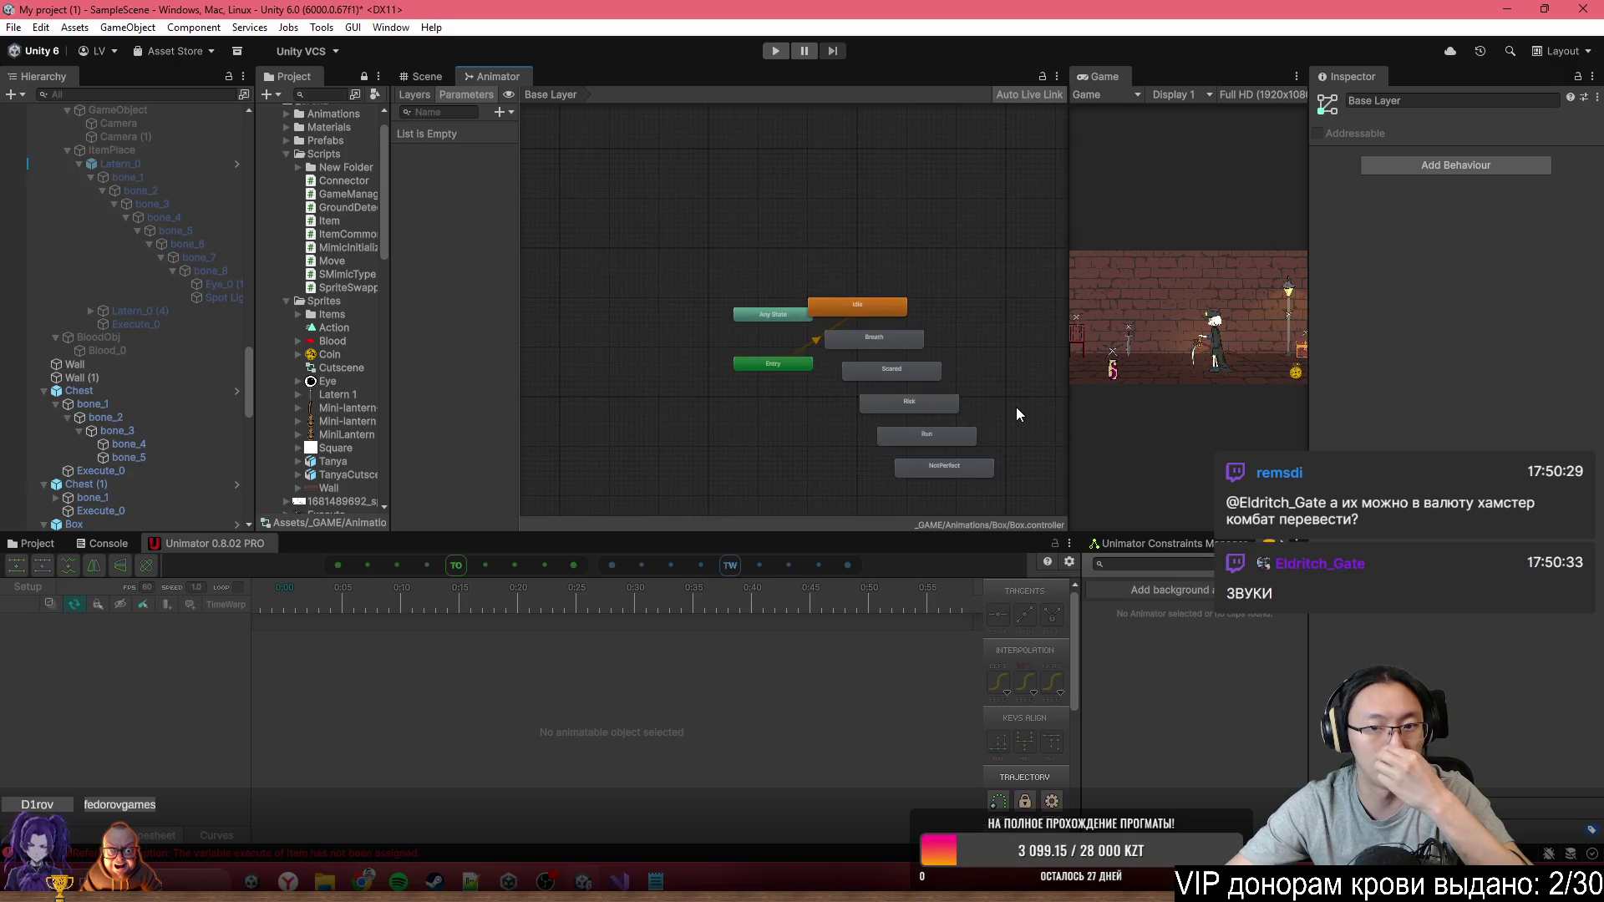
pyautogui.moveTo(1011, 391); pyautogui.dragTo(971, 366)
pyautogui.moveTo(769, 339)
pyautogui.mouseDown()
pyautogui.moveTo(708, 289)
pyautogui.moveTo(714, 389)
pyautogui.moveTo(687, 355)
pyautogui.mouseUp()
pyautogui.scroll(3, 775, 405)
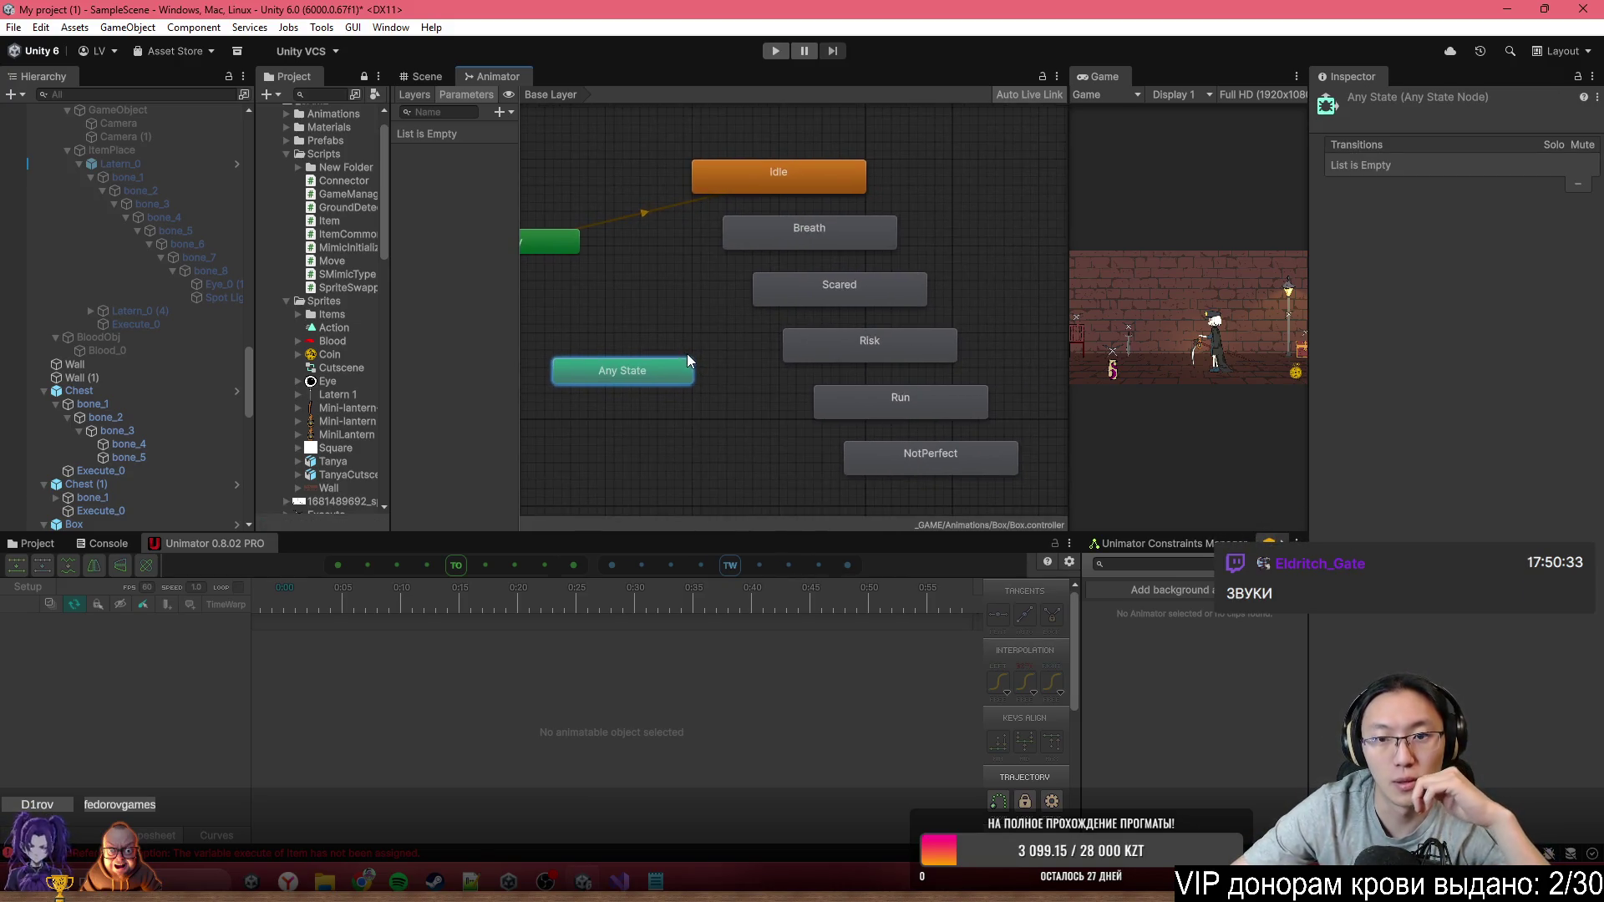
pyautogui.rightClick(668, 307)
pyautogui.click(686, 244)
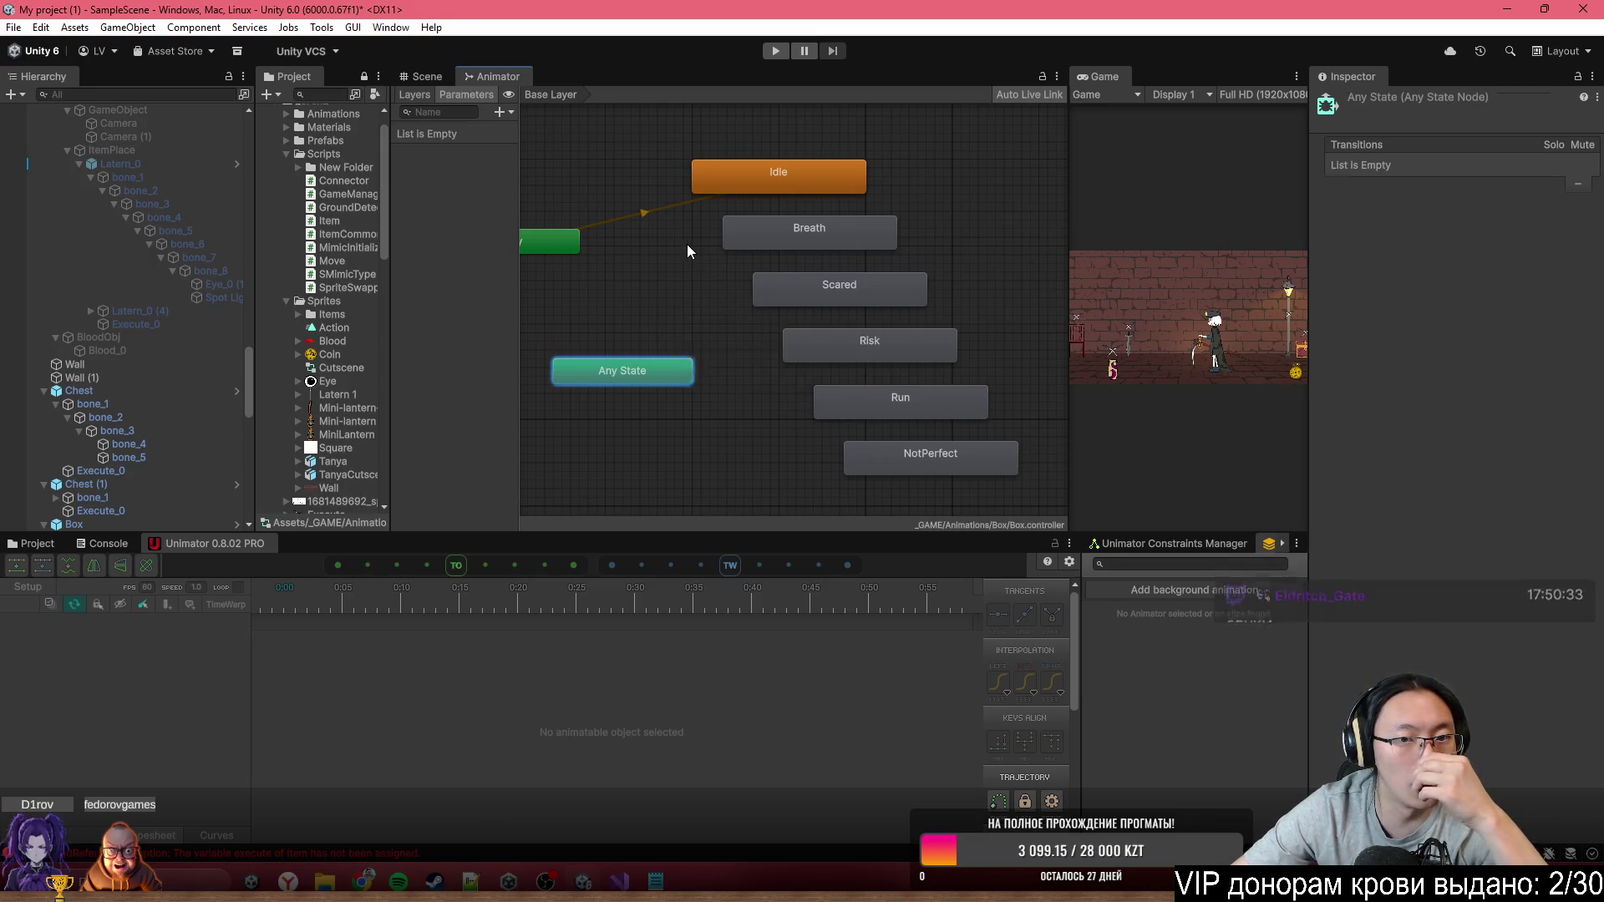
pyautogui.scroll(-5, 692, 267)
pyautogui.scroll(5, 693, 288)
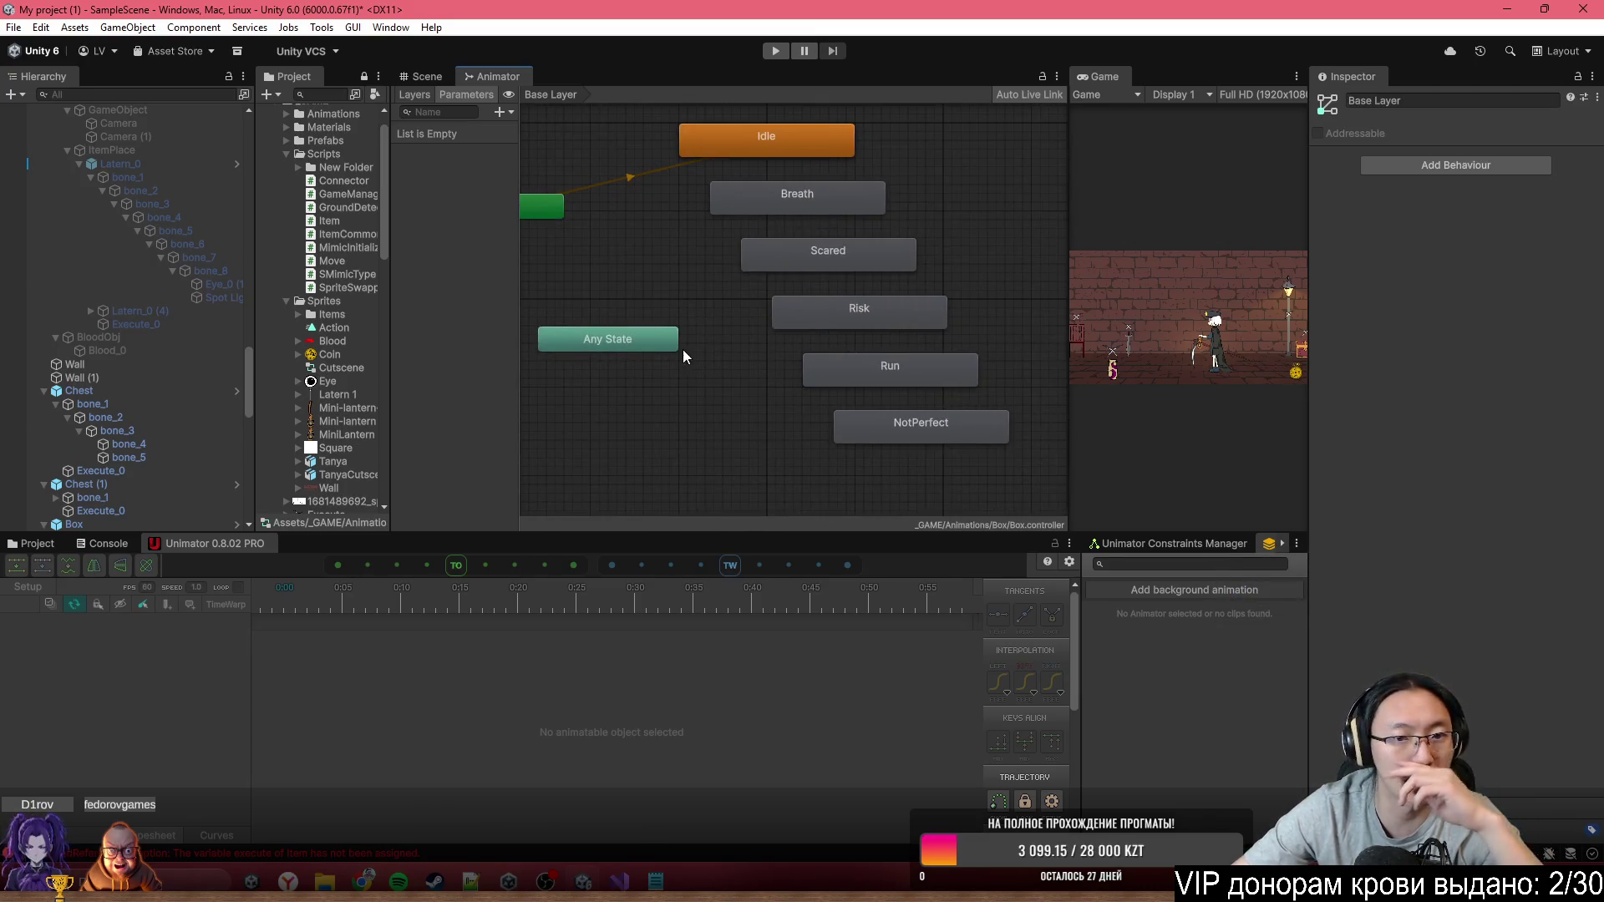
# Make transitions from Any State to Breath, Scared and Risk
pyautogui.rightClick(672, 344)
pyautogui.click(769, 351)
pyautogui.click(755, 198)
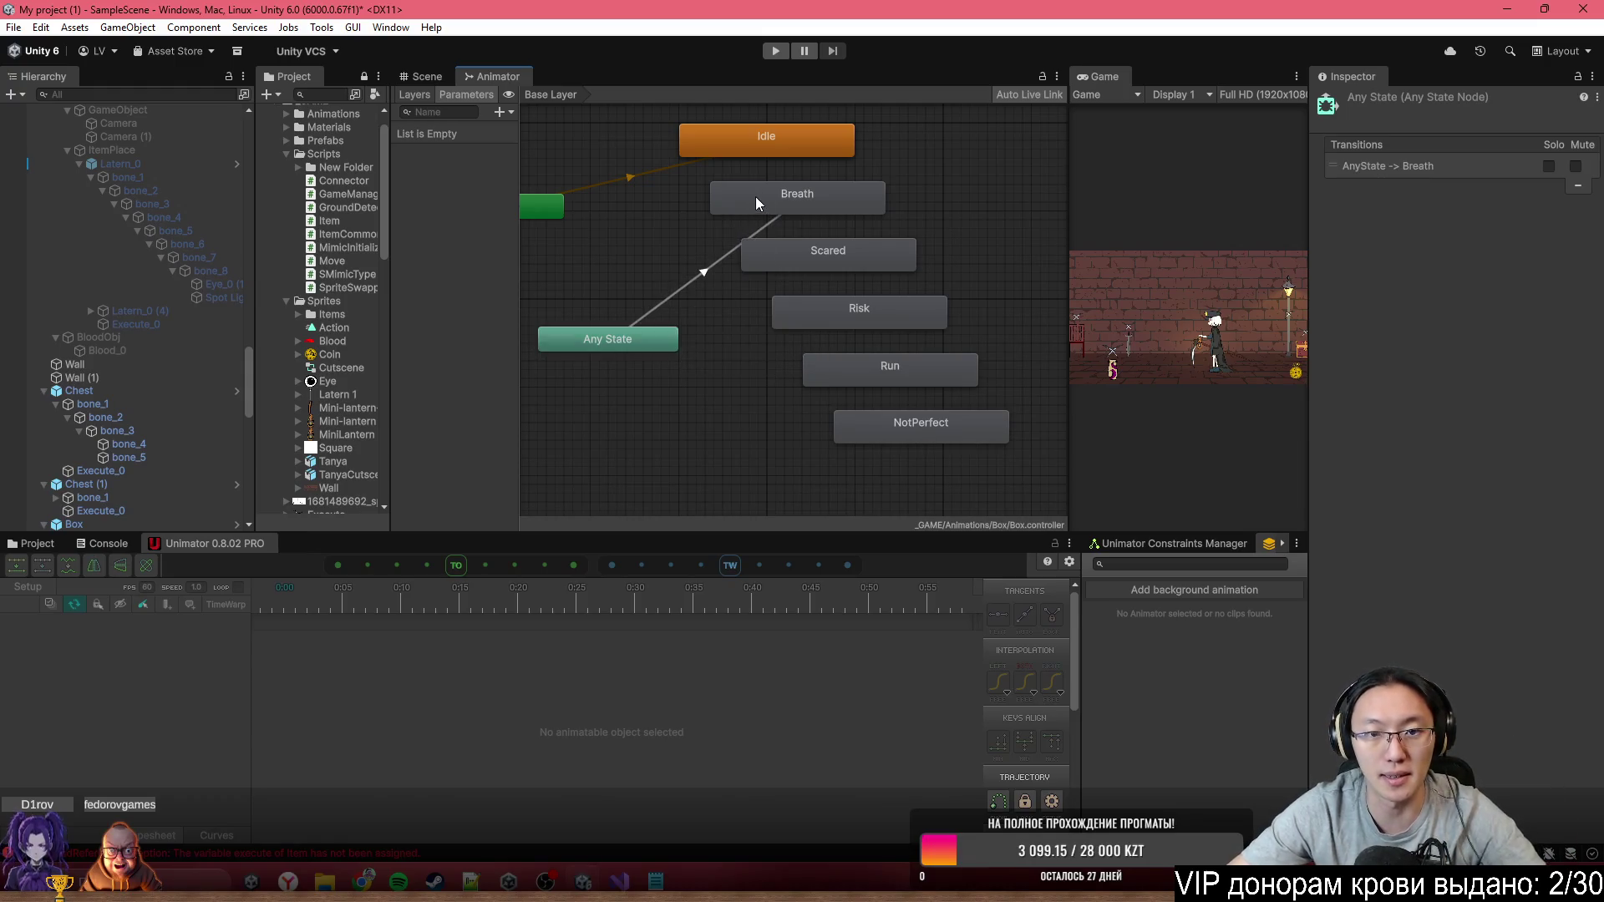
pyautogui.rightClick(666, 342)
pyautogui.click(731, 349)
pyautogui.click(798, 265)
pyautogui.rightClick(639, 340)
pyautogui.click(710, 351)
pyautogui.click(790, 321)
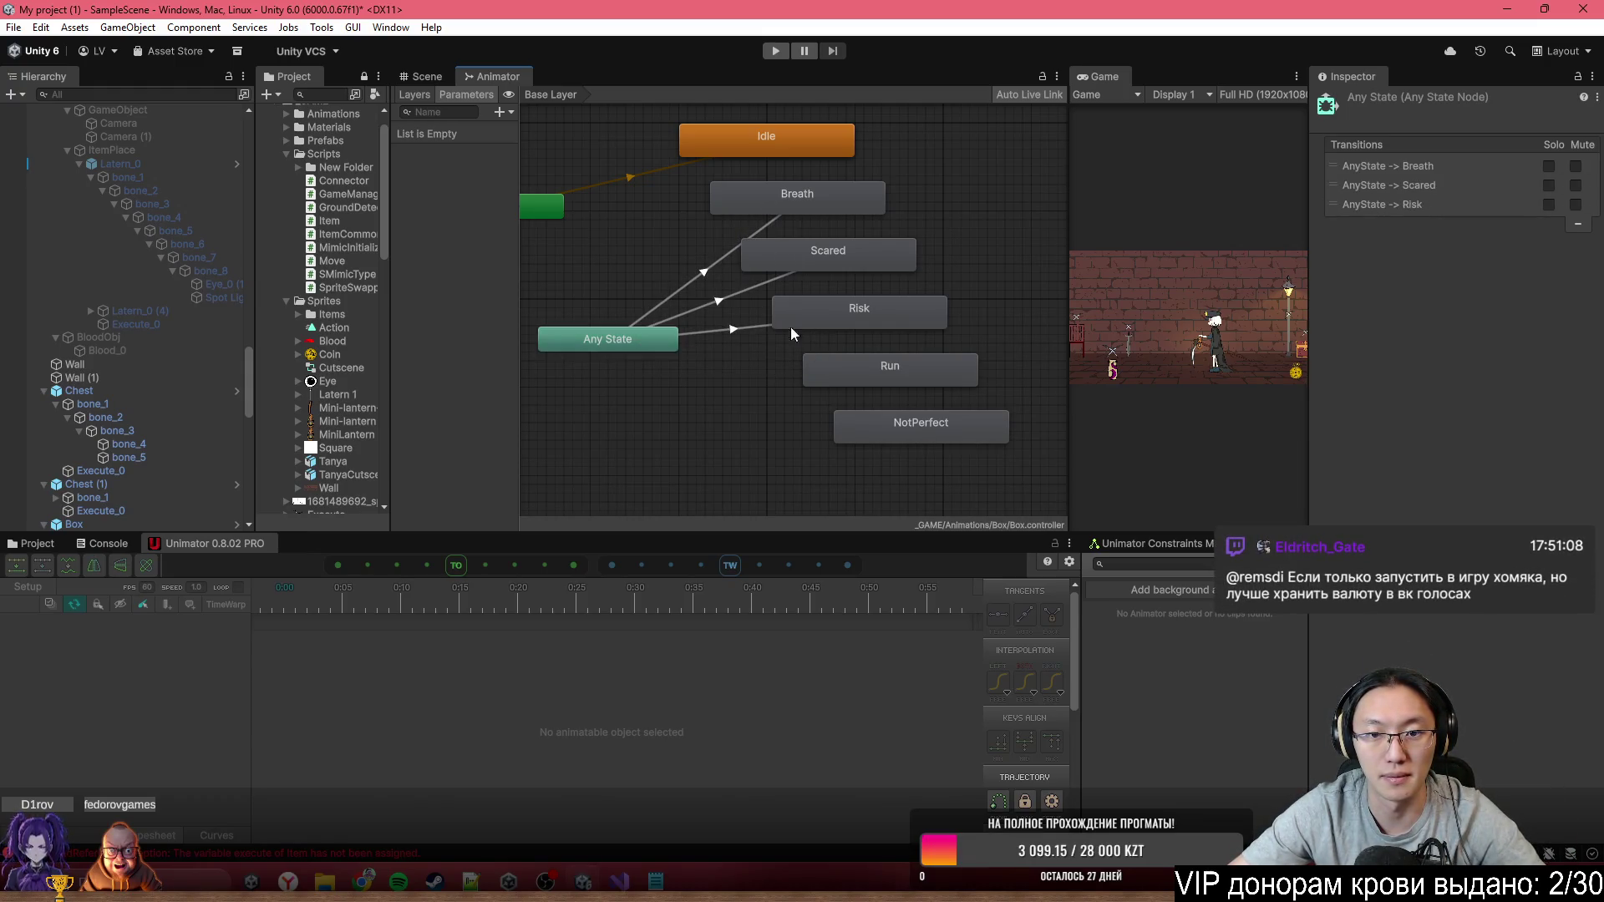
# Add Any State transitions to Run and NotPerfect, then move NotPerfect down-left
pyautogui.rightClick(660, 342)
pyautogui.click(777, 357)
pyautogui.click(854, 378)
pyautogui.rightClick(673, 340)
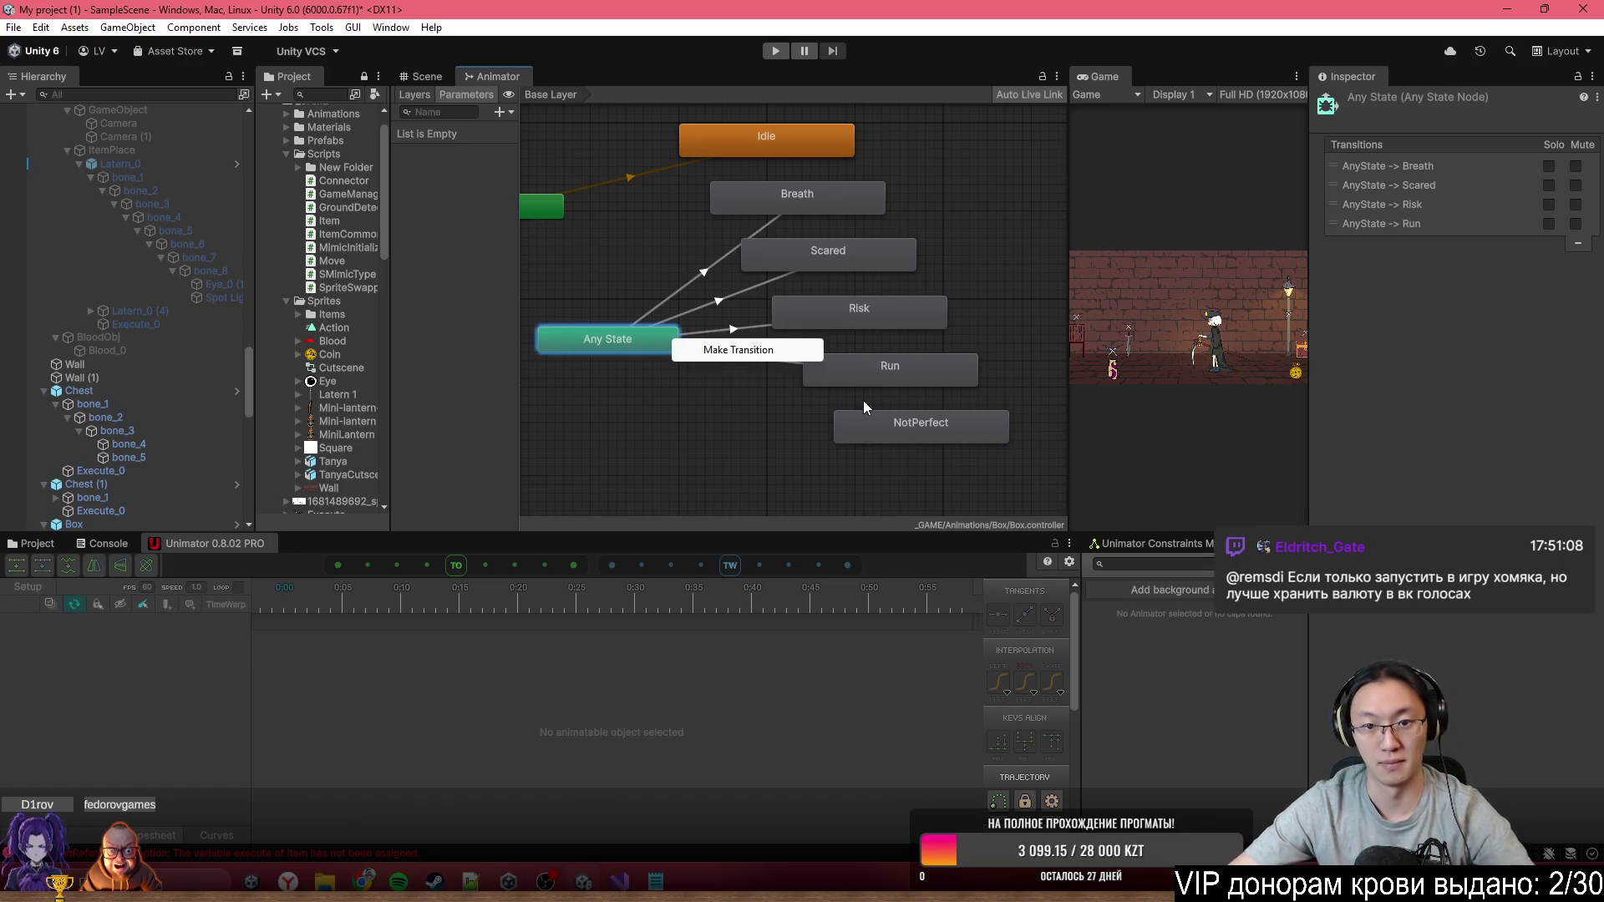
pyautogui.click(776, 351)
pyautogui.click(884, 429)
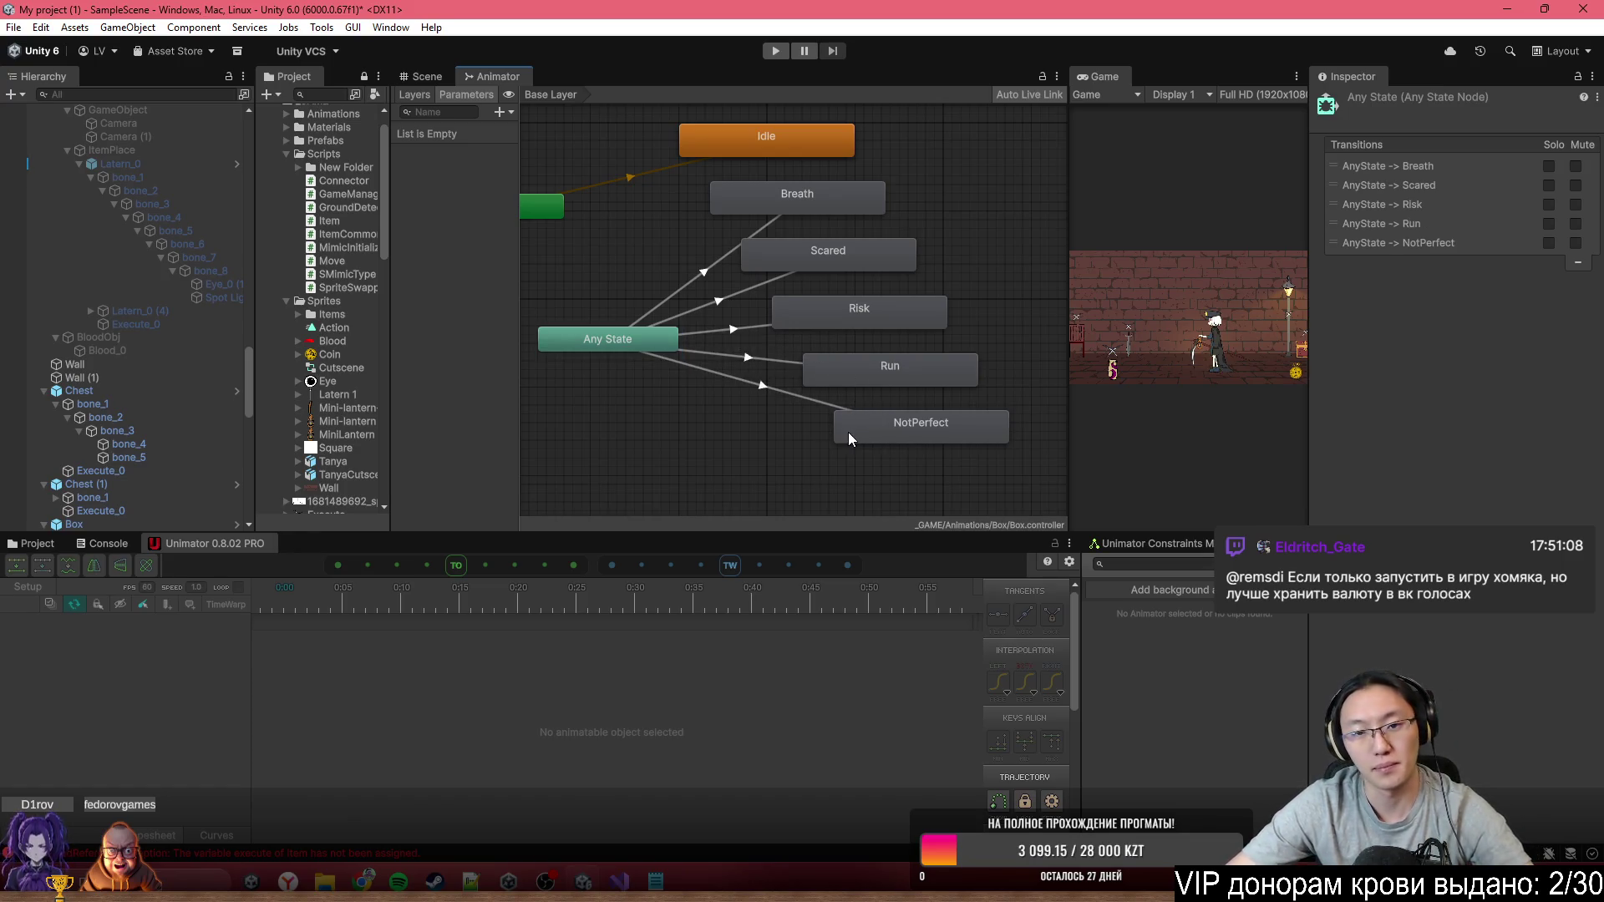
pyautogui.moveTo(849, 434); pyautogui.dragTo(792, 458)
pyautogui.click(838, 381)
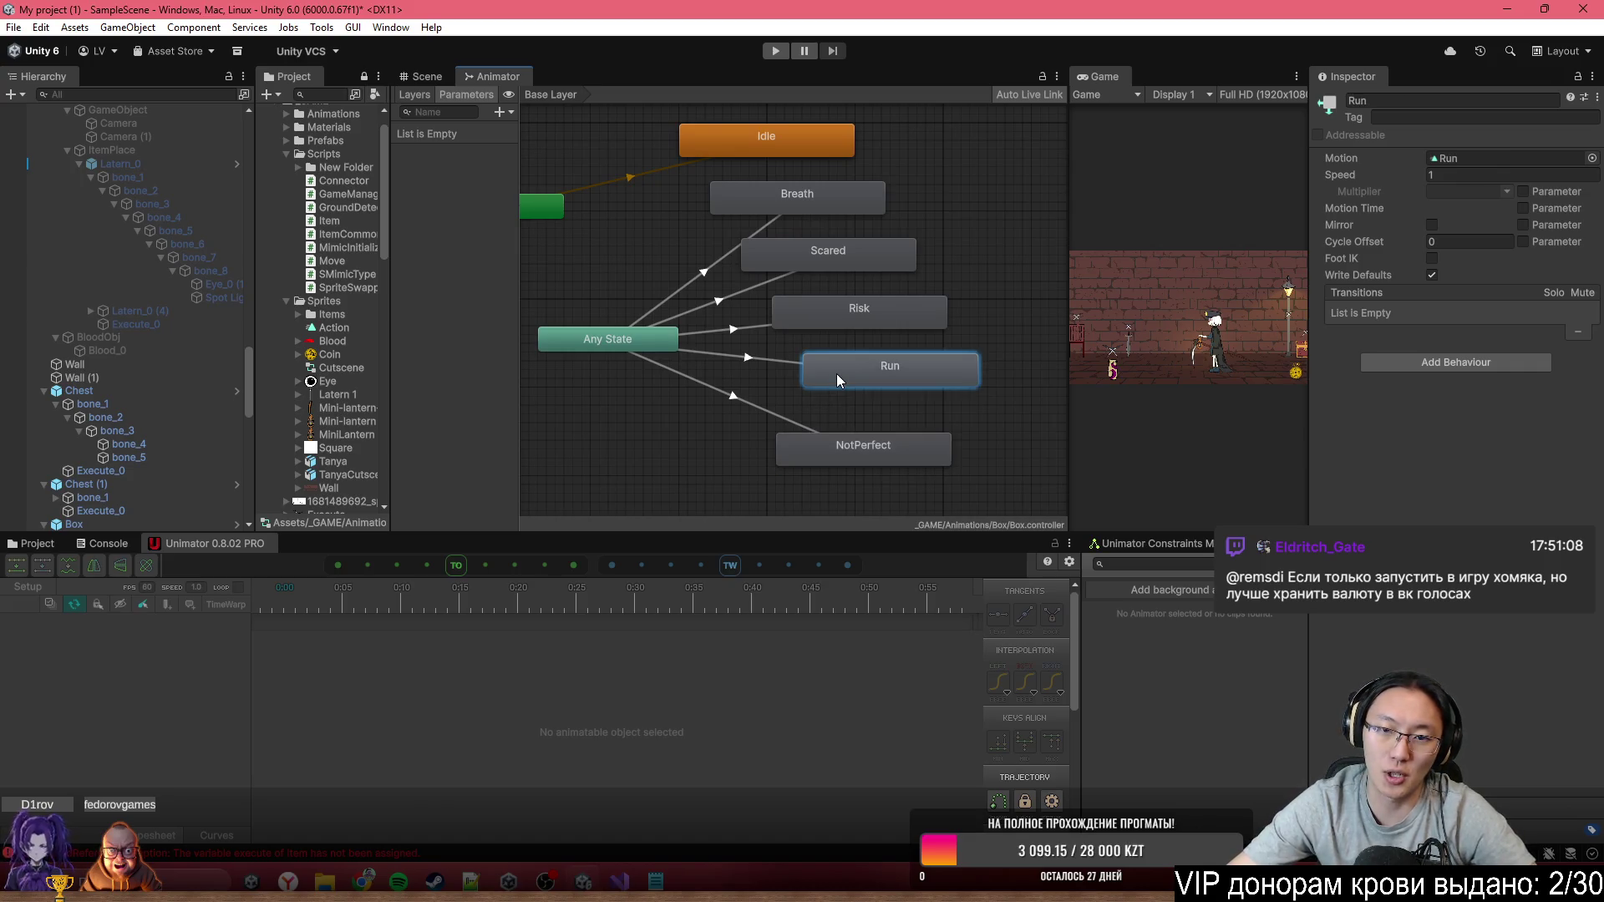
# Move Breath left, nudge Risk right, and add a transition from Scared to Idle
pyautogui.click(869, 294)
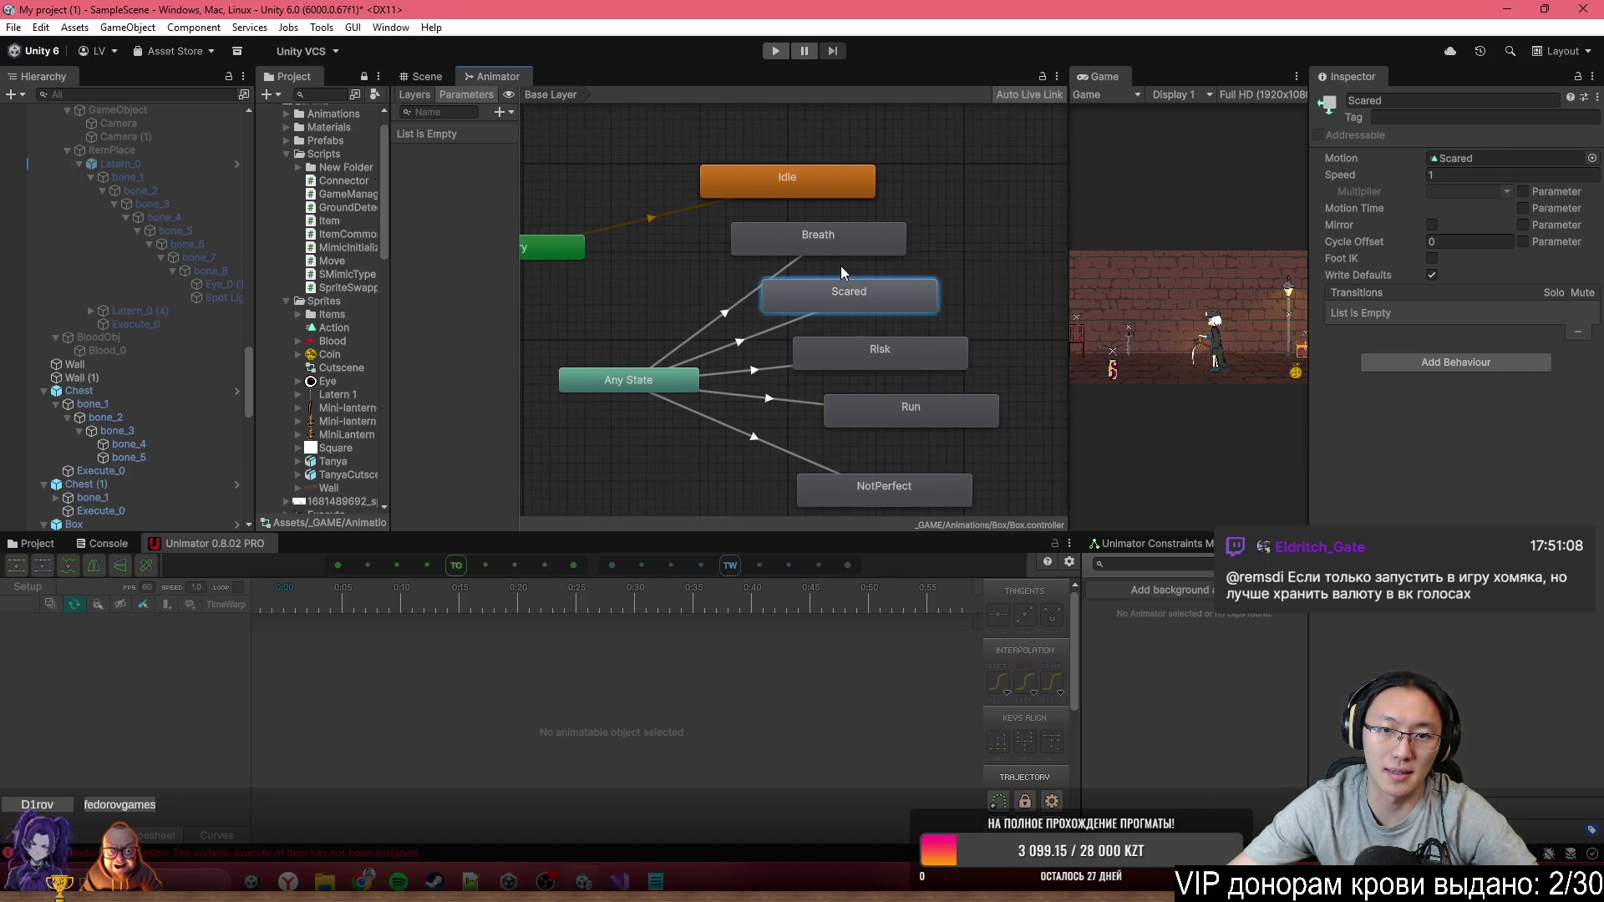
pyautogui.moveTo(815, 241); pyautogui.dragTo(713, 245)
pyautogui.moveTo(861, 348); pyautogui.dragTo(884, 353)
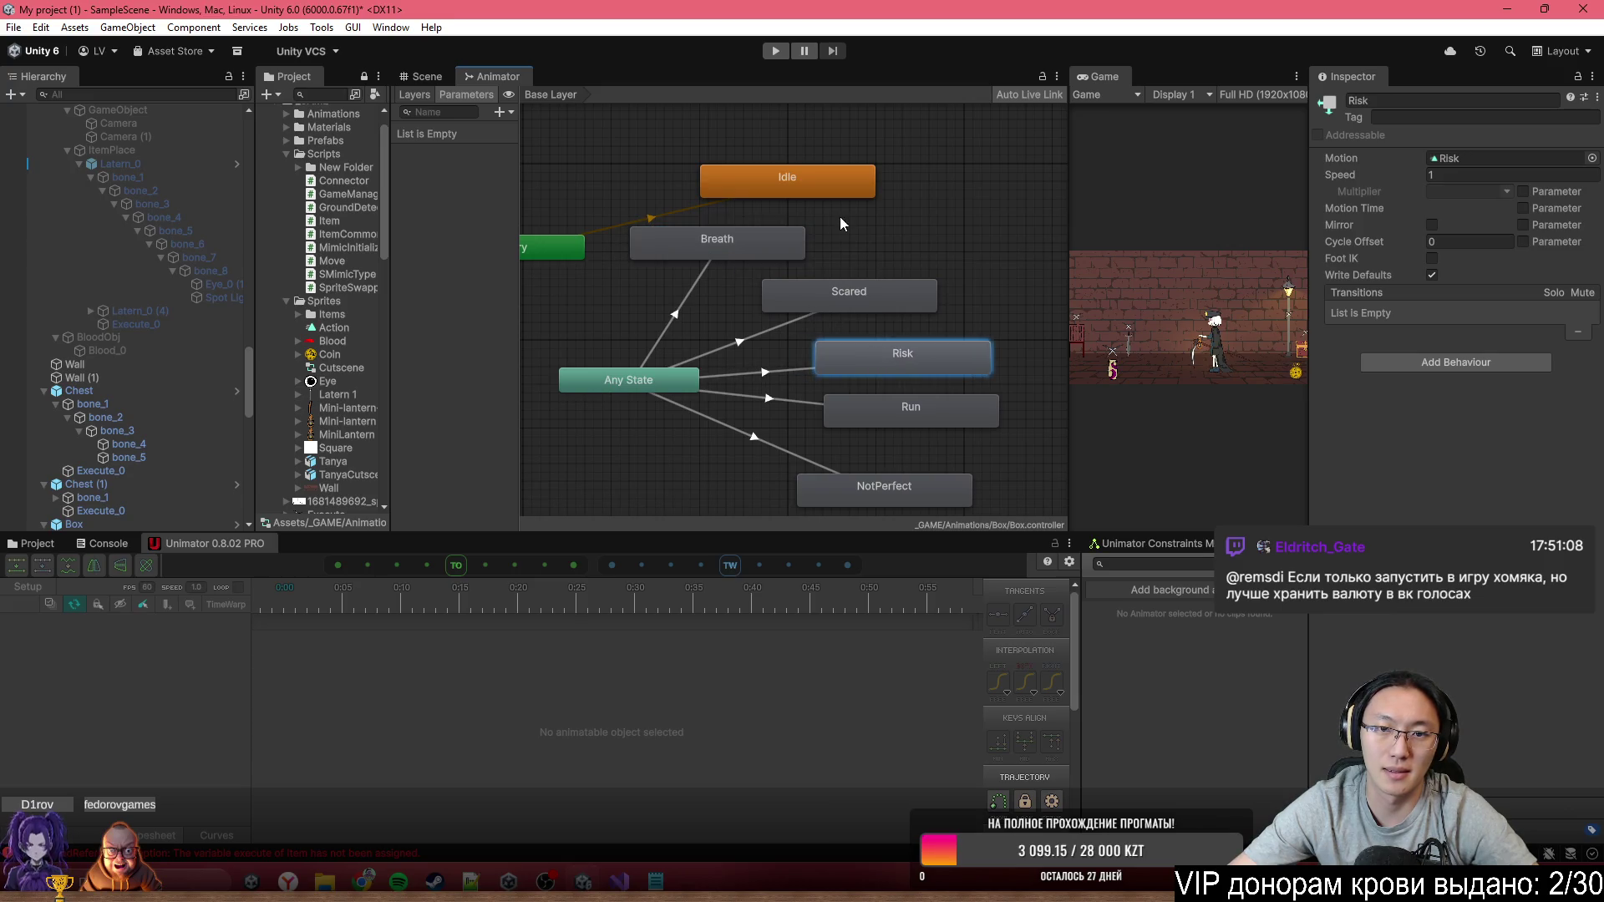
pyautogui.rightClick(894, 294)
pyautogui.click(906, 306)
pyautogui.click(840, 174)
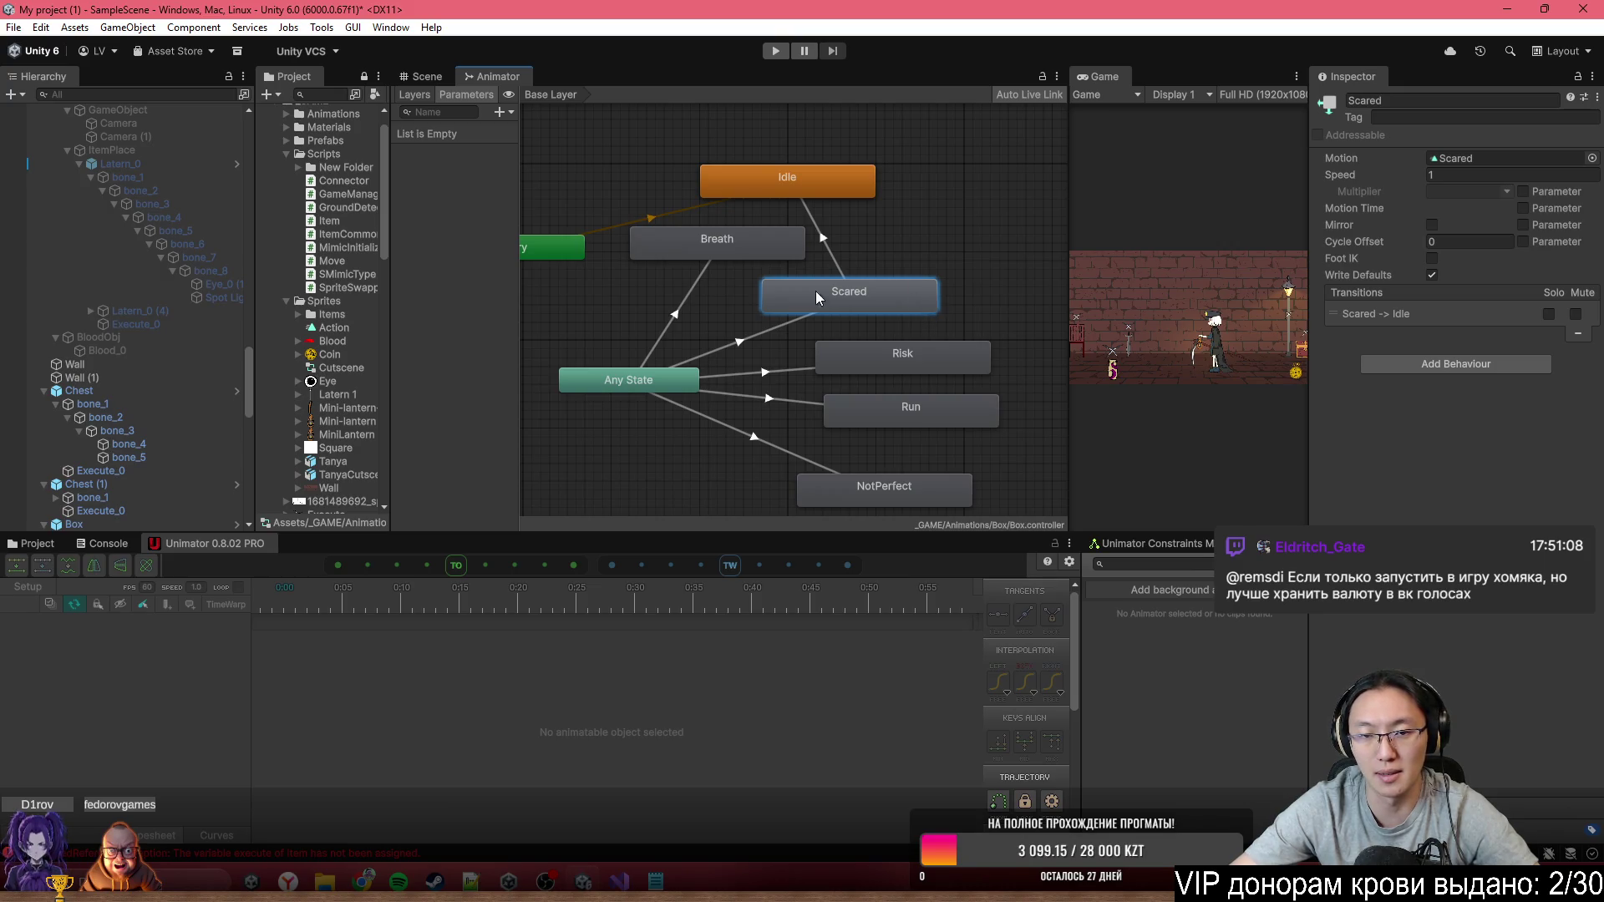
# Move Breath further down-left beneath Entry and shift the graph view up
pyautogui.moveTo(702, 251)
pyautogui.mouseDown()
pyautogui.moveTo(619, 292)
pyautogui.moveTo(643, 303)
pyautogui.mouseUp()
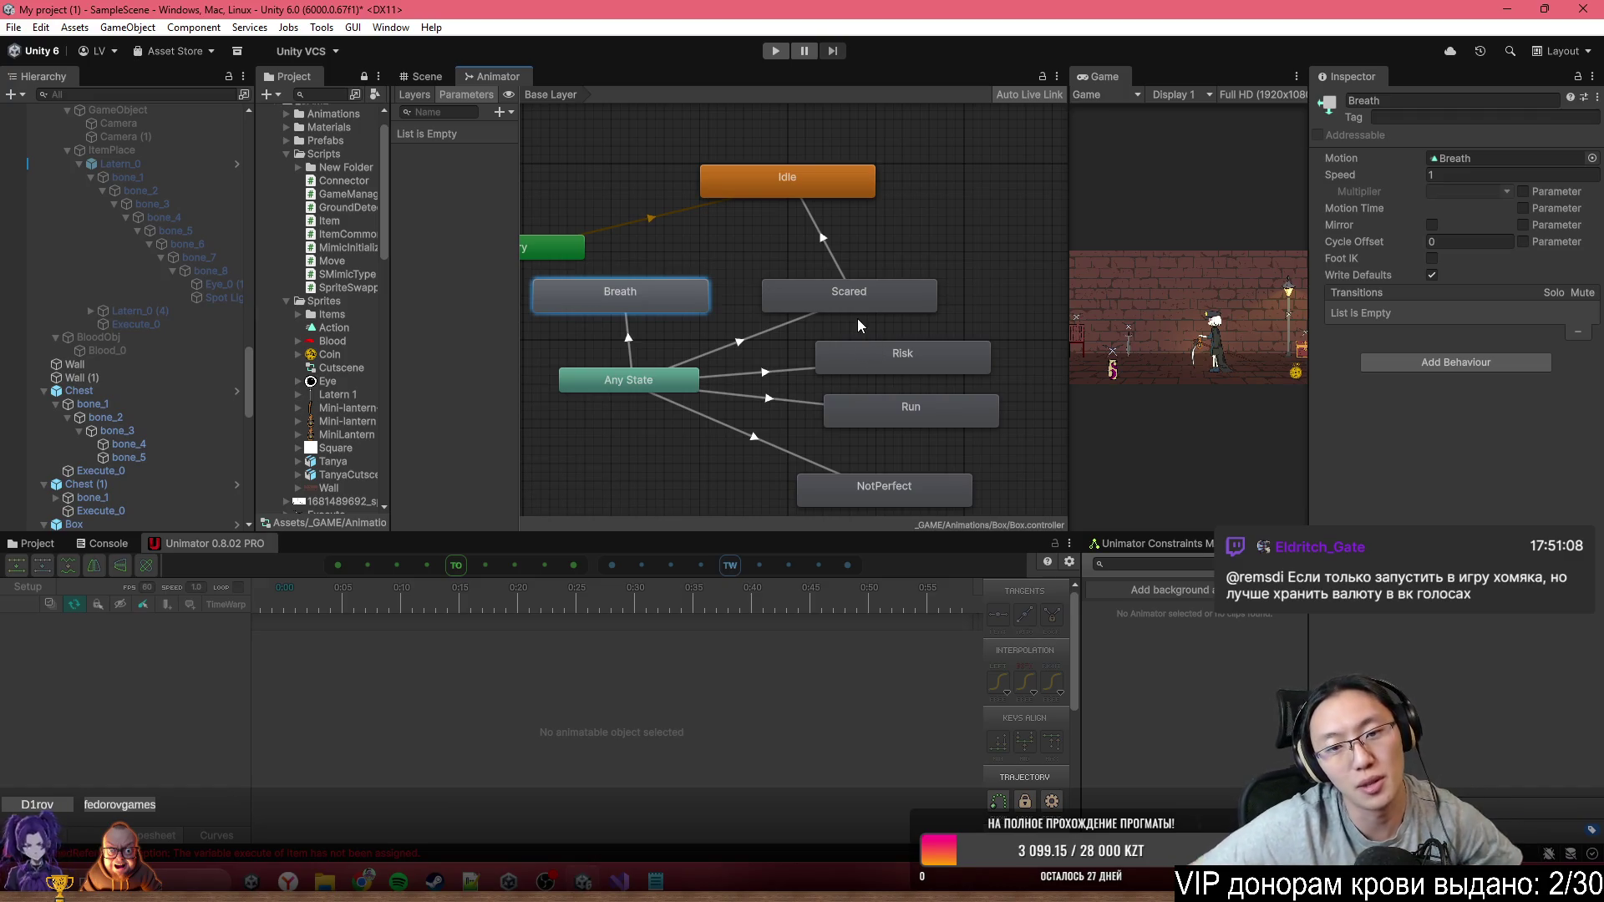
pyautogui.scroll(-3, 890, 438)
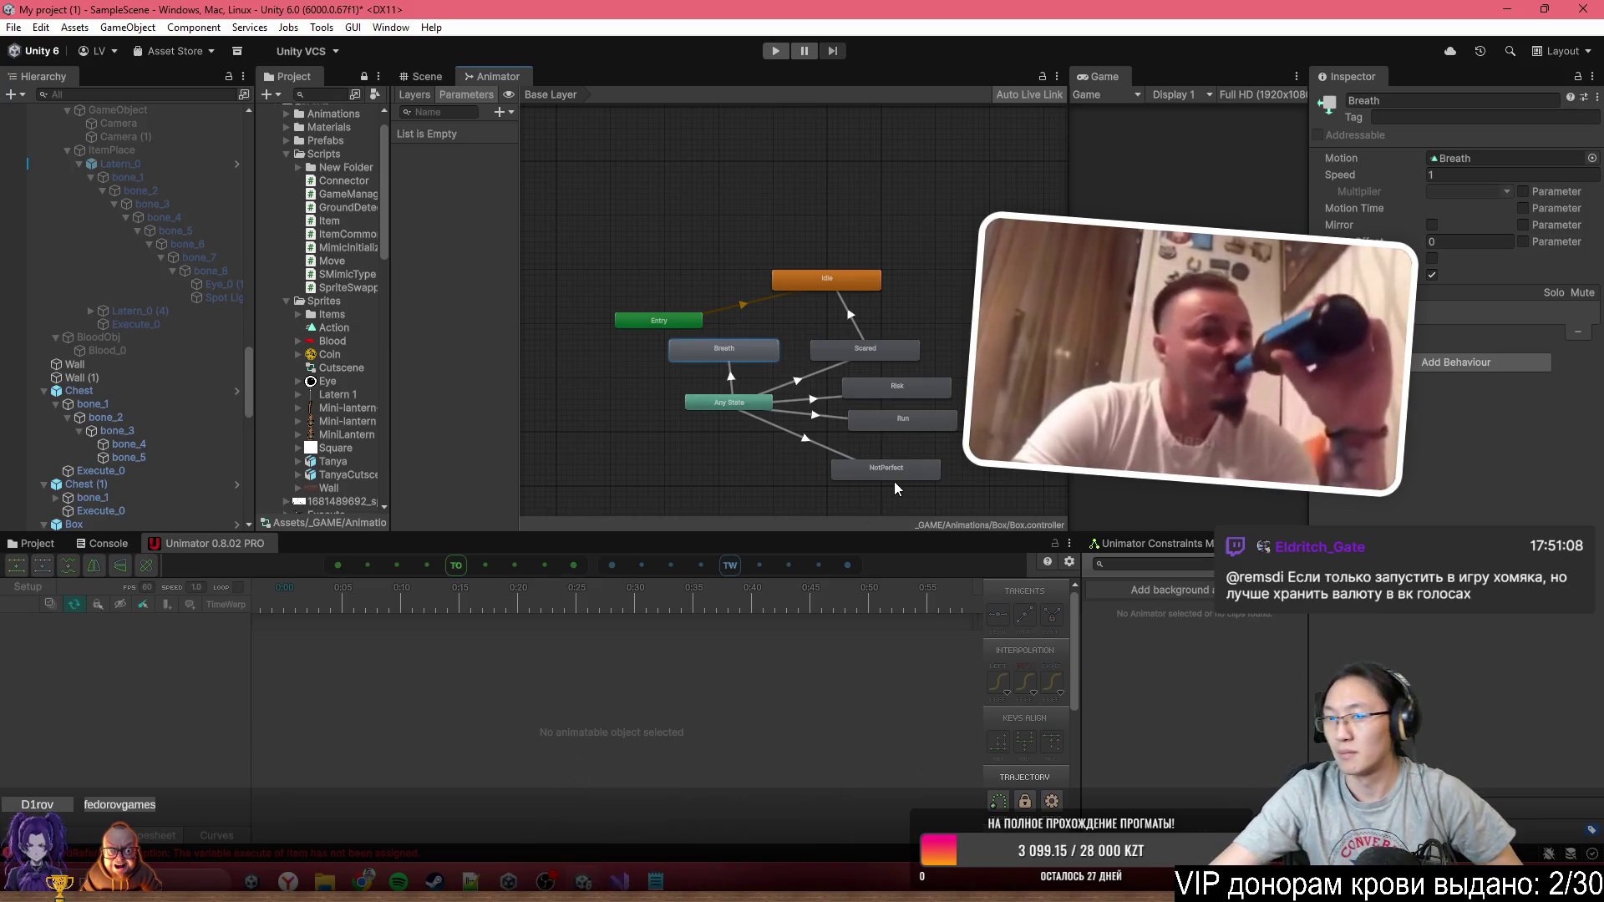
pyautogui.scroll(5, 899, 444)
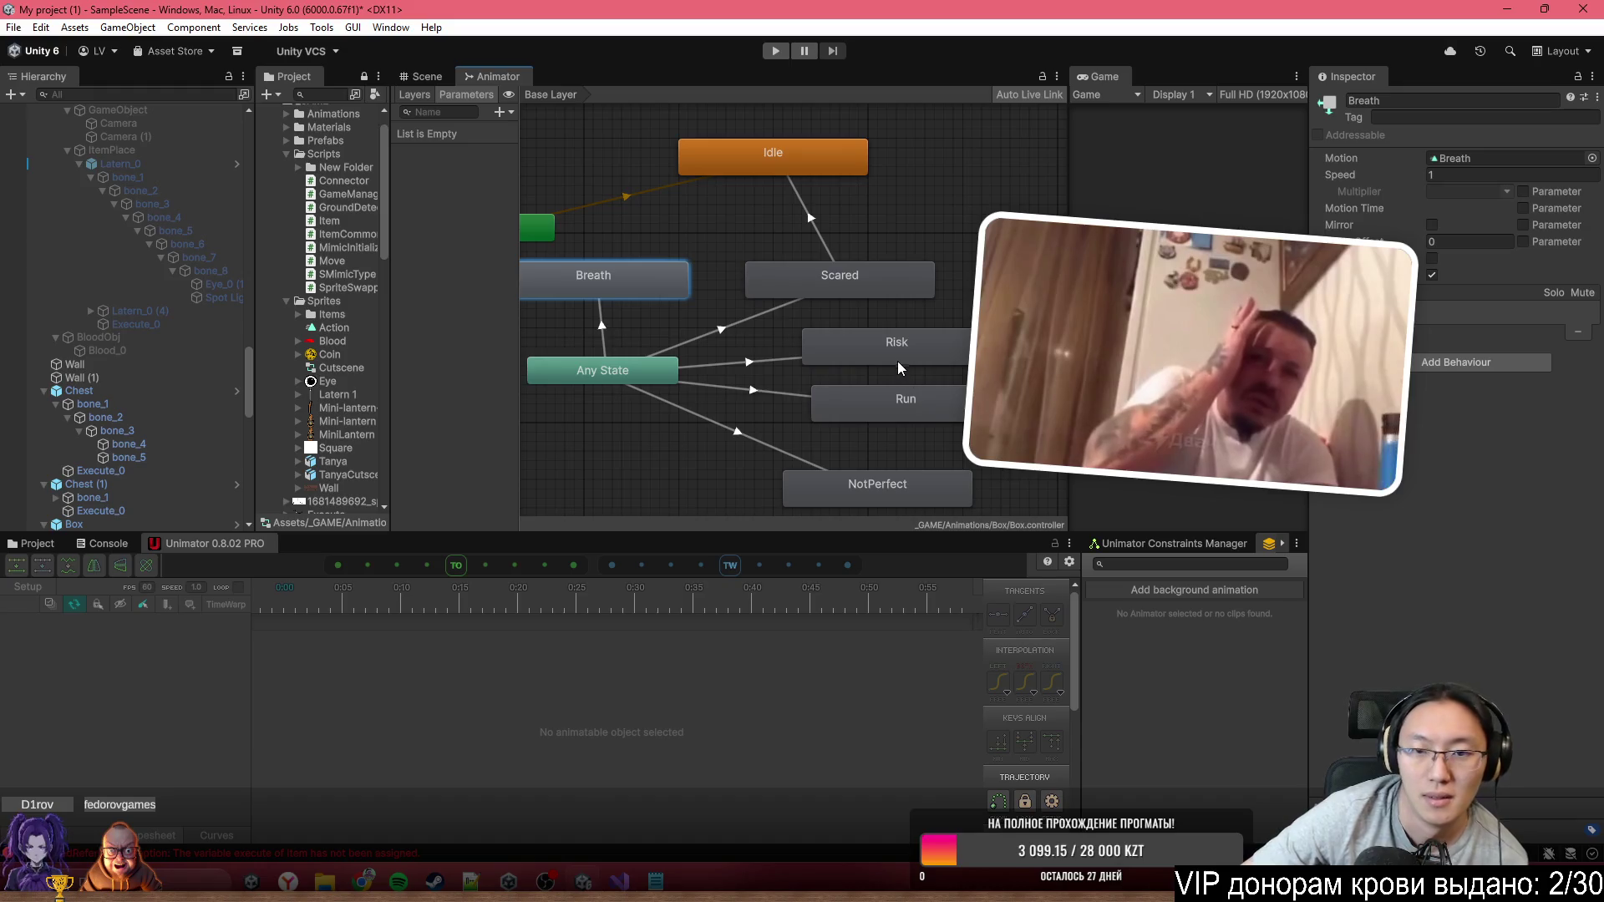
pyautogui.moveTo(898, 400)
pyautogui.mouseDown()
pyautogui.moveTo(902, 364)
pyautogui.moveTo(935, 348)
pyautogui.mouseUp()
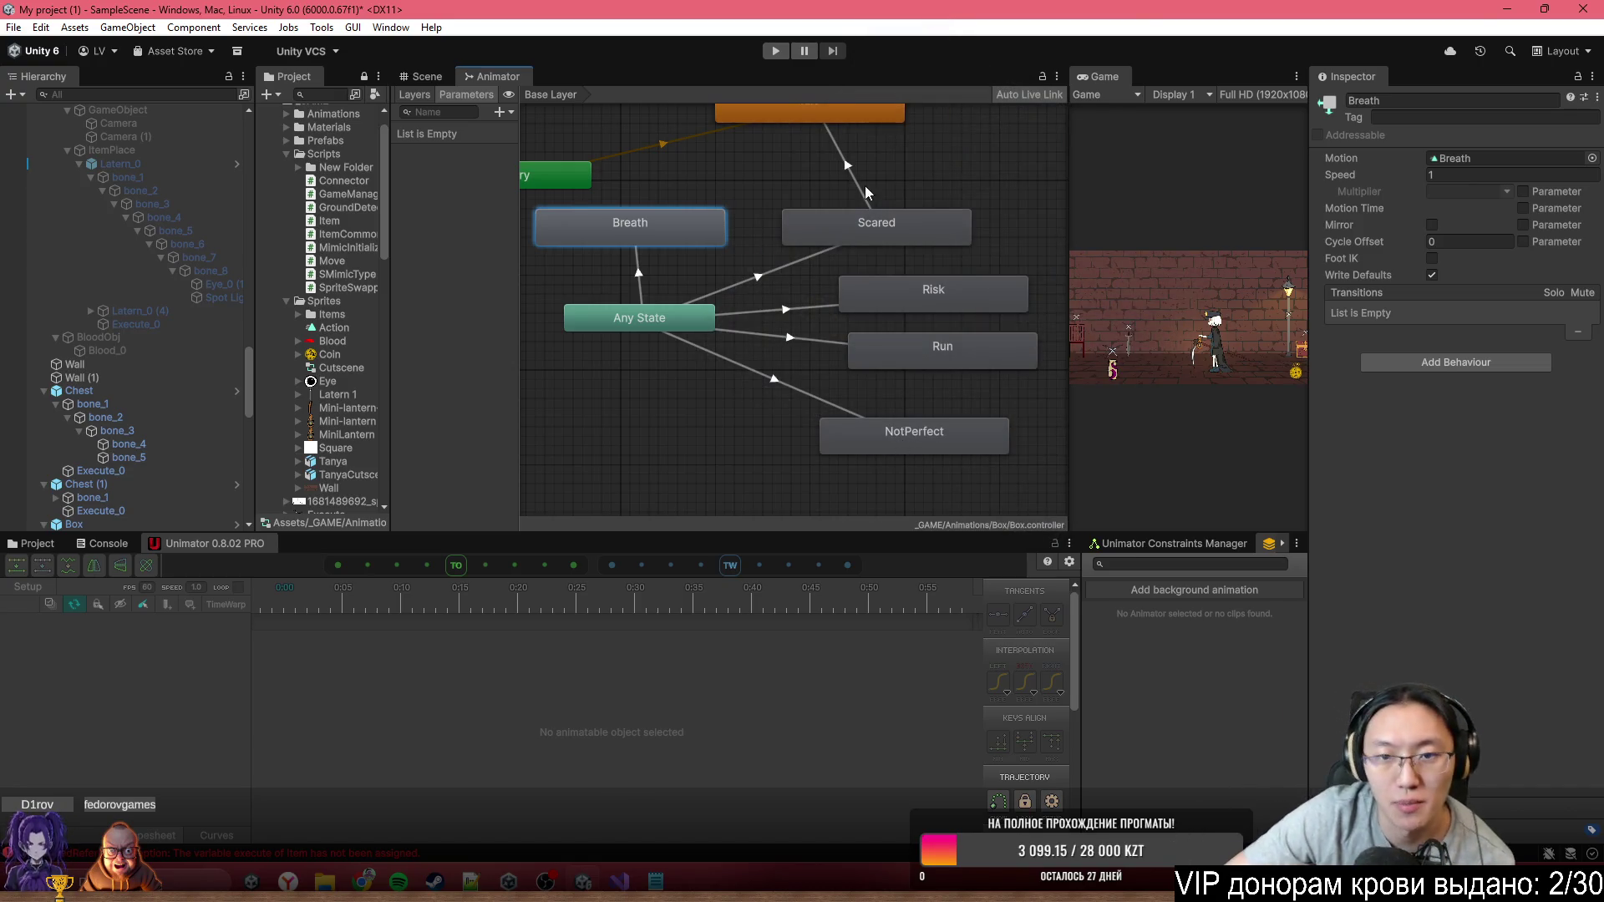
# Delete the Scared-to-Idle transition
pyautogui.click(886, 232)
pyautogui.rightClick(878, 297)
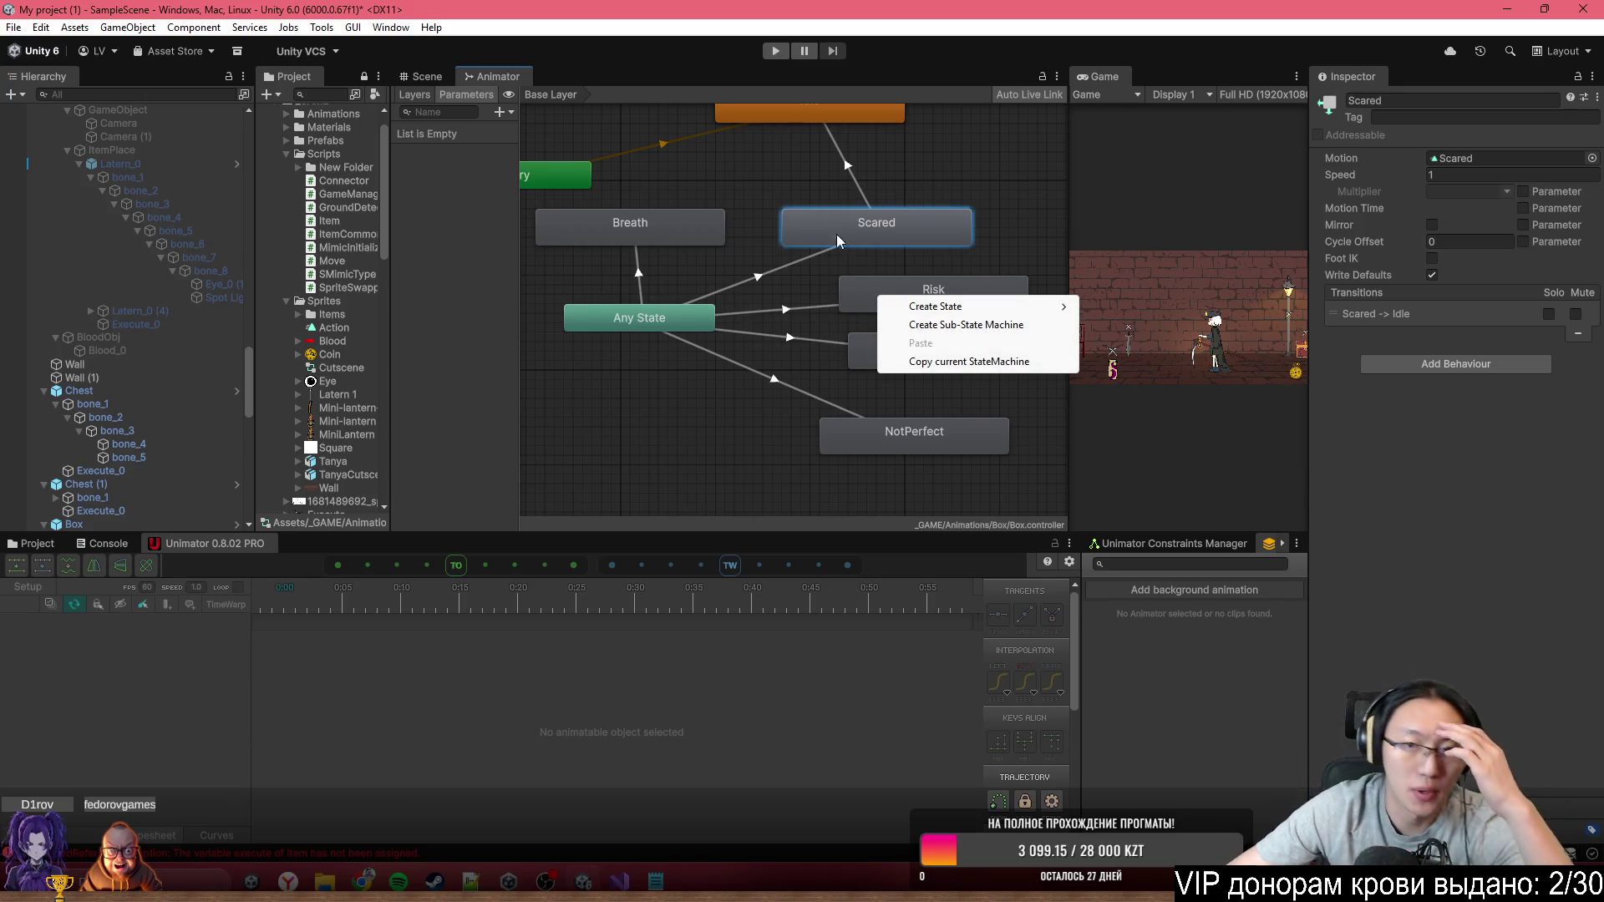
pyautogui.click(941, 180)
pyautogui.moveTo(981, 192); pyautogui.dragTo(974, 249)
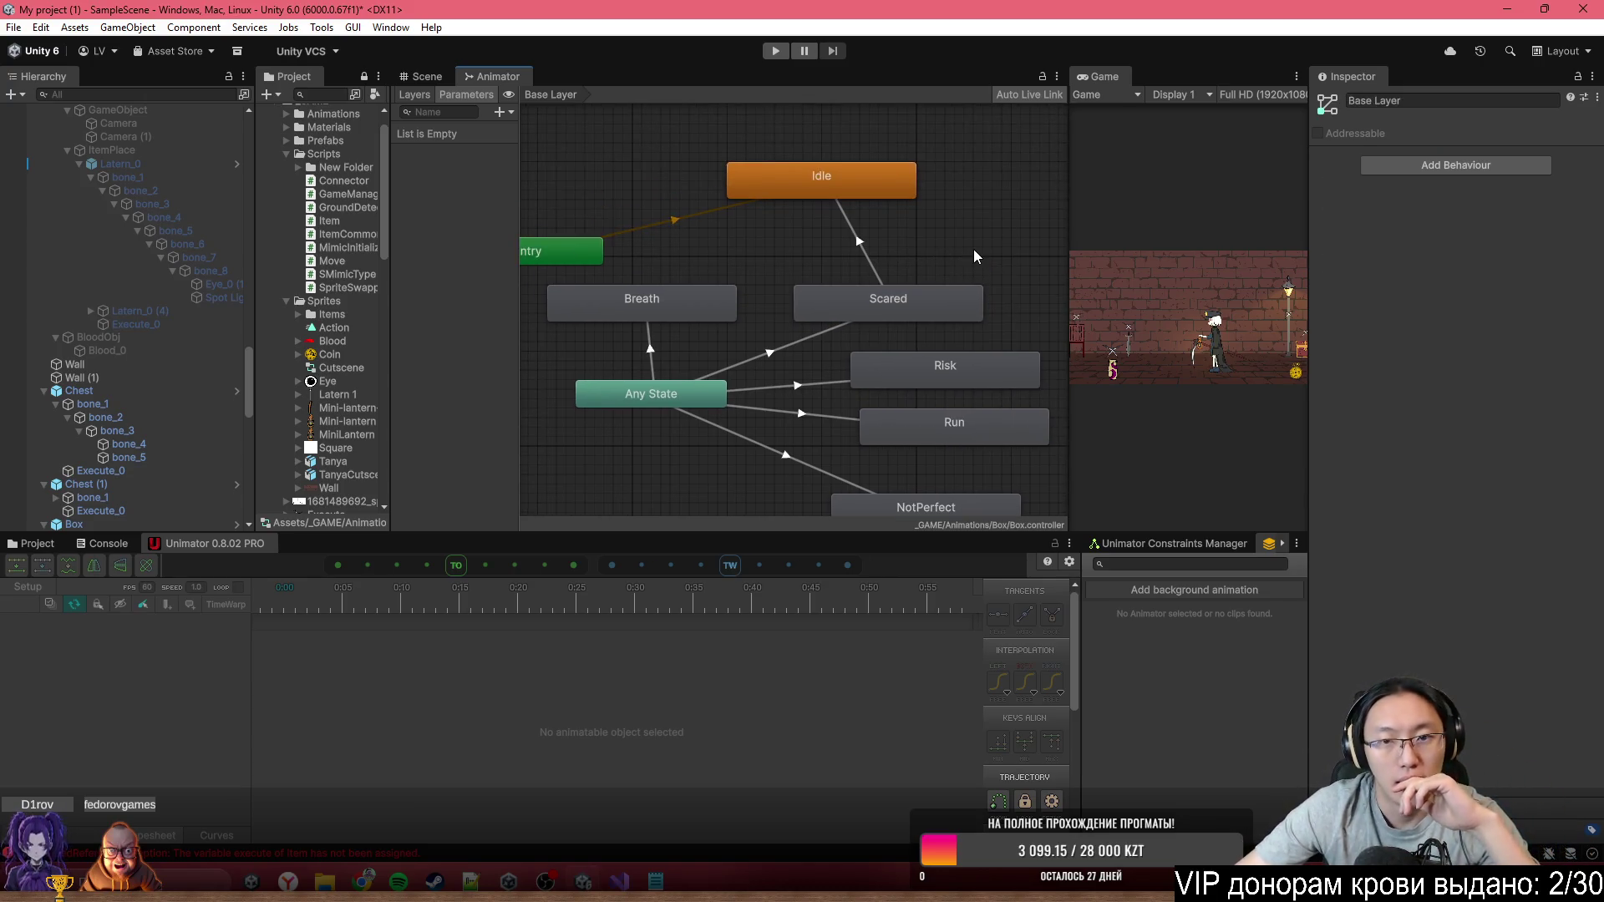
pyautogui.click(854, 242)
pyautogui.press('Delete')
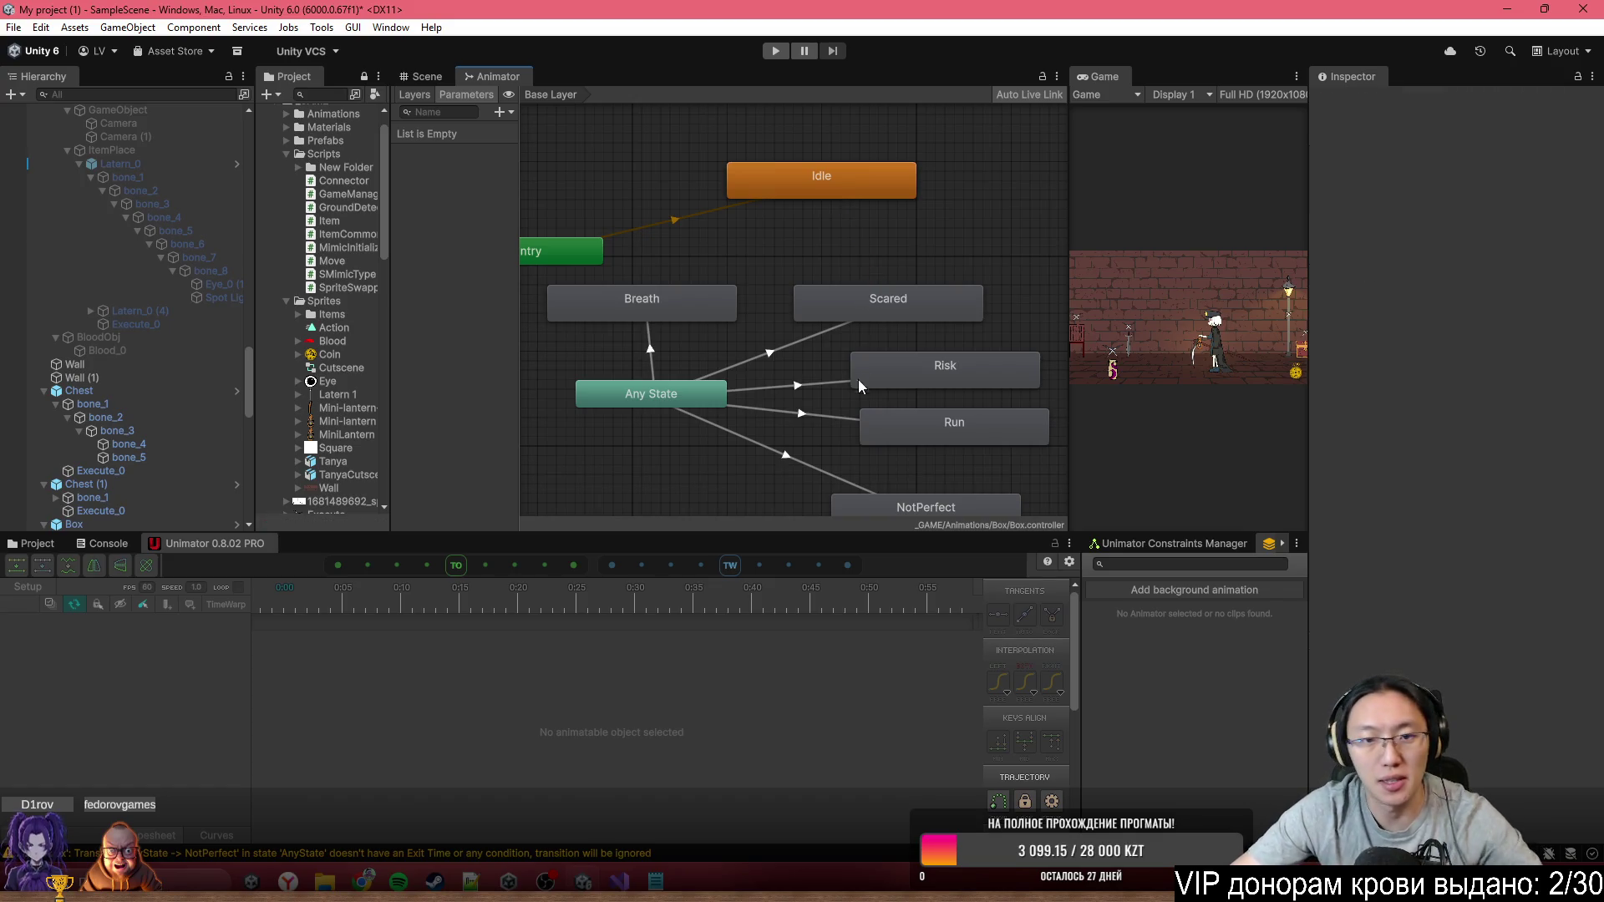
# Select the Any State-to-Breath transition and start adding a new parameter
pyautogui.scroll(2, 766, 385)
pyautogui.scroll(-3, 804, 268)
pyautogui.scroll(3, 692, 274)
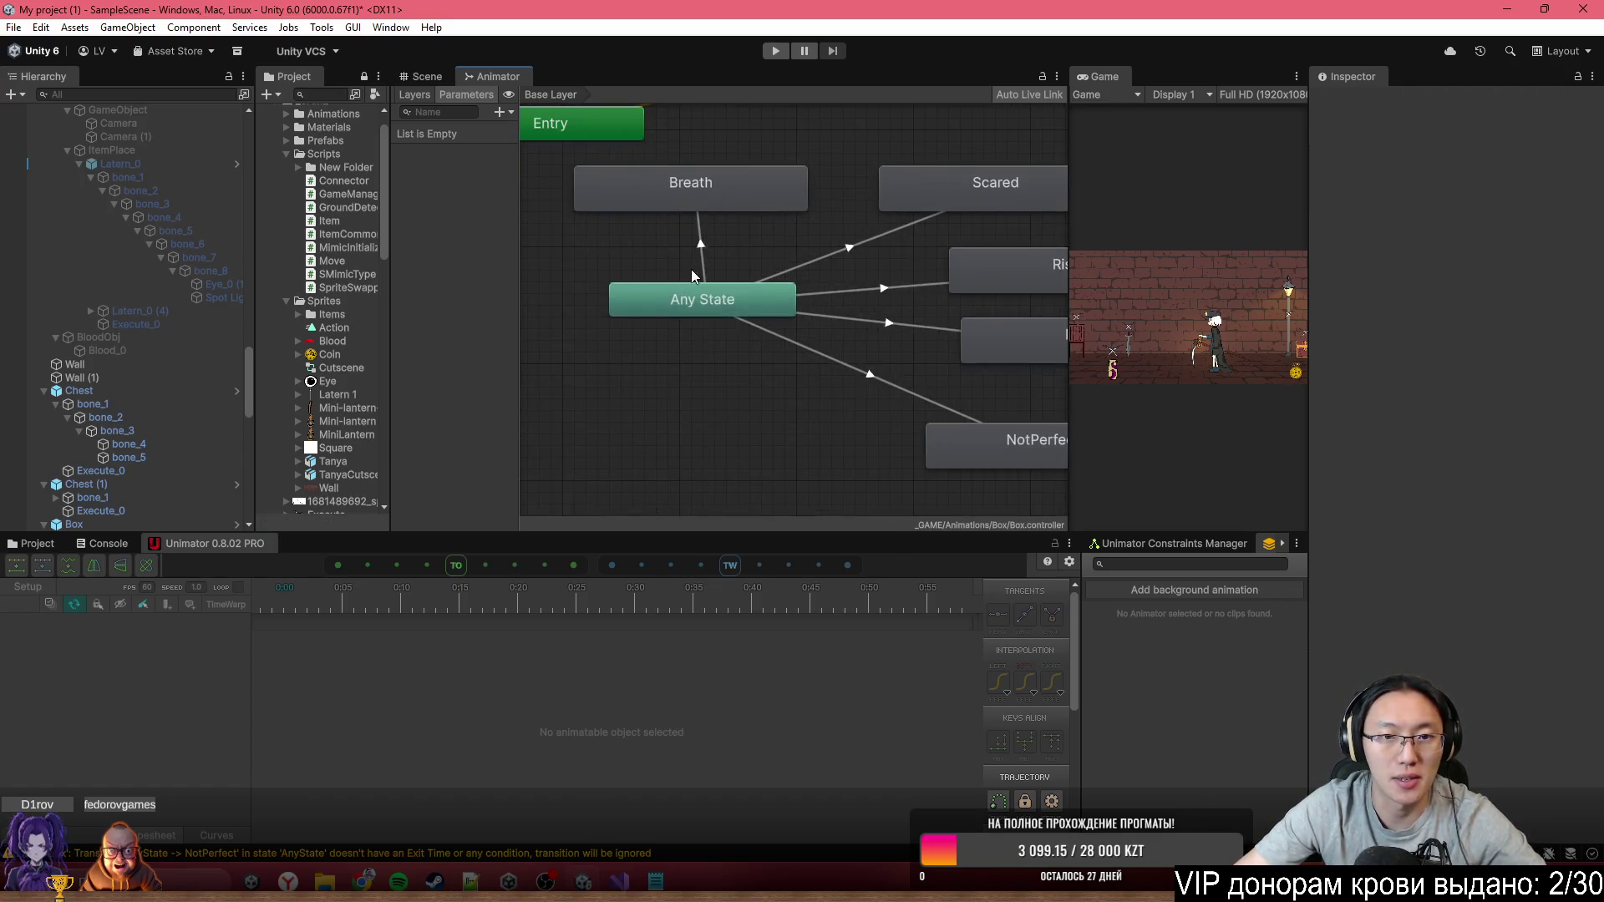
pyautogui.click(702, 256)
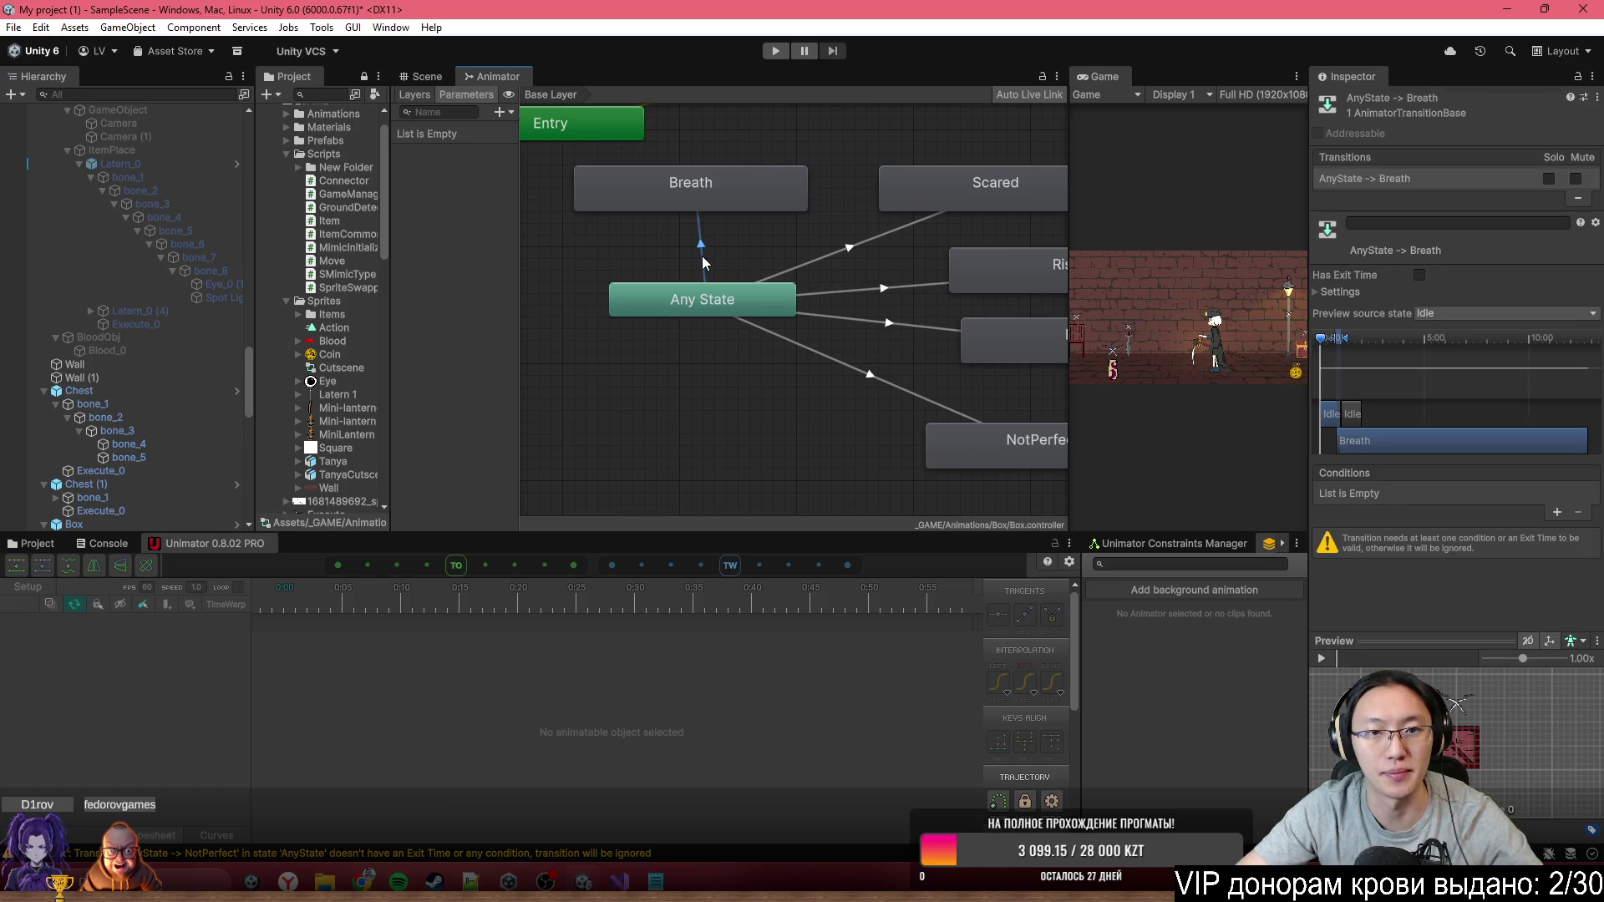
pyautogui.click(500, 112)
# Add a trigger parameter named Breath
pyautogui.click(533, 187)
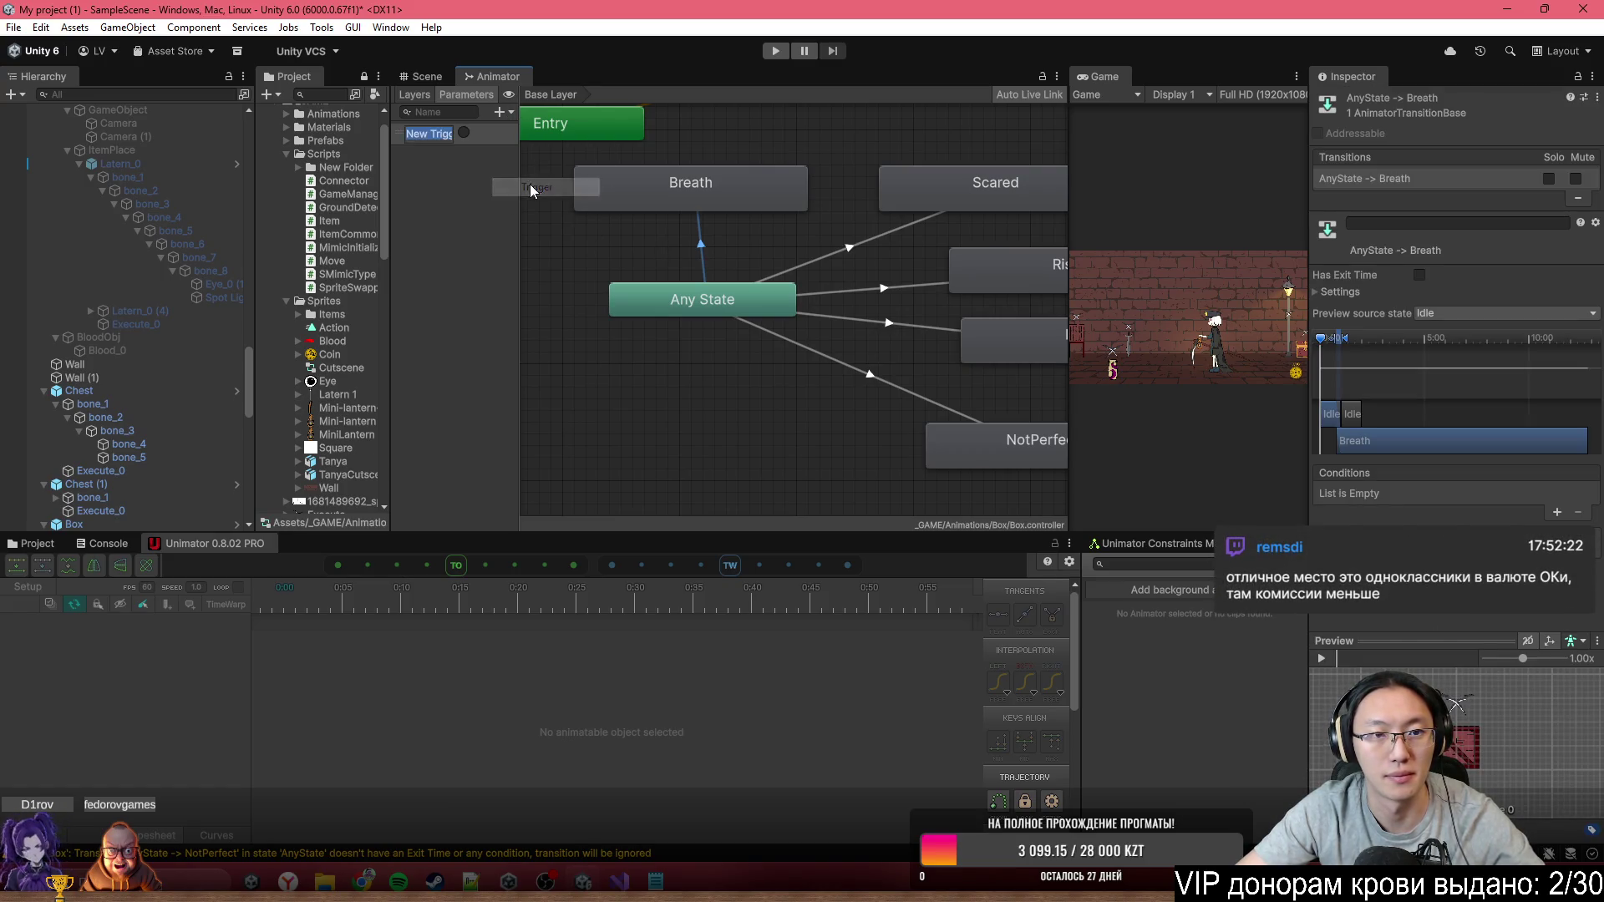
pyautogui.write('Breat')
pyautogui.press('BackSpace')
pyautogui.press('BackSpace')
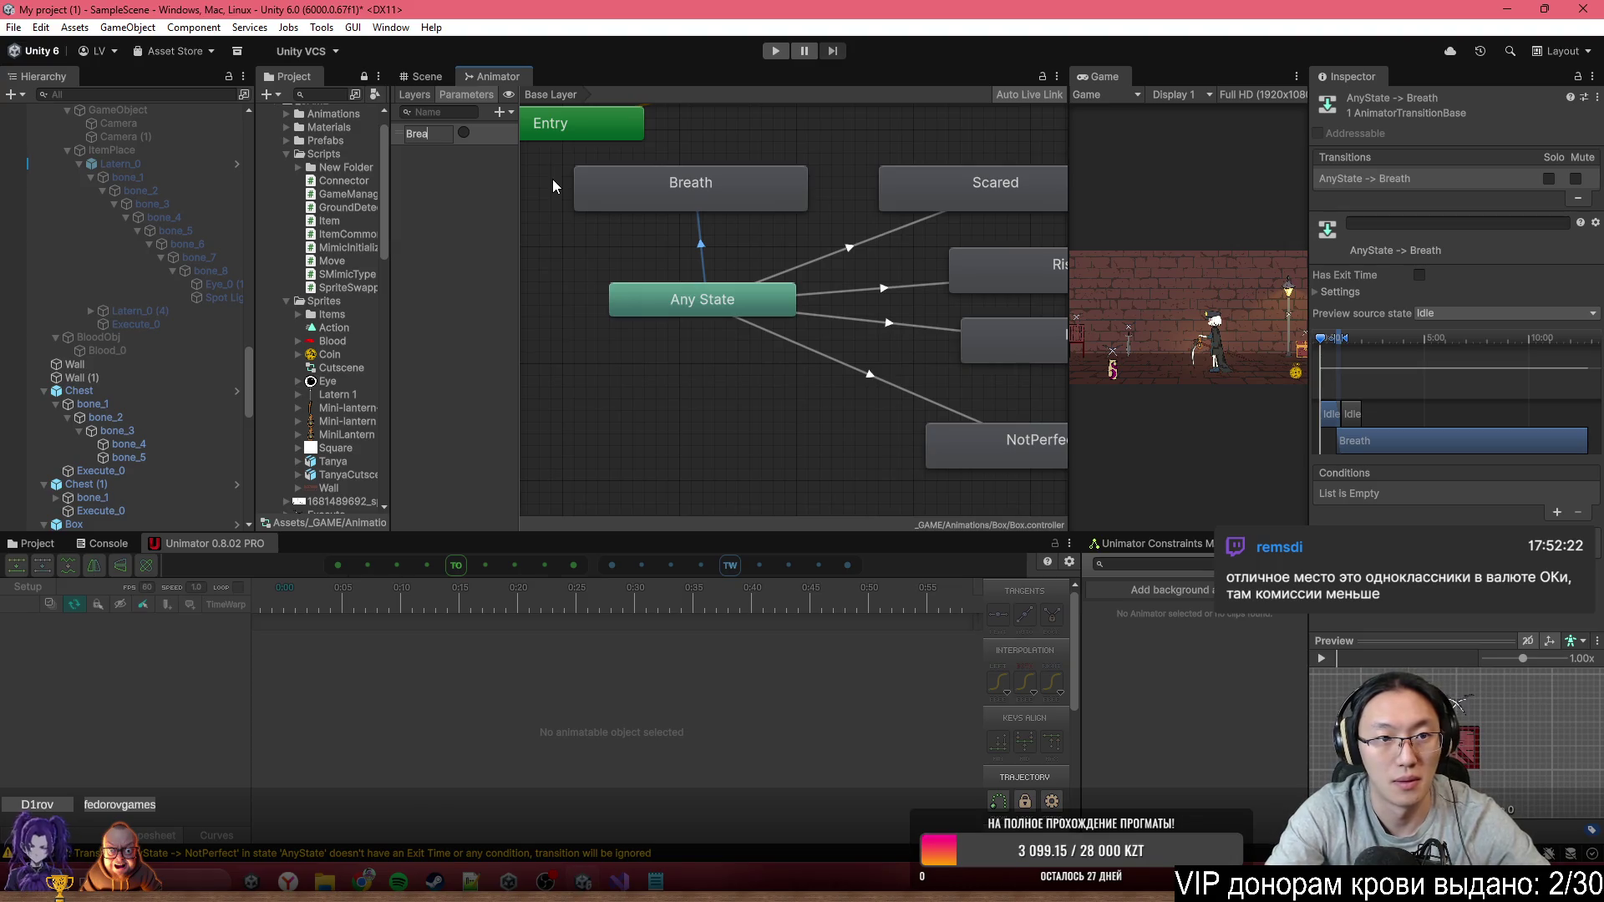
pyautogui.write('ath')
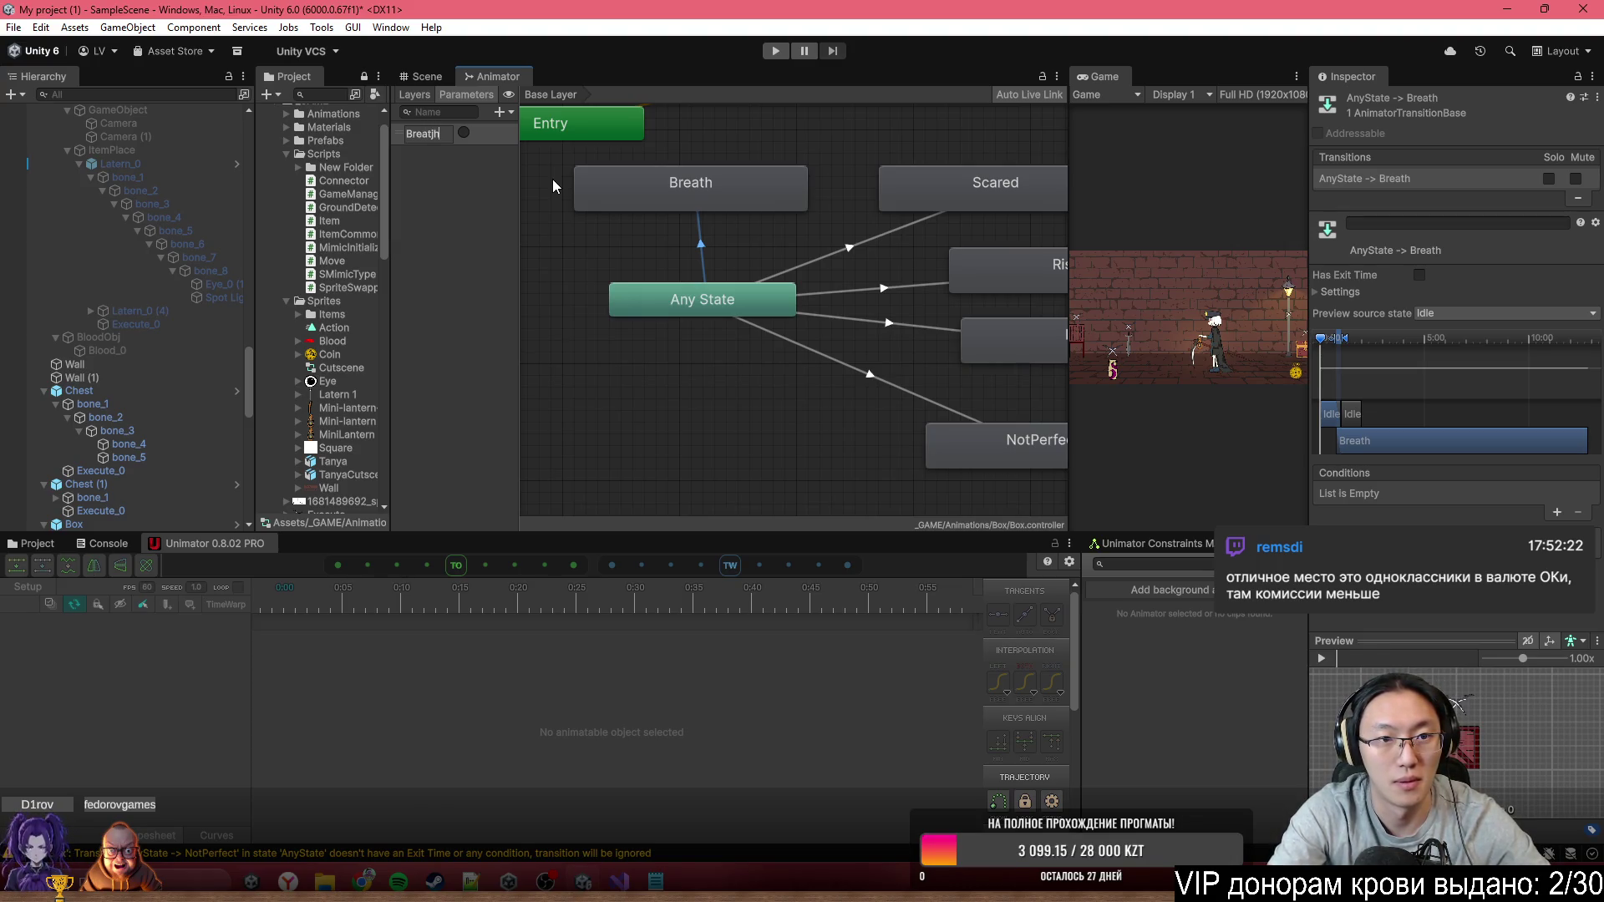
pyautogui.press('Return')
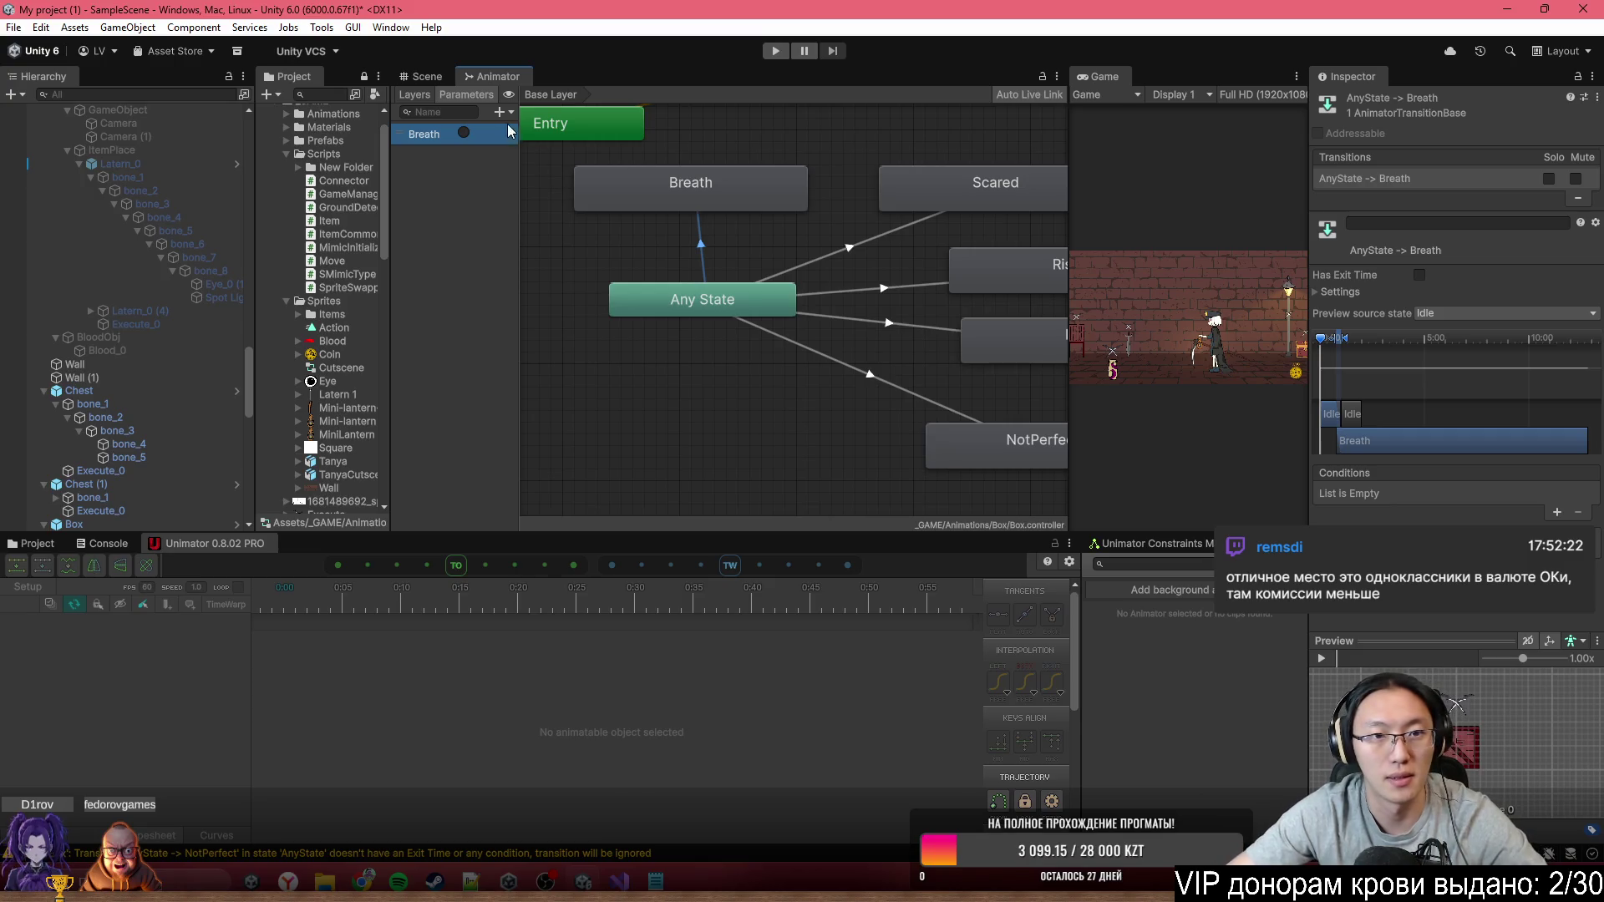
# Remove an accidentally added New Bool parameter
pyautogui.scroll(-2, 885, 317)
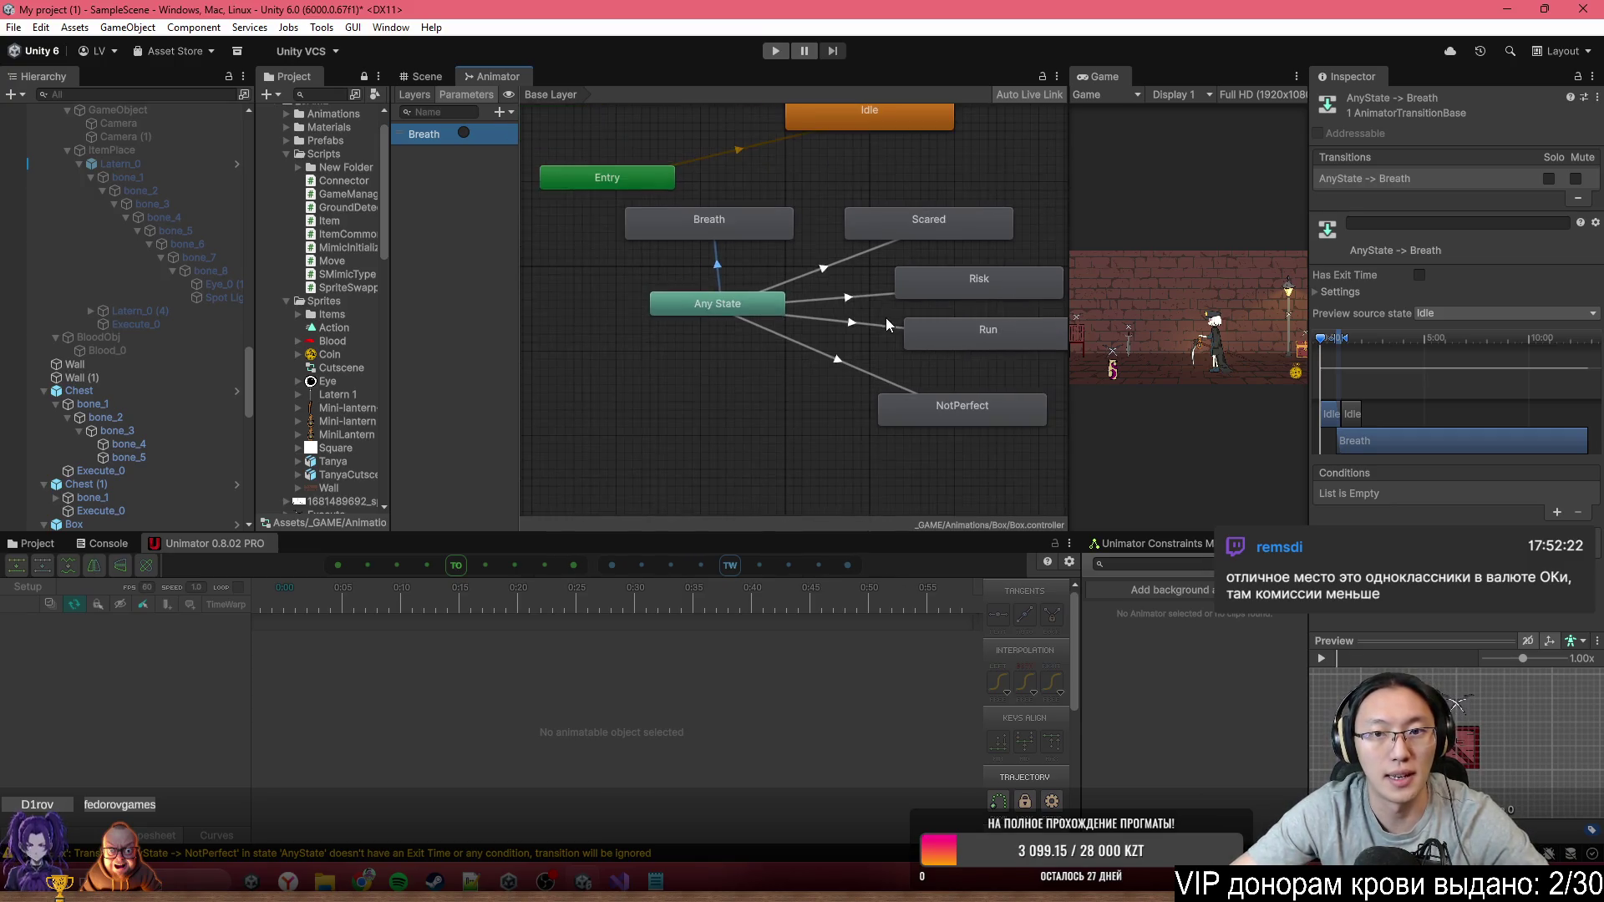
pyautogui.click(502, 114)
pyautogui.click(547, 168)
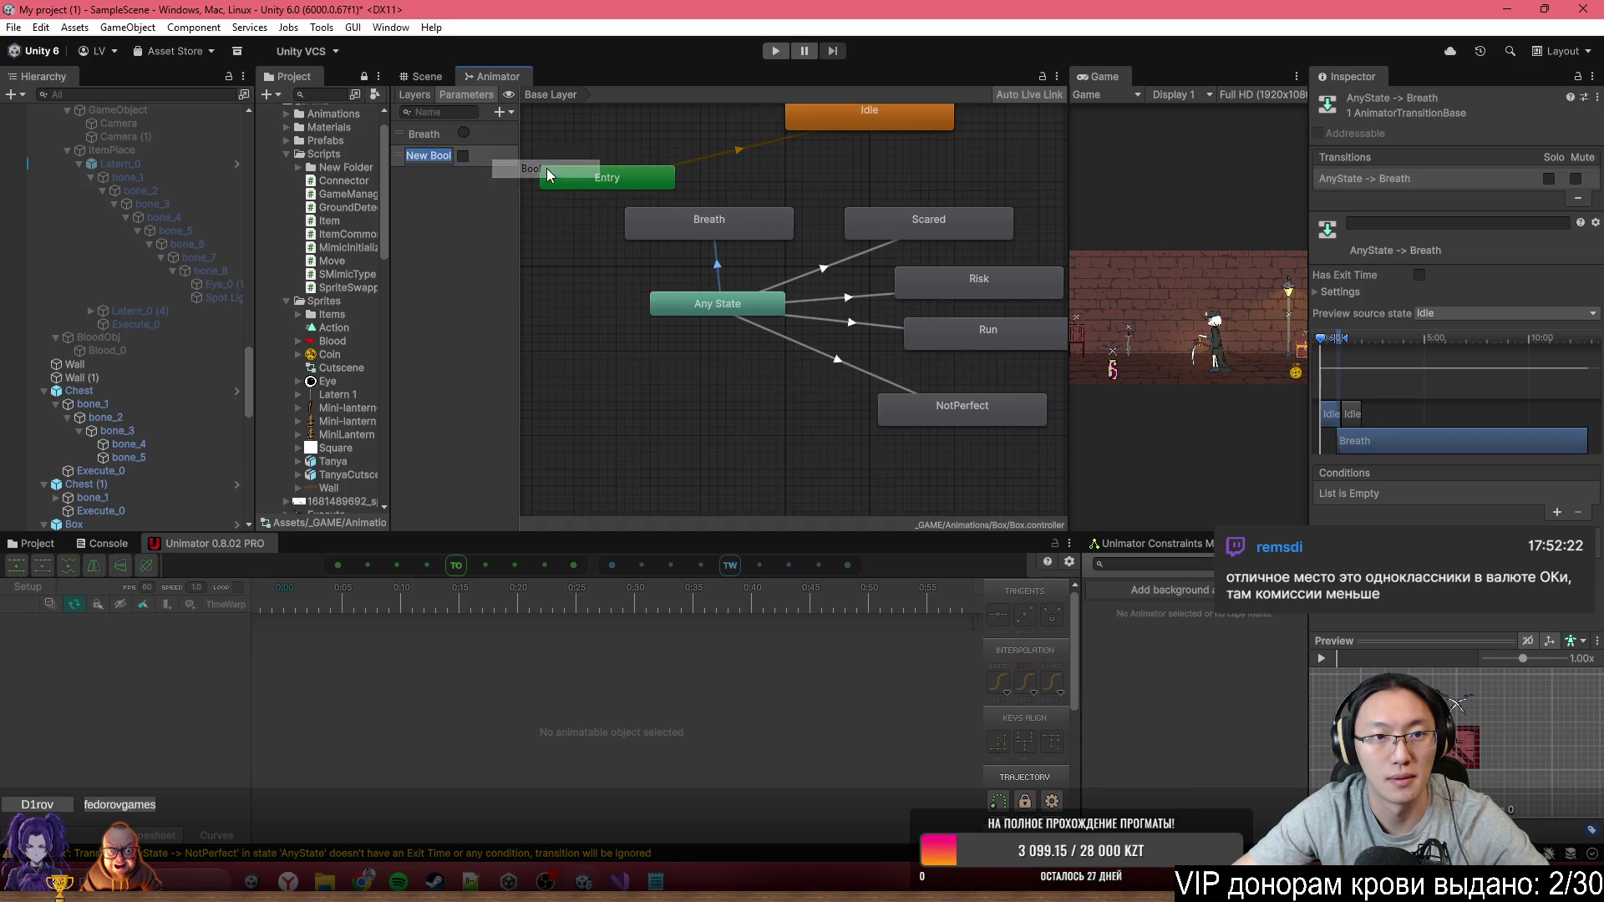
pyautogui.click(483, 162)
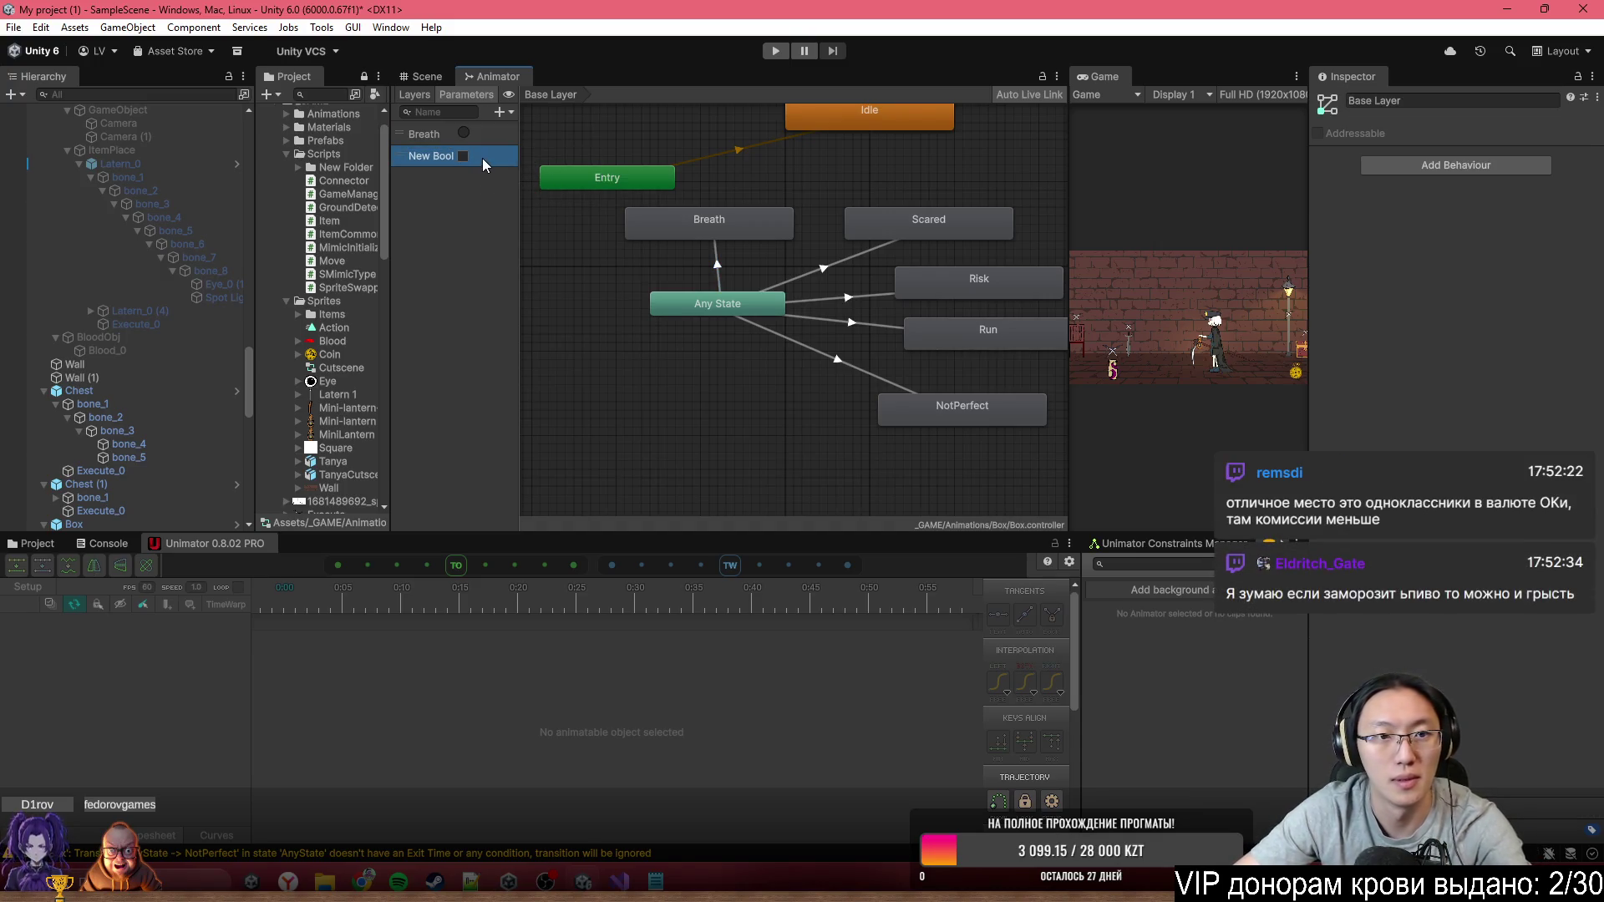
pyautogui.press('Delete')
# Add trigger parameters named Scared and Risk
pyautogui.click(509, 114)
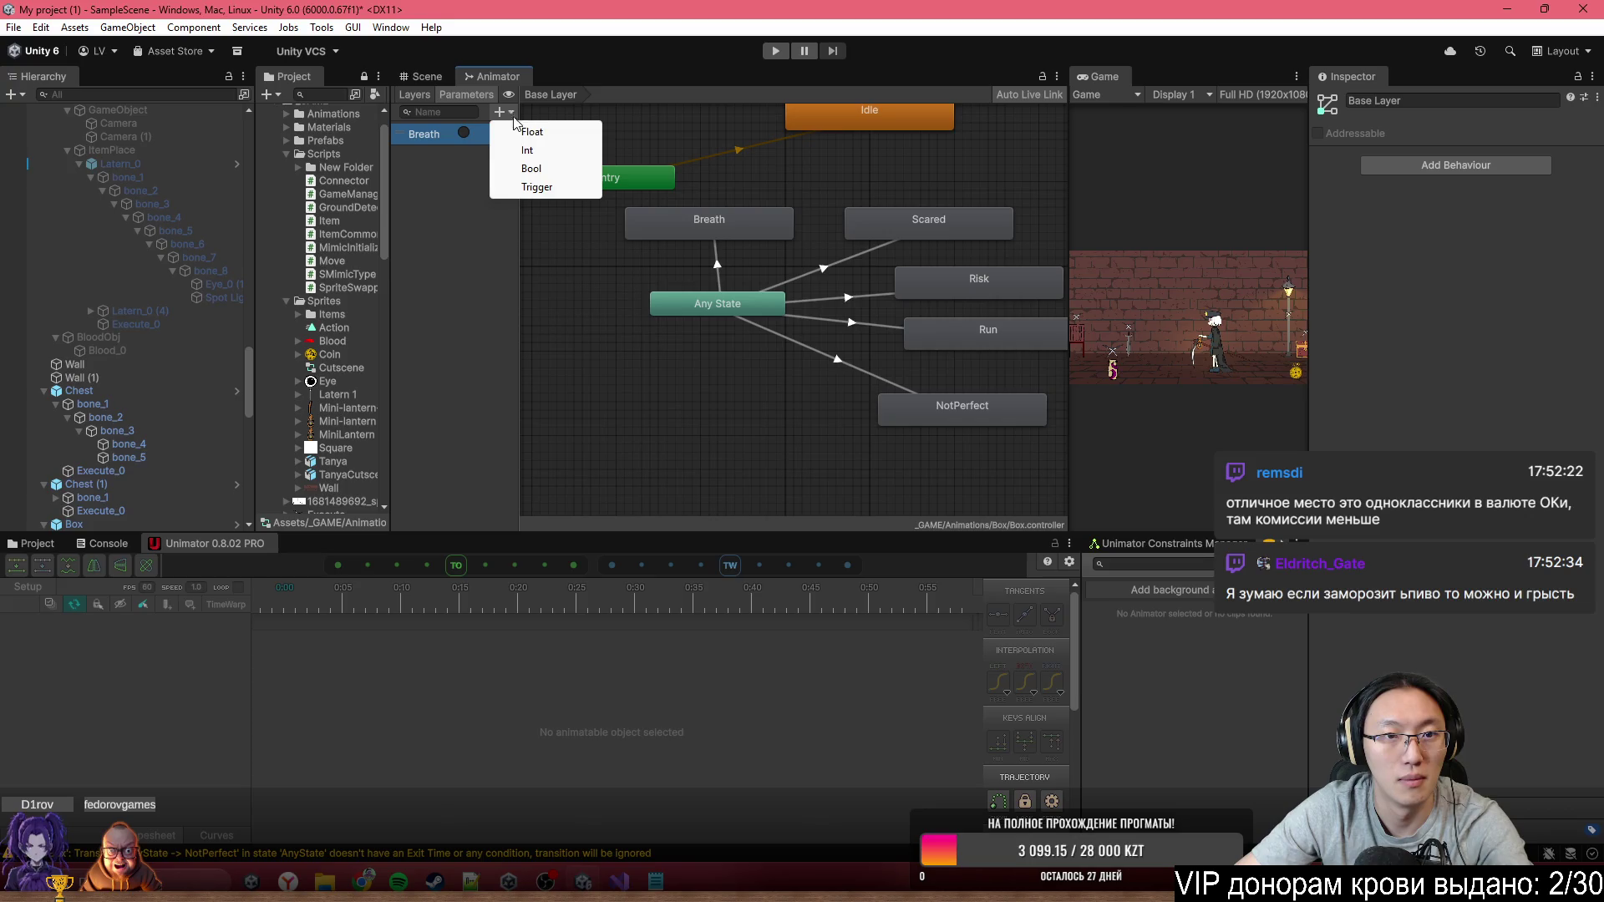
pyautogui.click(540, 186)
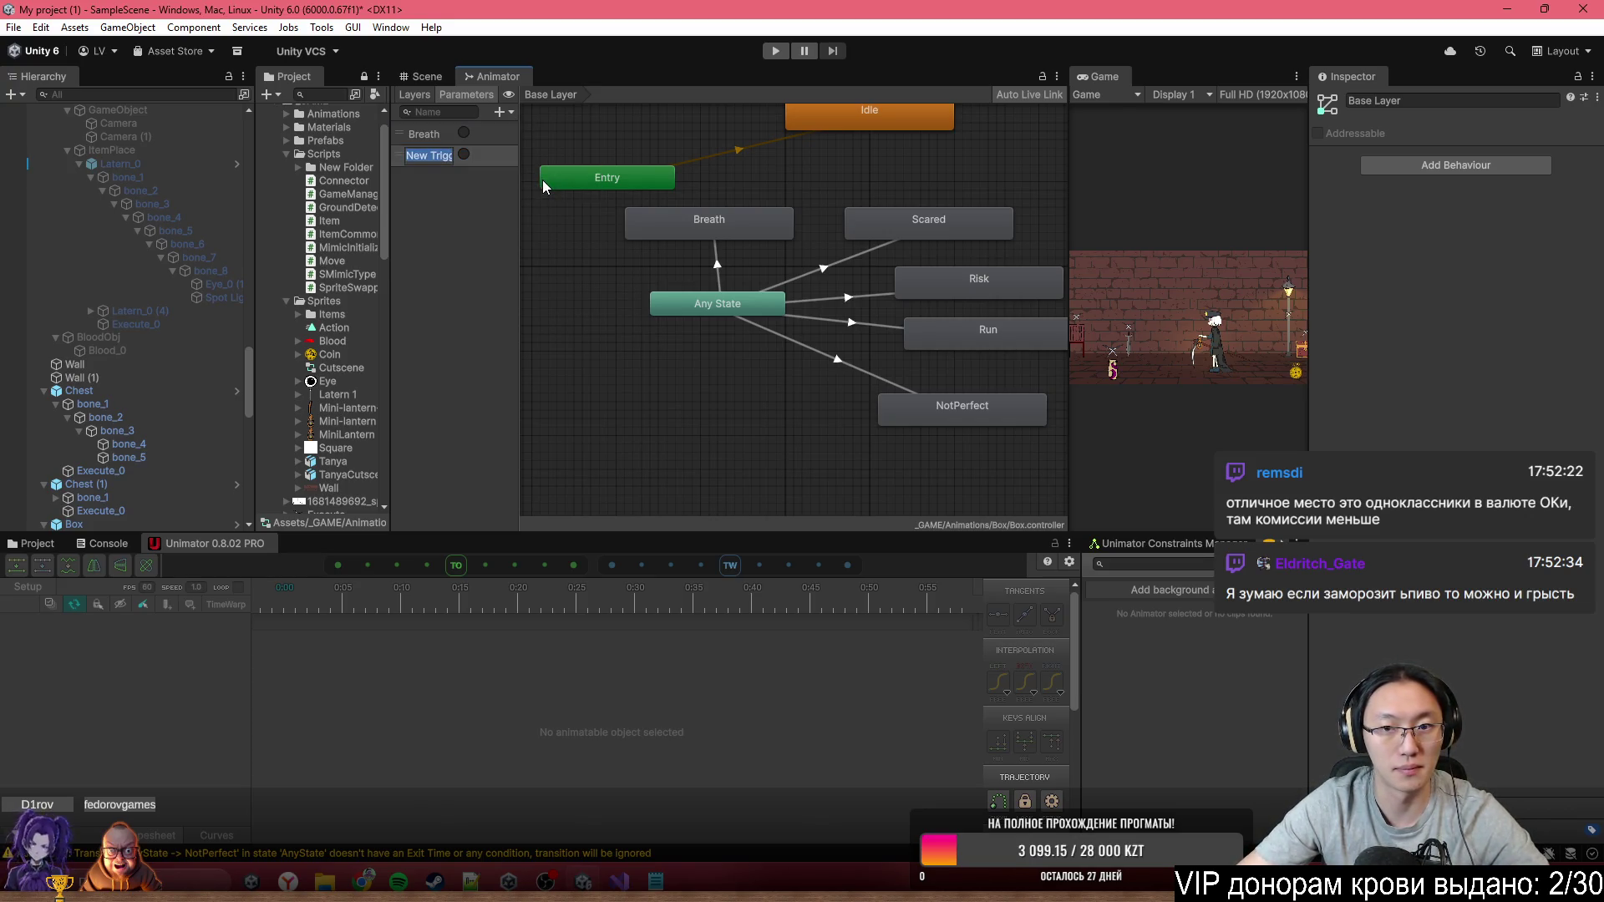
pyautogui.write('Scared')
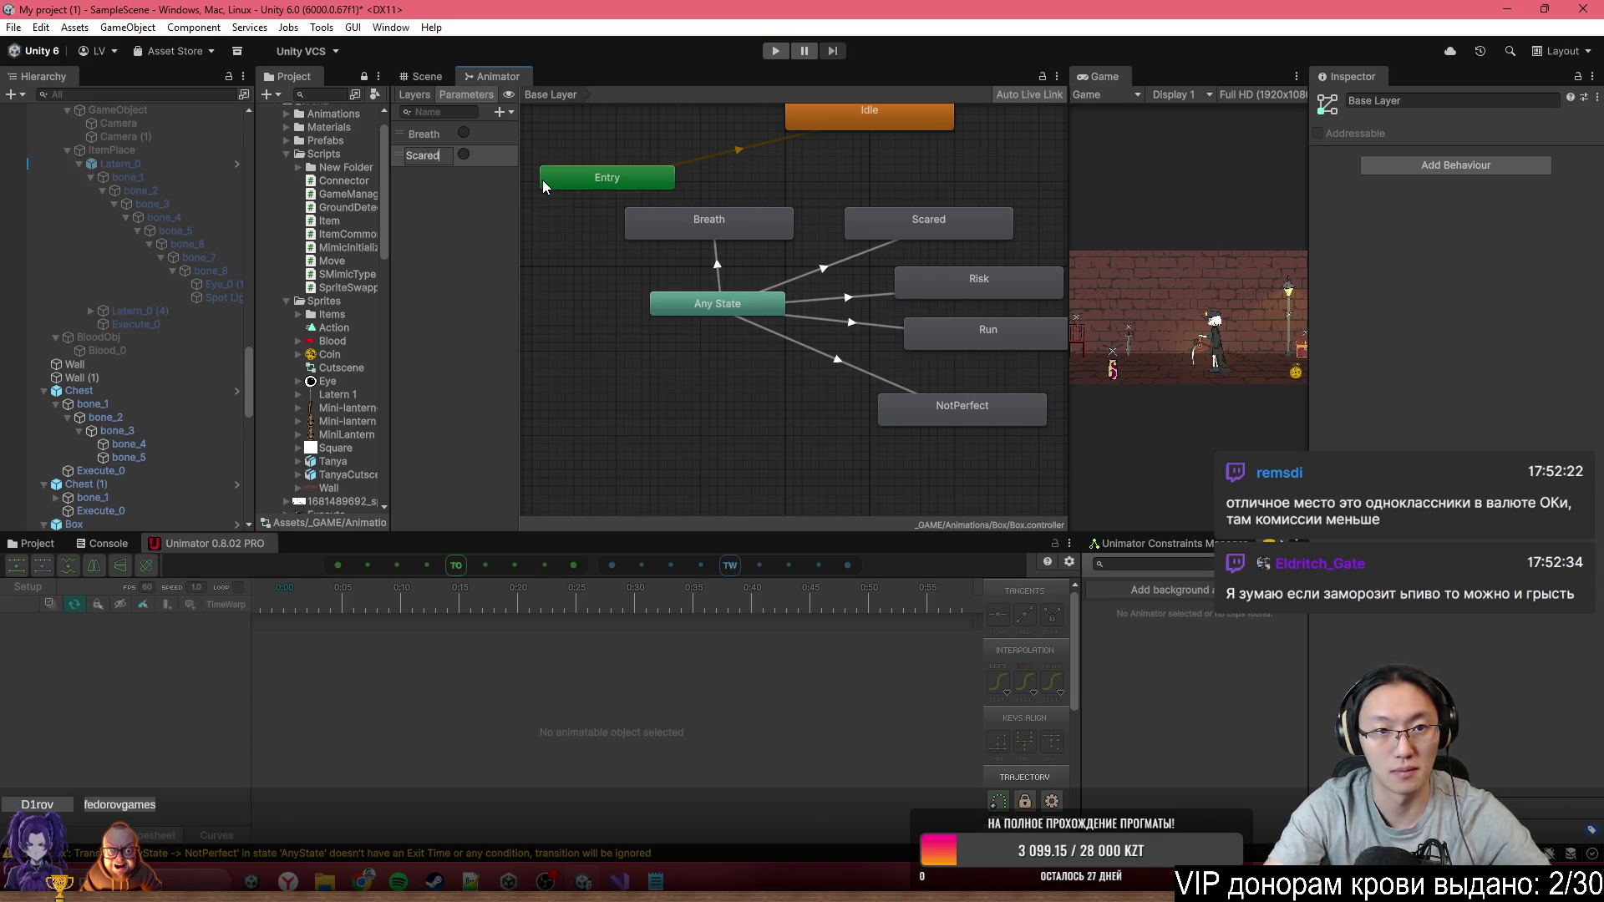
pyautogui.press('Return')
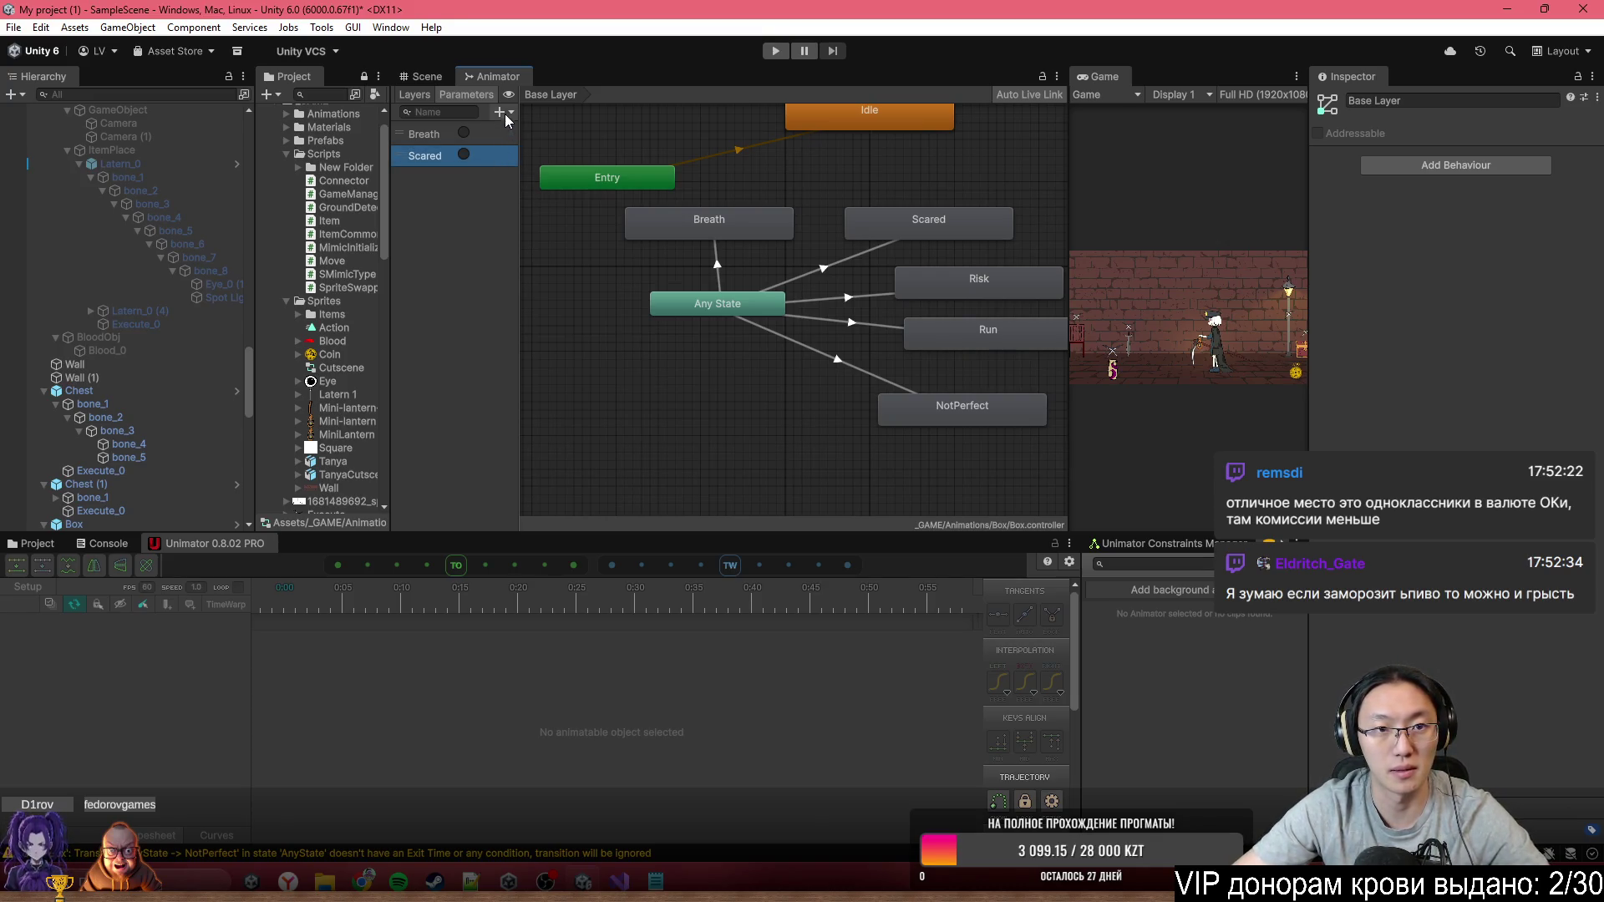
pyautogui.click(505, 114)
pyautogui.click(538, 182)
pyautogui.write('Ris')
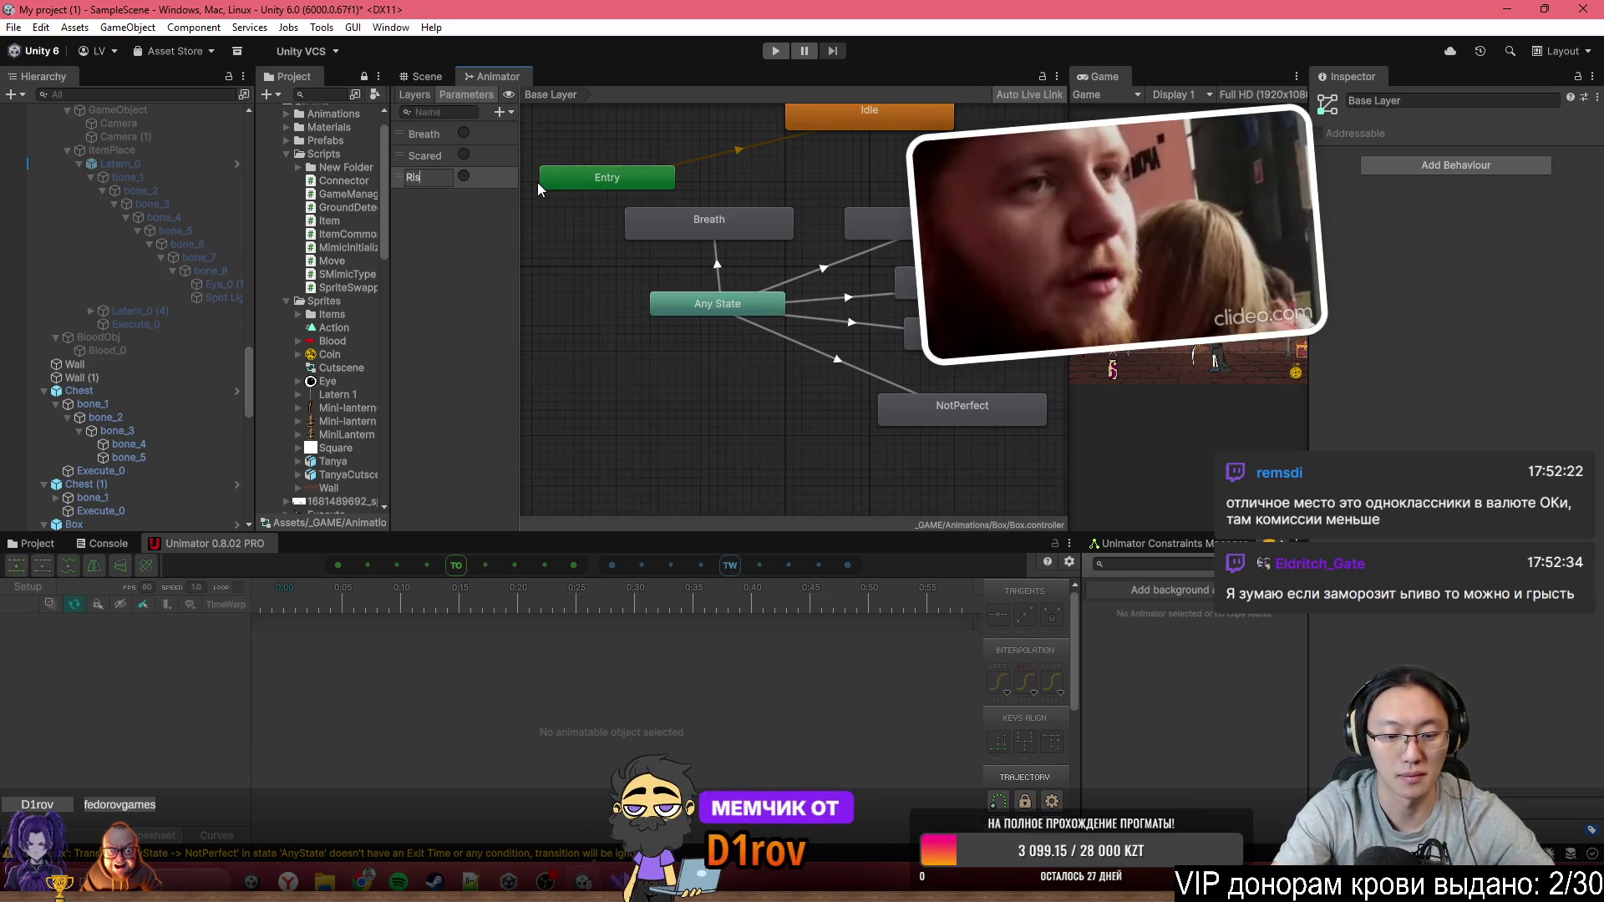
pyautogui.write('k')
pyautogui.press('Return')
# Add trigger parameters named Run and NotPerfect
pyautogui.click(509, 113)
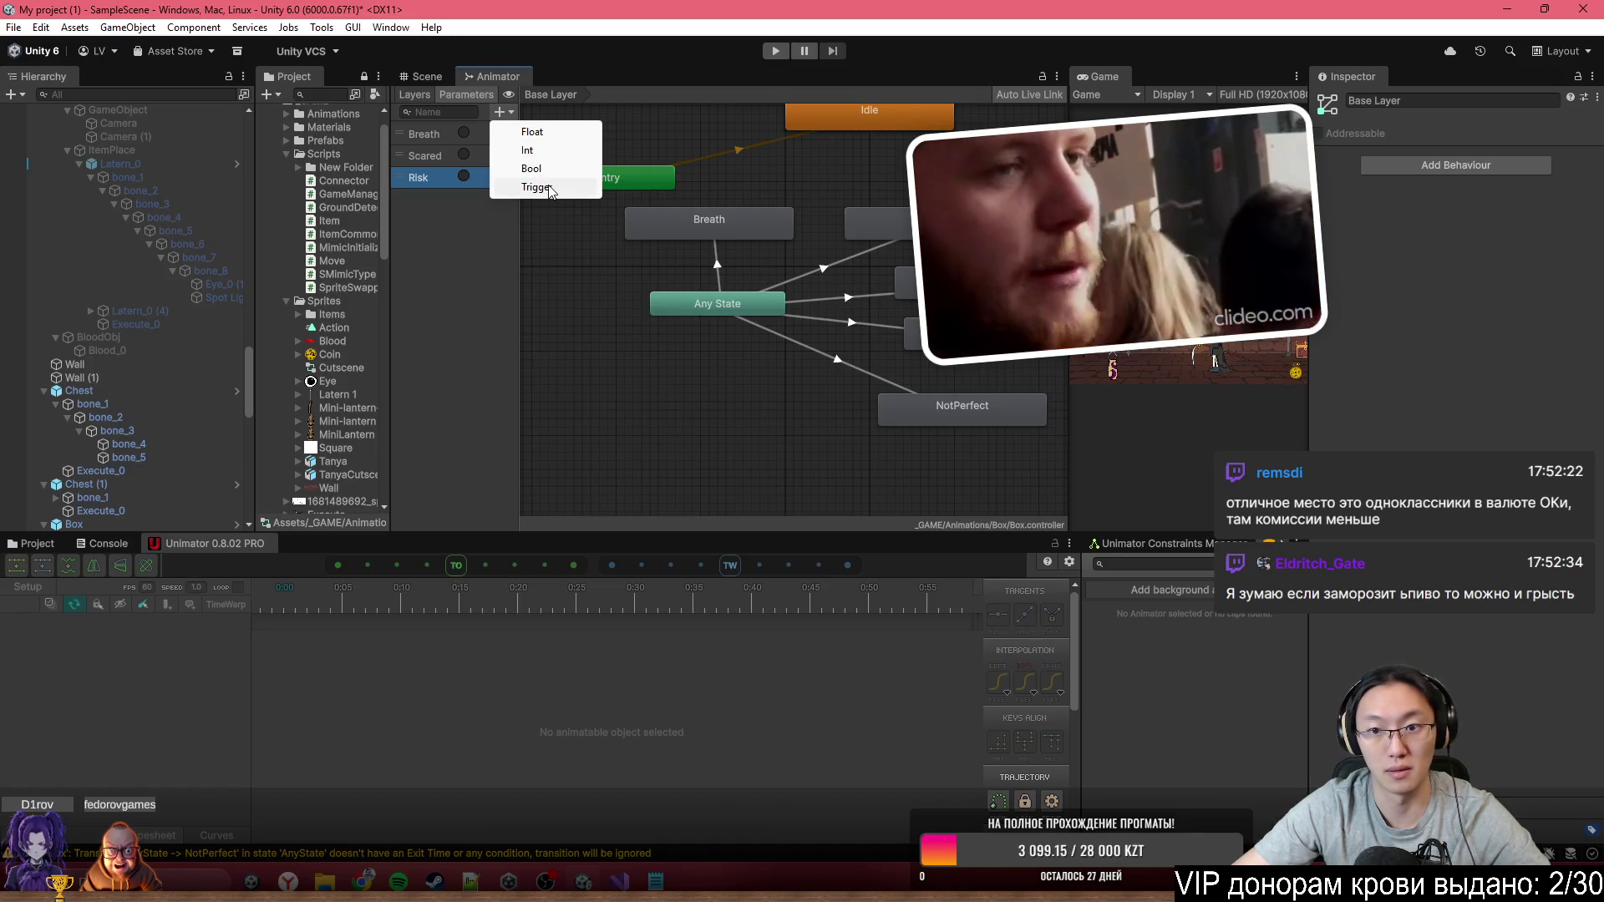
pyautogui.click(549, 188)
pyautogui.write('Tun')
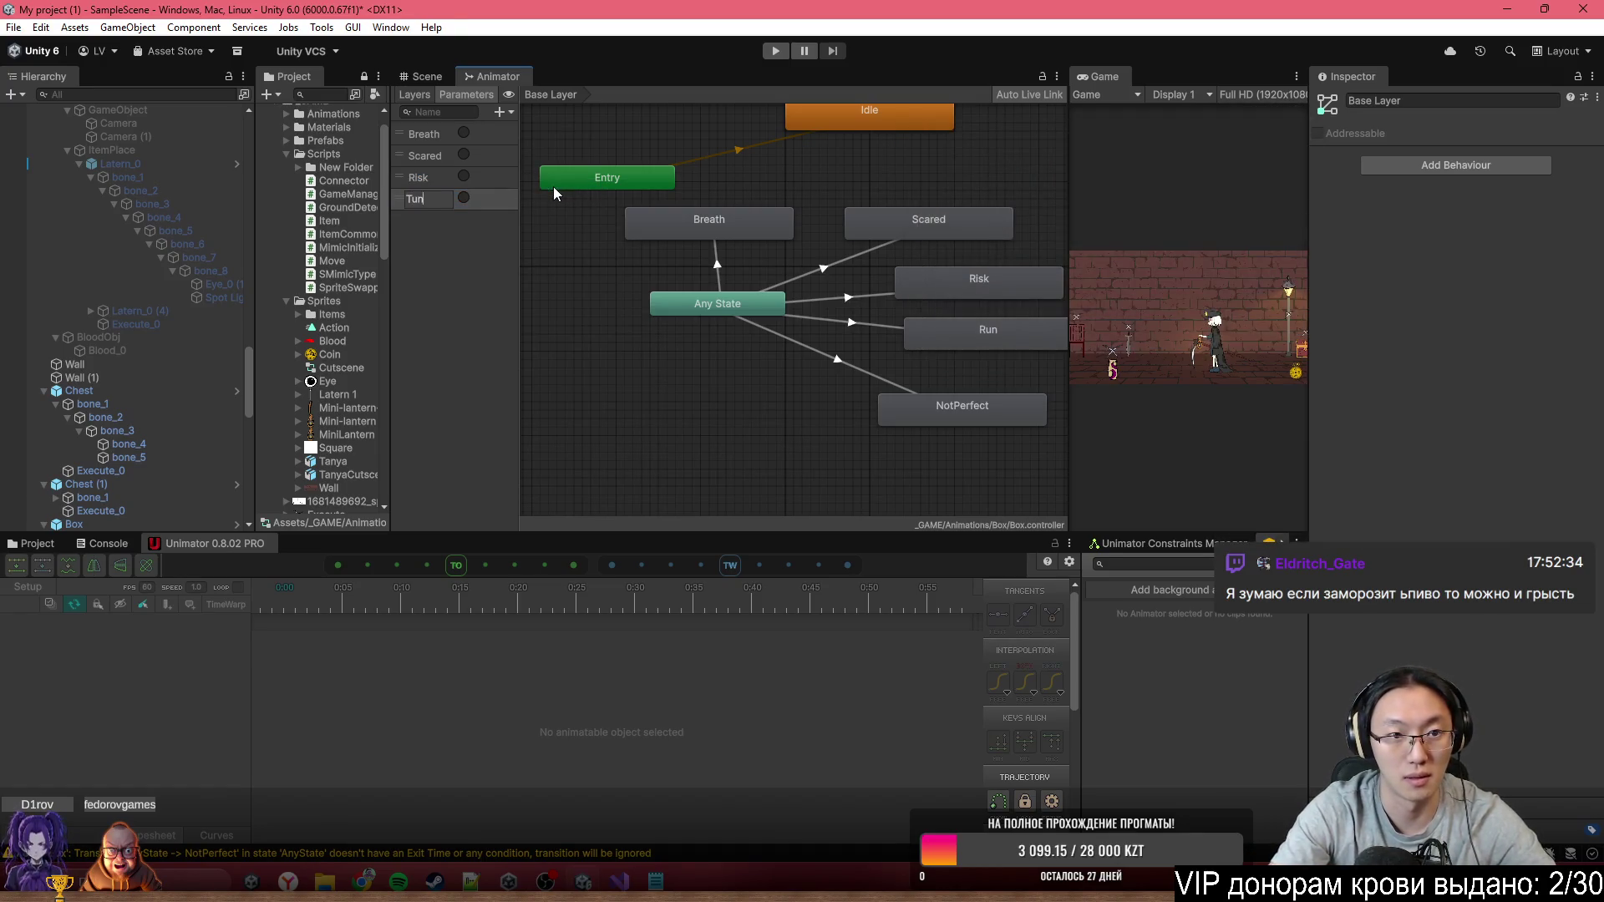
pyautogui.press('BackSpace')
pyautogui.press('BackSpace')
pyautogui.press('BackSpace')
pyautogui.write('Run')
pyautogui.press('Return')
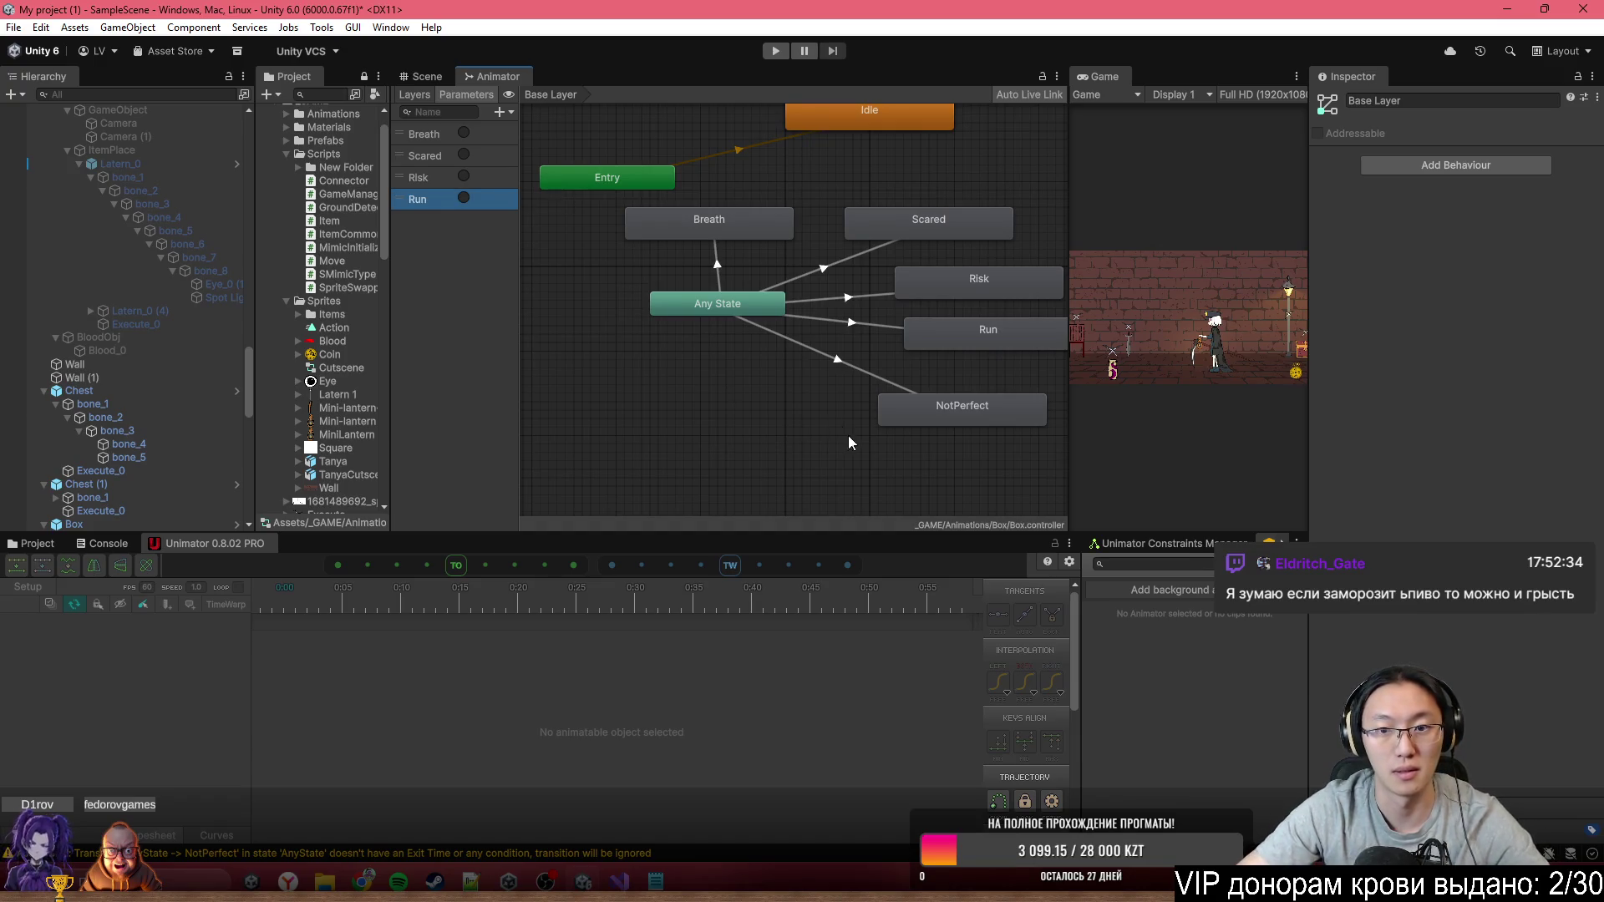
pyautogui.click(500, 112)
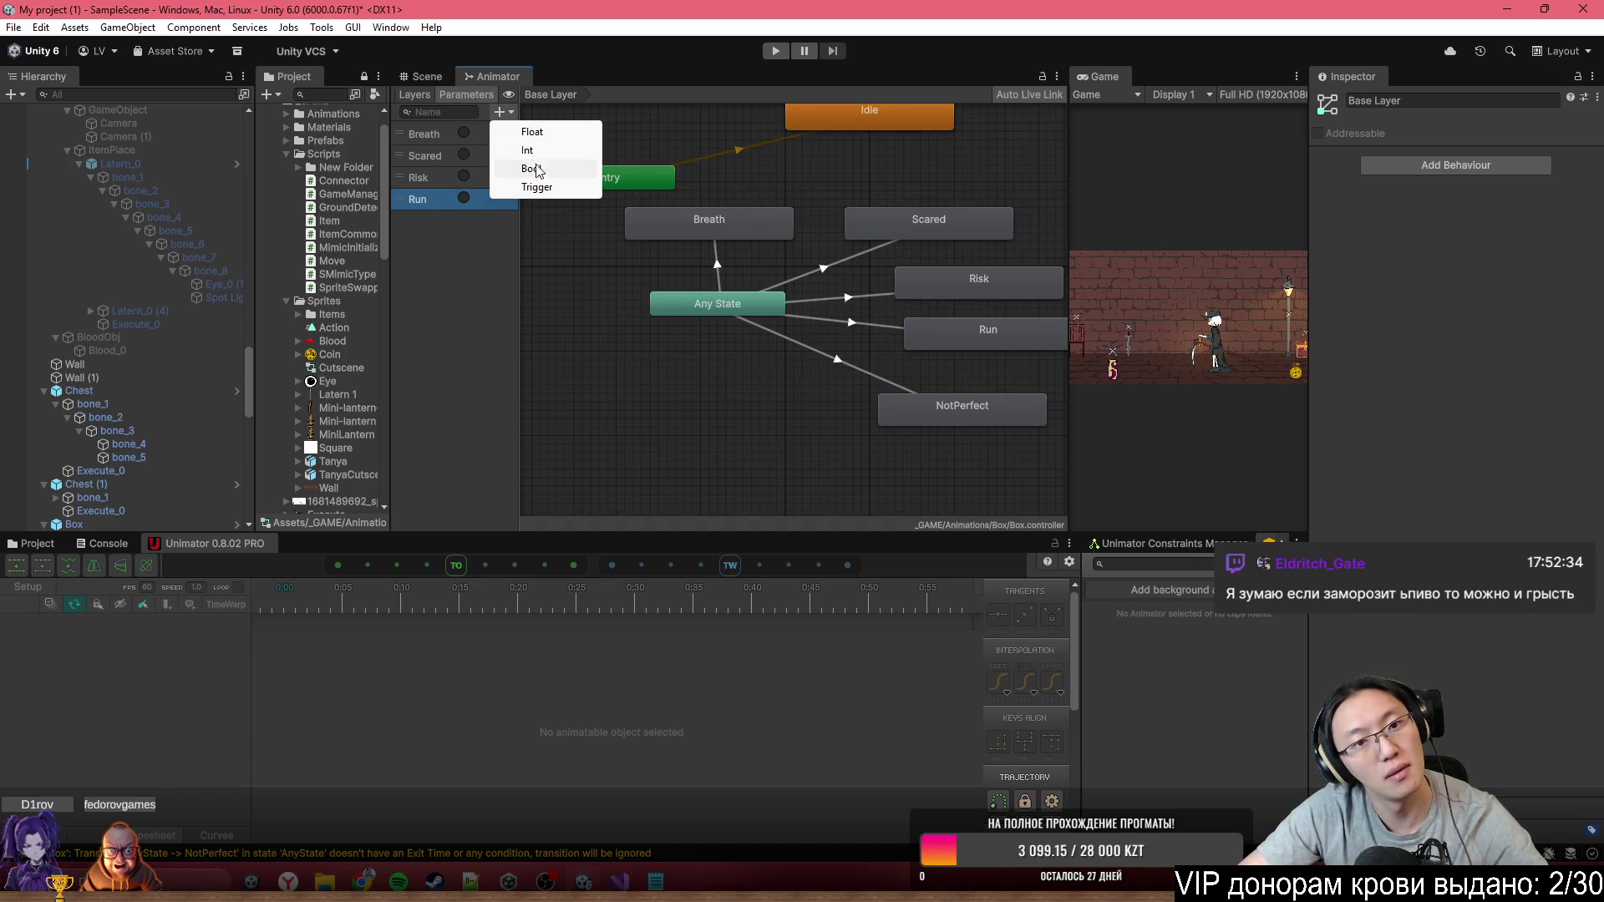
pyautogui.click(545, 189)
pyautogui.write('Not')
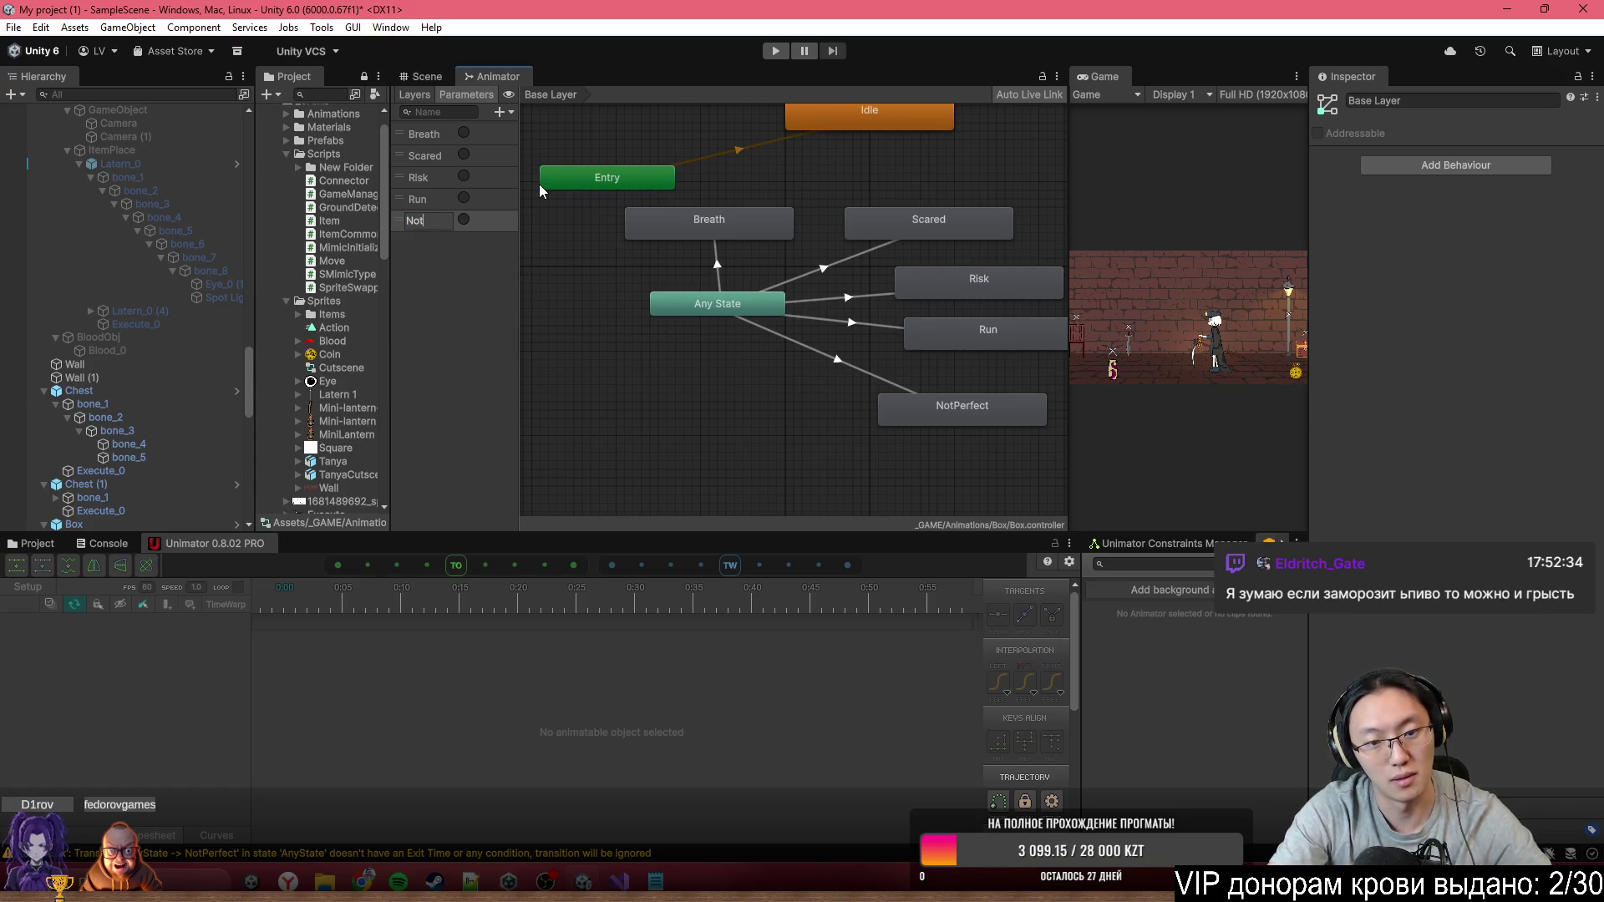
pyautogui.write('Perfect')
pyautogui.press('Return')
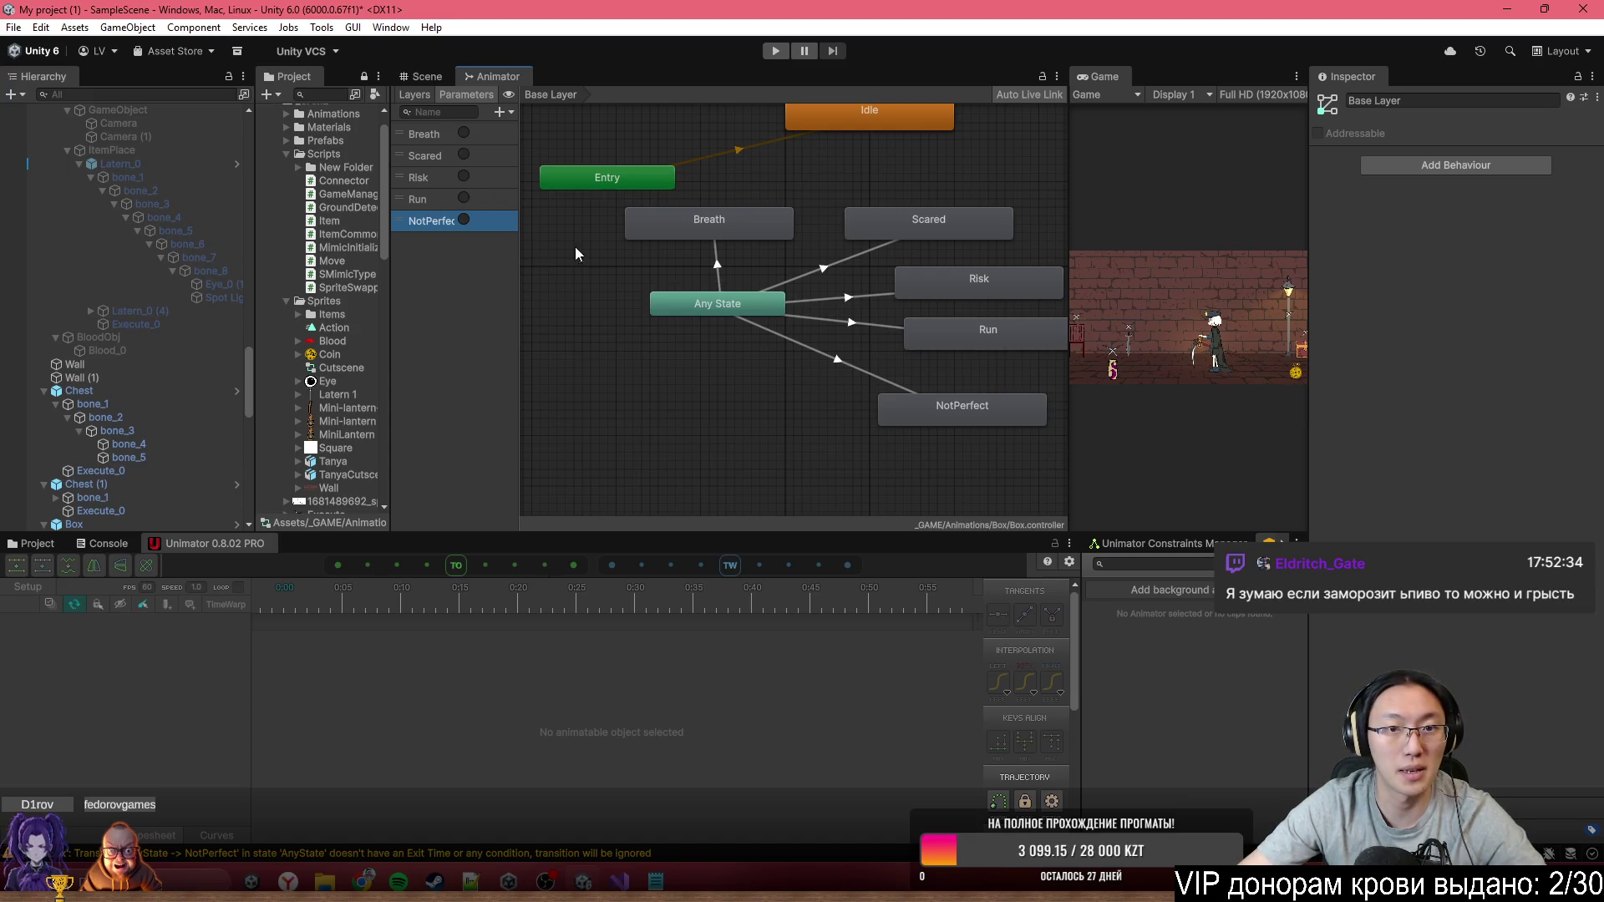
# Give the Any State transitions to Breath and Scared their matching trigger conditions
pyautogui.moveTo(736, 273); pyautogui.dragTo(714, 273)
pyautogui.click(694, 265)
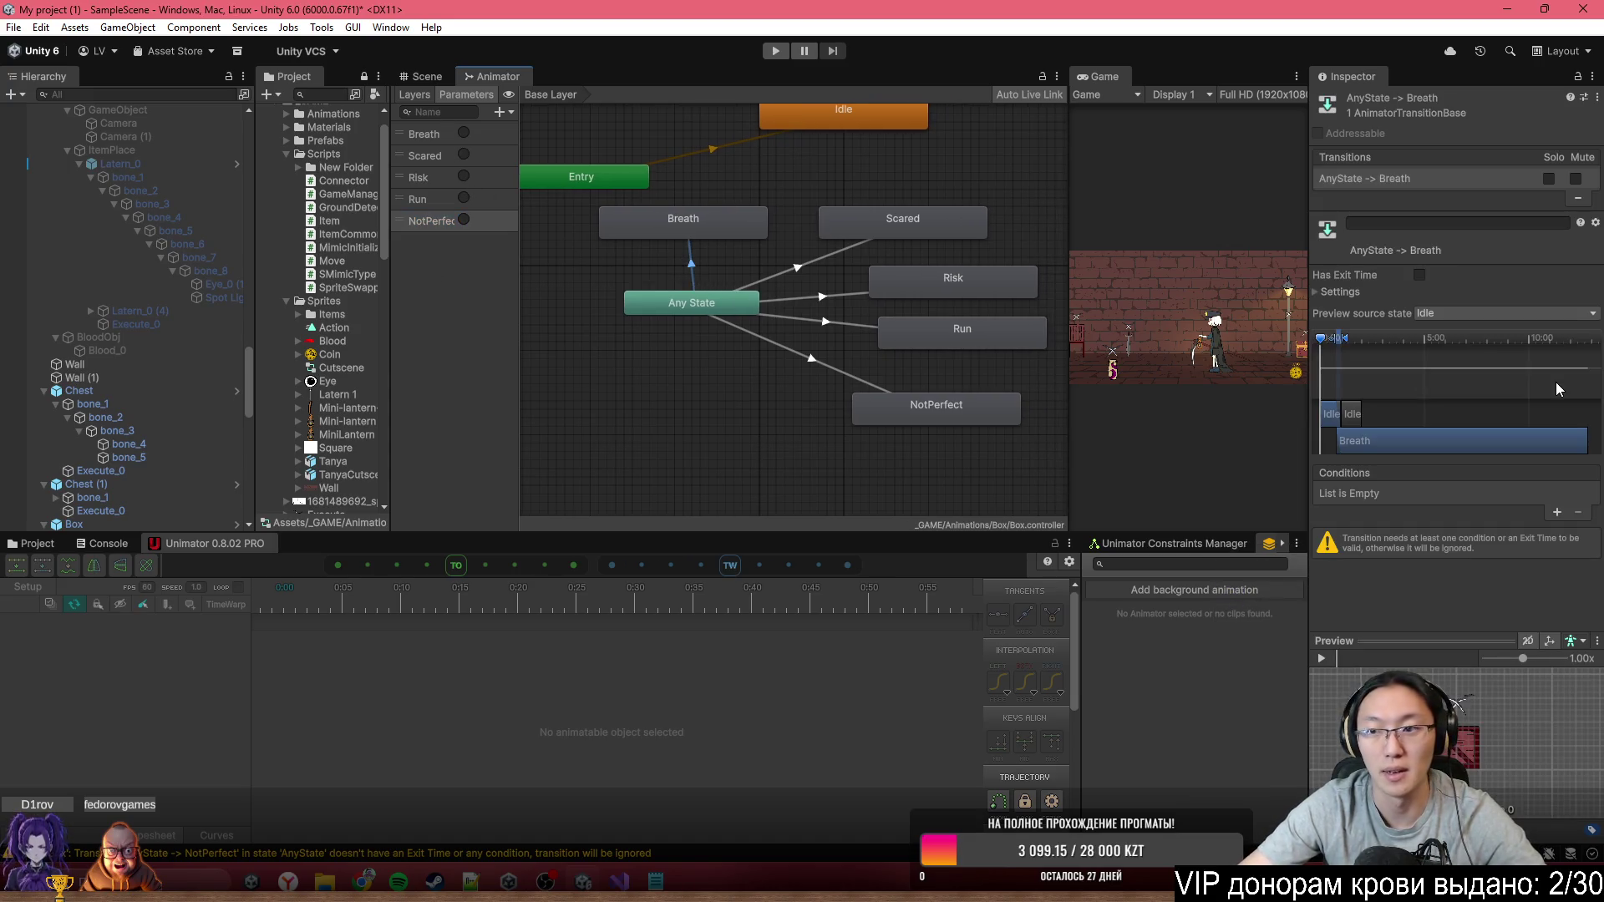
pyautogui.click(1557, 514)
pyautogui.click(793, 276)
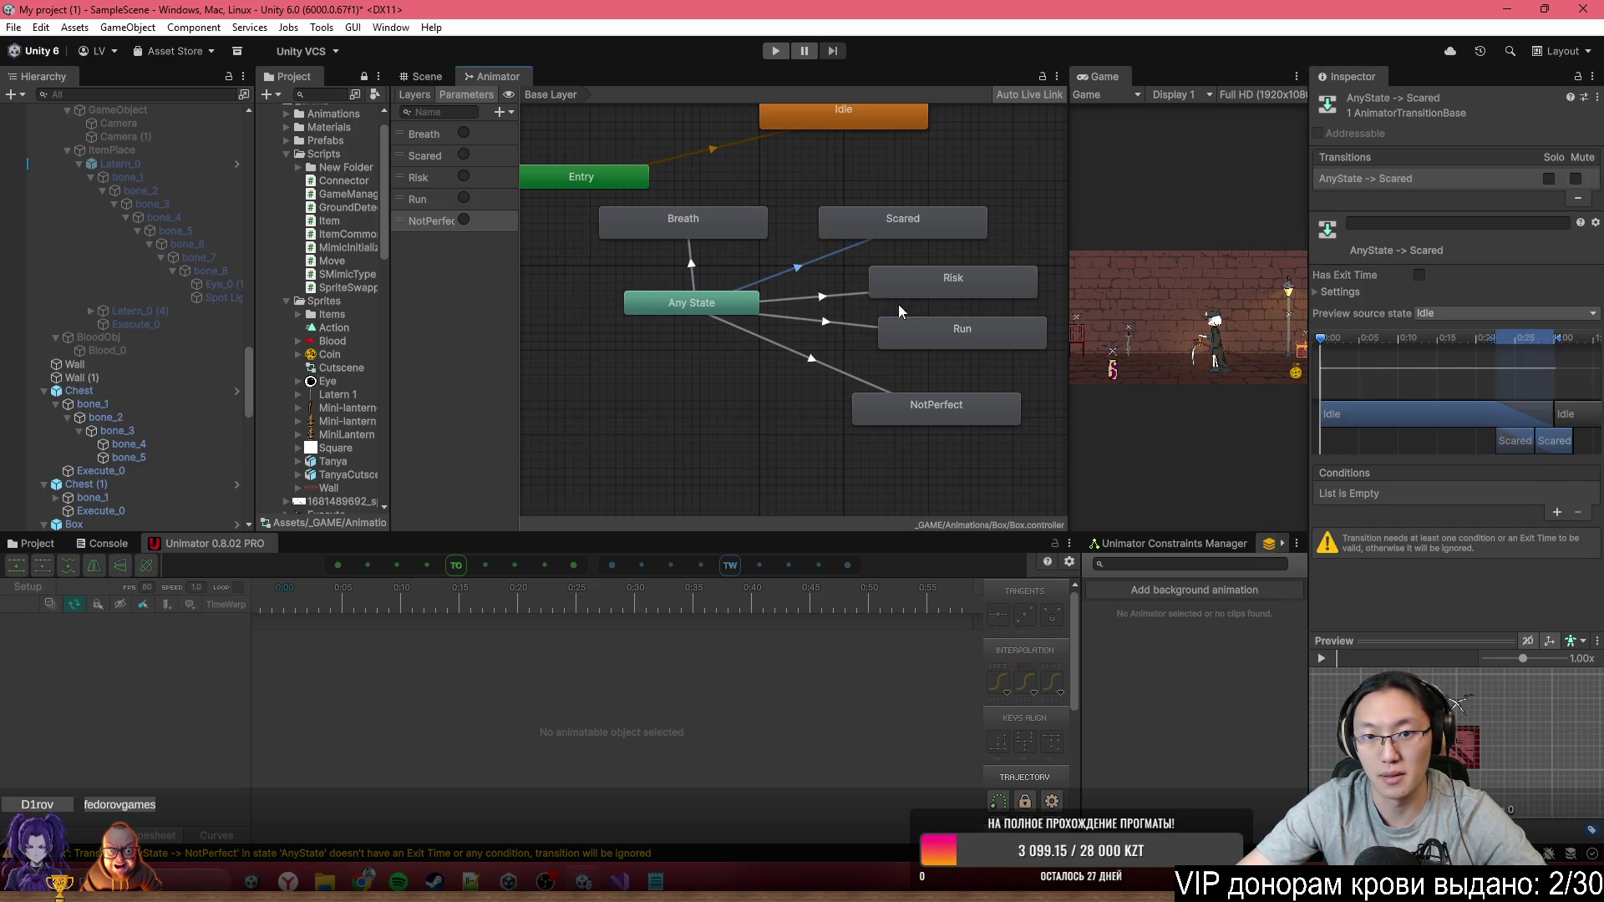
pyautogui.click(1558, 513)
pyautogui.click(1418, 493)
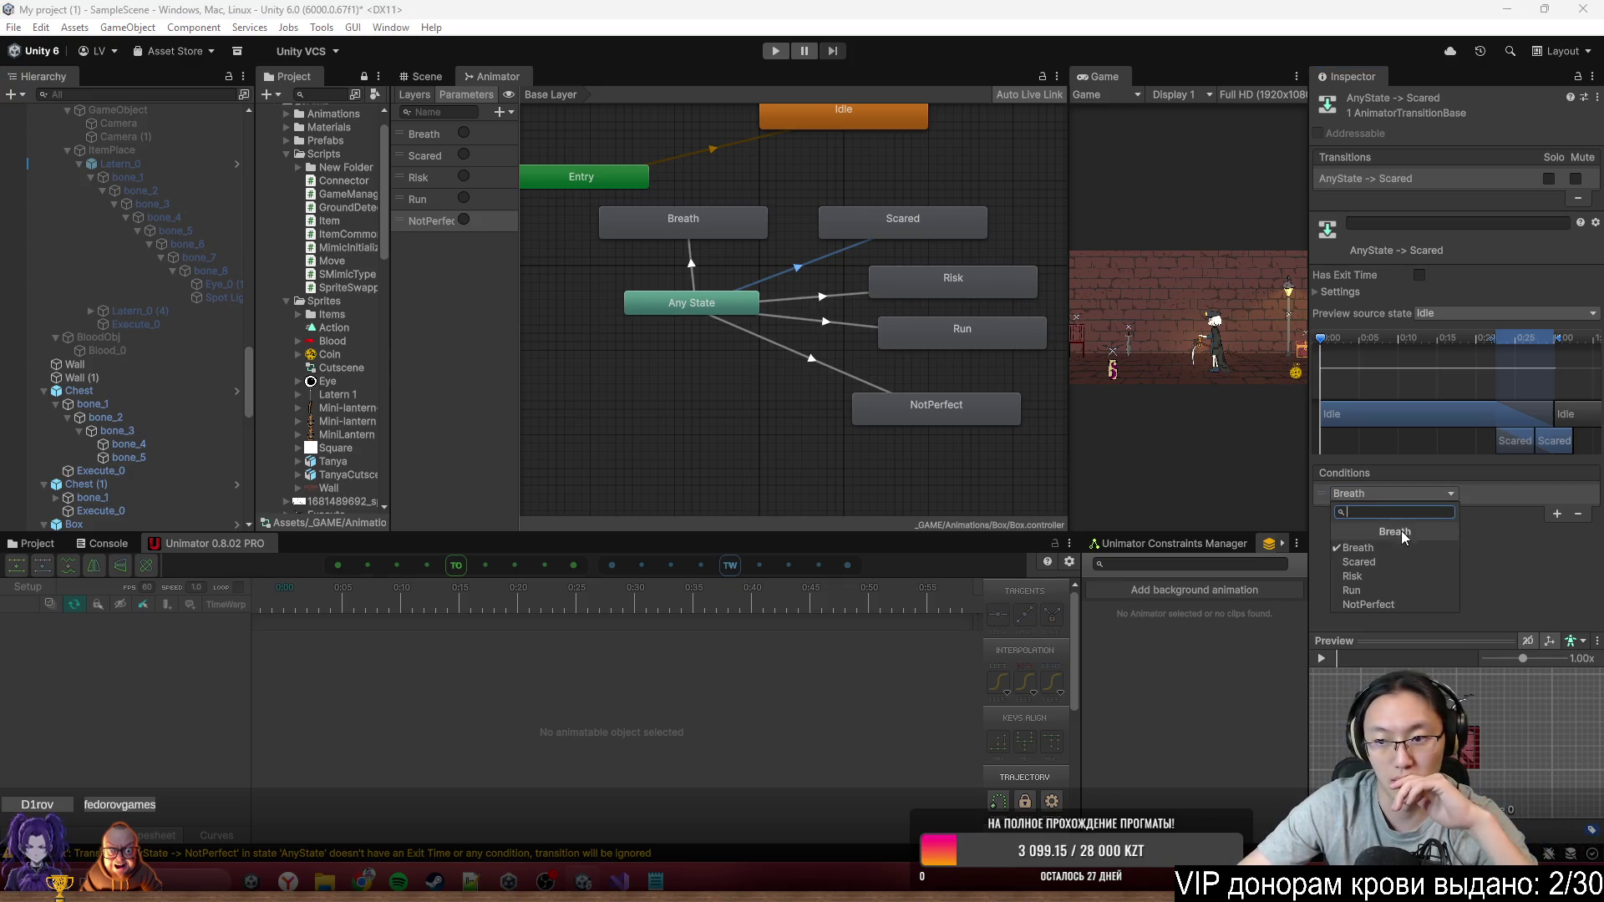
pyautogui.click(1400, 560)
# Set the Risk and Run transitions' conditions to the Risk and Run triggers
pyautogui.click(822, 295)
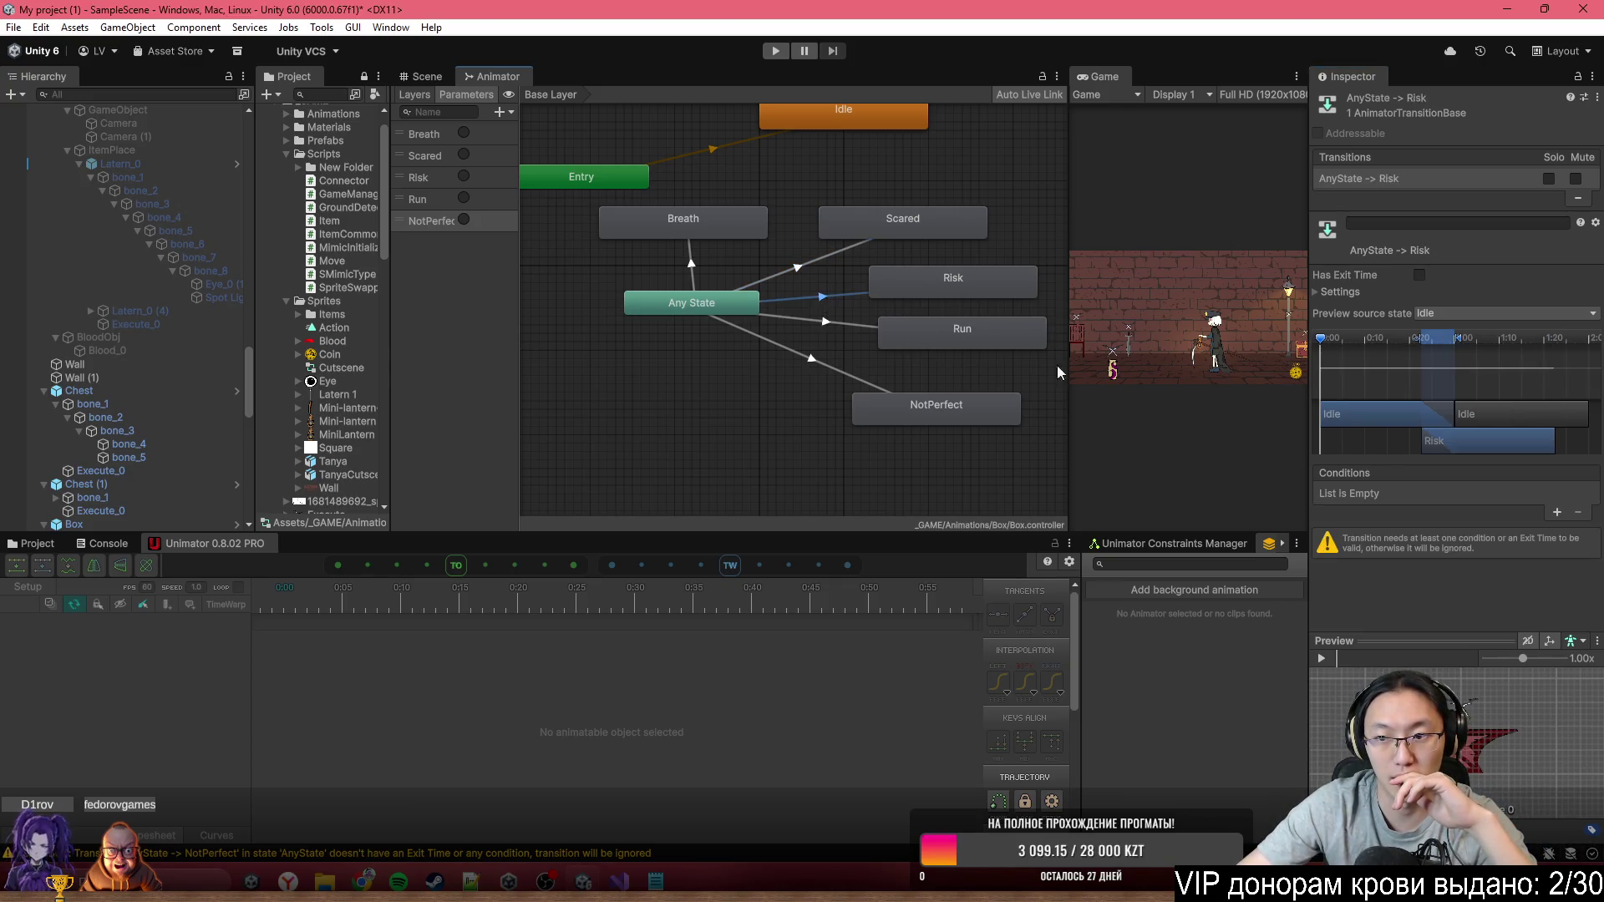
pyautogui.click(1557, 514)
pyautogui.click(1392, 494)
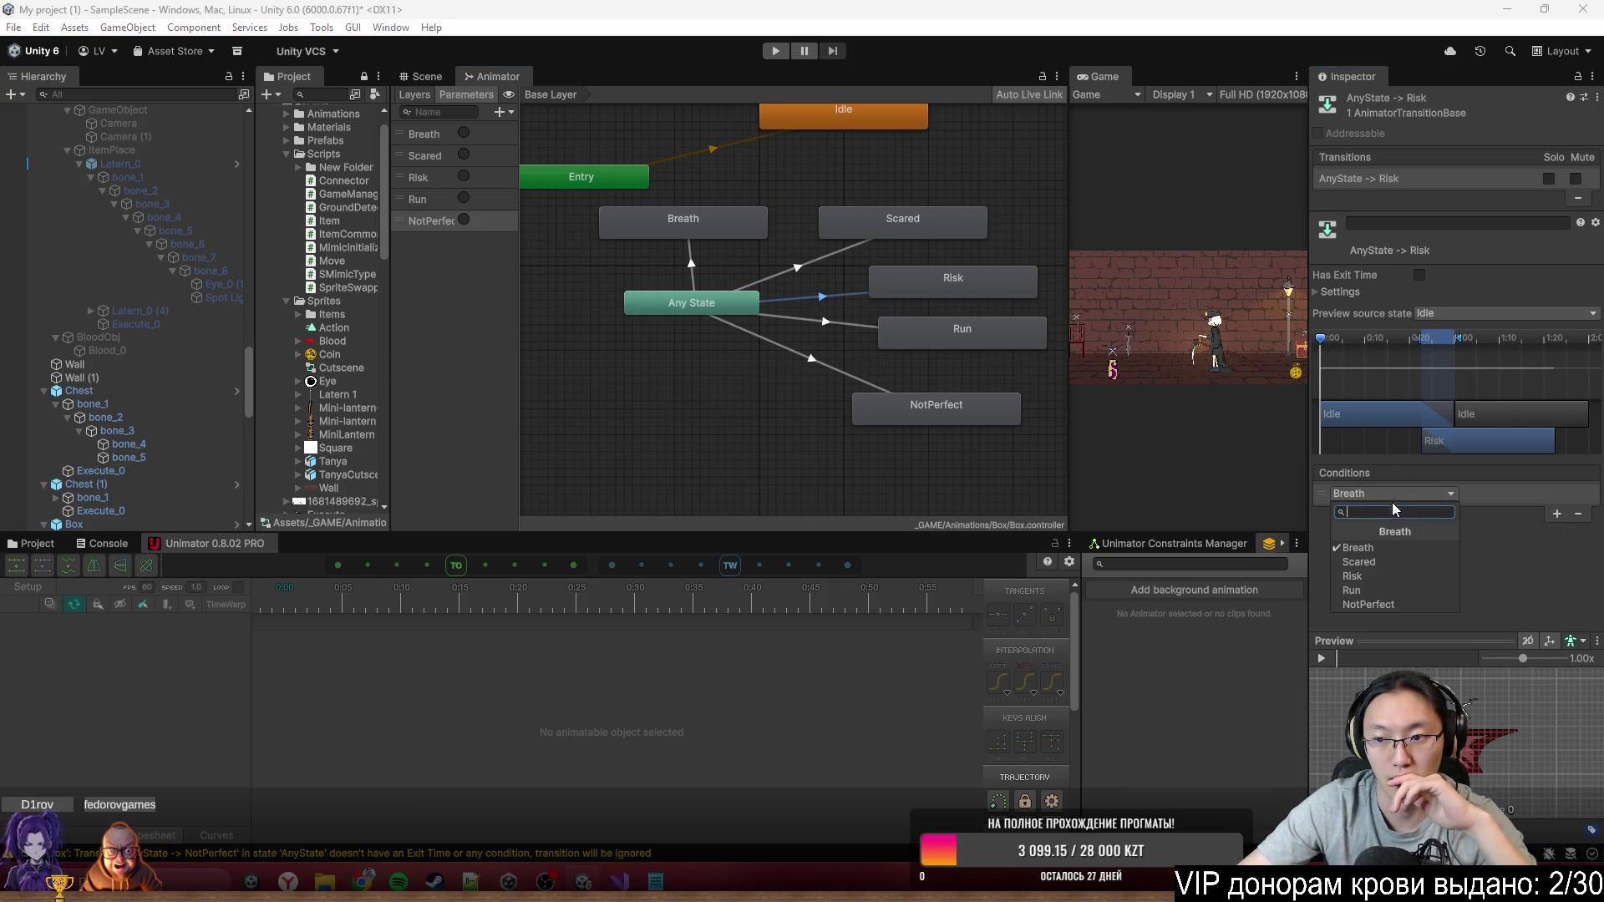
pyautogui.click(1380, 573)
pyautogui.click(823, 321)
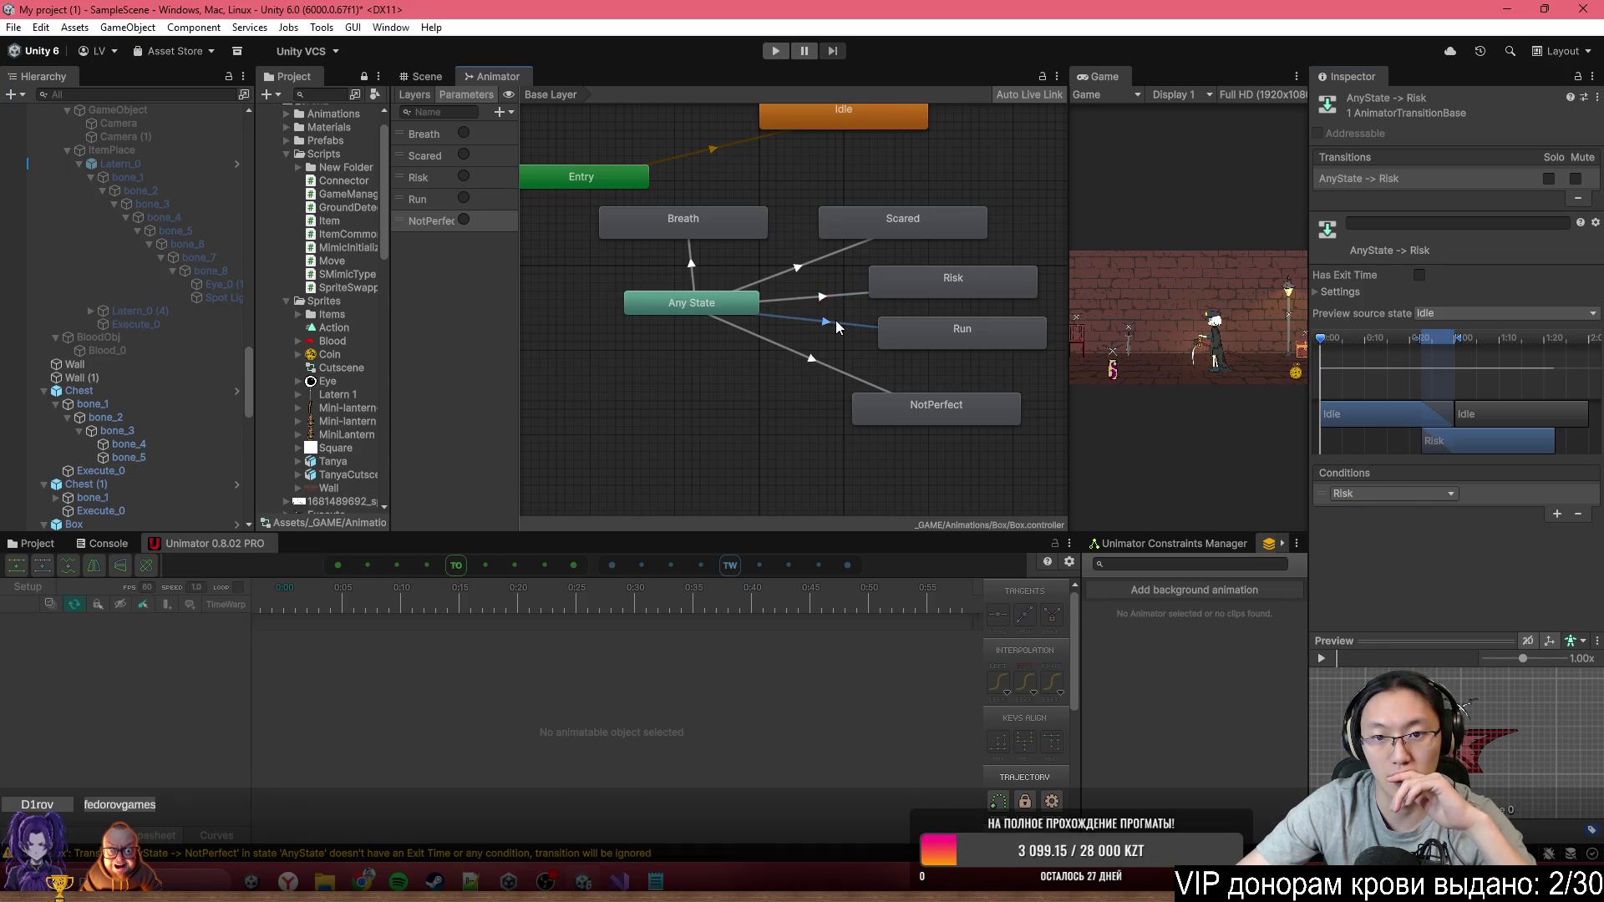
pyautogui.click(1556, 513)
pyautogui.click(1420, 494)
pyautogui.click(1406, 590)
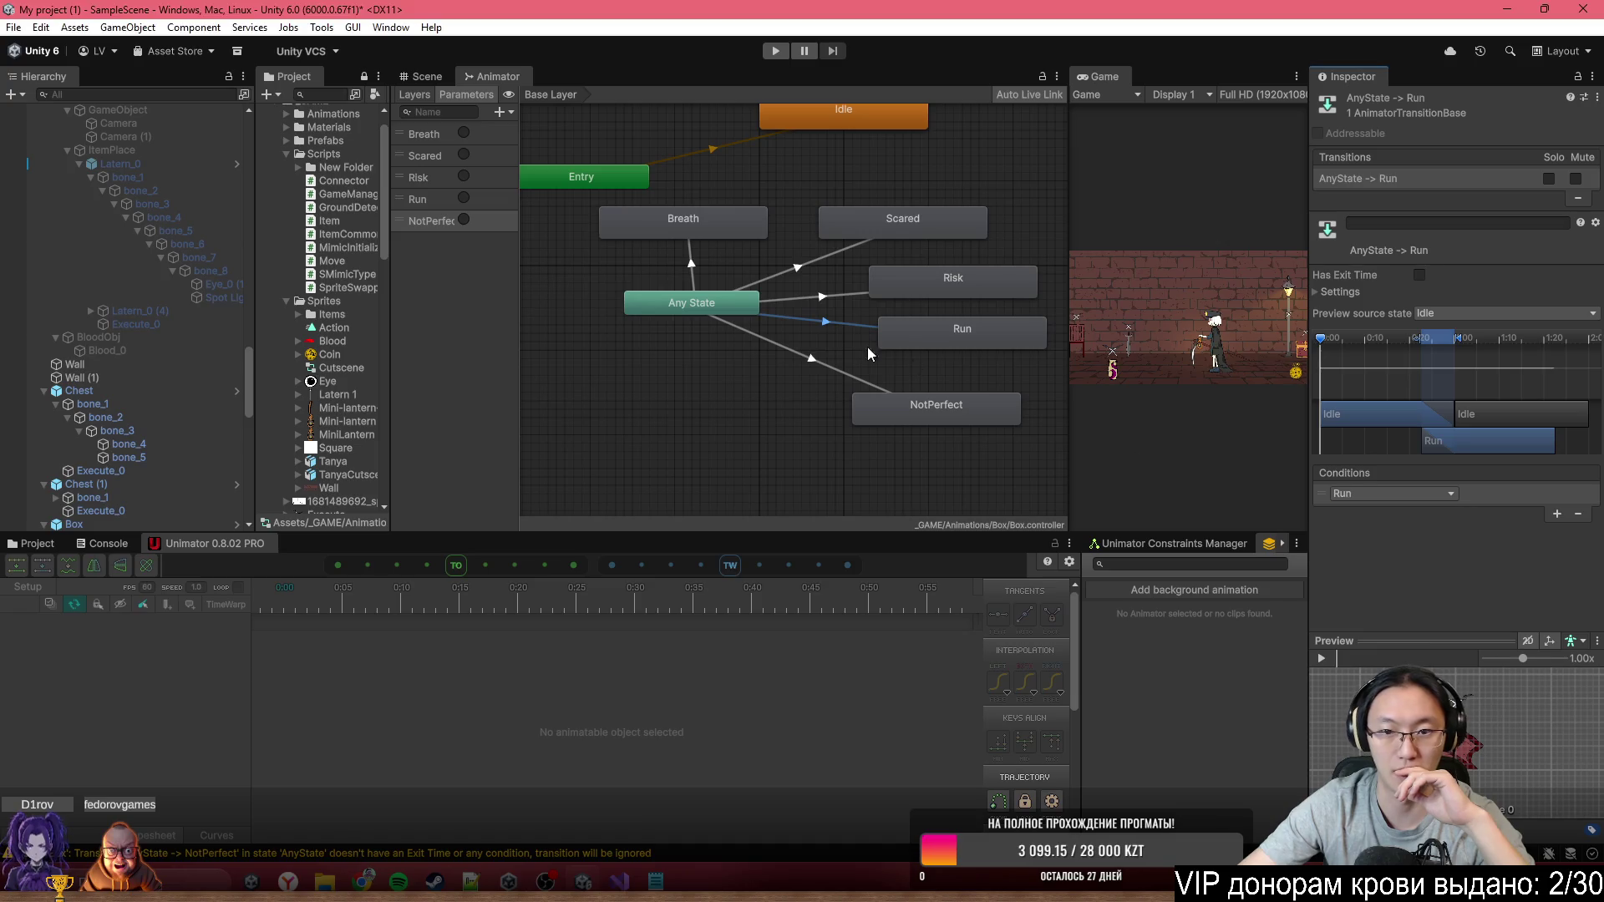
# Set the NotPerfect transition's condition to NotPerfect, then review the Breath and NotPerfect transitions
pyautogui.click(824, 367)
pyautogui.click(1556, 514)
pyautogui.click(1412, 494)
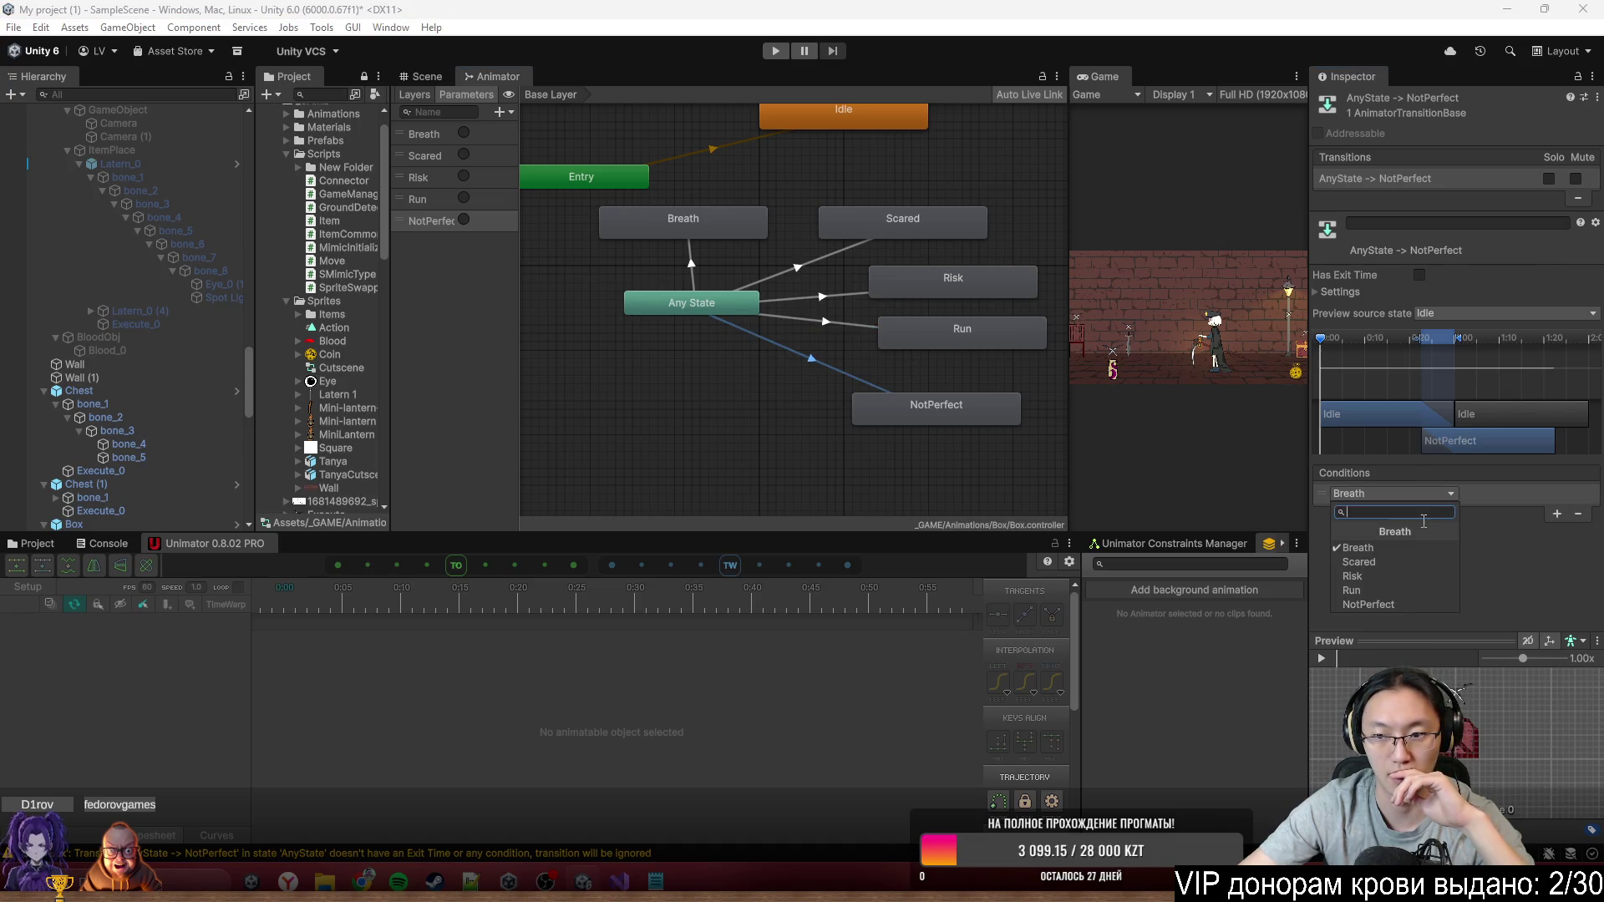
pyautogui.click(1368, 604)
pyautogui.click(692, 274)
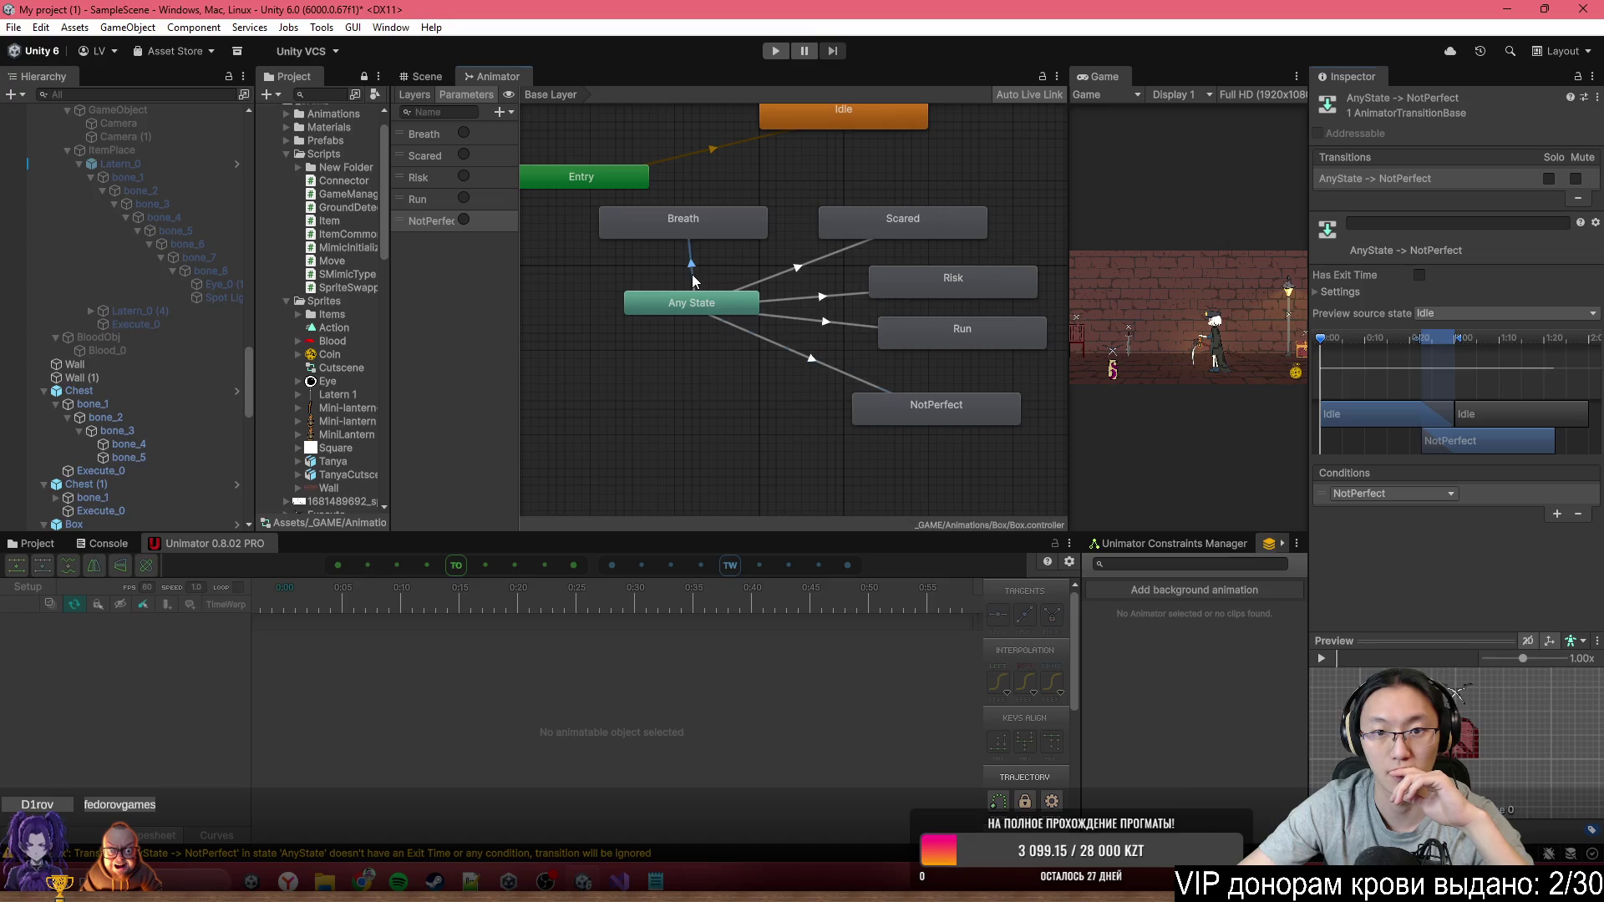
pyautogui.click(1351, 302)
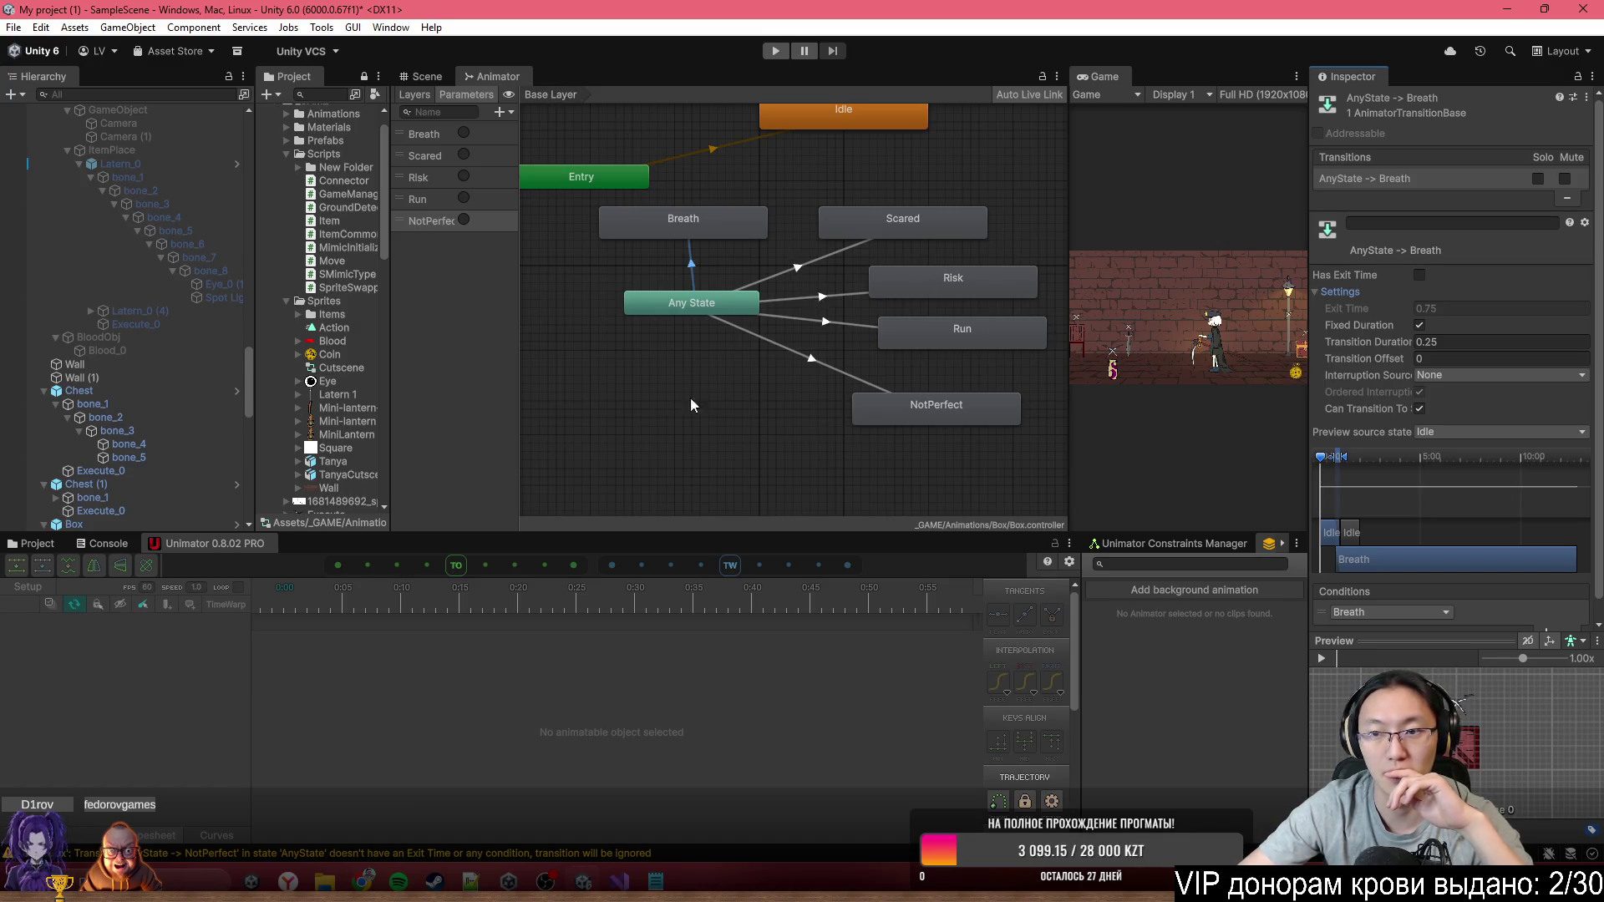
pyautogui.click(835, 324)
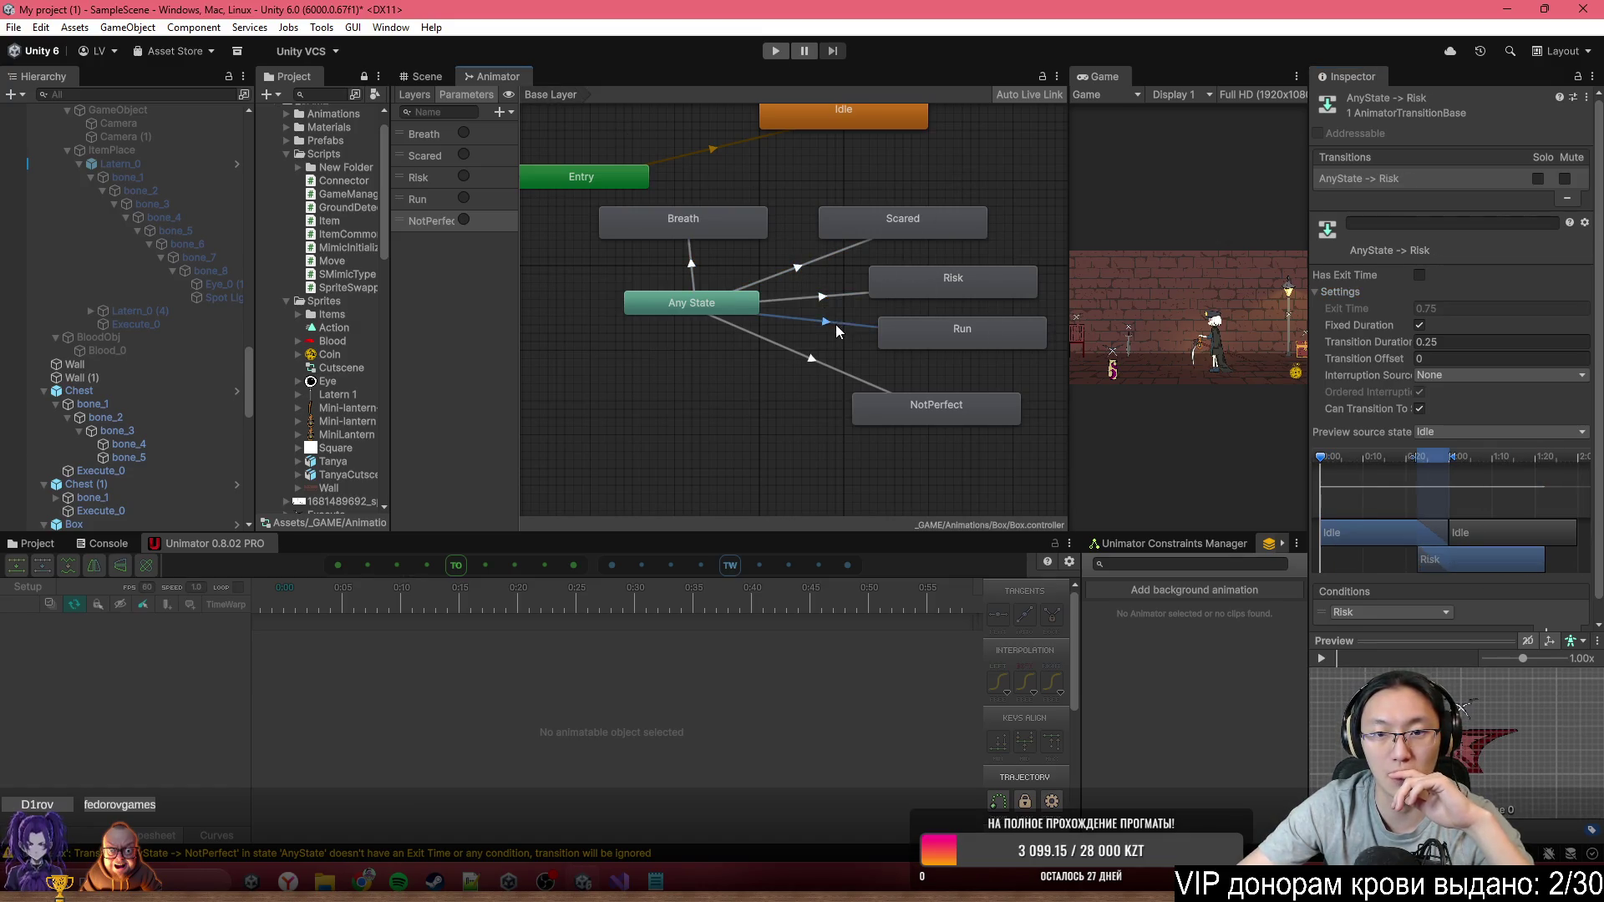
pyautogui.click(830, 363)
pyautogui.scroll(-3, 828, 279)
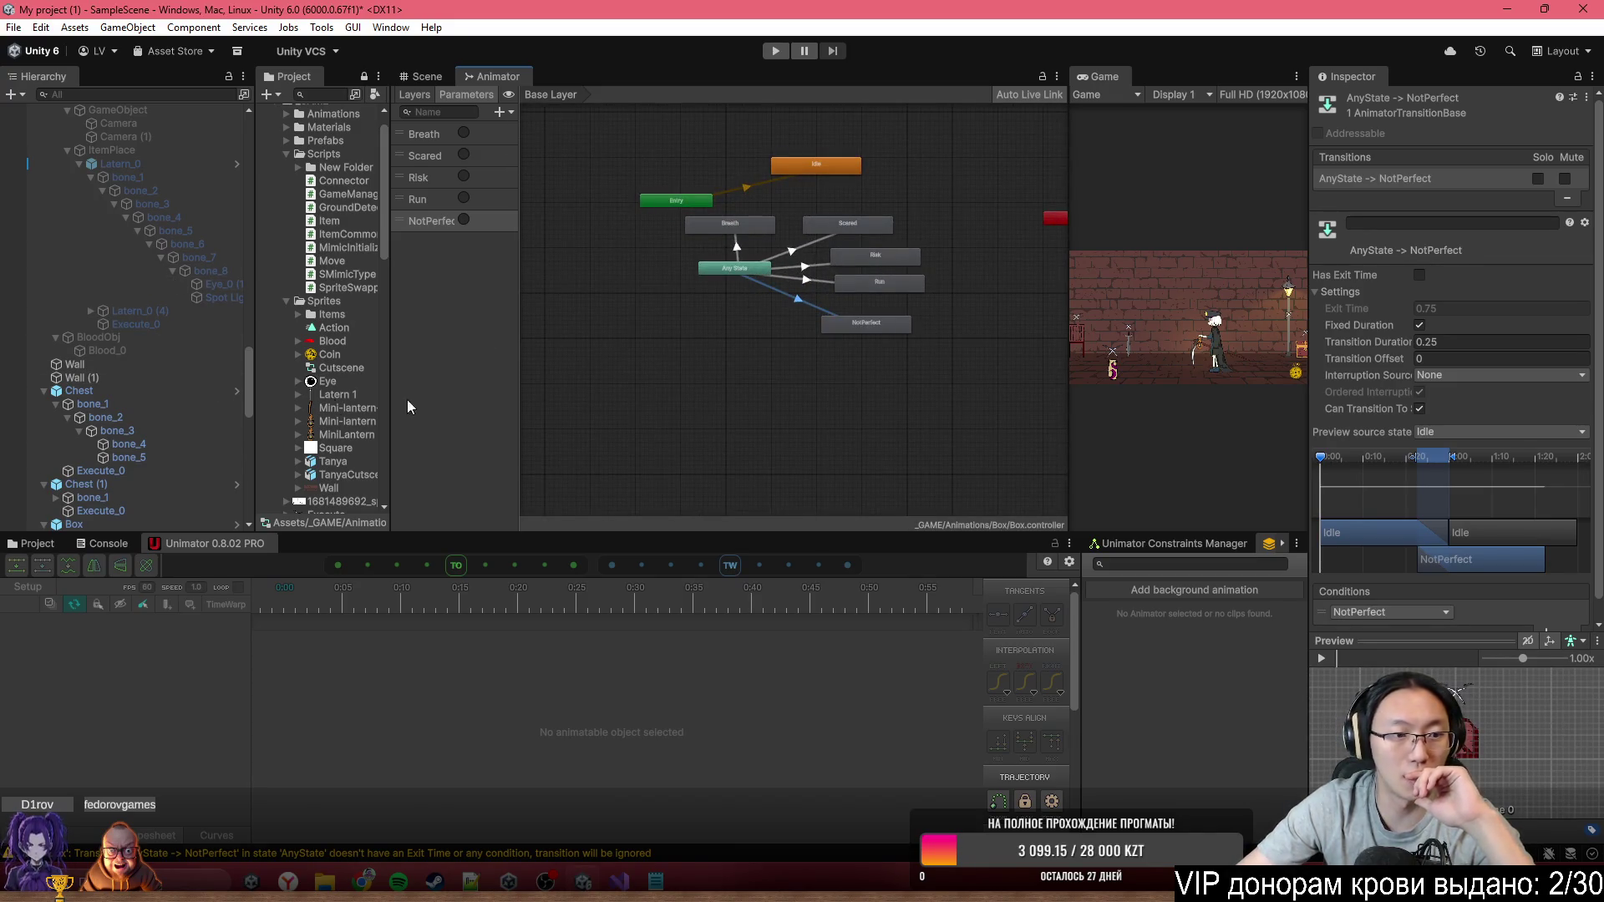
# Select the Bed object, show its Animator graph, and move Any State below Entry
pyautogui.click(422, 76)
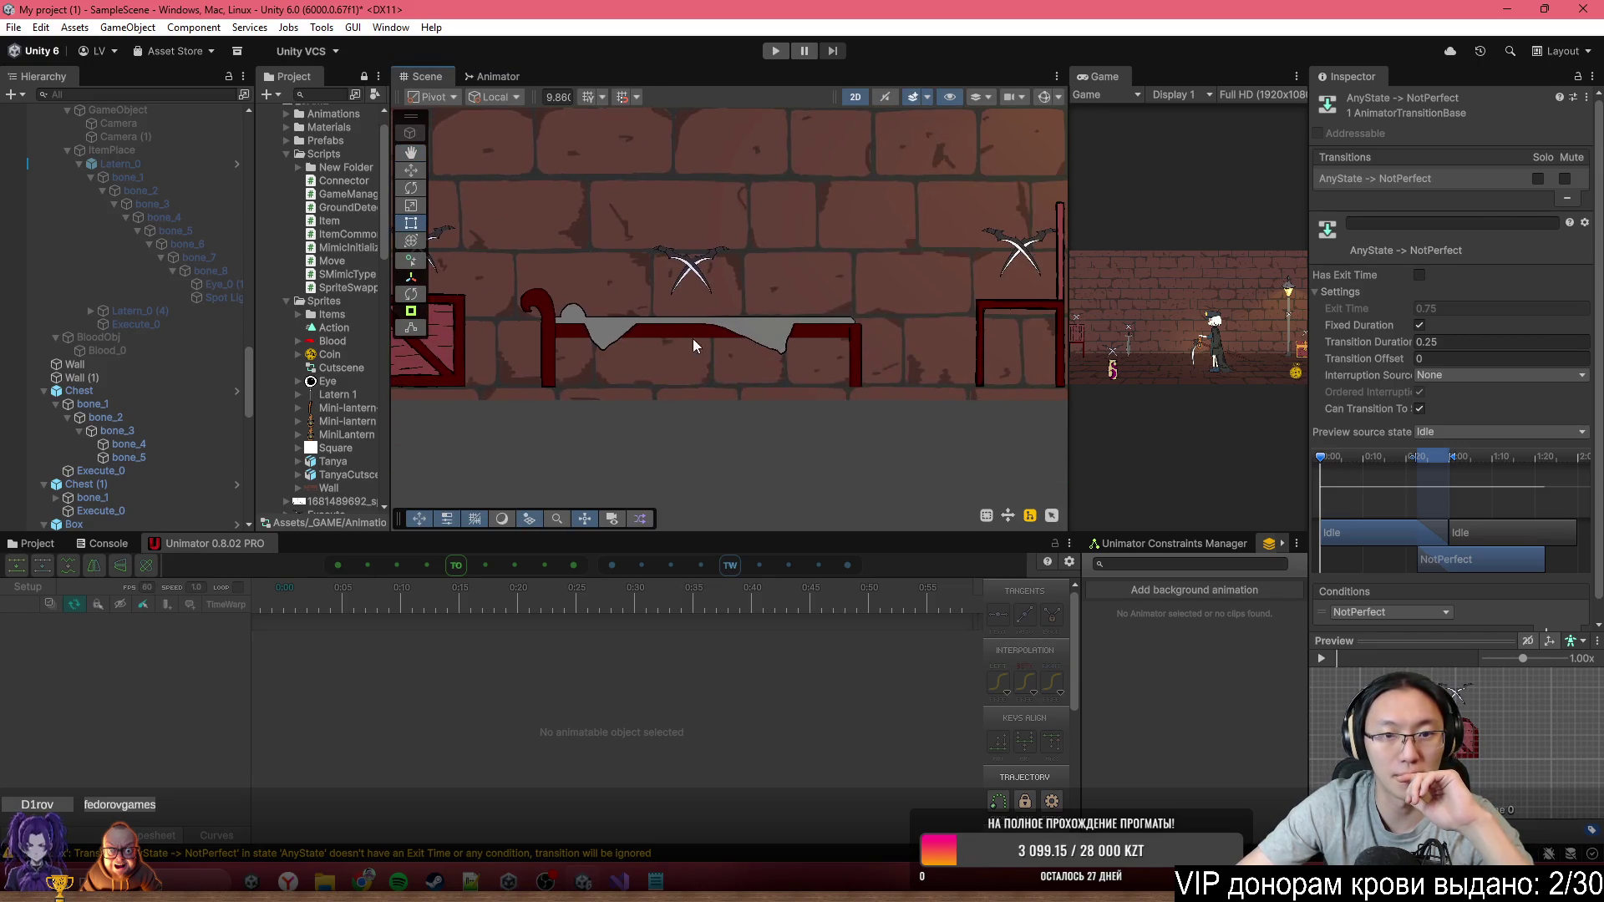
pyautogui.click(702, 331)
pyautogui.click(498, 76)
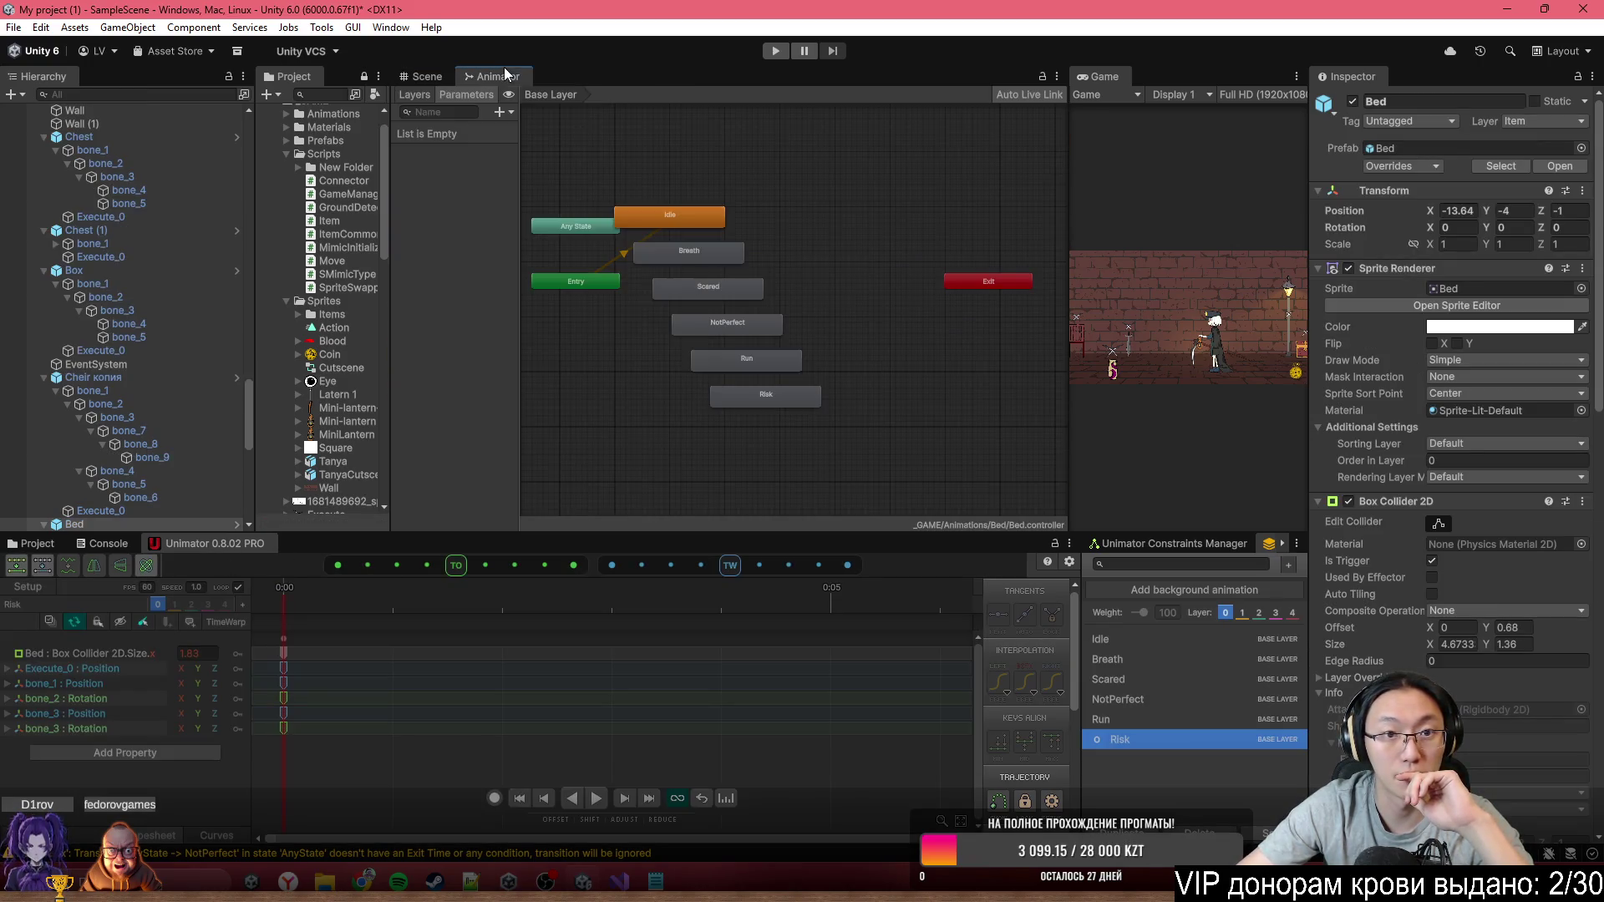
pyautogui.scroll(2, 700, 349)
pyautogui.moveTo(577, 203); pyautogui.dragTo(597, 363)
# Add Any State transitions to Breath and Scared, shifting Scared, NotPerfect and Run right
pyautogui.rightClick(668, 370)
pyautogui.click(711, 381)
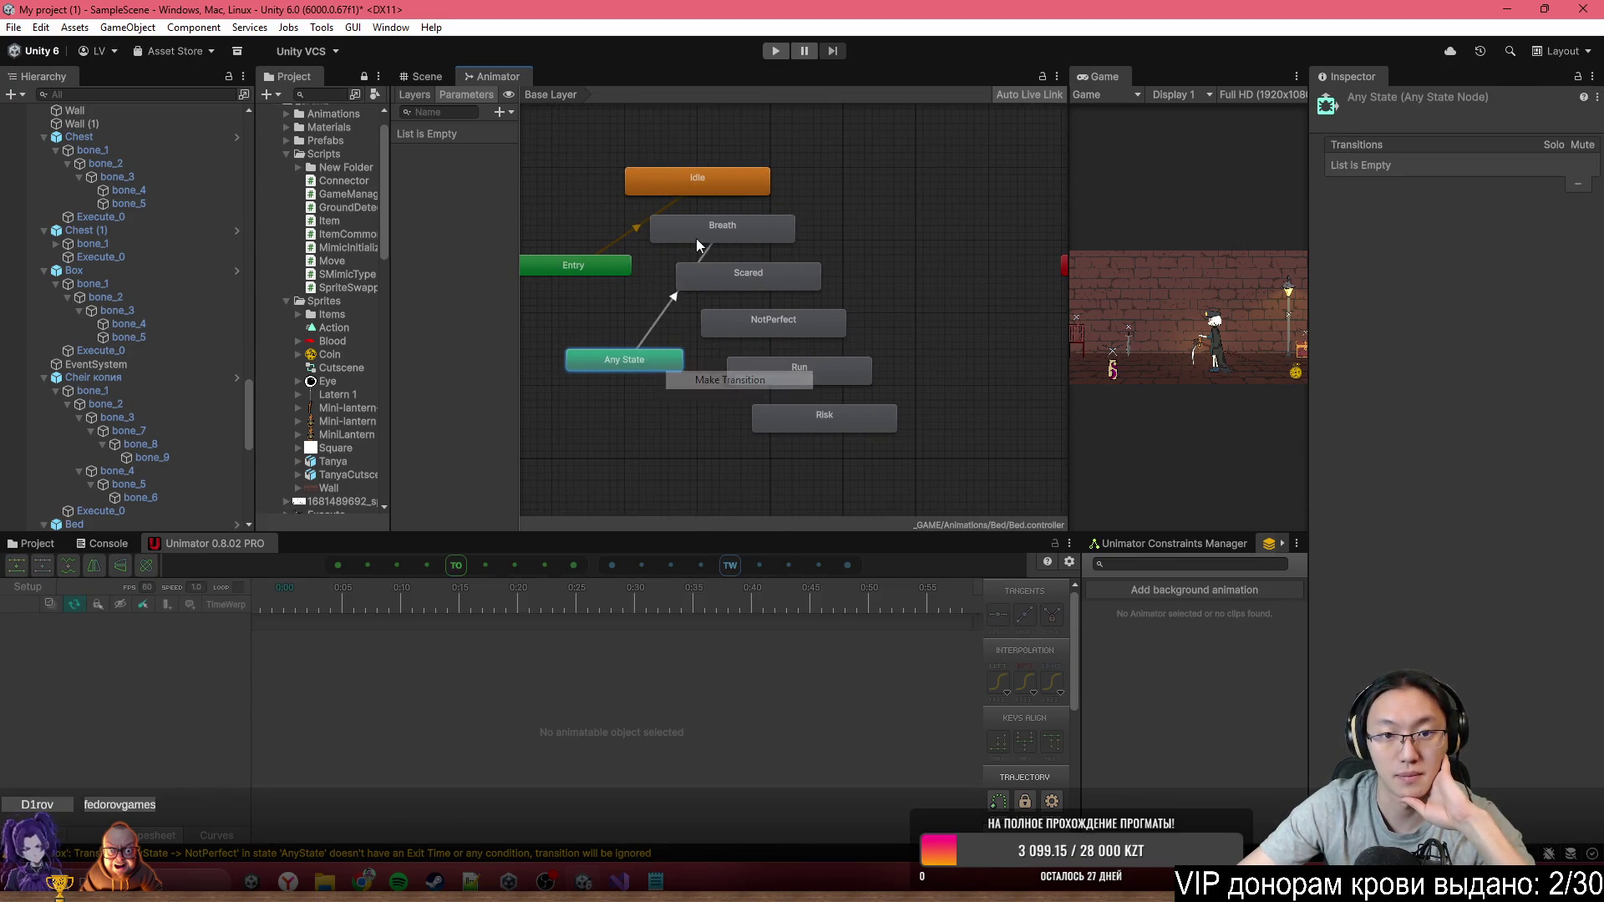
pyautogui.click(695, 238)
pyautogui.moveTo(733, 283); pyautogui.dragTo(806, 282)
pyautogui.moveTo(830, 325); pyautogui.dragTo(877, 330)
pyautogui.moveTo(798, 379); pyautogui.dragTo(863, 381)
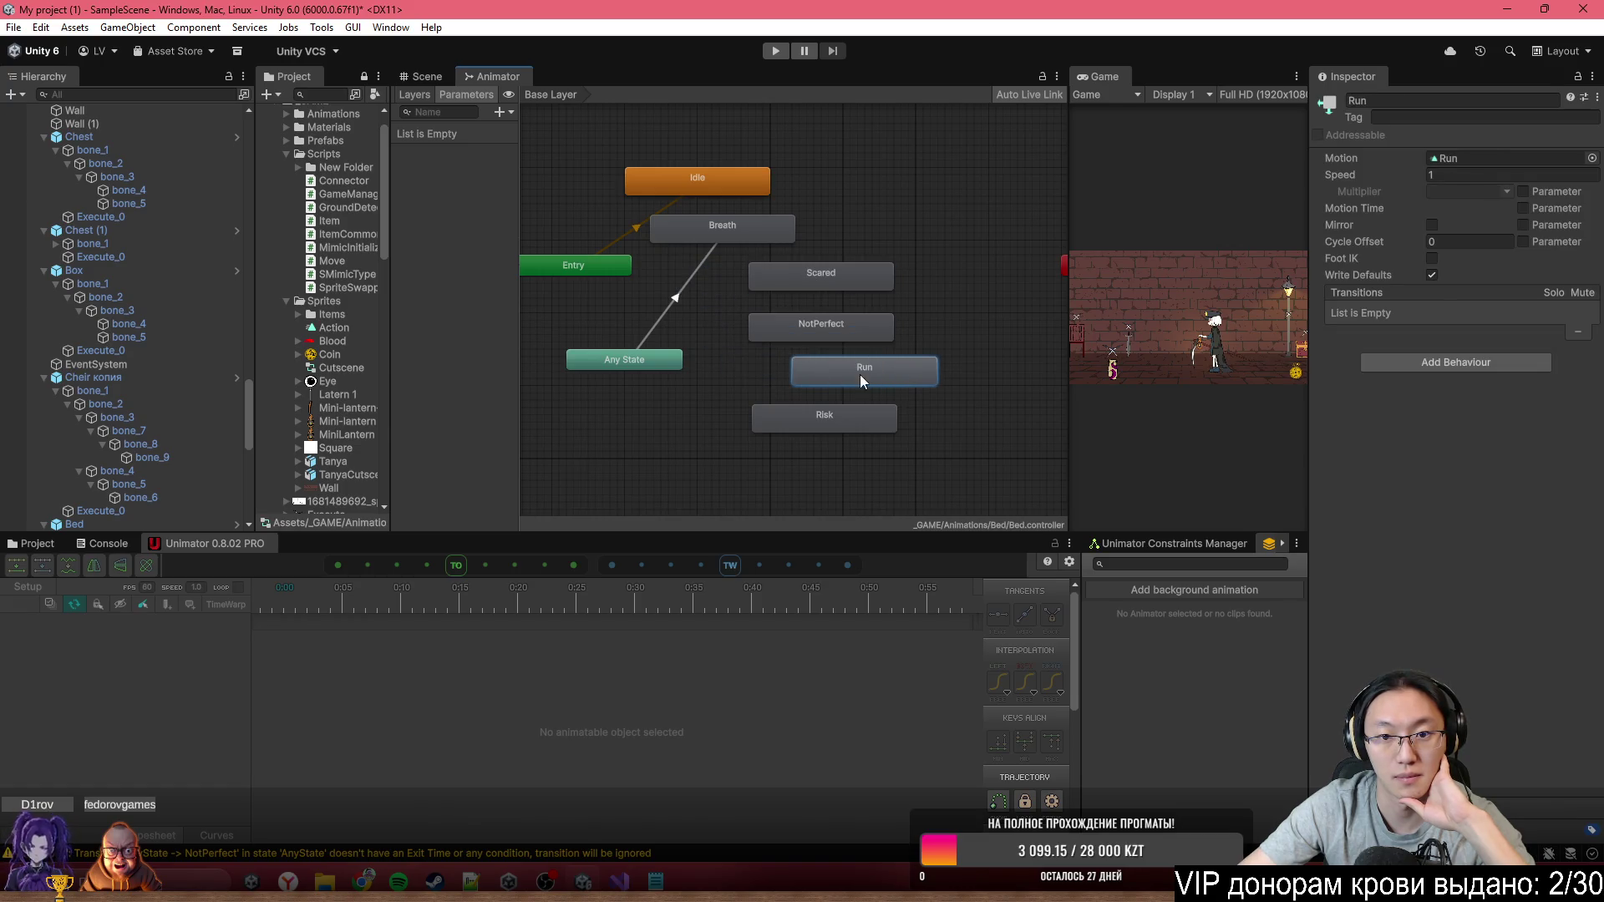
pyautogui.rightClick(670, 363)
pyautogui.click(712, 373)
pyautogui.click(805, 279)
# Add Any State transitions to NotPerfect, Run and Risk
pyautogui.rightClick(668, 364)
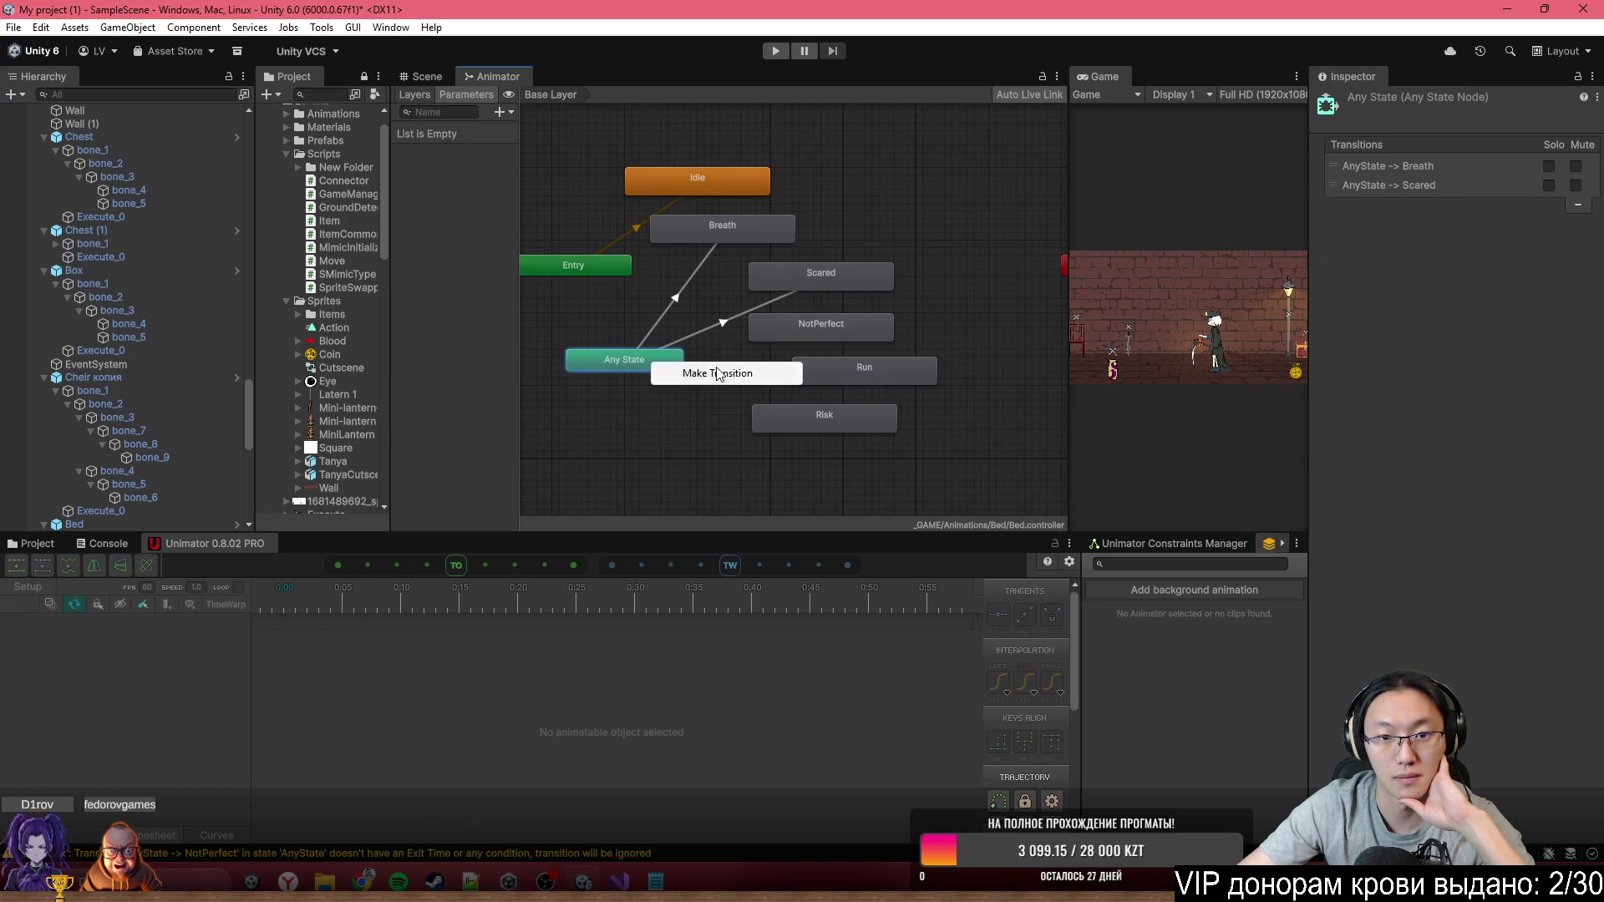
pyautogui.click(712, 373)
pyautogui.click(801, 329)
pyautogui.rightClick(668, 361)
pyautogui.click(712, 373)
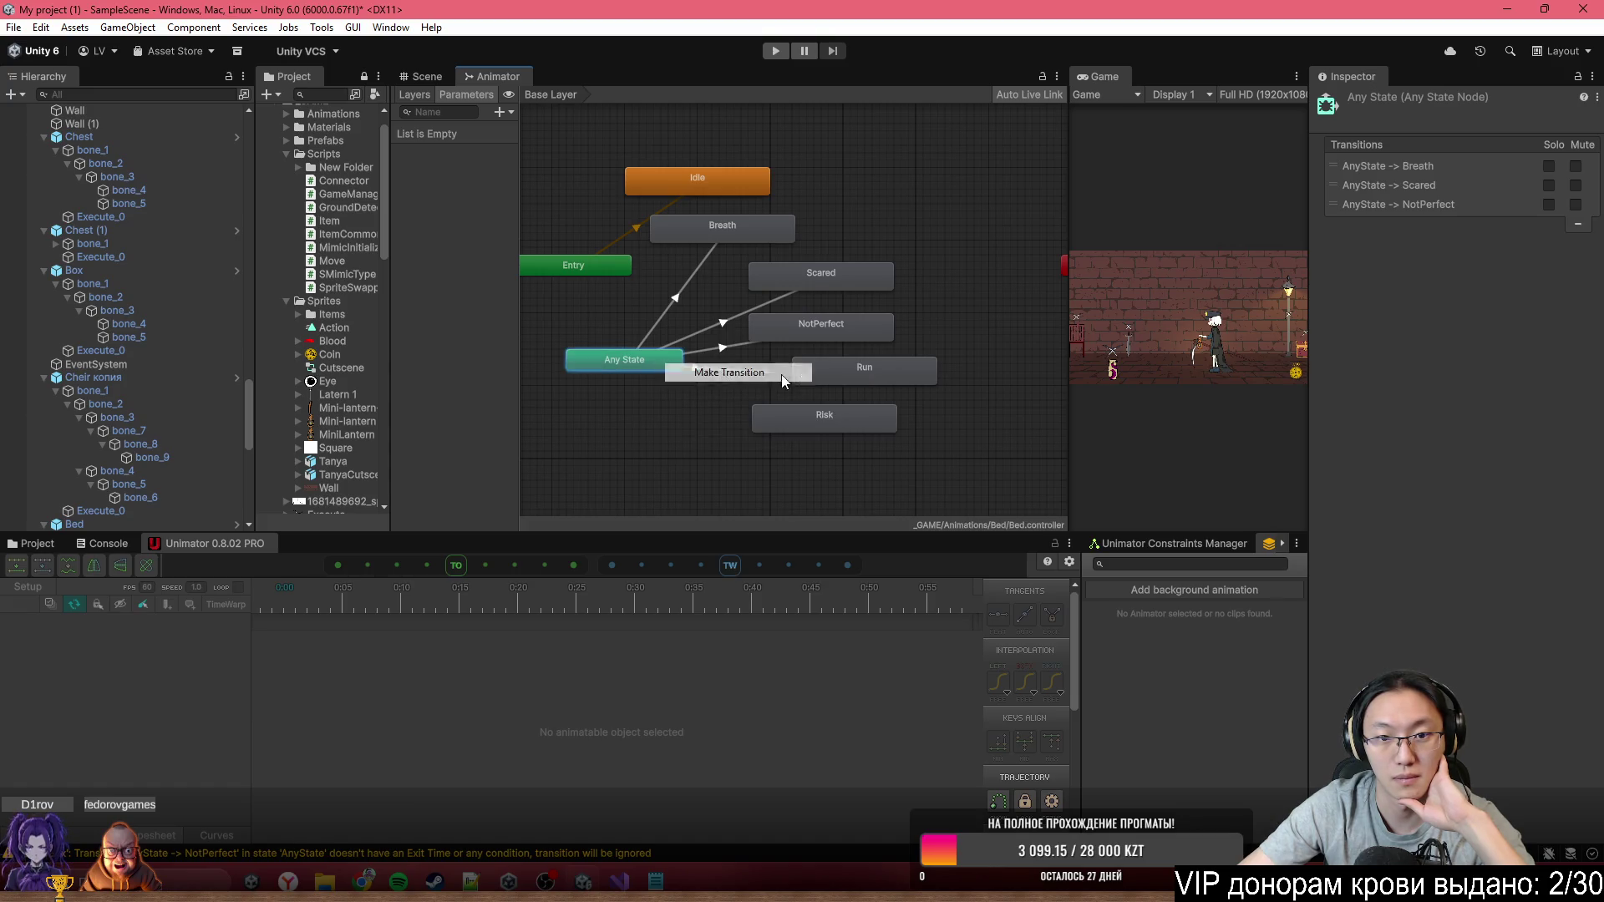
pyautogui.click(802, 370)
pyautogui.rightClick(666, 377)
pyautogui.click(712, 384)
pyautogui.click(802, 409)
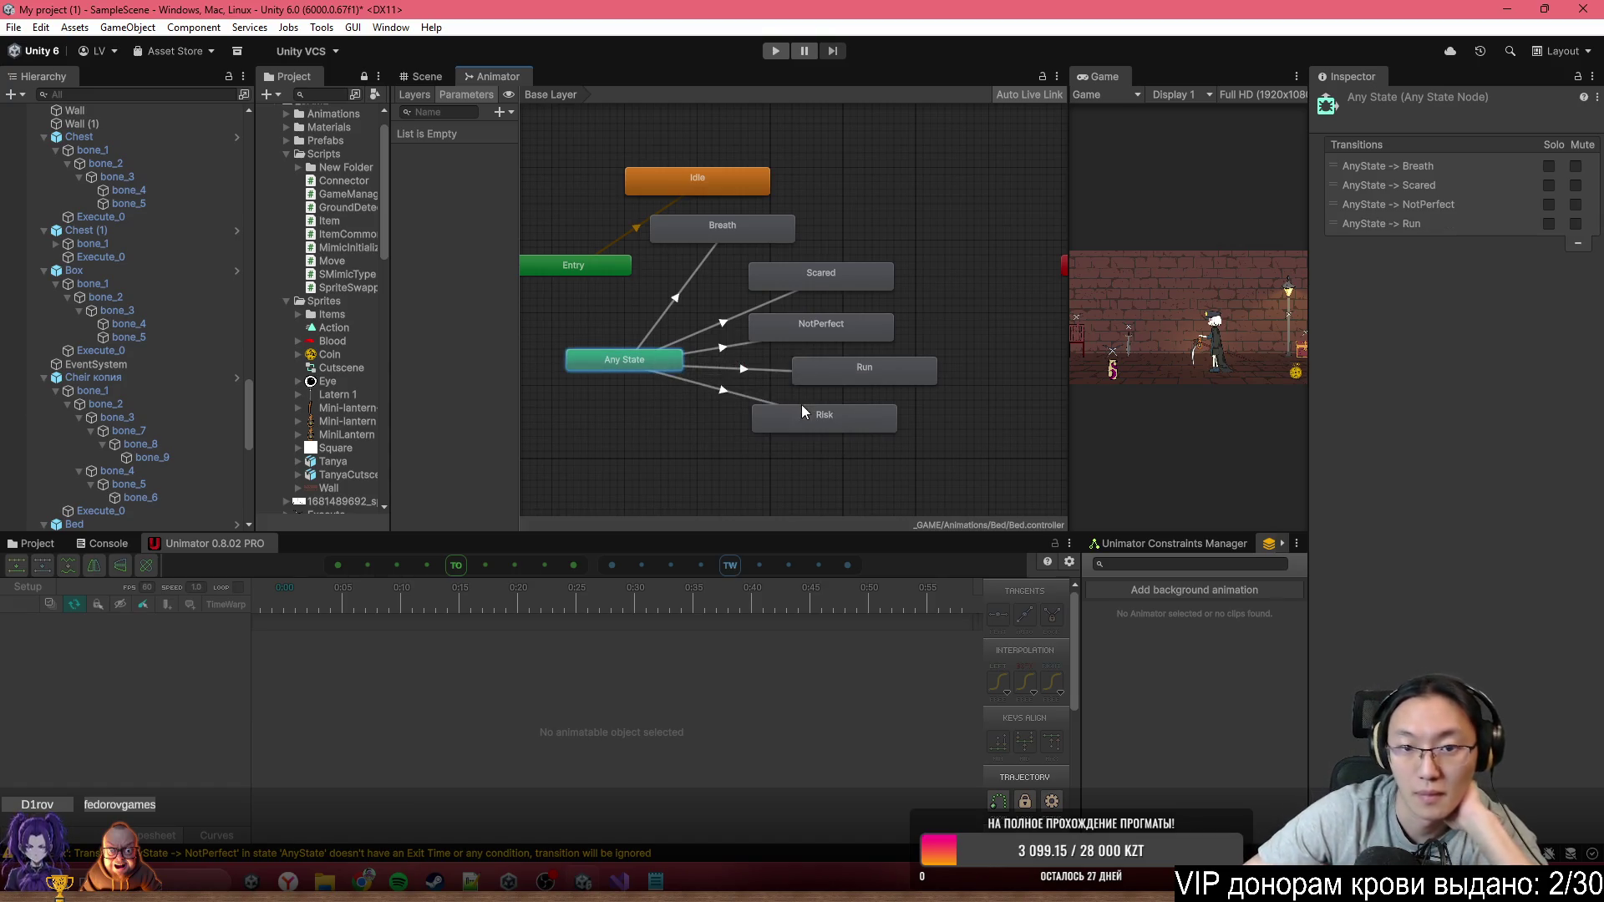
pyautogui.scroll(3, 627, 332)
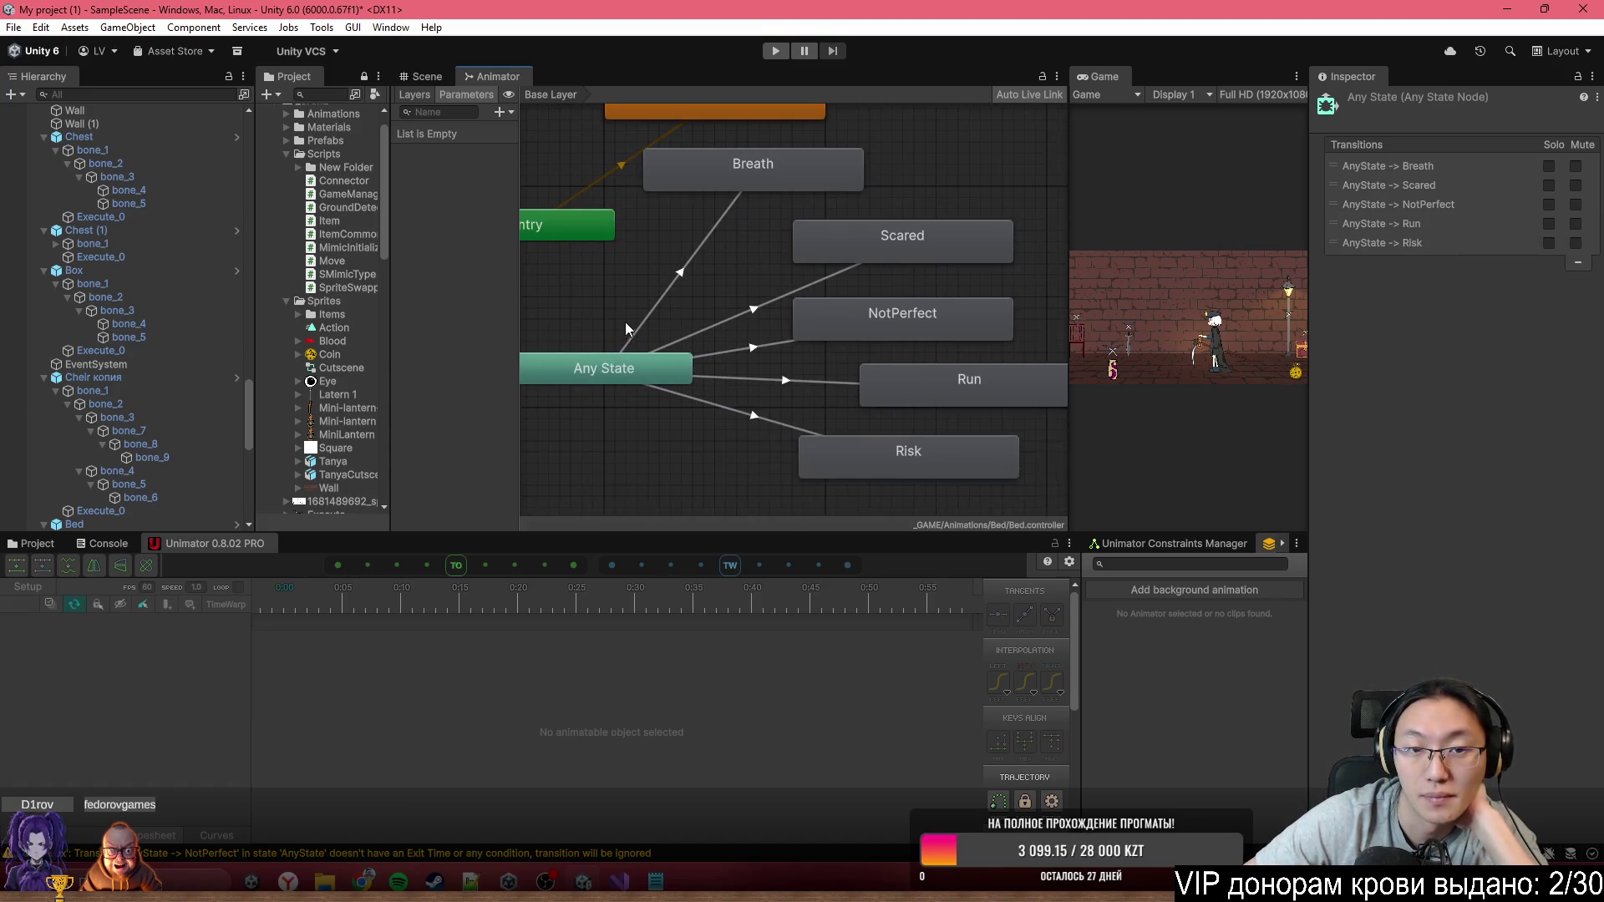
# Add a Breath trigger parameter and delete an accidentally created float parameter
pyautogui.click(501, 112)
pyautogui.click(536, 187)
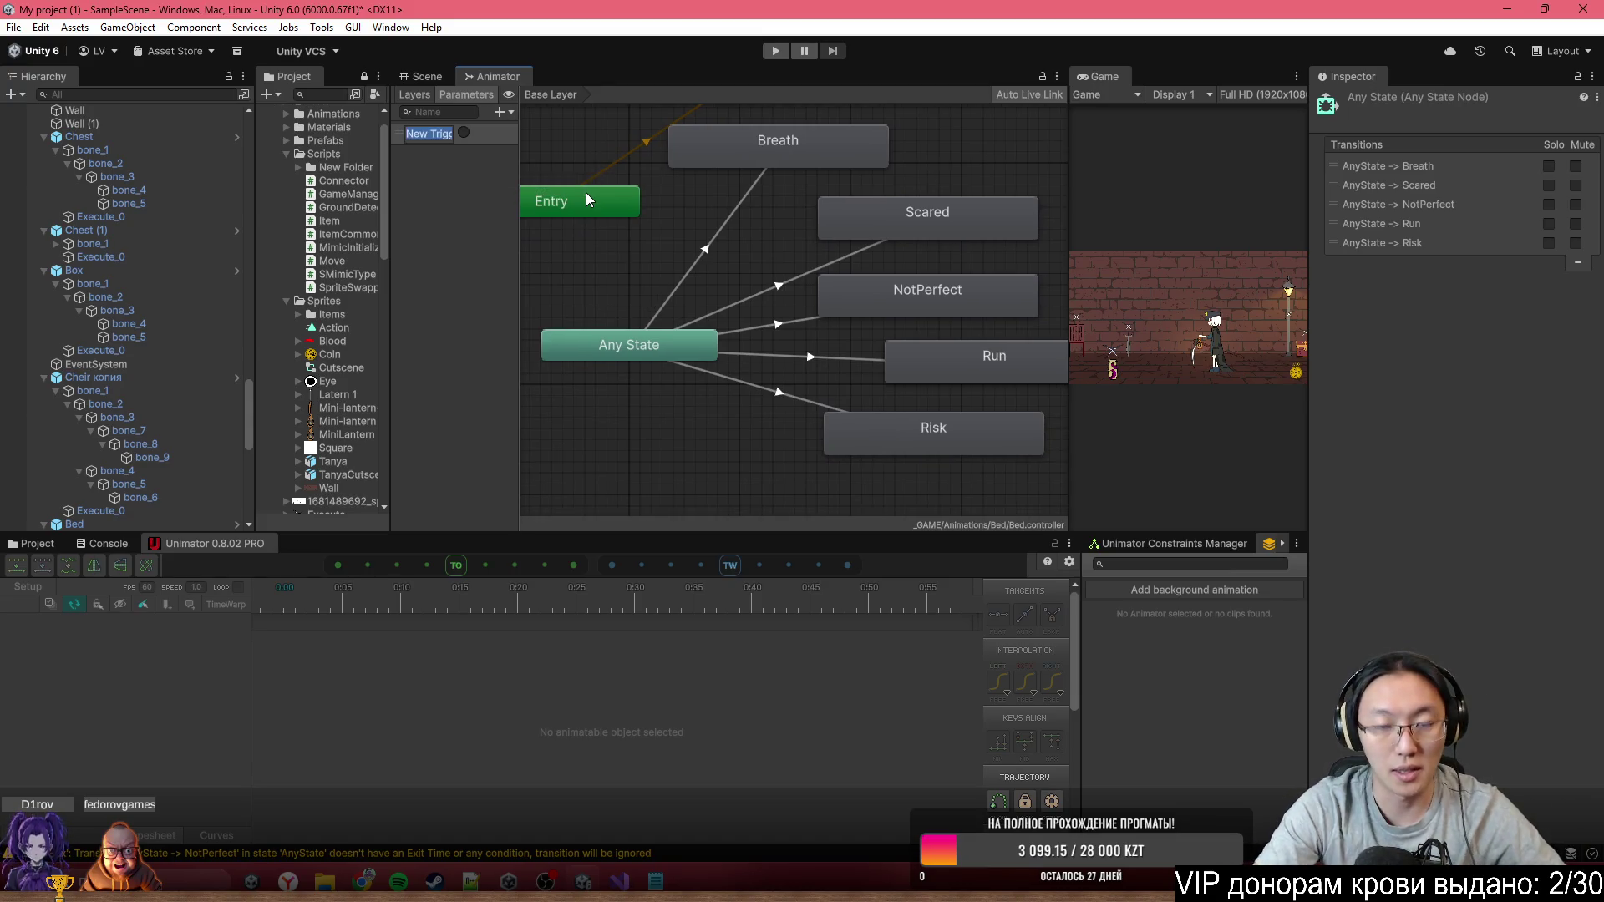
pyautogui.write('Breath')
pyautogui.press('Return')
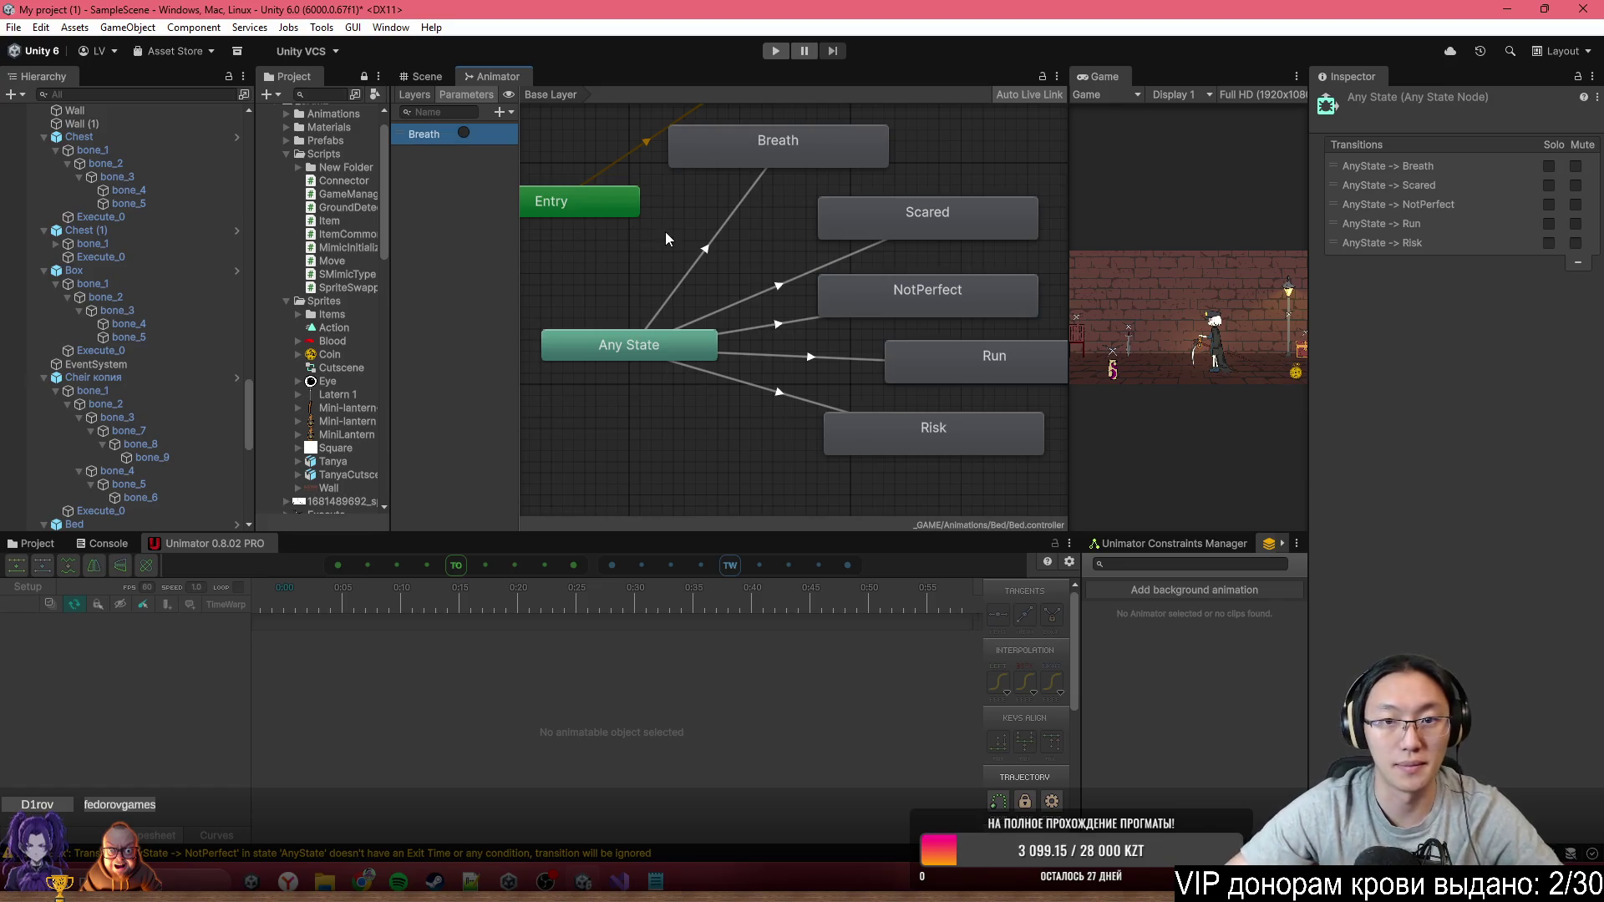
pyautogui.click(501, 112)
pyautogui.click(518, 134)
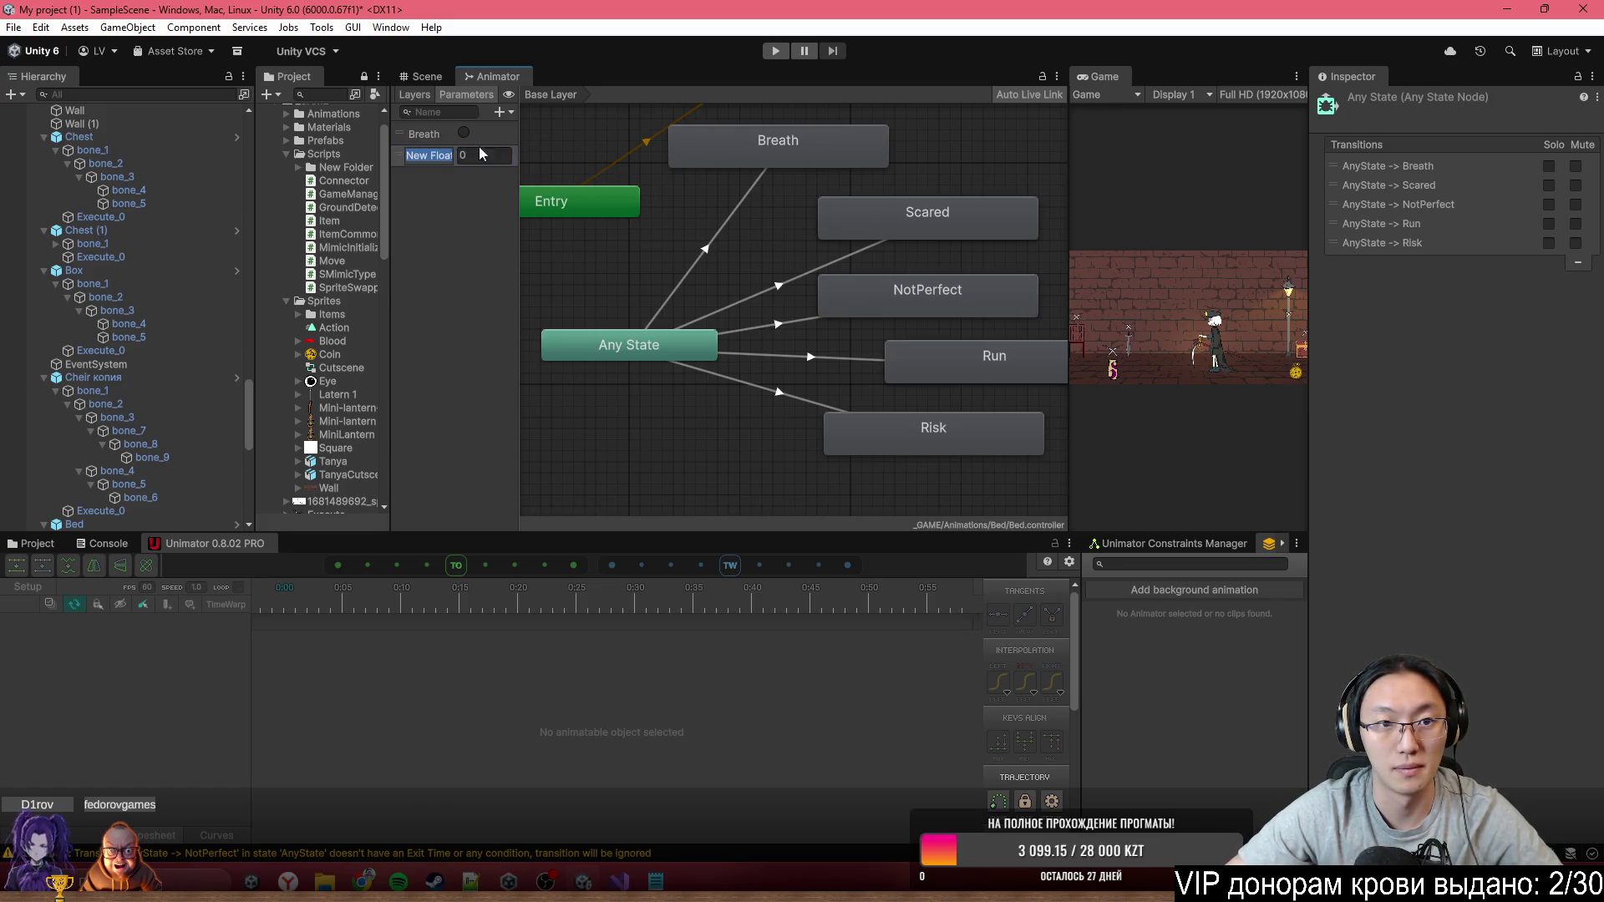
pyautogui.click(418, 154)
pyautogui.press('Delete')
# Add a Scared trigger parameter, correcting the mistyped name
pyautogui.click(501, 112)
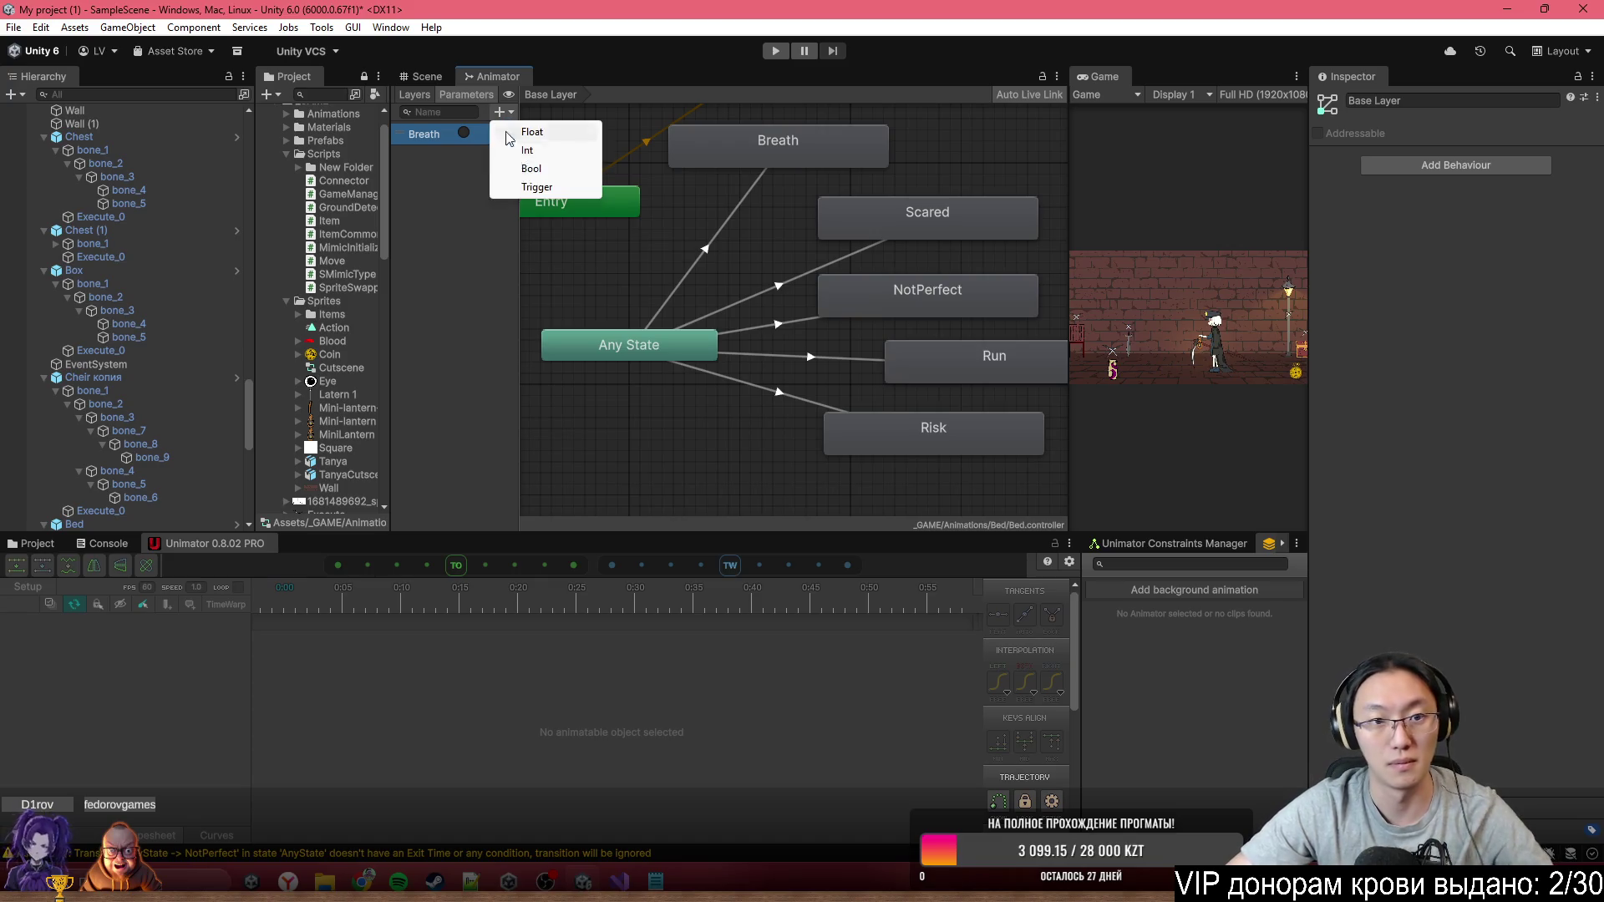
pyautogui.click(532, 171)
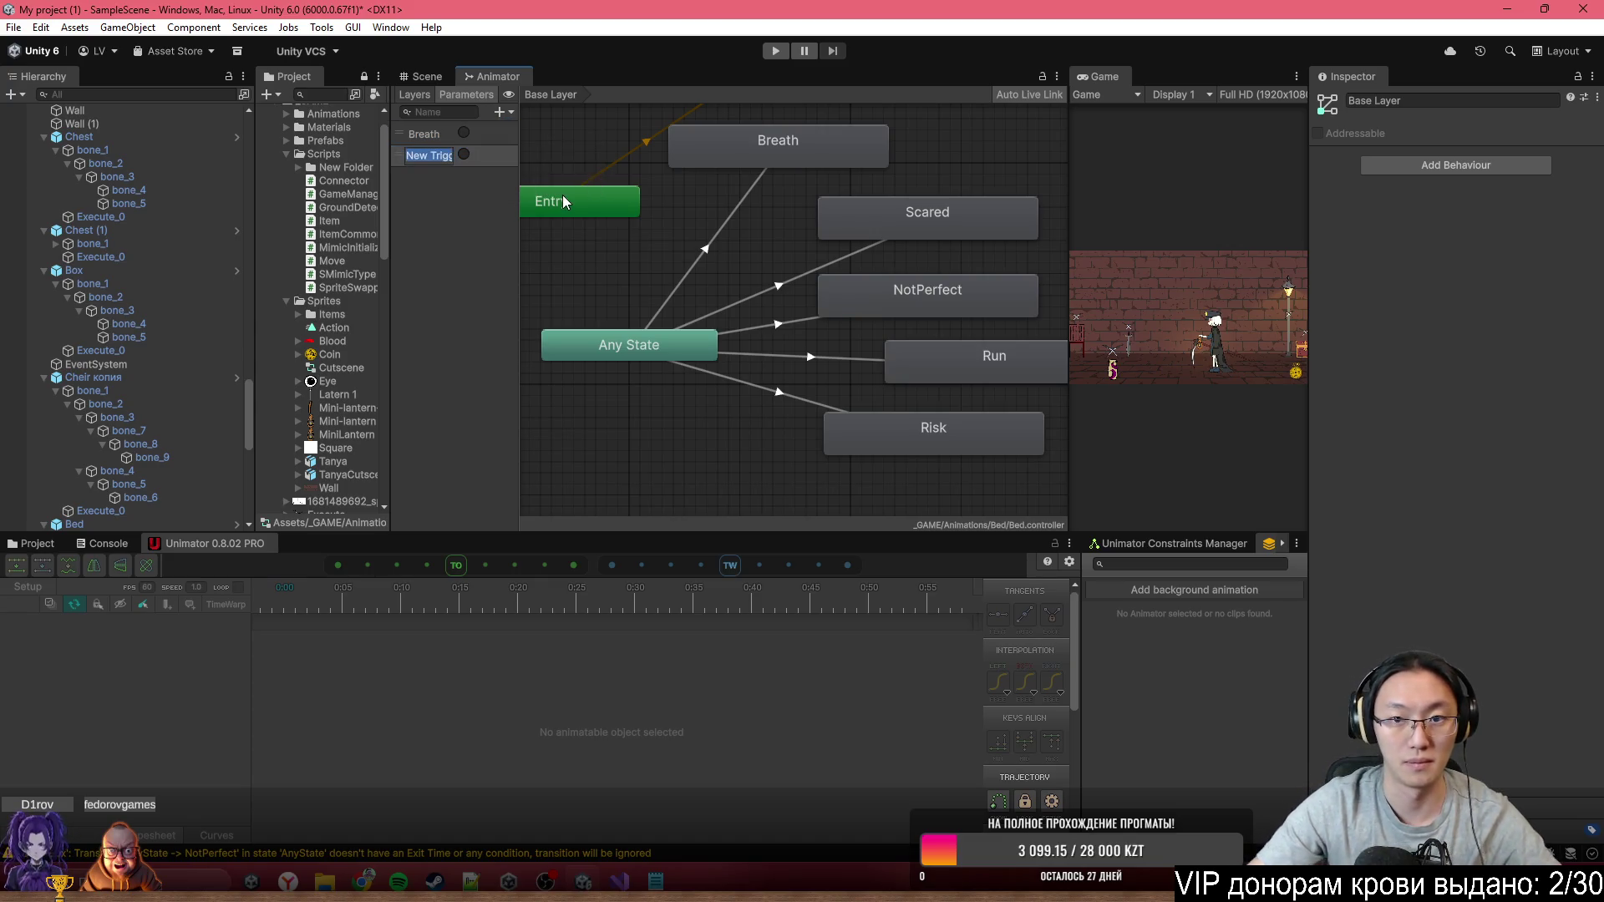
pyautogui.write('Crared')
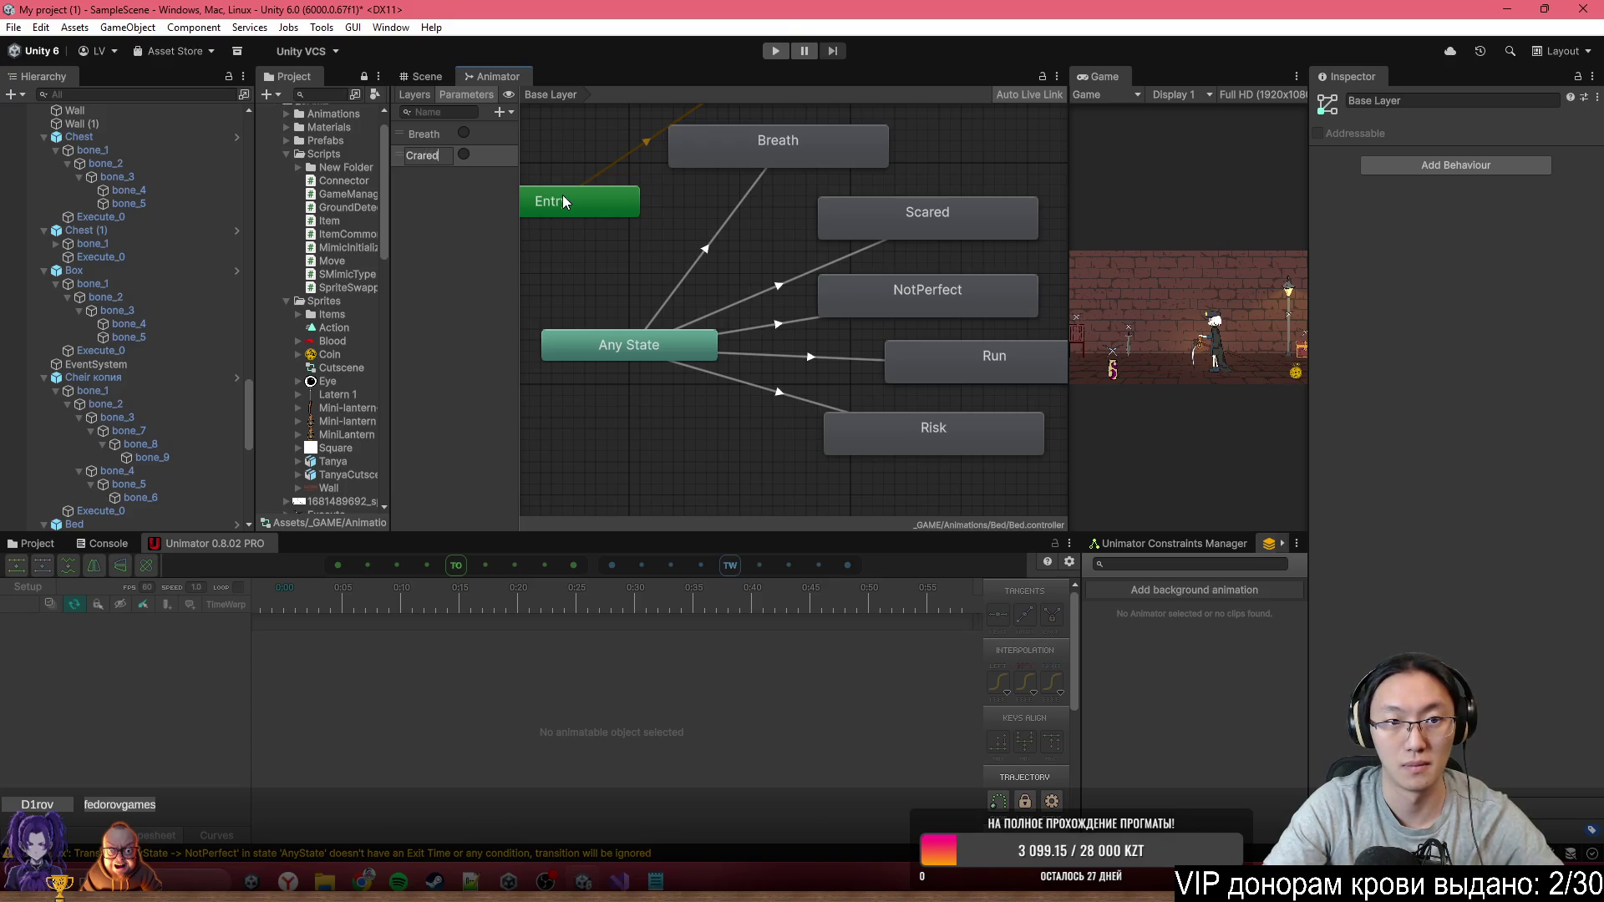
pyautogui.press('BackSpace')
pyautogui.press('BackSpace')
pyautogui.press('BackSpace')
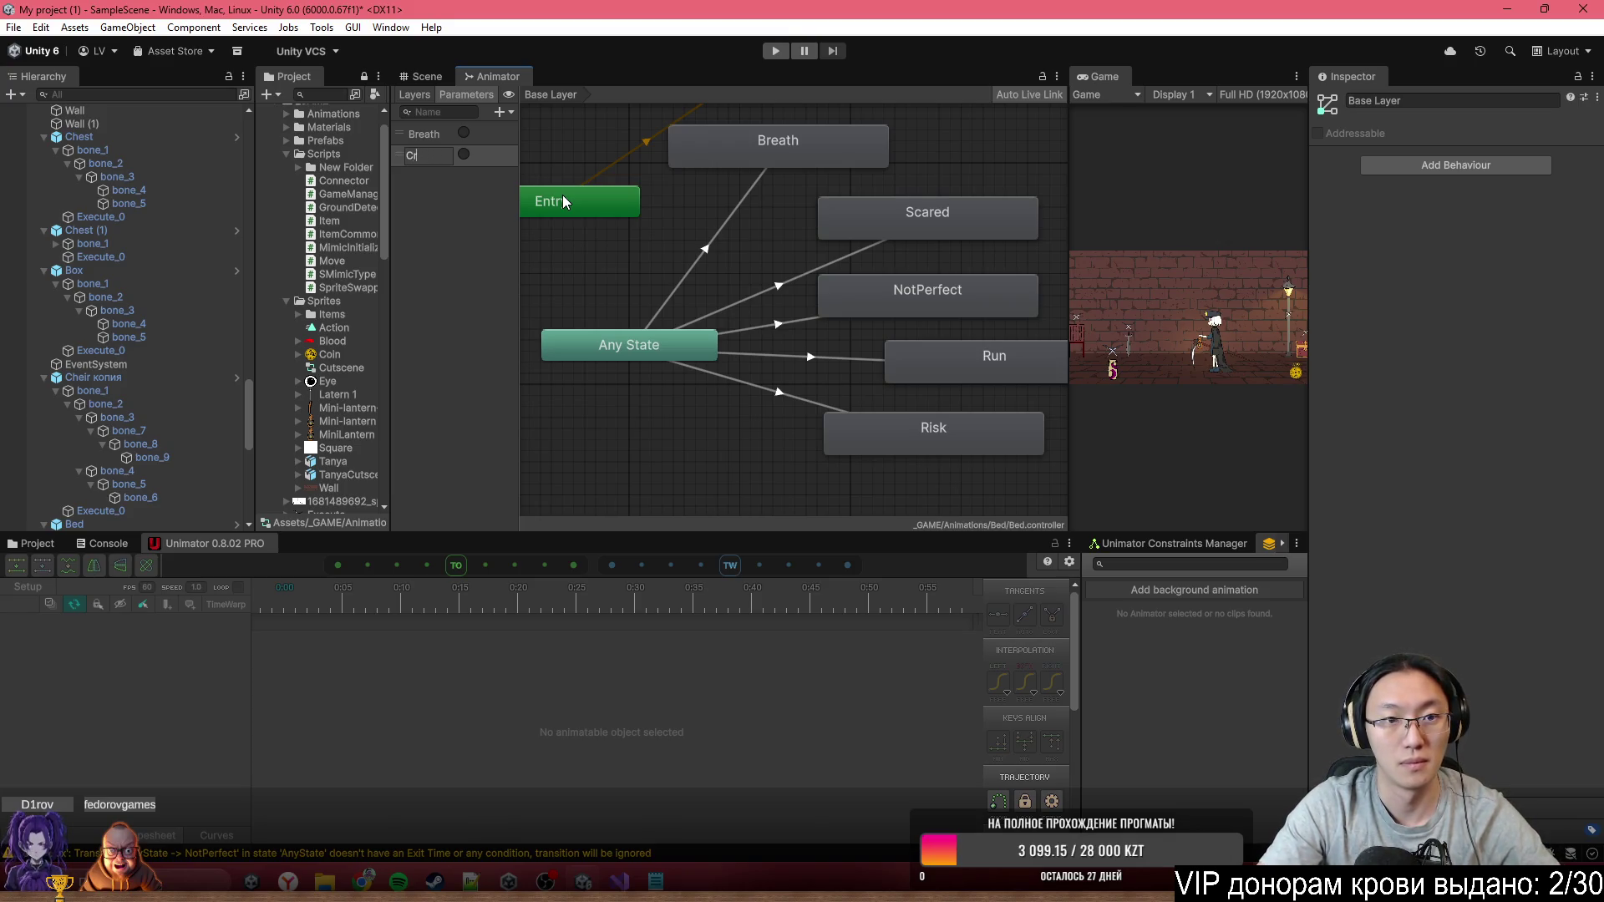
pyautogui.write('Scared')
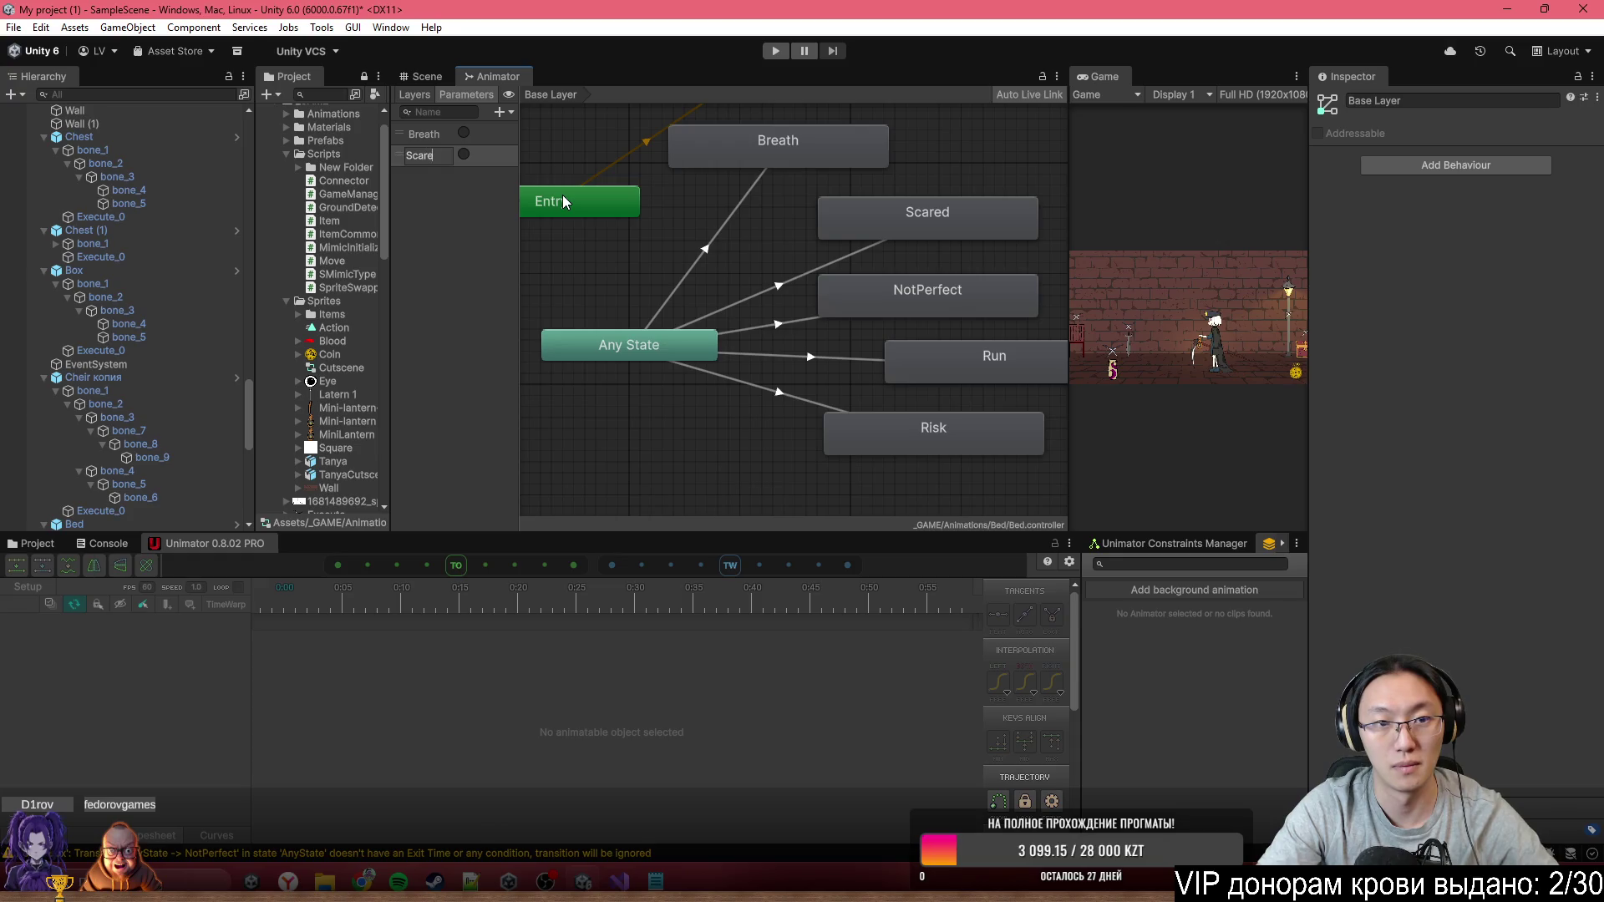
pyautogui.press('Return')
# Add NotPerfect and Run trigger parameters
pyautogui.click(513, 112)
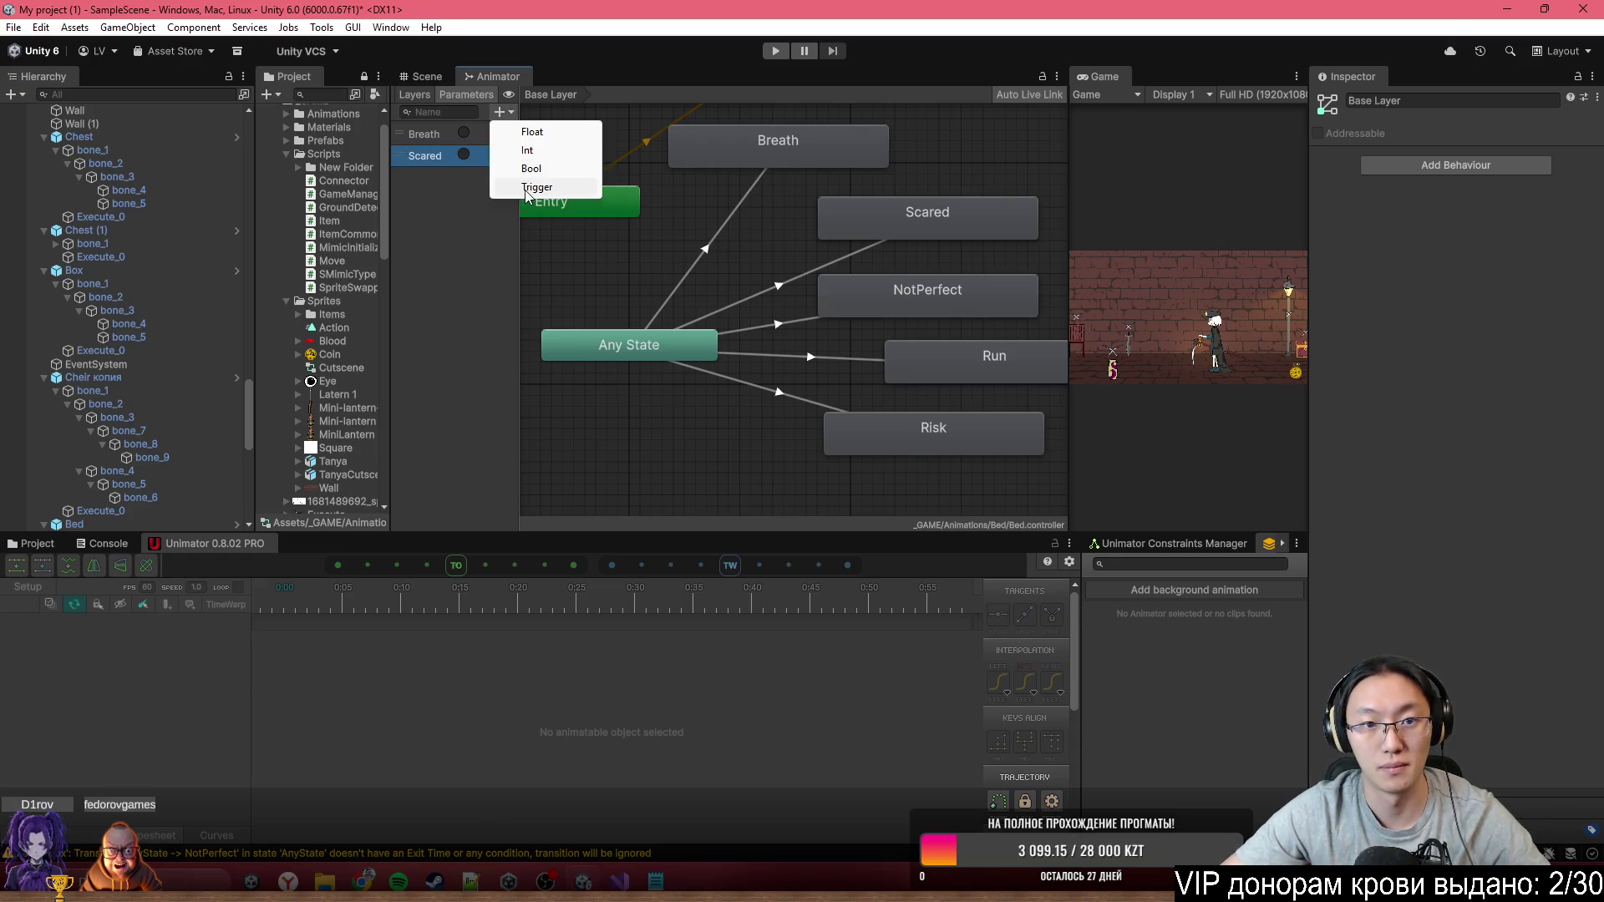
pyautogui.click(534, 189)
pyautogui.write('NotPerfect')
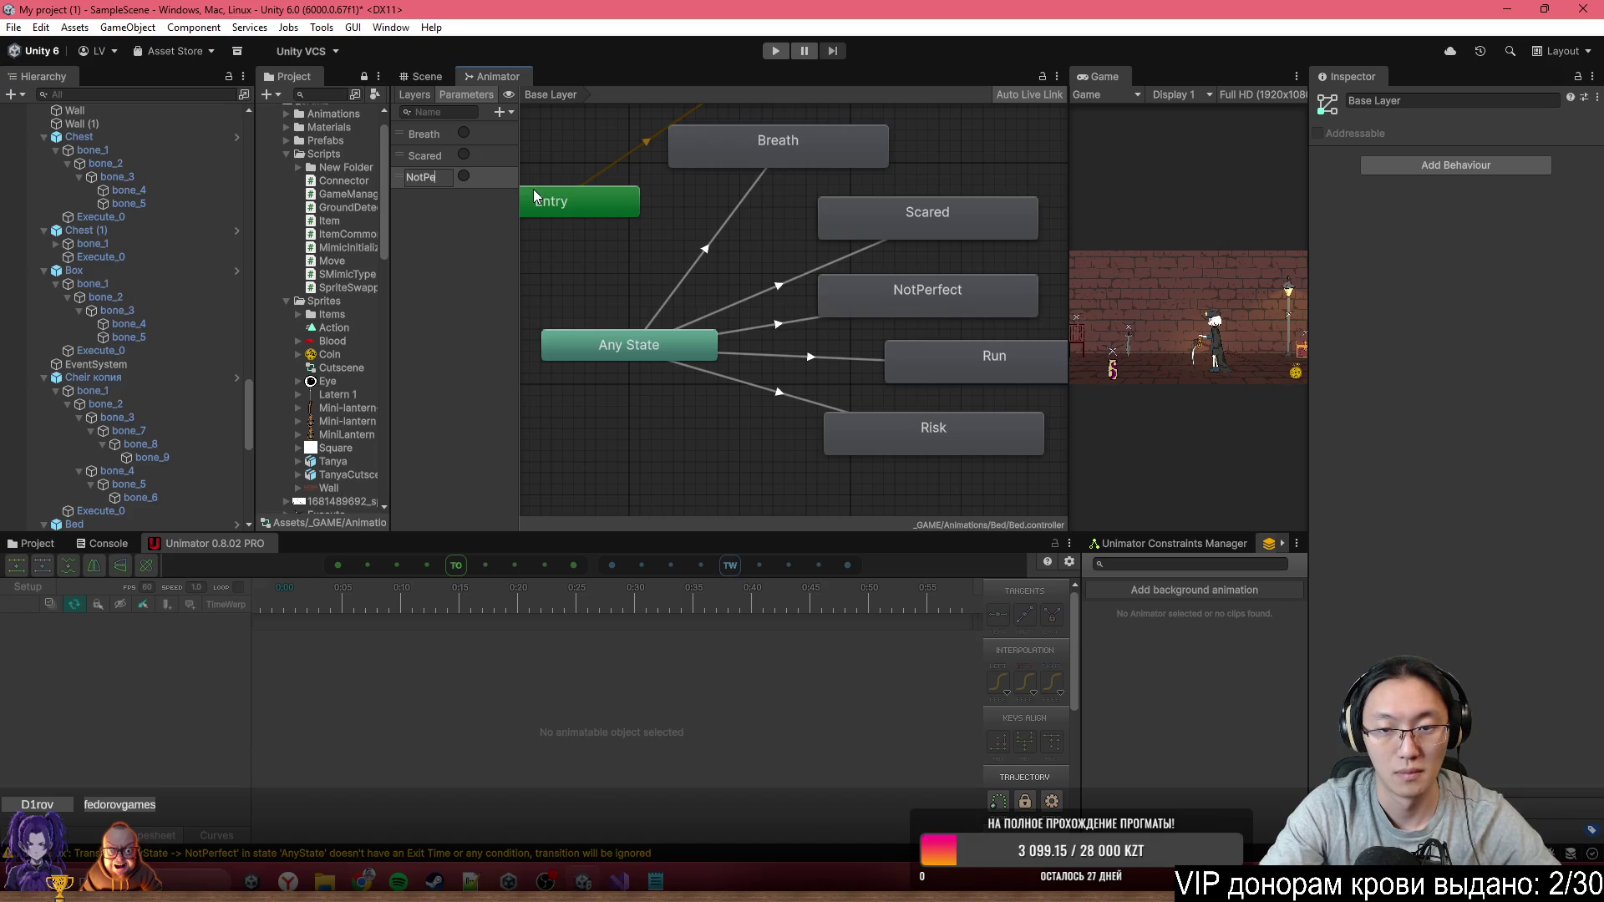
pyautogui.press('Return')
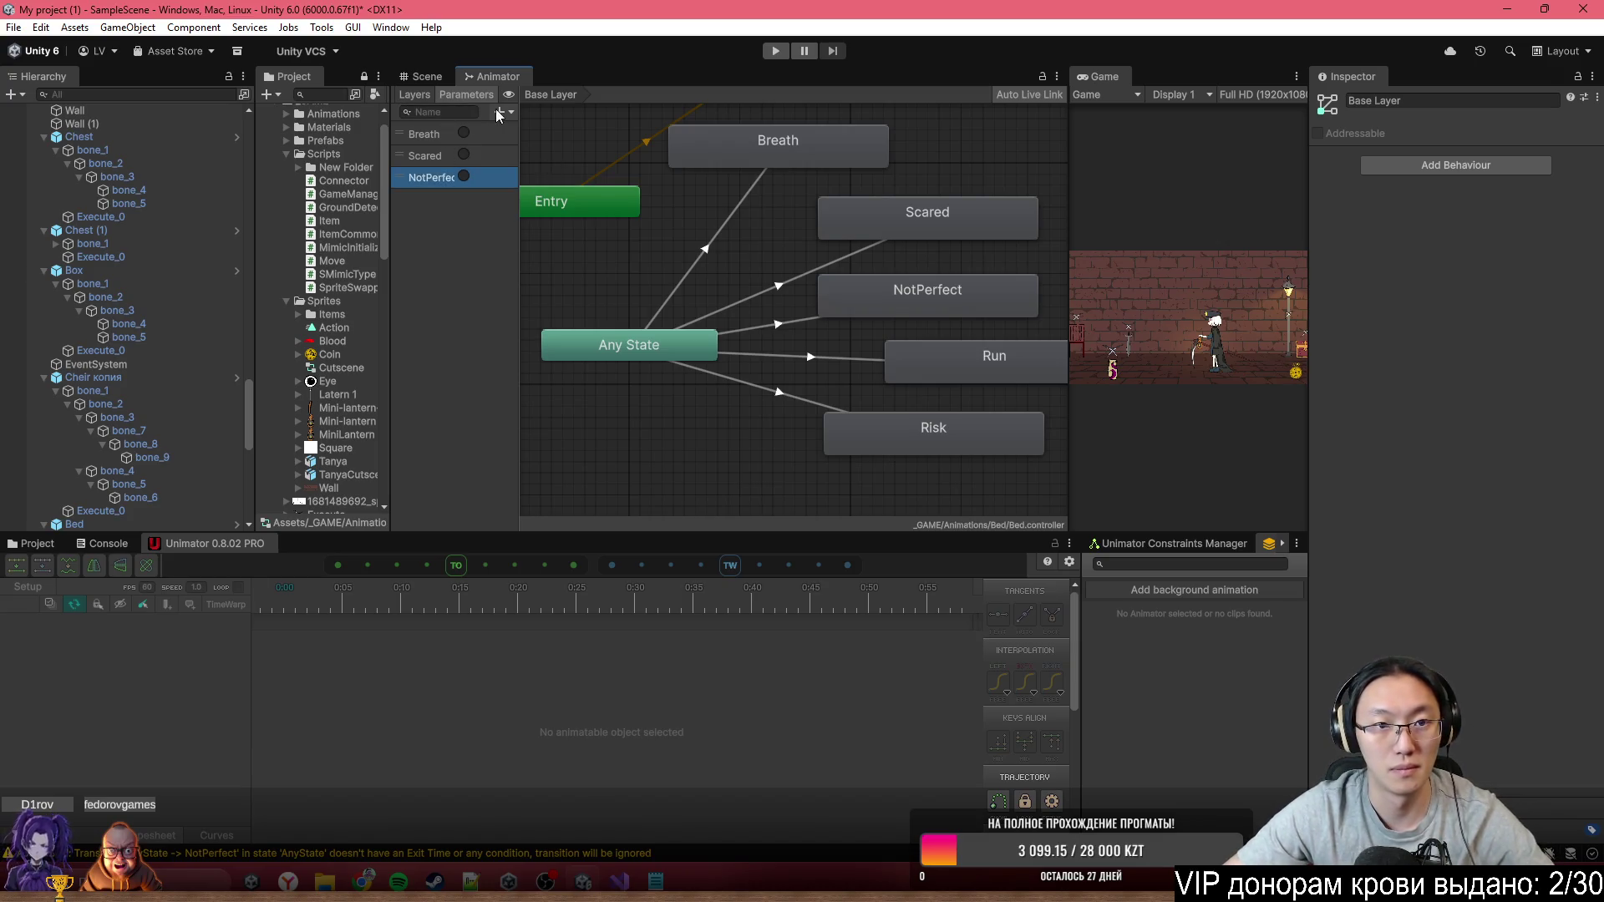
pyautogui.click(498, 113)
pyautogui.click(539, 188)
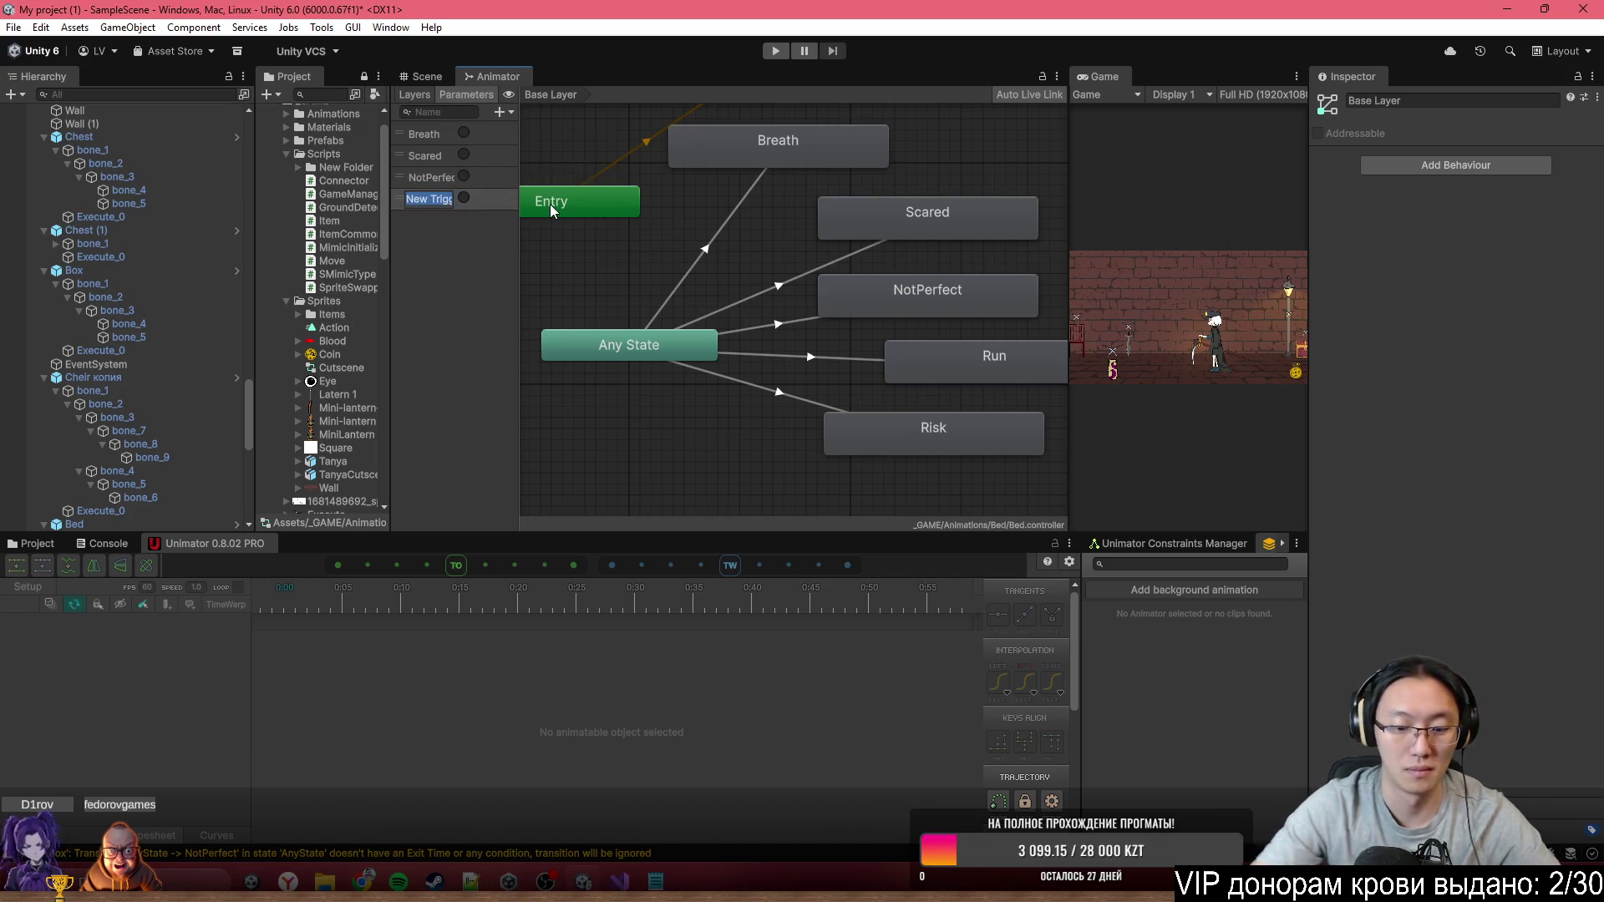
pyautogui.write('Run')
pyautogui.press('Return')
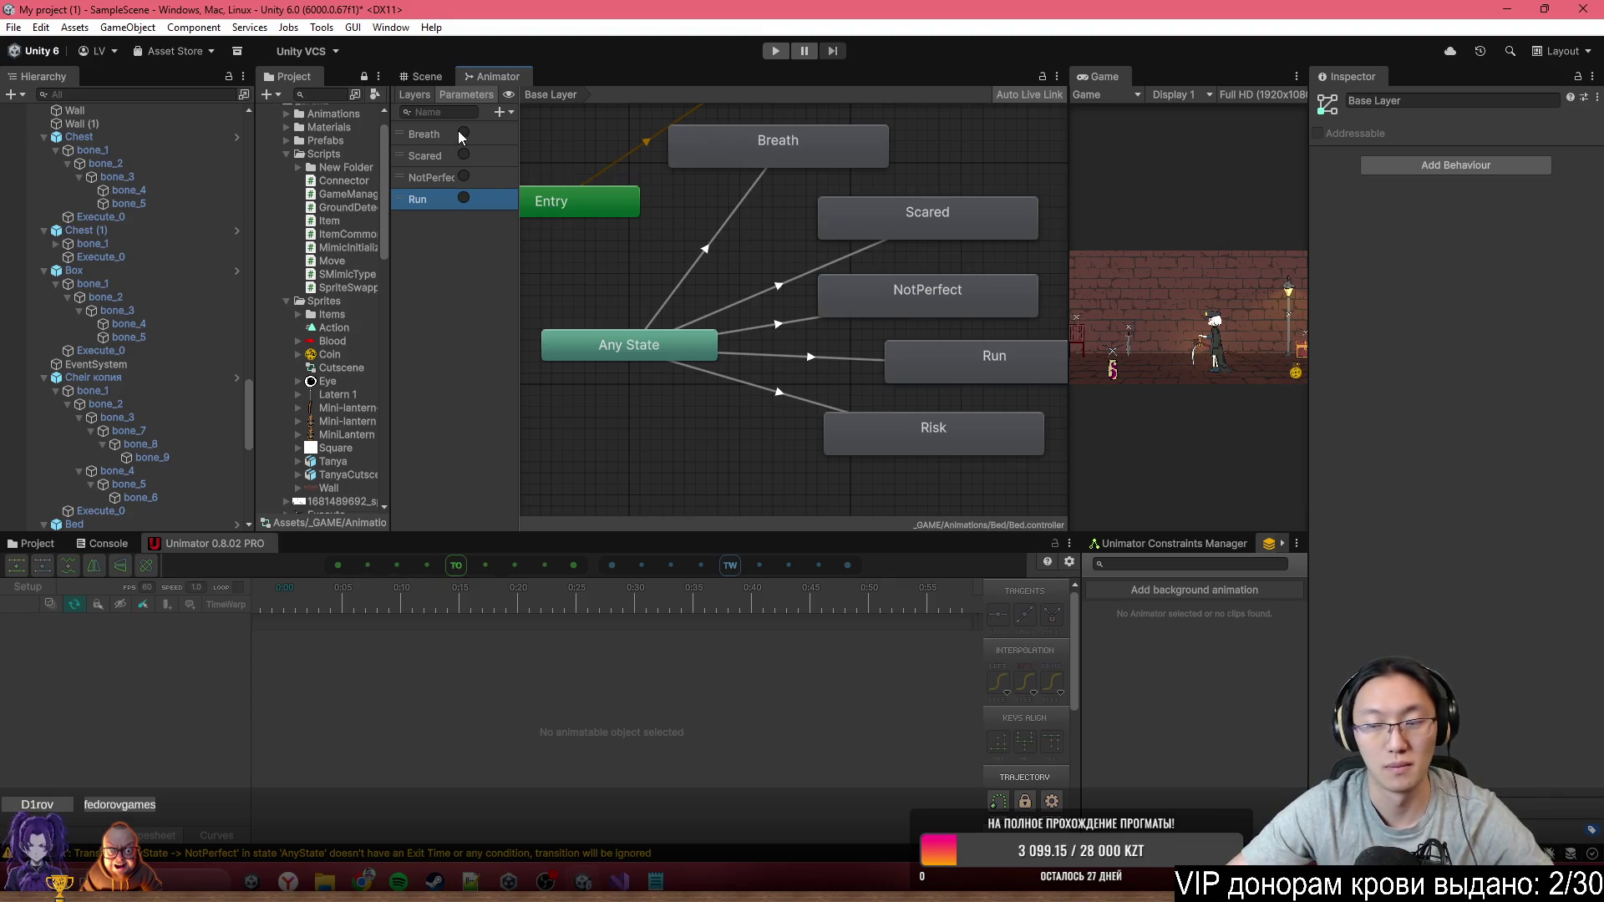
# Add a Risk trigger parameter, fixing the 'Risj' typo in its name
pyautogui.click(499, 112)
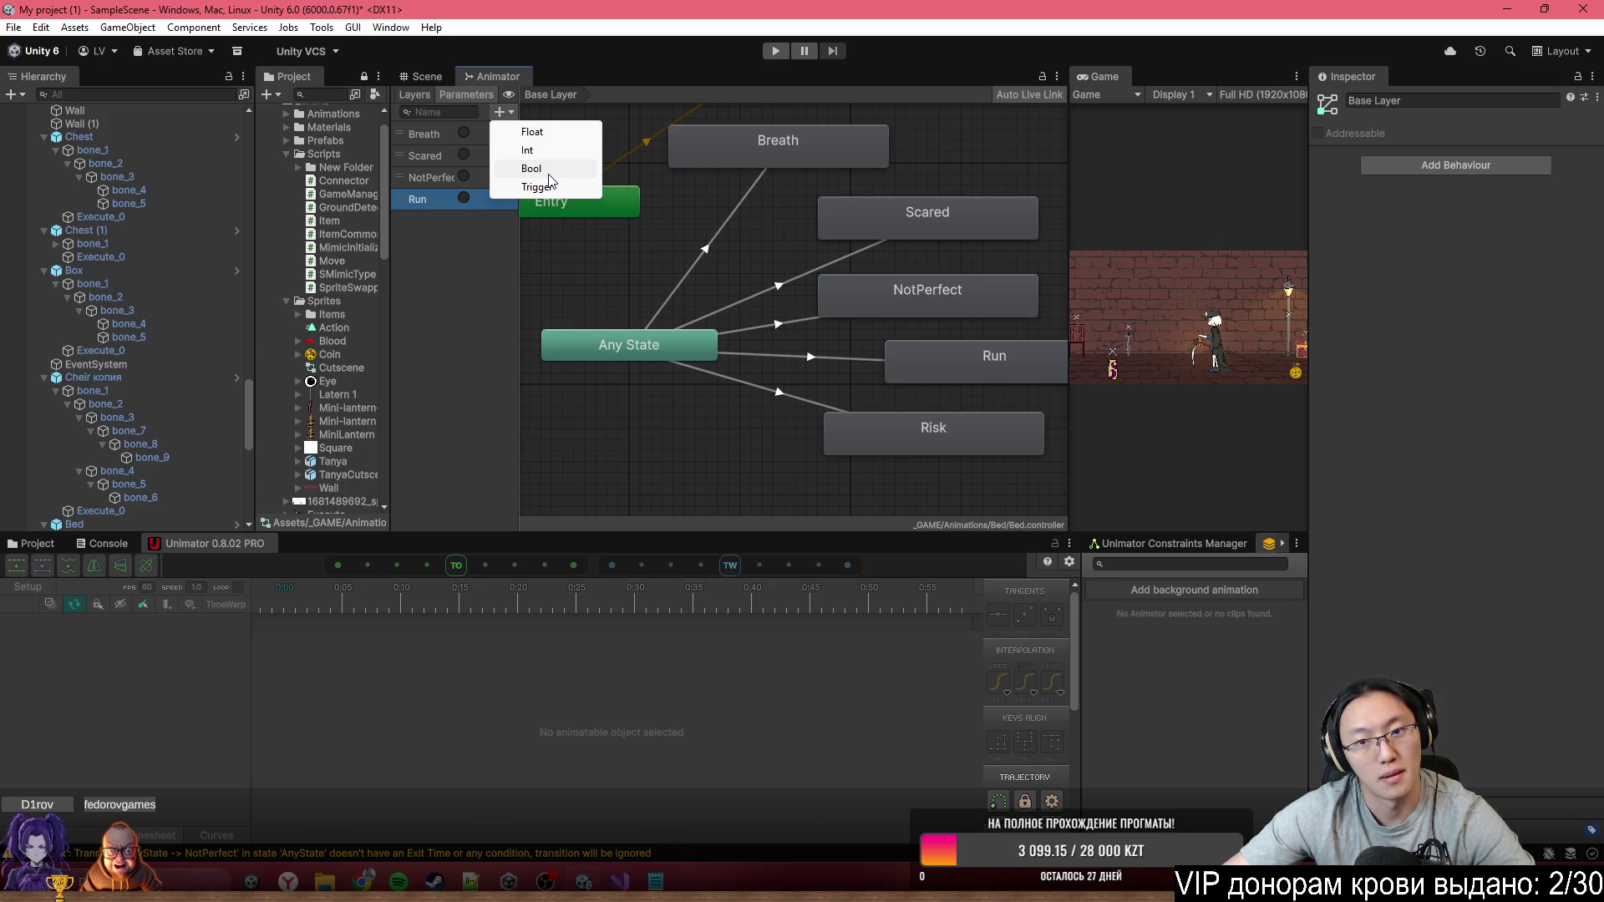
pyautogui.click(549, 182)
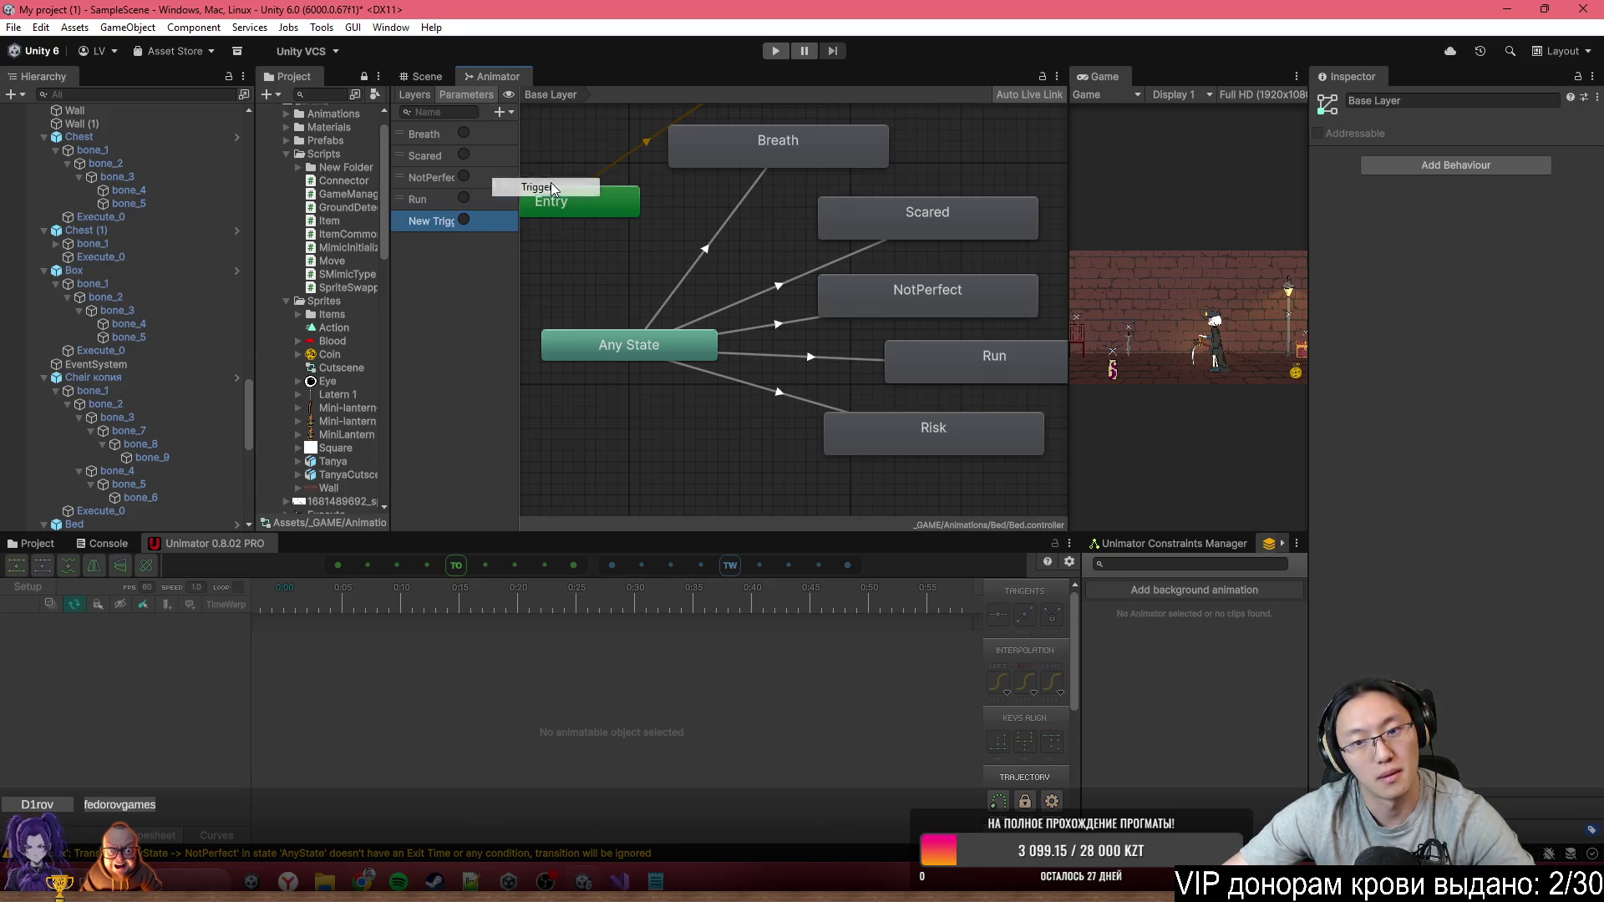
pyautogui.write('Risj')
pyautogui.press('Return')
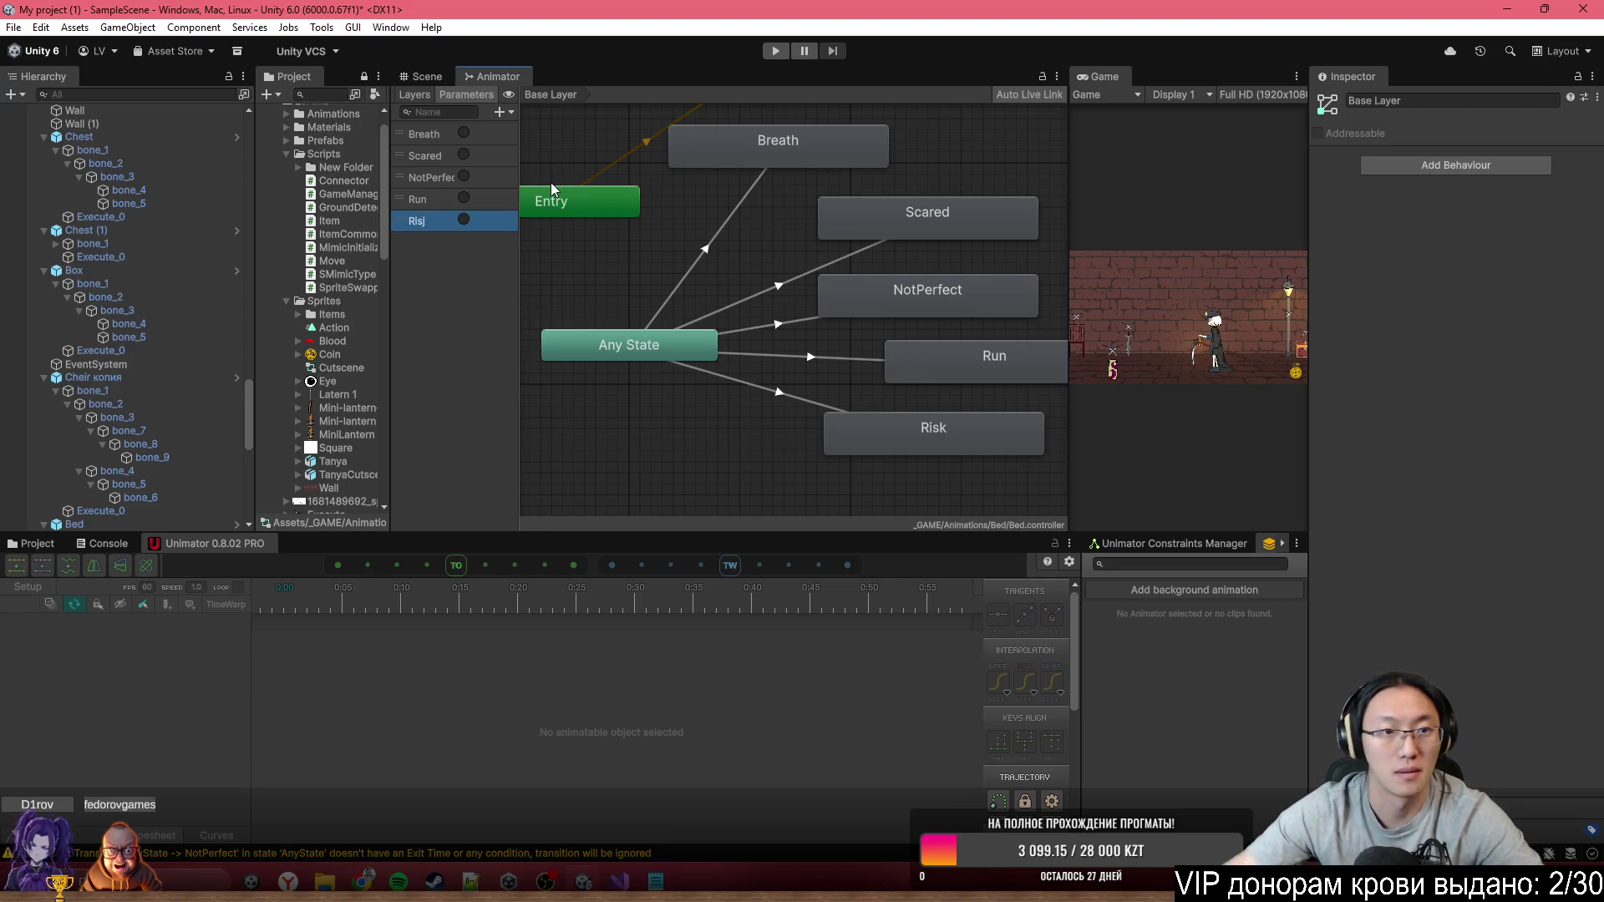
pyautogui.doubleClick(430, 221)
pyautogui.write('k')
pyautogui.press('Return')
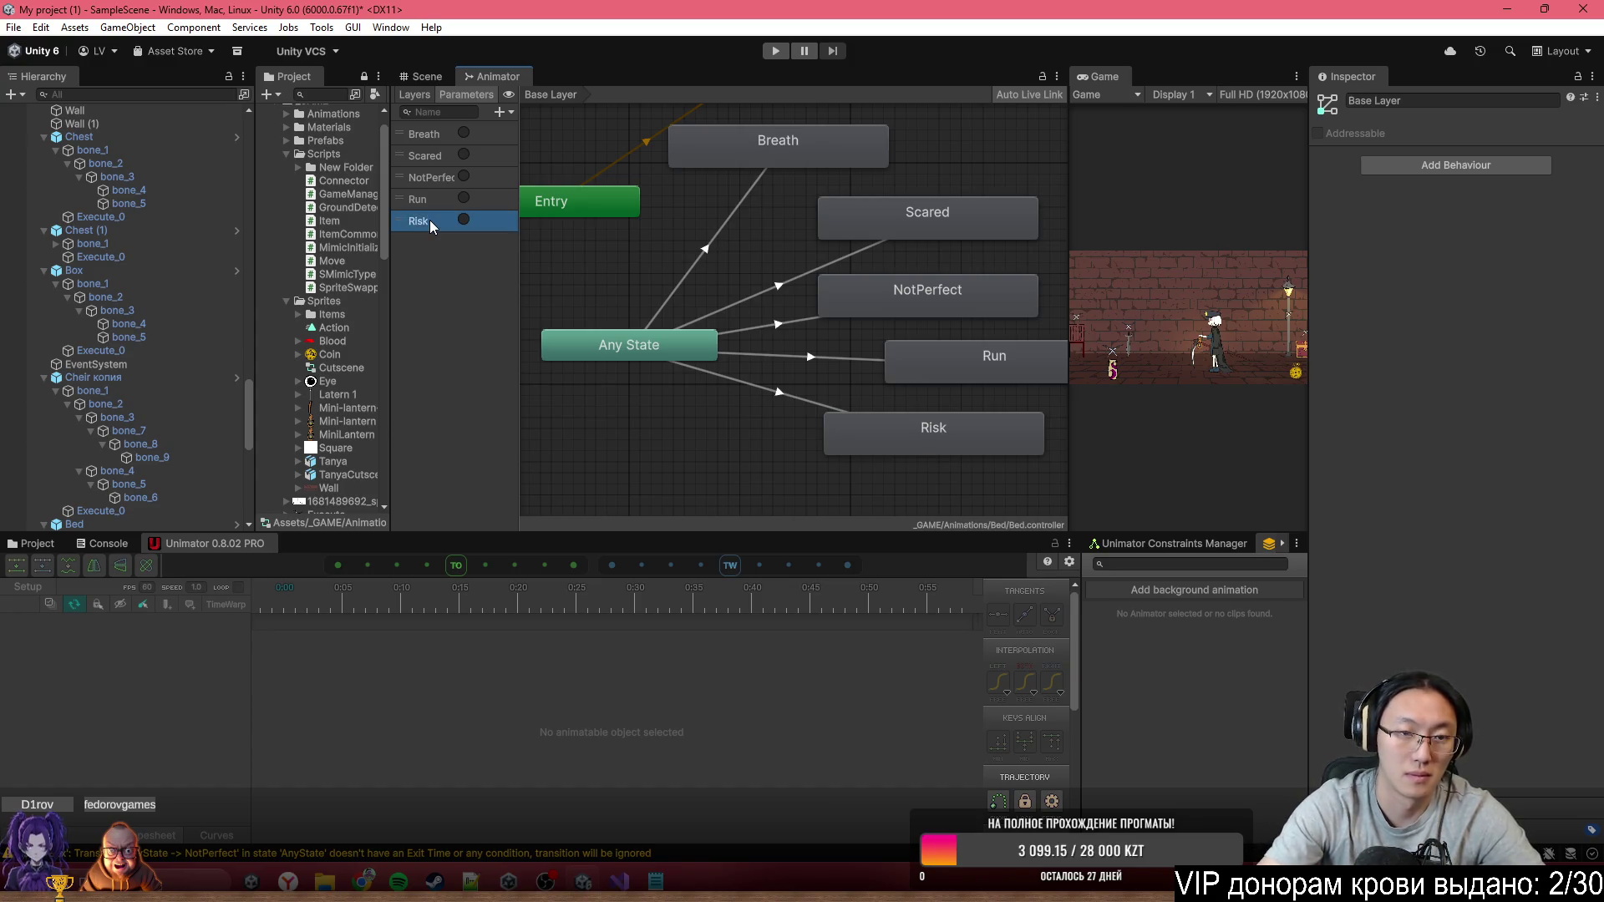
pyautogui.click(724, 221)
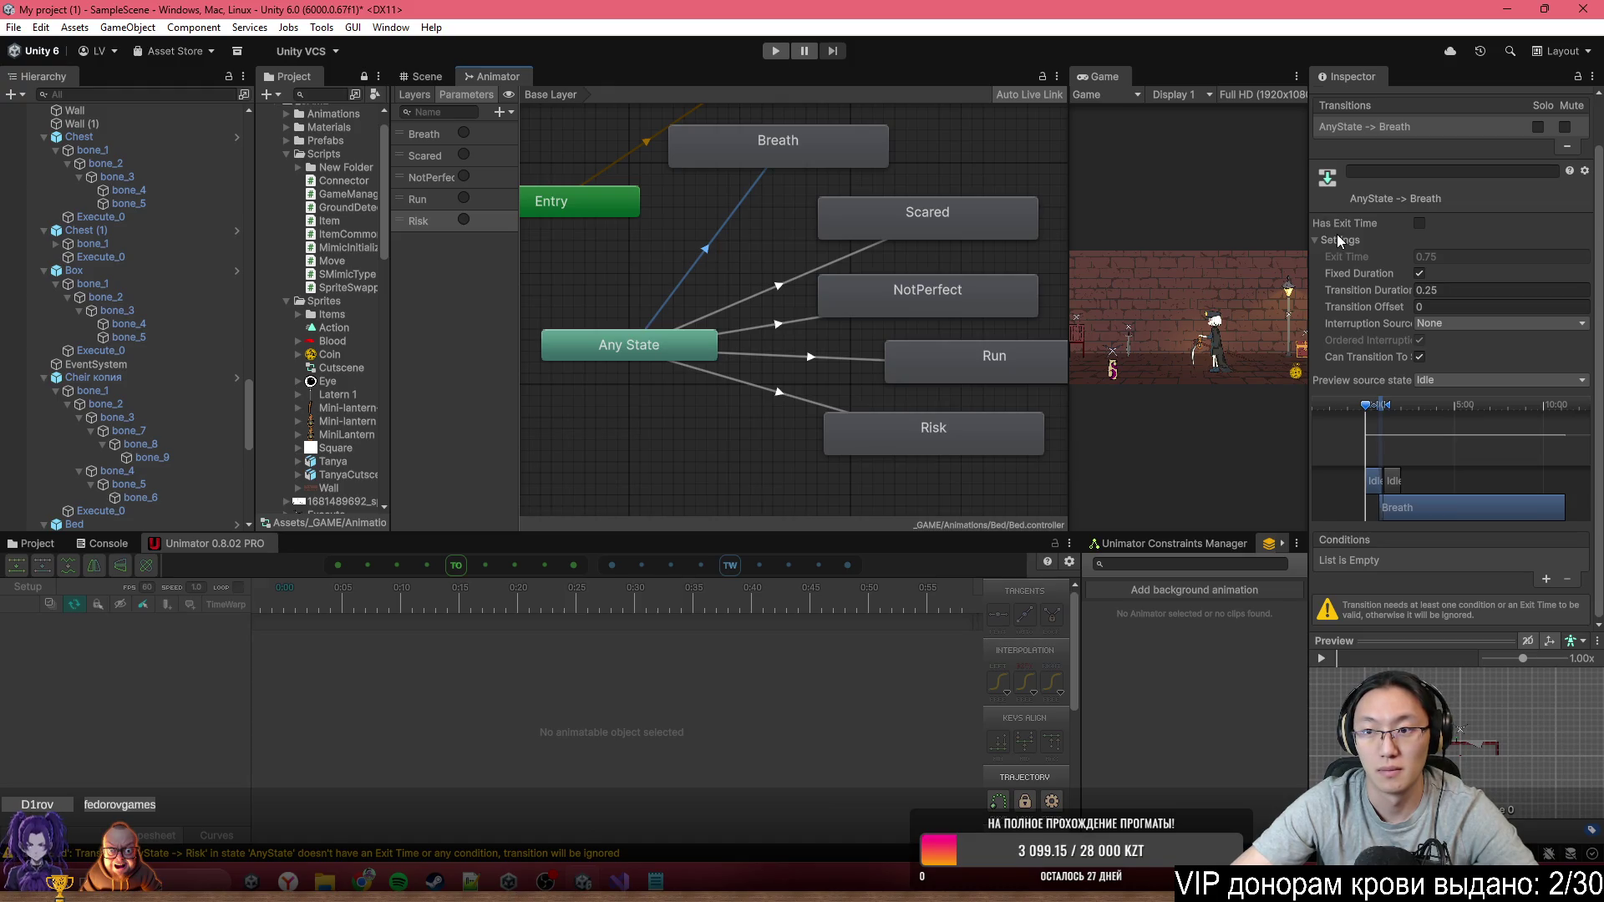
# Add conditions to the Any State transitions to Breath and Scared, setting Scared's trigger
pyautogui.click(1337, 240)
pyautogui.click(1557, 512)
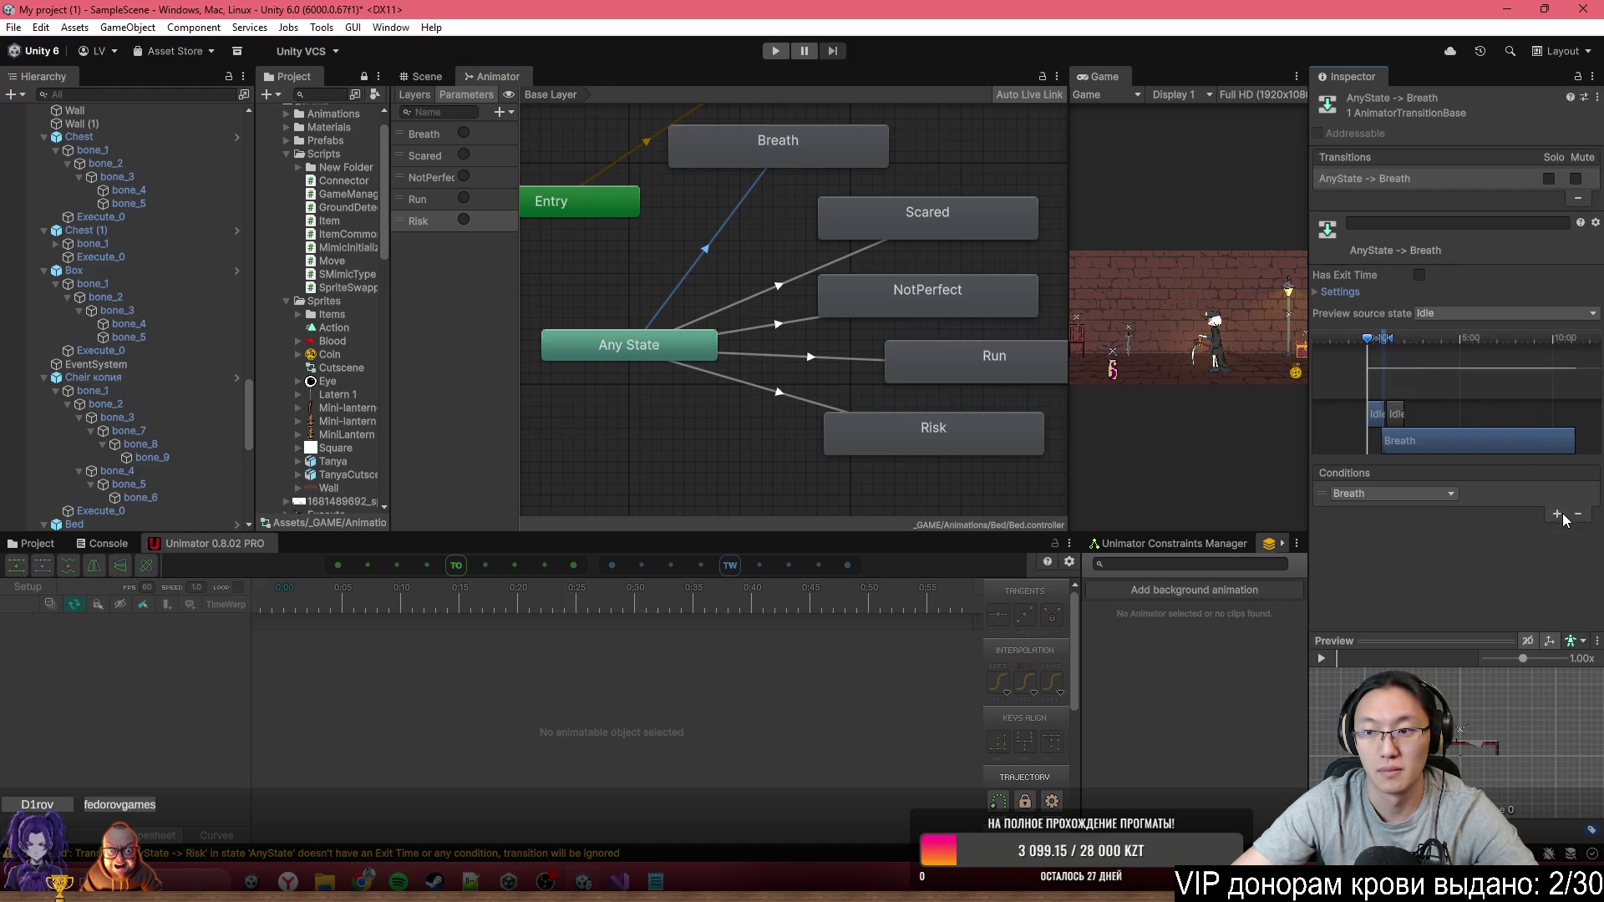
pyautogui.click(1453, 495)
pyautogui.click(749, 296)
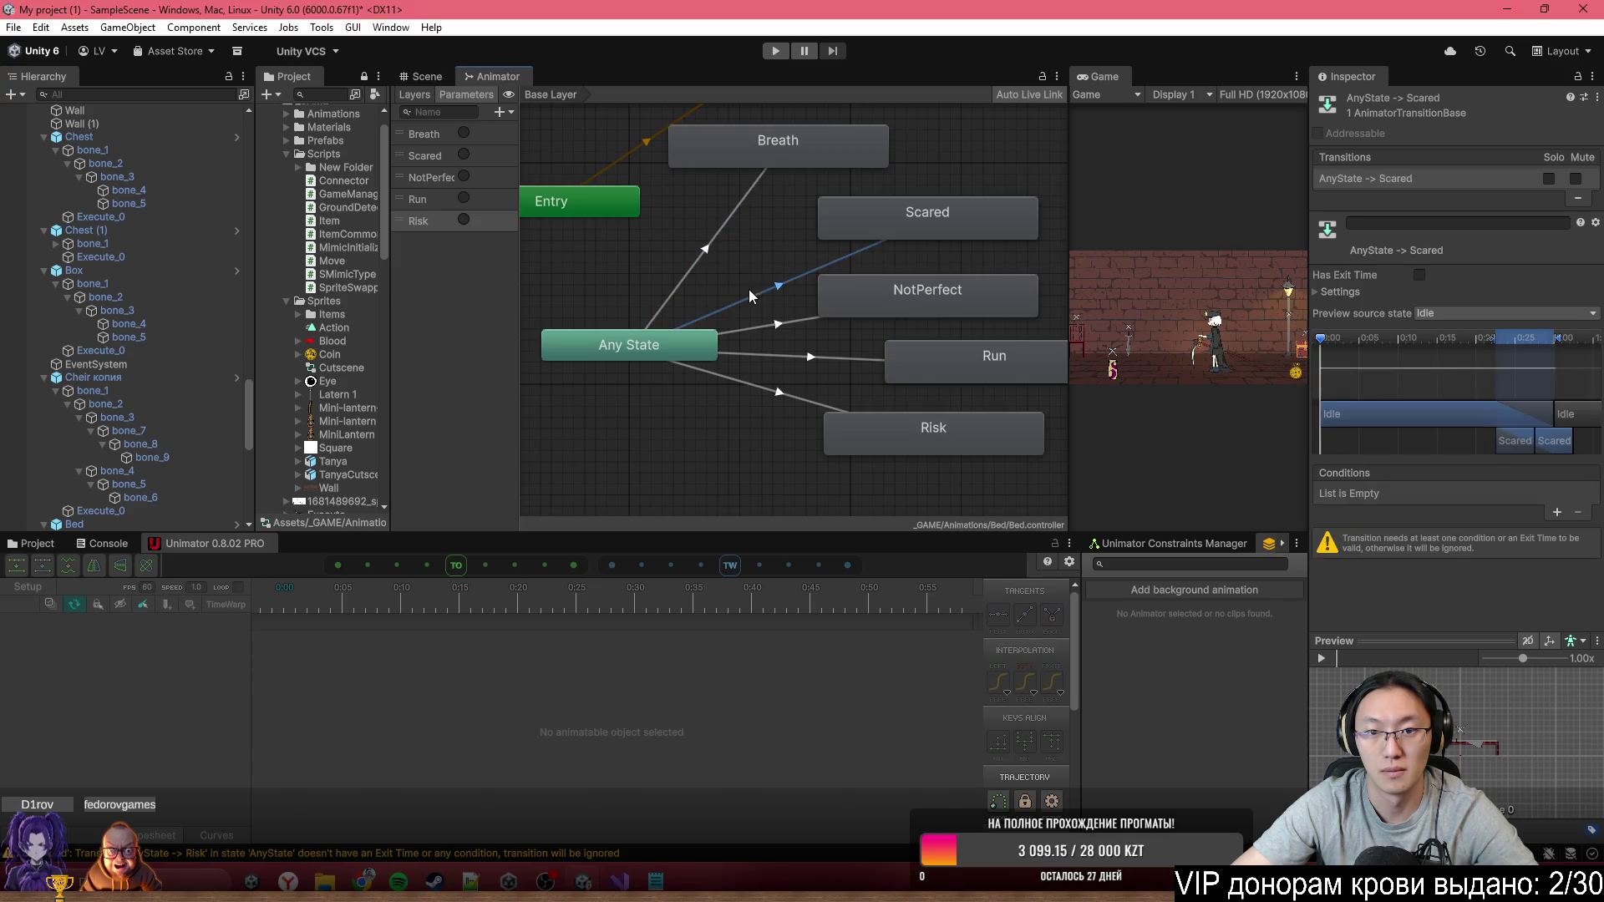
pyautogui.click(1558, 512)
pyautogui.click(1420, 493)
pyautogui.click(1358, 558)
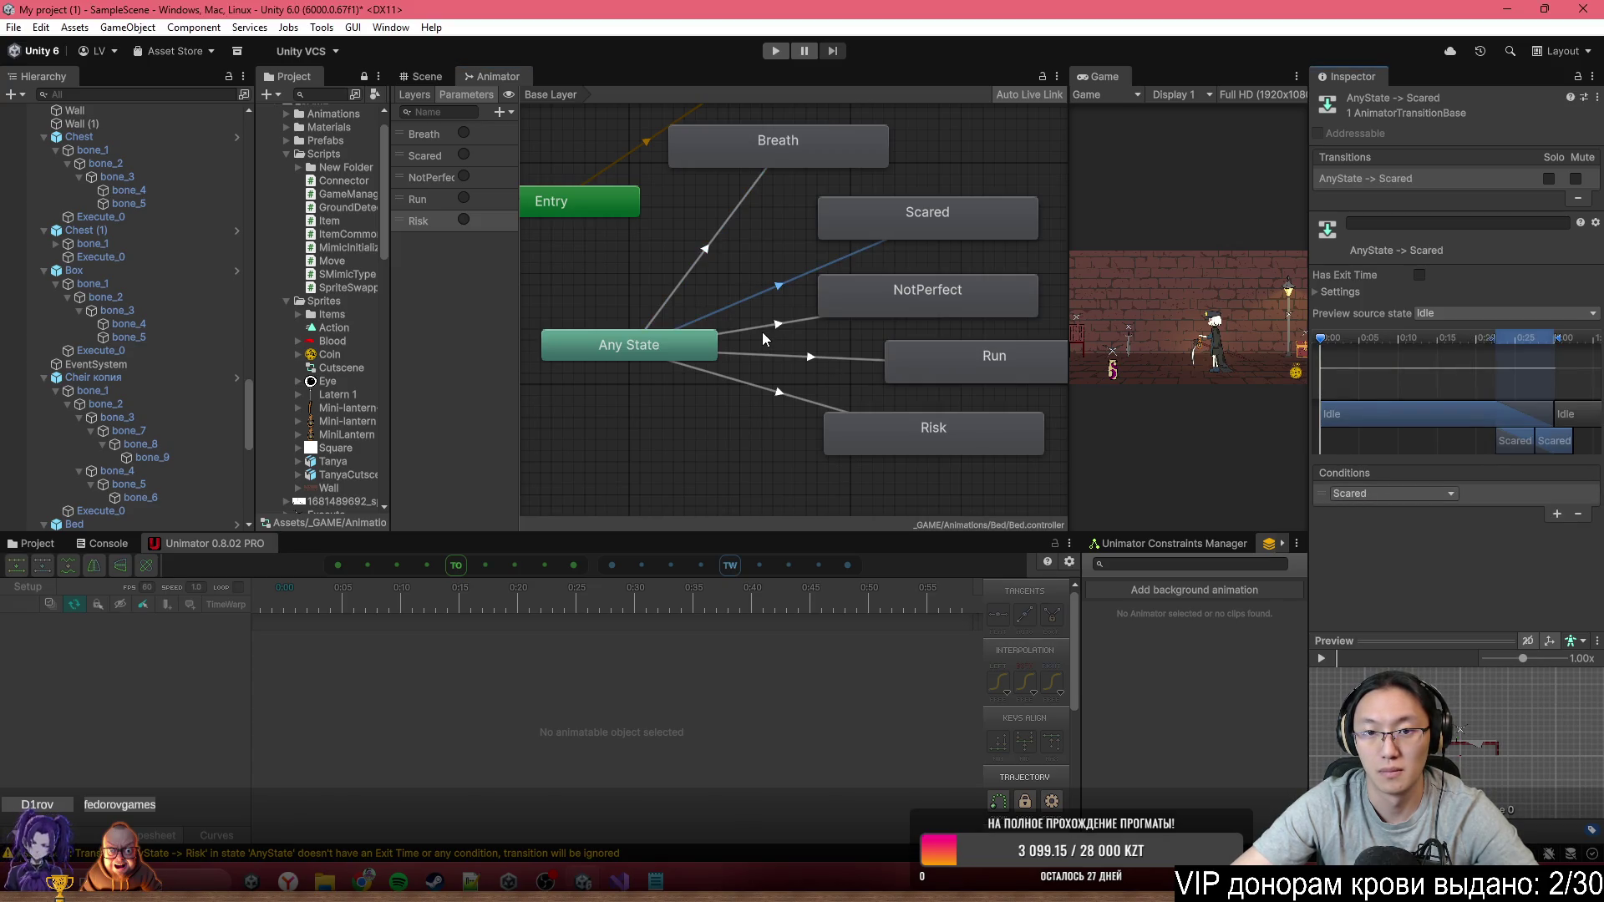
# Condition the Any State transitions to NotPerfect, Run and Risk on their matching triggers
pyautogui.click(762, 330)
pyautogui.click(1557, 512)
pyautogui.click(1420, 494)
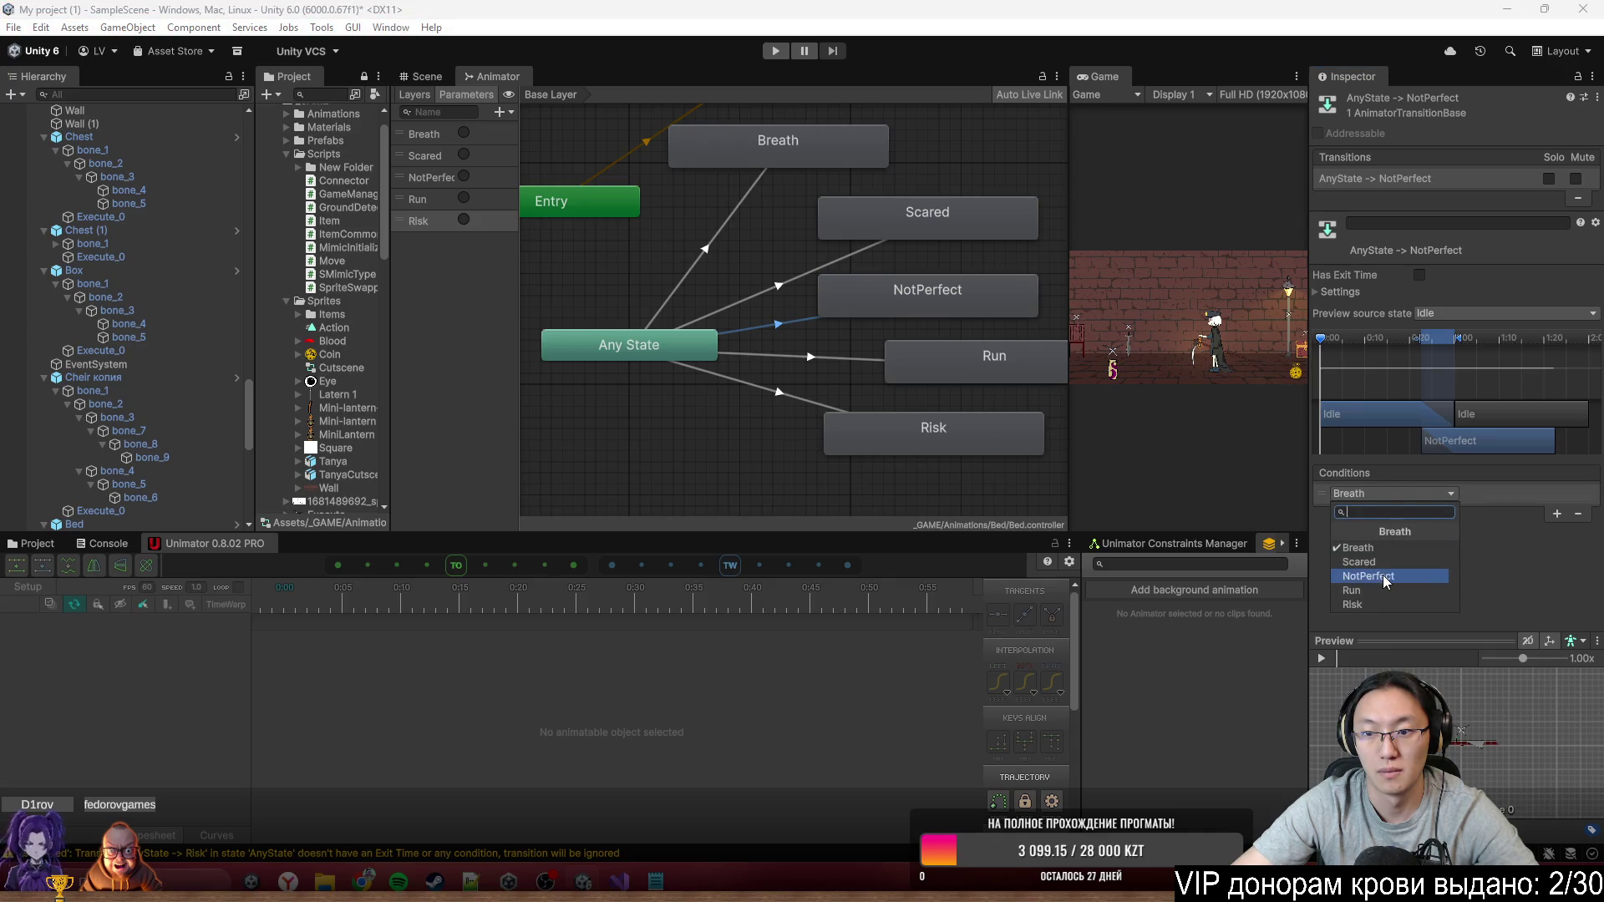
pyautogui.click(1357, 572)
pyautogui.click(800, 359)
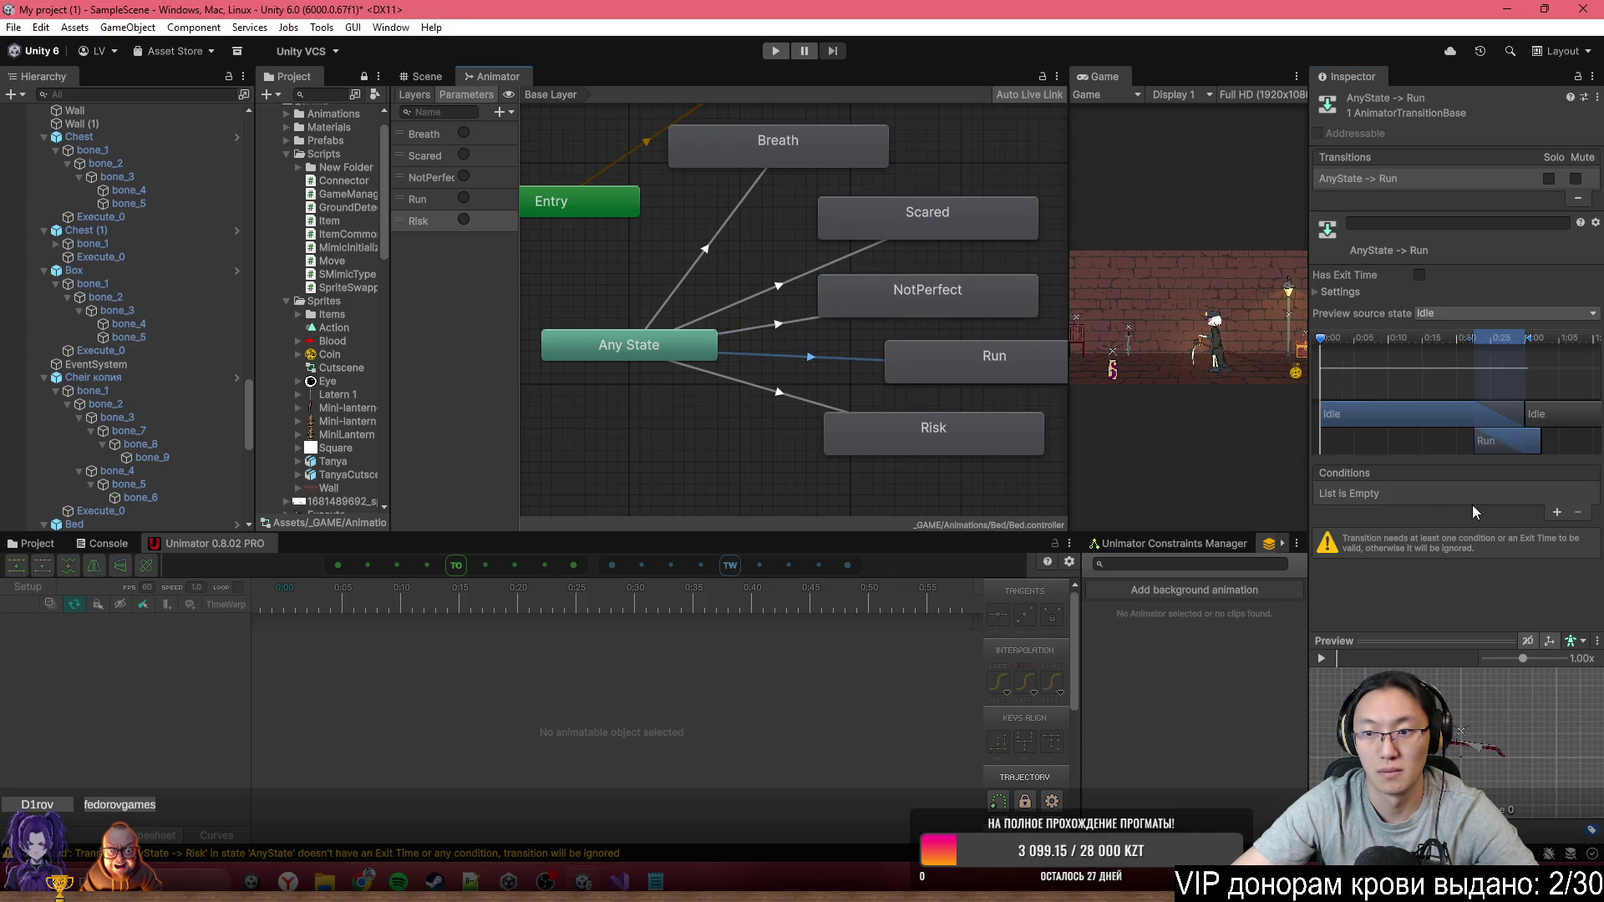
pyautogui.click(1558, 512)
pyautogui.click(1420, 494)
pyautogui.click(1351, 589)
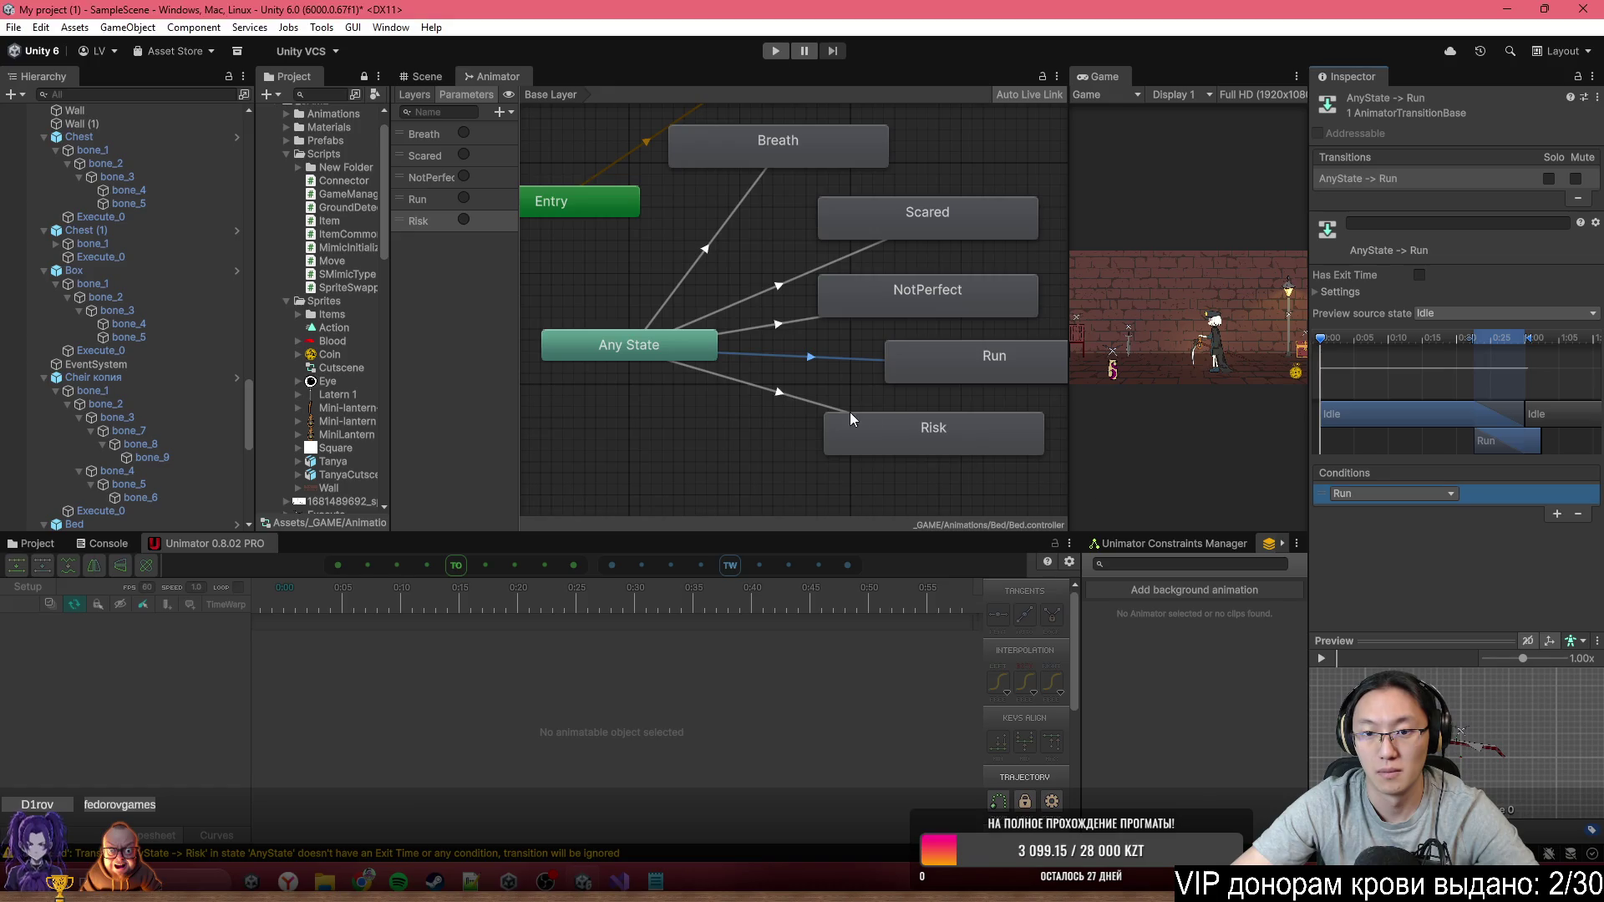
pyautogui.click(823, 412)
pyautogui.click(1557, 512)
pyautogui.click(1421, 494)
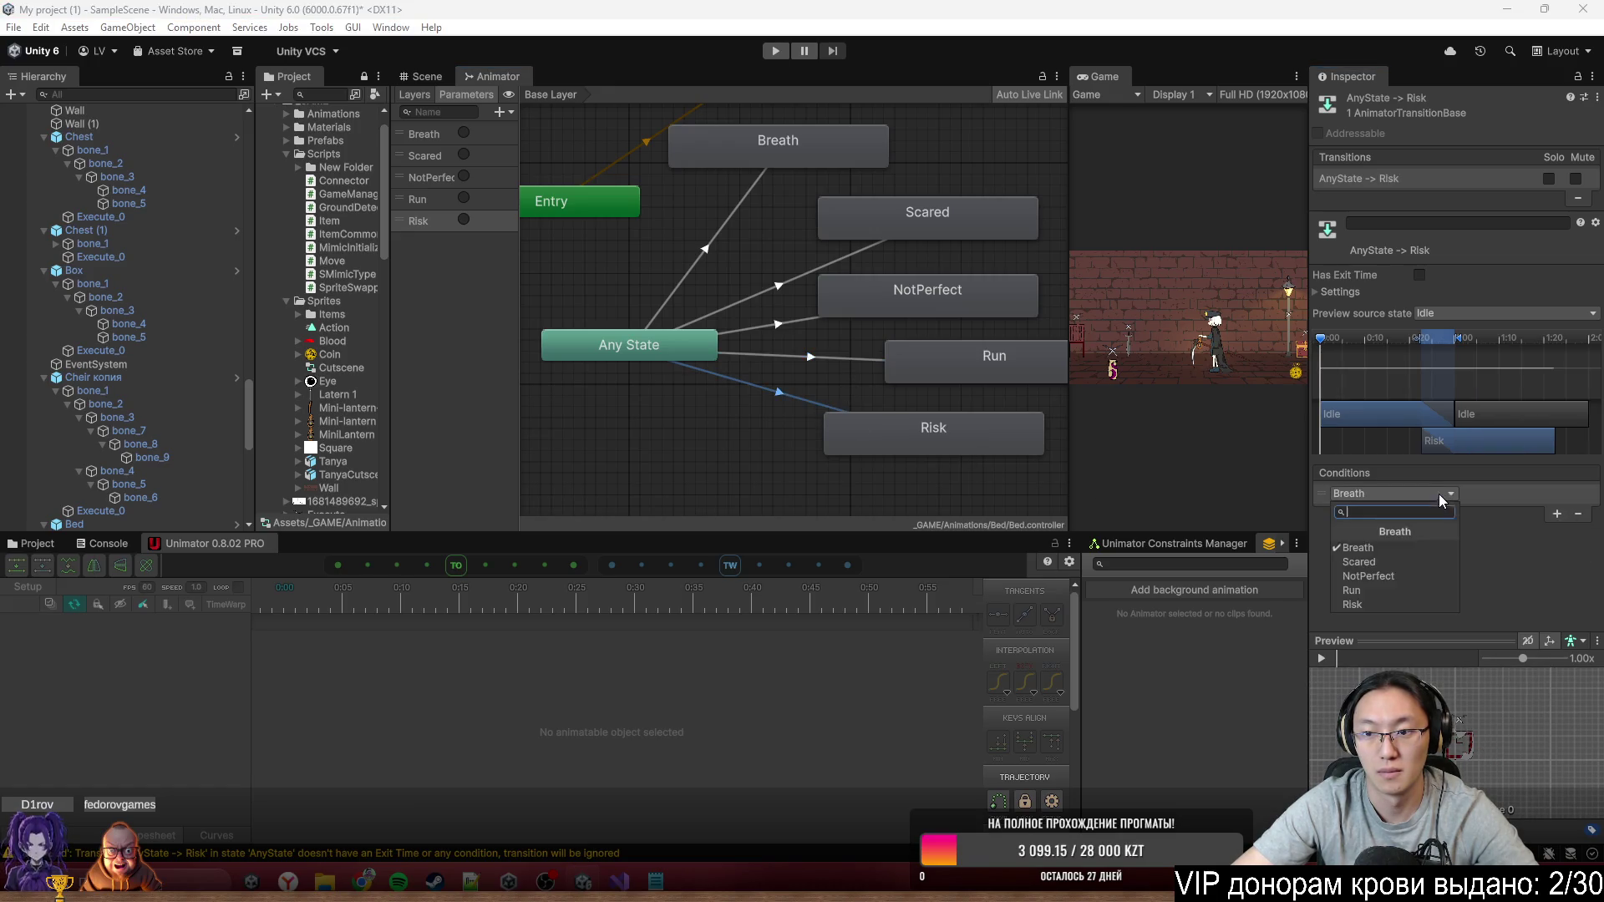
pyautogui.click(1353, 605)
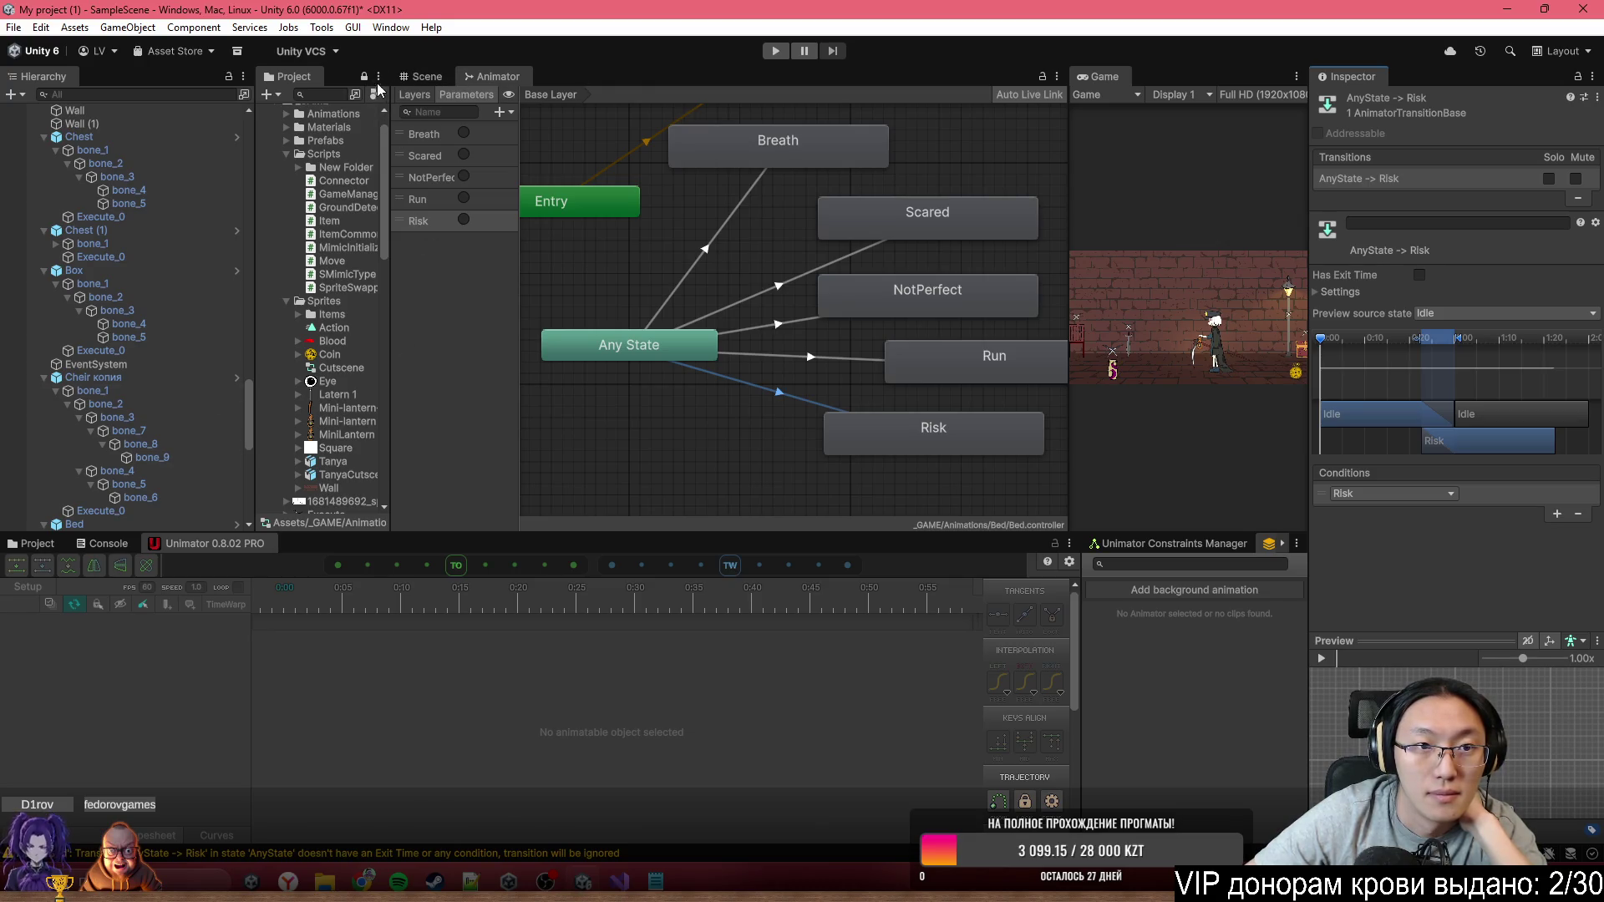
# Select the Cheir копия chair, briefly comparing it with the Box object's controller
pyautogui.click(422, 76)
pyautogui.click(689, 309)
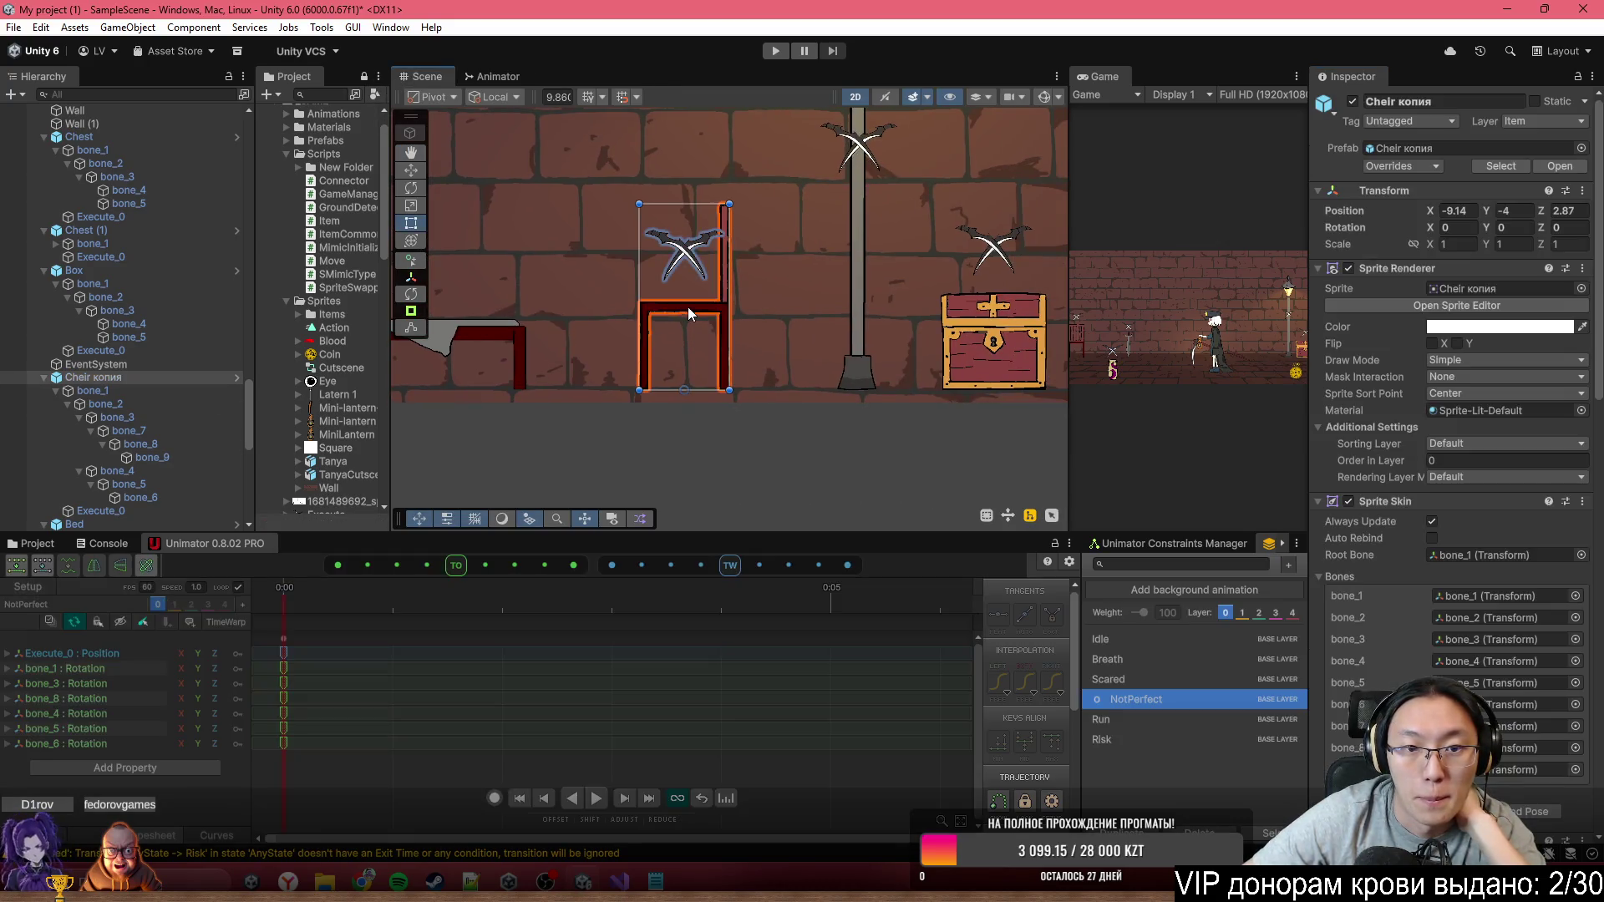
pyautogui.click(489, 76)
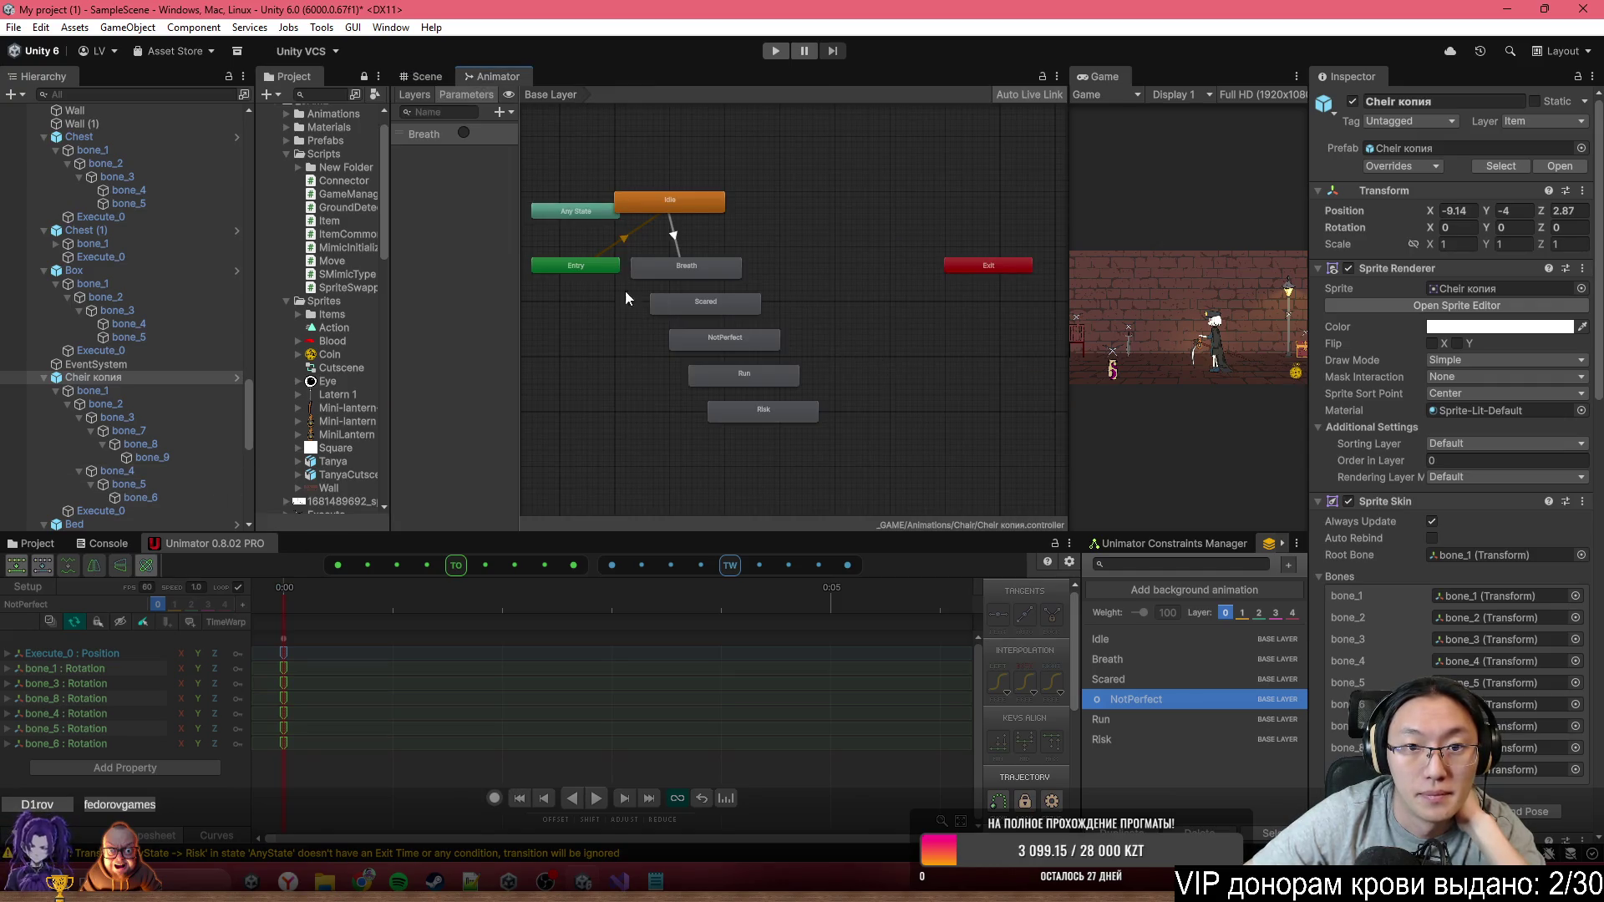
pyautogui.click(74, 270)
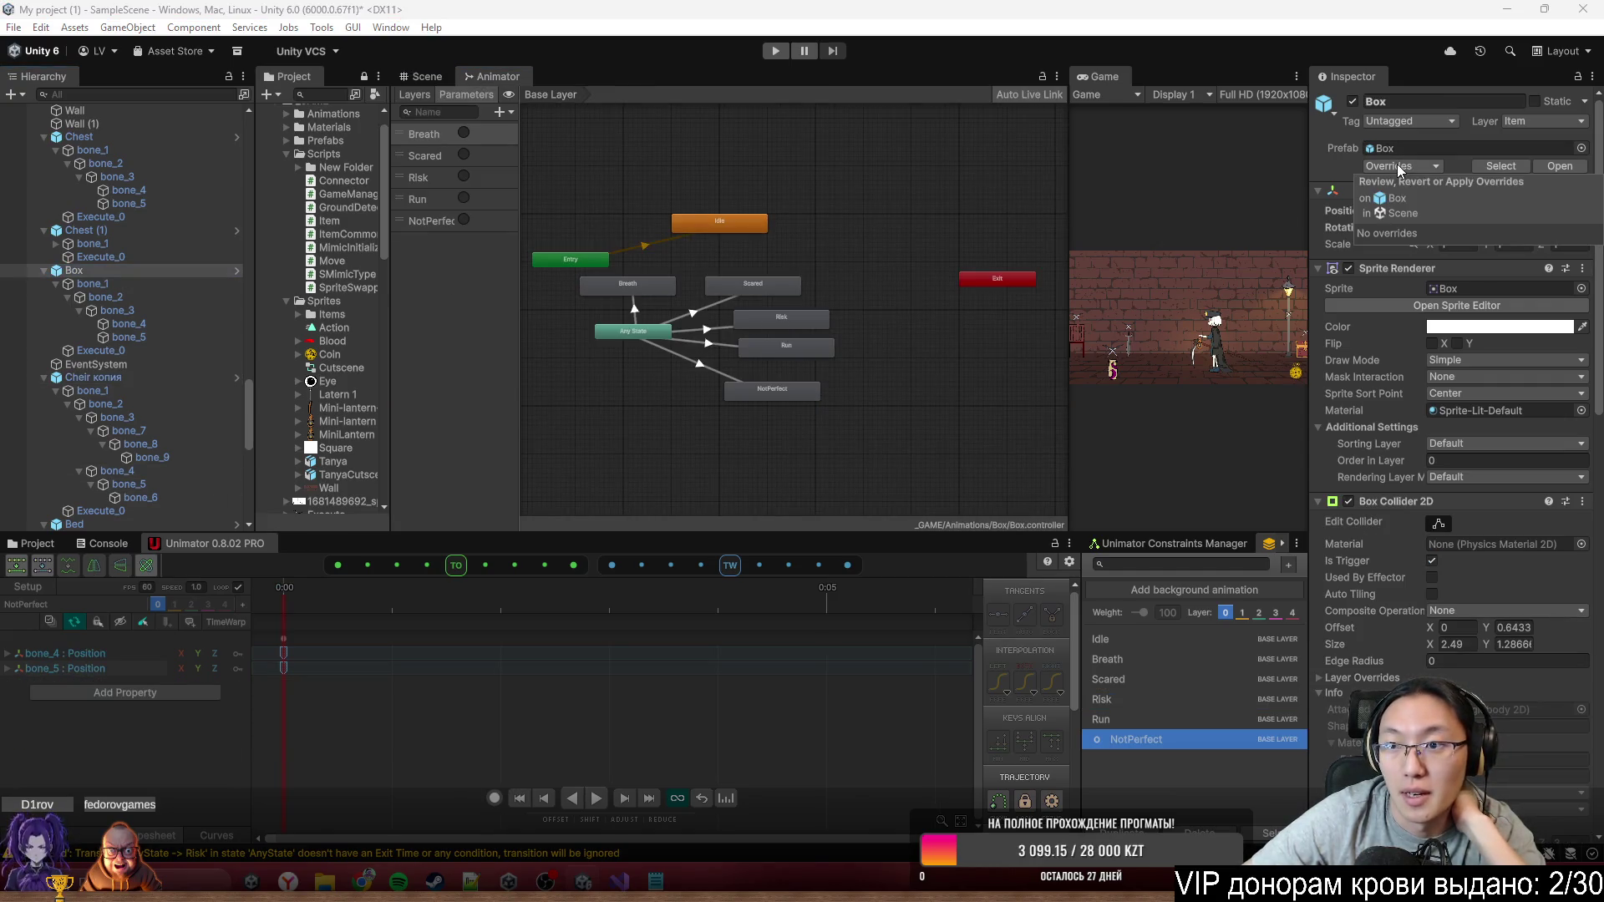
pyautogui.click(152, 381)
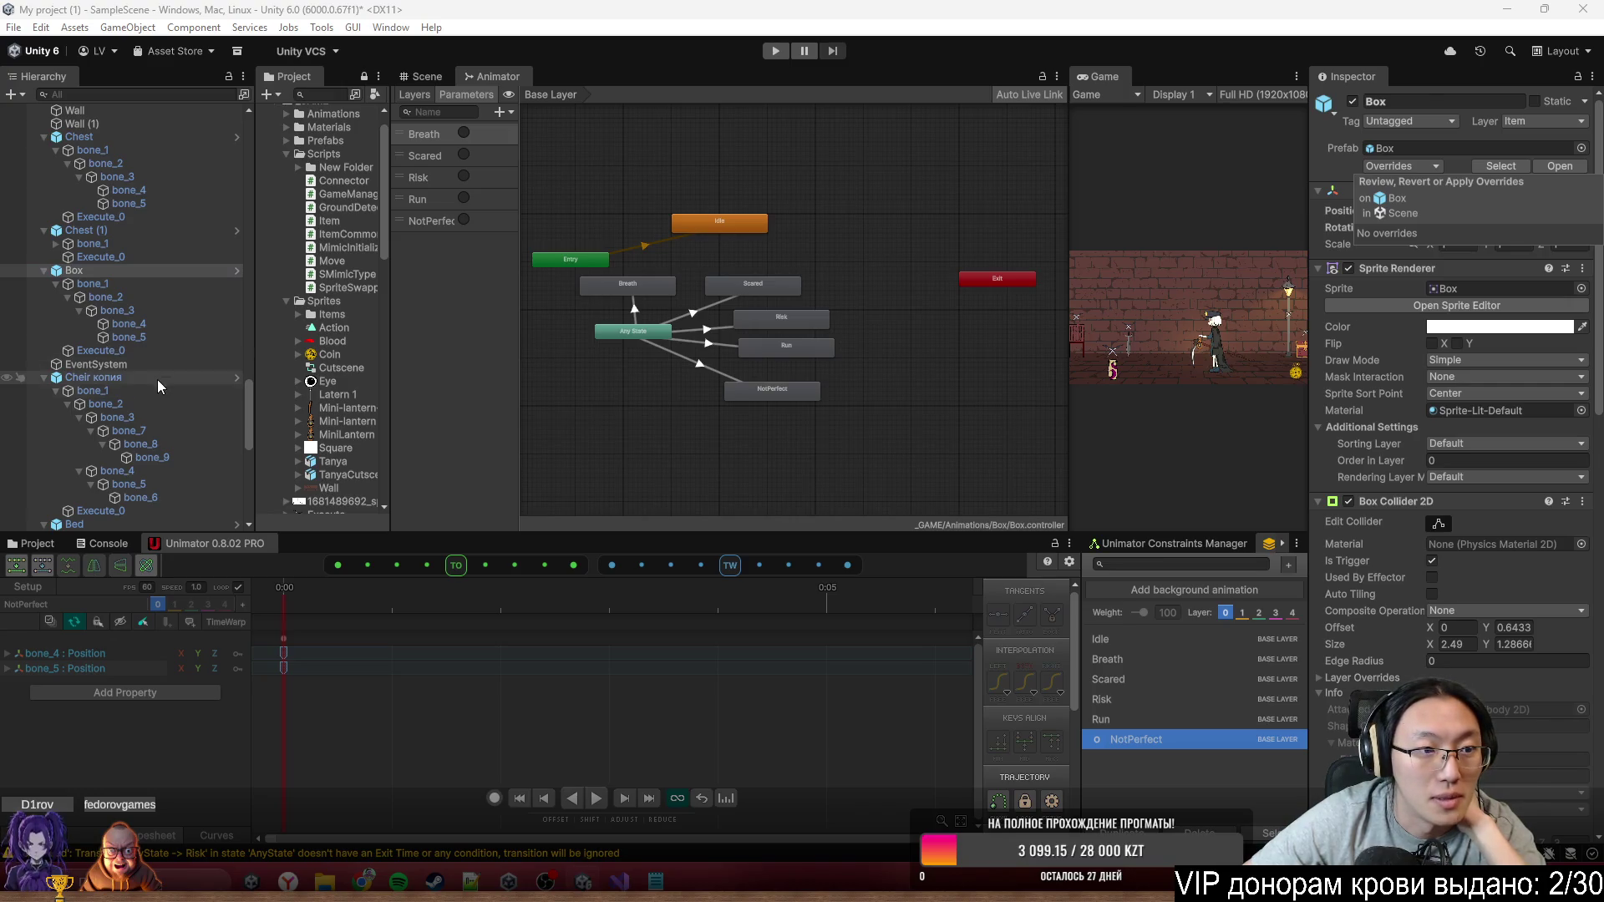
# Review the Cheir копия components in the Inspector and open its Hierarchy context menu
pyautogui.click(422, 76)
pyautogui.scroll(-5, 1412, 409)
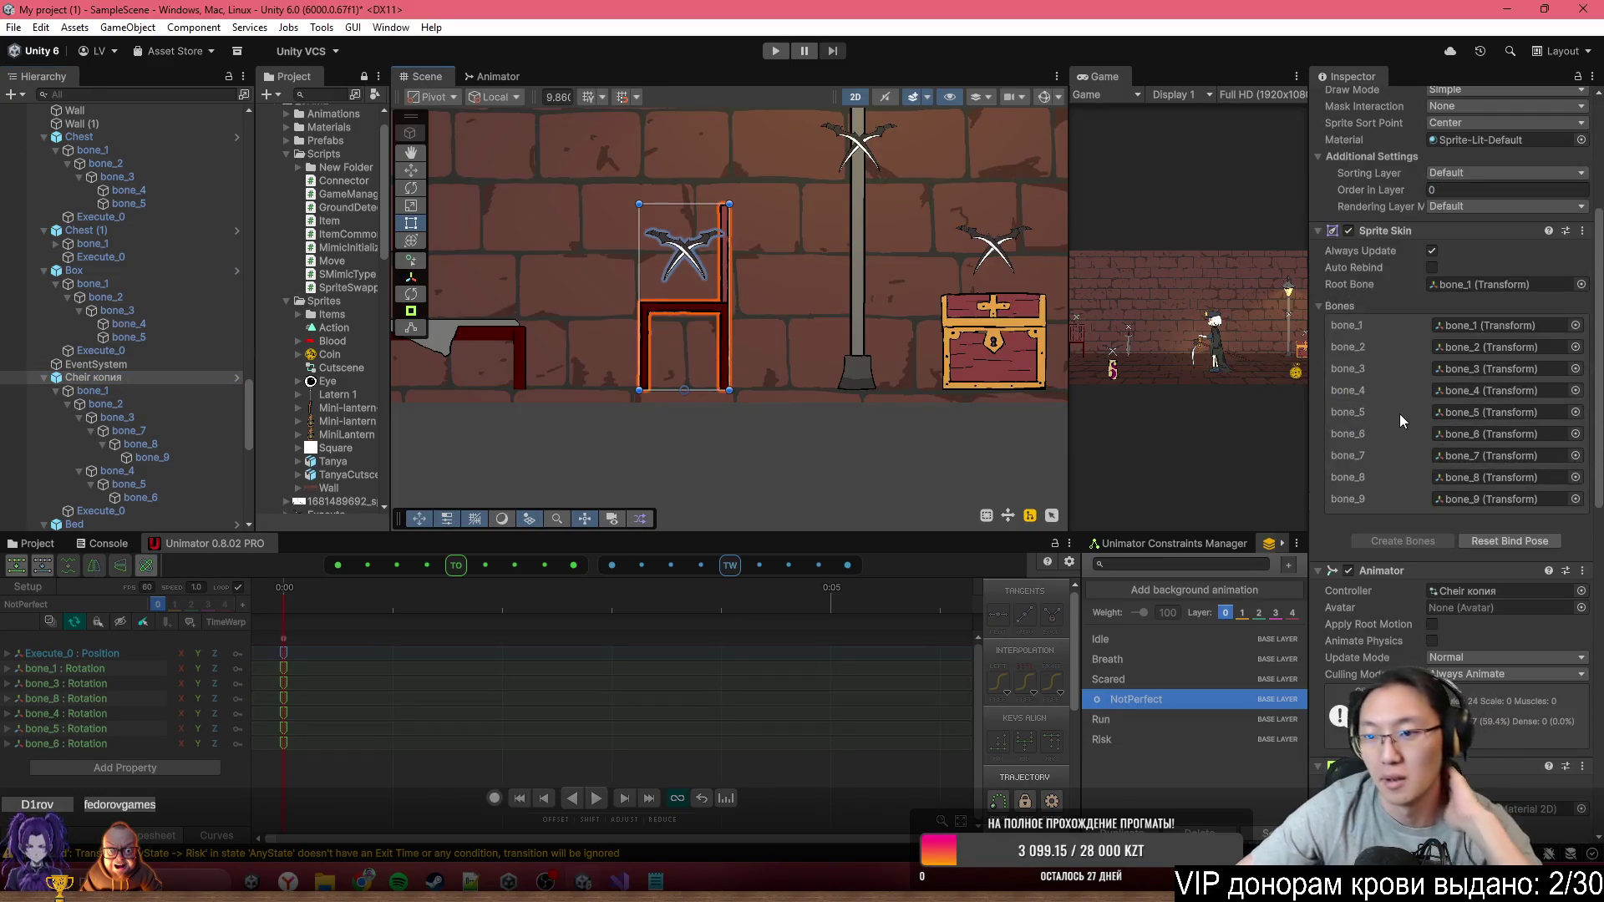
pyautogui.scroll(-10, 1400, 426)
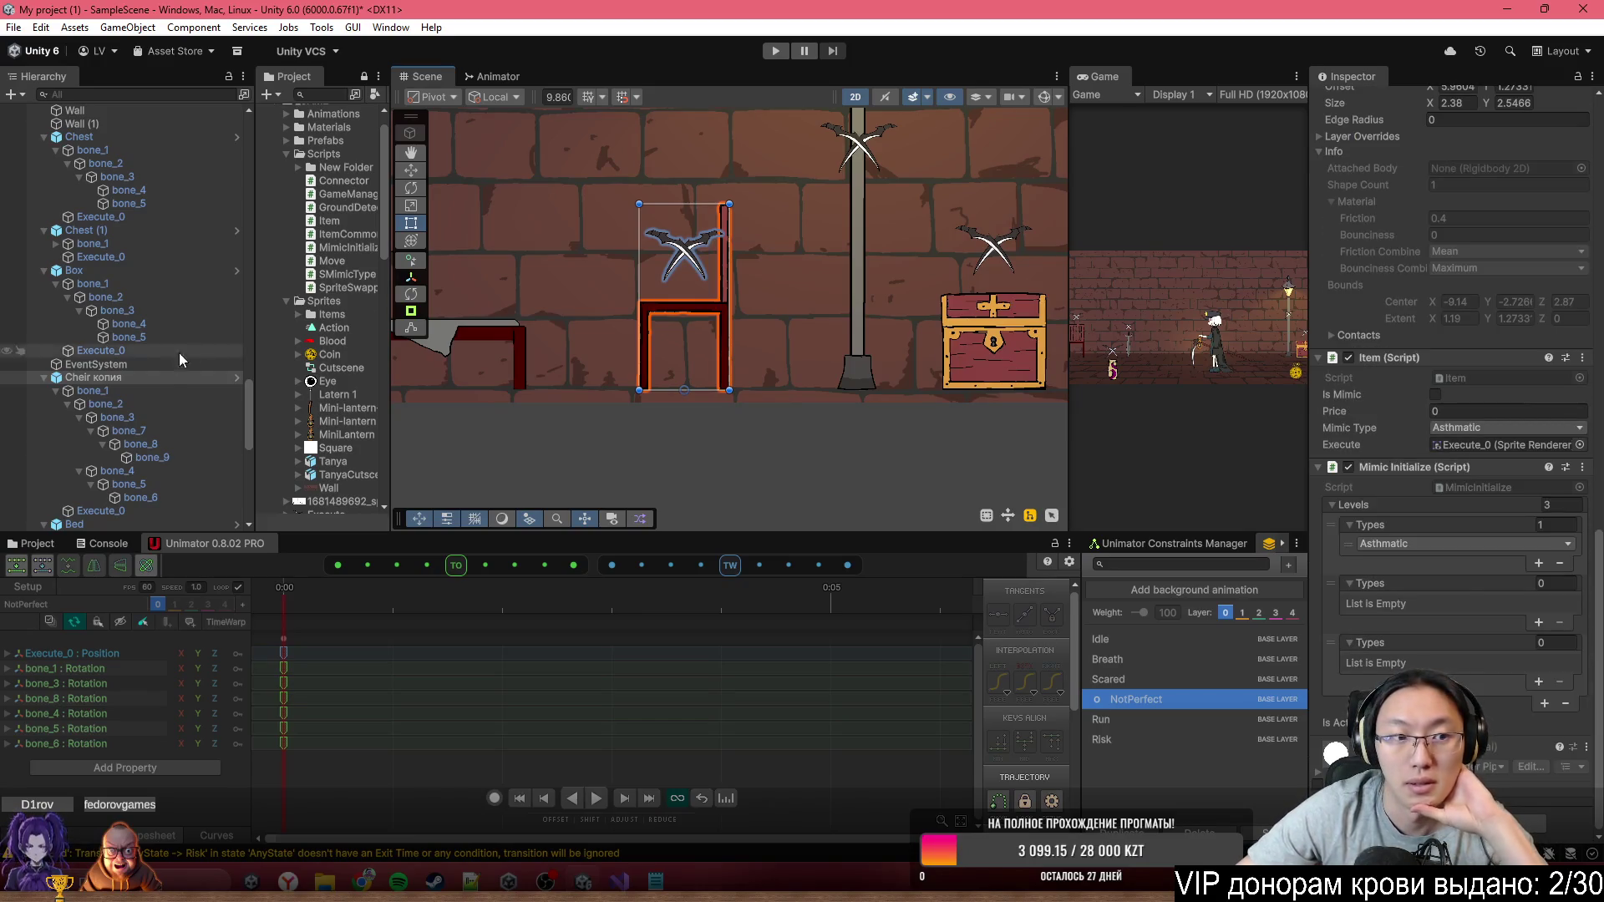
pyautogui.scroll(15, 1547, 299)
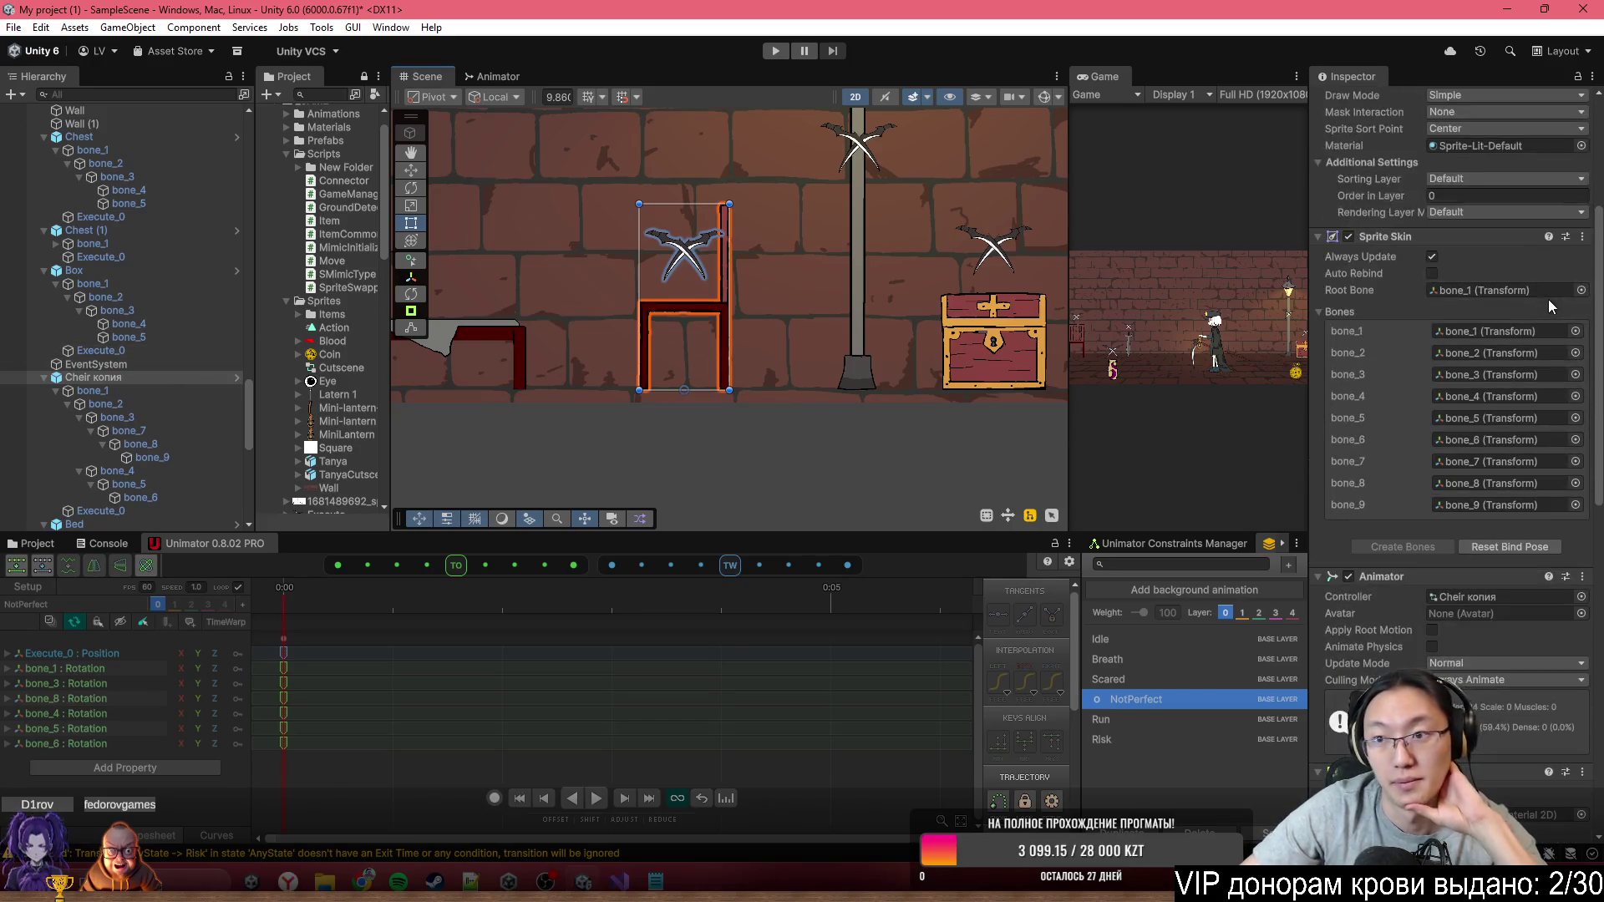
pyautogui.scroll(1, 1551, 299)
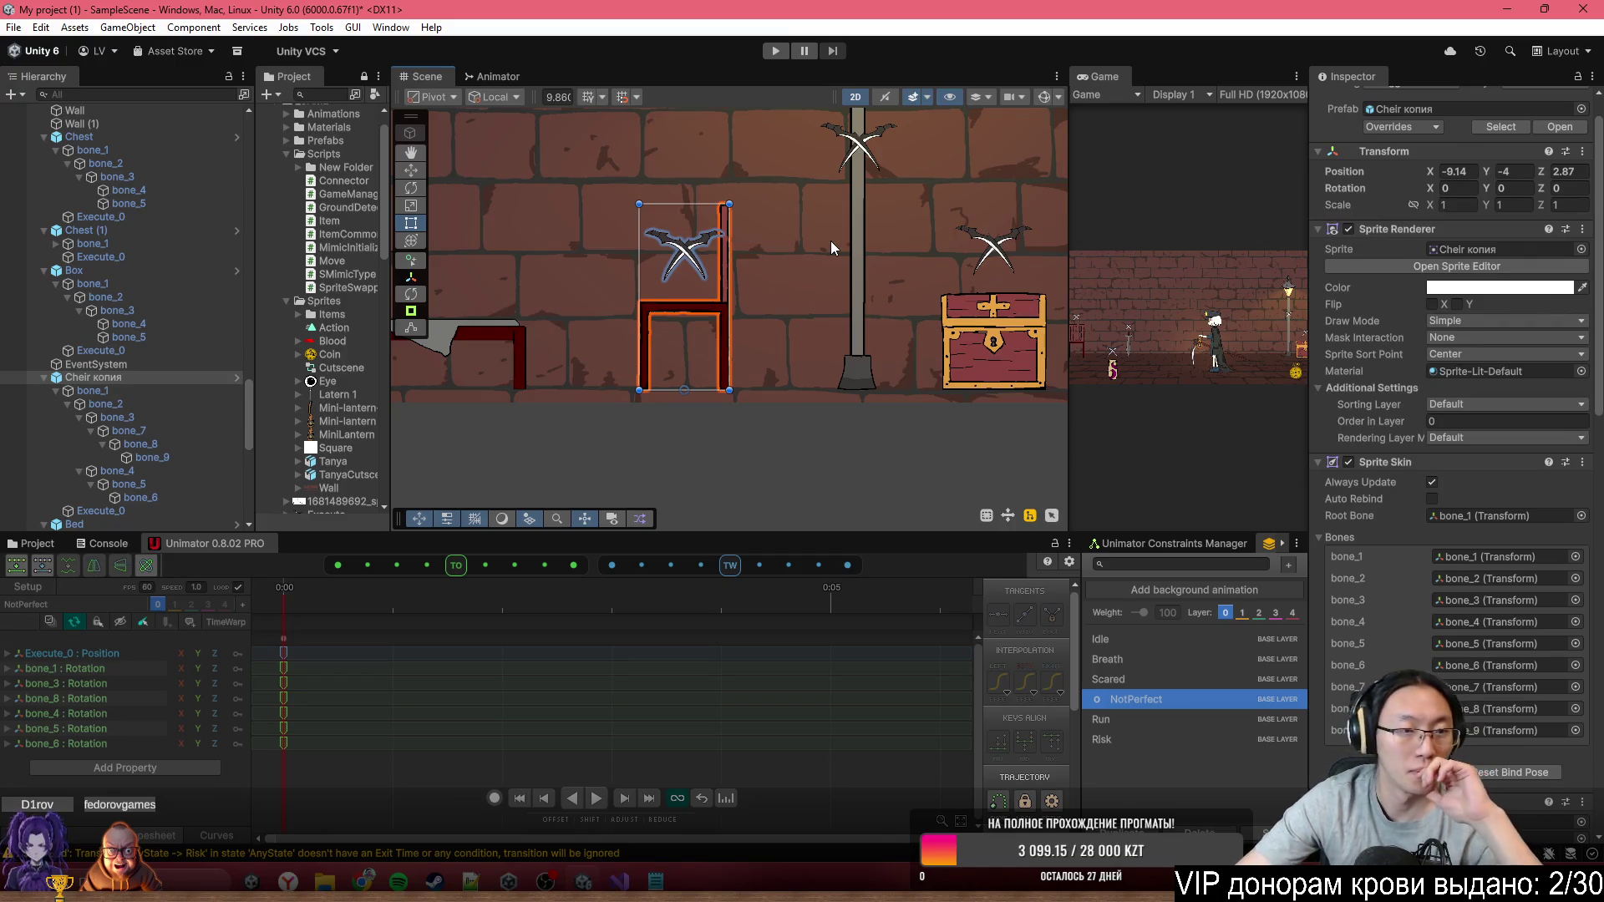
pyautogui.scroll(-10, 1342, 604)
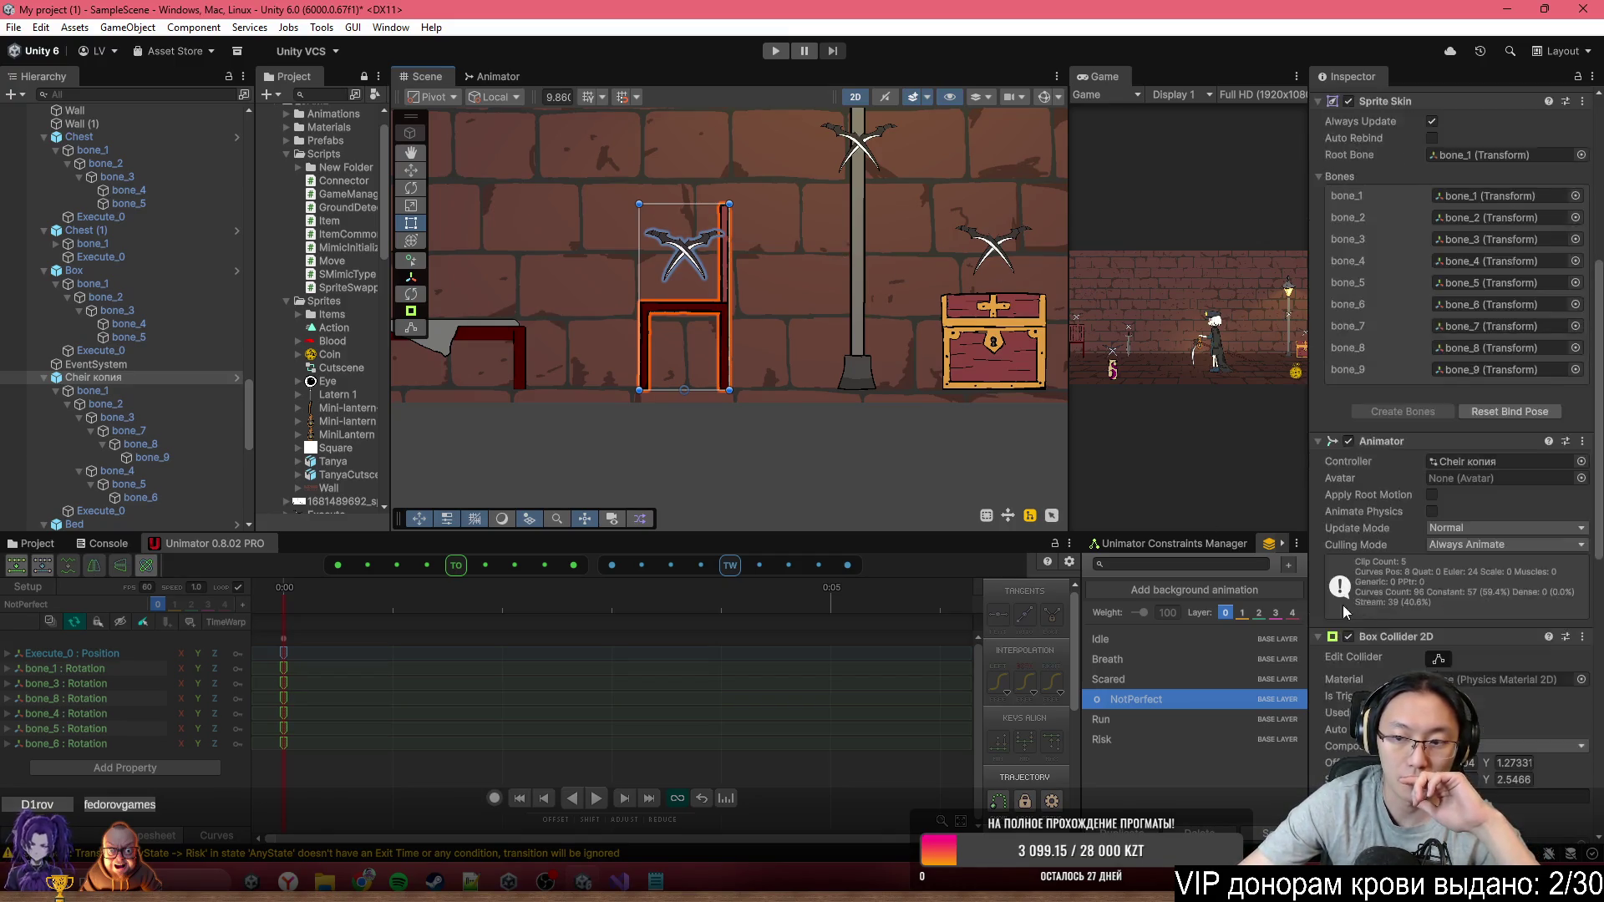
pyautogui.scroll(-4, 1413, 624)
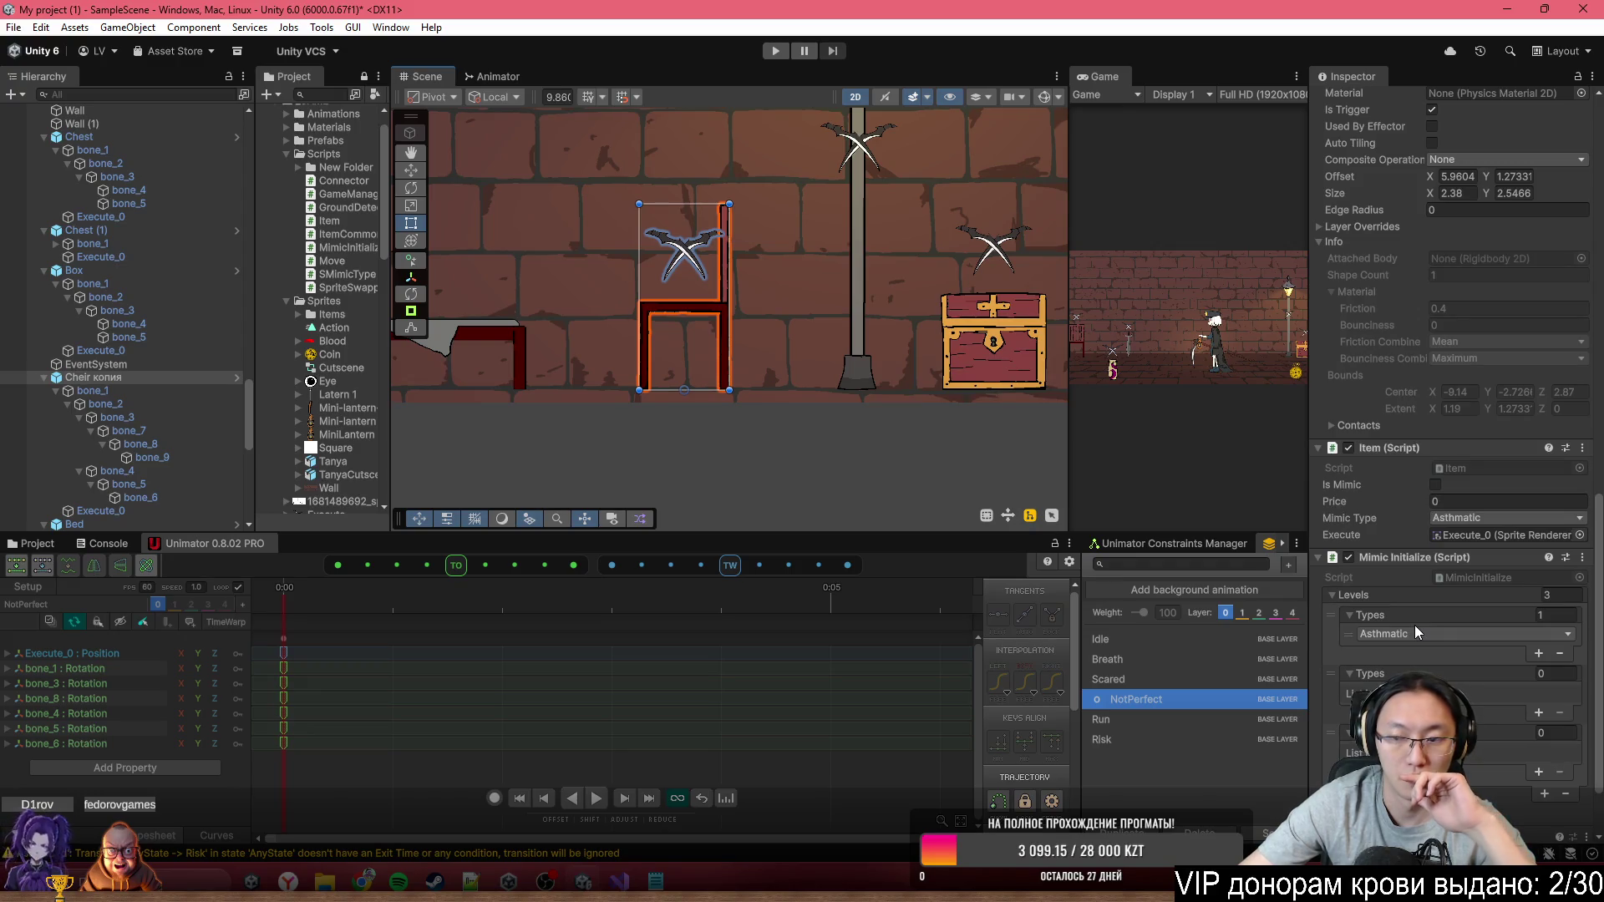
pyautogui.rightClick(114, 382)
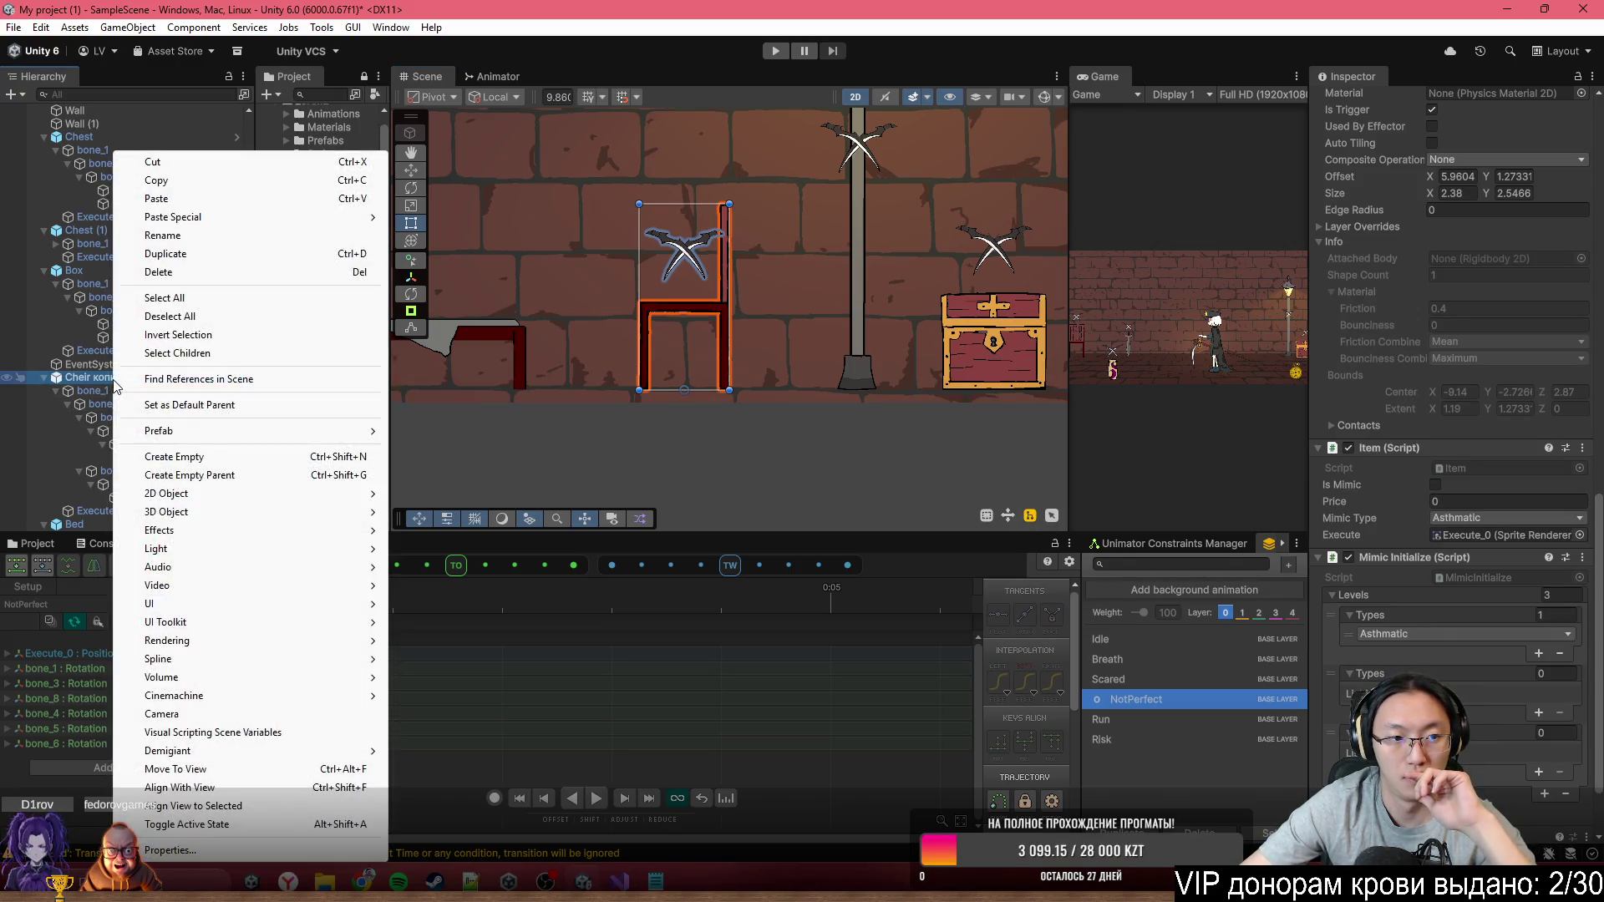
pyautogui.click(501, 75)
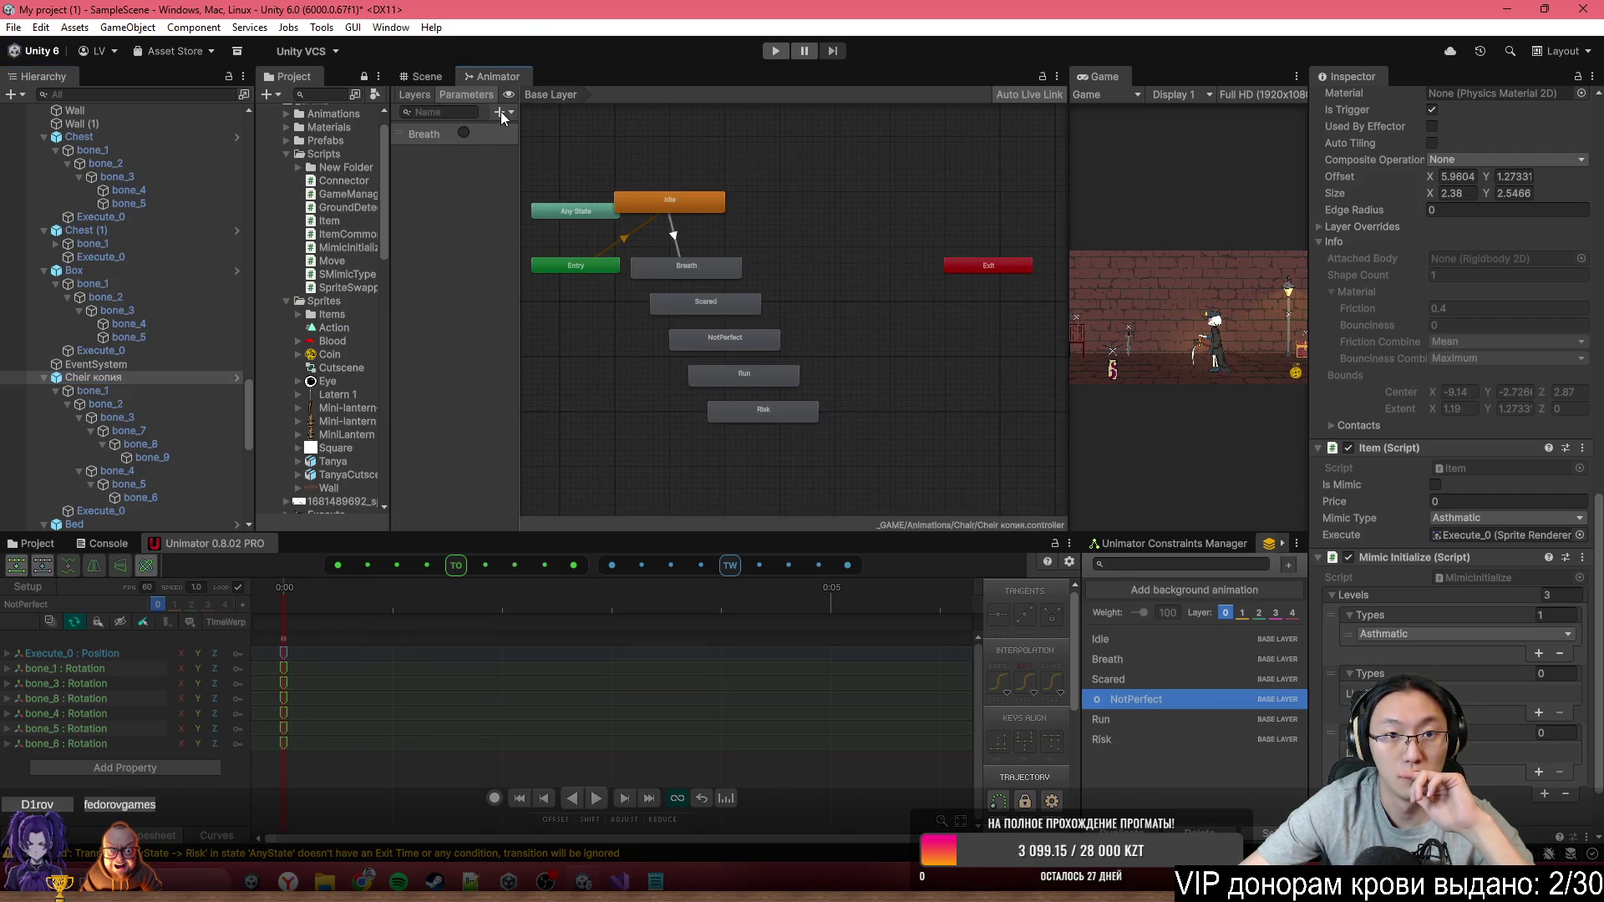
# Add Scared and NotPerfect trigger parameters to the chair's controller
pyautogui.click(500, 112)
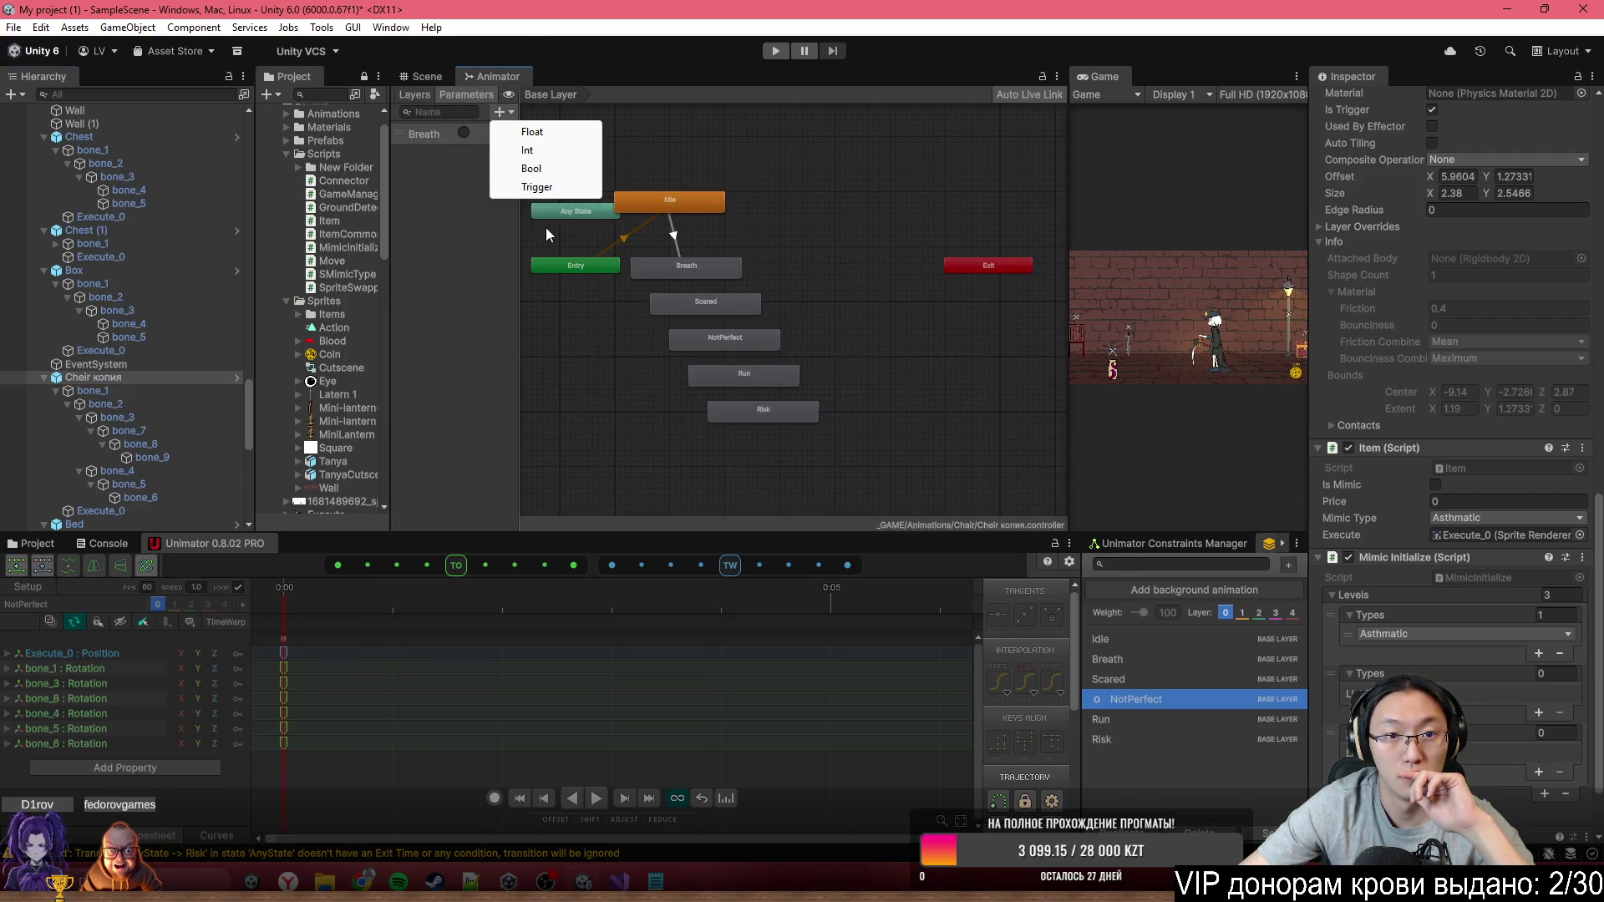
pyautogui.click(565, 187)
pyautogui.write('Sca')
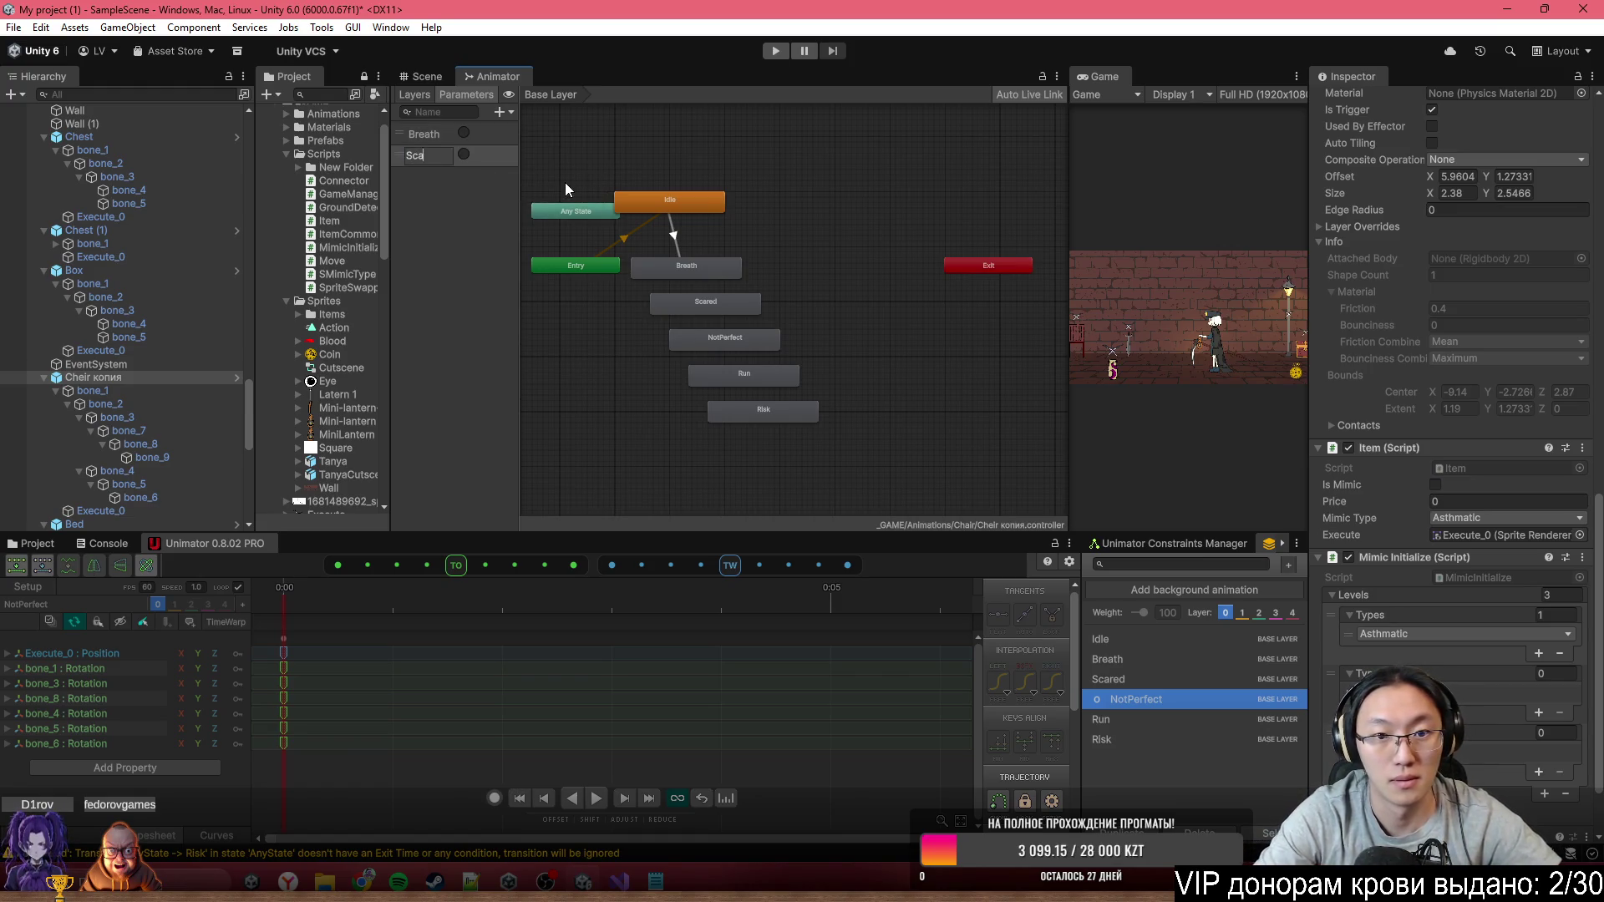
pyautogui.write('red')
pyautogui.press('Return')
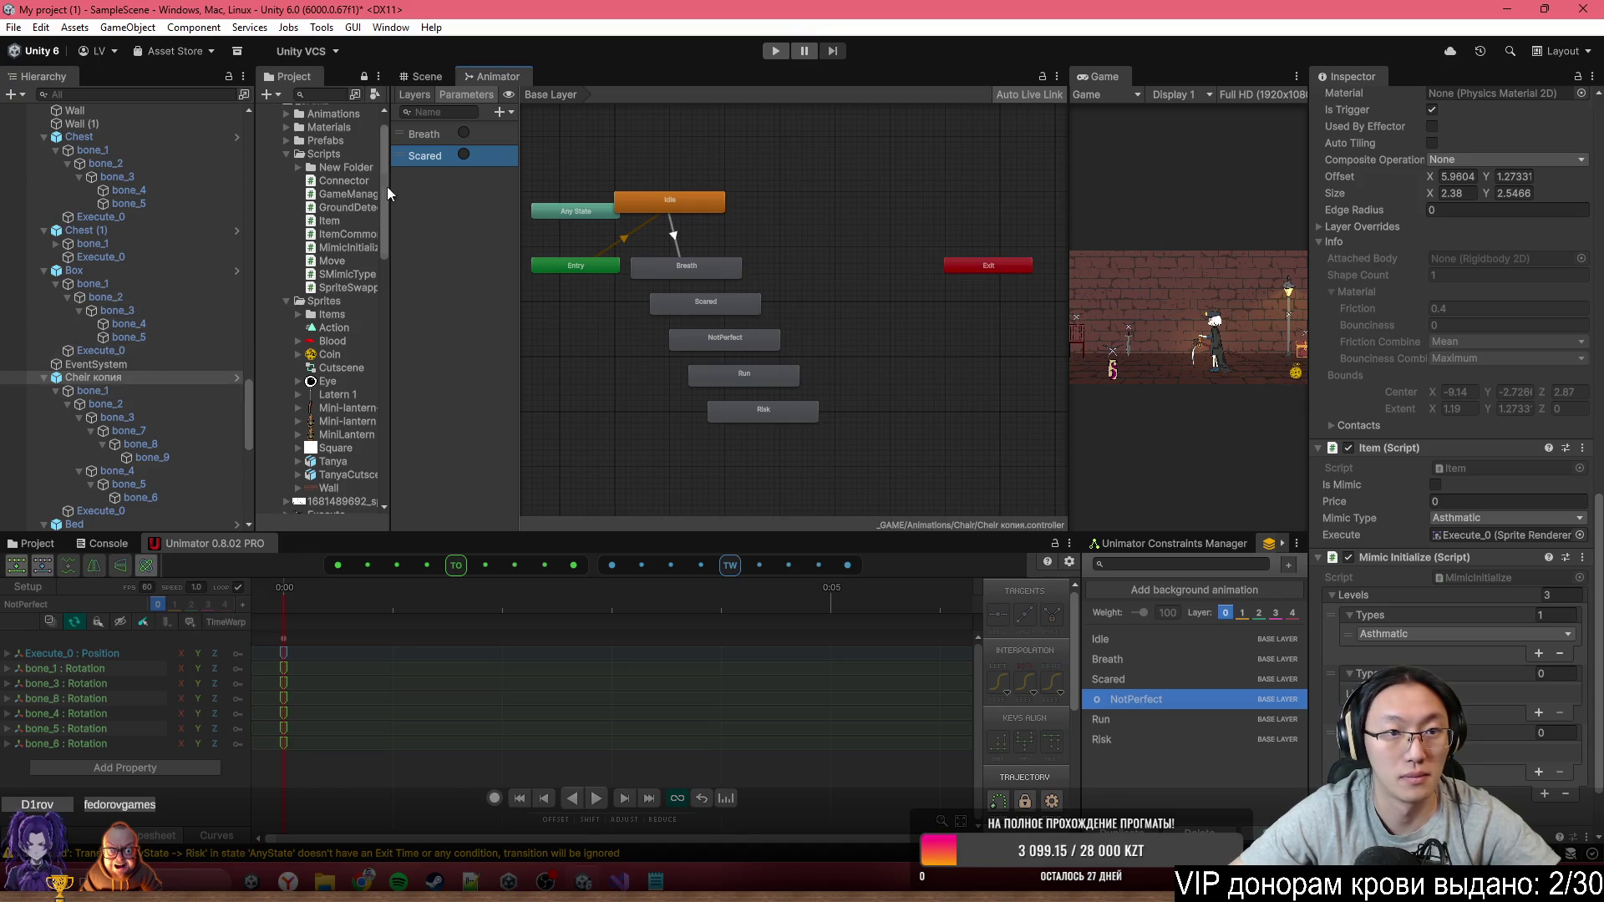
pyautogui.click(500, 112)
pyautogui.click(535, 187)
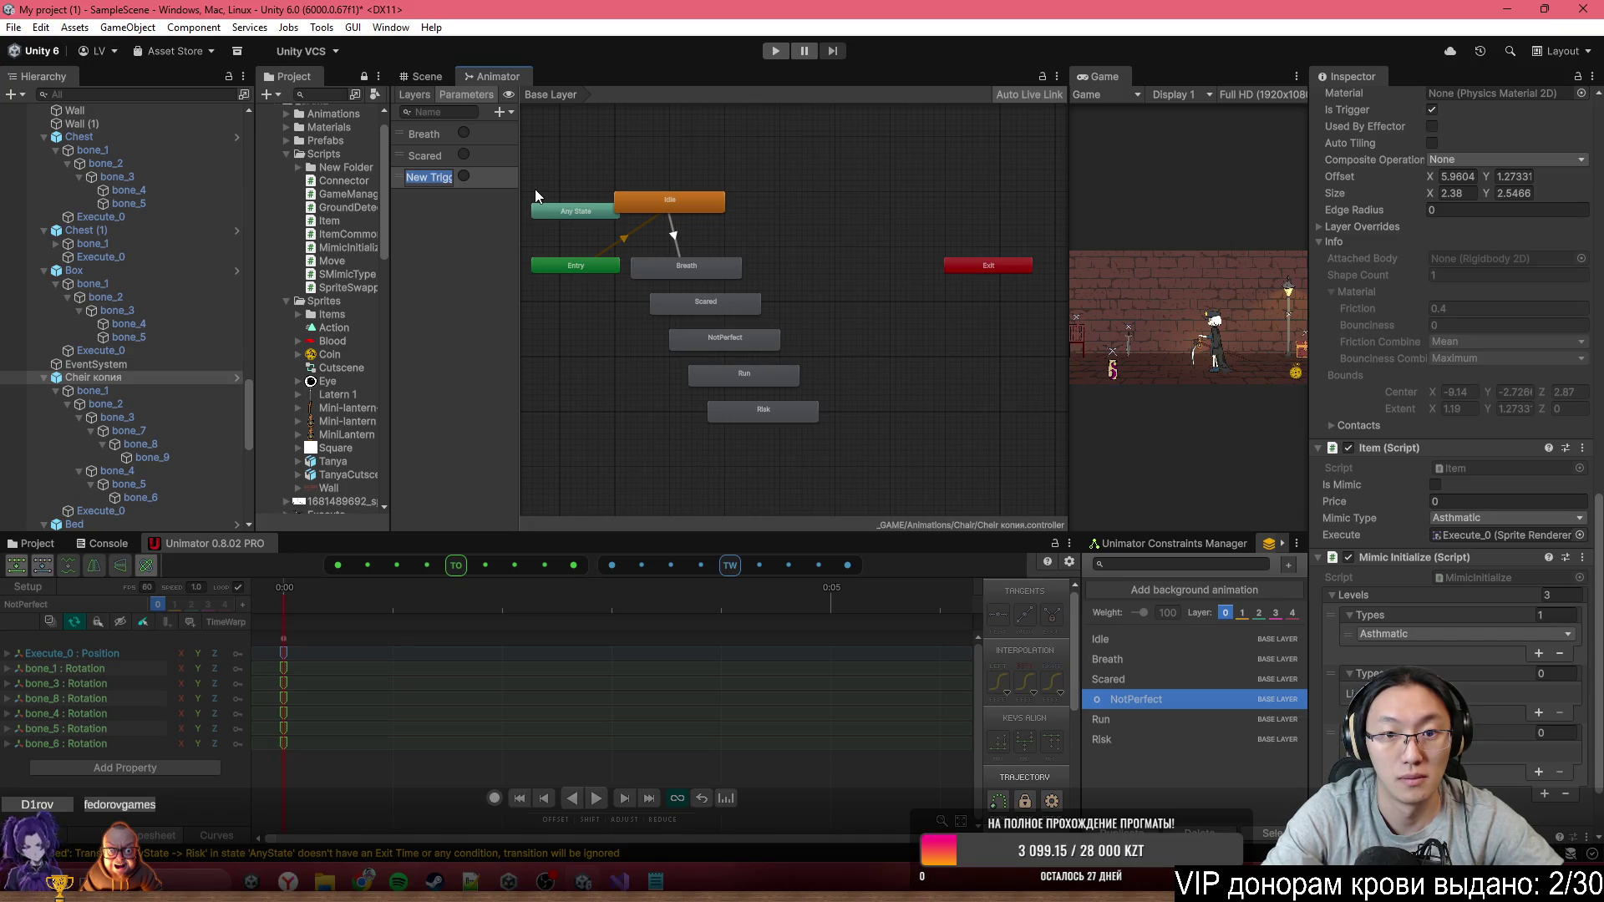
pyautogui.write('NotPef')
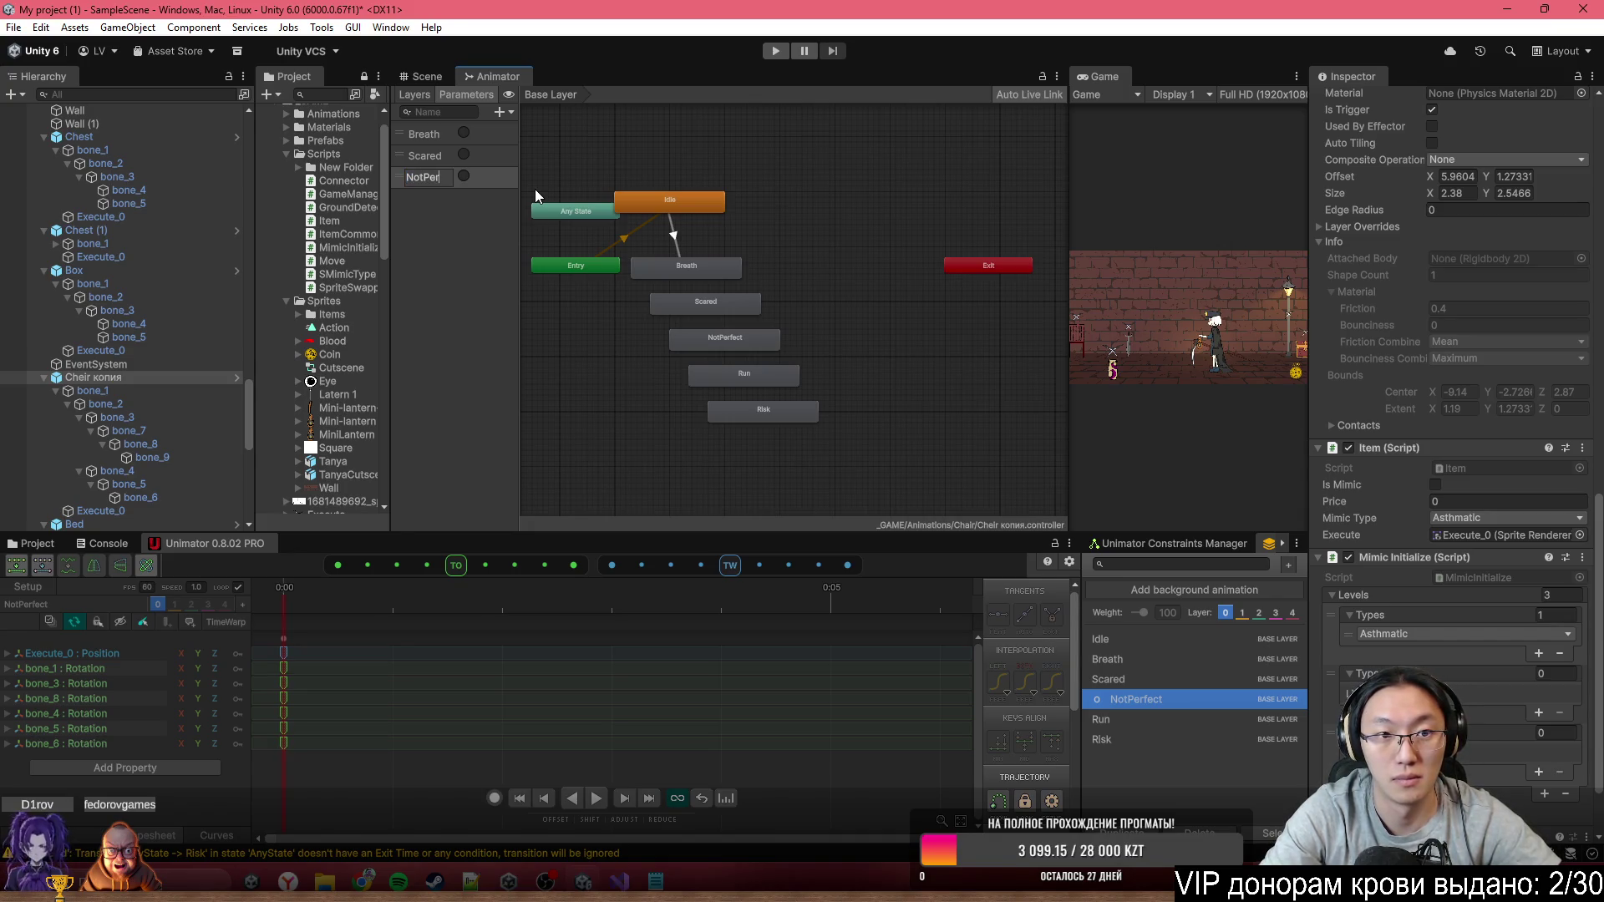
pyautogui.write('fect')
pyautogui.press('Return')
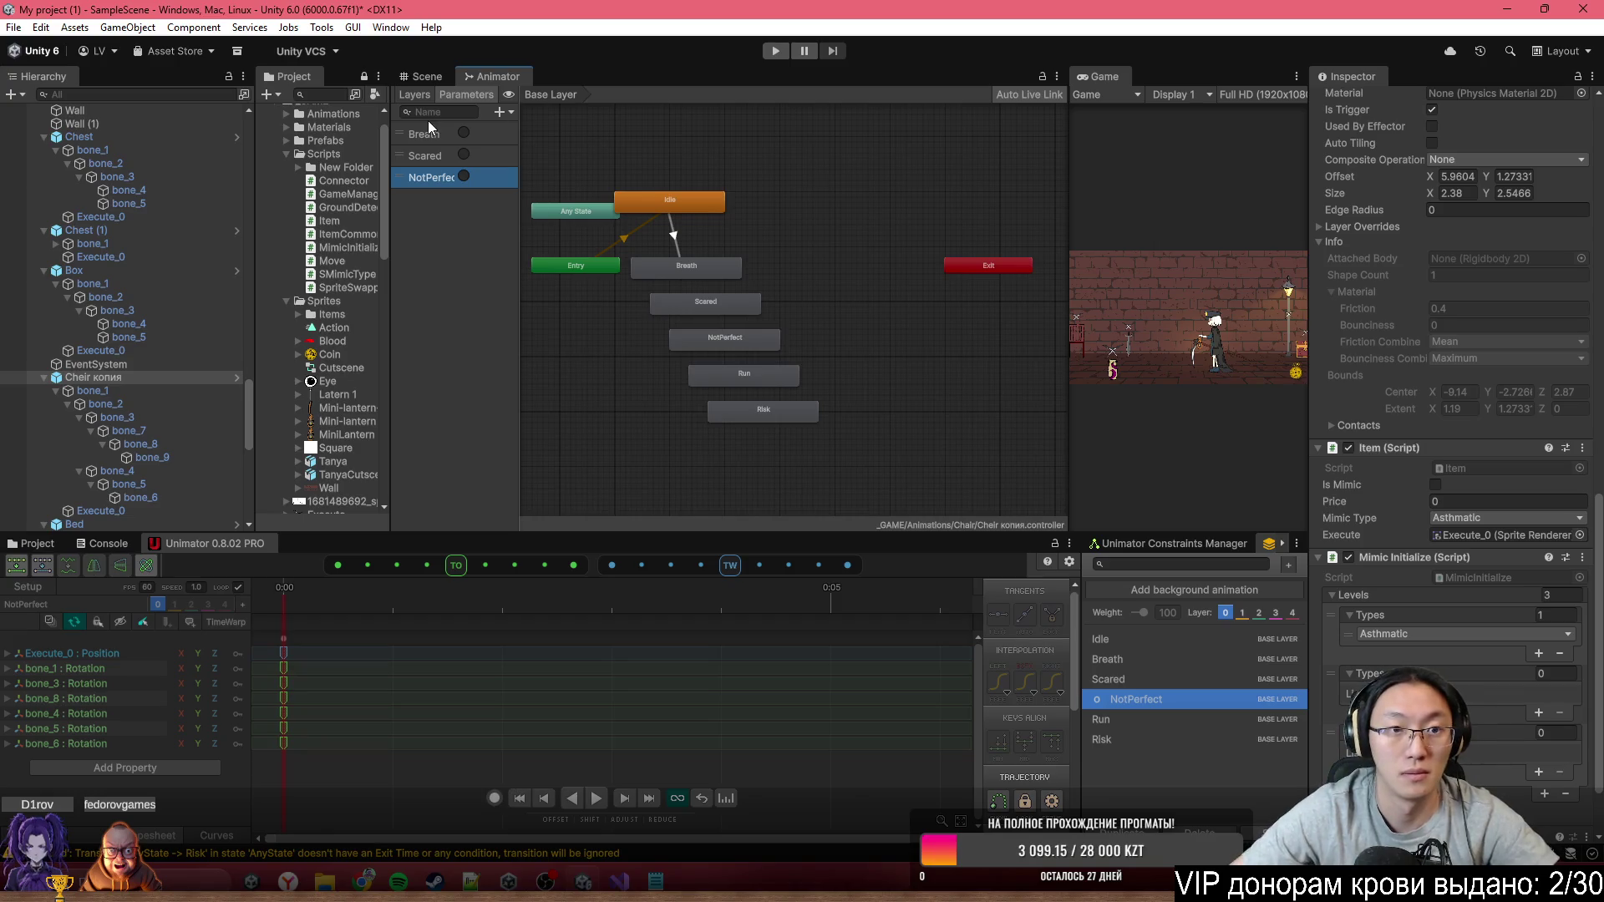
# Widen the Parameters panel and add Run and Risk trigger parameters
pyautogui.moveTo(519, 125); pyautogui.dragTo(556, 125)
pyautogui.click(538, 112)
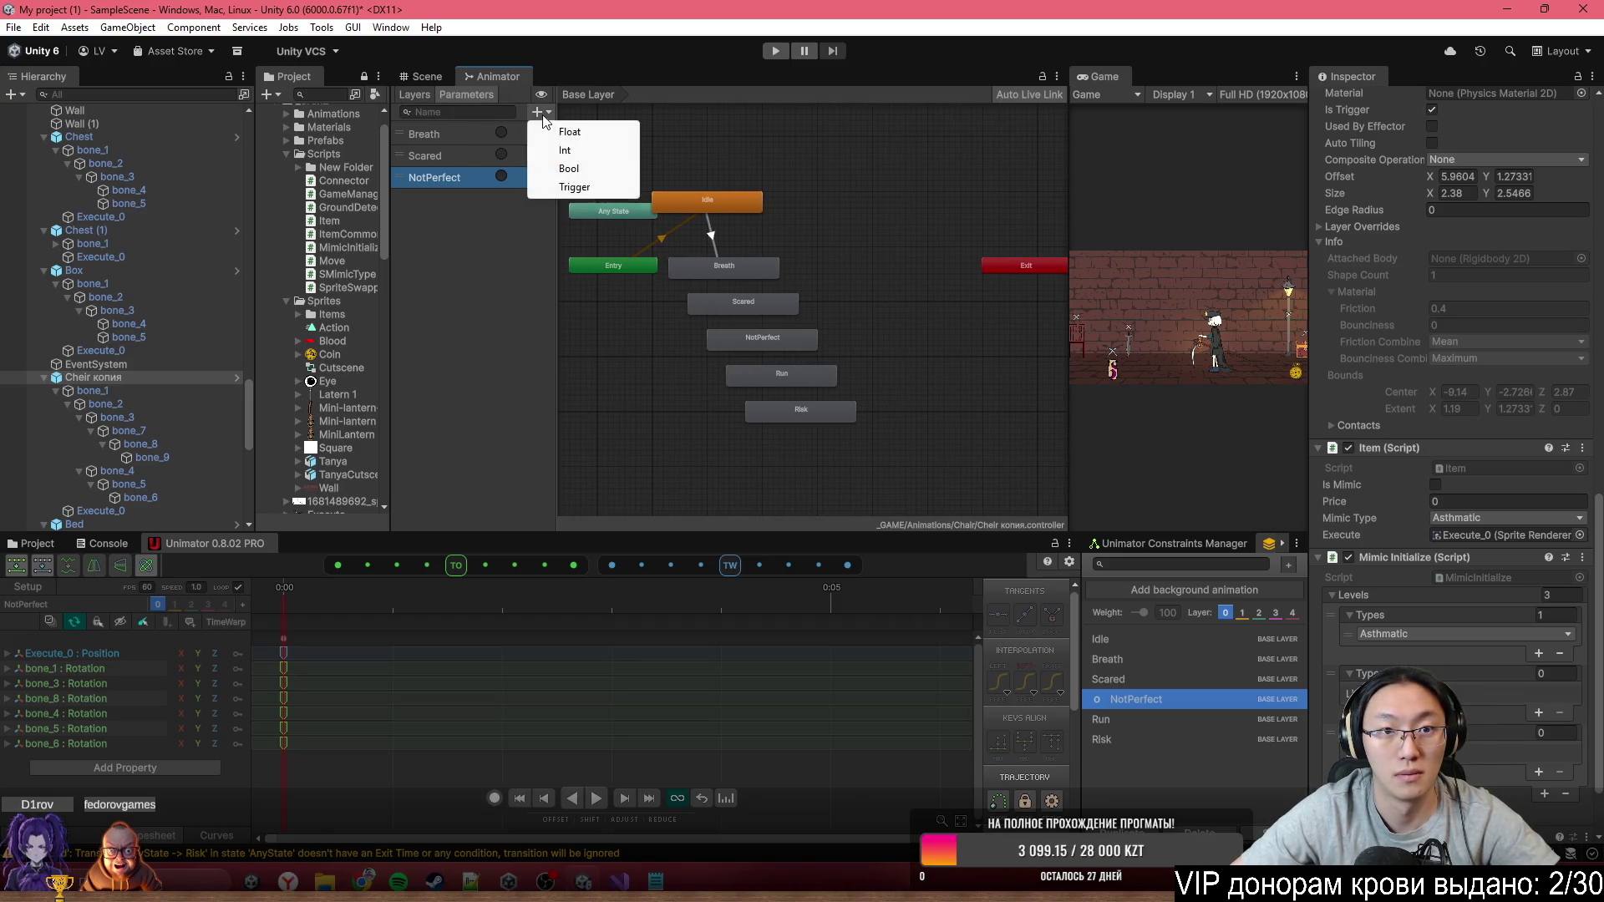
pyautogui.click(574, 188)
pyautogui.write('Run')
pyautogui.press('Return')
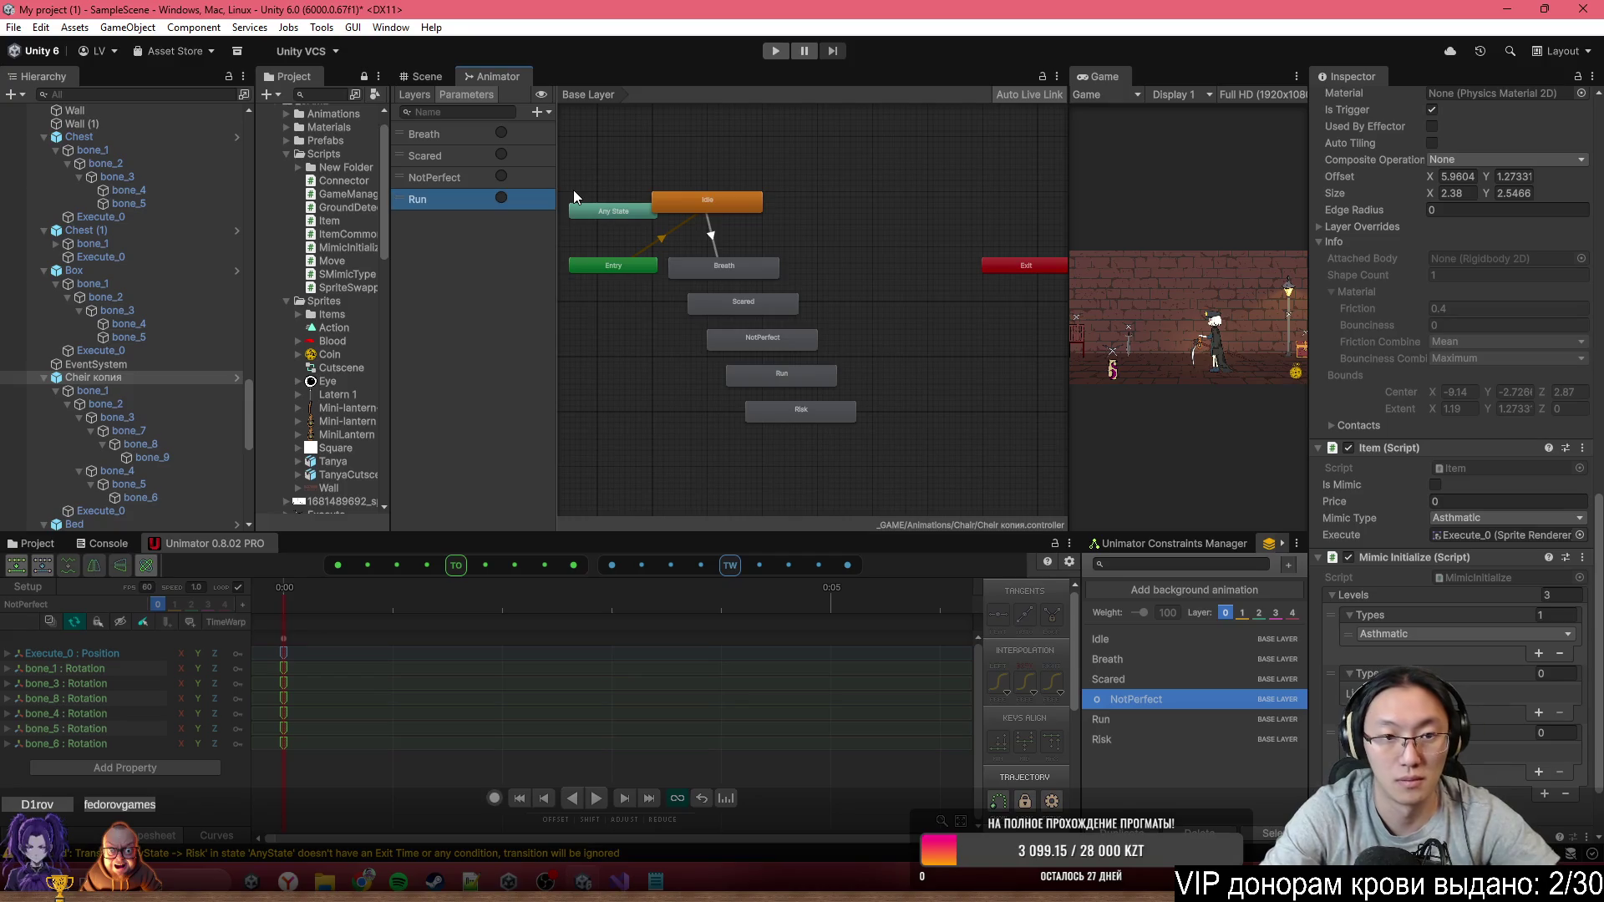
pyautogui.click(538, 111)
pyautogui.click(575, 187)
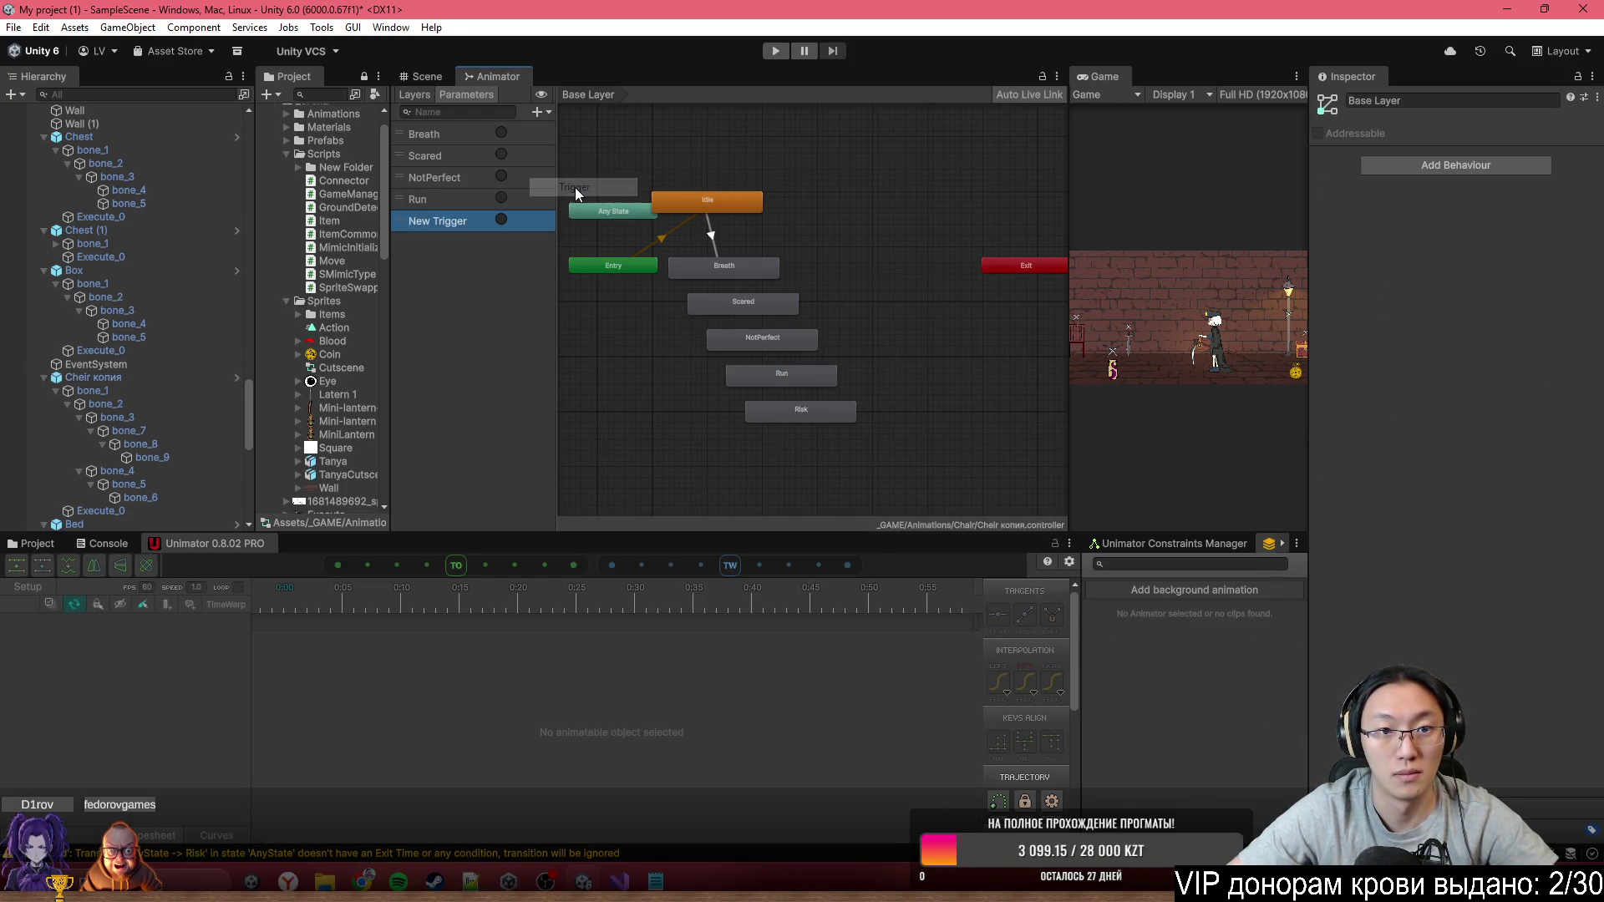
pyautogui.write('Risk')
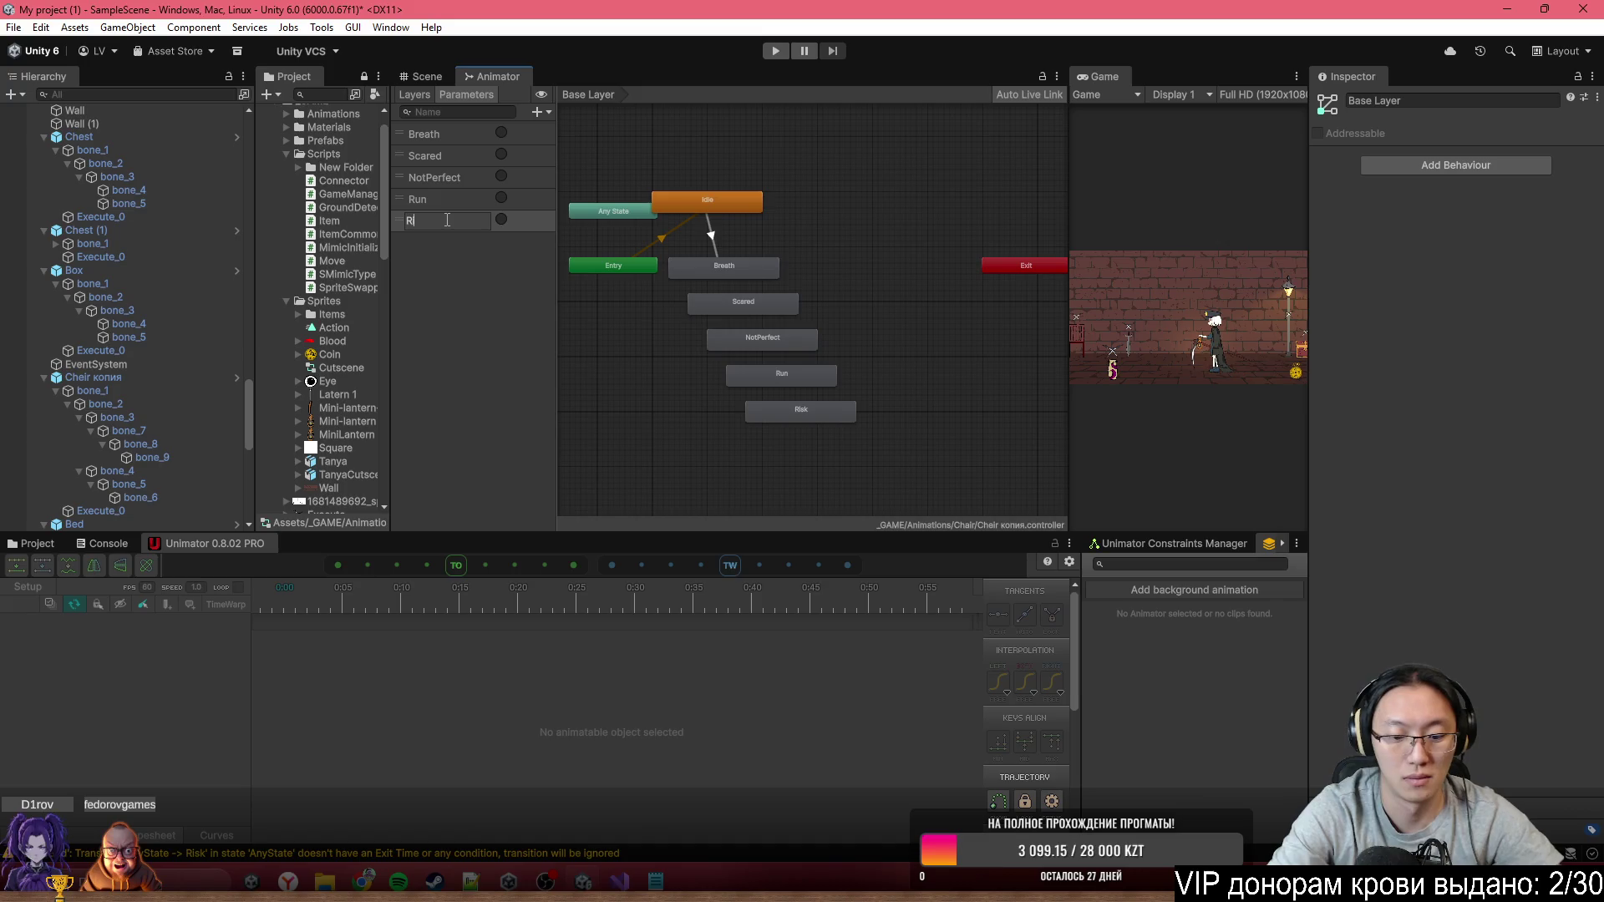
pyautogui.press('Return')
pyautogui.scroll(1, 717, 276)
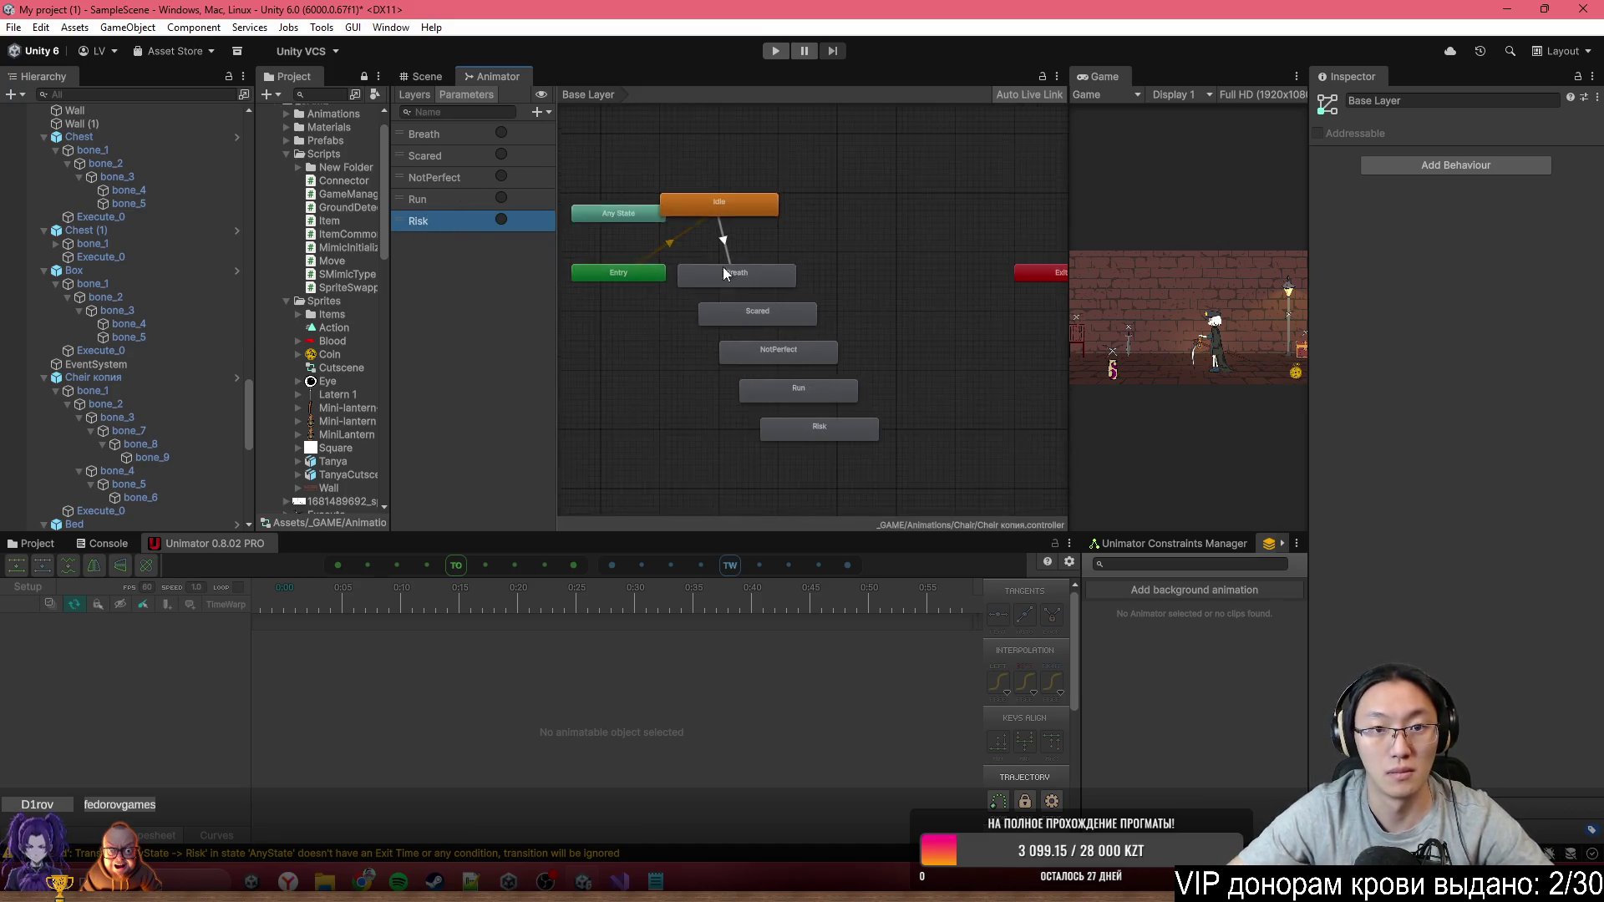
# Move Any State below Entry and create its transition to Scared
pyautogui.moveTo(619, 220); pyautogui.dragTo(652, 358)
pyautogui.rightClick(653, 361)
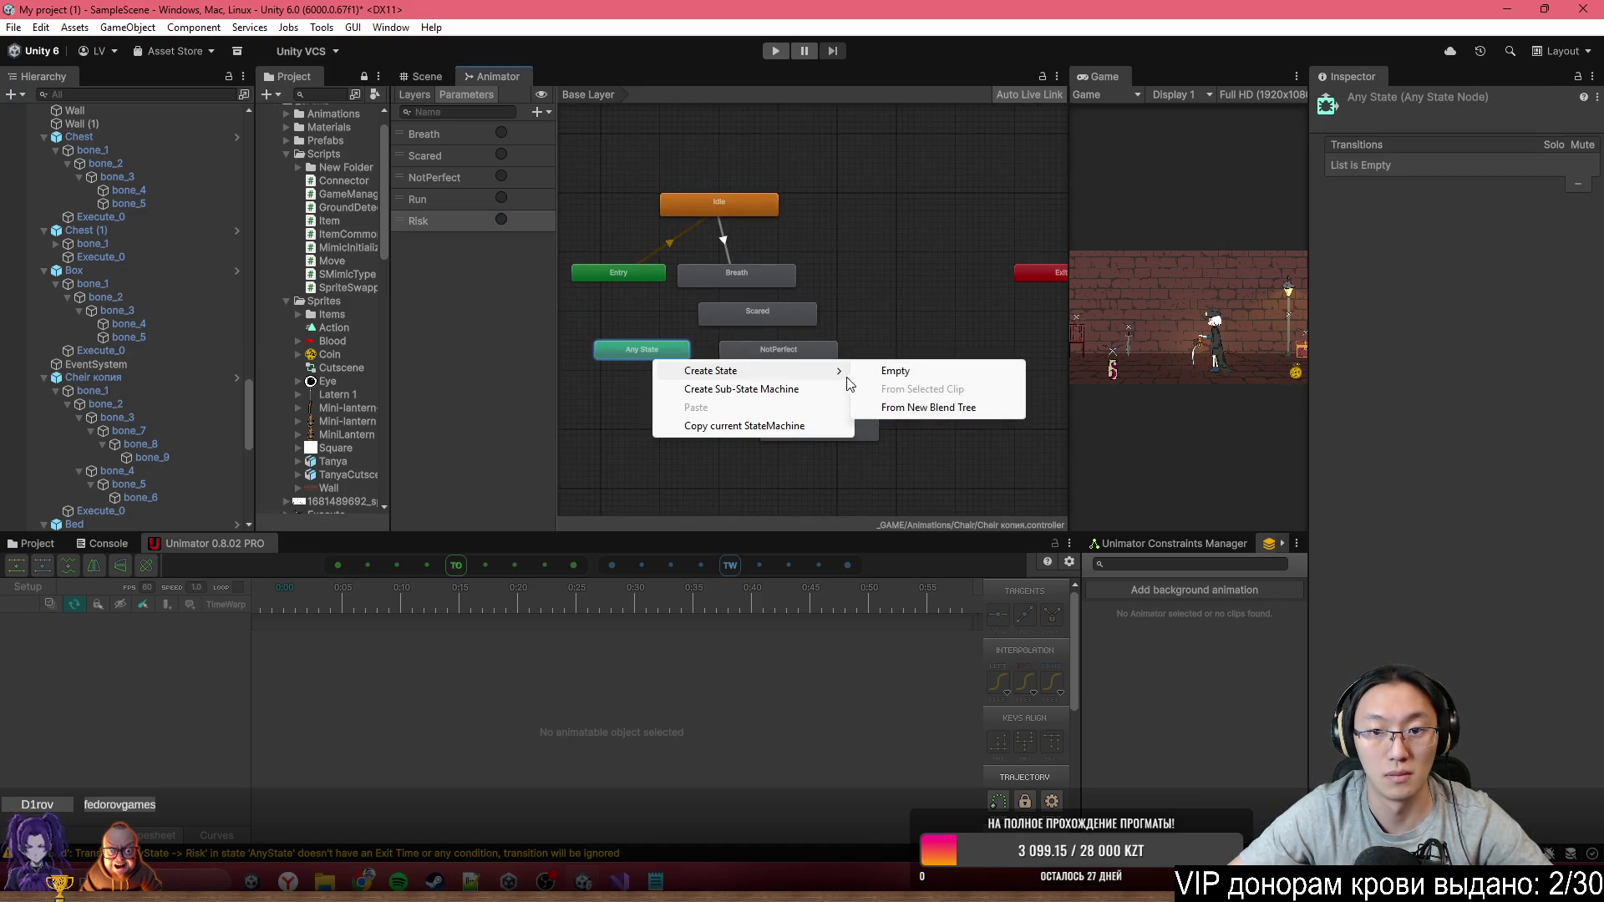
pyautogui.rightClick(653, 352)
pyautogui.click(719, 362)
pyautogui.click(739, 316)
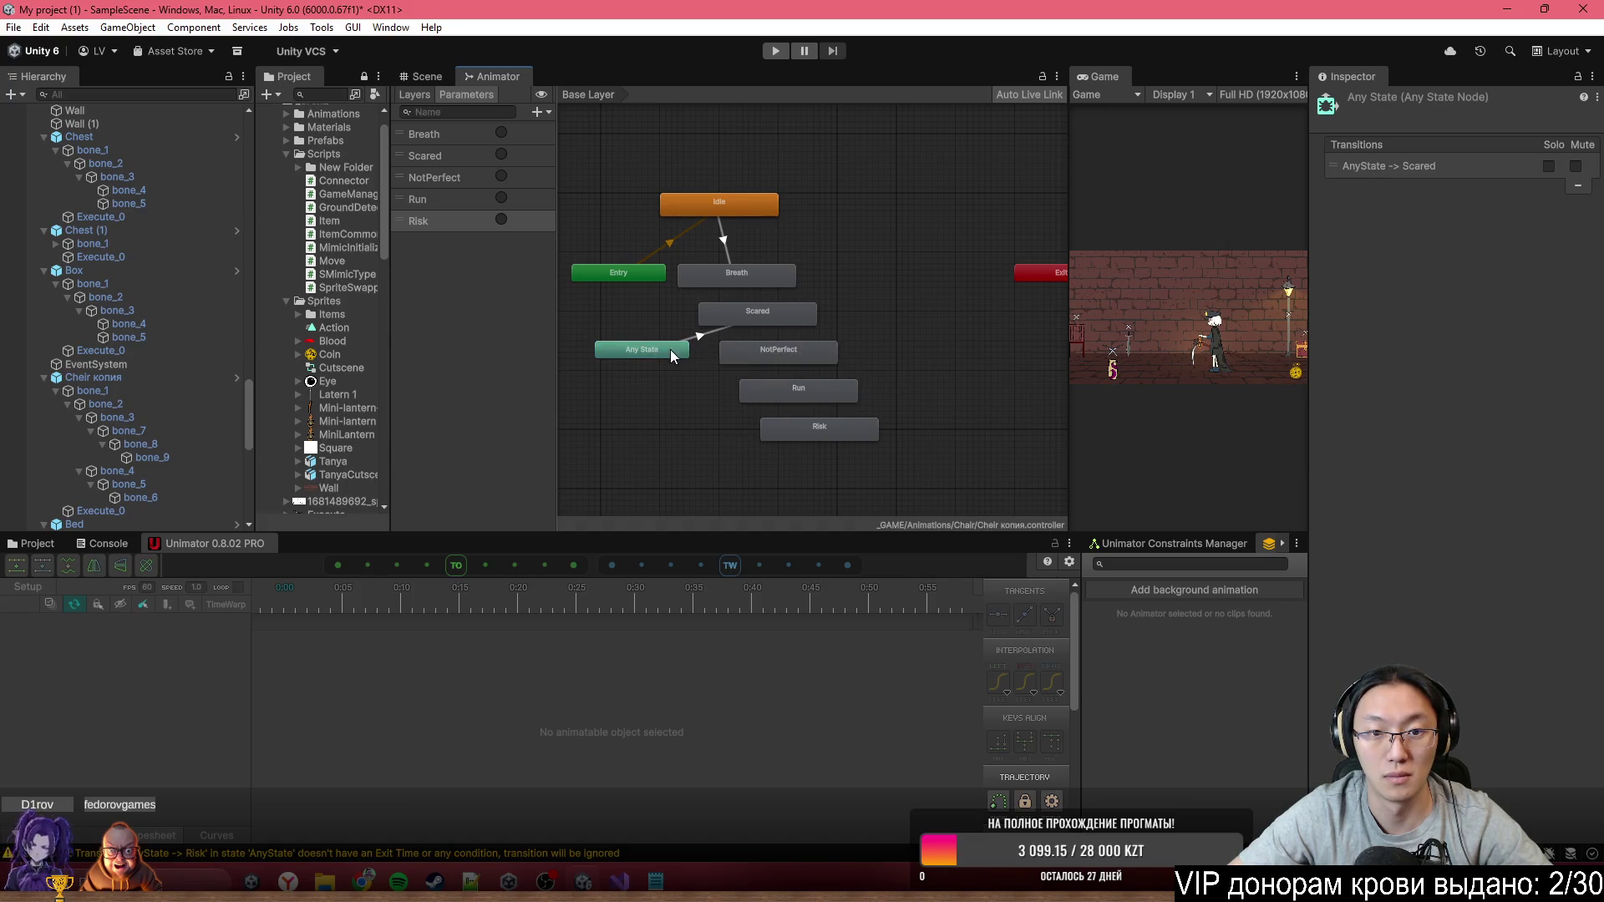
# Create Any State transitions to NotPerfect, Run and Risk
pyautogui.rightClick(670, 349)
pyautogui.click(758, 364)
pyautogui.click(768, 354)
pyautogui.rightClick(660, 356)
pyautogui.click(761, 367)
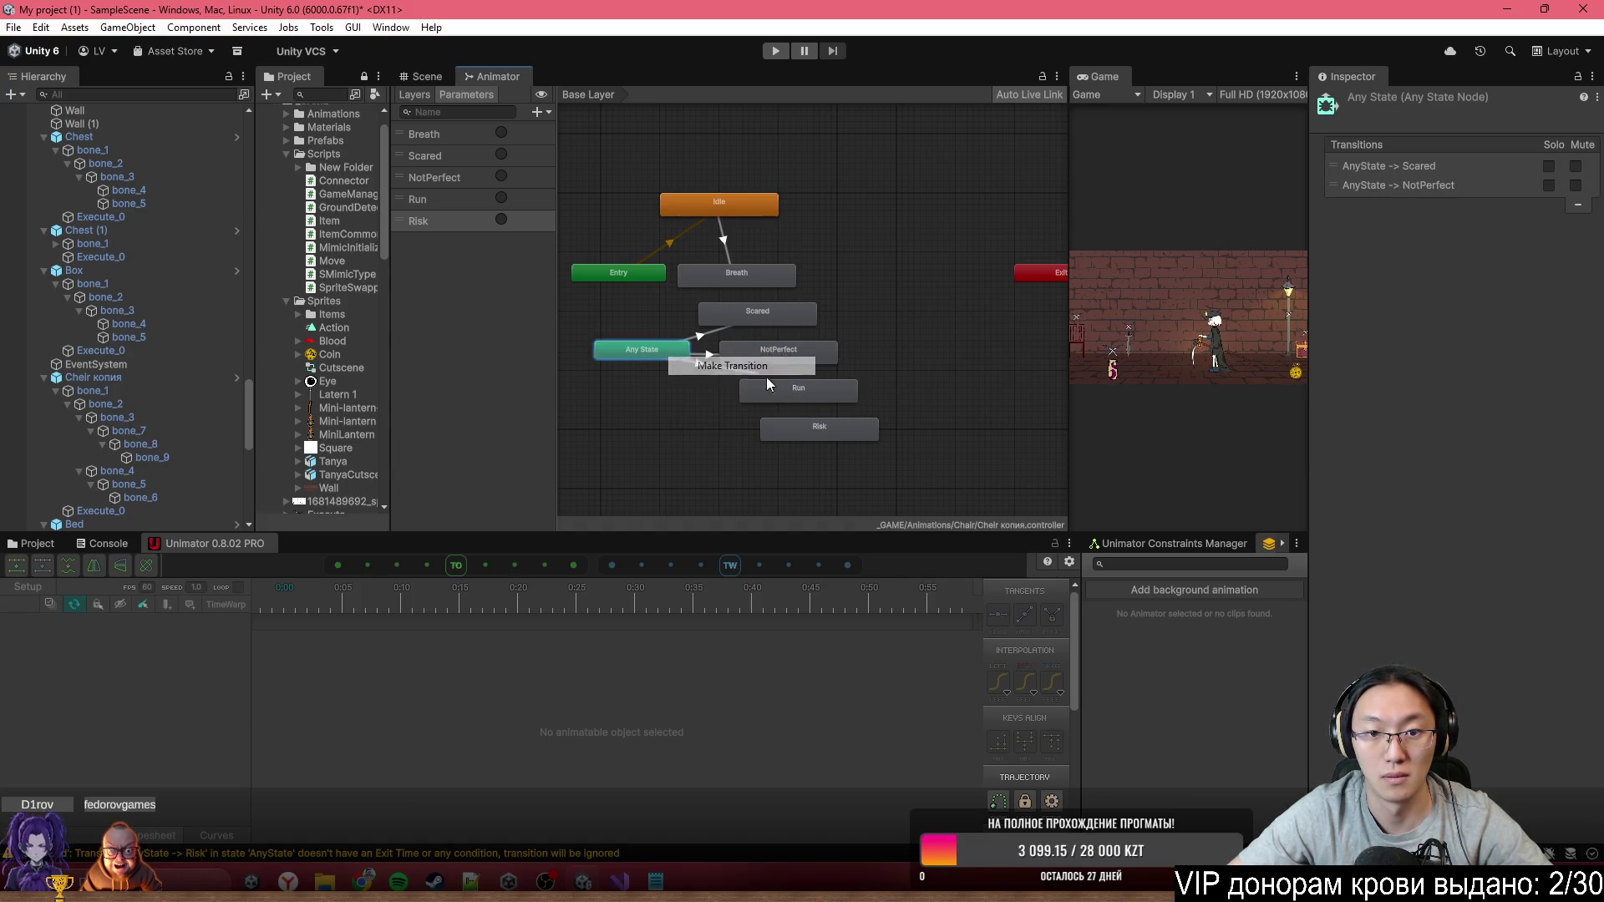
pyautogui.click(794, 390)
pyautogui.rightClick(668, 353)
pyautogui.click(728, 361)
pyautogui.click(815, 425)
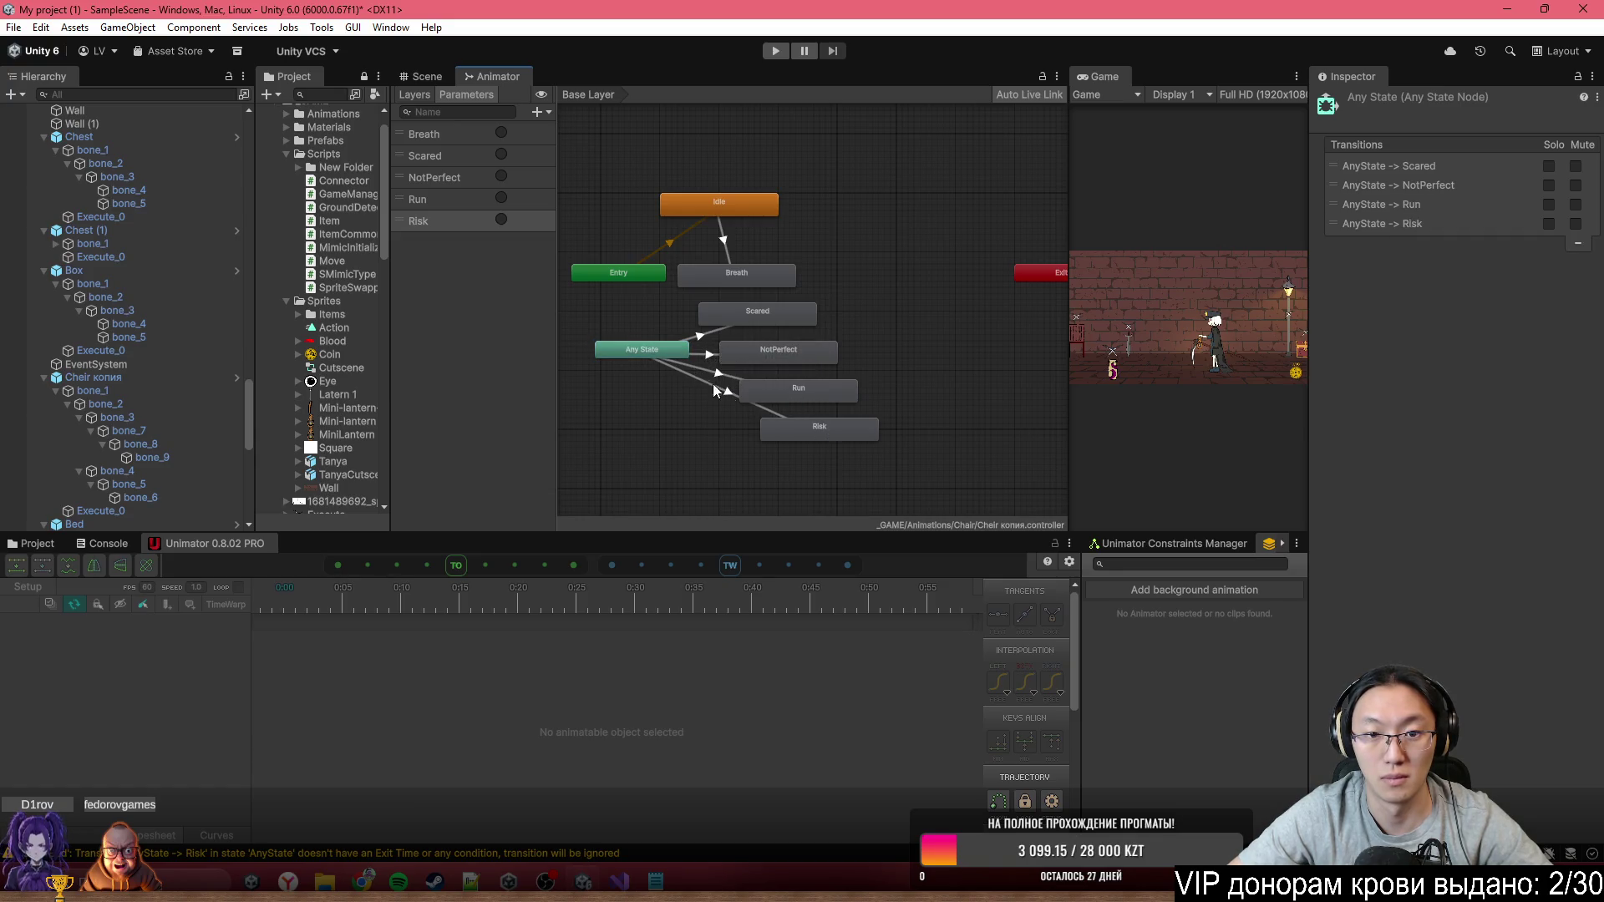
pyautogui.scroll(4, 736, 376)
pyautogui.scroll(-1, 761, 314)
pyautogui.click(807, 241)
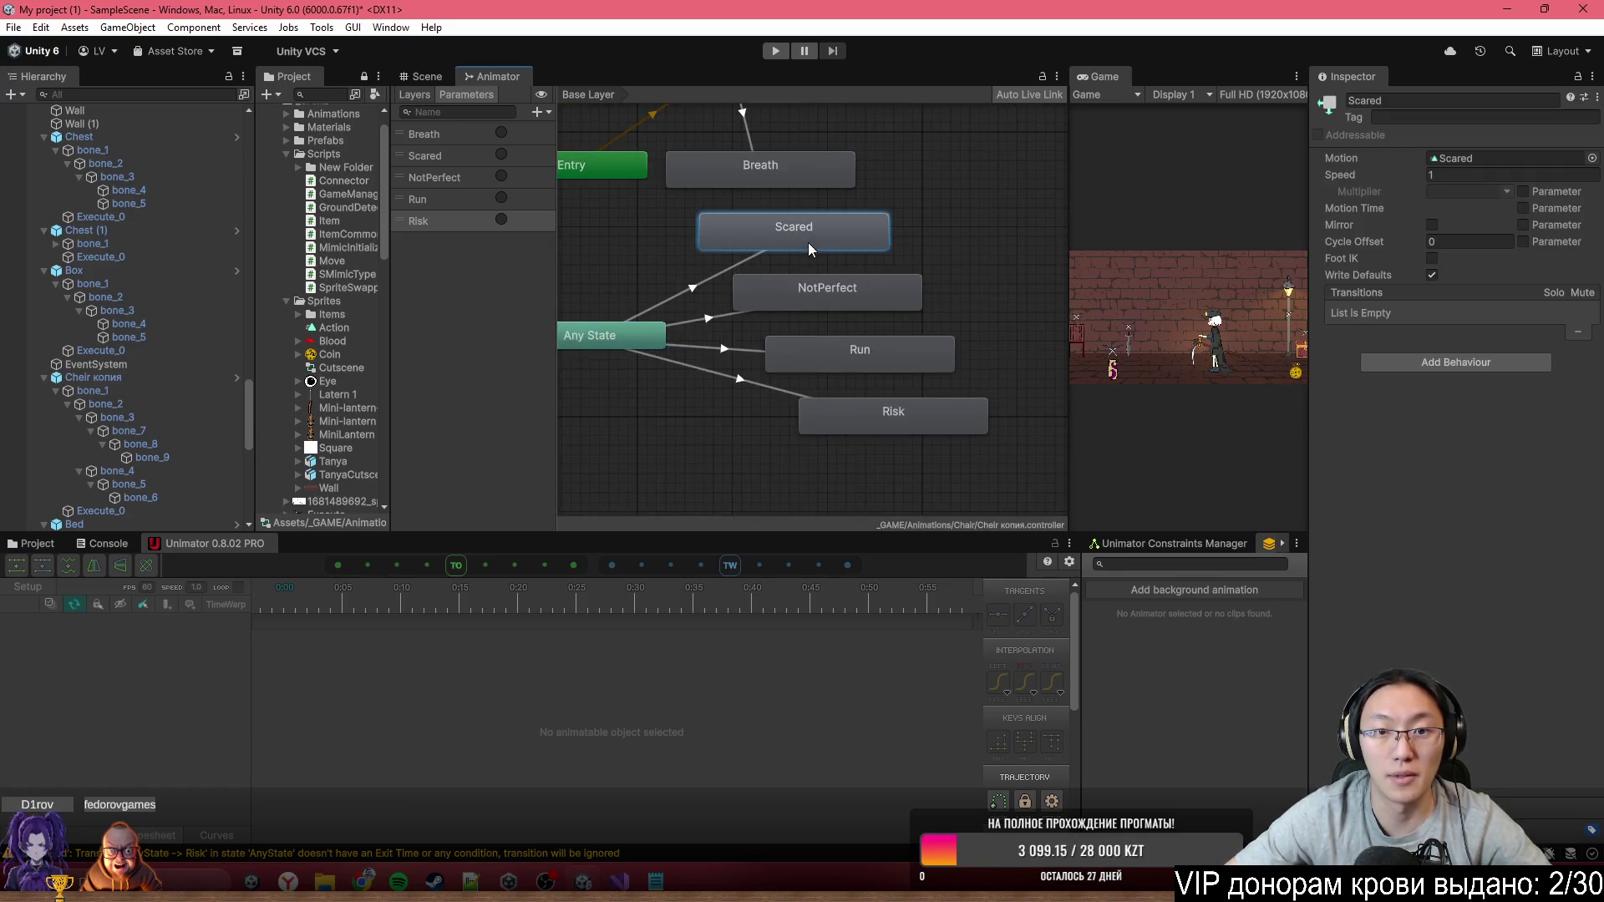
pyautogui.click(692, 285)
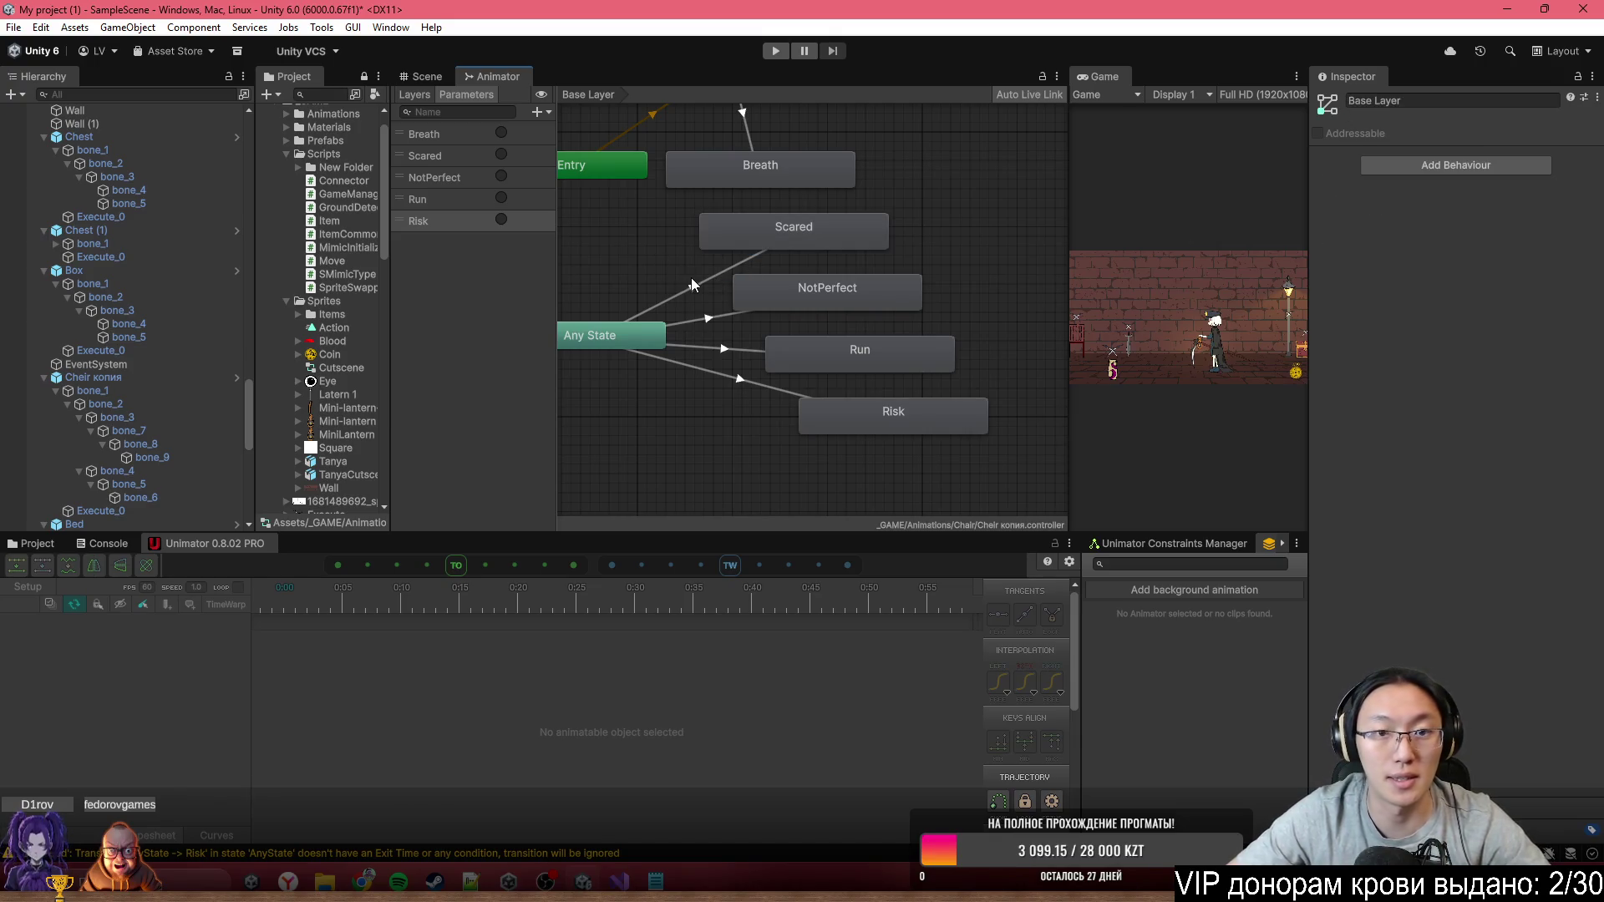
# Condition the Any State transitions to Scared and NotPerfect on their matching triggers
pyautogui.click(1557, 512)
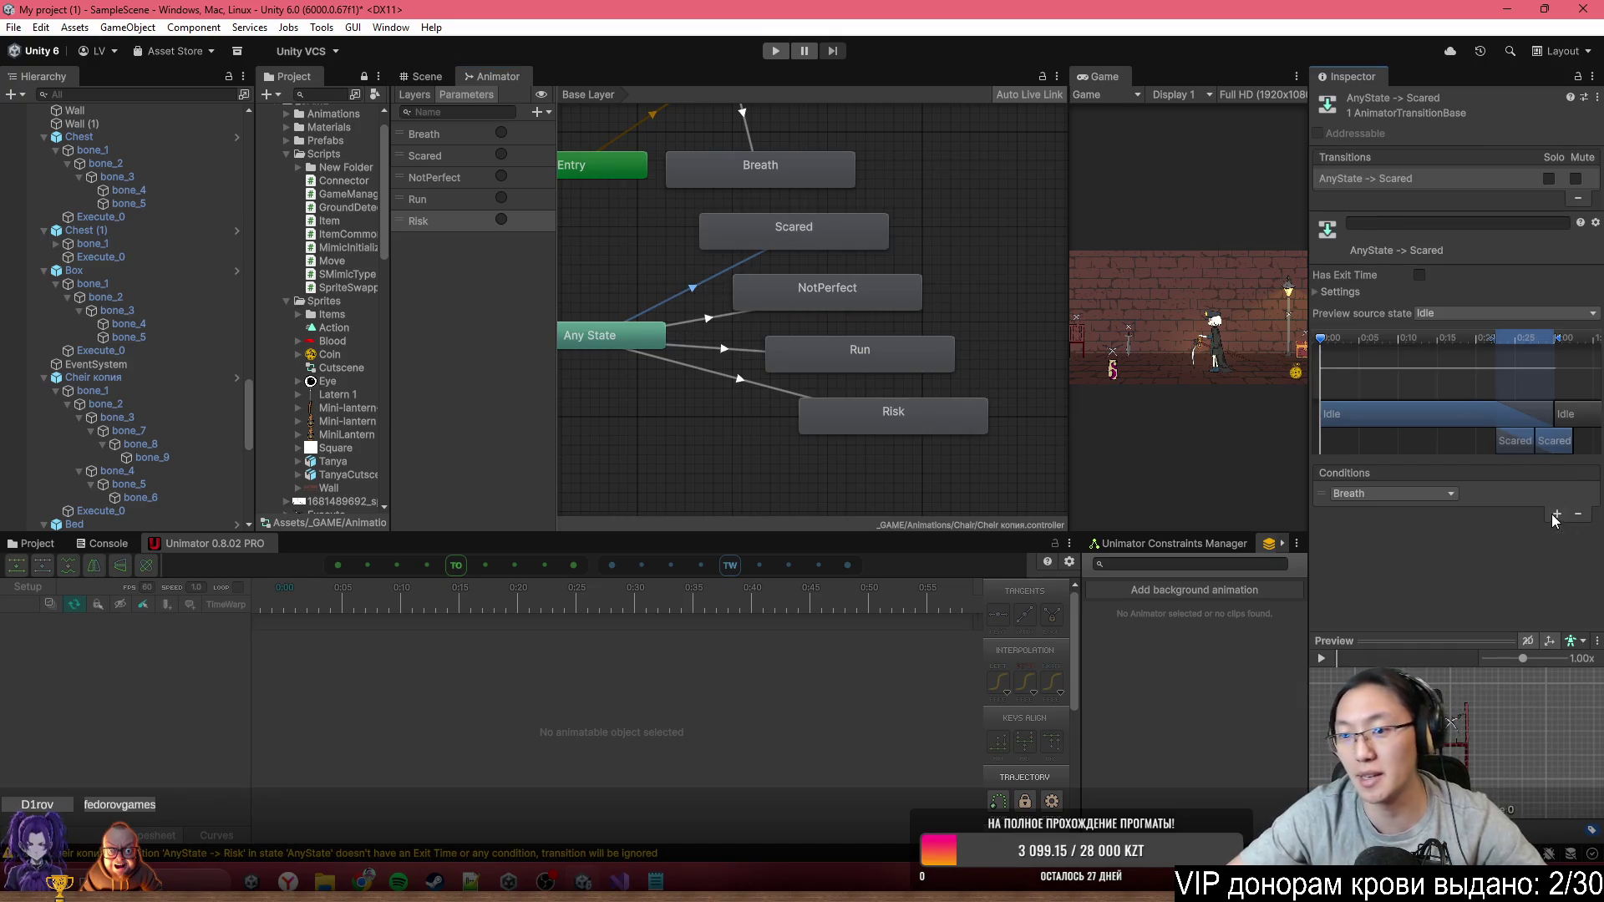
pyautogui.click(1427, 493)
pyautogui.click(1405, 601)
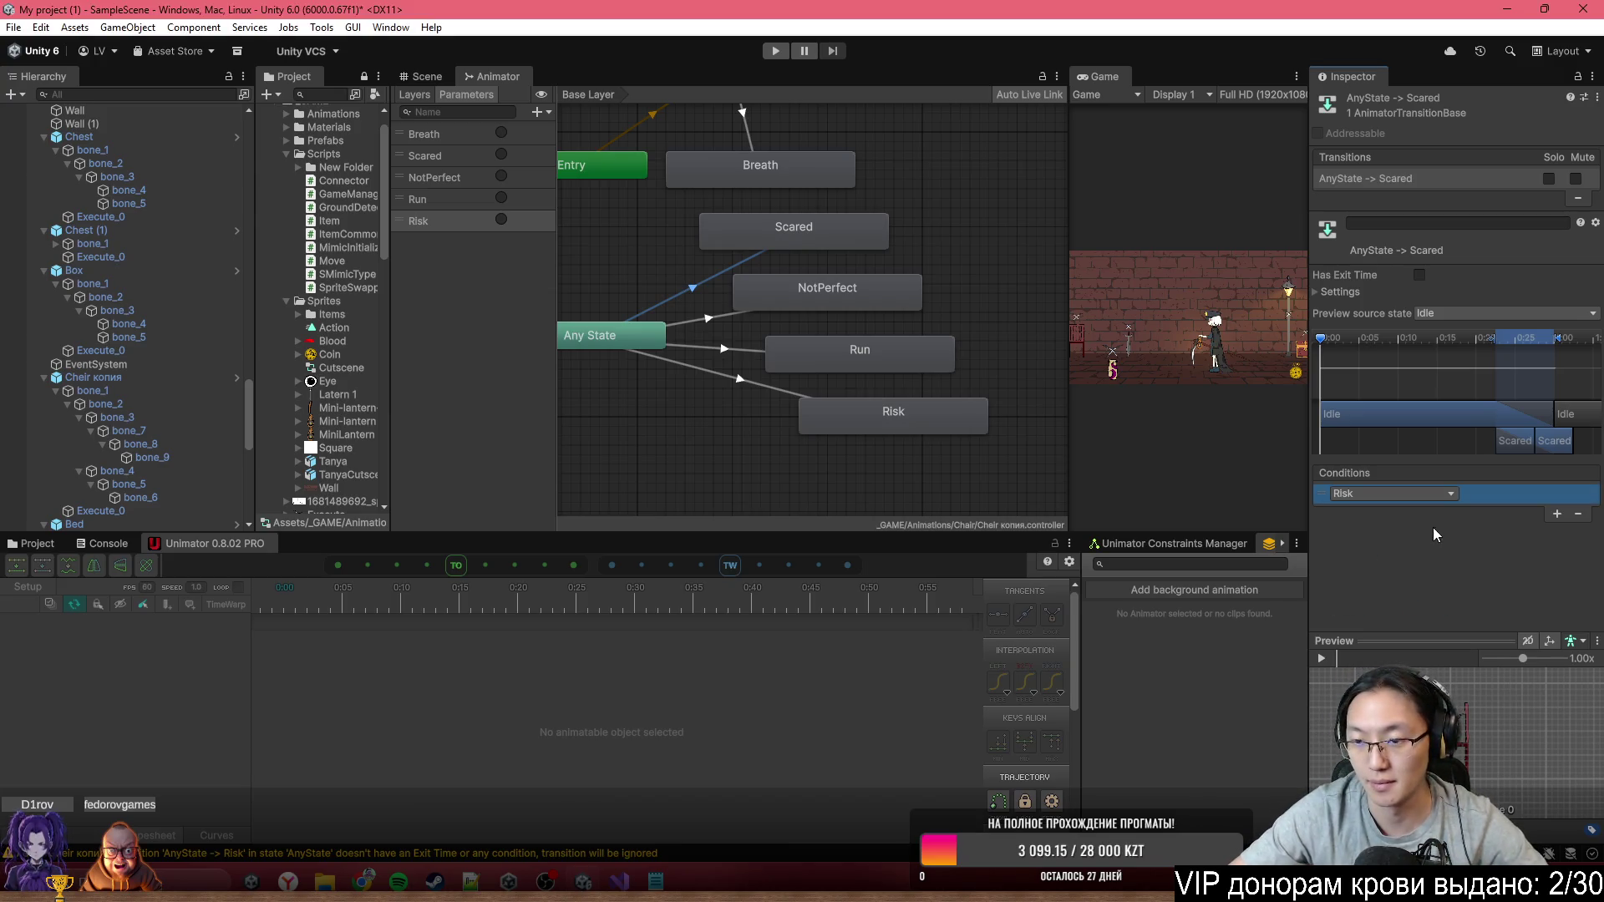
pyautogui.click(1425, 493)
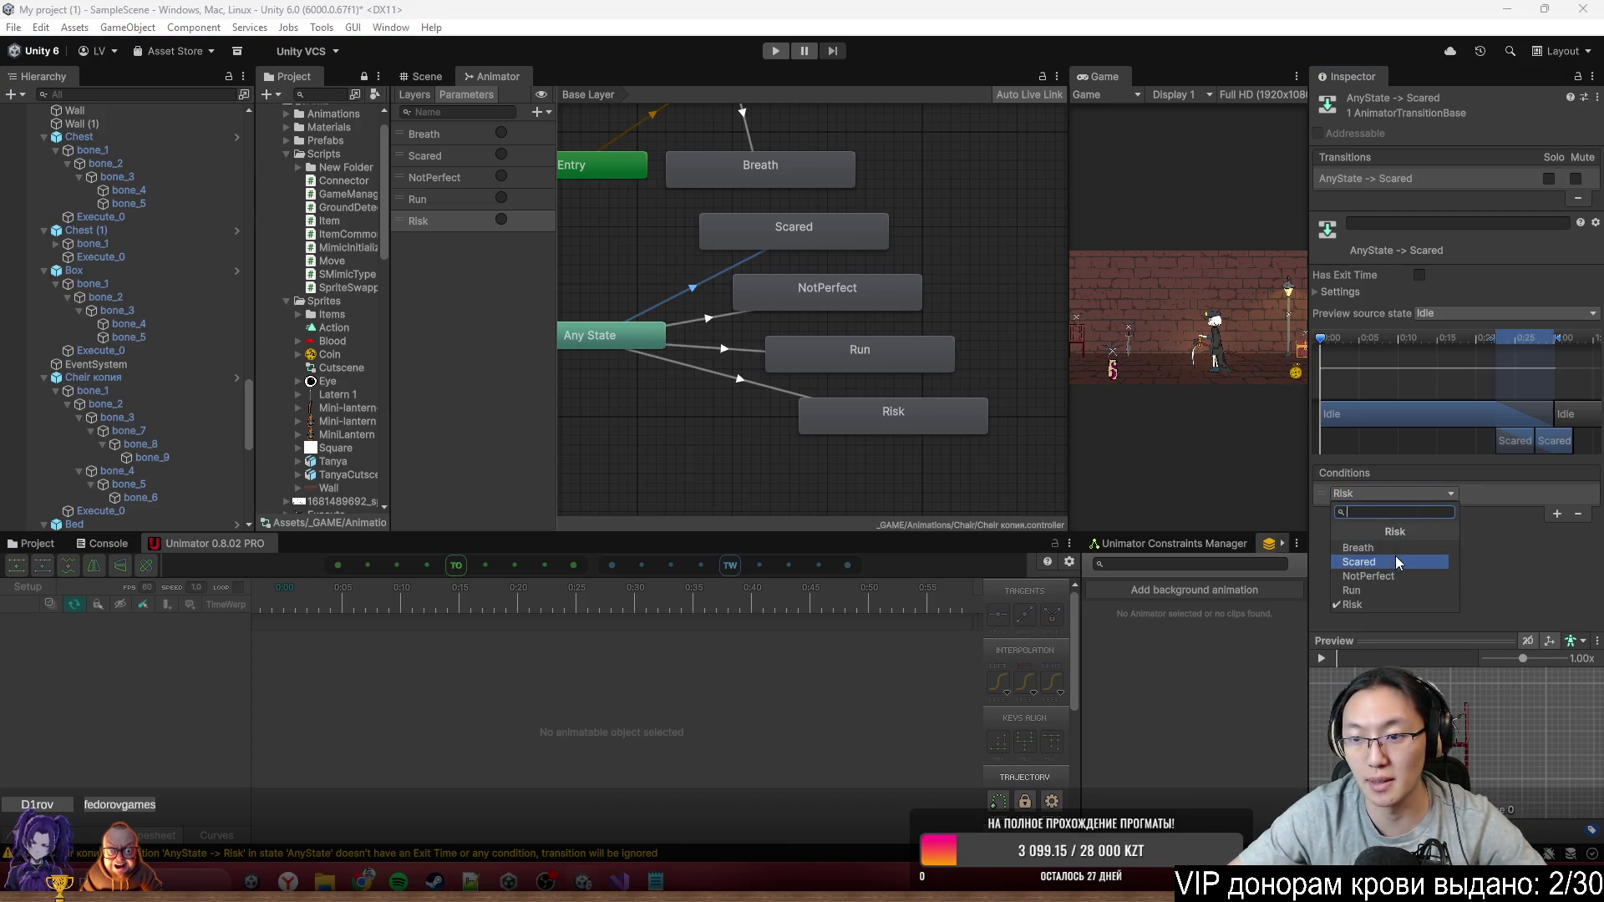
pyautogui.click(859, 336)
pyautogui.click(709, 318)
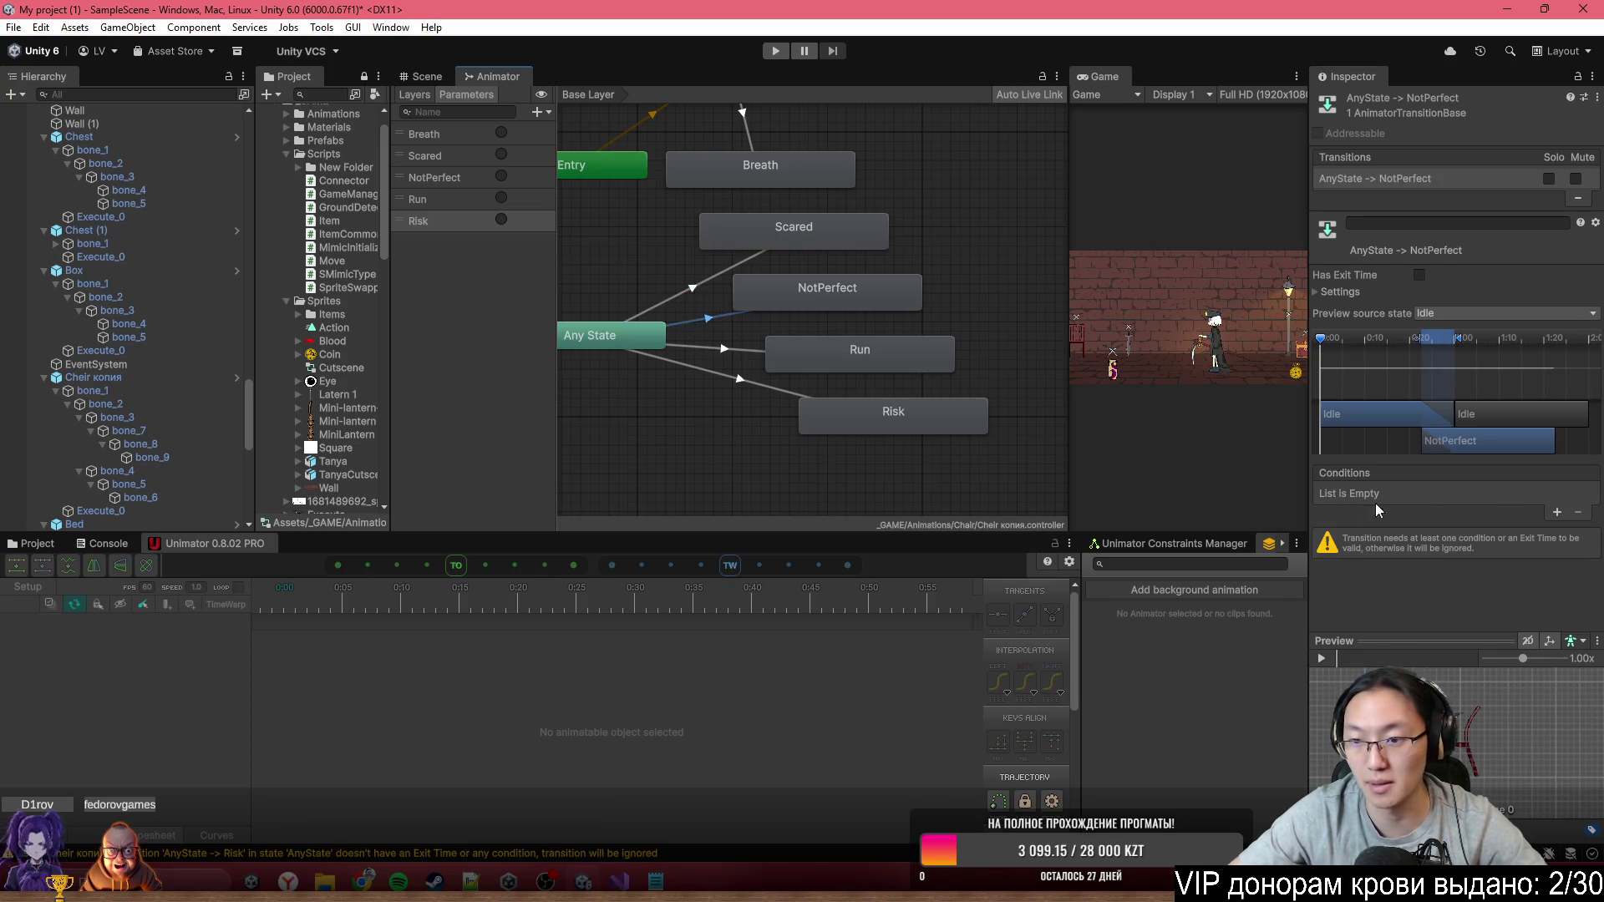
pyautogui.click(1556, 513)
pyautogui.click(1344, 495)
pyautogui.click(1387, 576)
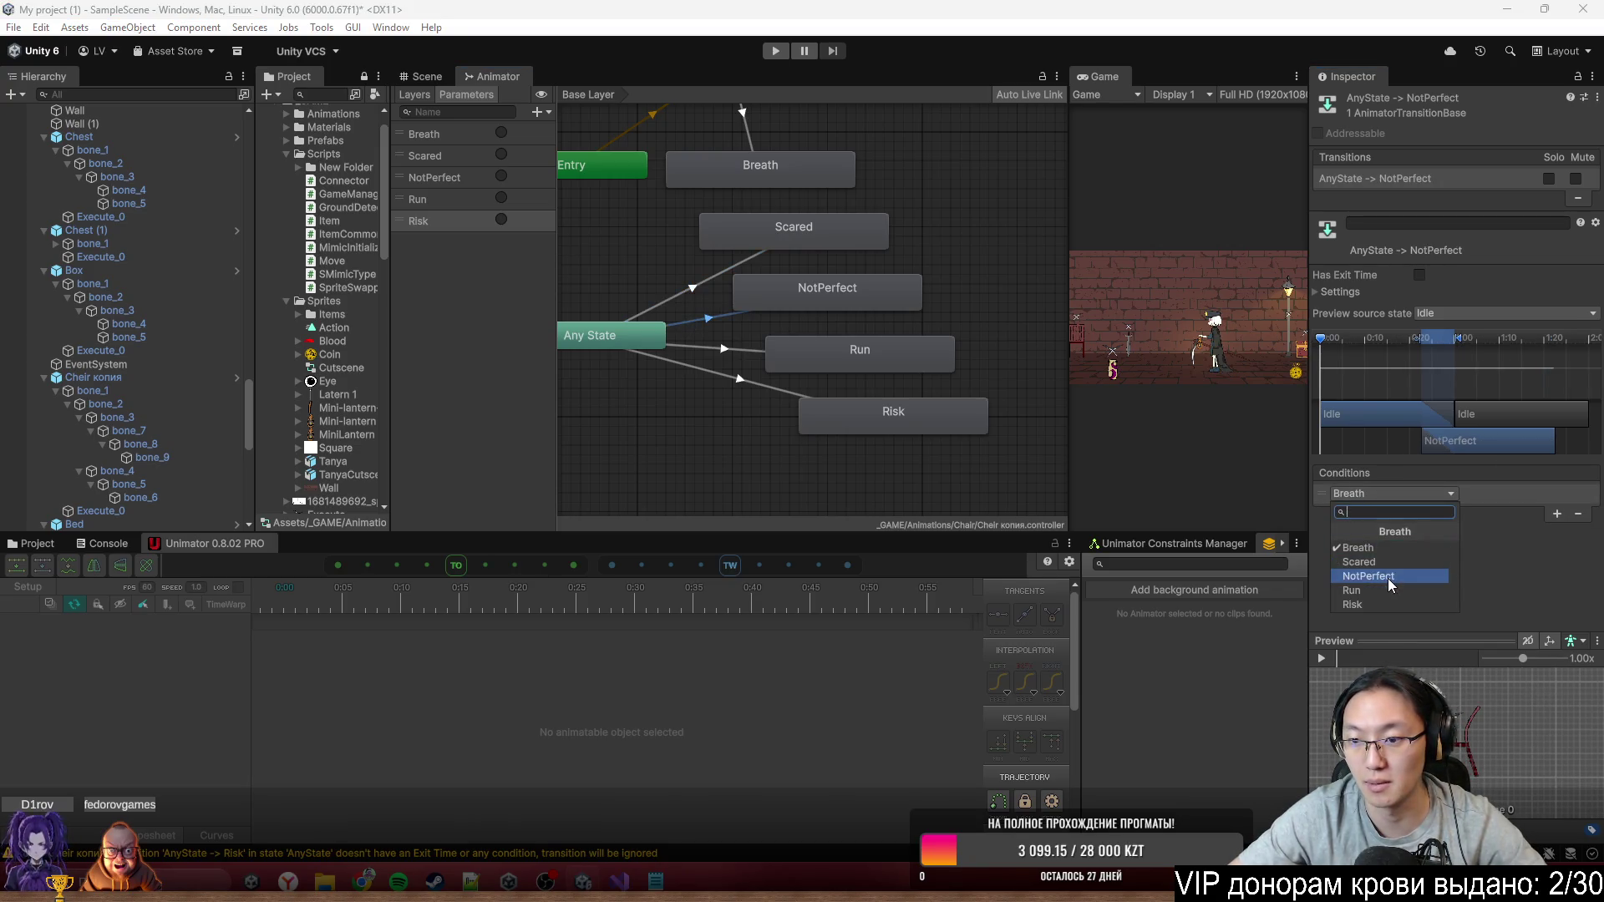
# Condition the Run and Risk transitions on their triggers and frame all states
pyautogui.click(727, 348)
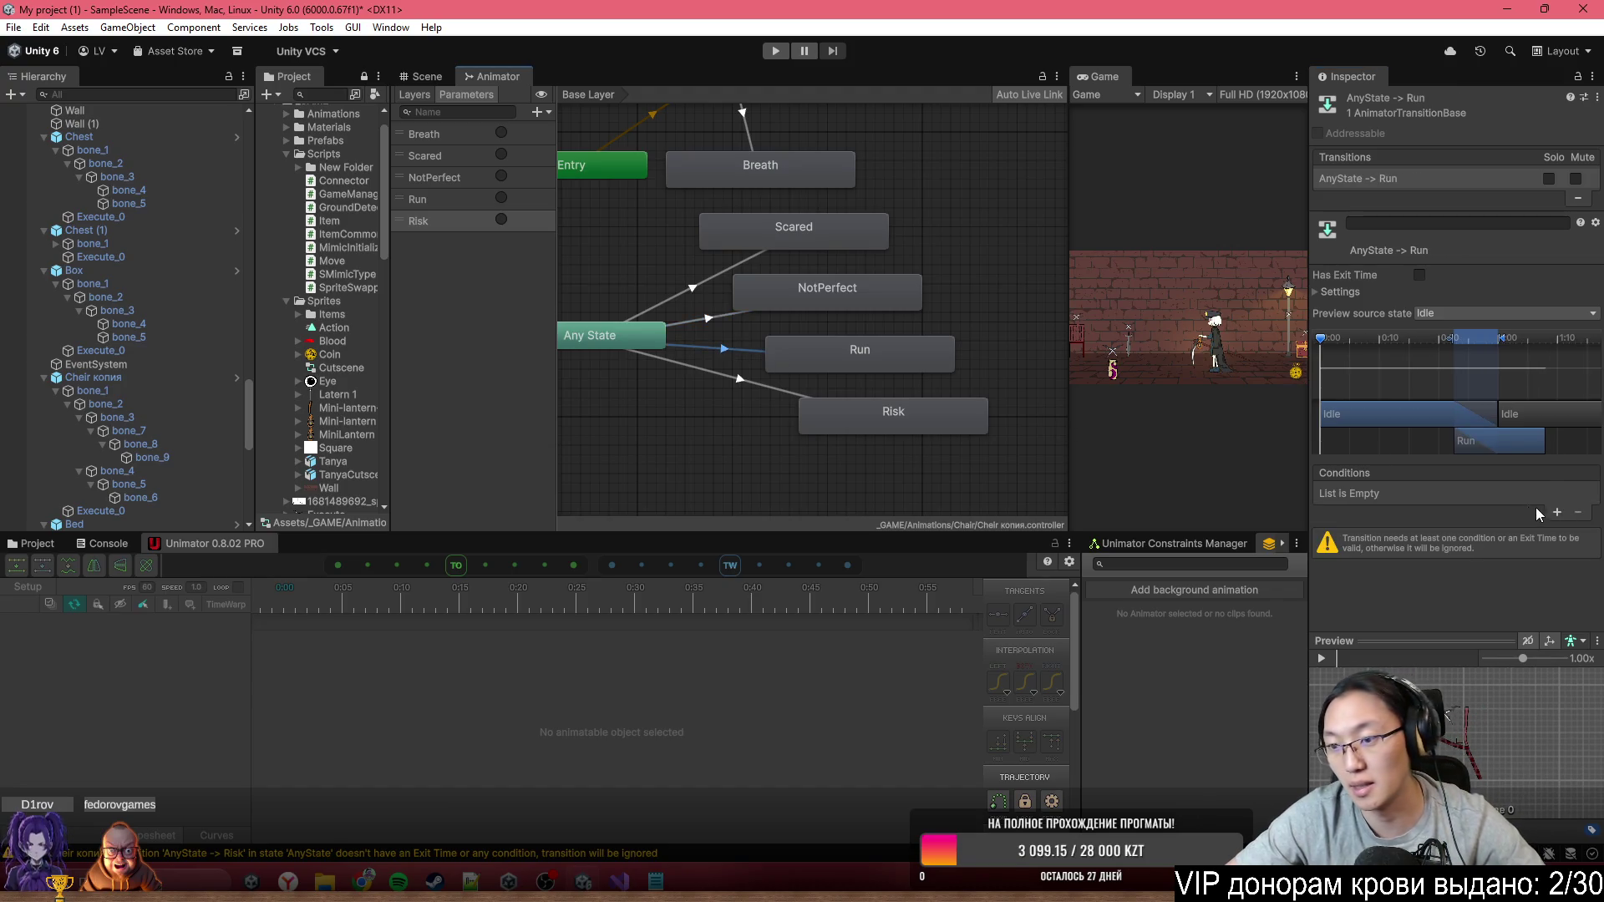
pyautogui.click(1556, 512)
pyautogui.click(1435, 492)
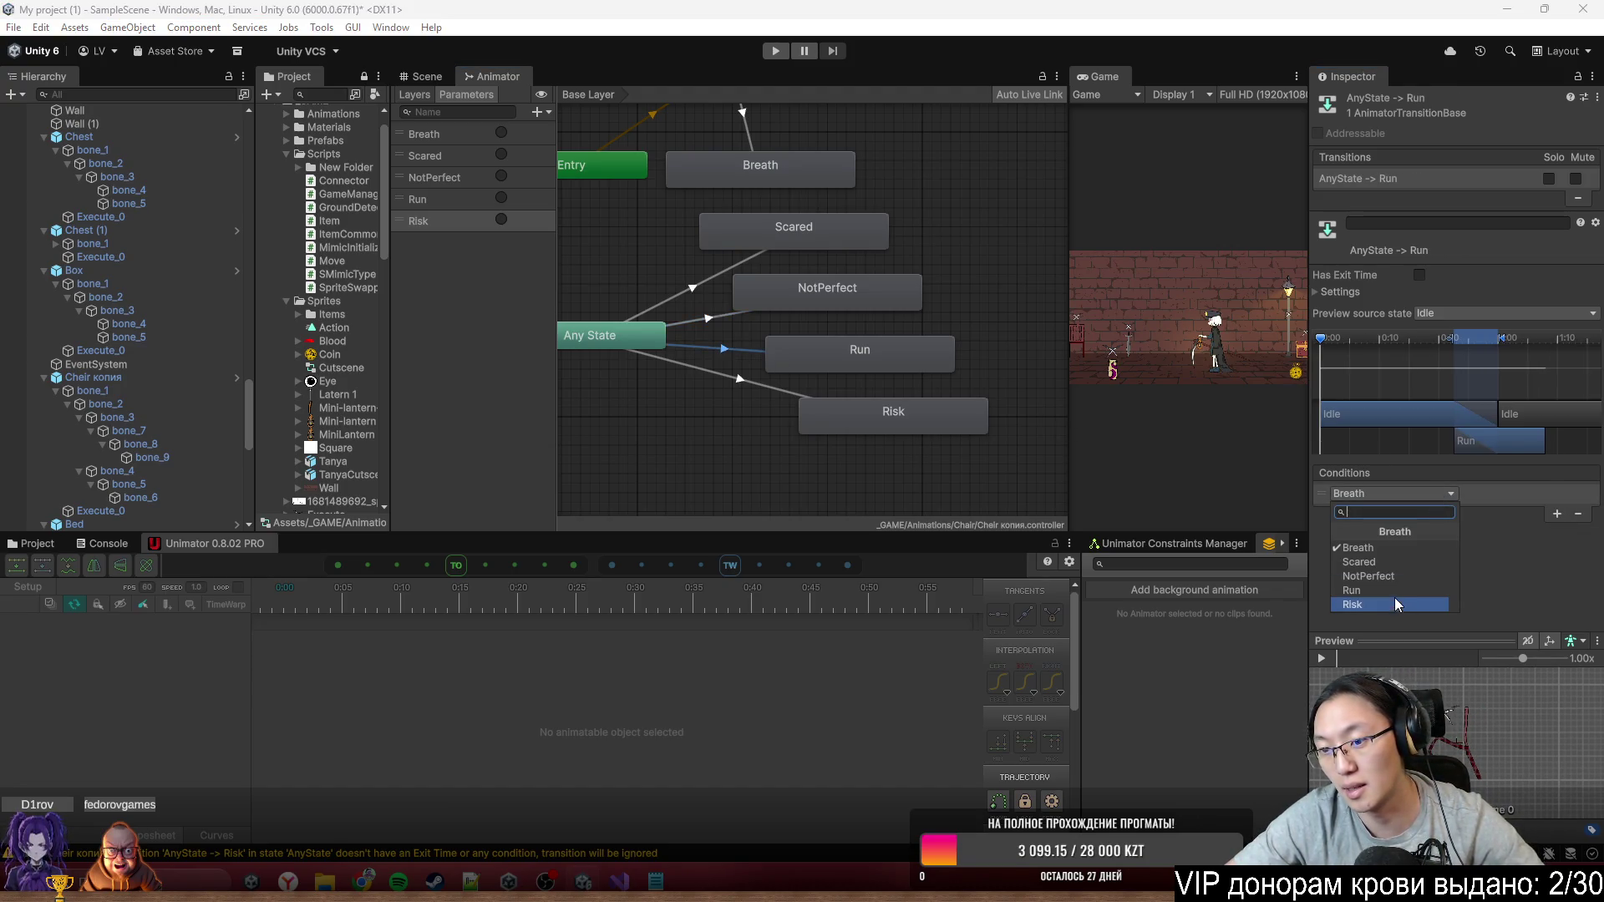
pyautogui.click(1392, 592)
pyautogui.click(767, 388)
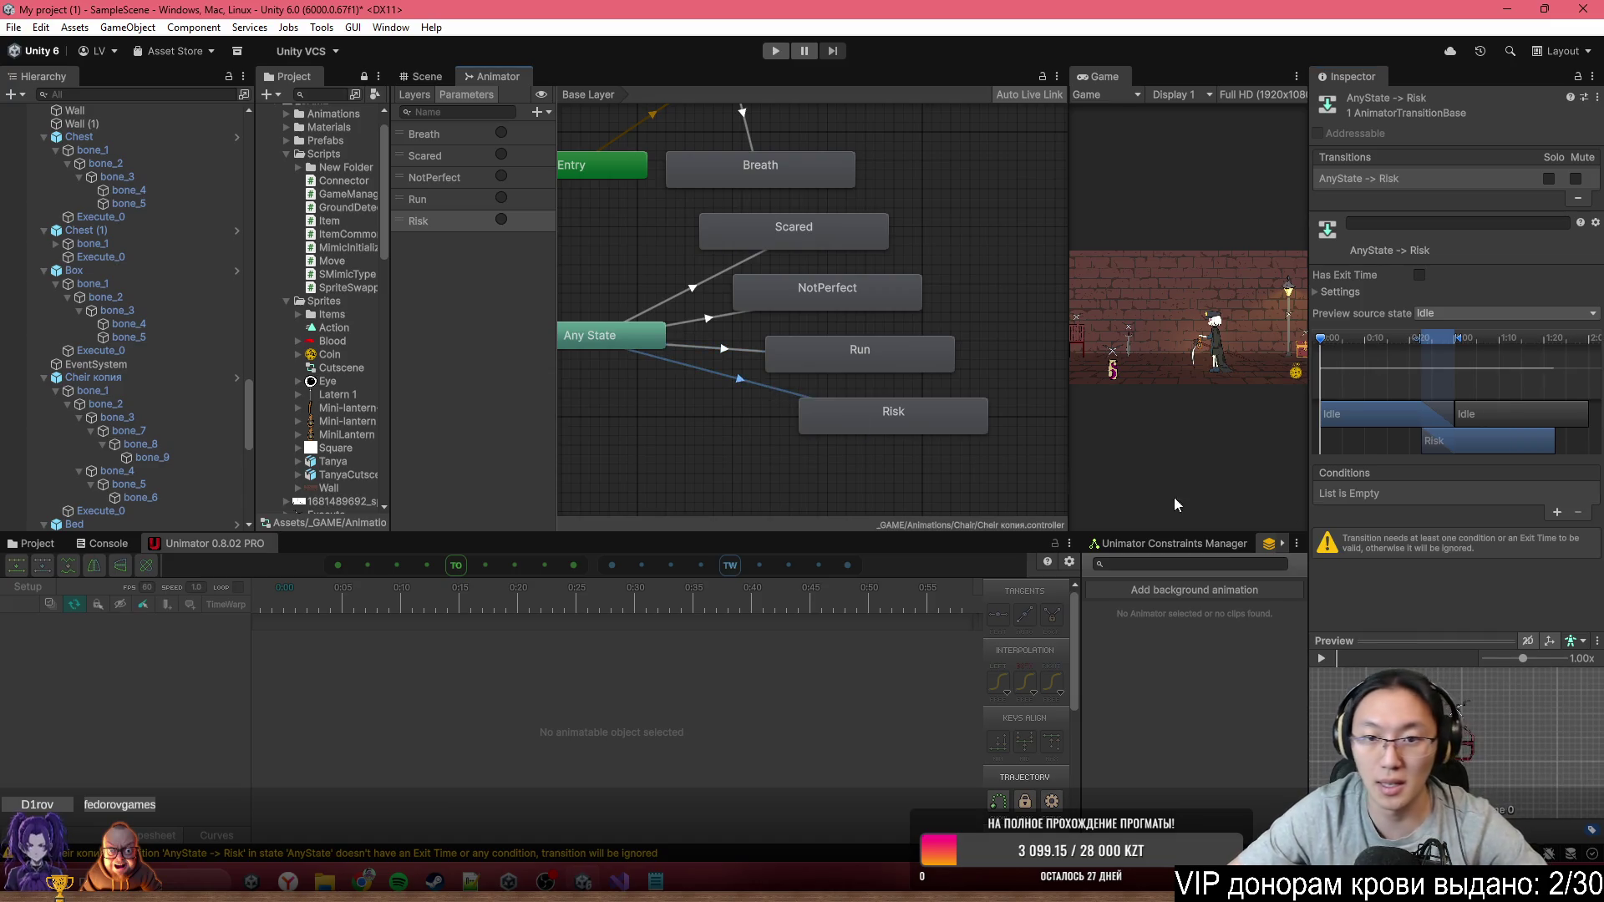
pyautogui.click(1556, 513)
pyautogui.click(1418, 495)
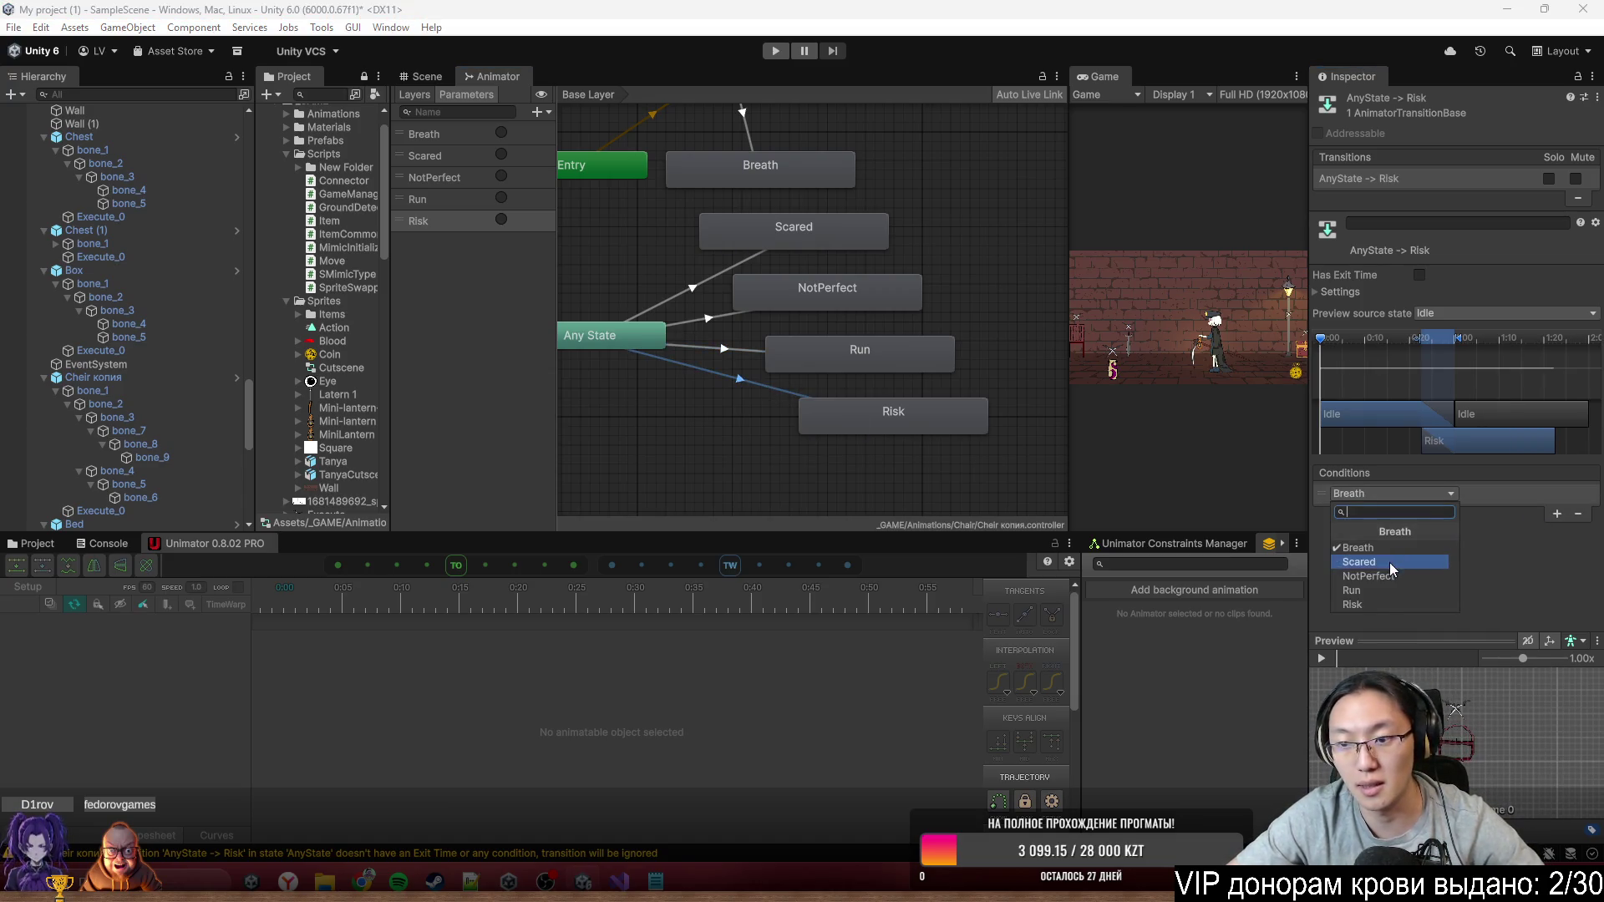
pyautogui.click(1370, 604)
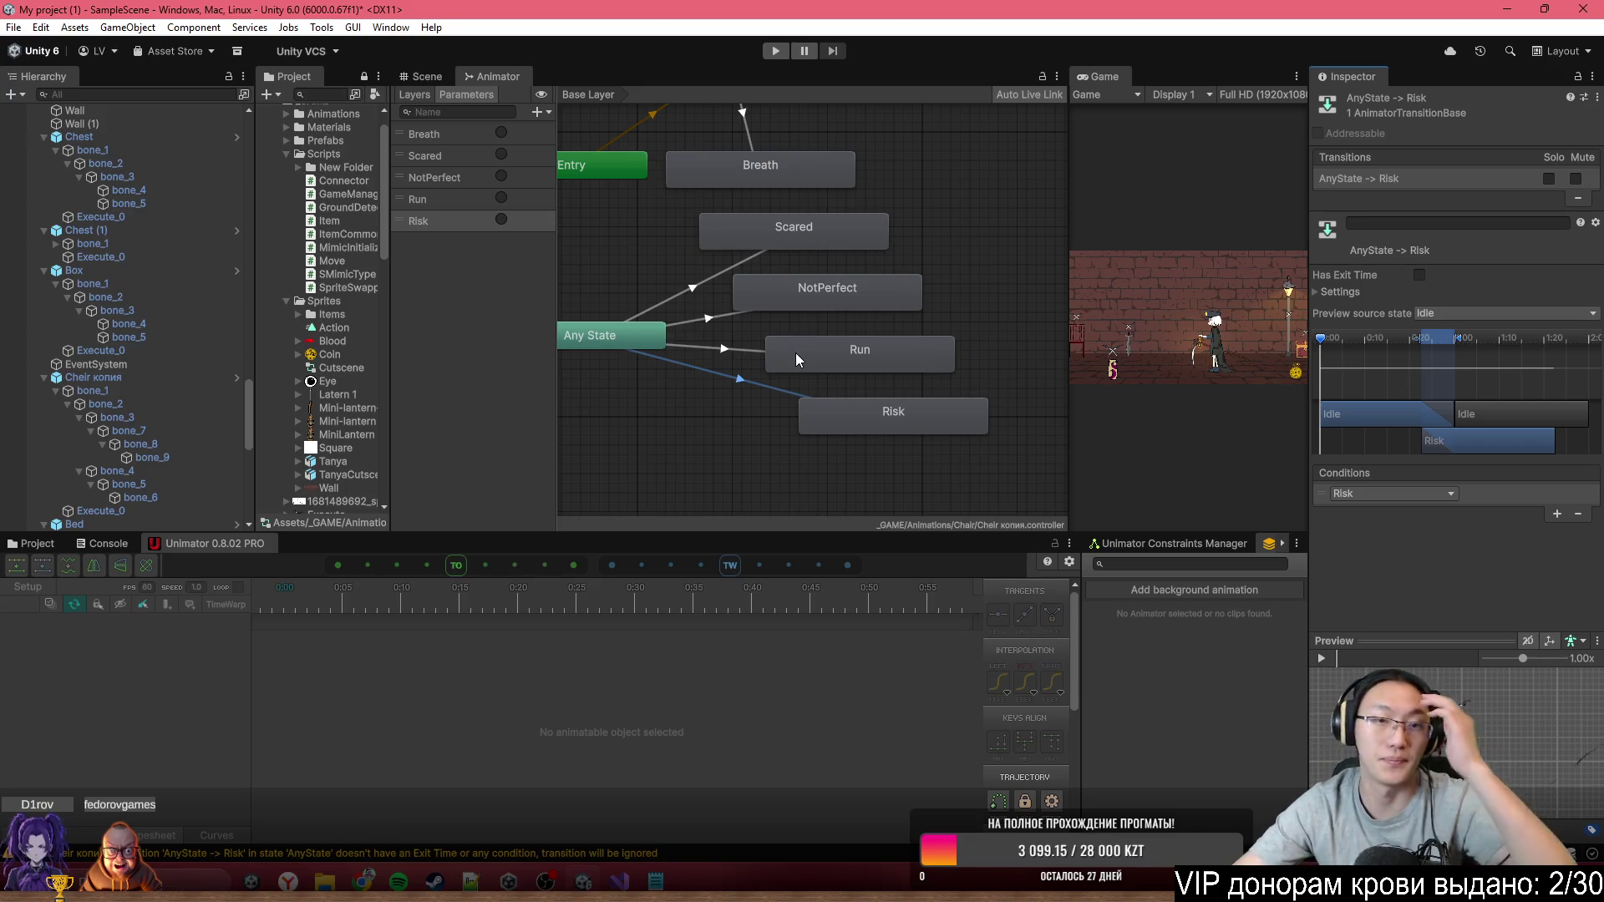
pyautogui.press('a')
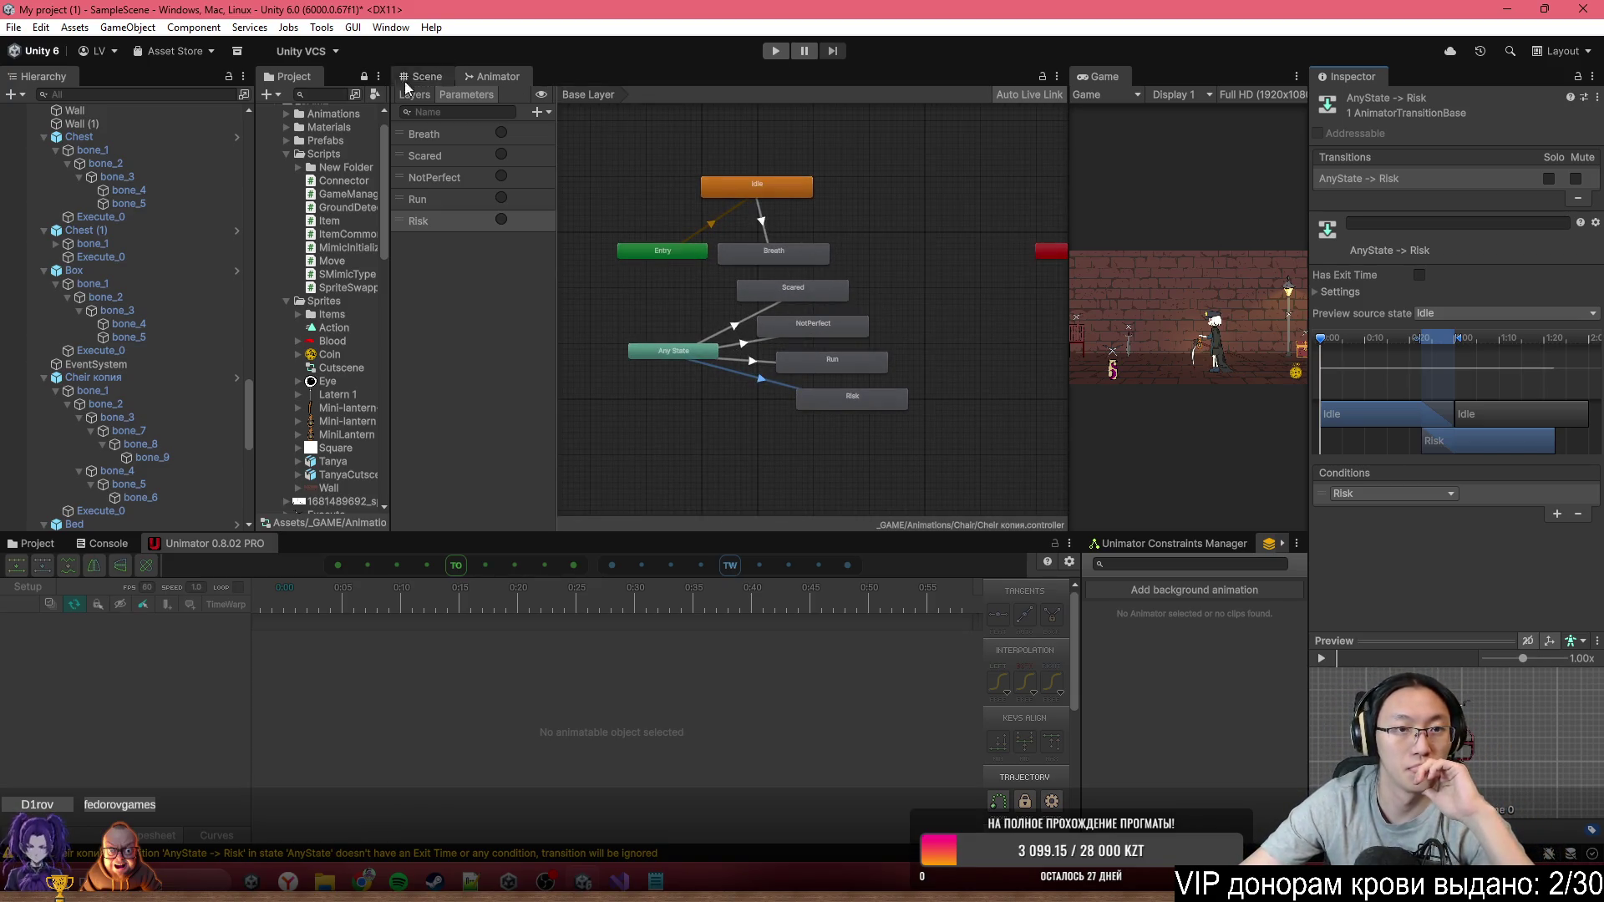
# Select the Lantern_0 pillar in the Scene and return to its Animator graph
pyautogui.click(420, 76)
pyautogui.moveTo(764, 302); pyautogui.dragTo(704, 353)
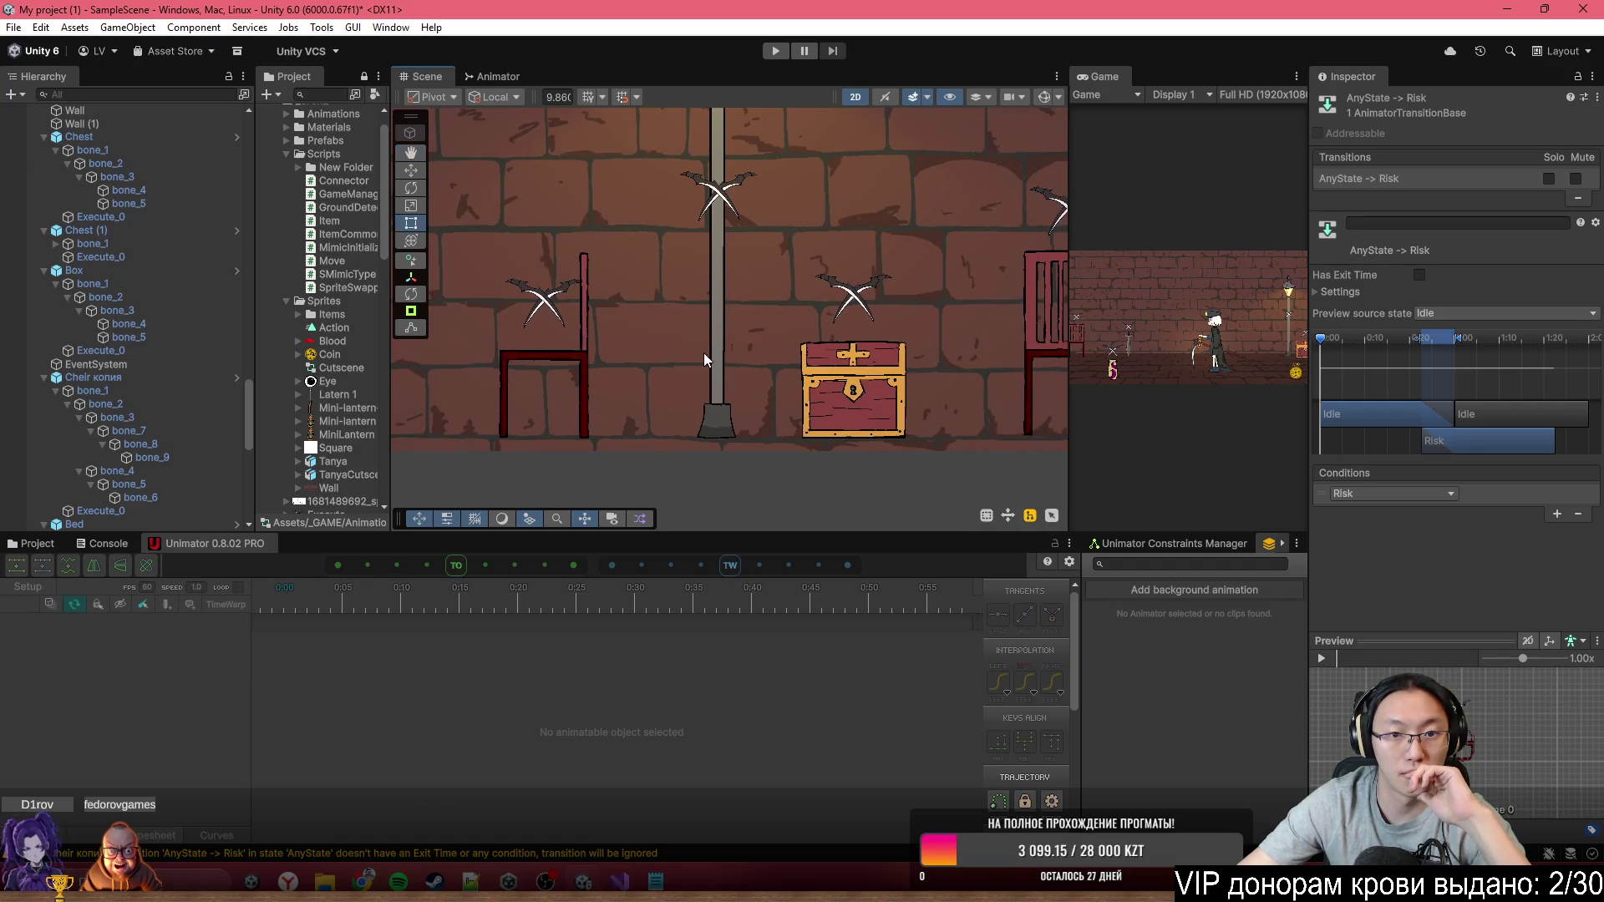
pyautogui.click(713, 352)
pyautogui.click(498, 78)
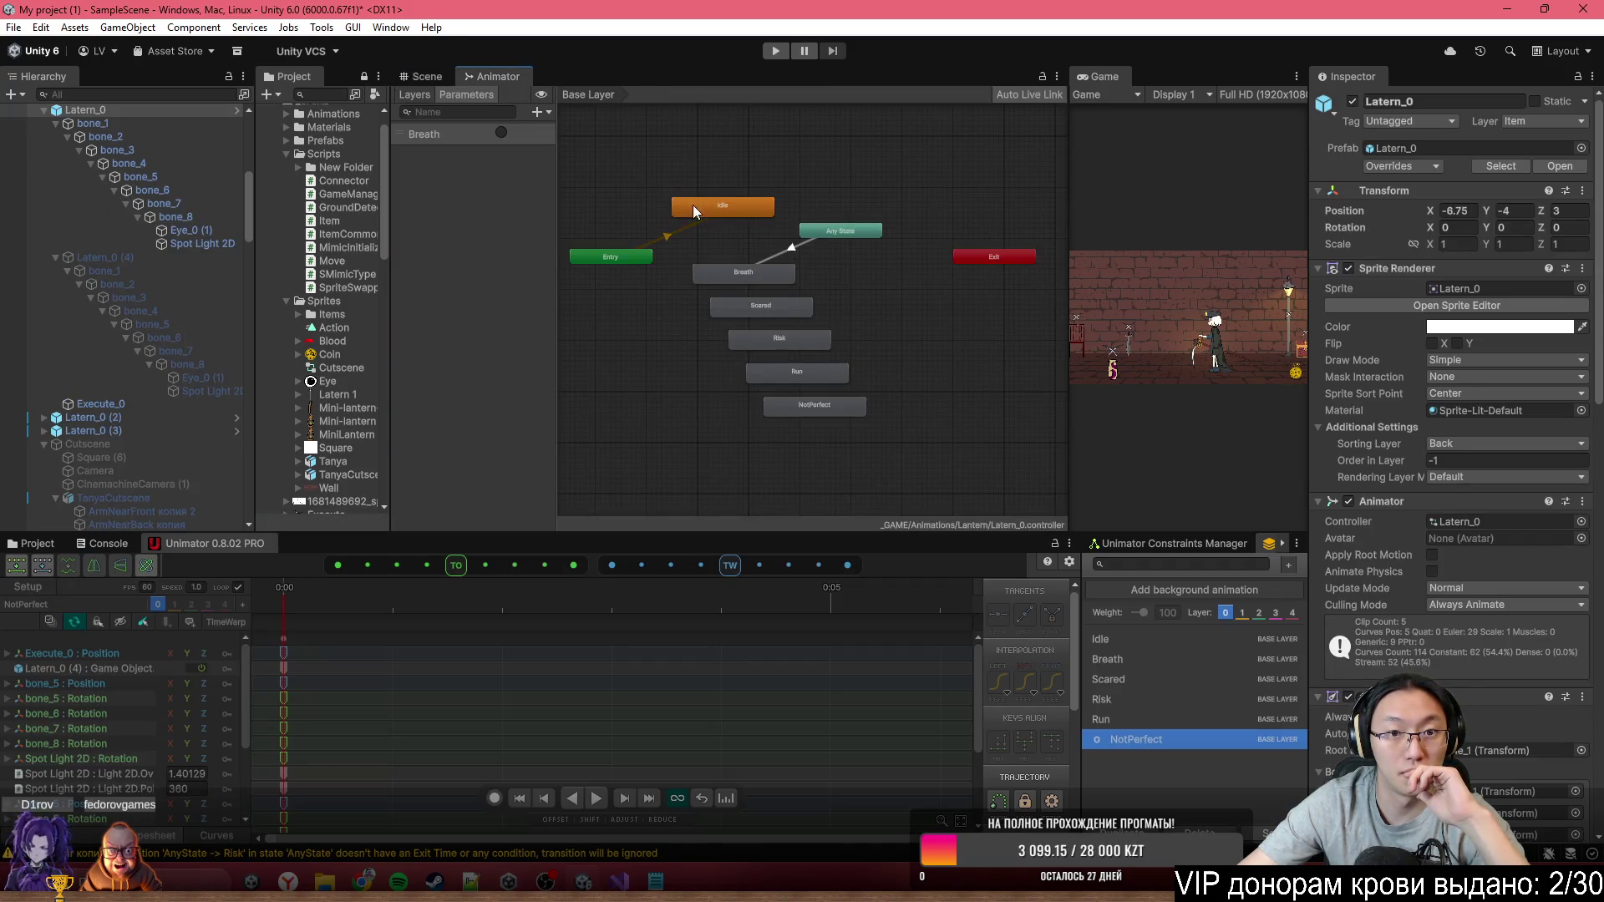
# Move Any State beside the states and connect it to Scared and Risk
pyautogui.click(911, 236)
pyautogui.moveTo(914, 245); pyautogui.dragTo(952, 317)
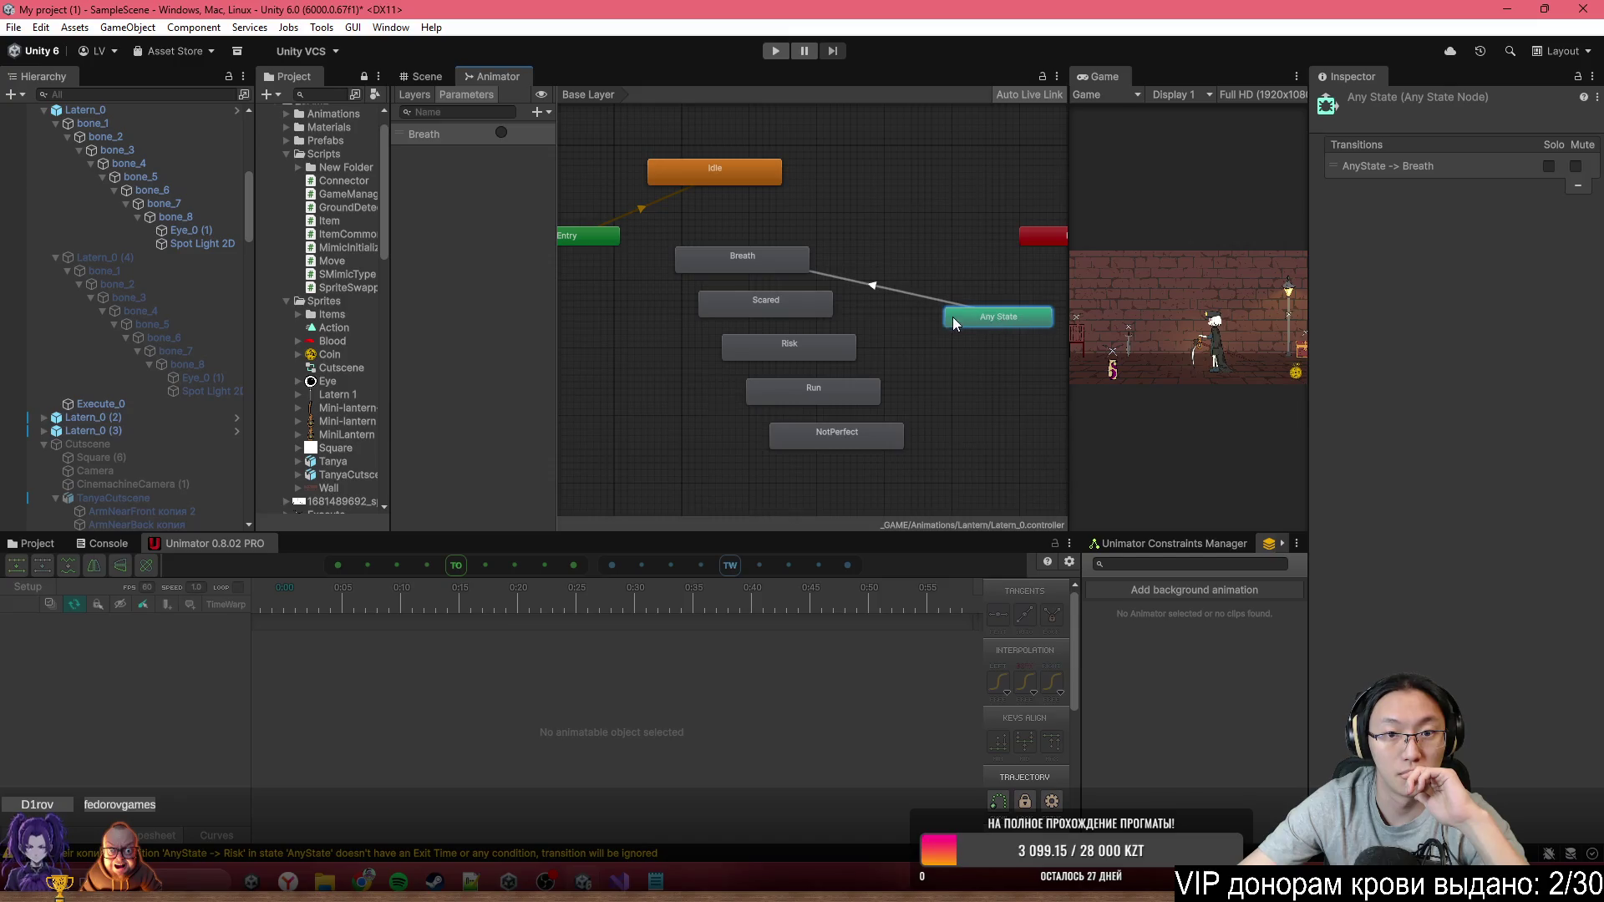
pyautogui.rightClick(856, 267)
pyautogui.click(919, 277)
pyautogui.click(690, 266)
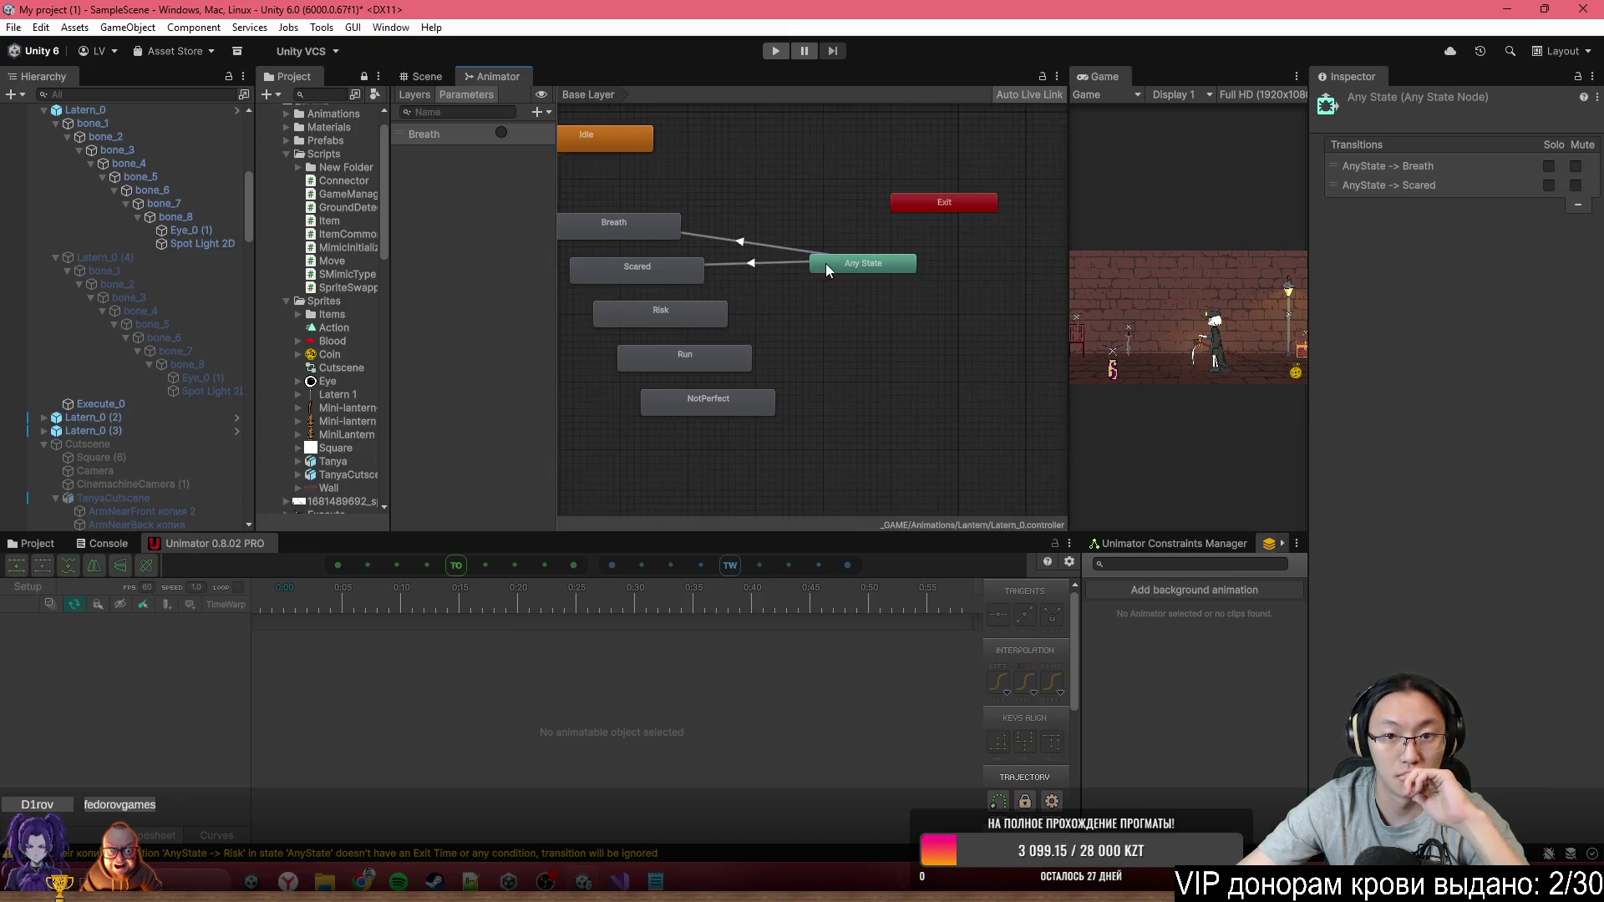
pyautogui.rightClick(827, 264)
pyautogui.click(836, 276)
pyautogui.click(675, 310)
# Add Any State transitions to Run and NotPerfect, then move NotPerfect further right
pyautogui.rightClick(675, 311)
pyautogui.click(839, 264)
pyautogui.rightClick(839, 264)
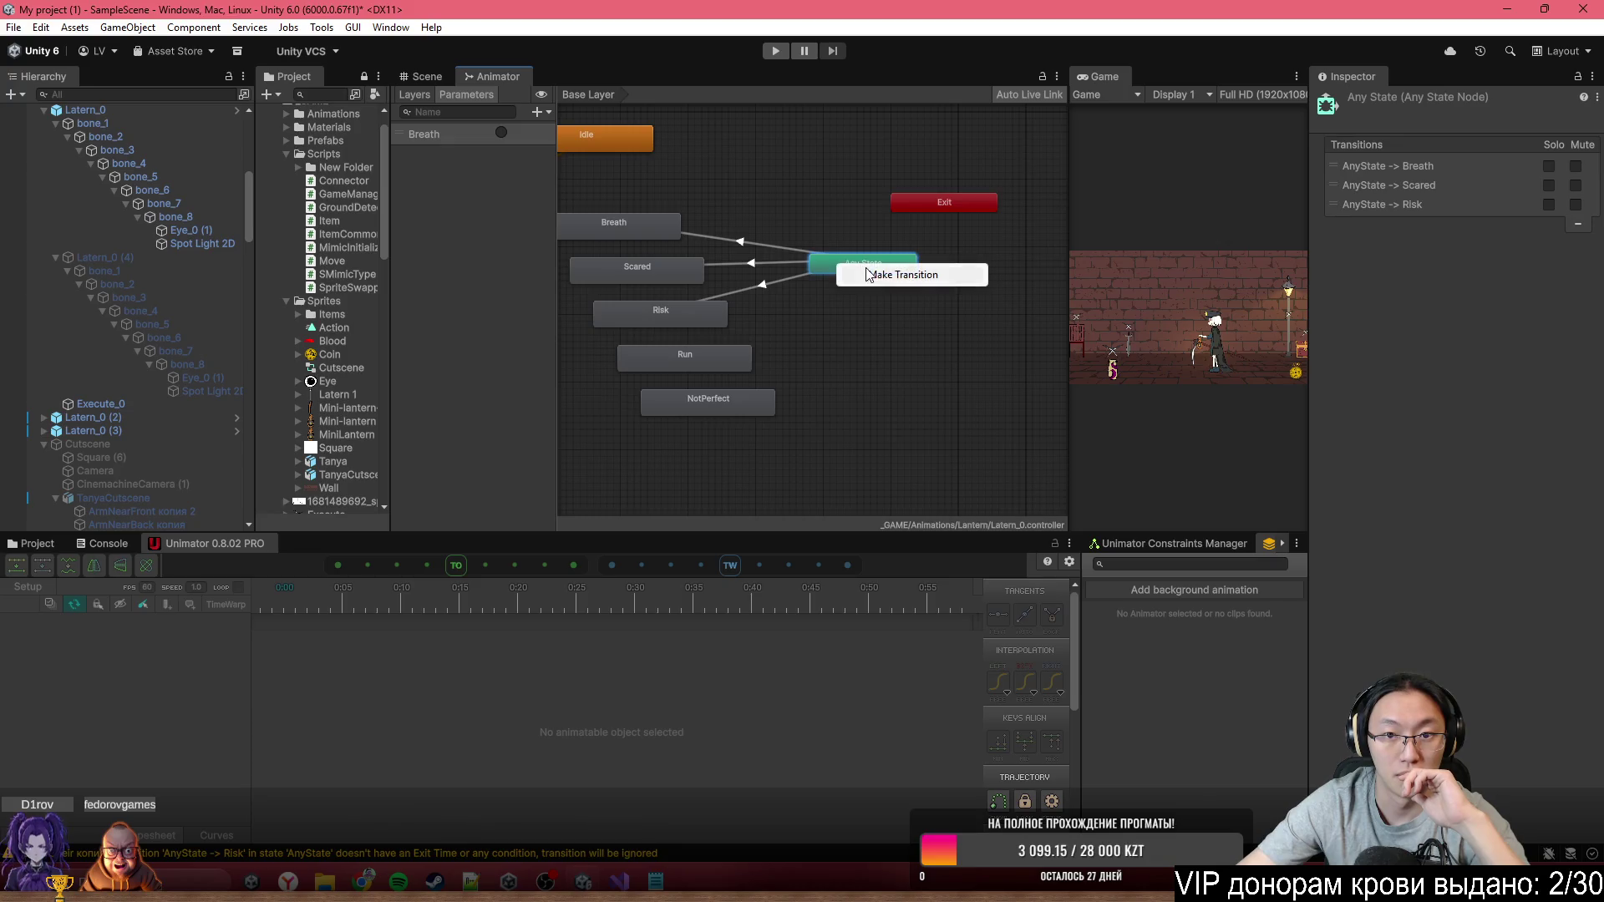
pyautogui.click(848, 277)
pyautogui.click(728, 351)
pyautogui.rightClick(858, 267)
pyautogui.click(885, 279)
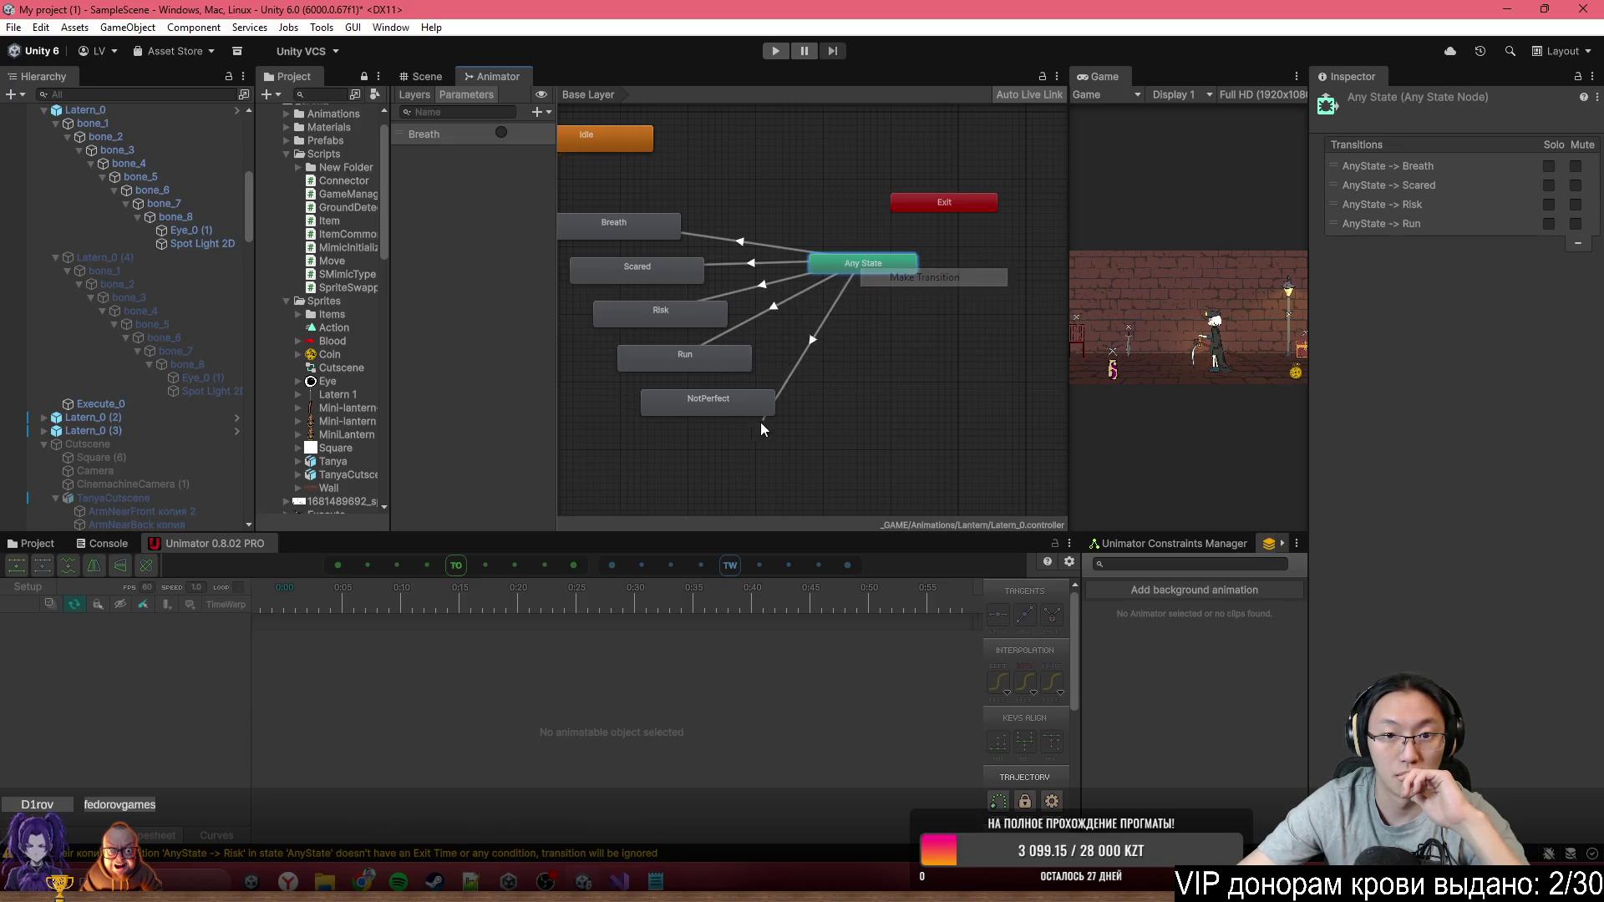
pyautogui.click(745, 408)
pyautogui.moveTo(742, 406); pyautogui.dragTo(849, 423)
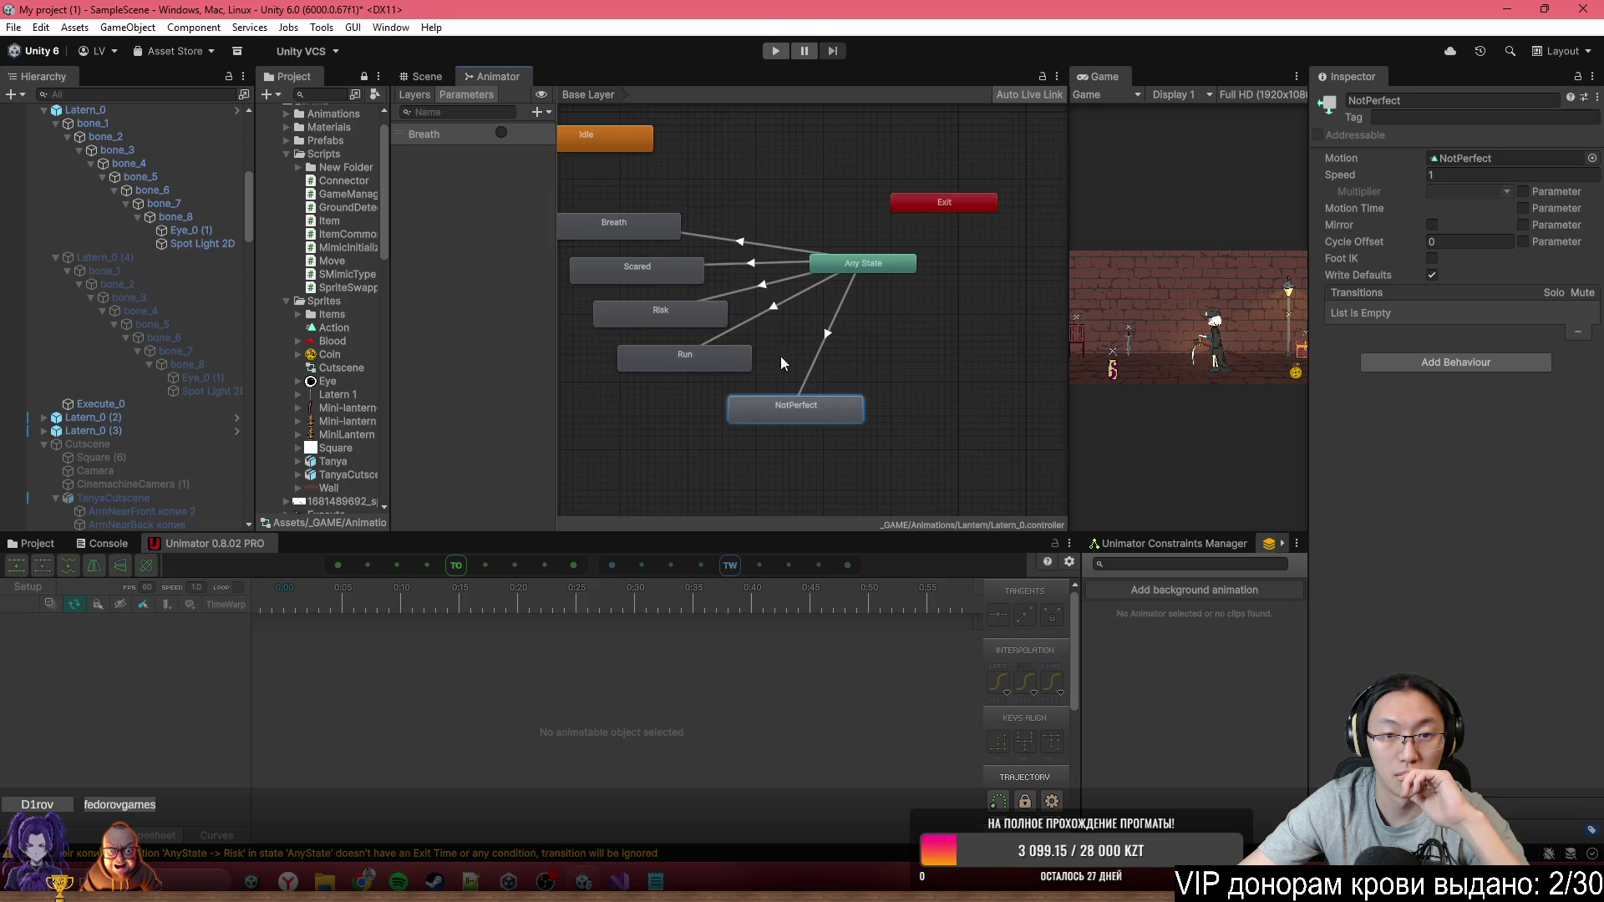
pyautogui.scroll(2, 745, 304)
# Add Scared and Risk trigger parameters to the Latern_0 controller
pyautogui.click(858, 214)
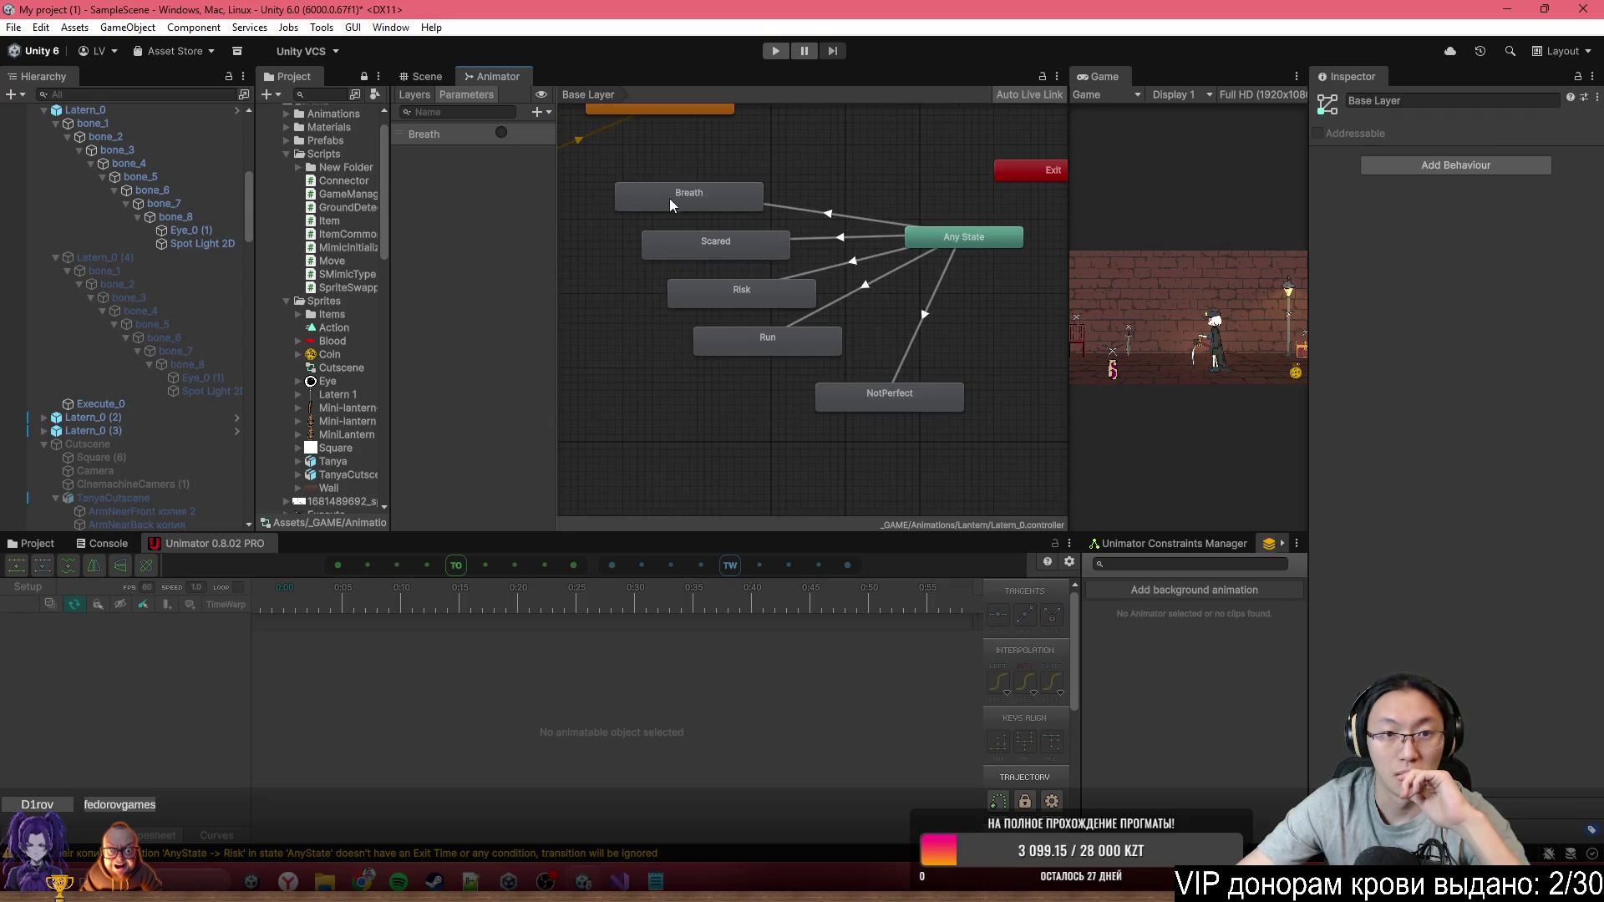
pyautogui.click(541, 111)
pyautogui.click(582, 187)
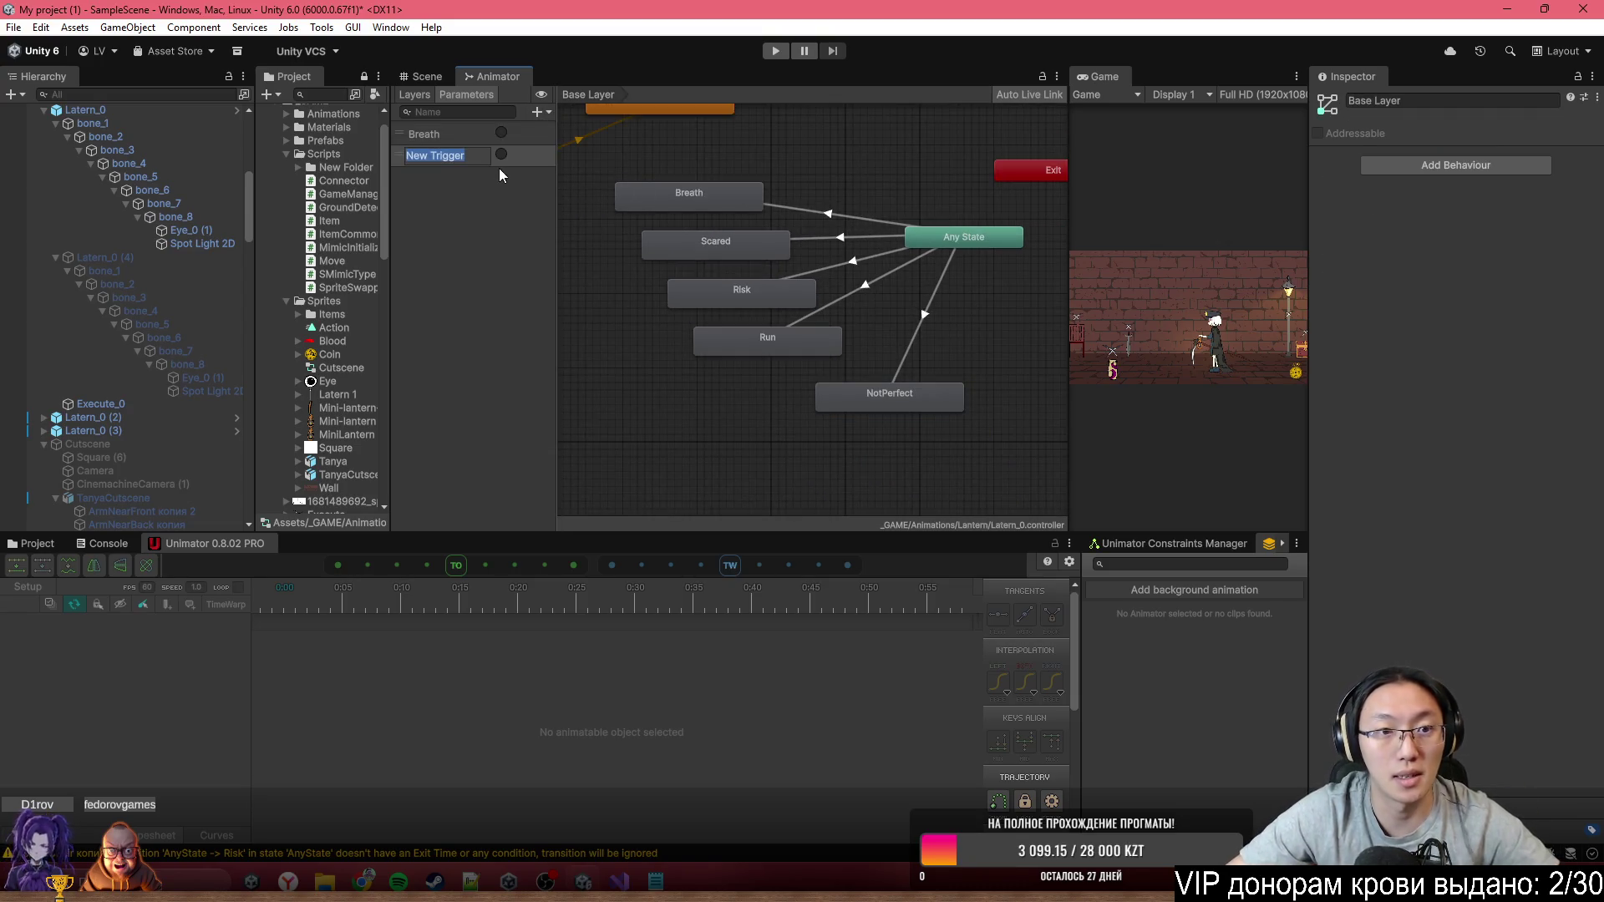
pyautogui.write('Scared')
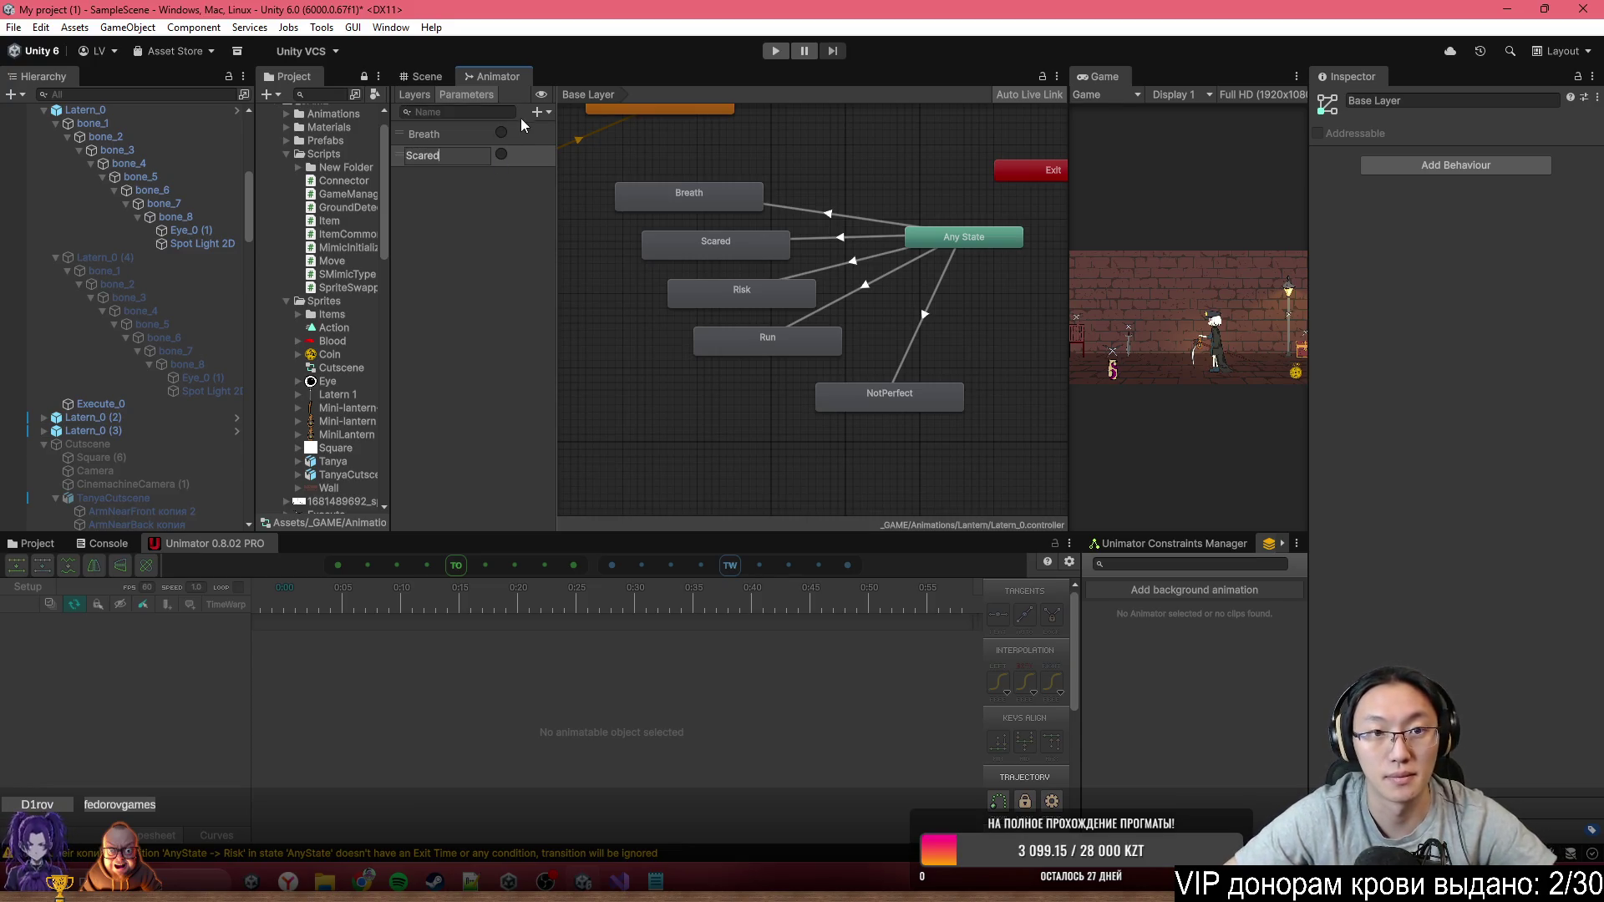
pyautogui.press('Return')
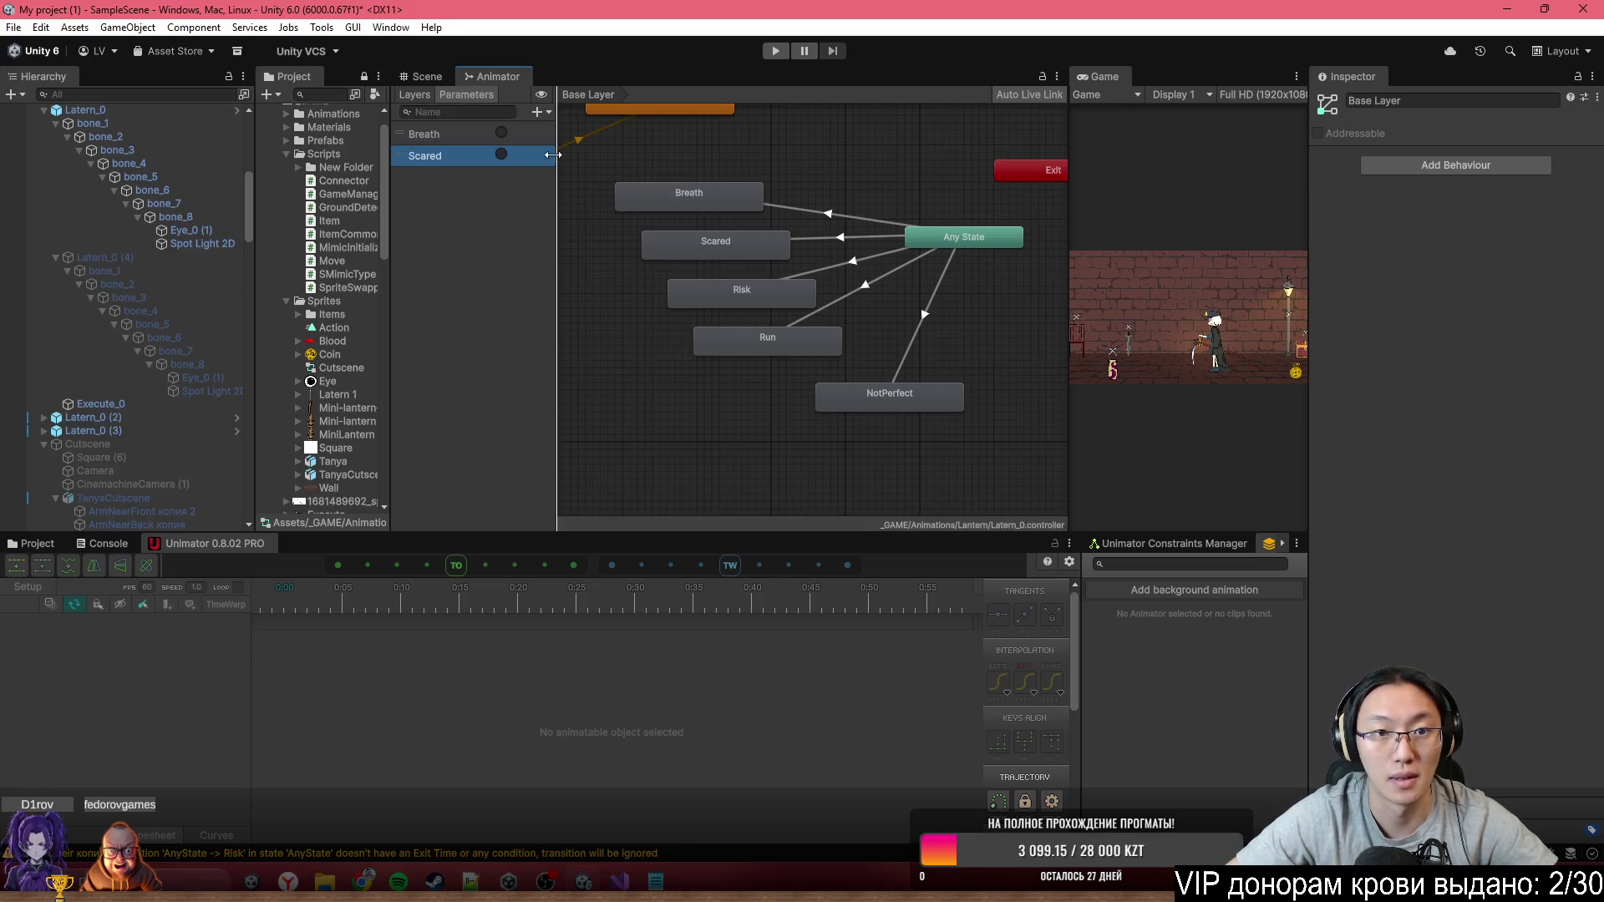
pyautogui.click(536, 111)
pyautogui.click(561, 187)
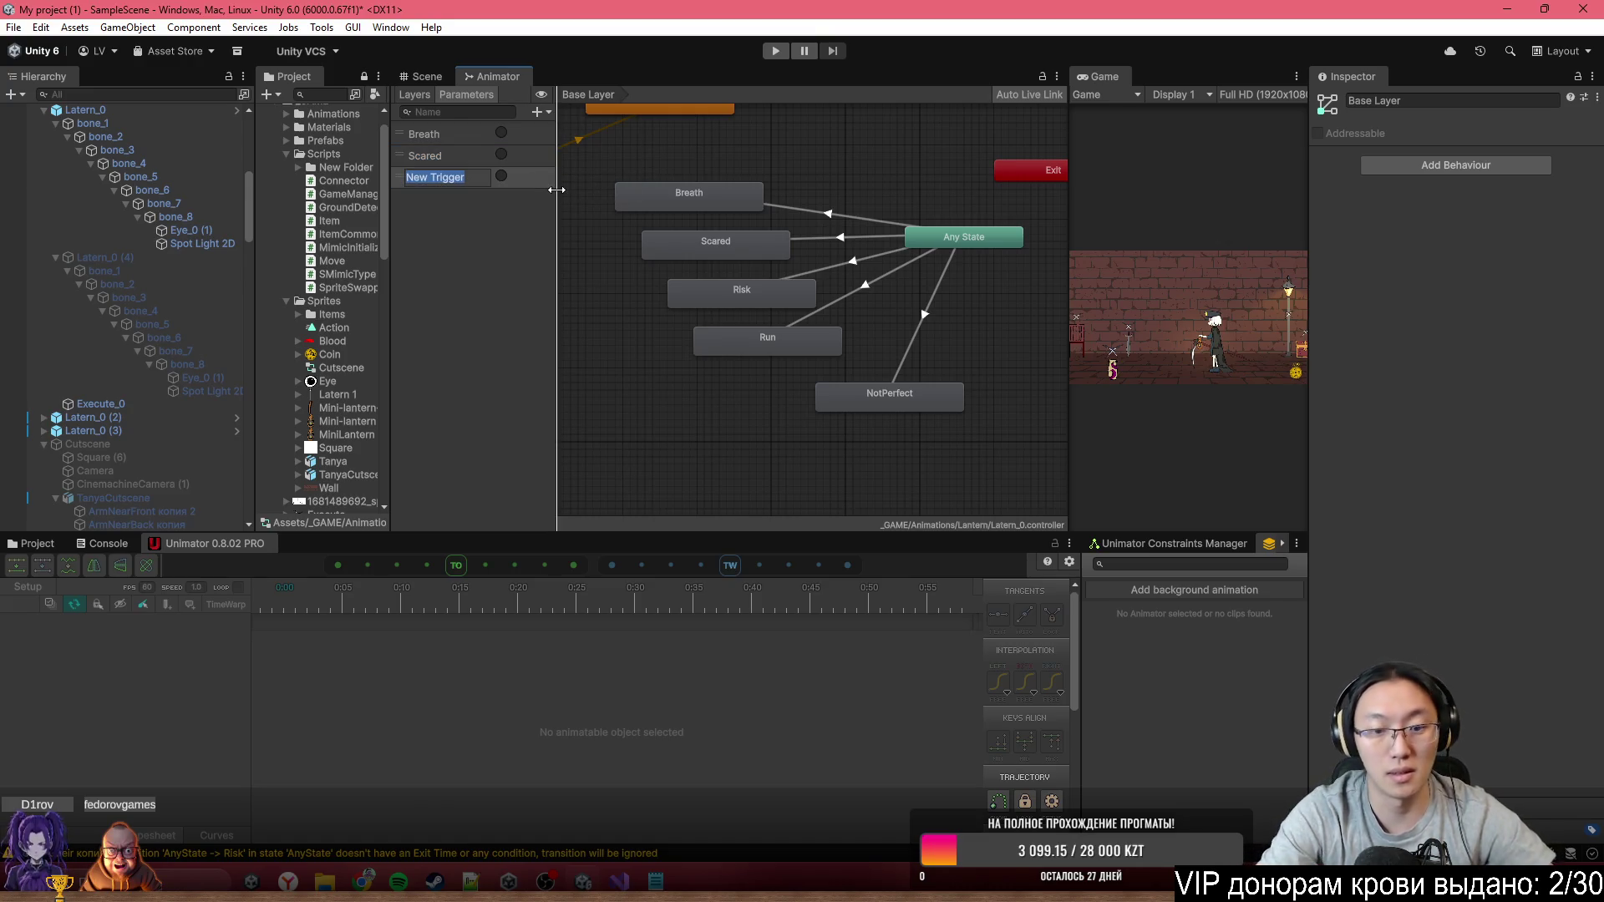
pyautogui.write('Risk')
pyautogui.press('Return')
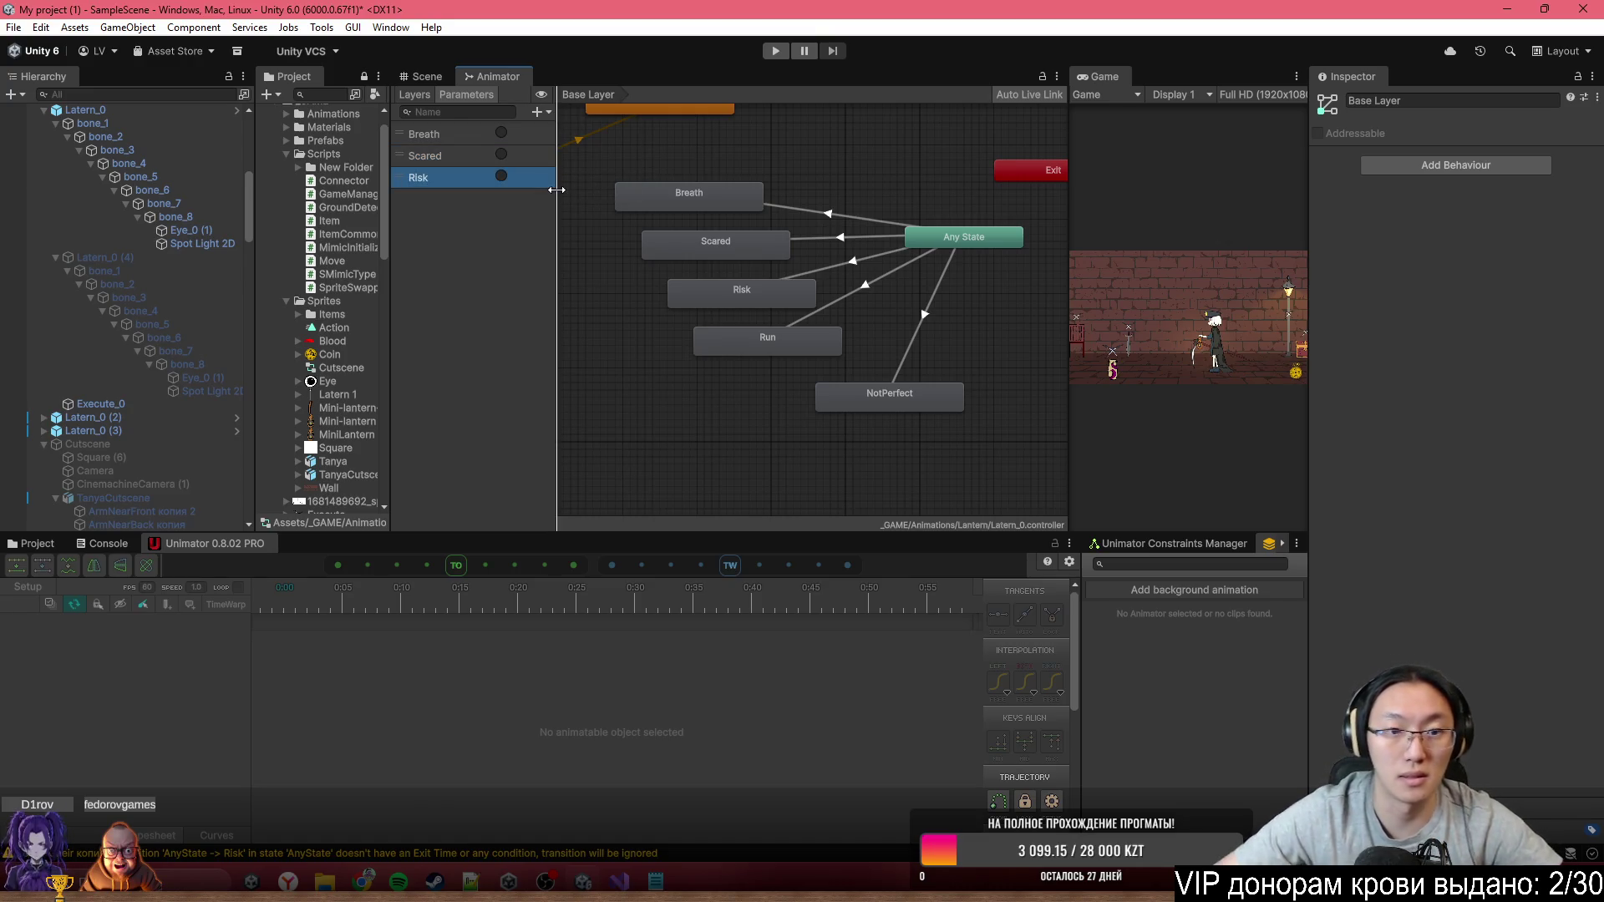
# Add Run and NotPerfect trigger parameters
pyautogui.click(537, 111)
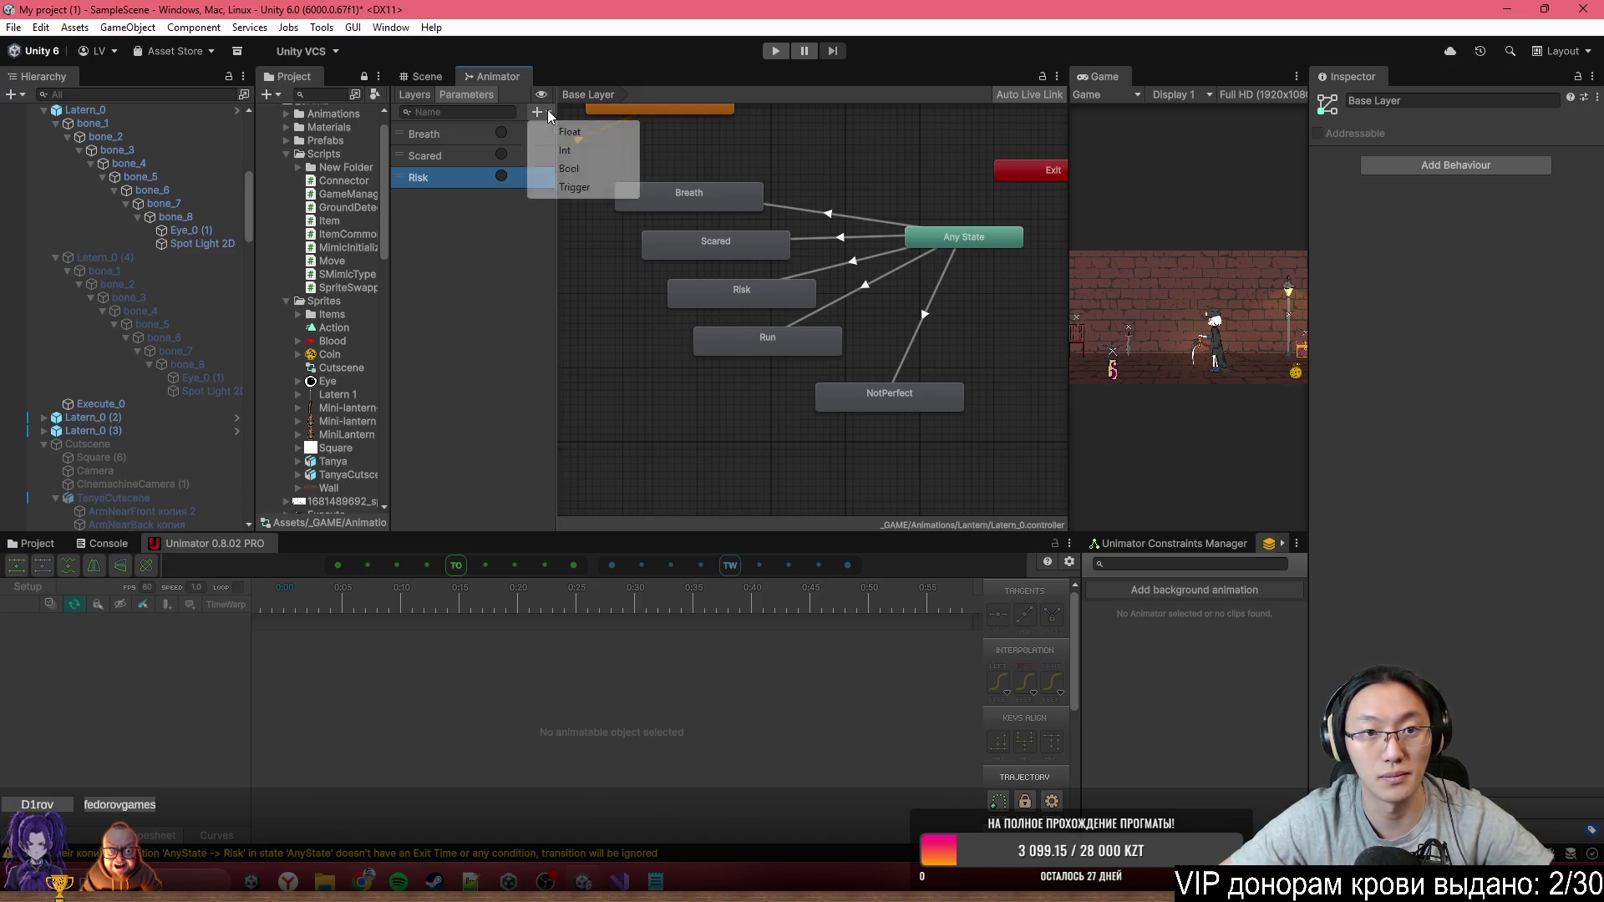
pyautogui.click(590, 192)
pyautogui.write('Run')
pyautogui.press('Return')
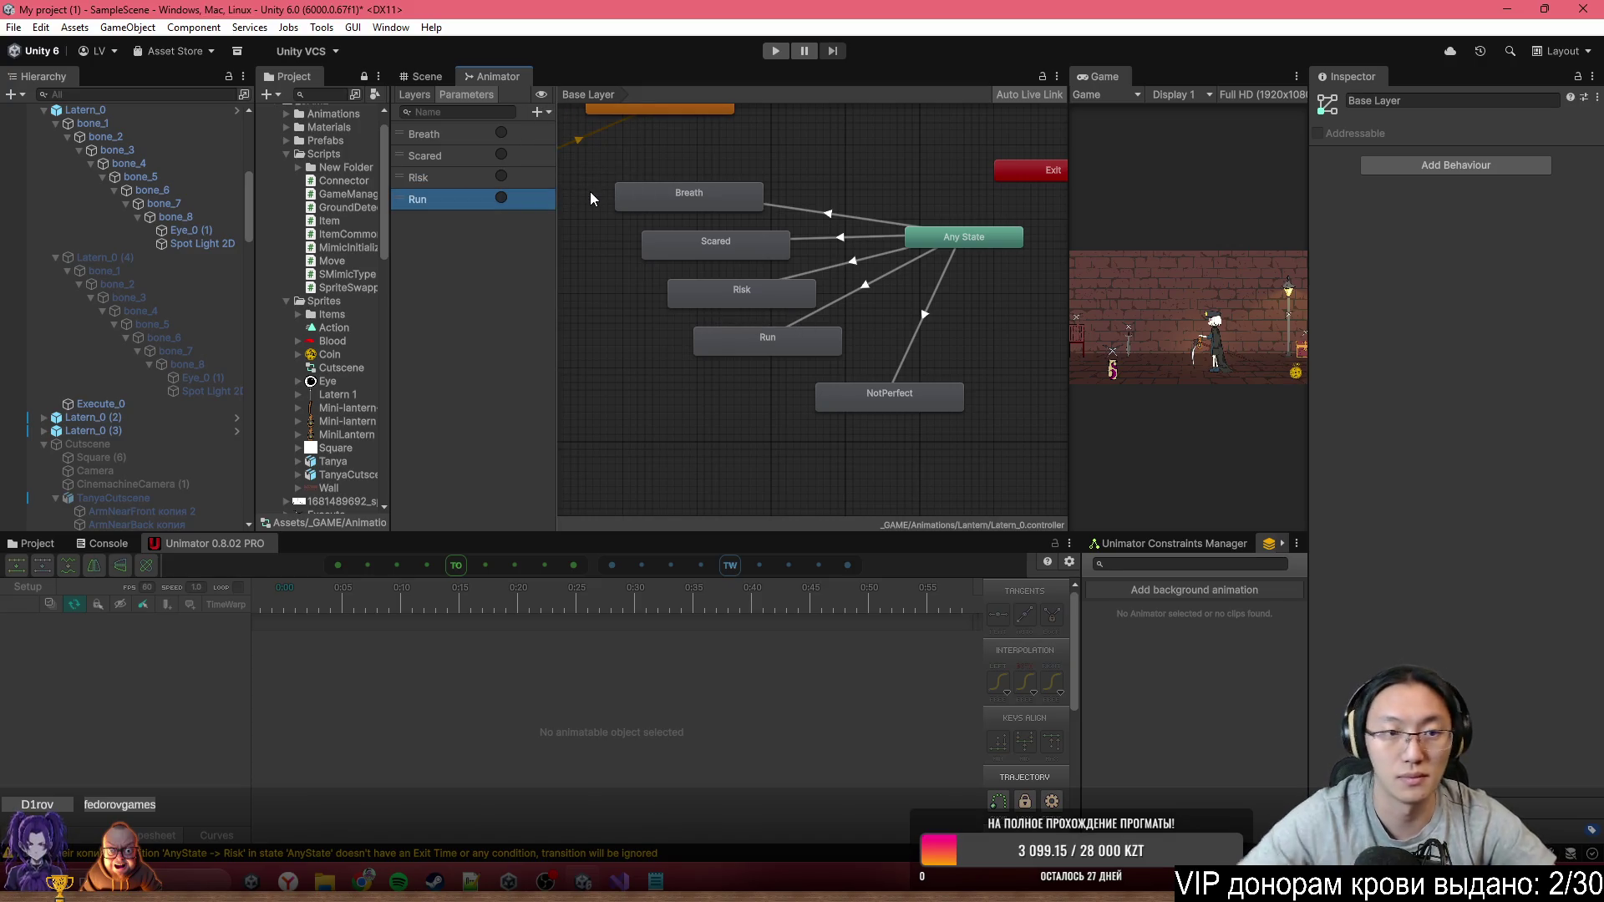
pyautogui.click(536, 112)
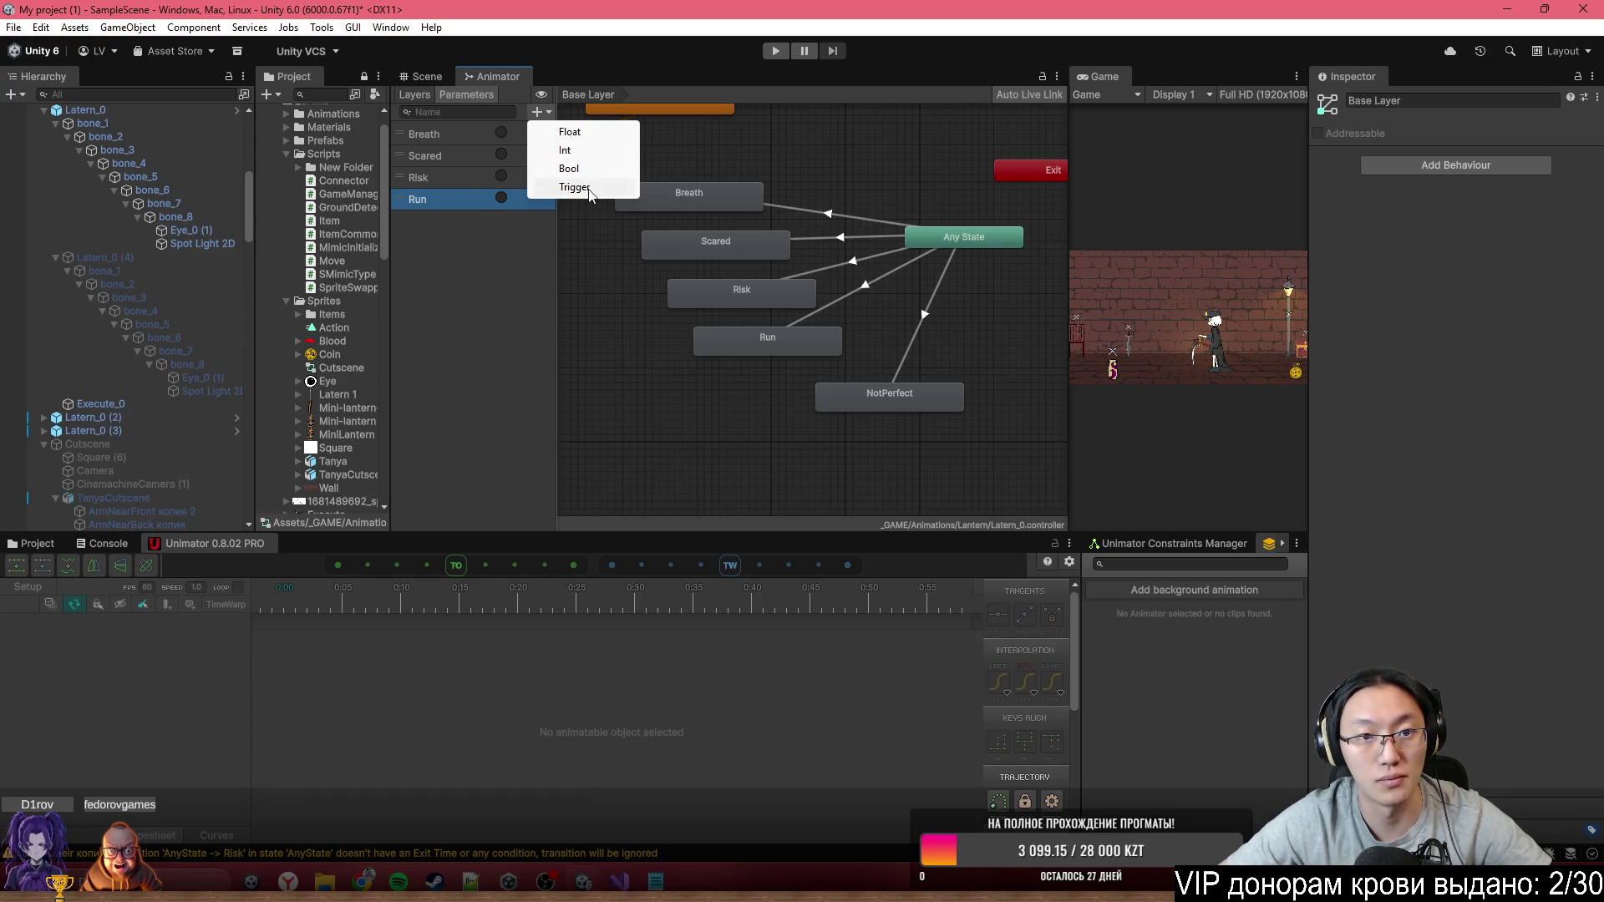
pyautogui.click(581, 187)
pyautogui.write('NotP')
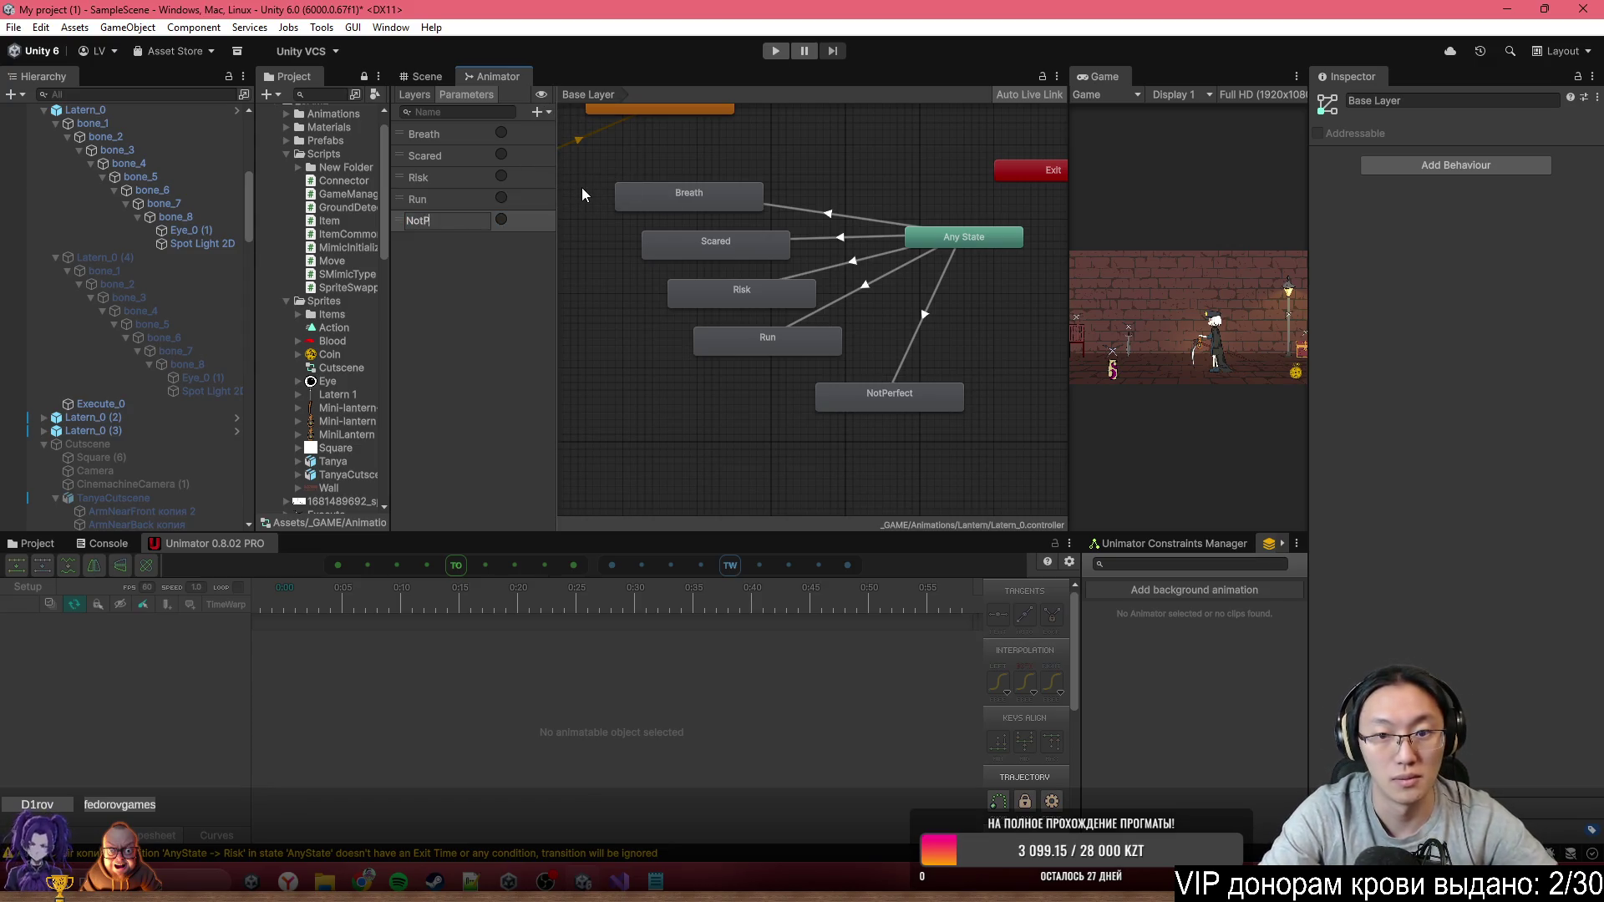
pyautogui.write('erfect')
pyautogui.press('Return')
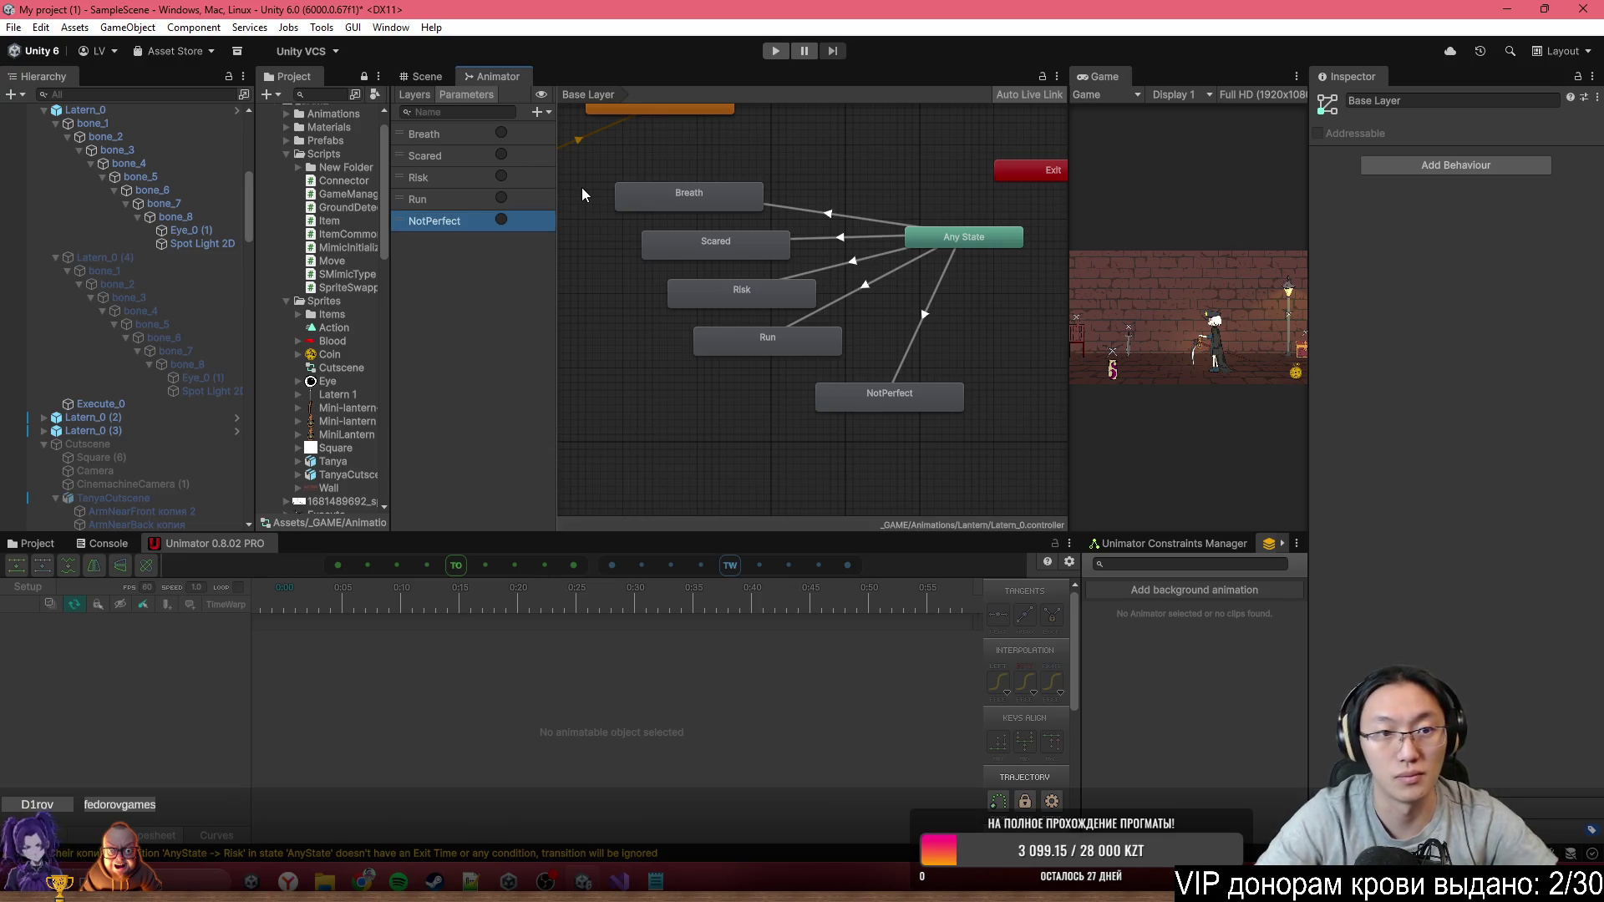
# Gate the Any State transitions to Scared and Risk on the Scared and Risk triggers
pyautogui.click(838, 239)
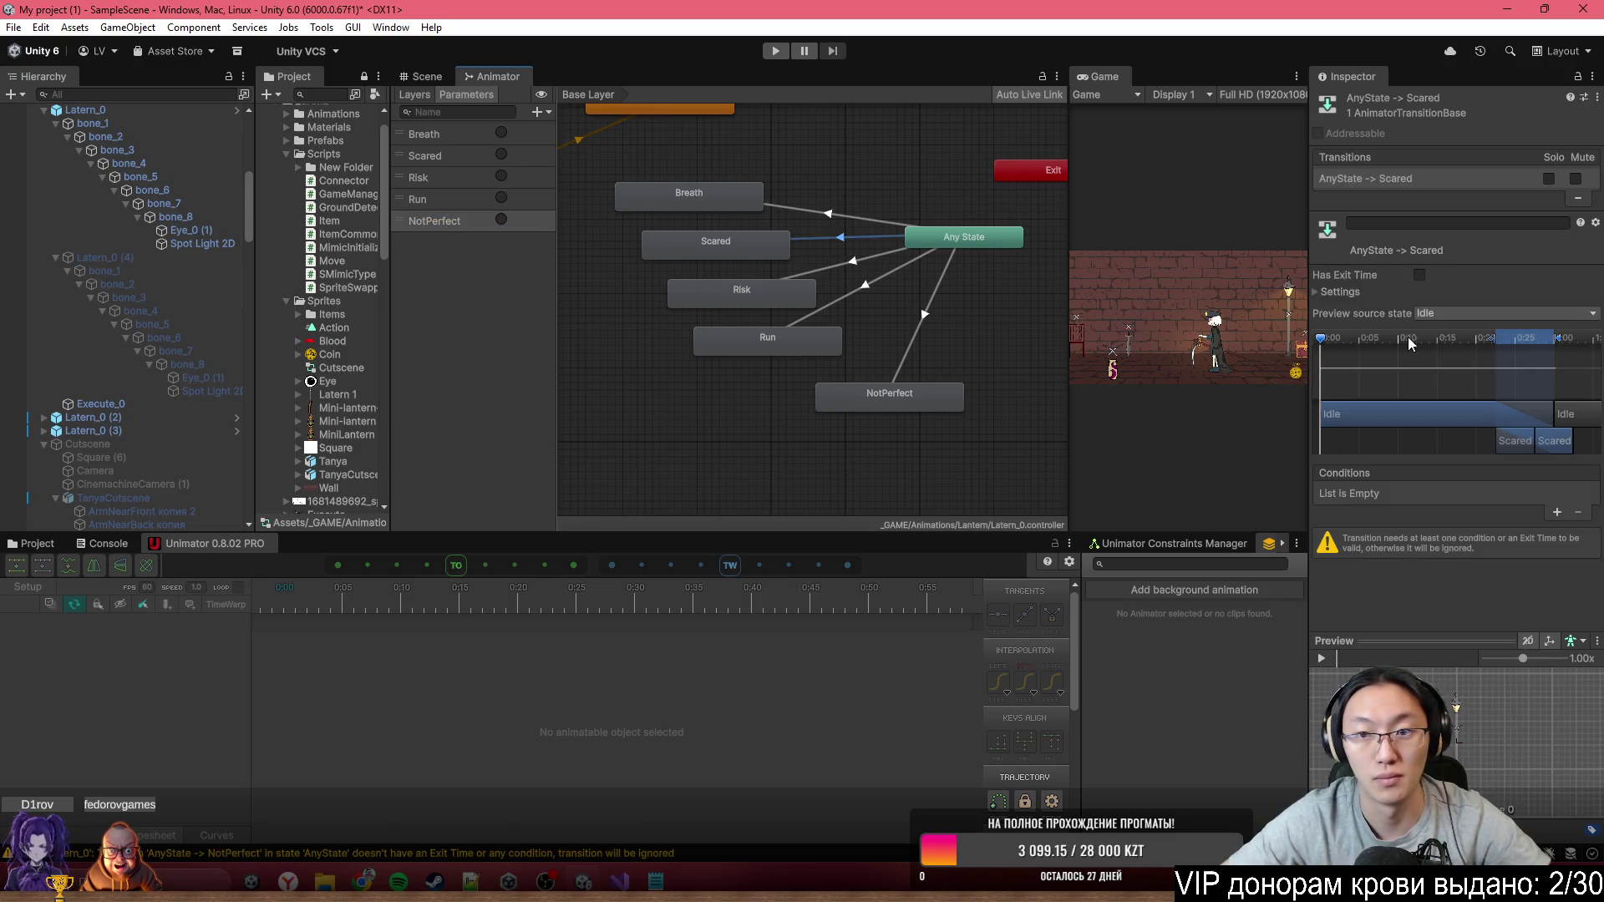
pyautogui.click(1557, 513)
pyautogui.click(1404, 494)
pyautogui.click(1396, 558)
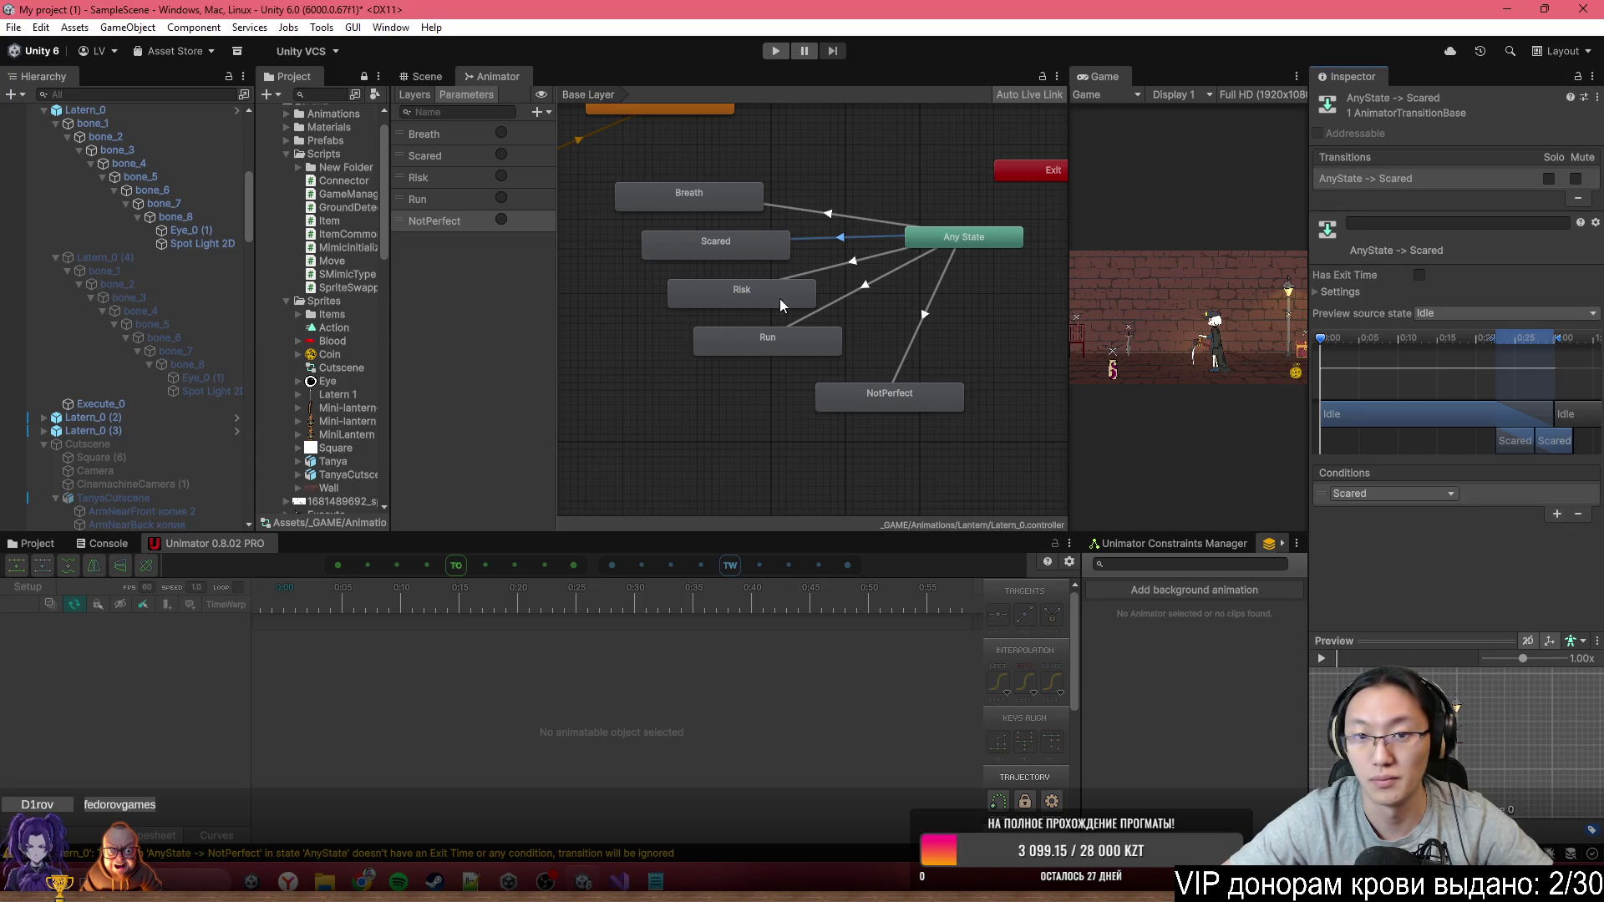
pyautogui.click(827, 268)
pyautogui.click(1558, 513)
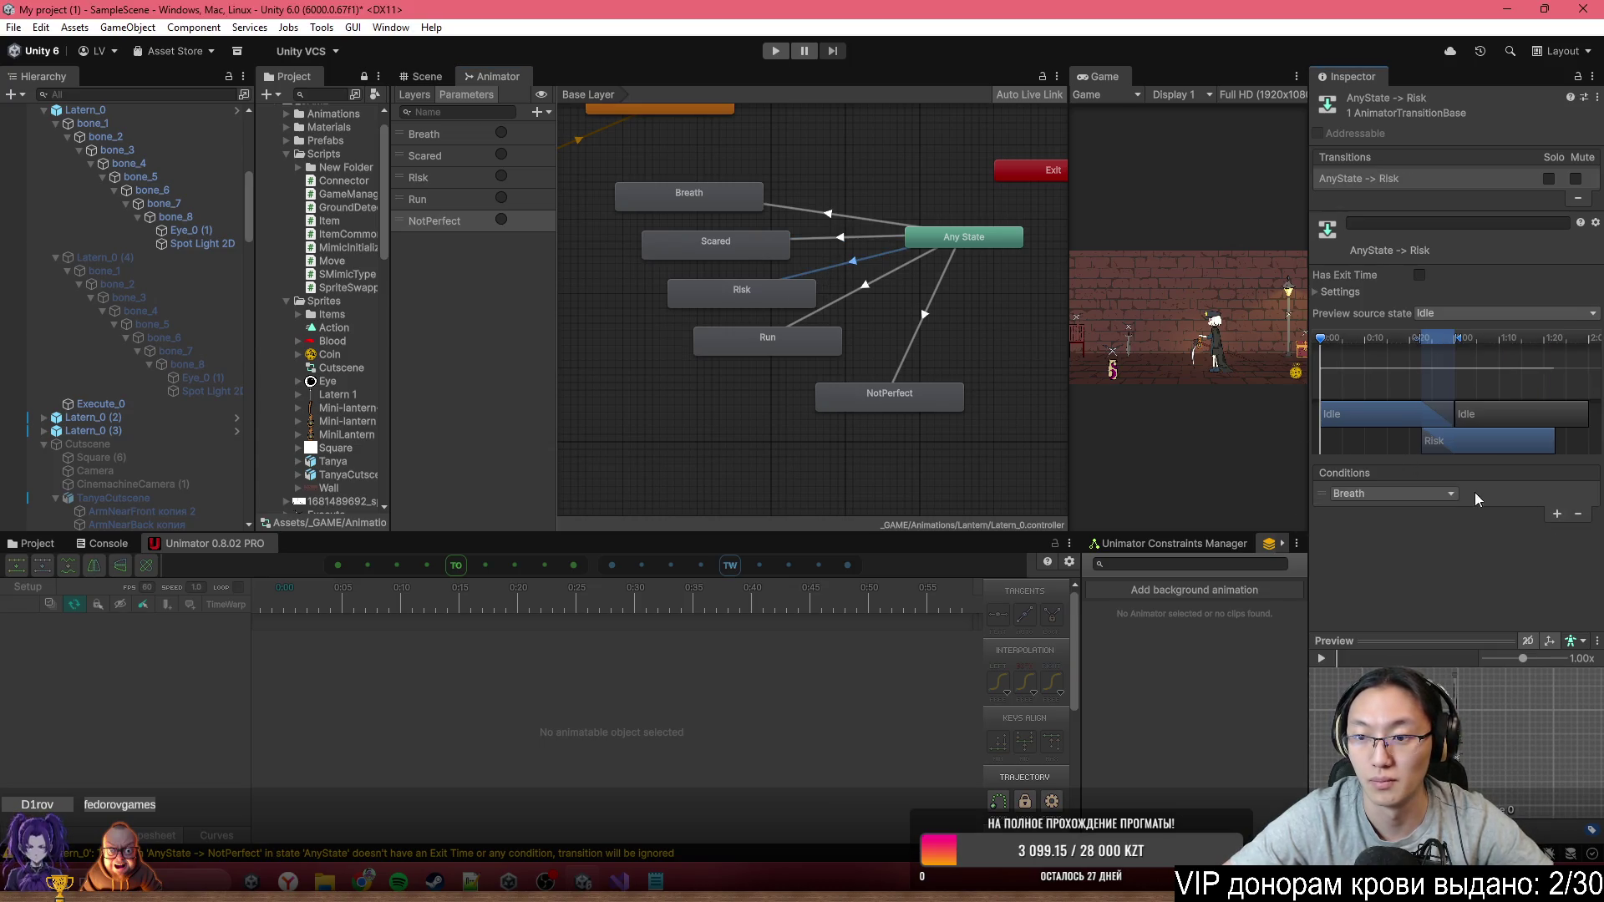
pyautogui.click(1445, 494)
pyautogui.click(1382, 571)
# Add a Run trigger condition to the Run transition, check the NotPerfect and Run conditions, and return to the Scene view
pyautogui.click(865, 285)
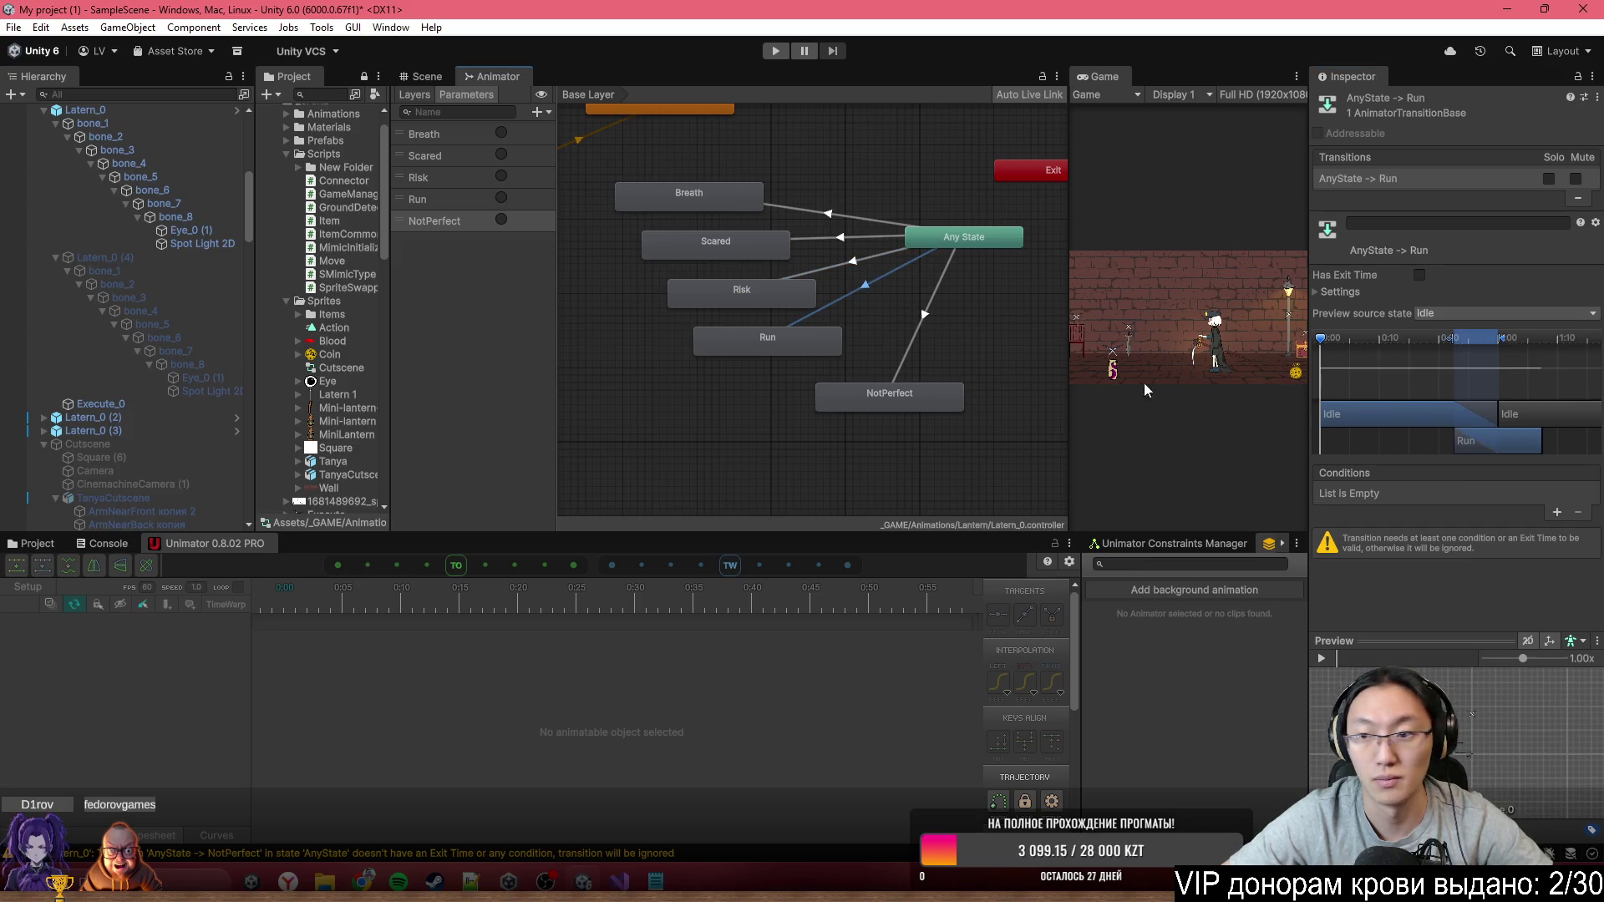
pyautogui.click(1557, 513)
pyautogui.click(1412, 494)
pyautogui.click(914, 330)
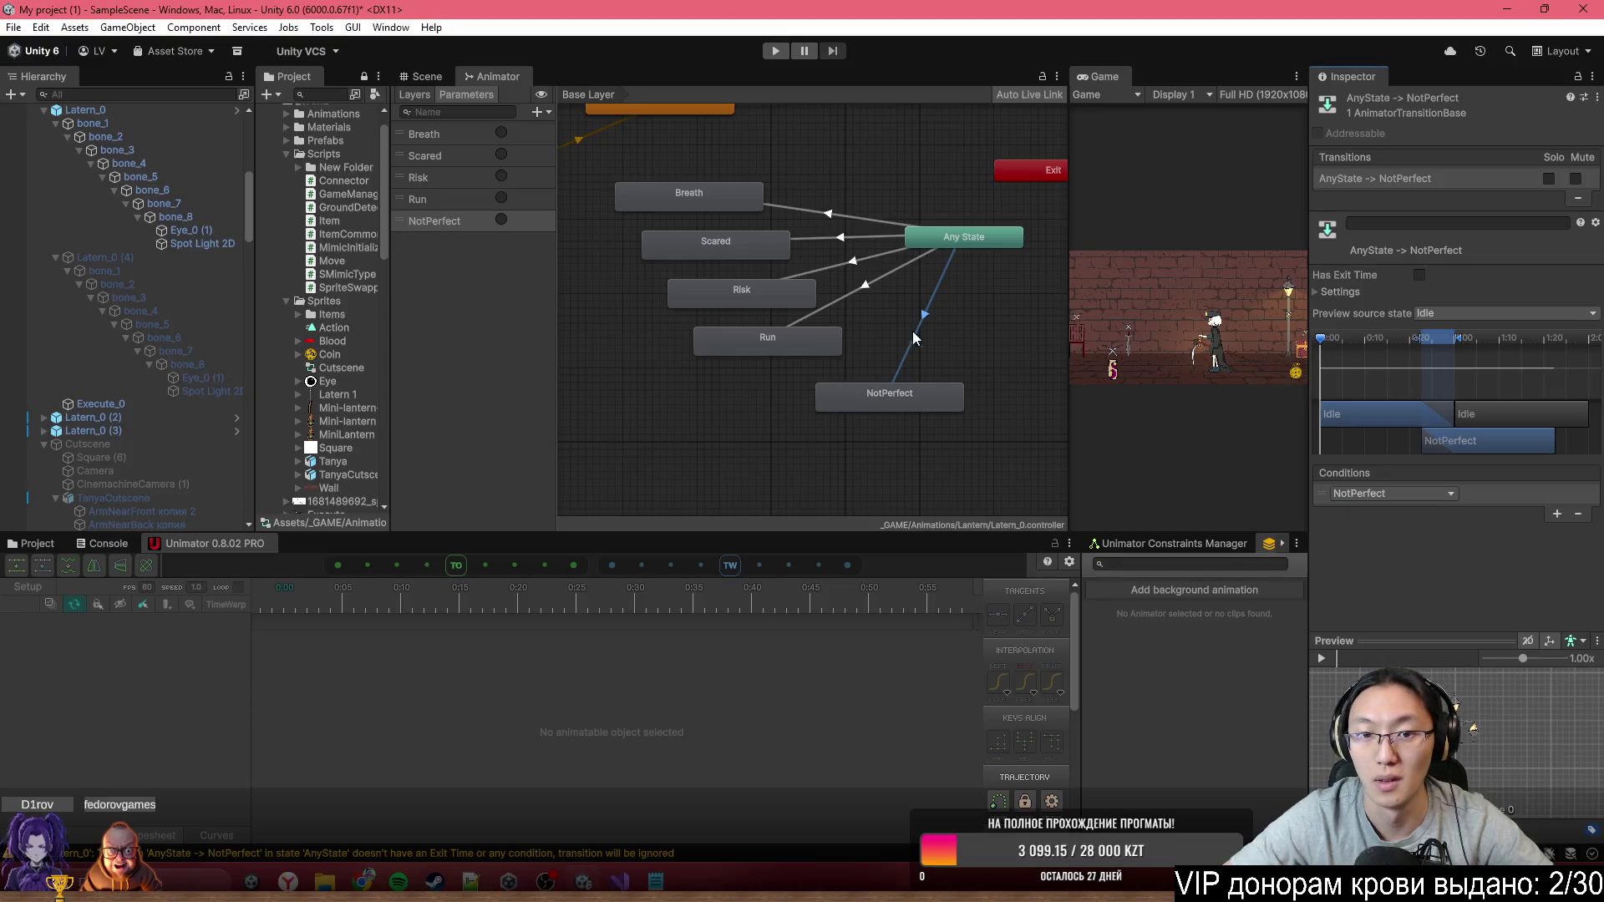
pyautogui.click(838, 298)
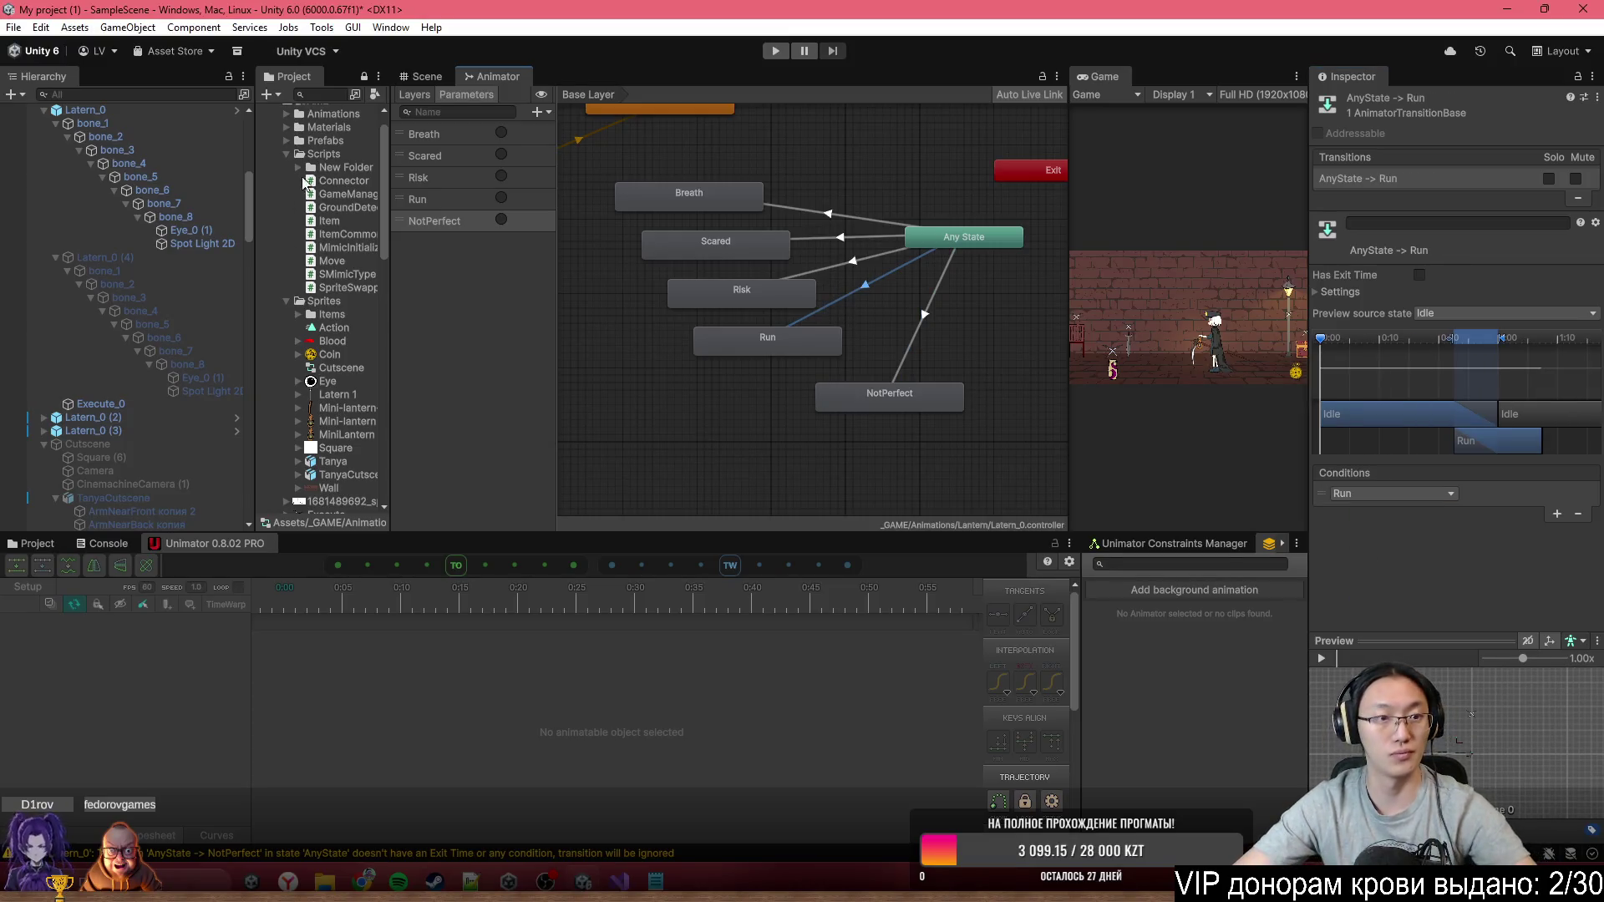
pyautogui.click(427, 78)
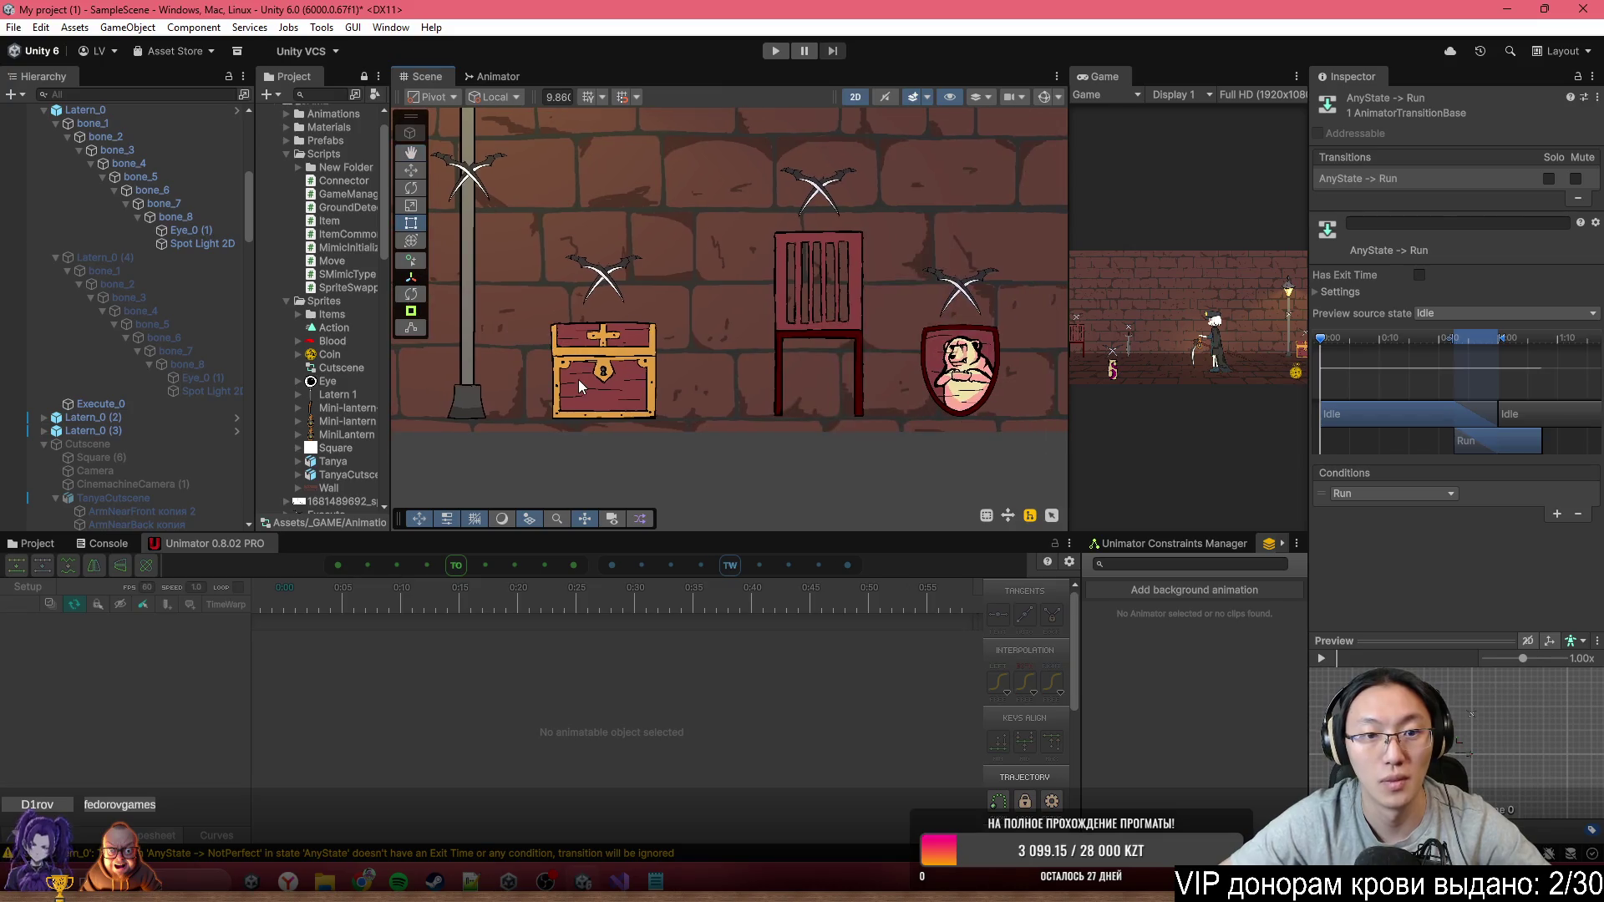
# Select the chest, lower its Any State node, and add Any State transitions to Scared and Run
pyautogui.click(578, 380)
pyautogui.click(485, 78)
pyautogui.moveTo(643, 219)
pyautogui.mouseDown()
pyautogui.moveTo(635, 284)
pyautogui.moveTo(660, 376)
pyautogui.mouseUp()
pyautogui.rightClick(677, 383)
pyautogui.click(727, 383)
pyautogui.click(733, 308)
pyautogui.rightClick(694, 378)
pyautogui.click(736, 383)
pyautogui.click(742, 341)
# Add Any State transitions to Risk and NotPerfect in the Chest controller
pyautogui.rightClick(689, 387)
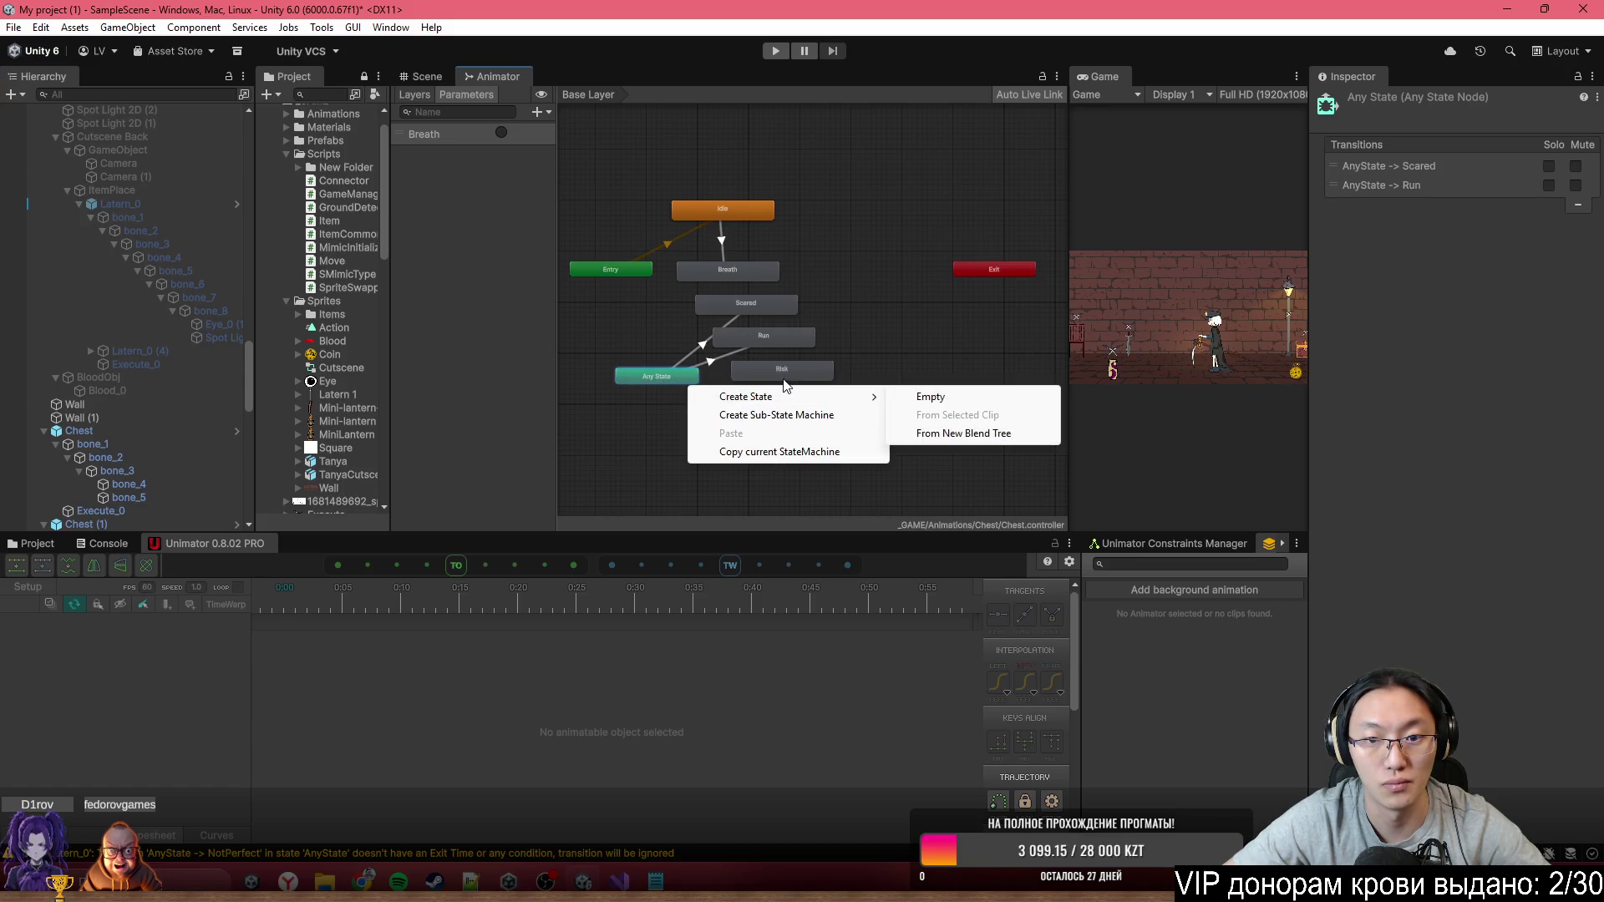
pyautogui.rightClick(683, 376)
pyautogui.click(746, 383)
pyautogui.click(810, 372)
pyautogui.rightClick(680, 379)
pyautogui.click(735, 388)
pyautogui.click(794, 403)
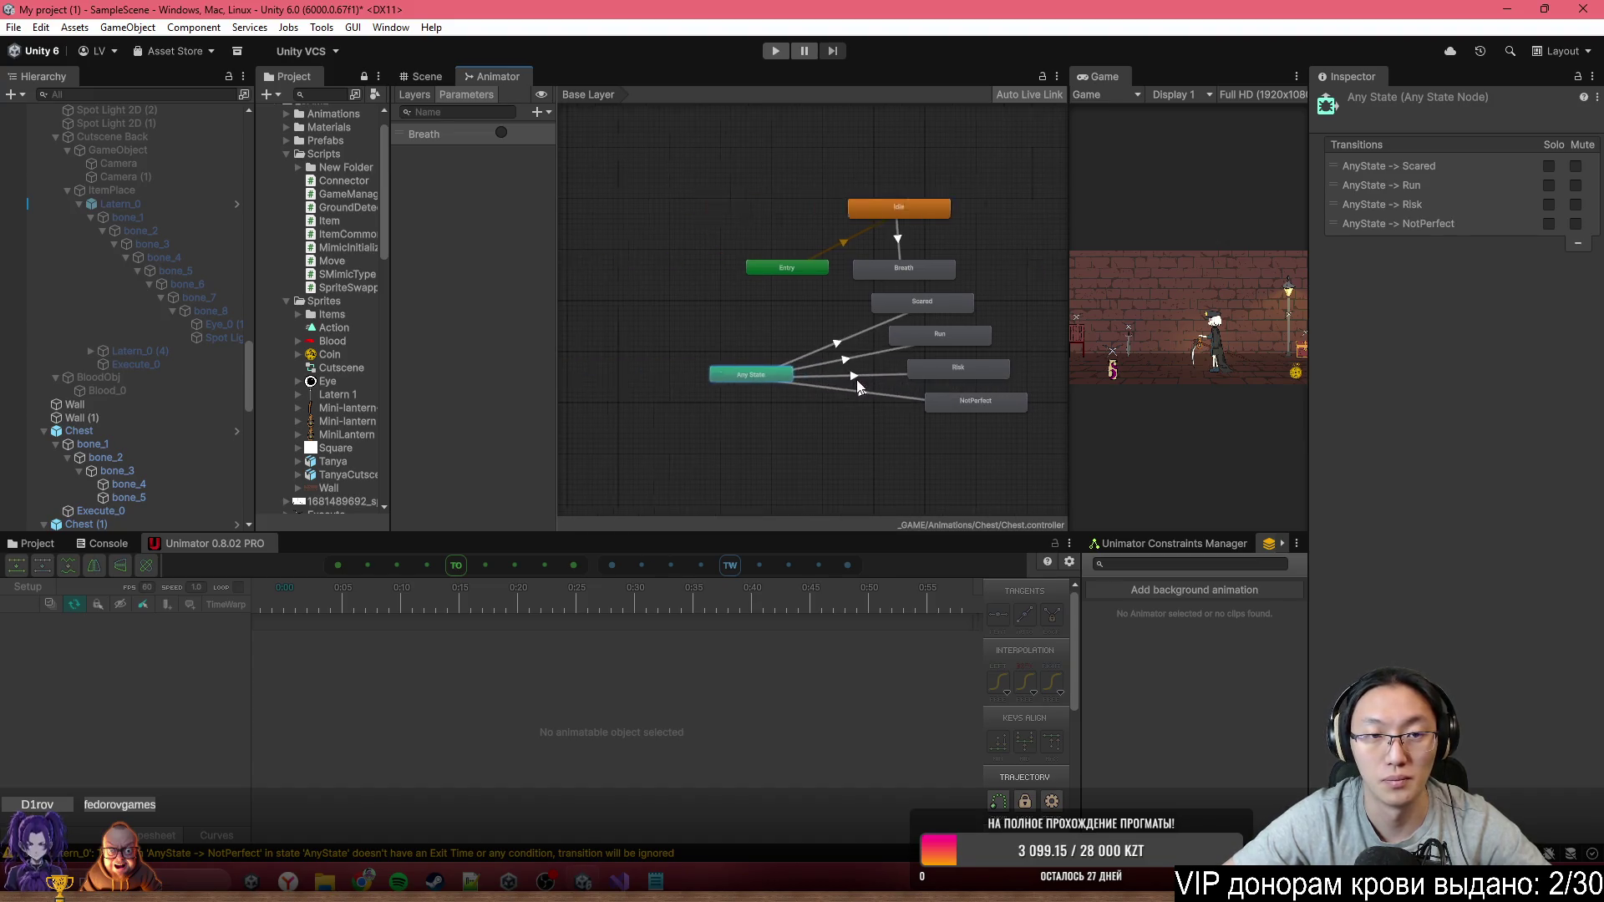
pyautogui.scroll(5, 855, 380)
pyautogui.click(538, 111)
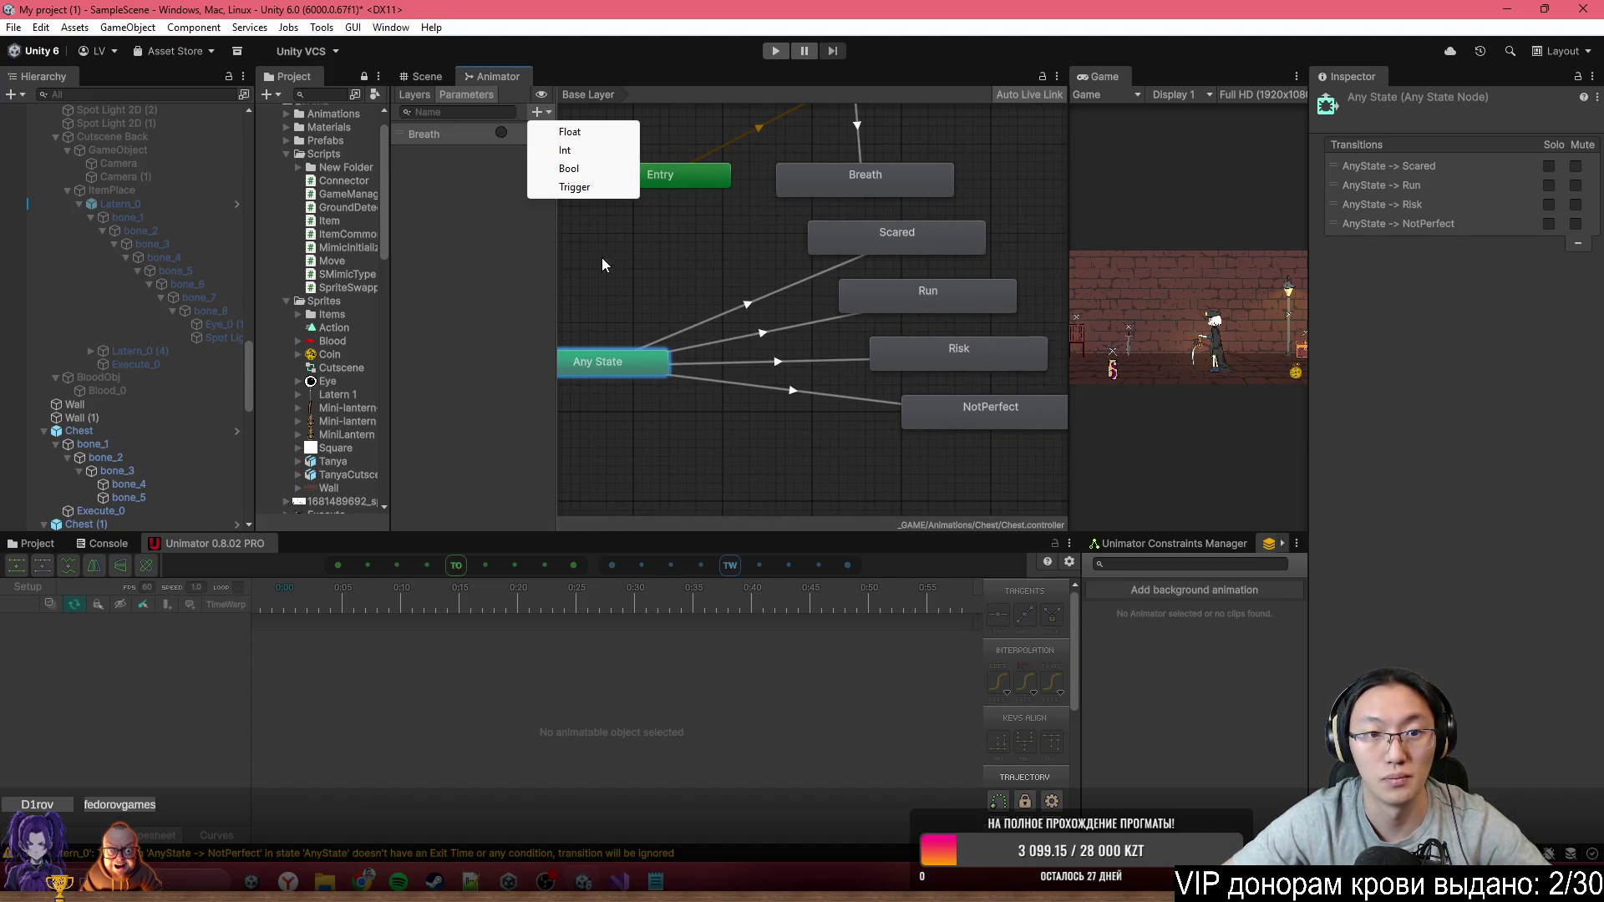
# Add Scared and Run trigger parameters to the Chest controller
pyautogui.click(575, 187)
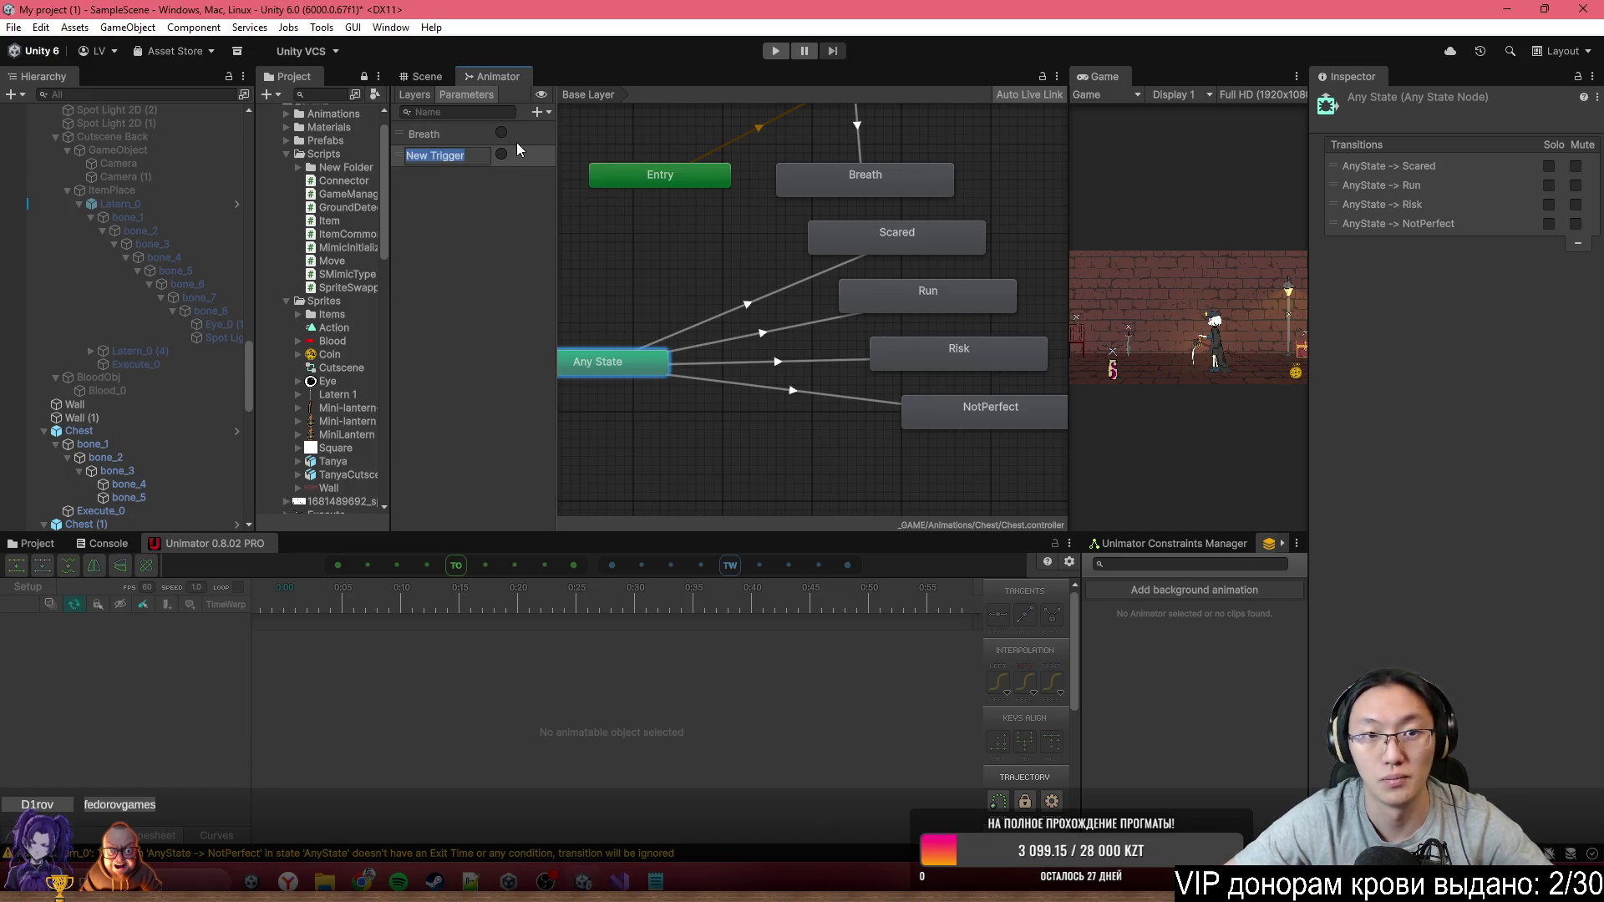
pyautogui.write('Scared')
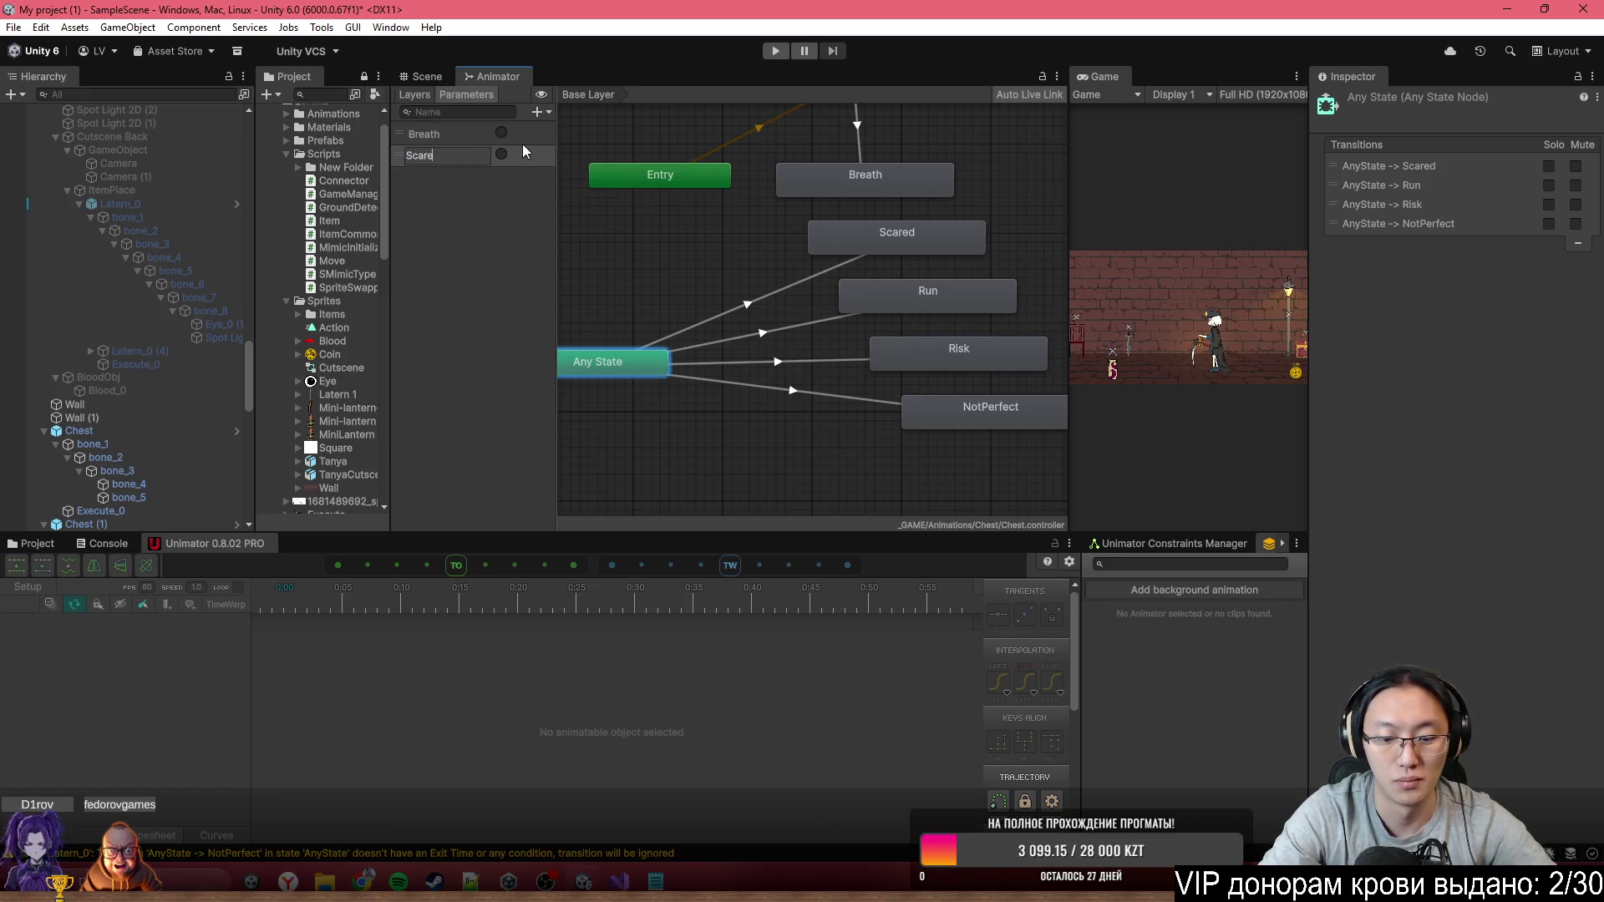
pyautogui.press('Return')
pyautogui.click(538, 111)
pyautogui.click(549, 188)
pyautogui.write('Run')
pyautogui.press('Return')
# Add Risk and NotPerfect trigger parameters
pyautogui.click(535, 112)
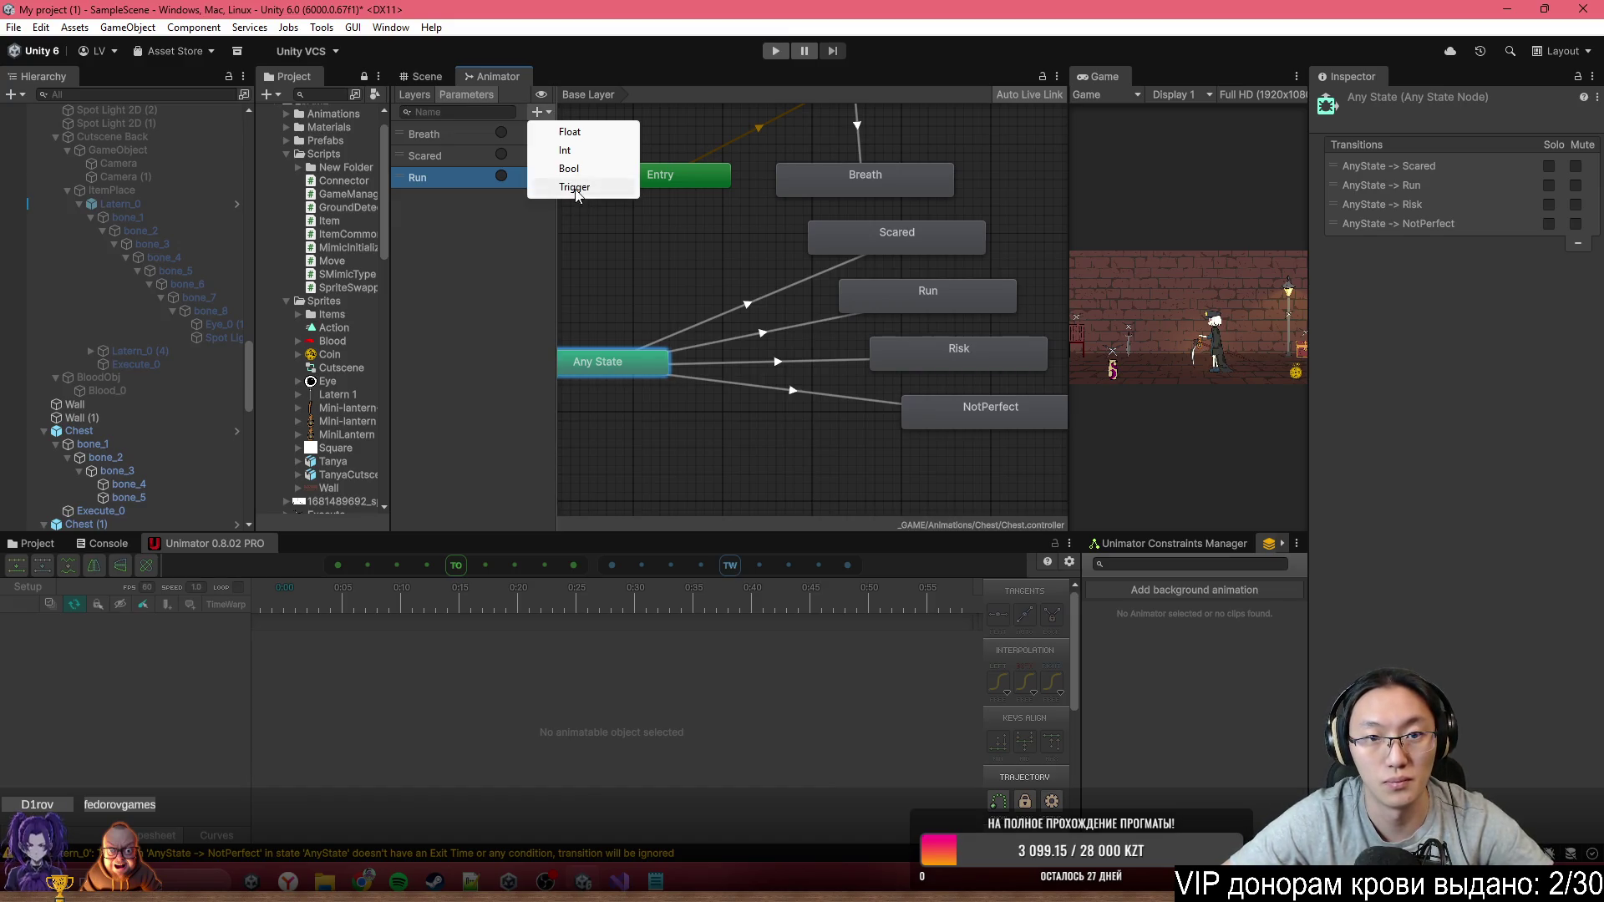
pyautogui.click(560, 188)
pyautogui.write('Risk')
pyautogui.press('Return')
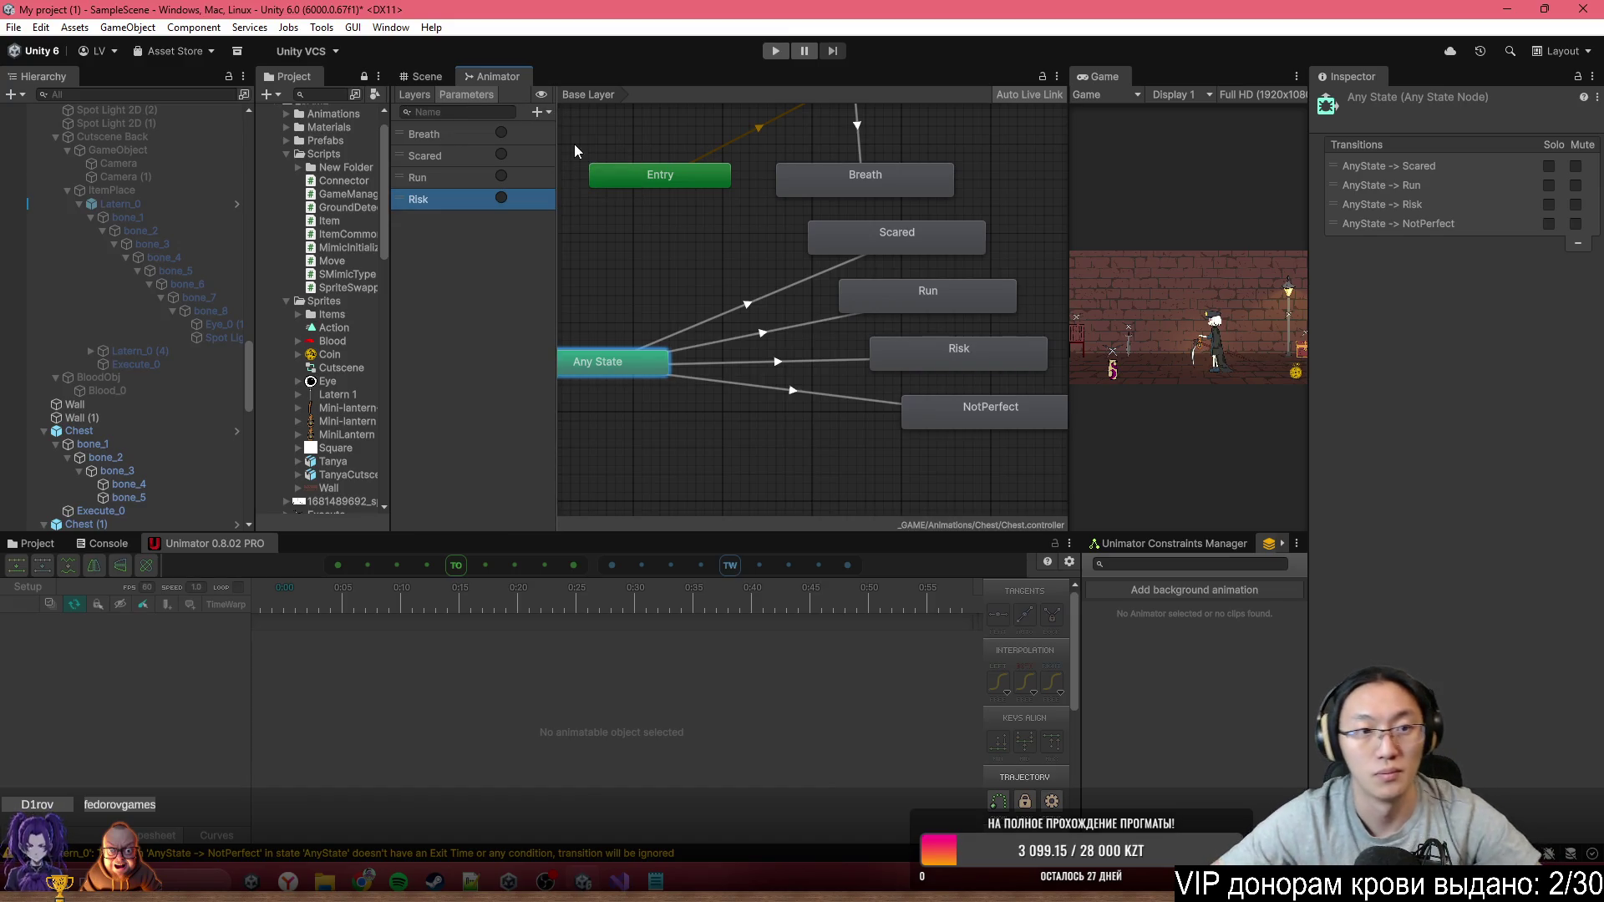
pyautogui.click(538, 112)
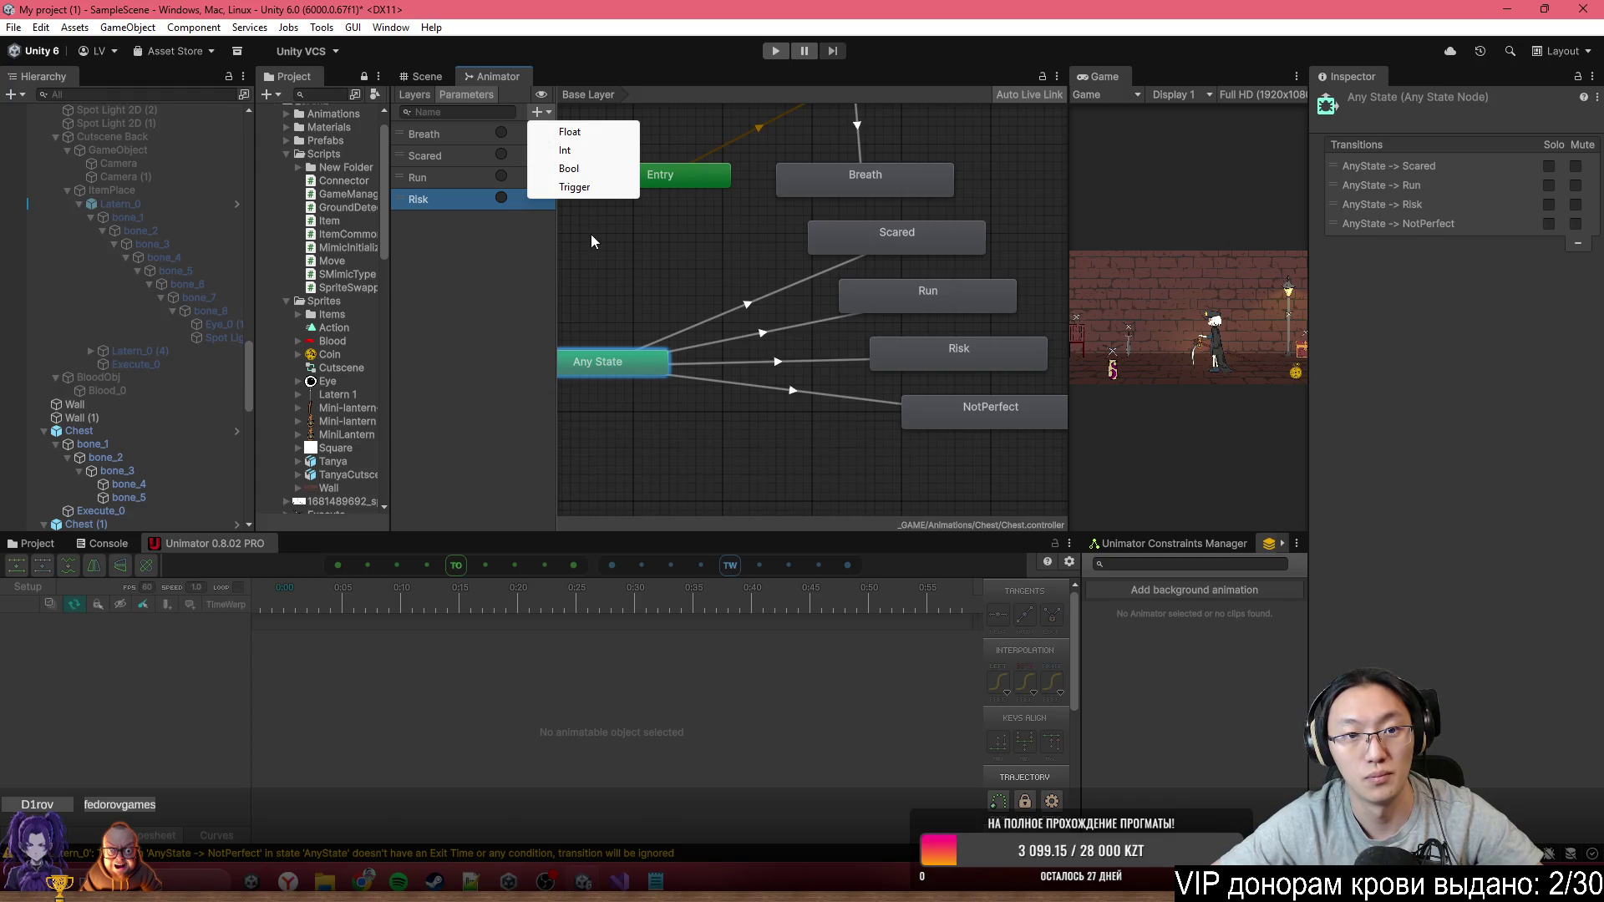
pyautogui.click(587, 186)
pyautogui.write('NotPerfe')
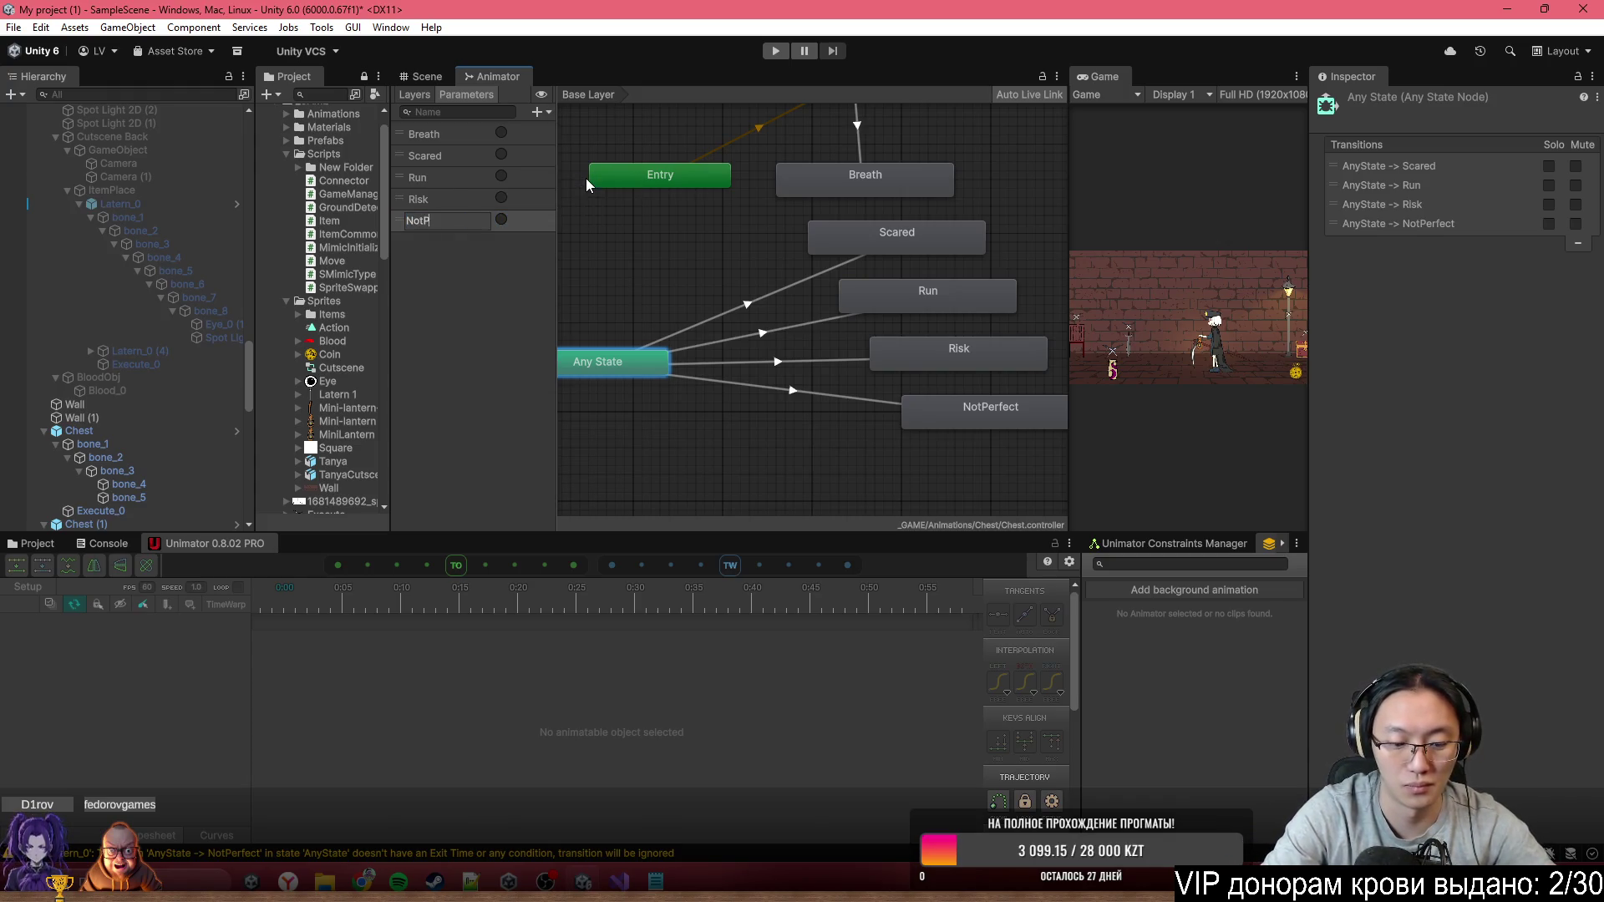
pyautogui.write('ct')
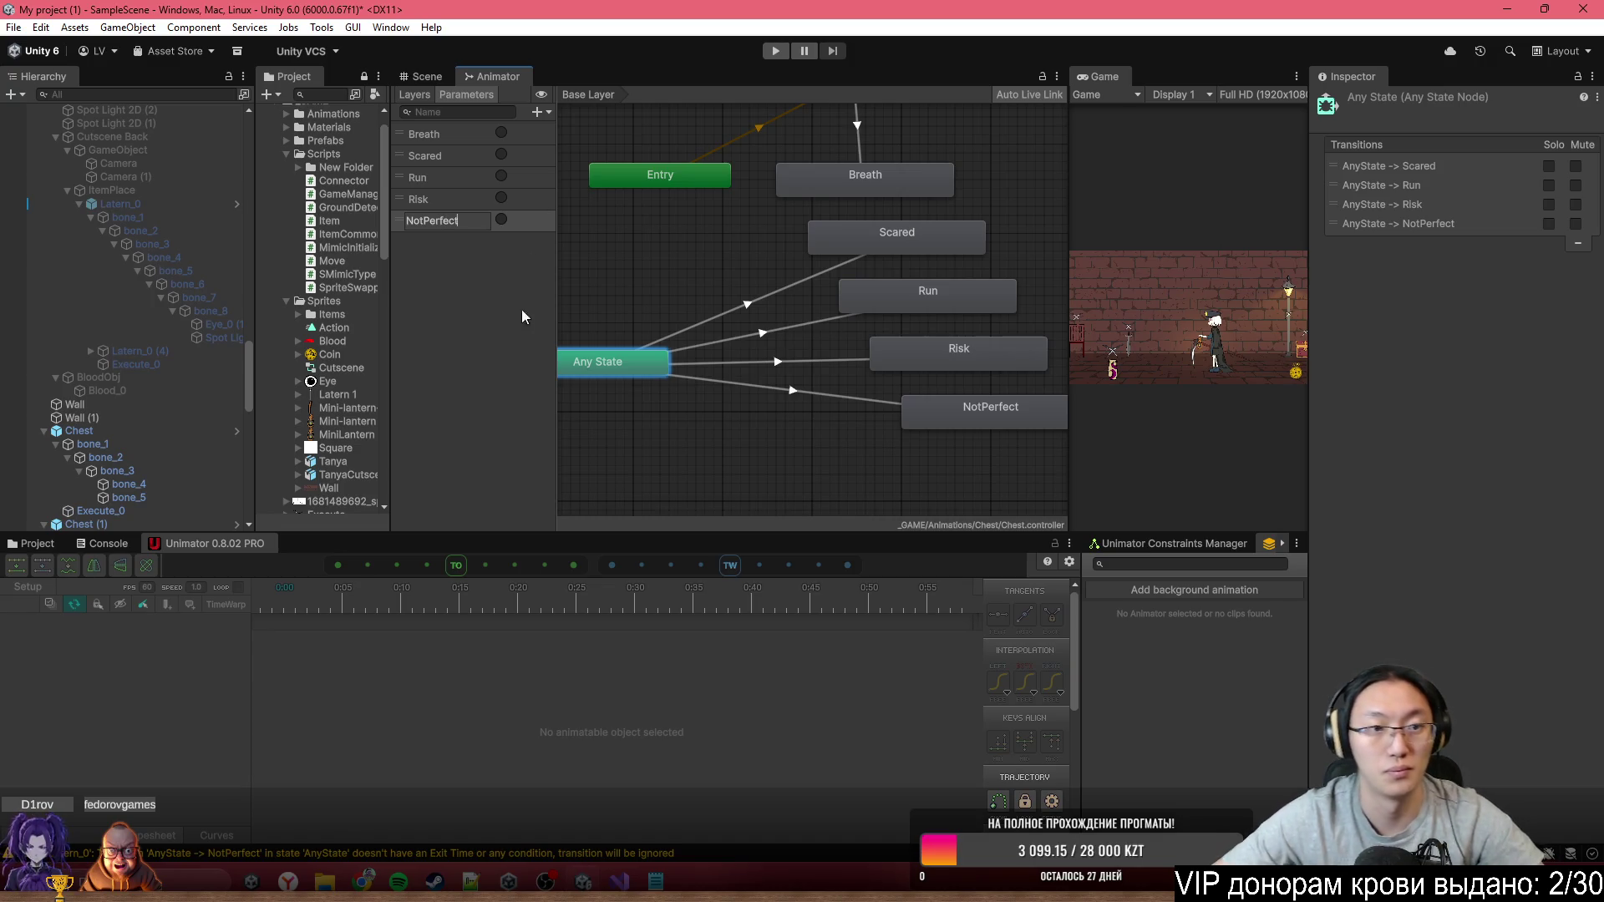
pyautogui.click(577, 314)
# Make the Any State transitions to Scared and Run require the Scared and Run triggers
pyautogui.click(754, 304)
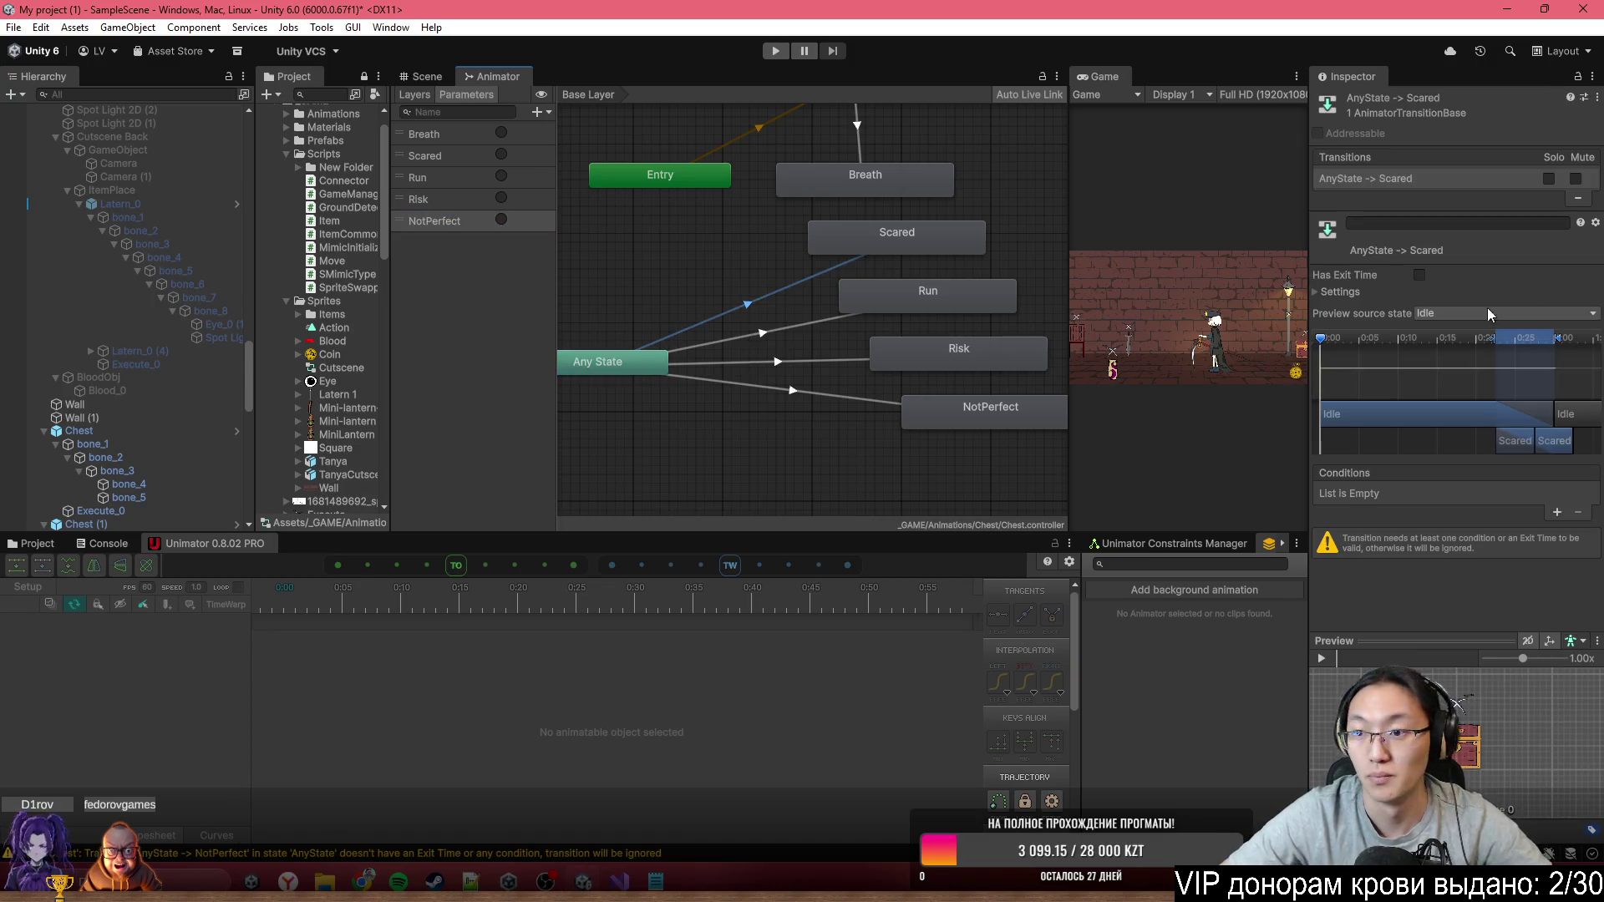
pyautogui.click(1552, 515)
pyautogui.click(1454, 494)
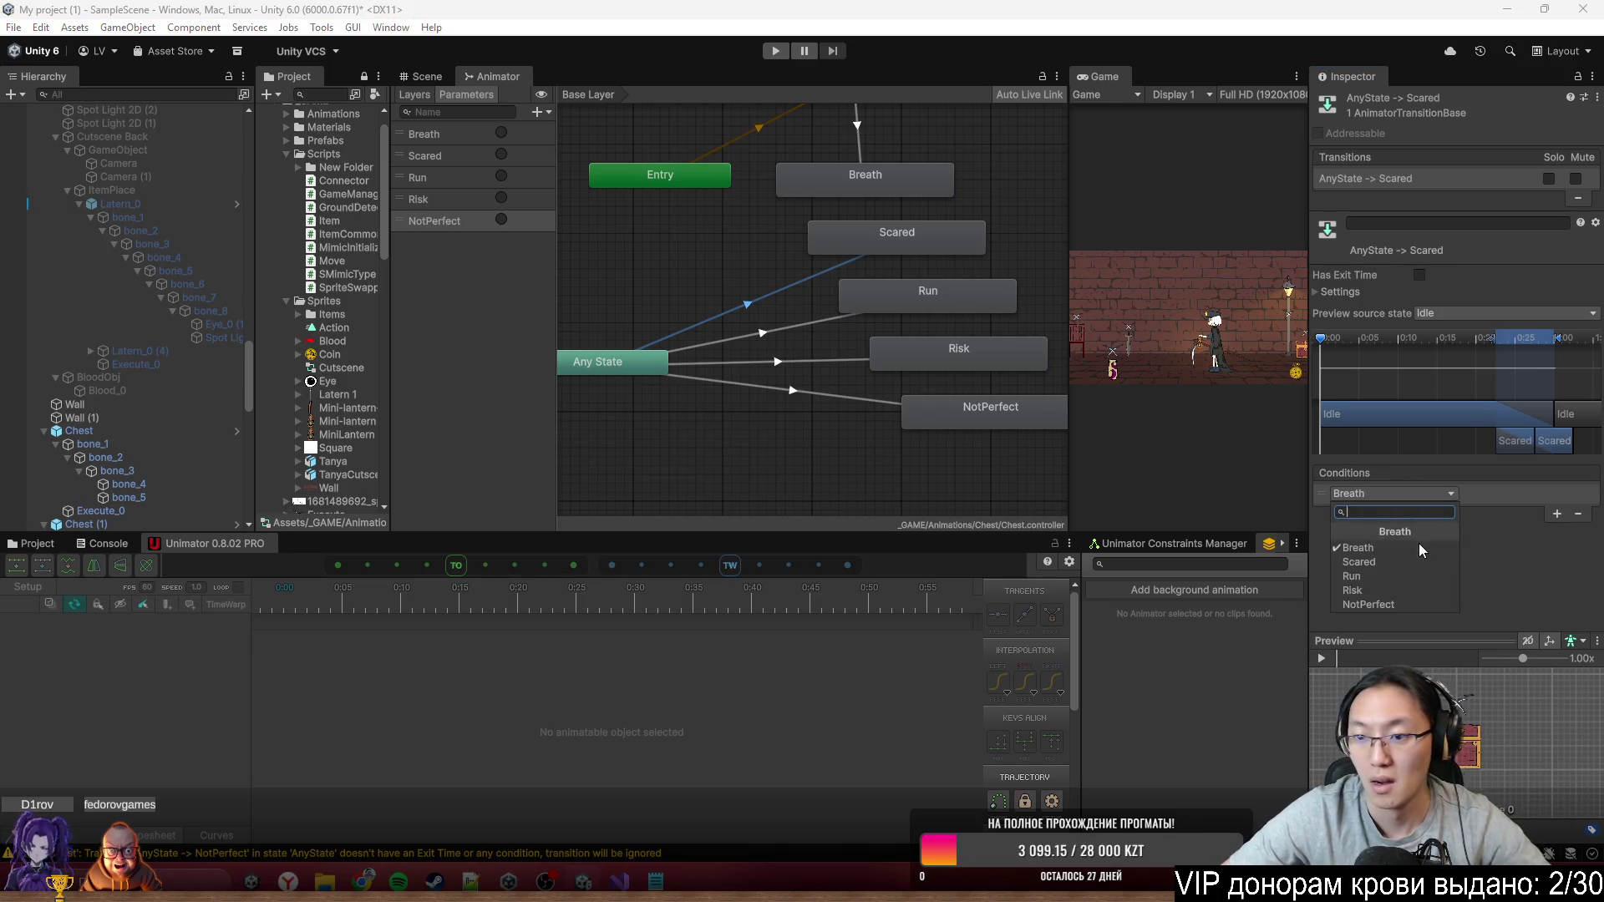
pyautogui.click(1407, 553)
pyautogui.click(784, 330)
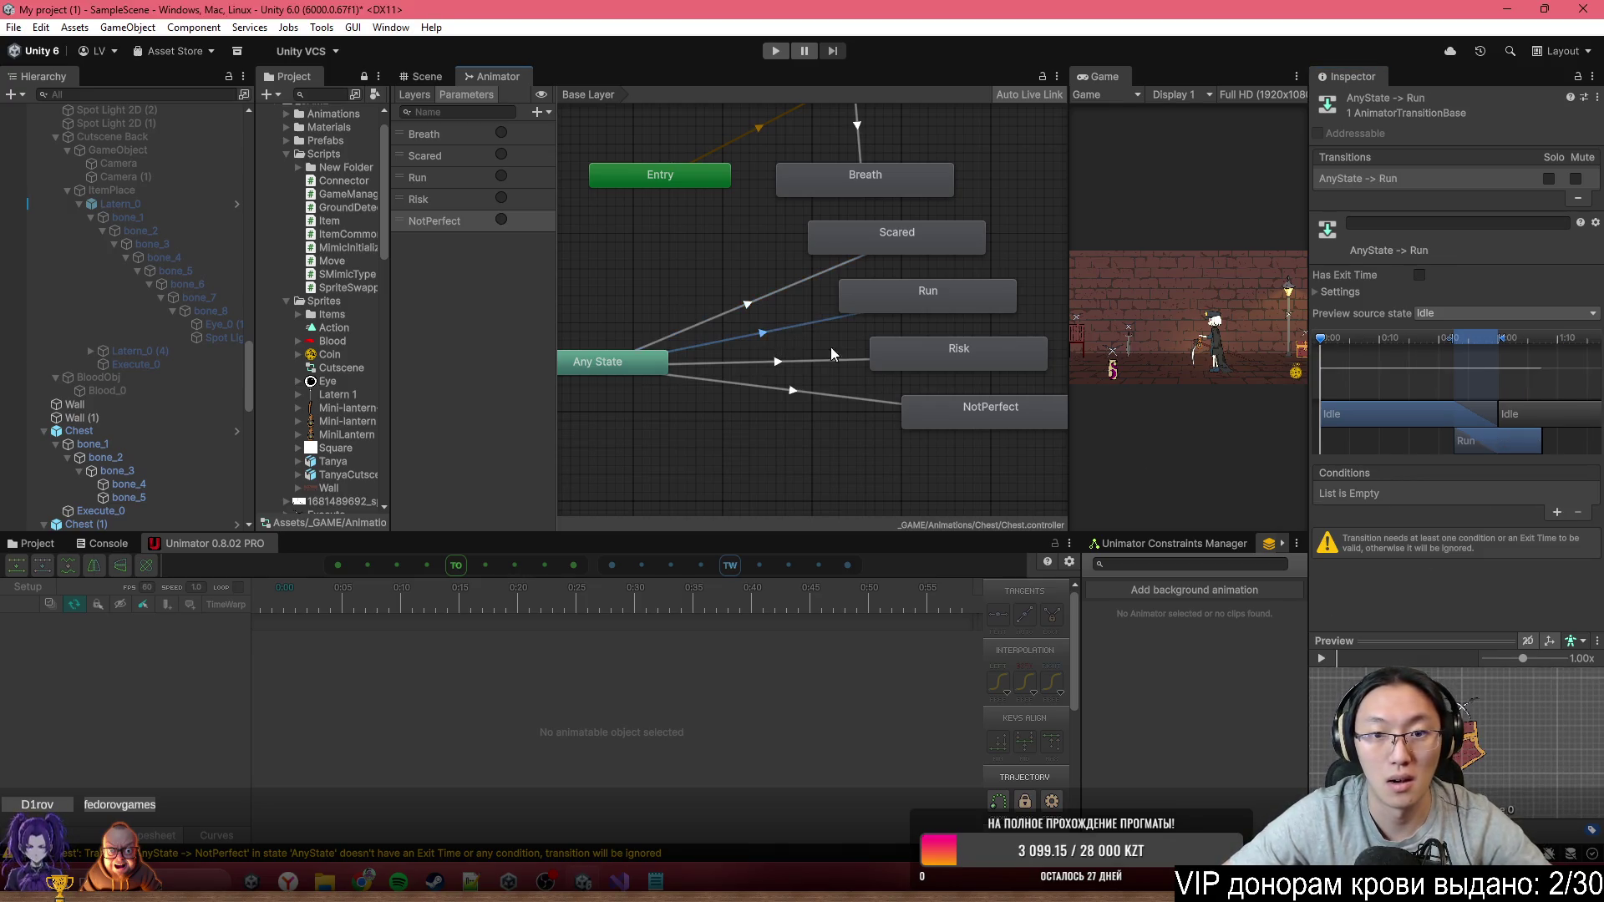
pyautogui.click(1558, 514)
pyautogui.click(1452, 493)
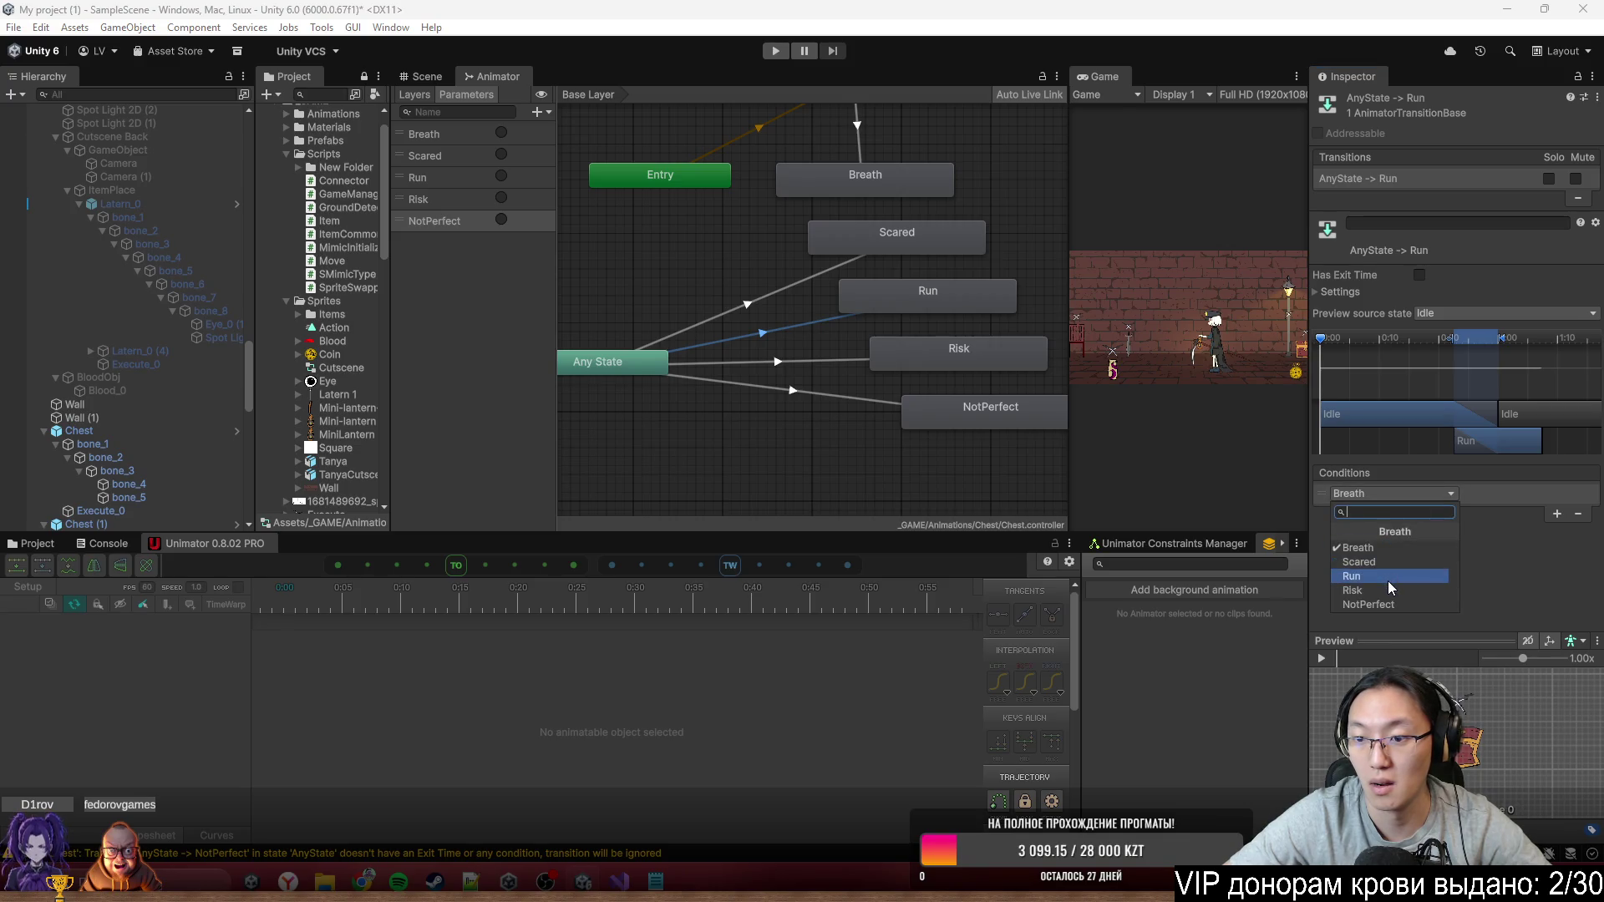
pyautogui.click(1362, 568)
# Make the Risk and NotPerfect transitions require their matching triggers, then return to the Scene view
pyautogui.click(791, 361)
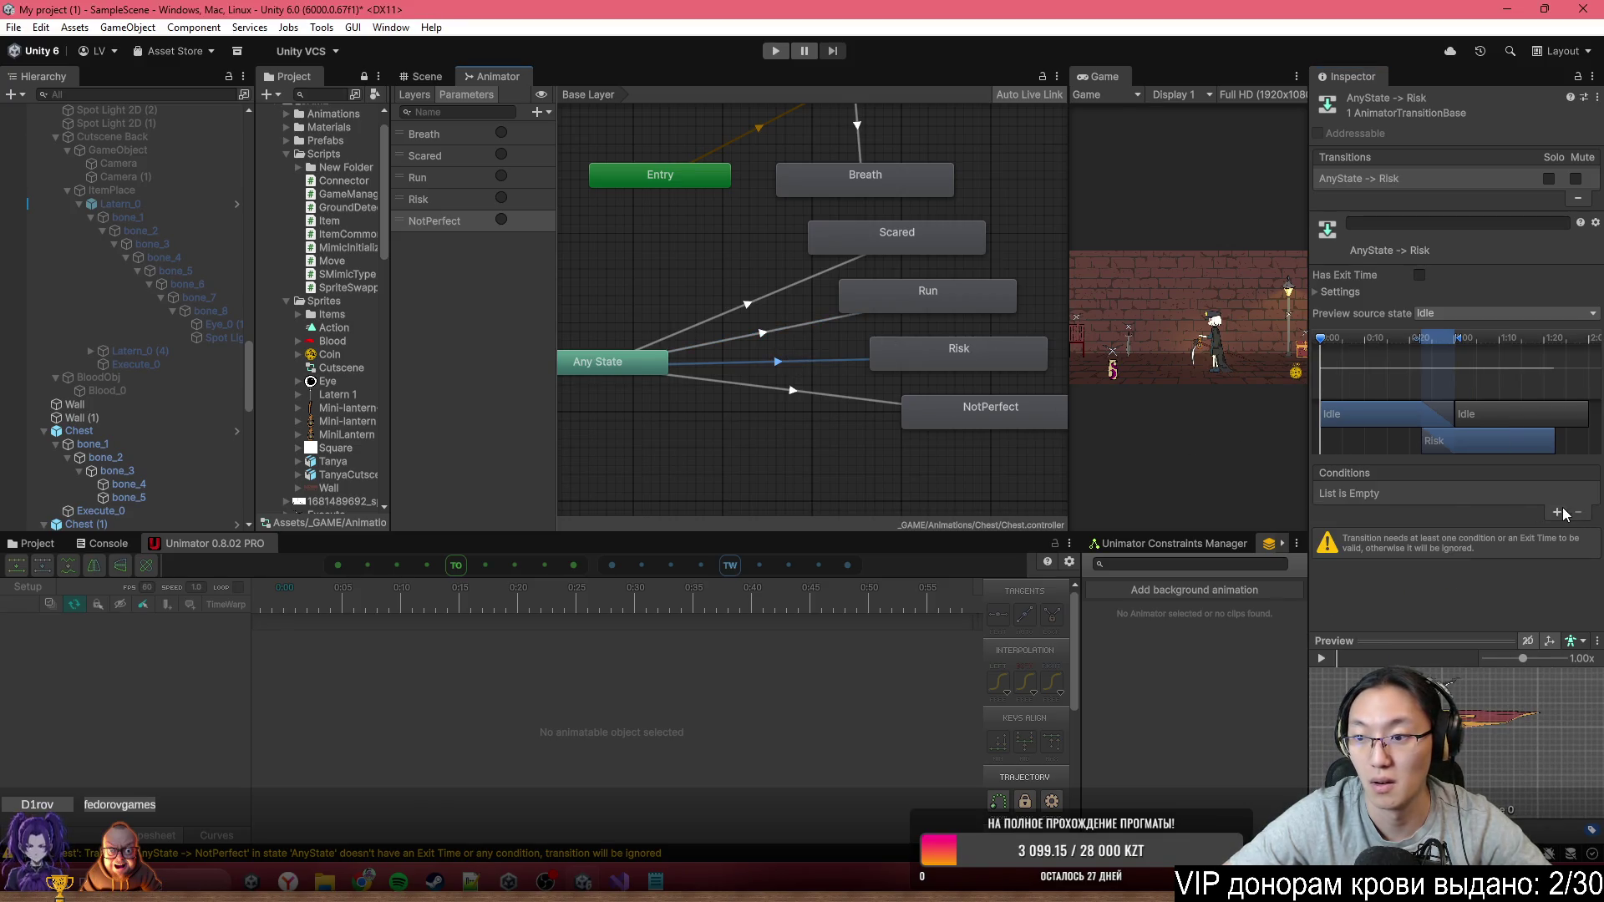
pyautogui.click(1557, 513)
pyautogui.click(1453, 494)
pyautogui.click(1362, 581)
pyautogui.click(794, 391)
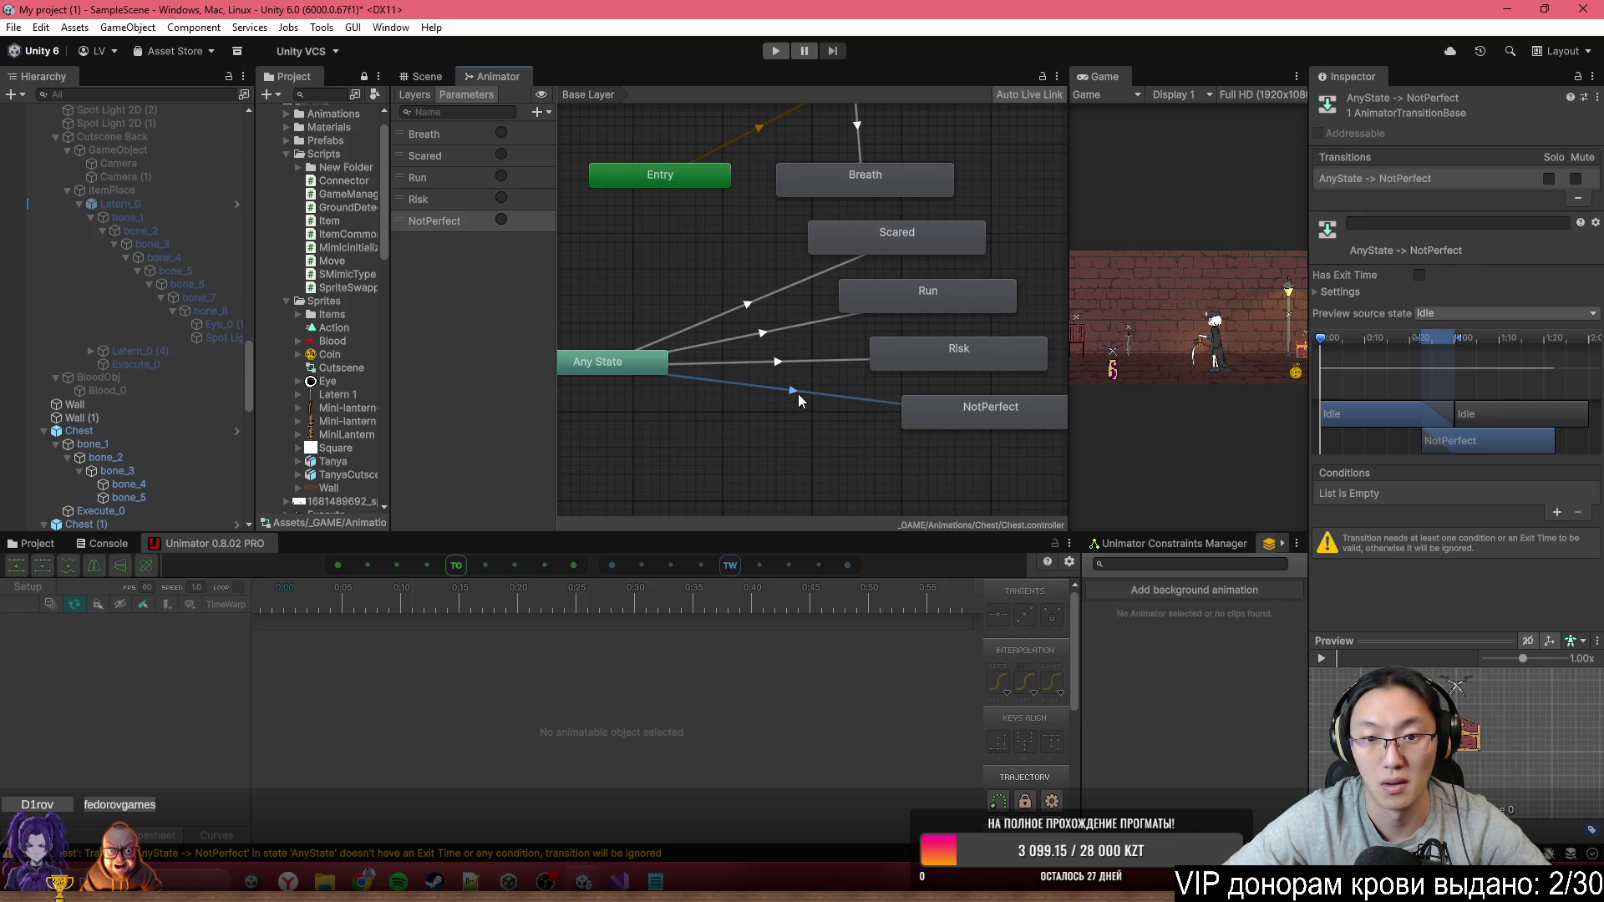
pyautogui.click(1558, 512)
pyautogui.click(1431, 494)
pyautogui.click(1429, 605)
pyautogui.scroll(-5, 640, 299)
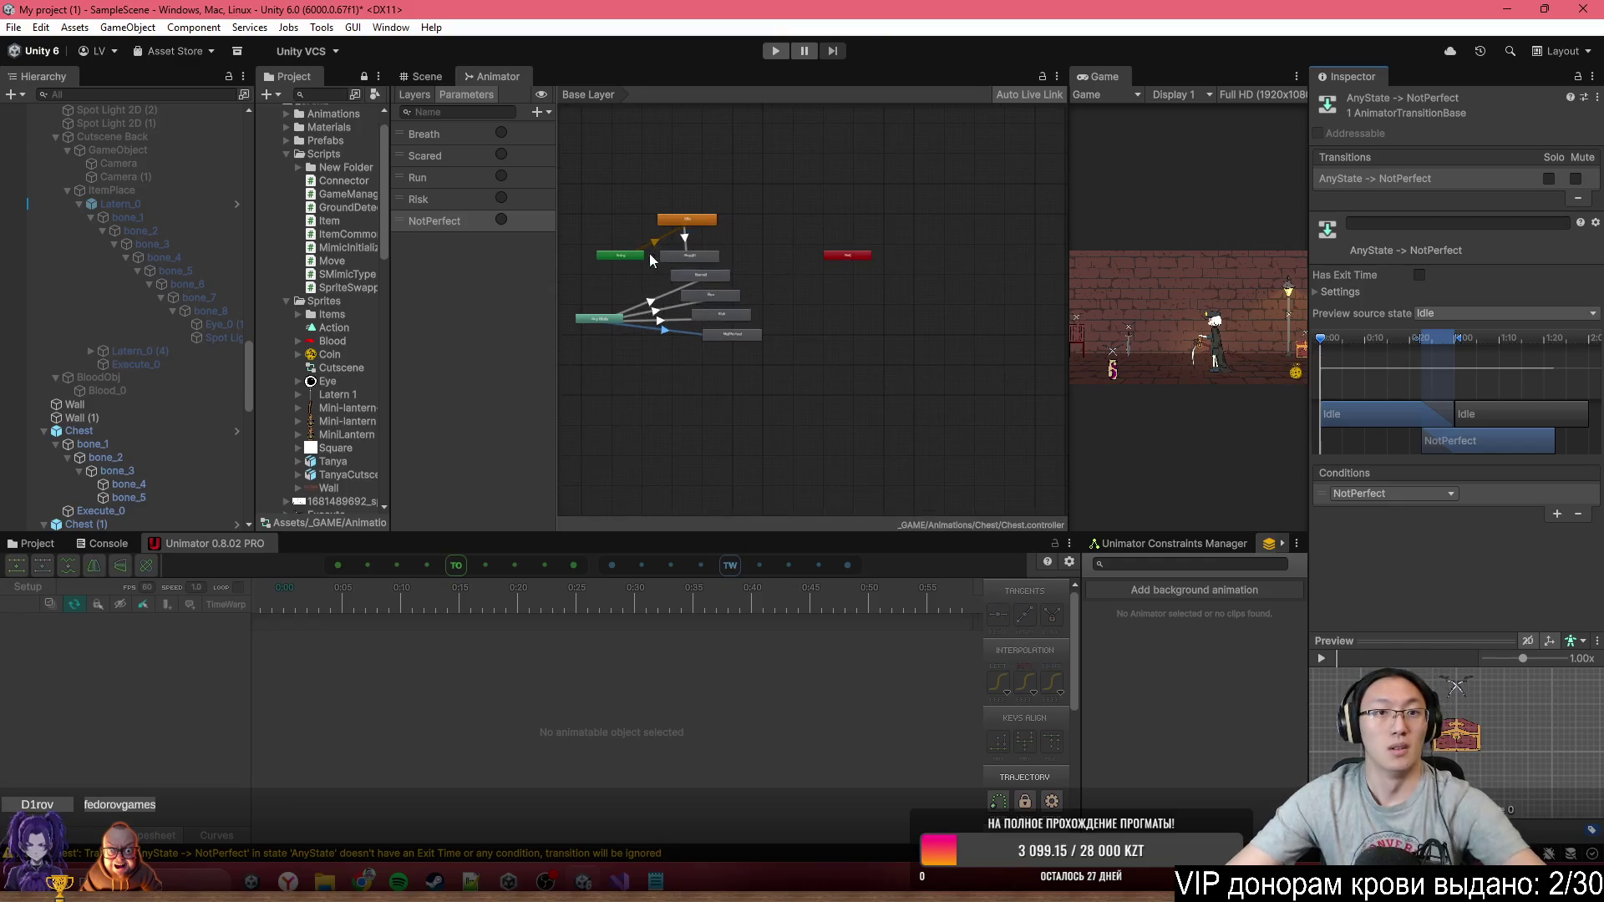
pyautogui.click(423, 76)
# Select the chair, lower its Any State node, and add an Any State transition to Breath
pyautogui.scroll(3, 675, 307)
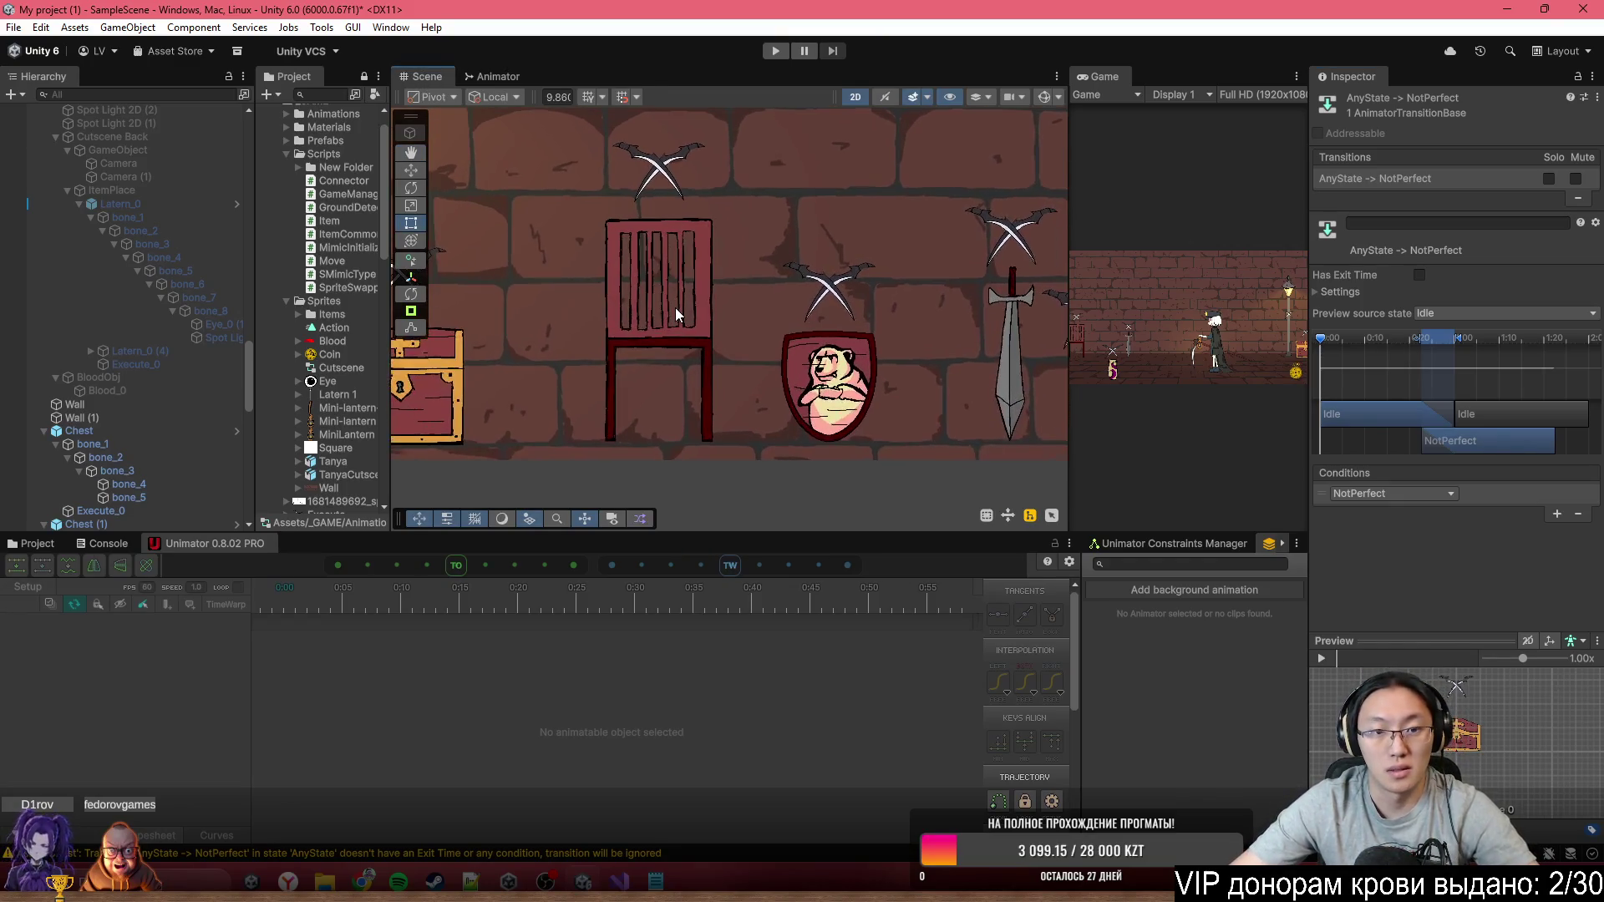
pyautogui.click(703, 323)
pyautogui.click(495, 76)
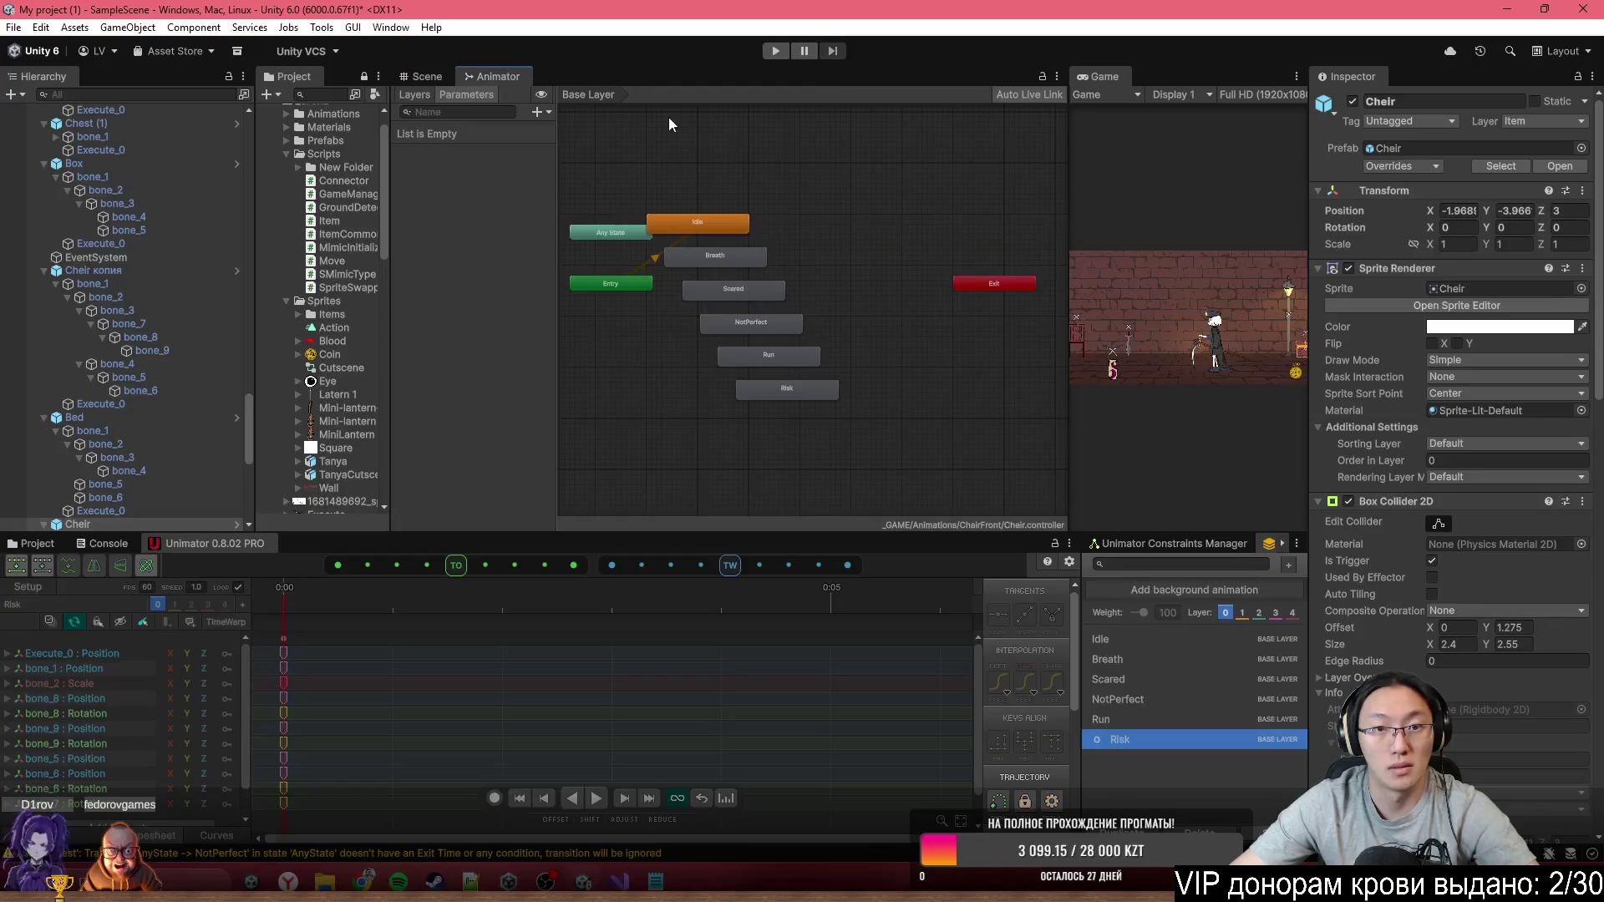
pyautogui.moveTo(616, 234); pyautogui.dragTo(648, 364)
pyautogui.scroll(3, 685, 351)
pyautogui.rightClick(815, 292)
pyautogui.click(733, 323)
pyautogui.rightClick(794, 363)
pyautogui.click(846, 378)
pyautogui.click(806, 155)
# Add Any State transitions to Scared and NotPerfect in the Cheir controller
pyautogui.moveTo(780, 349); pyautogui.dragTo(665, 351)
pyautogui.rightClick(645, 355)
pyautogui.click(677, 369)
pyautogui.click(820, 243)
pyautogui.rightClick(651, 364)
pyautogui.click(764, 374)
pyautogui.click(935, 294)
# Add Any State transitions to Run and Risk
pyautogui.rightClick(683, 362)
pyautogui.click(753, 375)
pyautogui.click(873, 344)
pyautogui.rightClick(635, 372)
pyautogui.rightClick(673, 368)
pyautogui.click(698, 387)
pyautogui.click(955, 394)
# Move the Scared and NotPerfect states up and right, and add a Breath trigger parameter
pyautogui.moveTo(910, 239)
pyautogui.mouseDown()
pyautogui.moveTo(964, 230)
pyautogui.moveTo(991, 262)
pyautogui.mouseUp()
pyautogui.click(829, 253)
pyautogui.click(537, 111)
pyautogui.click(593, 187)
pyautogui.write('Breath')
pyautogui.press('Return')
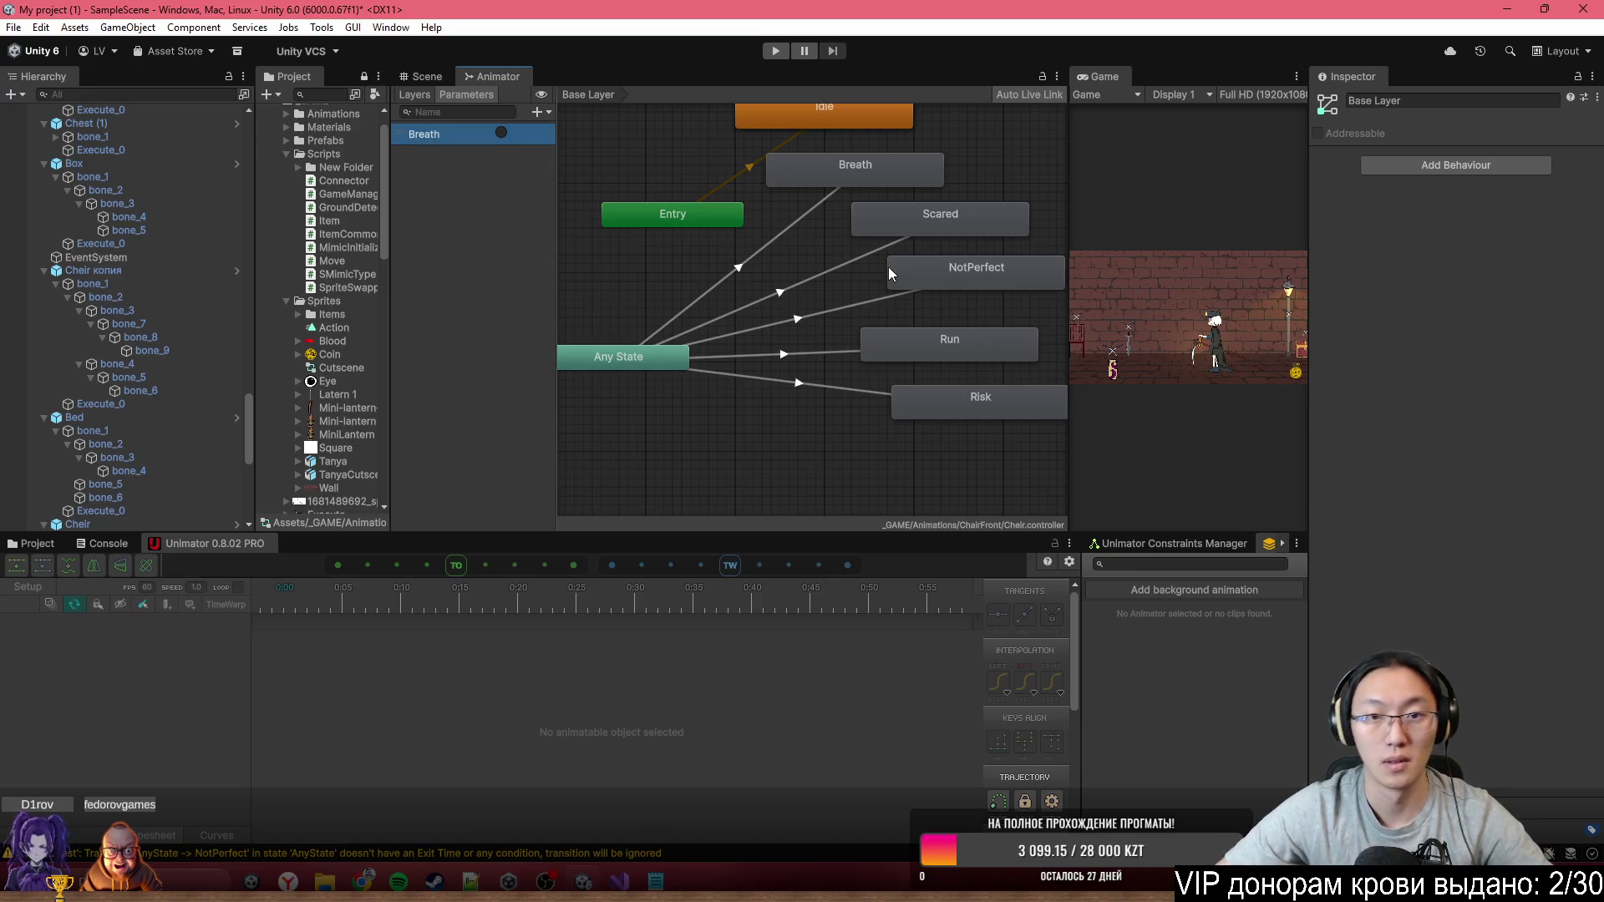
pyautogui.click(538, 111)
# Add Scared and NotPerfect trigger parameters to the Cheir controller
pyautogui.click(589, 189)
pyautogui.write('Scared')
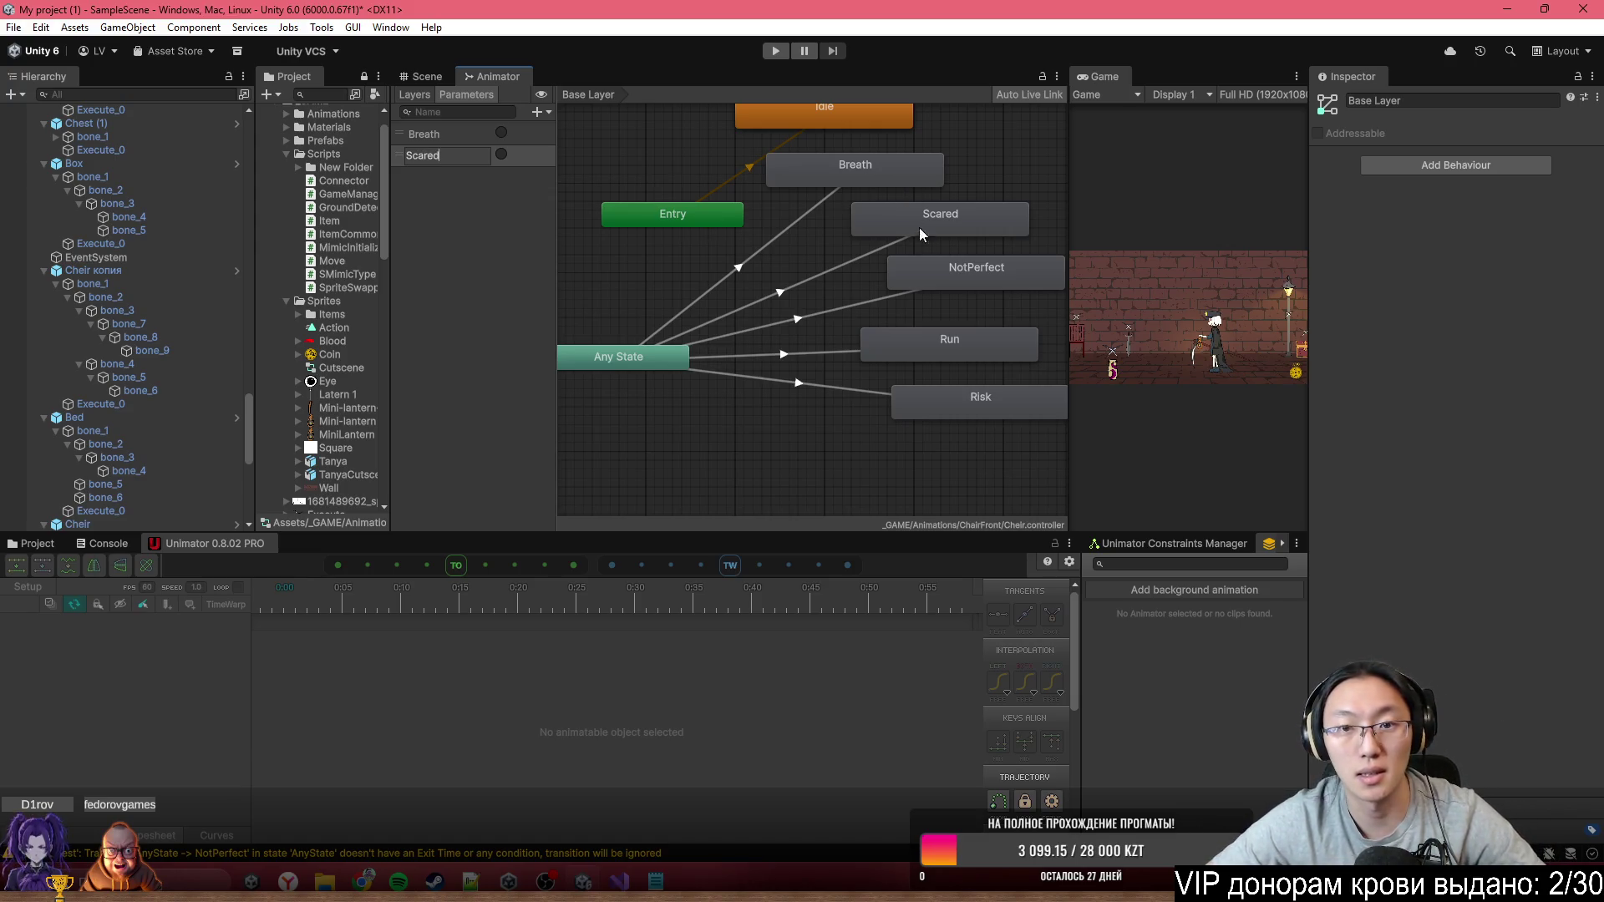
pyautogui.press('Return')
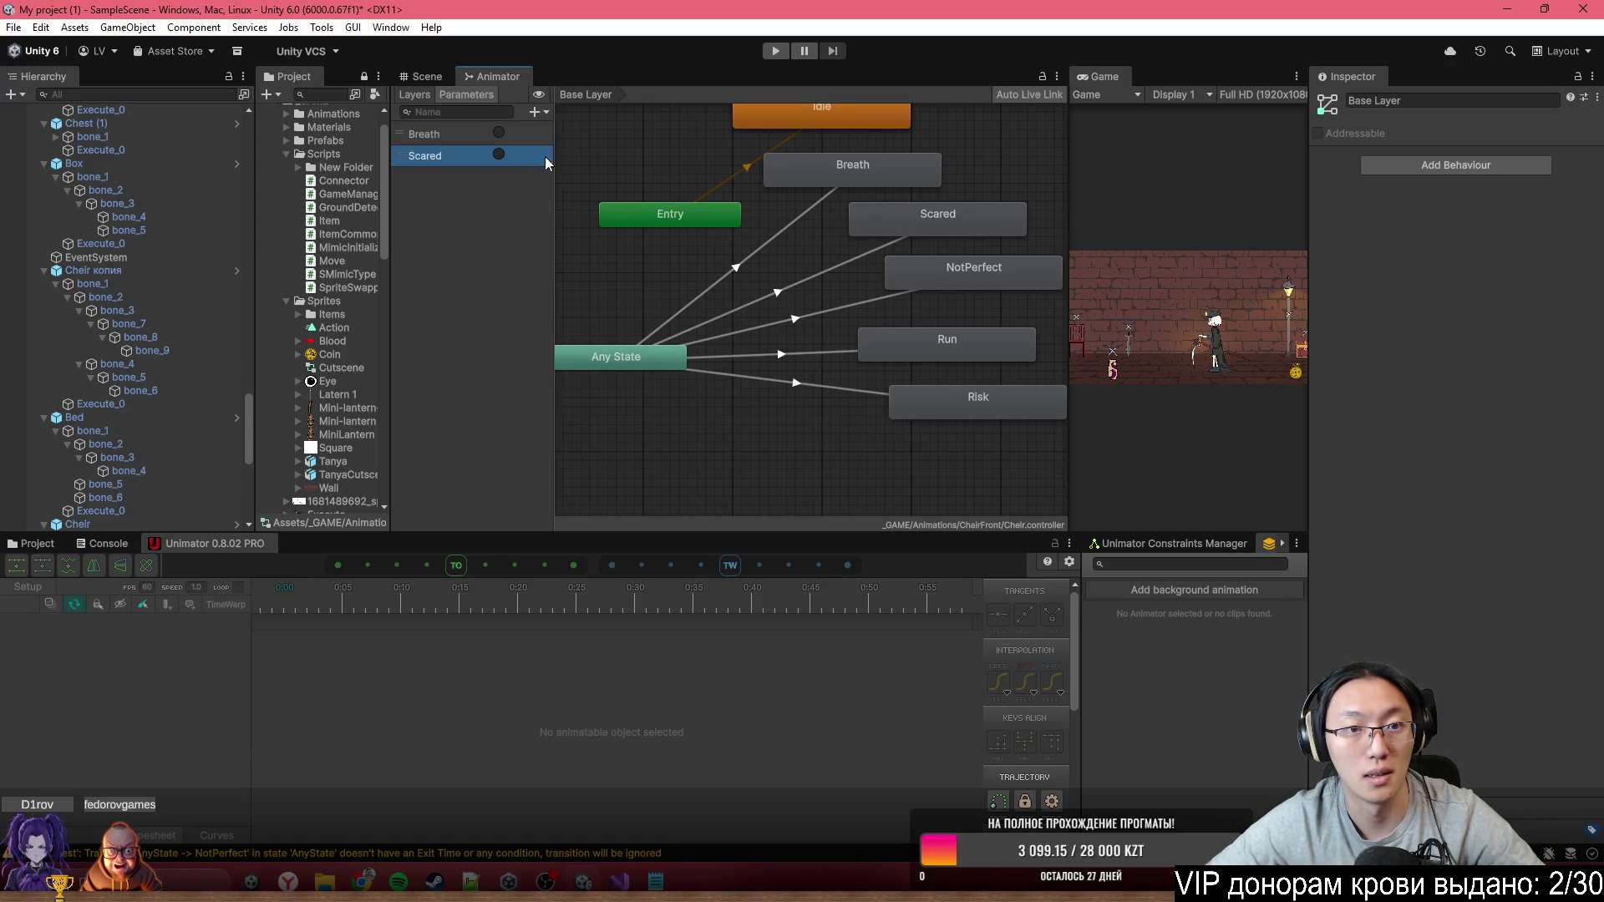
pyautogui.click(536, 117)
pyautogui.click(543, 189)
pyautogui.write('Notp')
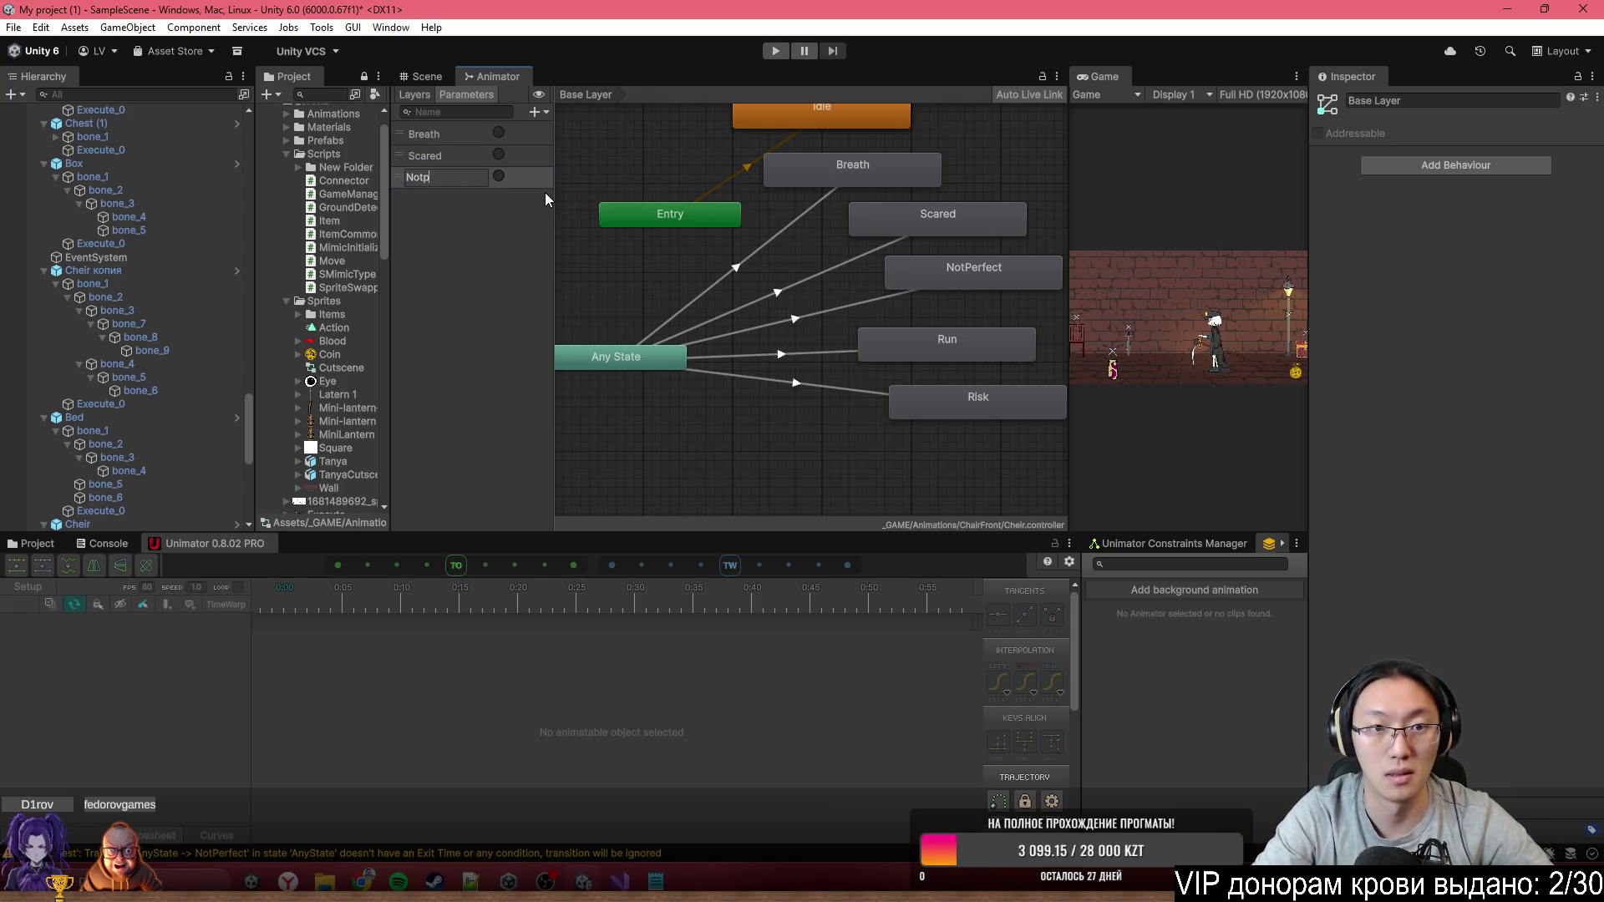
pyautogui.press('BackSpace')
pyautogui.write('Perfect')
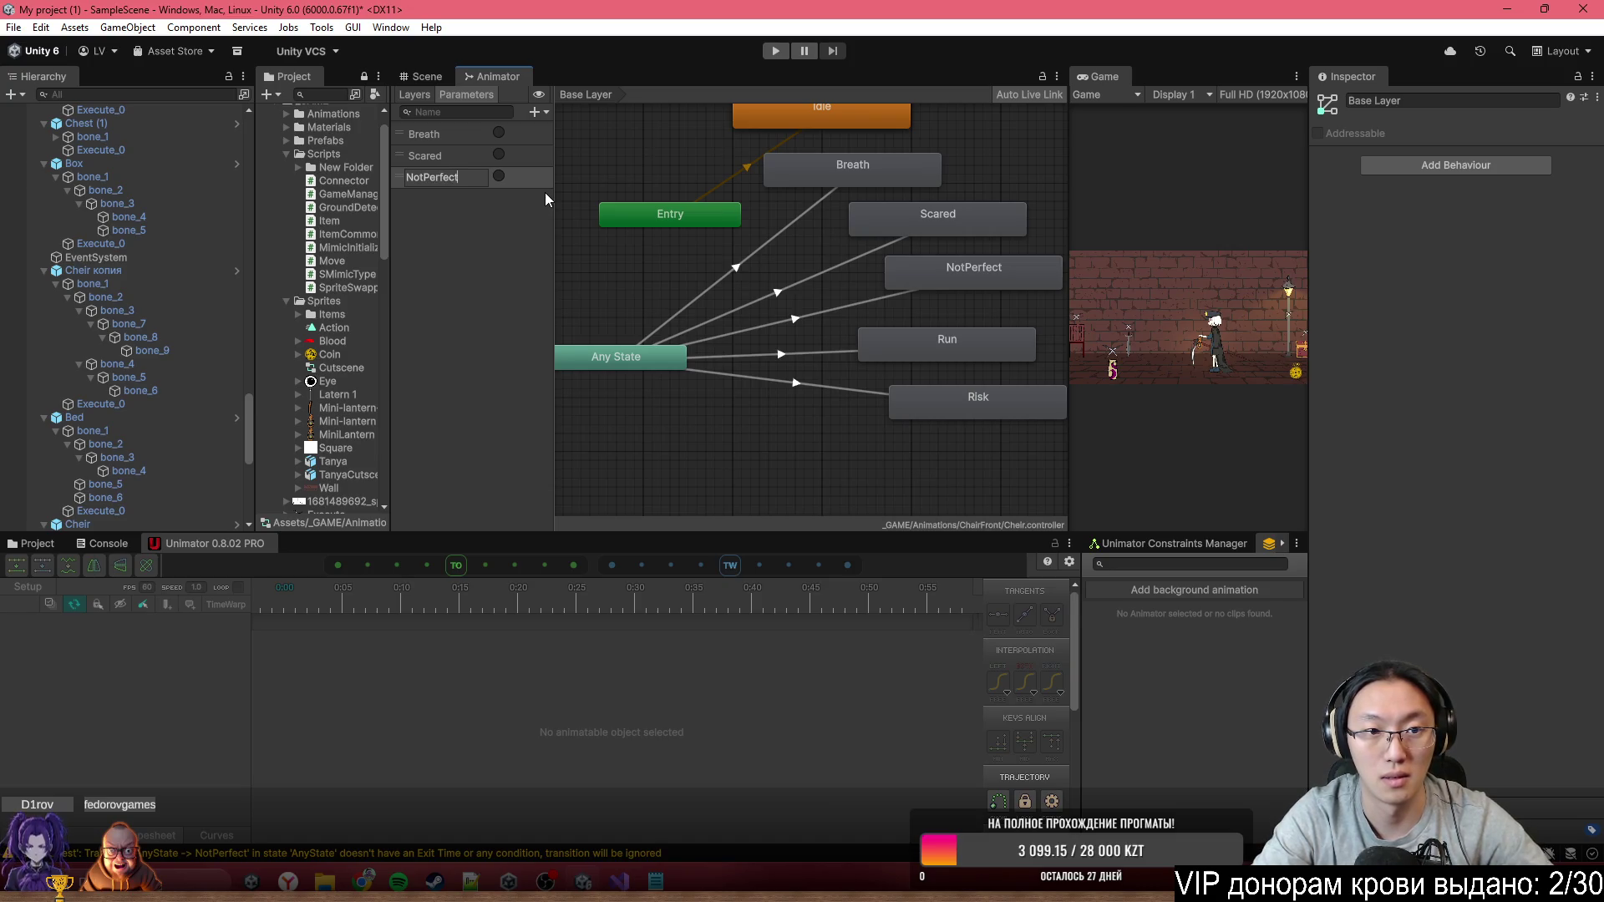
pyautogui.press('Return')
# Add Run and Risk trigger parameters
pyautogui.click(833, 351)
pyautogui.click(535, 112)
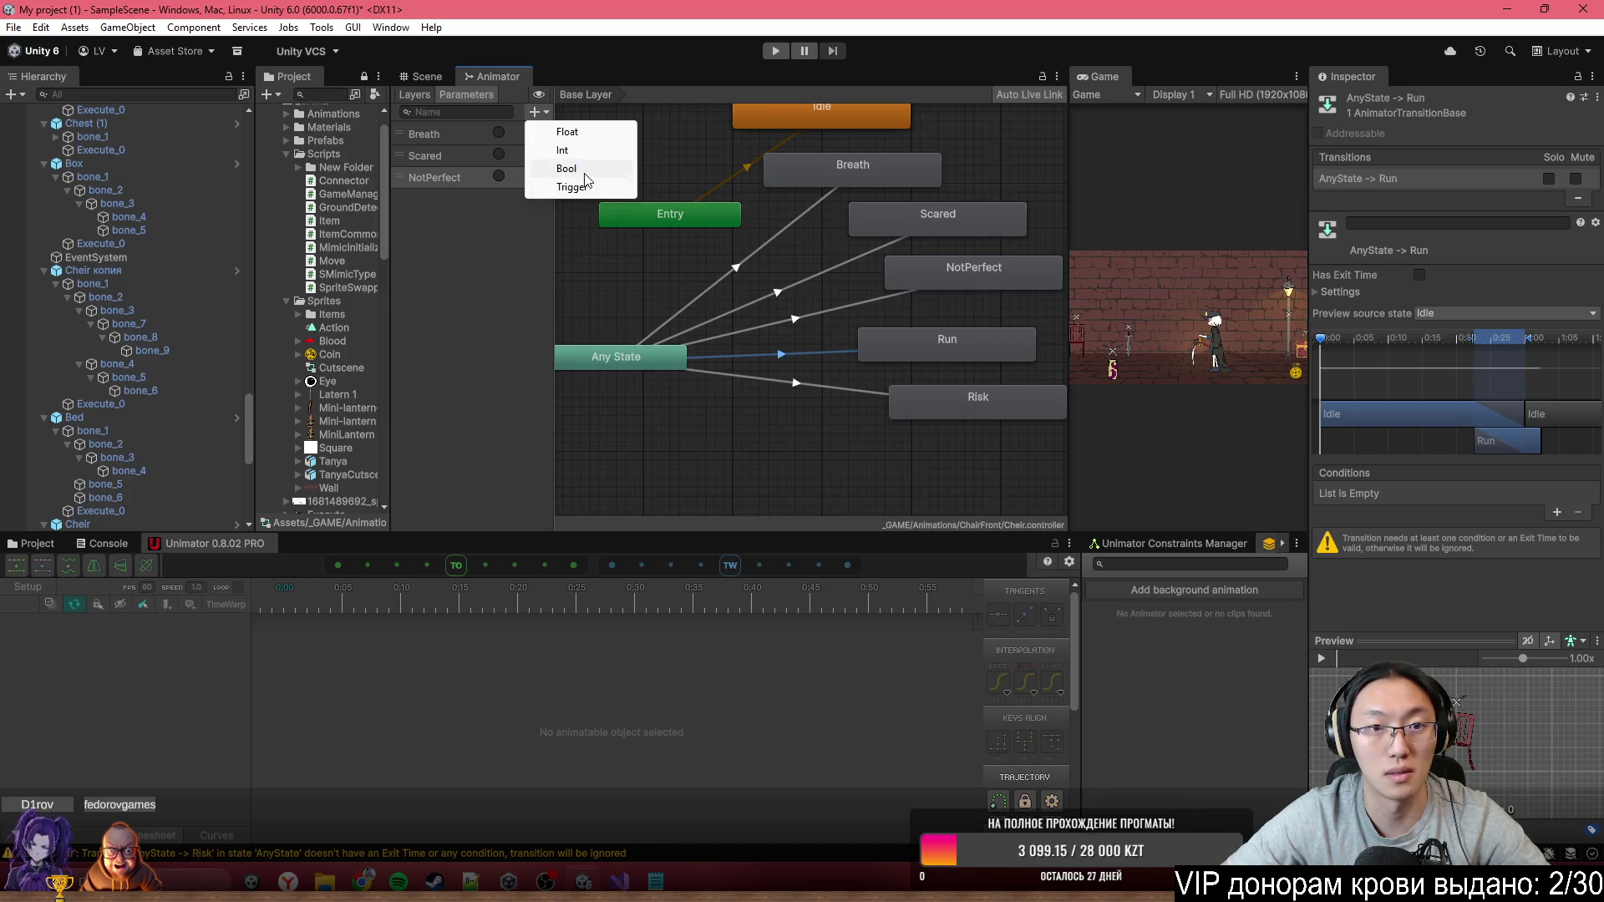
pyautogui.click(588, 194)
pyautogui.write('Run')
pyautogui.press('Return')
pyautogui.click(534, 112)
pyautogui.click(564, 182)
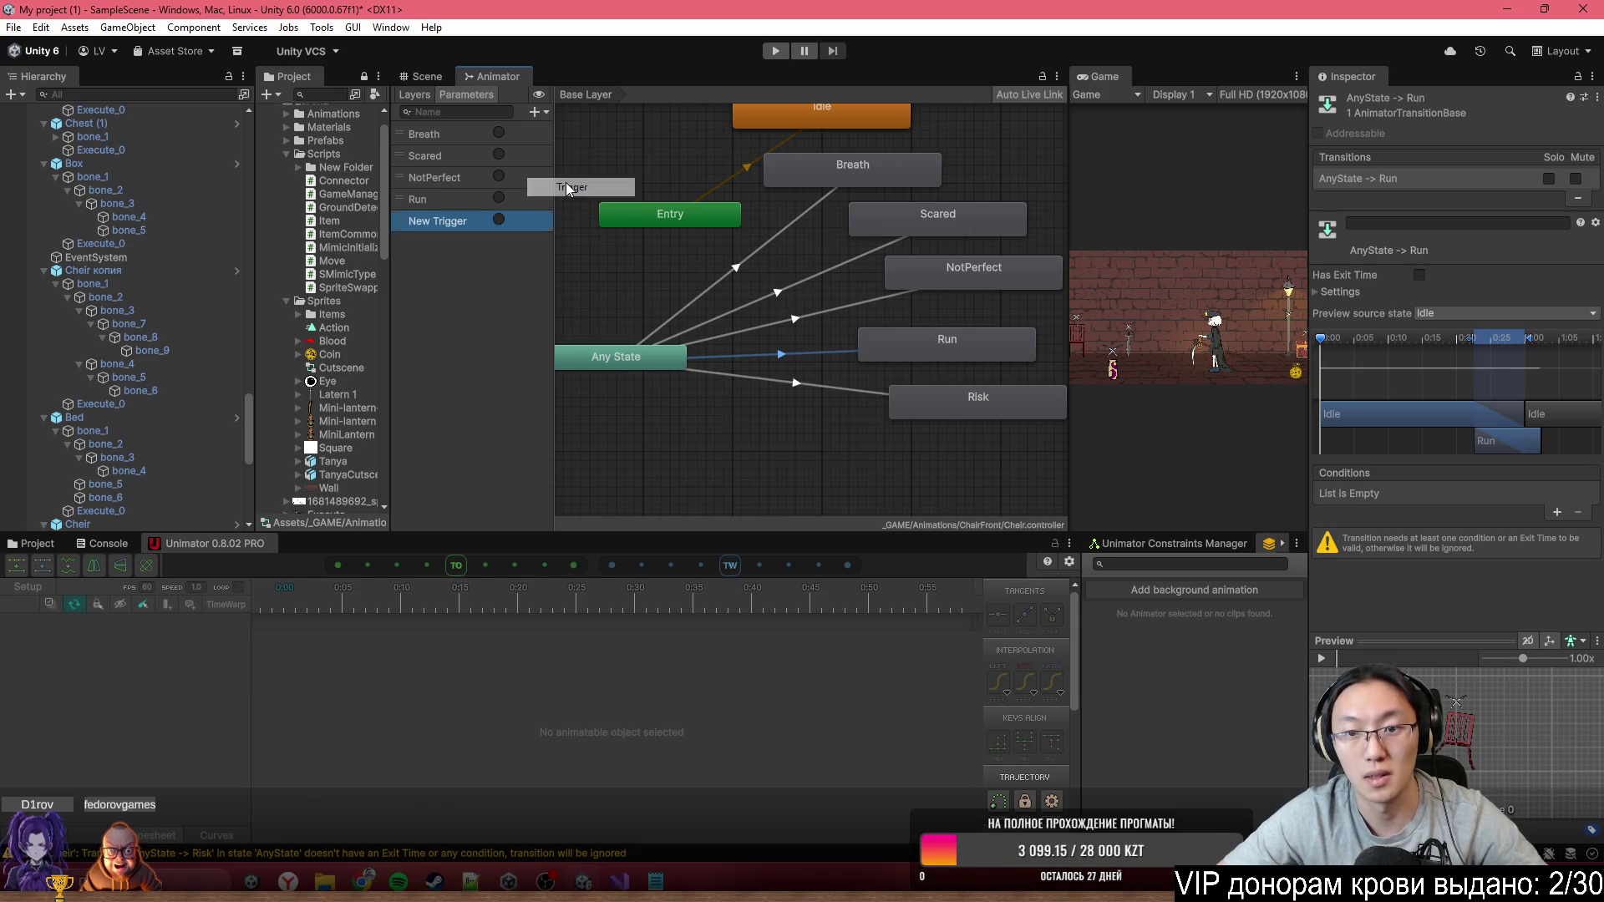
pyautogui.write('Risk')
pyautogui.press('Return')
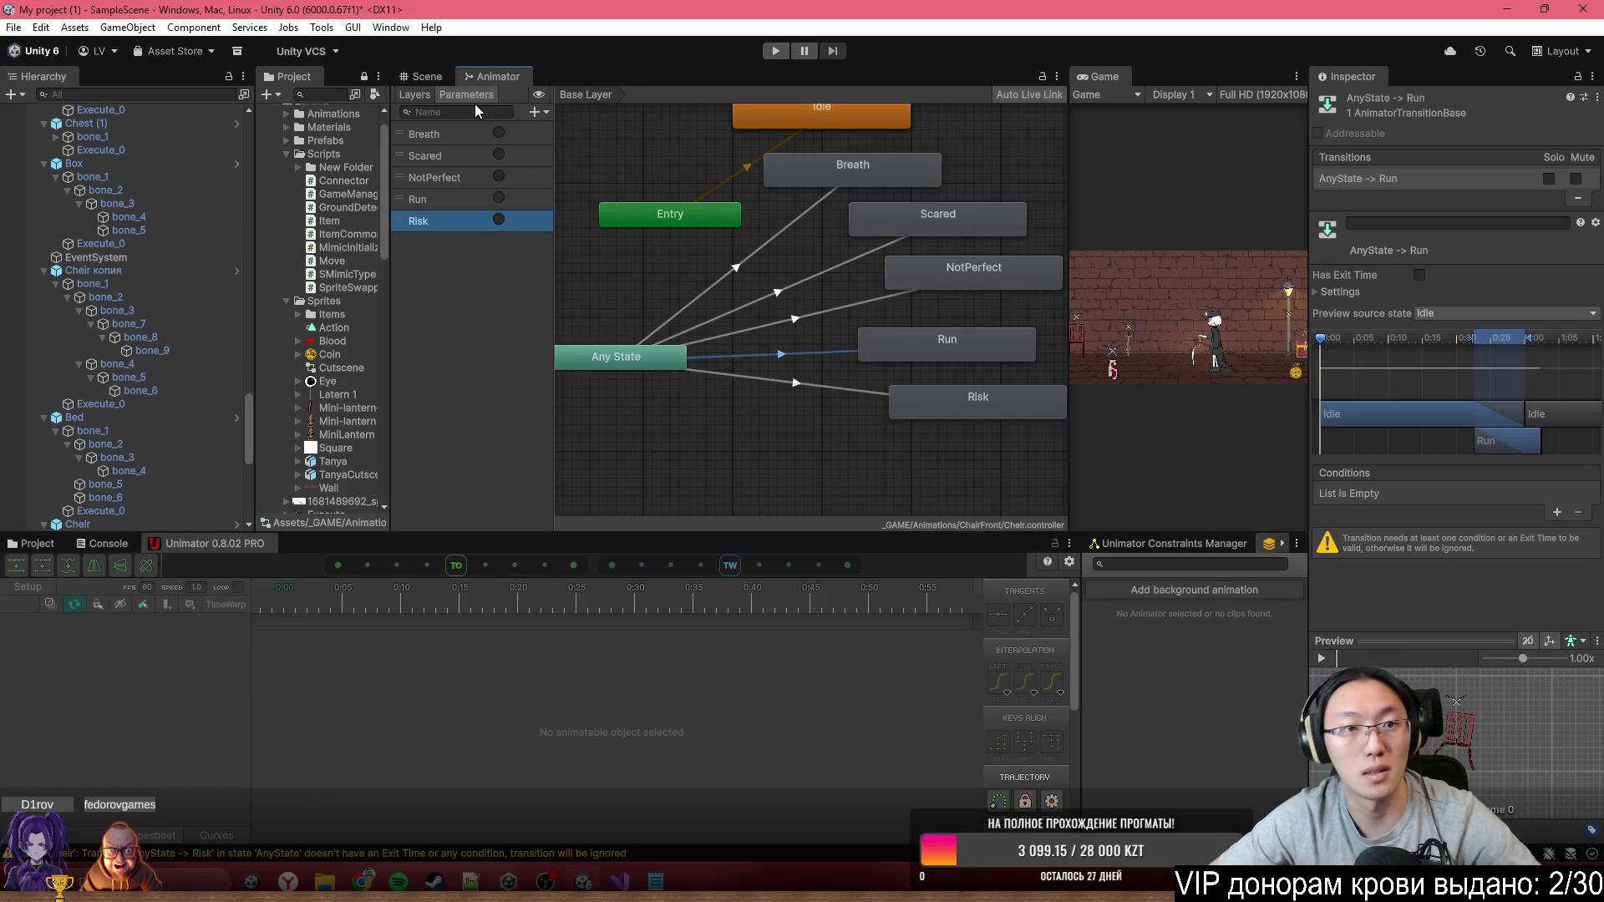
# Gate Cheir's Any State transitions to Breath, Scared and NotPerfect with their matching triggers
pyautogui.click(765, 233)
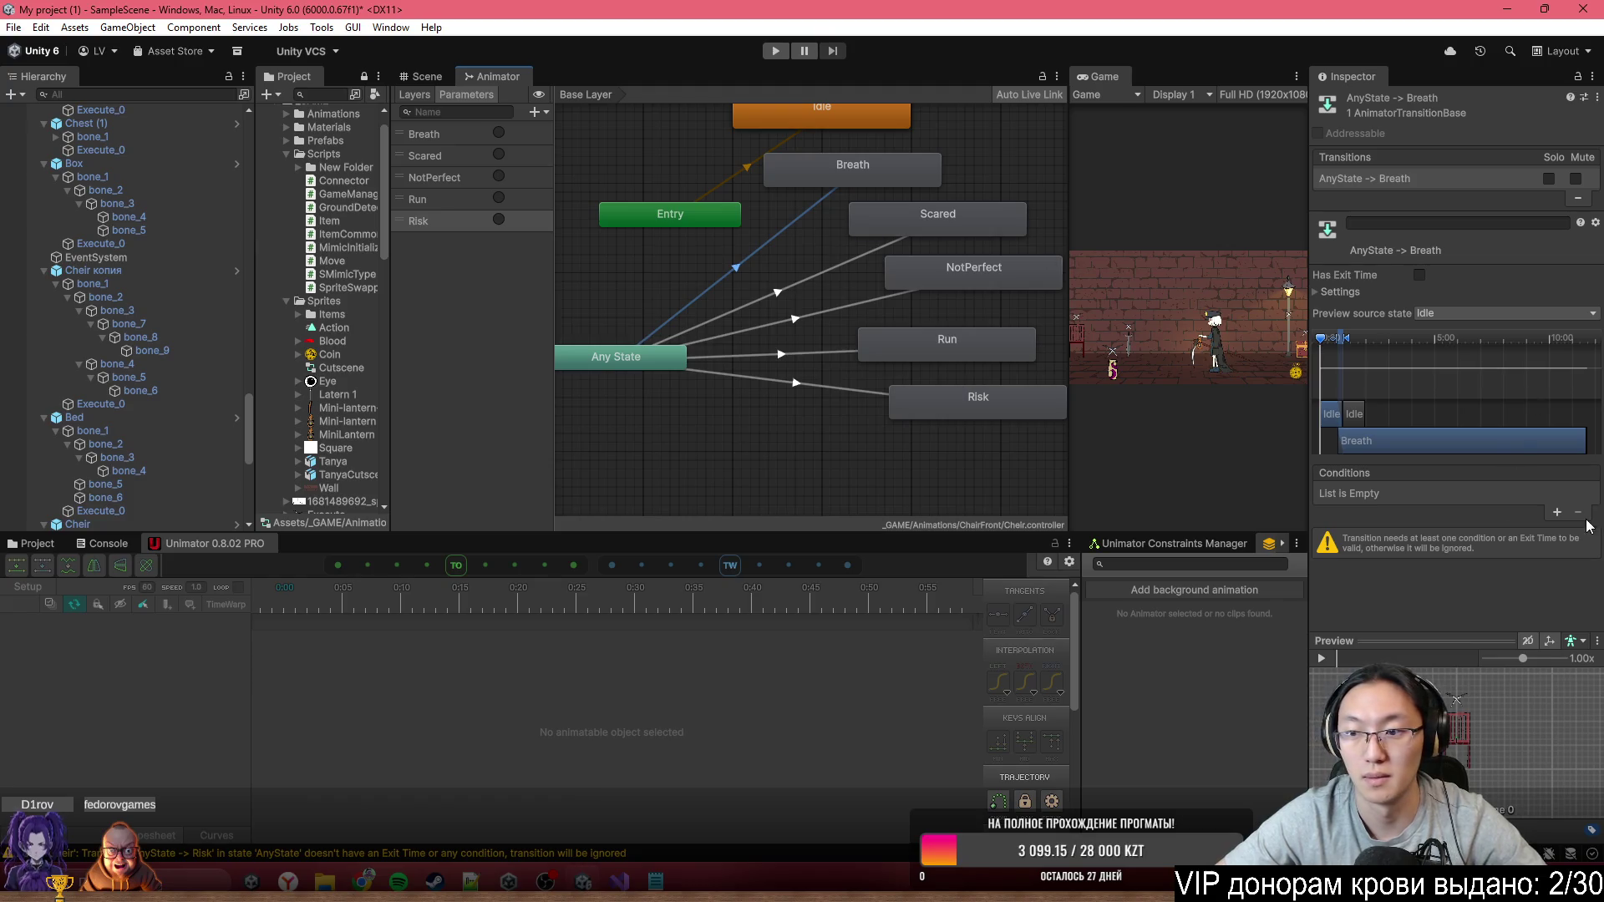
pyautogui.click(1556, 513)
pyautogui.click(1418, 494)
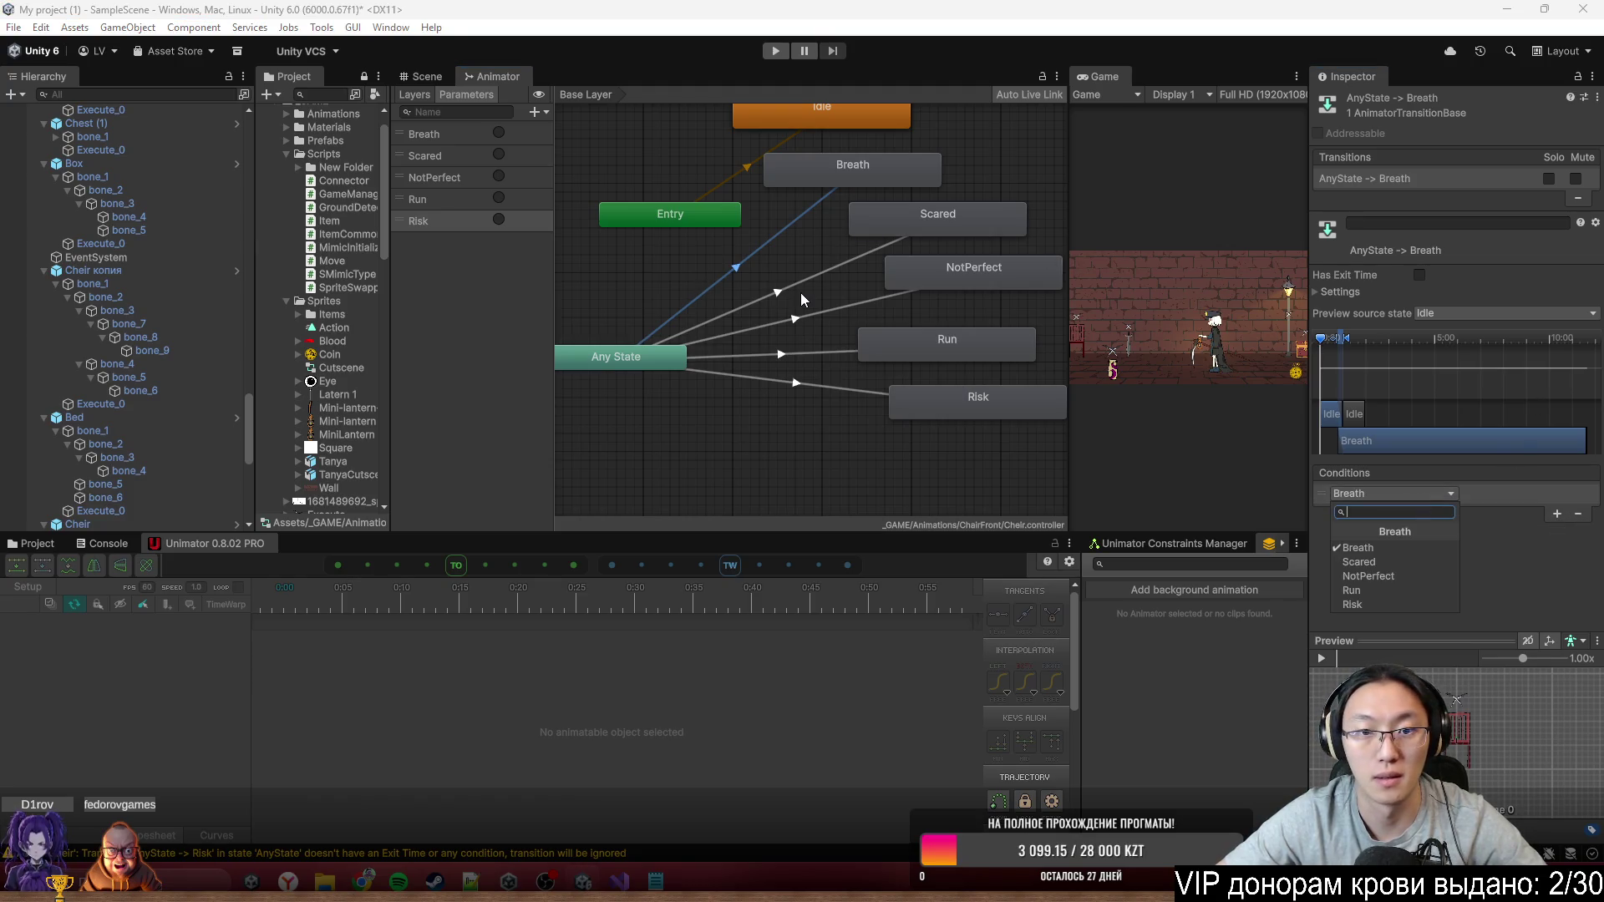
pyautogui.click(802, 293)
pyautogui.click(812, 275)
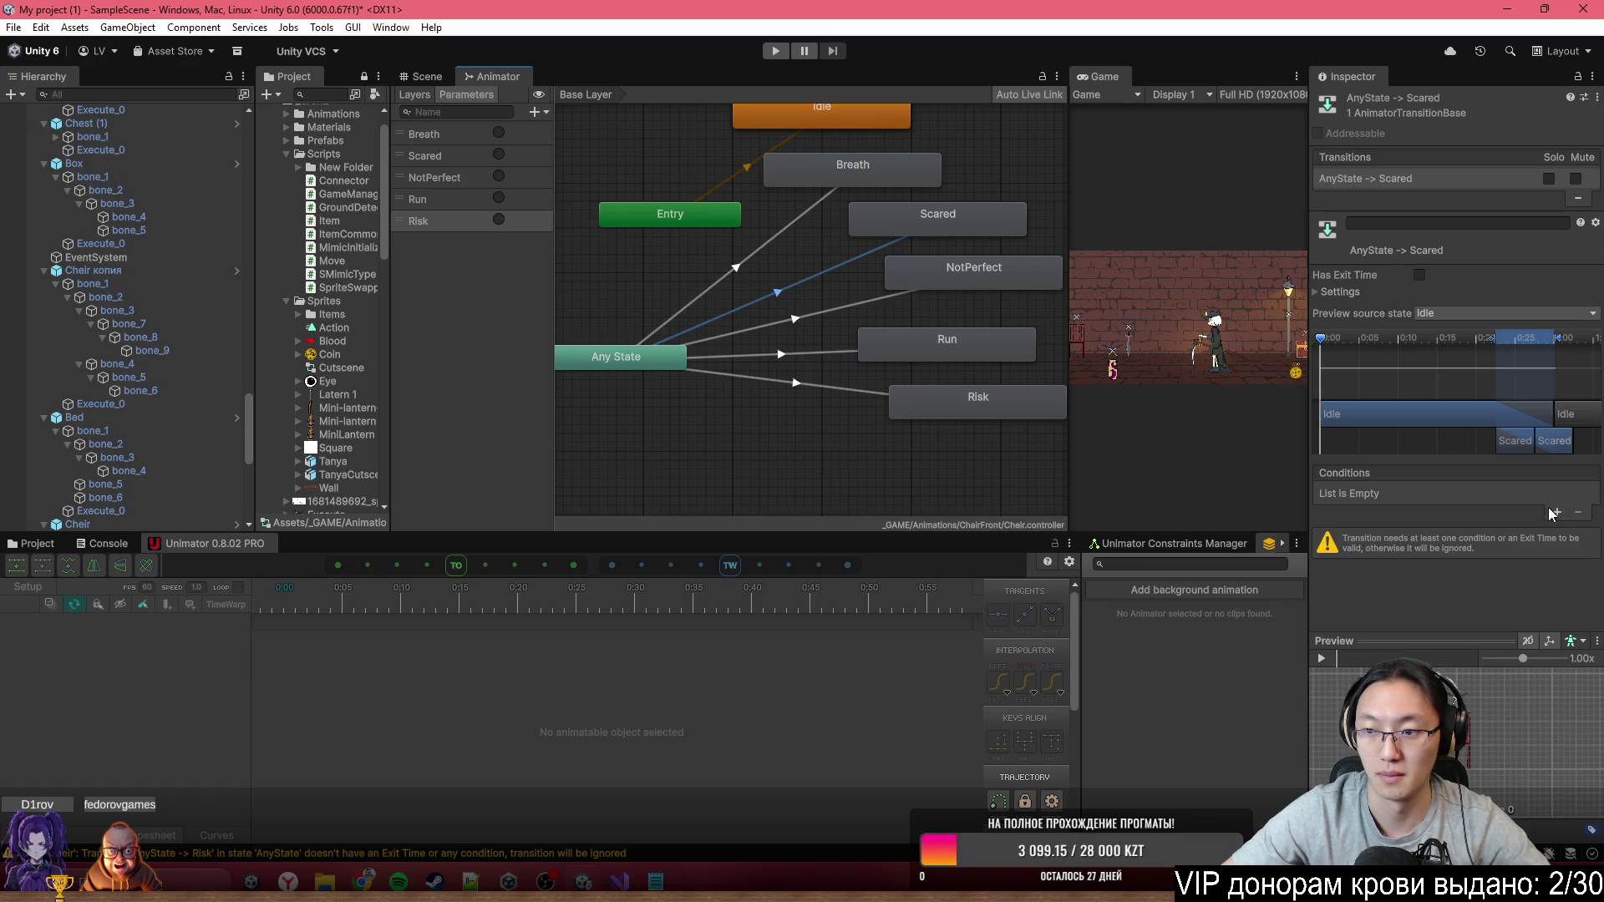
pyautogui.click(1554, 513)
pyautogui.click(1451, 494)
pyautogui.click(1420, 562)
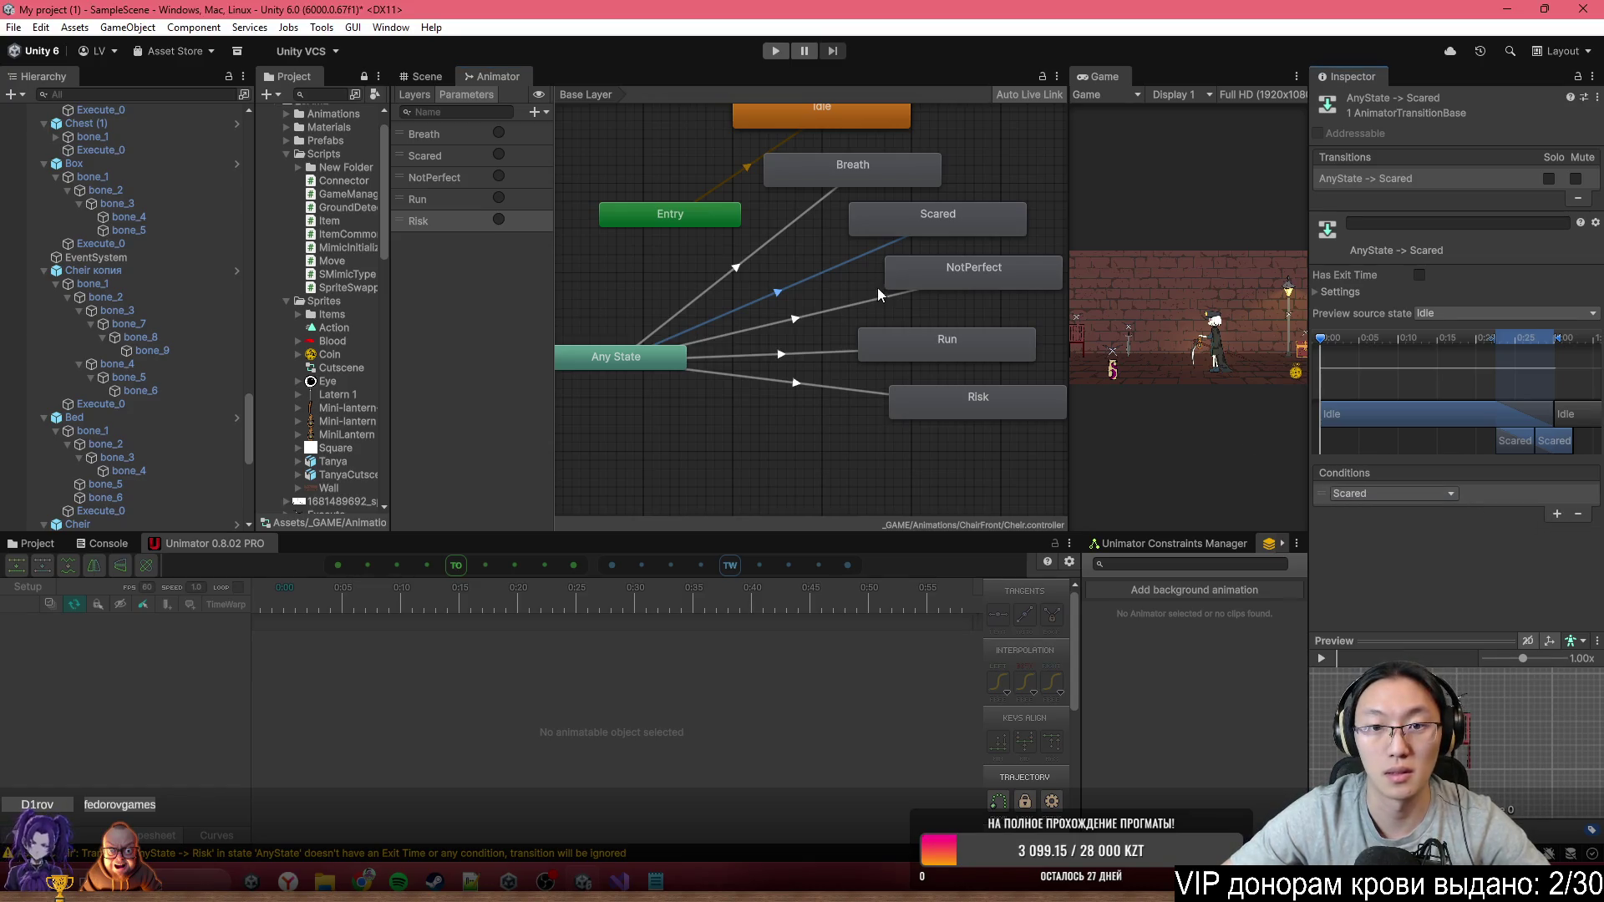
pyautogui.click(869, 299)
pyautogui.click(1557, 513)
pyautogui.click(1412, 494)
pyautogui.click(1410, 582)
# Add Run and Risk trigger conditions to the Any State transitions to Run and Risk
pyautogui.click(835, 352)
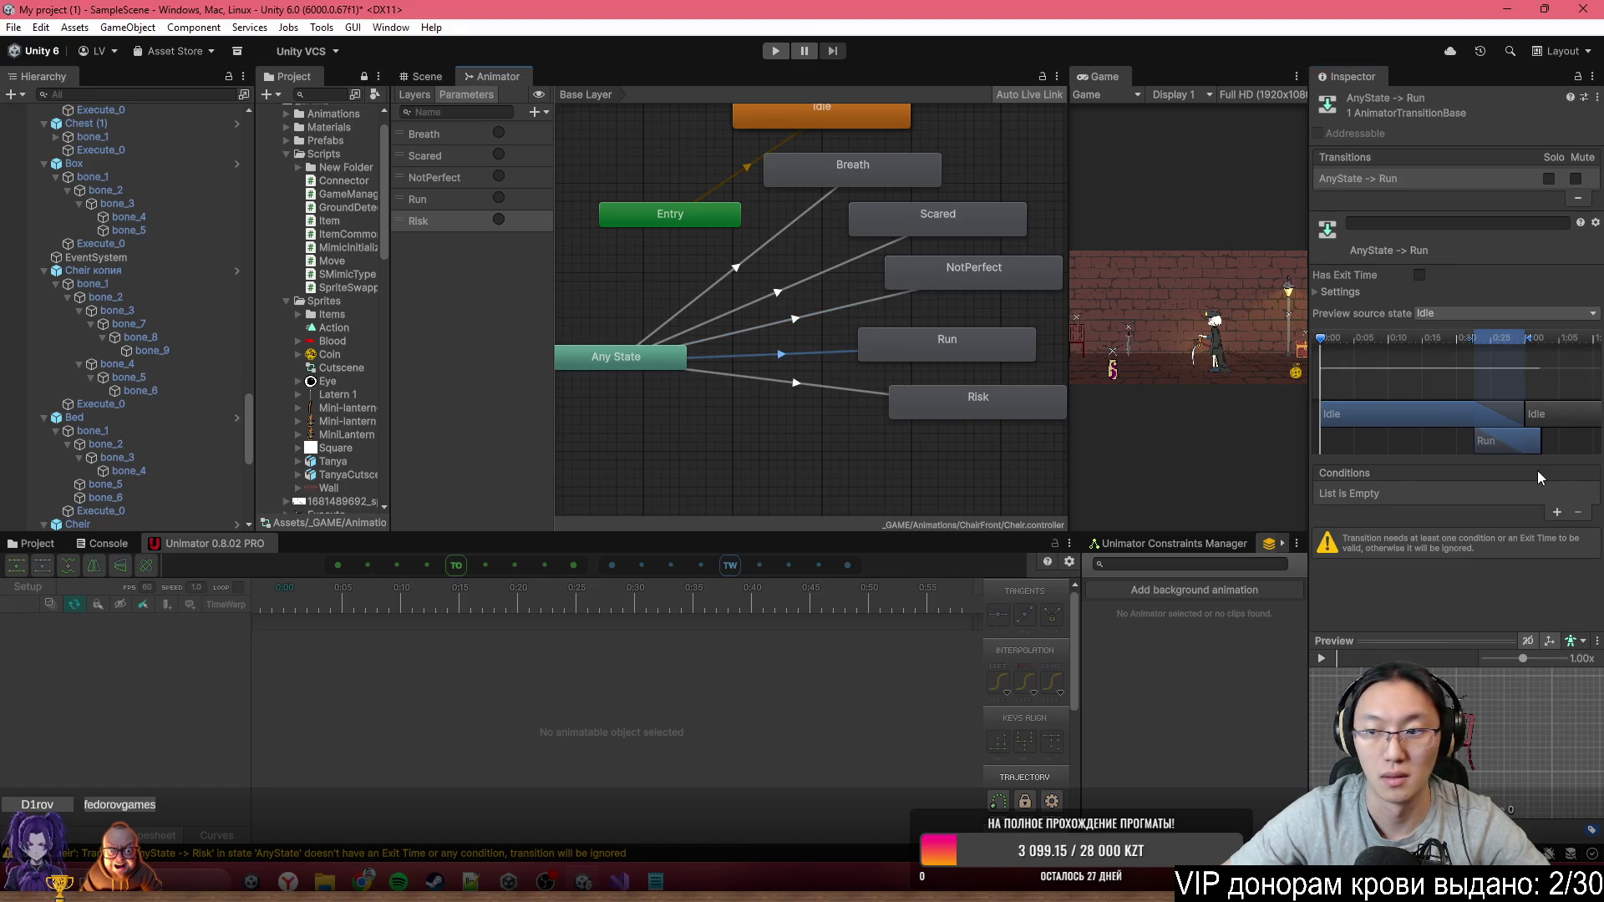
pyautogui.click(1548, 513)
pyautogui.click(1412, 494)
pyautogui.click(1412, 590)
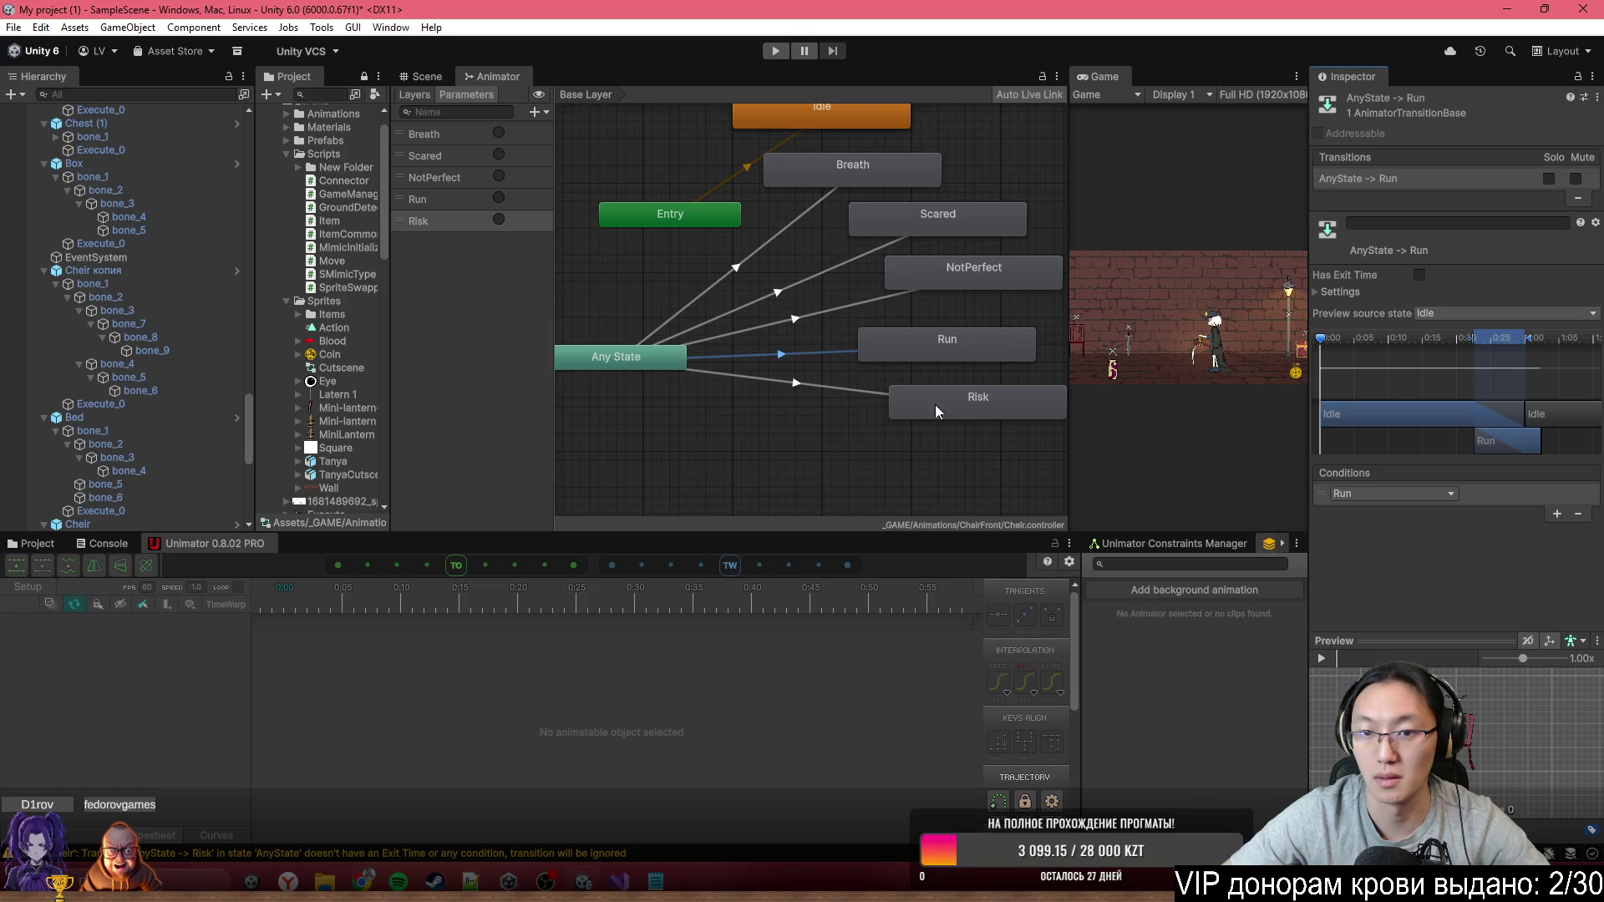
pyautogui.click(869, 391)
pyautogui.click(1556, 513)
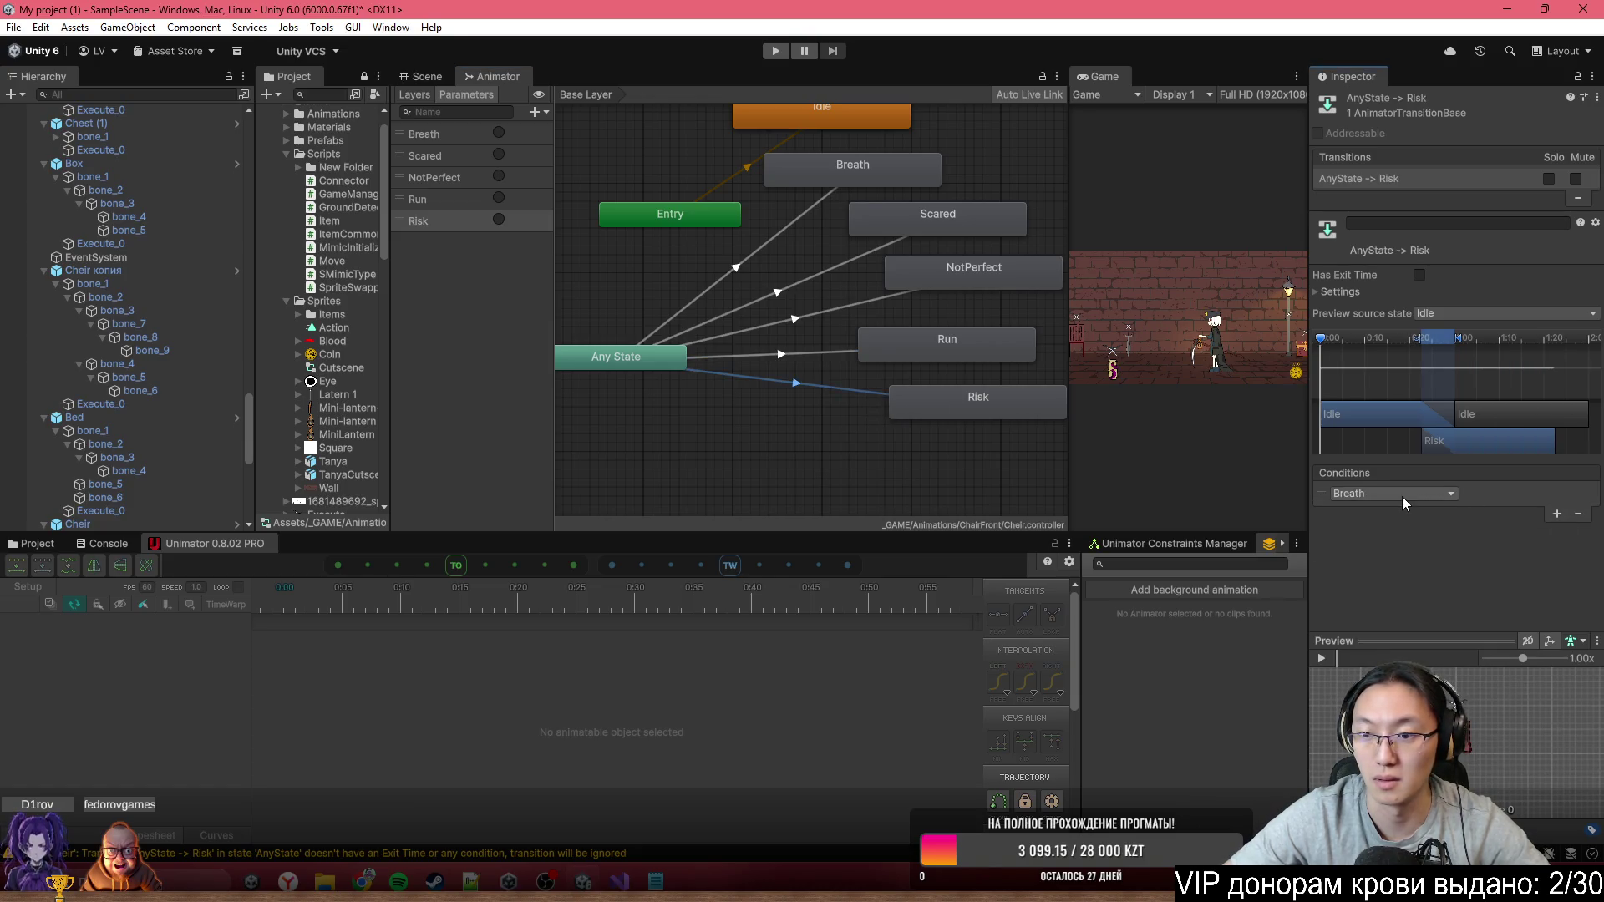
pyautogui.click(1402, 496)
pyautogui.click(1379, 602)
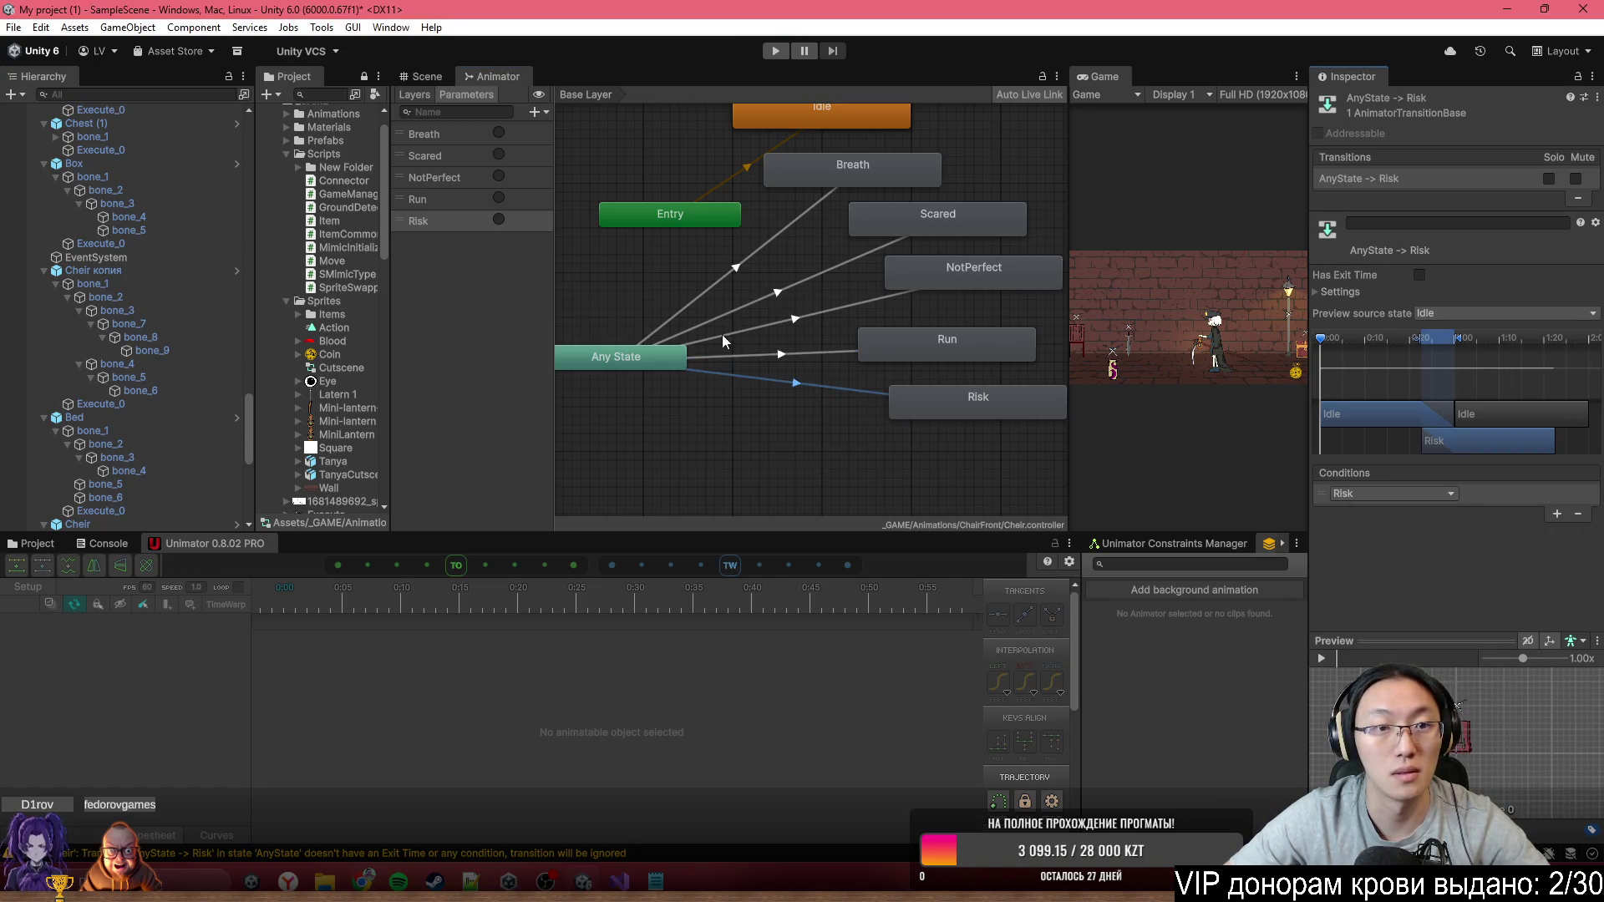
# Return to the Scene view and select the Shield object
pyautogui.click(428, 76)
pyautogui.scroll(2, 790, 244)
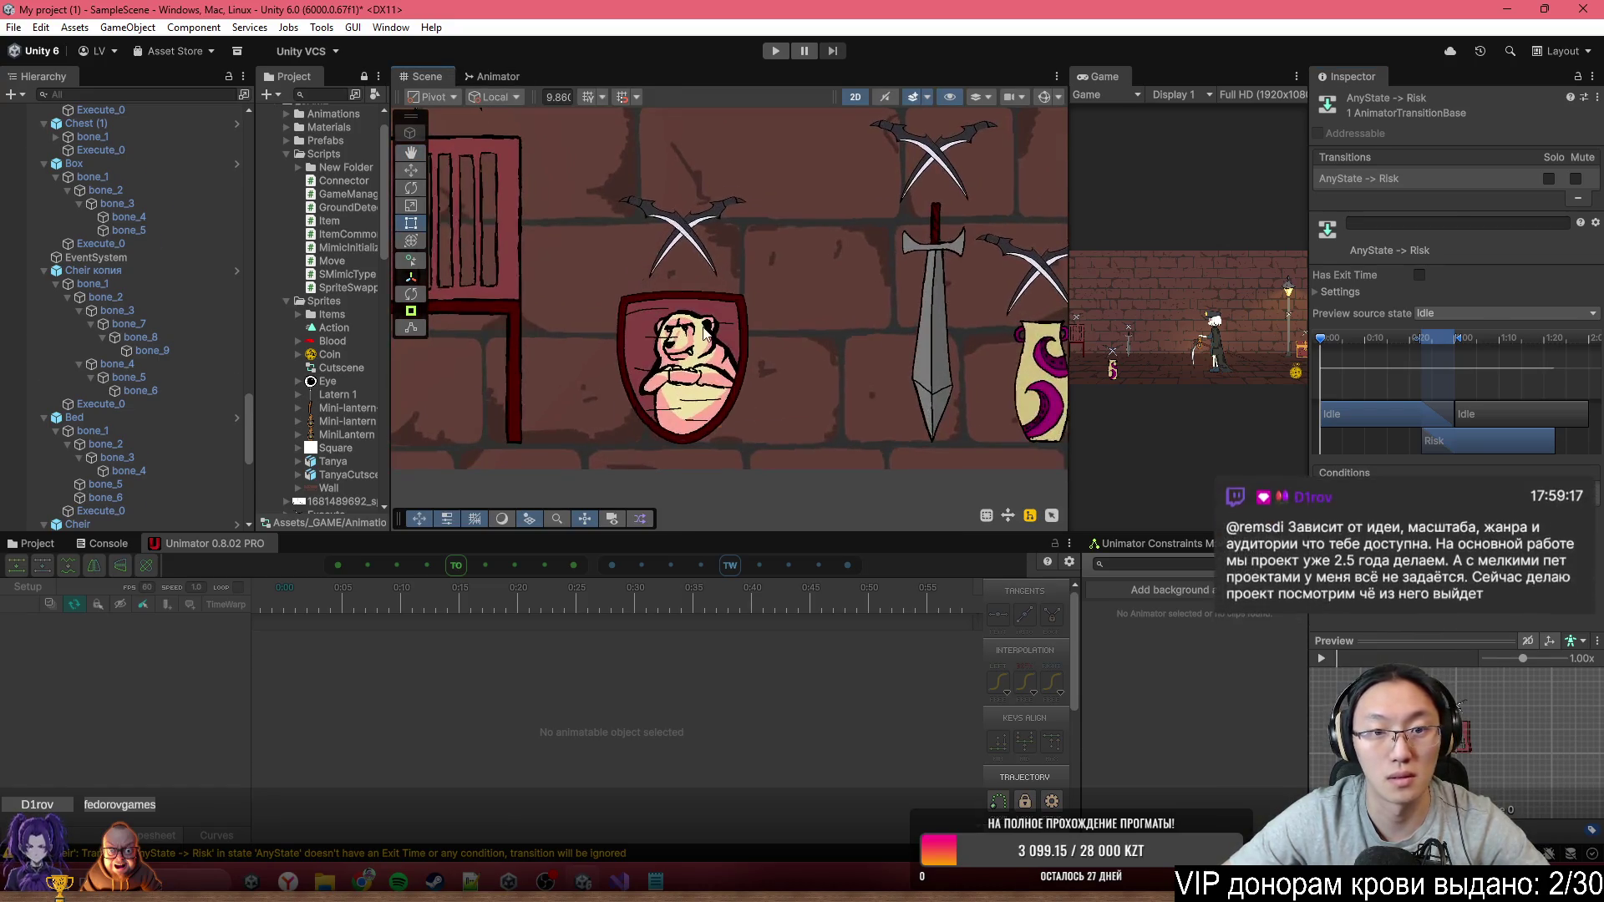
pyautogui.click(735, 322)
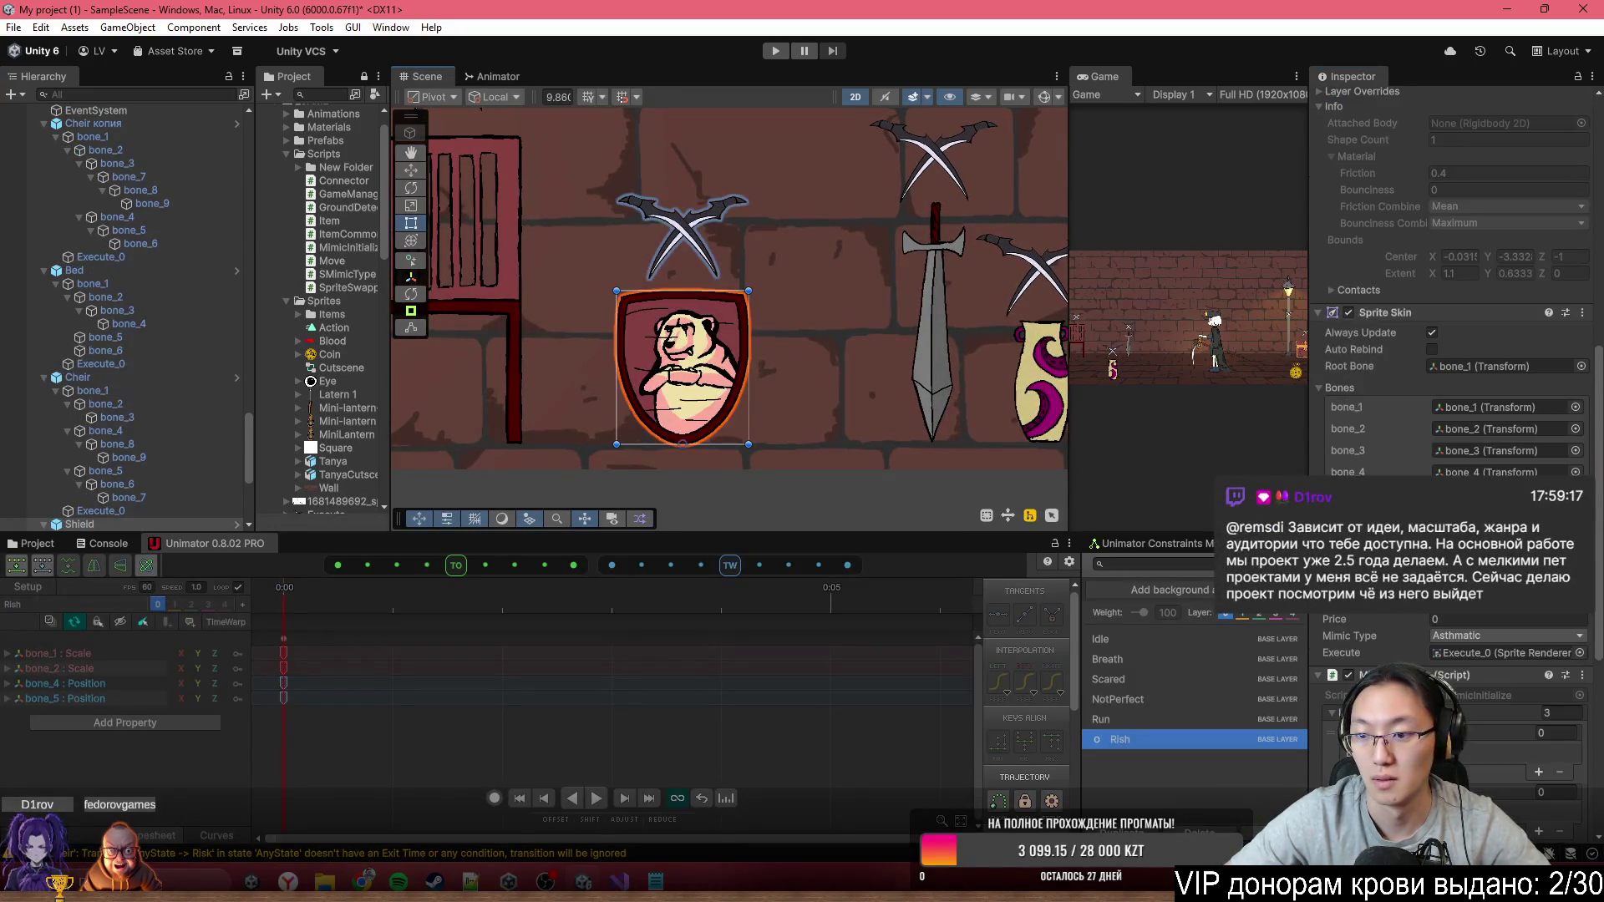
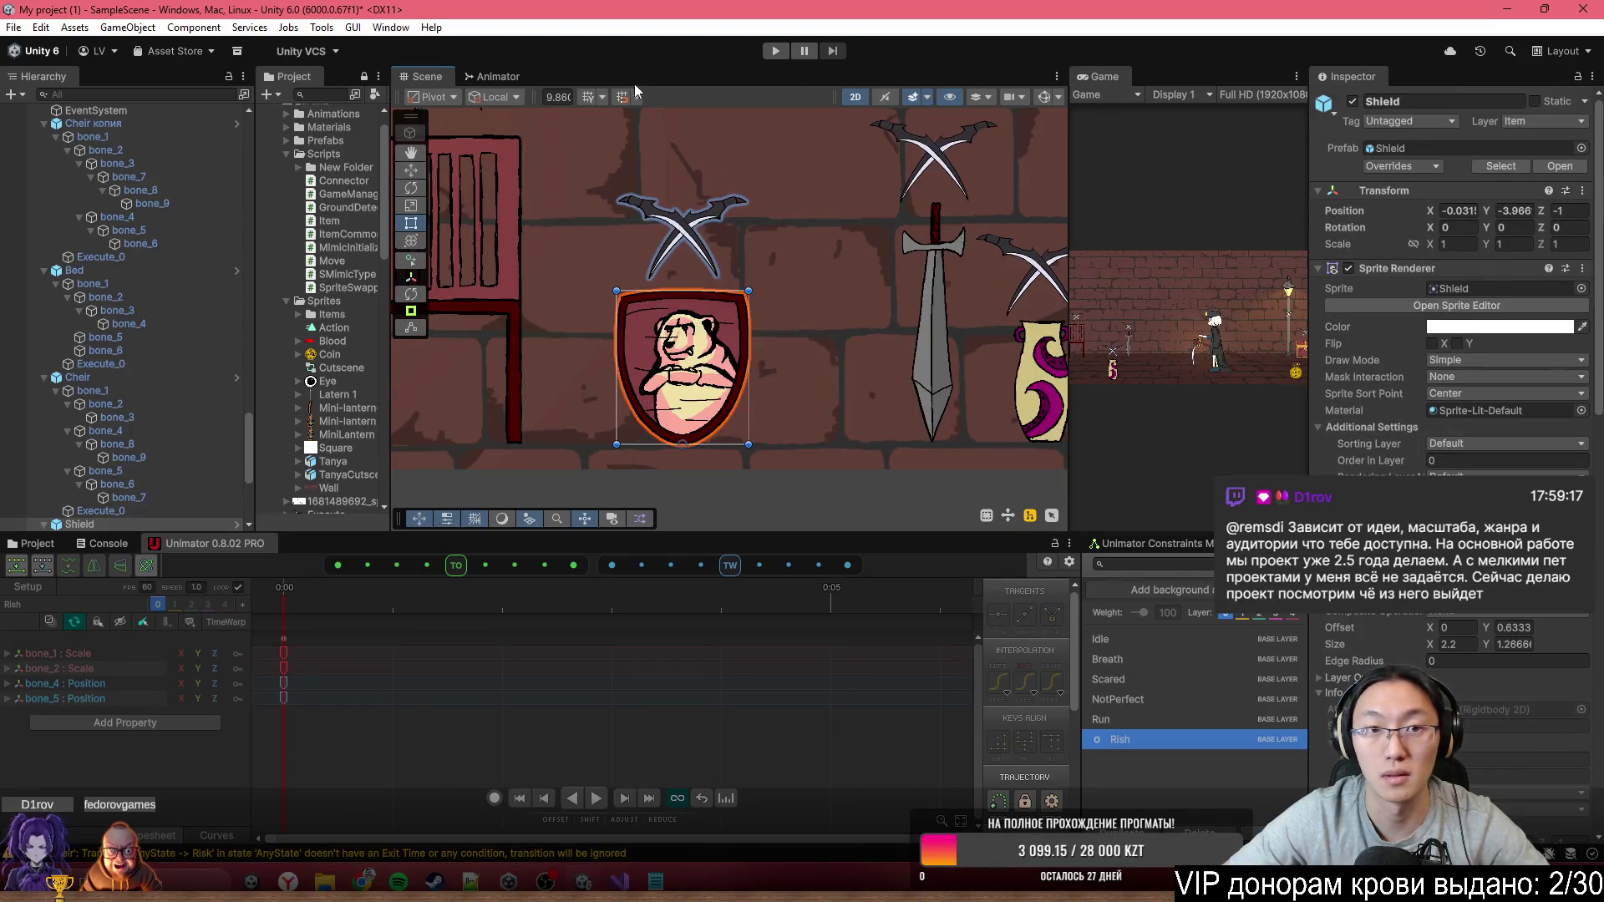
# Arrange the Shield's animator graph and connect Any State to the Breath state
pyautogui.click(498, 76)
pyautogui.moveTo(570, 232); pyautogui.dragTo(632, 473)
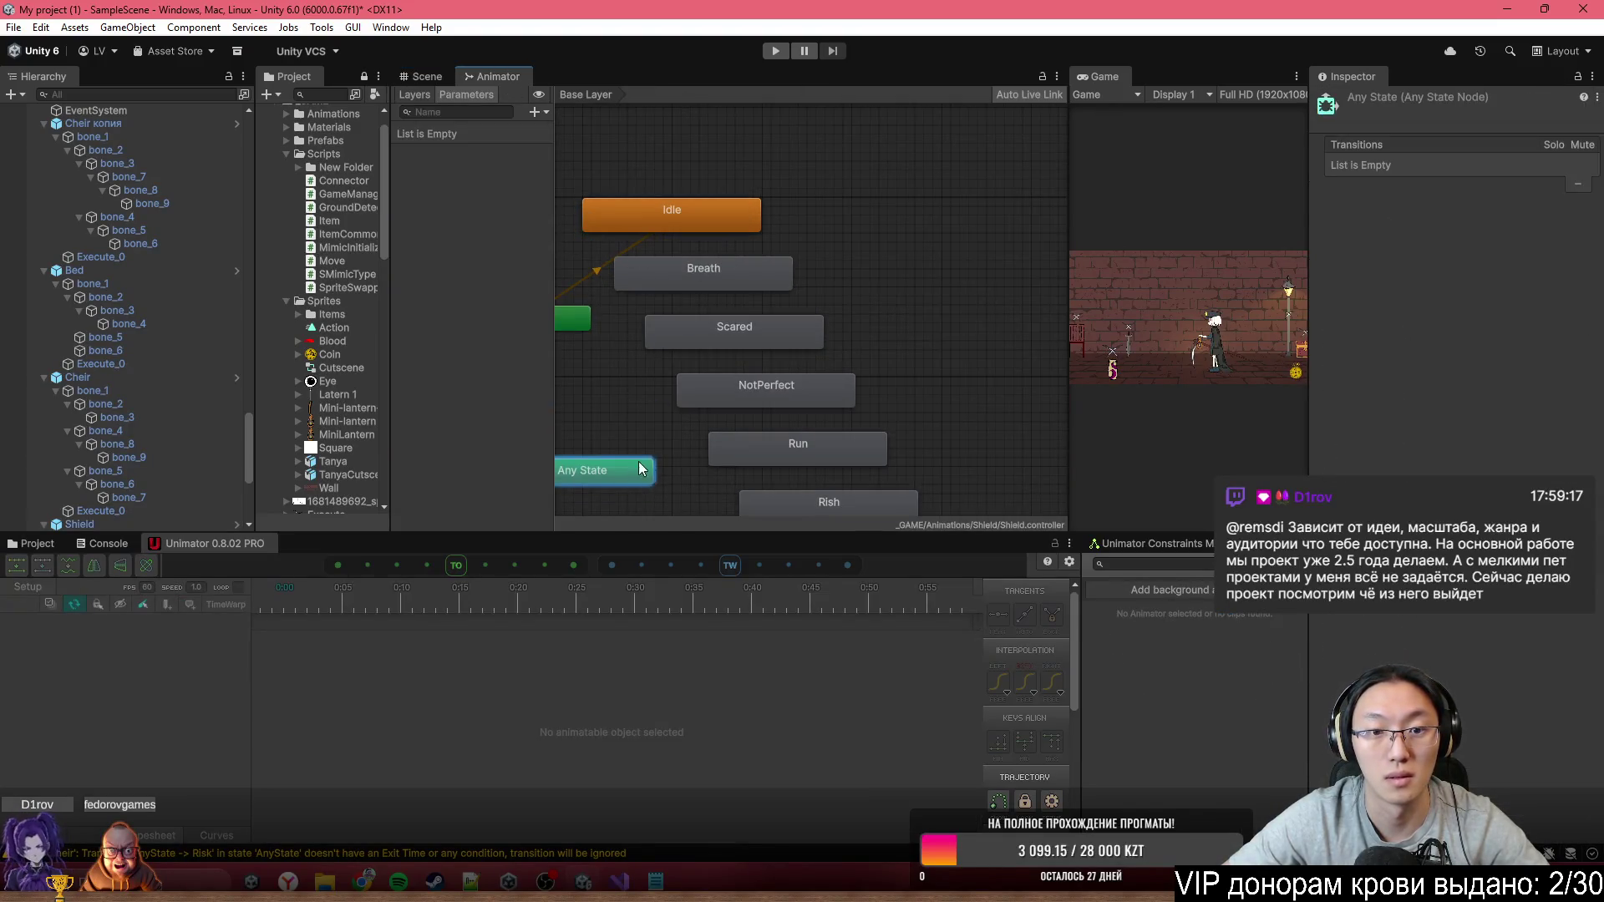
pyautogui.rightClick(650, 464)
pyautogui.click(961, 293)
pyautogui.moveTo(867, 360); pyautogui.dragTo(996, 265)
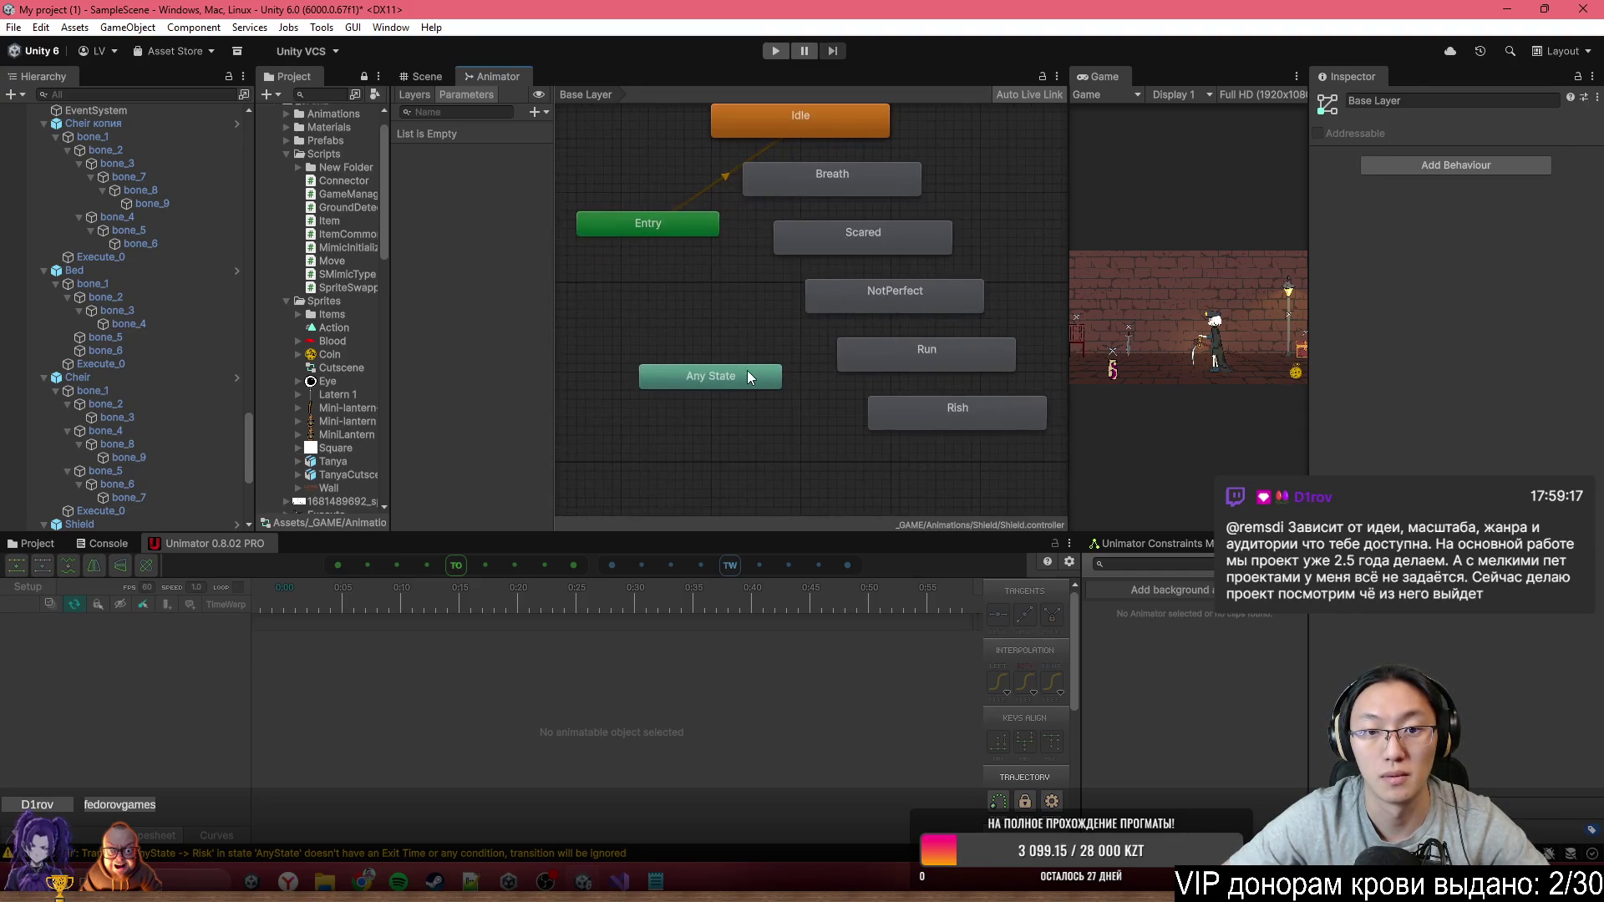
pyautogui.rightClick(743, 373)
pyautogui.click(785, 382)
pyautogui.click(769, 183)
# Add Any State transitions to the Scared and NotPerfect states
pyautogui.rightClick(756, 375)
pyautogui.click(793, 382)
pyautogui.click(845, 254)
pyautogui.rightClick(832, 244)
pyautogui.rightClick(750, 383)
pyautogui.click(777, 393)
pyautogui.click(860, 308)
# Add Any State transitions to Run and Rish, then recentre the graph
pyautogui.rightClick(769, 383)
pyautogui.click(786, 394)
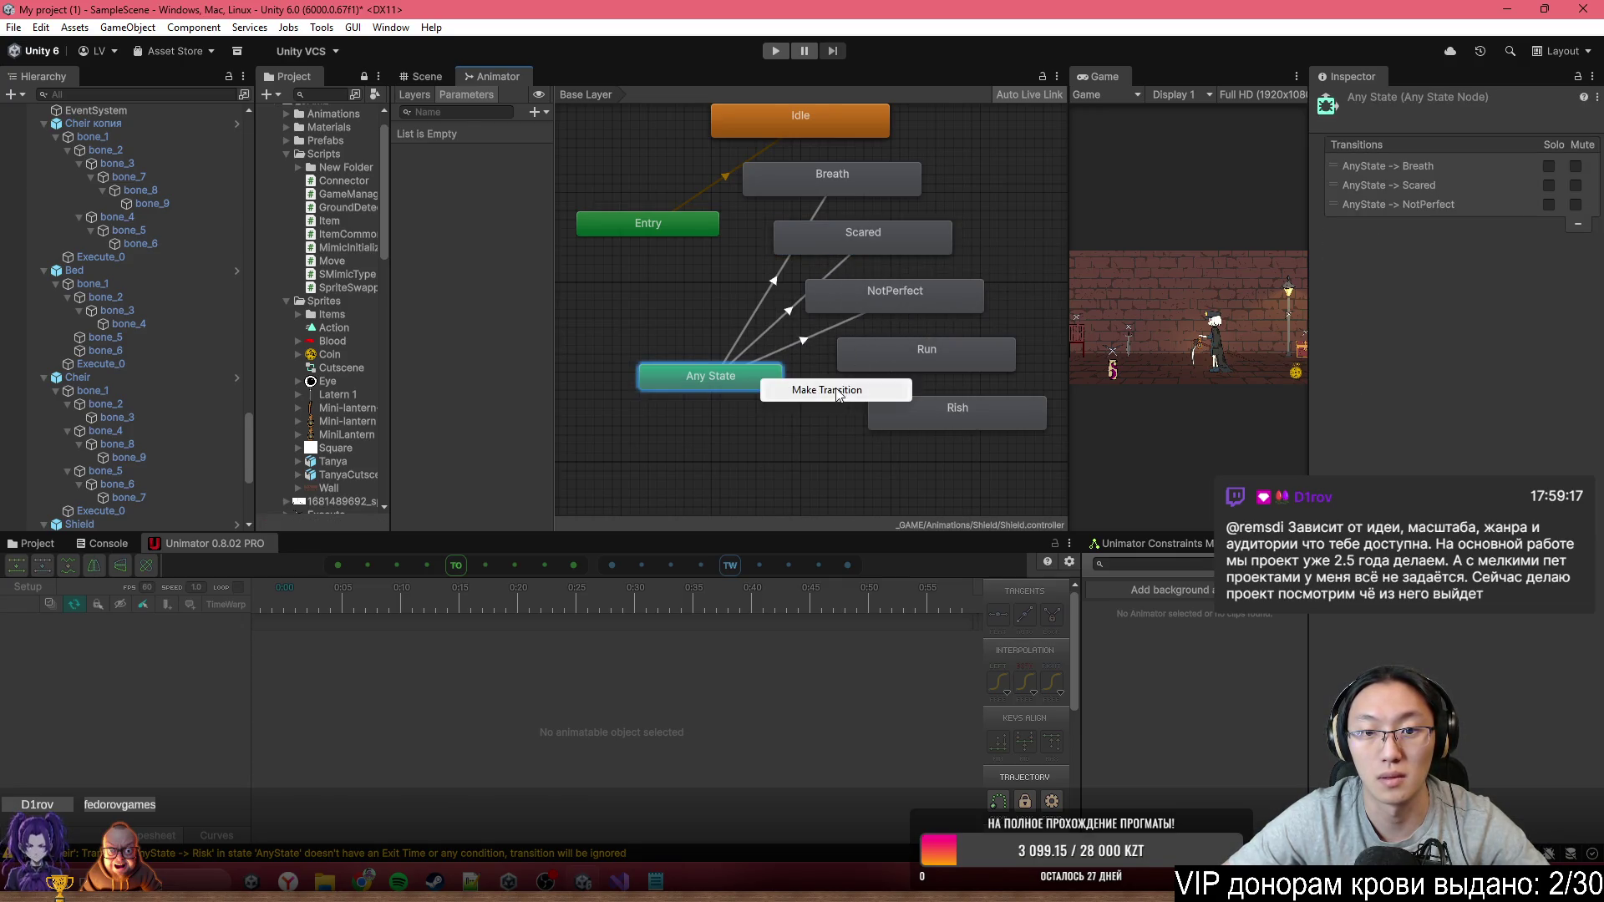
pyautogui.click(916, 344)
pyautogui.rightClick(758, 380)
pyautogui.click(785, 391)
pyautogui.click(1002, 418)
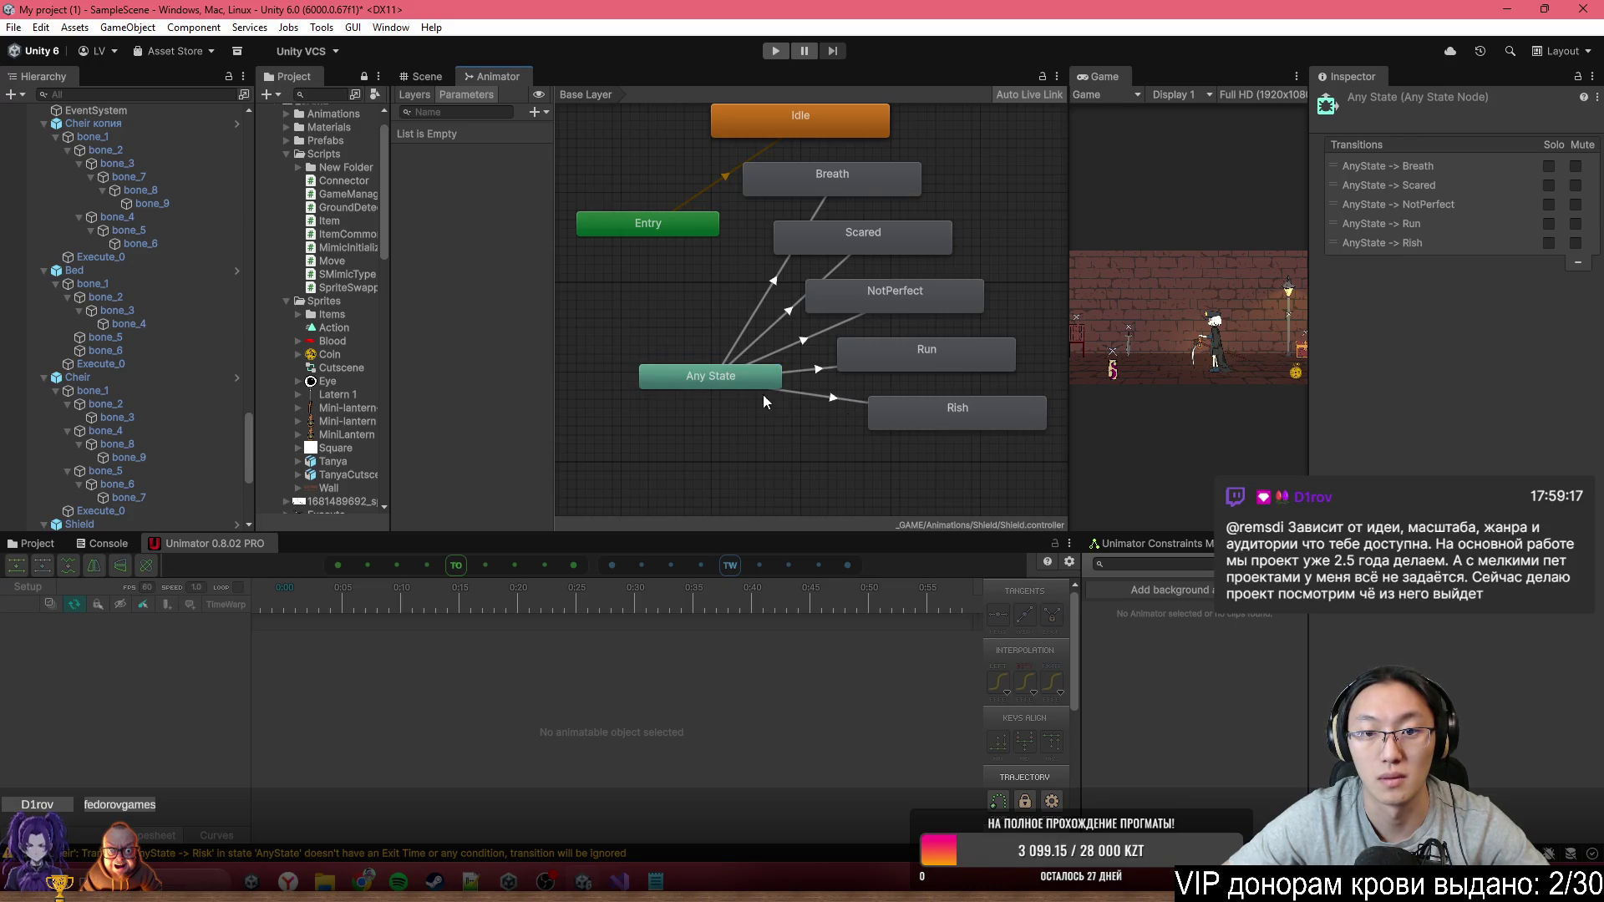
pyautogui.moveTo(763, 395); pyautogui.dragTo(605, 399)
pyautogui.click(864, 355)
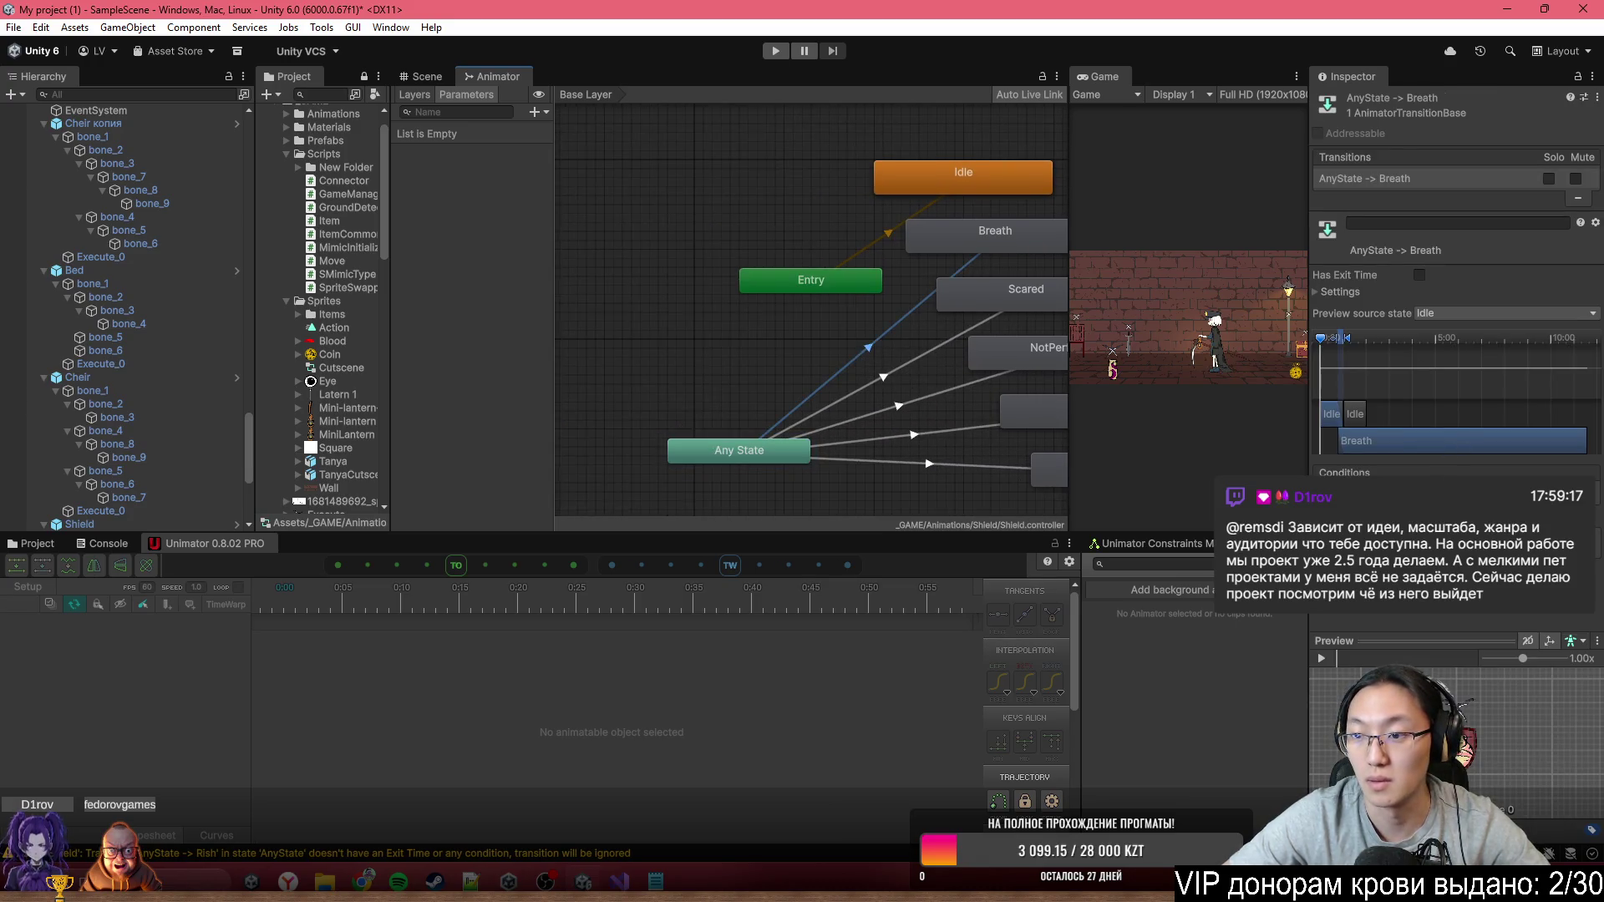
# Add a trigger parameter named Breath
pyautogui.click(903, 368)
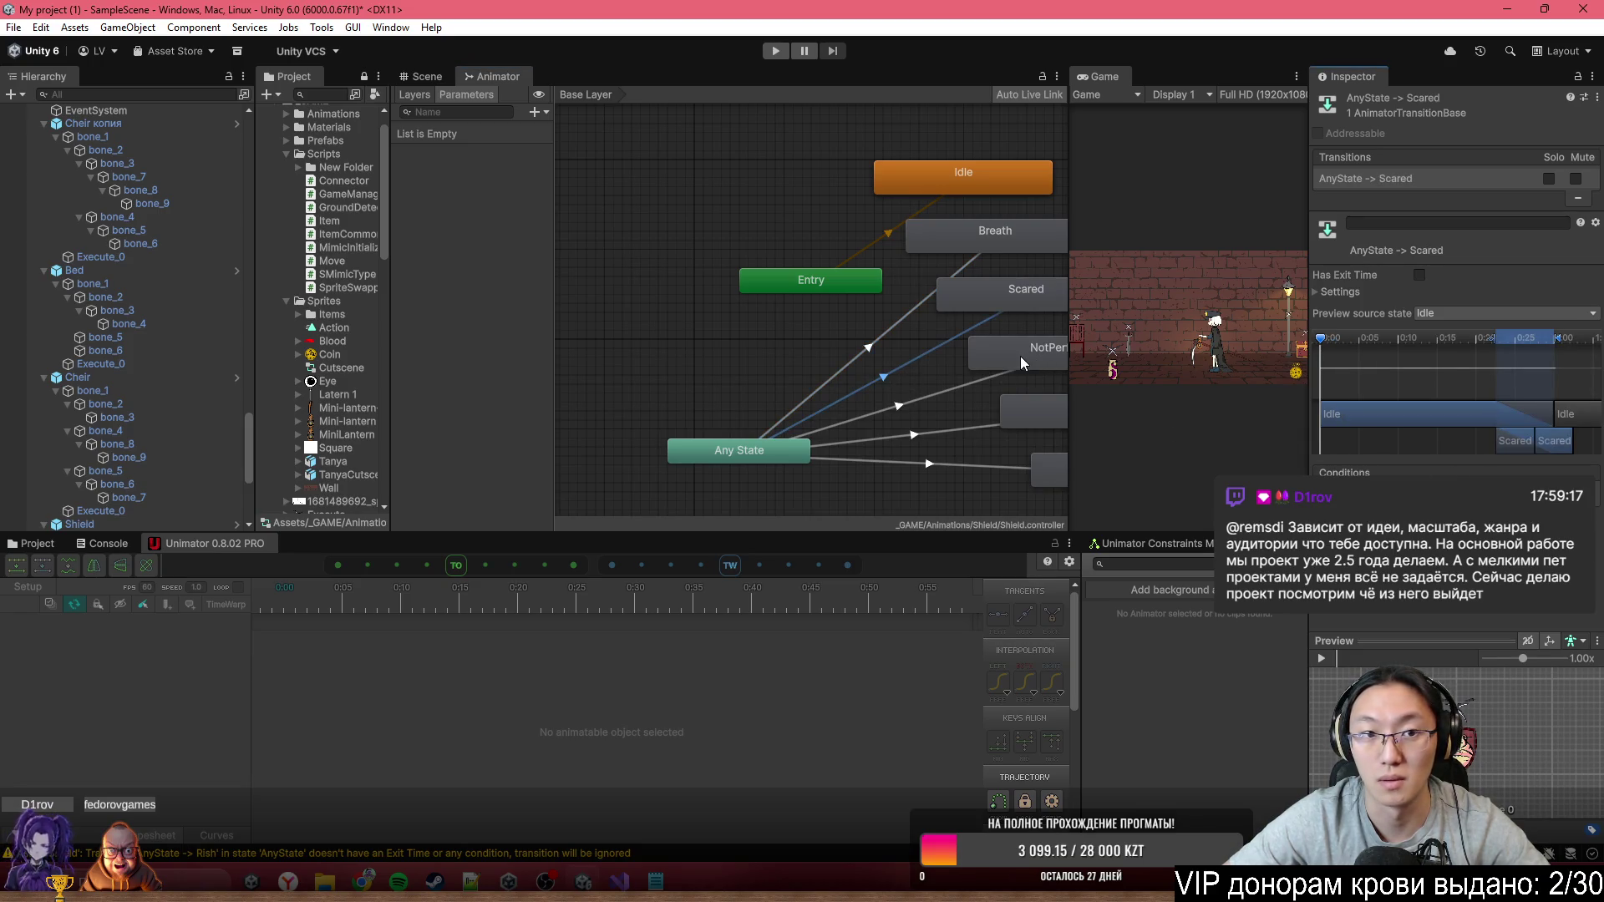
pyautogui.click(542, 114)
pyautogui.click(543, 189)
pyautogui.write('BV')
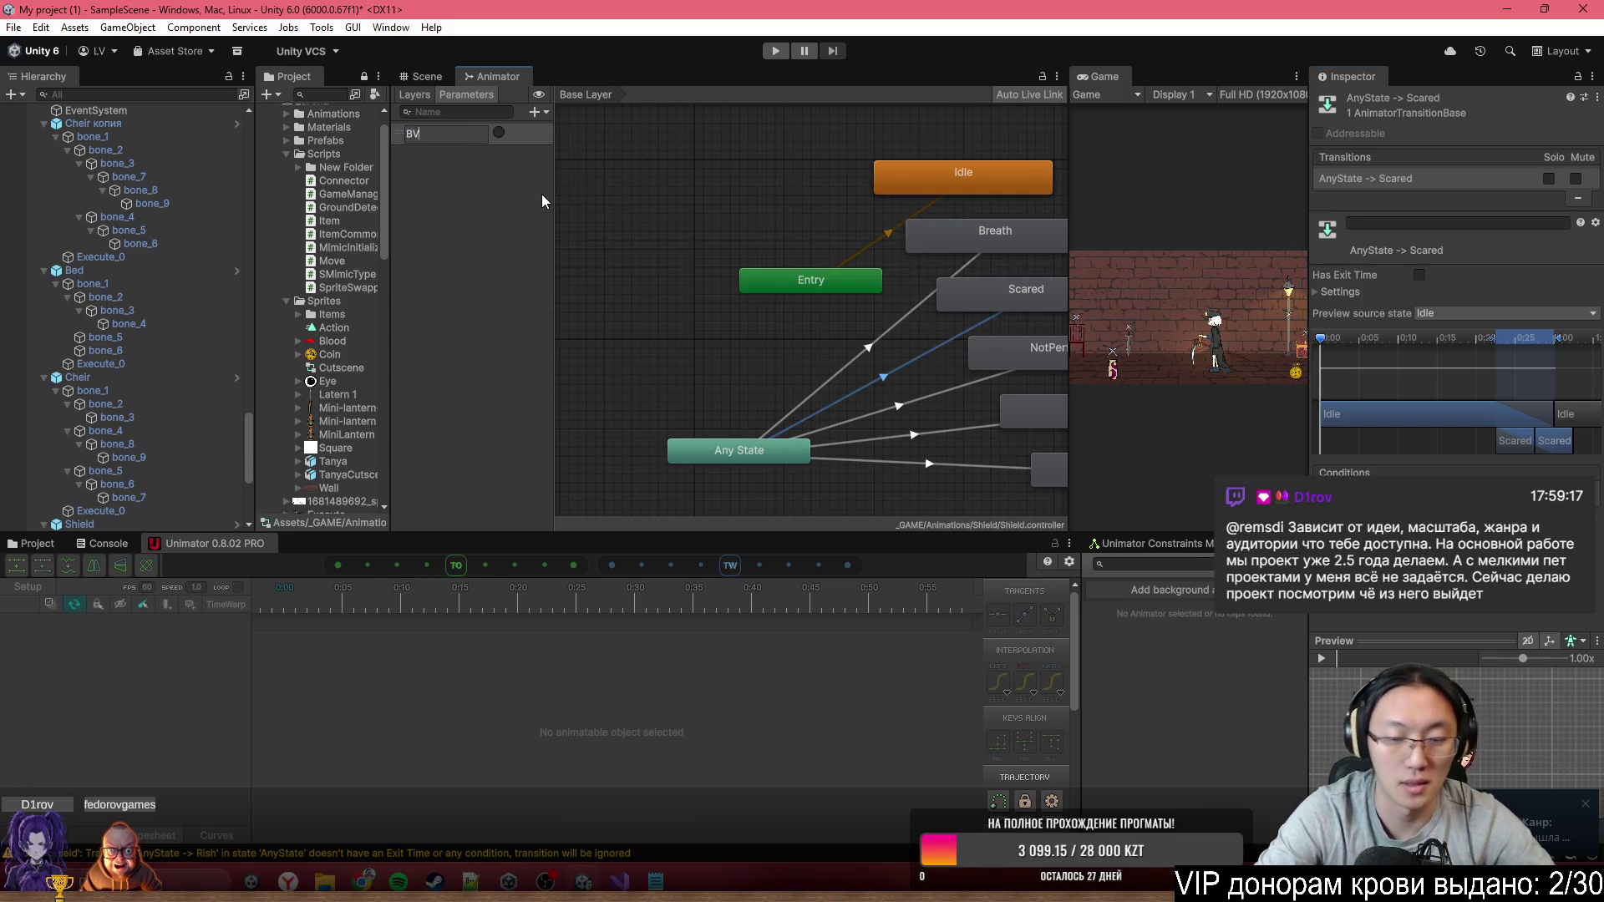
pyautogui.press('BackSpace')
pyautogui.write('reath')
pyautogui.press('Return')
# Add the Scared and NotPerfect trigger parameters
pyautogui.click(535, 112)
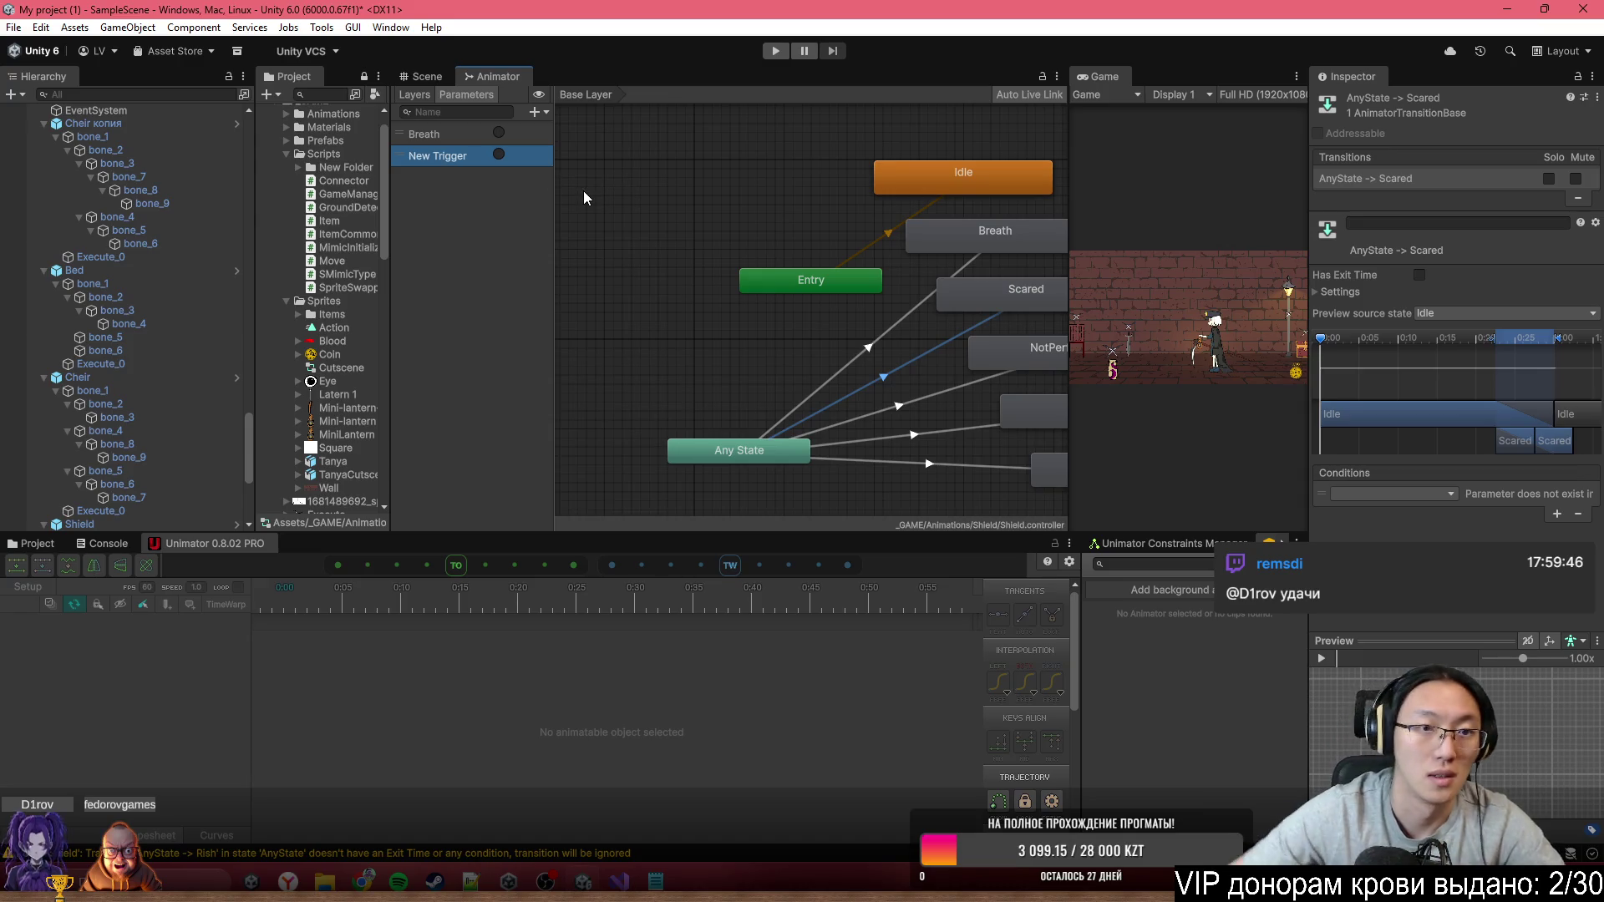
pyautogui.doubleClick(428, 162)
pyautogui.write('Sca')
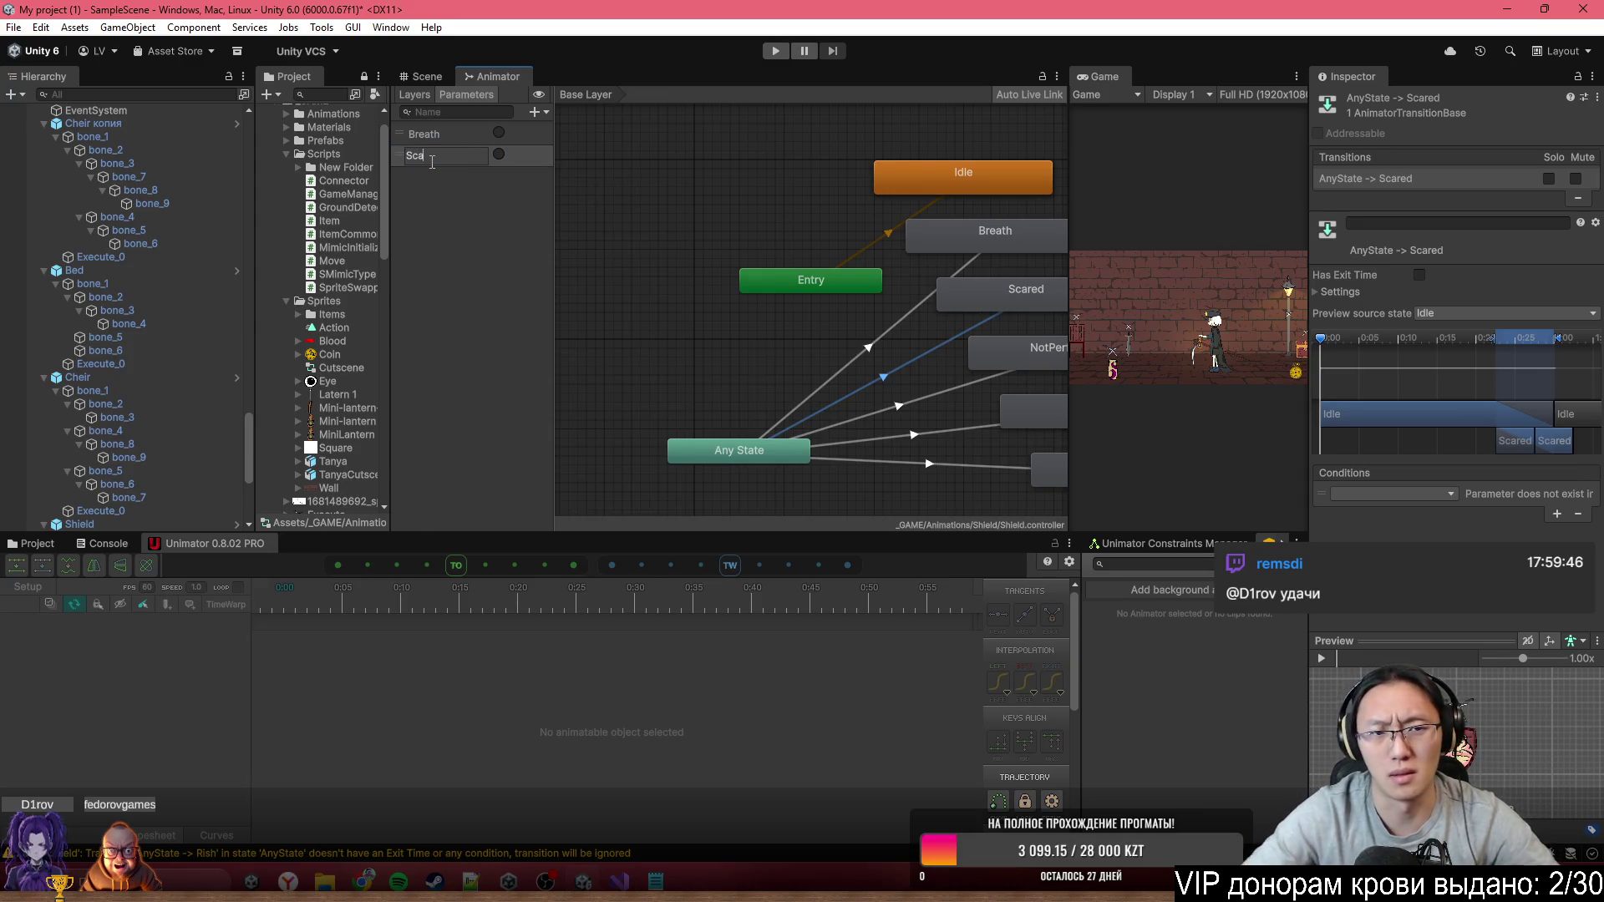
pyautogui.write('red')
pyautogui.moveTo(822, 299); pyautogui.dragTo(740, 245)
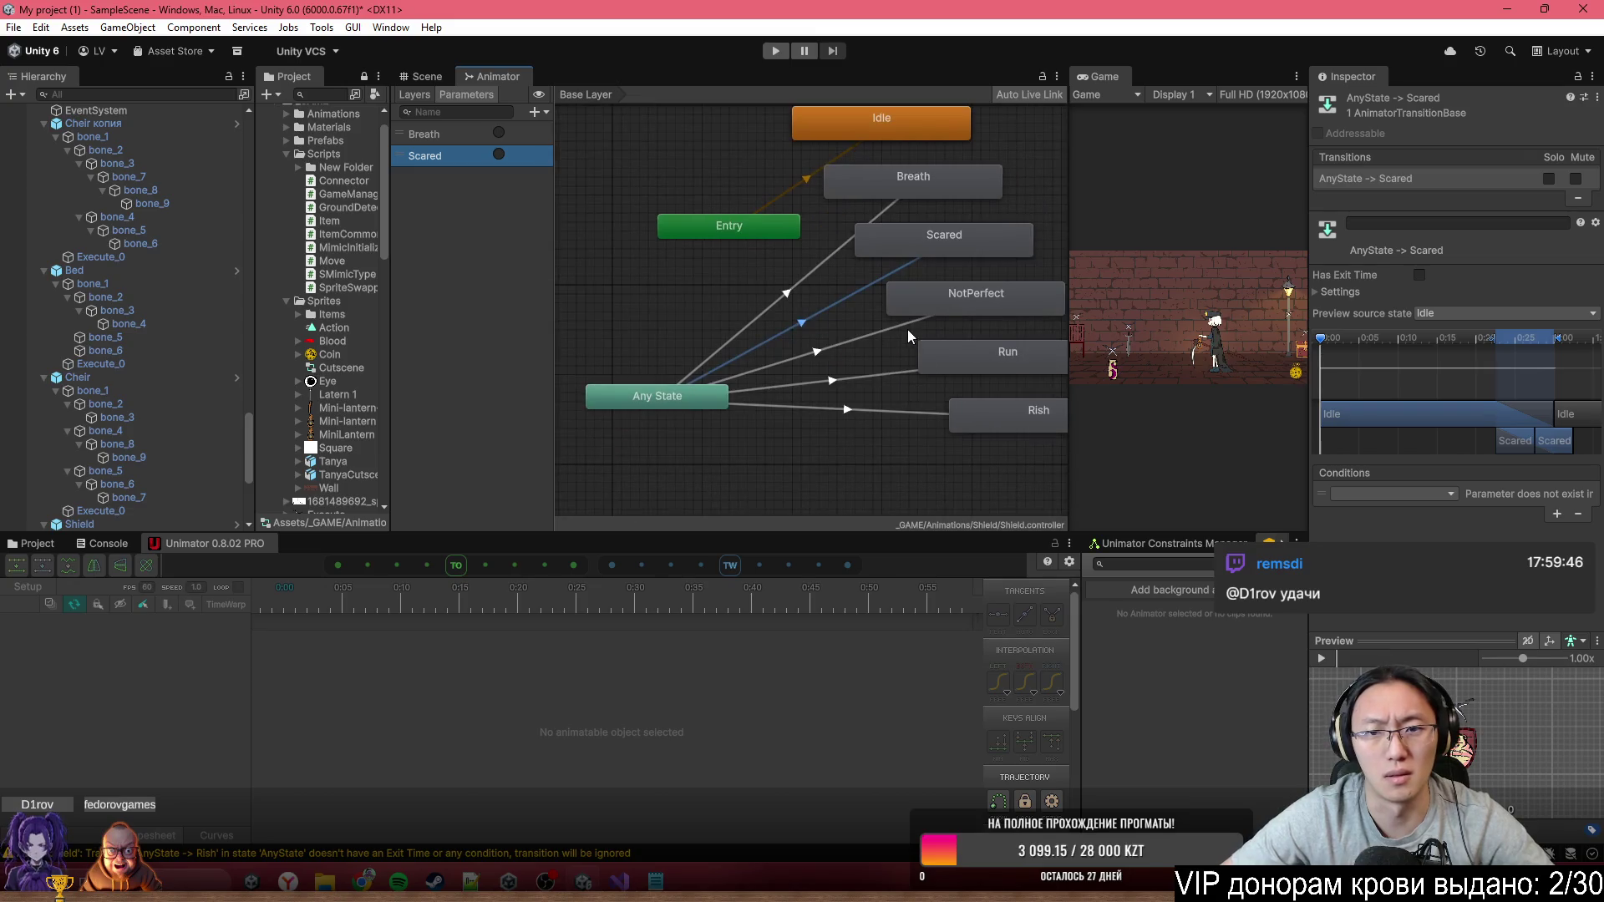
pyautogui.click(907, 326)
pyautogui.click(535, 112)
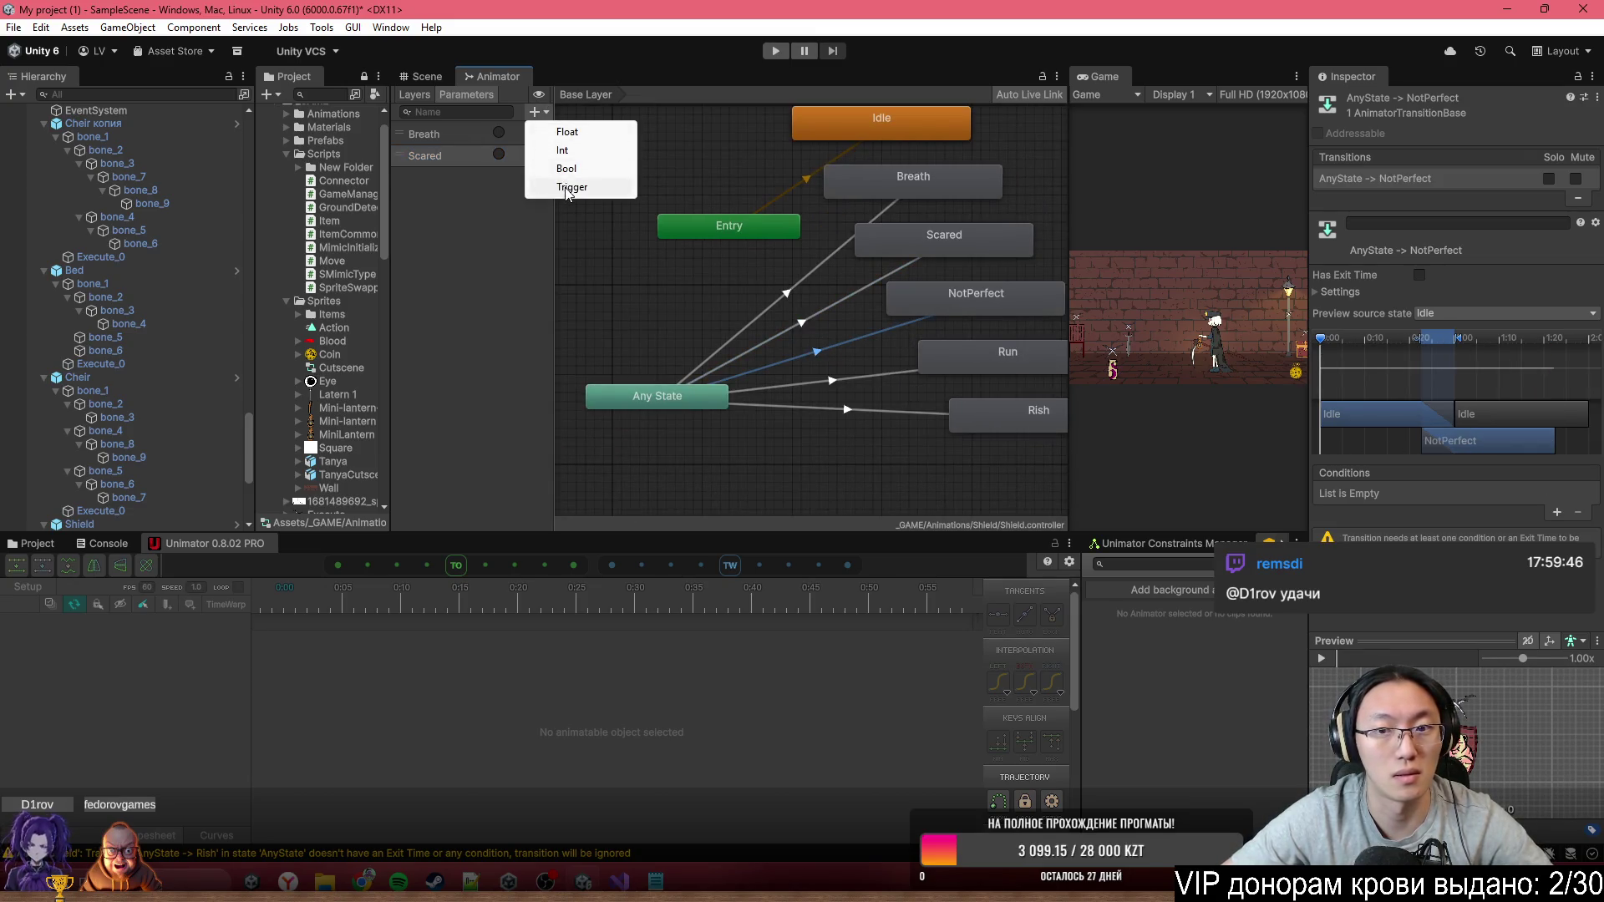
pyautogui.click(568, 189)
pyautogui.write('Not')
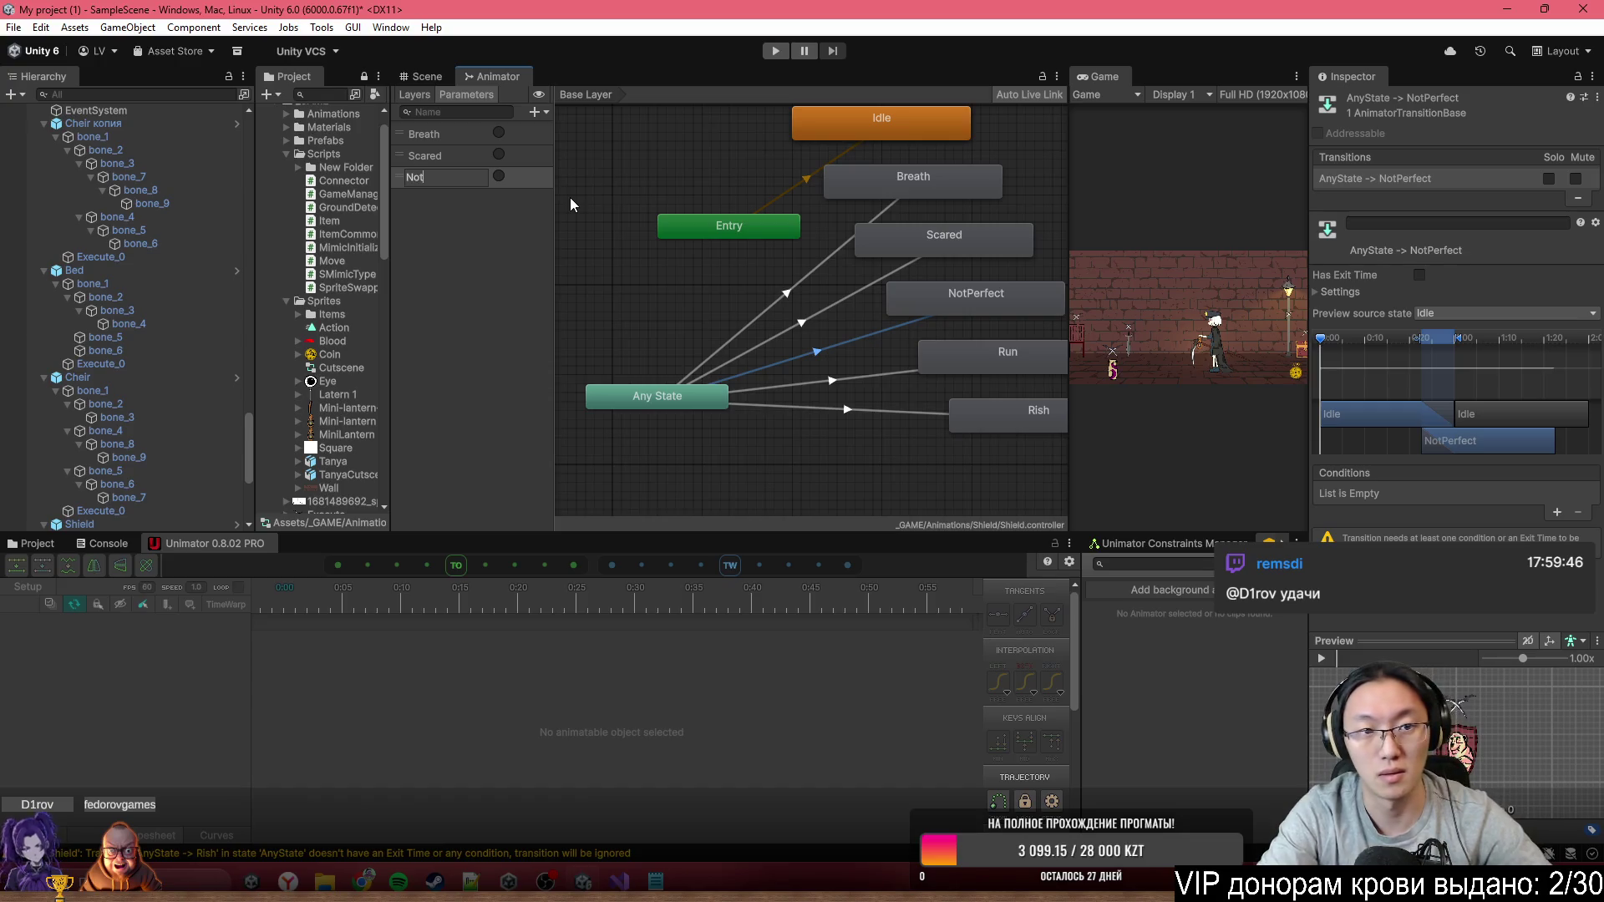
pyautogui.write('Perfect')
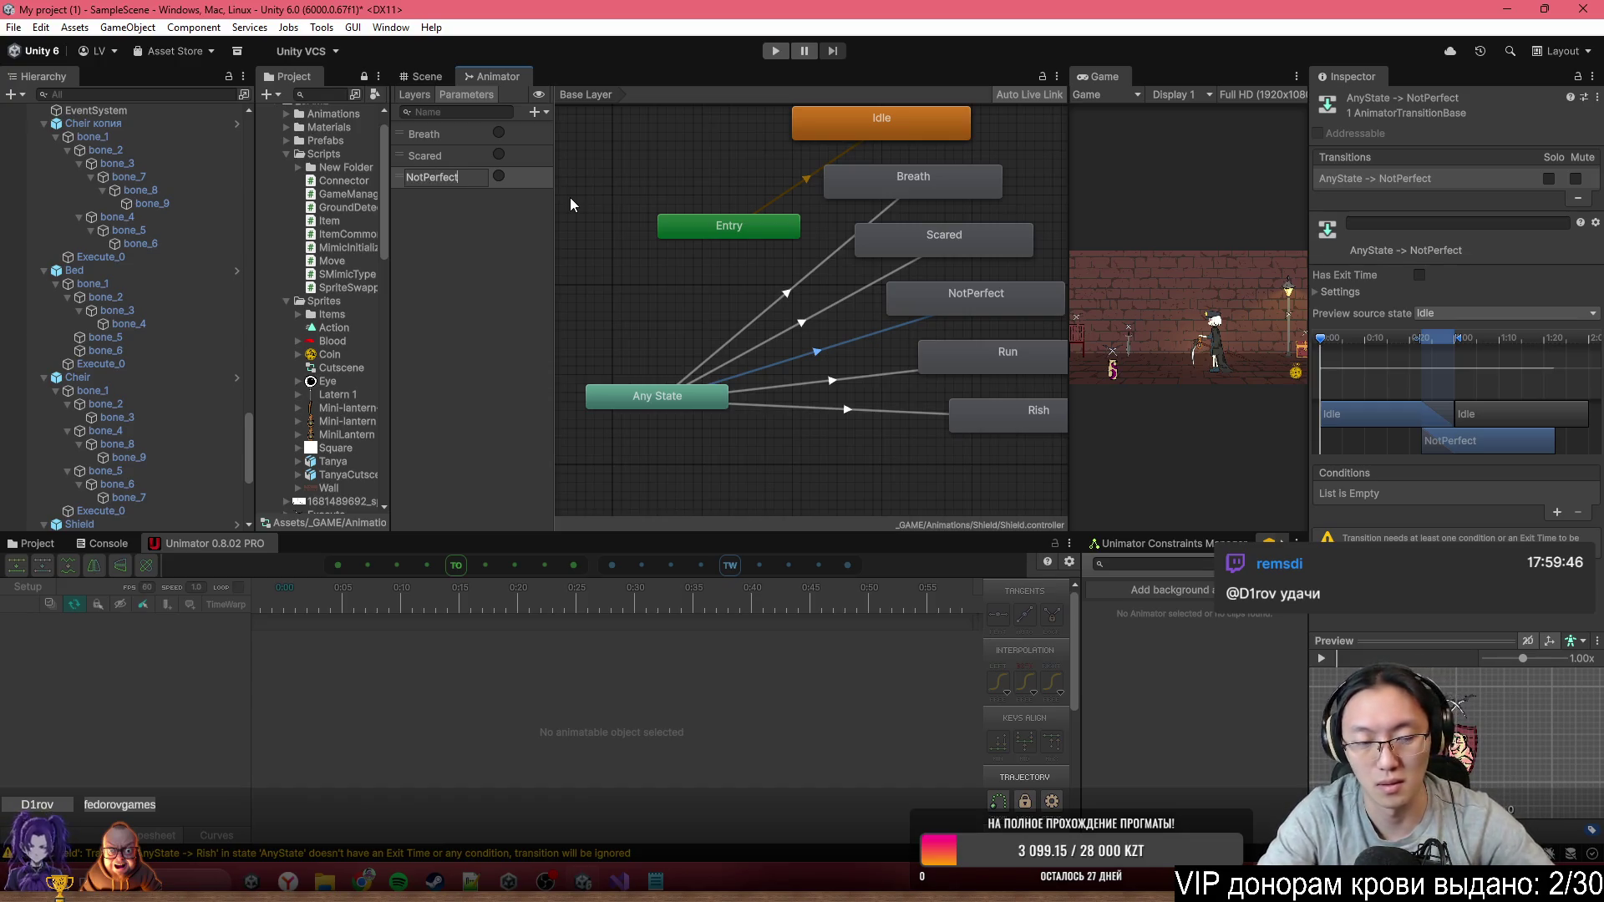
pyautogui.click(767, 326)
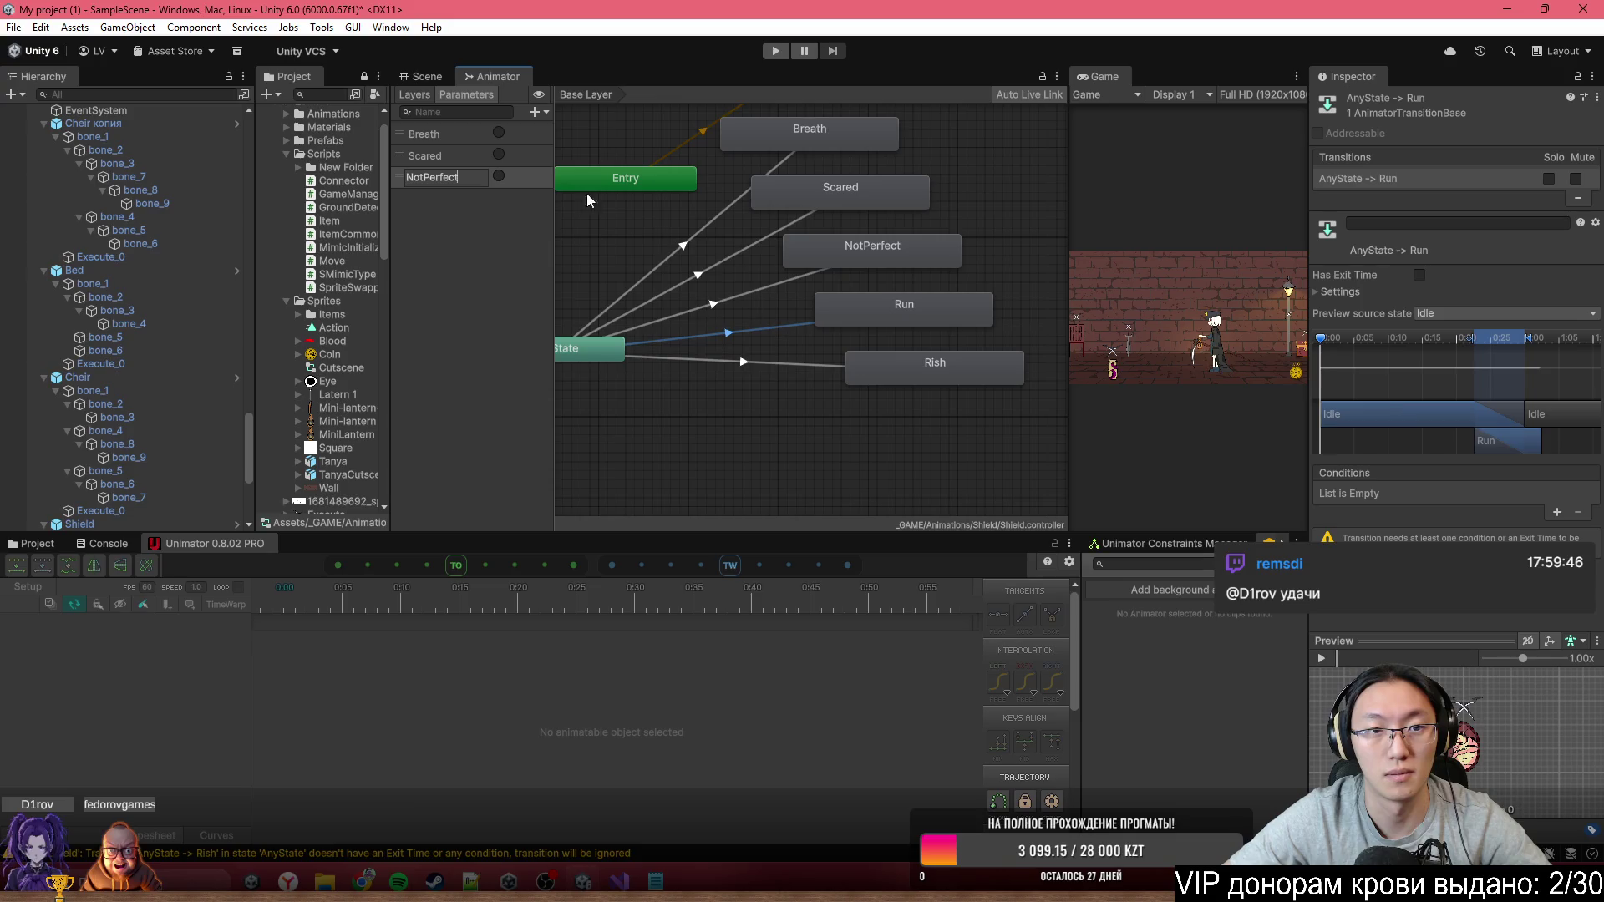
pyautogui.press('Return')
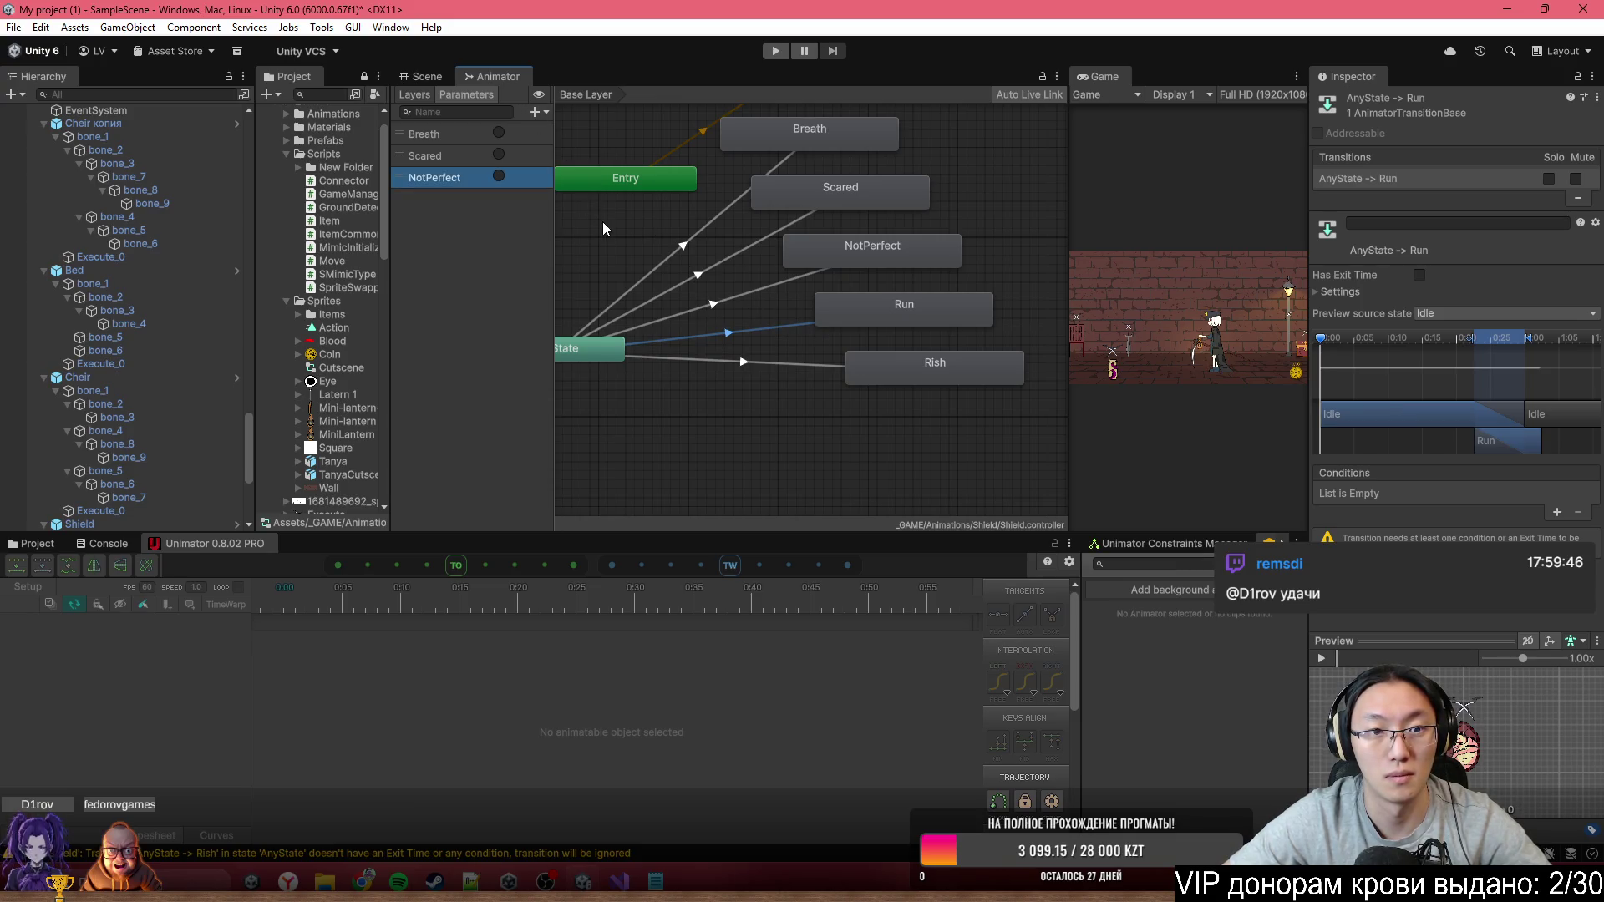
# Add the Run and Risk trigger parameters
pyautogui.click(535, 112)
pyautogui.click(587, 188)
pyautogui.write('Run')
pyautogui.press('Return')
pyautogui.click(534, 112)
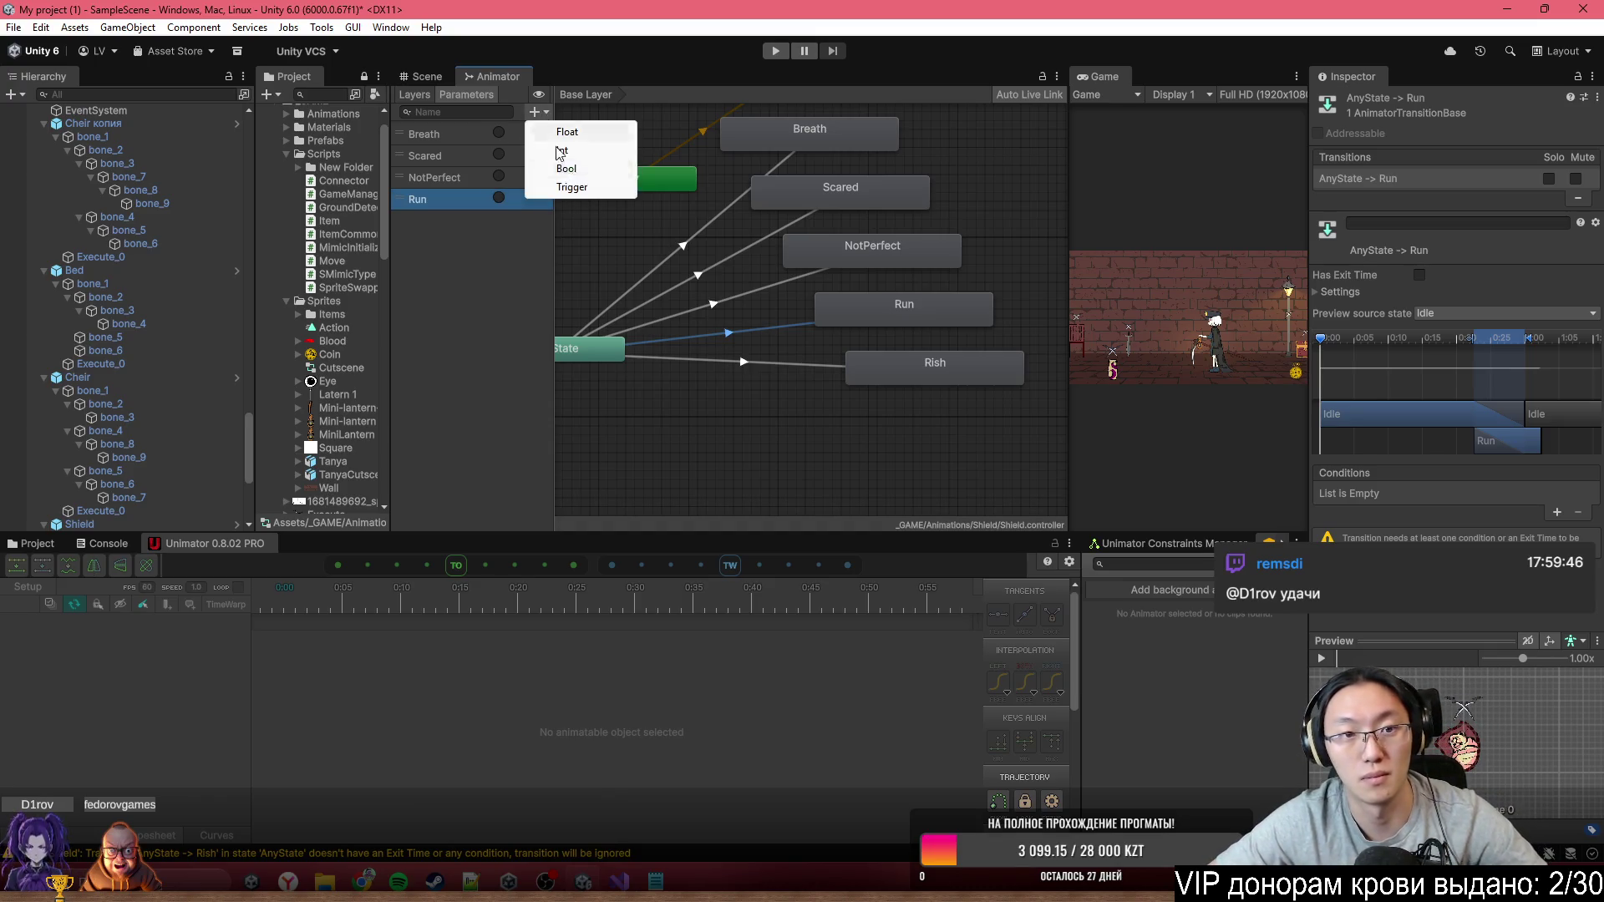
pyautogui.click(586, 188)
pyautogui.write('Risk')
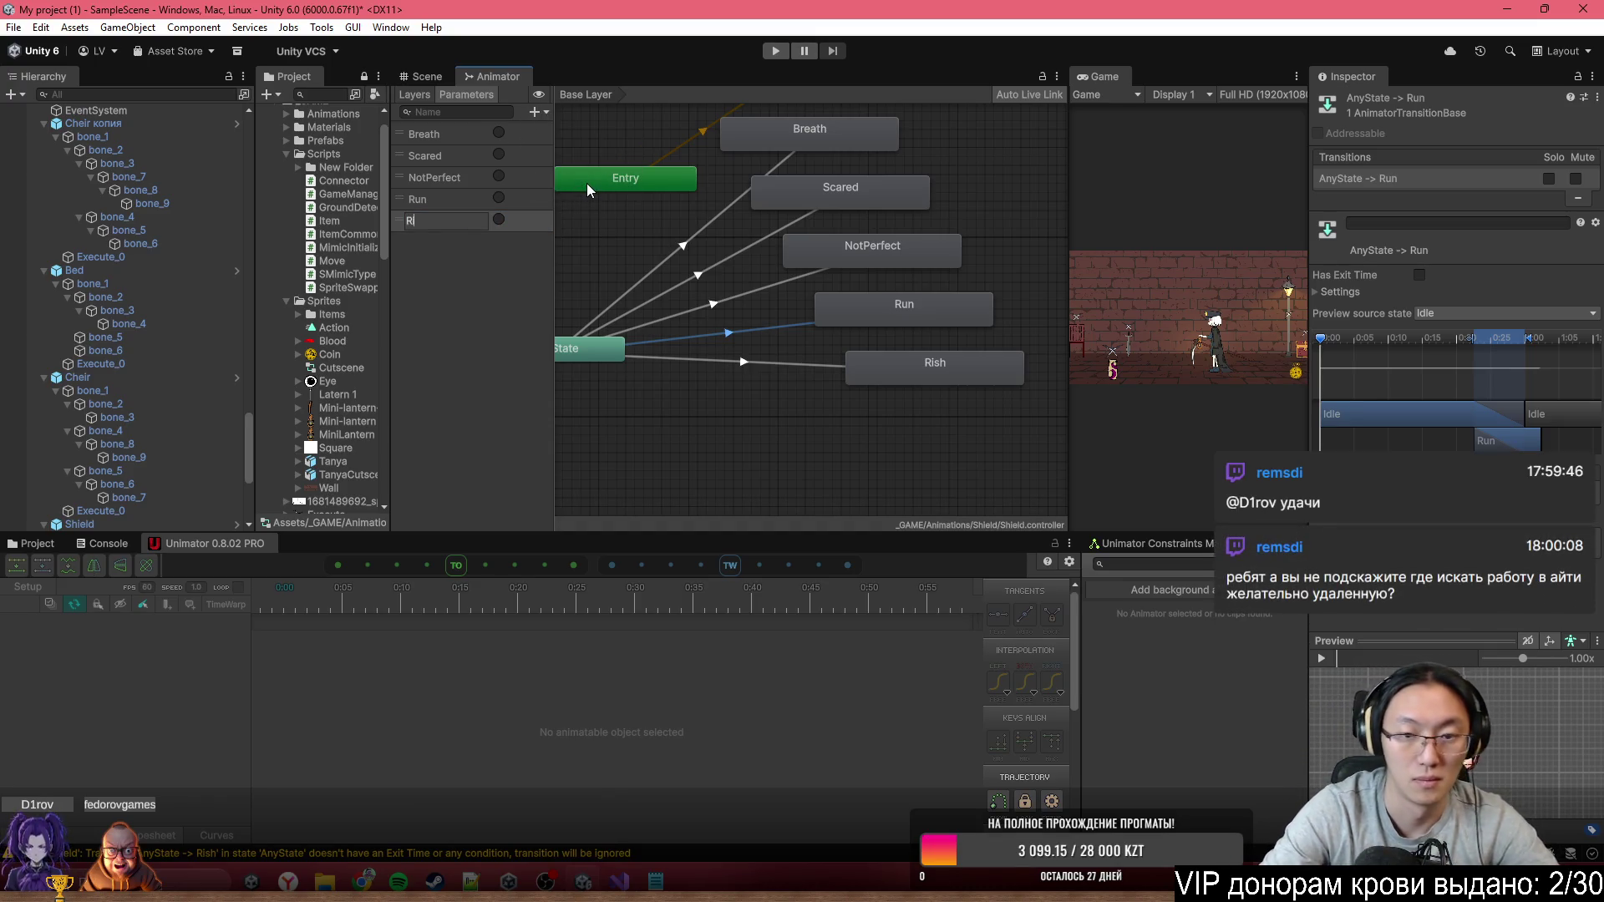
pyautogui.press('Return')
# Review the Any State transitions to Breath, Scared, NotPerfect, Run and Rish
pyautogui.scroll(4, 850, 354)
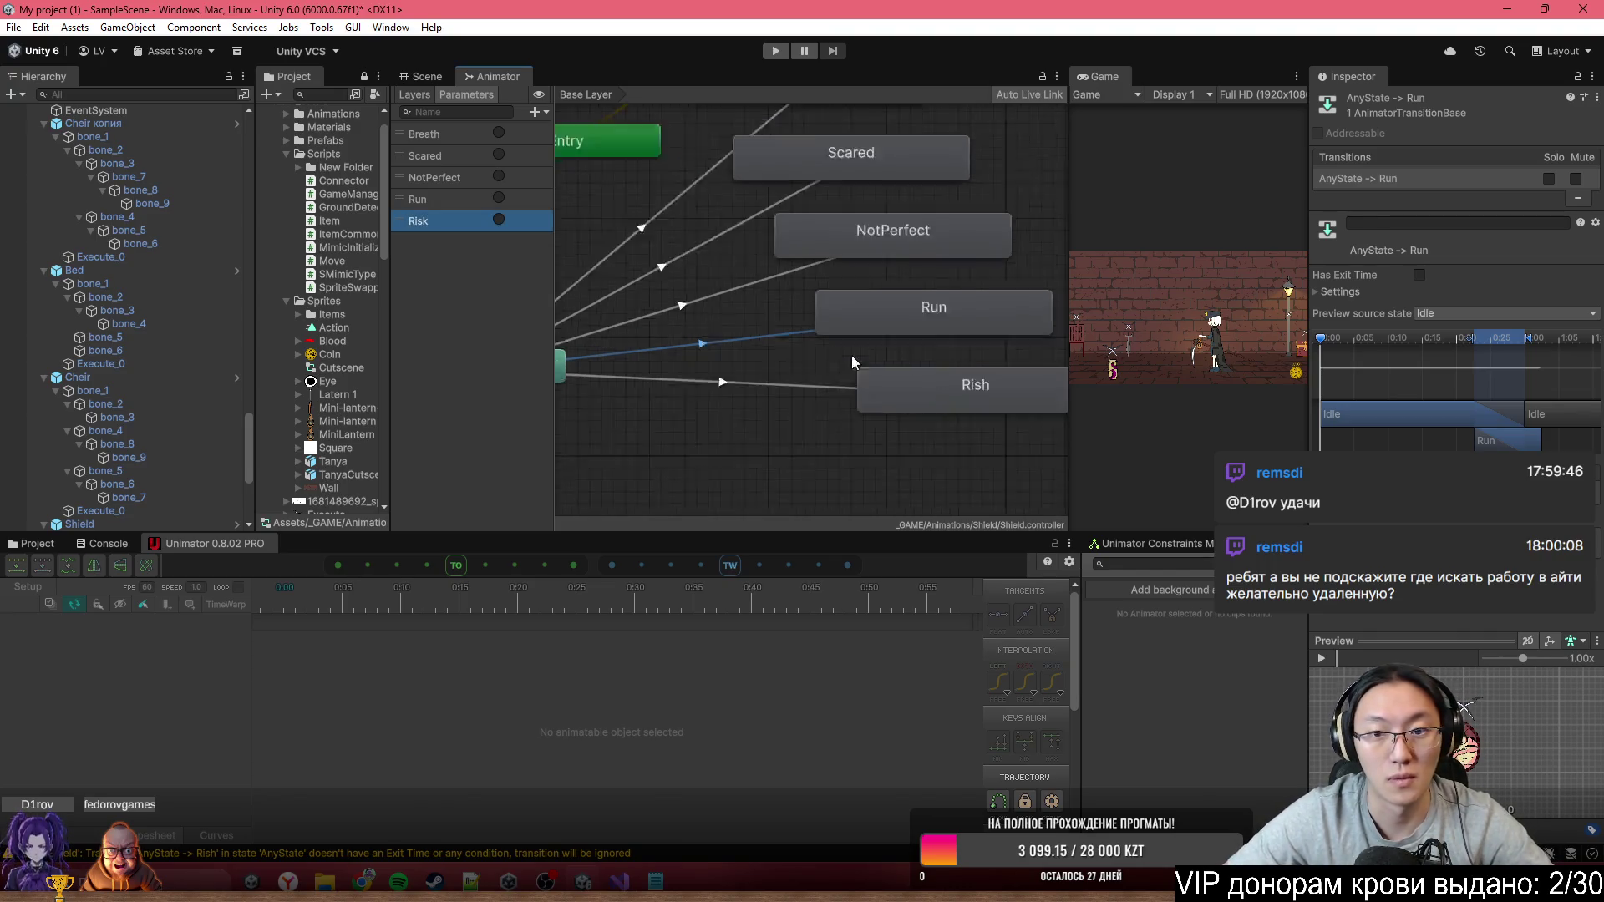
pyautogui.scroll(-5, 999, 403)
pyautogui.scroll(3, 869, 326)
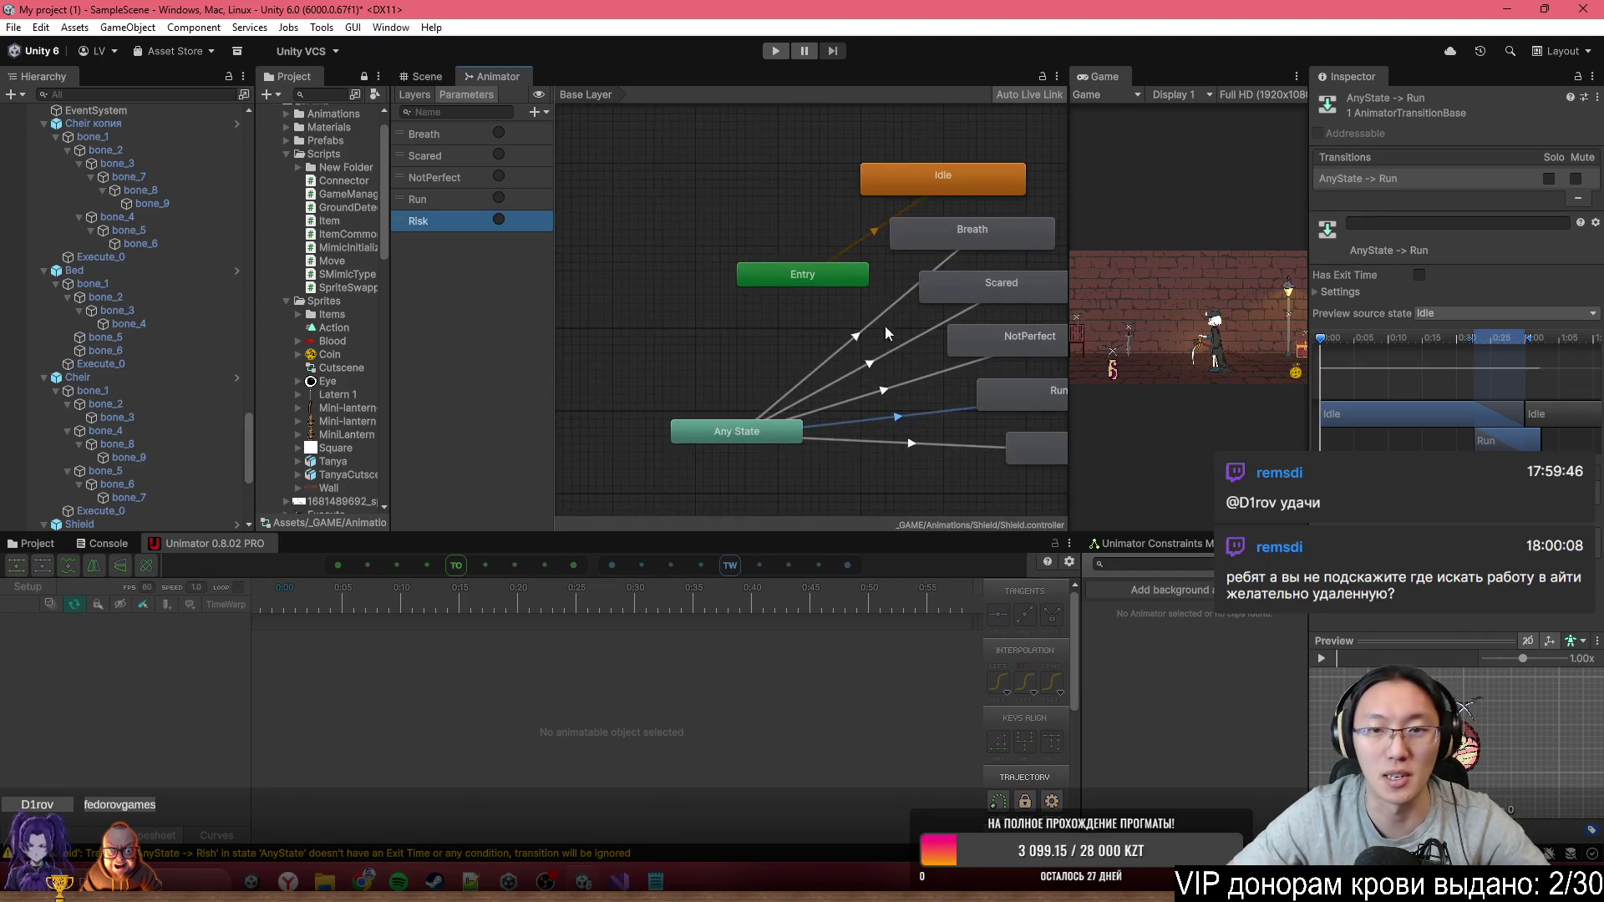
pyautogui.click(875, 318)
pyautogui.press('f')
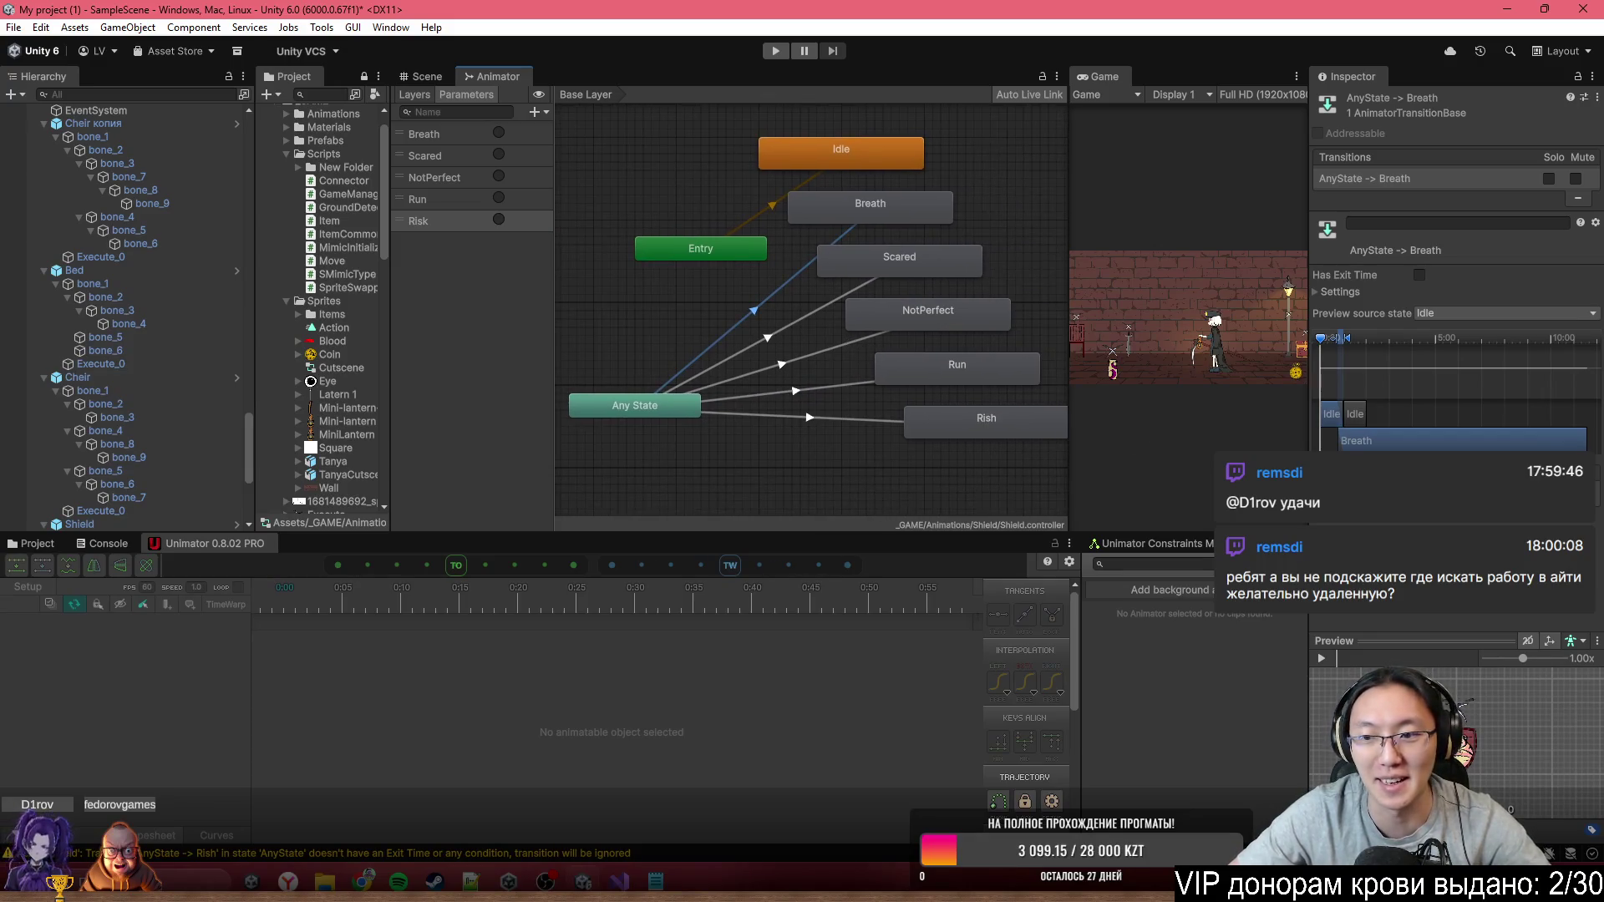
pyautogui.click(836, 303)
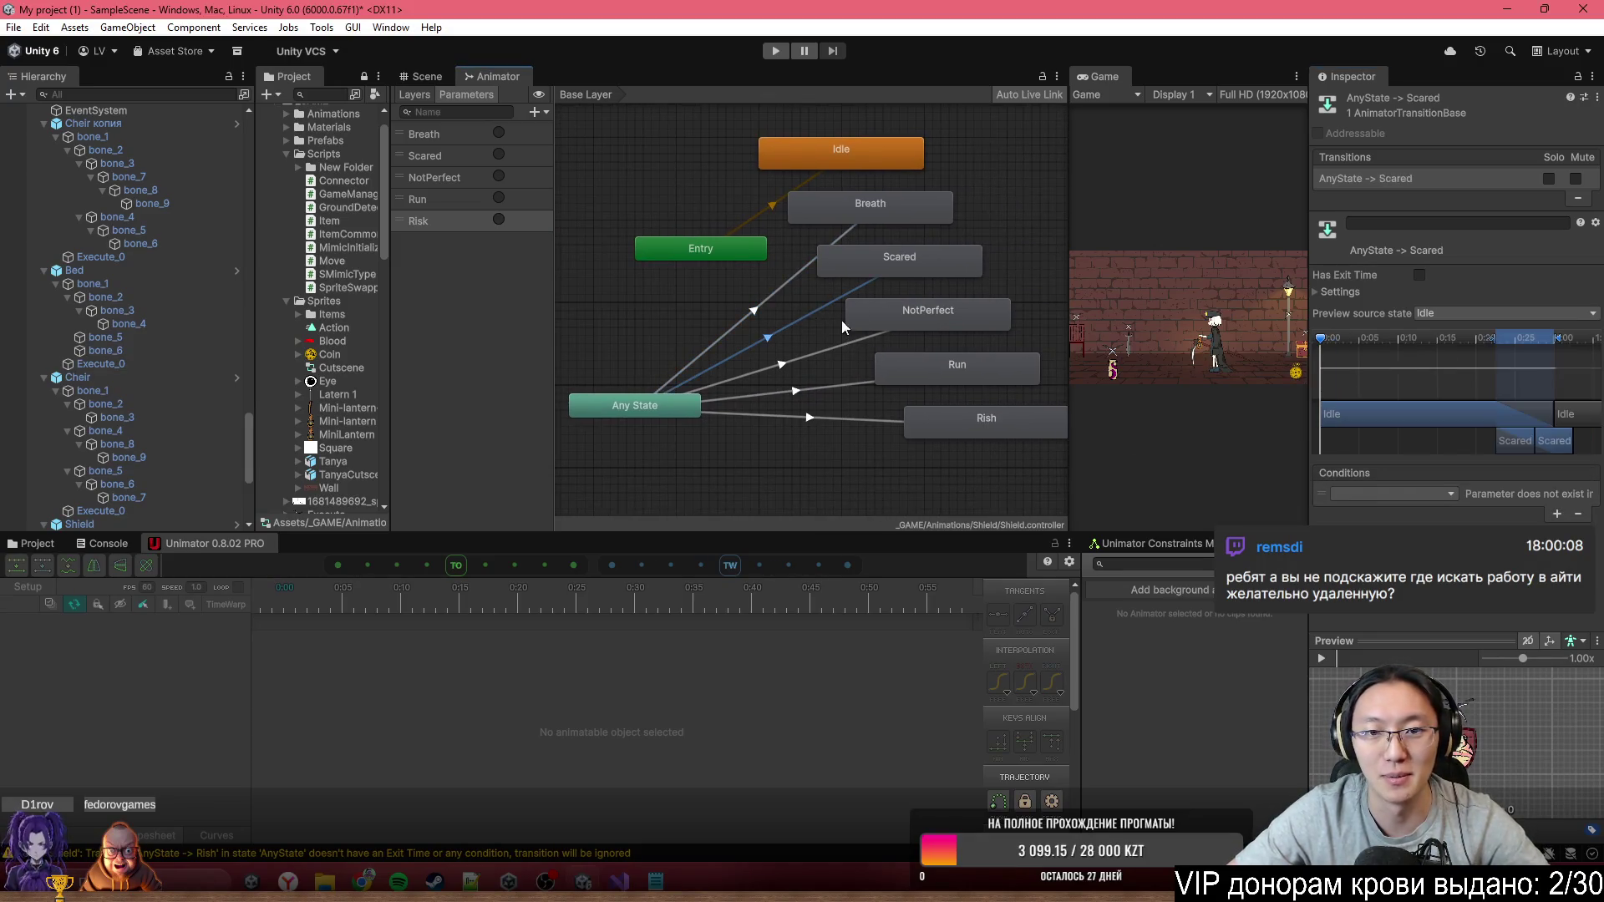
pyautogui.click(1433, 493)
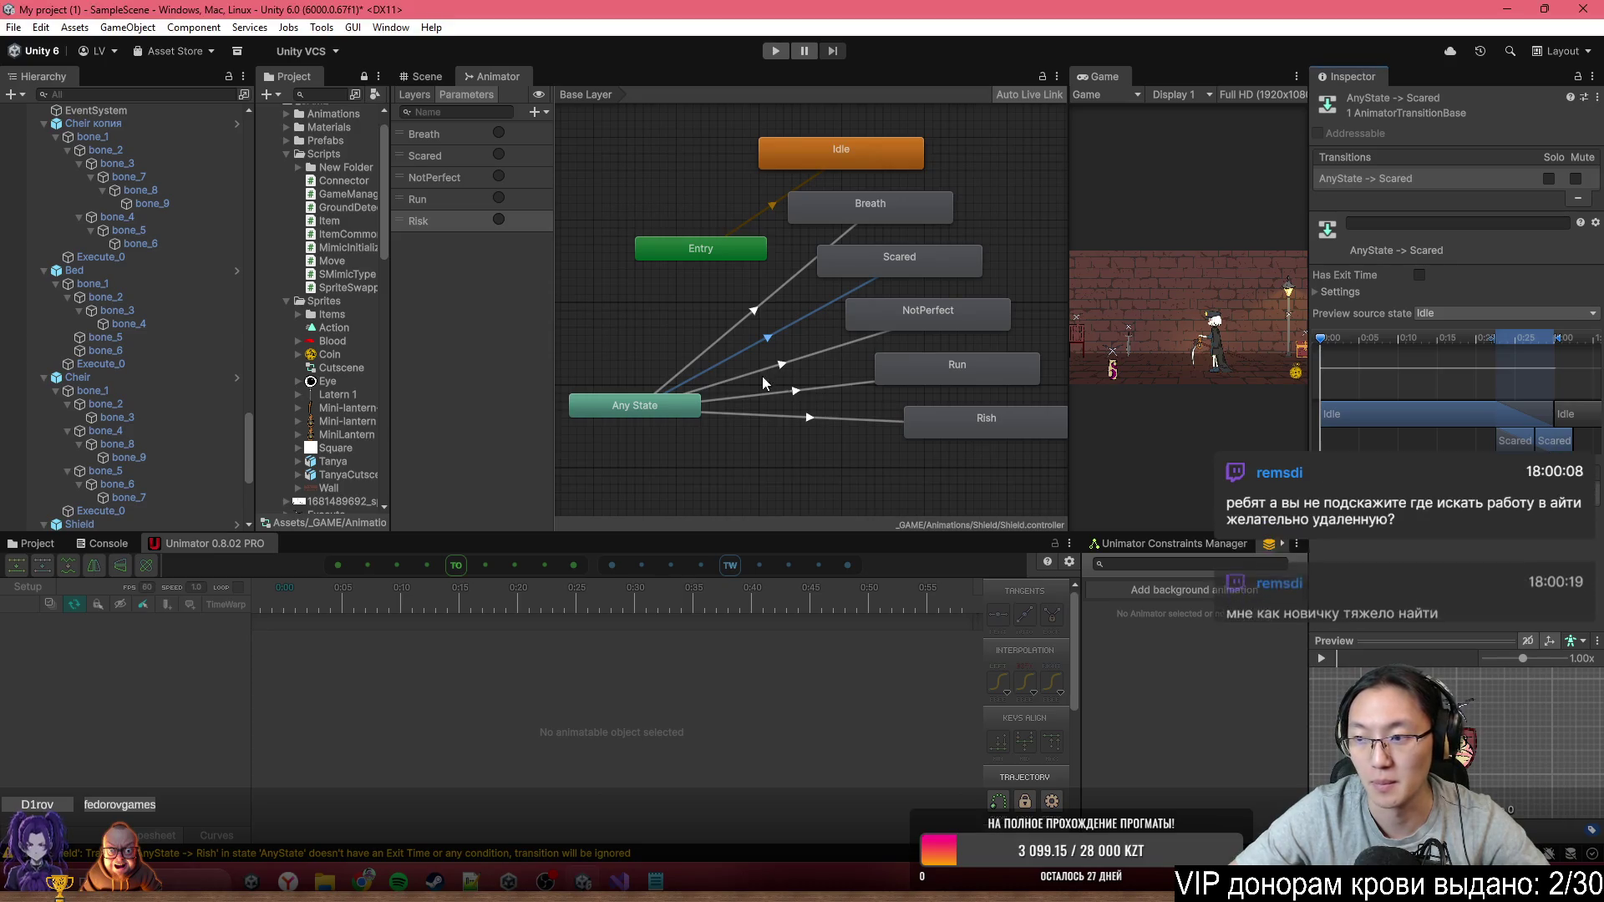
pyautogui.click(816, 347)
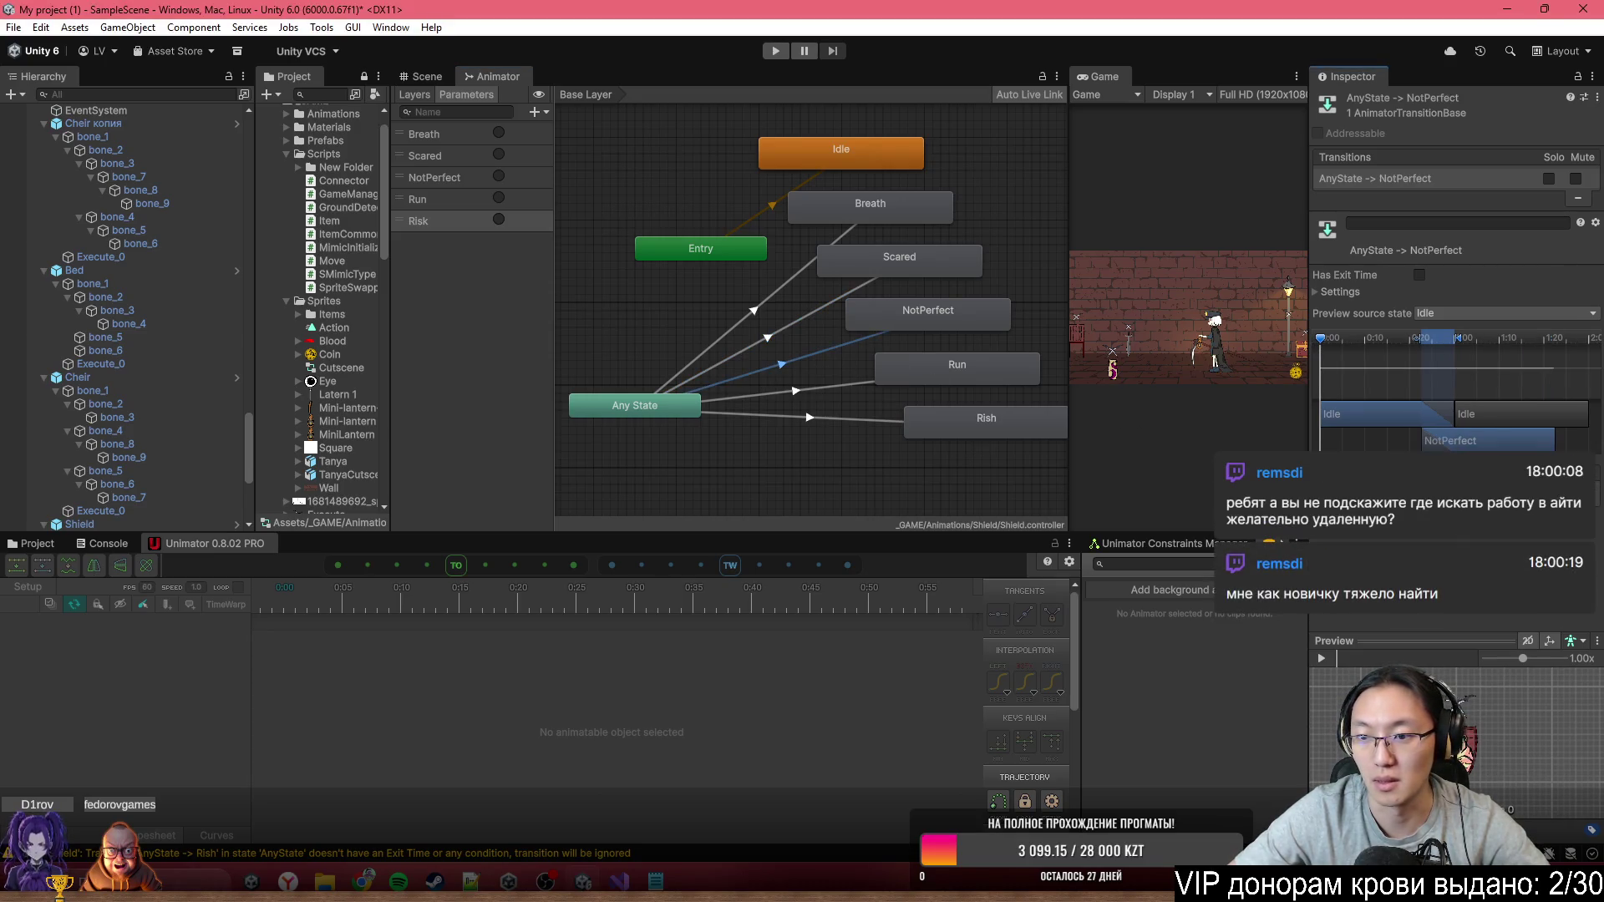
pyautogui.click(849, 386)
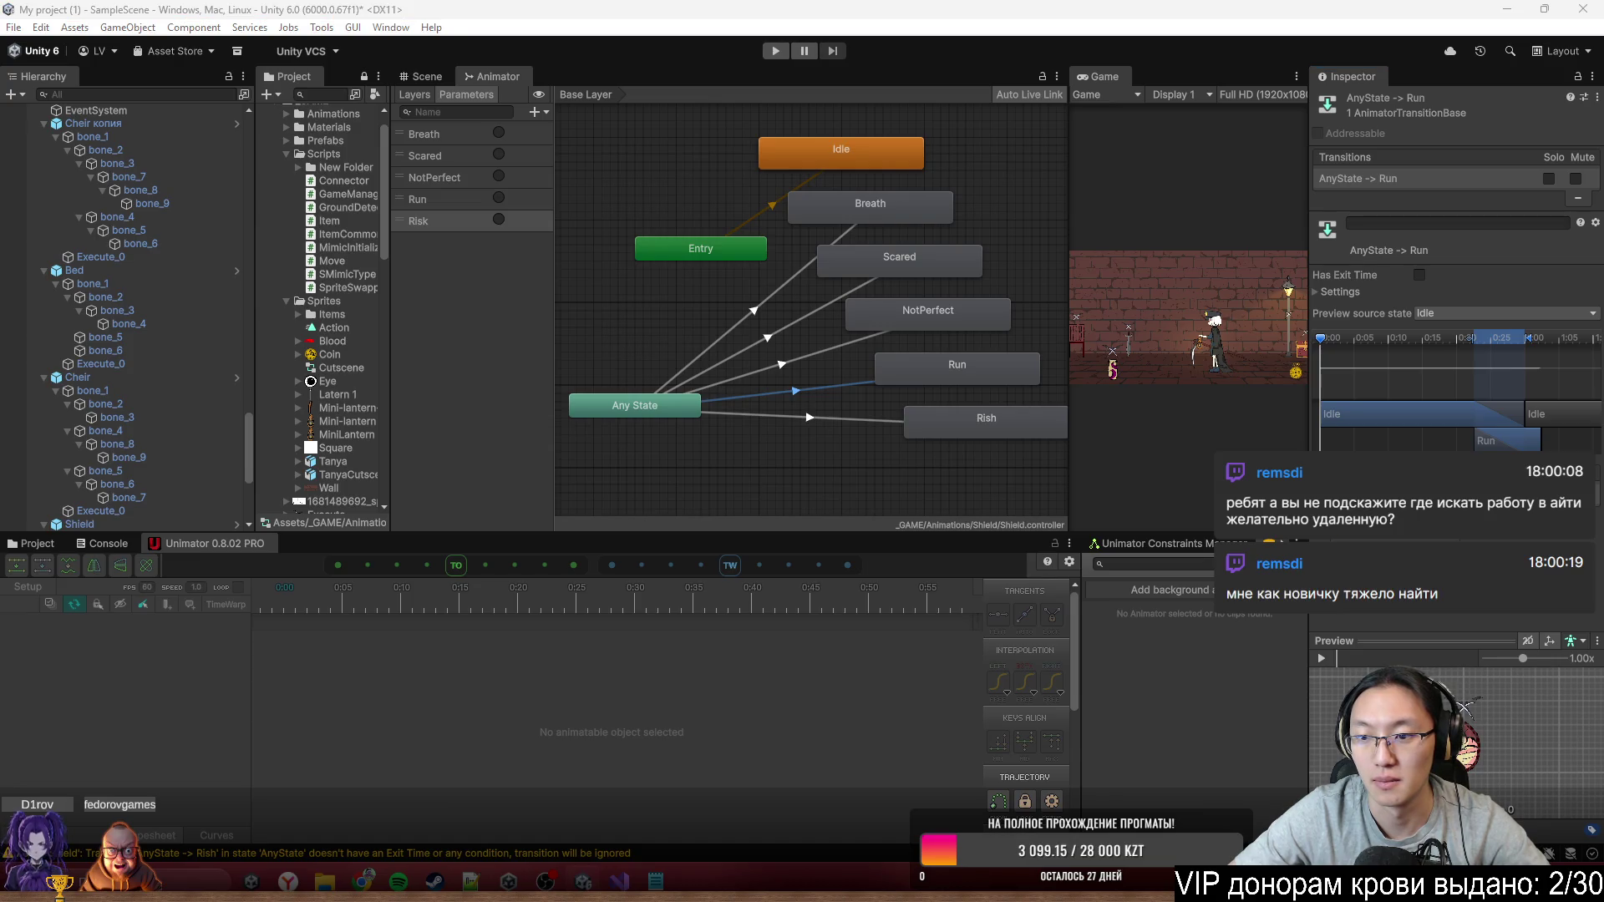
pyautogui.click(846, 414)
pyautogui.click(854, 416)
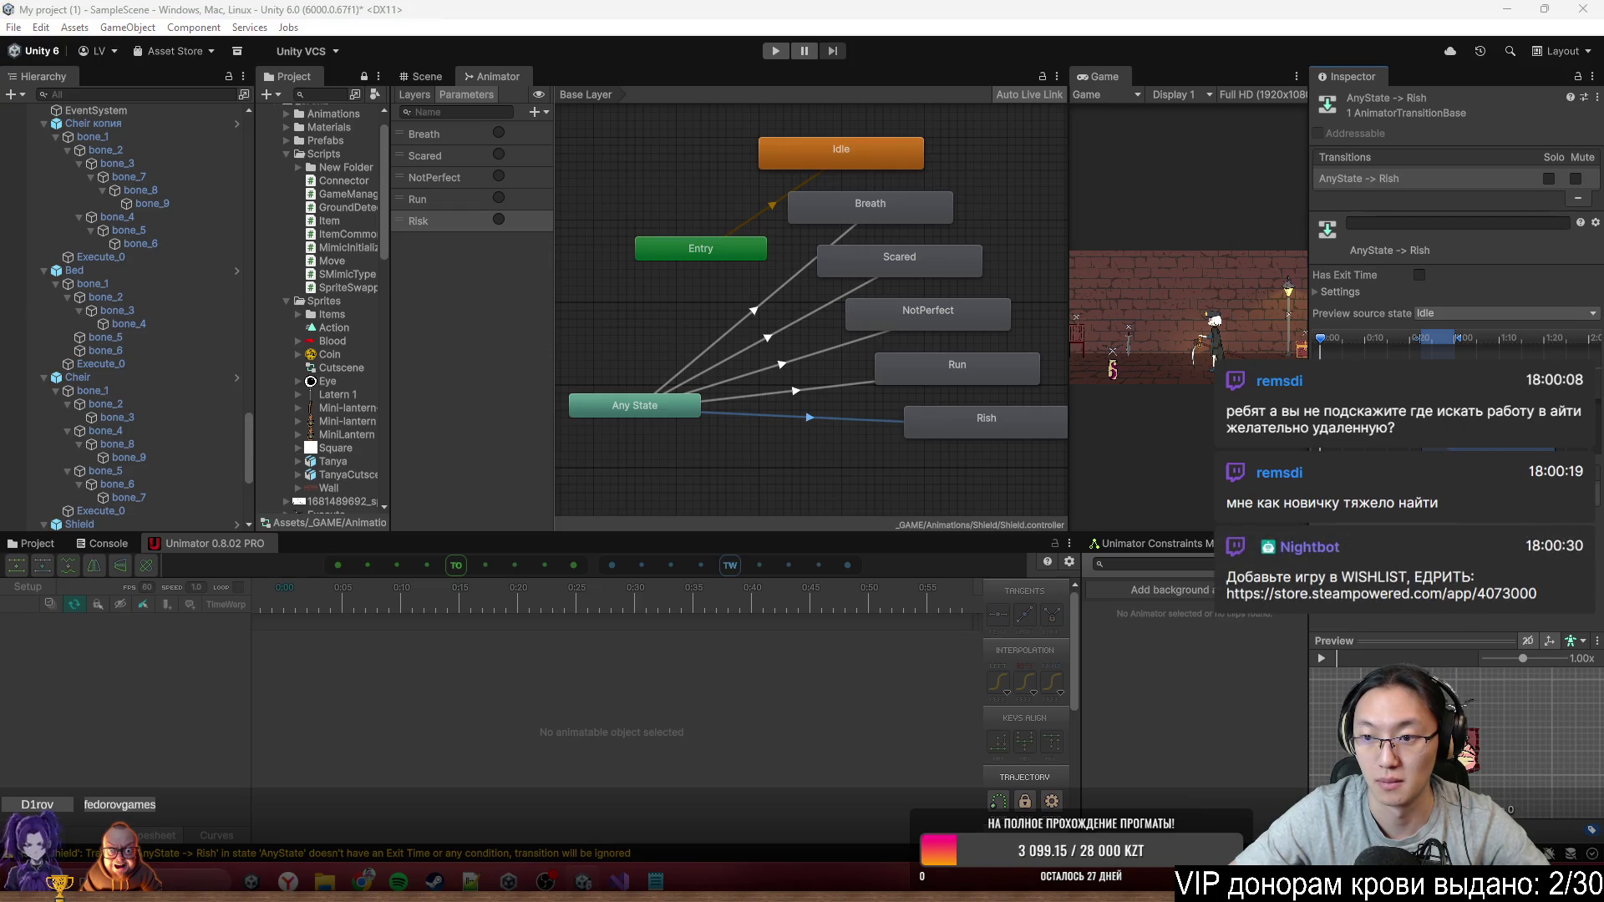
pyautogui.moveTo(716, 356); pyautogui.dragTo(588, 328)
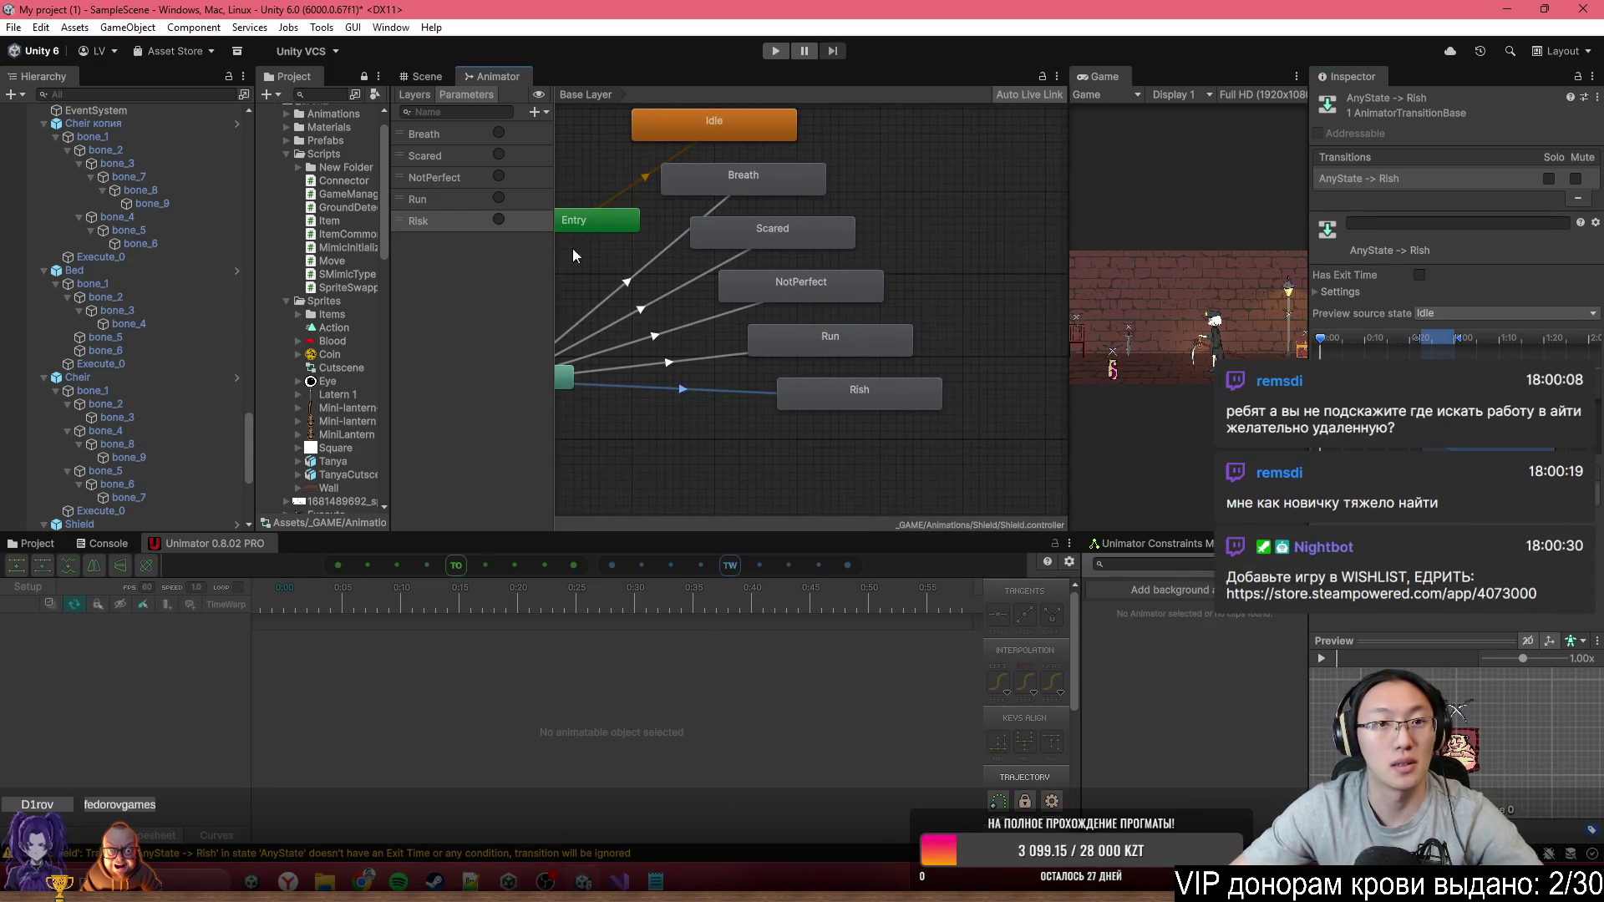
pyautogui.click(422, 76)
# Select the Sword, open its animator graph and connect Any State to Breath
pyautogui.scroll(-2, 704, 335)
pyautogui.click(704, 353)
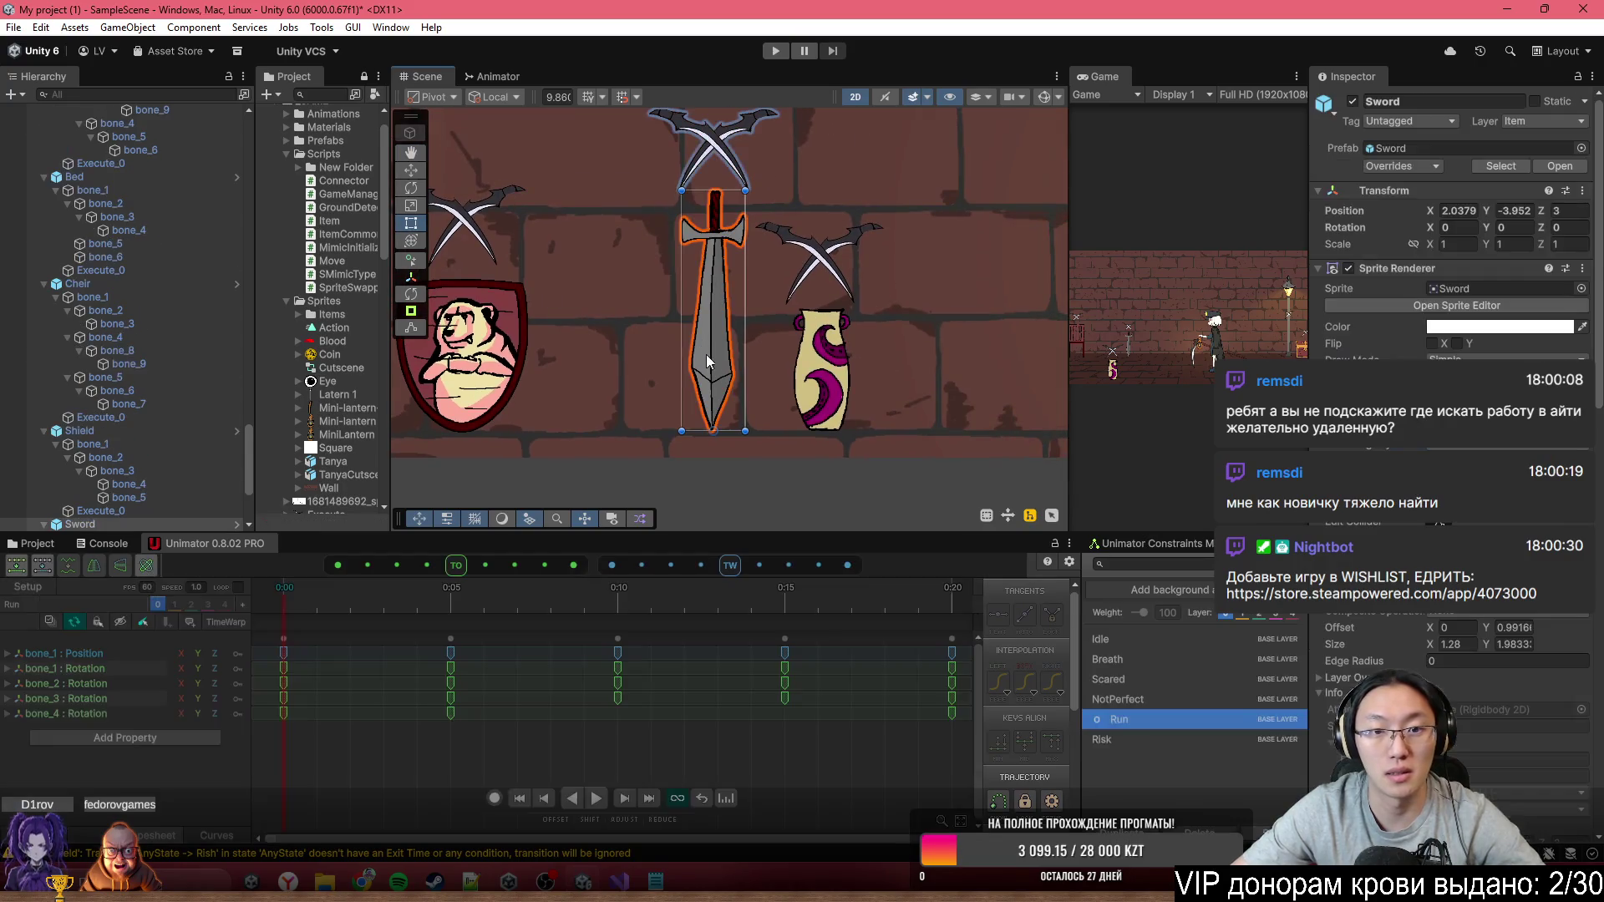
pyautogui.scroll(-5, 1454, 485)
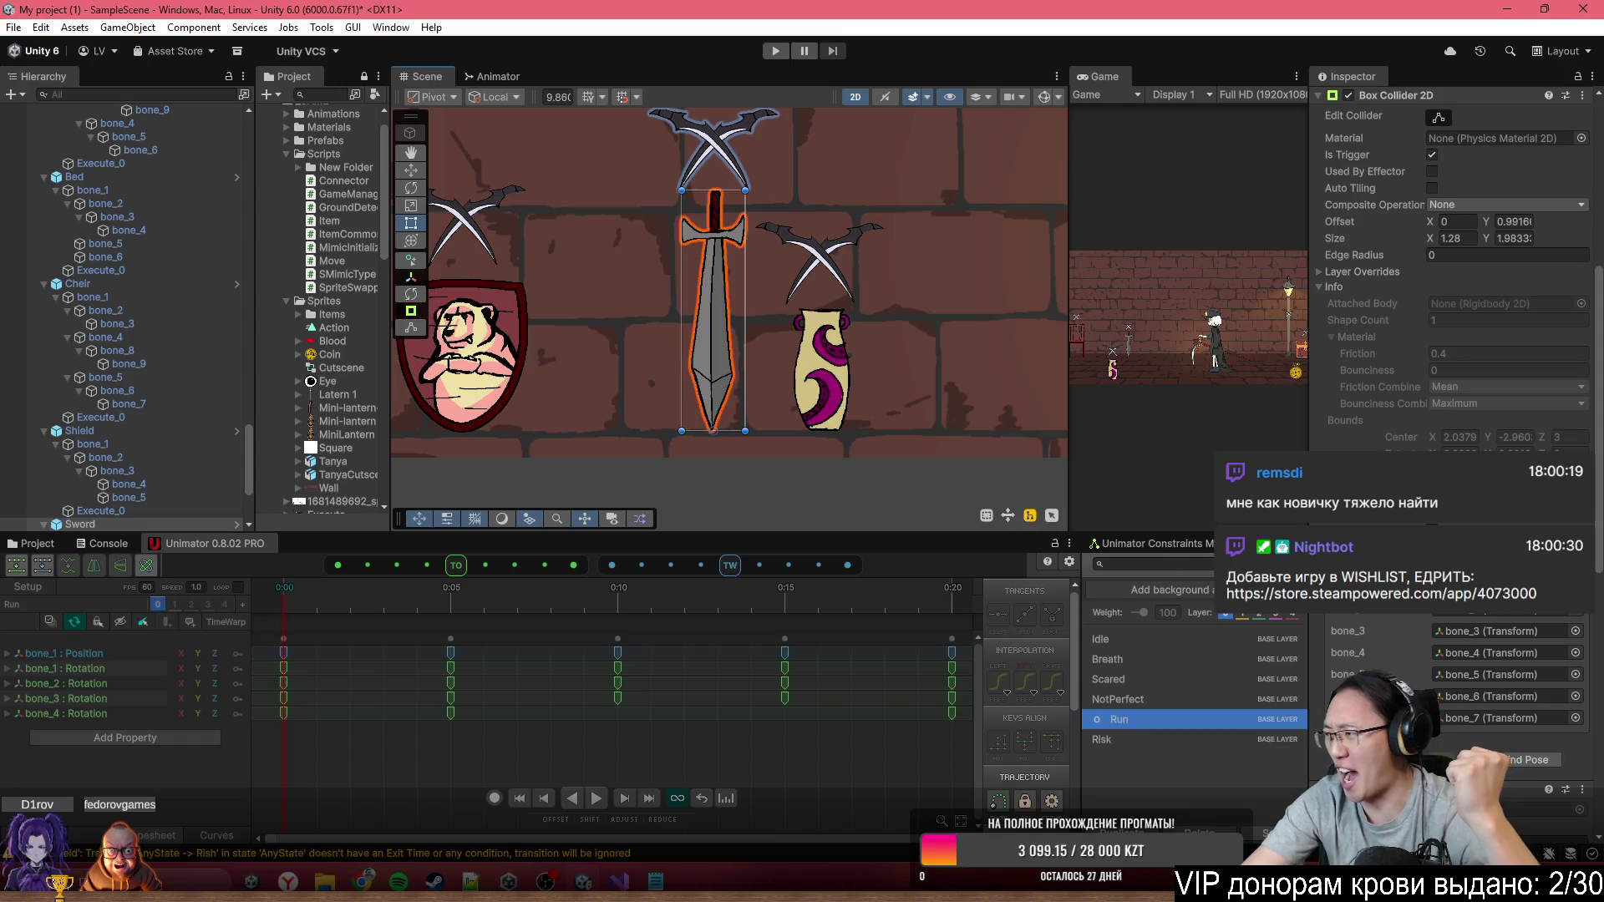
pyautogui.scroll(-8, 1453, 250)
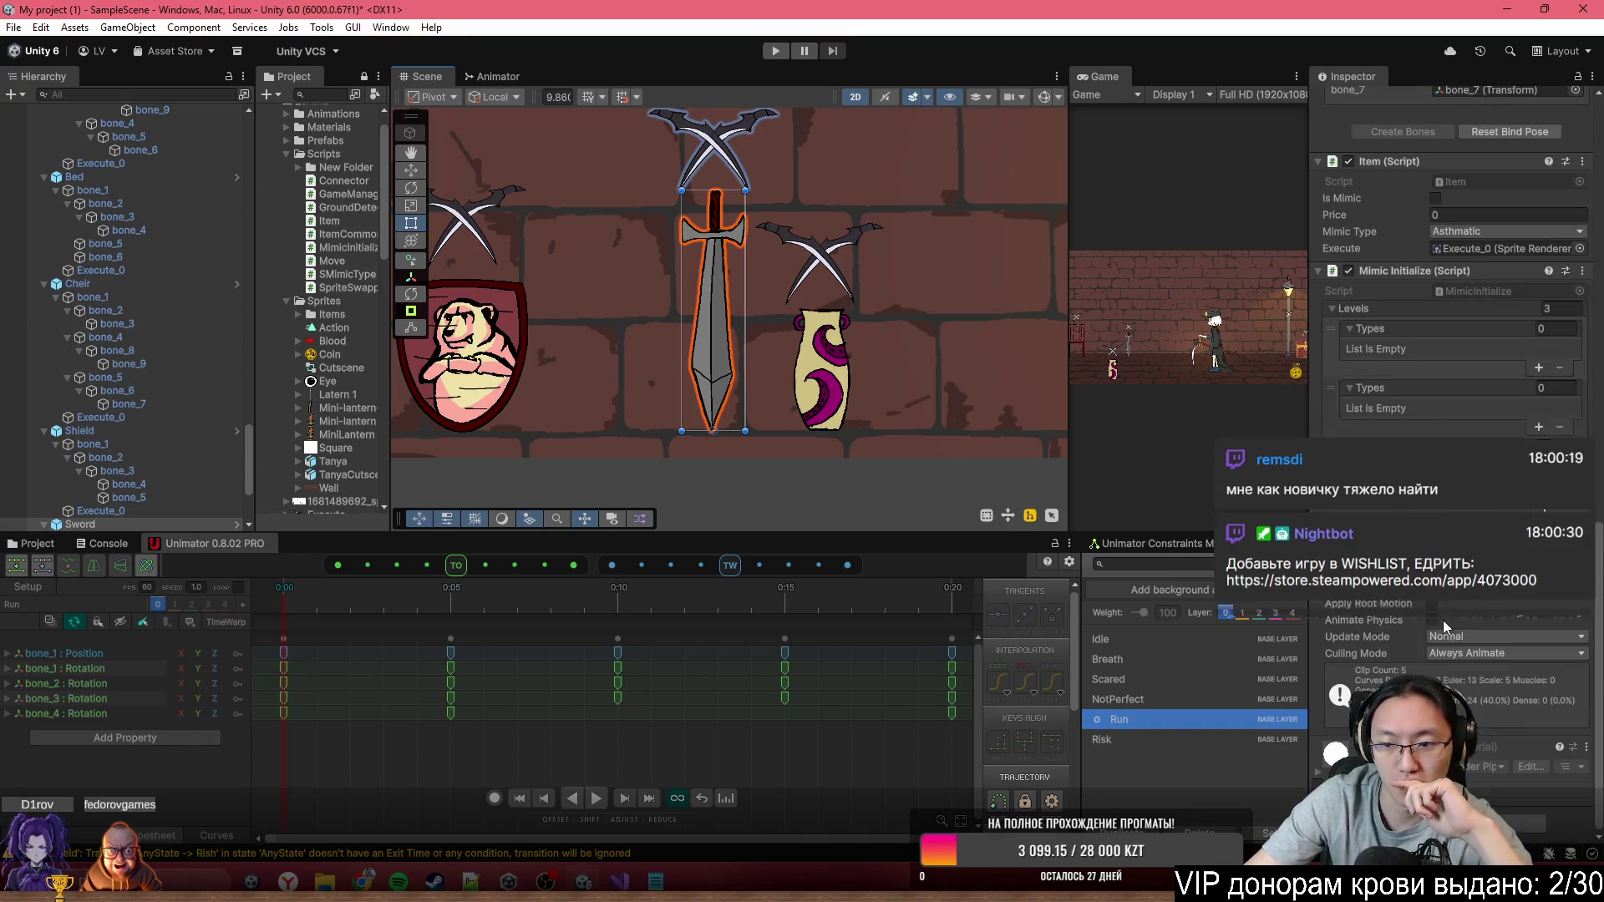
pyautogui.click(496, 80)
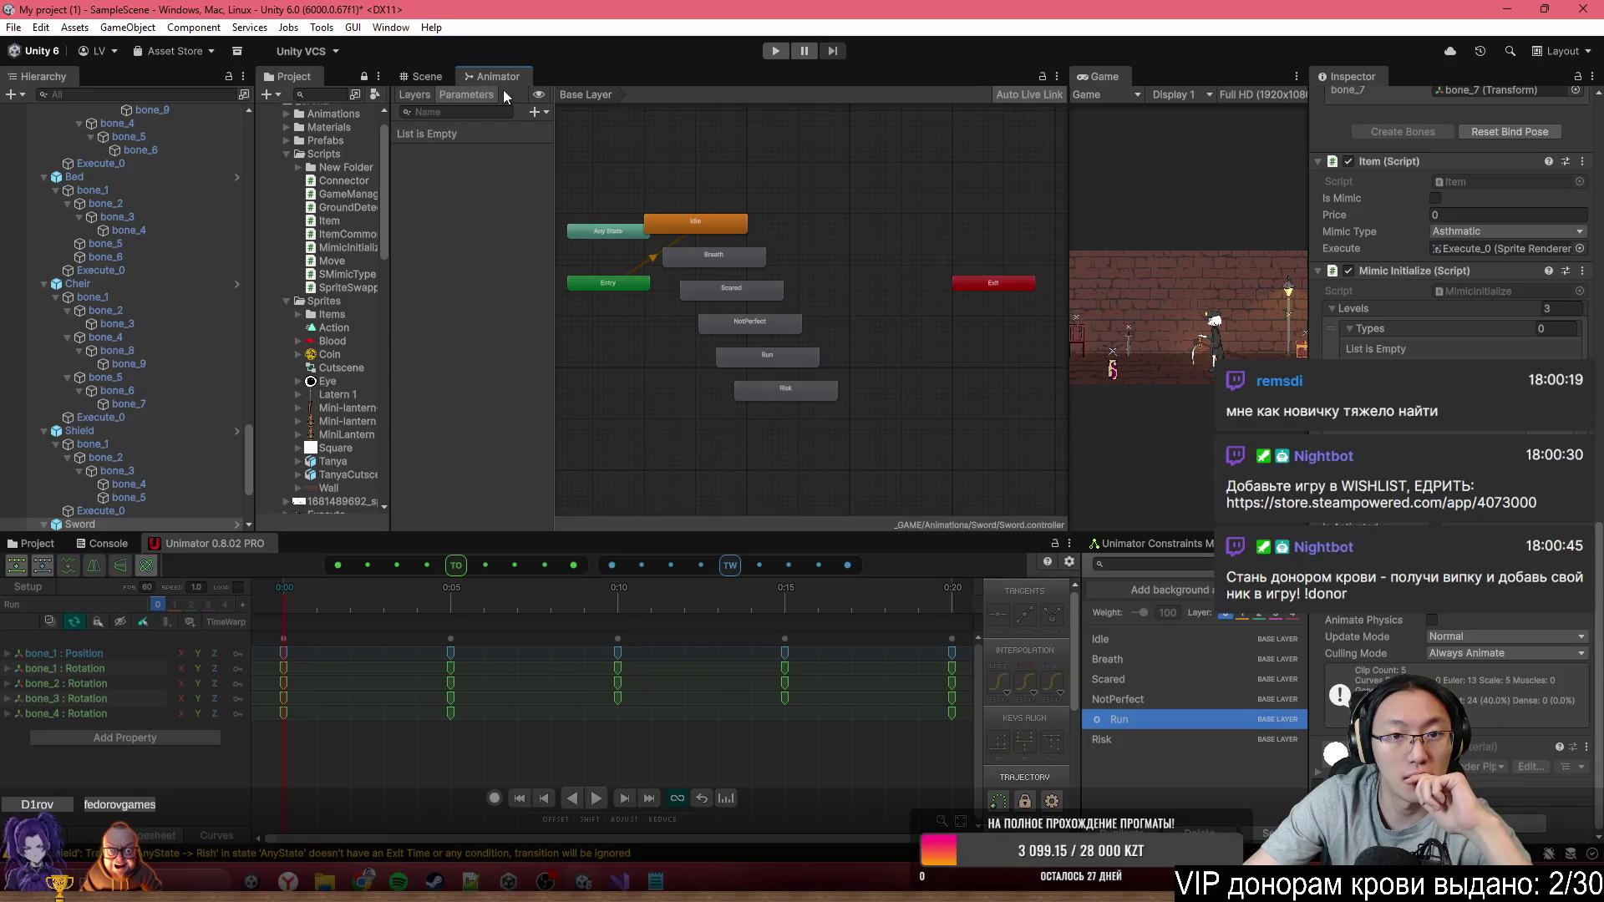
pyautogui.click(584, 386)
pyautogui.rightClick(721, 362)
pyautogui.click(757, 373)
pyautogui.click(873, 197)
# Move Any State left and add its transition to the Scared state
pyautogui.moveTo(744, 363); pyautogui.dragTo(647, 364)
pyautogui.rightClick(660, 363)
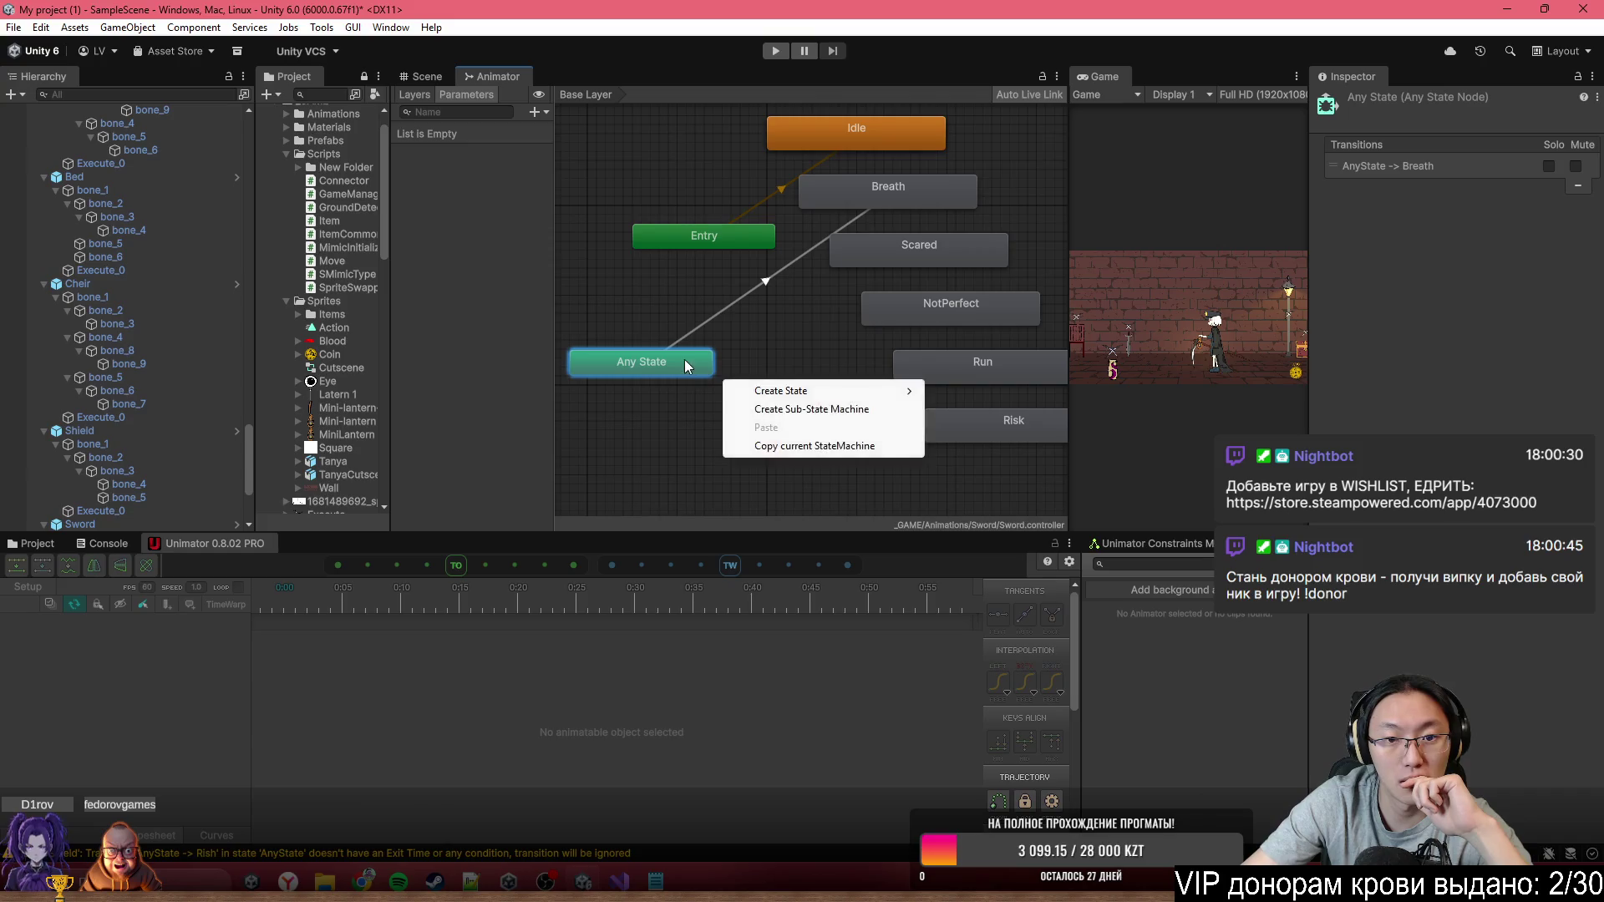
pyautogui.click(752, 392)
pyautogui.click(840, 259)
pyautogui.rightClick(660, 361)
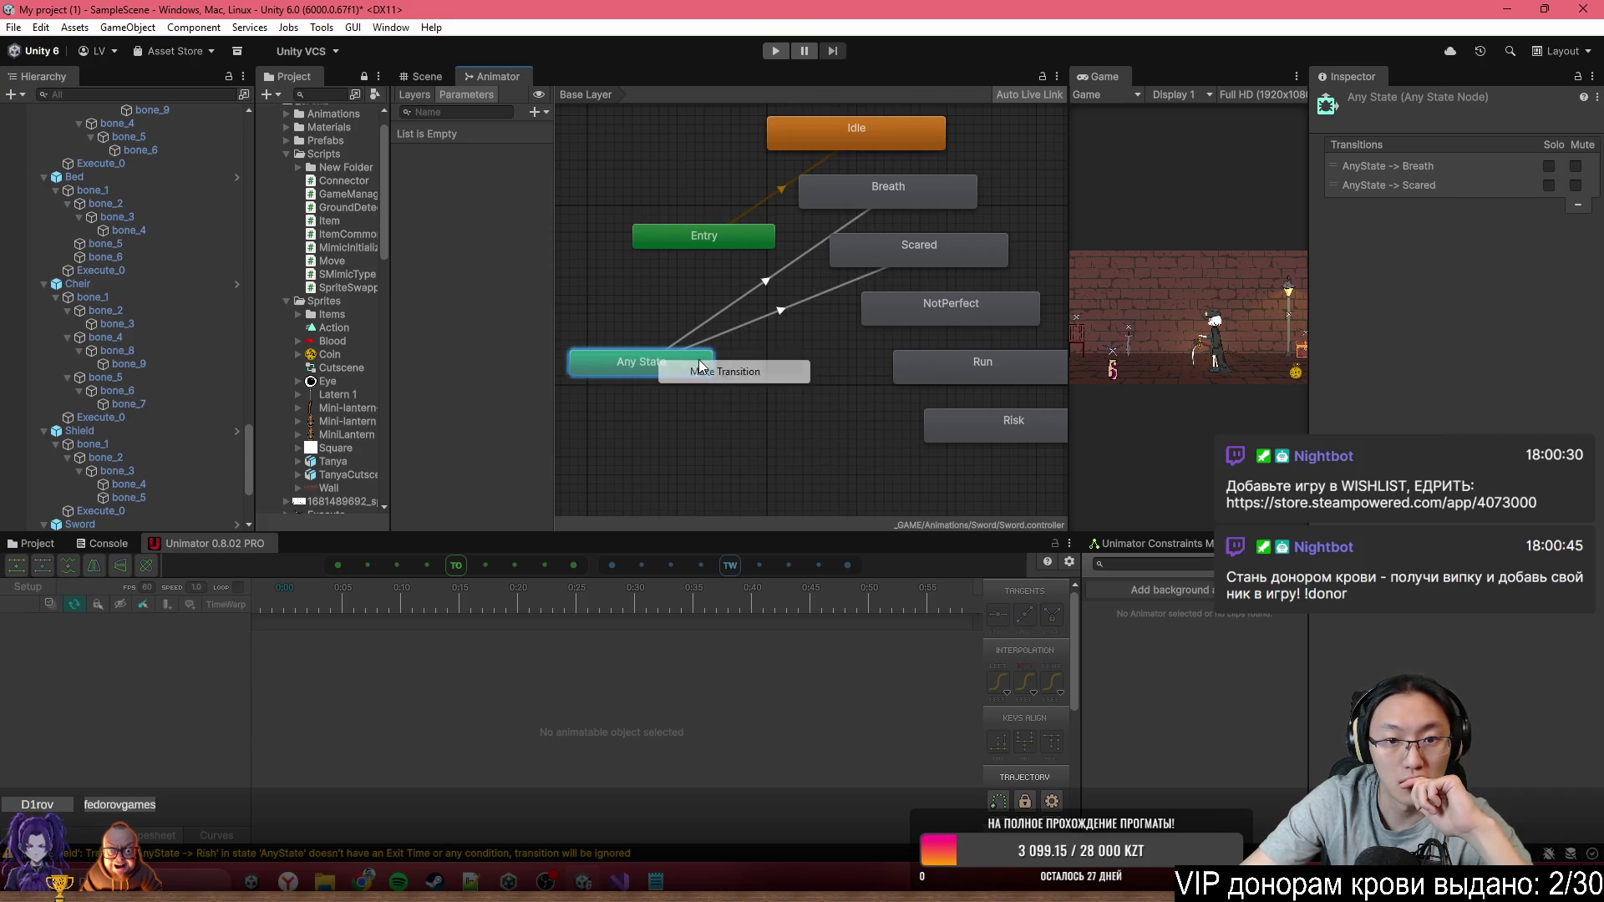
pyautogui.click(727, 370)
pyautogui.click(921, 289)
# Add an Any State transition to the NotPerfect state
pyautogui.rightClick(699, 378)
pyautogui.click(739, 386)
pyautogui.click(871, 337)
pyautogui.rightClick(677, 373)
pyautogui.click(740, 386)
pyautogui.click(929, 311)
# Add Any State transitions to the Run and Risk states
pyautogui.rightClick(694, 360)
pyautogui.click(730, 369)
pyautogui.click(950, 370)
pyautogui.rightClick(673, 371)
pyautogui.click(710, 380)
pyautogui.click(982, 424)
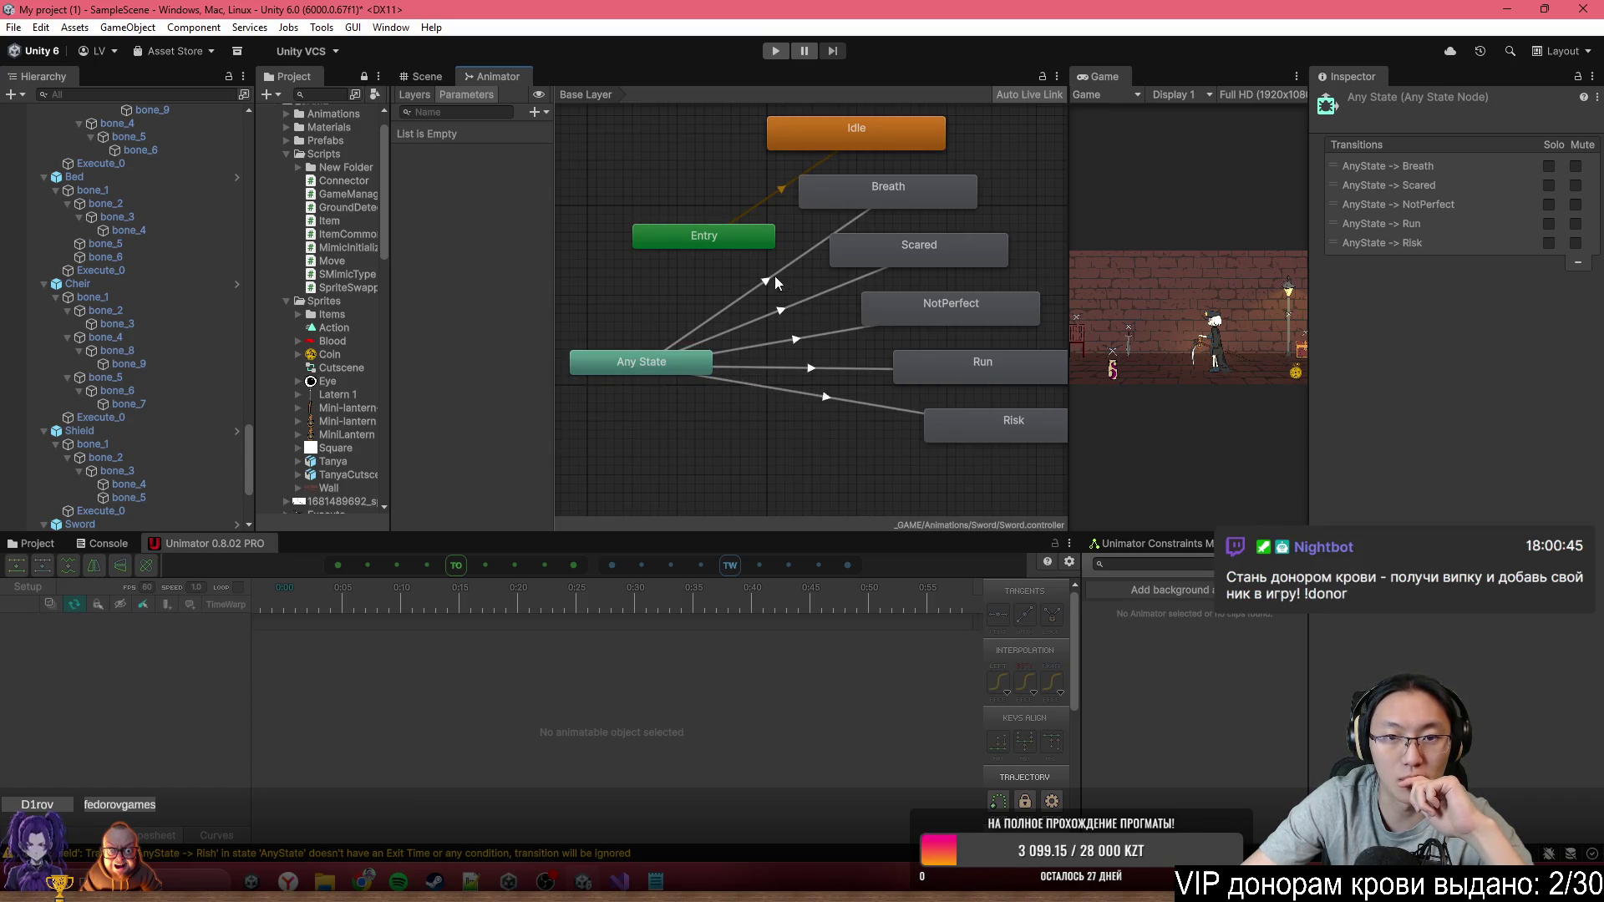
# Add the Breath and Scared trigger parameters to the Sword controller
pyautogui.click(538, 112)
pyautogui.click(590, 191)
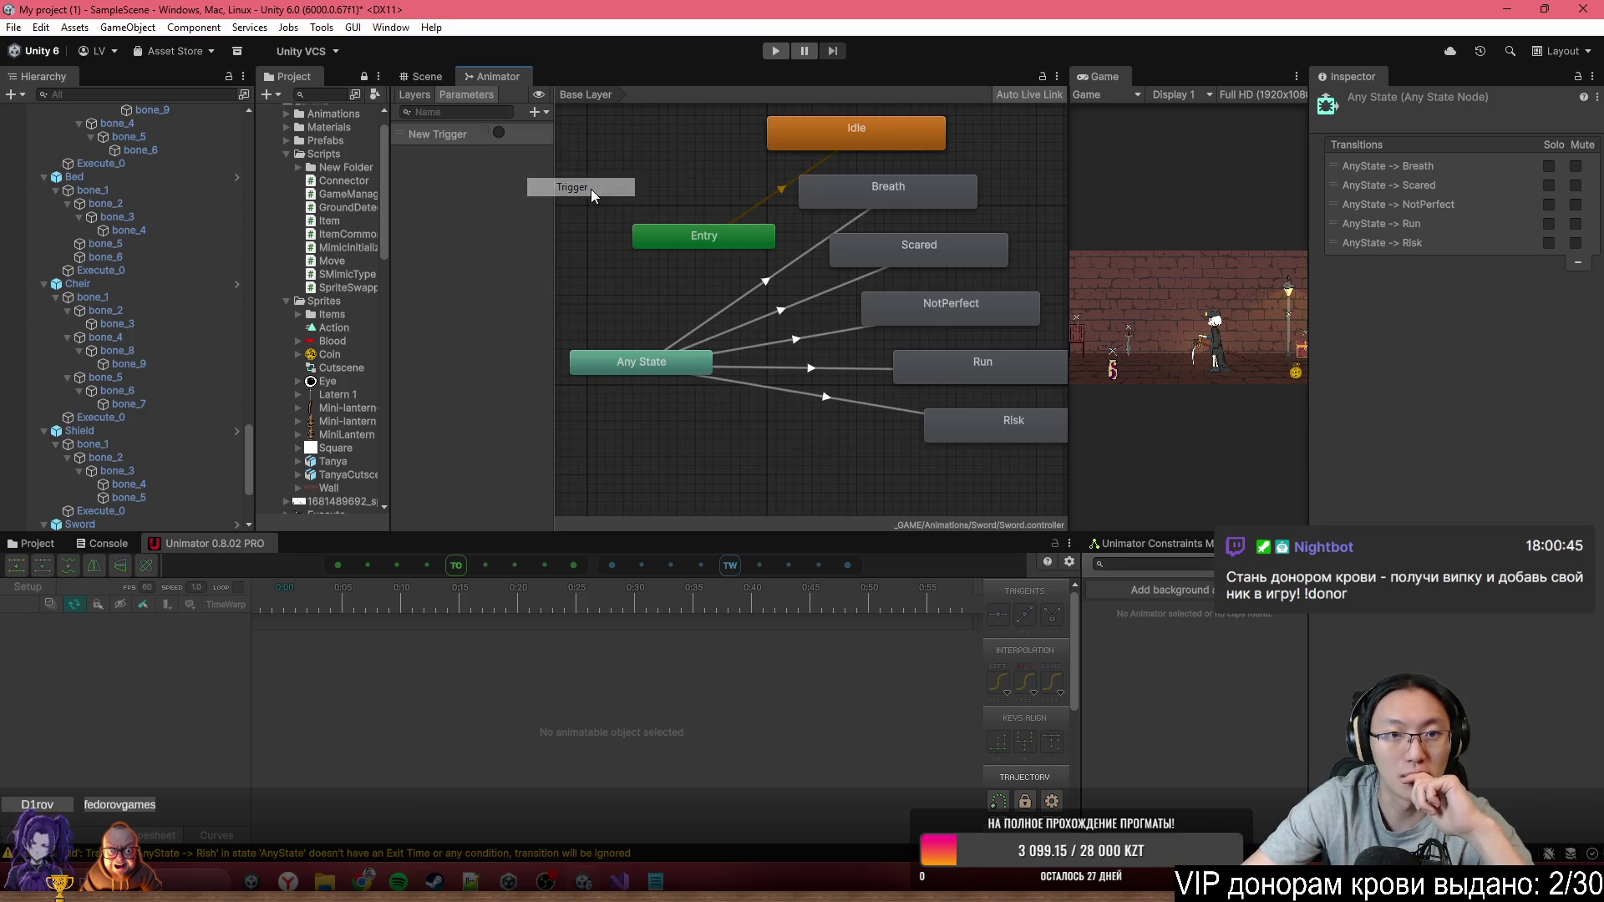
pyautogui.write('Breath')
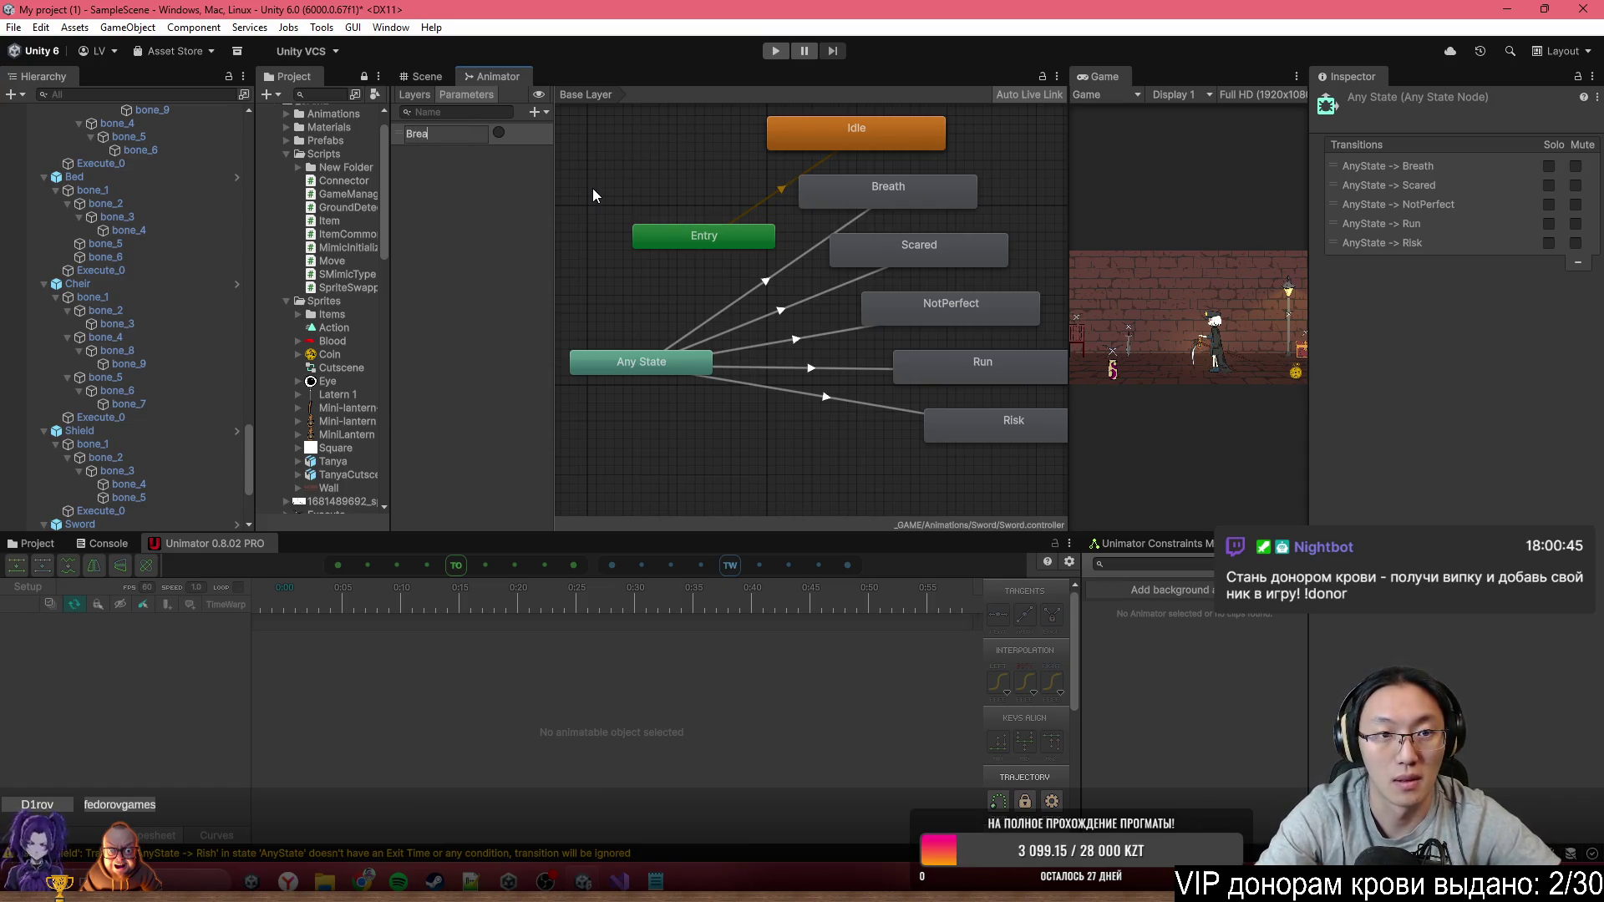
pyautogui.press('Return')
pyautogui.click(537, 112)
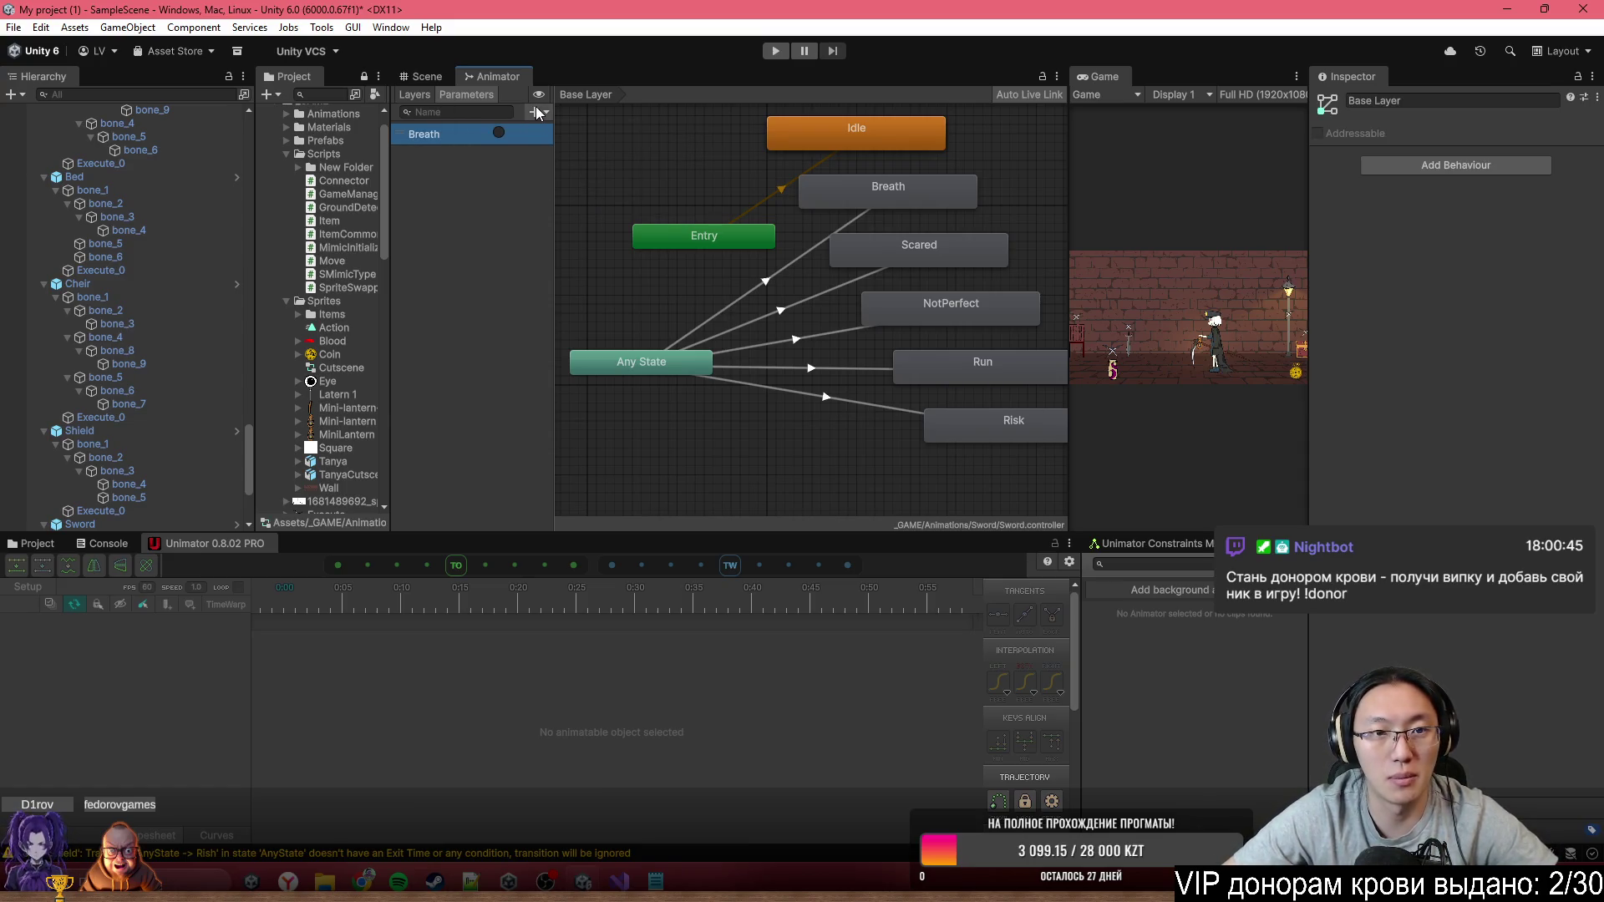
pyautogui.click(577, 188)
pyautogui.write('Scared')
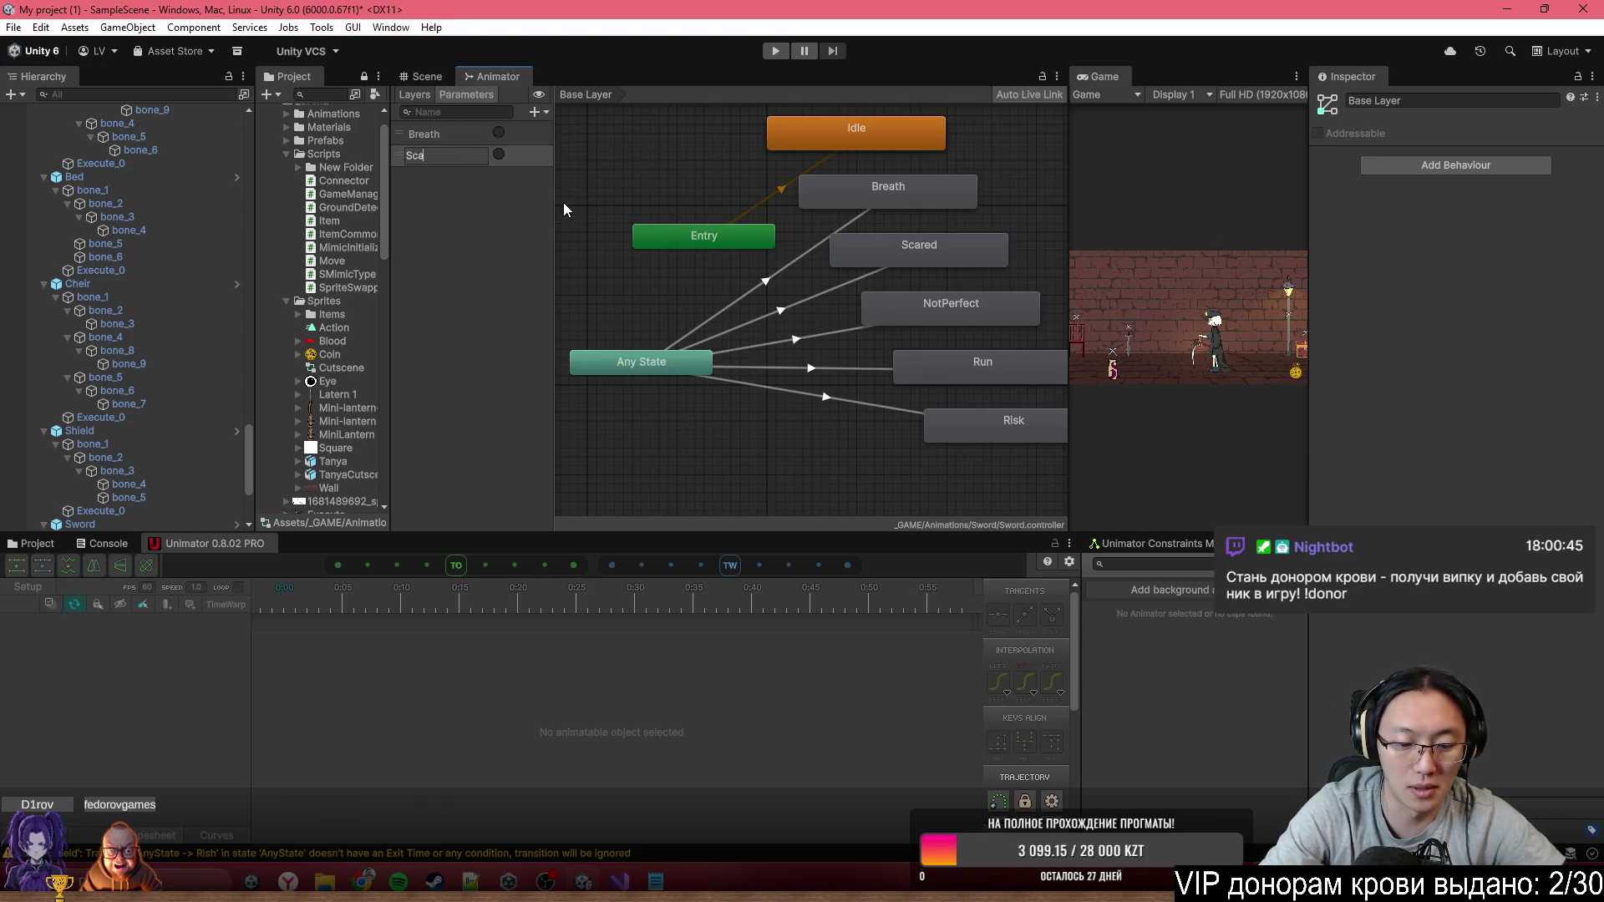
pyautogui.press('Return')
# Add the NotPerfect and Run trigger parameters
pyautogui.click(533, 113)
pyautogui.click(560, 190)
pyautogui.write('NotPerfect')
pyautogui.press('Return')
pyautogui.click(535, 112)
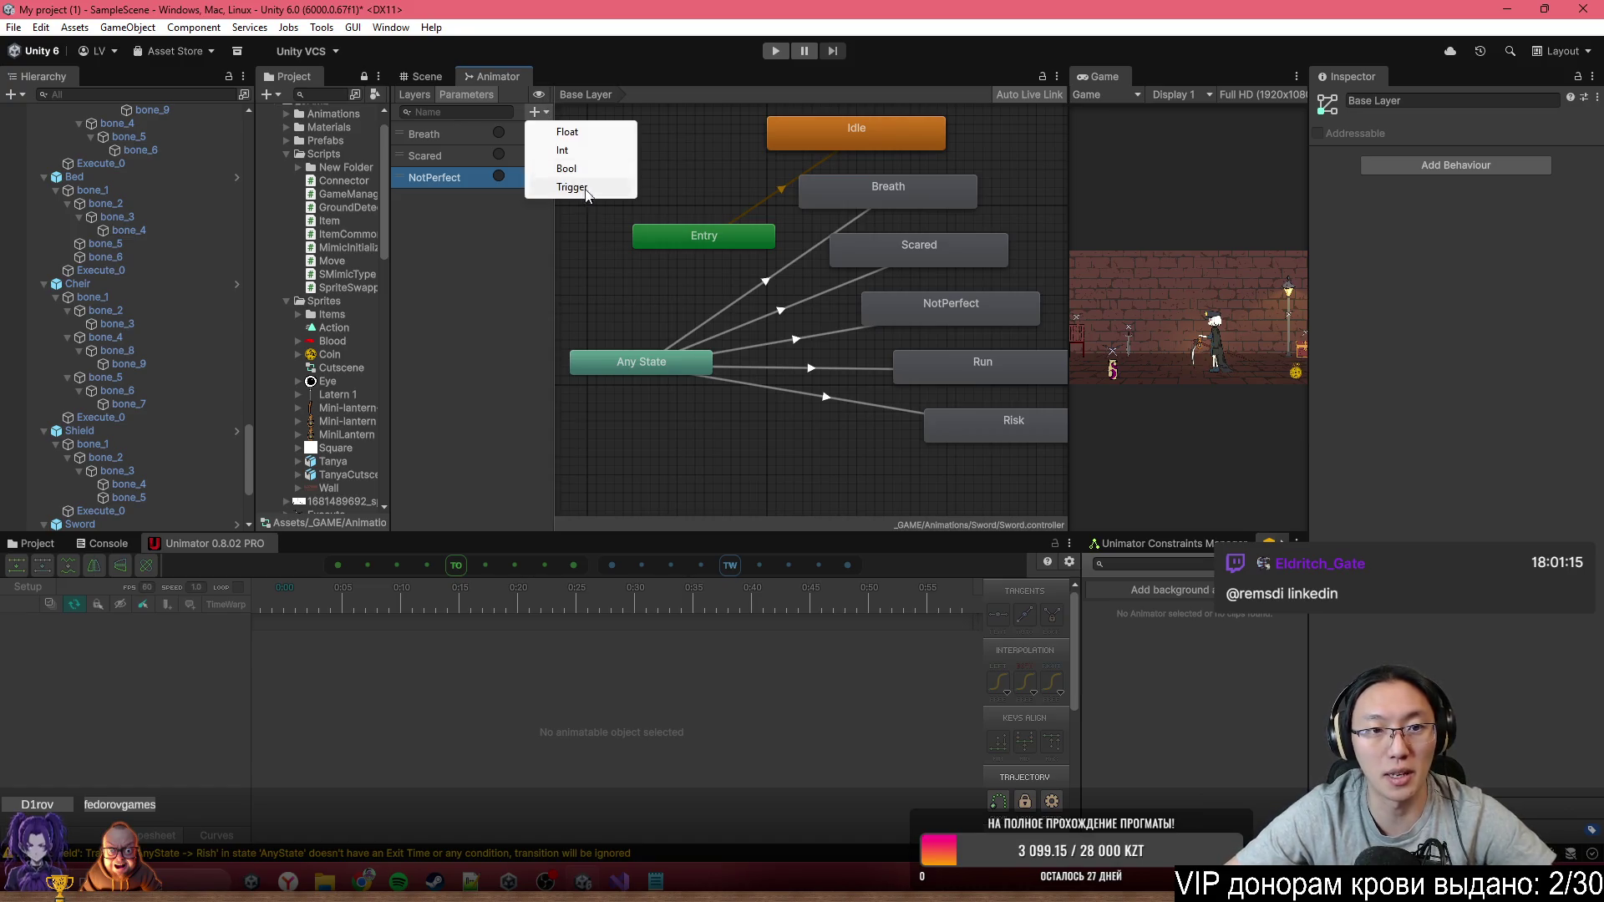
pyautogui.click(585, 177)
pyautogui.write('Run')
pyautogui.press('Return')
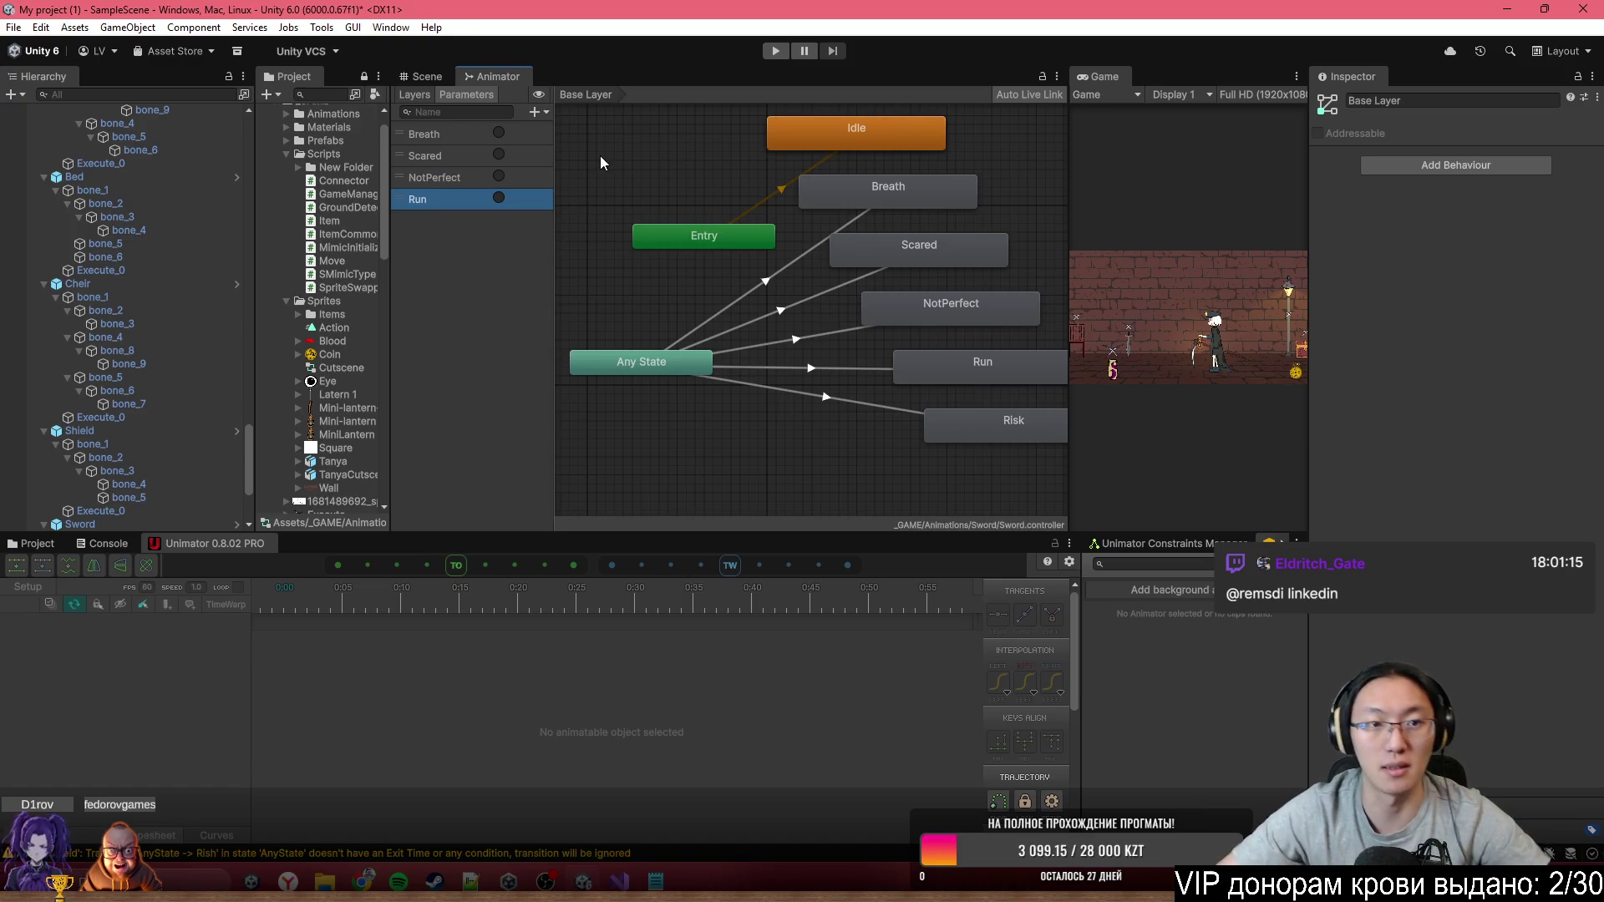
# Add the Risk trigger parameter
pyautogui.click(534, 112)
pyautogui.click(558, 187)
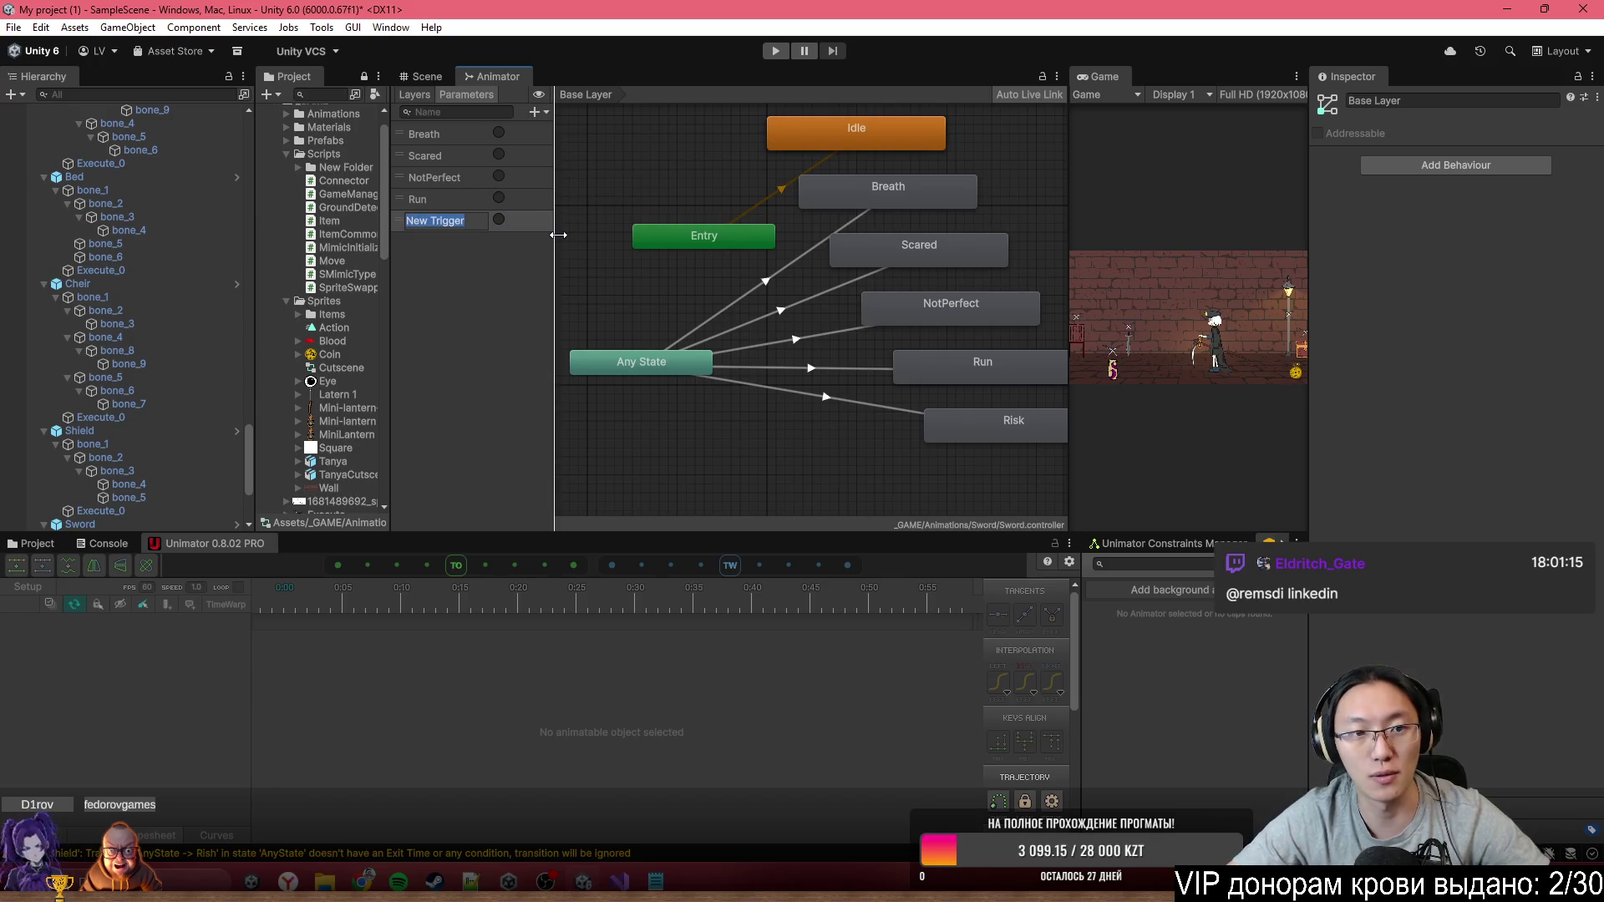
pyautogui.write('Risk')
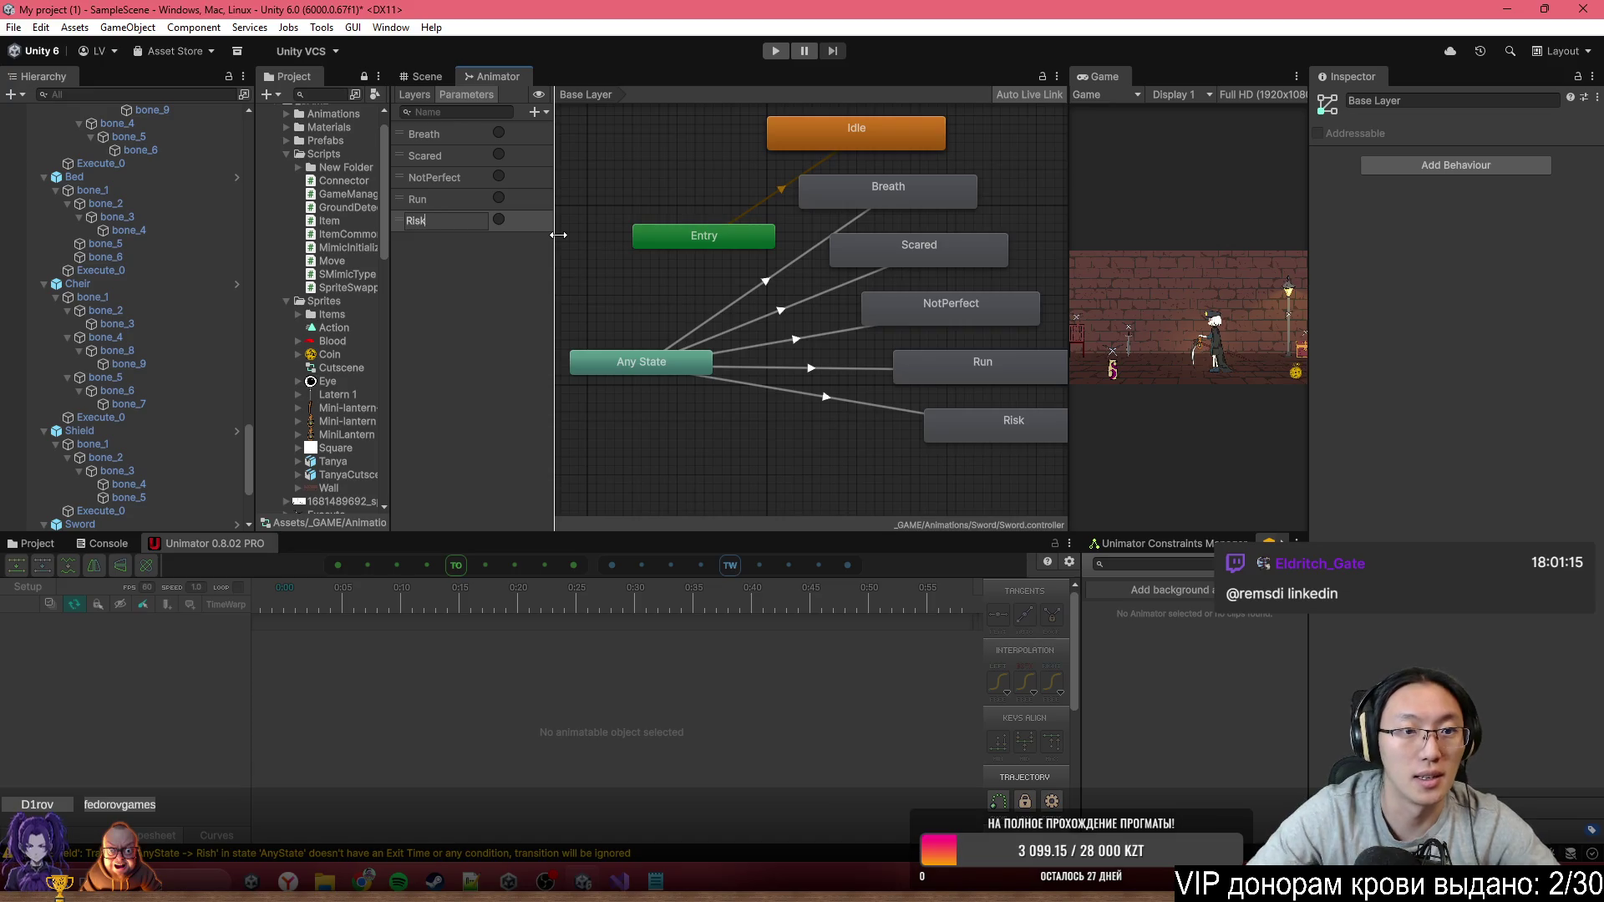
pyautogui.press('Return')
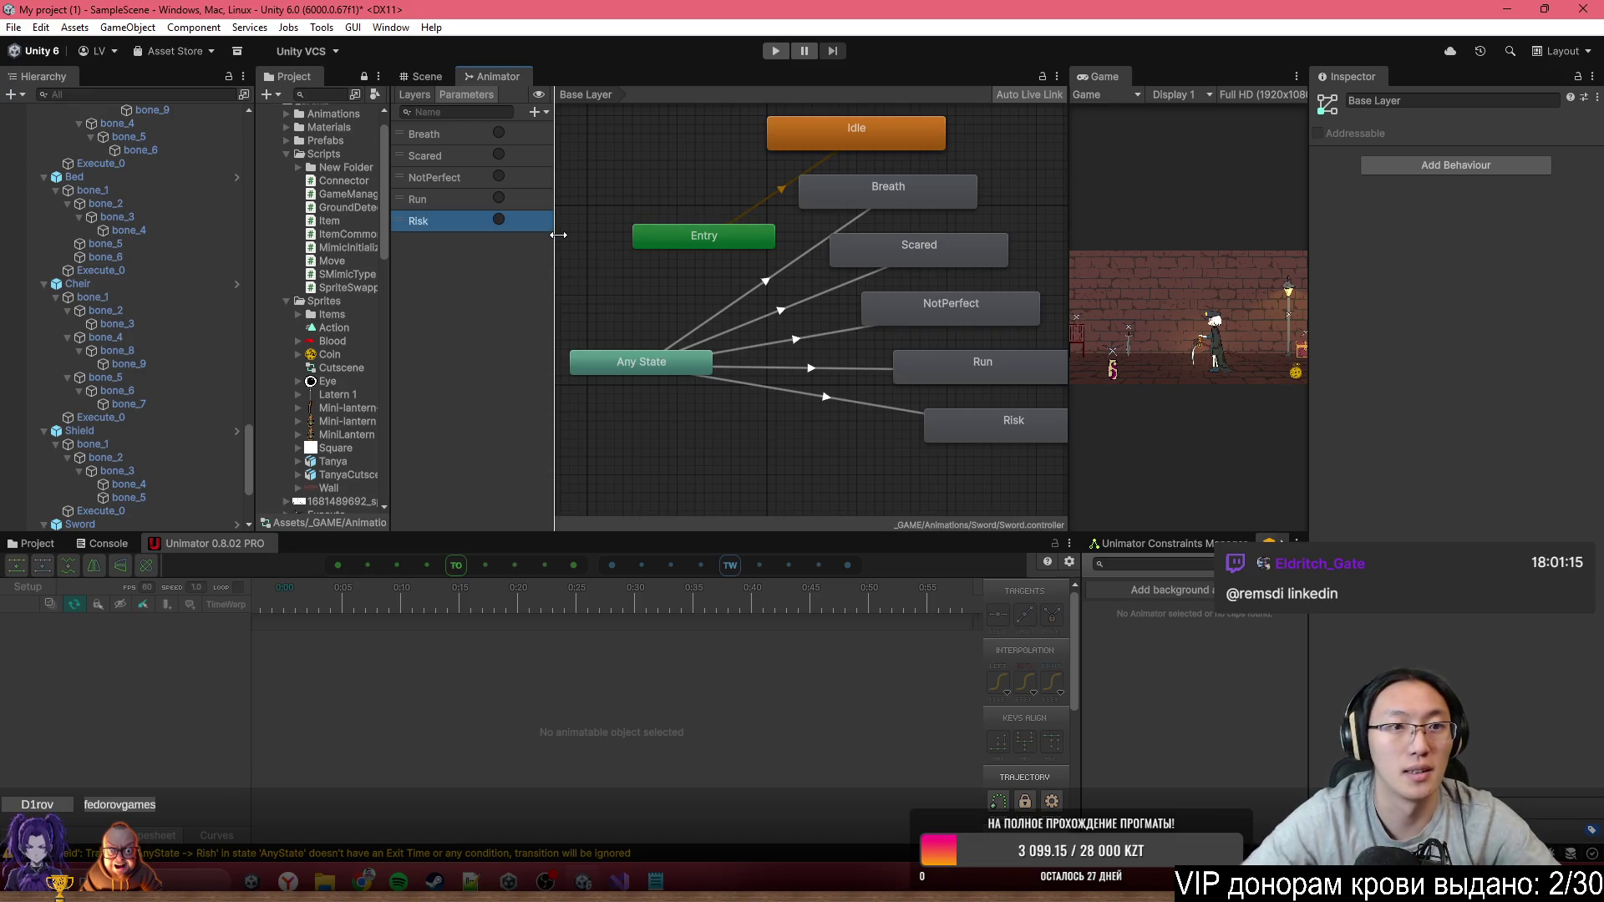
pyautogui.click(788, 274)
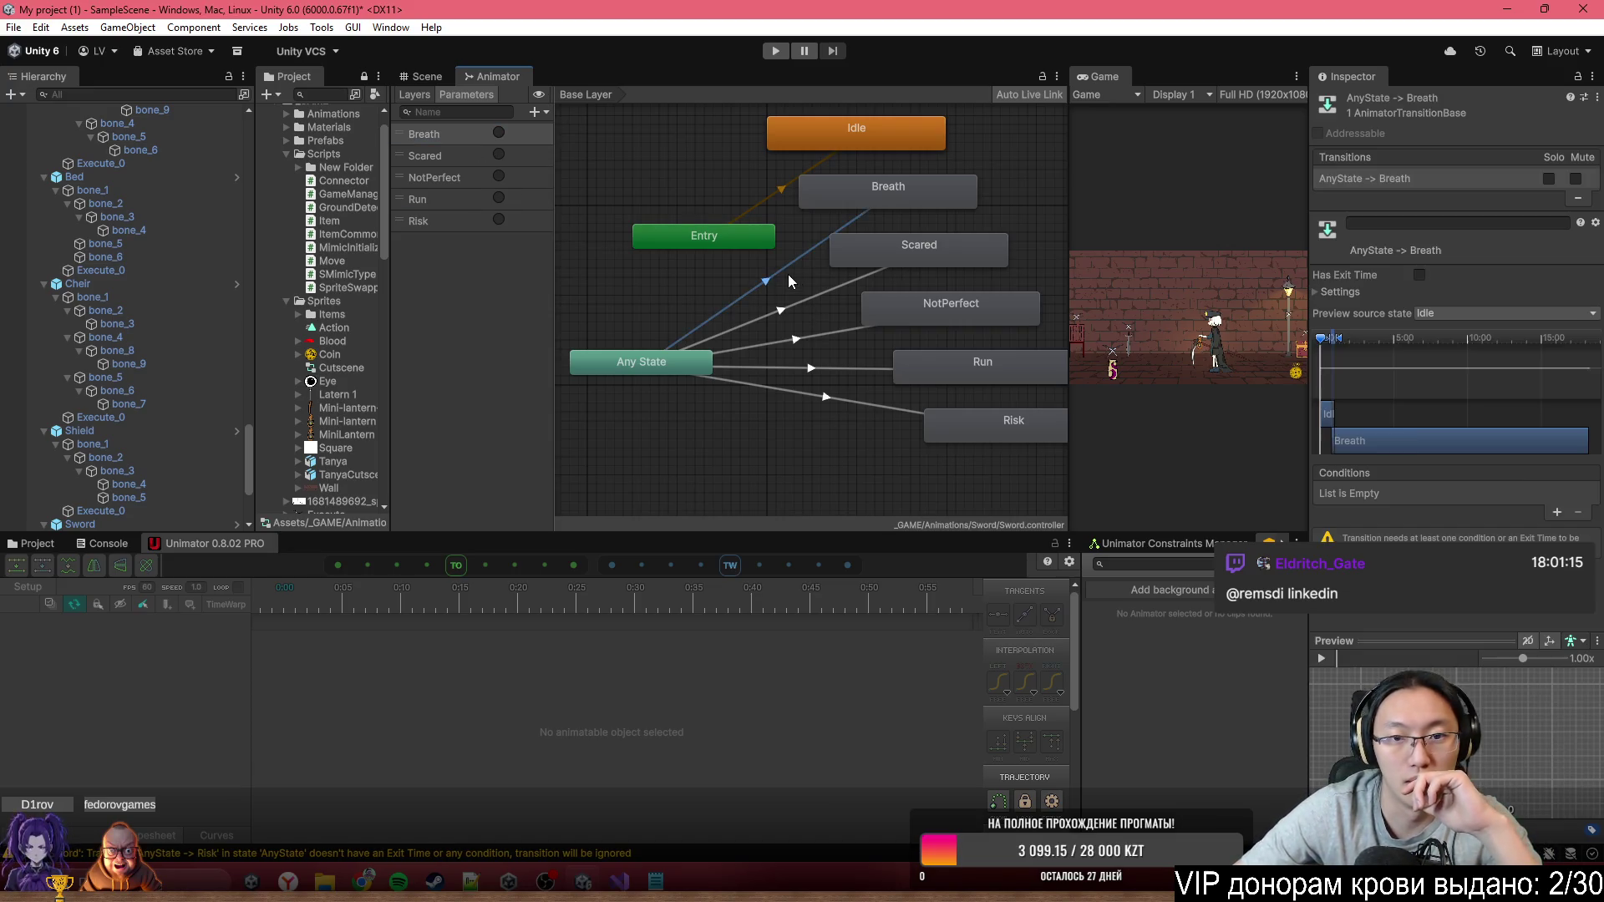
# Add trigger conditions to the Any State to Breath and Scared transitions
pyautogui.click(1554, 515)
pyautogui.click(807, 298)
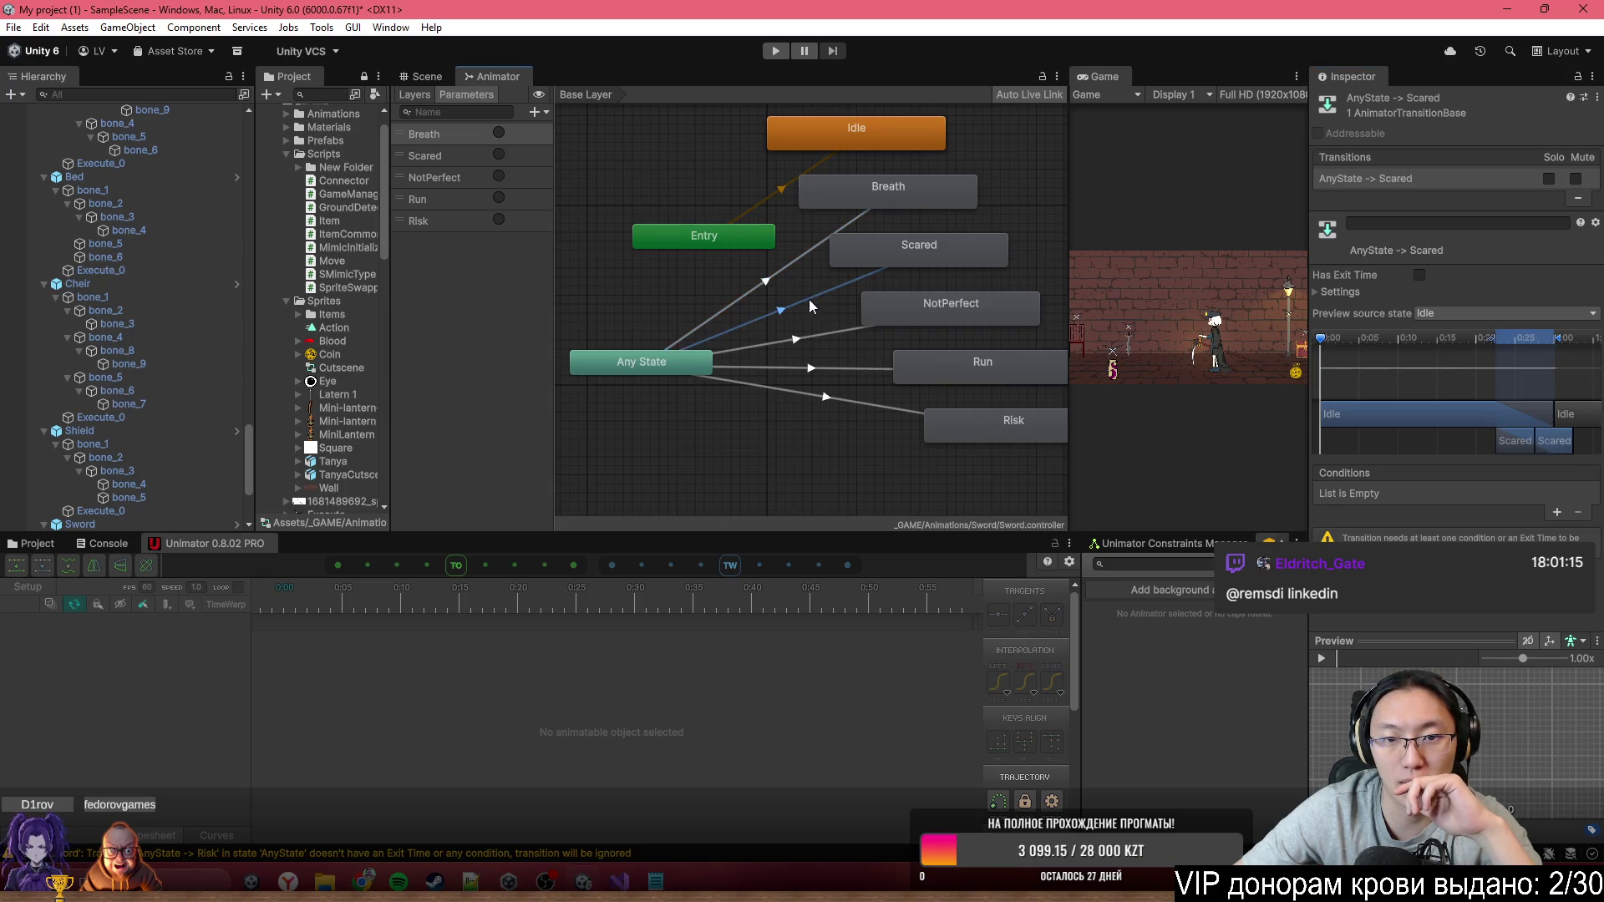
pyautogui.click(1557, 515)
pyautogui.click(1404, 495)
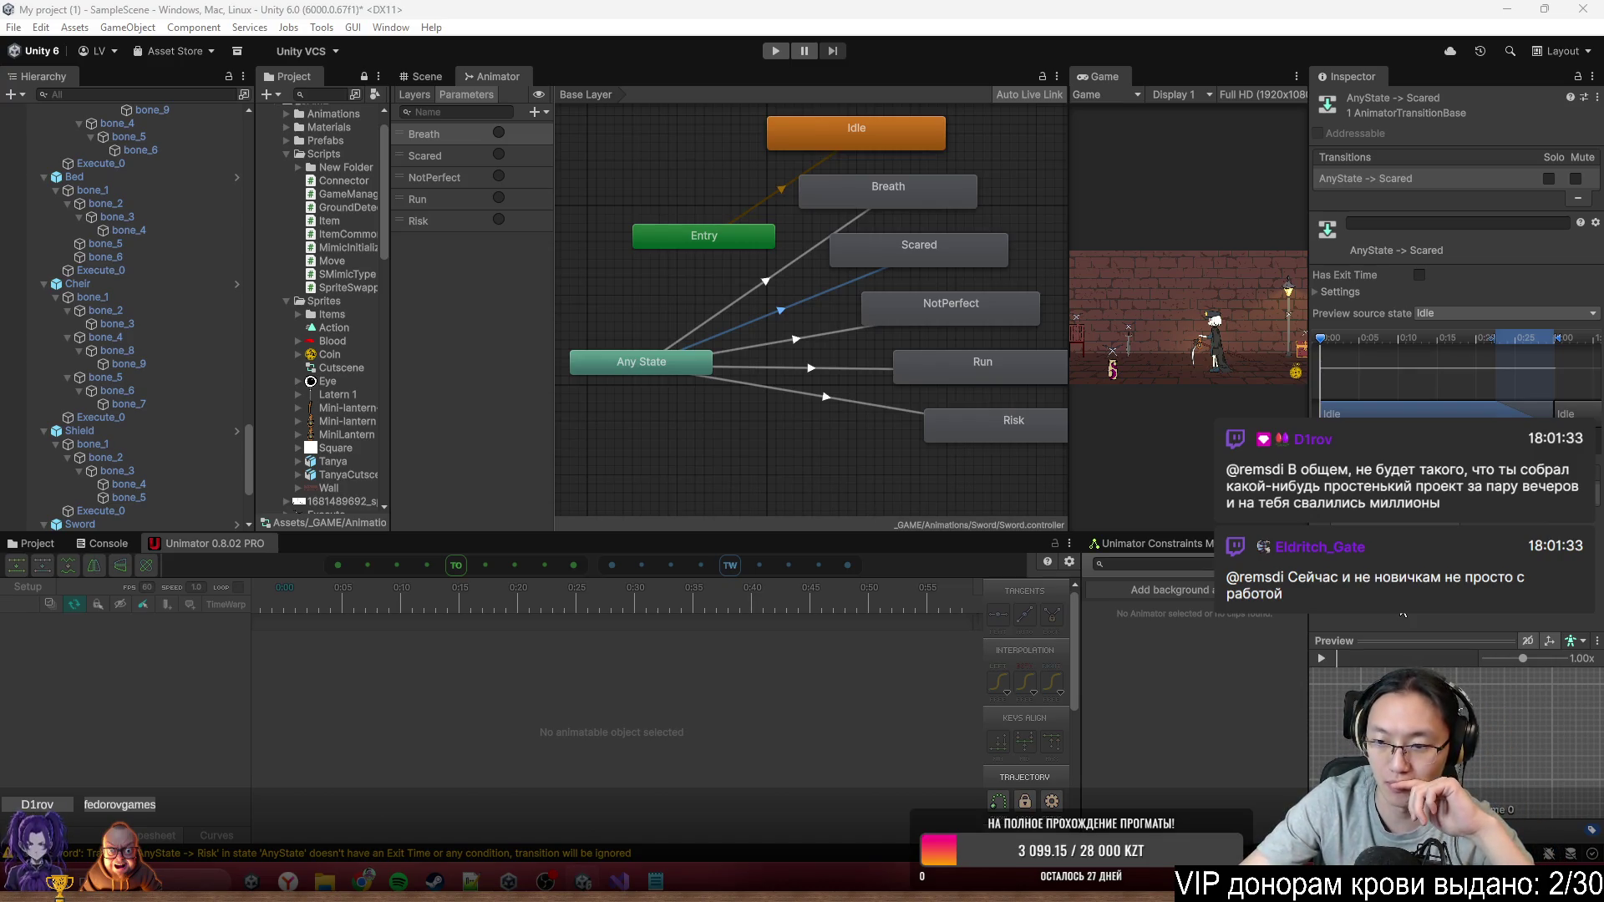
# Review the NotPerfect, Run, Risk, Scared and Breath transitions
pyautogui.click(897, 424)
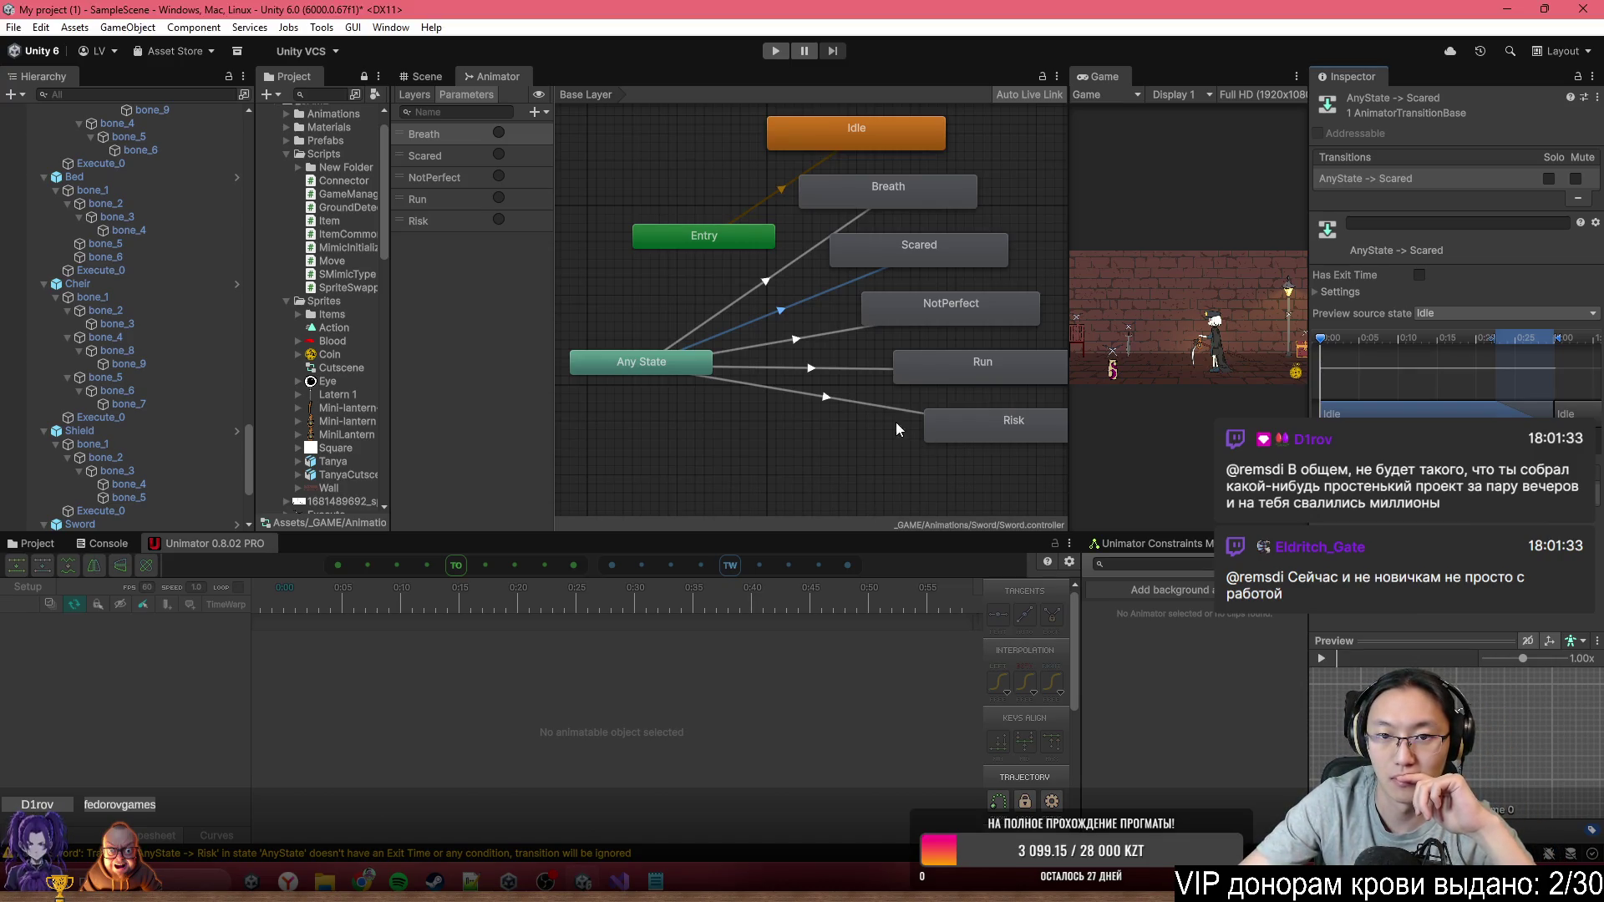
pyautogui.click(843, 334)
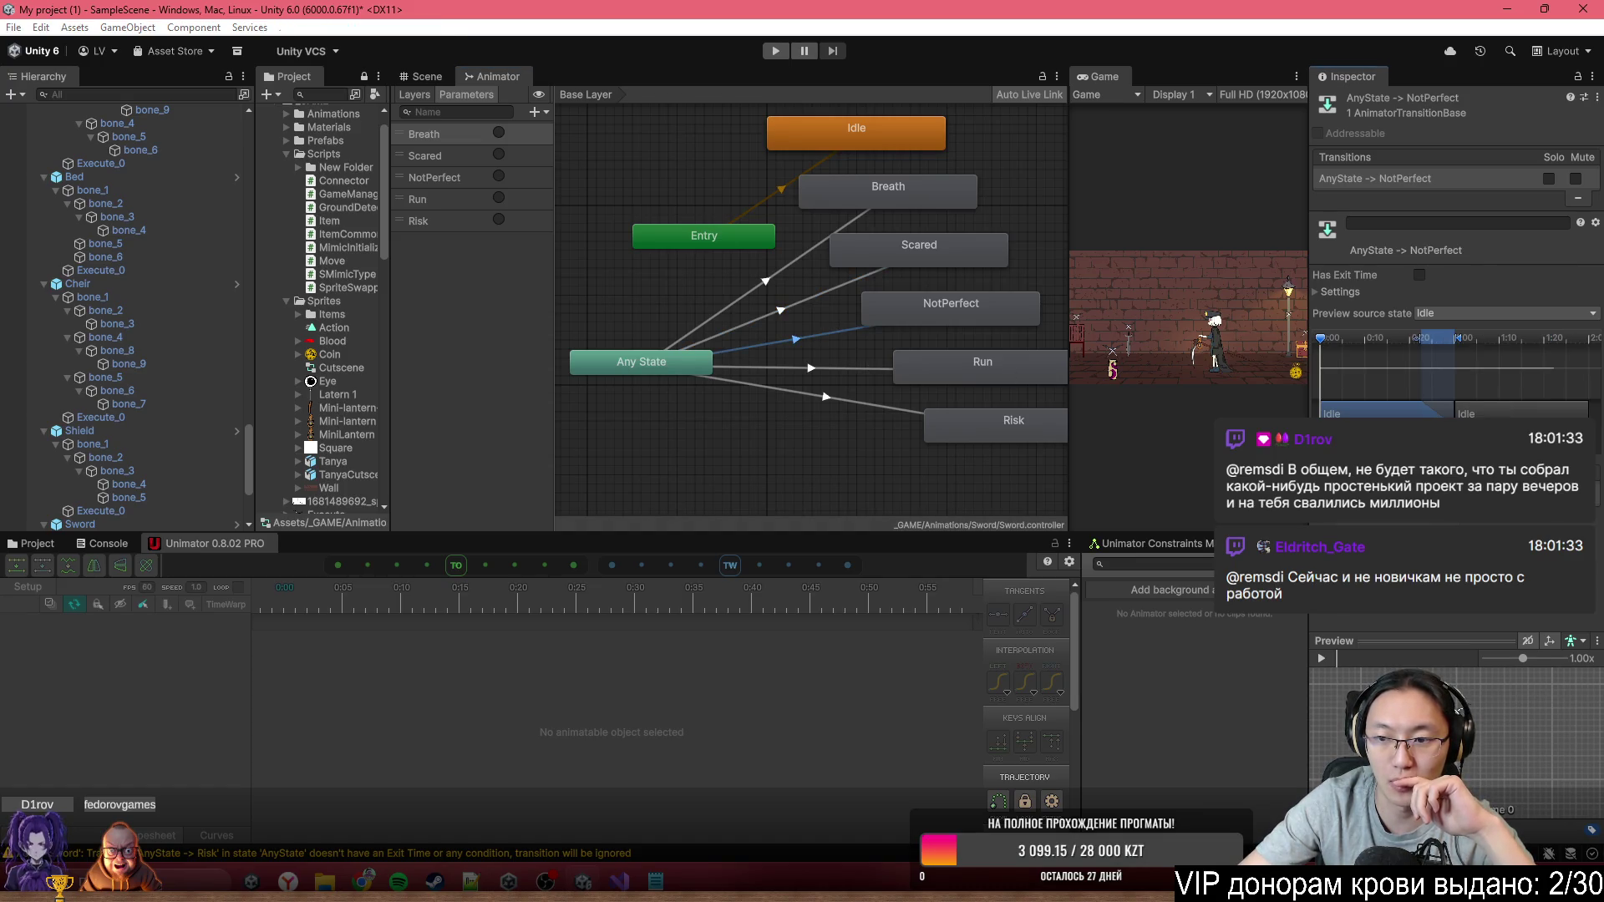
pyautogui.click(864, 368)
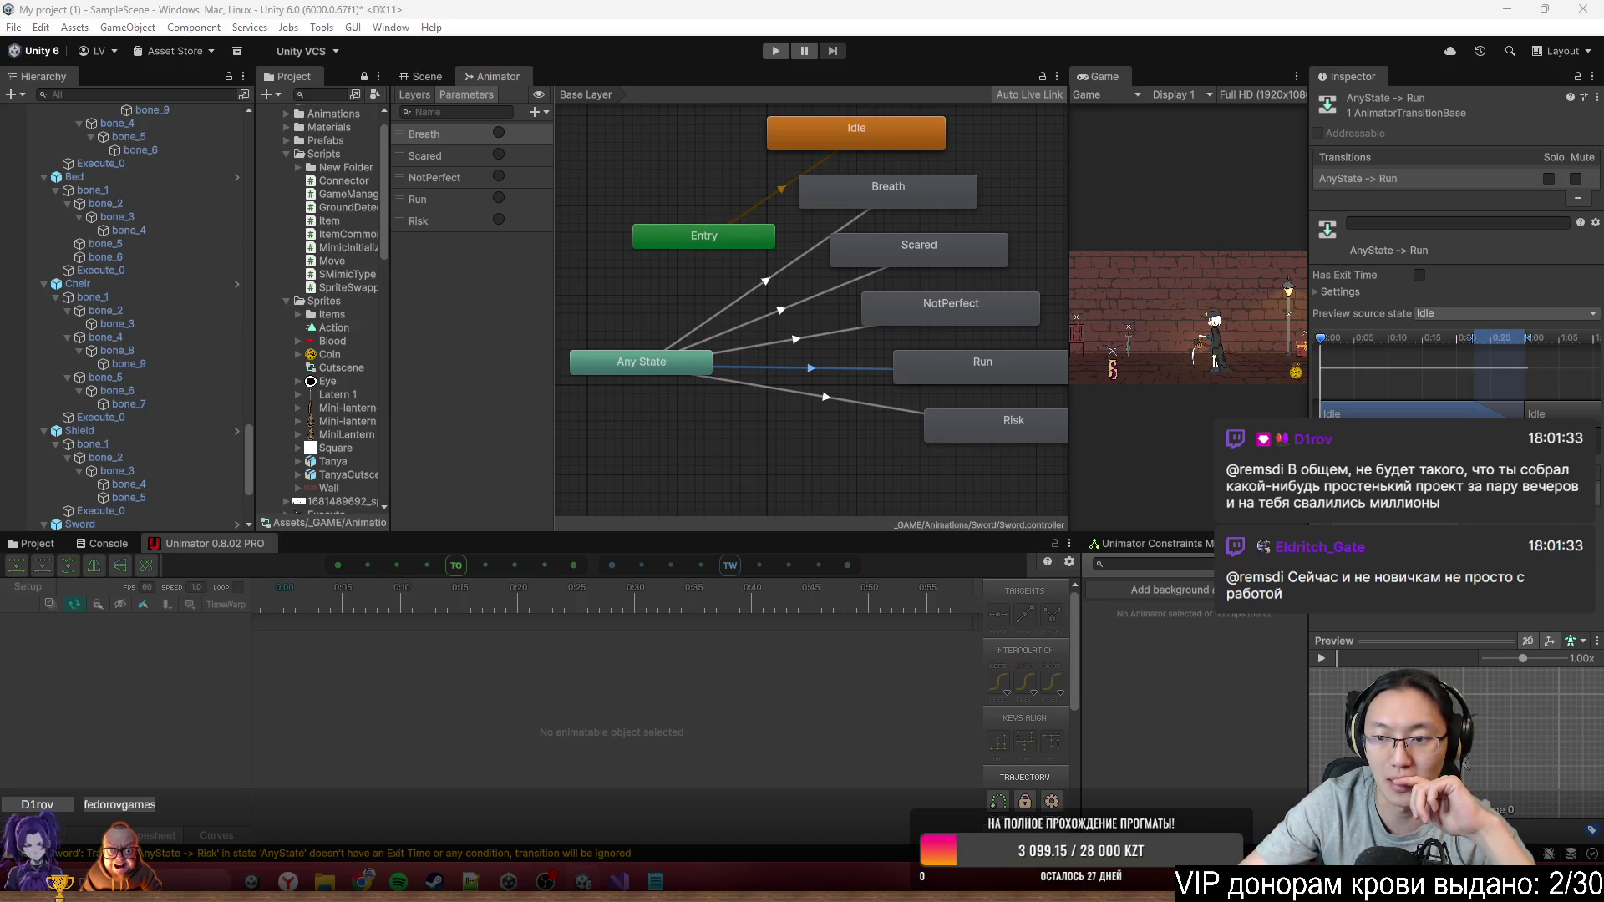
pyautogui.click(889, 410)
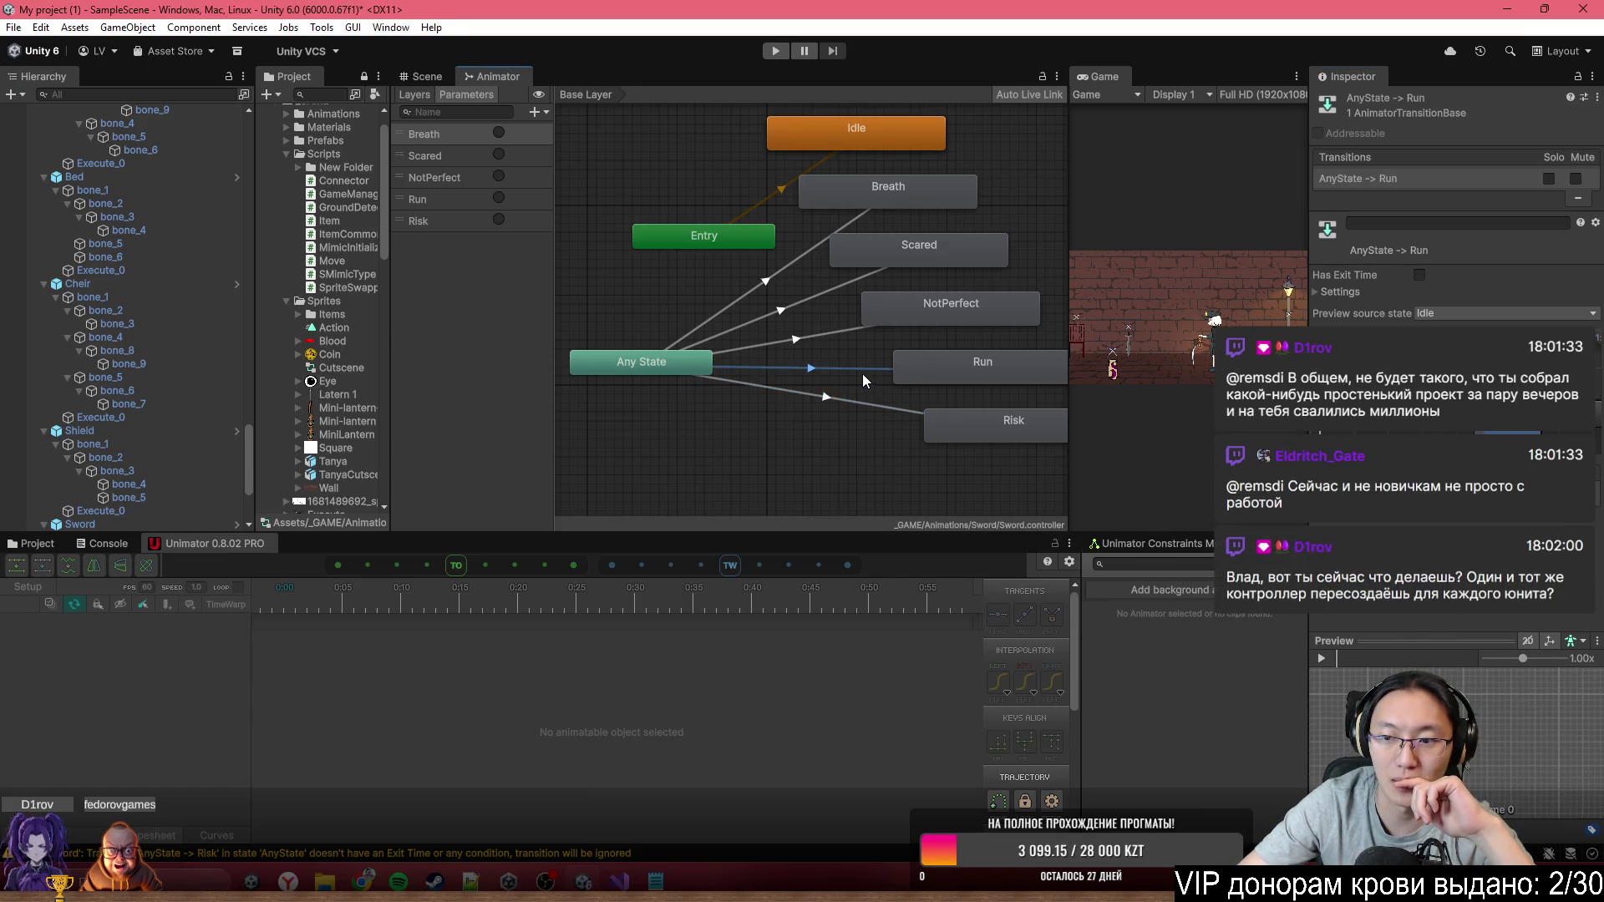
pyautogui.click(819, 294)
pyautogui.click(792, 259)
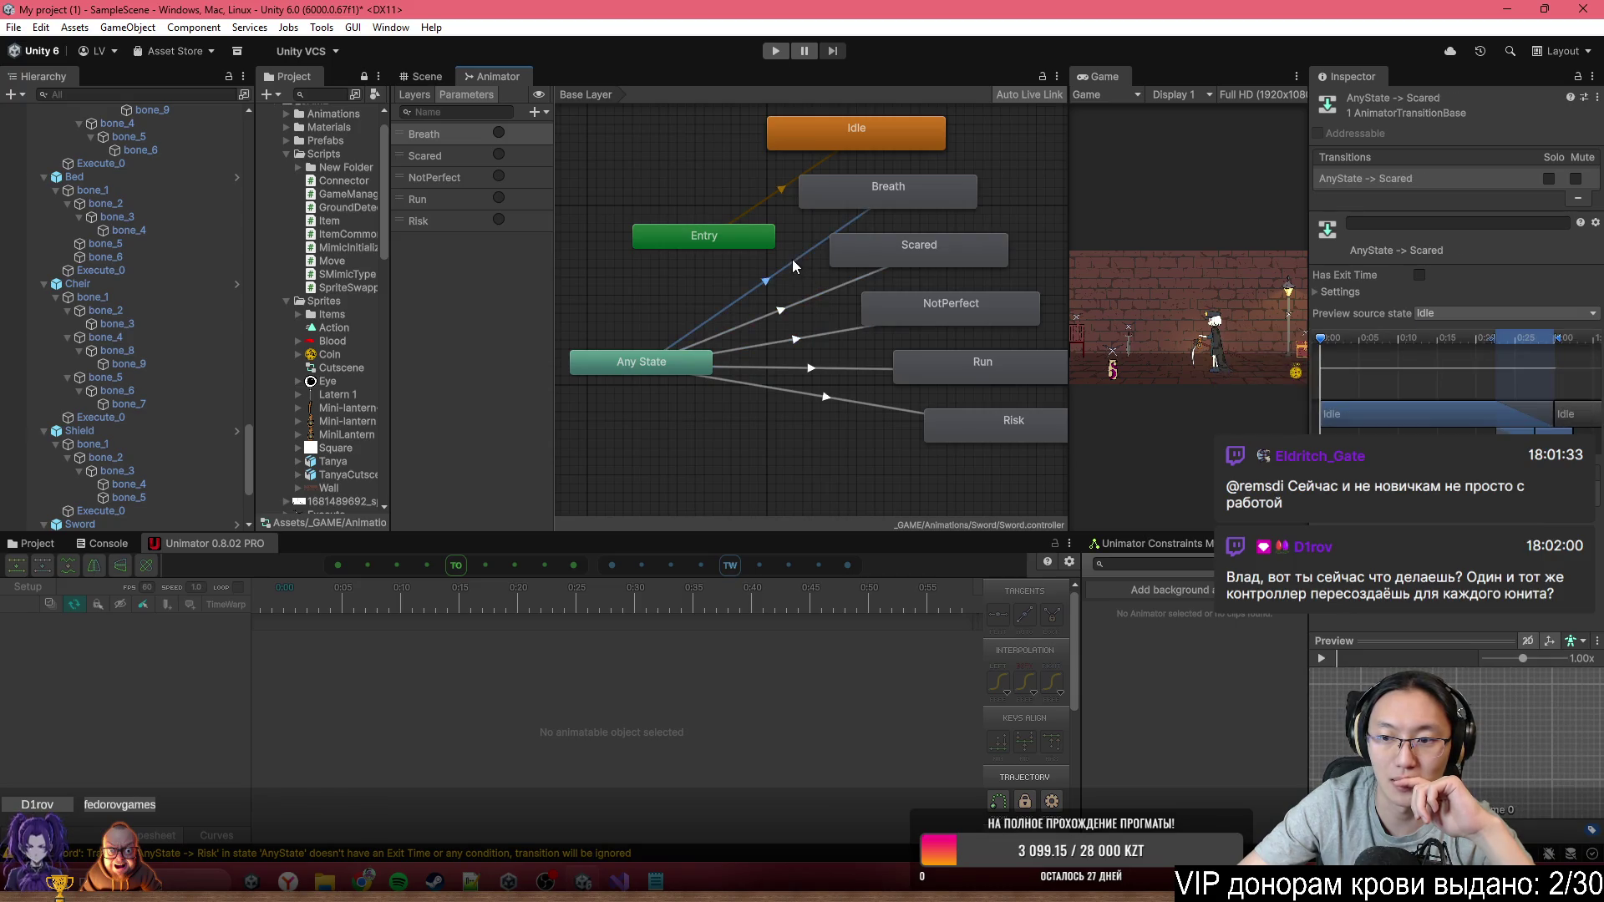
pyautogui.scroll(-5, 809, 298)
pyautogui.click(427, 76)
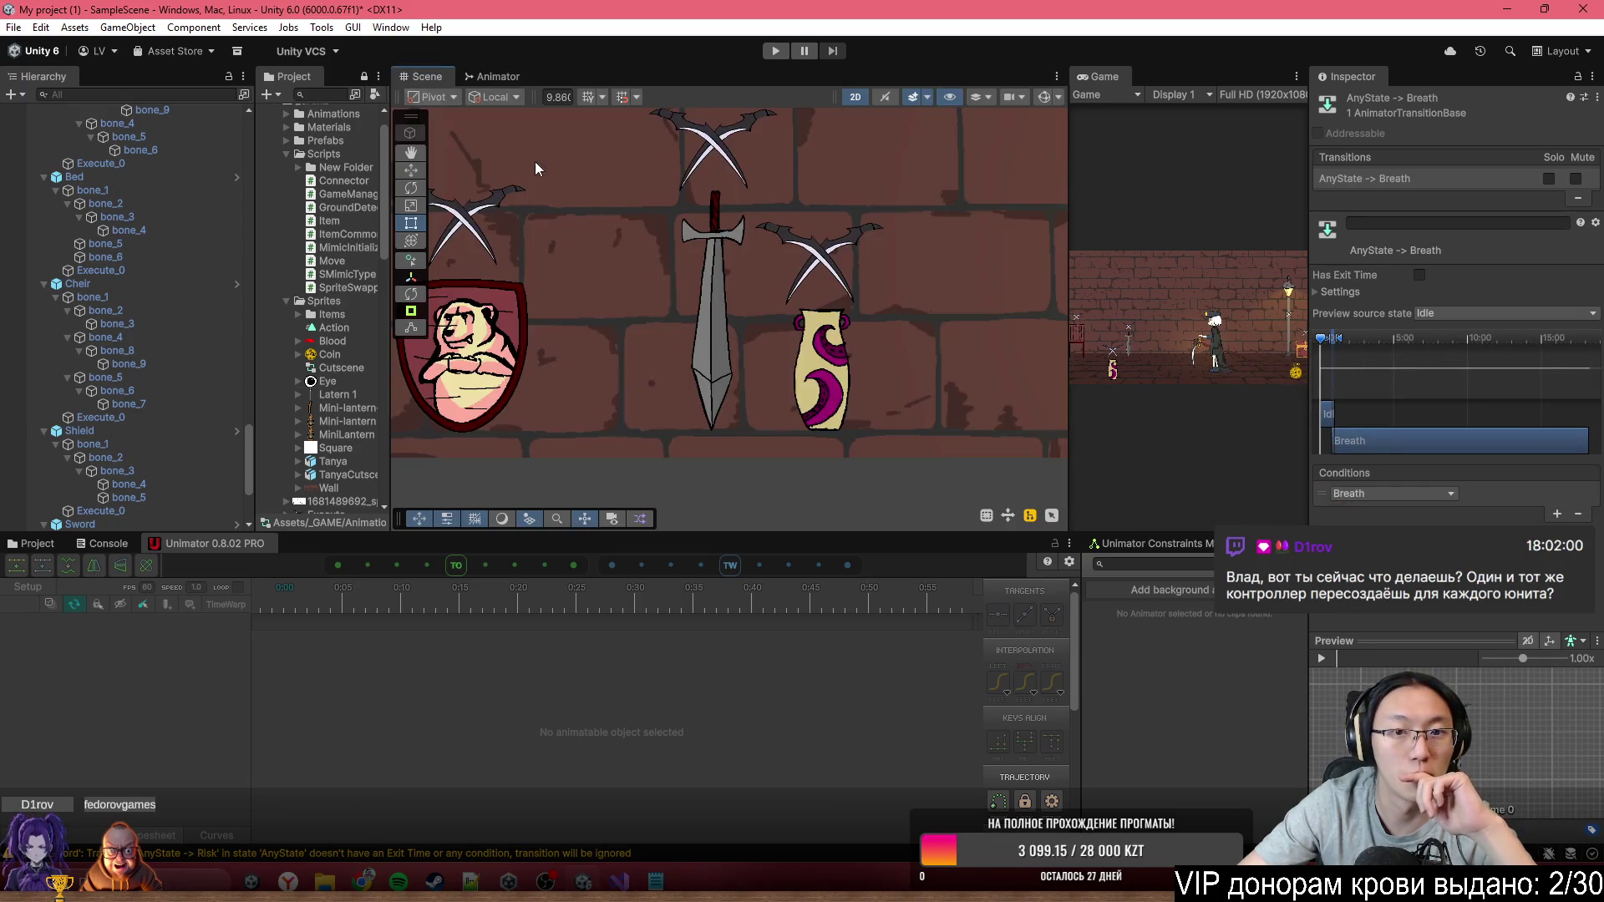
# Select the Vase in the scene and bring up its controller graph with Any State selected
pyautogui.click(584, 299)
pyautogui.click(499, 76)
pyautogui.click(426, 76)
pyautogui.click(692, 326)
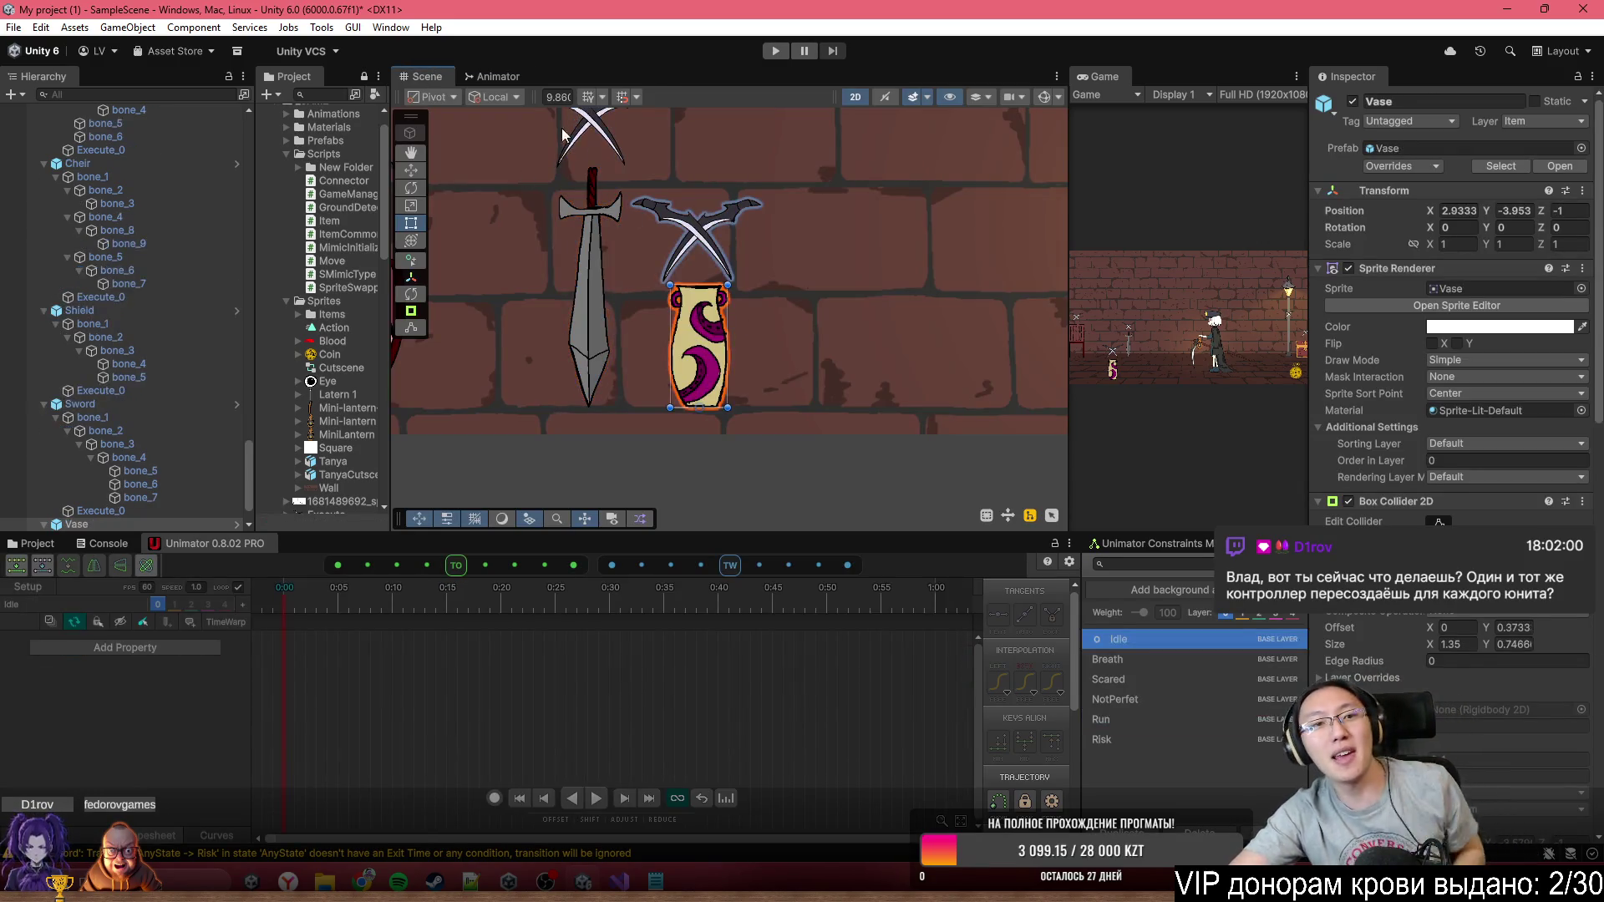
pyautogui.click(516, 82)
pyautogui.click(622, 233)
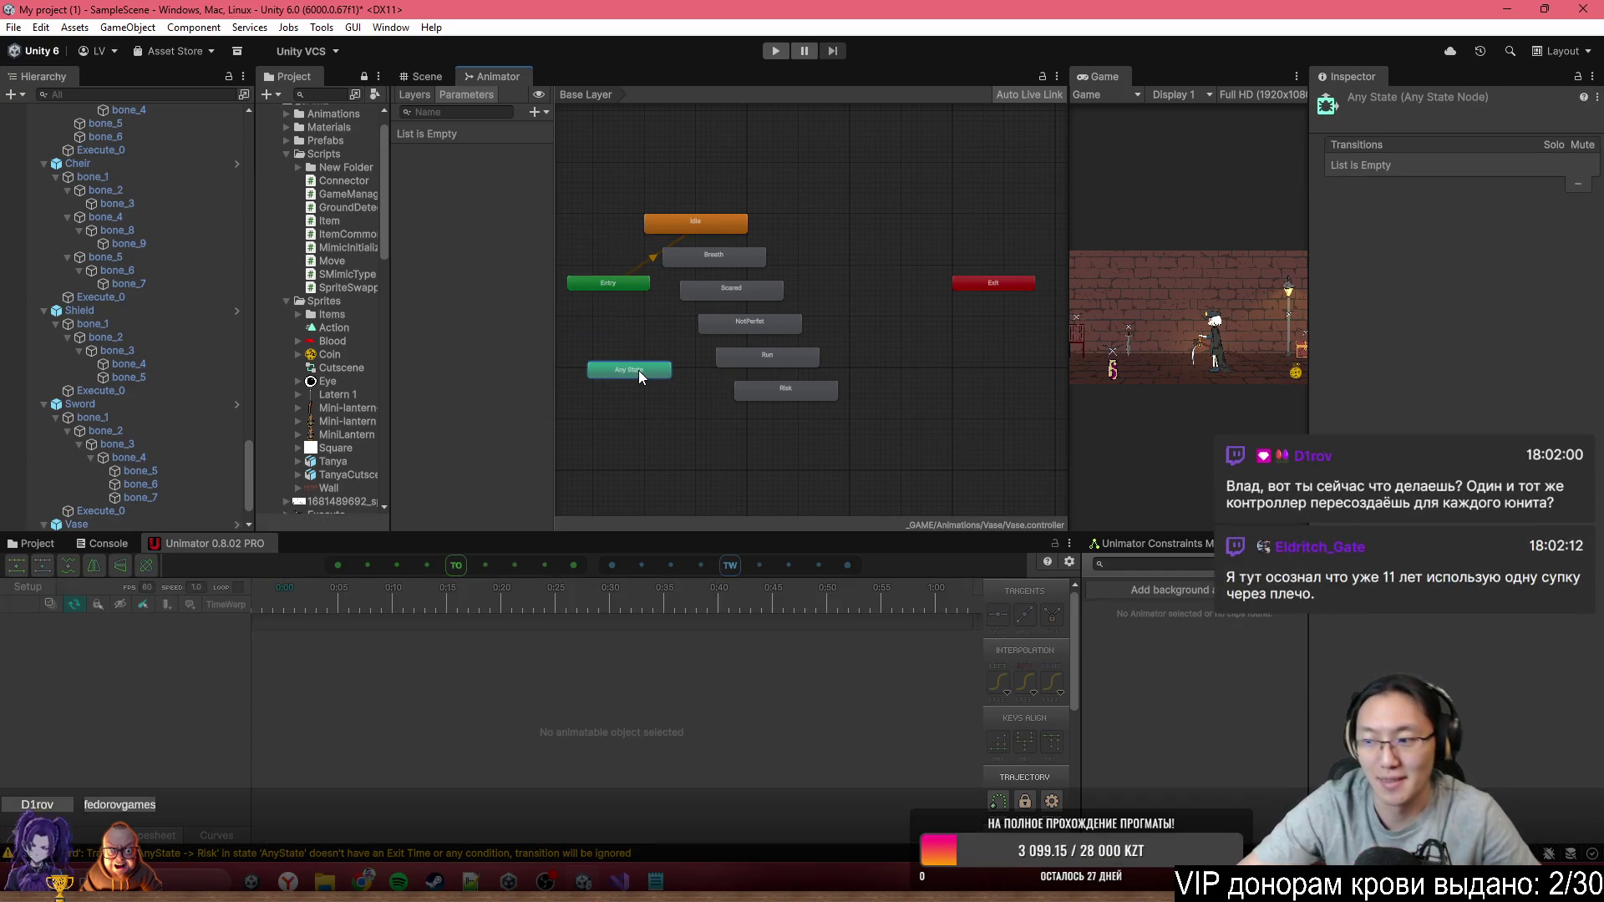
pyautogui.scroll(3, 709, 348)
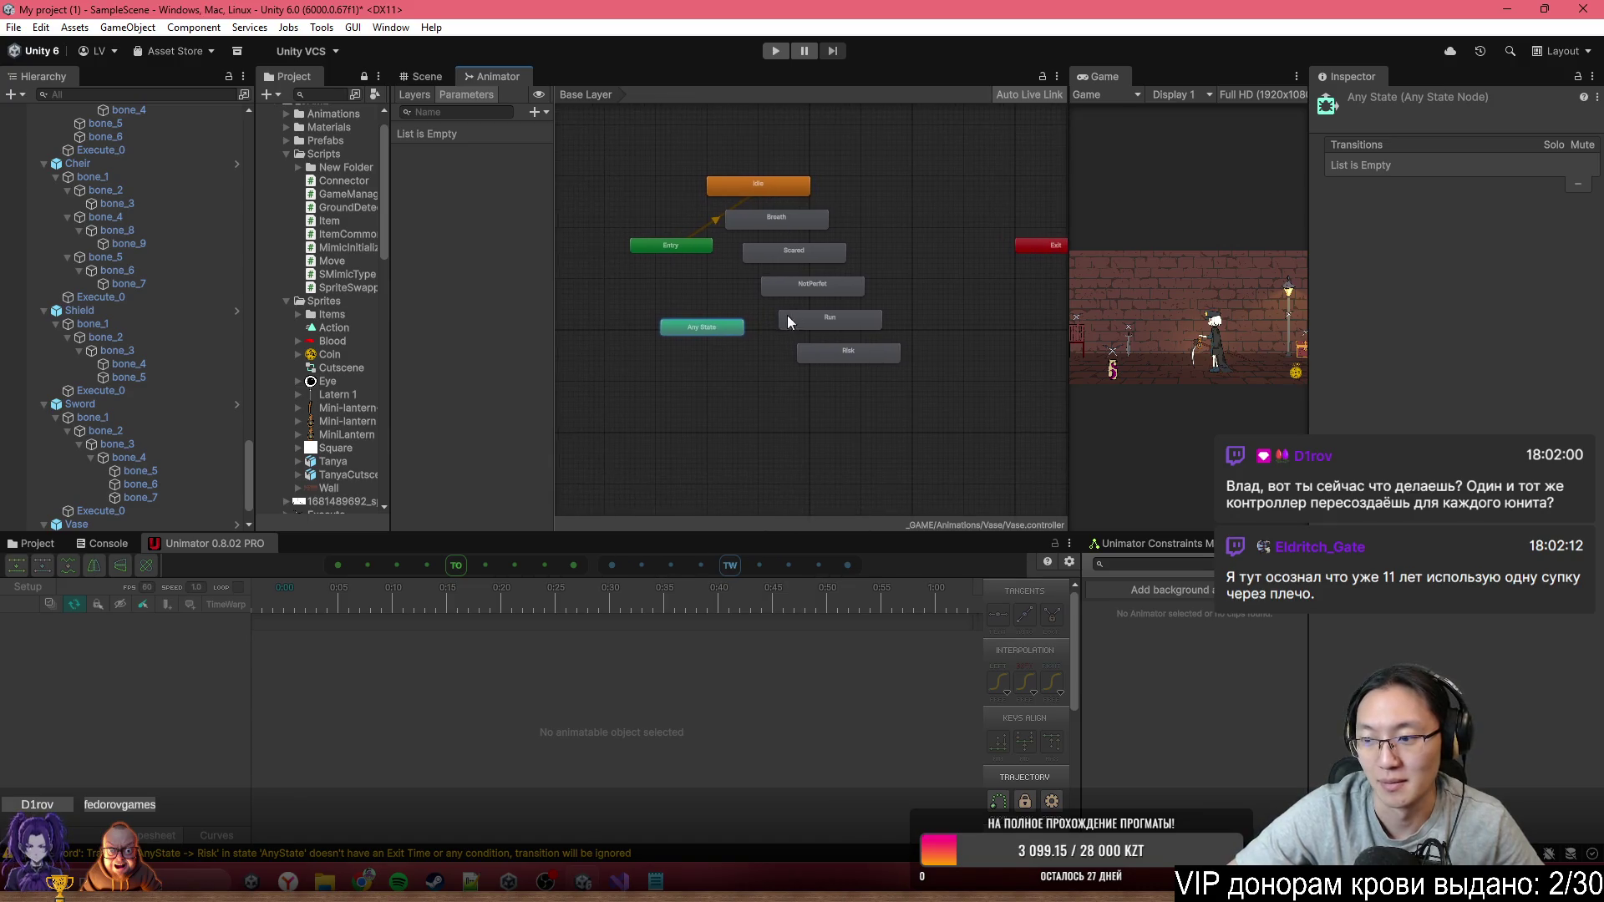
pyautogui.scroll(2, 767, 315)
# Make transitions from Any State to the Breath and Scared states
pyautogui.rightClick(823, 383)
pyautogui.click(852, 387)
pyautogui.click(877, 174)
pyautogui.moveTo(759, 388); pyautogui.dragTo(625, 388)
pyautogui.rightClick(635, 385)
pyautogui.click(681, 393)
pyautogui.click(874, 236)
# Make transitions from Any State to the NotPerfet, Run and Risk states
pyautogui.rightClick(679, 383)
pyautogui.click(710, 392)
pyautogui.click(919, 309)
pyautogui.rightClick(673, 394)
pyautogui.click(710, 407)
pyautogui.click(961, 372)
pyautogui.rightClick(681, 399)
pyautogui.click(710, 409)
pyautogui.click(961, 441)
# Tidy the Risk, Run, NotPerfet and Scared nodes and select the Any State→Breath transition
pyautogui.moveTo(989, 445); pyautogui.dragTo(897, 460)
pyautogui.moveTo(925, 389); pyautogui.dragTo(924, 410)
pyautogui.moveTo(918, 324); pyautogui.dragTo(934, 328)
pyautogui.moveTo(949, 244); pyautogui.dragTo(984, 249)
pyautogui.scroll(-5, 899, 334)
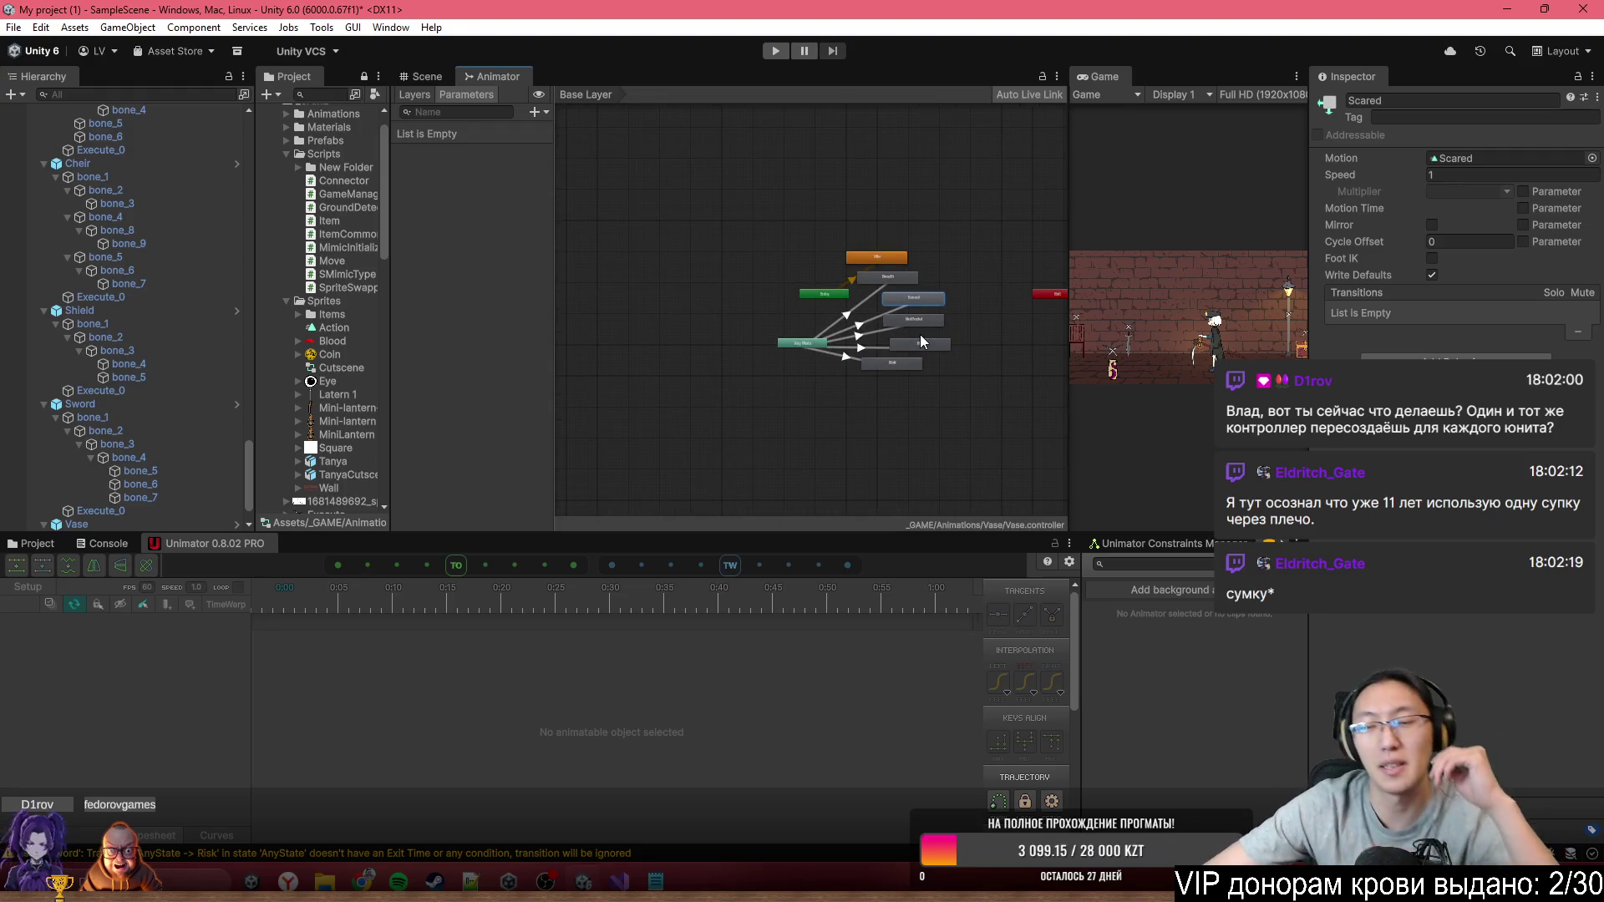
pyautogui.scroll(5, 920, 334)
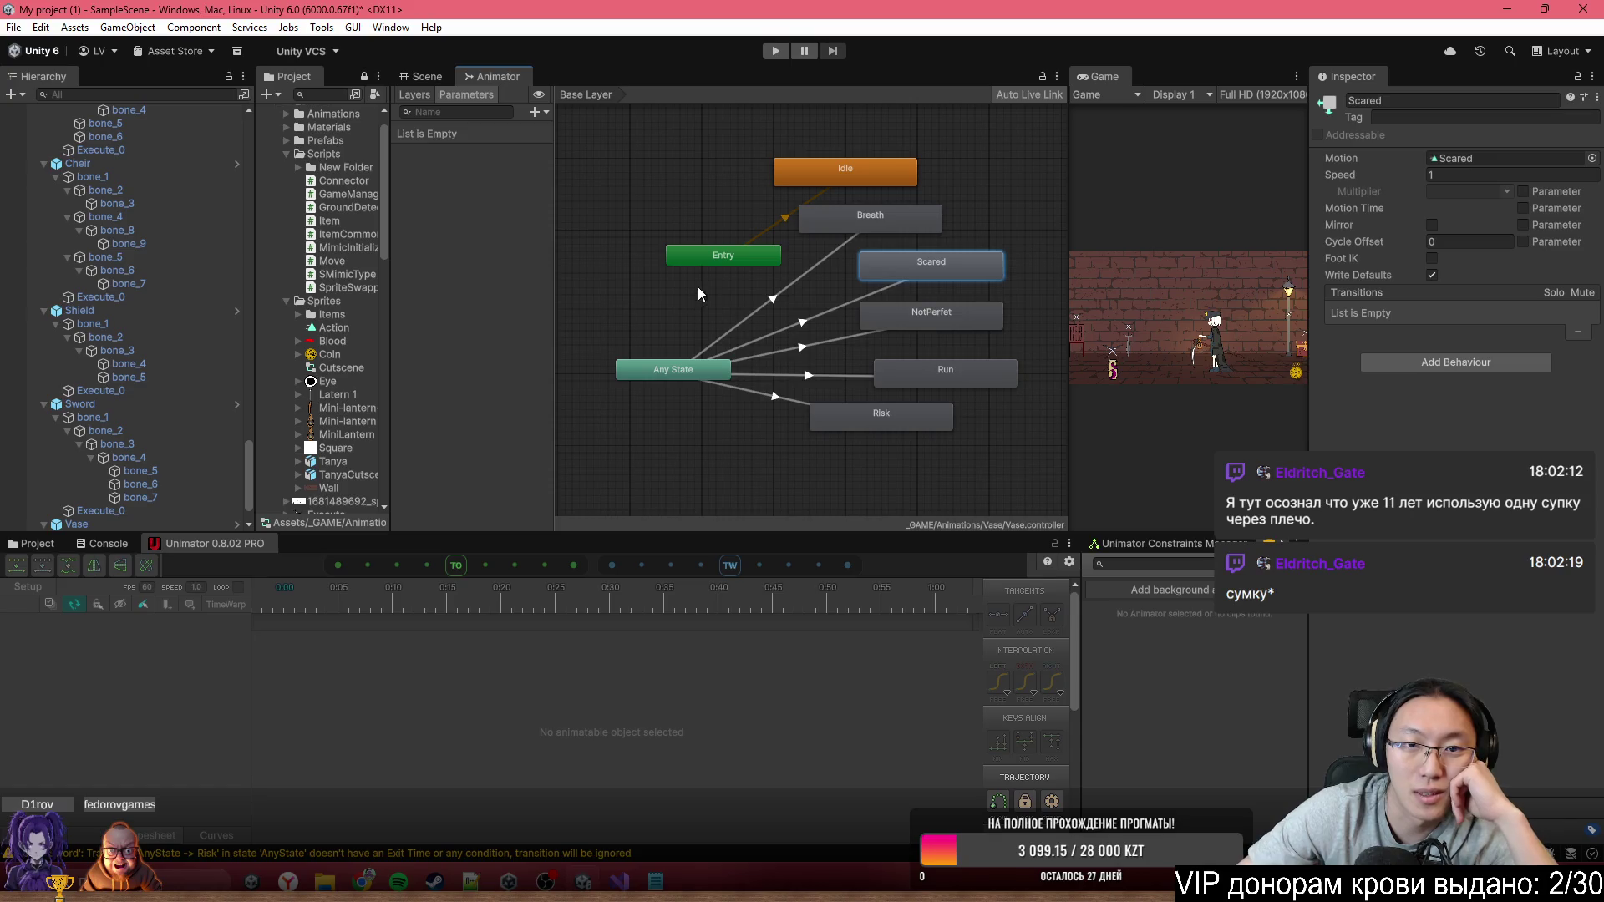
pyautogui.click(799, 283)
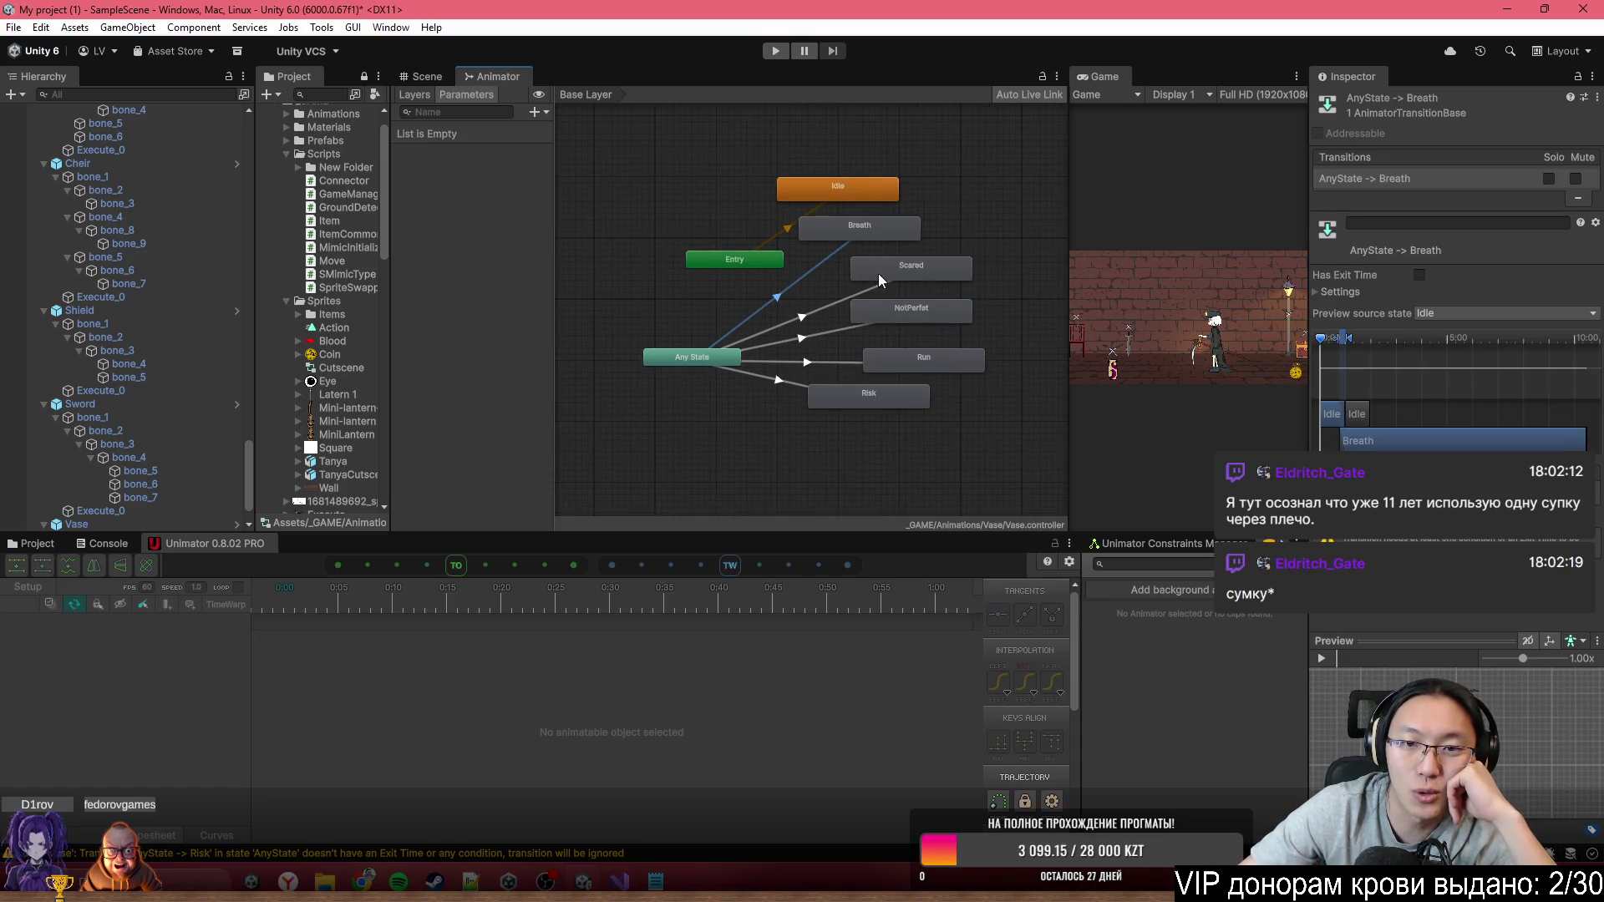
# Check the Breath state's motion clip, leaving it set to Breath
pyautogui.scroll(2, 874, 222)
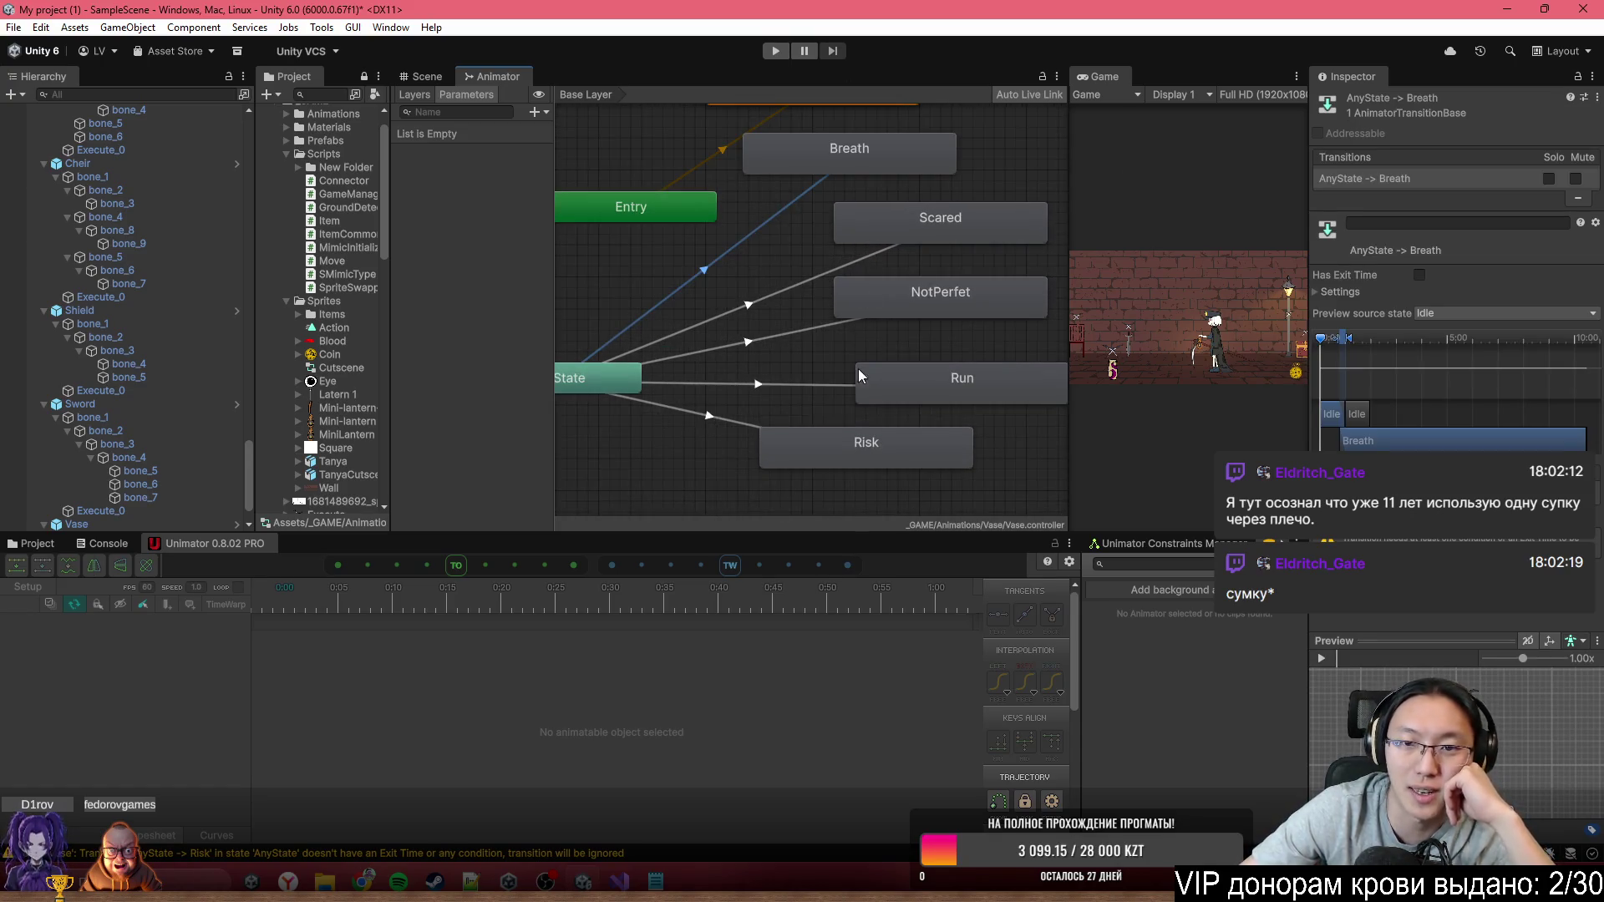
pyautogui.click(811, 167)
pyautogui.click(1592, 158)
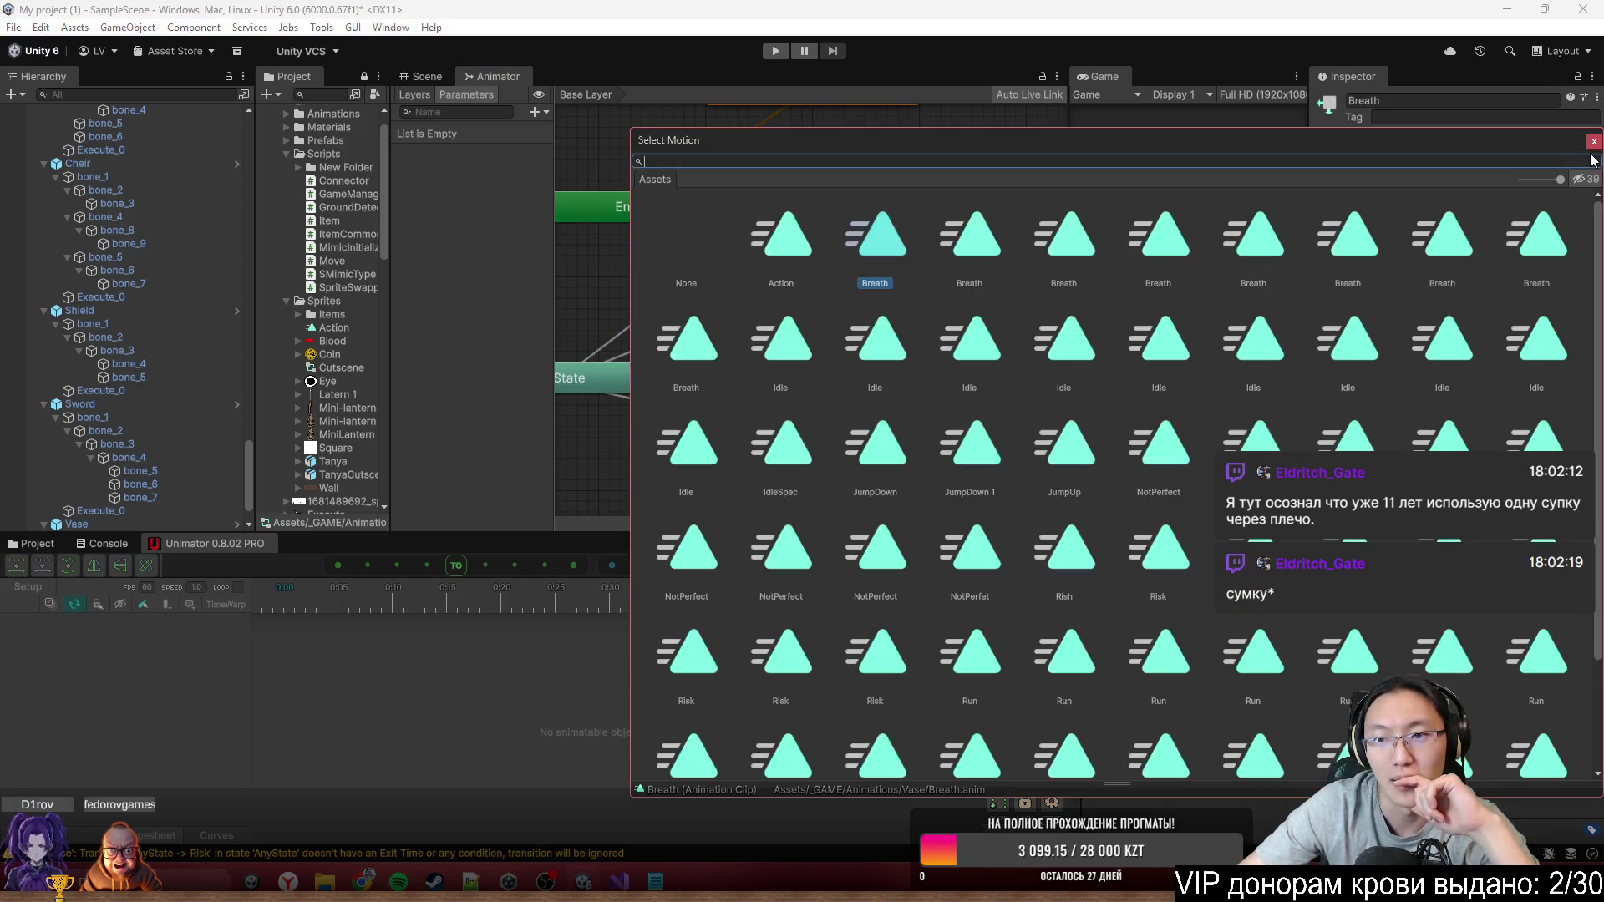
pyautogui.scroll(-1, 1156, 498)
pyautogui.scroll(-1, 1157, 498)
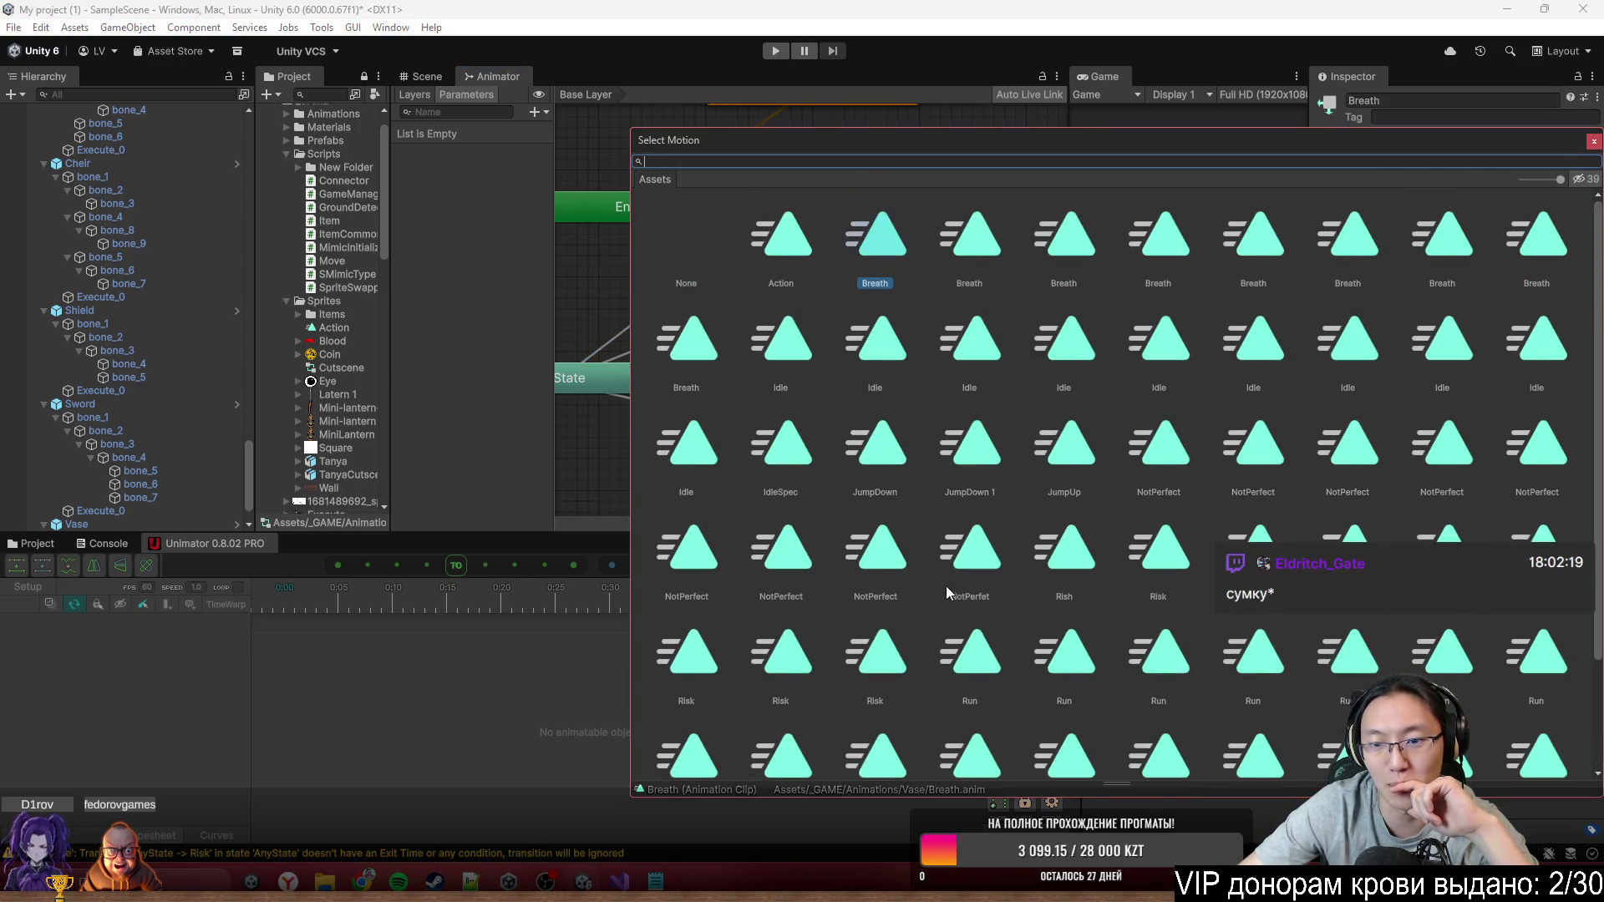
pyautogui.click(1593, 144)
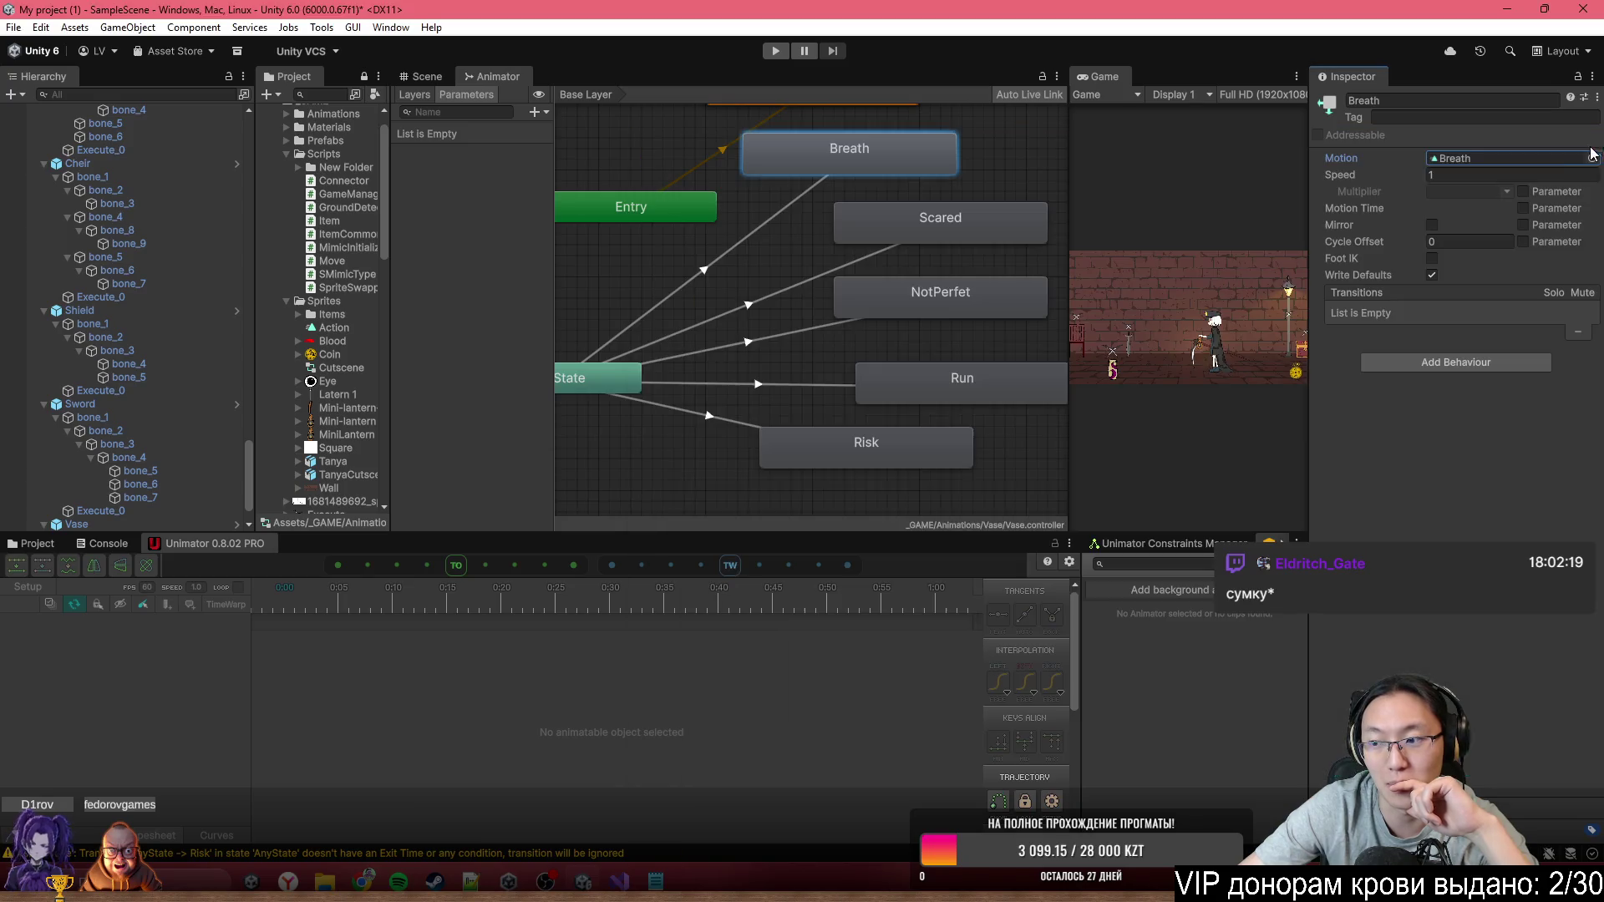
pyautogui.click(750, 239)
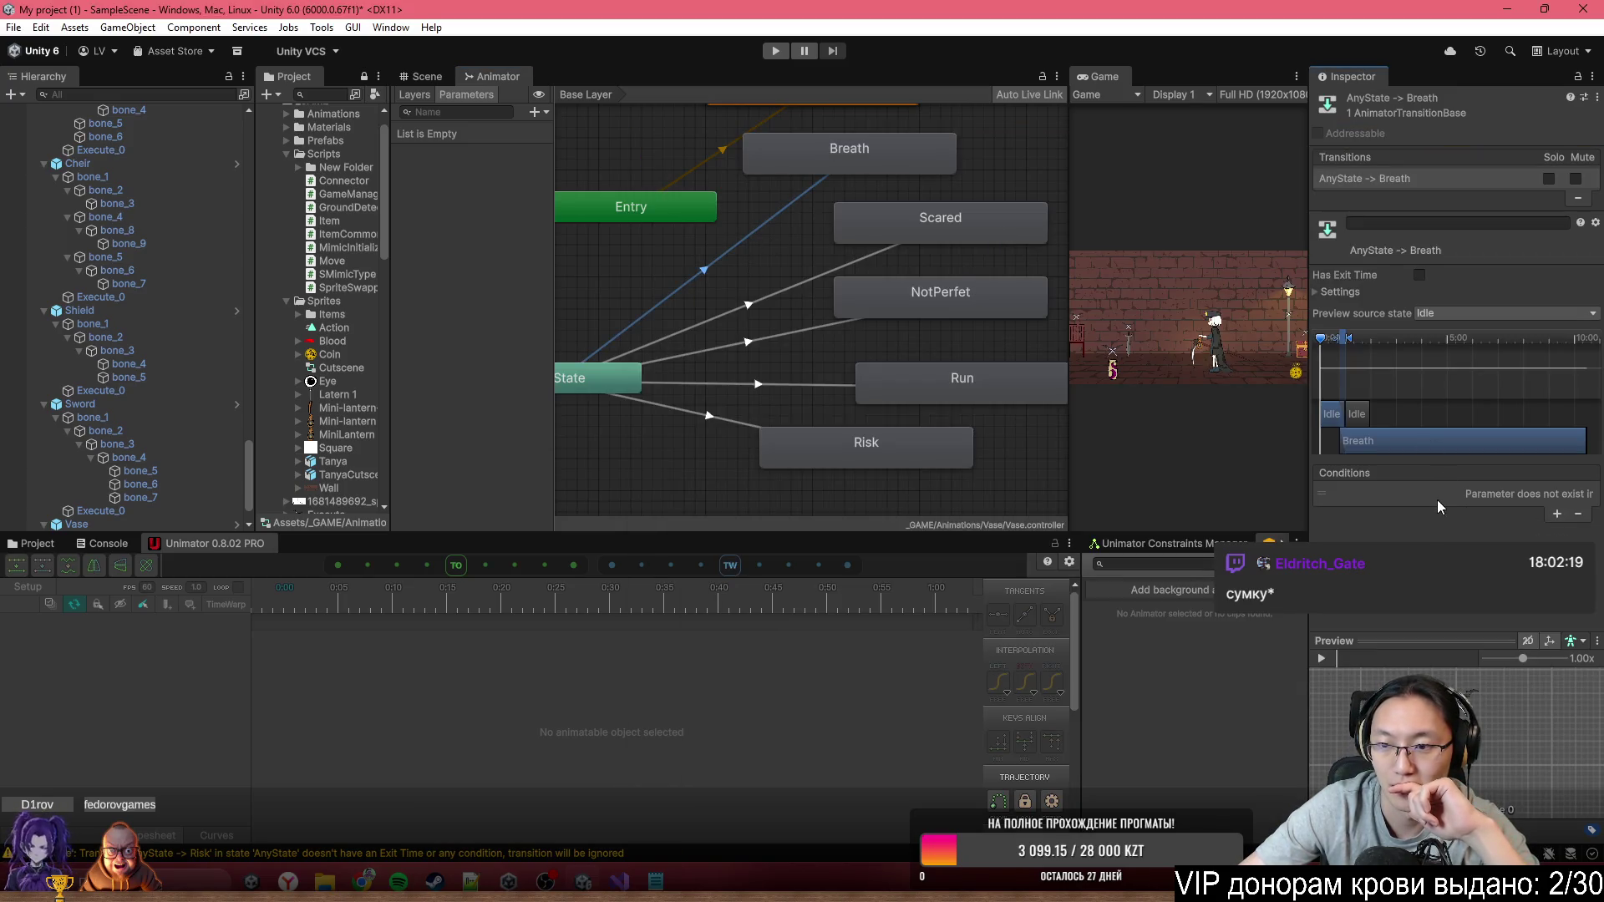
pyautogui.click(561, 142)
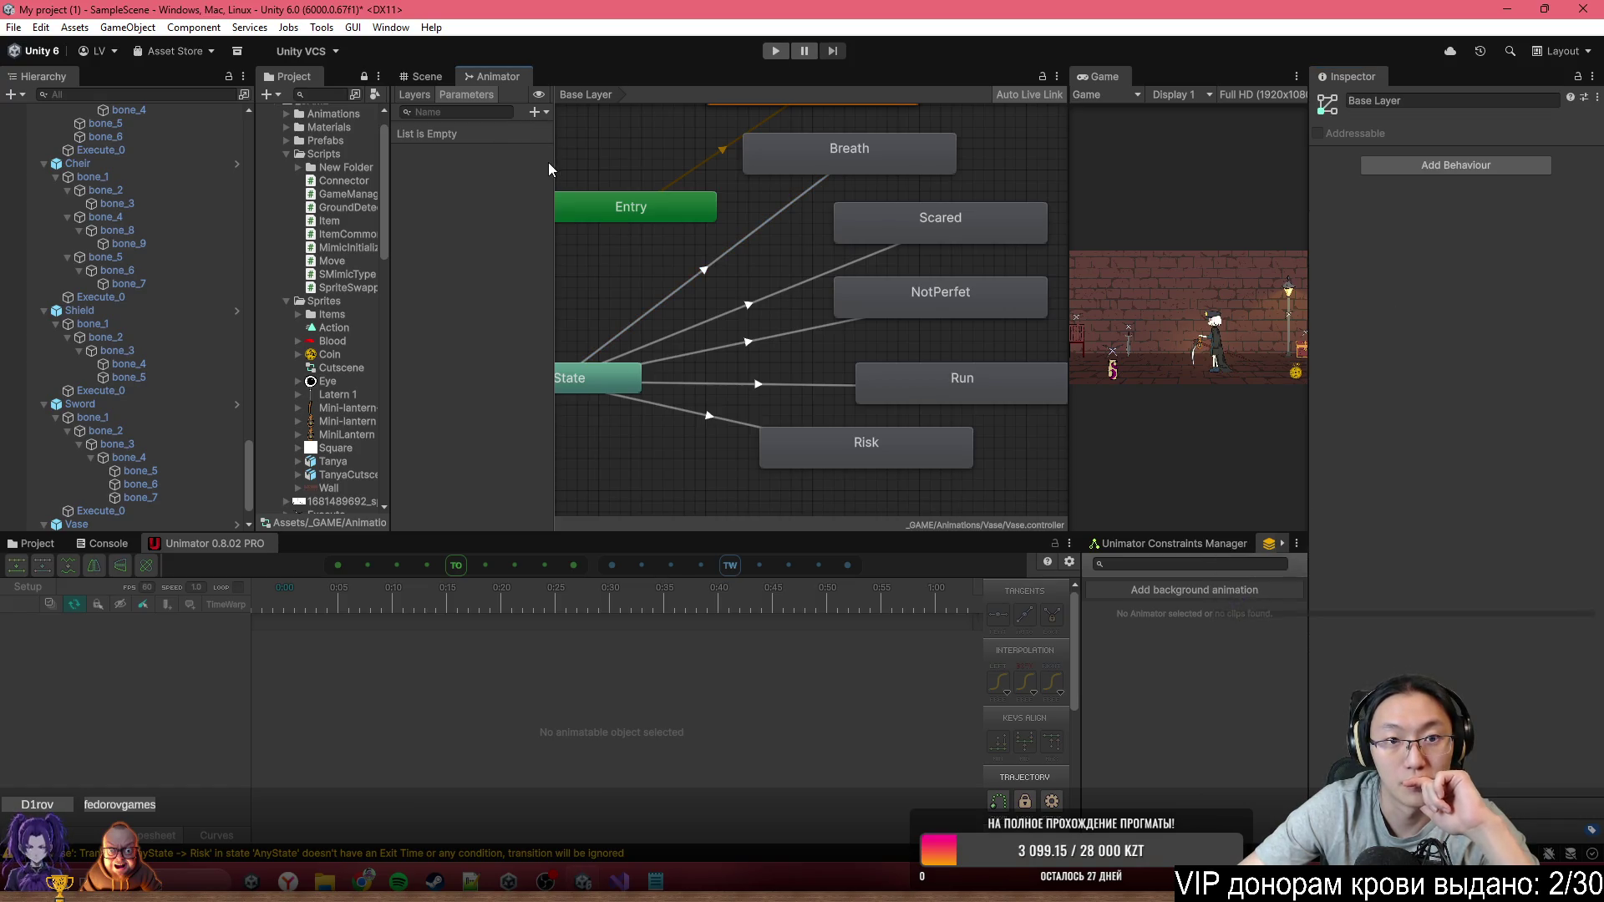
# Add trigger parameters named Breath and Scared
pyautogui.click(535, 112)
pyautogui.click(575, 187)
pyautogui.click(443, 127)
pyautogui.click(448, 134)
pyautogui.write('Bre')
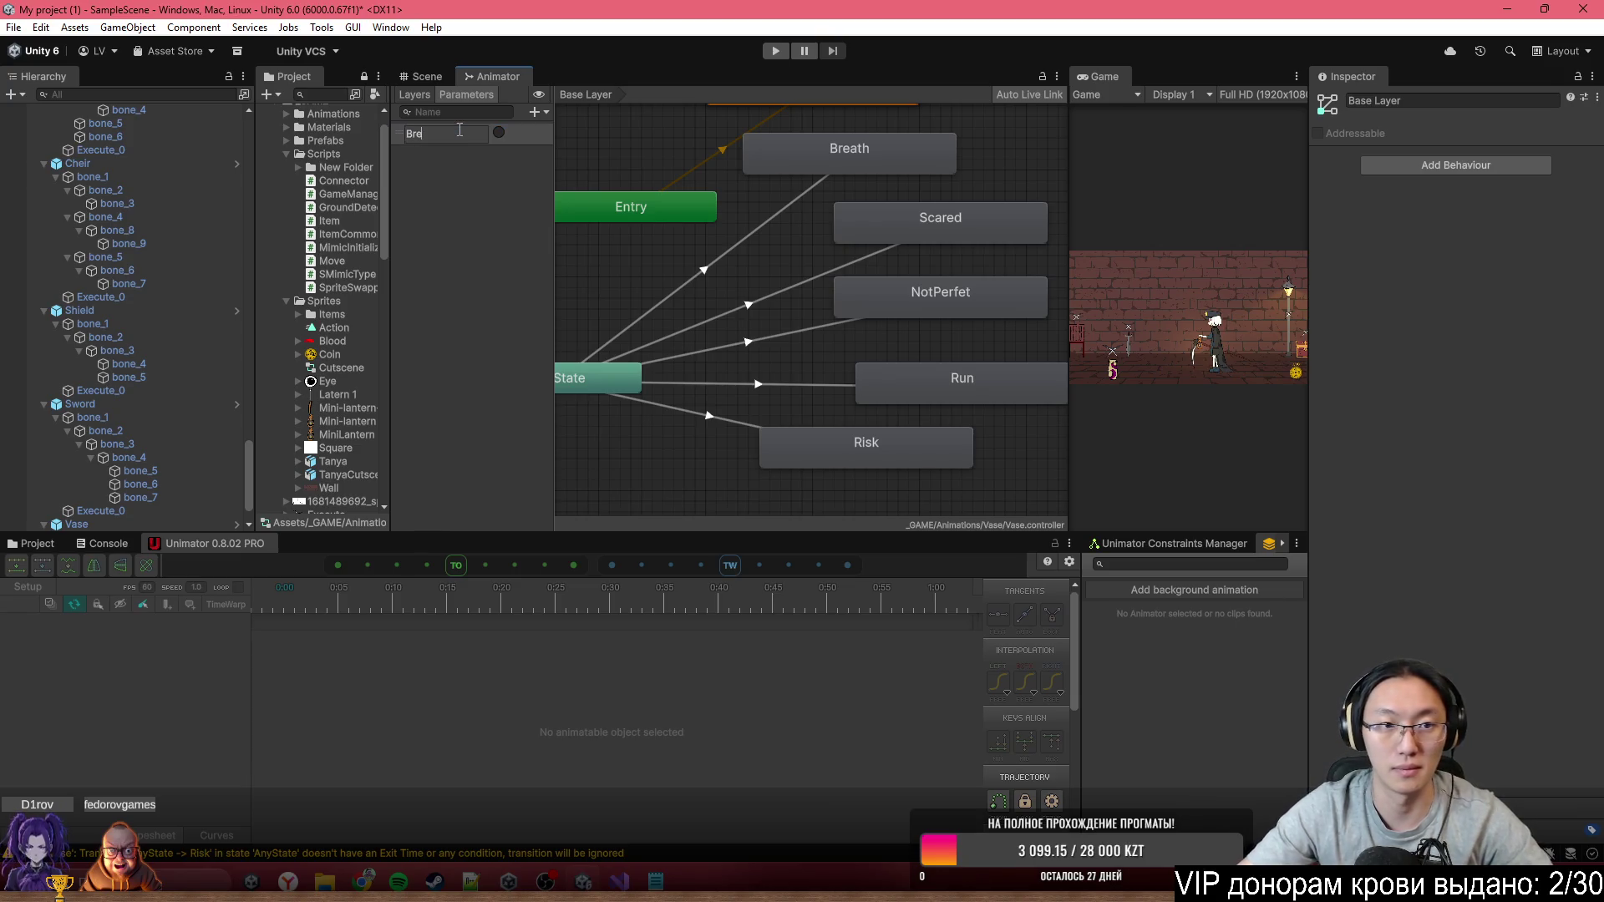
pyautogui.write('ath')
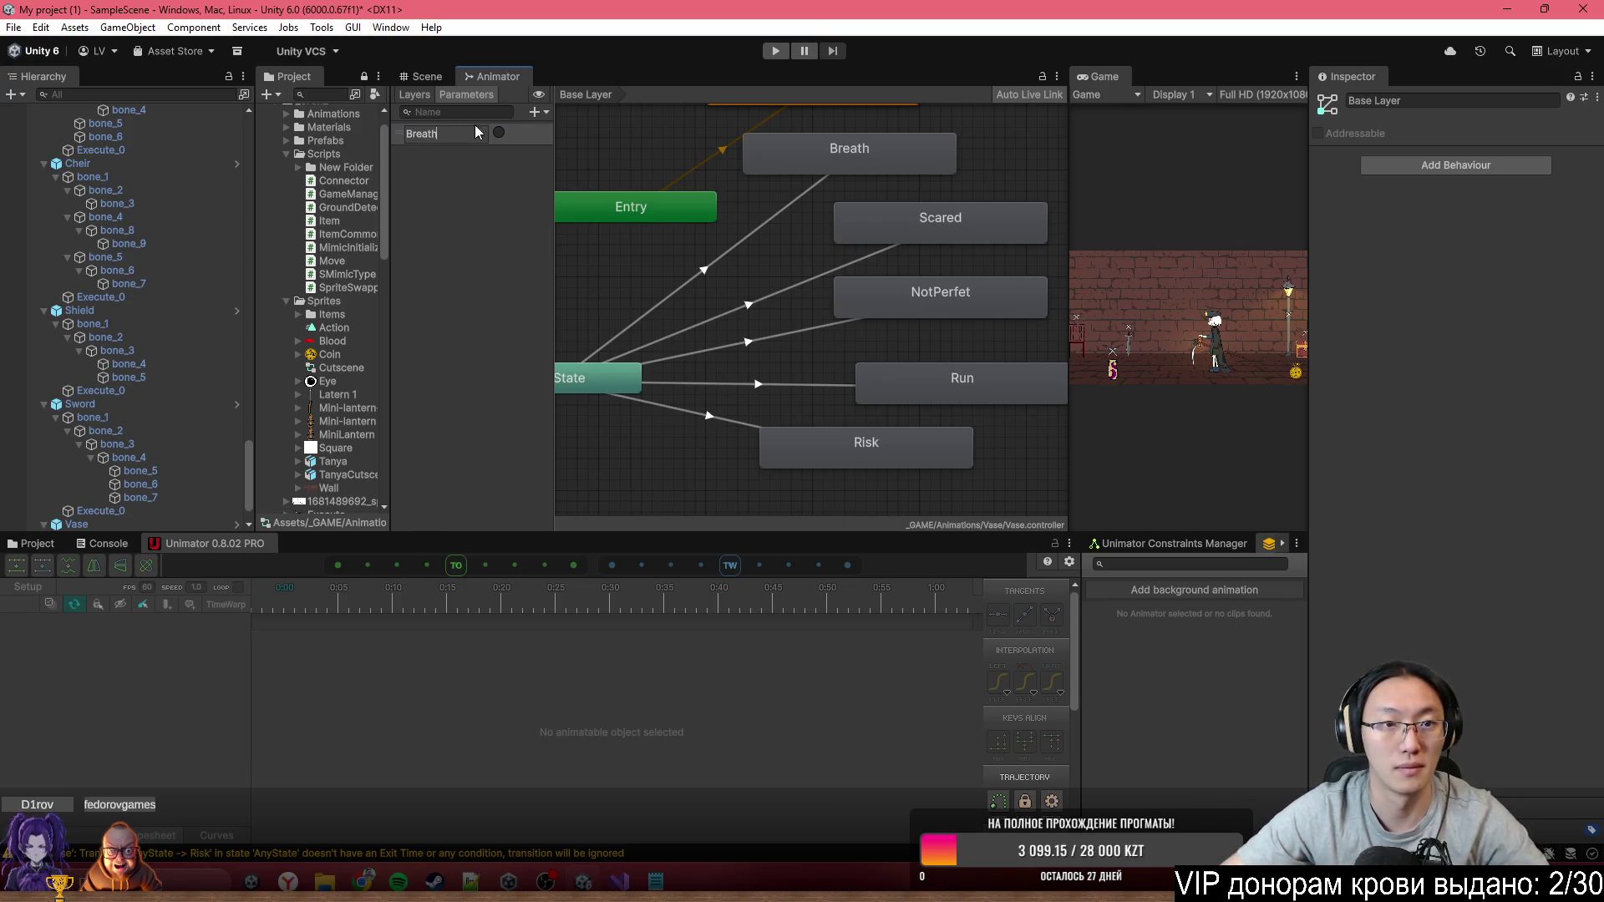
pyautogui.click(535, 112)
pyautogui.click(573, 187)
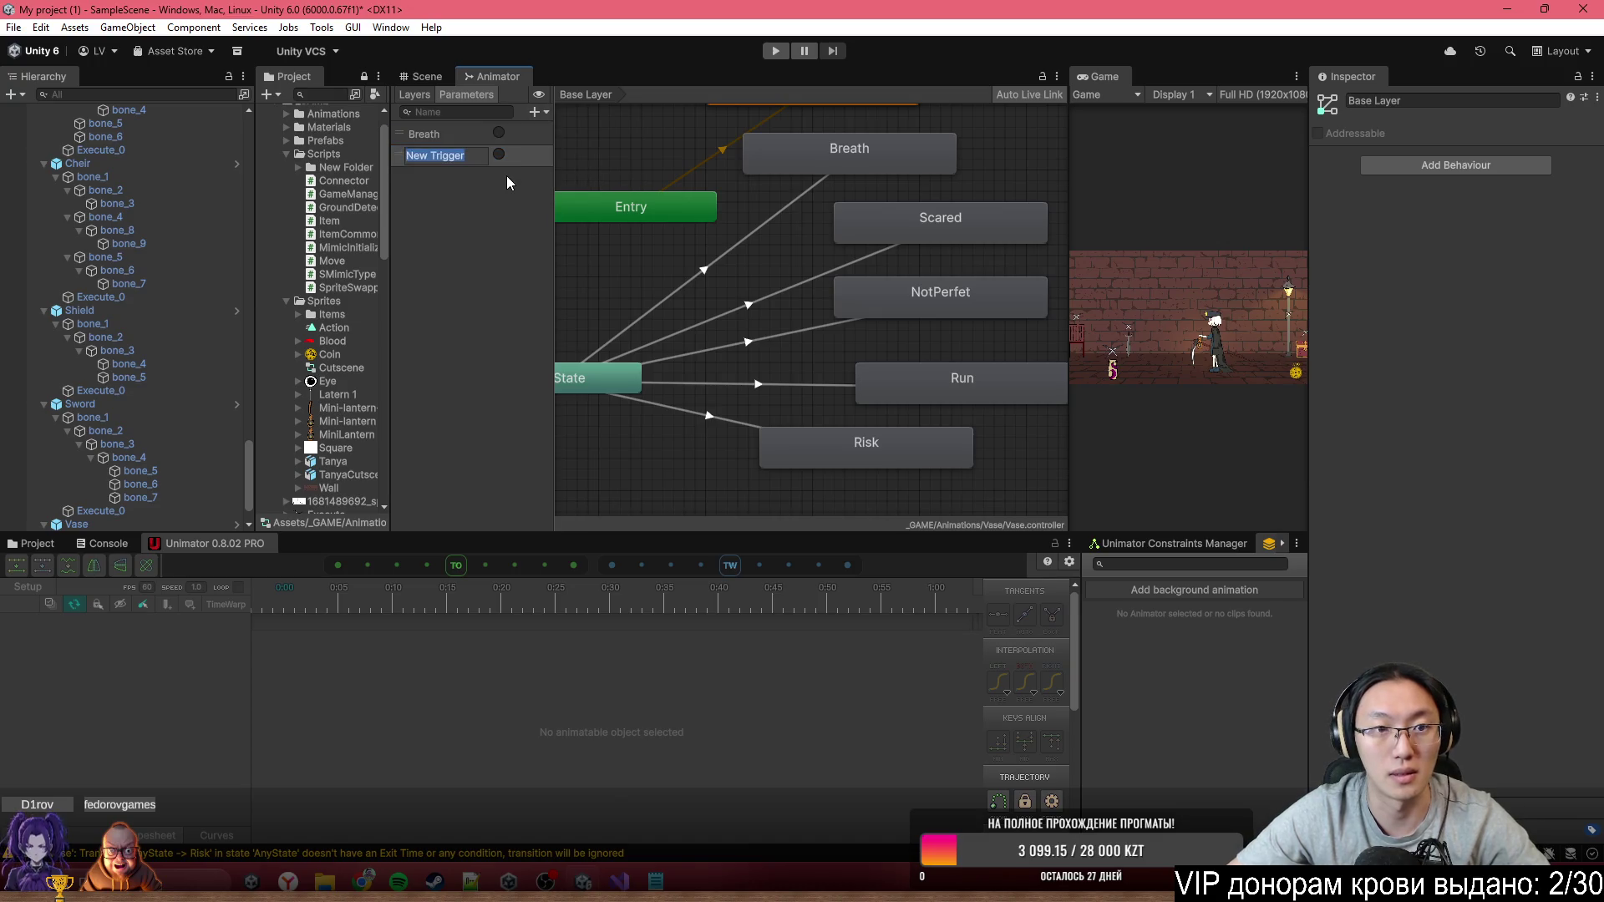
pyautogui.write('Scared')
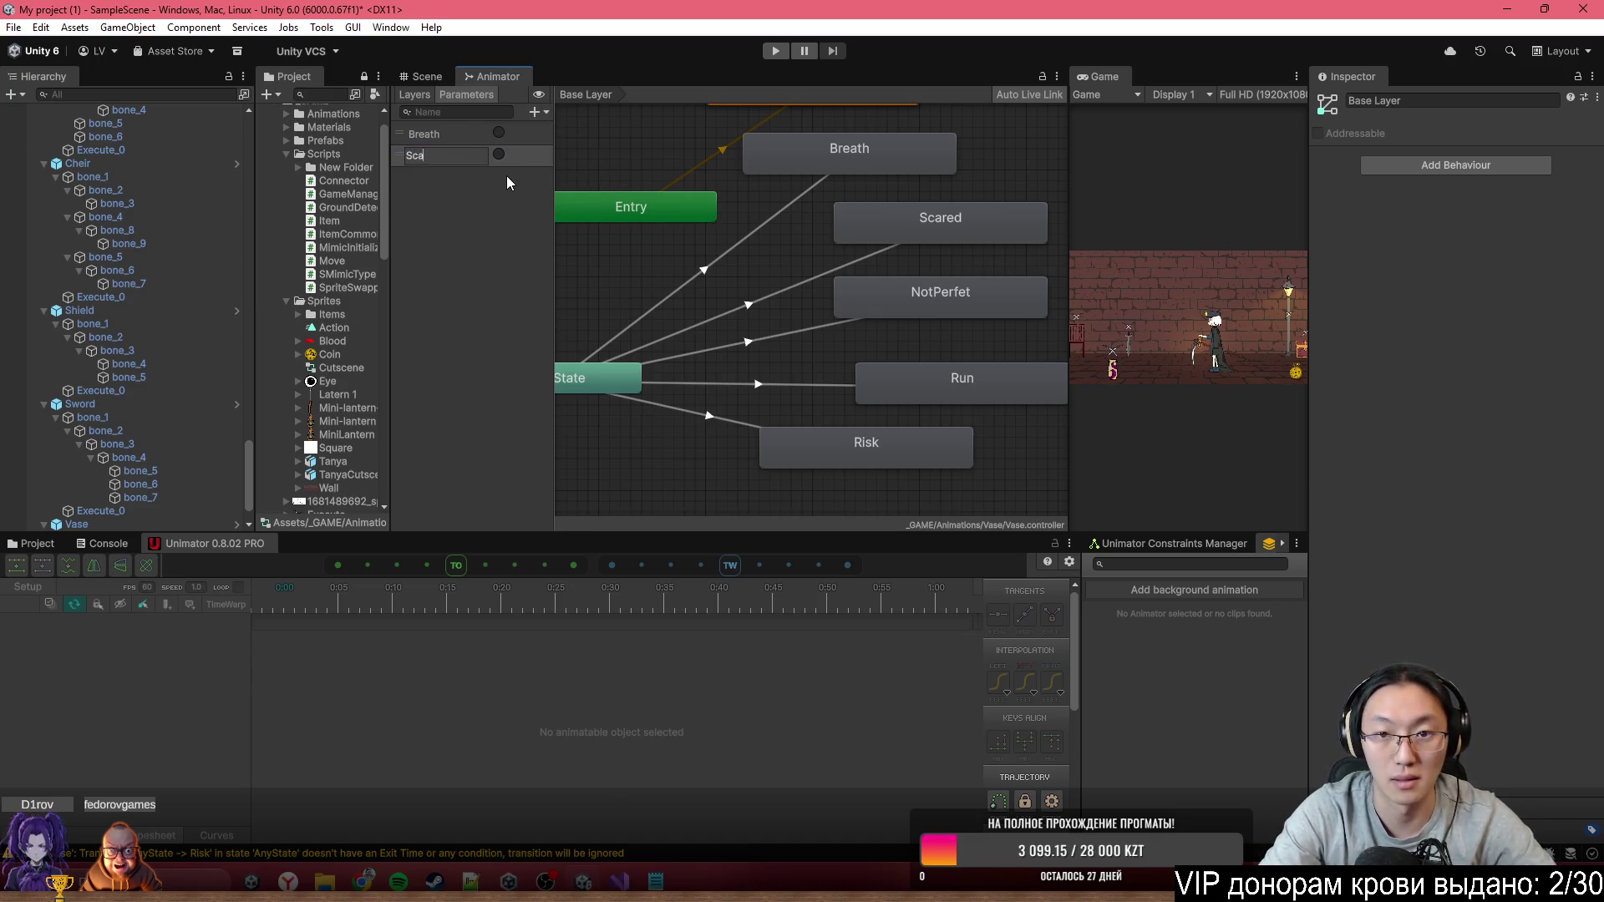
pyautogui.press('Return')
# Add trigger parameters named NotPerfect, Run and Risk
pyautogui.click(535, 112)
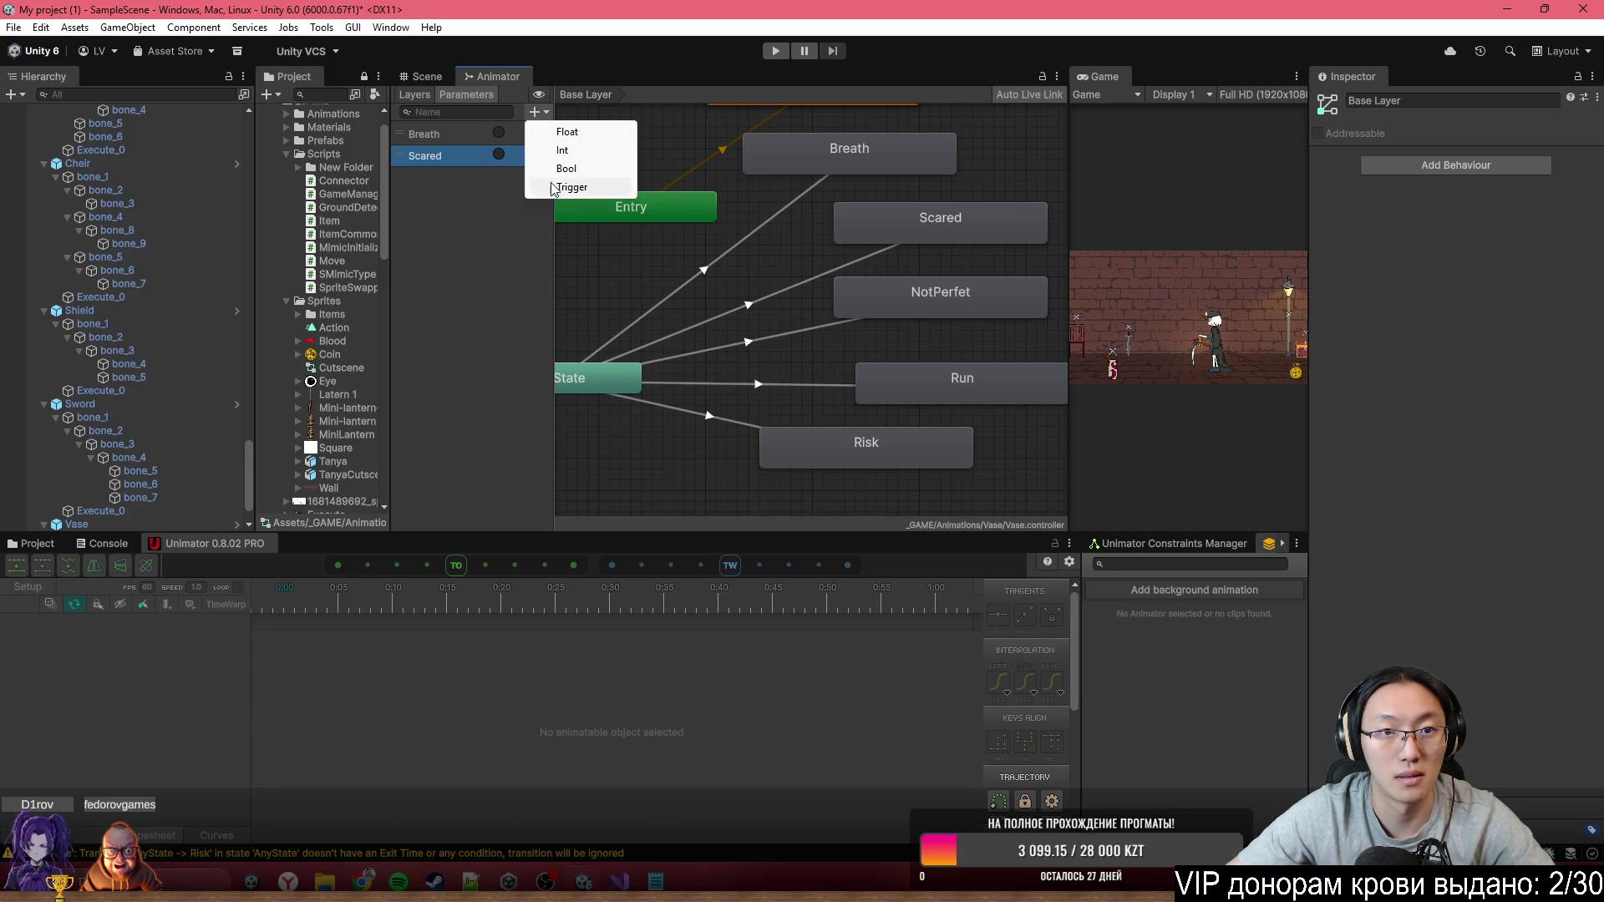
pyautogui.click(554, 191)
pyautogui.write('Not')
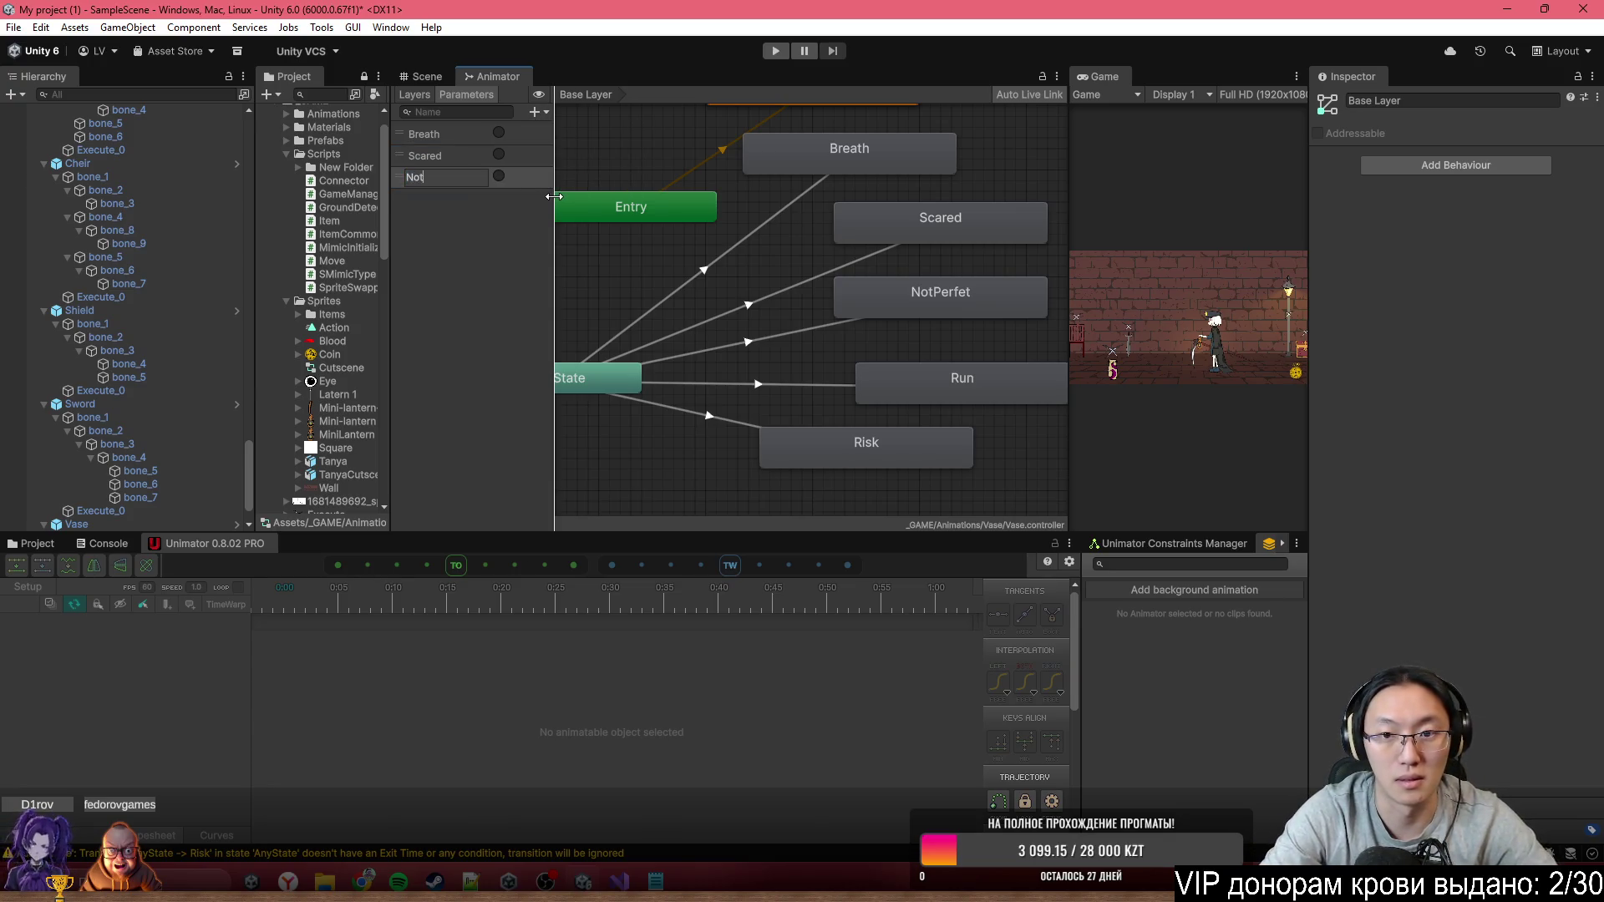
pyautogui.write('Perfect')
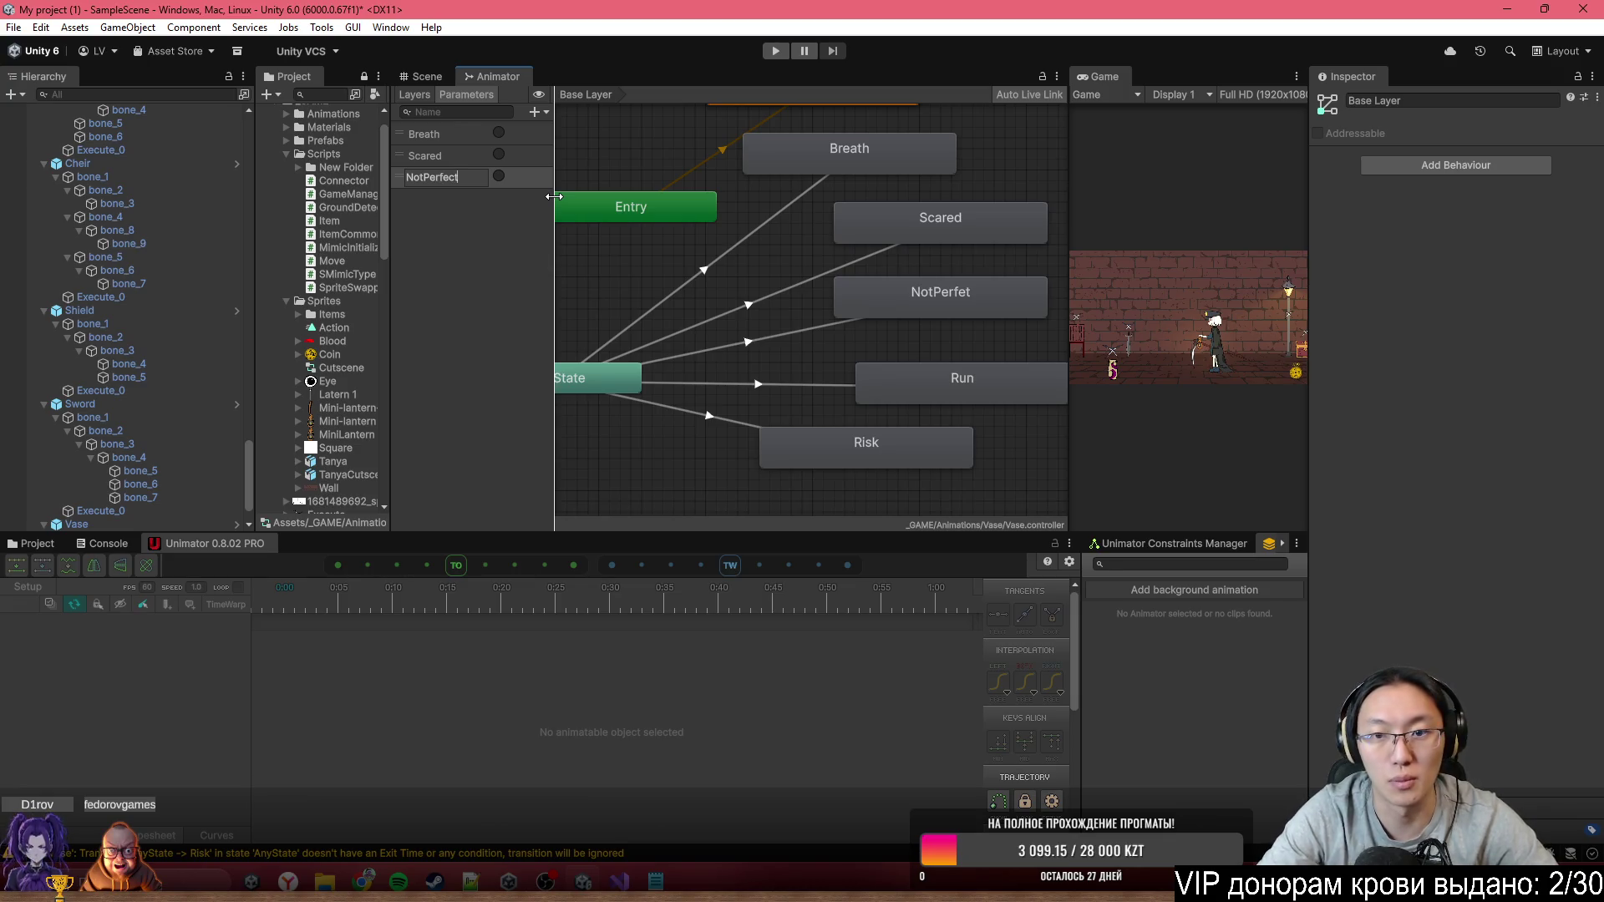
pyautogui.press('Return')
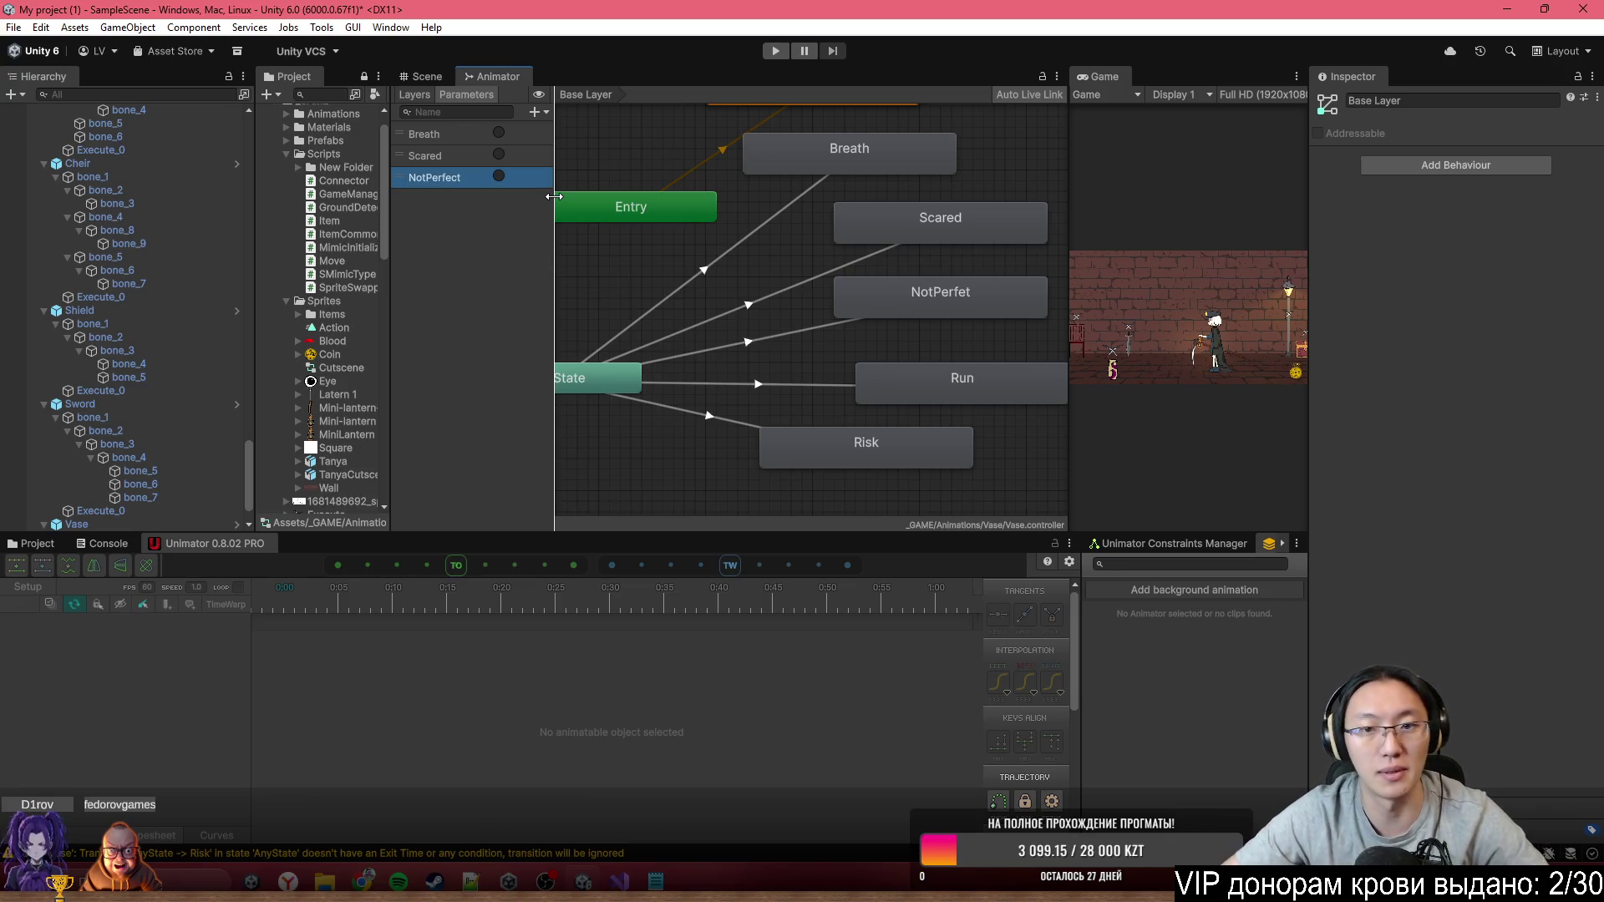
pyautogui.click(535, 112)
pyautogui.click(568, 187)
pyautogui.write('Run')
pyautogui.press('Return')
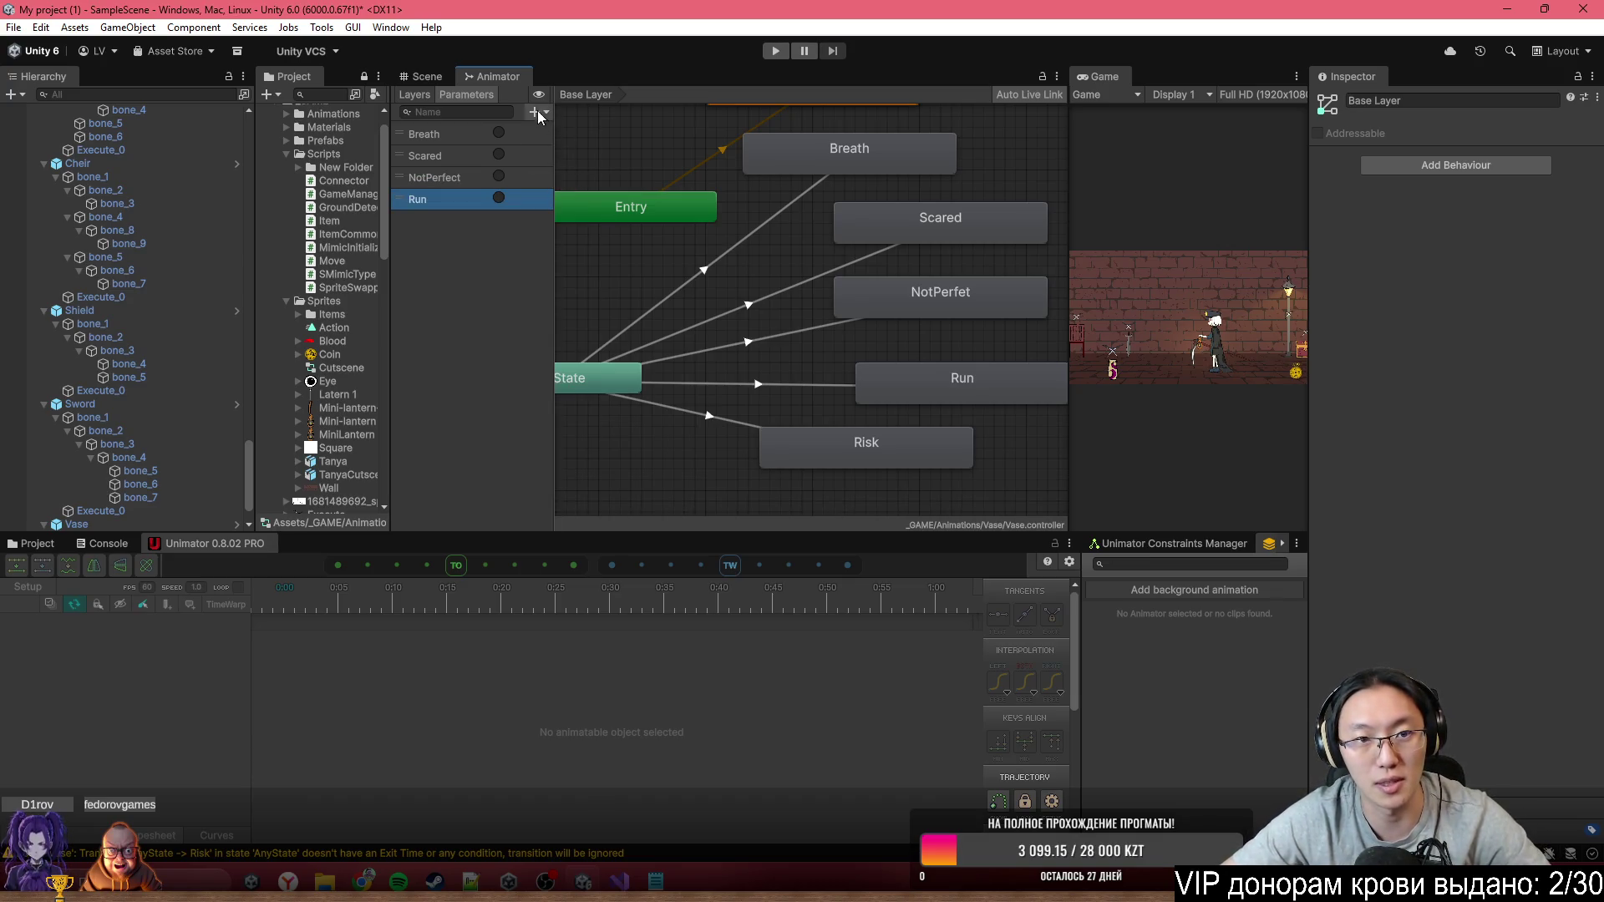
pyautogui.click(538, 111)
pyautogui.click(581, 185)
pyautogui.write('Risk')
pyautogui.press('Return')
pyautogui.click(755, 236)
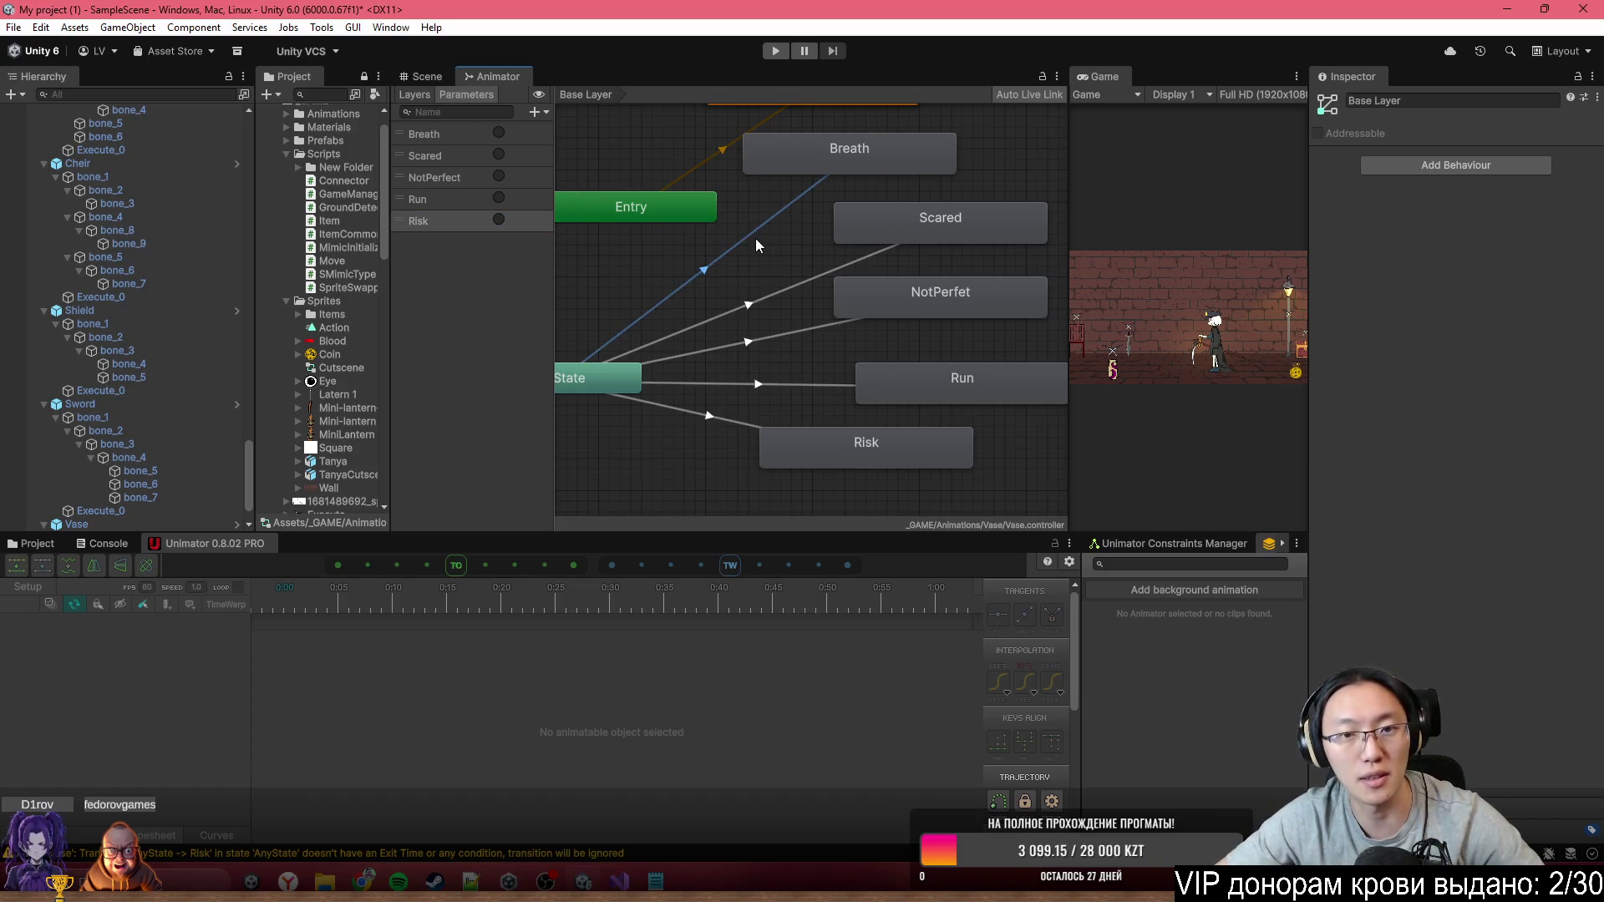
# Add trigger conditions Breath and Scared to the Any State→Breath and Any State→Scared transitions
pyautogui.click(1549, 499)
pyautogui.click(1438, 497)
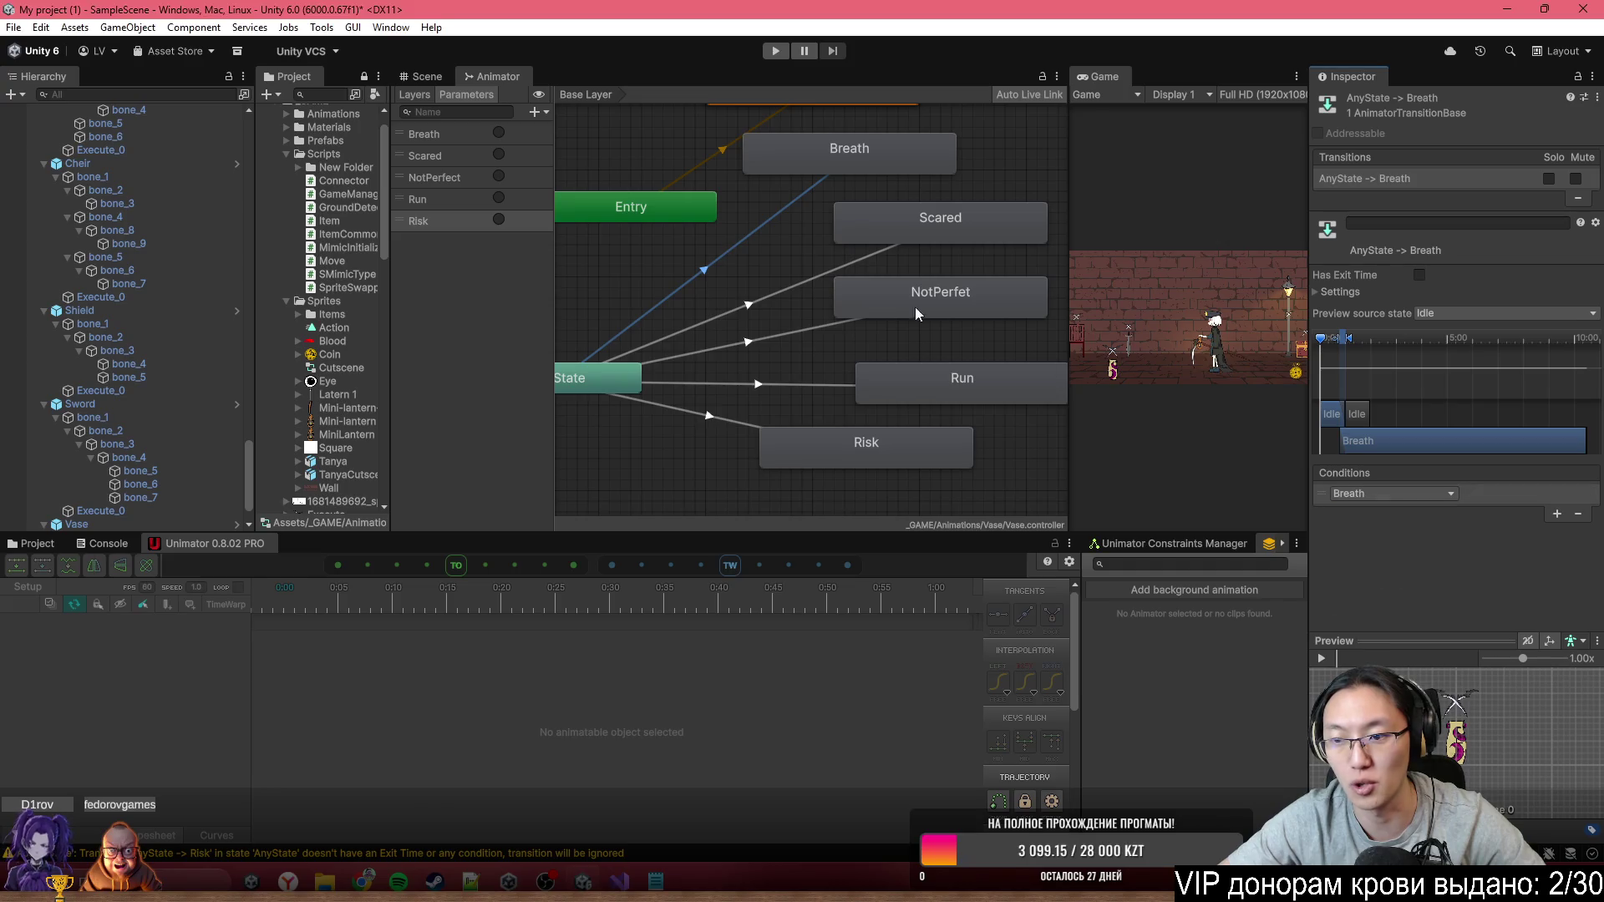
pyautogui.press('Escape')
pyautogui.click(842, 267)
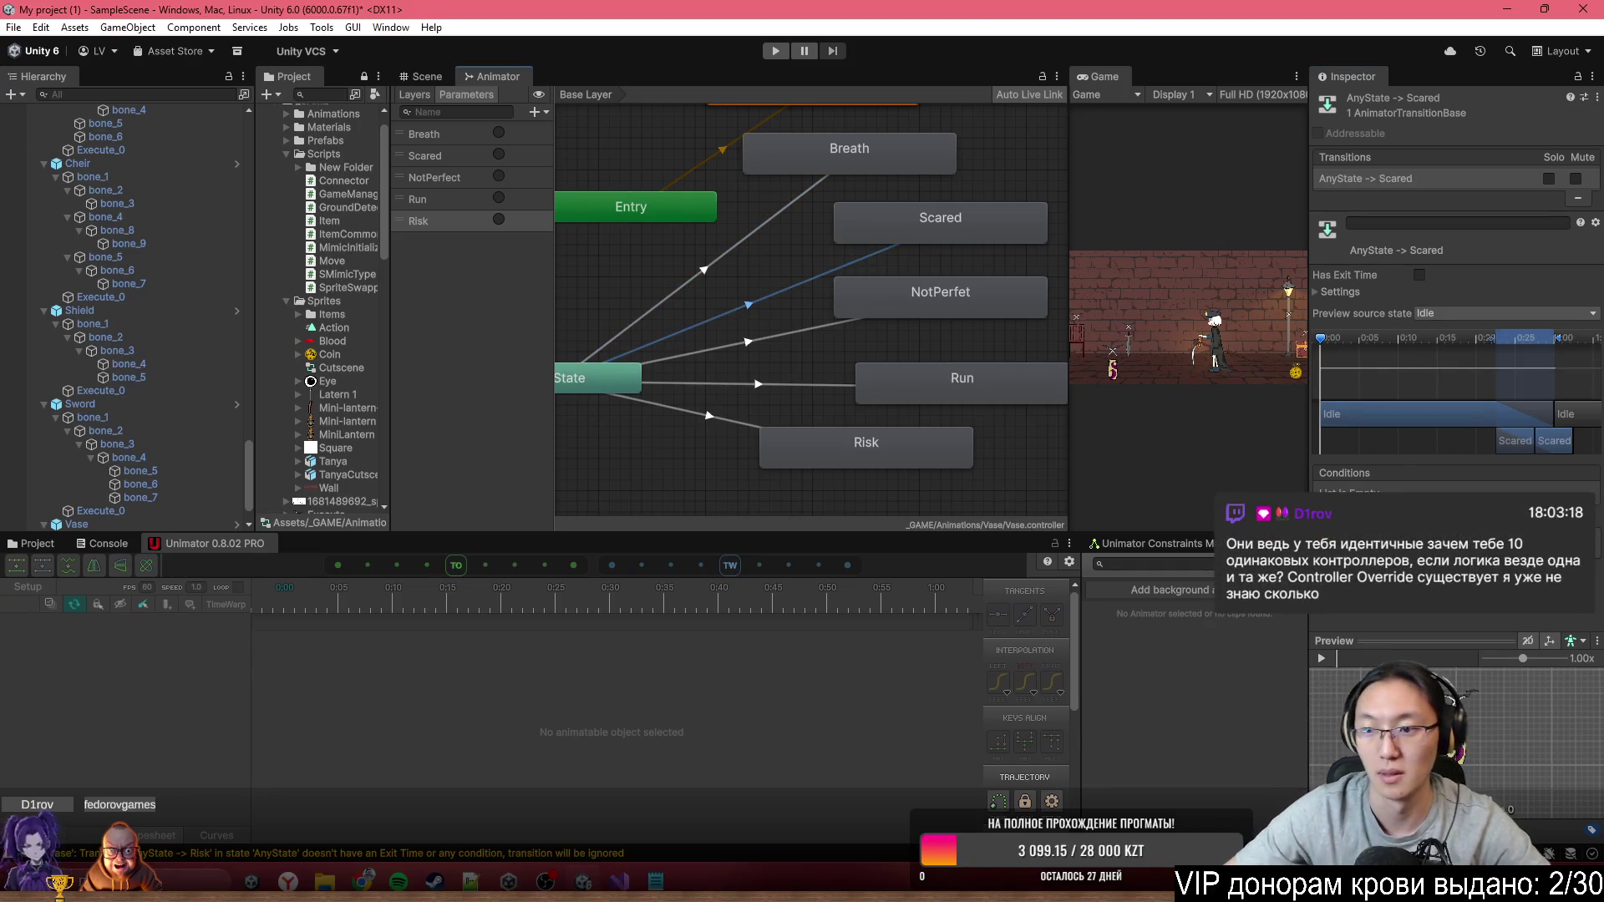
pyautogui.click(1549, 499)
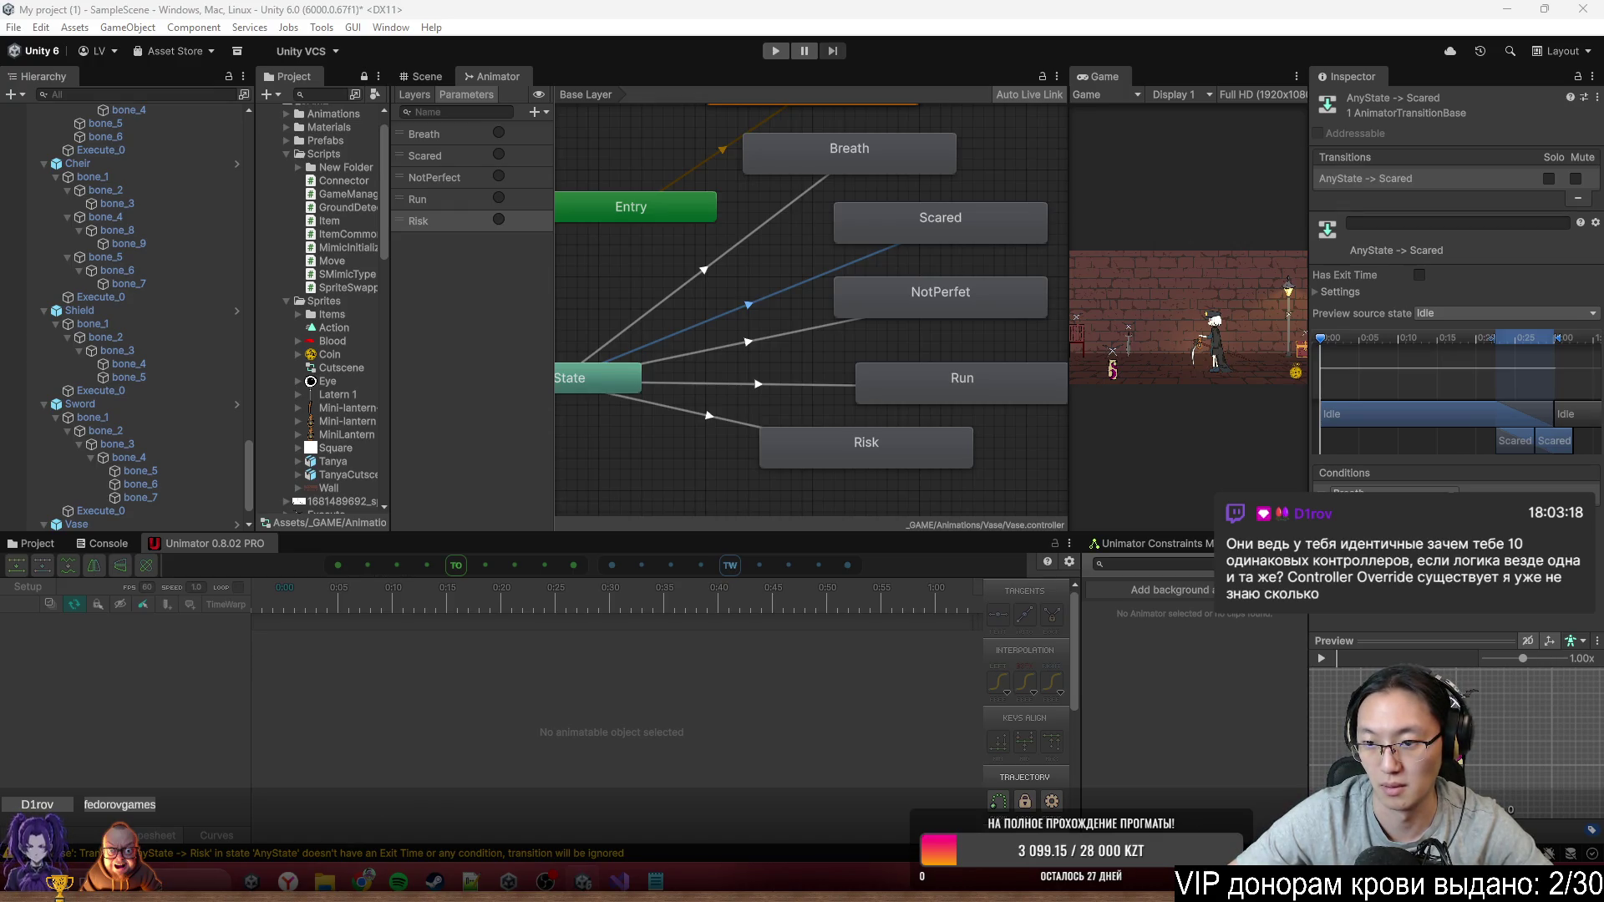
pyautogui.click(1387, 524)
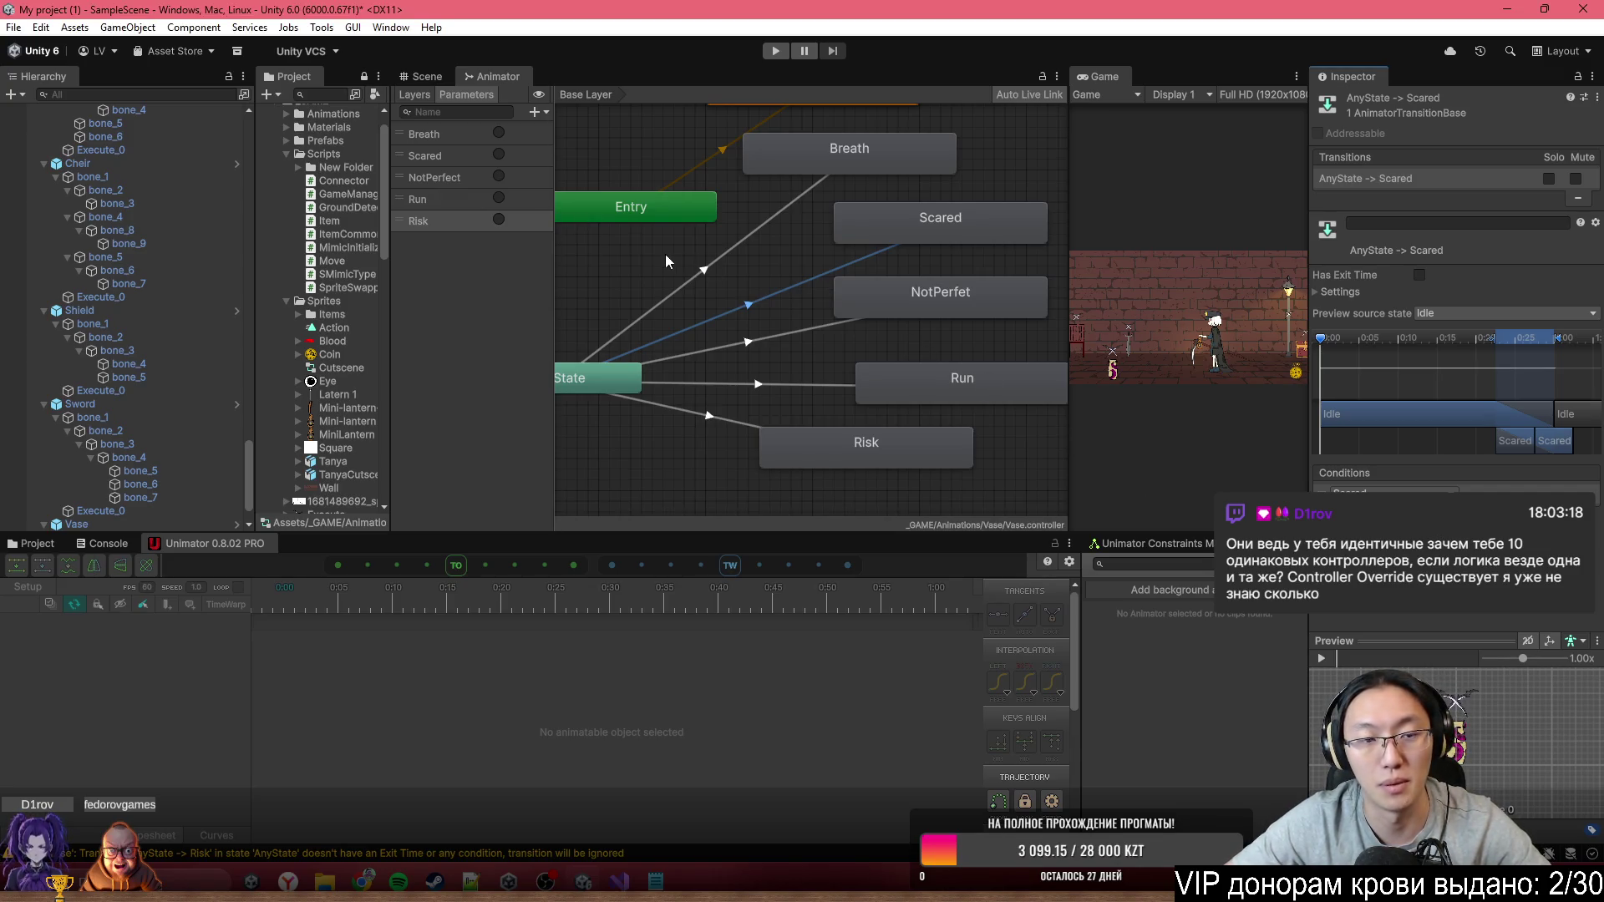
# Review the Any State transitions to NotPerfet, Run and Risk
pyautogui.click(787, 335)
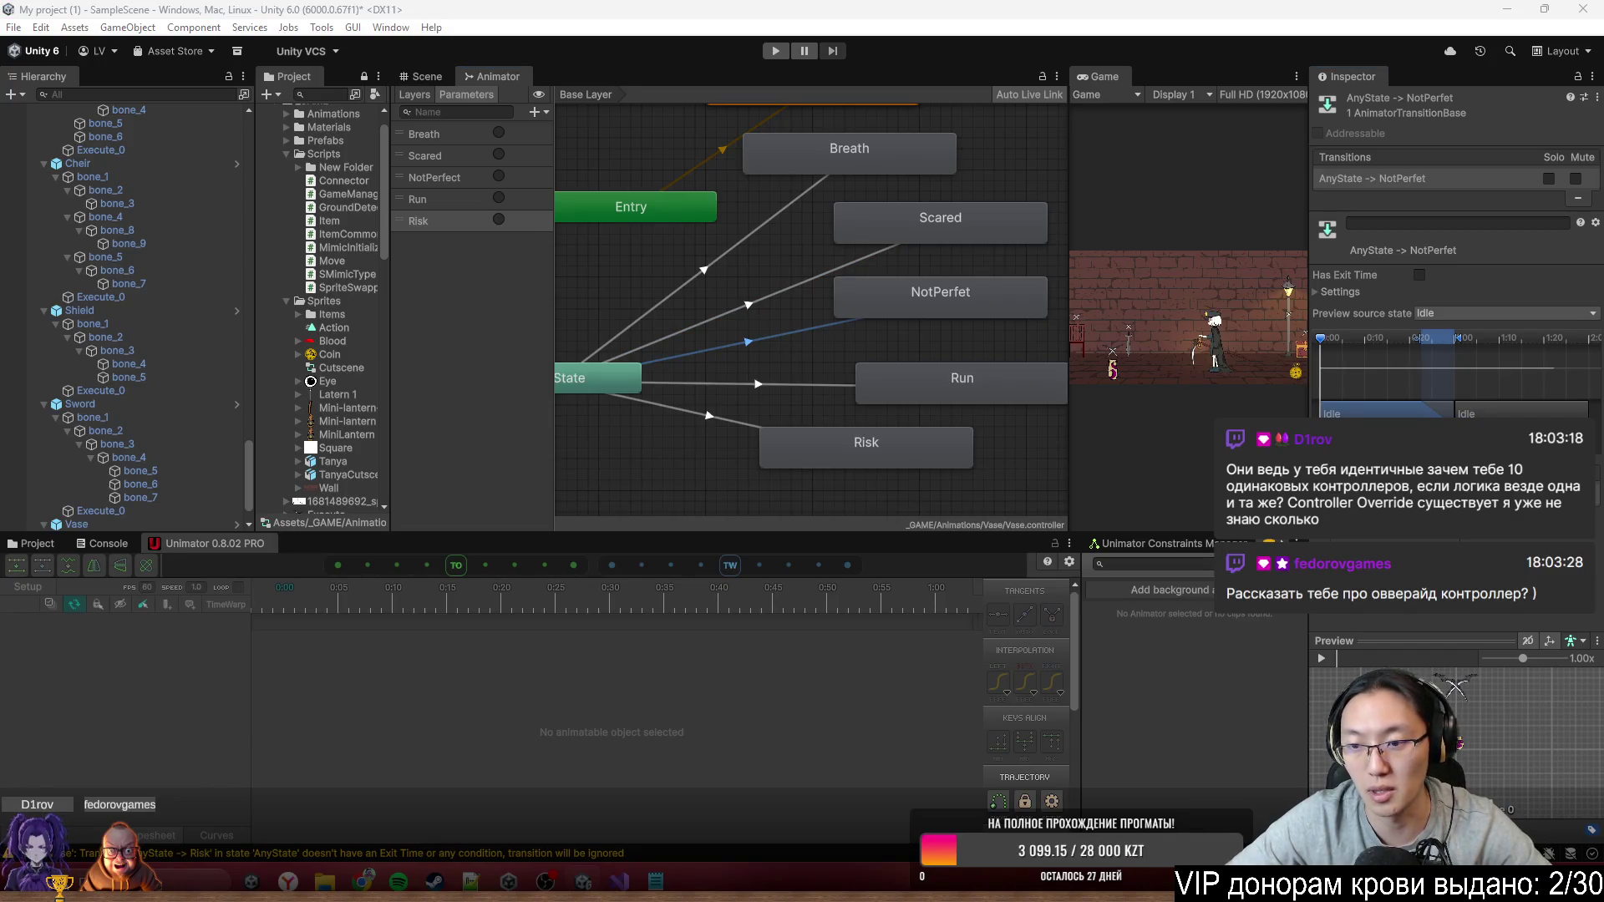
pyautogui.click(783, 384)
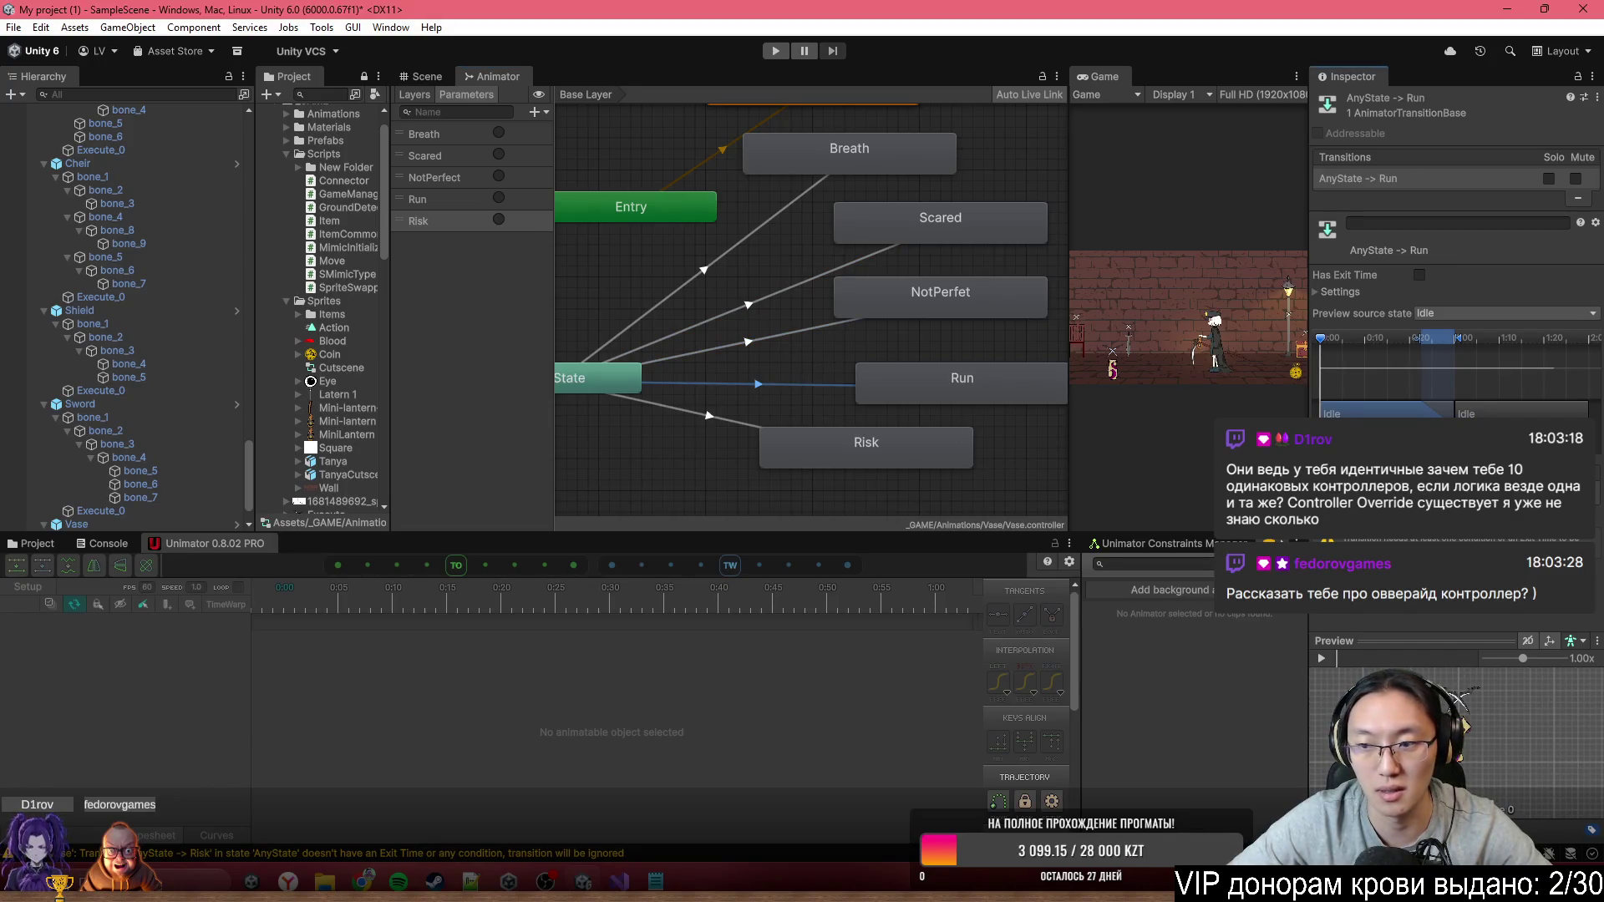
pyautogui.click(728, 423)
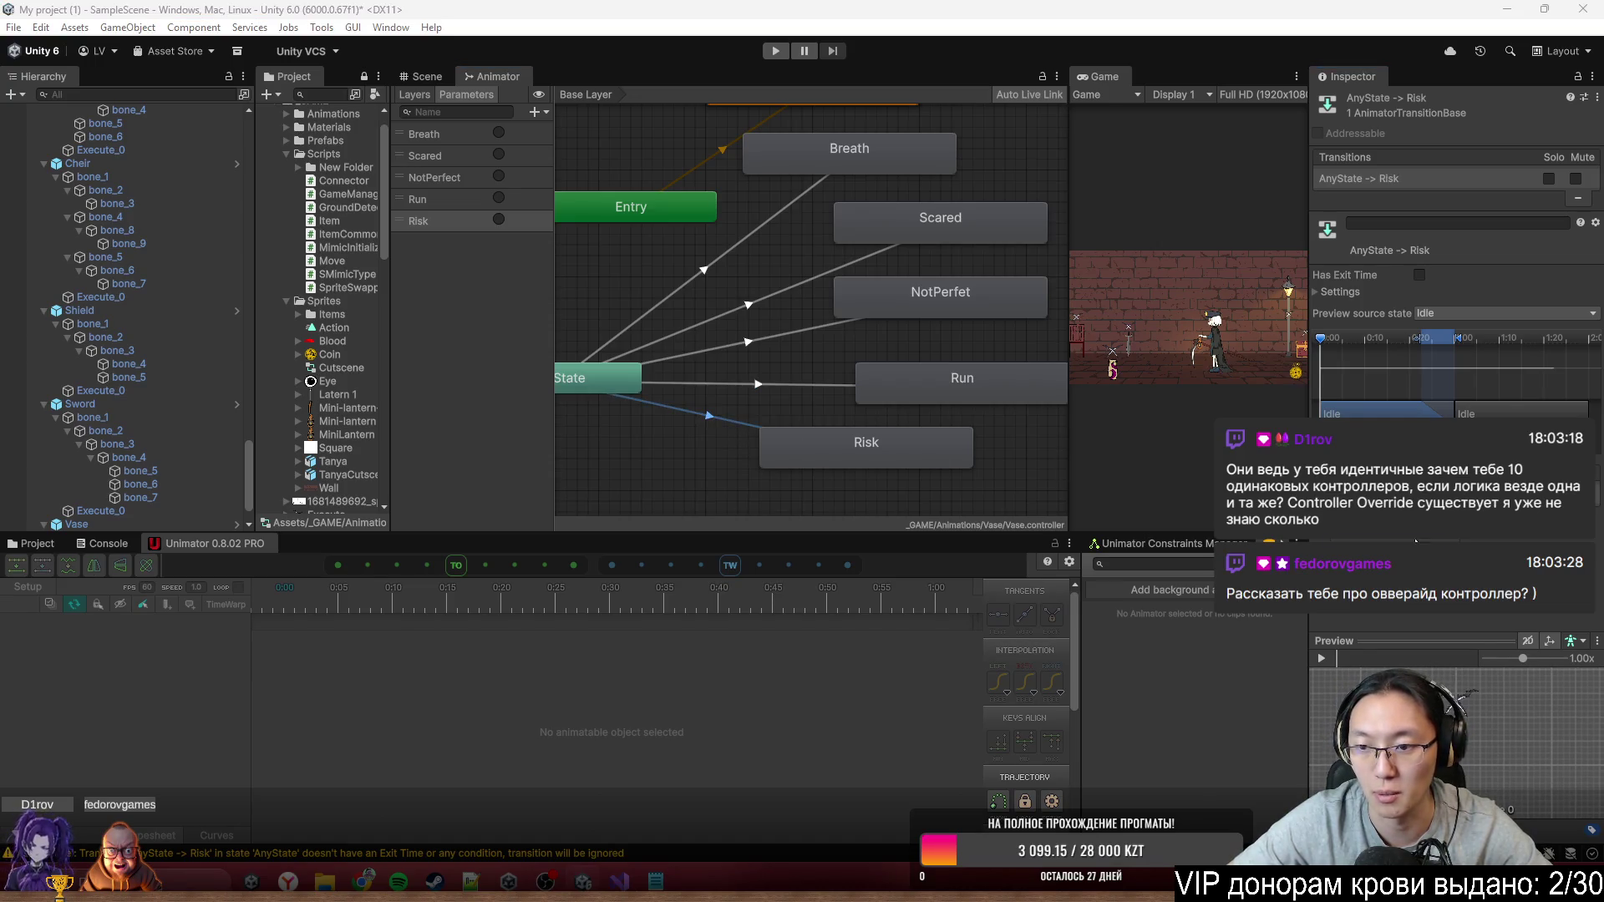
pyautogui.click(795, 384)
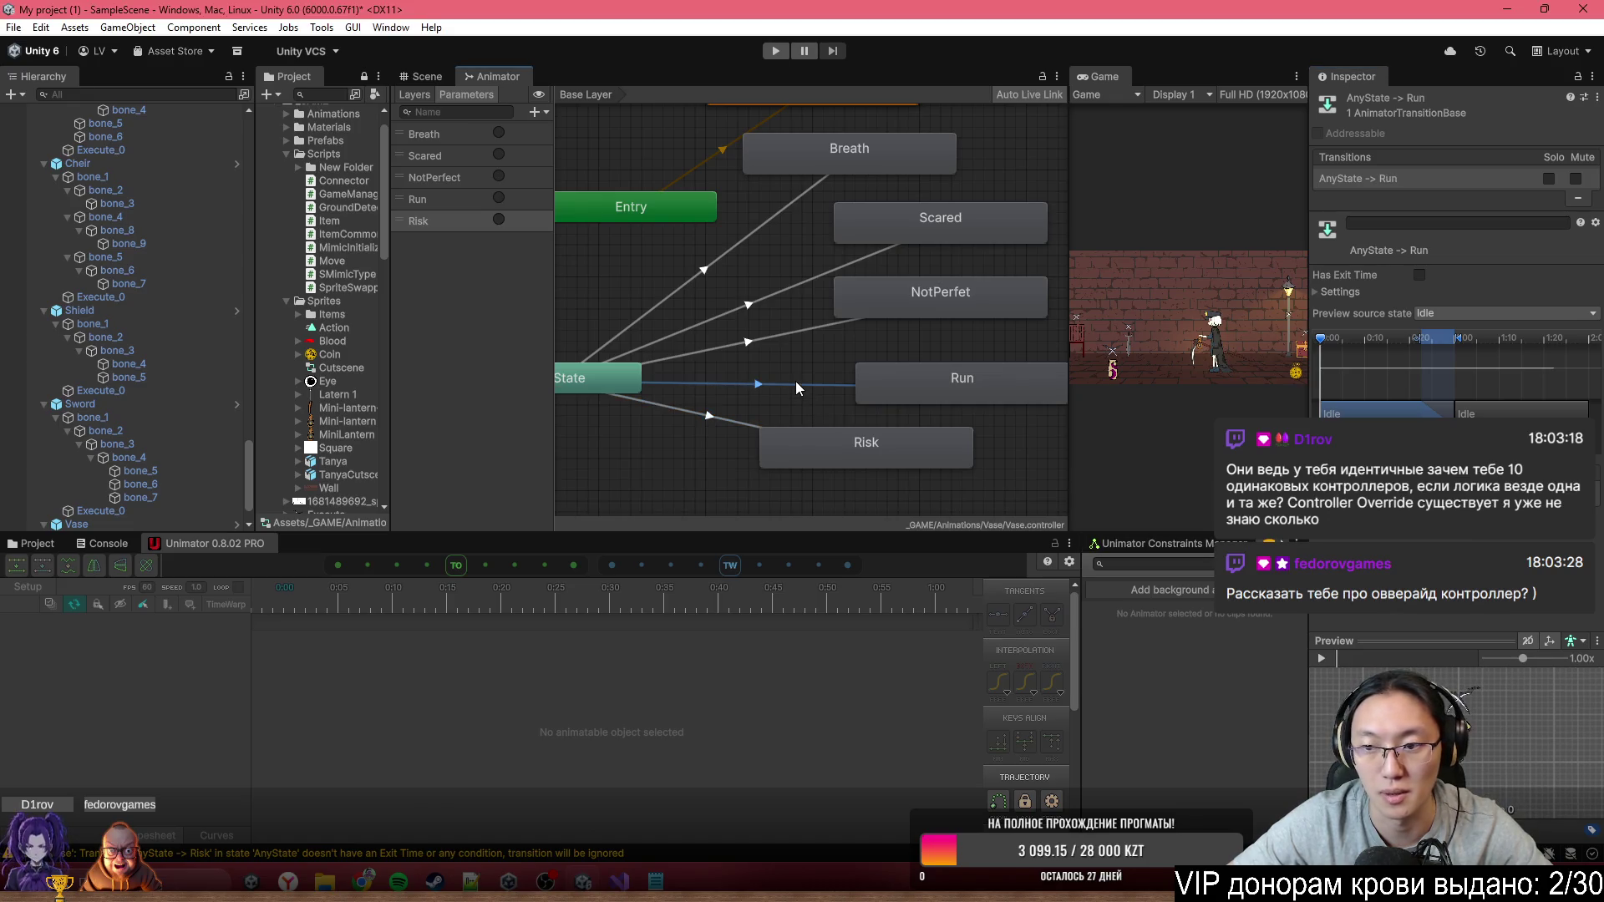
pyautogui.scroll(-5, 735, 293)
pyautogui.scroll(3, 719, 288)
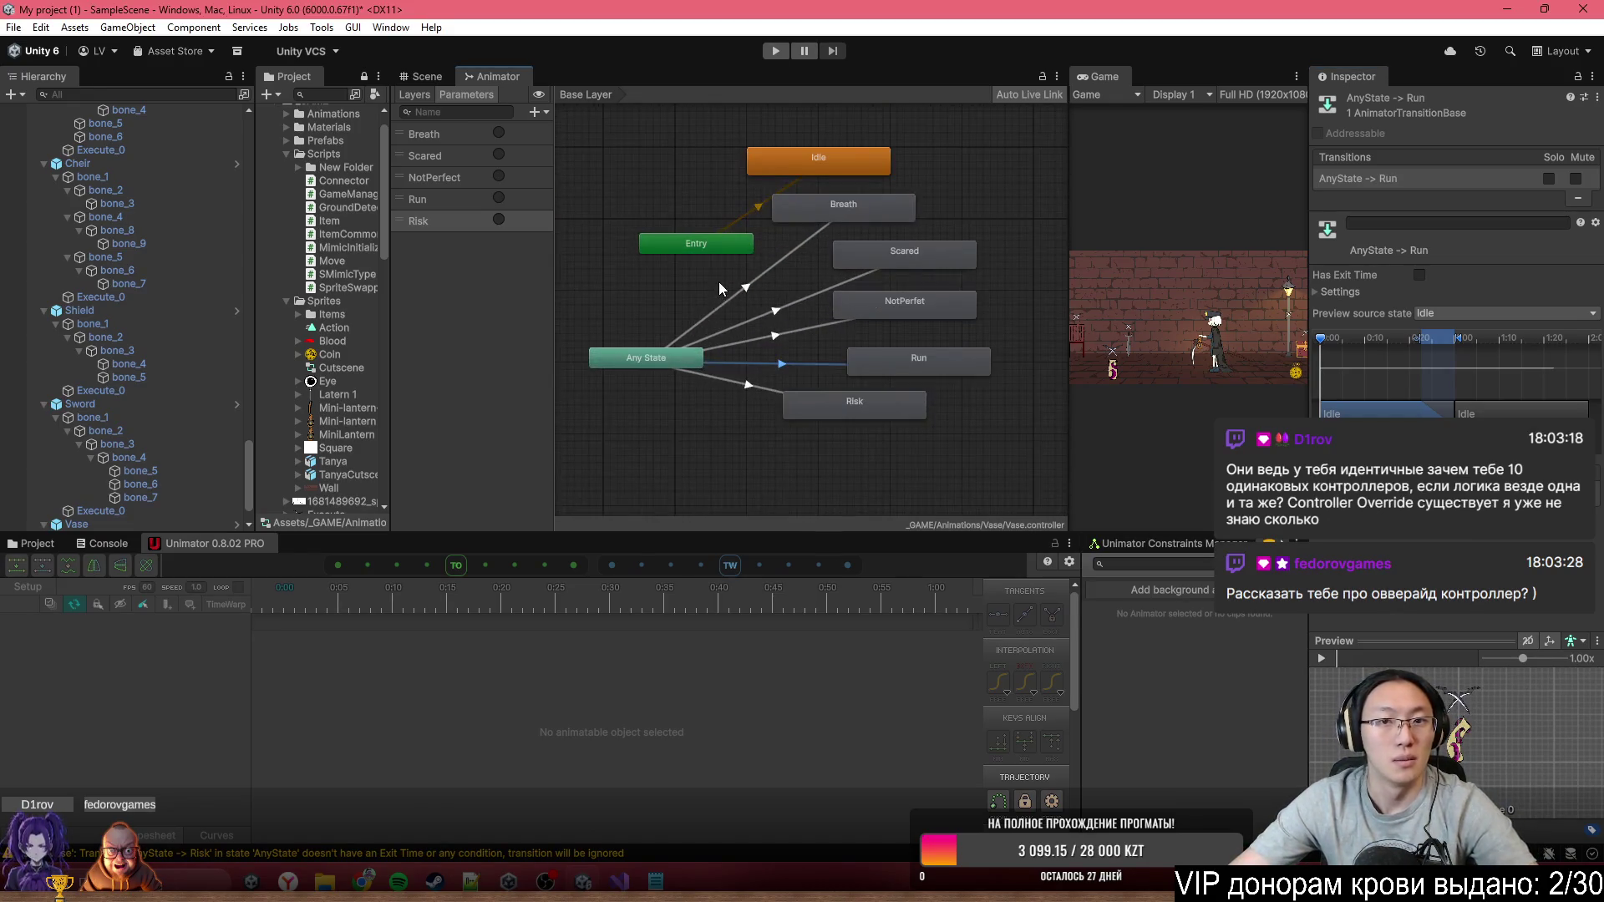
# Return to the Scene view, then switch to Visual Studio and shrink its window
pyautogui.click(424, 83)
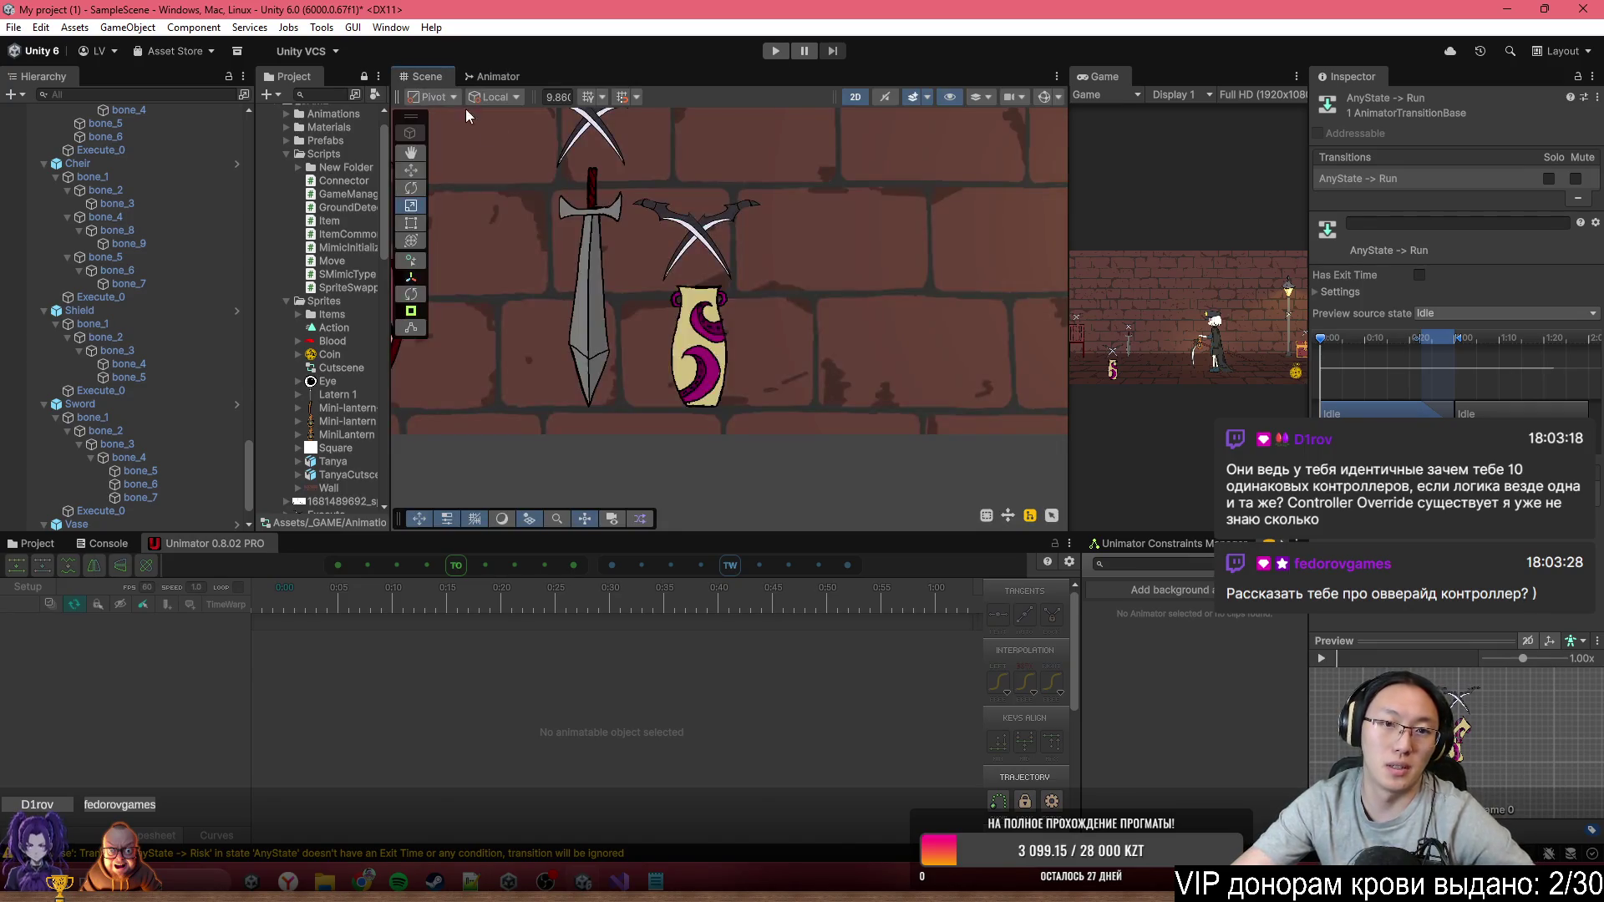
pyautogui.scroll(-5, 766, 433)
pyautogui.scroll(-5, 893, 376)
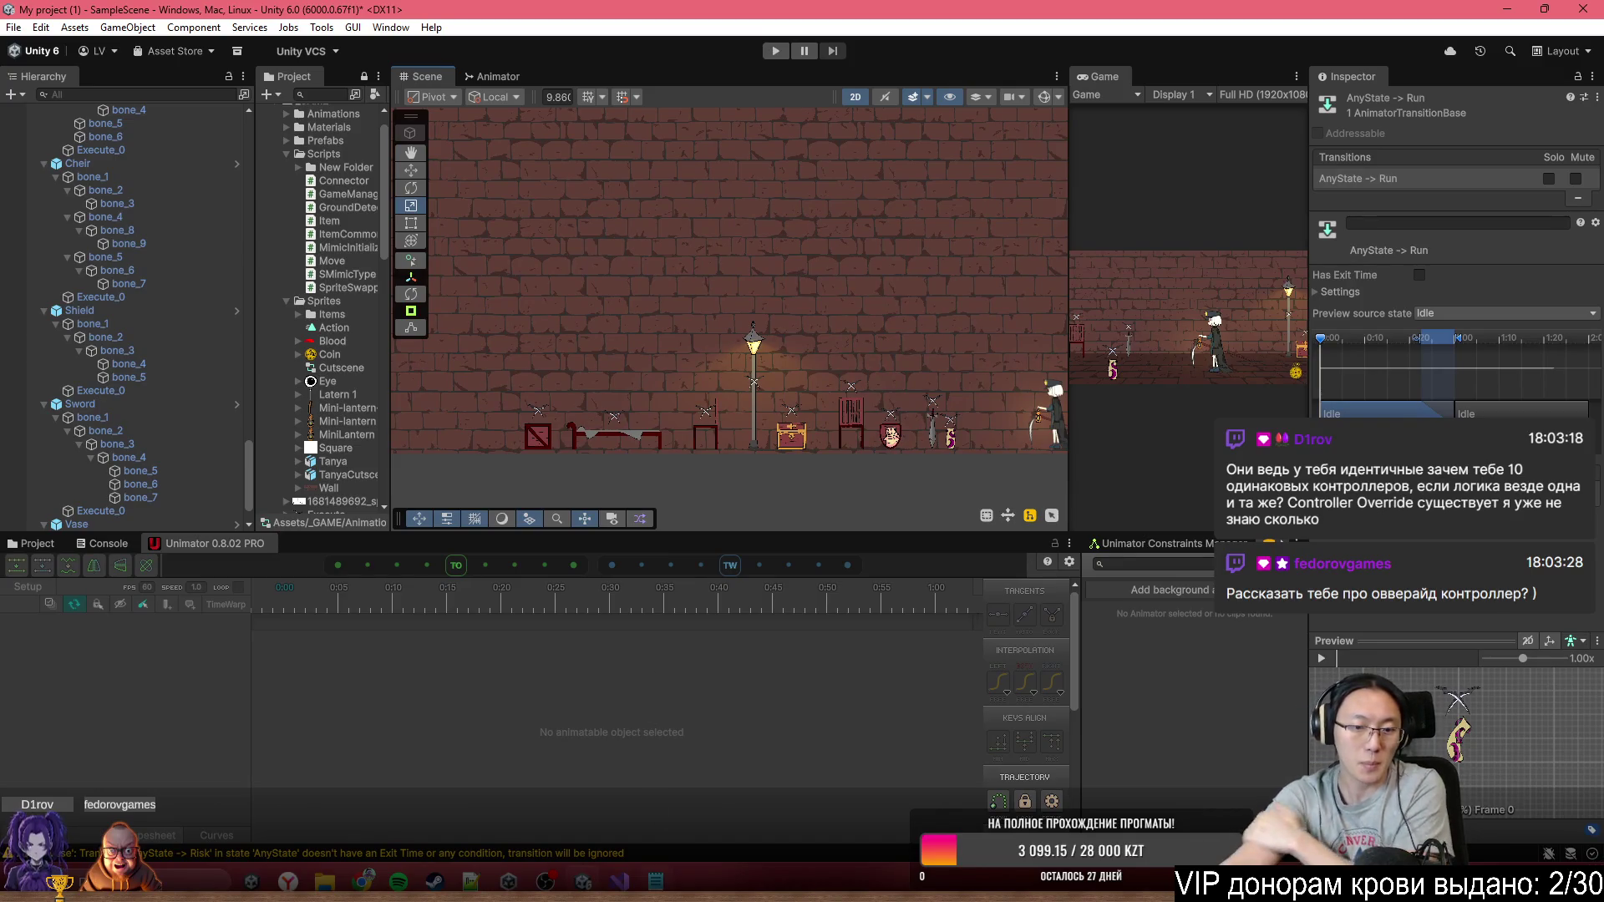
pyautogui.hotkey('alt', 'Tab')
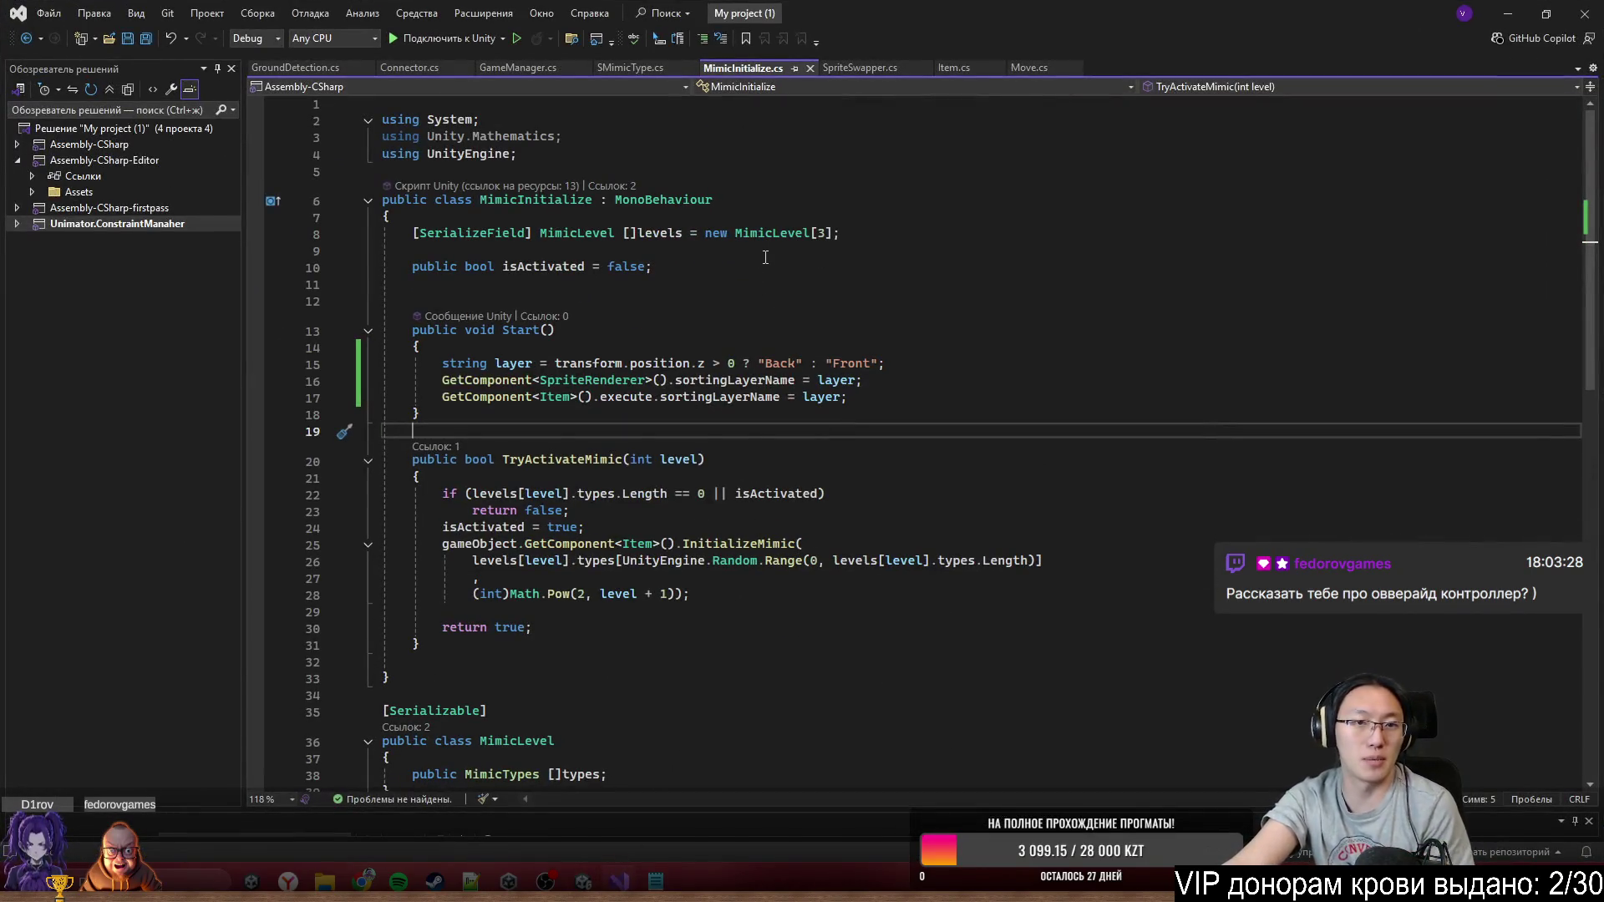
pyautogui.moveTo(1099, 8)
pyautogui.mouseDown()
pyautogui.moveTo(1085, 246)
pyautogui.moveTo(975, 239)
pyautogui.moveTo(1046, 227)
pyautogui.moveTo(985, 184)
pyautogui.moveTo(1603, 187)
pyautogui.moveTo(894, 245)
pyautogui.mouseUp()
# Bring the Unity editor forward and snip it with a Window-mode screenshot
pyautogui.click(498, 77)
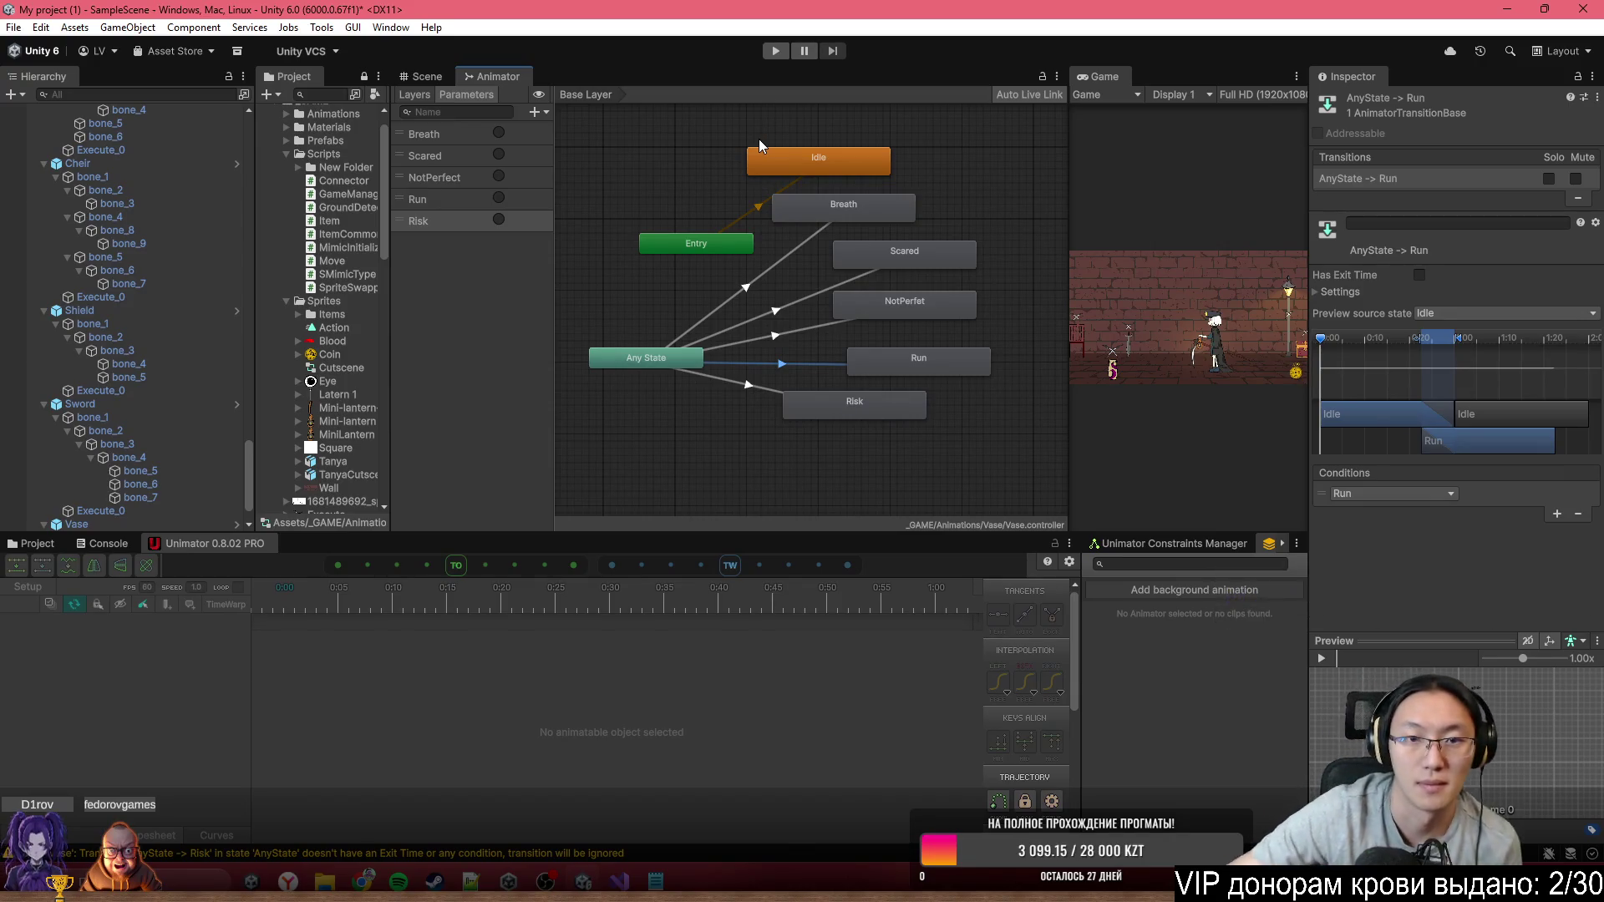
pyautogui.press('super+shift+s')
pyautogui.press('Escape')
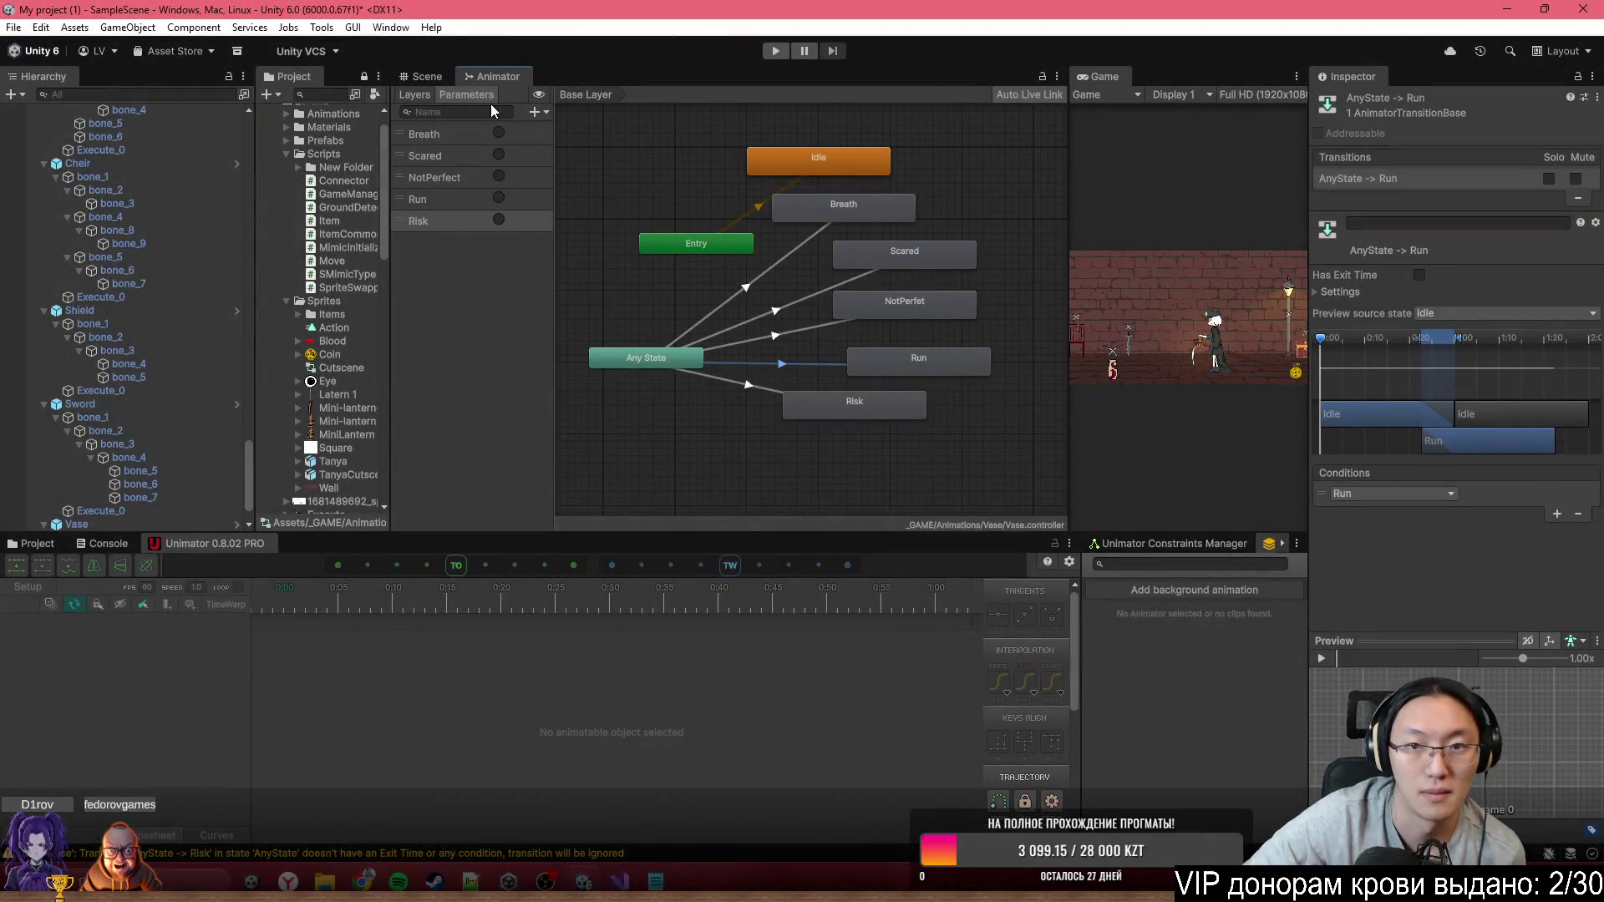
pyautogui.press('super+shift+s')
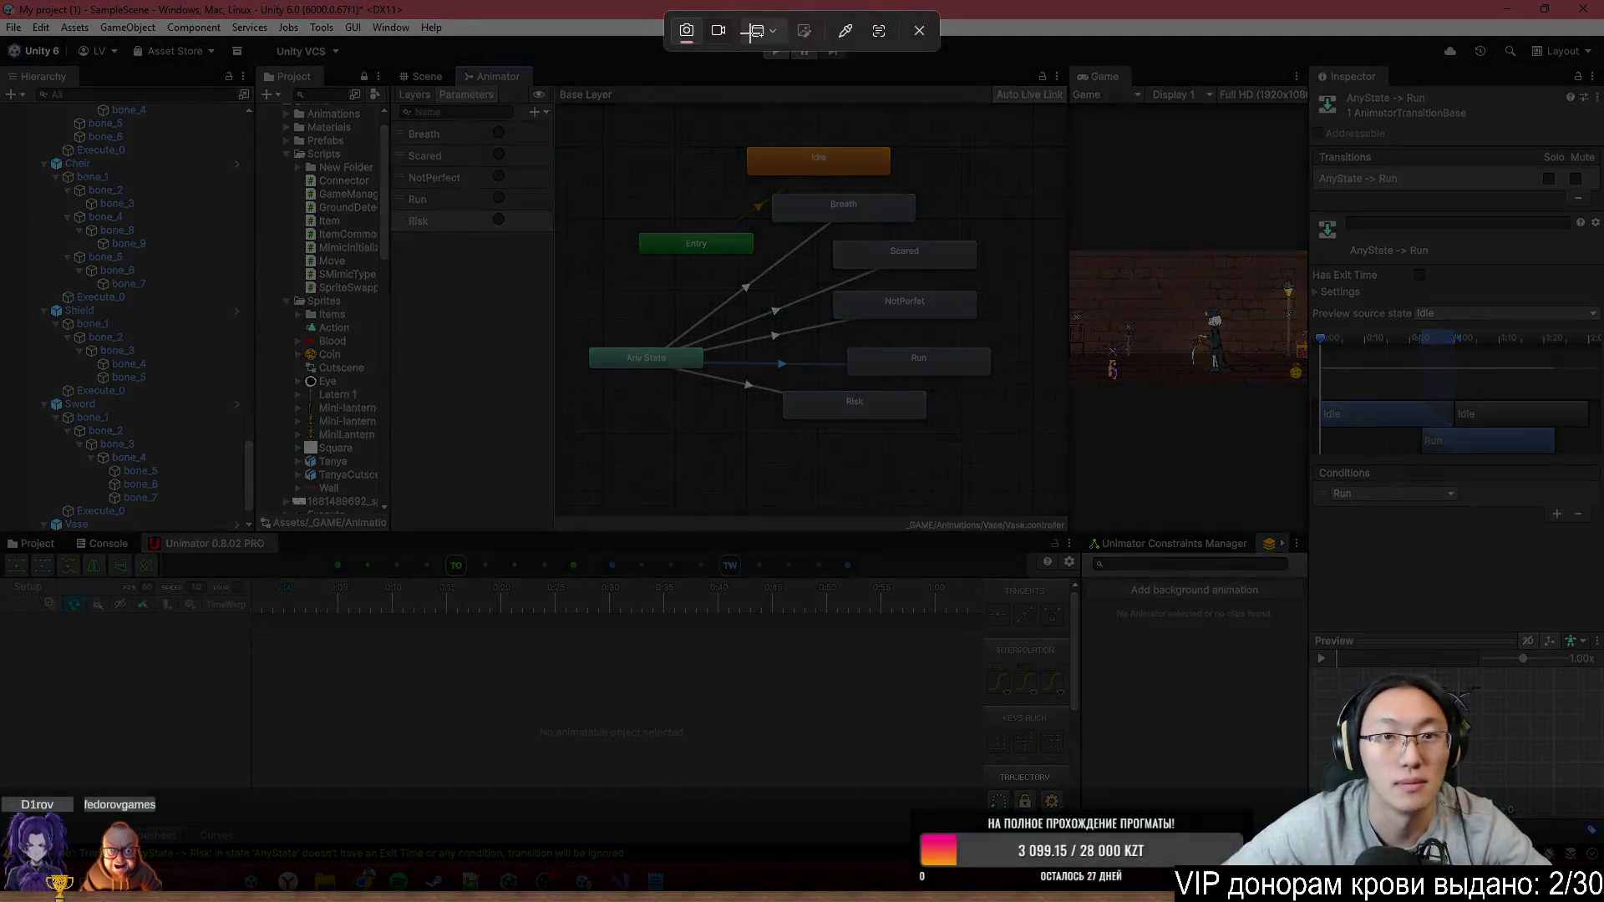
pyautogui.click(761, 31)
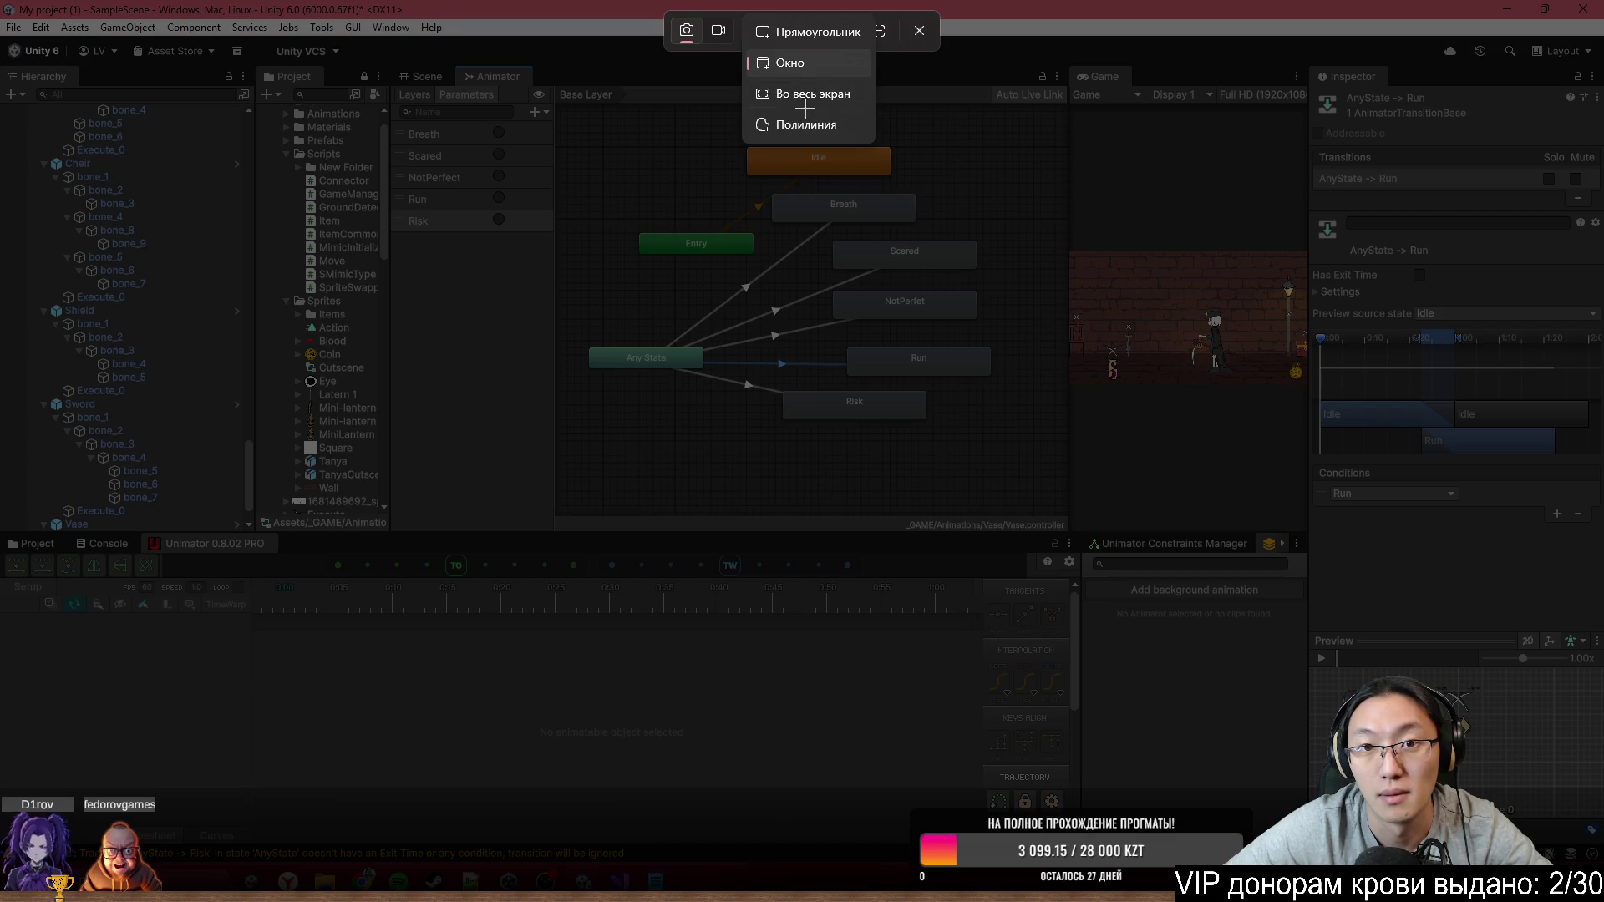
pyautogui.click(791, 61)
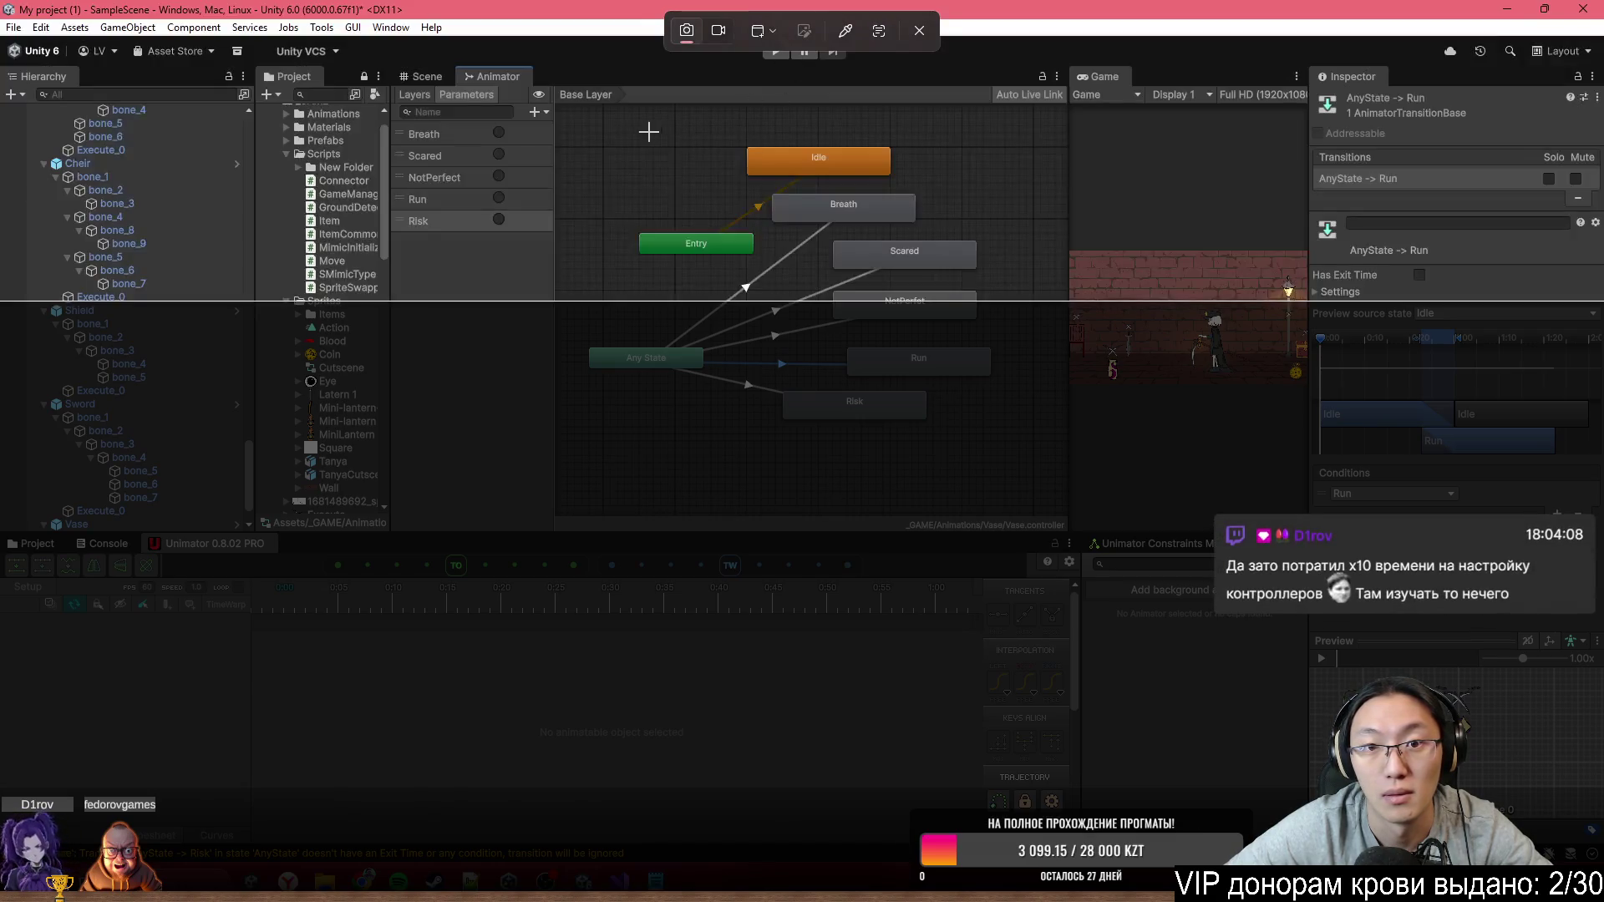
pyautogui.click(791, 279)
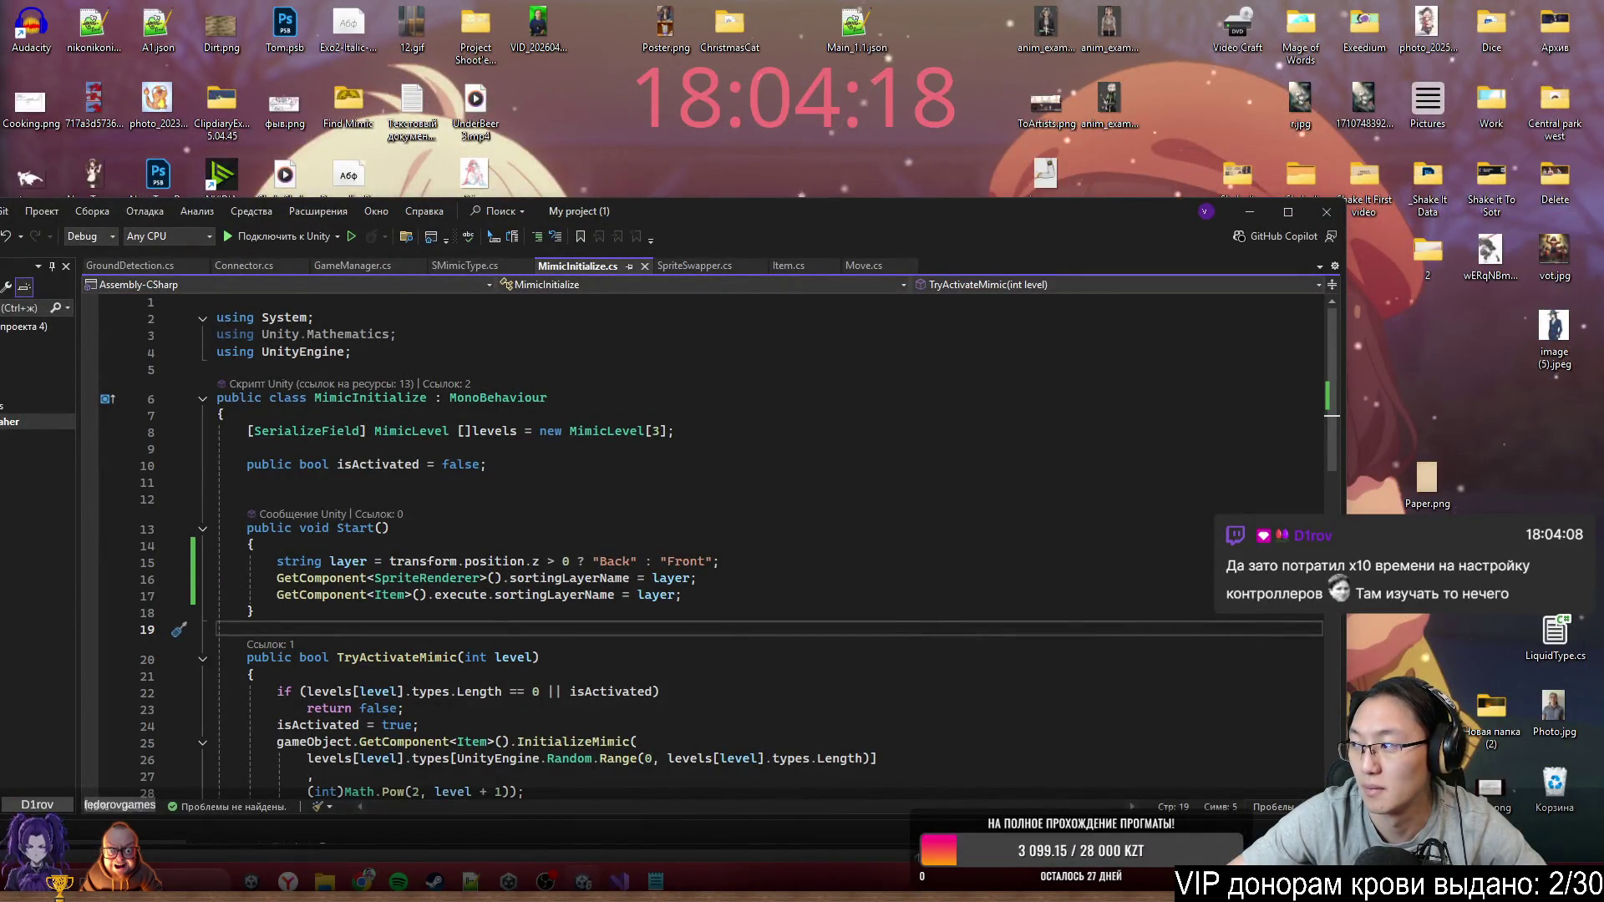
# Maximize Visual Studio and review TryActivateMimic in MimicInitialize.cs, including its Math.Pow value
pyautogui.doubleClick(911, 213)
pyautogui.click(706, 284)
pyautogui.moveTo(707, 377); pyautogui.dragTo(702, 461)
pyautogui.click(559, 594)
pyautogui.scroll(-2, 604, 485)
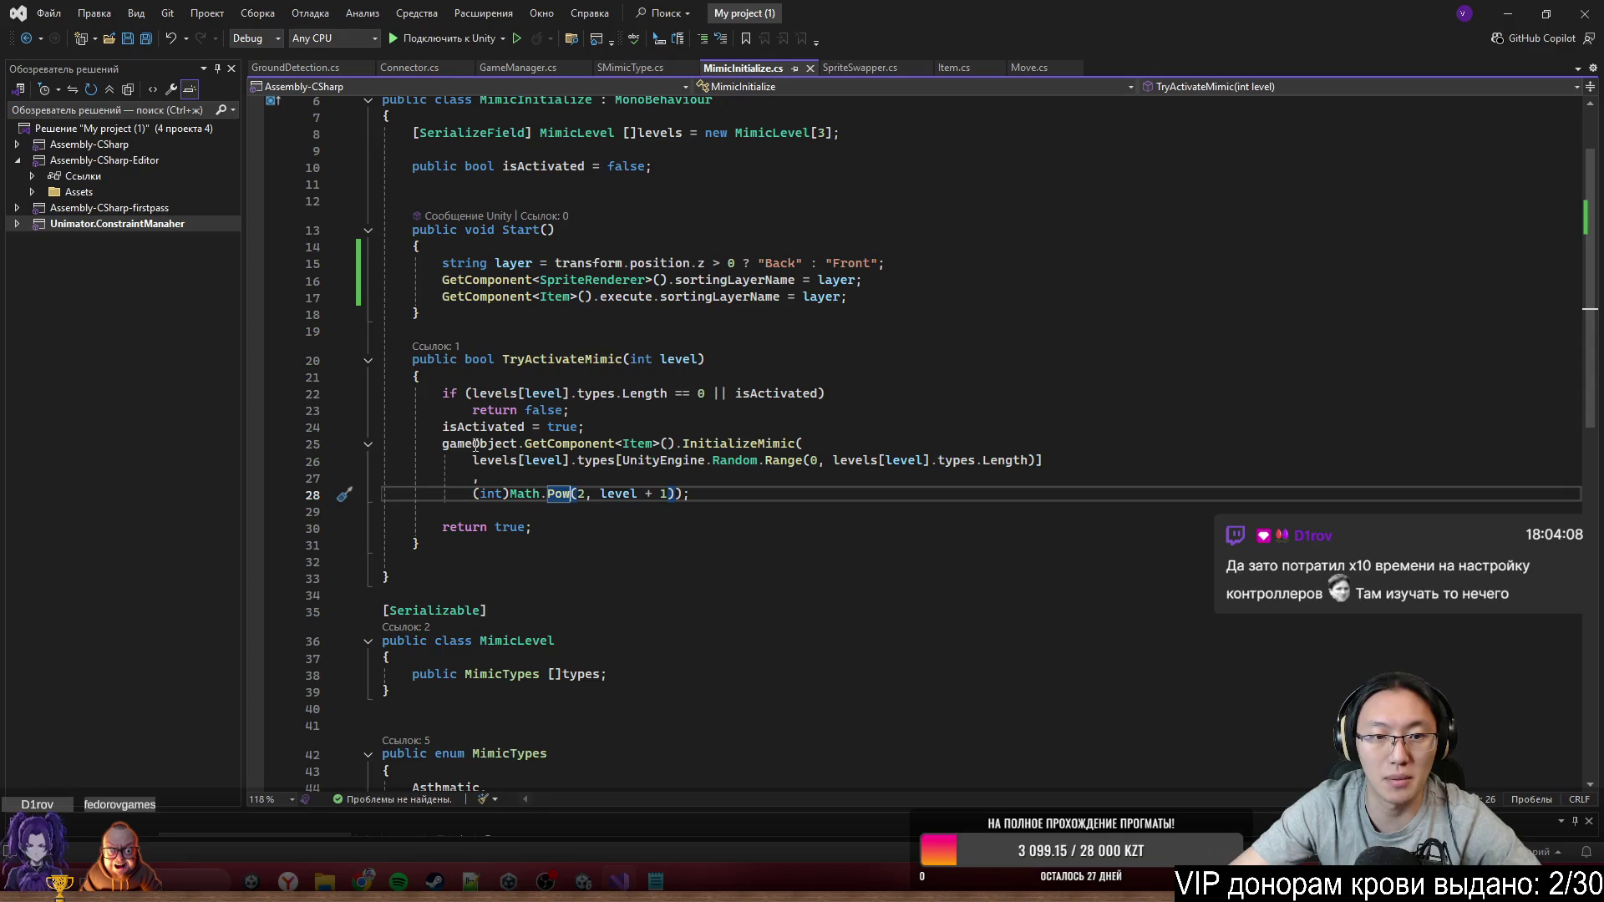
pyautogui.moveTo(445, 444); pyautogui.dragTo(740, 501)
pyautogui.click(740, 501)
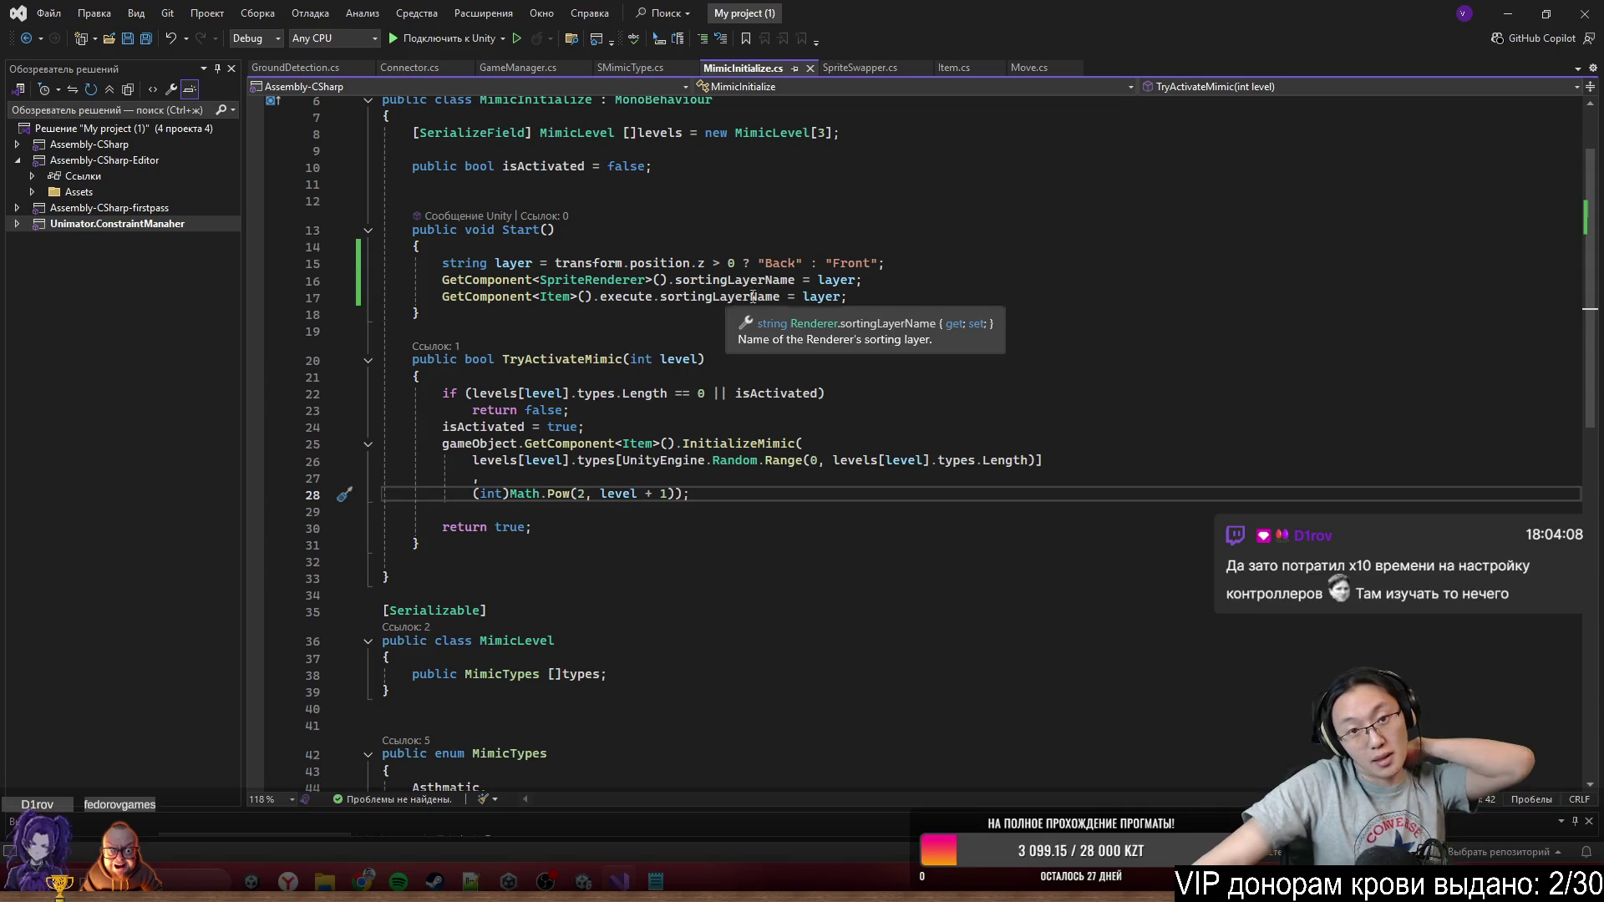
pyautogui.click(758, 186)
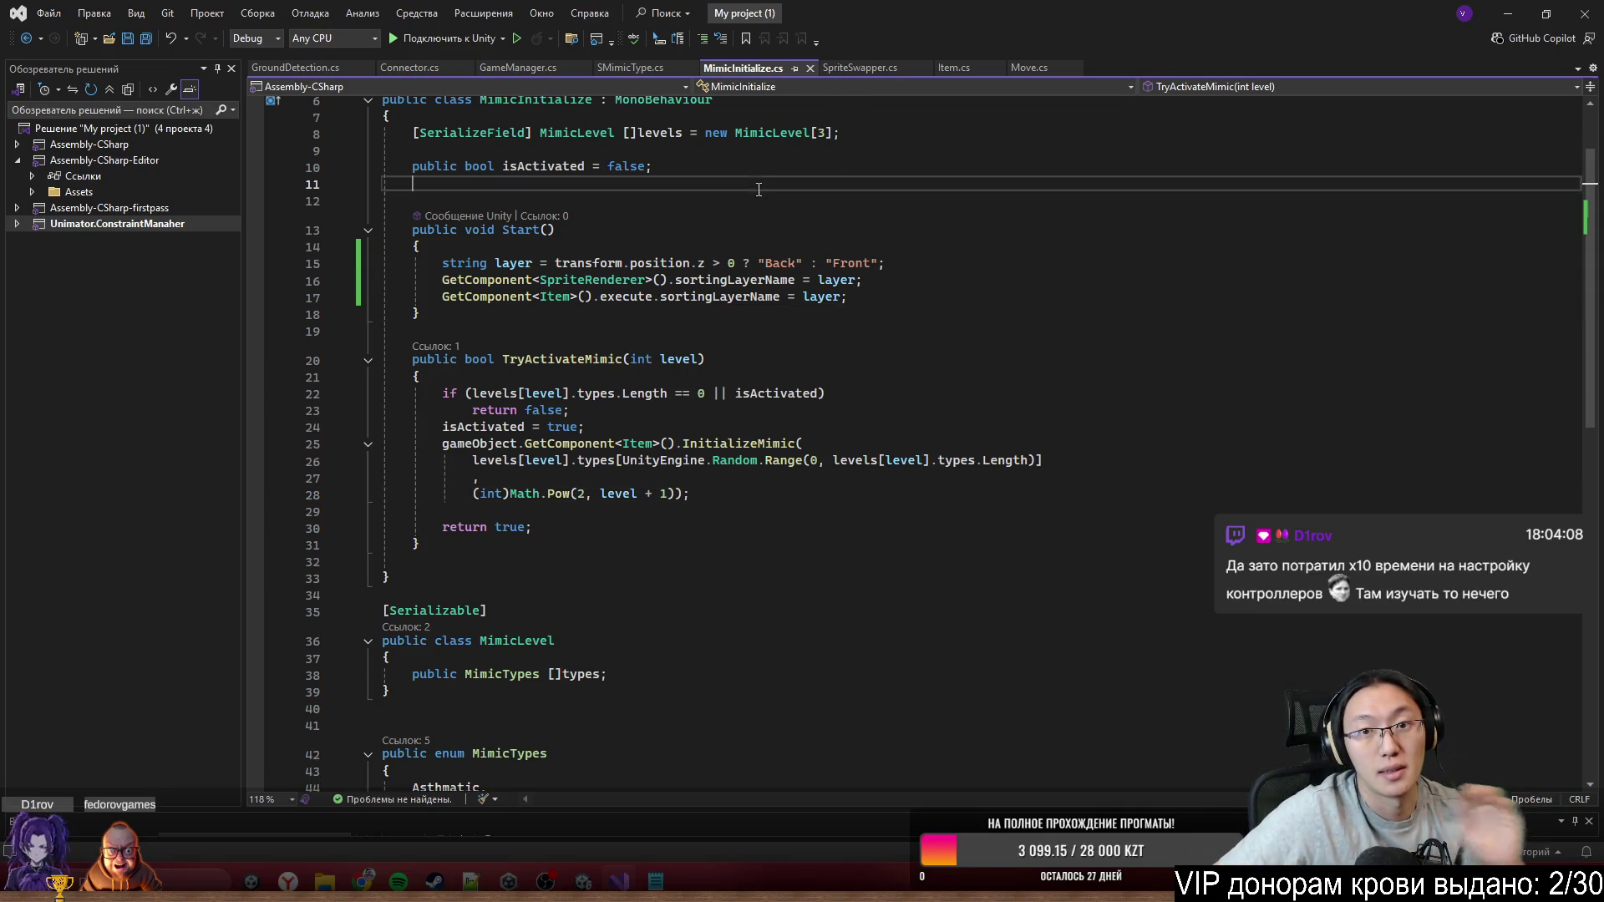
pyautogui.click(956, 68)
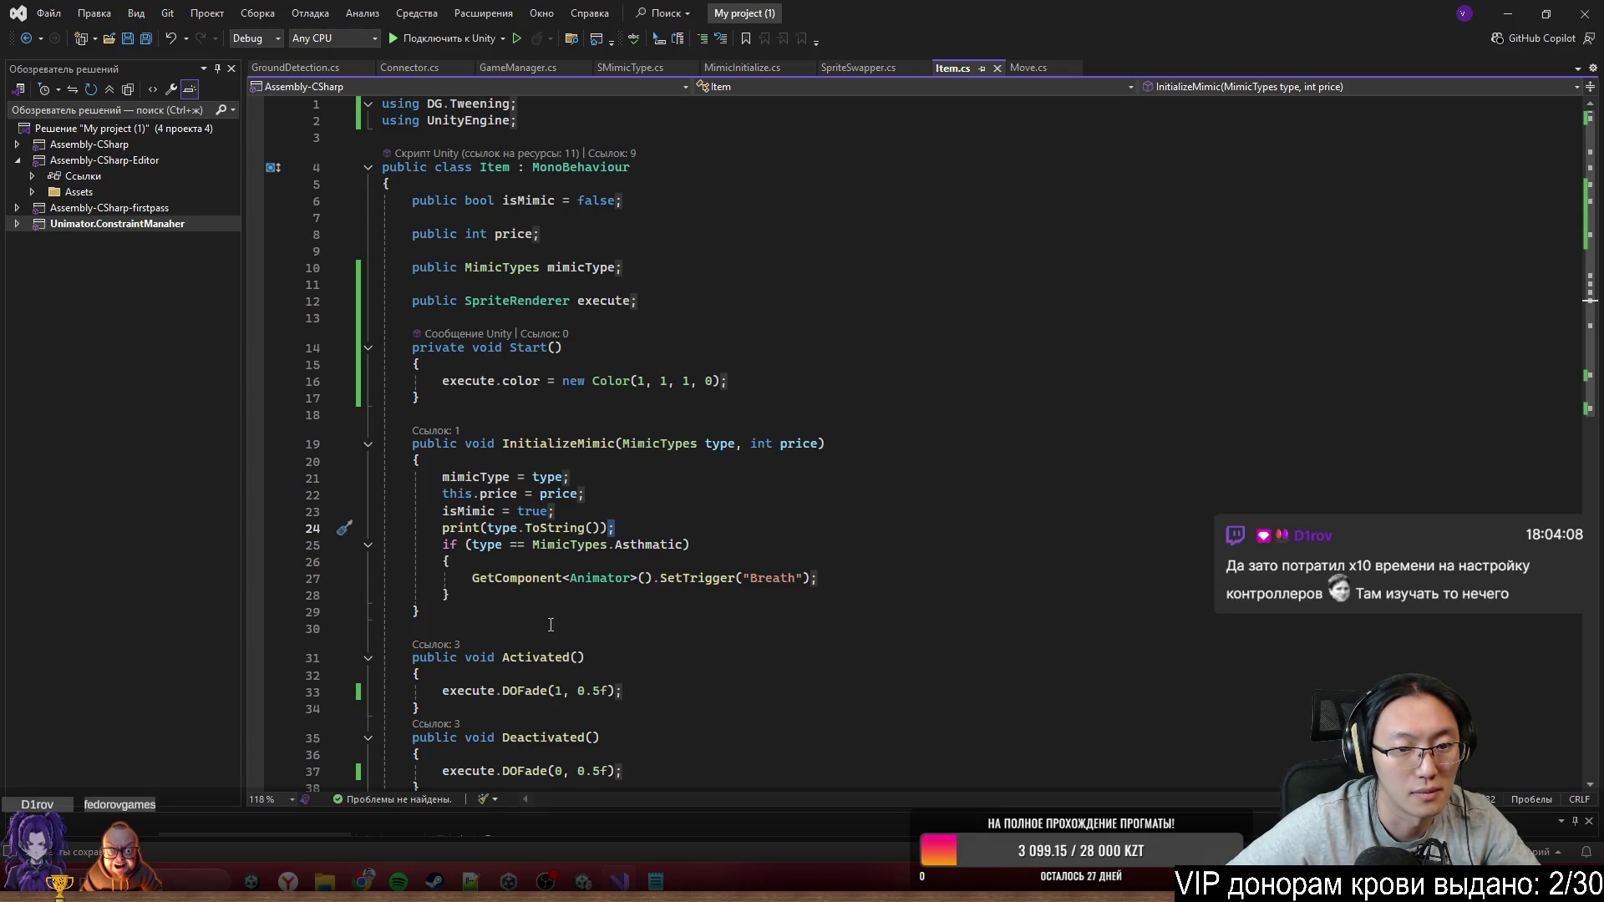
# Add the field 'public Animator anim;' below the execute field in Item.cs
pyautogui.doubleClick(488, 587)
pyautogui.moveTo(488, 588); pyautogui.dragTo(819, 579)
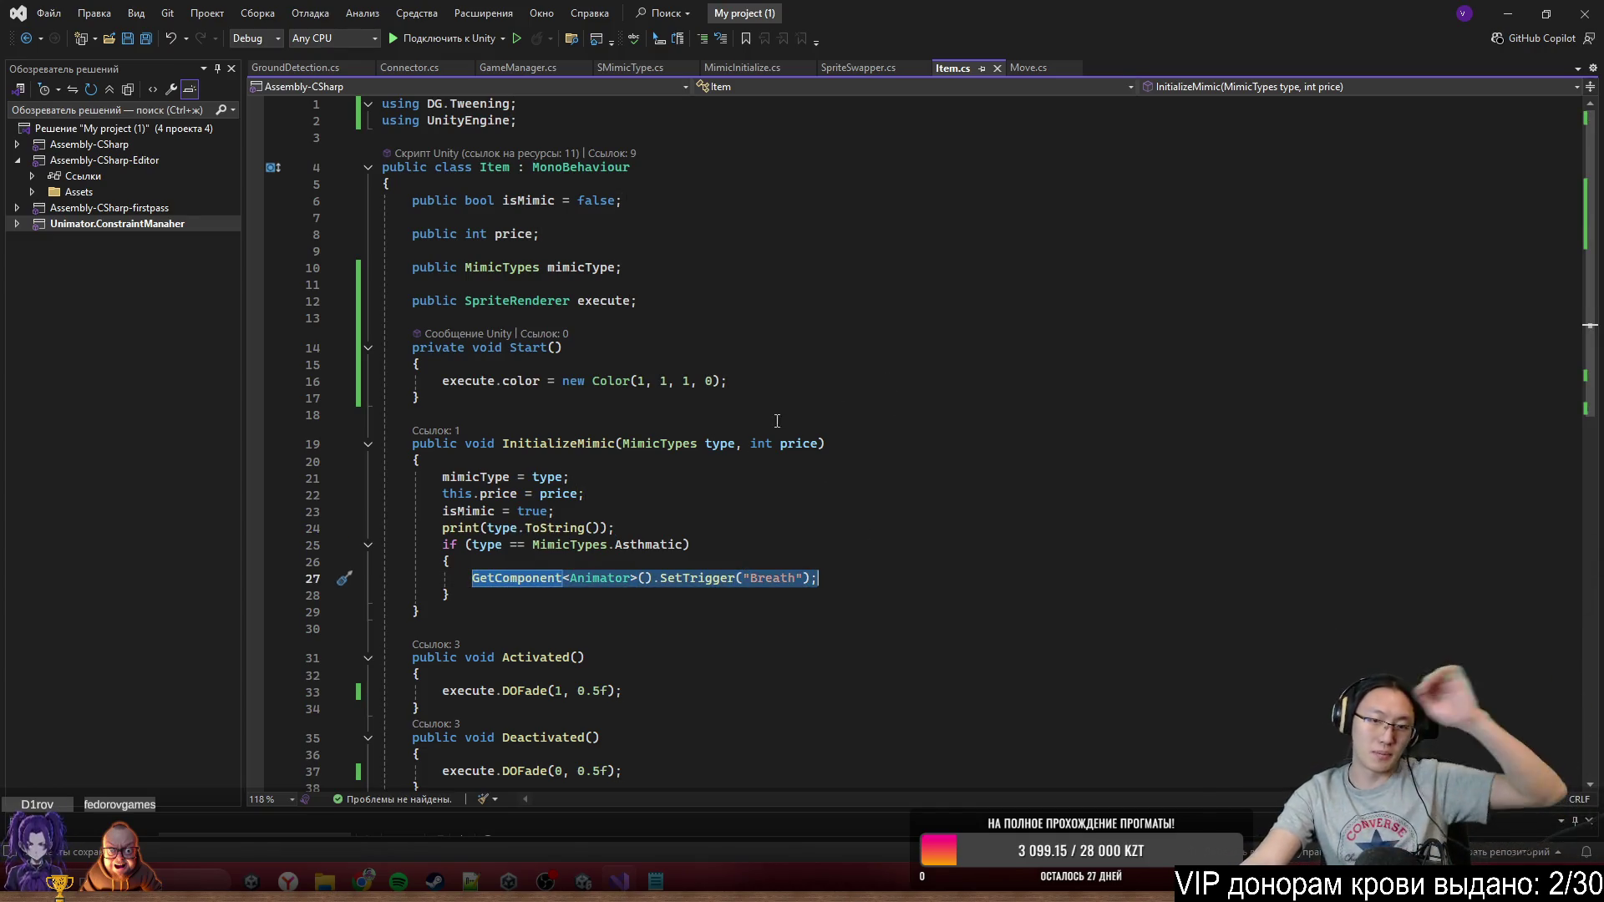
pyautogui.click(785, 349)
pyautogui.click(818, 307)
pyautogui.press('Return')
pyautogui.press('Return')
pyautogui.write('public ')
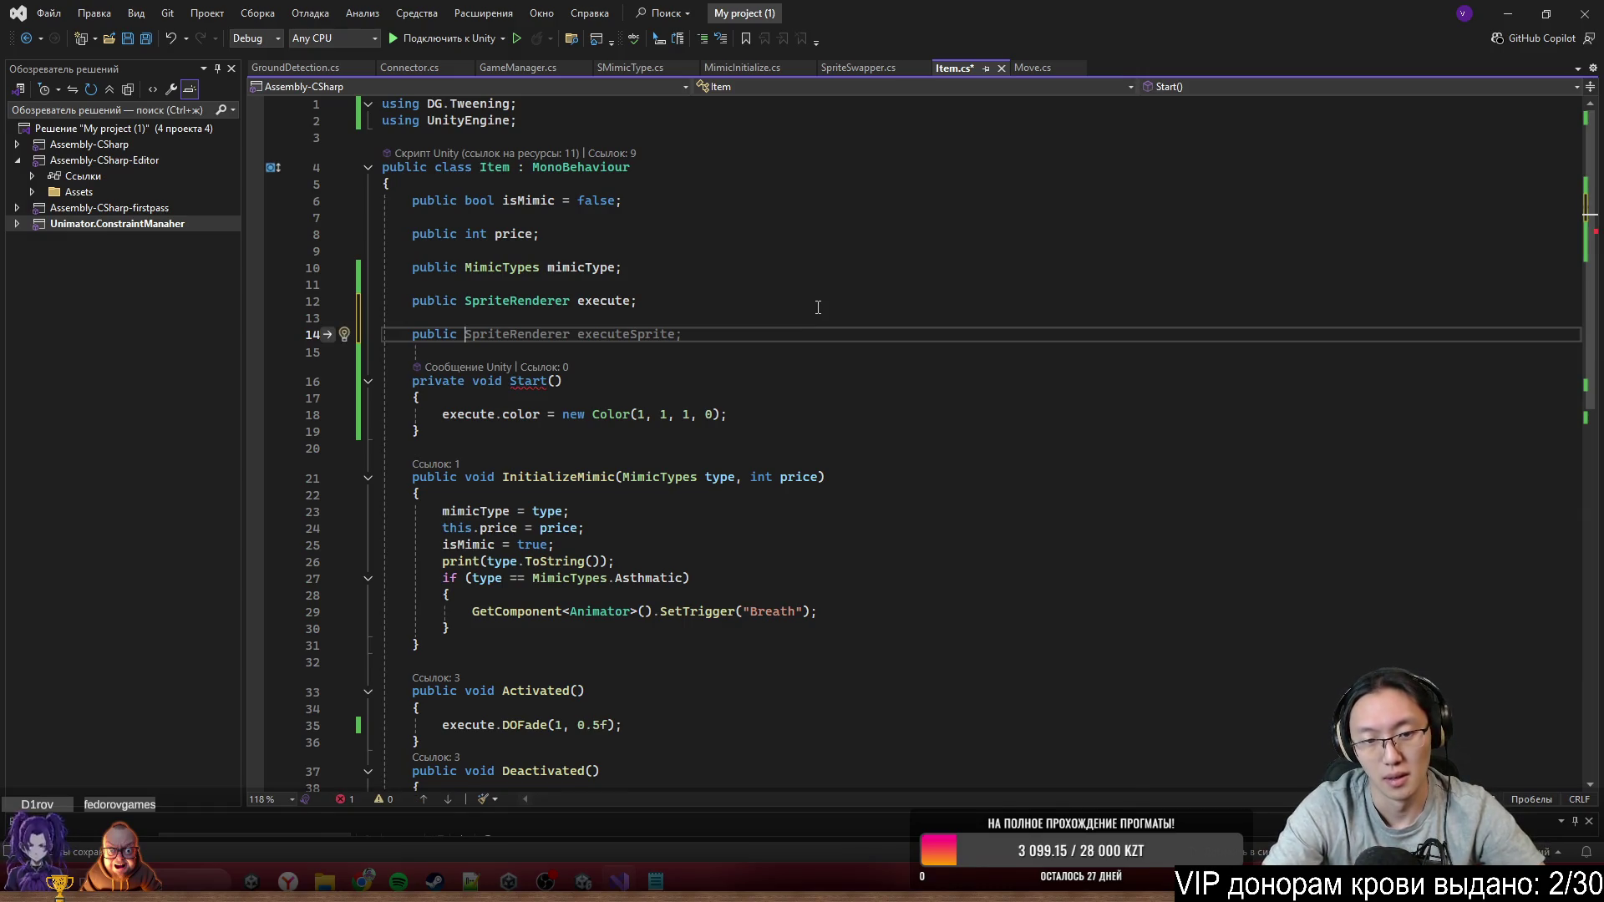
pyautogui.write('Animator ')
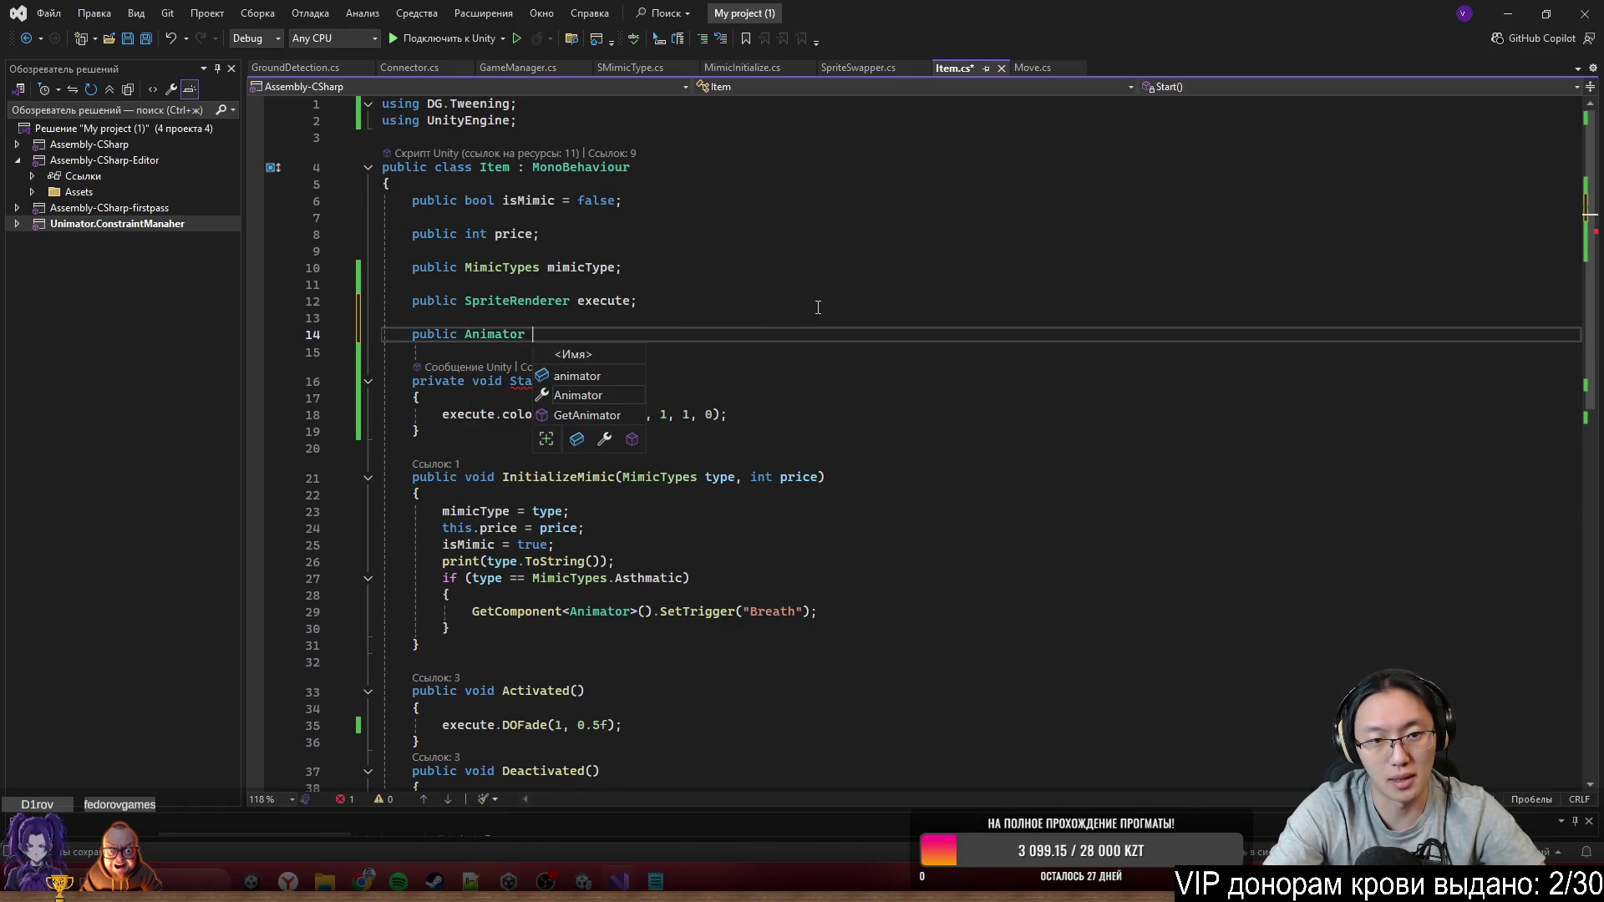
pyautogui.write('anim;')
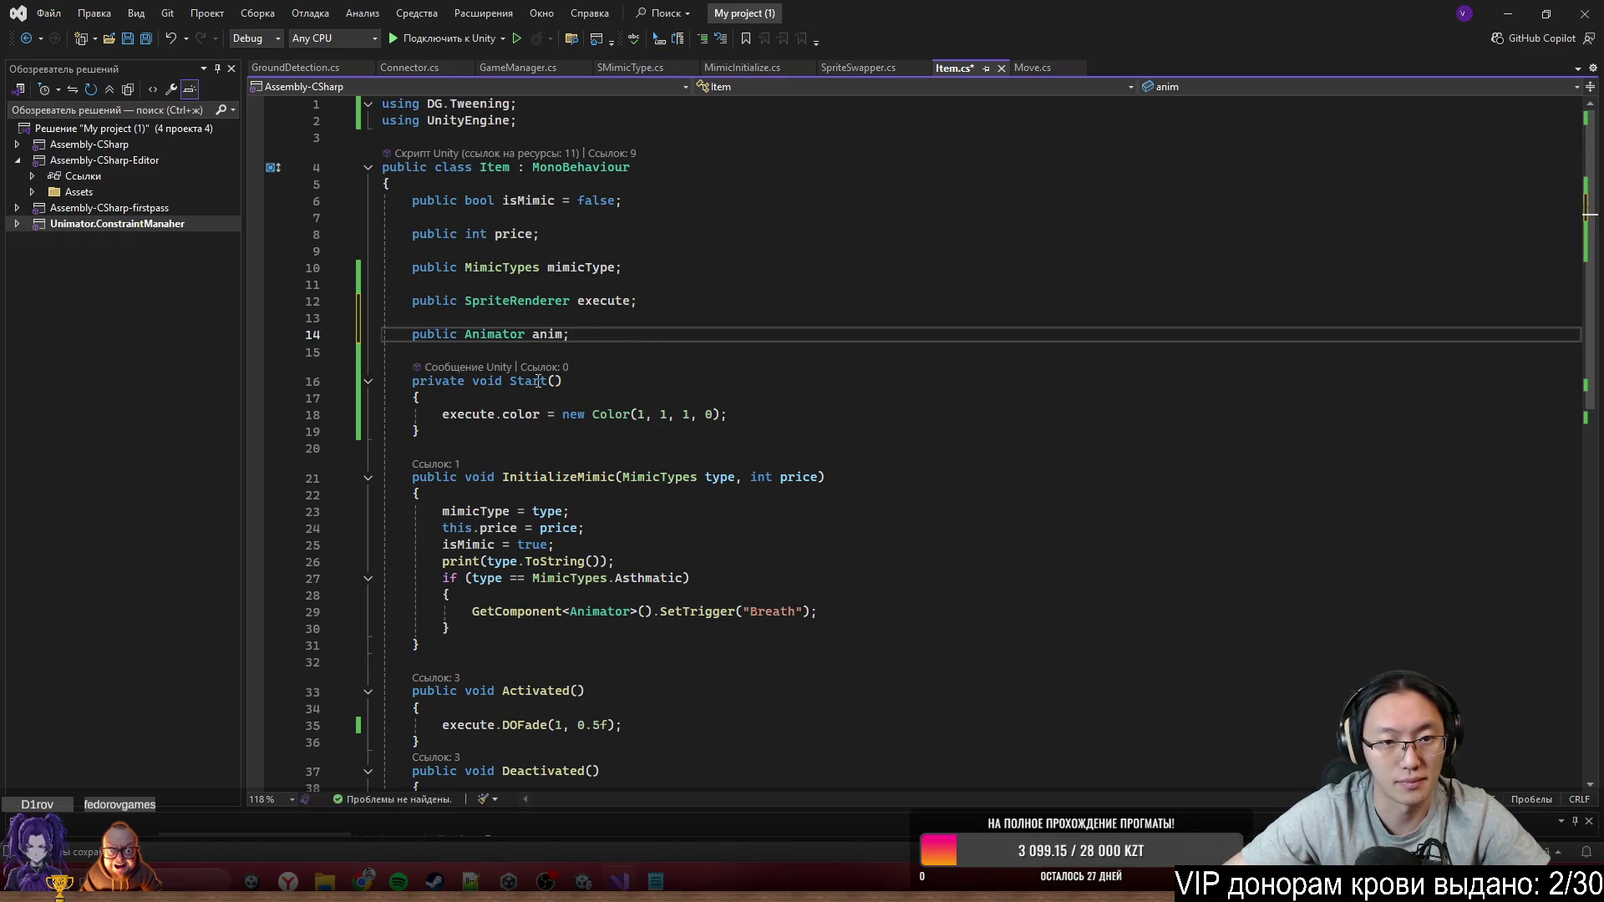
# Replace GetComponent<Animator>() with anim in the Breath SetTrigger call
pyautogui.doubleClick(547, 335)
pyautogui.hotkey('ctrl', 'c')
pyautogui.moveTo(472, 611)
pyautogui.mouseDown()
pyautogui.moveTo(652, 612)
pyautogui.moveTo(472, 612)
pyautogui.mouseUp()
pyautogui.click(656, 614)
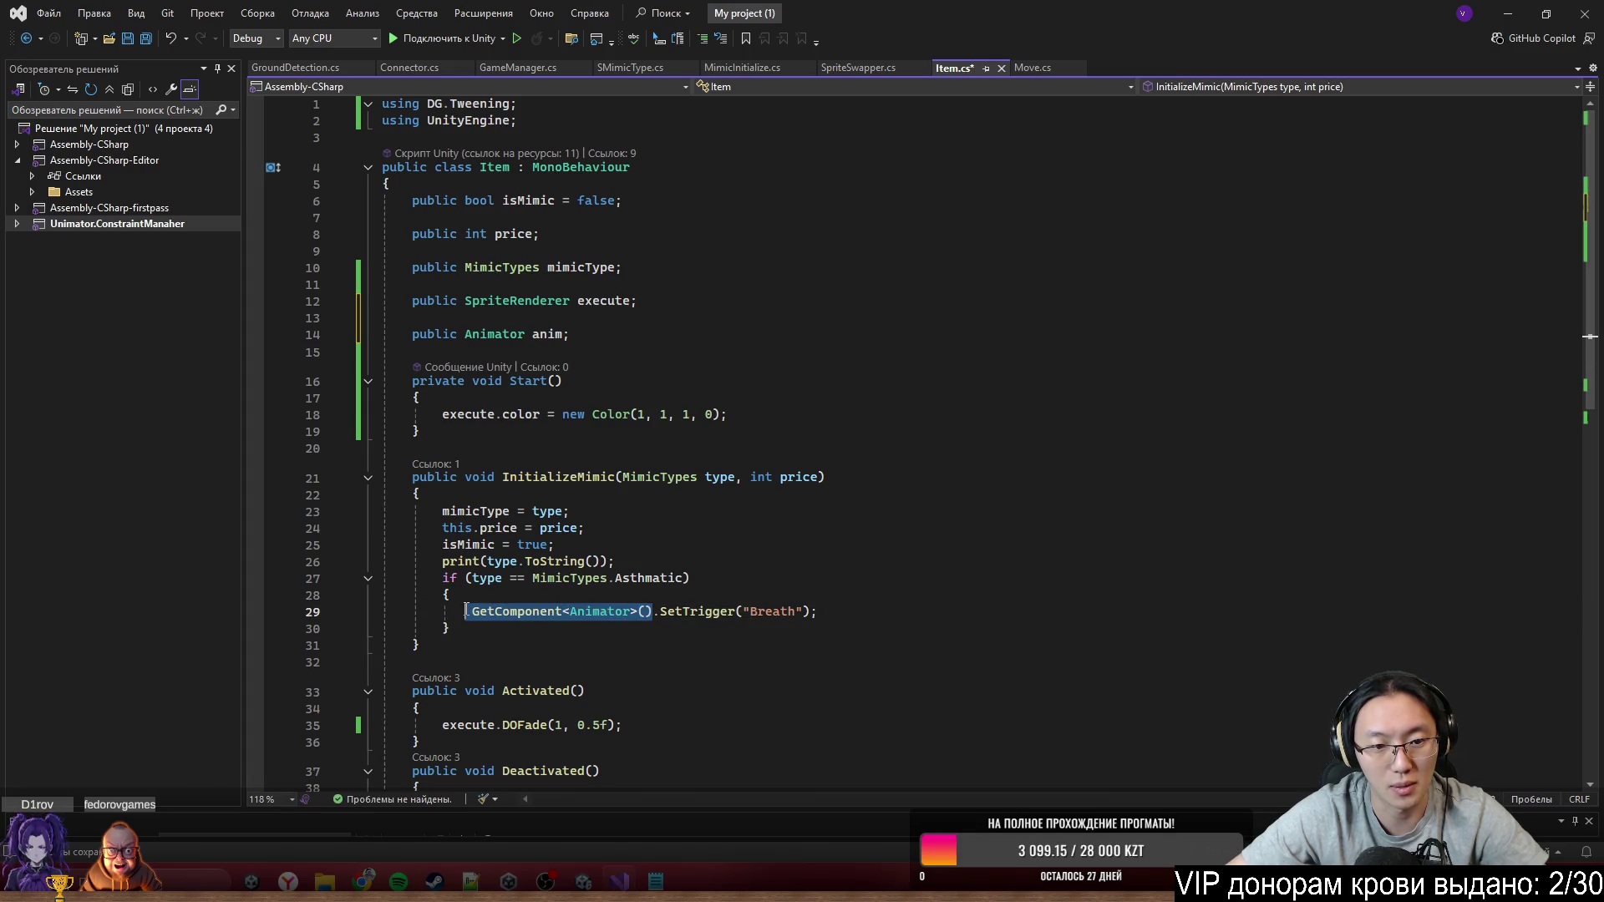
pyautogui.hotkey('ctrl', 'v')
pyautogui.click(590, 645)
pyautogui.scroll(-3, 590, 645)
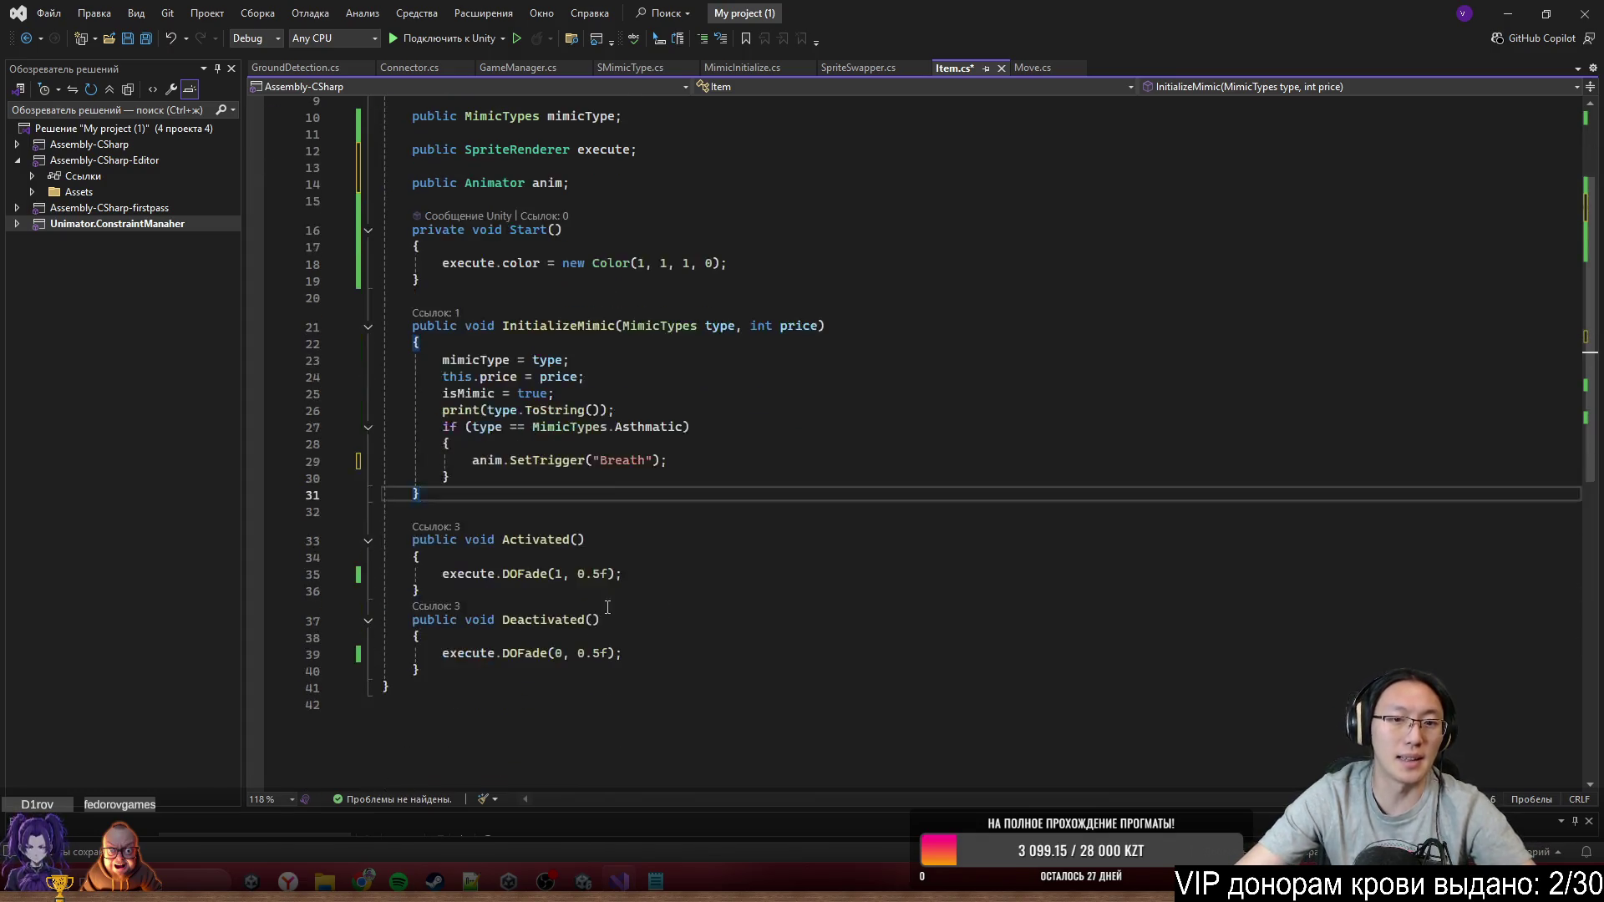
pyautogui.click(608, 479)
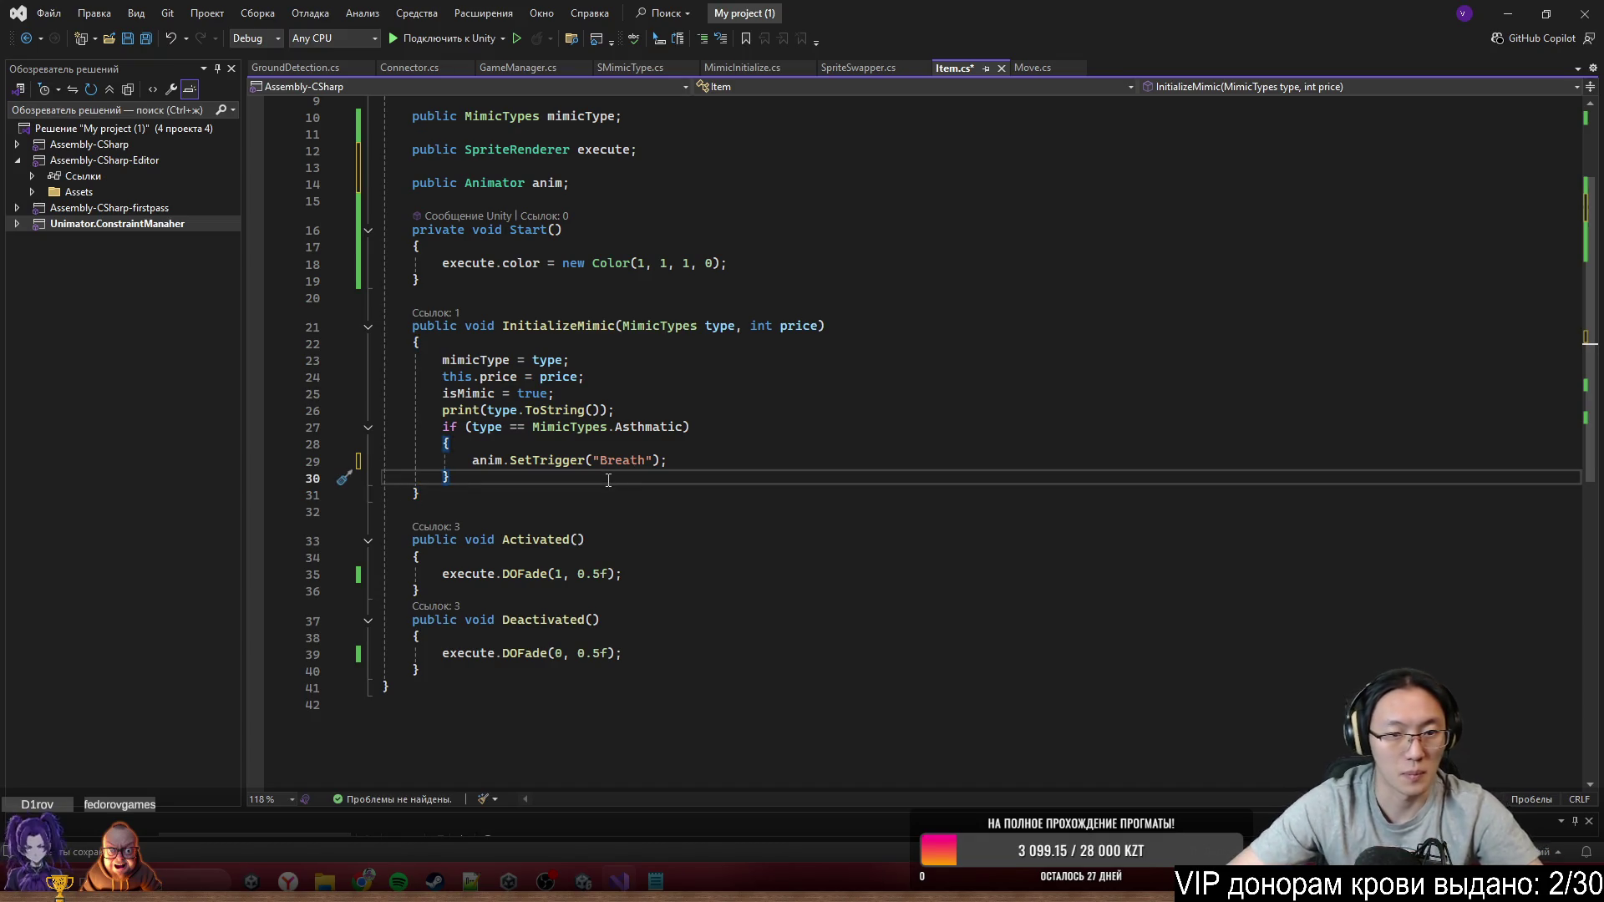
pyautogui.moveTo(608, 427); pyautogui.dragTo(619, 410)
pyautogui.click(710, 465)
# Turn the if statement into switch (type) and add an empty case label
pyautogui.click(709, 483)
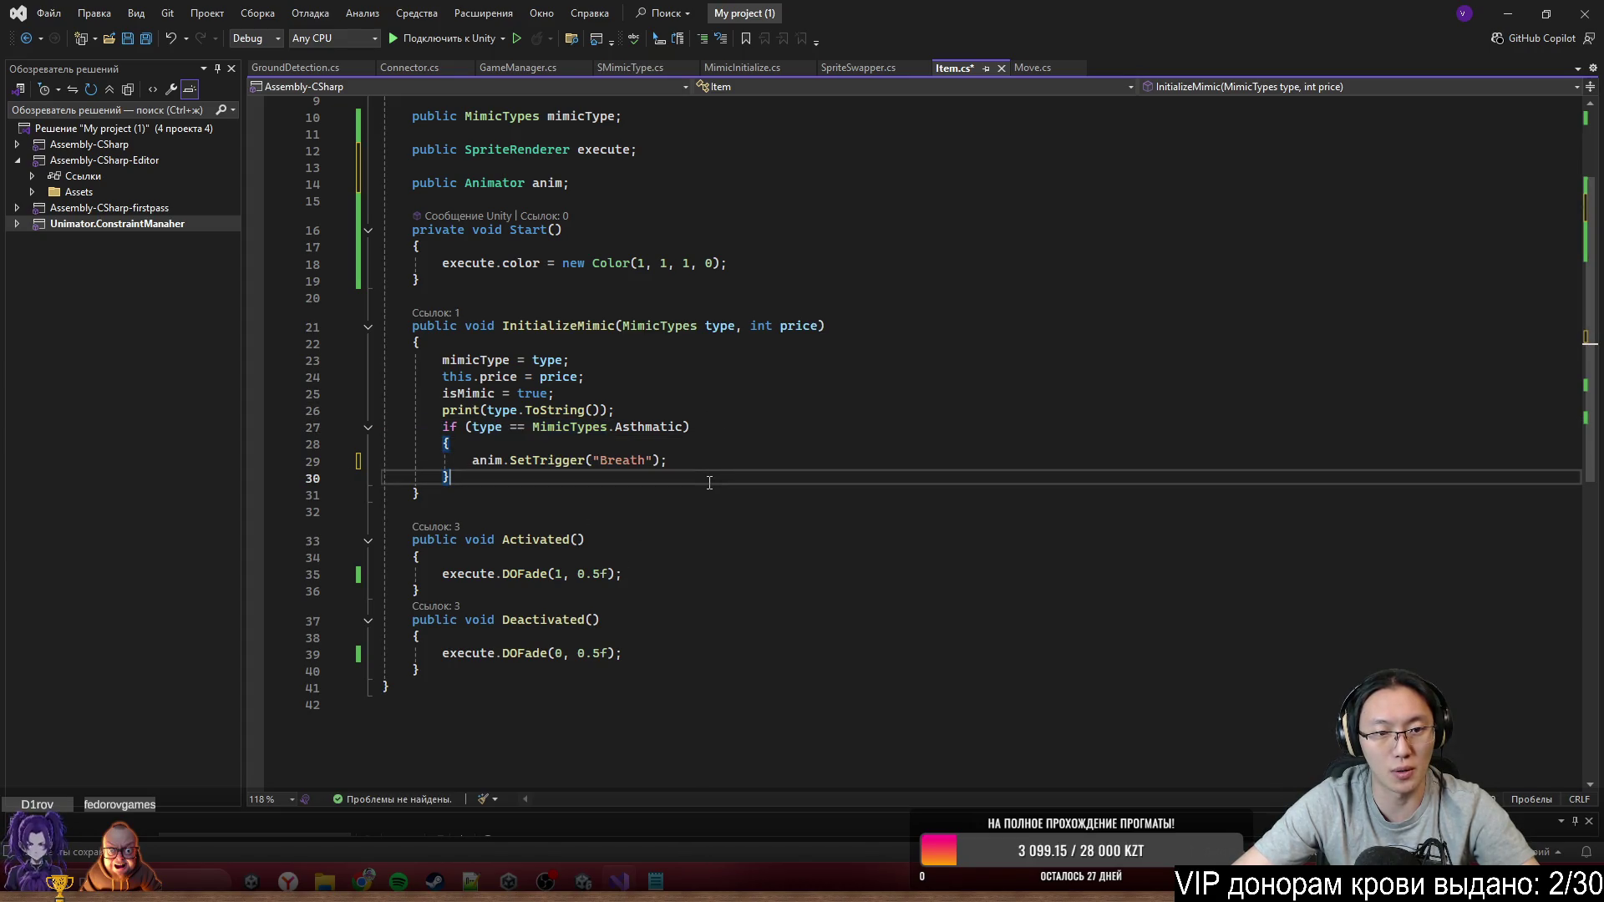
pyautogui.doubleClick(449, 427)
pyautogui.write('s')
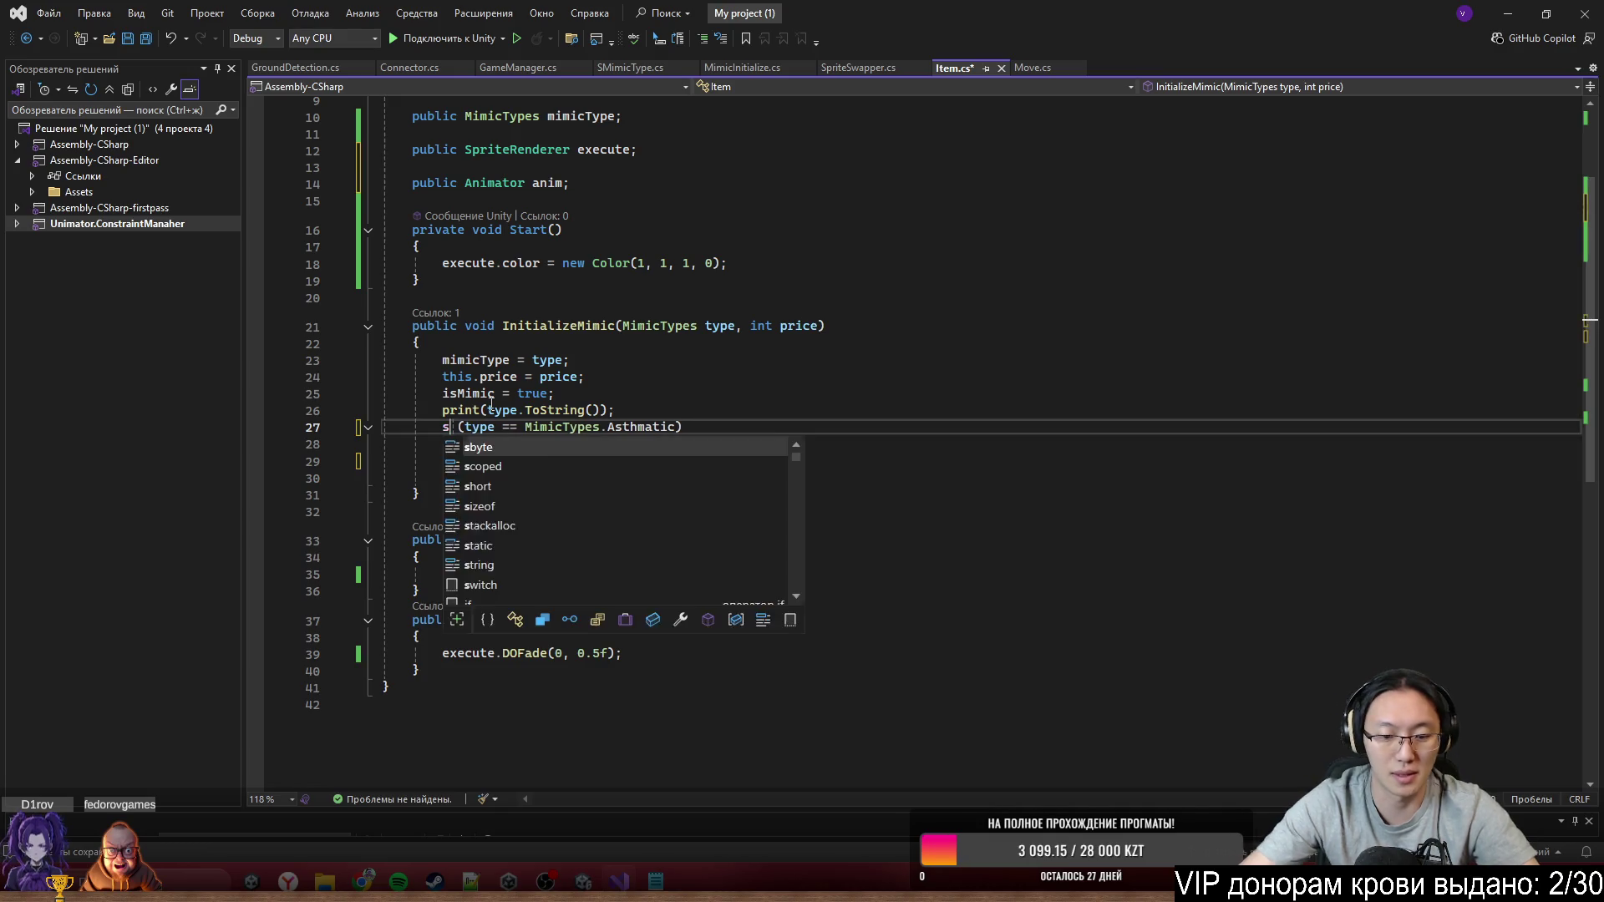
pyautogui.write('wi')
pyautogui.press('Tab')
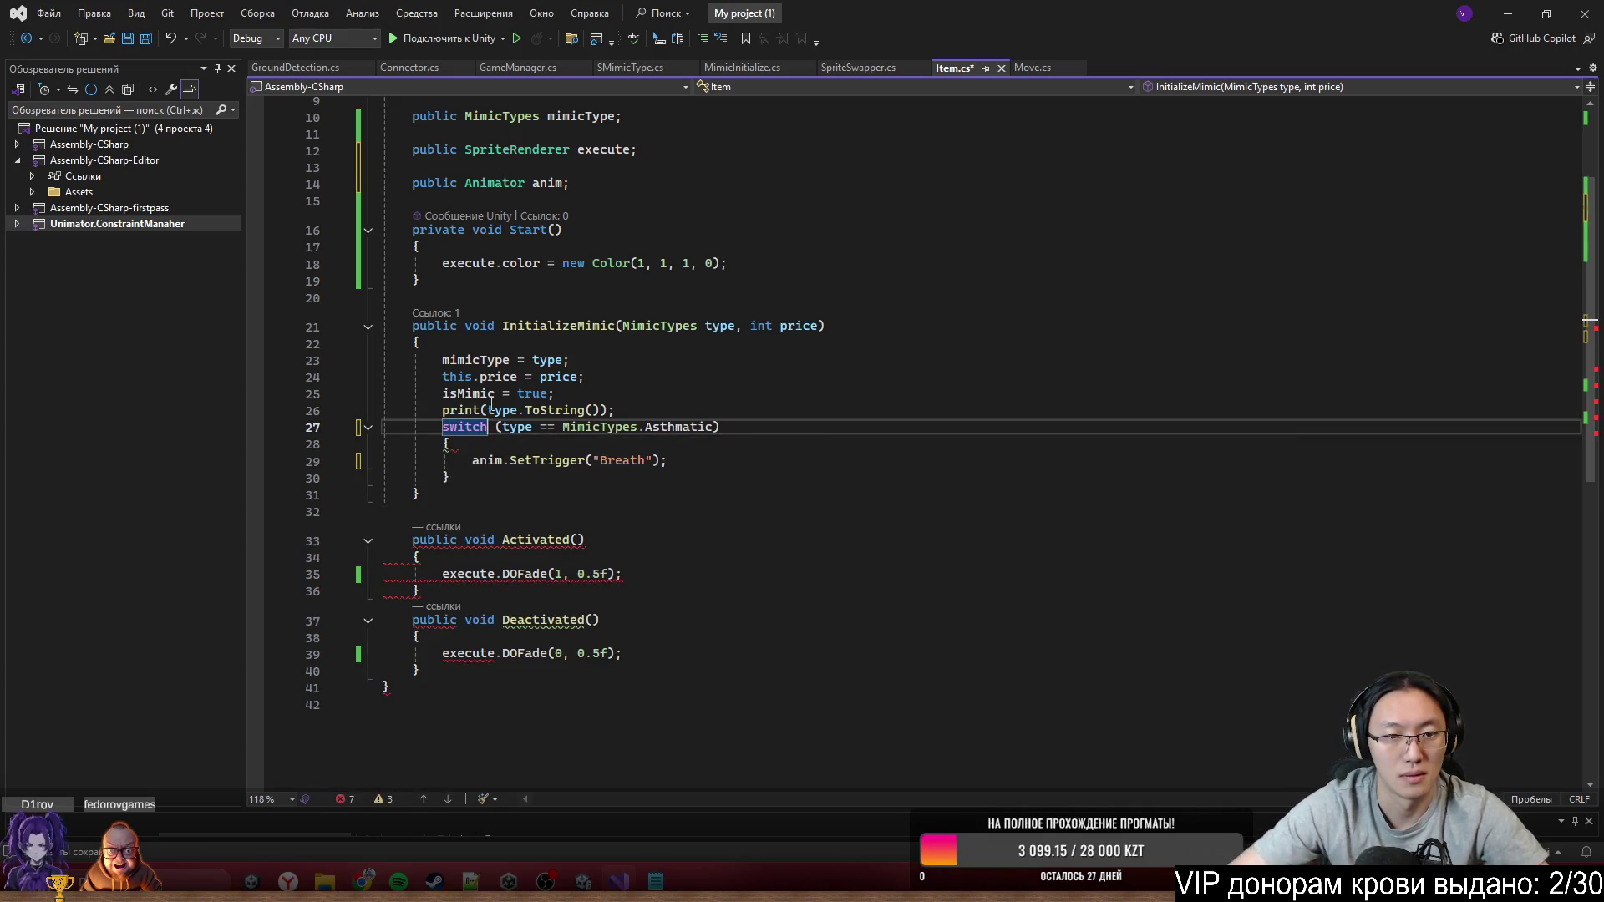
pyautogui.moveTo(720, 427); pyautogui.dragTo(563, 427)
pyautogui.press('BackSpace')
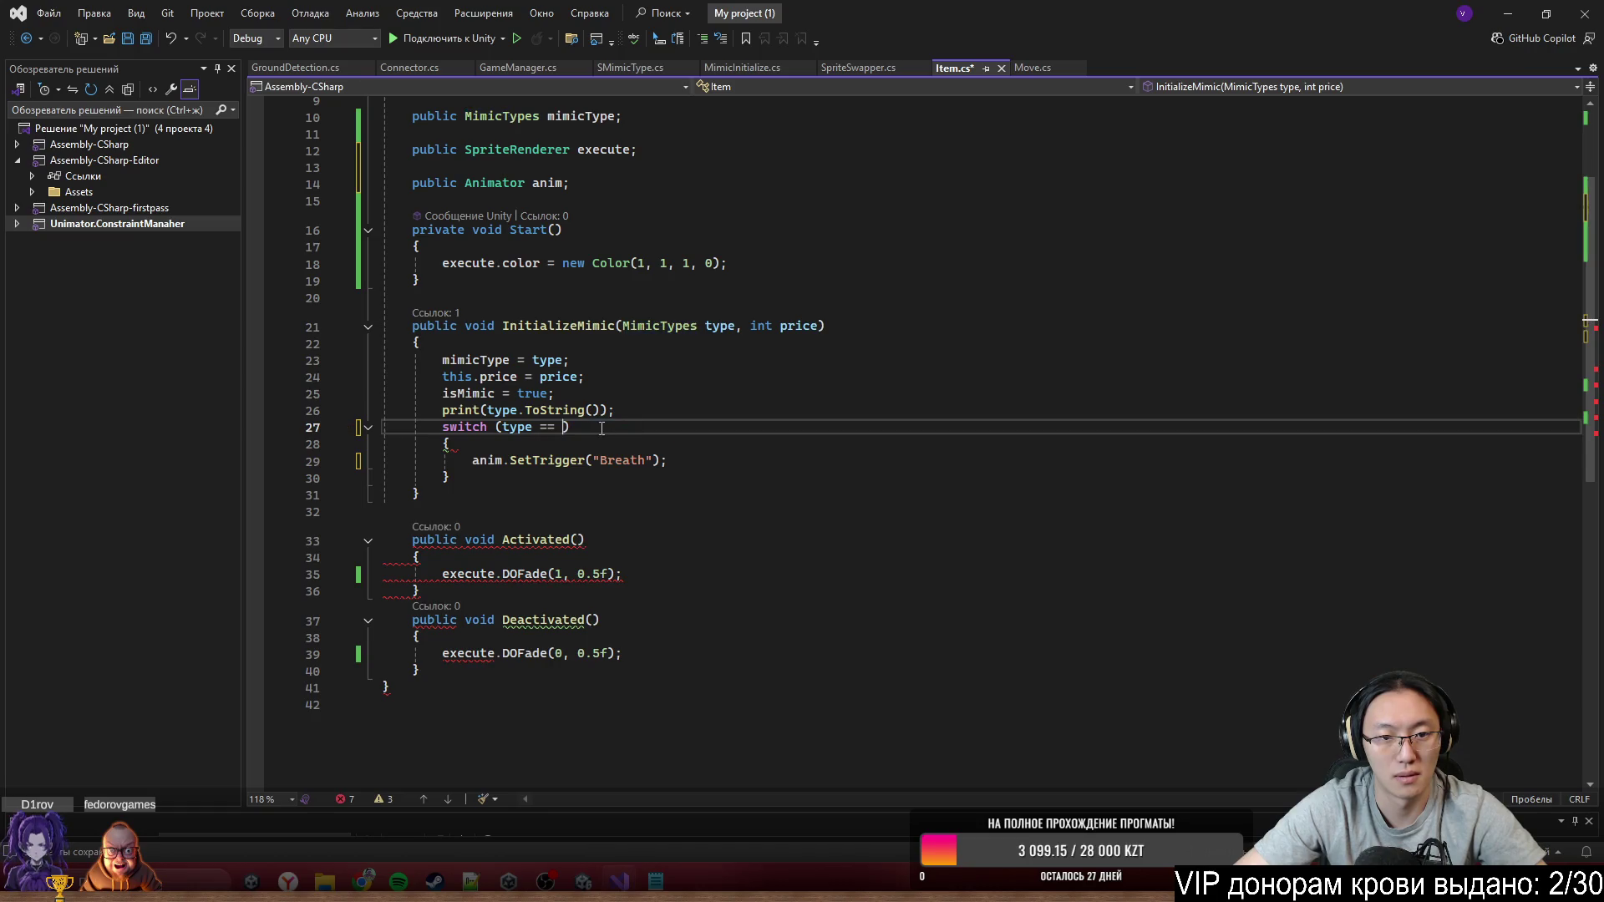
pyautogui.press('BackSpace')
pyautogui.press('BackSpace')
pyautogui.press('BackSpace')
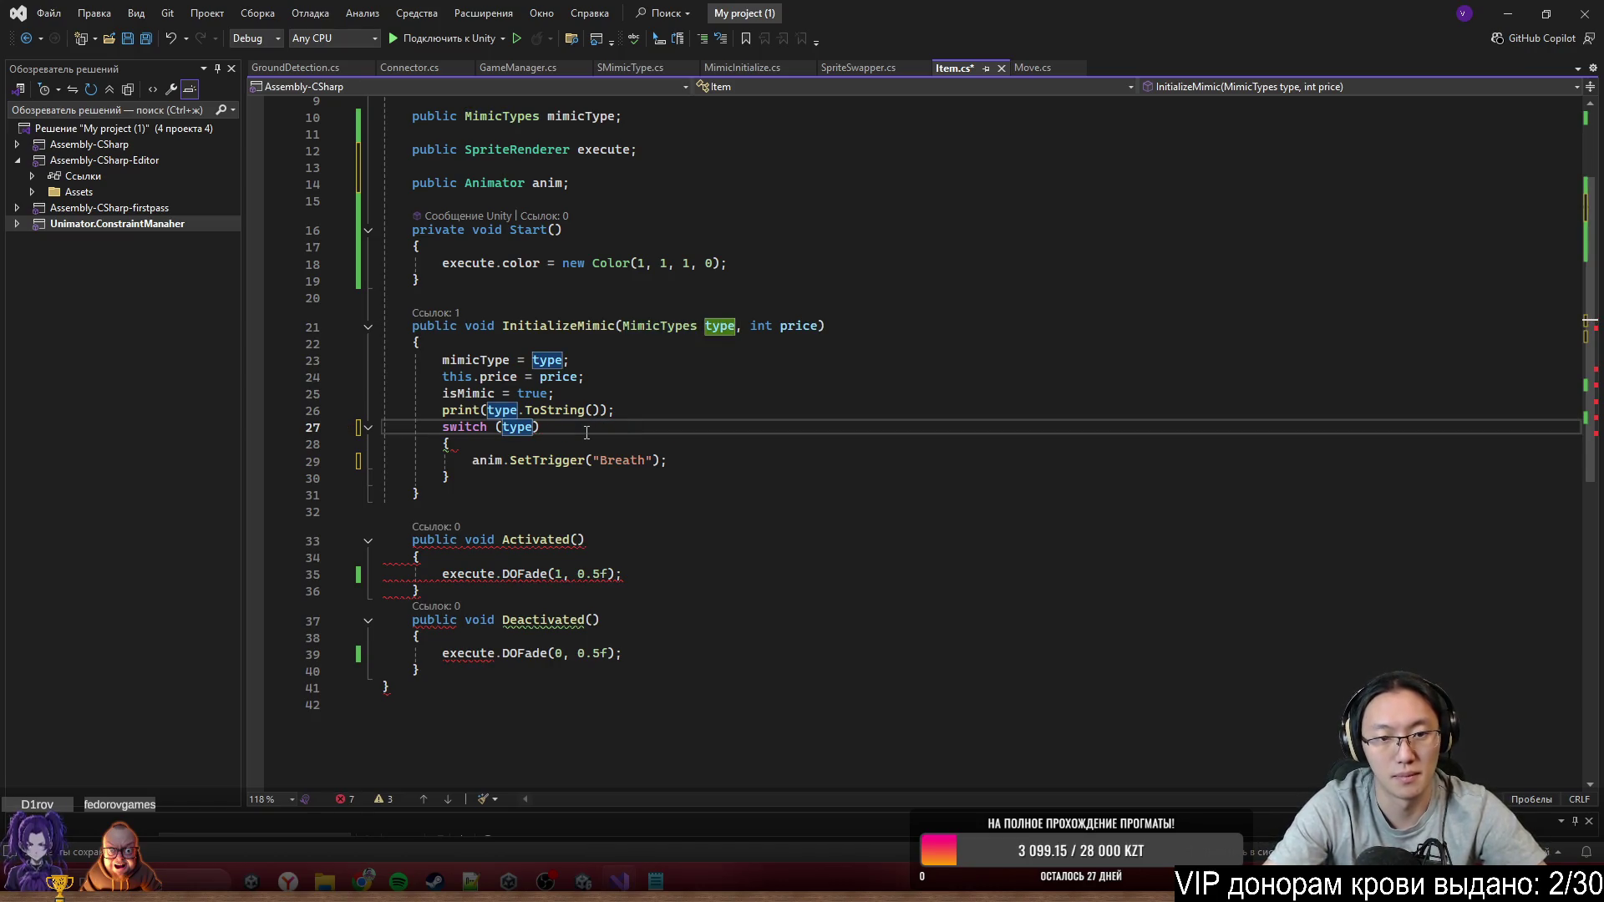
pyautogui.press('Down')
pyautogui.press('Return')
pyautogui.write('case:')
# Add break; after the SetTrigger call and make the label case MimicTypes.Asthmatic
pyautogui.press('Down')
pyautogui.press('End')
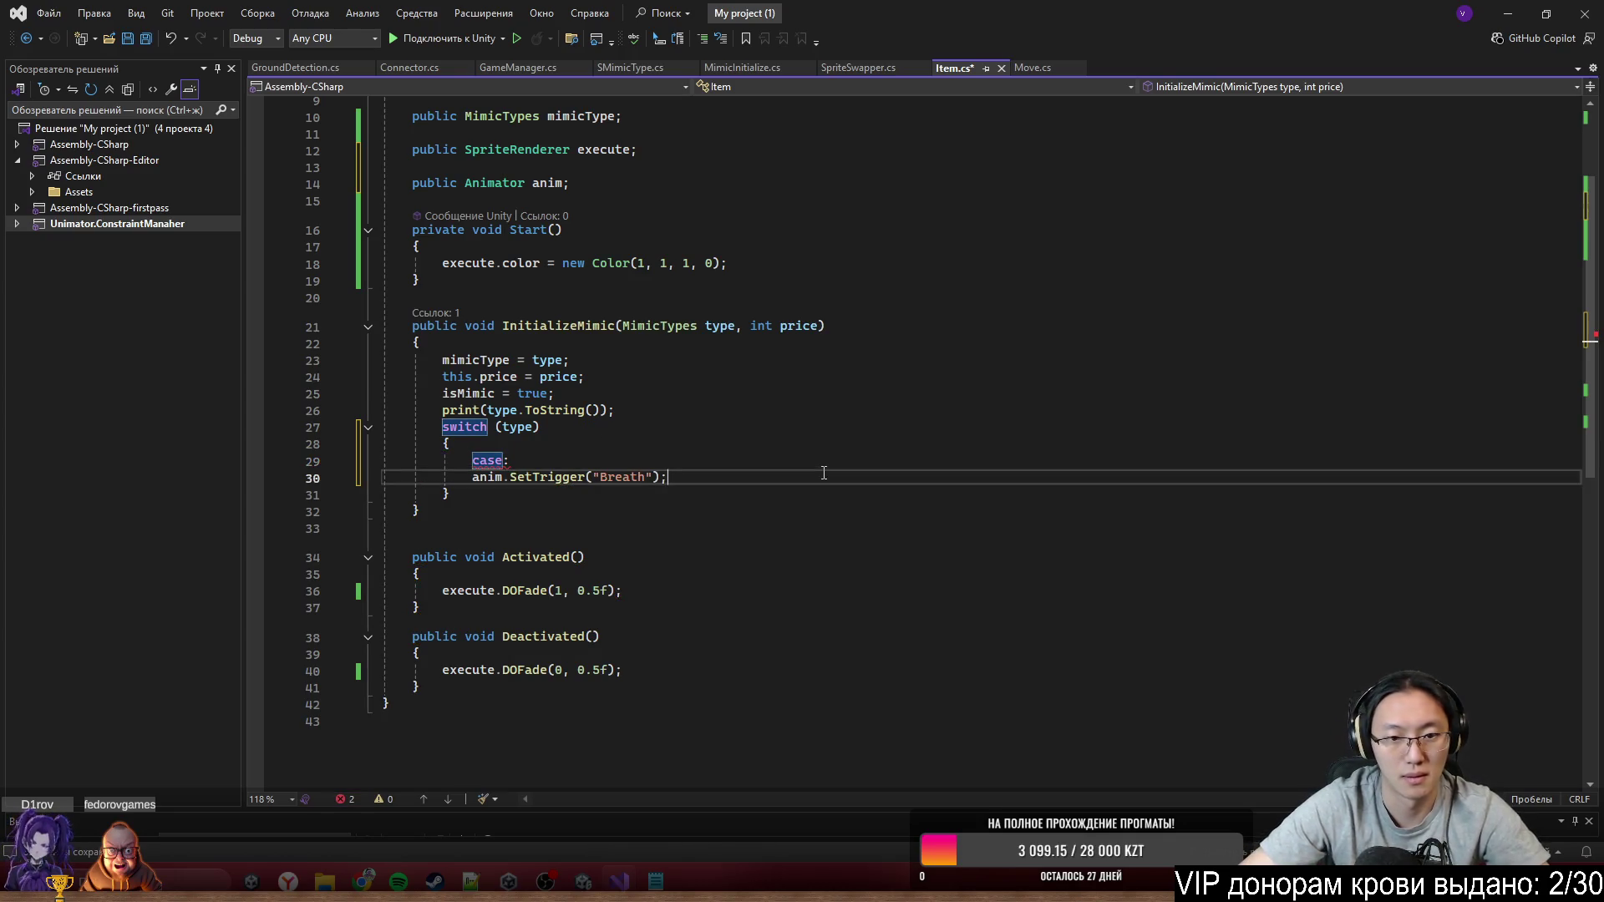
pyautogui.press('Return')
pyautogui.write('btr')
pyautogui.press('BackSpace')
pyautogui.press('BackSpace')
pyautogui.write('re')
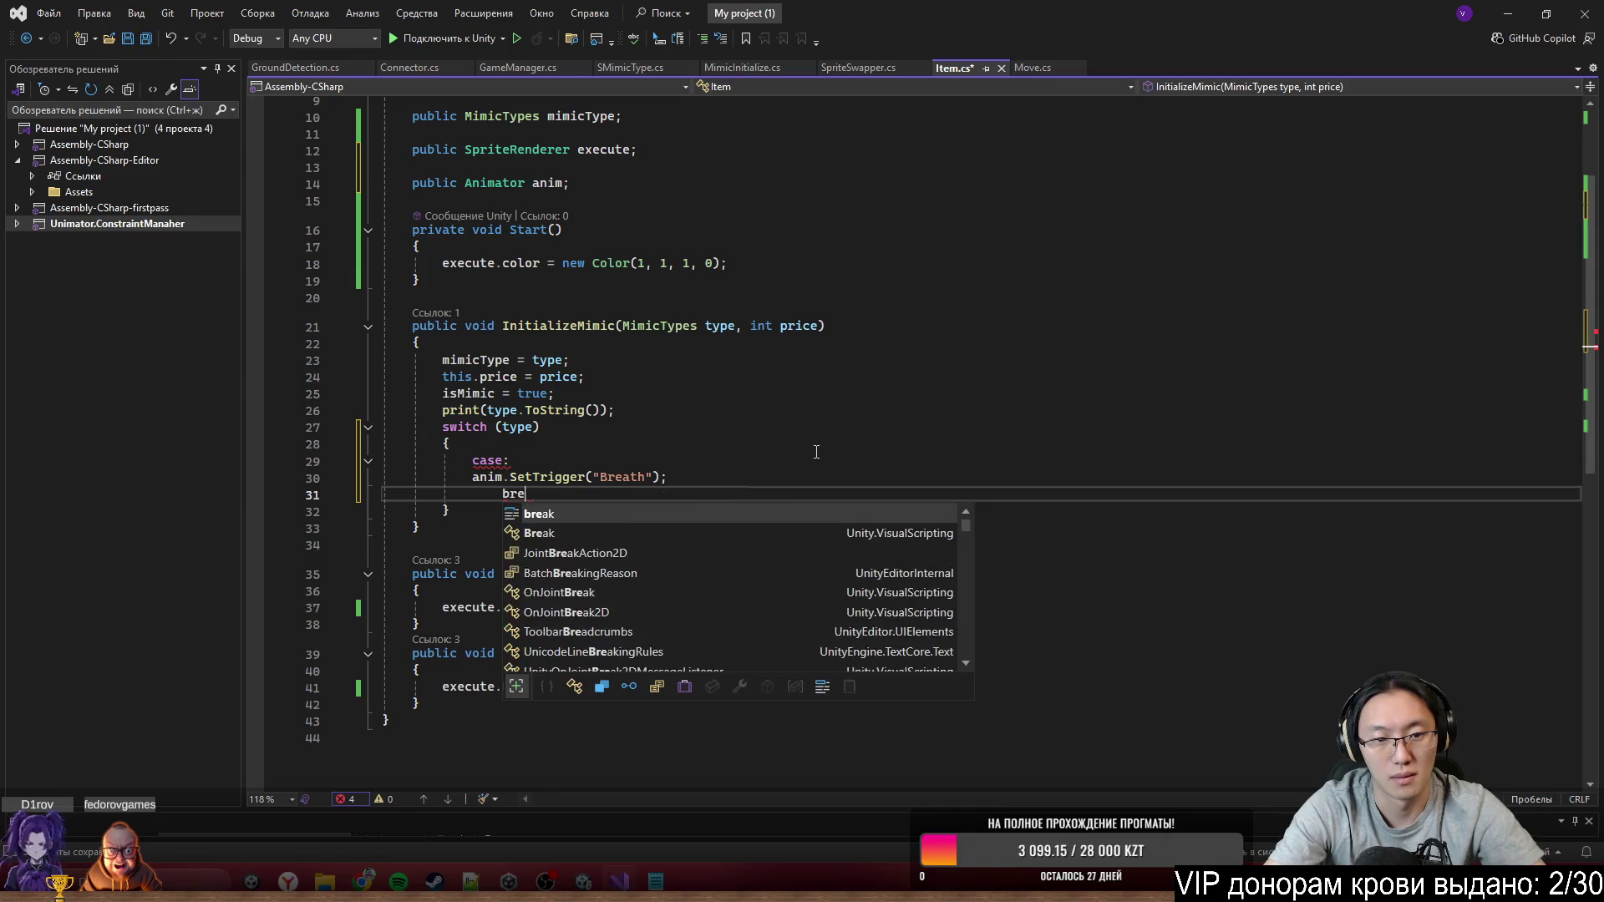
pyautogui.write('ak;')
pyautogui.click(816, 452)
pyautogui.press('Left')
pyautogui.write('MimicTypes.Asthmatic')
pyautogui.click(890, 429)
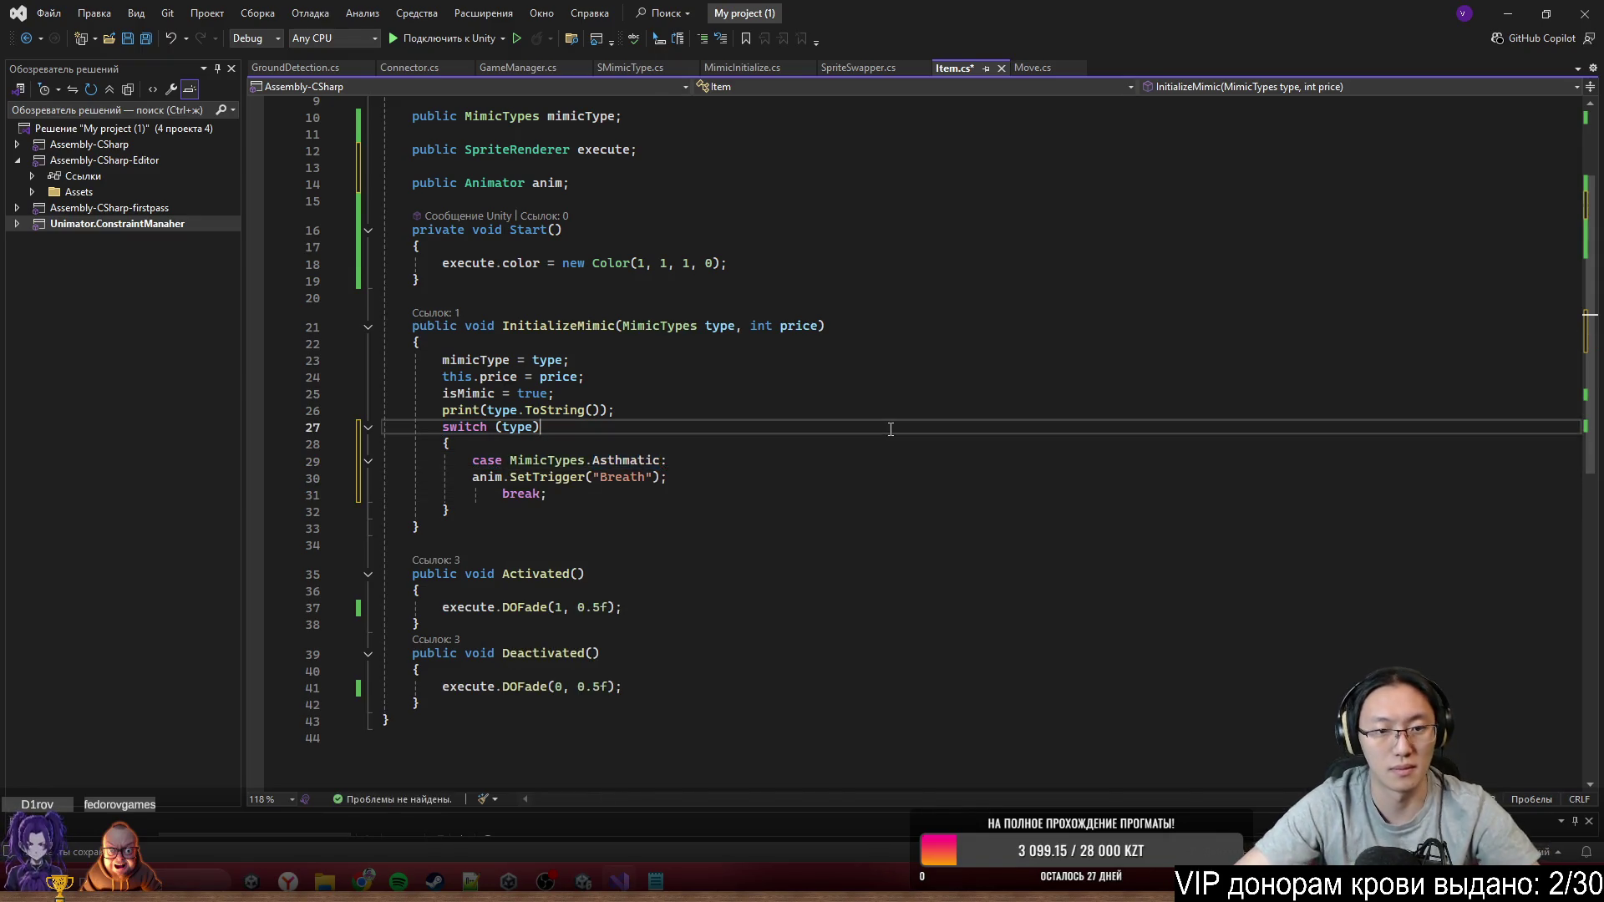
pyautogui.click(850, 466)
pyautogui.press('alt')
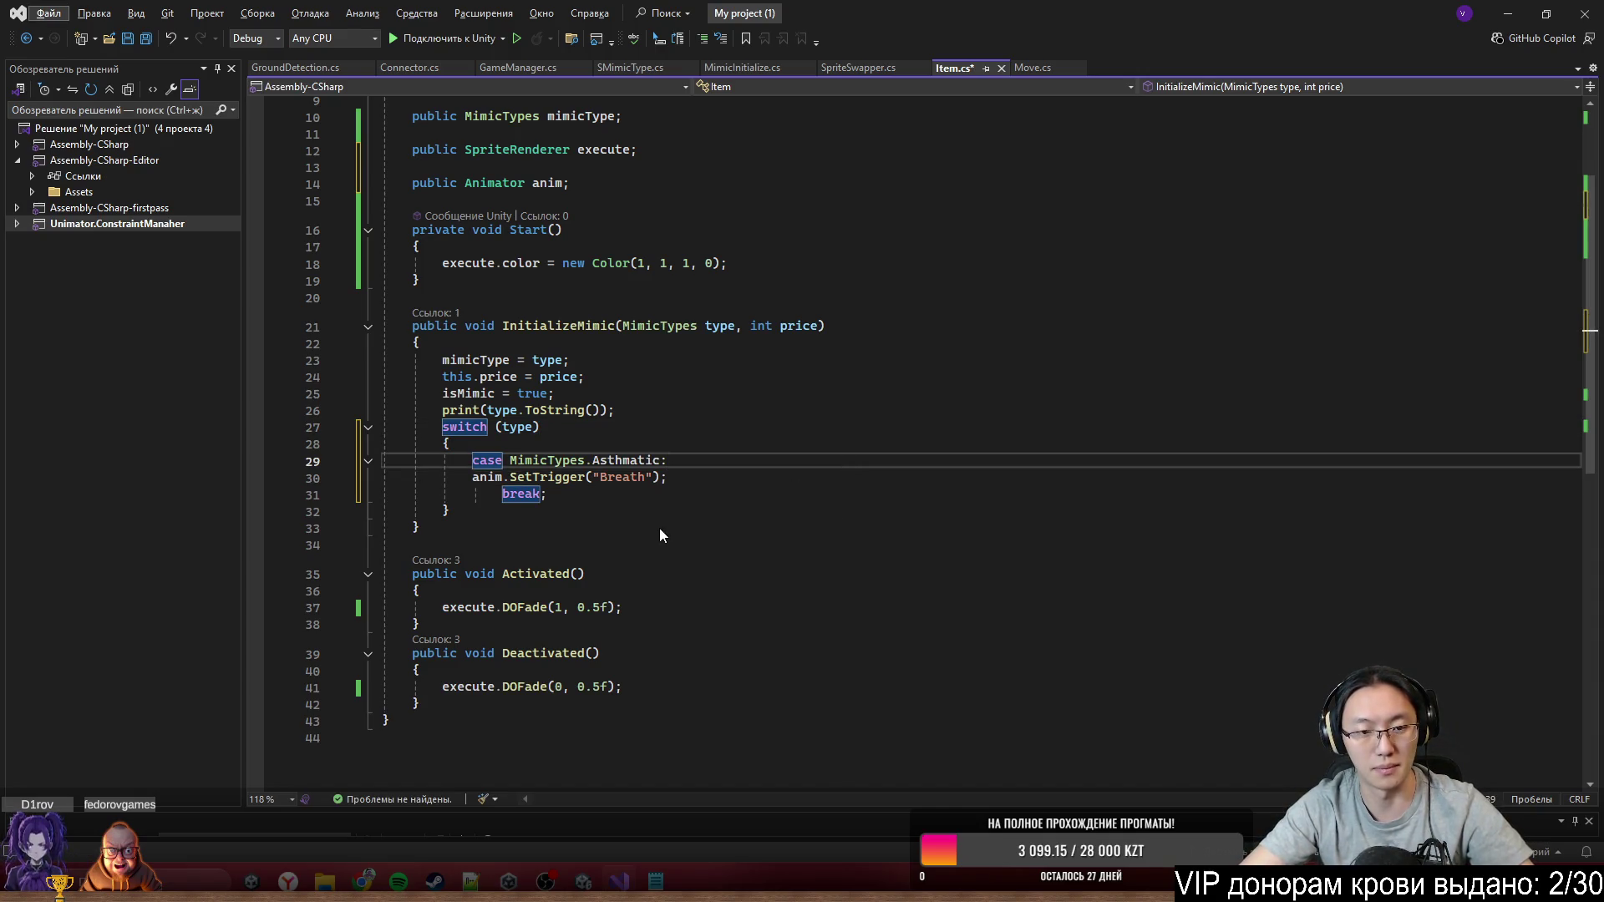
# Add a new case MimicTypes.Runner: after the break
pyautogui.click(646, 498)
pyautogui.press('Return')
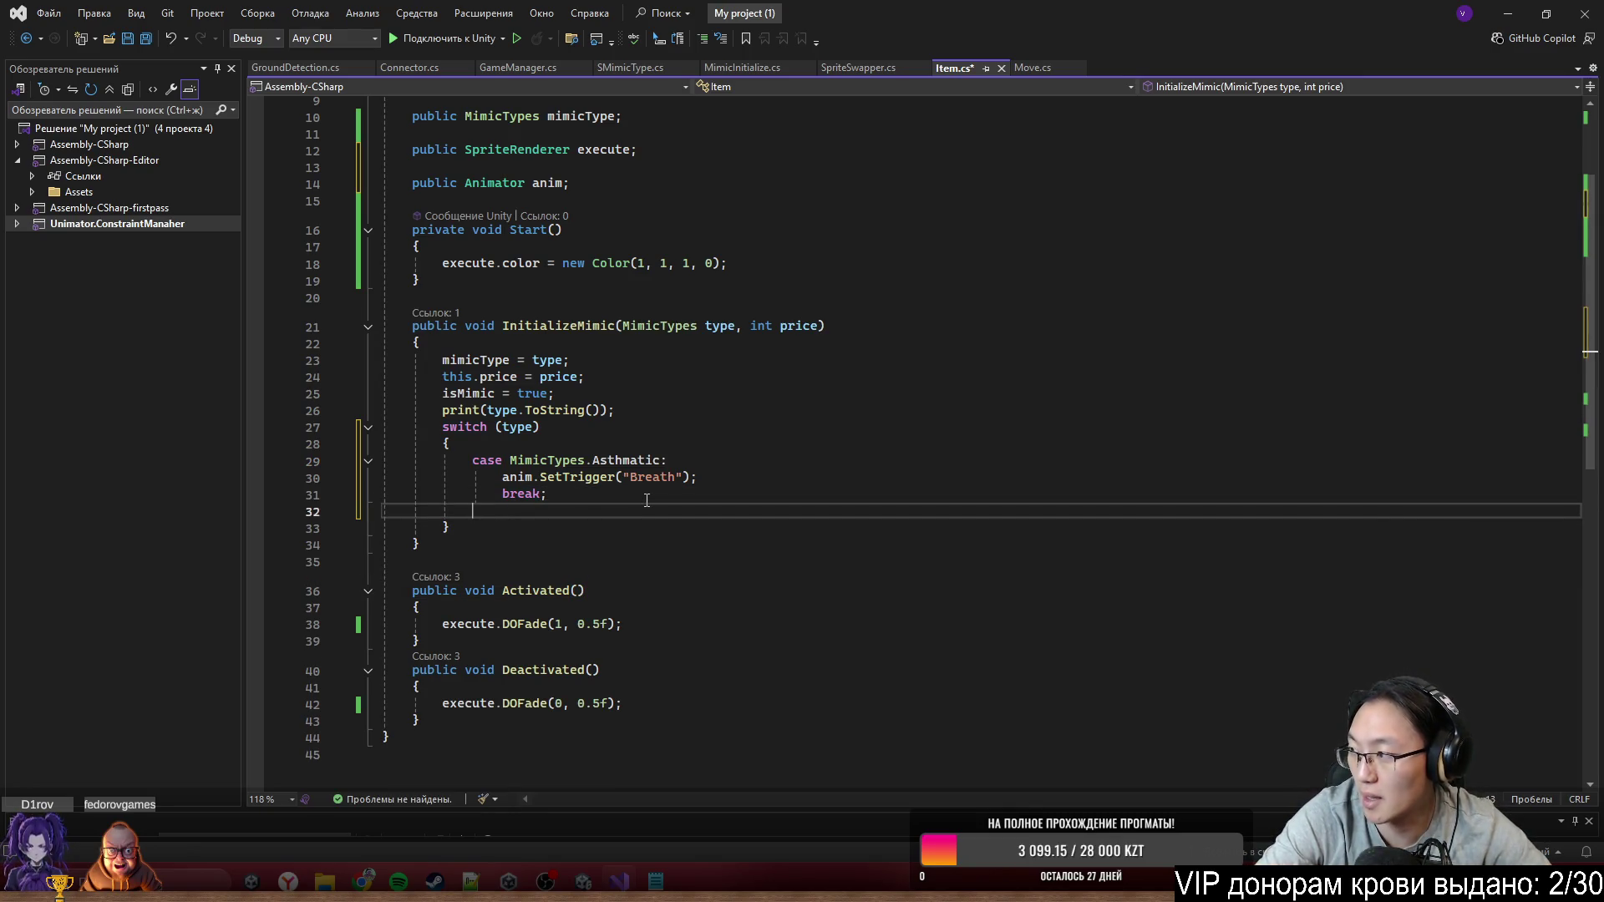
pyautogui.write('c')
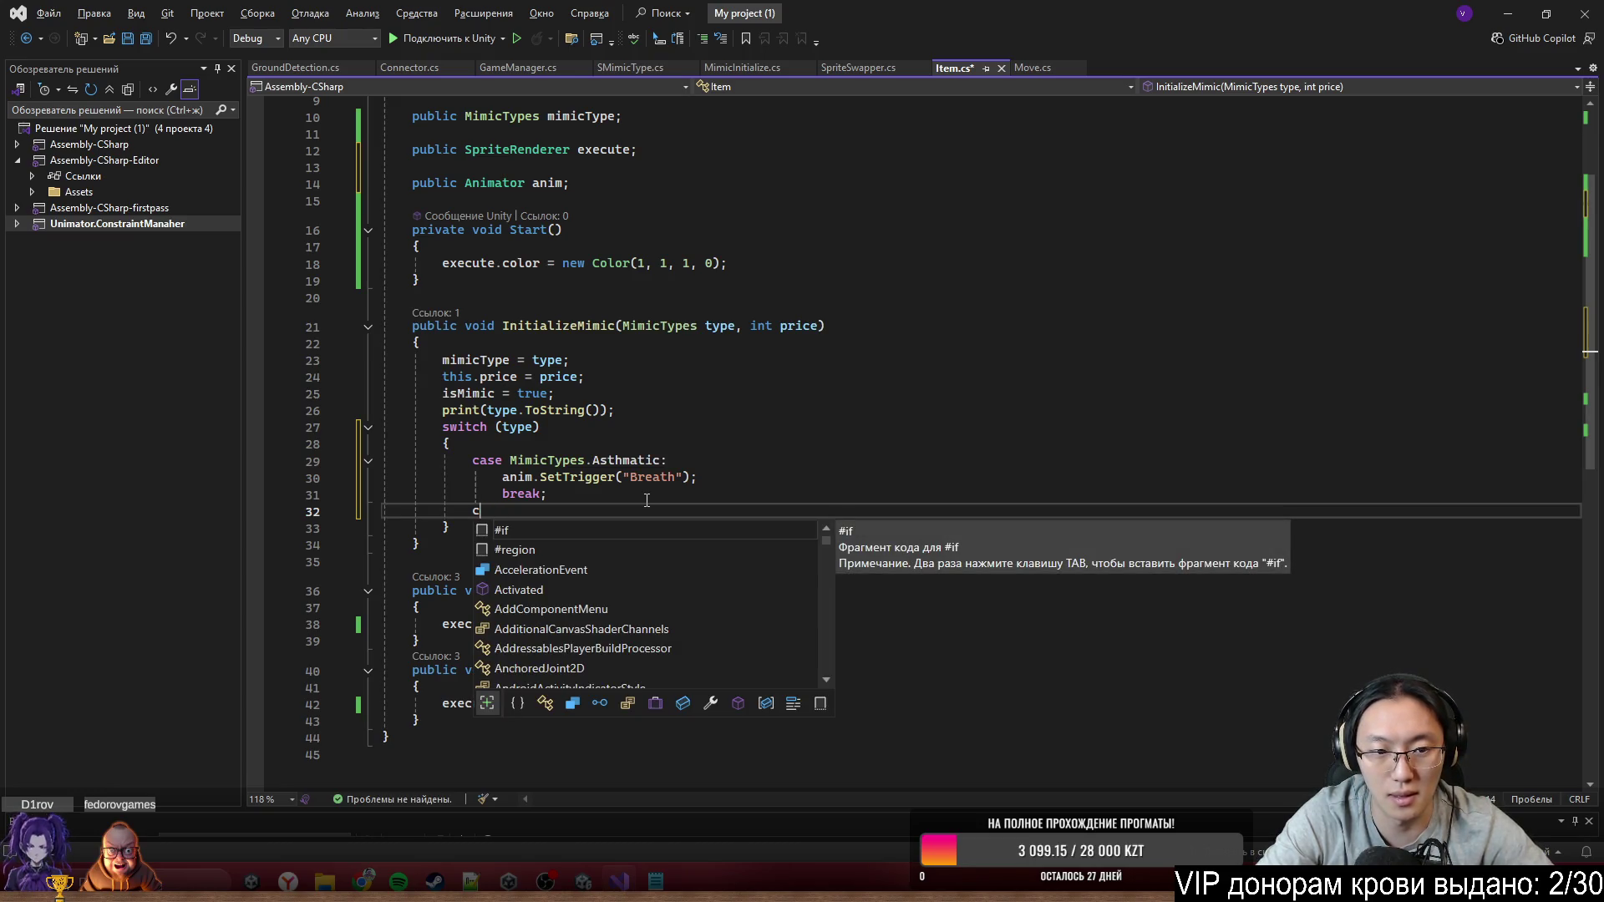
pyautogui.write('ase Mim')
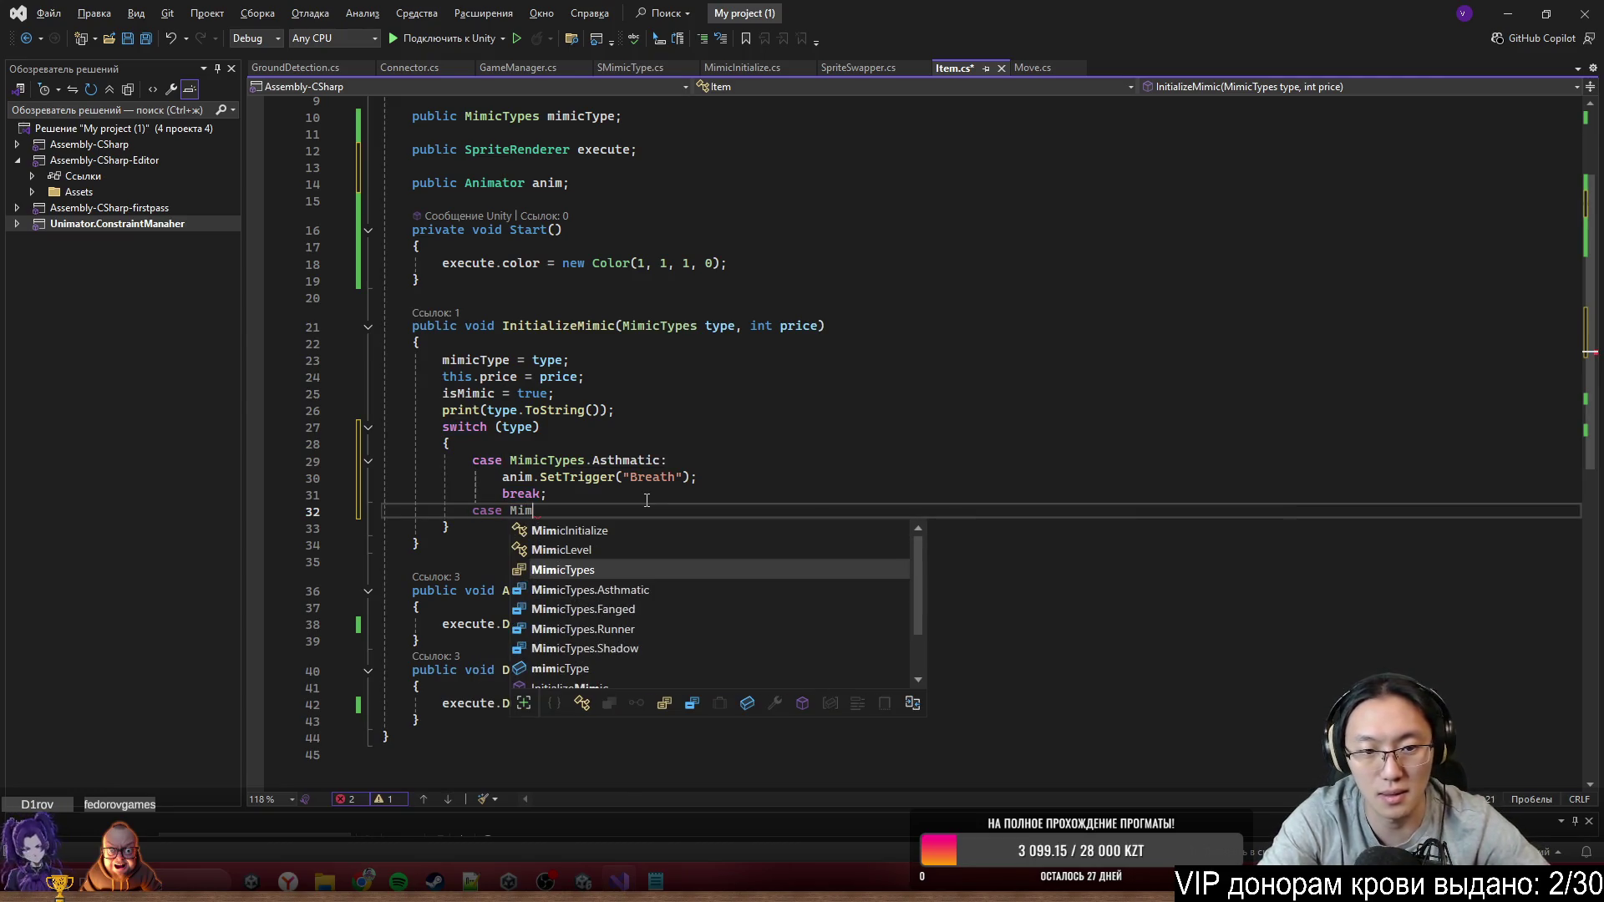
pyautogui.press('Down')
pyautogui.press('Down')
pyautogui.press('Down')
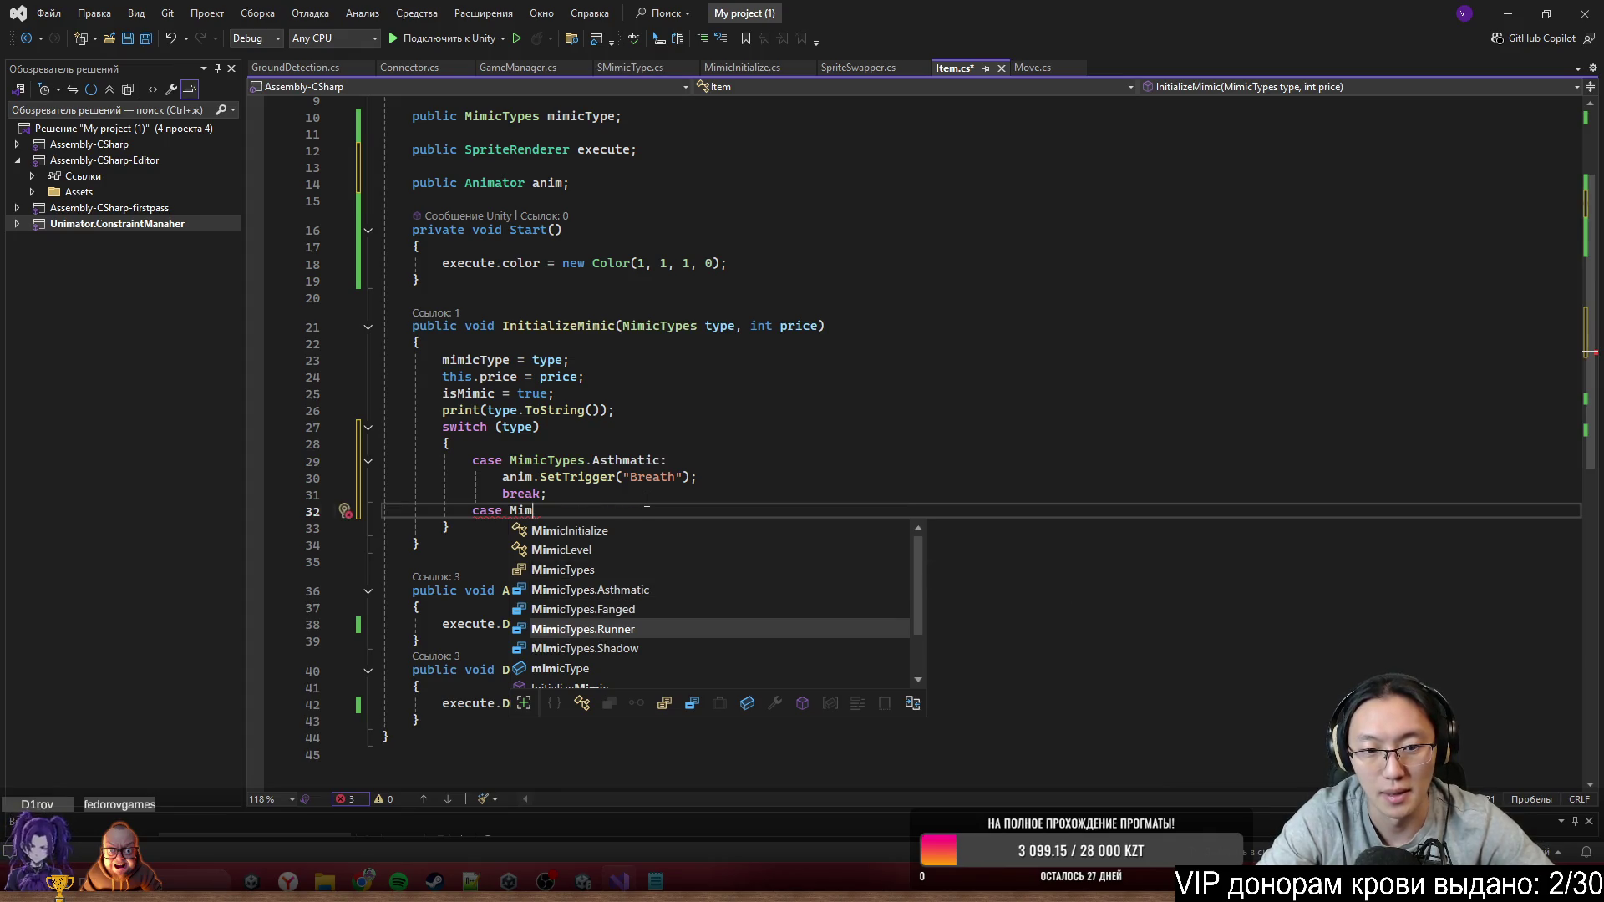
pyautogui.press('Tab')
pyautogui.write(':')
pyautogui.press('Return')
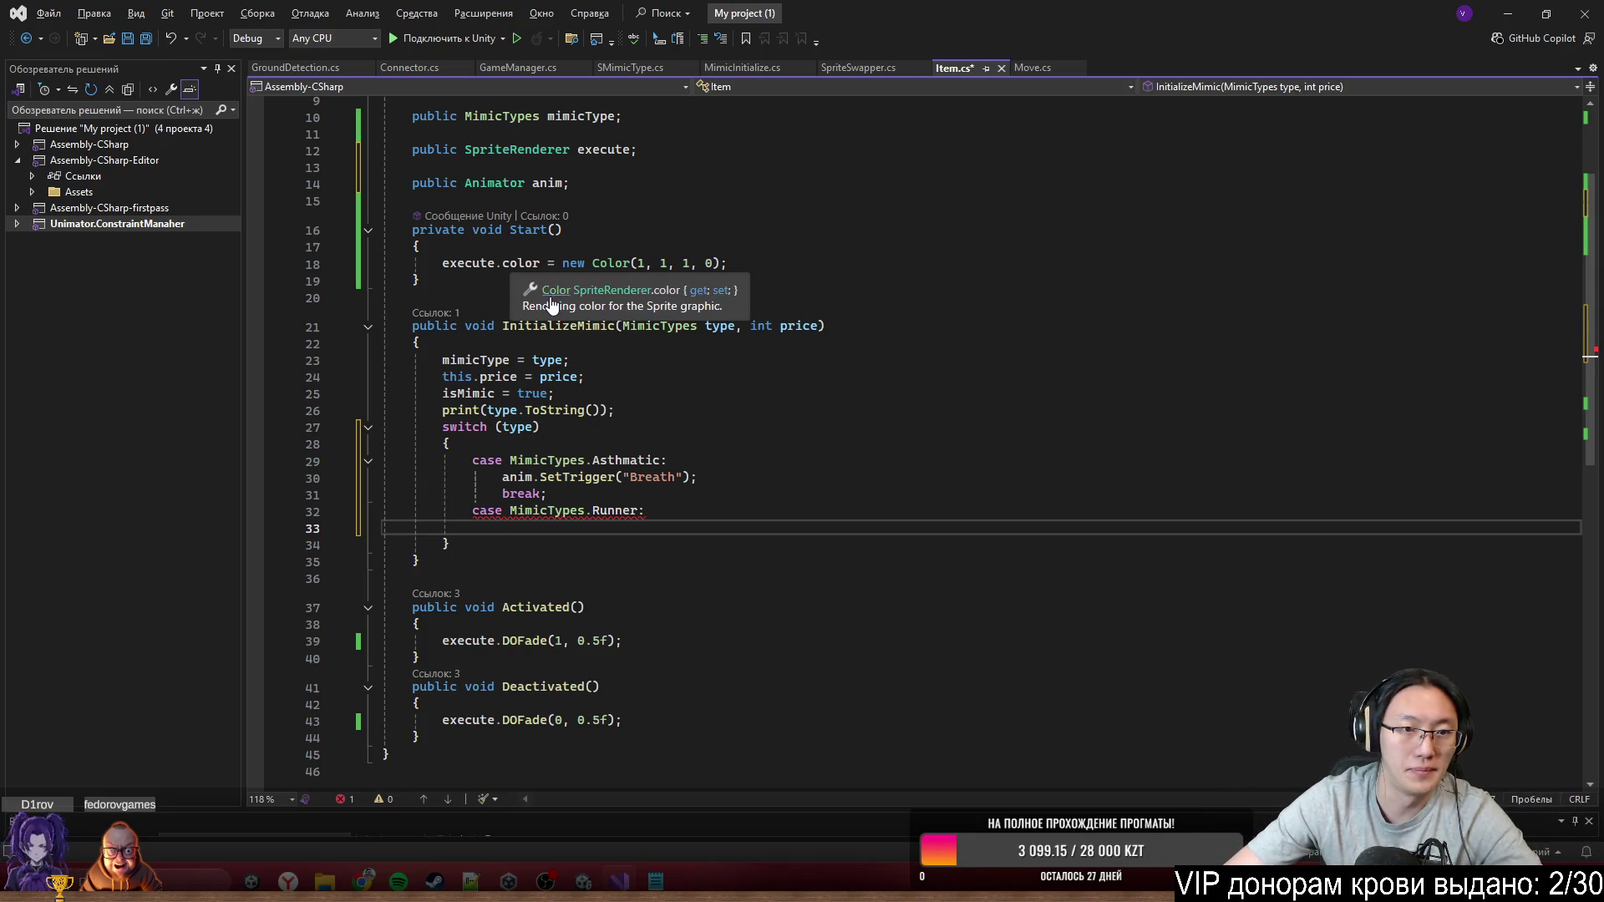
# Declare a bool isRun field after the Start method in Item.cs
pyautogui.keyDown('ctrl'); pyautogui.click(610, 262); pyautogui.keyUp('ctrl')
pyautogui.hotkey('ctrl', '-')
pyautogui.press('Up')
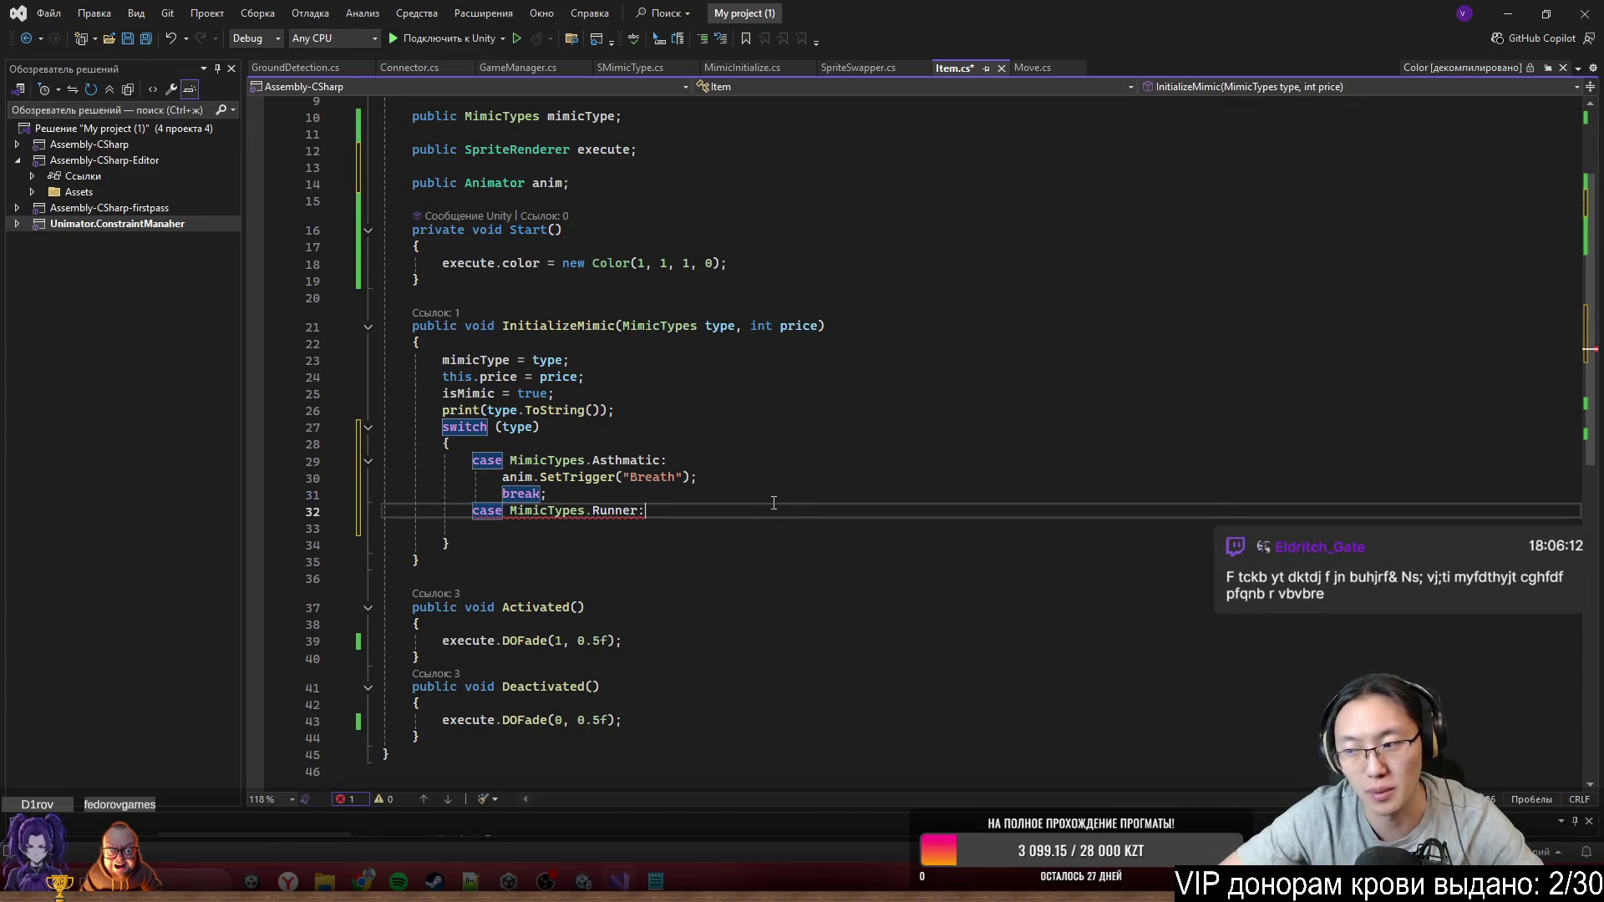
pyautogui.click(659, 287)
pyautogui.press('Return')
pyautogui.press('Return')
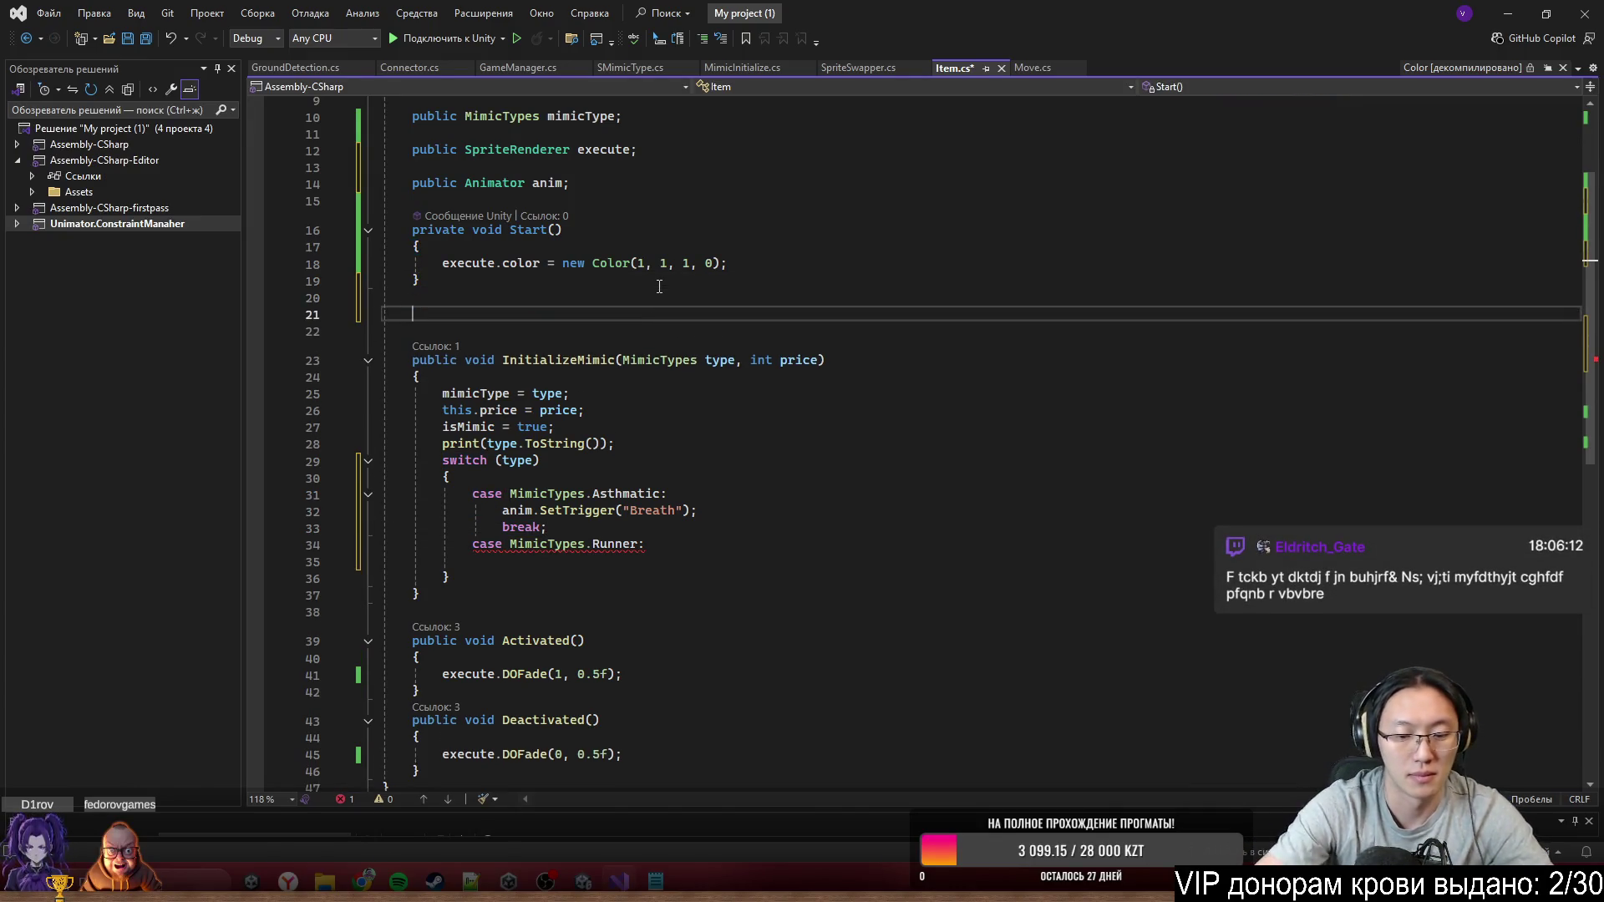
pyautogui.write('On')
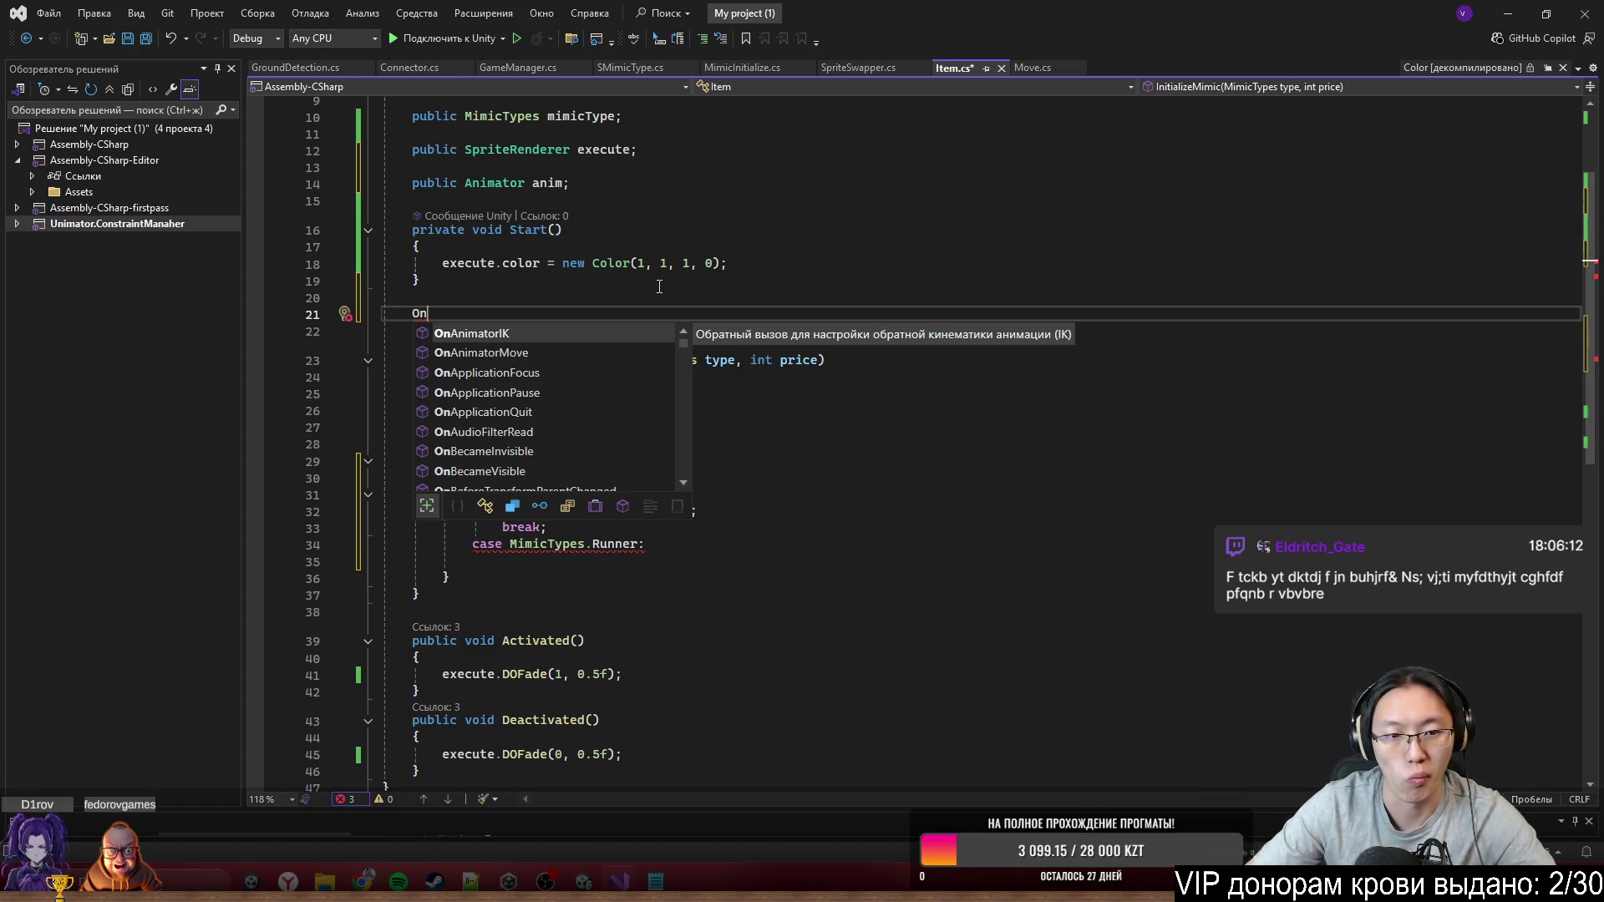
pyautogui.press('BackSpace')
pyautogui.press('BackSpace')
pyautogui.write('boo')
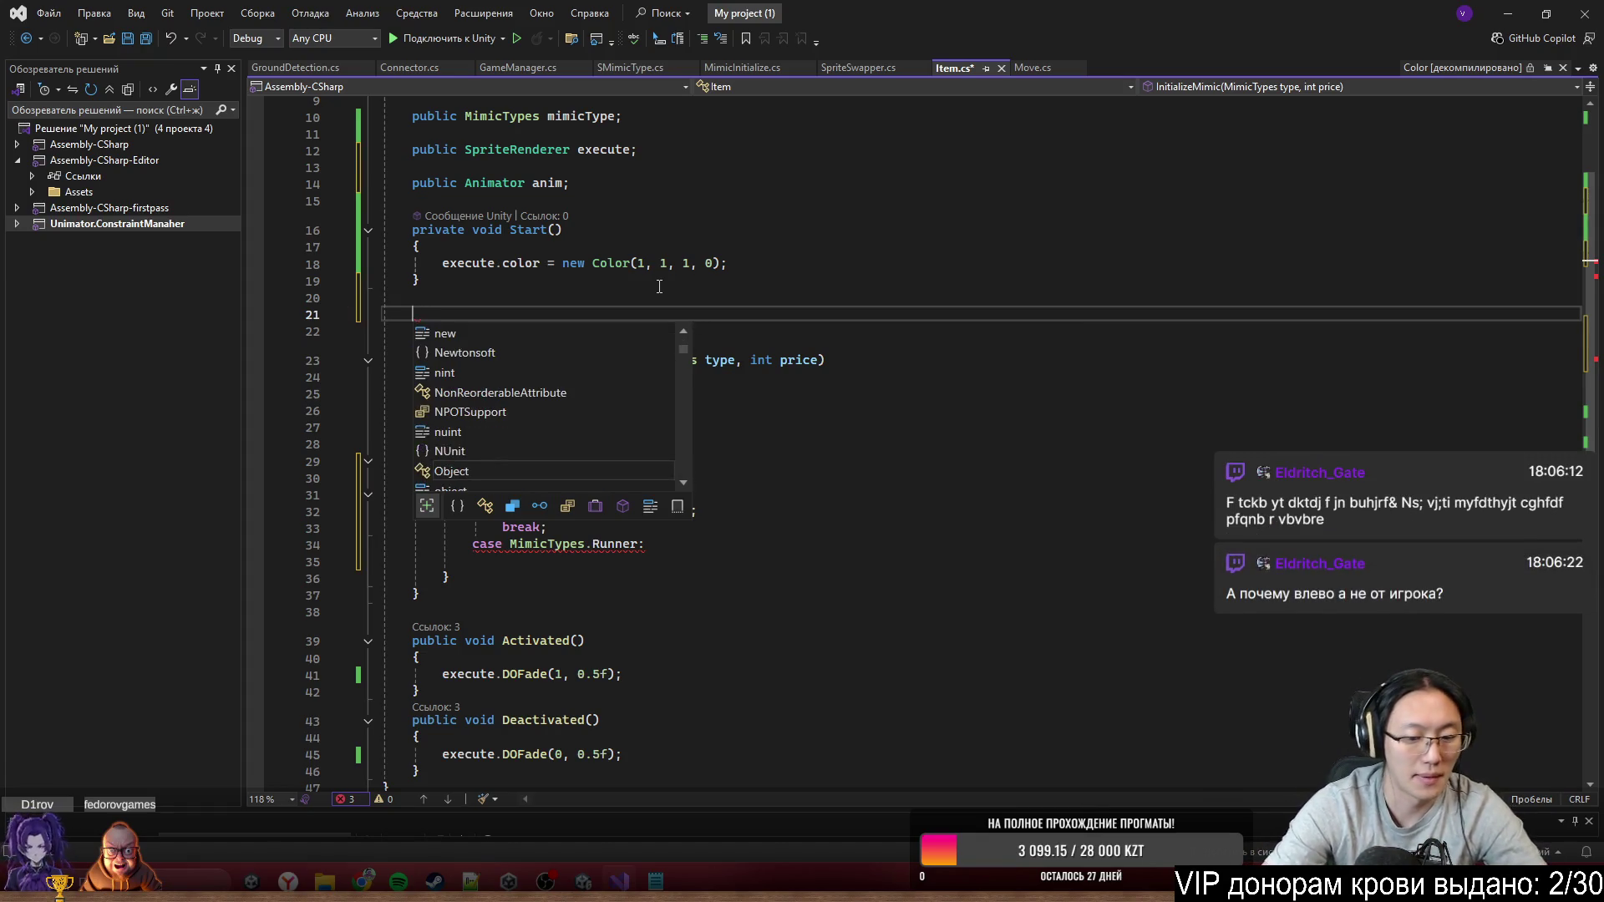
pyautogui.write('l is ')
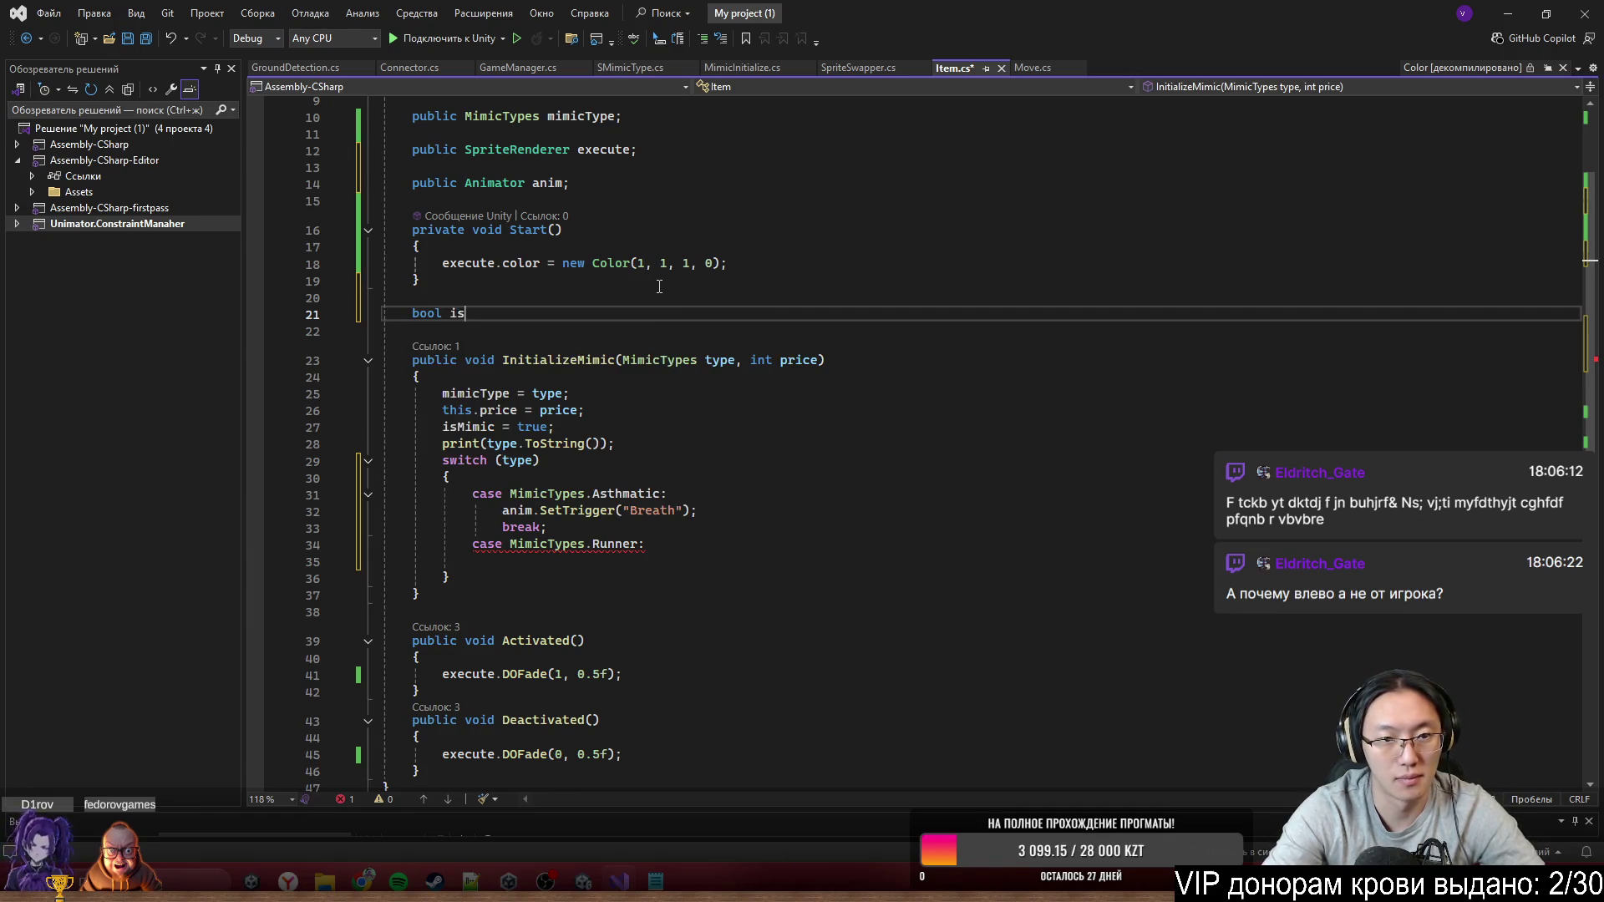
pyautogui.write('Run = false;')
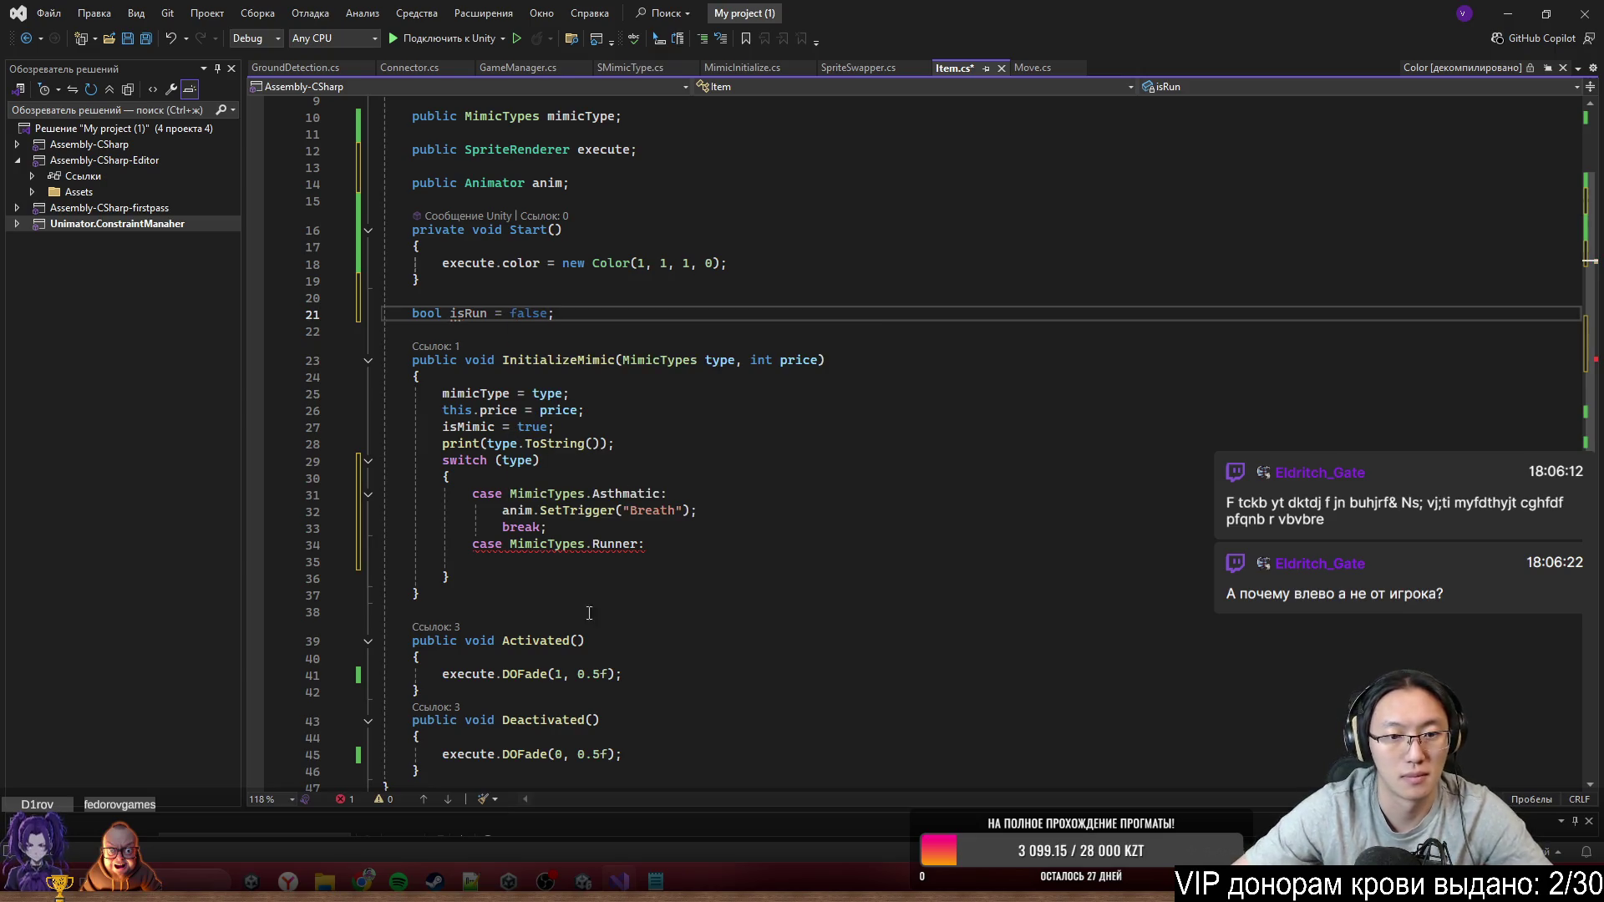
# Make the Runner case set isRun = true; then break;, and open a line below InitializeMimic
pyautogui.click(616, 612)
pyautogui.scroll(-2, 623, 607)
pyautogui.click(602, 461)
pyautogui.press('Up')
pyautogui.scroll(1, 534, 521)
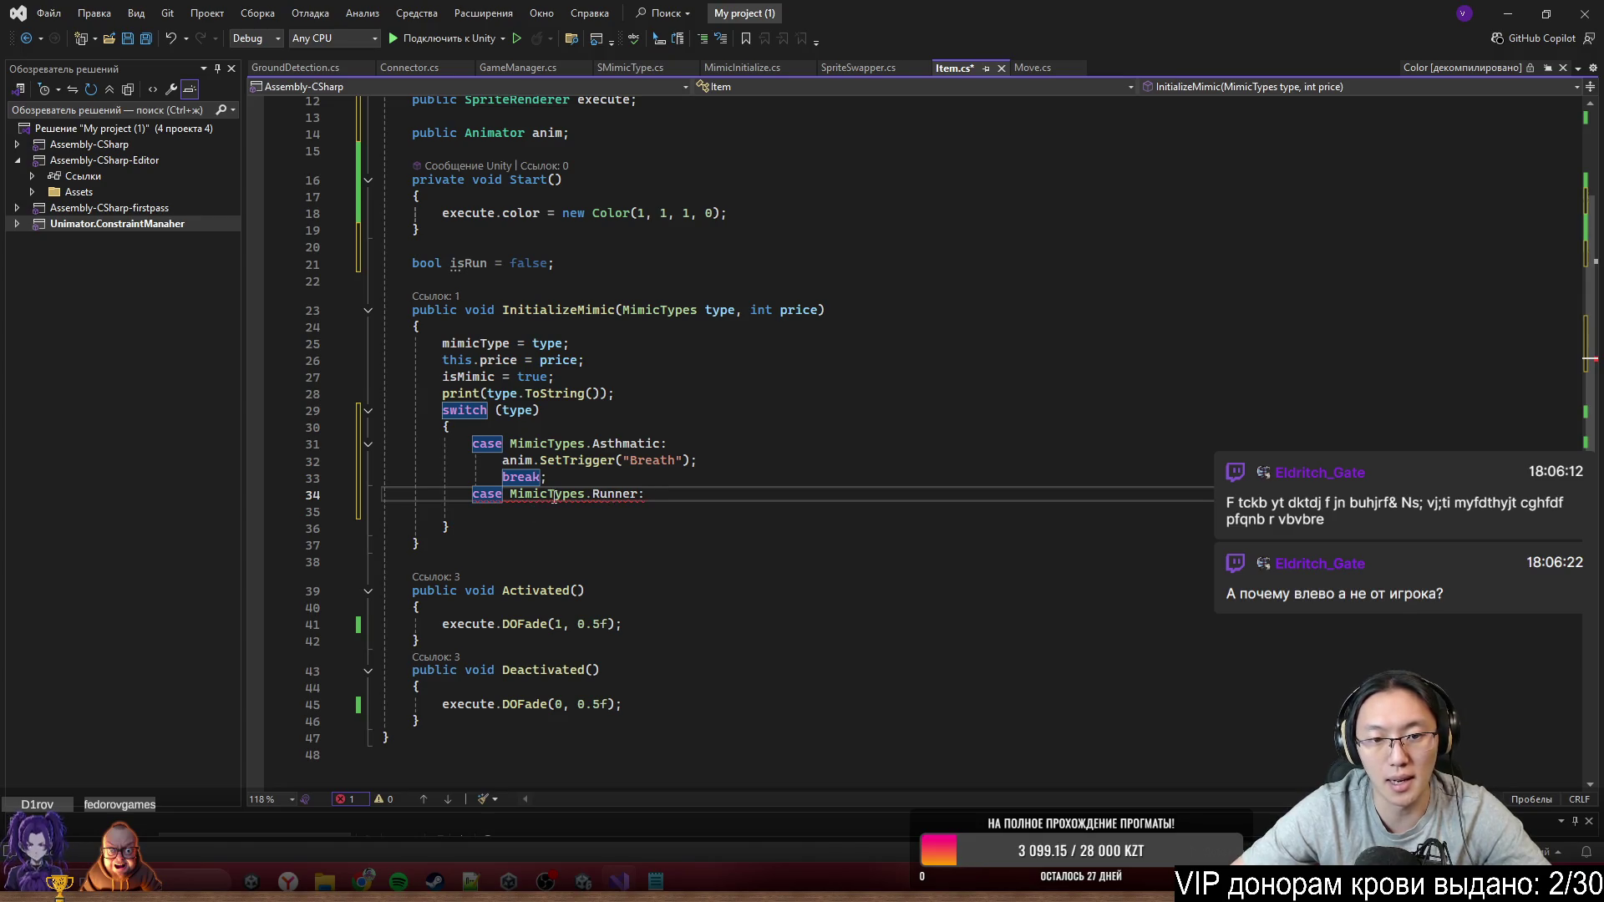
pyautogui.press('Return')
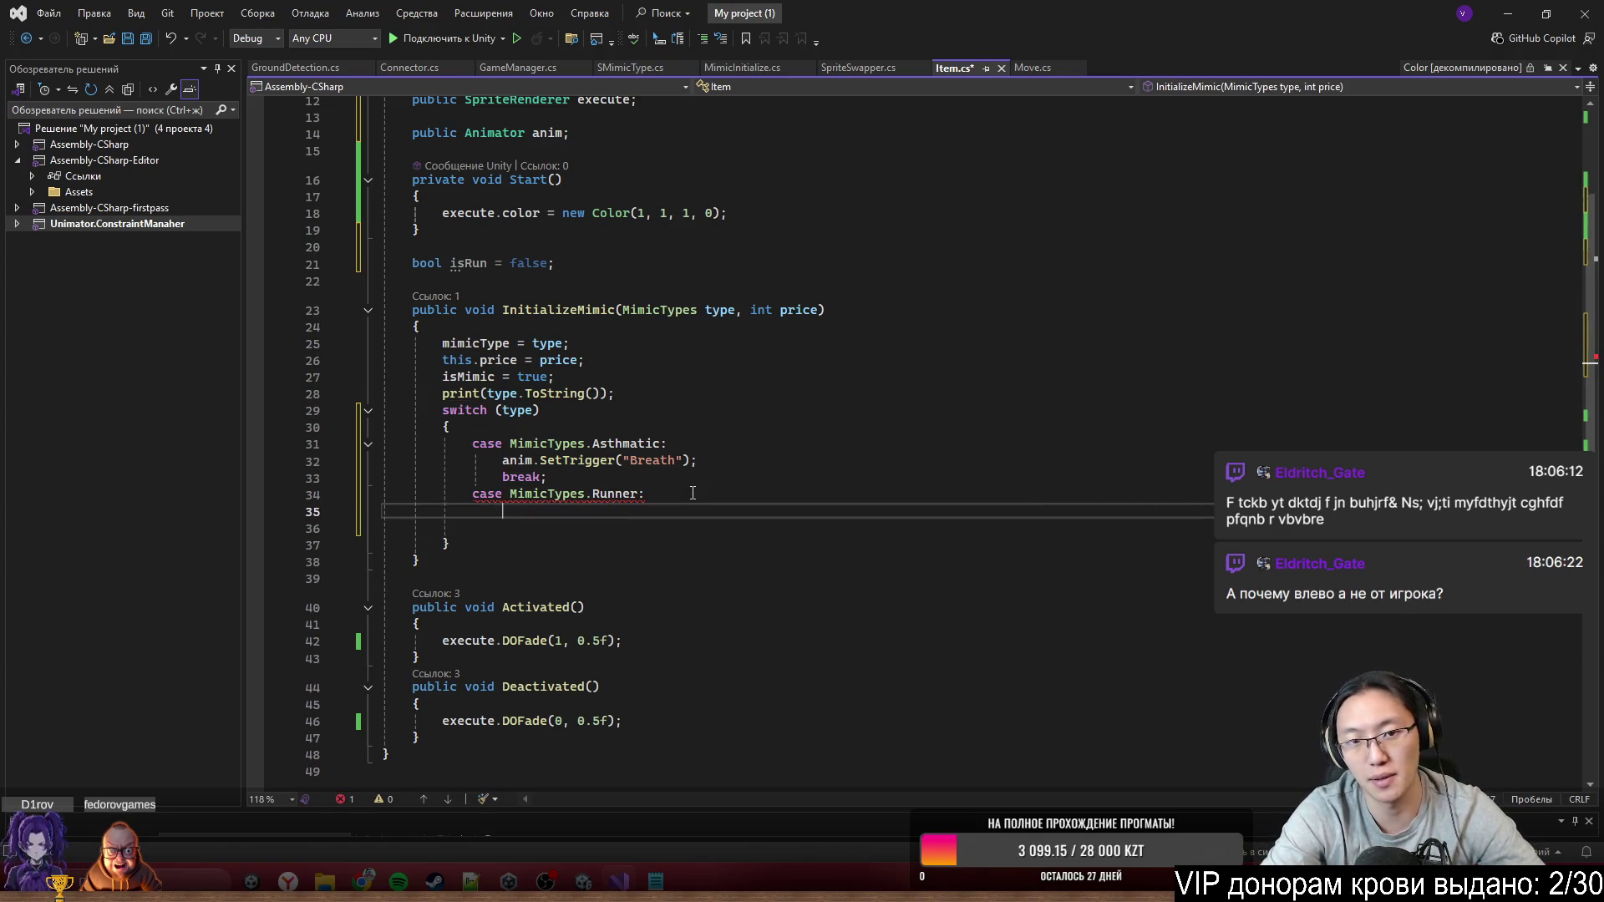
pyautogui.write('isRun')
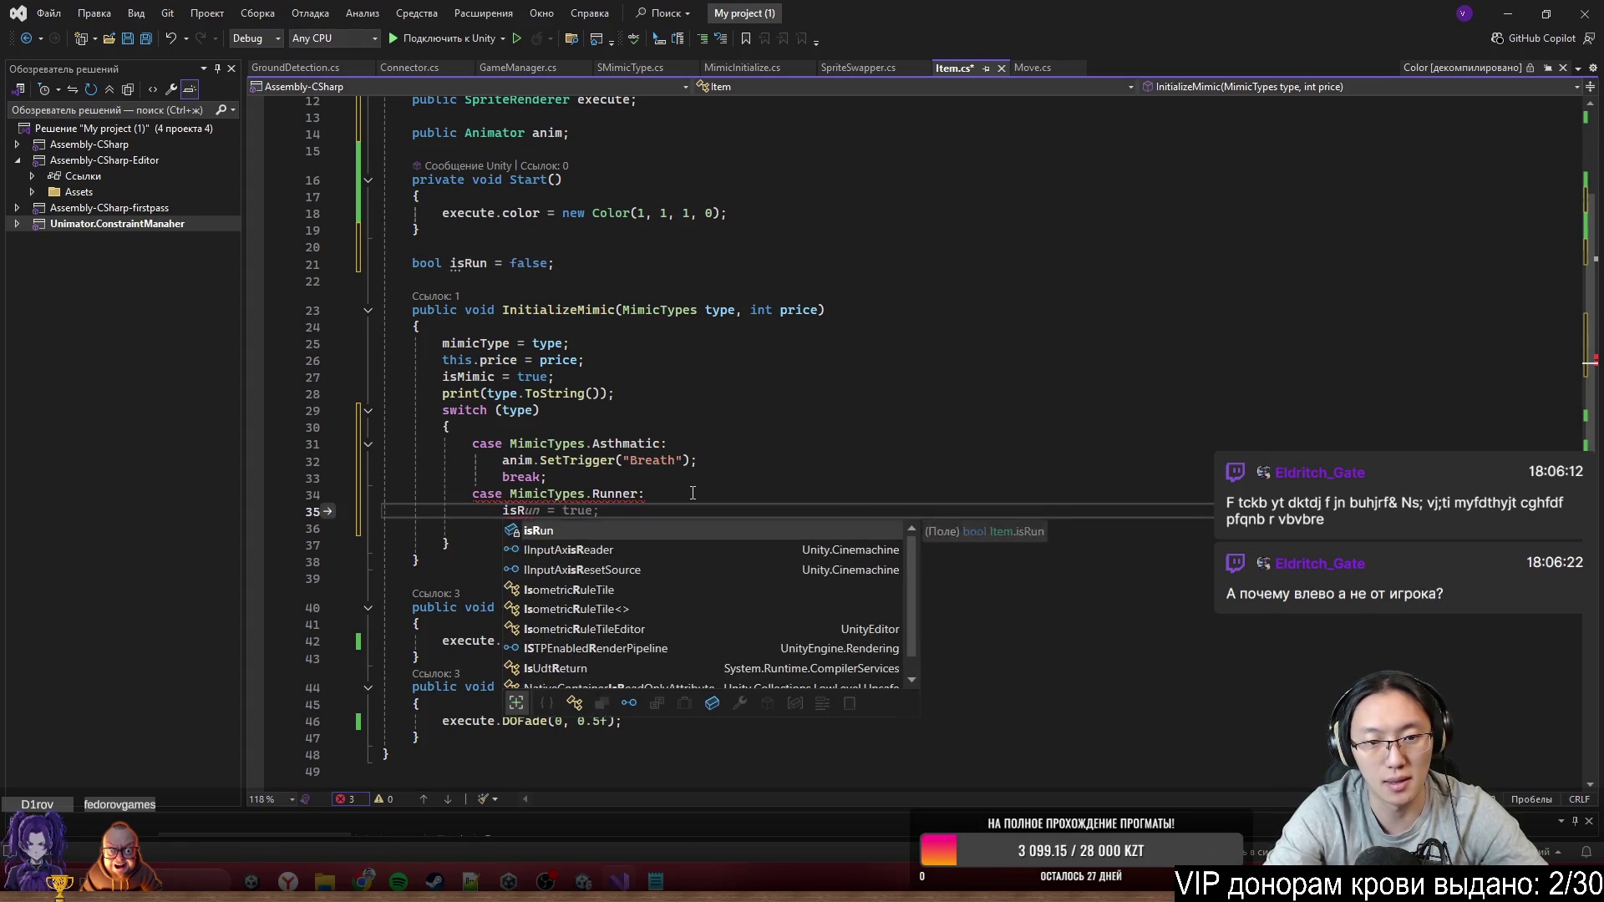
pyautogui.press('Return')
pyautogui.write('= true;')
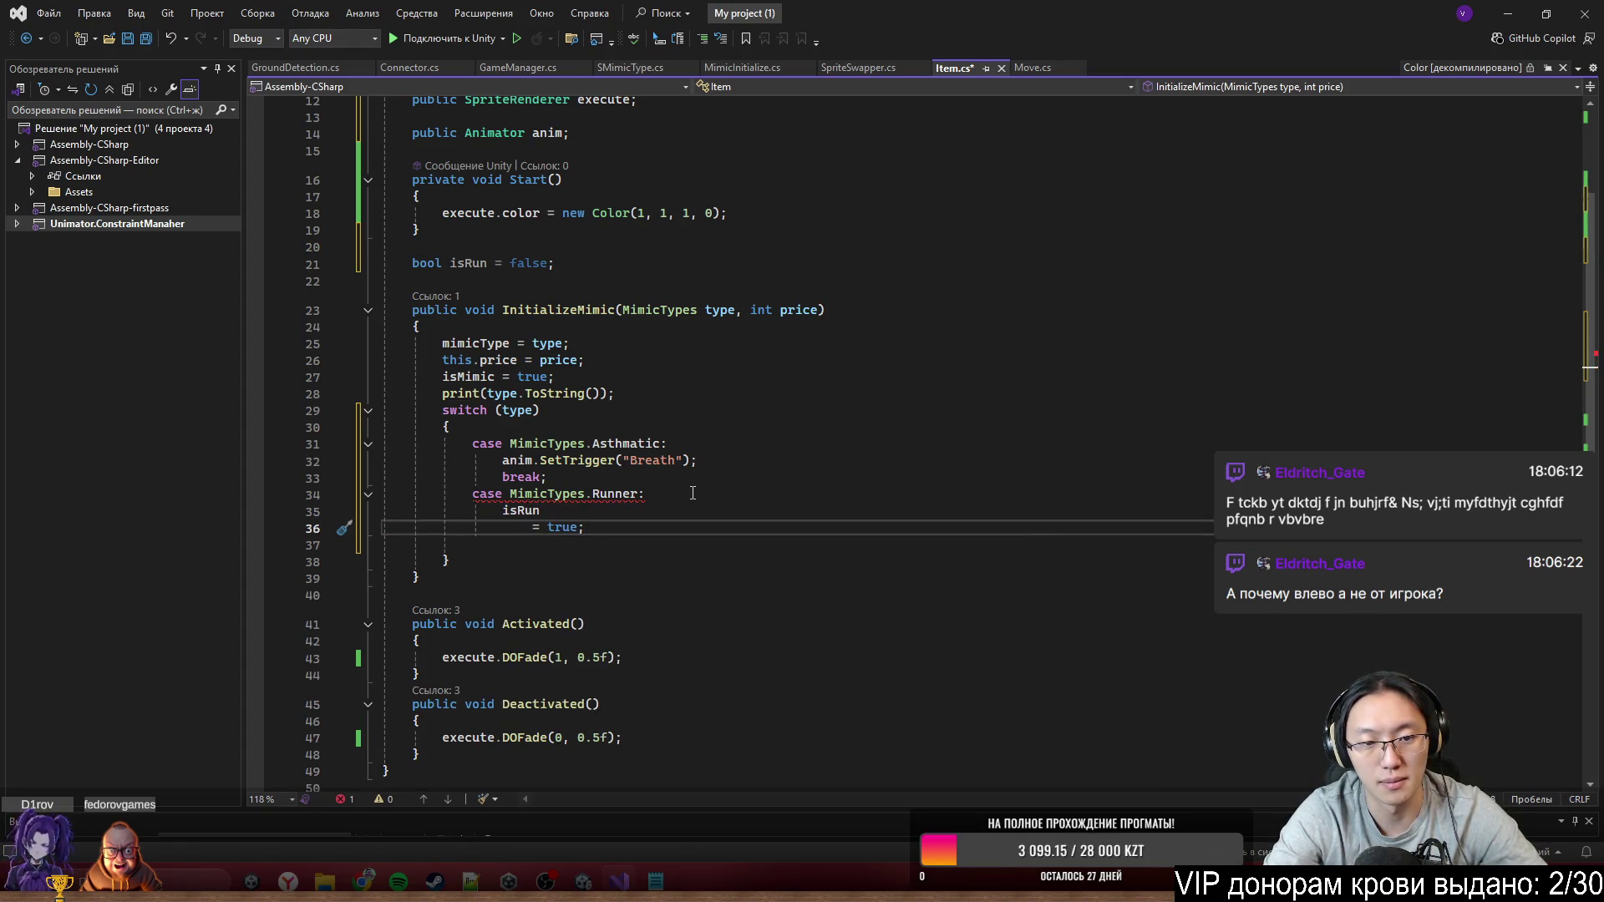
pyautogui.press('Return')
pyautogui.write('break;')
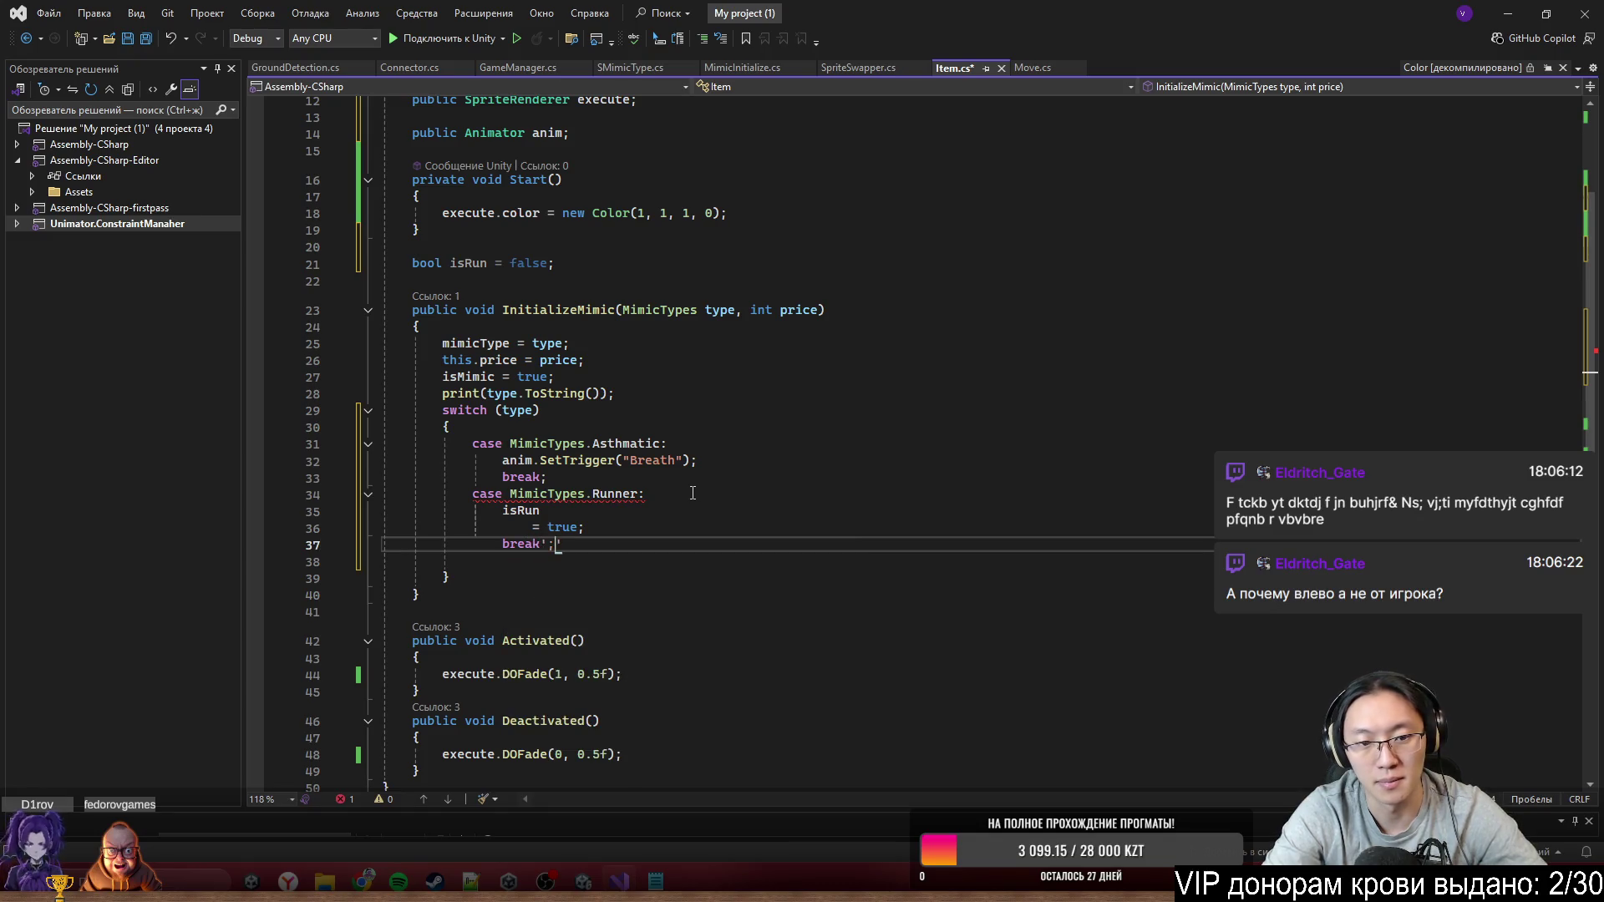
pyautogui.press('Down')
pyautogui.press('Down')
pyautogui.press('Down')
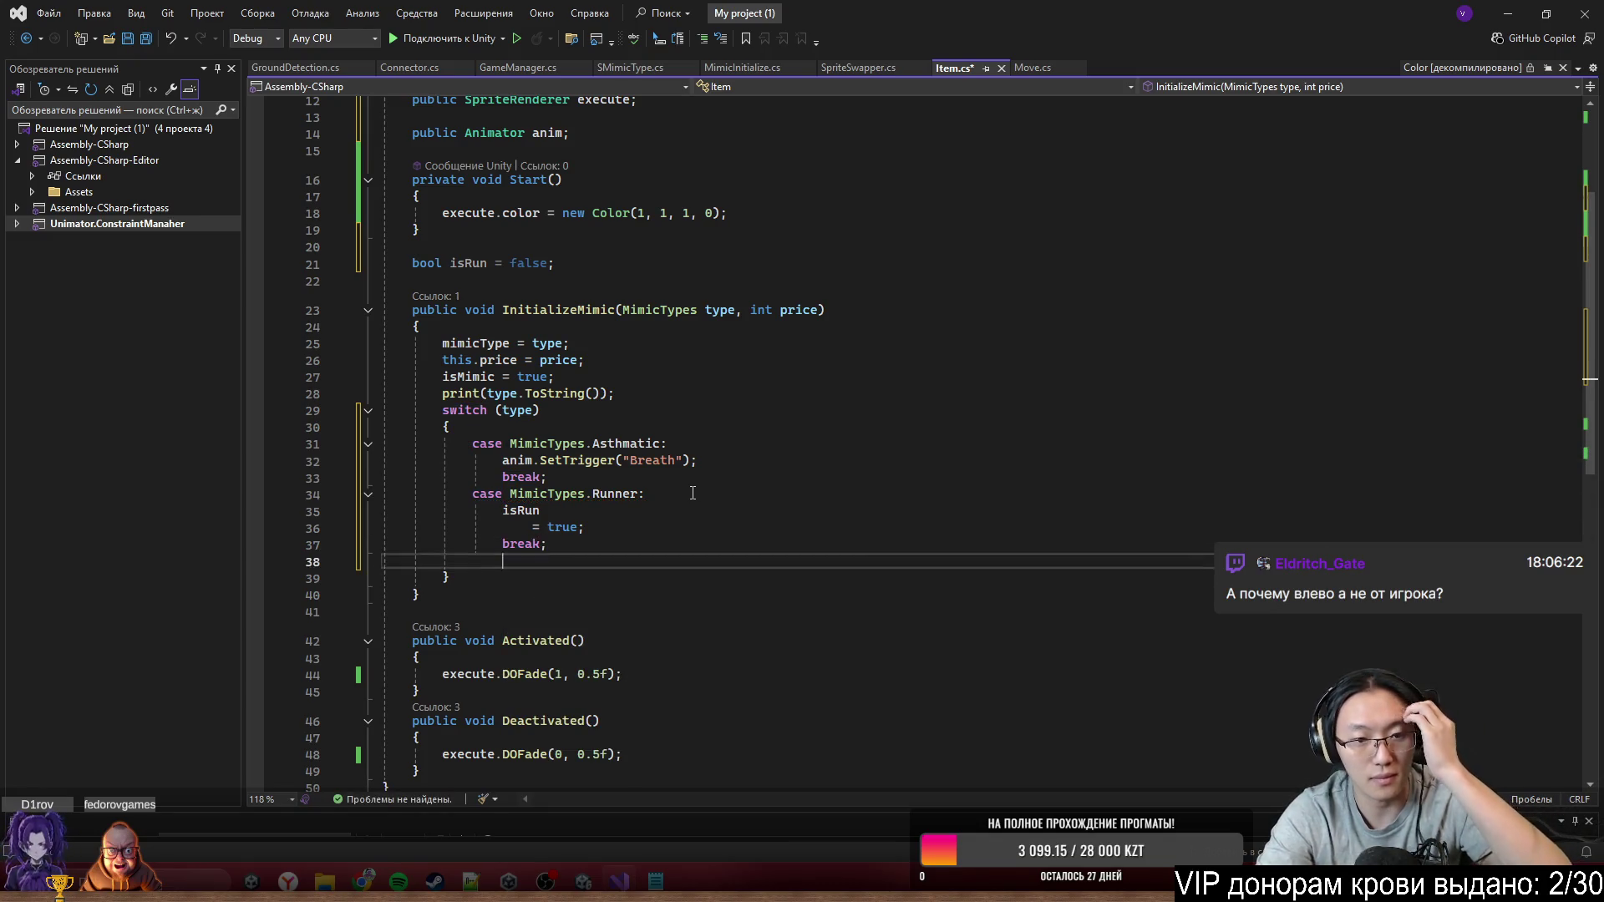
pyautogui.press('Return')
pyautogui.press('Return')
# Add Update() with if (isRun) calling transform.Translate(Vector2.left * Time.deltaTime * 9), then save
pyautogui.write('Upd')
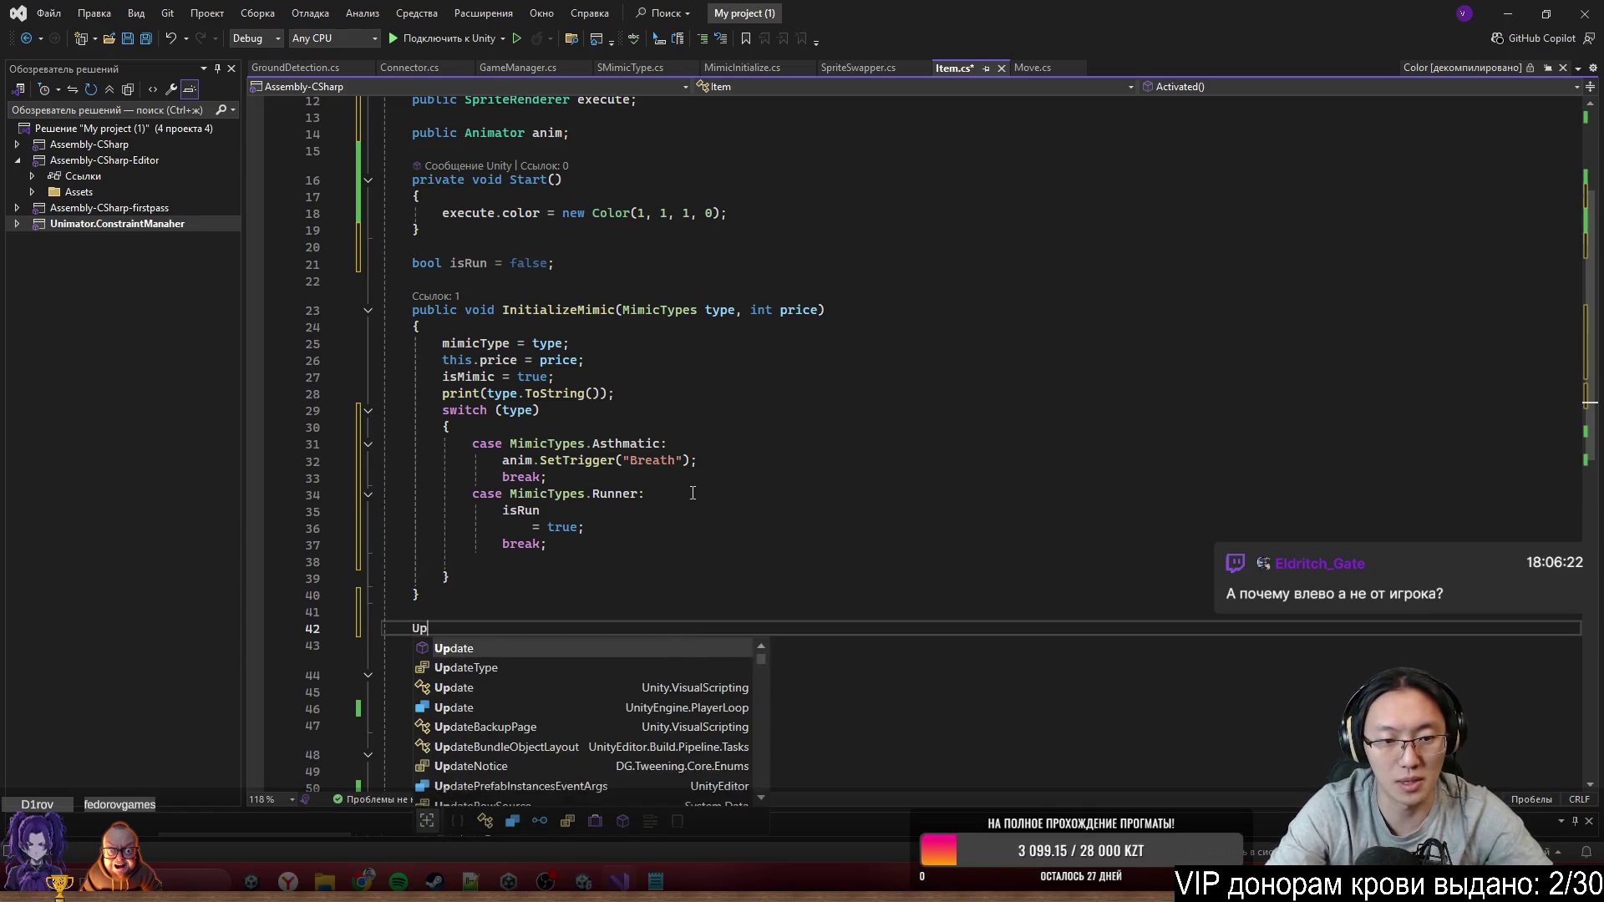
pyautogui.press('Tab')
pyautogui.press('Tab')
pyautogui.press('Return')
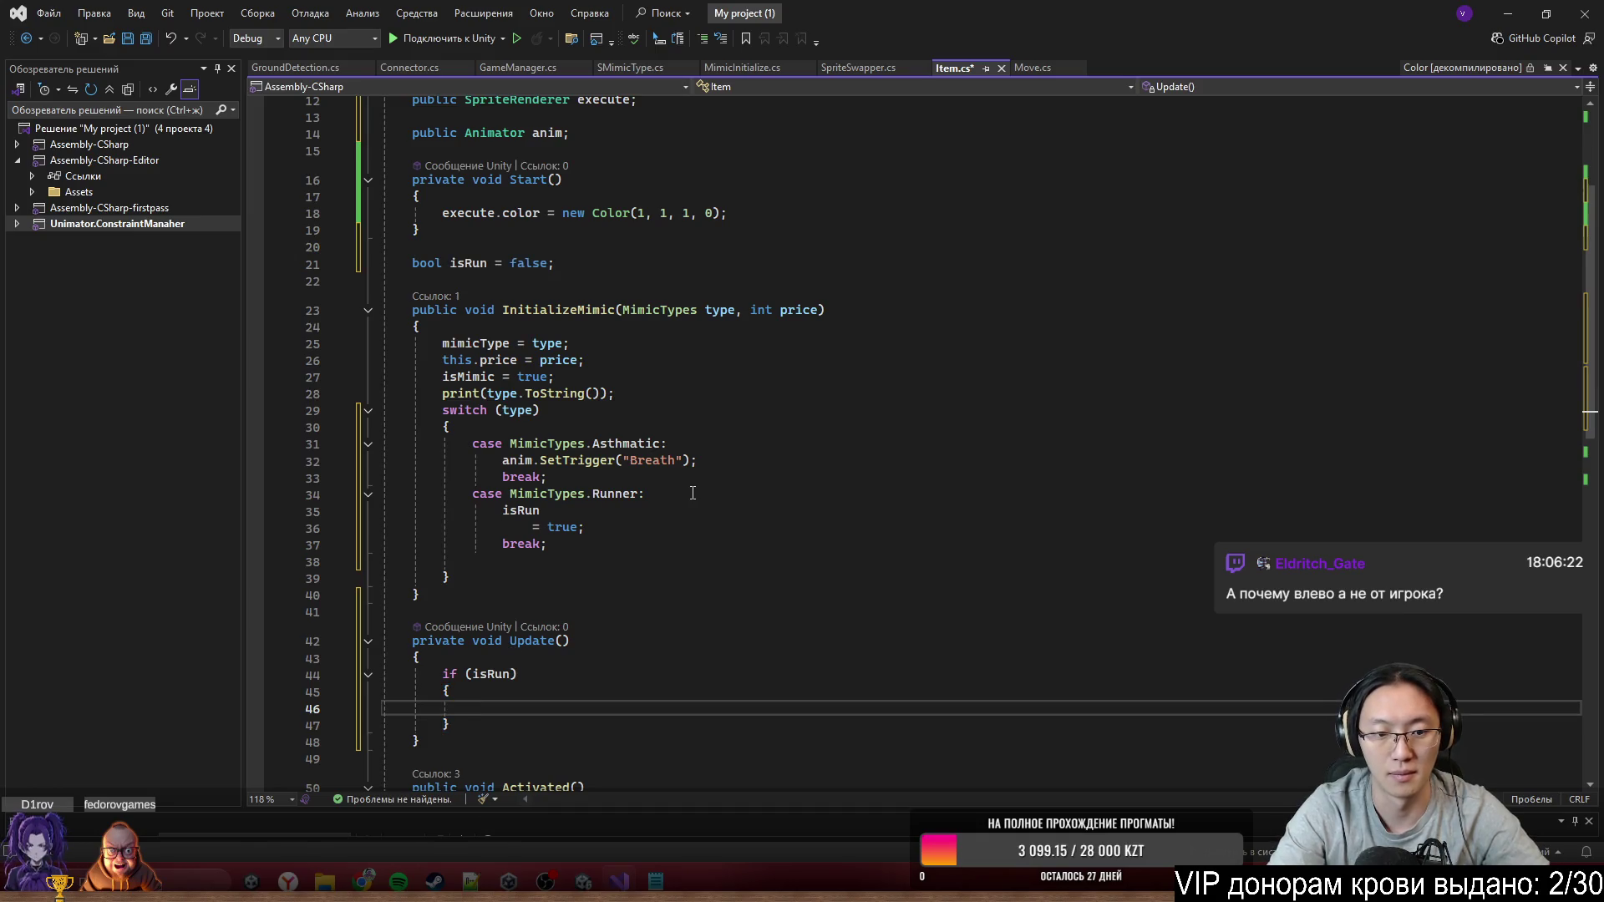
pyautogui.write('Tra')
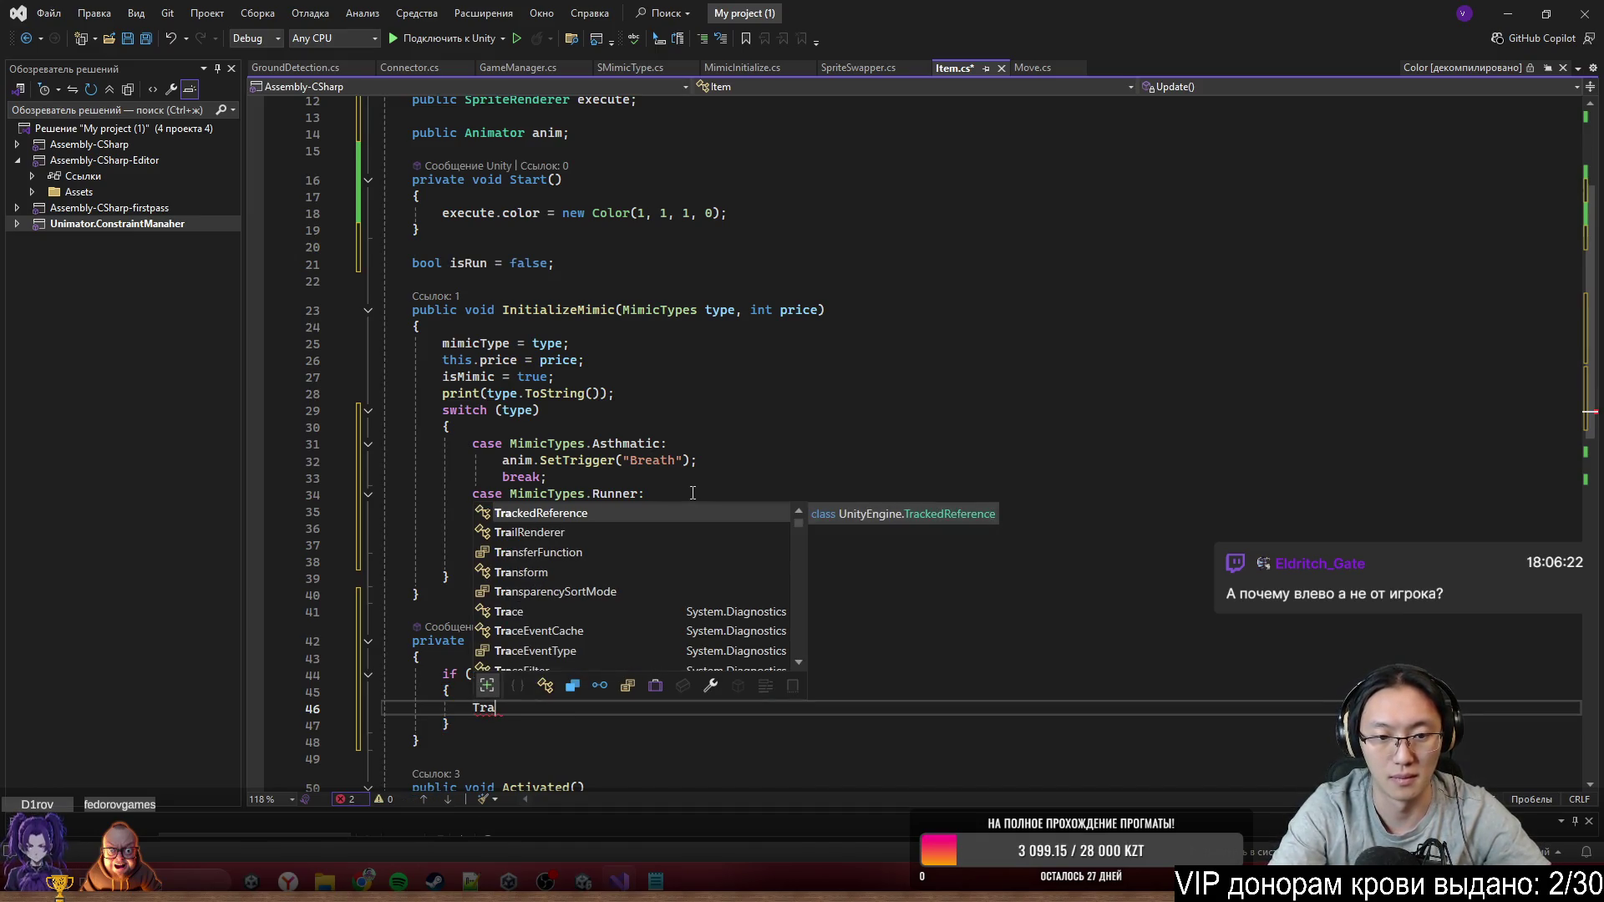
pyautogui.press('BackSpace')
pyautogui.press('BackSpace')
pyautogui.press('BackSpace')
pyautogui.write('transform.')
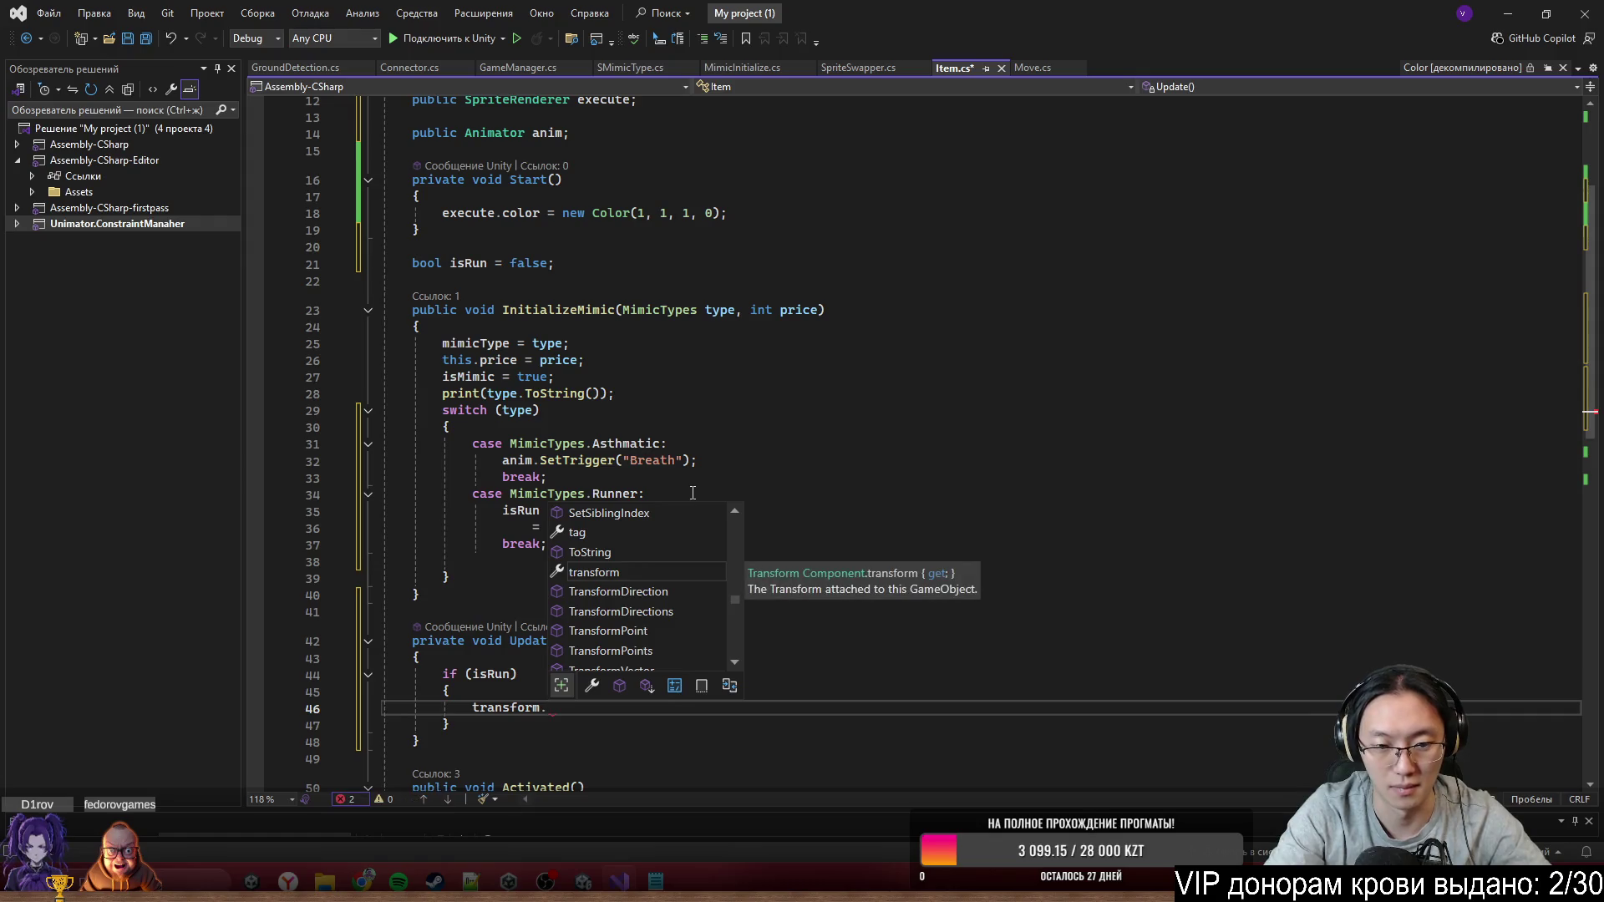
pyautogui.write('Tra')
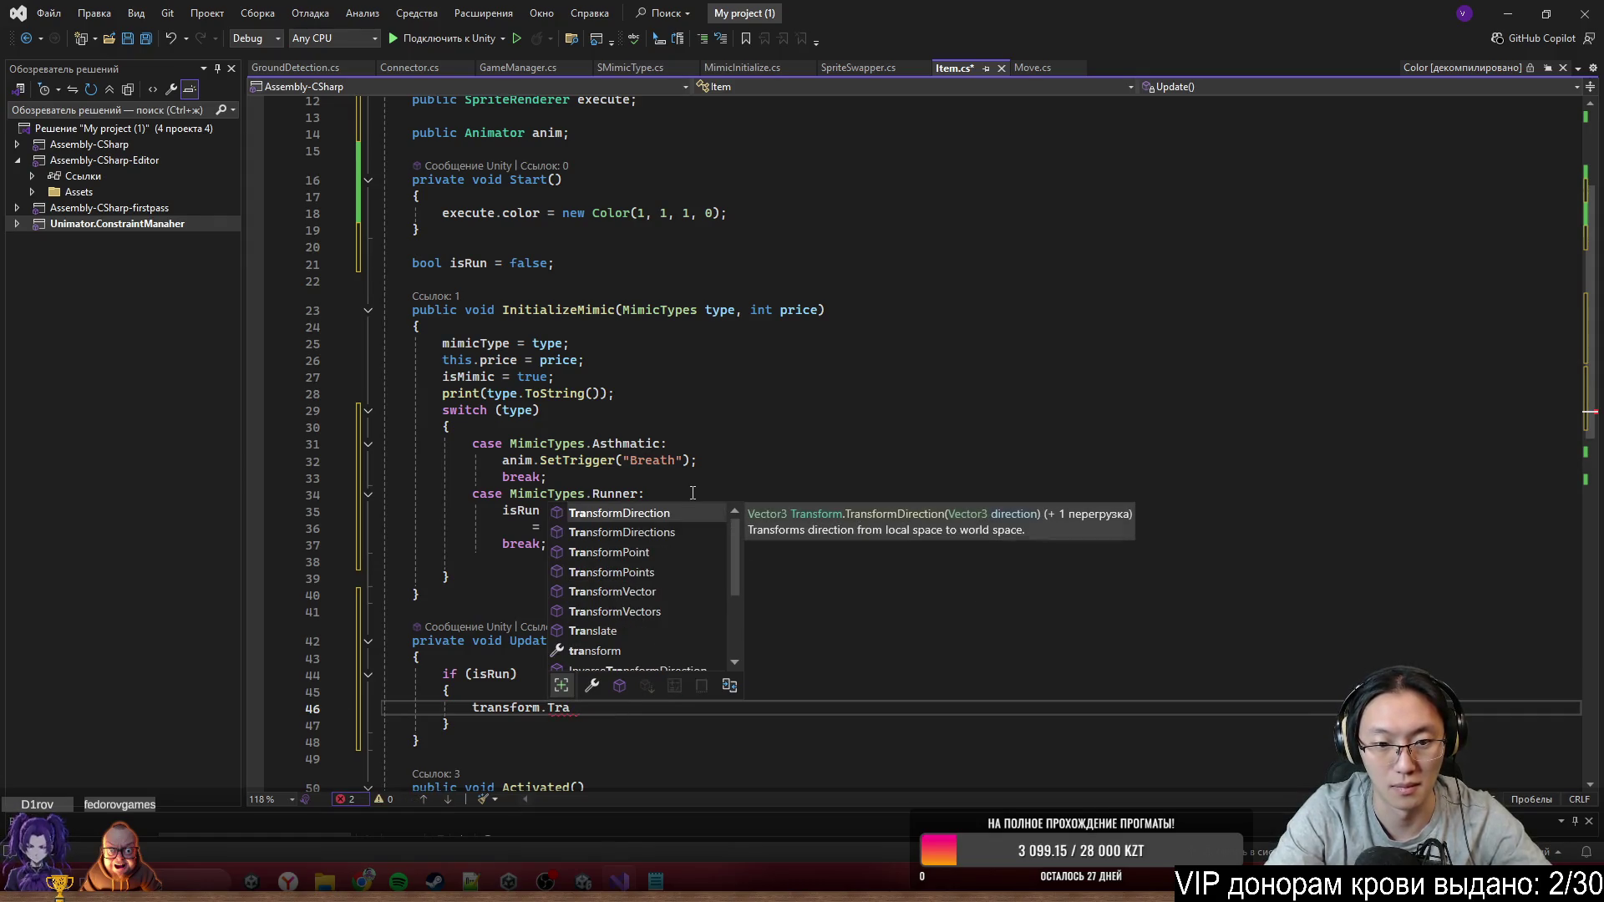
pyautogui.write('nslate')
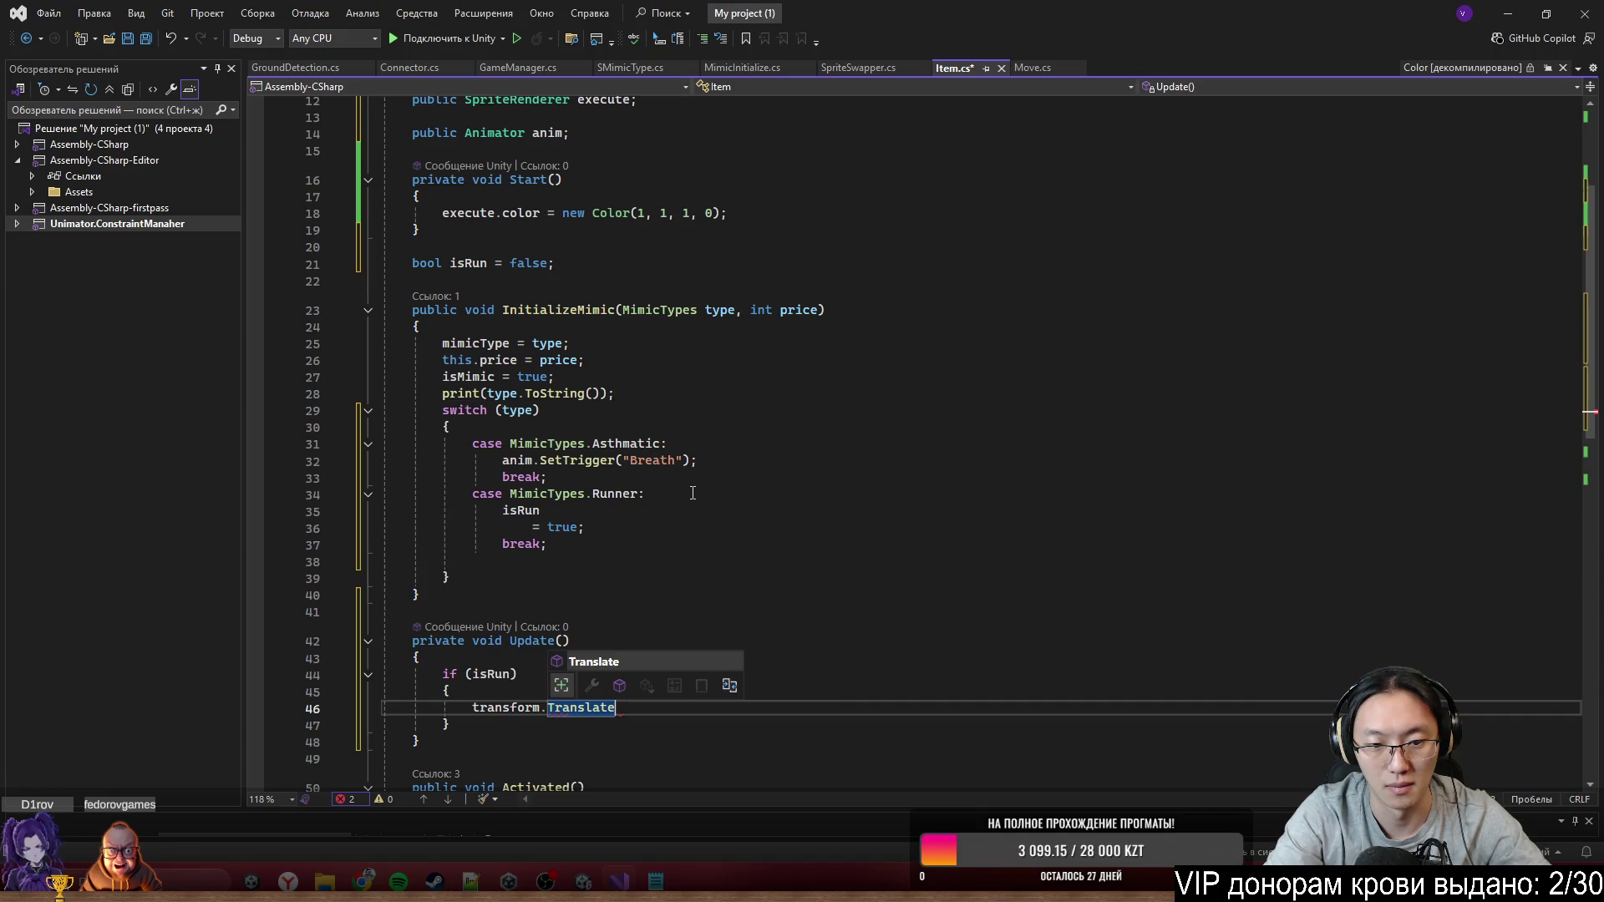
pyautogui.write('(Vector2.left * ')
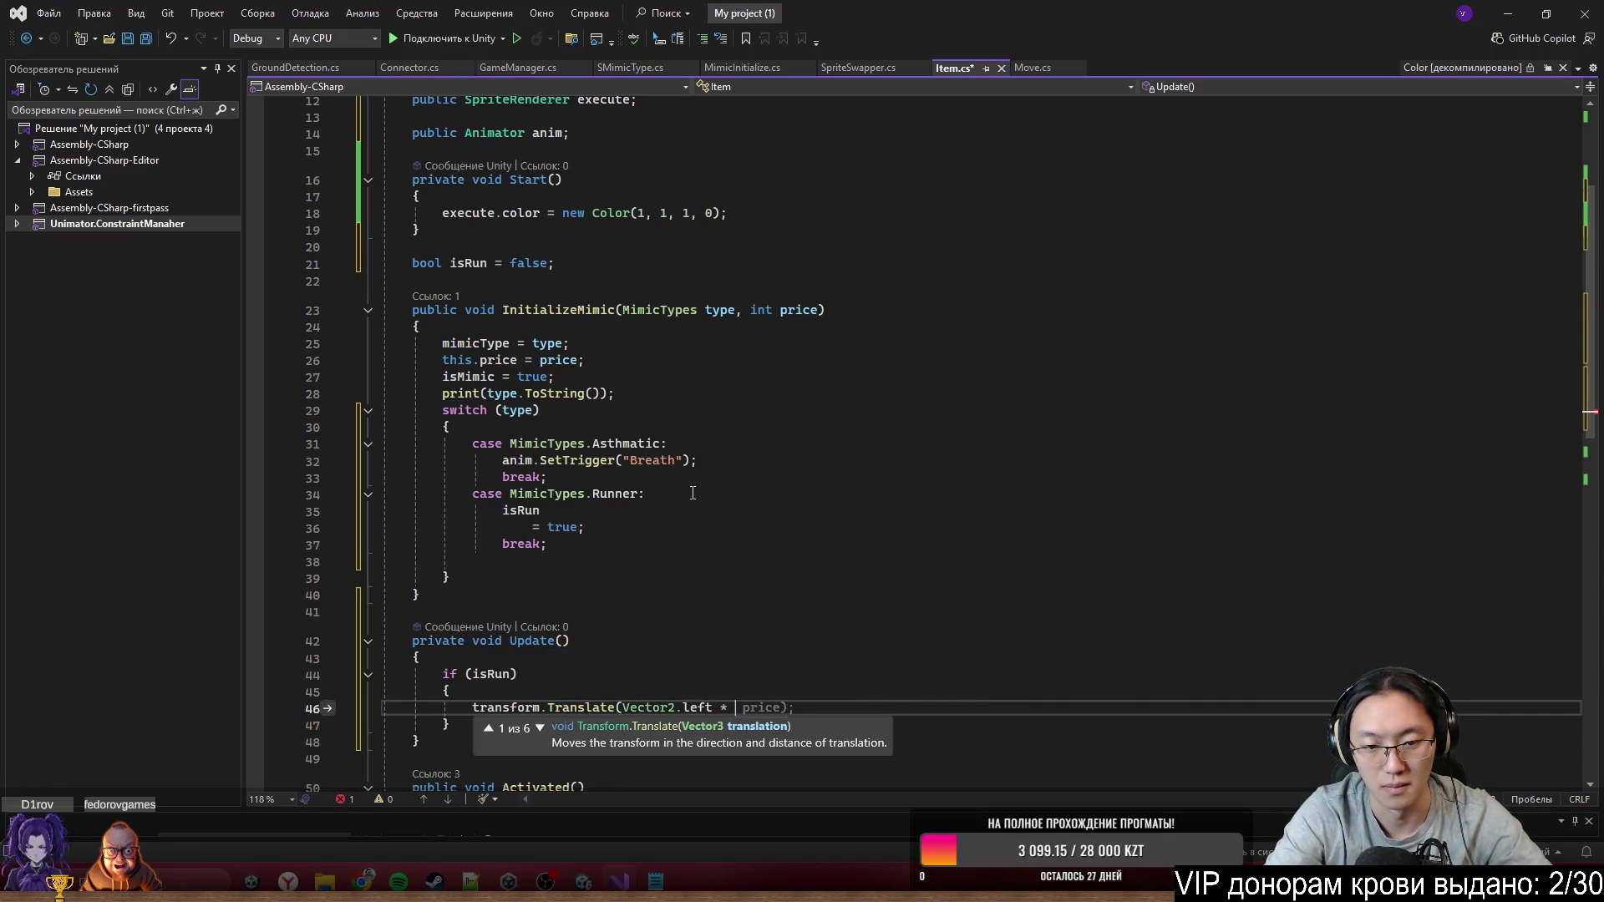
pyautogui.write('Time.de')
pyautogui.press('Tab')
pyautogui.write('* ')
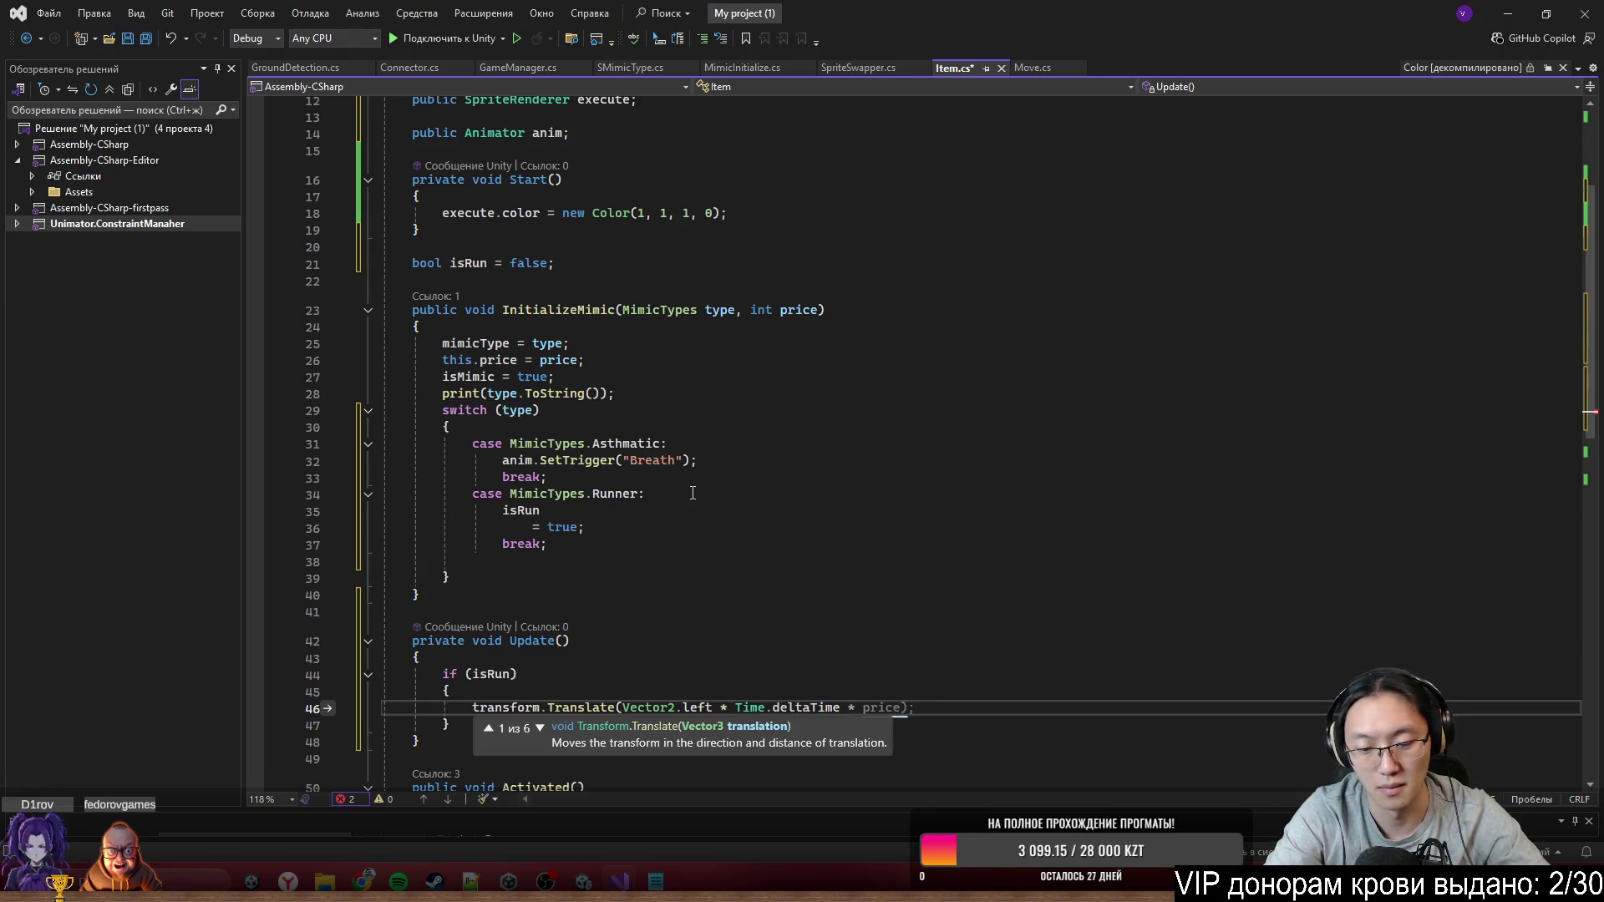
pyautogui.write('9')
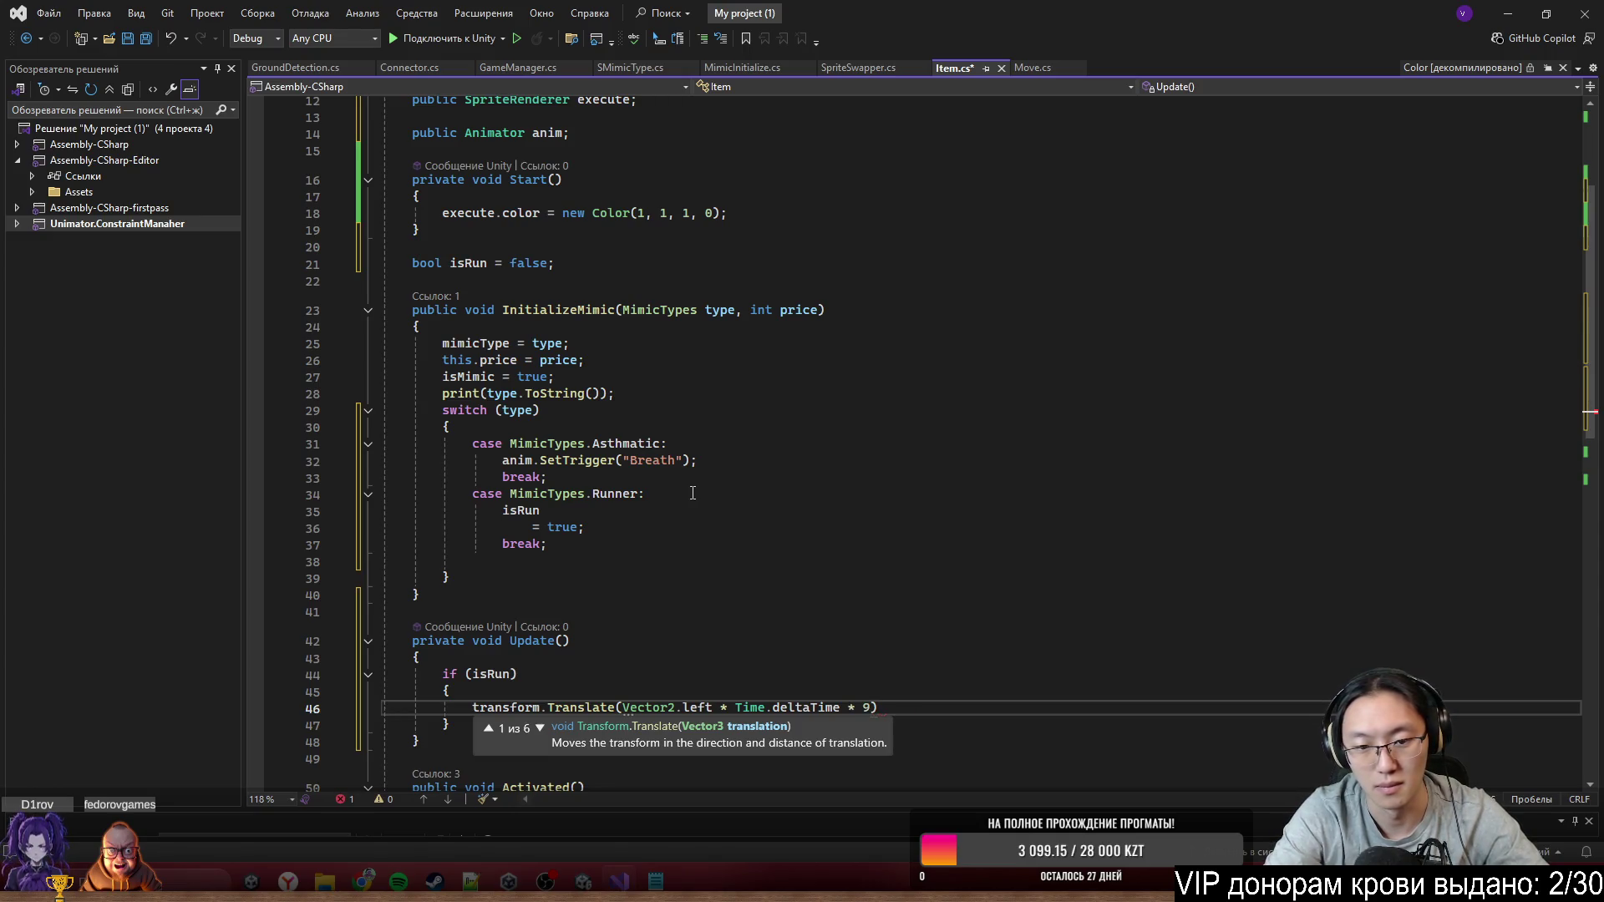
pyautogui.press('Escape')
pyautogui.write(';')
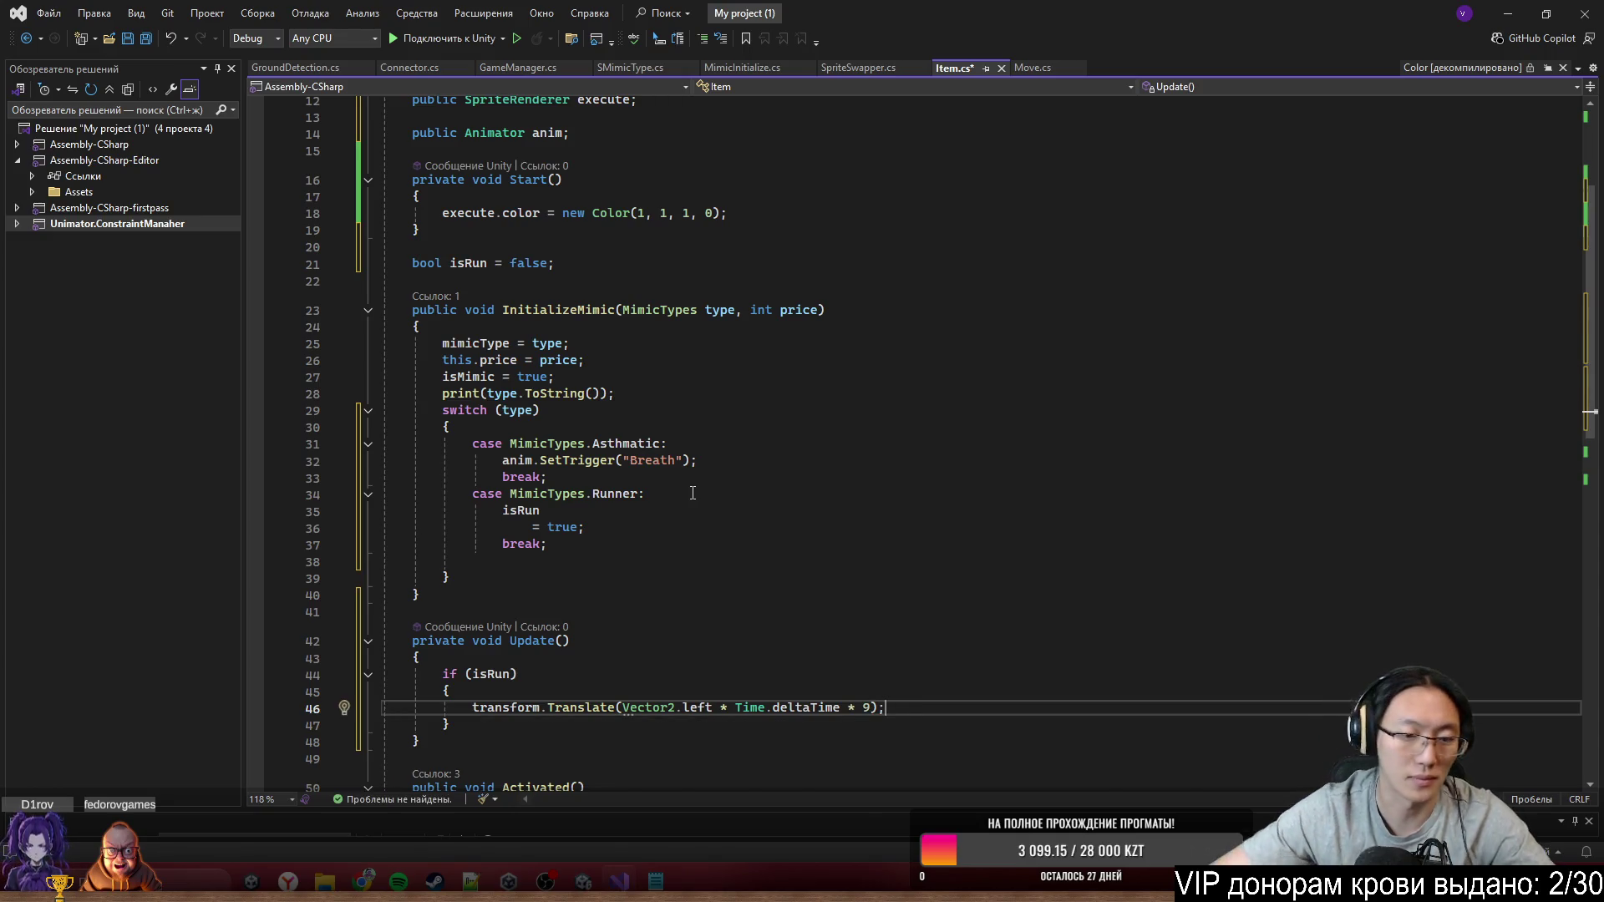
pyautogui.hotkey('ctrl', 's')
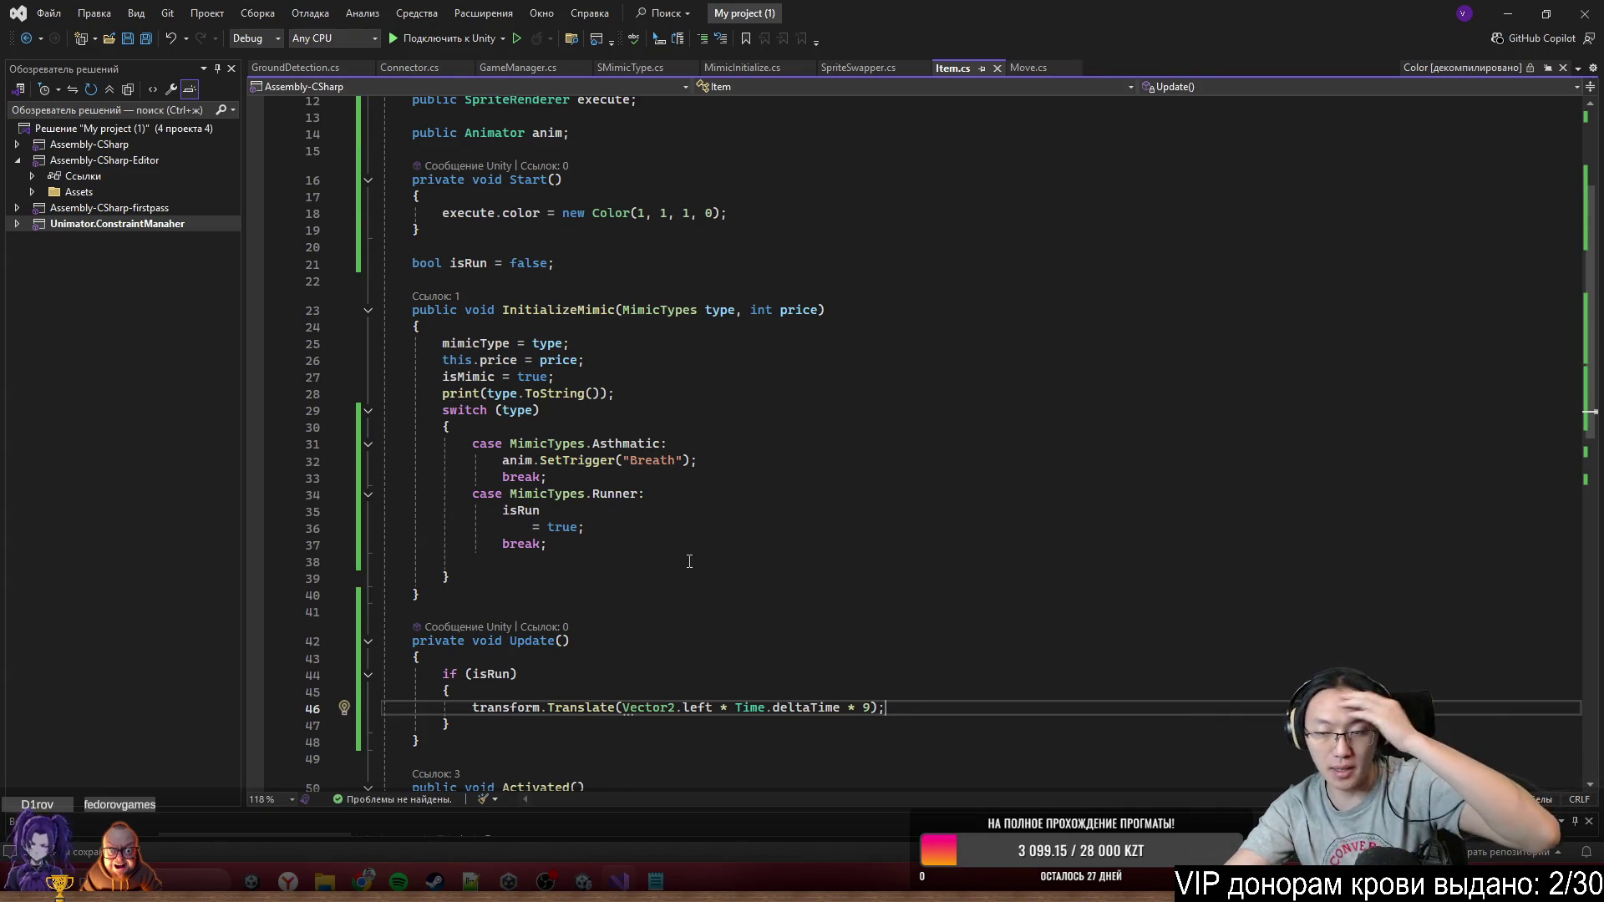
pyautogui.scroll(-4, 792, 599)
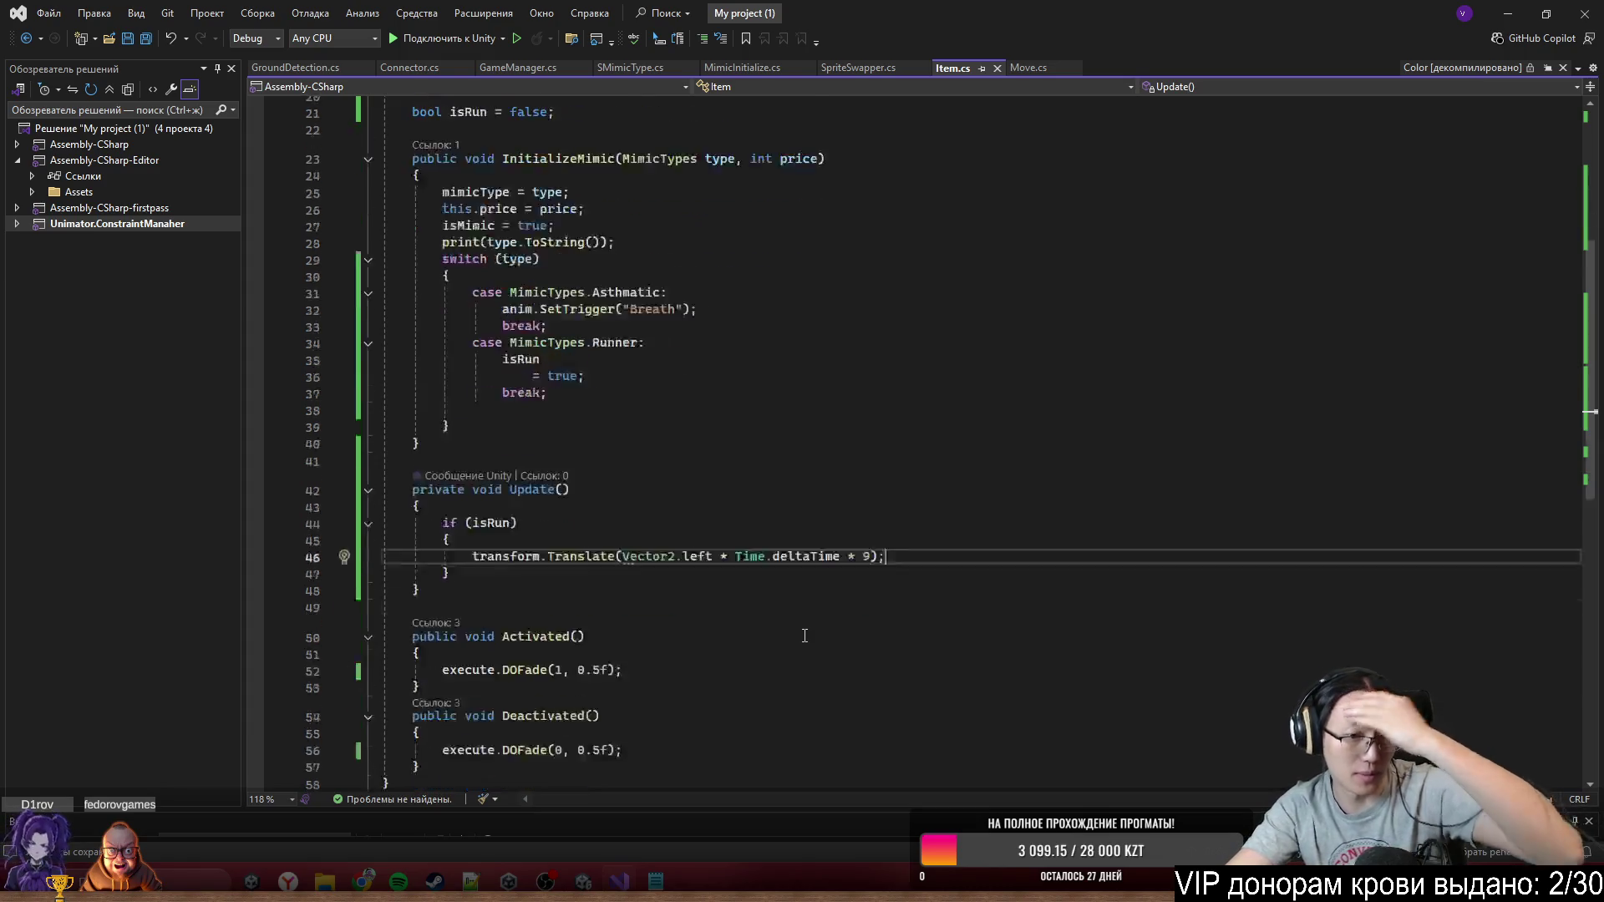
# Delete the isRun = true assignment from the Runner case
pyautogui.scroll(2, 786, 642)
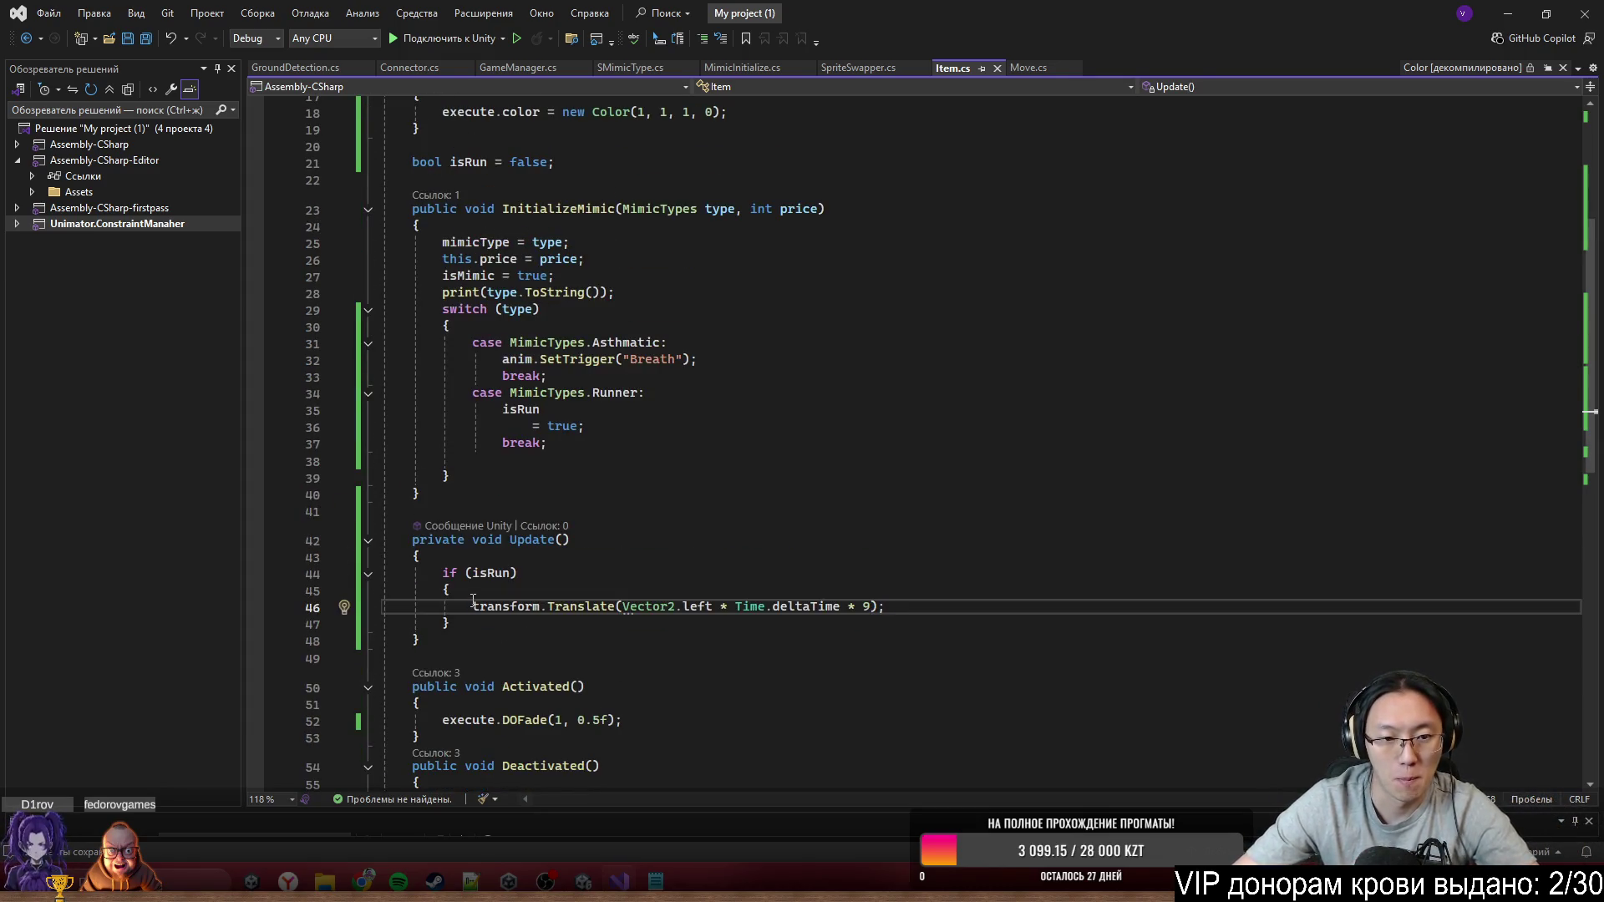
pyautogui.doubleClick(525, 412)
pyautogui.hotkey('shift', 'Down')
pyautogui.hotkey('shift', 'End')
pyautogui.press('BackSpace')
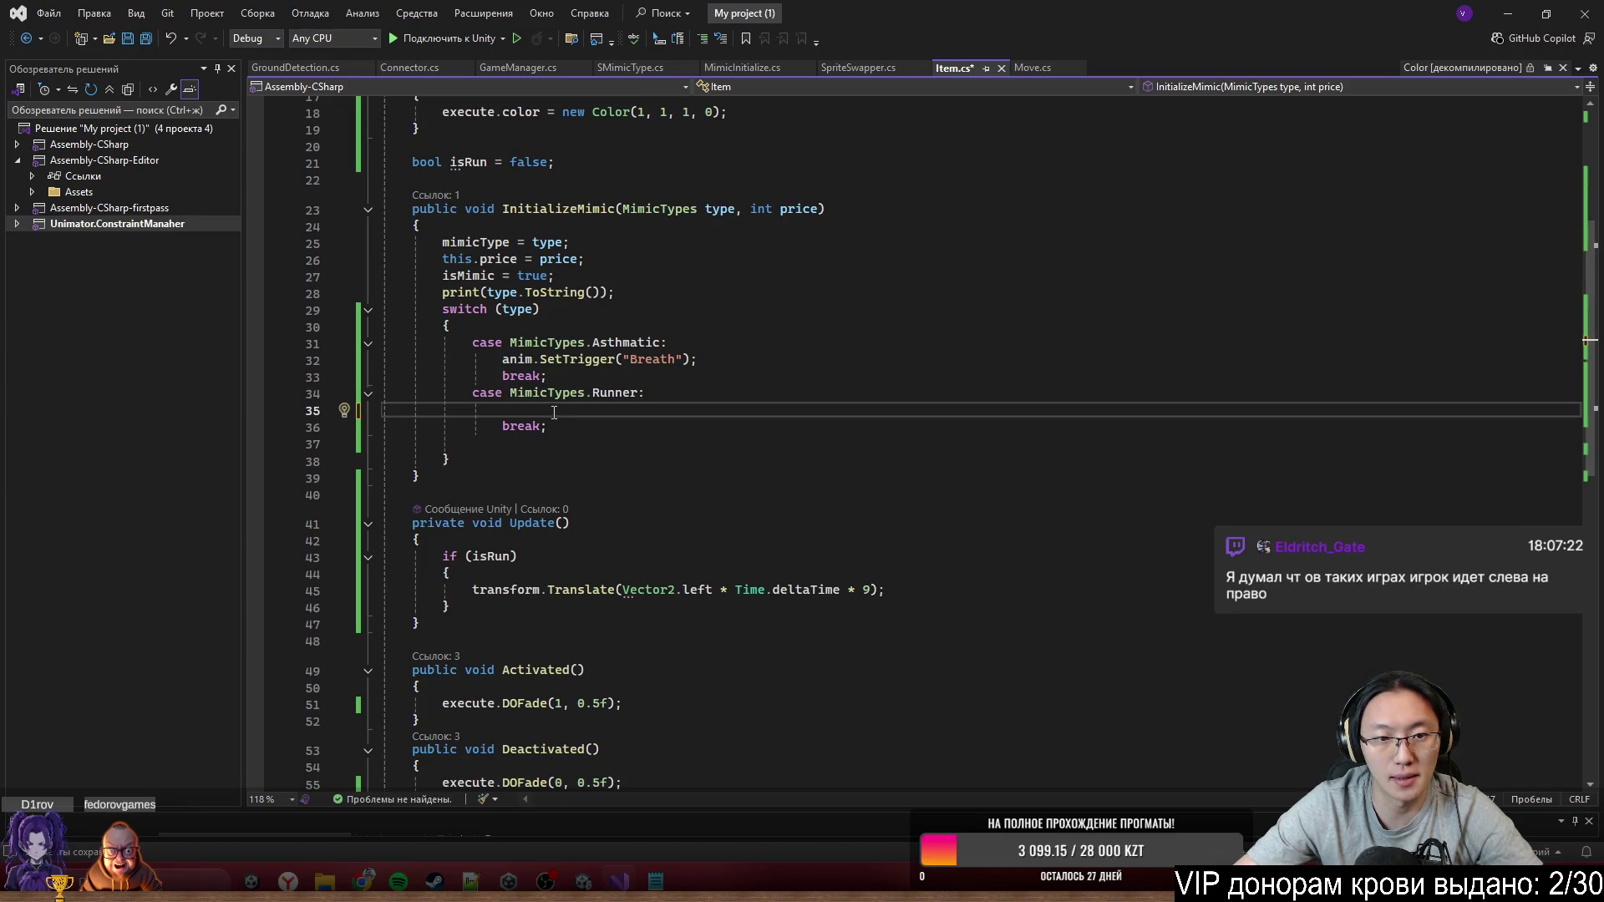
# Below the fade-in call in Activated(), write the condition if (mimicType == MimicTypes.Runner)
pyautogui.click(662, 703)
pyautogui.press('Return')
pyautogui.press('Return')
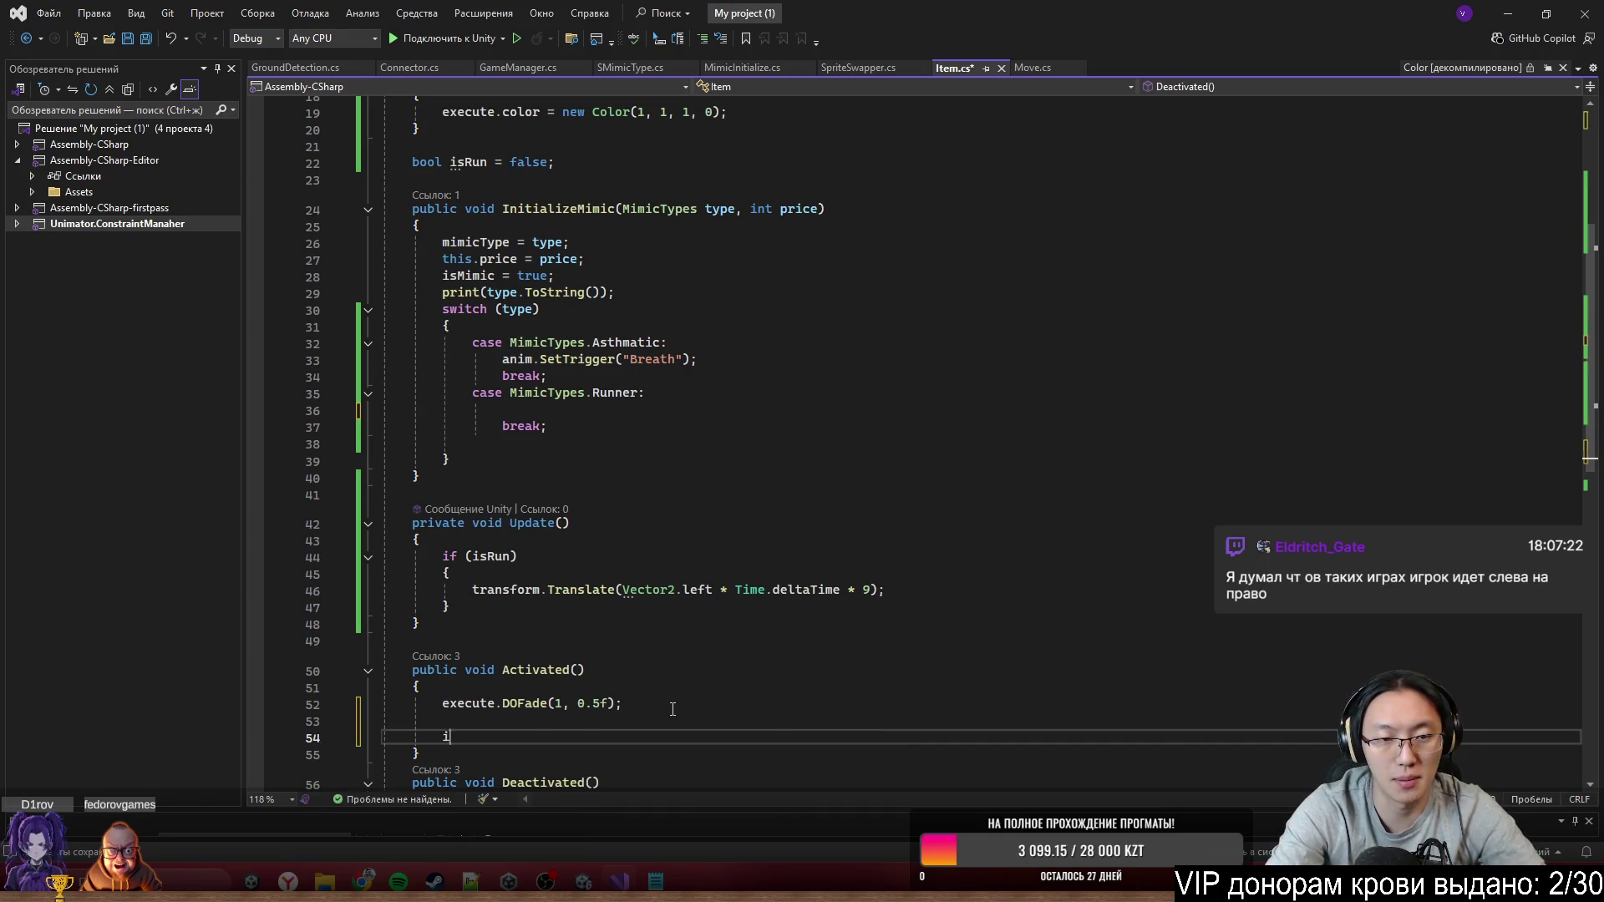
pyautogui.write('if (')
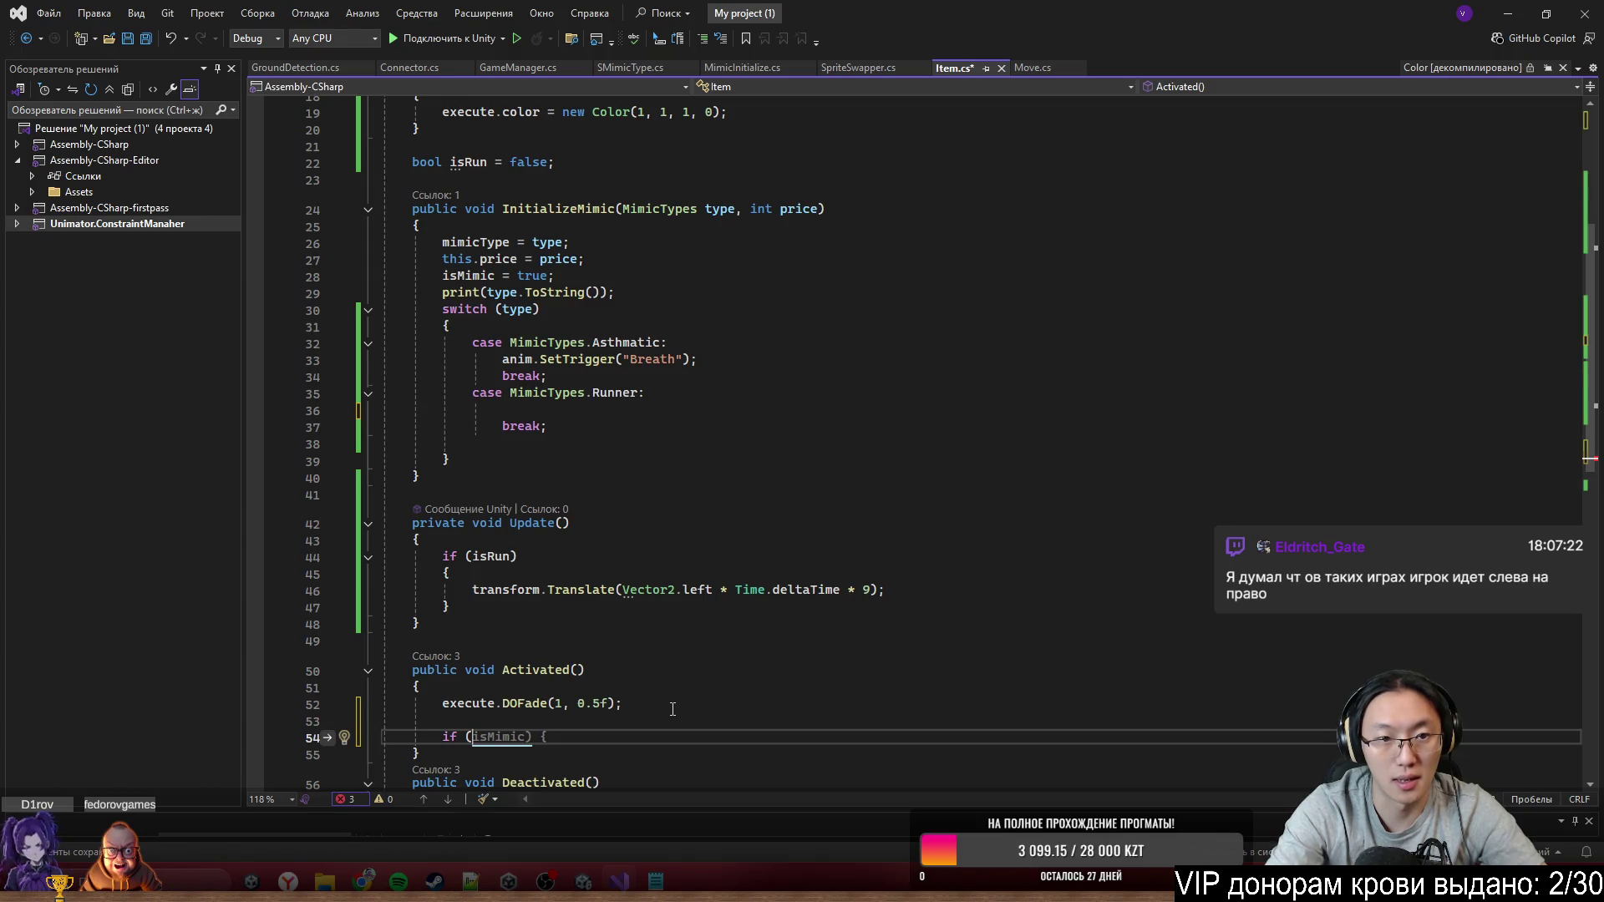
pyautogui.write('mimicType ==')
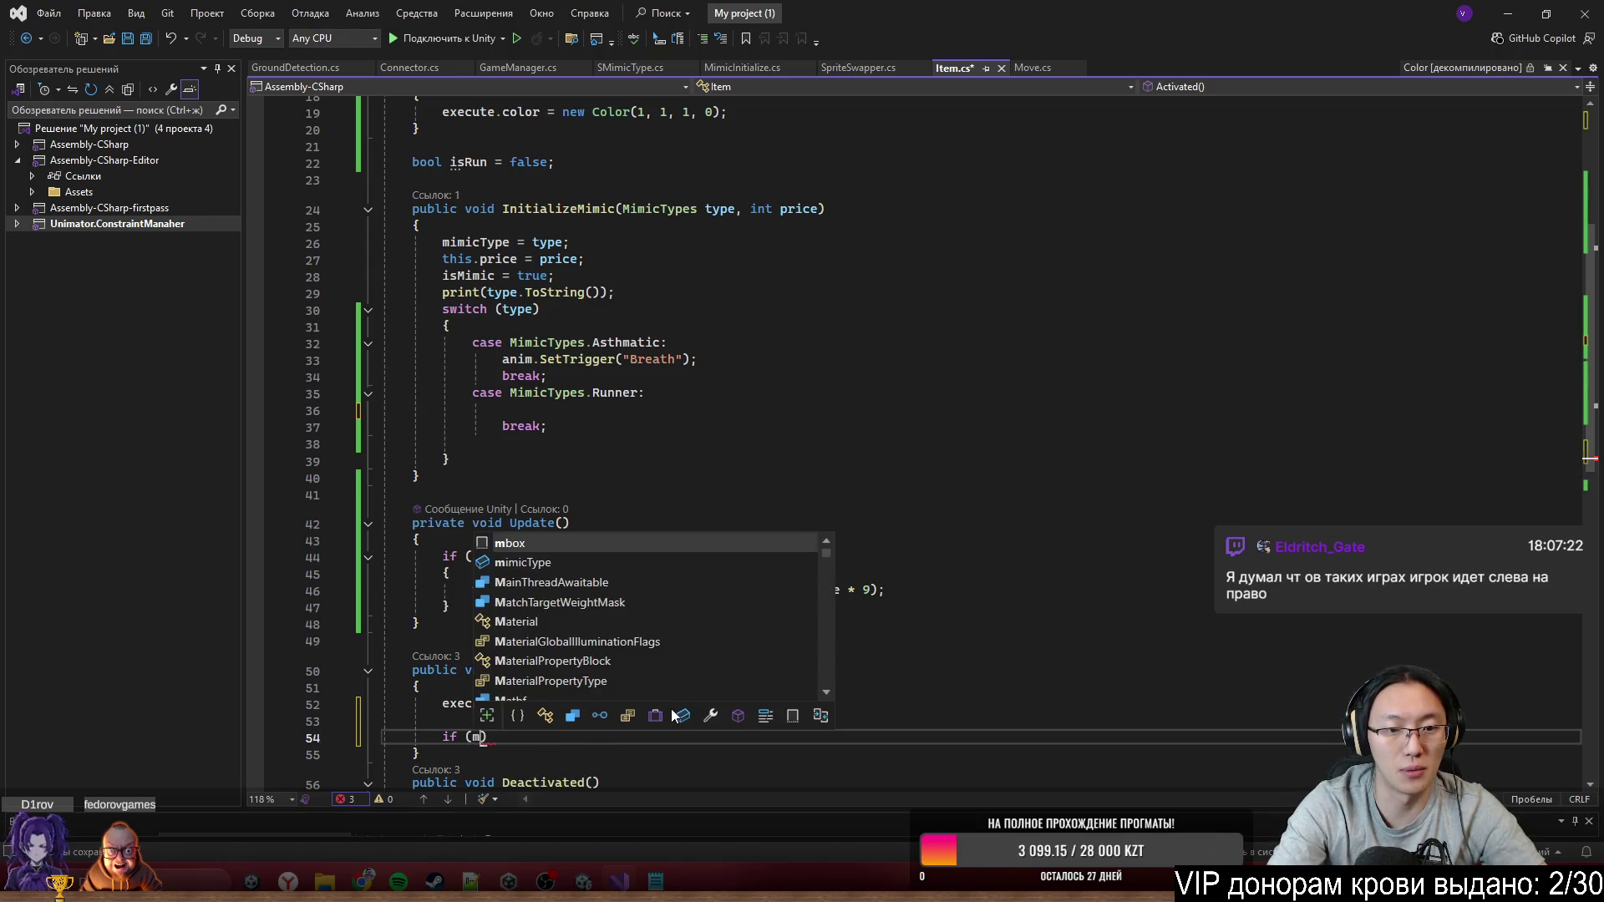
pyautogui.hotkey('ctrl', 'space')
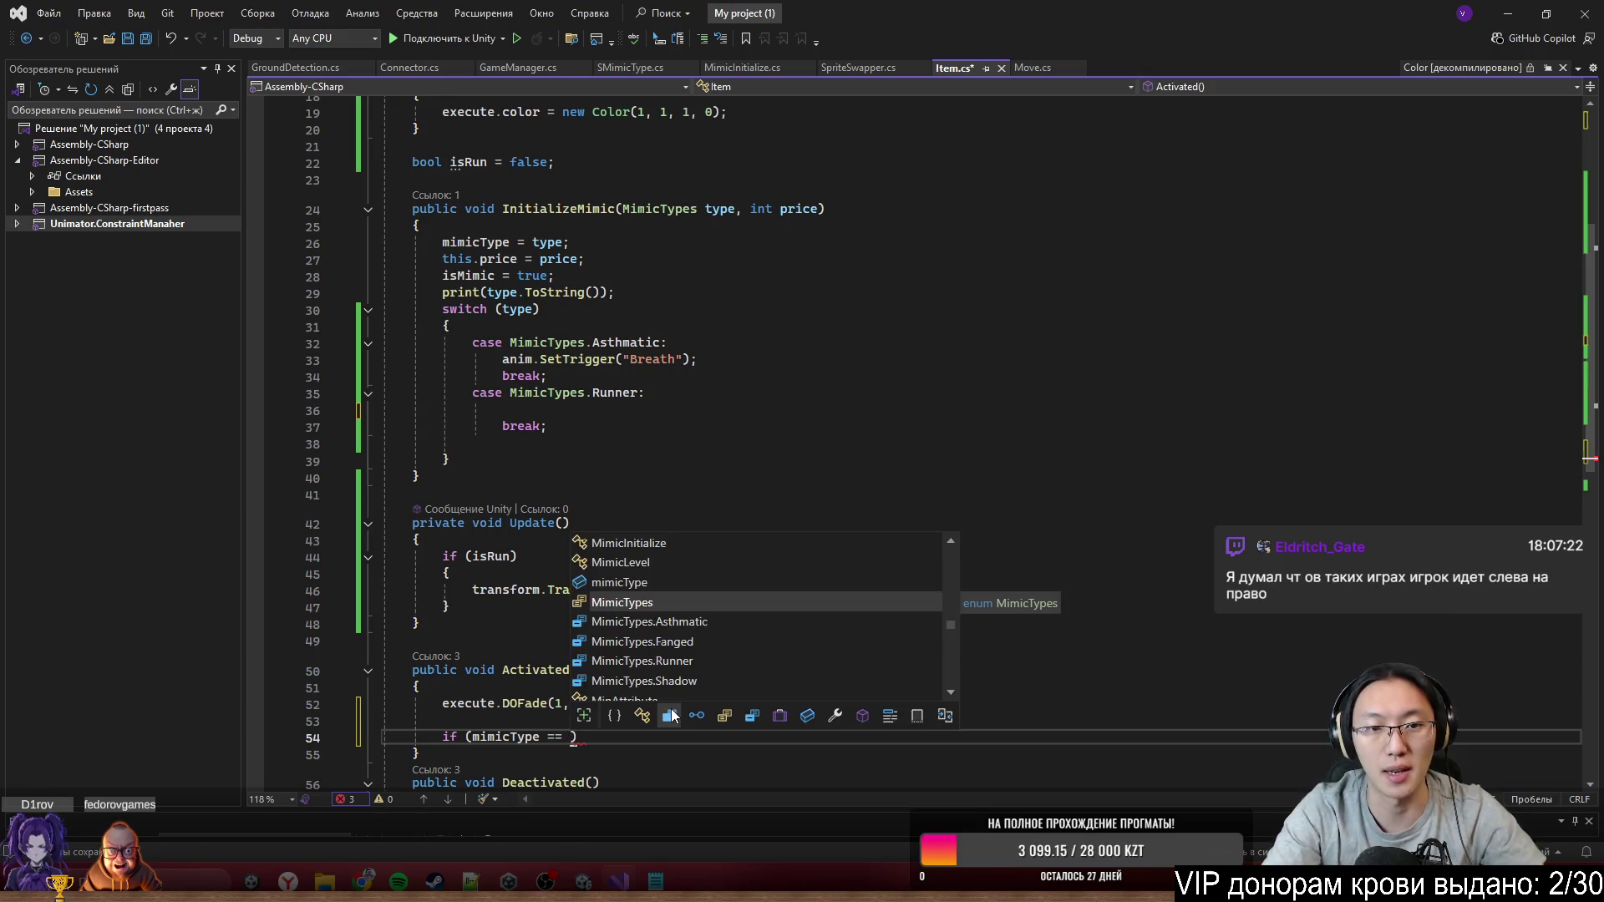
pyautogui.press('Down')
pyautogui.press('Down')
pyautogui.press('Down')
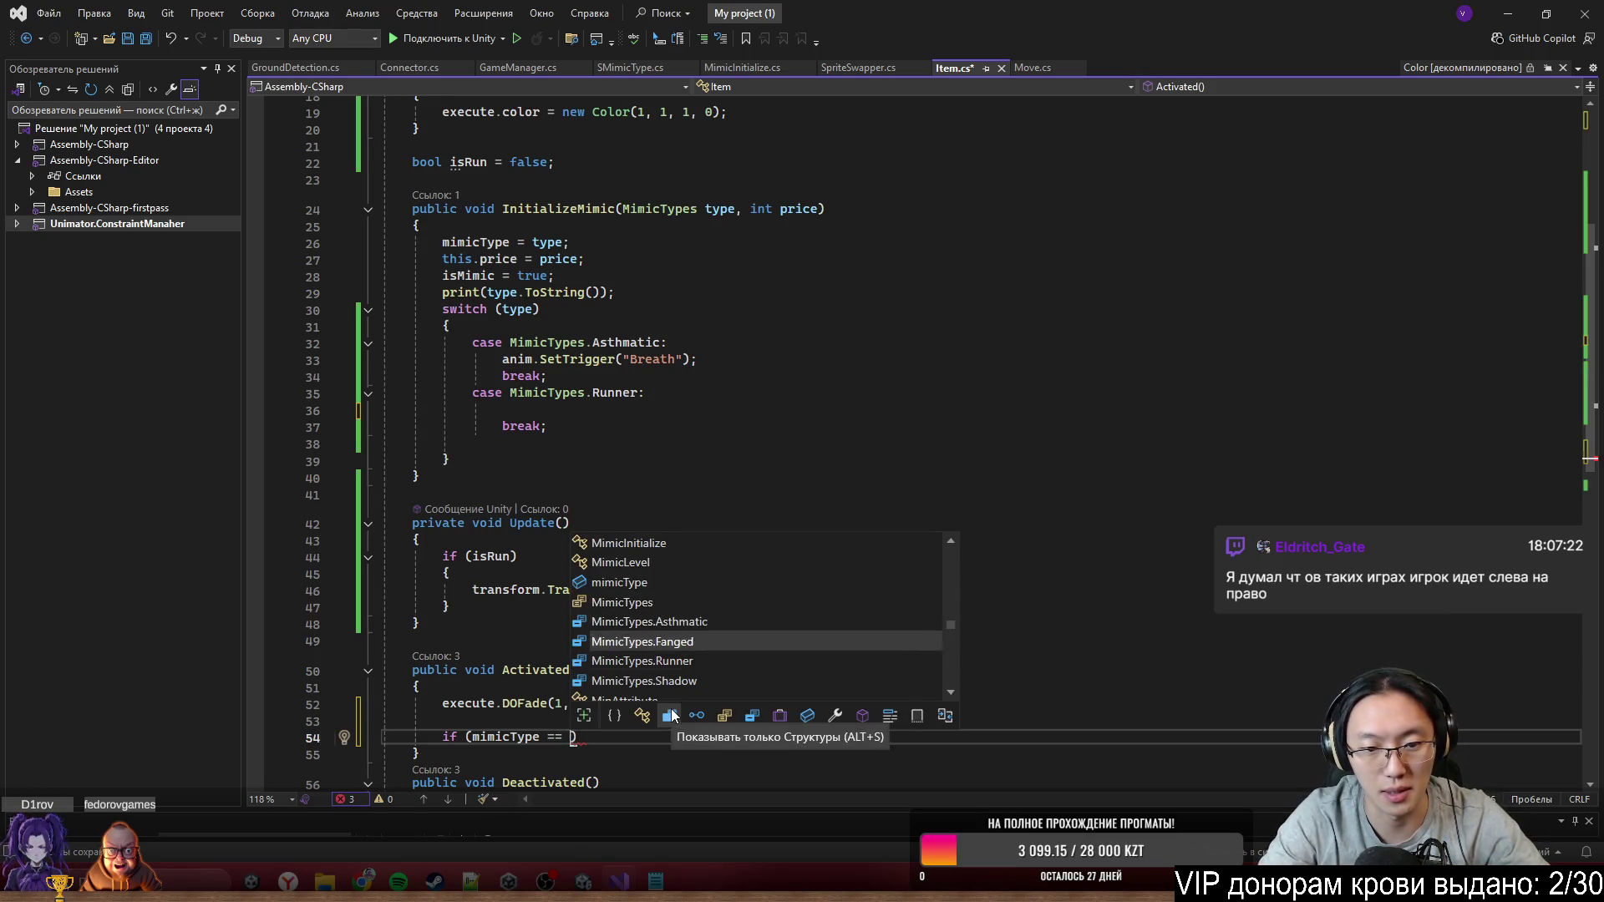
pyautogui.press('Tab')
pyautogui.write(';')
pyautogui.press('BackSpace')
# Give the Runner condition a body setting isRun = true and save Item.cs
pyautogui.press('End')
pyautogui.press('Return')
pyautogui.write('{')
pyautogui.press('Return')
pyautogui.write('isRun')
pyautogui.press('Return')
pyautogui.write('= true;')
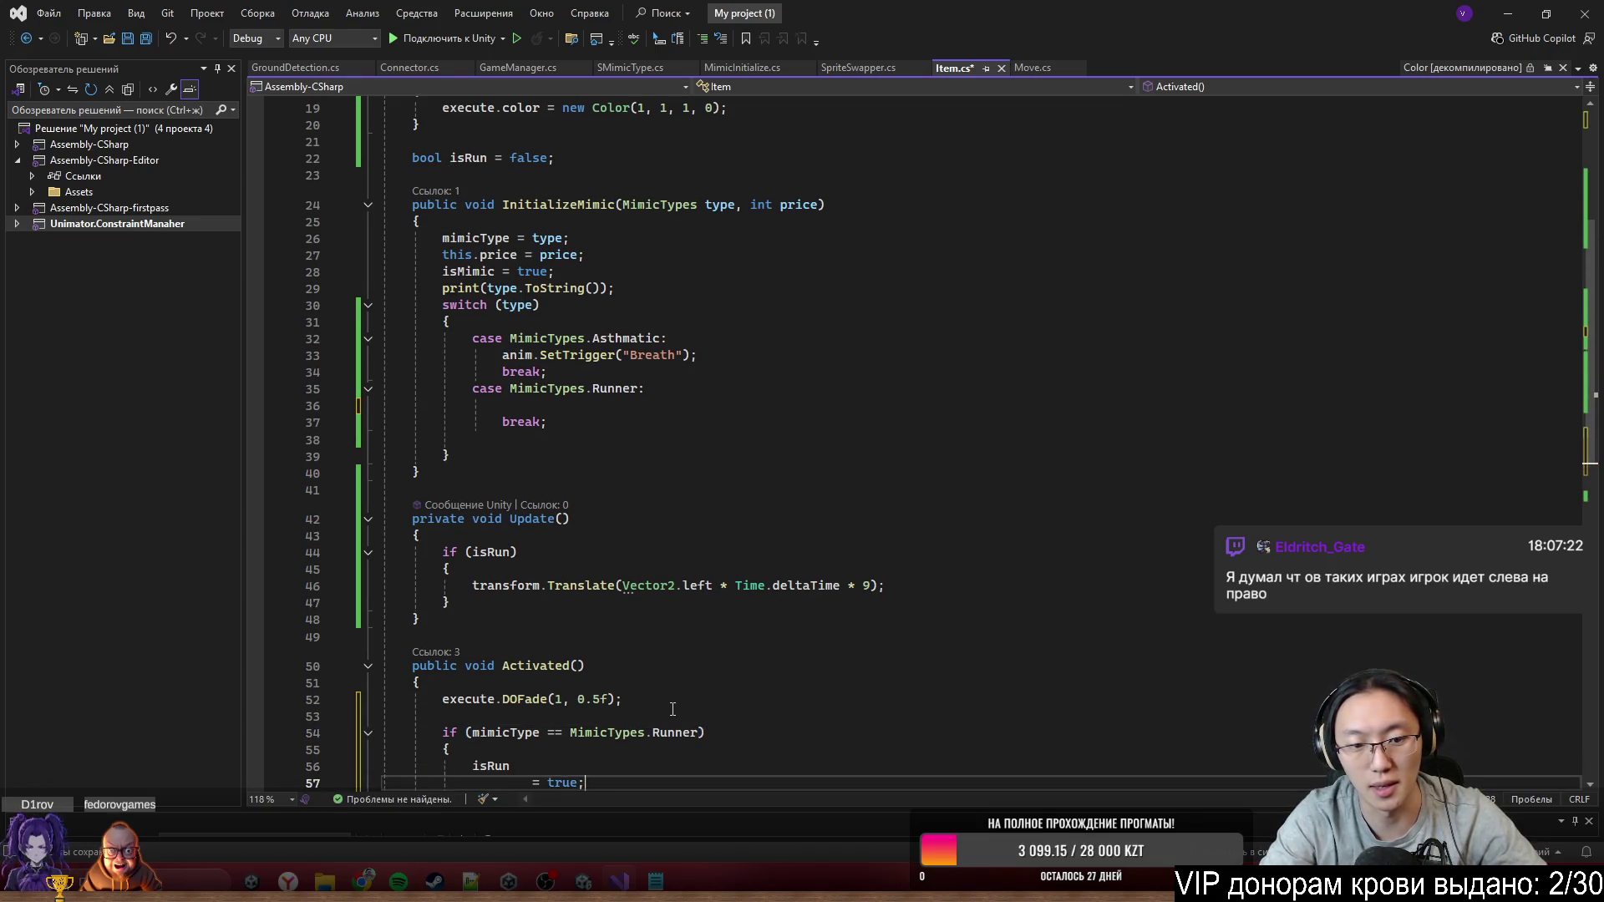
pyautogui.scroll(-4, 598, 550)
pyautogui.hotkey('ctrl', 's')
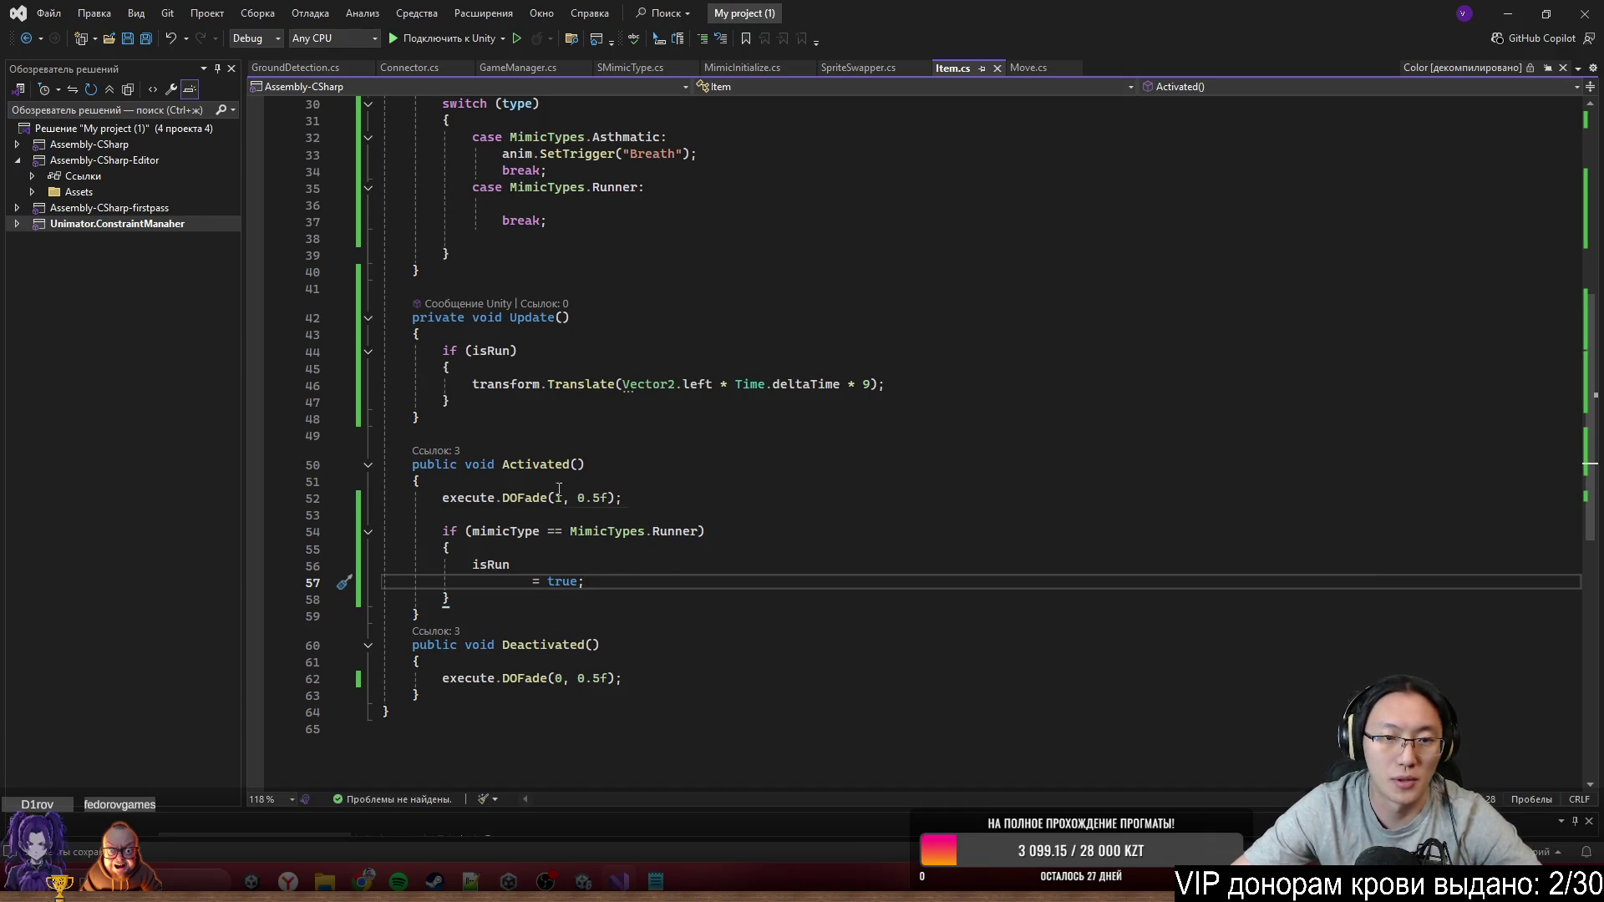
pyautogui.moveTo(706, 386)
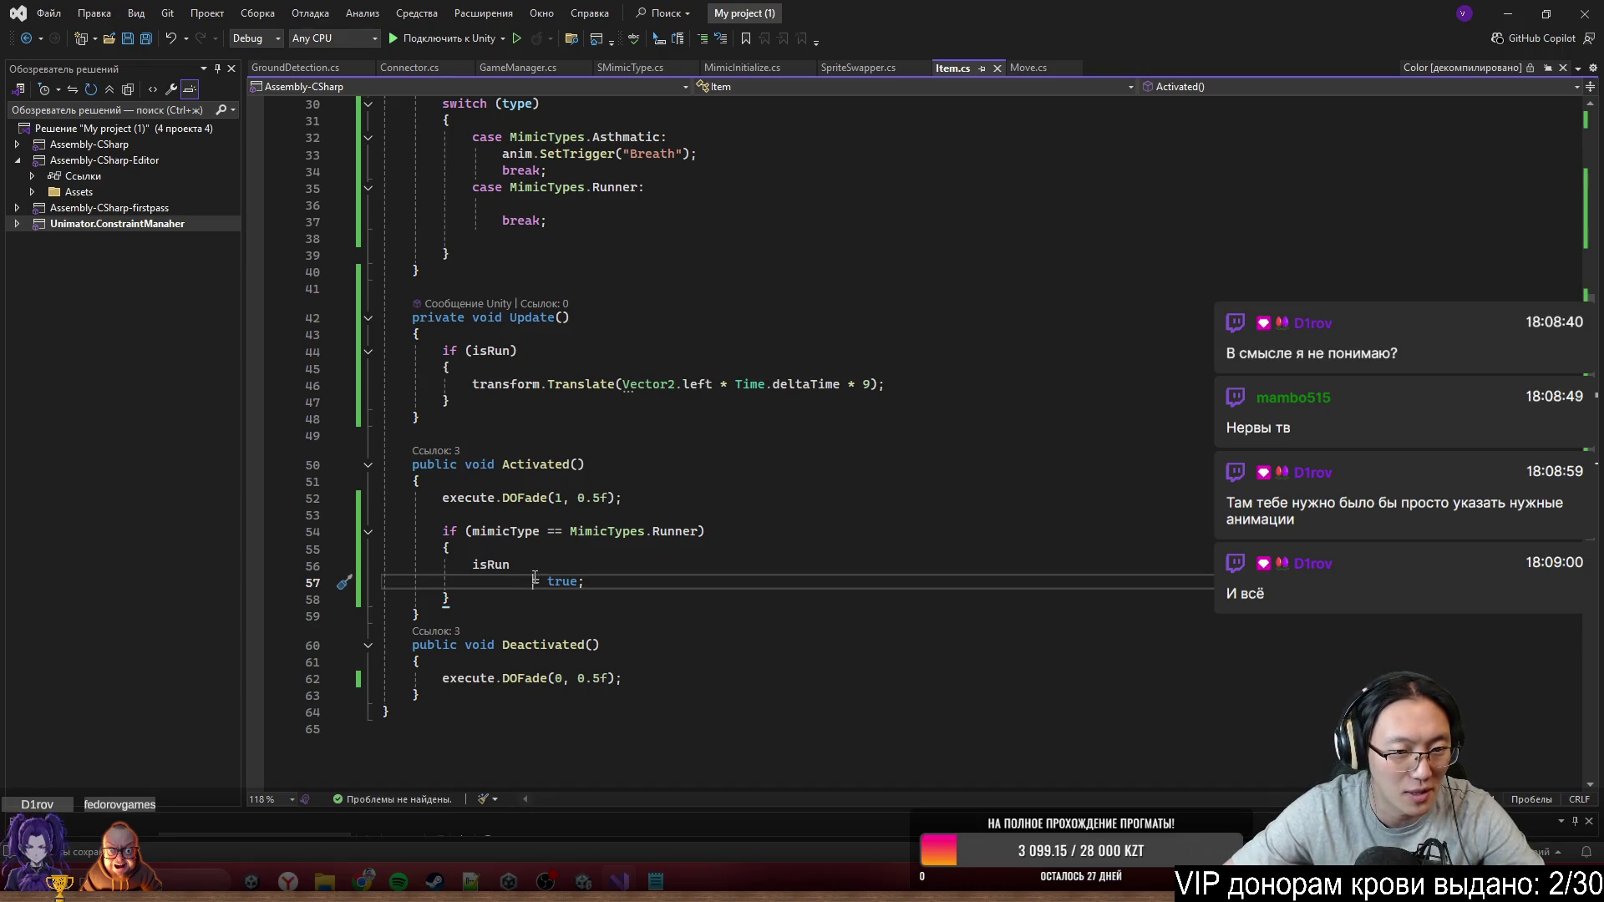
# Join the split assignment into isRun = true; and check the if block's closing brace
pyautogui.moveTo(530, 583); pyautogui.dragTo(530, 569)
pyautogui.press('BackSpace')
pyautogui.press('Down')
pyautogui.scroll(-6, 566, 627)
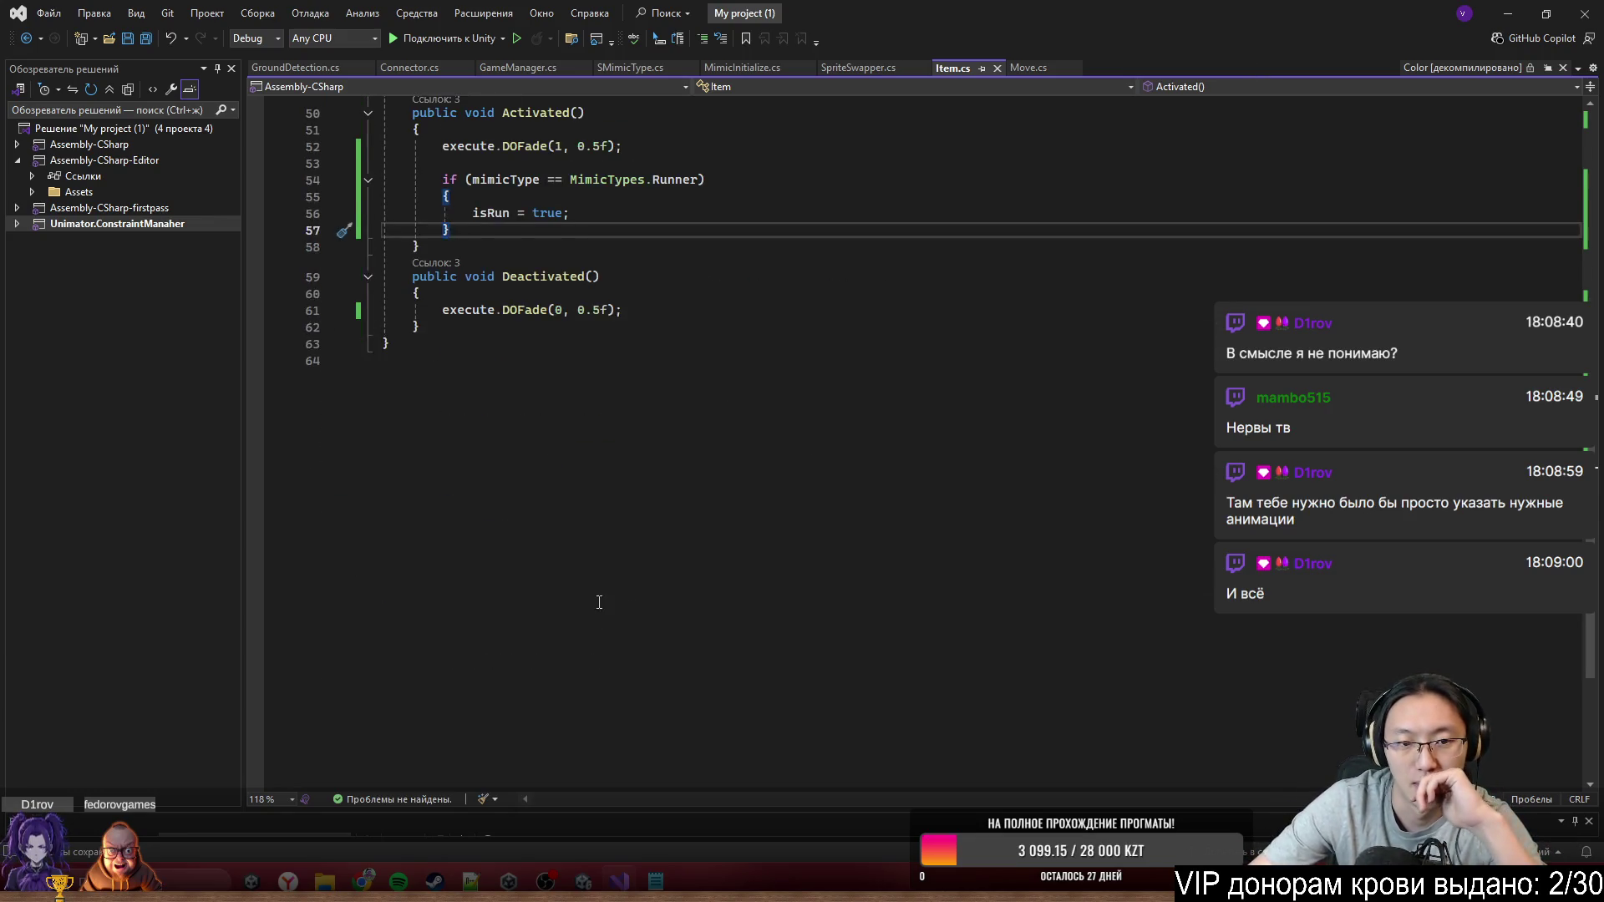
pyautogui.scroll(3, 579, 527)
pyautogui.scroll(3, 579, 527)
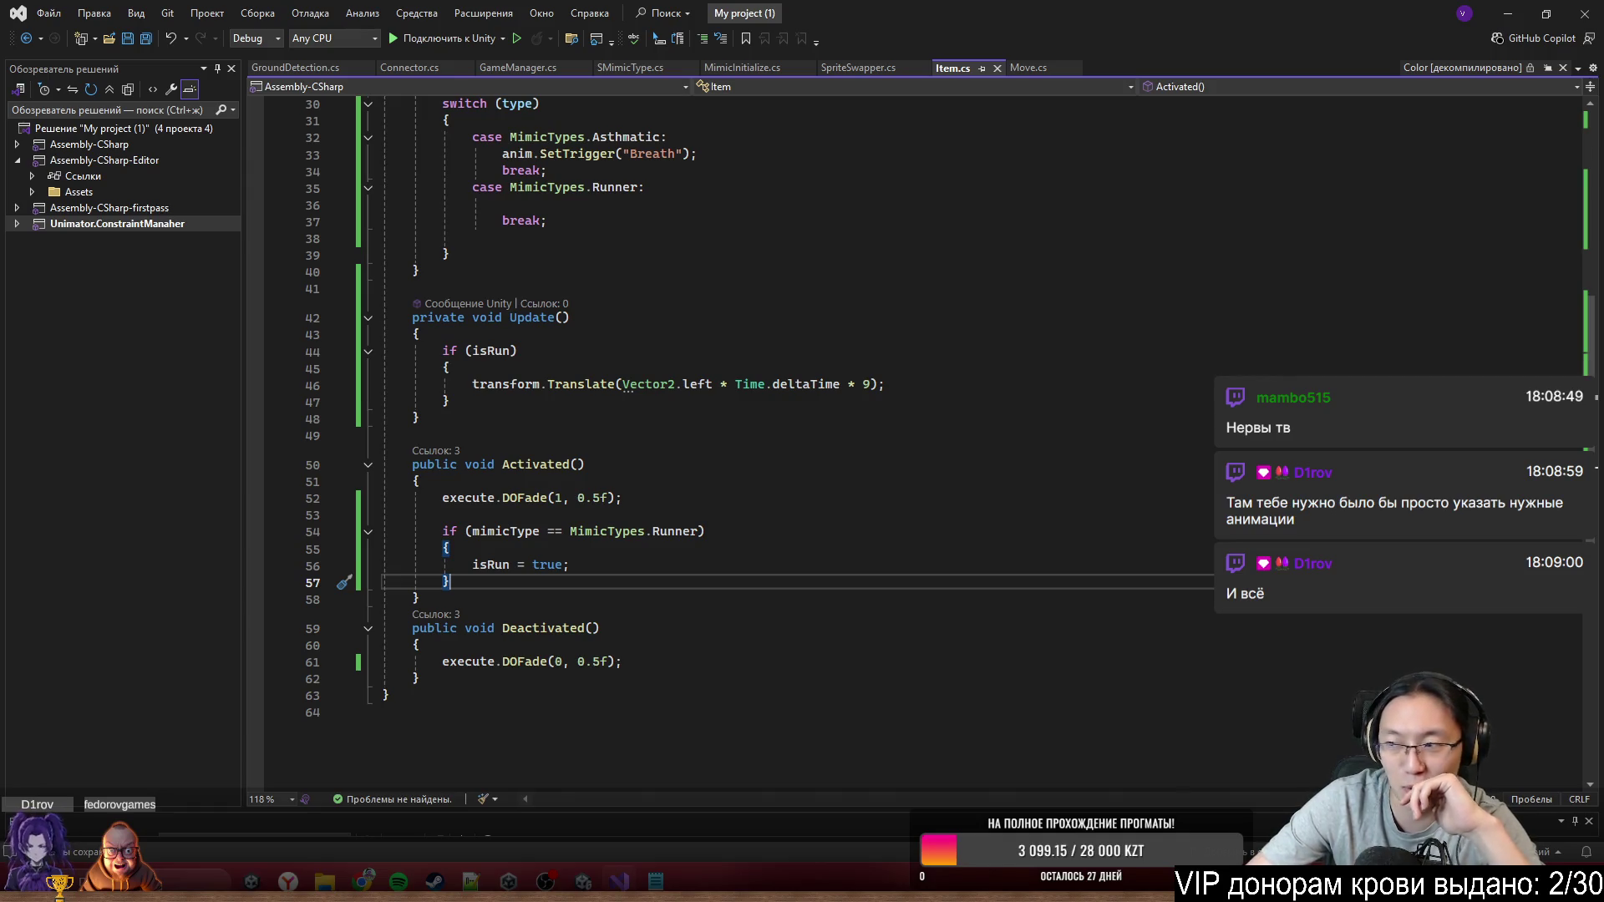
pyautogui.click(699, 574)
pyautogui.click(730, 584)
pyautogui.scroll(-1, 682, 576)
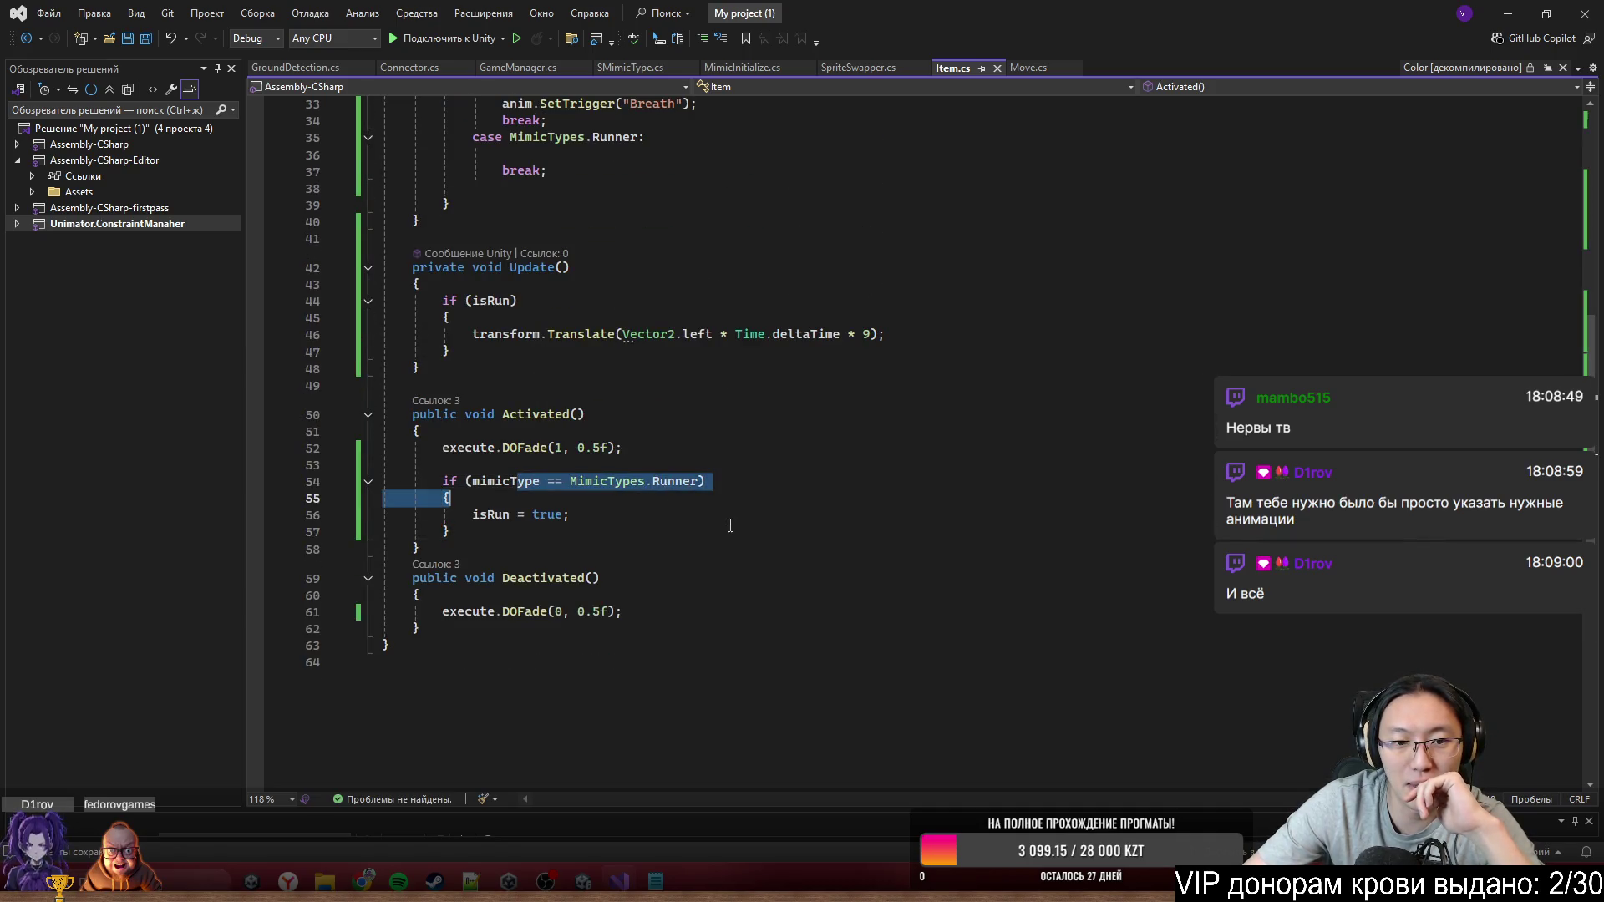
pyautogui.scroll(3, 619, 310)
# Review the Runner case code and select the Breath SetTrigger call for reuse
pyautogui.click(620, 309)
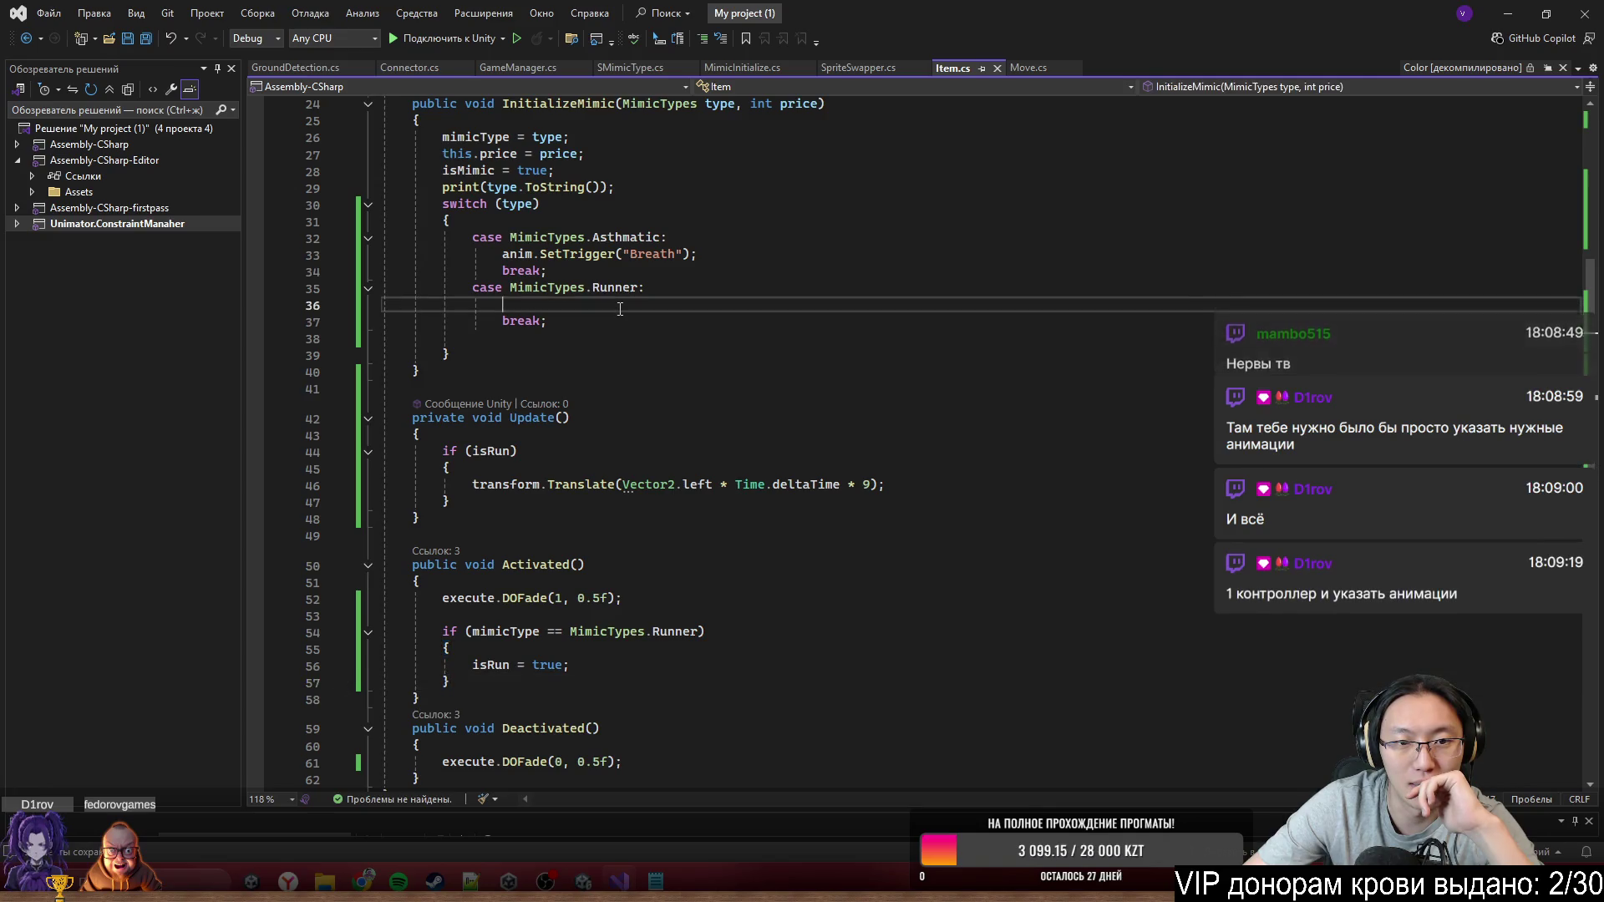
pyautogui.click(514, 287)
pyautogui.click(656, 304)
pyautogui.click(673, 289)
pyautogui.click(698, 306)
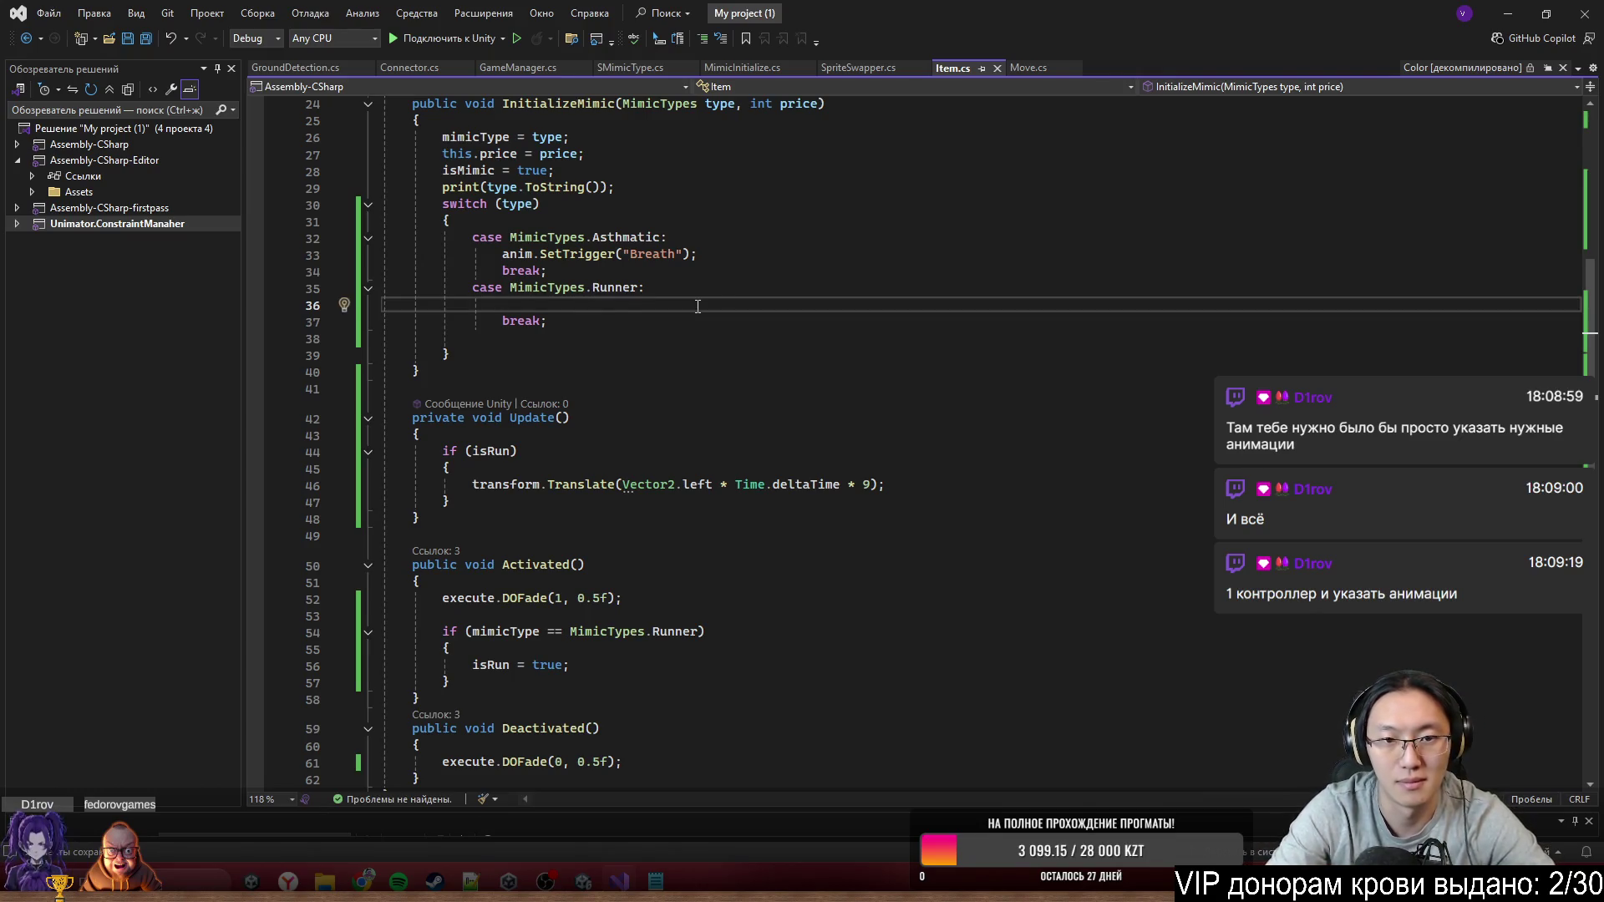
pyautogui.scroll(1, 692, 257)
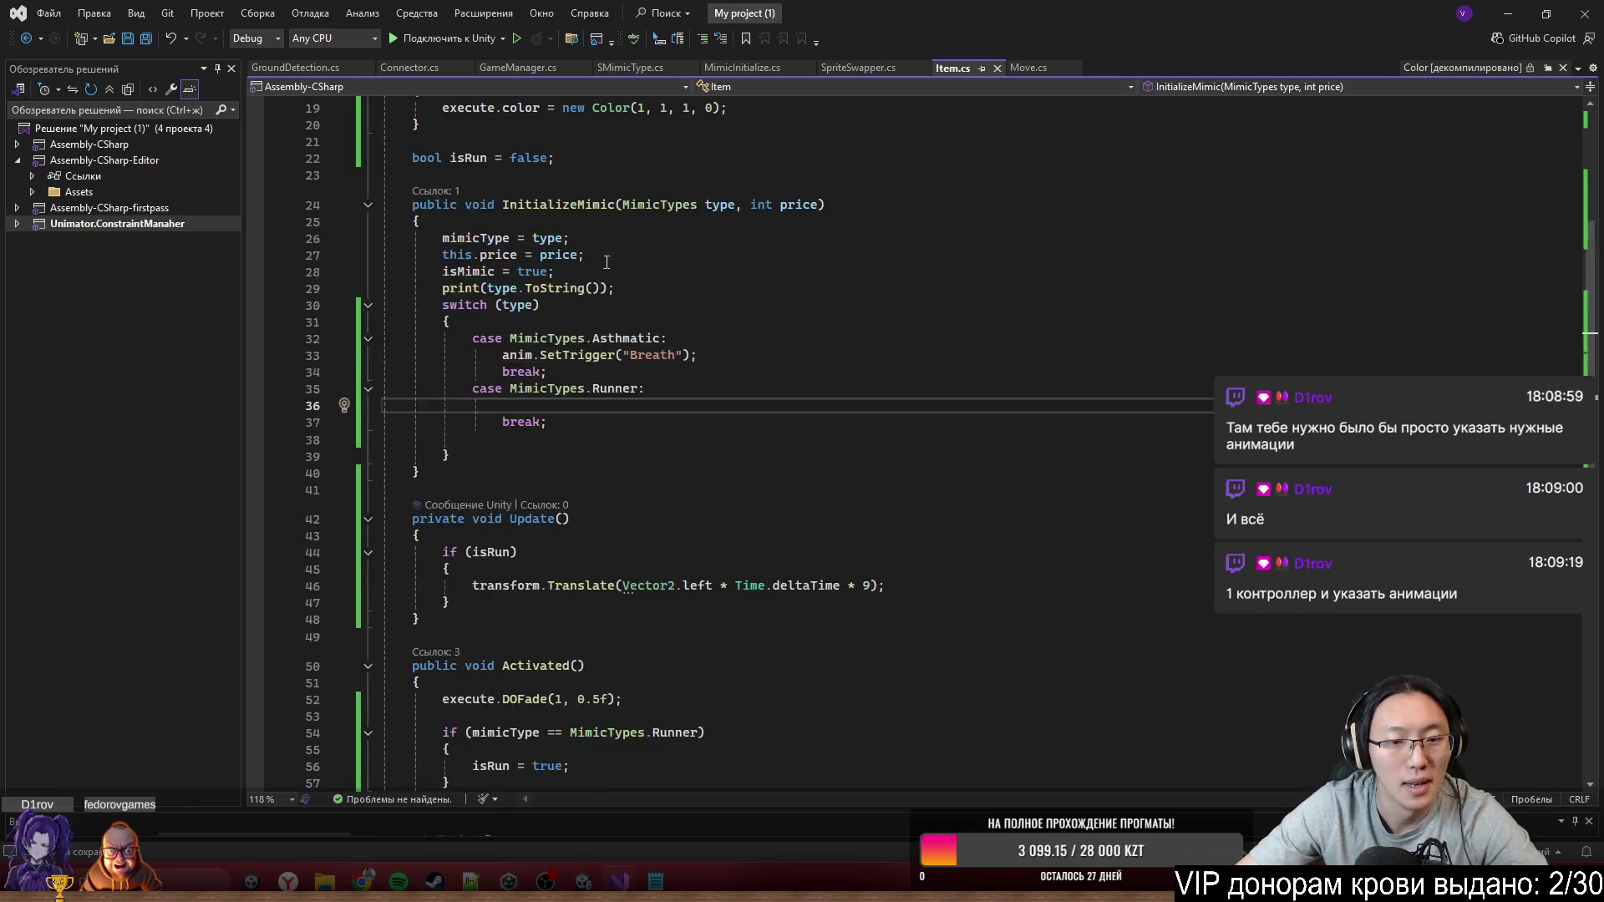
pyautogui.scroll(-2, 693, 256)
pyautogui.doubleClick(478, 617)
pyautogui.moveTo(478, 617); pyautogui.dragTo(664, 614)
pyautogui.scroll(2, 664, 603)
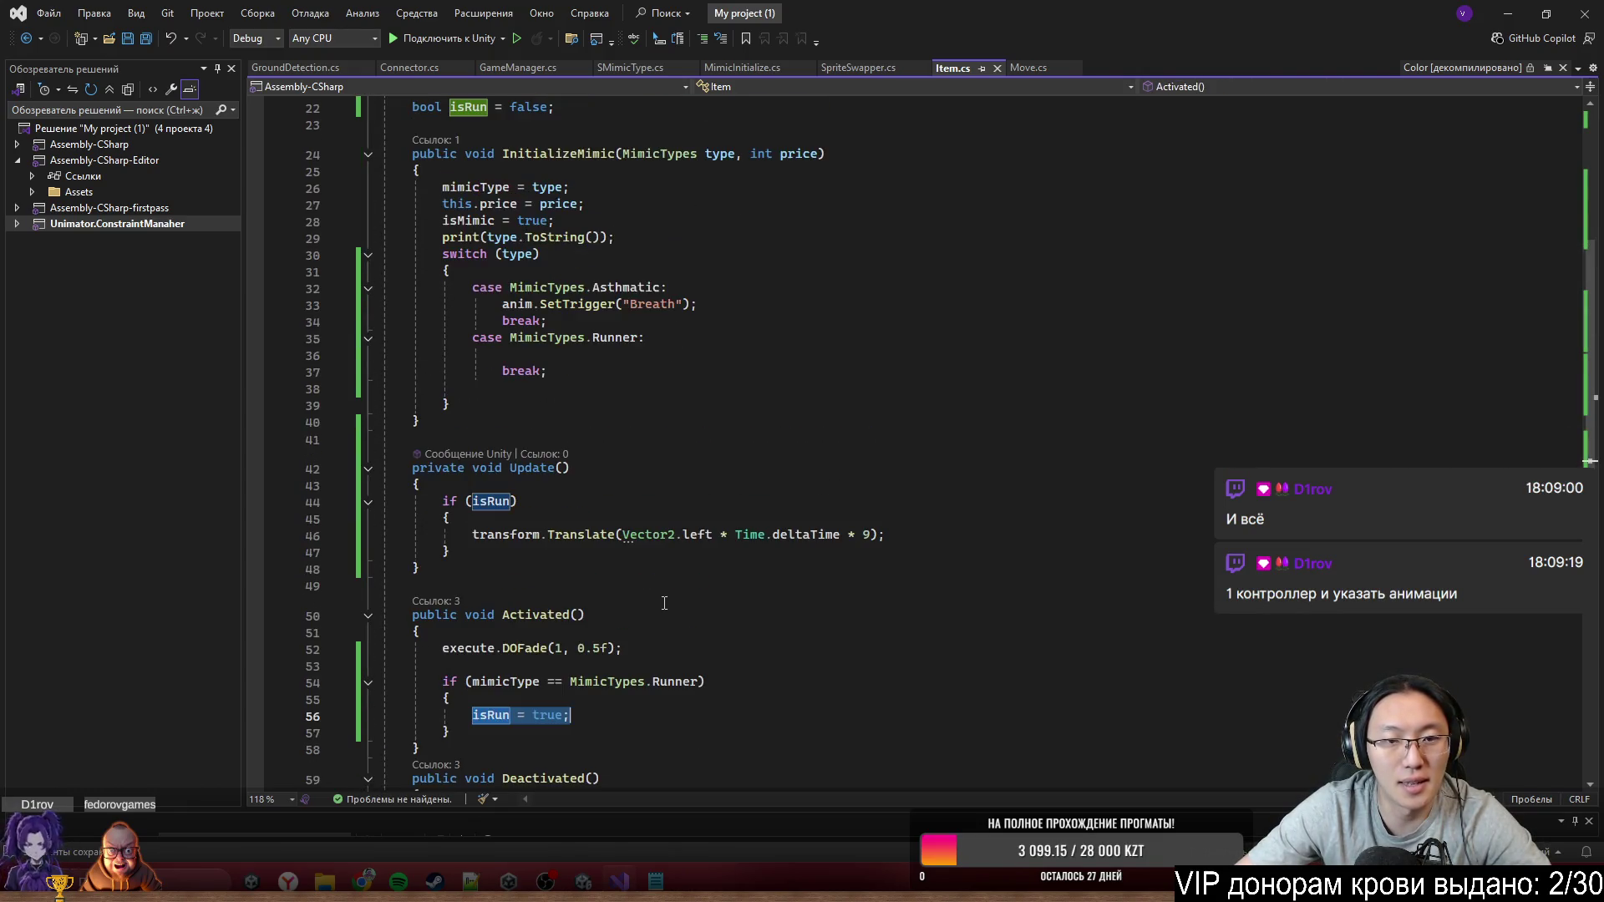
pyautogui.moveTo(503, 304); pyautogui.dragTo(699, 304)
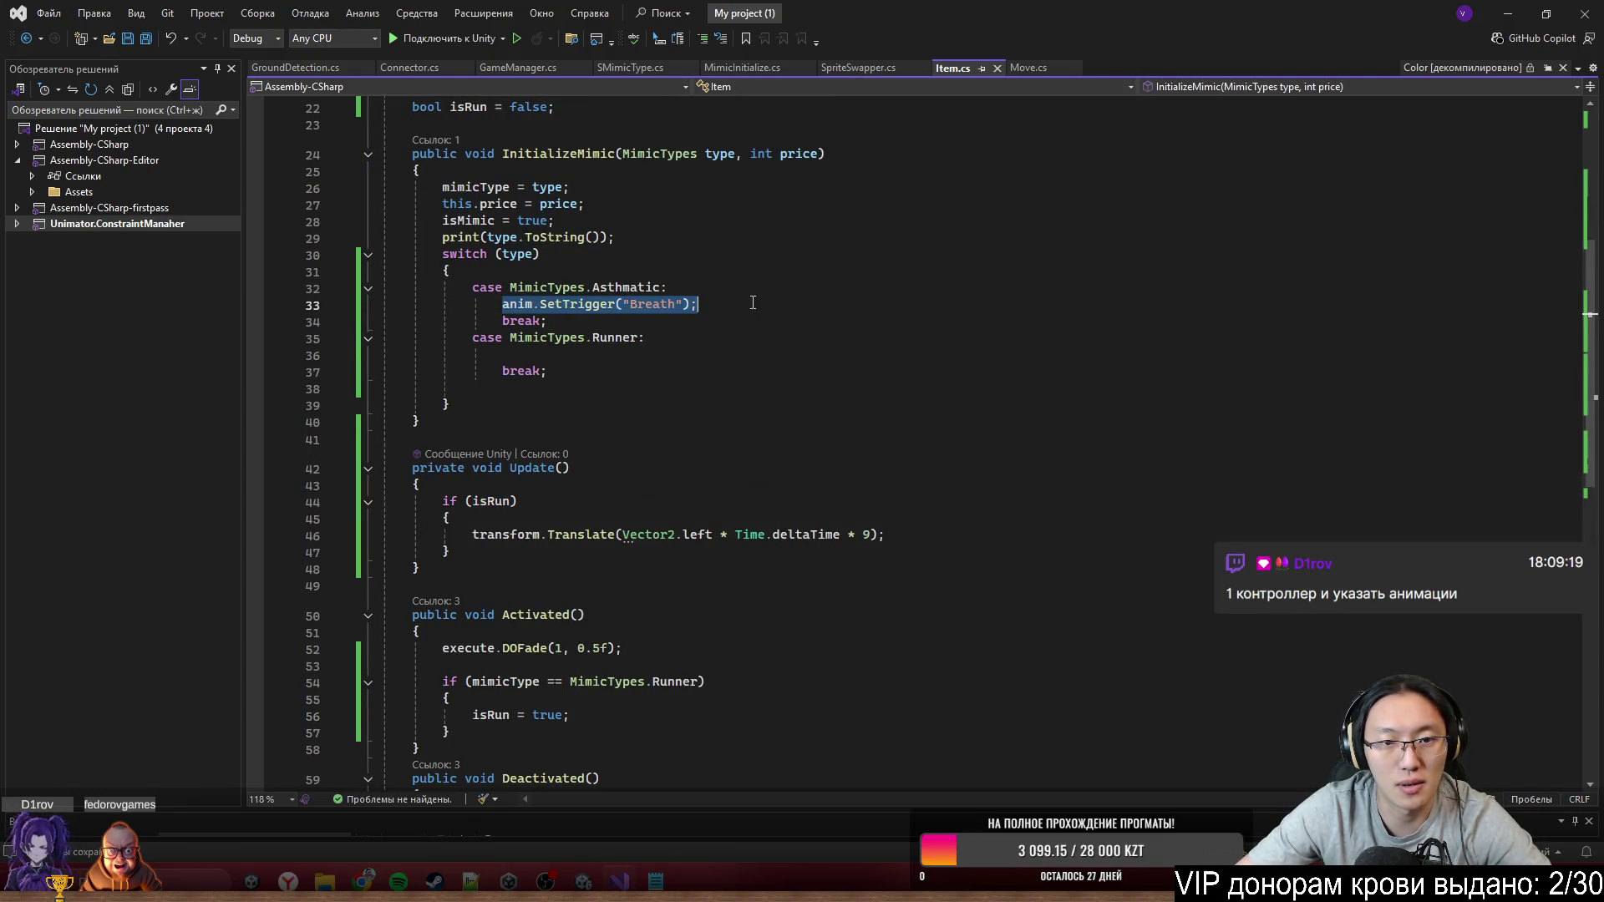
# Paste the trigger call into the Runner if block as anim.SetTrigger("Run") and save
pyautogui.click(611, 706)
pyautogui.press('Return')
pyautogui.write('anim.SetTrigger("Breath");')
pyautogui.press('Left')
pyautogui.press('BackSpace')
pyautogui.press('BackSpace')
pyautogui.press('BackSpace')
pyautogui.write('Run')
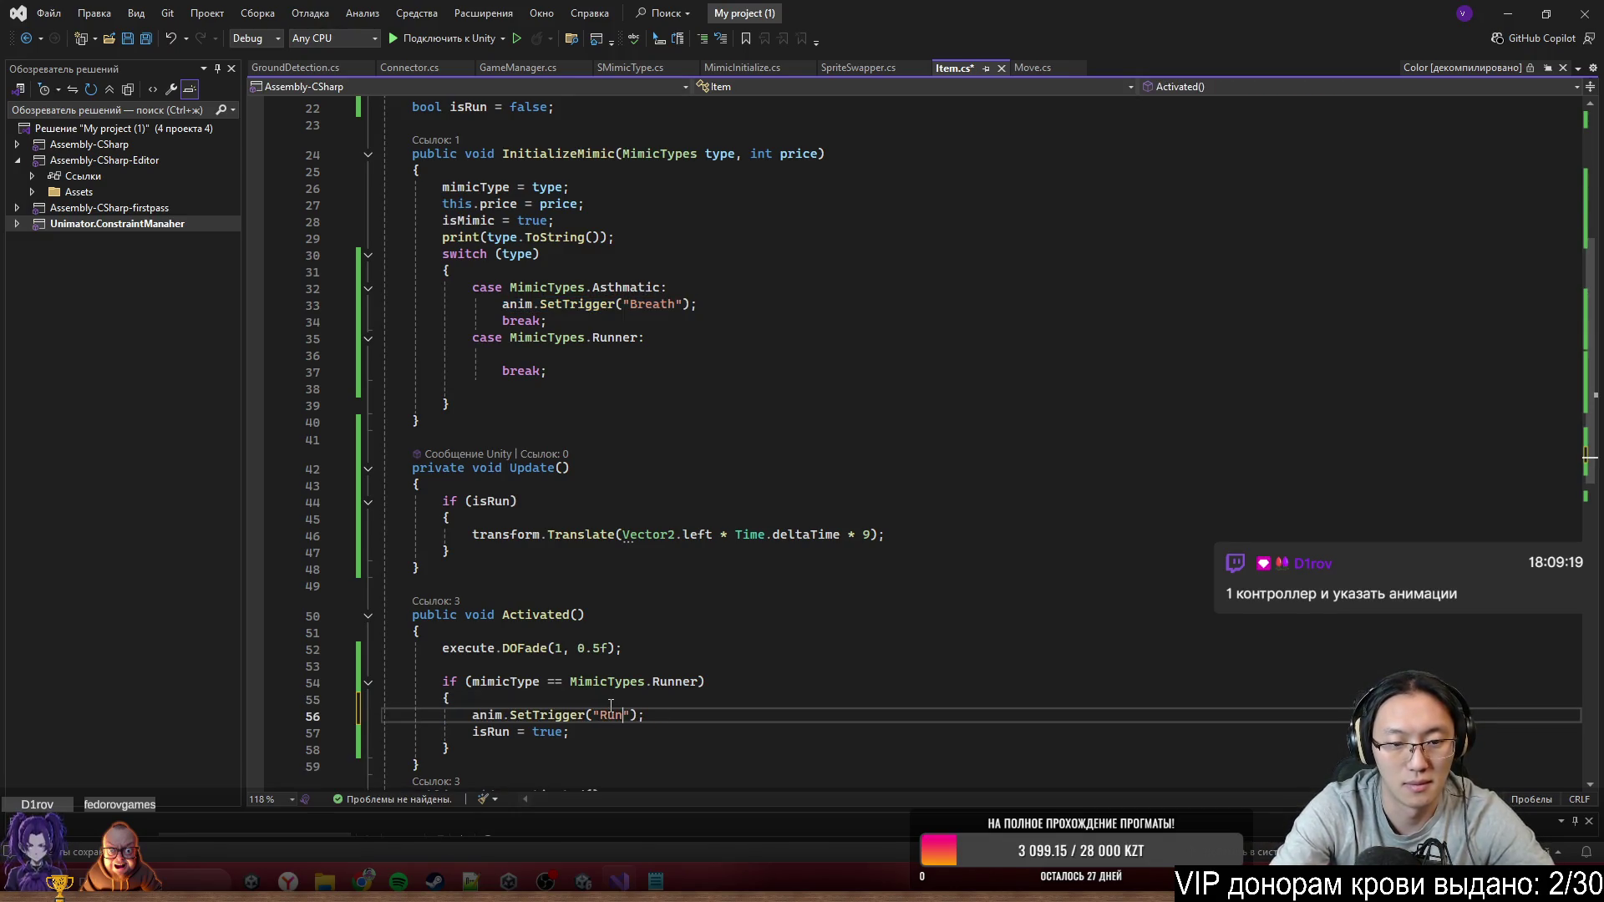
pyautogui.click(610, 706)
pyautogui.hotkey('ctrl', 's')
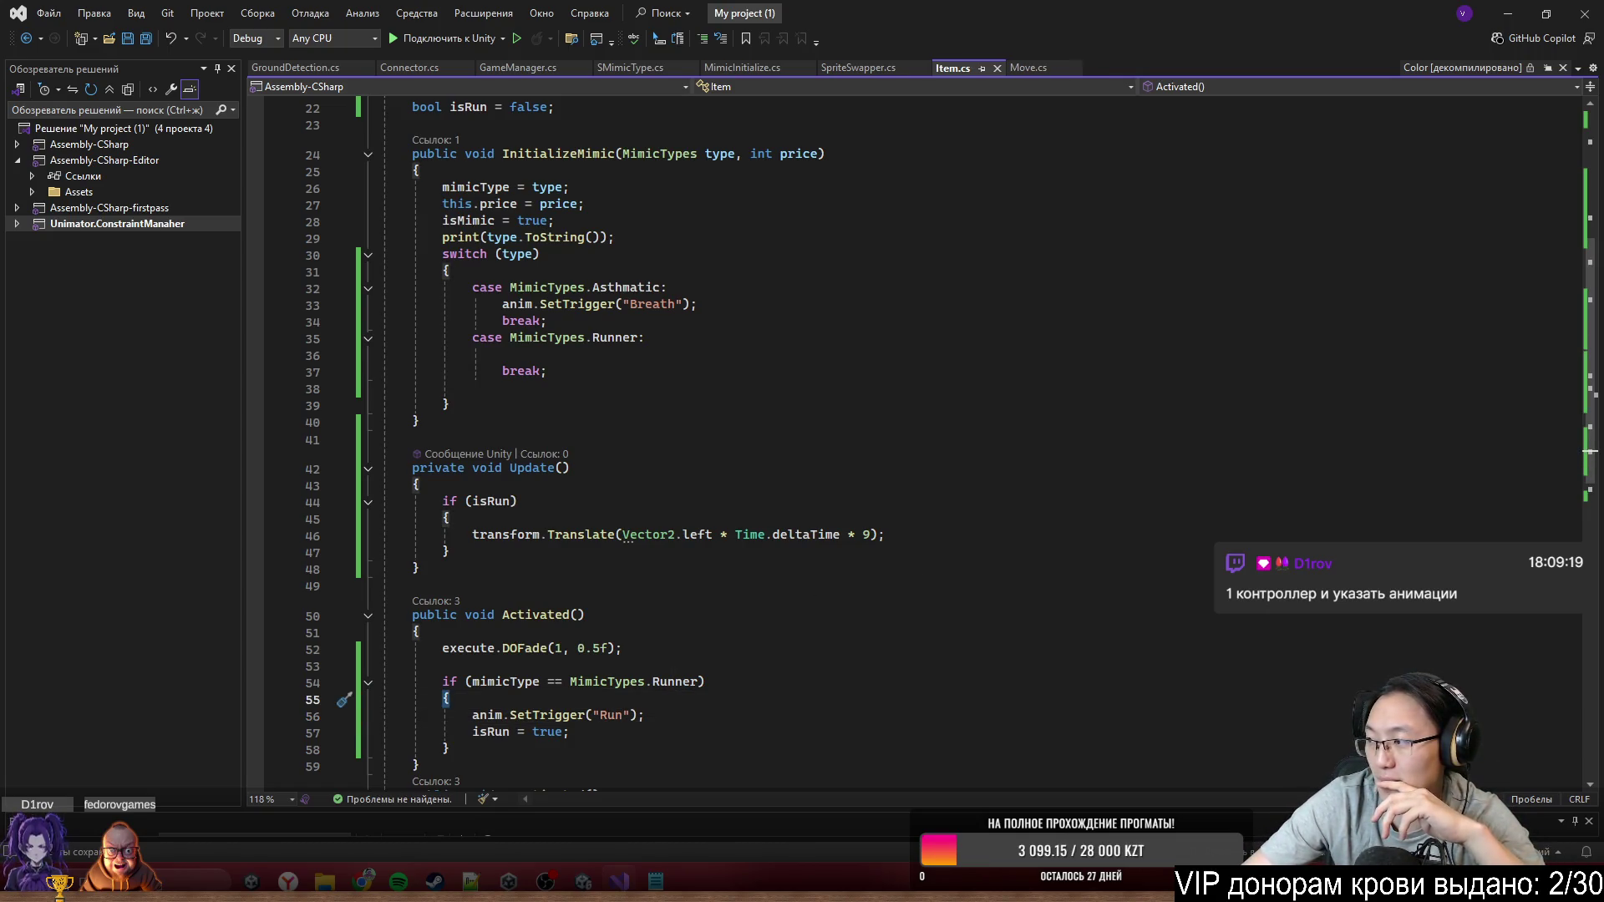
# Add blank lines between the Update method and Activated()
pyautogui.click(684, 586)
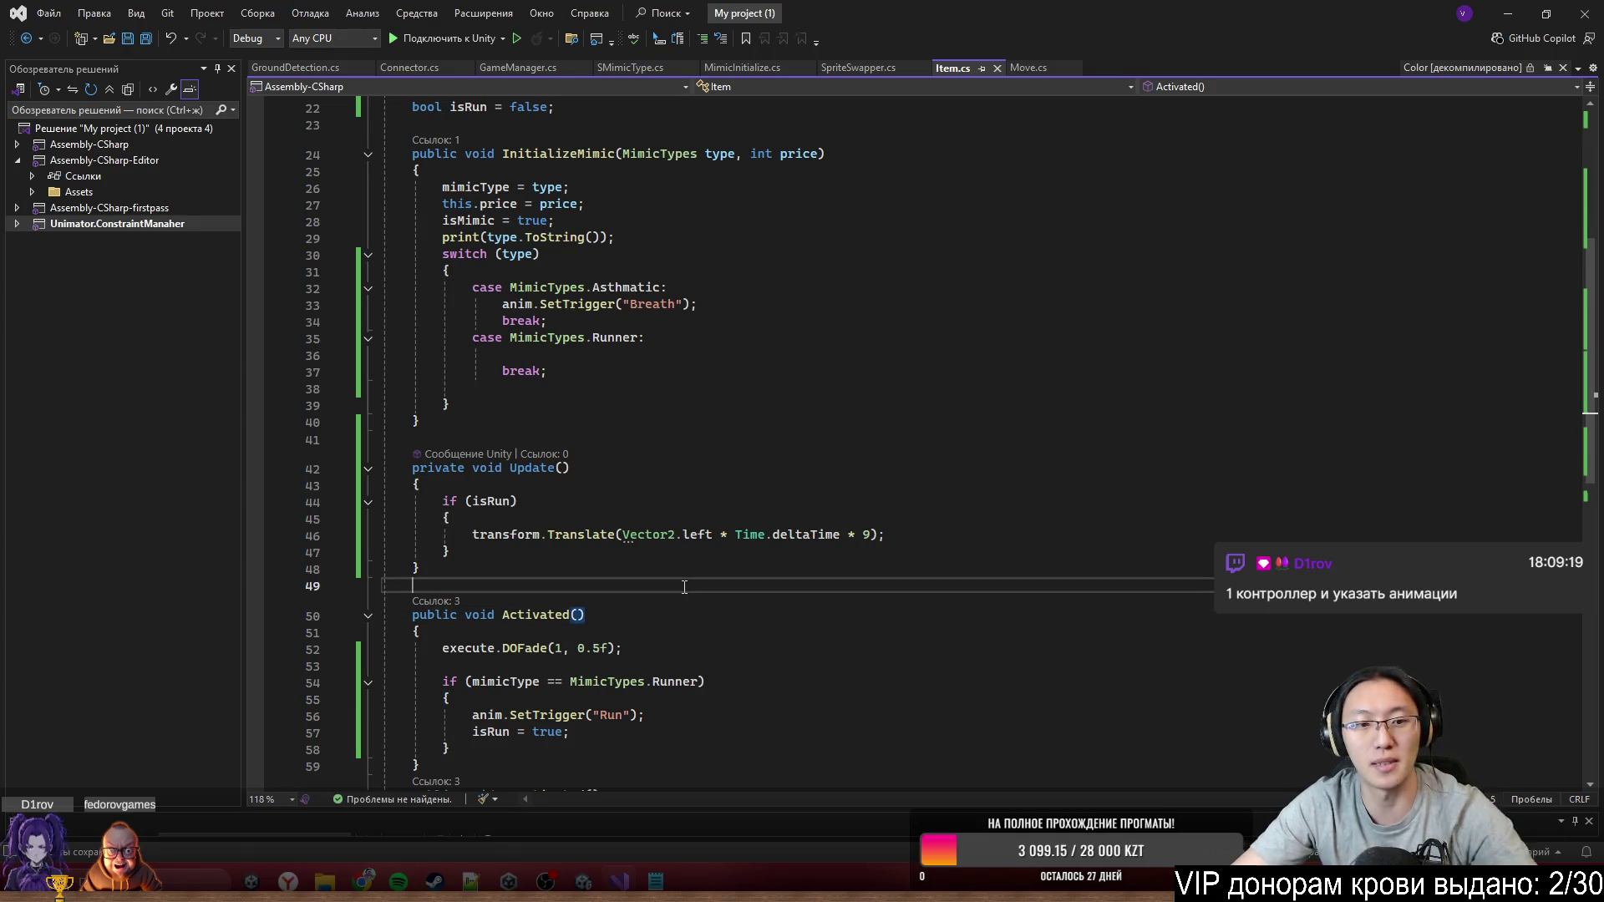
pyautogui.press('Return')
pyautogui.press('Return')
pyautogui.click(588, 355)
# Put a //+ placeholder in the Runner case and begin a case MimicTypes.Sca label after it
pyautogui.write('//+')
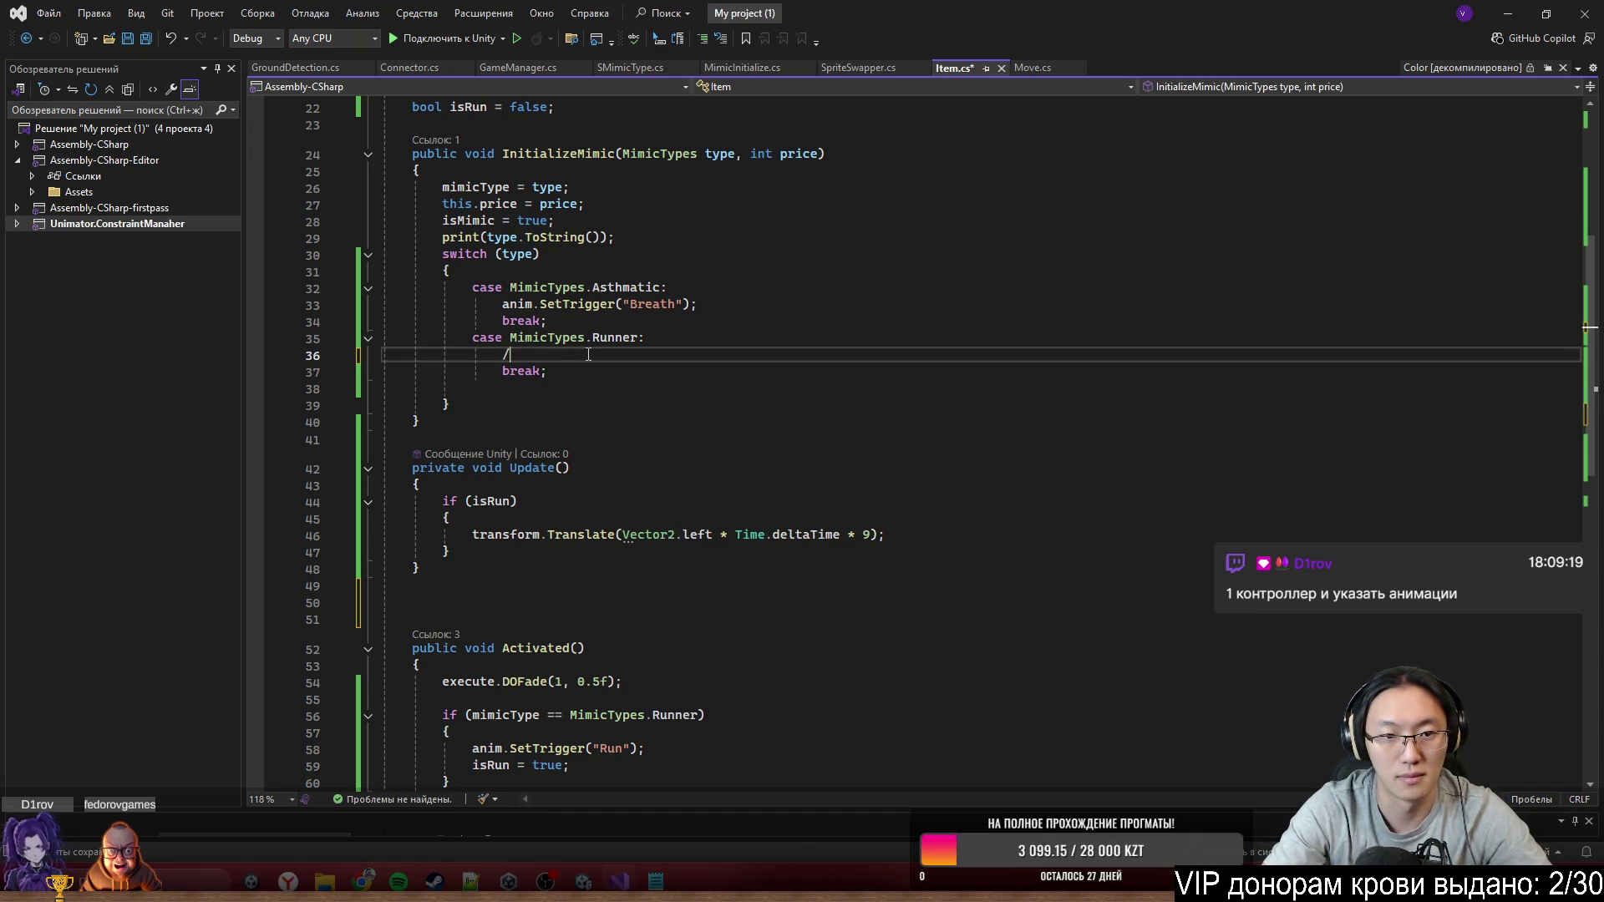
pyautogui.click(637, 370)
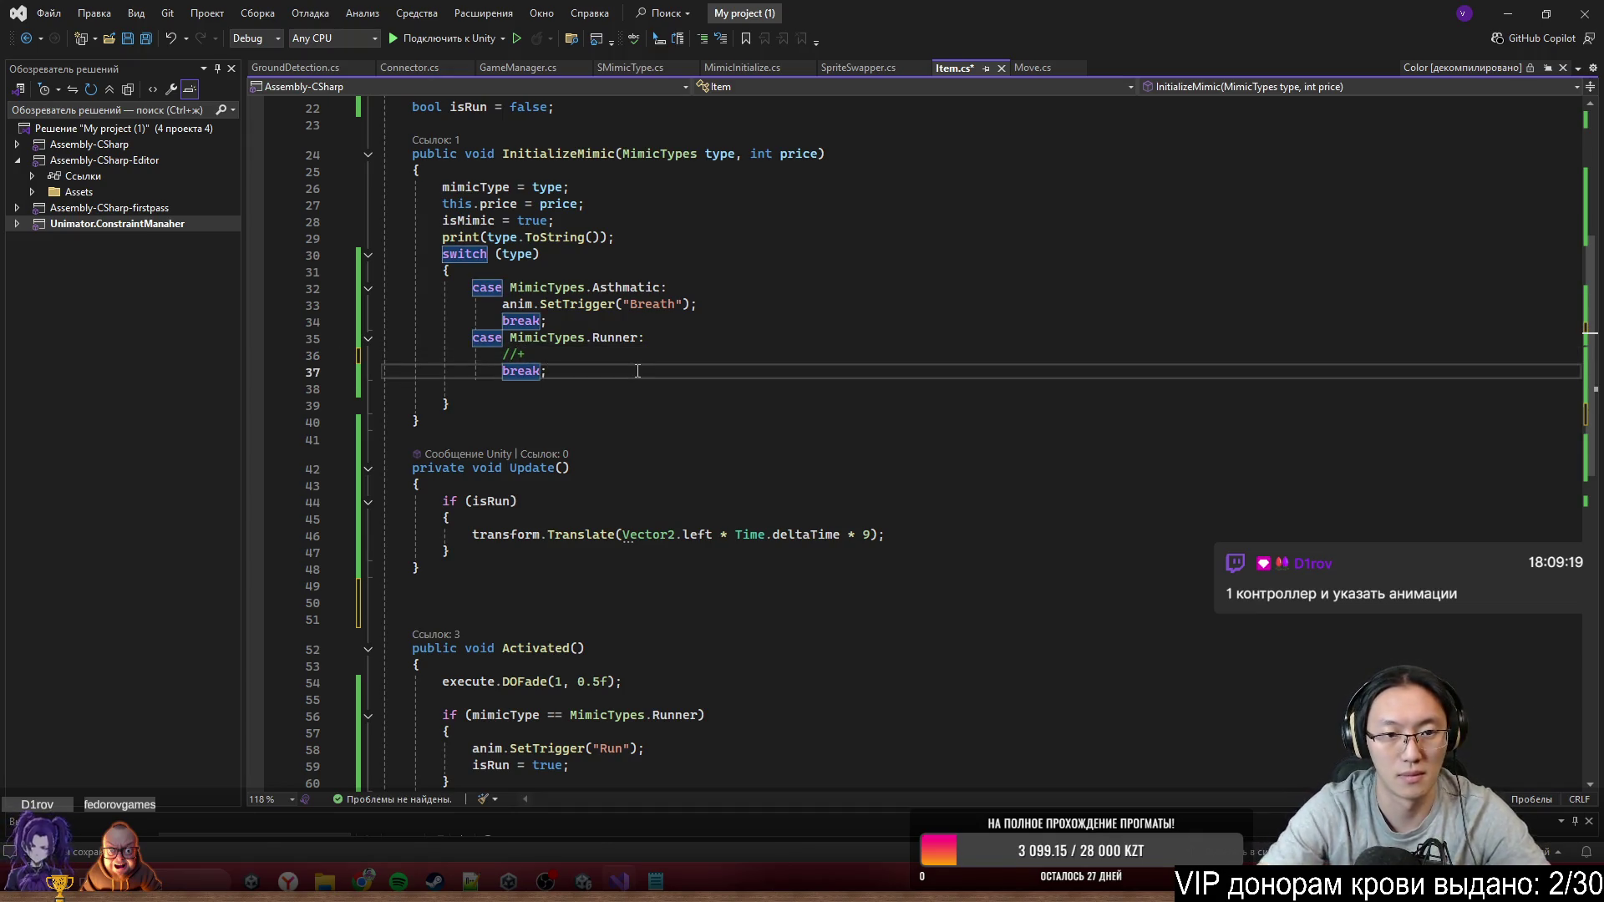
pyautogui.press('Return')
pyautogui.write('c')
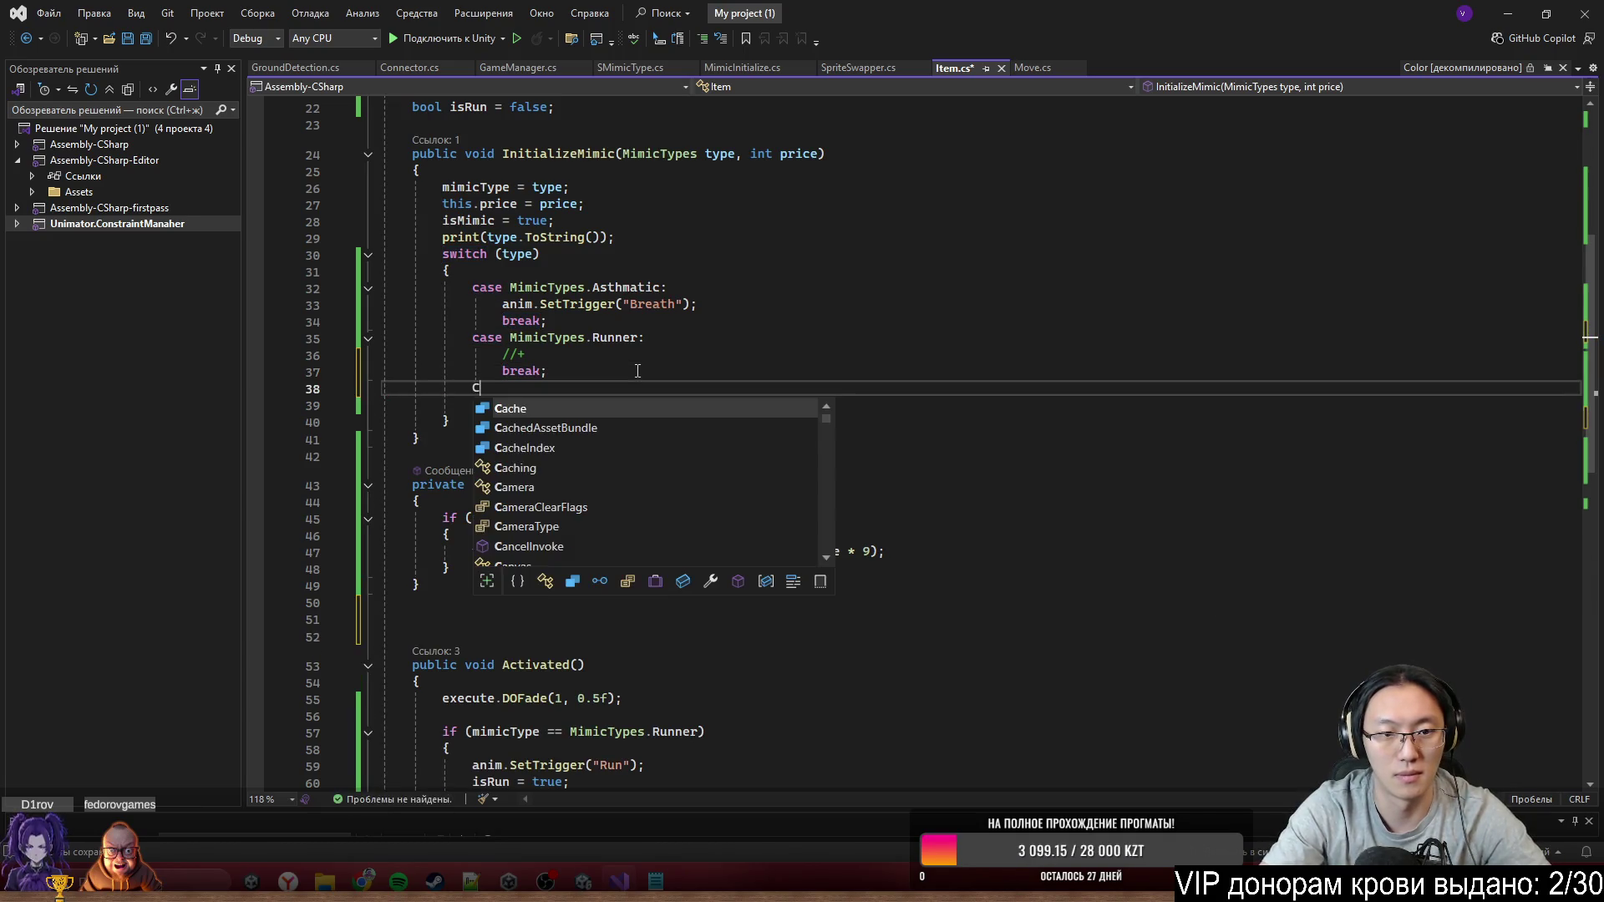
pyautogui.write('ase Mimi')
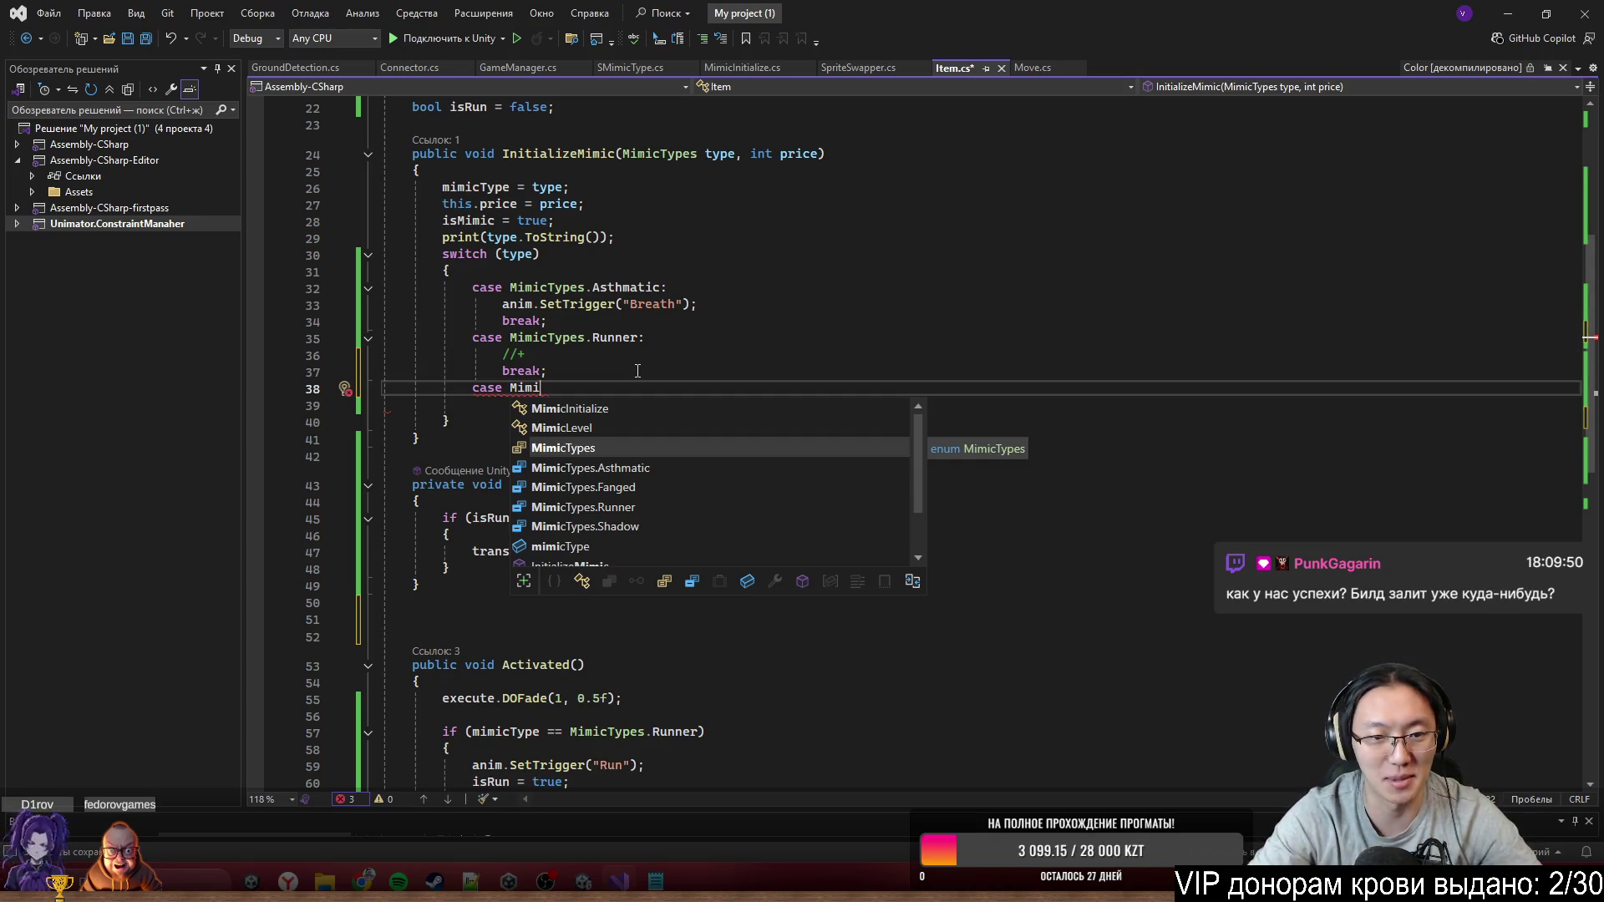
pyautogui.press('Tab')
pyautogui.write('.R')
pyautogui.press('BackSpace')
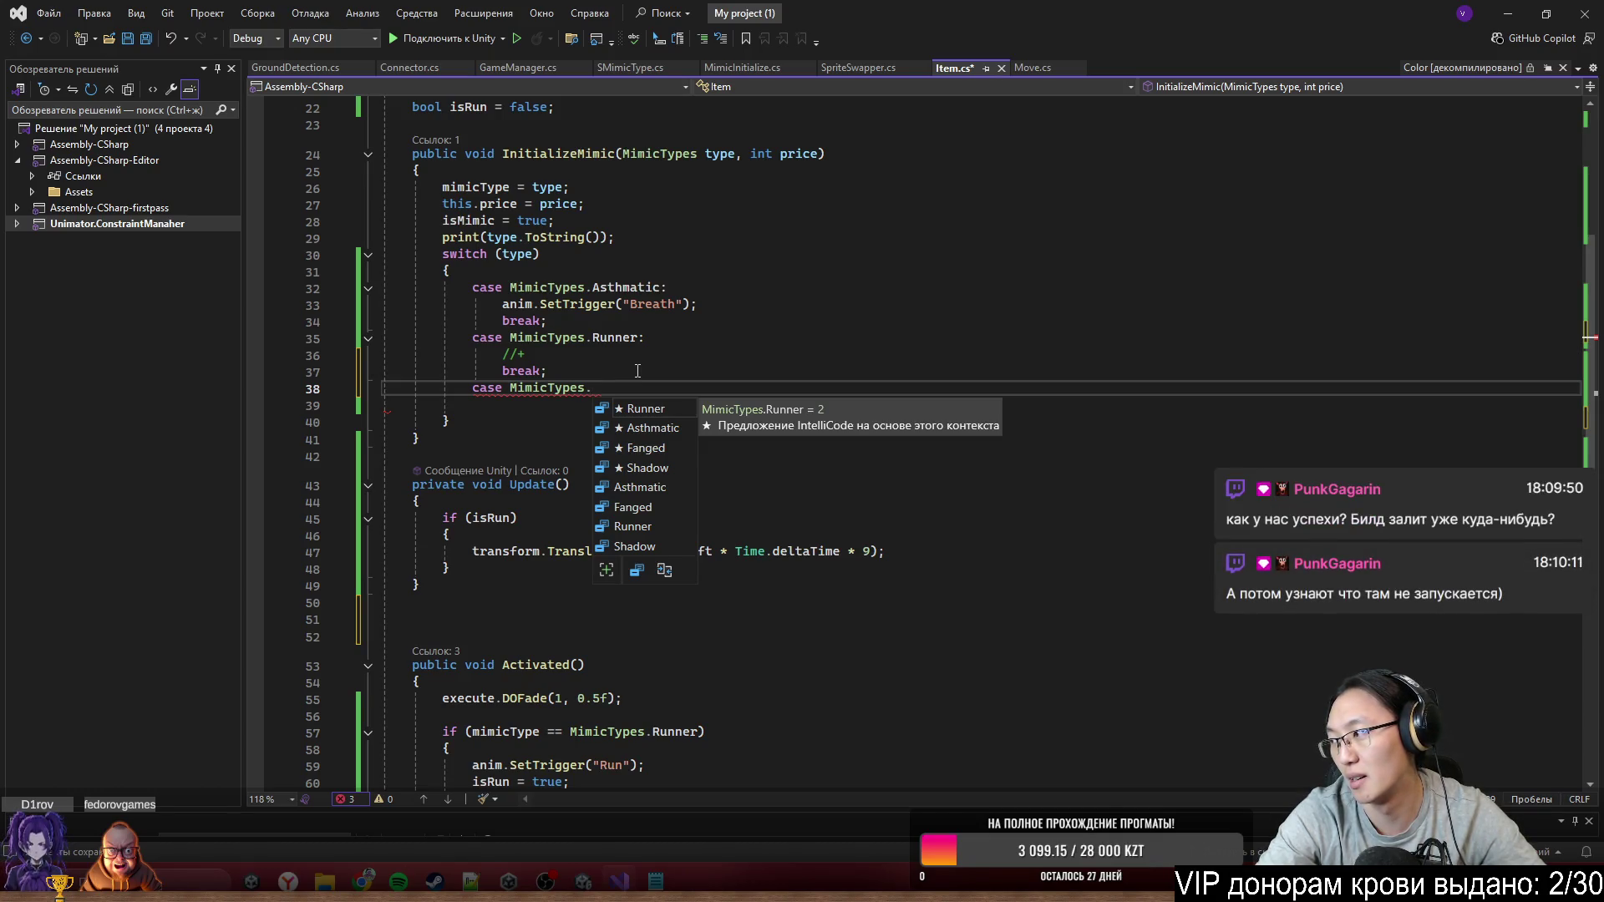
pyautogui.write('Sca')
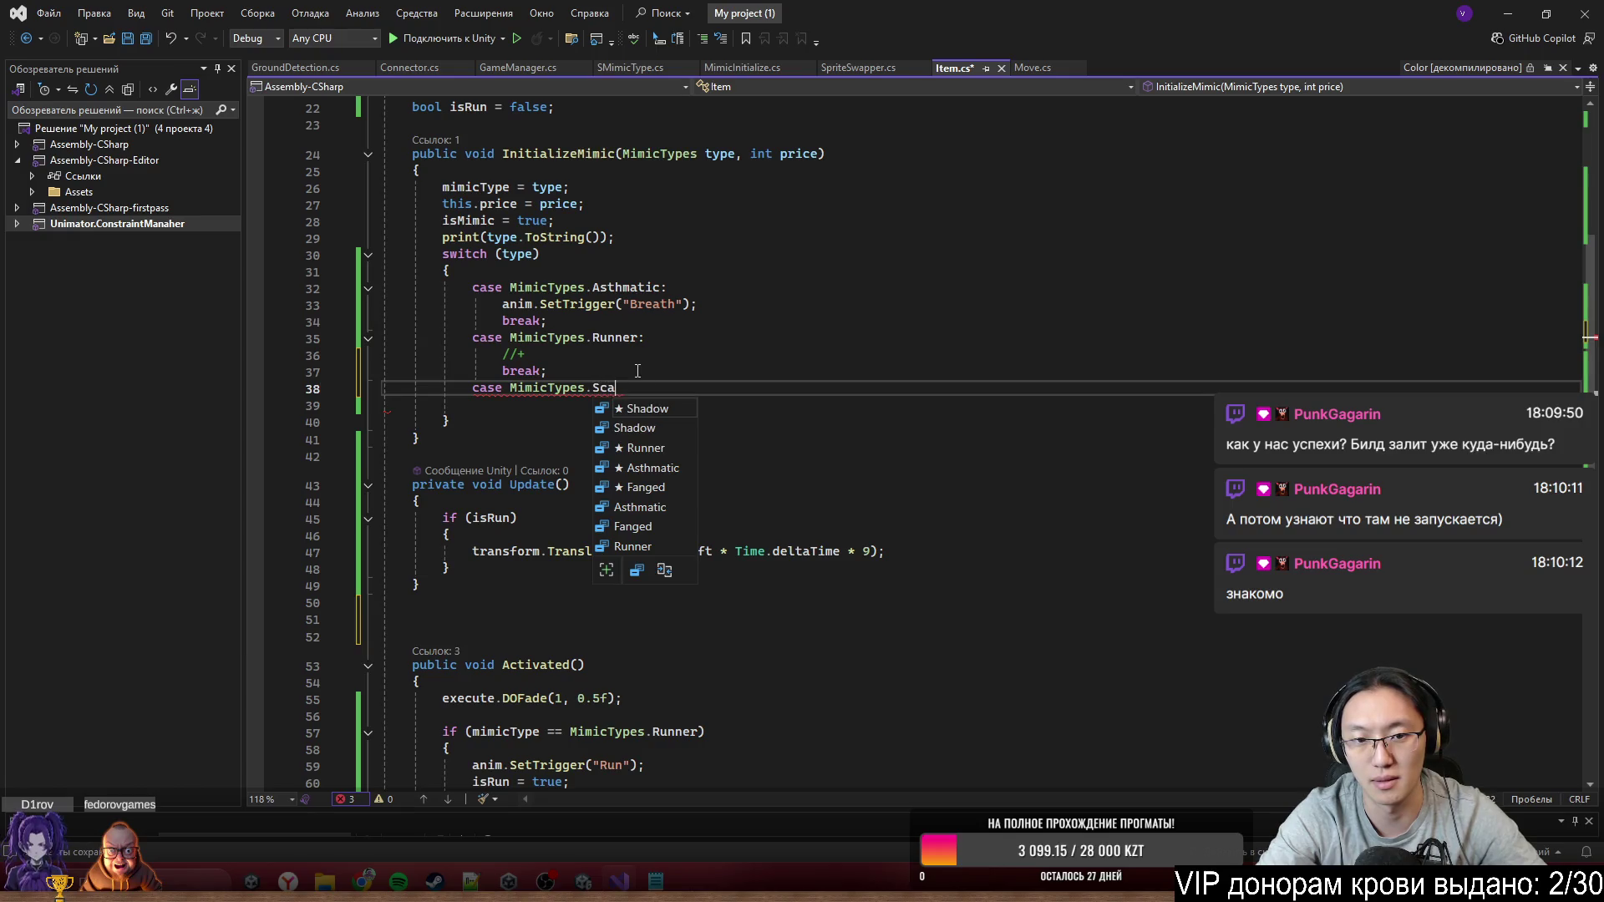
# Add Scared after Shadow in the MimicTypes enum in MimicInitialize.cs, then return to Item.cs
pyautogui.keyDown('ctrl'); pyautogui.click(564, 389); pyautogui.keyUp('ctrl')
pyautogui.click(564, 530)
pyautogui.press('Return')
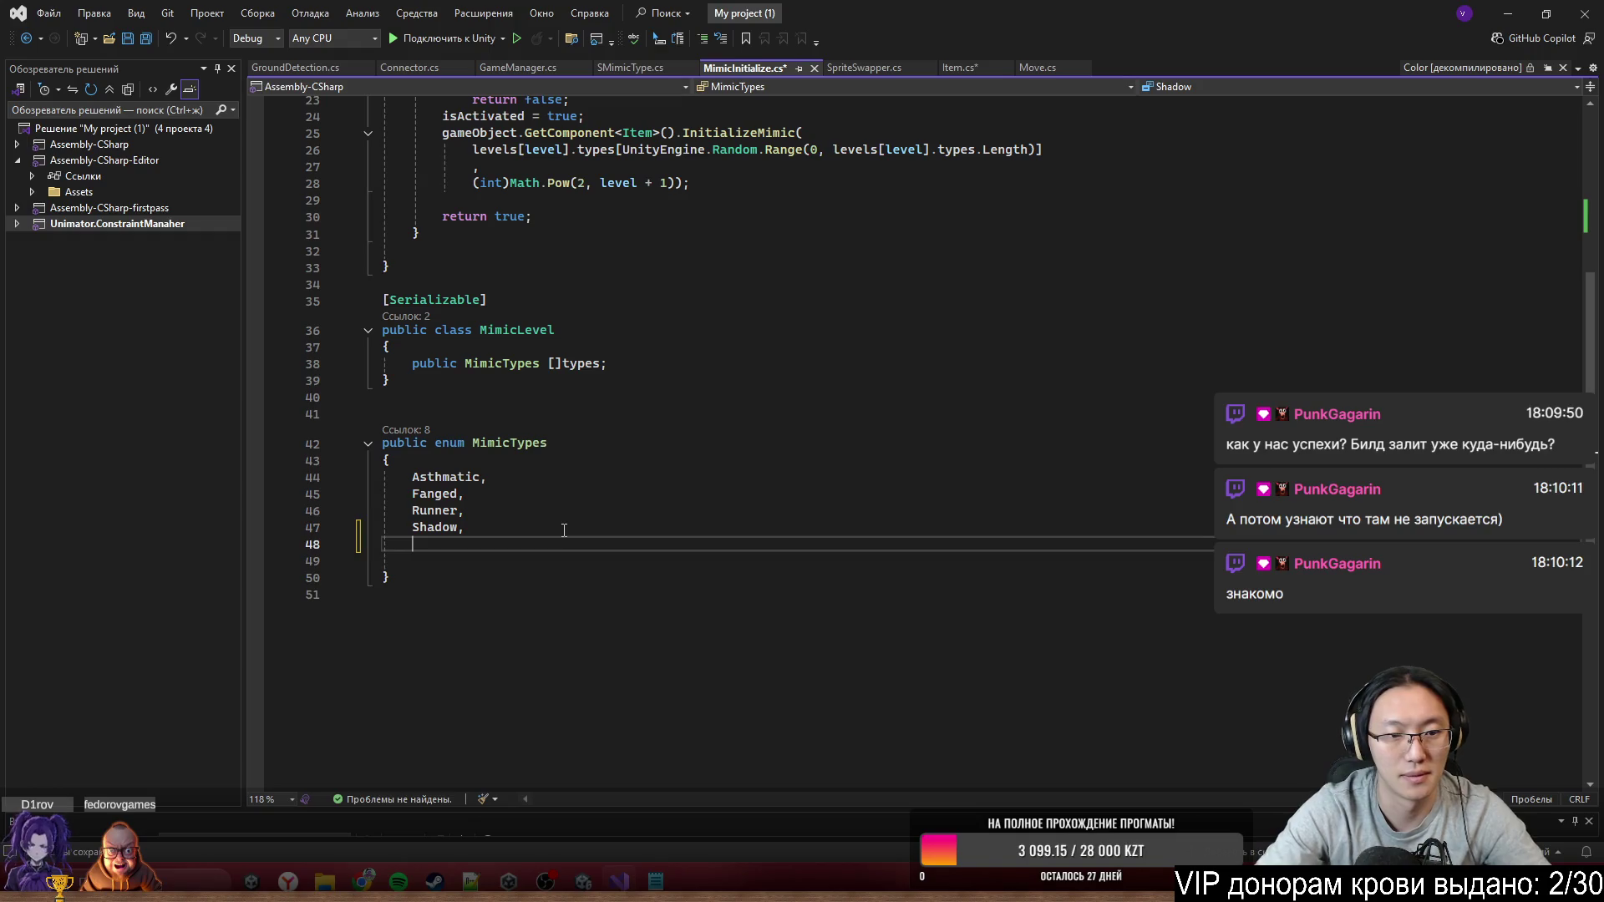
pyautogui.write('Scared,')
pyautogui.scroll(7, 808, 234)
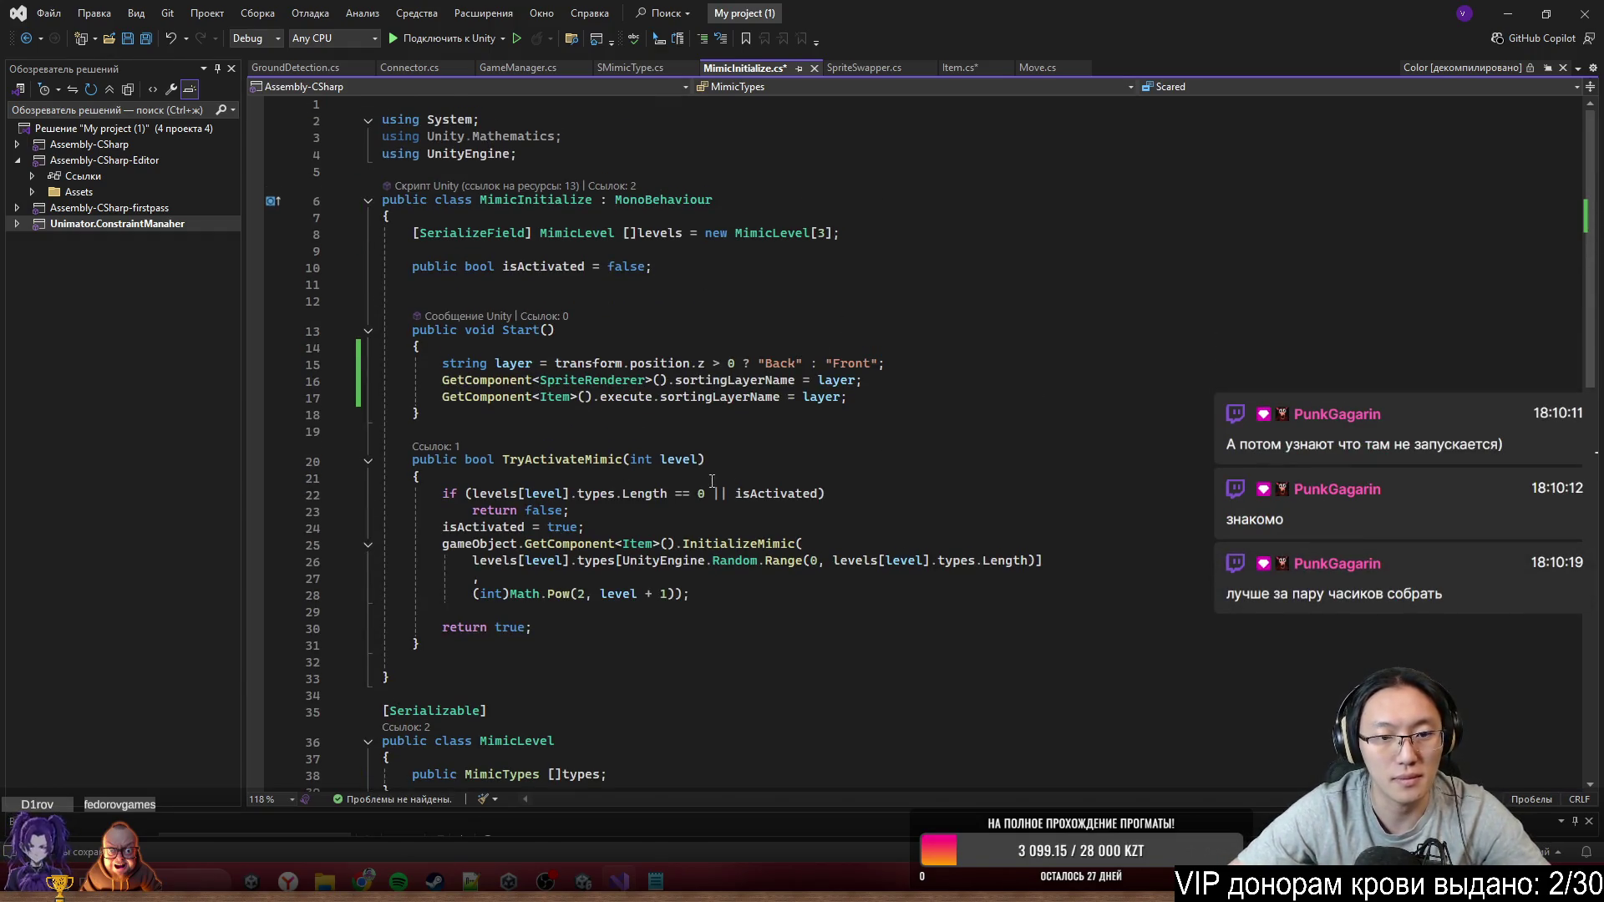
pyautogui.scroll(-2, 655, 572)
pyautogui.scroll(2, 697, 470)
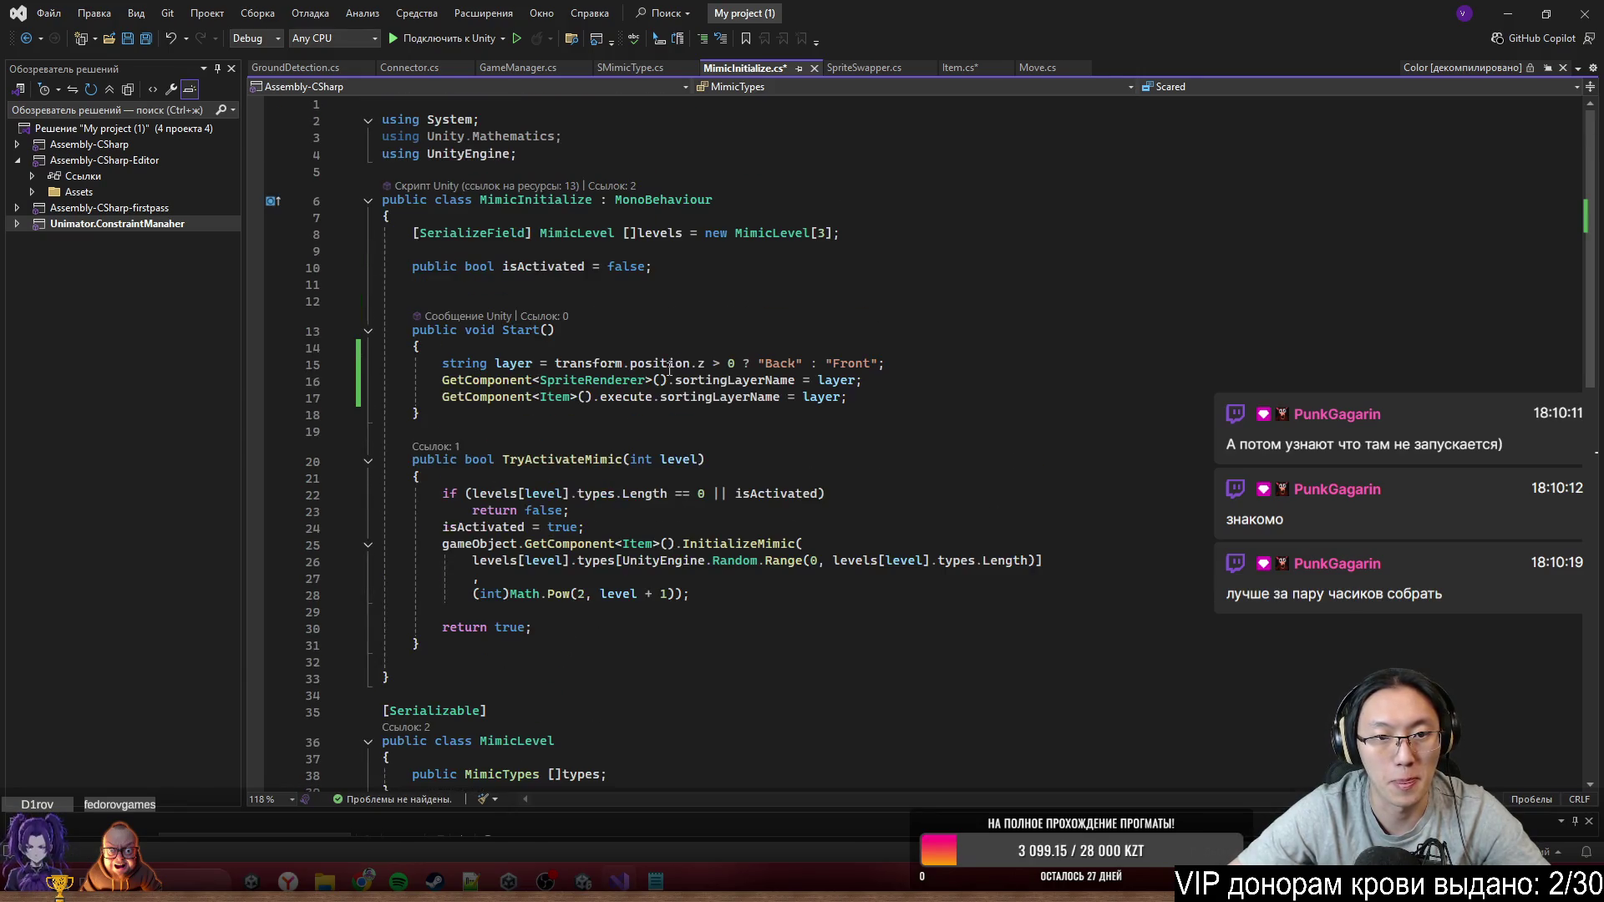
pyautogui.scroll(-9, 749, 329)
pyautogui.hotkey('ctrl', 'Tab')
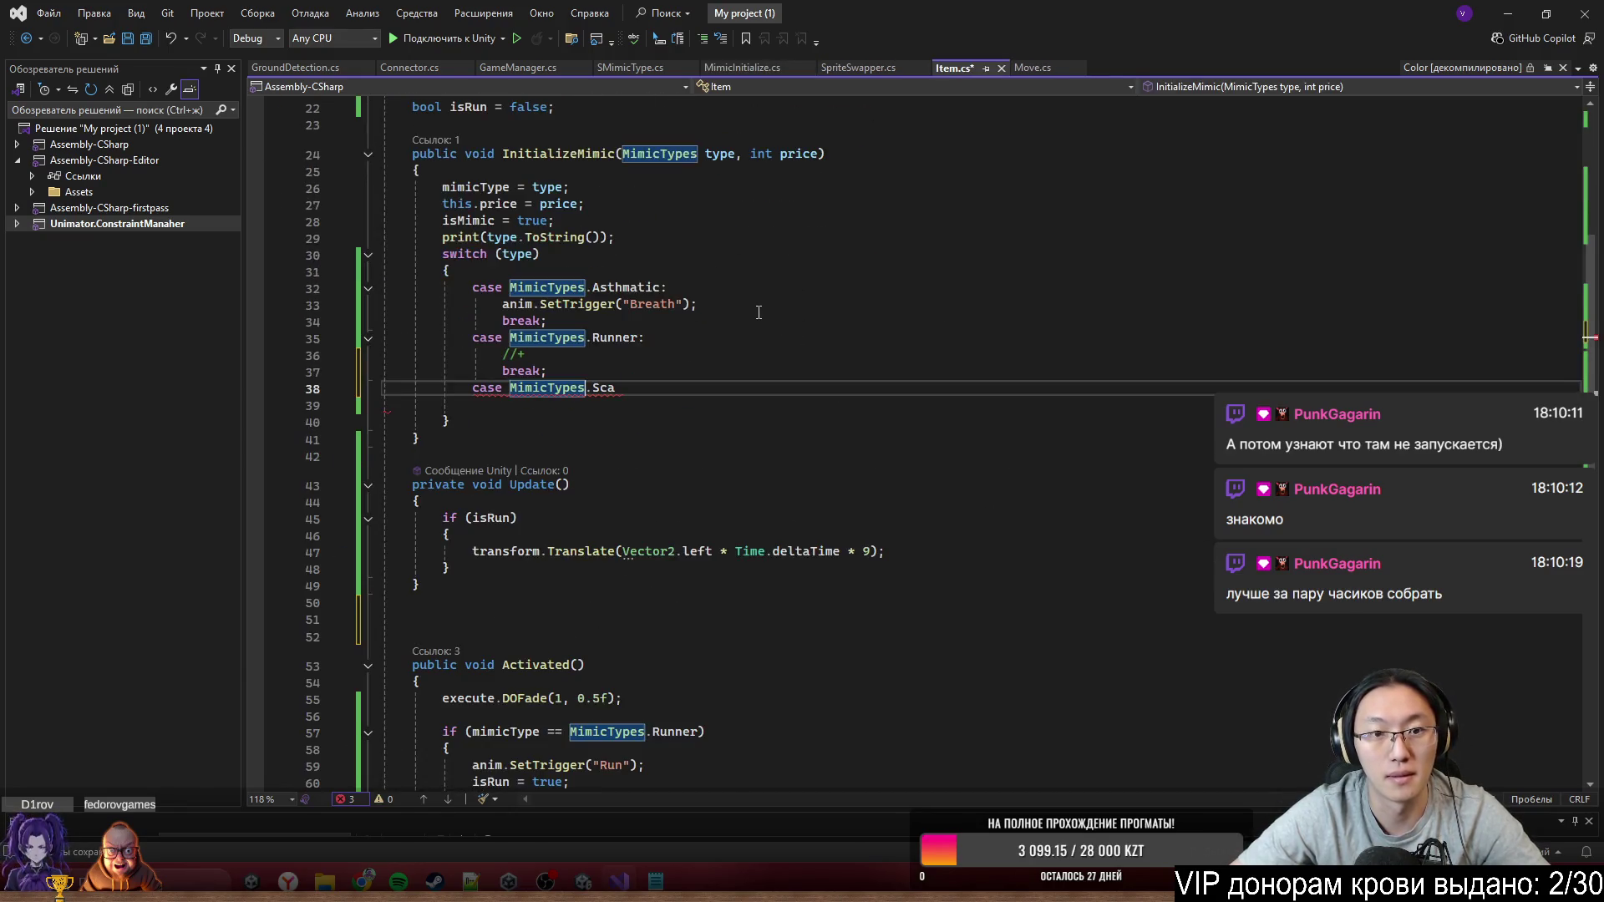
# Fill the Scared switch case with a placeholder // comment and break;
pyautogui.write('red:')
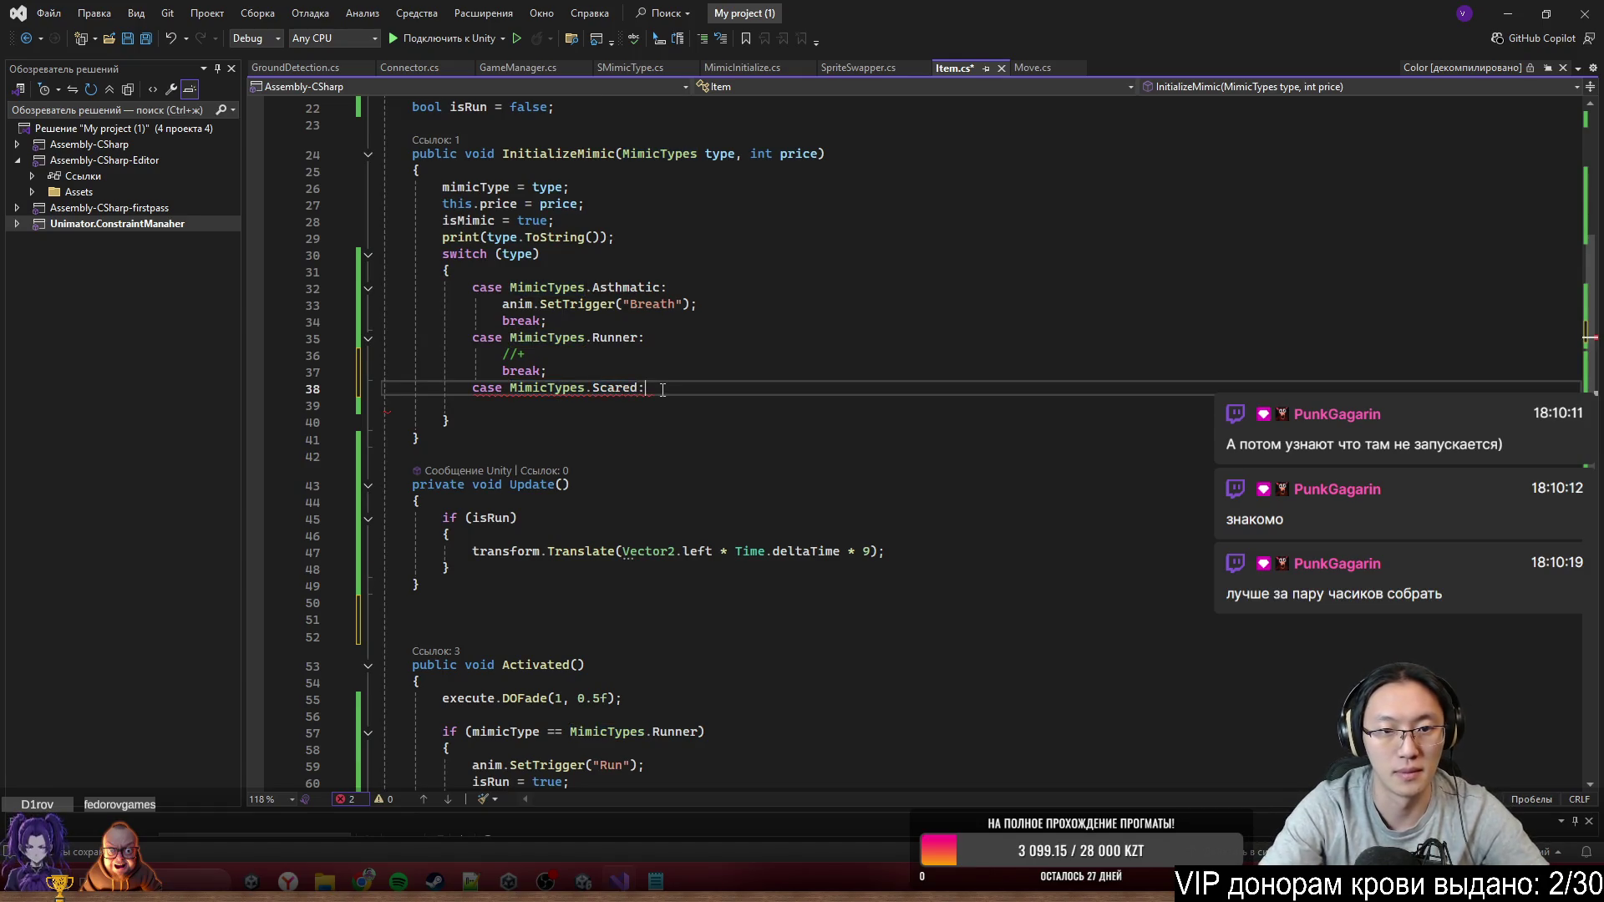
pyautogui.press('Return')
pyautogui.write('a')
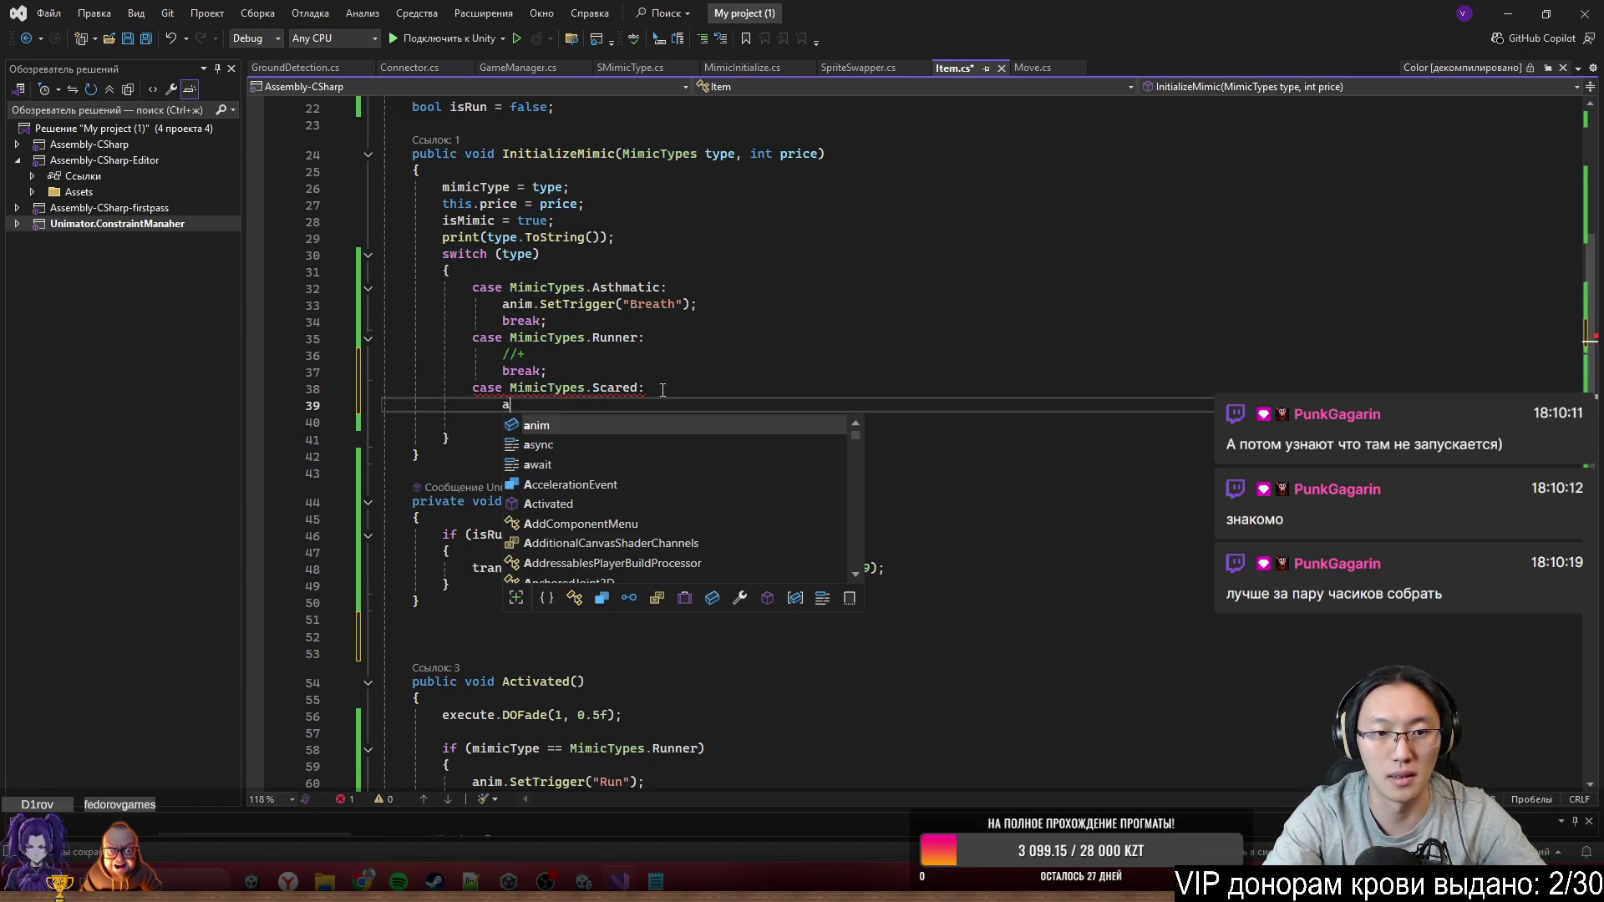
pyautogui.press('BackSpace')
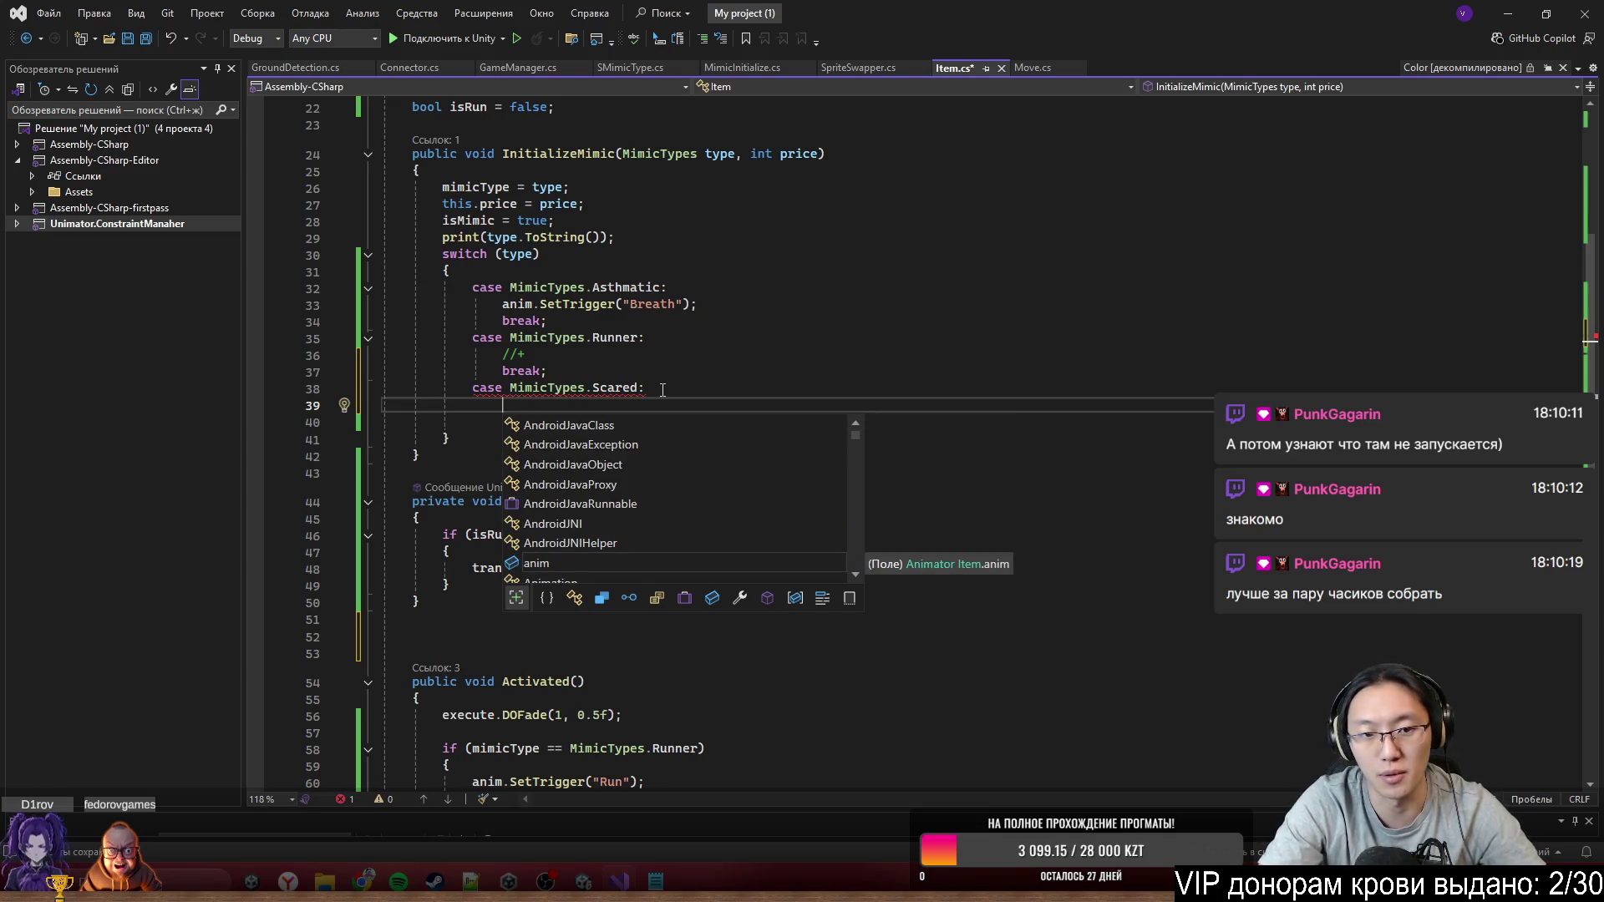
pyautogui.write('//')
pyautogui.press('Return')
pyautogui.write('break;')
# Open a blank line between InitializeMimic and Update, abandoning a started OnTri method
pyautogui.scroll(-4, 568, 463)
pyautogui.scroll(3, 628, 539)
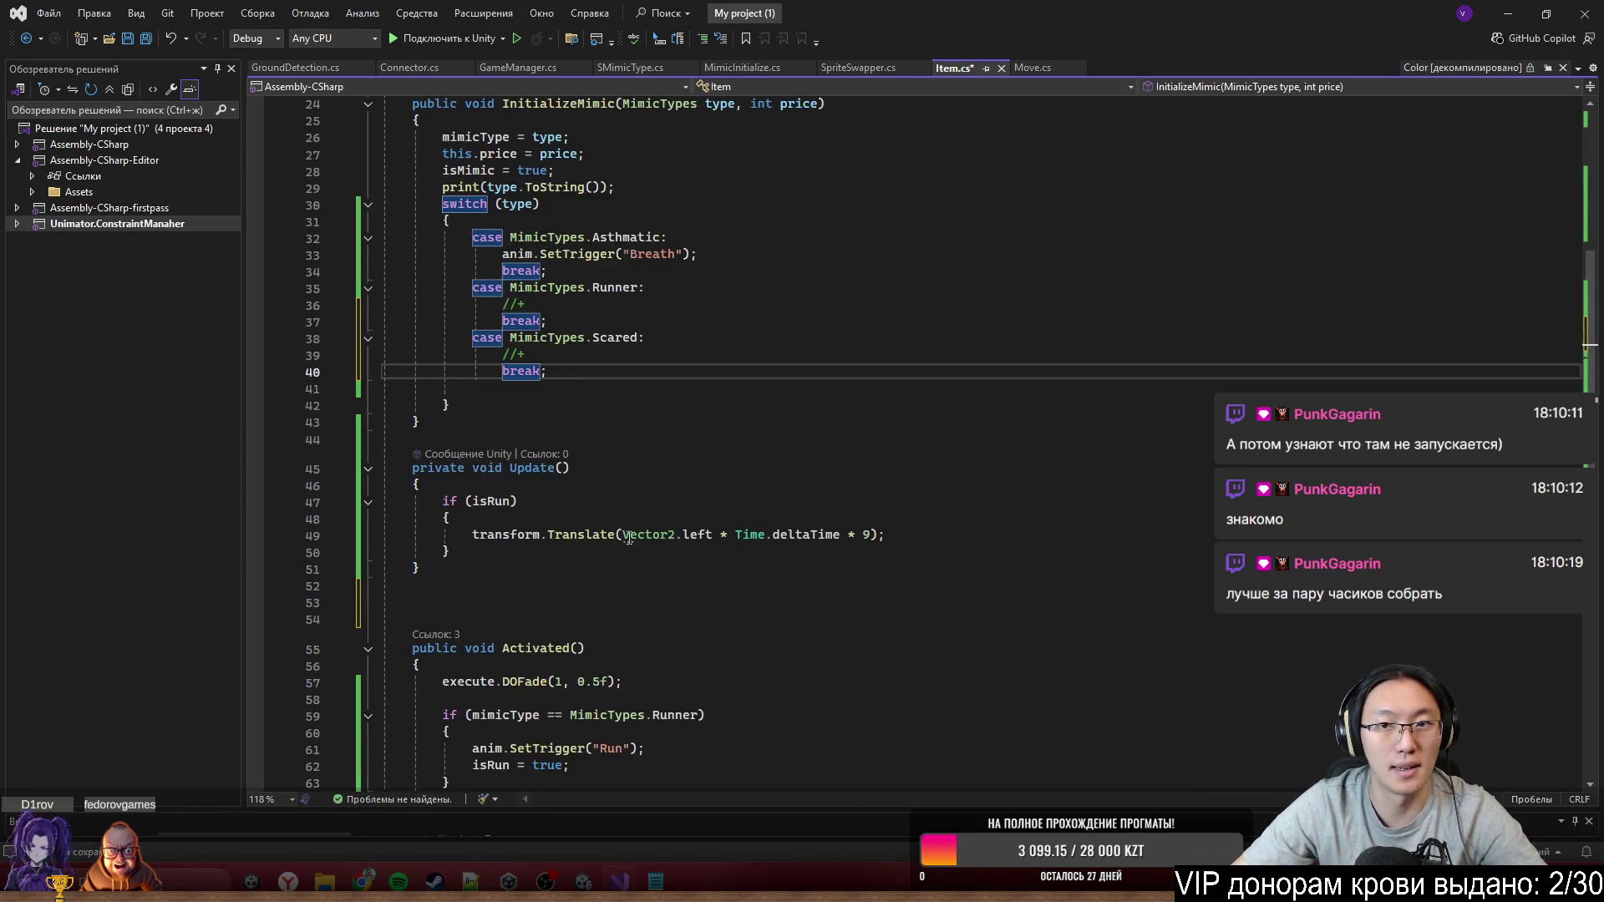
pyautogui.click(524, 440)
pyautogui.press('Return')
pyautogui.write('OnT')
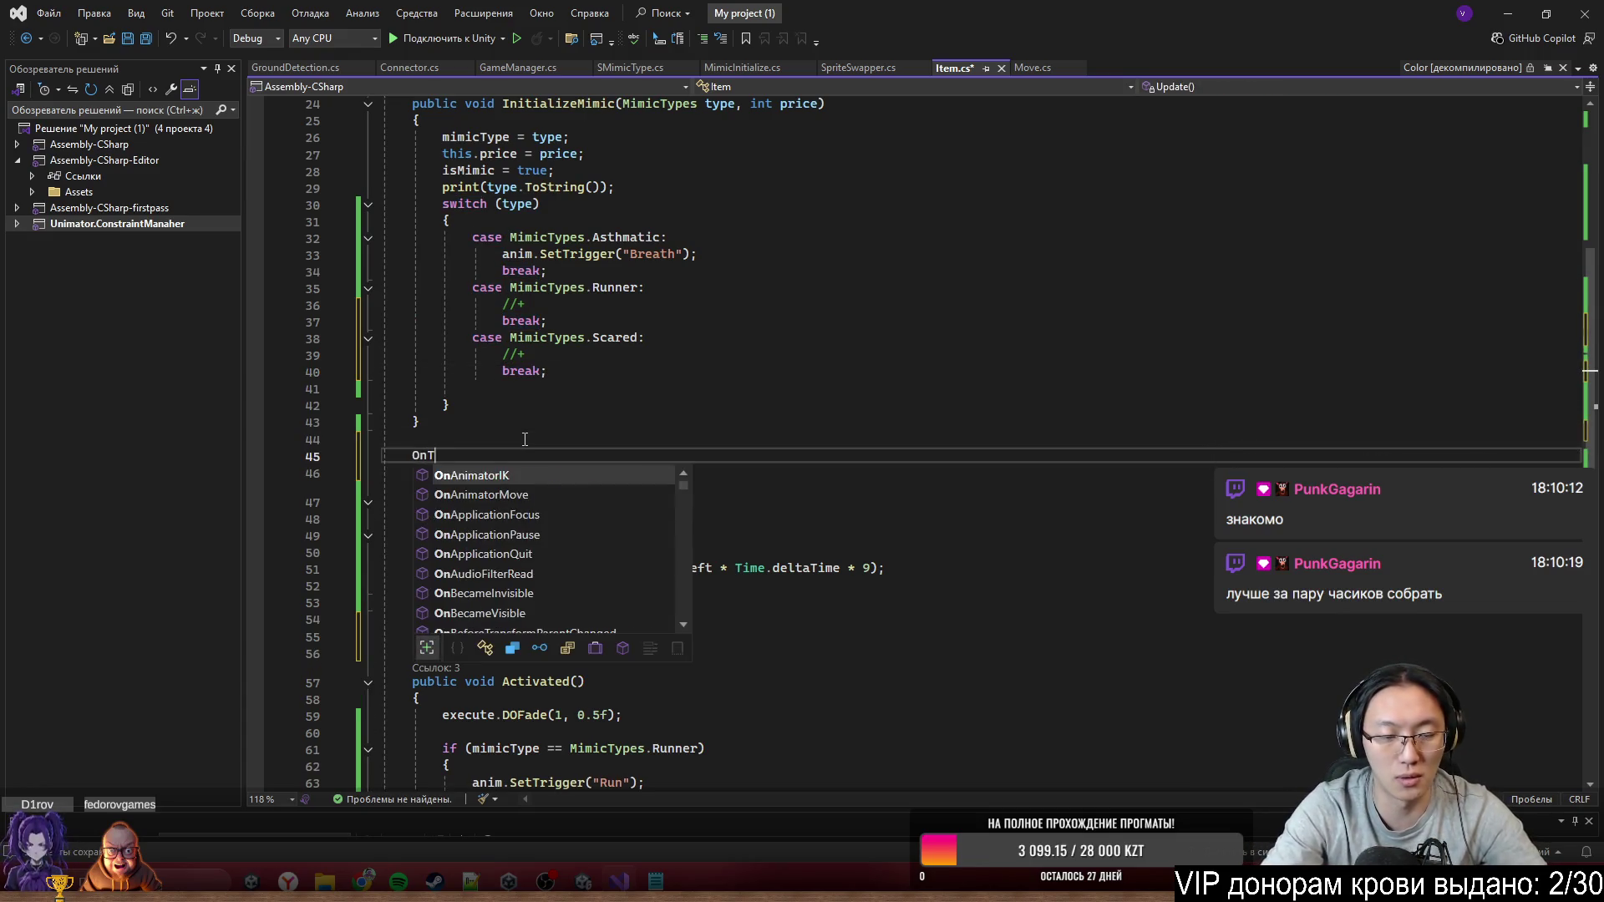
pyautogui.write('ri')
pyautogui.press('BackSpace')
pyautogui.press('BackSpace')
pyautogui.press('BackSpace')
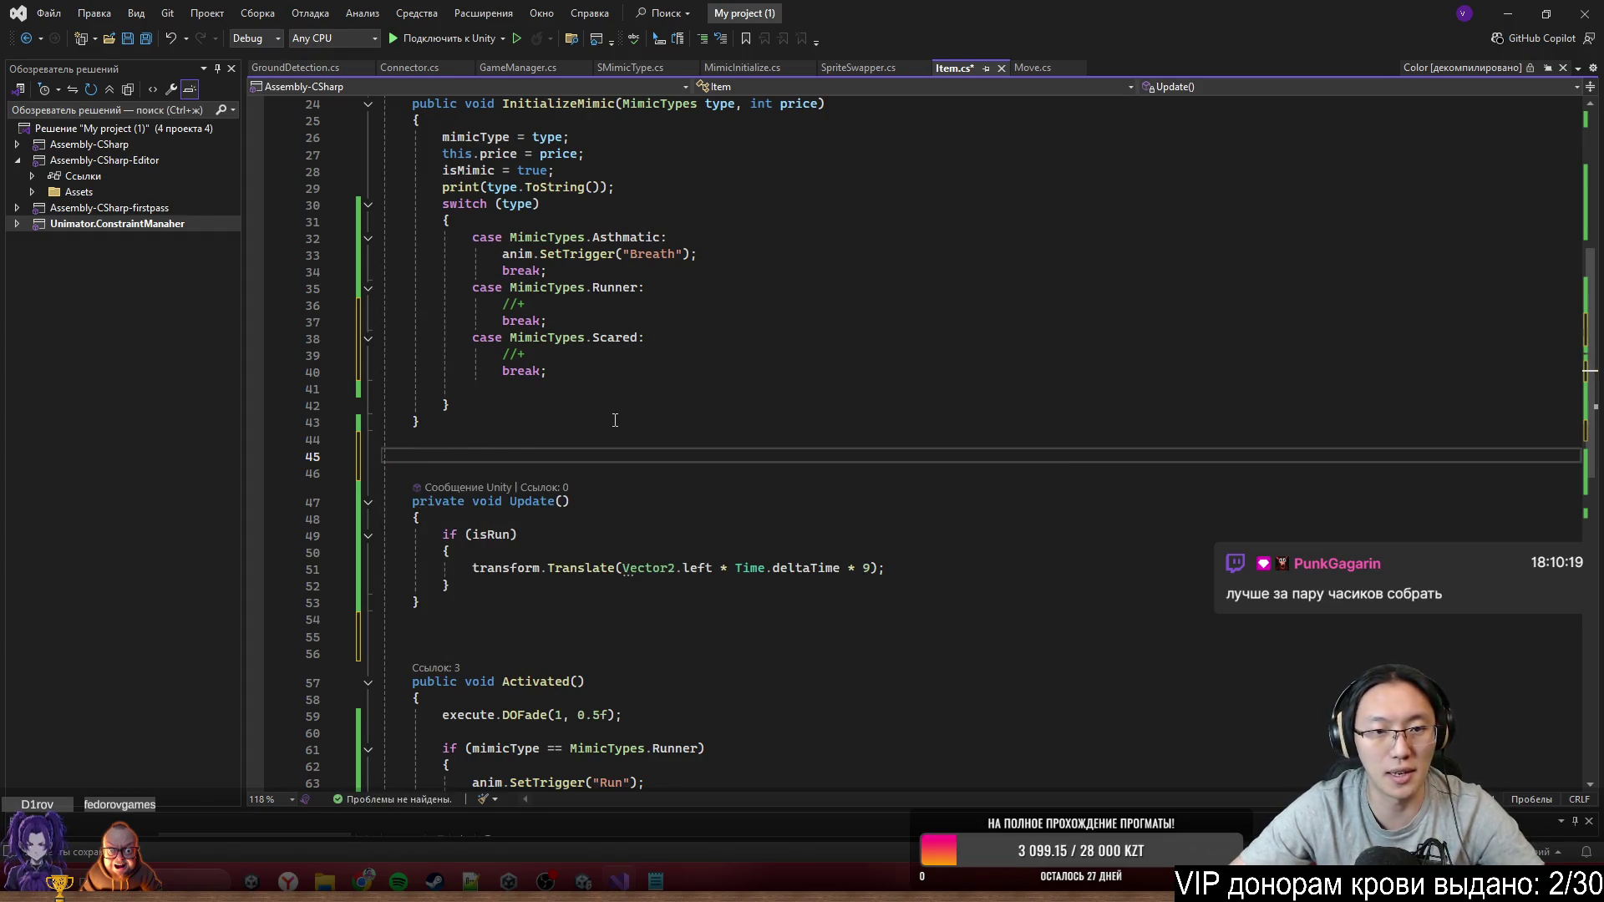
# Add an else if (mimicType == MimicTypes.Scared) branch after the Runner block in Activated()
pyautogui.scroll(-3, 628, 424)
pyautogui.click(644, 649)
pyautogui.press('Down')
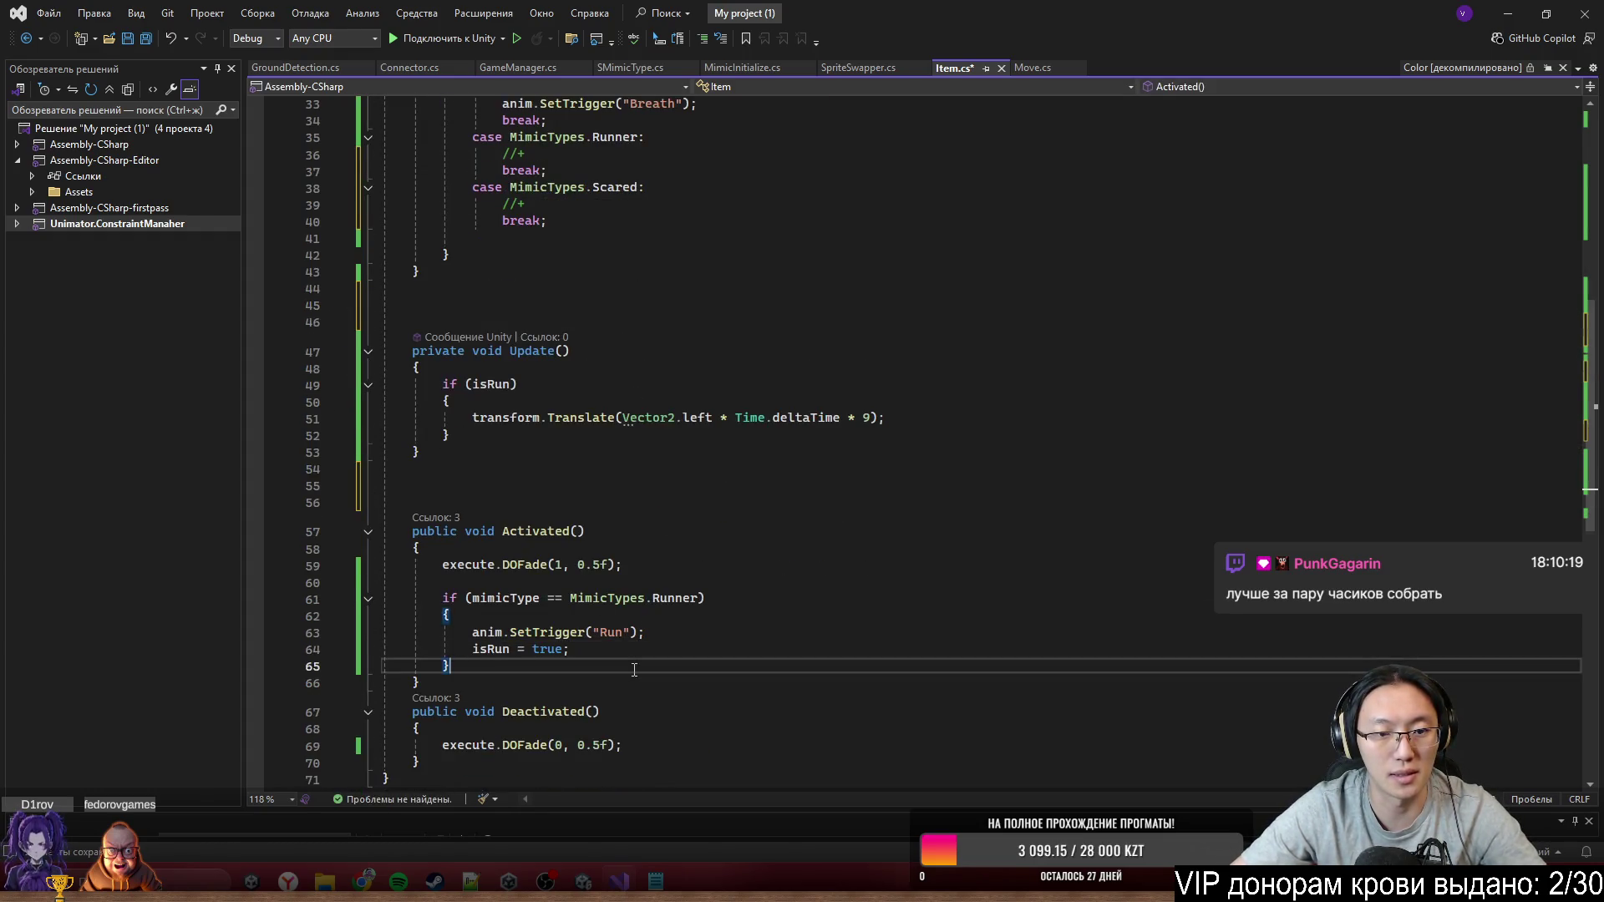
pyautogui.scroll(-3, 635, 660)
pyautogui.press('Return')
pyautogui.write('else if ')
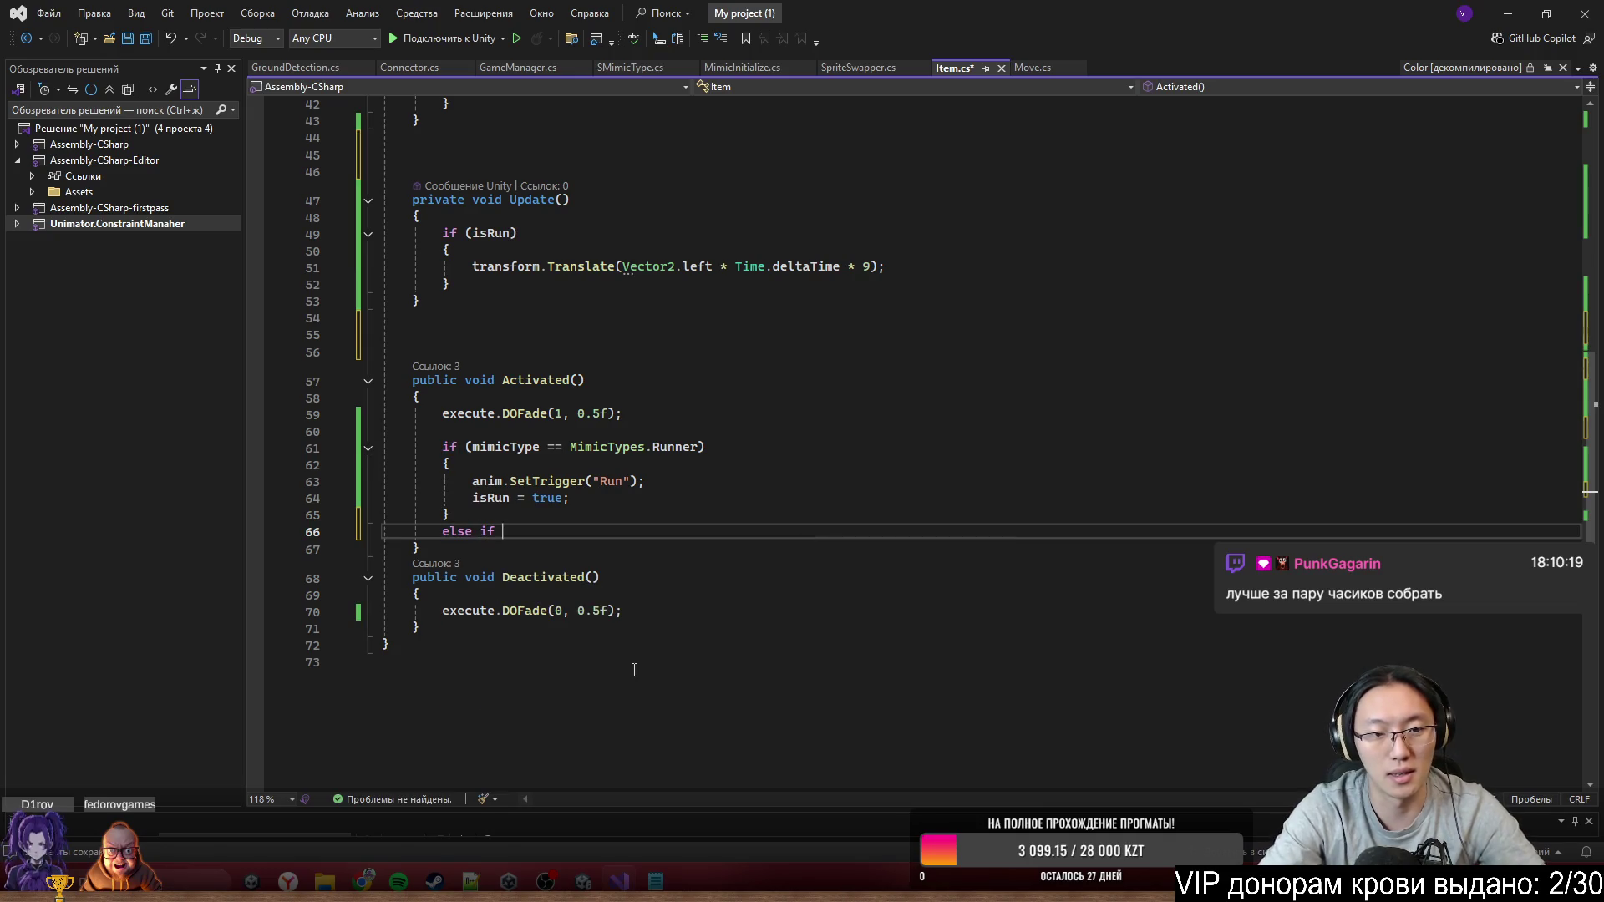
pyautogui.write('(mimicType == M')
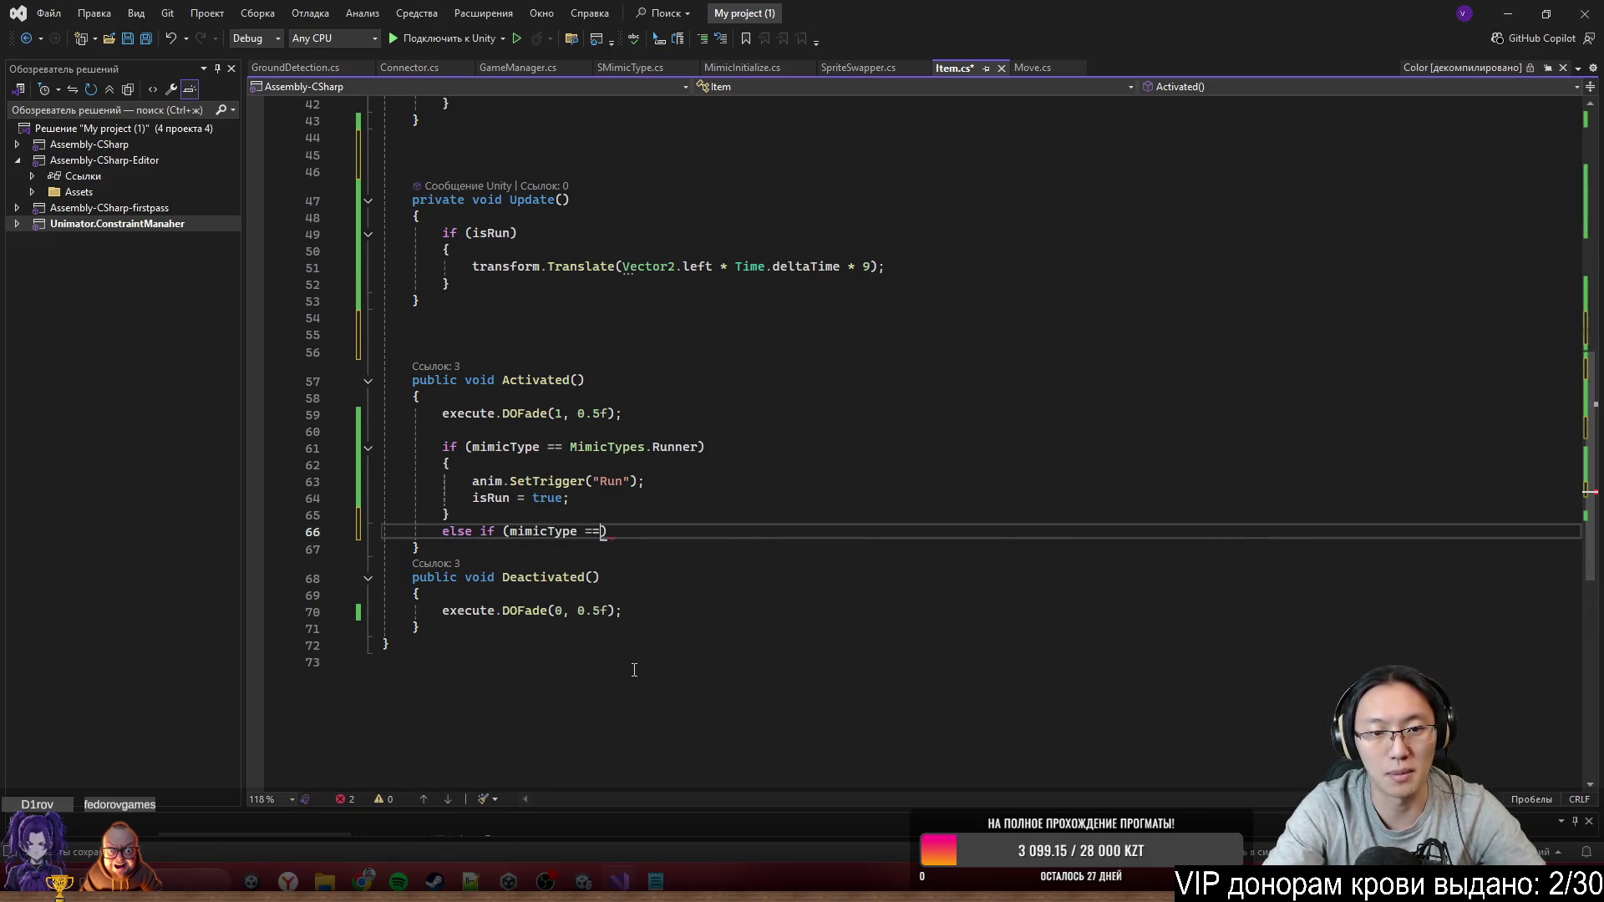
pyautogui.press('Tab')
pyautogui.write('.')
pyautogui.press('Tab')
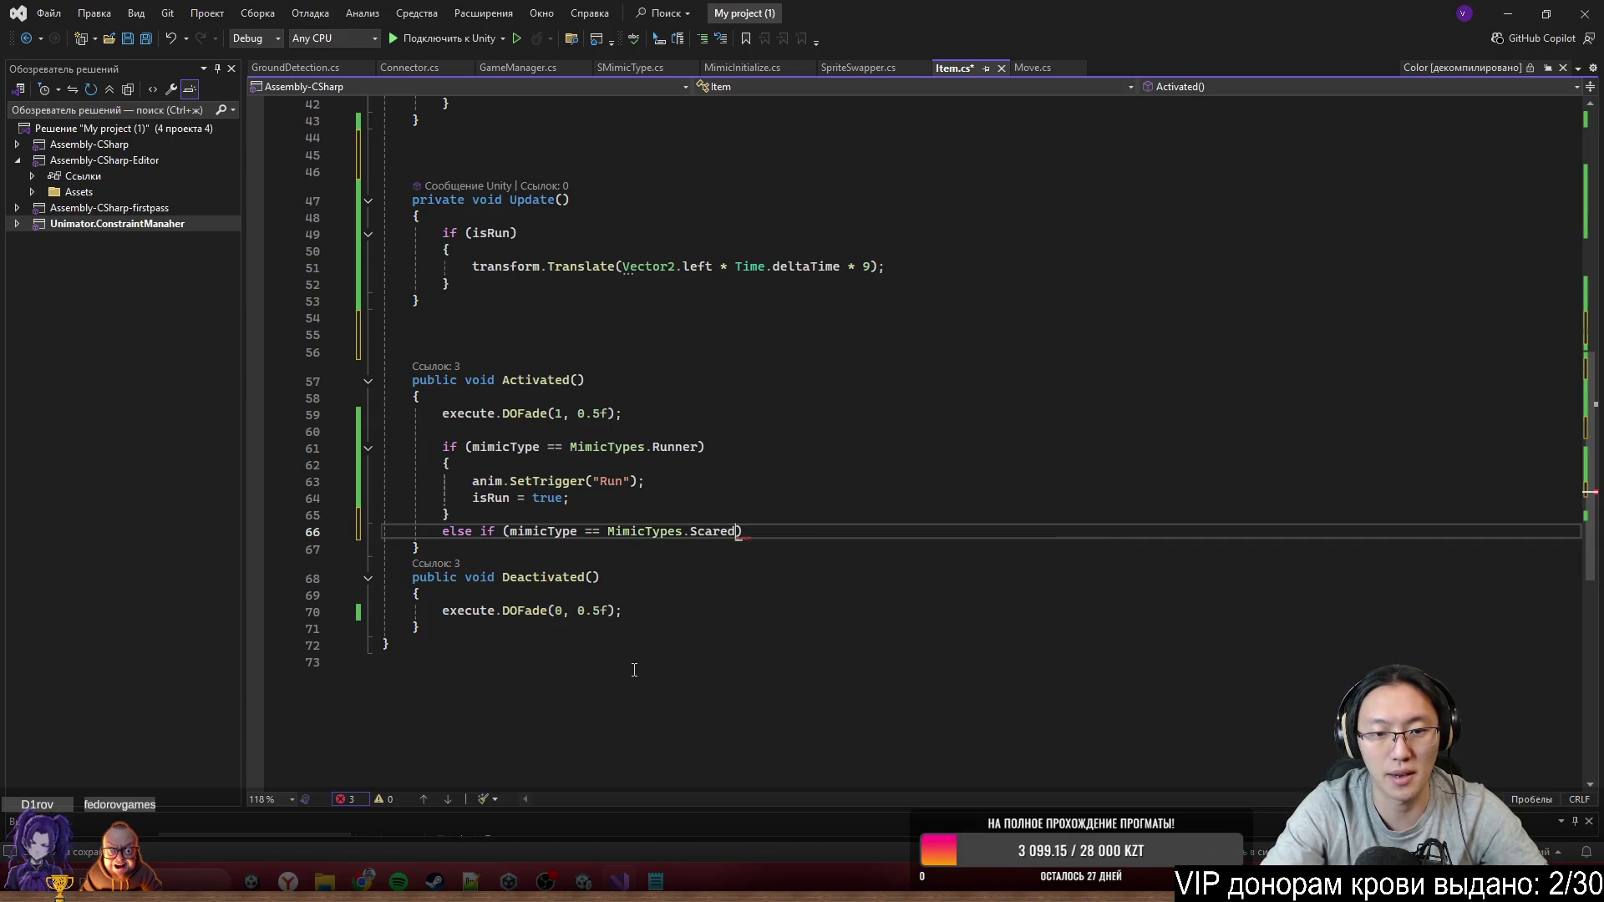
# Make the Scared branch call anim.SetTrigger("Scared")
pyautogui.write('{')
pyautogui.press('Return')
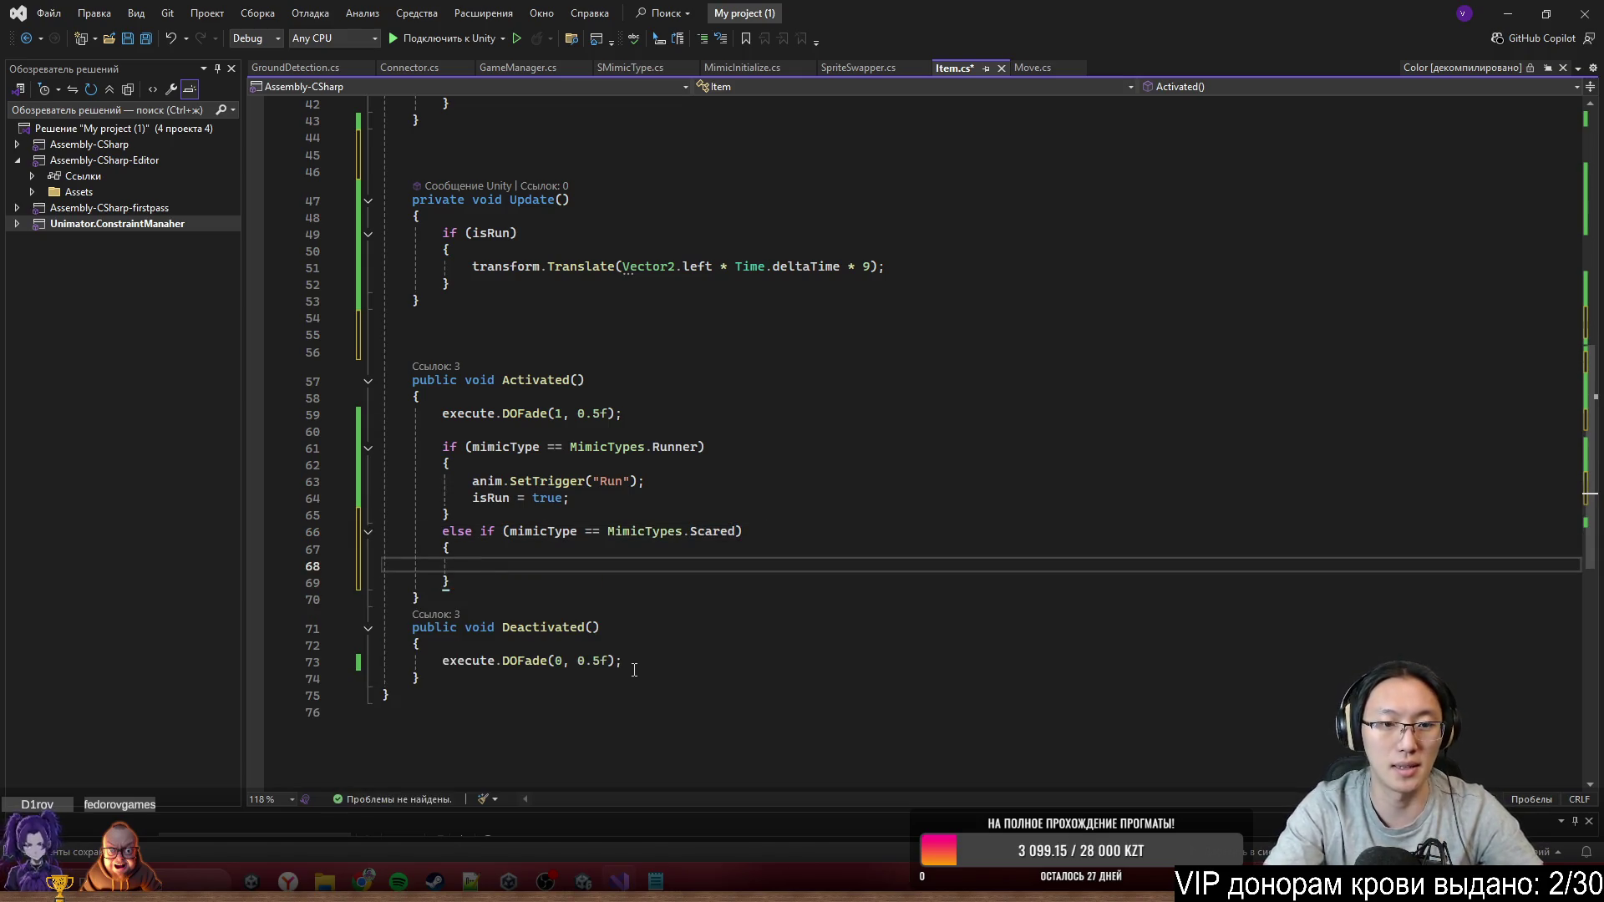
pyautogui.write('anim.Se')
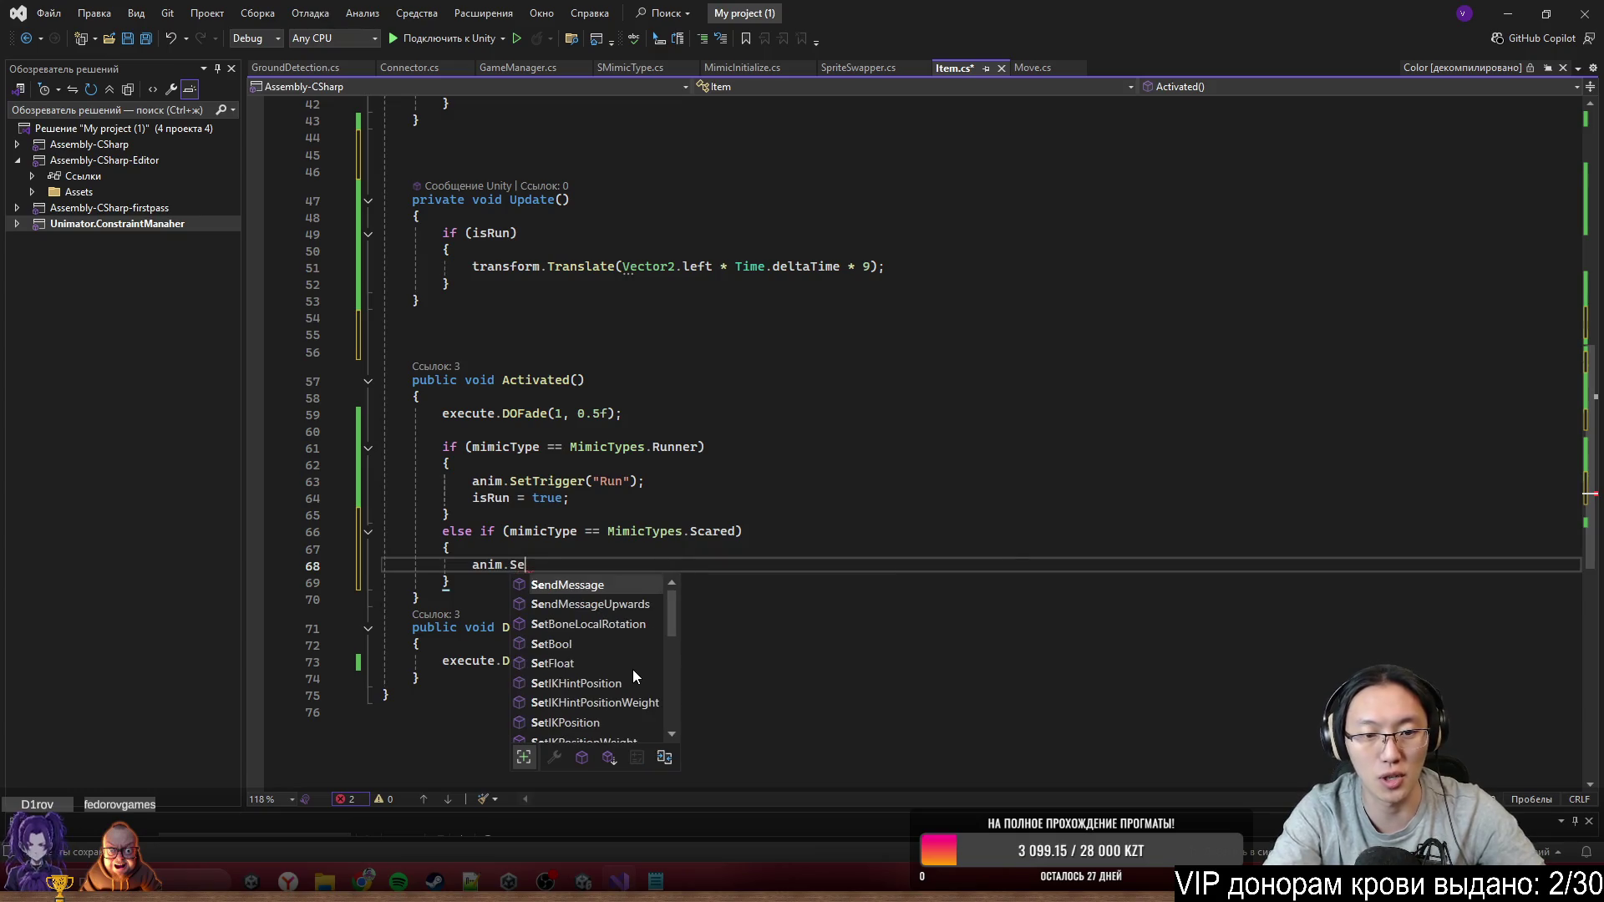
pyautogui.write('tTr')
pyautogui.press('Tab')
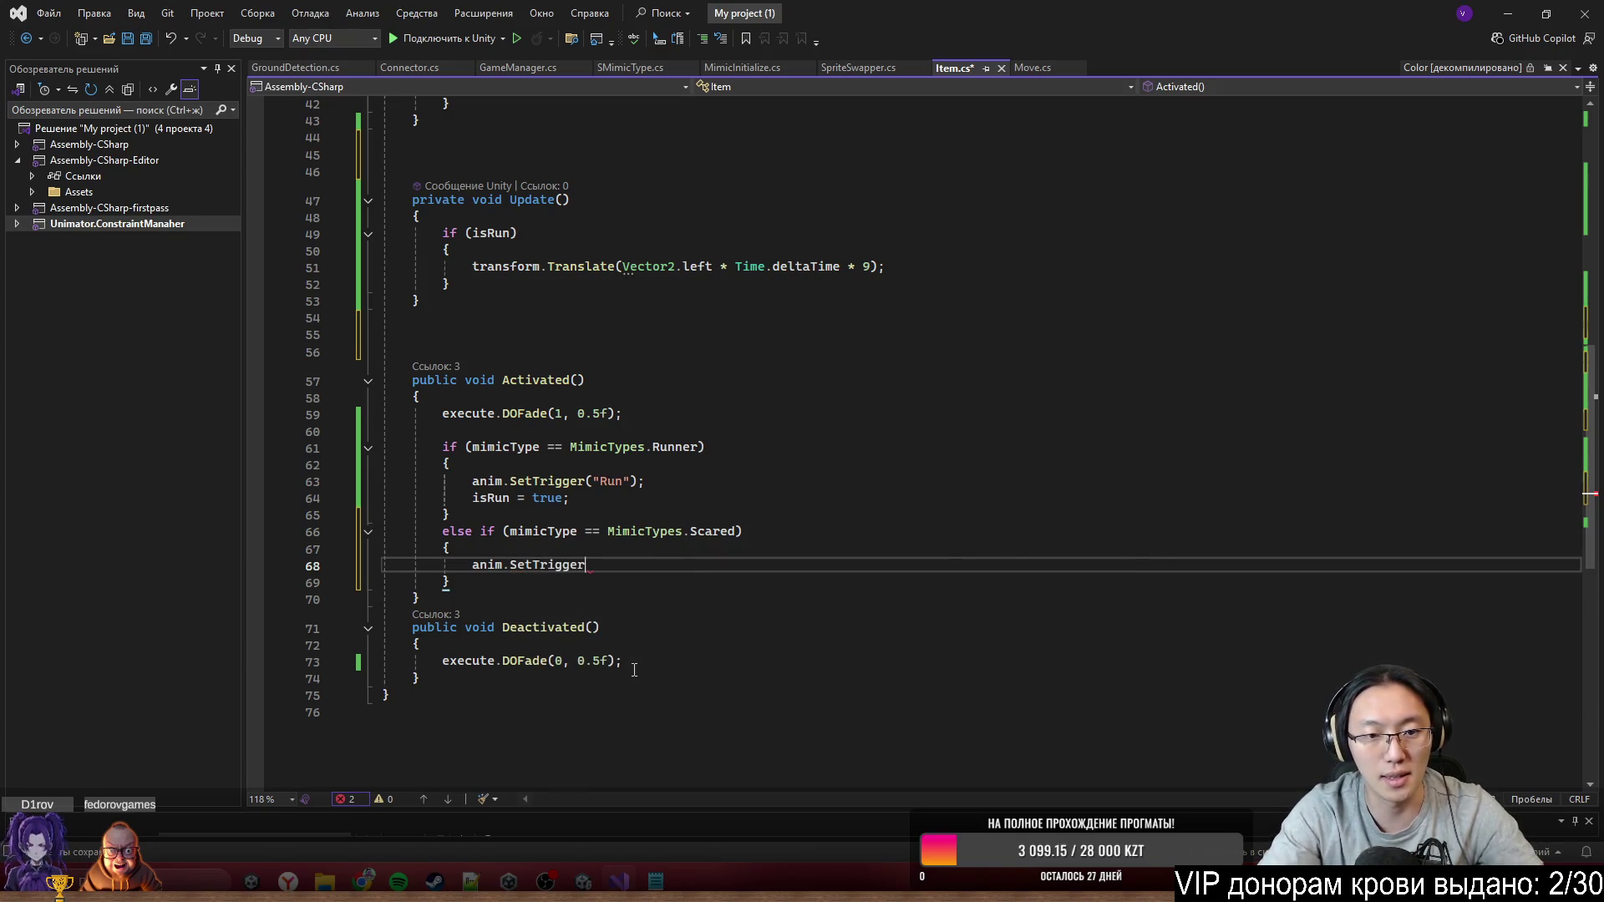
pyautogui.write('("Scared");')
pyautogui.press('Down')
pyautogui.press('Return')
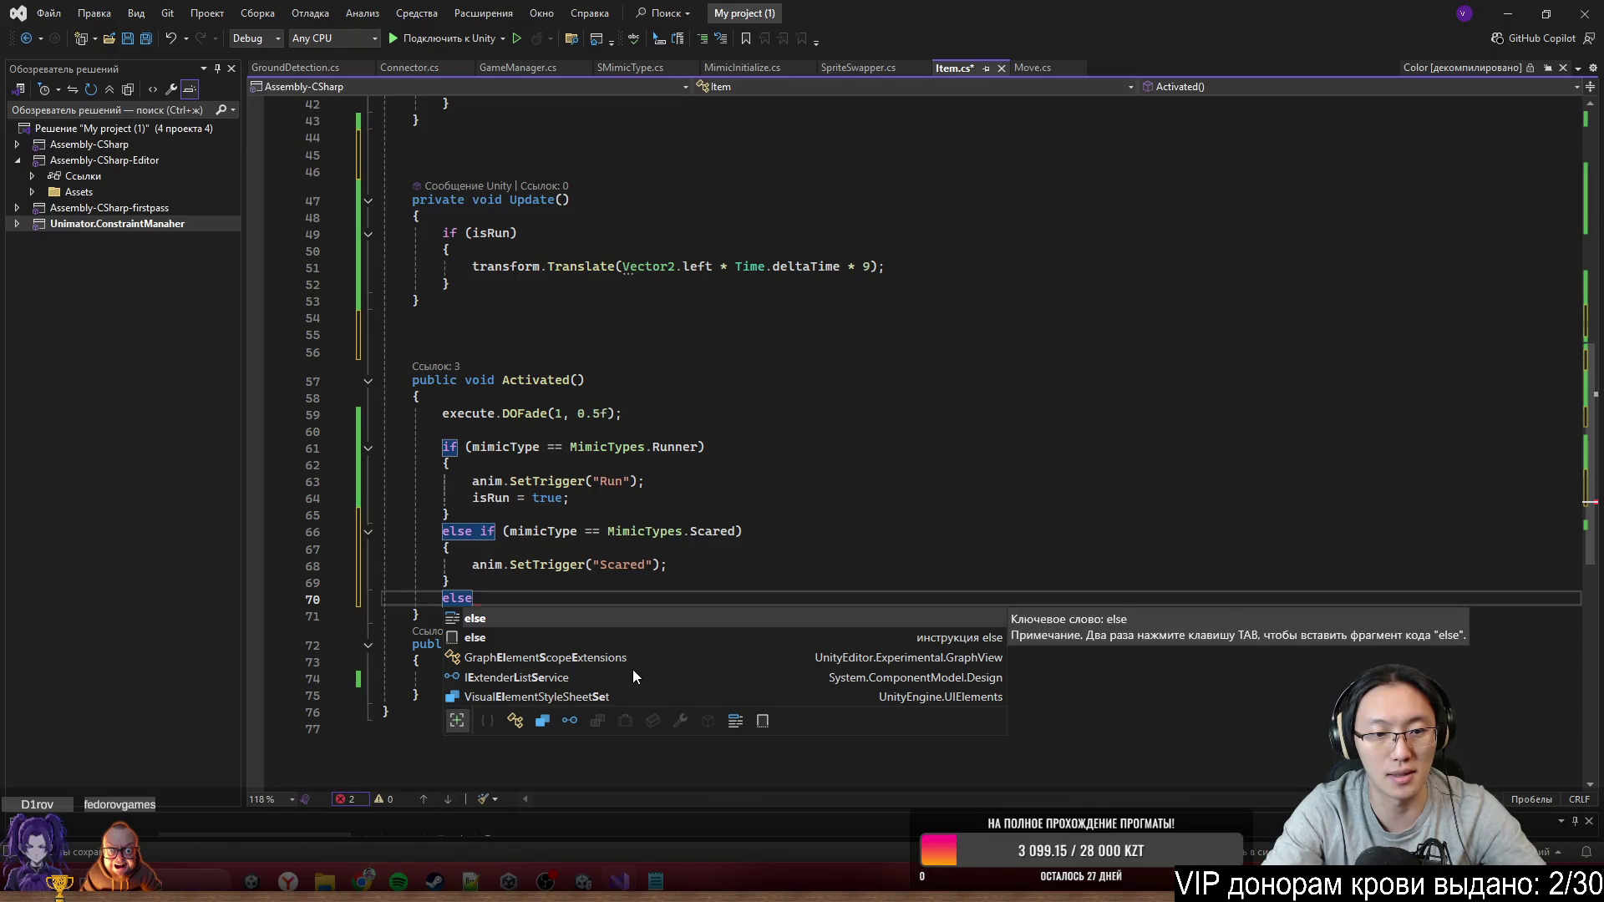
pyautogui.press('BackSpace')
# Copy the Scared if-block into Deactivated()
pyautogui.moveTo(489, 531)
pyautogui.mouseDown()
pyautogui.moveTo(511, 567)
pyautogui.moveTo(497, 585)
pyautogui.moveTo(482, 532)
pyautogui.mouseUp()
pyautogui.hotkey('ctrl', 'c')
pyautogui.click(643, 678)
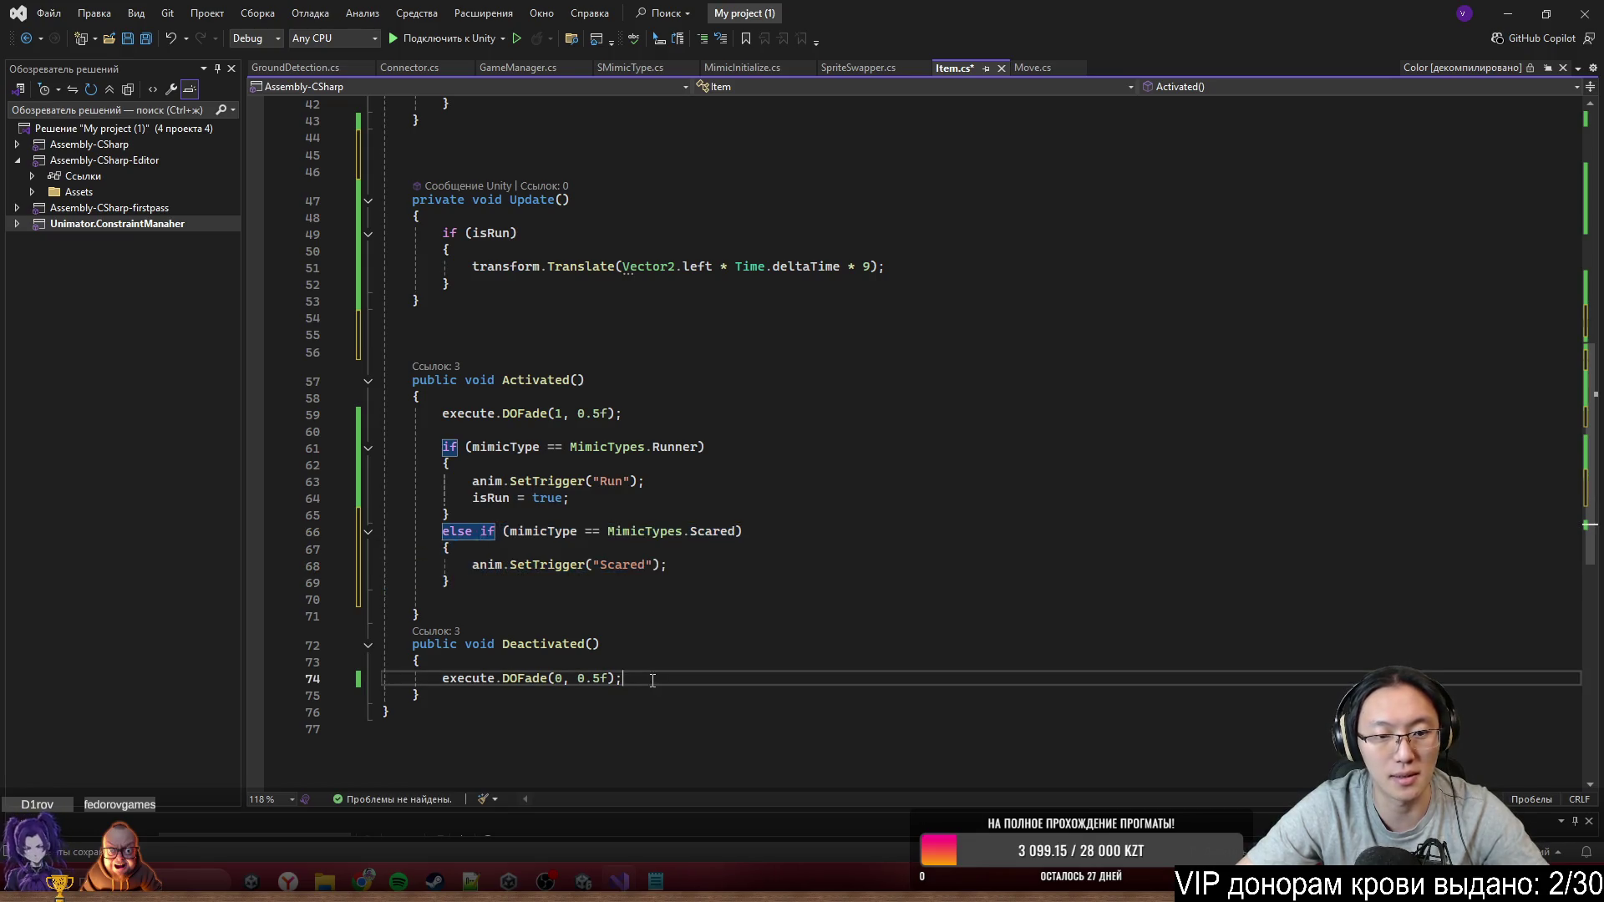
pyautogui.press('Return')
pyautogui.press('Return')
pyautogui.hotkey('ctrl', 'v')
pyautogui.scroll(-6, 643, 668)
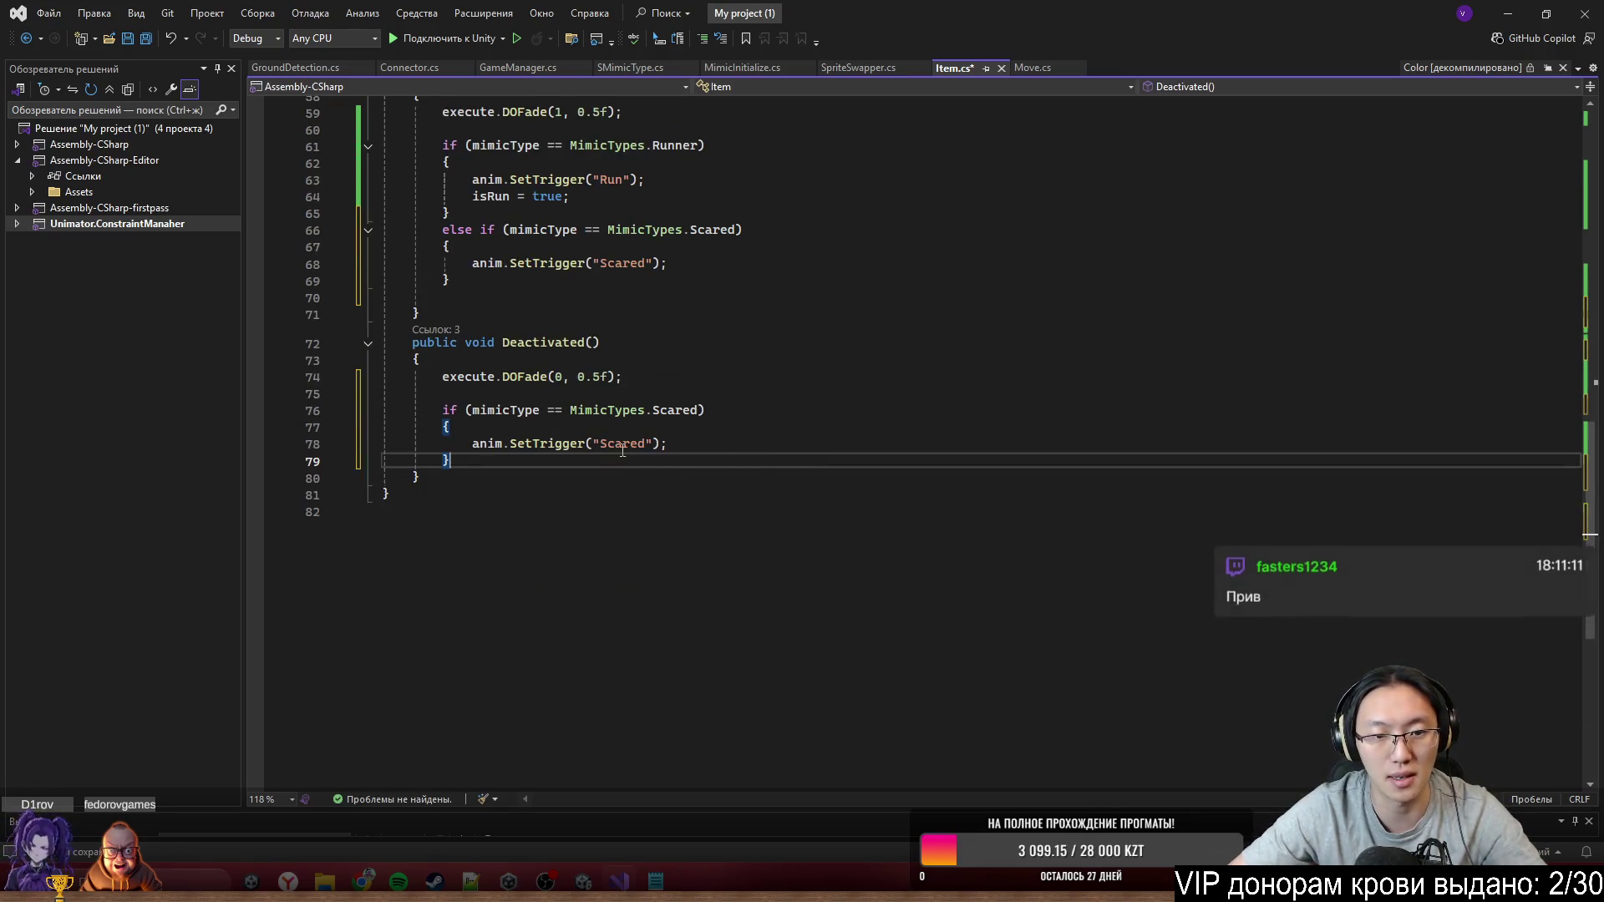
# Change the Deactivated copy to call anim.Play("Idle")
pyautogui.doubleClick(567, 444)
pyautogui.write('Platy')
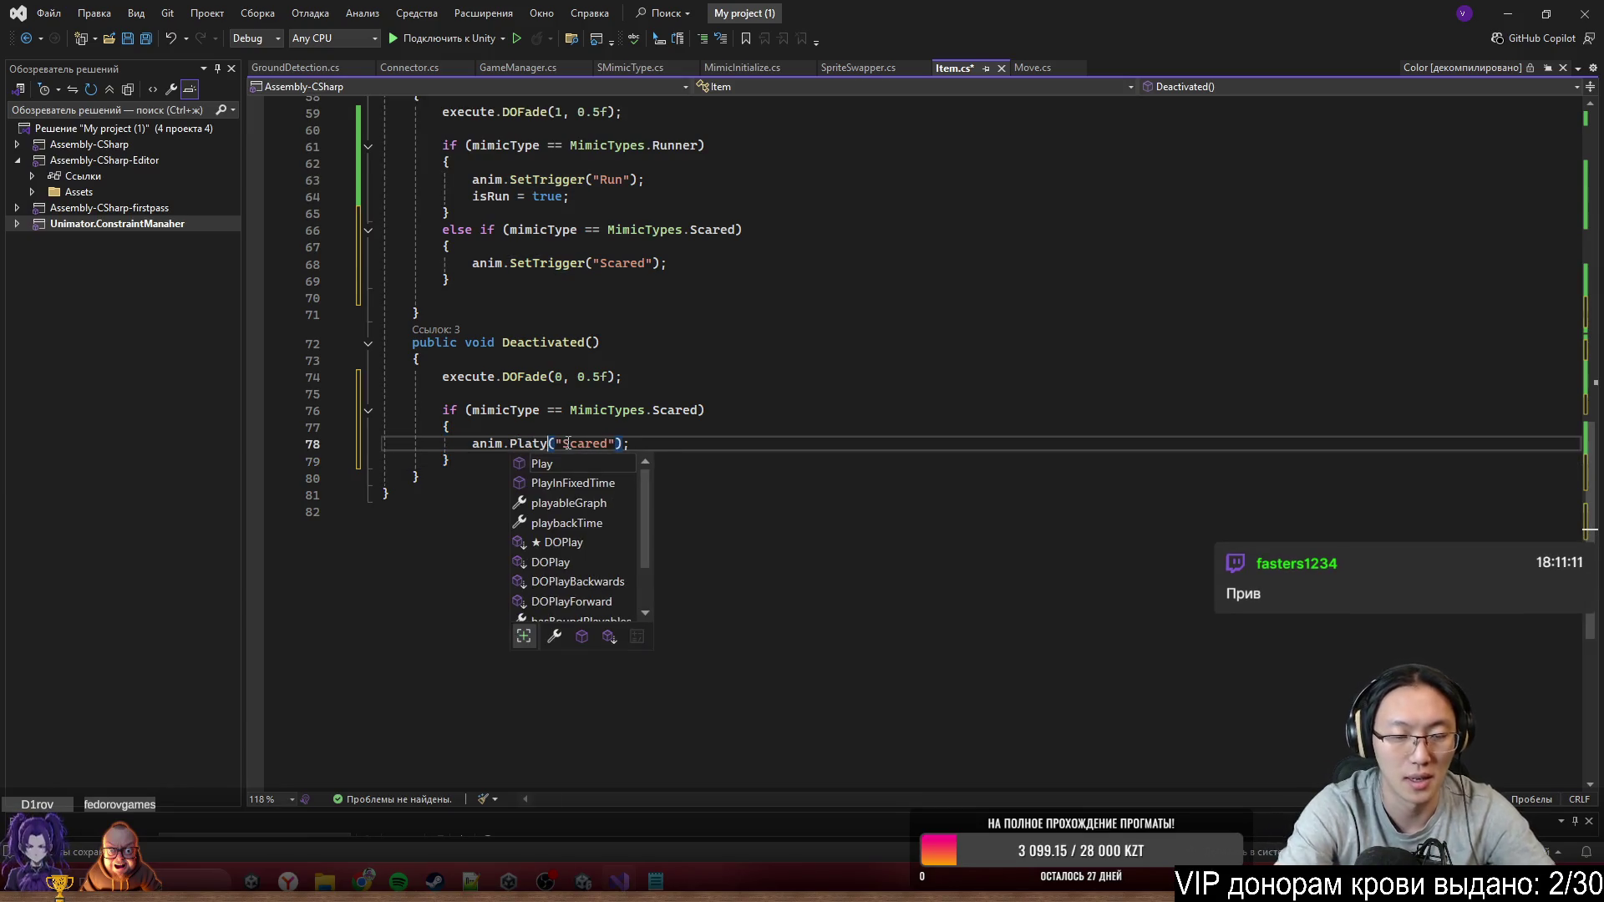
pyautogui.press('BackSpace')
pyautogui.press('BackSpace')
pyautogui.press('Tab')
pyautogui.doubleClick(568, 443)
pyautogui.write('Idle')
pyautogui.click(788, 343)
pyautogui.scroll(16, 835, 501)
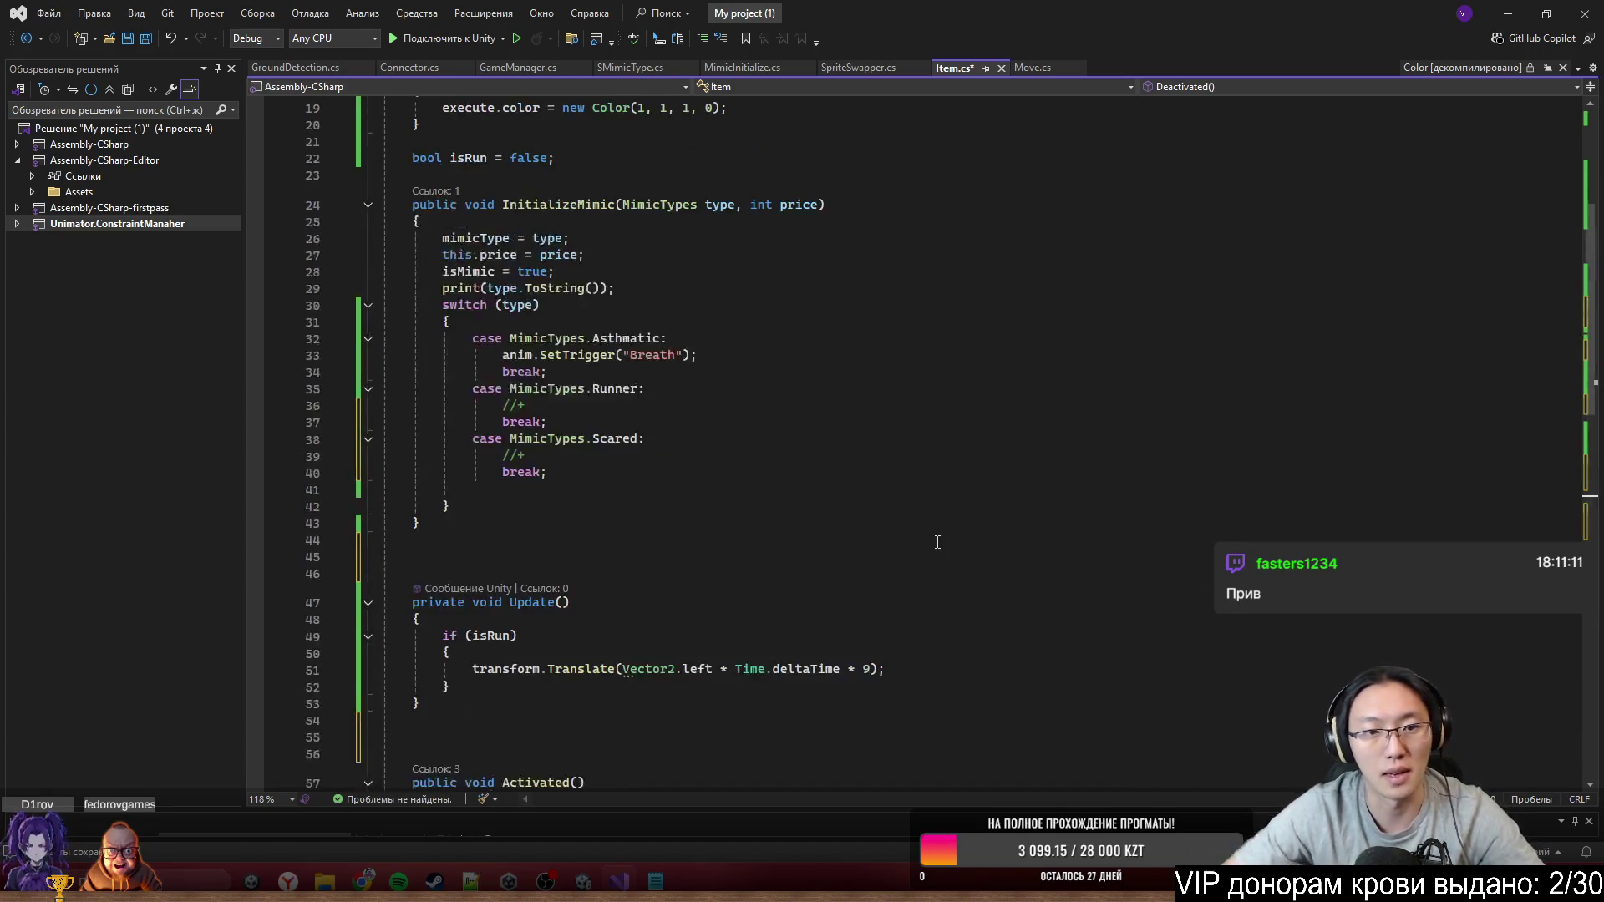
# Start a new case line below the Scared case's break
pyautogui.click(710, 608)
pyautogui.click(705, 623)
pyautogui.press('Return')
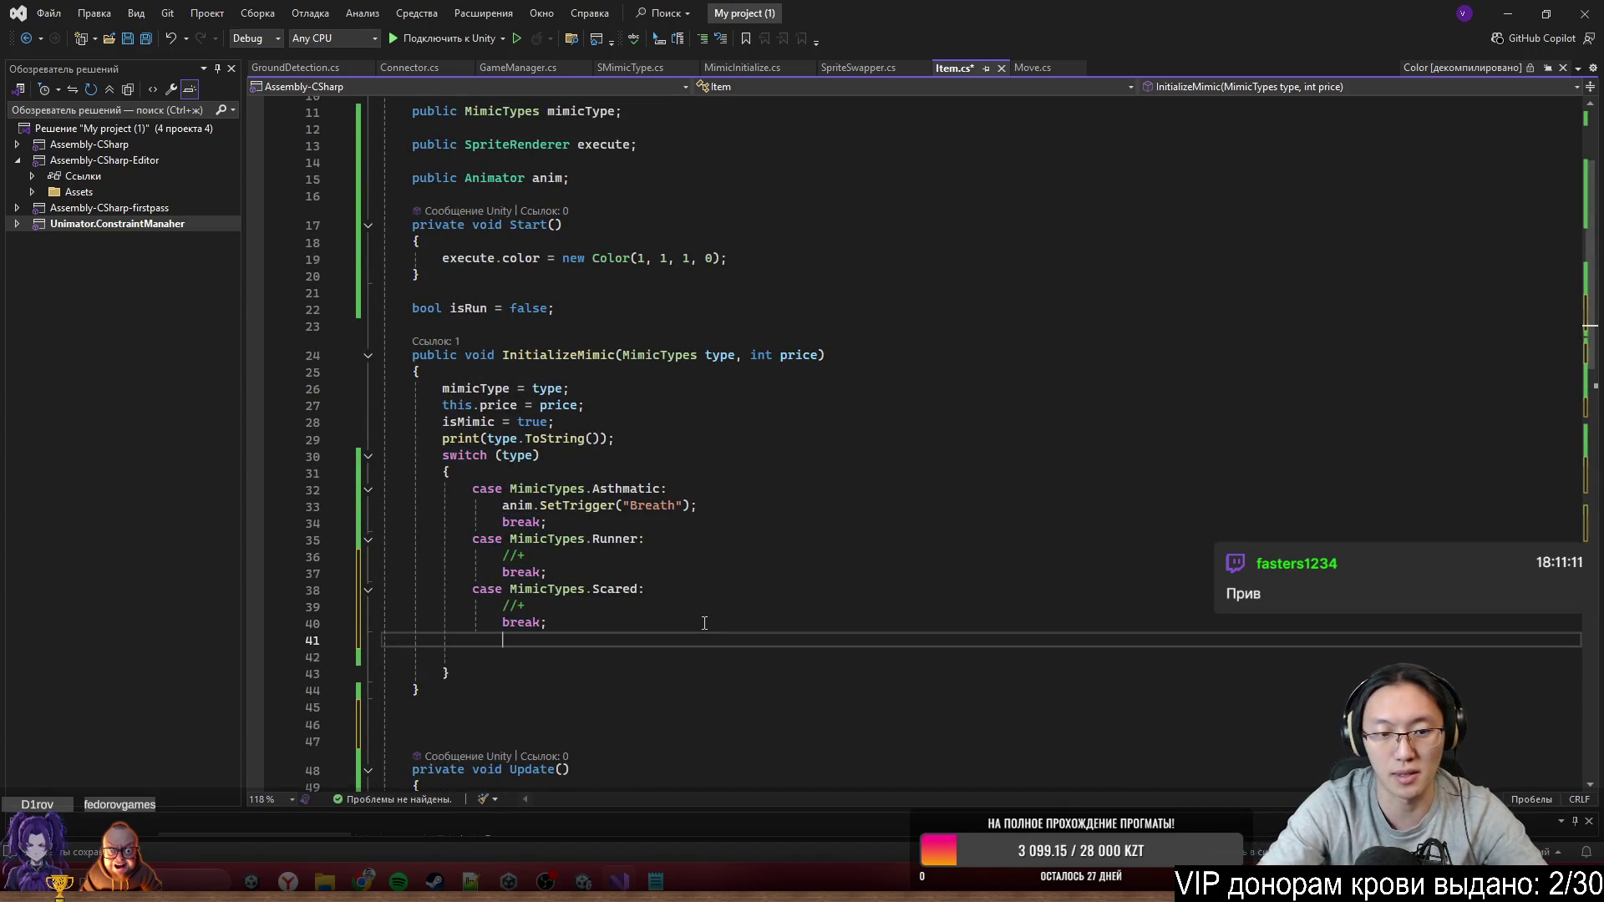
pyautogui.write('case B')
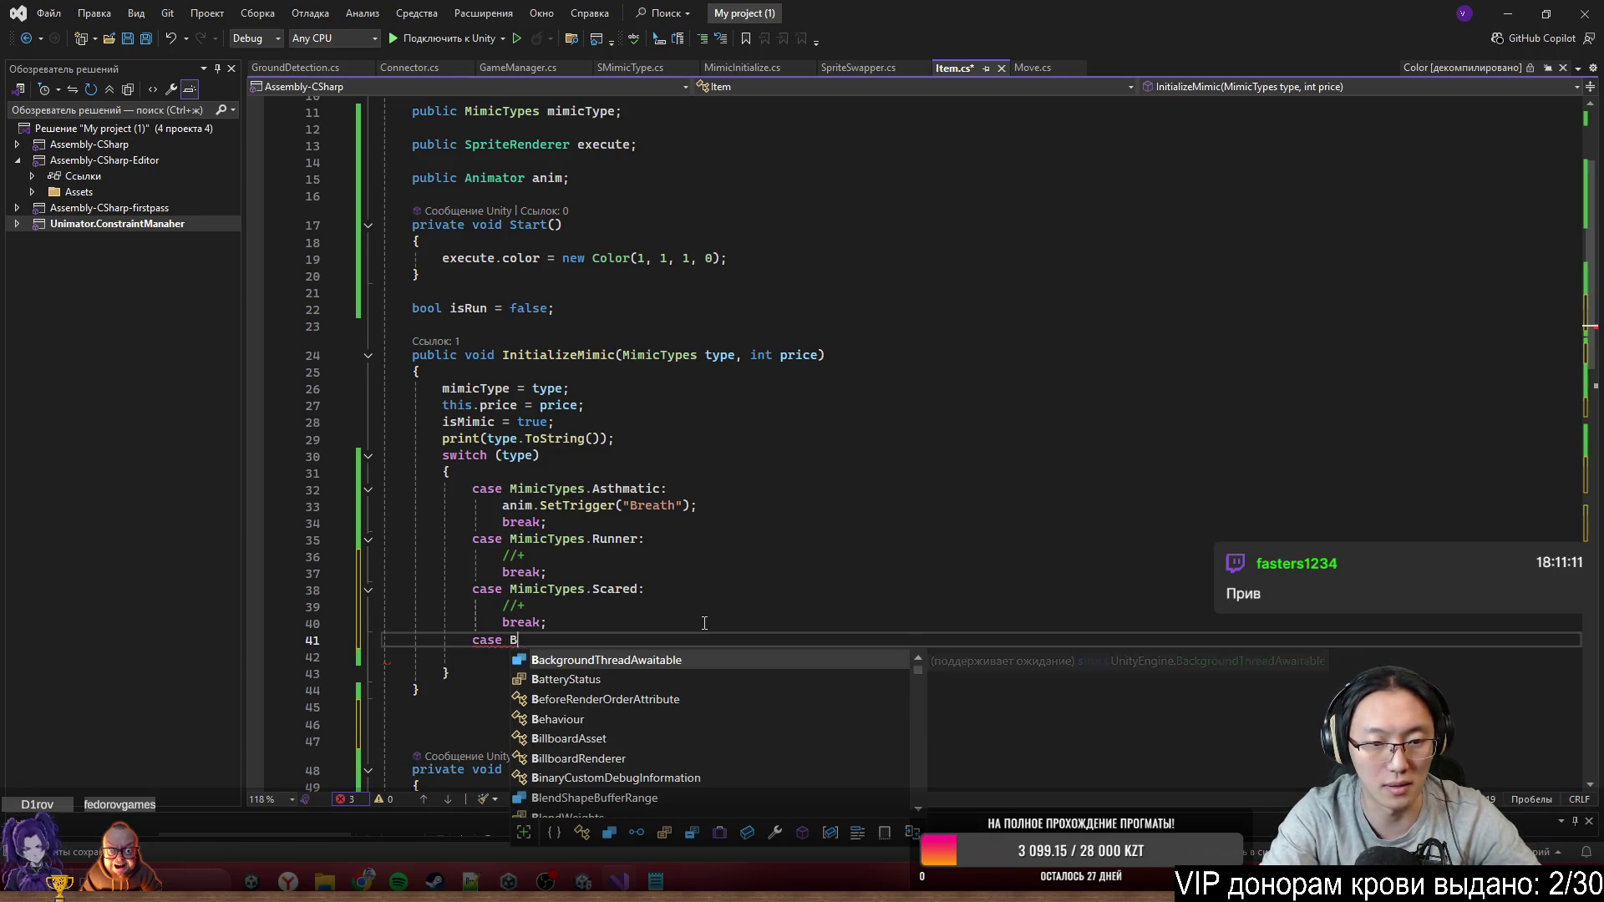
pyautogui.press('BackSpace')
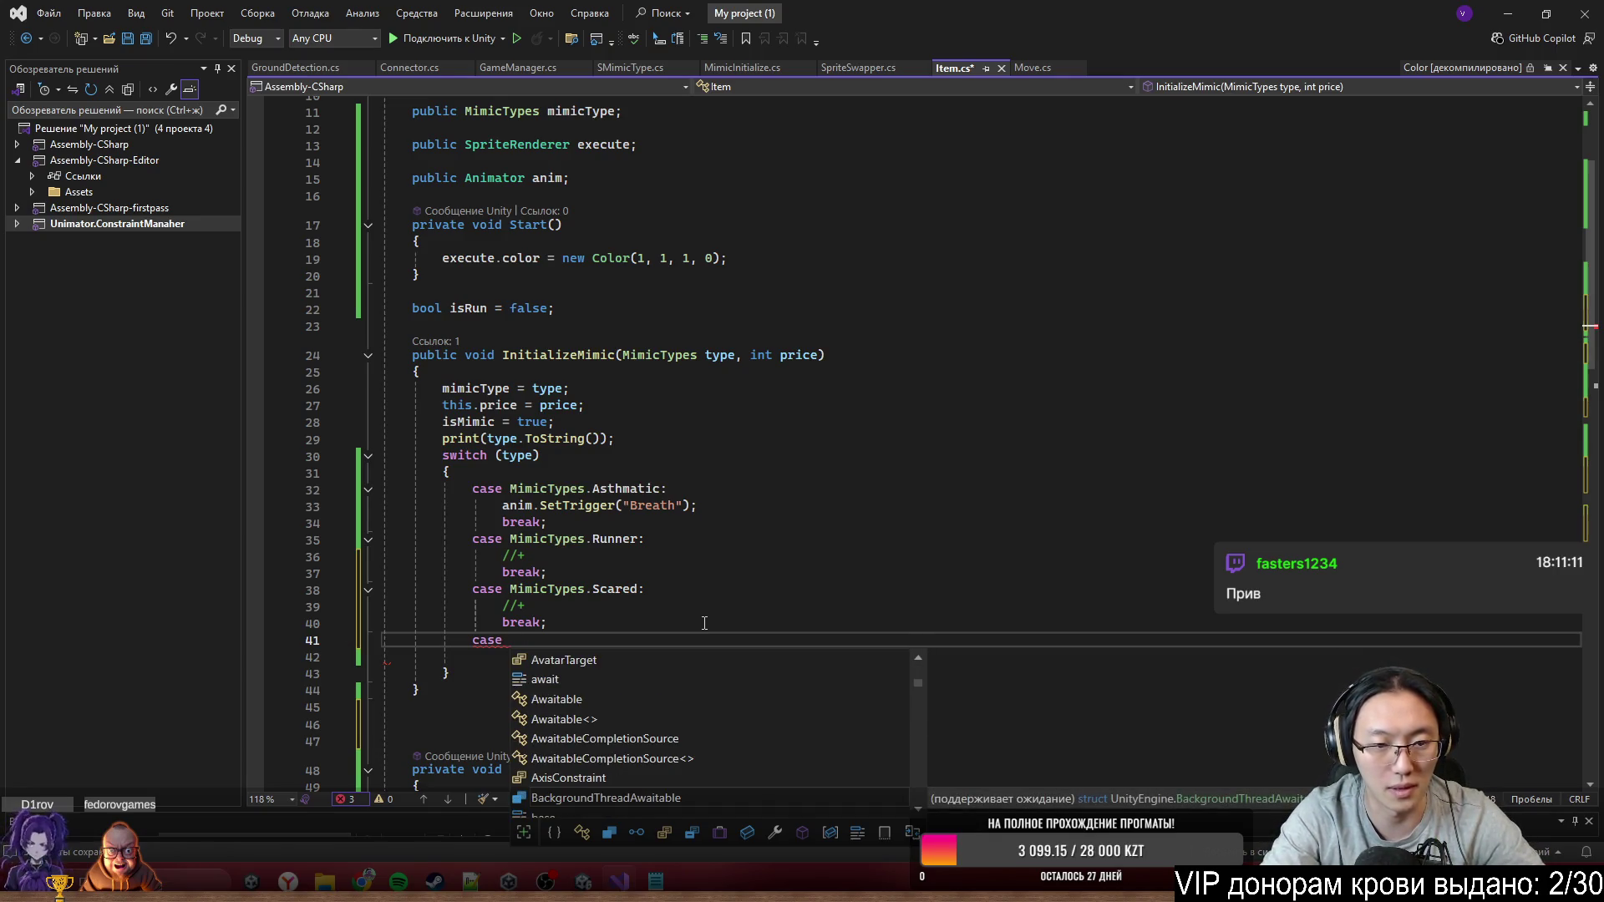
# Add NotPerfect after Scared in the MimicTypes enum and save it
pyautogui.keyDown('ctrl'); pyautogui.click(560, 541); pyautogui.keyUp('ctrl')
pyautogui.click(581, 542)
pyautogui.press('Return')
pyautogui.write('Not')
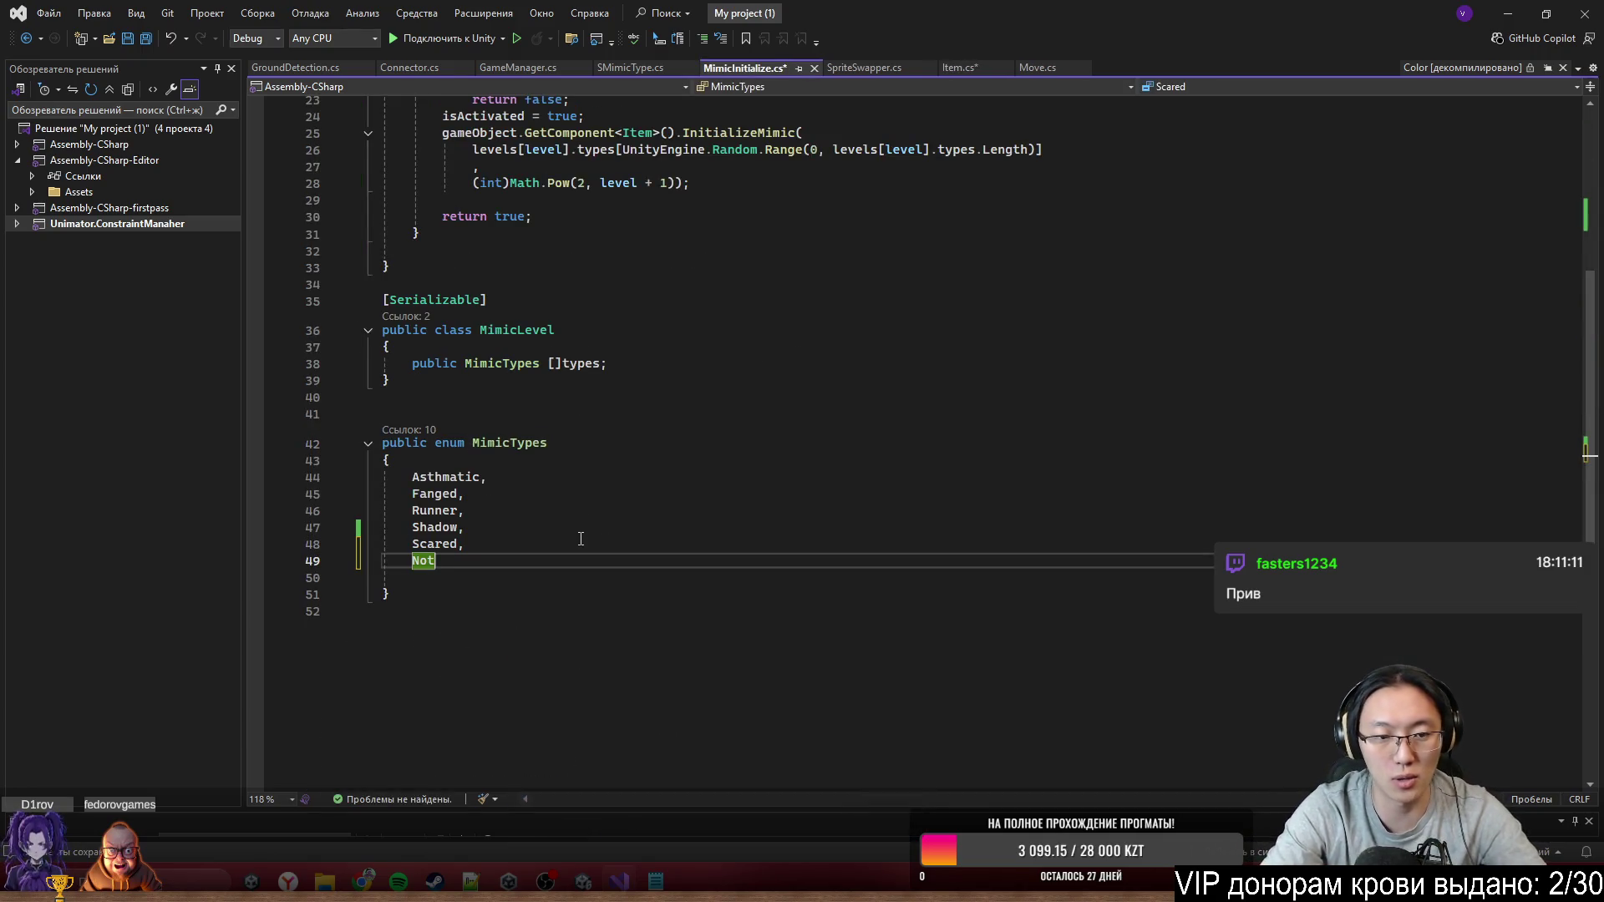
pyautogui.write('Perfect')
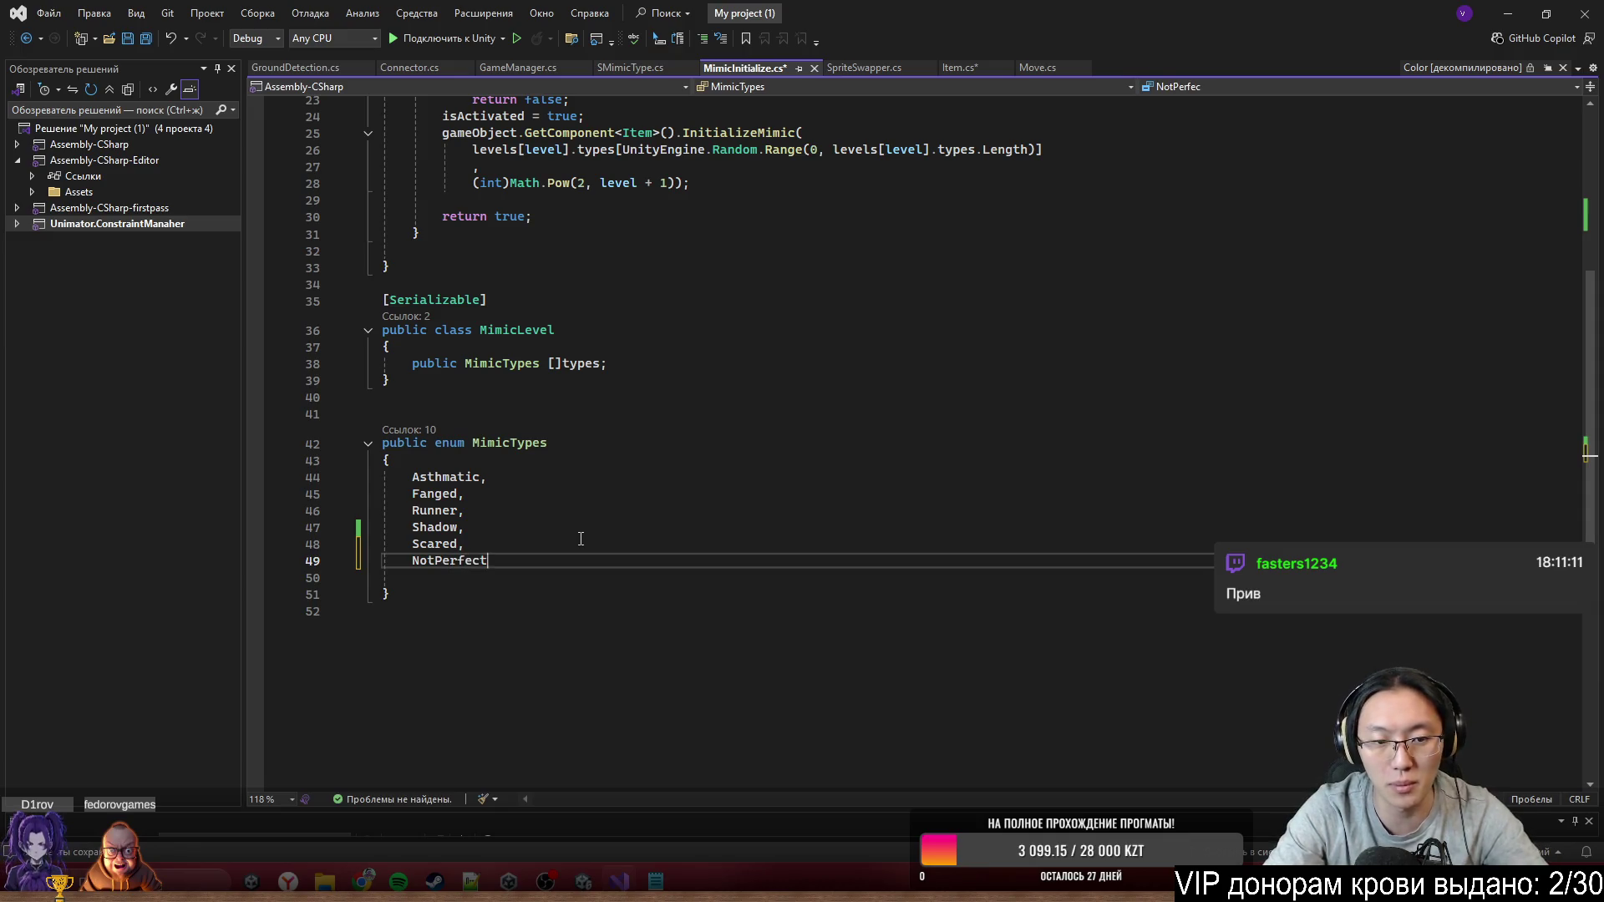
pyautogui.hotkey('ctrl', 's')
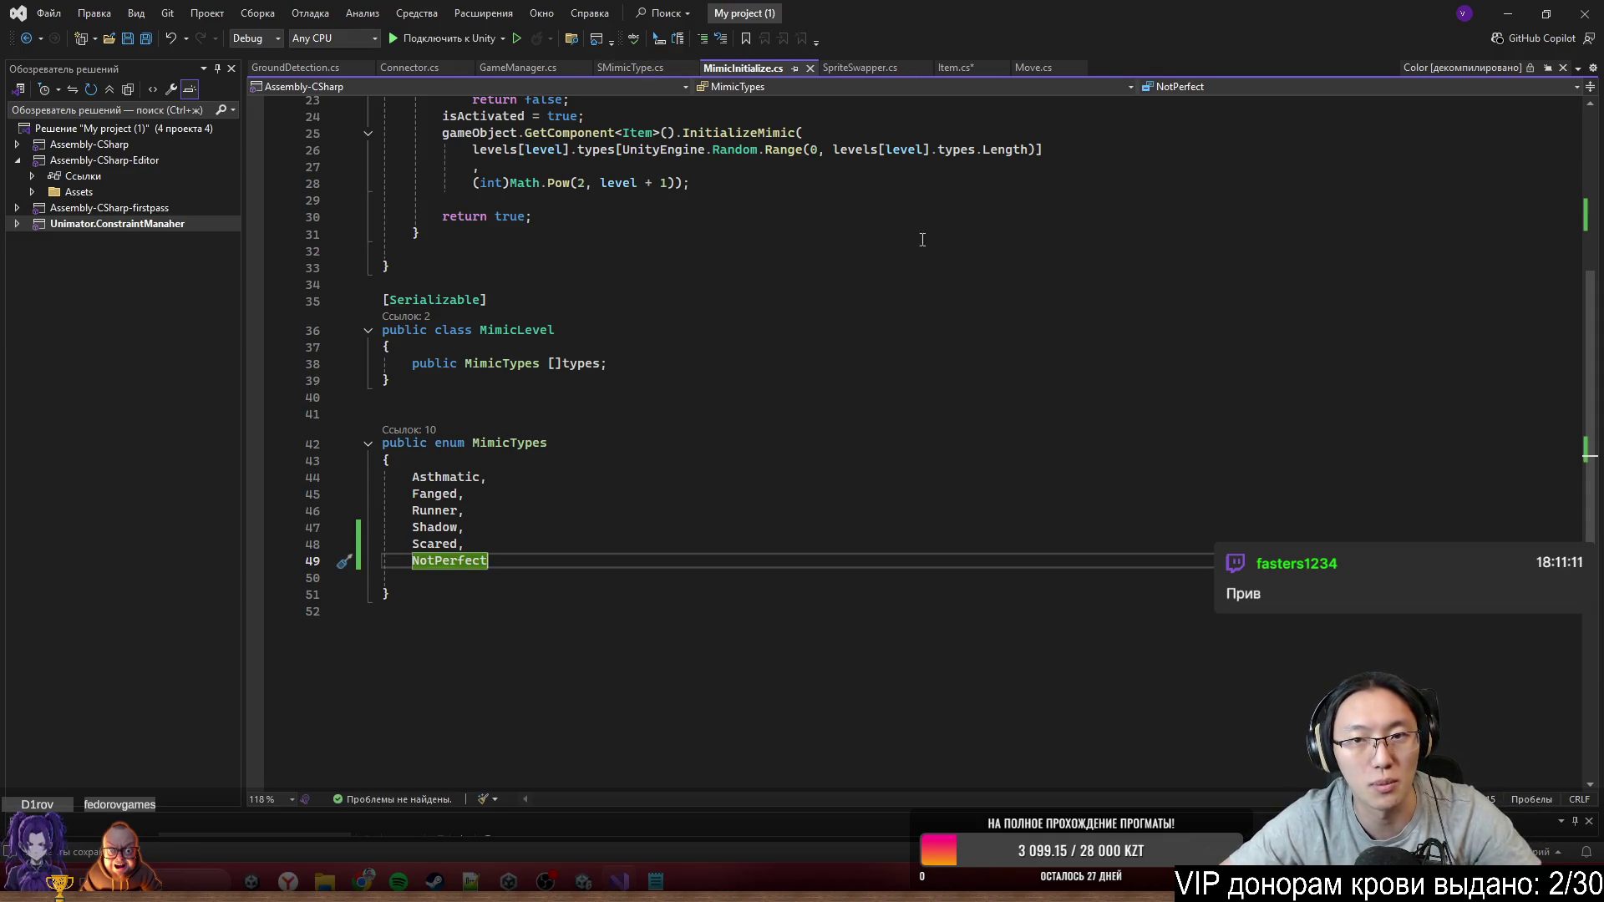
# Complete the new case label as case MimicTypes.NotPerfect: in Item.cs
pyautogui.click(969, 70)
pyautogui.click(760, 616)
pyautogui.press('Down')
pyautogui.write('Mim')
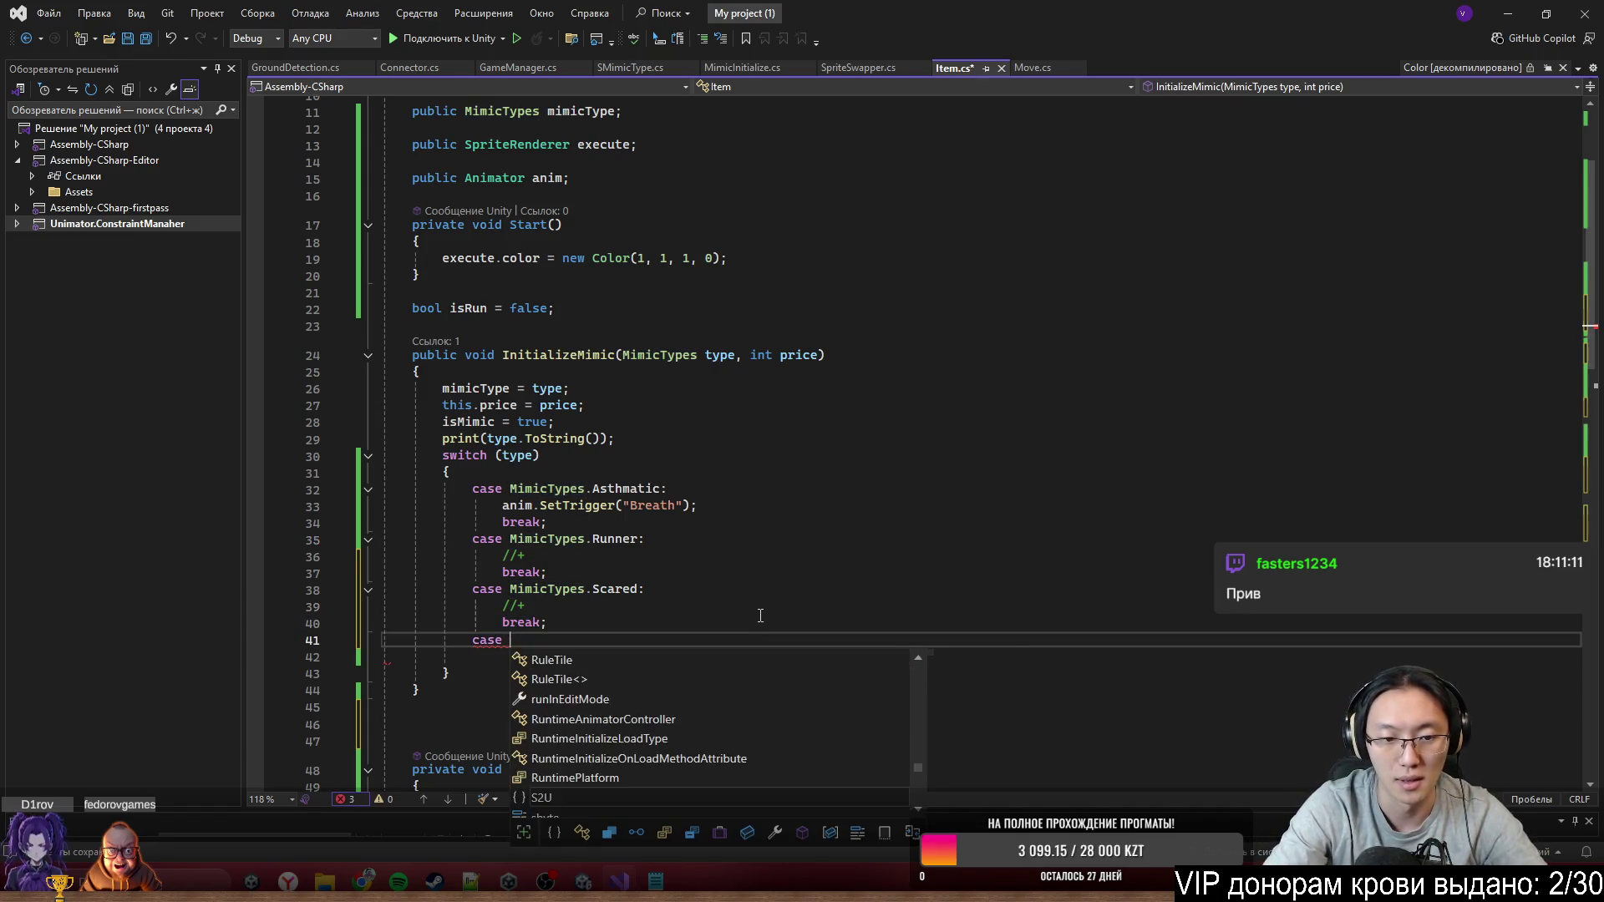
pyautogui.press('Tab')
pyautogui.write('.')
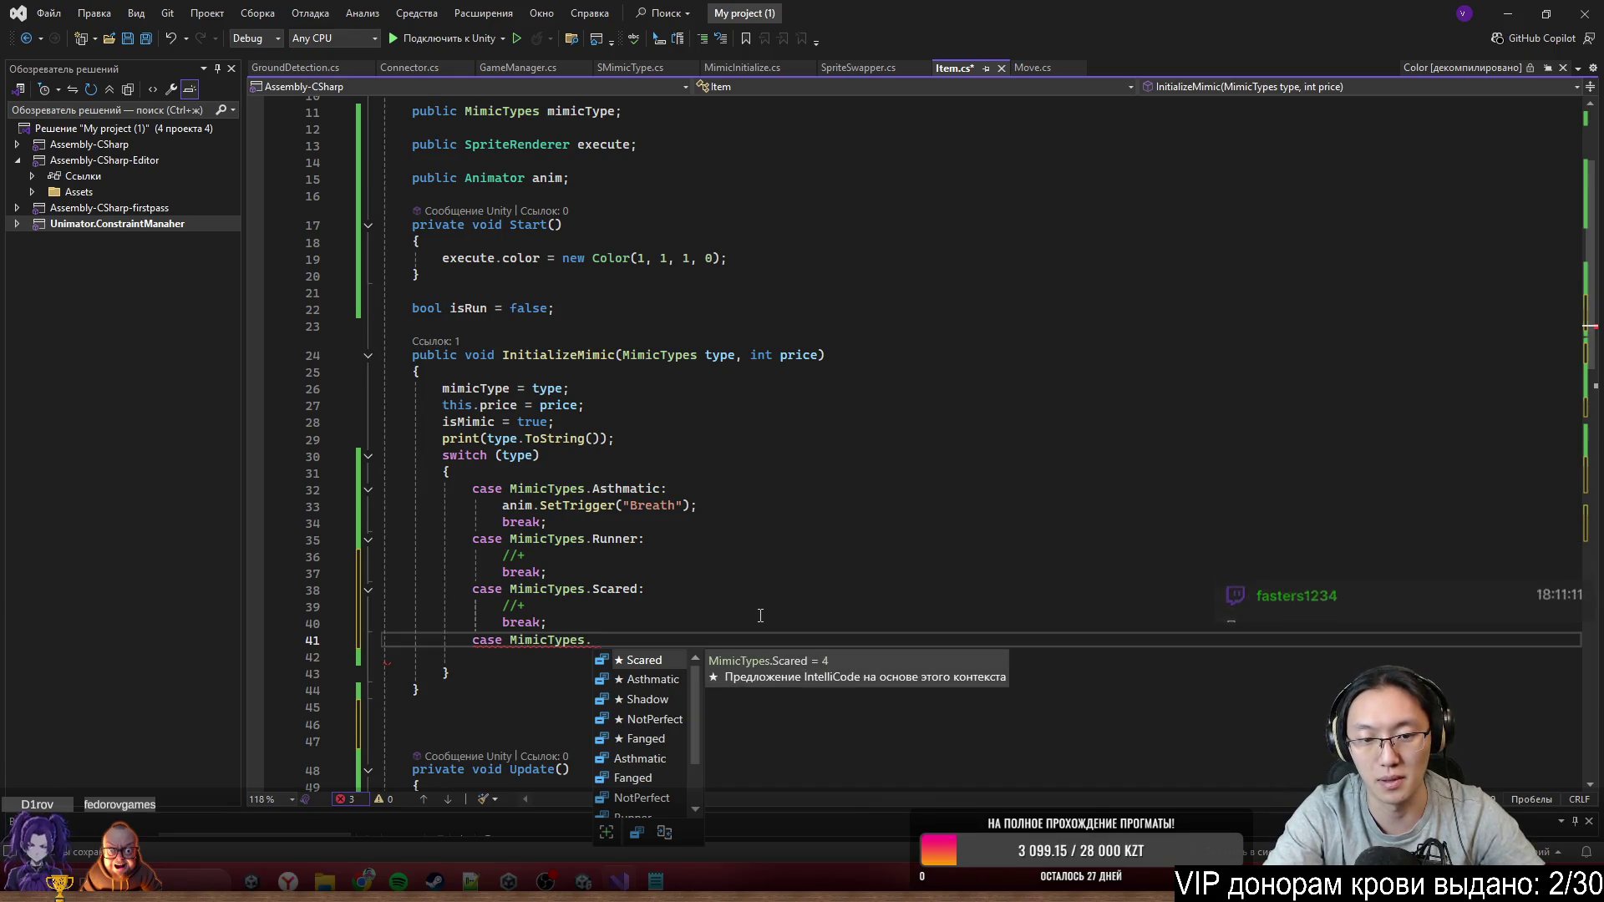
pyautogui.write('N')
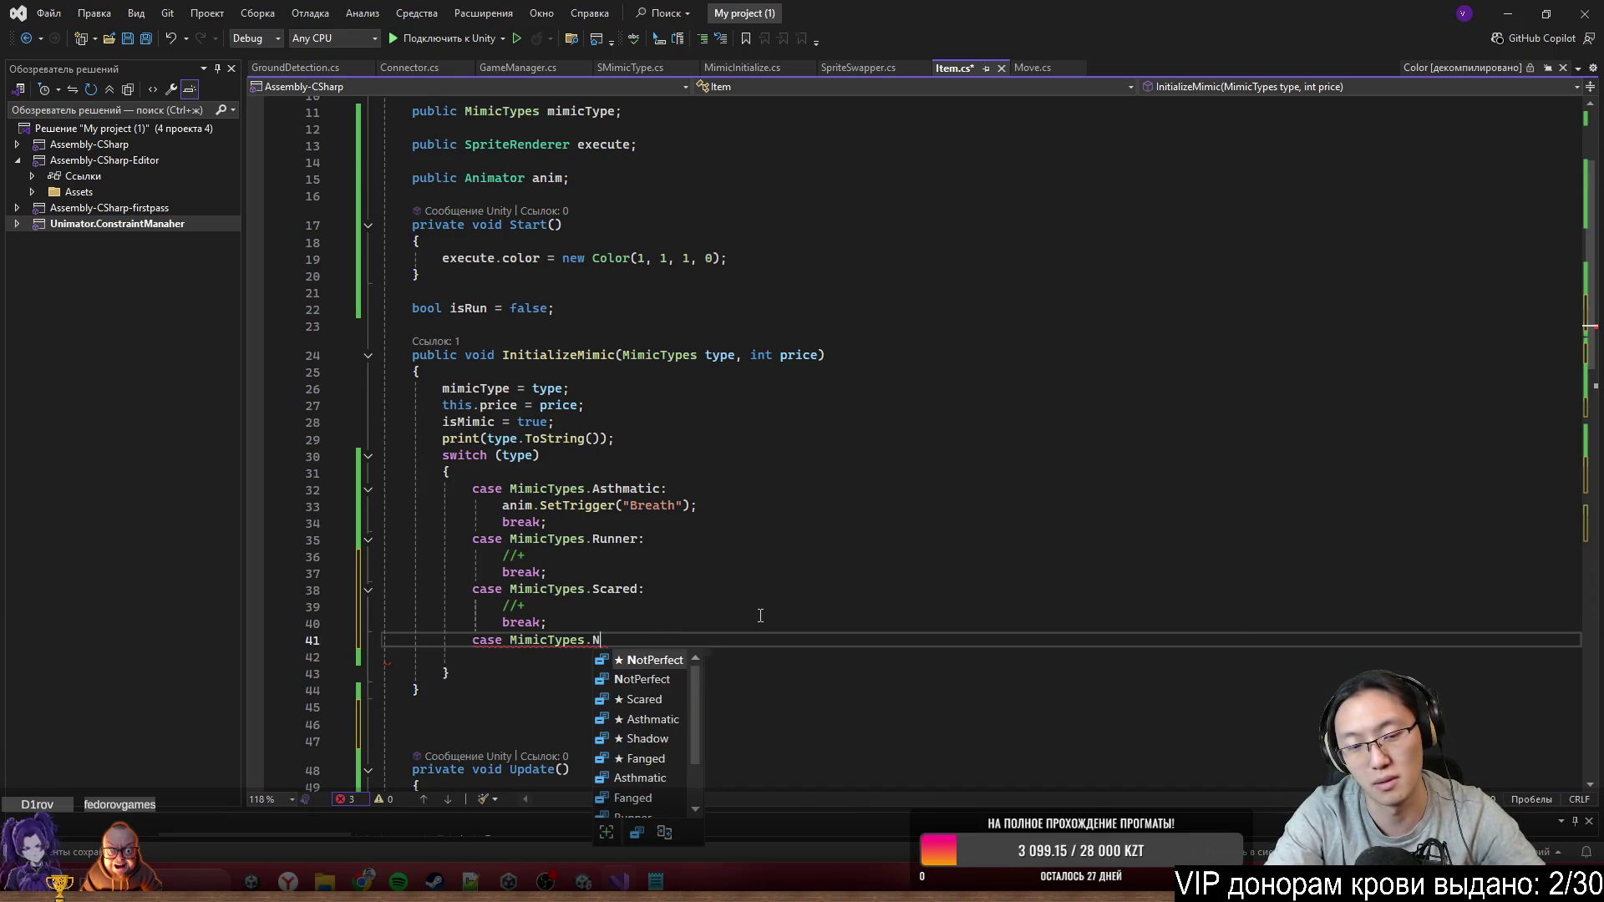
pyautogui.press('Tab')
pyautogui.write(':')
pyautogui.press('Return')
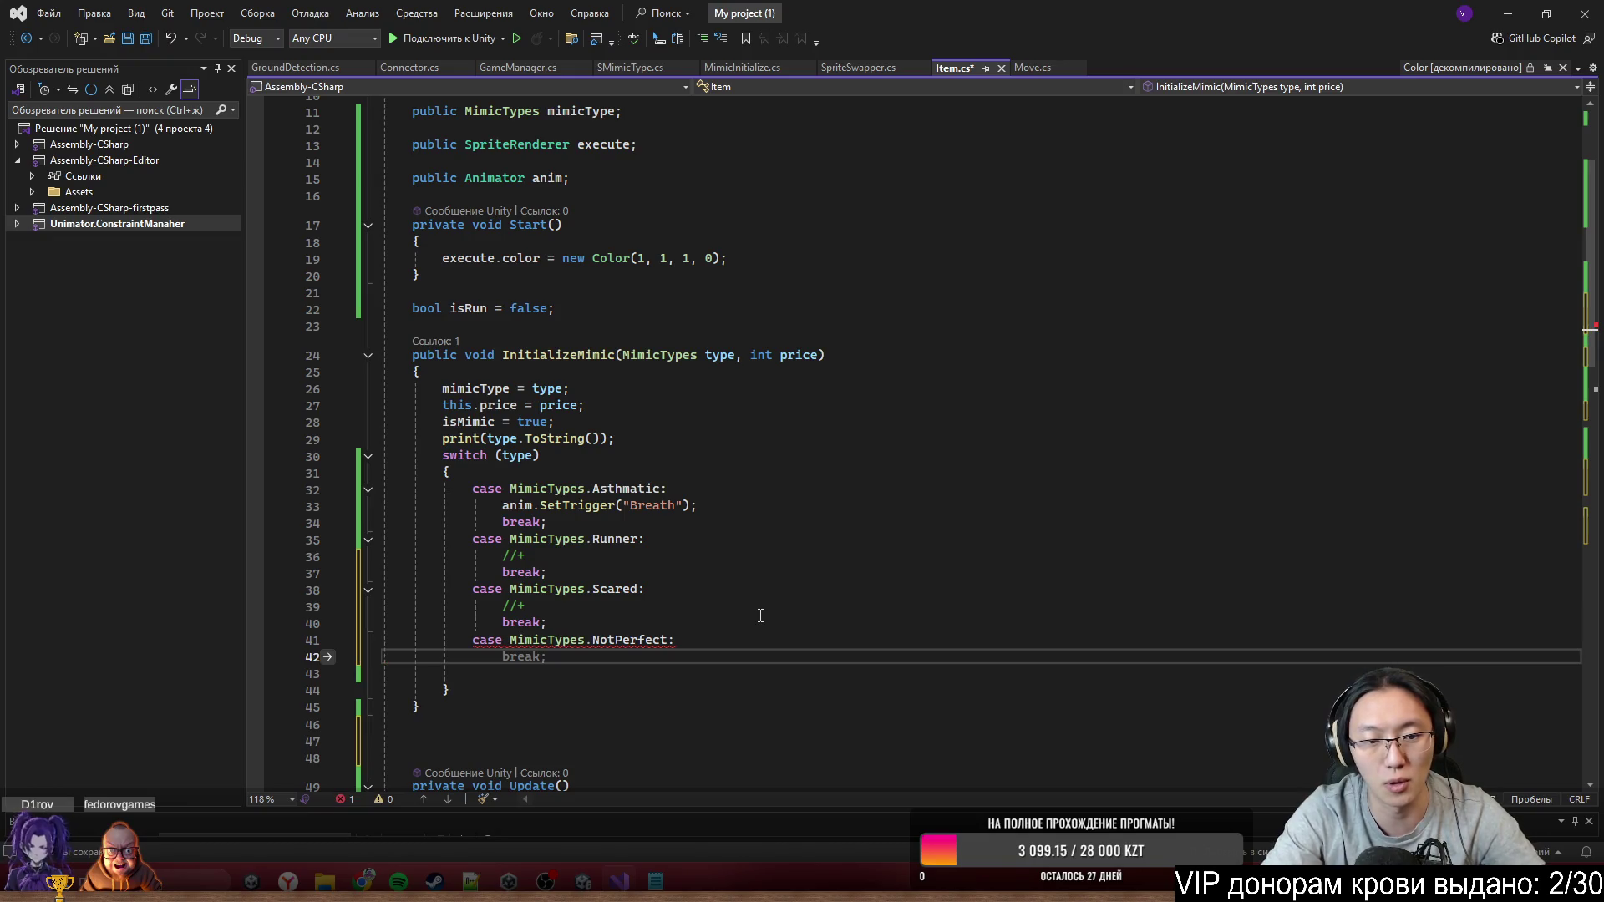
# Give the NotPerfect case anim.SetTrigger("NotPerfect") followed by break;
pyautogui.scroll(-2, 819, 556)
pyautogui.write('an')
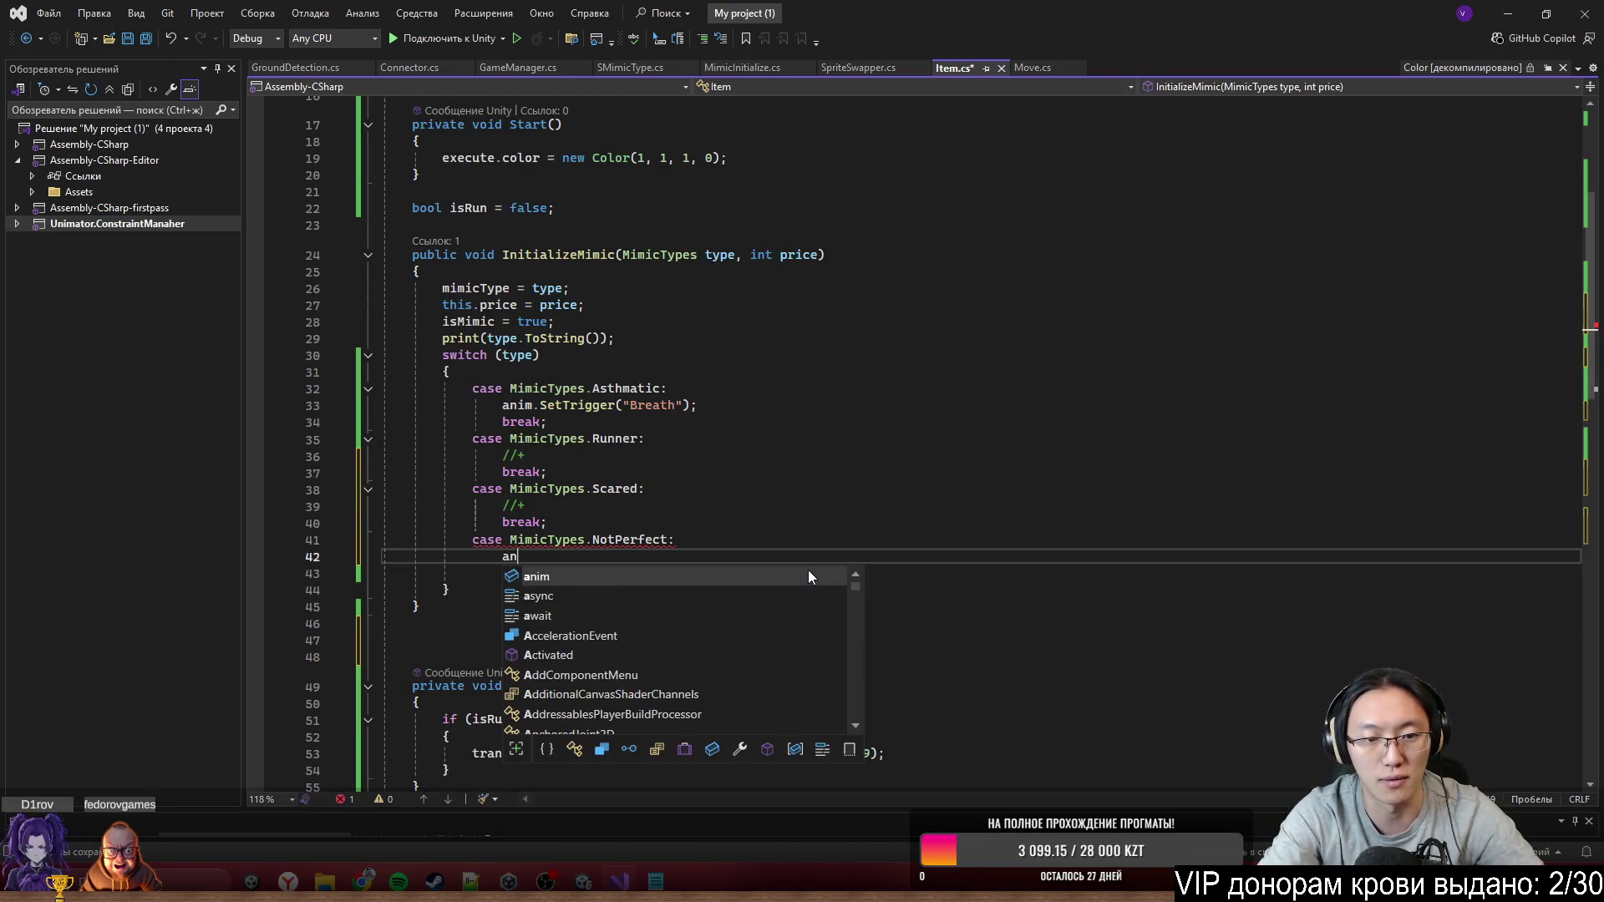
pyautogui.write('im.SetT')
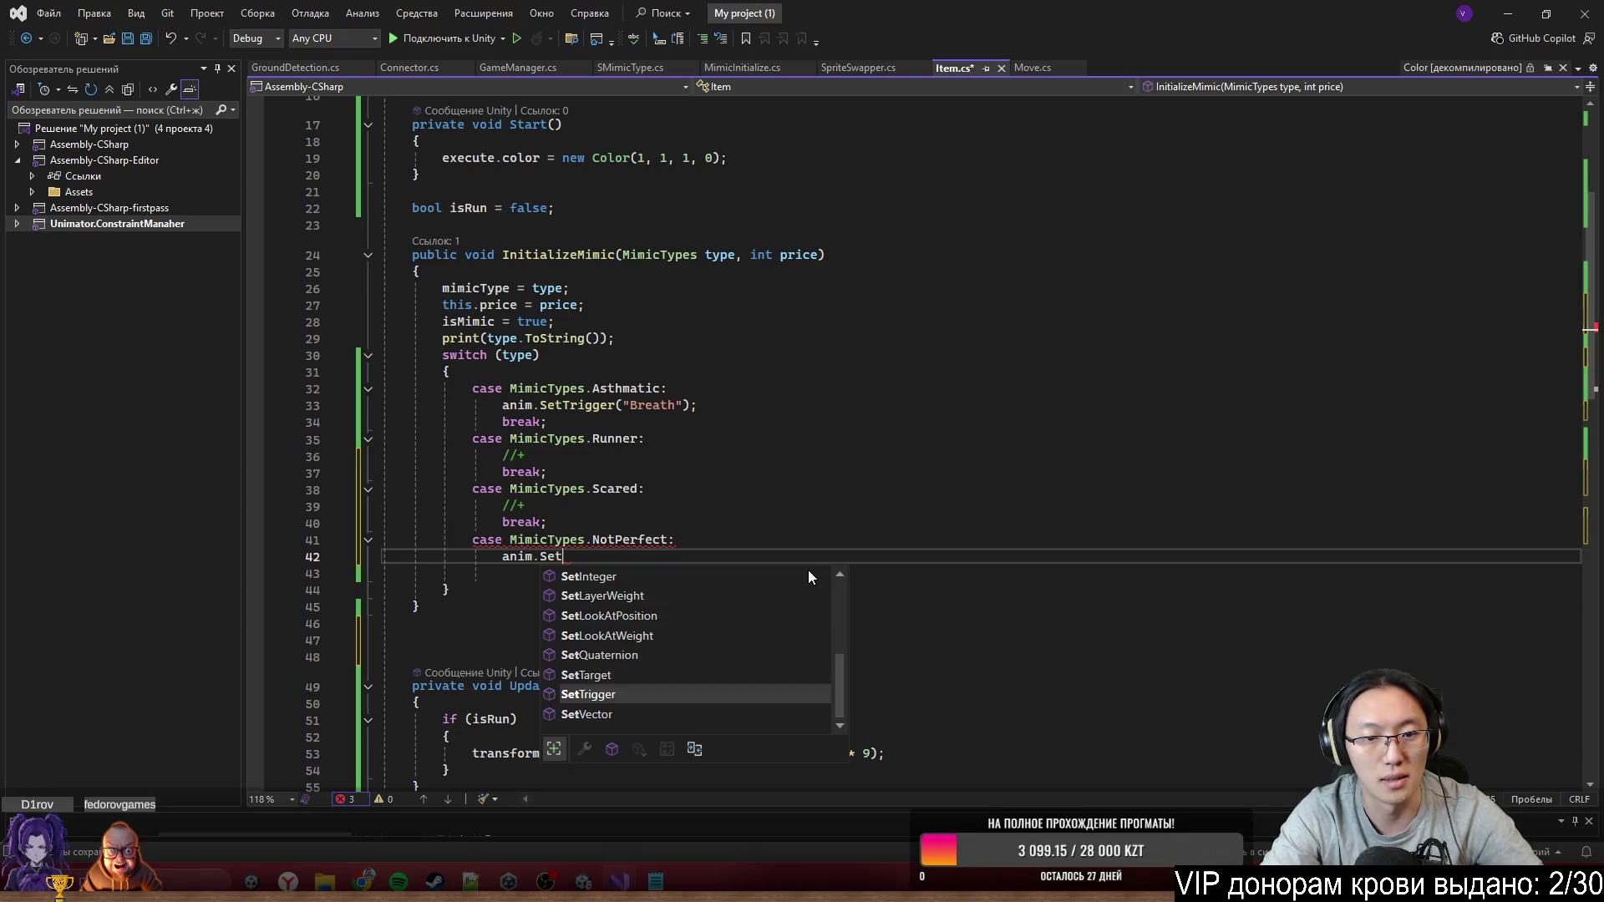
pyautogui.press('Tab')
pyautogui.write('("NotPerfect");')
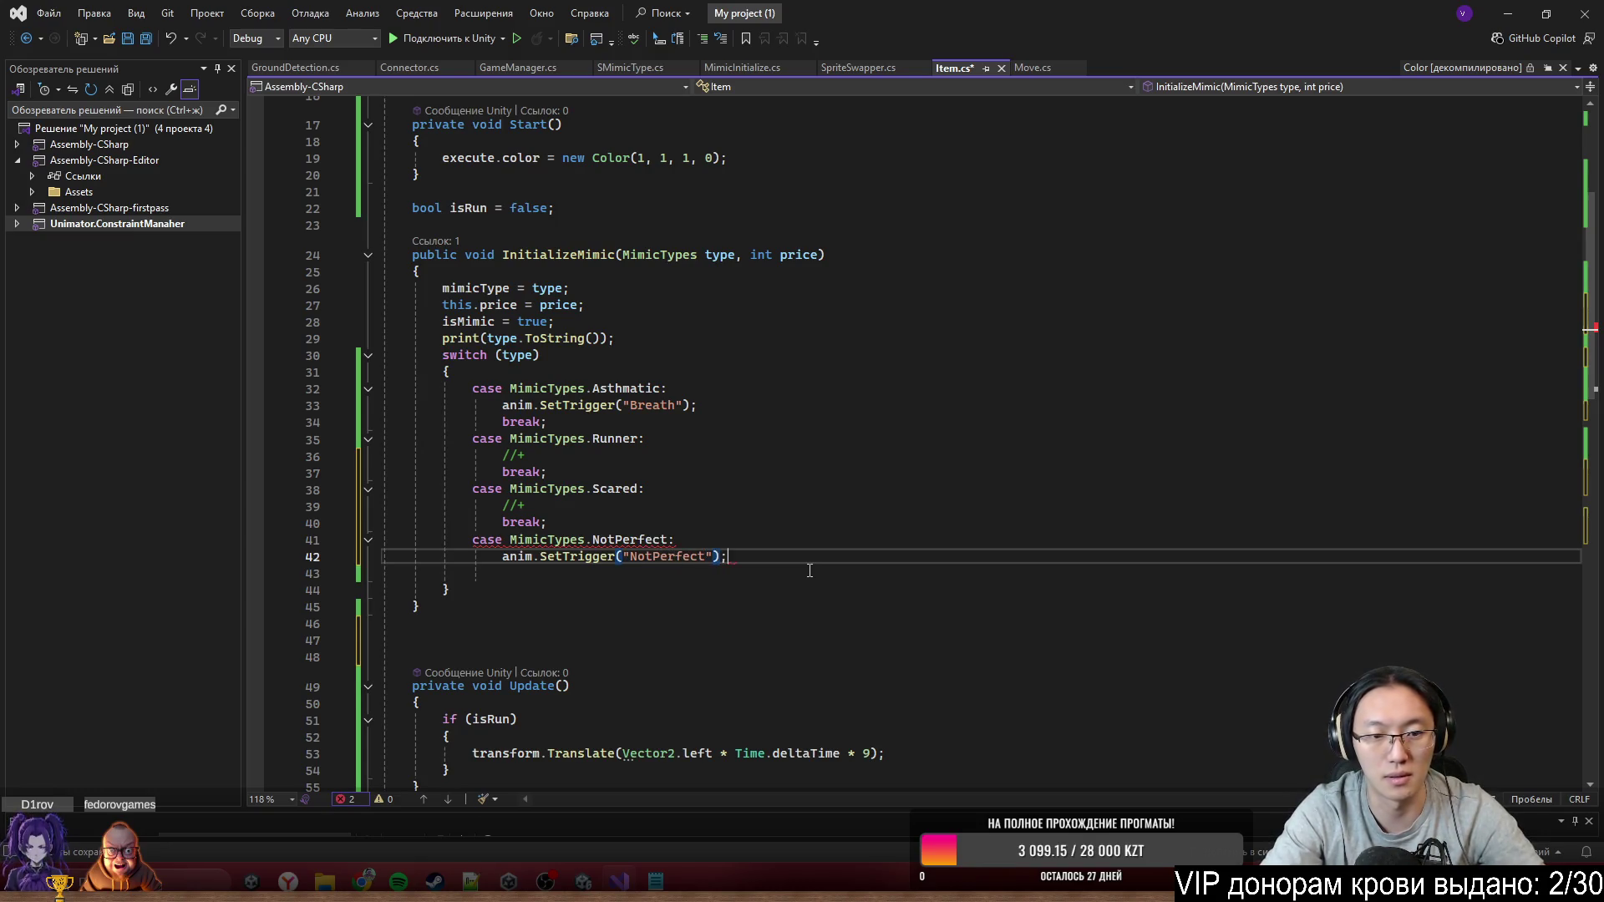
pyautogui.press('Return')
pyautogui.press('Tab')
# Begin another case MimicTypes. label below the NotPerfect case
pyautogui.press('Return')
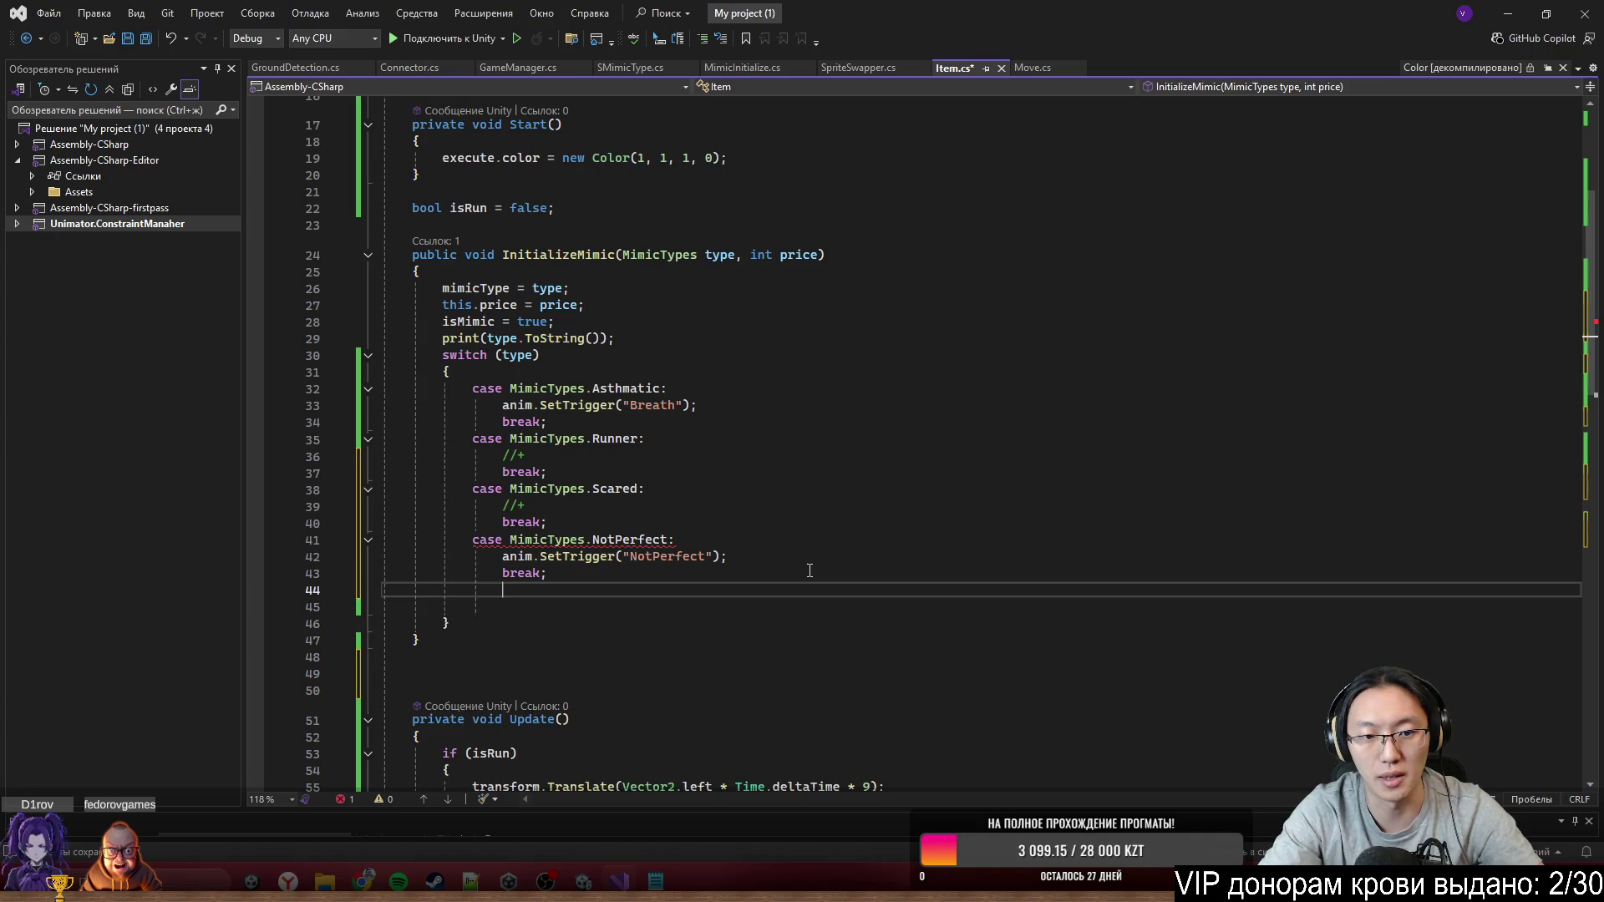
pyautogui.write('case ')
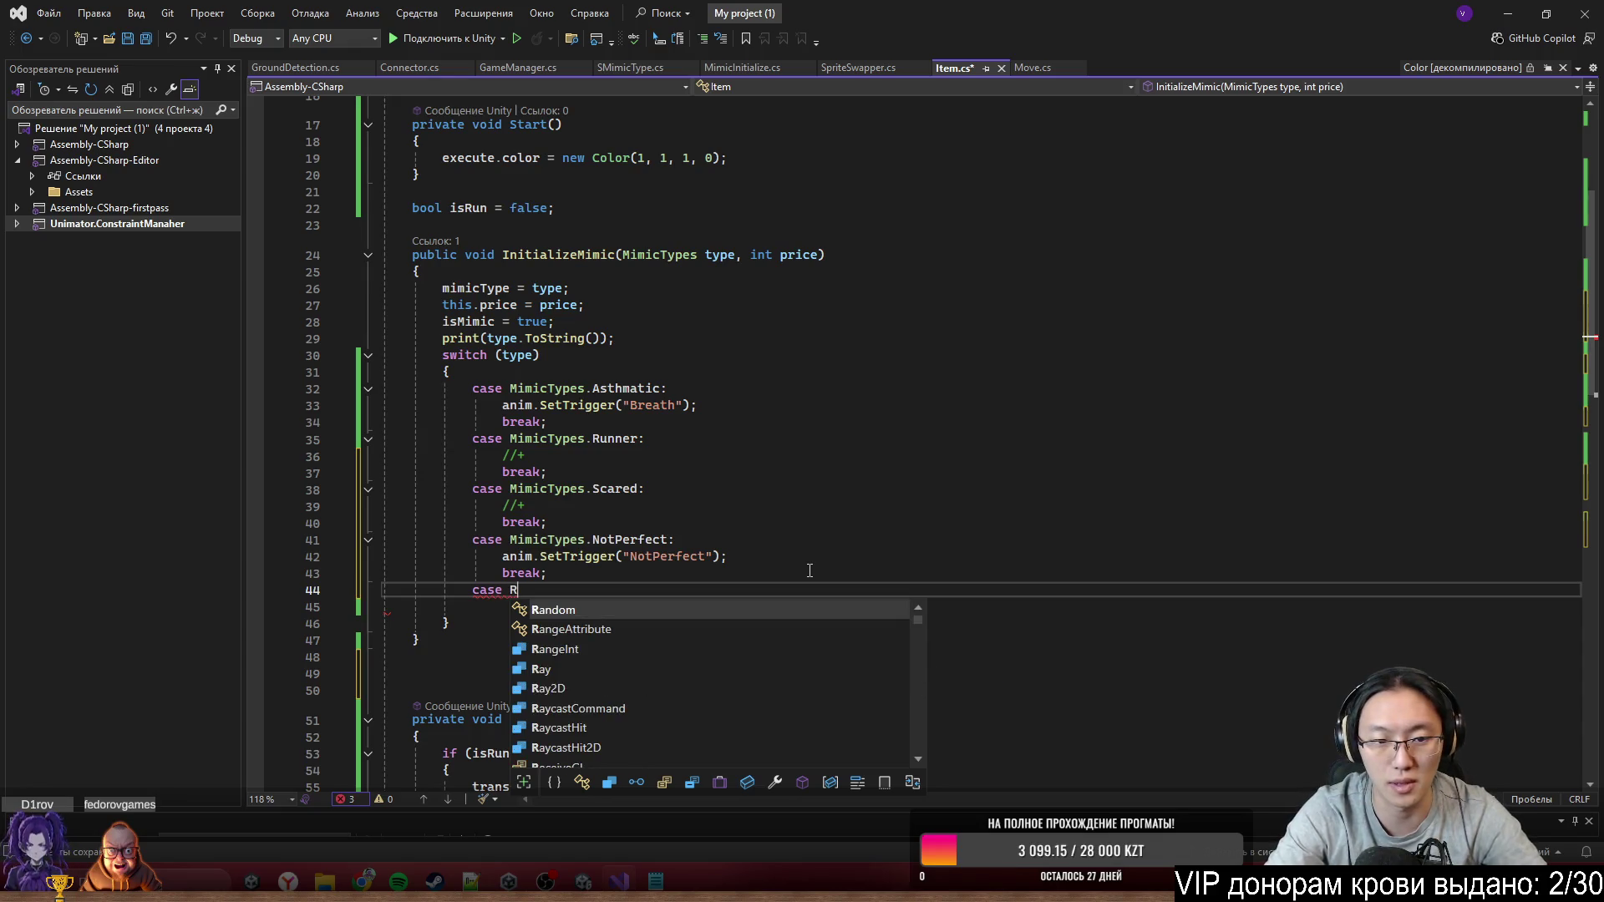
pyautogui.write('Mimic')
pyautogui.press('Tab')
pyautogui.write('.')
pyautogui.press('Escape')
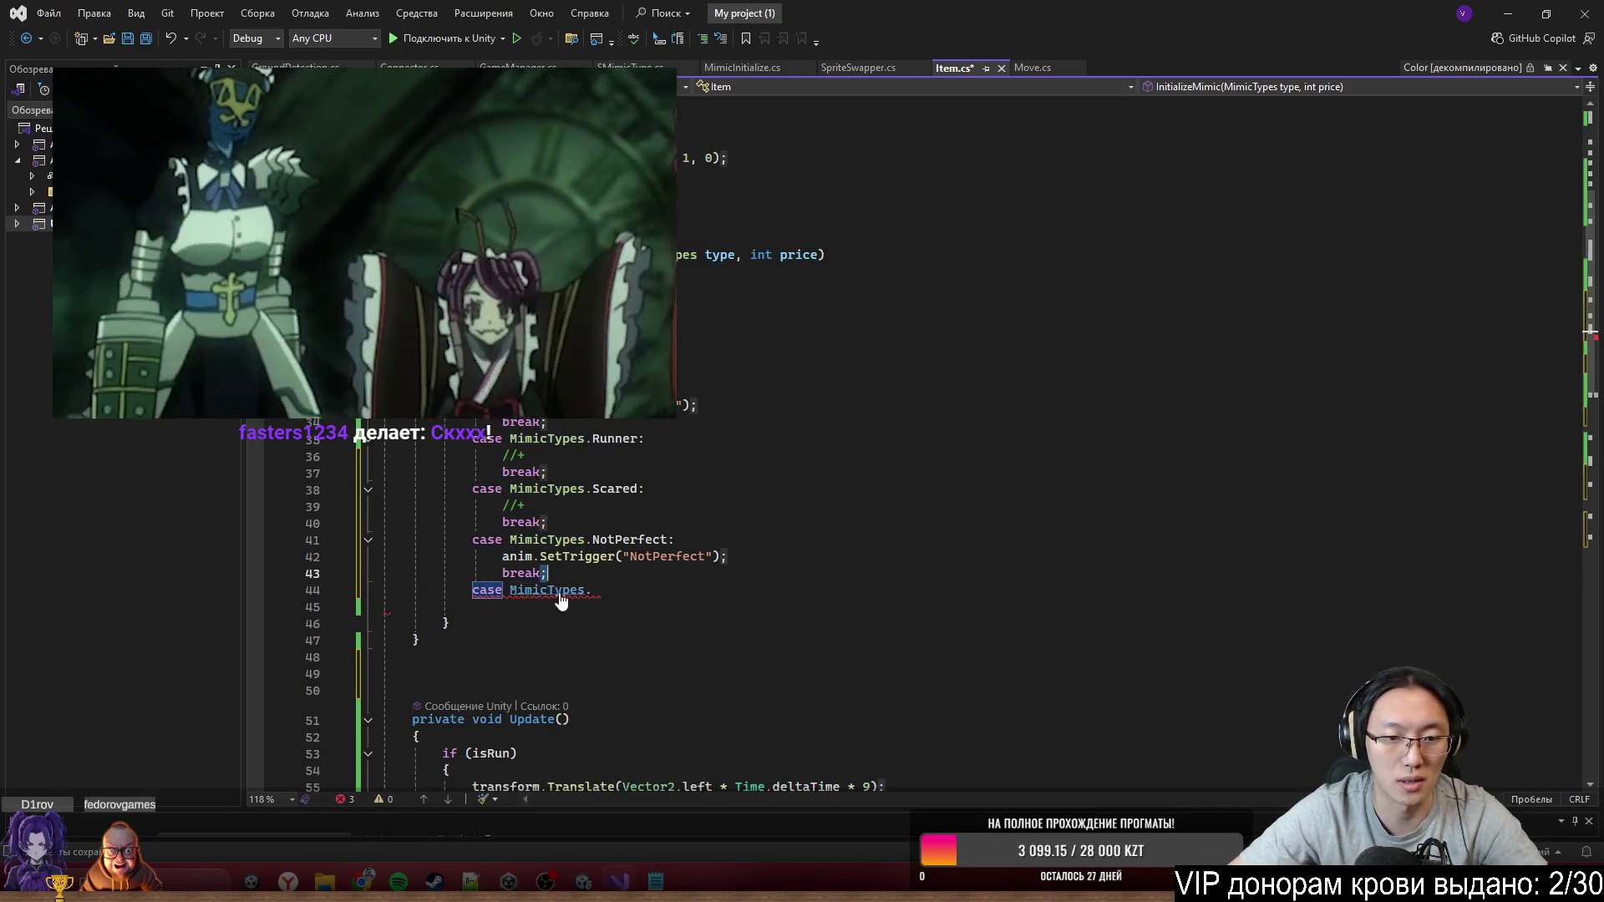
# Add Risk after NotPerfect in the MimicTypes enum and save it
pyautogui.keyDown('ctrl'); pyautogui.click(551, 590); pyautogui.keyUp('ctrl')
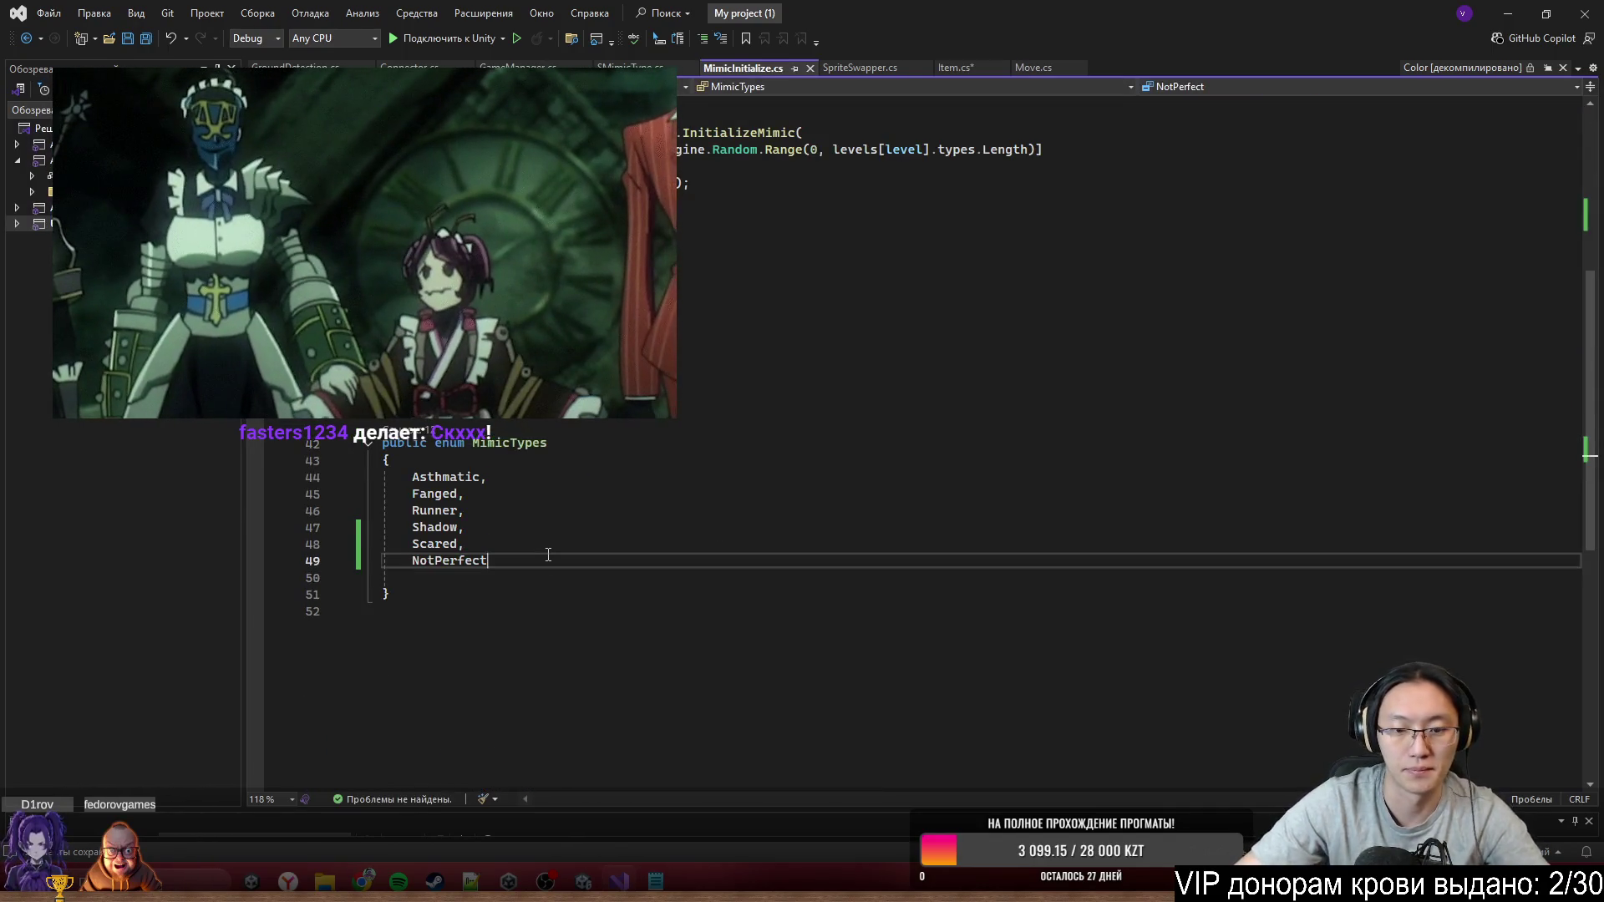
pyautogui.click(548, 561)
pyautogui.write(',')
pyautogui.press('Return')
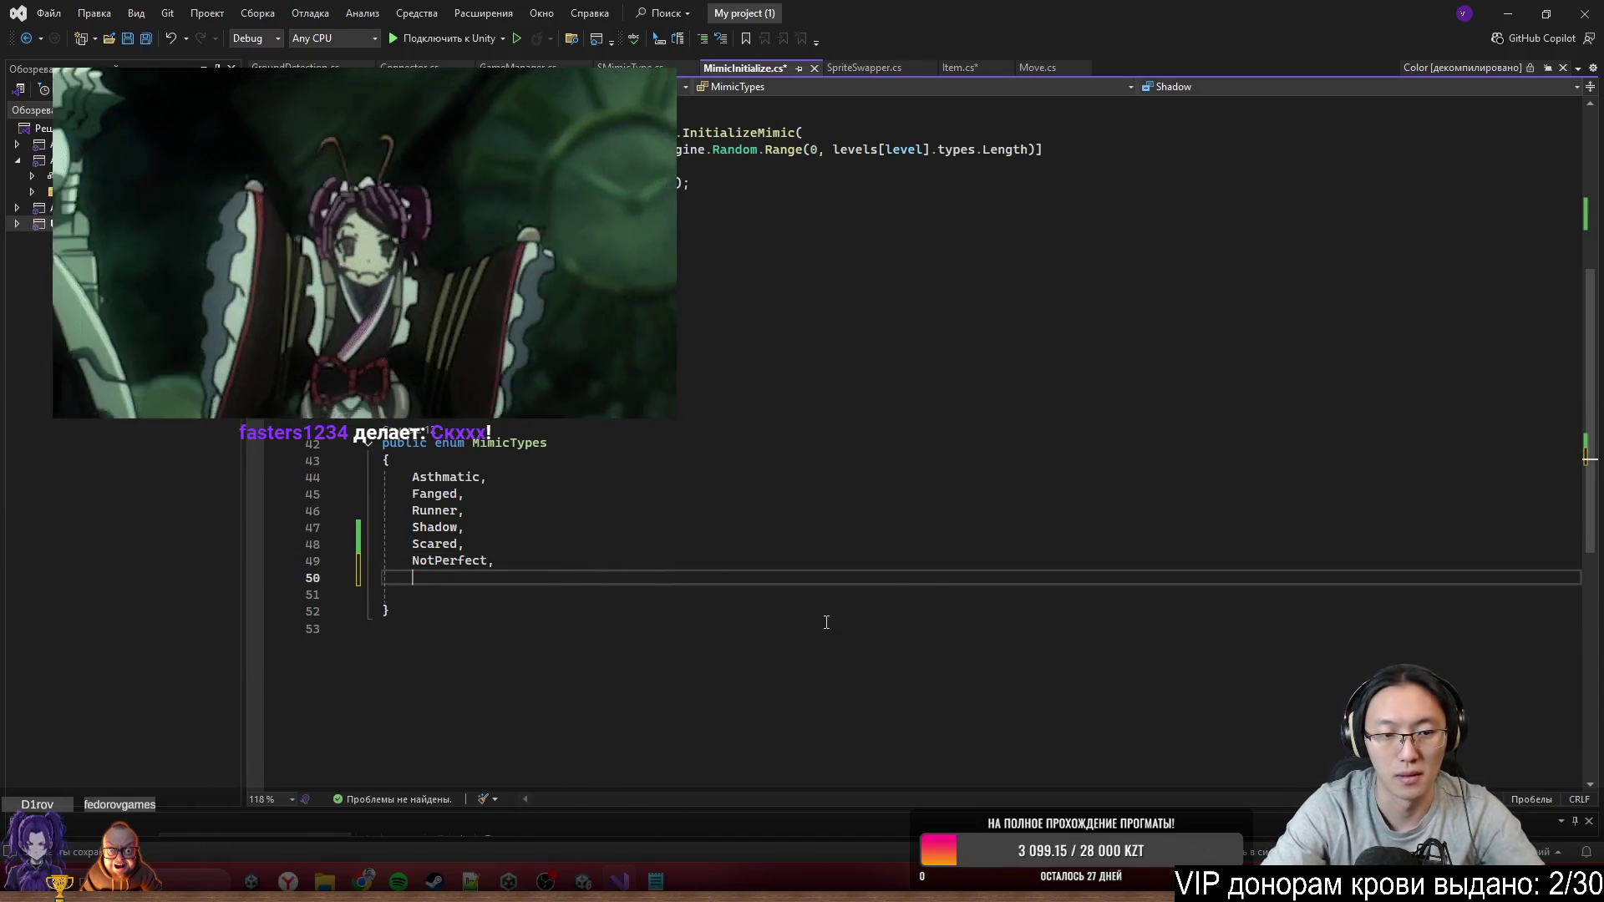
pyautogui.write('Risk')
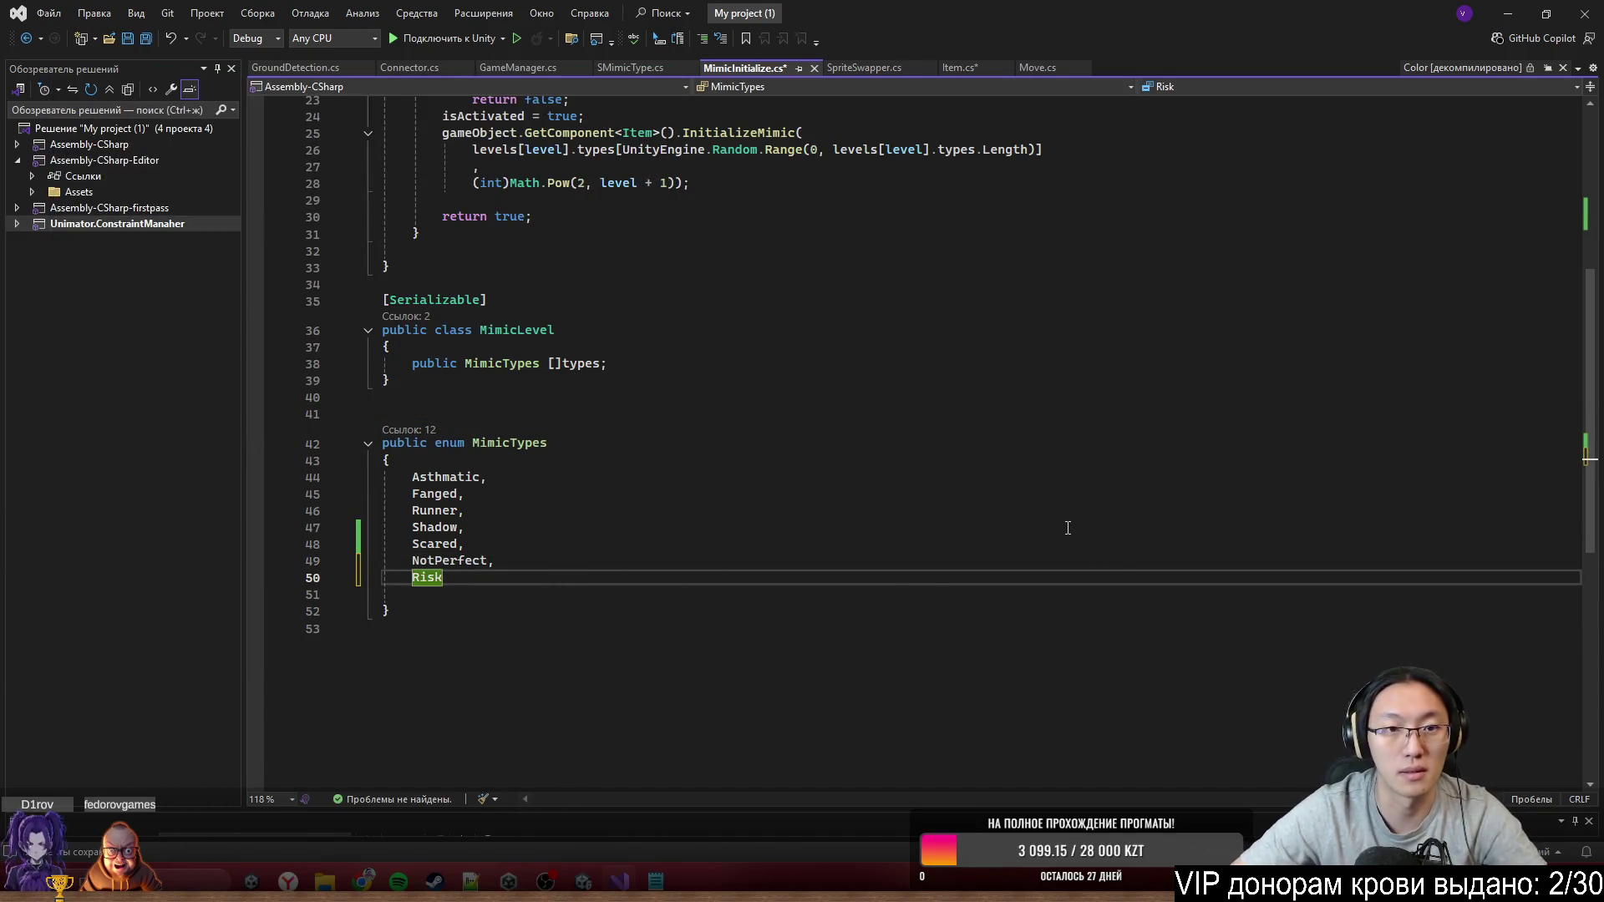
pyautogui.hotkey('ctrl', 's')
# Complete the unfinished case label as case MimicTypes.Risk:
pyautogui.hotkey('ctrl', '-')
pyautogui.write('Ri')
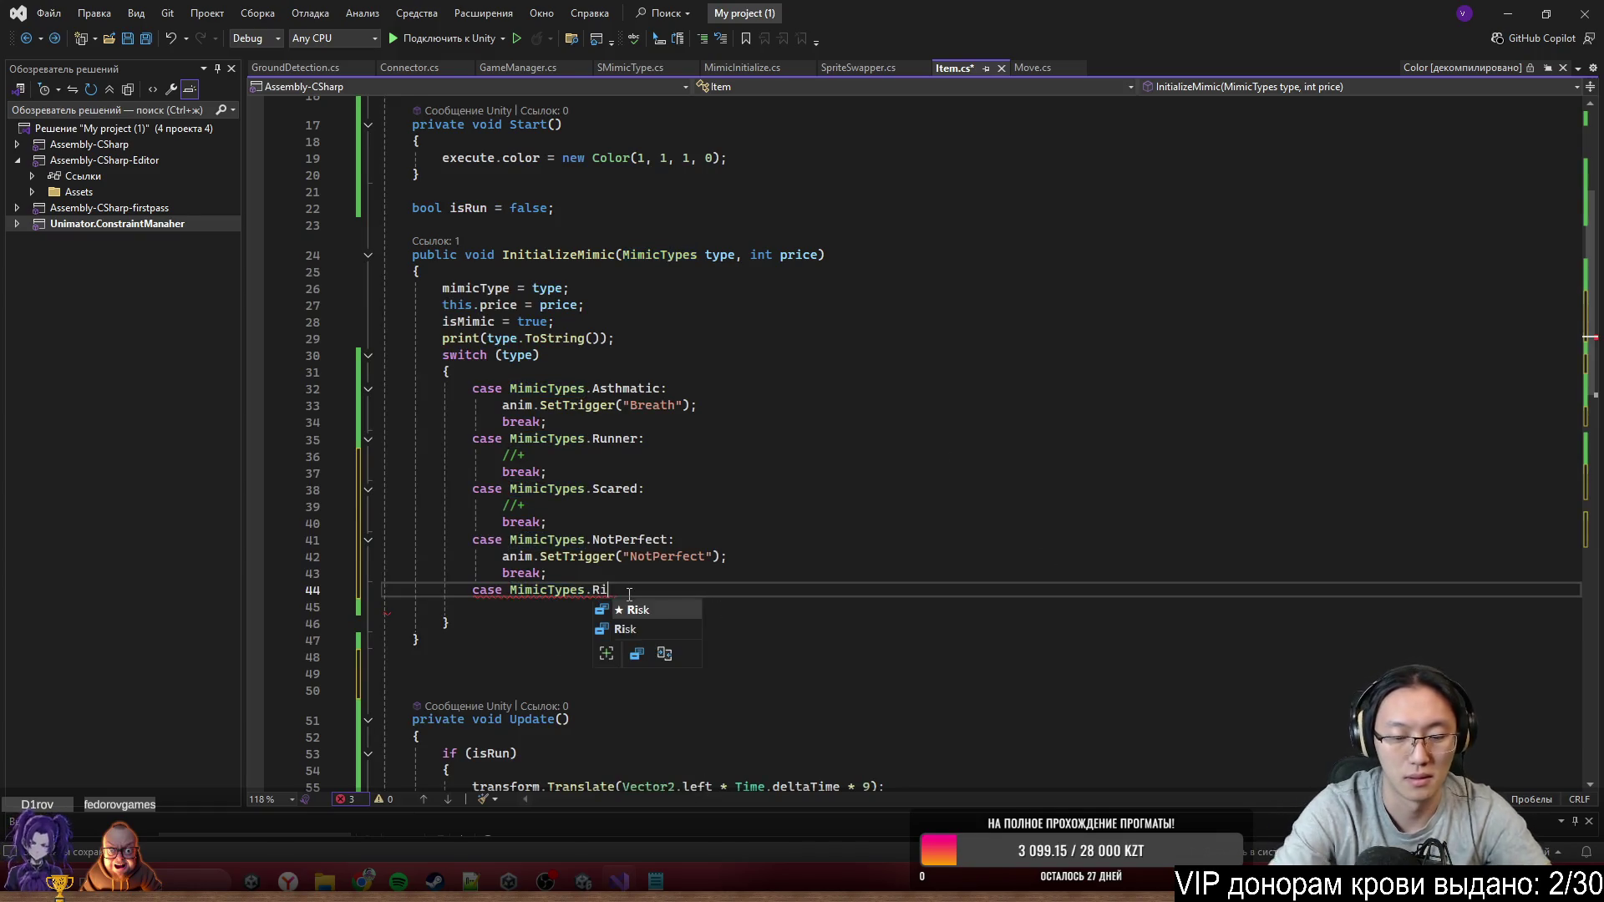
pyautogui.write('sk {')
pyautogui.press('BackSpace')
pyautogui.press('BackSpace')
pyautogui.write(':')
pyautogui.press('Return')
# Give the Risk case anim.SetTrigger("Risk") and break;, then save Item.cs
pyautogui.write('anim.SetTrigger.')
pyautogui.press('BackSpace')
pyautogui.write('("Risk')
pyautogui.press('Down')
pyautogui.press('Down')
pyautogui.press('Up')
pyautogui.press('Up')
pyautogui.press('End')
pyautogui.press('Return')
pyautogui.write('break;')
pyautogui.hotkey('ctrl', 's')
# Review the switch cases from Asthmatic through Risk
pyautogui.click(712, 489)
pyautogui.click(609, 640)
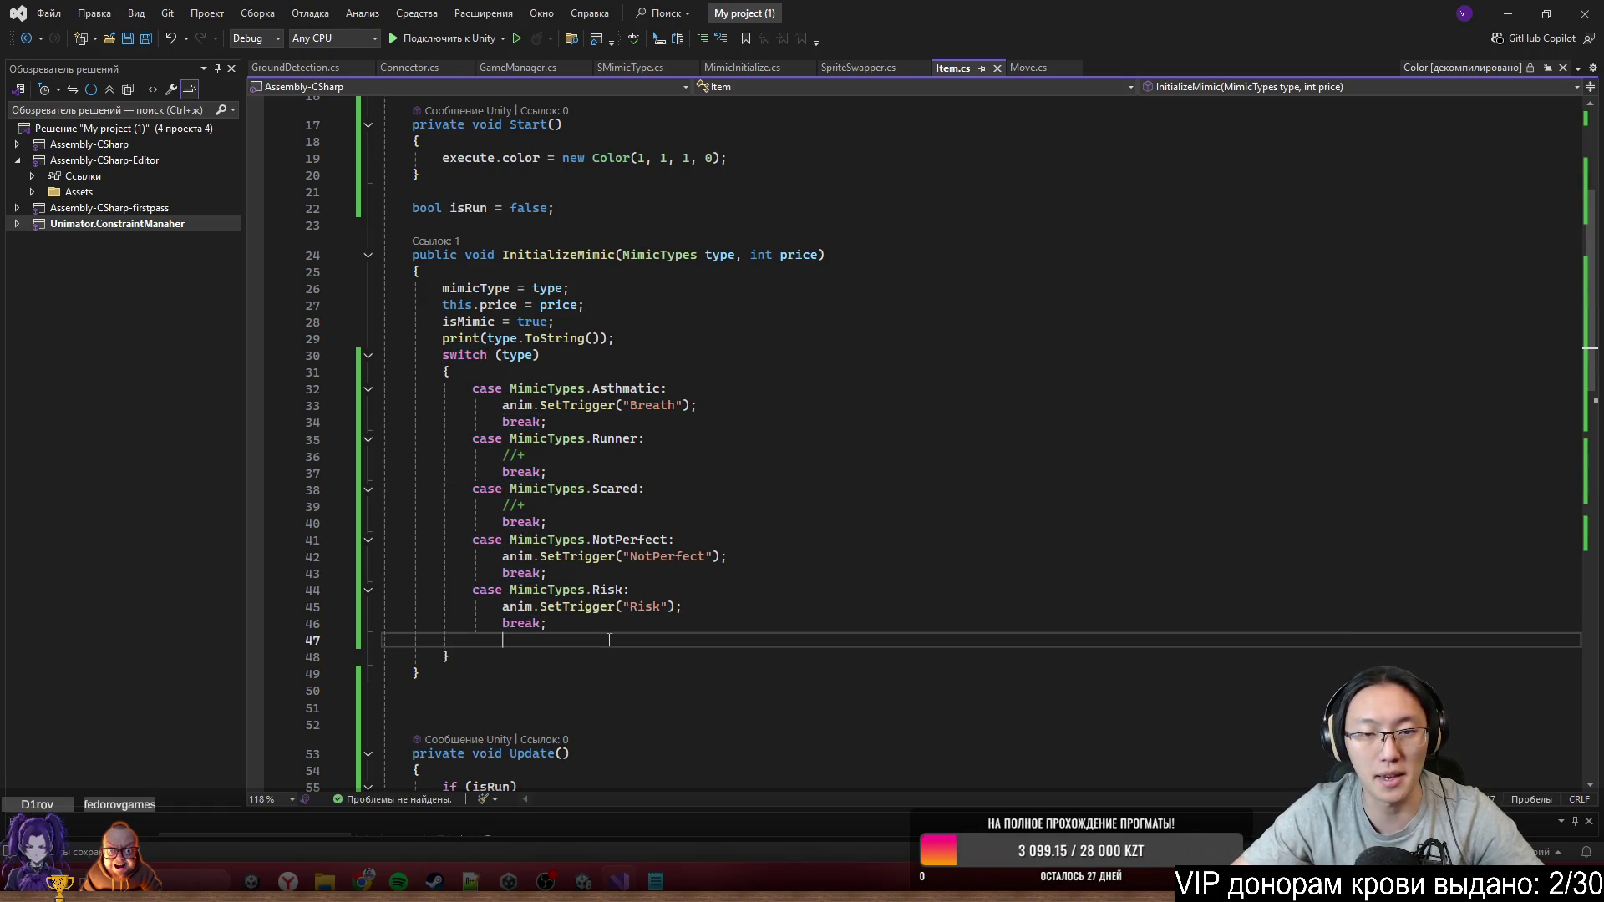
pyautogui.scroll(-1, 610, 640)
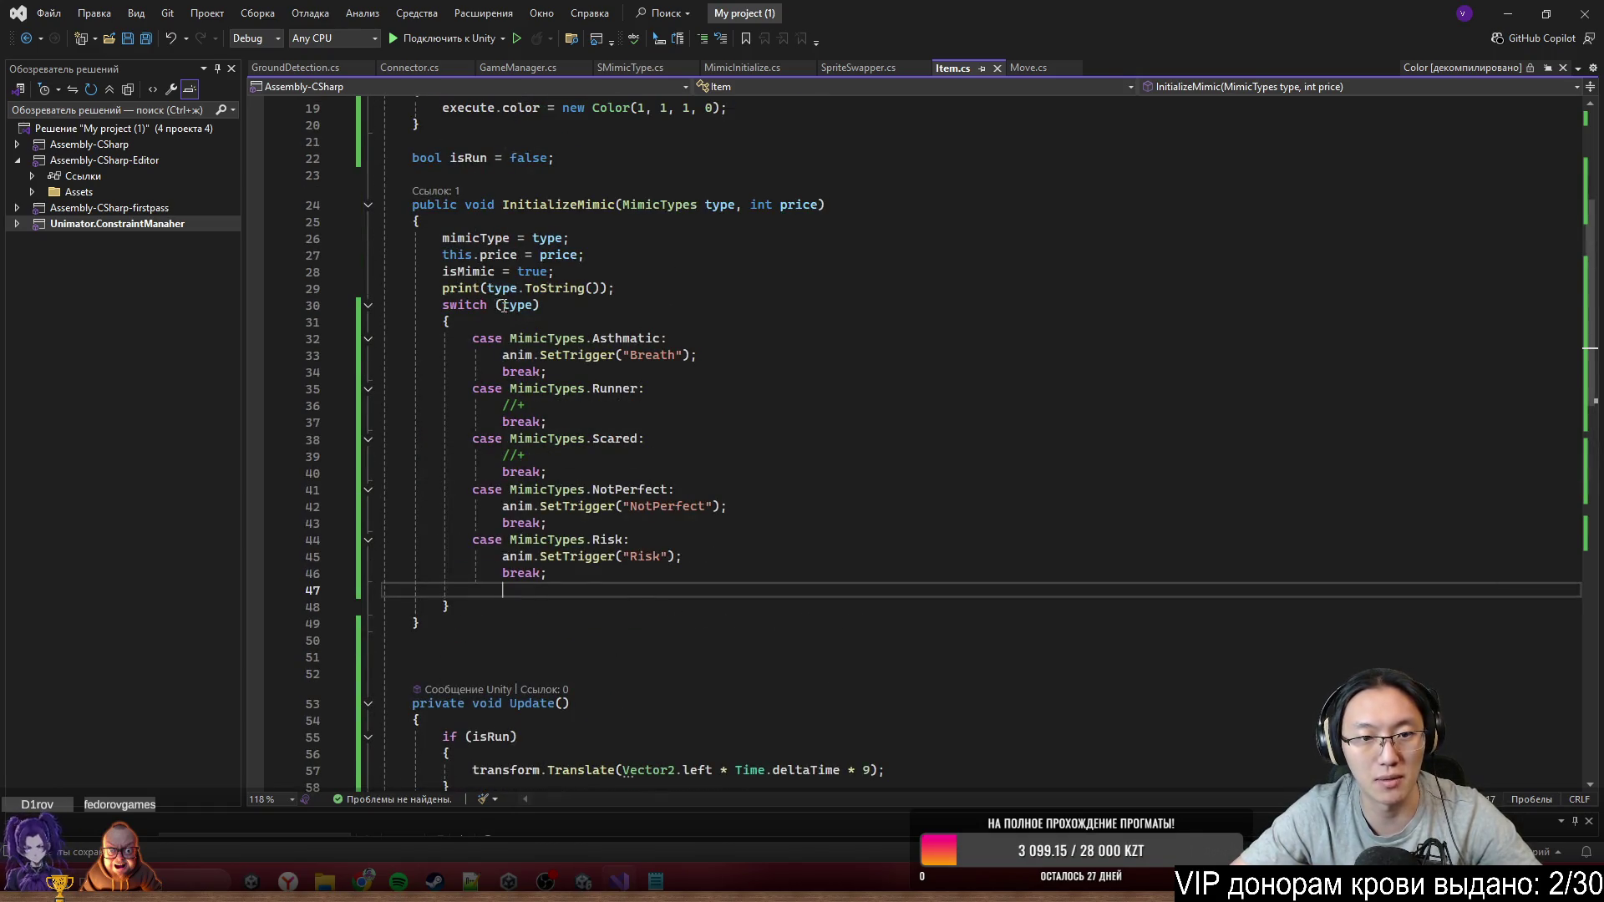
pyautogui.moveTo(592, 338)
pyautogui.mouseDown()
pyautogui.moveTo(669, 372)
pyautogui.moveTo(705, 554)
pyautogui.mouseUp()
pyautogui.click(707, 558)
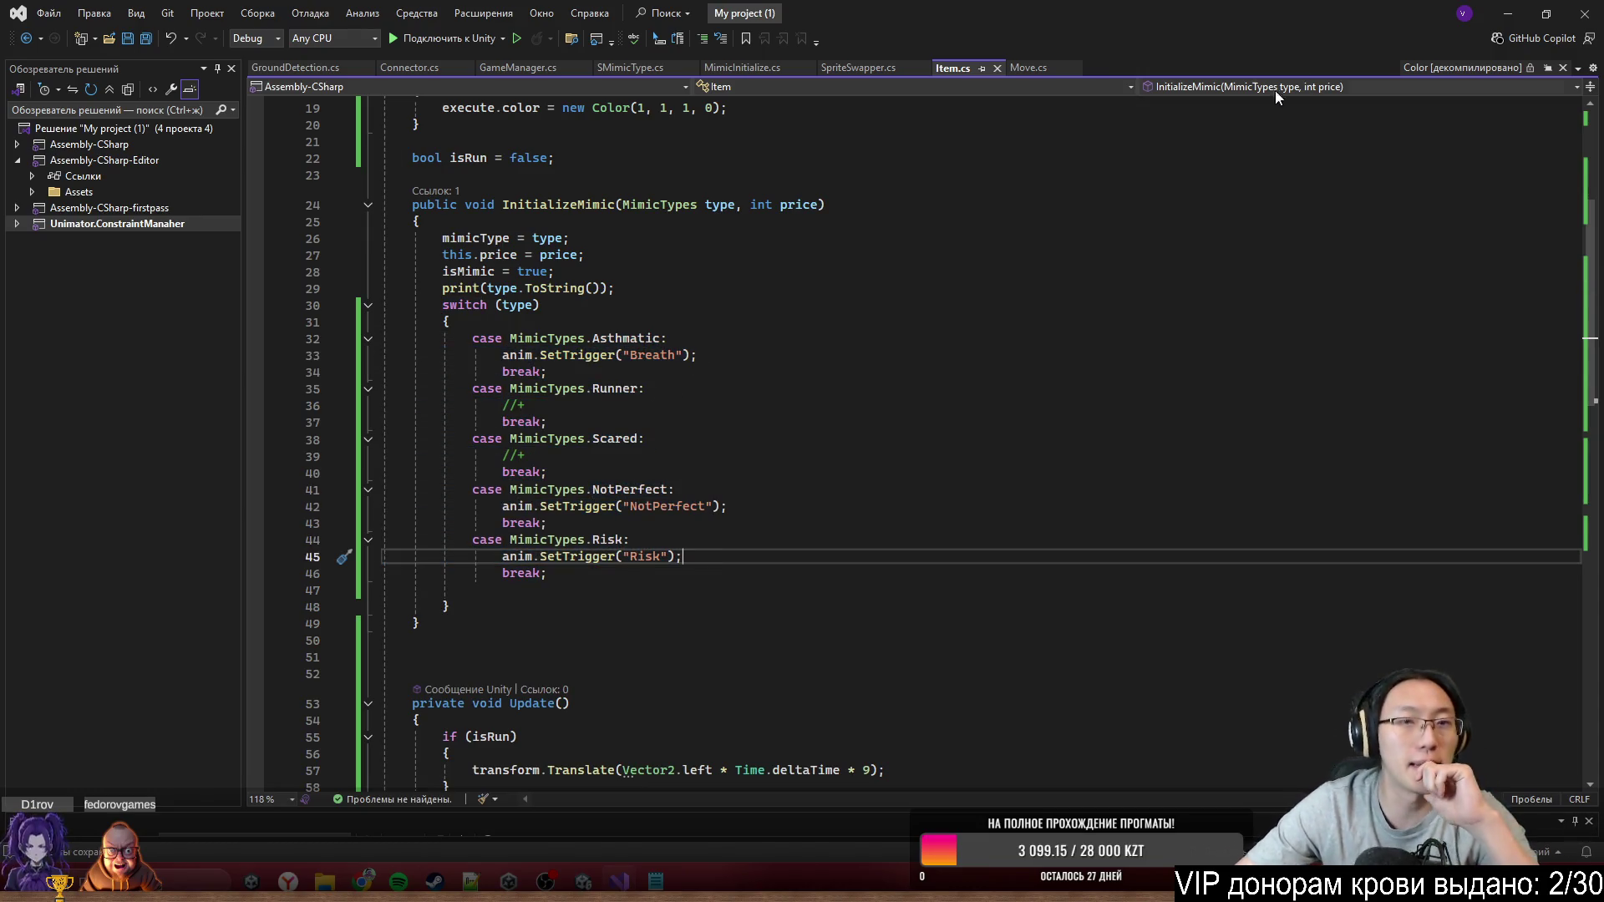
# Minimize Visual Studio and bring Unity's Scene view back to front
pyautogui.click(1509, 14)
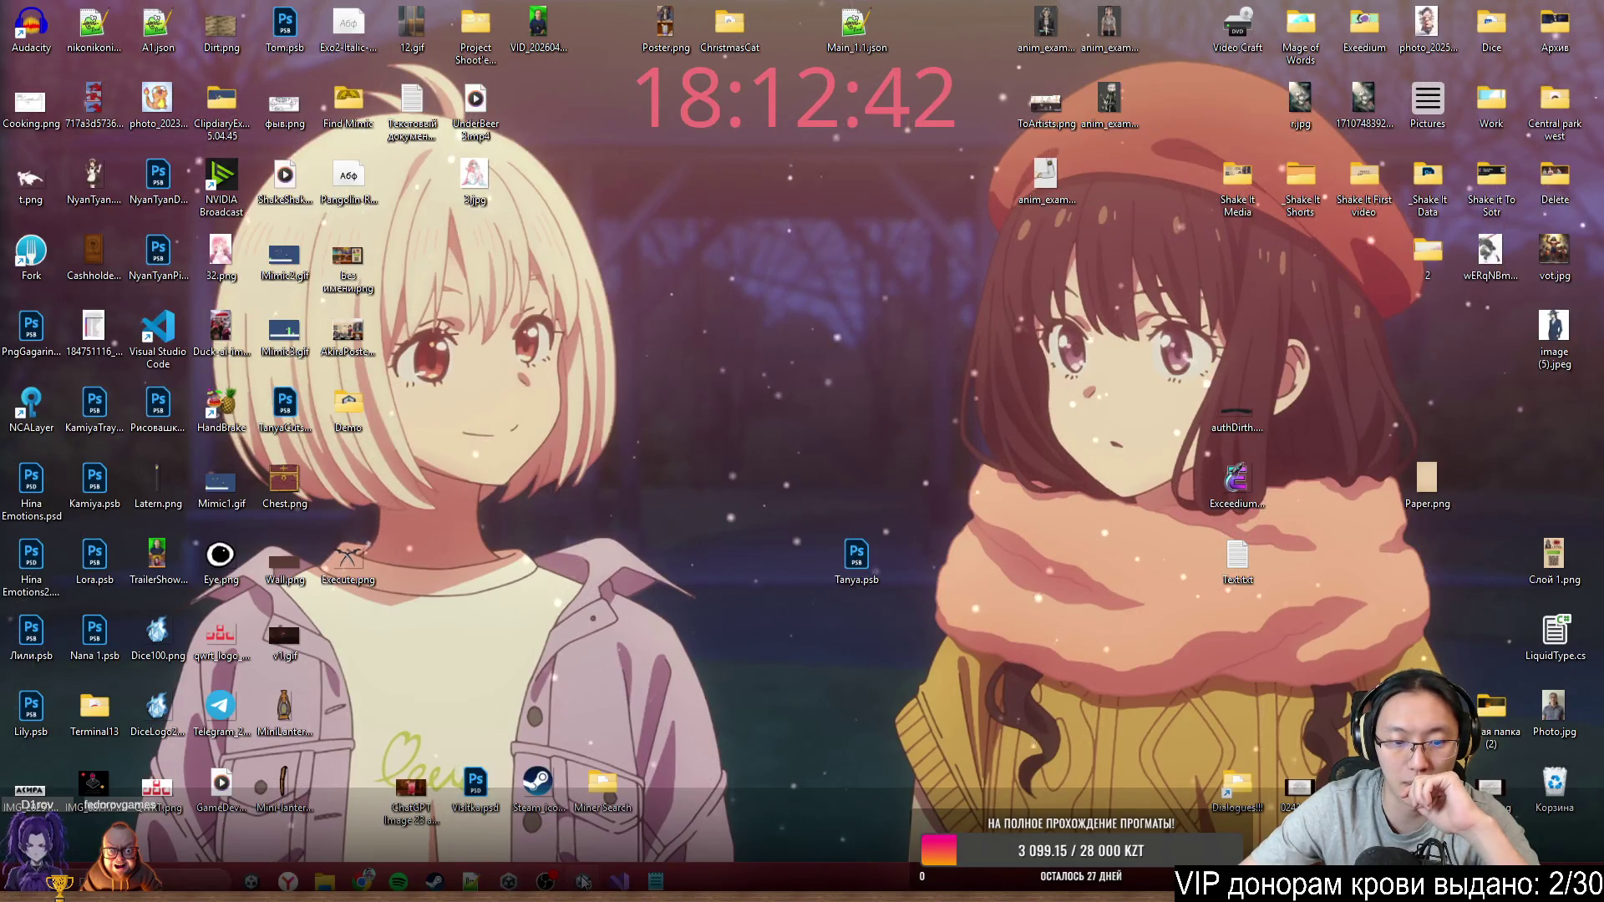
pyautogui.hotkey('alt', 'Tab')
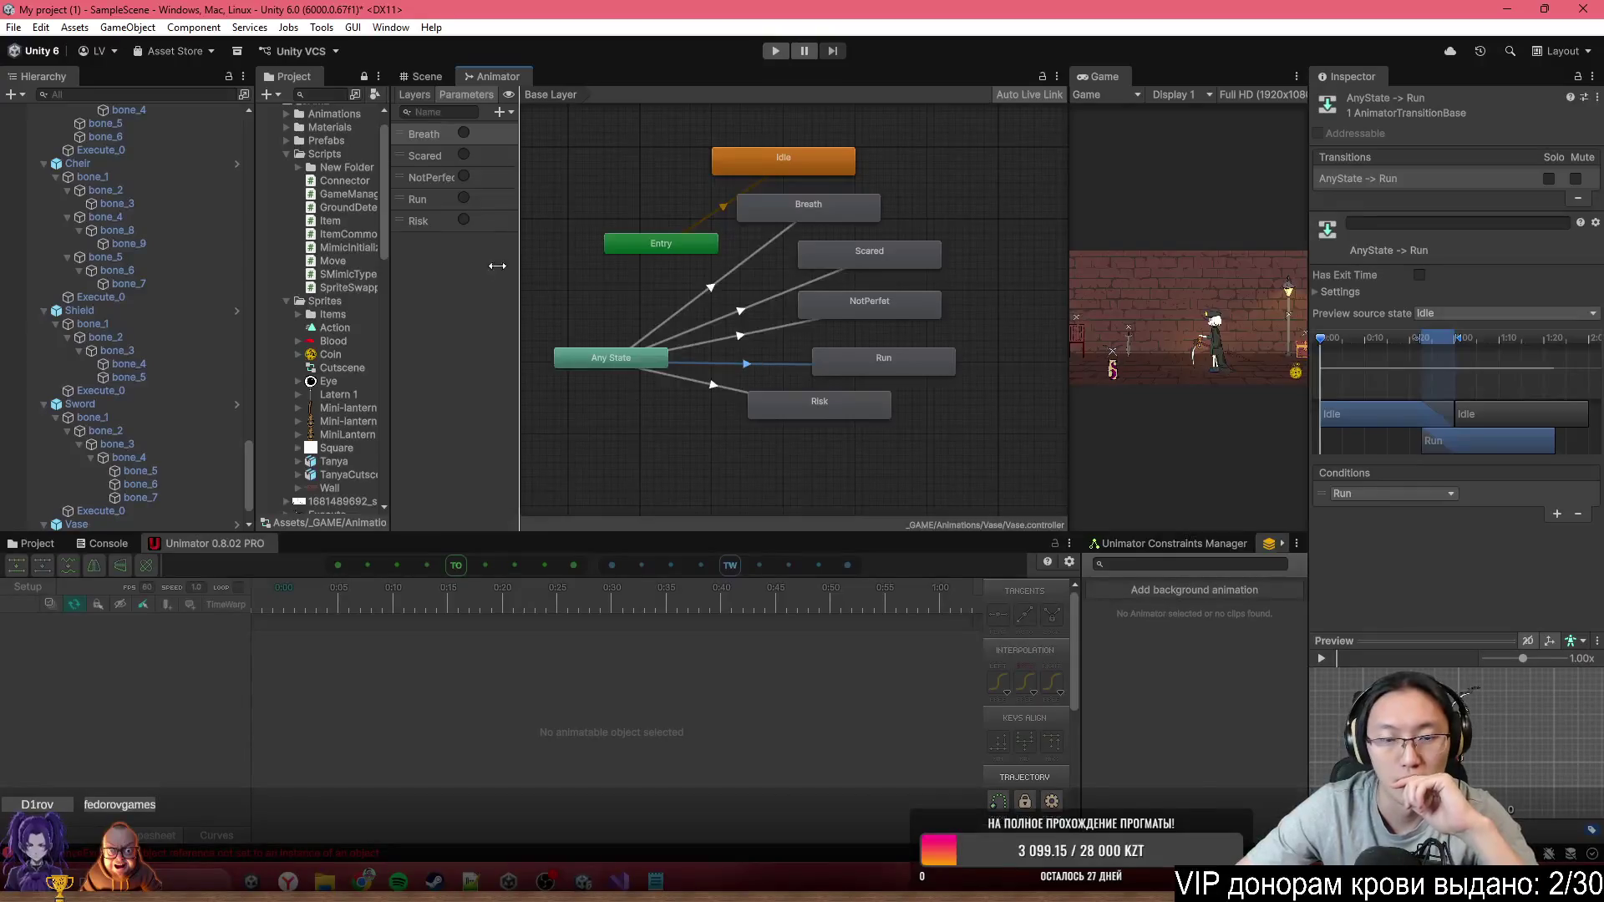
pyautogui.click(431, 77)
pyautogui.scroll(10, 784, 340)
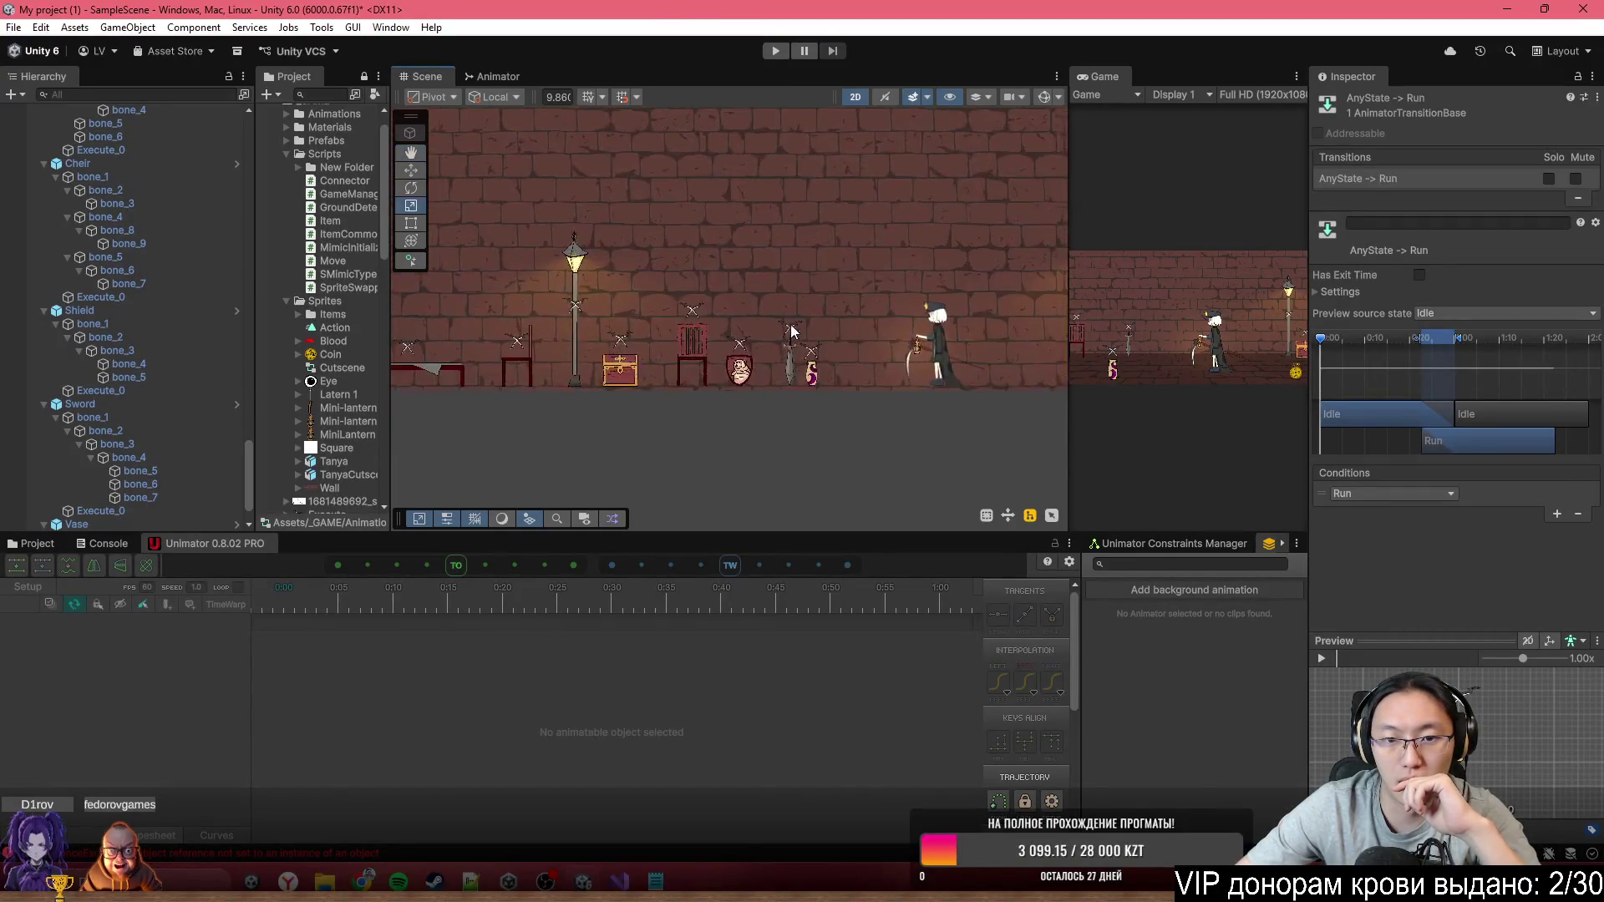
# Select the Vase in the scene and switch the bottom dock to the Project browser
pyautogui.moveTo(794, 395)
pyautogui.mouseDown()
pyautogui.moveTo(1034, 392)
pyautogui.moveTo(774, 423)
pyautogui.mouseUp()
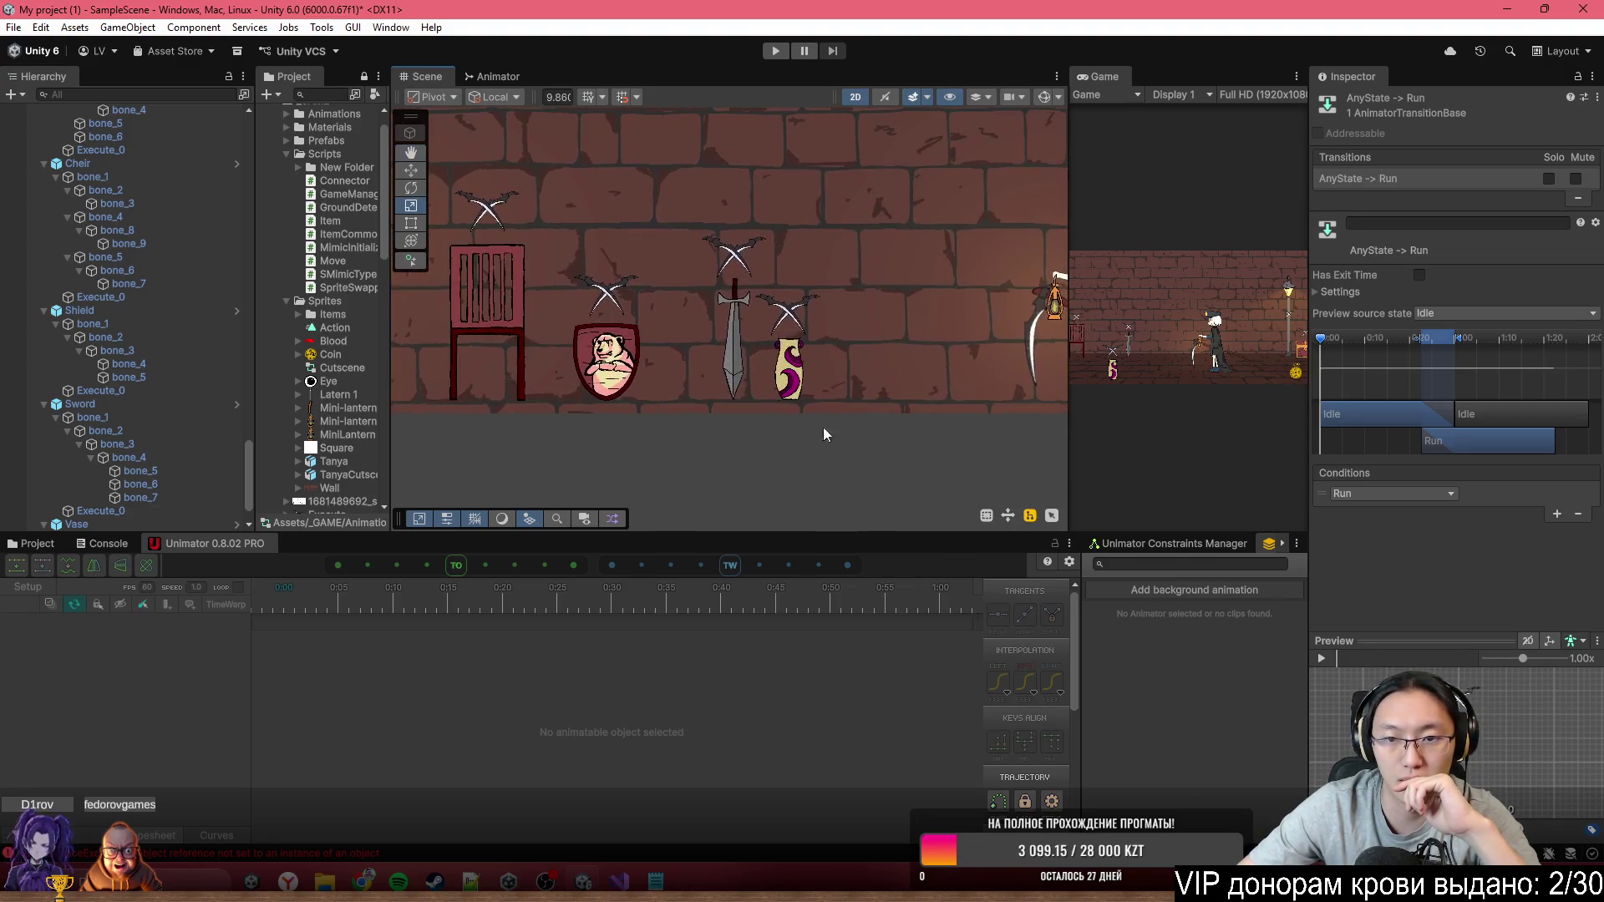
pyautogui.scroll(2, 795, 427)
pyautogui.click(705, 364)
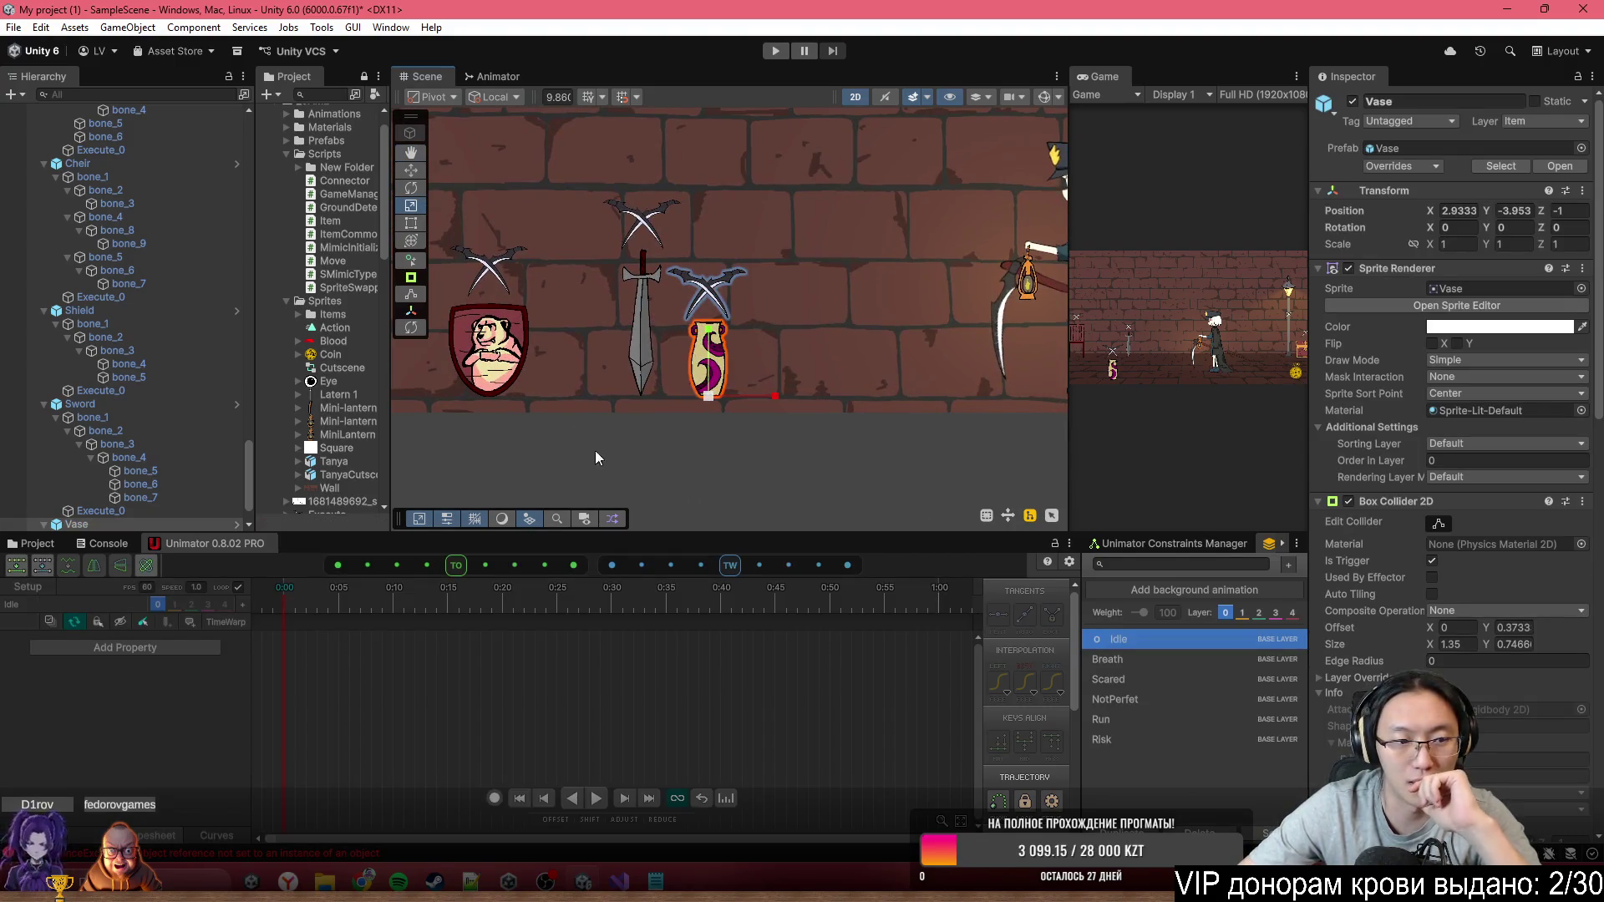
pyautogui.click(566, 525)
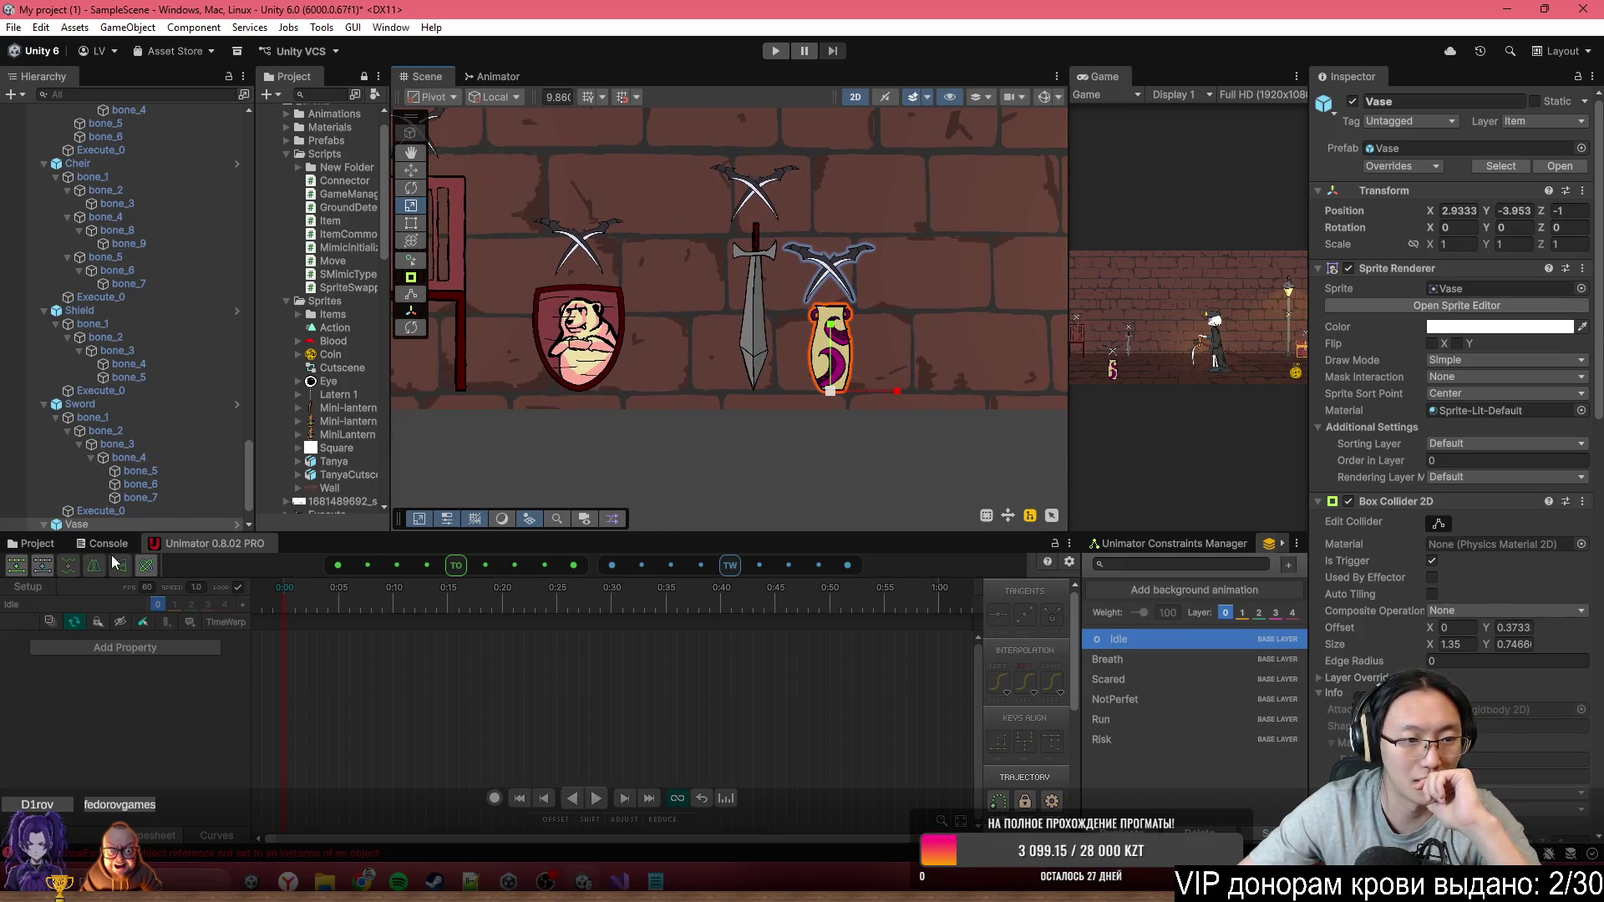
pyautogui.click(37, 544)
pyautogui.scroll(1, 871, 387)
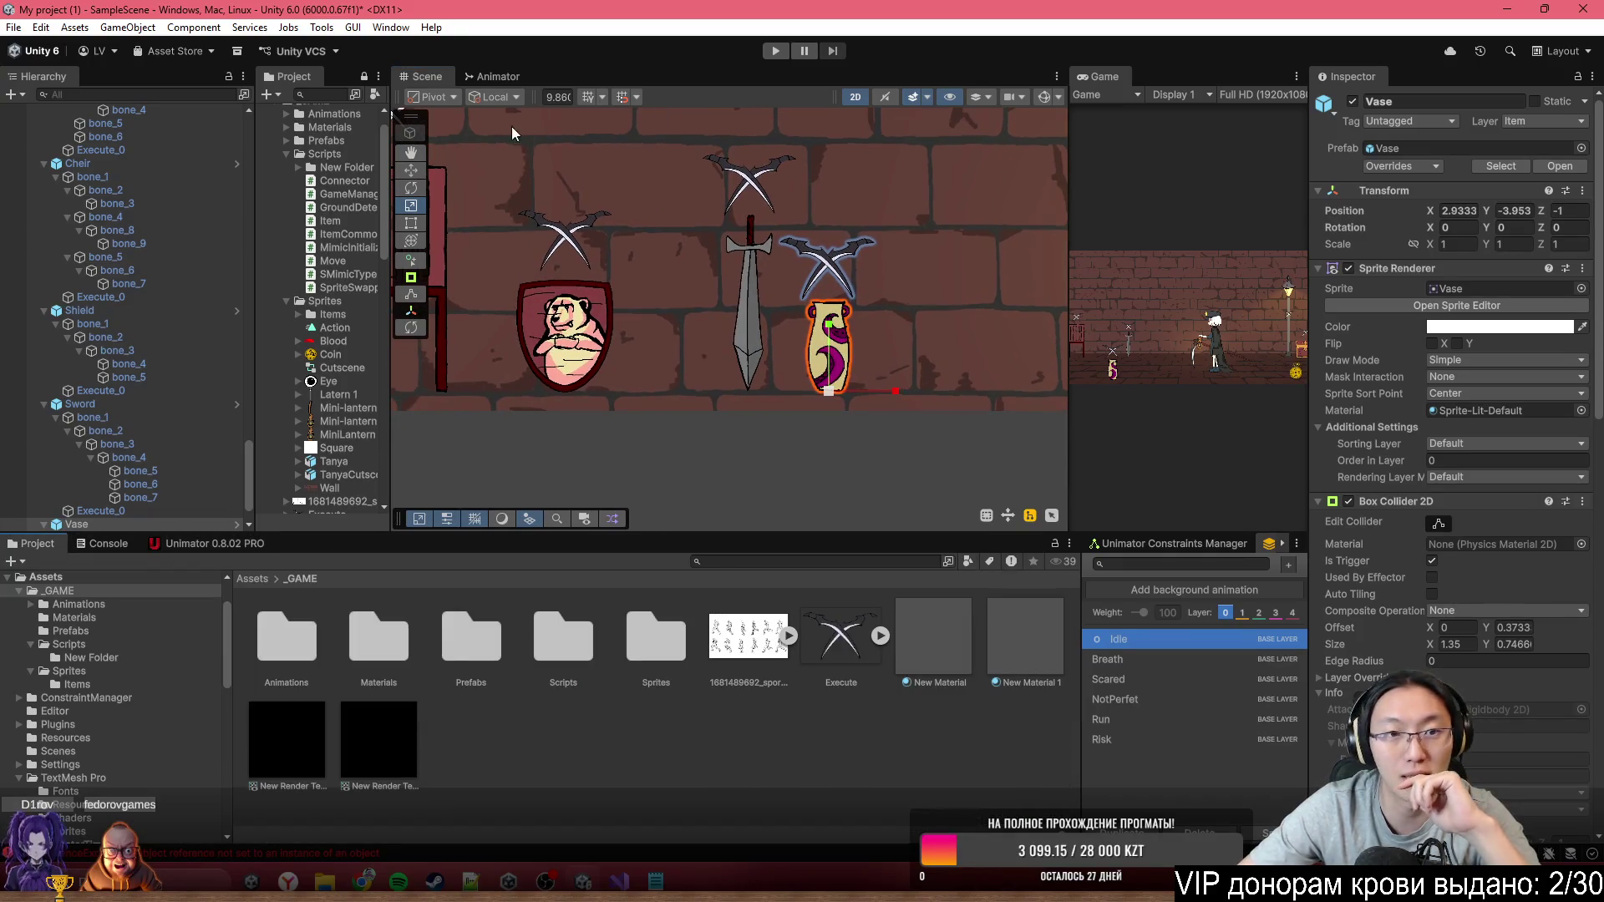
pyautogui.press('t')
pyautogui.scroll(-10, 1462, 501)
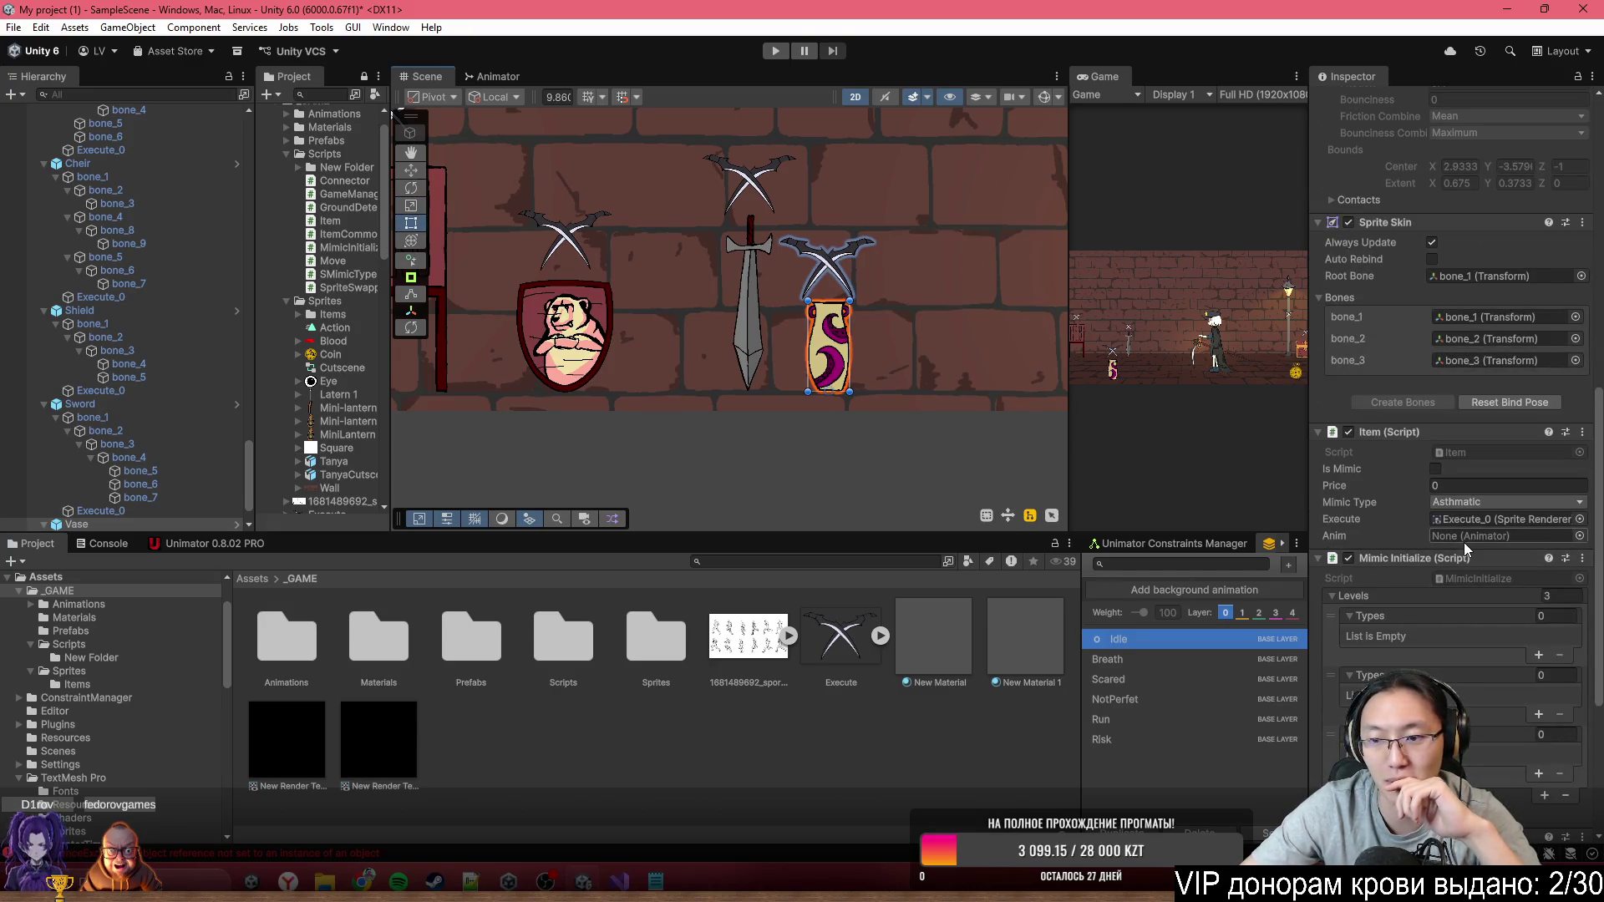
pyautogui.moveTo(611, 384); pyautogui.dragTo(506, 369)
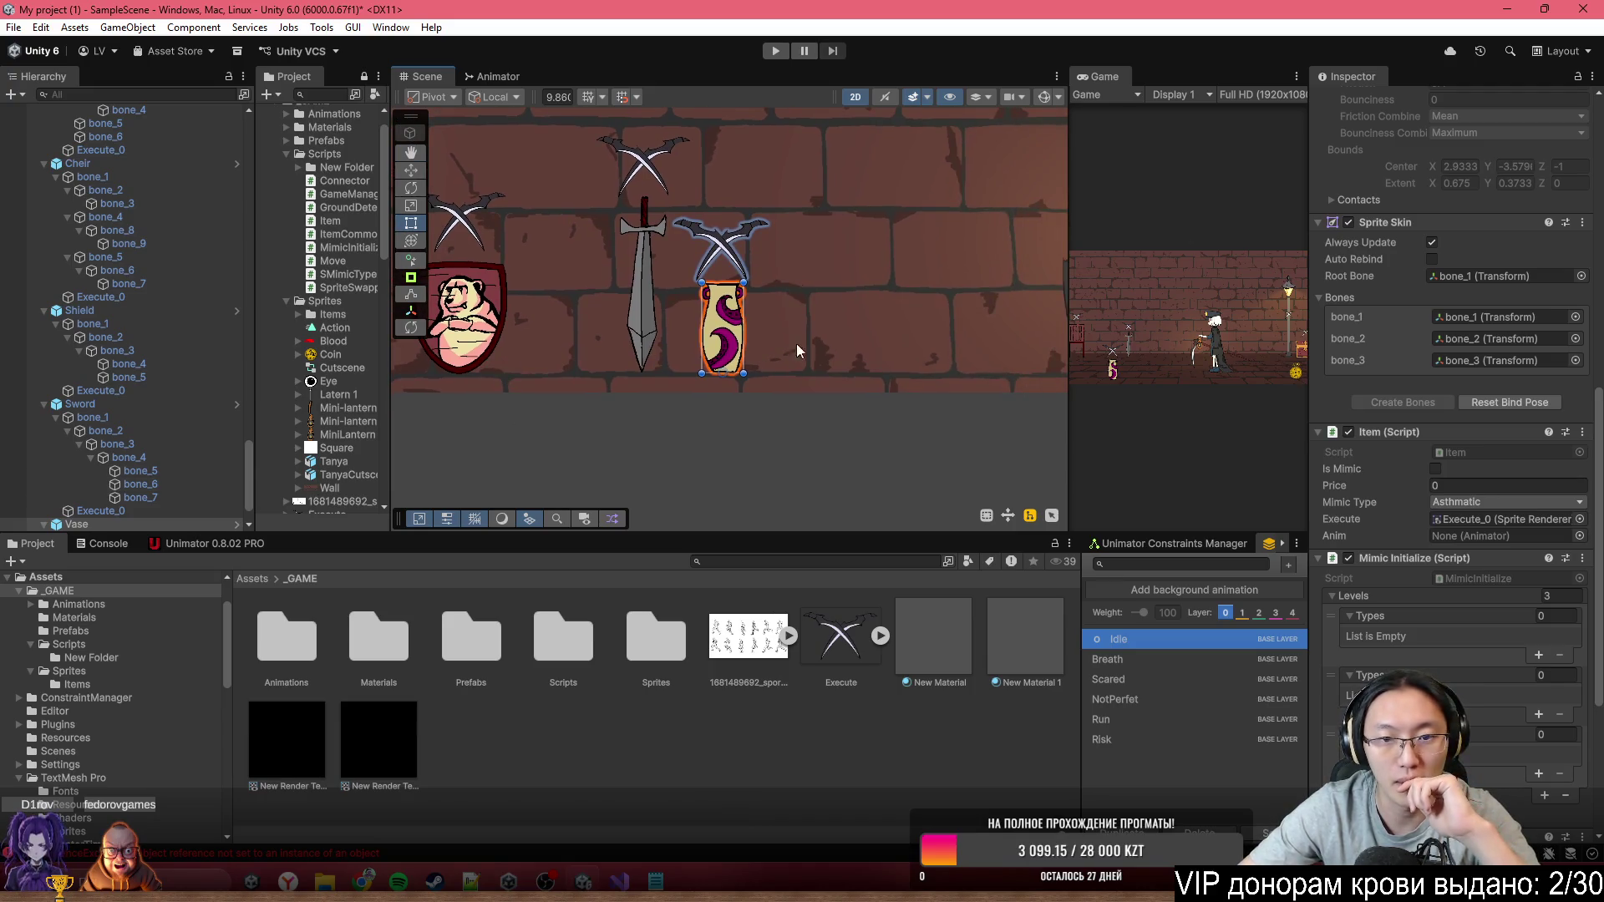
# Drag the Vase Animator into the Vase Item script's Anim field
pyautogui.click(1454, 519)
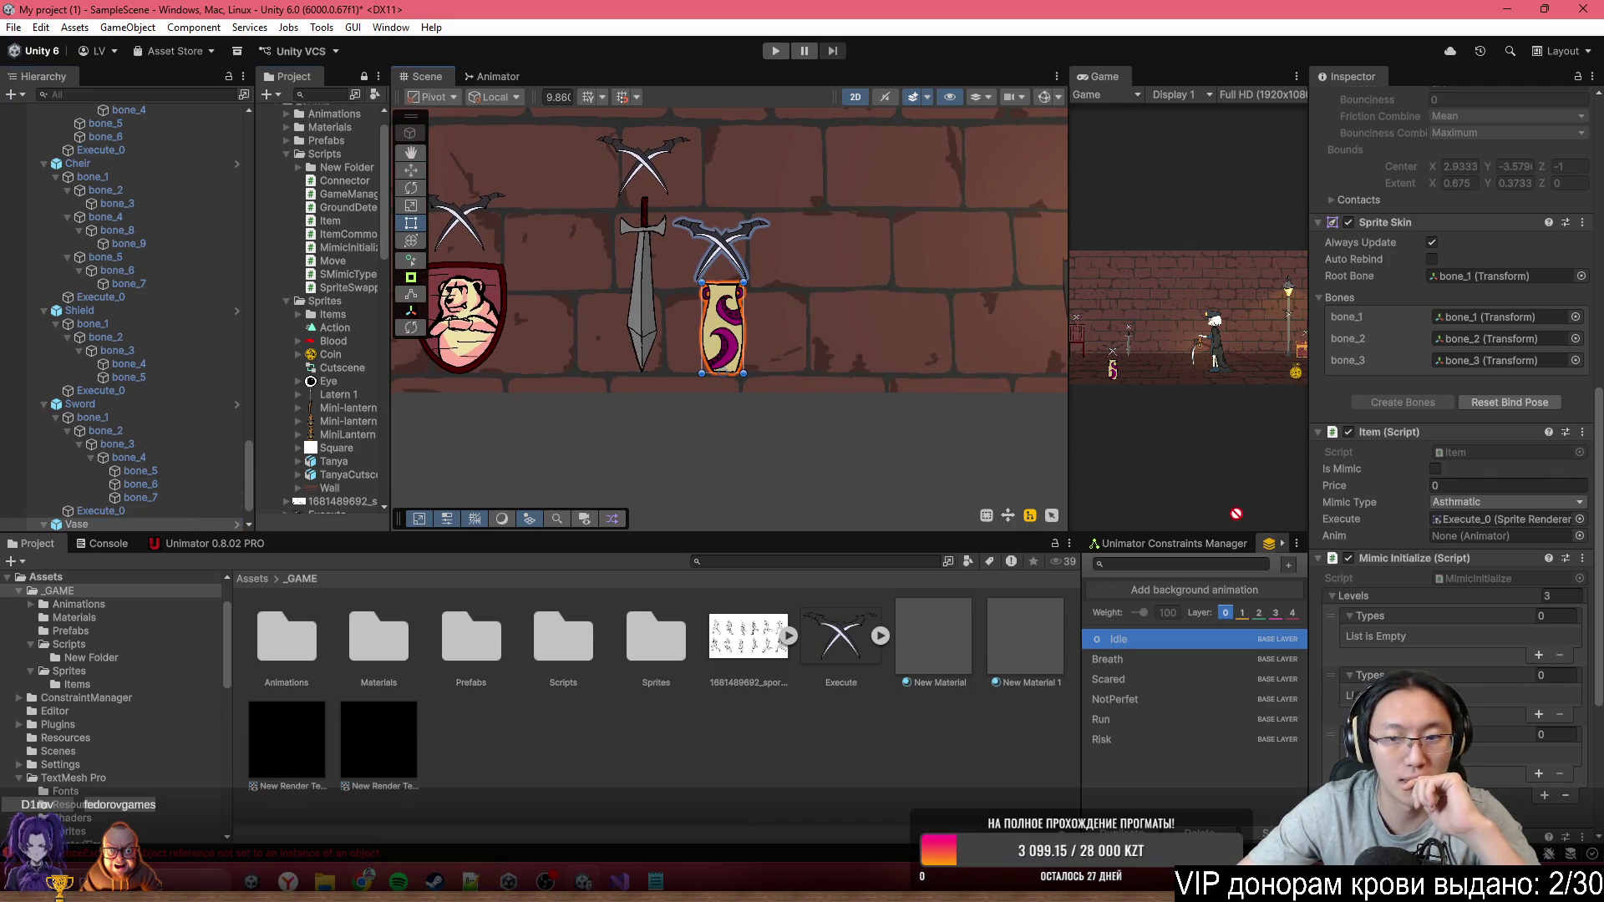
pyautogui.moveTo(1454, 528); pyautogui.dragTo(1468, 539)
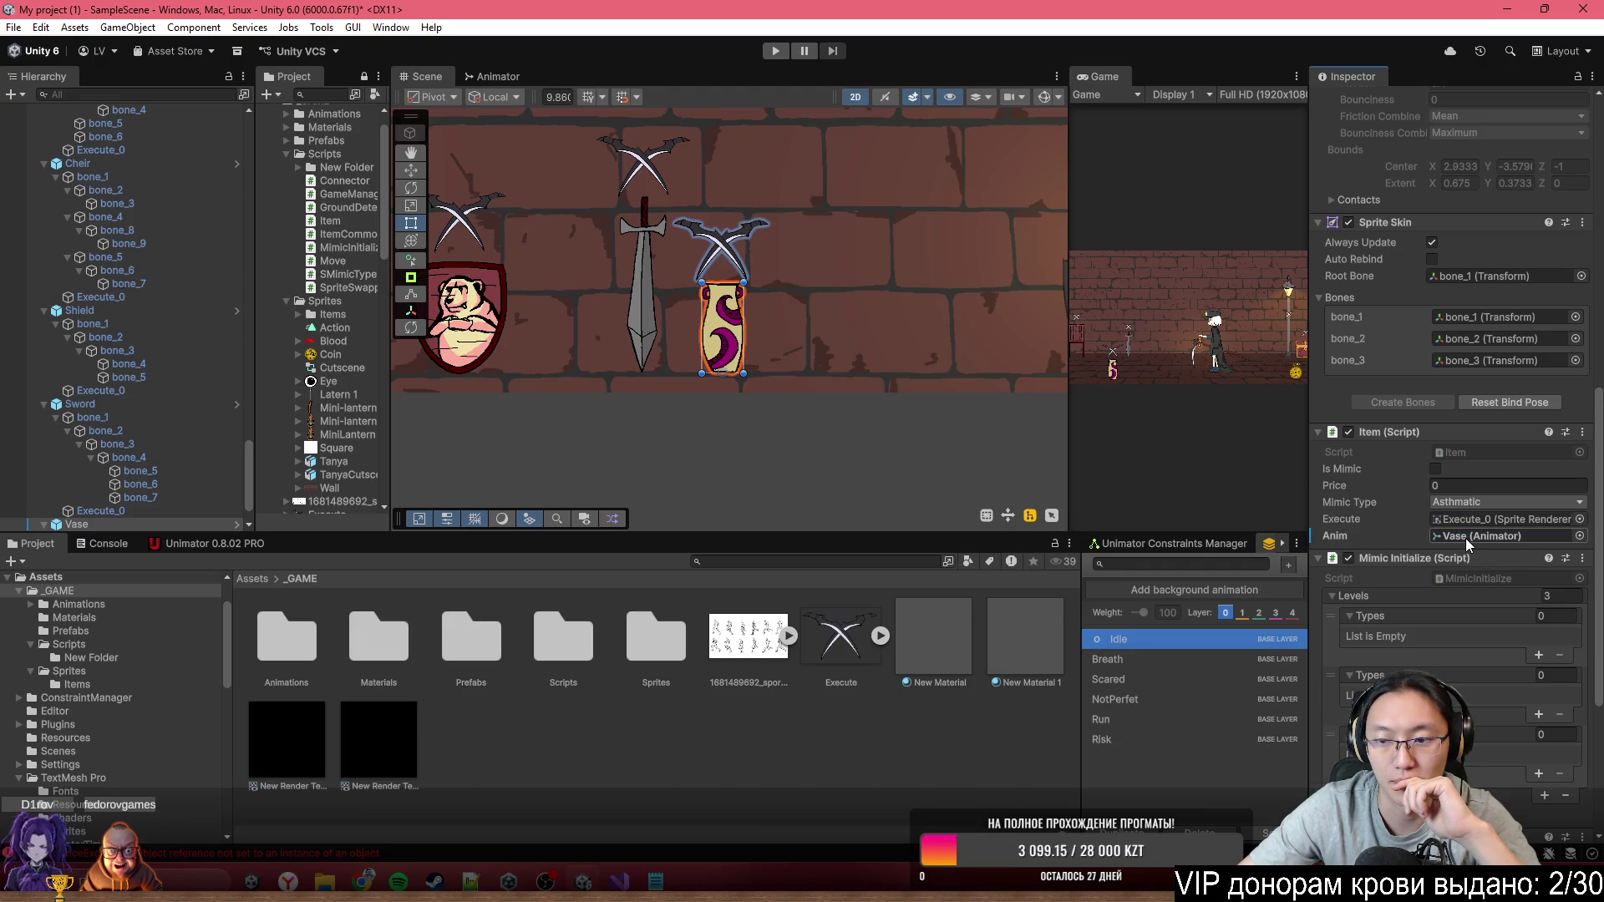
pyautogui.scroll(-3, 1468, 544)
pyautogui.moveTo(769, 356); pyautogui.dragTo(838, 374)
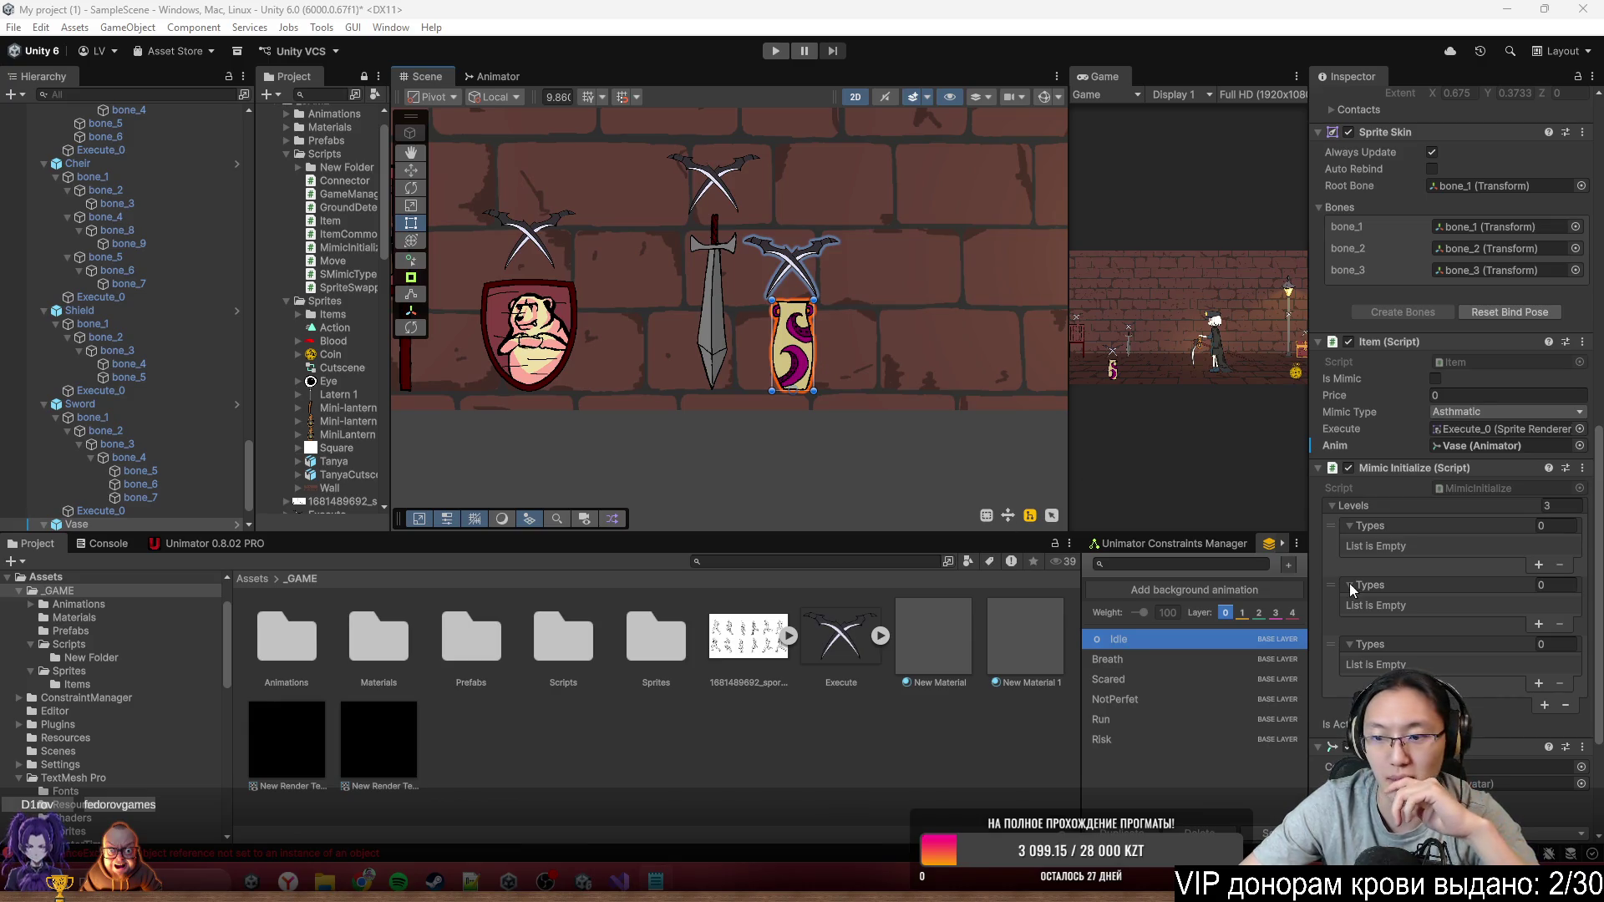
# Set the Vase's first Mimic Initialize level types to Asthmatic and Runner
pyautogui.click(1537, 565)
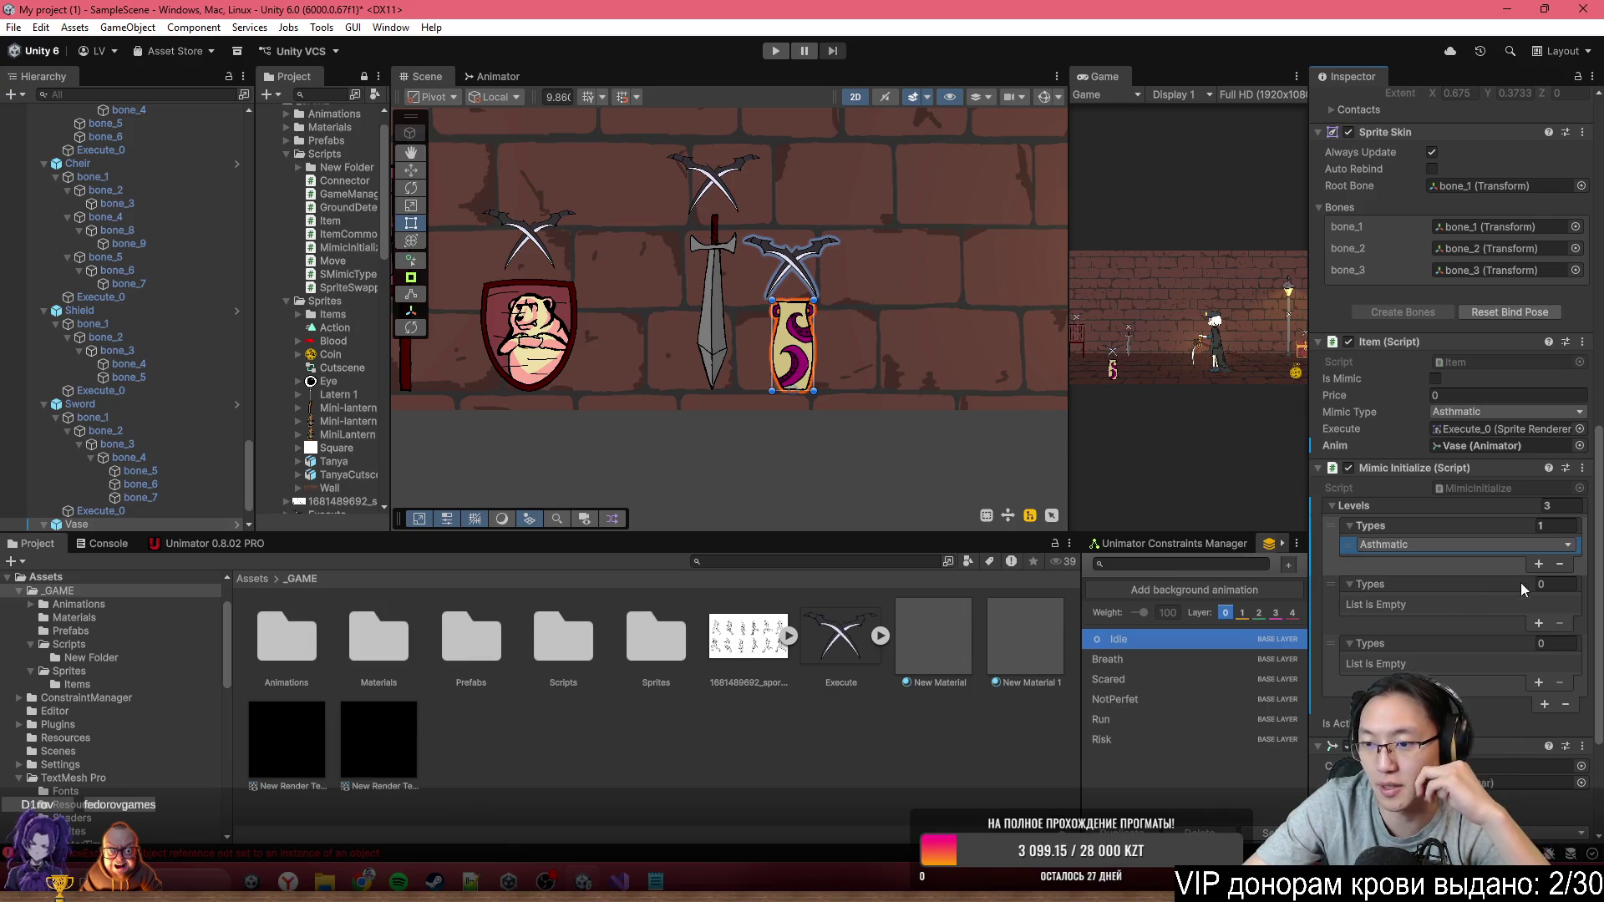
pyautogui.click(1537, 564)
pyautogui.click(1490, 565)
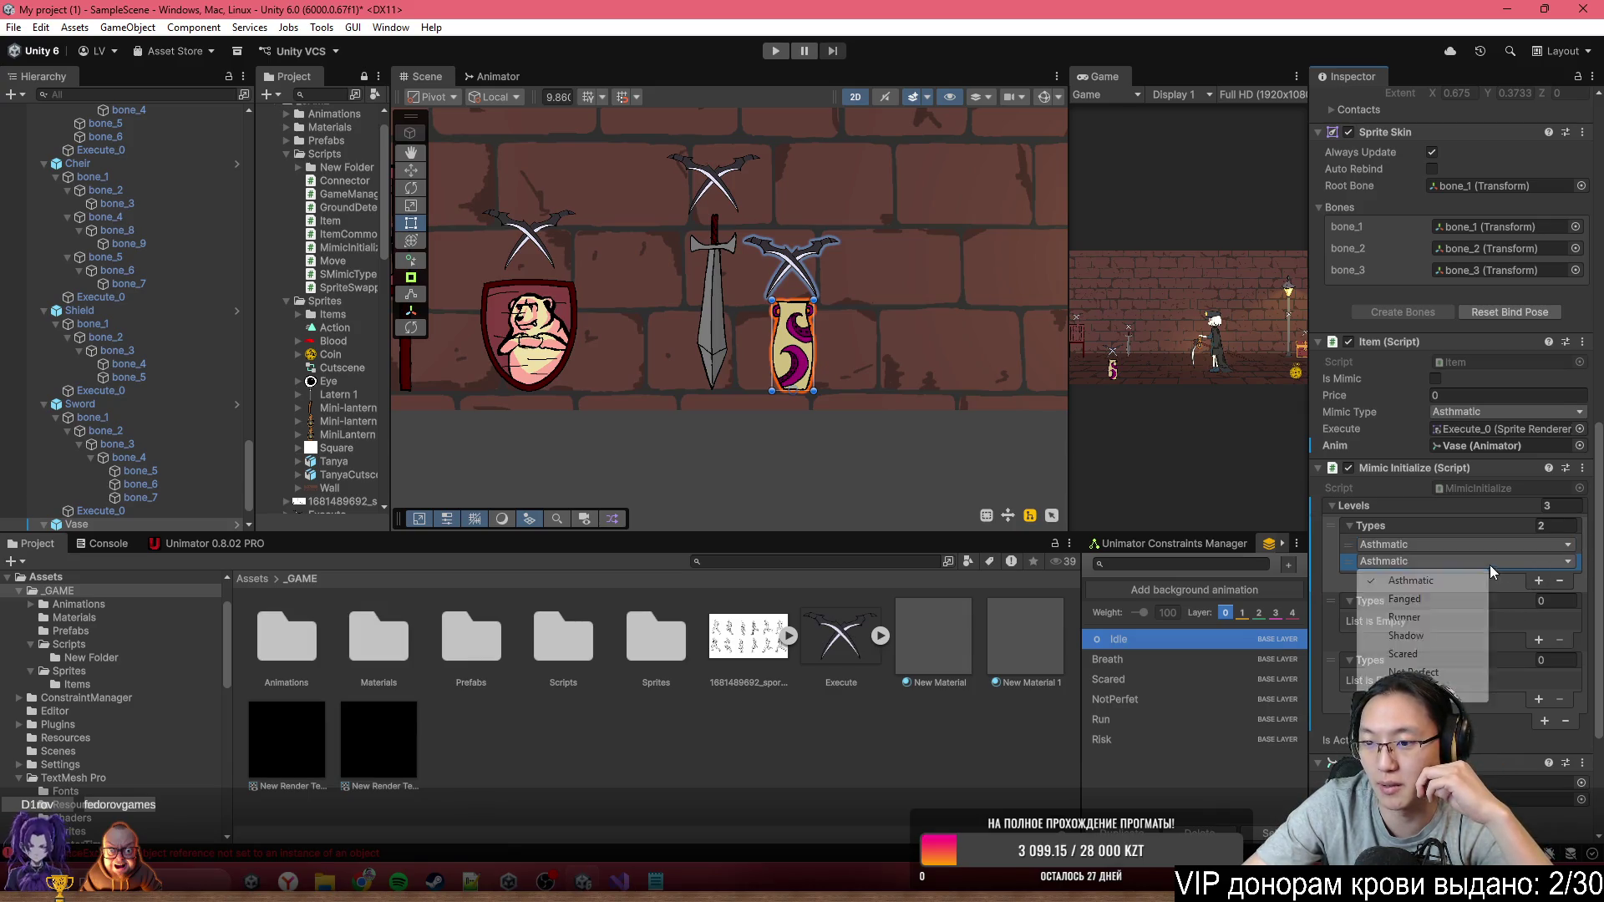
pyautogui.click(1403, 654)
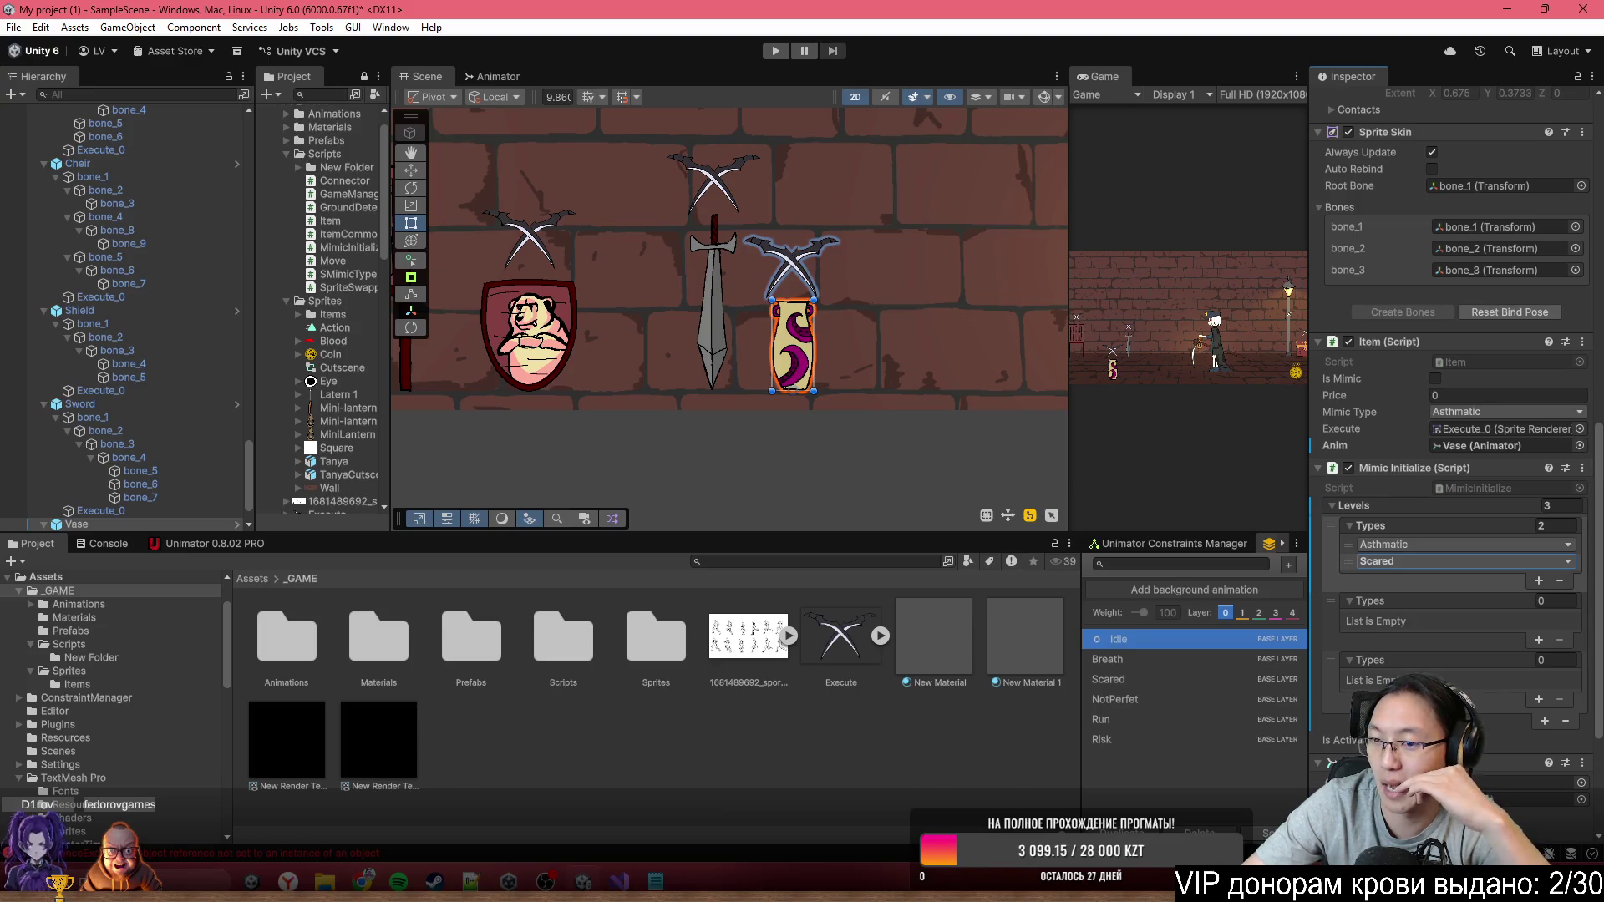
pyautogui.click(1549, 582)
pyautogui.click(1499, 578)
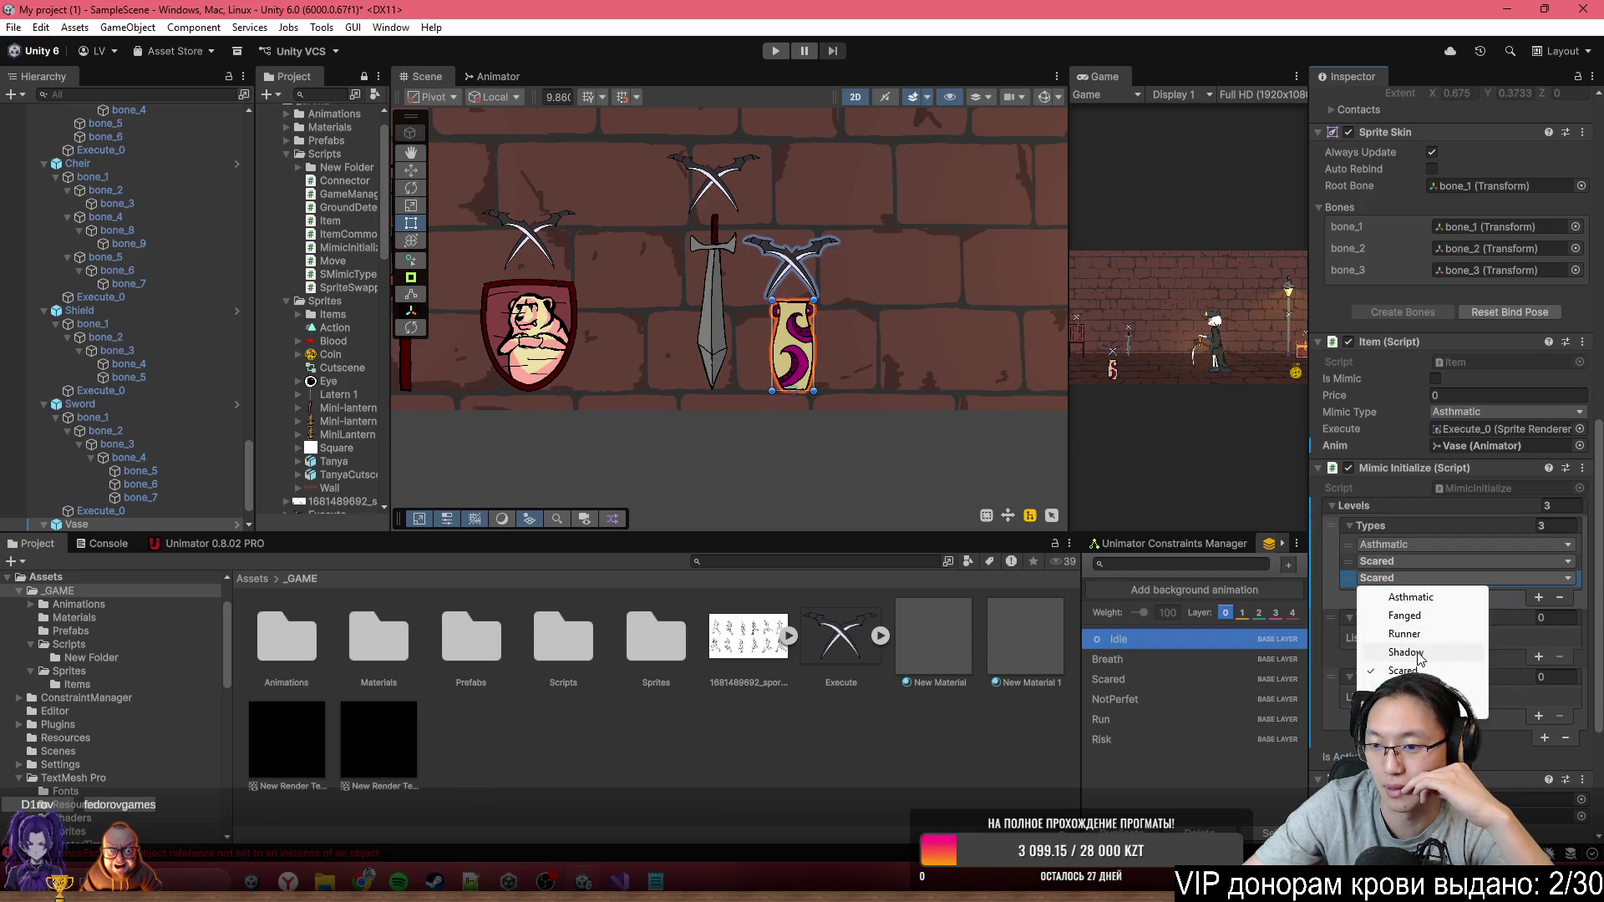
pyautogui.click(1458, 635)
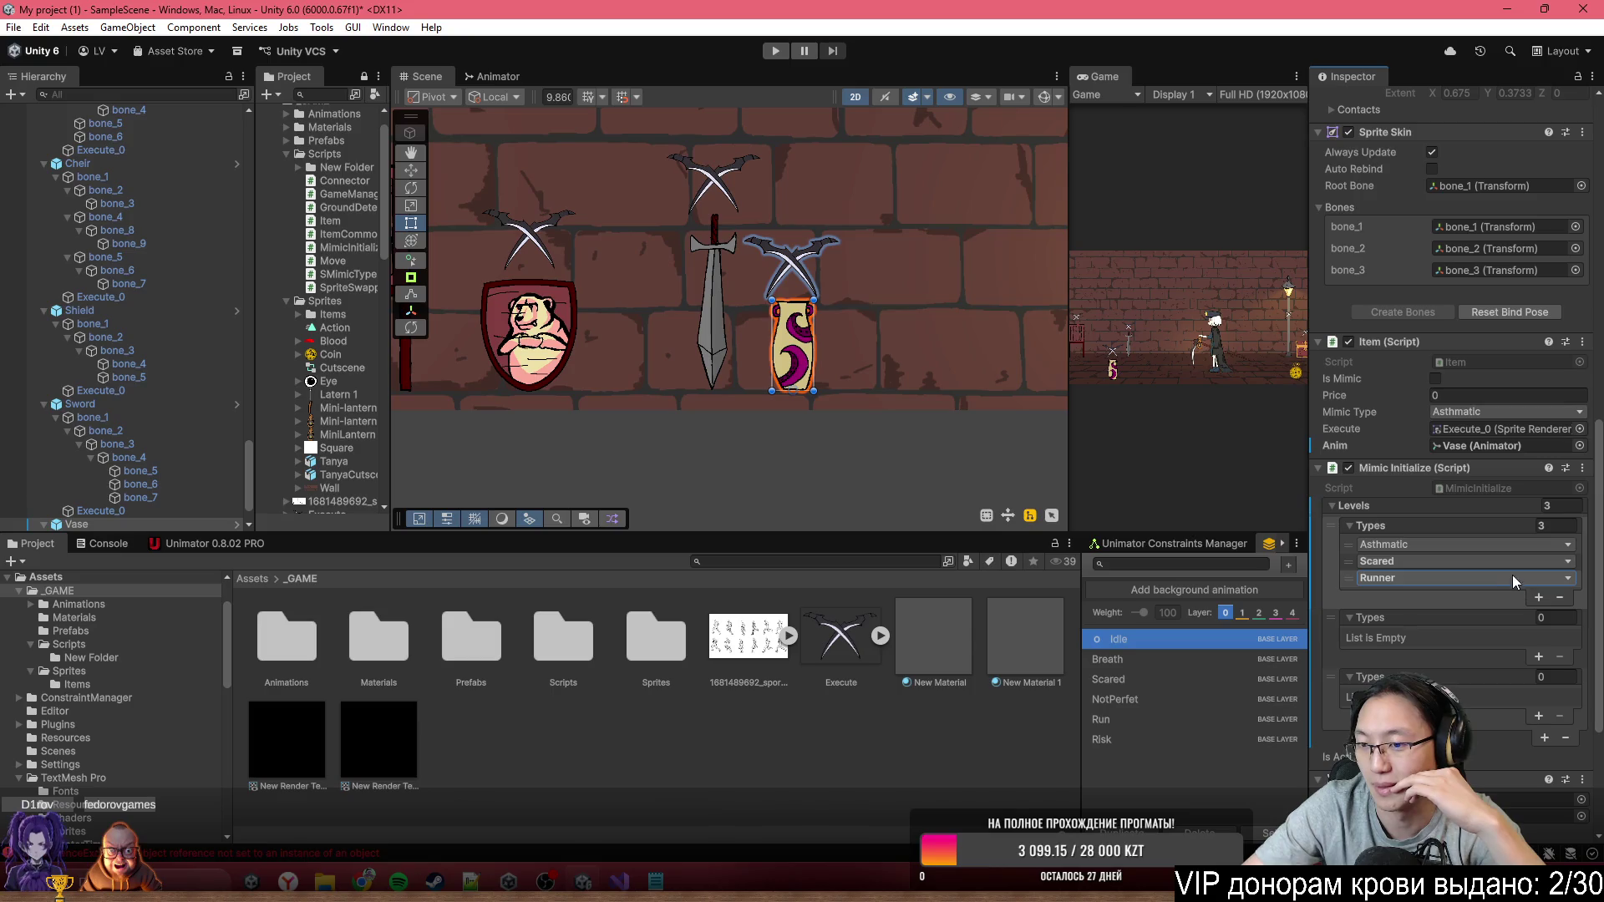
pyautogui.click(1334, 560)
pyautogui.click(1556, 598)
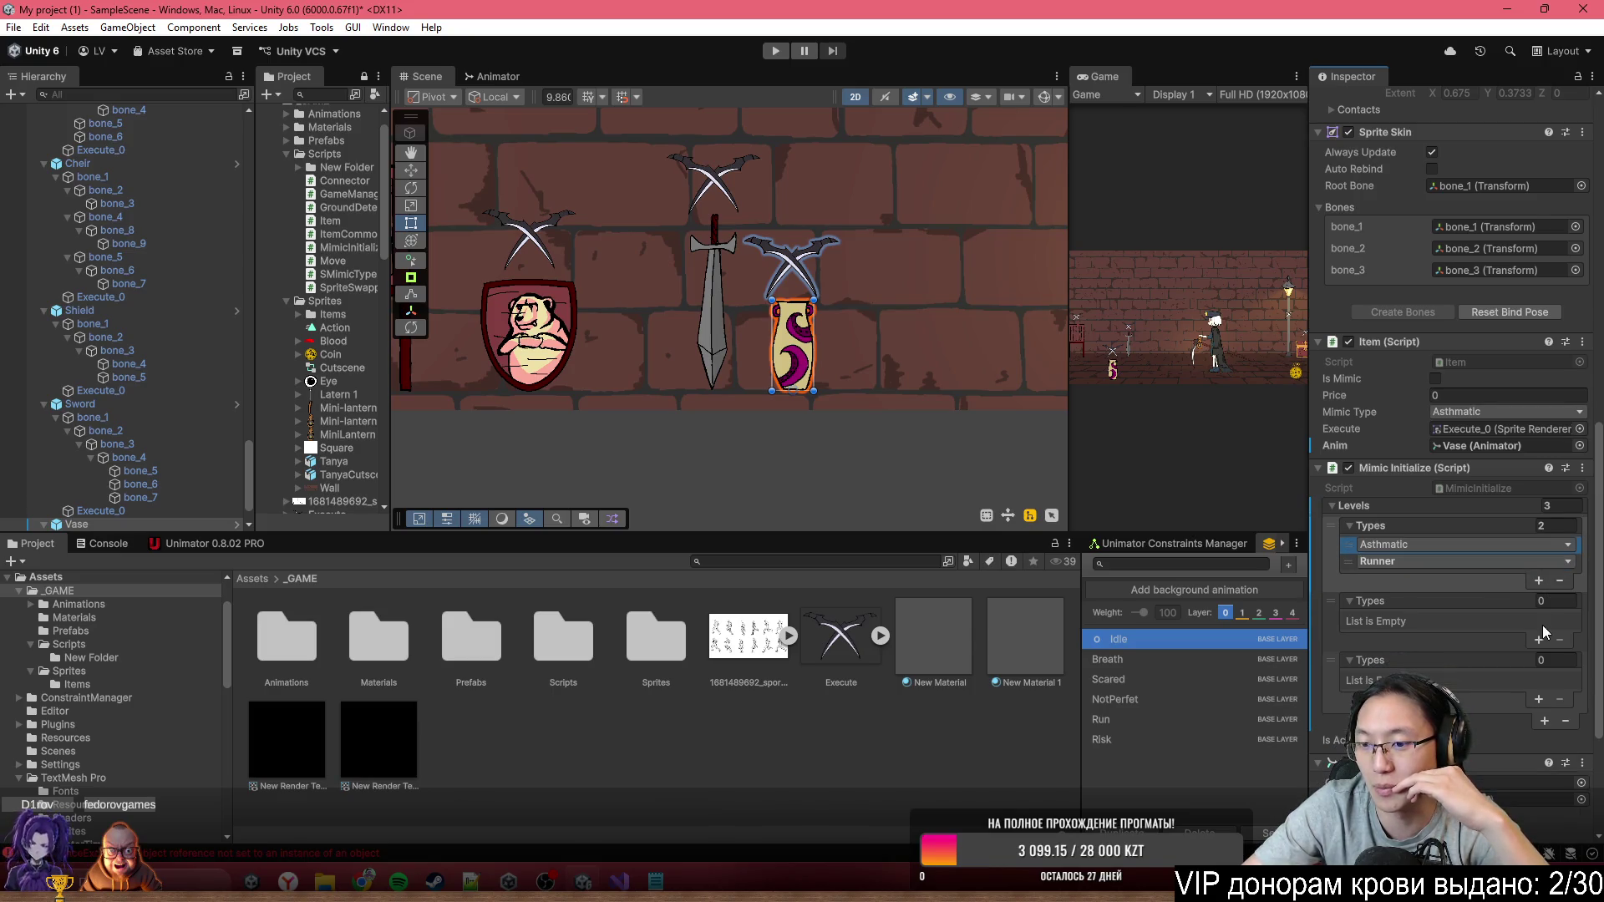
# Give the second level Scared and Risk types and review the Vase's prefab overrides
pyautogui.click(1537, 637)
pyautogui.click(1458, 619)
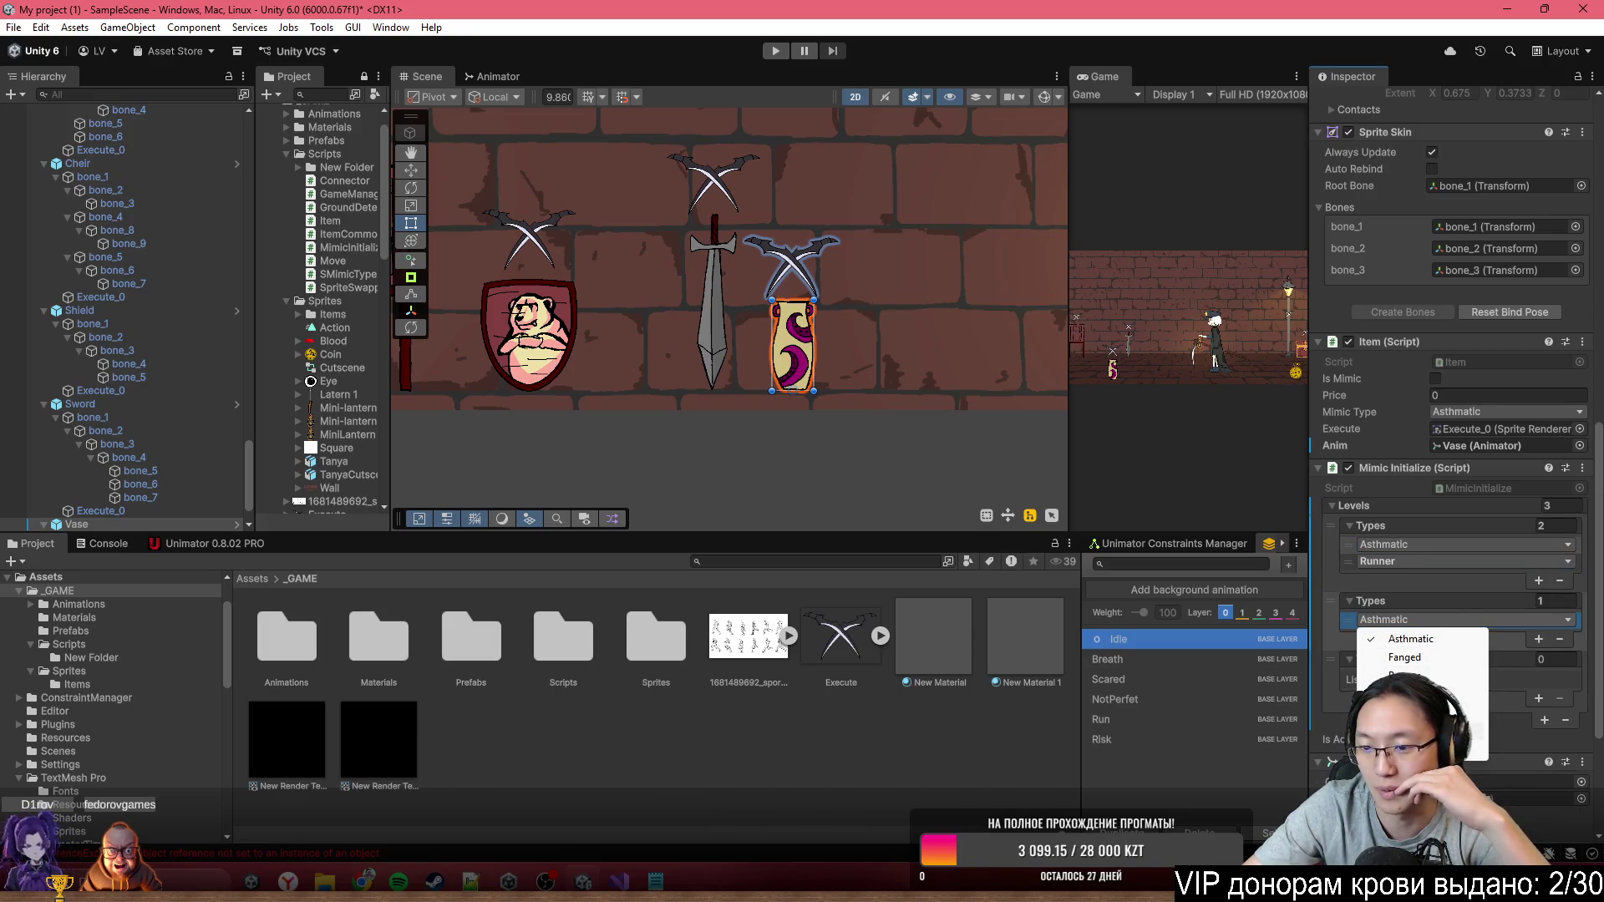
pyautogui.click(1454, 693)
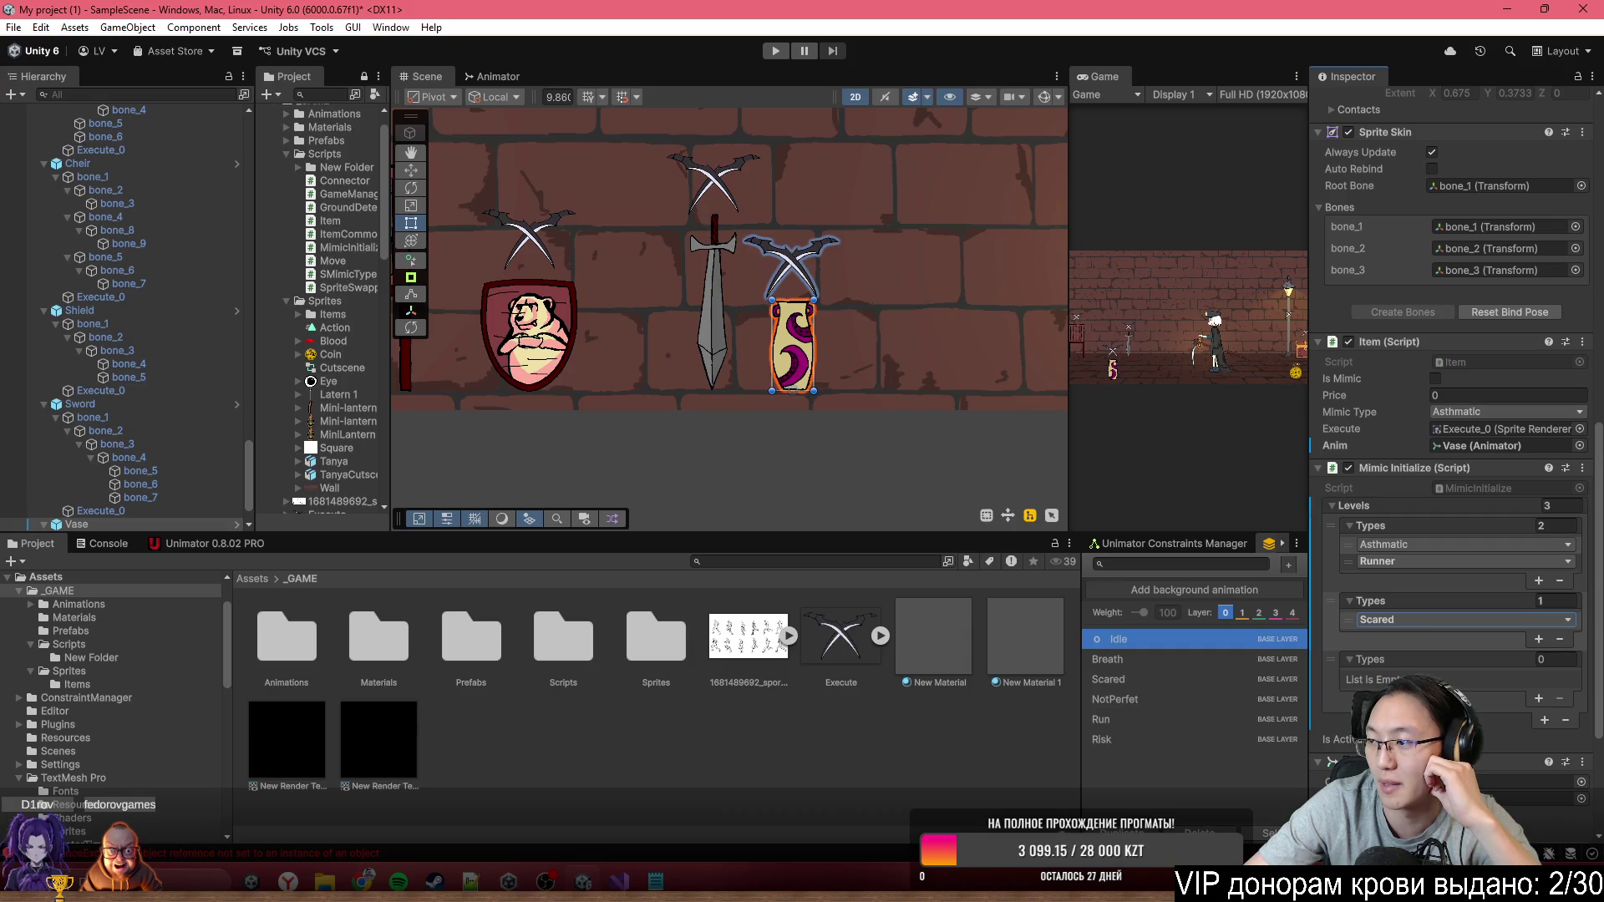
pyautogui.click(1538, 640)
pyautogui.click(1465, 637)
pyautogui.click(1471, 711)
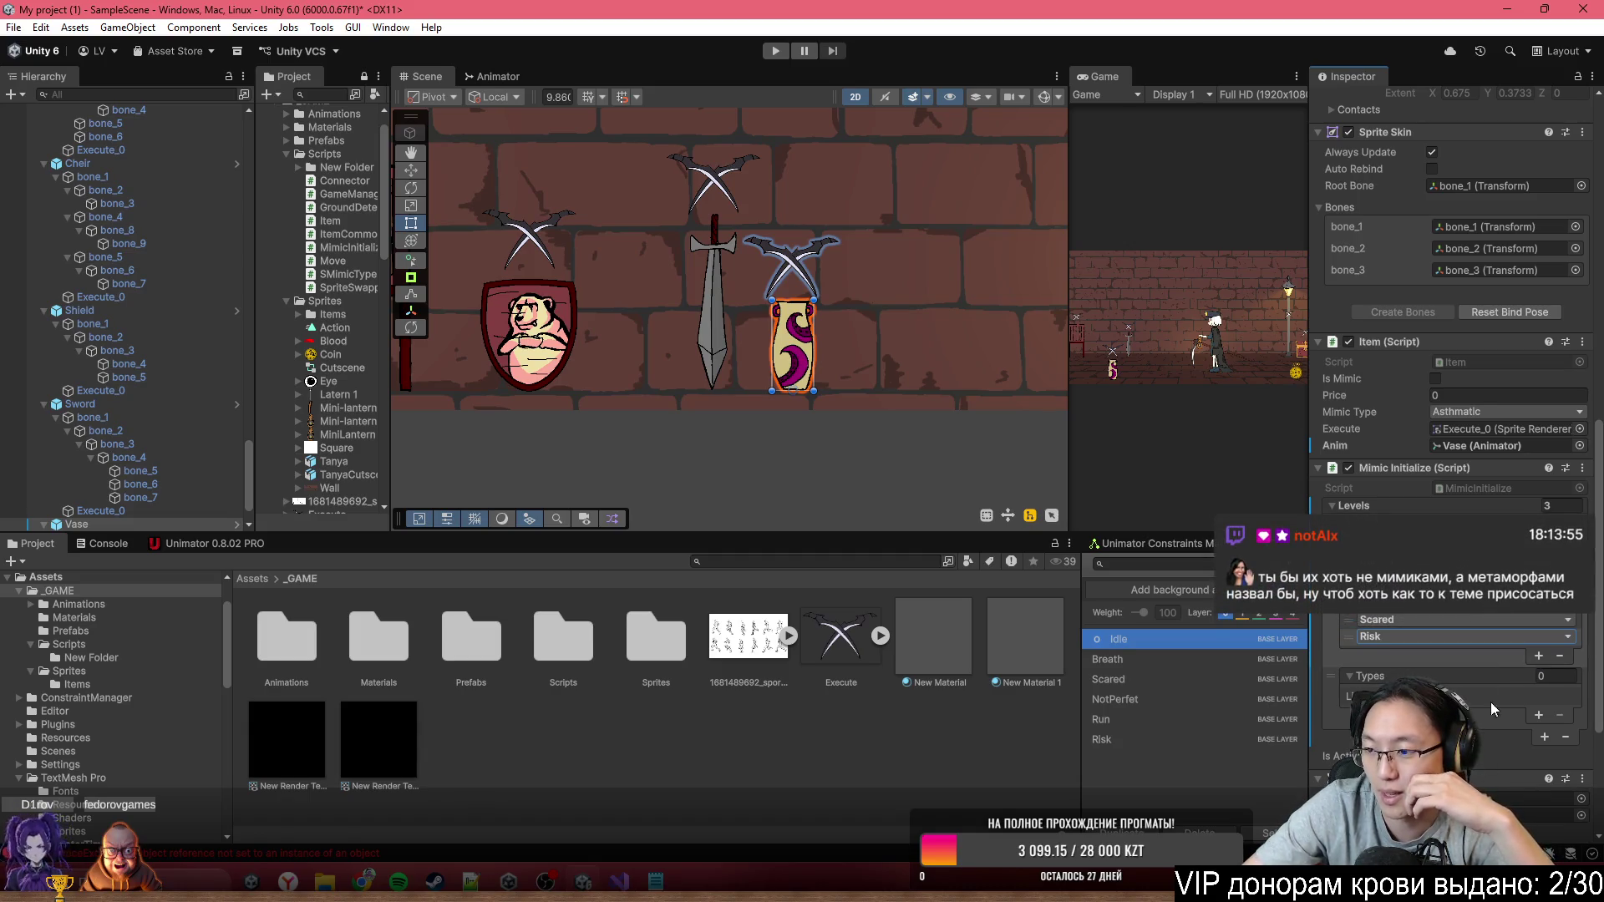
pyautogui.click(1462, 636)
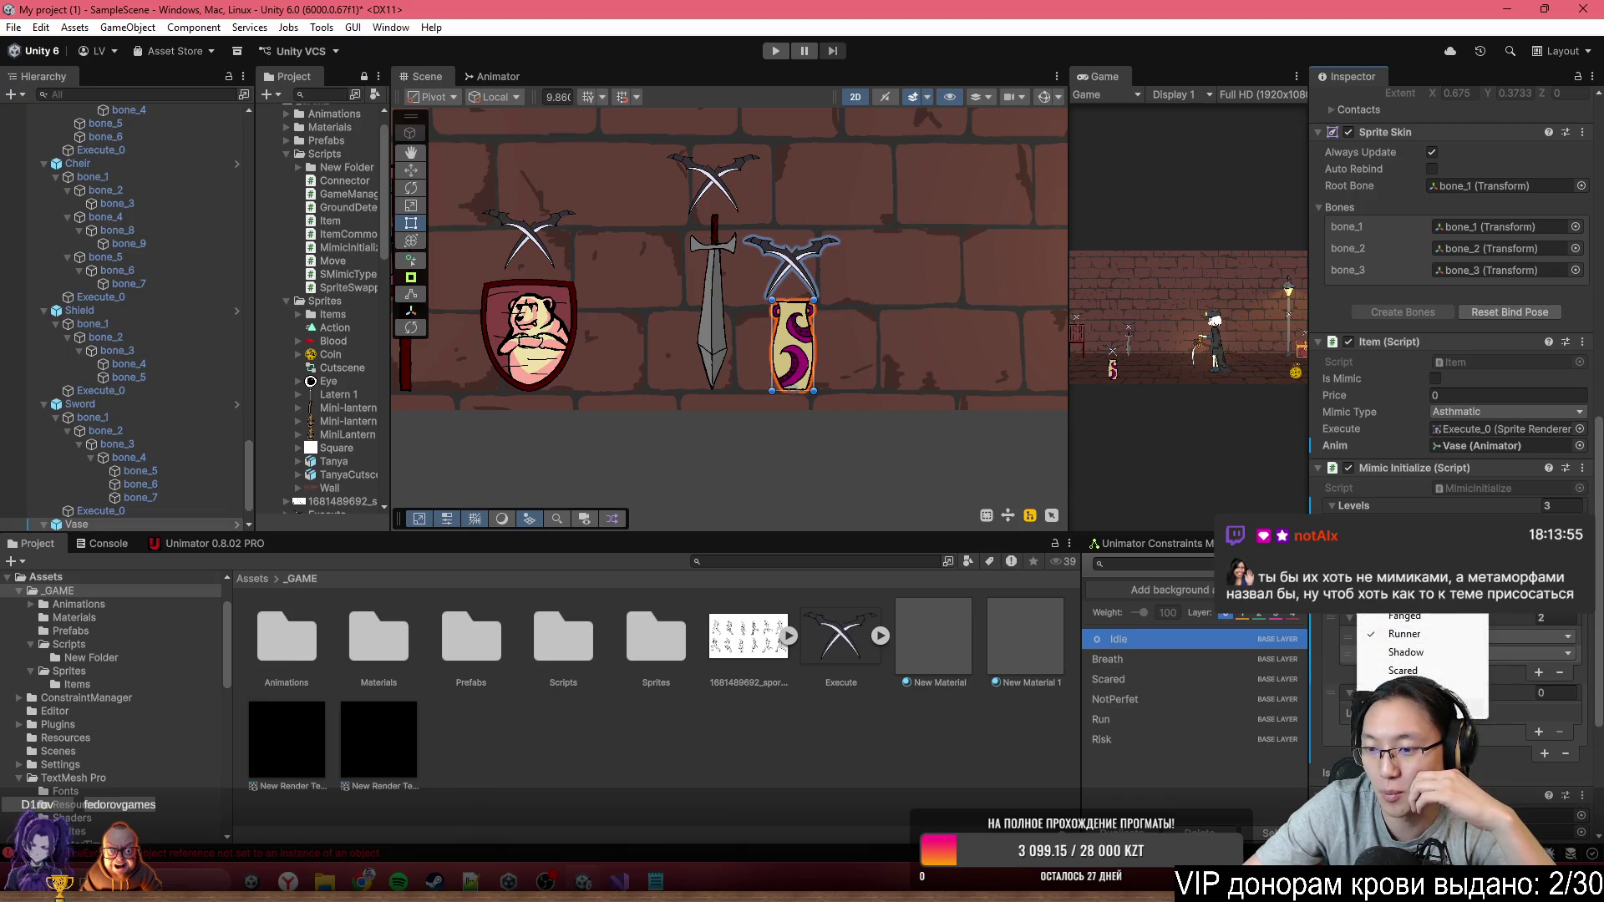
pyautogui.click(1404, 671)
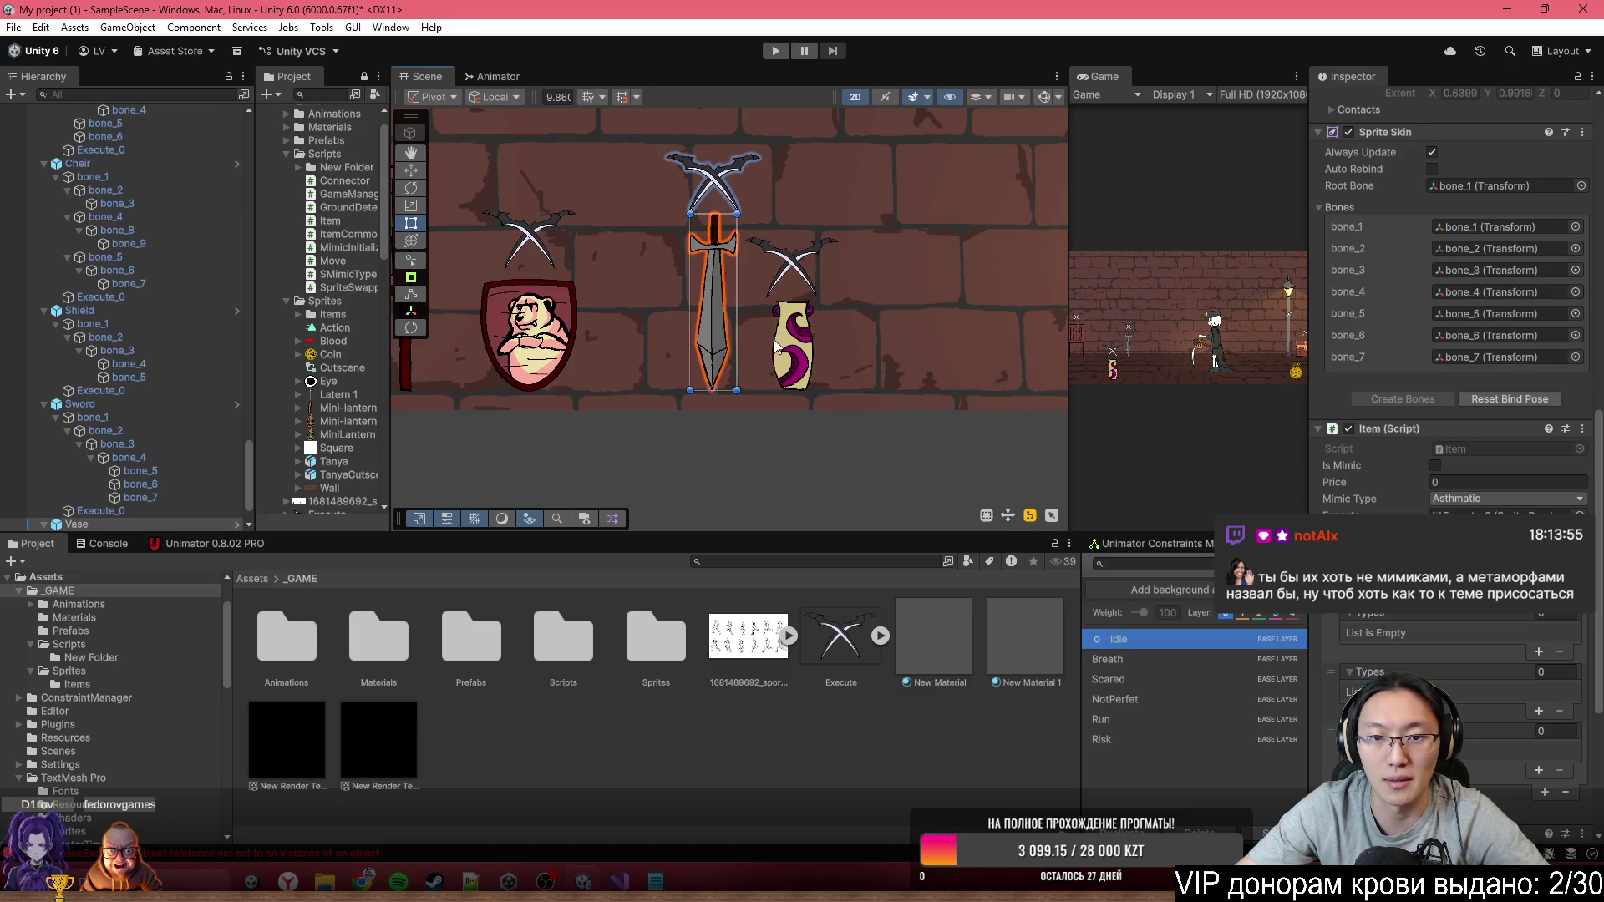
pyautogui.scroll(5, 1504, 326)
pyautogui.click(1401, 165)
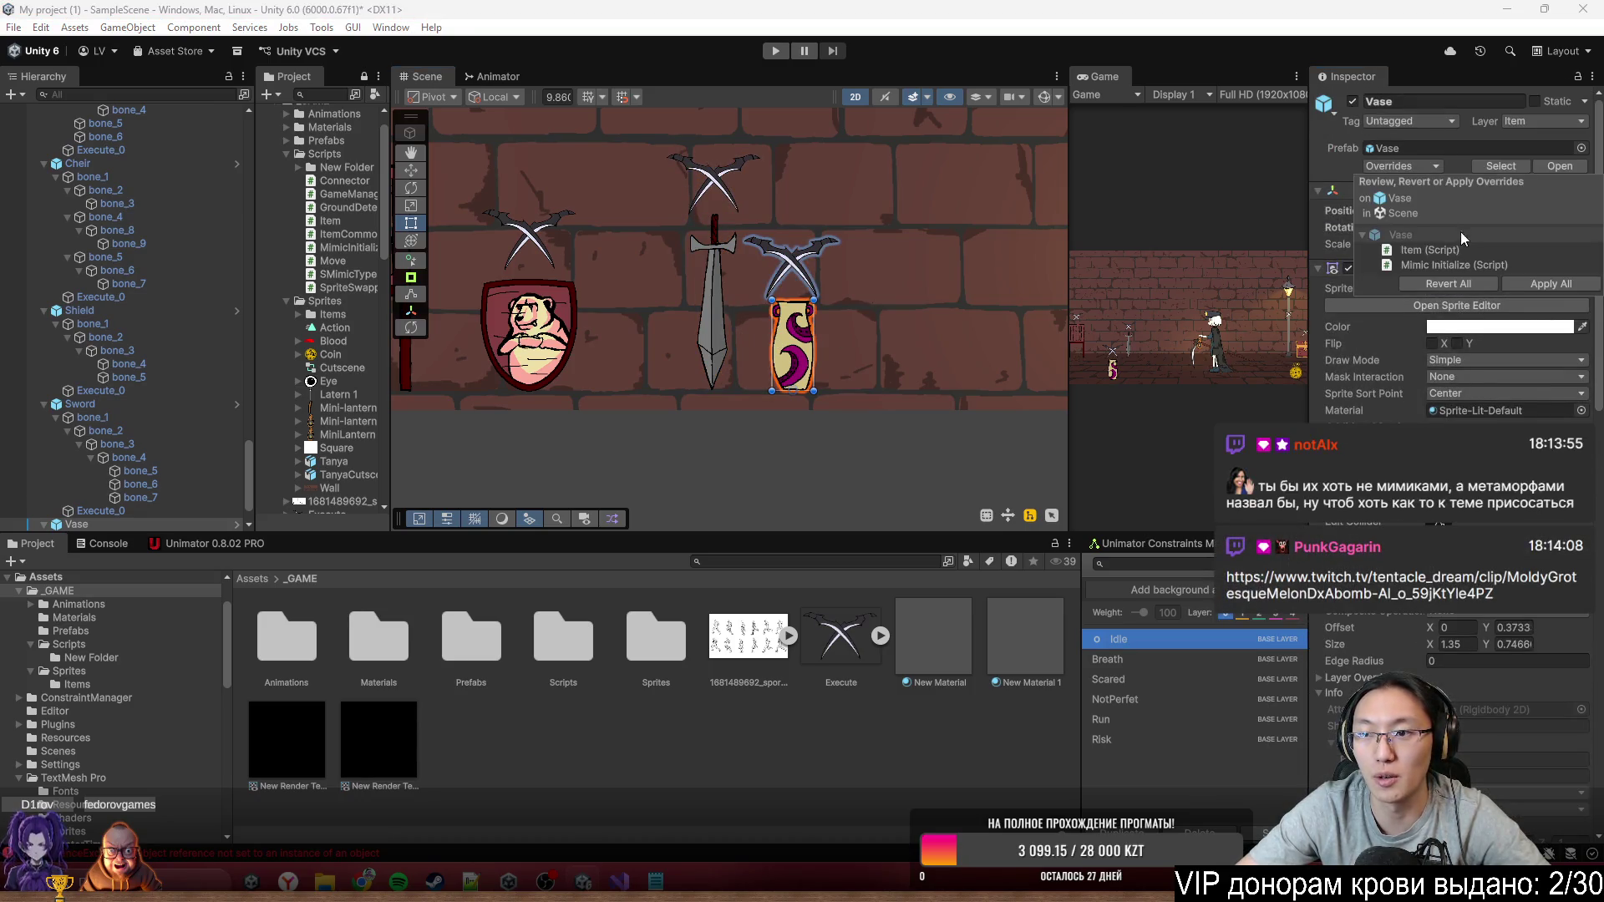
# Apply all overrides to the Vase prefab and select the Sword in the scene
pyautogui.click(1541, 285)
pyautogui.click(719, 322)
pyautogui.moveTo(760, 329); pyautogui.dragTo(994, 323)
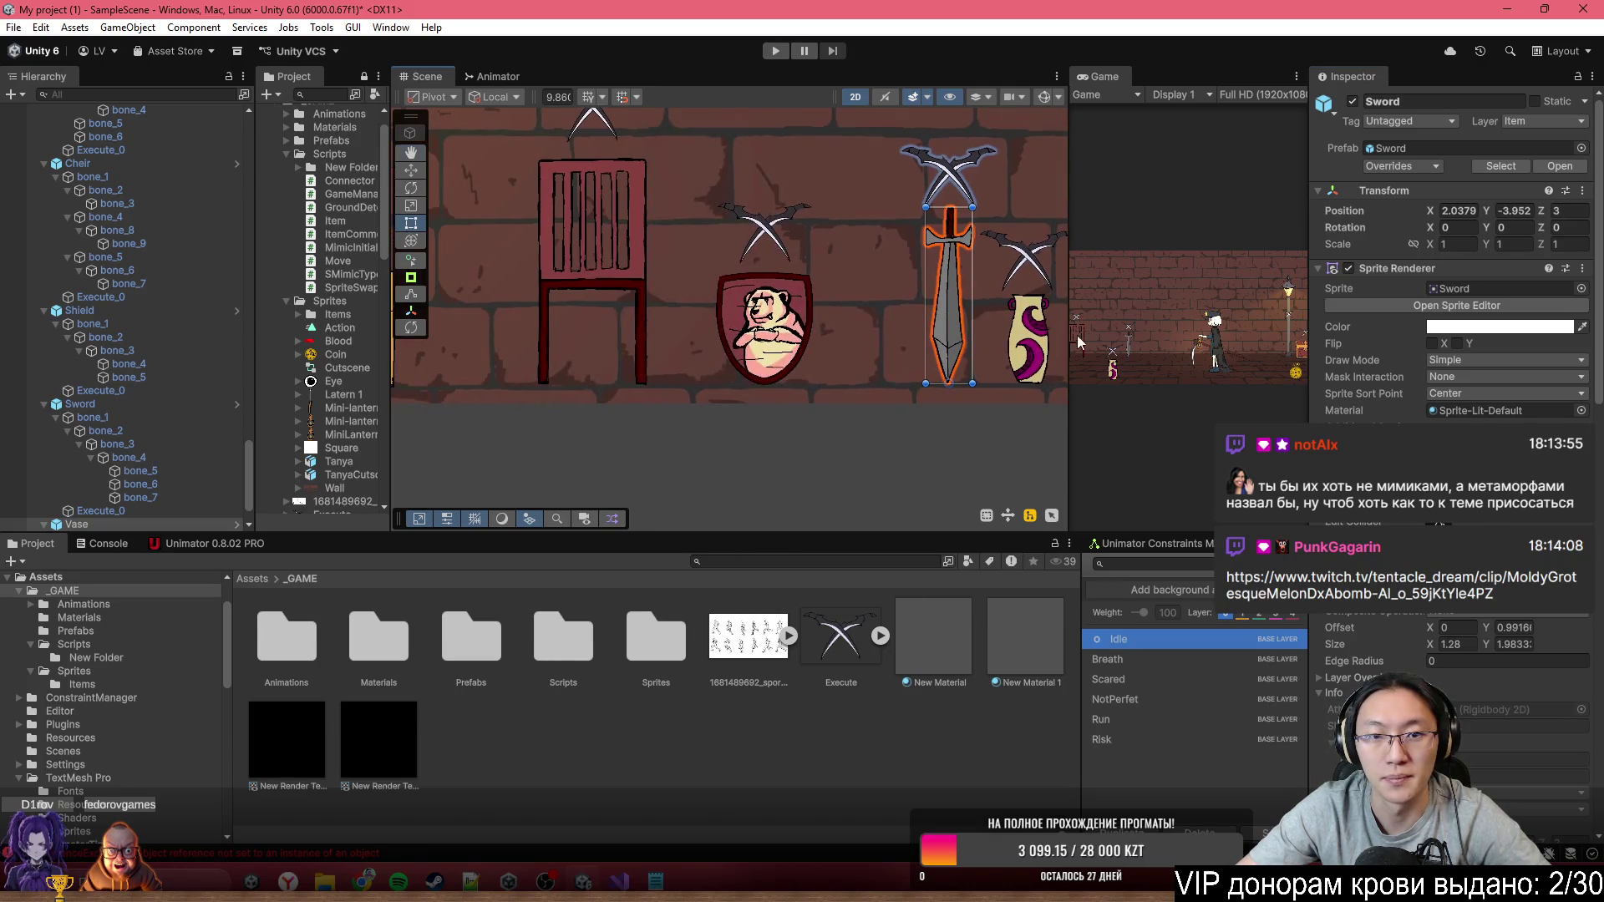
pyautogui.scroll(-5, 1453, 251)
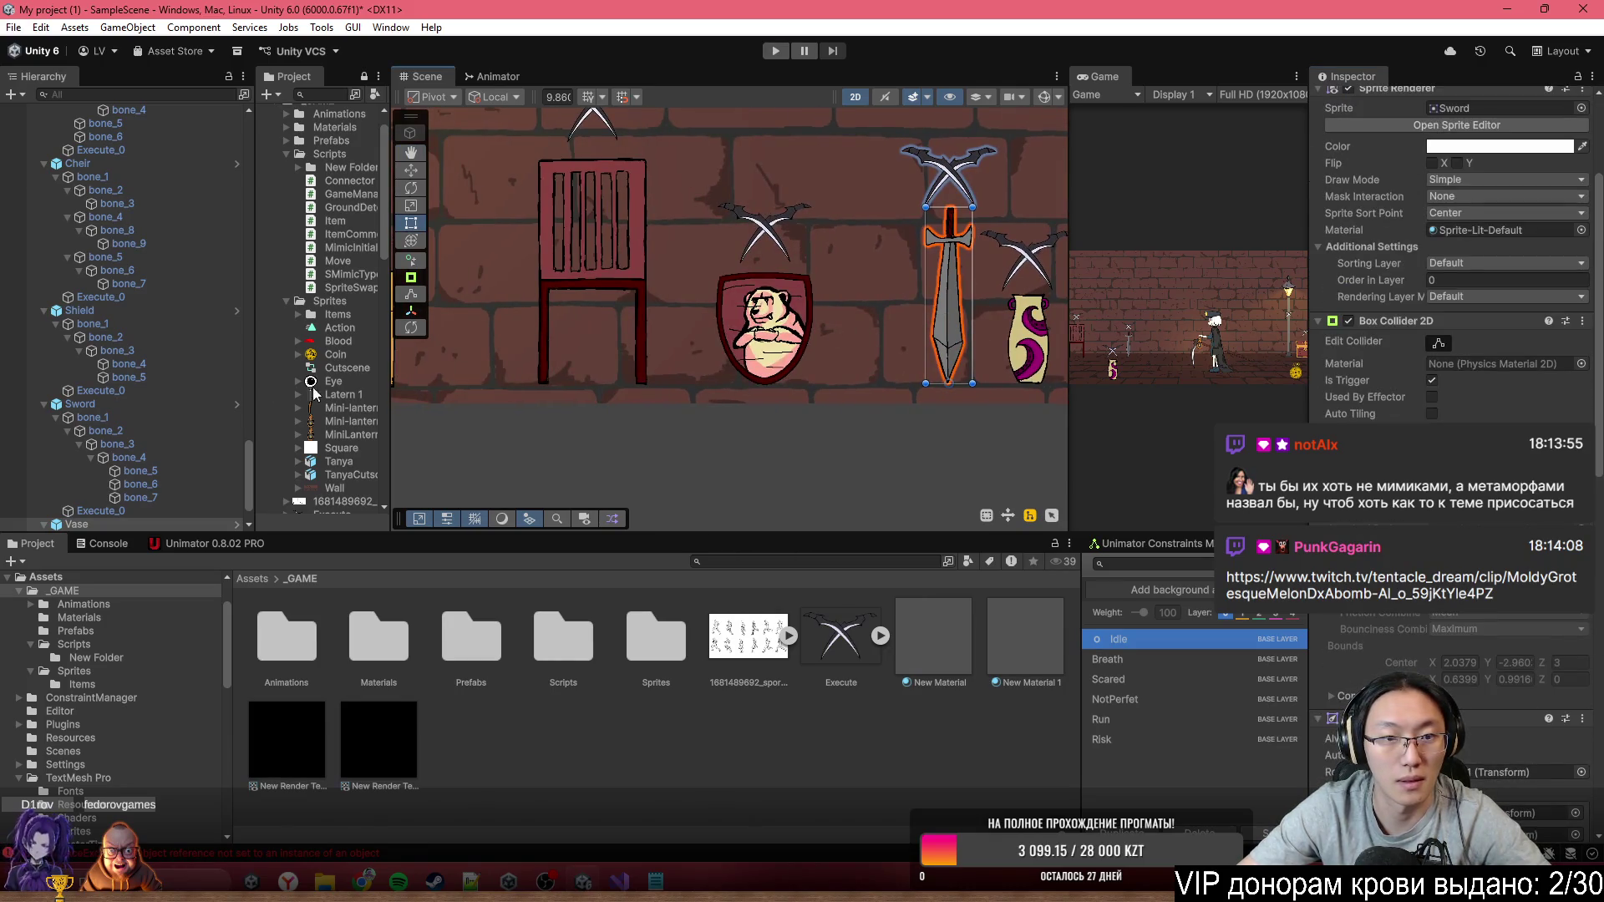
pyautogui.click(182, 418)
pyautogui.click(163, 322)
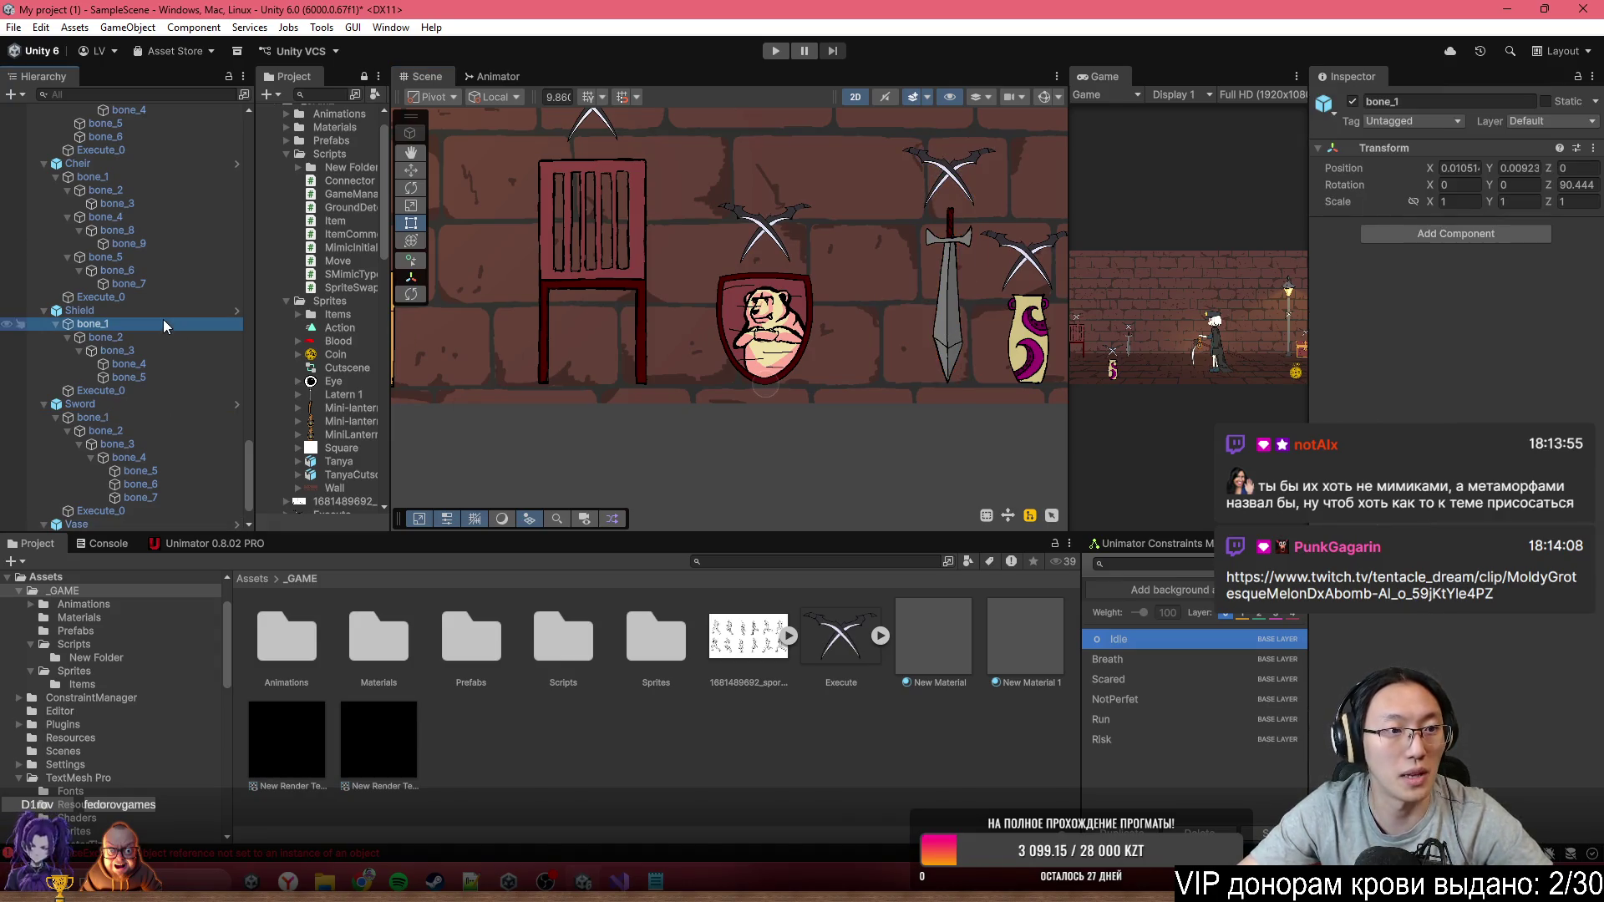
pyautogui.click(957, 326)
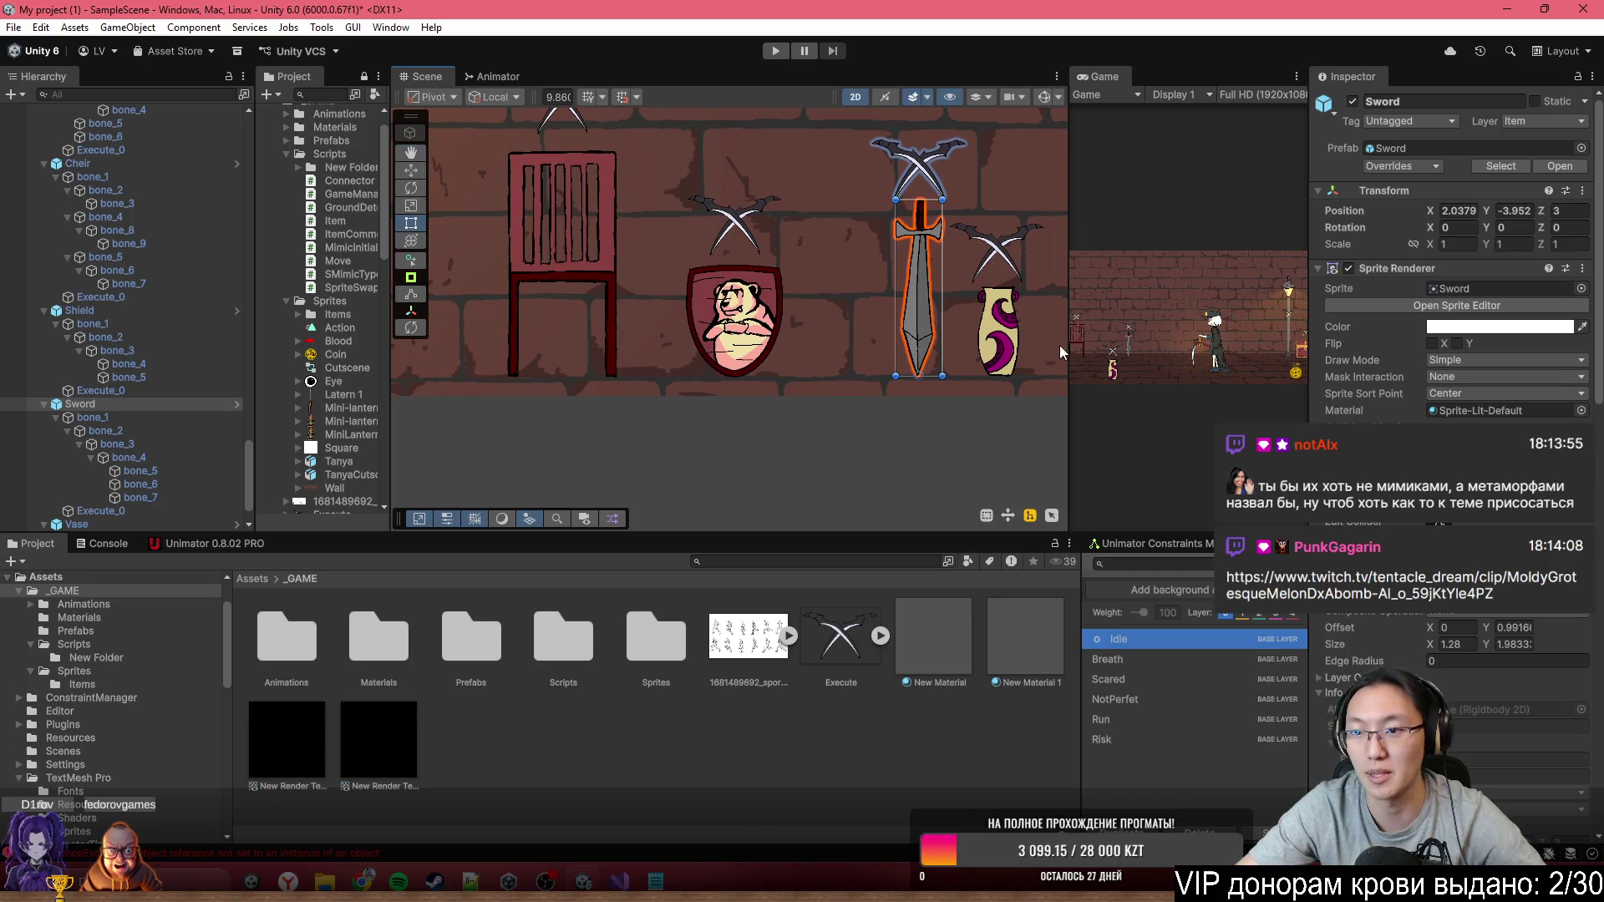
# Set the Sword's Anim to its Animator, paste the Asthmatic, Runner, Not Perfect levels, then select the Shield
pyautogui.scroll(-10, 1454, 335)
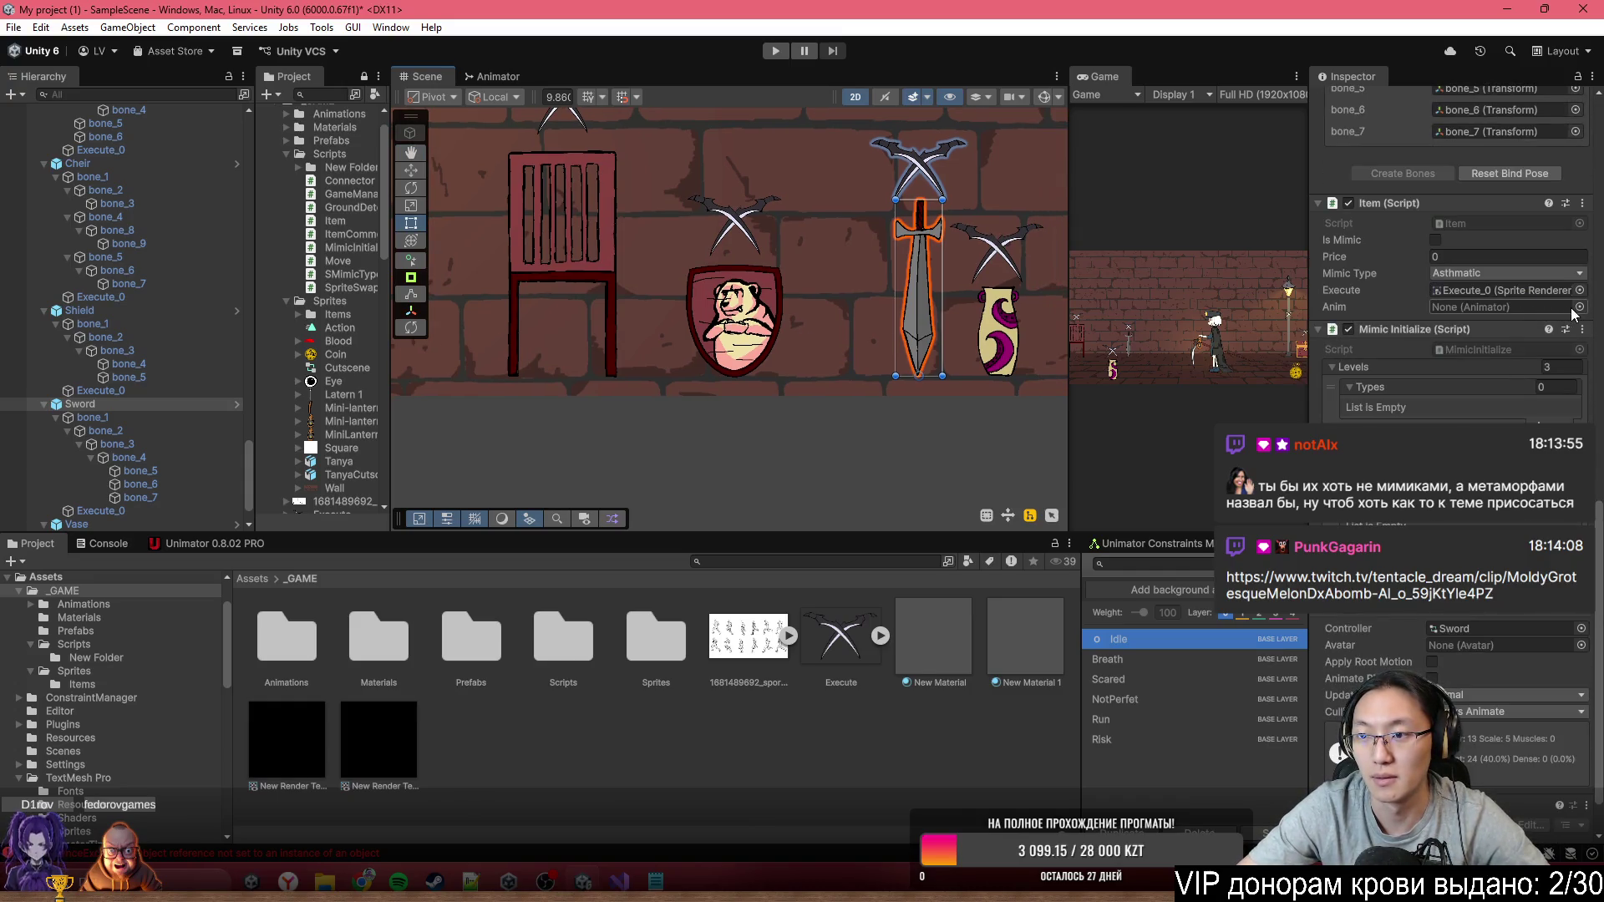
pyautogui.moveTo(1579, 314)
pyautogui.mouseDown()
pyautogui.moveTo(1504, 332)
pyautogui.moveTo(1496, 306)
pyautogui.mouseUp()
pyautogui.rightClick(1370, 386)
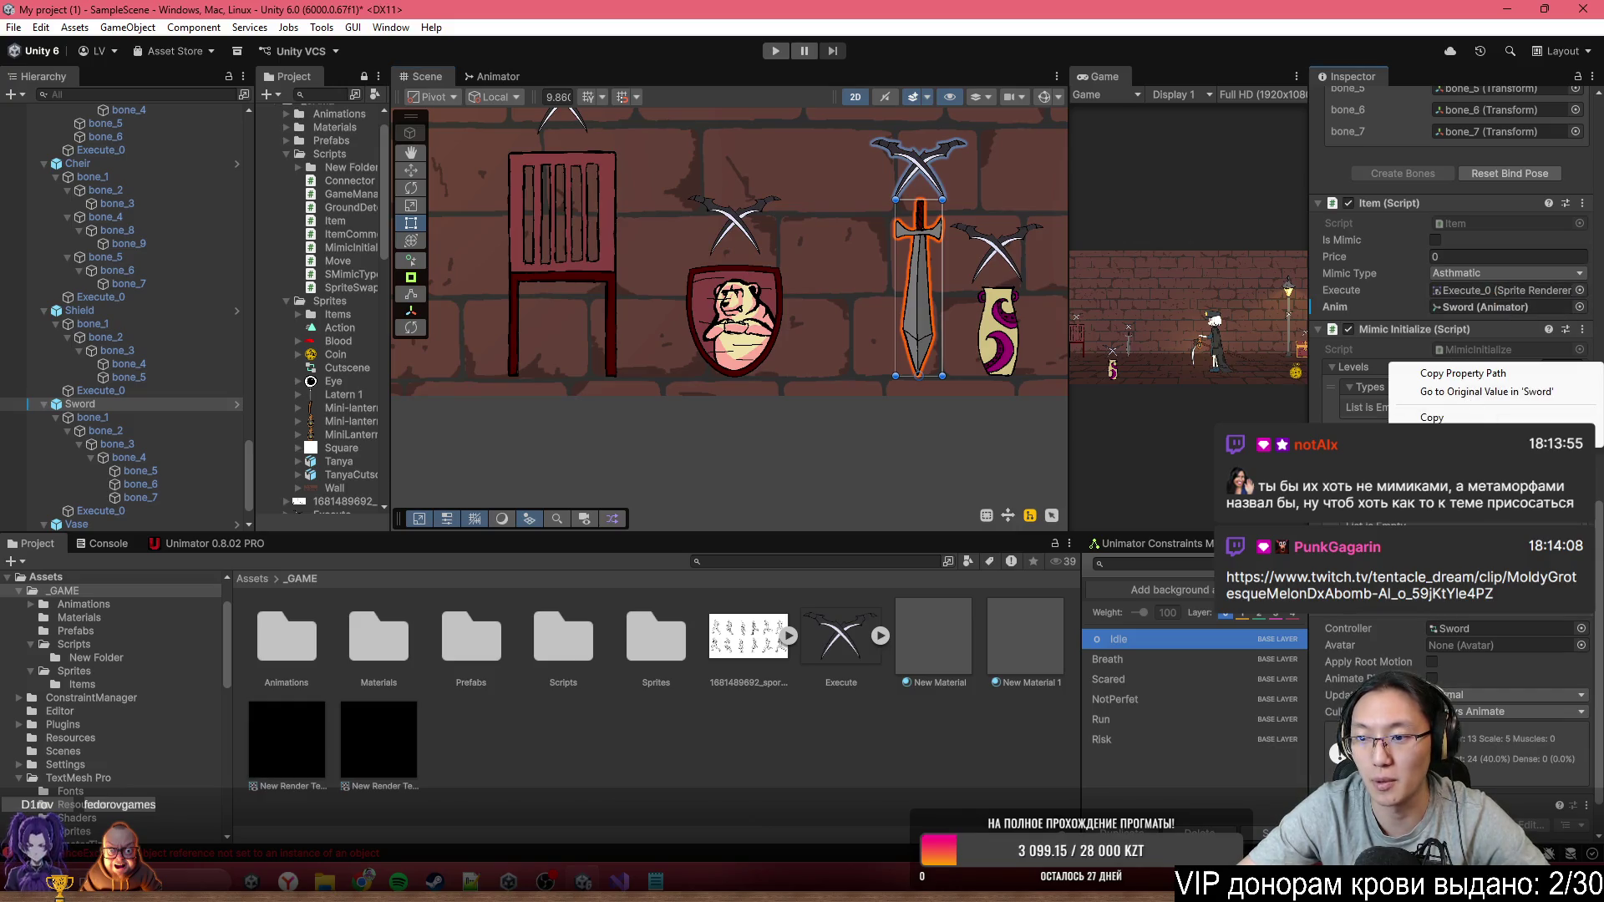
pyautogui.click(1387, 413)
pyautogui.scroll(10, 1447, 129)
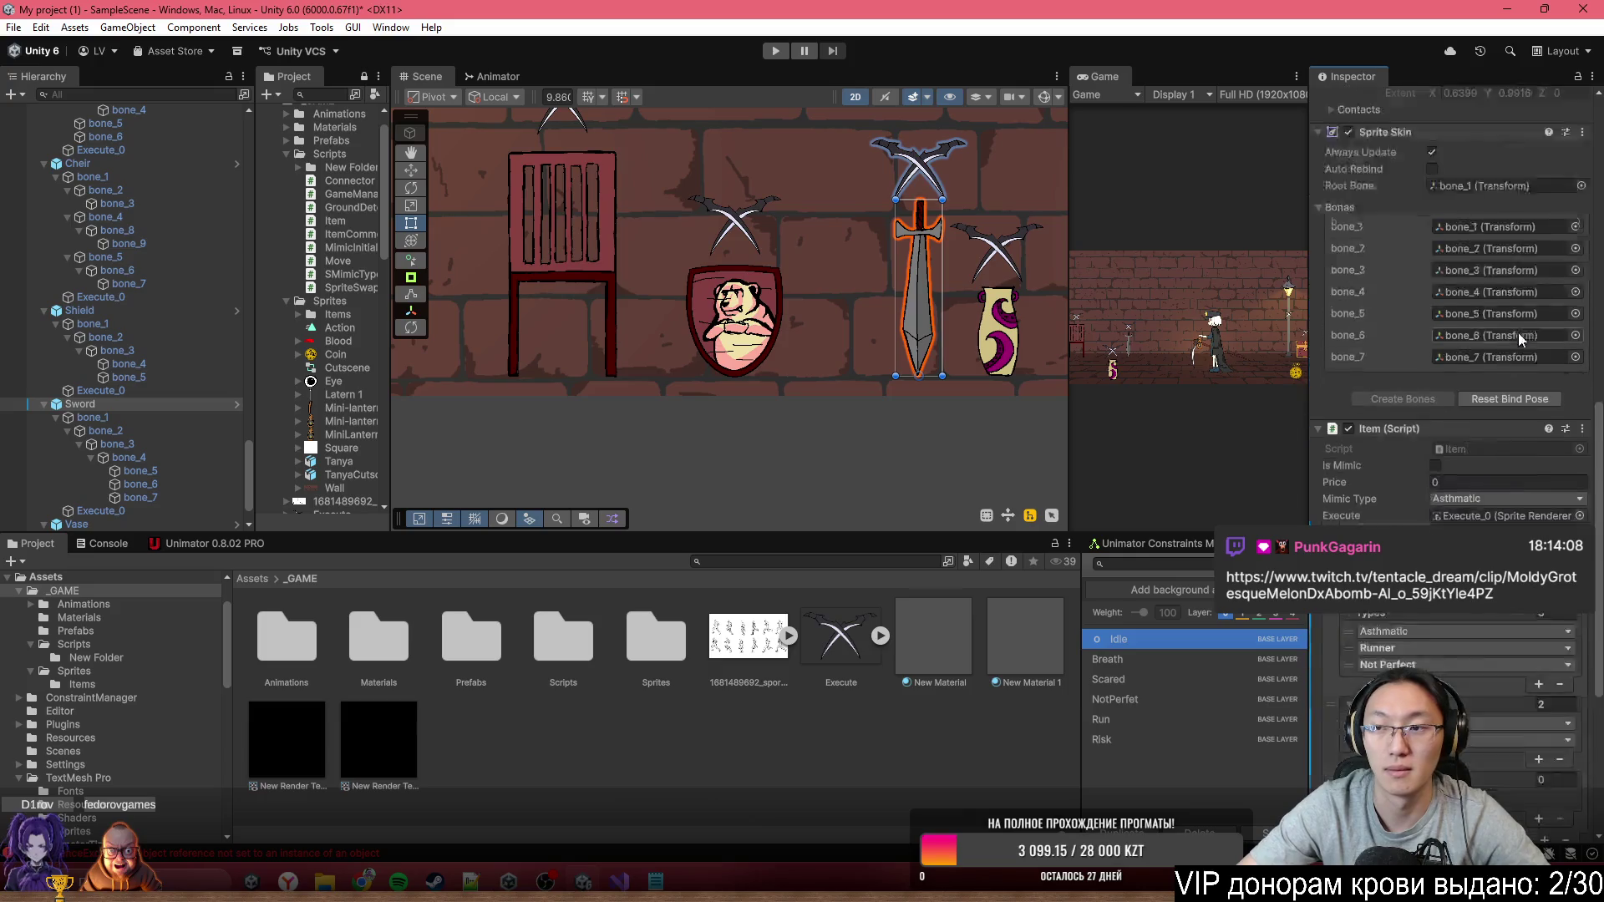
pyautogui.scroll(2, 1433, 132)
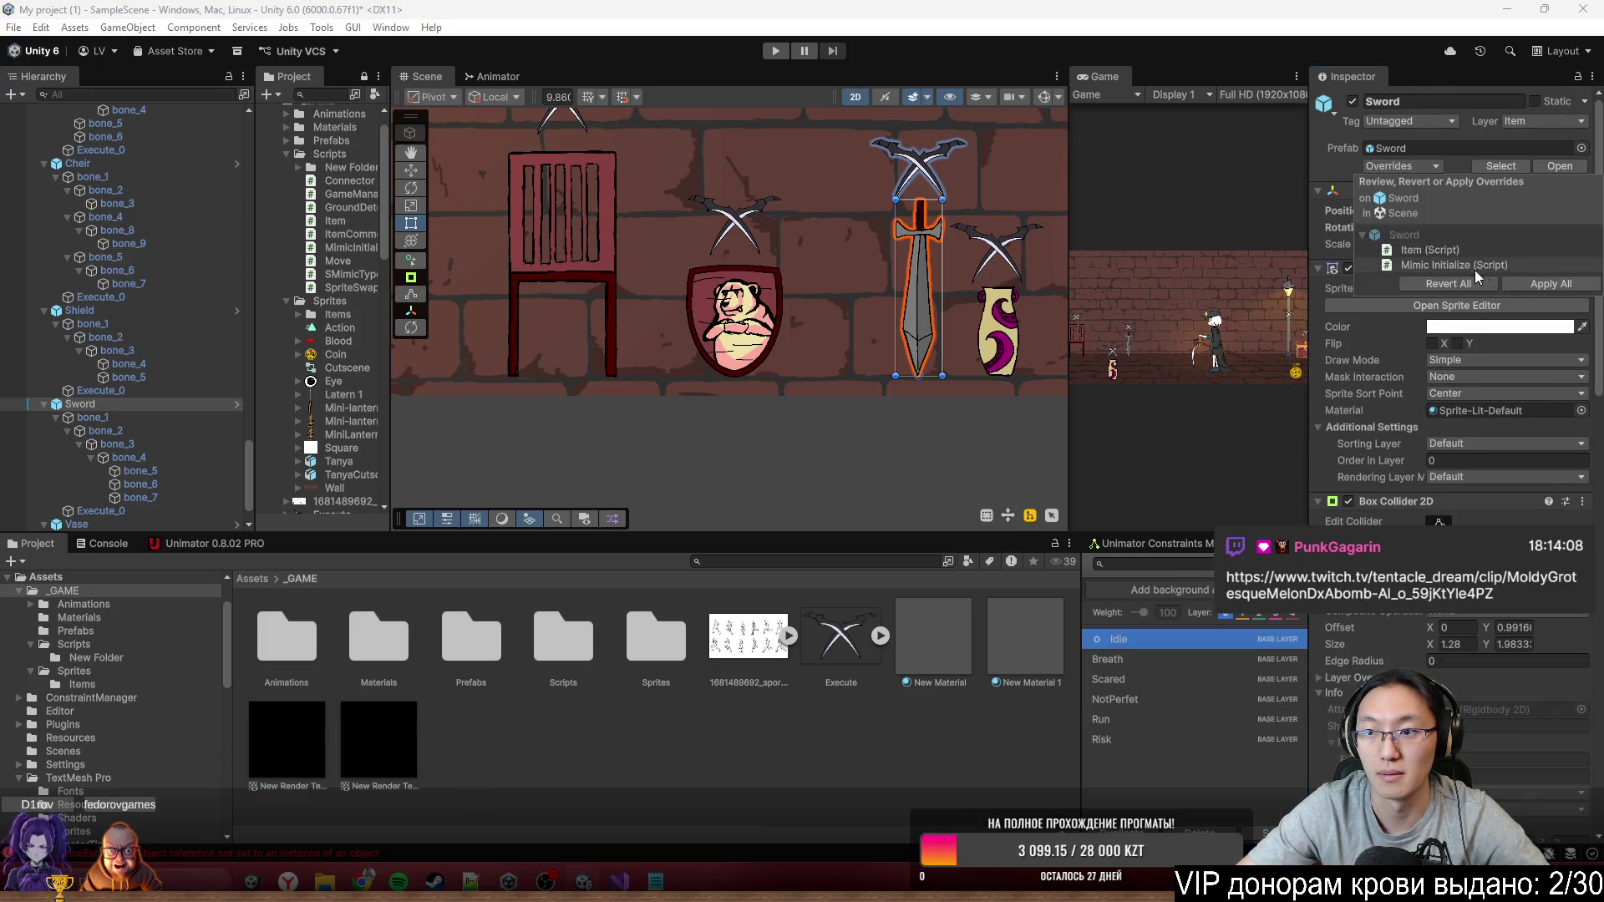
pyautogui.click(750, 326)
pyautogui.scroll(2, 750, 326)
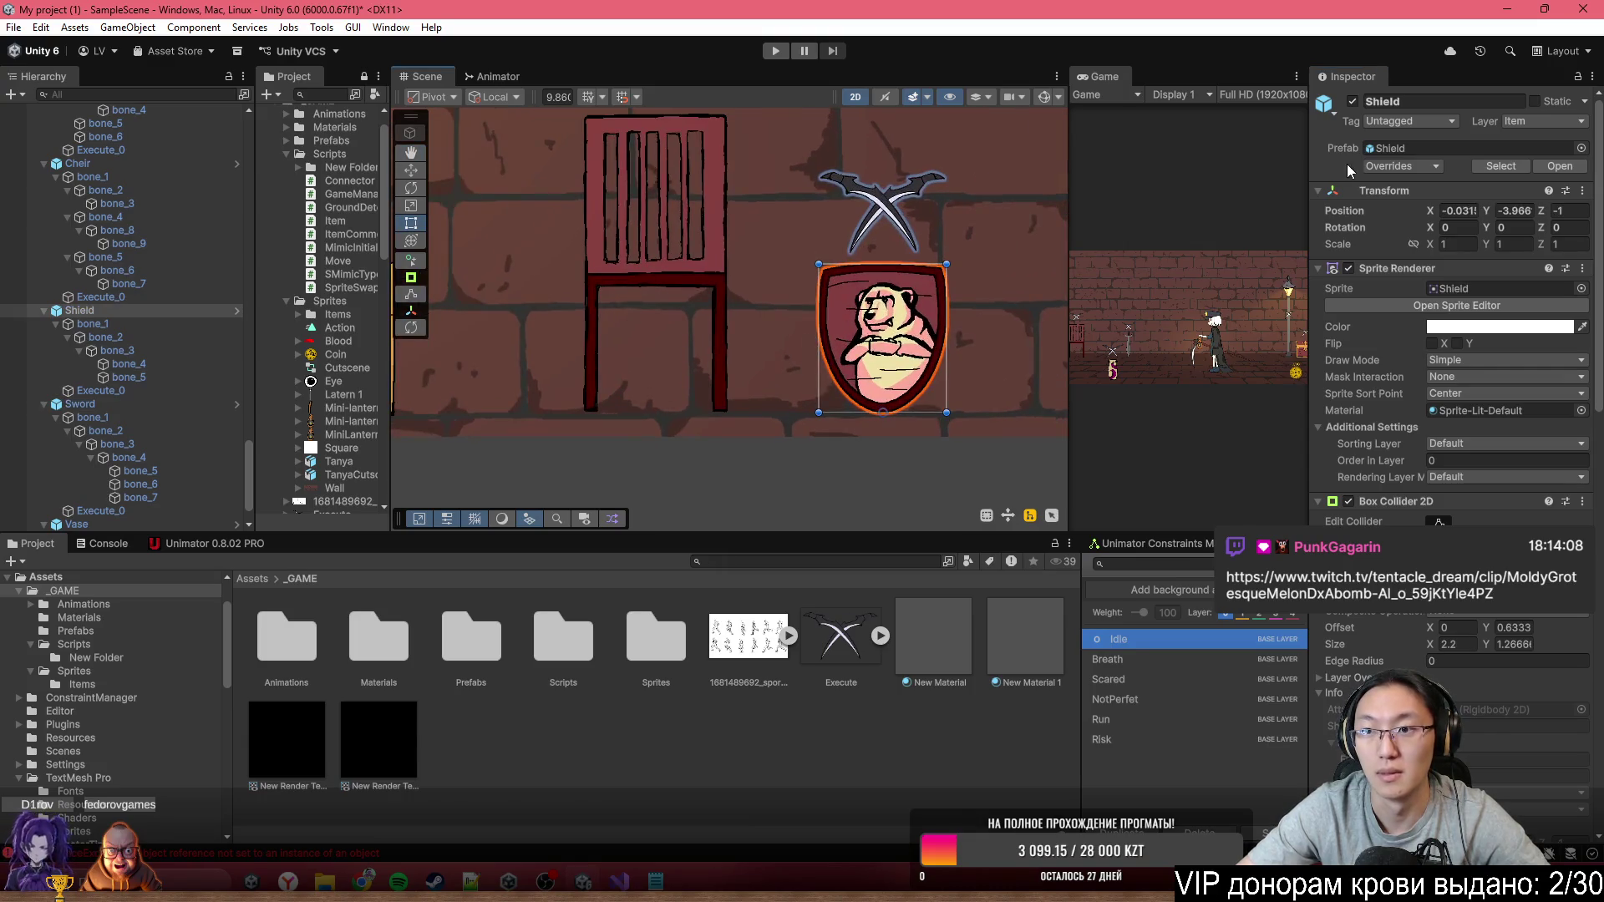
# Paste the copied Asthmatic, Runner, Not Perfect and Scared, Risk levels into the Shield
pyautogui.scroll(-15, 1454, 334)
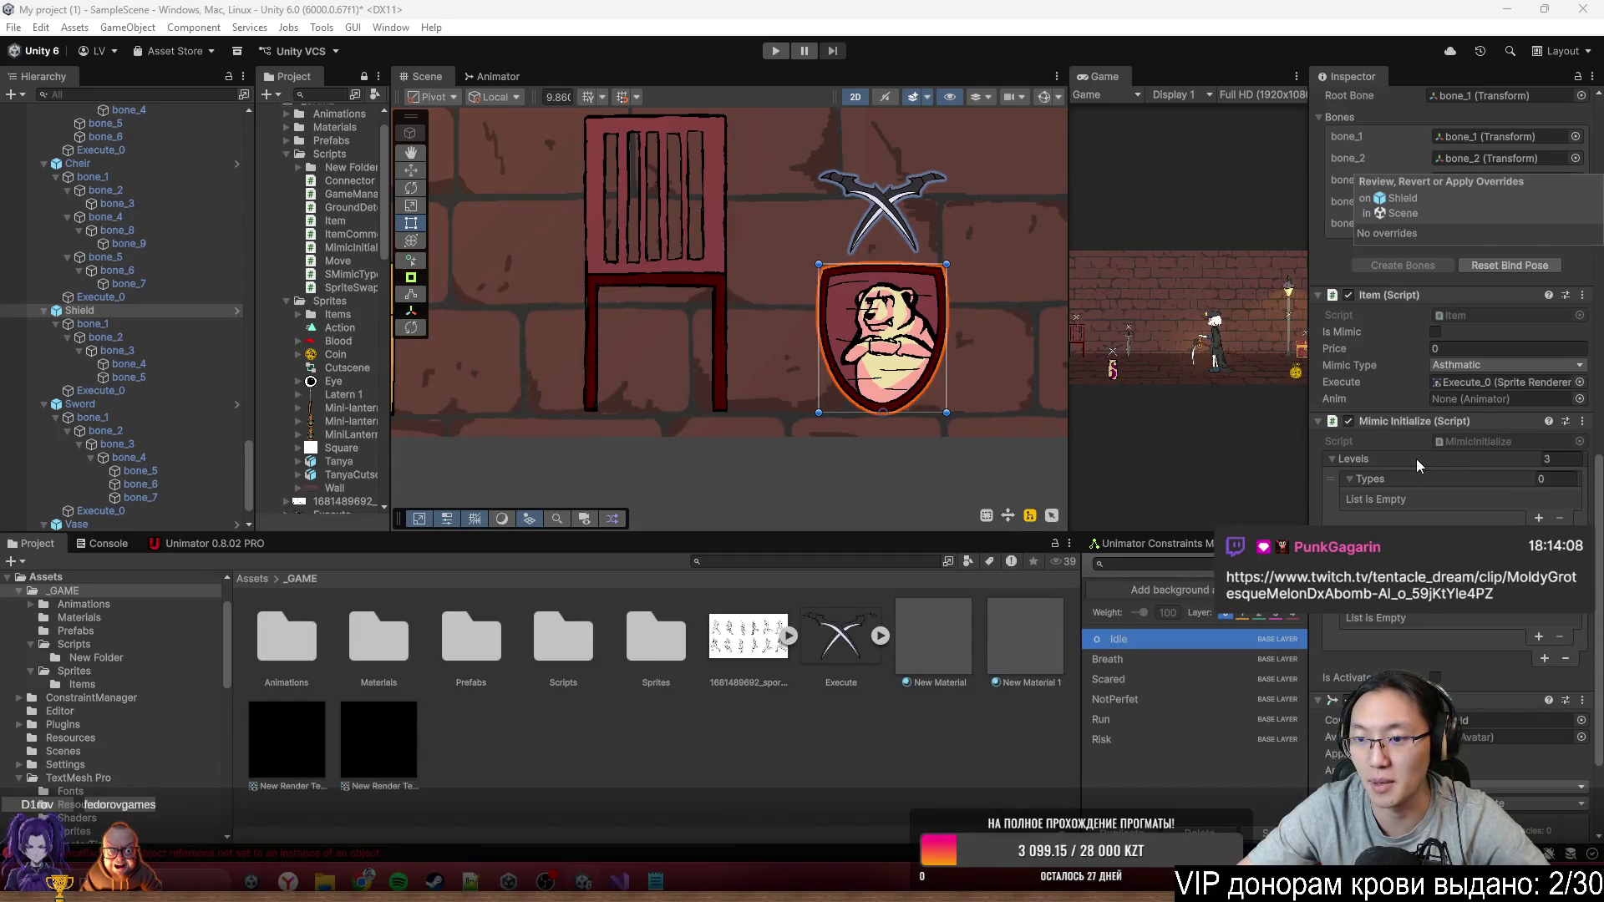
pyautogui.rightClick(1420, 466)
pyautogui.click(1433, 532)
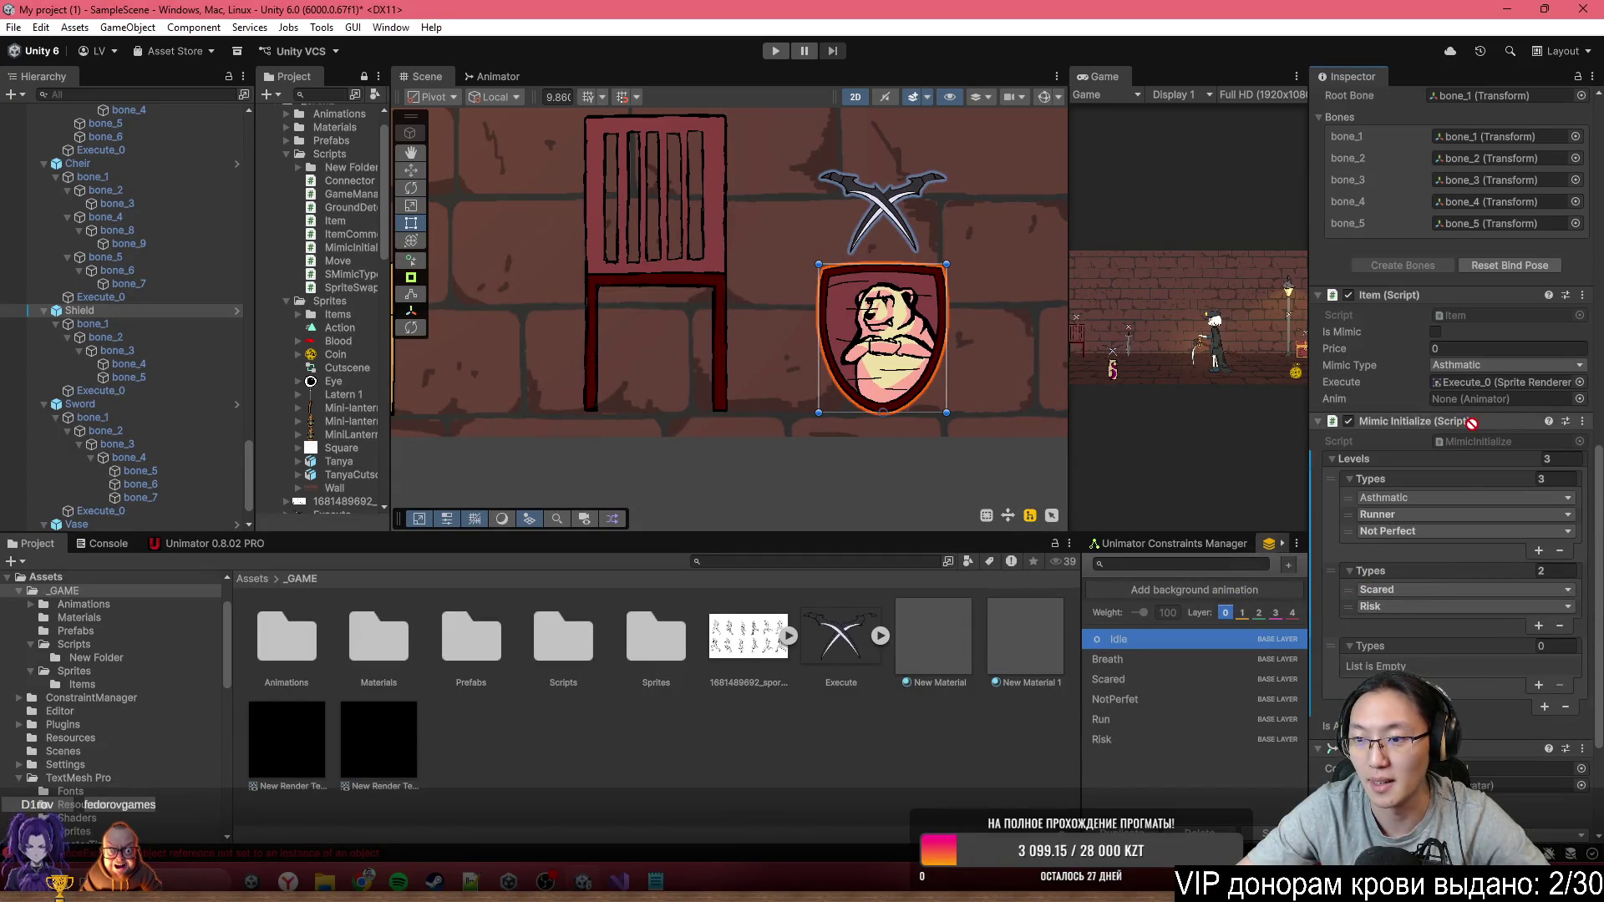
pyautogui.scroll(6, 1499, 262)
pyautogui.scroll(6, 1499, 254)
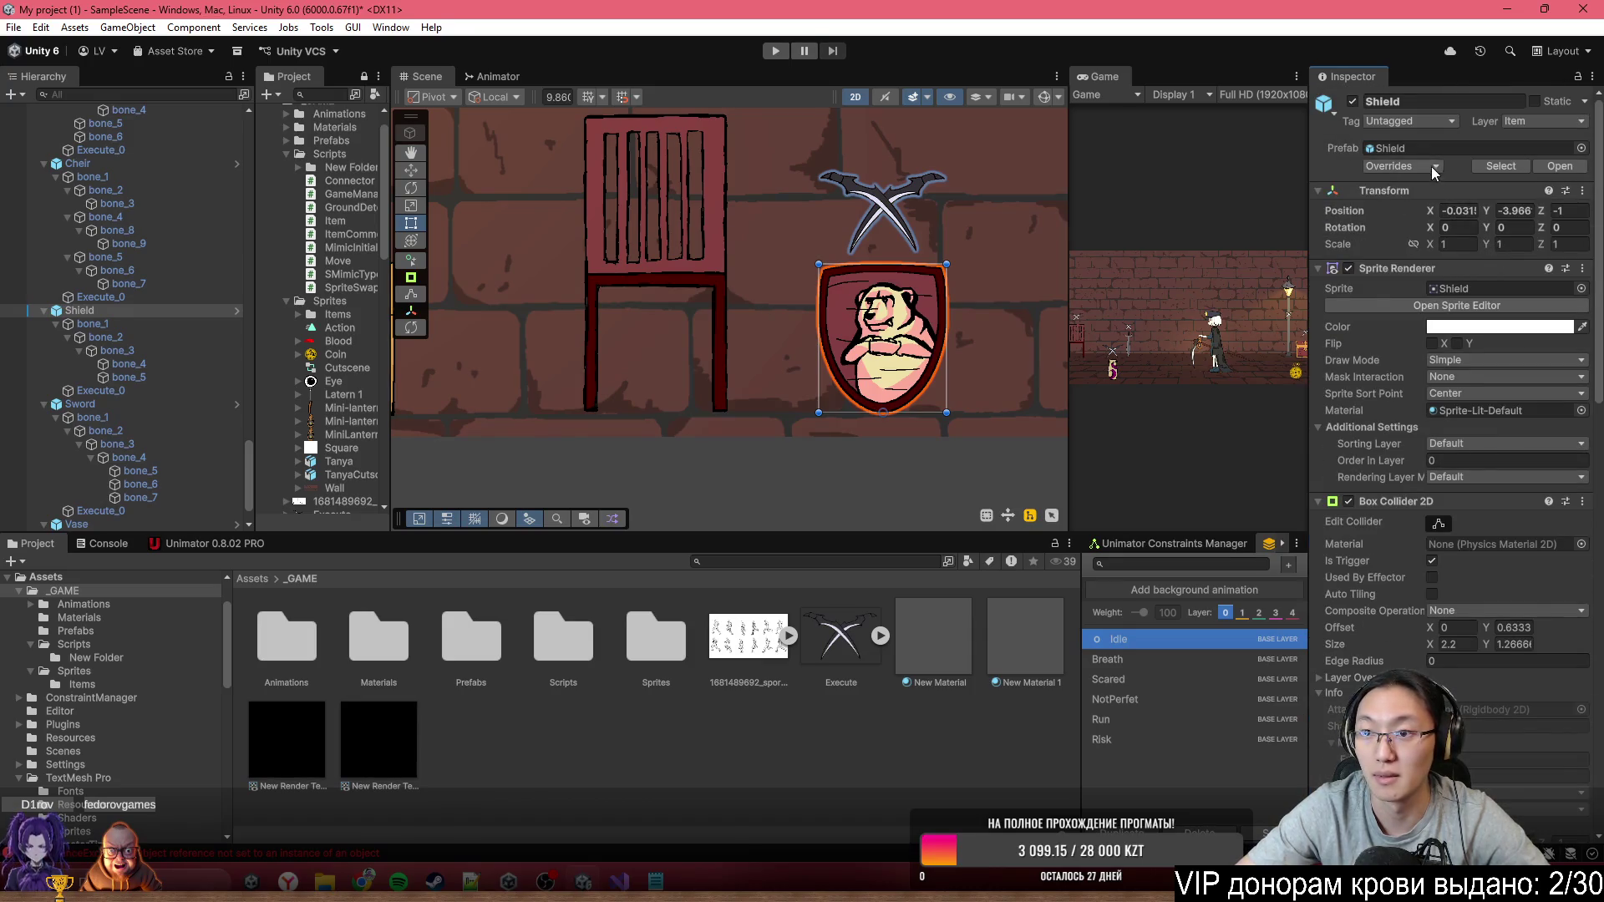
# Select the Cheir chair, set its Anim to the Cheir Animator, and paste the same levels
pyautogui.moveTo(610, 314); pyautogui.dragTo(795, 314)
pyautogui.click(904, 294)
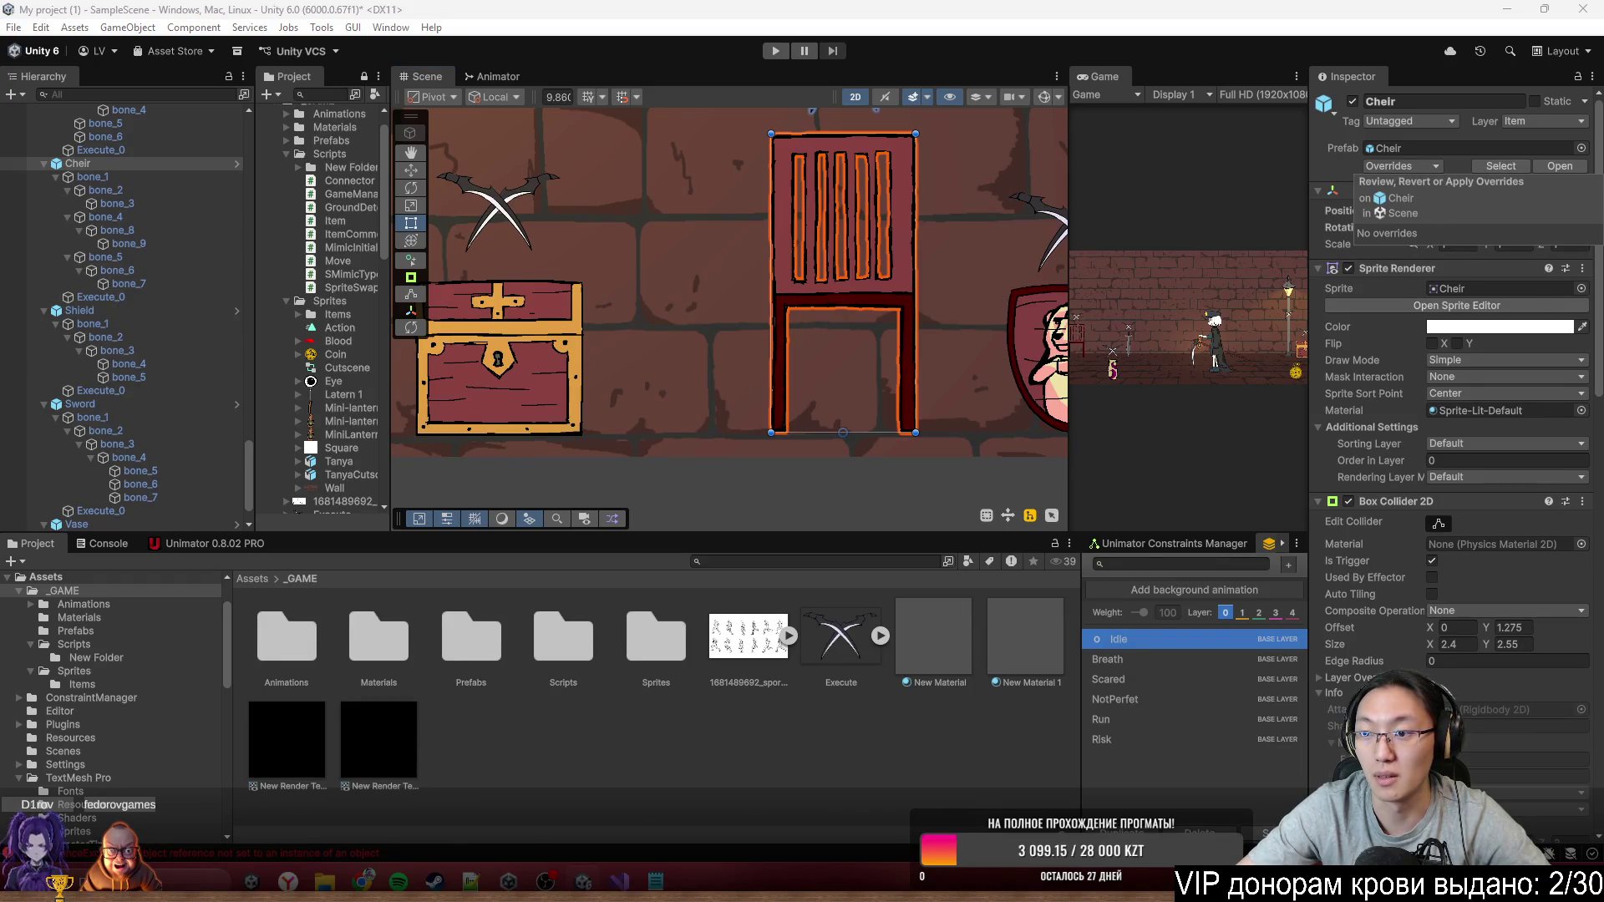
pyautogui.moveTo(1597, 390); pyautogui.dragTo(1600, 415)
pyautogui.scroll(-8, 1600, 415)
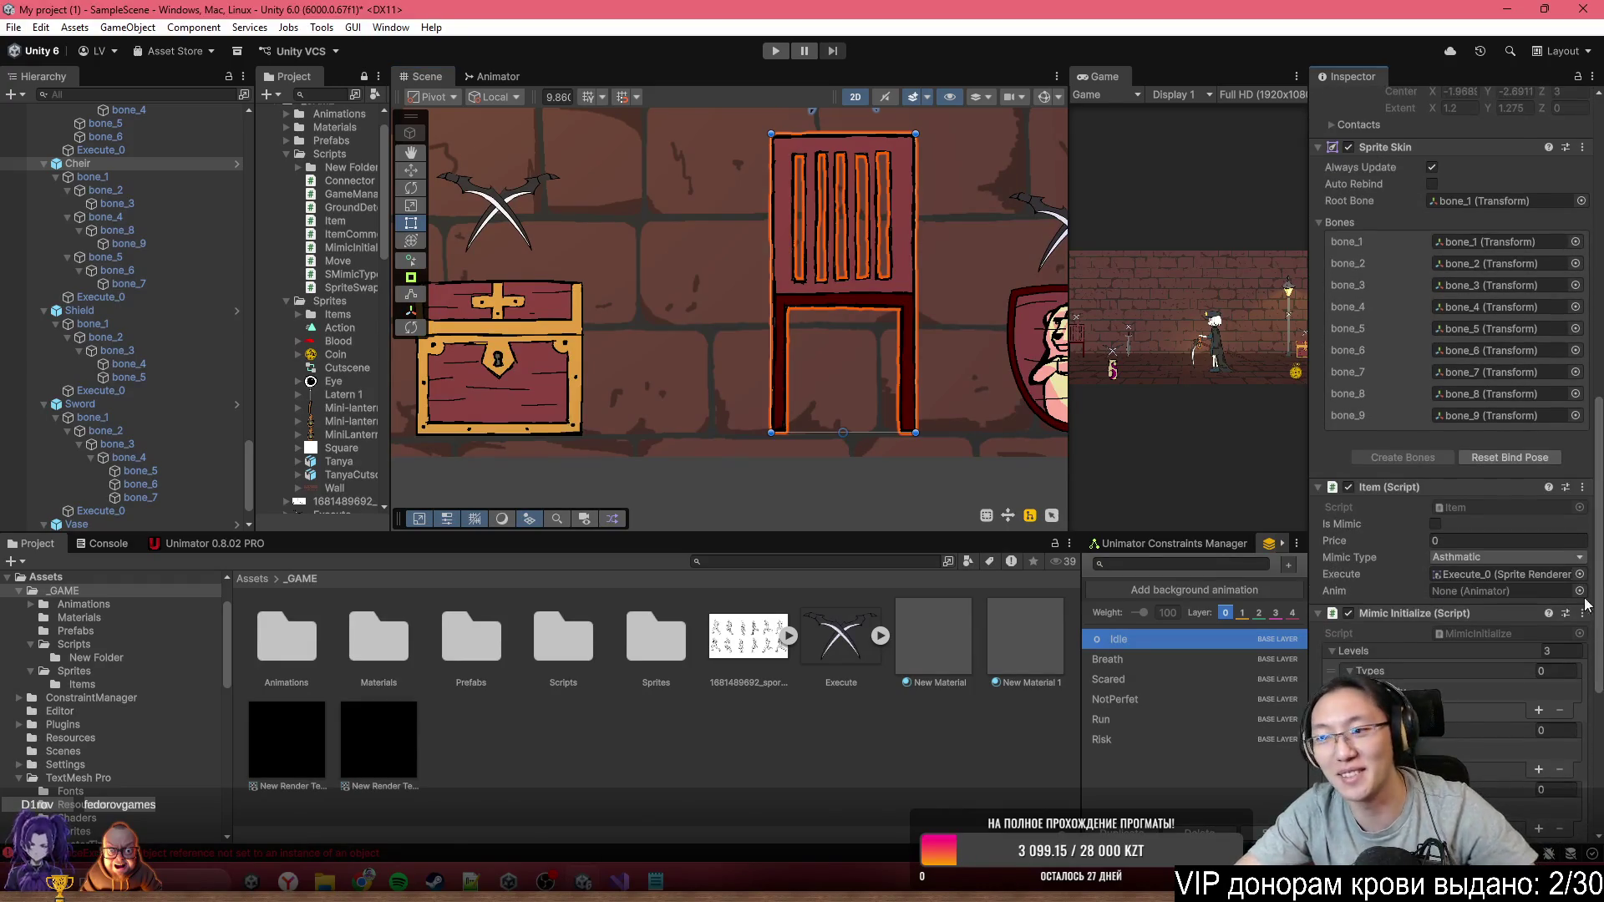
pyautogui.scroll(-2, 1471, 601)
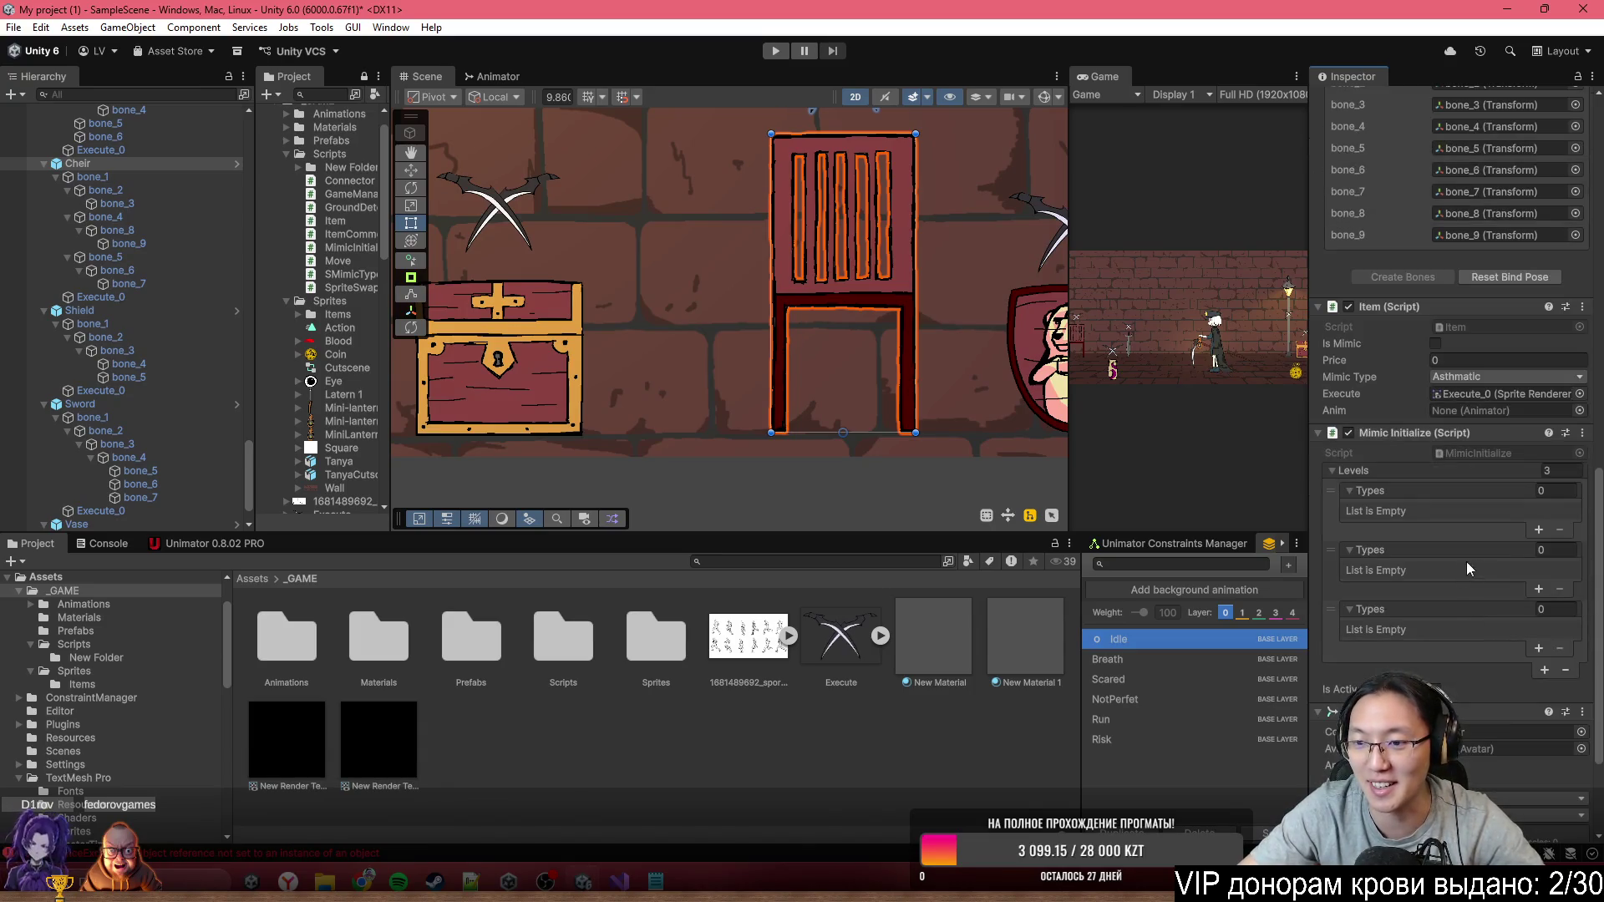
pyautogui.moveTo(1470, 712); pyautogui.dragTo(1504, 410)
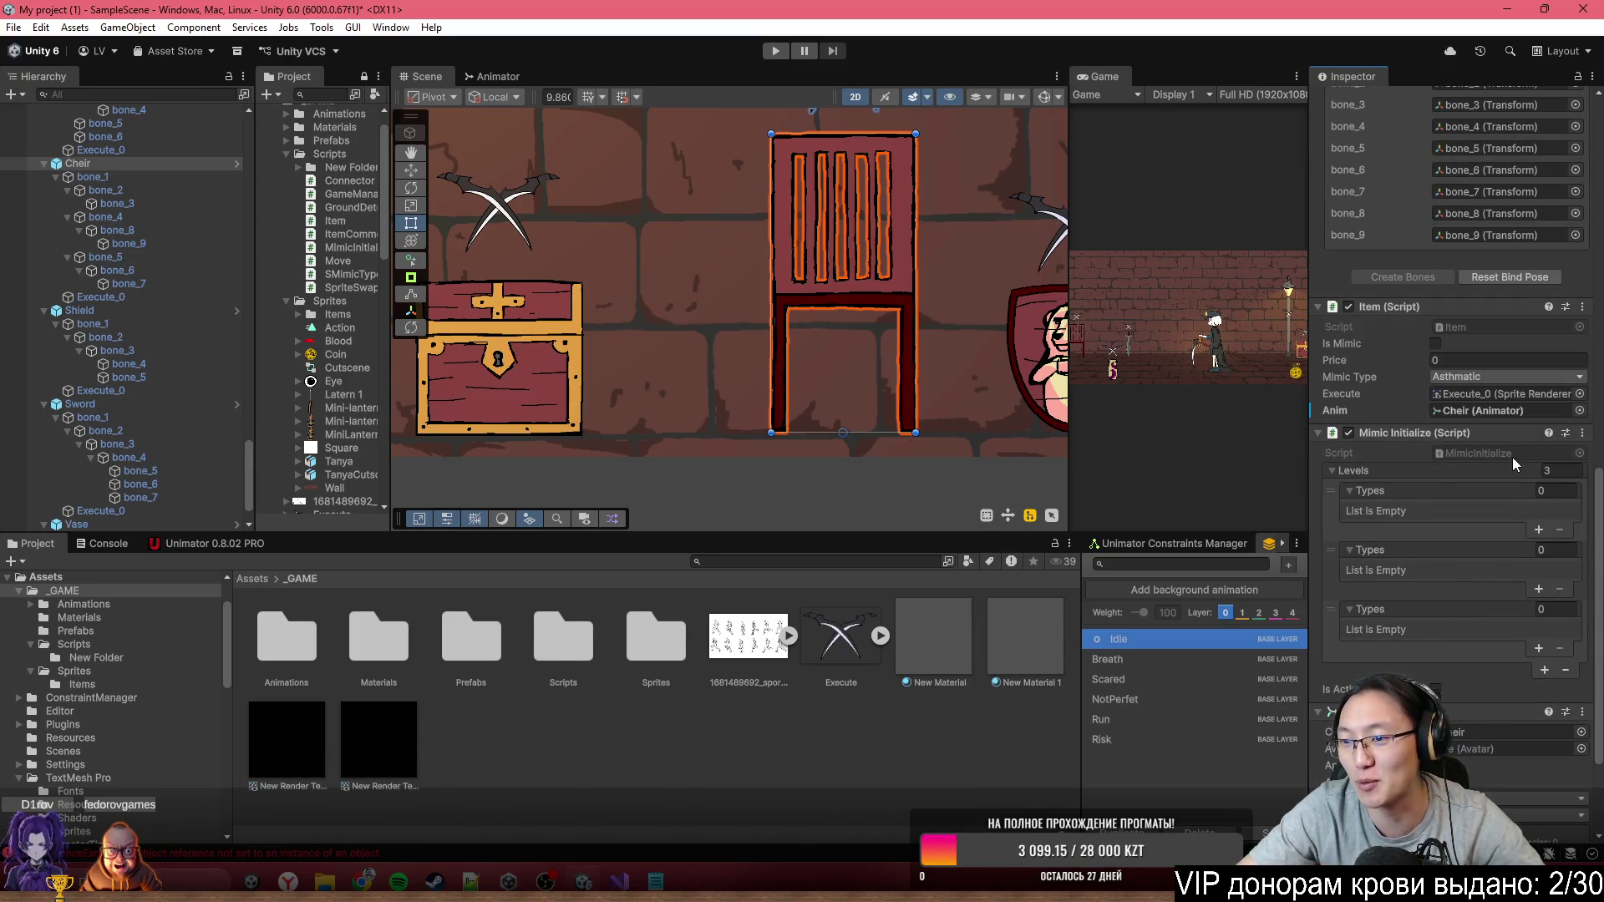
pyautogui.rightClick(1447, 473)
pyautogui.click(1431, 549)
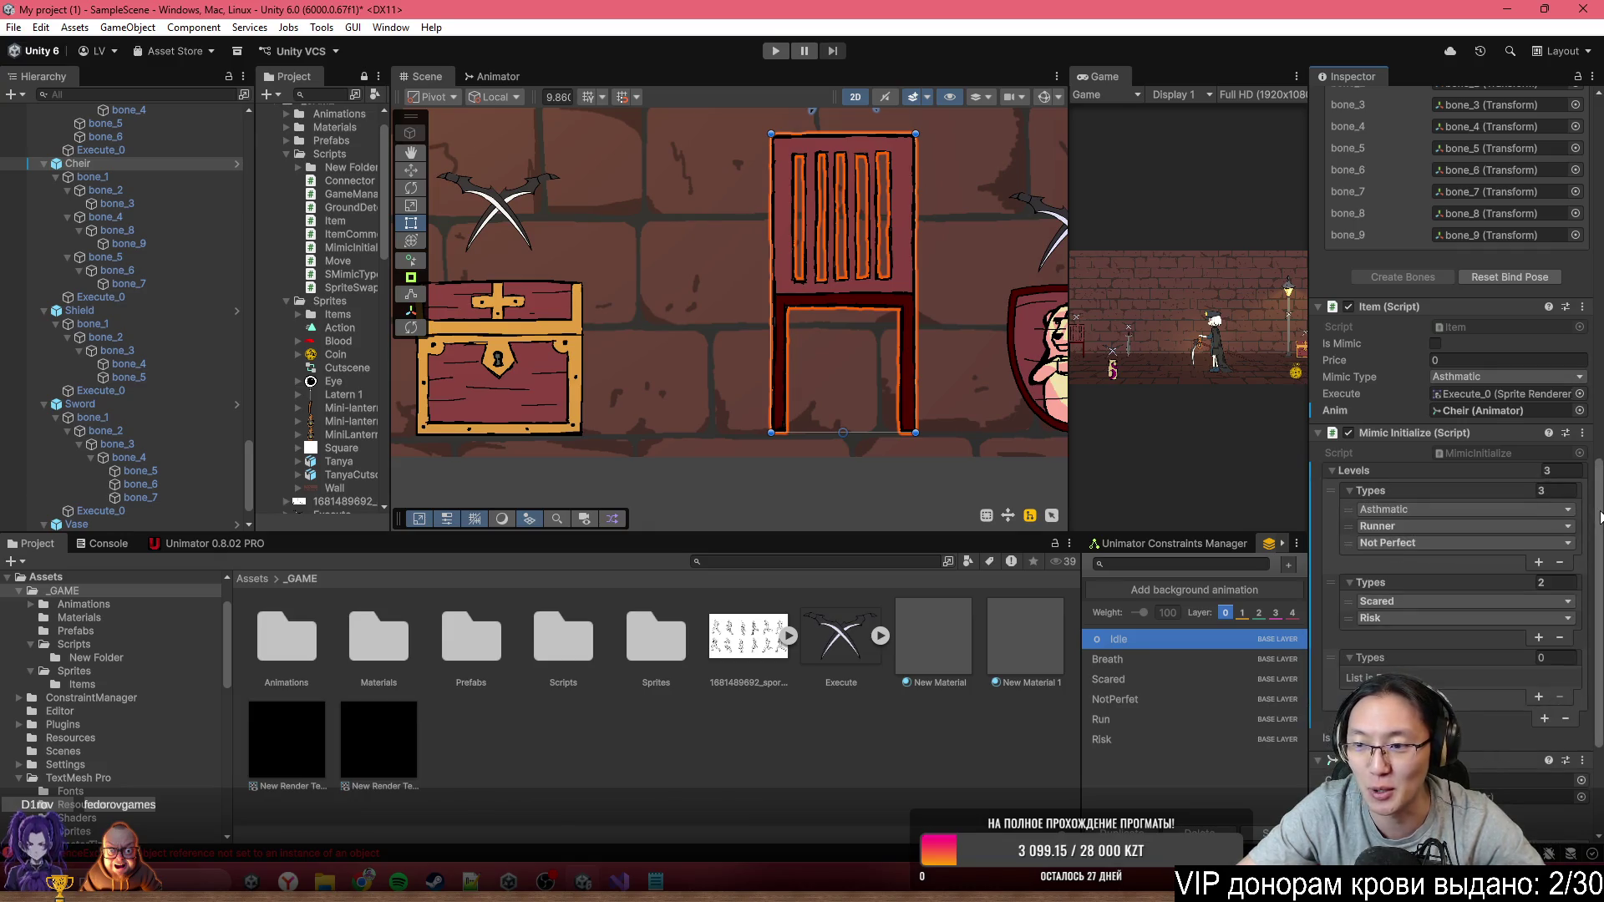